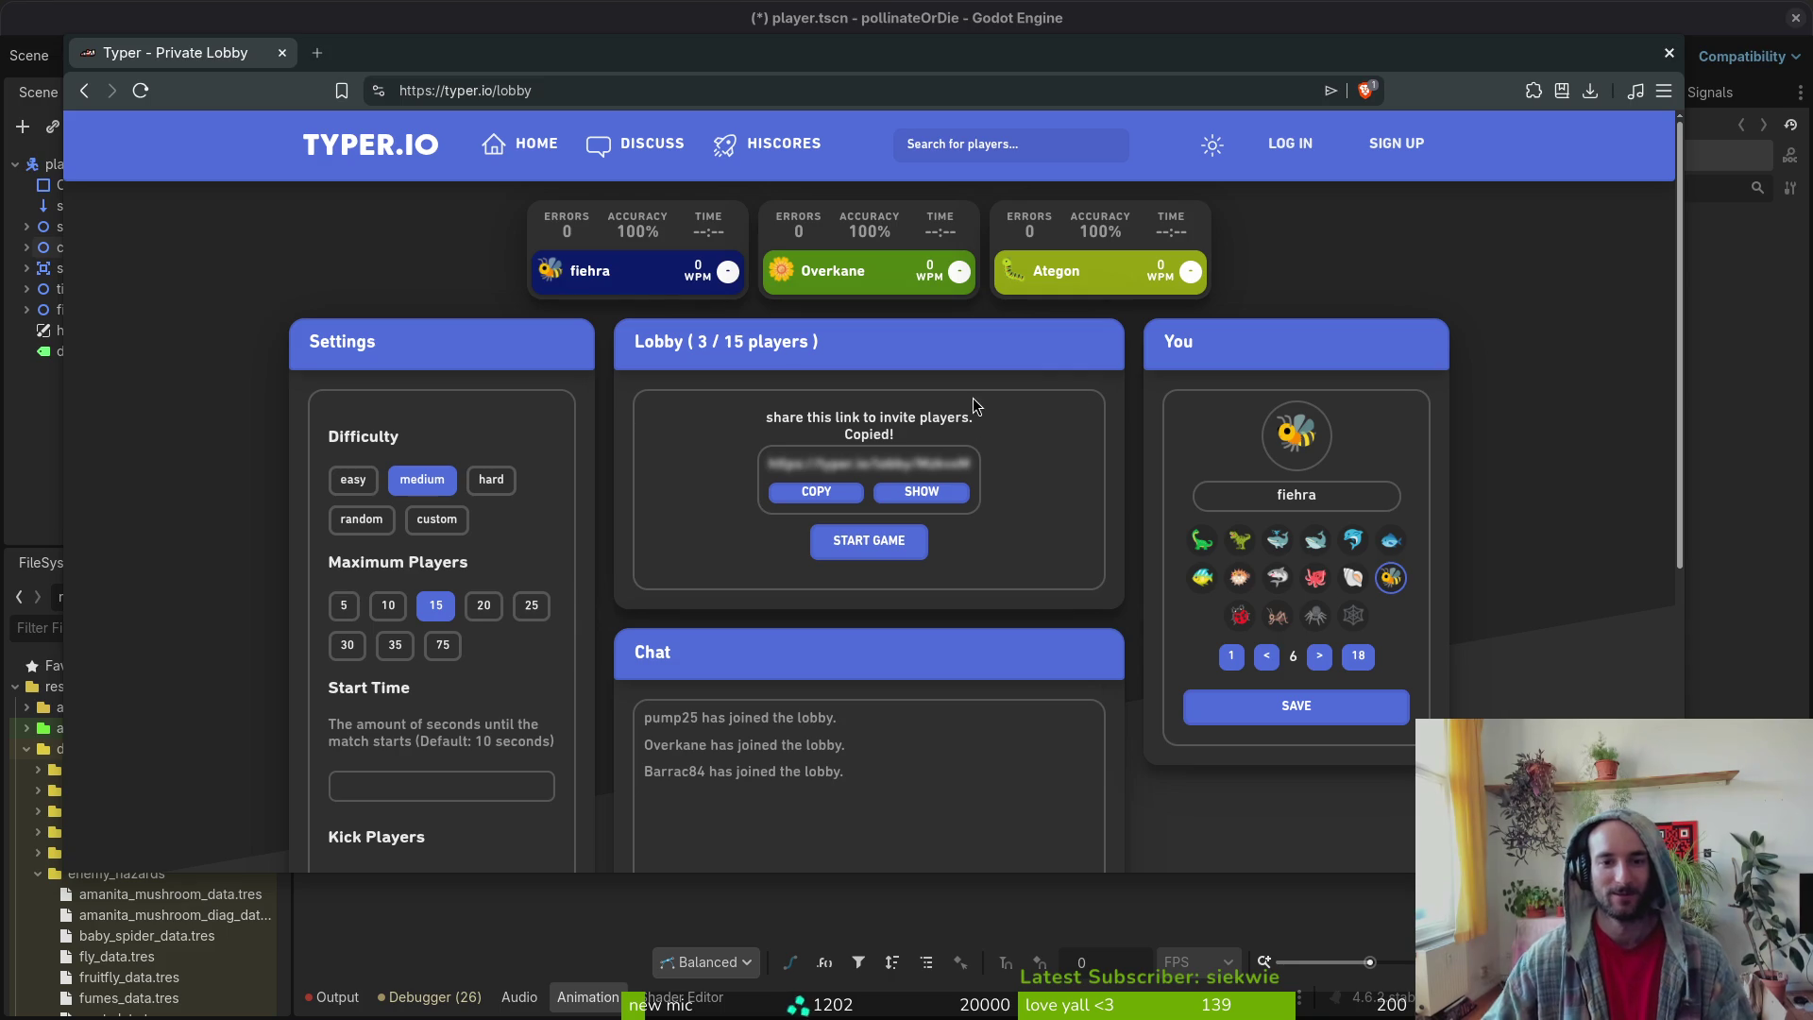
- Start the Typer.io lobby race, loading the Born on the Fourth of July snippet
{"action": "left_click", "coordinate": [869, 540]}
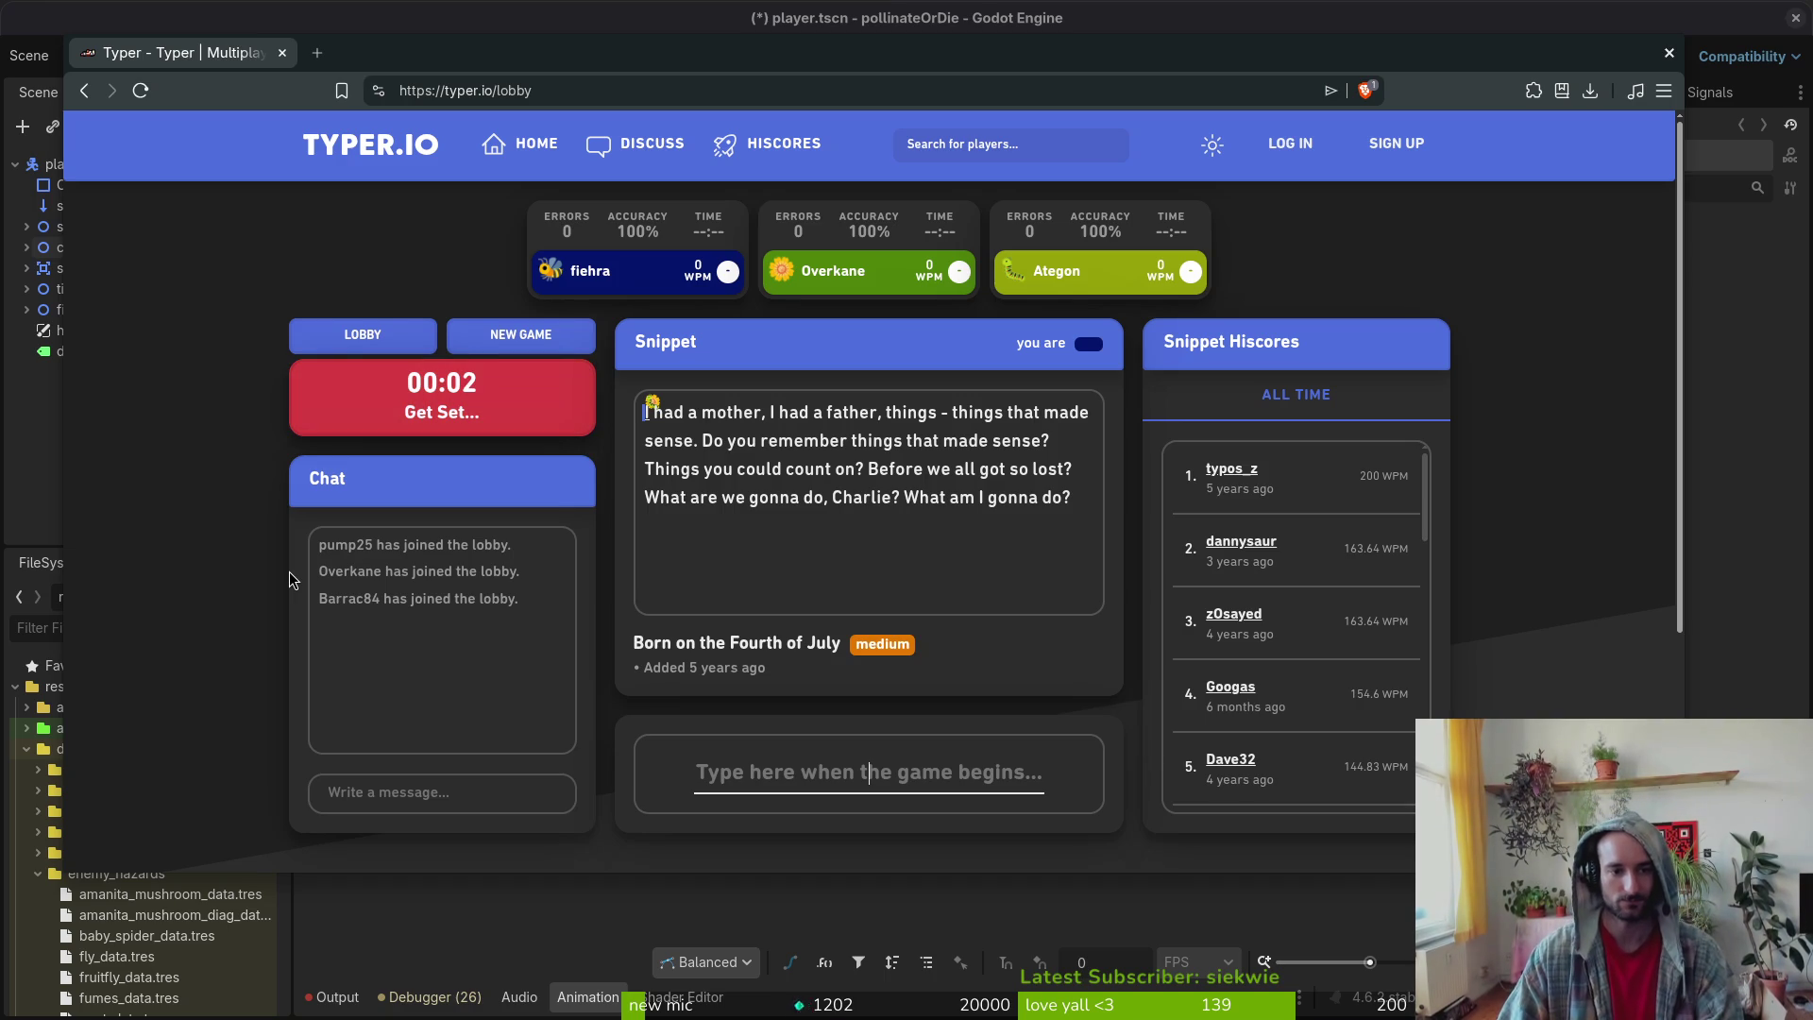
- Type the Born on the Fourth of July snippet at 87.50 WPM, then begin a new round
{"action": "type", "text": "I had a "}
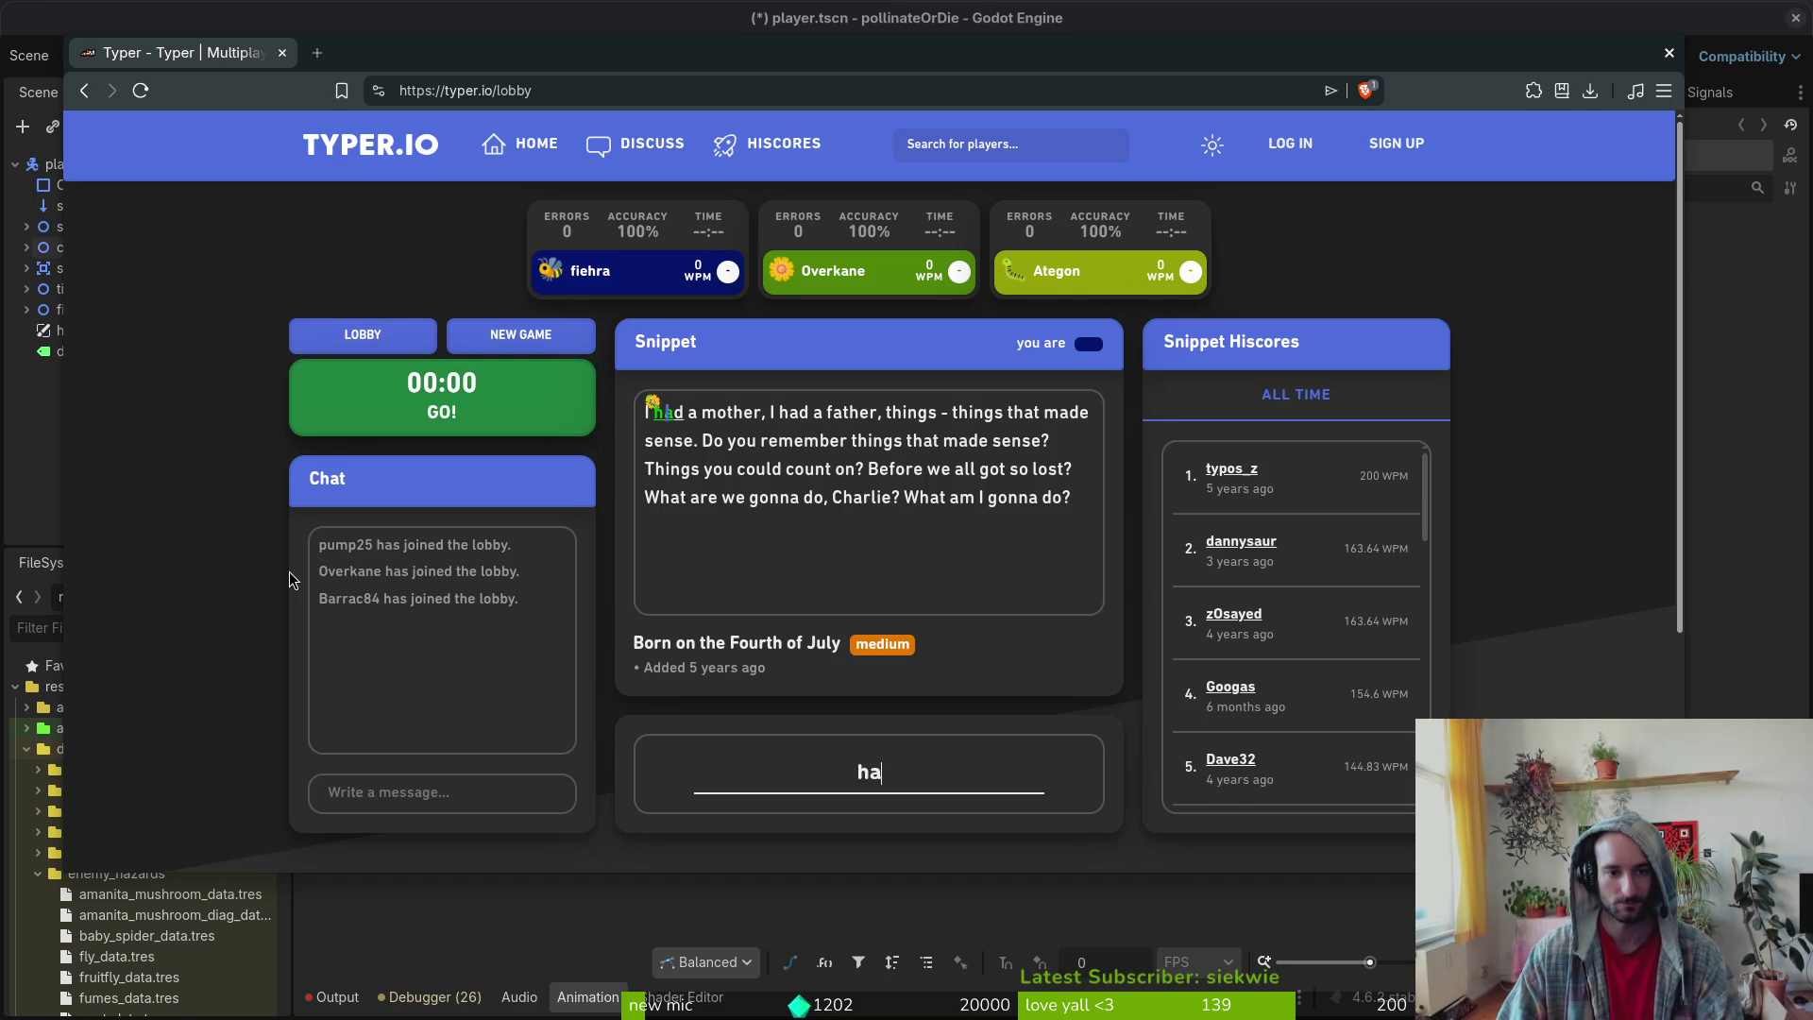
{"action": "type", "text": "mother, I had a"}
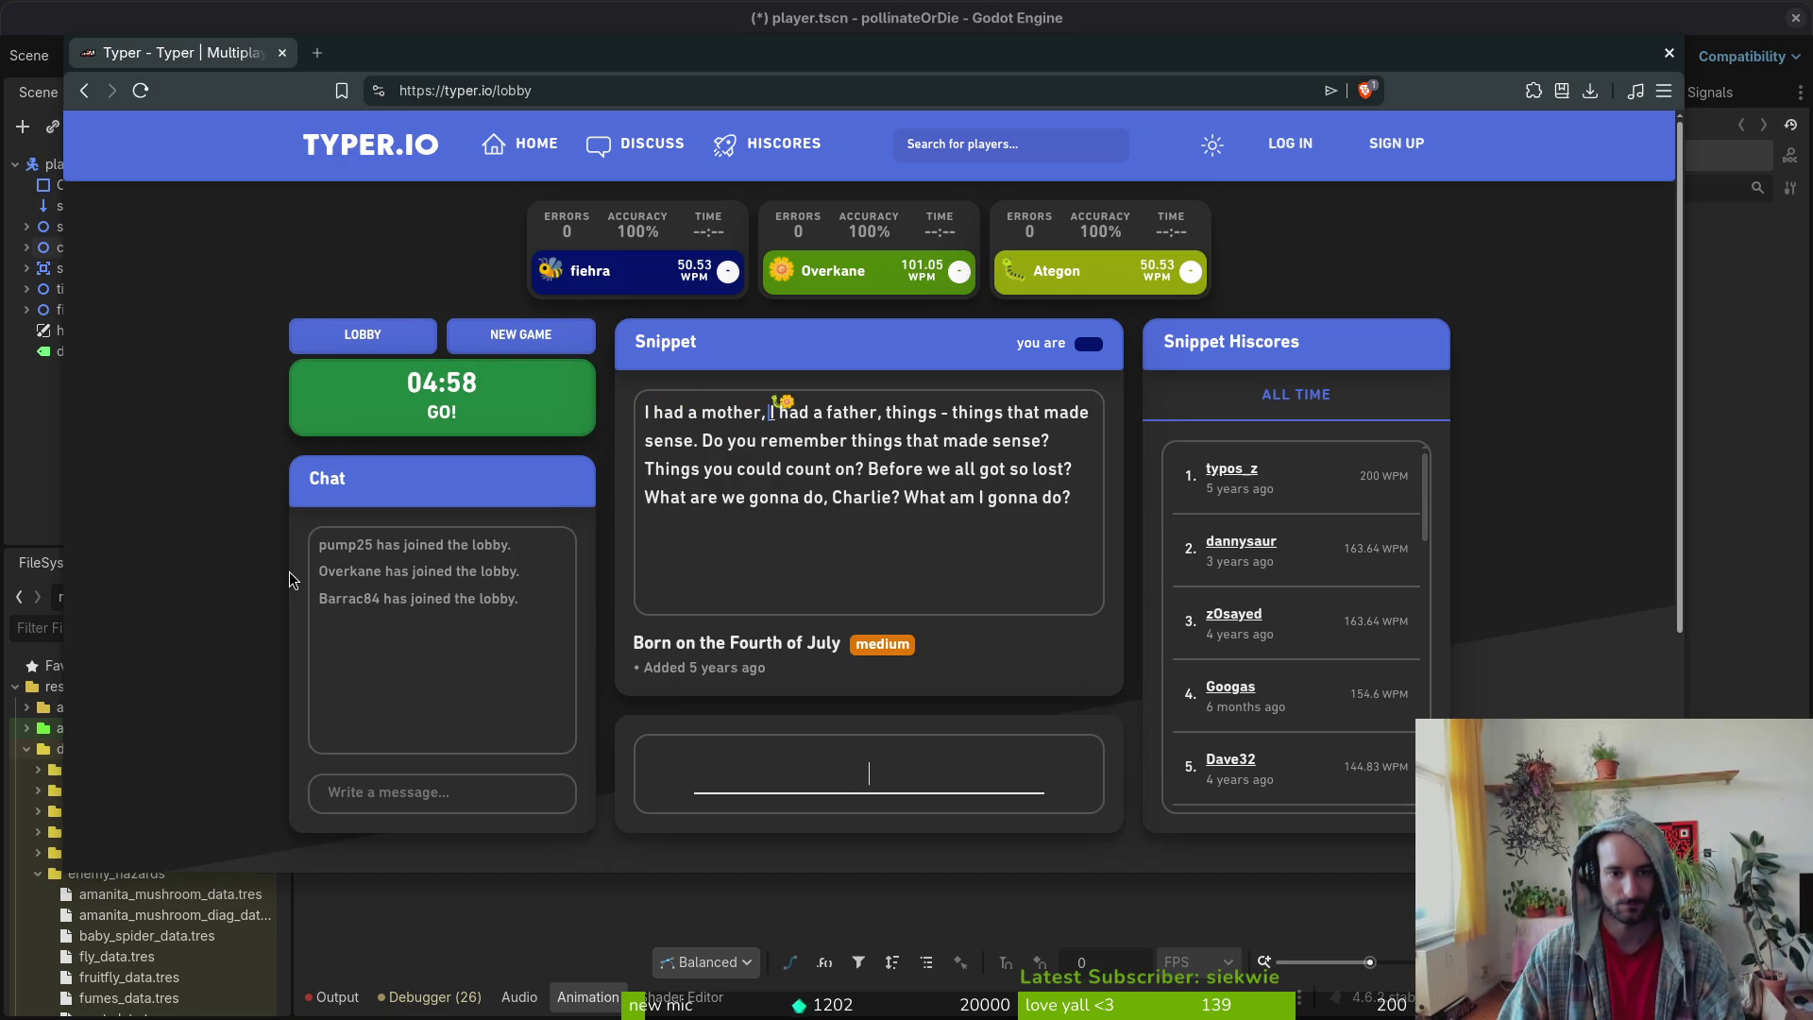
{"action": "type", "text": " fath"}
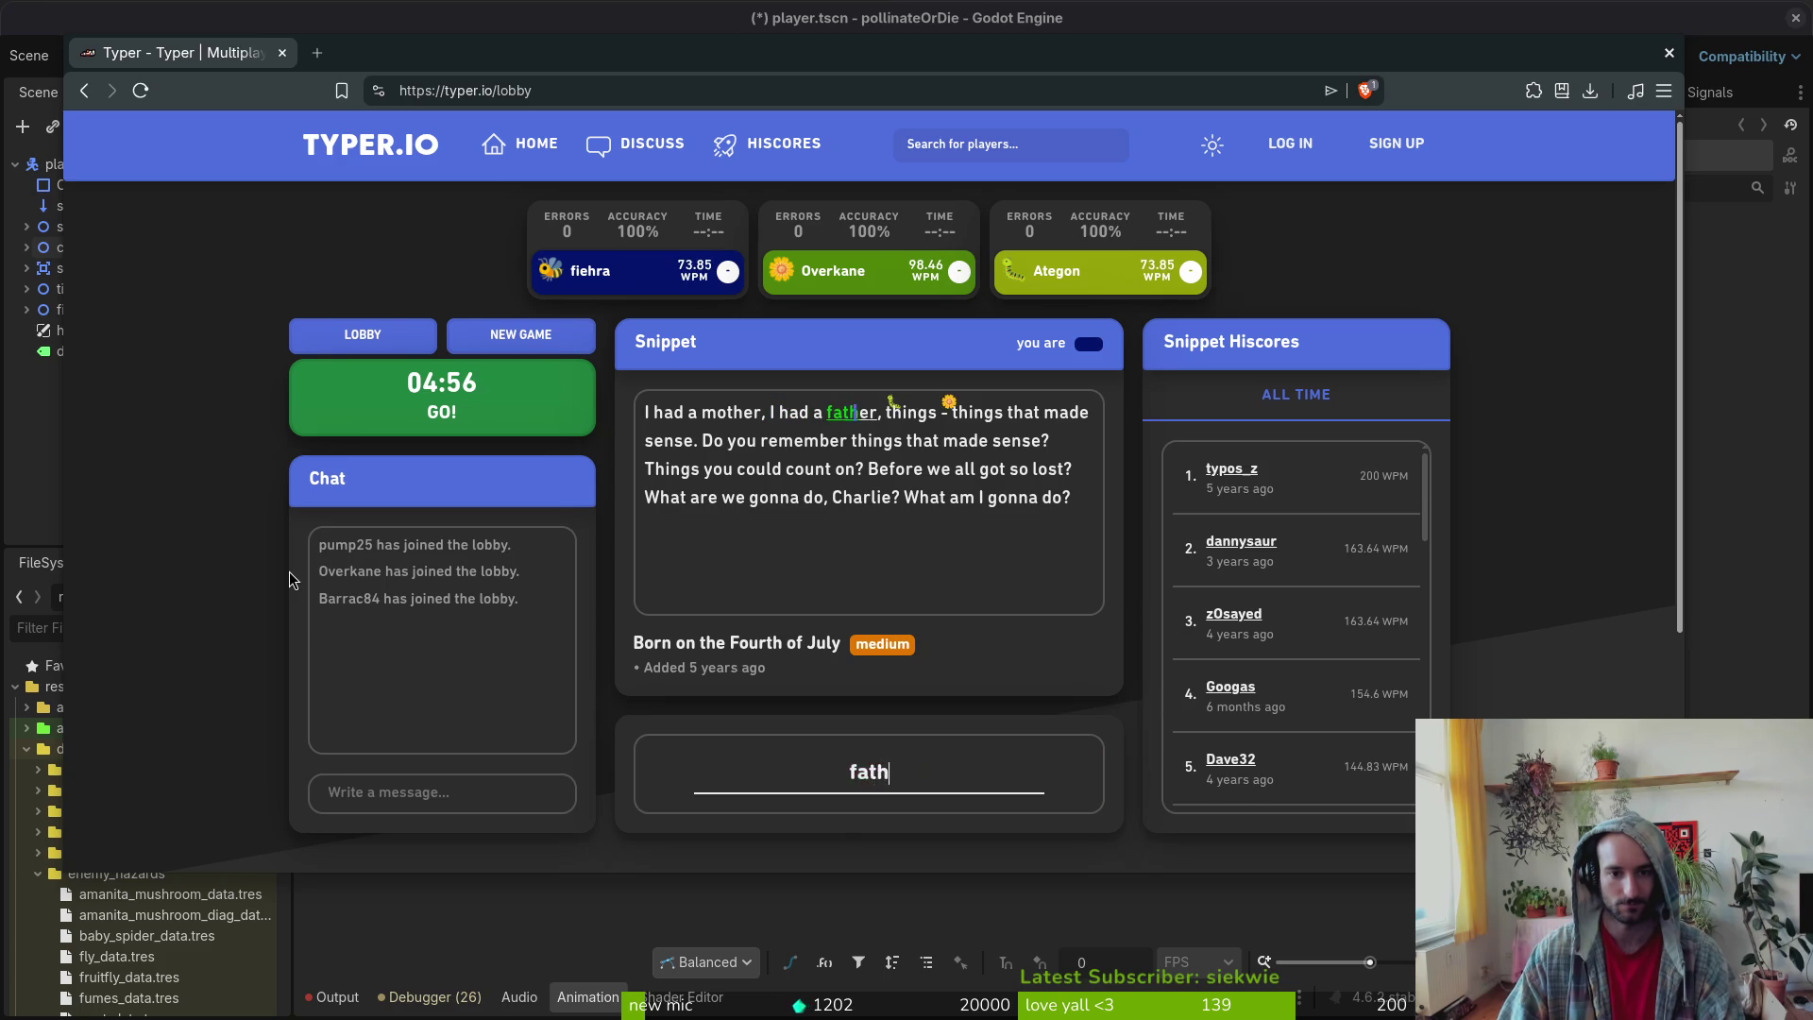
{"action": "type", "text": "er, things - thgi"}
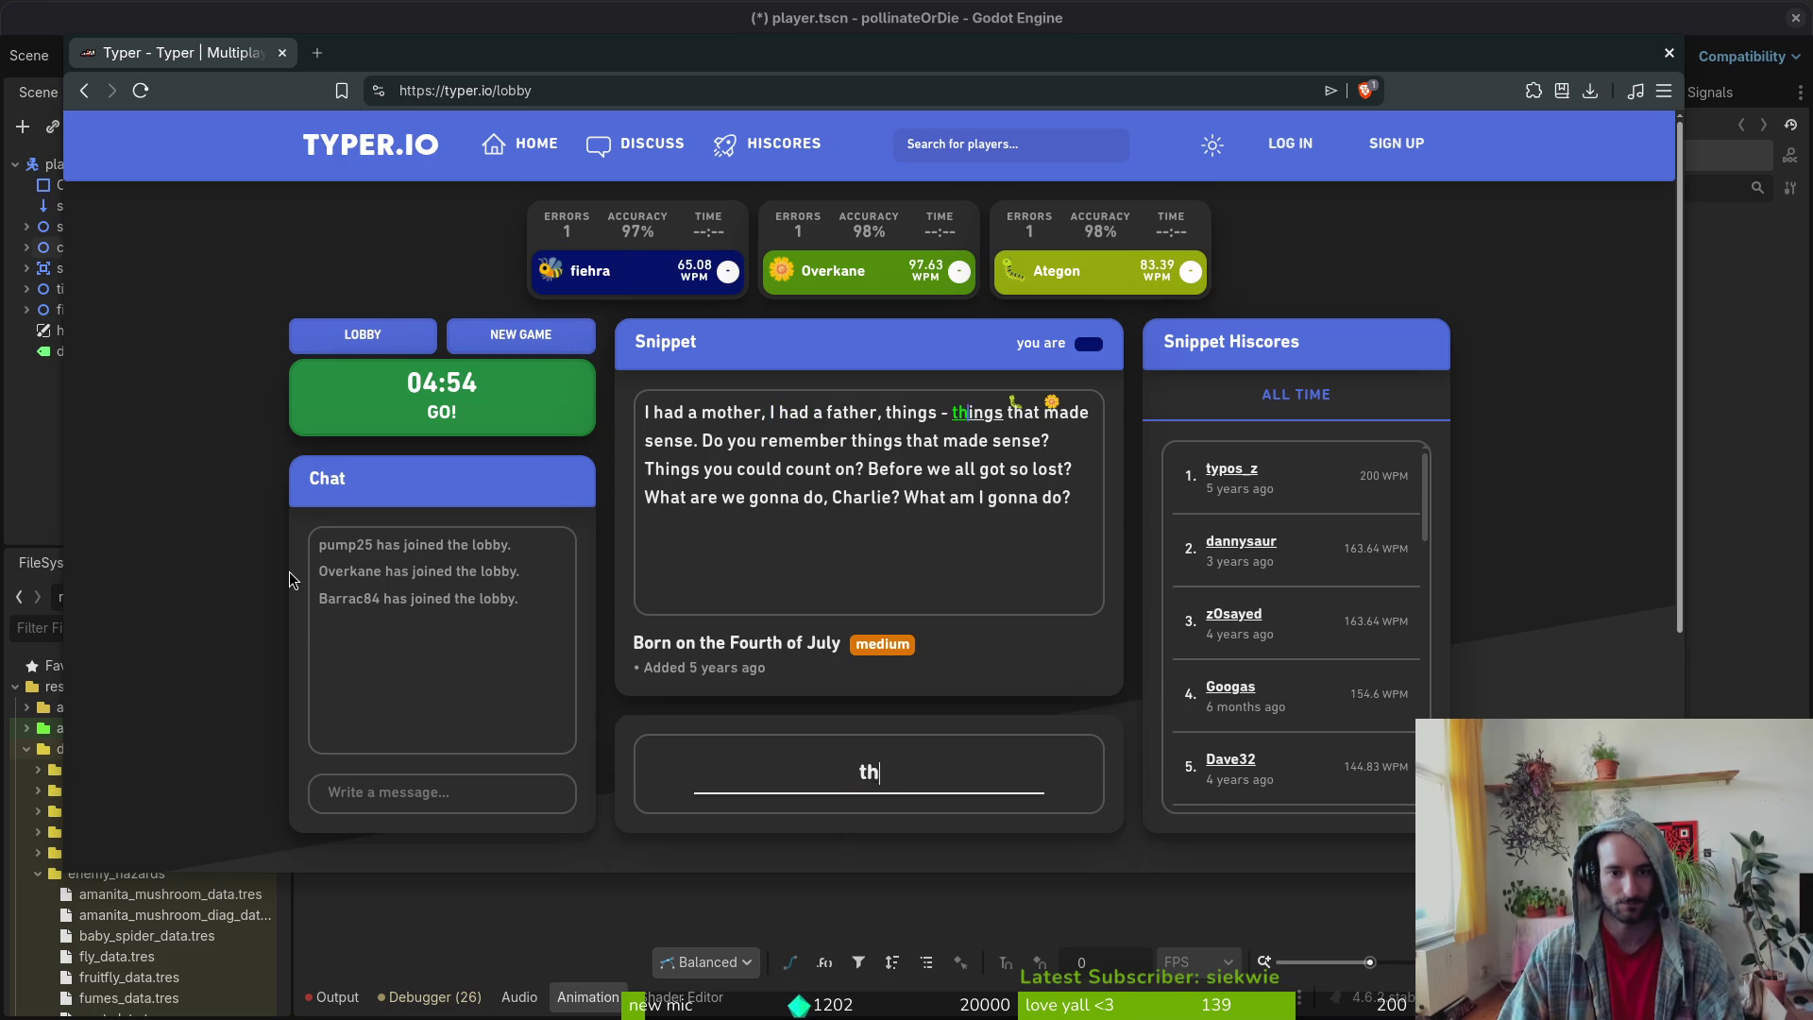
{"action": "key", "text": "BackSpace"}
{"action": "key", "text": "BackSpace"}
{"action": "type", "text": "ings that made sense. "}
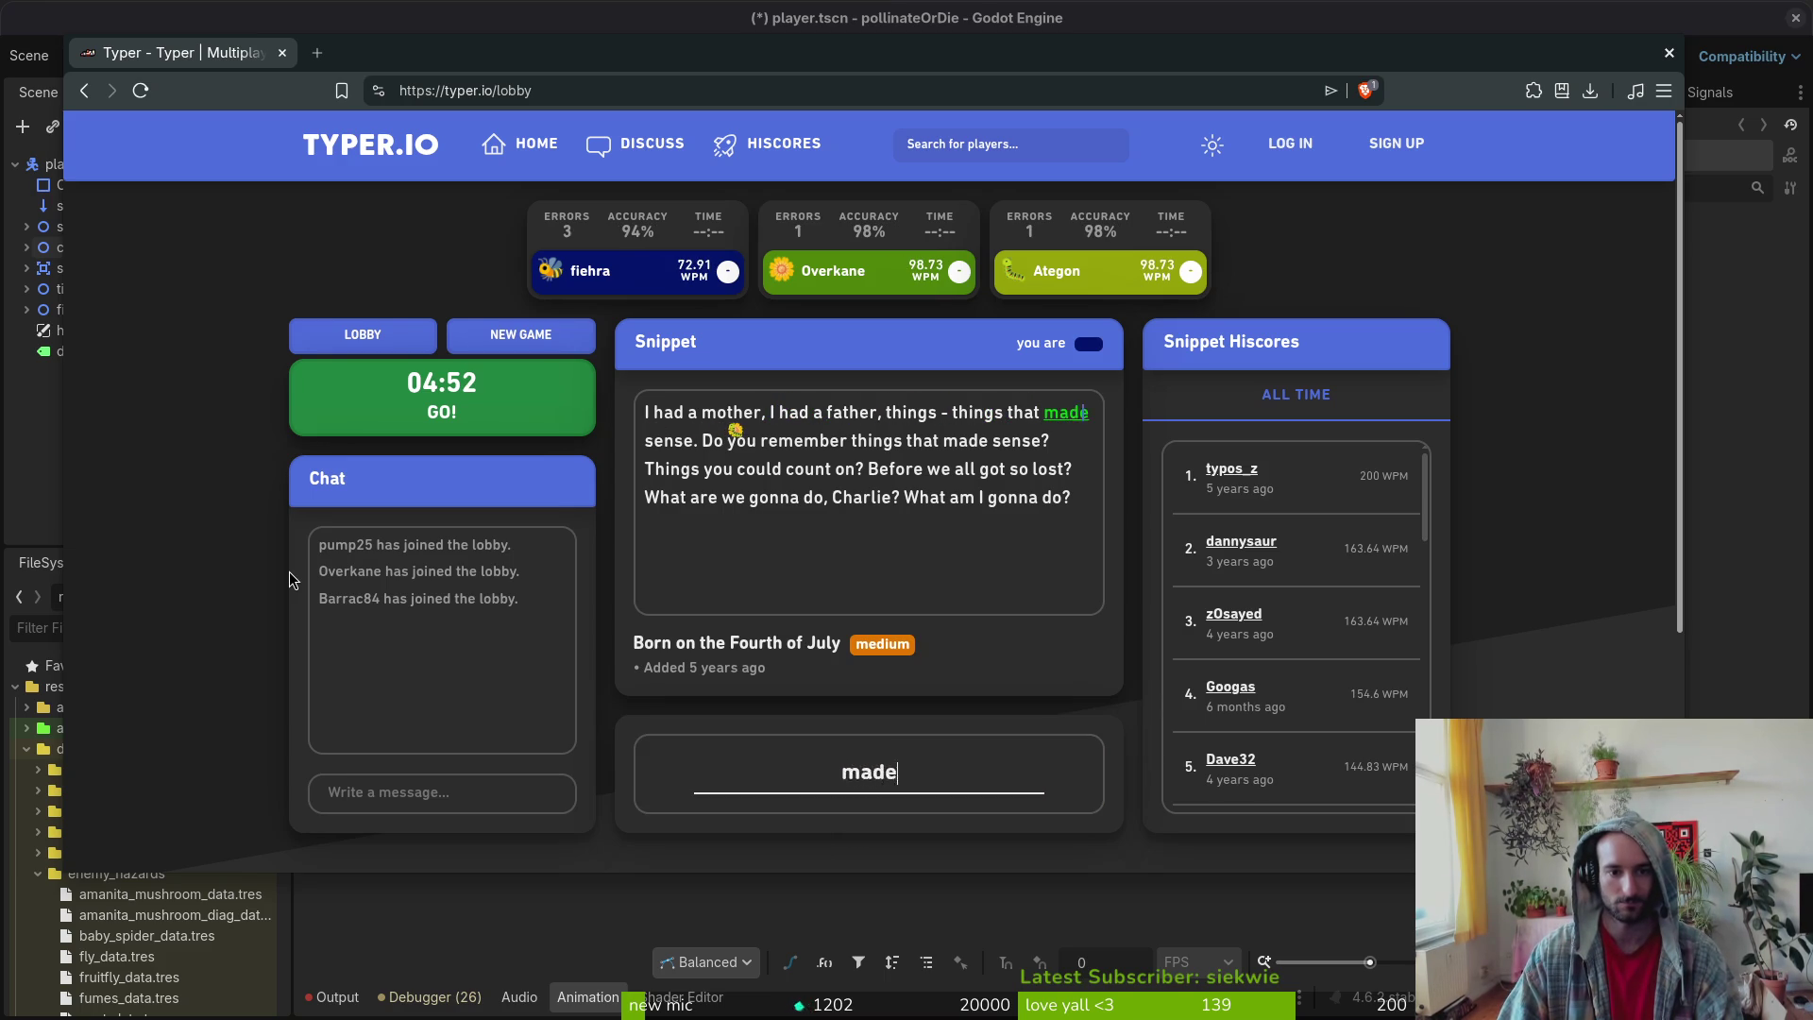
{"action": "type", "text": "Do you remember th"}
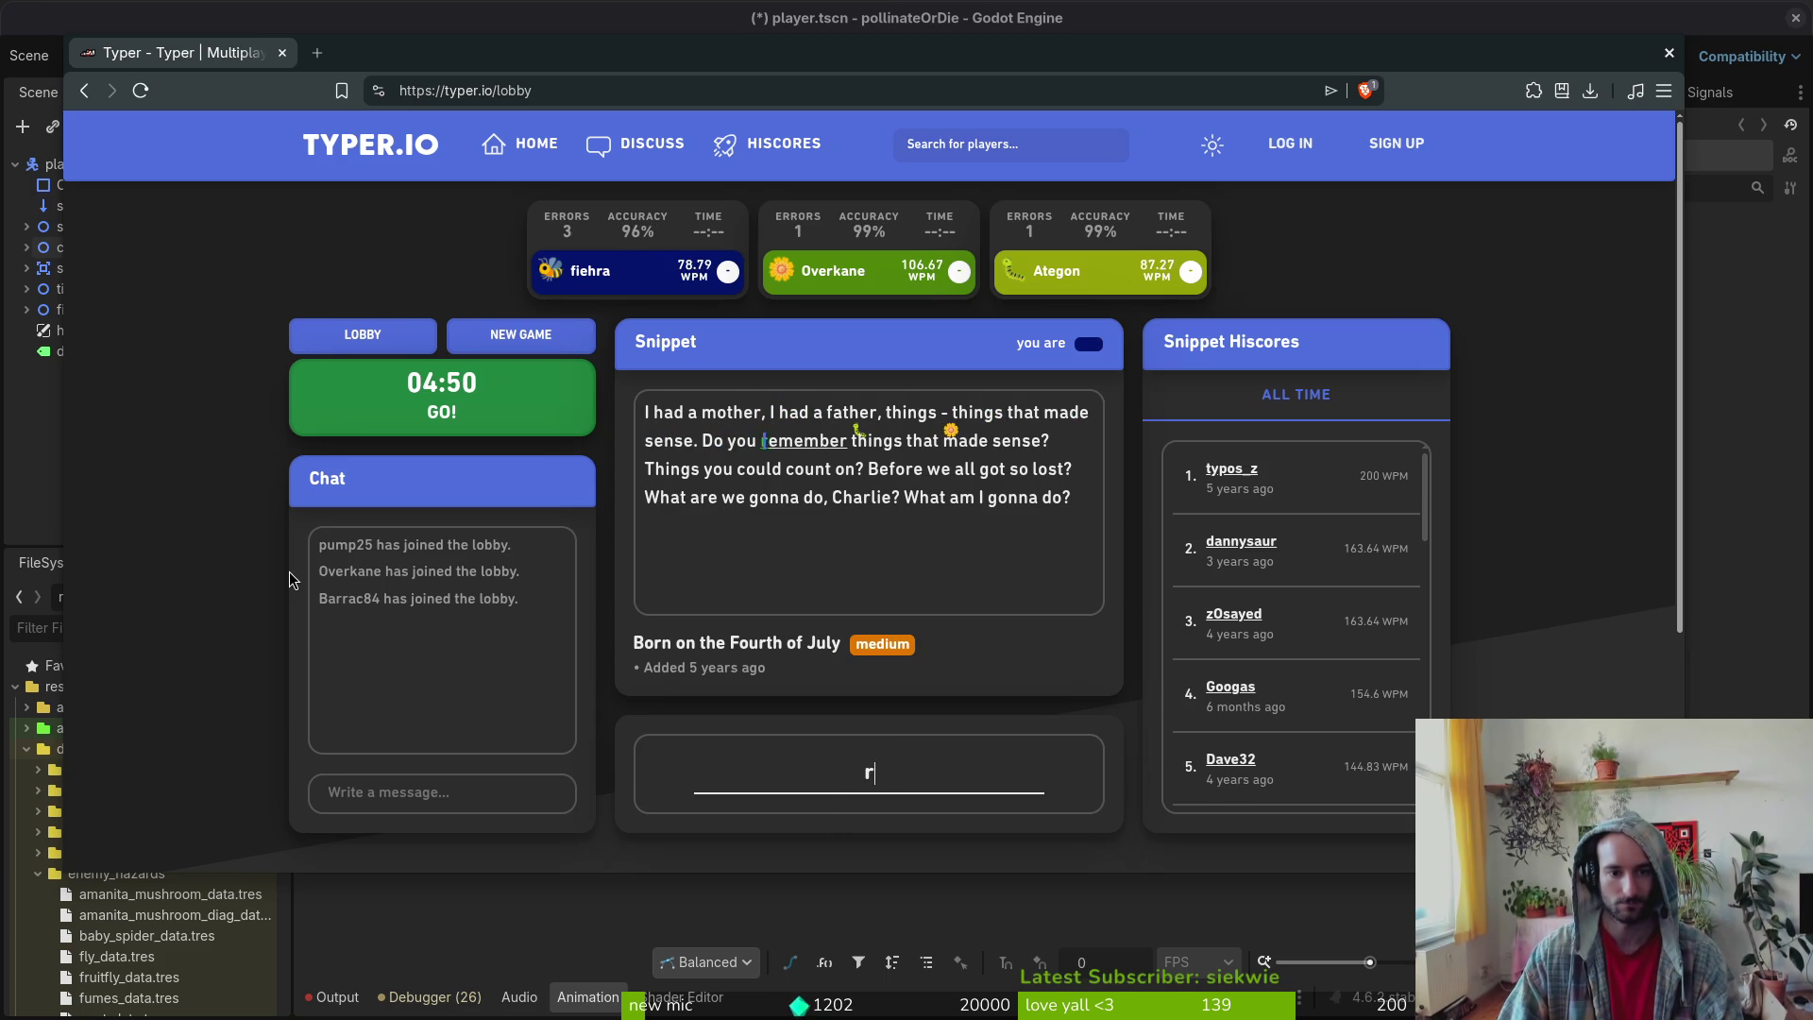
{"action": "type", "text": "ings that made sense"}
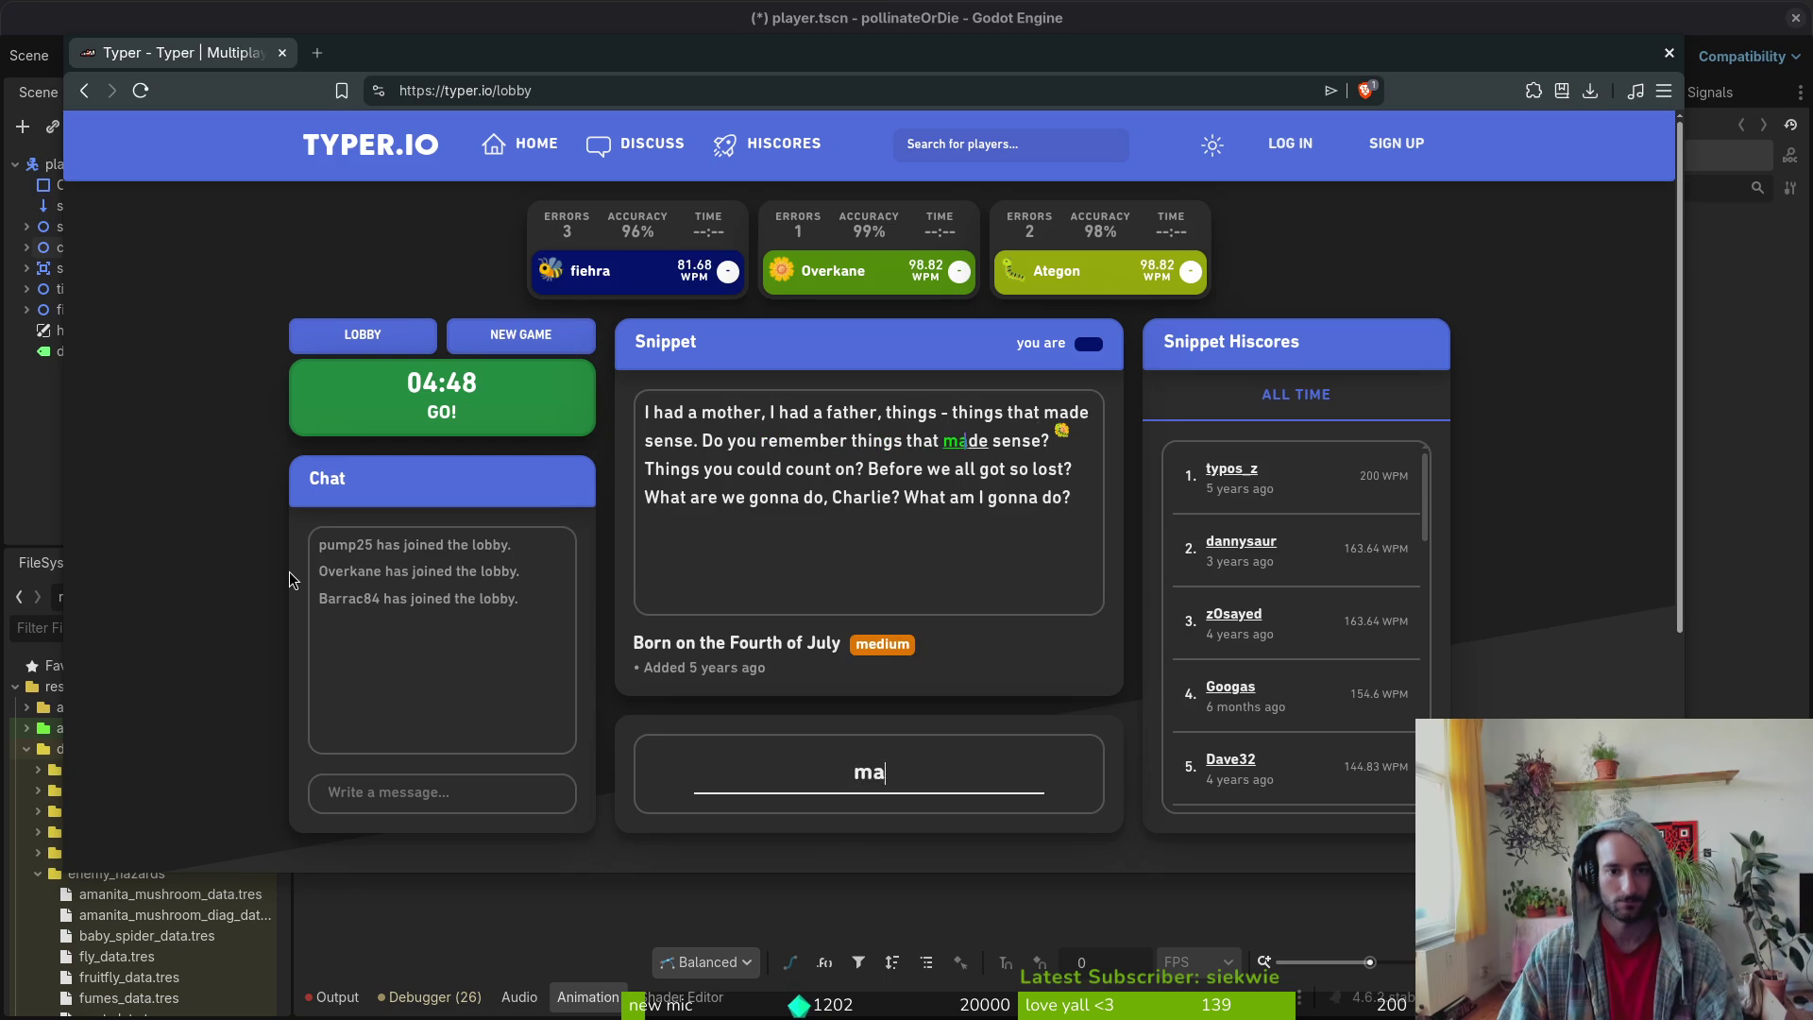
{"action": "type", "text": "? Things you "}
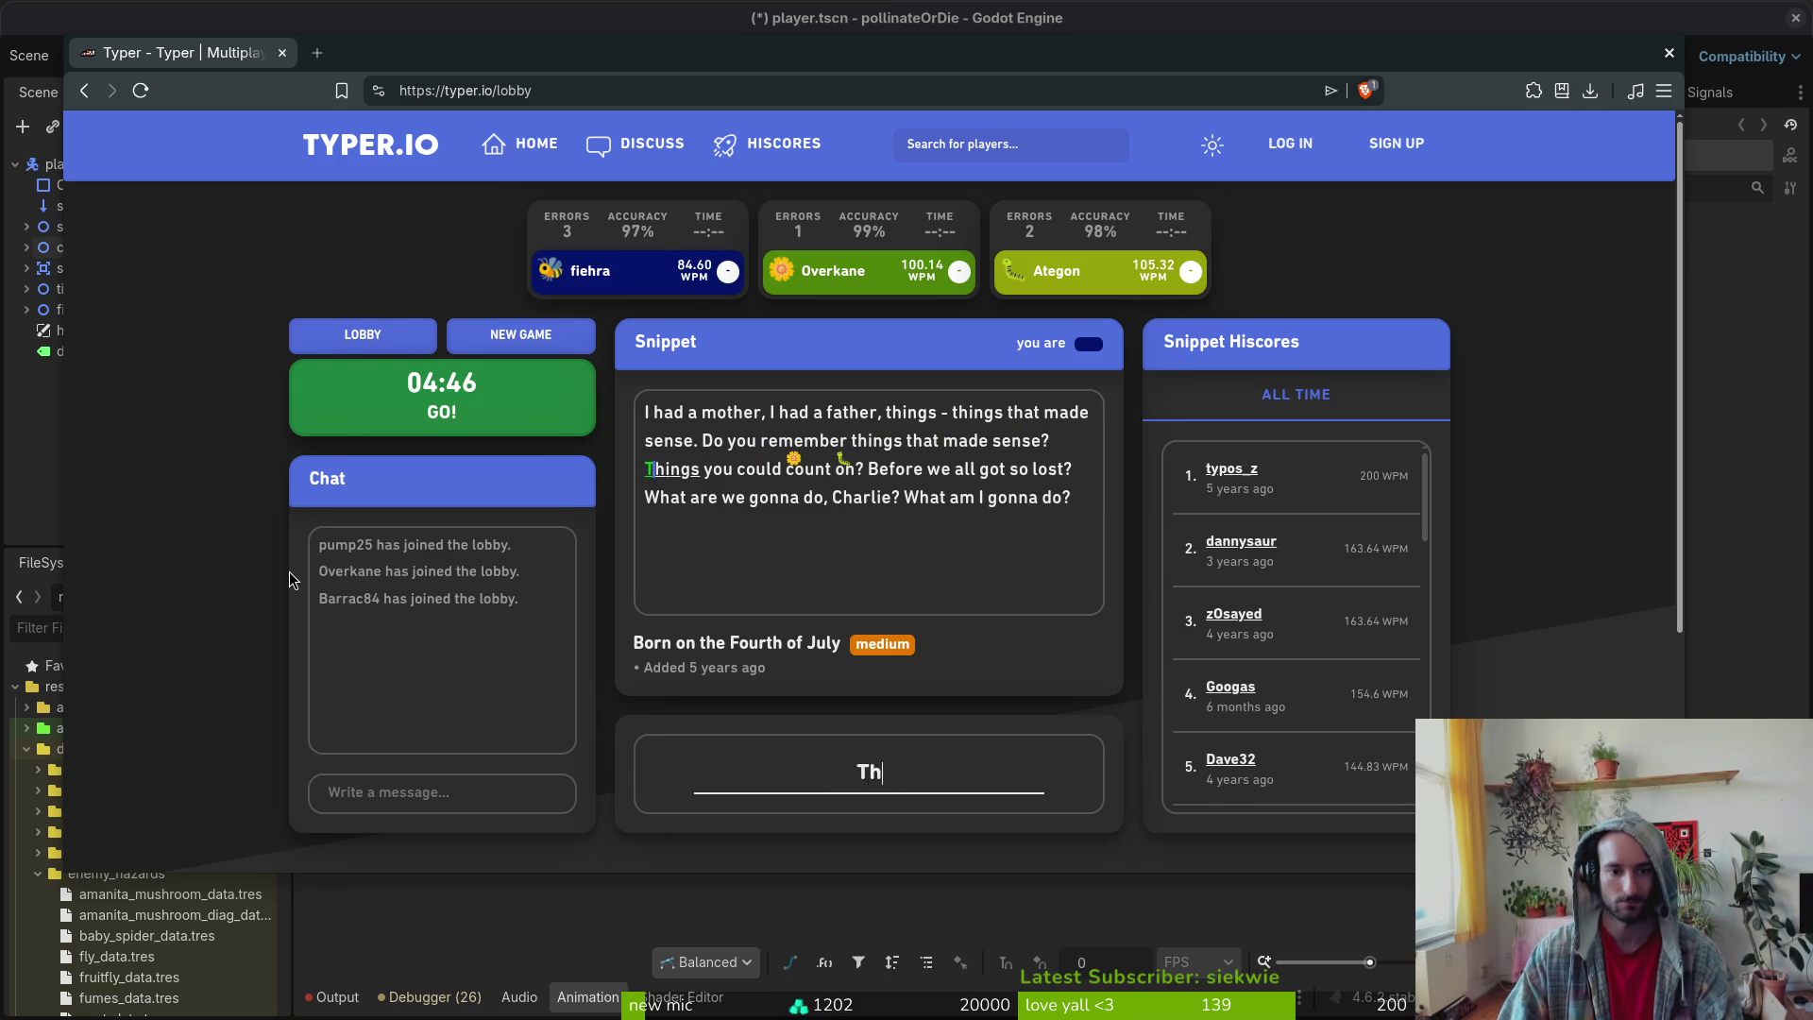
{"action": "type", "text": "could count on"}
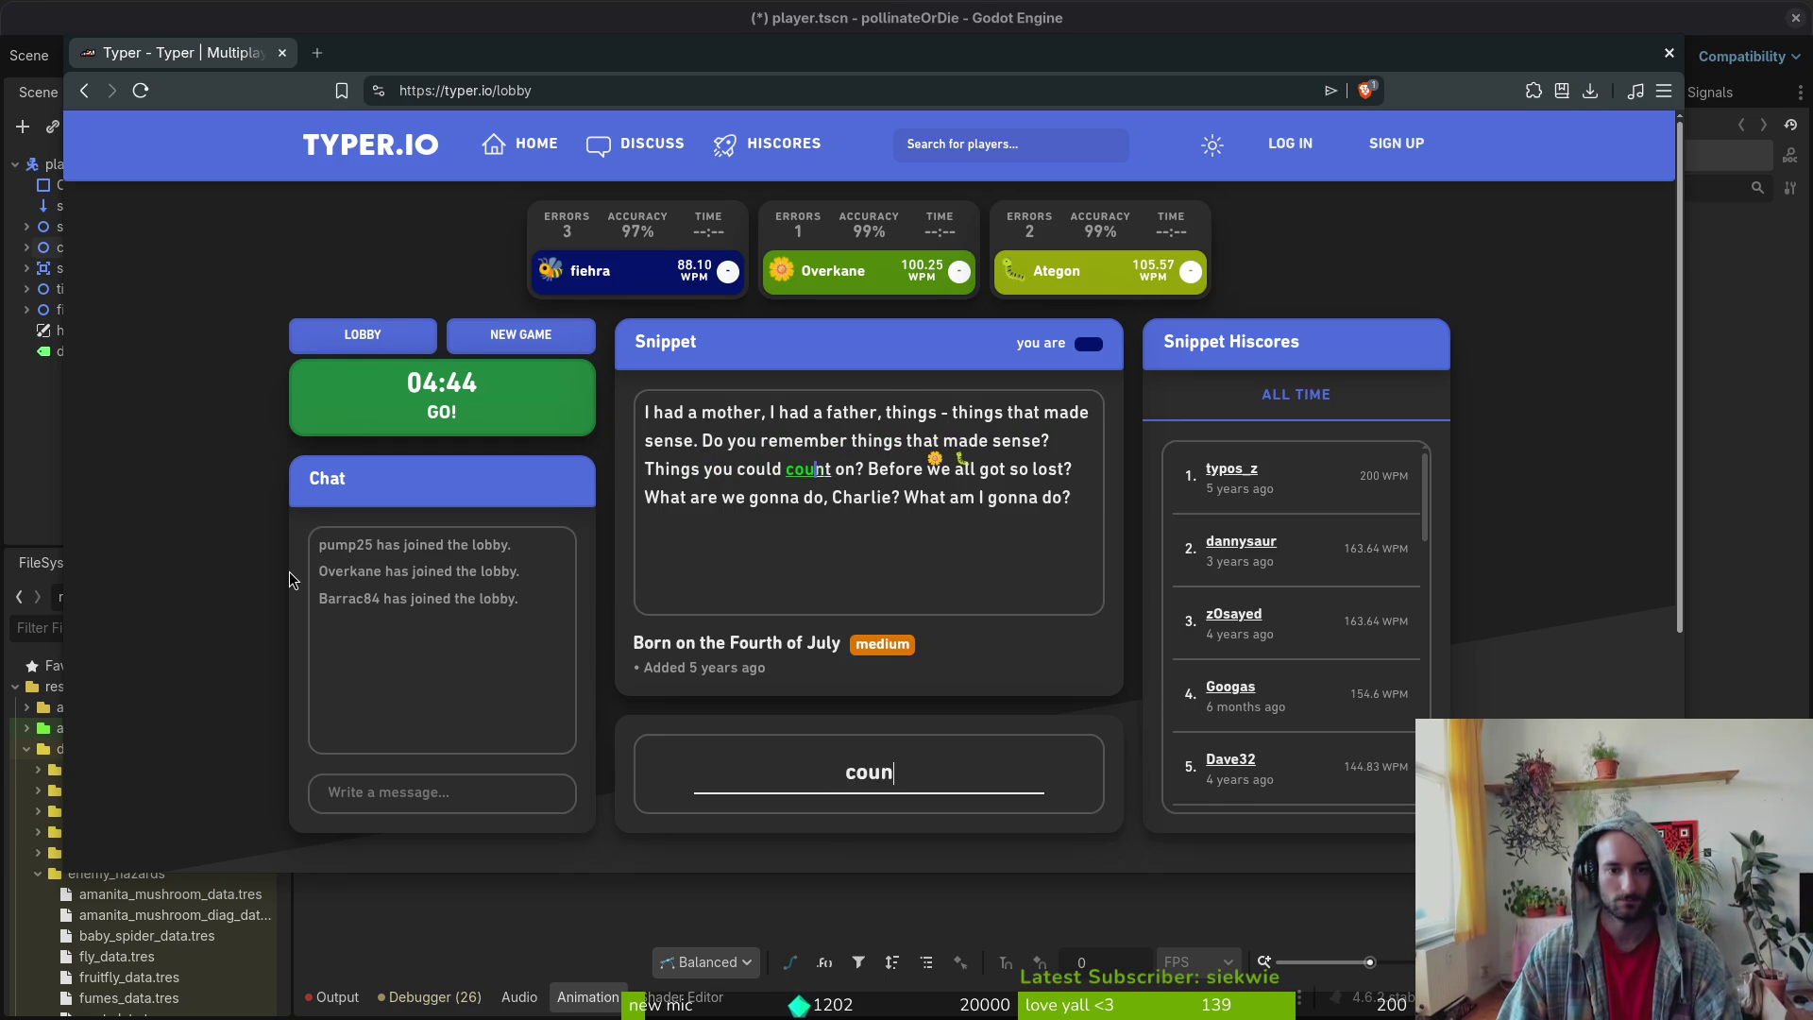
{"action": "type", "text": "? Before we all "}
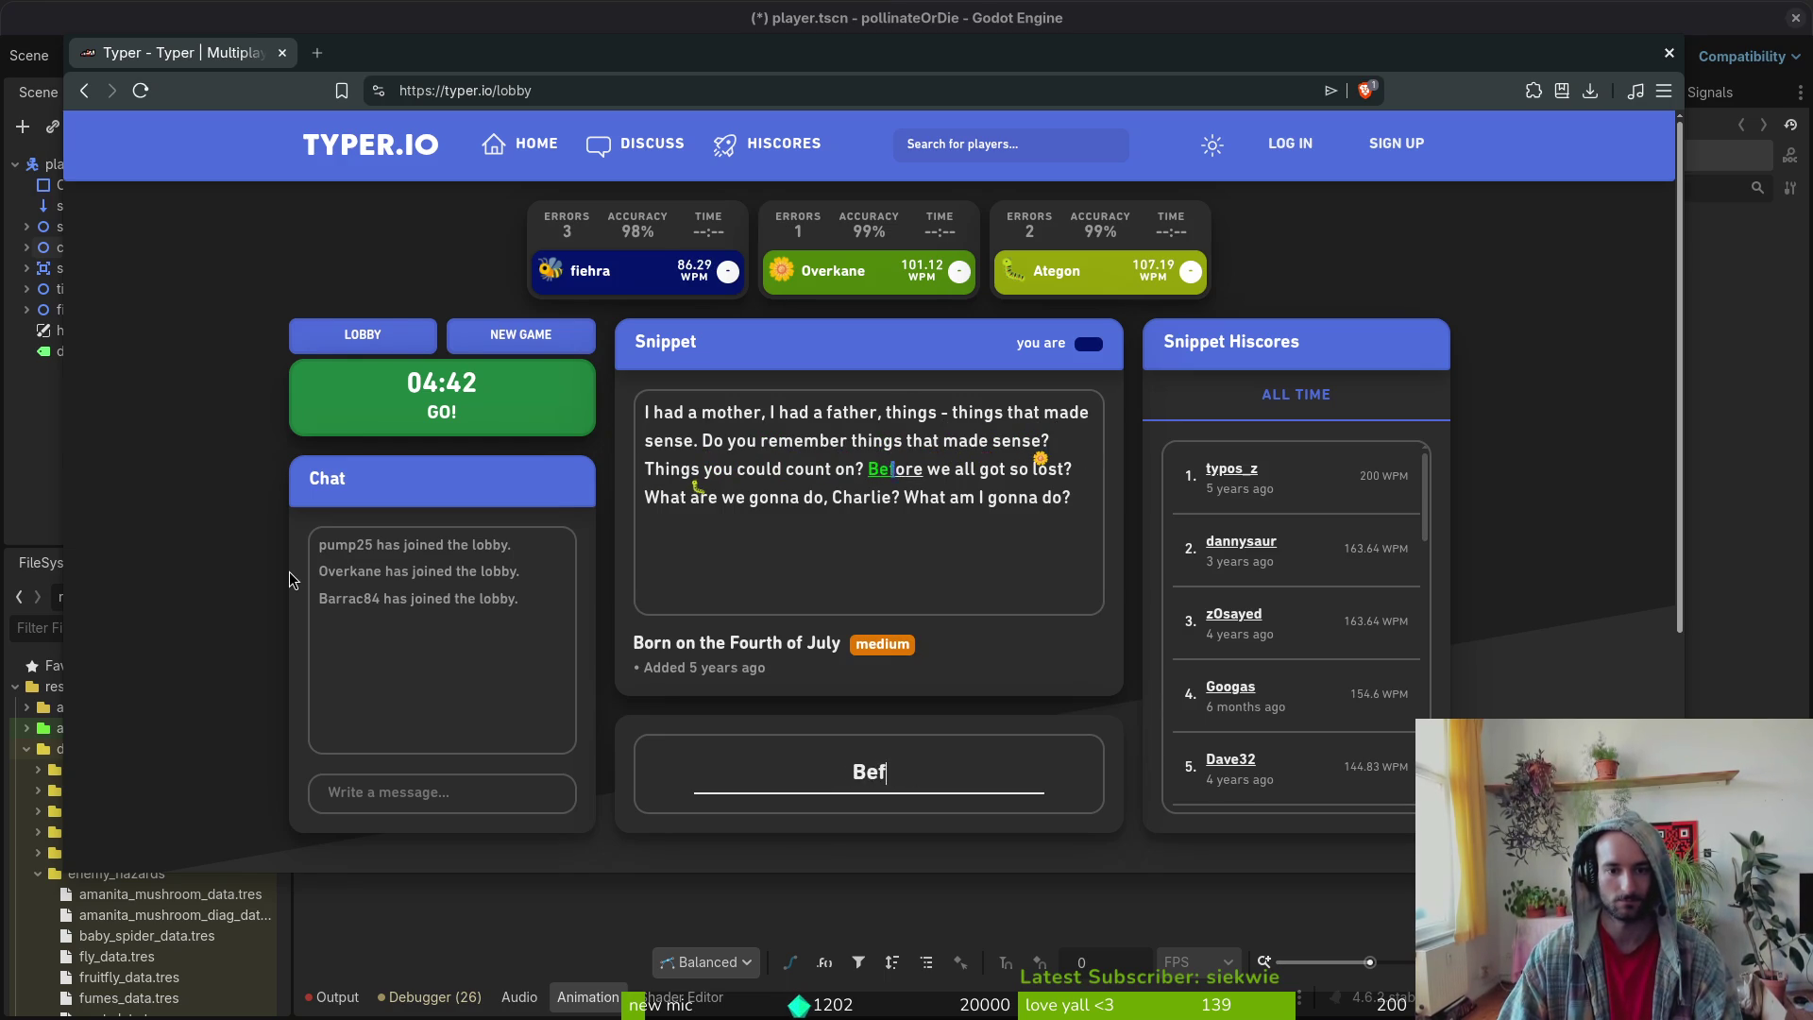
{"action": "type", "text": "got so lost? "}
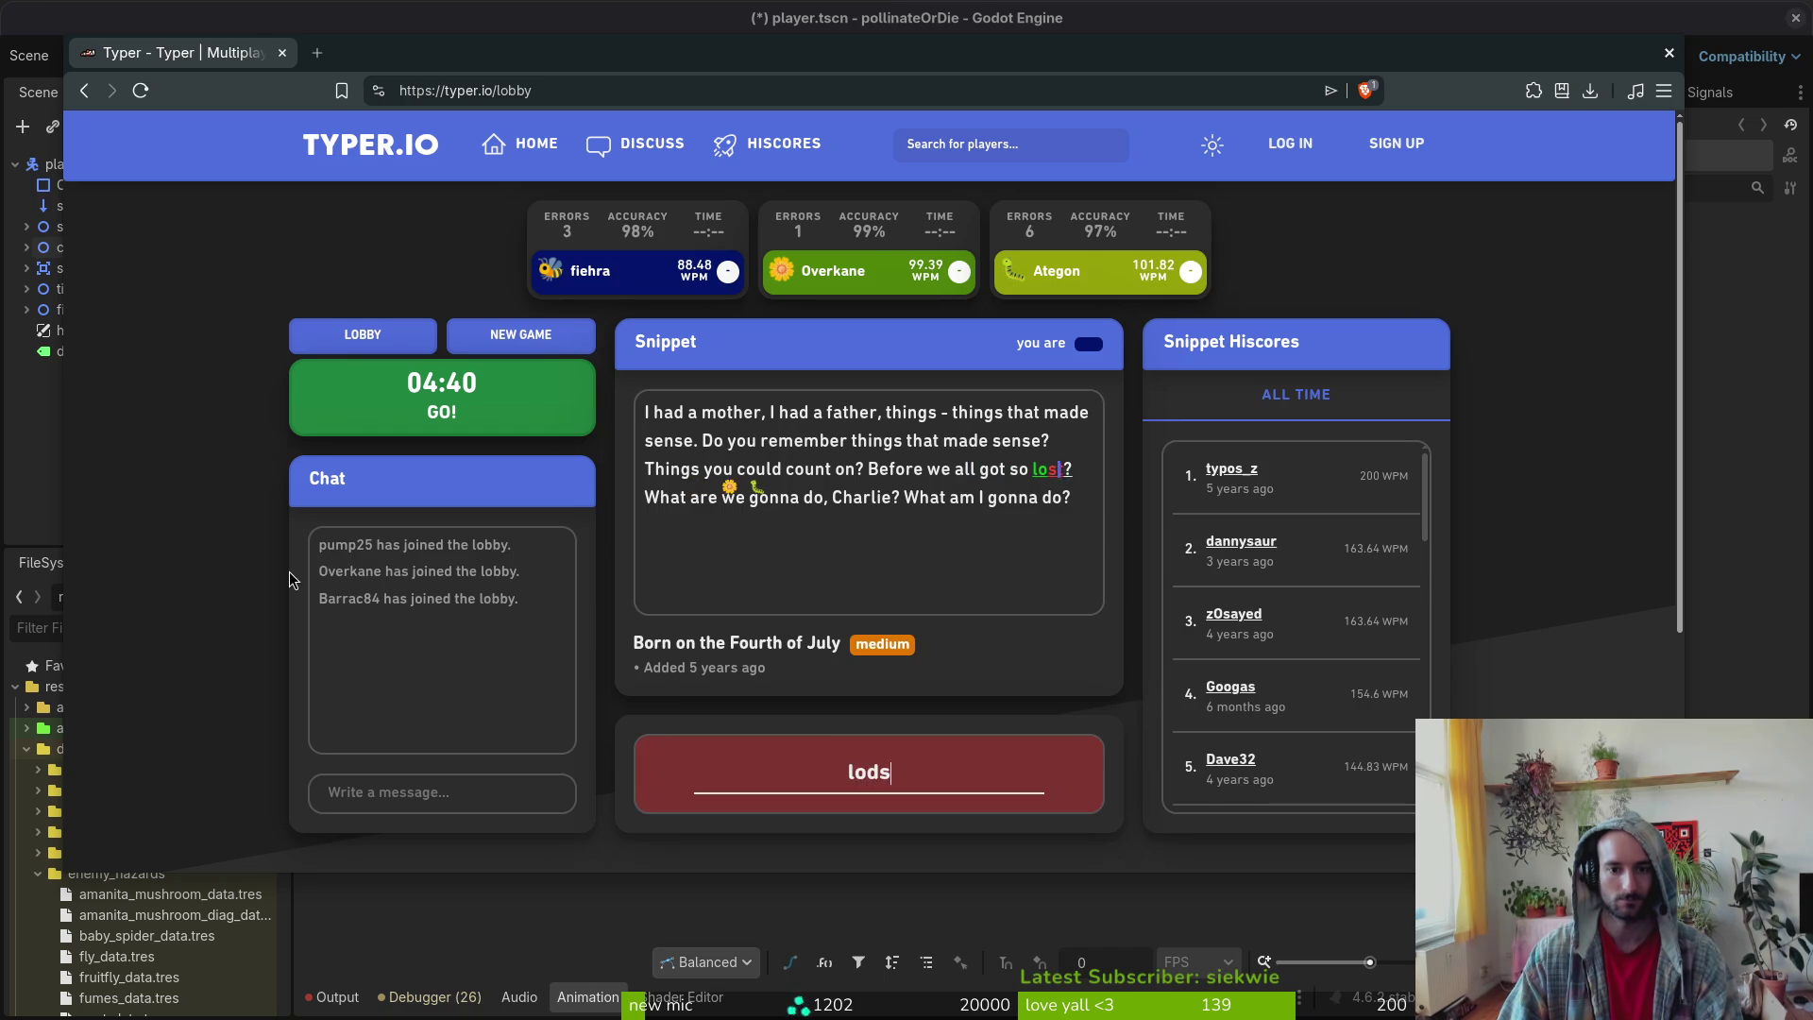
{"action": "type", "text": "What are we gonna"}
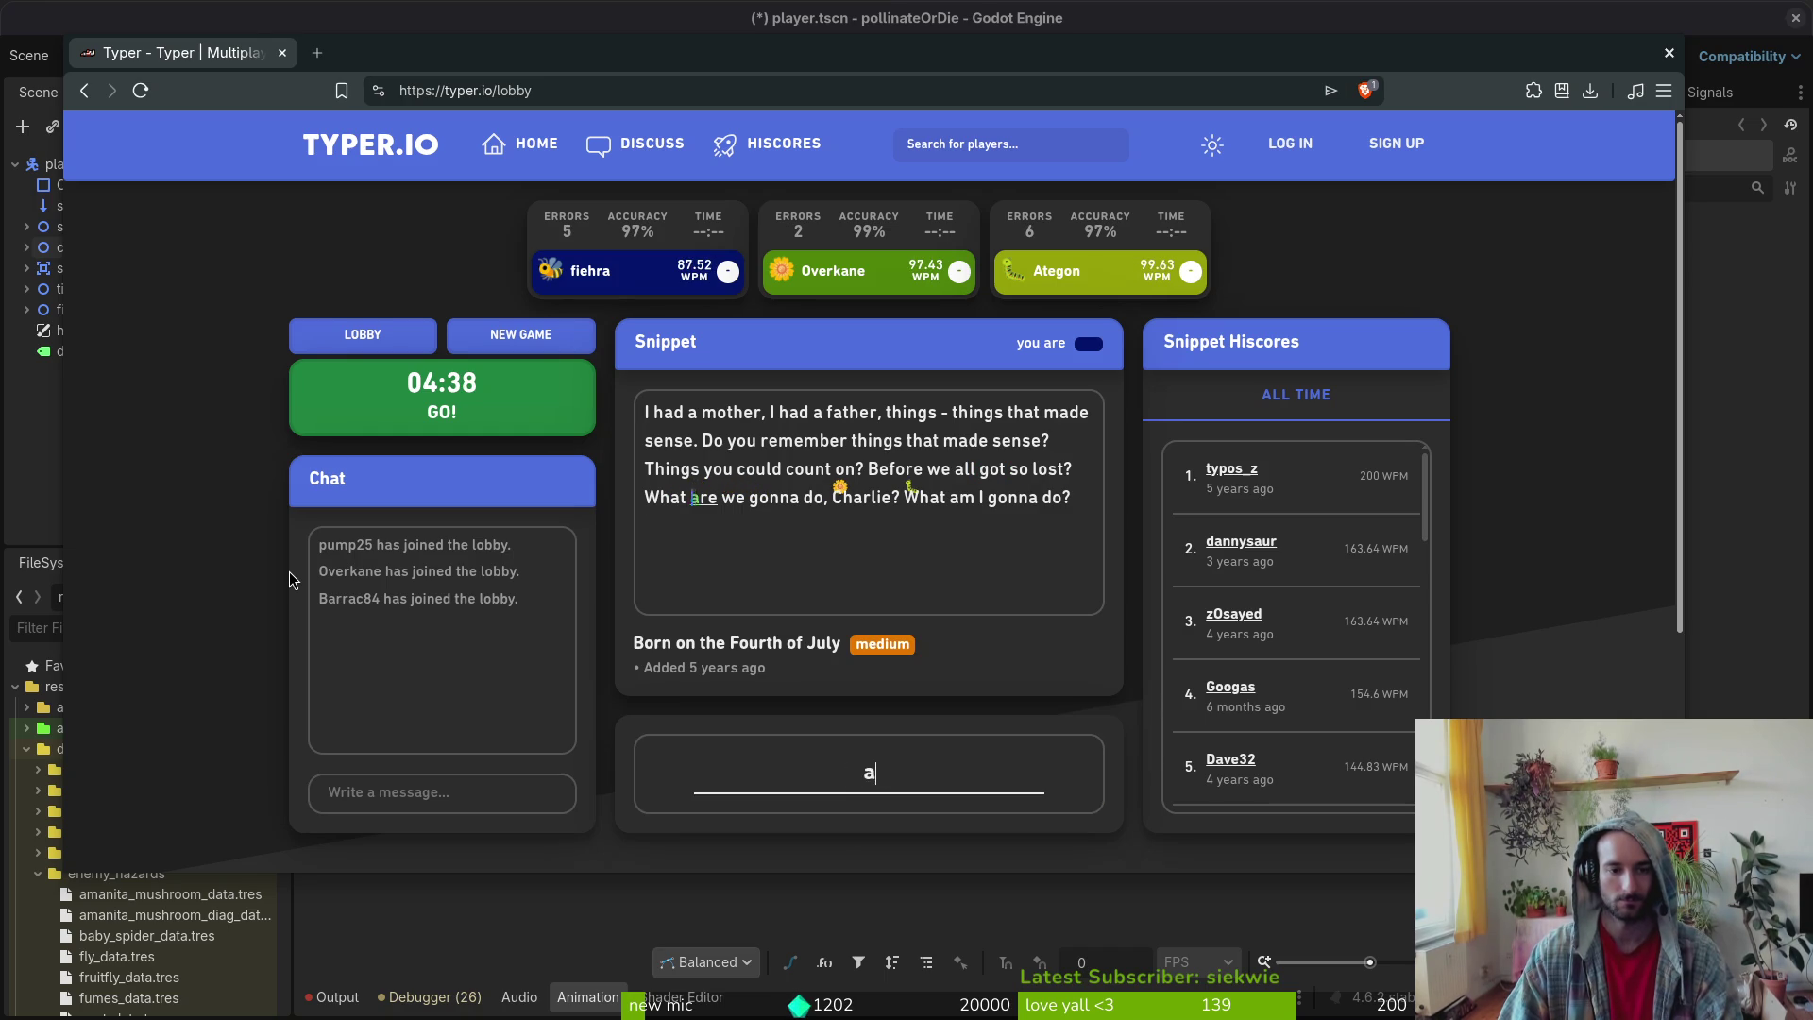
{"action": "type", "text": " do, Charlie"}
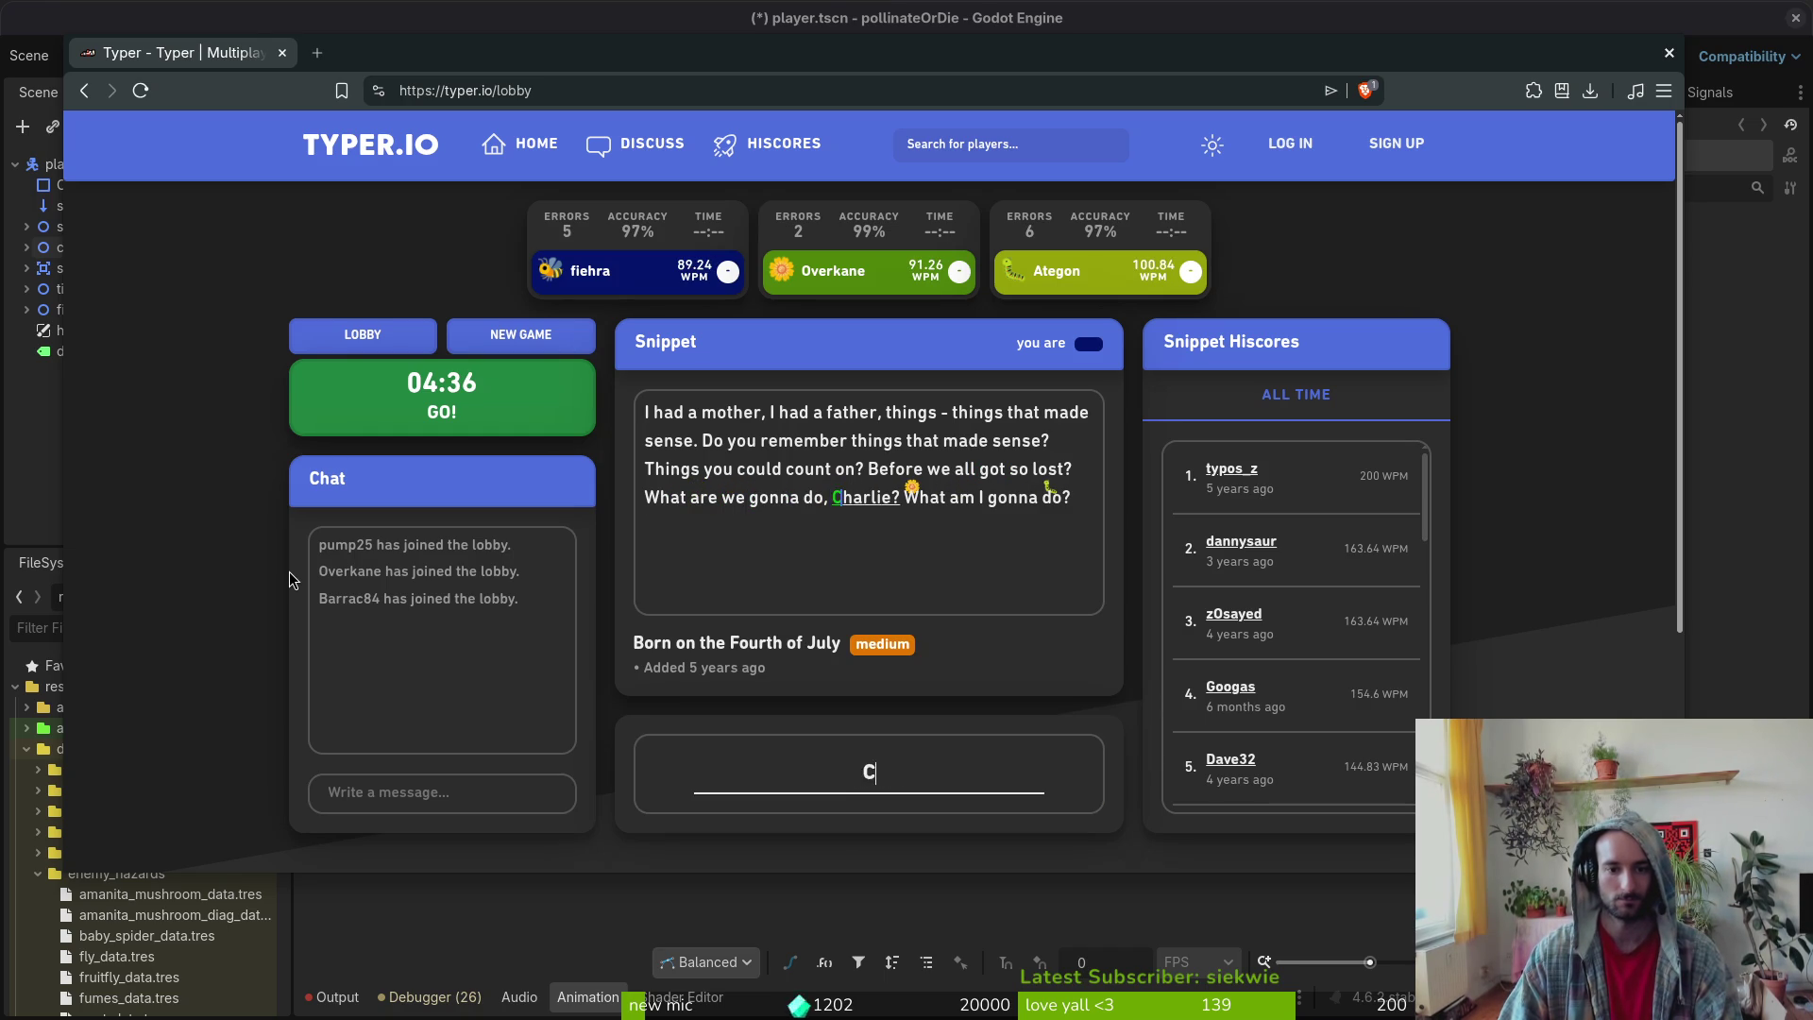
{"action": "type", "text": "? What am "}
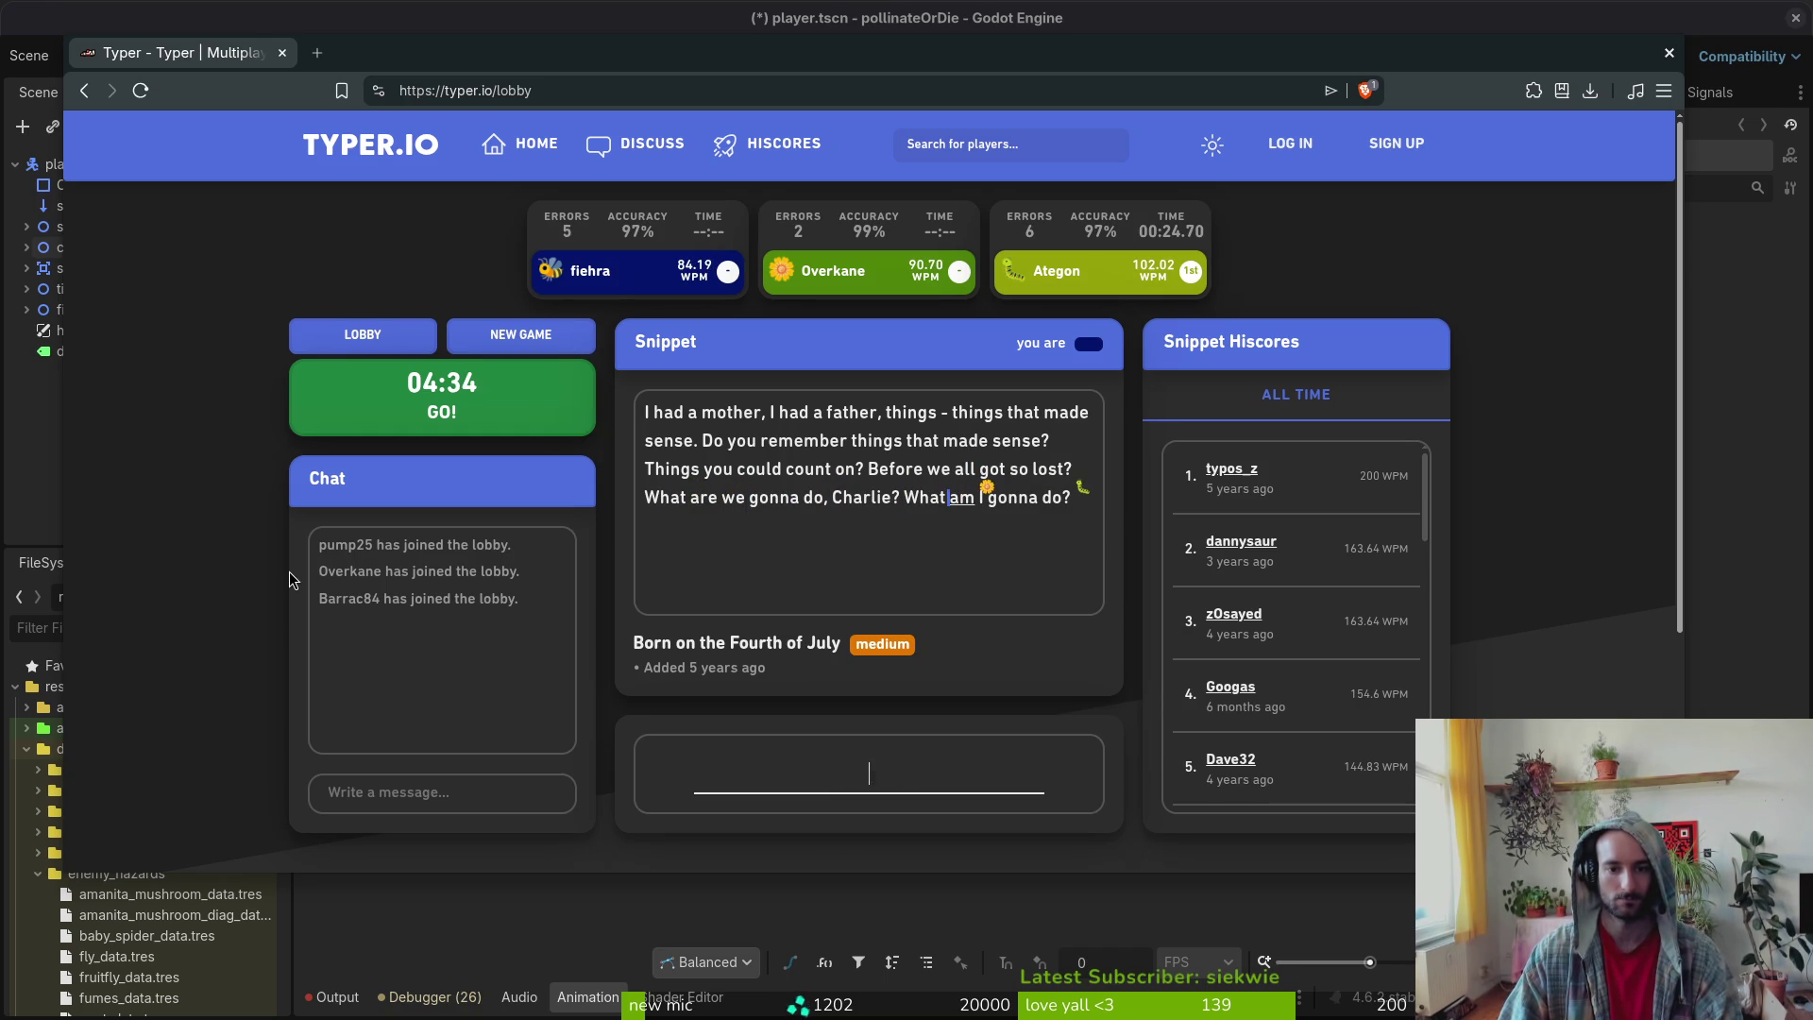
{"action": "type", "text": "I gonna do?"}
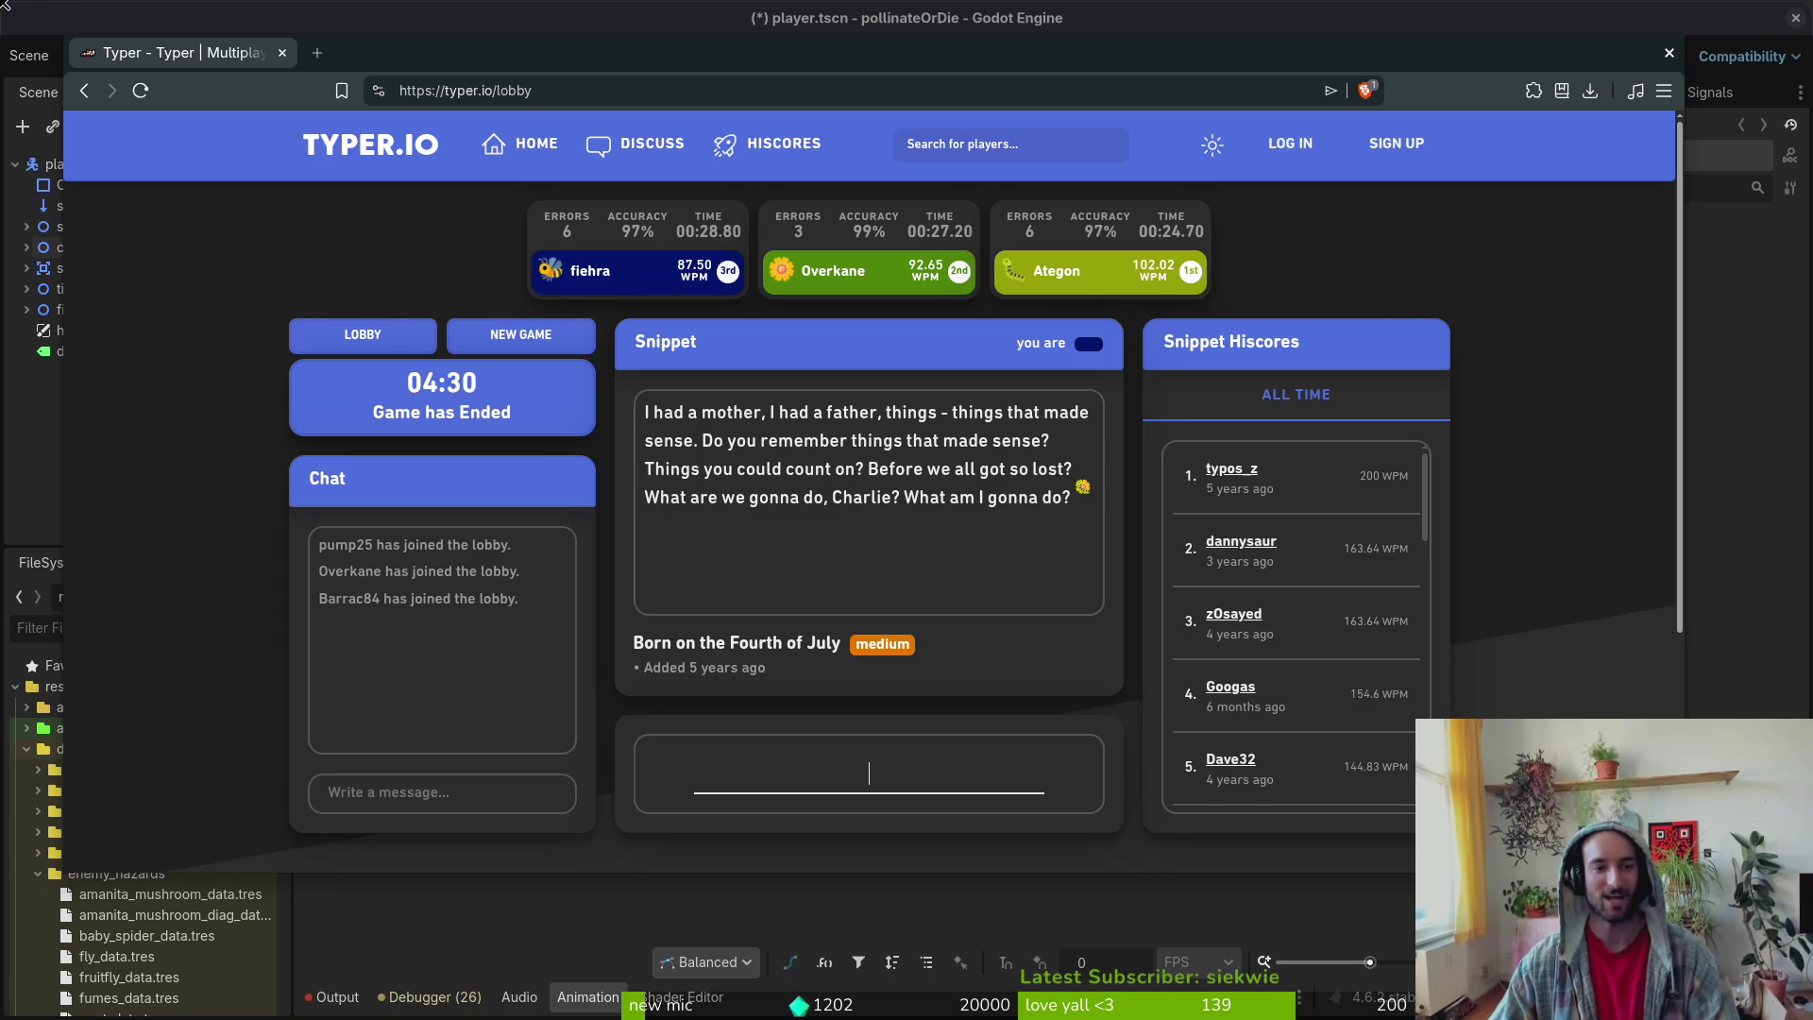
{"action": "left_click", "coordinate": [520, 336]}
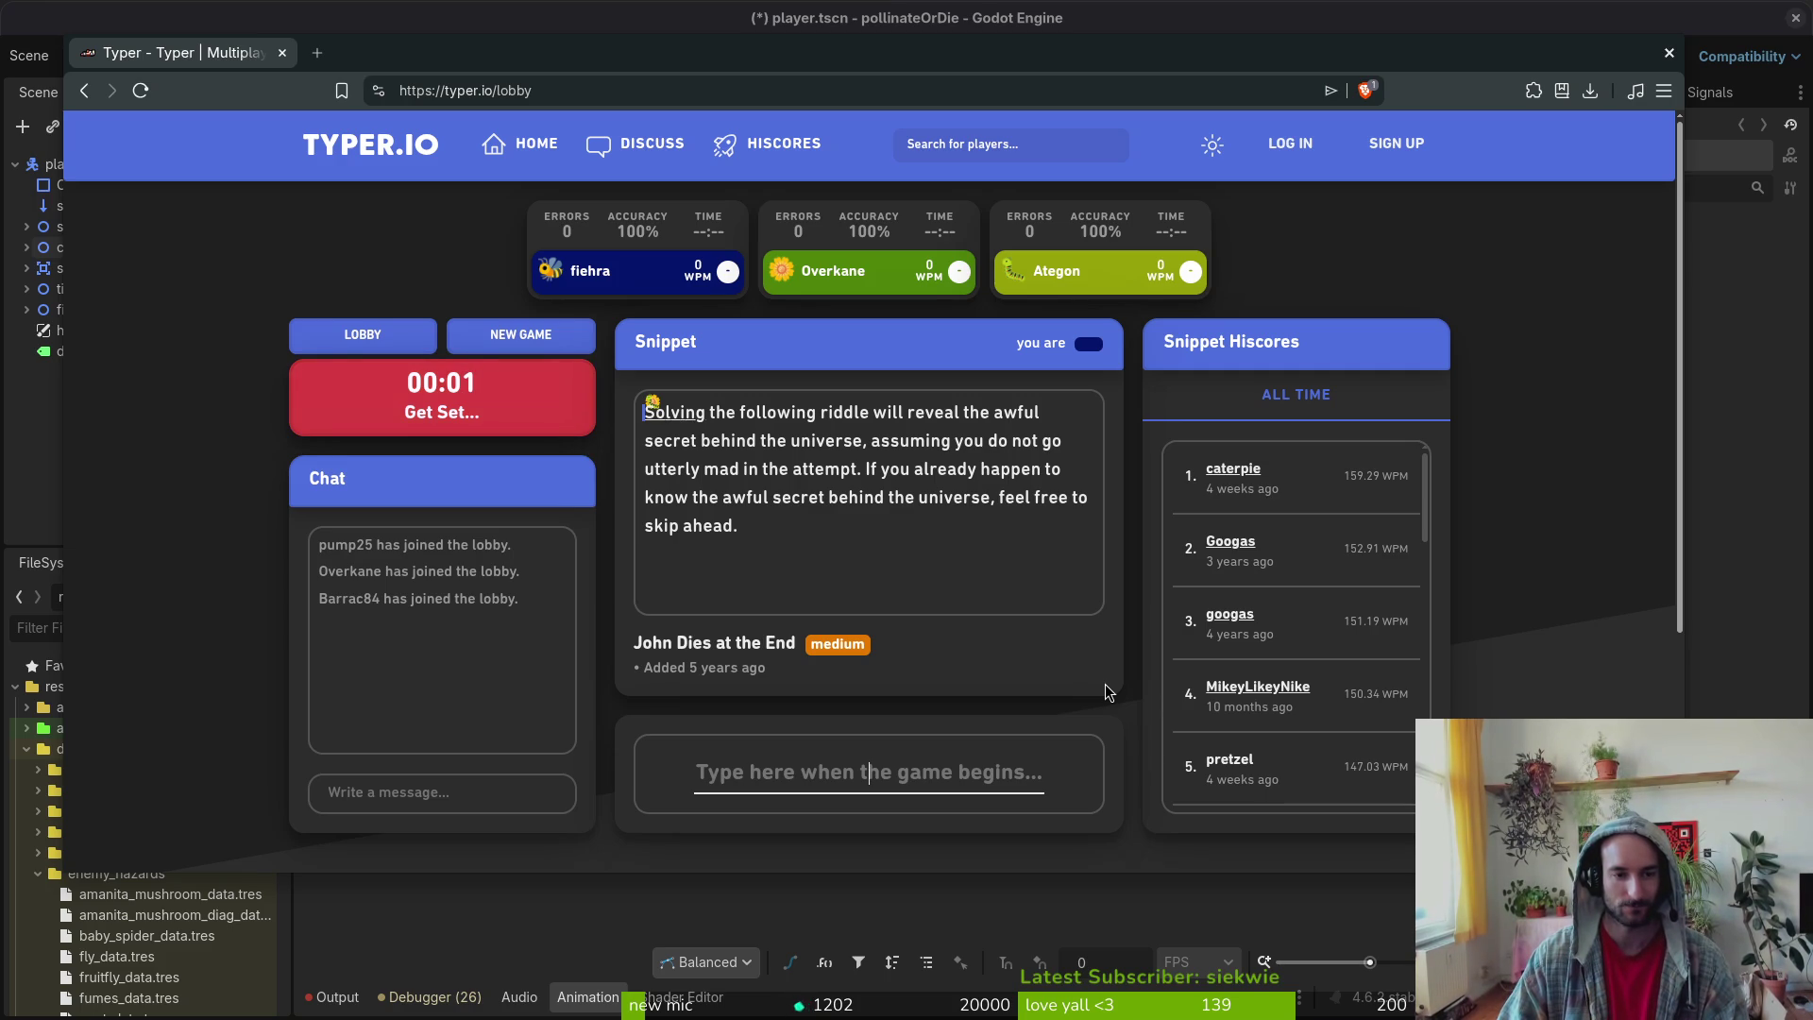
- Type the John Dies at the End snippet at 88.90 WPM, then start the Hitchhiker's Guide round
{"action": "type", "text": "Solving the following riddle will reveal the awful secret behind the universe, assuming you do not go utterly mad in the attempt. If you already happen to know the awful s"}
{"action": "key", "text": "BackSpace"}
{"action": "type", "text": ". "}
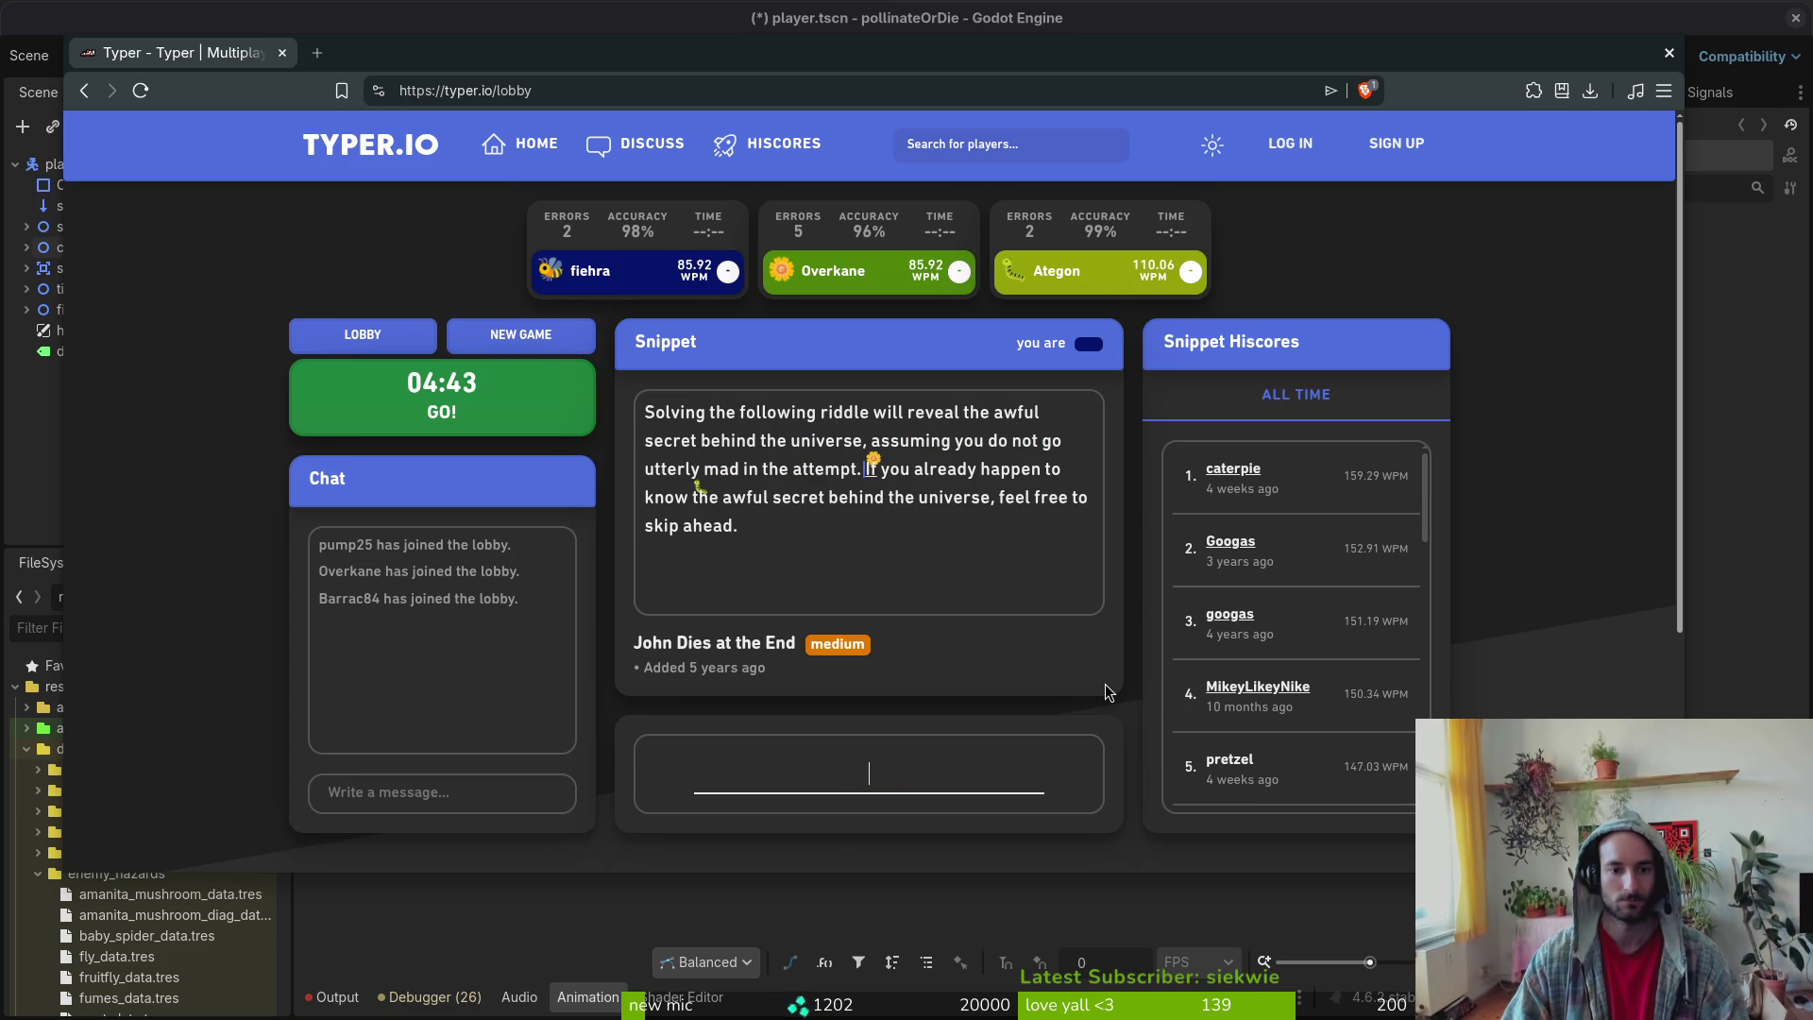
{"action": "type", "text": "you already happen t"}
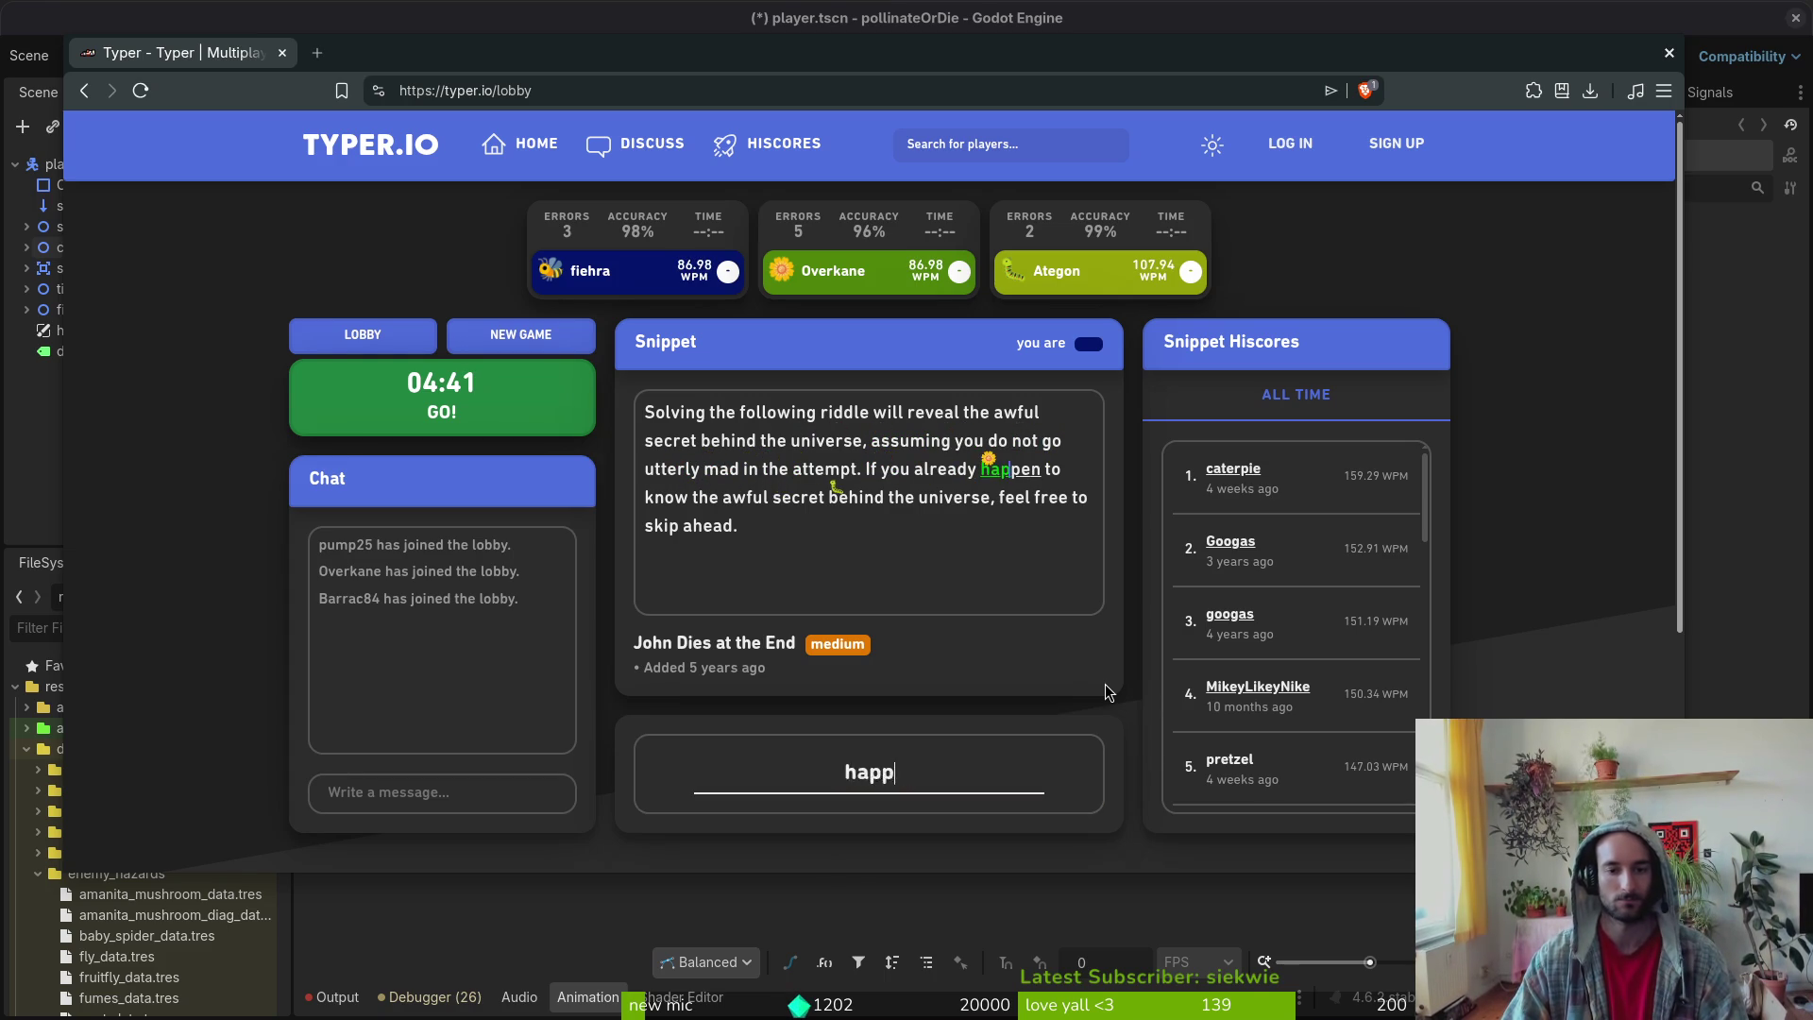
{"action": "type", "text": "o know the awful "}
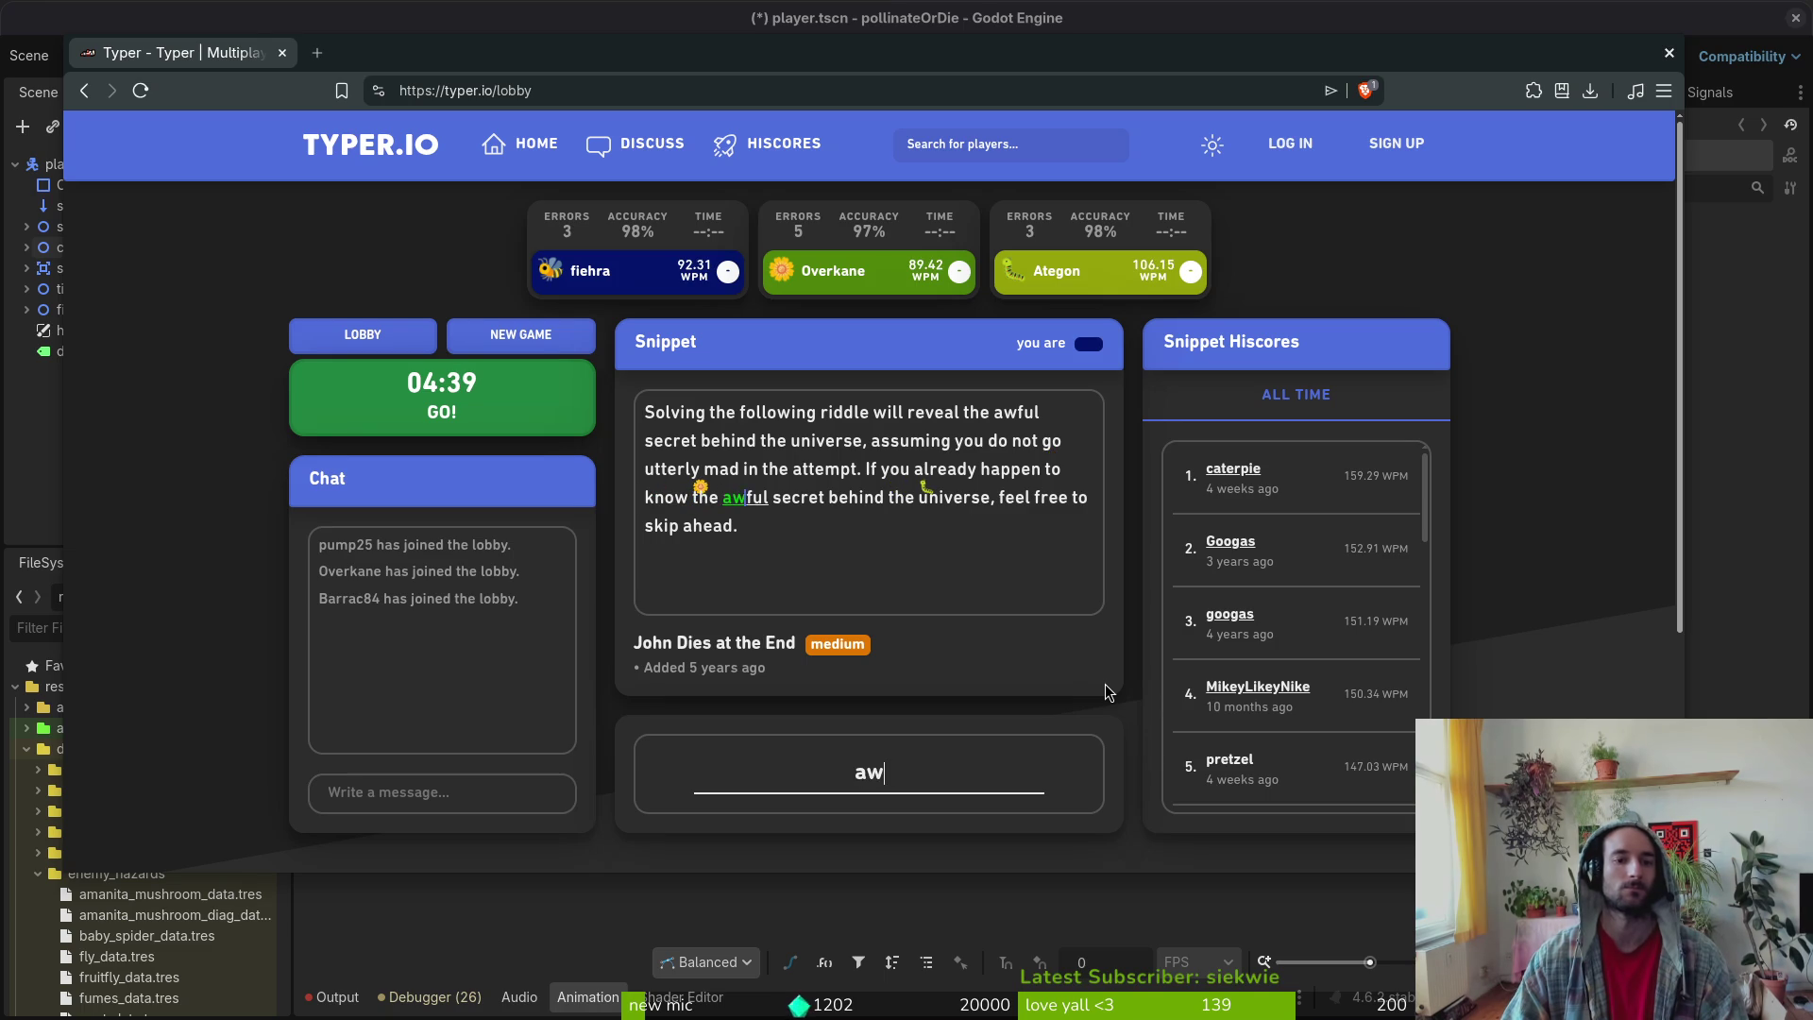
{"action": "type", "text": "secret beh"}
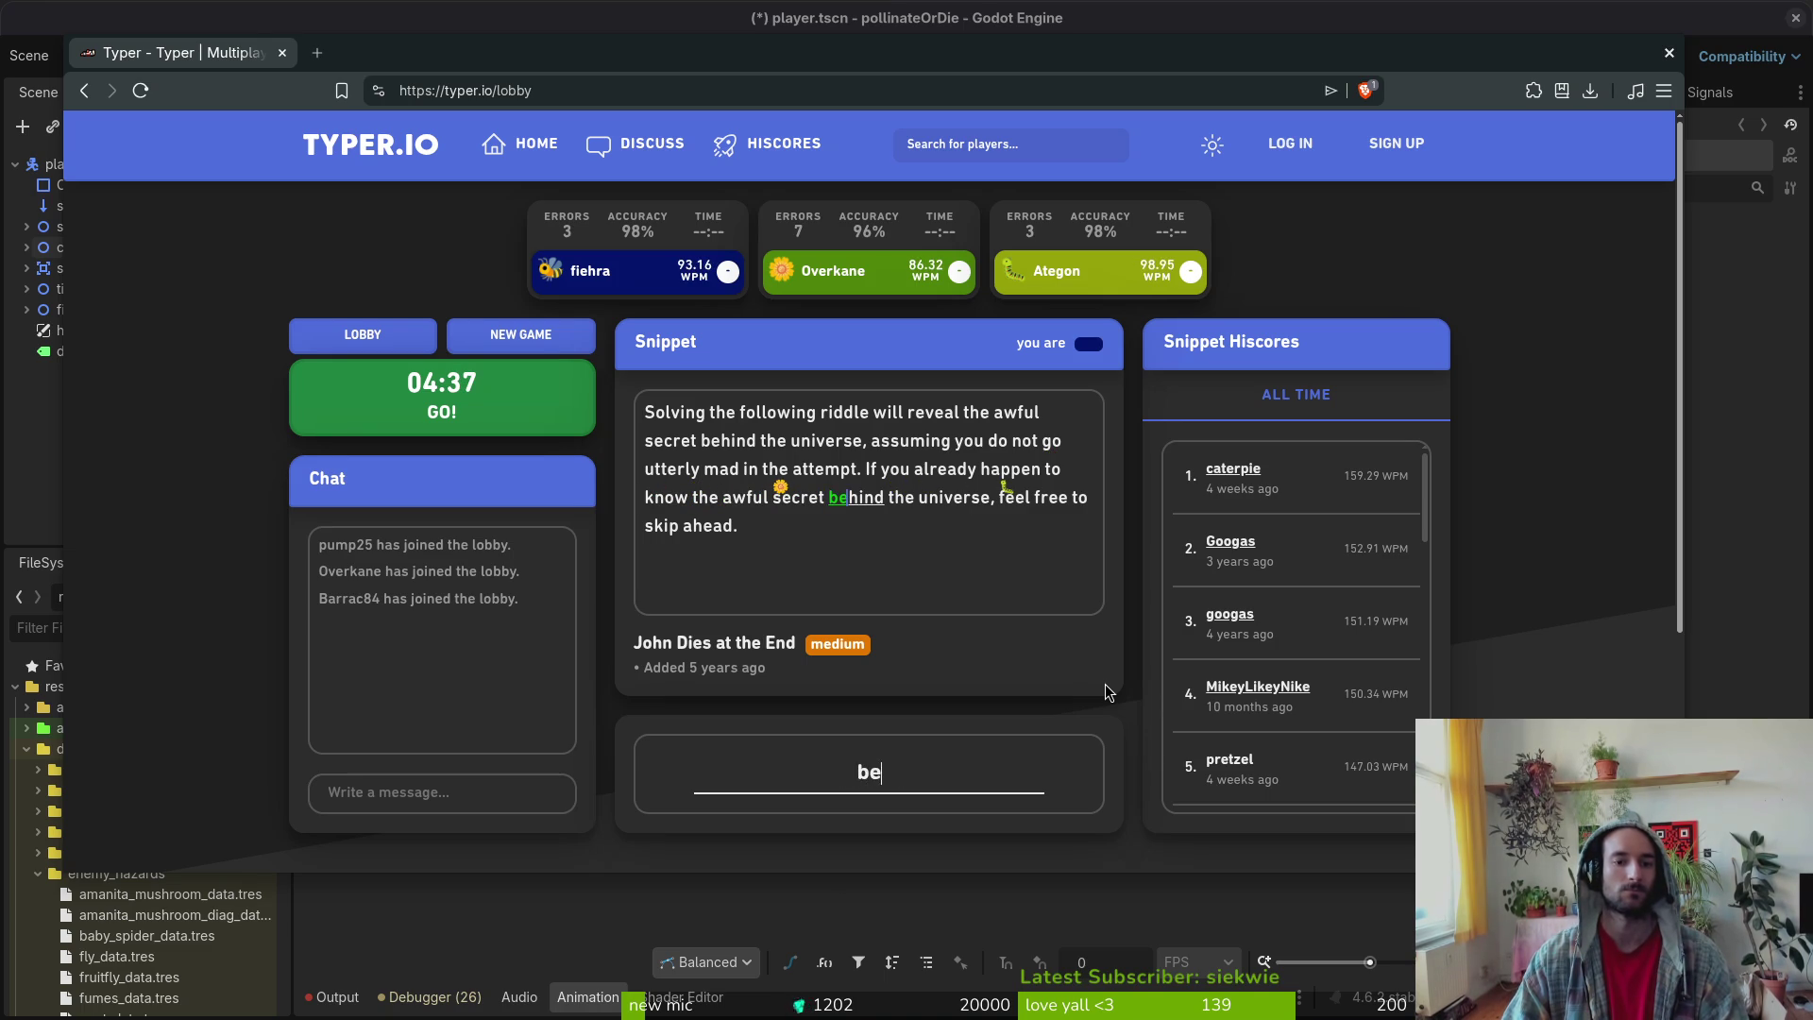
{"action": "type", "text": "dni"}
{"action": "key", "text": "BackSpace"}
{"action": "key", "text": "BackSpace"}
{"action": "key", "text": "BackSpace"}
{"action": "type", "text": "ind uni"}
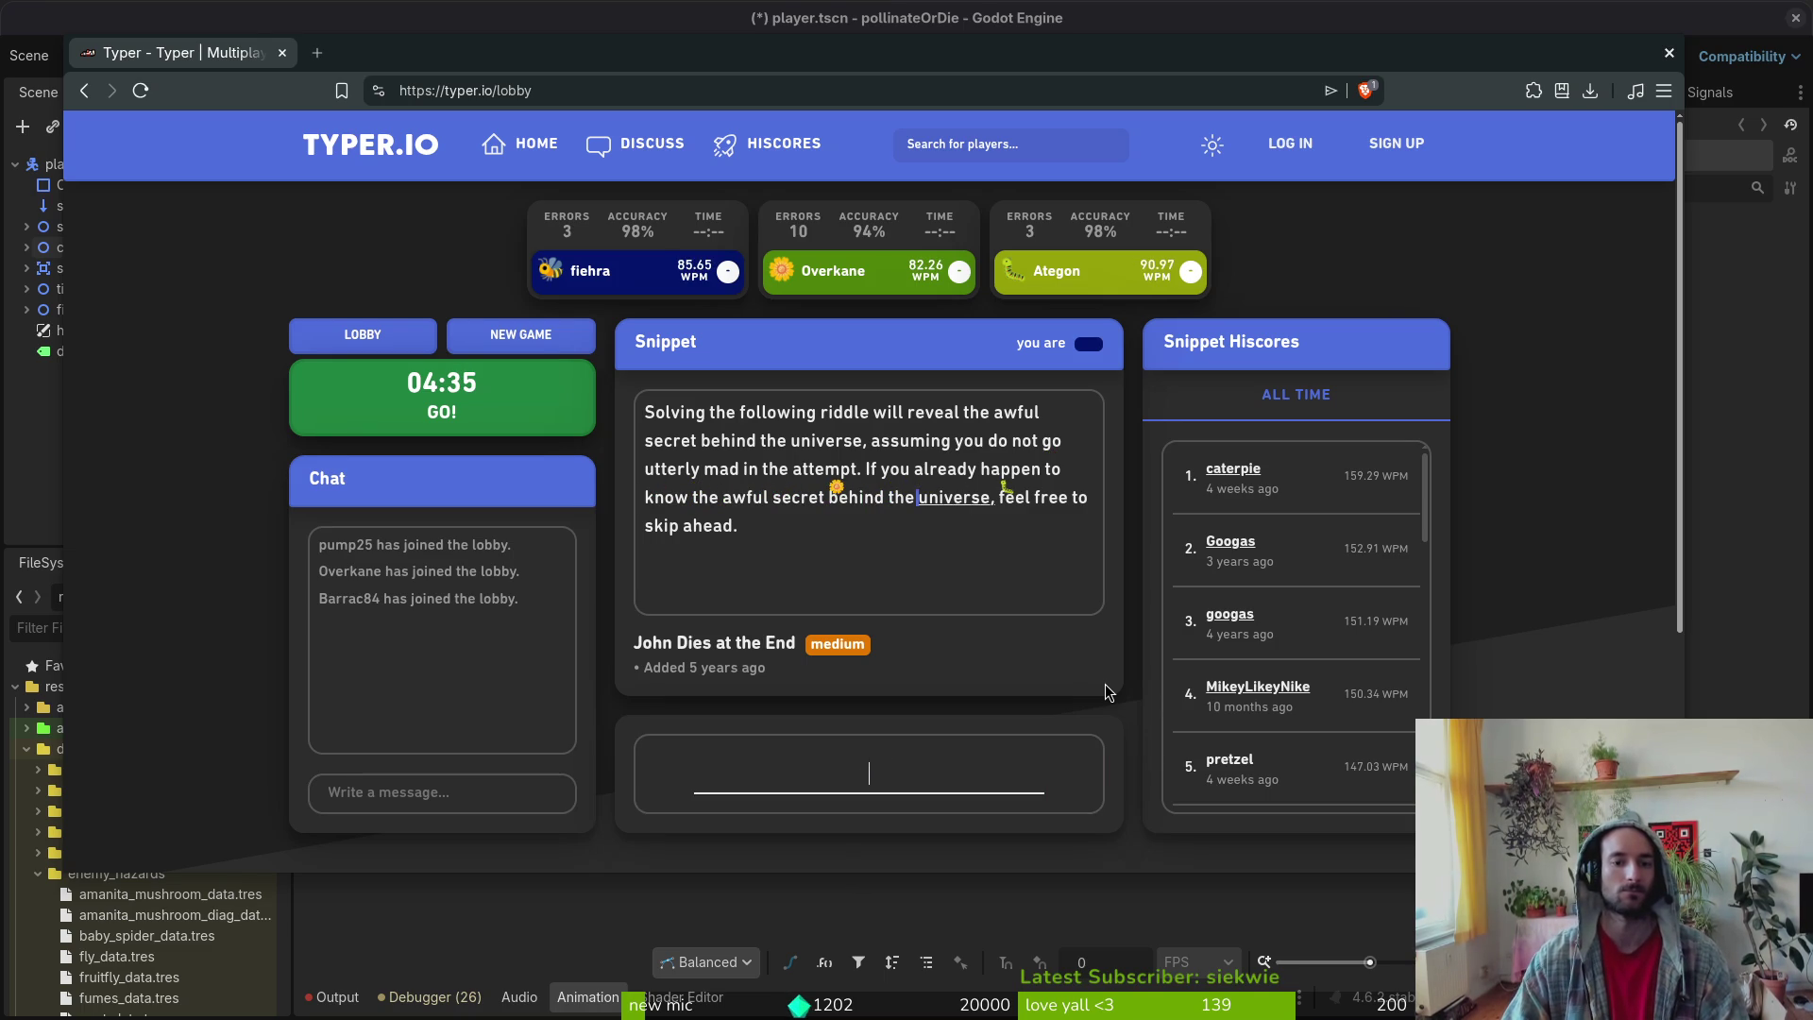
{"action": "type", "text": "verse, feel free t"}
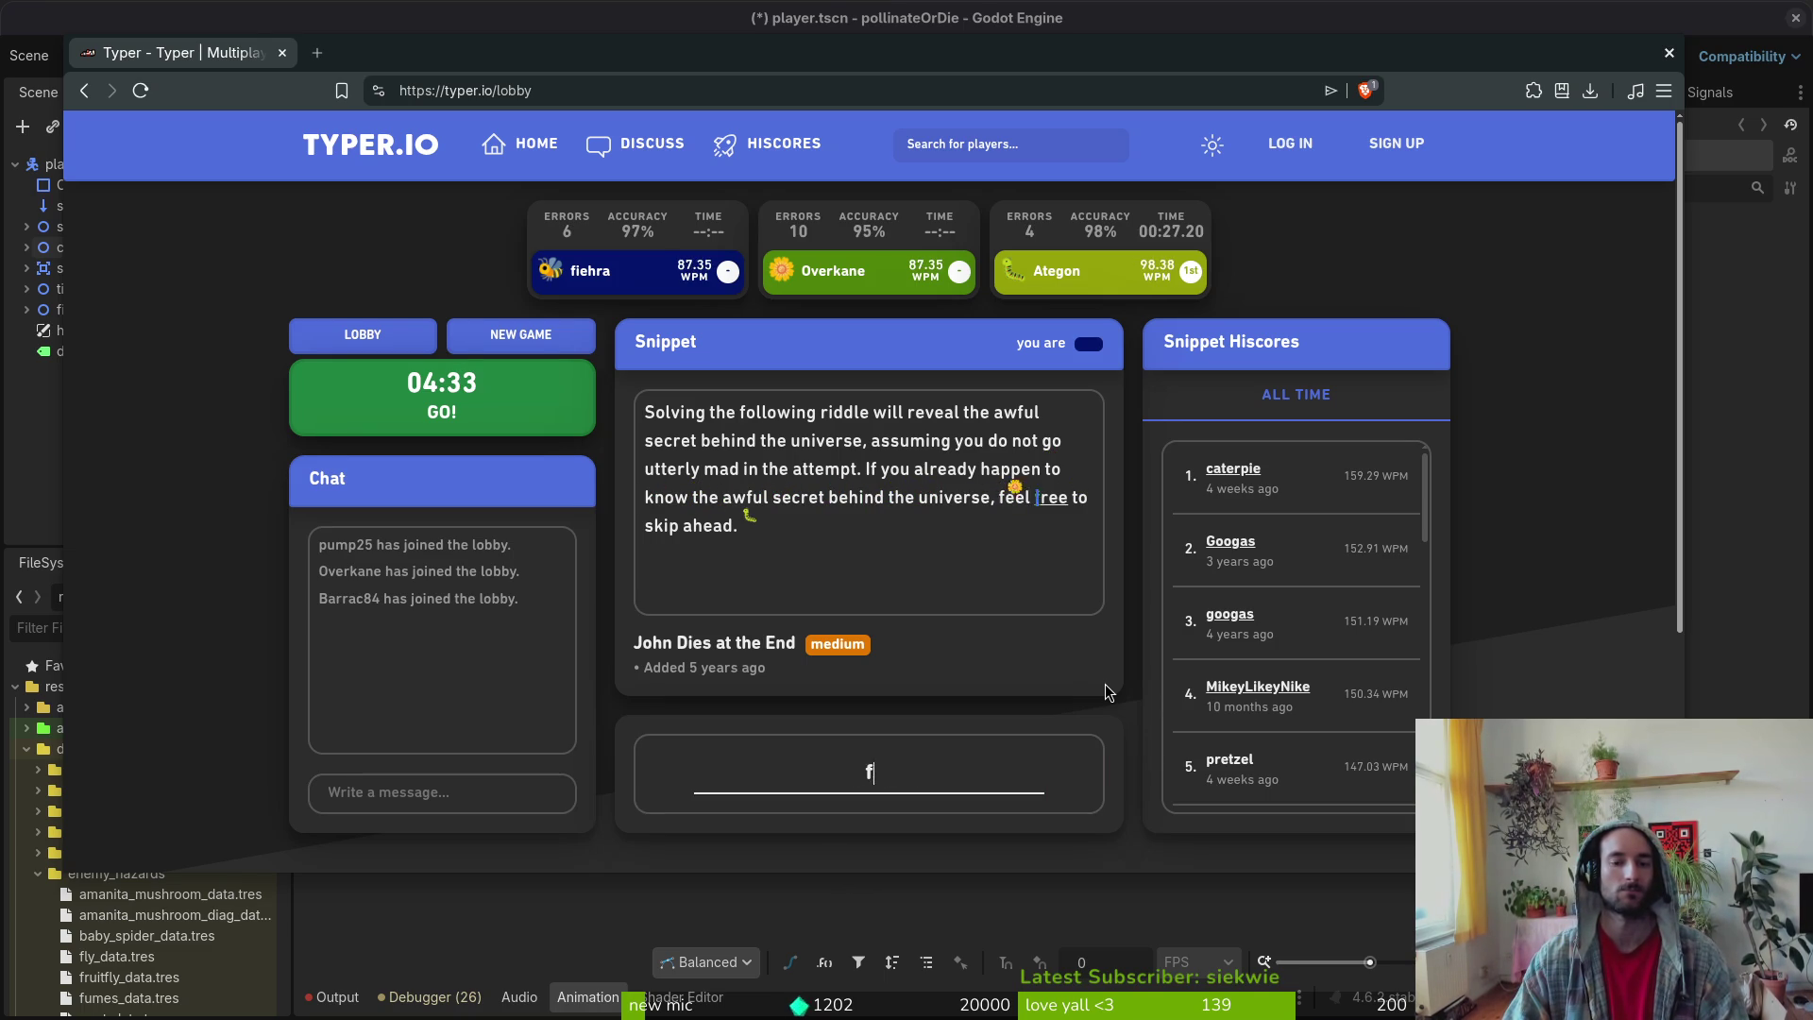
{"action": "type", "text": "o skipj"}
{"action": "key", "text": "BackSpace"}
{"action": "type", "text": "ahead."}
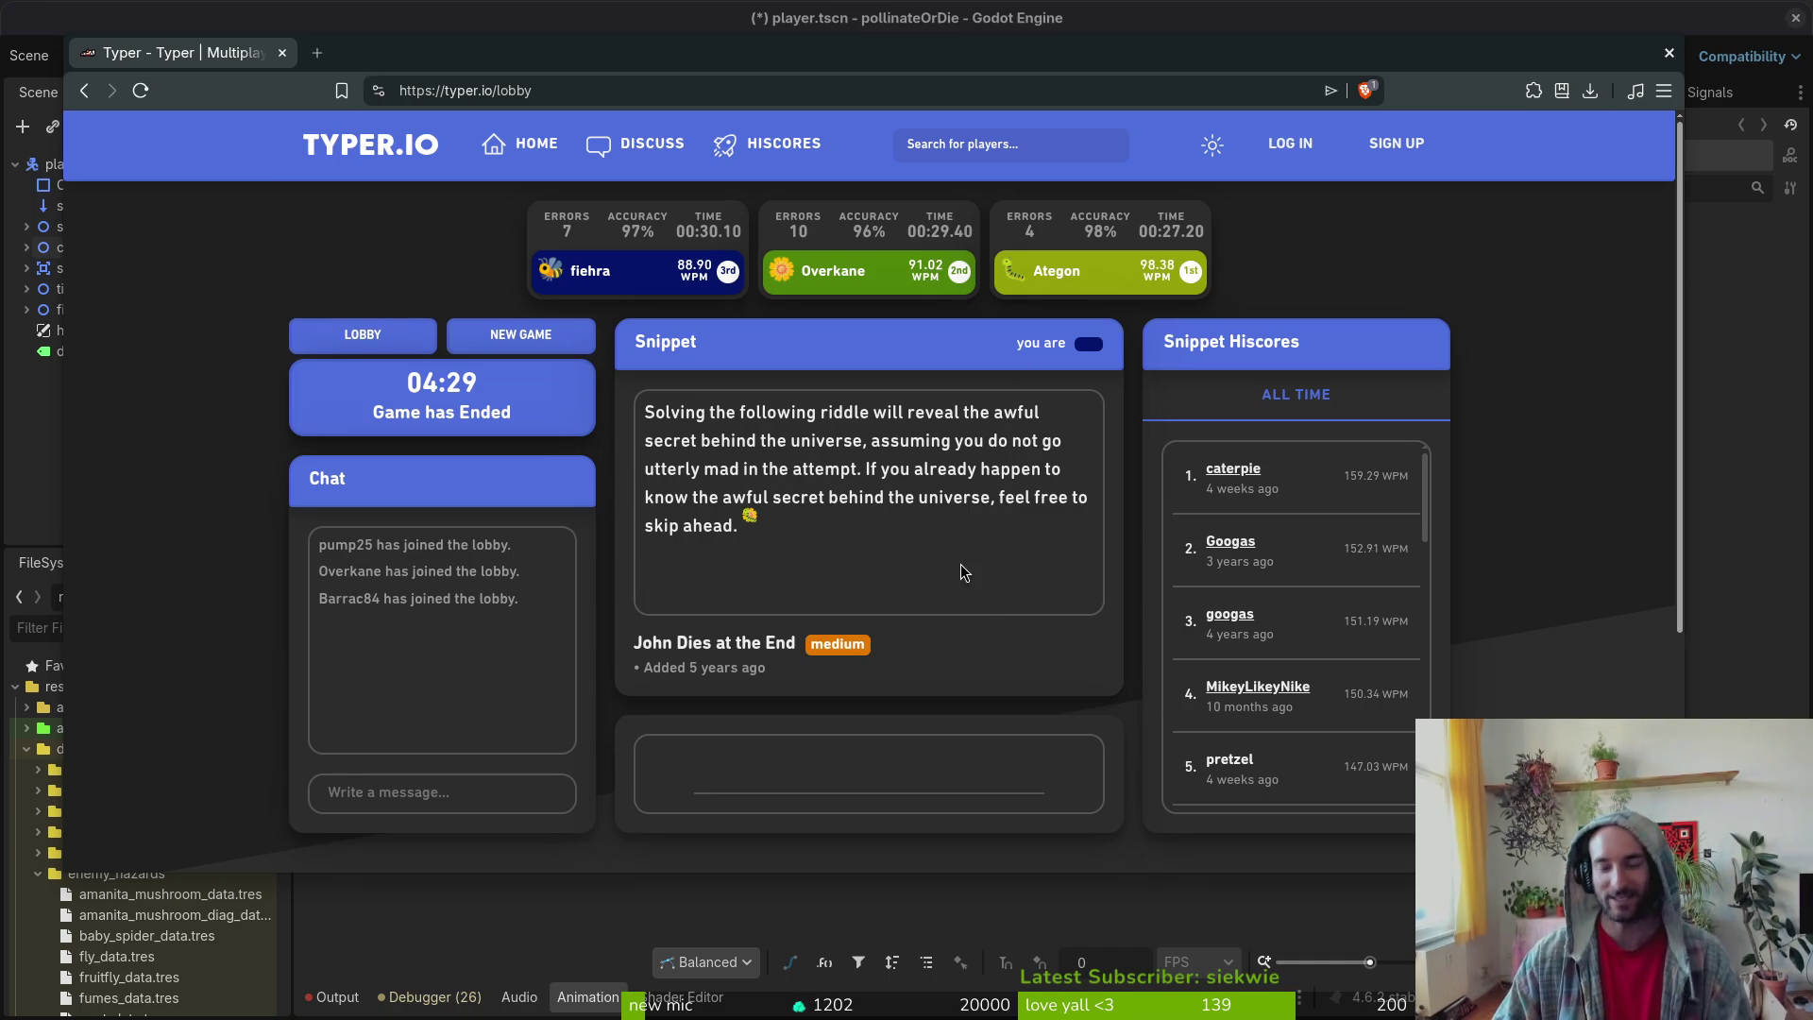
{"action": "left_click", "coordinate": [510, 336]}
{"action": "left_click", "coordinate": [884, 773]}
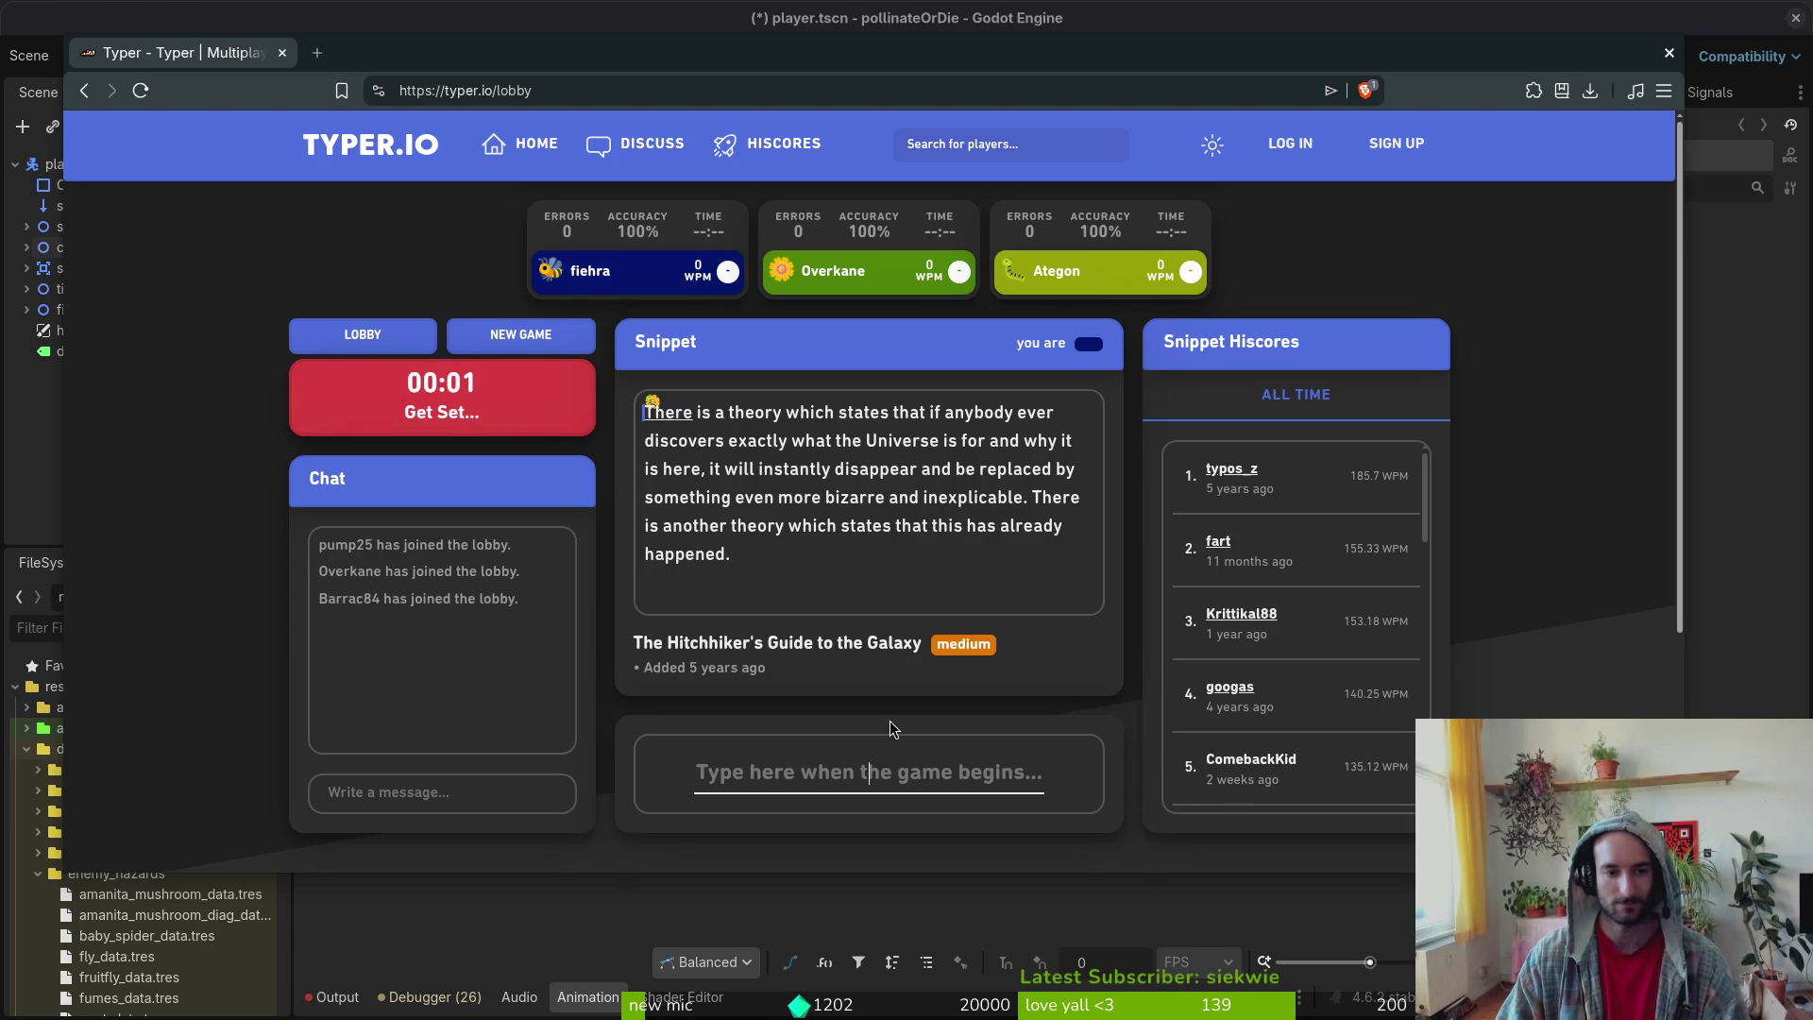
- Type the Hitchhiker's Guide snippet, finishing second at 91.82 WPM
{"action": "type", "text": "There is a theory which states that if anybody discovers exactly what the Universe is for and why it is here, it will instantly dissa"}
{"action": "key", "text": "BackSpace"}
{"action": "key", "text": "BackSpace"}
{"action": "type", "text": "appear and be re"}
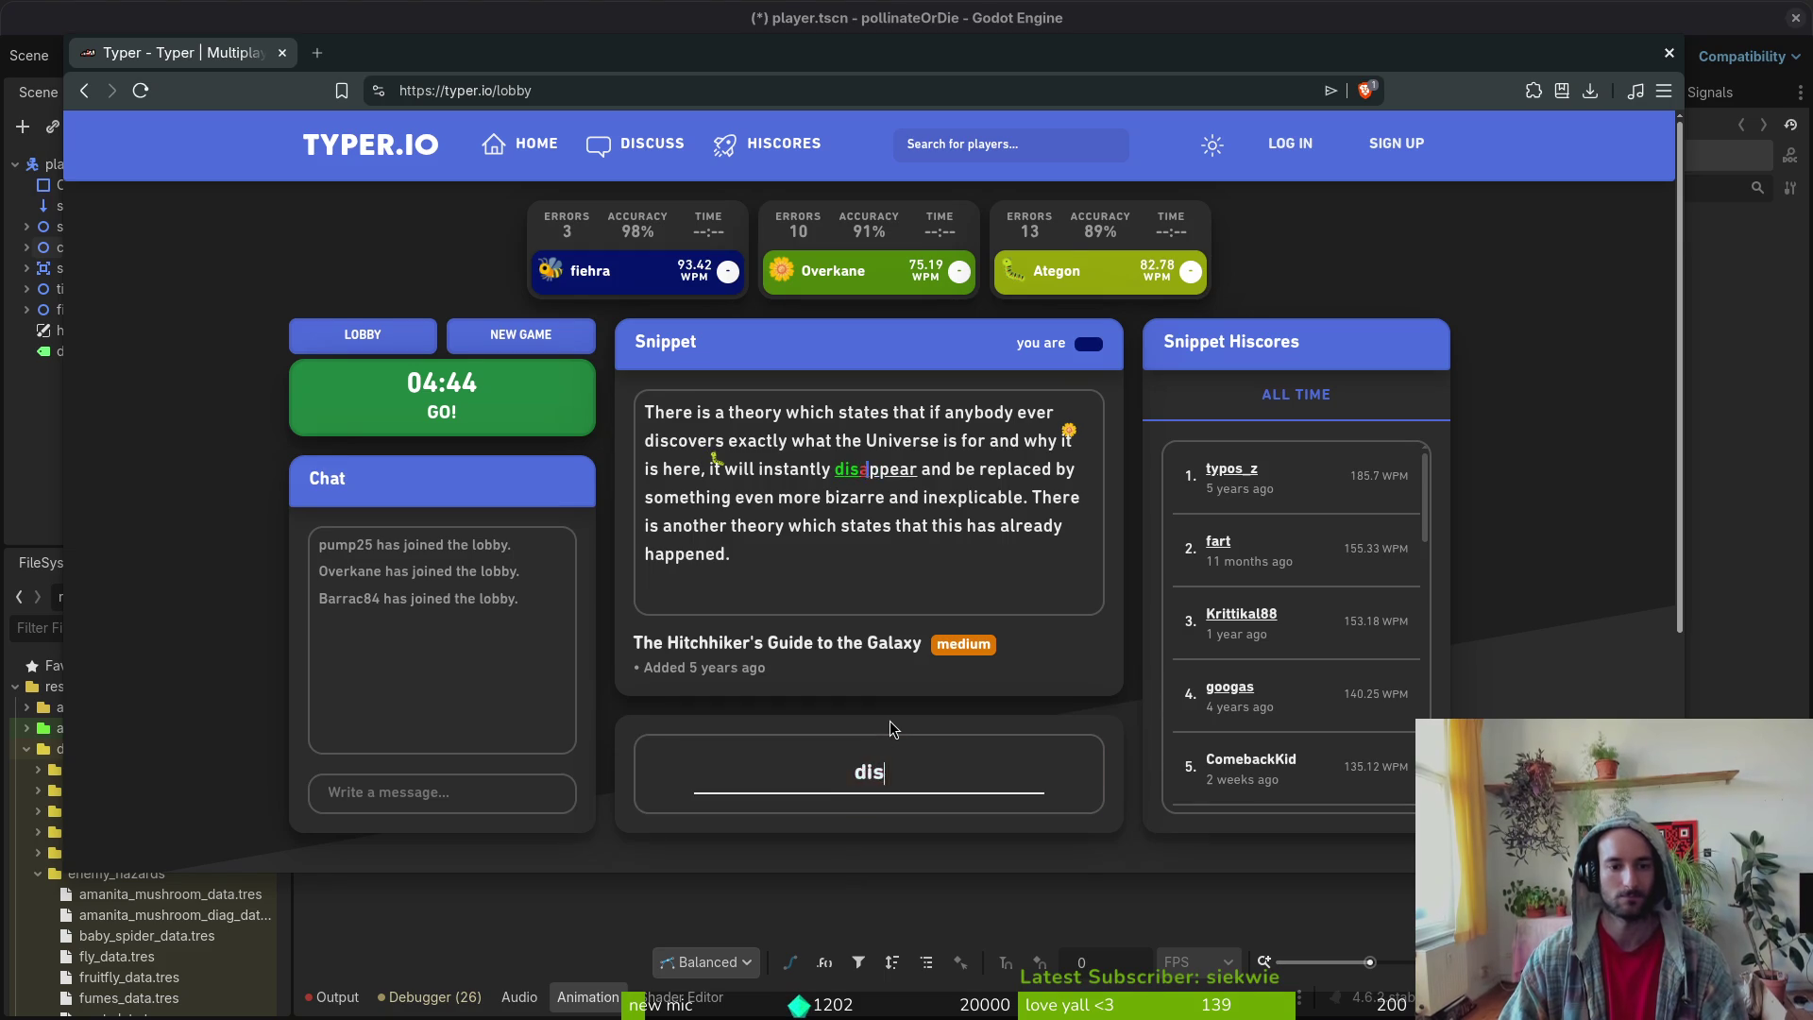
{"action": "type", "text": "placed something even more bizarre and inexplicable"}
{"action": "key", "text": "BackSpace"}
{"action": "type", "text": ". There is another ht"}
{"action": "type", "text": "t"}
{"action": "key", "text": "BackSpace"}
{"action": "key", "text": "BackSpace"}
{"action": "key", "text": "BackSpace"}
{"action": "type", "text": "theory which stat"}
{"action": "type", "text": "t this has alread"}
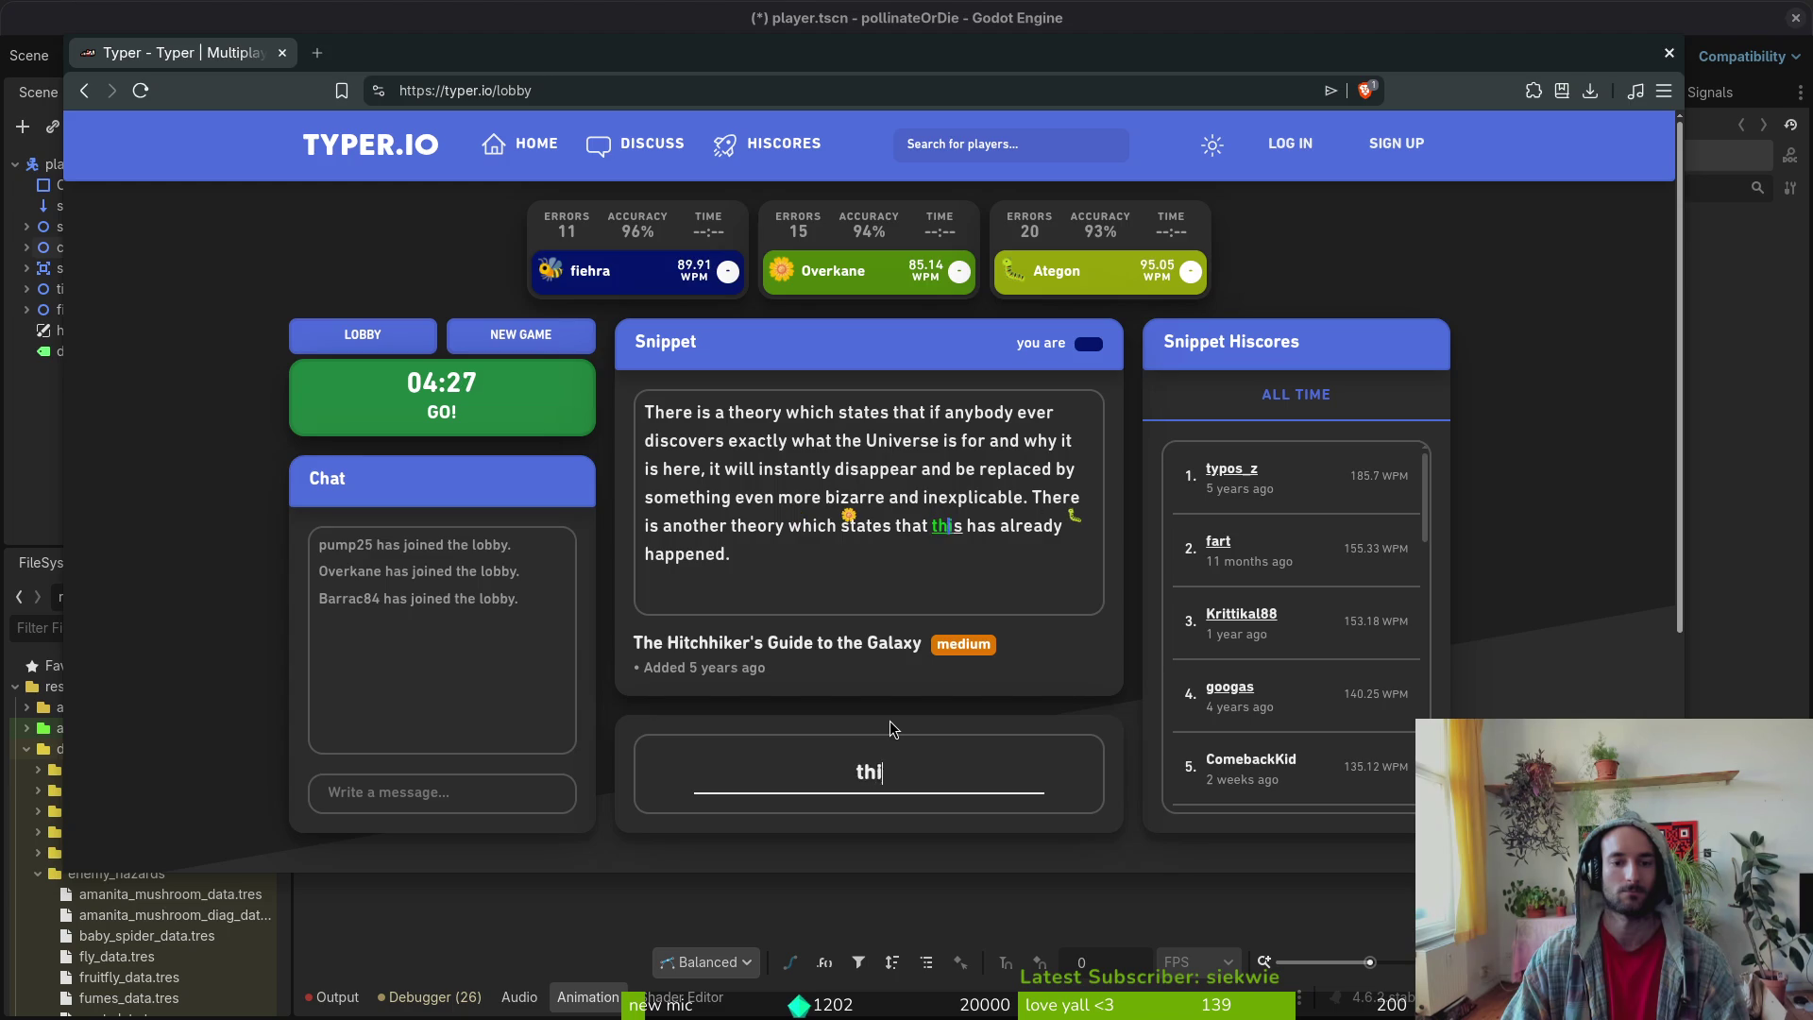
{"action": "type", "text": "y happened."}
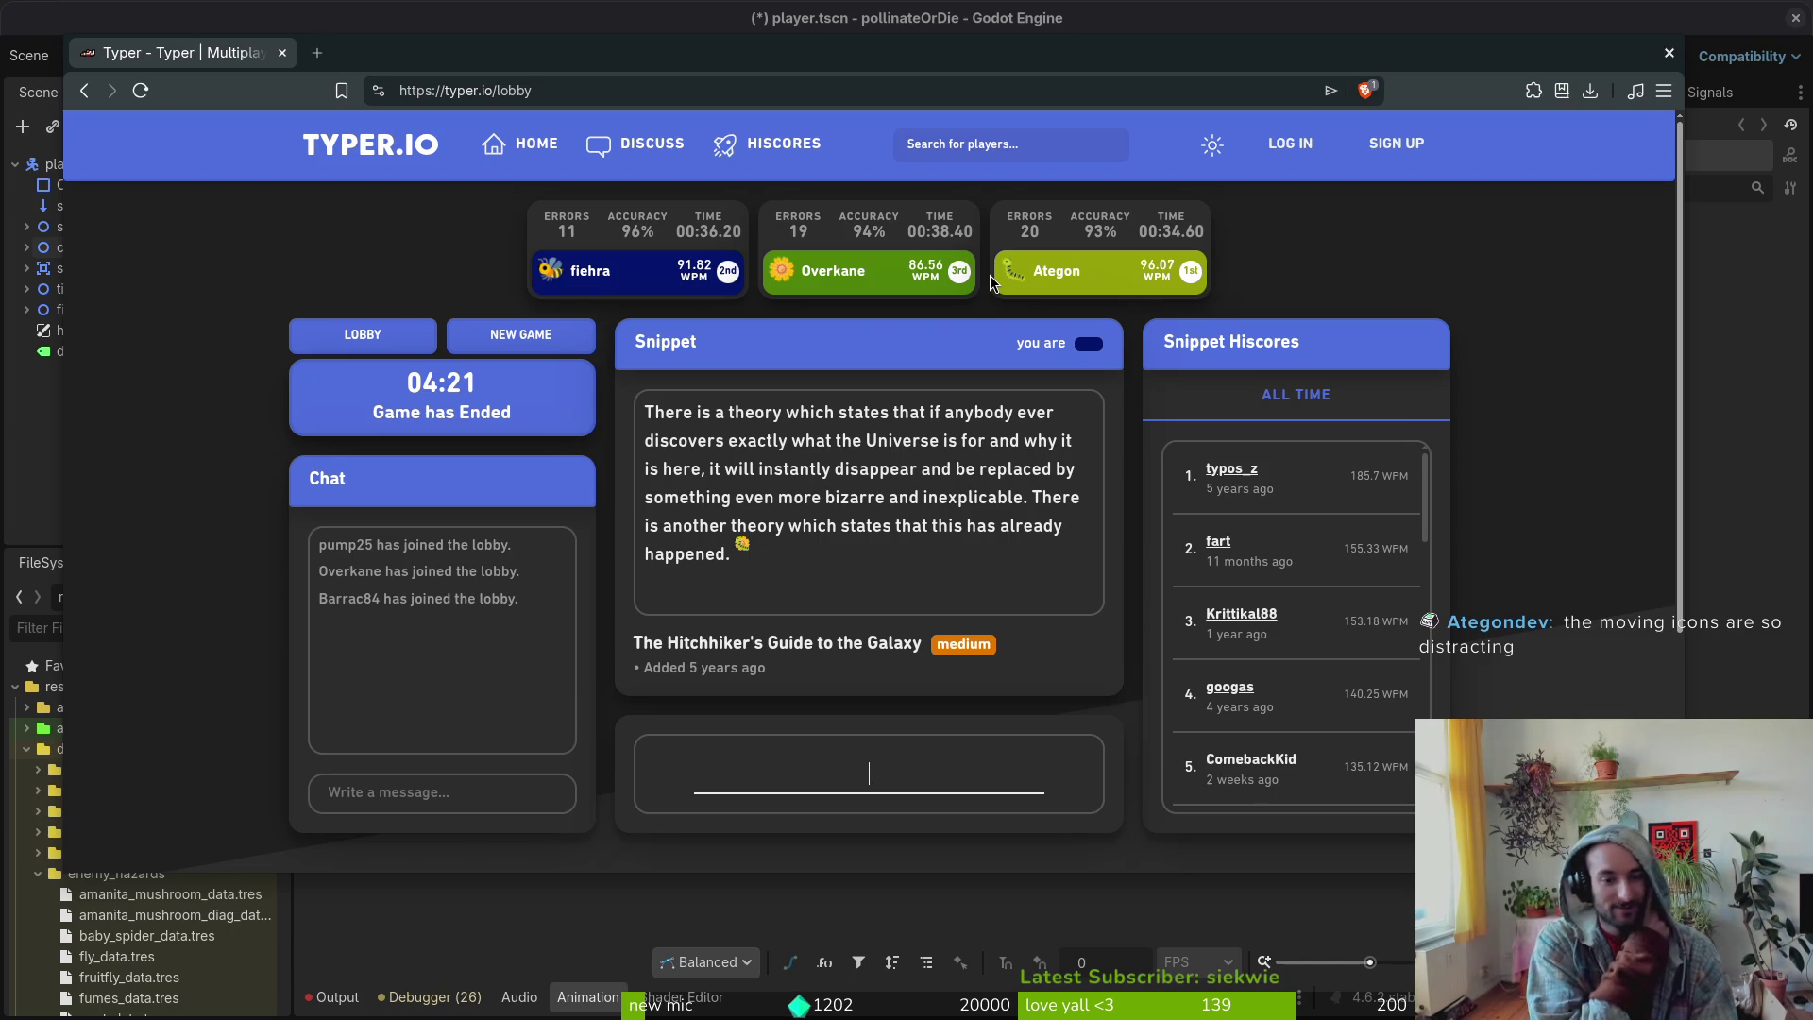
- Dismiss the page's context menu and return to the Godot editor
{"action": "right_click", "coordinate": [985, 248]}
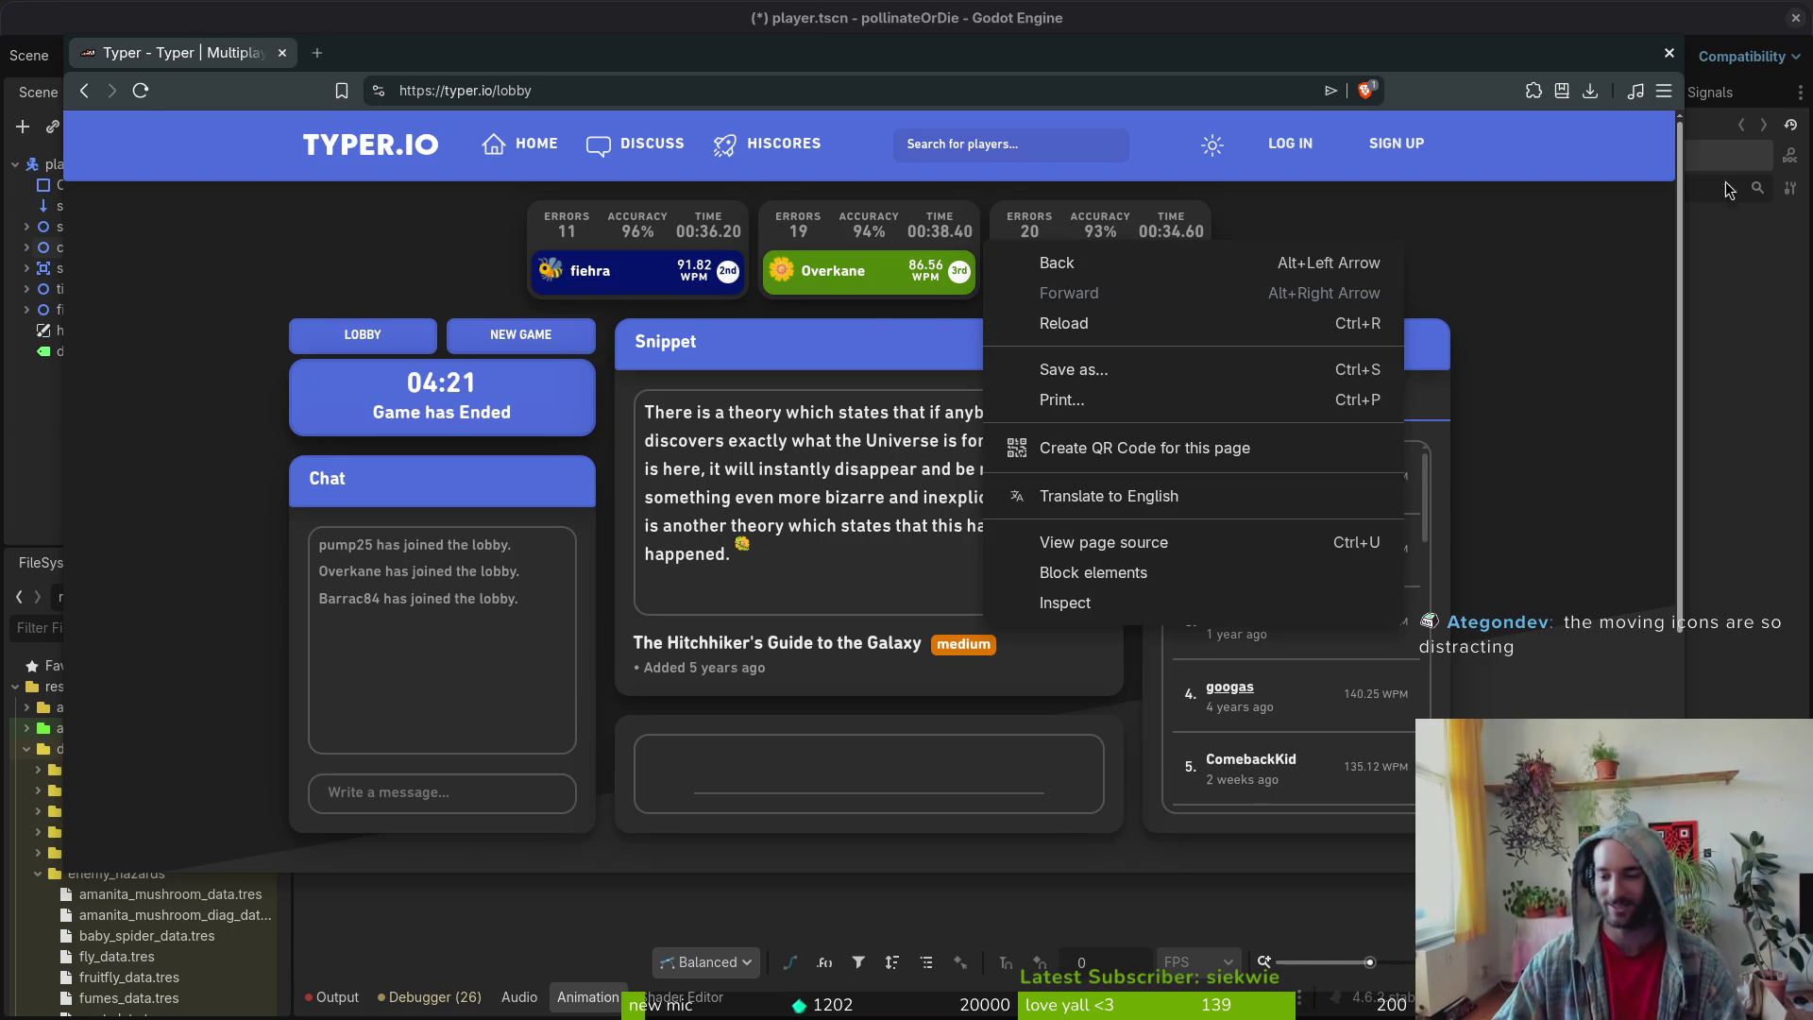
{"action": "key", "text": "Escape"}
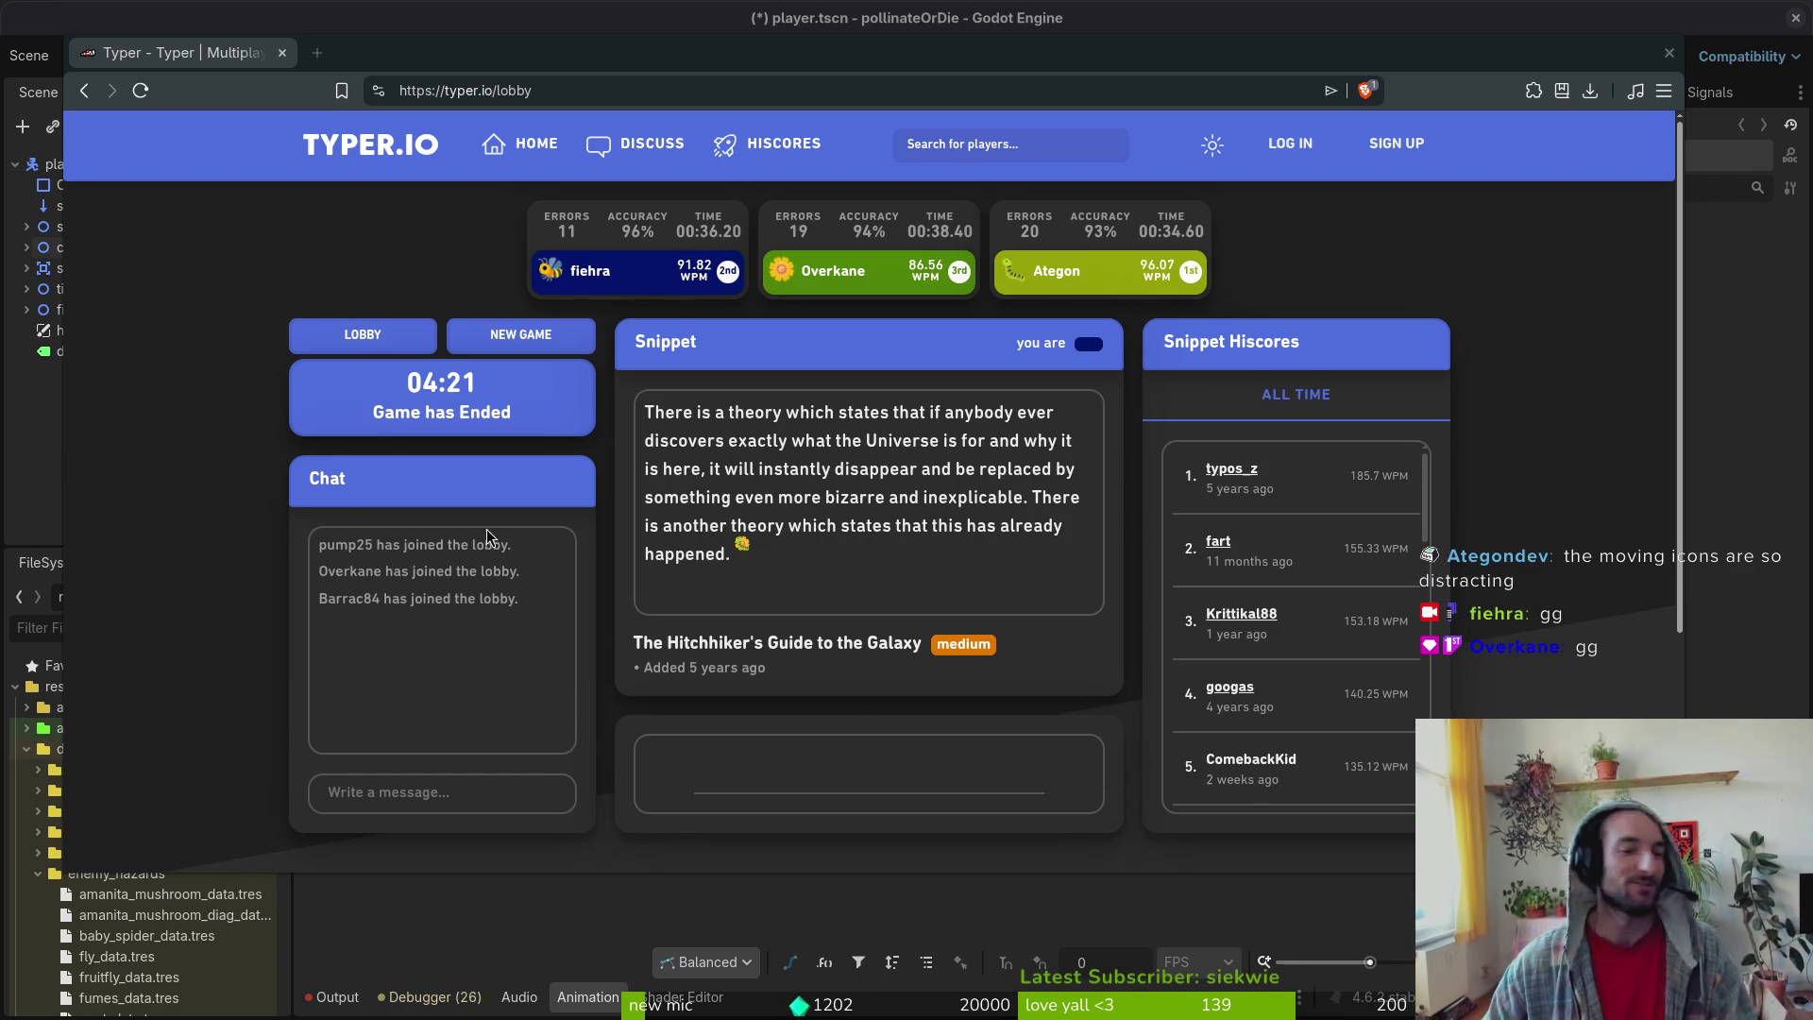
{"action": "key", "text": "alt+Tab"}
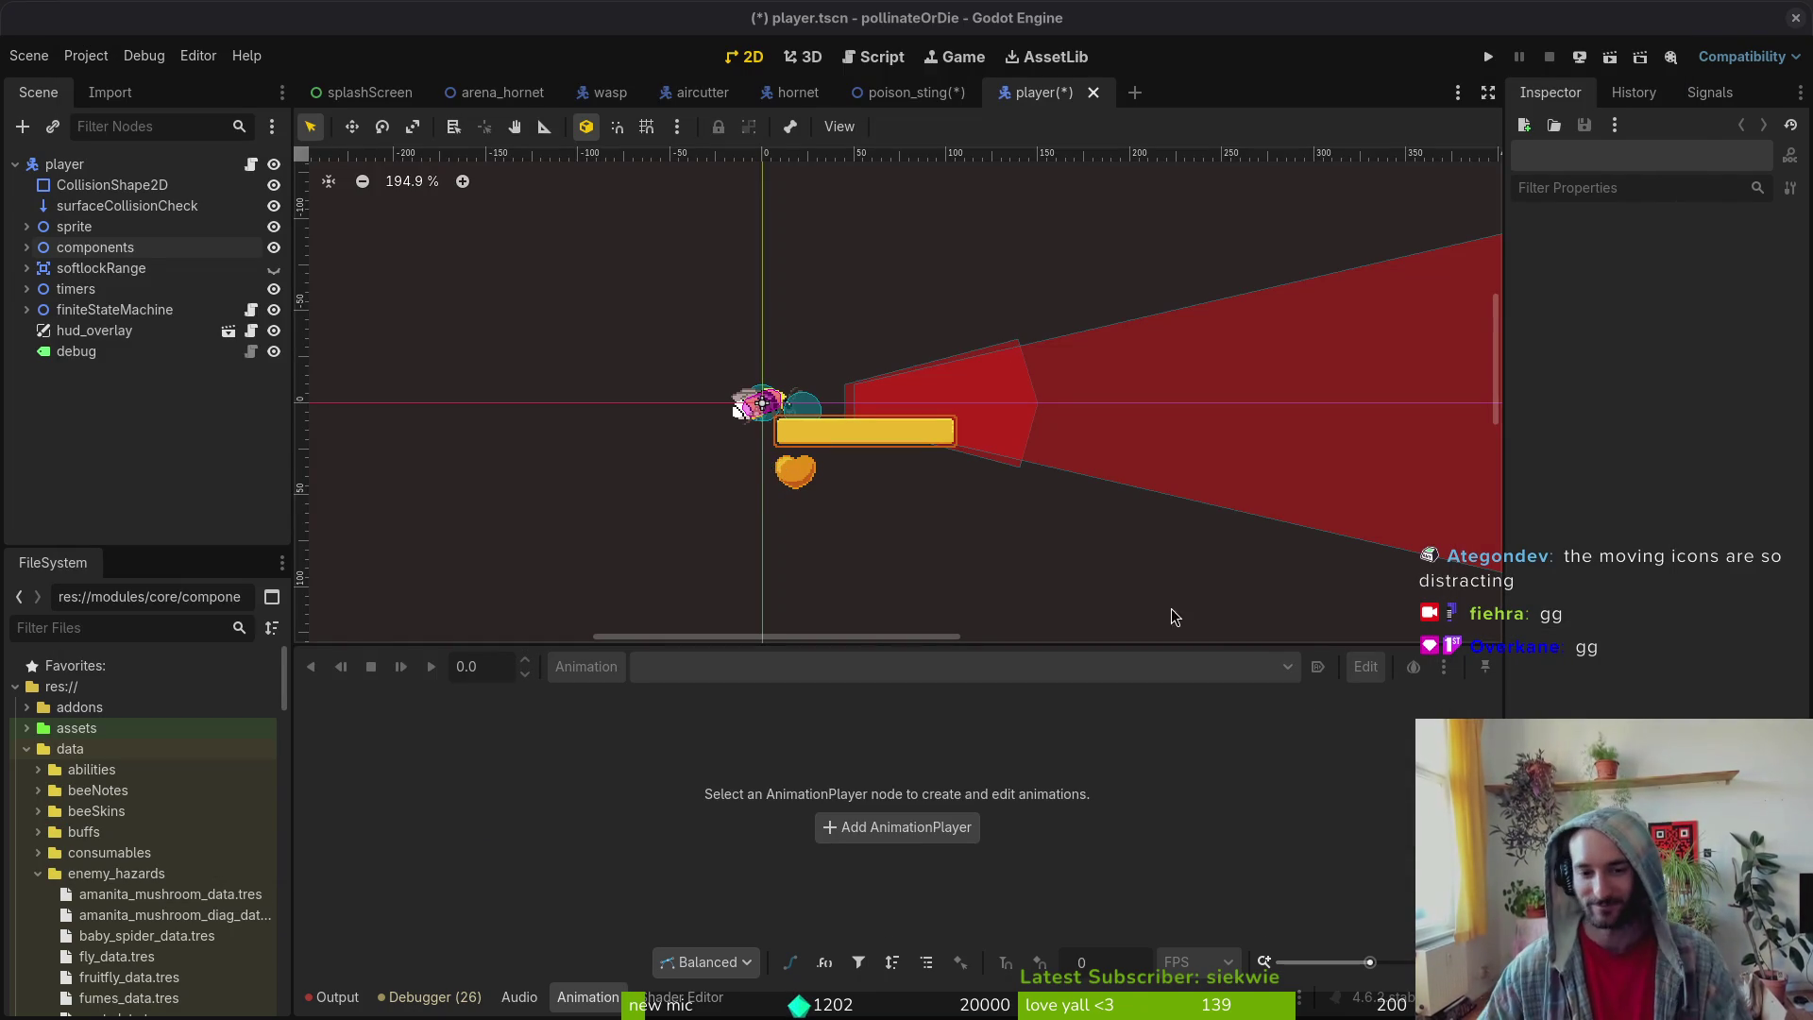
- Make the 2D canvas taller, save player.tscn, and switch to the poison_sting scene
{"action": "left_click_drag", "start_coordinate": [922, 649], "coordinate": [924, 753]}
{"action": "key", "text": "ctrl+s"}
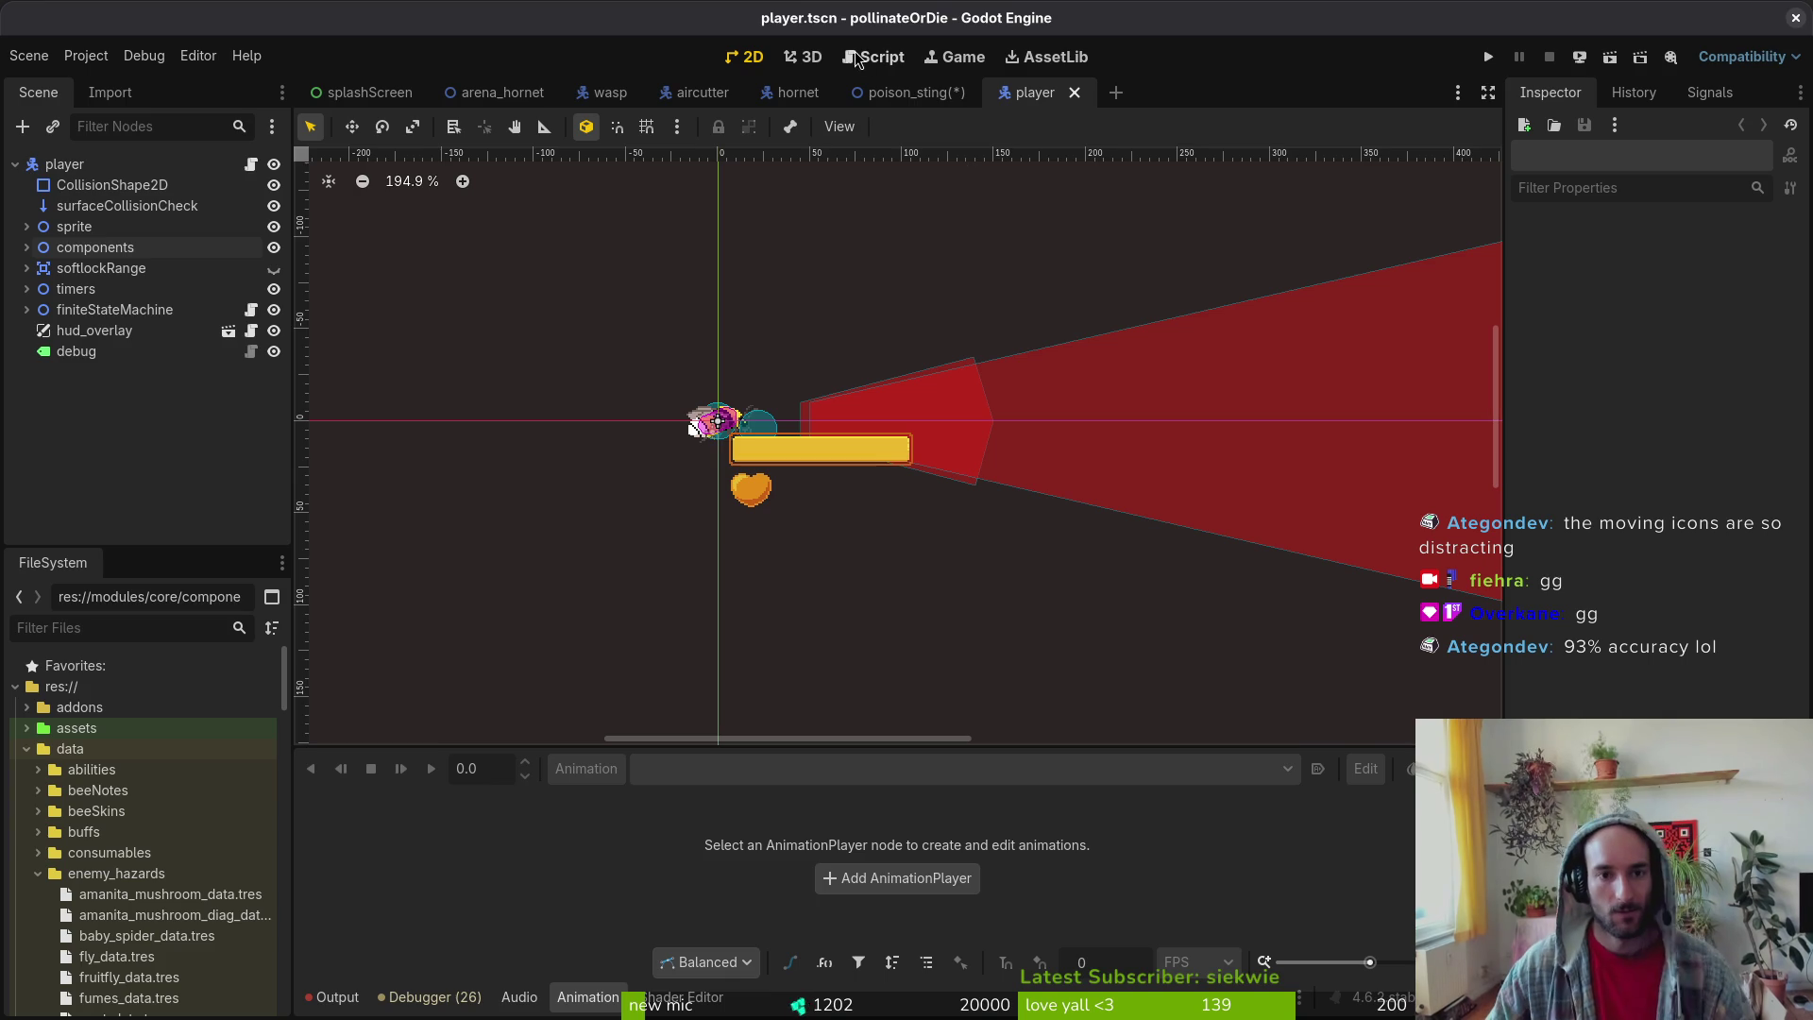
{"action": "left_click", "coordinate": [904, 91]}
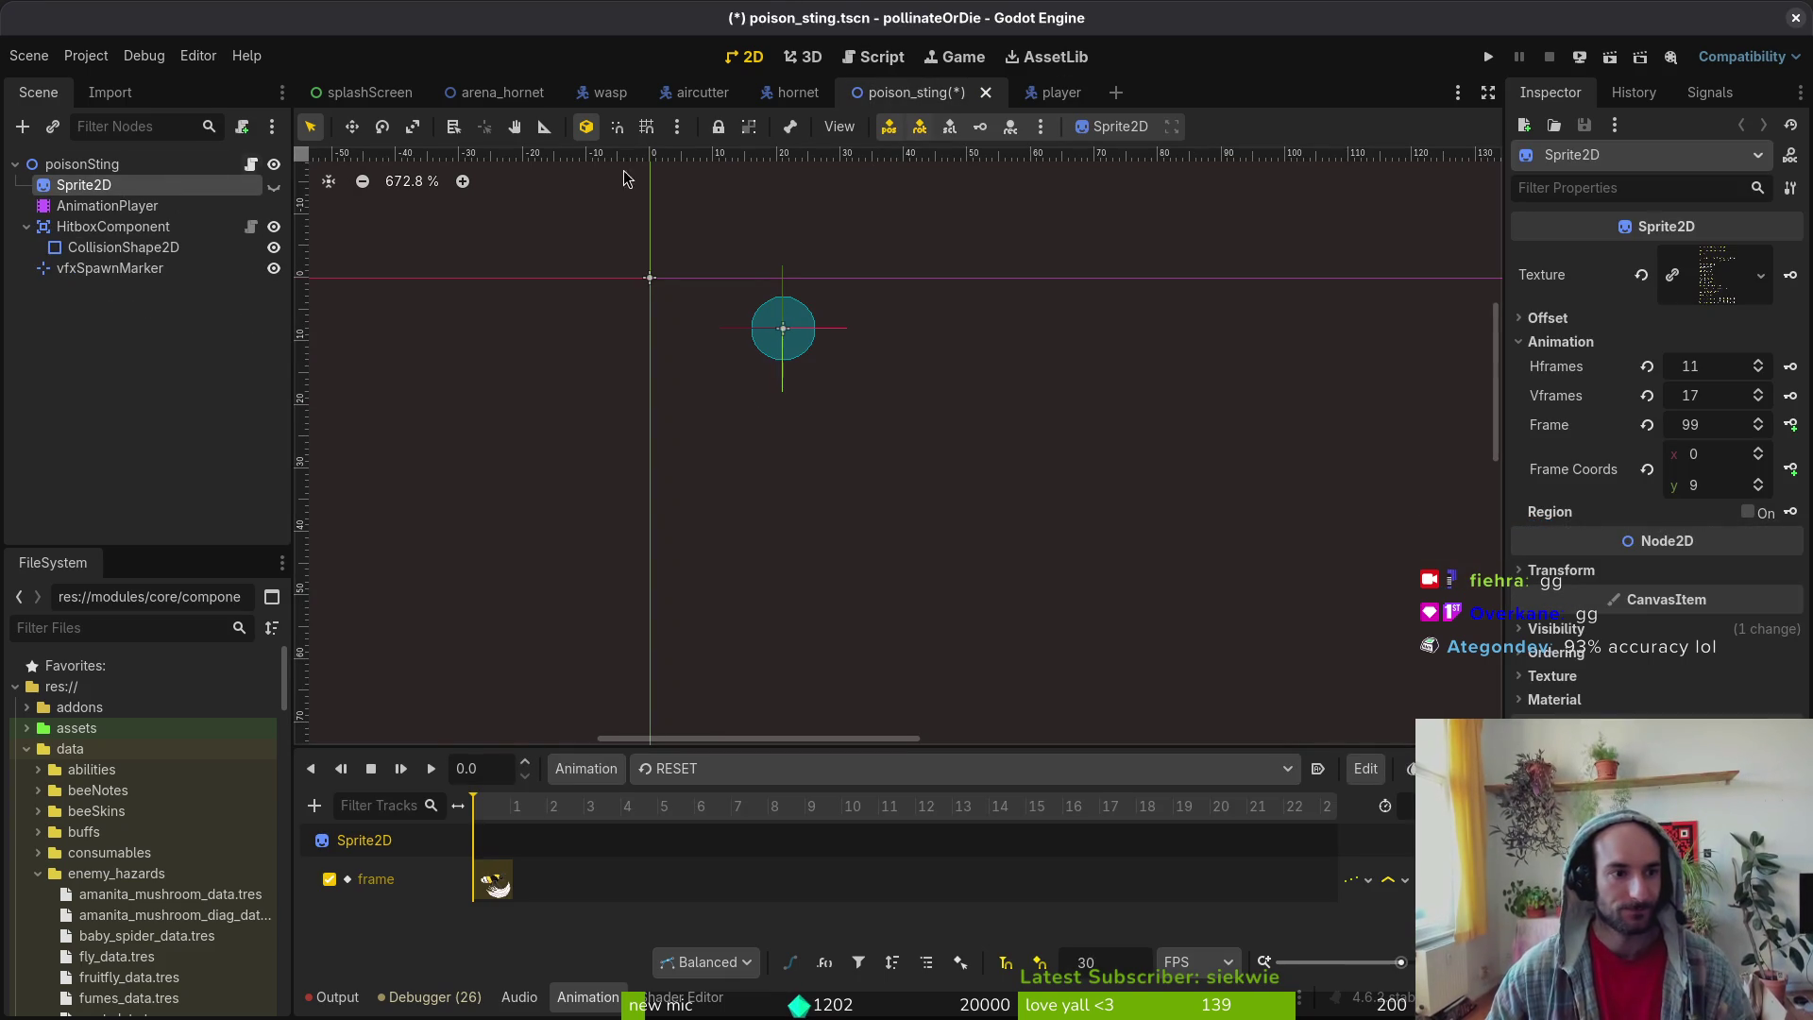
- Save the poison_sting scene and collapse HitboxComponent's children to inspect it
{"action": "left_click", "coordinate": [1062, 91]}
{"action": "left_click", "coordinate": [920, 95]}
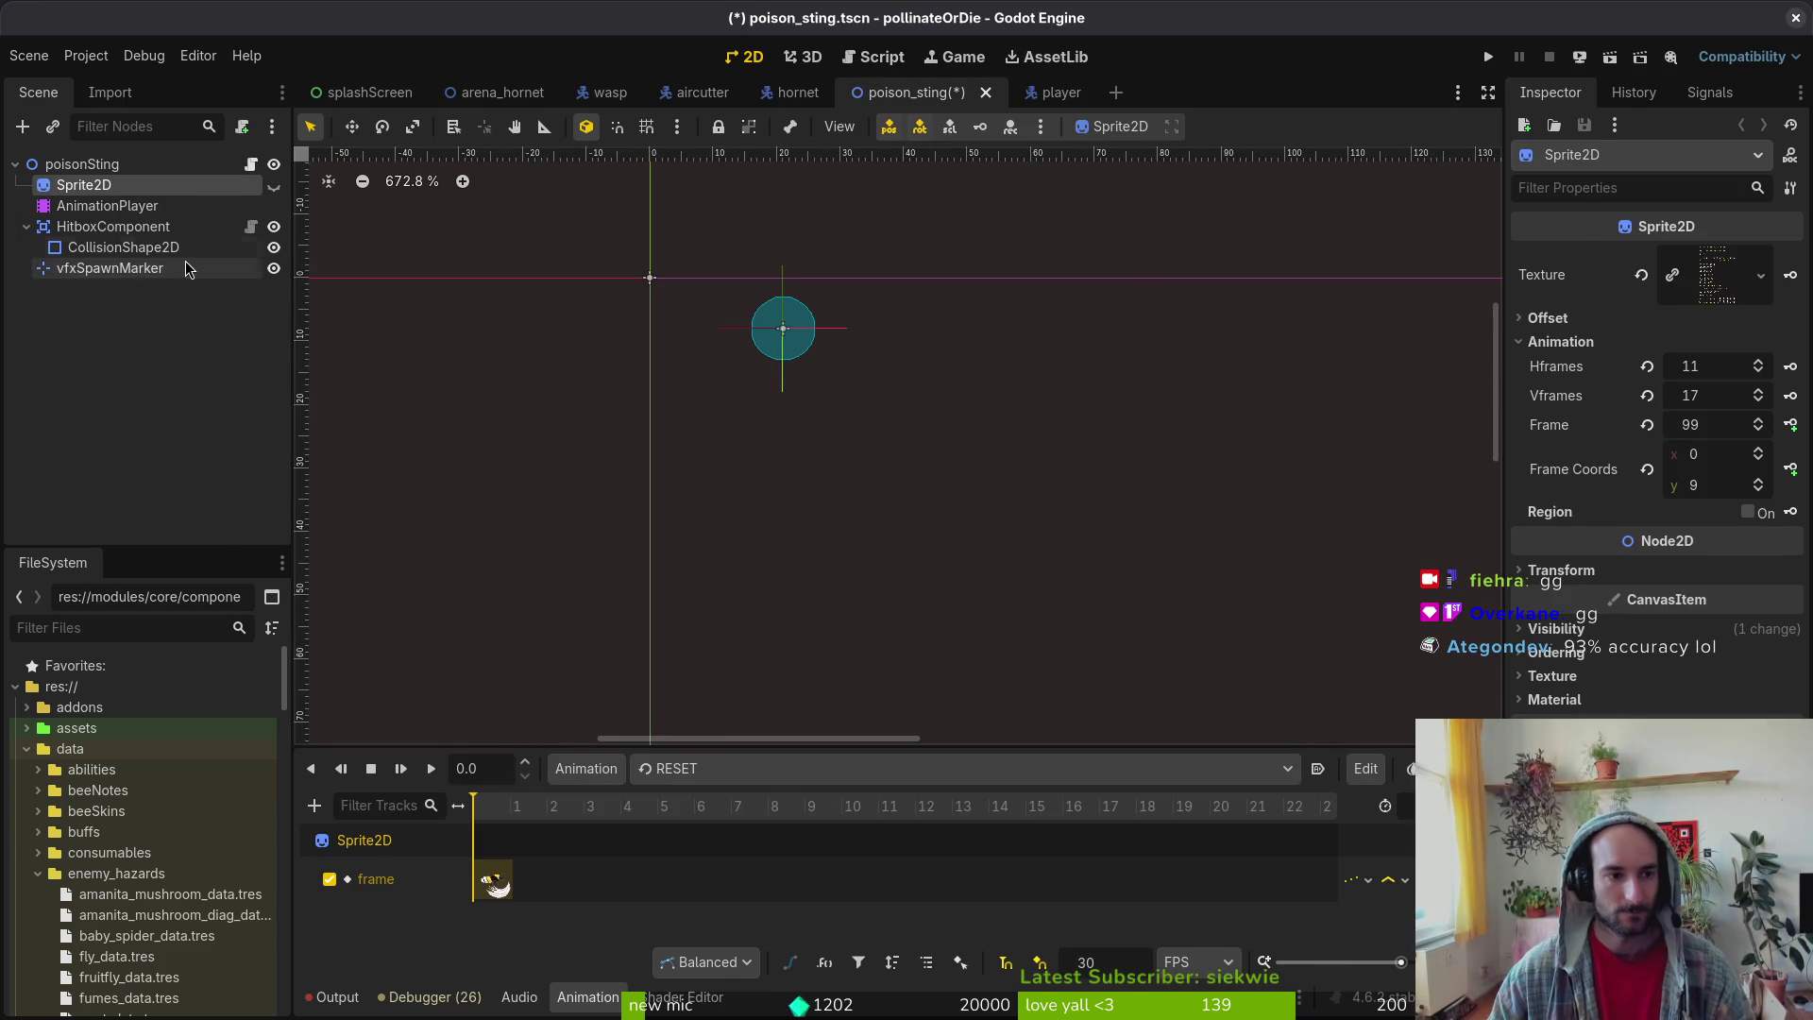
{"action": "key", "text": "ctrl+s"}
{"action": "left_click", "coordinate": [26, 227]}
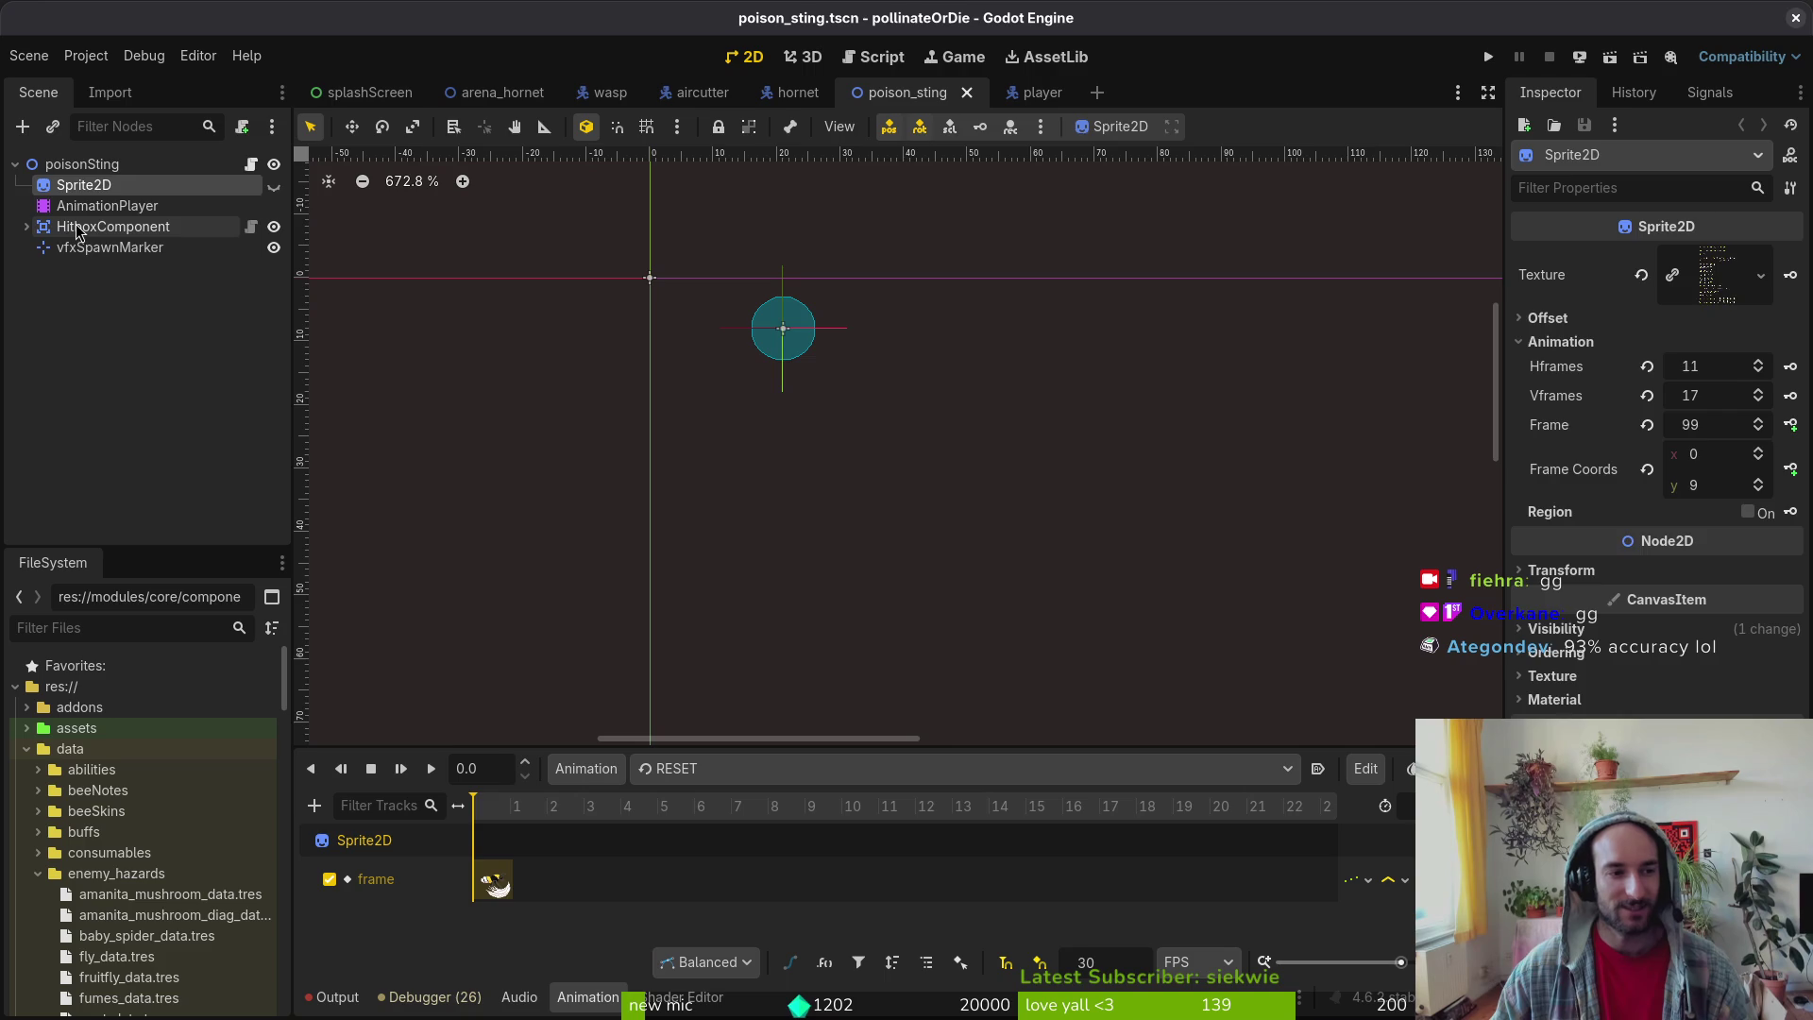
{"action": "left_click", "coordinate": [102, 228]}
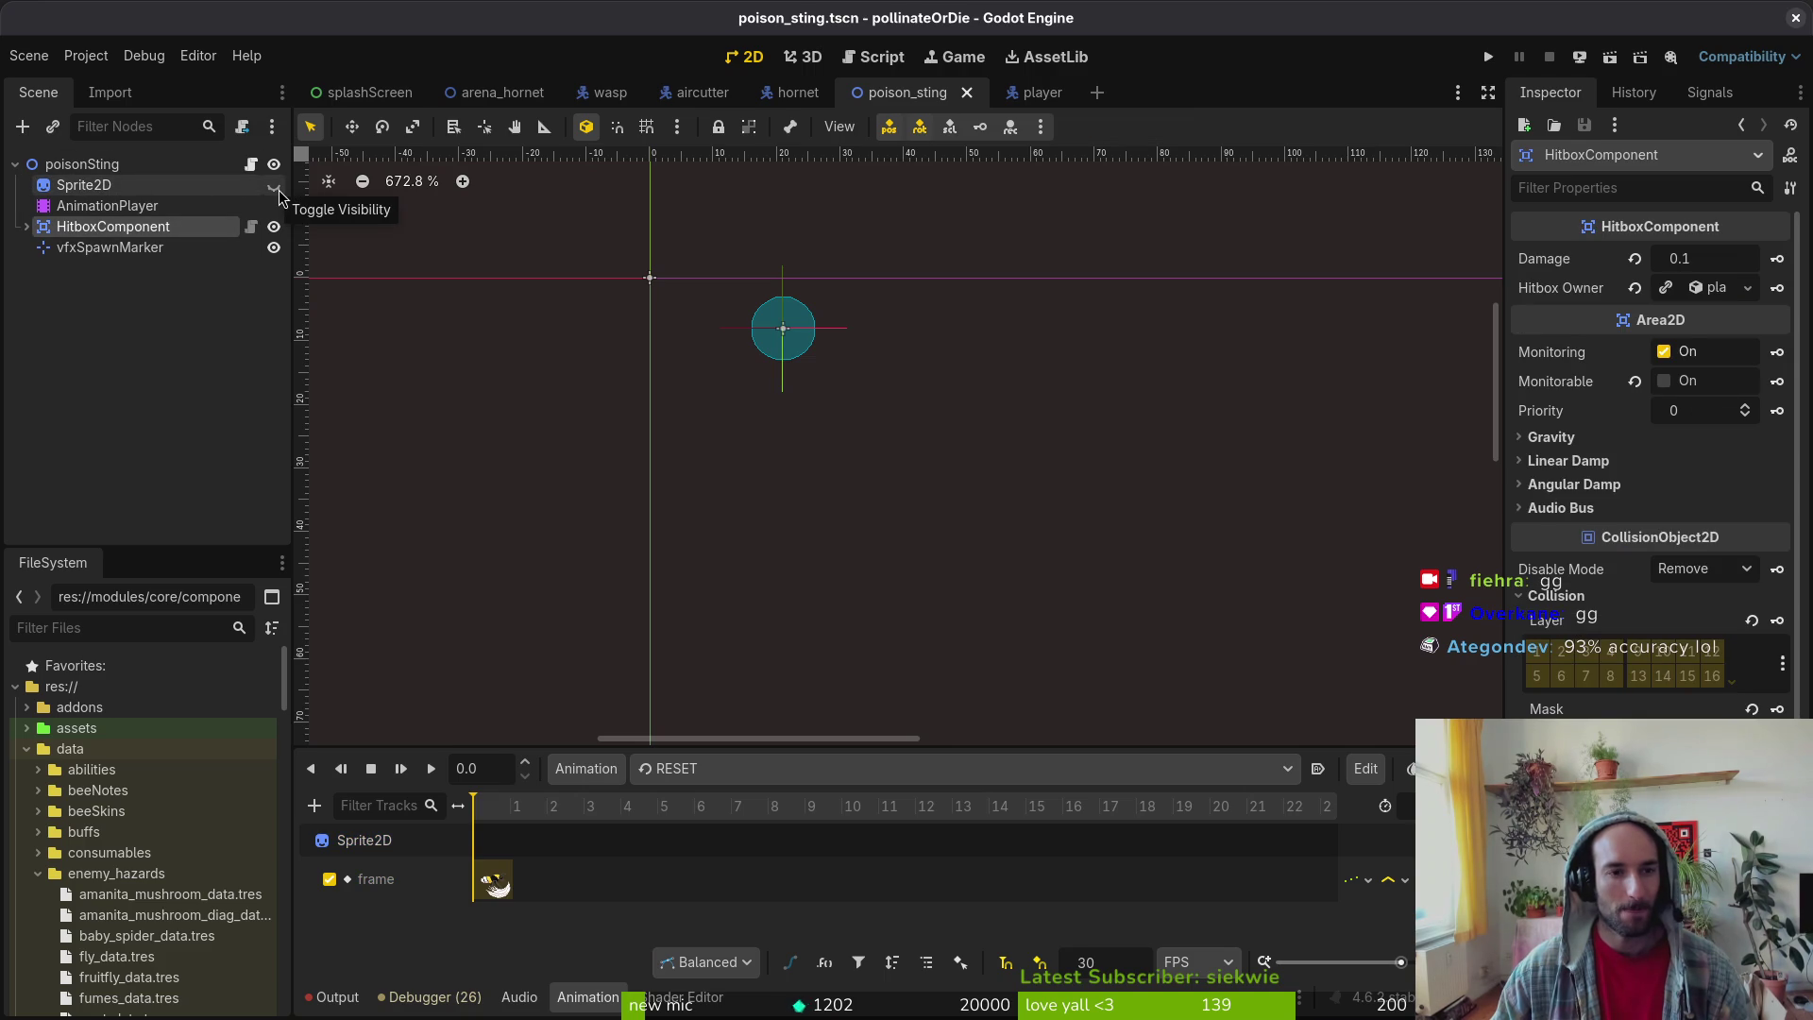
- Inspect poison_sting's vfxSpawnMarker node, then review player.gd in Neovim
{"action": "left_click", "coordinate": [1039, 93]}
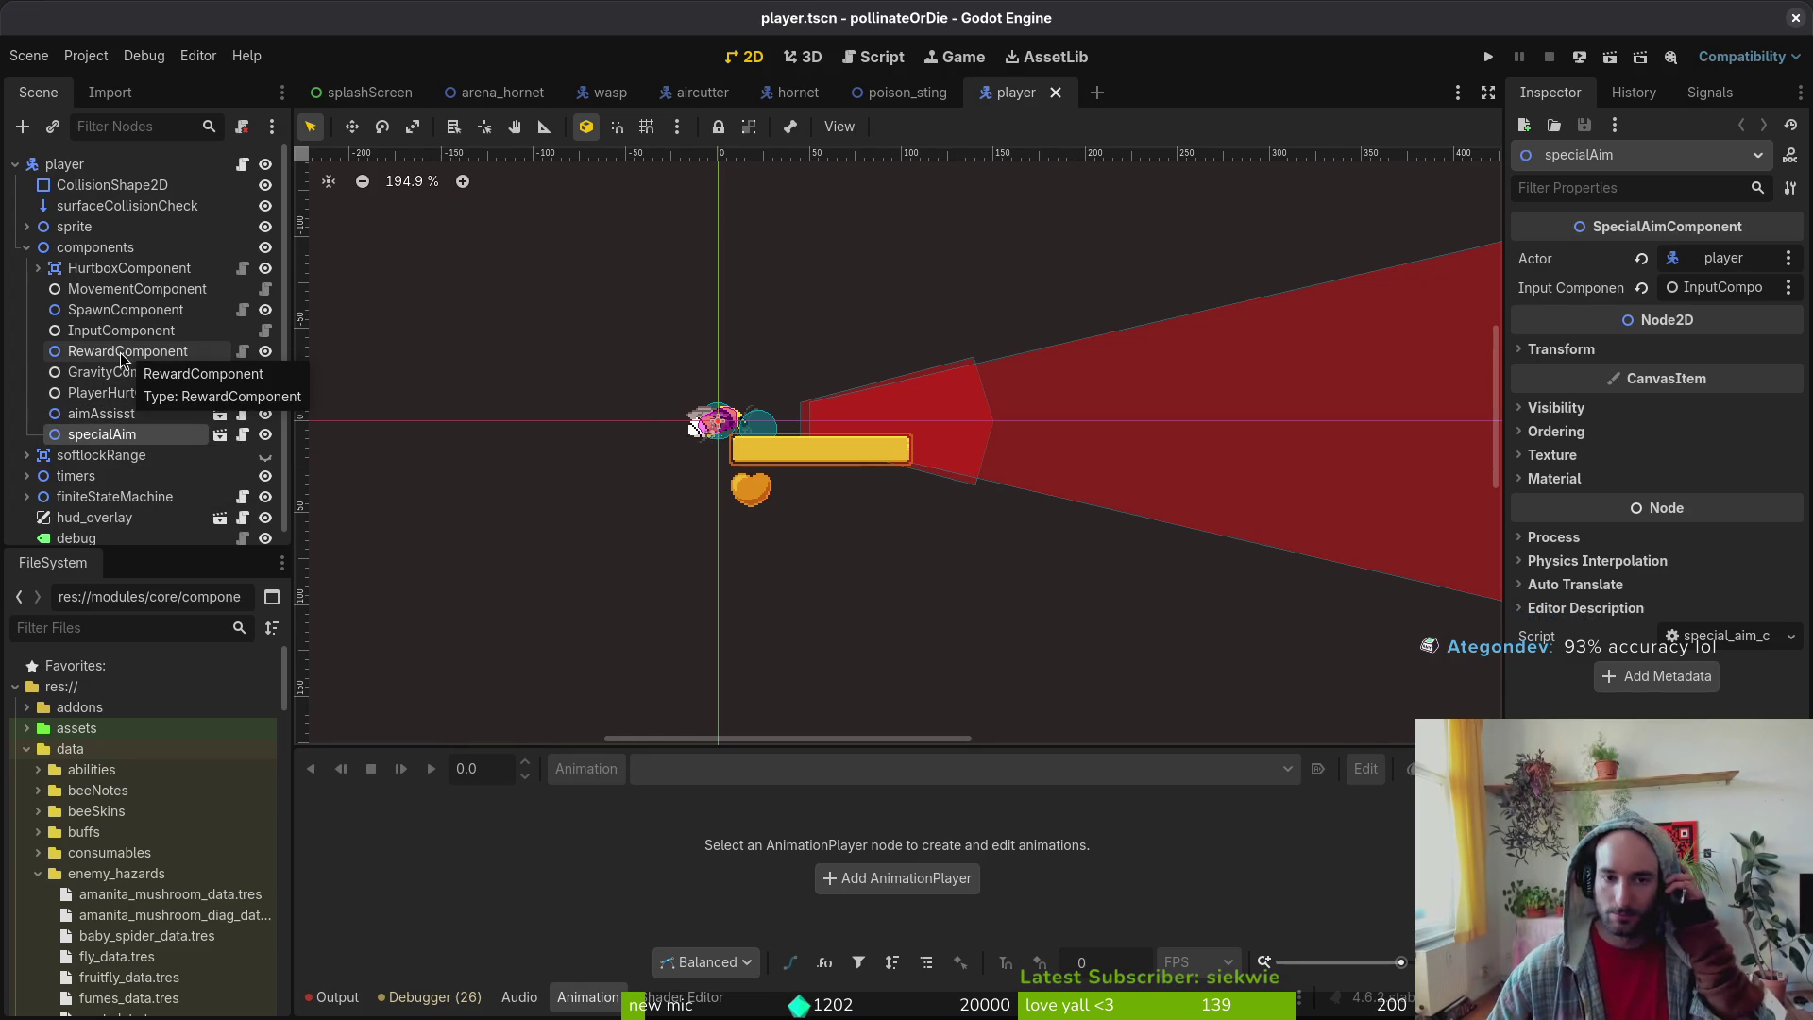
{"action": "left_click", "coordinate": [902, 95]}
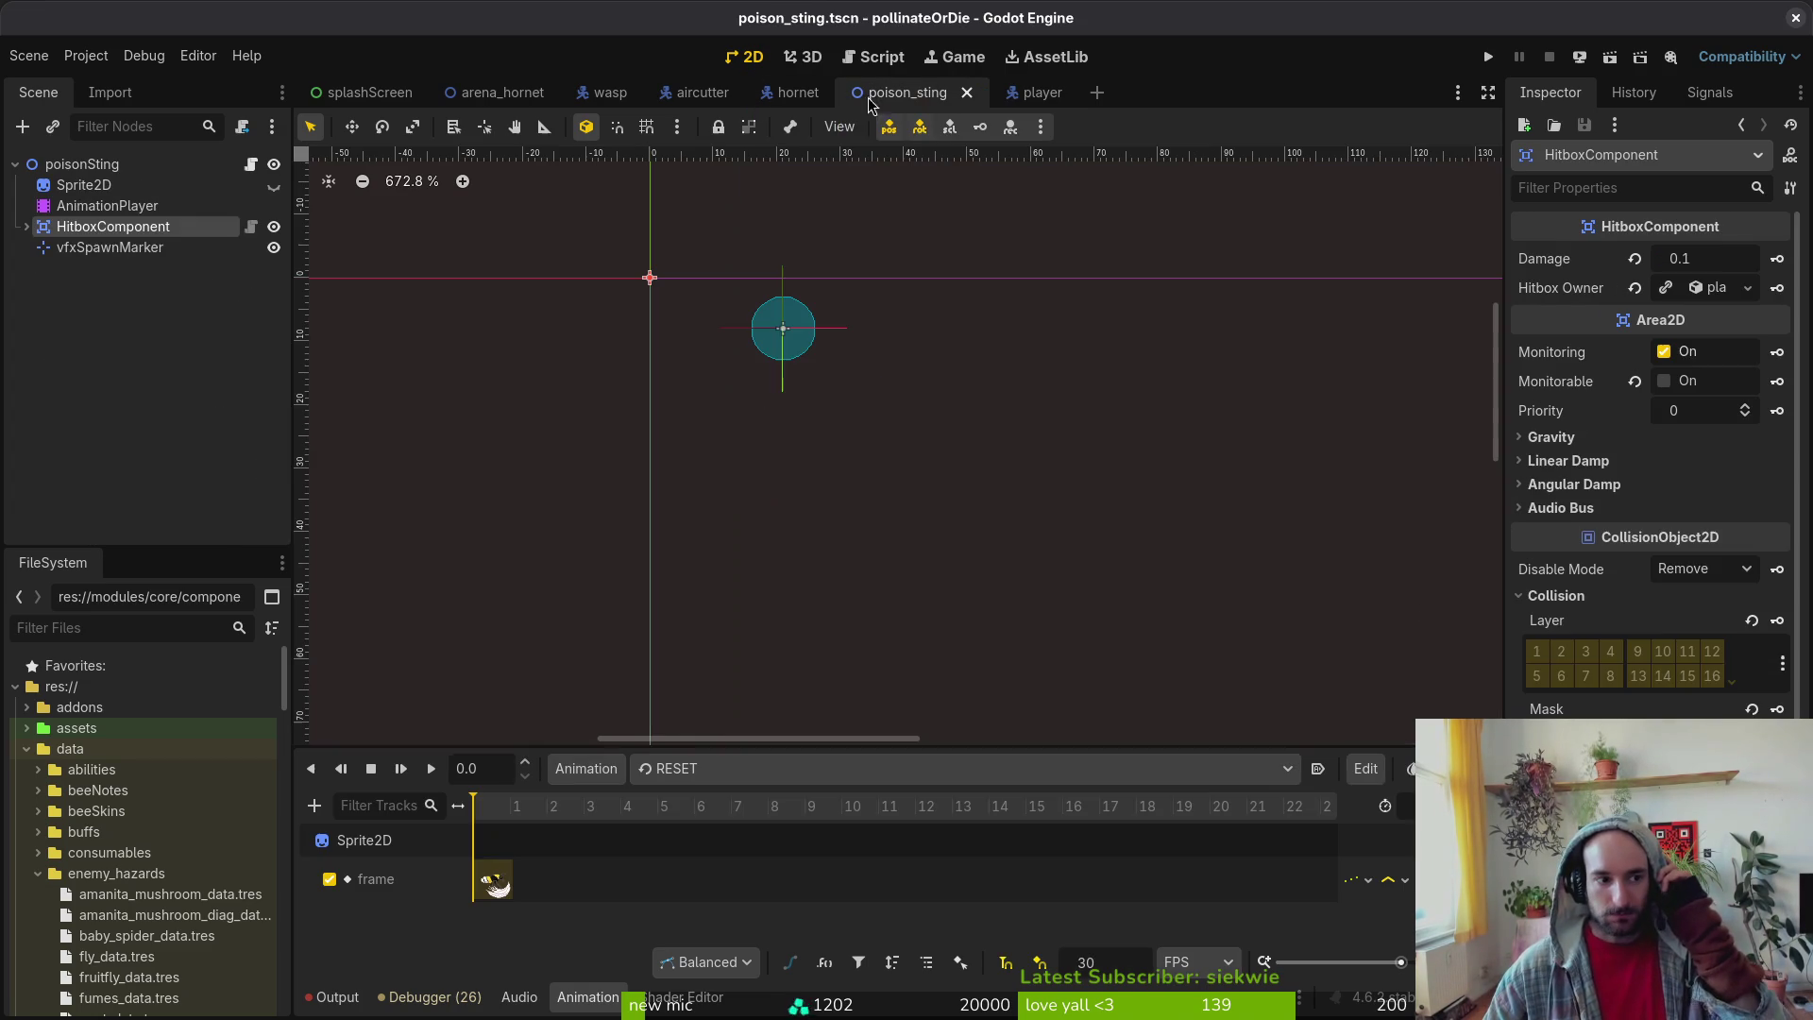
{"action": "left_click", "coordinate": [104, 248]}
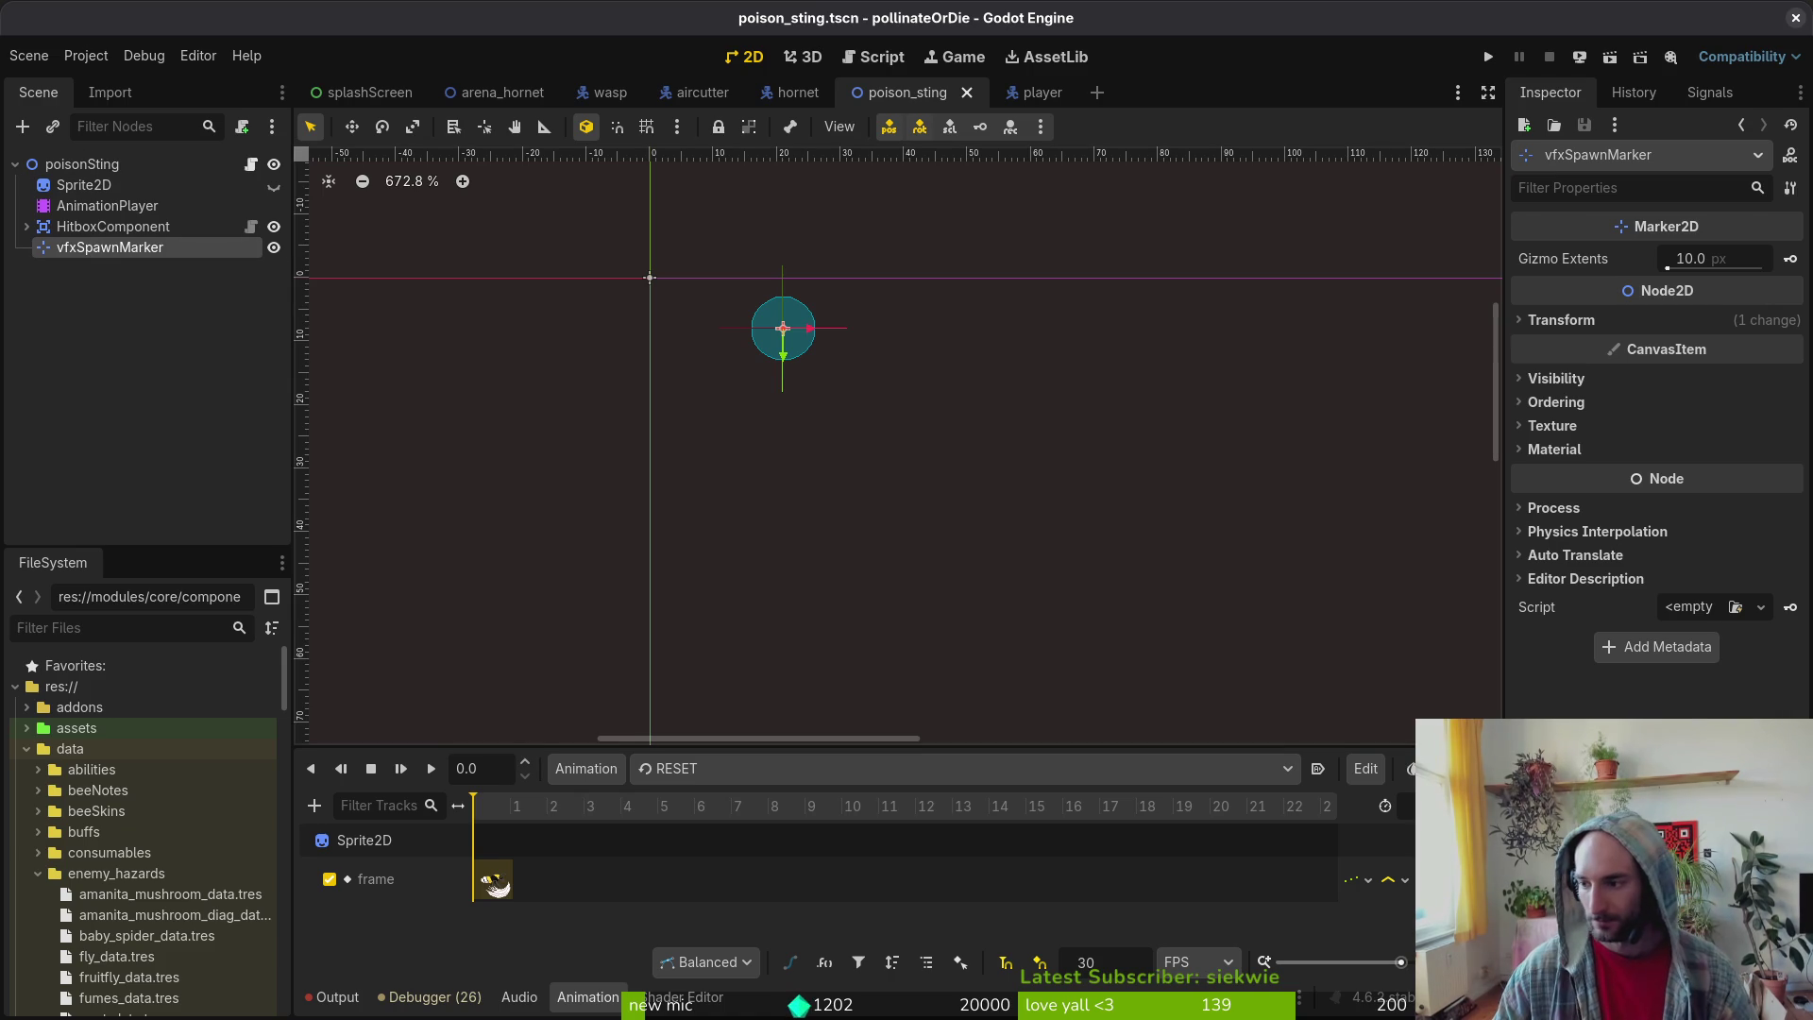
{"action": "key", "text": "alt+Tab"}
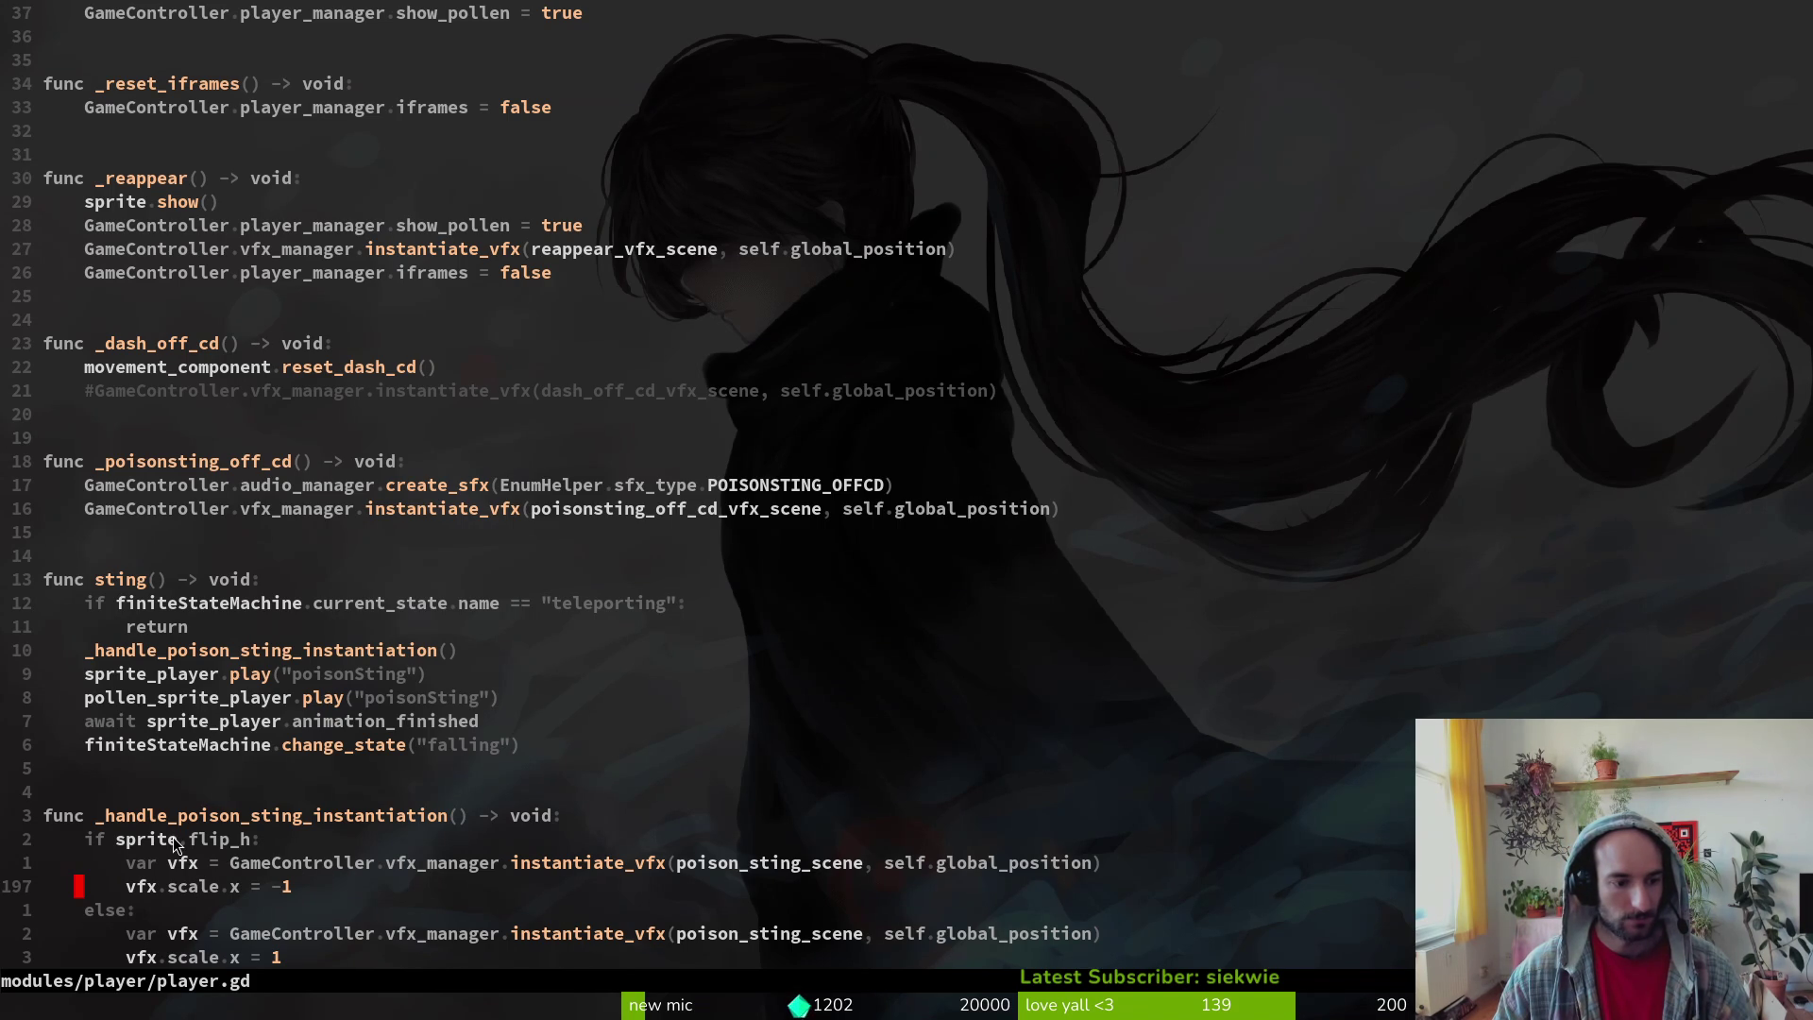
{"action": "scroll", "coordinate": [387, 792], "scroll_direction": "down", "scroll_amount": 2}
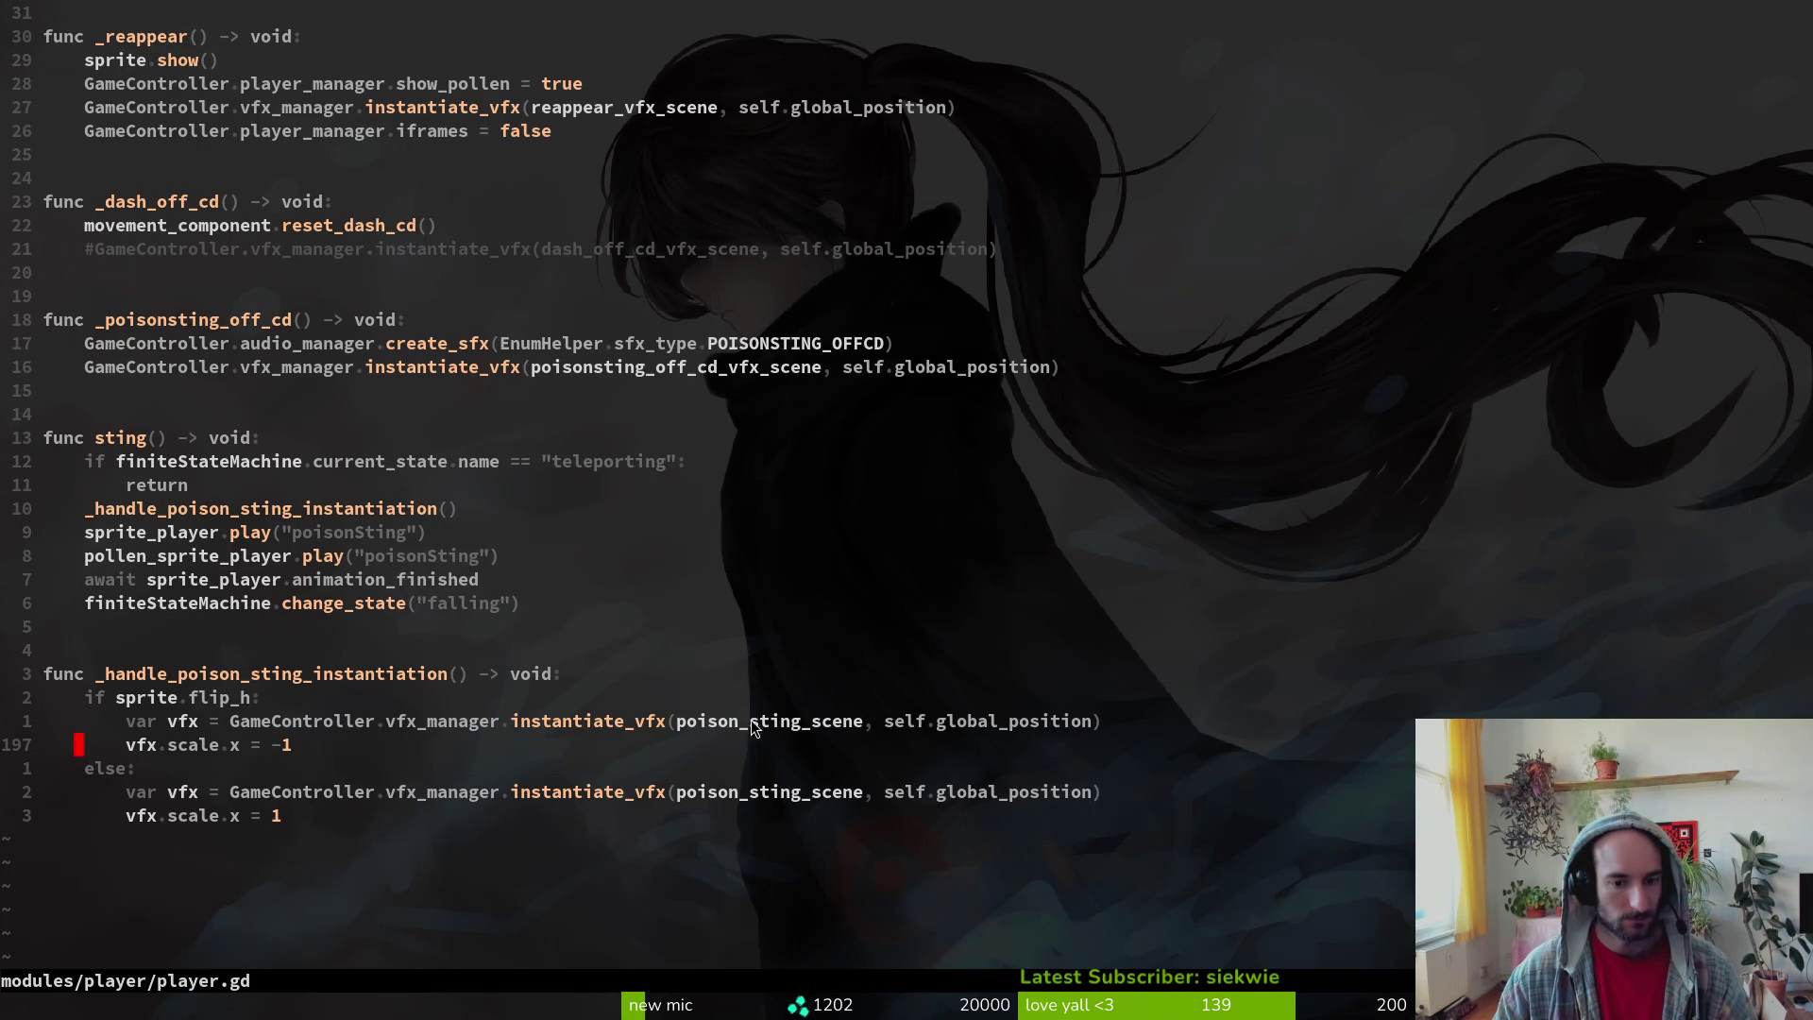
{"action": "key", "text": "alt+Tab"}
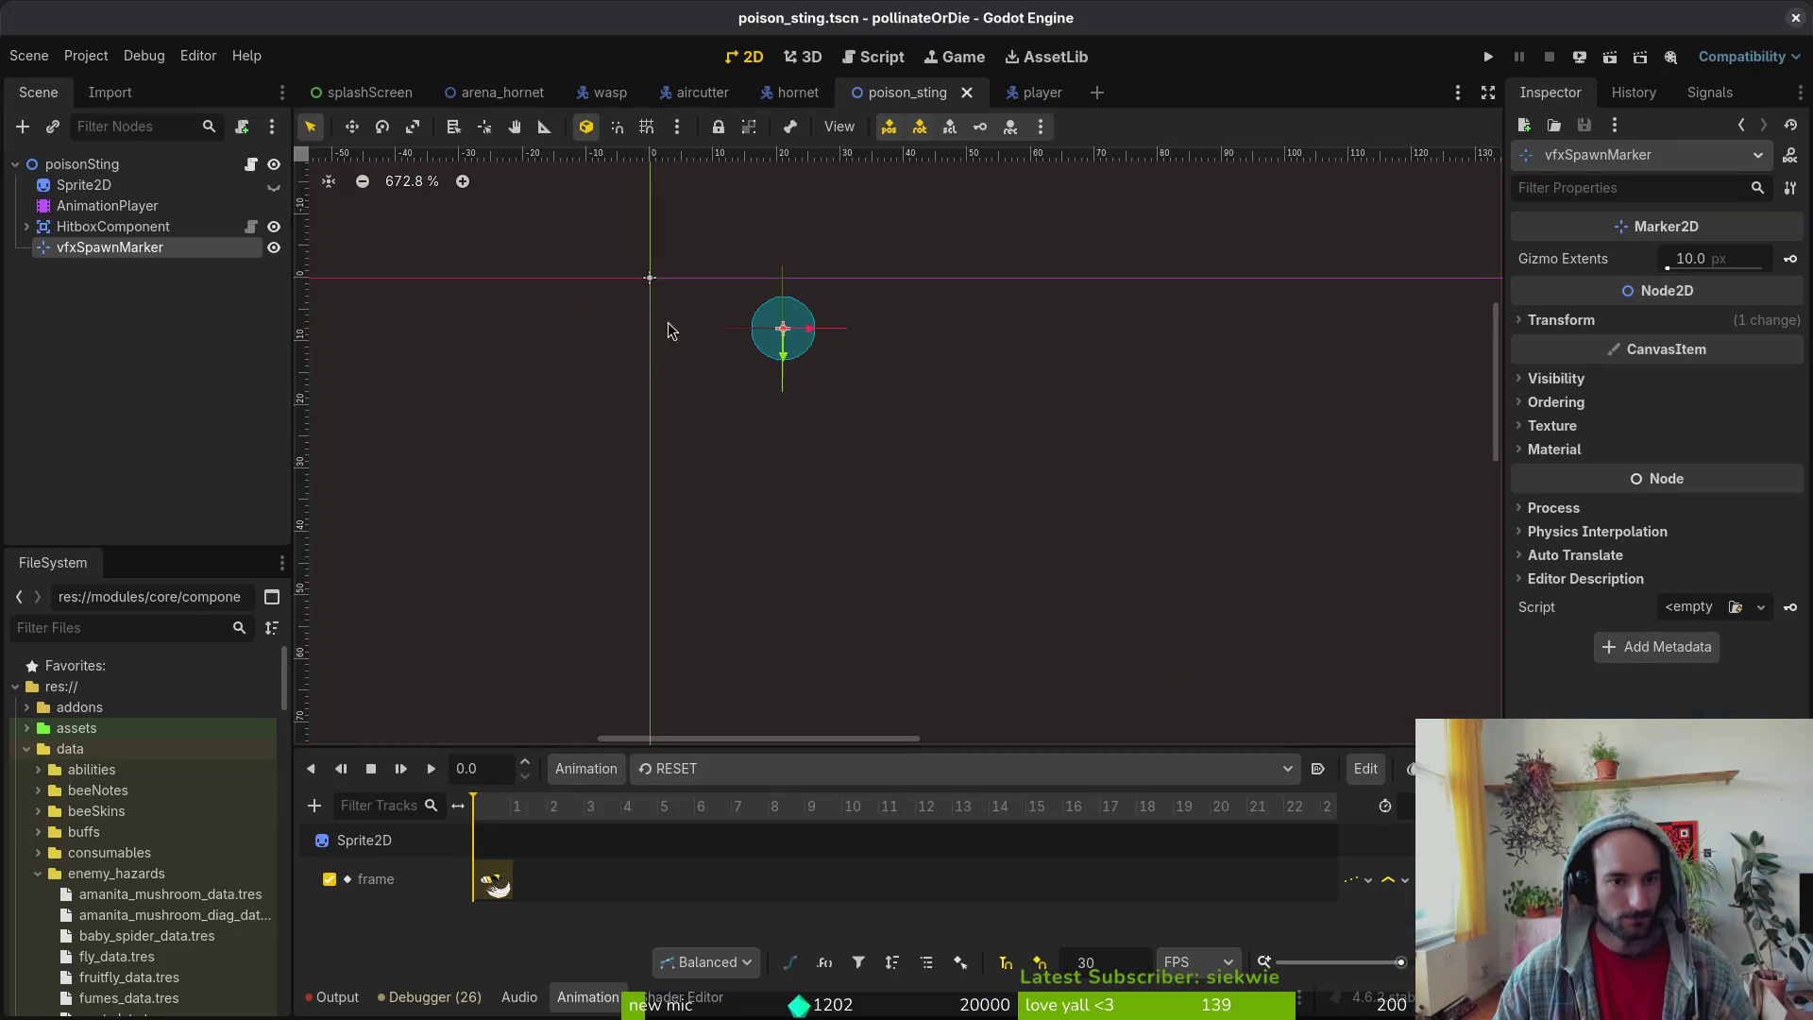
- Move the poison_sting hitbox's CollisionShape2D circle onto the scene origin and save
{"action": "scroll", "coordinate": [810, 455], "scroll_direction": "up", "scroll_amount": 3}
{"action": "left_click_drag", "start_coordinate": [810, 454], "coordinate": [872, 478]}
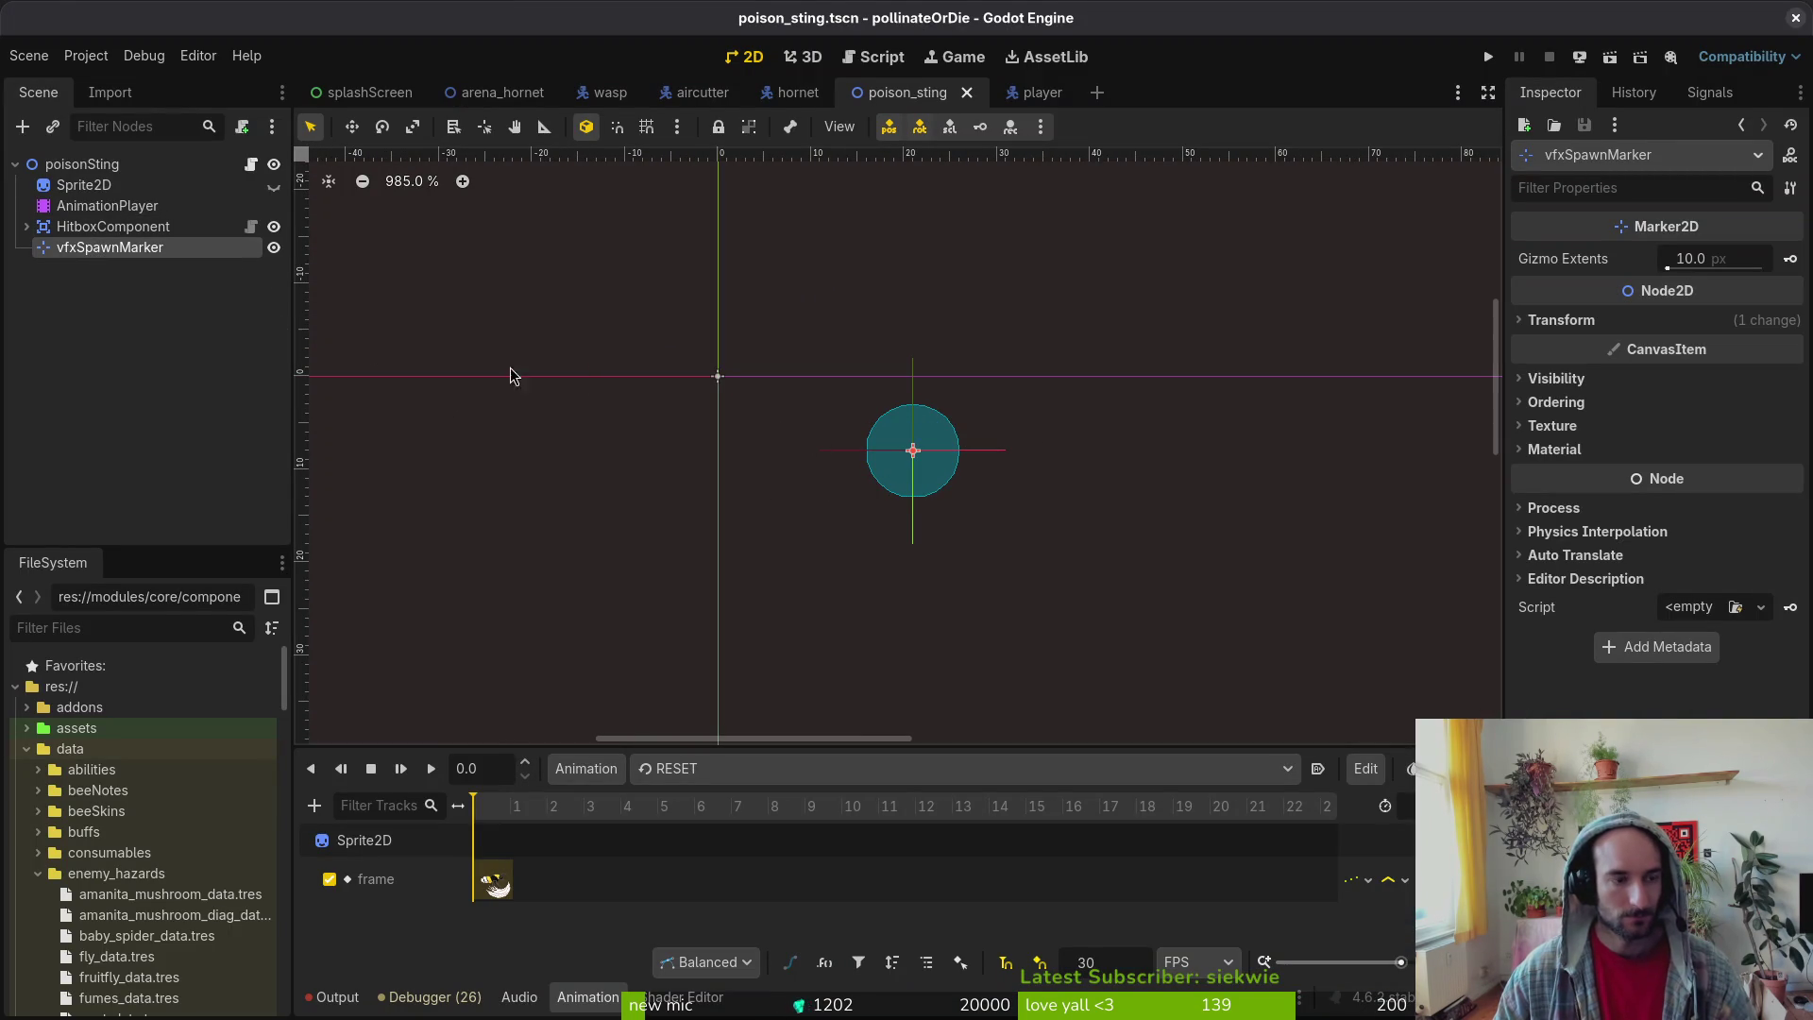
{"action": "left_click", "coordinate": [85, 164]}
{"action": "left_click", "coordinate": [66, 228]}
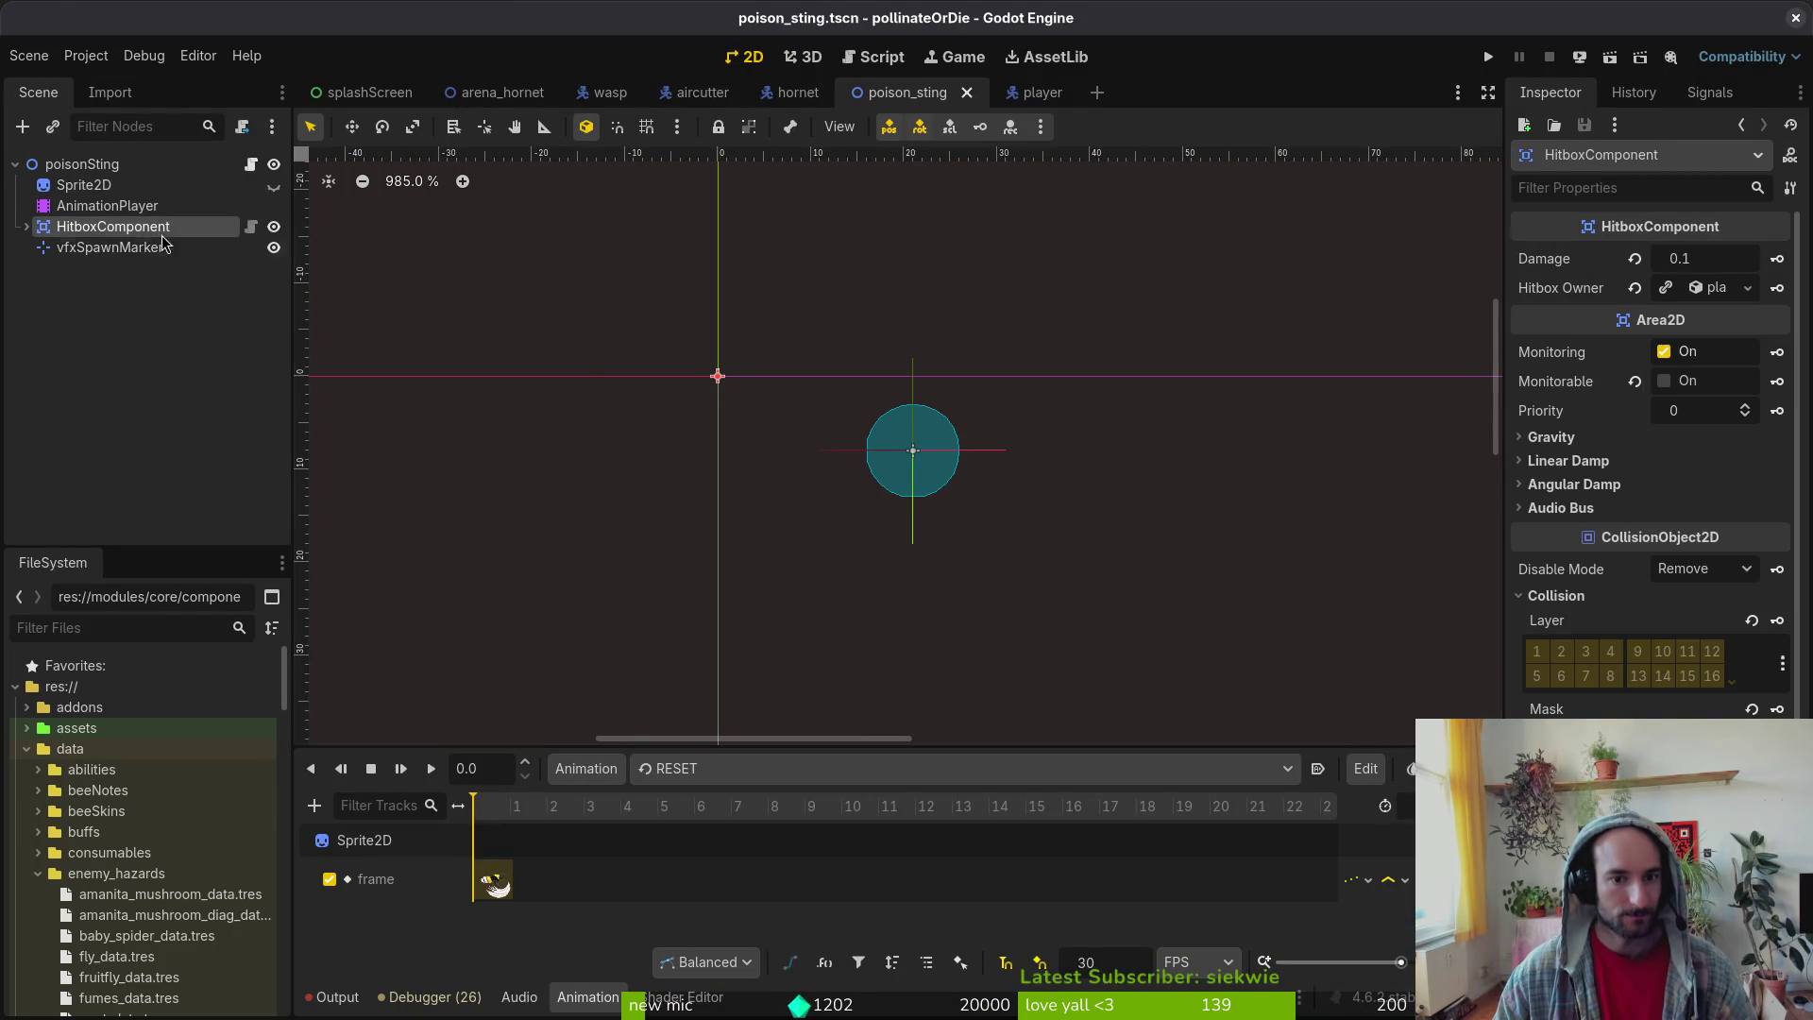
{"action": "left_click", "coordinate": [26, 227]}
{"action": "left_click", "coordinate": [123, 248]}
{"action": "left_click_drag", "start_coordinate": [880, 468], "coordinate": [686, 393]}
{"action": "key", "text": "ctrl+s"}
- Delete the vfxSpawnMarker node and save the poison_sting scene
{"action": "left_click", "coordinate": [104, 268]}
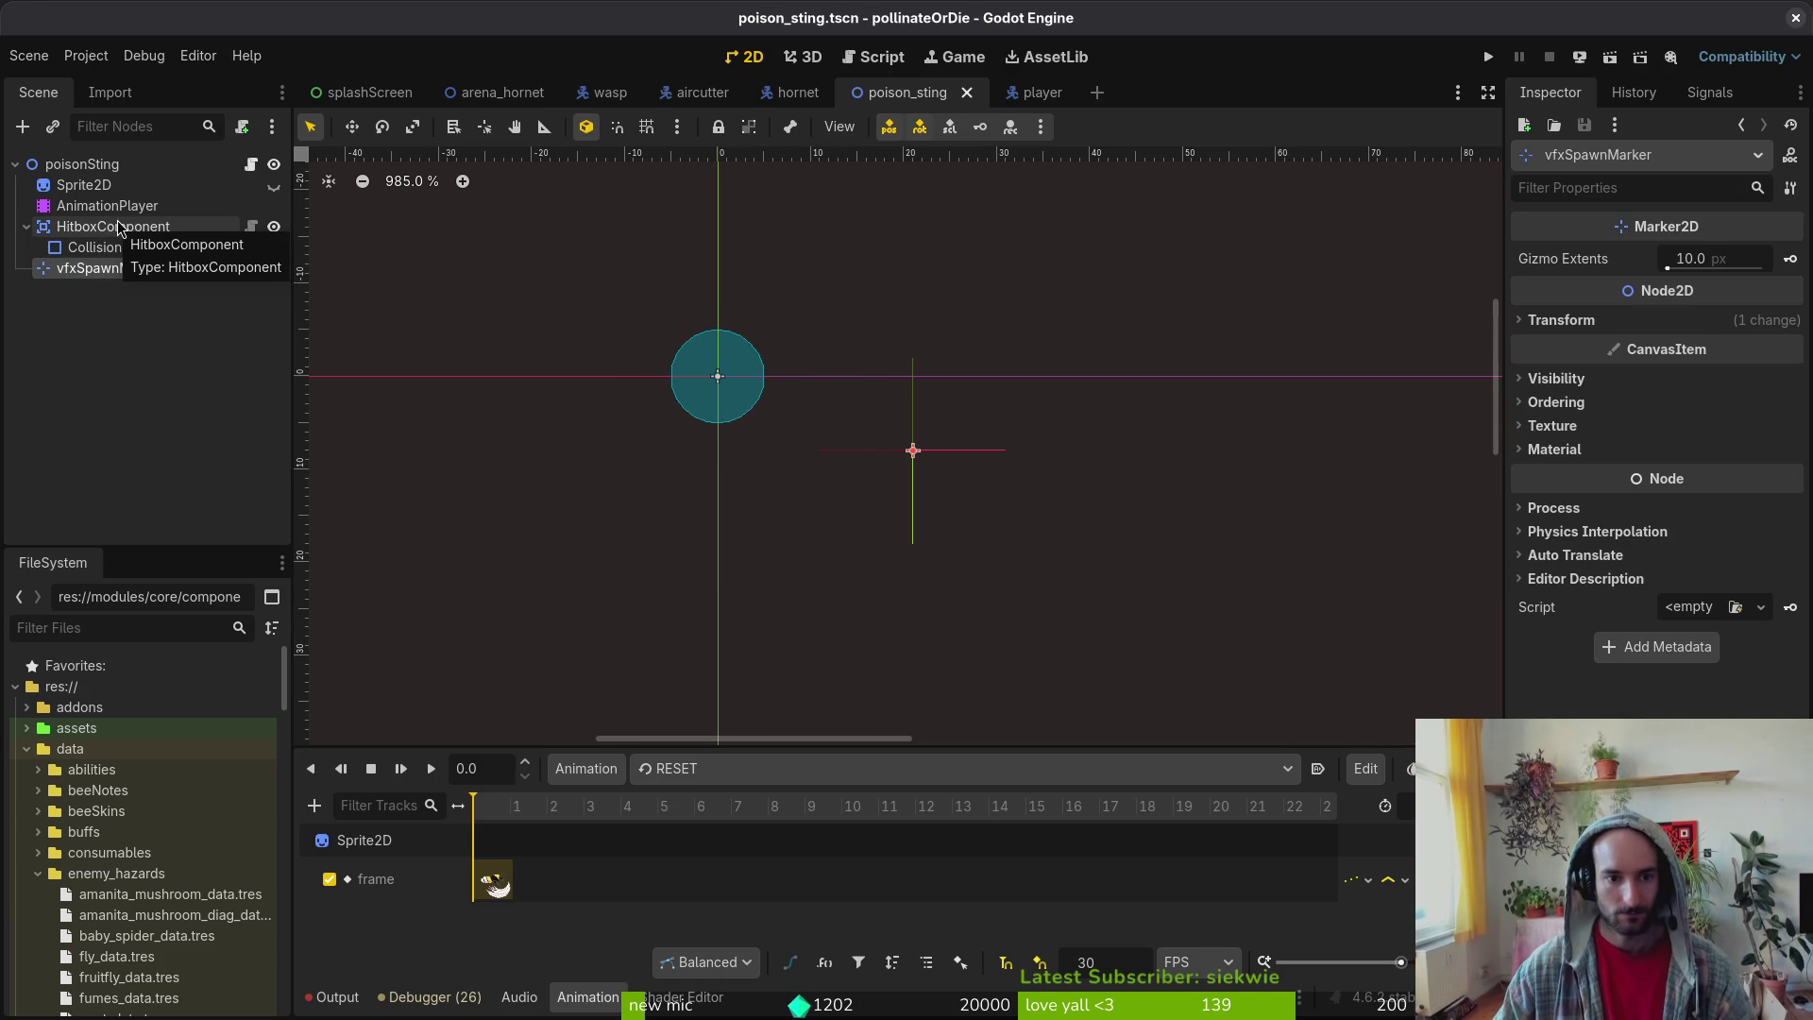
{"action": "key", "text": "Delete"}
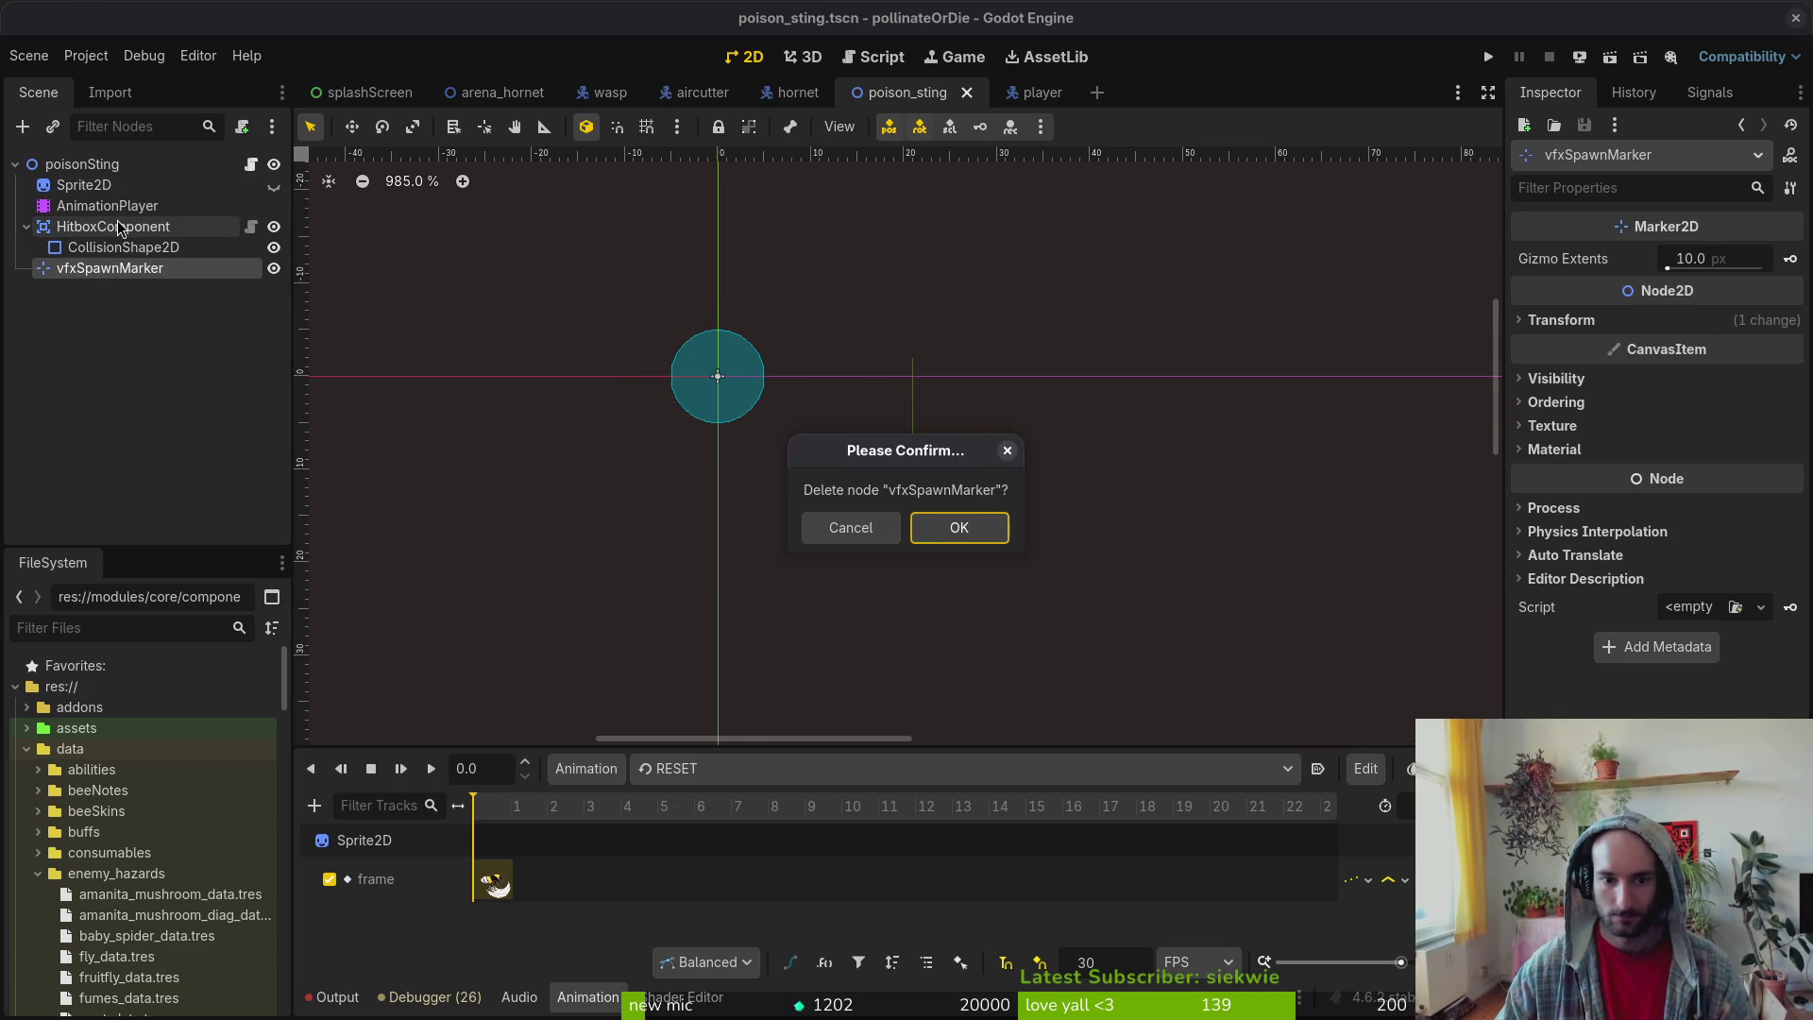
{"action": "key", "text": "Return"}
{"action": "key", "text": "ctrl+s"}
{"action": "key", "text": "alt+Tab"}
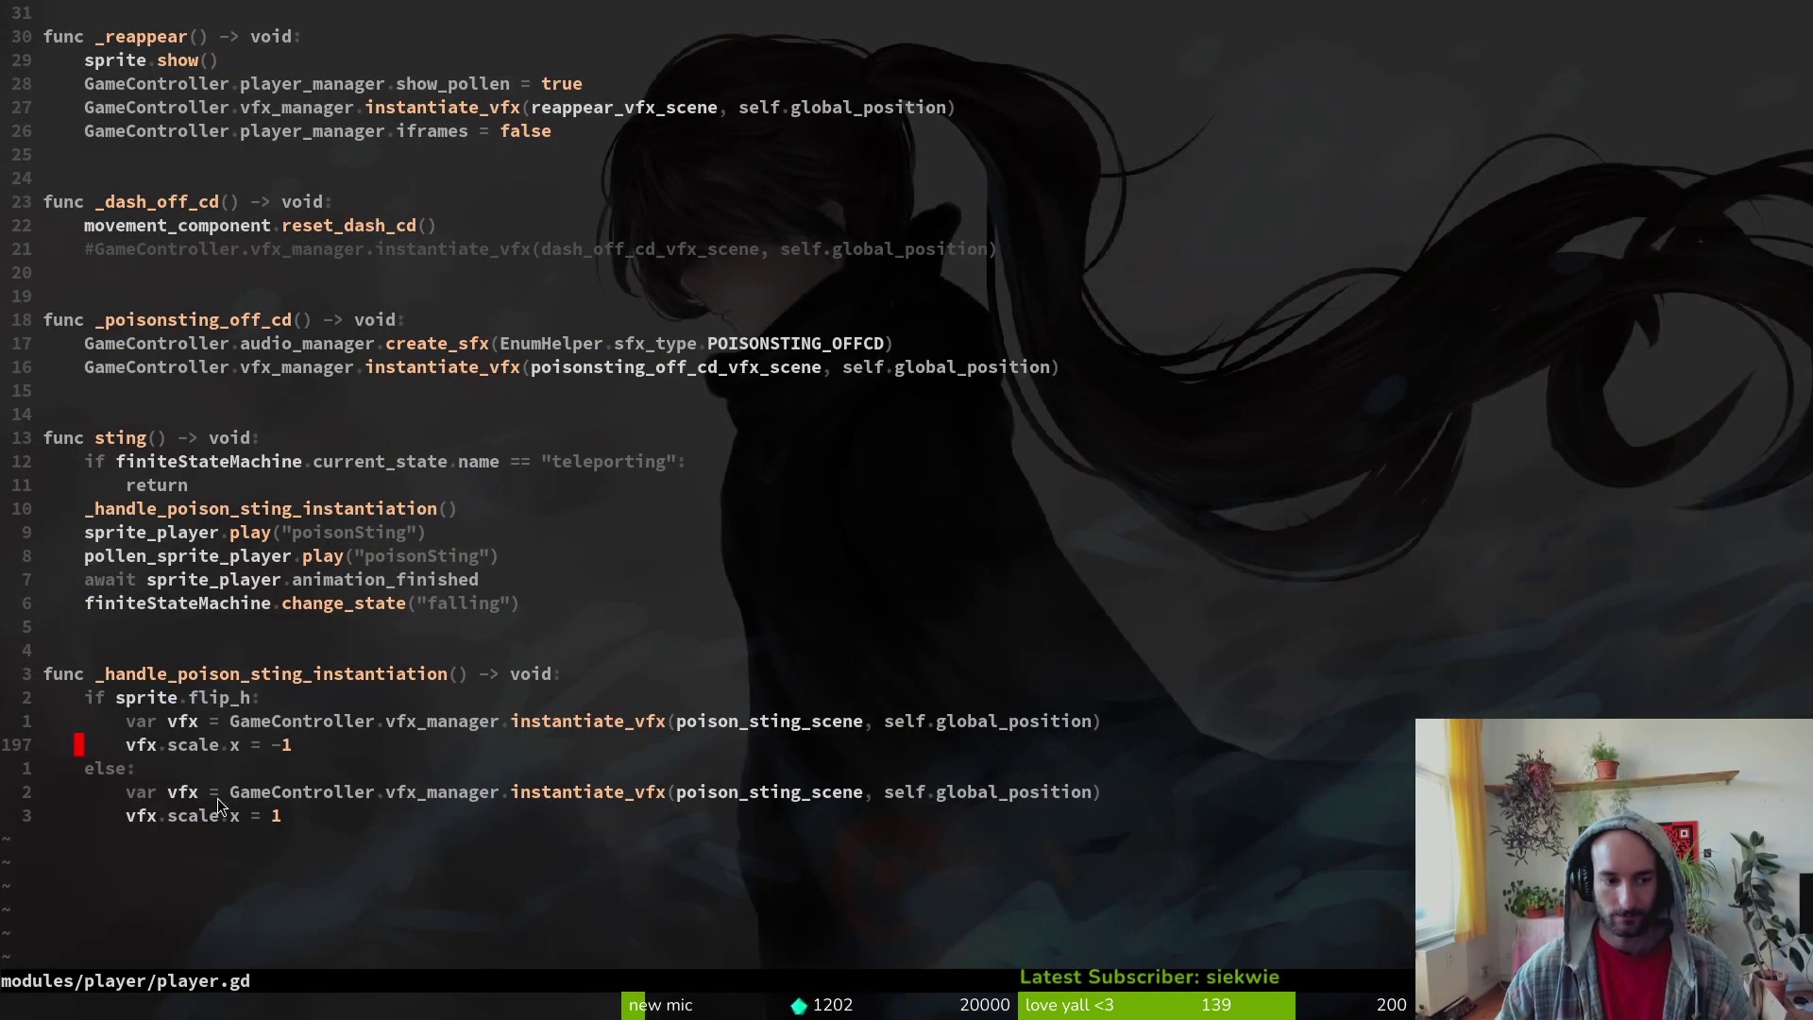
- In player.gd, drop the vfx.scale.x if/else, moving the vfx spawn line above it, and save
{"action": "key", "text": "d"}
{"action": "key", "text": "d"}
{"action": "key", "text": "j"}
{"action": "key", "text": "d"}
{"action": "key", "text": "d"}
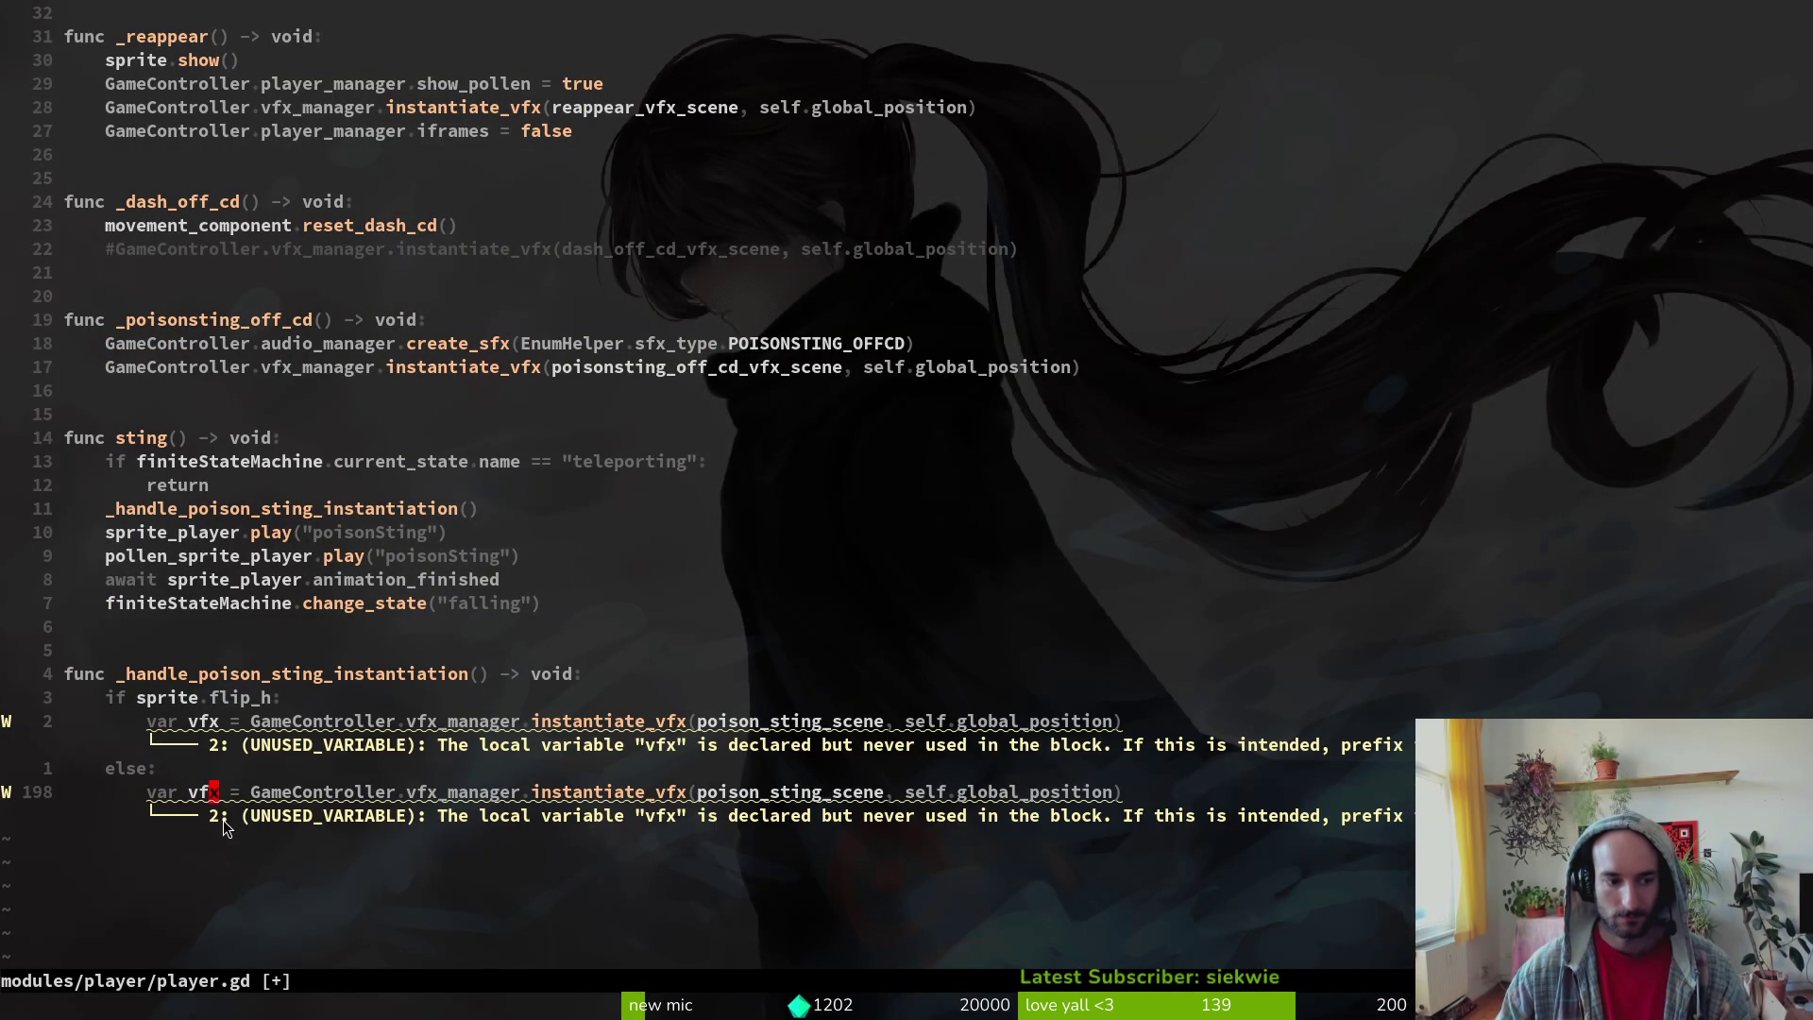
{"action": "key", "text": "ctrl+s"}
{"action": "key", "text": "k"}
{"action": "key", "text": "k"}
{"action": "key", "text": "shift+v"}
{"action": "key", "text": "K"}
{"action": "key", "text": "ctrl+s"}
{"action": "key", "text": "j"}
{"action": "key", "text": "3"}
{"action": "key", "text": "d"}
{"action": "key", "text": "d"}
{"action": "key", "text": "ctrl+s"}
- Restore vfxSpawnMarker, then cut it from poison_sting and save the scene
{"action": "key", "text": "alt+Tab"}
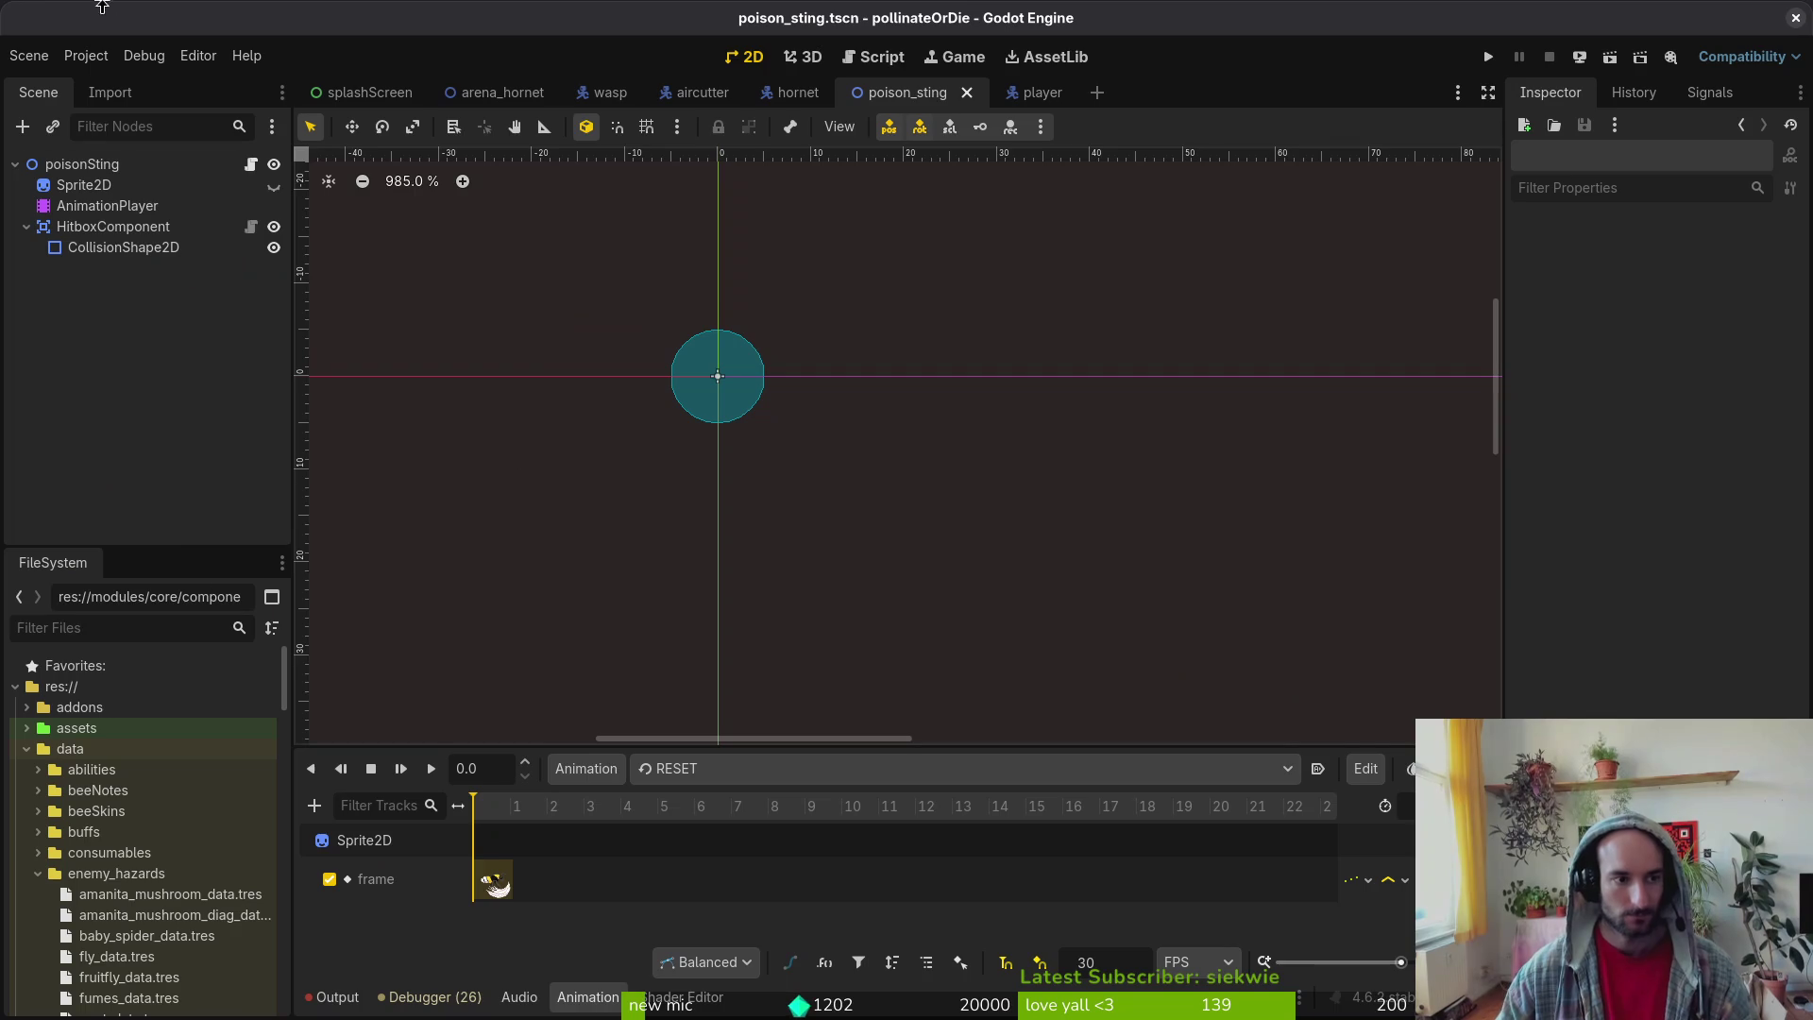
{"action": "key", "text": "ctrl+v"}
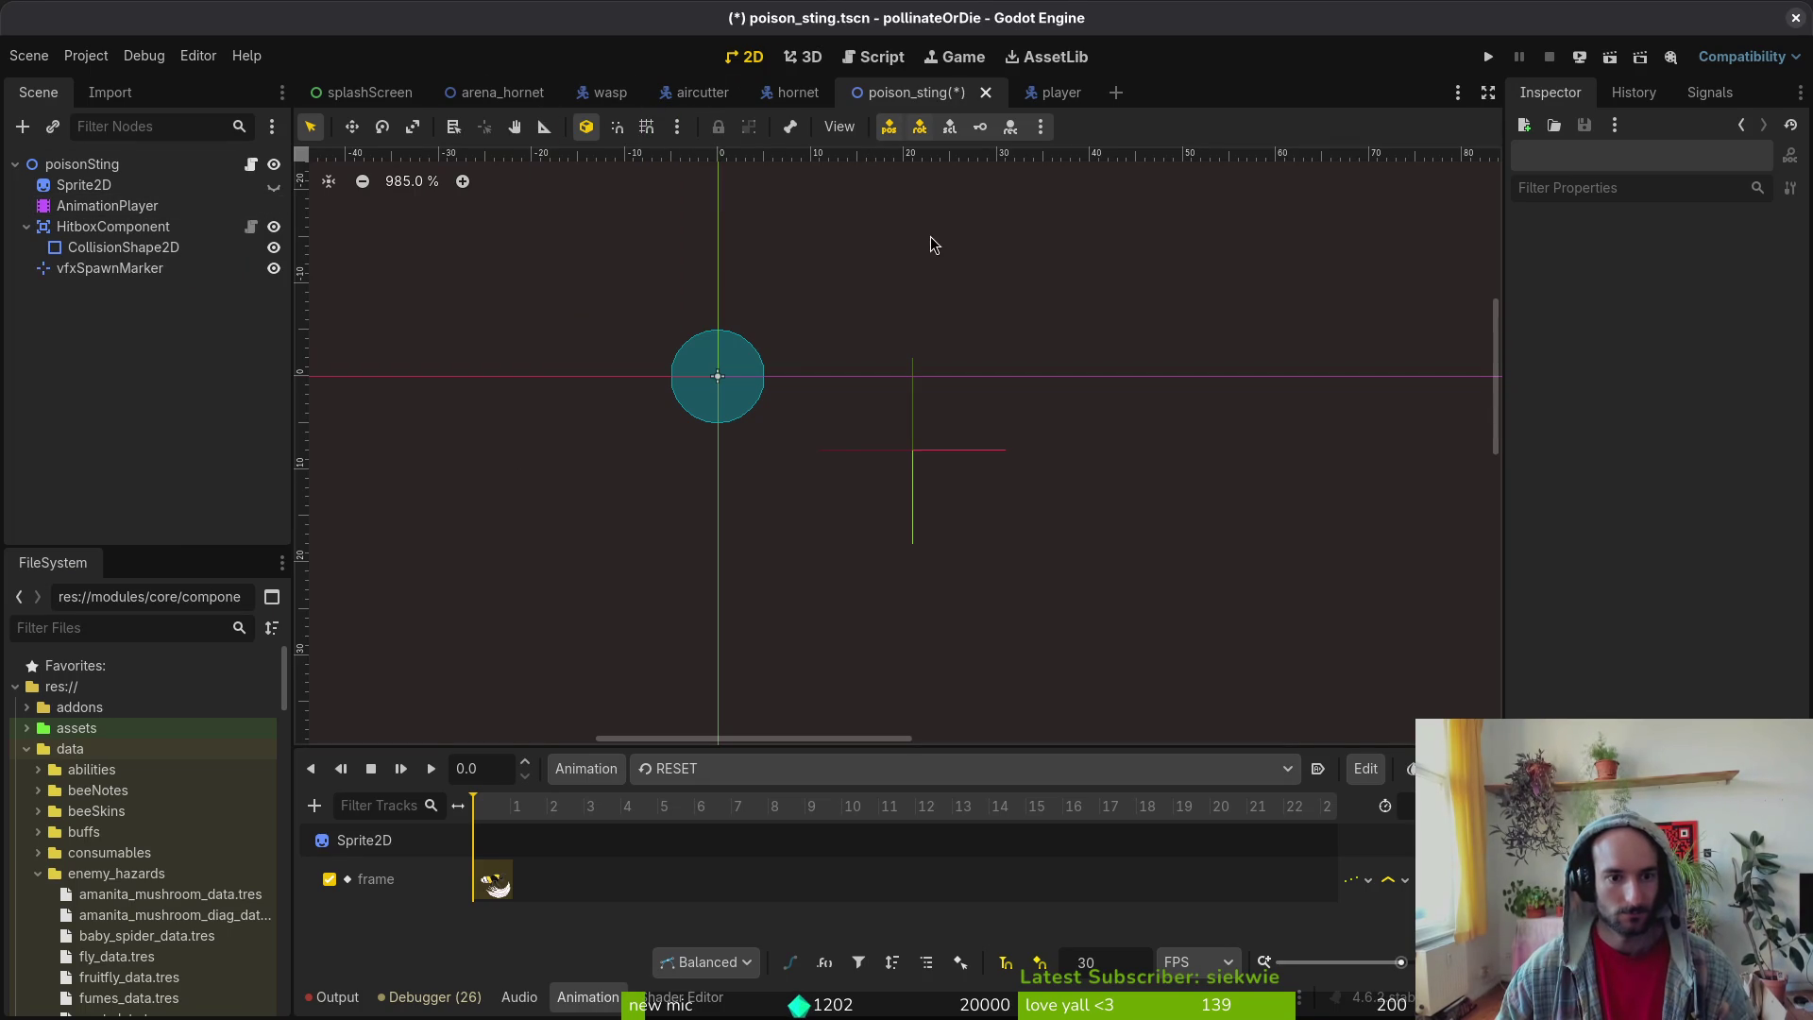
{"action": "left_click", "coordinate": [132, 269]}
{"action": "key", "text": "Delete"}
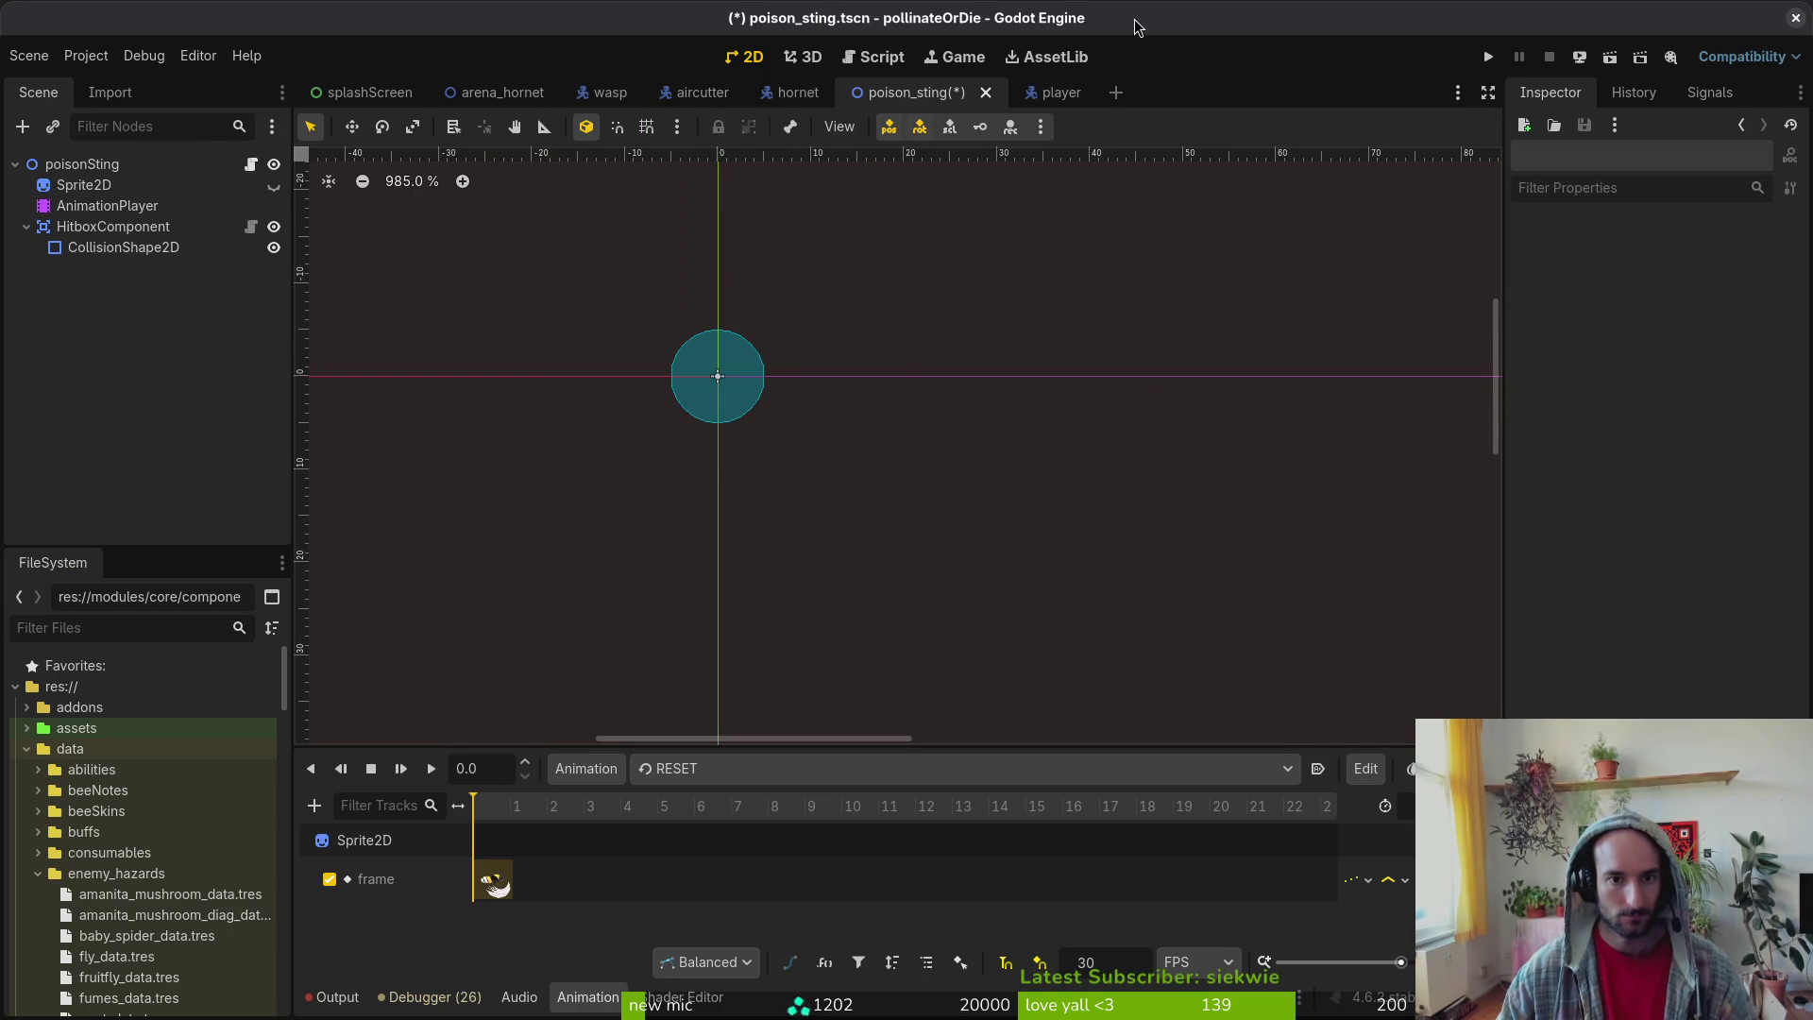
{"action": "key", "text": "ctrl+s"}
{"action": "left_click", "coordinate": [1039, 92]}
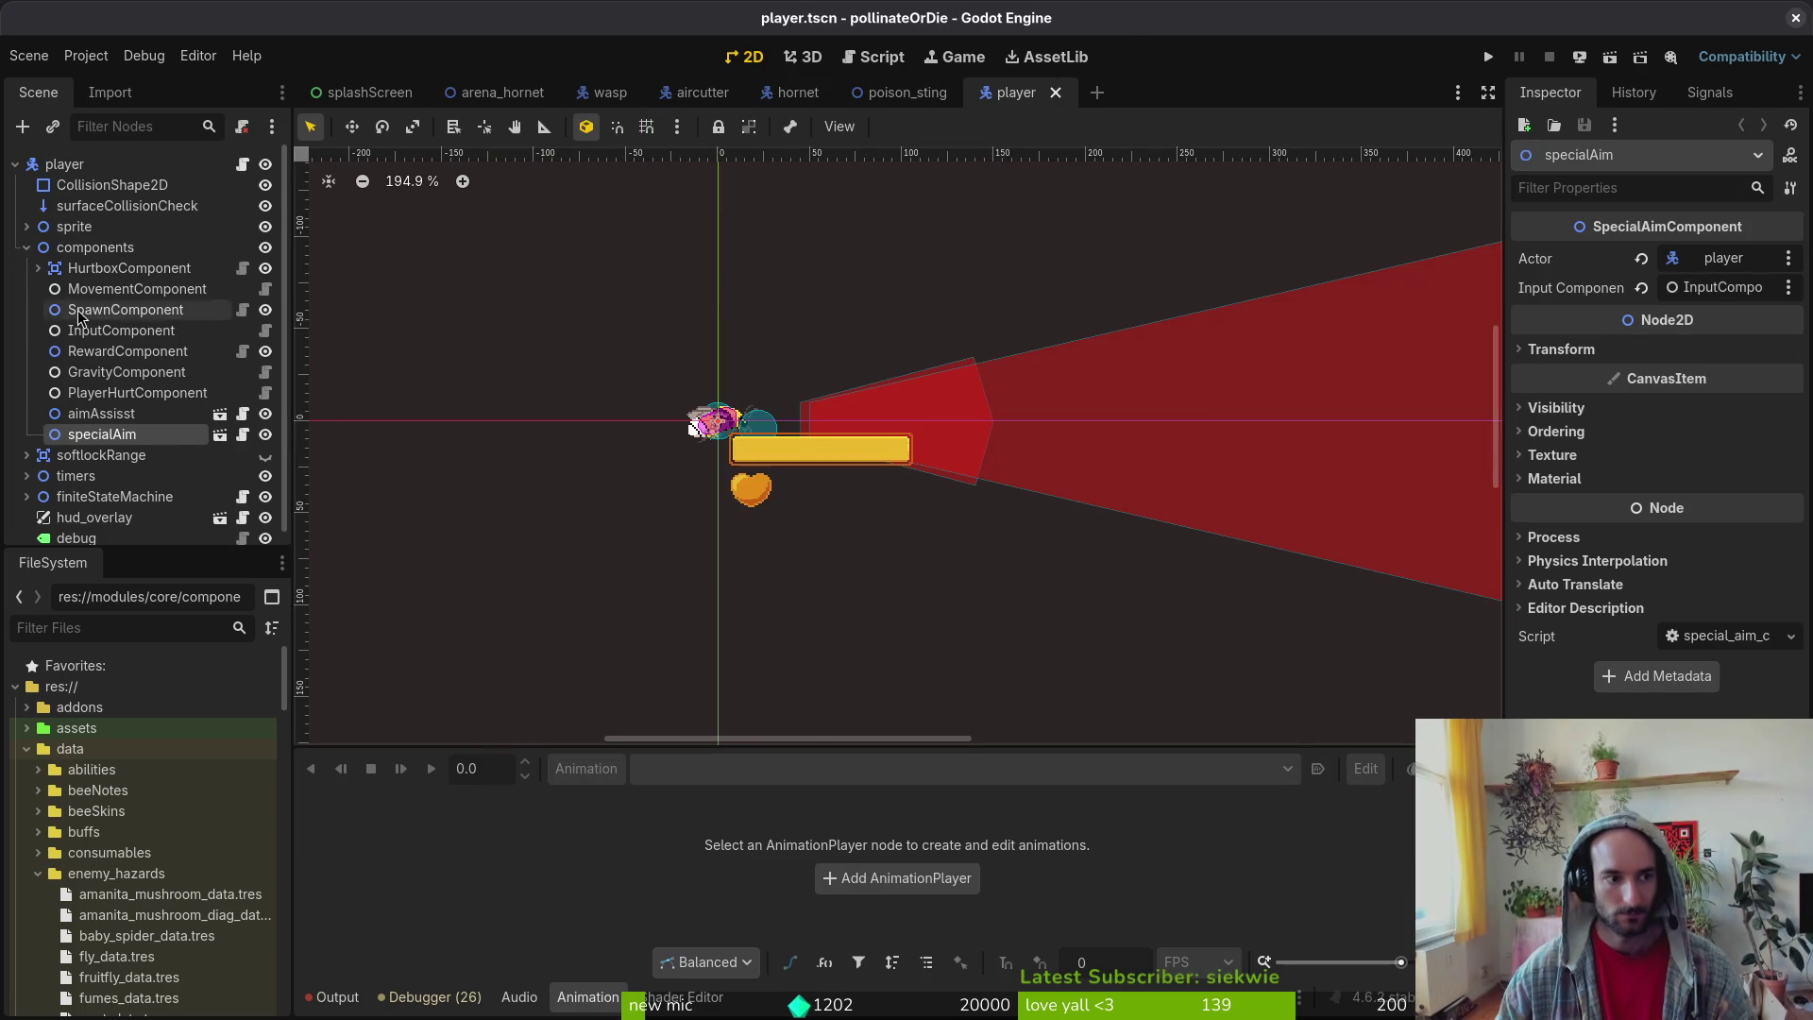
{"action": "left_click", "coordinate": [27, 247]}
{"action": "left_click", "coordinate": [72, 449]}
{"action": "key", "text": "ctrl+v"}
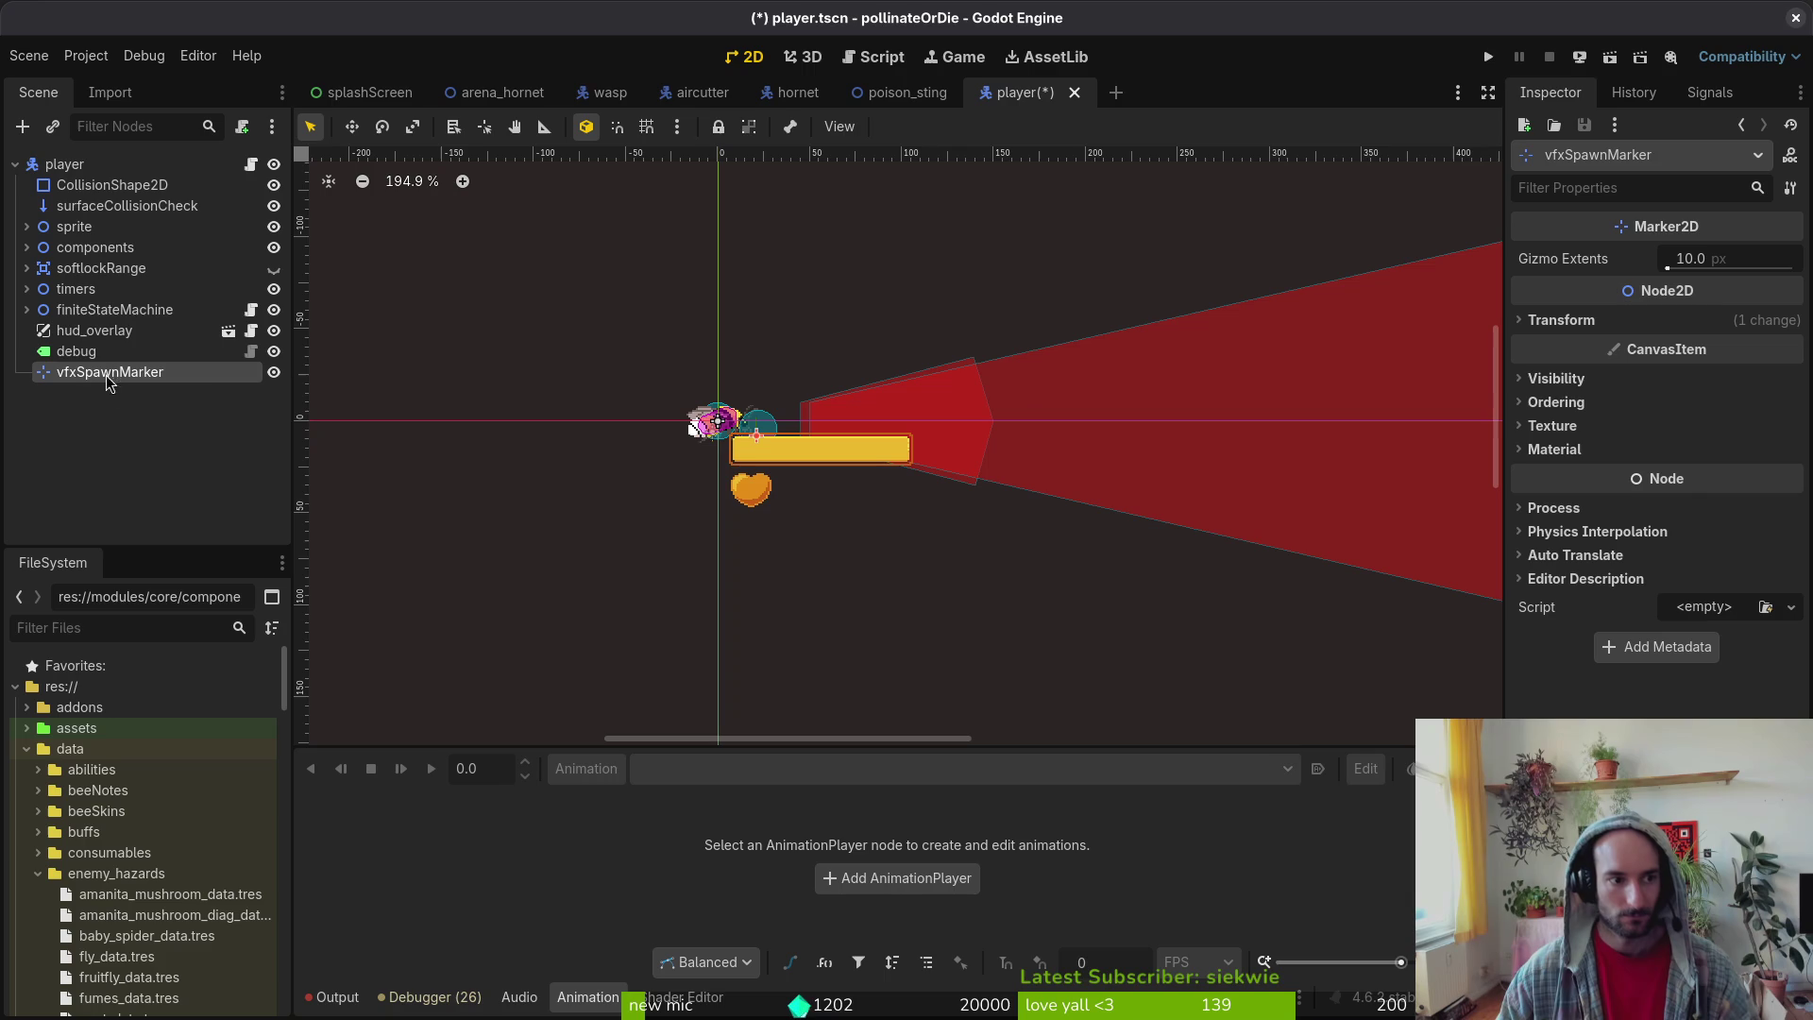
{"action": "scroll", "coordinate": [755, 429], "scroll_direction": "up", "scroll_amount": 9}
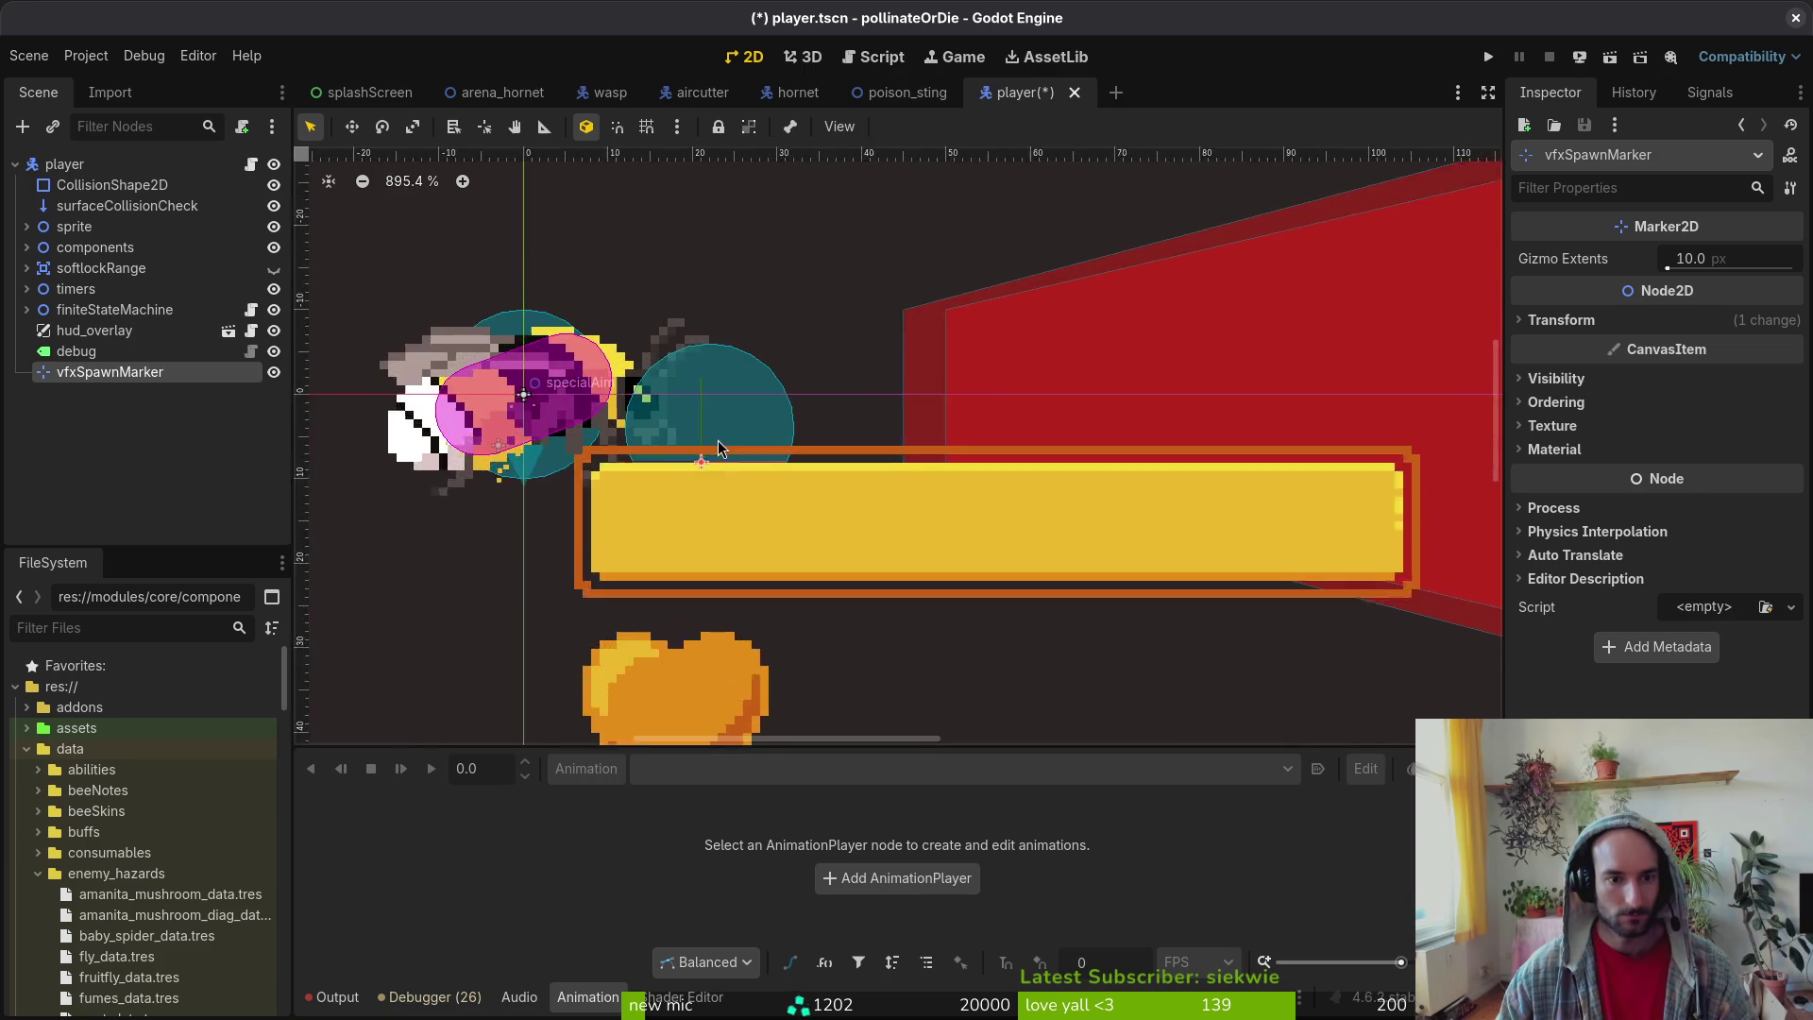
{"action": "left_click", "coordinate": [830, 421]}
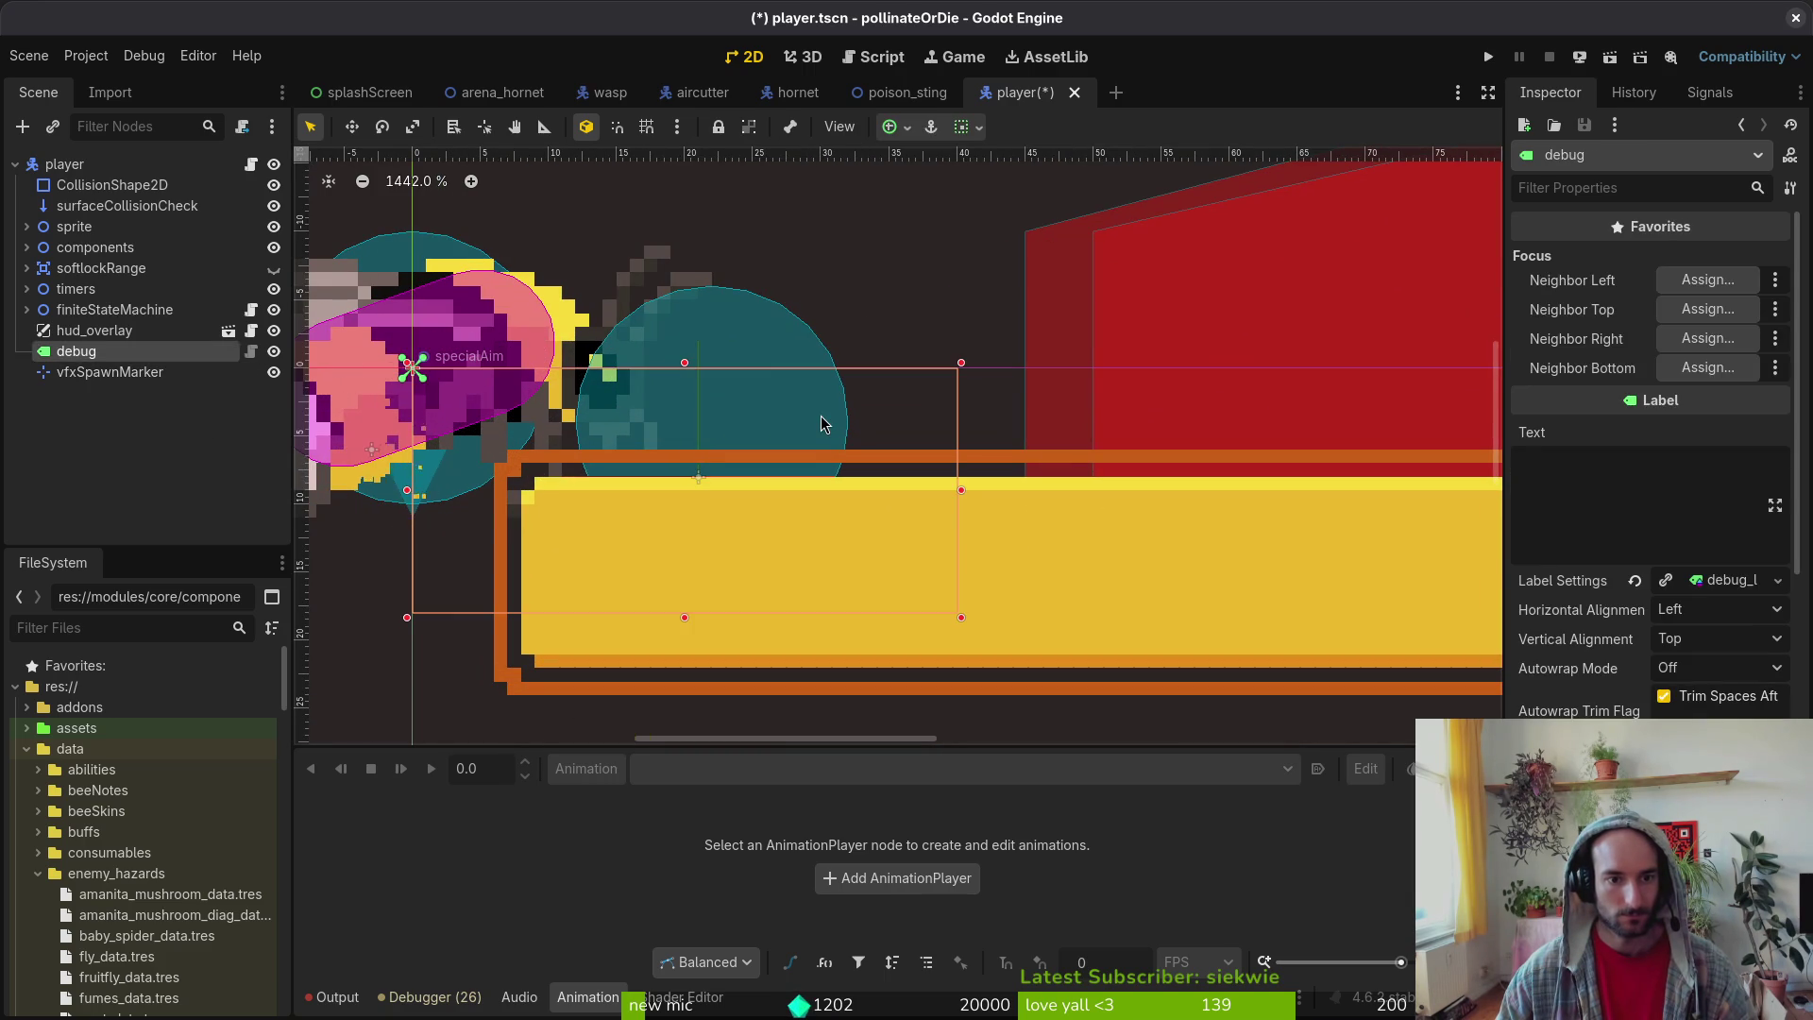
{"action": "left_click", "coordinate": [749, 322]}
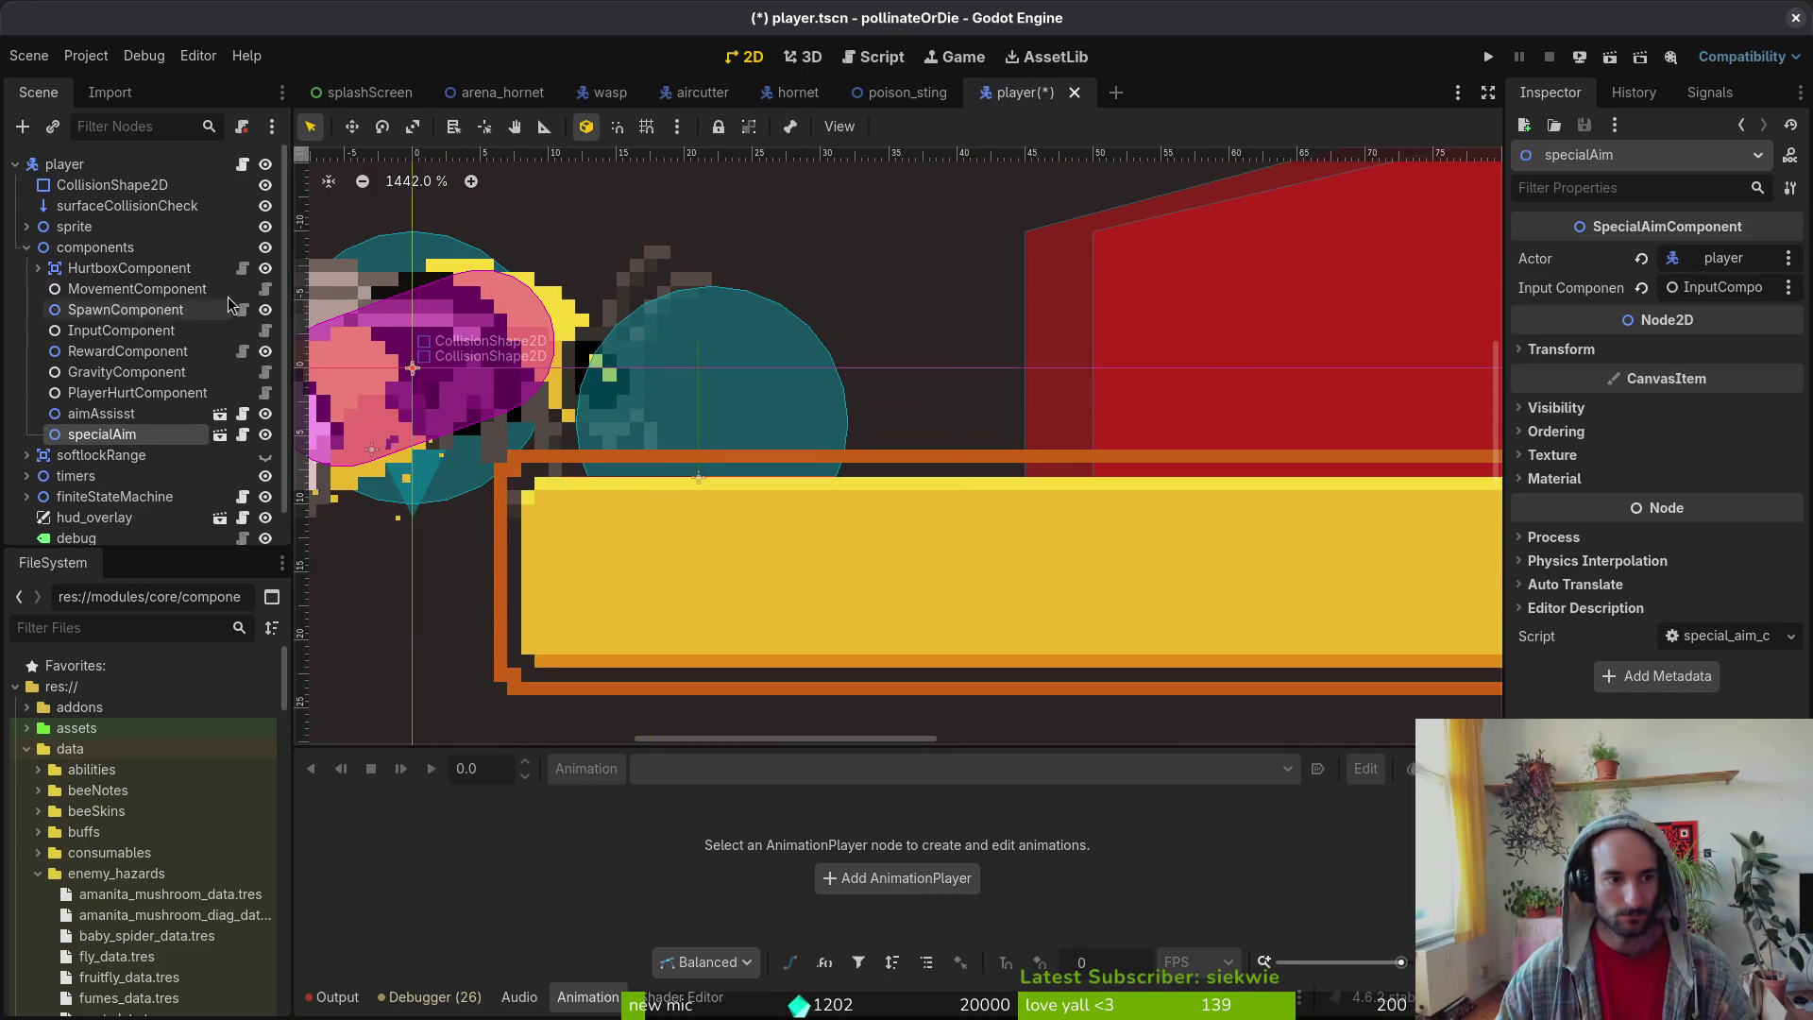
{"action": "left_click", "coordinate": [268, 250]}
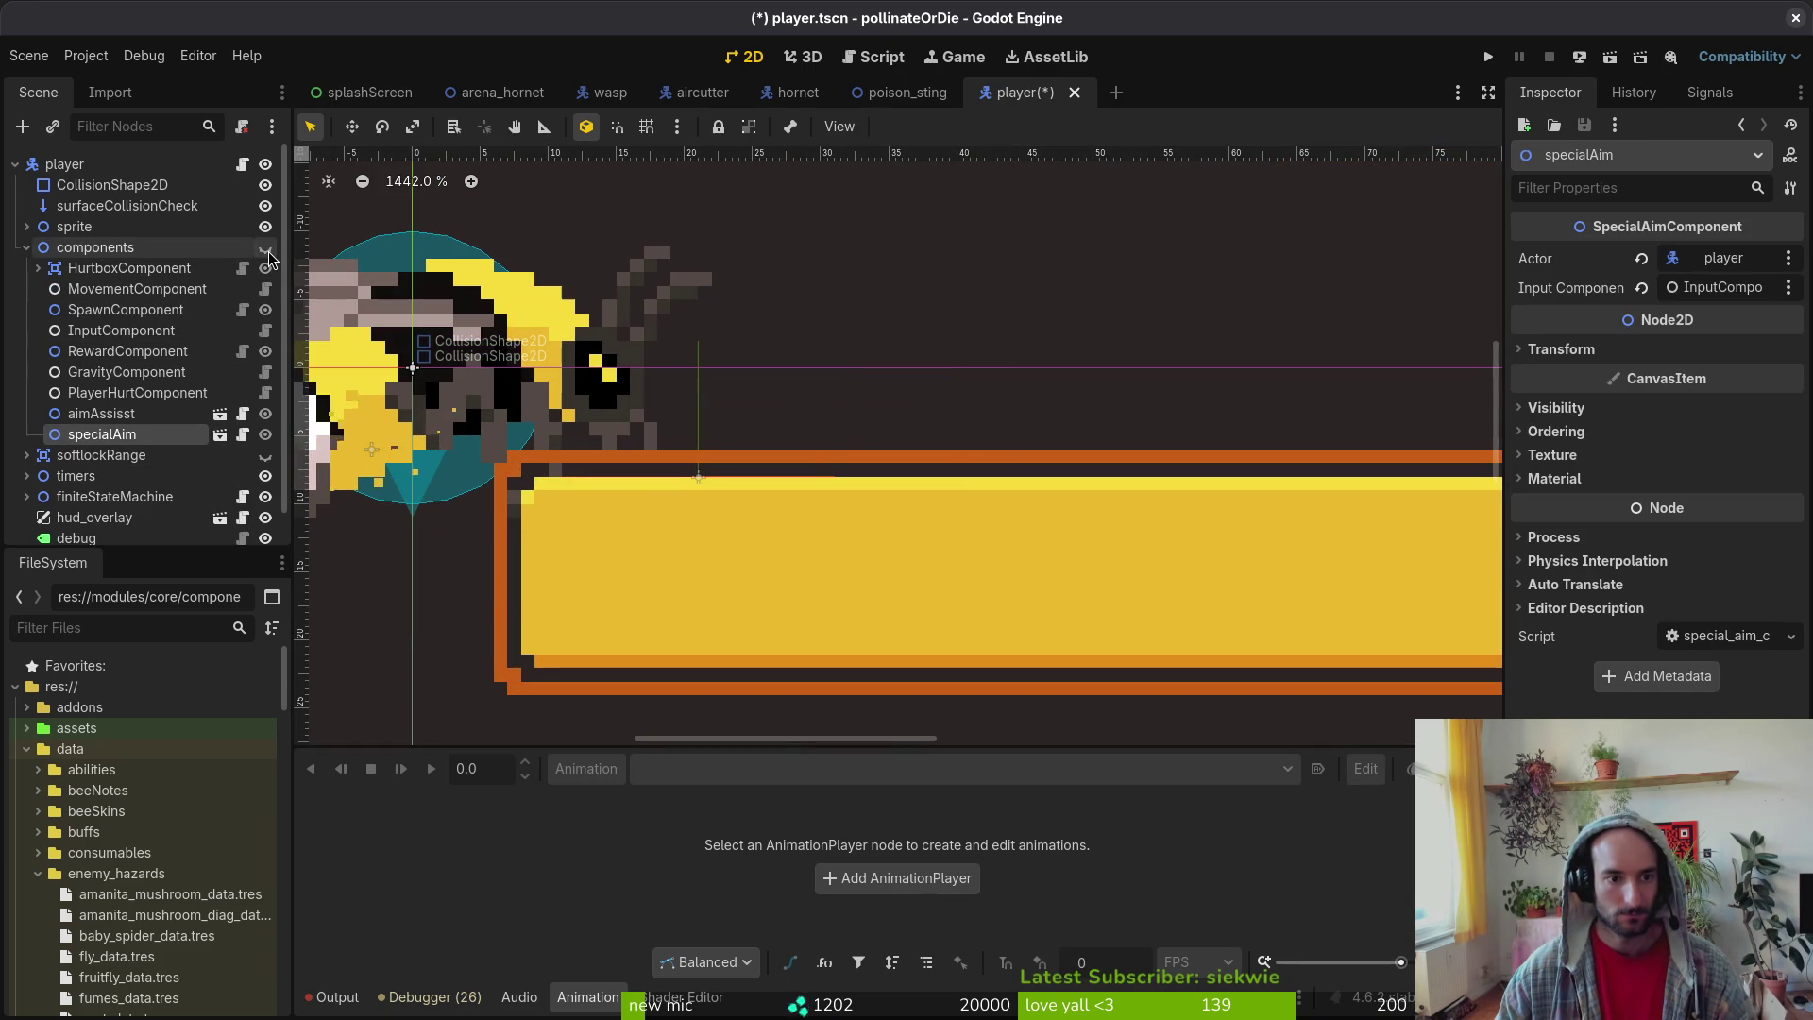
{"action": "left_click", "coordinate": [267, 249]}
{"action": "left_click", "coordinate": [266, 268]}
{"action": "left_click", "coordinate": [265, 268]}
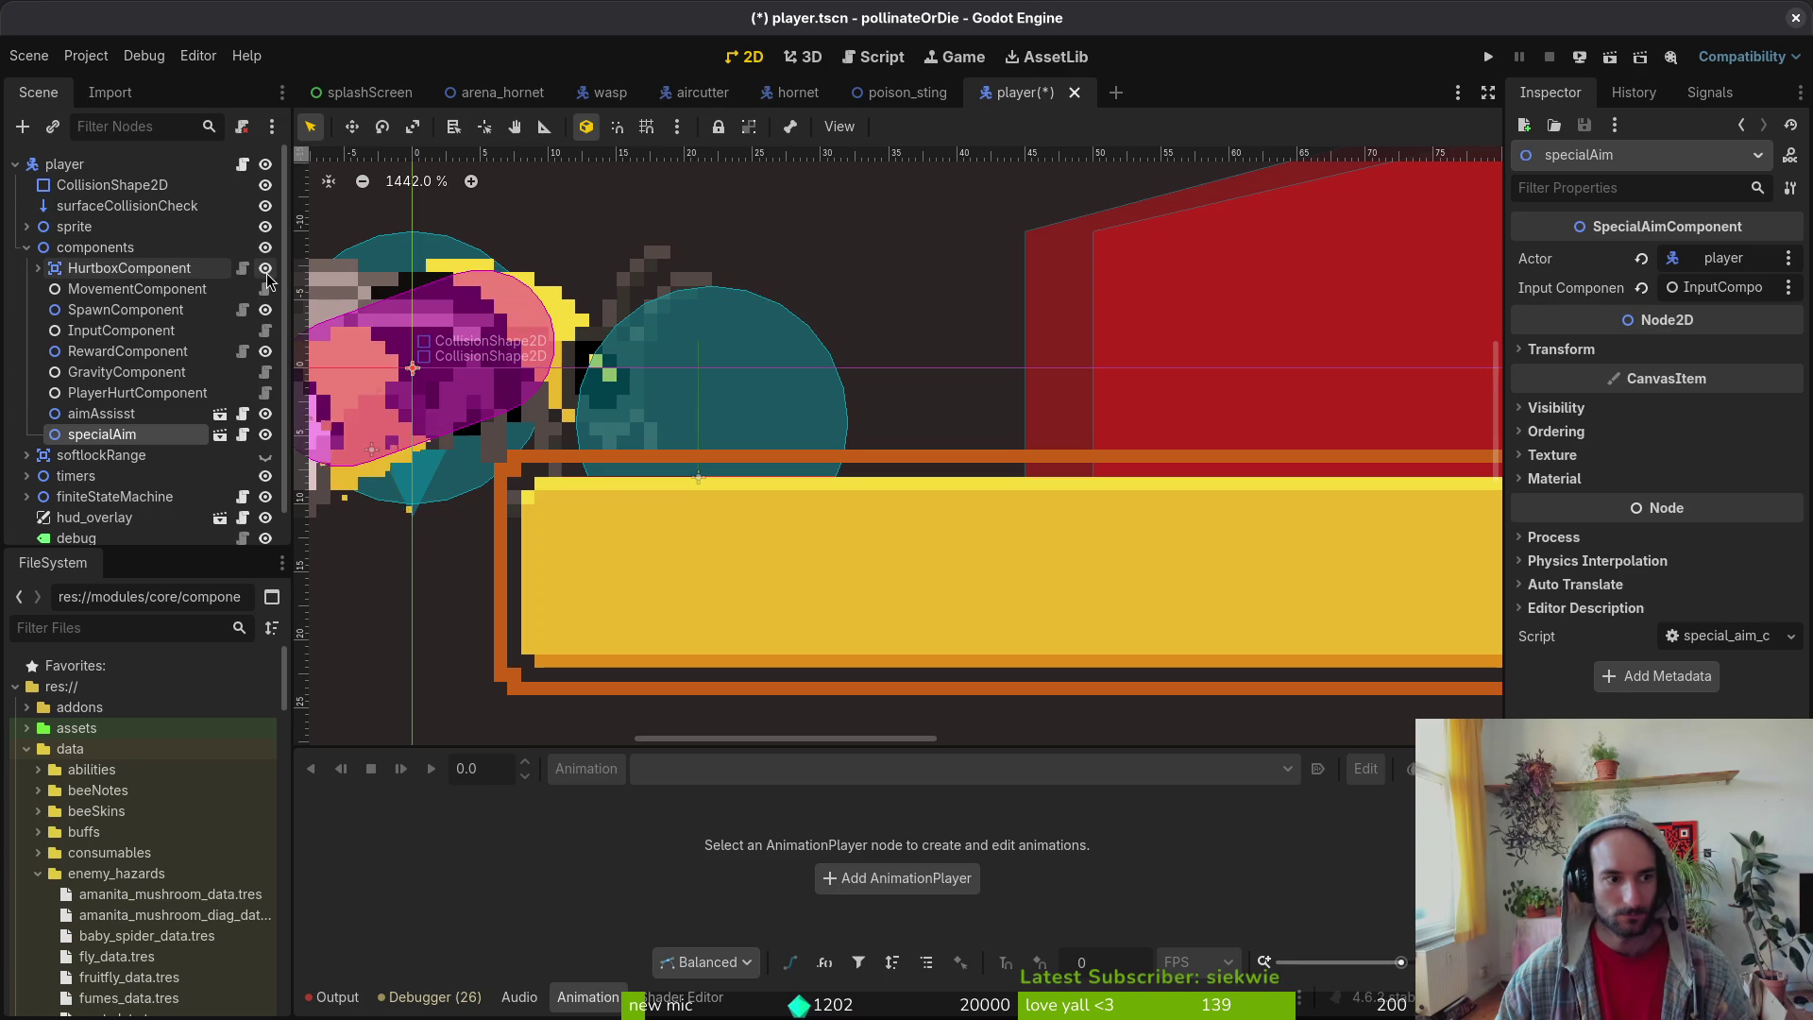
{"action": "left_click", "coordinate": [265, 434]}
{"action": "left_click", "coordinate": [265, 435]}
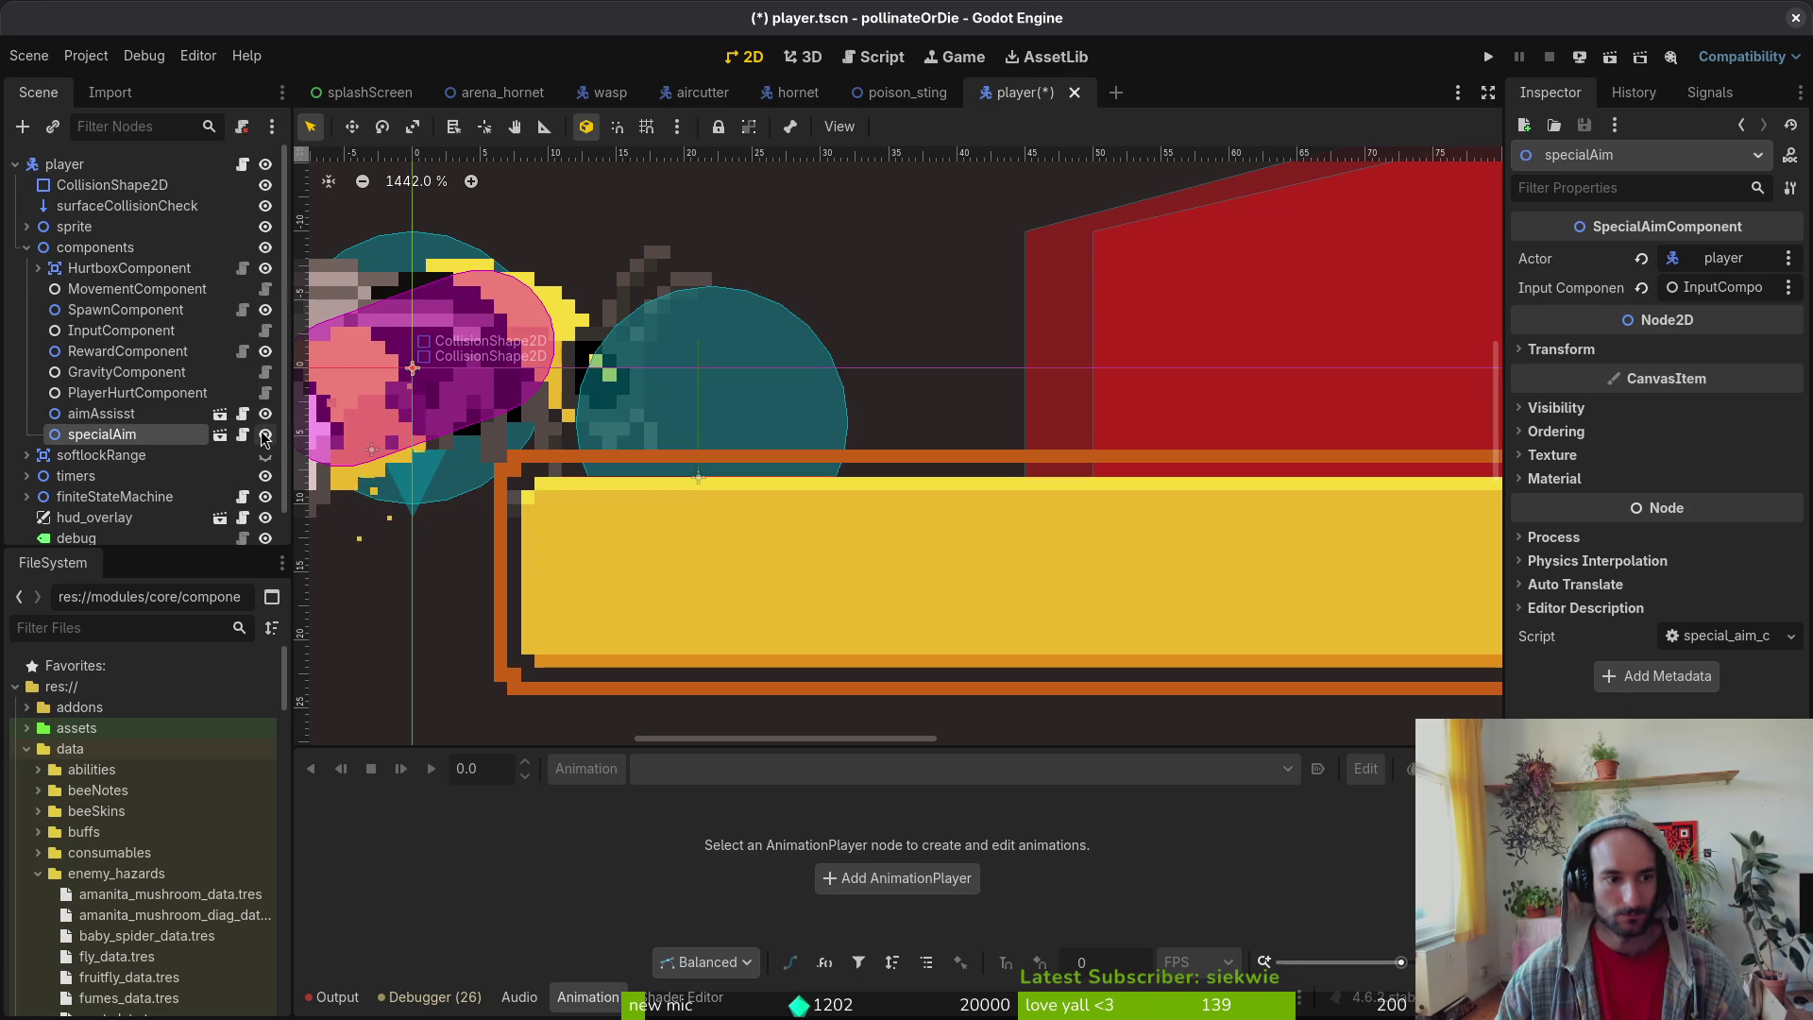
{"action": "scroll", "coordinate": [686, 356], "scroll_direction": "down", "scroll_amount": 1}
{"action": "scroll", "coordinate": [686, 356], "scroll_direction": "down", "scroll_amount": 3}
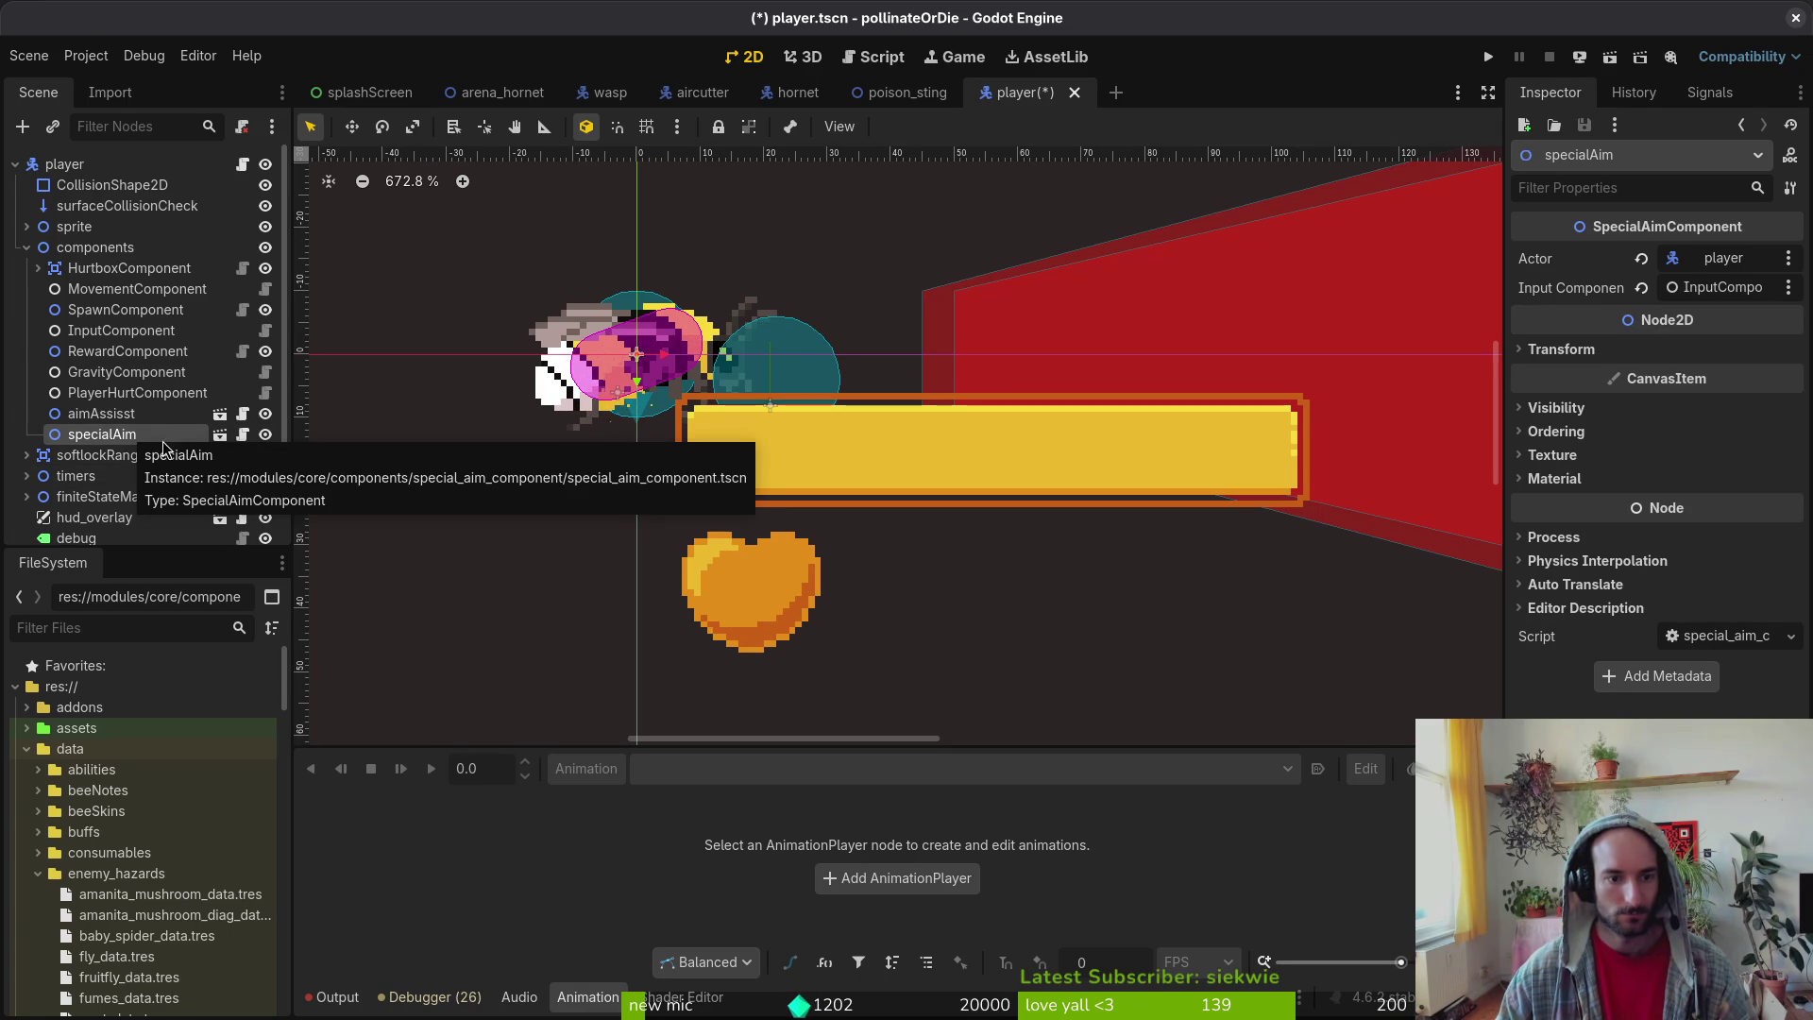
- Find 'specialAim' with Telescope and open special_aim_component.gd in Neovim
{"action": "key", "text": "alt+Tab"}
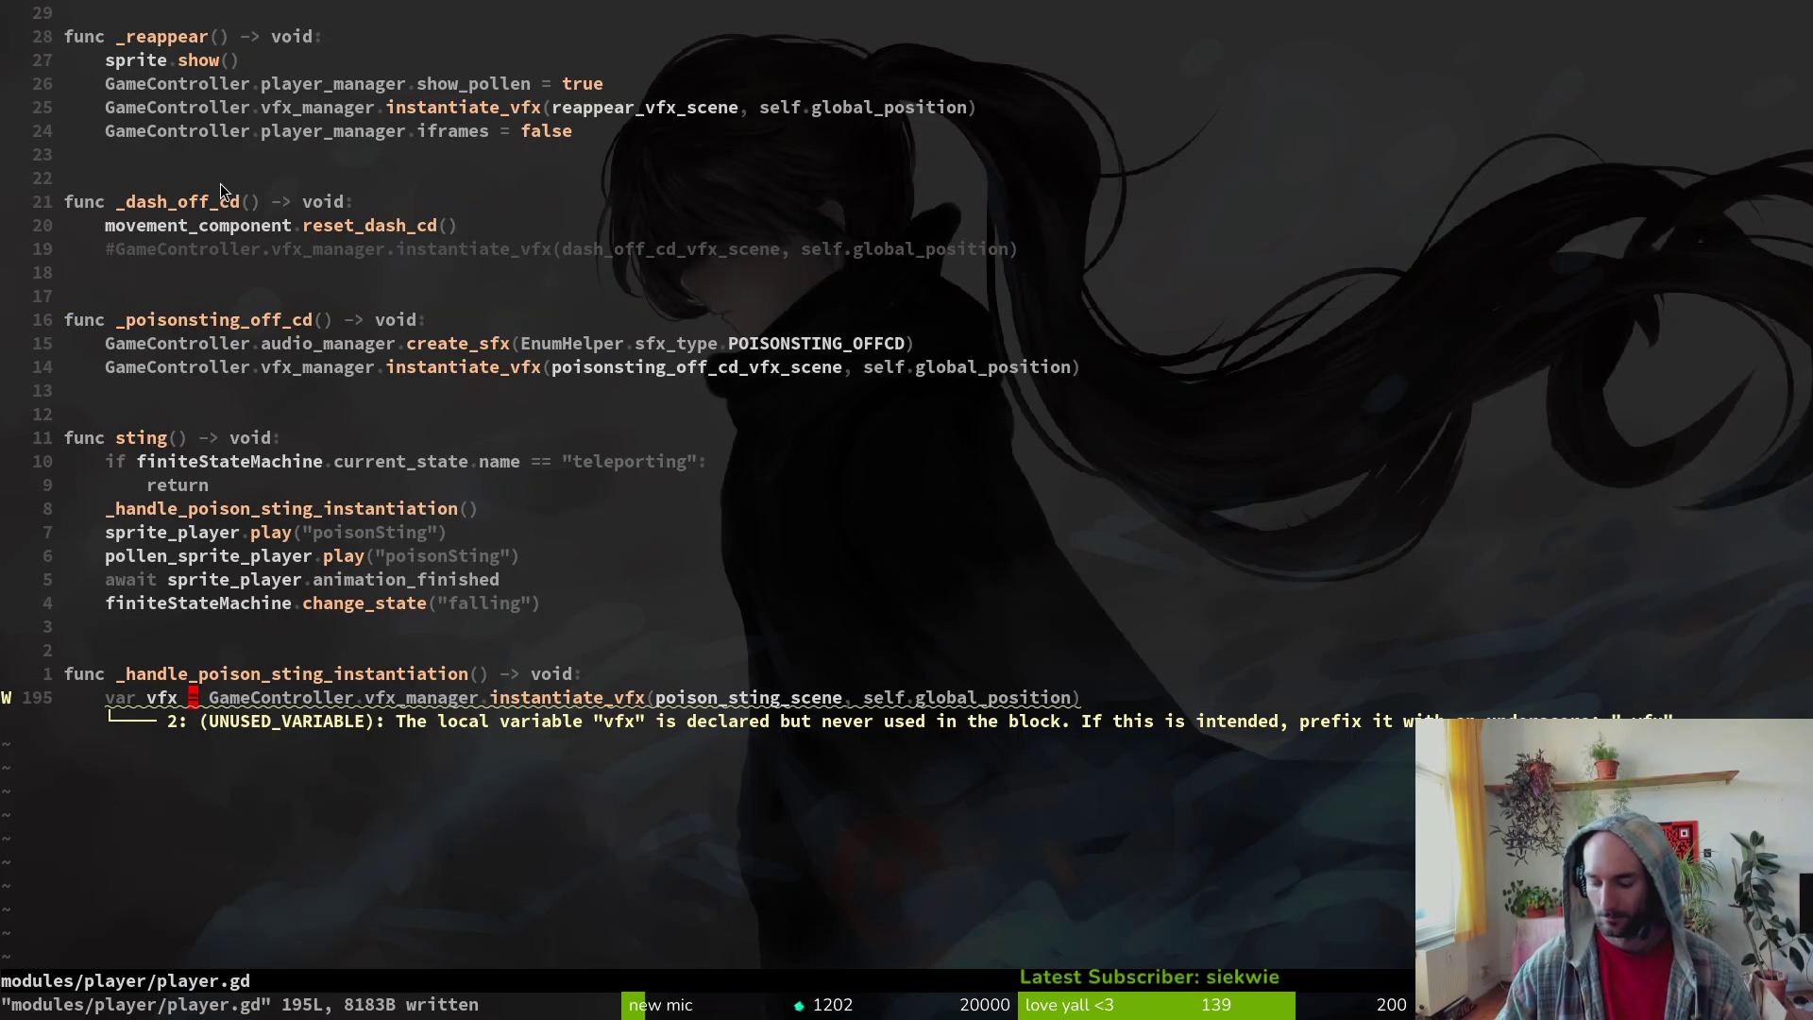
{"action": "key", "text": "space"}
{"action": "key", "text": "f"}
{"action": "key", "text": "f"}
{"action": "type", "text": "special"}
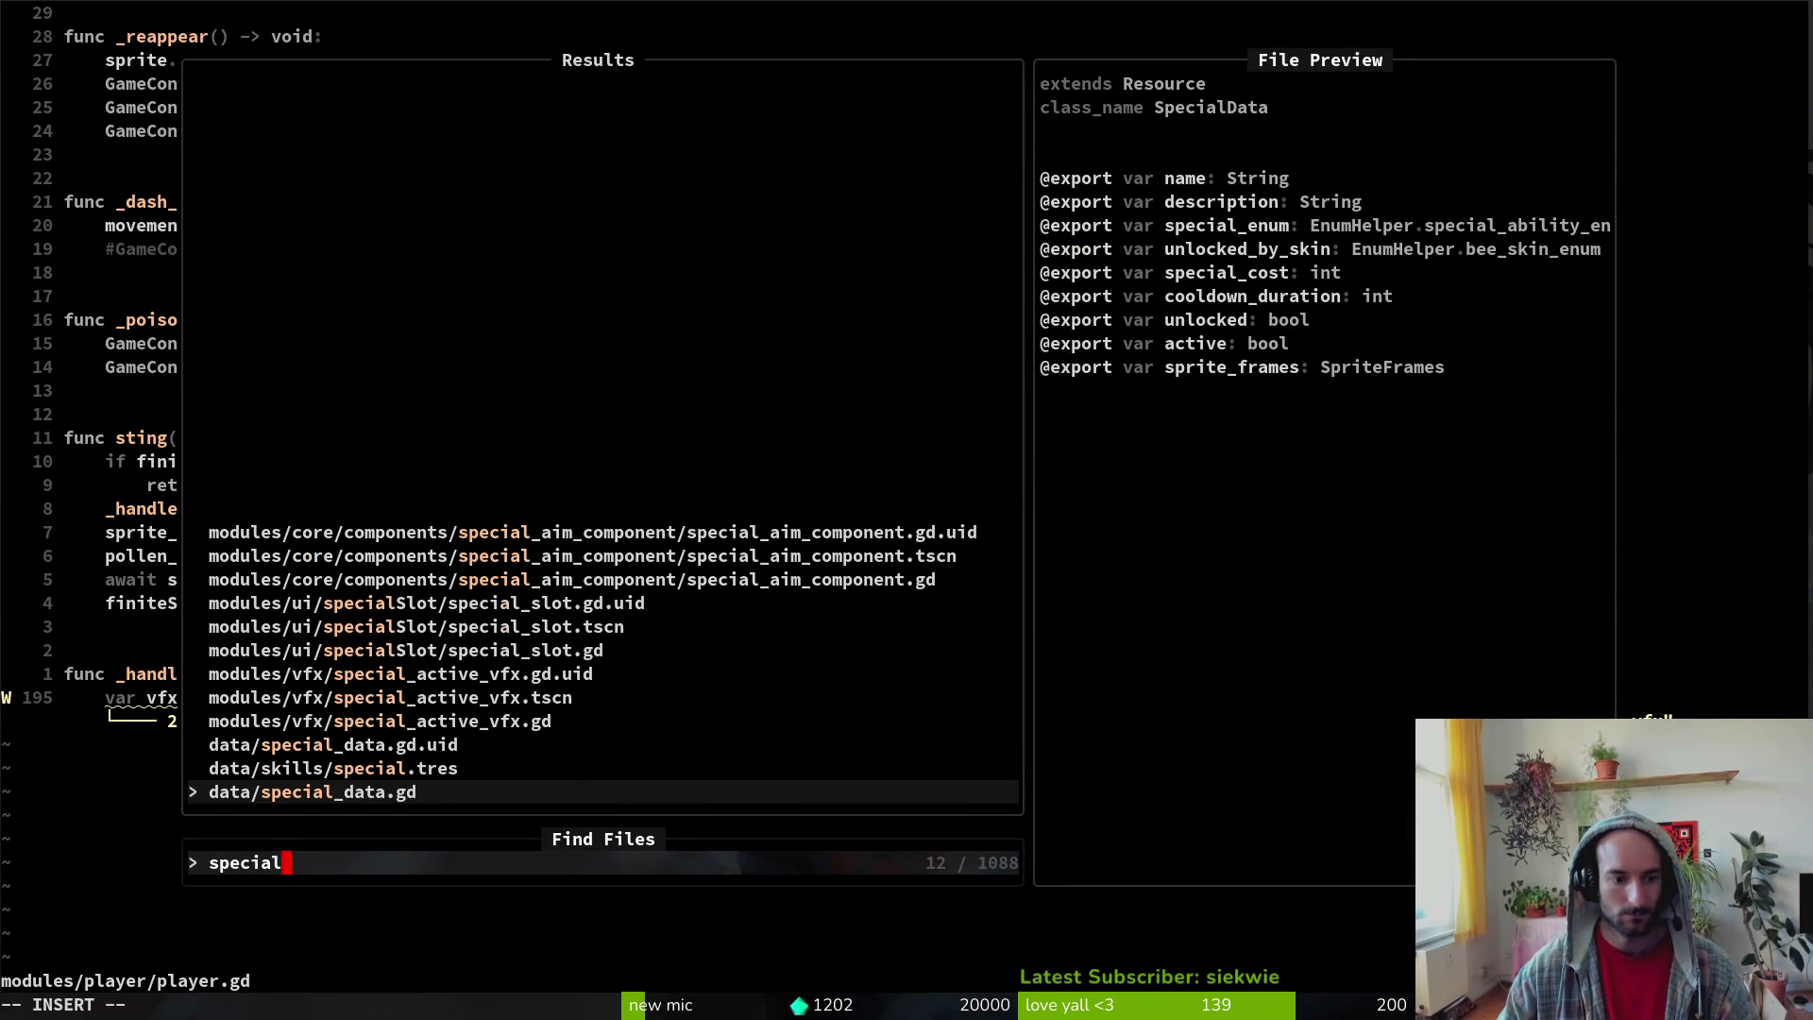
{"action": "type", "text": "Aim"}
{"action": "key", "text": "Return"}
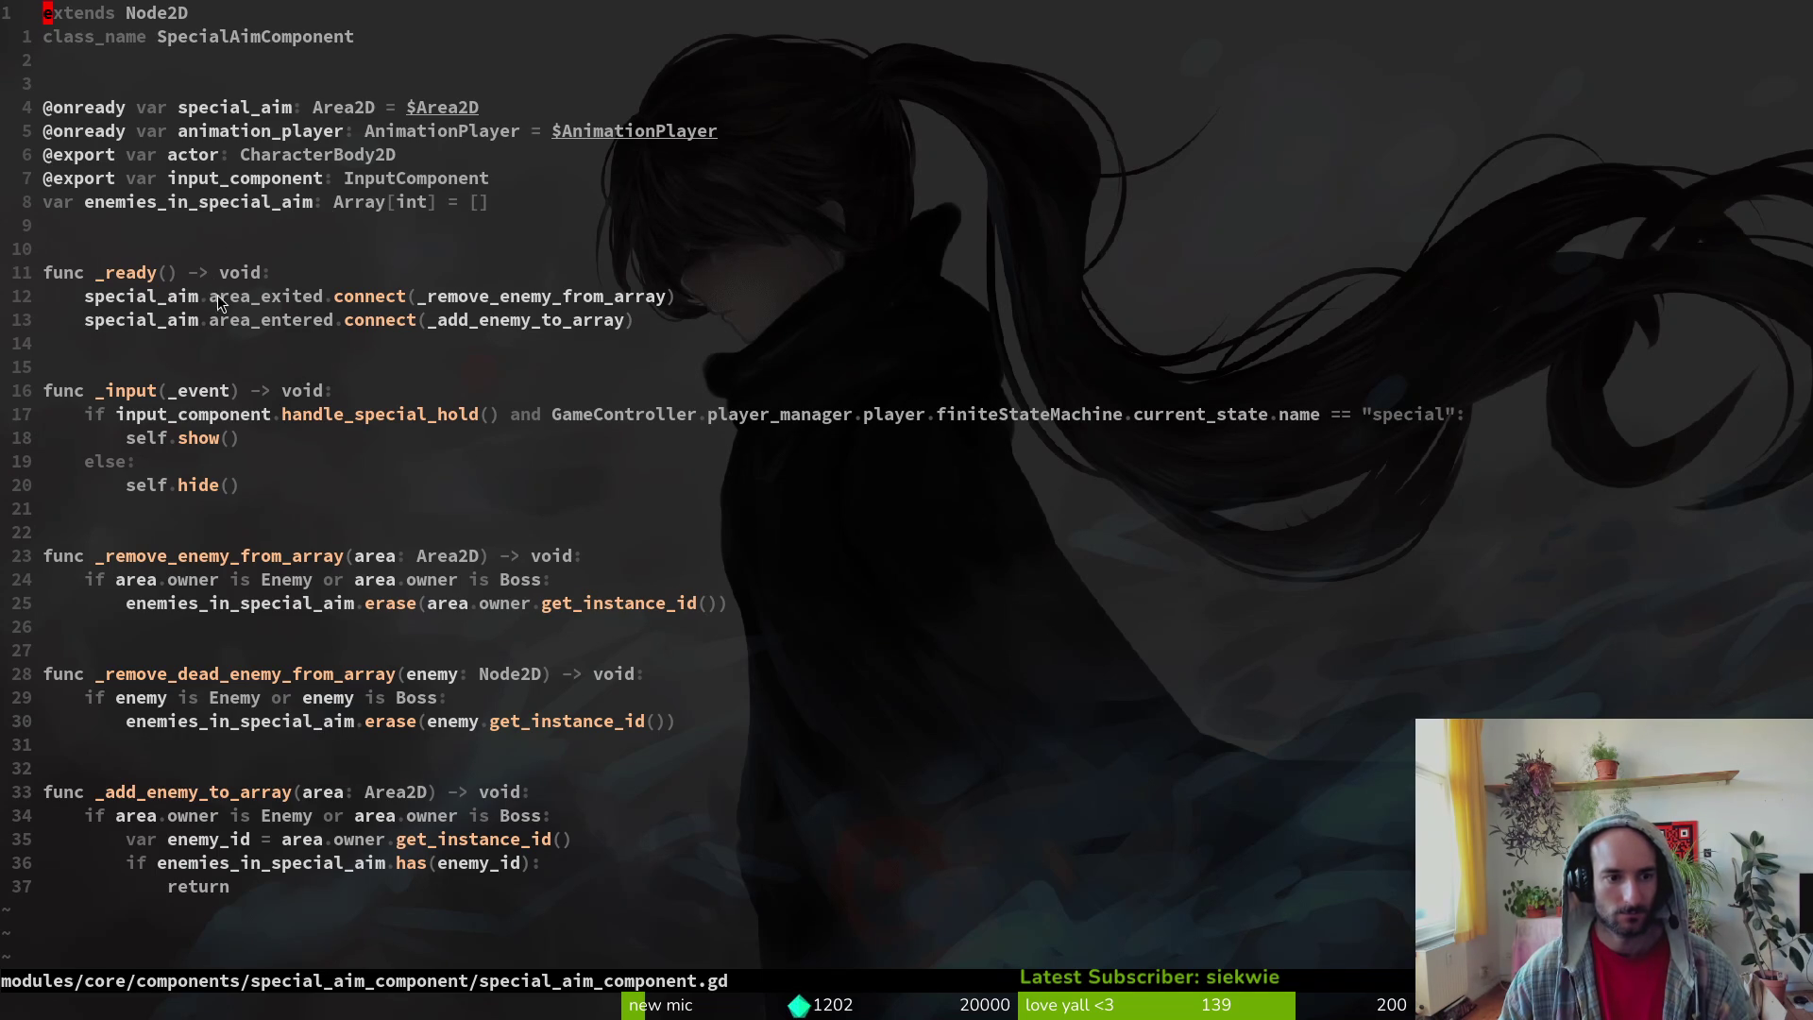
- Select the specialAim node on the Godot canvas
{"action": "key", "text": "alt+Tab"}
{"action": "left_click", "coordinate": [785, 365]}
{"action": "left_click", "coordinate": [786, 335]}
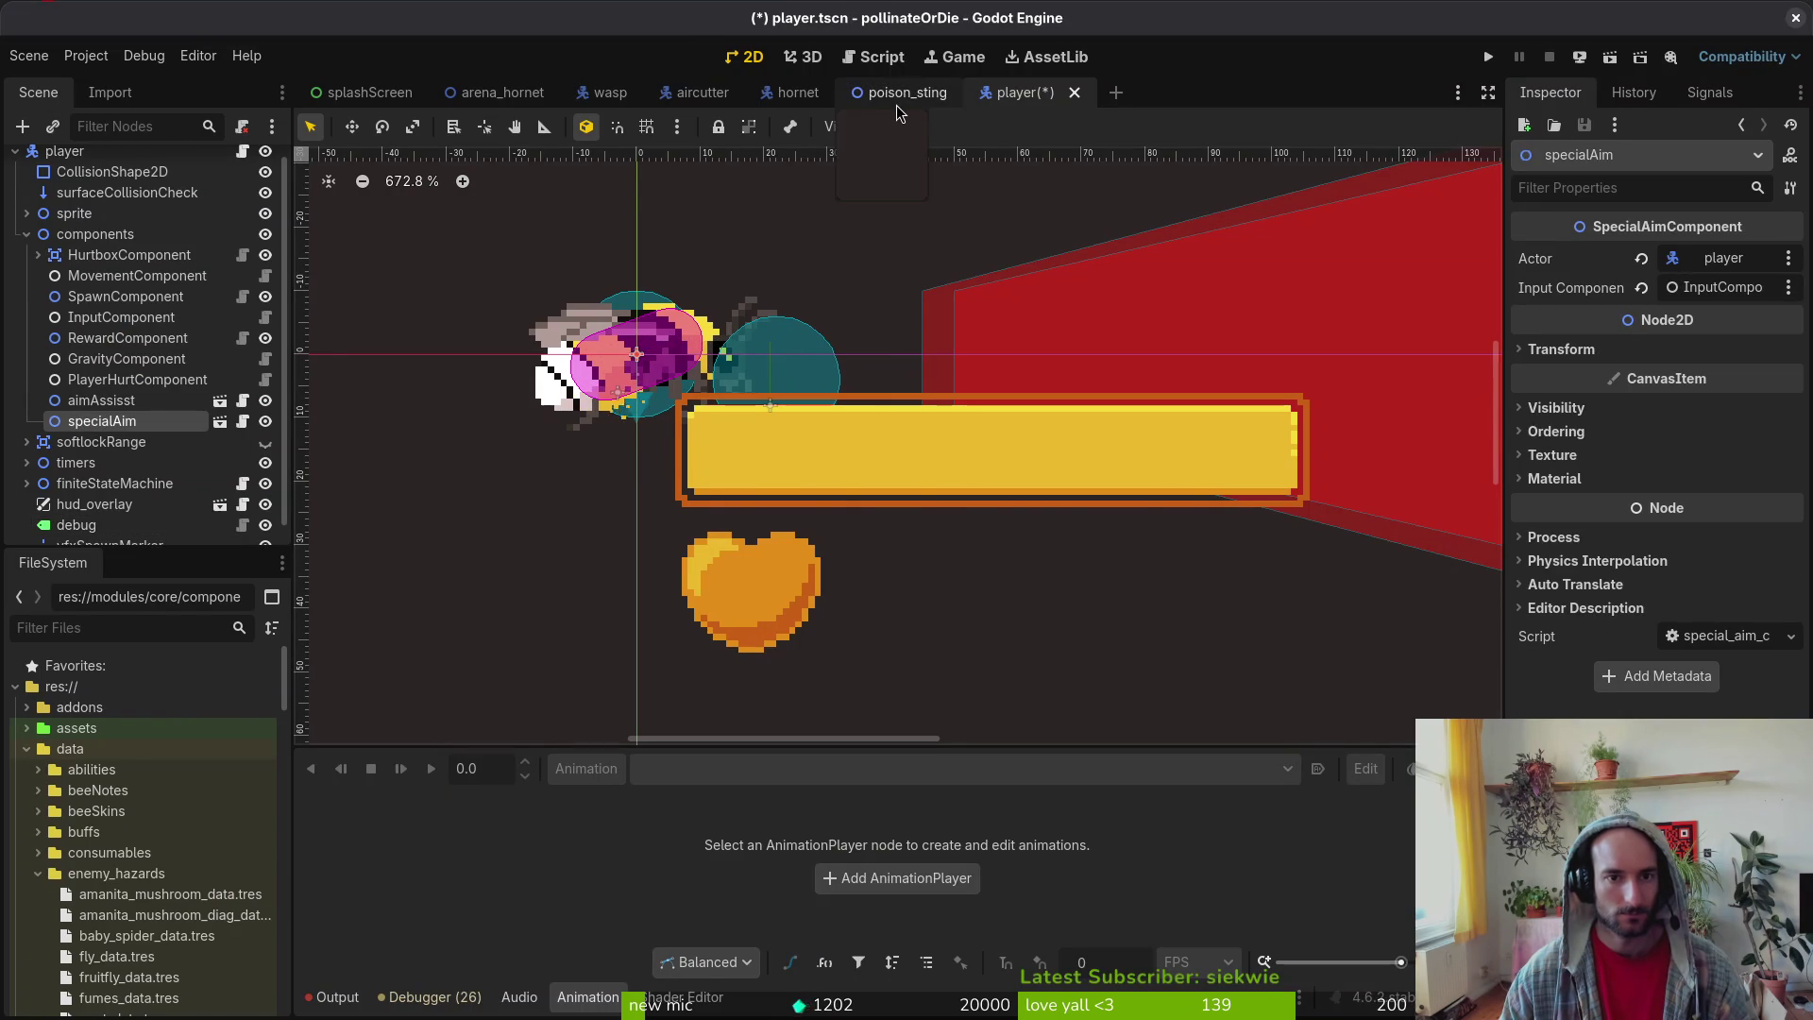
{"action": "key", "text": "alt+Tab"}
- Grep the project for 'special_aim' and open stinging.gd at line 28
{"action": "type", "text": "asu"}
{"action": "key", "text": "space"}
{"action": "type", "text": "gspecial_ai"}
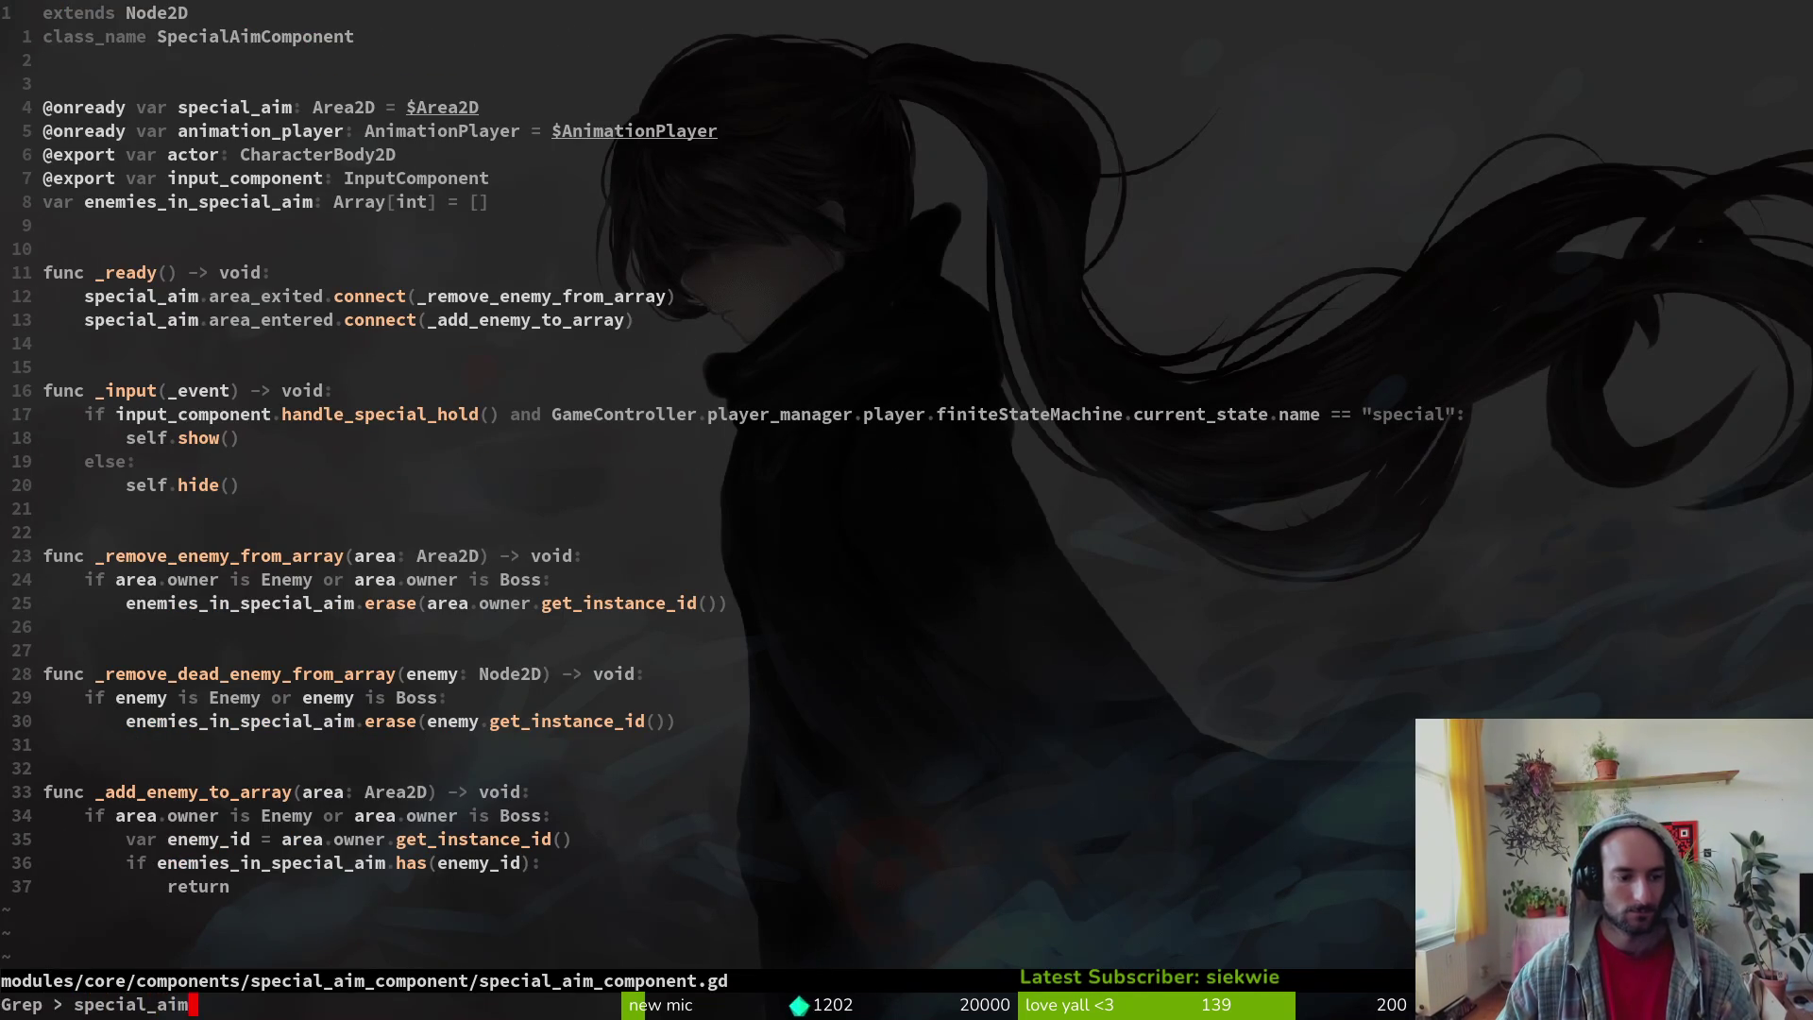
{"action": "type", "text": "m"}
{"action": "key", "text": "Return"}
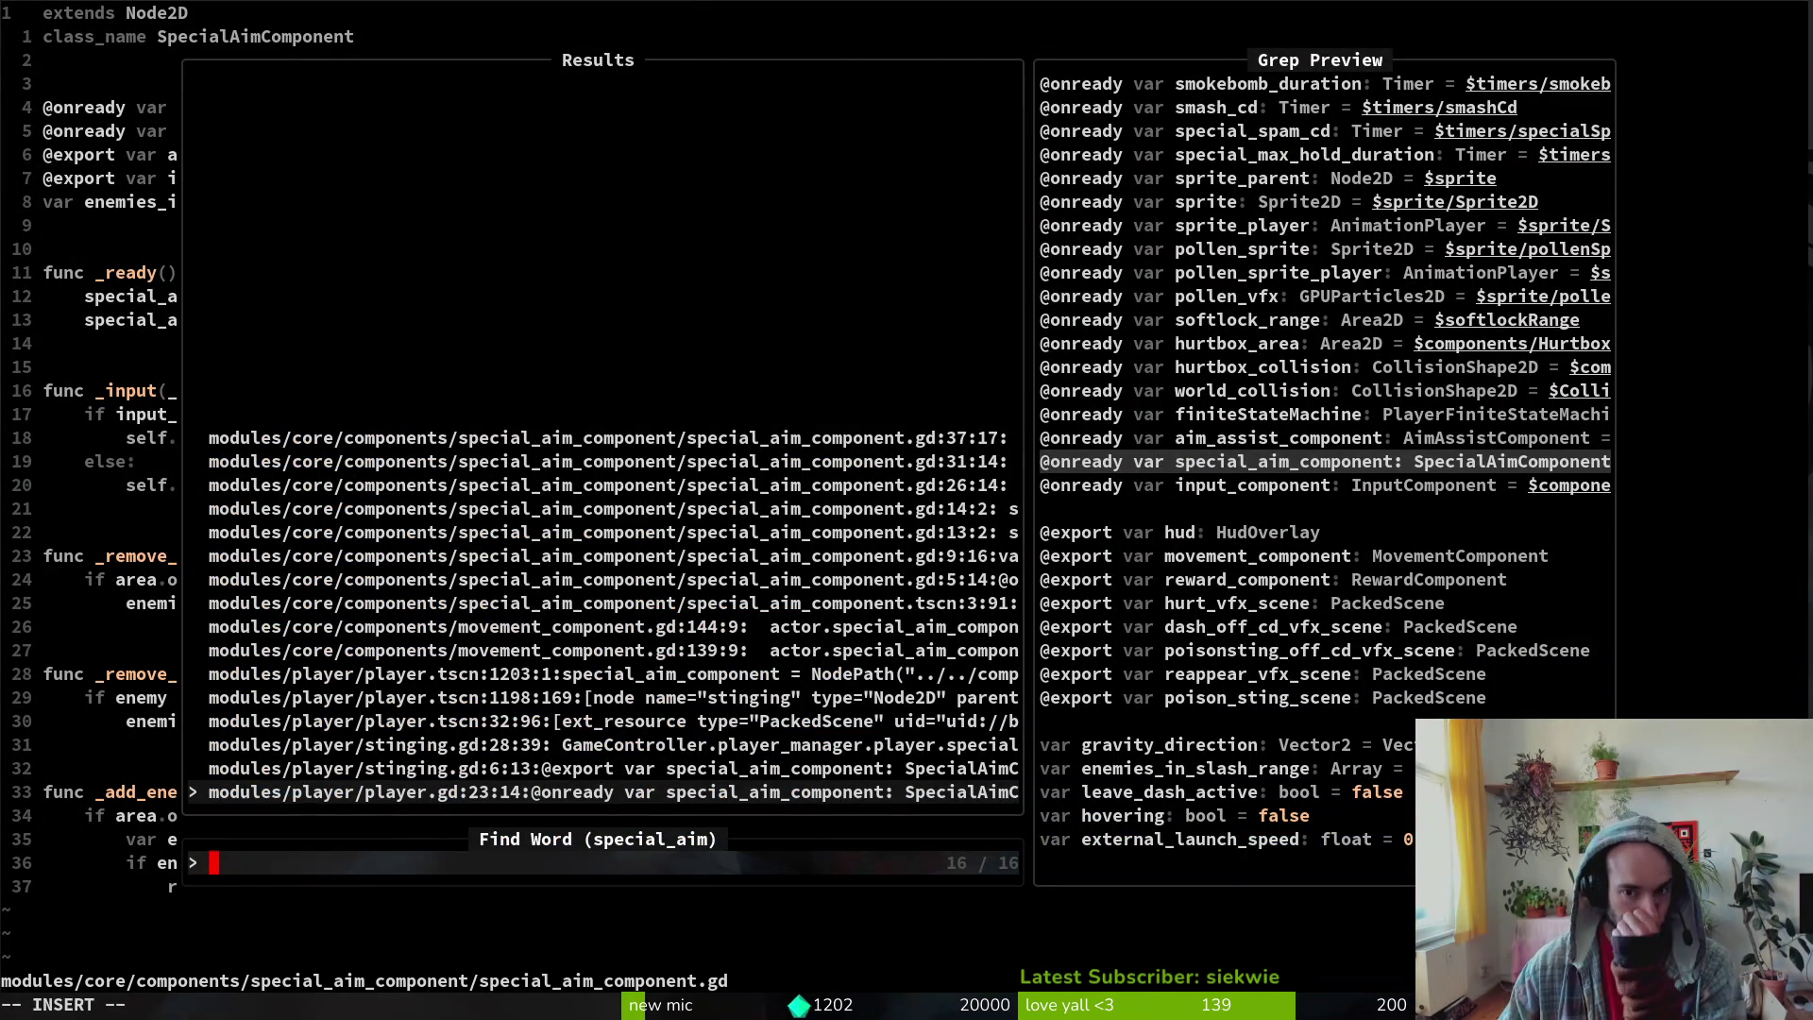
{"action": "key", "text": "ctrl+k"}
{"action": "key", "text": "ctrl+k"}
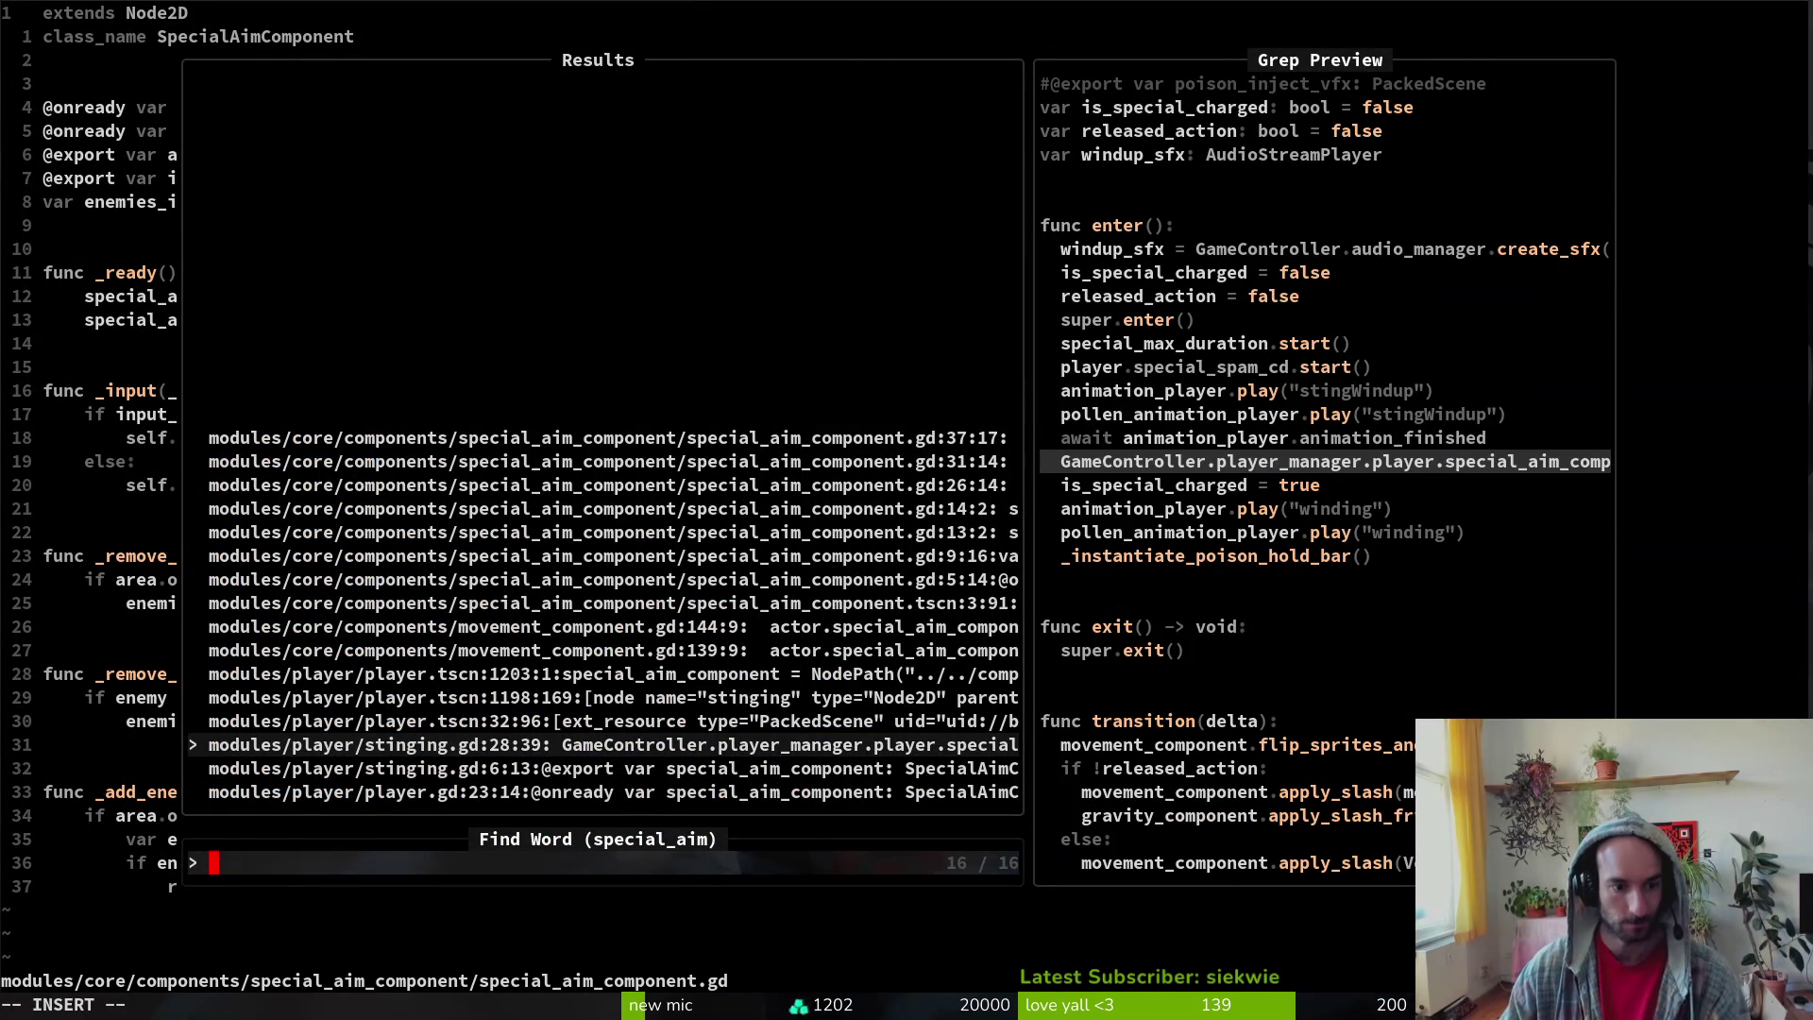
{"action": "key", "text": "Return"}
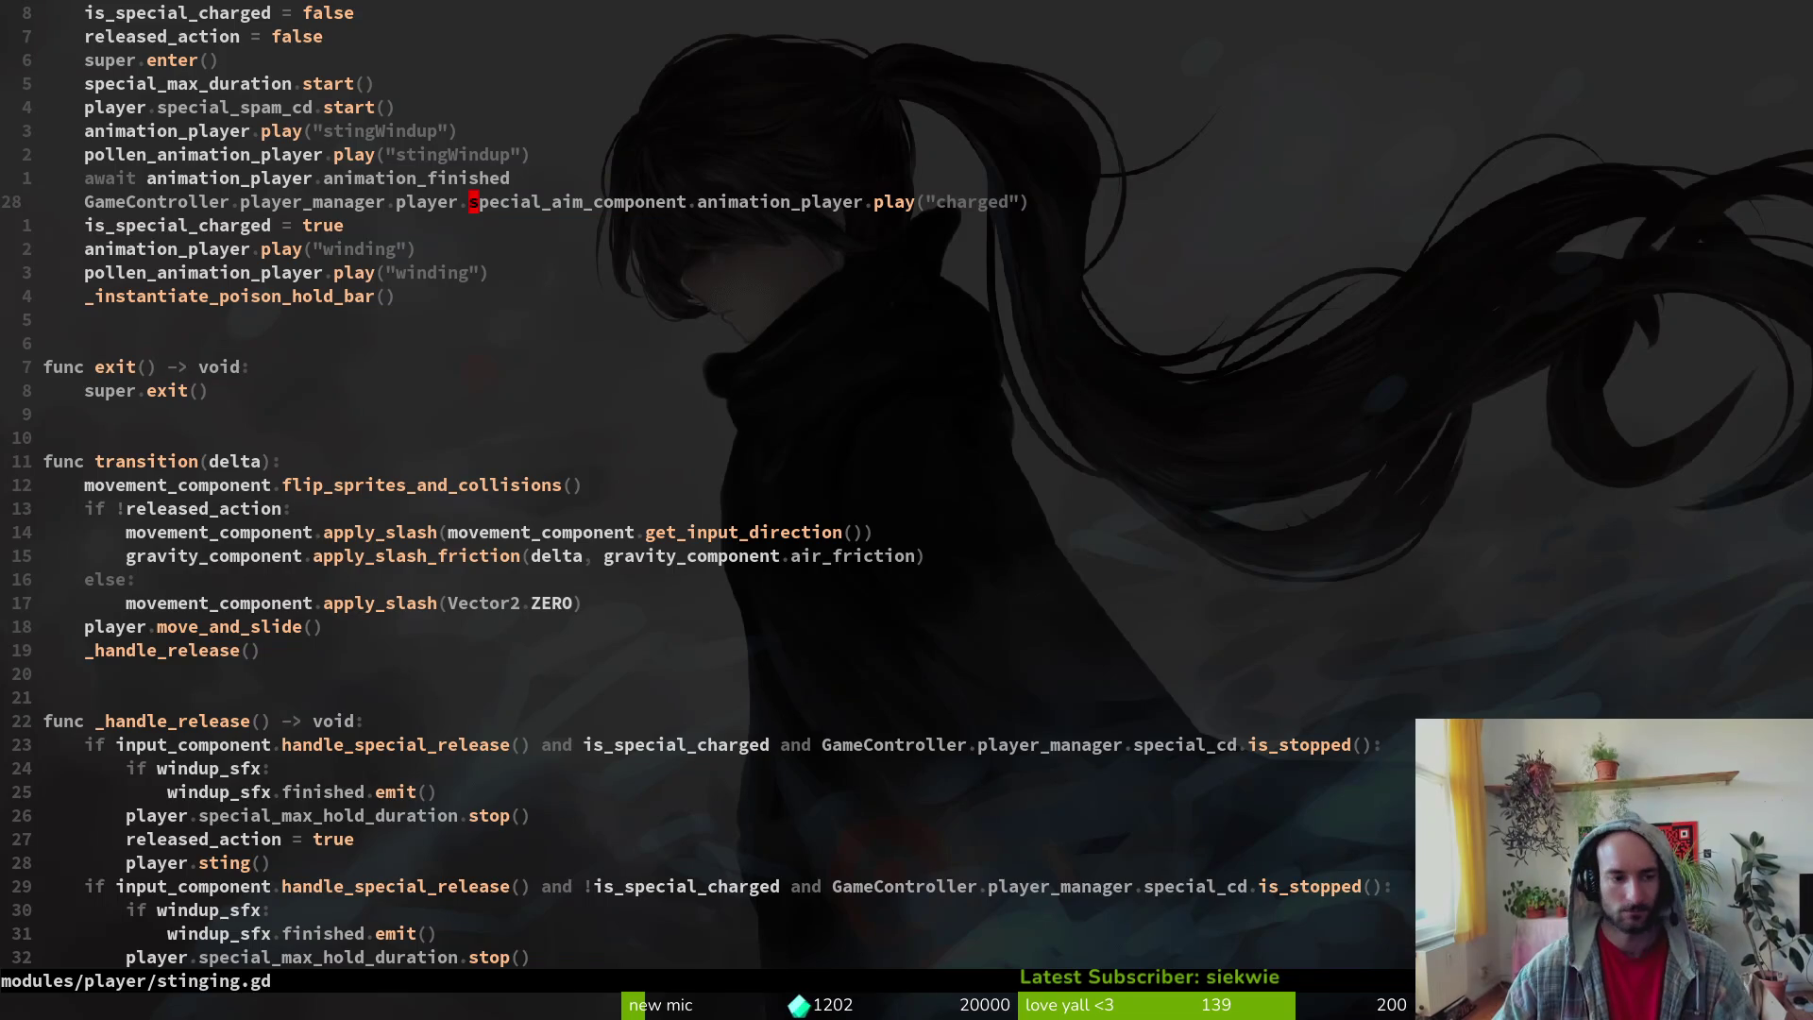
- Return to special_aim_component.gd, delete the _ready() function and extra blank lines, and save with :w
{"action": "key", "text": "g"}
{"action": "key", "text": "d"}
{"action": "key", "text": "j"}
{"action": "key", "text": "j"}
{"action": "key", "text": "j"}
{"action": "key", "text": "V"}
{"action": "key", "text": "j"}
{"action": "key", "text": "d"}
{"action": "key", "text": "d"}
{"action": "key", "text": "d"}
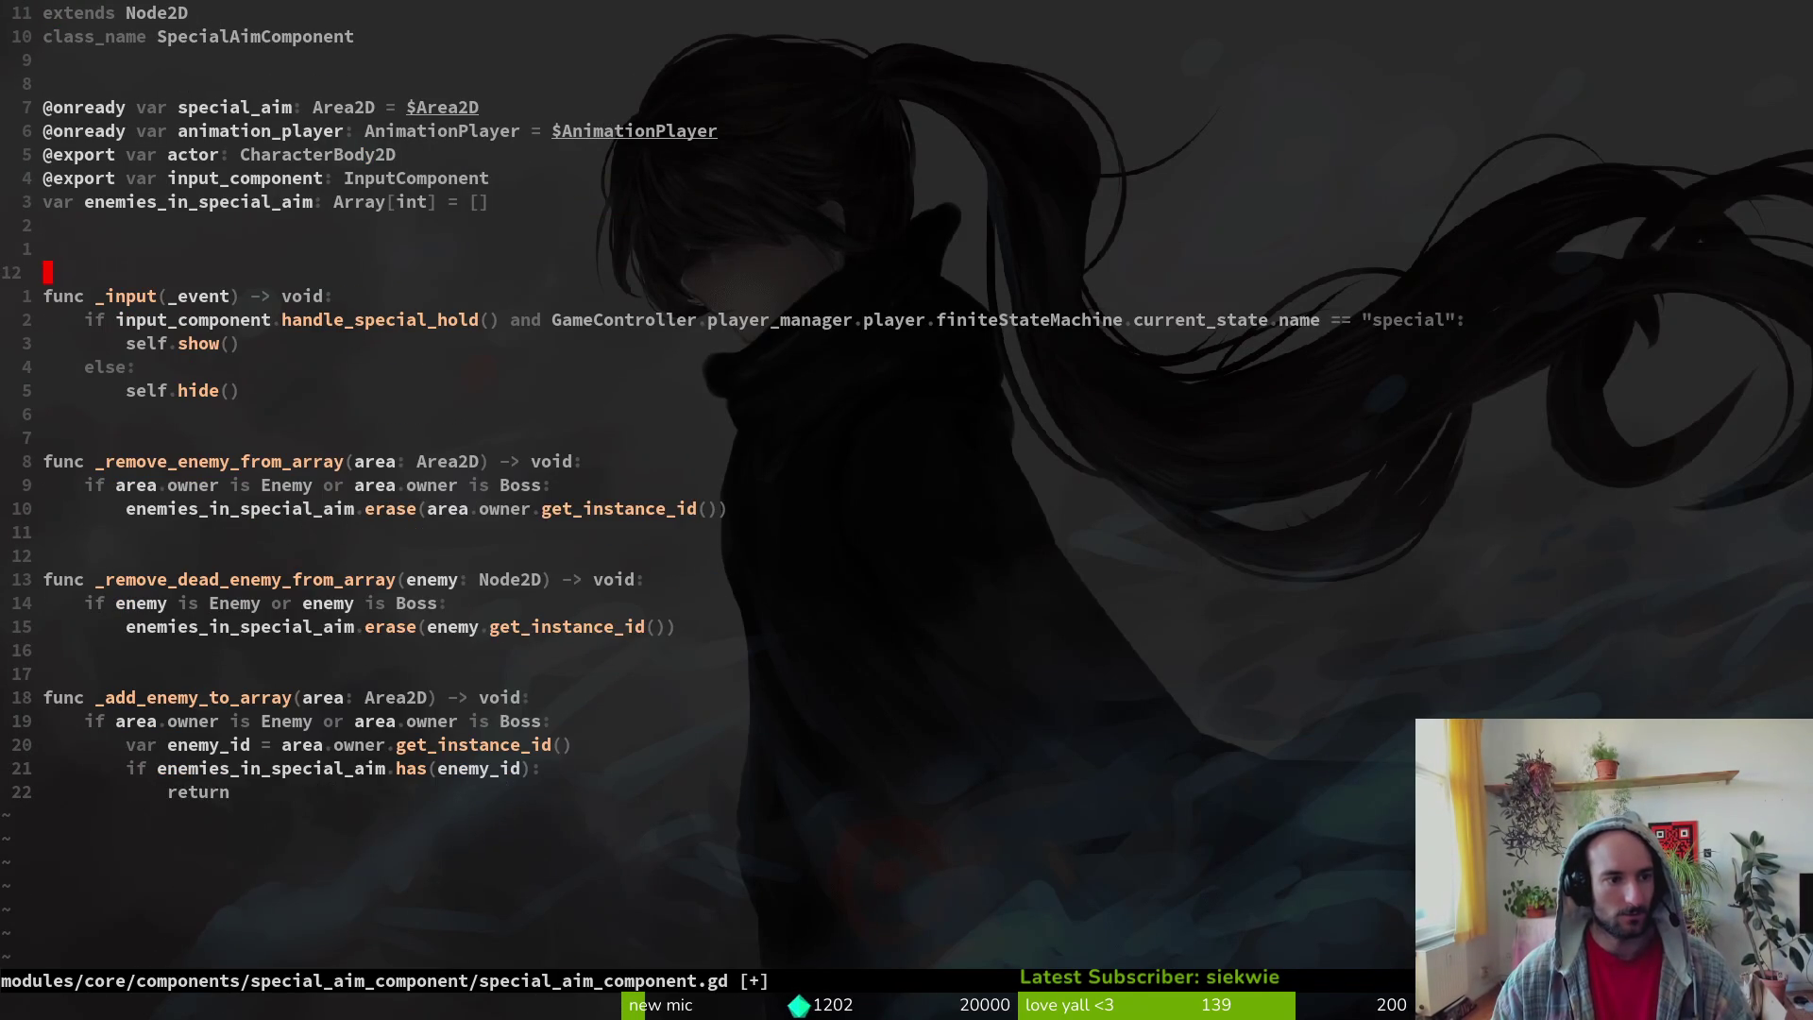
{"action": "key", "text": "d"}
{"action": "key", "text": "d"}
{"action": "type", "text": ":w"}
{"action": "key", "text": "Return"}
{"action": "key", "text": "j"}
- Line-select the enemy array functions down to the final return, then cancel the selection
{"action": "left_click", "coordinate": [79, 461]}
{"action": "key", "text": "k"}
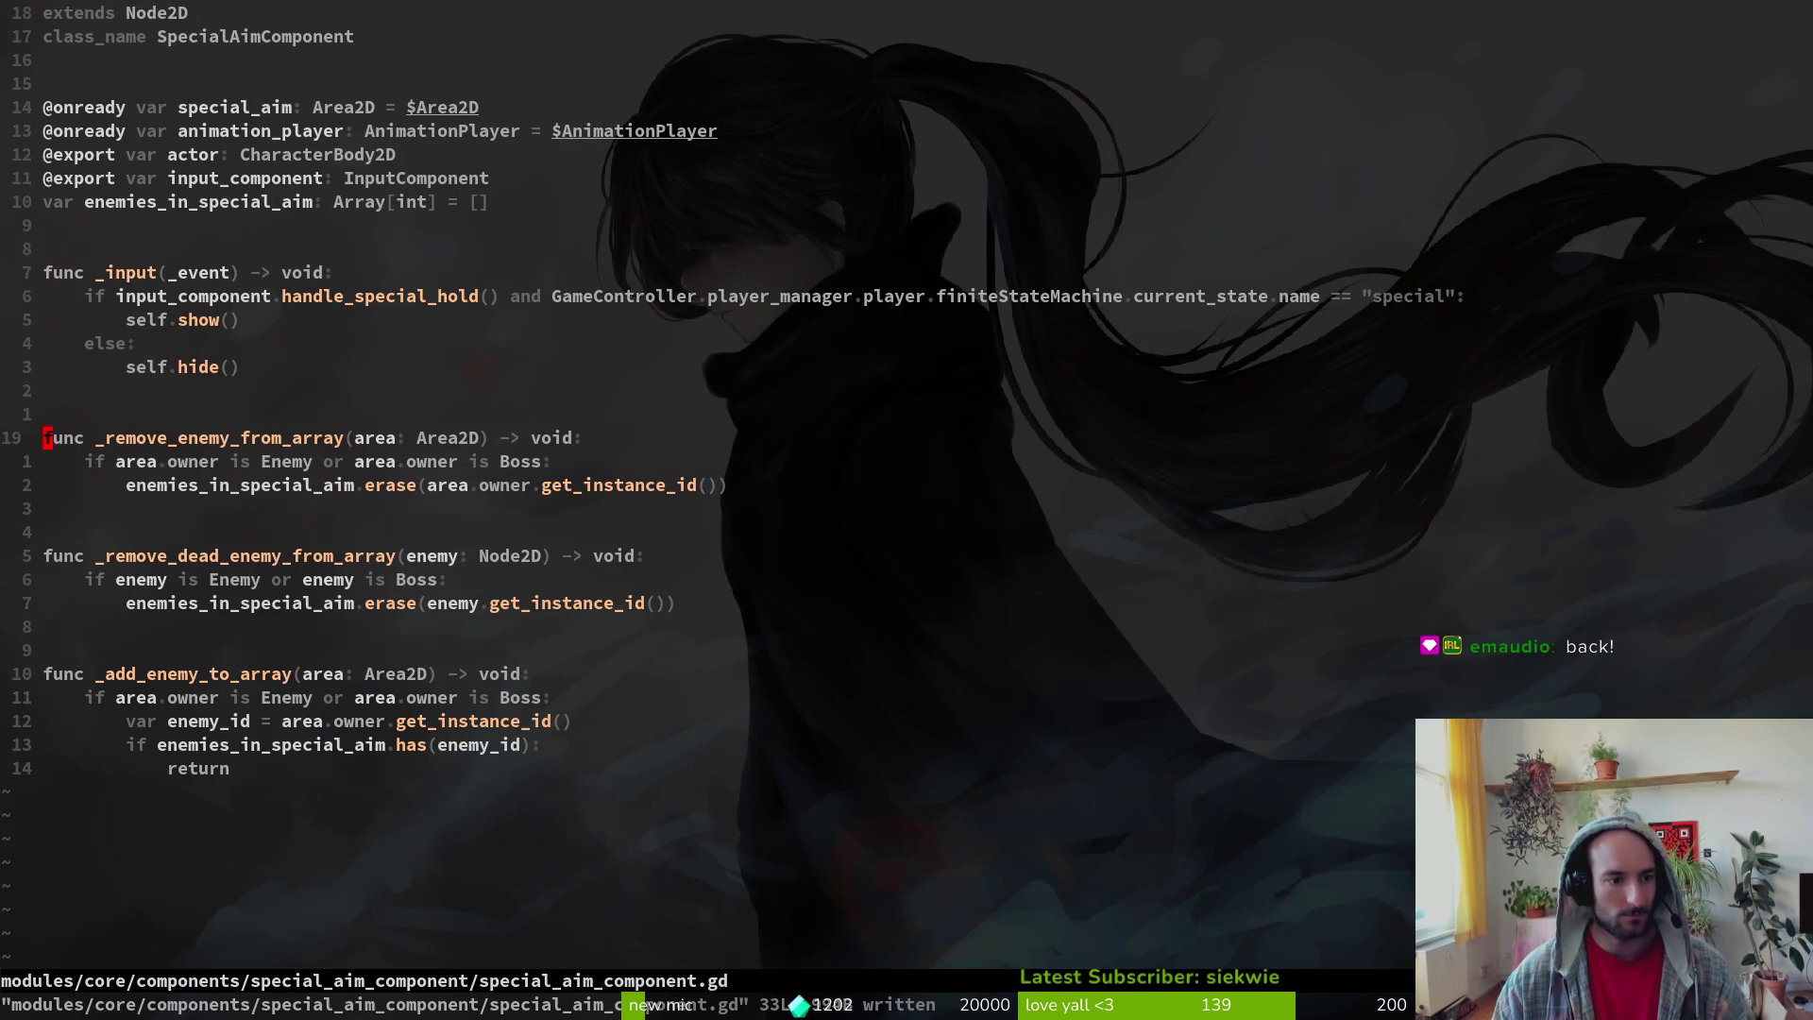
{"action": "key", "text": "shift+v"}
{"action": "key", "text": "j"}
{"action": "key", "text": "j"}
{"action": "key", "text": "j"}
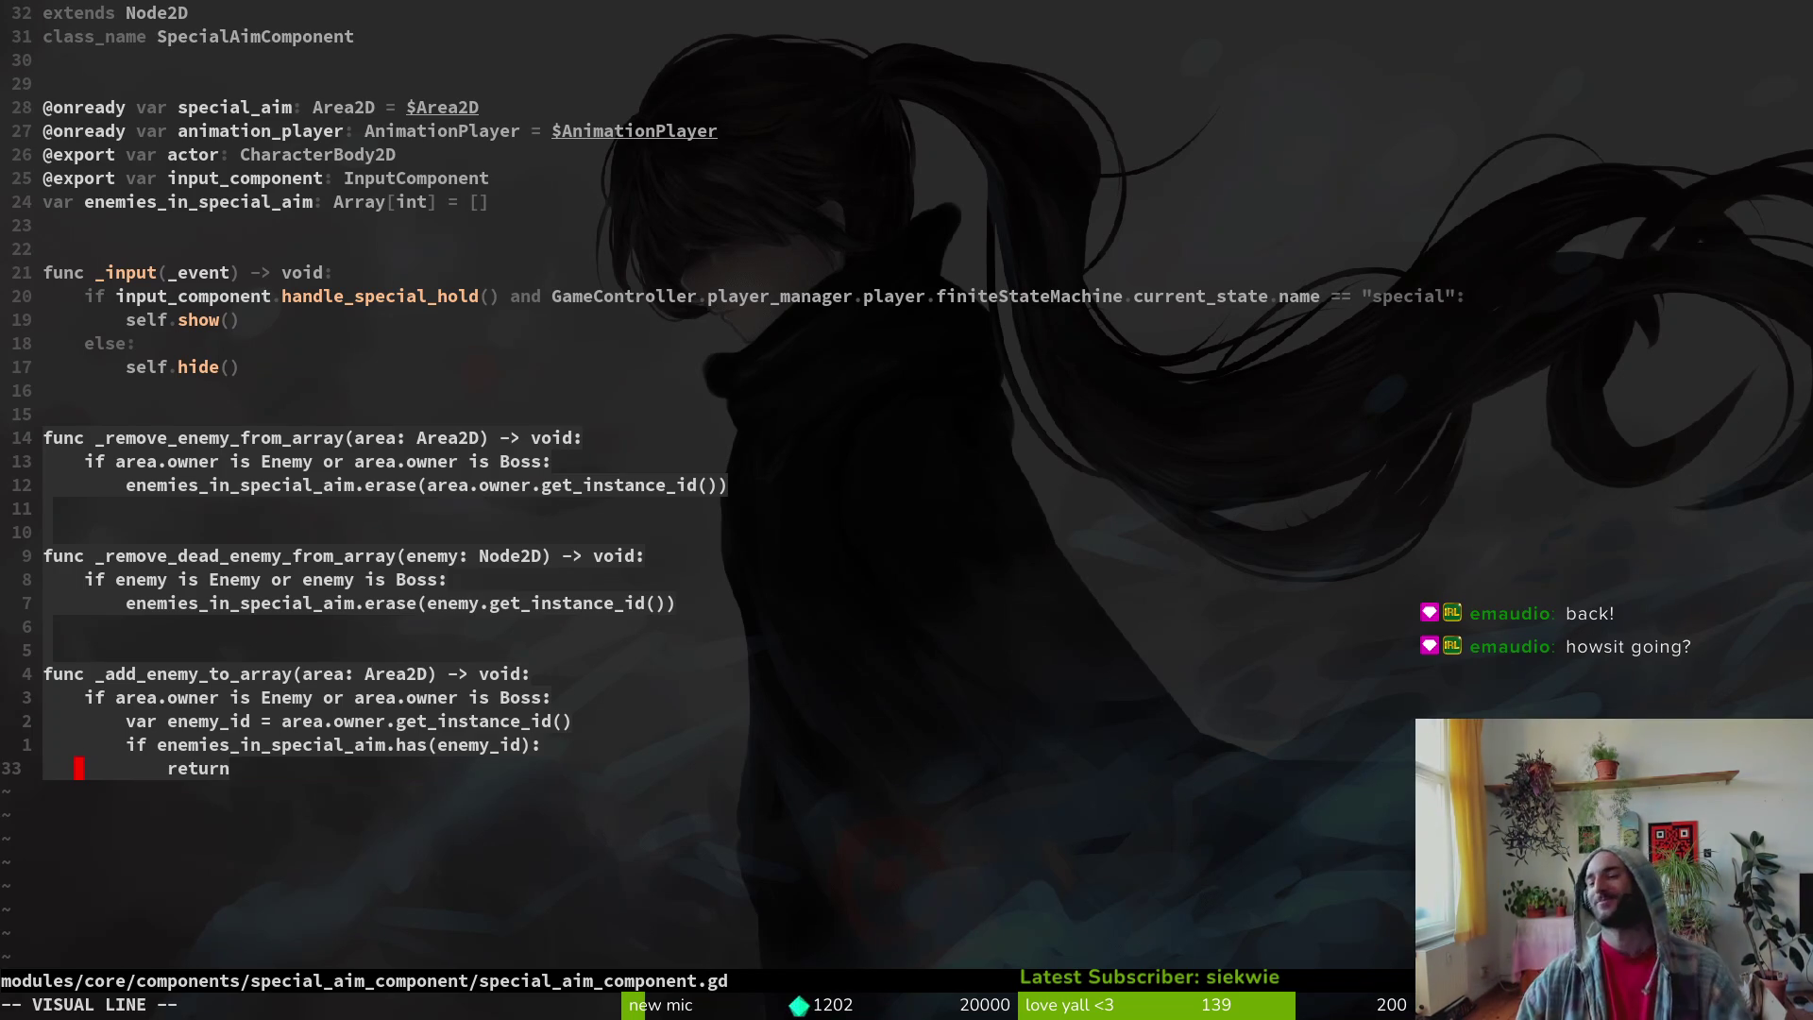
{"action": "key", "text": "Escape"}
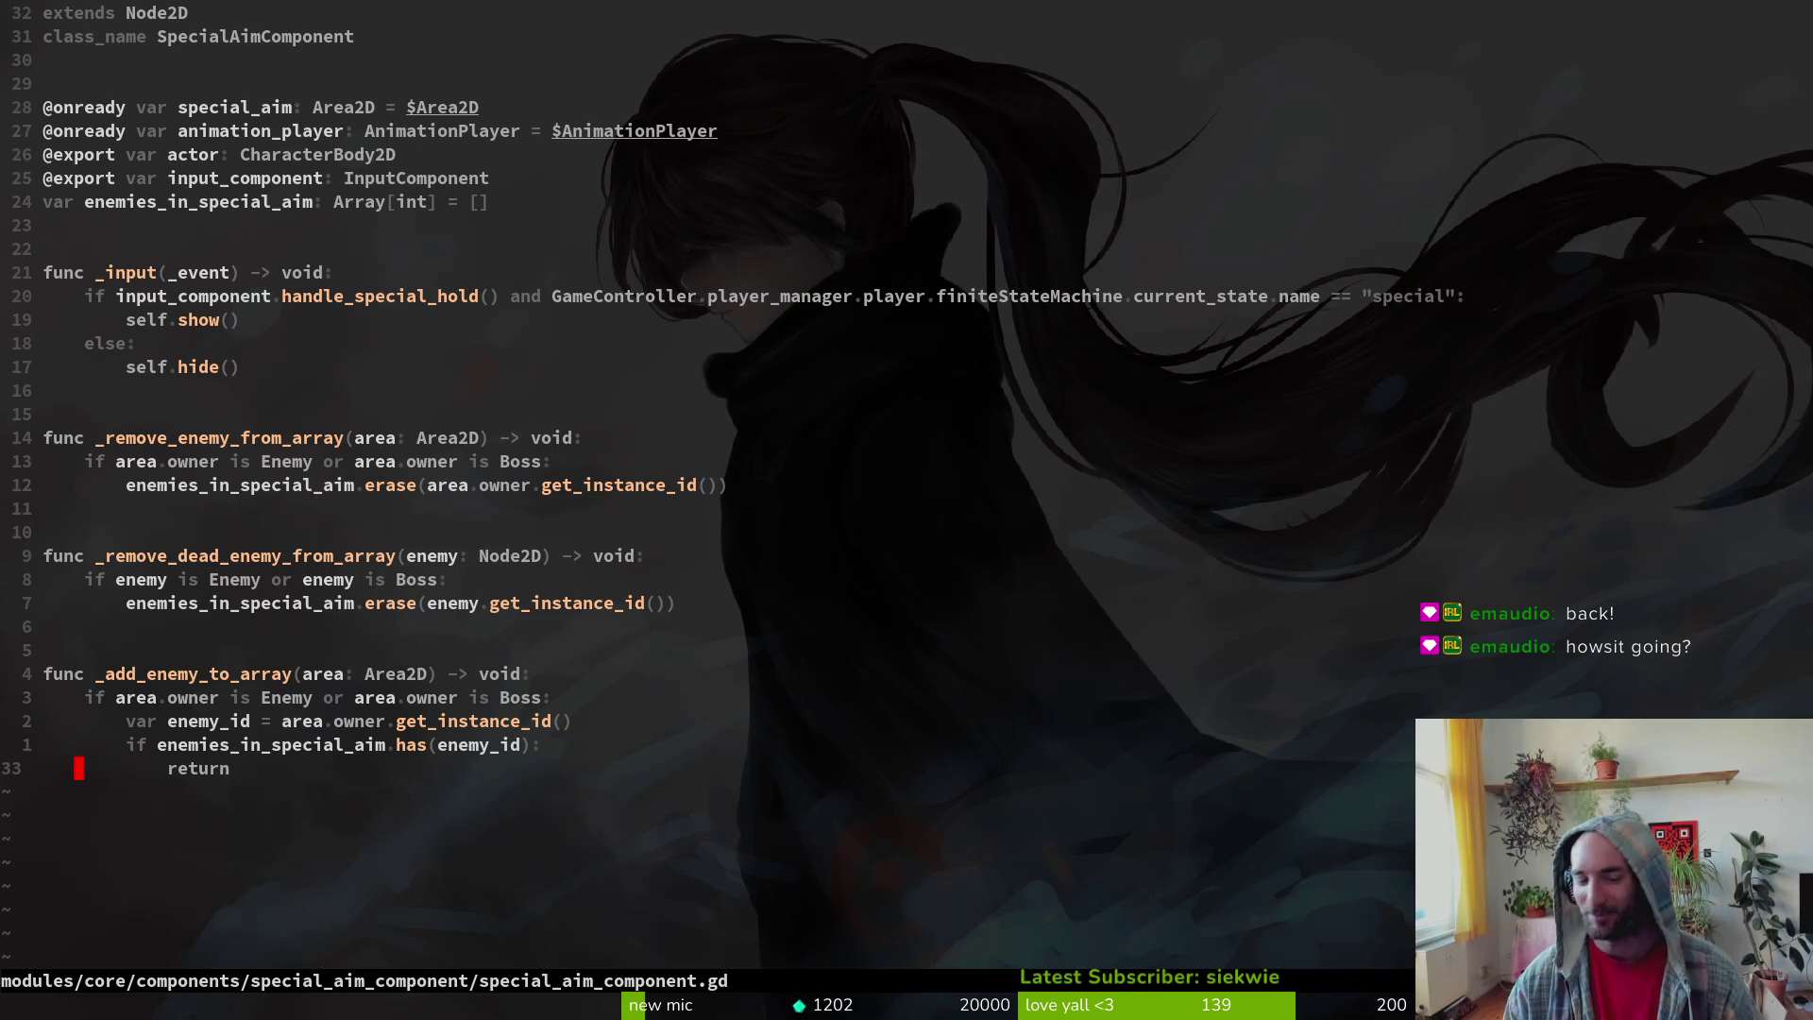
- Quick-open special_aim_component.tscn in Godot, collapse CollisionShape2D, and return to the script in Neovim
{"action": "key", "text": "alt+Tab"}
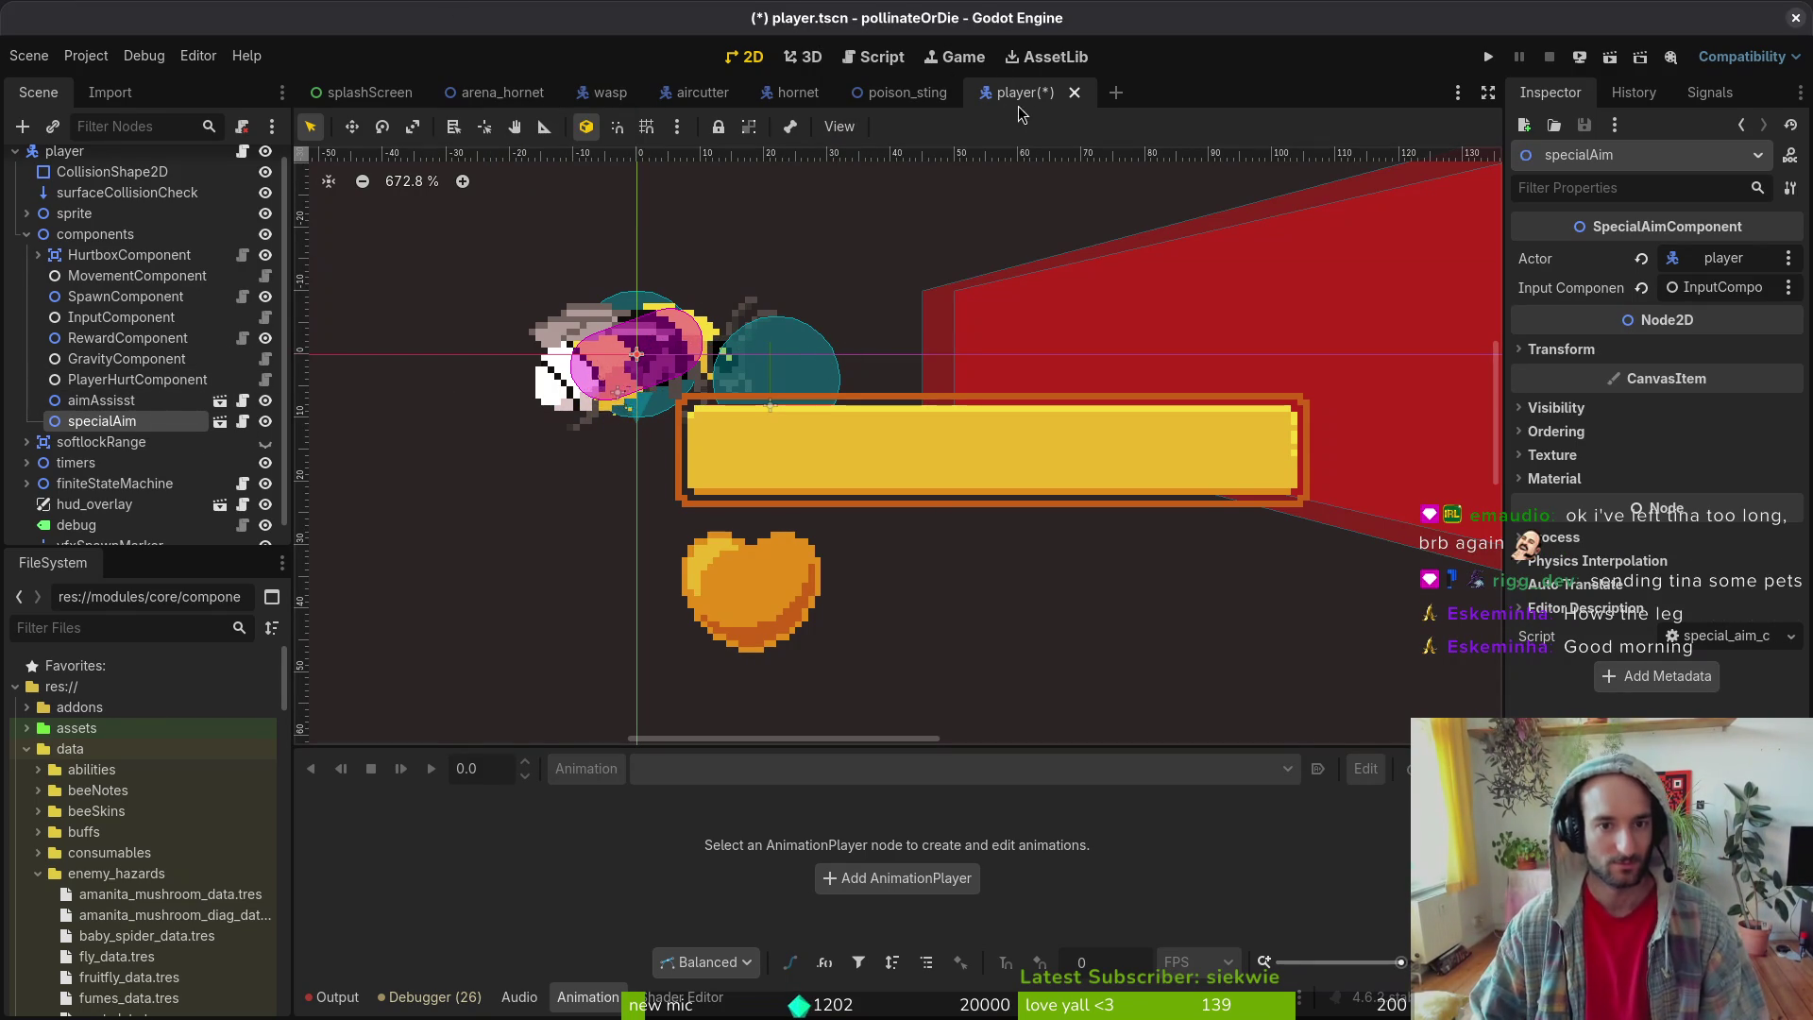
{"action": "key", "text": "alt+shift+o"}
{"action": "type", "text": "speciaim"}
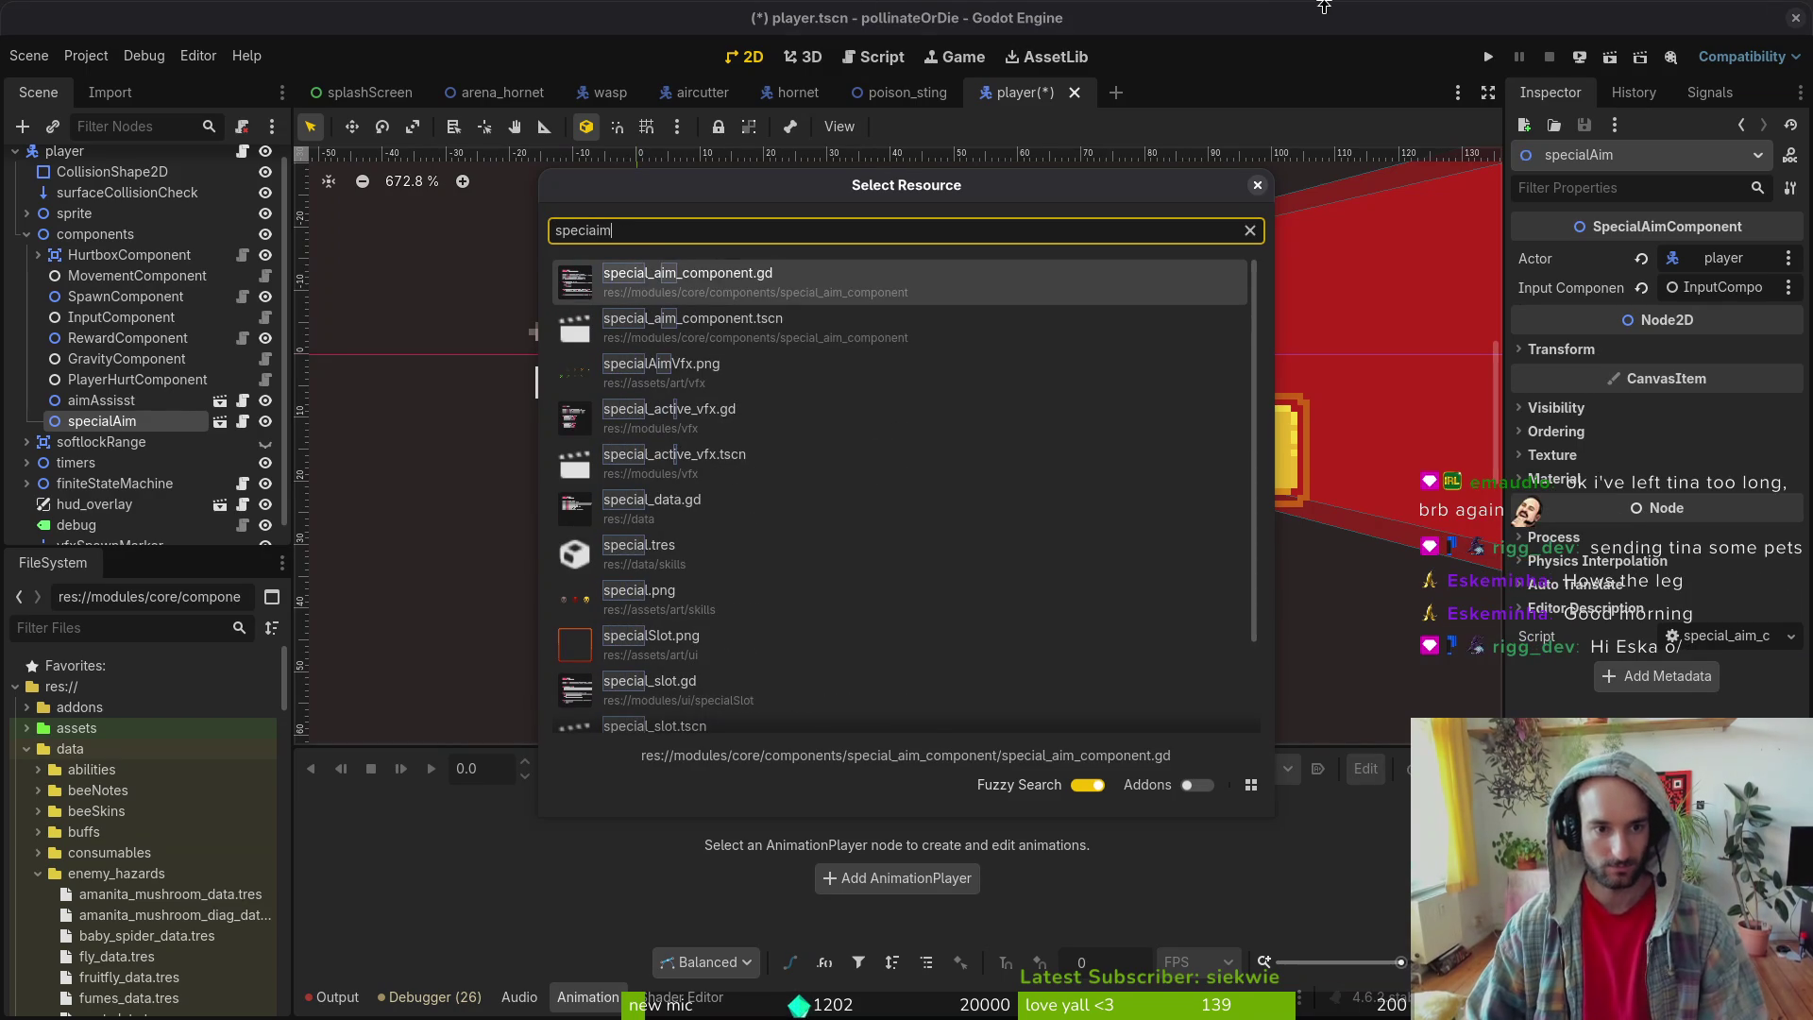
{"action": "key", "text": "Down"}
{"action": "key", "text": "Return"}
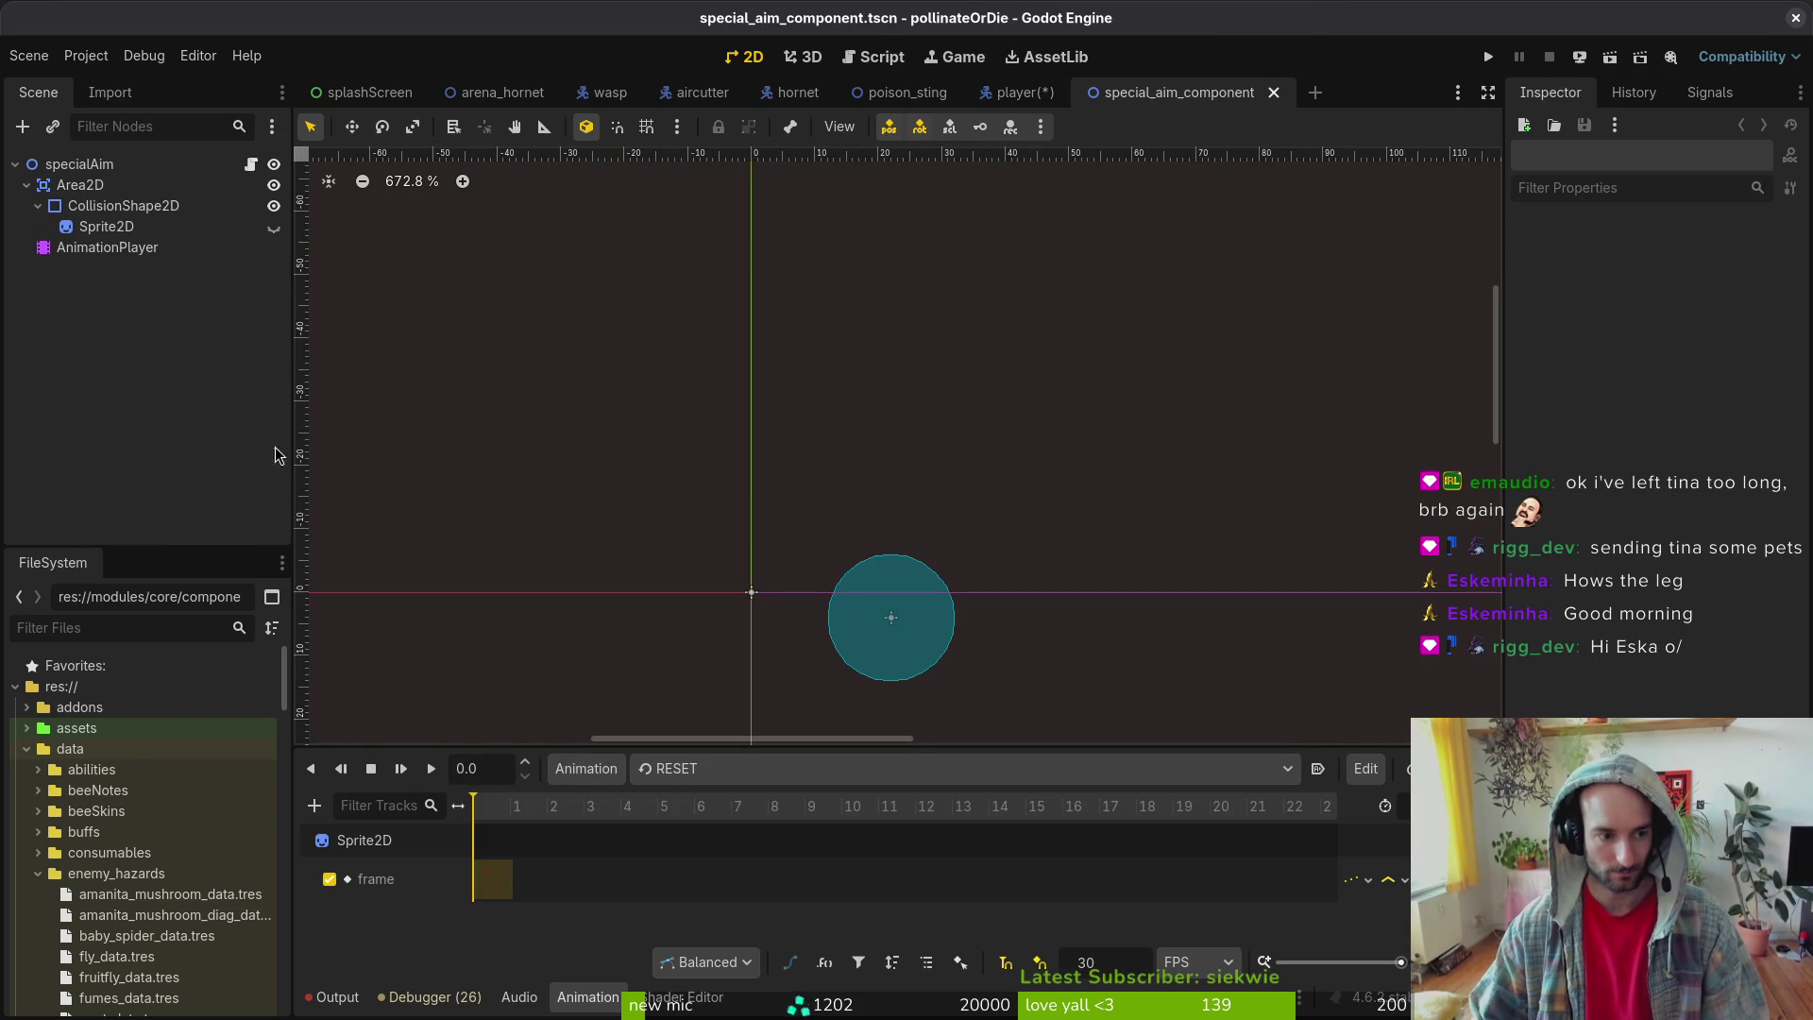
{"action": "left_click", "coordinate": [39, 207]}
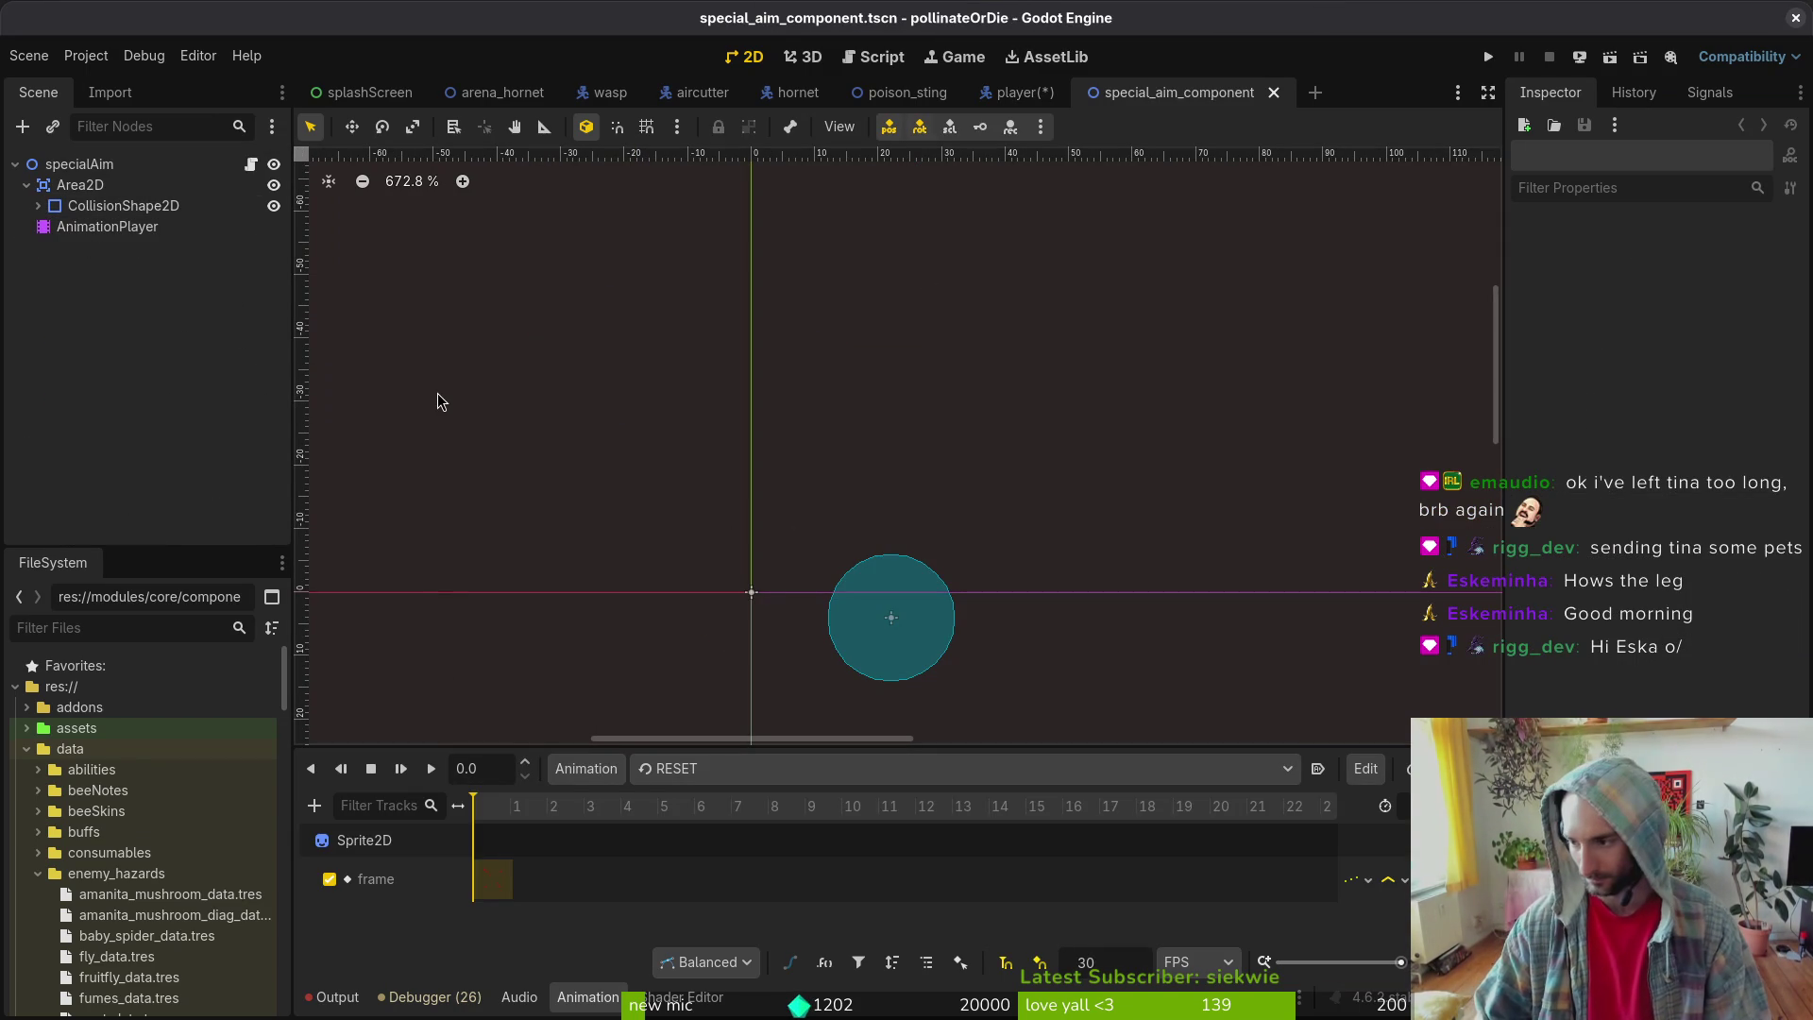
{"action": "key", "text": "alt+Tab"}
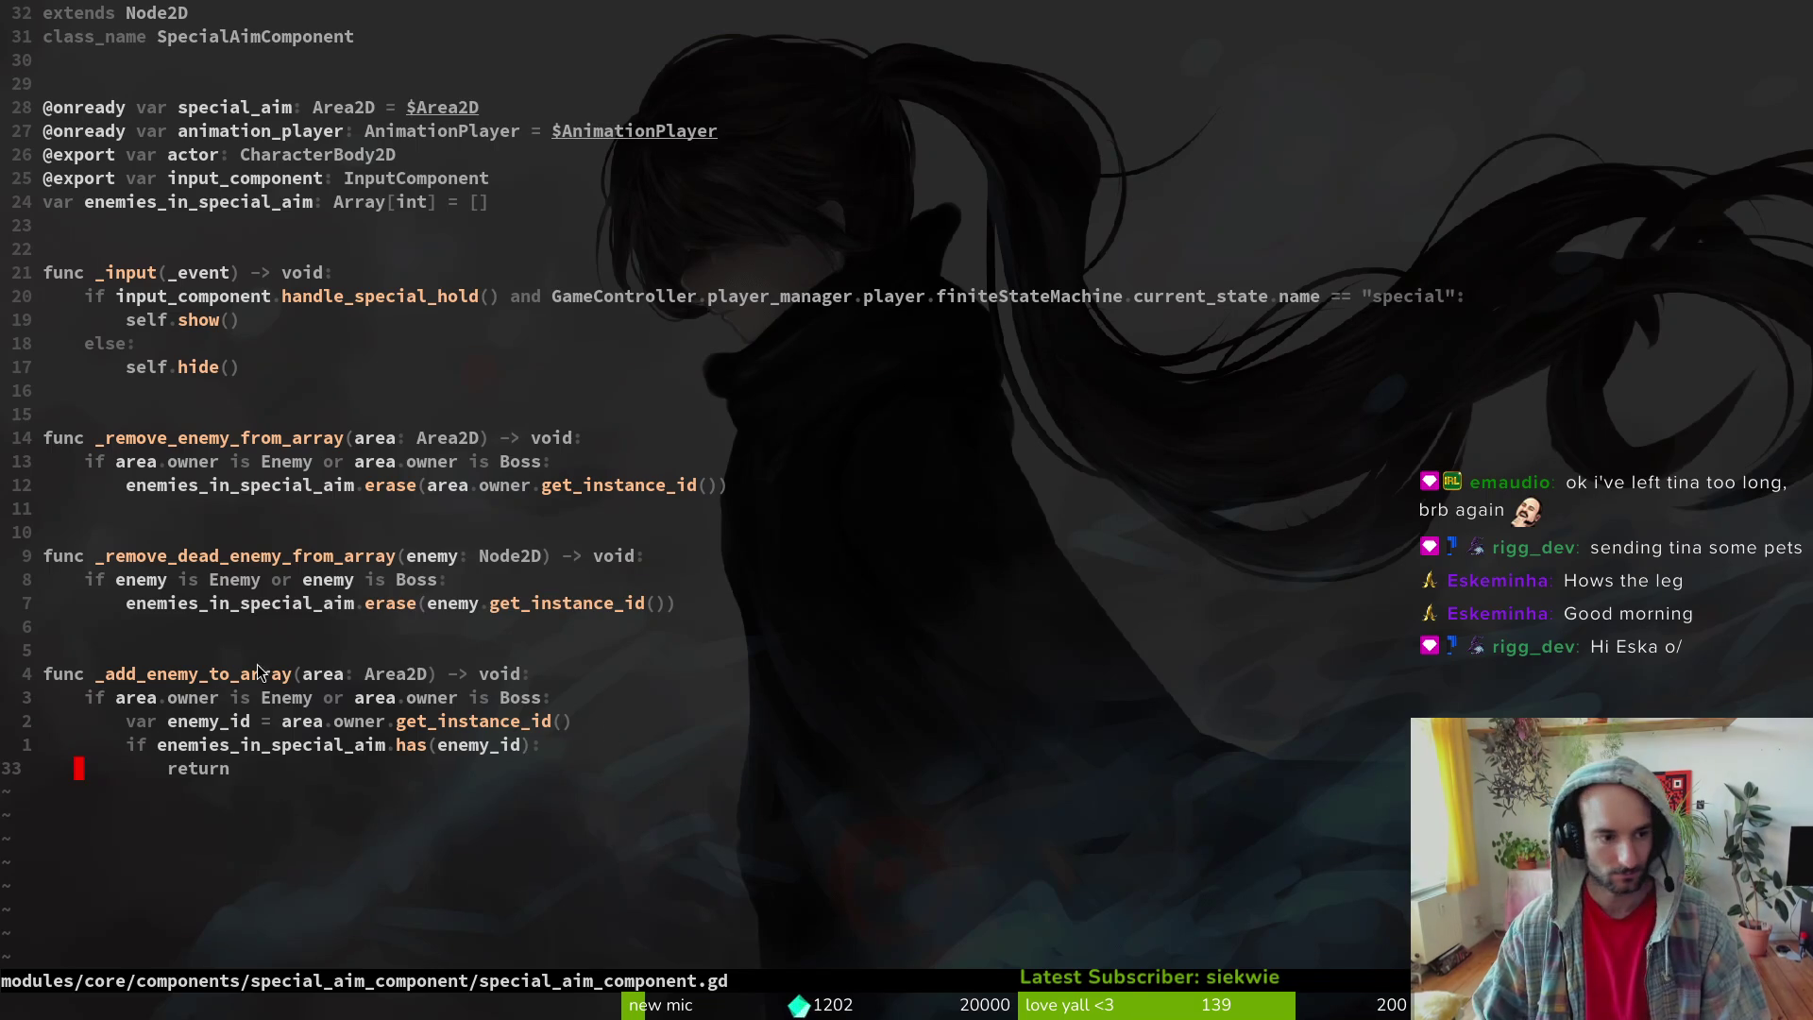
- Undo the deletion to restore the _ready() function in special_aim_component.gd and save it
{"action": "left_click", "coordinate": [227, 555]}
{"action": "type", "text": ":w"}
{"action": "key", "text": "Return"}
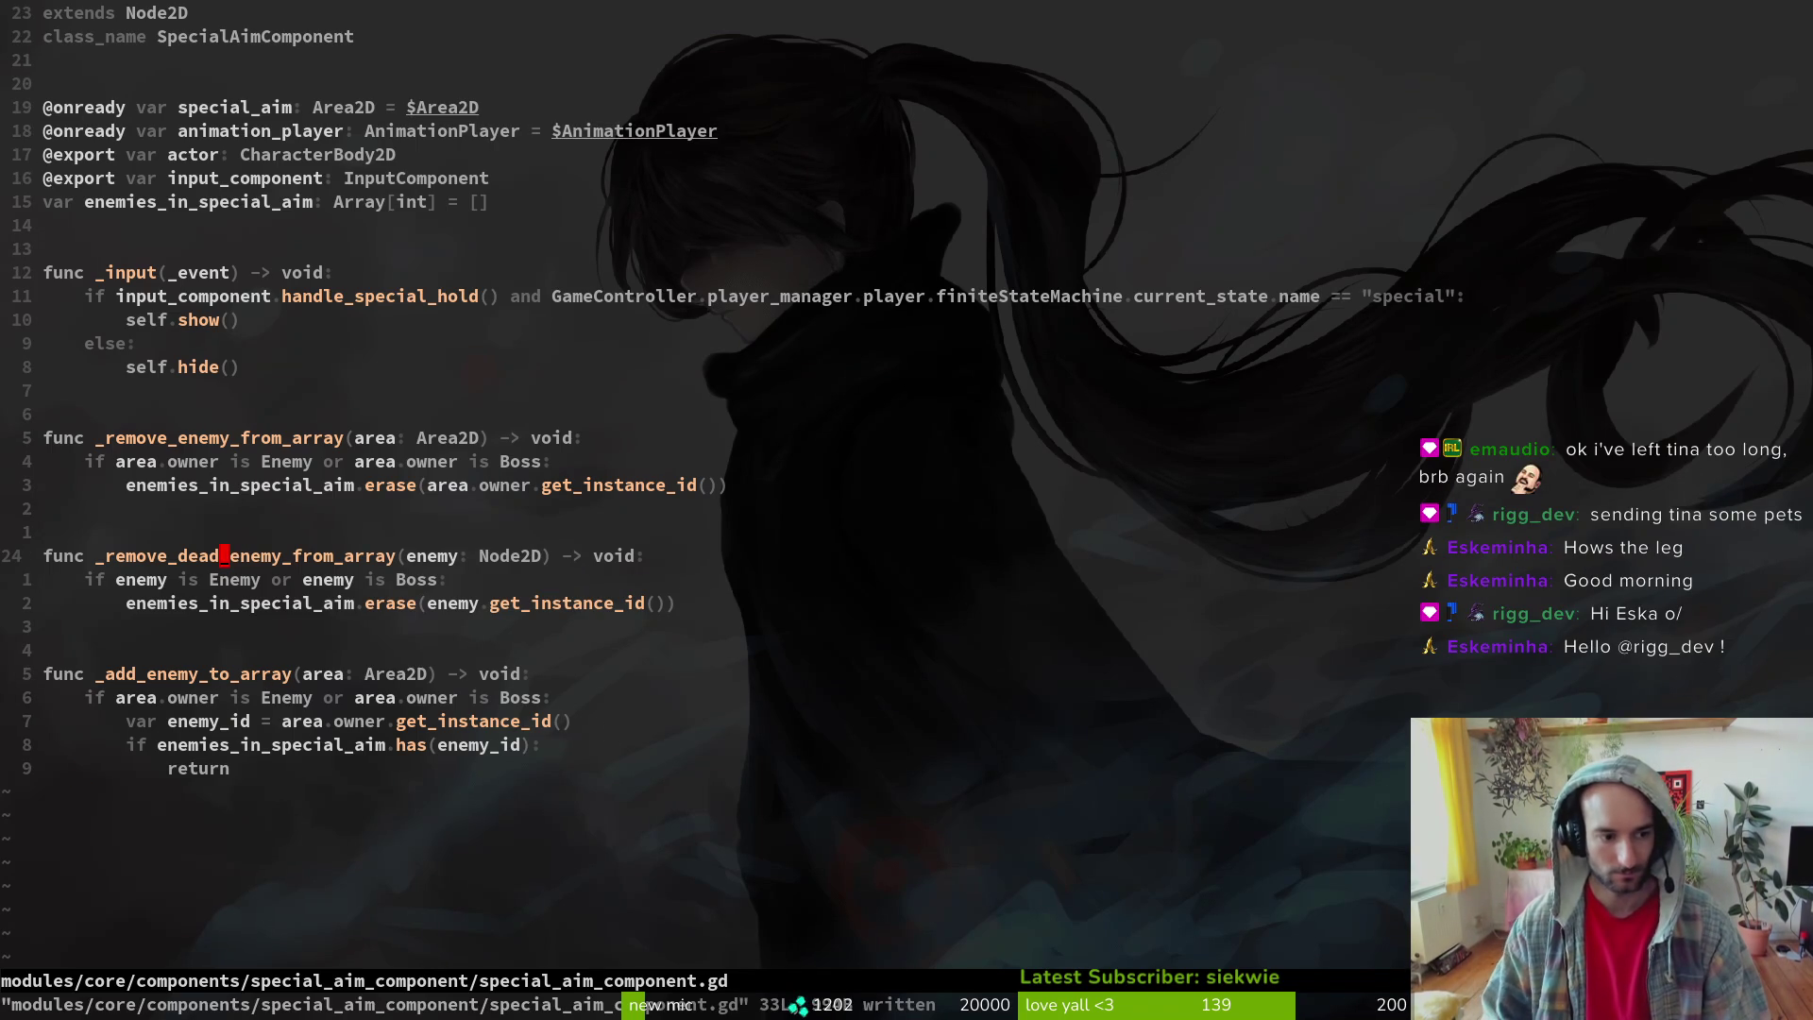
{"action": "key", "text": "u"}
{"action": "key", "text": "u"}
{"action": "key", "text": "u"}
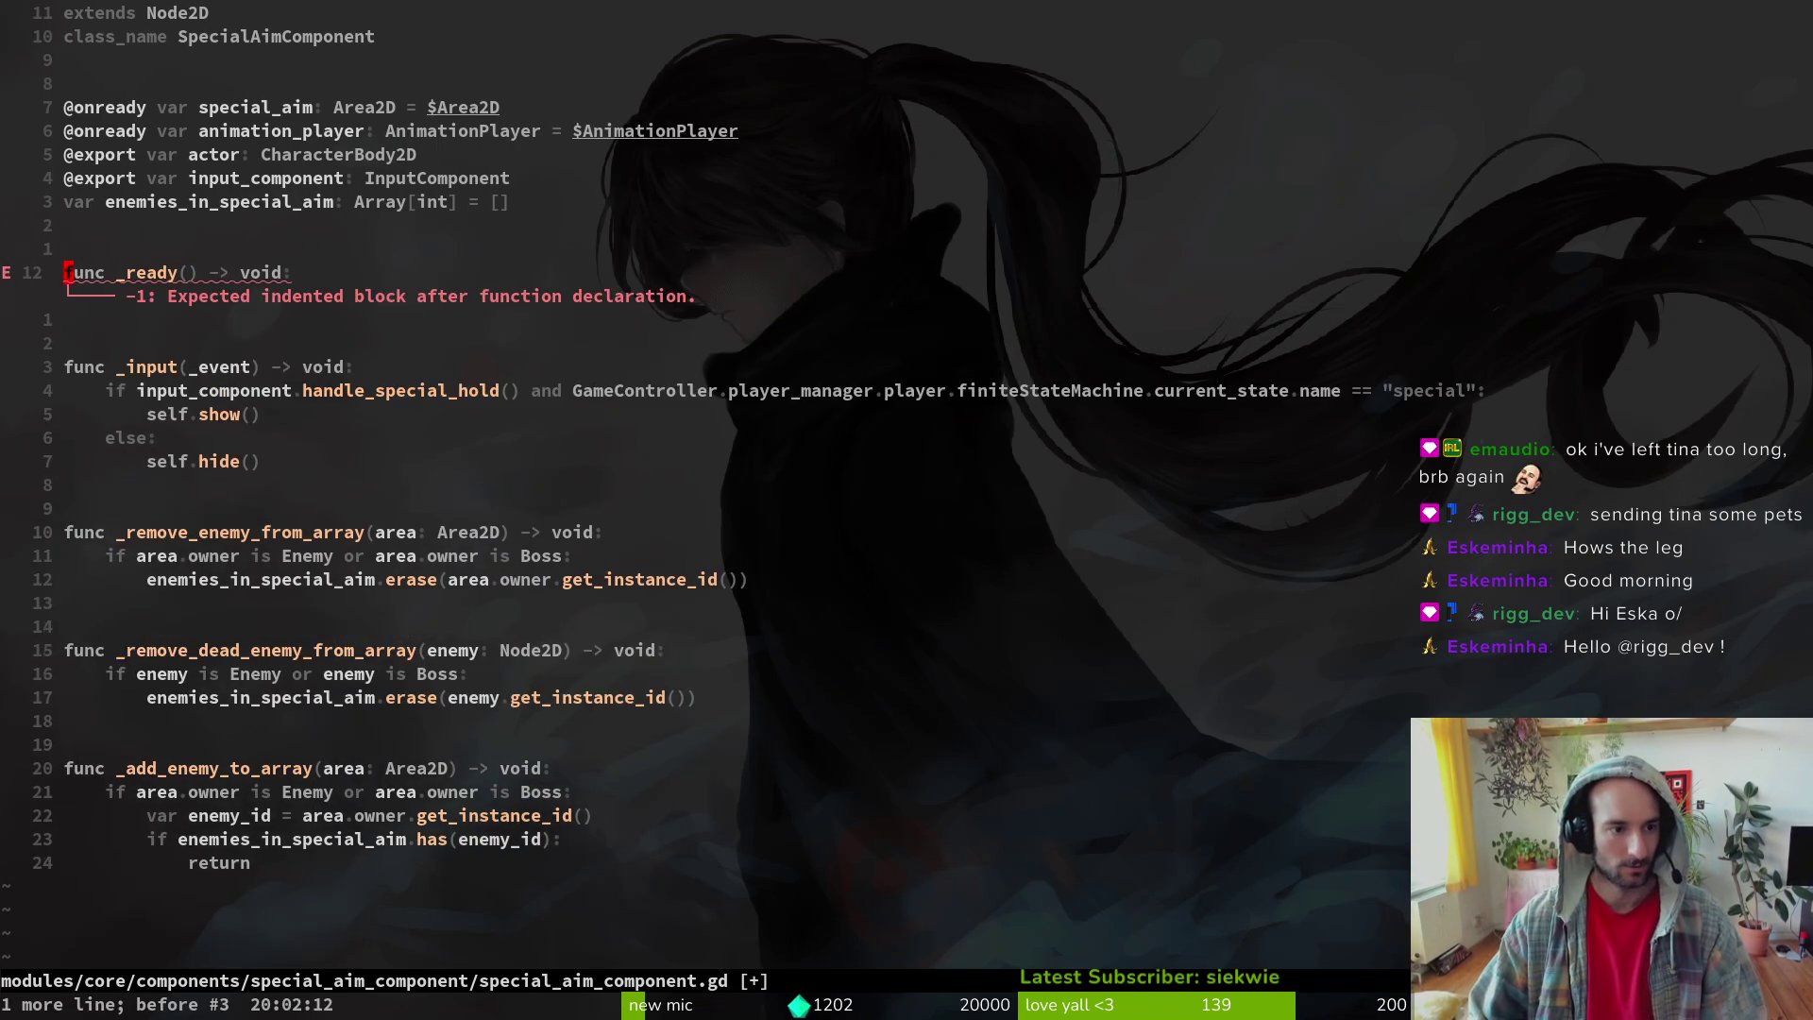
{"action": "type", "text": ":w"}
{"action": "key", "text": "Return"}
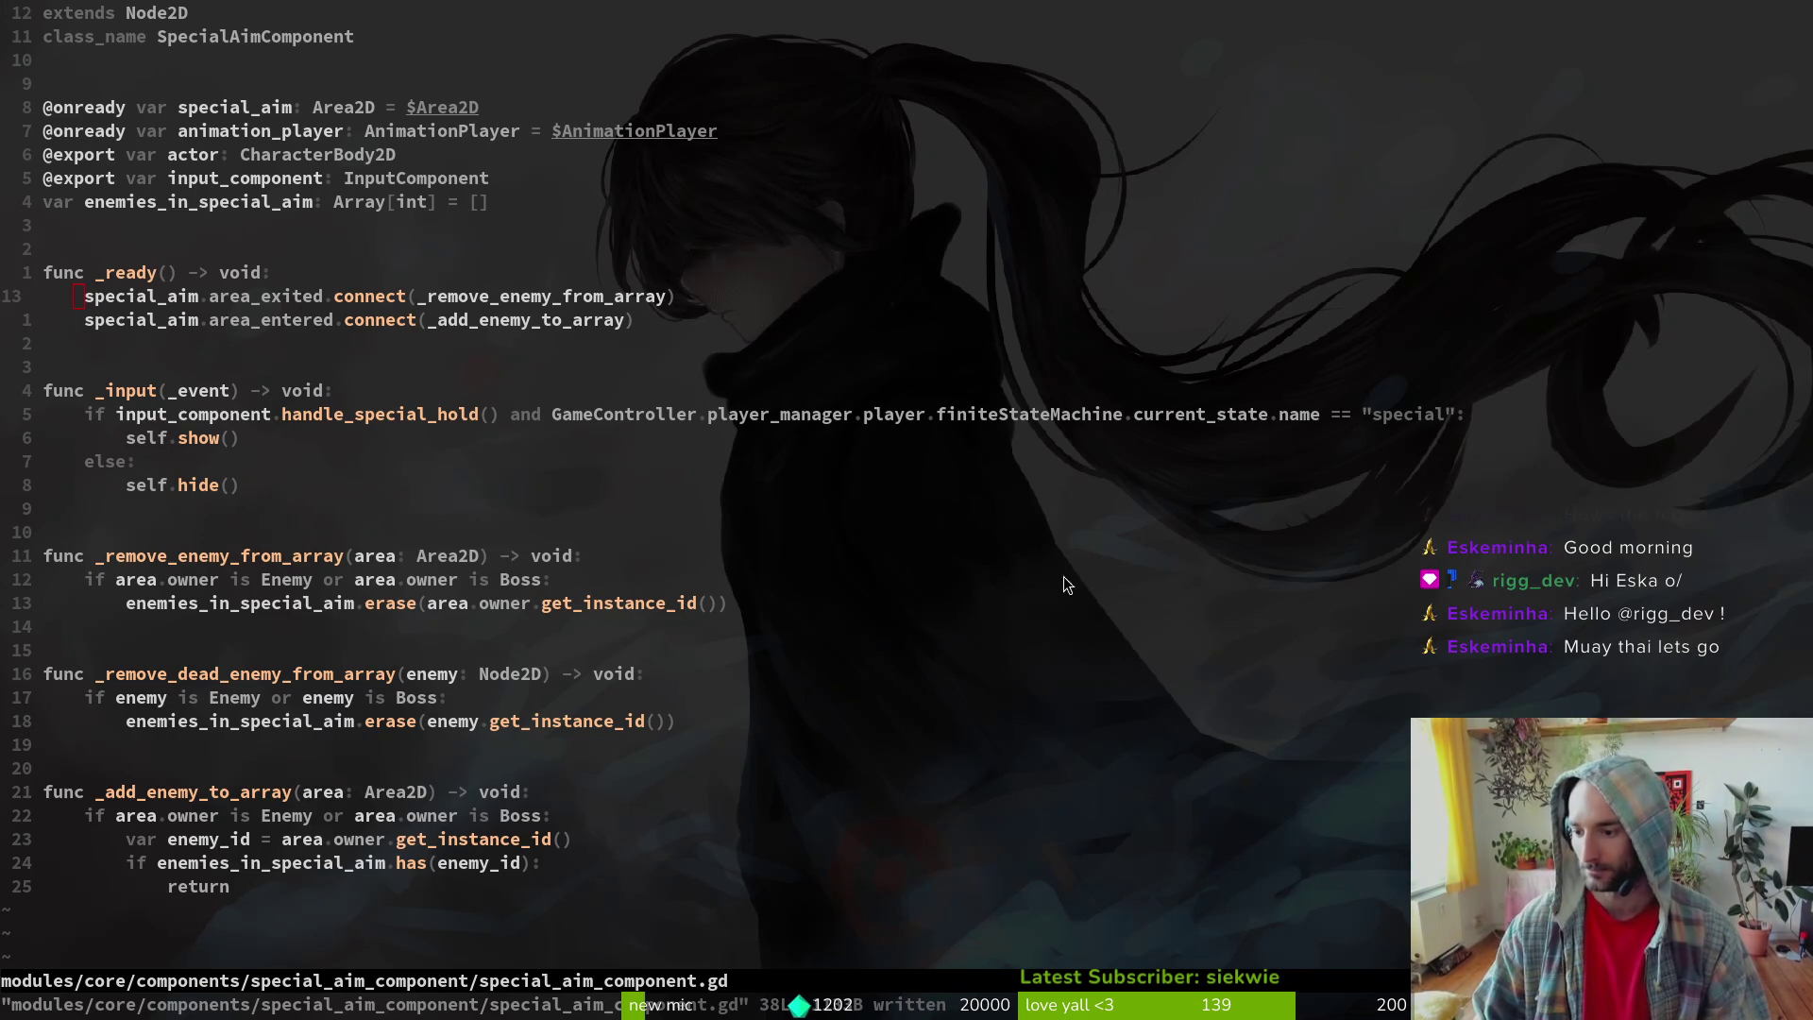
- Insert a blank line above func _input and begin a project-wide grep for special_aim
{"action": "left_click", "coordinate": [443, 397]}
{"action": "key", "text": "O"}
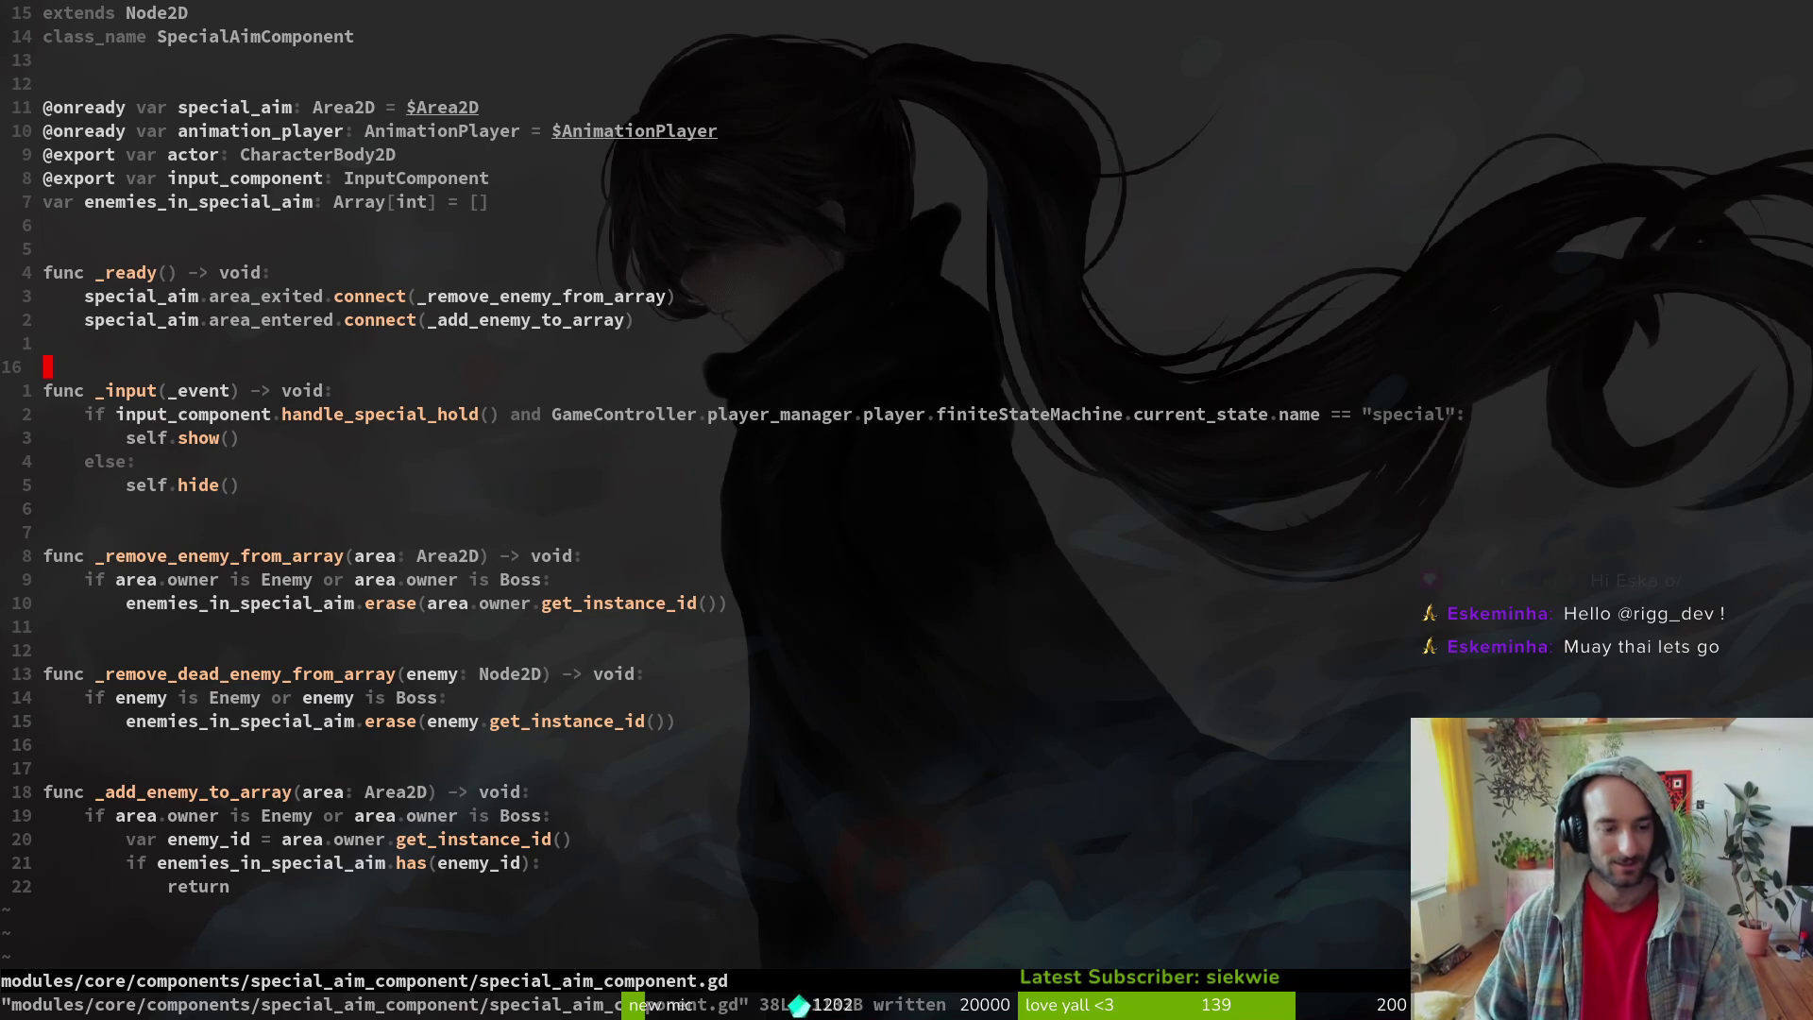
{"action": "key", "text": "space"}
{"action": "type", "text": "fgppecial_aim"}
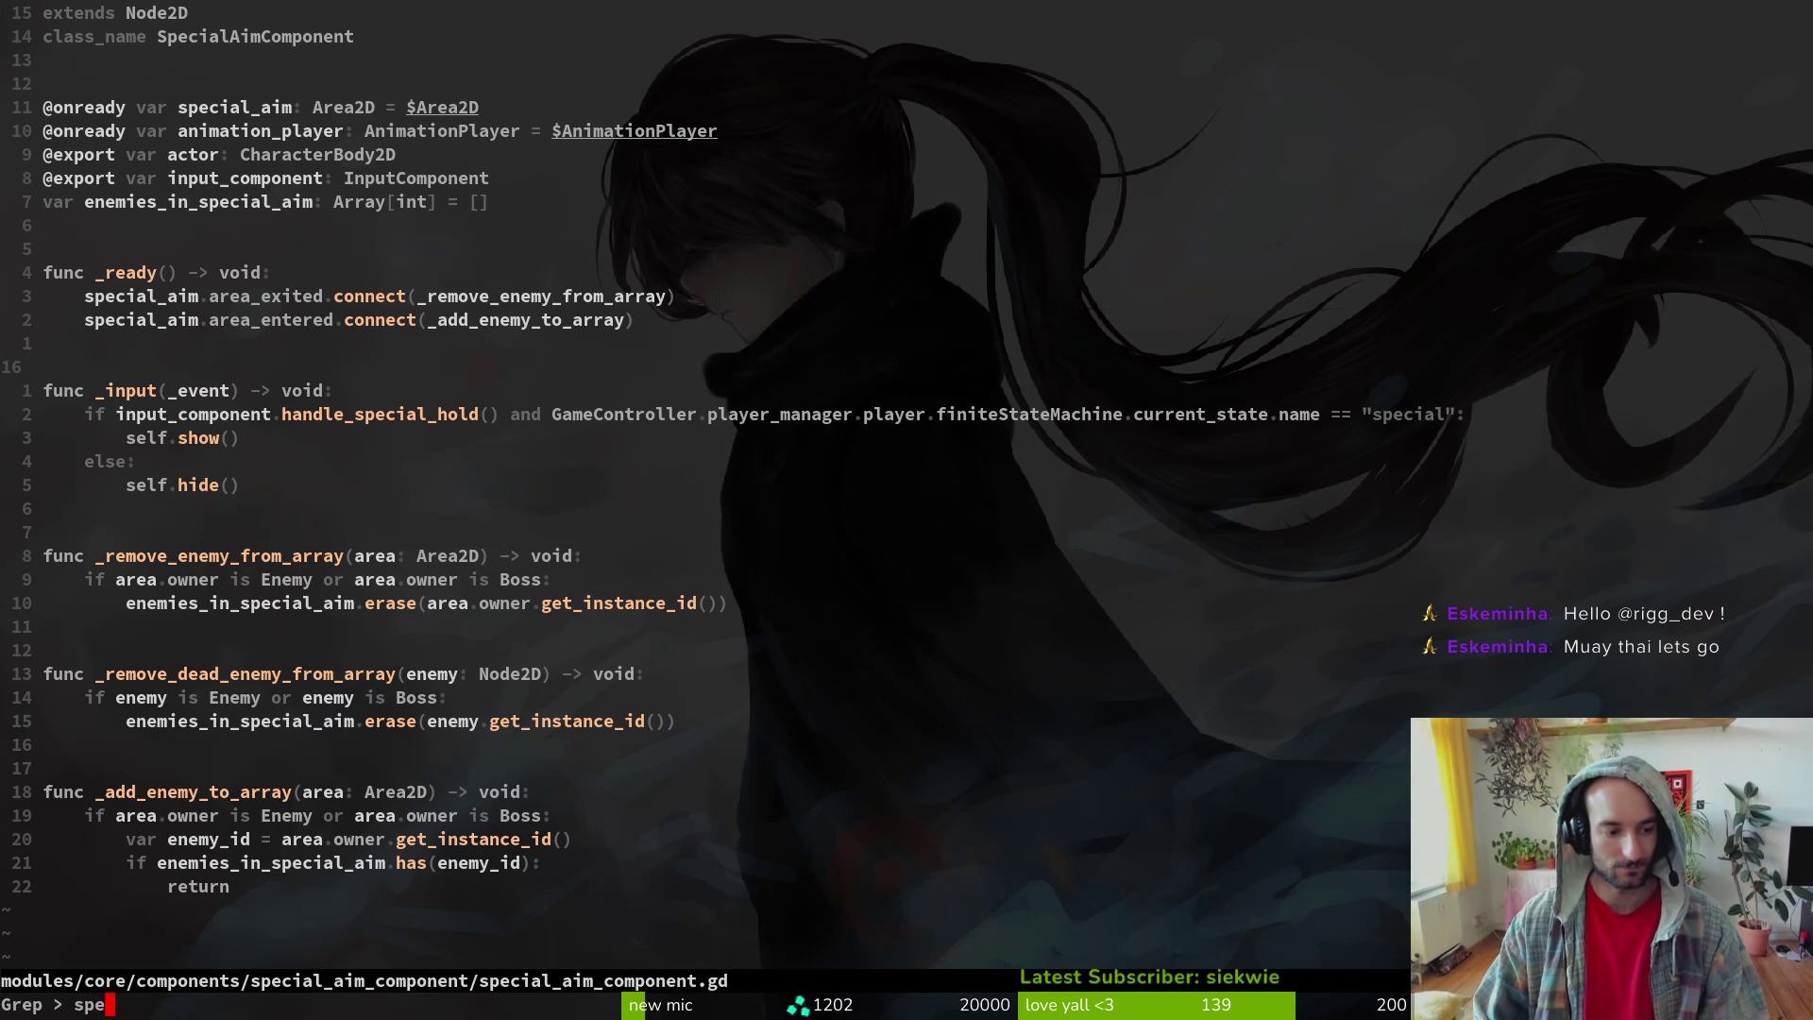
- Run the special_aim search and open the stinging.gd line 28 match
{"action": "key", "text": "Return"}
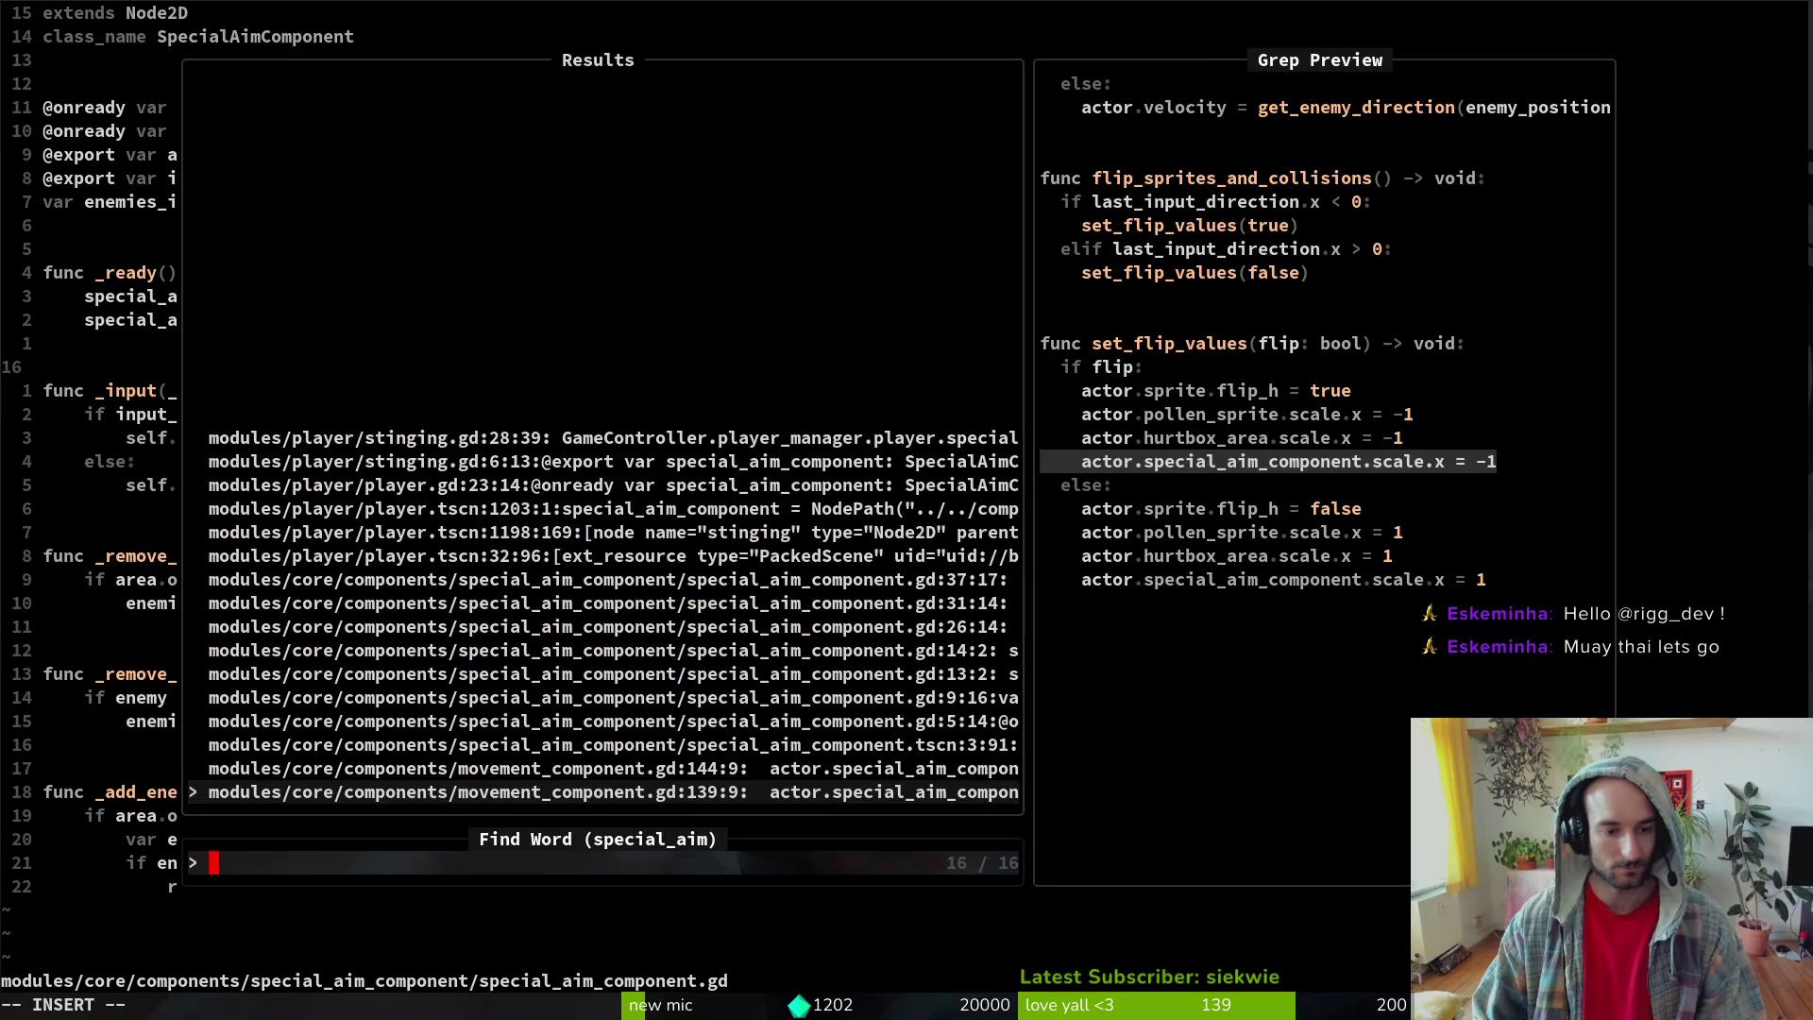
{"action": "key", "text": "Down"}
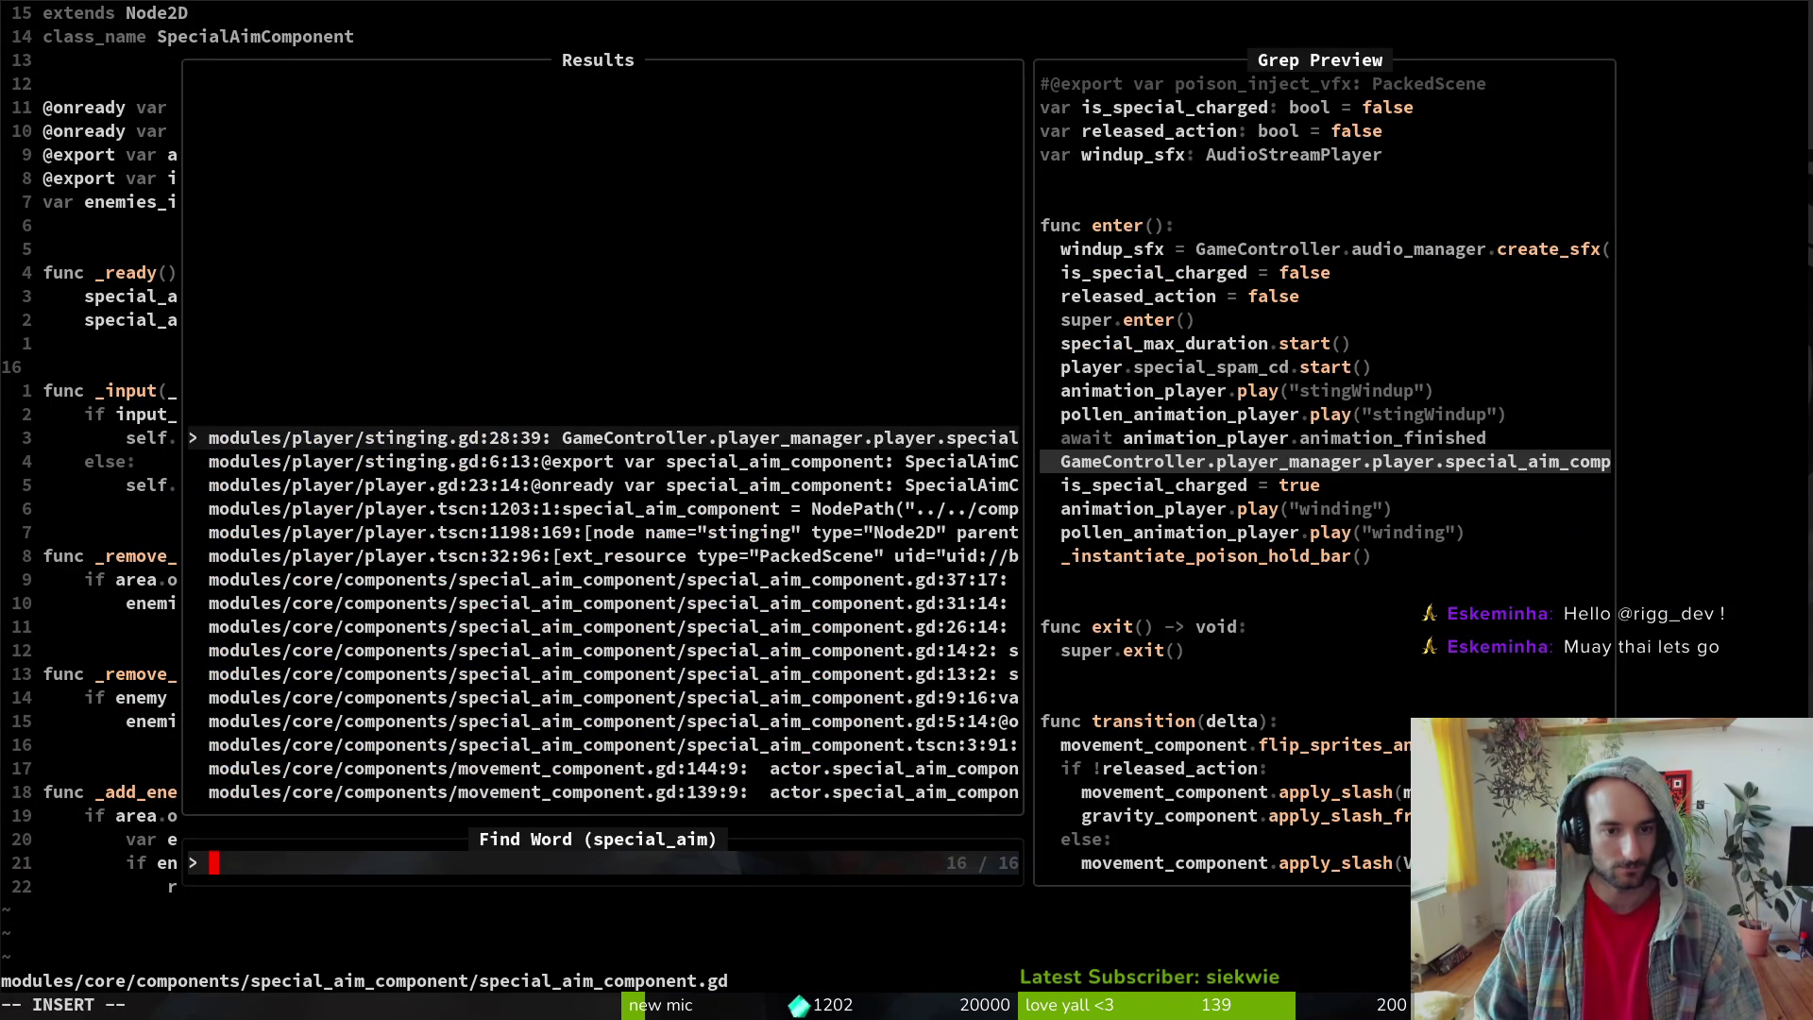
{"action": "key", "text": "Return"}
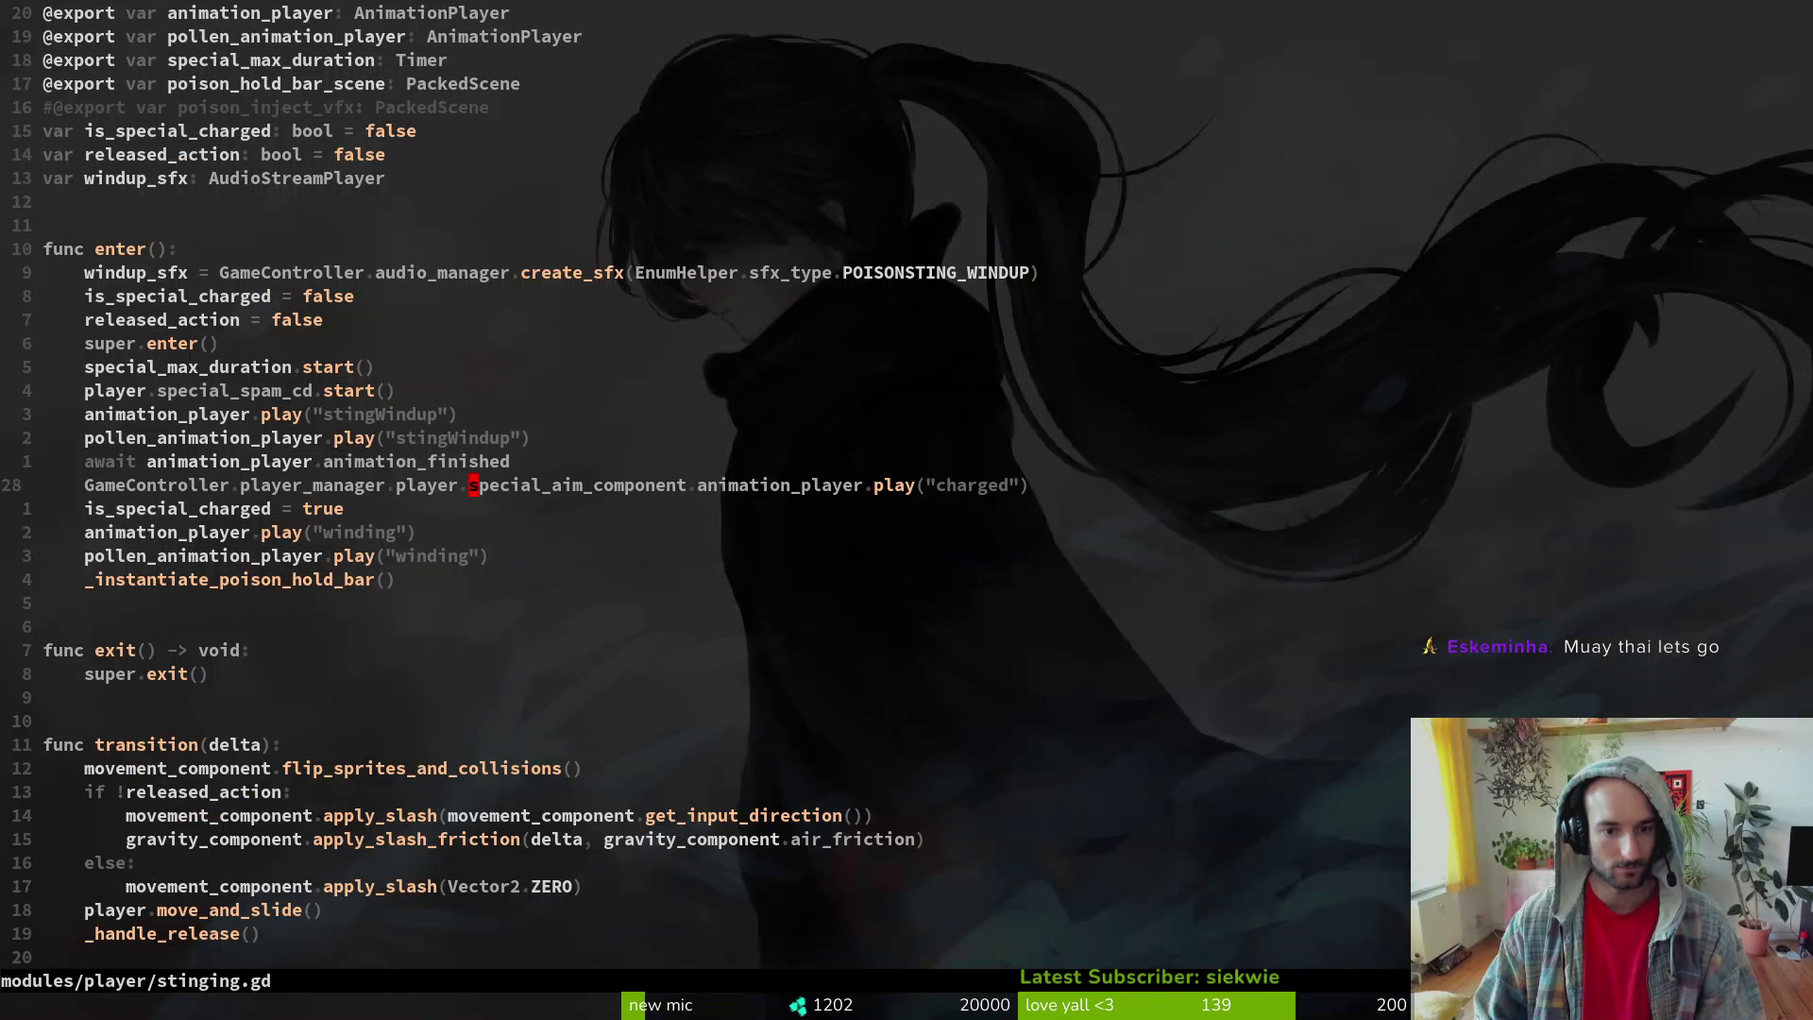
- Search the project for special_aim again and preview matches in special_aim_component.gd and movement_component.gd
{"action": "key", "text": "space"}
{"action": "key", "text": "slash"}
{"action": "type", "text": "special"}
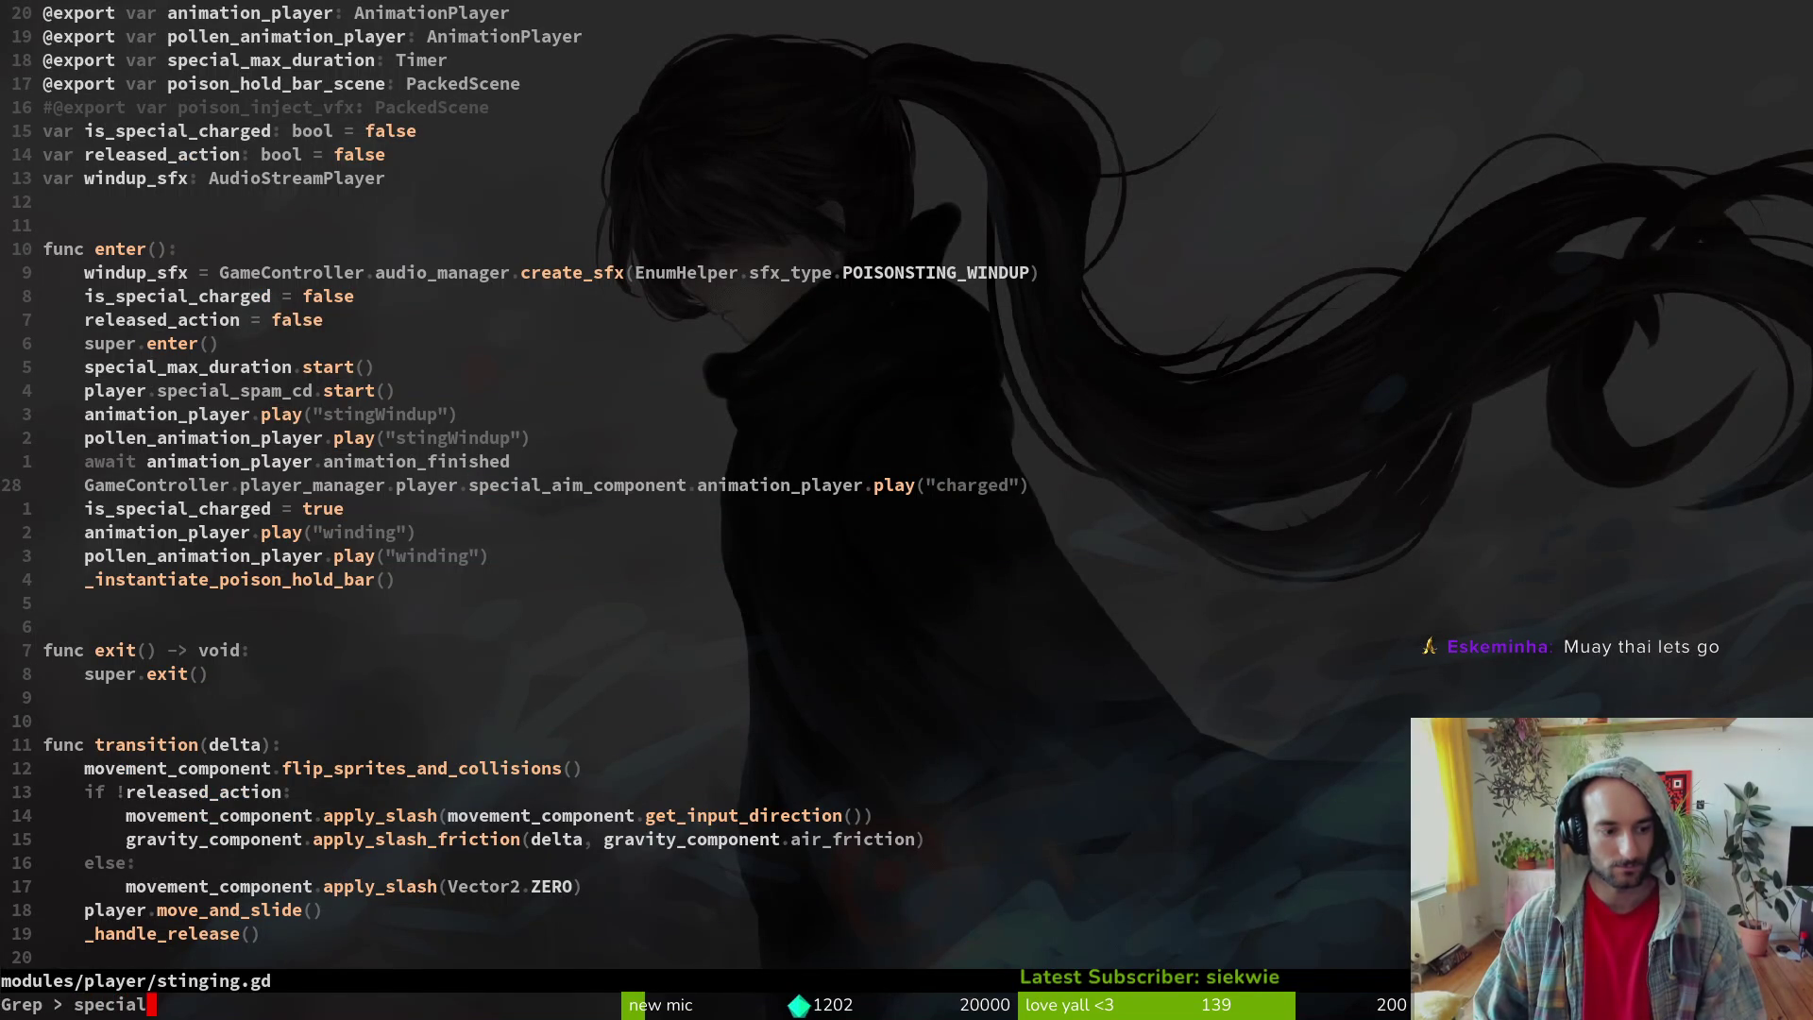
{"action": "type", "text": "_aim"}
{"action": "key", "text": "Return"}
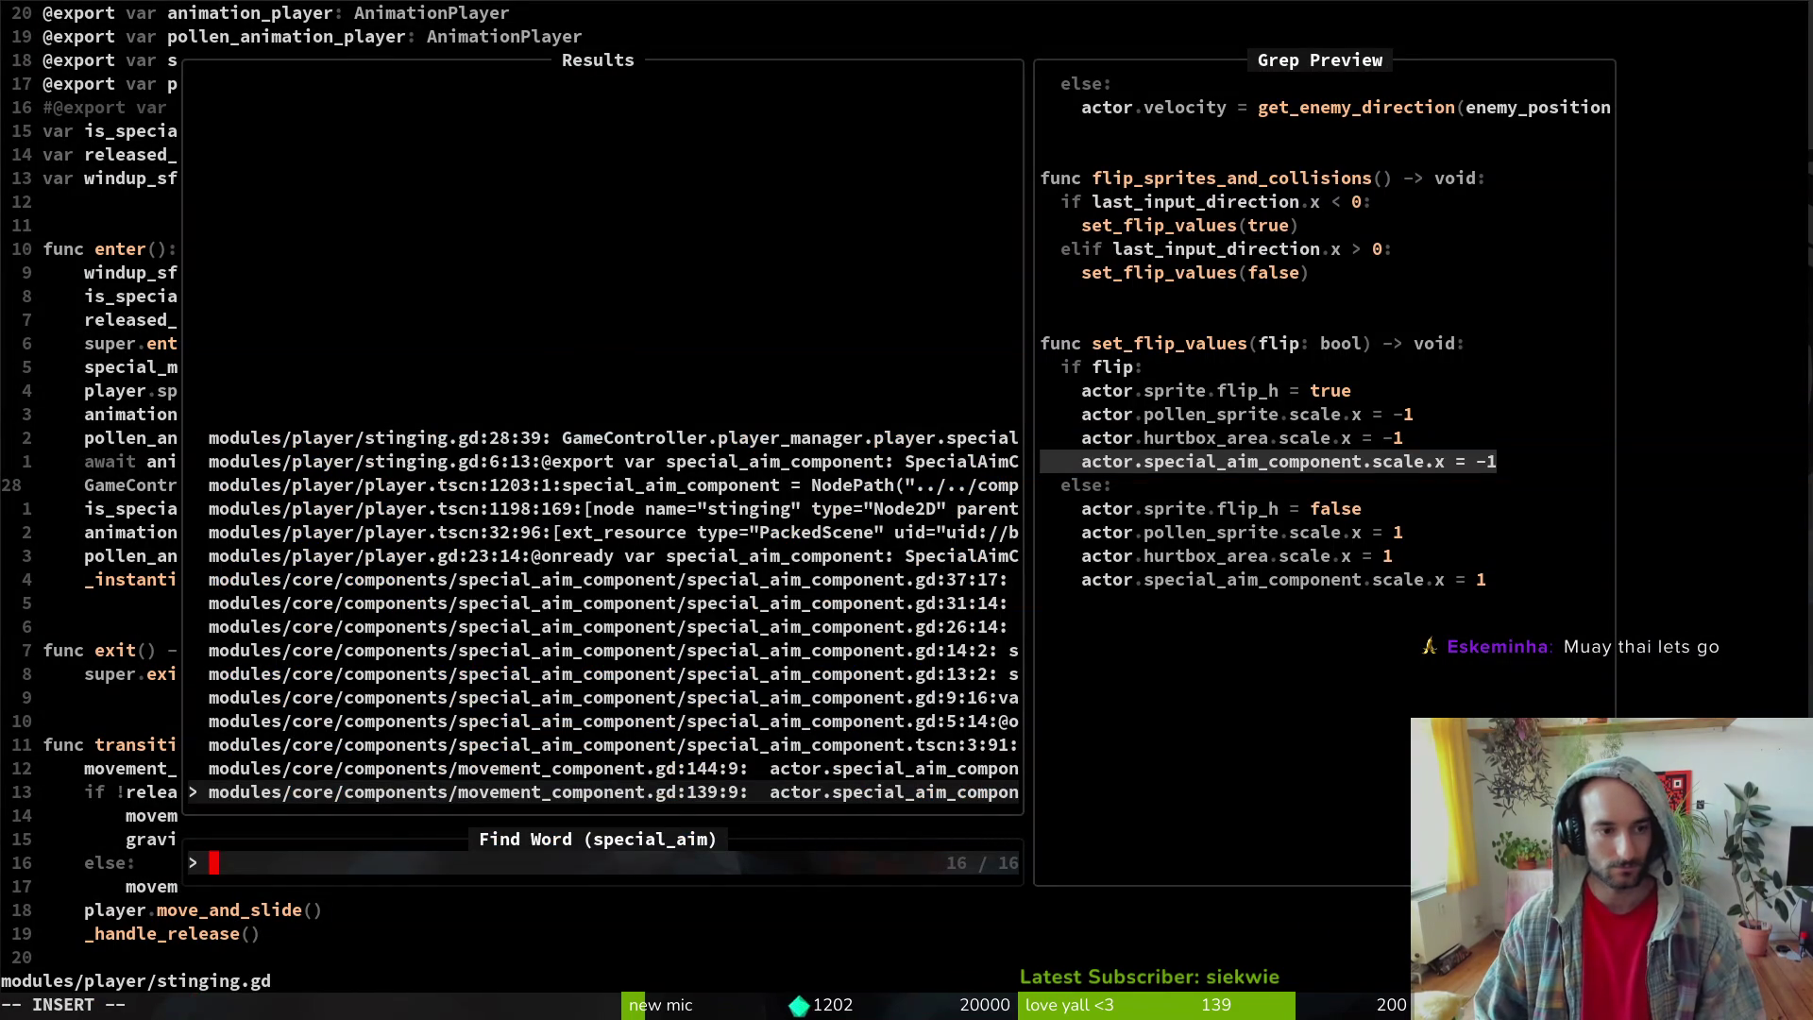
{"action": "key", "text": "Down"}
{"action": "key", "text": "Down"}
{"action": "key", "text": "Down"}
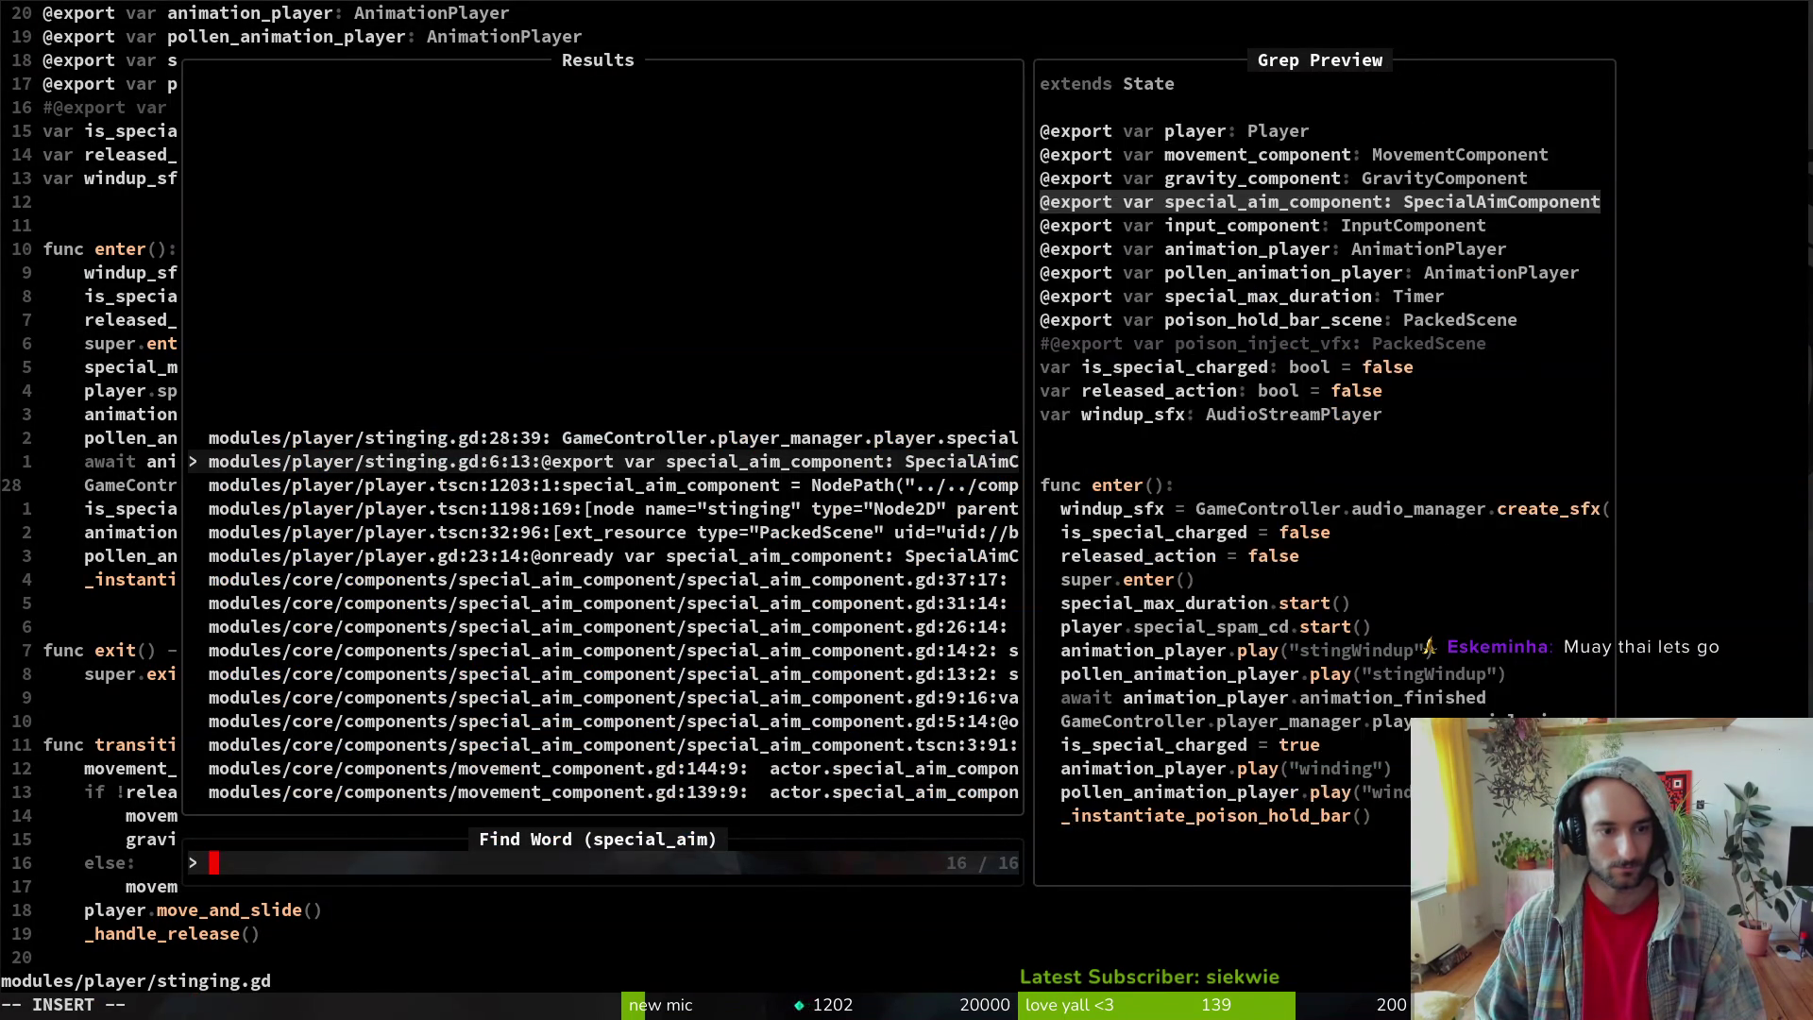
{"action": "key", "text": "Up"}
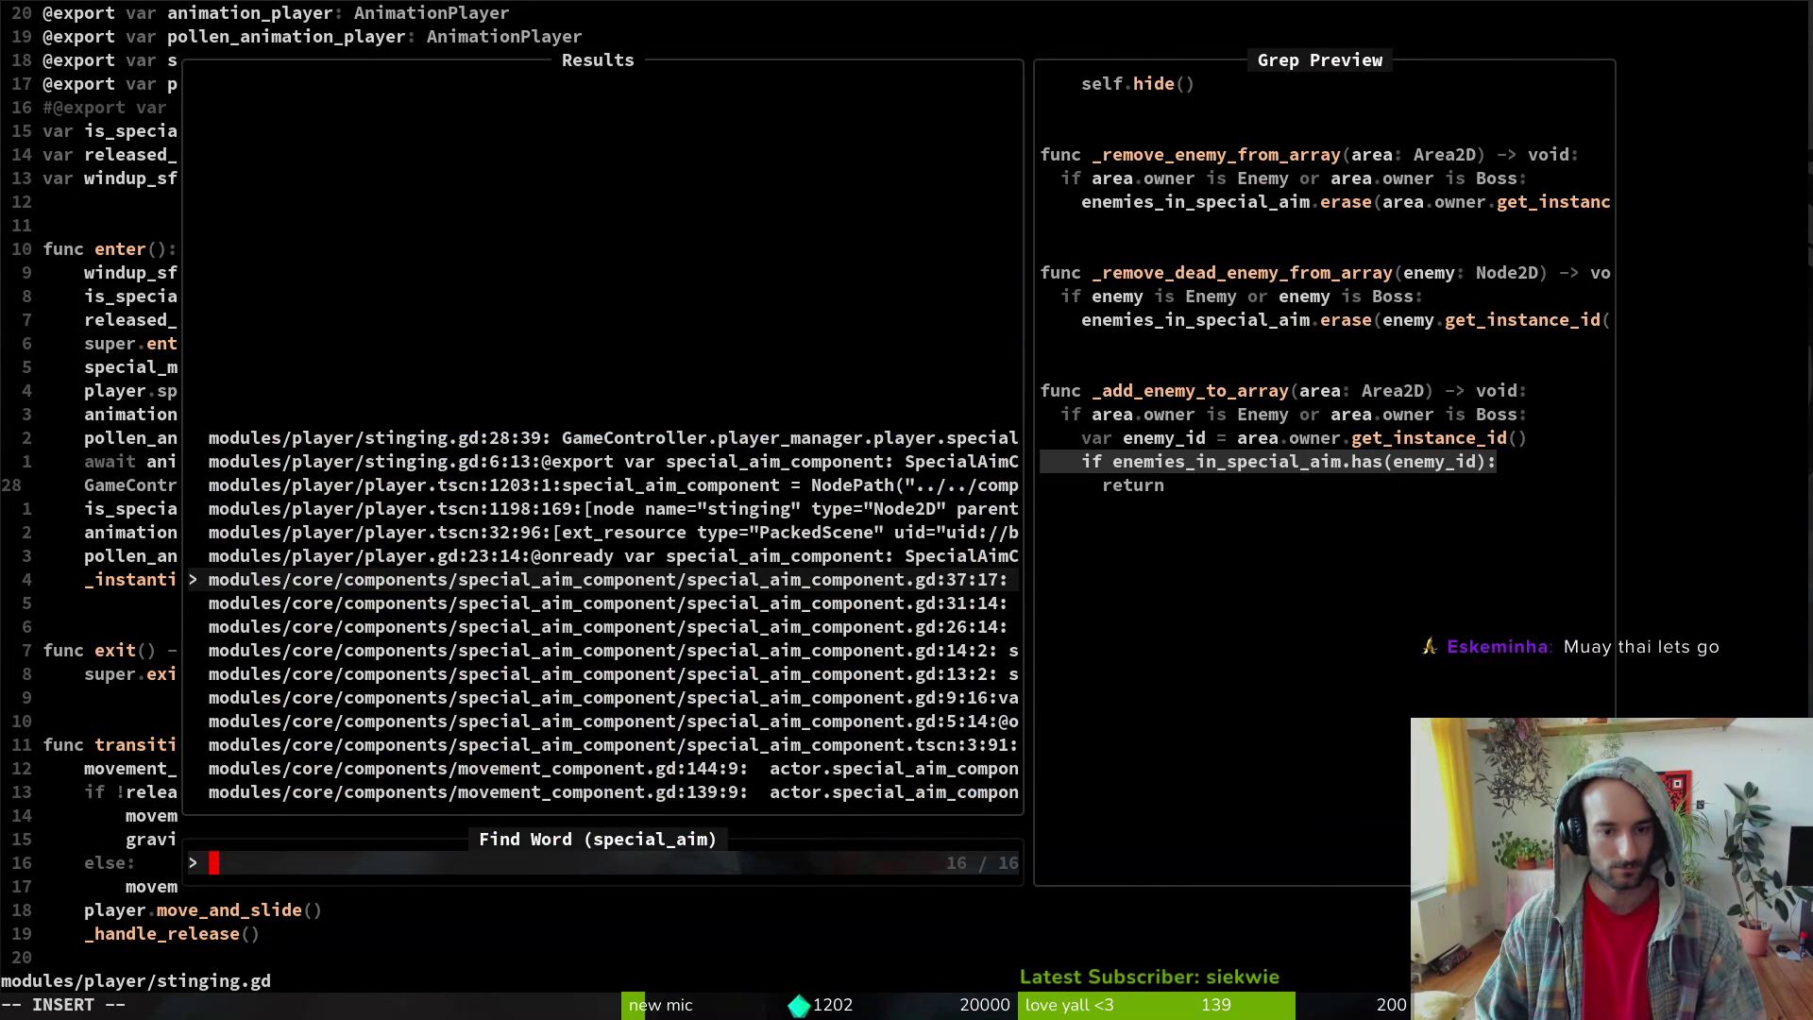
{"action": "key", "text": "Down"}
{"action": "key", "text": "Down"}
{"action": "key", "text": "Down"}
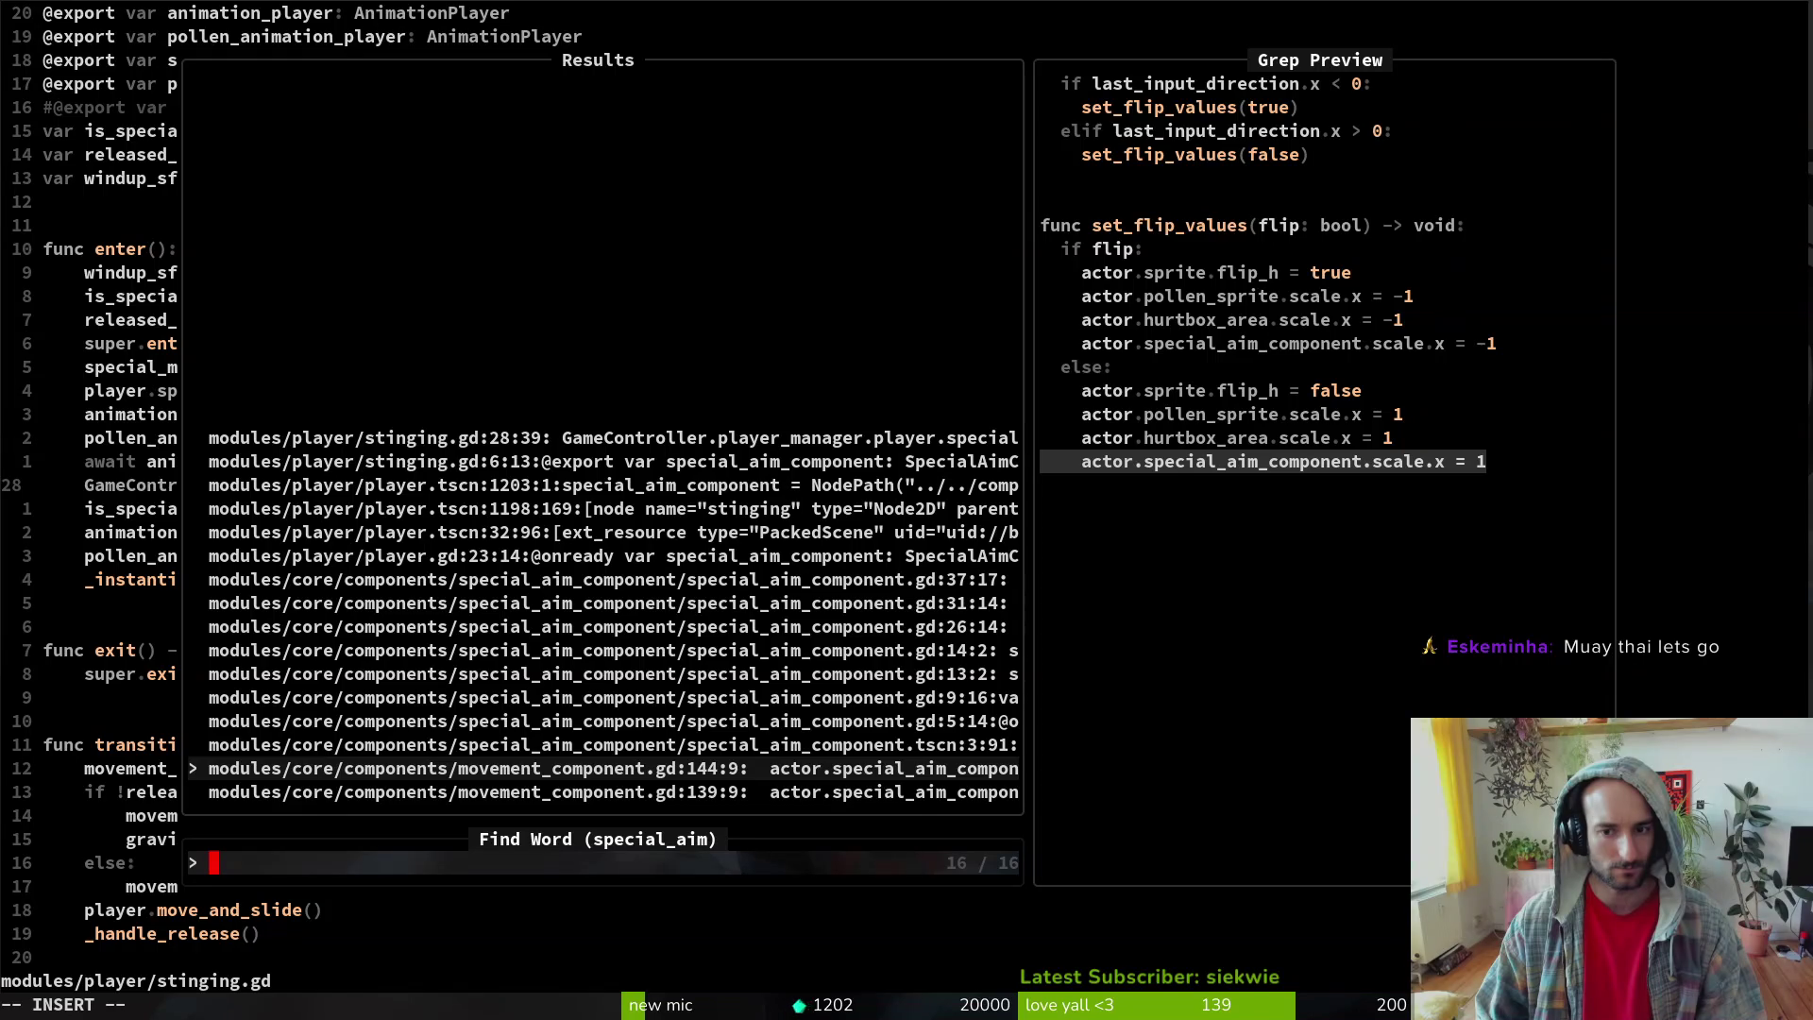
{"action": "key", "text": "Down"}
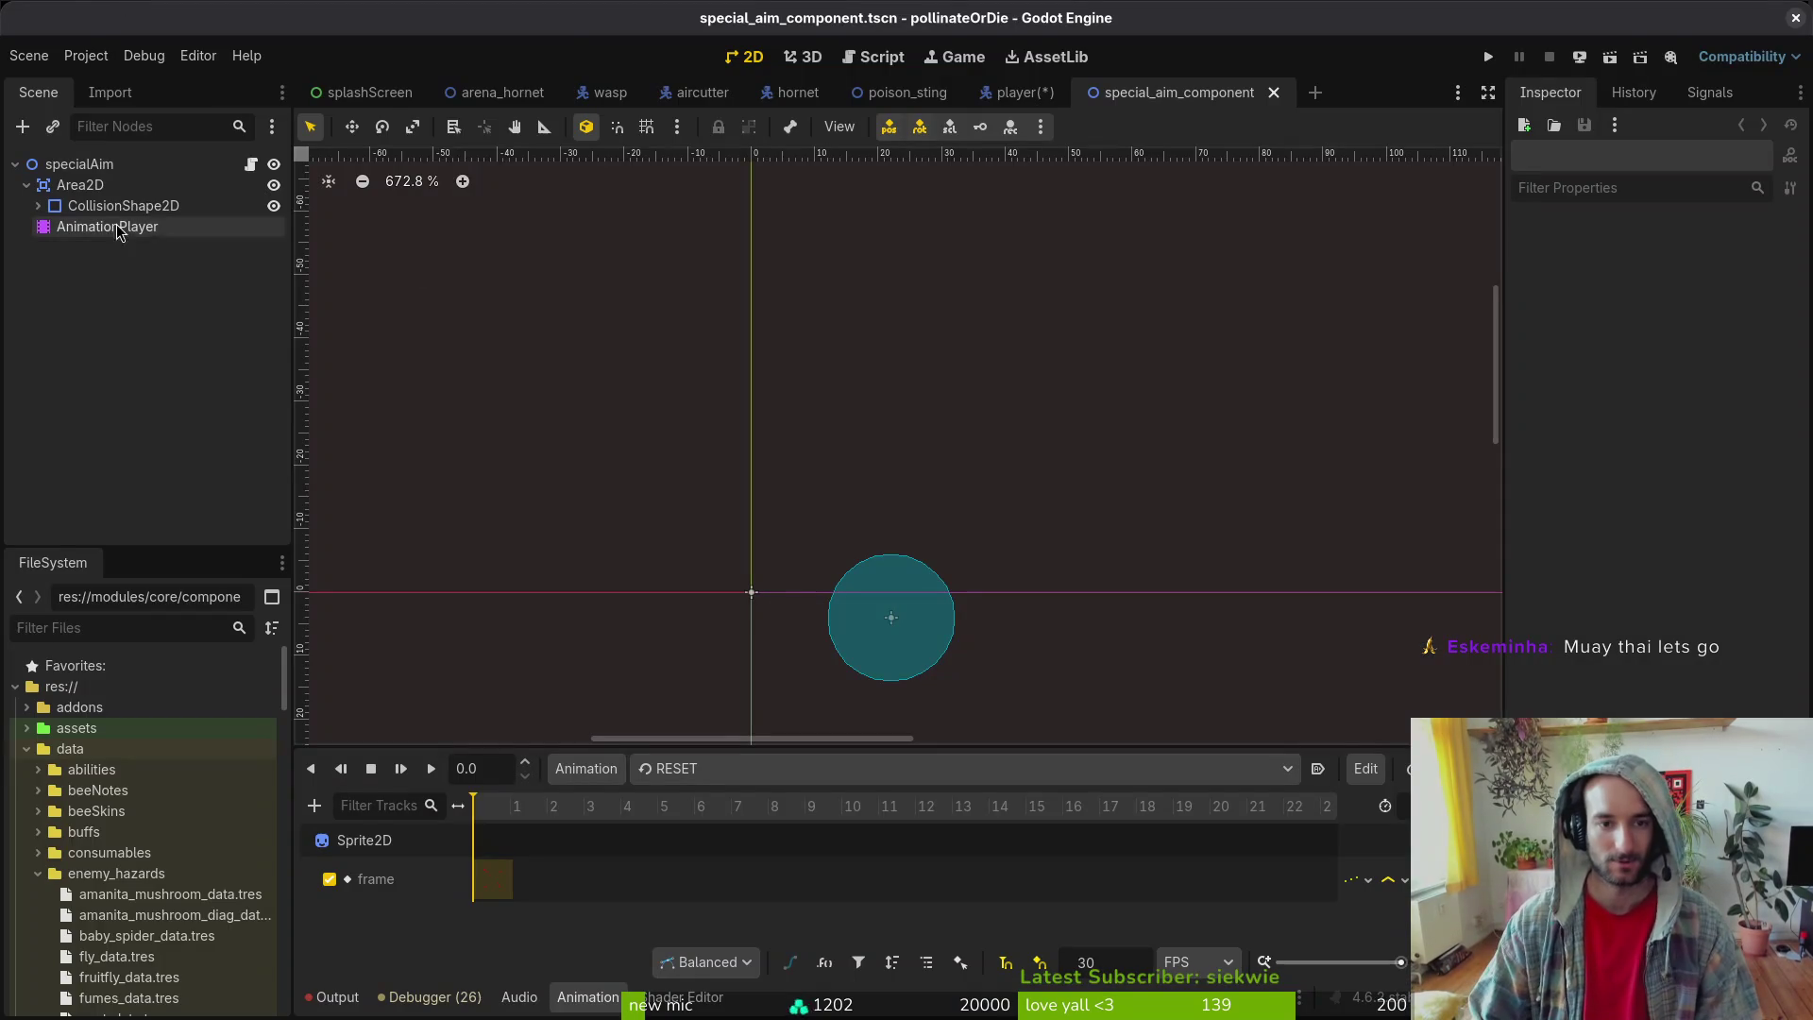
- Open the poison_sting scene for comparison, paste a vfxSpawnMarker node, then undo it
{"action": "left_click", "coordinate": [906, 92]}
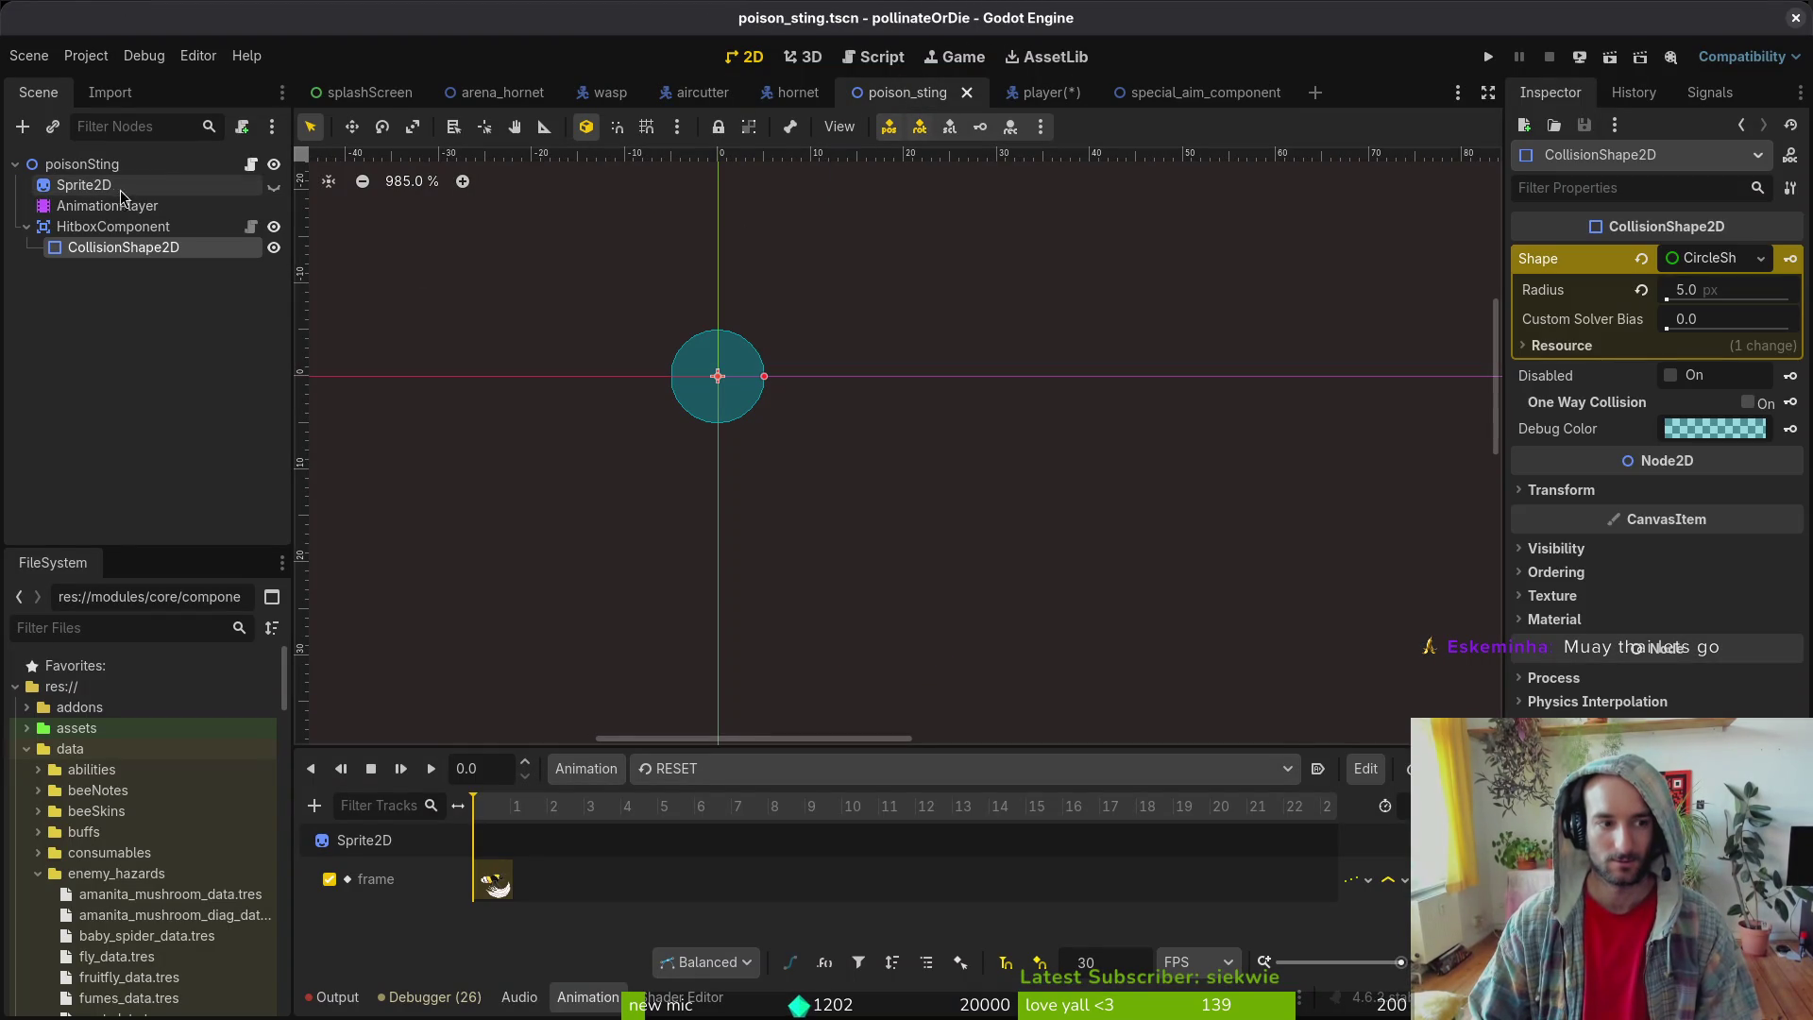
{"action": "key", "text": "ctrl+v"}
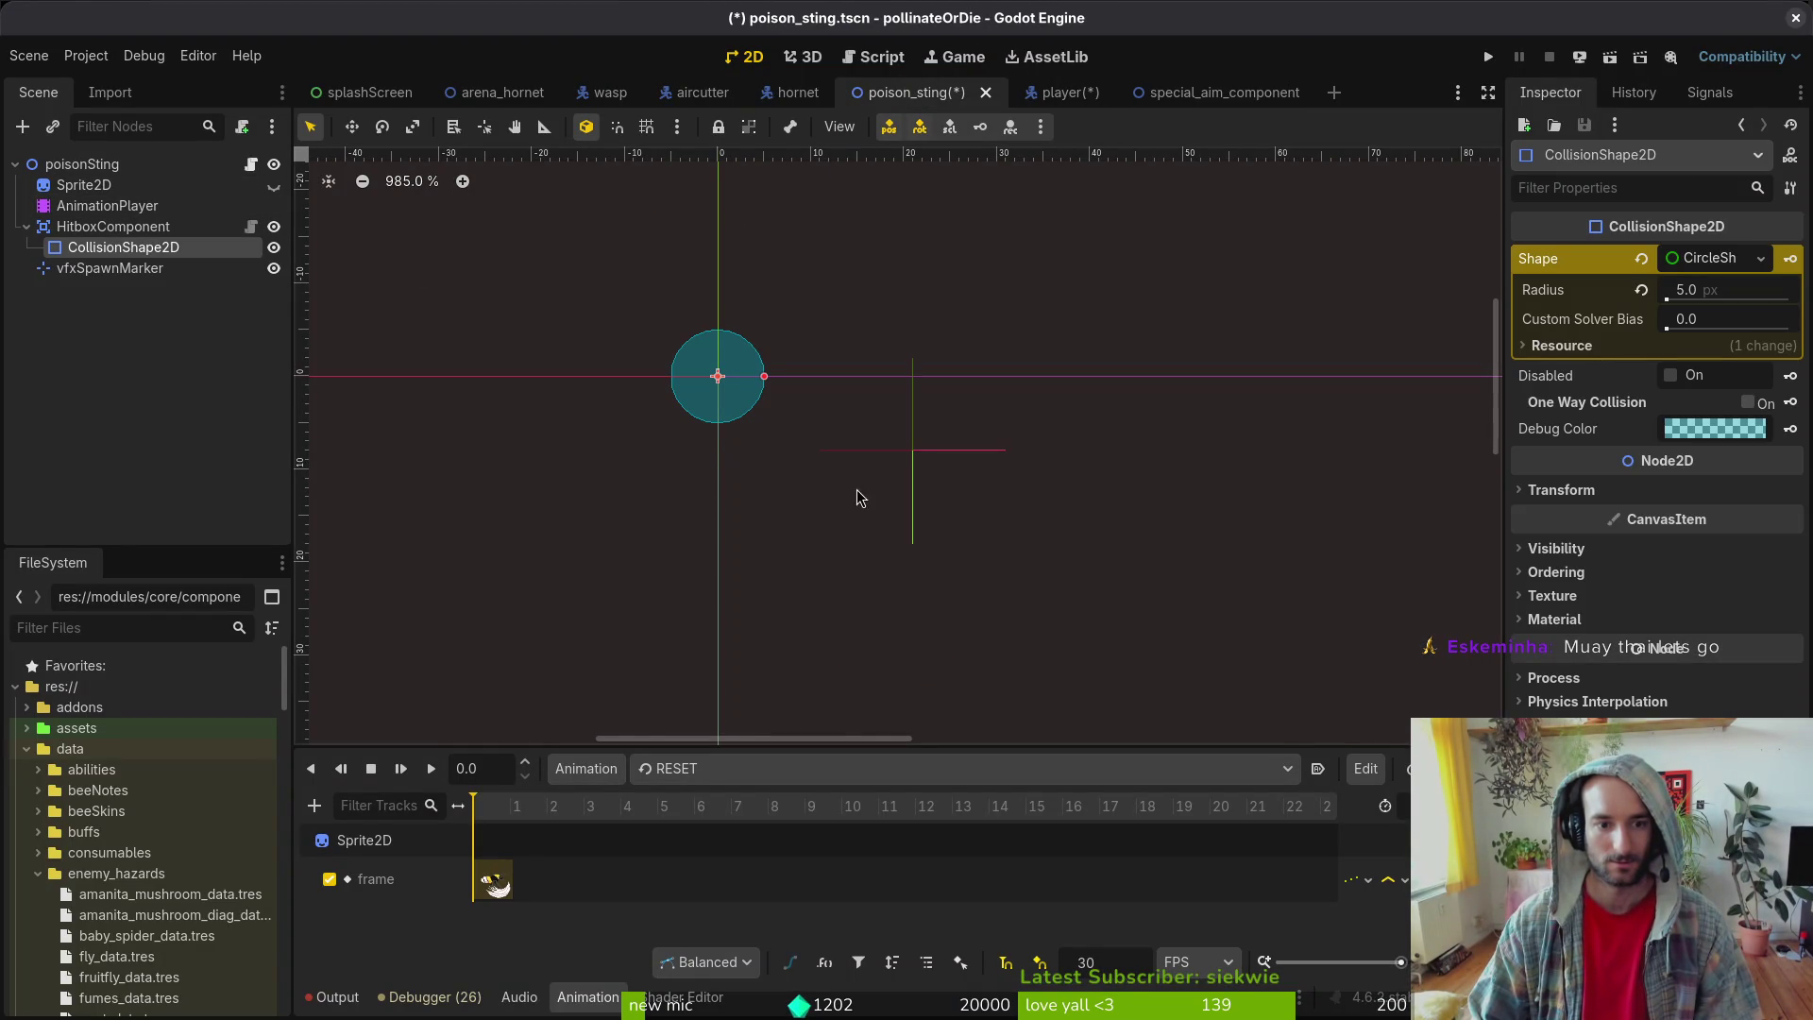
{"action": "key", "text": "ctrl+z"}
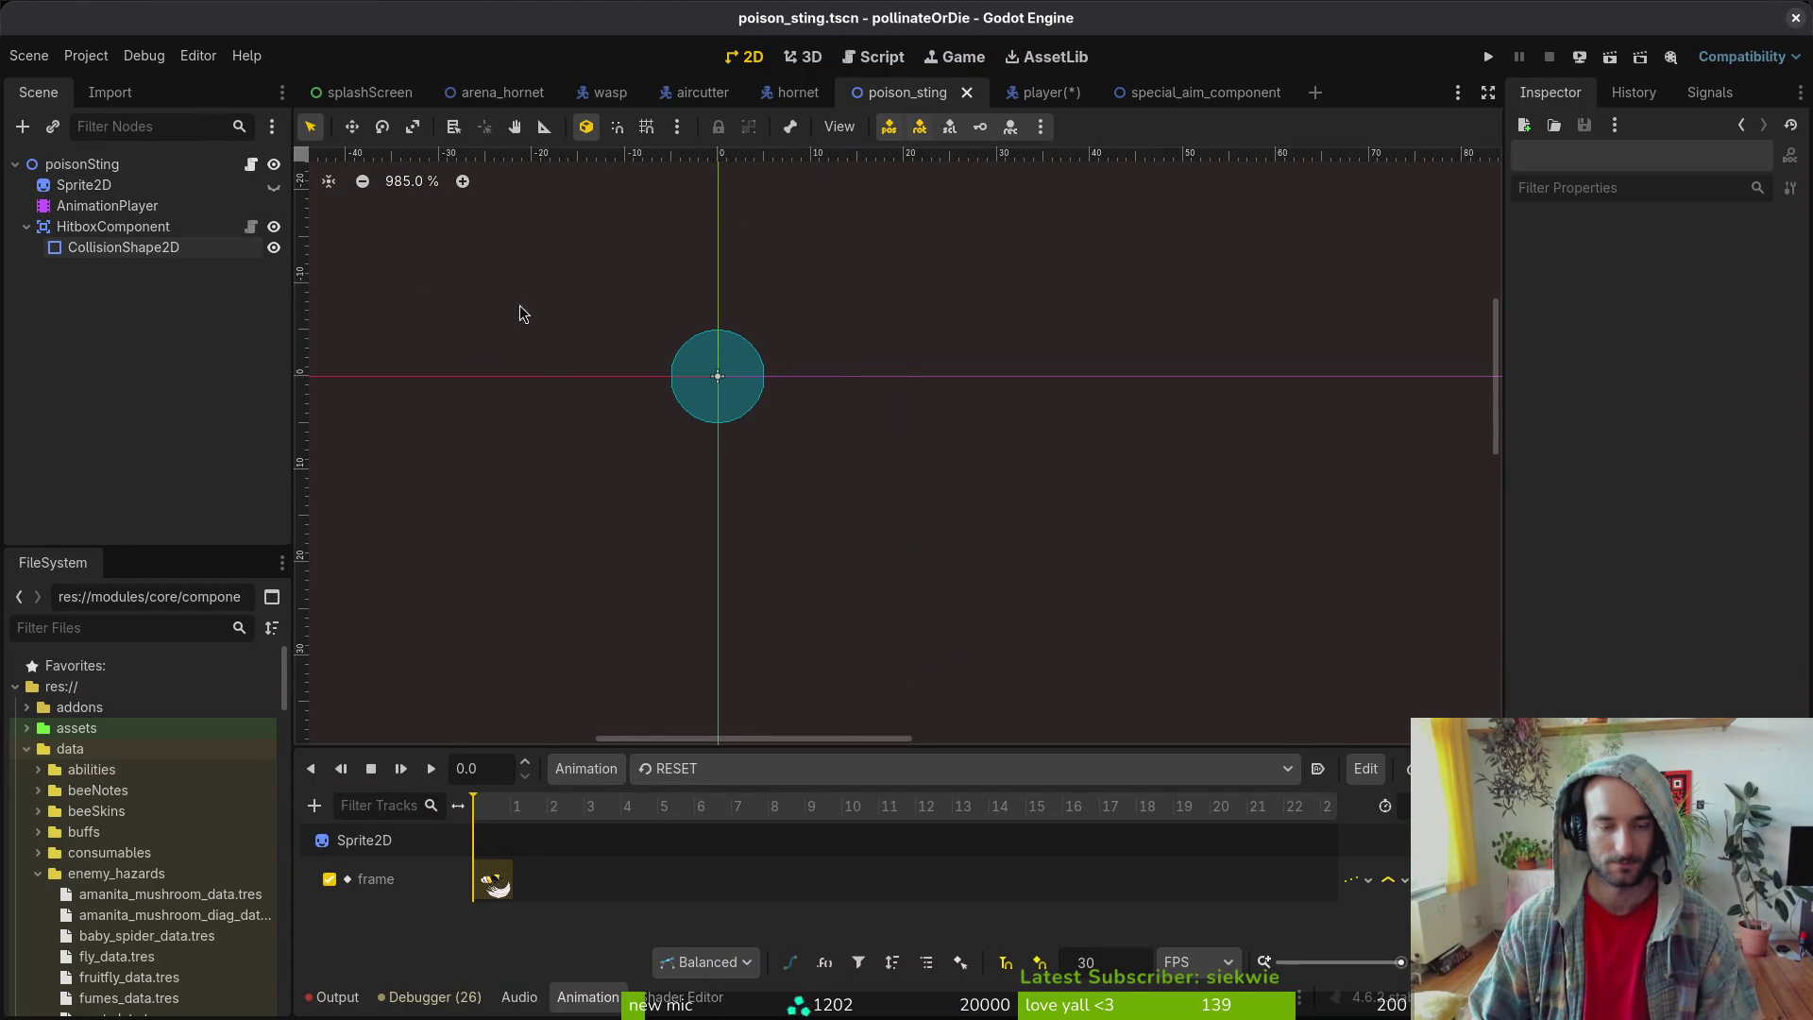
- In special_aim_component, inspect Area2D, then select Area2D and CollisionShape2D together and delete them
{"action": "left_click", "coordinate": [1180, 92]}
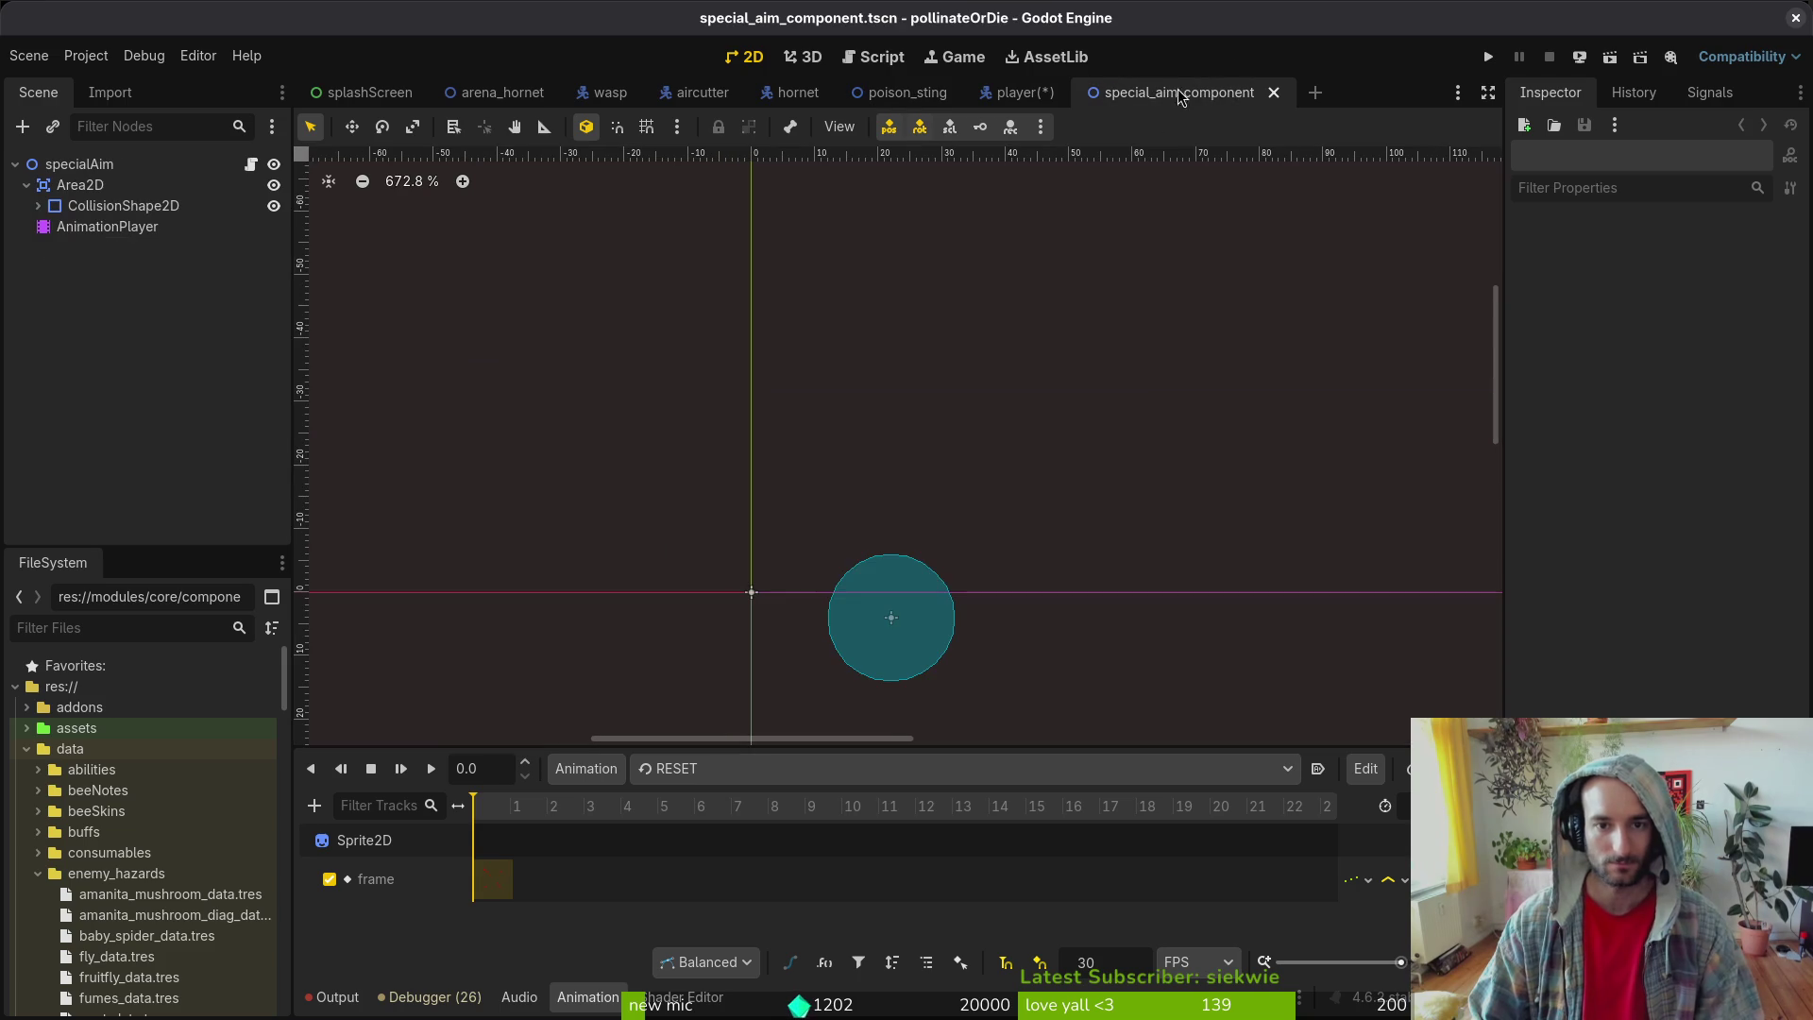
{"action": "left_click", "coordinate": [85, 185]}
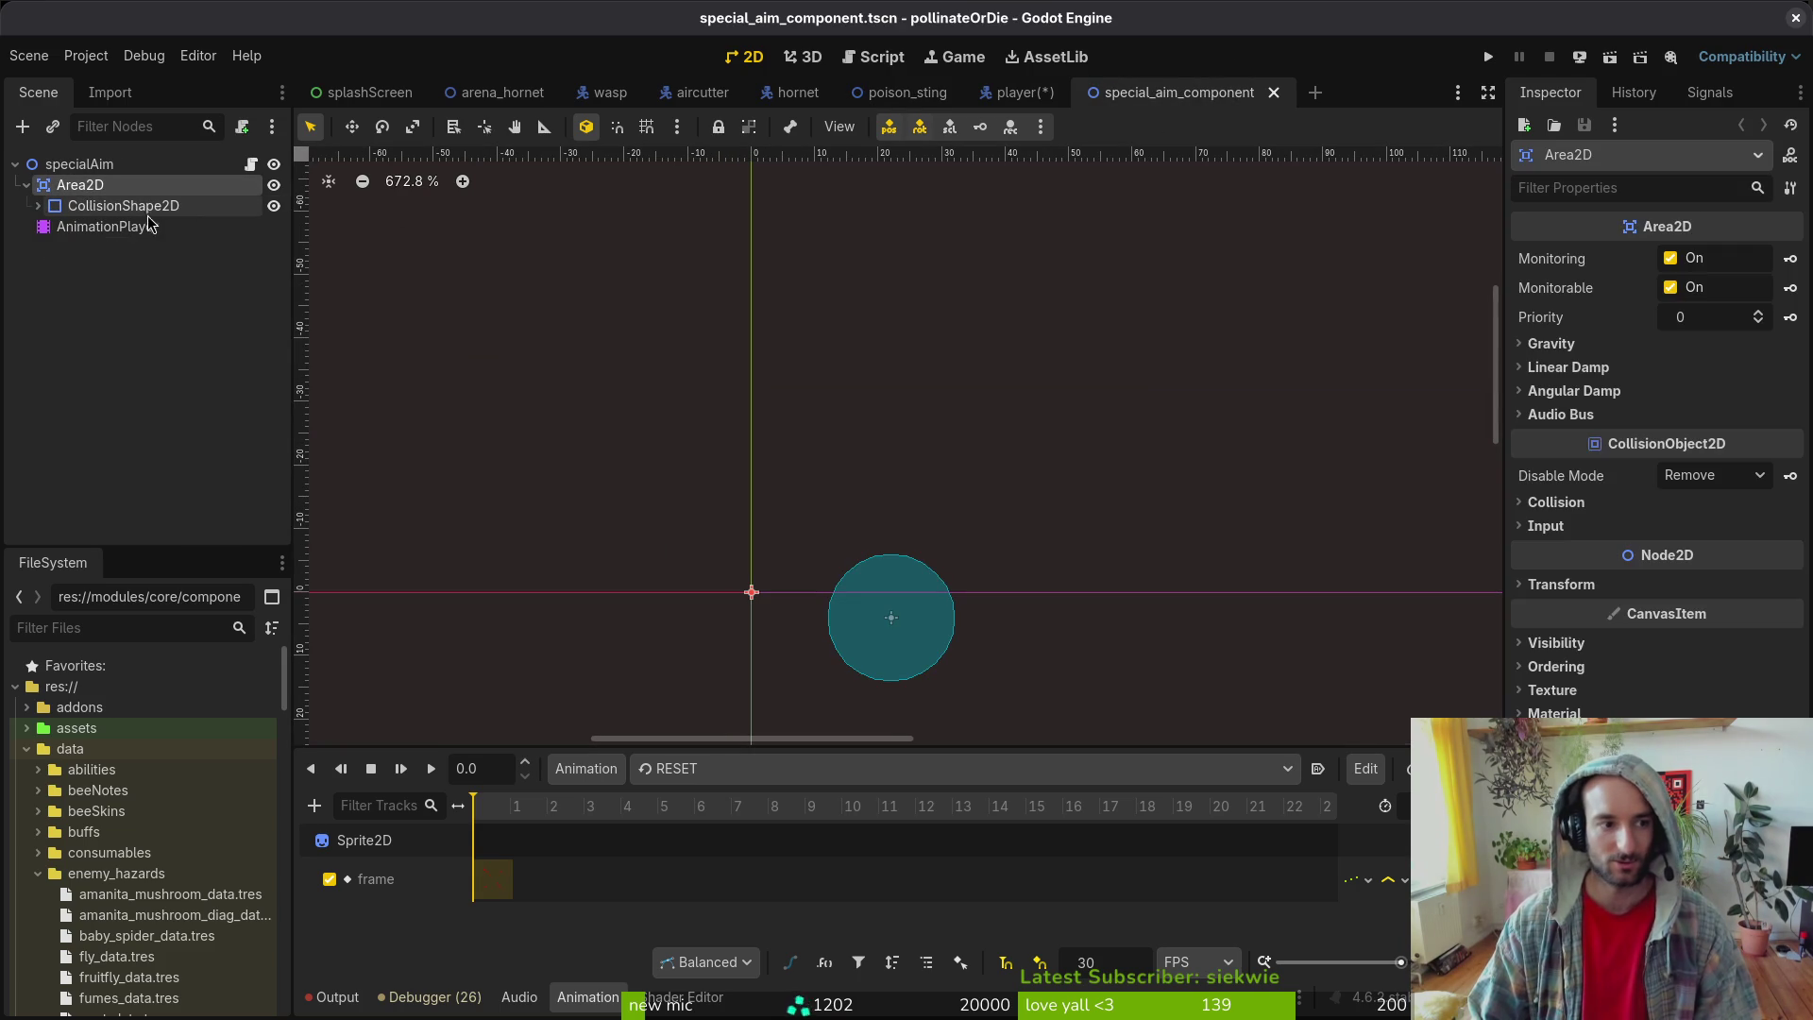
{"action": "left_click", "coordinate": [1589, 506]}
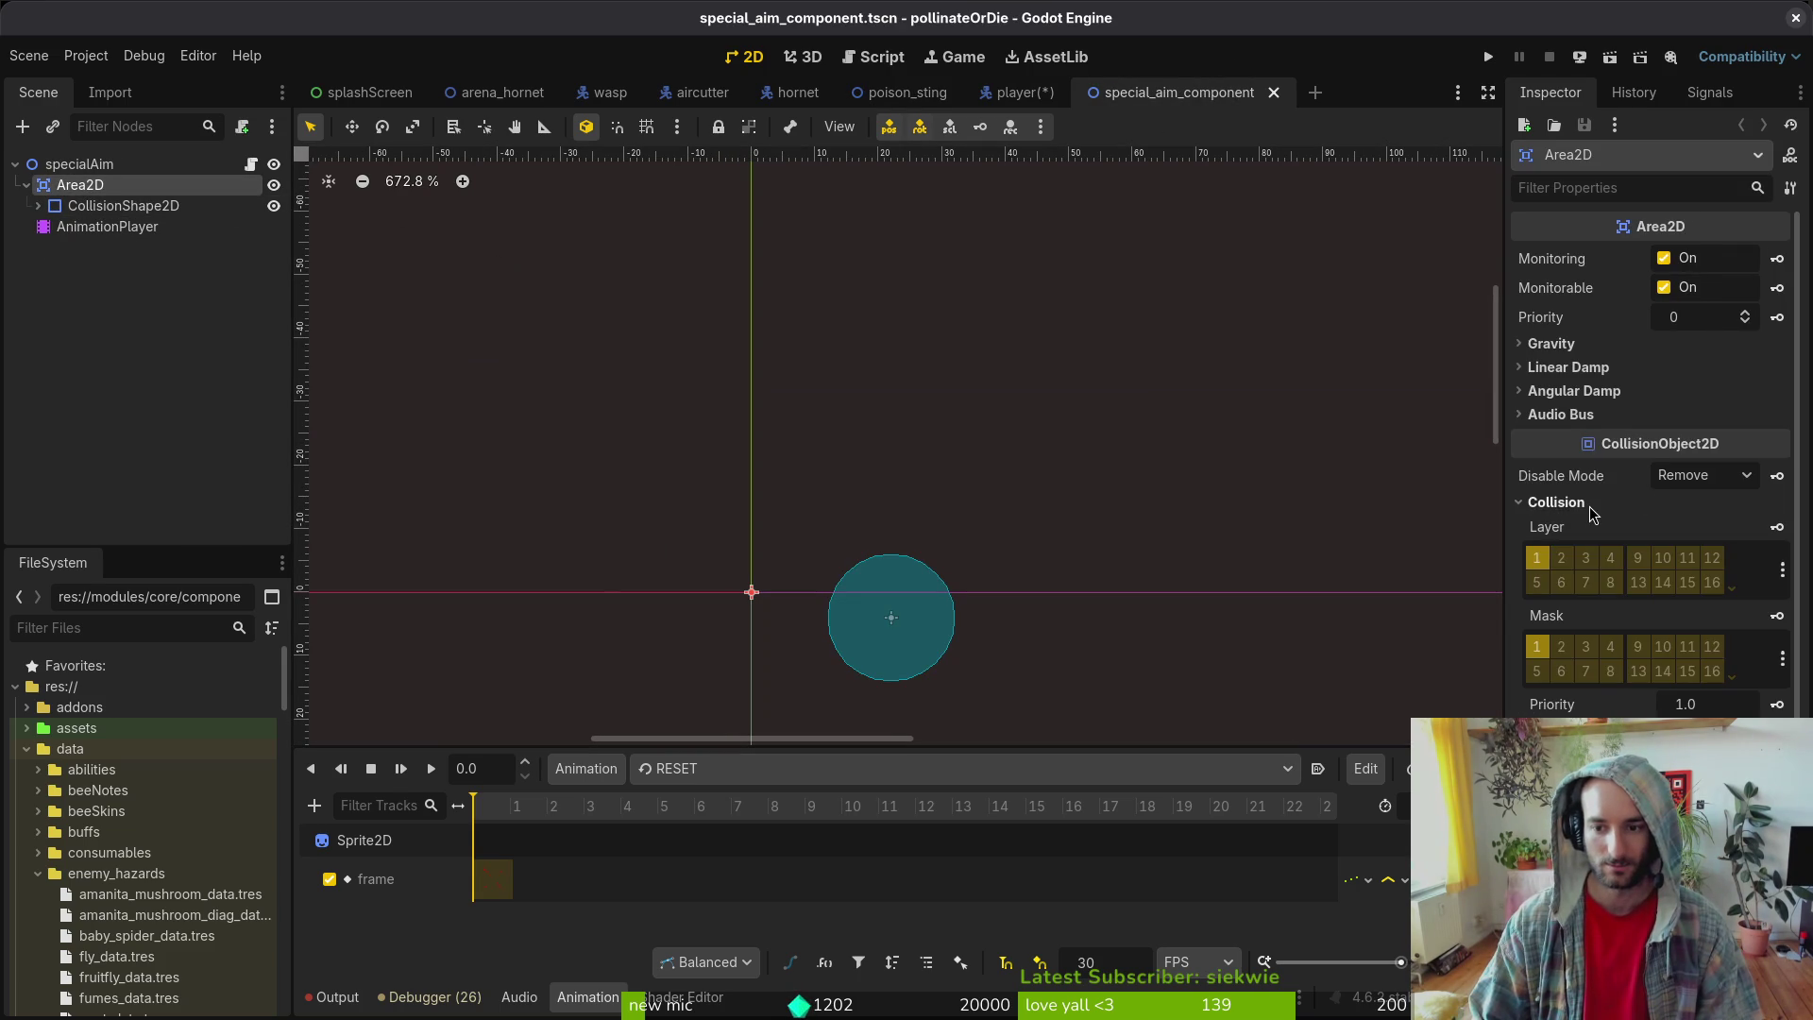
{"action": "left_click", "coordinate": [94, 205]}
{"action": "left_click", "coordinate": [104, 185]}
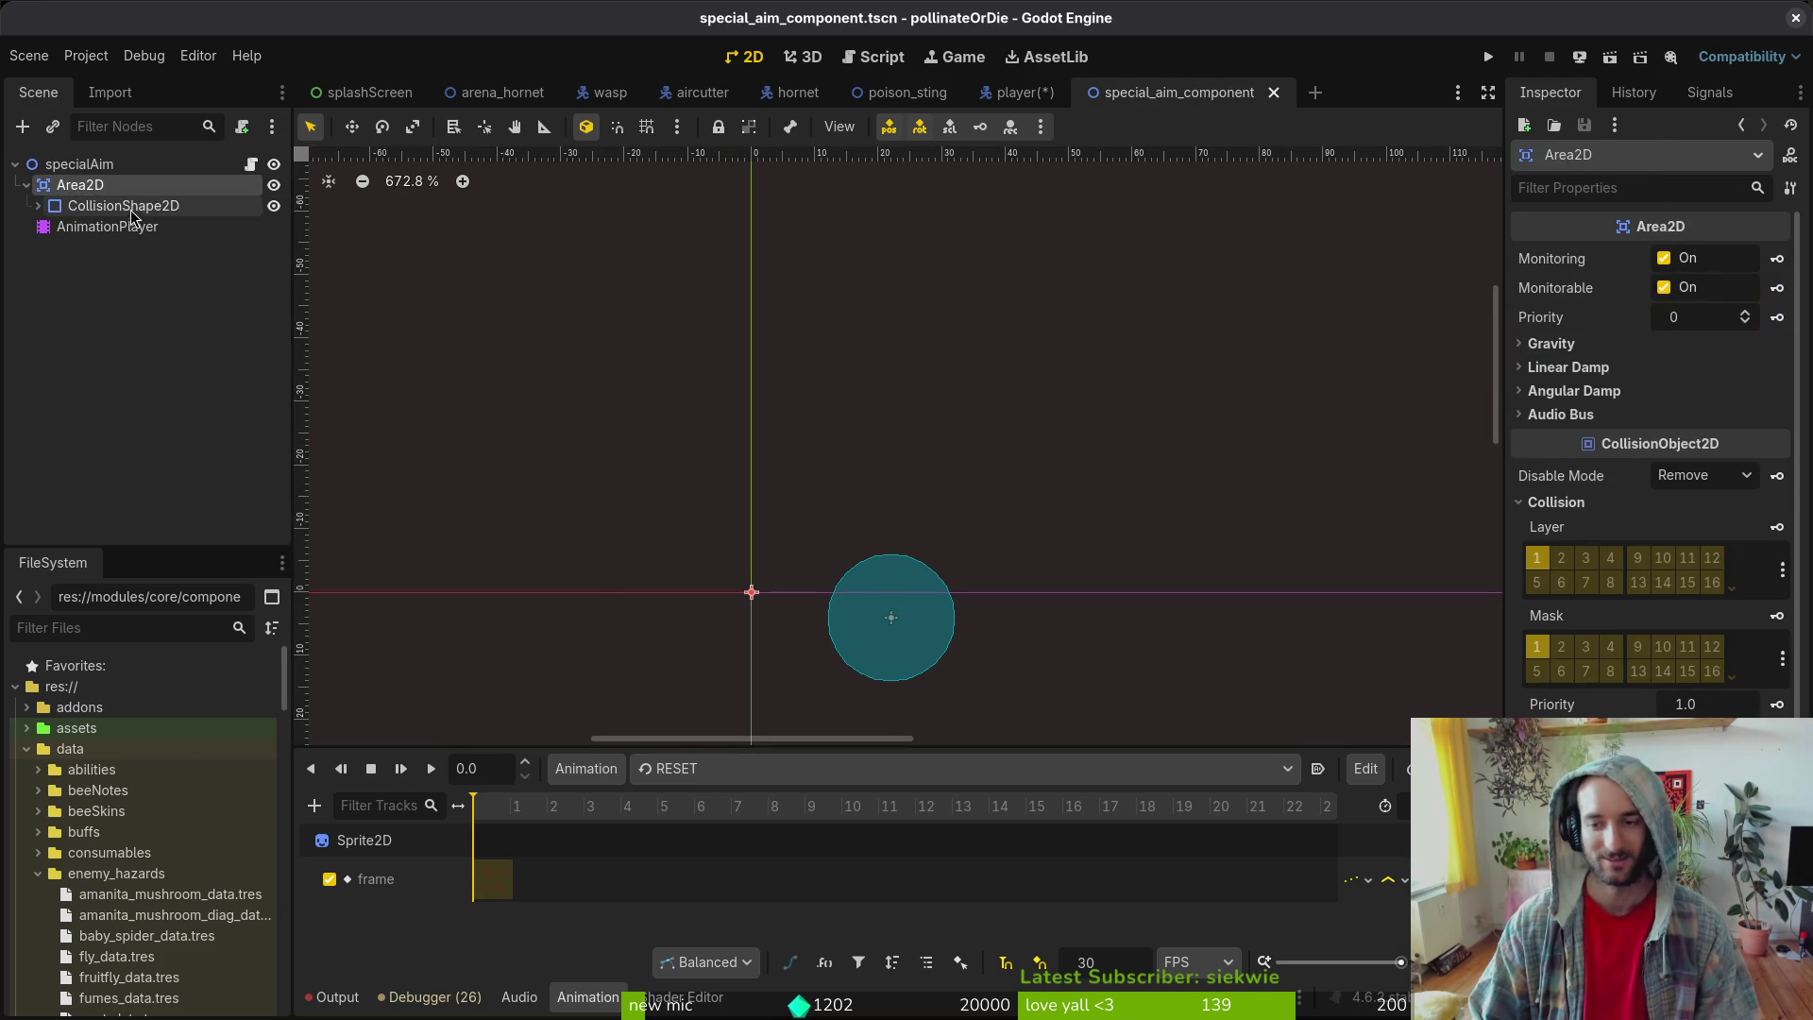
{"action": "left_click", "coordinate": [126, 206], "text": "ctrl"}
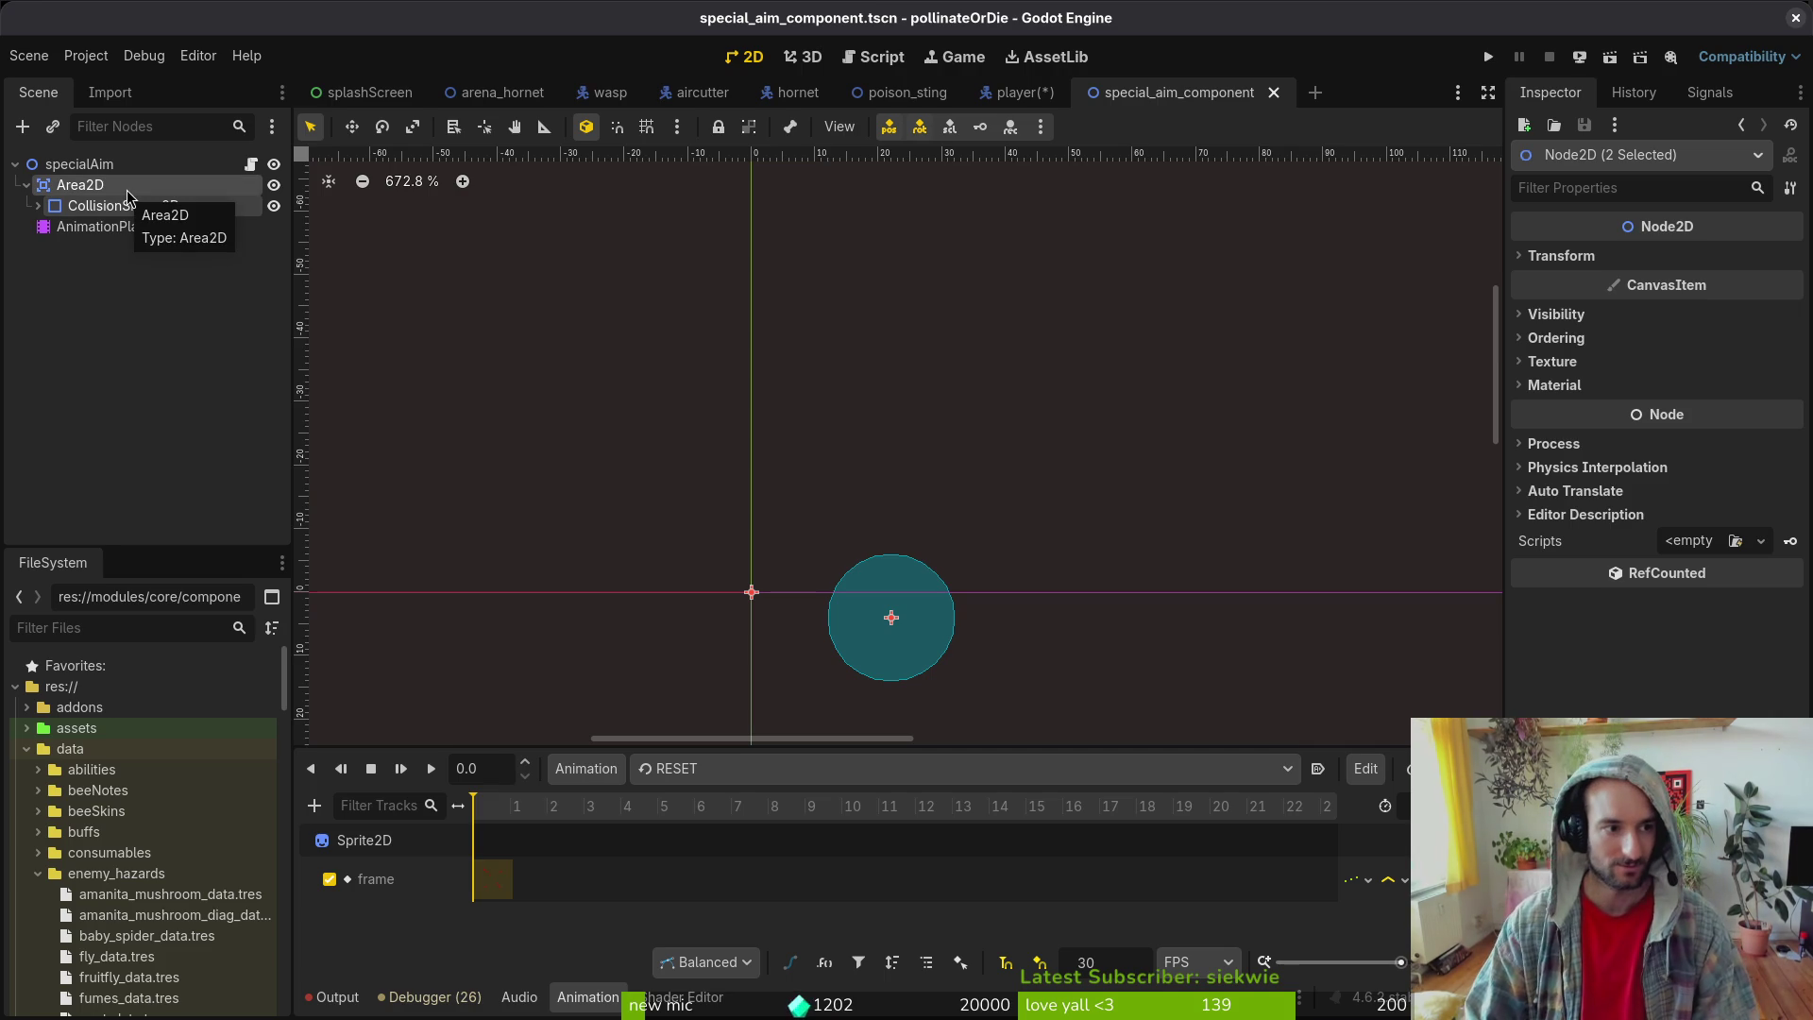
{"action": "left_click", "coordinate": [85, 226]}
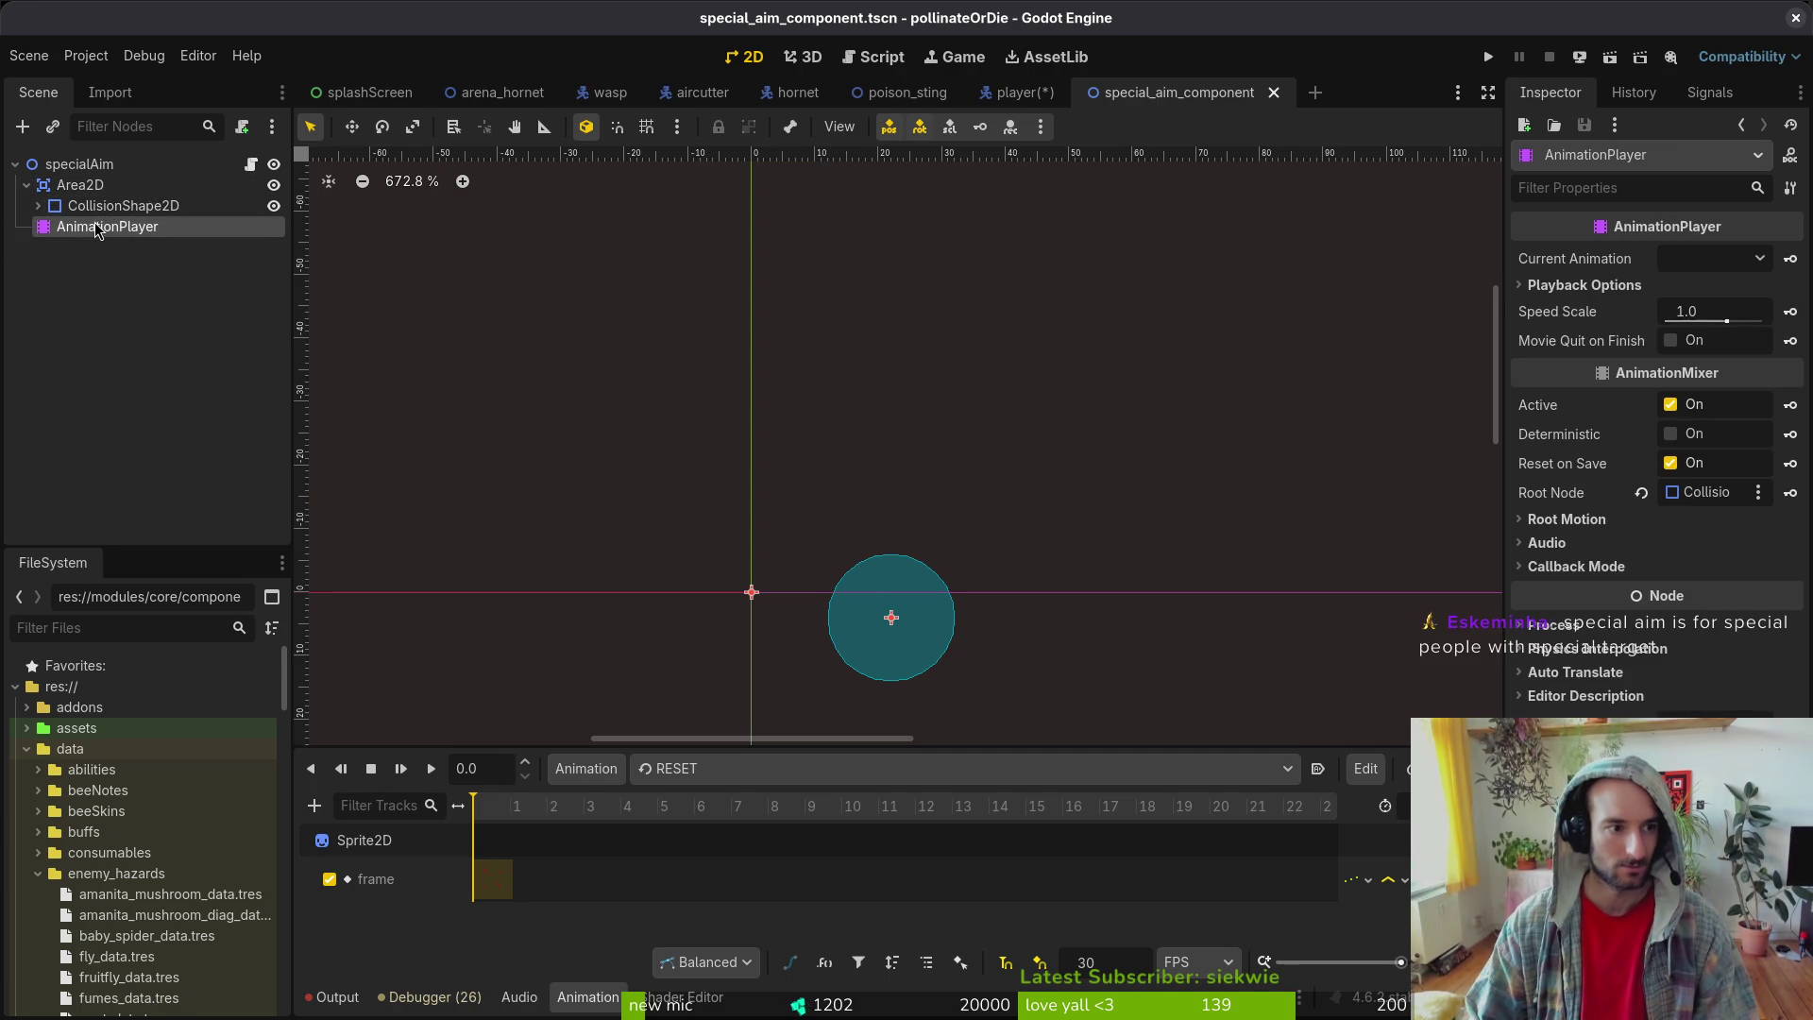
{"action": "left_click", "coordinate": [91, 185]}
{"action": "left_click", "coordinate": [92, 206], "text": "ctrl"}
{"action": "key", "text": "Delete"}
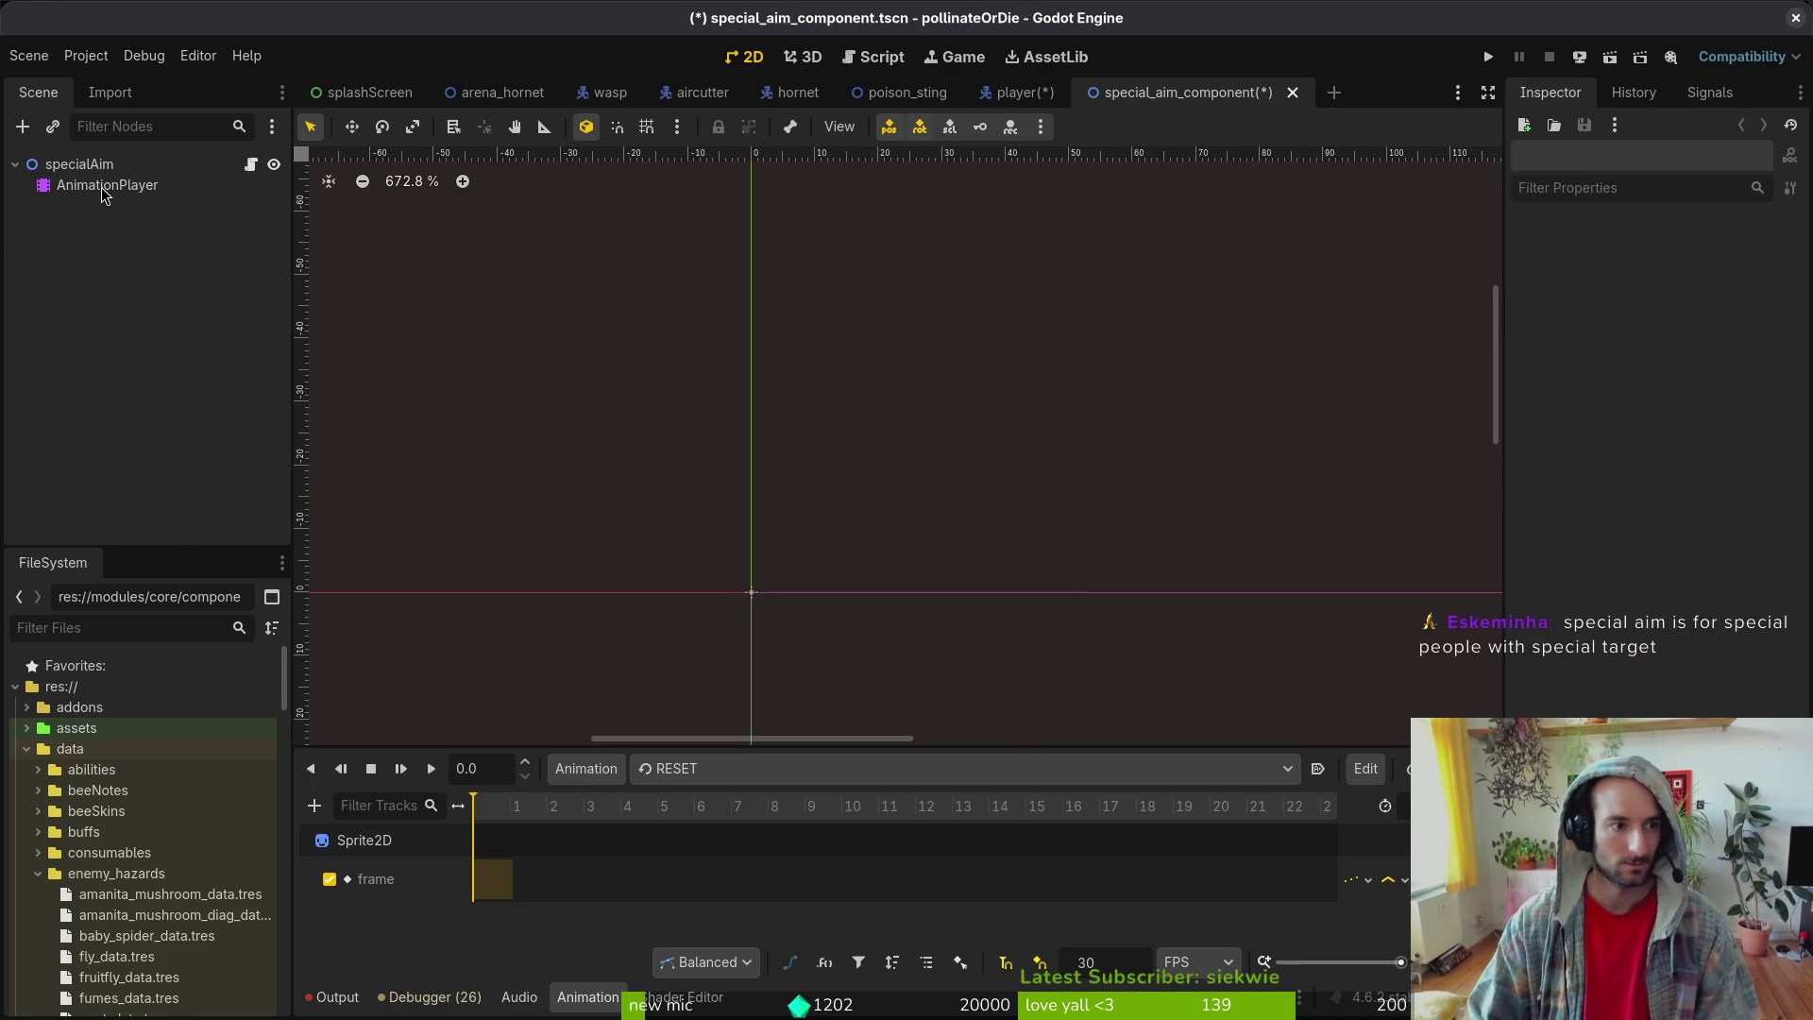
- Show the charged animation on AnimationPlayer, undo the Area2D deletion, and compare the aiming and charged animations
{"action": "left_click", "coordinate": [88, 168]}
{"action": "left_click", "coordinate": [136, 187]}
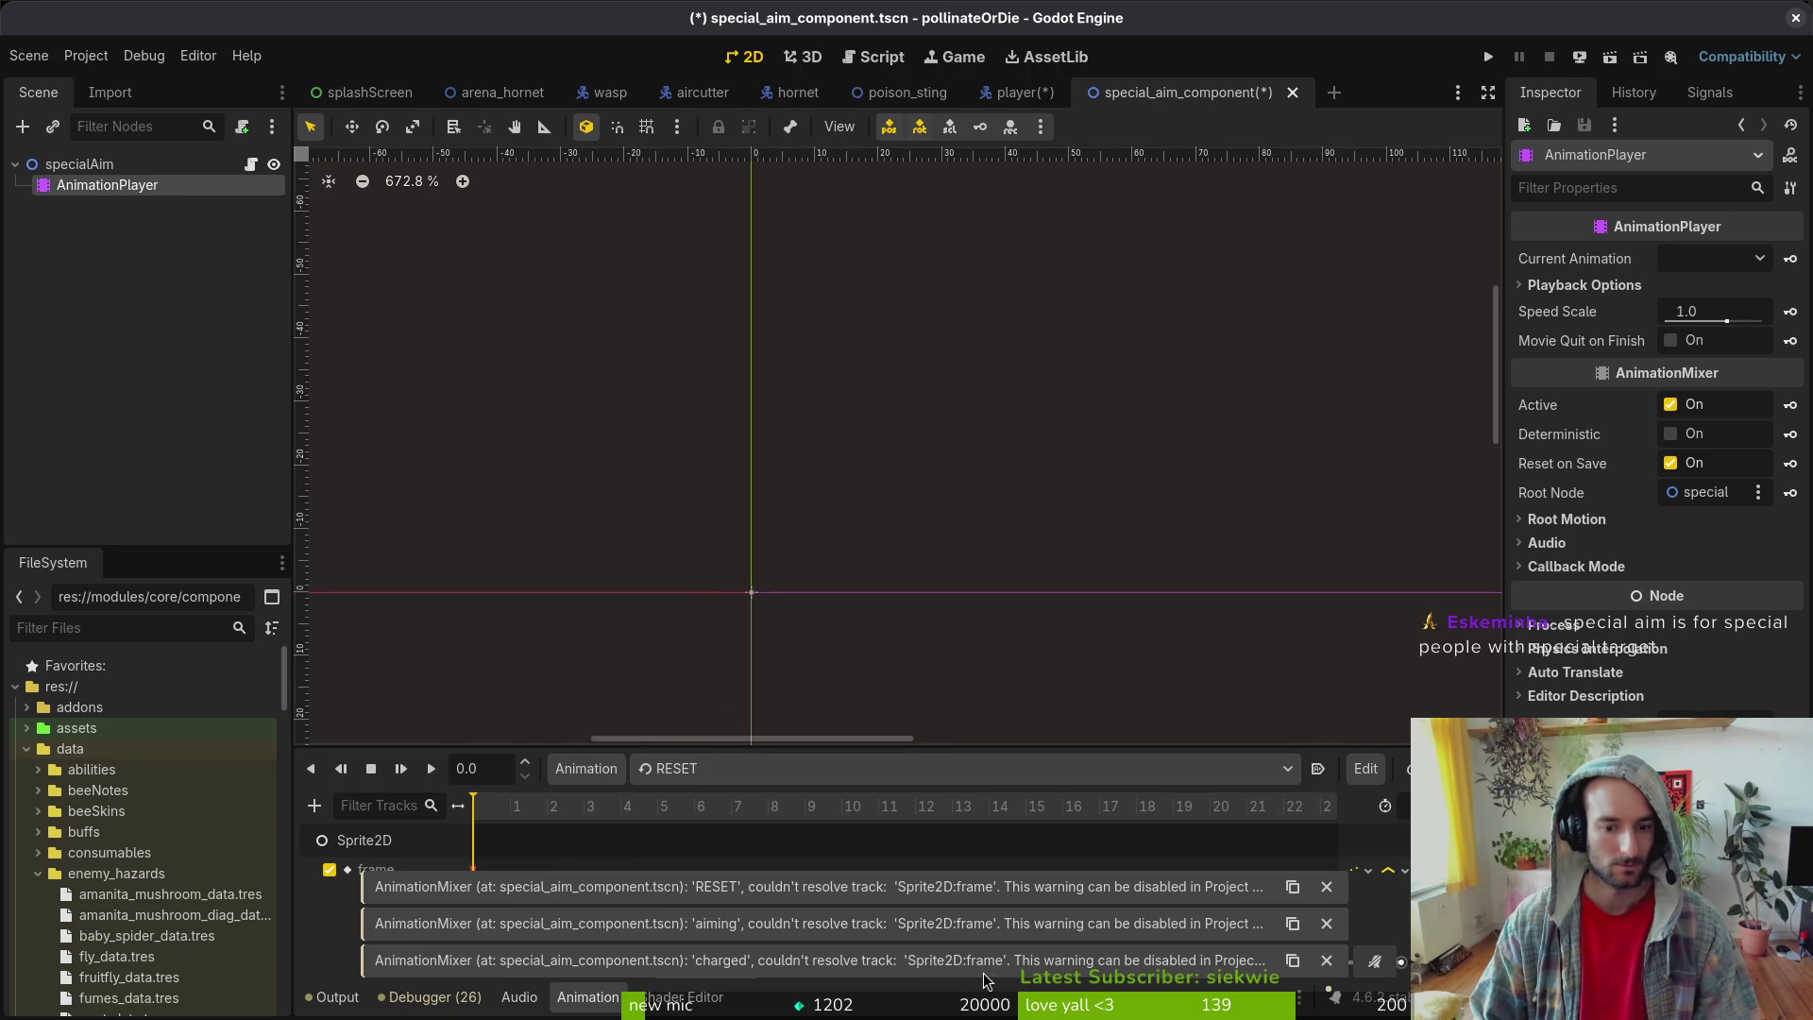
{"action": "left_click", "coordinate": [680, 772]}
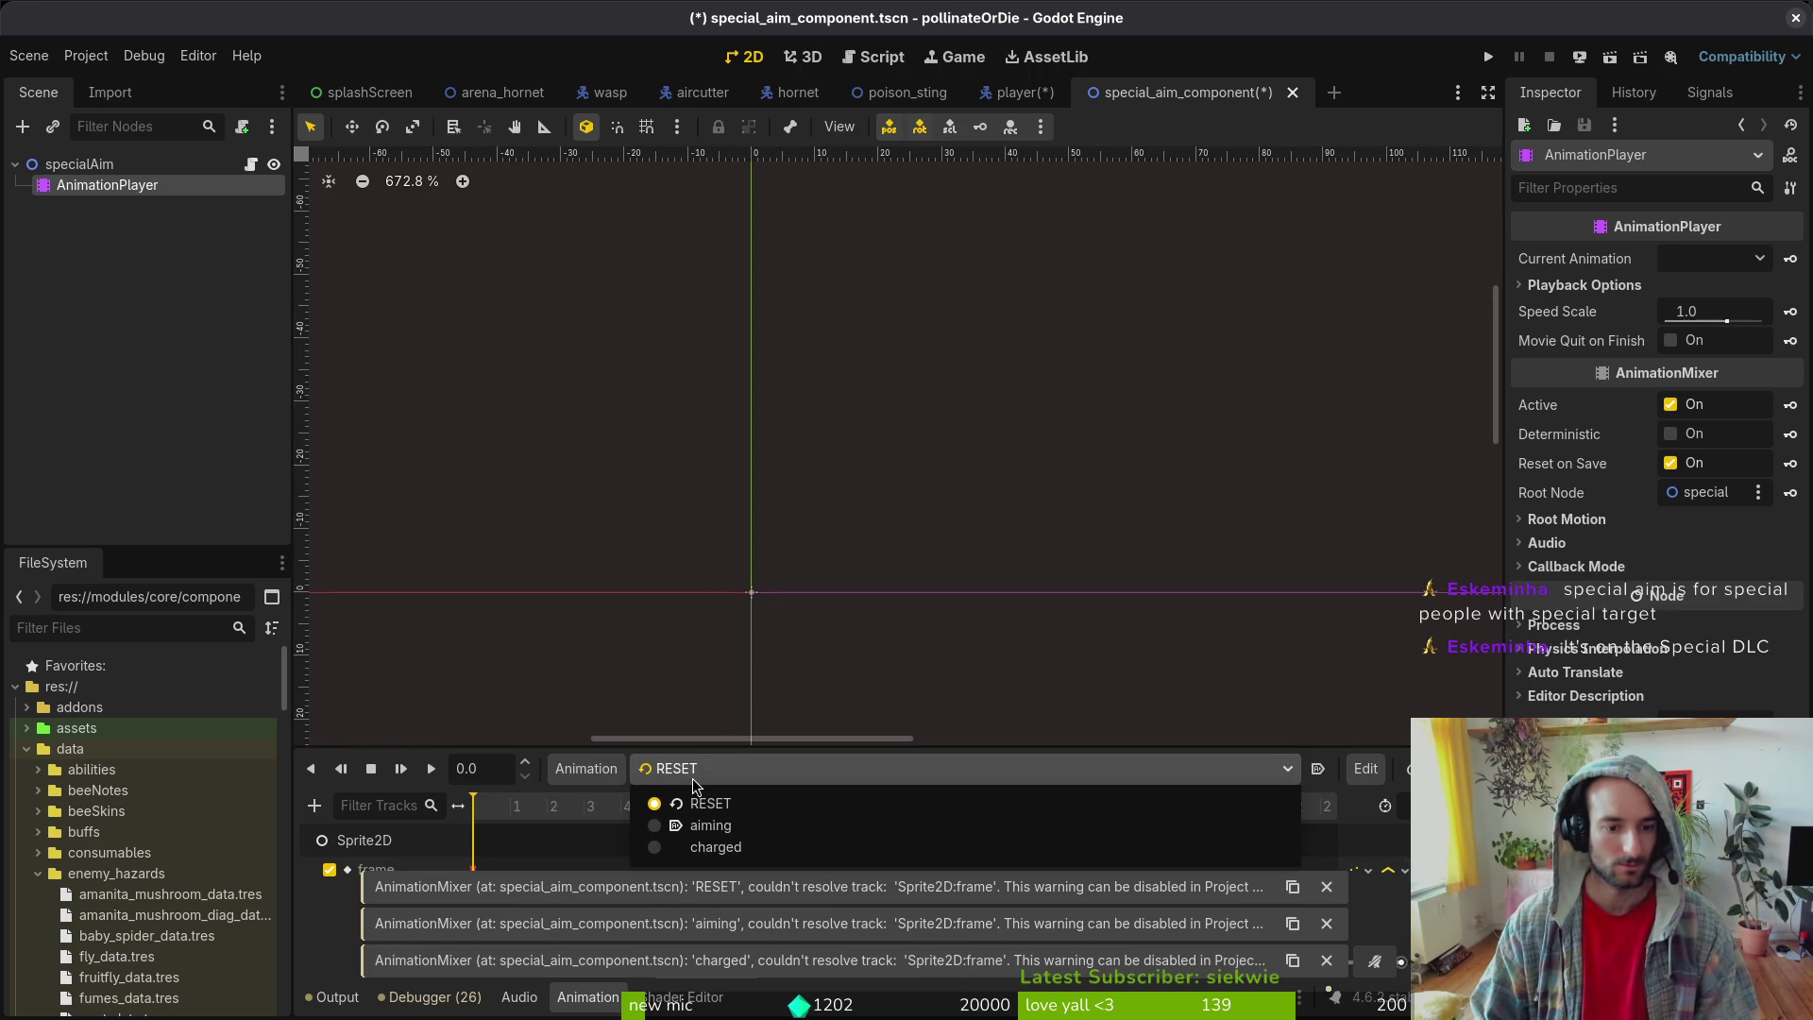
{"action": "left_click", "coordinate": [717, 848]}
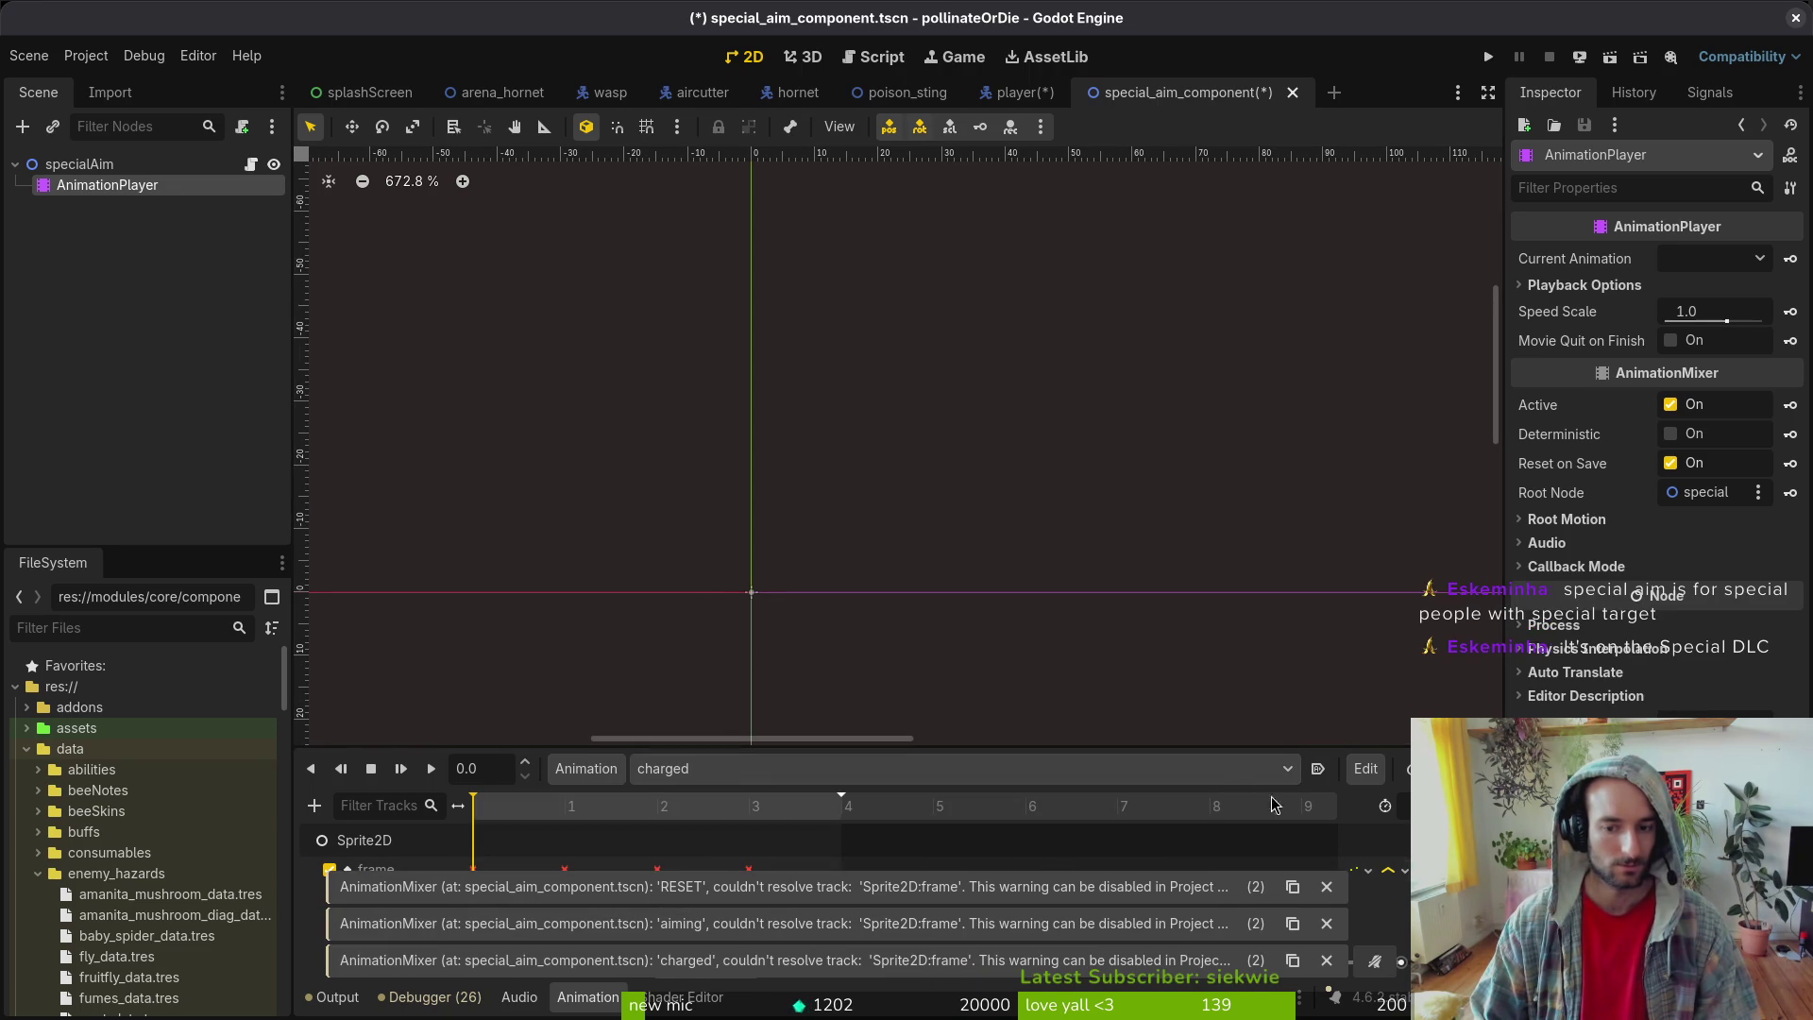
{"action": "key", "text": "ctrl+z"}
{"action": "key", "text": "ctrl+z"}
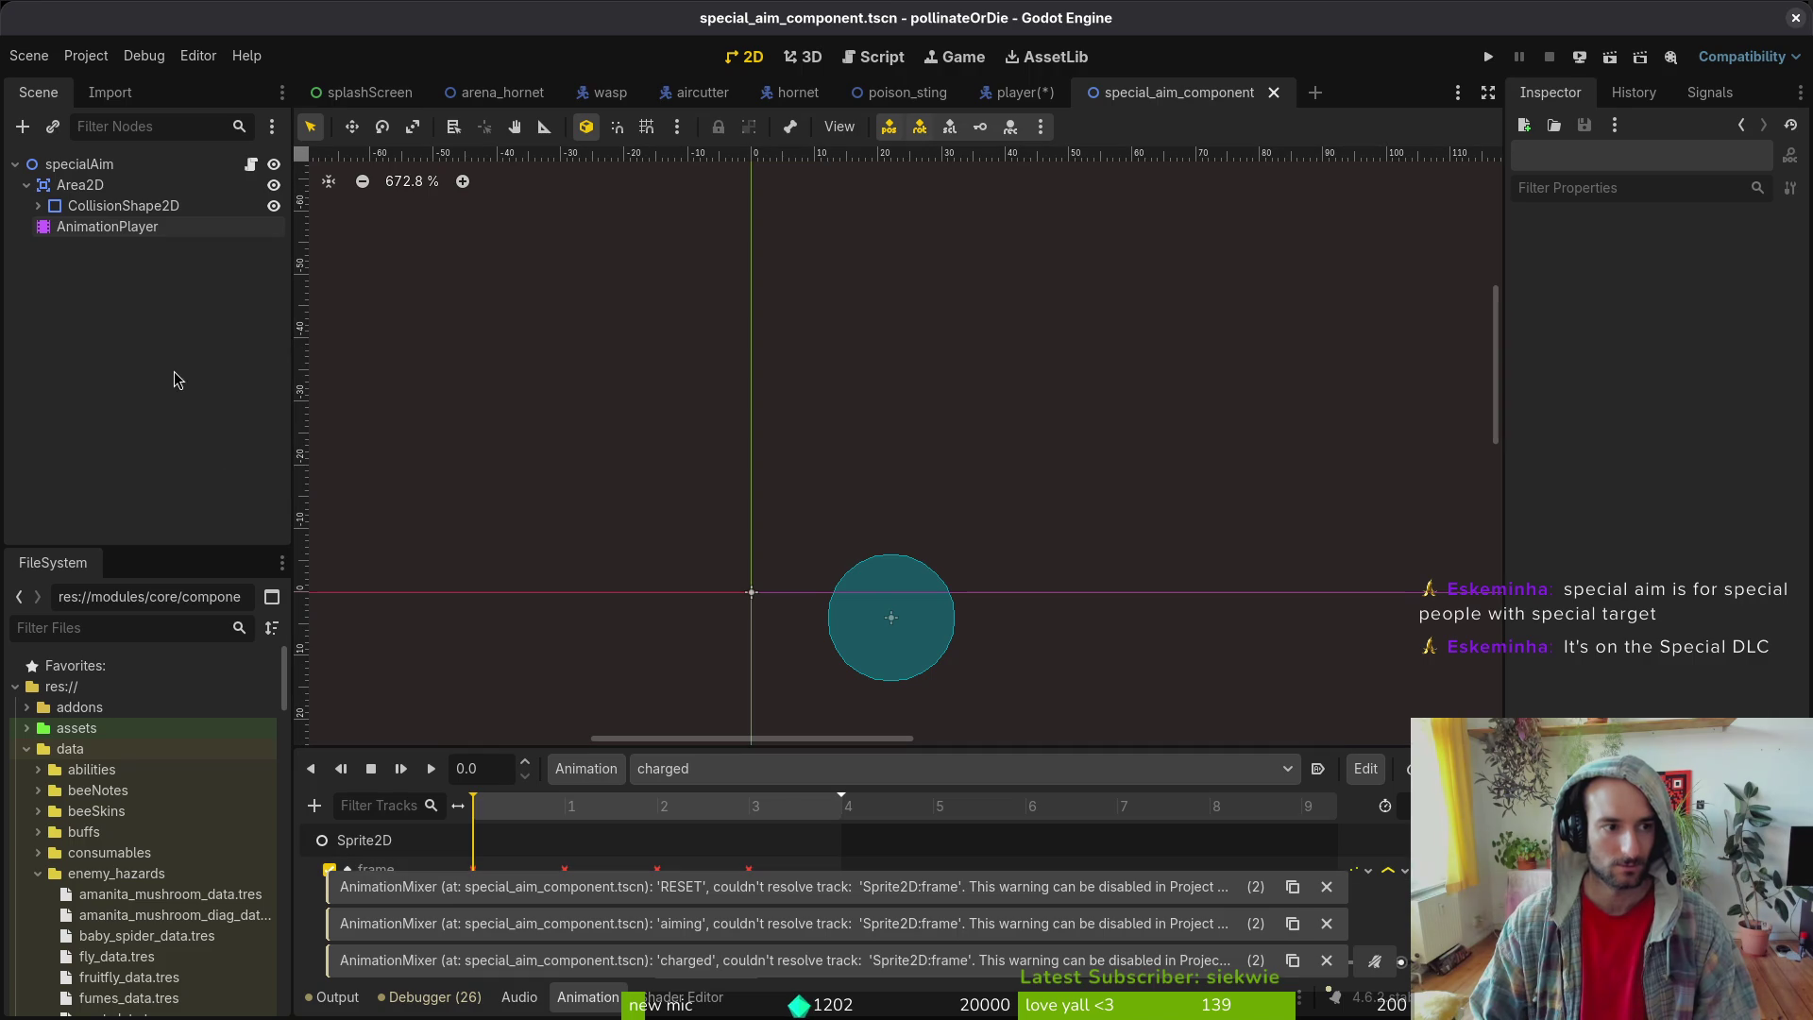
{"action": "left_click", "coordinate": [760, 773]}
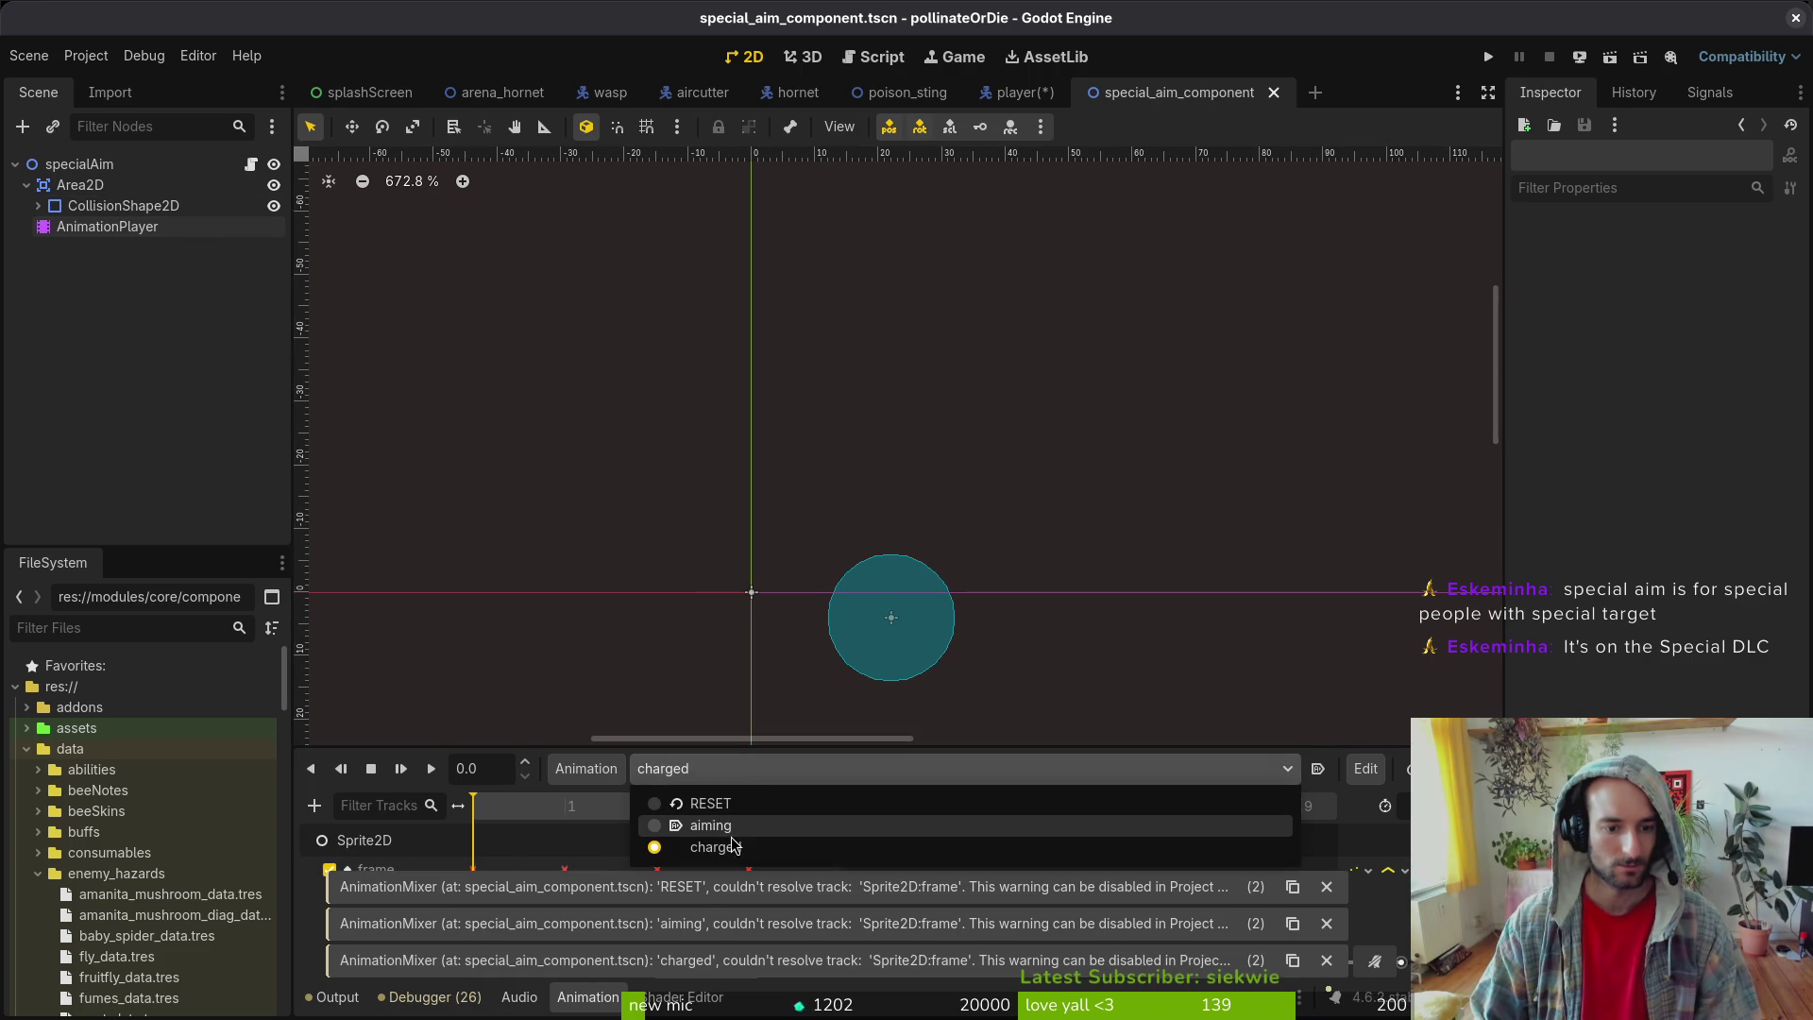
{"action": "left_click", "coordinate": [737, 837]}
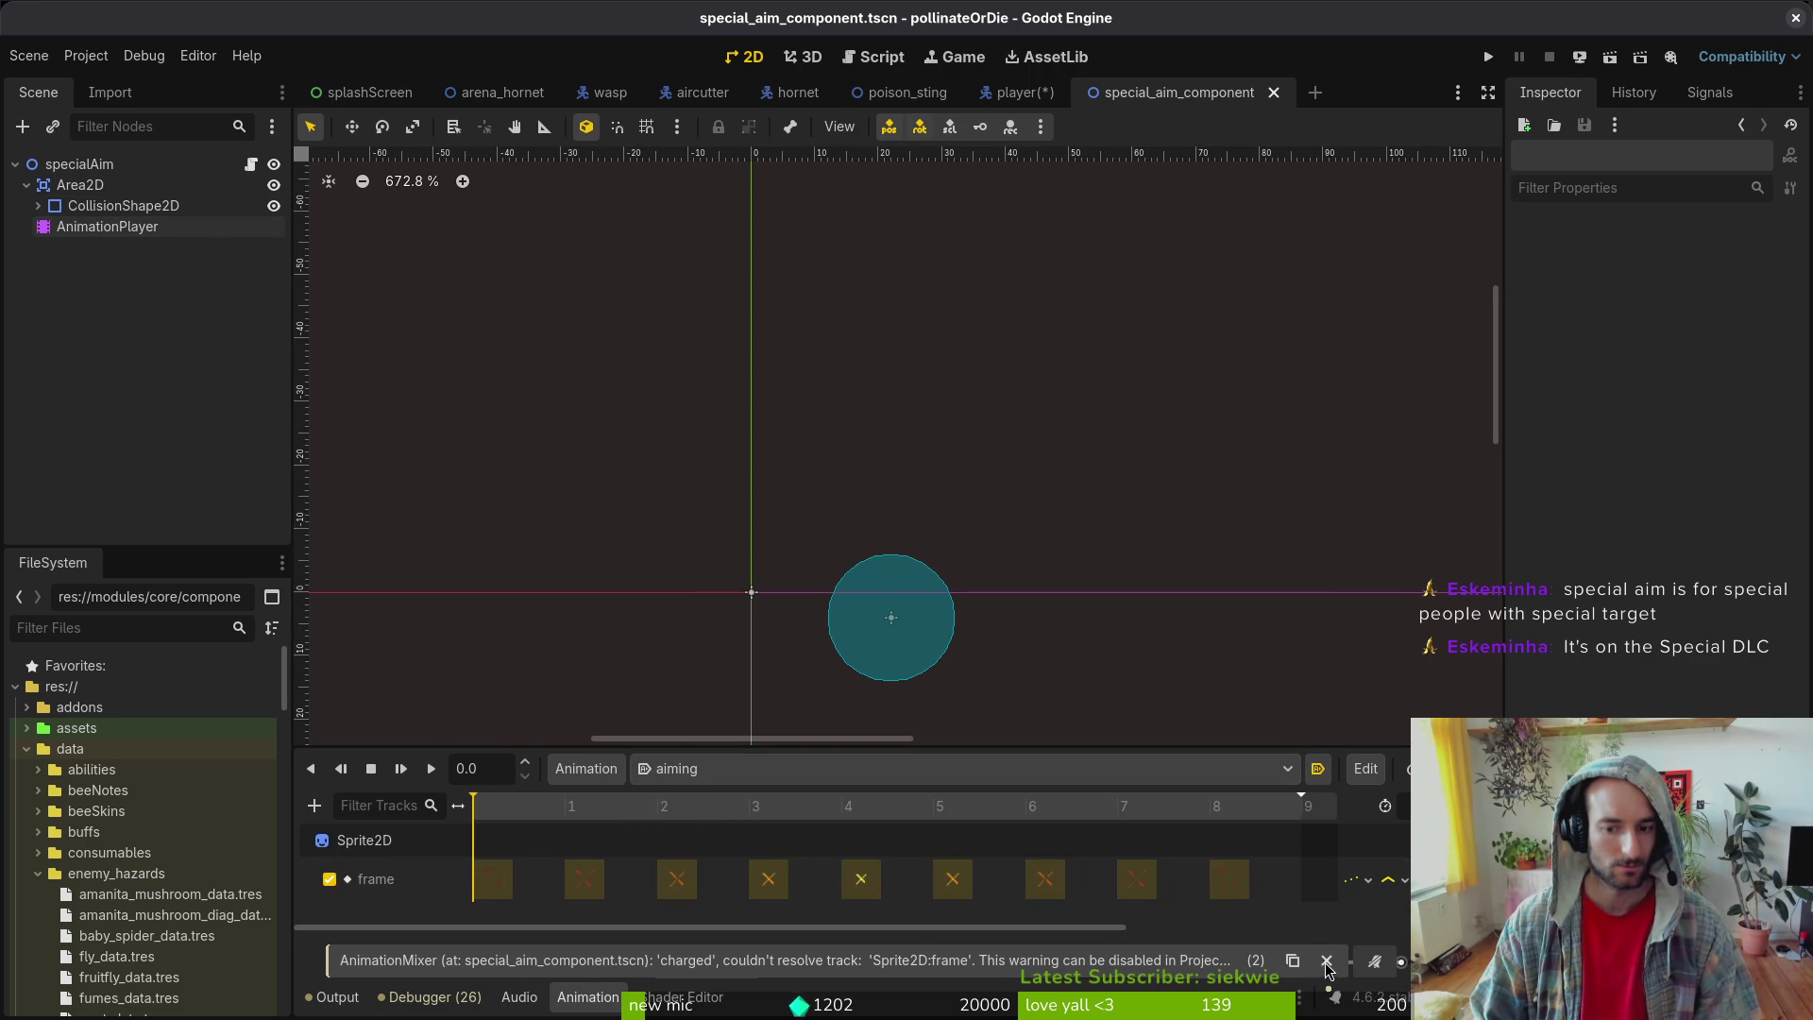
{"action": "left_click", "coordinate": [715, 846]}
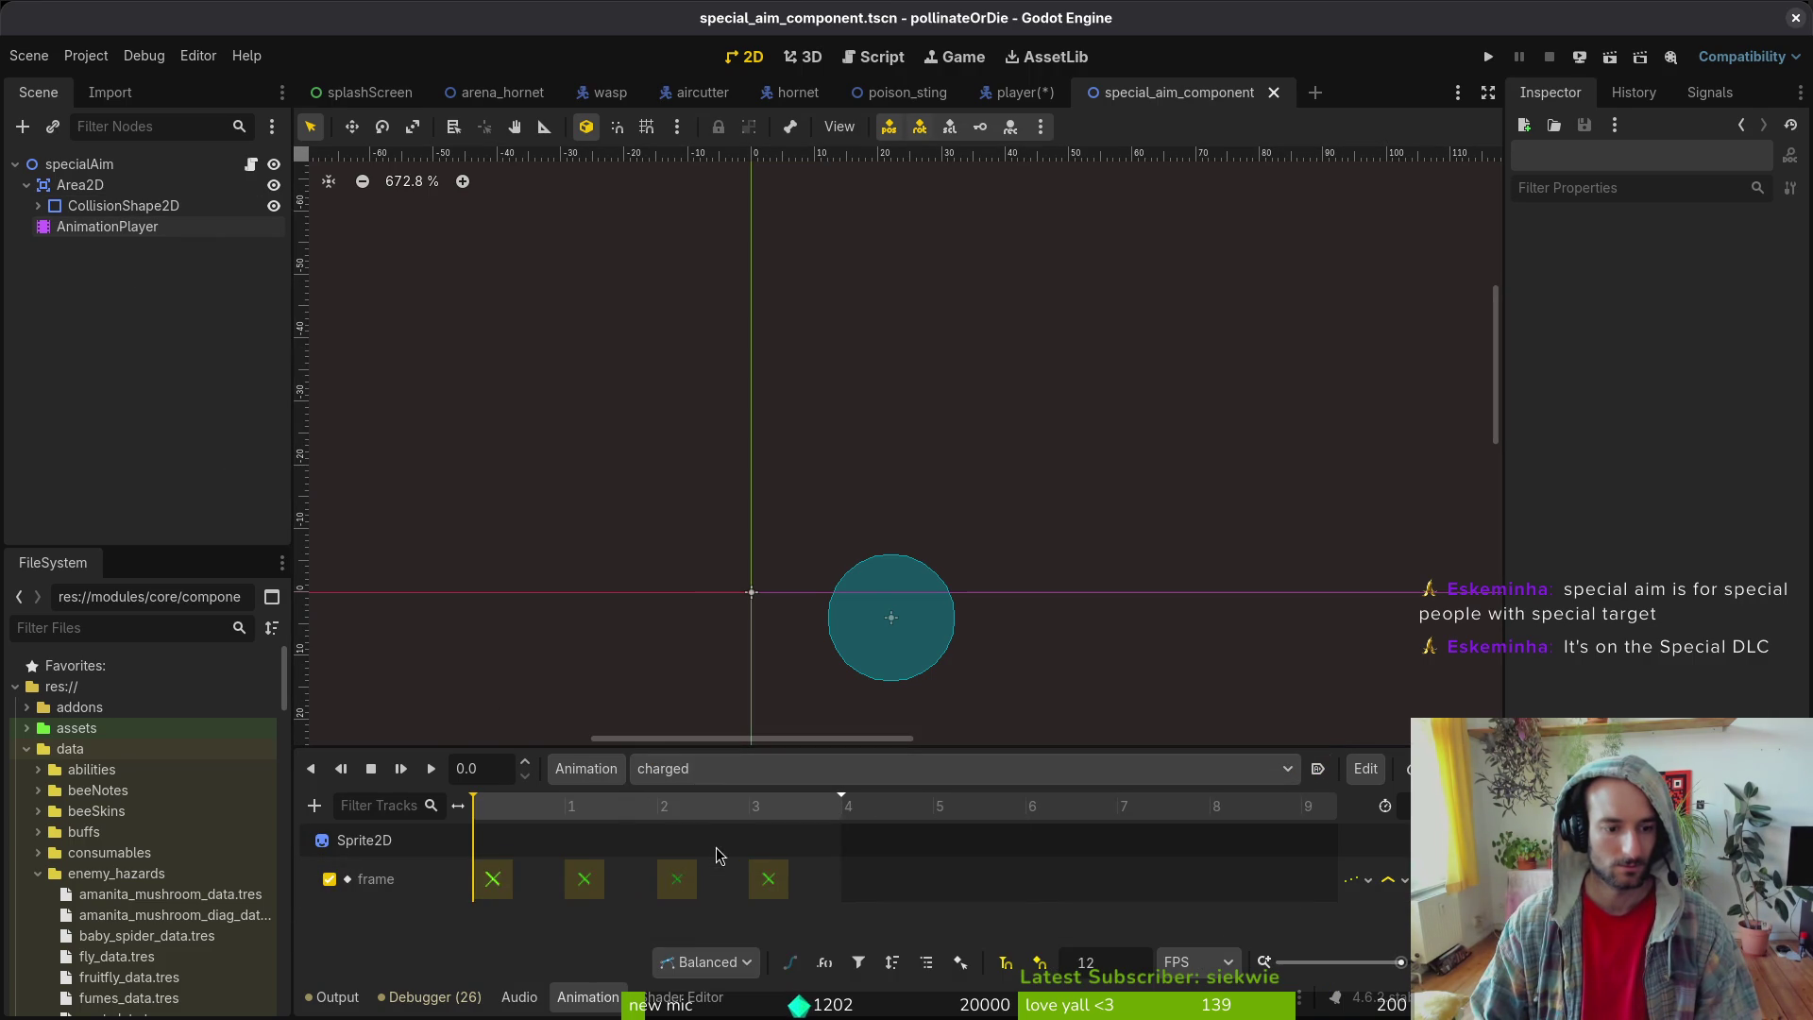
- Make the X Sprite2D visible and drag it directly under specialAim
{"action": "left_click", "coordinate": [80, 185]}
{"action": "left_click", "coordinate": [38, 206]}
{"action": "left_click", "coordinate": [94, 227]}
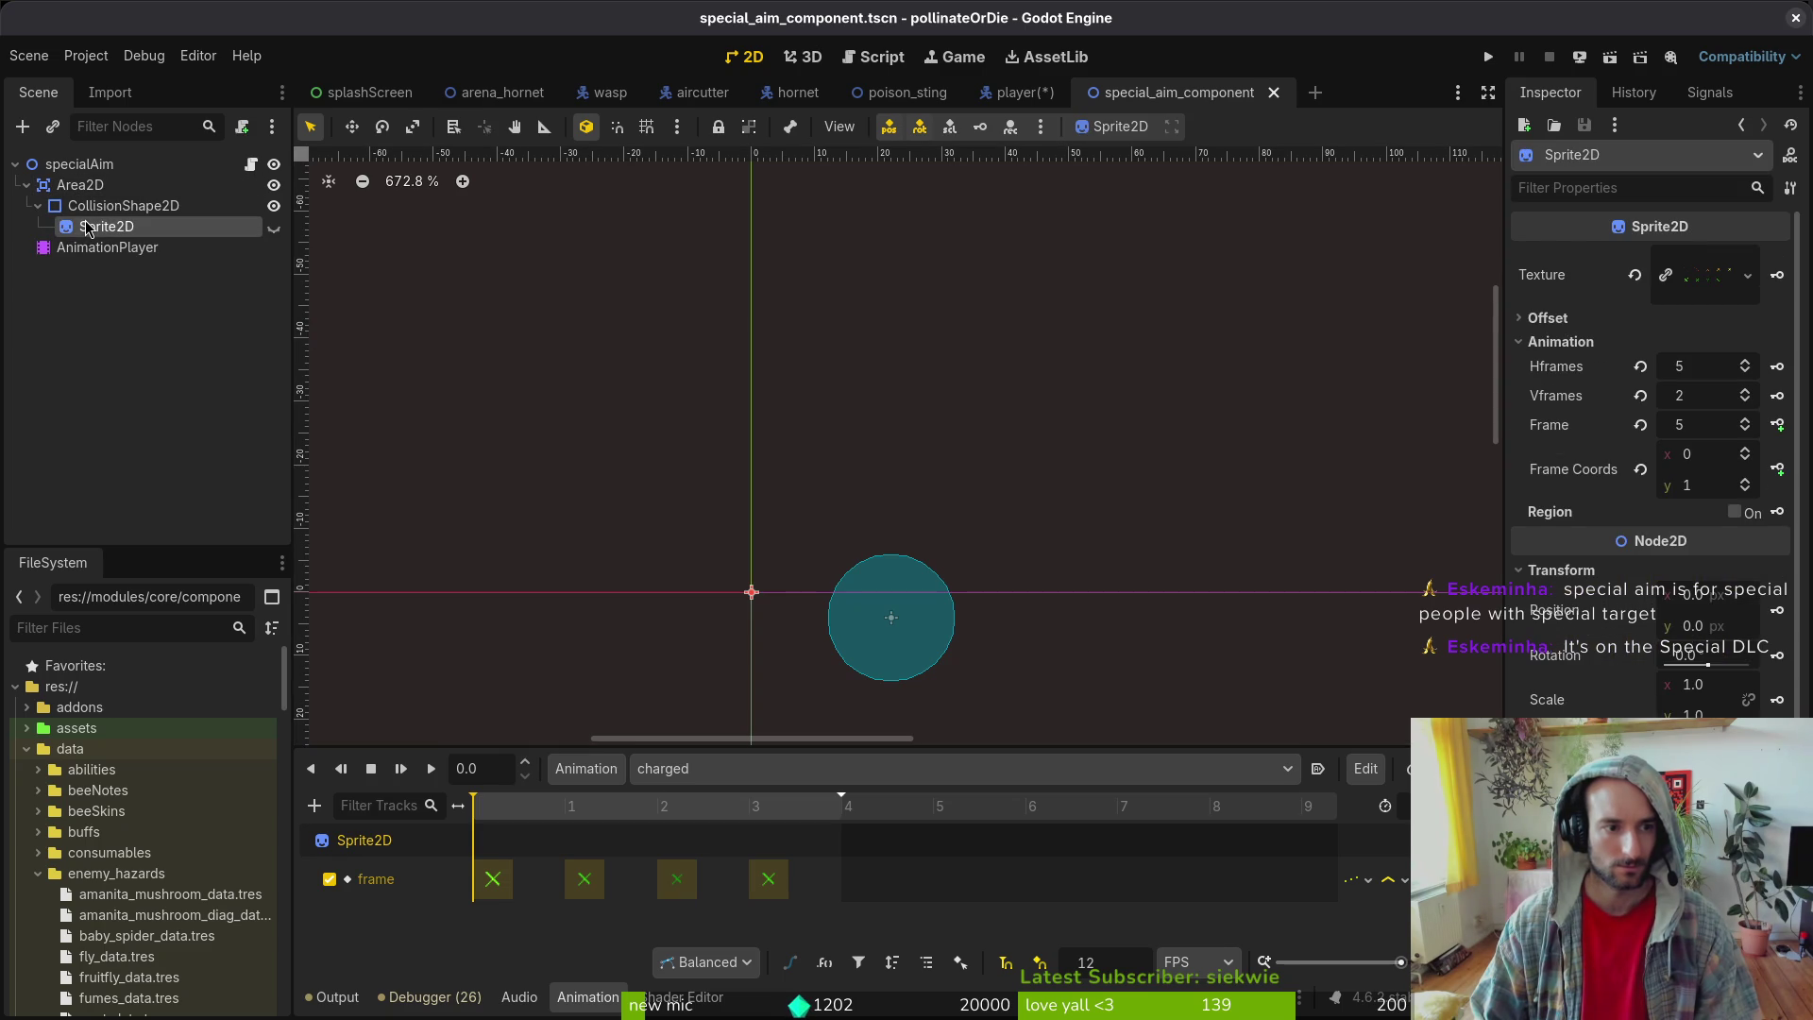
{"action": "left_click", "coordinate": [273, 228]}
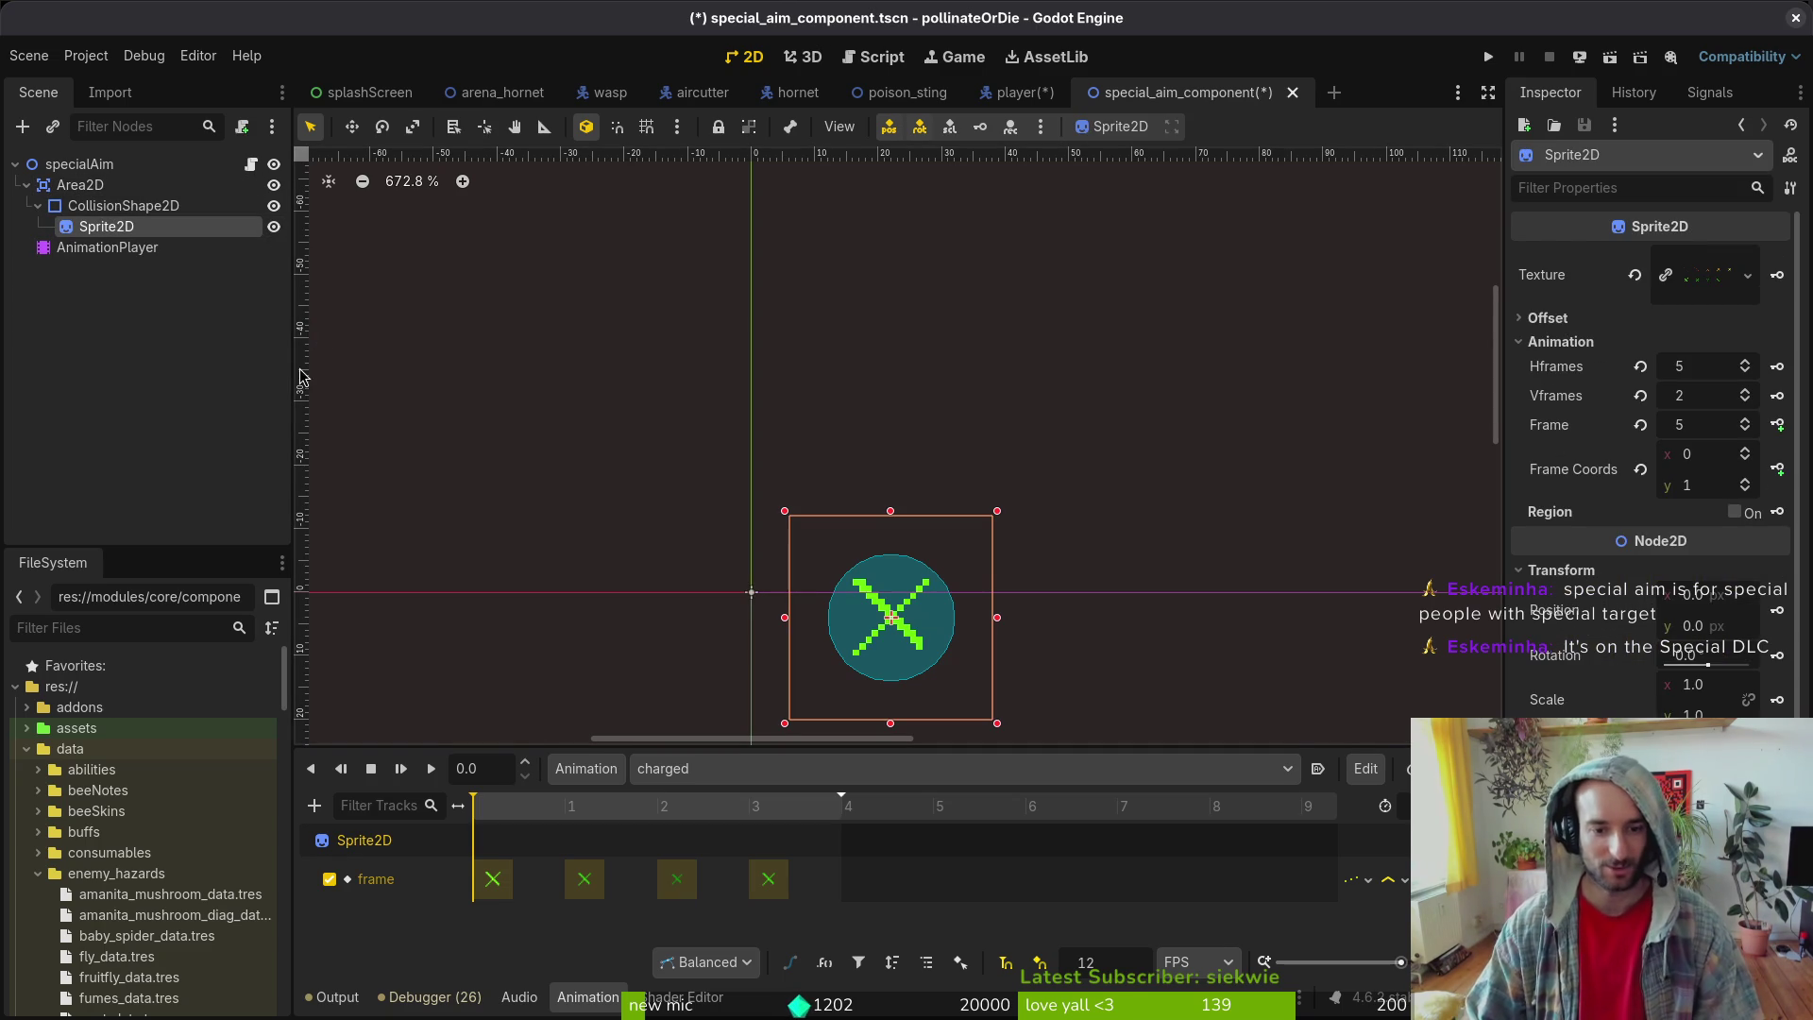
{"action": "left_click_drag", "start_coordinate": [105, 229], "coordinate": [114, 176]}
- Delete Area2D and CollisionShape2D, confirm, and save the special_aim_component scene
{"action": "left_click", "coordinate": [123, 226]}
{"action": "left_click", "coordinate": [81, 206], "text": "shift"}
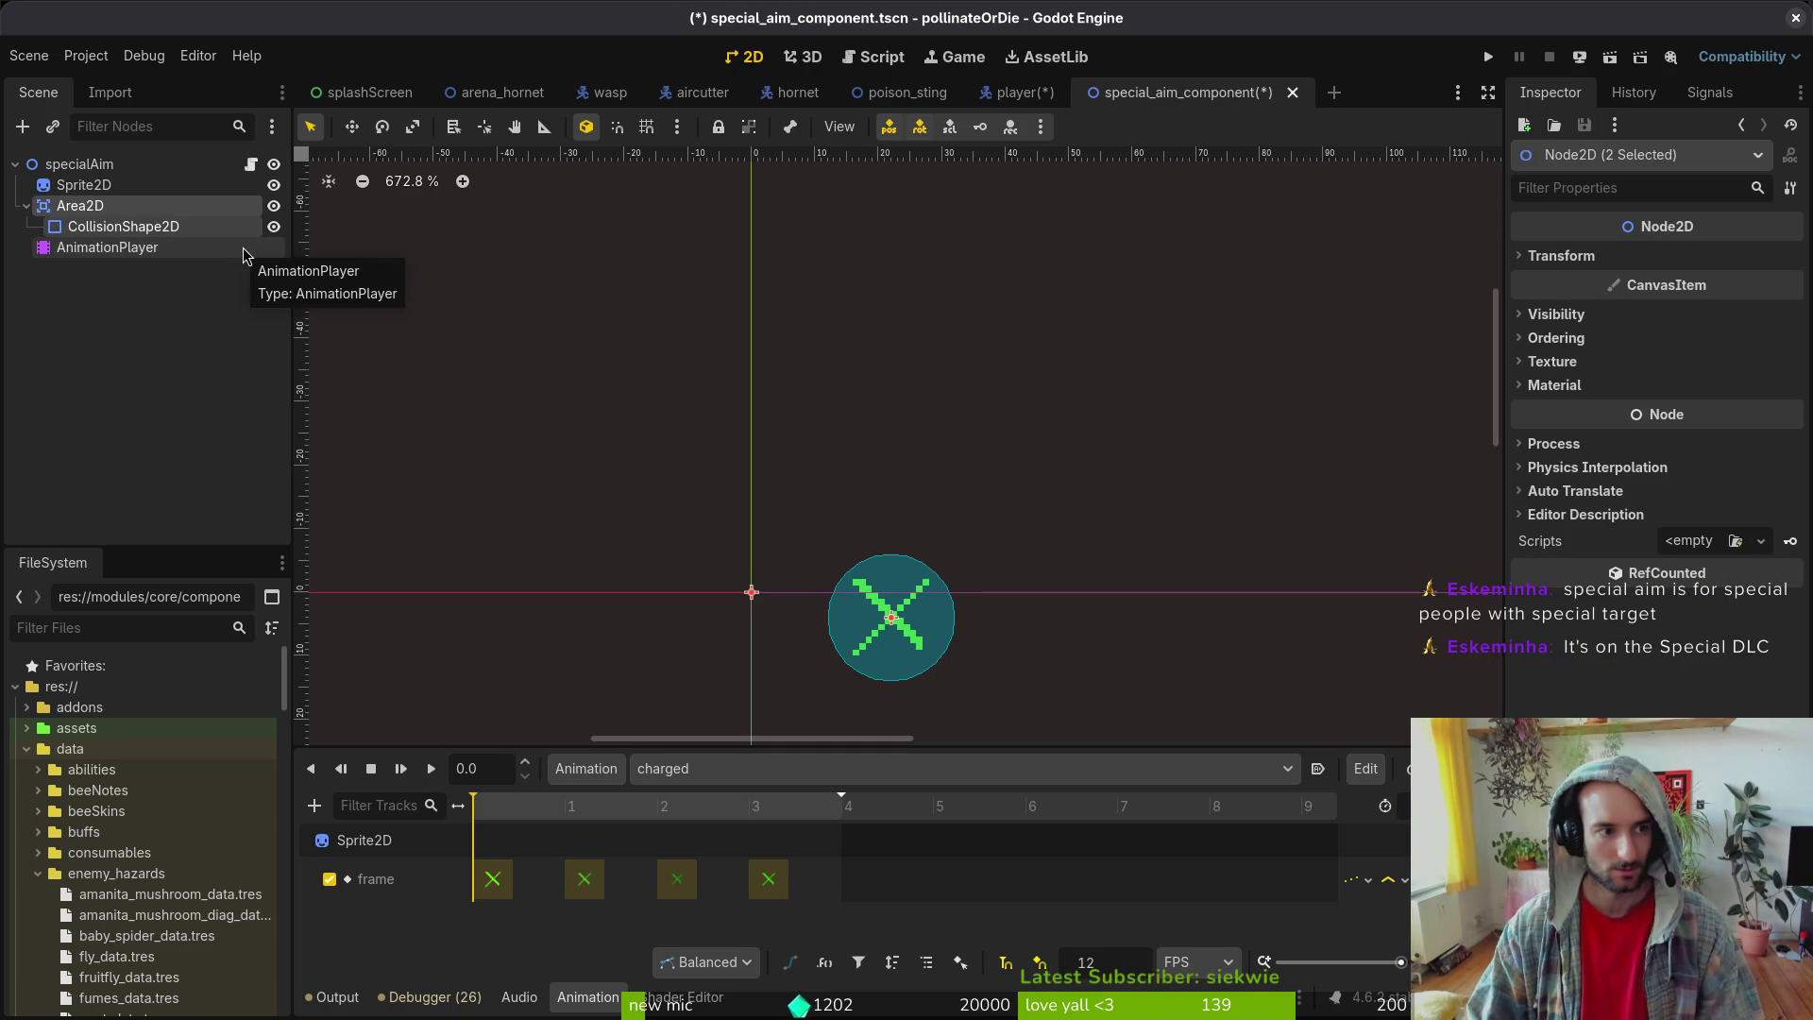
{"action": "key", "text": "Delete"}
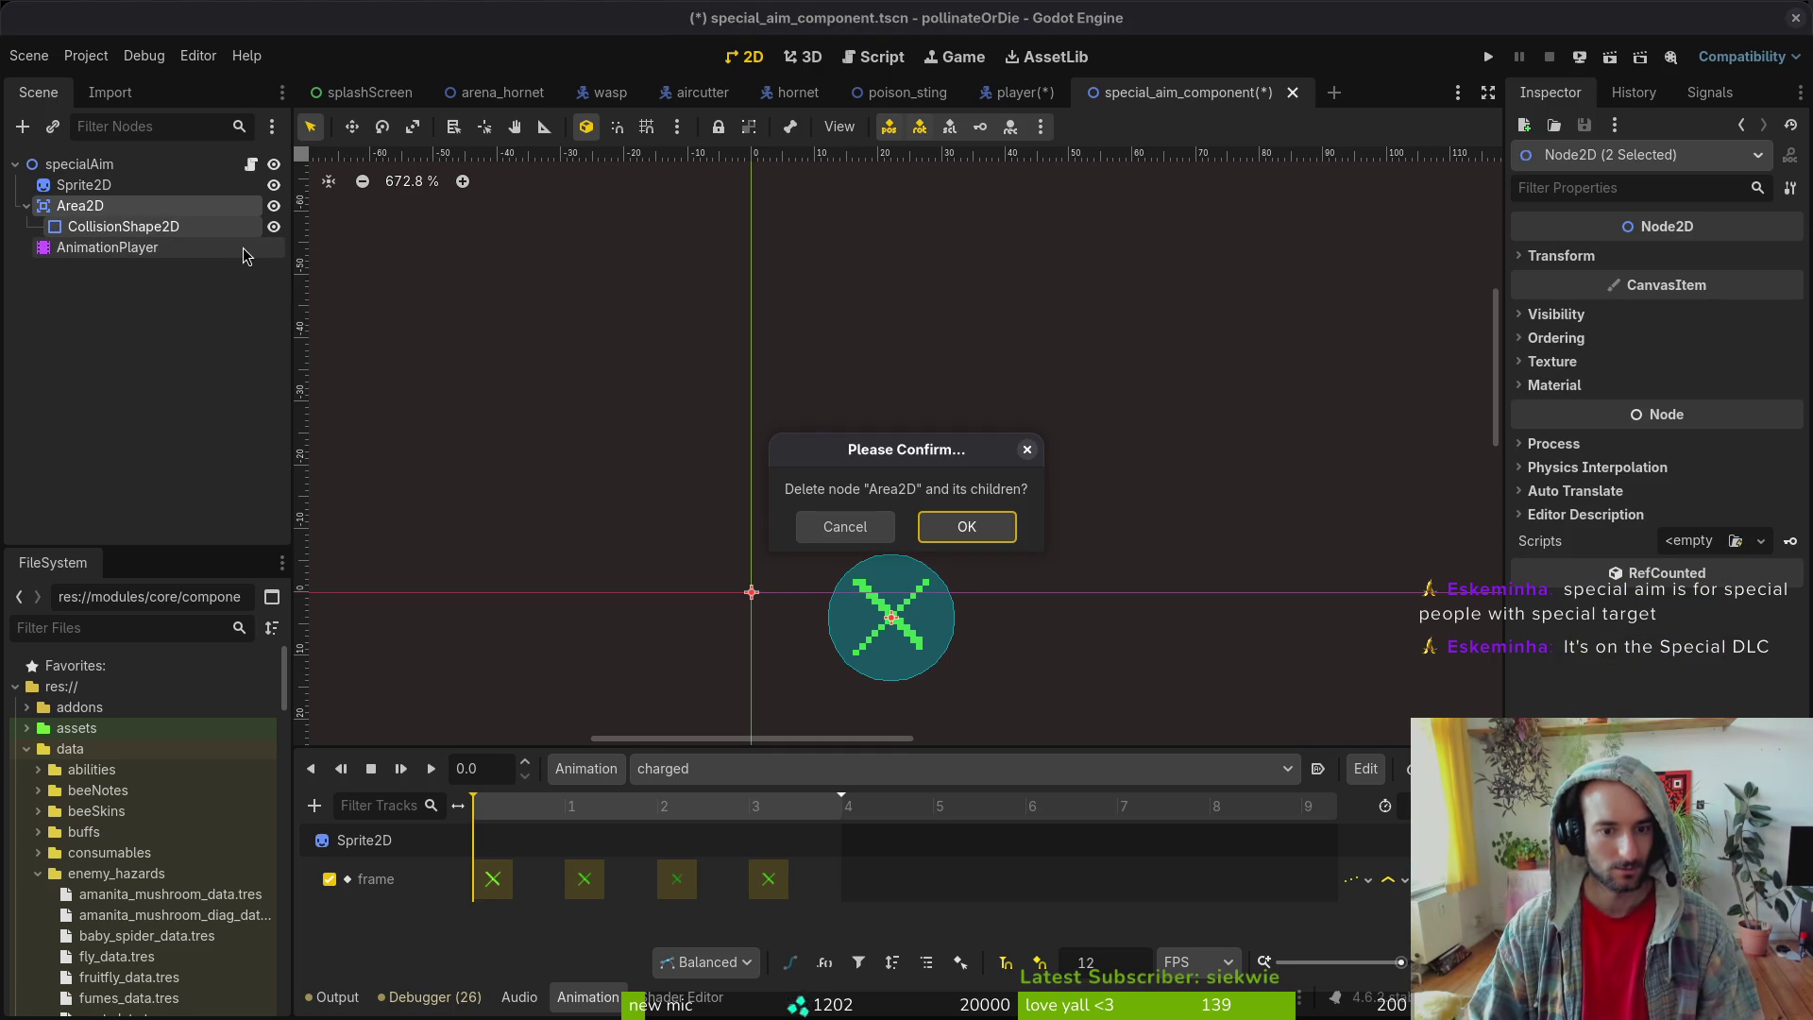
{"action": "key", "text": "Return"}
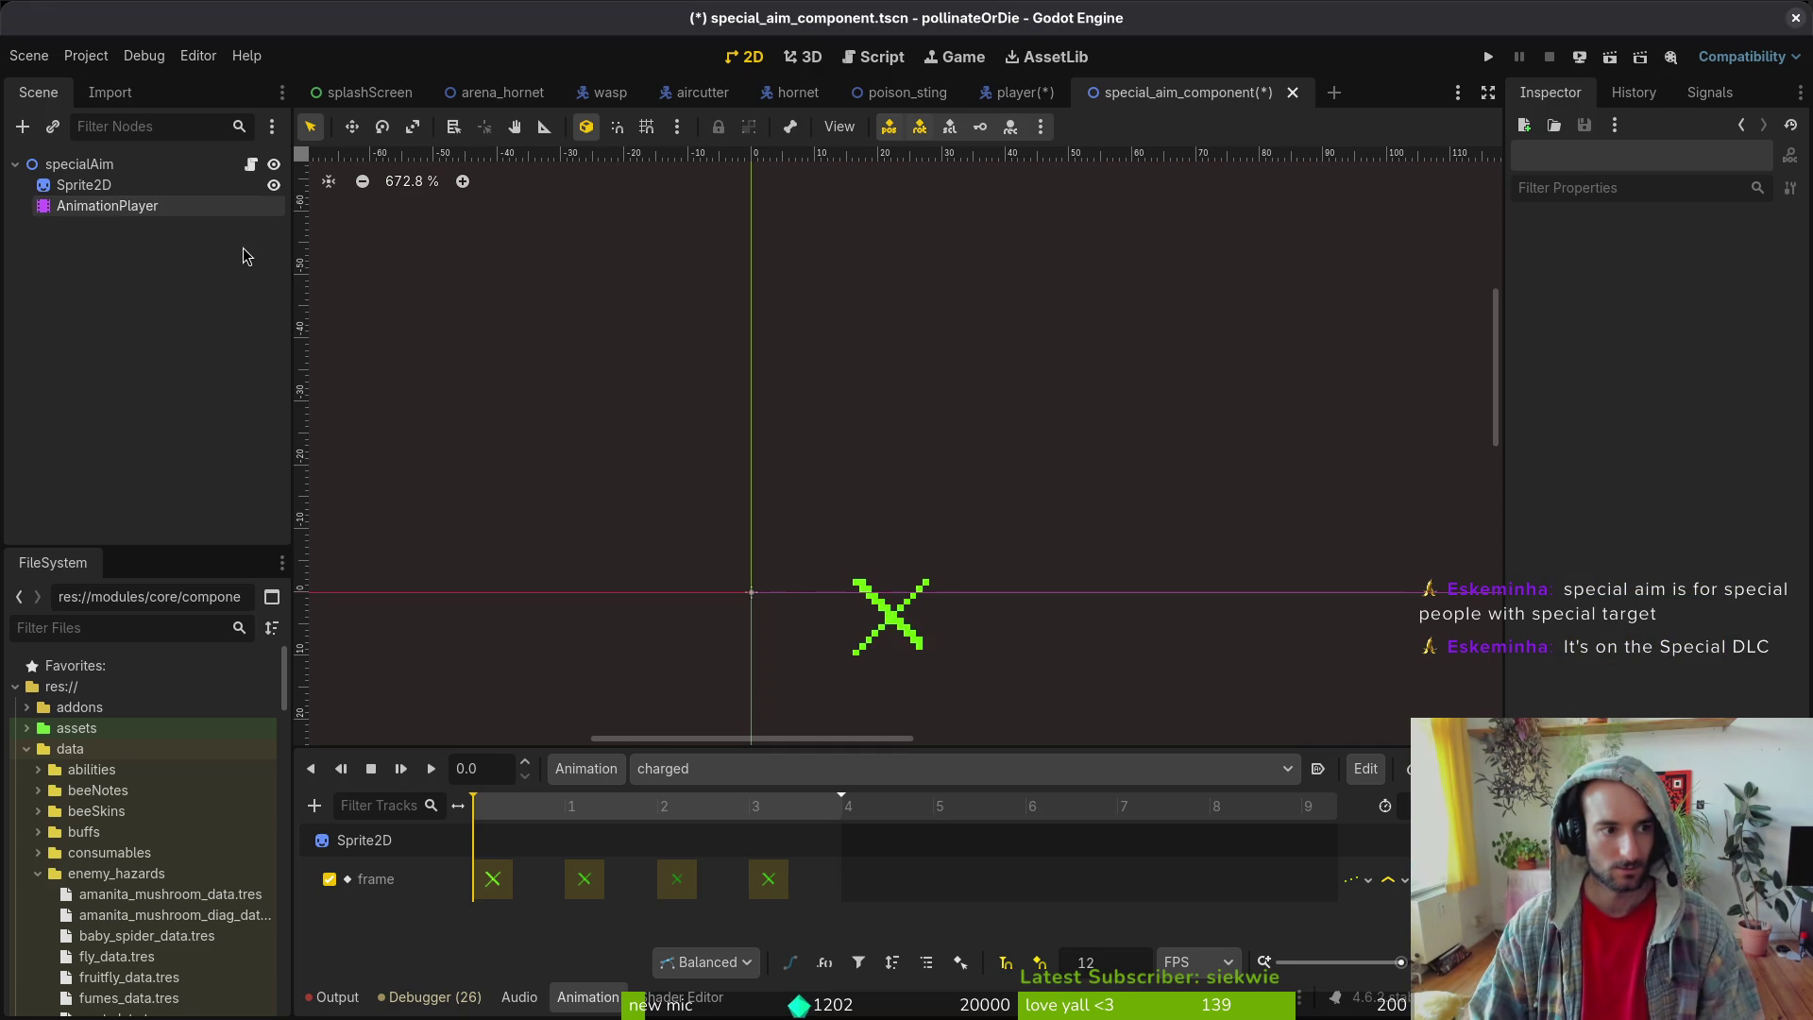
{"action": "key", "text": "ctrl+s"}
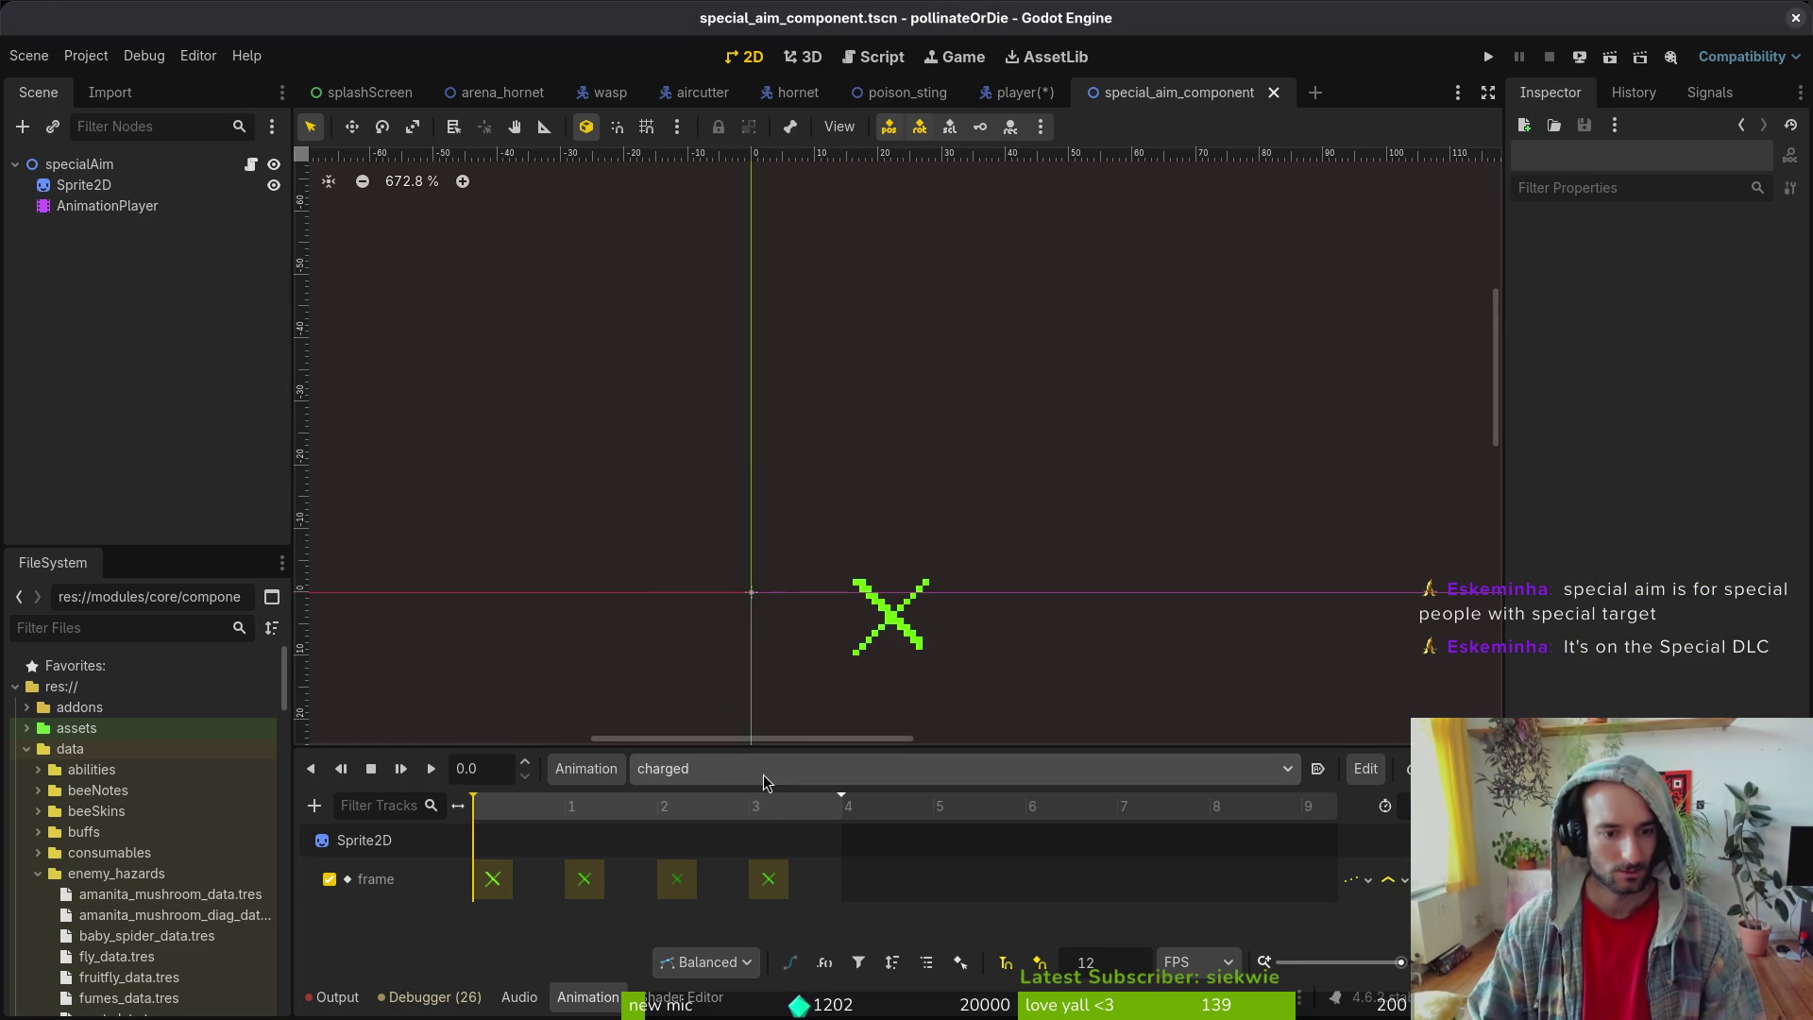
- Show the aiming animation, enlarge the timeline, test-run the game, and dismiss the warnings
{"action": "left_click", "coordinate": [765, 768]}
{"action": "left_click", "coordinate": [755, 823]}
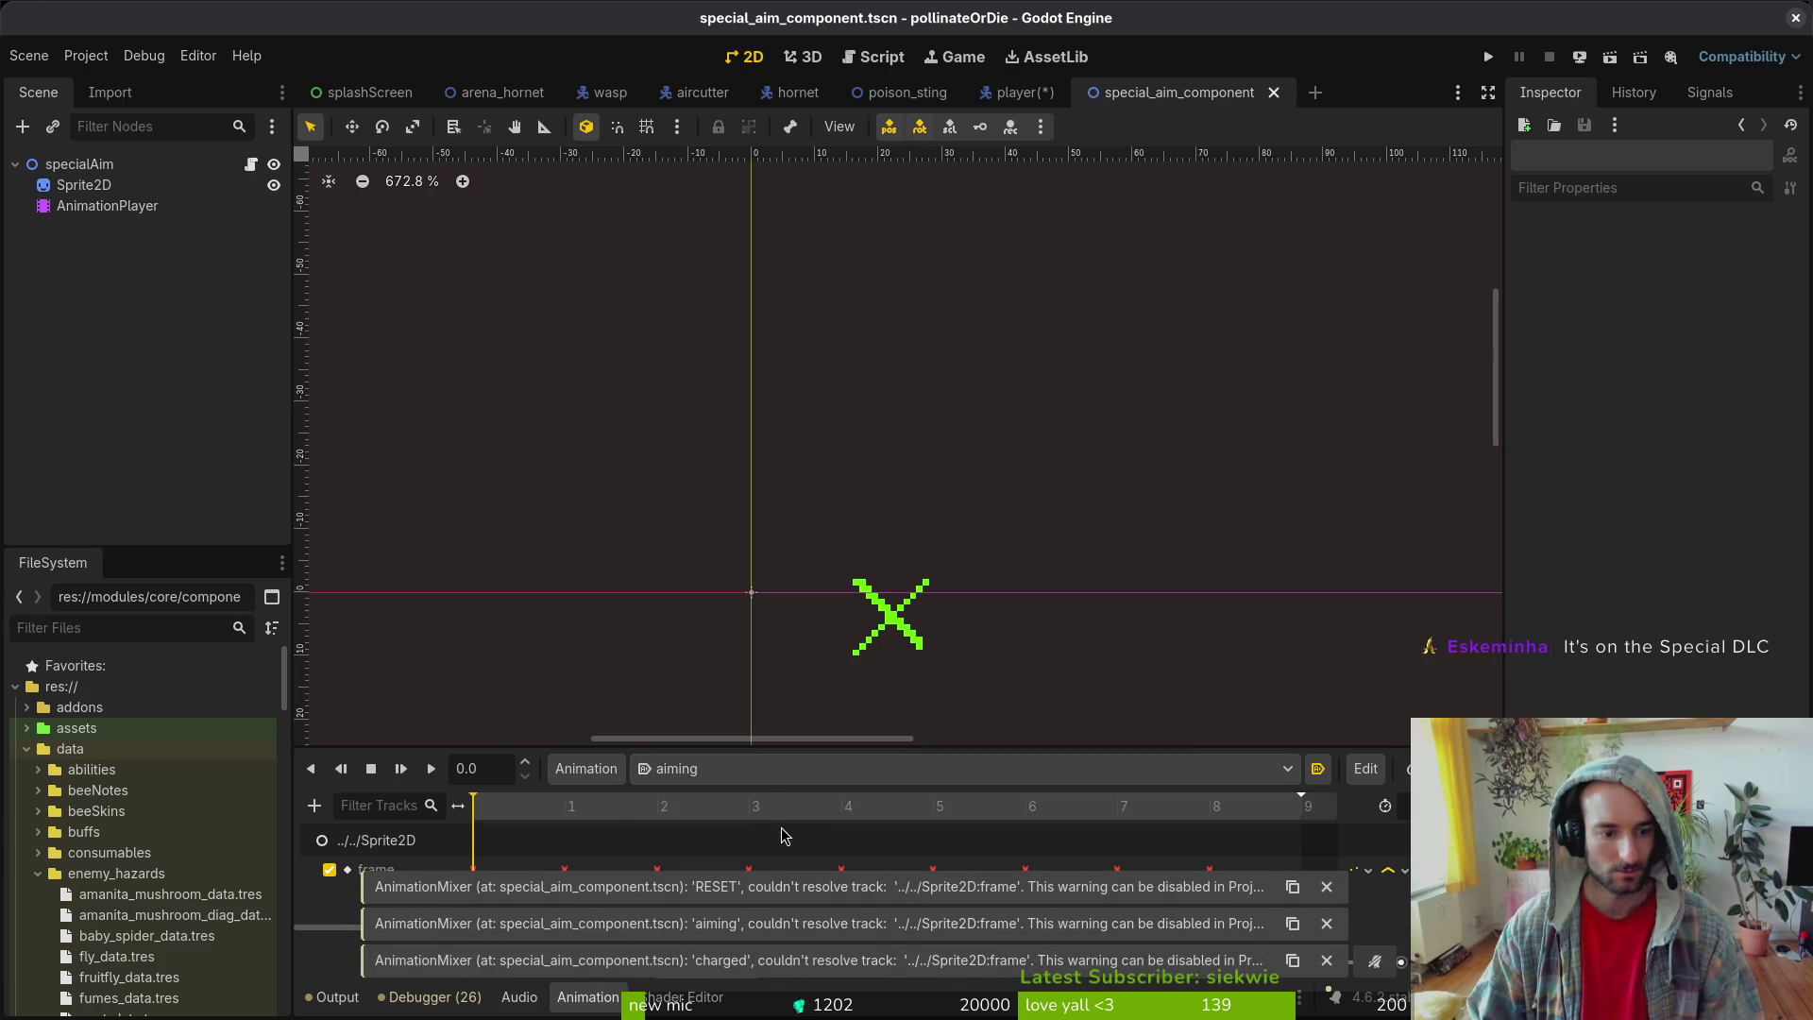
{"action": "mouse_move", "coordinate": [865, 746]}
{"action": "left_mouse_down"}
{"action": "mouse_move", "coordinate": [848, 656]}
{"action": "mouse_move", "coordinate": [846, 688]}
{"action": "left_mouse_up"}
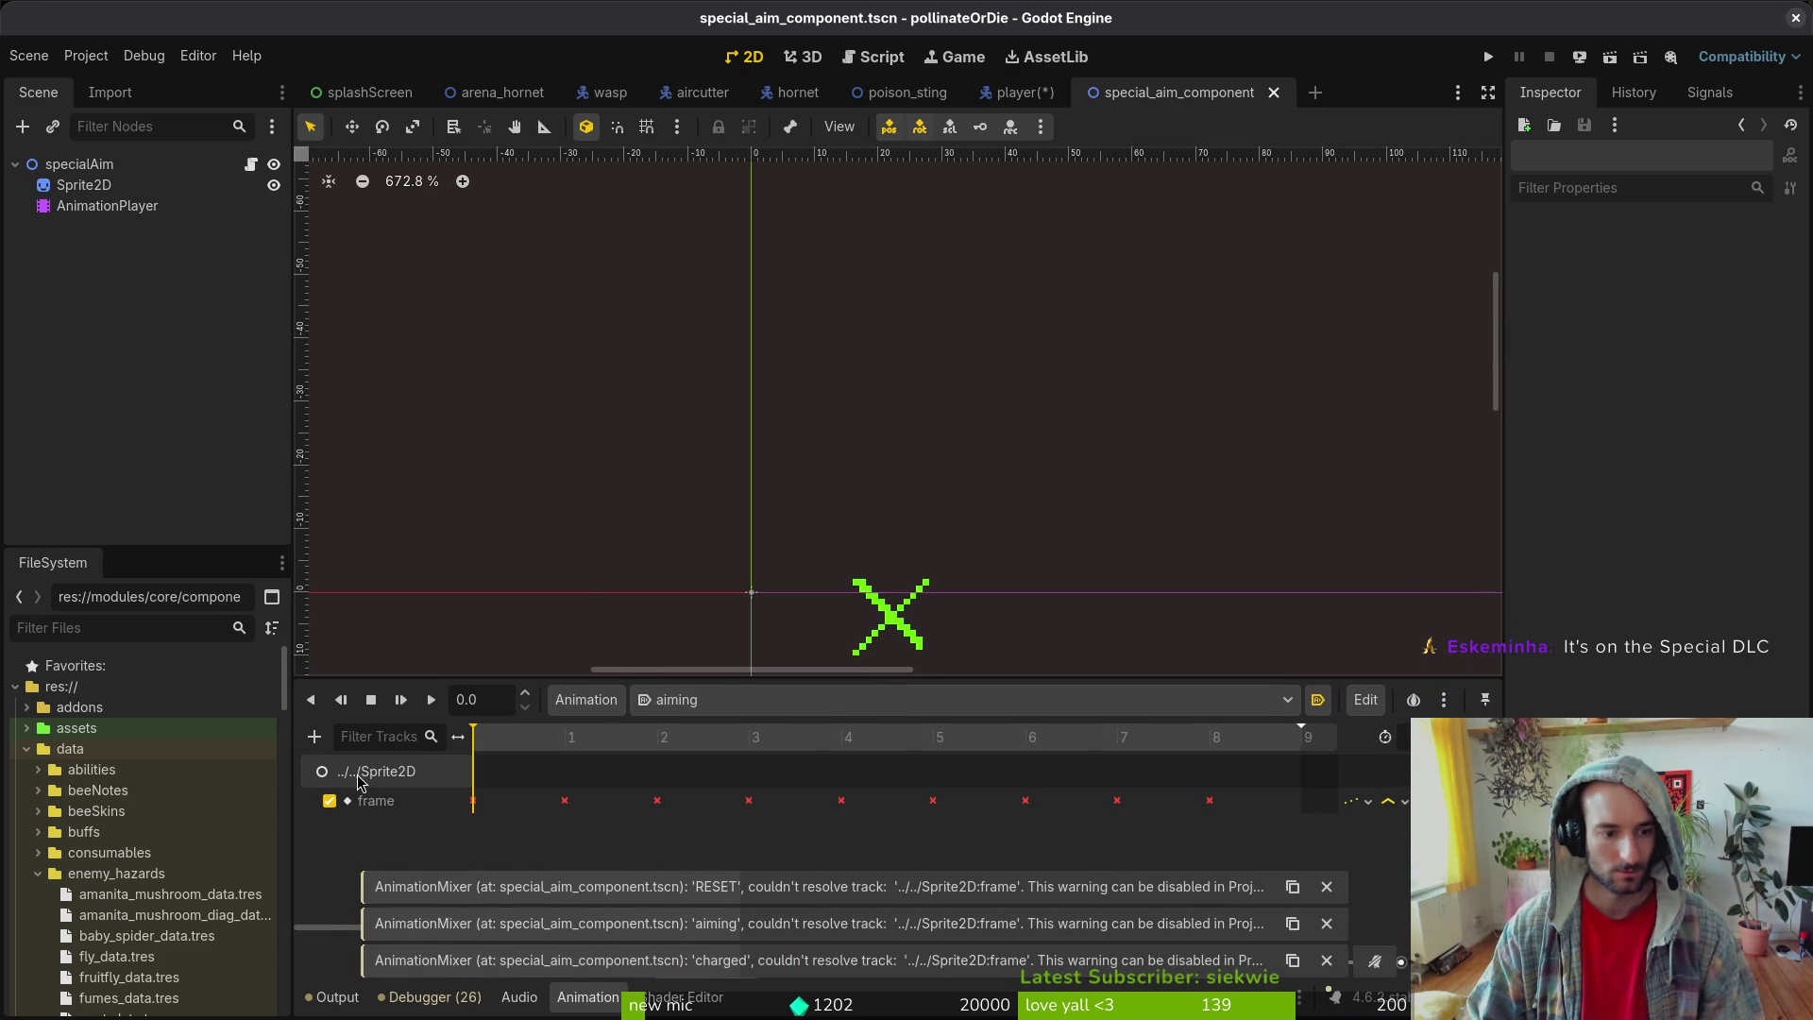
{"action": "key", "text": "F5"}
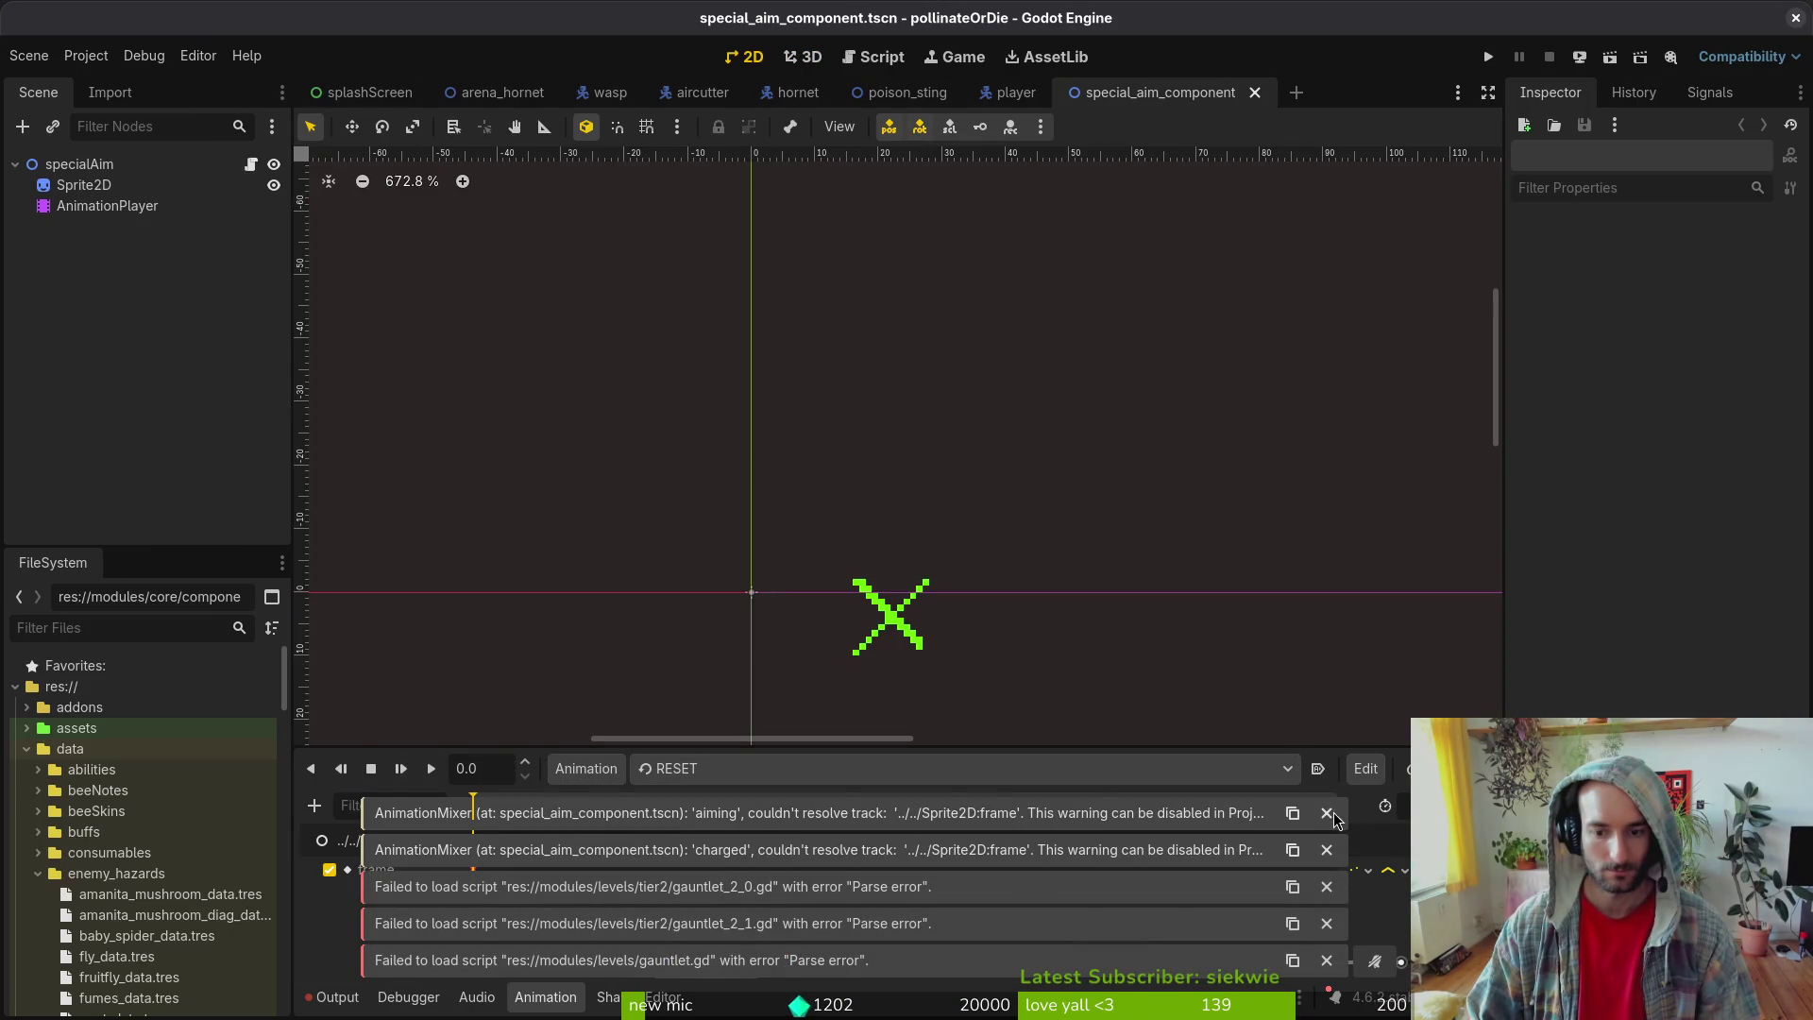
{"action": "left_click", "coordinate": [1327, 852]}
{"action": "left_click", "coordinate": [1327, 889]}
{"action": "left_click", "coordinate": [1327, 930]}
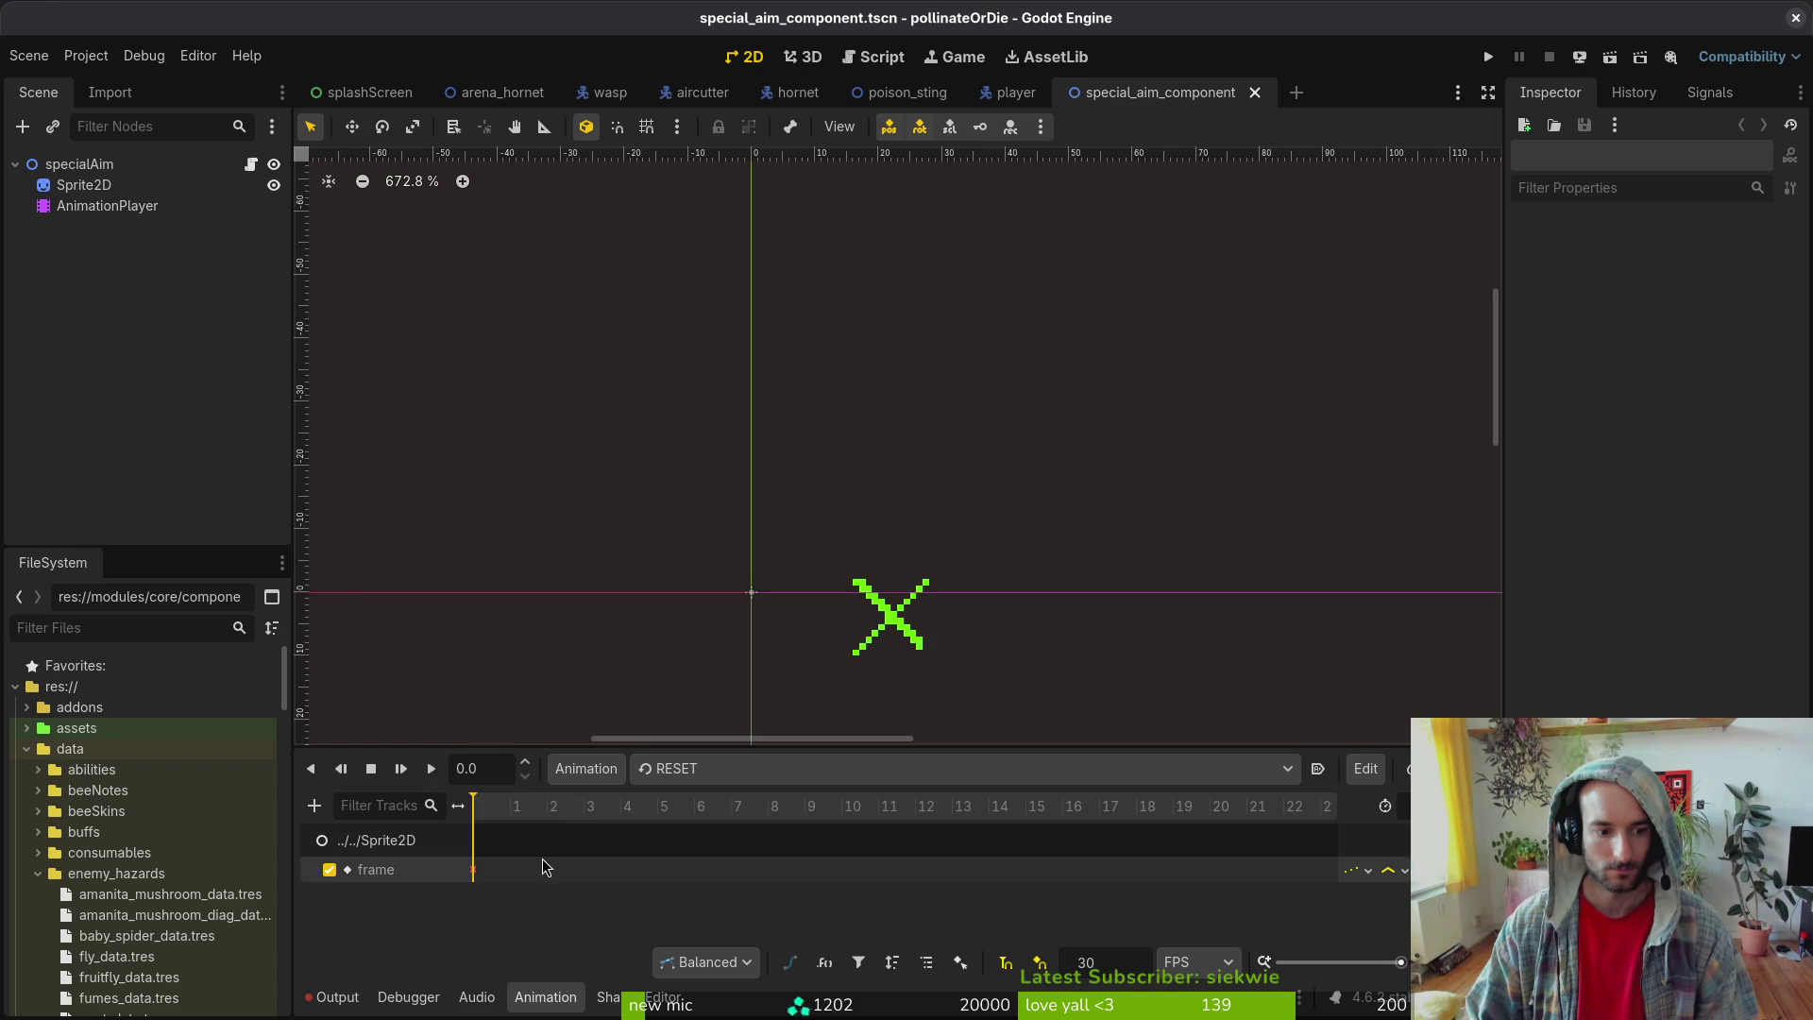
- Delete the broken Sprite2D frame track from the RESET animation and save
{"action": "left_click", "coordinate": [683, 770]}
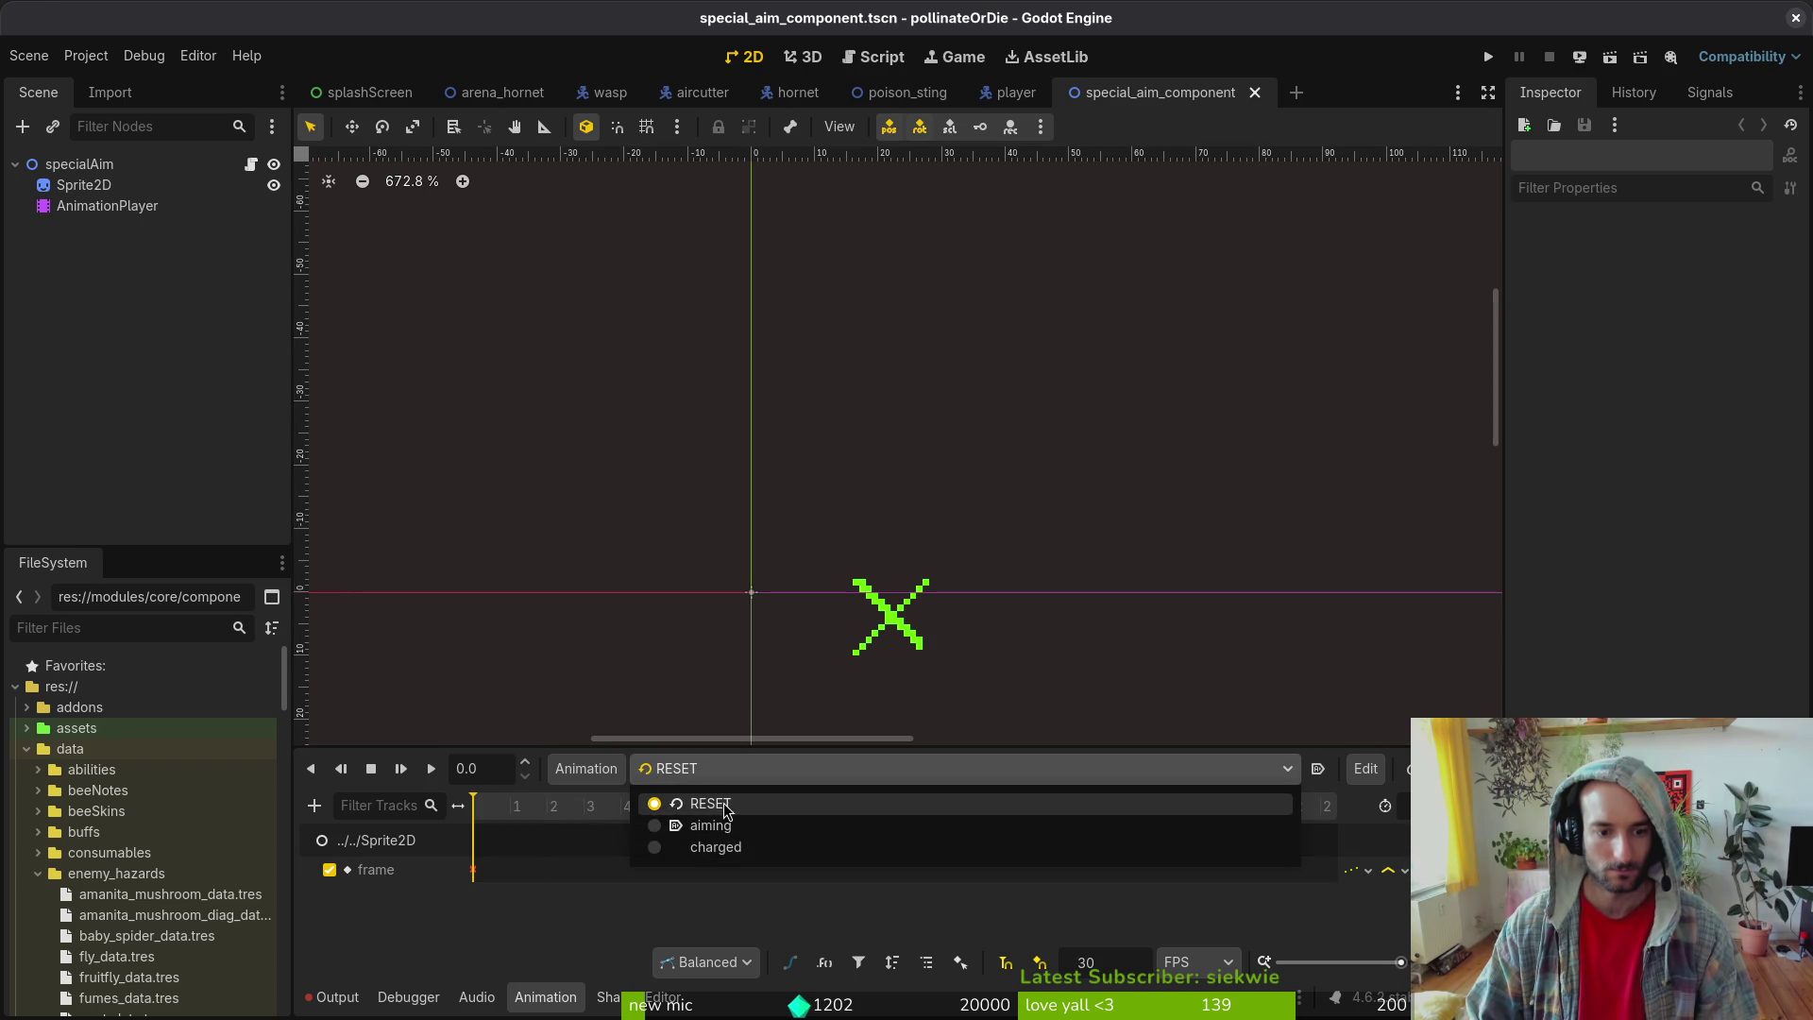
{"action": "left_click", "coordinate": [1345, 889]}
{"action": "left_click", "coordinate": [1346, 870]}
{"action": "key", "text": "Delete"}
{"action": "key", "text": "ctrl+s"}
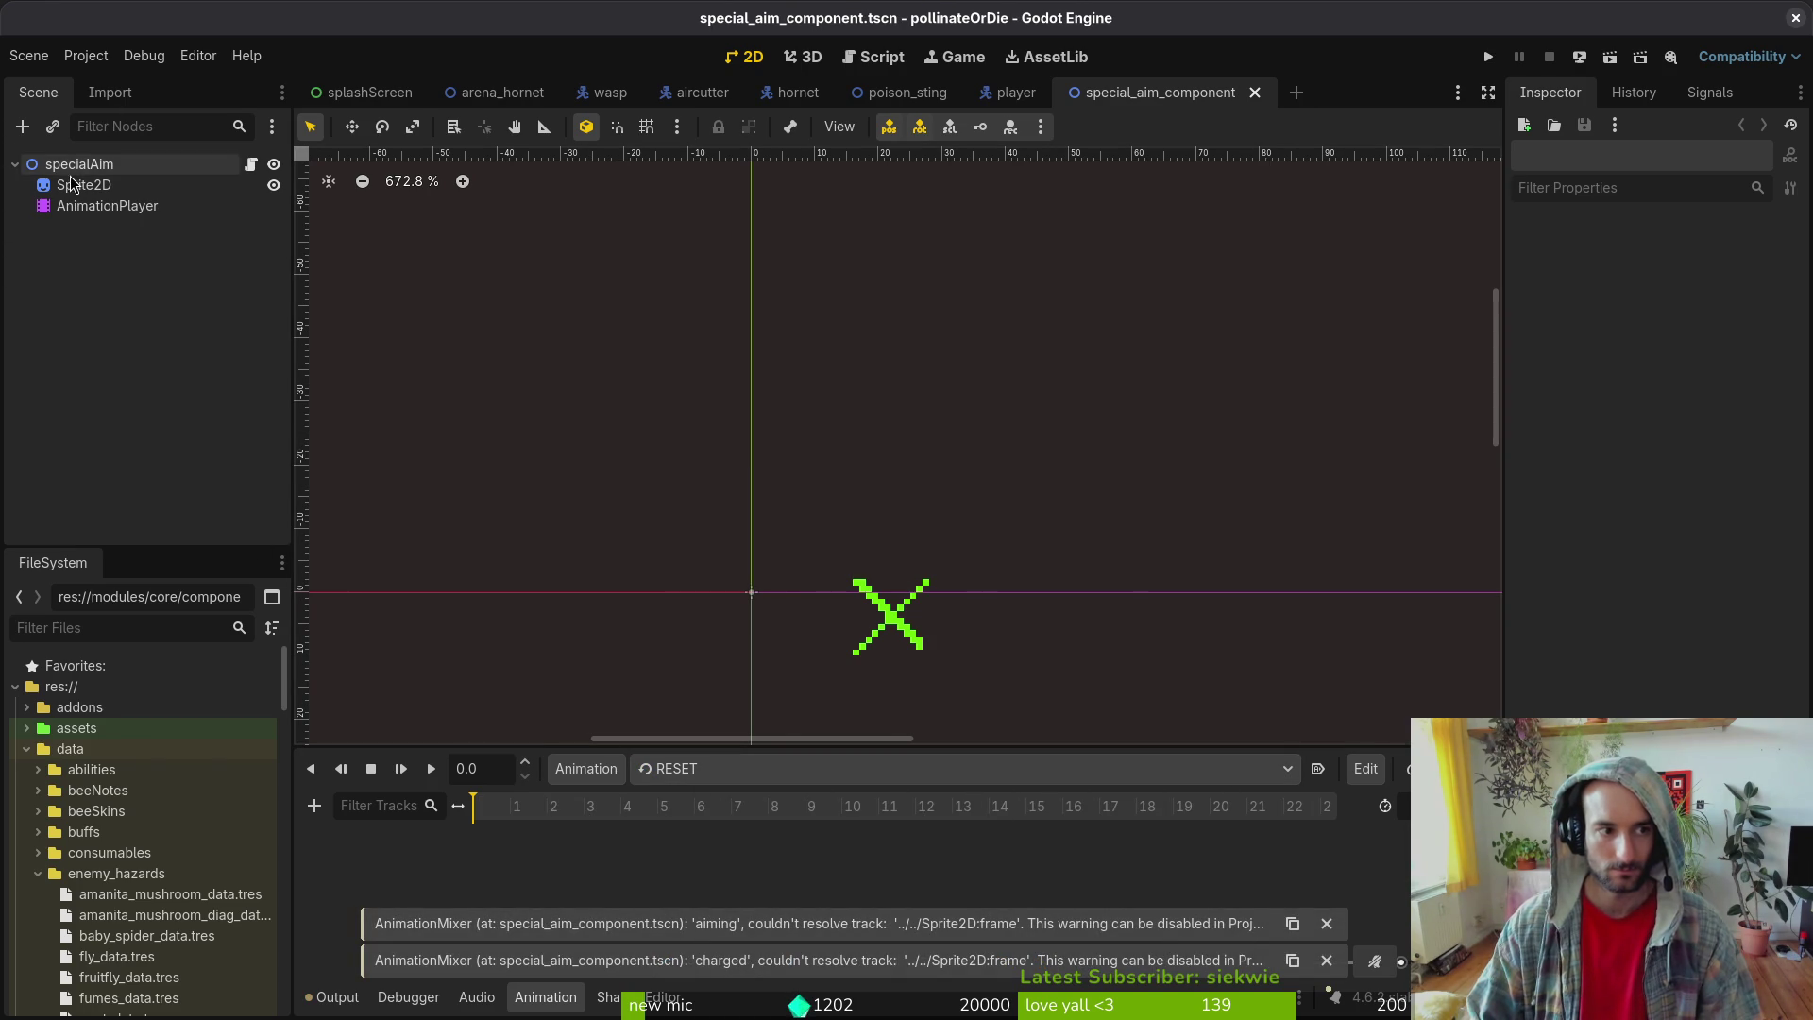
- Key Sprite2D's Frame value of 1 into the RESET animation and save
{"action": "left_click", "coordinate": [79, 185]}
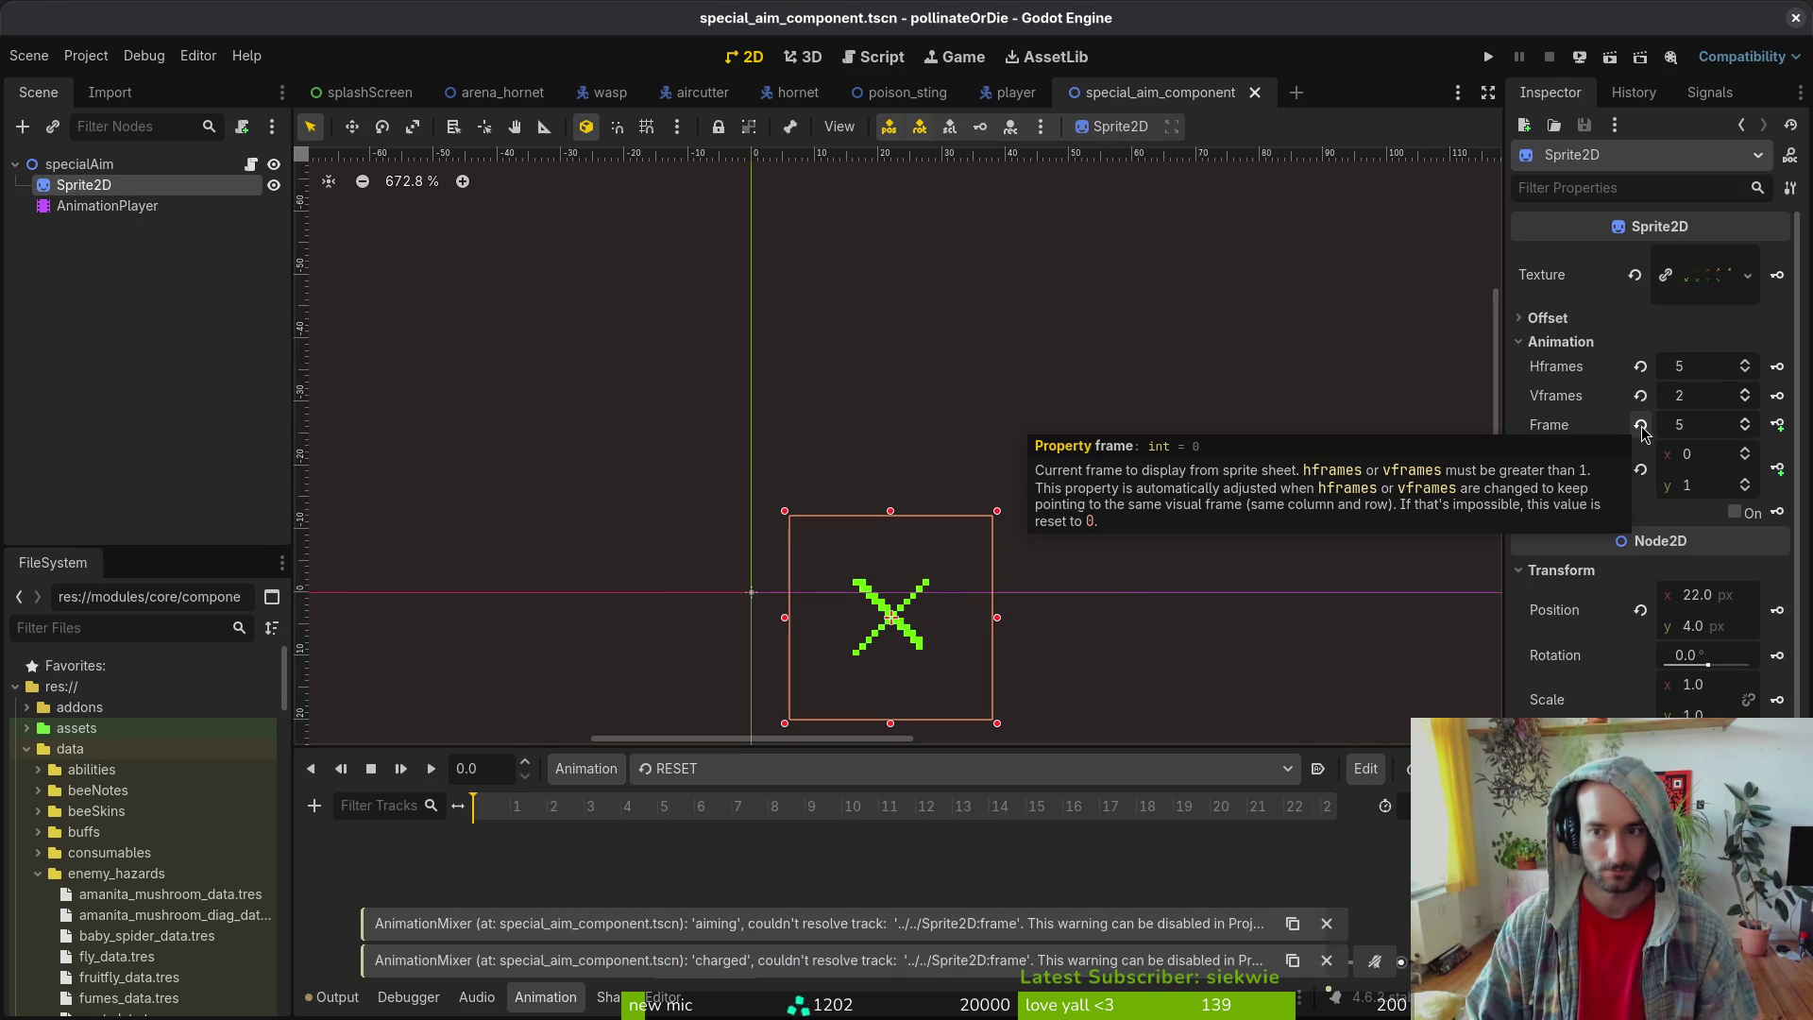
{"action": "left_click", "coordinate": [1777, 424]}
{"action": "left_click", "coordinate": [996, 559]}
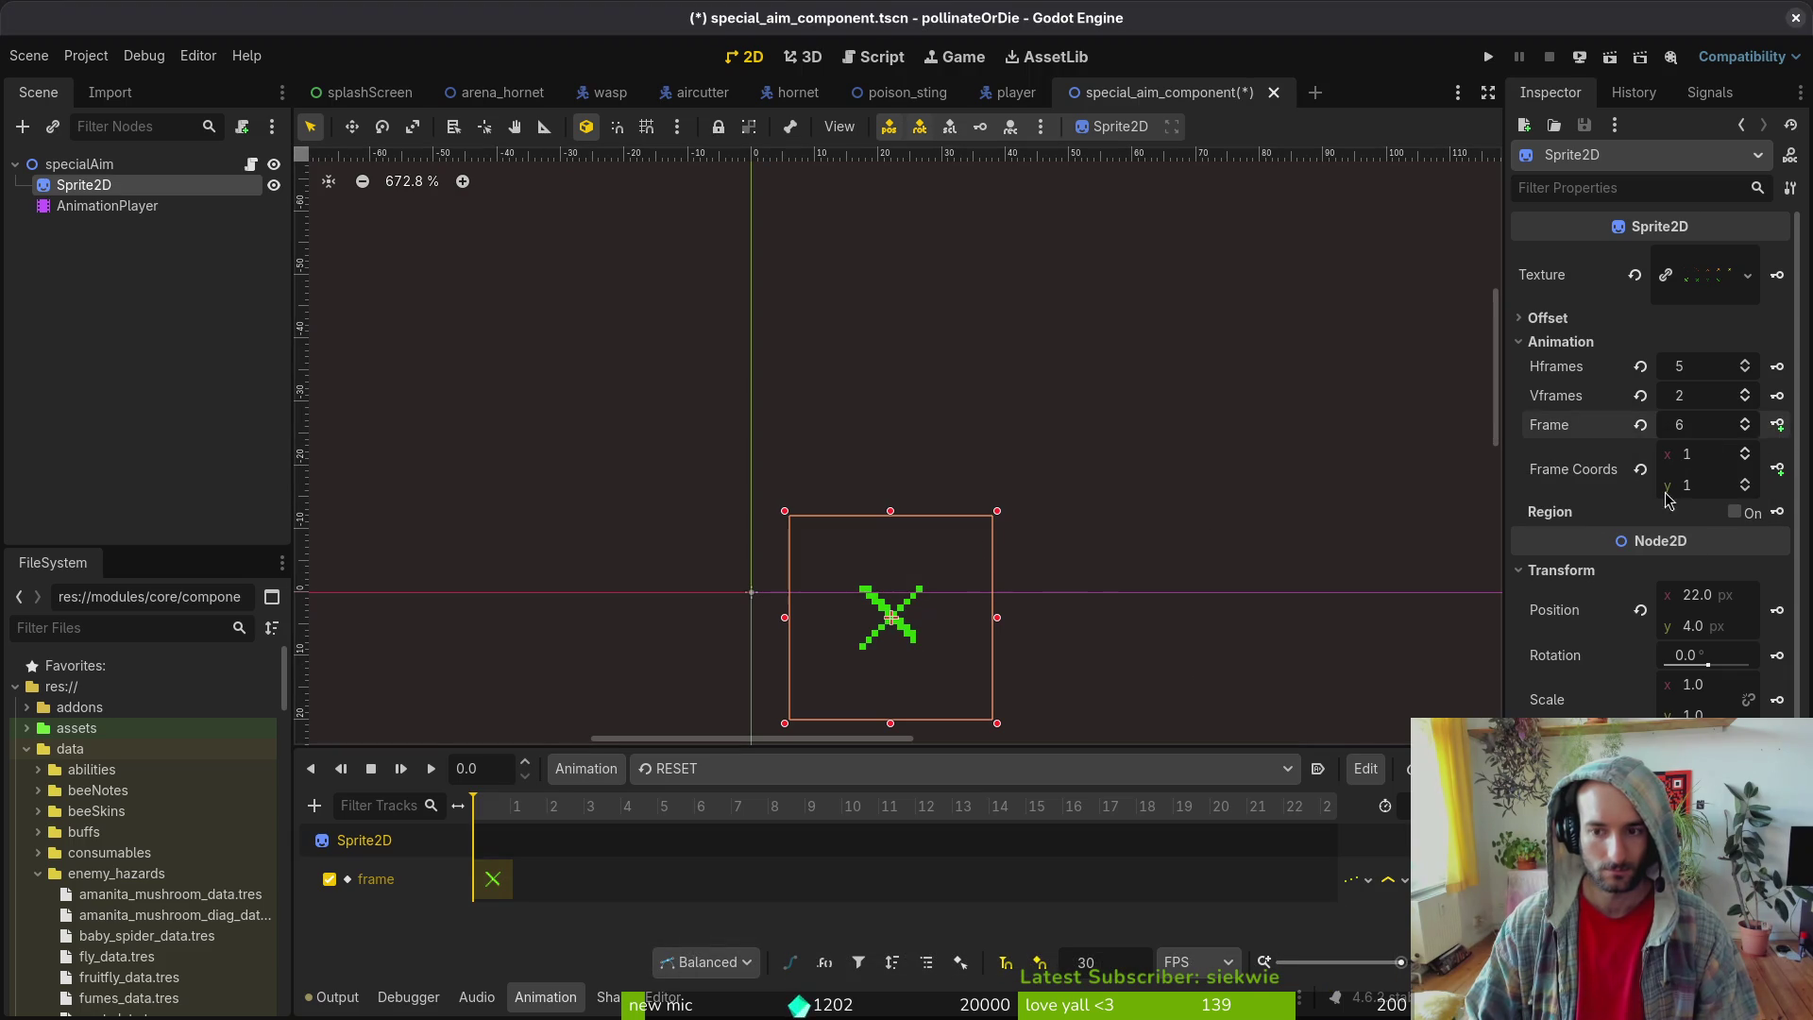
{"action": "left_click", "coordinate": [1641, 424]}
{"action": "key", "text": "ctrl+z"}
{"action": "key", "text": "ctrl+z"}
{"action": "key", "text": "ctrl+z"}
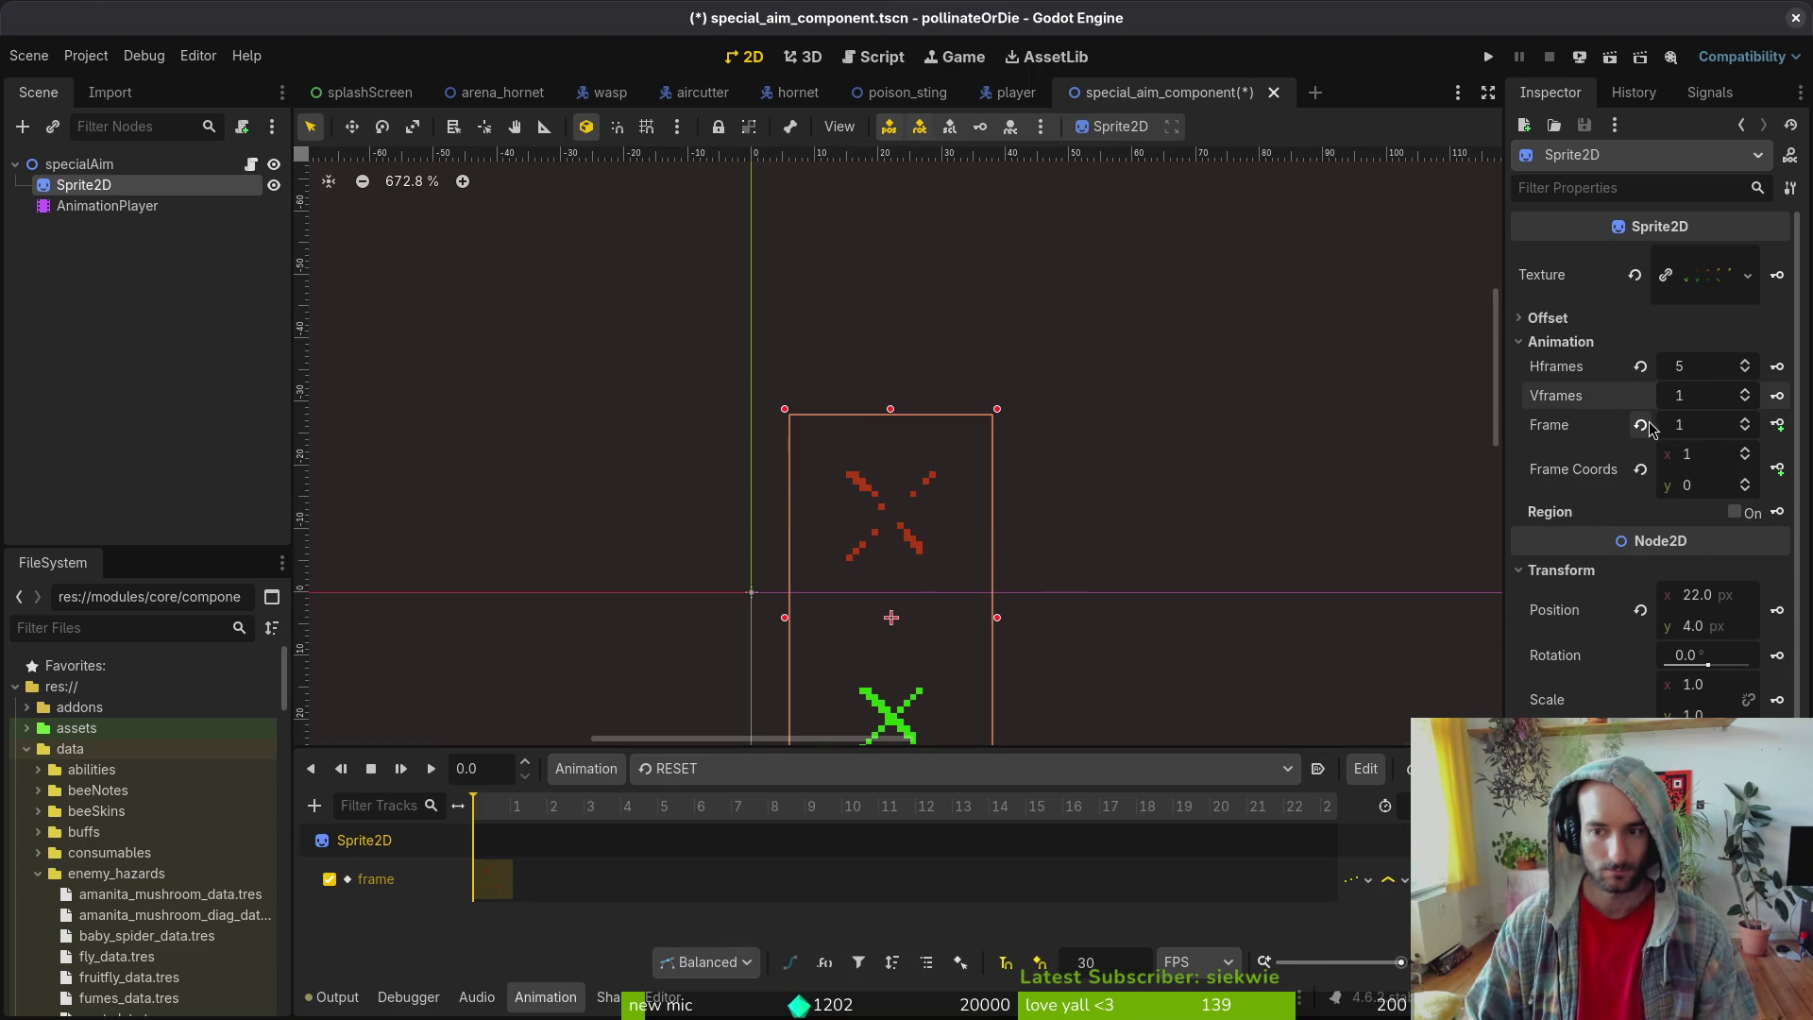
{"action": "left_click", "coordinate": [1641, 425]}
{"action": "scroll", "coordinate": [1707, 406], "scroll_direction": "up", "scroll_amount": 1}
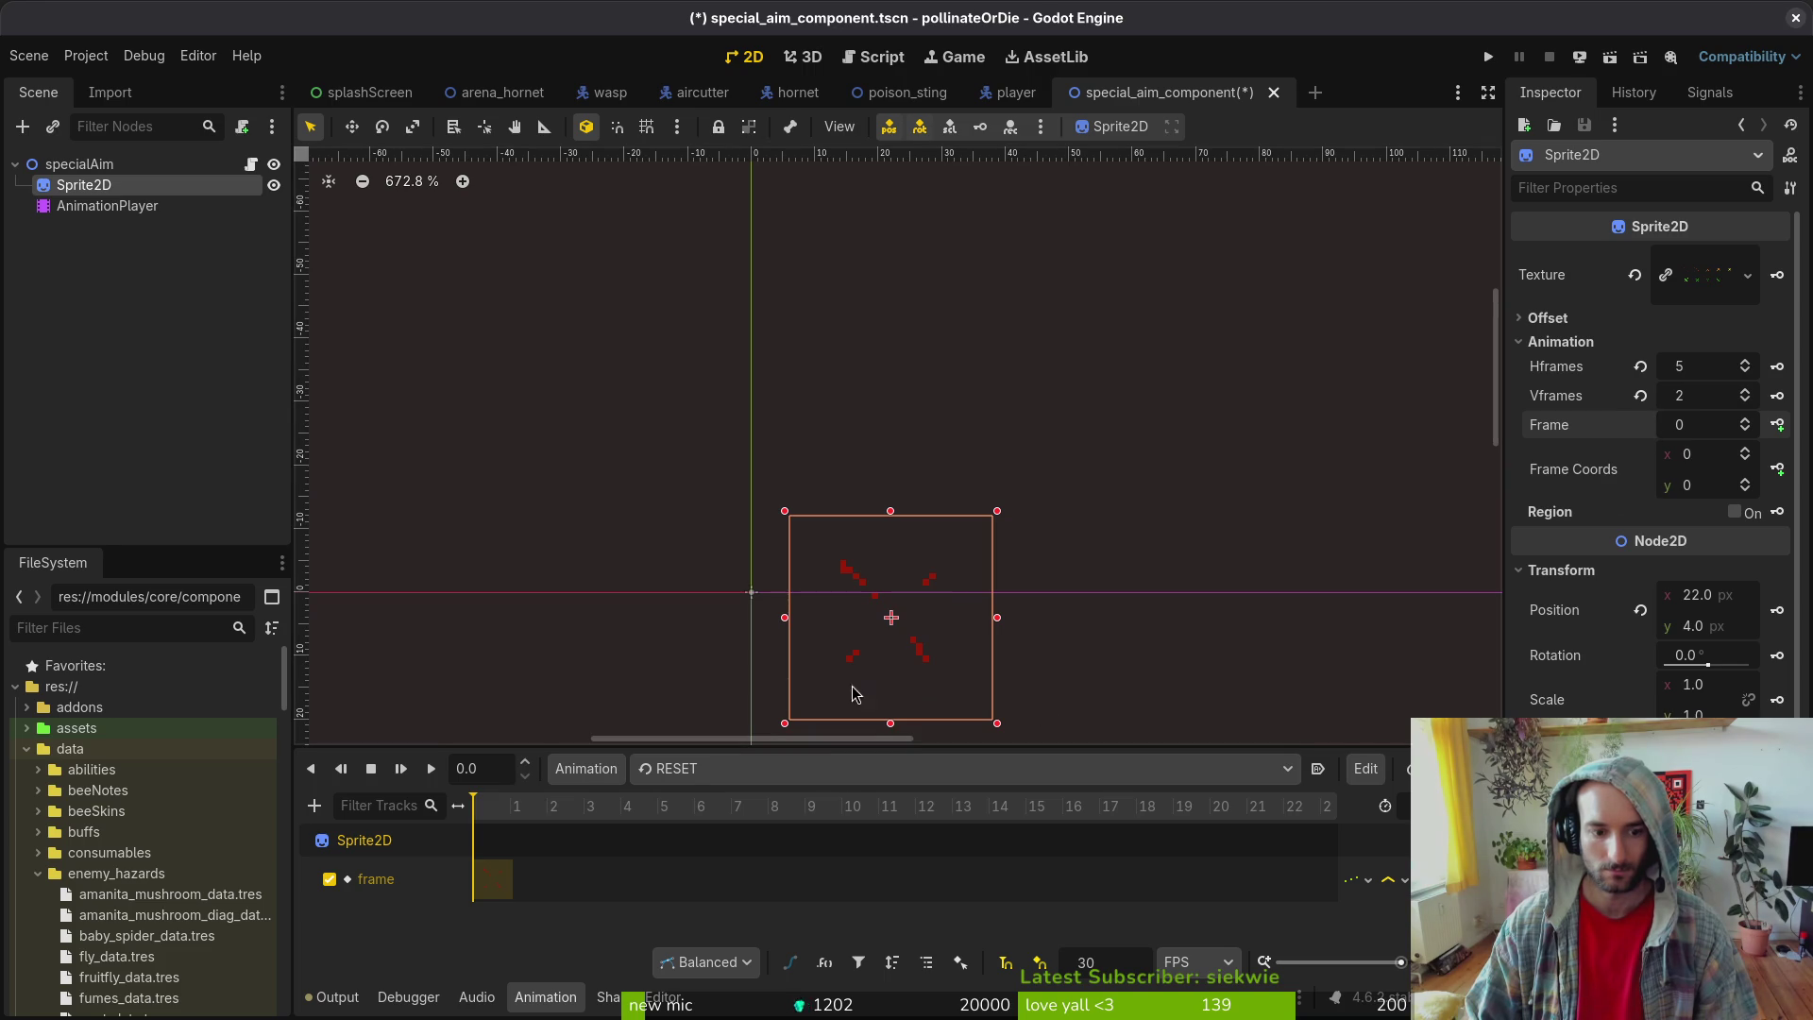
{"action": "left_click", "coordinate": [1777, 425]}
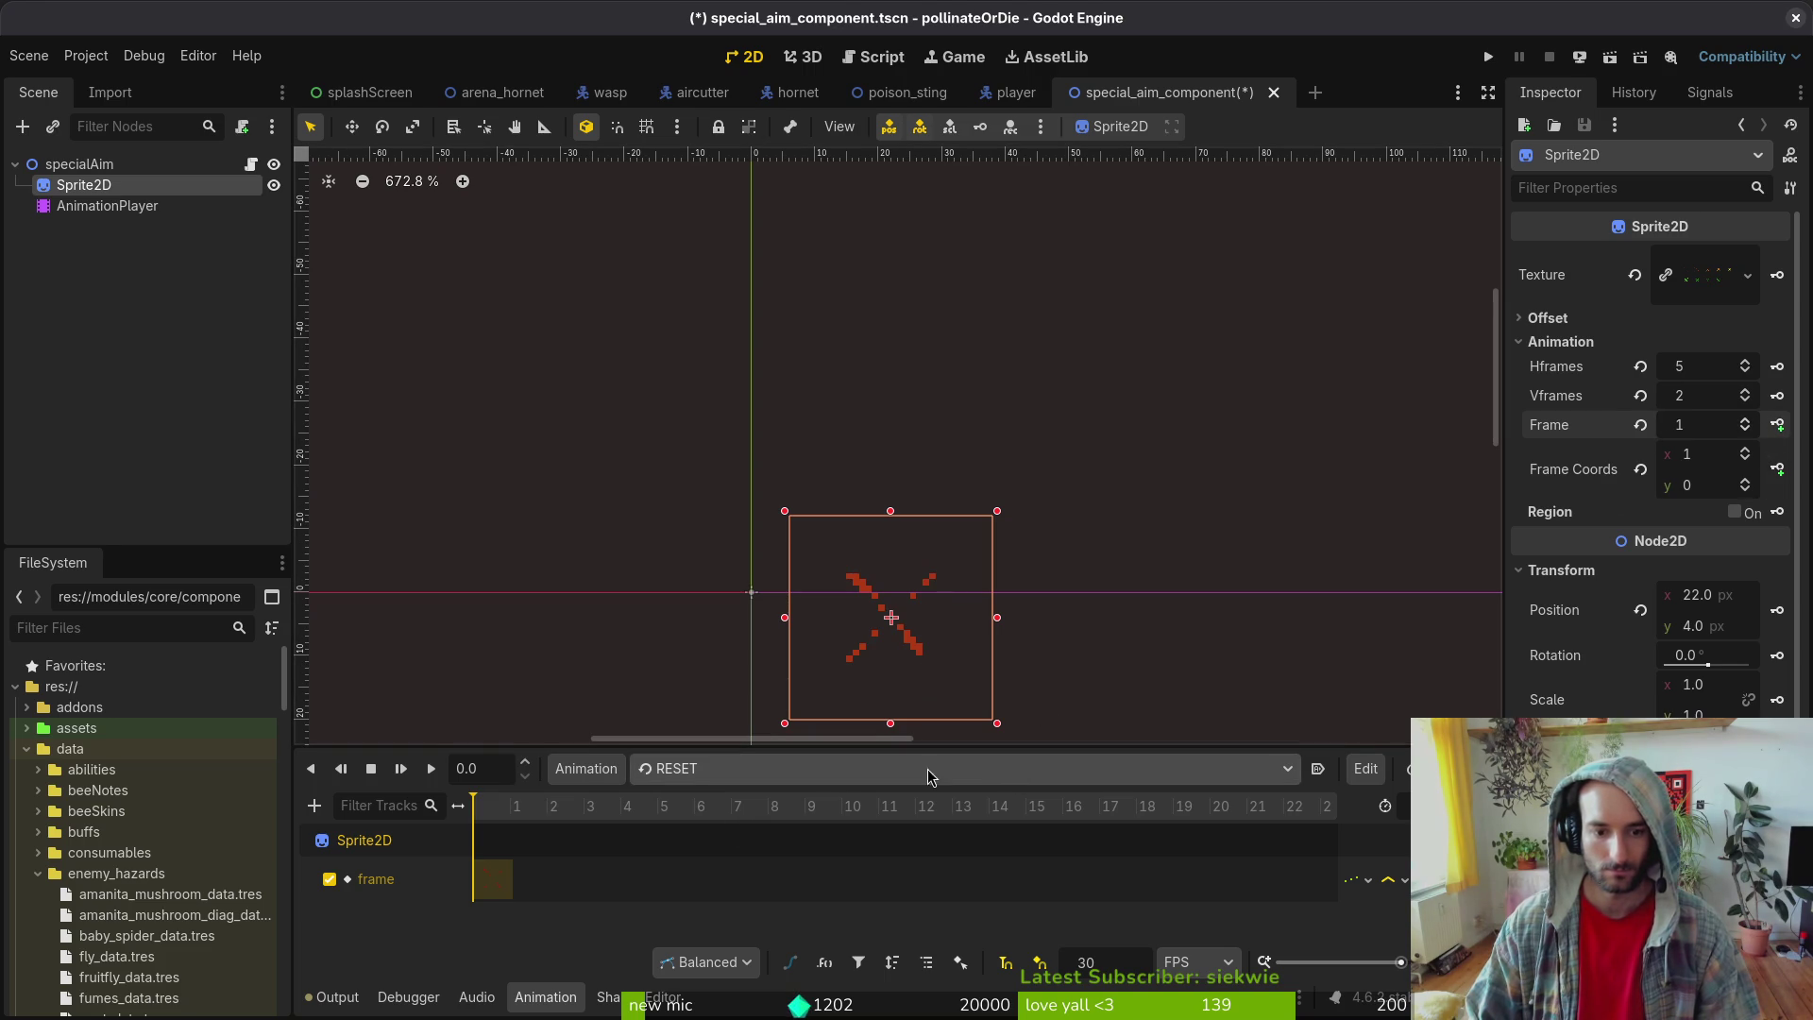
{"action": "key", "text": "ctrl+s"}
- Delete the broken Sprite2D frame track from the aiming animation
{"action": "left_click", "coordinate": [775, 772]}
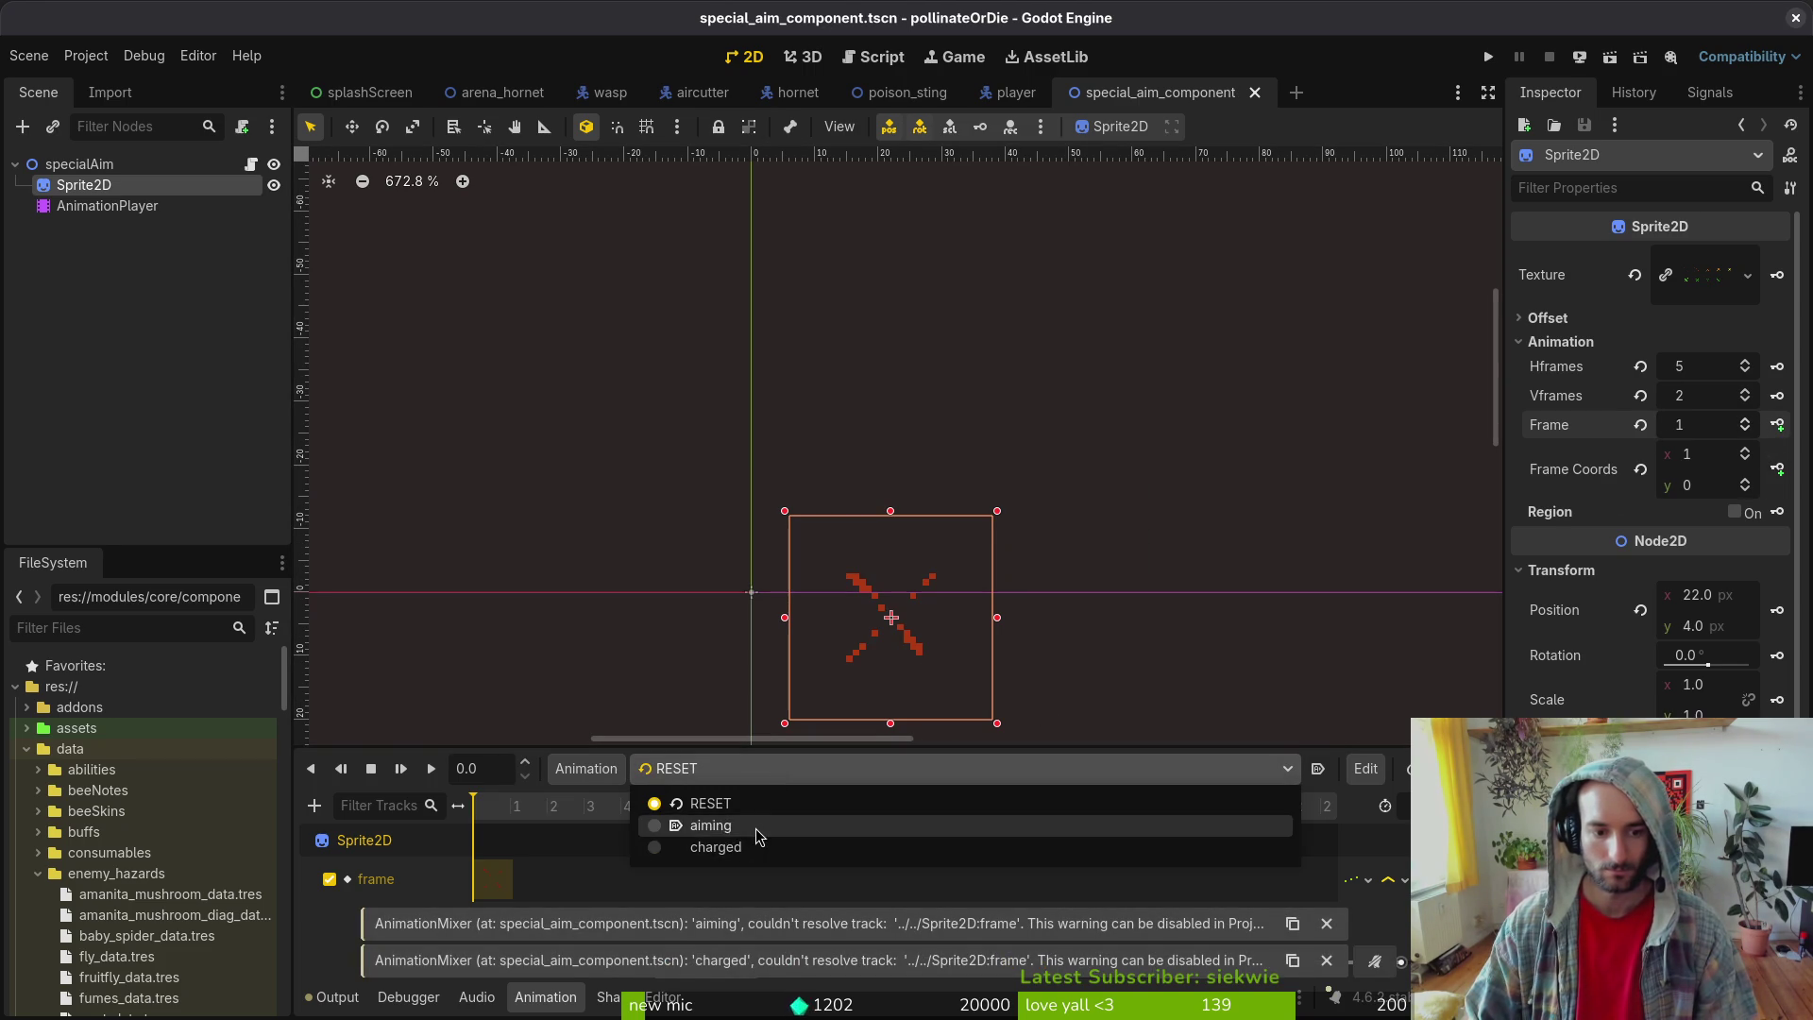
{"action": "left_click", "coordinate": [759, 827]}
{"action": "left_click", "coordinate": [1096, 869]}
{"action": "key", "text": "Delete"}
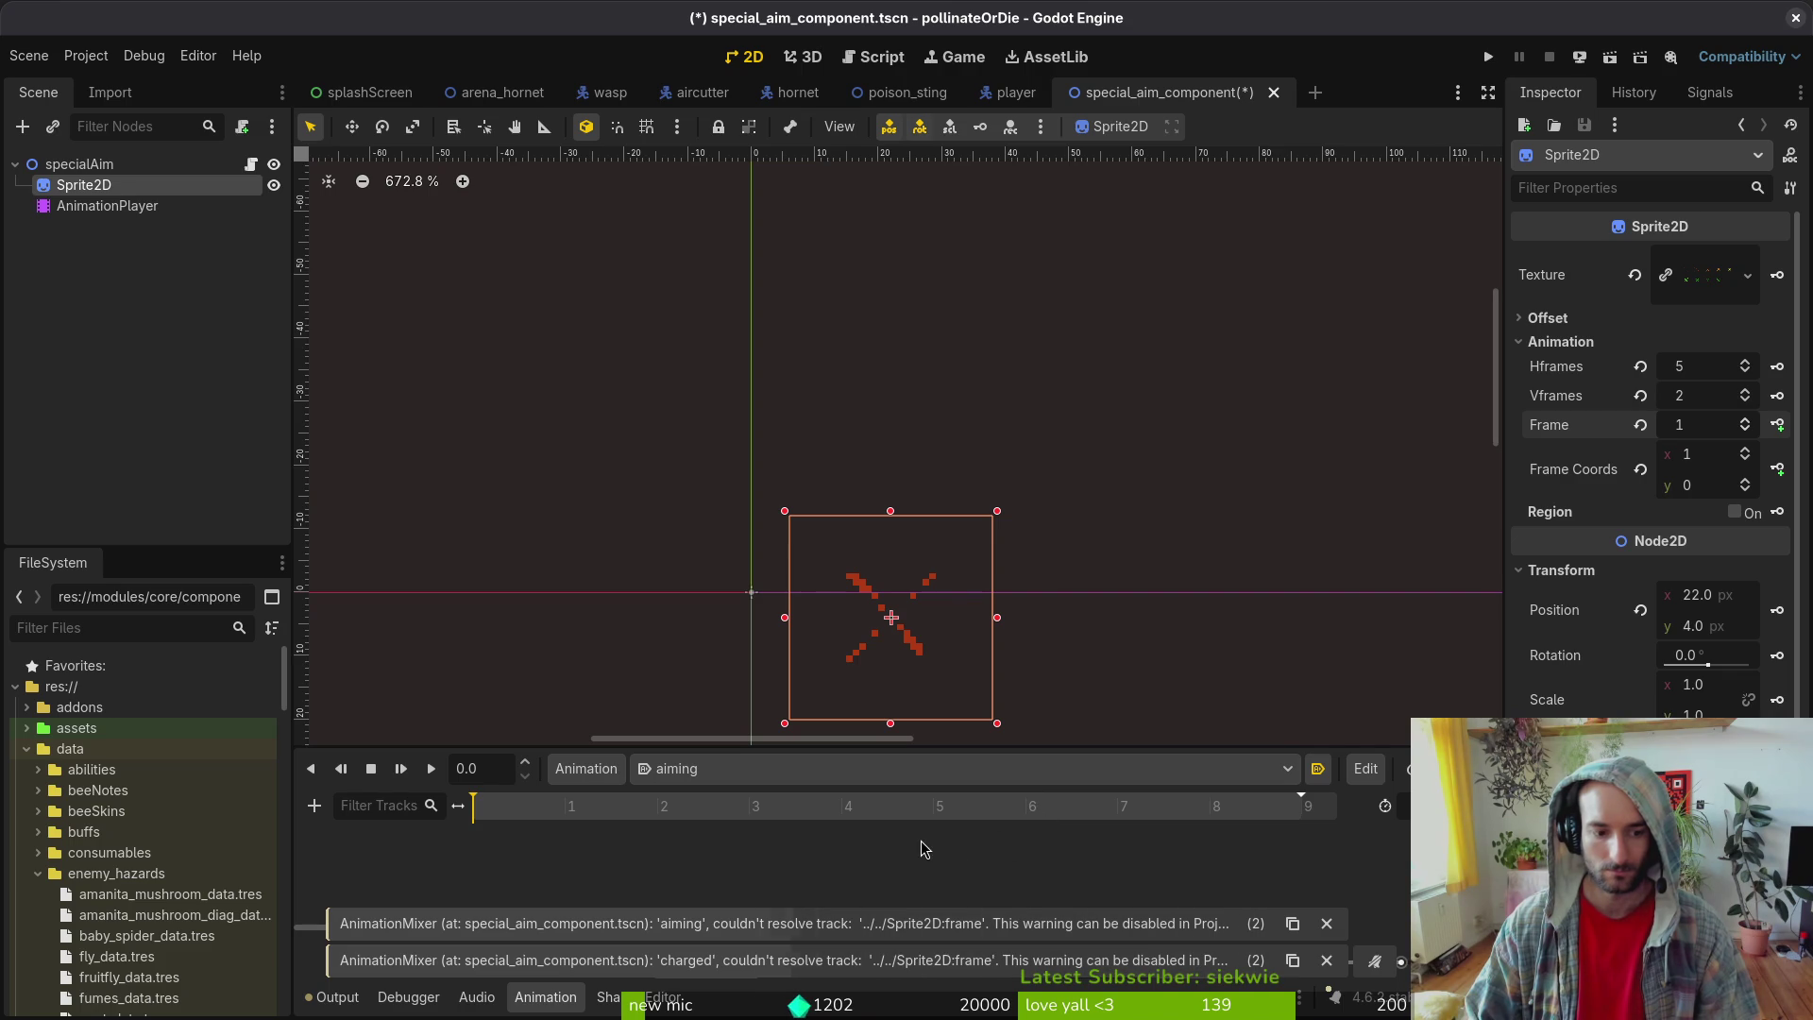
- Create a new Sprite2D frame track in aiming by keying successive frames, removing the extra last key
{"action": "key", "text": "ctrl+s"}
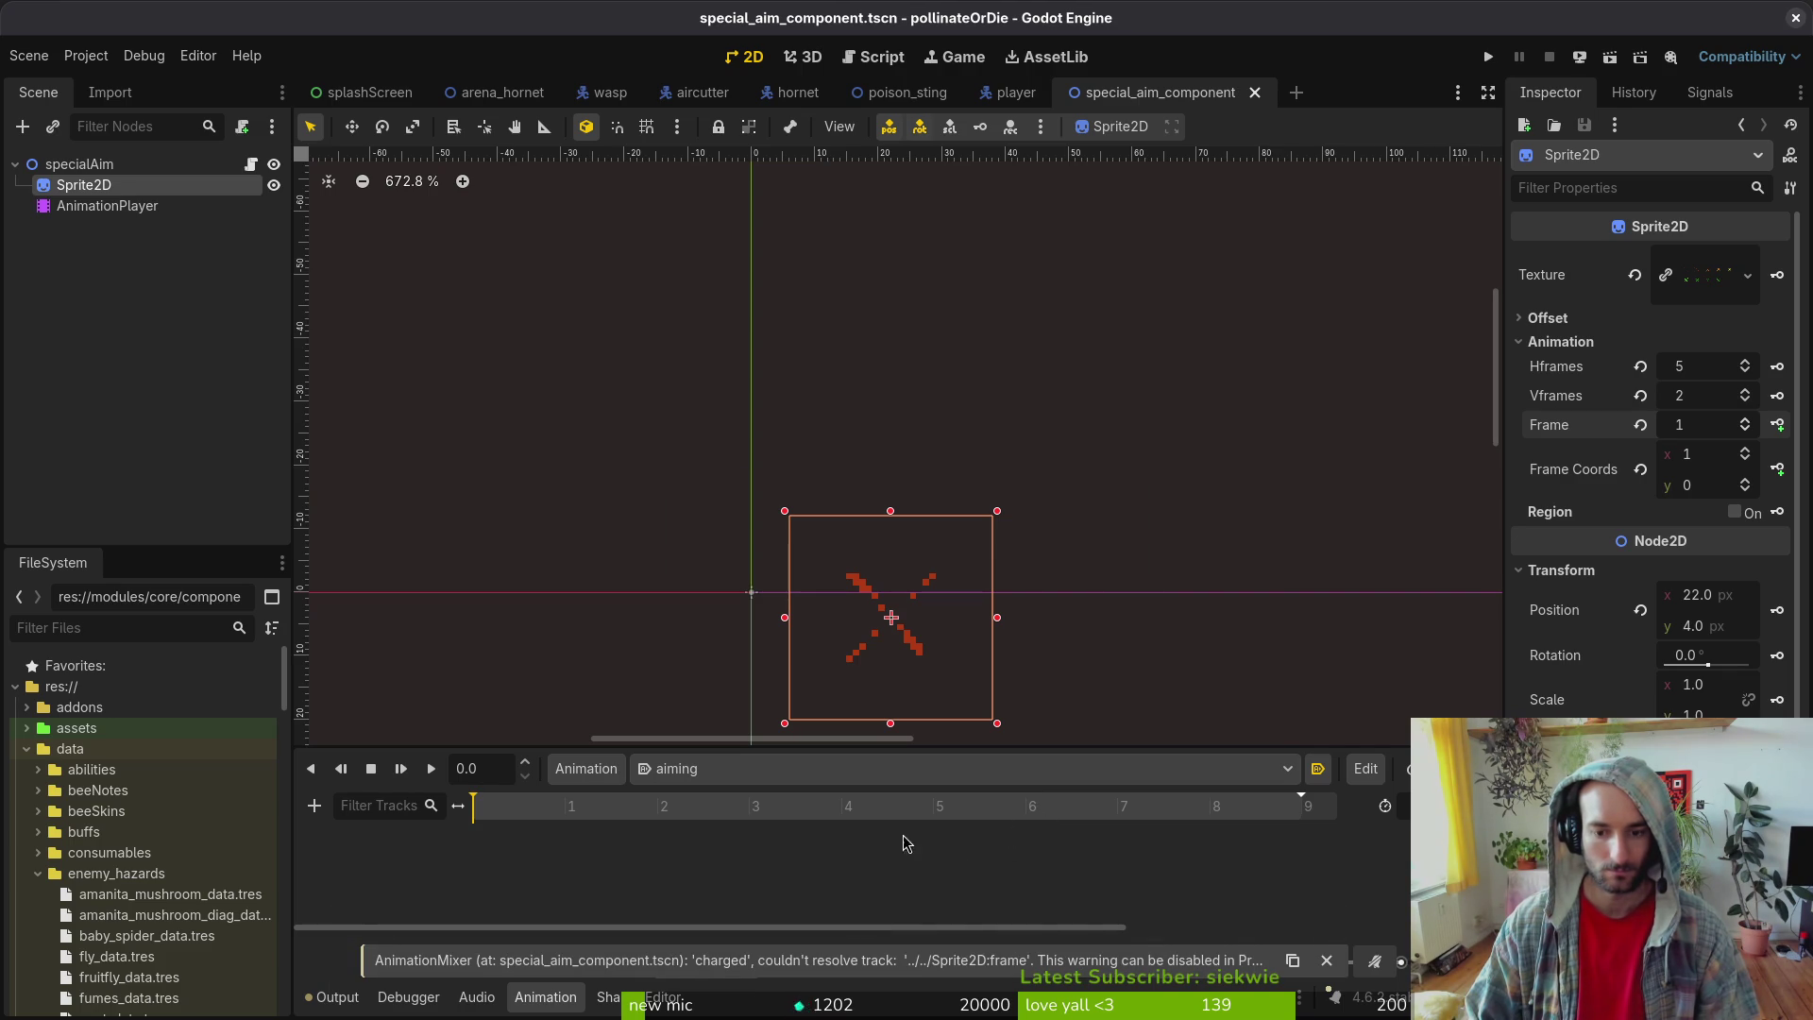
{"action": "left_click", "coordinate": [1640, 470]}
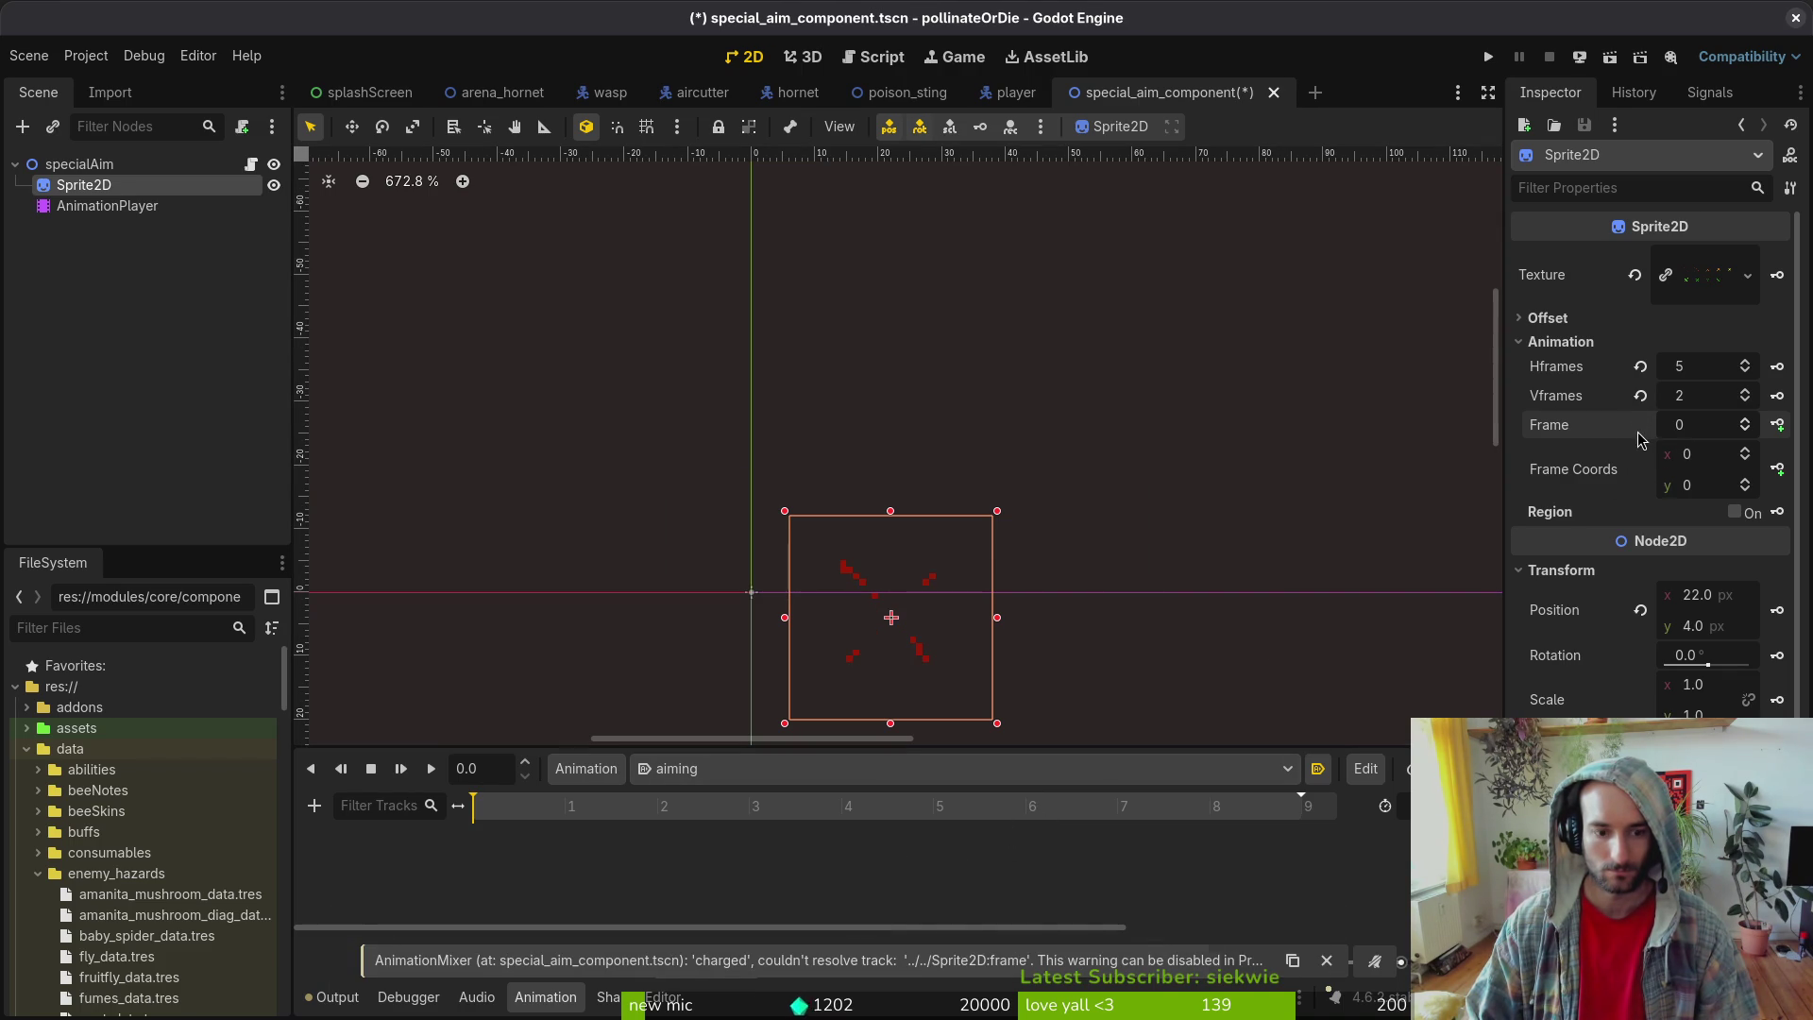
{"action": "left_click", "coordinate": [1156, 769]}
{"action": "left_click", "coordinate": [1159, 780]}
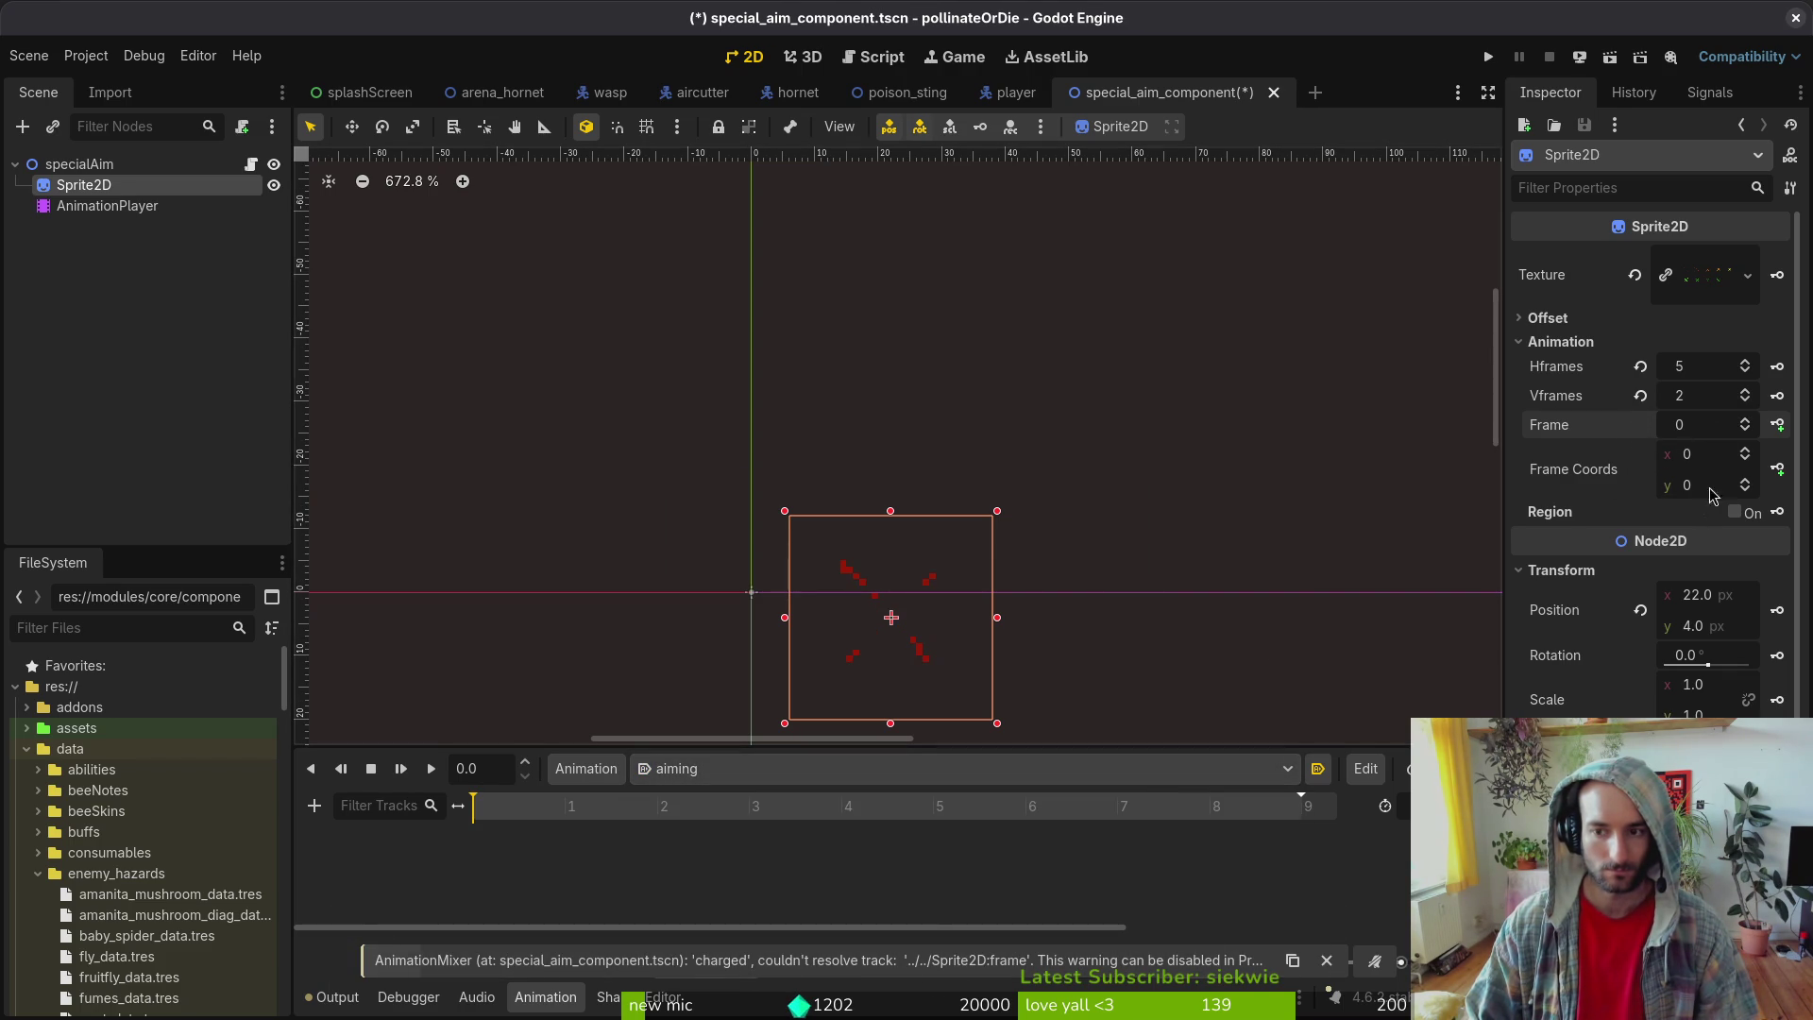
{"action": "left_click", "coordinate": [1778, 425]}
{"action": "left_click", "coordinate": [977, 564]}
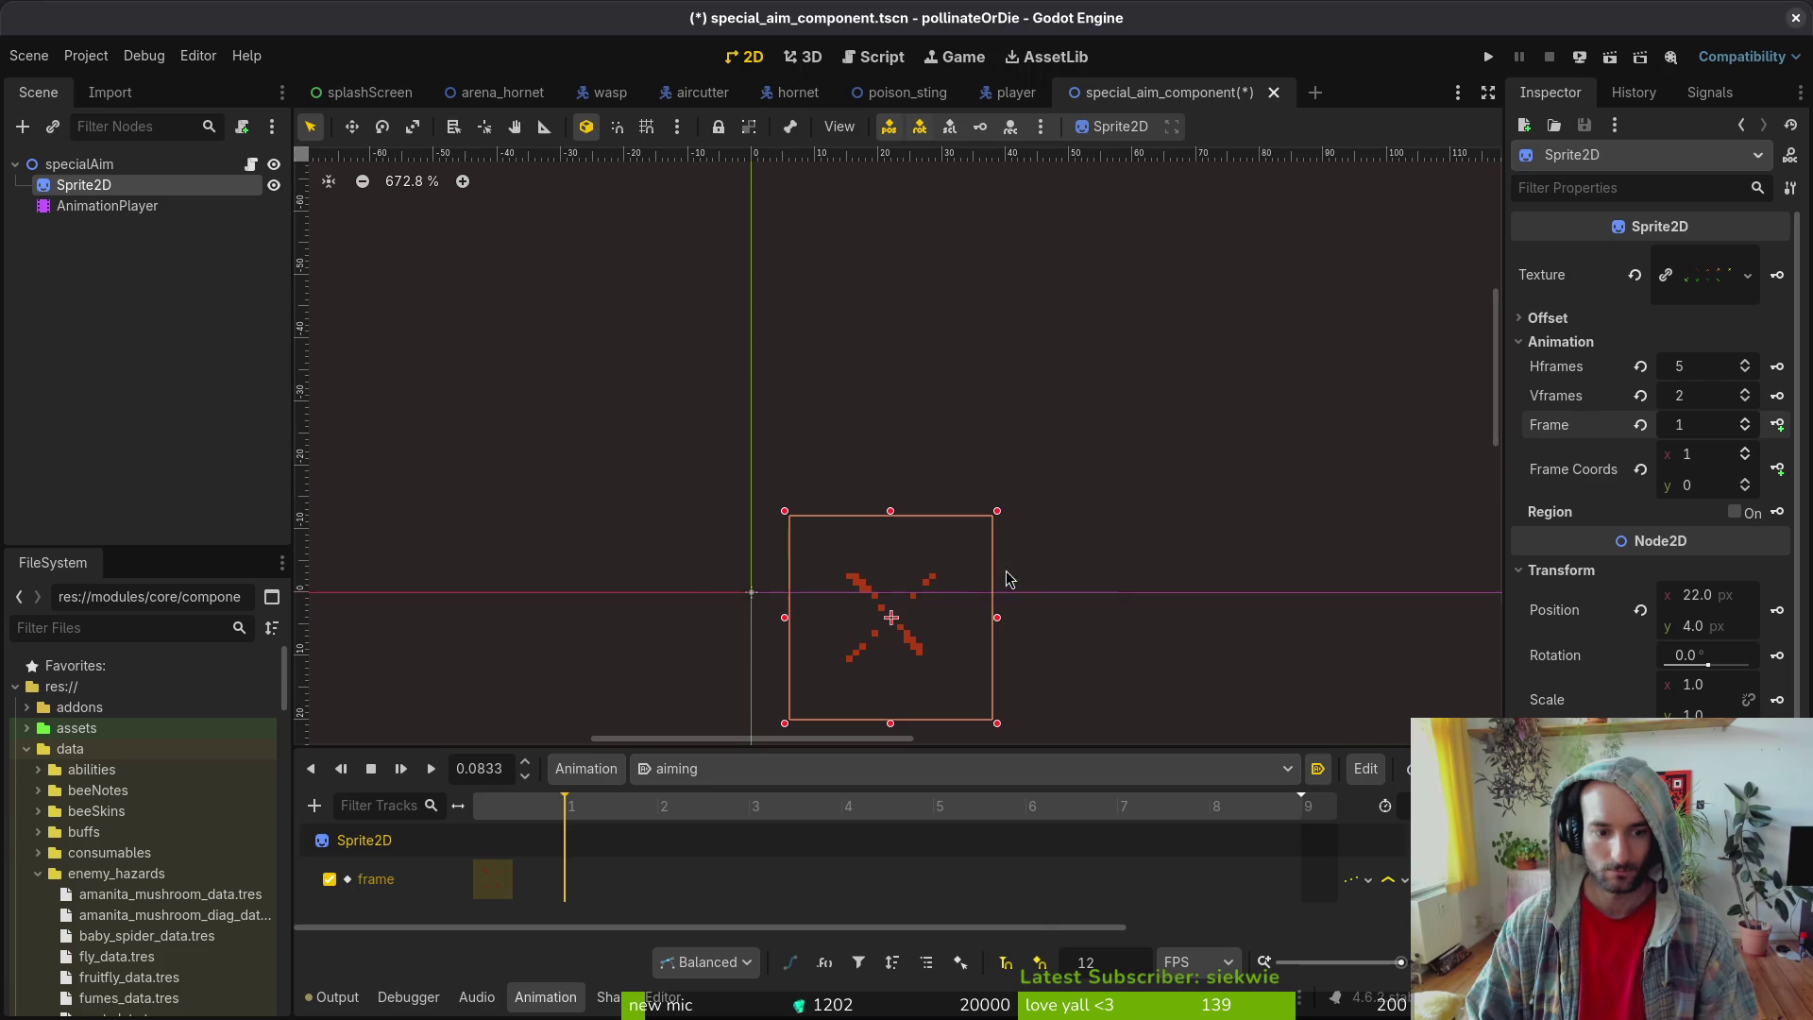
{"action": "left_click", "coordinate": [1778, 425]}
{"action": "left_click", "coordinate": [1778, 424]}
{"action": "left_click", "coordinate": [1778, 425]}
{"action": "left_click", "coordinate": [1778, 425]}
{"action": "left_click", "coordinate": [1778, 424]}
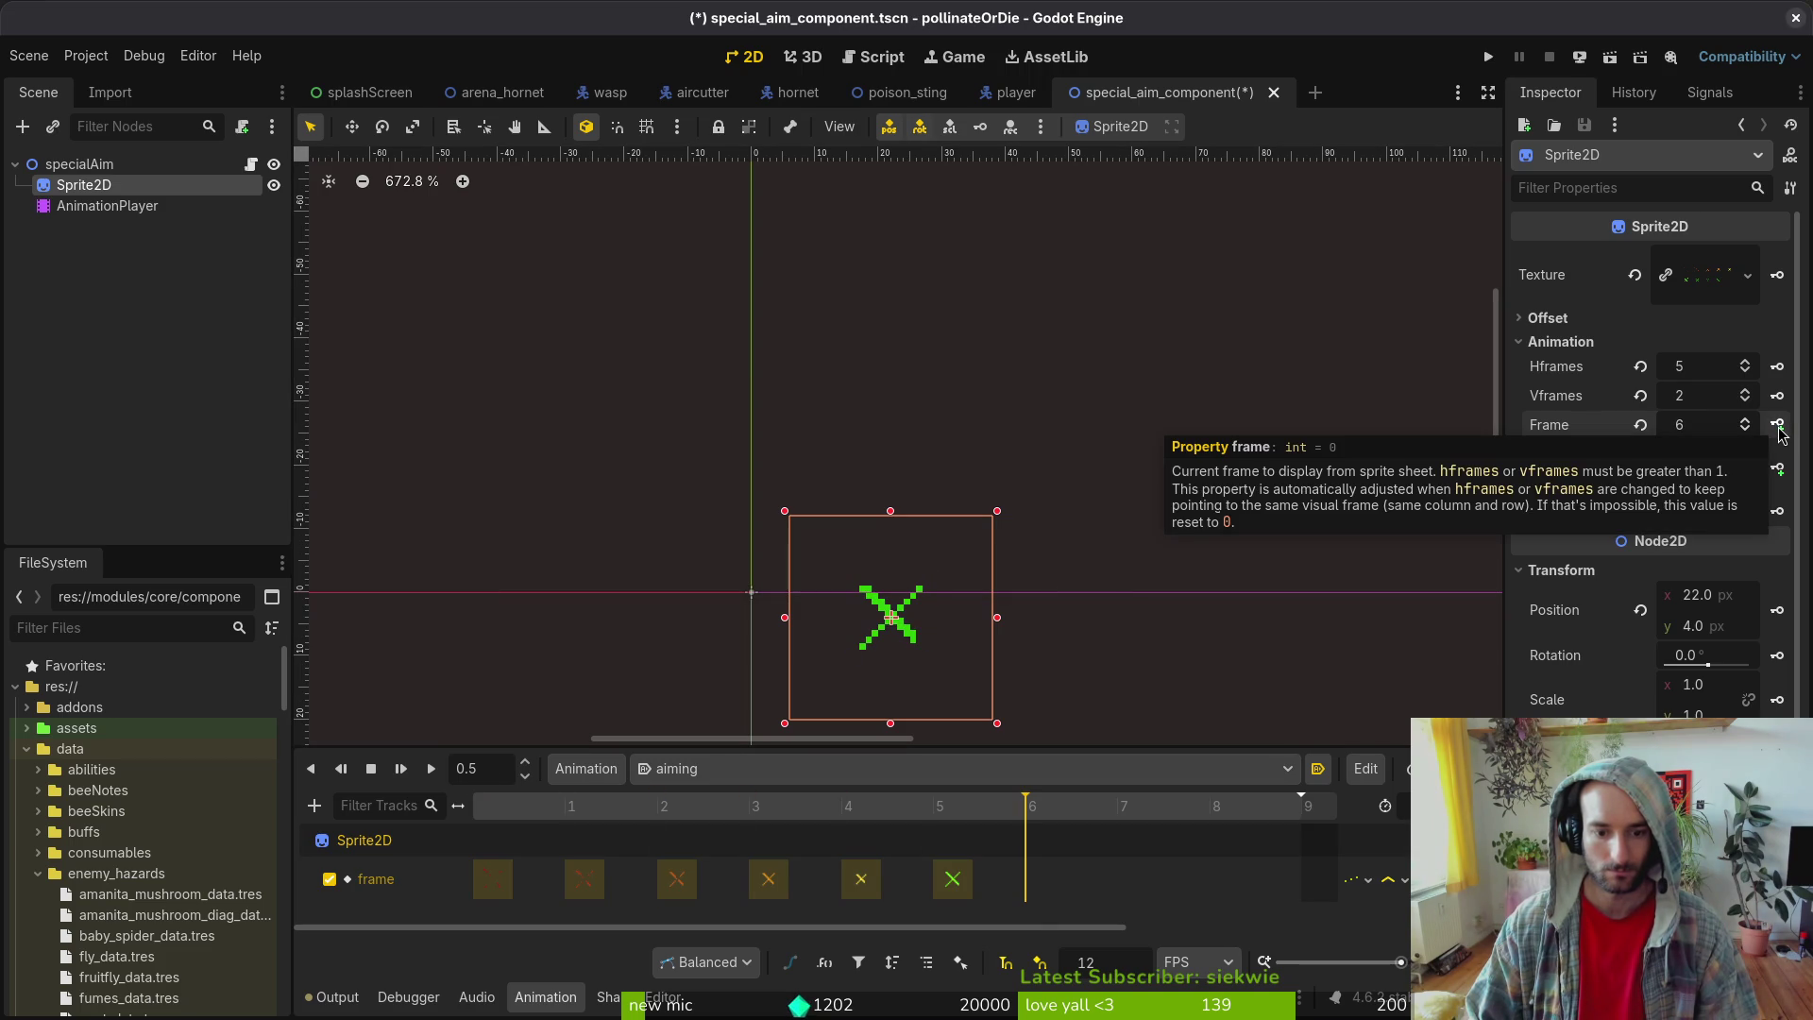
{"action": "left_click", "coordinate": [952, 882]}
{"action": "key", "text": "Delete"}
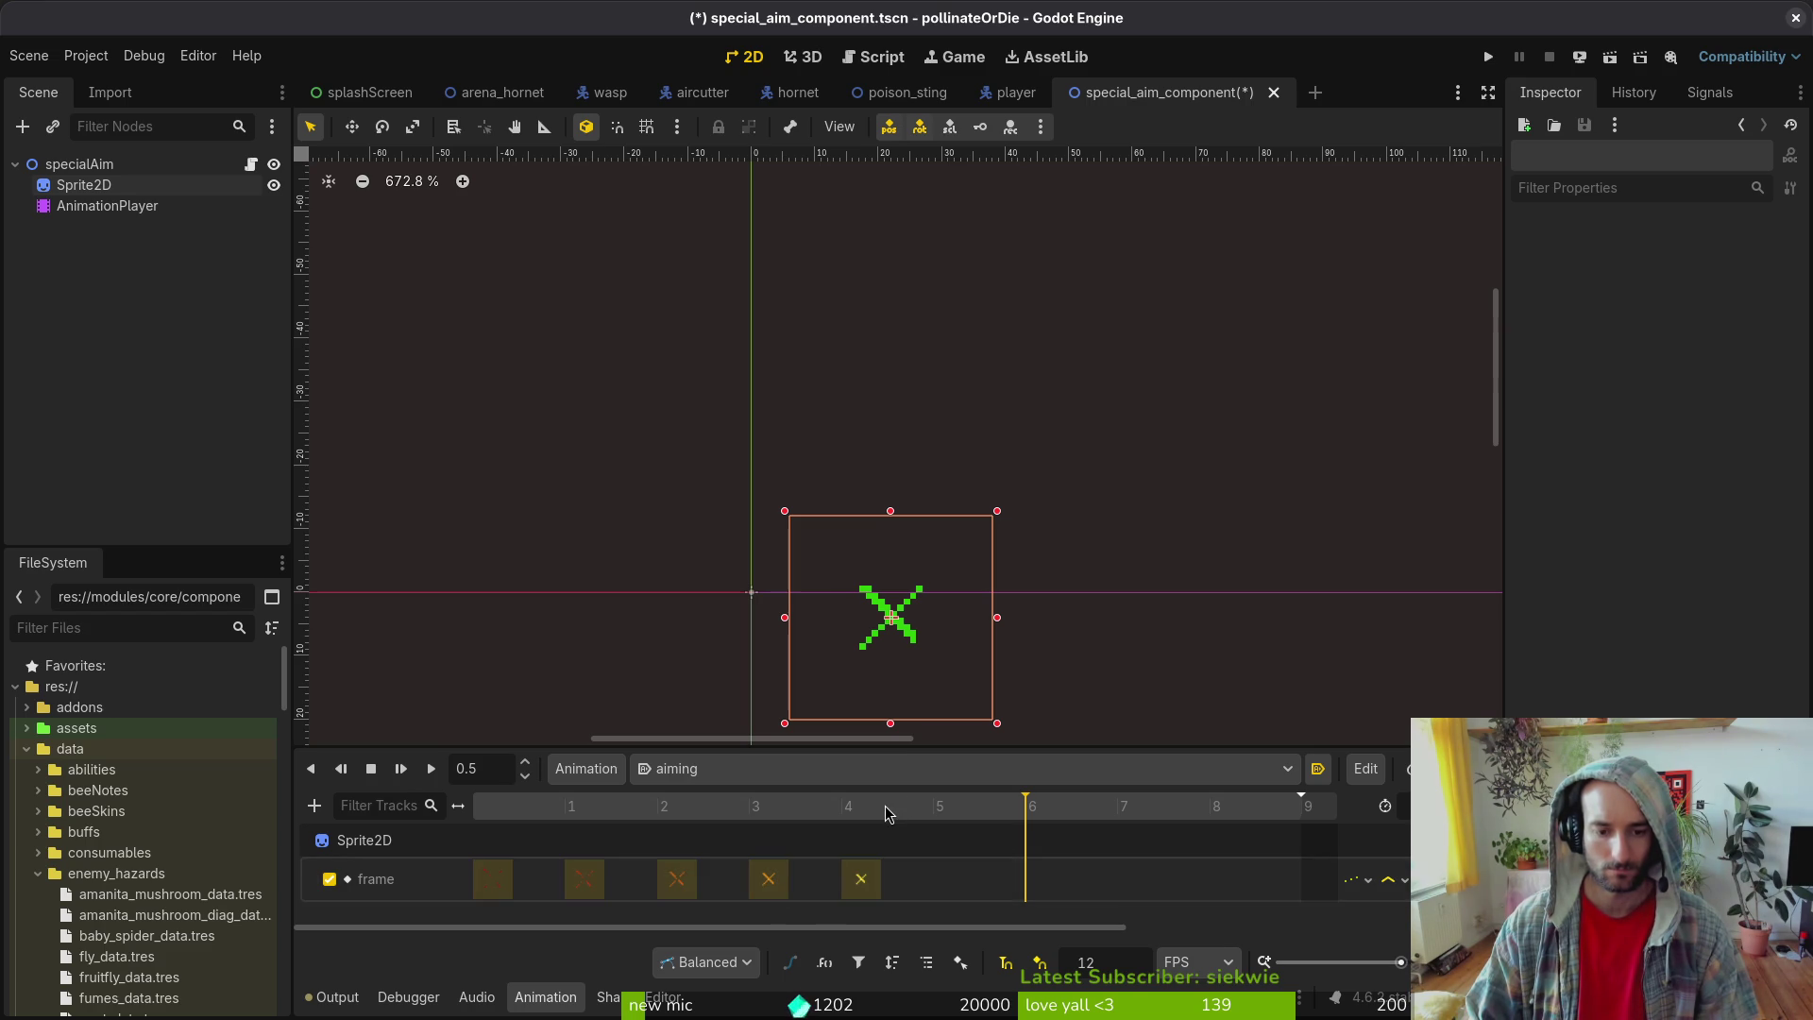
- Add frame keys at frames 5 through 8 of the aiming animation and save
{"action": "left_click", "coordinate": [842, 806]}
{"action": "left_click", "coordinate": [768, 878]}
{"action": "left_click", "coordinate": [932, 888]}
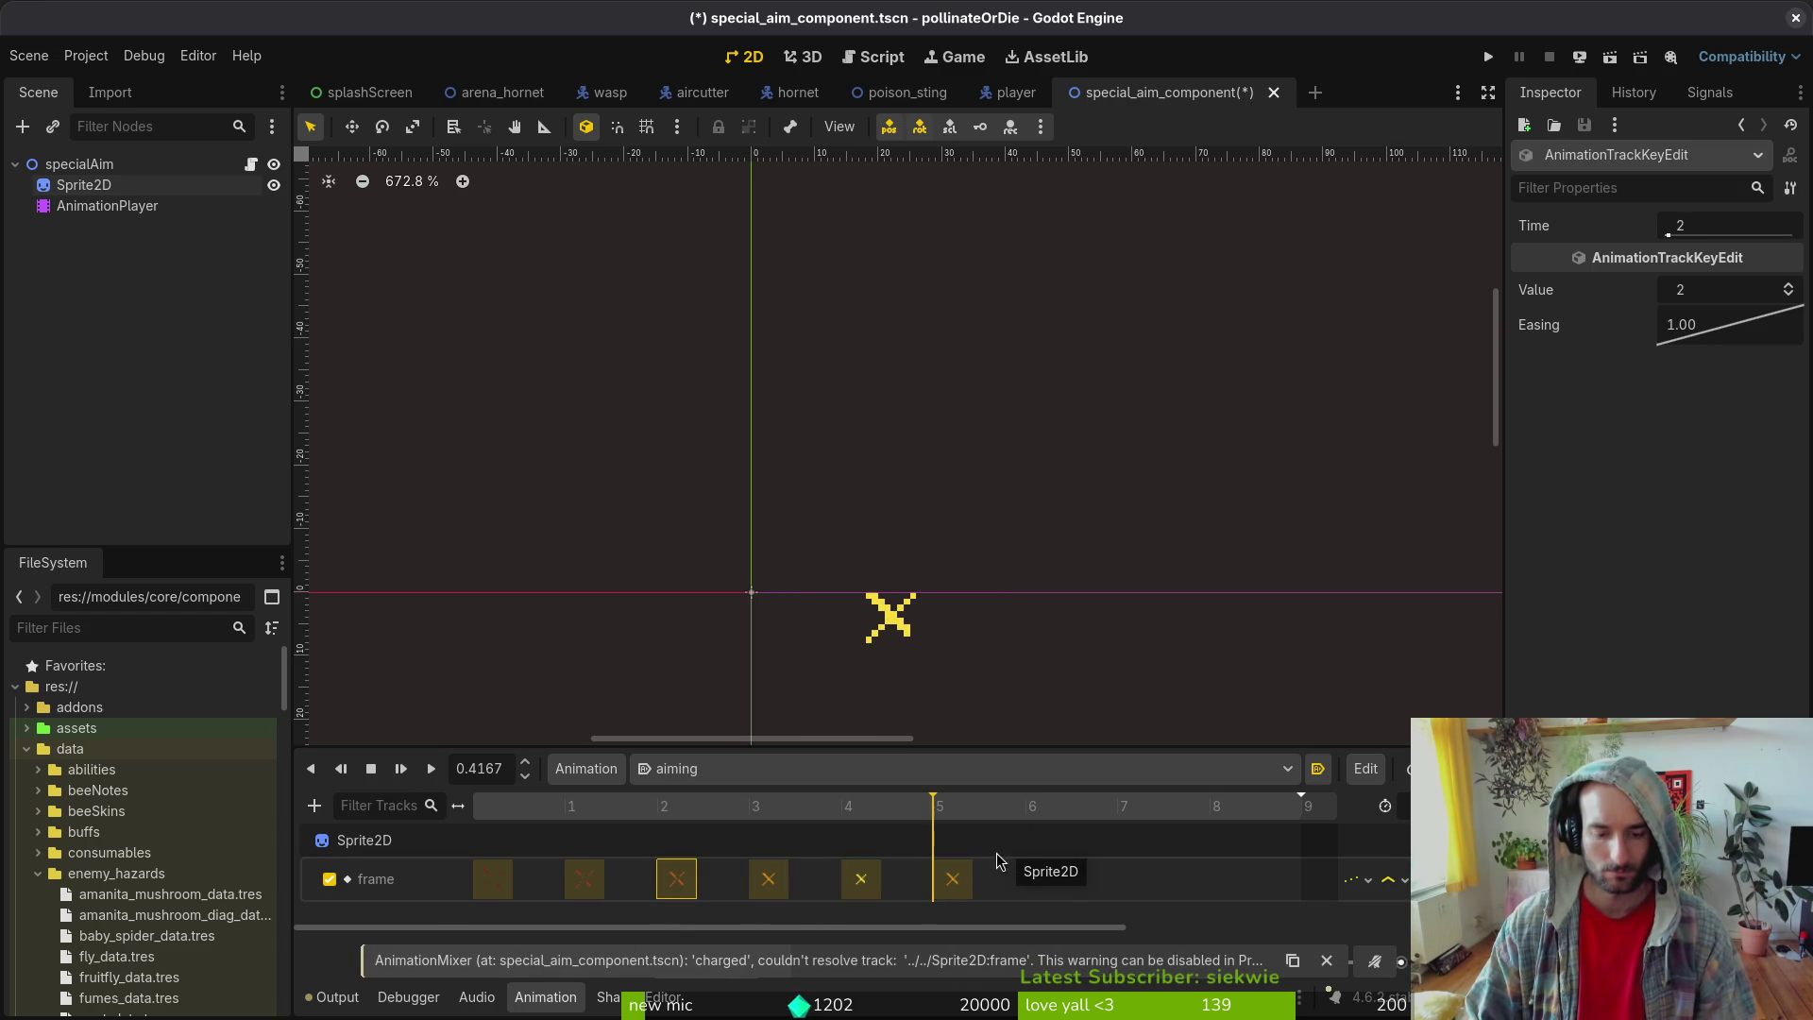
{"action": "left_click", "coordinate": [1025, 808]}
{"action": "key", "text": "ctrl+v"}
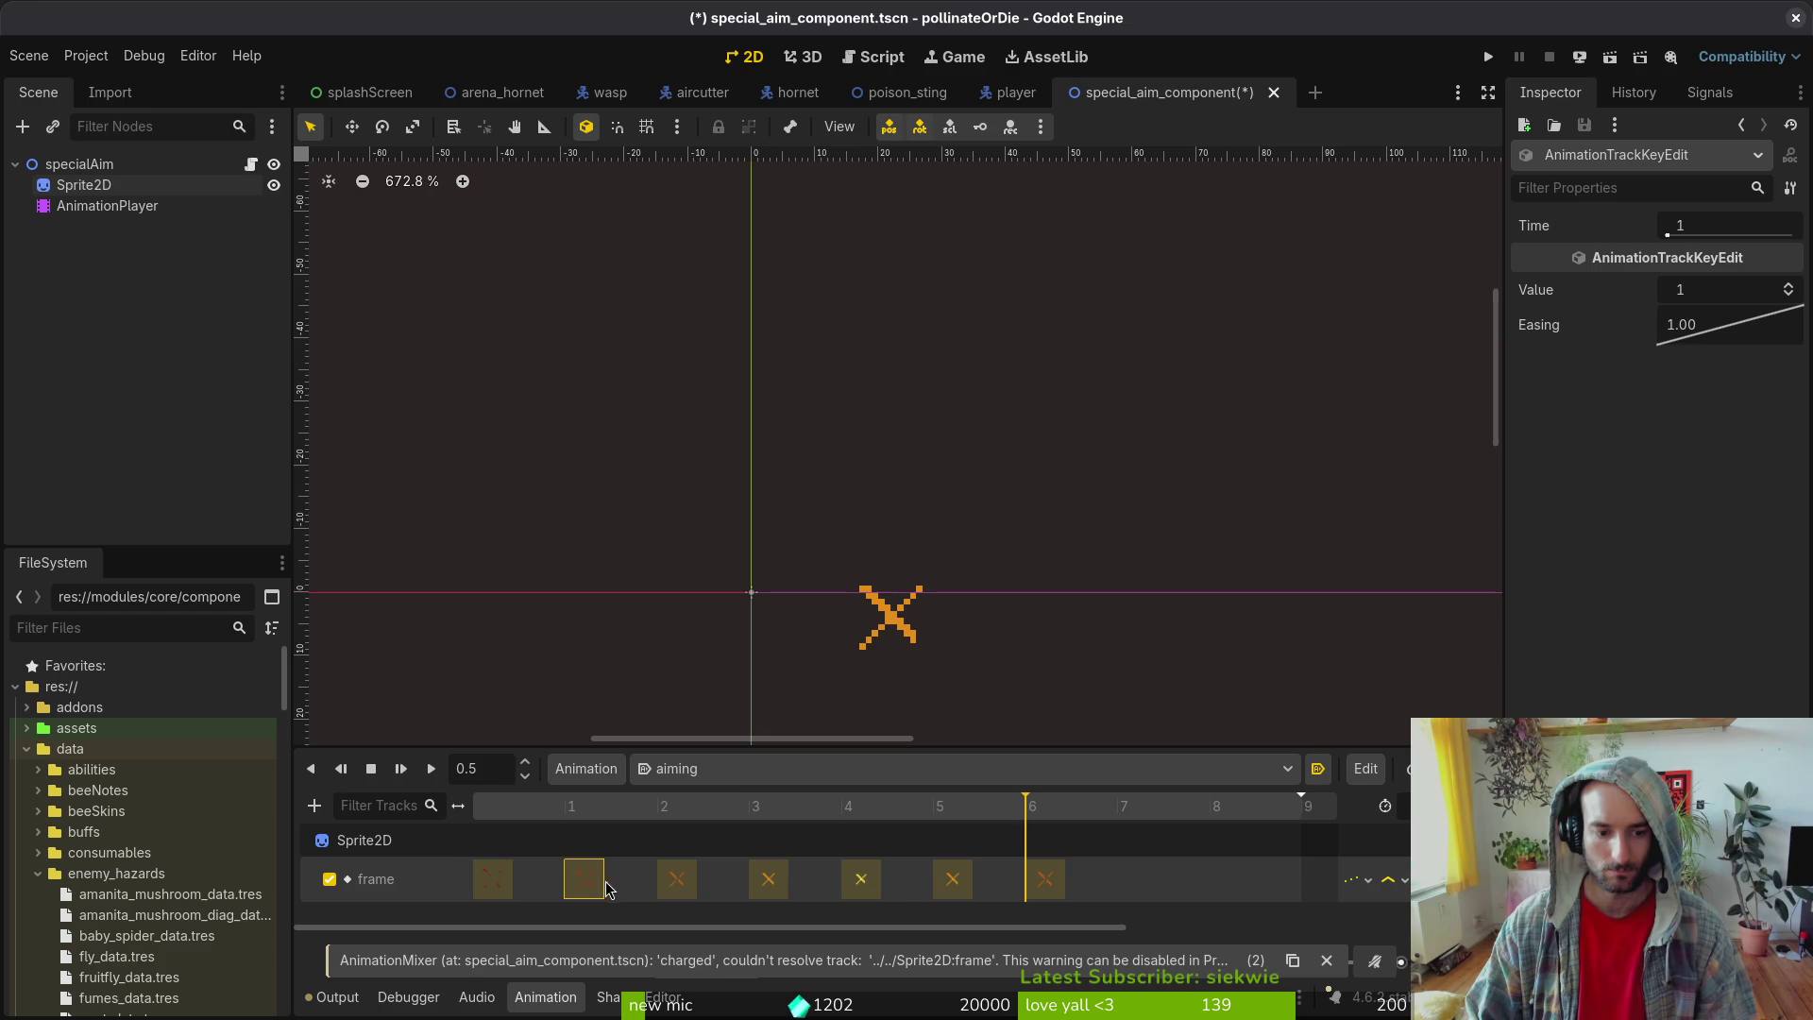
{"action": "left_click", "coordinate": [1117, 808]}
{"action": "key", "text": "ctrl+v"}
{"action": "left_click", "coordinate": [508, 882]}
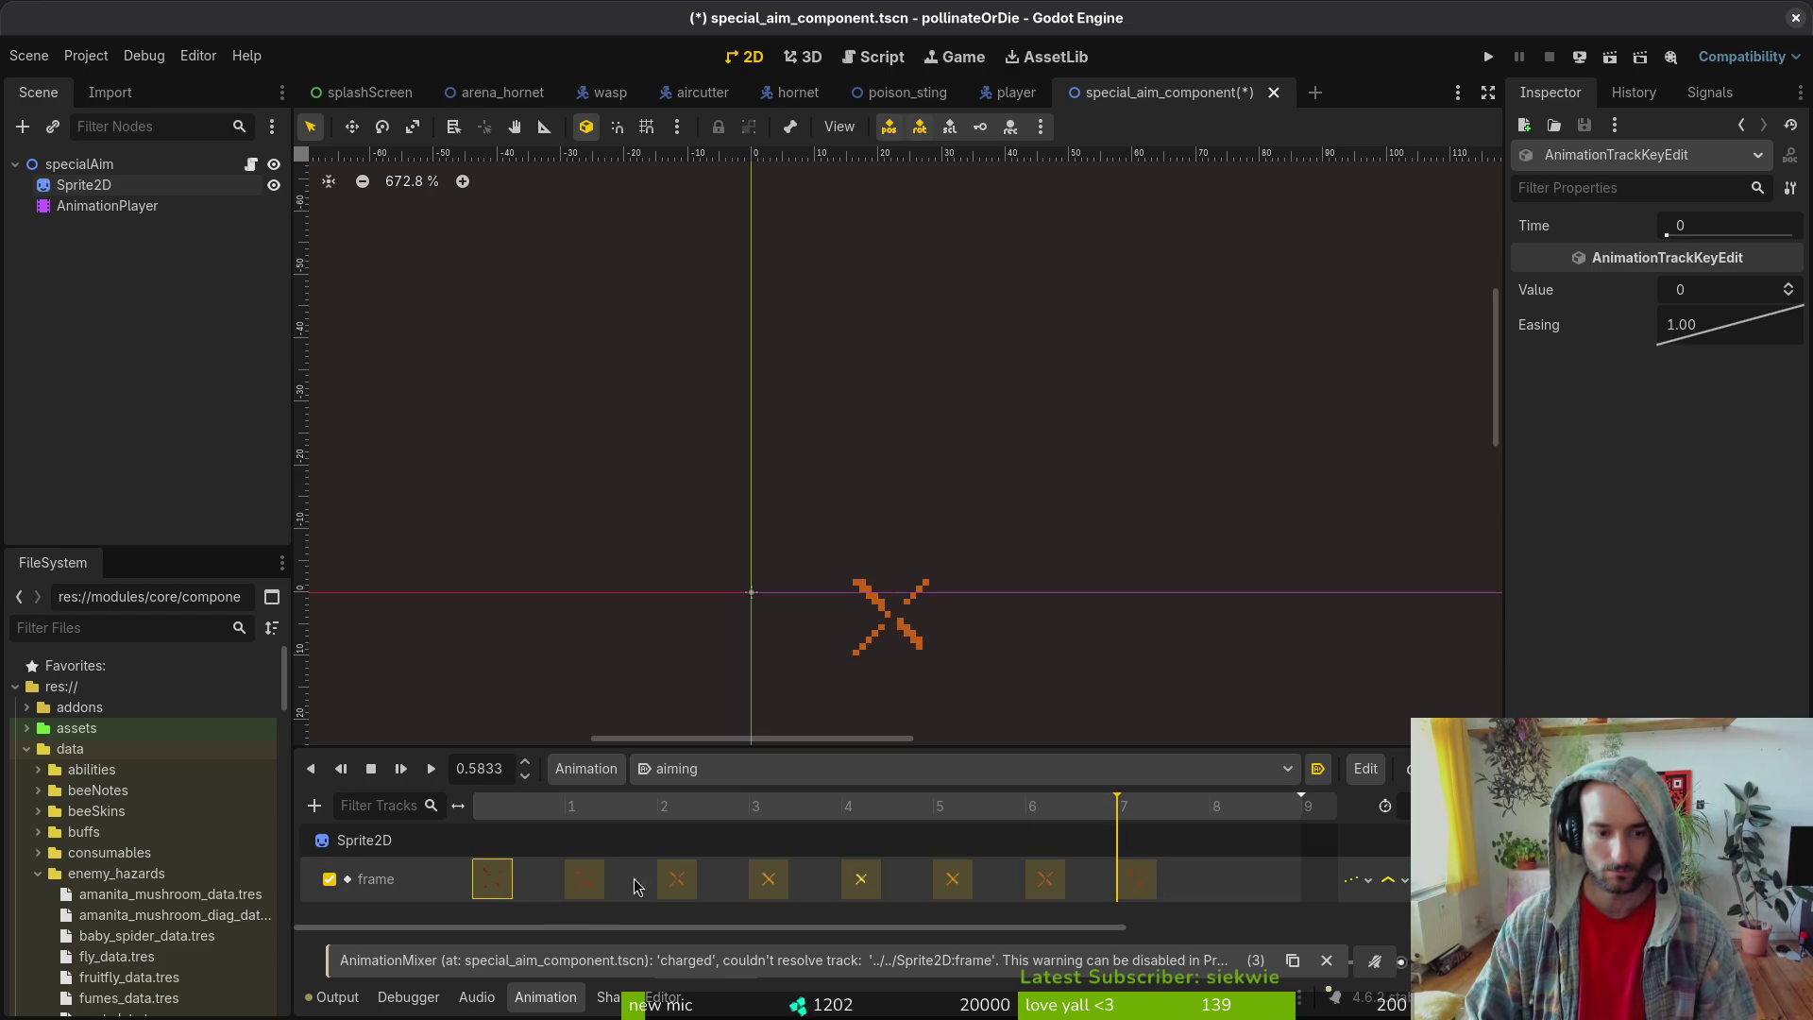
{"action": "left_click", "coordinate": [1228, 806]}
{"action": "key", "text": "ctrl+v"}
{"action": "left_click", "coordinate": [510, 821]}
{"action": "key", "text": "ctrl+s"}
- Play the aiming animation to preview it, then switch to the charged animation
{"action": "left_click", "coordinate": [425, 772]}
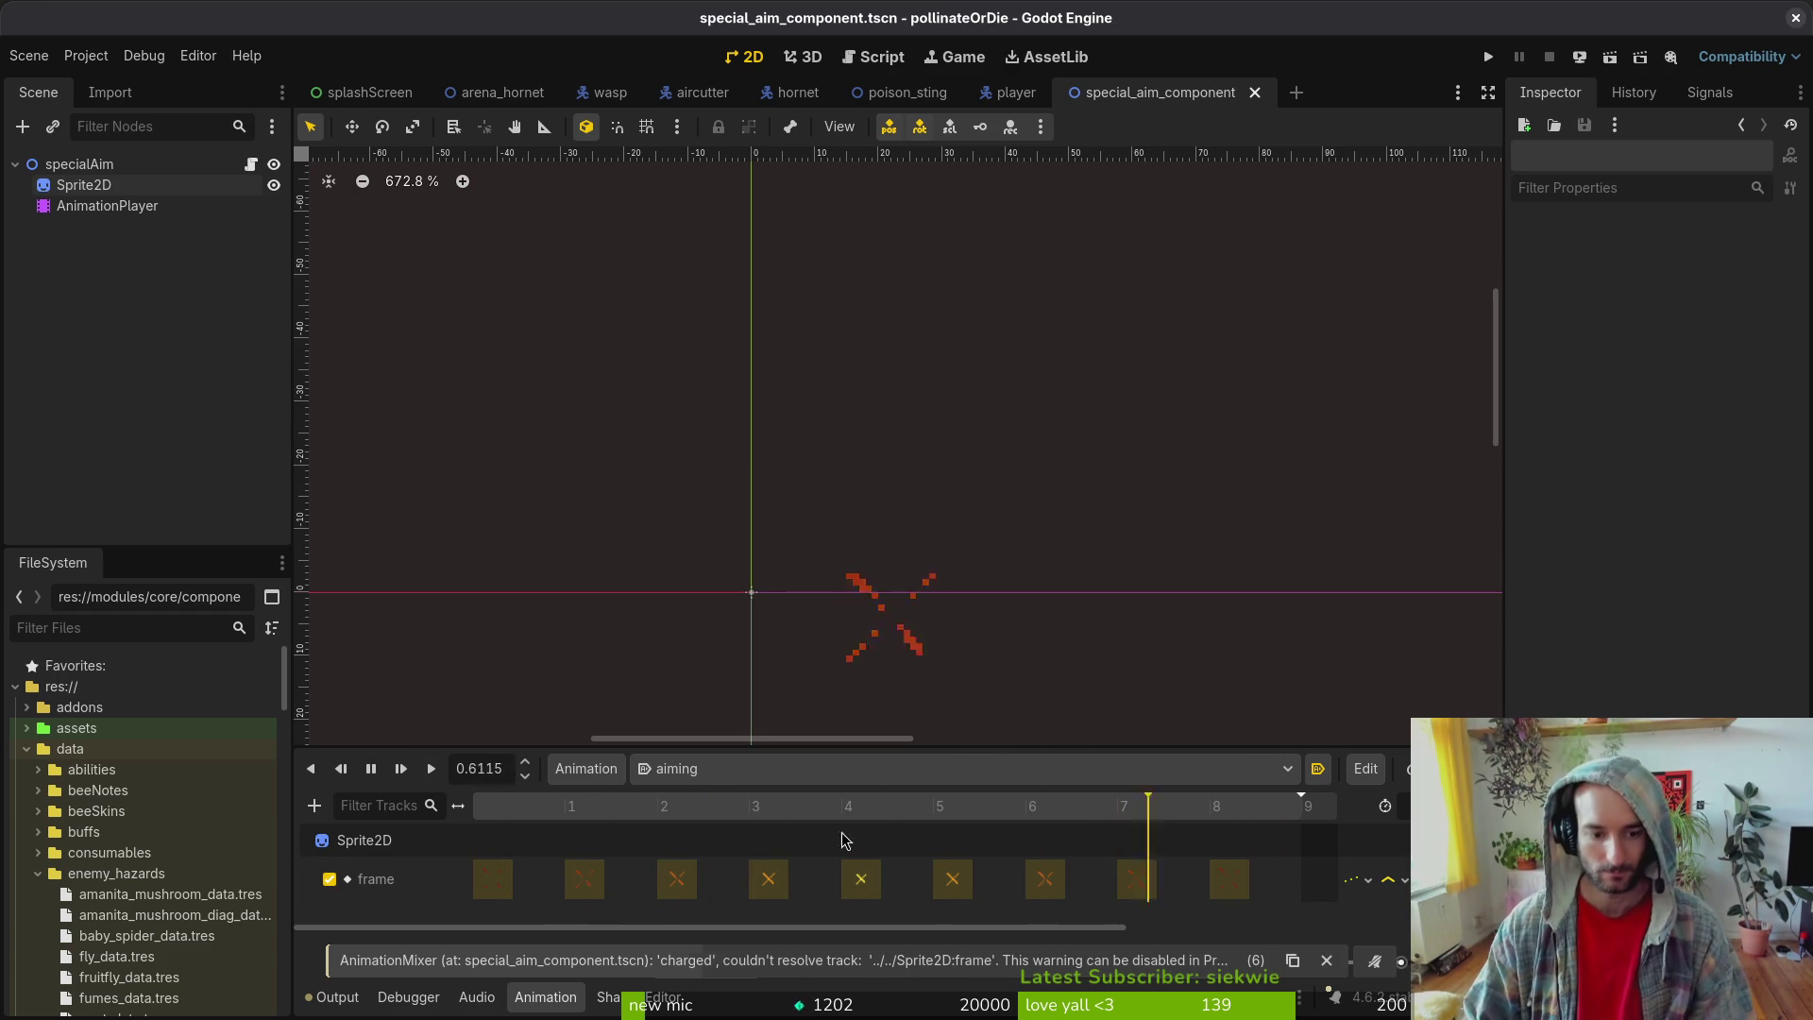
{"action": "left_click", "coordinate": [718, 768]}
{"action": "left_click", "coordinate": [680, 843]}
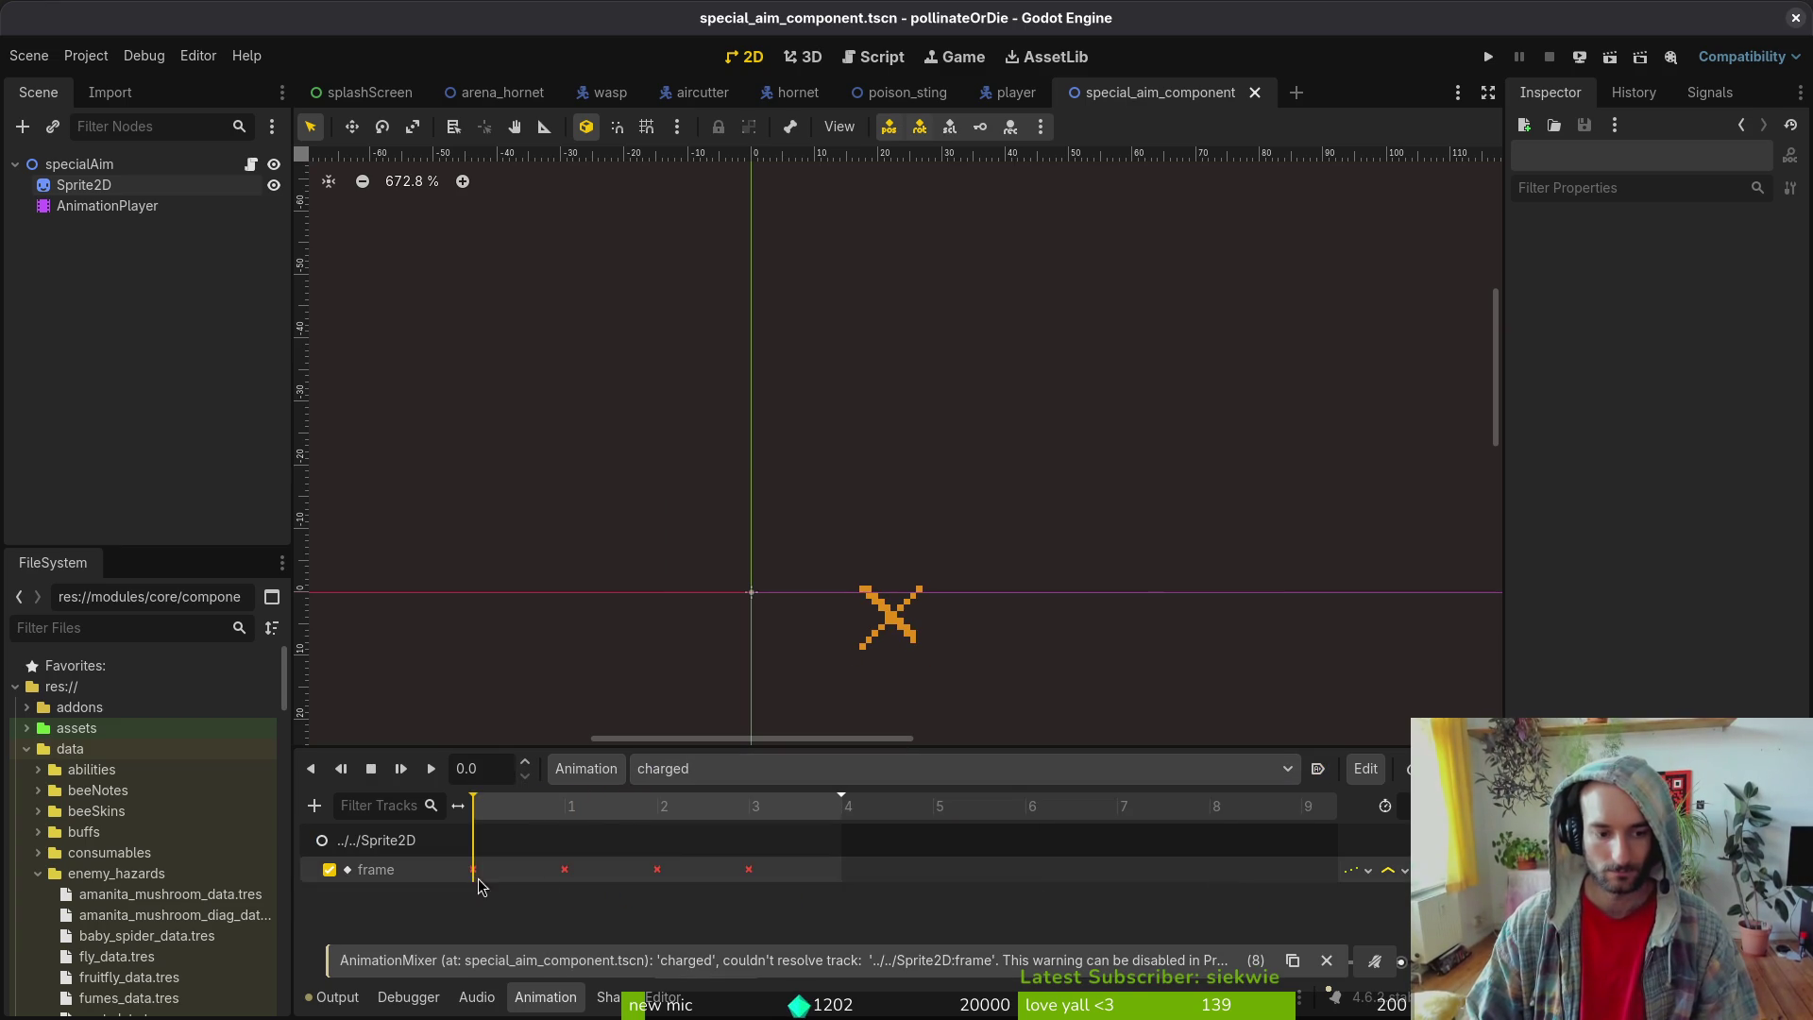
- Replace the charged animation's broken frame track with four Sprite2D frame keys and save
{"action": "left_click", "coordinate": [1487, 869]}
{"action": "key", "text": "ctrl+s"}
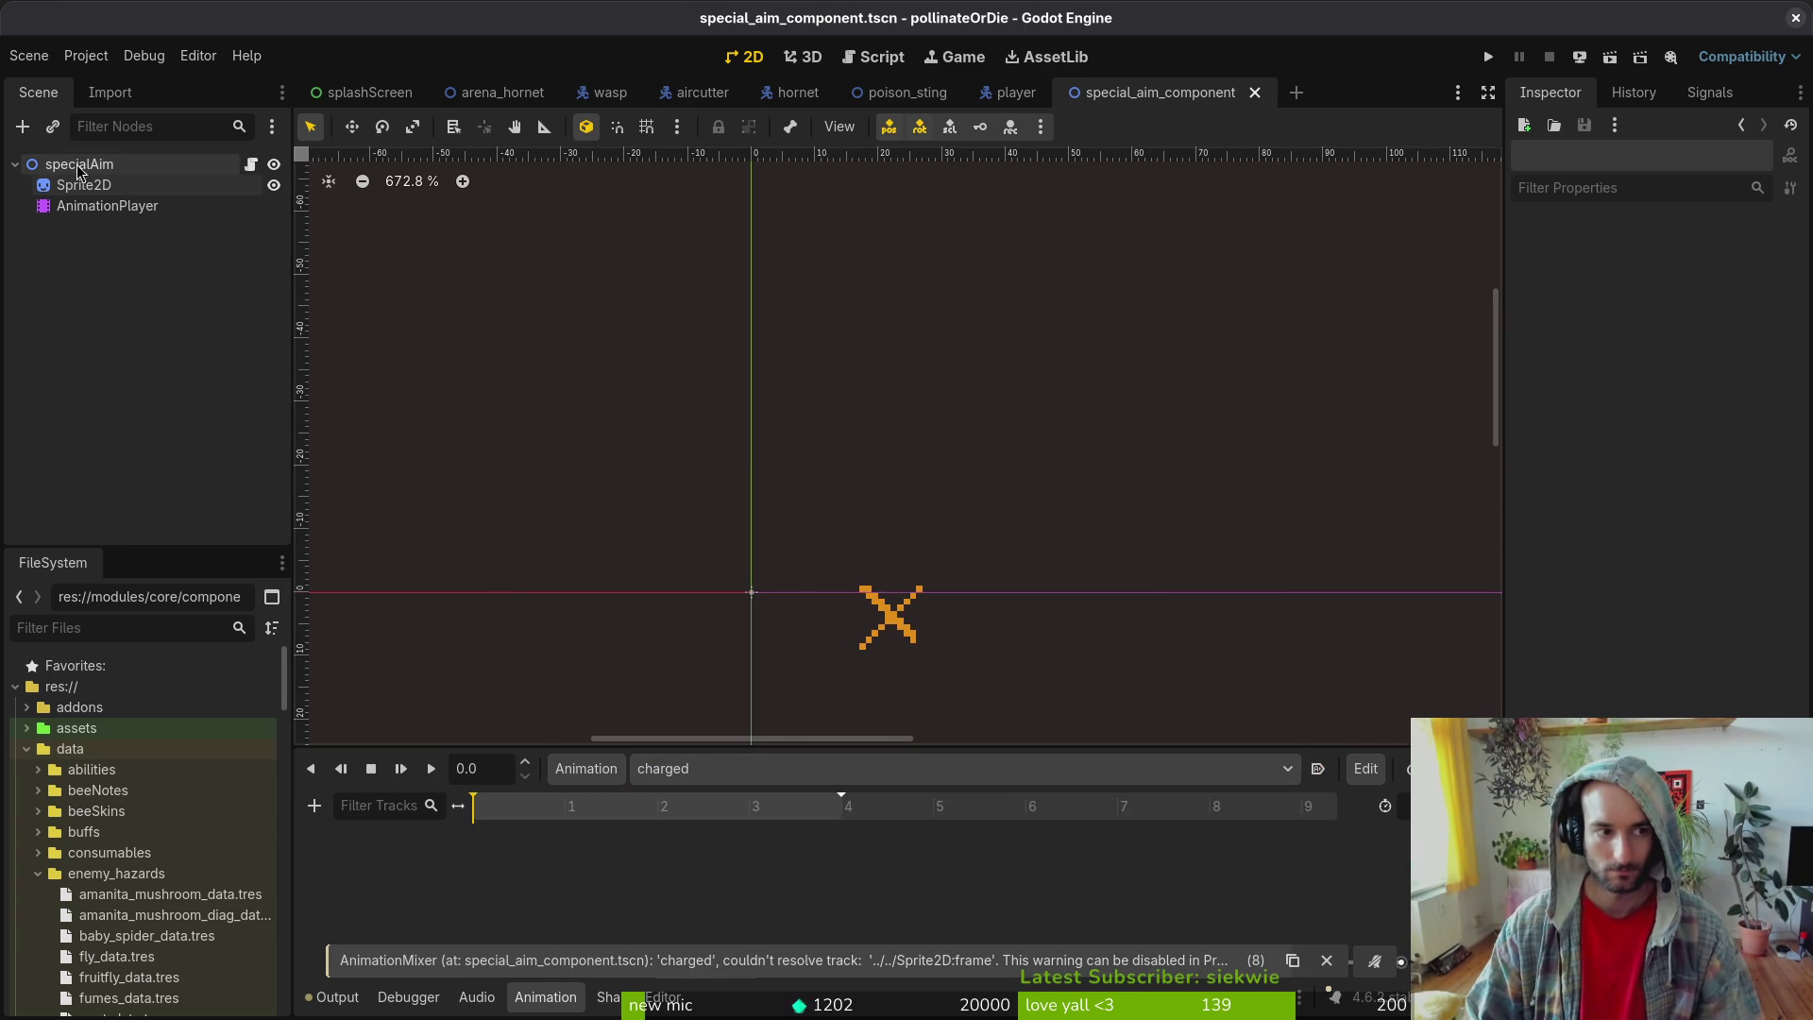
{"action": "left_click", "coordinate": [83, 184]}
{"action": "left_click", "coordinate": [1724, 484]}
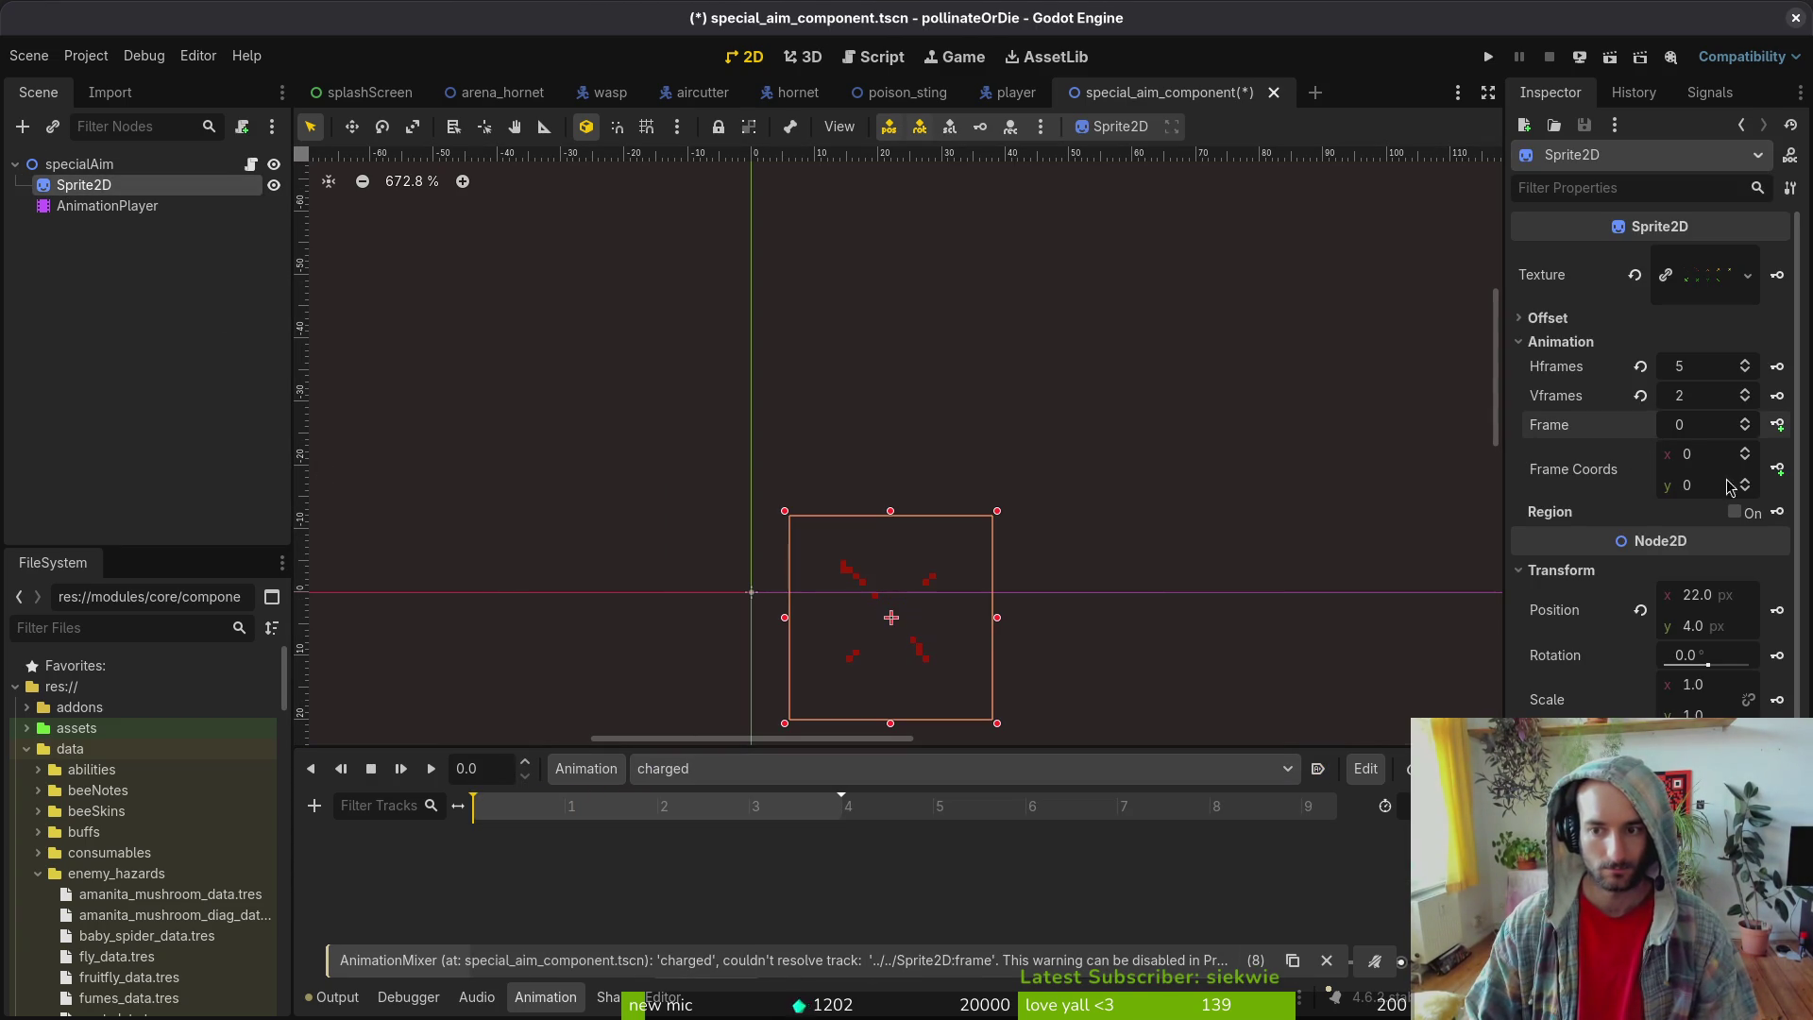
{"action": "left_click", "coordinate": [1744, 480]}
{"action": "left_click", "coordinate": [1744, 449]}
{"action": "left_click", "coordinate": [1777, 424]}
{"action": "left_click", "coordinate": [979, 563]}
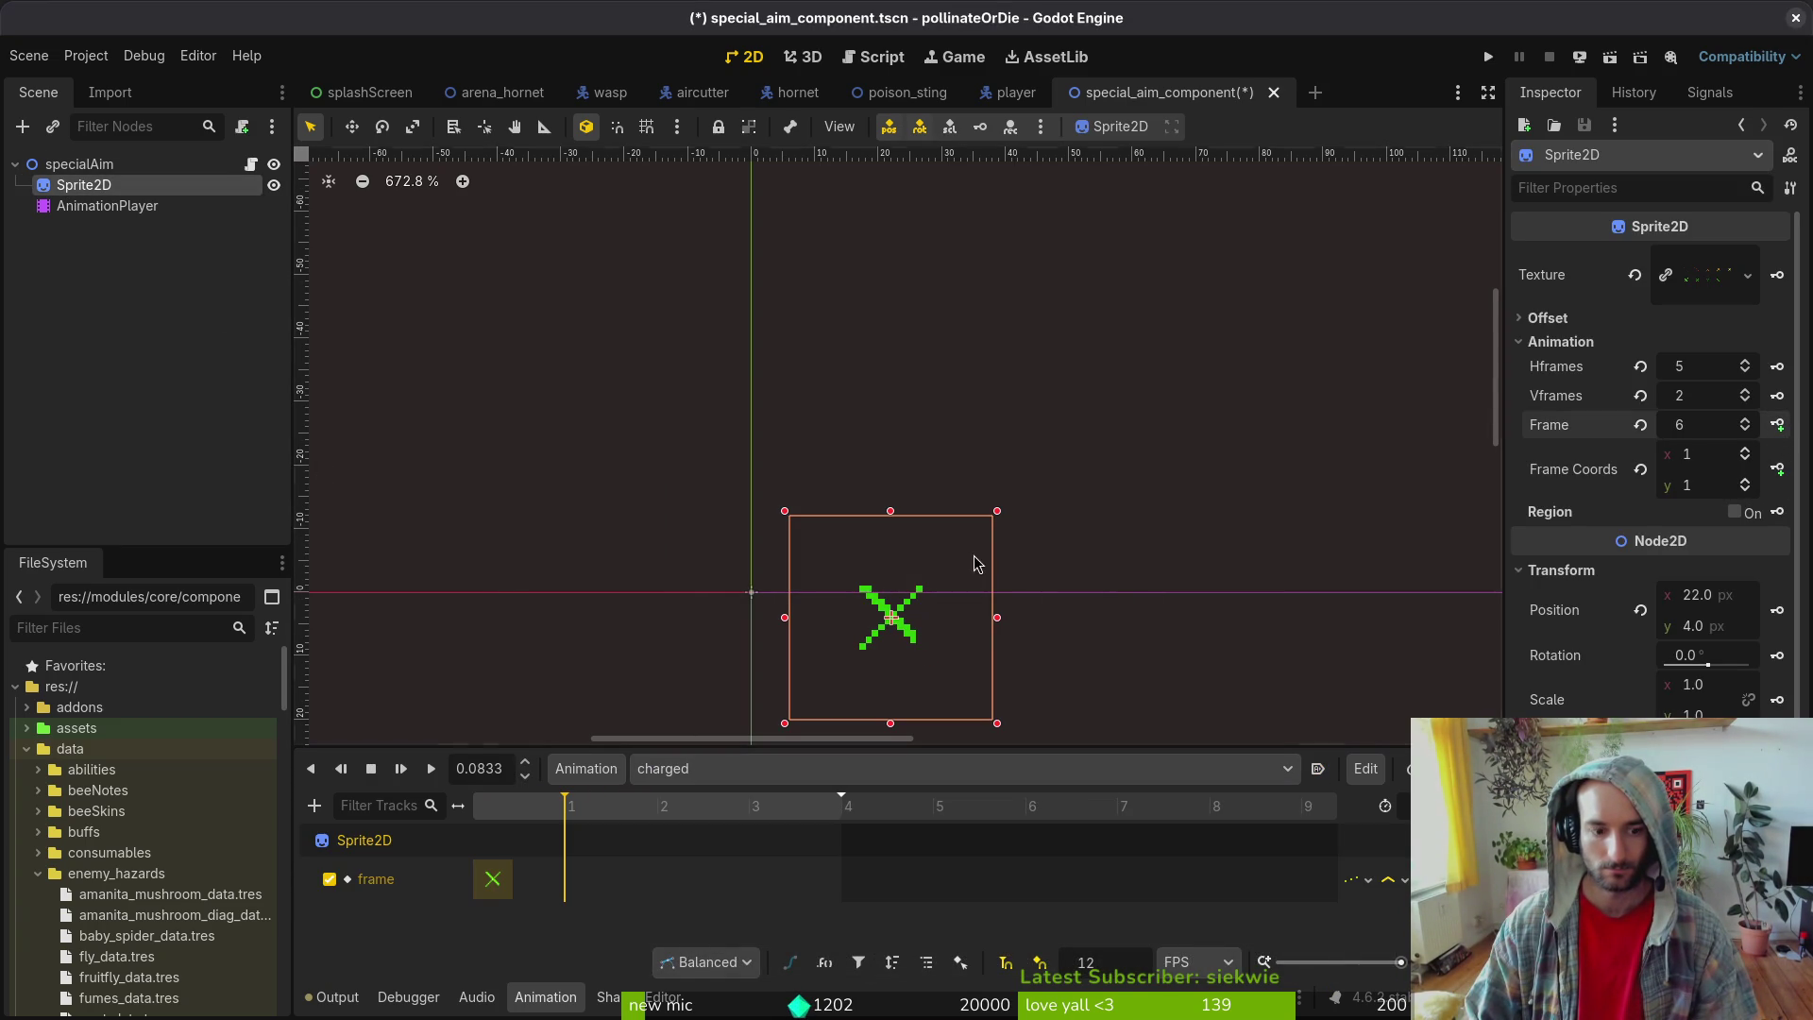
{"action": "left_click", "coordinate": [1779, 426]}
{"action": "left_click", "coordinate": [1779, 426]}
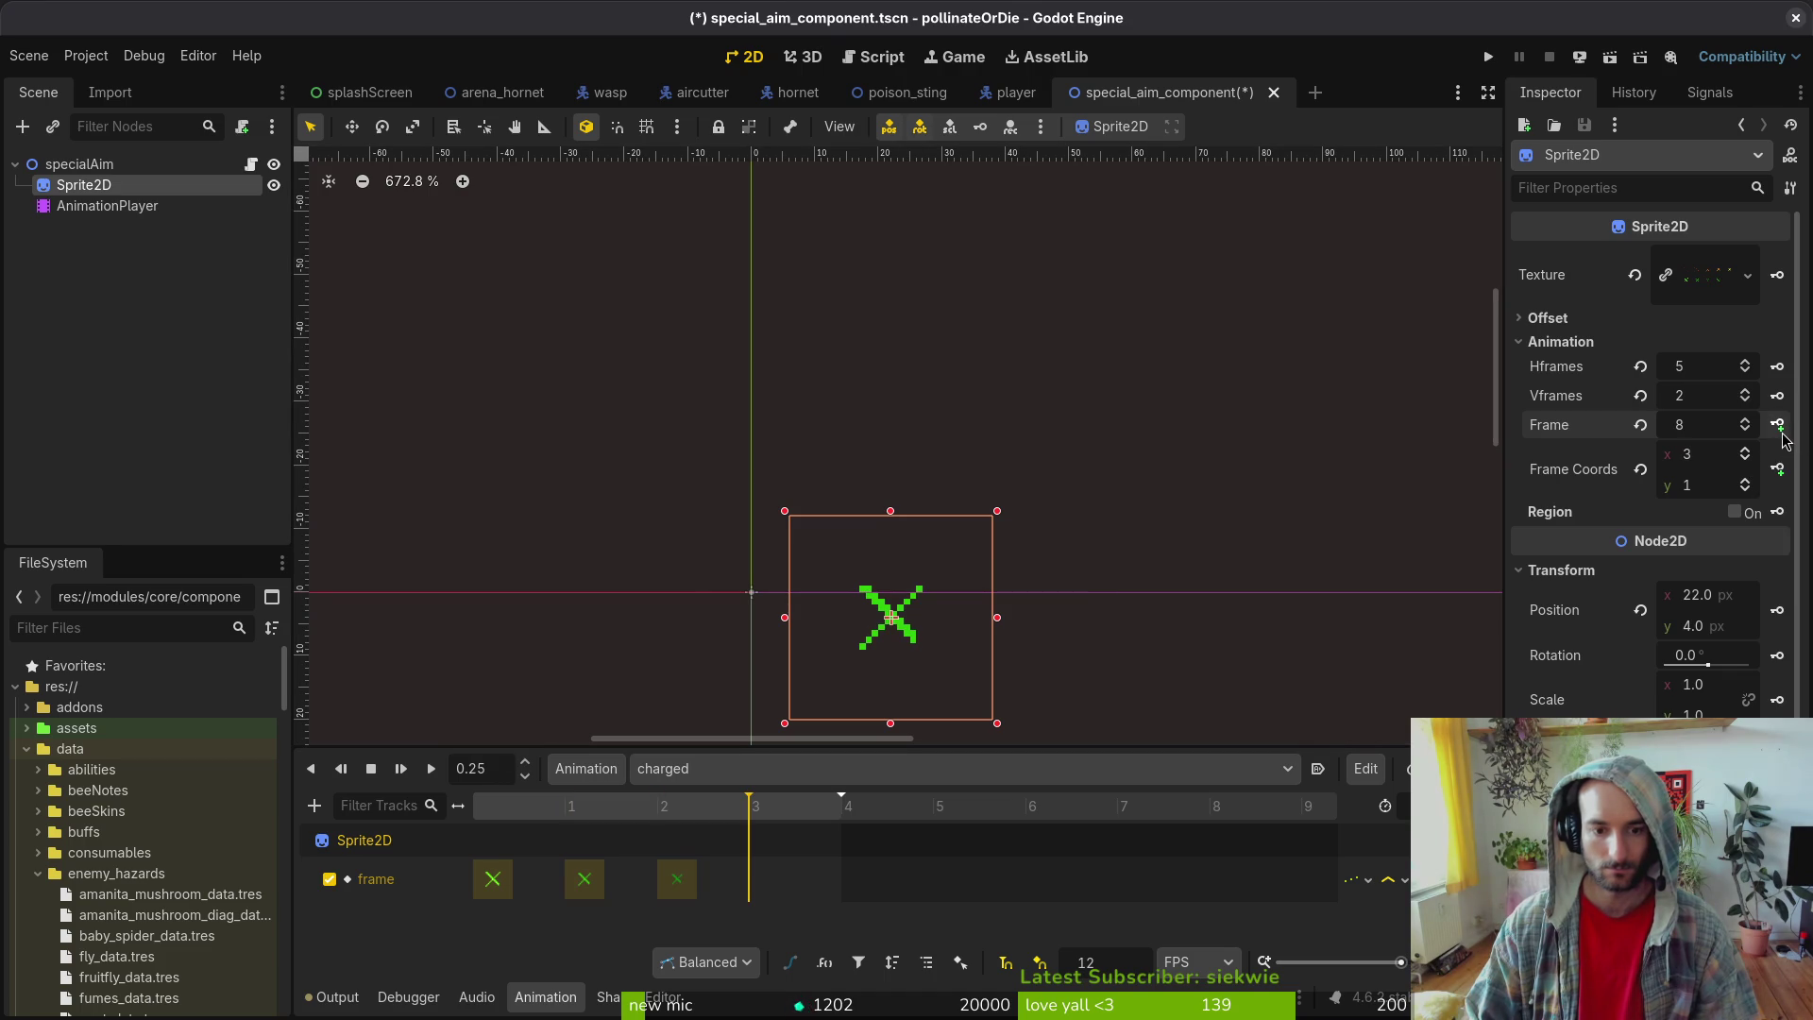
{"action": "left_click", "coordinate": [1779, 426]}
{"action": "key", "text": "ctrl+s"}
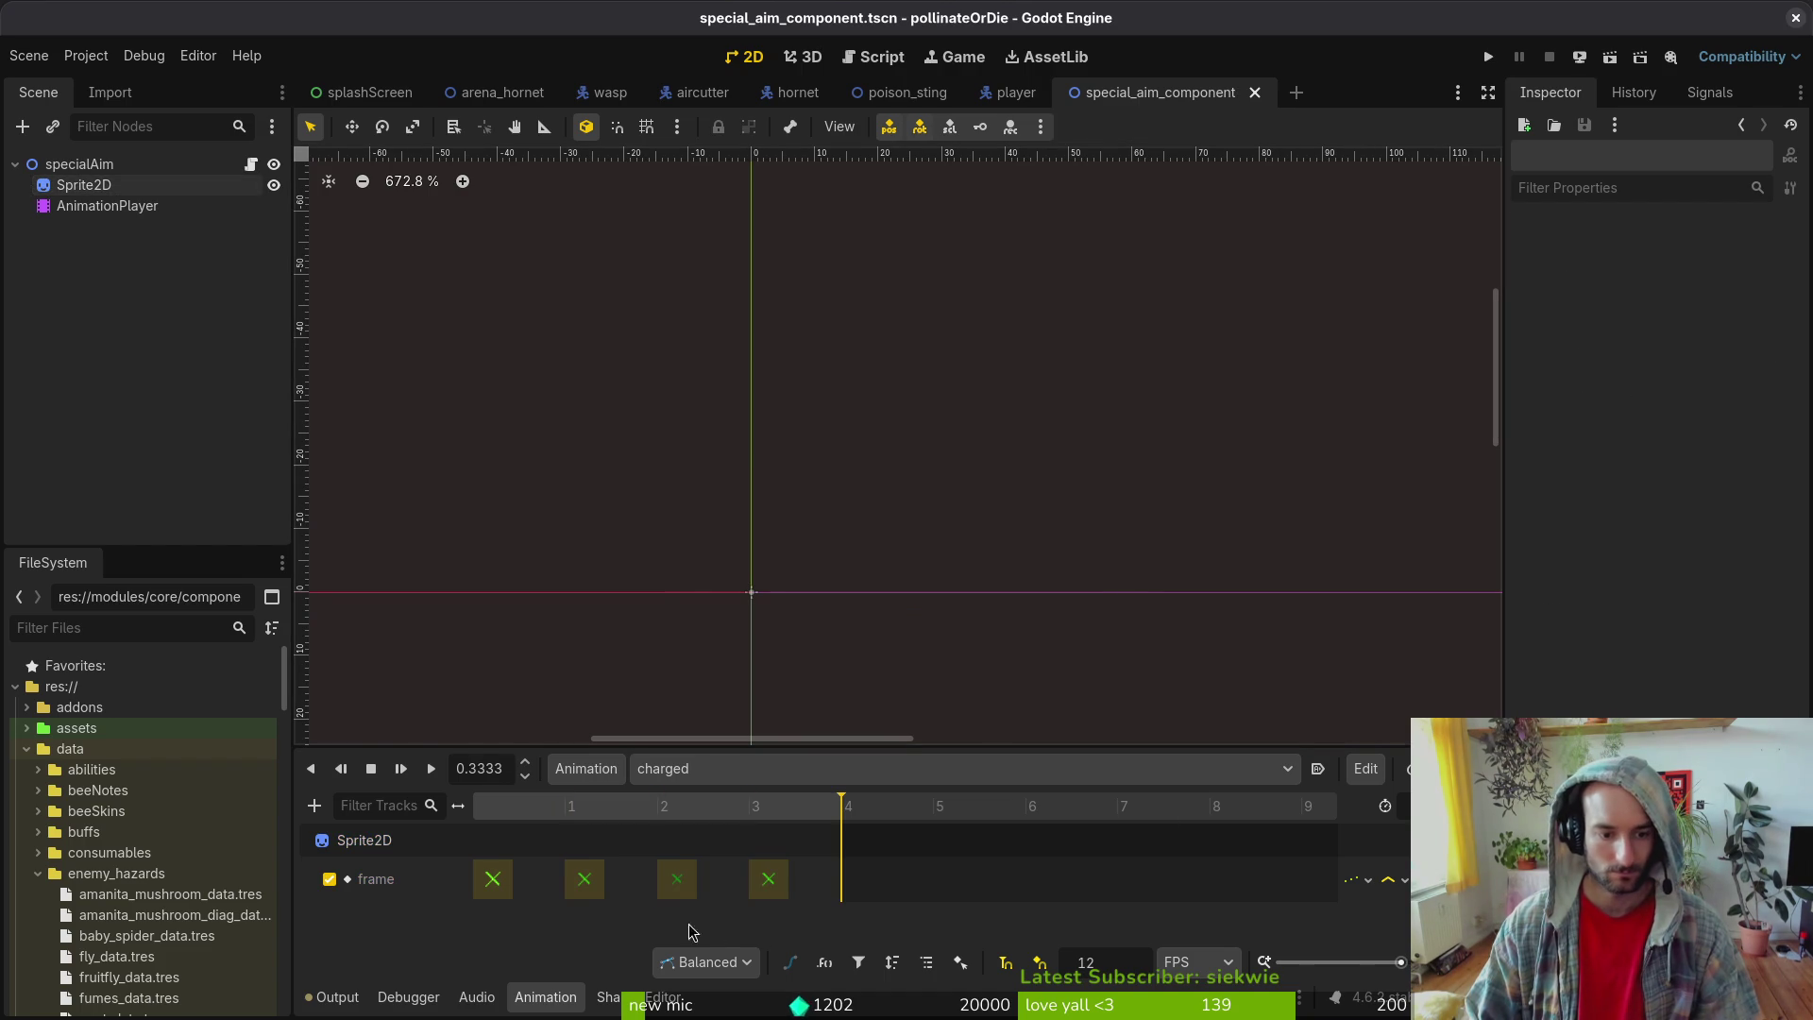
- Check the second frame key, then play and pause the charged animation preview from 0.25
{"action": "left_click", "coordinate": [583, 878]}
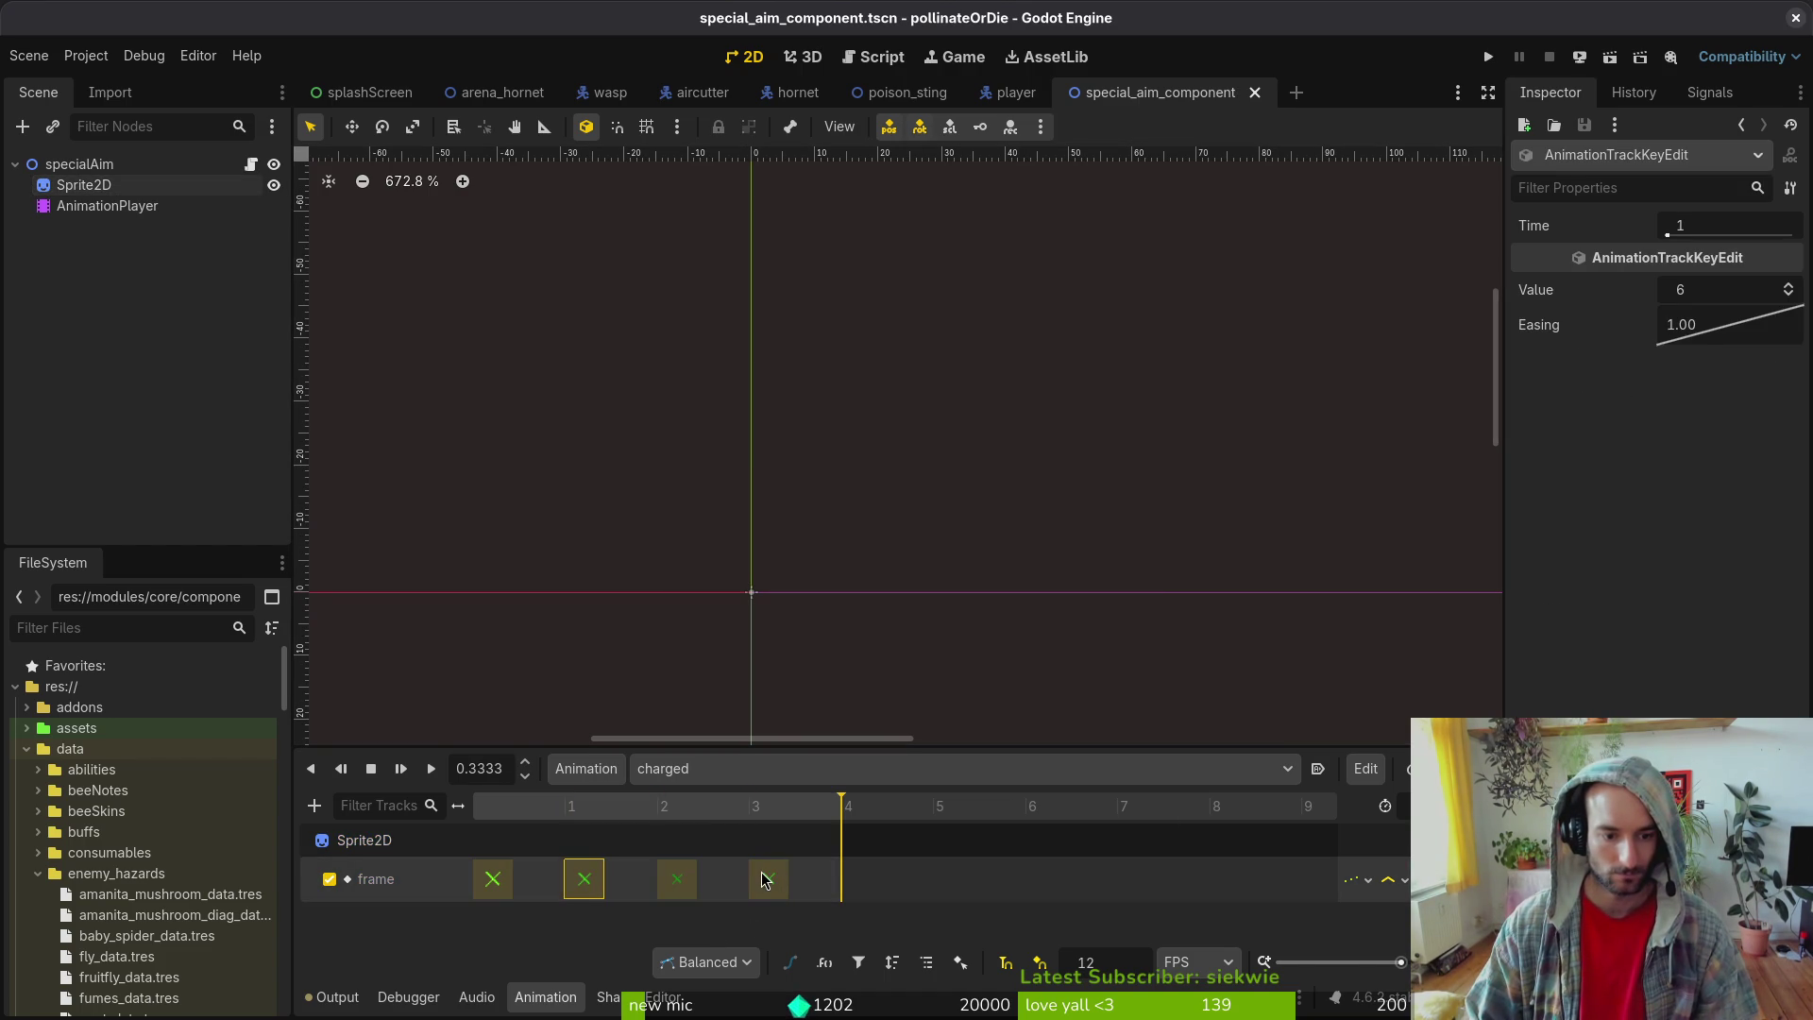
{"action": "left_click", "coordinate": [753, 810]}
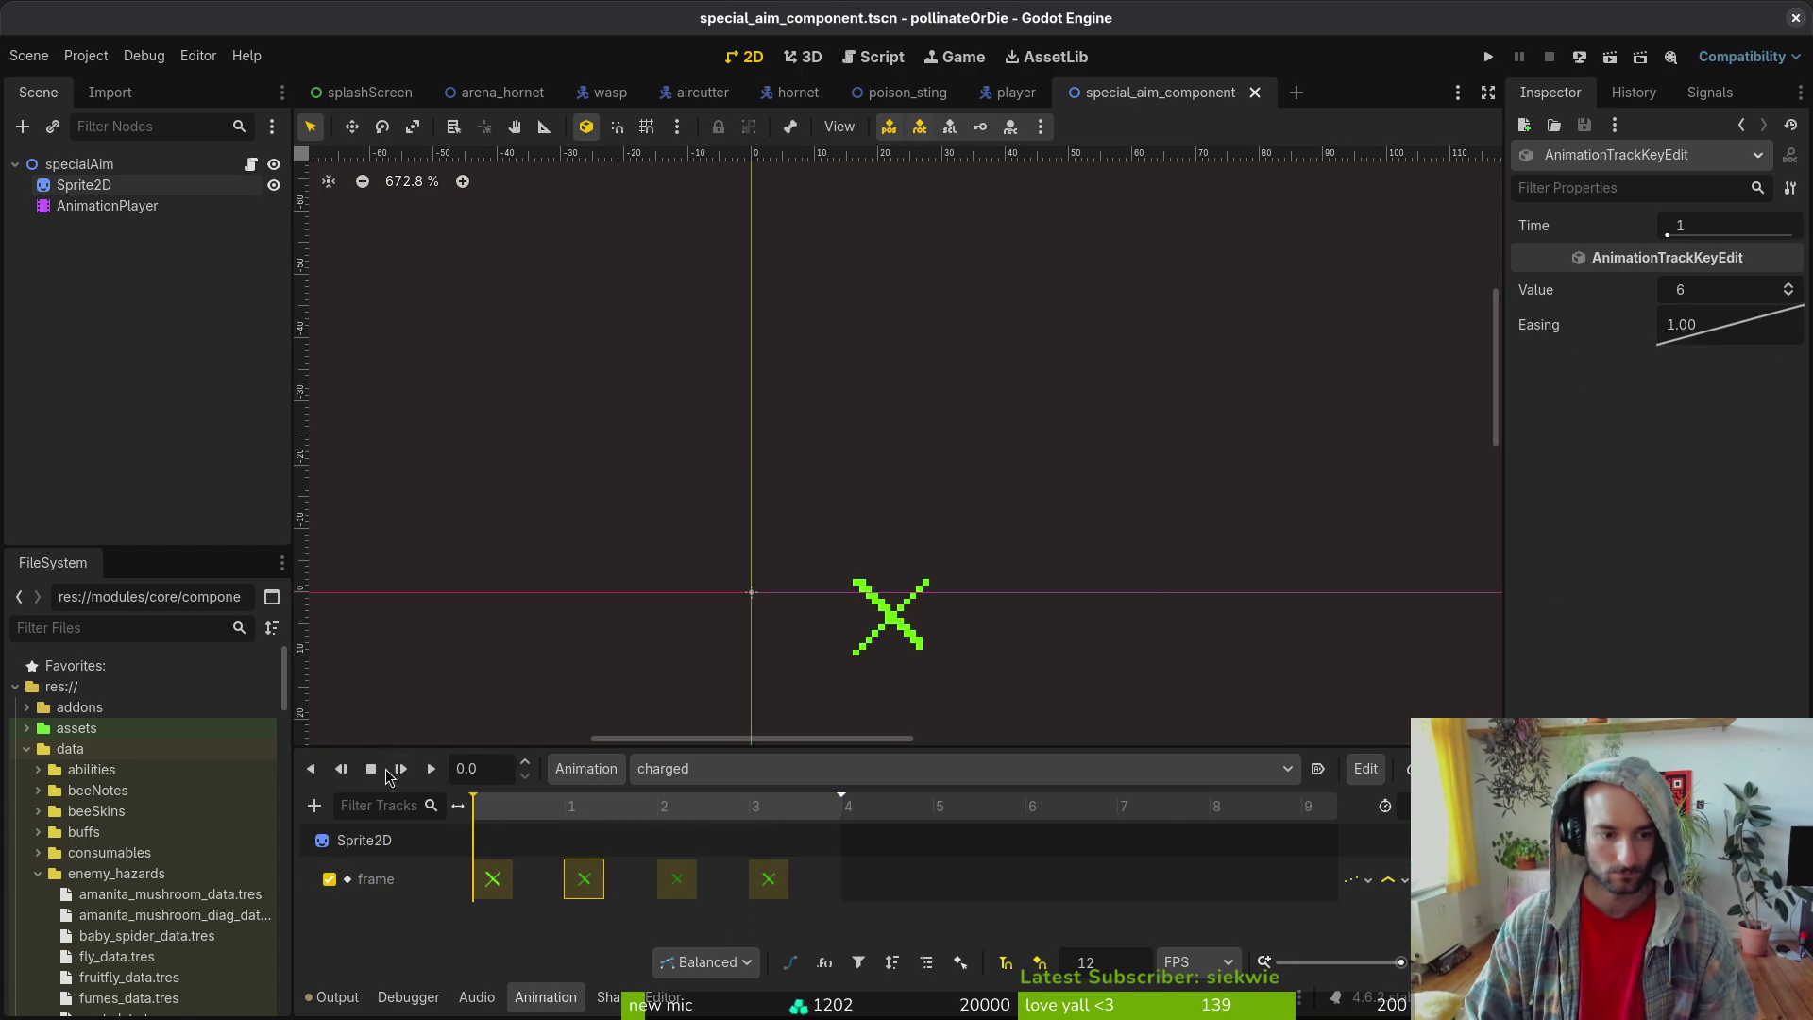
{"action": "left_click", "coordinate": [432, 769]}
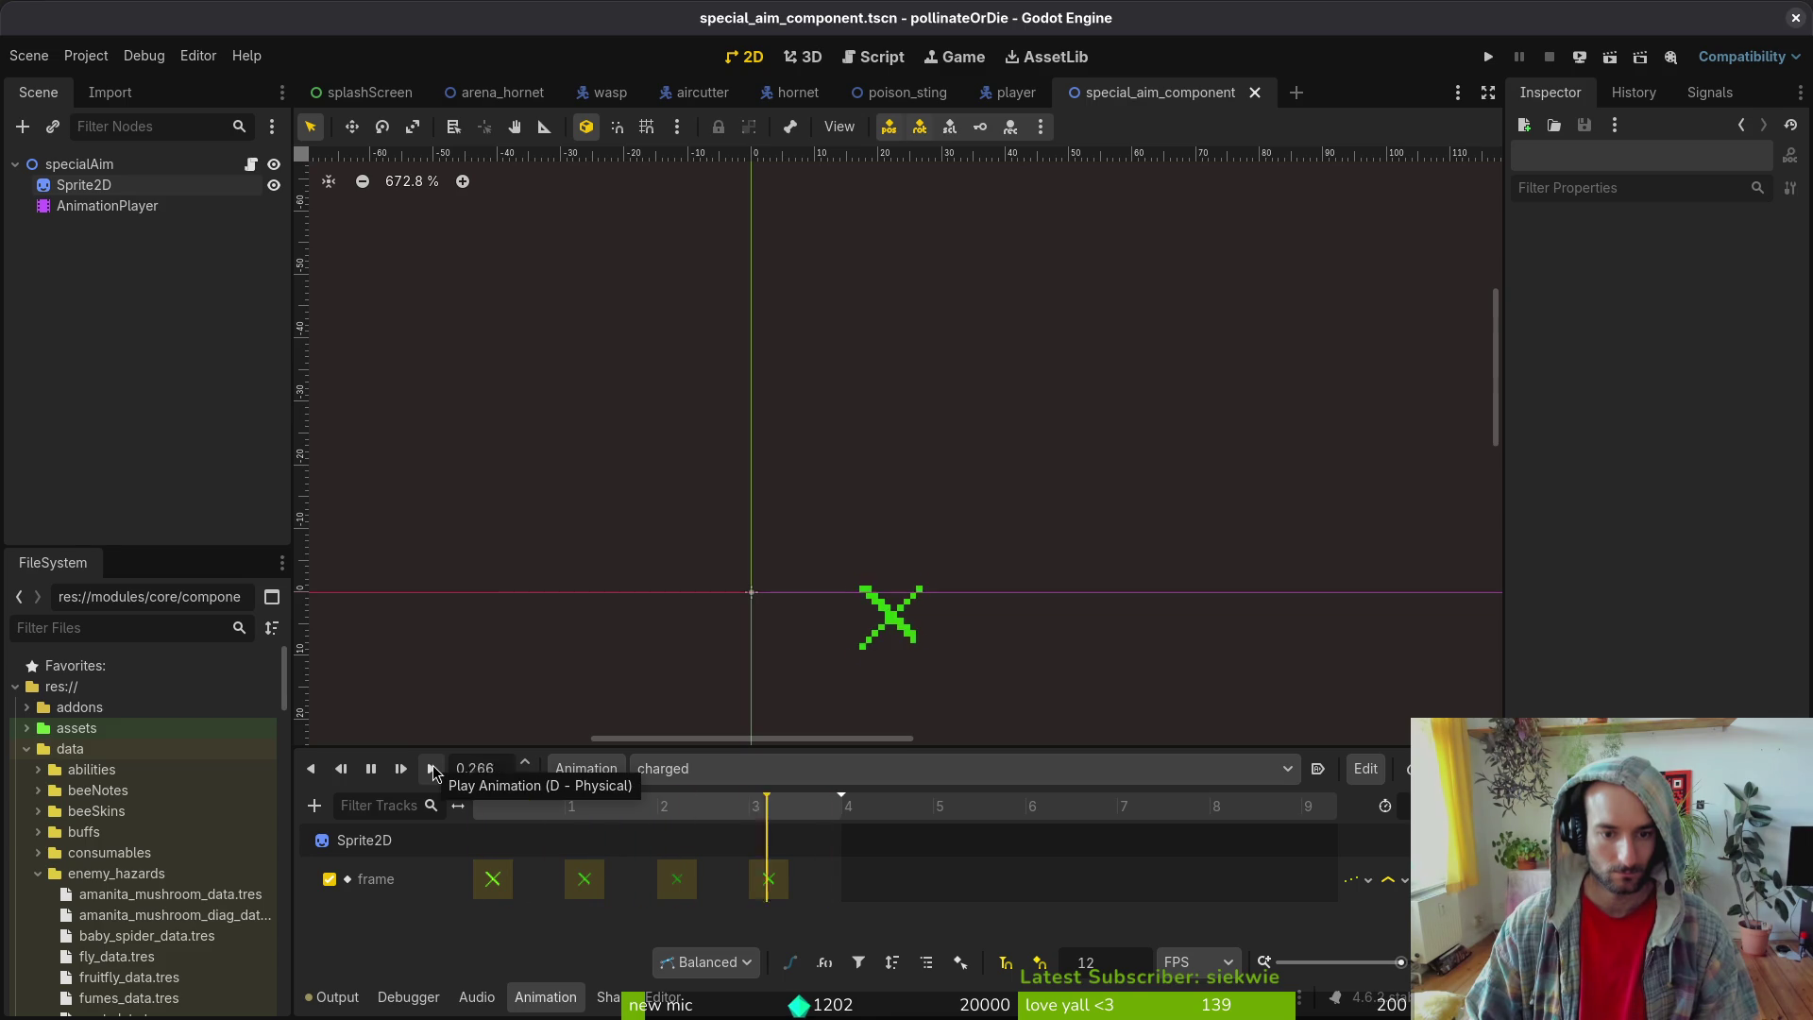
{"action": "left_click", "coordinate": [372, 776]}
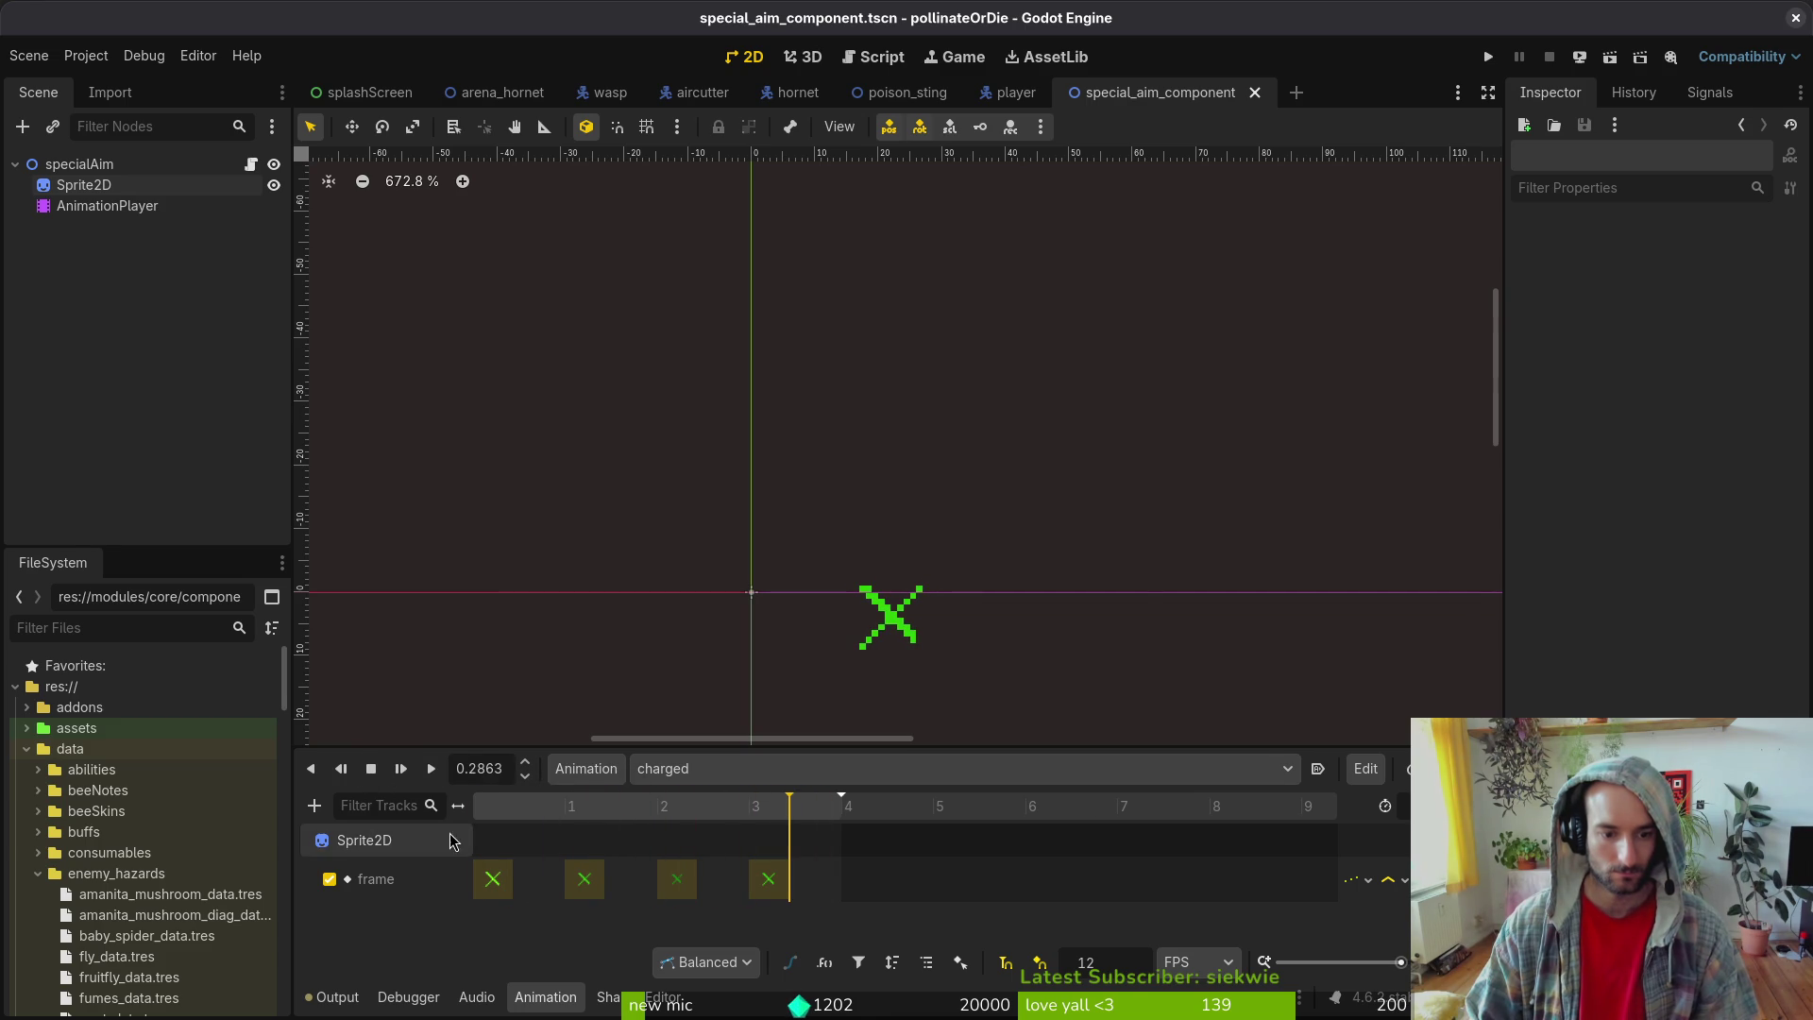
- Rename the specialAim root node to specialAimVfx, save the scene, and switch to the terminal
{"action": "left_click", "coordinate": [13, 167]}
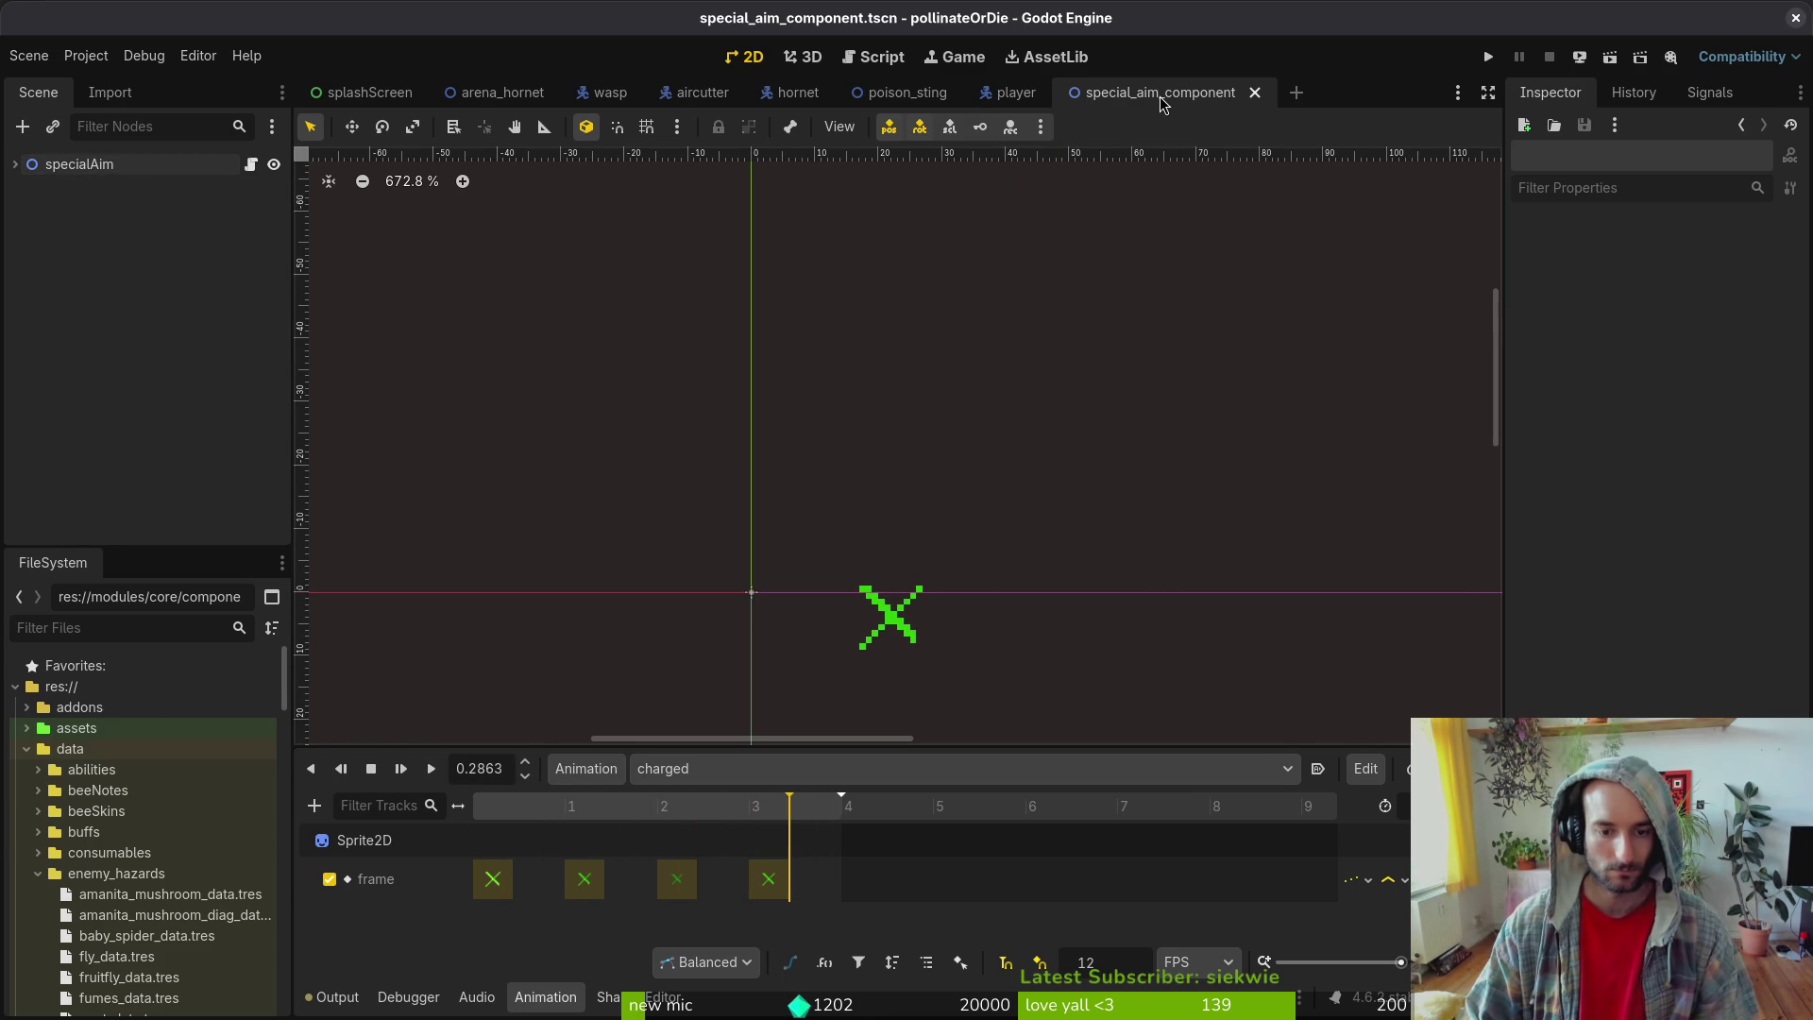
{"action": "left_click", "coordinate": [141, 168]}
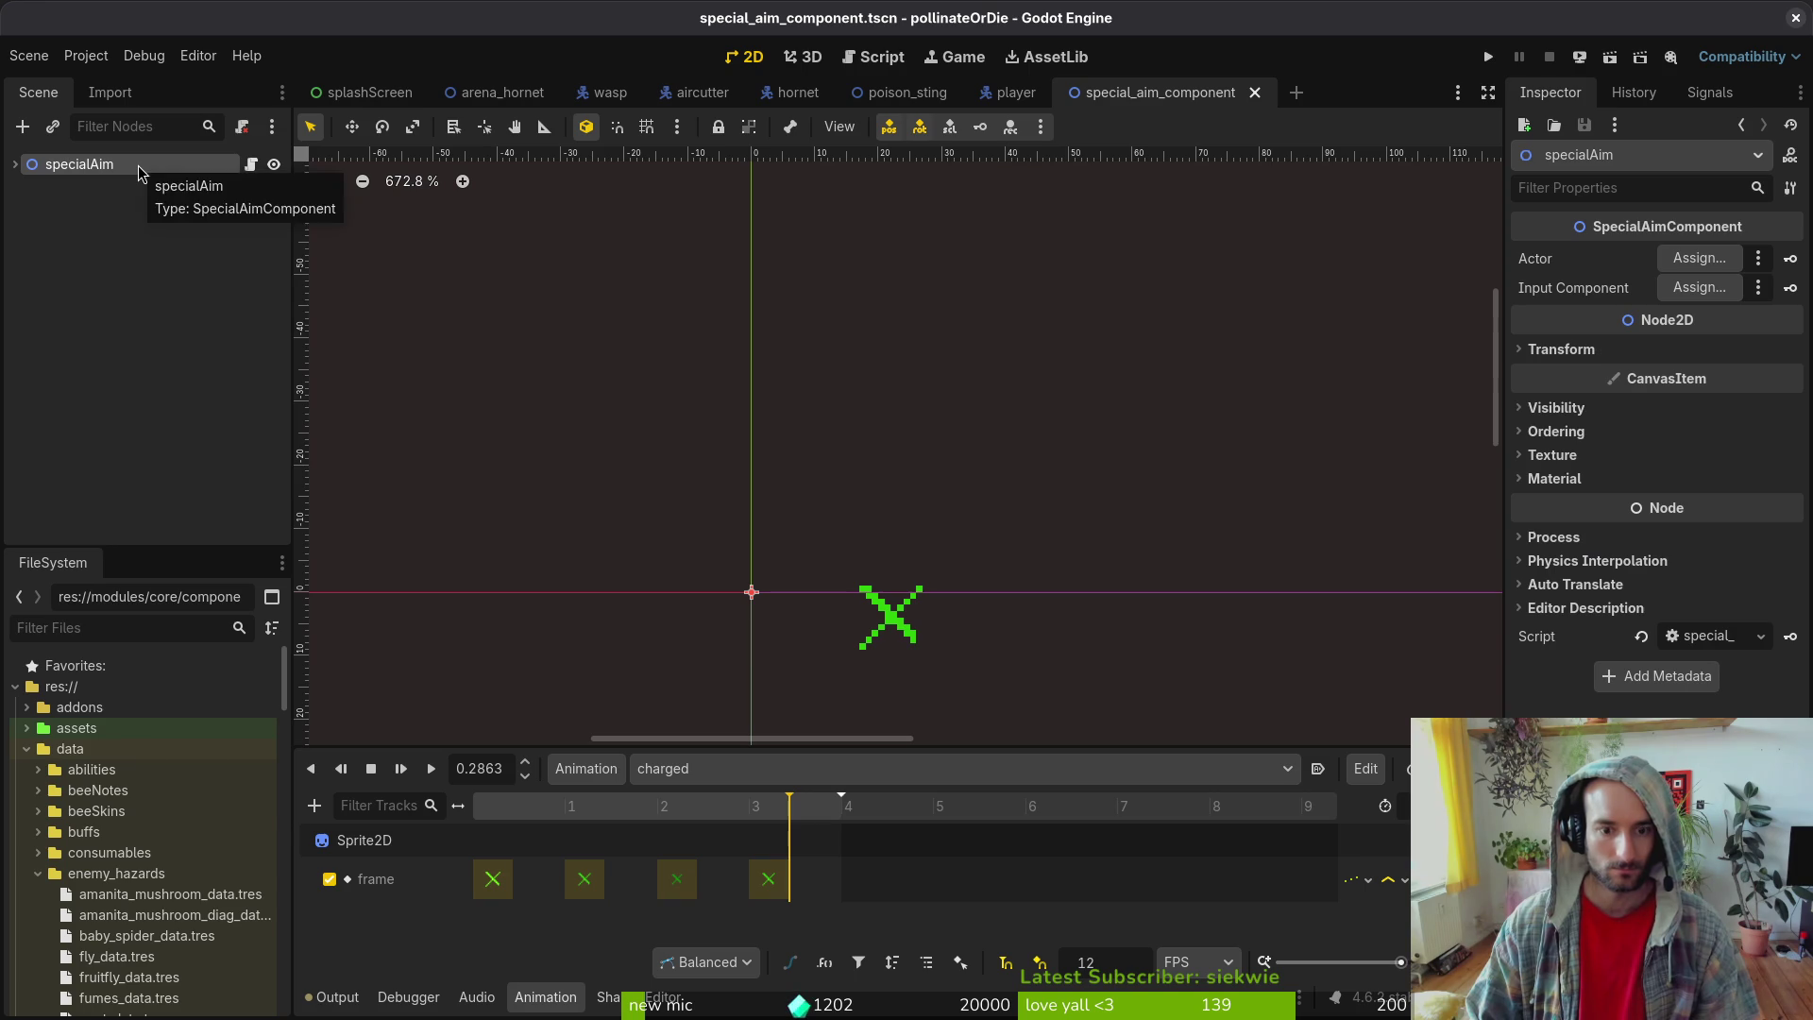
{"action": "key", "text": "F2"}
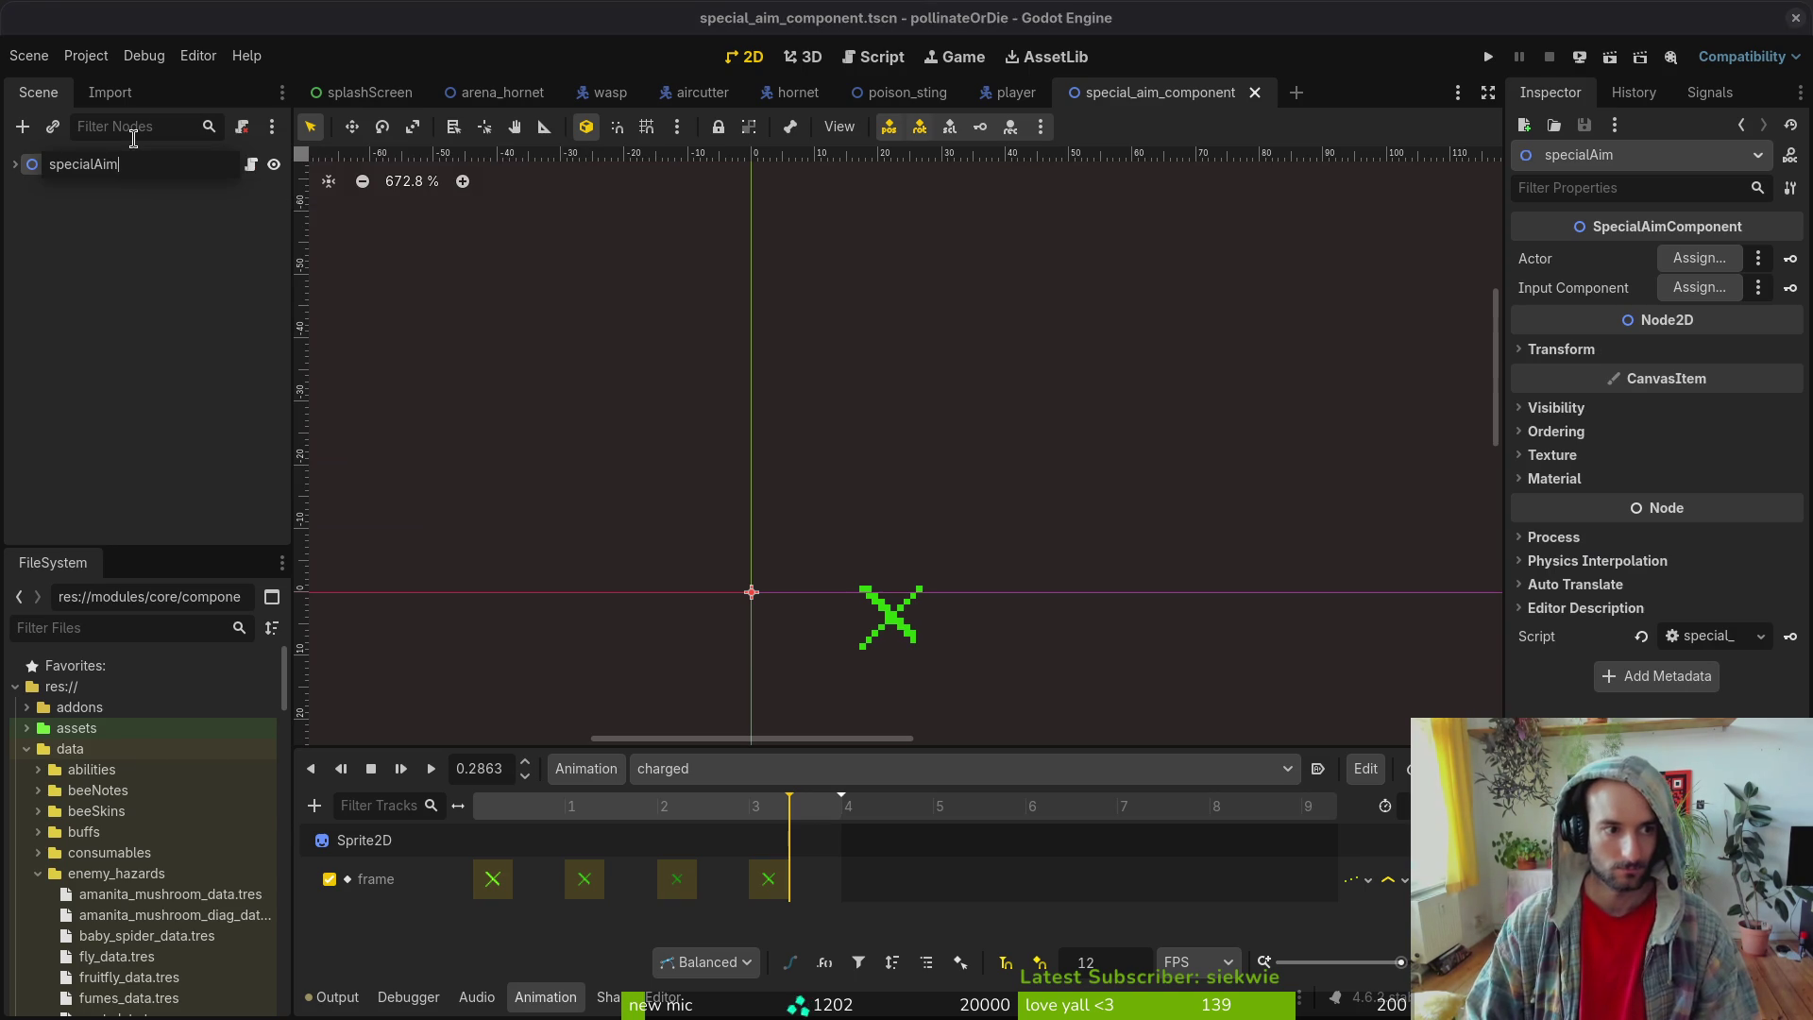
{"action": "type", "text": "Vfx"}
{"action": "key", "text": "Return"}
{"action": "key", "text": "ctrl+s"}
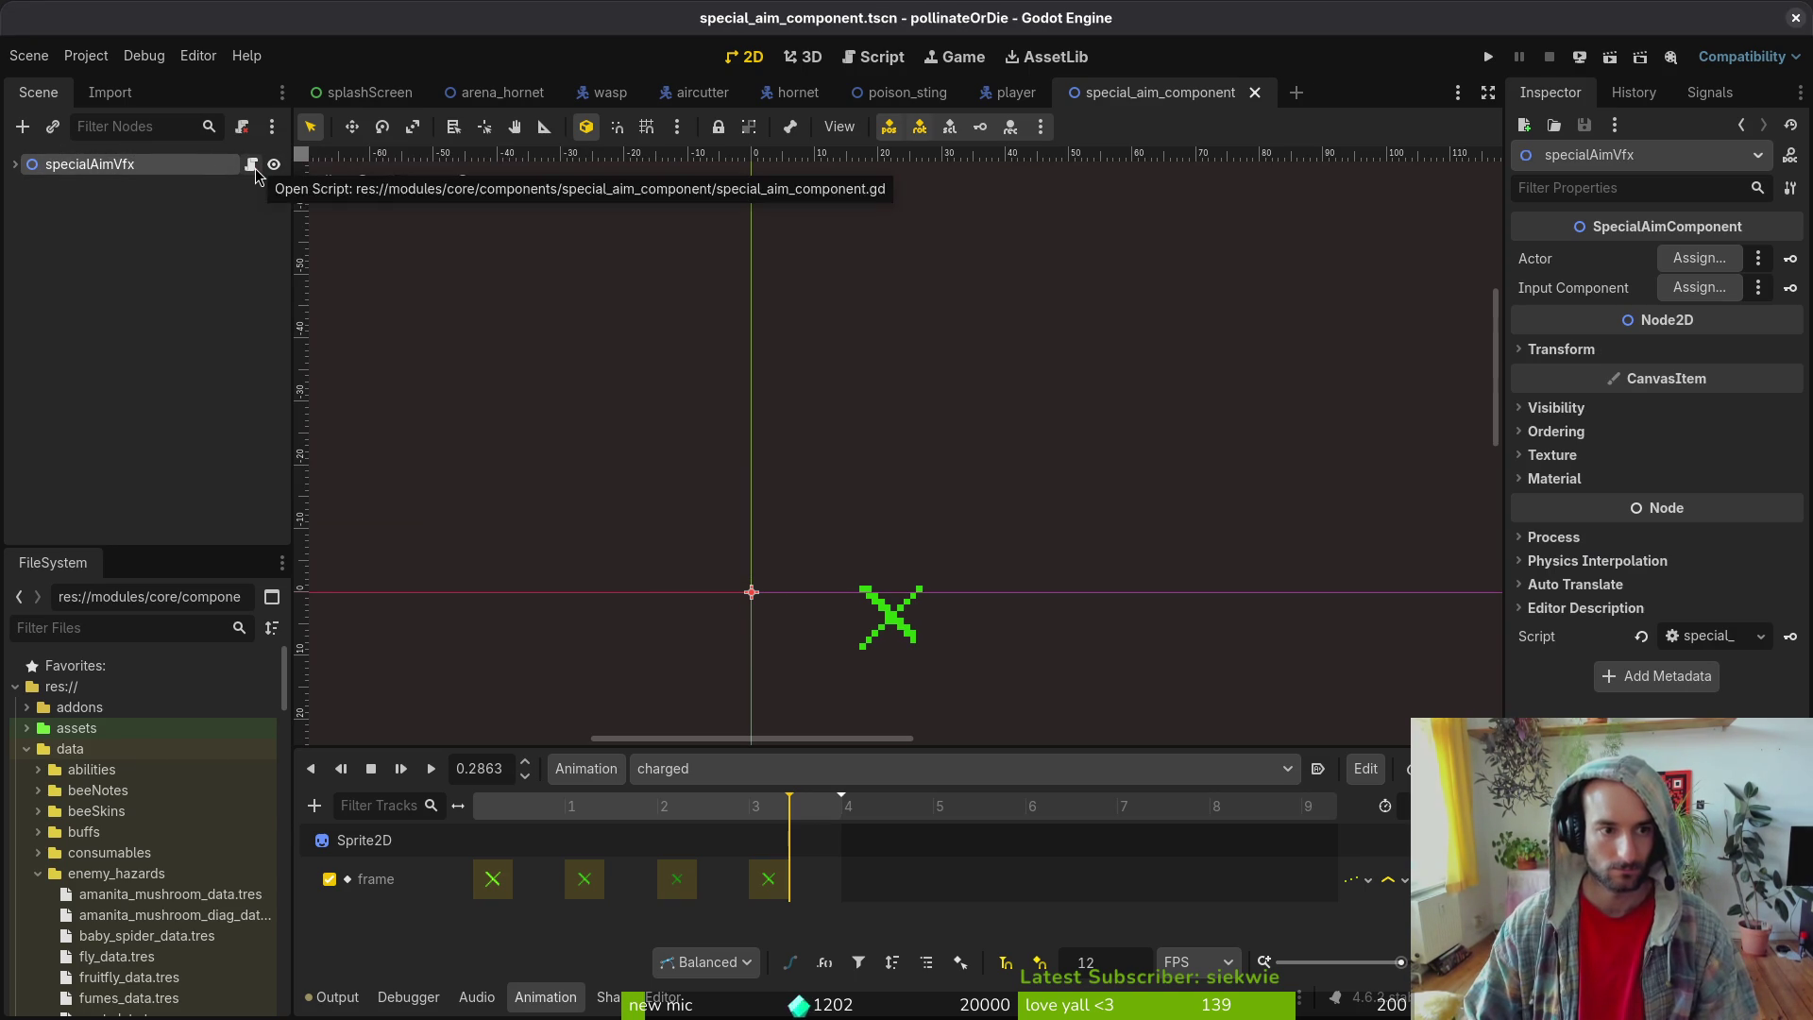
{"action": "key", "text": "alt+Tab"}
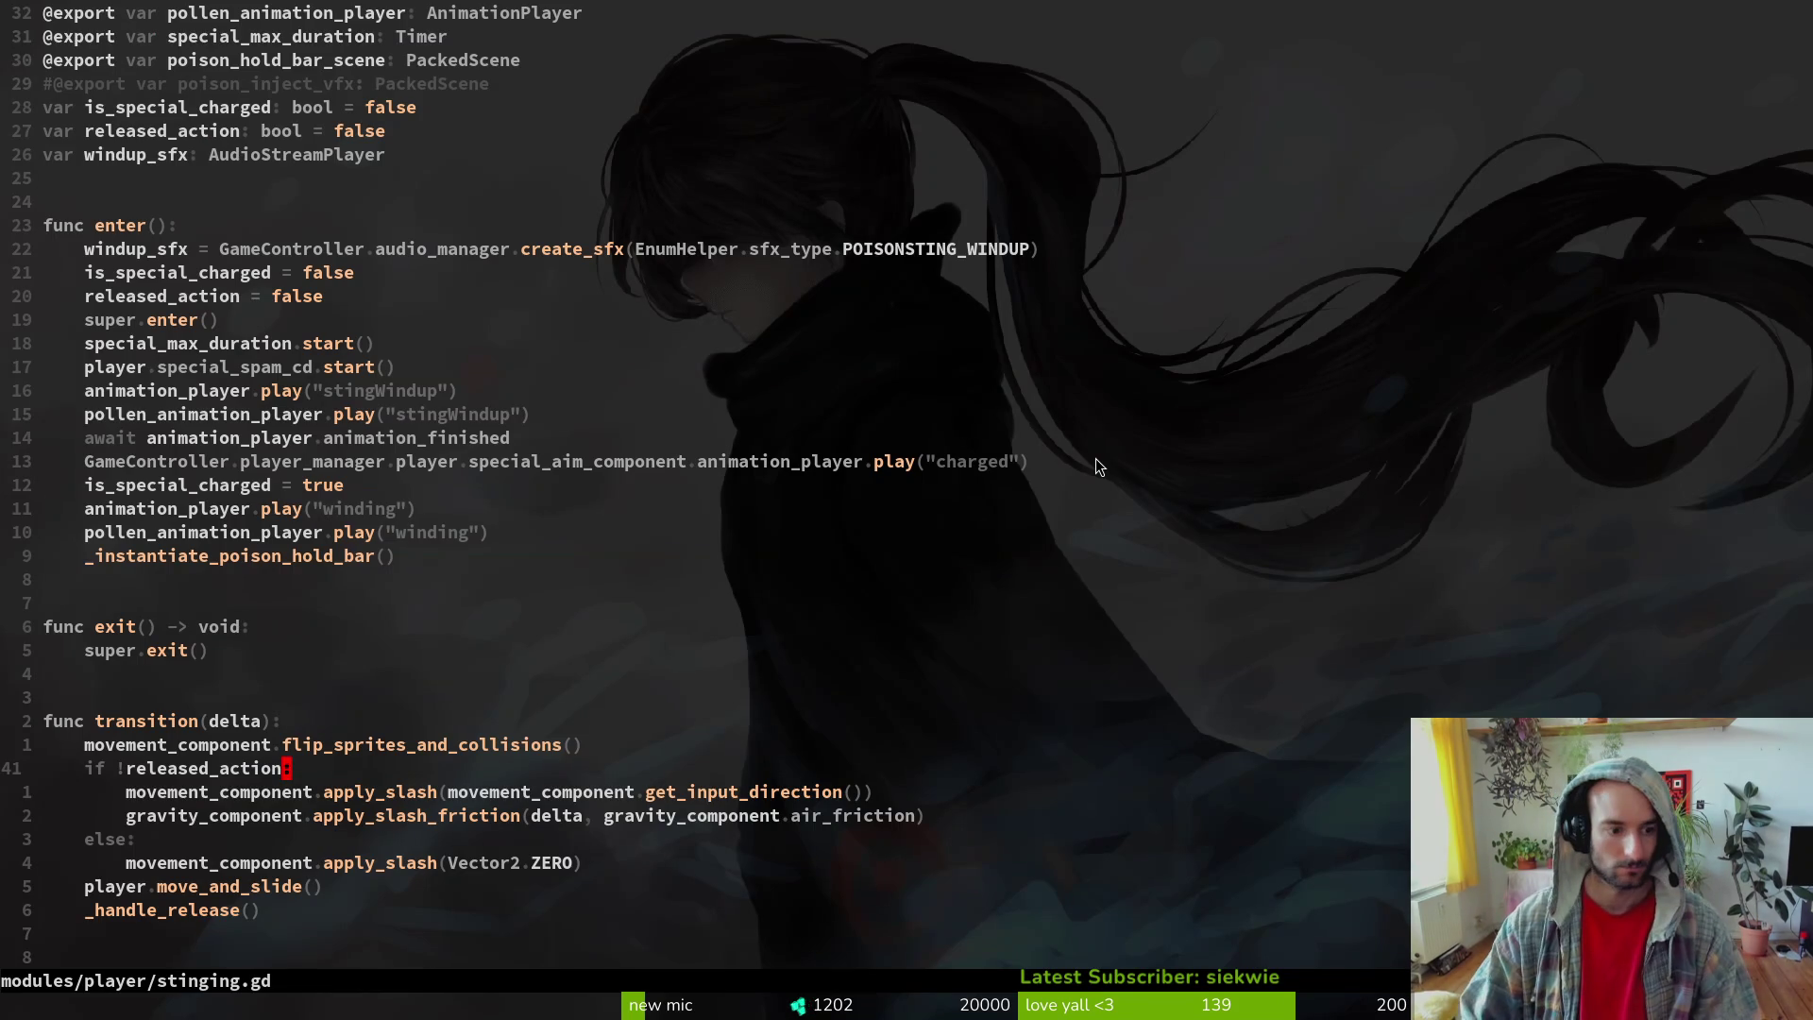
- Open special_aim_component.gd, delete the _ready connect lines and everything after _input, and save
{"action": "key", "text": "space"}
{"action": "key", "text": "f"}
{"action": "key", "text": "f"}
{"action": "type", "text": "specaim"}
{"action": "key", "text": "Return"}
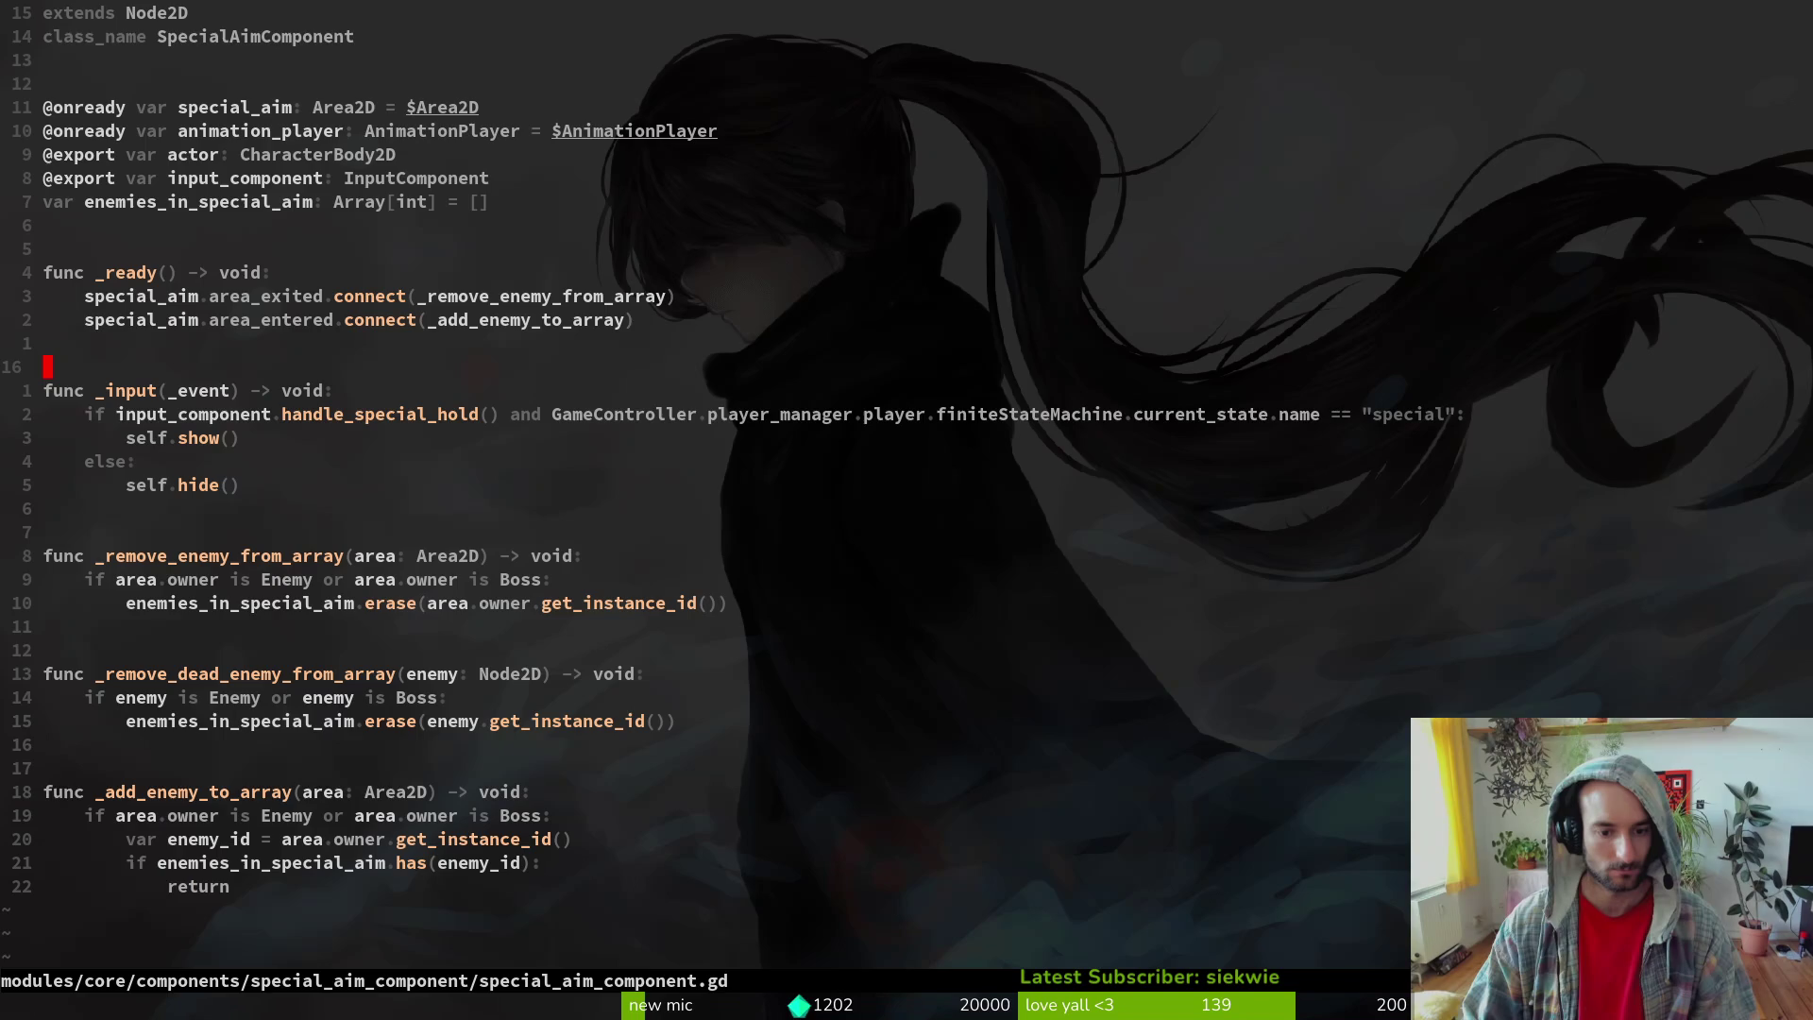
{"action": "key", "text": "k"}
{"action": "key", "text": "k"}
{"action": "key", "text": "k"}
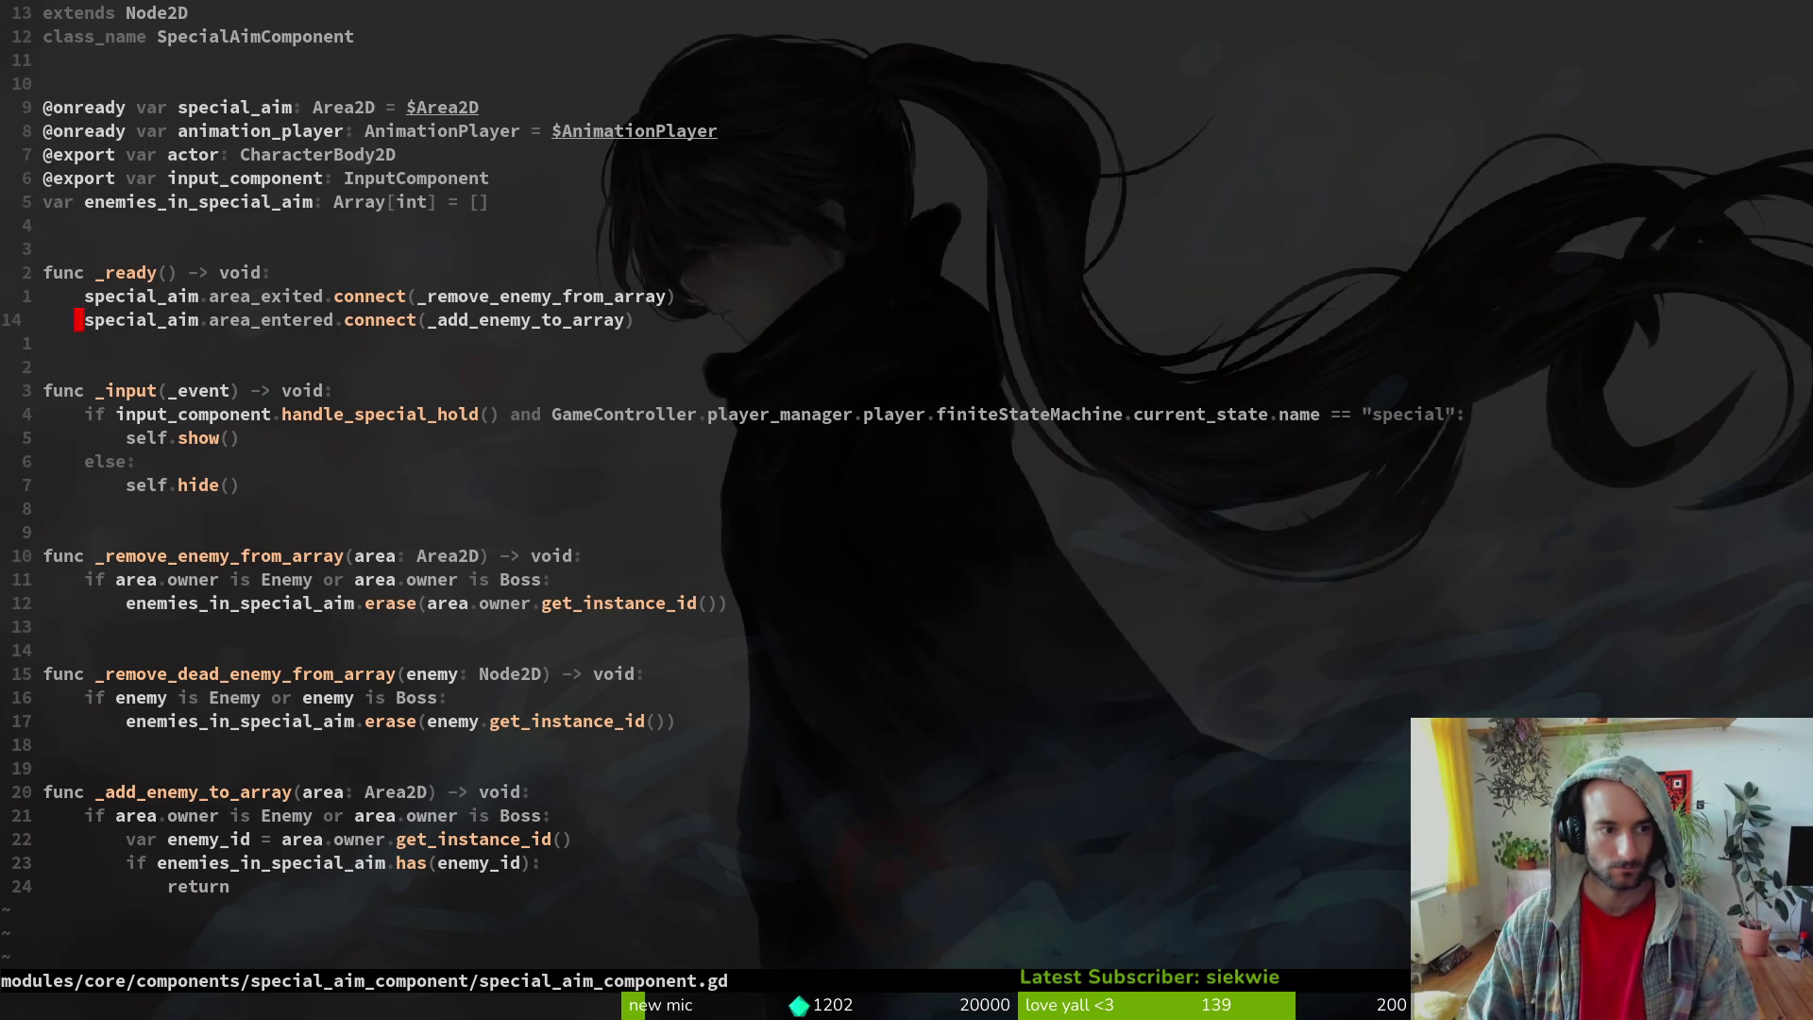
{"action": "key", "text": "d"}
{"action": "key", "text": "j"}
{"action": "key", "text": "j"}
{"action": "key", "text": "j"}
{"action": "key", "text": "j"}
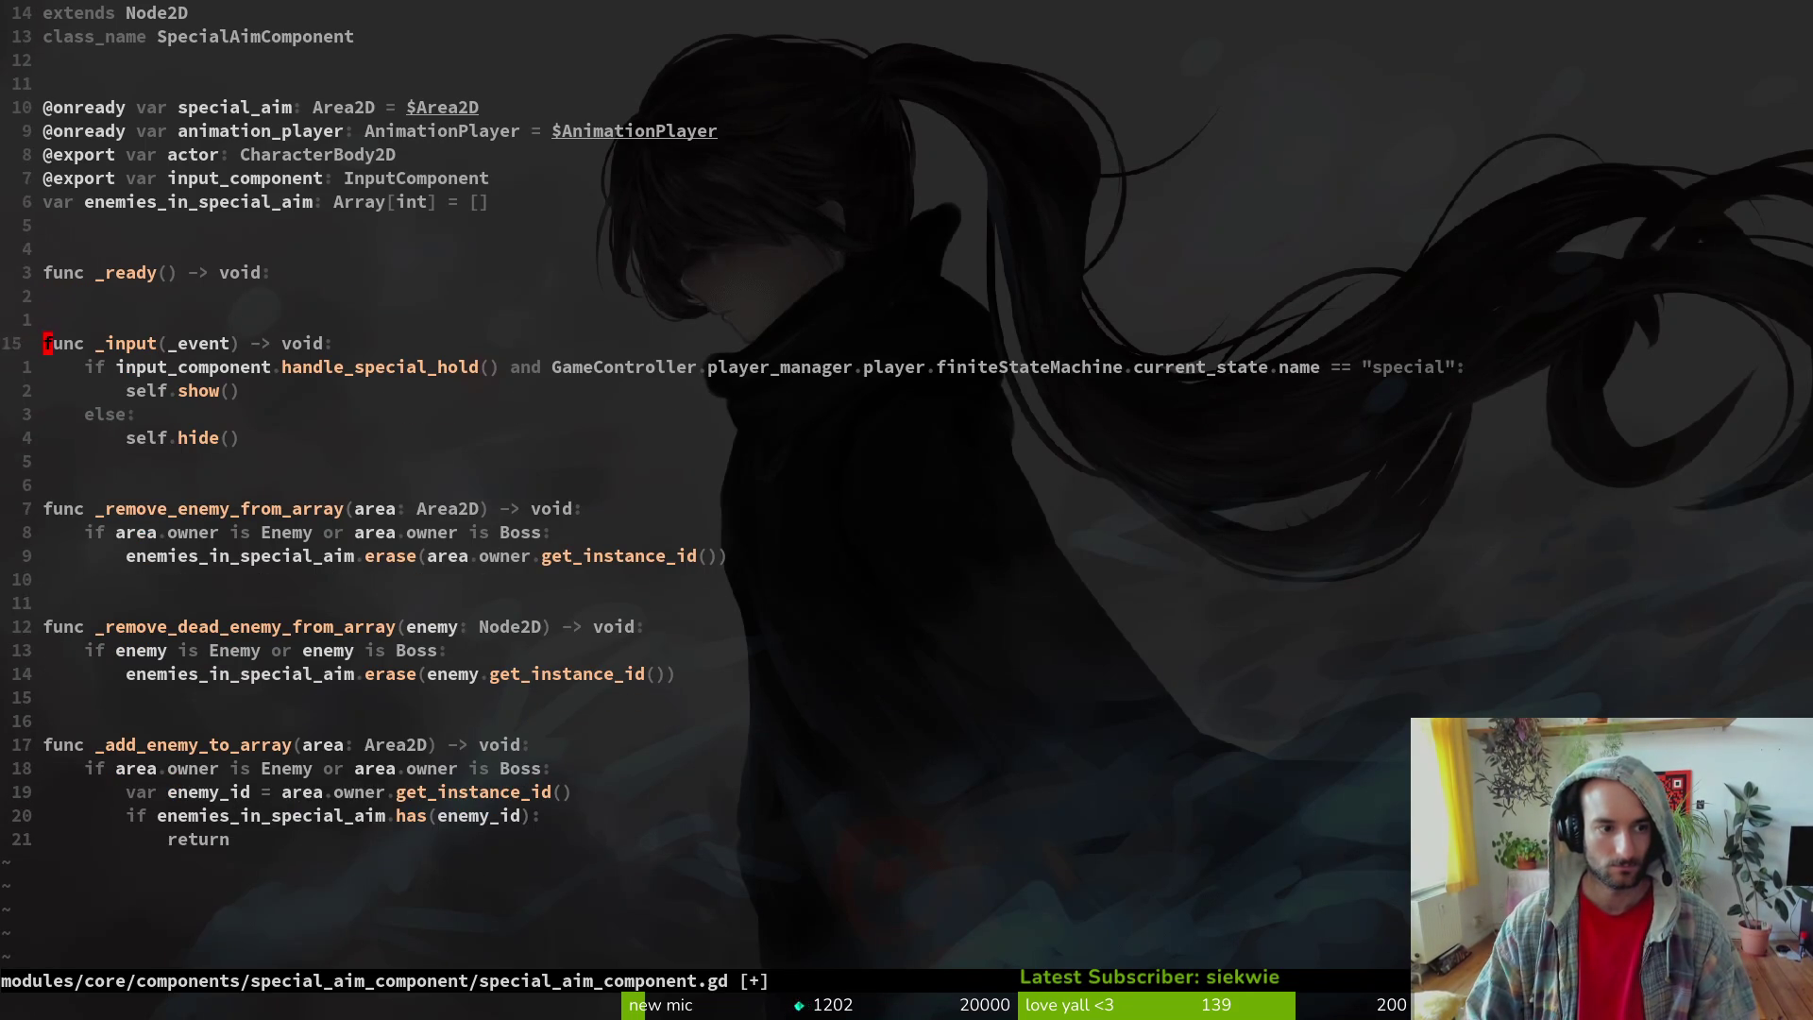
{"action": "key", "text": "j"}
{"action": "key", "text": "j"}
{"action": "key", "text": "j"}
{"action": "key", "text": "j"}
{"action": "key", "text": "j"}
{"action": "key", "text": "shift+v"}
{"action": "key", "text": "shift+g"}
{"action": "type", "text": "d"}
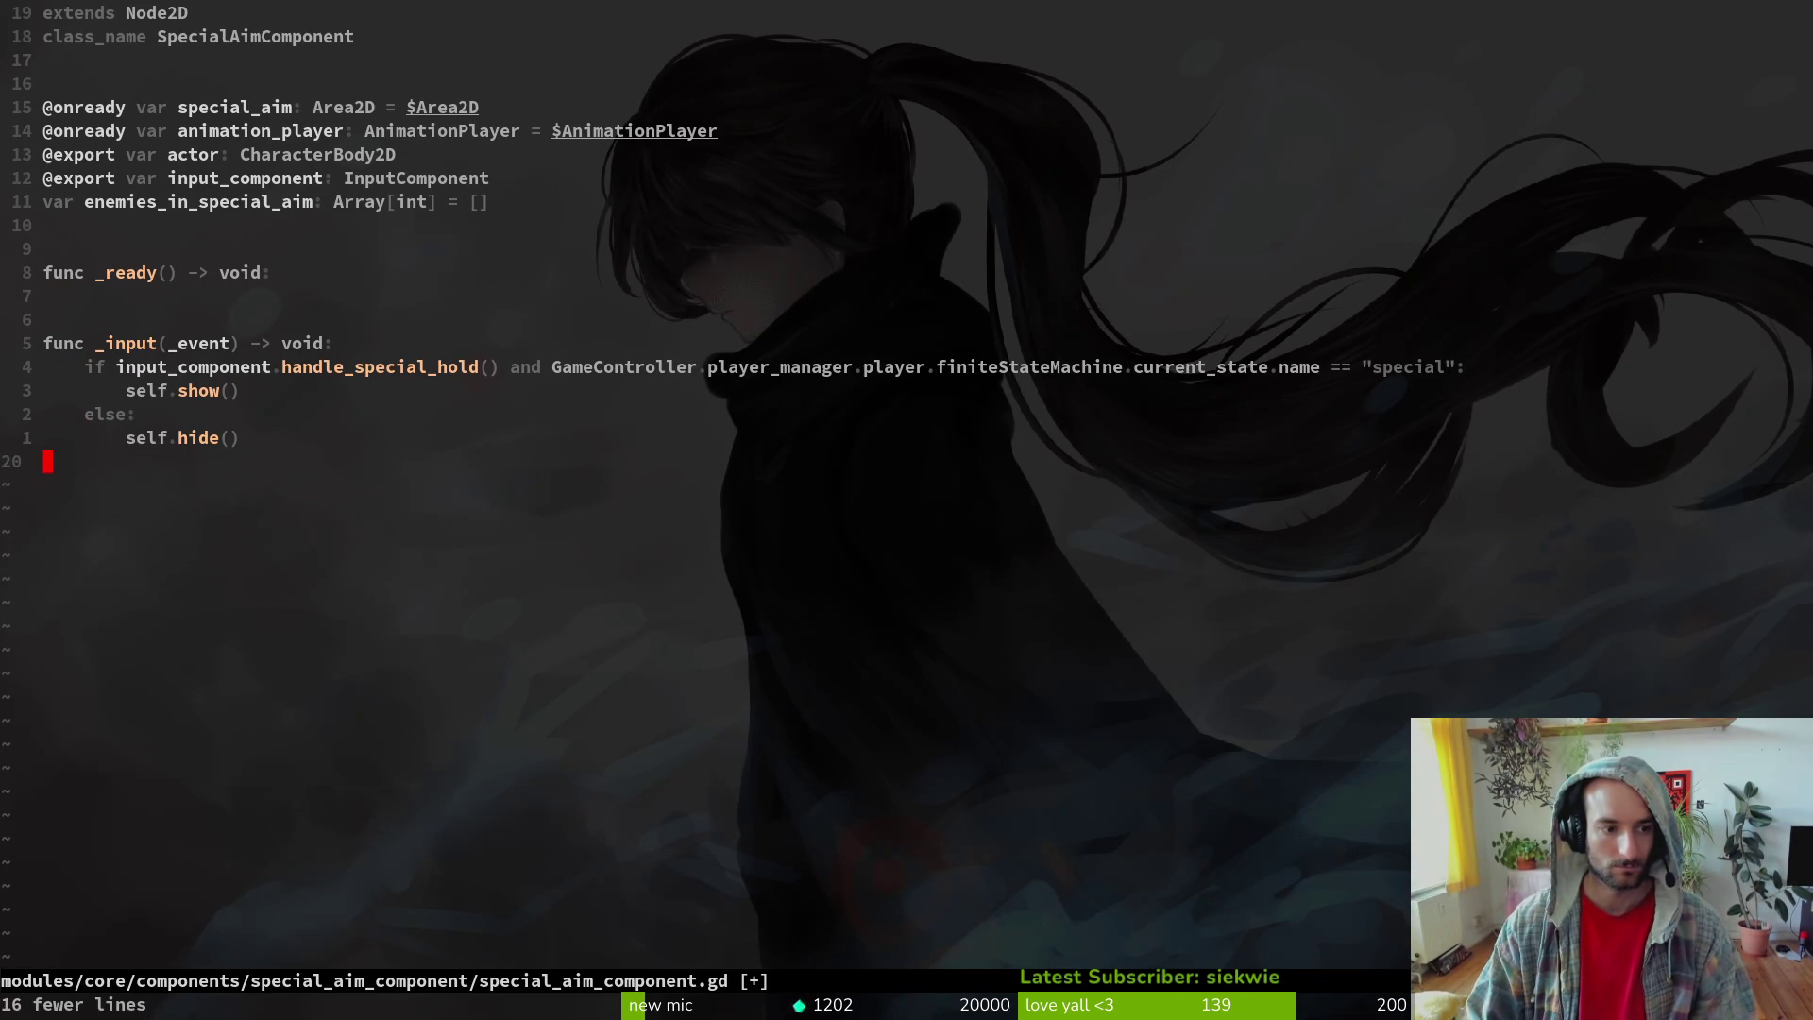
{"action": "type", "text": ":w"}
{"action": "key", "text": "Return"}
- Delete the special_aim, enemies_in_special_aim and actor export lines, saving the script
{"action": "key", "text": "k"}
{"action": "key", "text": "k"}
{"action": "key", "text": "k"}
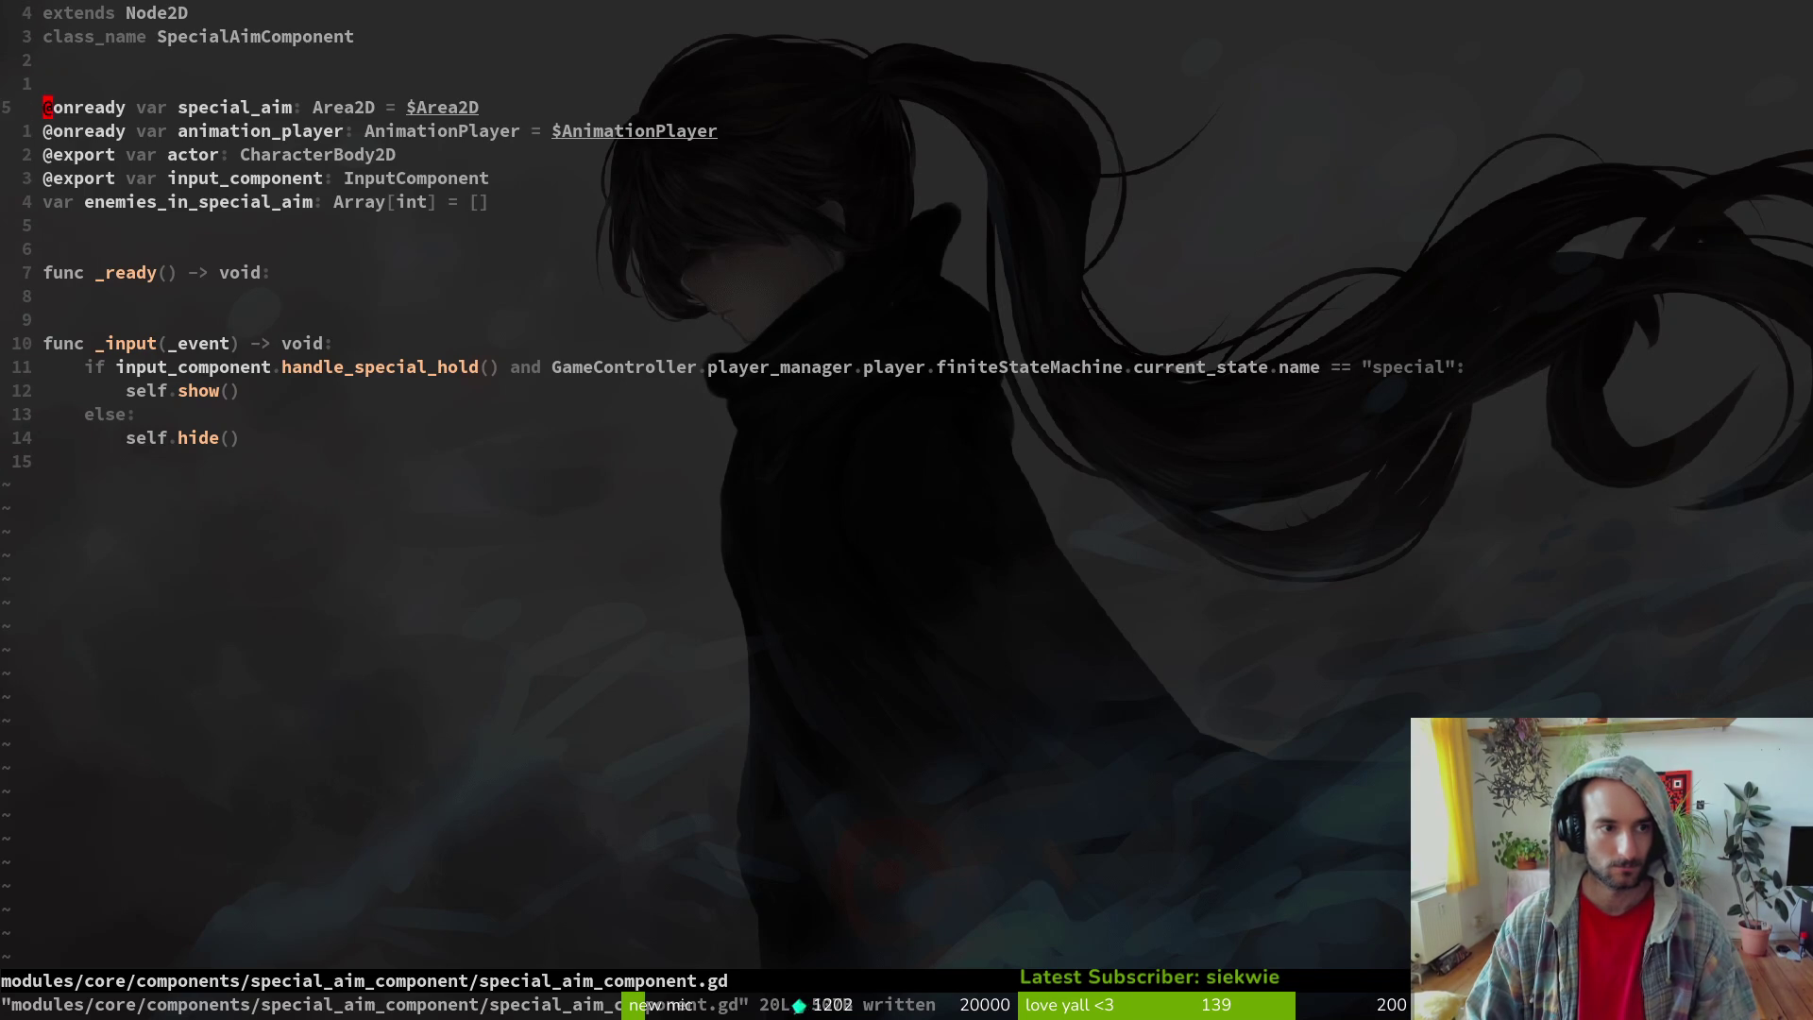
{"action": "key", "text": "d"}
{"action": "key", "text": "d"}
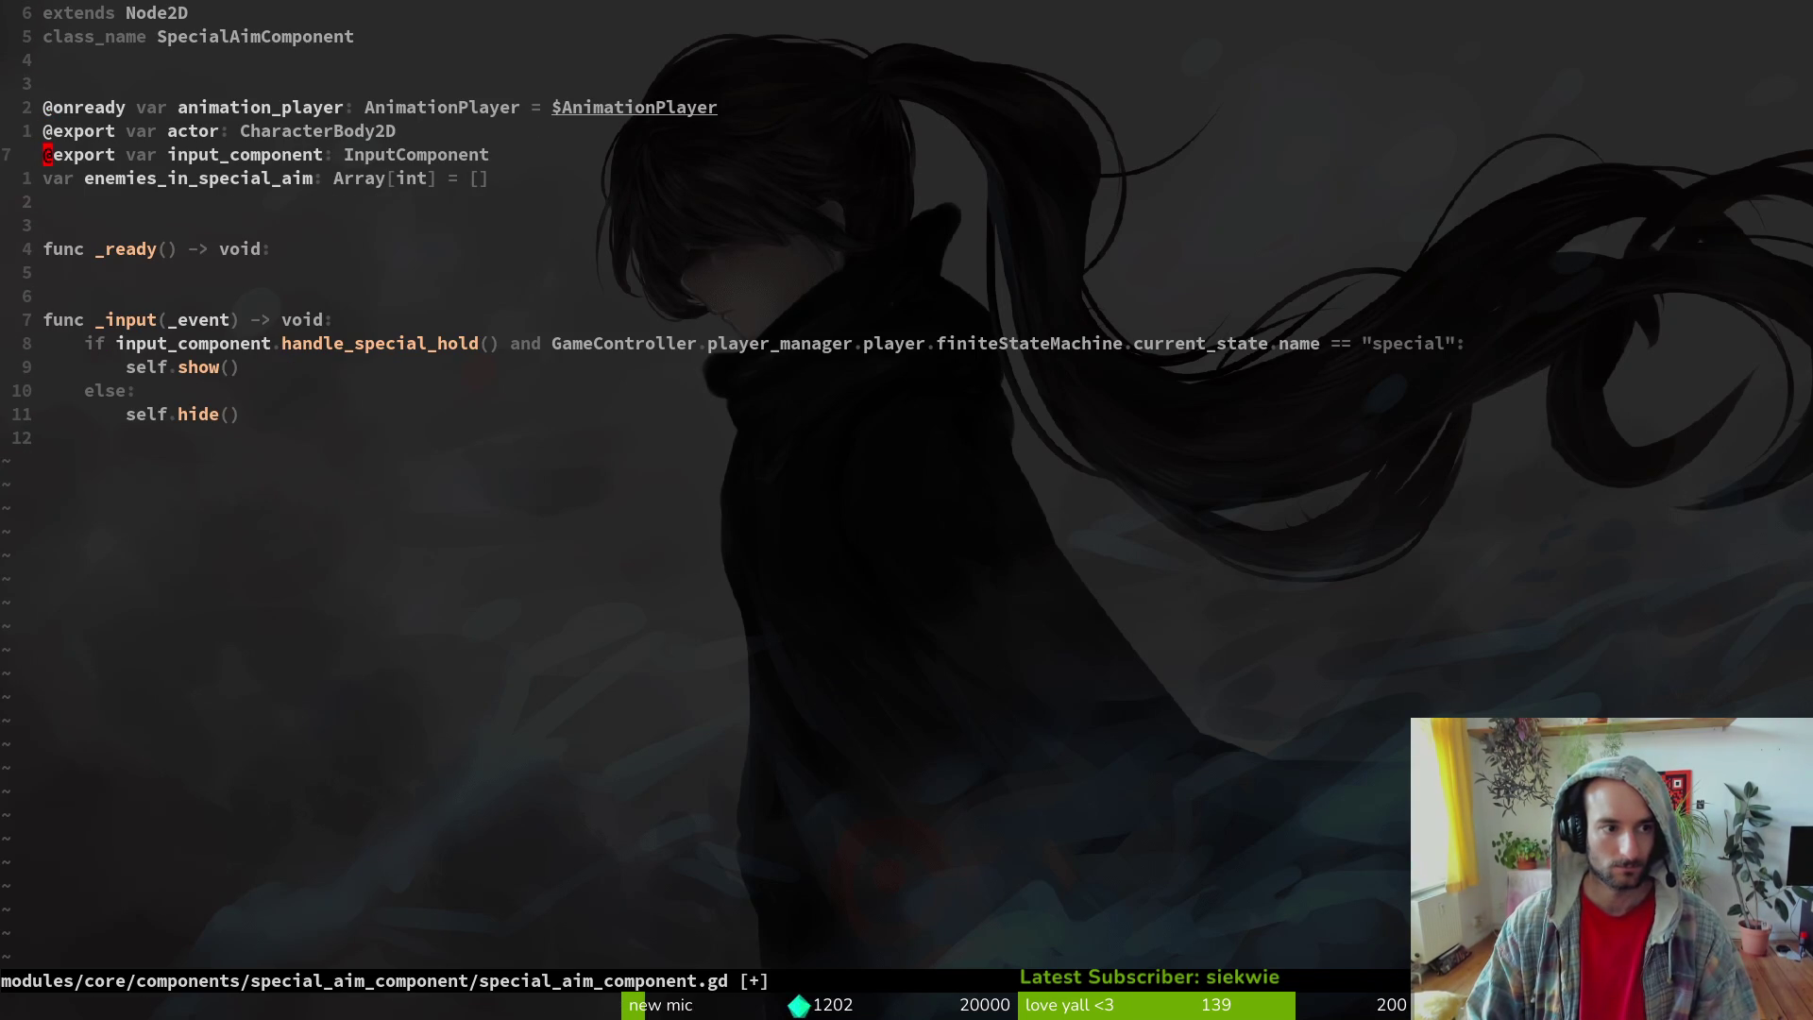
{"action": "key", "text": "j"}
{"action": "key", "text": "d"}
{"action": "key", "text": "d"}
{"action": "type", "text": ":w"}
{"action": "key", "text": "Return"}
{"action": "key", "text": "k"}
{"action": "key", "text": "k"}
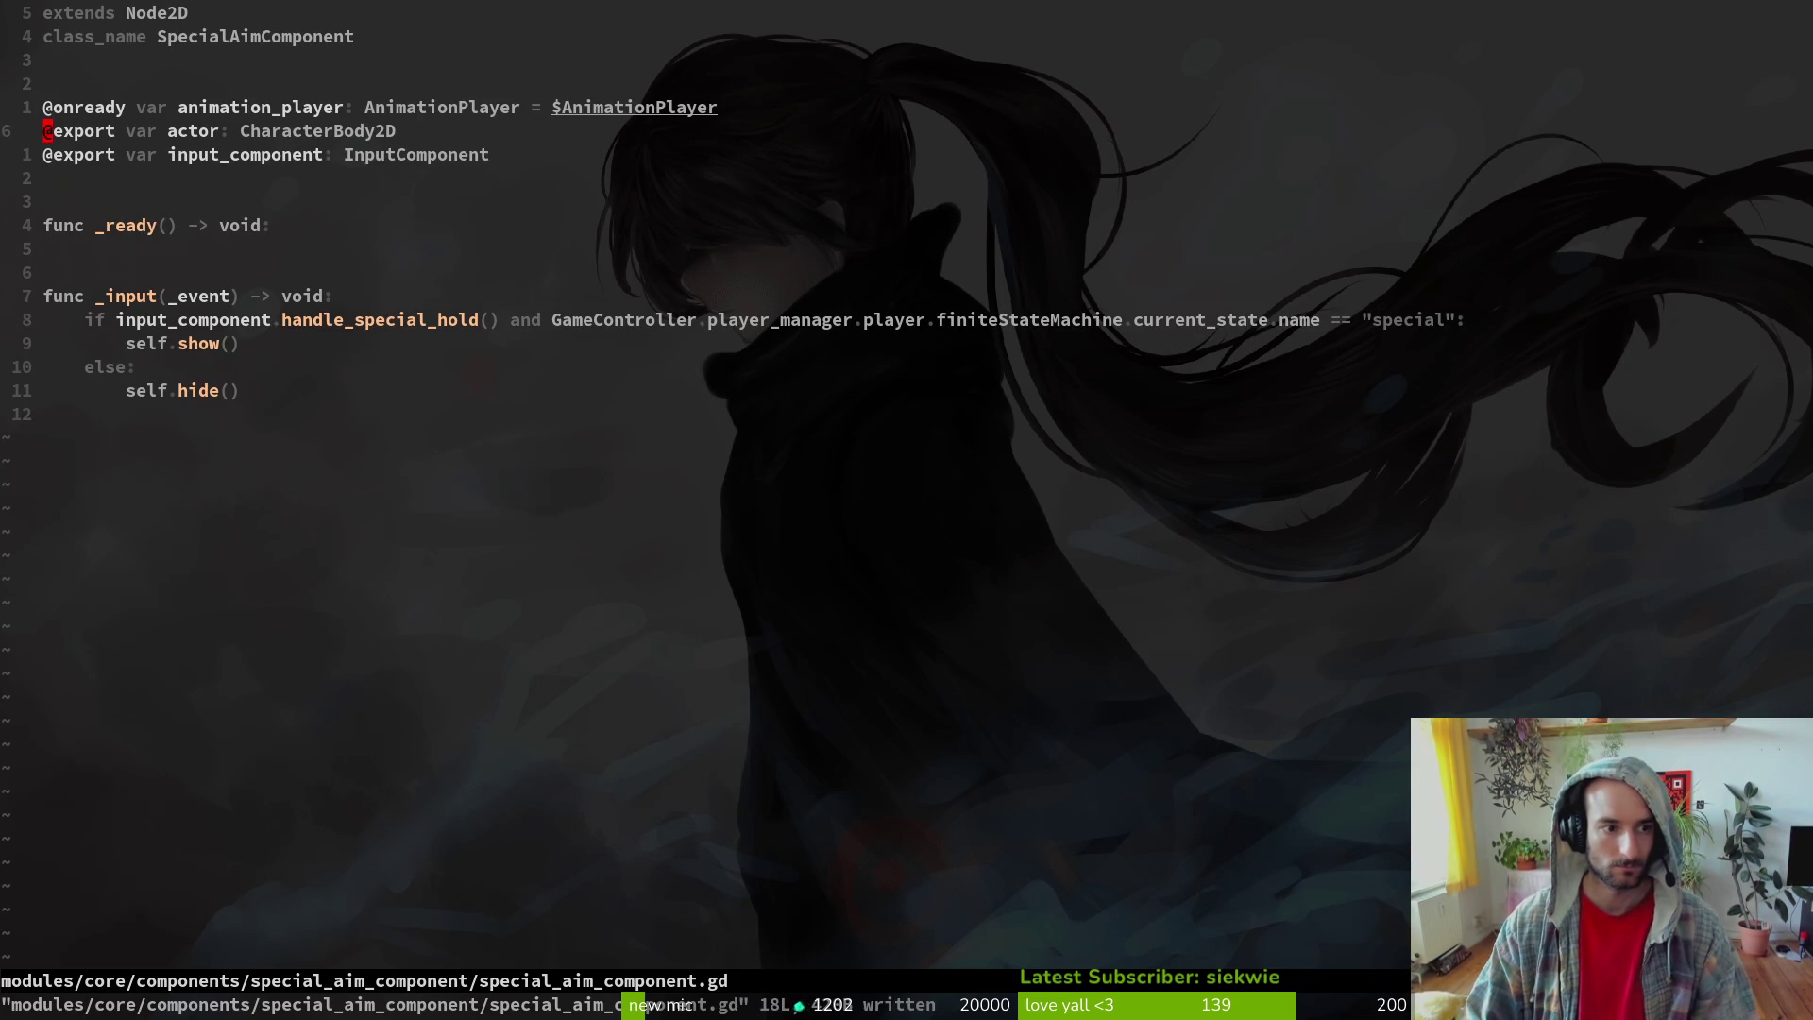
{"action": "key", "text": "d"}
{"action": "key", "text": "d"}
{"action": "type", "text": ":w"}
{"action": "key", "text": "Return"}
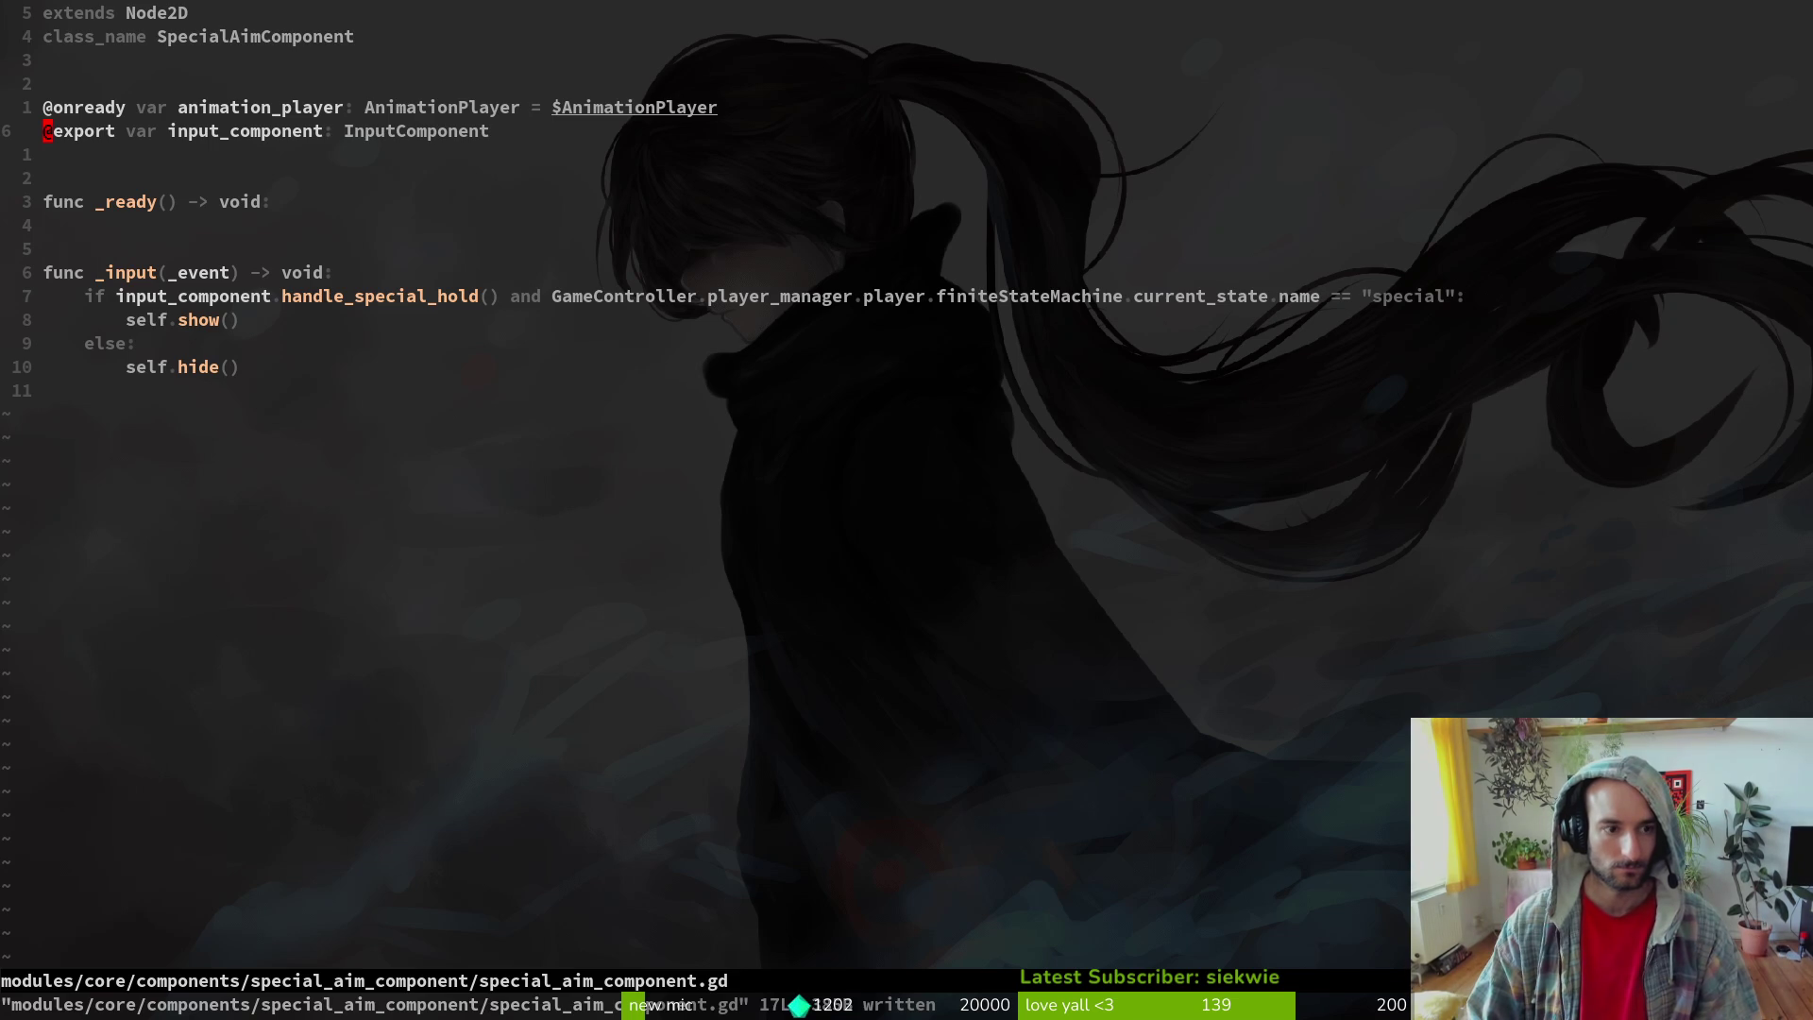
- Remove the animation_player variable line and the leftover empty line, then save
{"action": "key", "text": "k"}
{"action": "key", "text": "shift+d"}
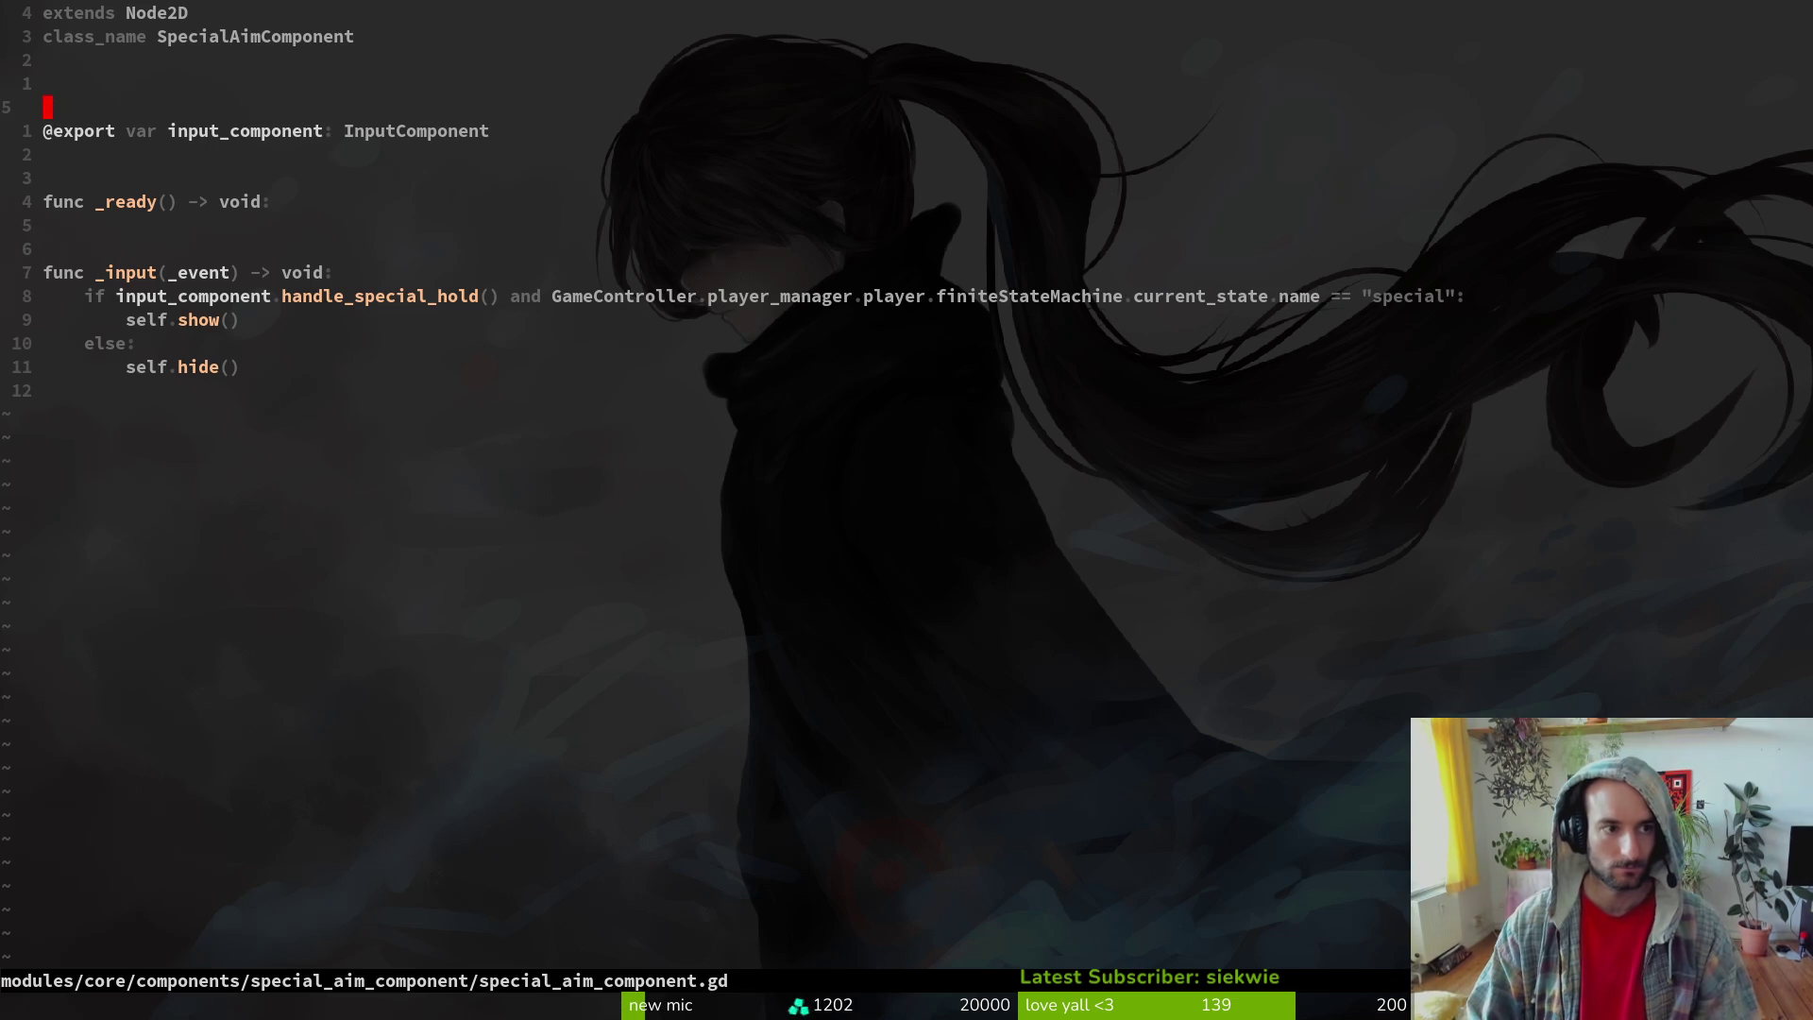
{"action": "key", "text": "k"}
{"action": "key", "text": "d"}
{"action": "key", "text": "d"}
{"action": "type", "text": ":w"}
{"action": "key", "text": "Return"}
- Change the script's class name ending from Component to Vfx, making it SpecialAimVfx, and save
{"action": "key", "text": "shift+a"}
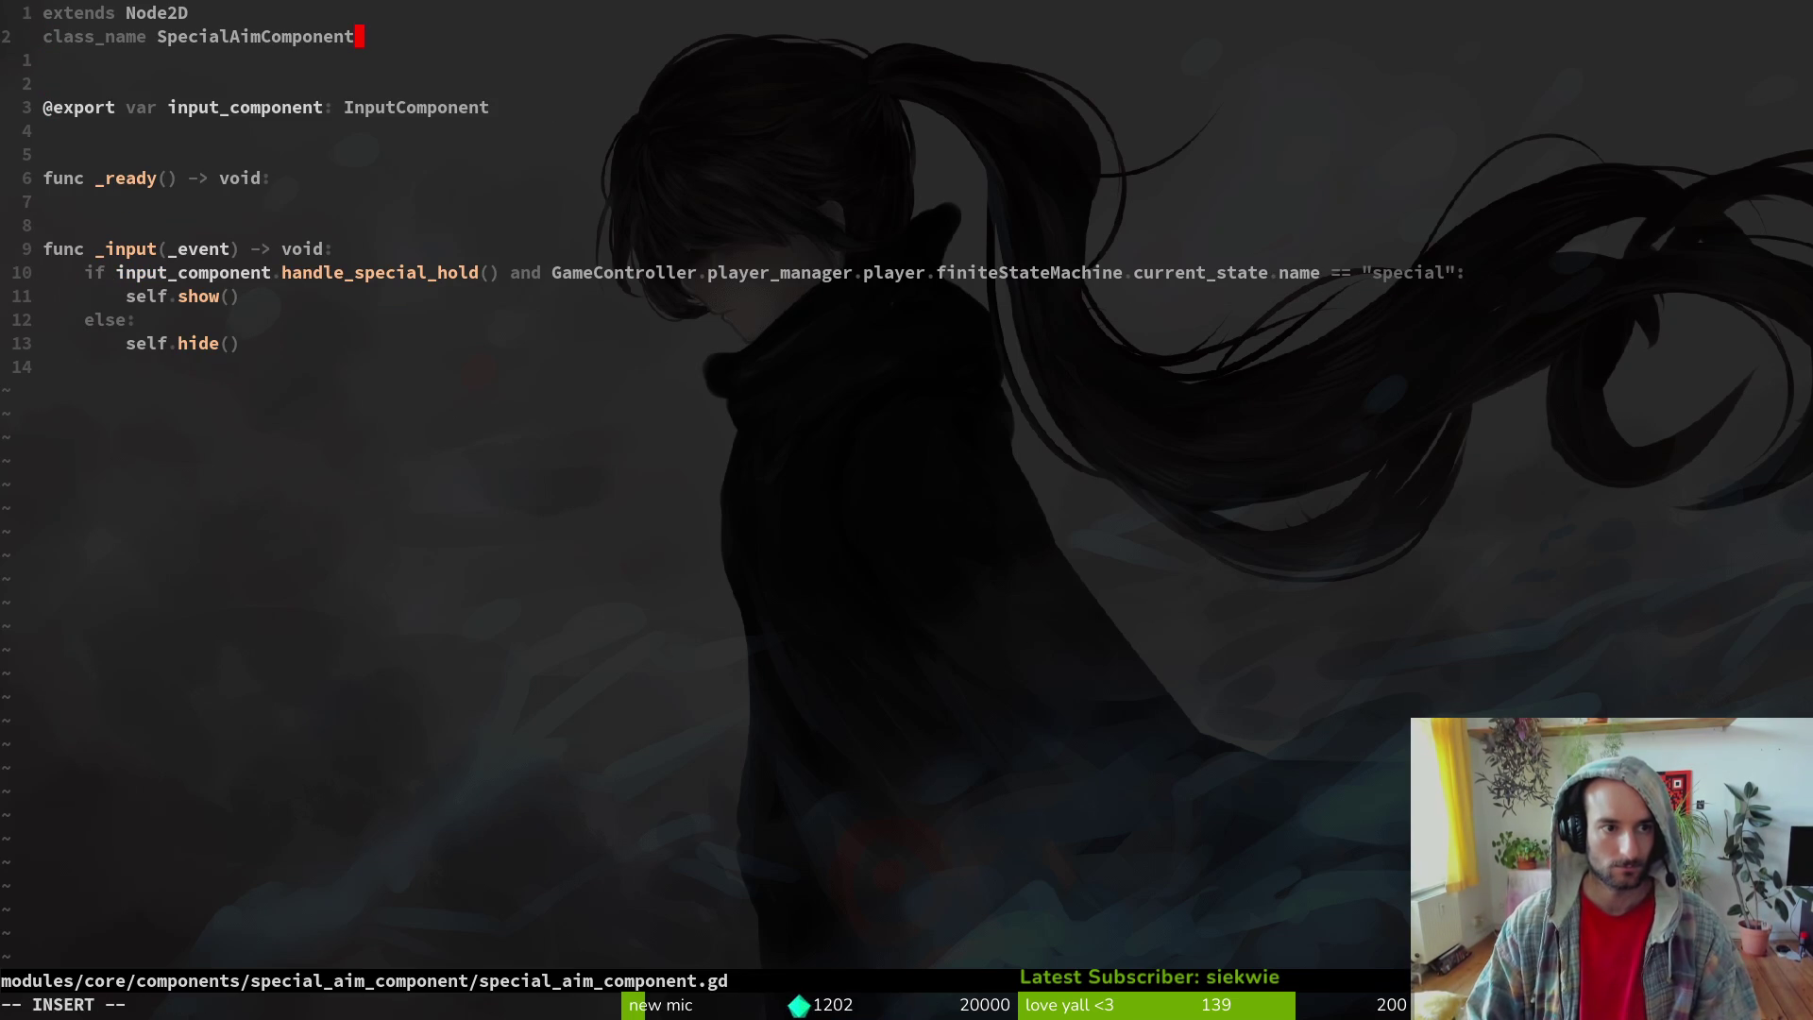
{"action": "key", "text": "Escape"}
{"action": "key", "text": "u"}
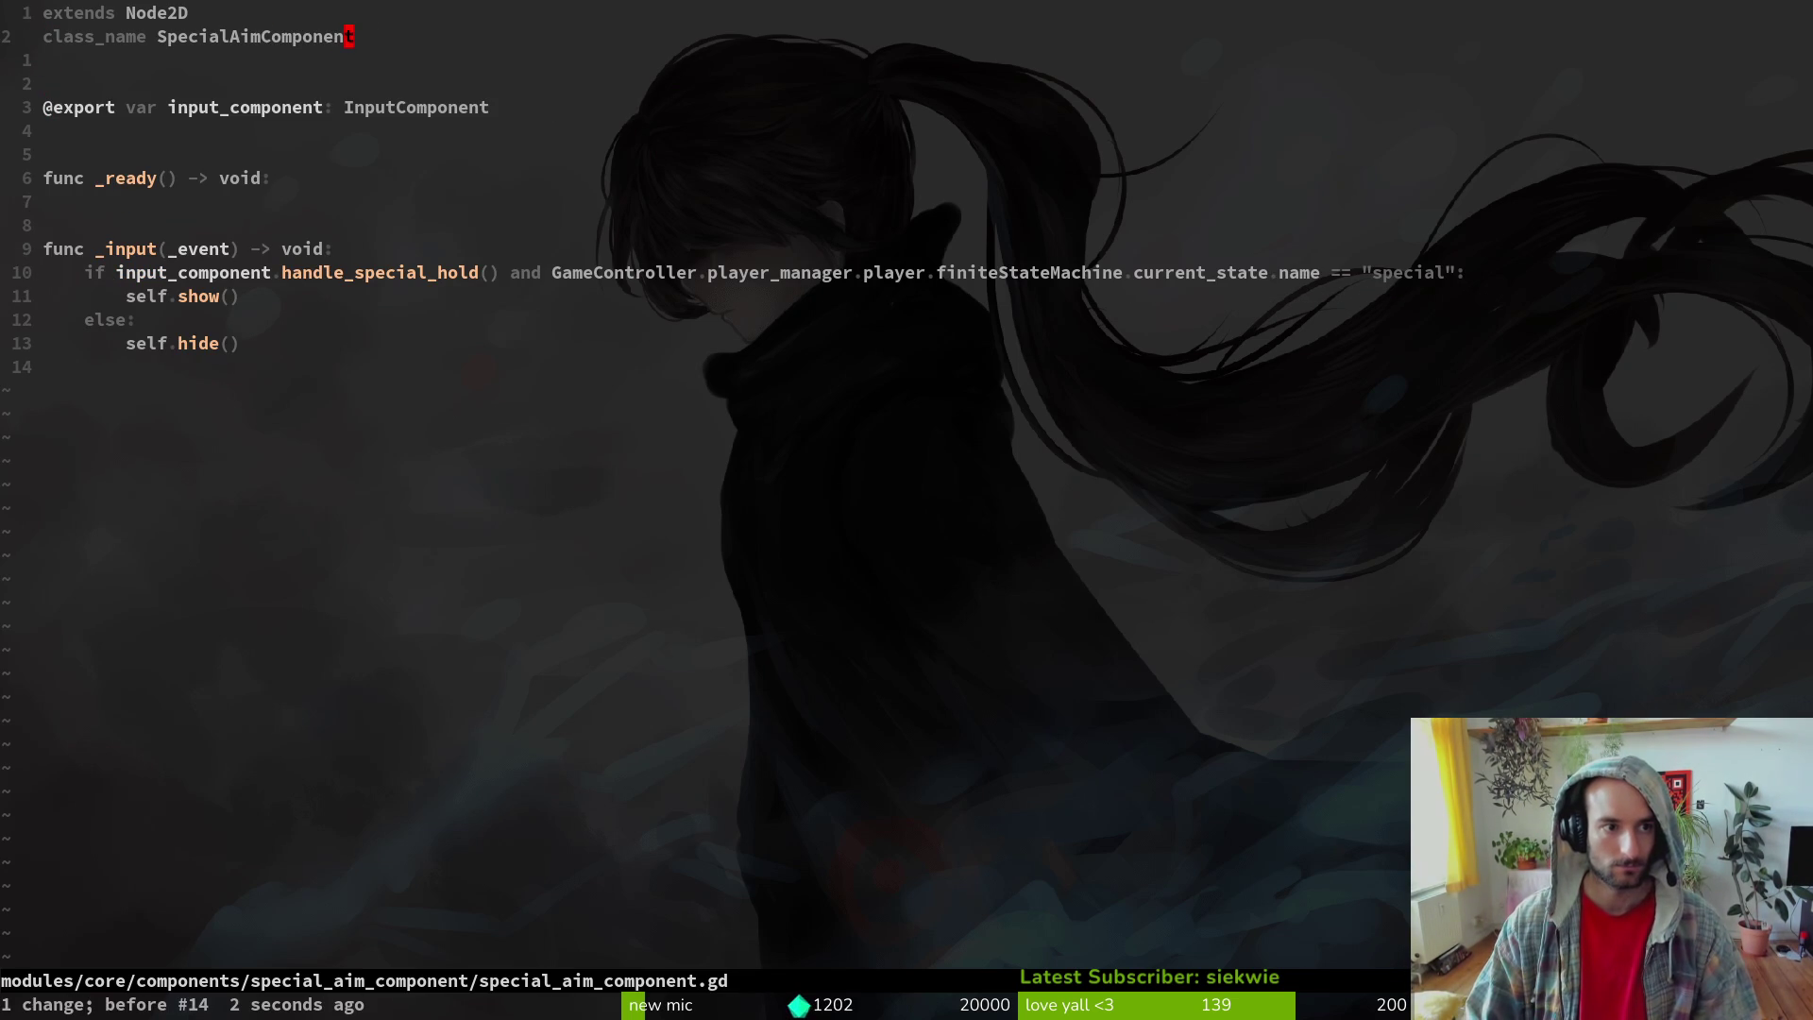
{"action": "key", "text": "i"}
{"action": "key", "text": "BackSpace"}
{"action": "key", "text": "BackSpace"}
{"action": "key", "text": "BackSpace"}
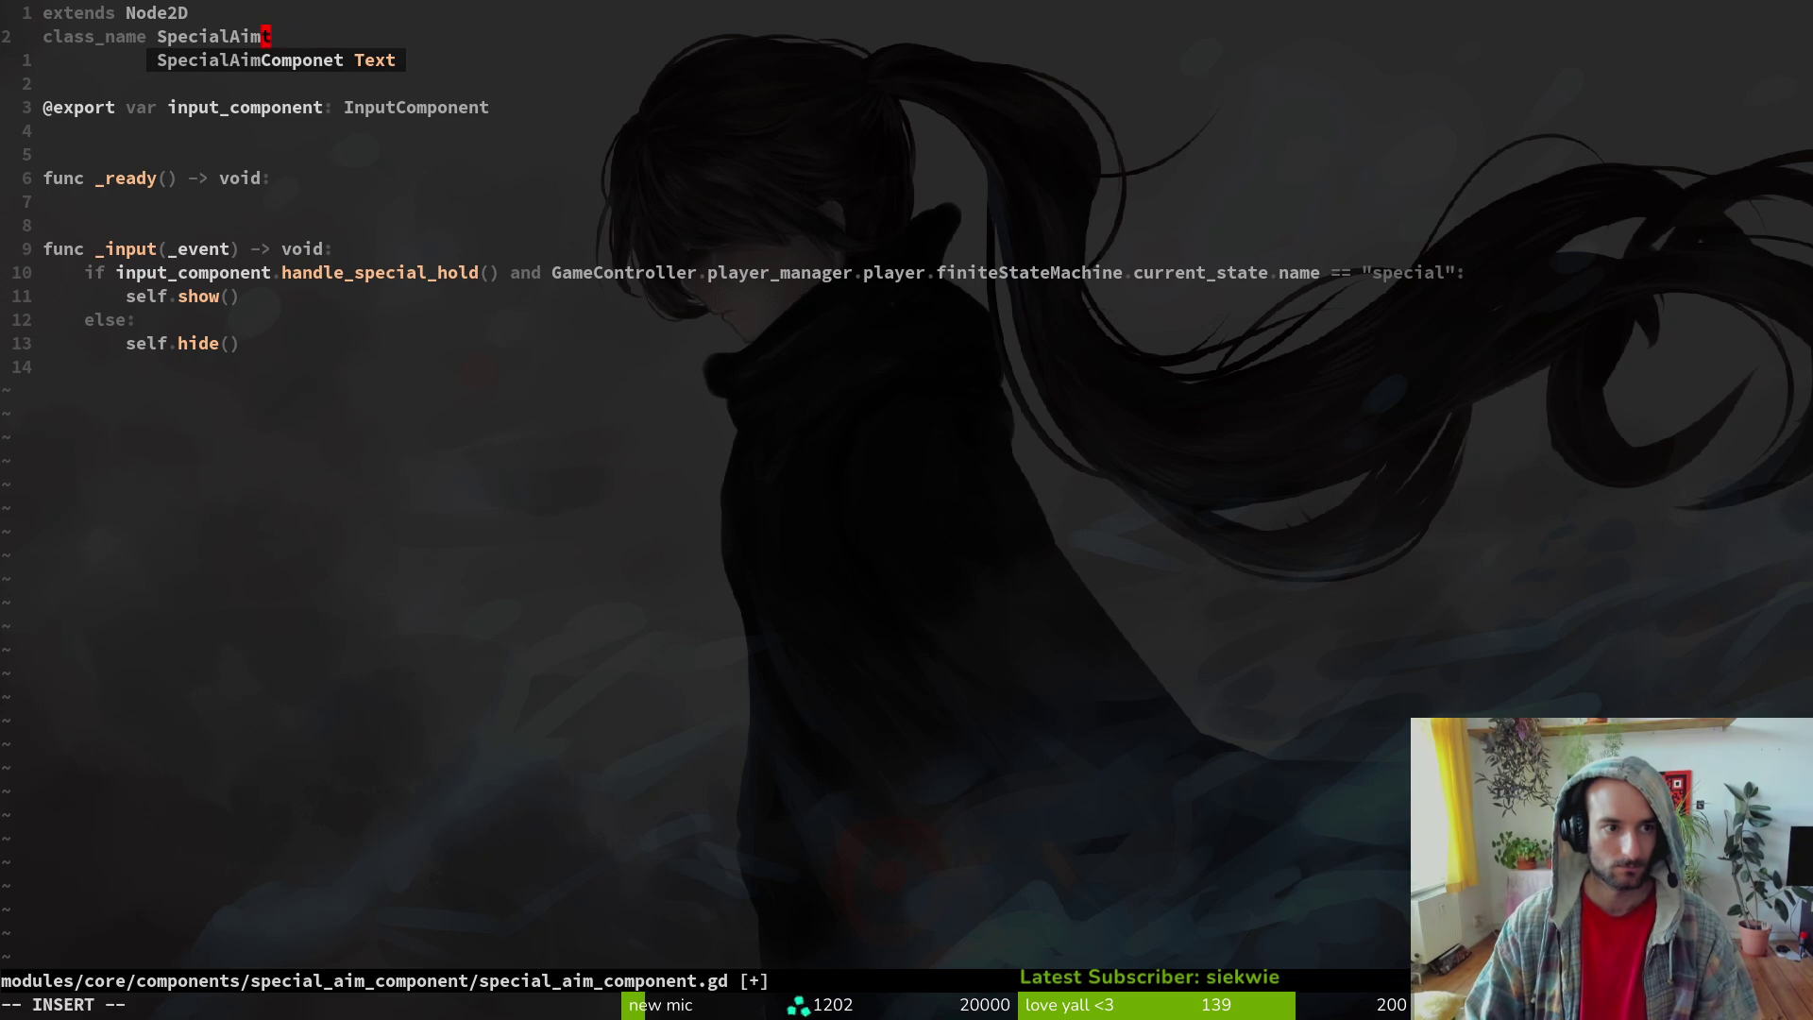
{"action": "type", "text": "Vfx"}
{"action": "key", "text": "Escape"}
{"action": "type", "text": ":w"}
{"action": "key", "text": "Return"}
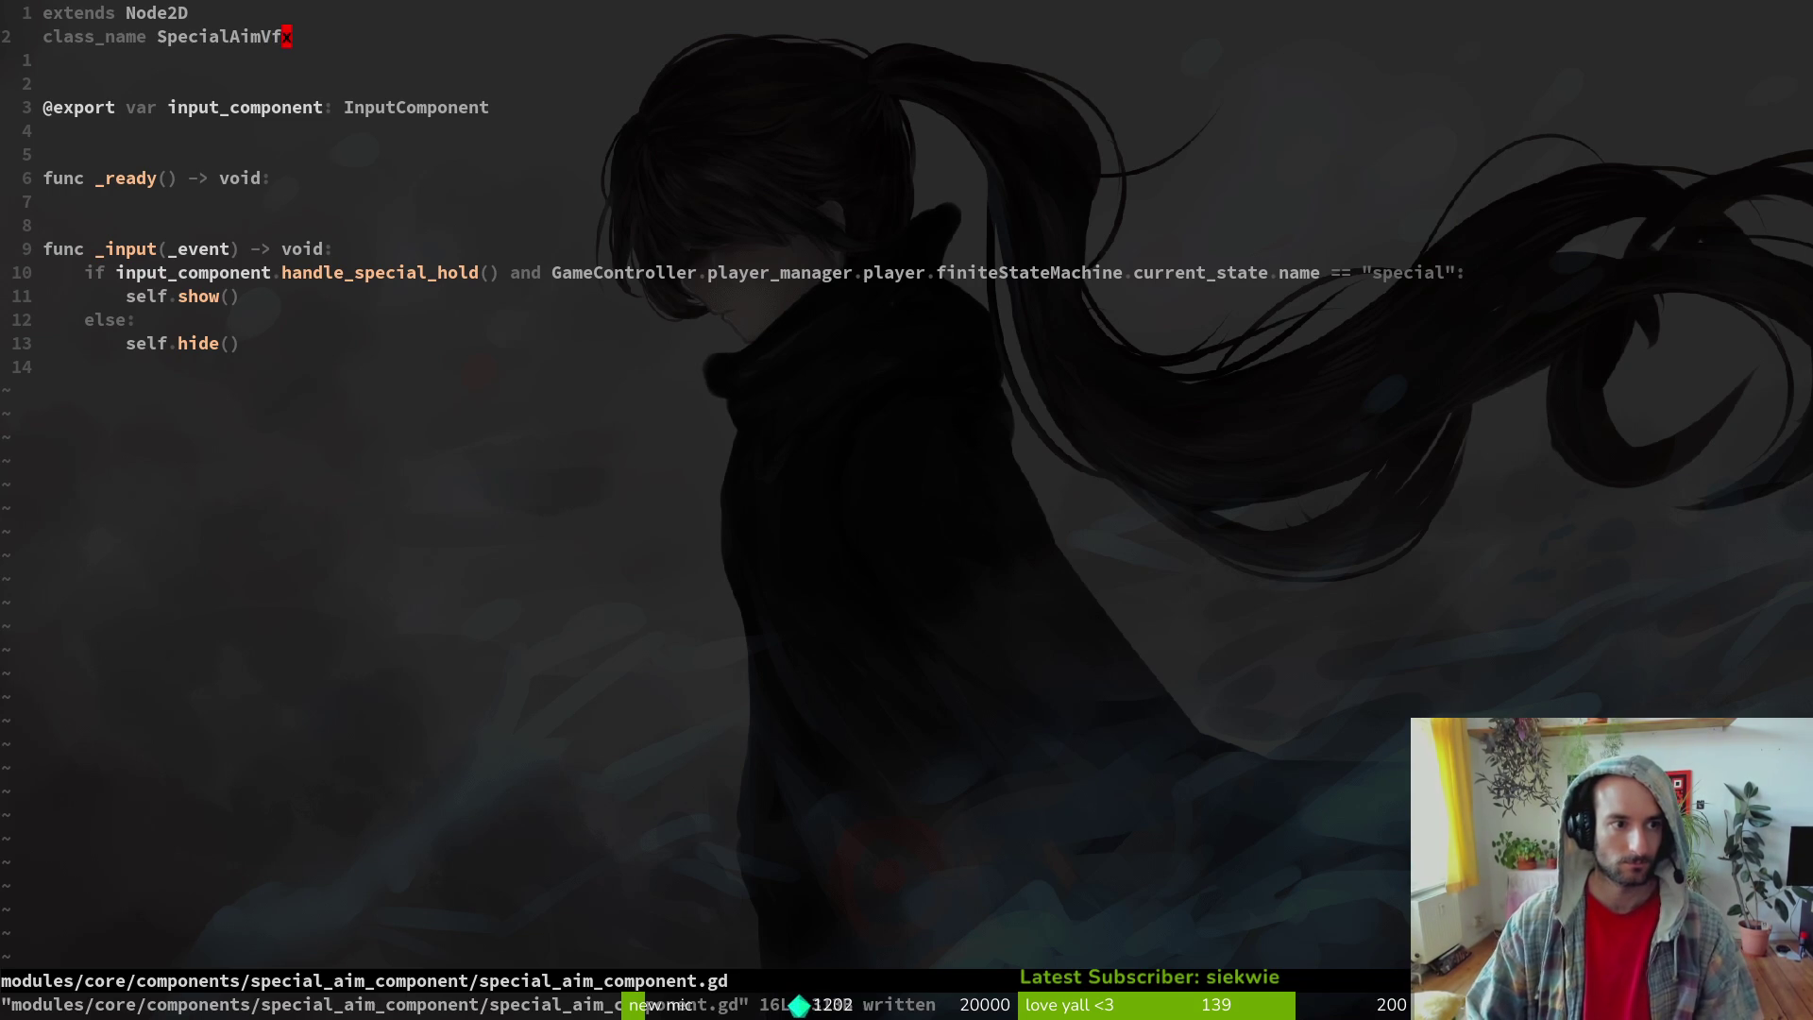
- Delete the empty _ready function, try a project search for special, then undo back to restore animation_player
{"action": "key", "text": "j"}
{"action": "key", "text": "j"}
{"action": "key", "text": "j"}
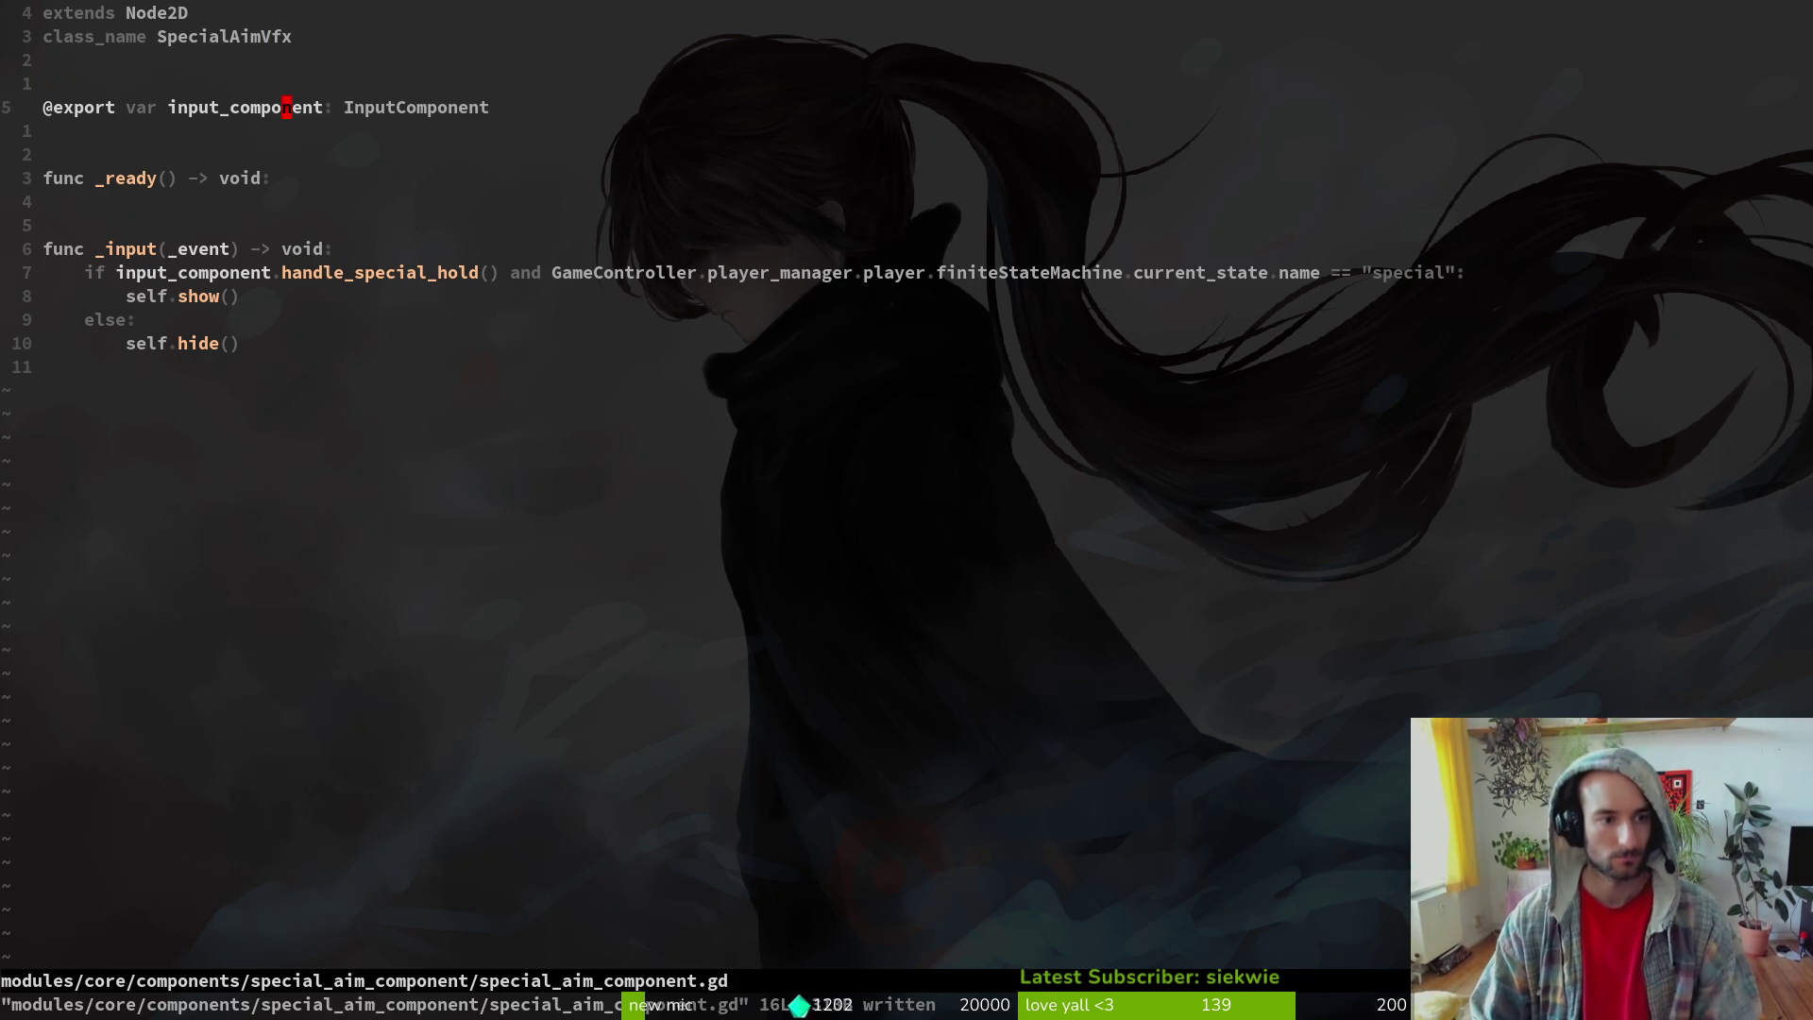
{"action": "key", "text": "j"}
{"action": "key", "text": "j"}
{"action": "key", "text": "j"}
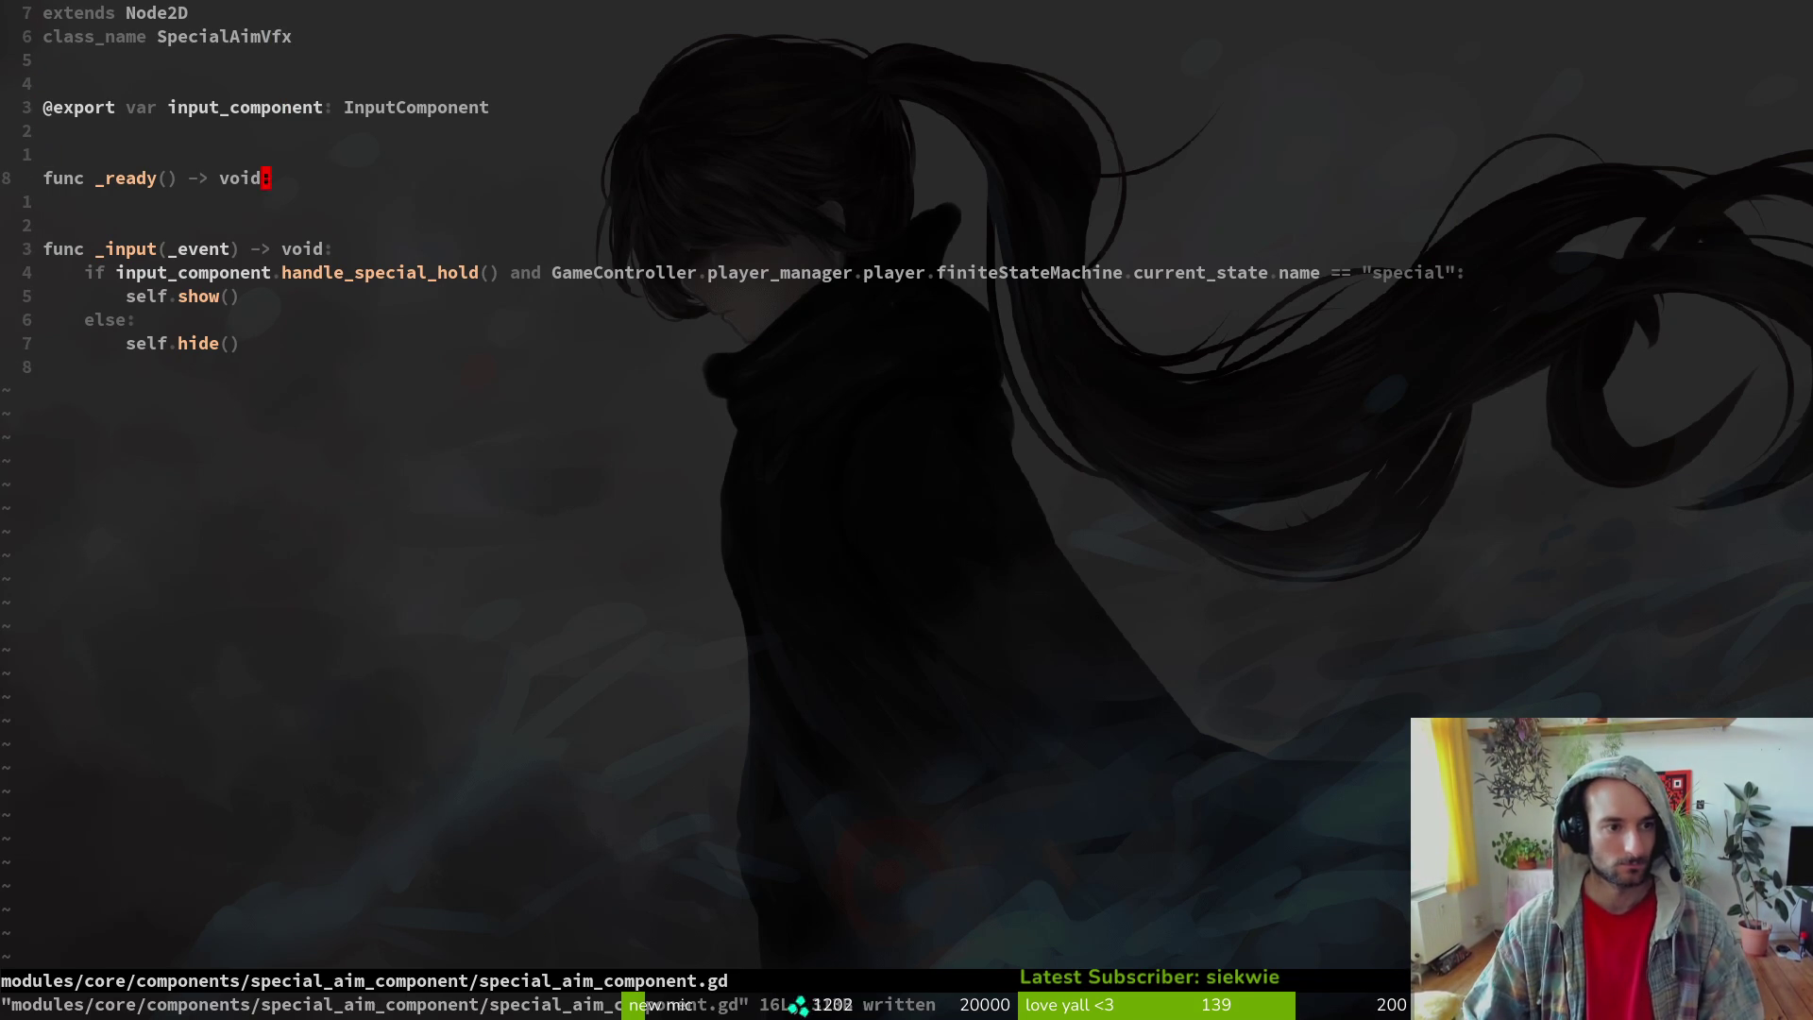
{"action": "key", "text": "d"}
{"action": "key", "text": "d"}
{"action": "key", "text": "d"}
{"action": "type", "text": ":w"}
{"action": "key", "text": "Return"}
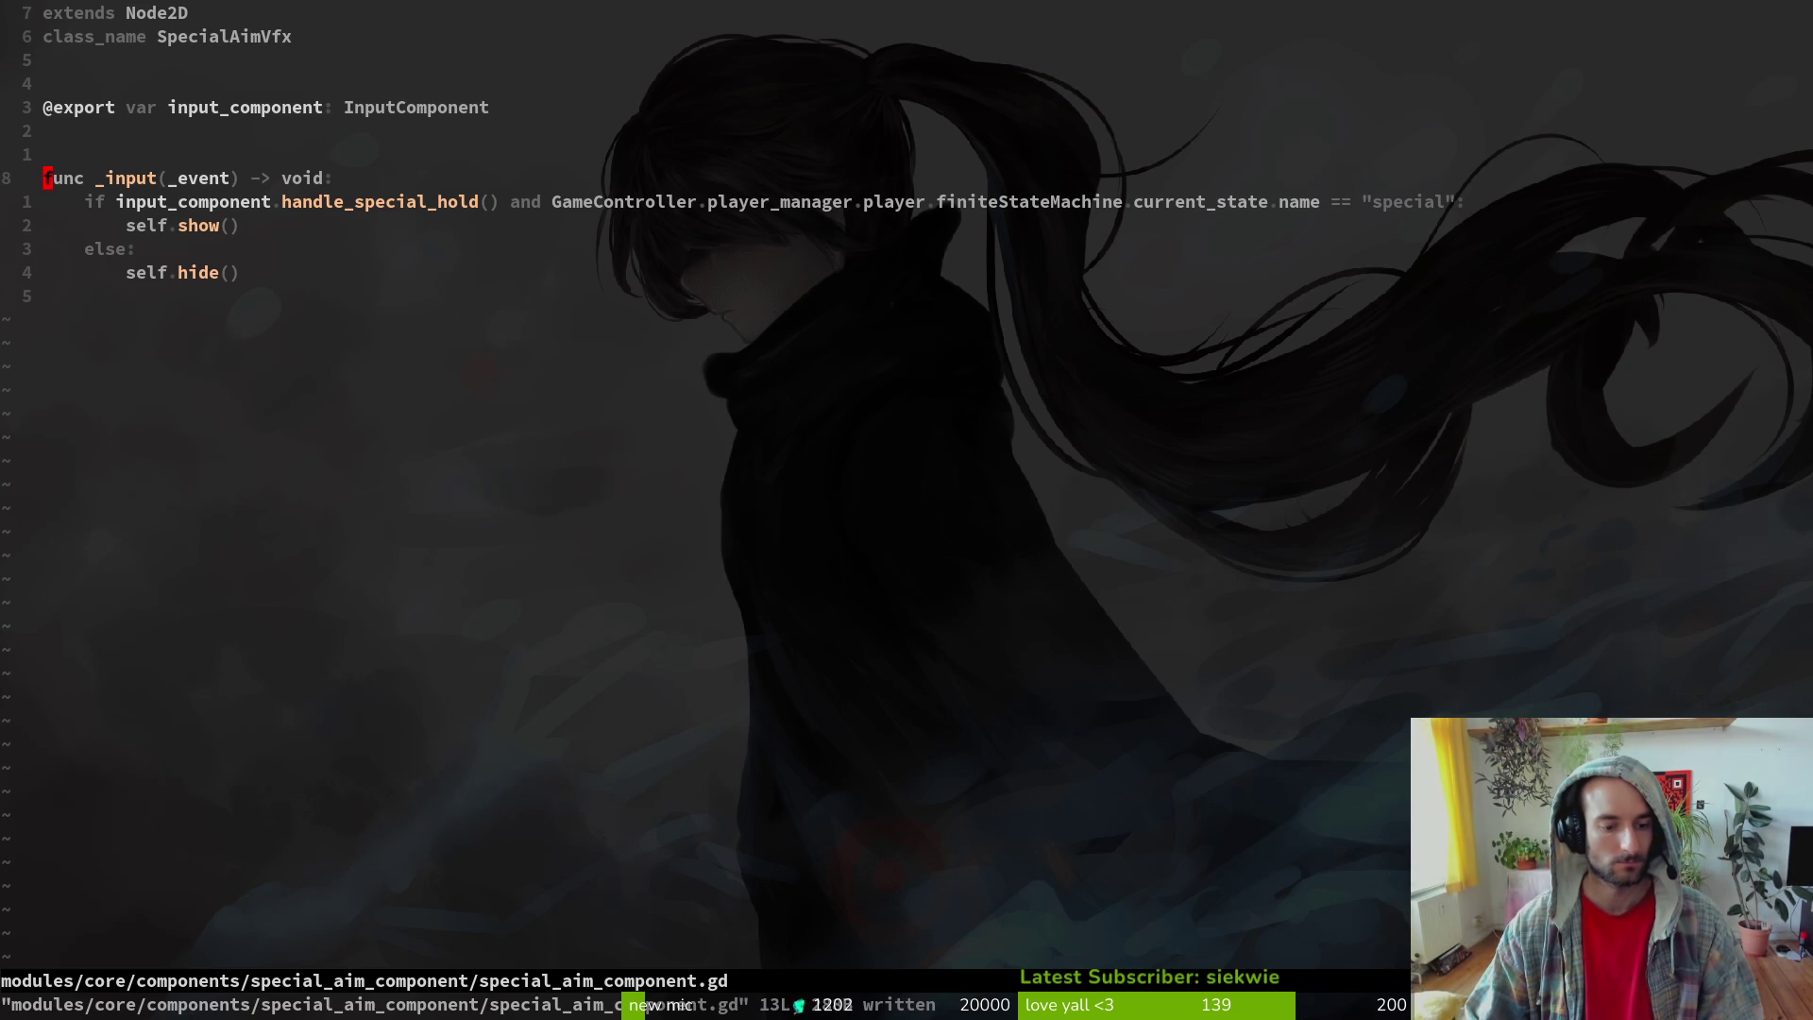
{"action": "key", "text": "space"}
{"action": "key", "text": "p"}
{"action": "key", "text": "s"}
{"action": "type", "text": "special"}
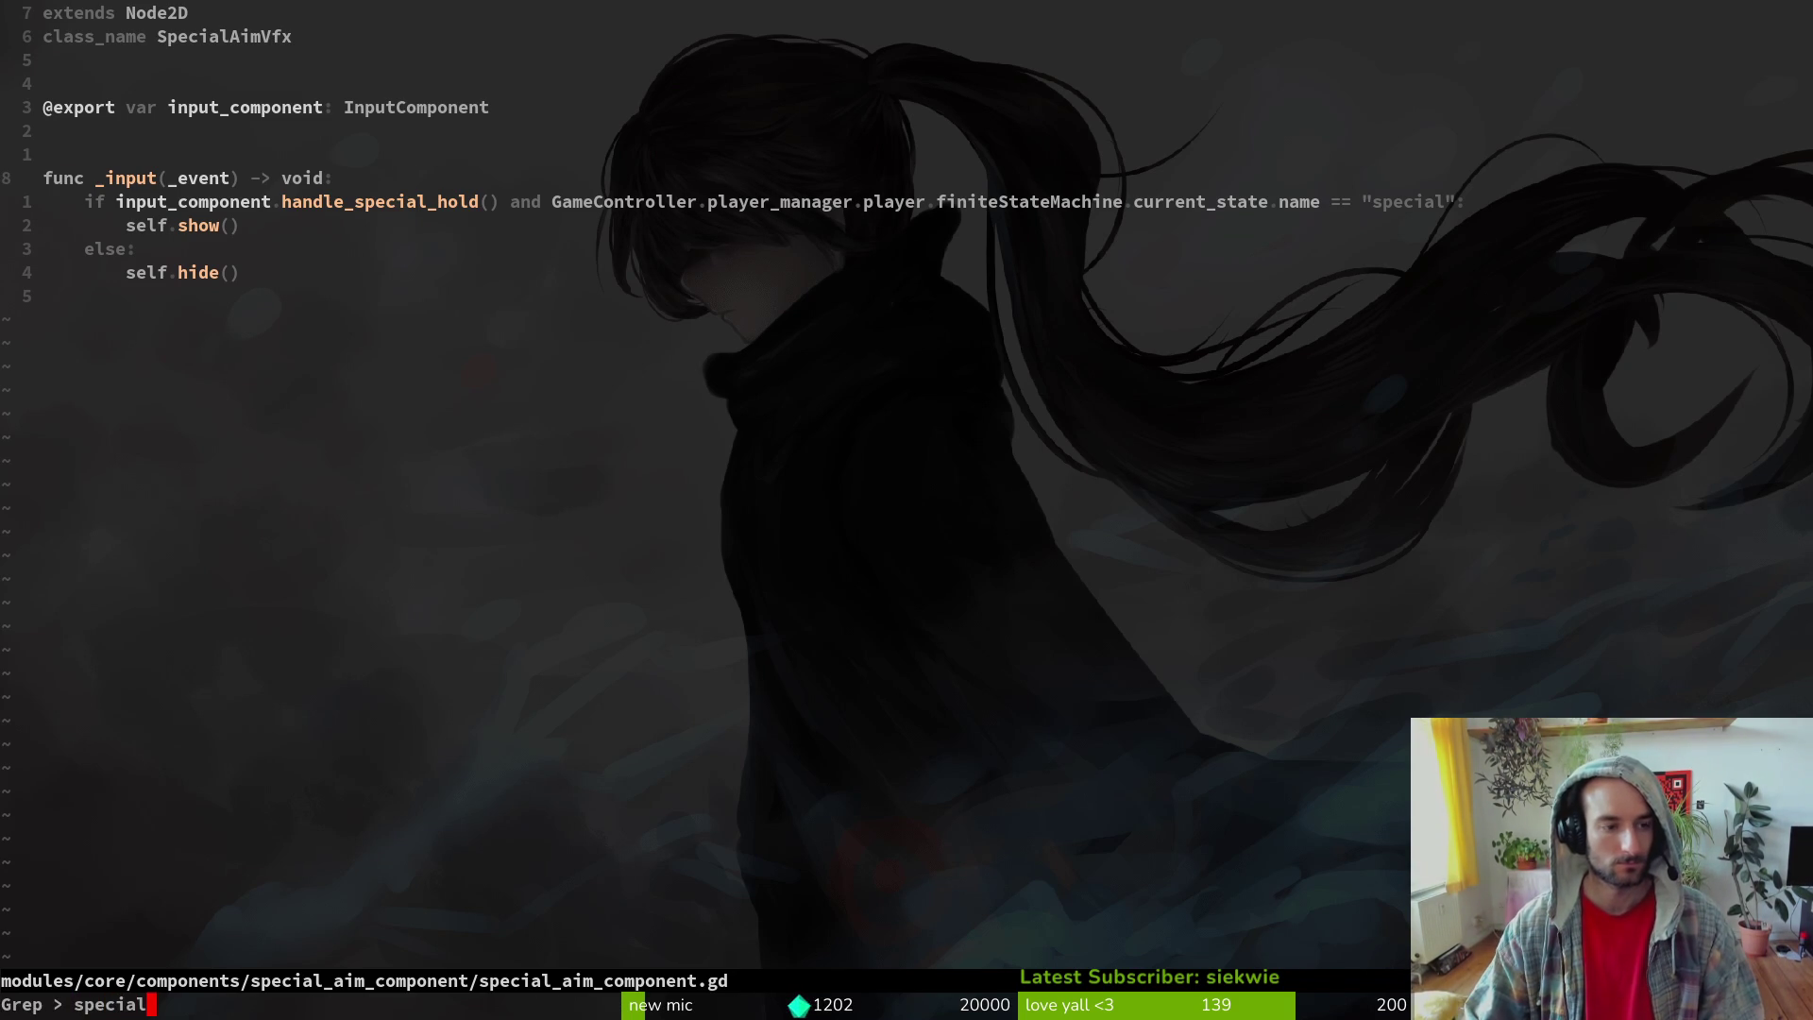
{"action": "key", "text": "Return"}
{"action": "key", "text": "Escape"}
{"action": "key", "text": "u"}
{"action": "key", "text": "u"}
{"action": "key", "text": "u"}
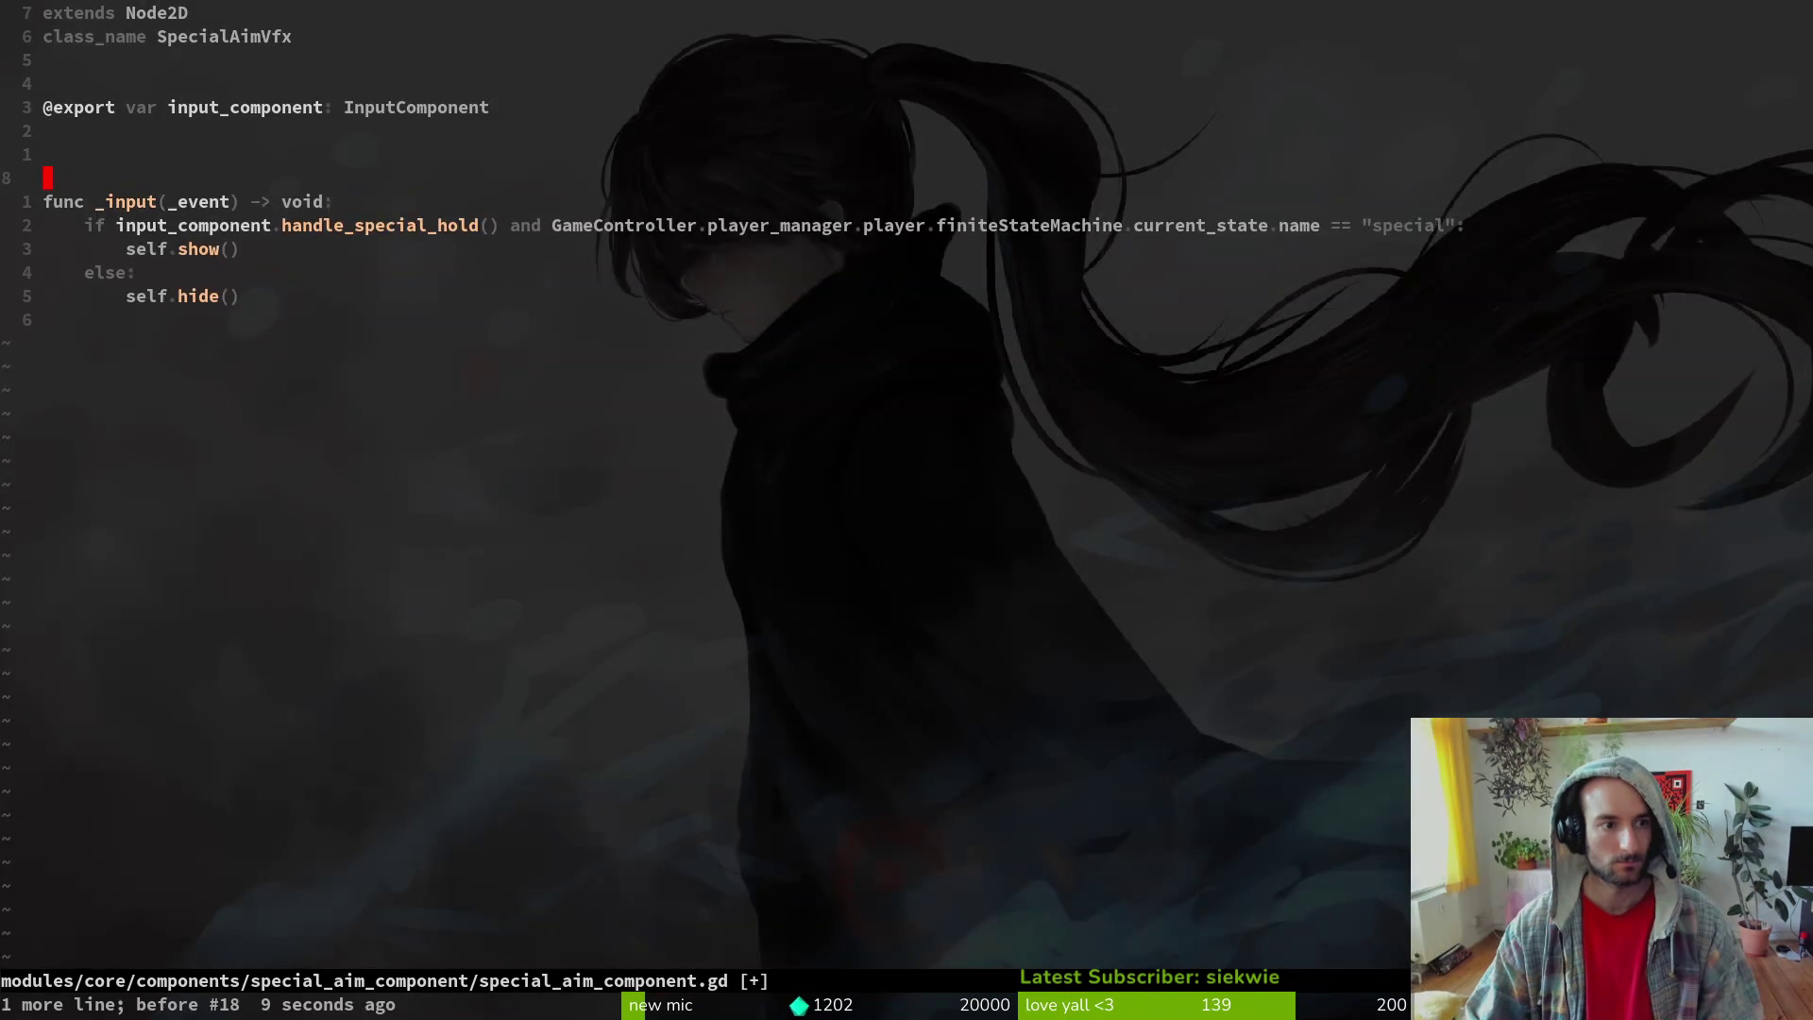
{"action": "key", "text": "u"}
{"action": "key", "text": "u"}
{"action": "key", "text": "u"}
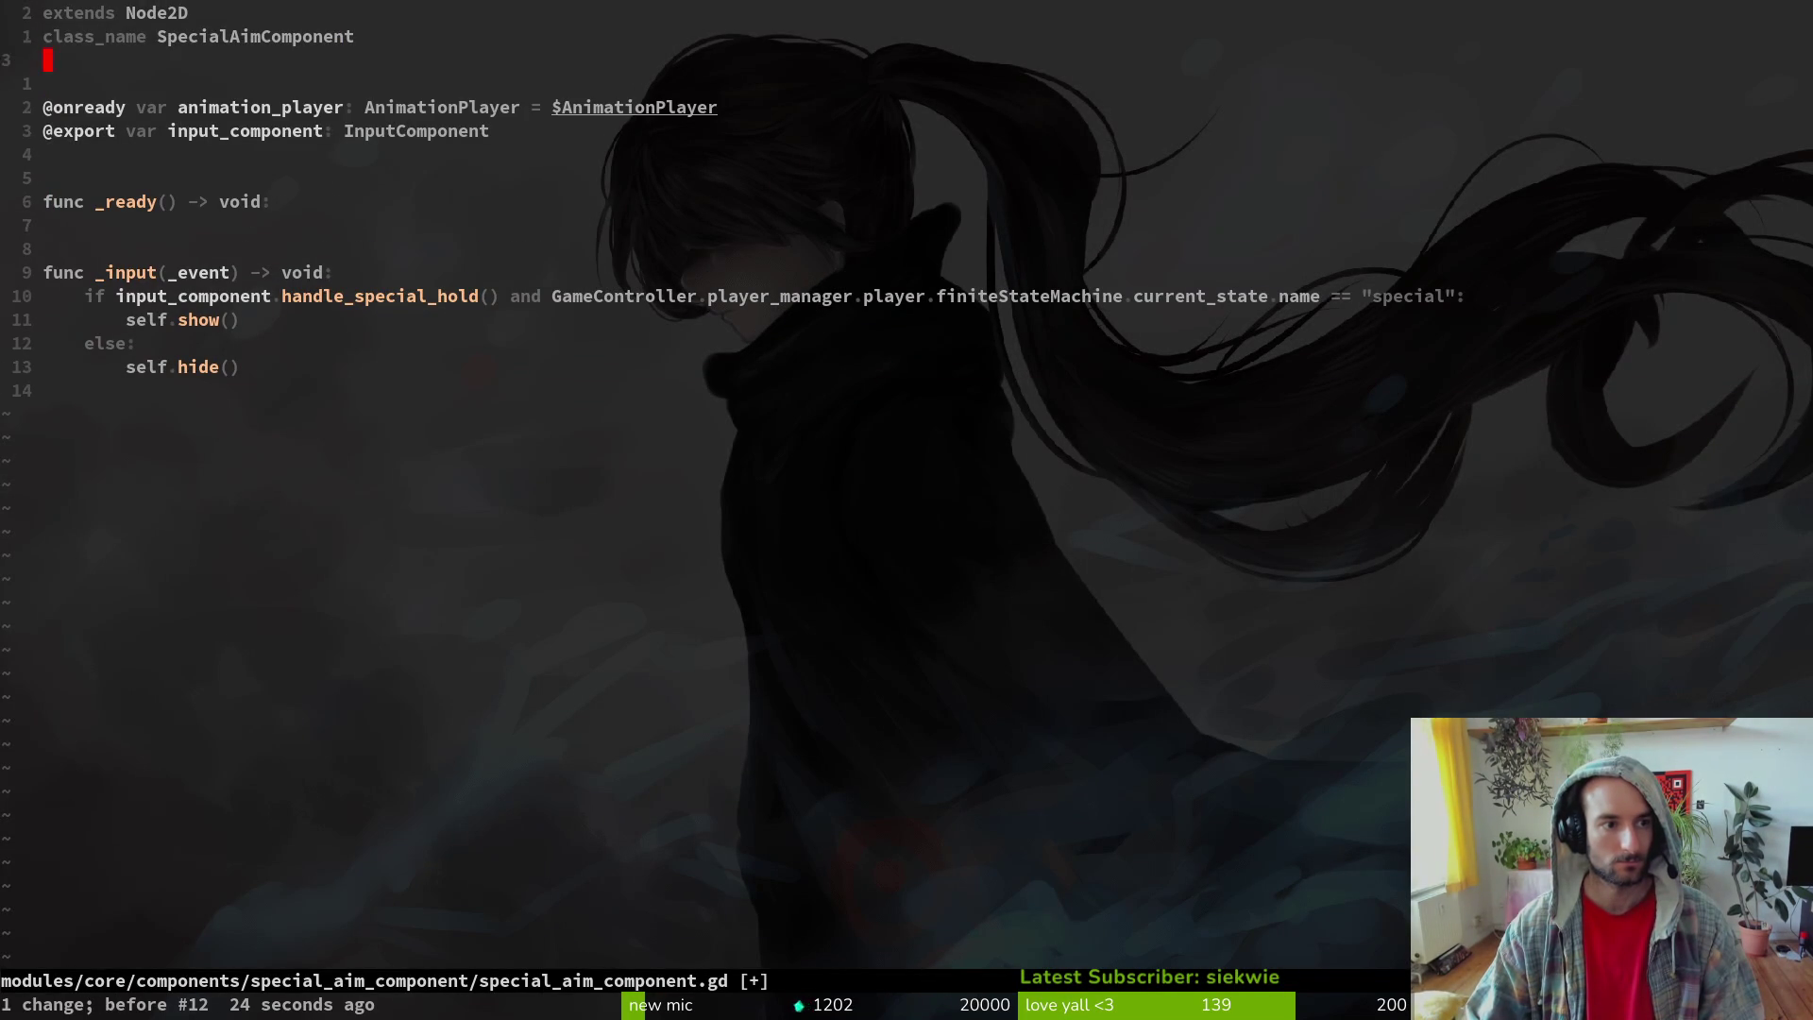
- Reapply the SpecialAimVfx class name, delete the empty _ready function and blank lines, and save
{"action": "key", "text": "shift+a"}
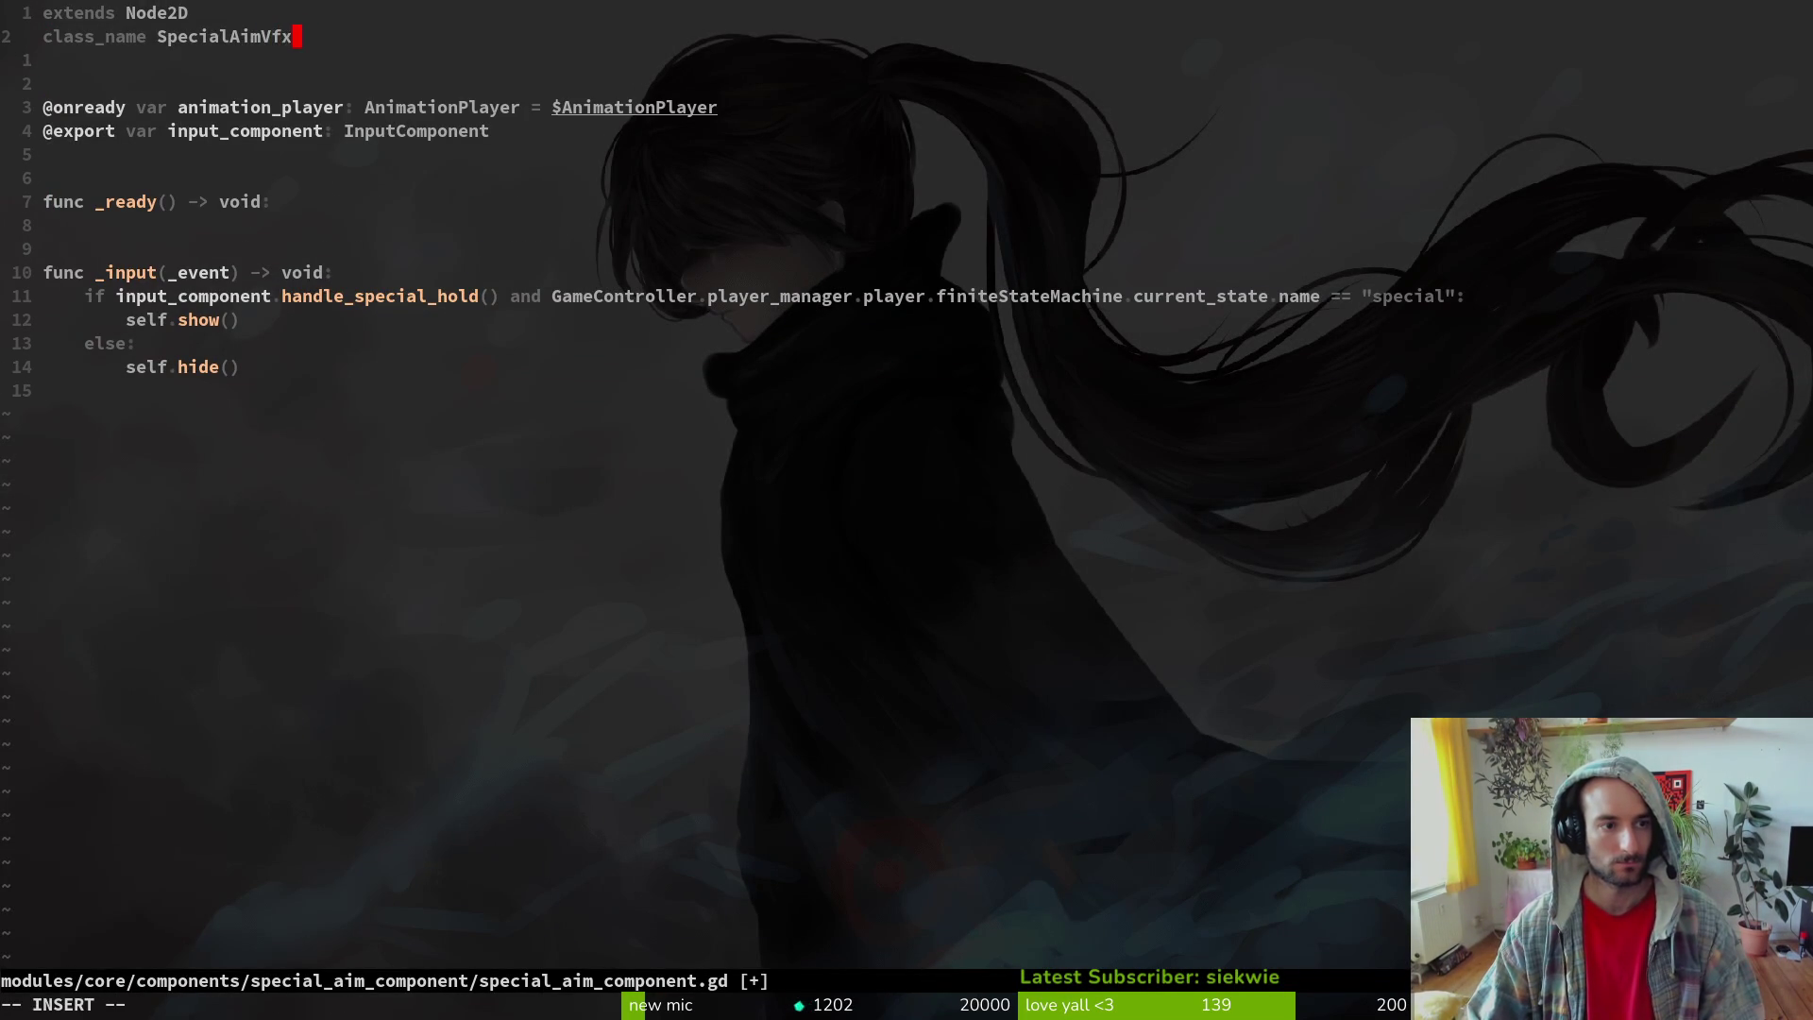
{"action": "key", "text": "Escape"}
{"action": "type", "text": ":w"}
{"action": "key", "text": "Return"}
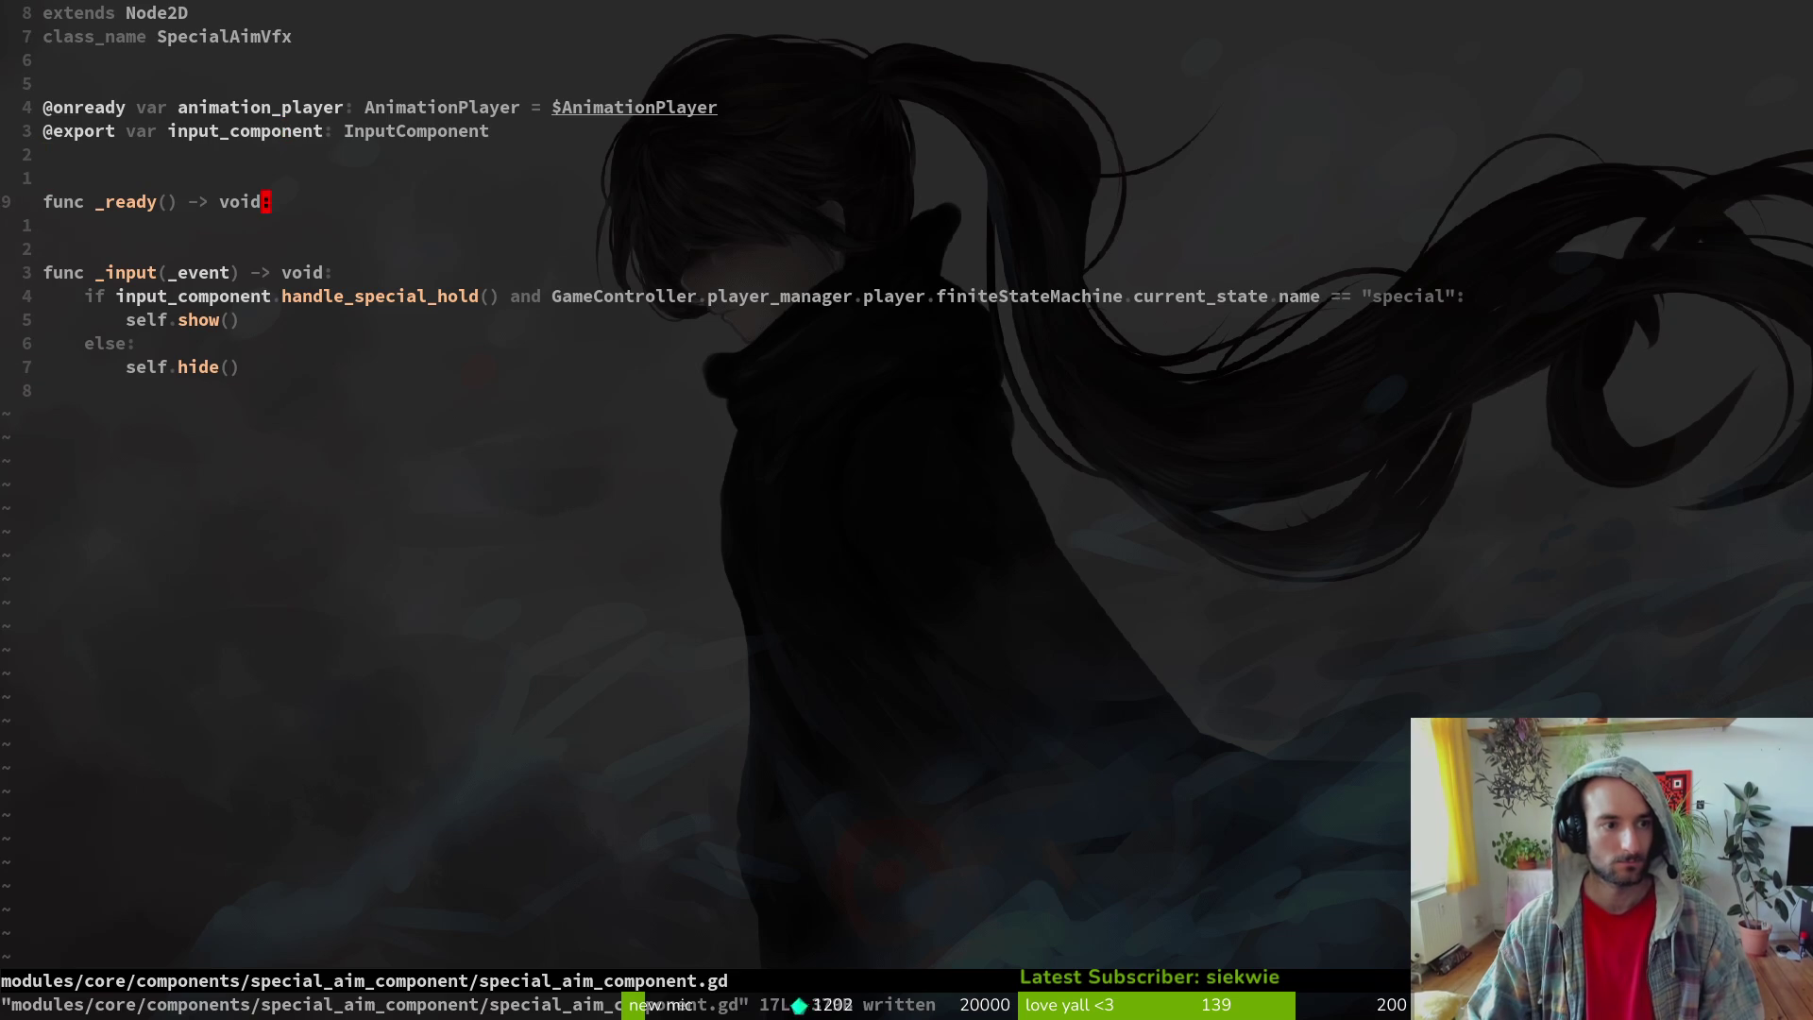
{"action": "type", "text": "dj:w"}
{"action": "key", "text": "Return"}
{"action": "key", "text": "d"}
{"action": "key", "text": "d"}
{"action": "type", "text": ":w"}
{"action": "key", "text": "Return"}
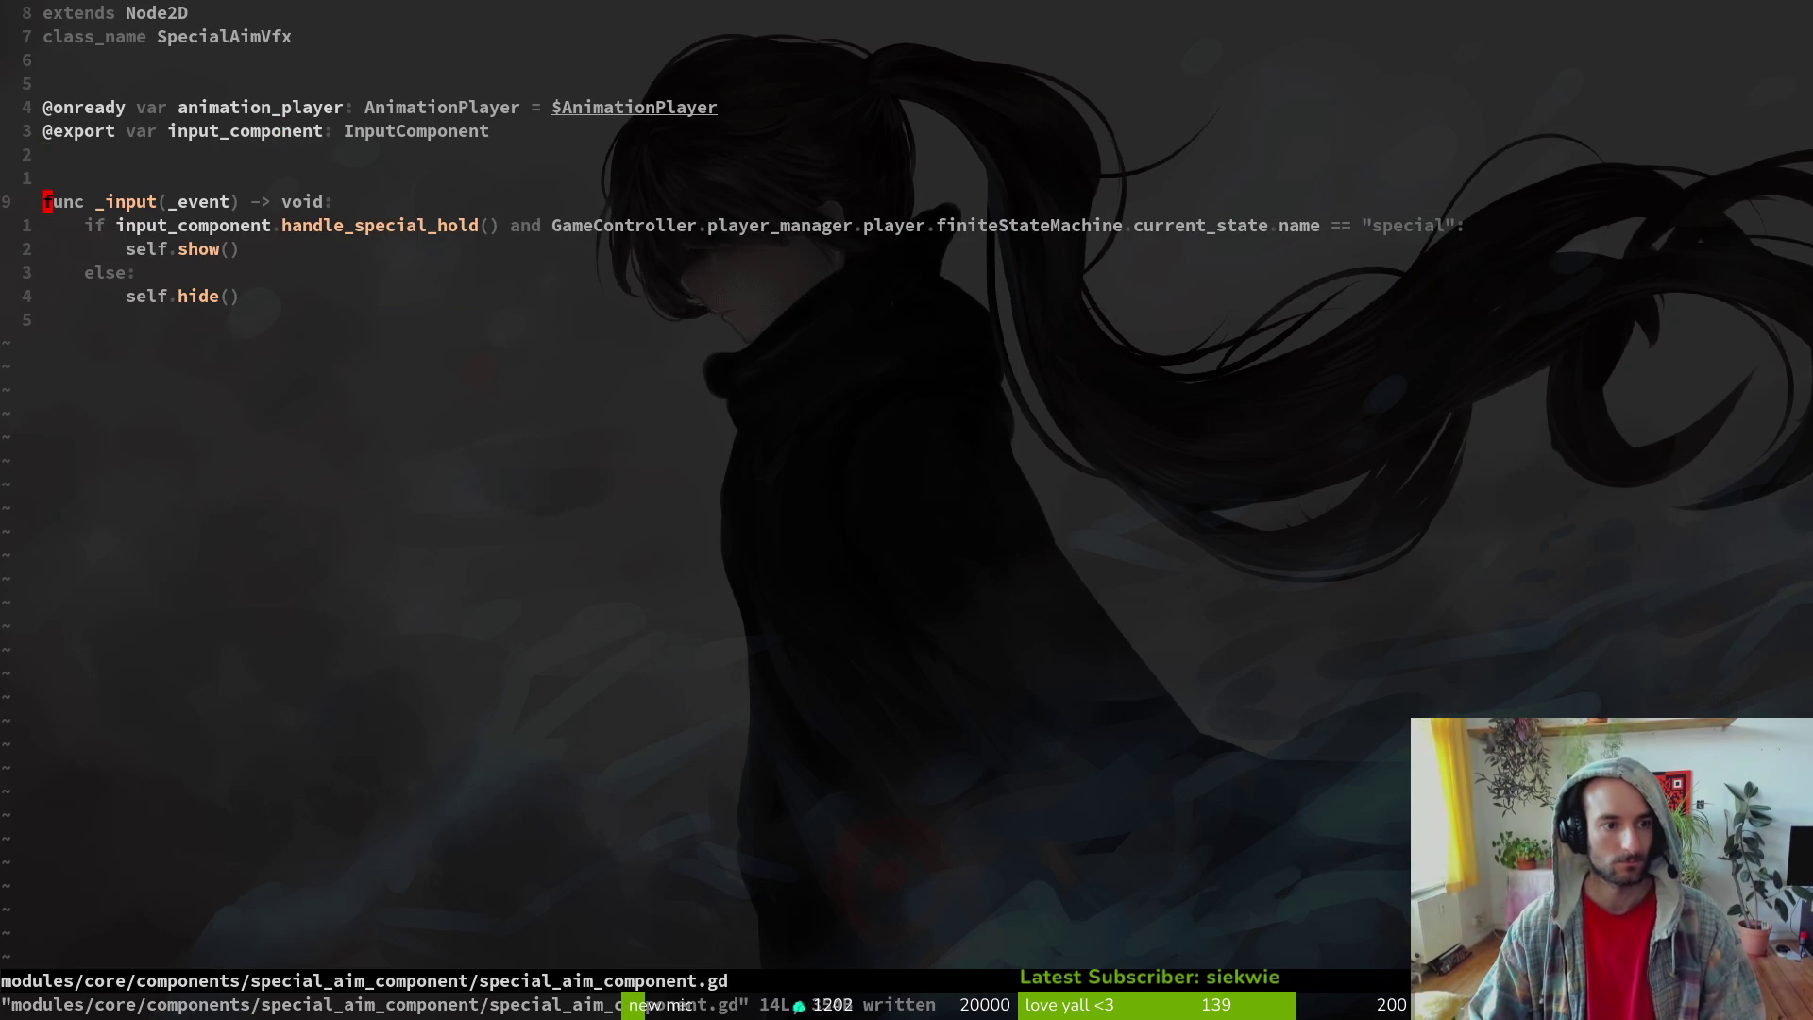
- Search the whole project for special_aim, undoing a stray letter typed into func along the way
{"action": "key", "text": "space"}
{"action": "key", "text": "p"}
{"action": "key", "text": "s"}
{"action": "type", "text": "special_aim.a"}
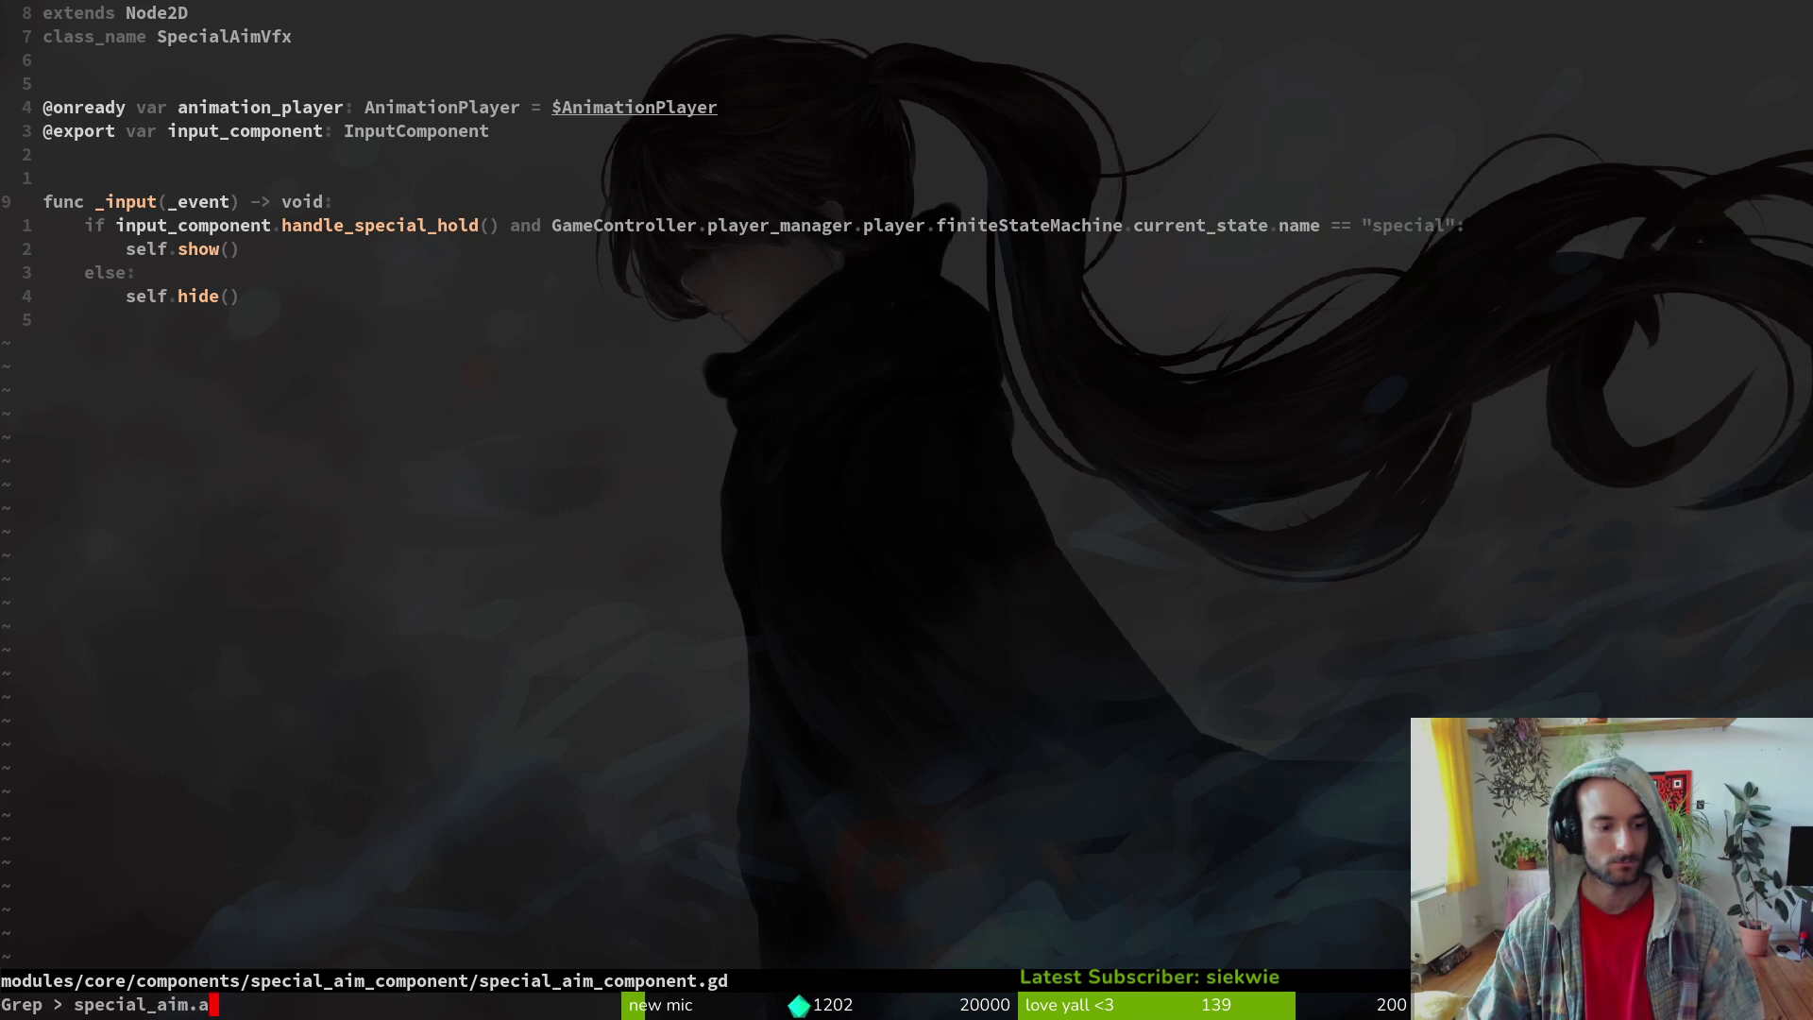
{"action": "key", "text": "Return"}
{"action": "key", "text": "Escape"}
{"action": "type", "text": "as"}
{"action": "key", "text": "Escape"}
{"action": "key", "text": "u"}
{"action": "key", "text": "space"}
{"action": "key", "text": "p"}
{"action": "key", "text": "s"}
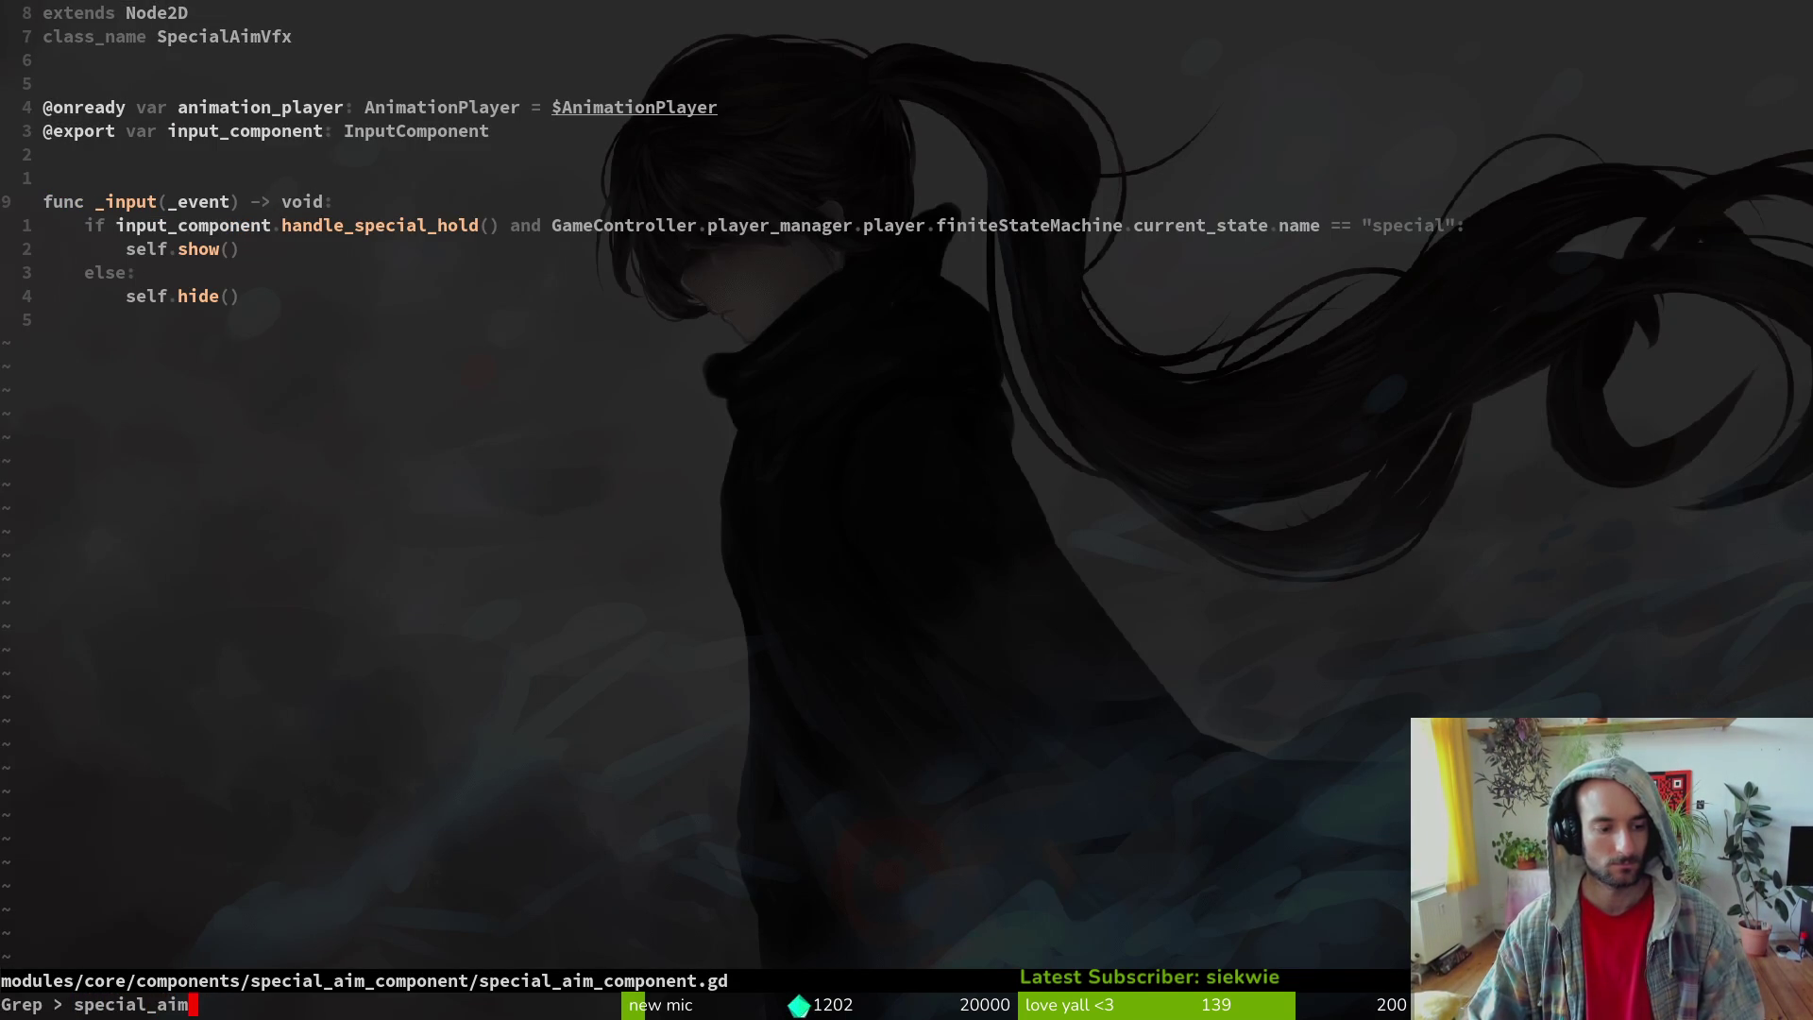
{"action": "key", "text": "Return"}
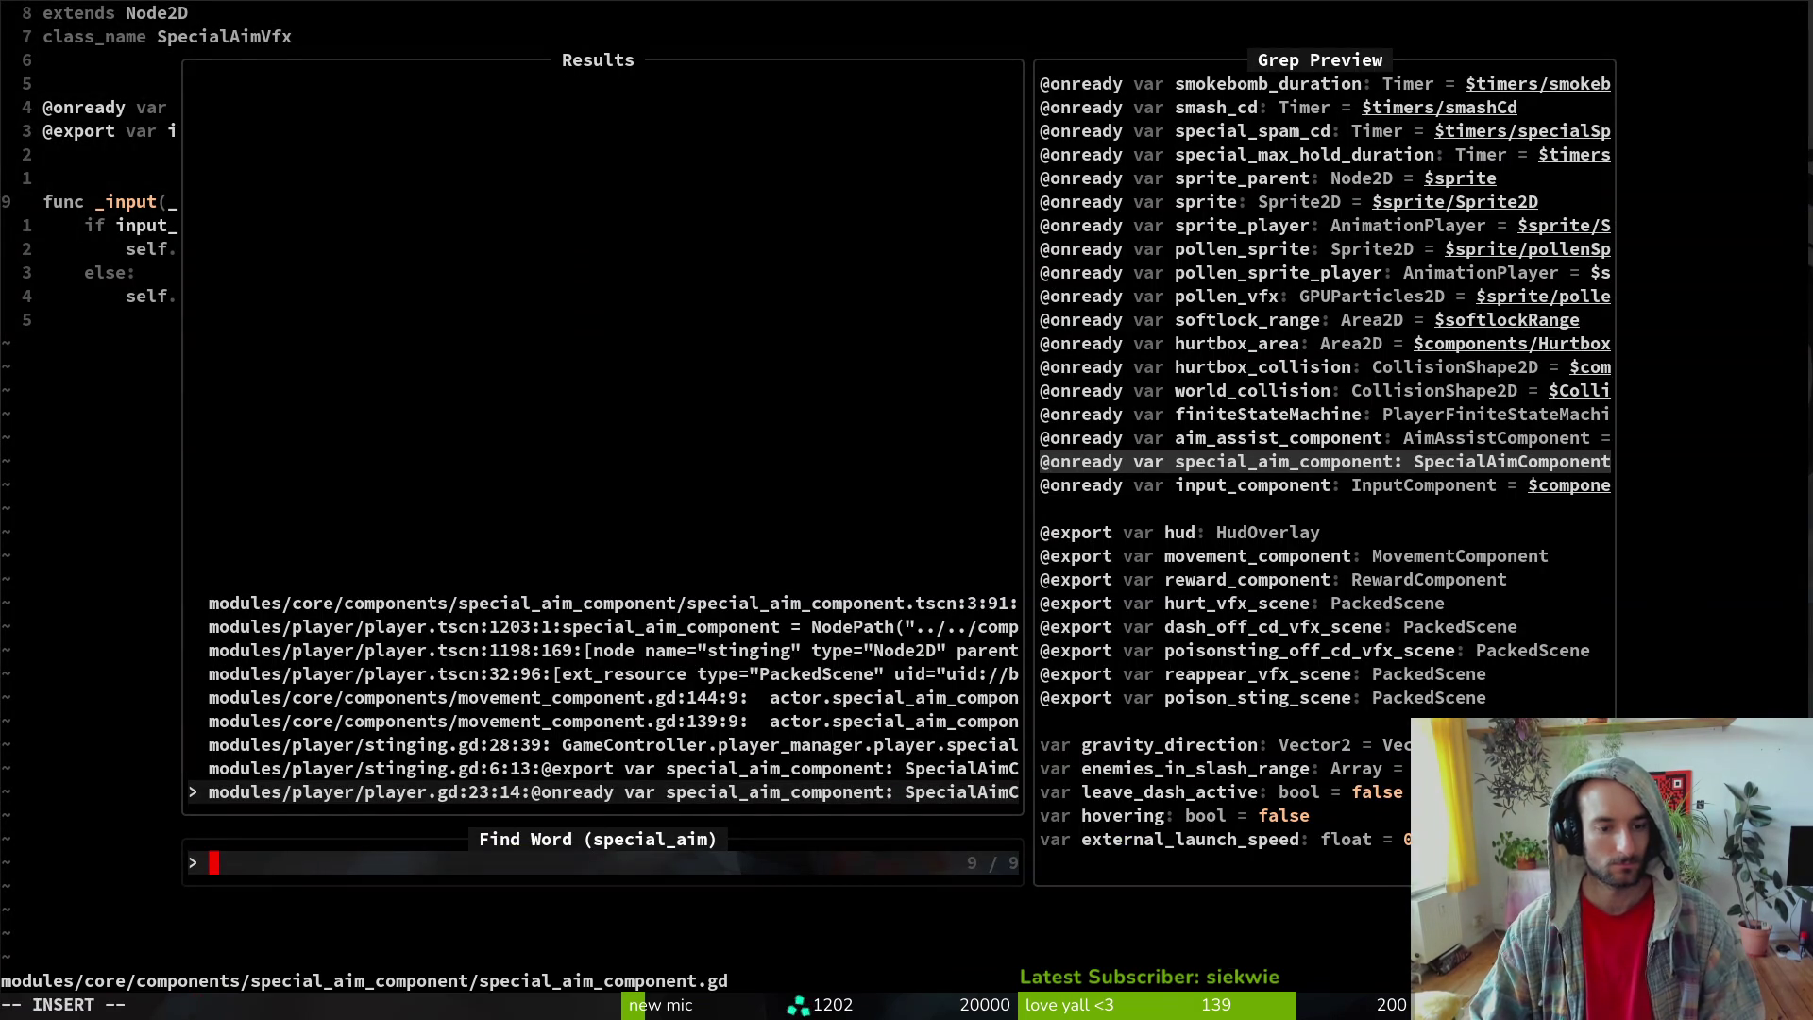
- In stinging.gd line 28, rename the reference to special_aim_vfx and save
{"action": "key", "text": "Up"}
{"action": "key", "text": "Up"}
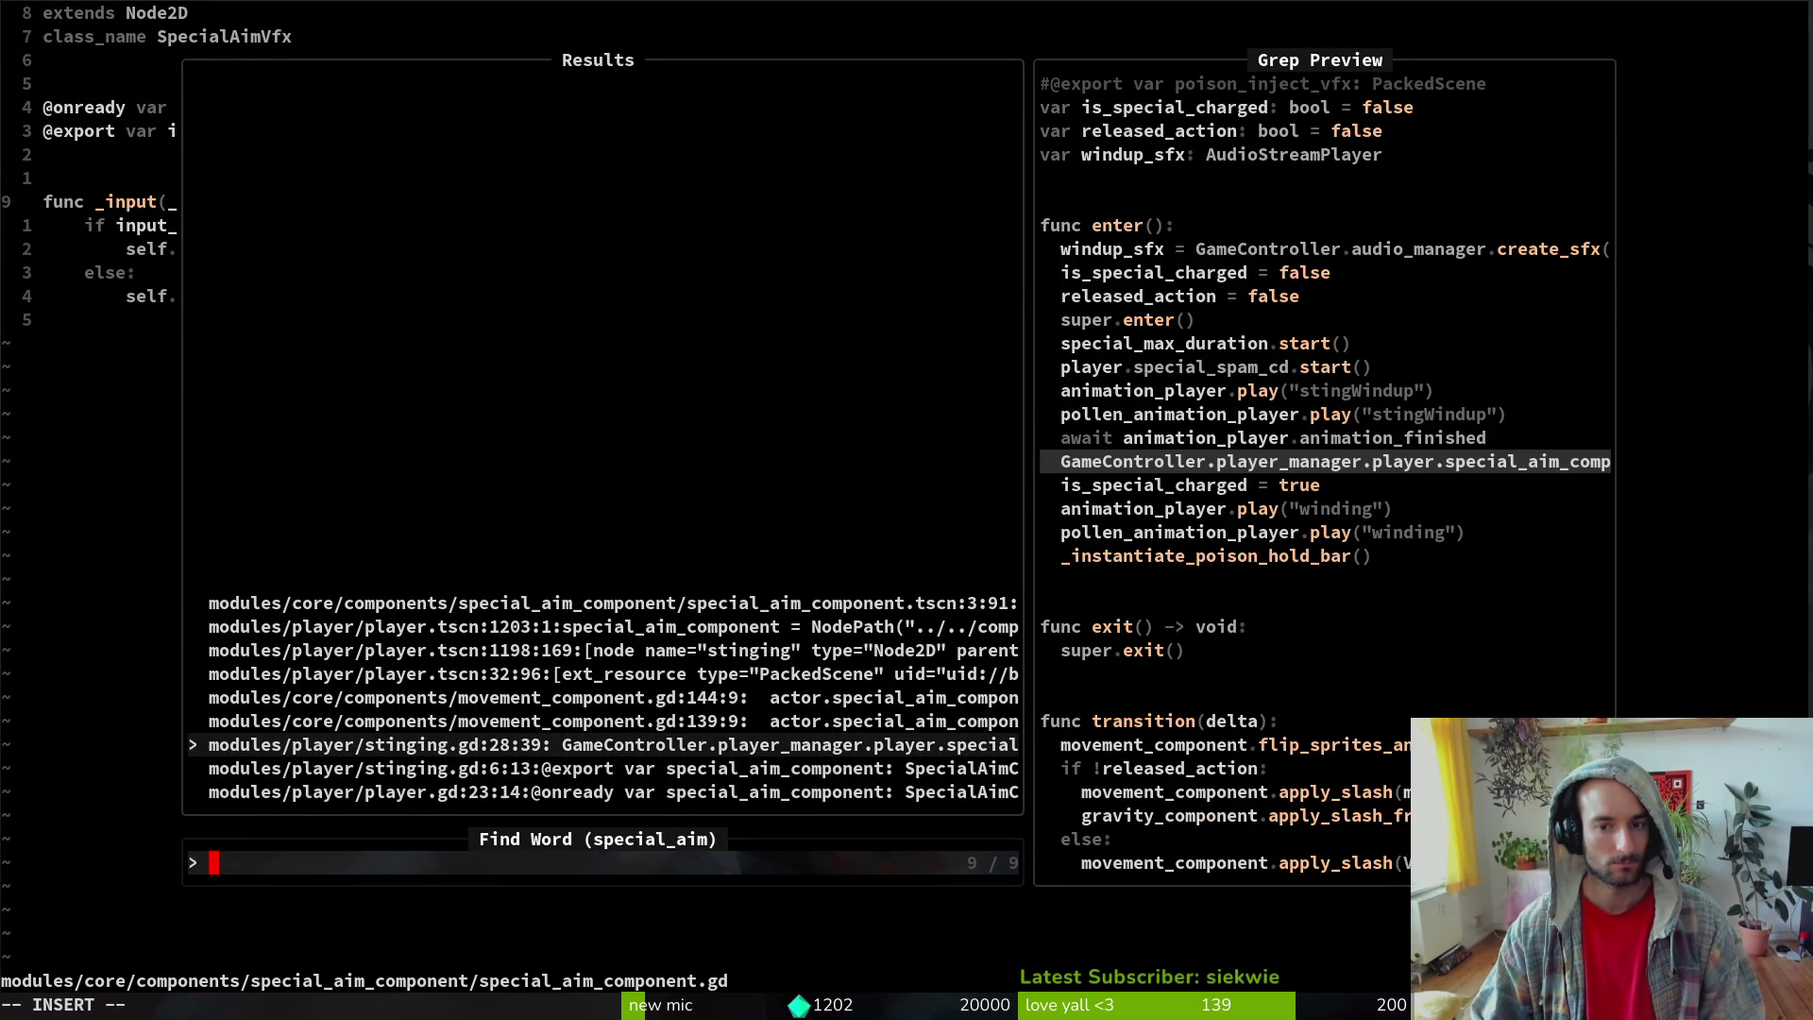
{"action": "key", "text": "Return"}
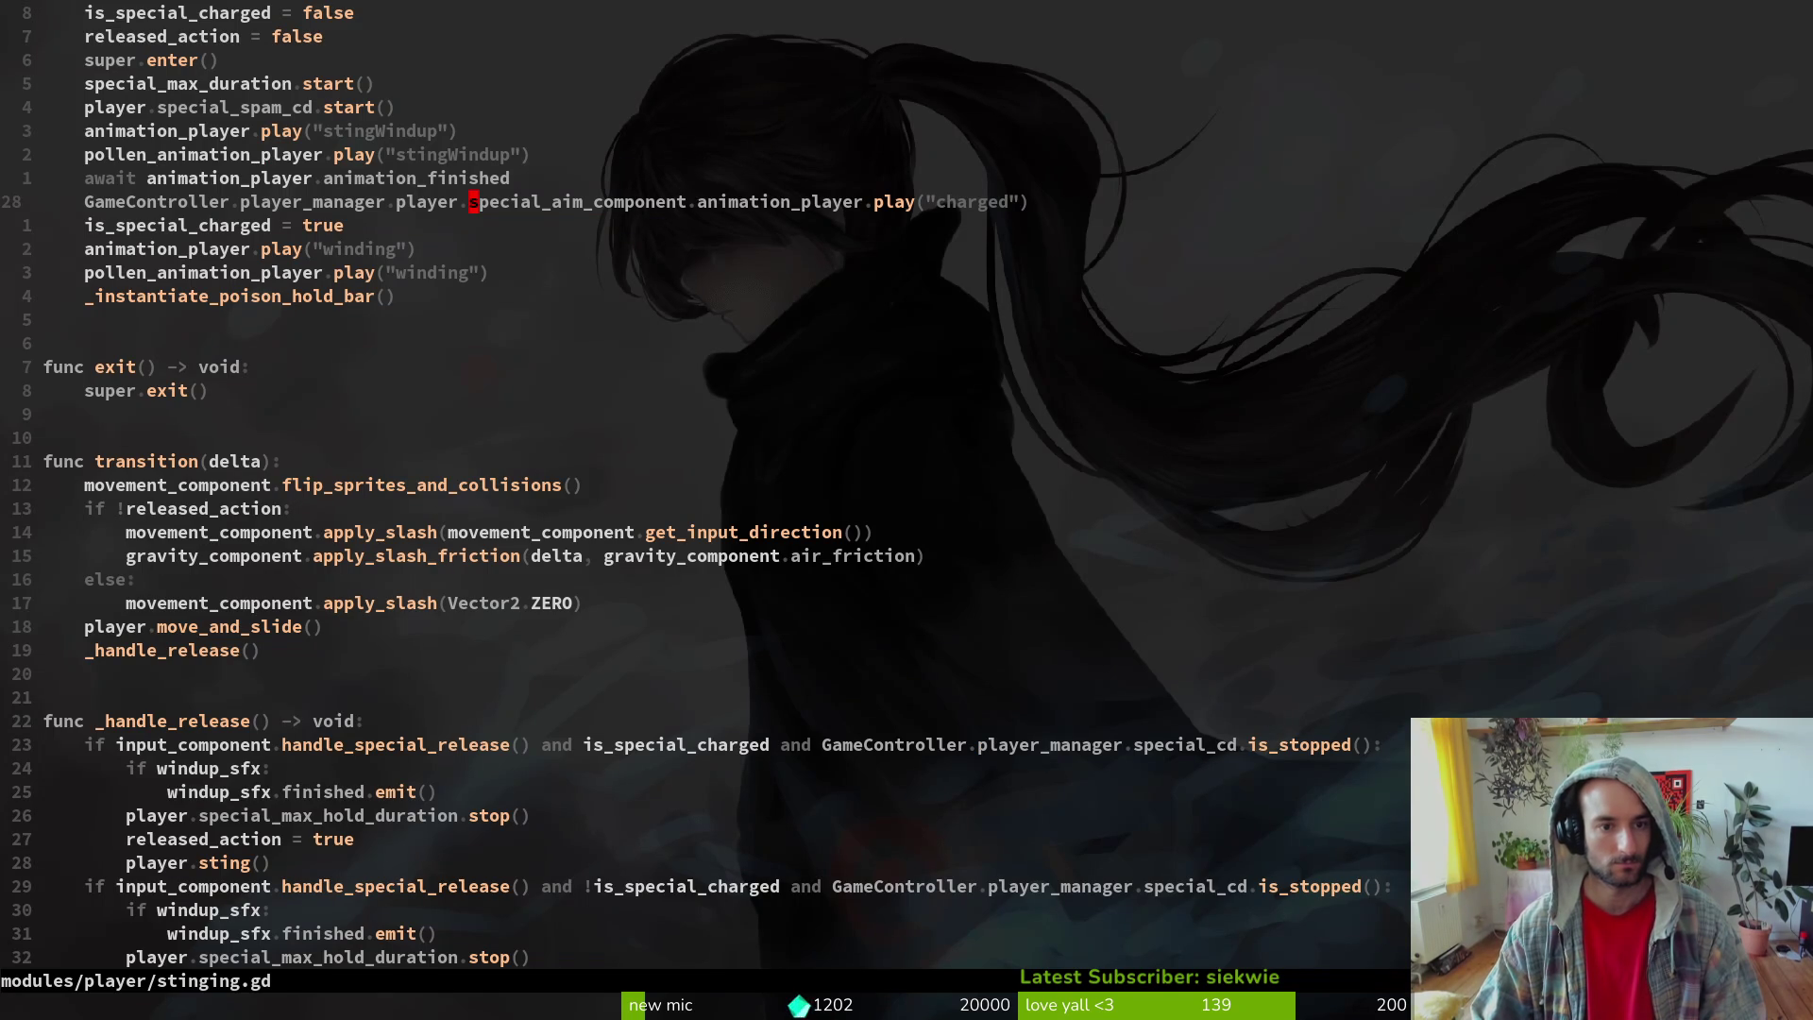
{"action": "type", "text": "ciwspecia"}
{"action": "type", "text": "_aim_vfx"}
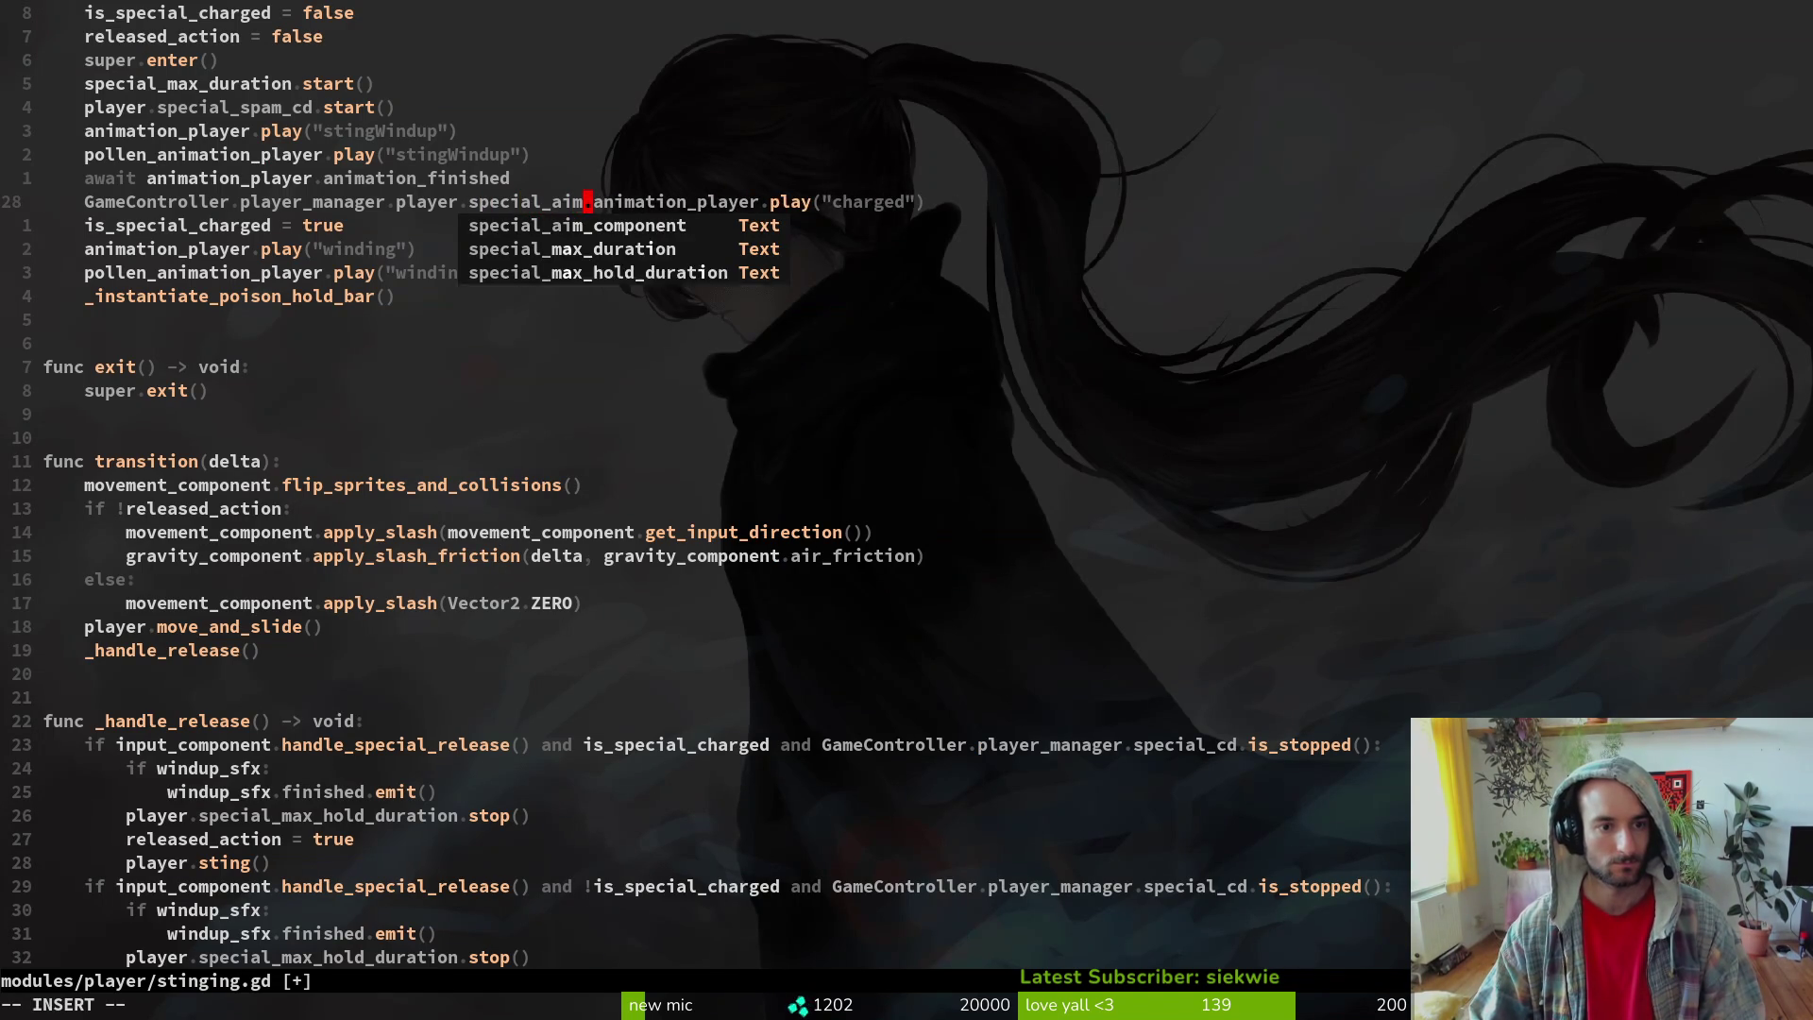
{"action": "key", "text": "Escape"}
{"action": "type", "text": ":w"}
{"action": "key", "text": "Return"}
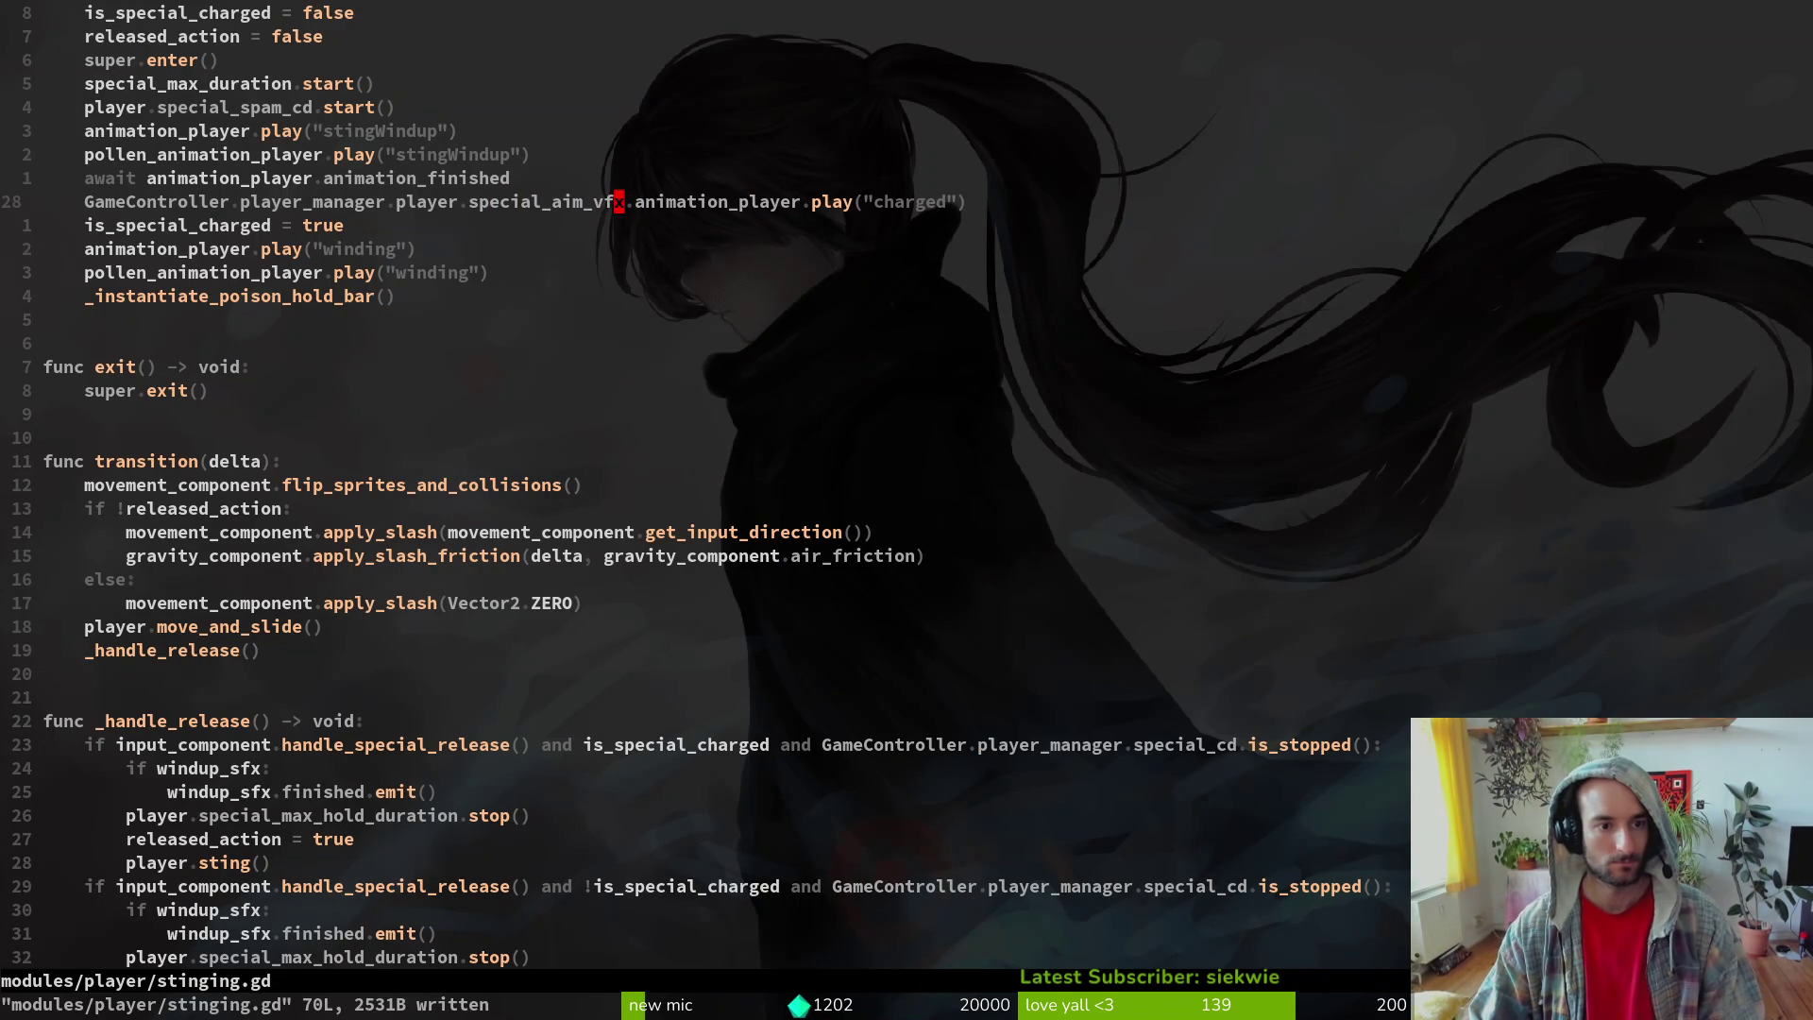
- Open player.gd and rename the line 23 variable to special_aim_vfx, then save
{"action": "key", "text": "ctrl+p"}
{"action": "type", "text": "player"}
{"action": "key", "text": "Return"}
{"action": "key", "text": "ctrl+u"}
{"action": "key", "text": "ctrl+u"}
{"action": "key", "text": "ctrl+u"}
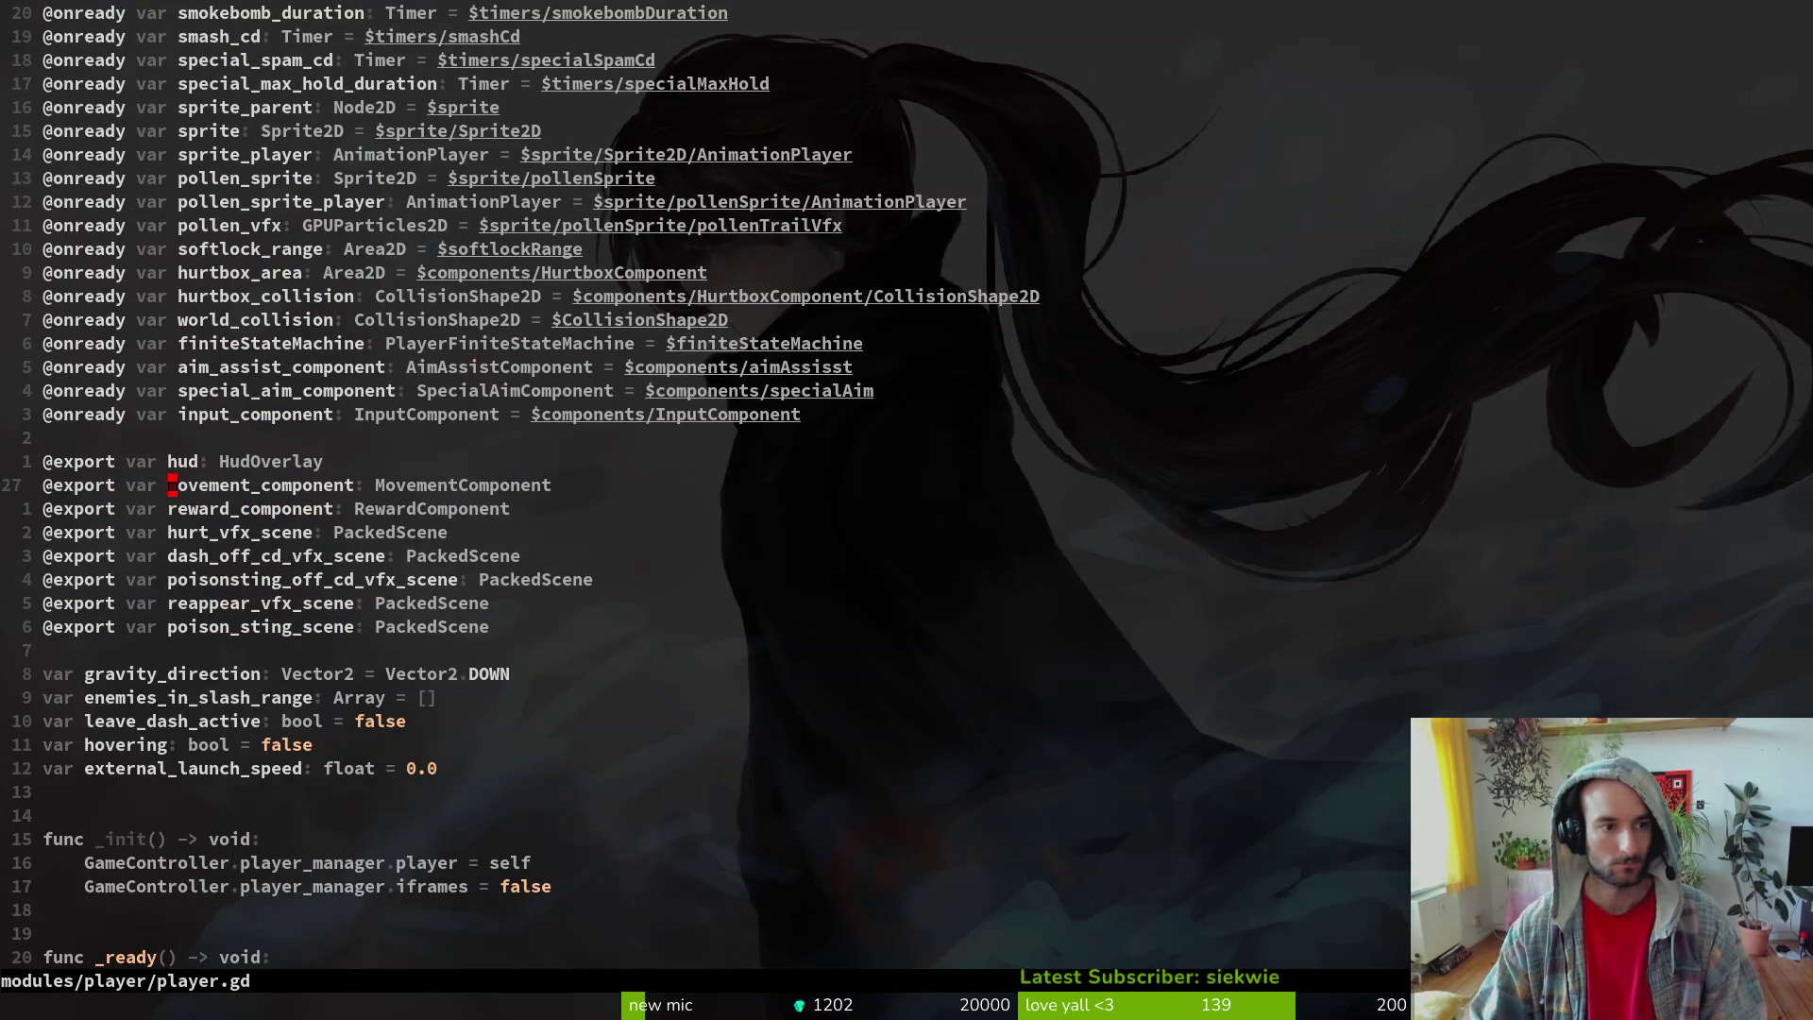
{"action": "key", "text": "k"}
{"action": "key", "text": "k"}
{"action": "key", "text": "k"}
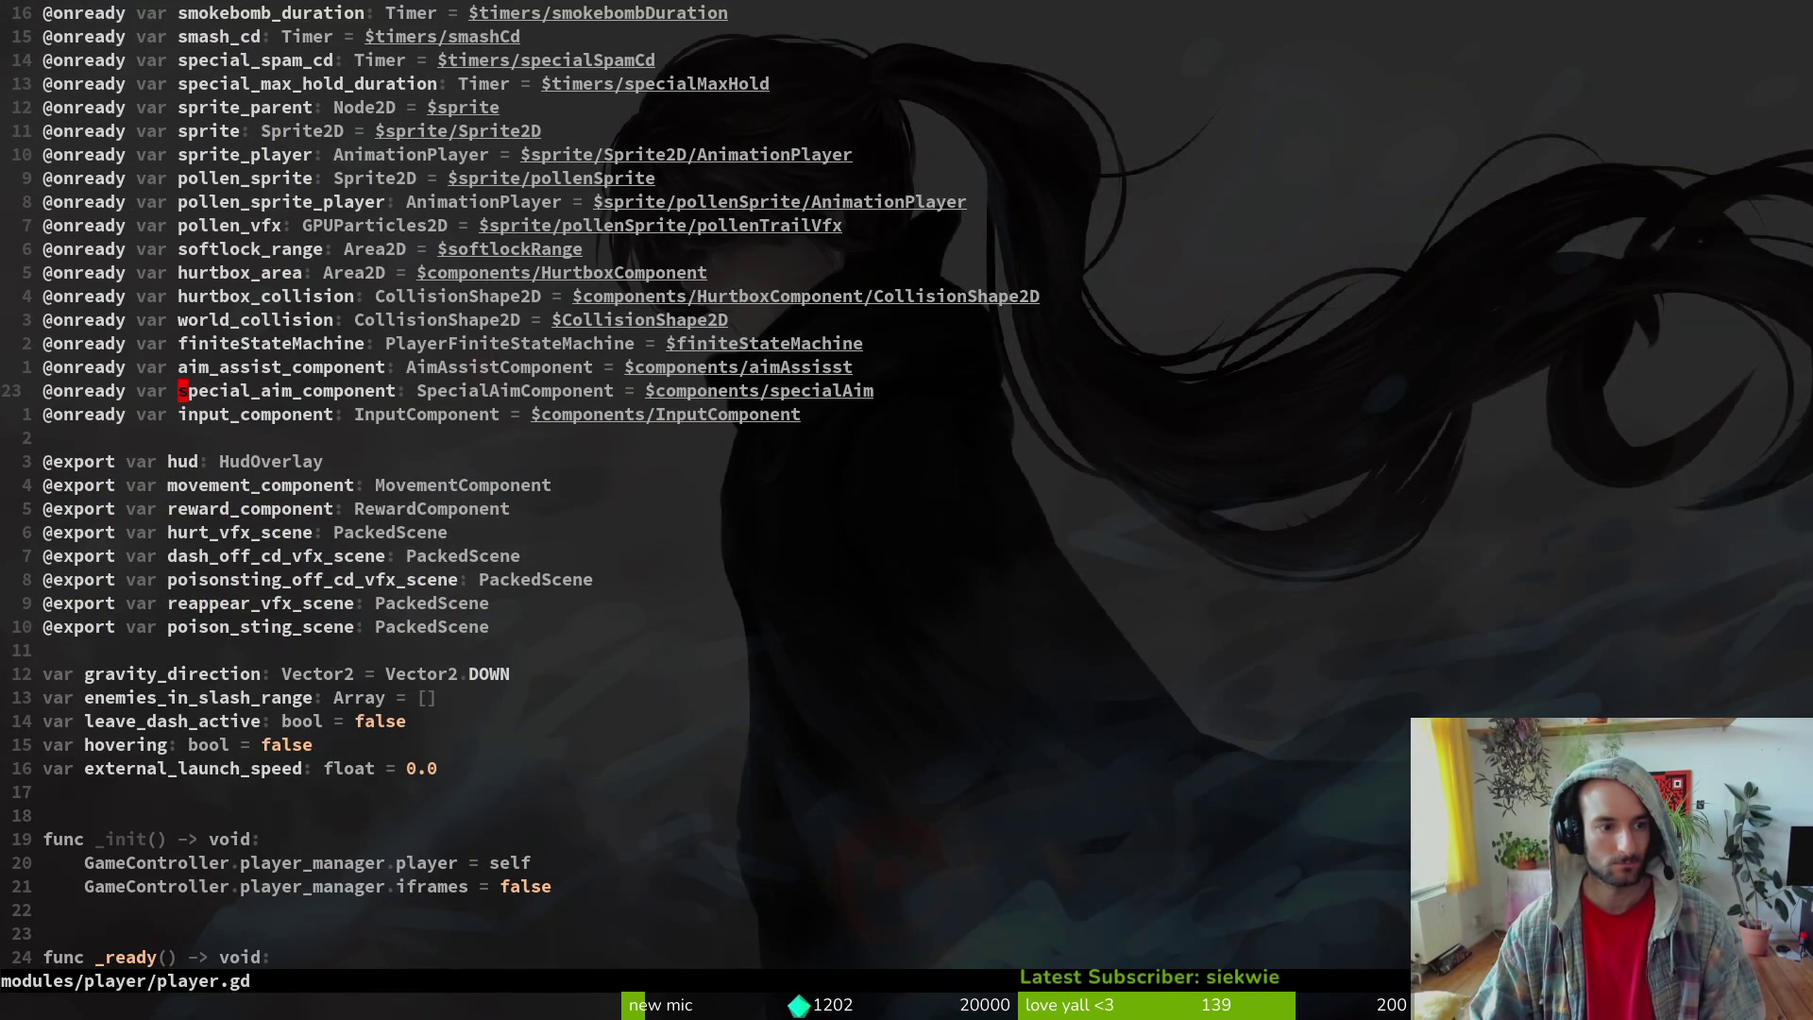
{"action": "type", "text": "cwspec"}
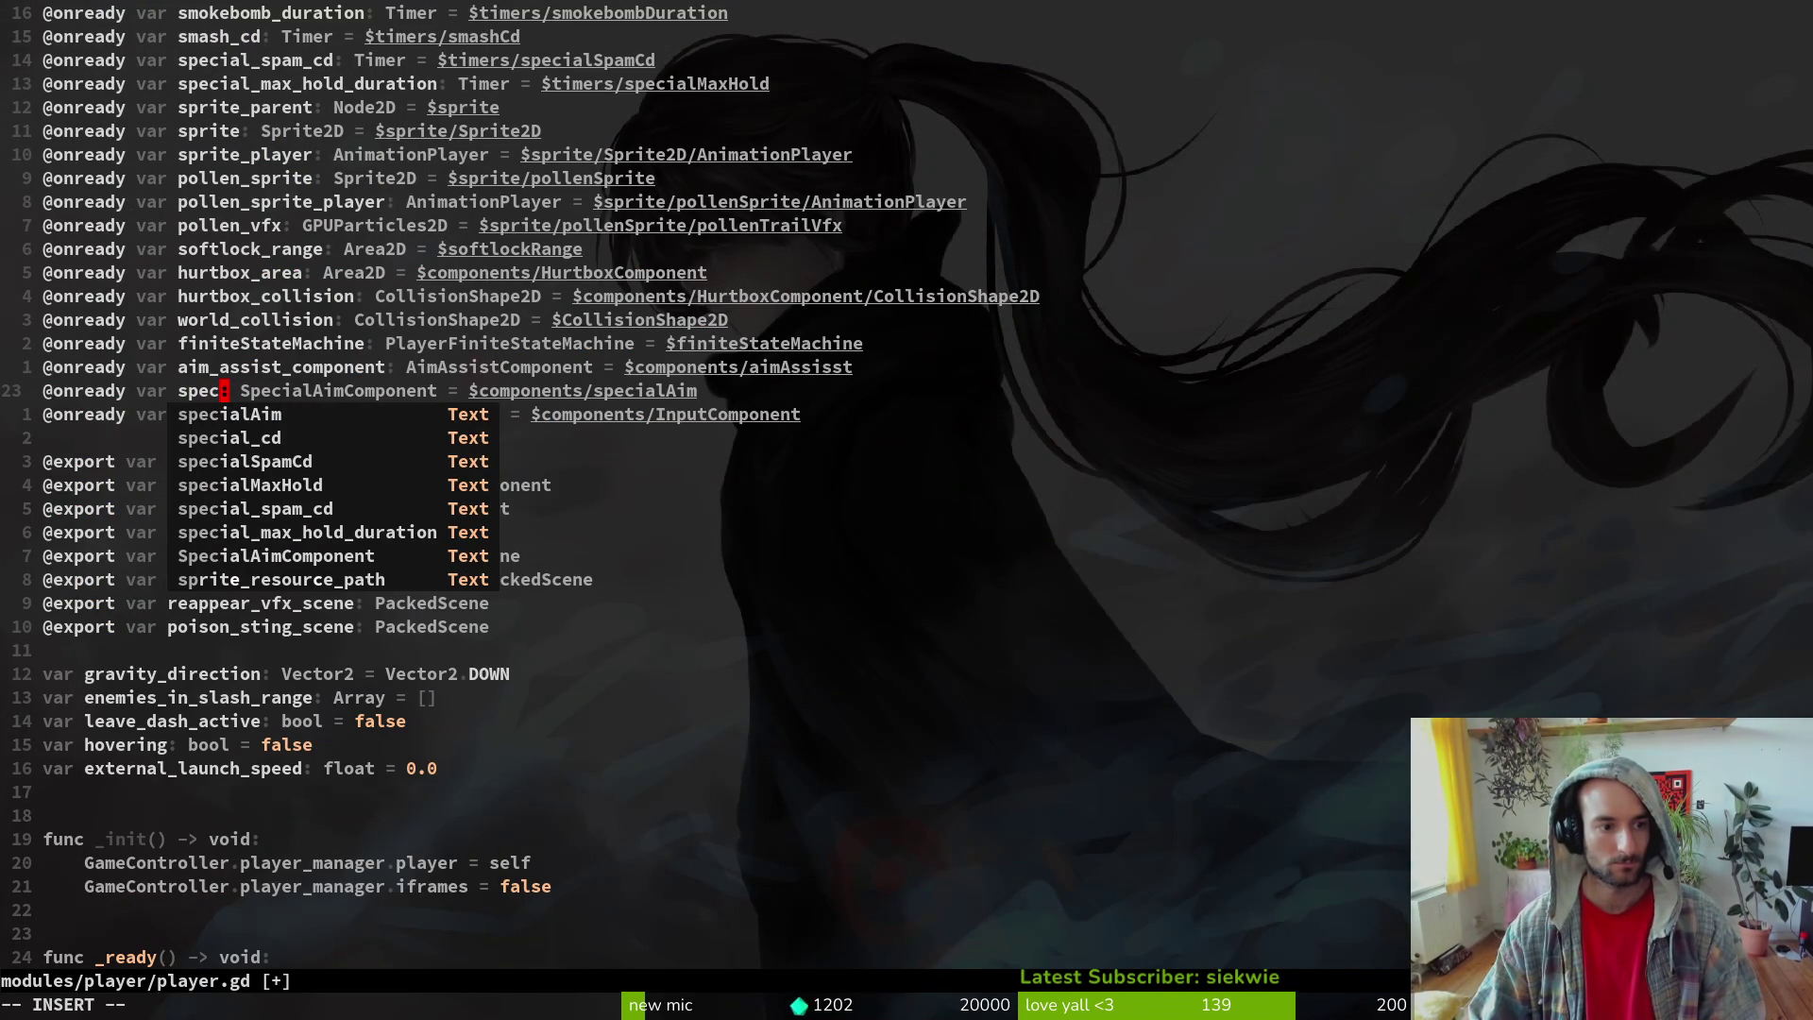
{"action": "type", "text": "ial_aim_vfx"}
{"action": "key", "text": "Escape"}
{"action": "type", "text": ":w"}
{"action": "key", "text": "Return"}
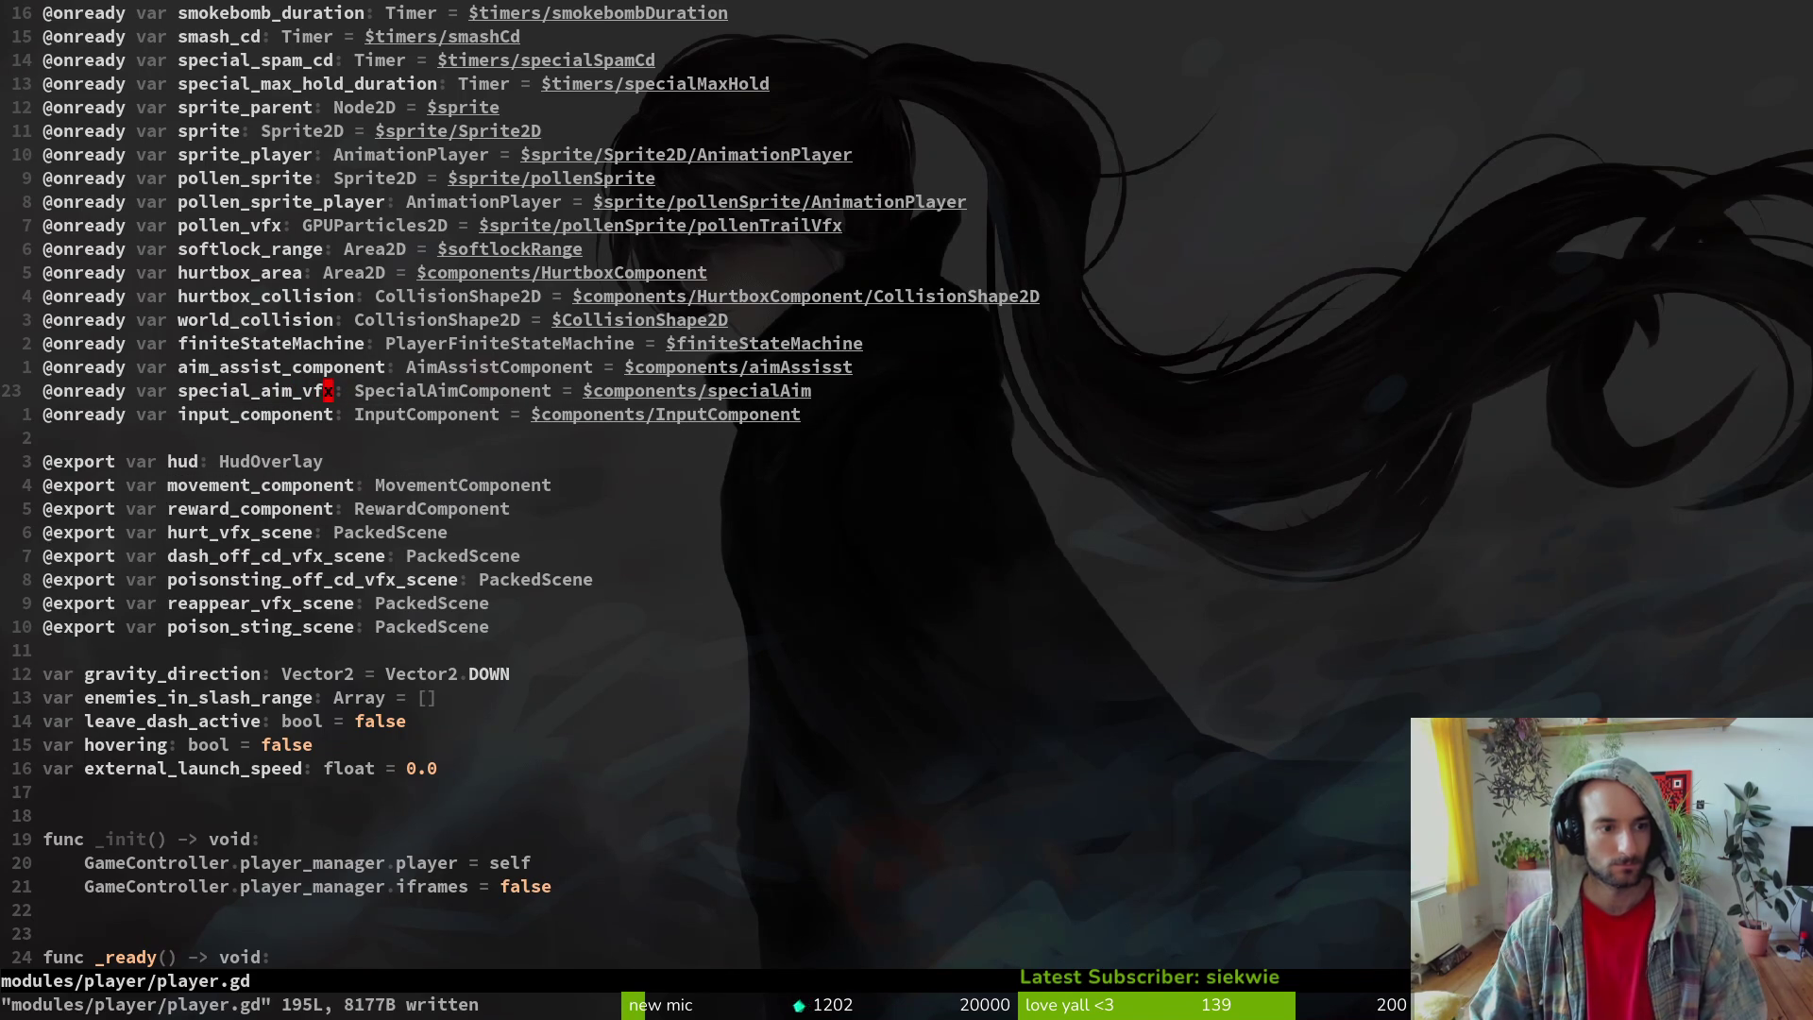
- Change the variable's type in player.gd to SpecialAimVfx, fixing its capitalisation, and save
{"action": "type", "text": "cwSpe"}
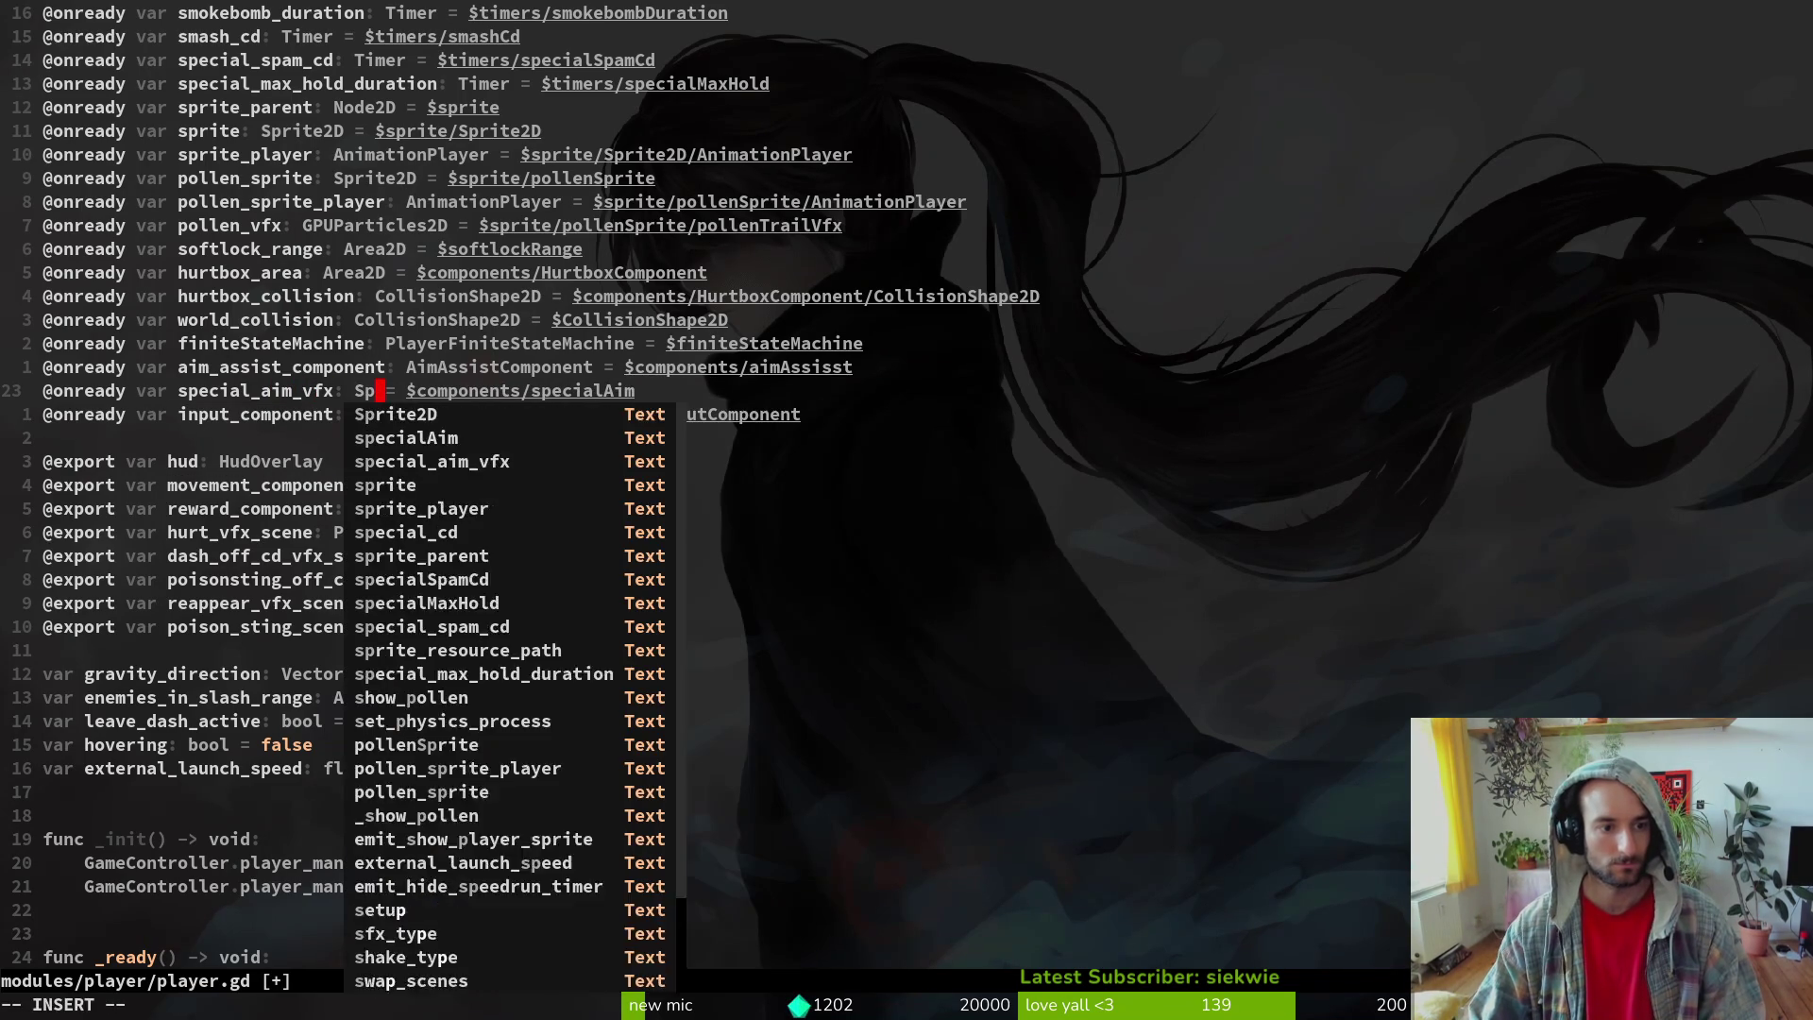
{"action": "key", "text": "ctrl+n"}
{"action": "key", "text": "ctrl+n"}
{"action": "key", "text": "ctrl+n"}
{"action": "key", "text": "alt+Tab"}
{"action": "key", "text": "alt+Tab"}
{"action": "key", "text": "alt+Tab"}
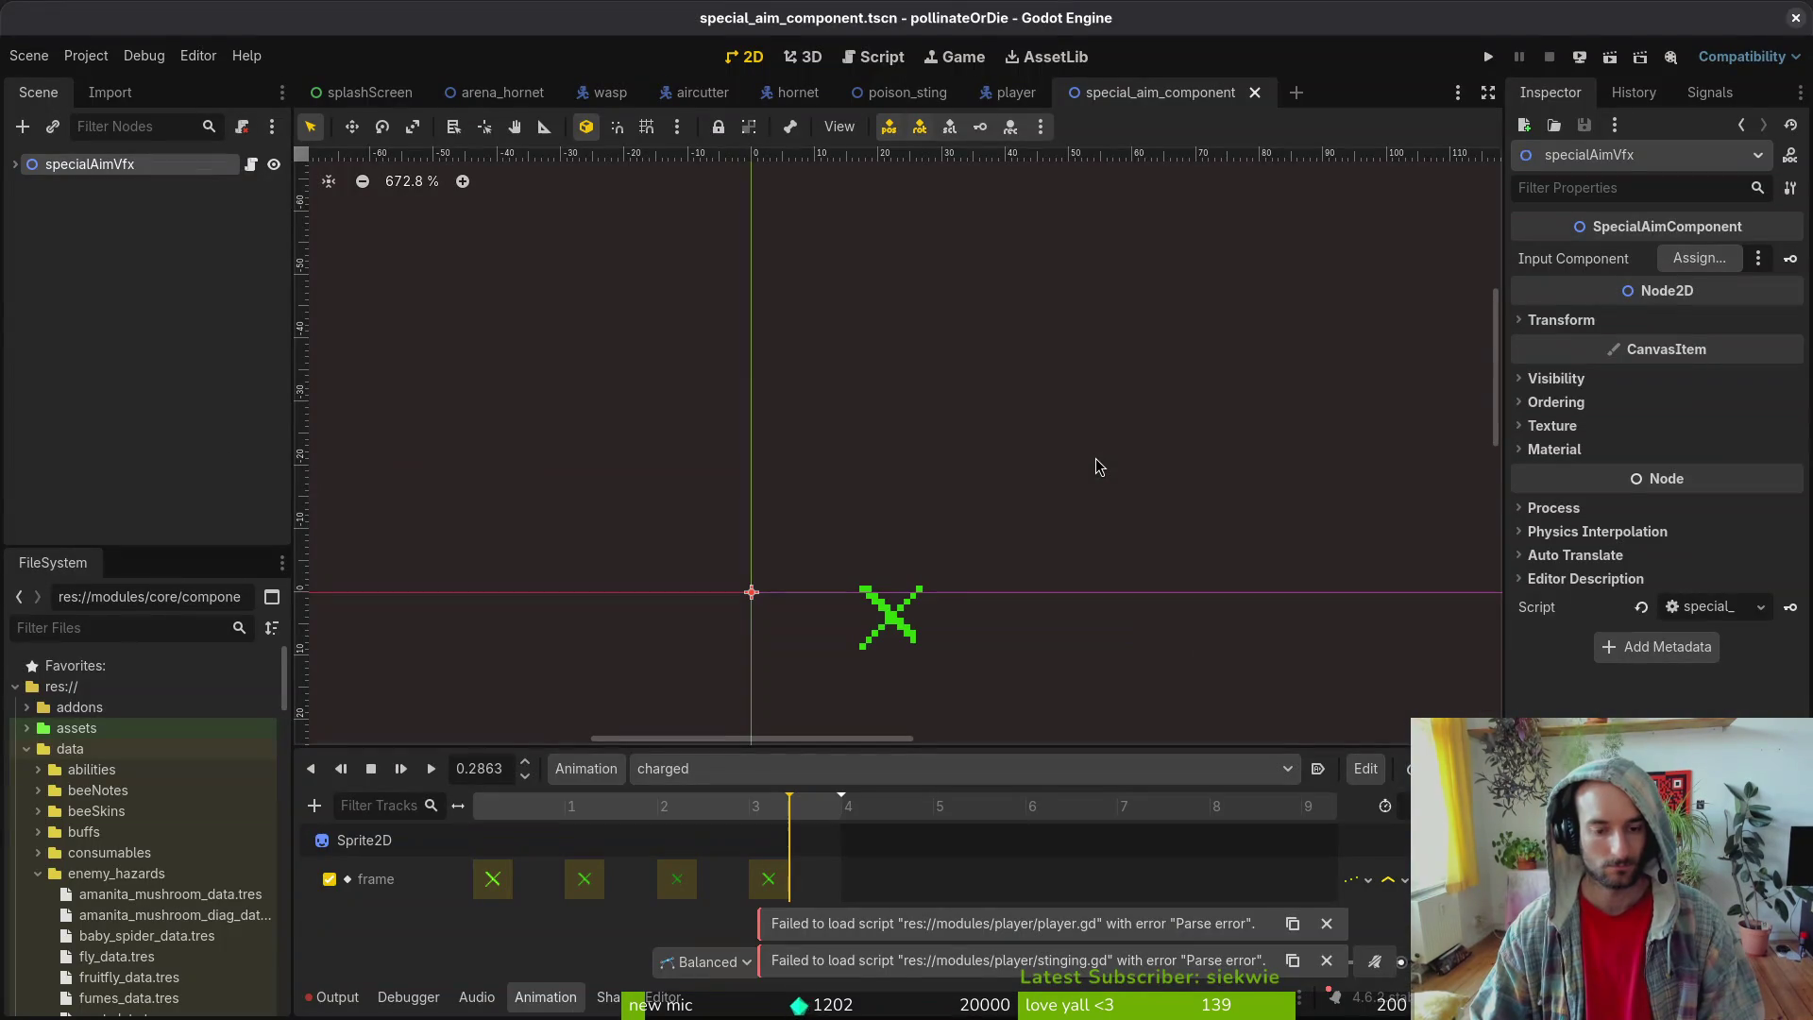
{"action": "key", "text": "alt+Tab"}
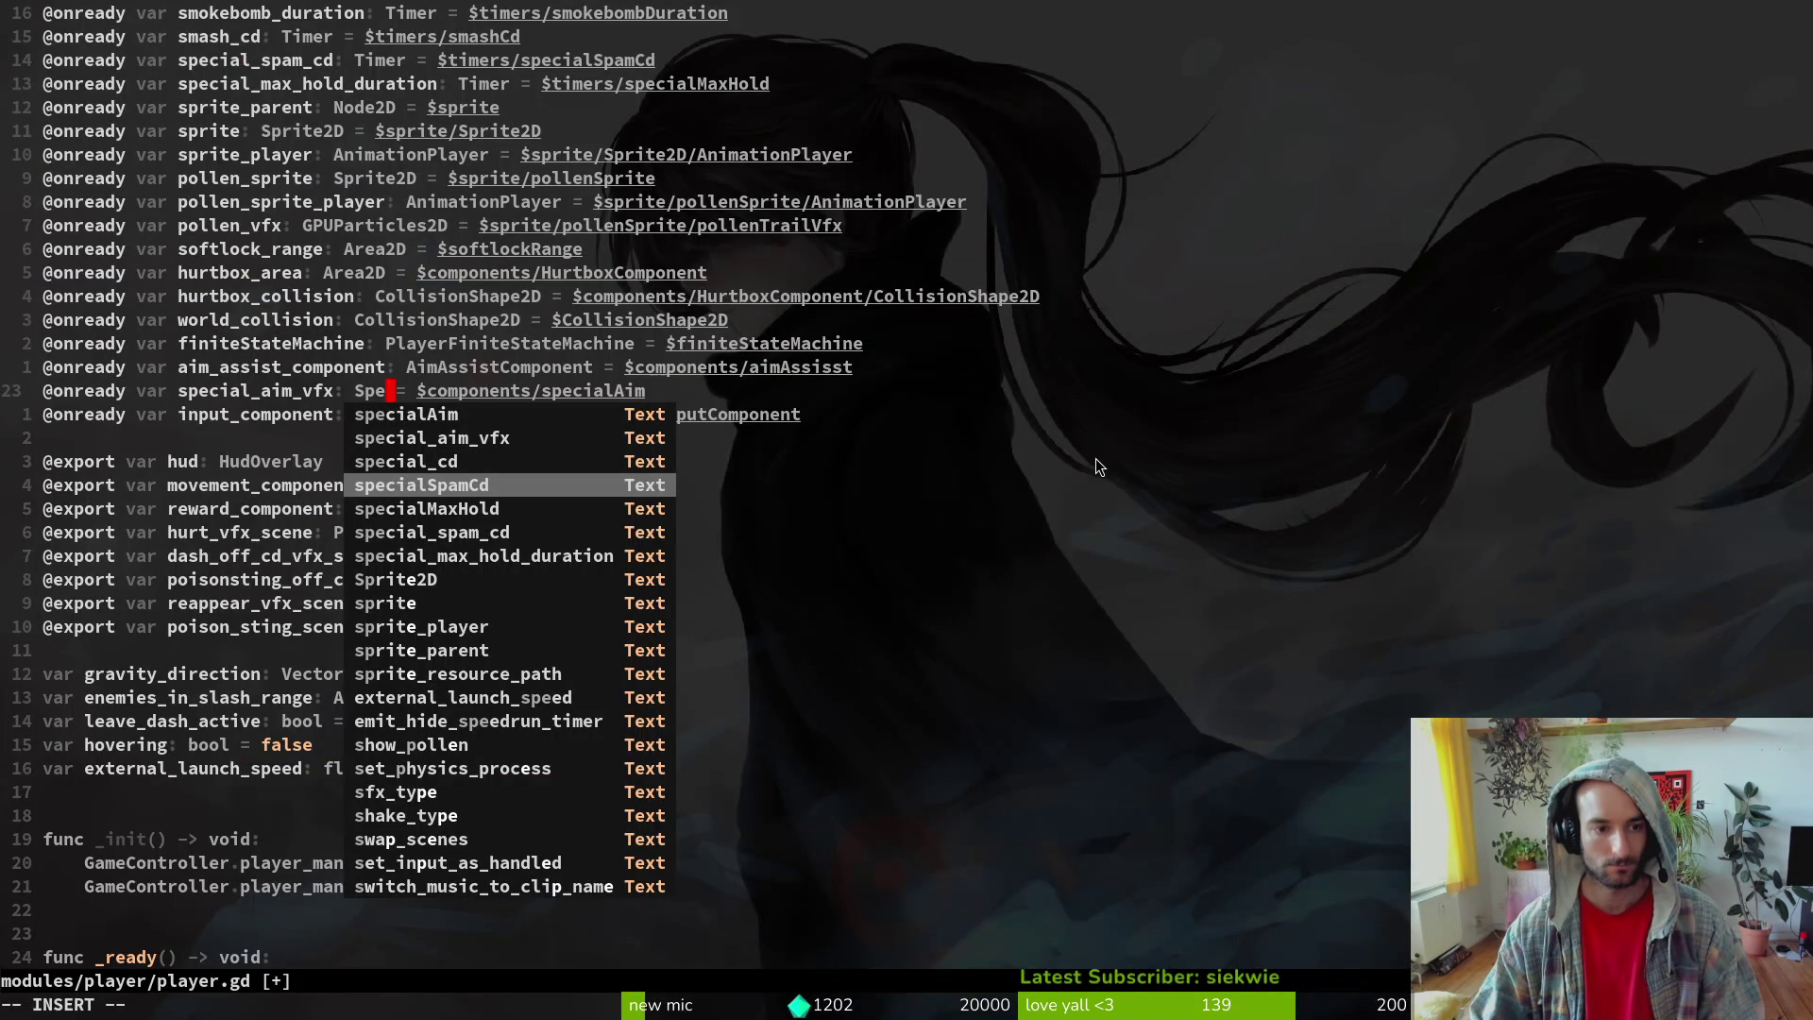
{"action": "key", "text": "Escape"}
{"action": "key", "text": "a"}
{"action": "key", "text": "ctrl+n"}
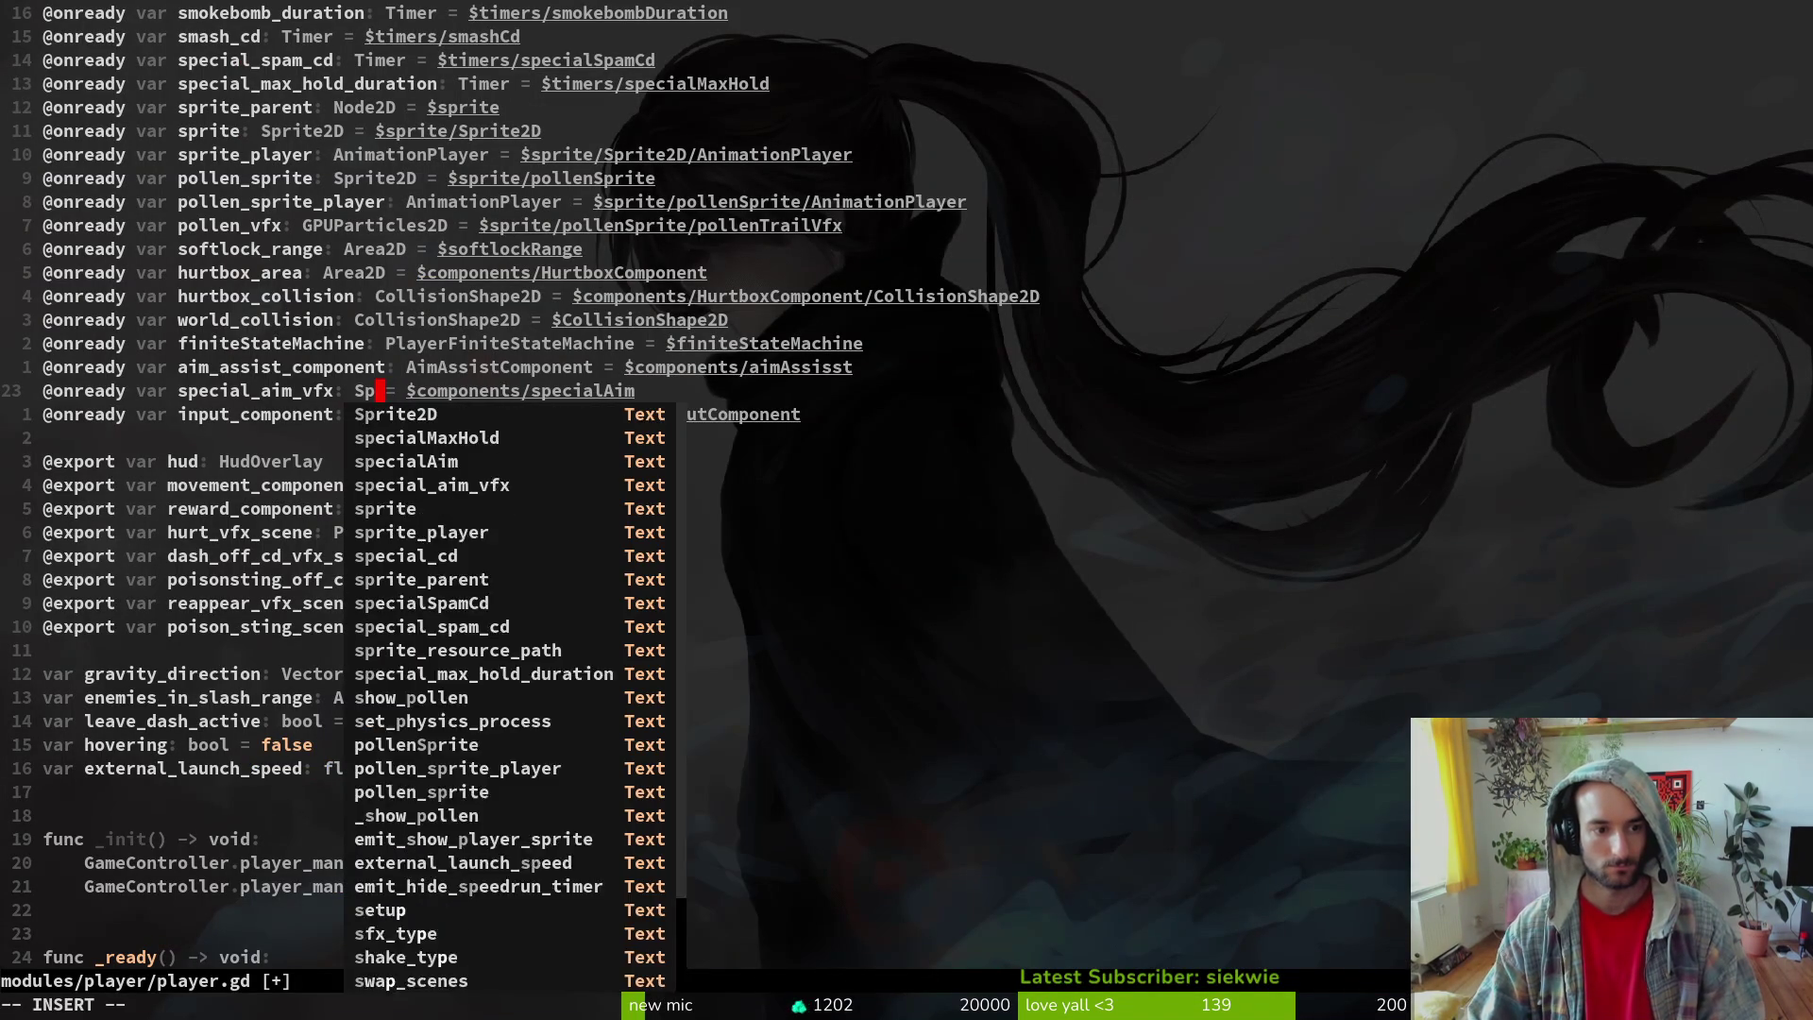
{"action": "type", "text": "e"}
{"action": "key", "text": "ctrl+n"}
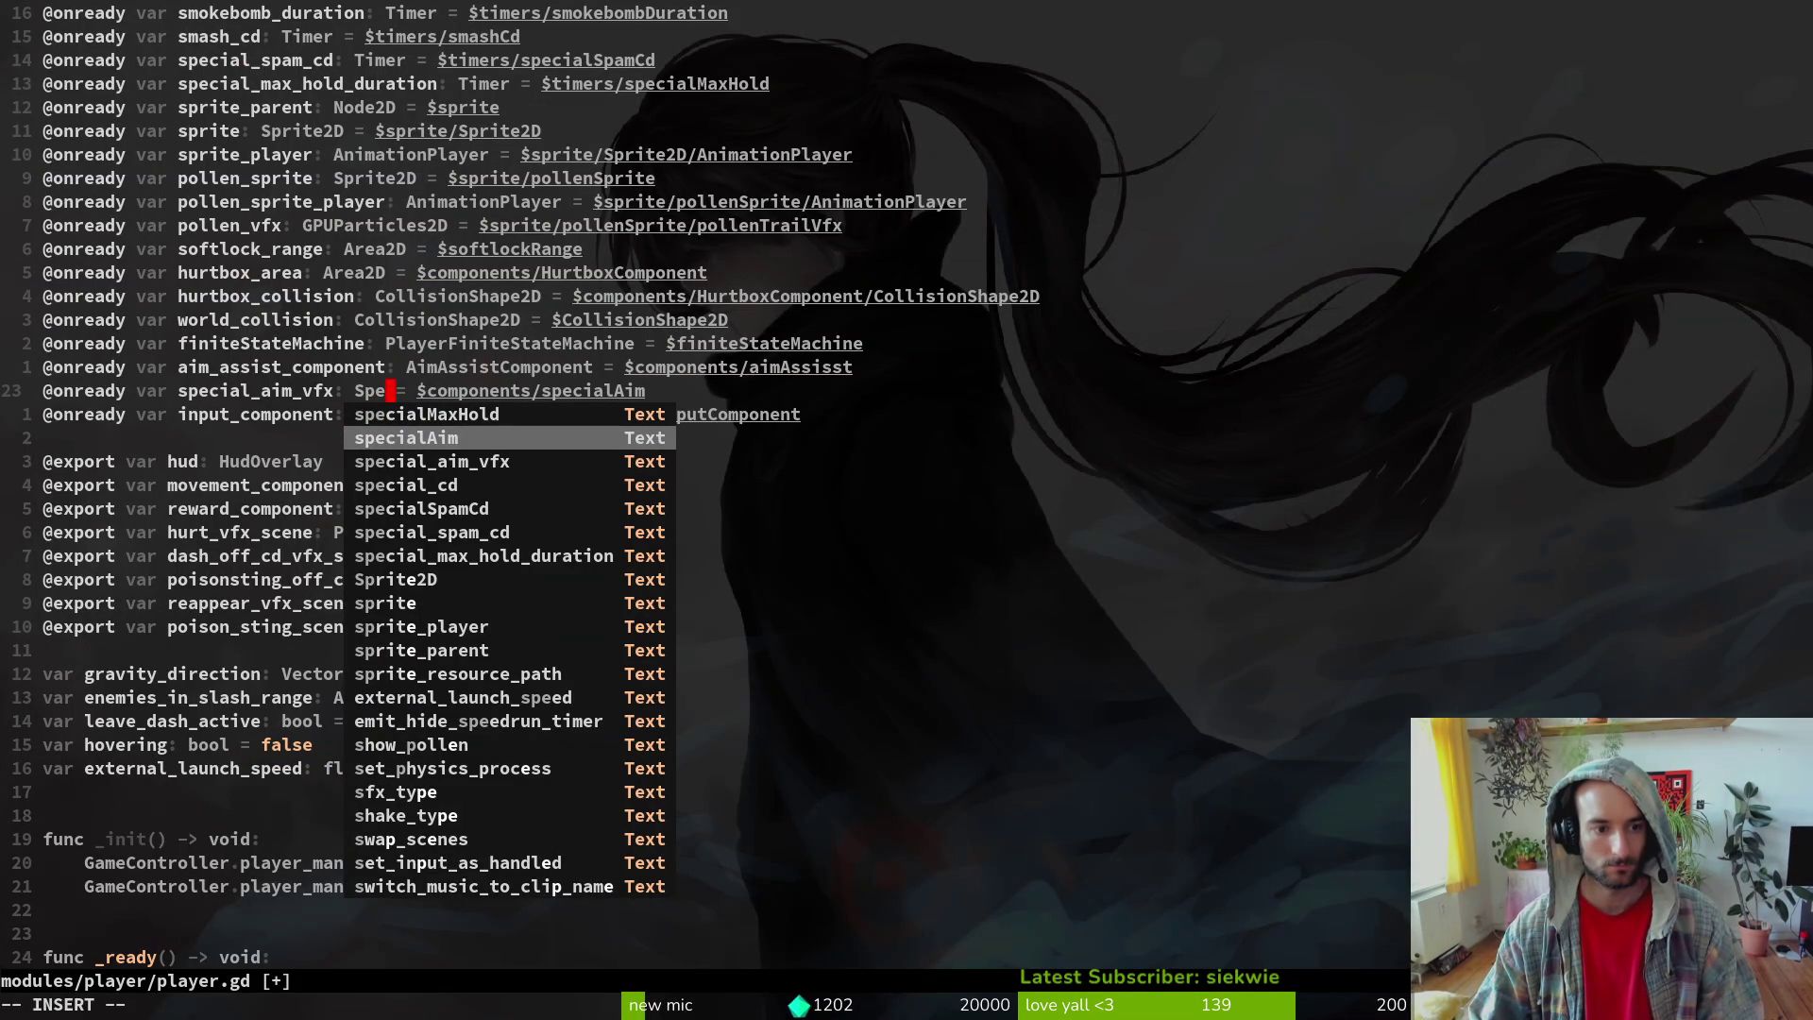
{"action": "key", "text": "ctrl+y"}
{"action": "type", "text": "Vfx"}
{"action": "key", "text": "Escape"}
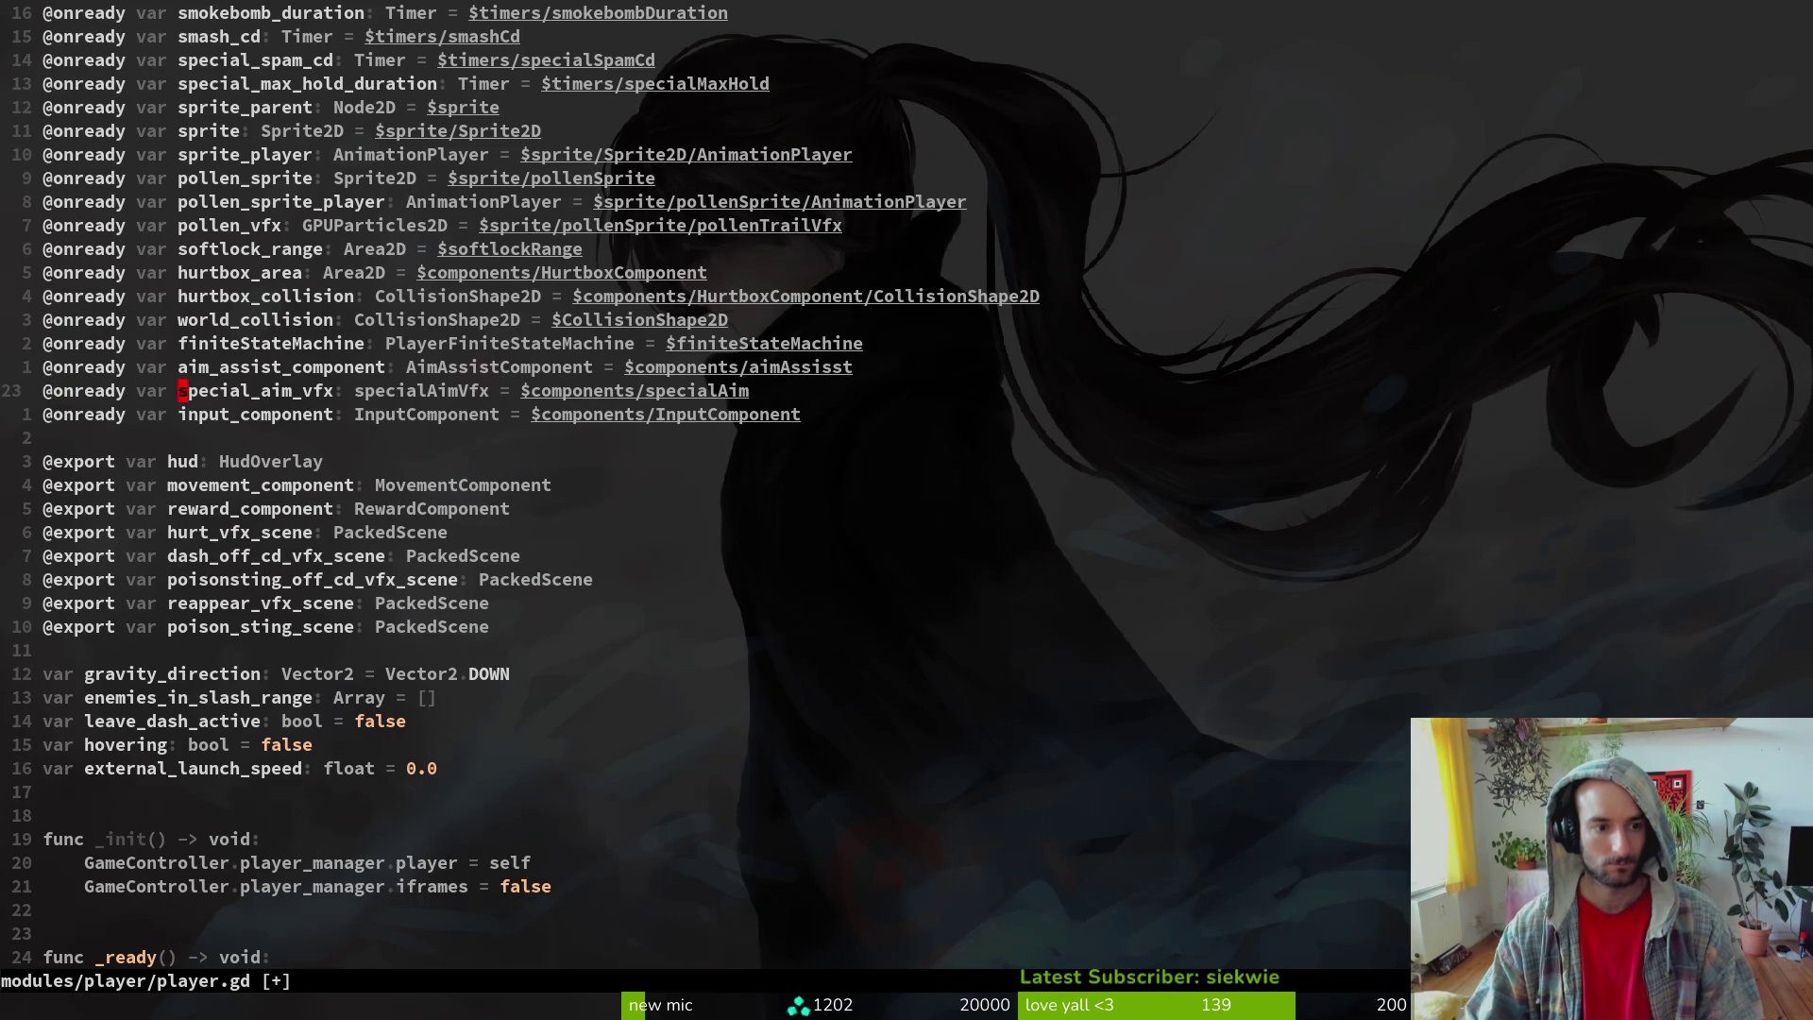
{"action": "key", "text": "asciitilde"}
{"action": "type", "text": ":w"}
{"action": "key", "text": "Return"}
- Return to stinging.gd, save it again, and switch back to Godot
{"action": "key", "text": "ctrl+o"}
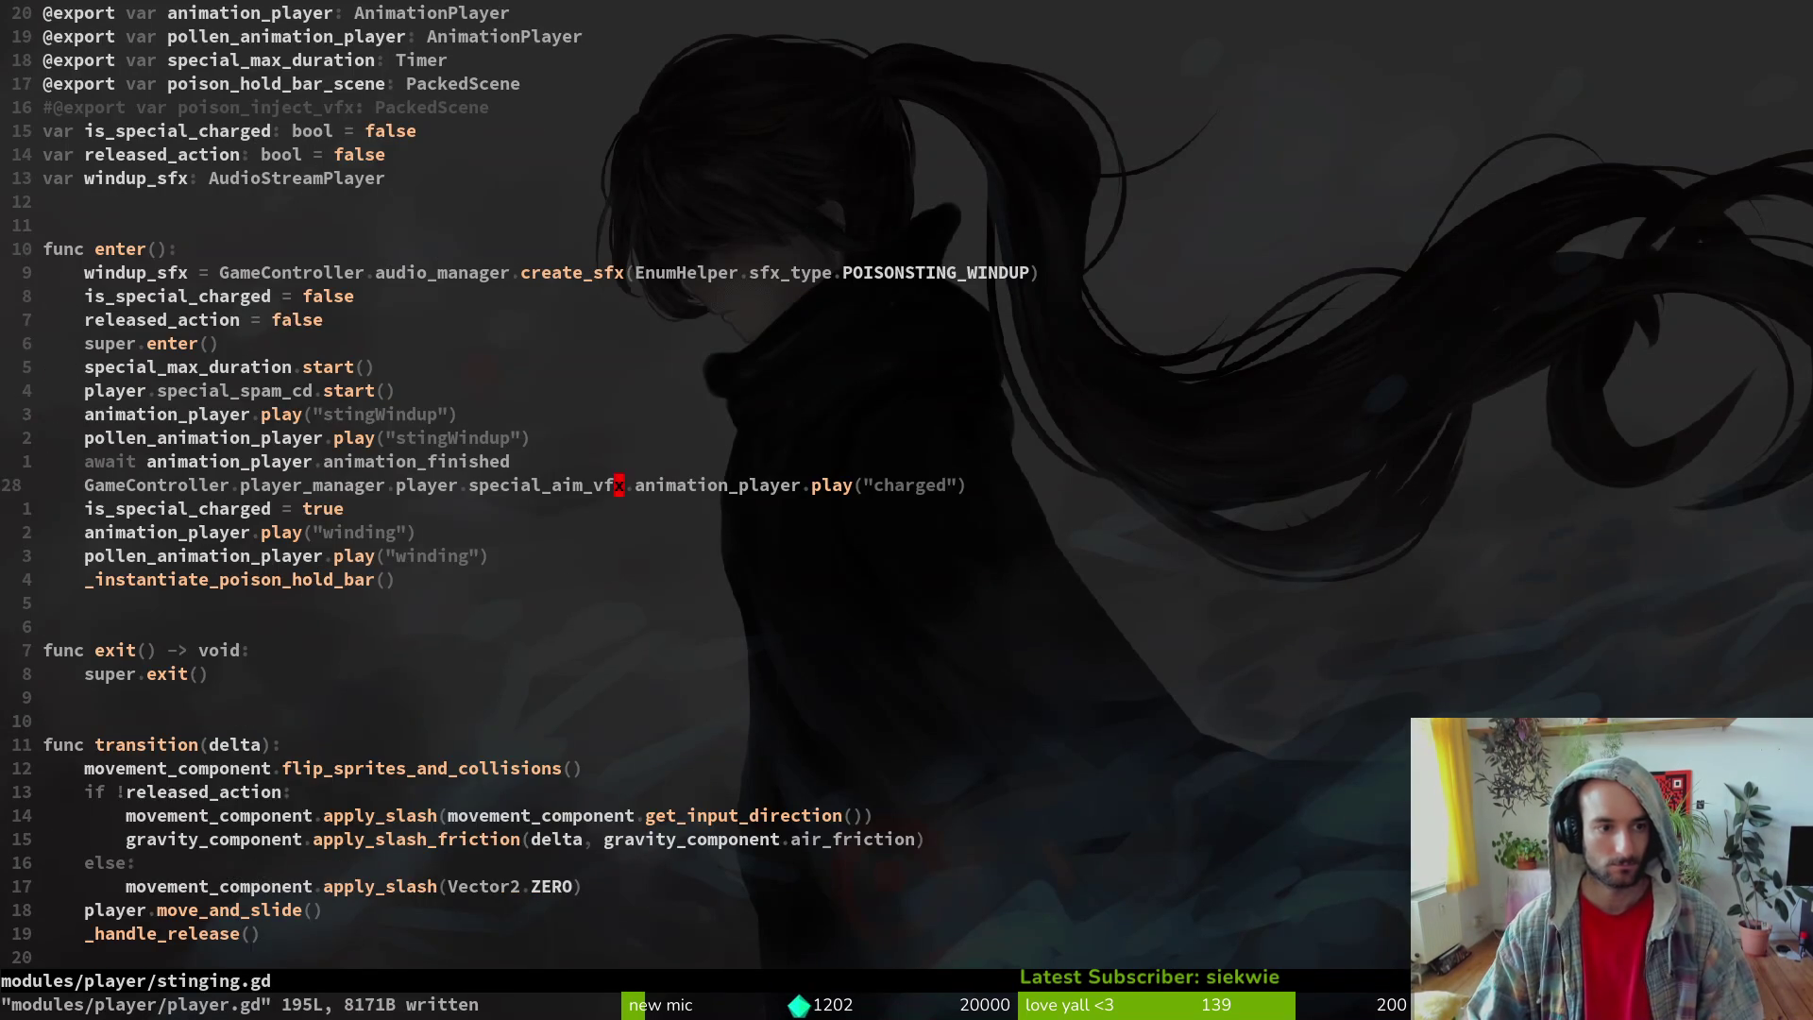
{"action": "key", "text": "space"}
{"action": "key", "text": "f"}
{"action": "key", "text": "f"}
{"action": "type", "text": "specaim"}
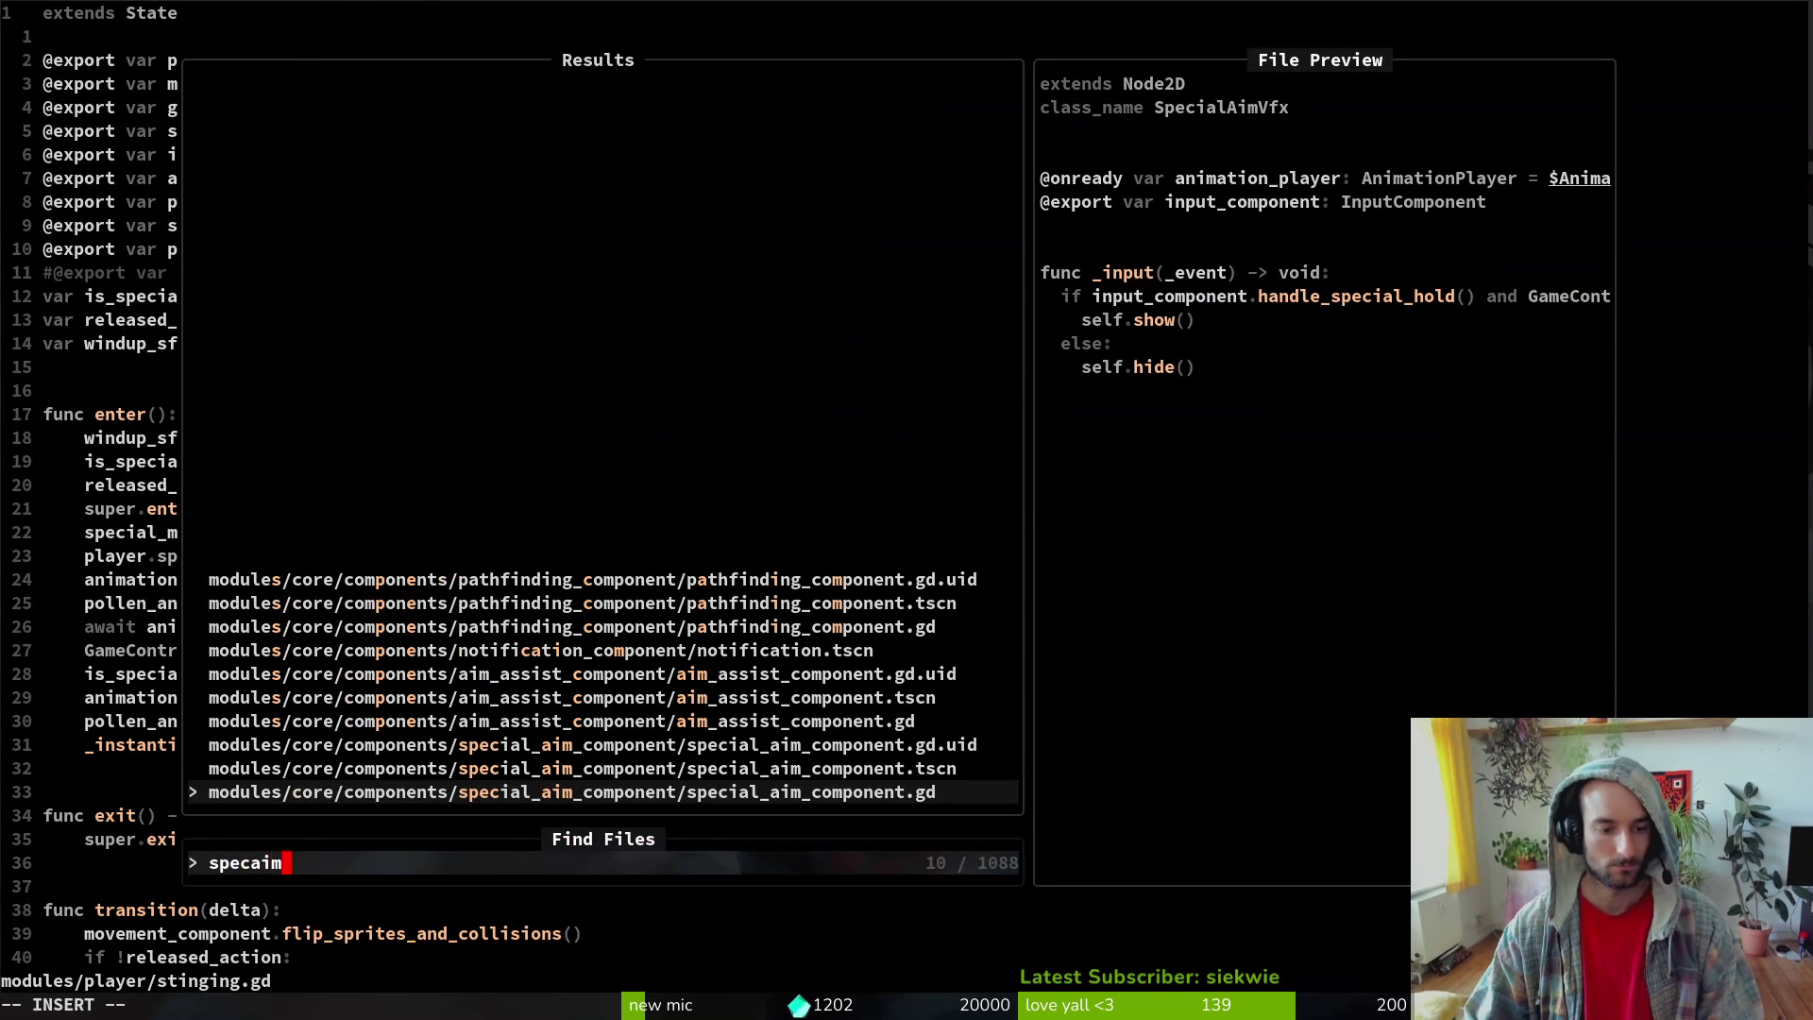
{"action": "key", "text": "Escape"}
{"action": "type", "text": ":w"}
{"action": "key", "text": "Return"}
{"action": "key", "text": "alt+Tab"}
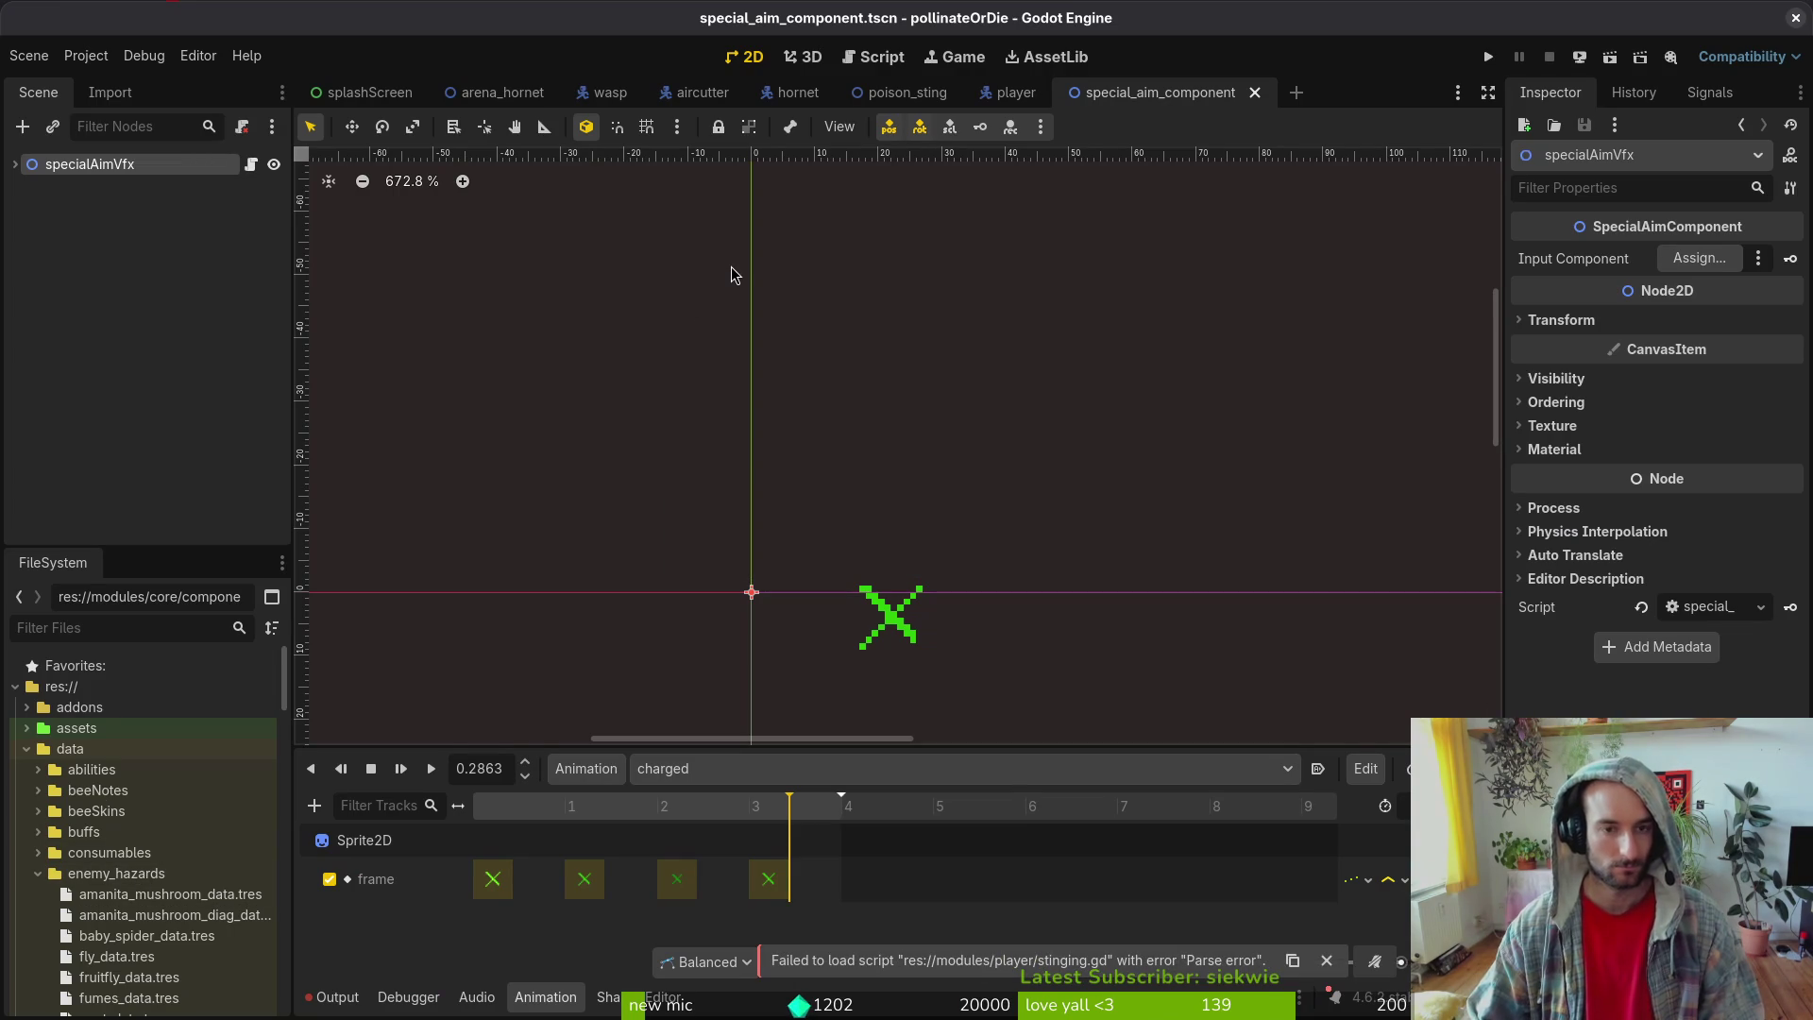
- Locate the special_aim_component scene file in the FileSystem dock
{"action": "key", "text": "shift+alt+o"}
{"action": "type", "text": "special_aim_comp"}
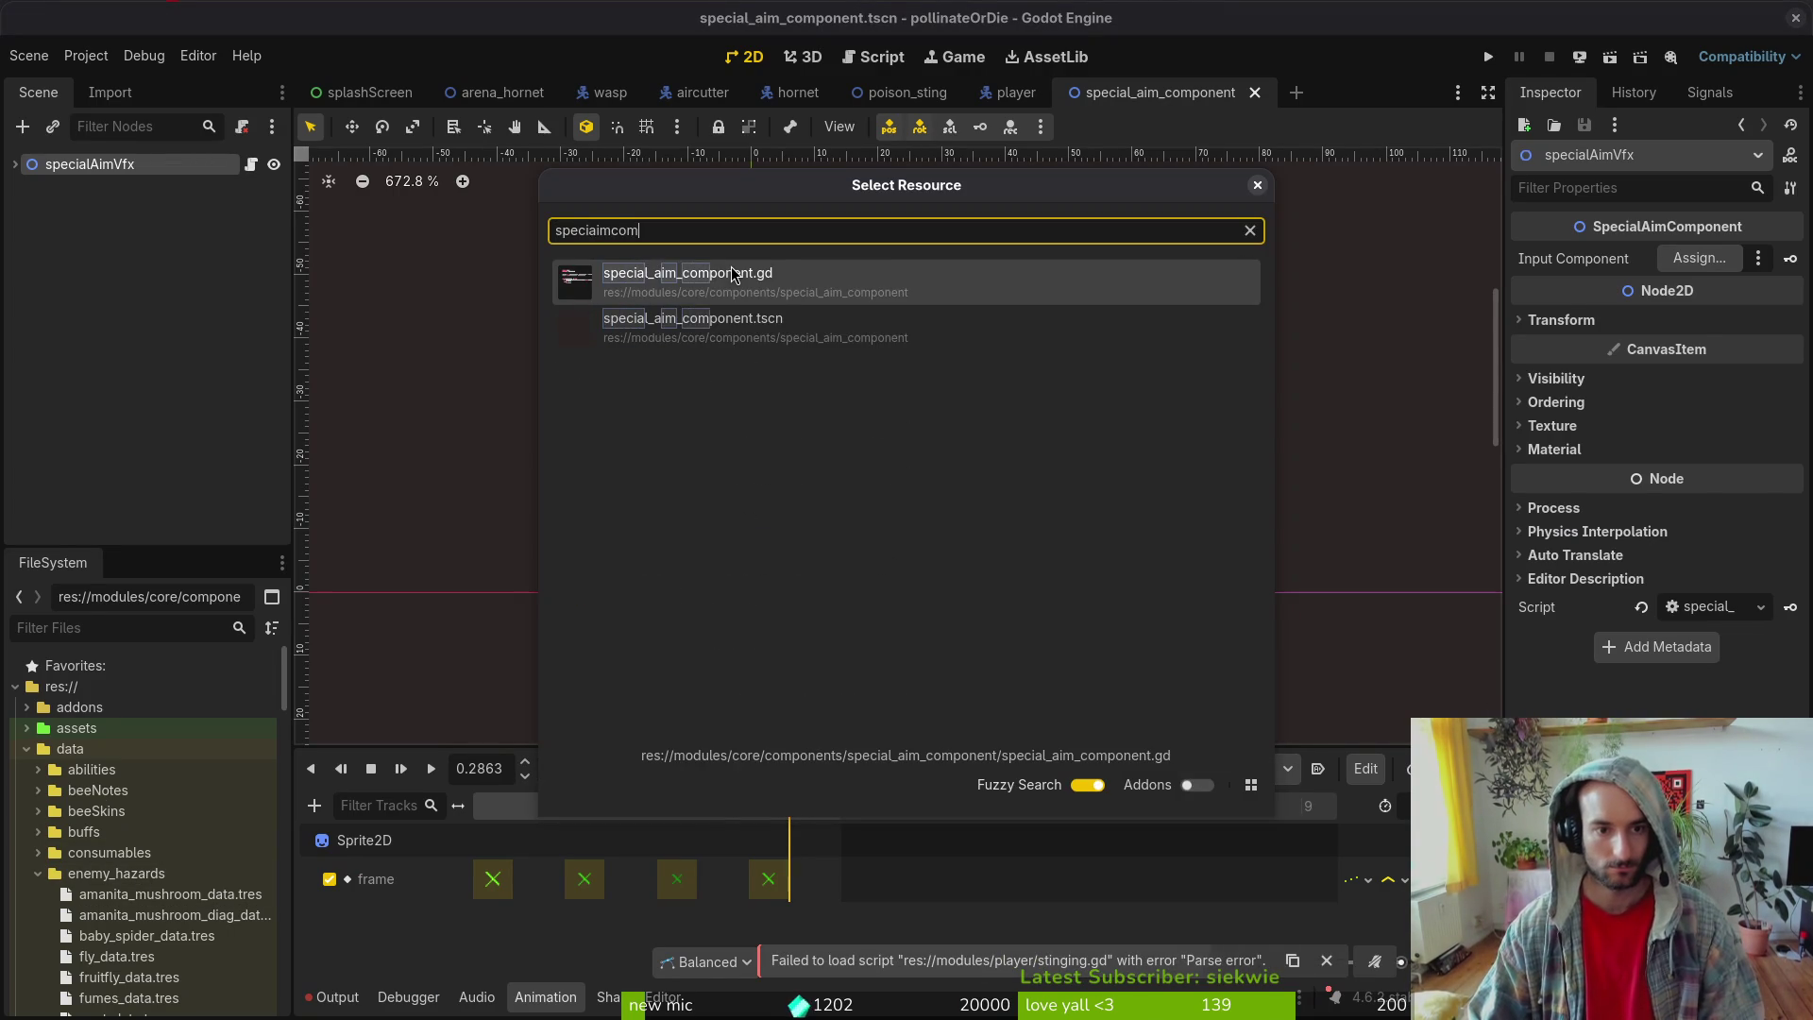
{"action": "key", "text": "Down"}
{"action": "key", "text": "Return"}
{"action": "right_click", "coordinate": [733, 269]}
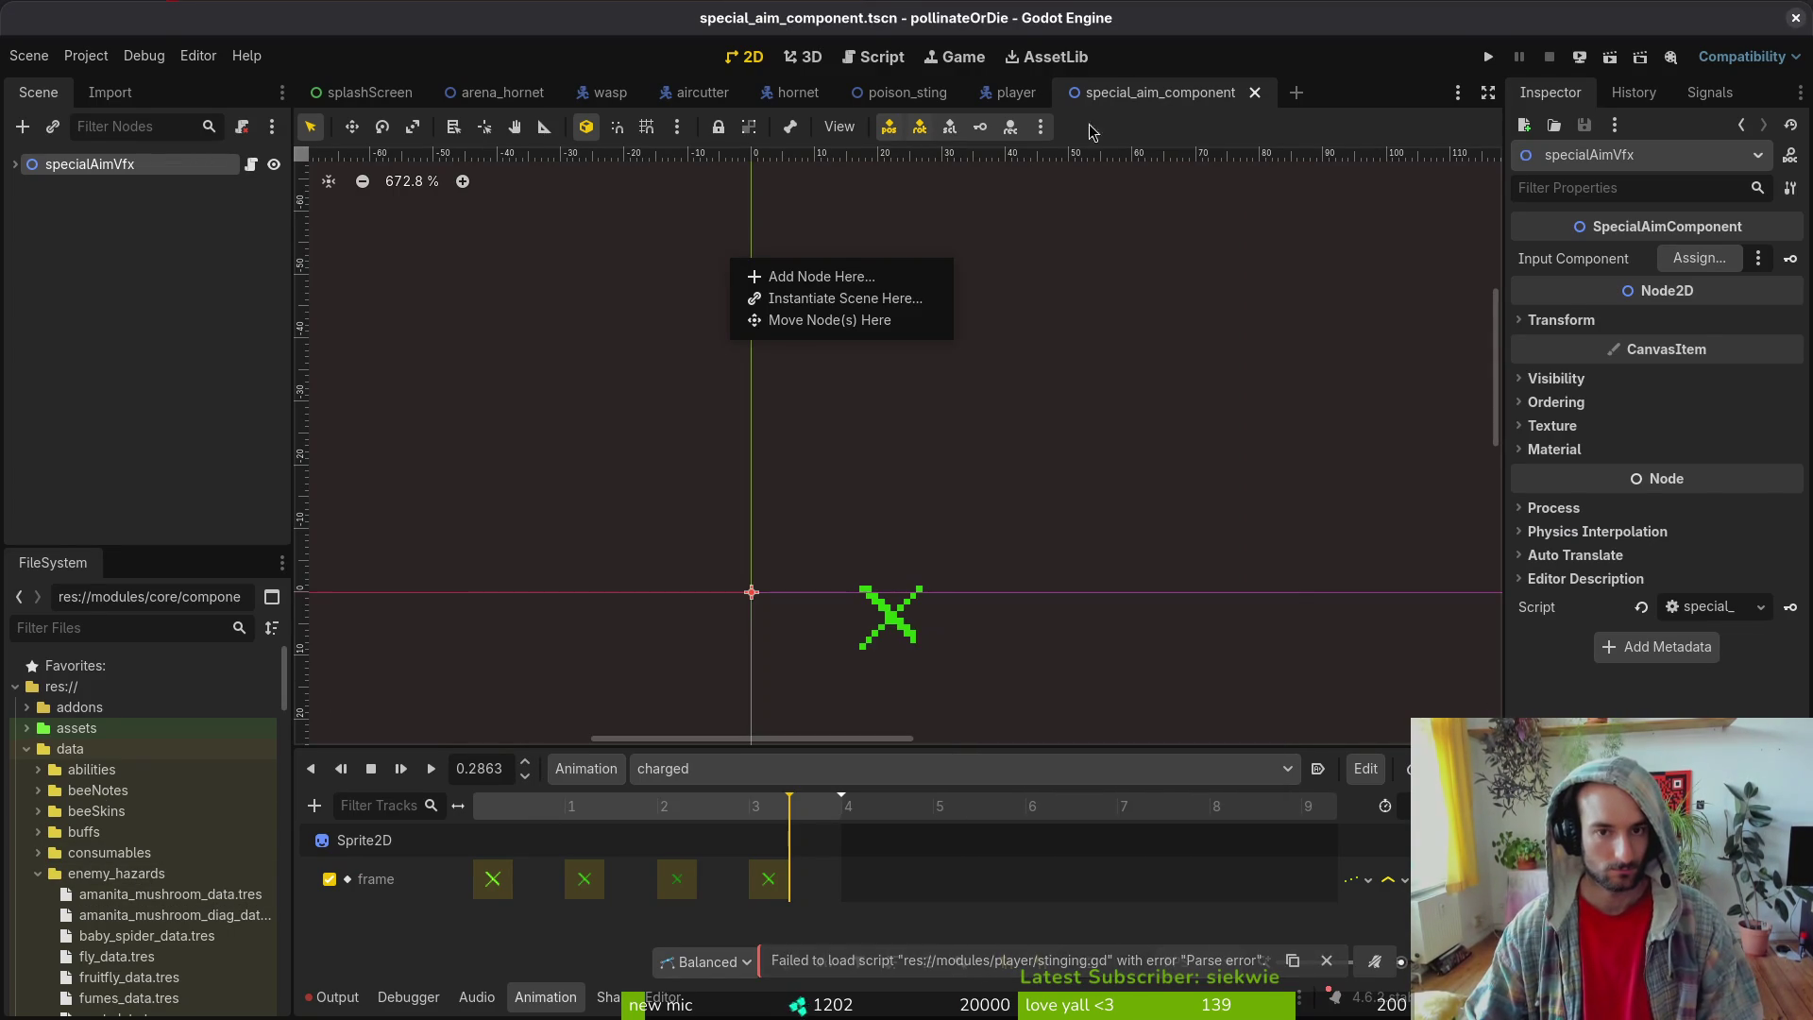
{"action": "key", "text": "Escape"}
{"action": "right_click", "coordinate": [1152, 91]}
{"action": "left_click", "coordinate": [1215, 186]}
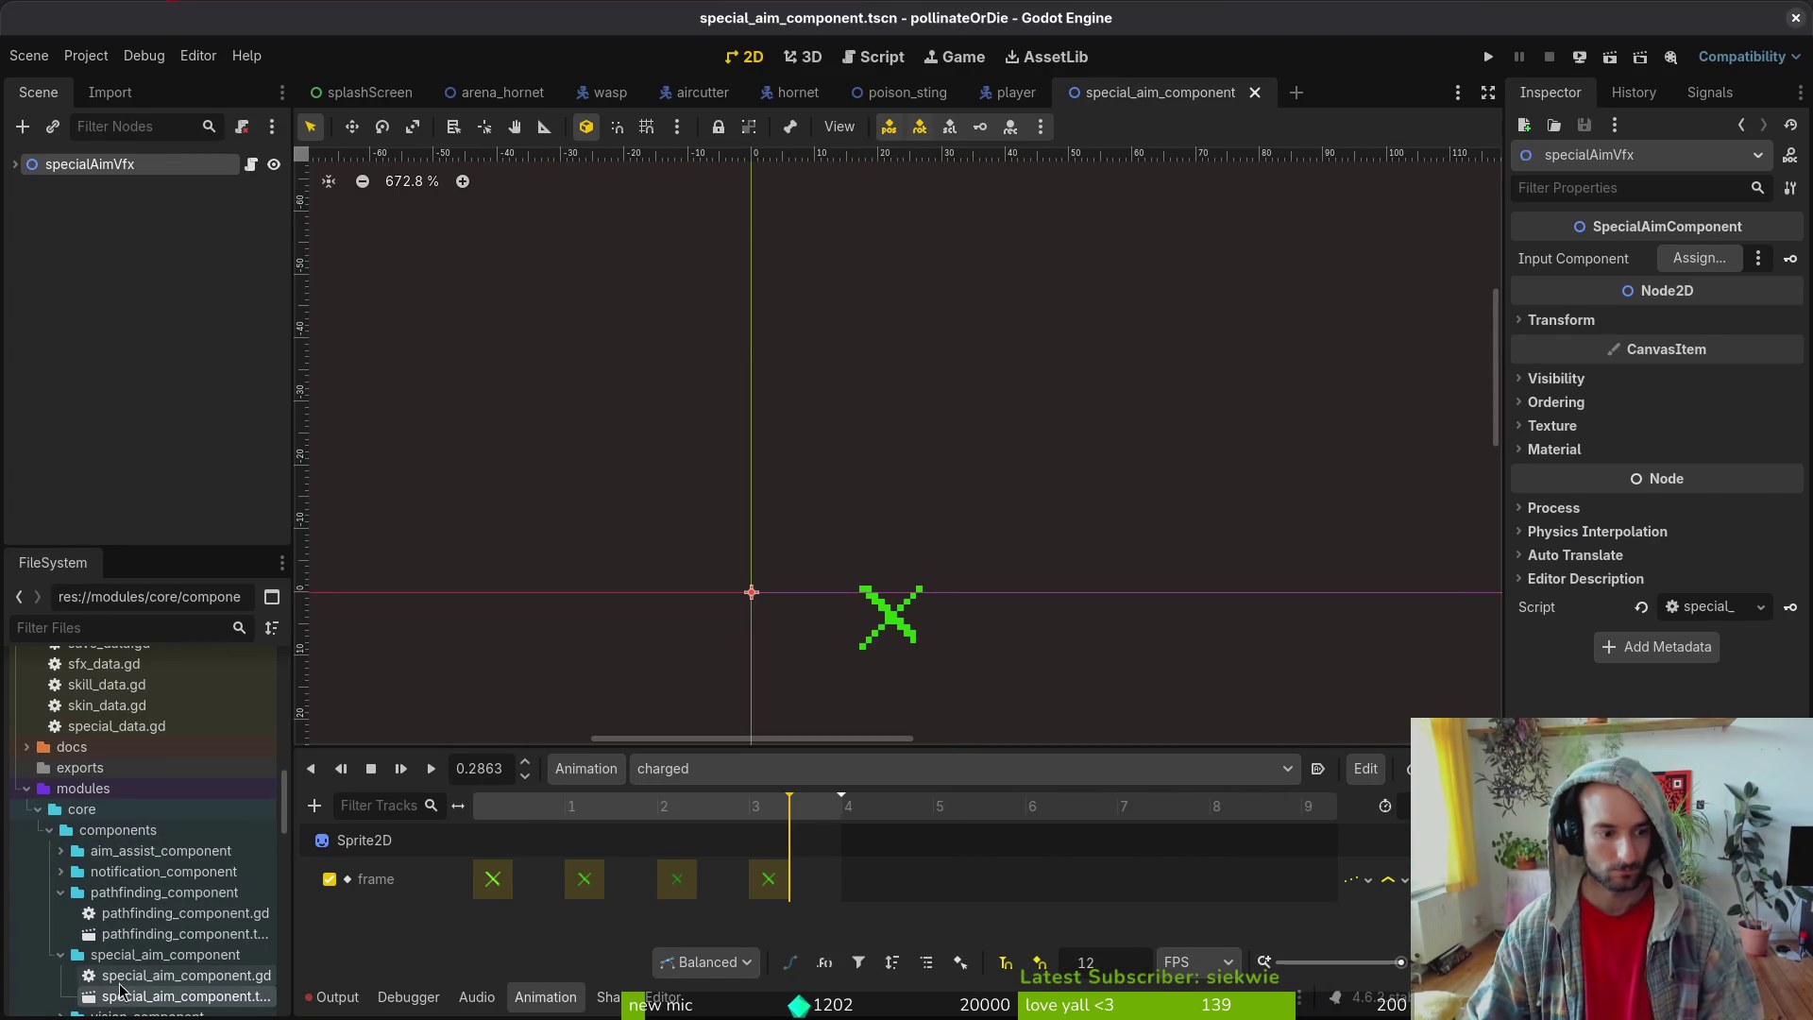
- Move the special_aim_component folder into modules/vfx
{"action": "double_click", "coordinate": [155, 956]}
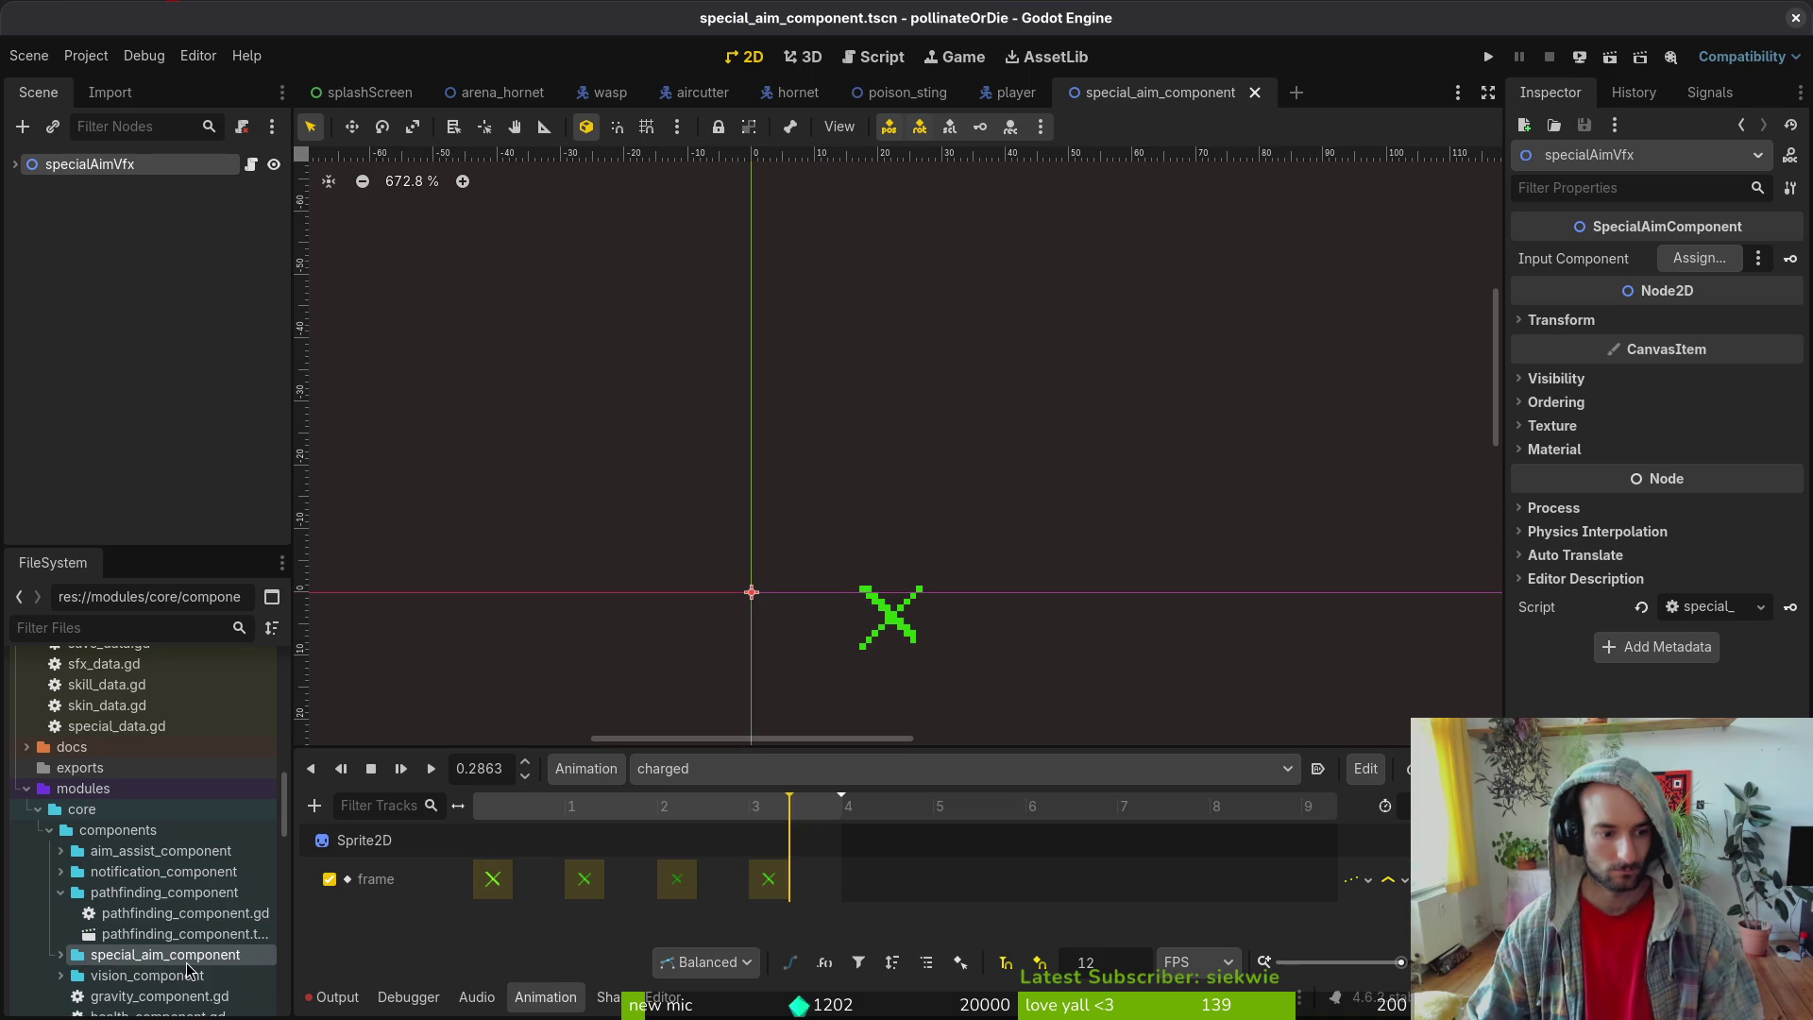
{"action": "left_click", "coordinate": [60, 955]}
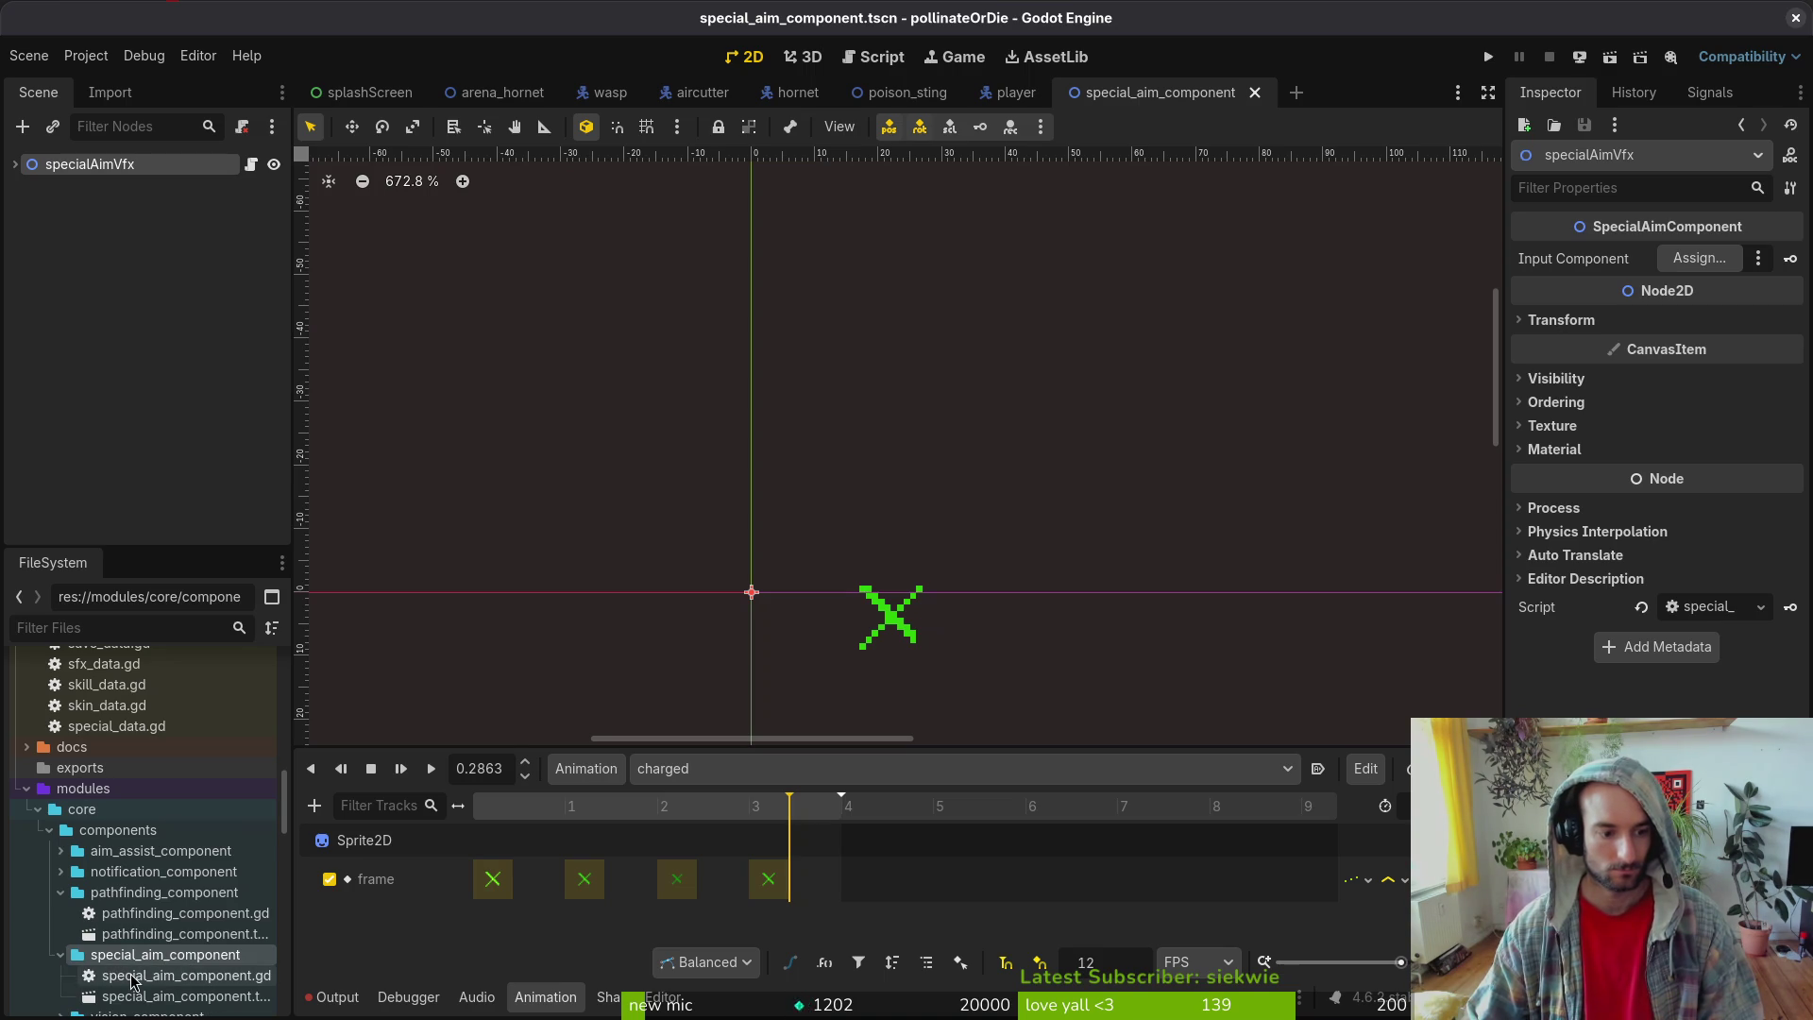
{"action": "left_click", "coordinate": [171, 991]}
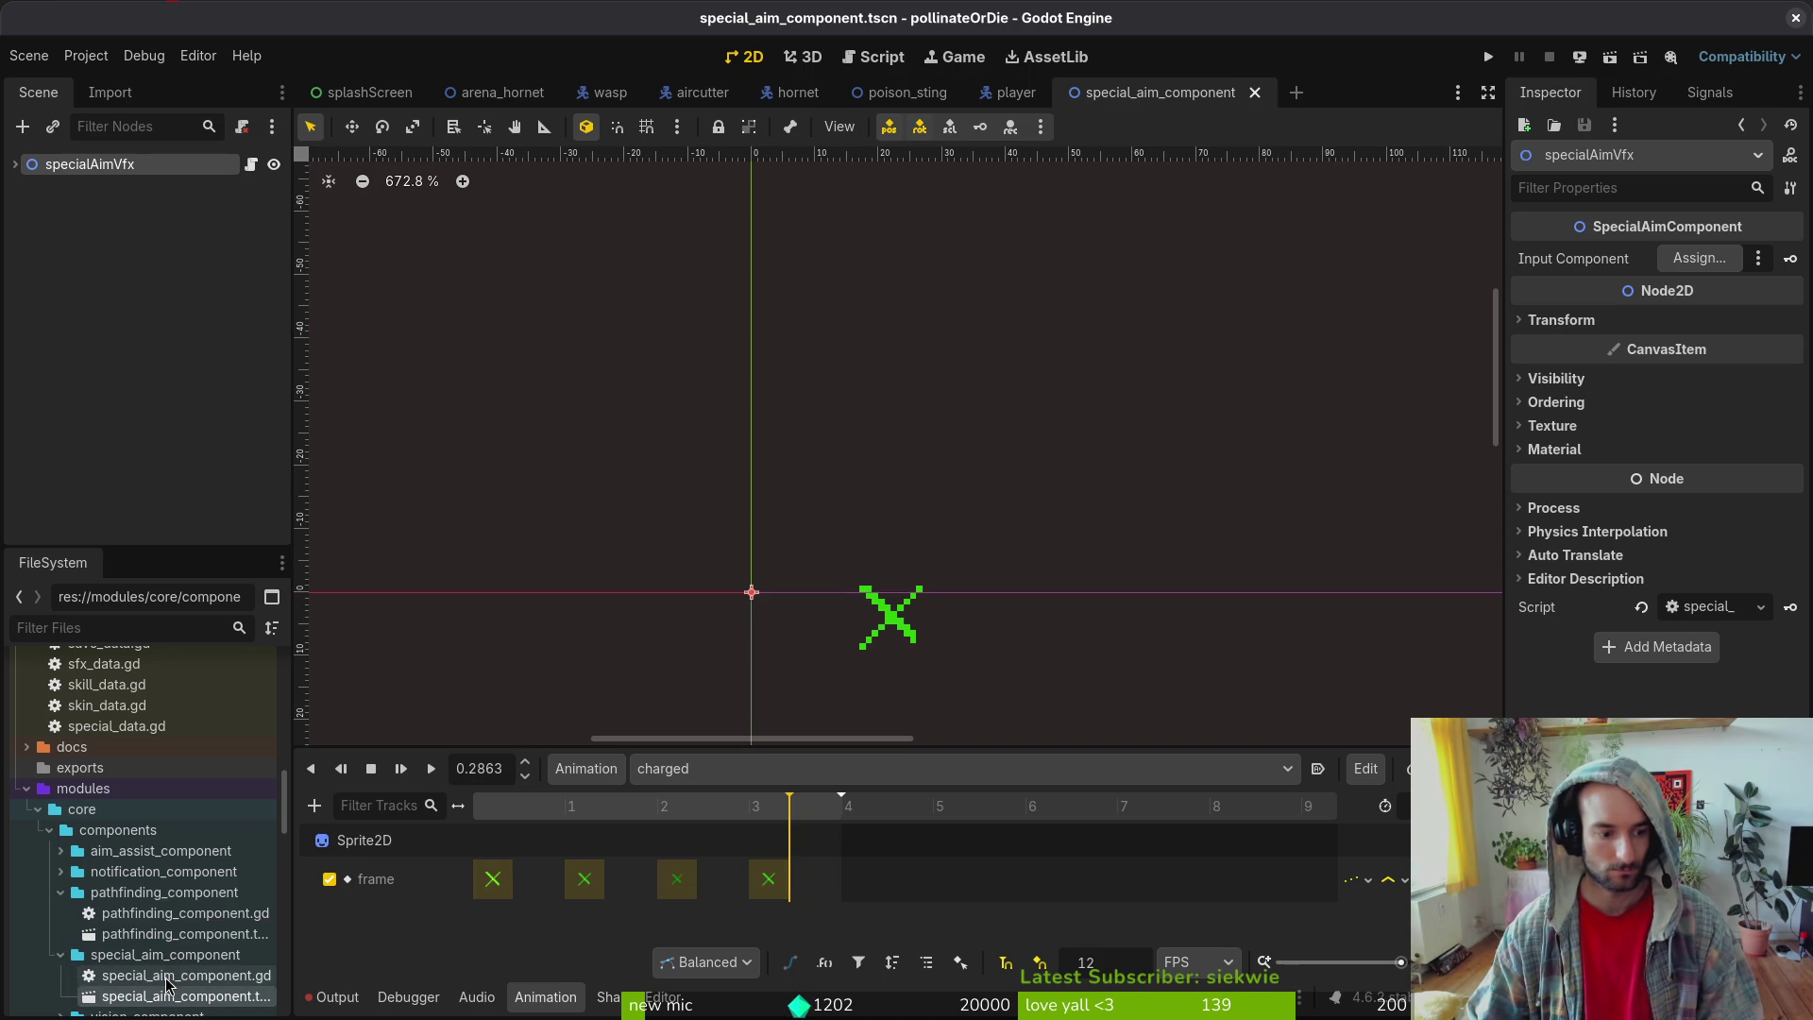
{"action": "left_click", "coordinate": [175, 956]}
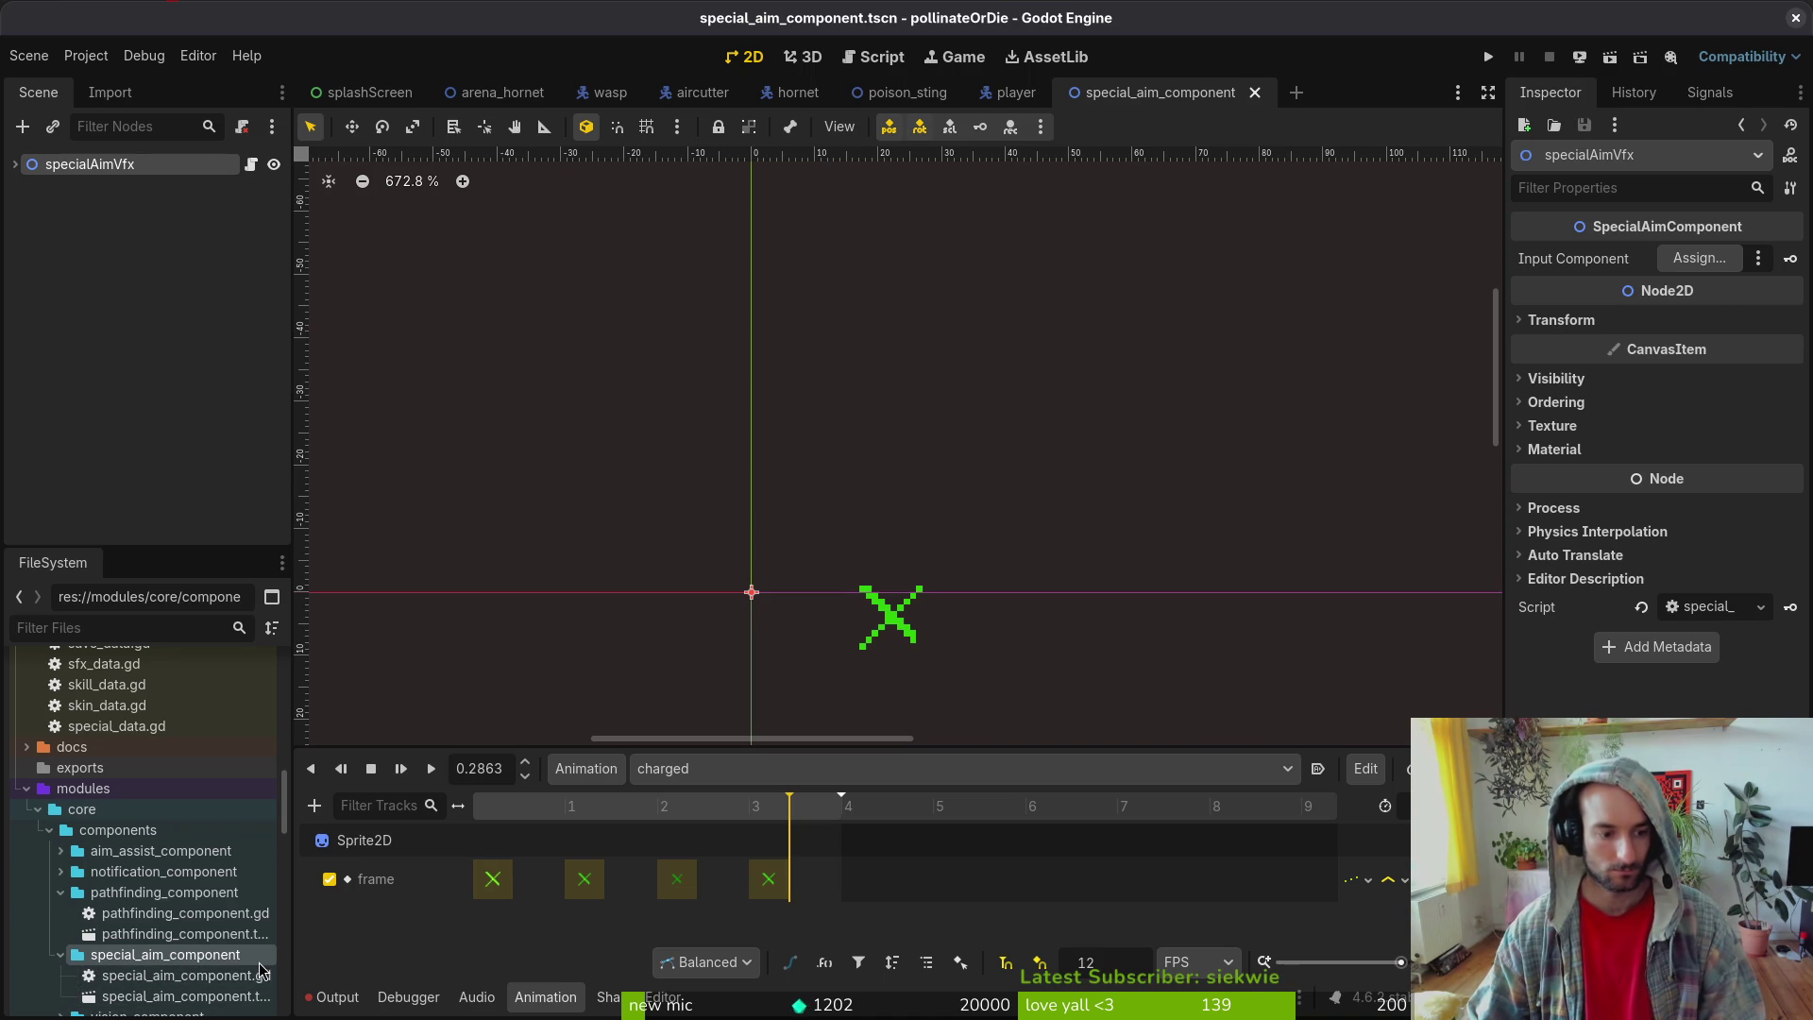
{"action": "scroll", "coordinate": [82, 958], "scroll_direction": "down", "scroll_amount": 2}
{"action": "double_click", "coordinate": [113, 868]}
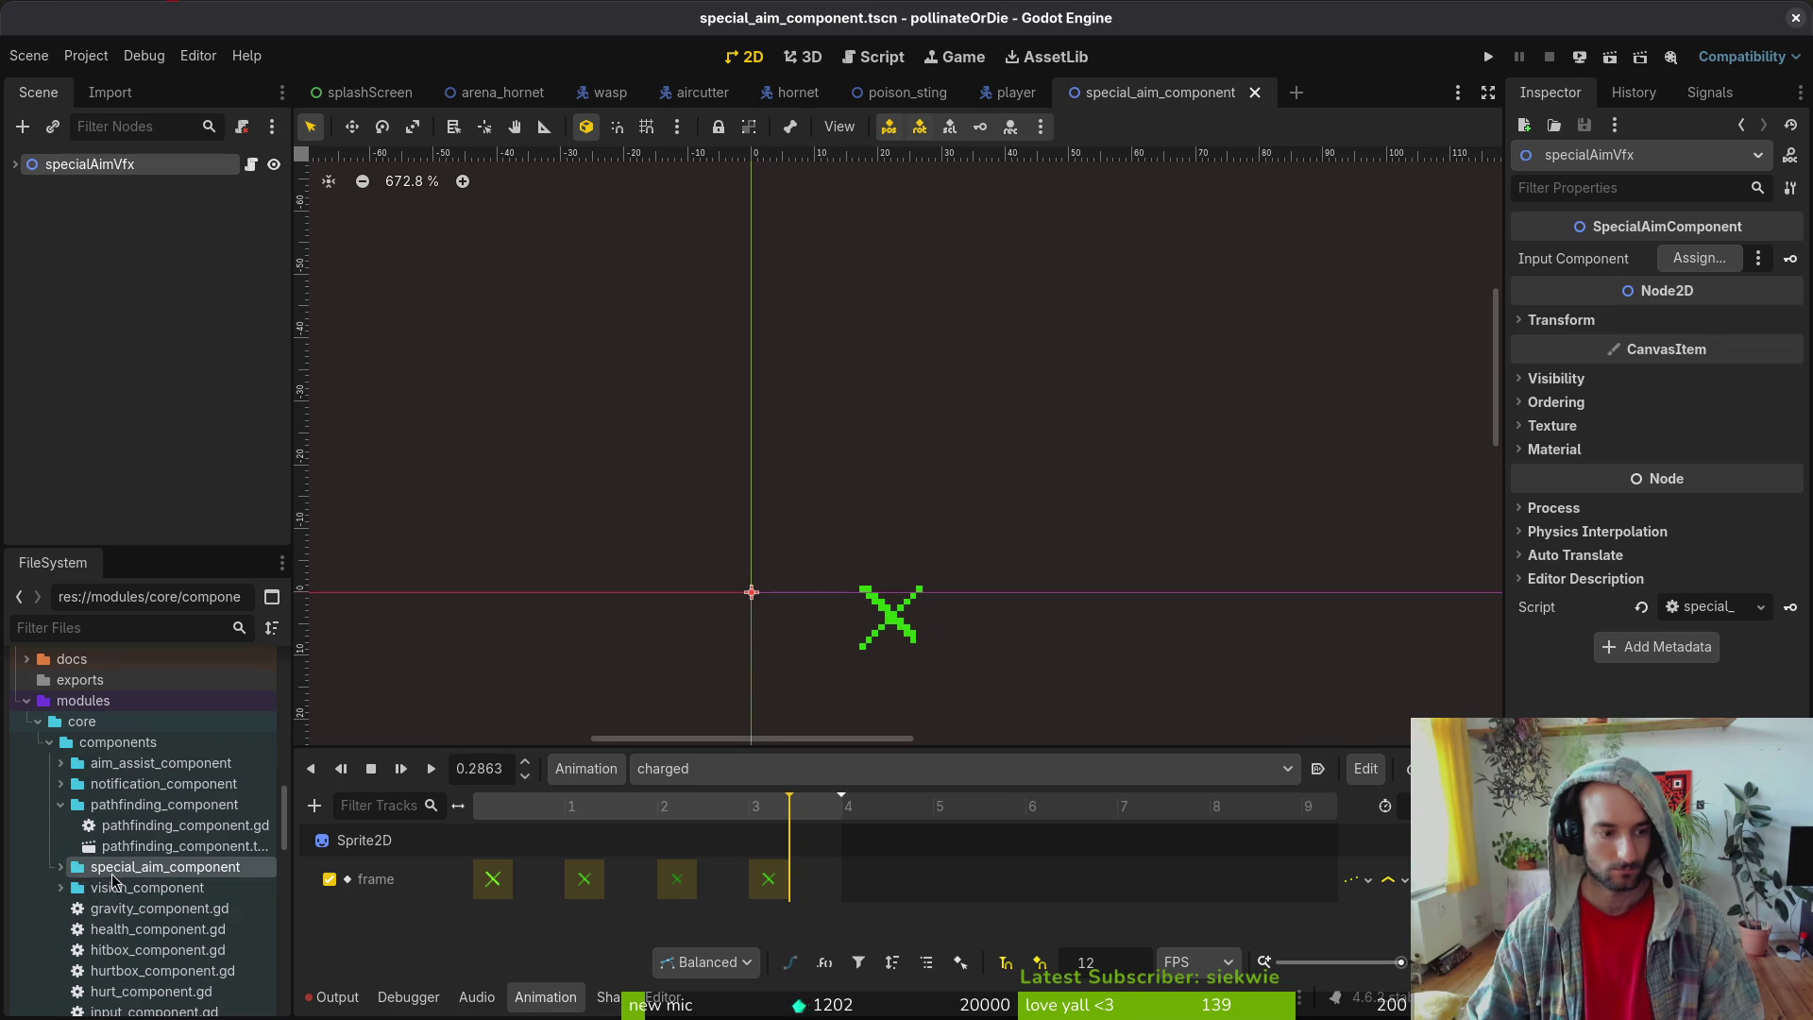
{"action": "mouse_move", "coordinate": [75, 869]}
{"action": "left_mouse_down"}
{"action": "mouse_move", "coordinate": [246, 887]}
{"action": "mouse_move", "coordinate": [168, 885]}
{"action": "mouse_move", "coordinate": [77, 954]}
{"action": "left_mouse_up"}
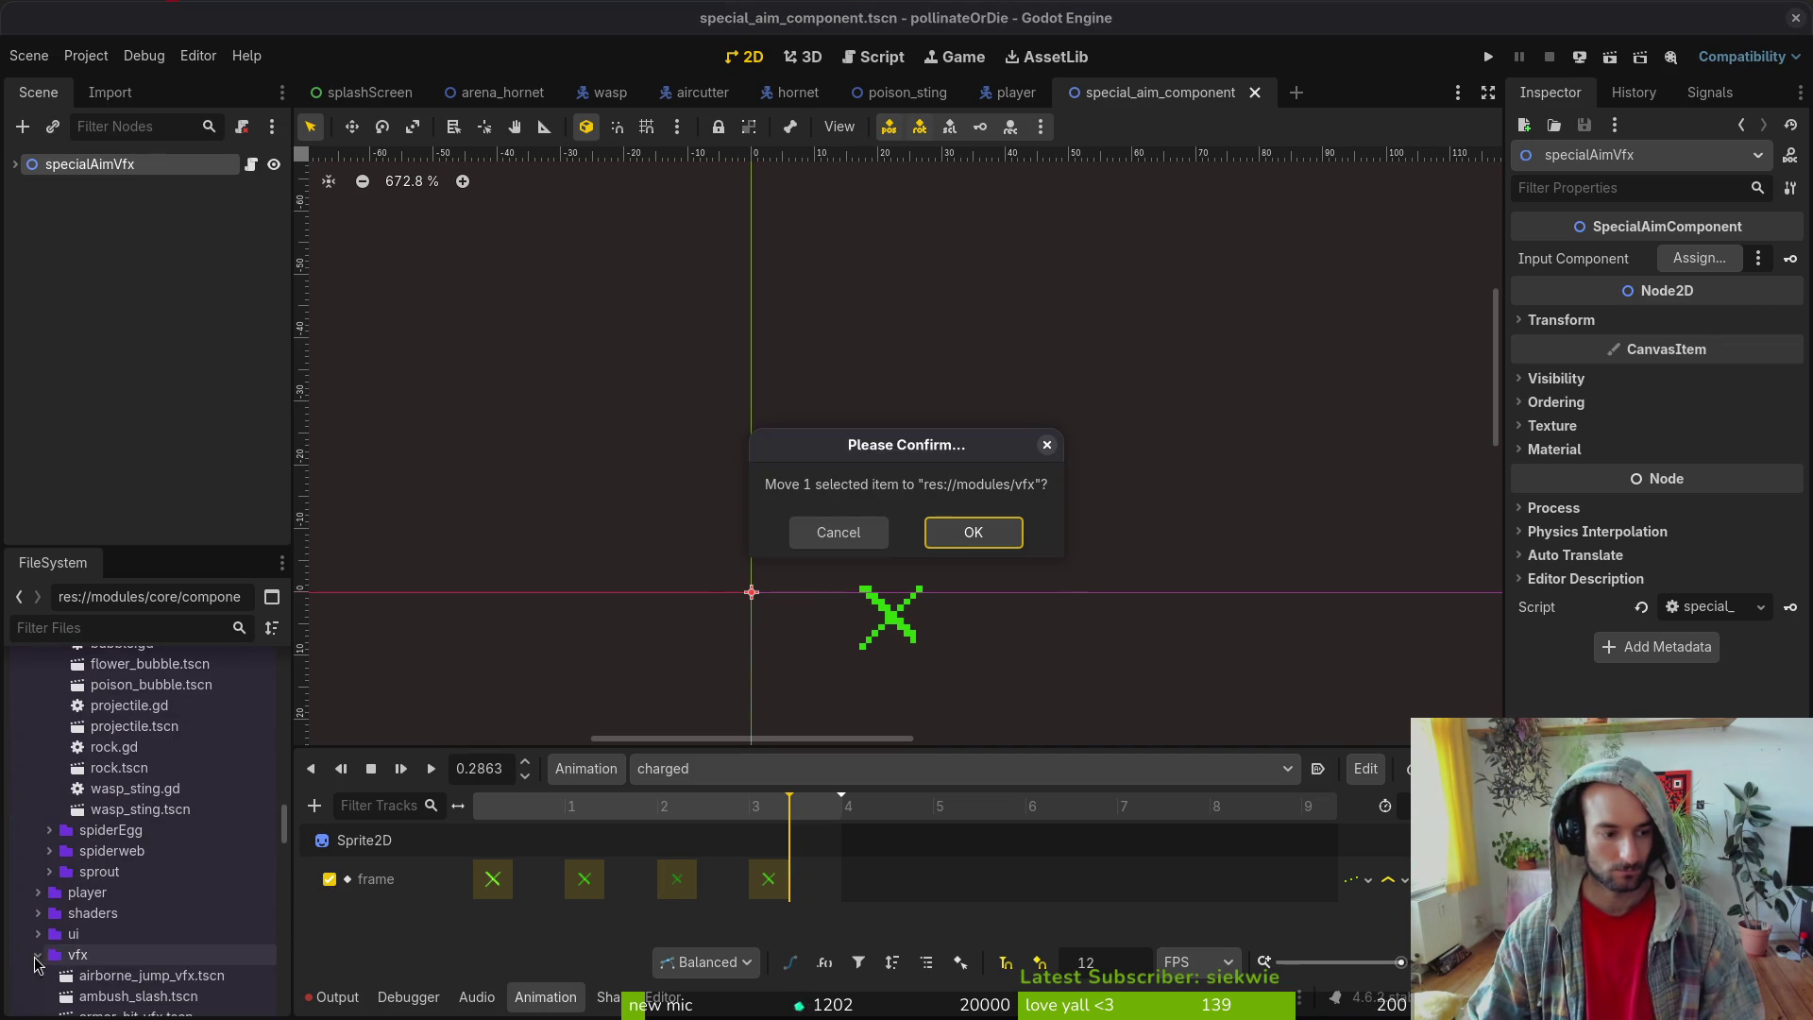
{"action": "left_click", "coordinate": [969, 533]}
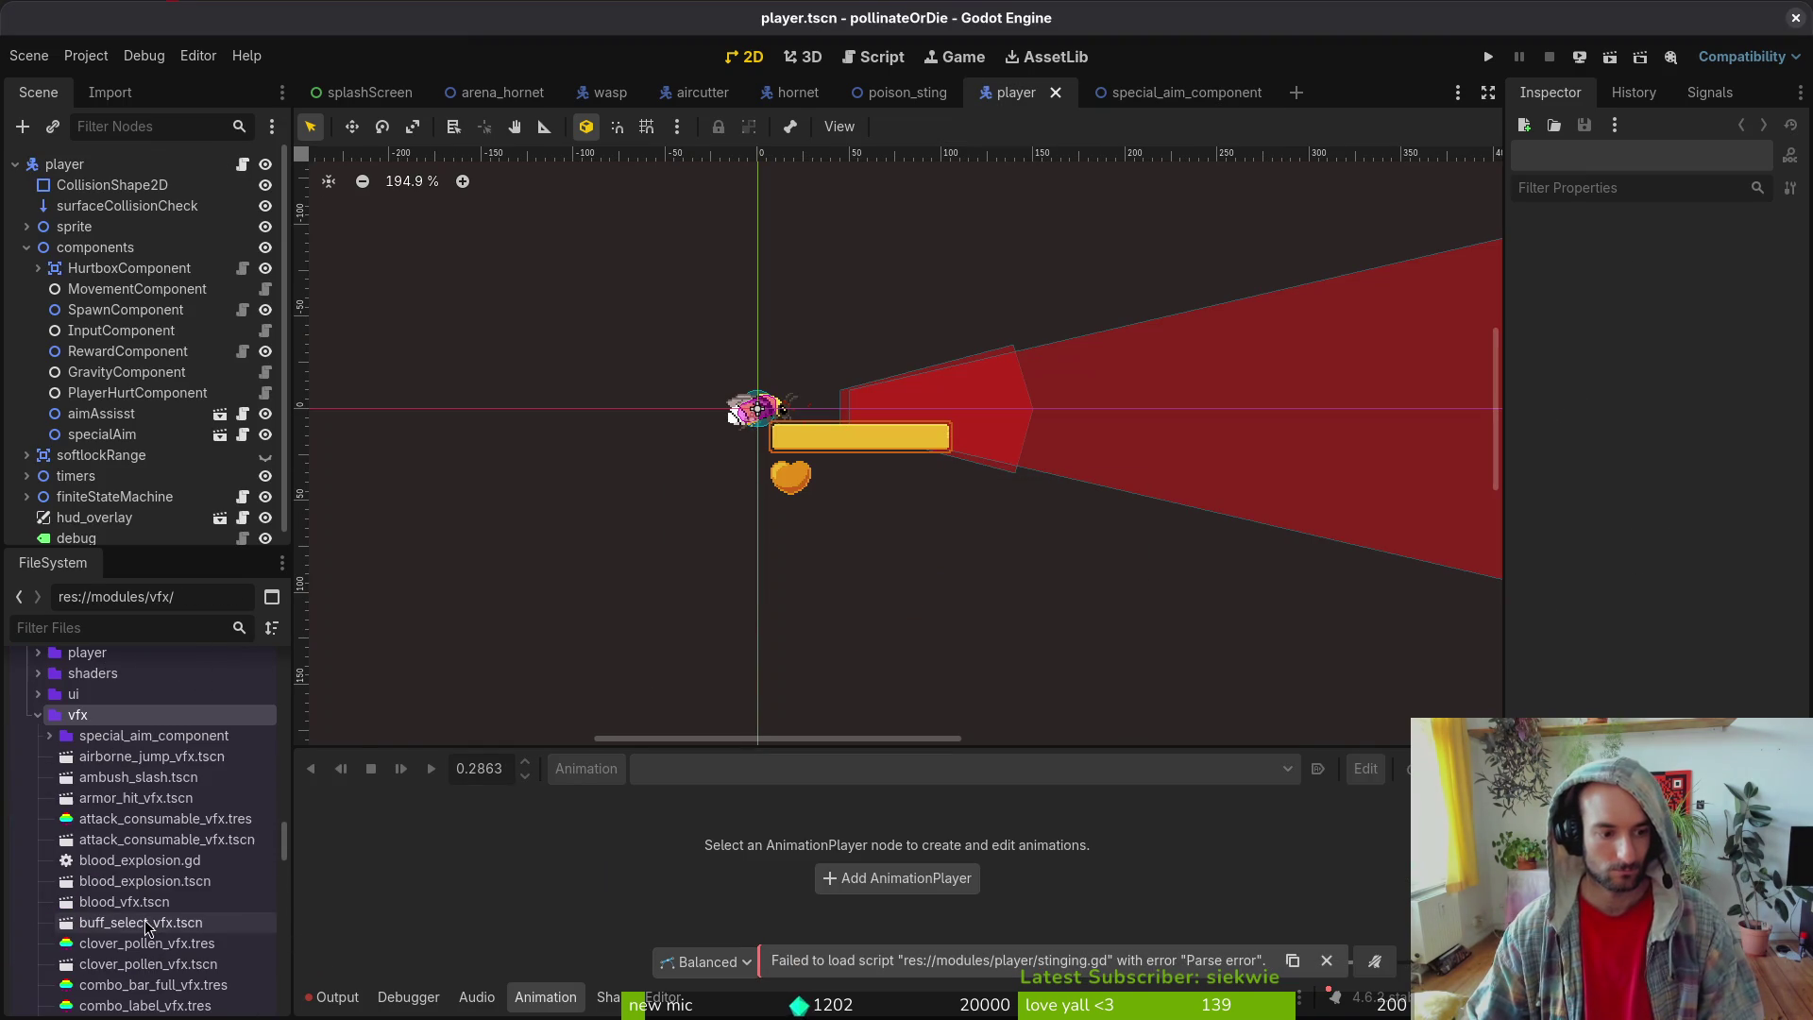
- Move special_aim_component.gd and special_aim_component.tscn directly into the vfx folder
{"action": "left_click", "coordinate": [49, 736]}
{"action": "left_click", "coordinate": [179, 777]}
{"action": "left_click", "coordinate": [174, 757], "text": "shift"}
{"action": "left_click_drag", "start_coordinate": [141, 756], "coordinate": [127, 770]}
{"action": "left_click", "coordinate": [973, 532]}
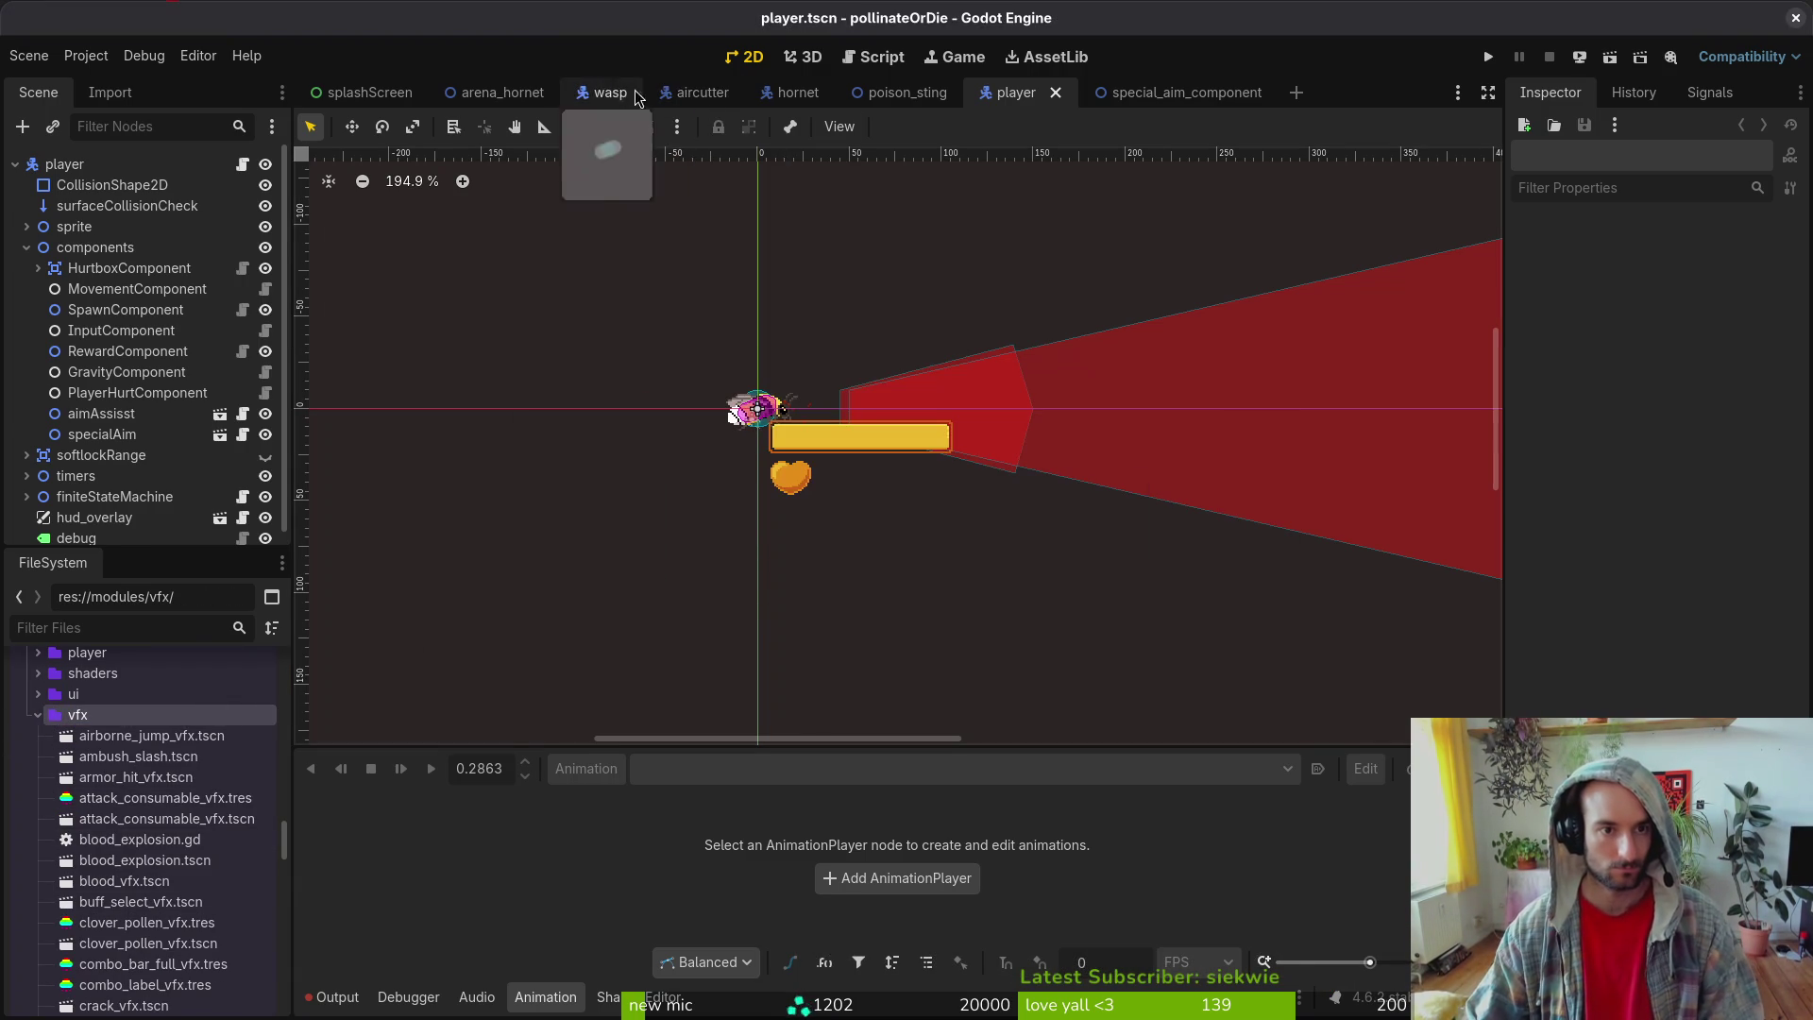
- Open and save player.gd in Neovim, then select the specialAim node in Godot
{"action": "key", "text": "alt+Tab"}
{"action": "key", "text": "ctrl+p"}
{"action": "type", "text": "plpl"}
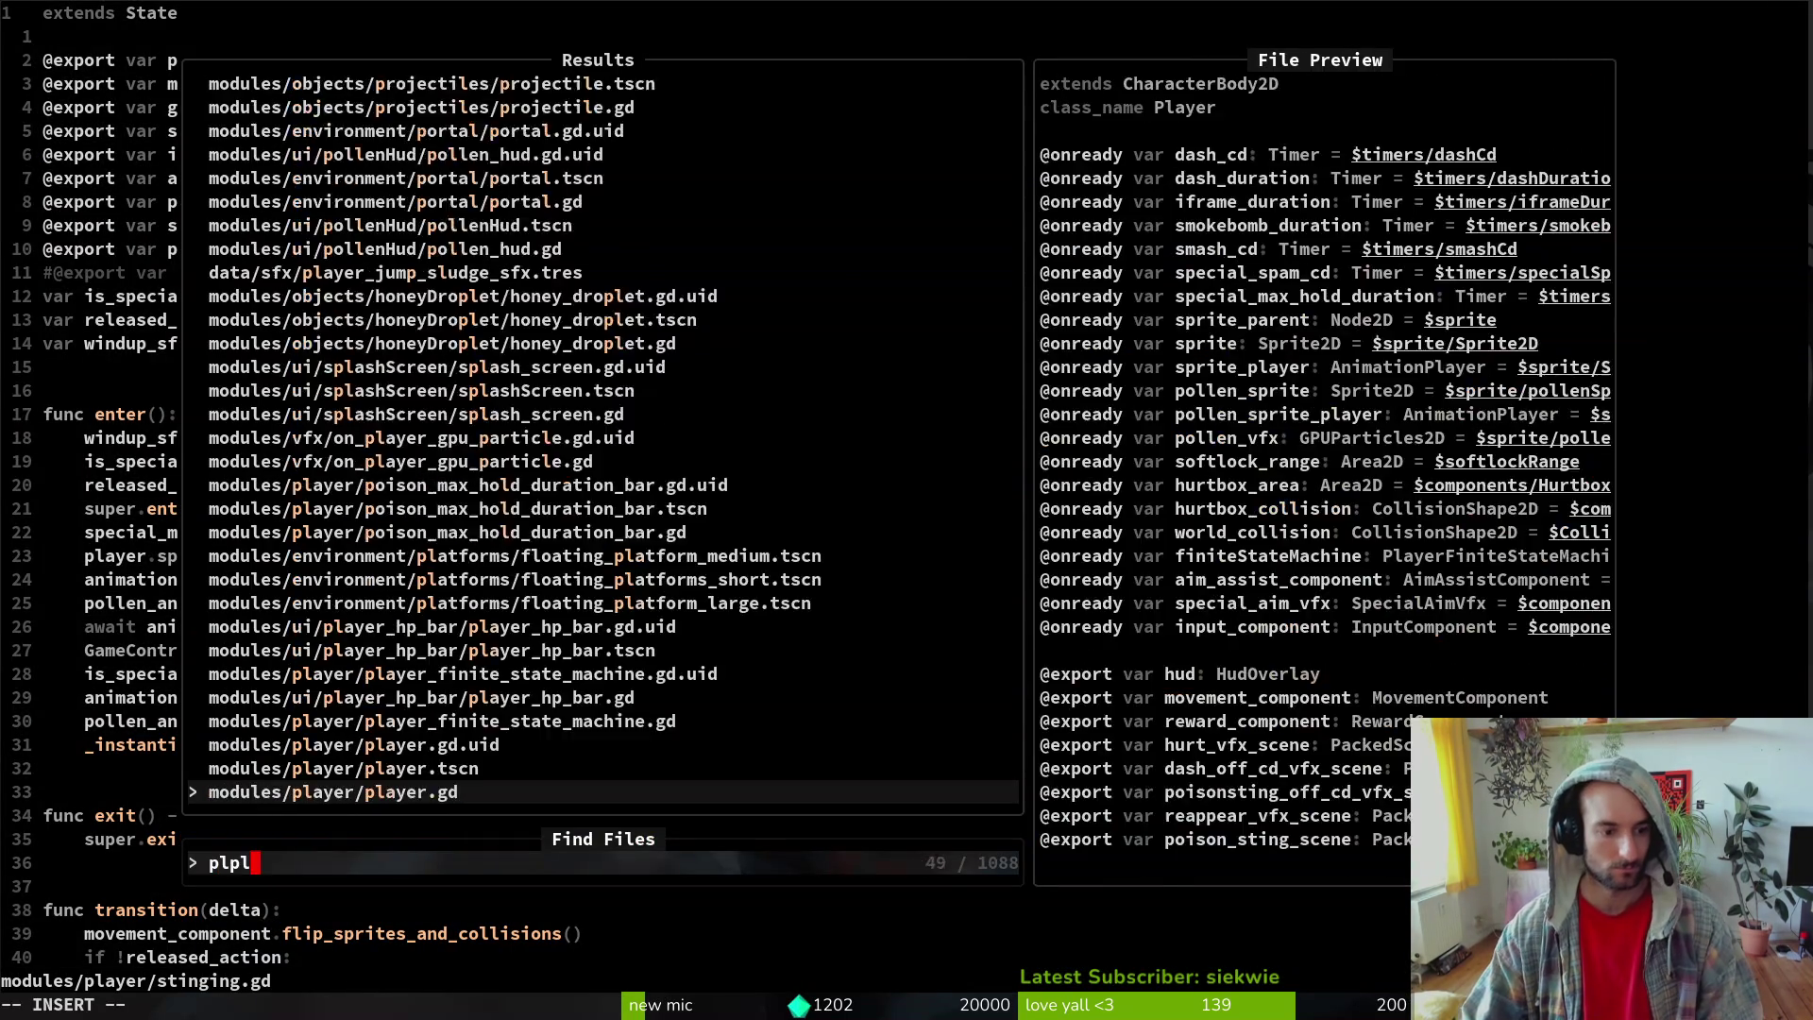
{"action": "key", "text": "Return"}
{"action": "key", "text": "ctrl+s"}
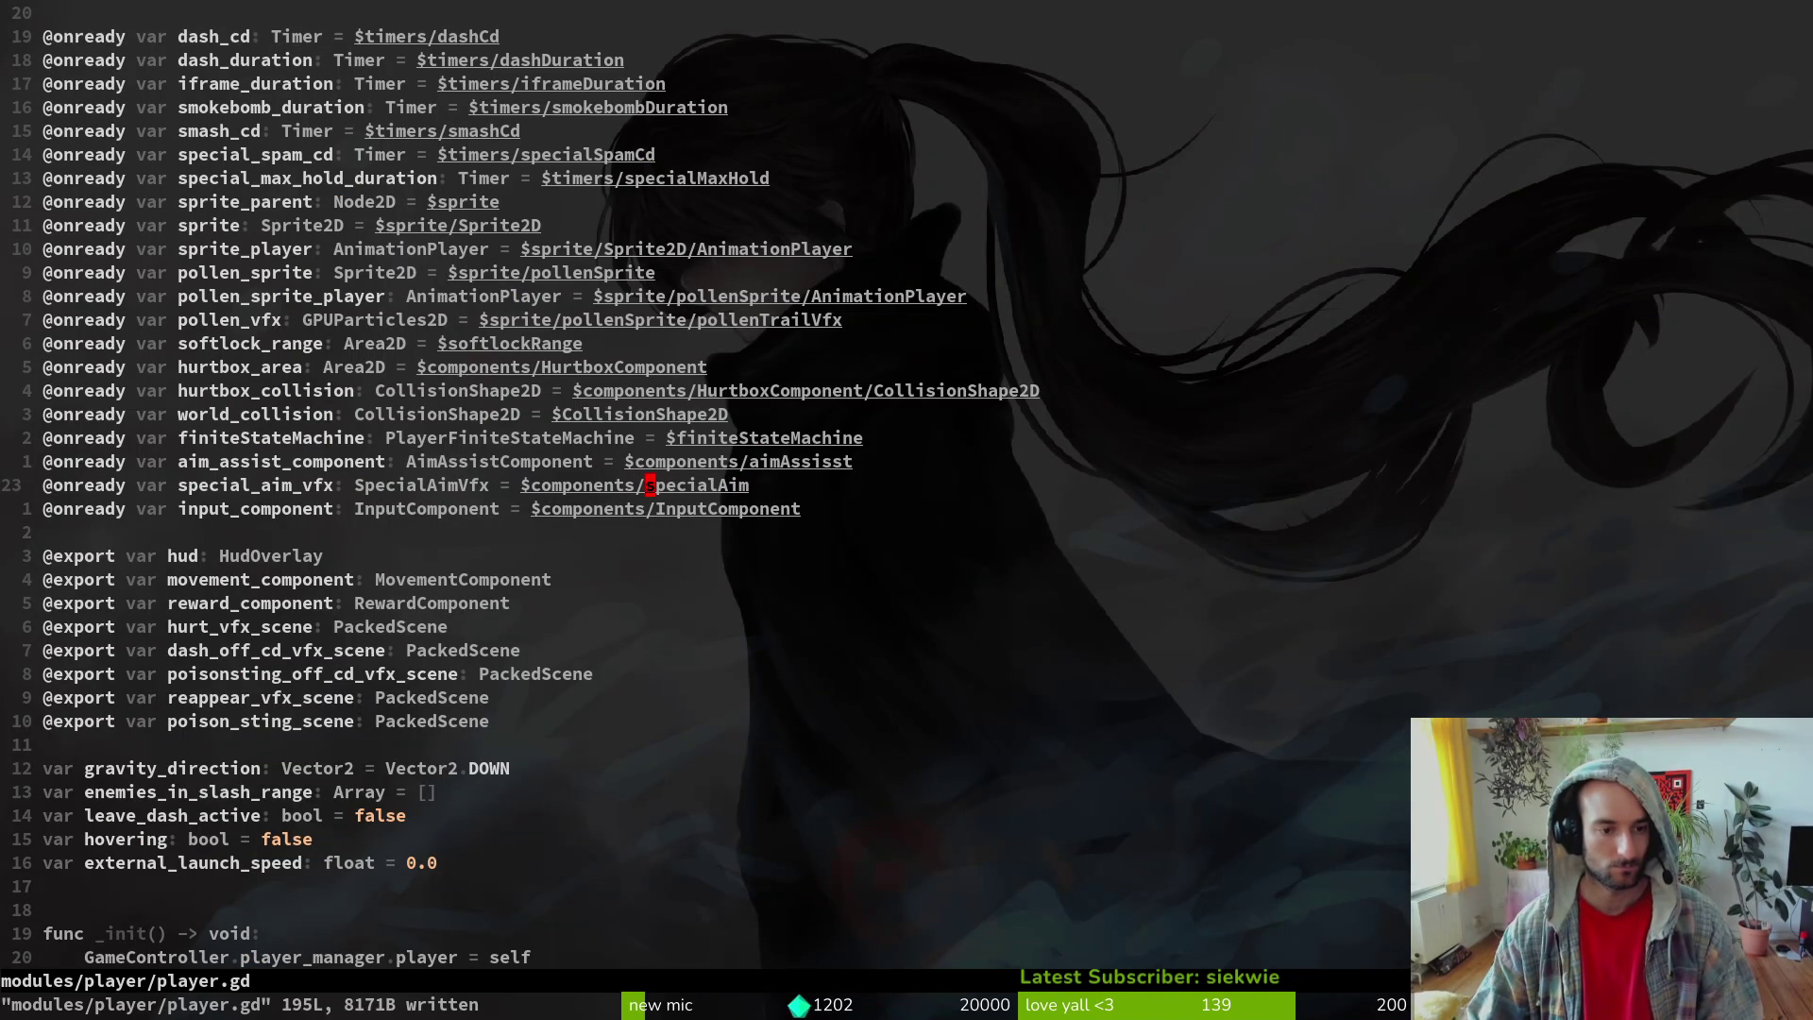
{"action": "key", "text": "alt+Tab"}
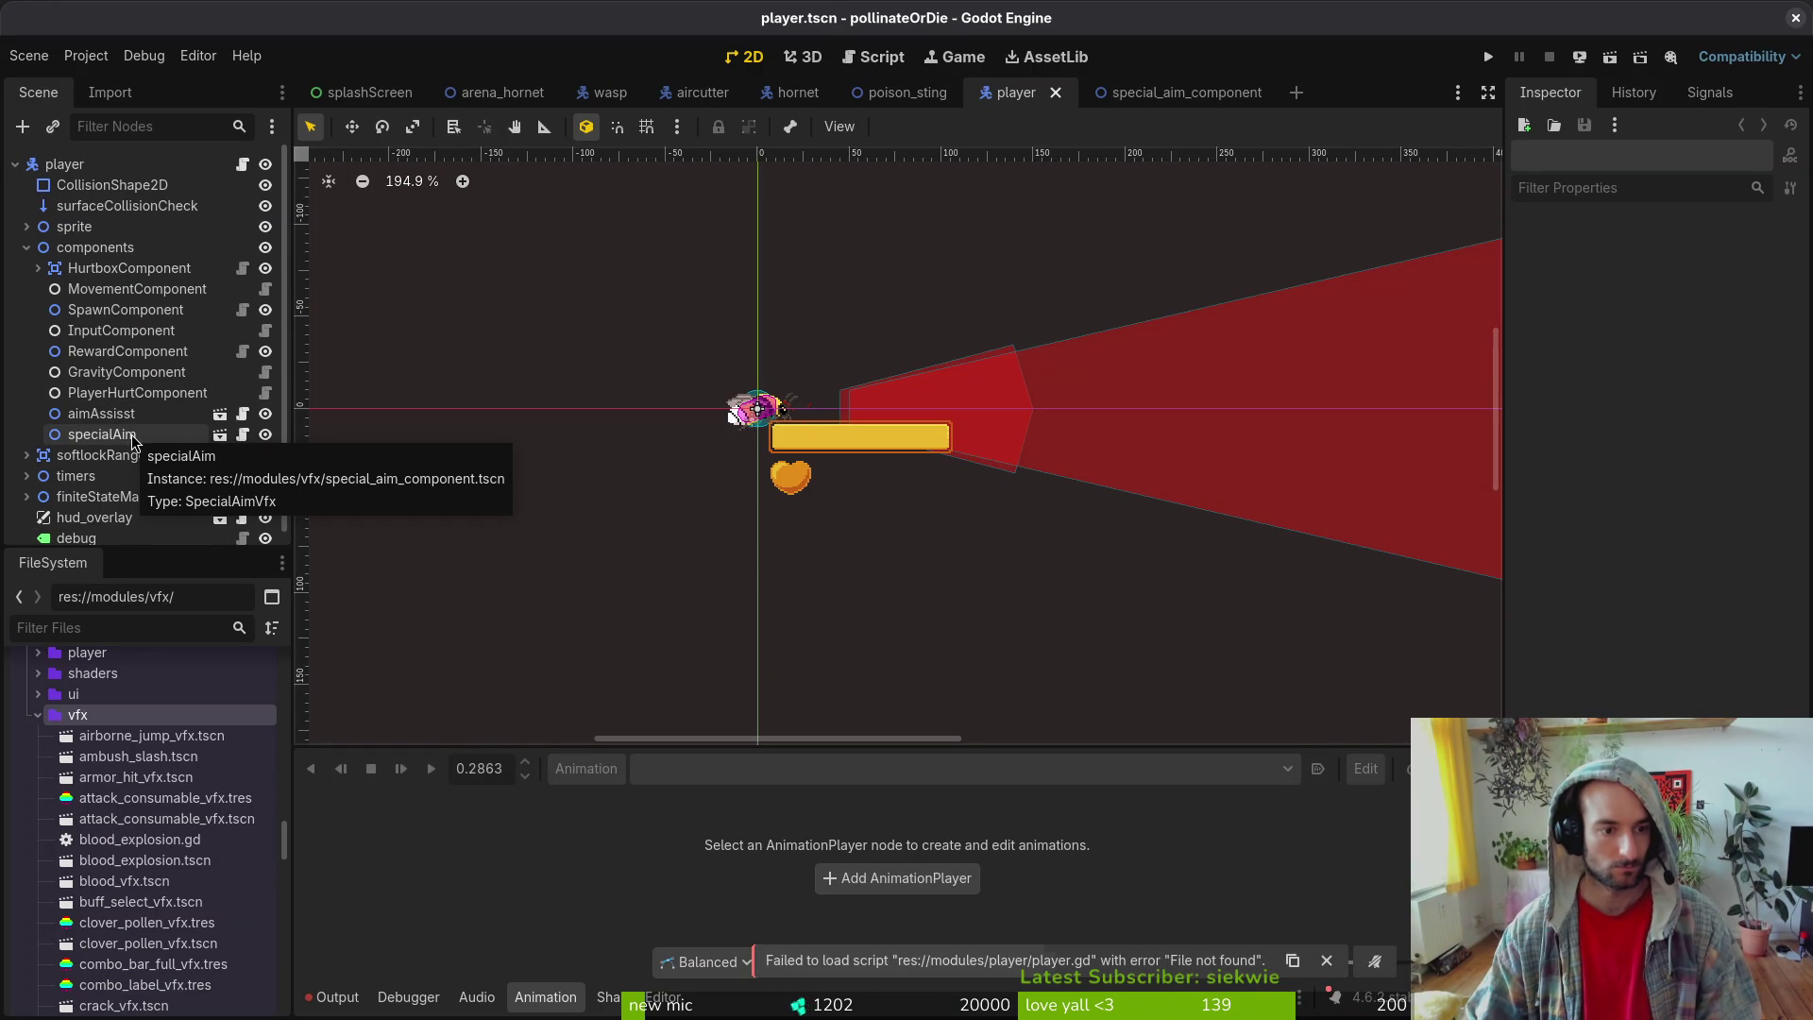
{"action": "left_click", "coordinate": [129, 439]}
- Save the player scene and test-run the game until it errors, then stop it
{"action": "key", "text": "ctrl+s"}
{"action": "left_click", "coordinate": [1488, 56]}
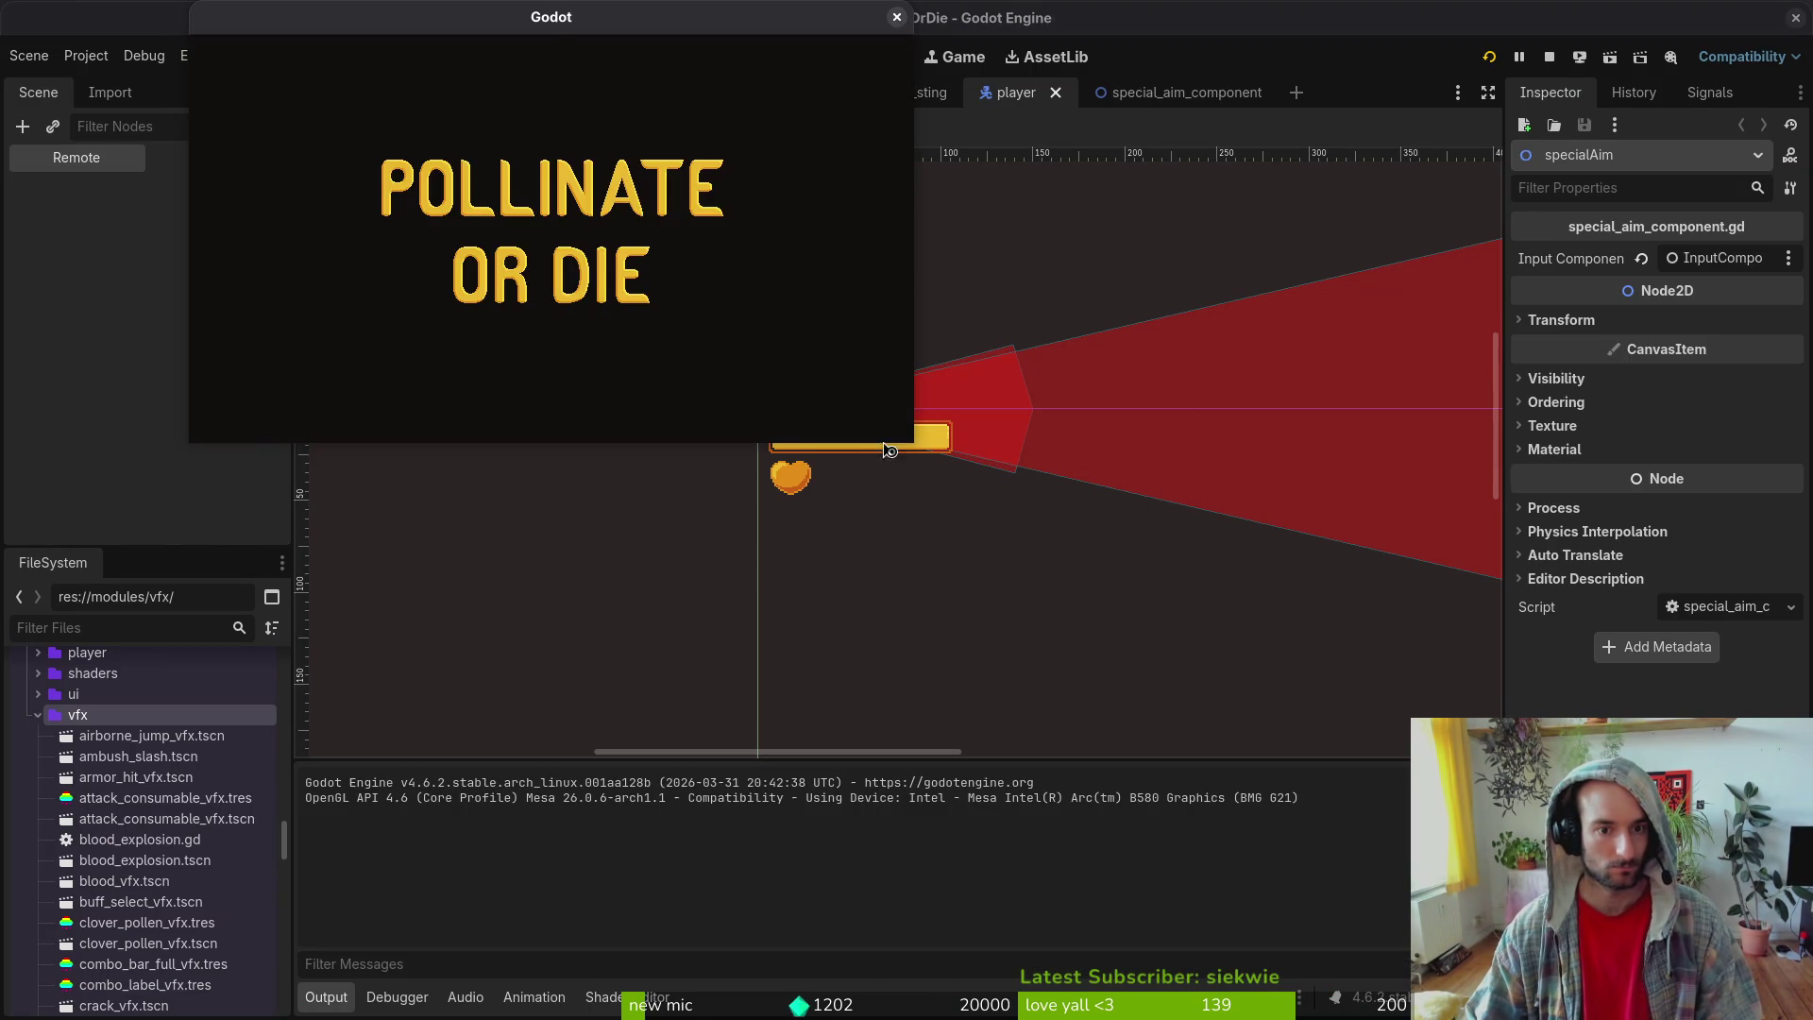
{"action": "key", "text": "Return"}
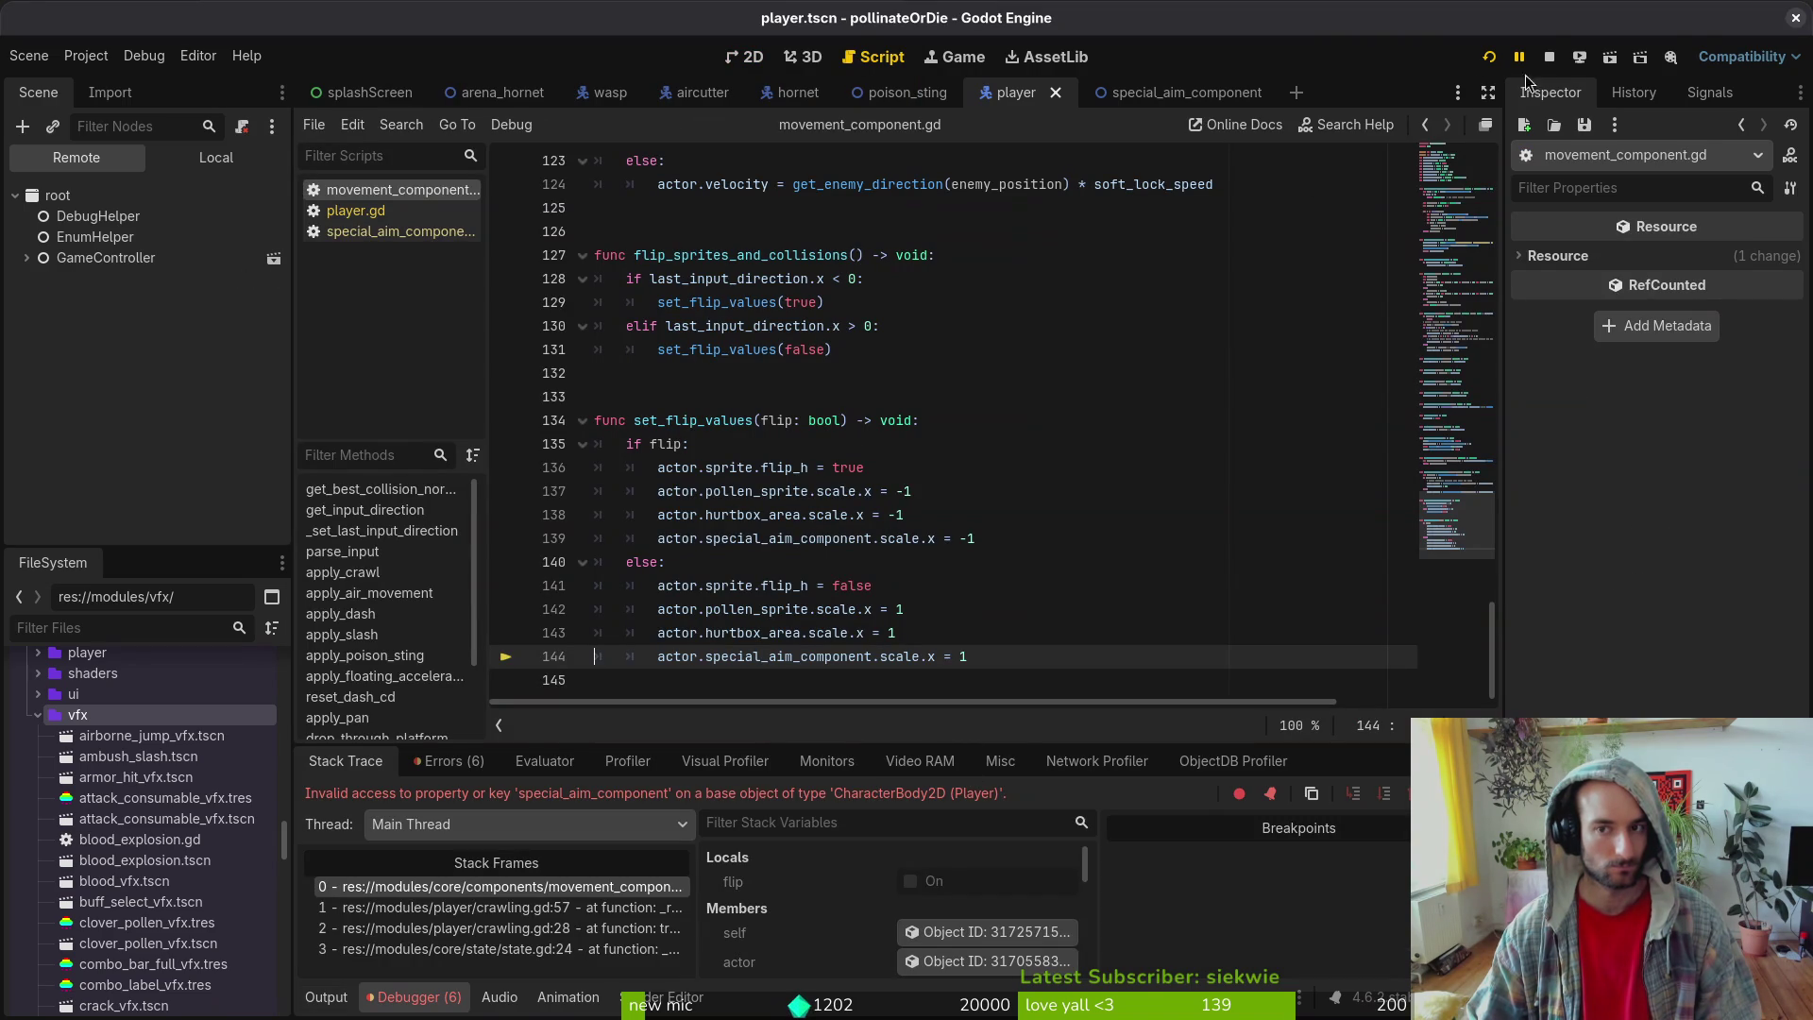
{"action": "left_click", "coordinate": [1550, 58]}
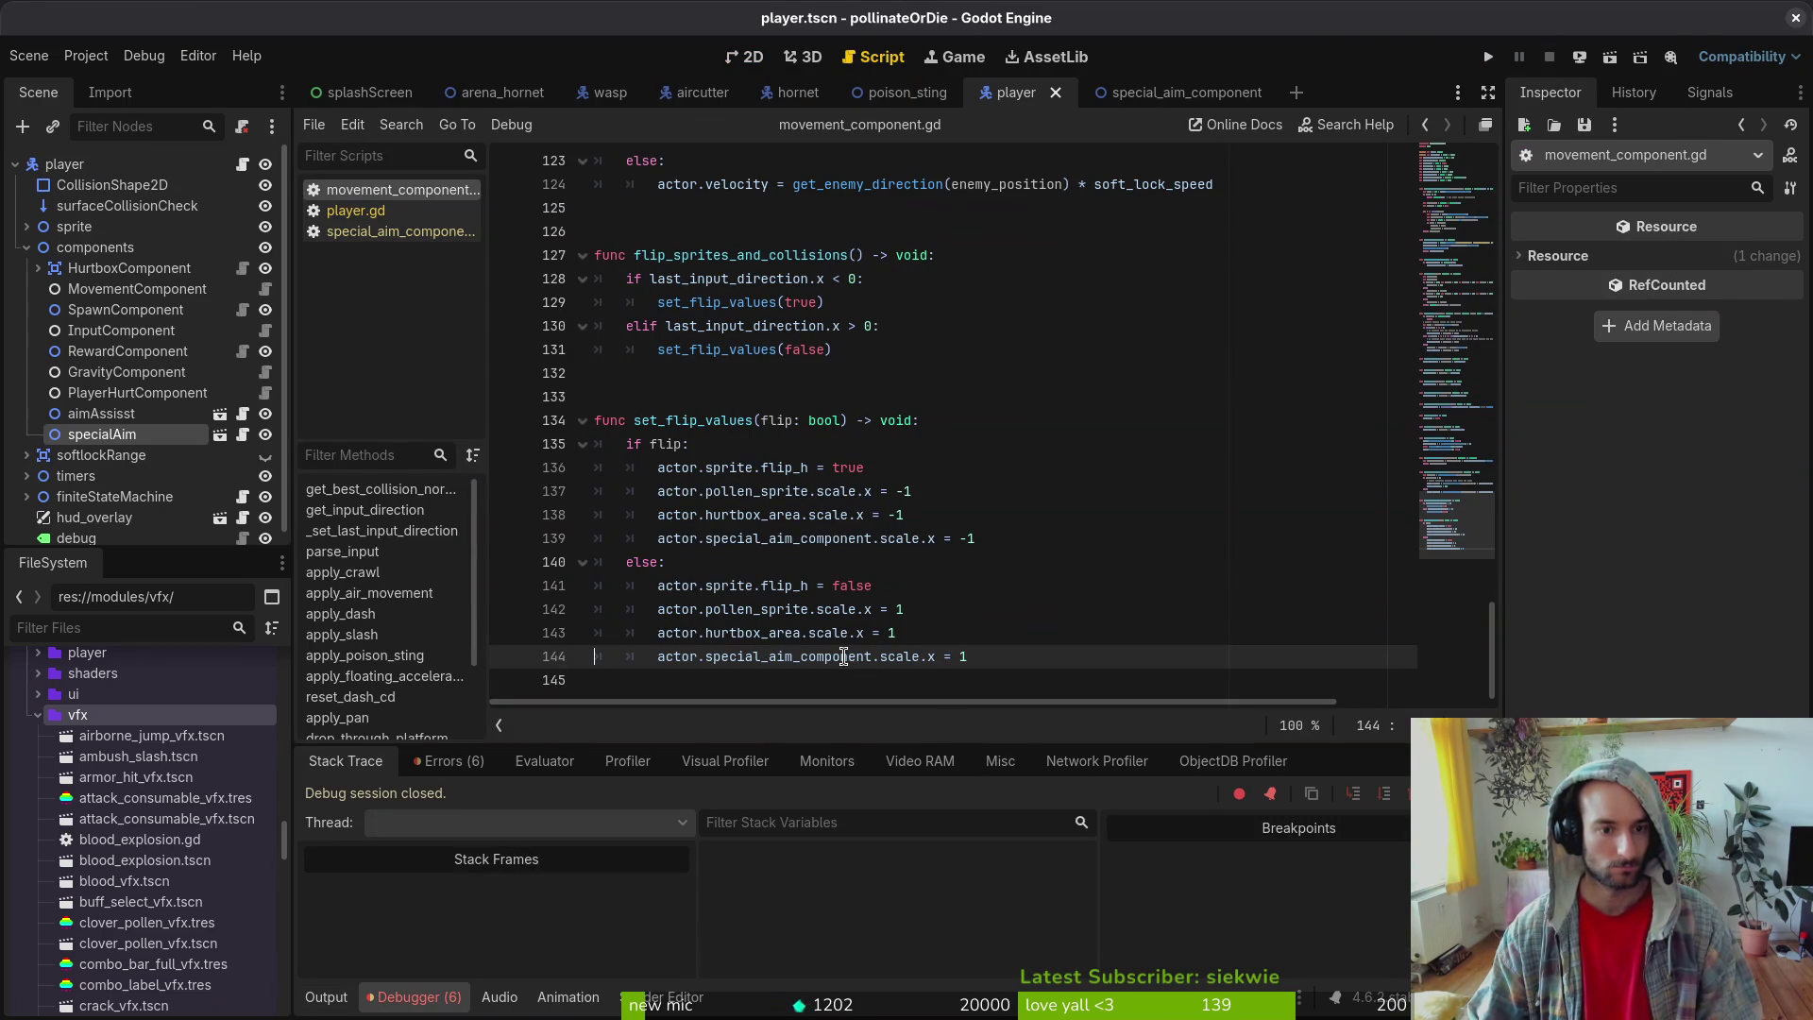
- Briefly check Neovim's file finder, then close the player scene in Godot
{"action": "key", "text": "alt+Tab"}
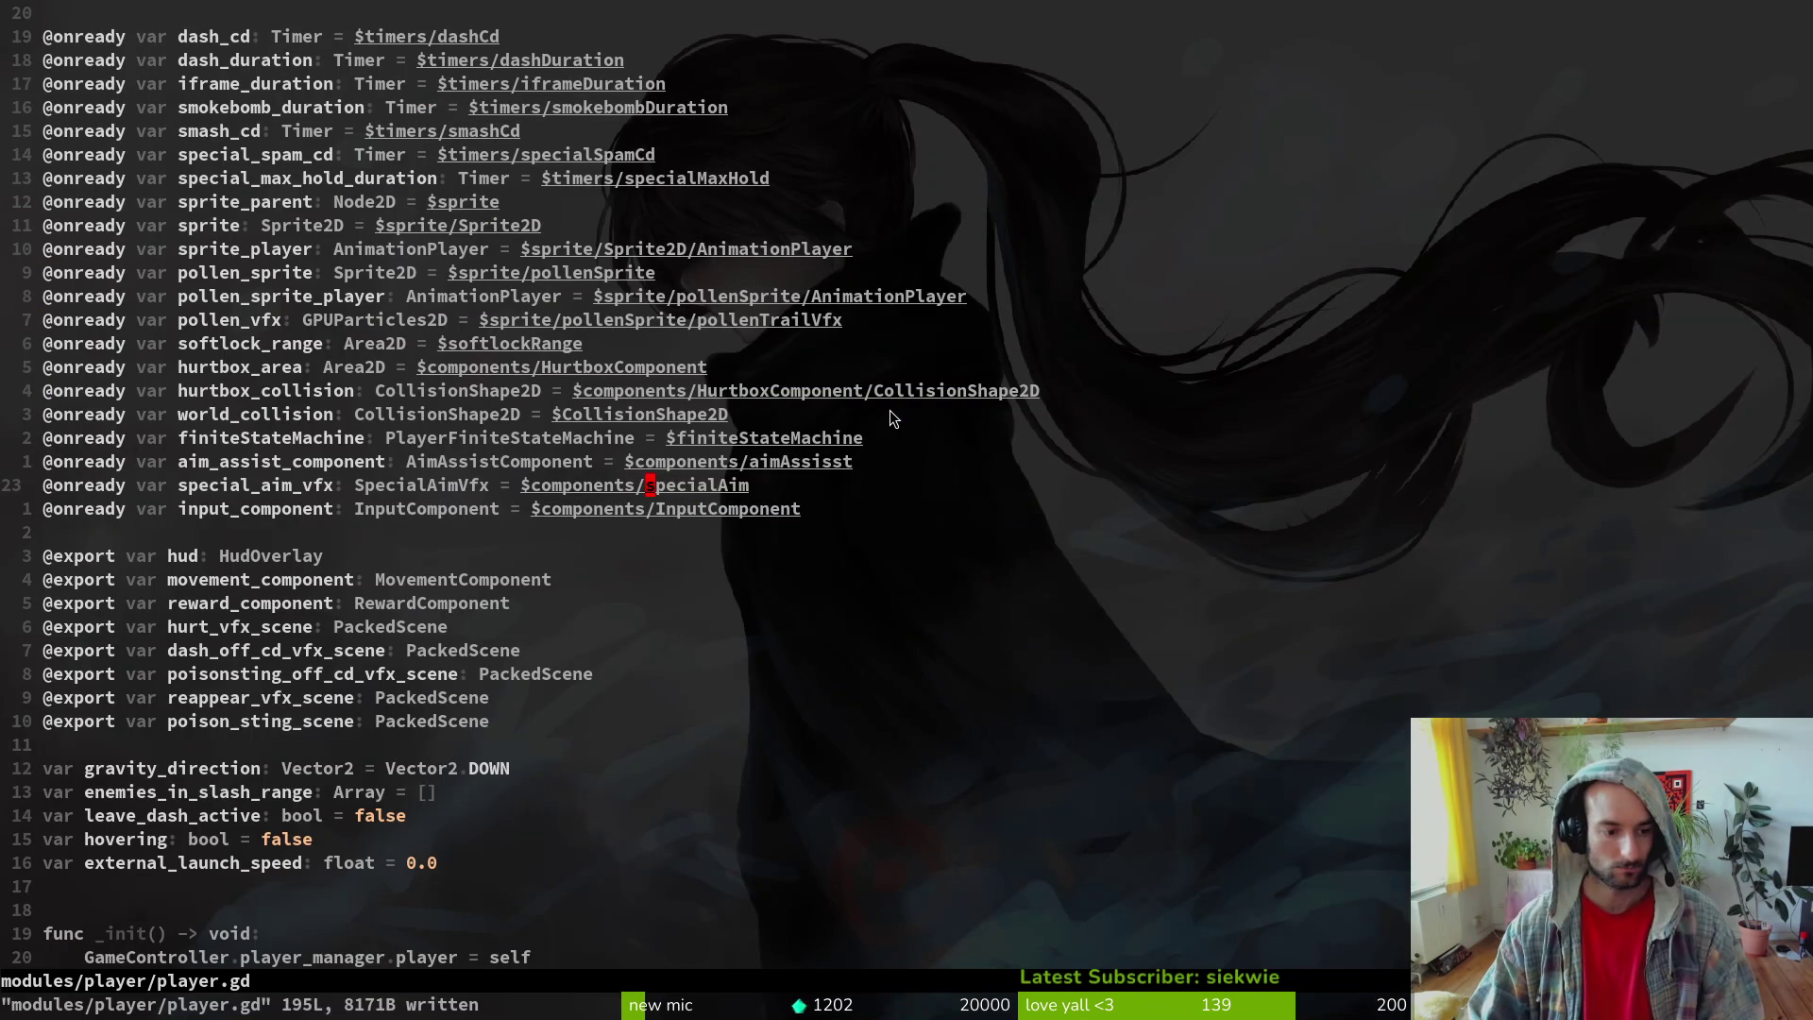
{"action": "key", "text": "v"}
{"action": "key", "text": "space"}
{"action": "key", "text": "f"}
{"action": "key", "text": "f"}
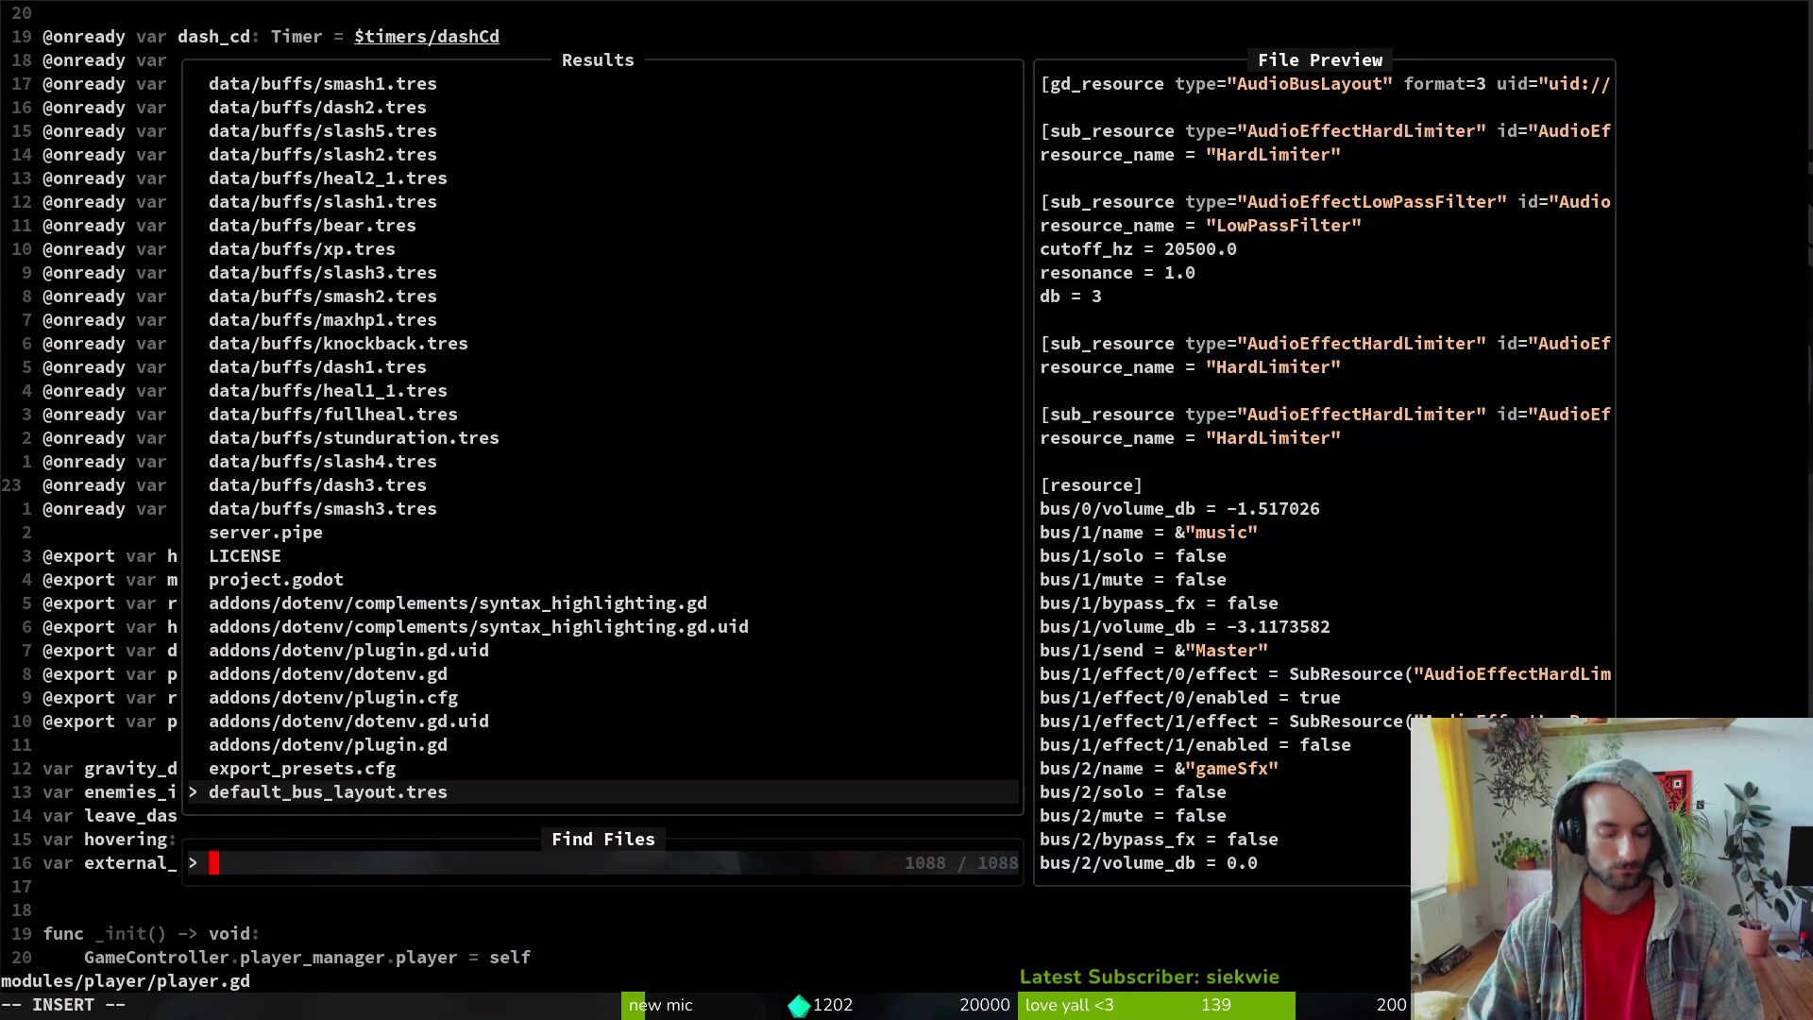
{"action": "key", "text": "Escape"}
{"action": "key", "text": "alt+Tab"}
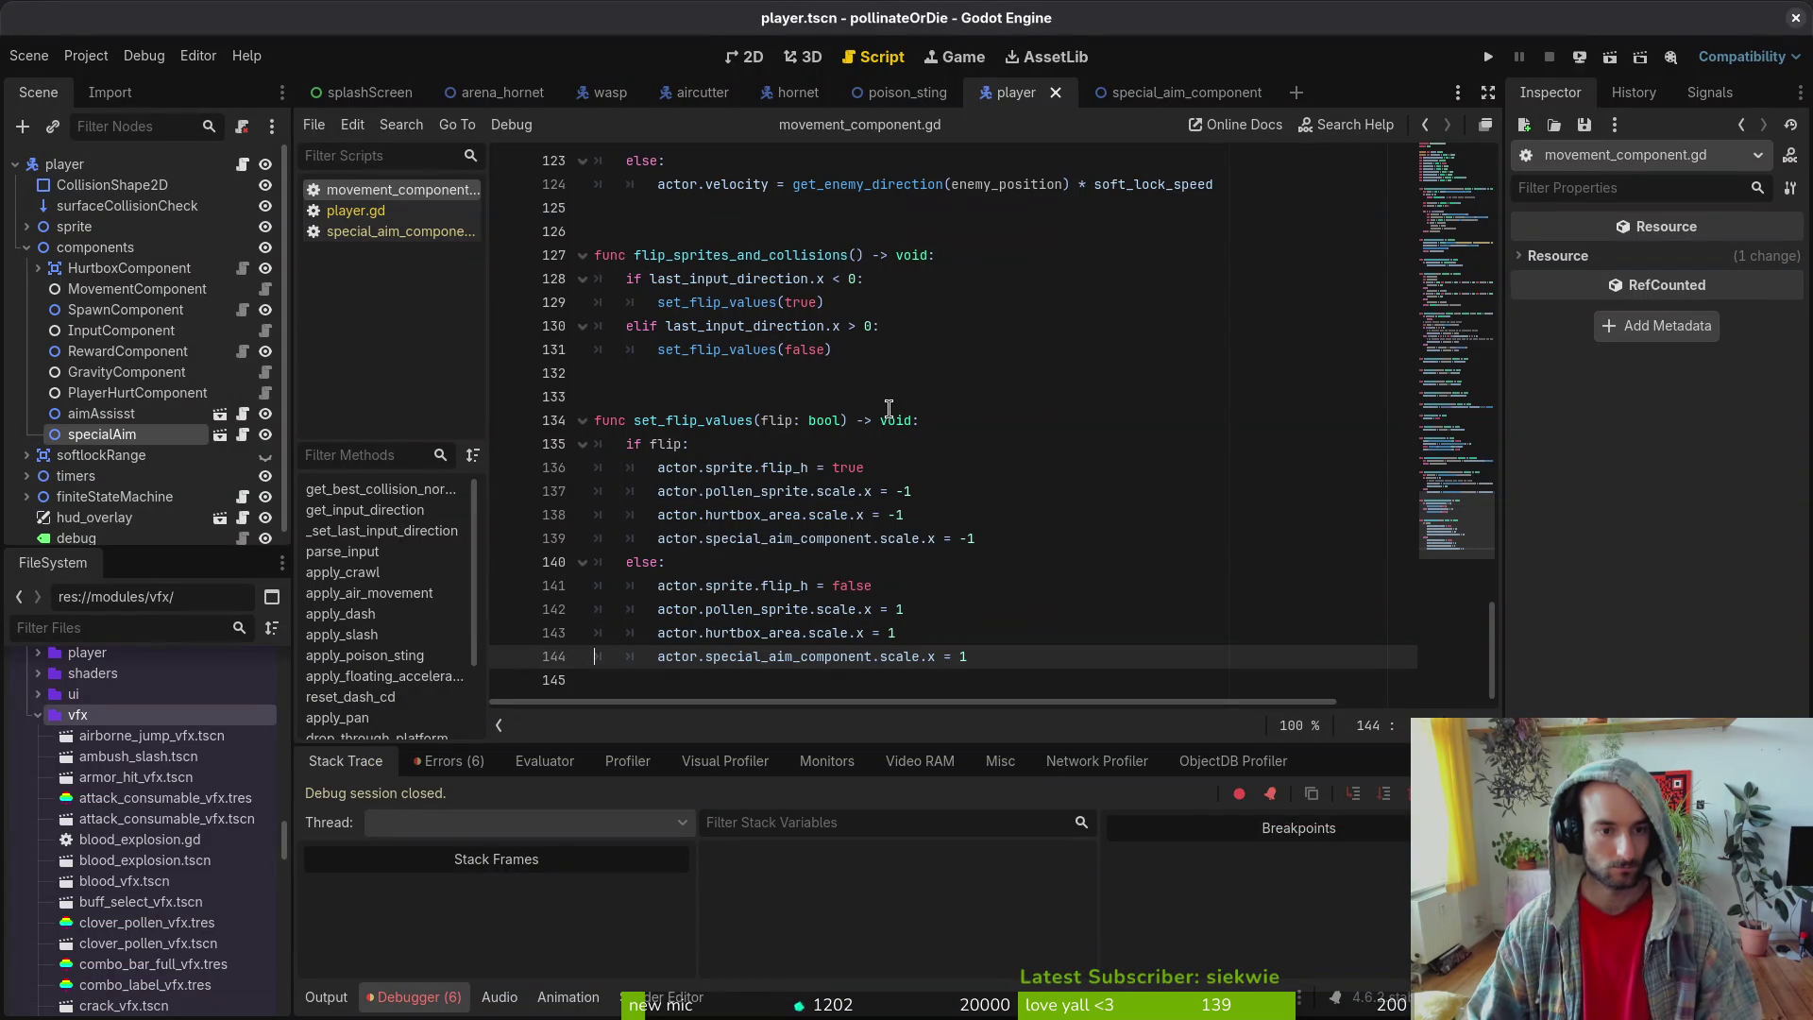
{"action": "left_click", "coordinate": [1056, 92]}
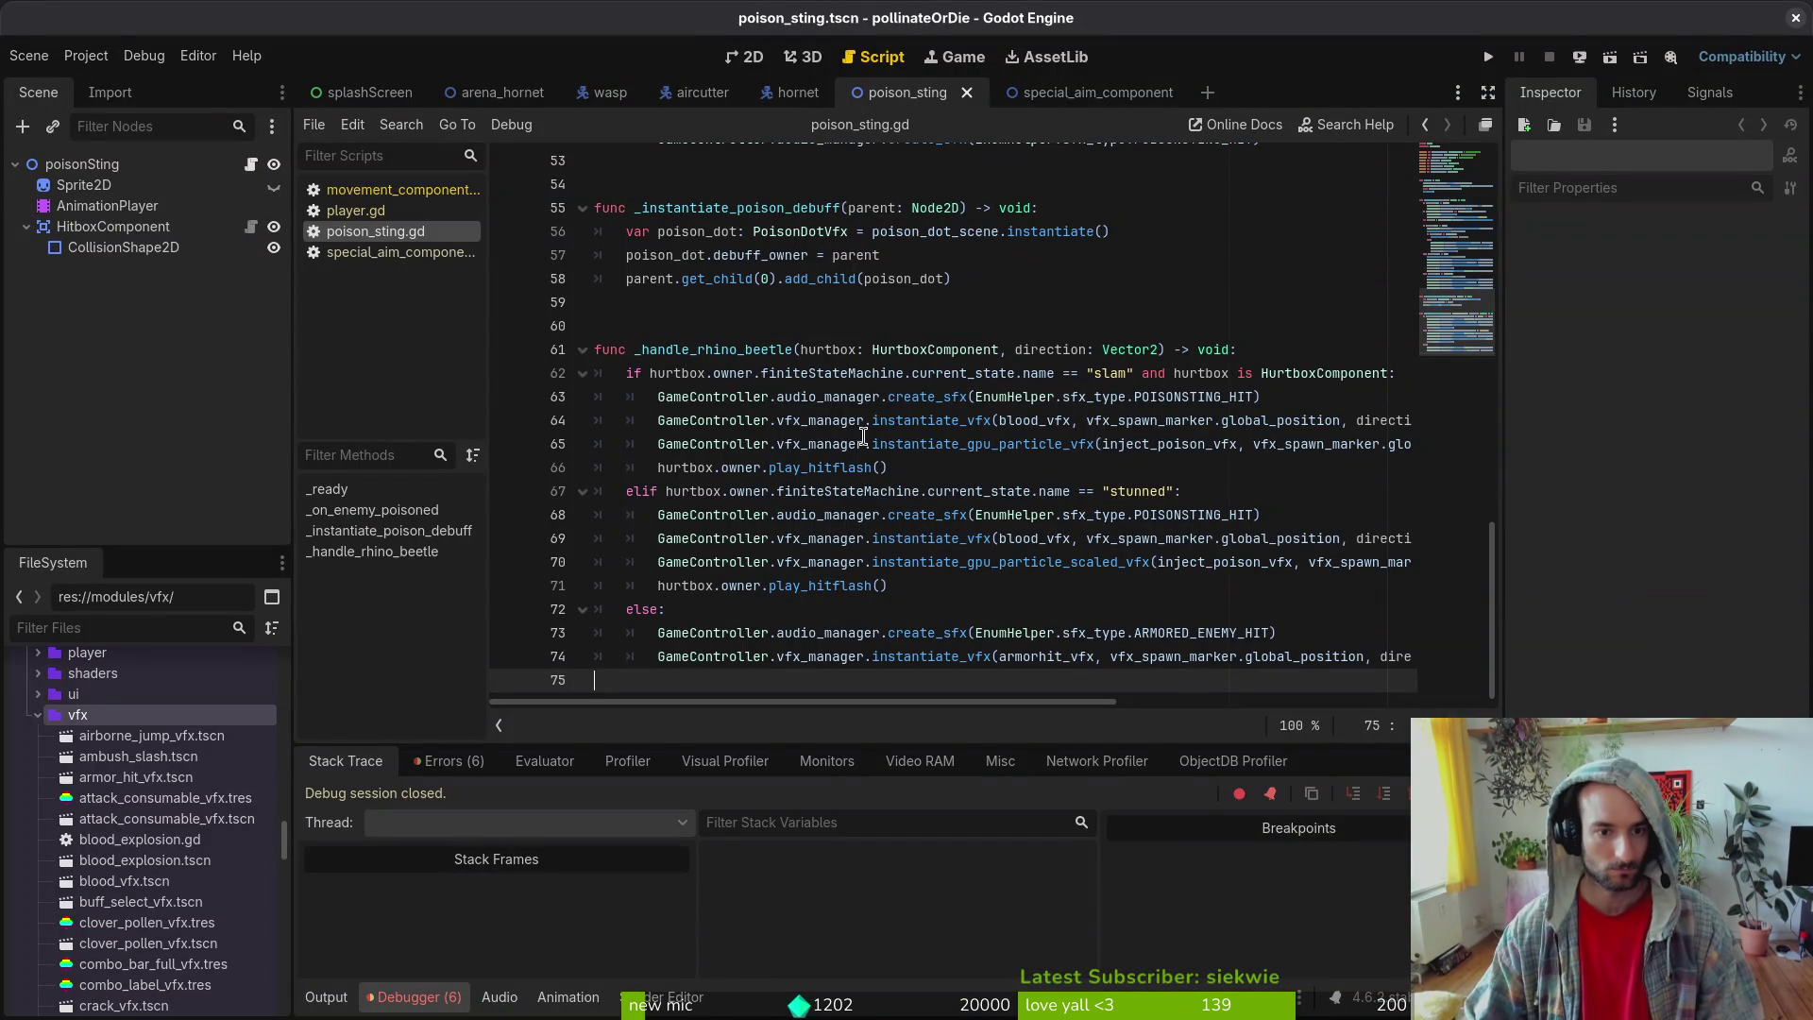
- Close Godot's scripts and open movement_component.gd in Neovim at the end of the file
{"action": "key", "text": "ctrl+w"}
{"action": "key", "text": "ctrl+w"}
{"action": "key", "text": "ctrl+w"}
{"action": "key", "text": "alt+Tab"}
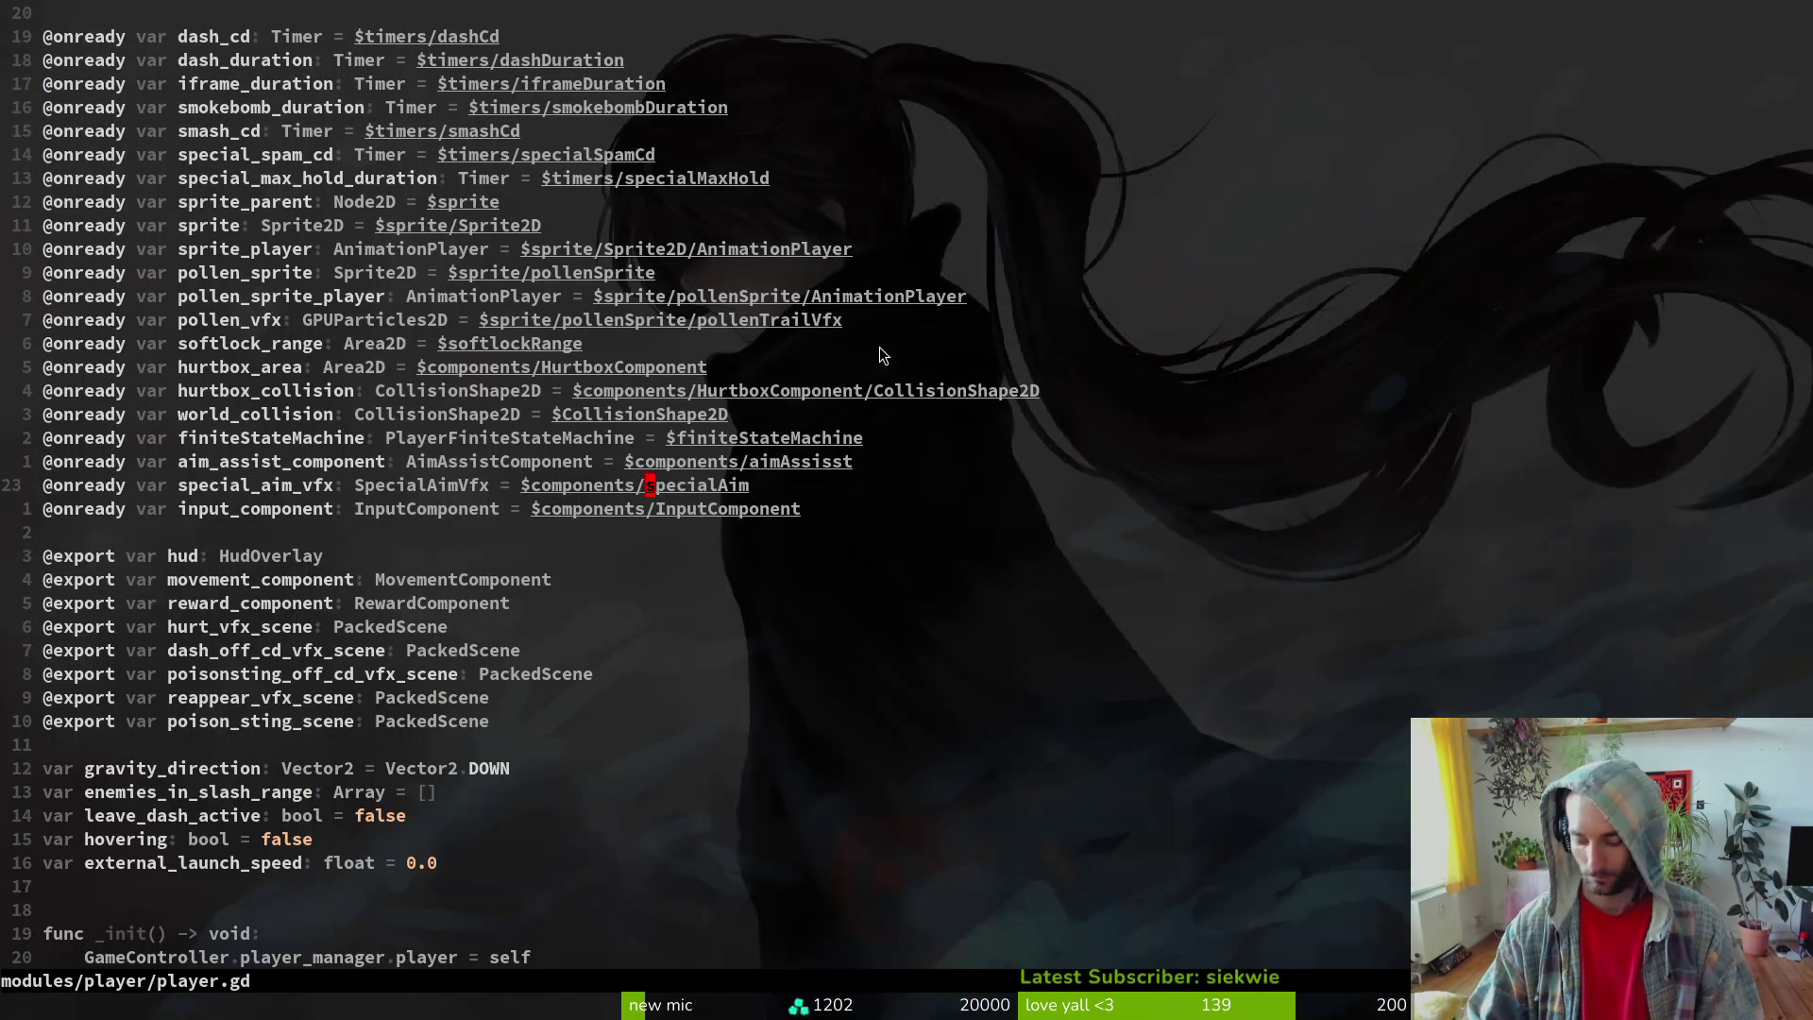
{"action": "key", "text": "space"}
{"action": "key", "text": "f"}
{"action": "key", "text": "f"}
{"action": "type", "text": "movemen"}
{"action": "key", "text": "Return"}
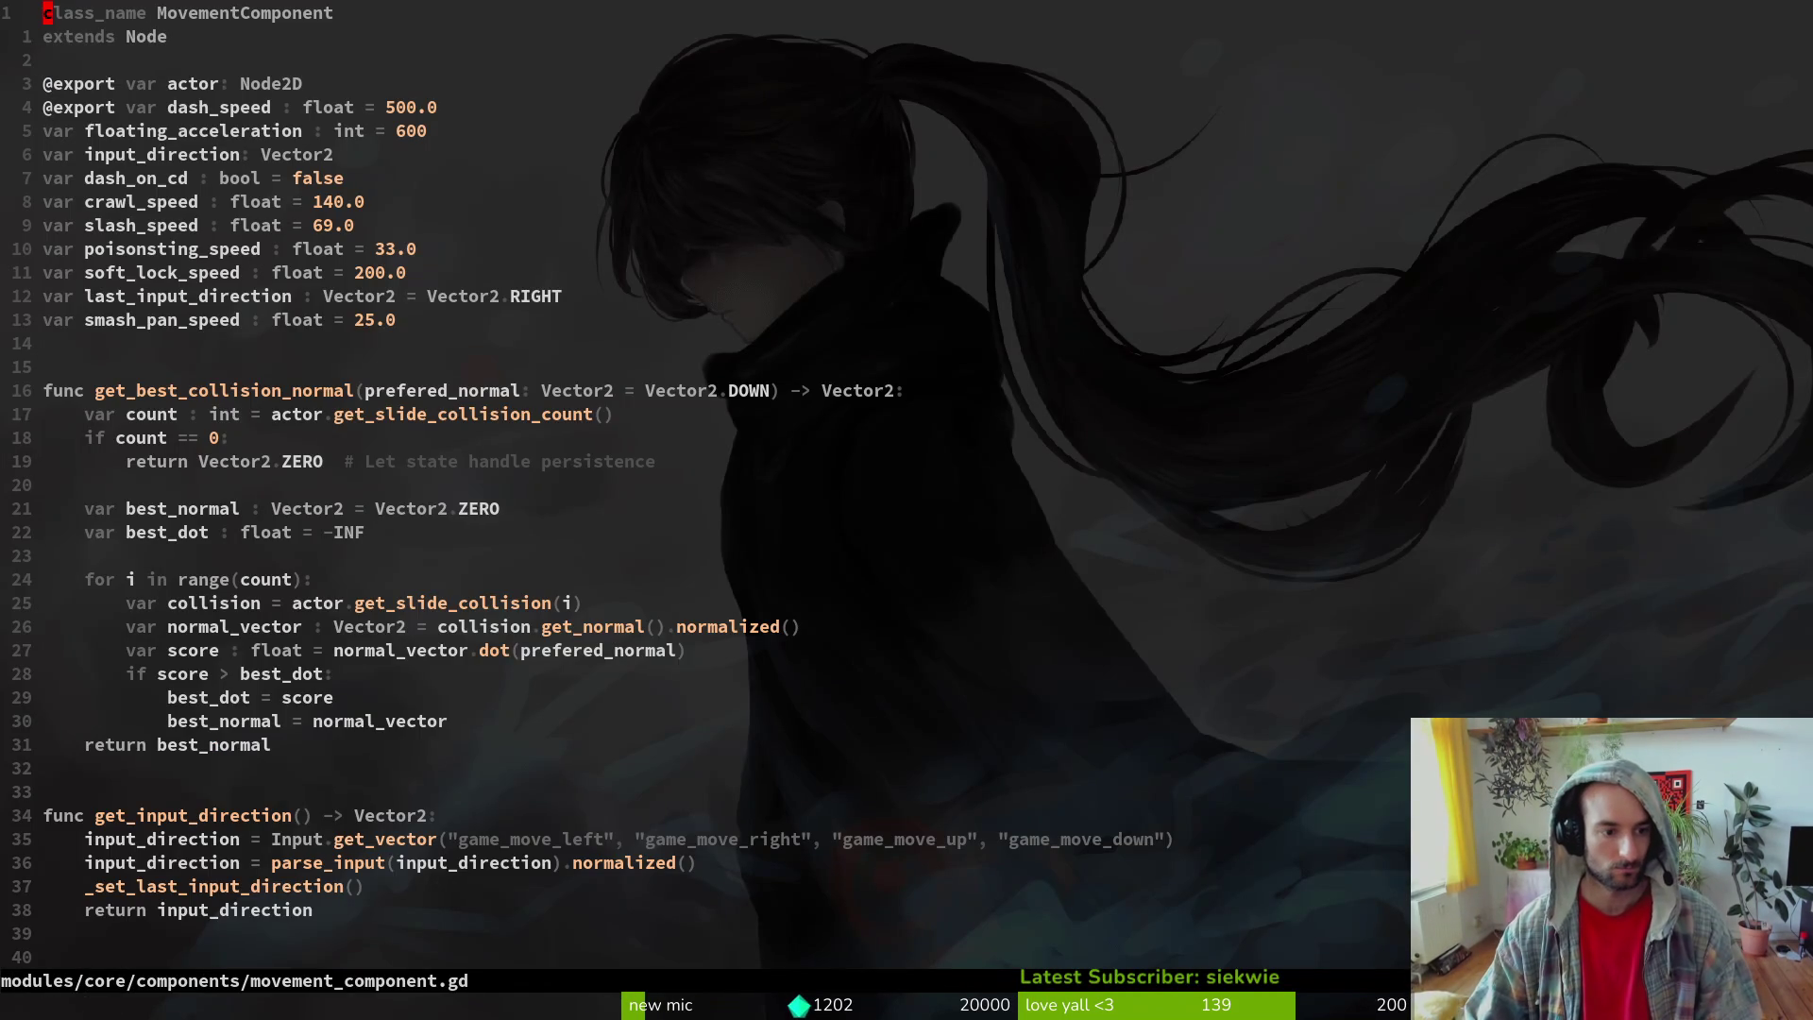
{"action": "key", "text": "shift+g"}
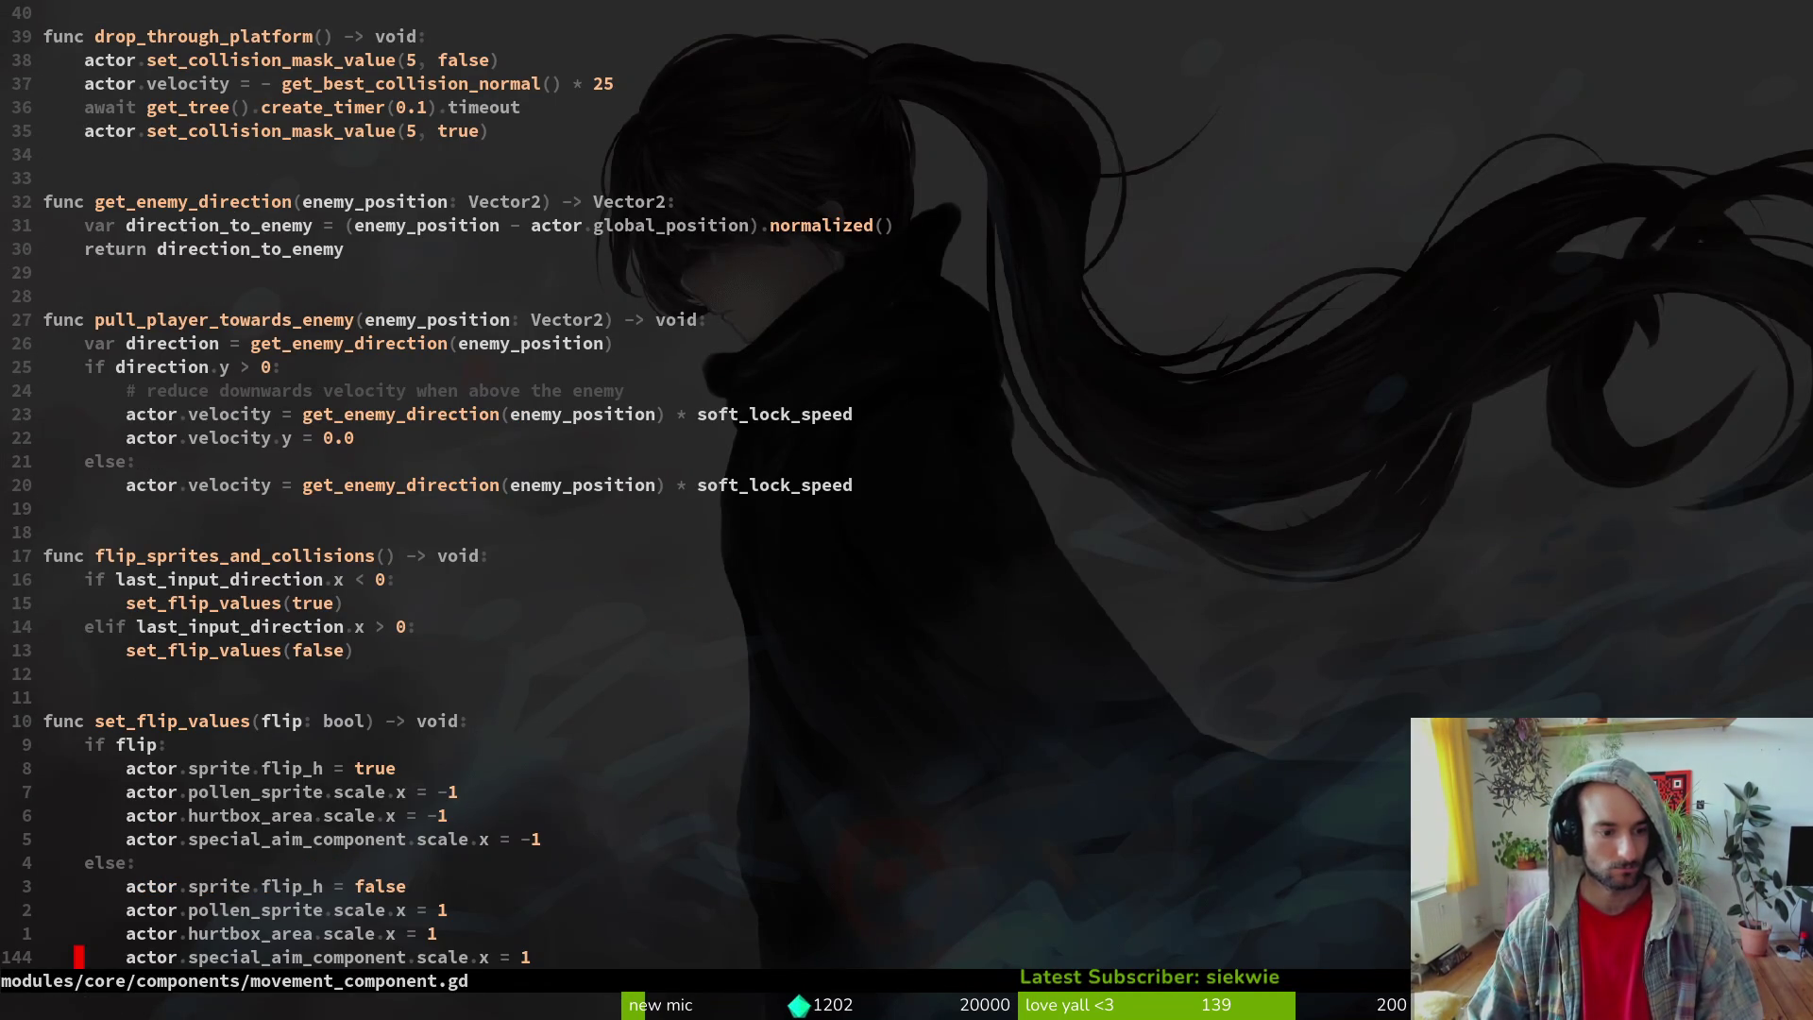
- Change special_aim_component to special_aim_vfx on lines 144 and 139, saving each edit
{"action": "type", "text": "cespecial"}
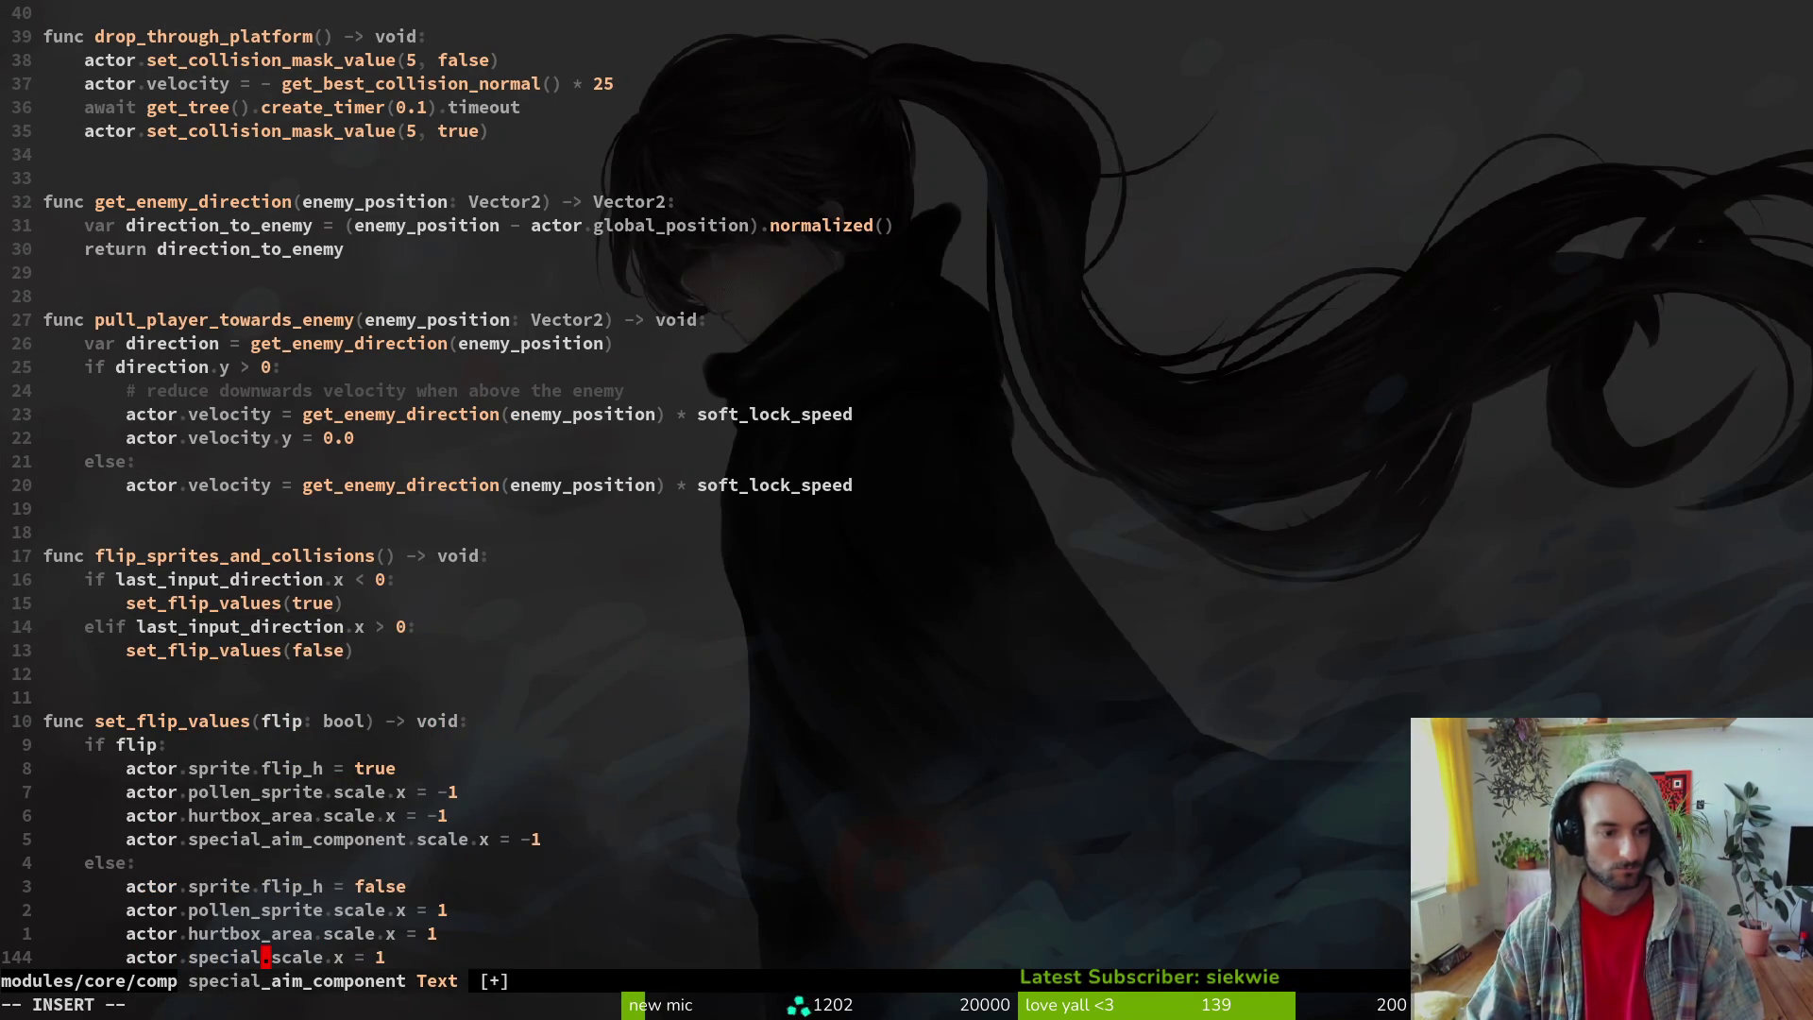
{"action": "type", "text": "_aim_vfx"}
{"action": "key", "text": "Escape"}
{"action": "type", "text": "b:w"}
{"action": "key", "text": "Return"}
{"action": "key", "text": "k"}
{"action": "key", "text": "k"}
{"action": "key", "text": "k"}
{"action": "type", "text": ".:w"}
{"action": "key", "text": "Return"}
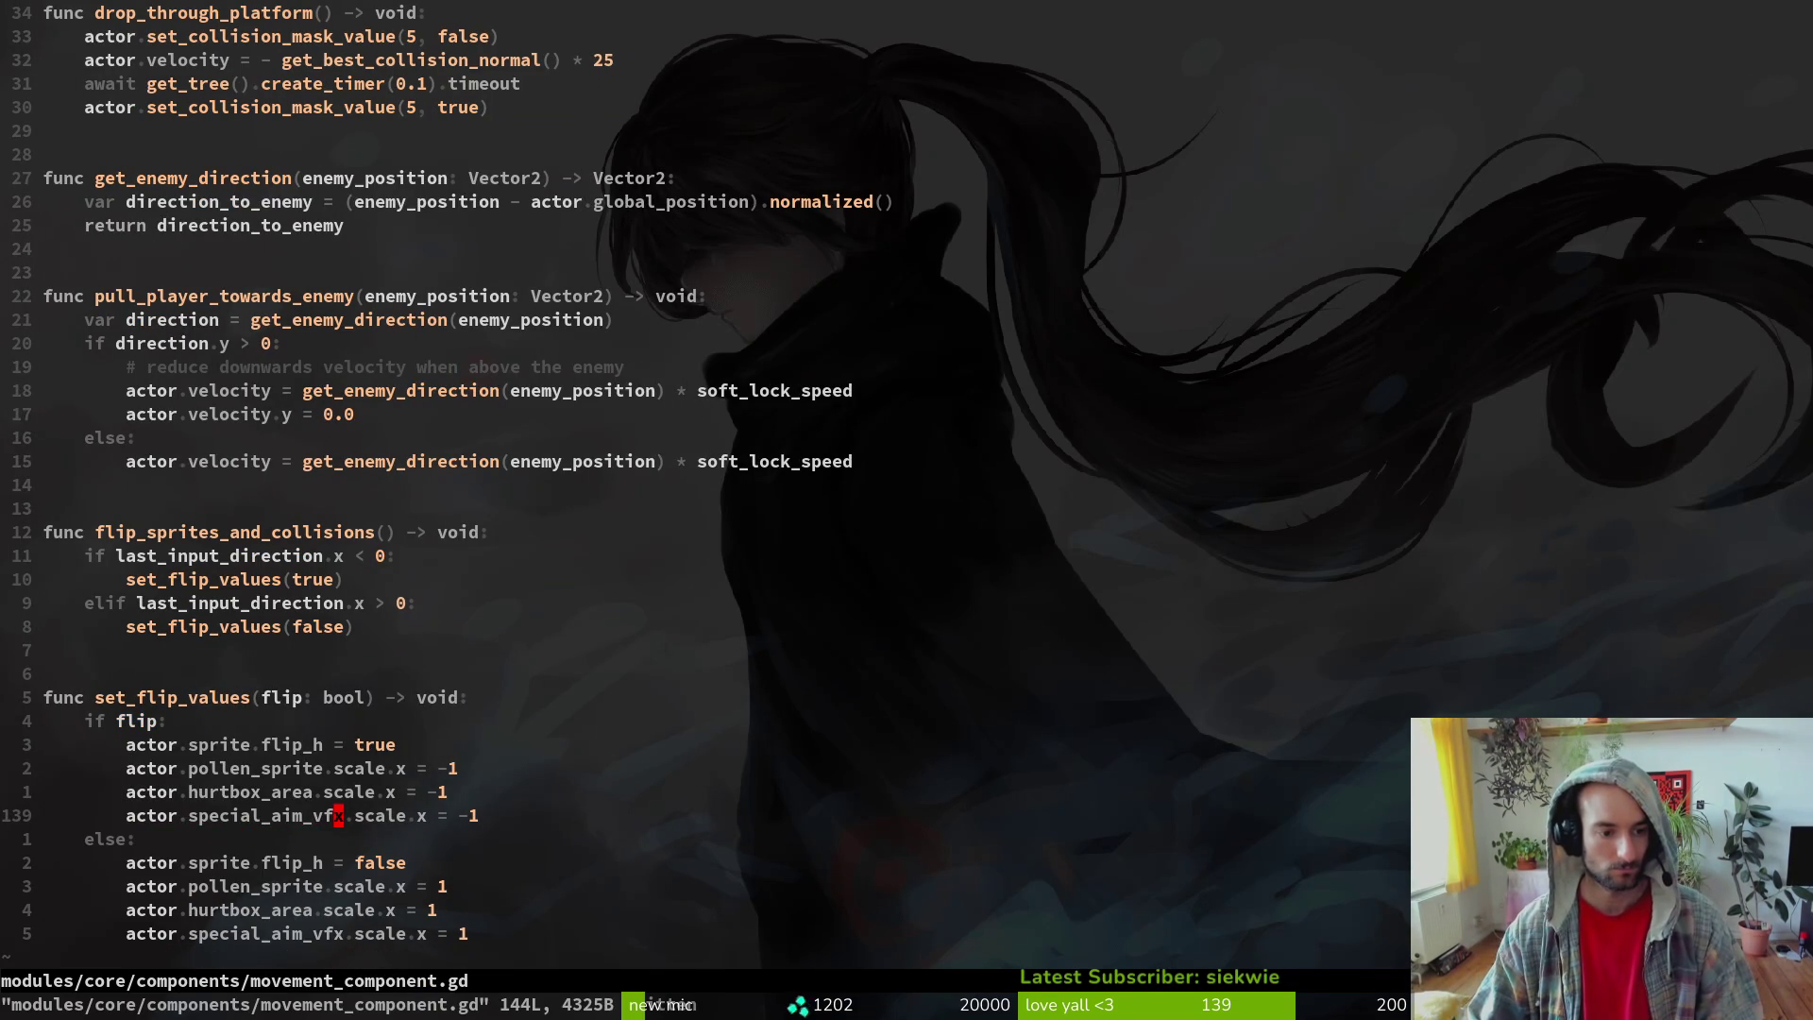
{"action": "key", "text": "alt+Tab"}
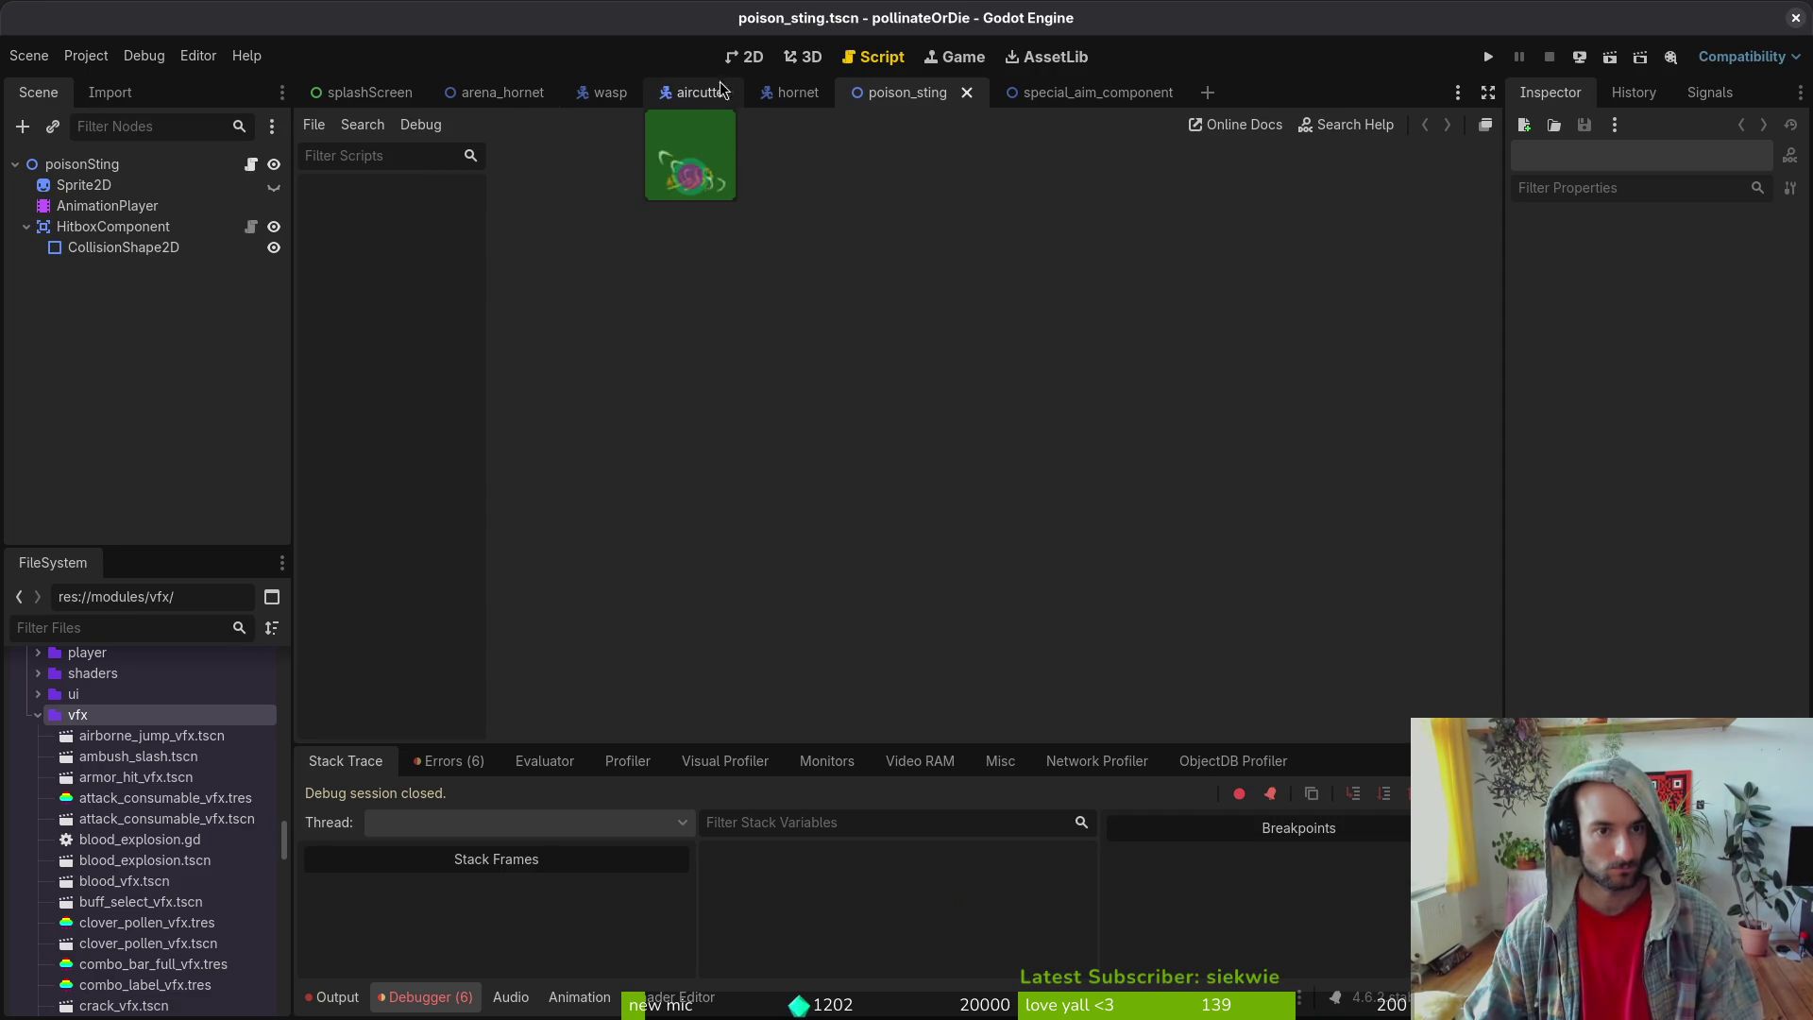
- Quick-open portal.tscn and platforms.png from the resource search
{"action": "key", "text": "alt+shift+o"}
{"action": "type", "text": "plpl"}
{"action": "key", "text": "Down"}
{"action": "key", "text": "Down"}
{"action": "key", "text": "Up"}
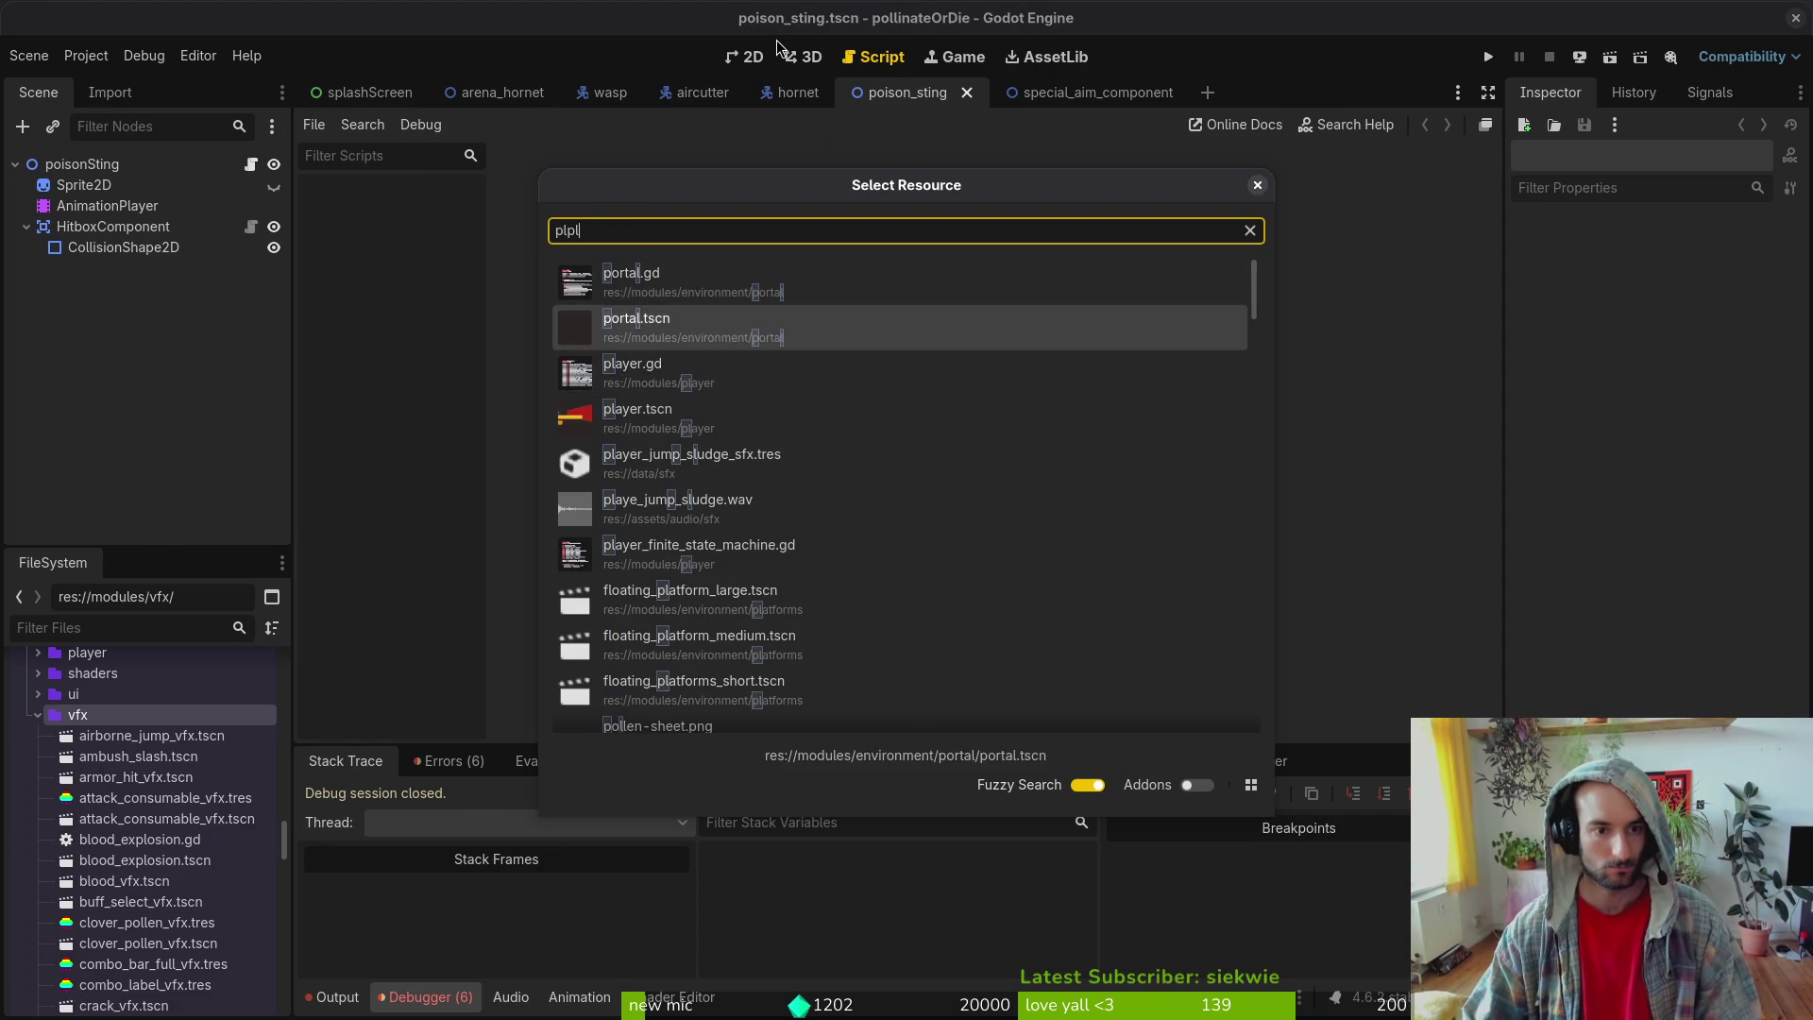
{"action": "key", "text": "Return"}
{"action": "key", "text": "alt+shift+o"}
{"action": "type", "text": "platf"}
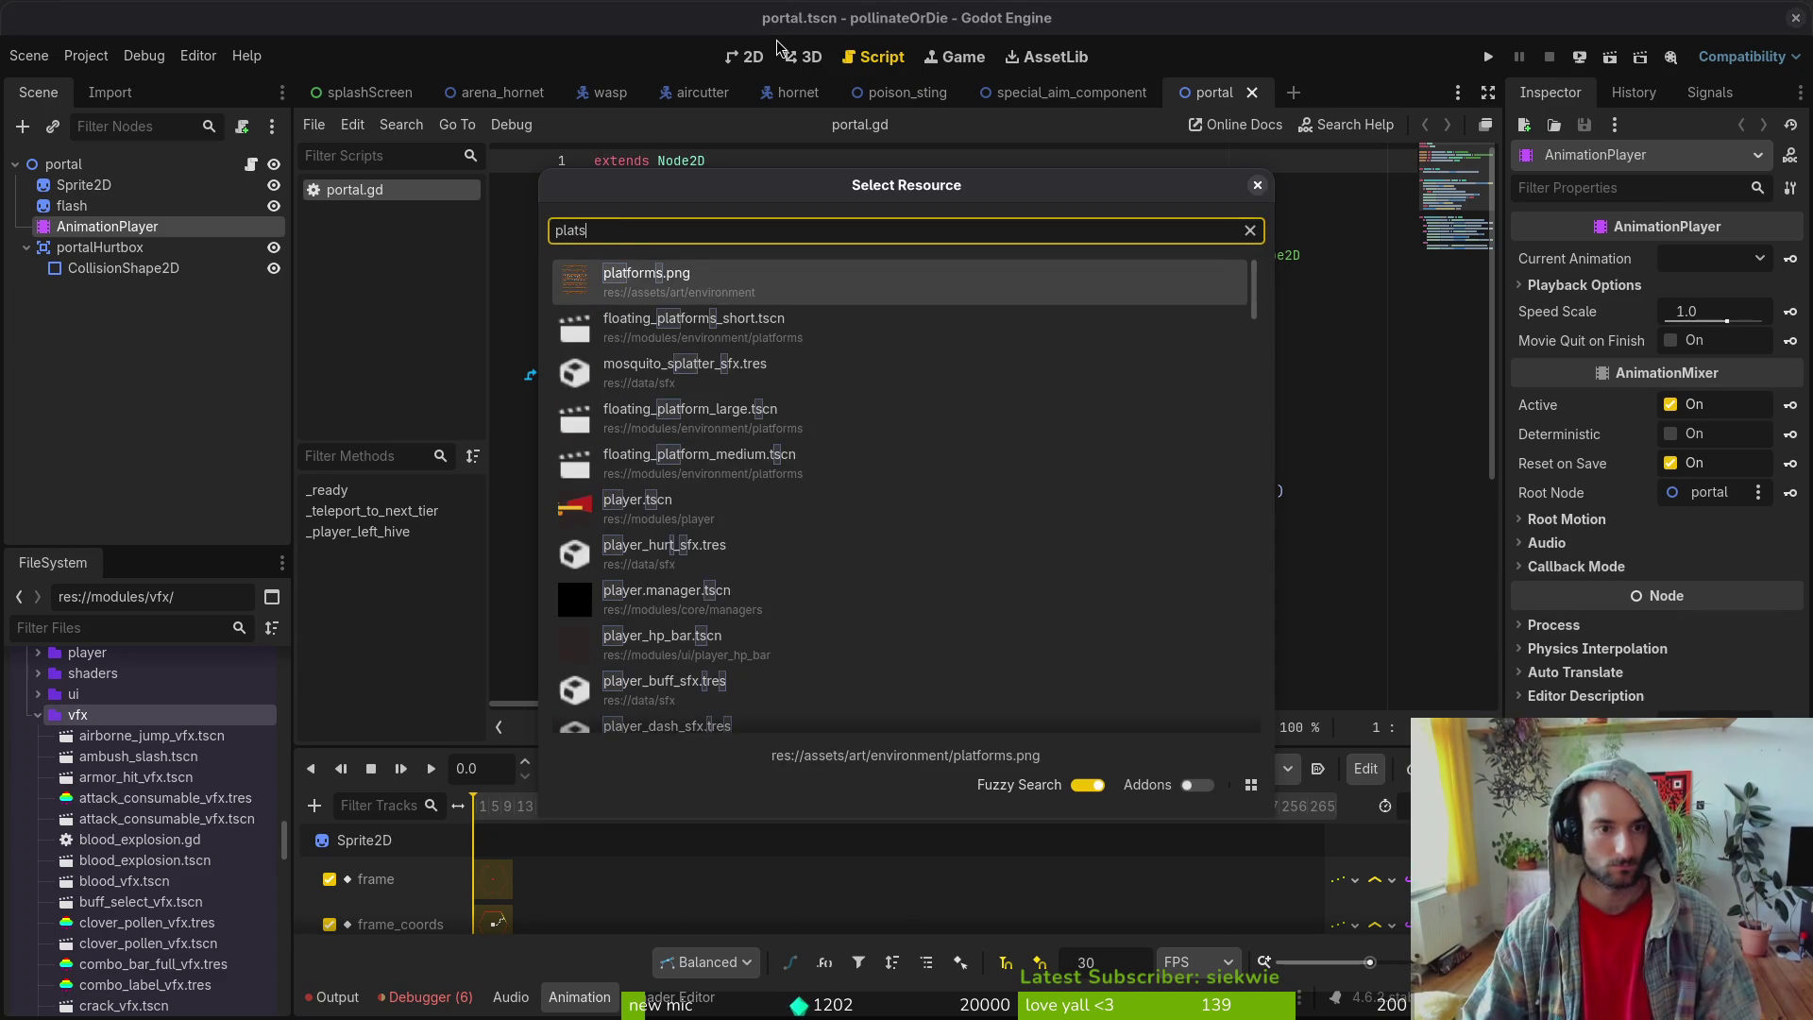
{"action": "key", "text": "Return"}
- Discard the accidental paste in portal.gd and close the portal scene
{"action": "left_click", "coordinate": [1056, 329]}
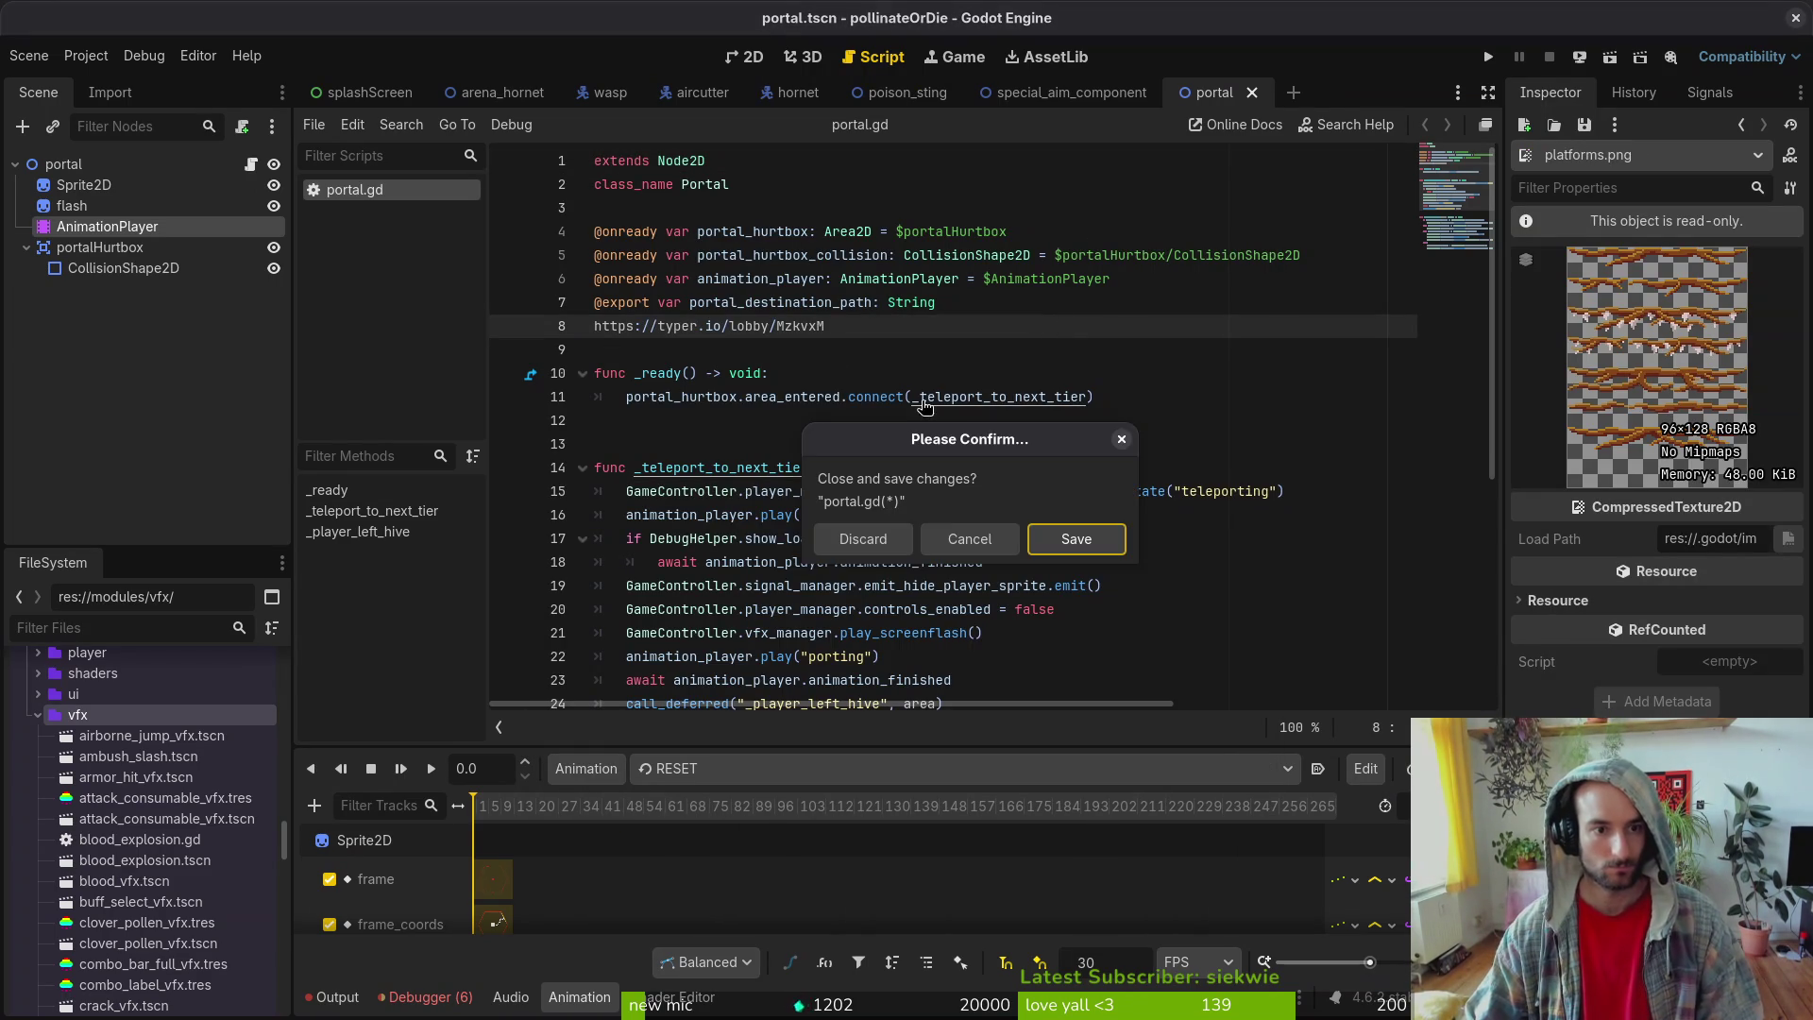
{"action": "key", "text": "Escape"}
{"action": "key", "text": "ctrl+v"}
{"action": "key", "text": "ctrl+w"}
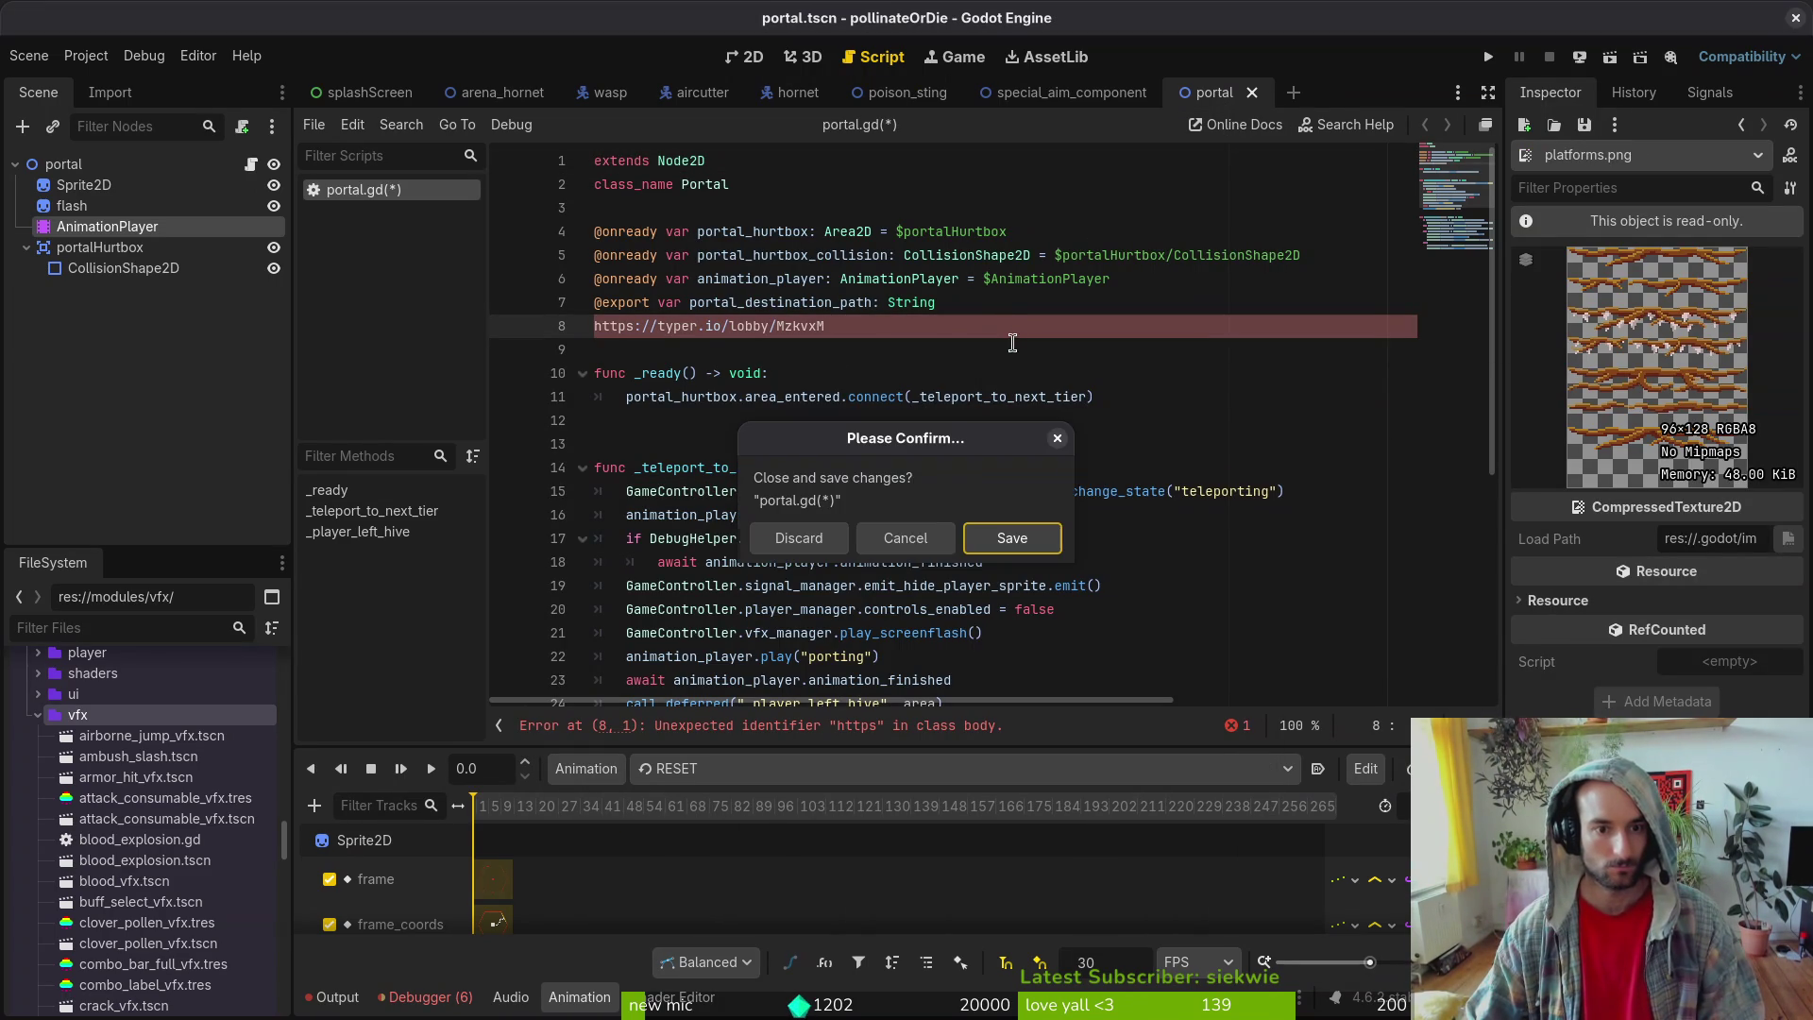
{"action": "left_click", "coordinate": [836, 536]}
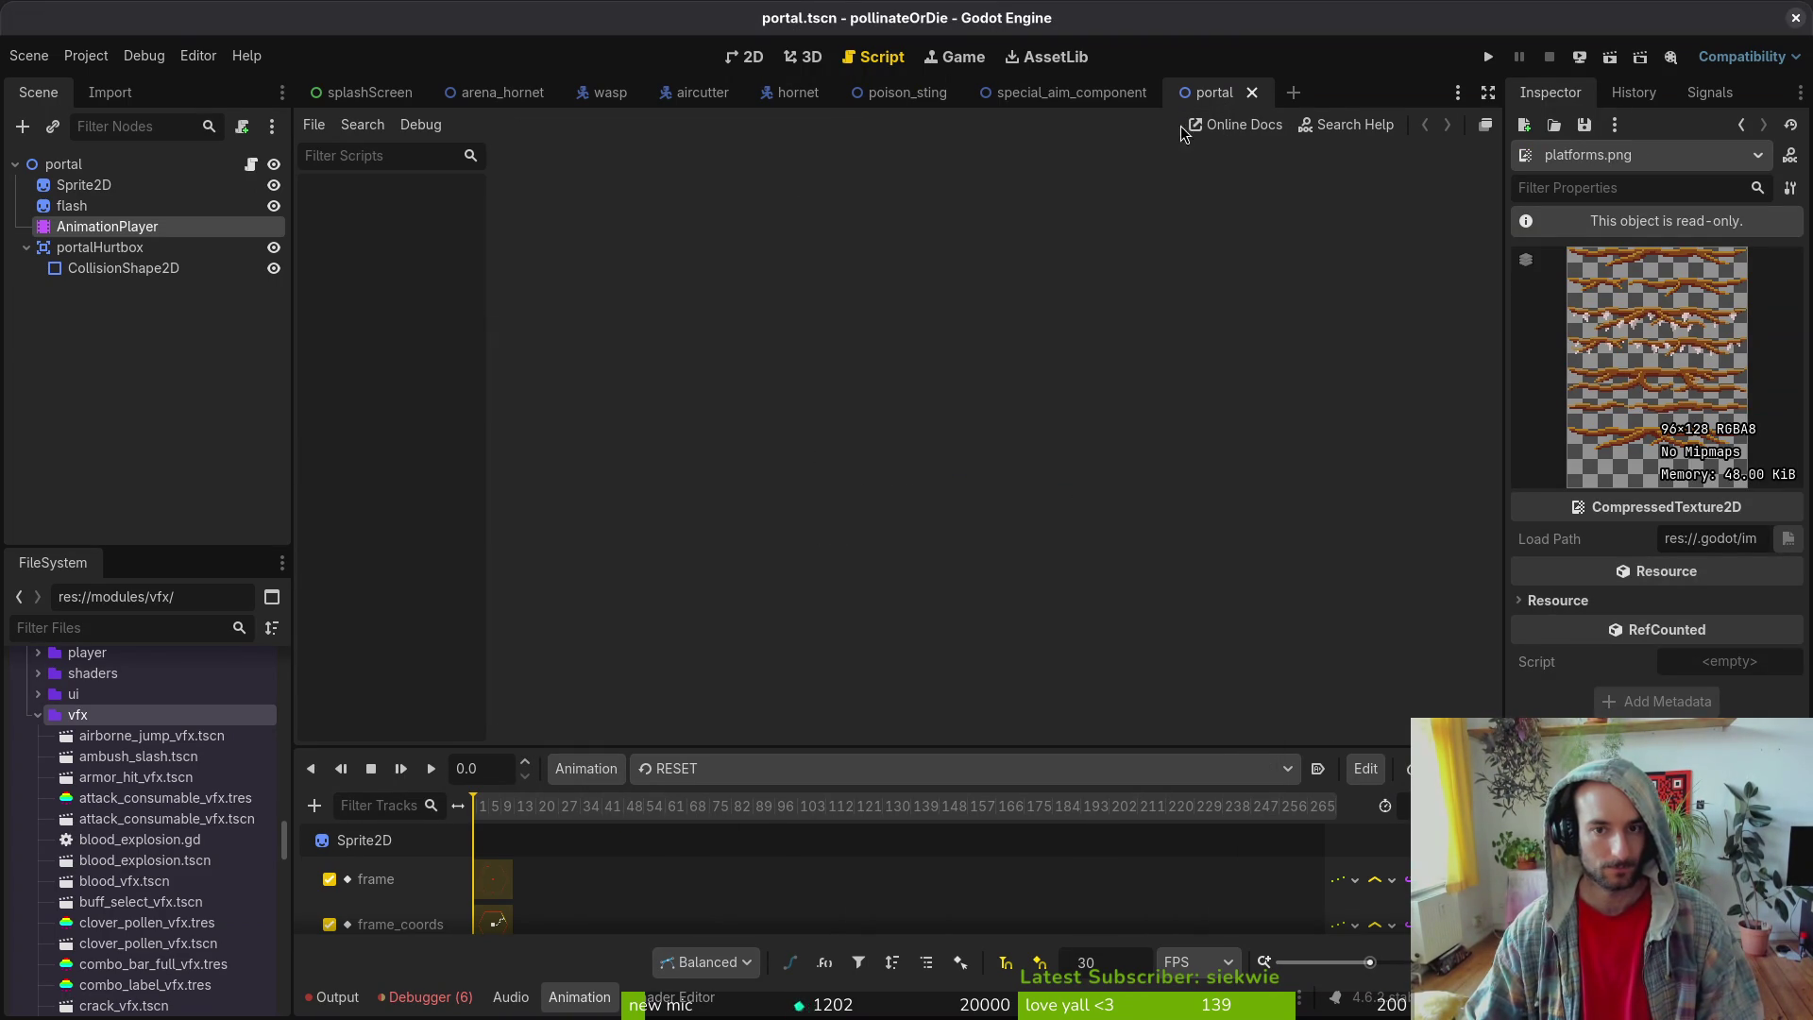
{"action": "middle_click", "coordinate": [1222, 104]}
- Reopen player.tscn, close the open scripts, and return to the 2D view
{"action": "key", "text": "shift+alt+o"}
{"action": "type", "text": "play"}
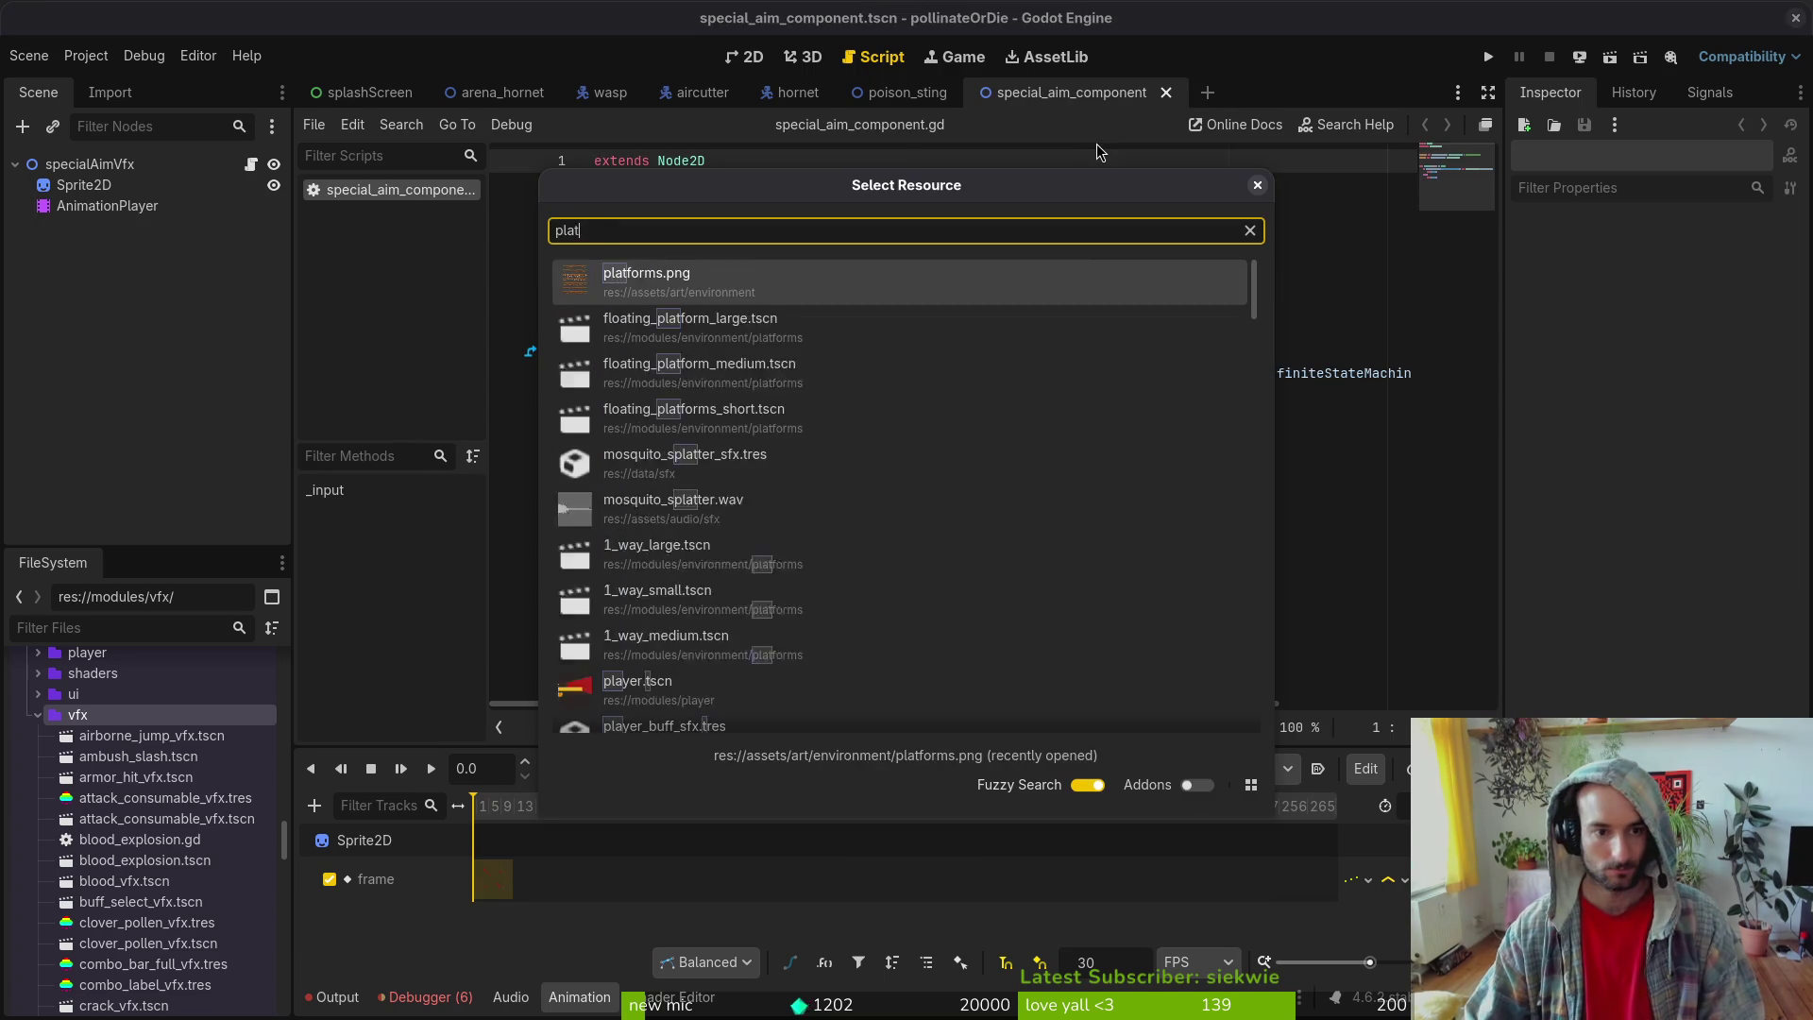
{"action": "key", "text": "Escape"}
{"action": "key", "text": "shift+alt+o"}
{"action": "type", "text": "plats"}
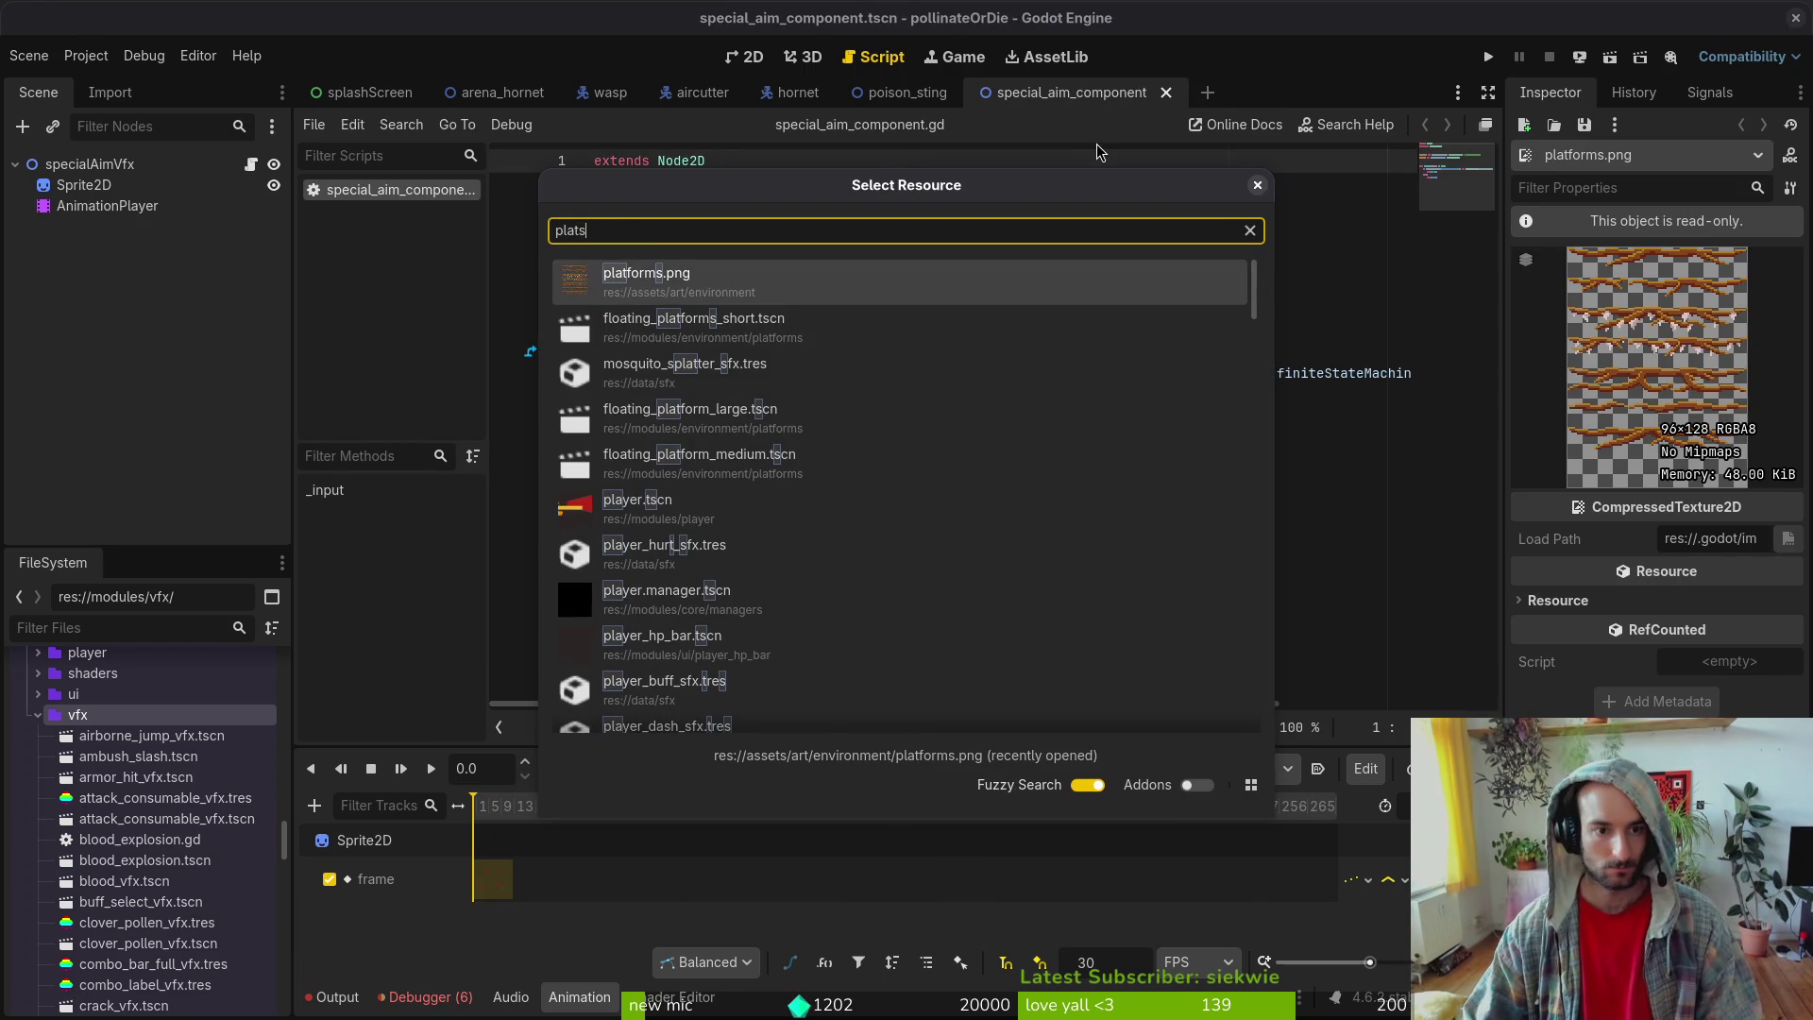
{"action": "key", "text": "Down"}
{"action": "key", "text": "Down"}
{"action": "key", "text": "Down"}
{"action": "key", "text": "Return"}
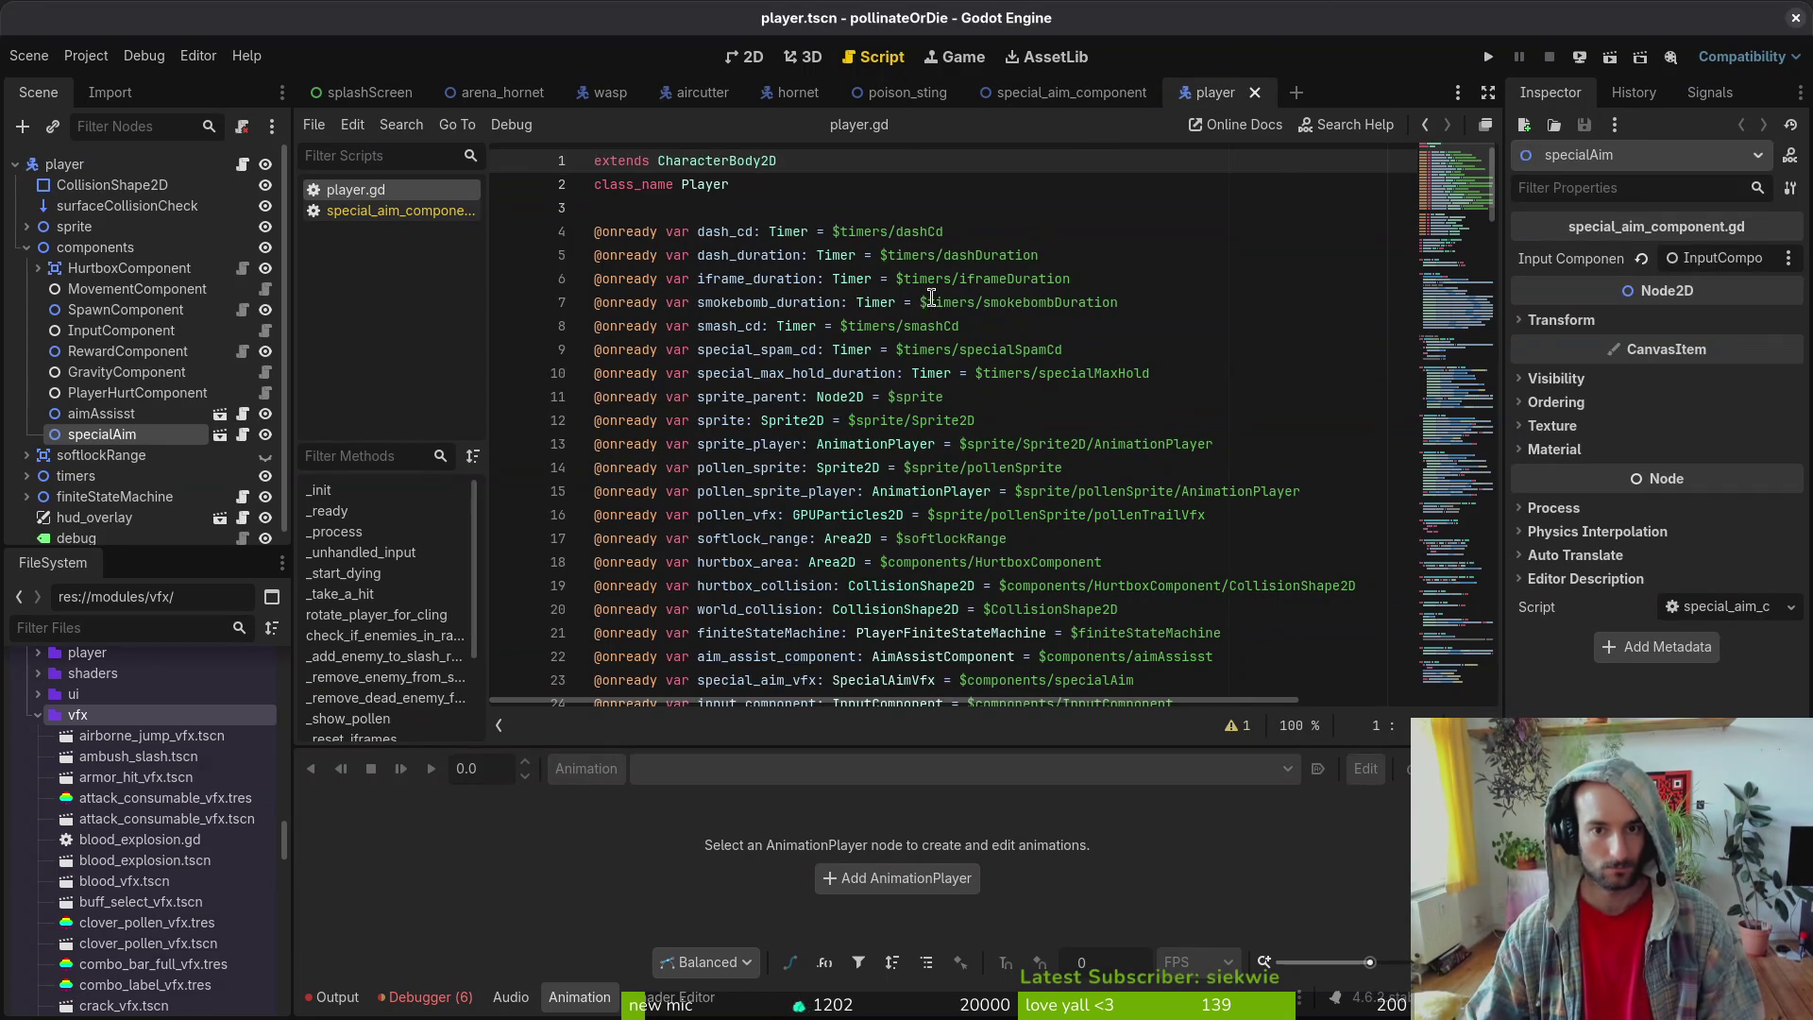
{"action": "key", "text": "ctrl+w"}
{"action": "key", "text": "ctrl+w"}
{"action": "left_click", "coordinate": [755, 58]}
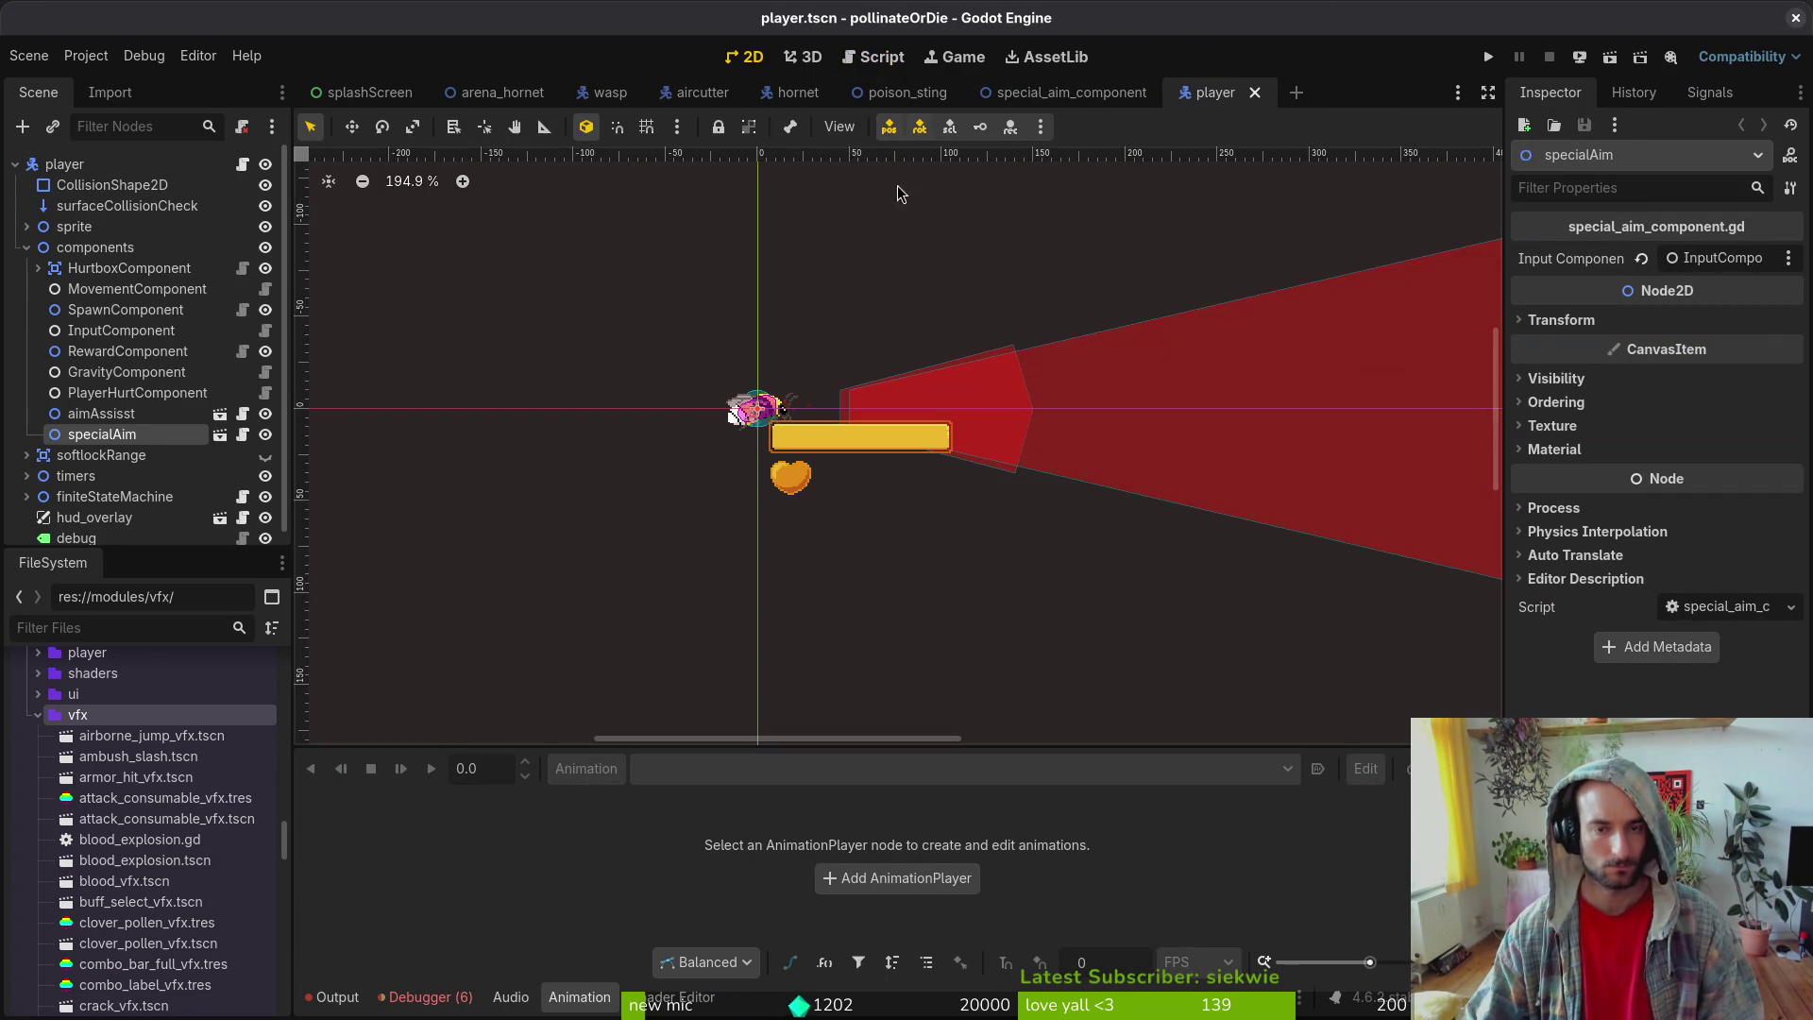
{"action": "key", "text": "alt+Tab"}
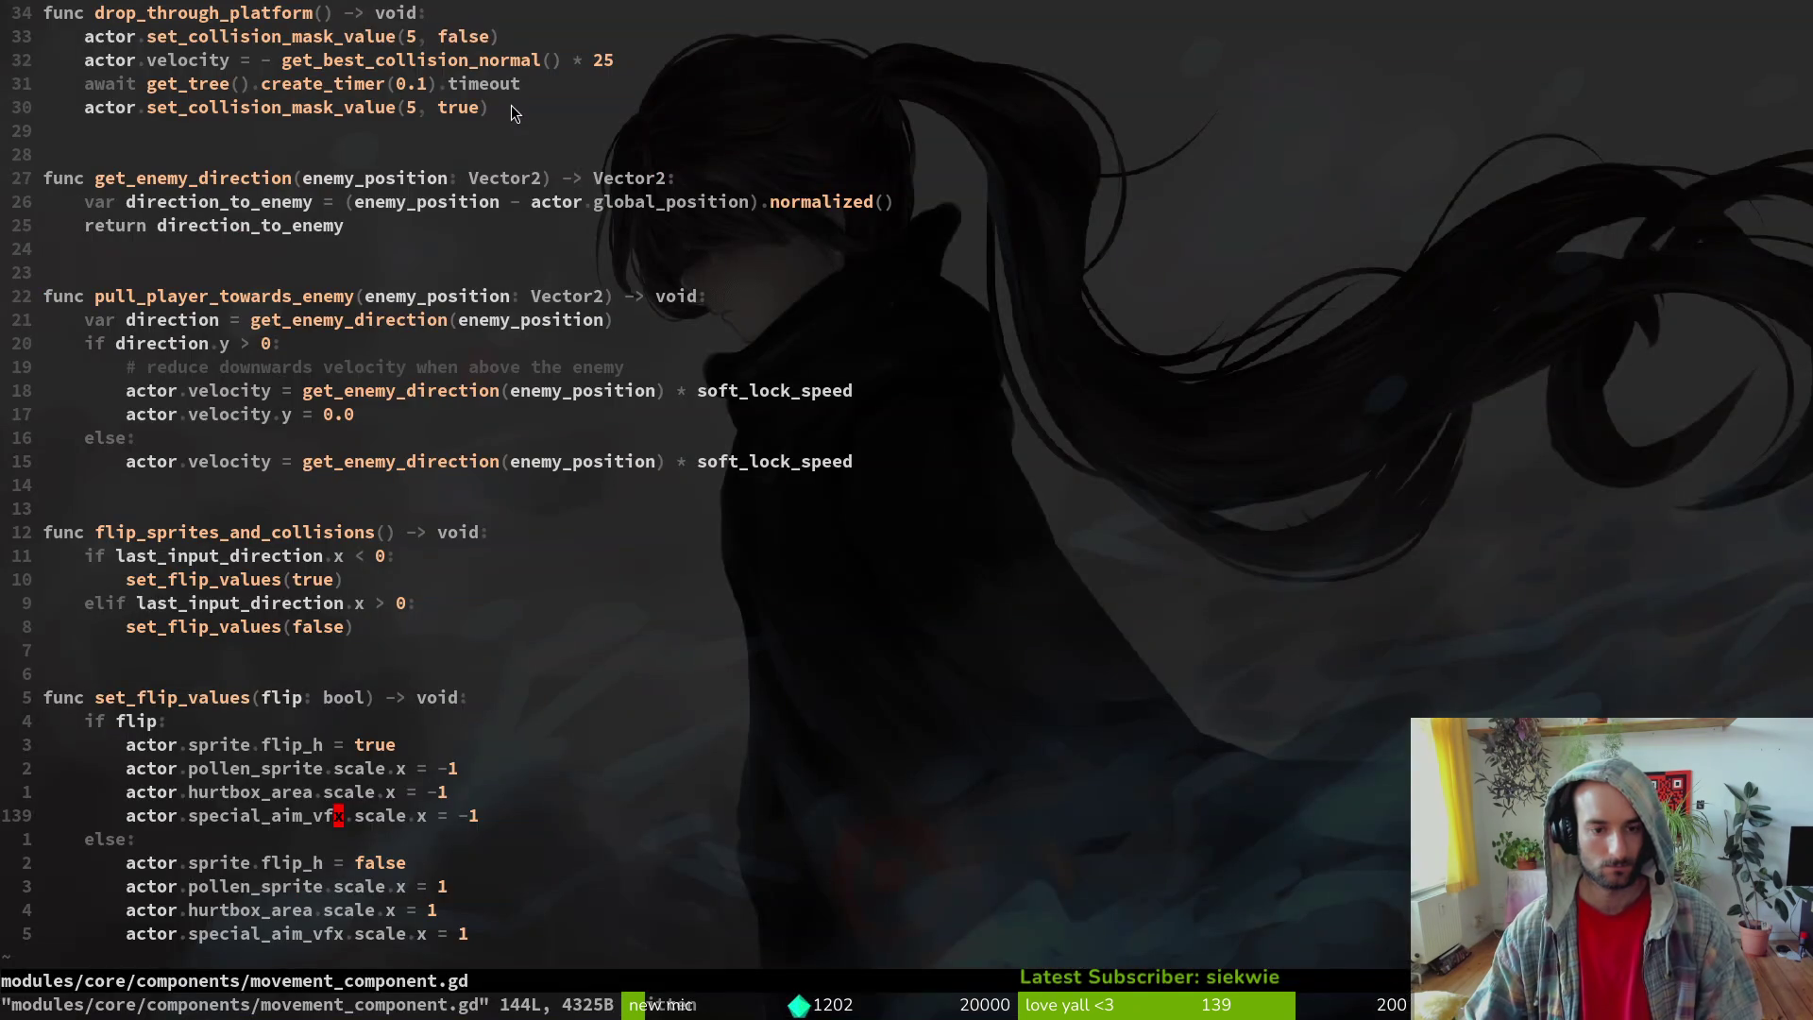
- Delete both actor.special_aim_vfx.scale.x lines from set_flip_values in movement_component.gd
{"action": "key", "text": "alt+Tab"}
{"action": "key", "text": "alt+Tab"}
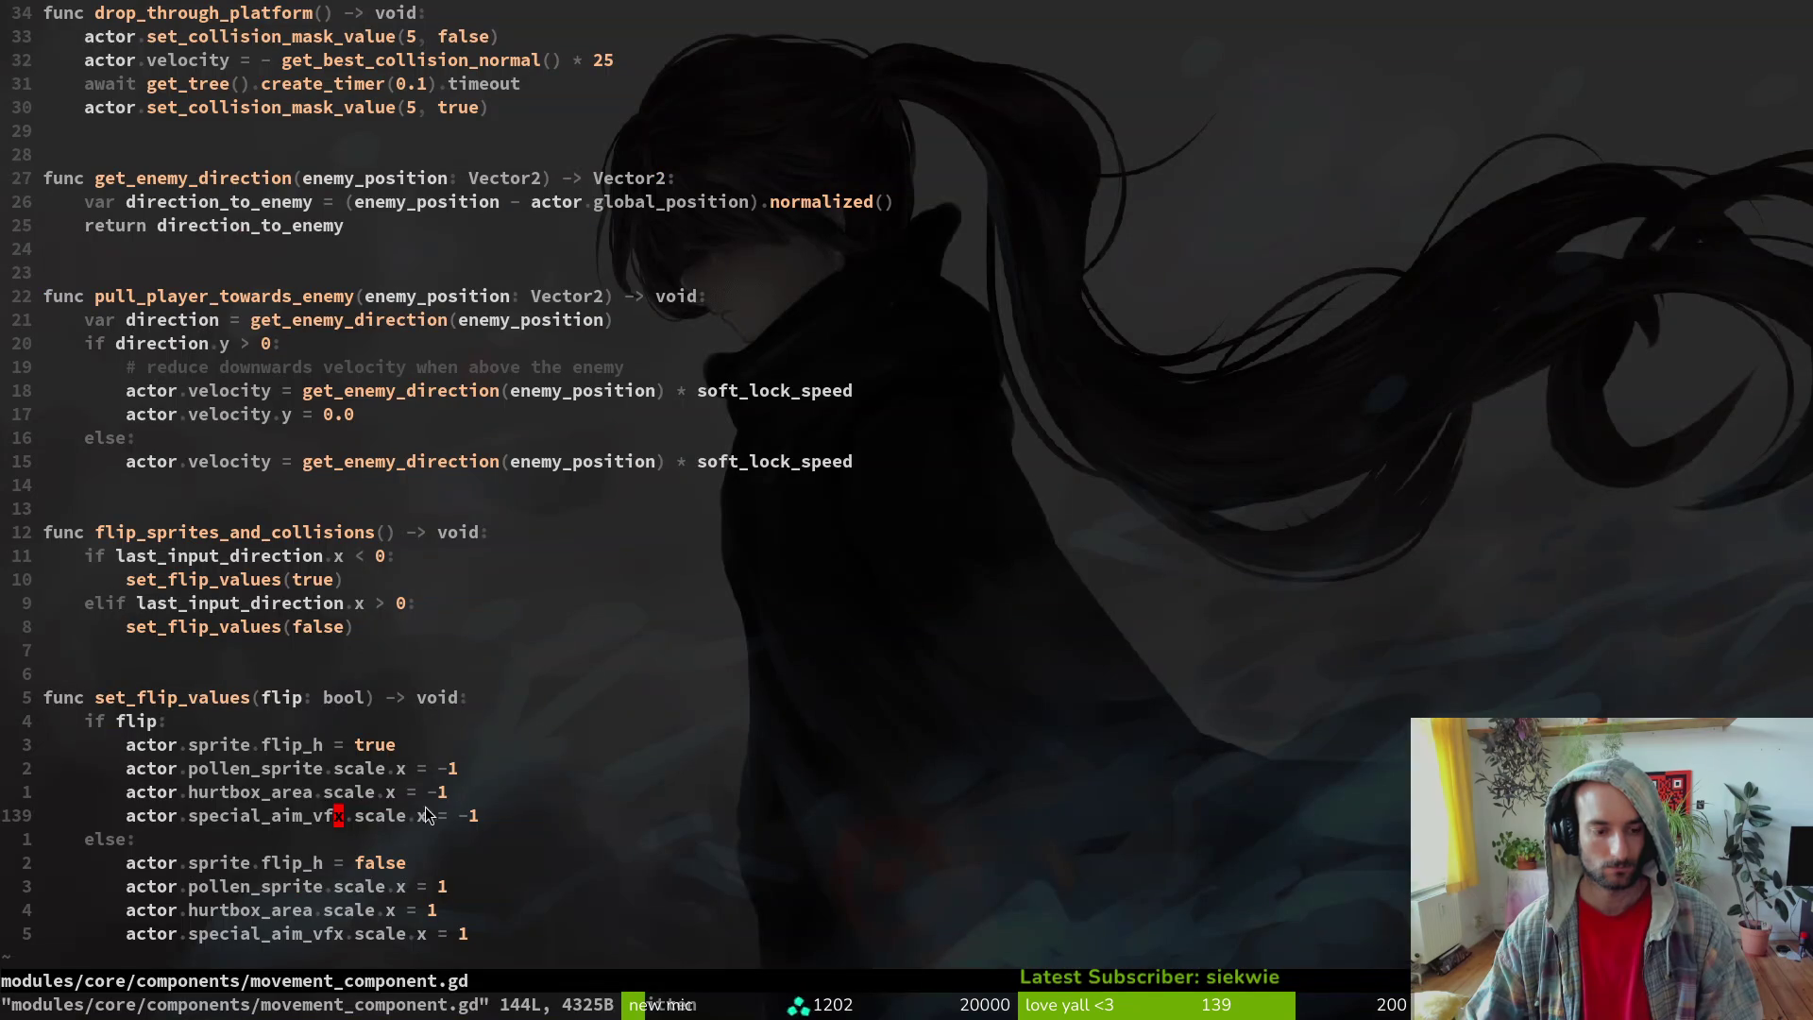
{"action": "key", "text": "d"}
{"action": "key", "text": "d"}
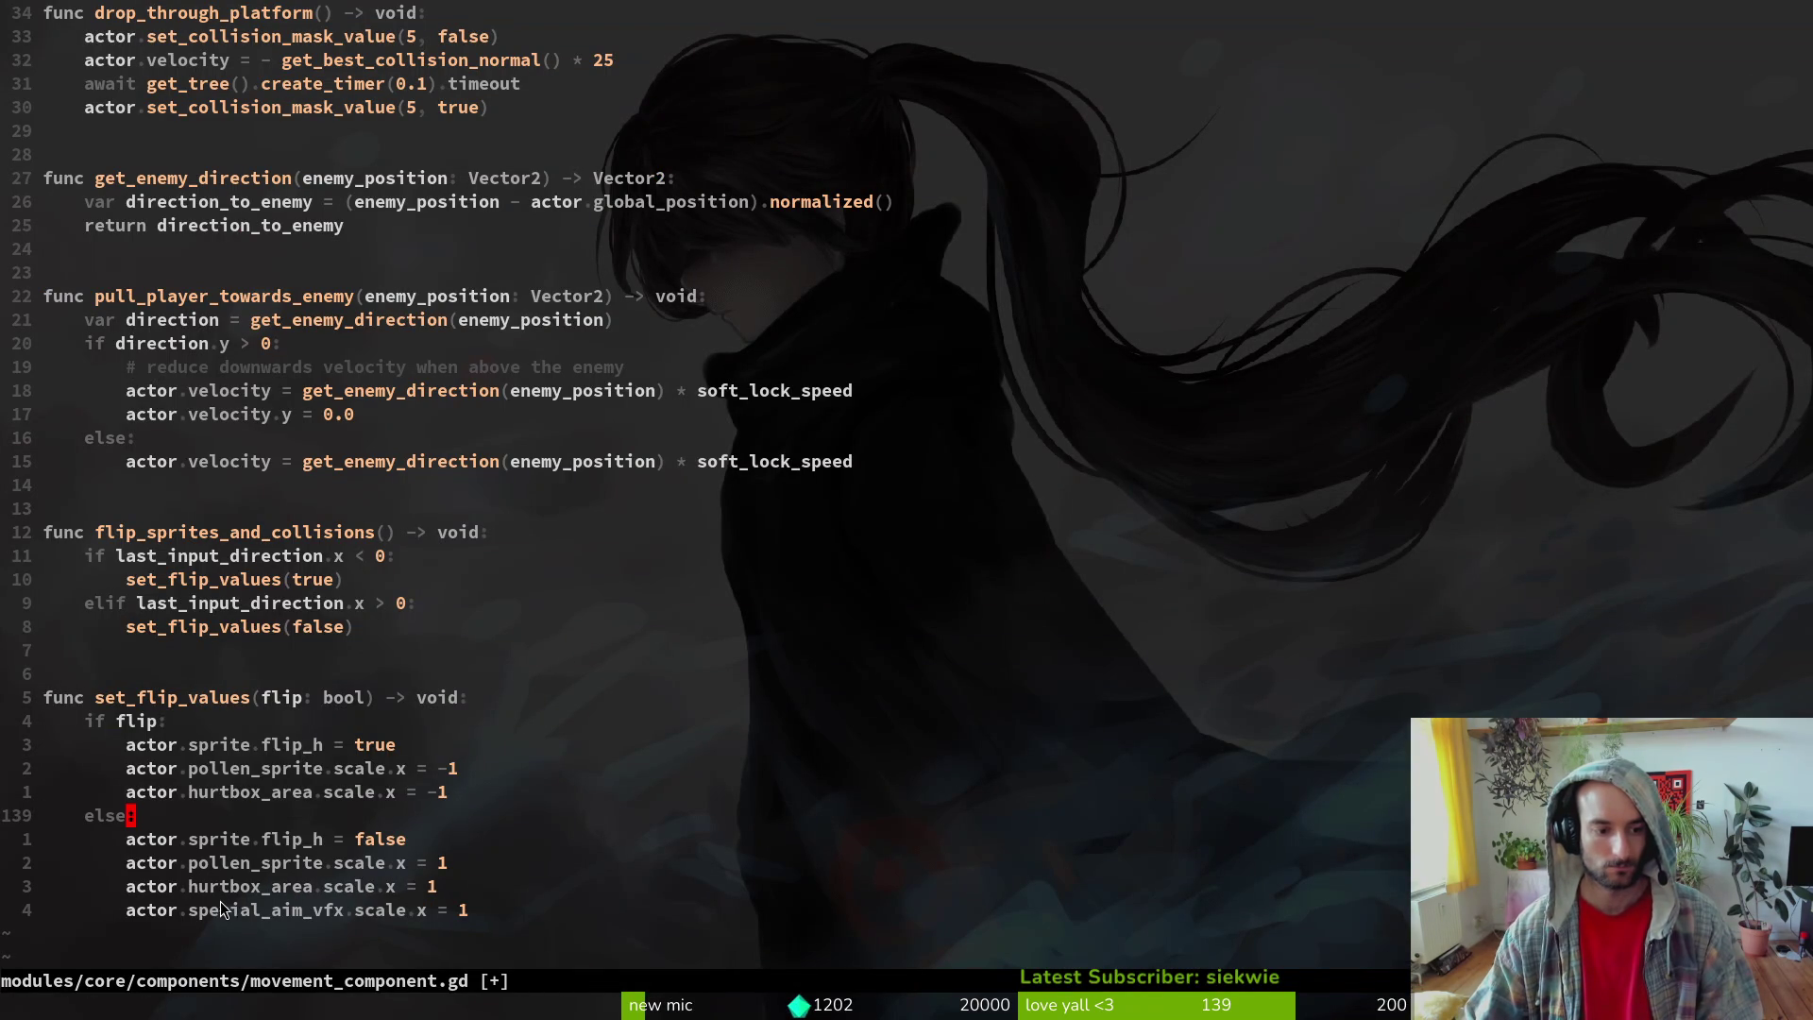
{"action": "left_click", "coordinate": [222, 898]}
{"action": "key", "text": "d"}
{"action": "key", "text": "d"}
{"action": "key", "text": "alt+Tab"}
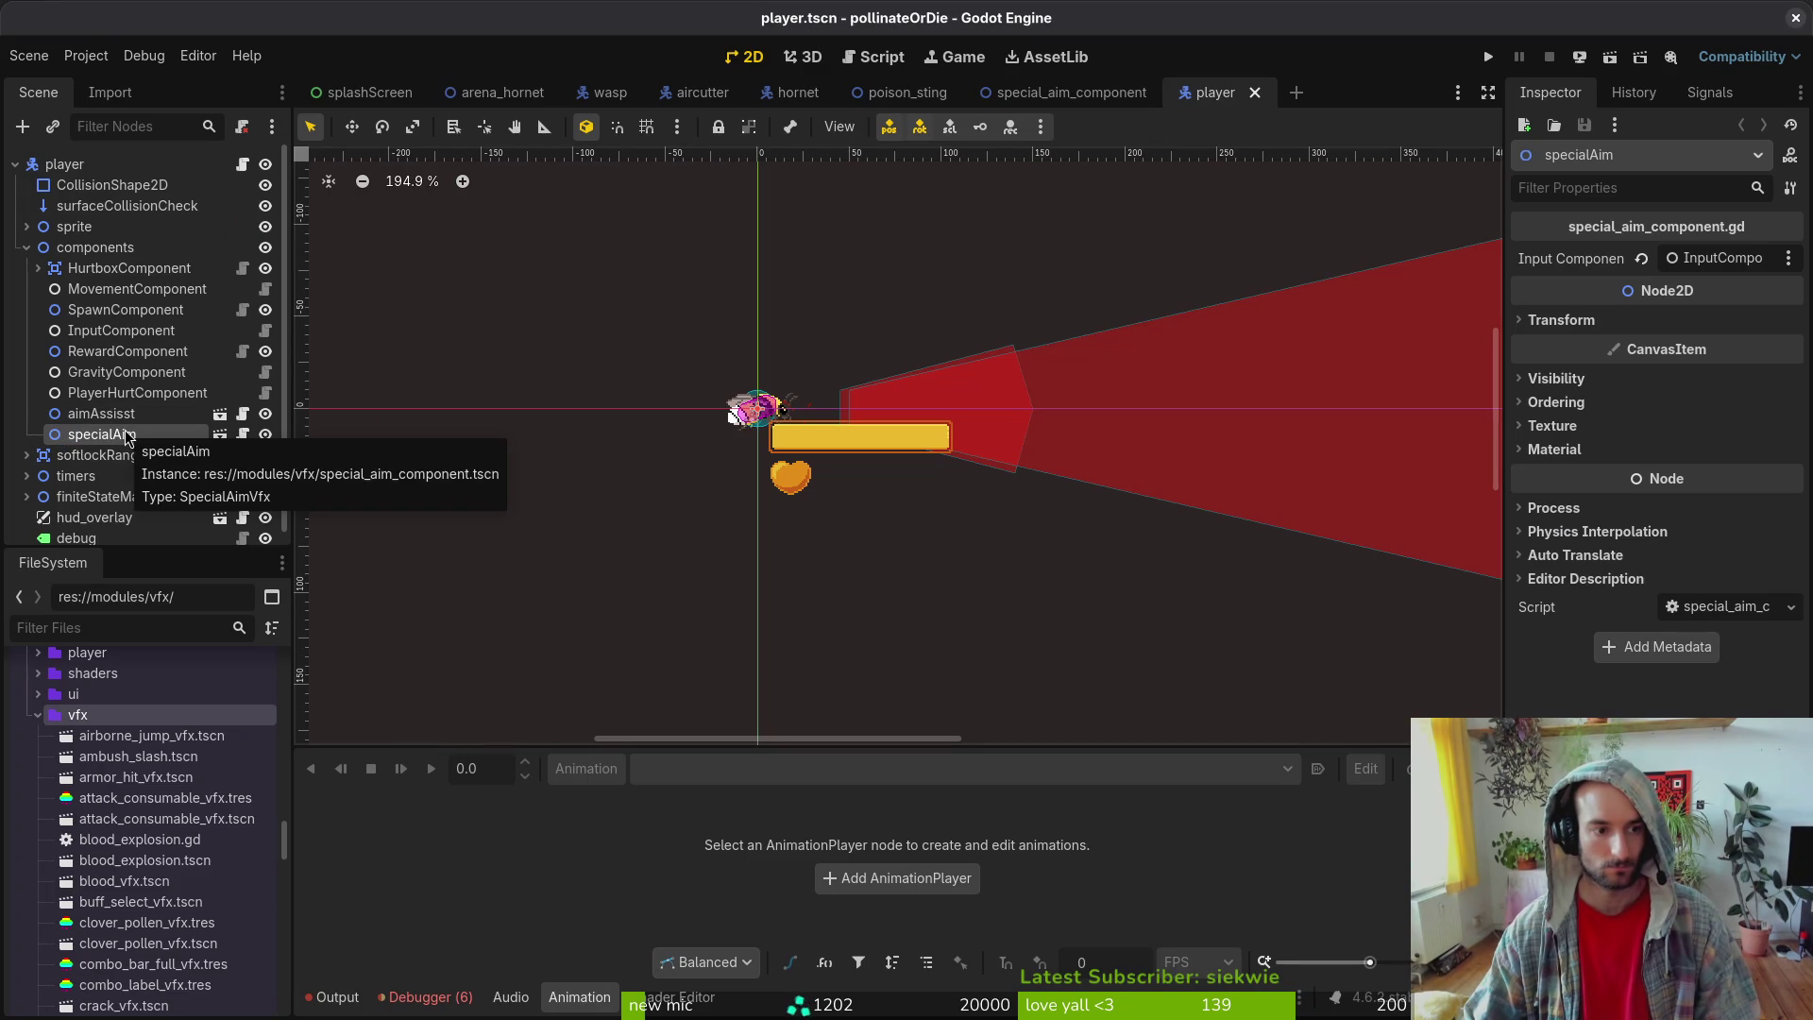
- Hide the specialAim node and collapse the components branch in the scene tree
{"action": "left_click", "coordinate": [266, 434]}
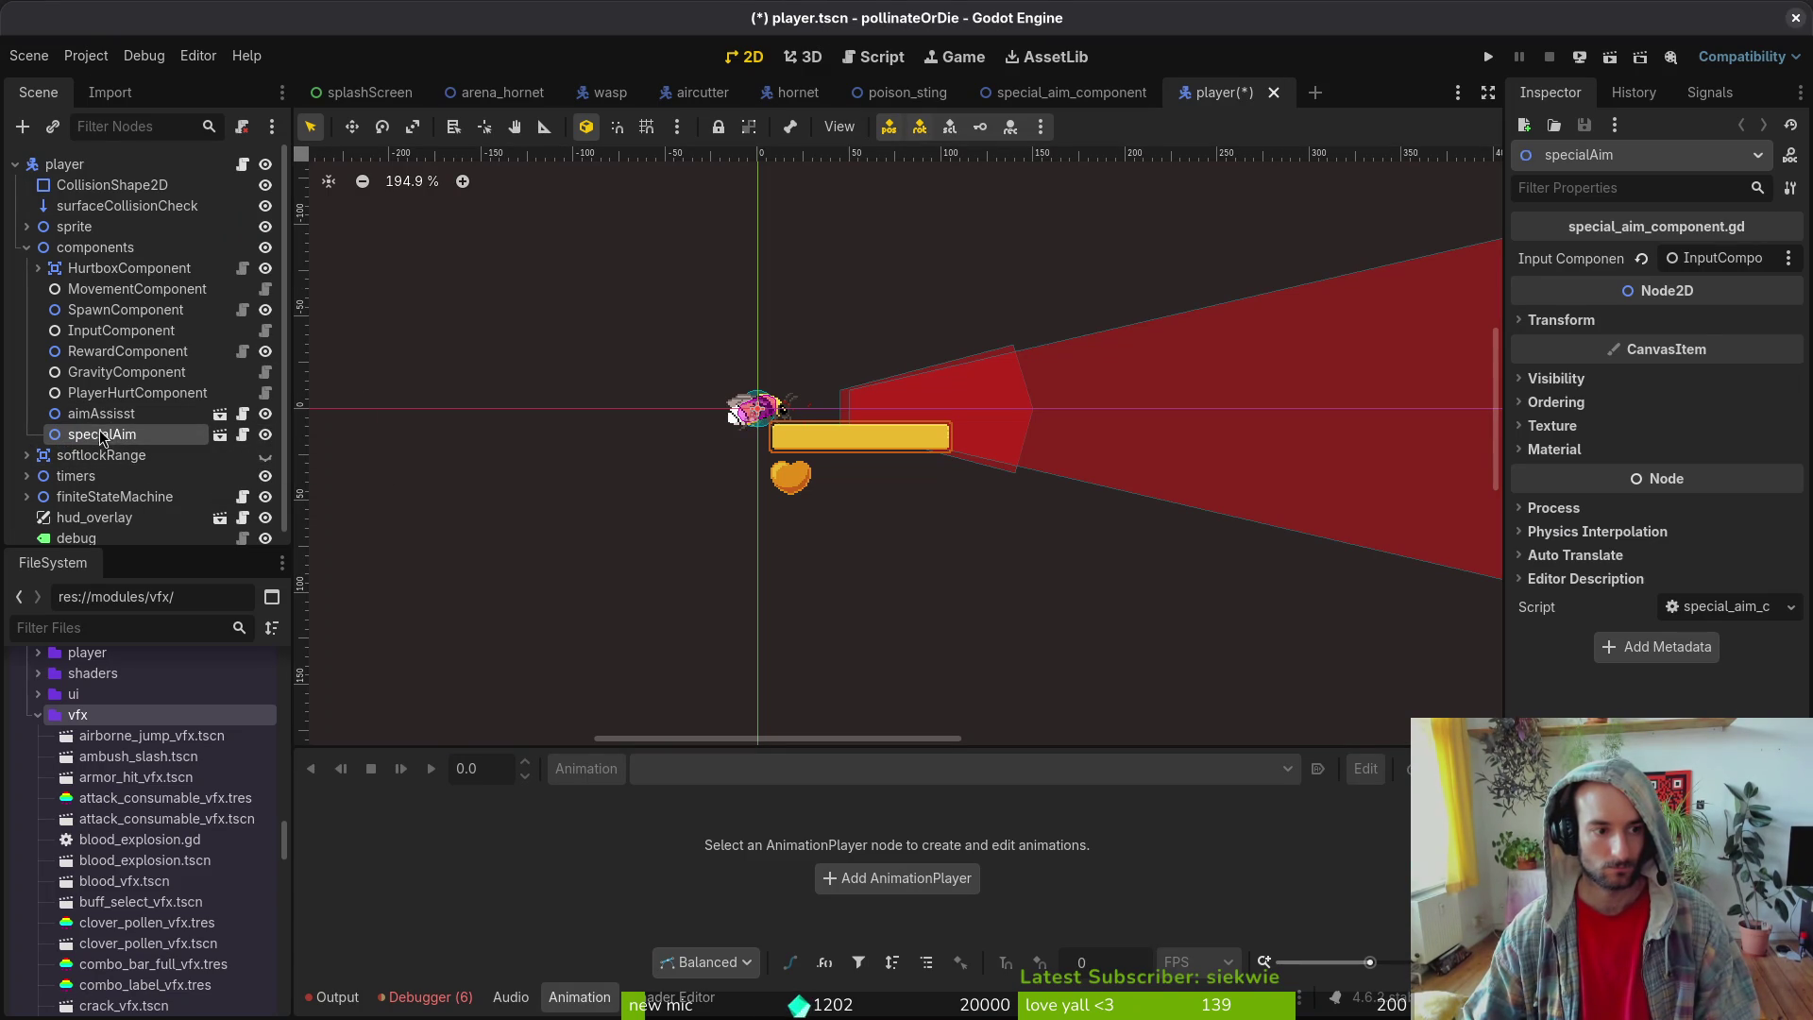
{"action": "left_click", "coordinate": [26, 247]}
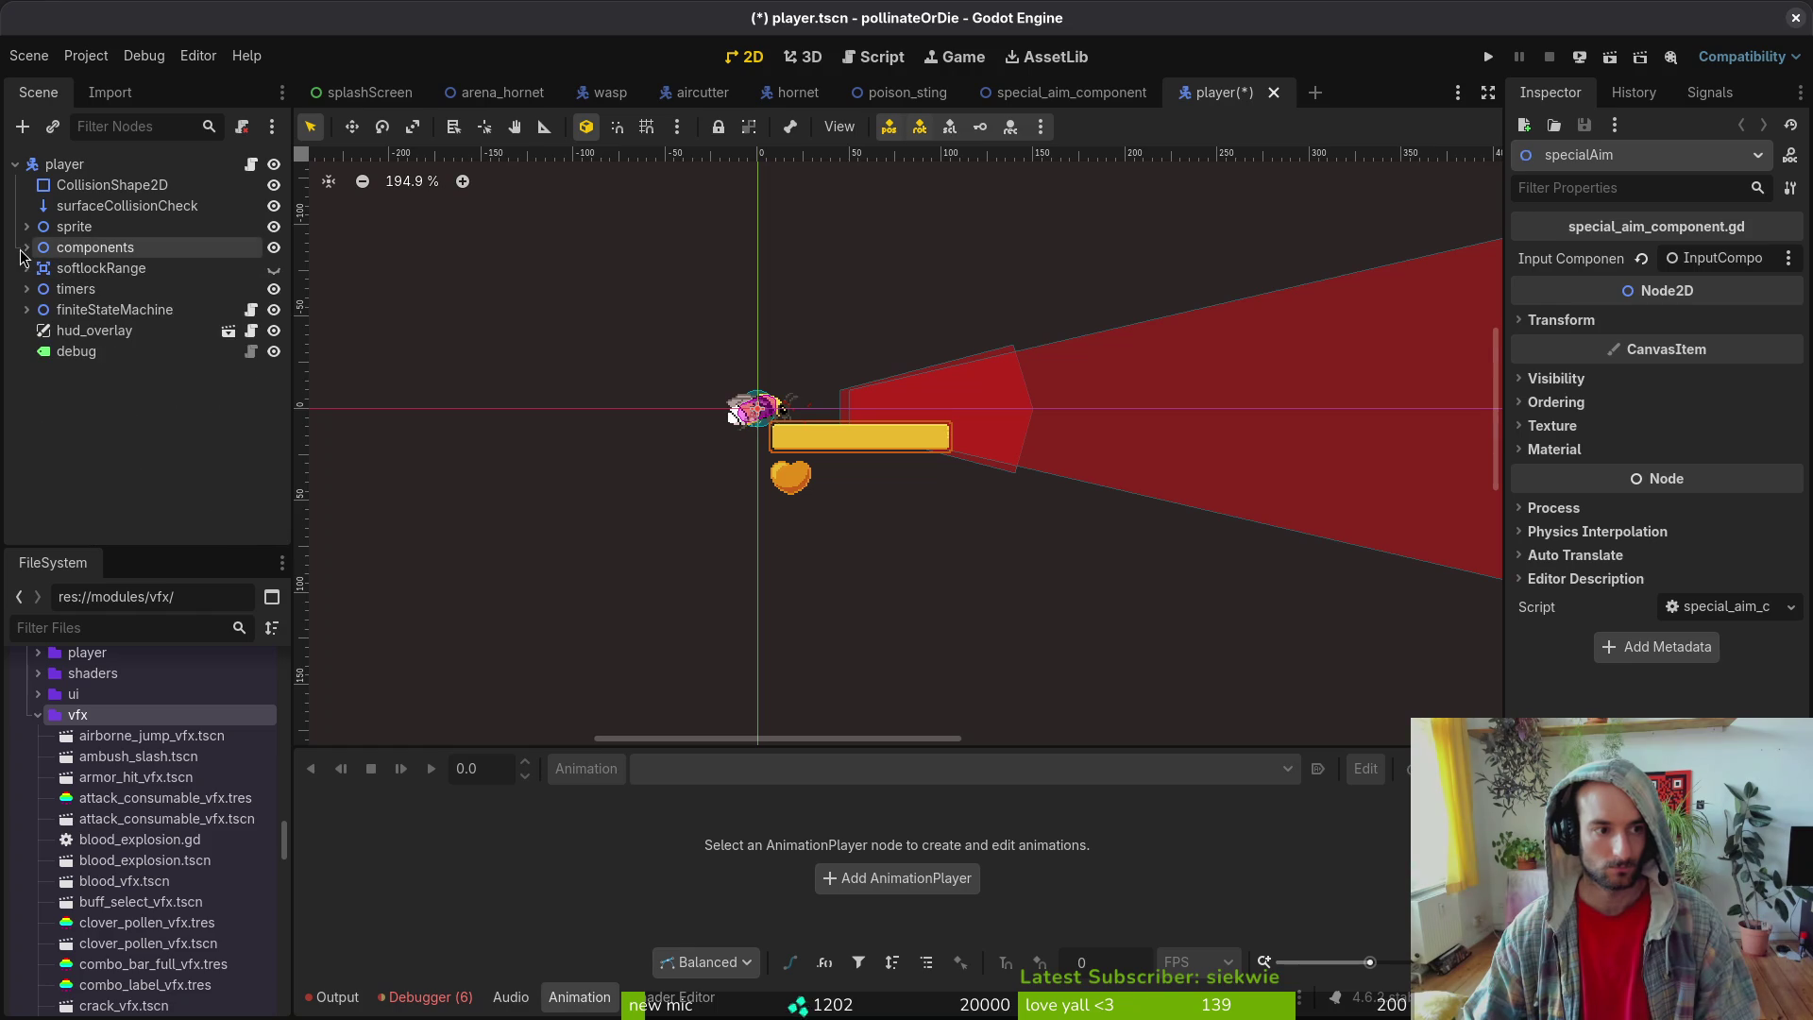
{"action": "left_click", "coordinate": [78, 391]}
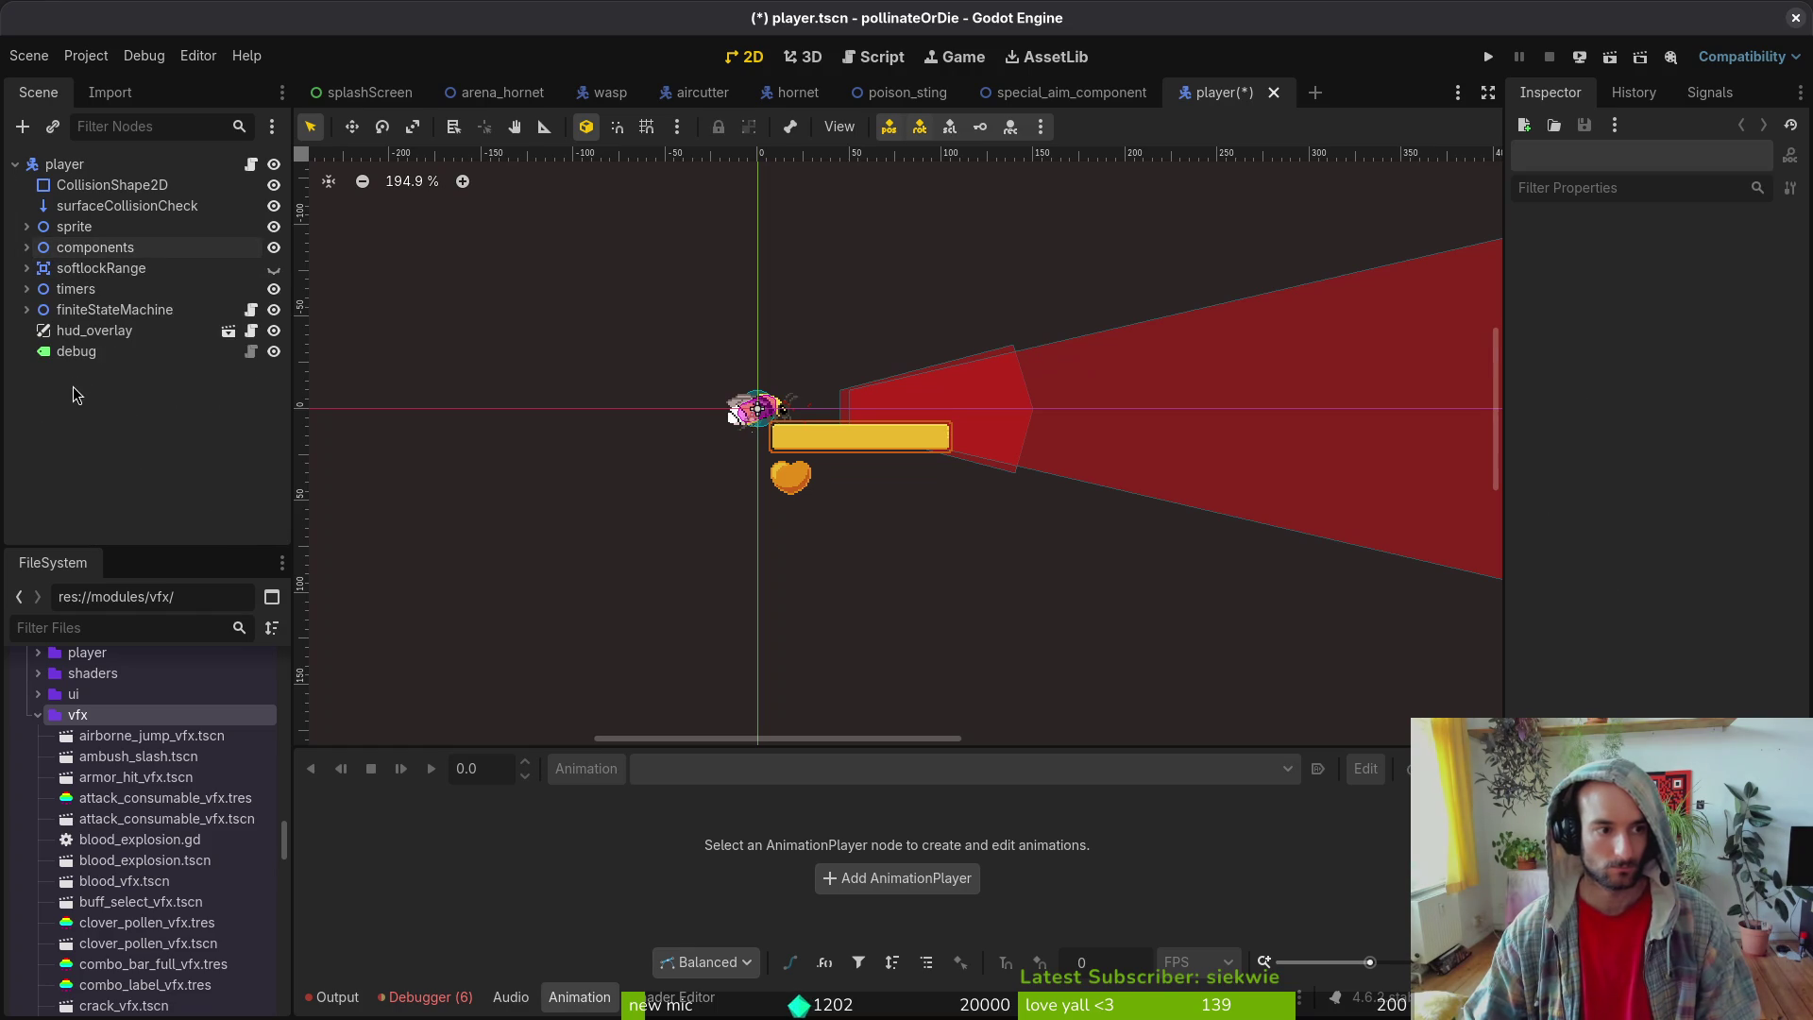
{"action": "key", "text": "ctrl+shift+v"}
{"action": "key", "text": "Escape"}
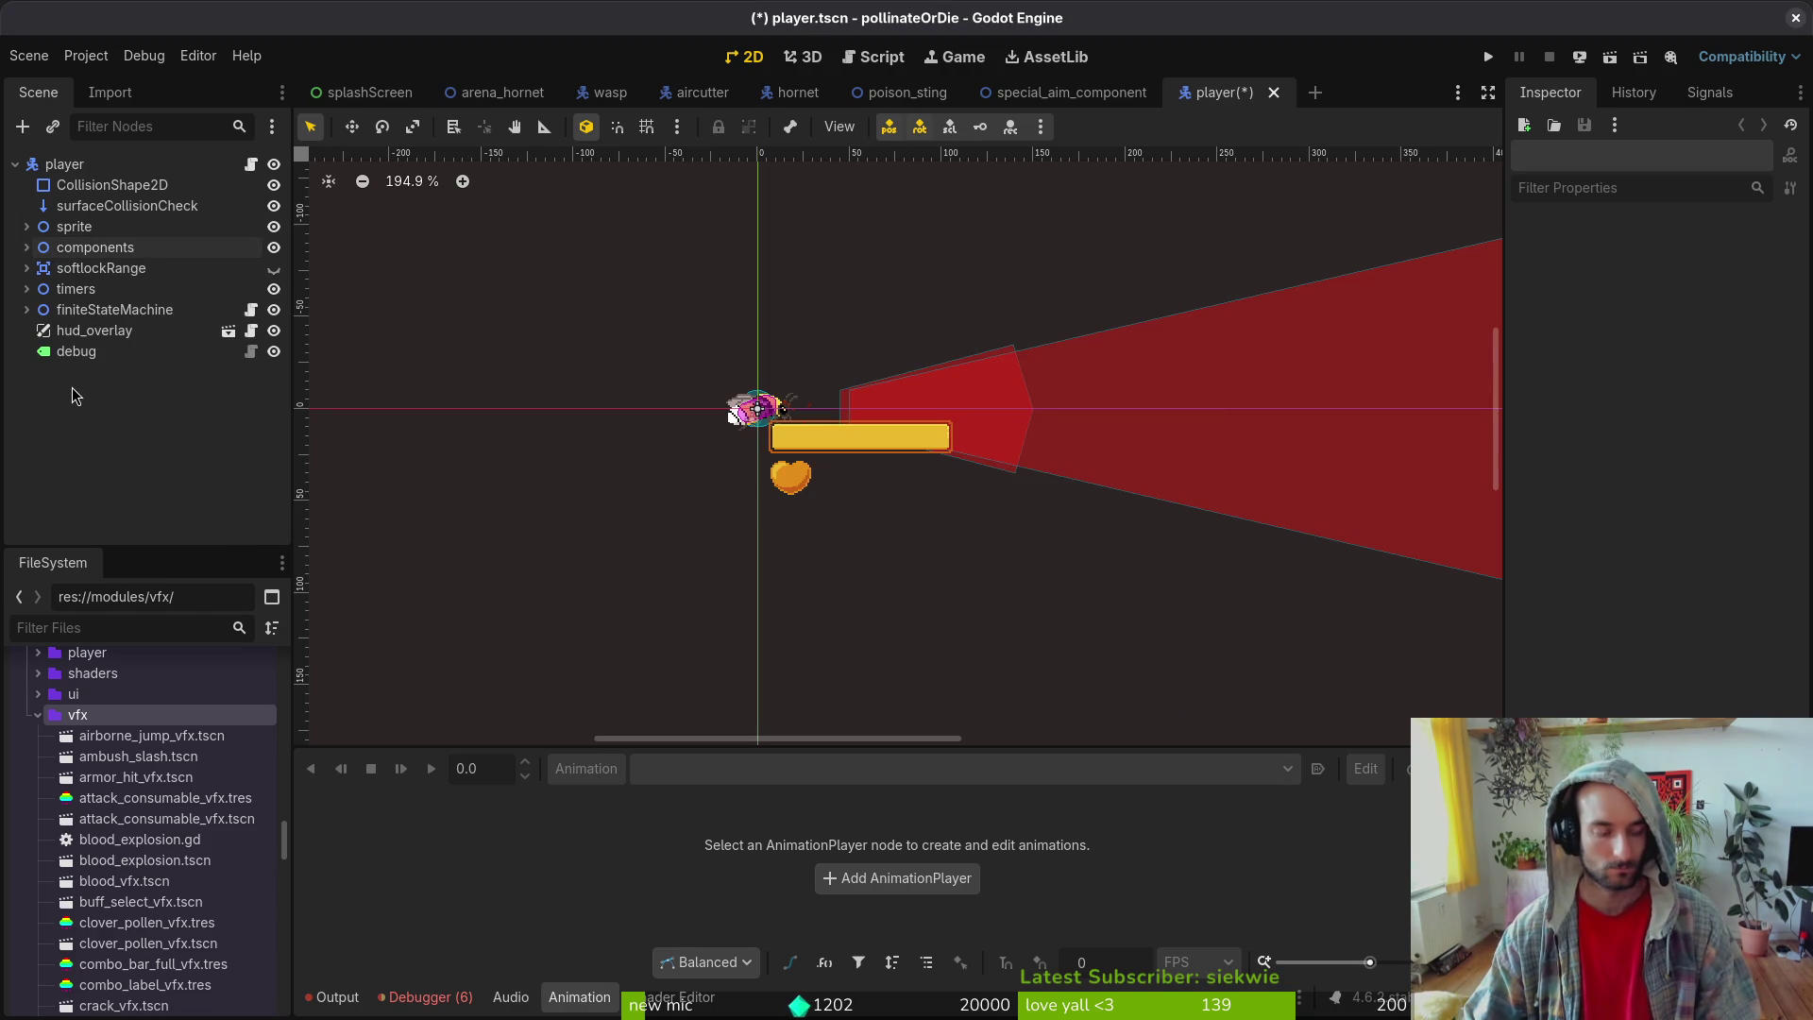
{"action": "key", "text": "ctrl+a"}
{"action": "key", "text": "Escape"}
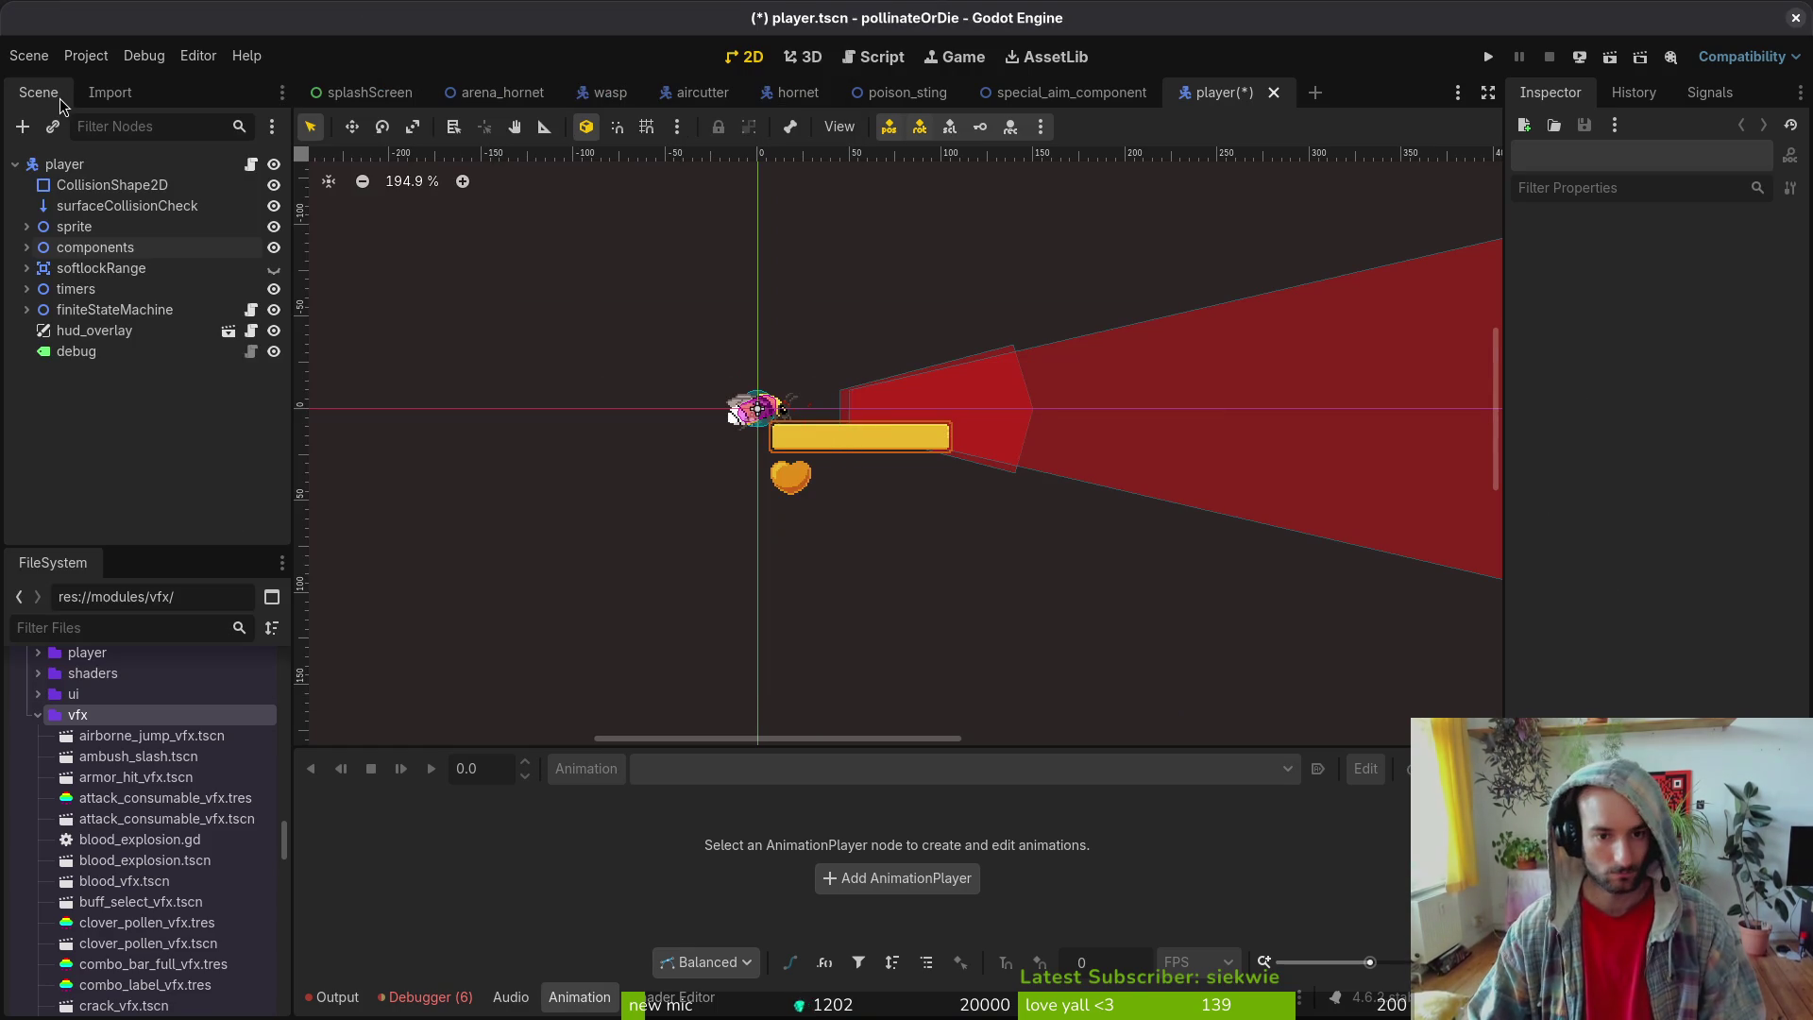
{"action": "scroll", "coordinate": [798, 425], "scroll_direction": "up", "scroll_amount": 10}
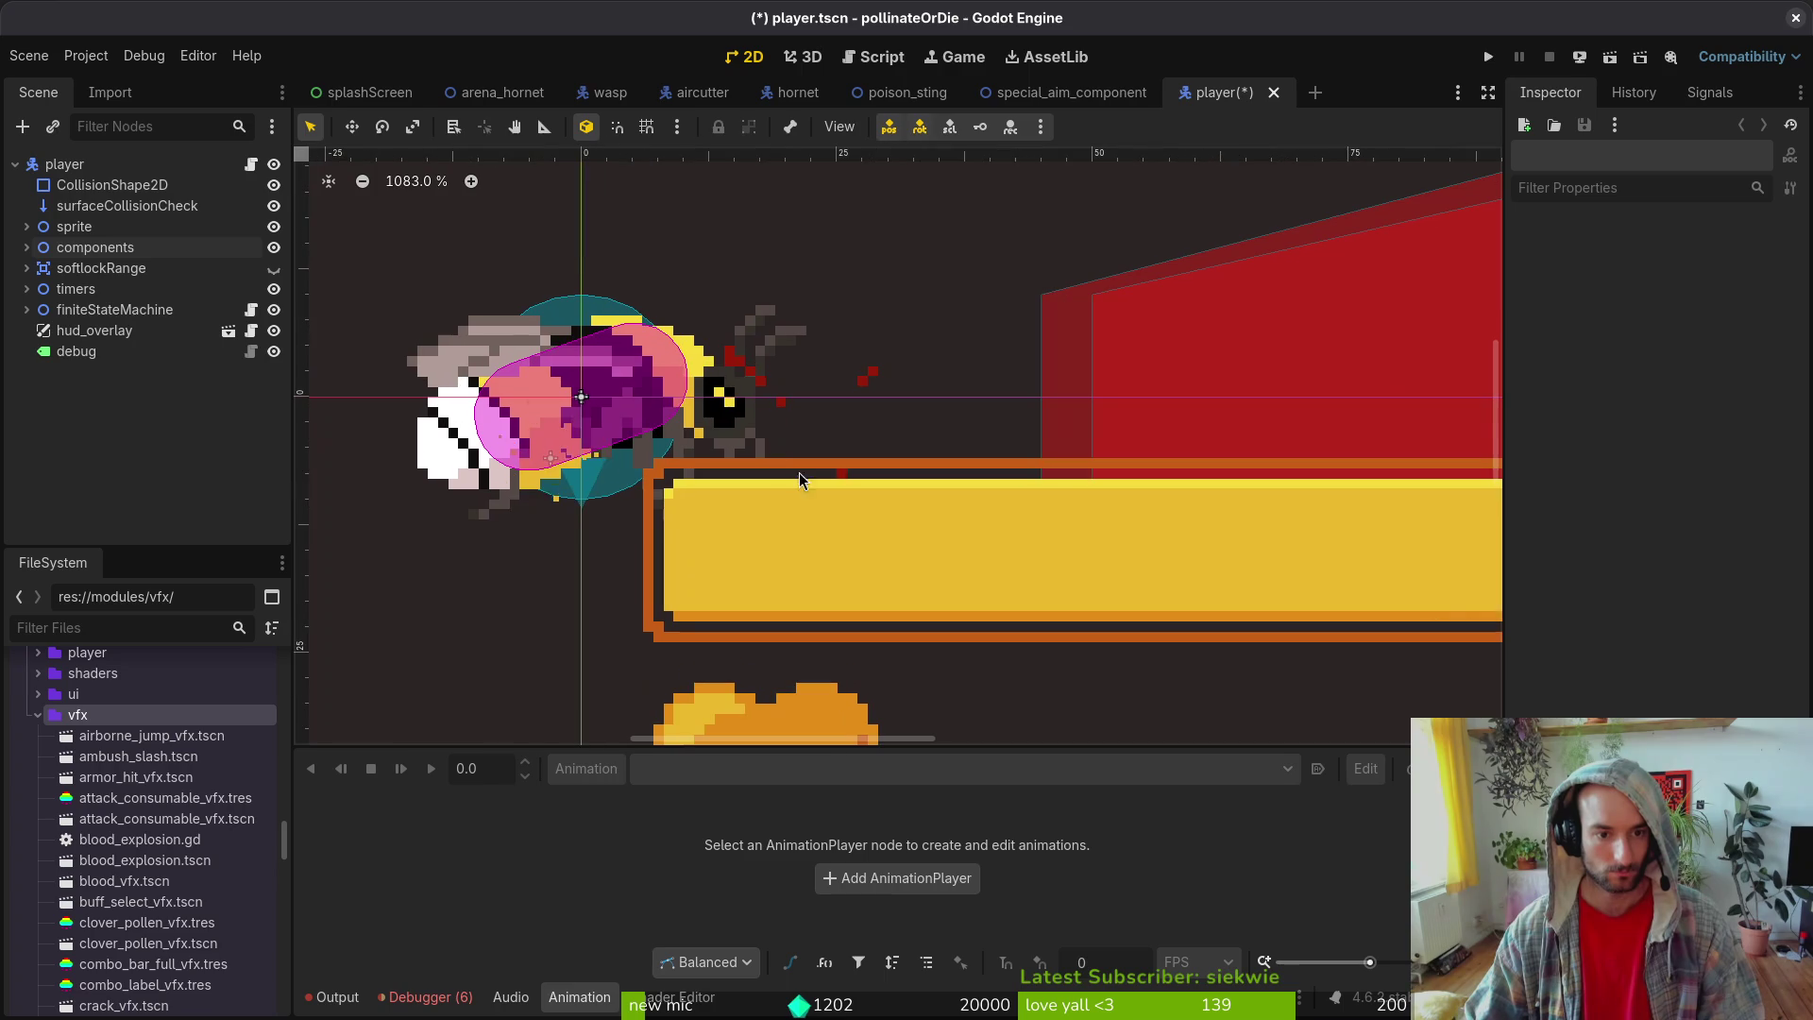
- Switch between the poison_sting and player scenes, ending on poison_sting
{"action": "left_click", "coordinate": [908, 92]}
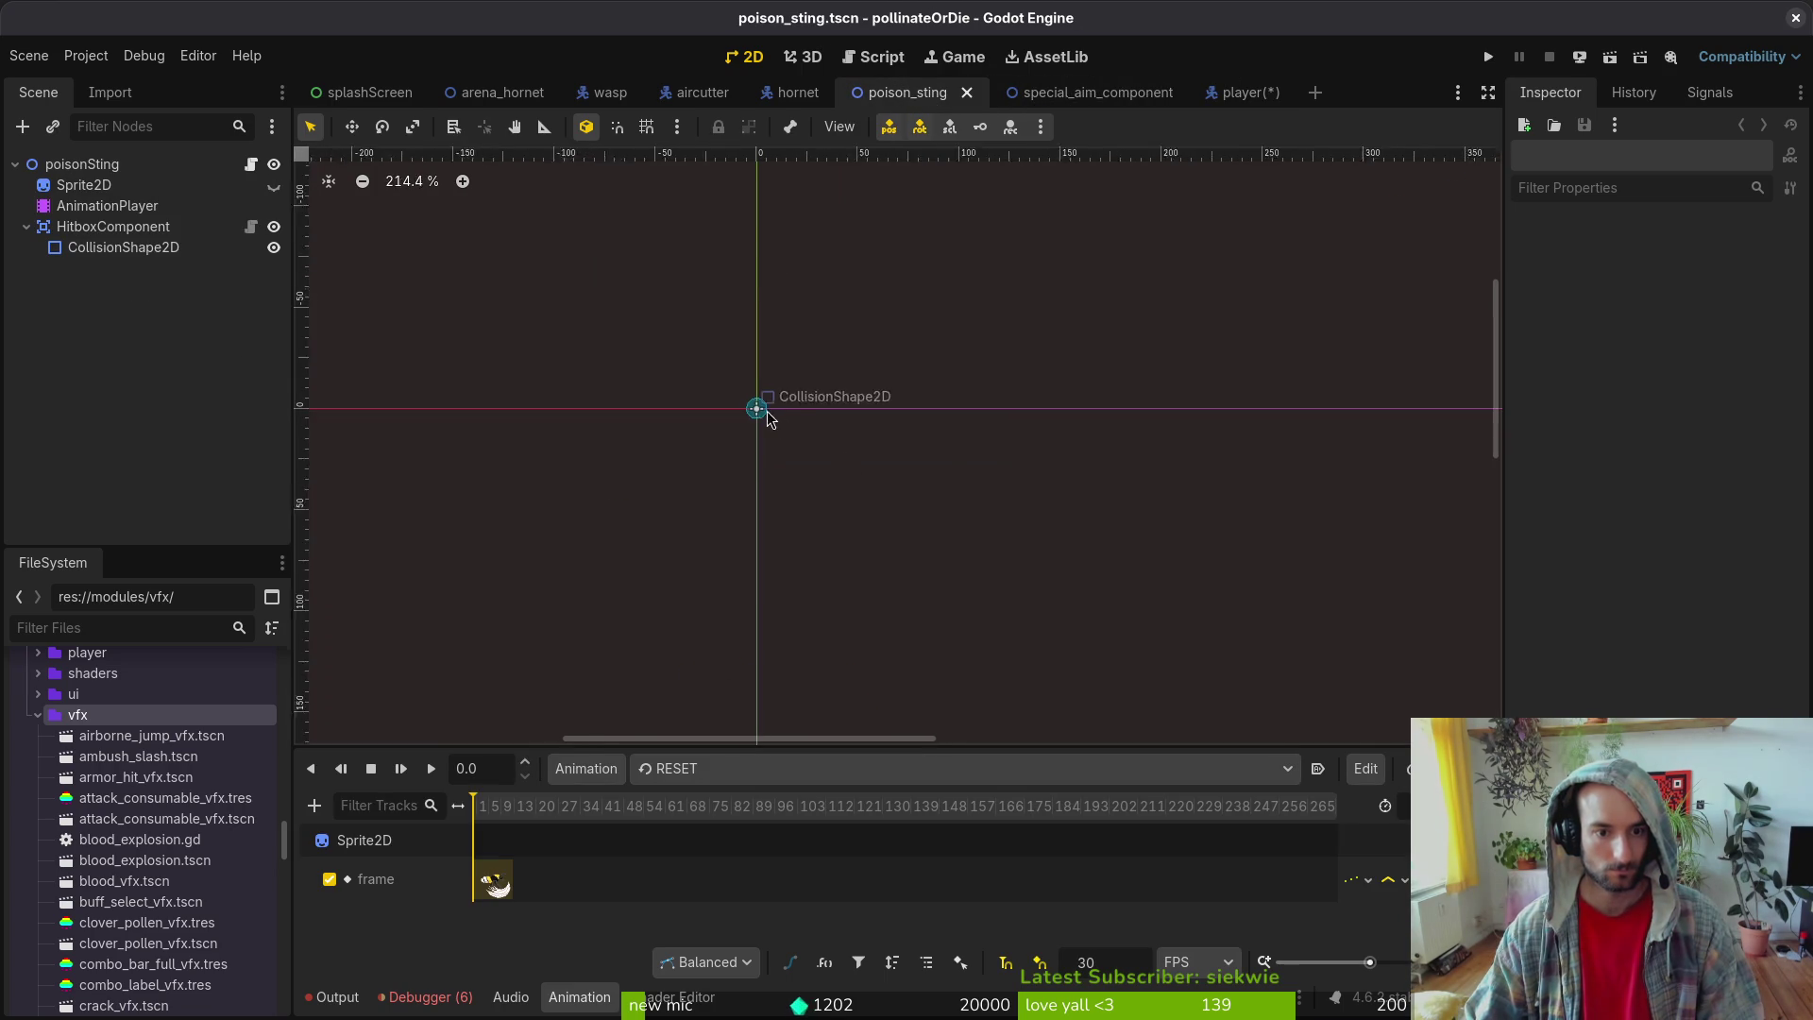
{"action": "scroll", "coordinate": [776, 424], "scroll_direction": "up", "scroll_amount": 5}
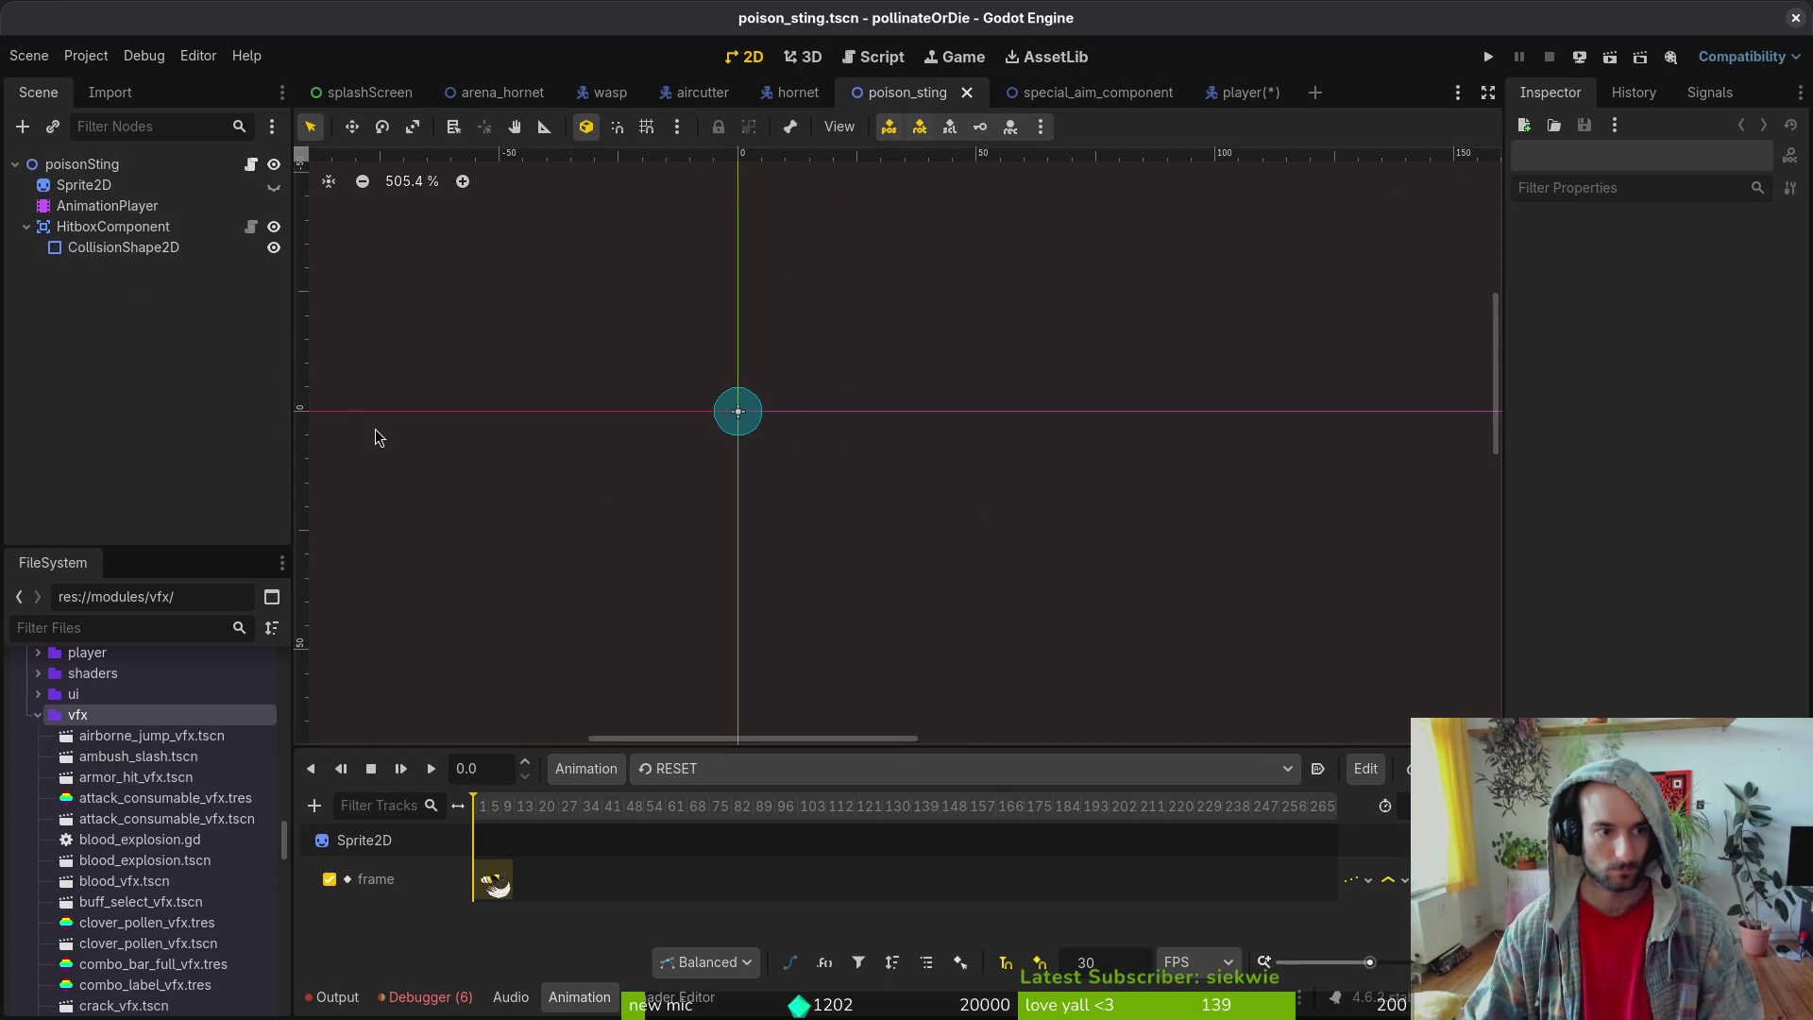
{"action": "left_click", "coordinate": [1246, 93]}
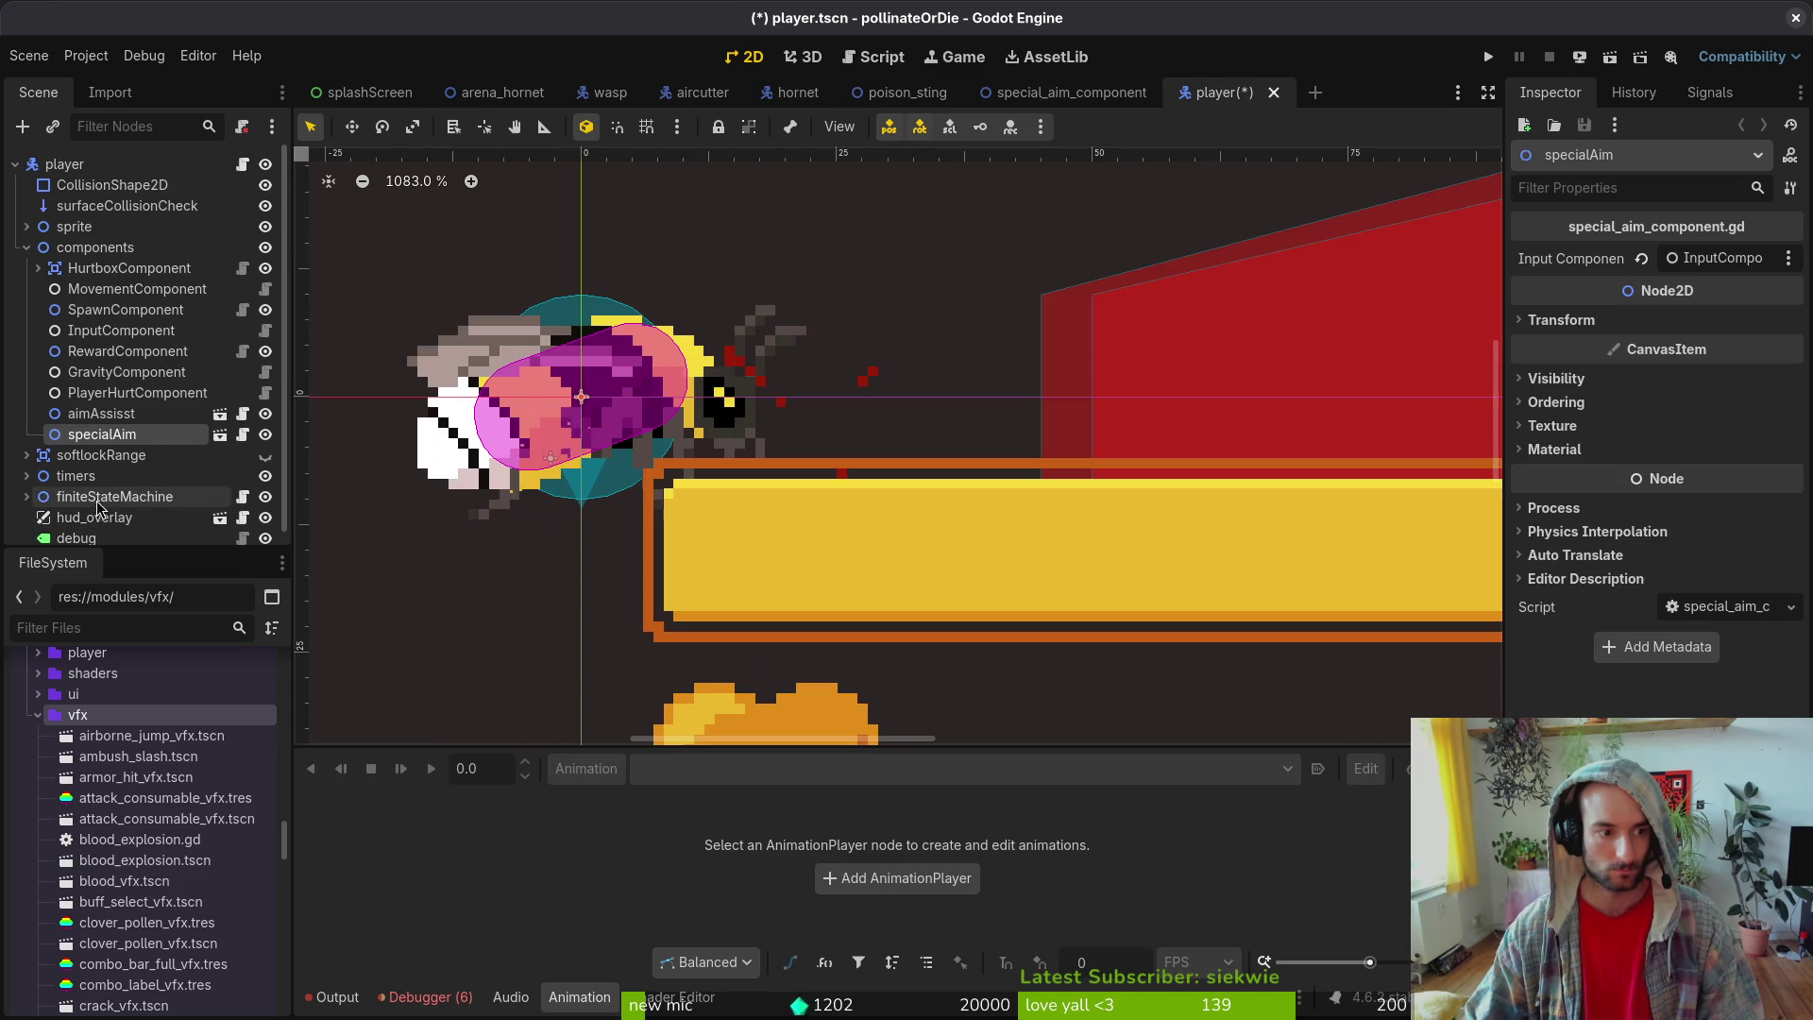
{"action": "left_click", "coordinate": [26, 247]}
{"action": "scroll", "coordinate": [791, 463], "scroll_direction": "down", "scroll_amount": 3}
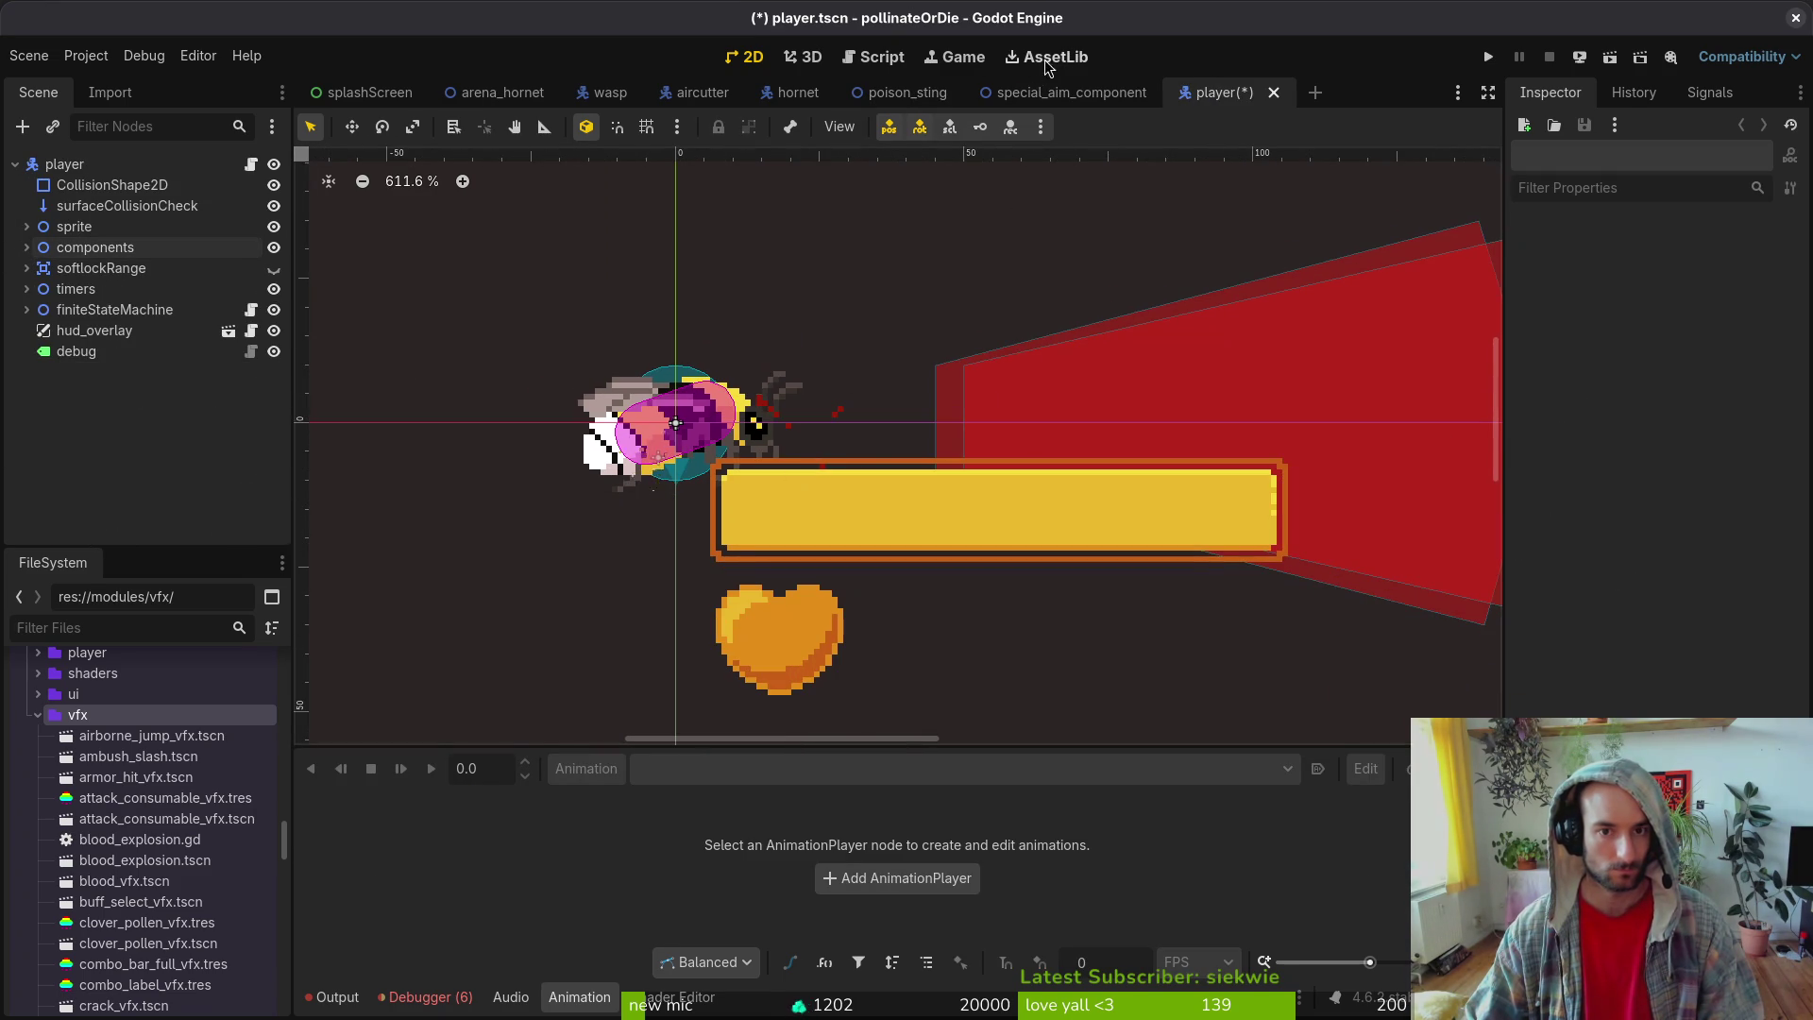
{"action": "left_click", "coordinate": [904, 91]}
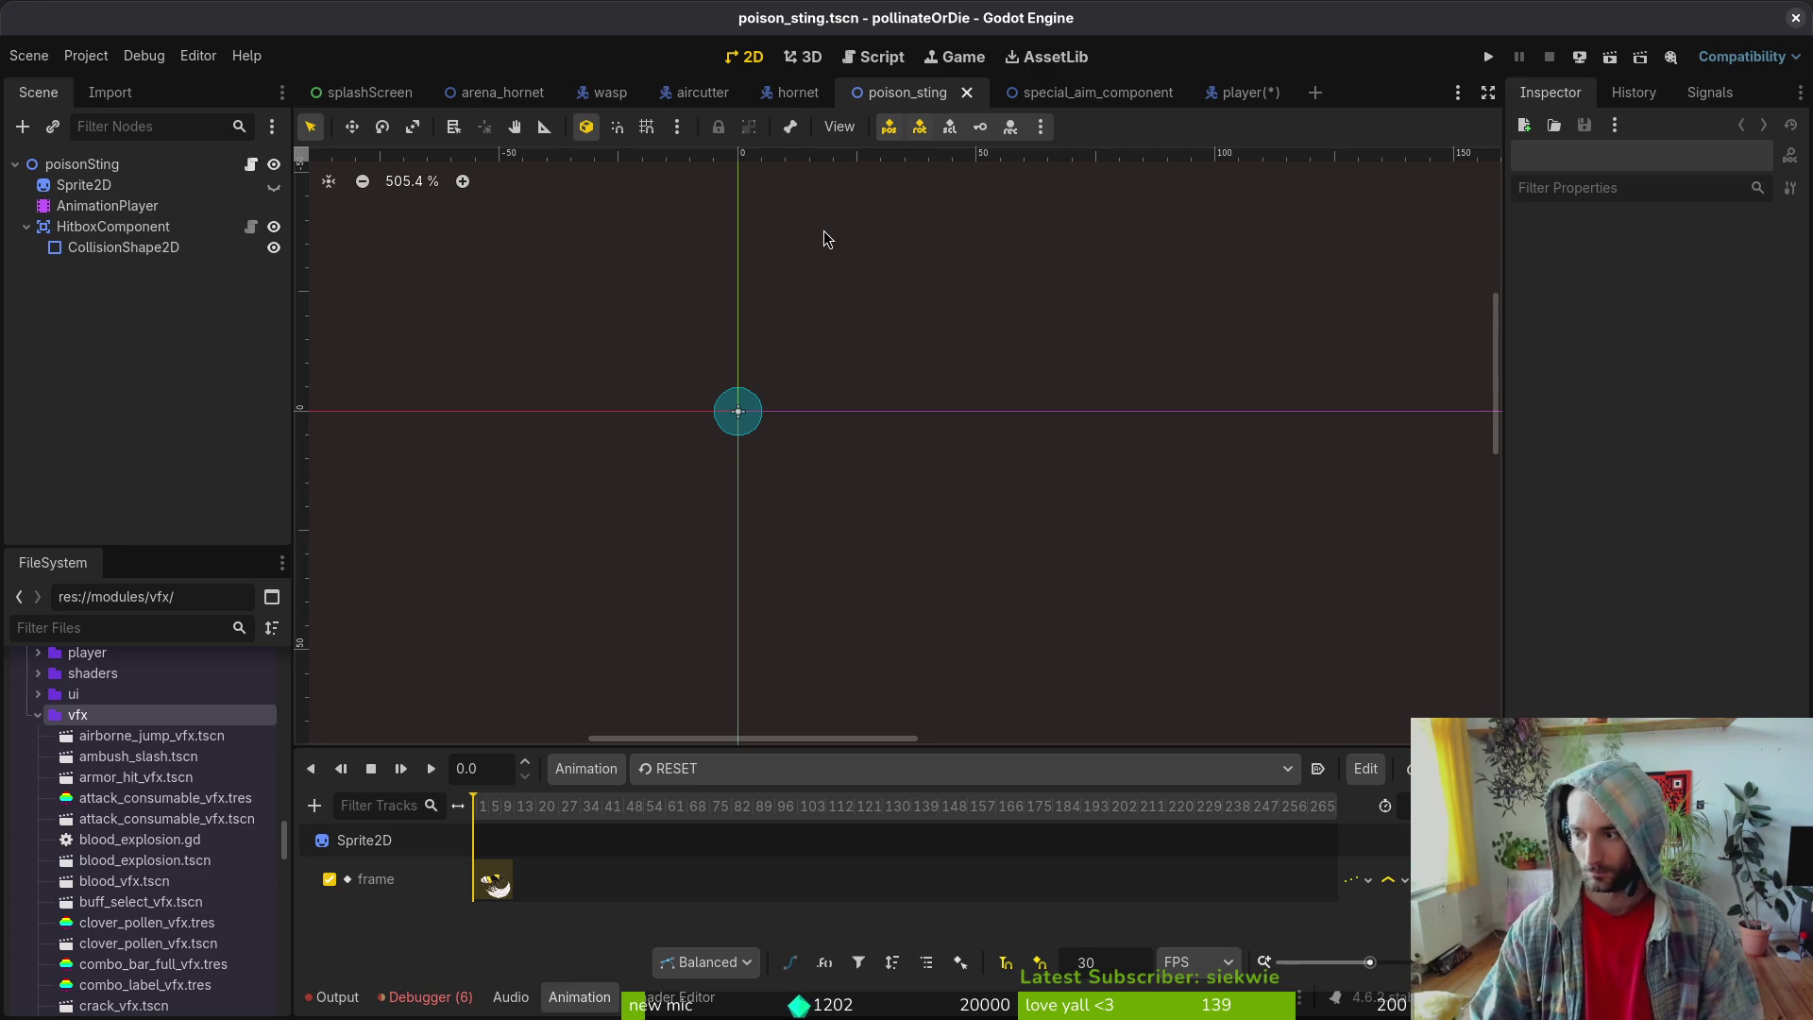
- Quit Neovim with :q and run tig status in the terminal
{"action": "key", "text": "alt+Tab"}
{"action": "type", "text": ":q"}
{"action": "key", "text": "Return"}
{"action": "type", "text": "tig status"}
{"action": "key", "text": "Return"}
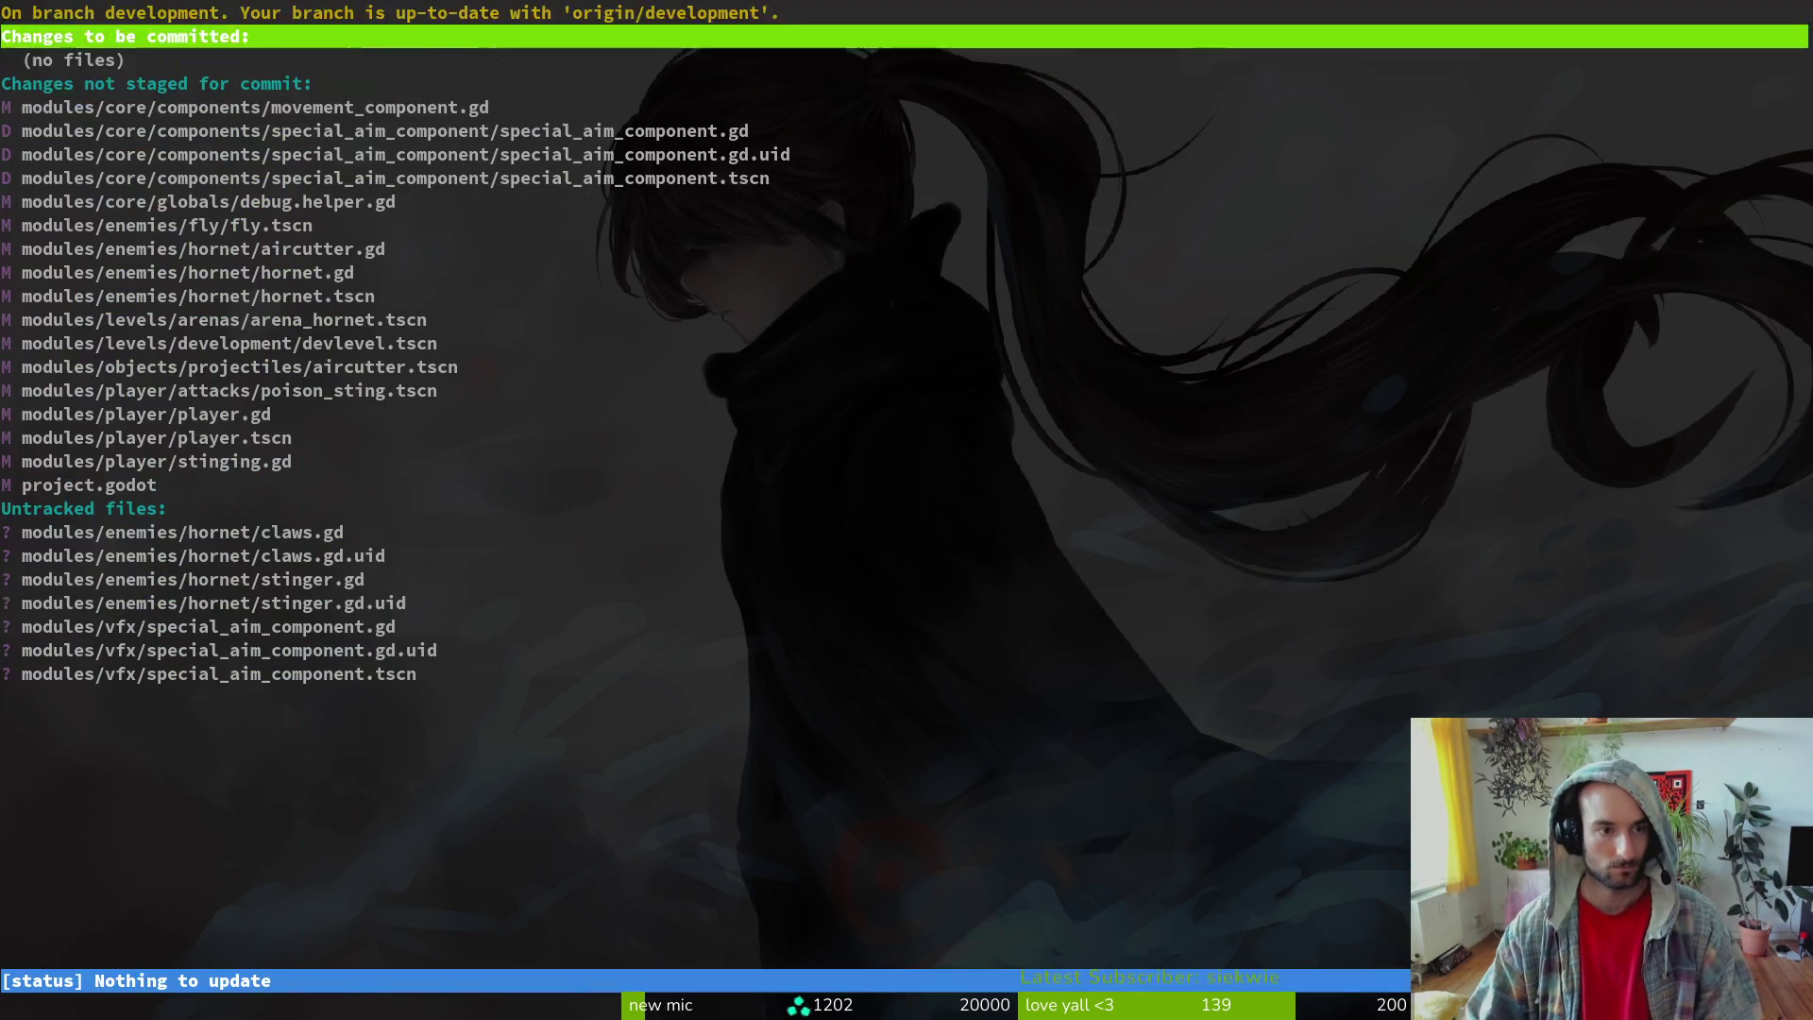
- View the poison_sting.tscn diff in tig, then return to Godot's player scene
{"action": "key", "text": "j"}
{"action": "key", "text": "j"}
{"action": "key", "text": "j"}
{"action": "key", "text": "j"}
{"action": "key", "text": "j"}
{"action": "key", "text": "j"}
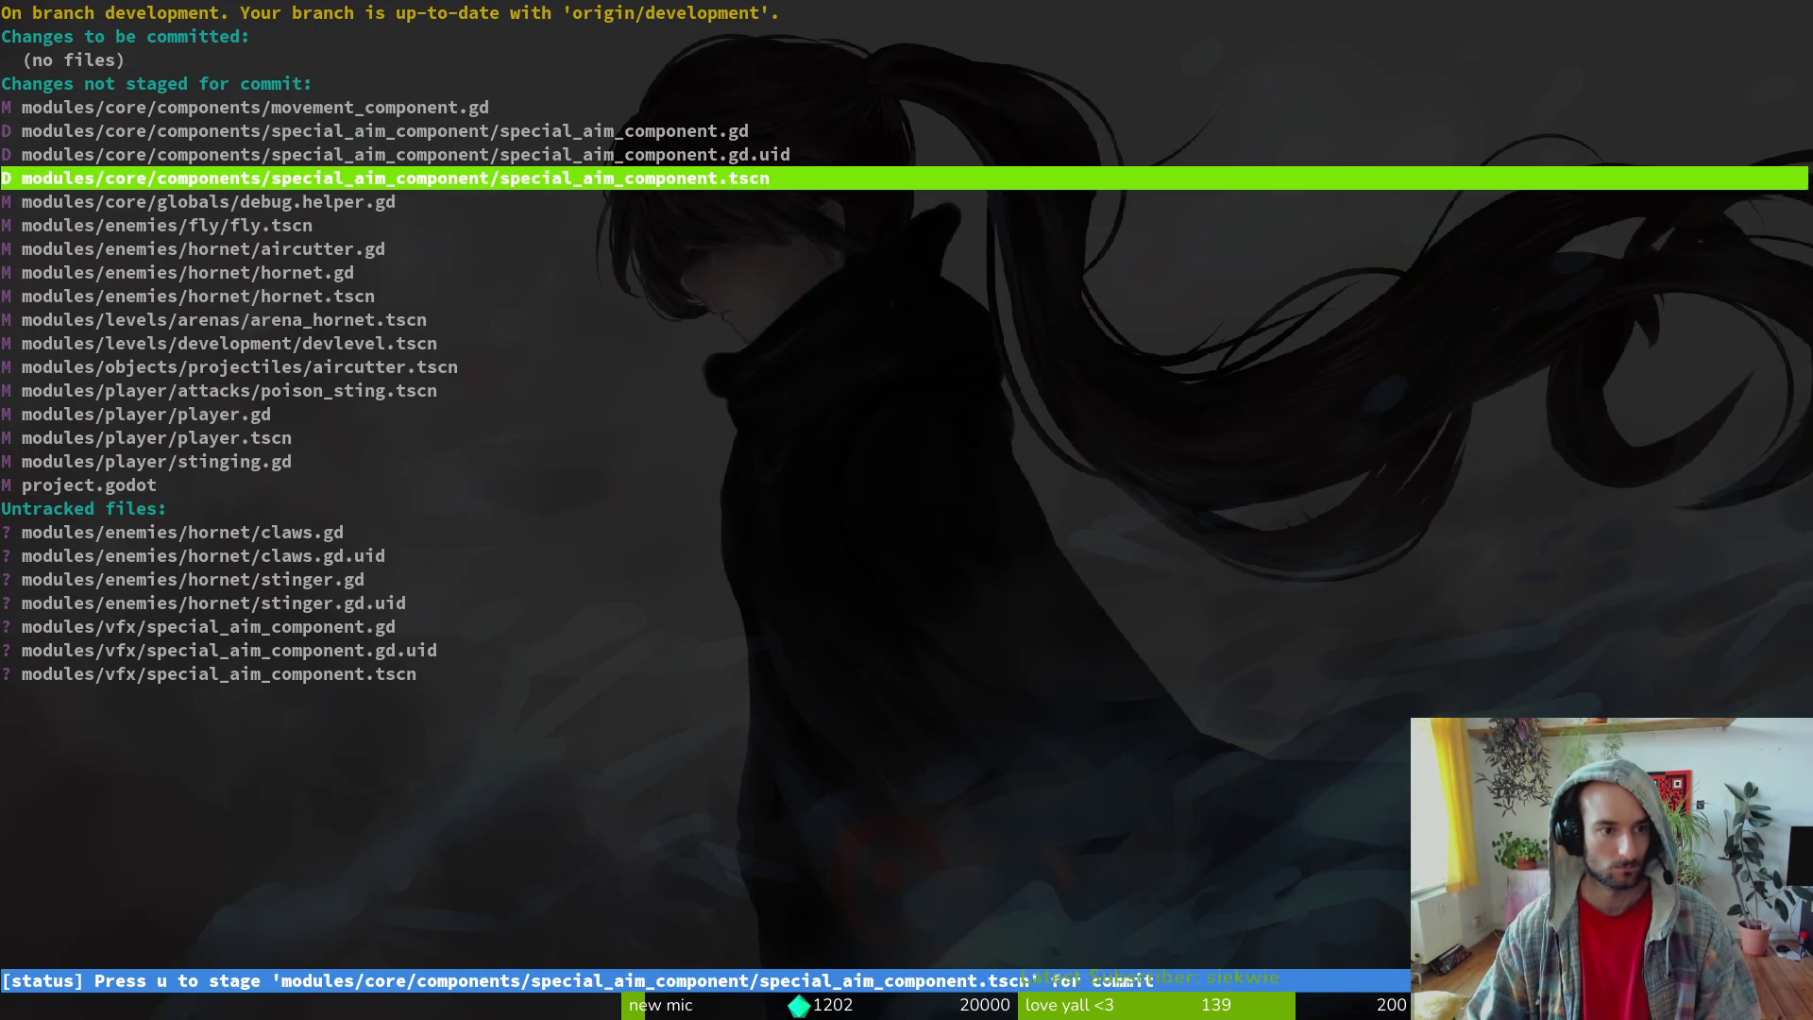
{"action": "key", "text": "j"}
{"action": "key", "text": "j"}
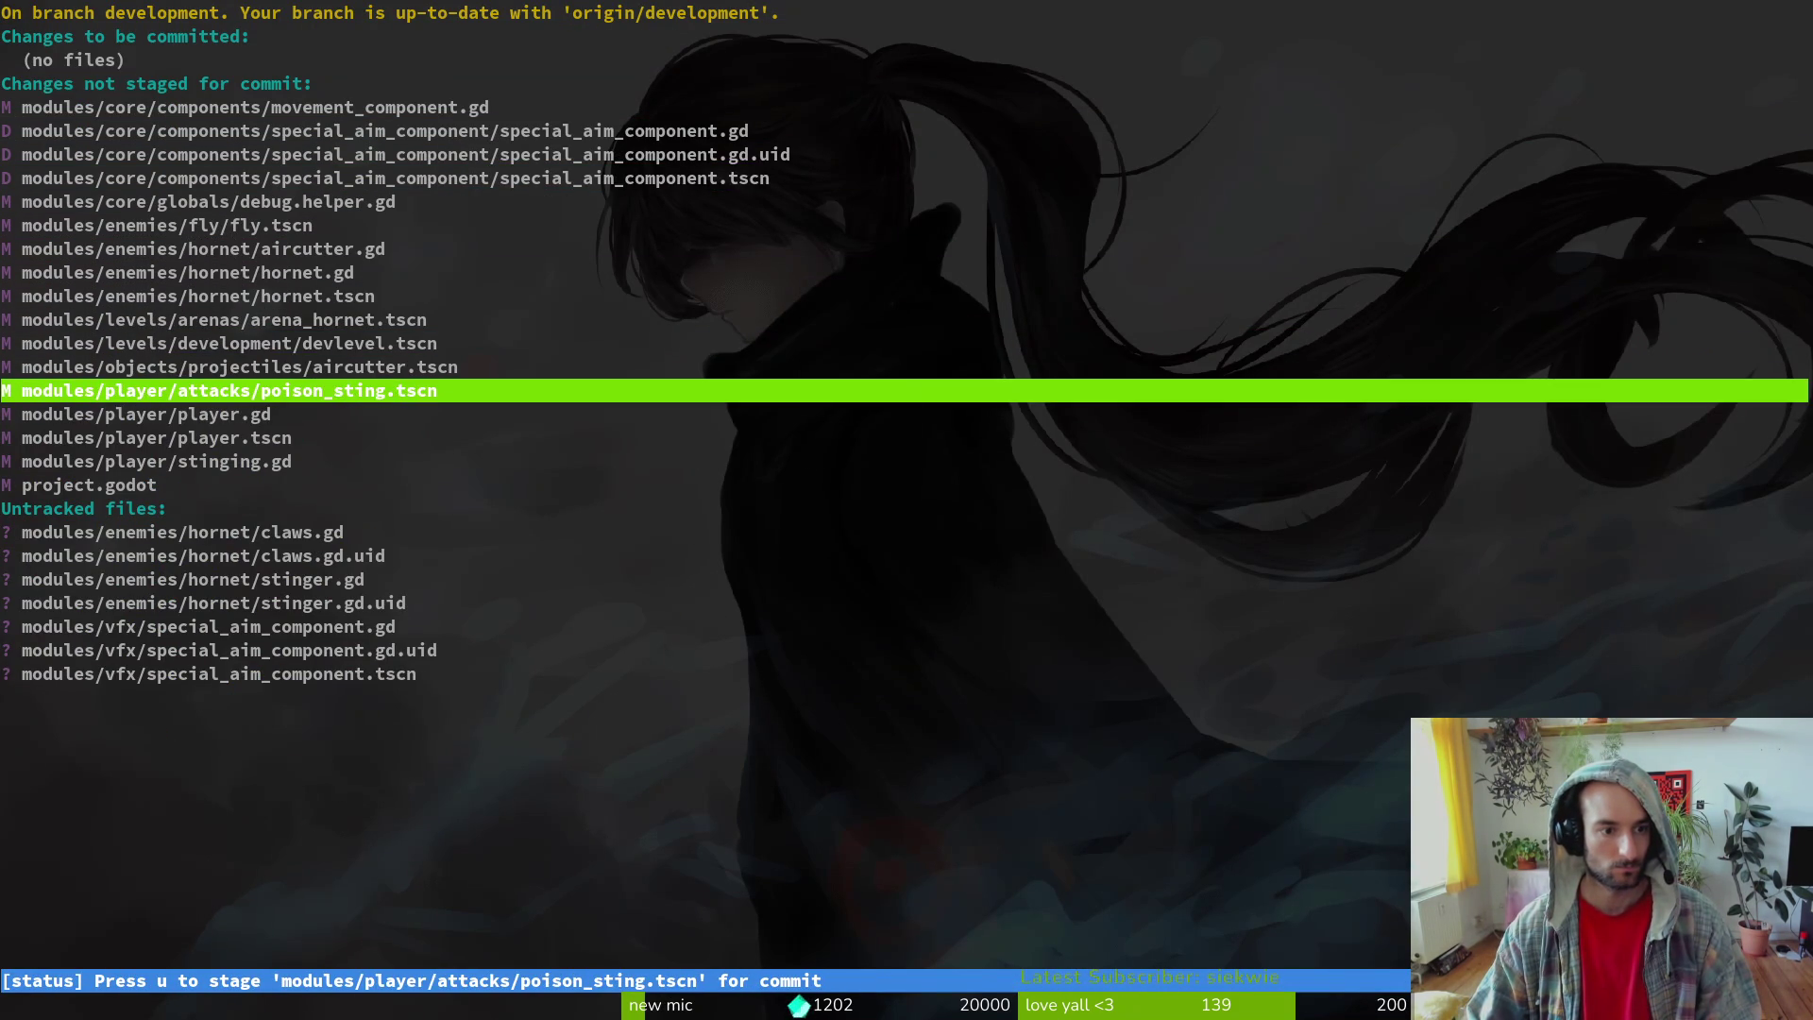
{"action": "key", "text": "Return"}
{"action": "key", "text": "alt+Tab"}
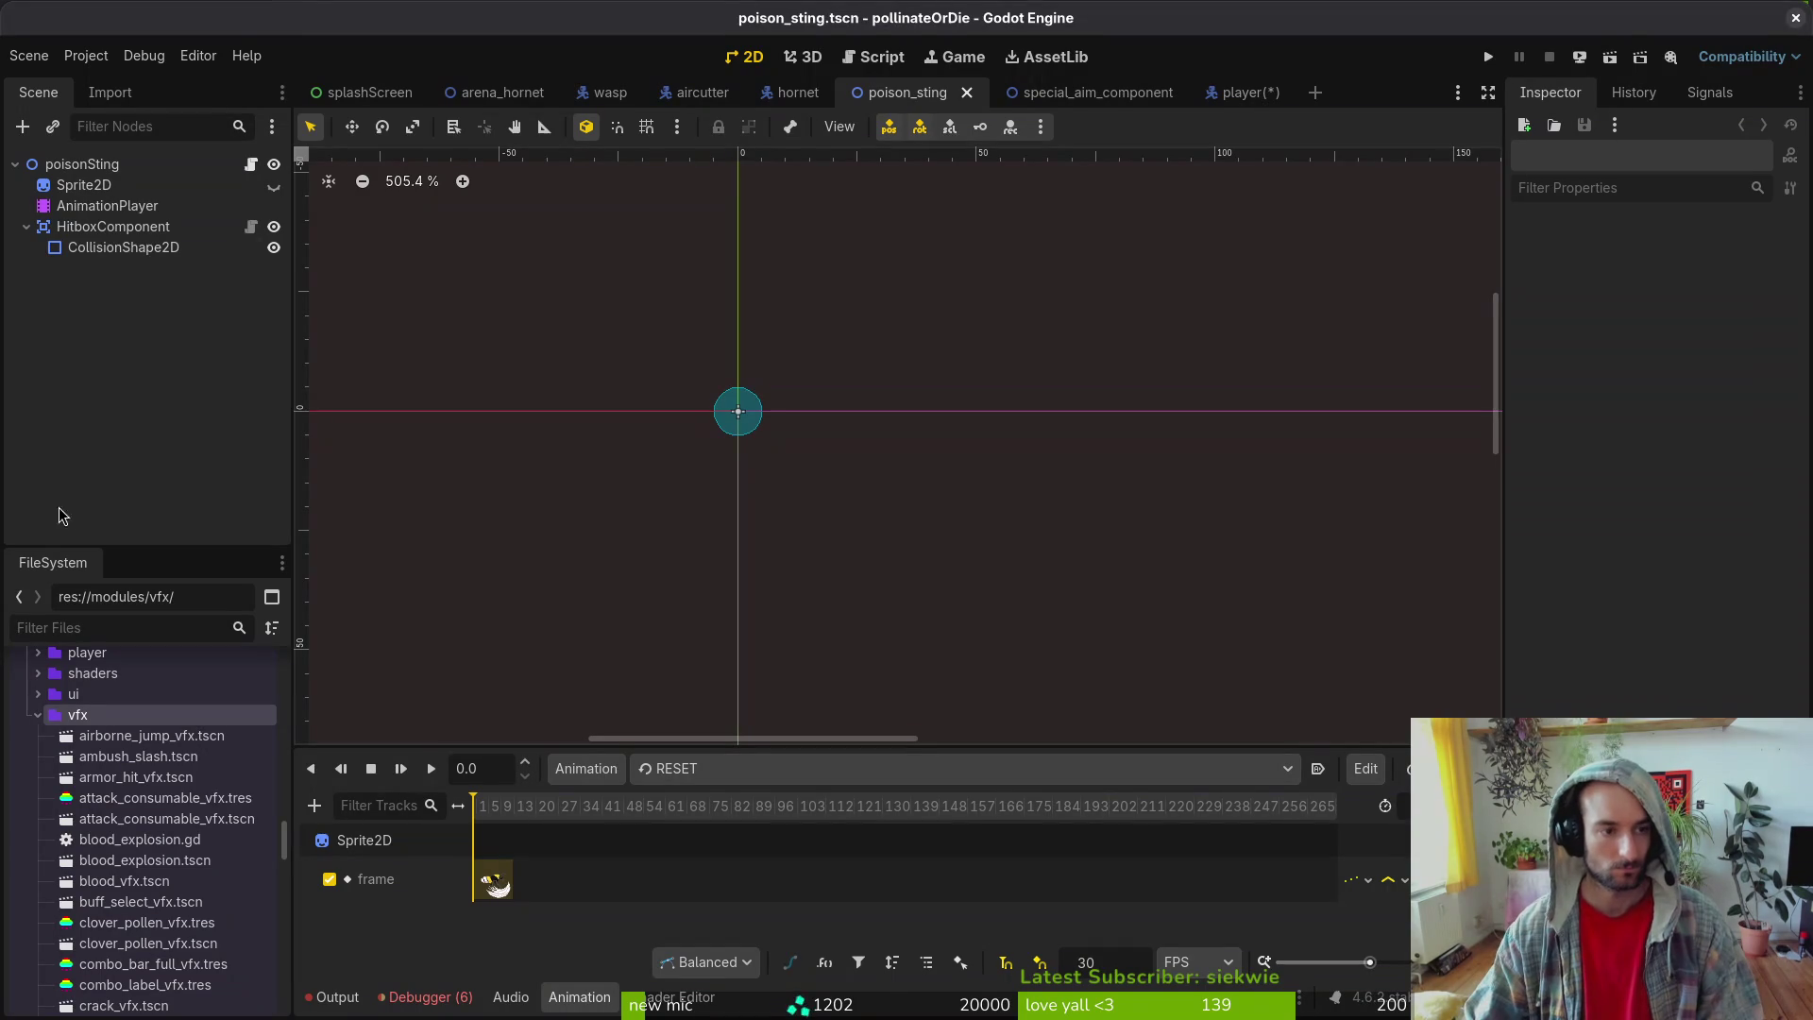
{"action": "left_click", "coordinate": [1227, 92]}
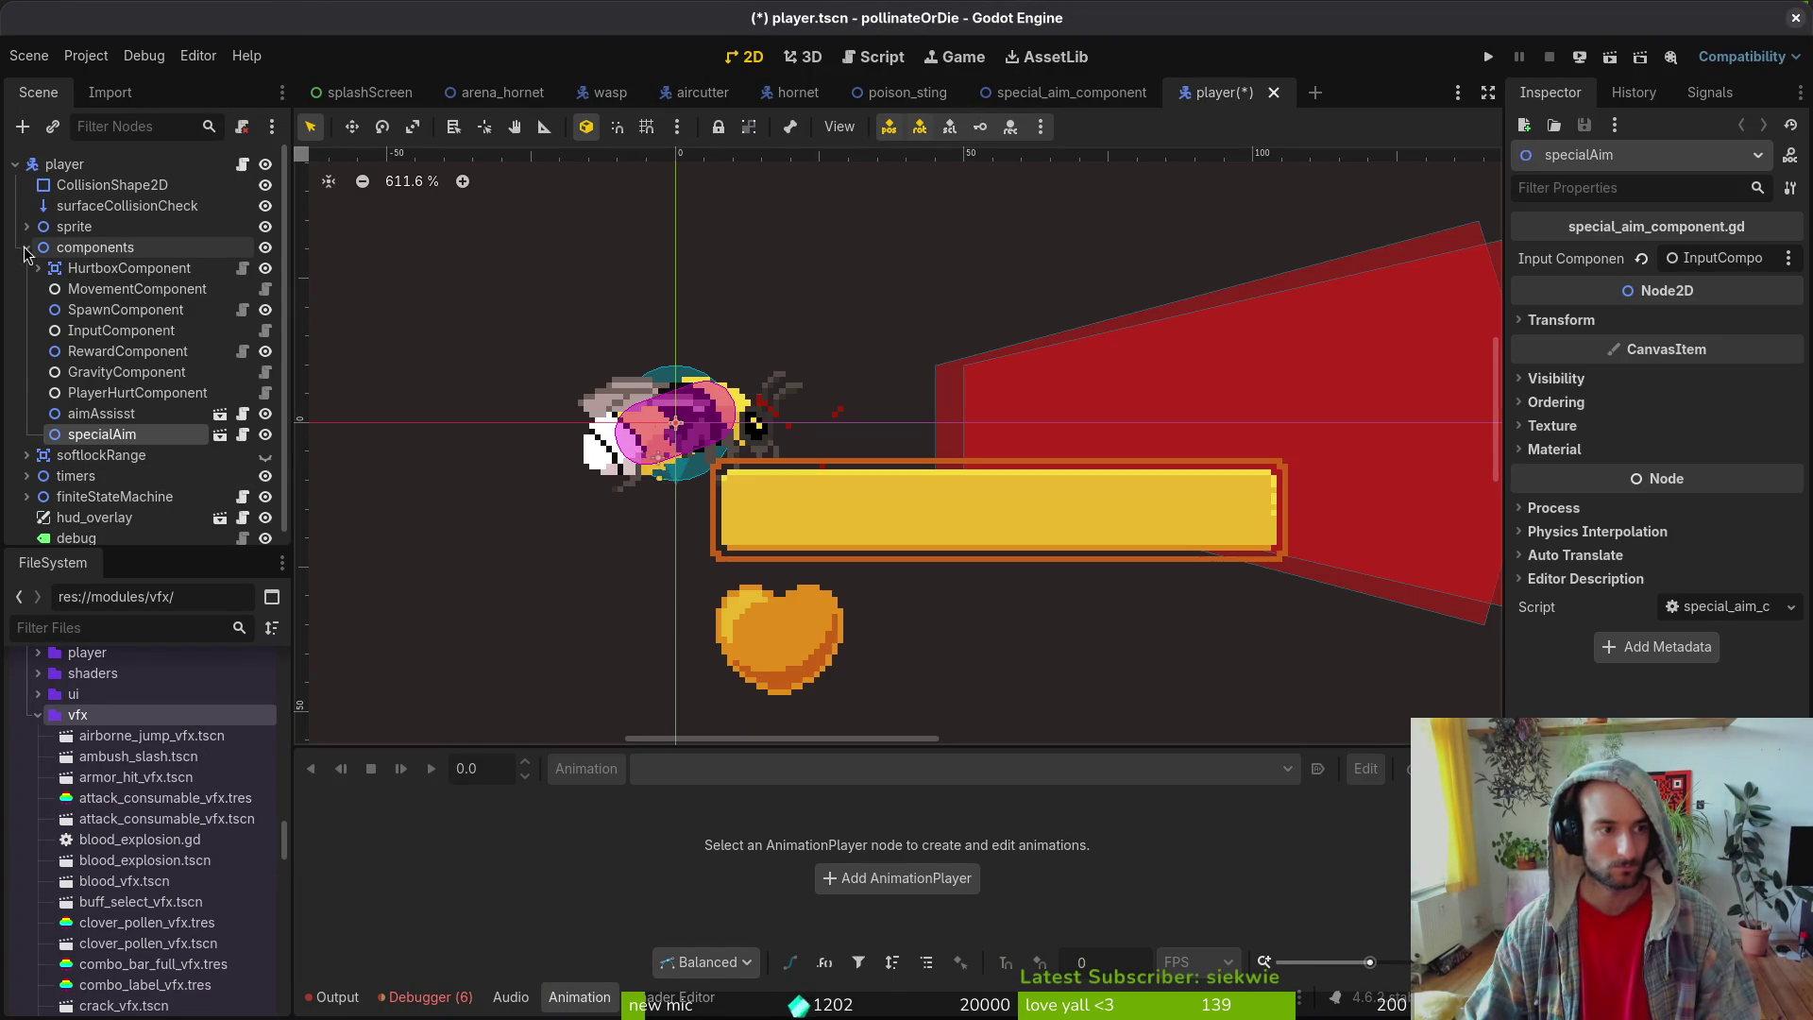
- Add a Marker2D node to the player and rename it attackSpawnMarker
{"action": "left_click", "coordinate": [26, 247]}
{"action": "key", "text": "ctrl+a"}
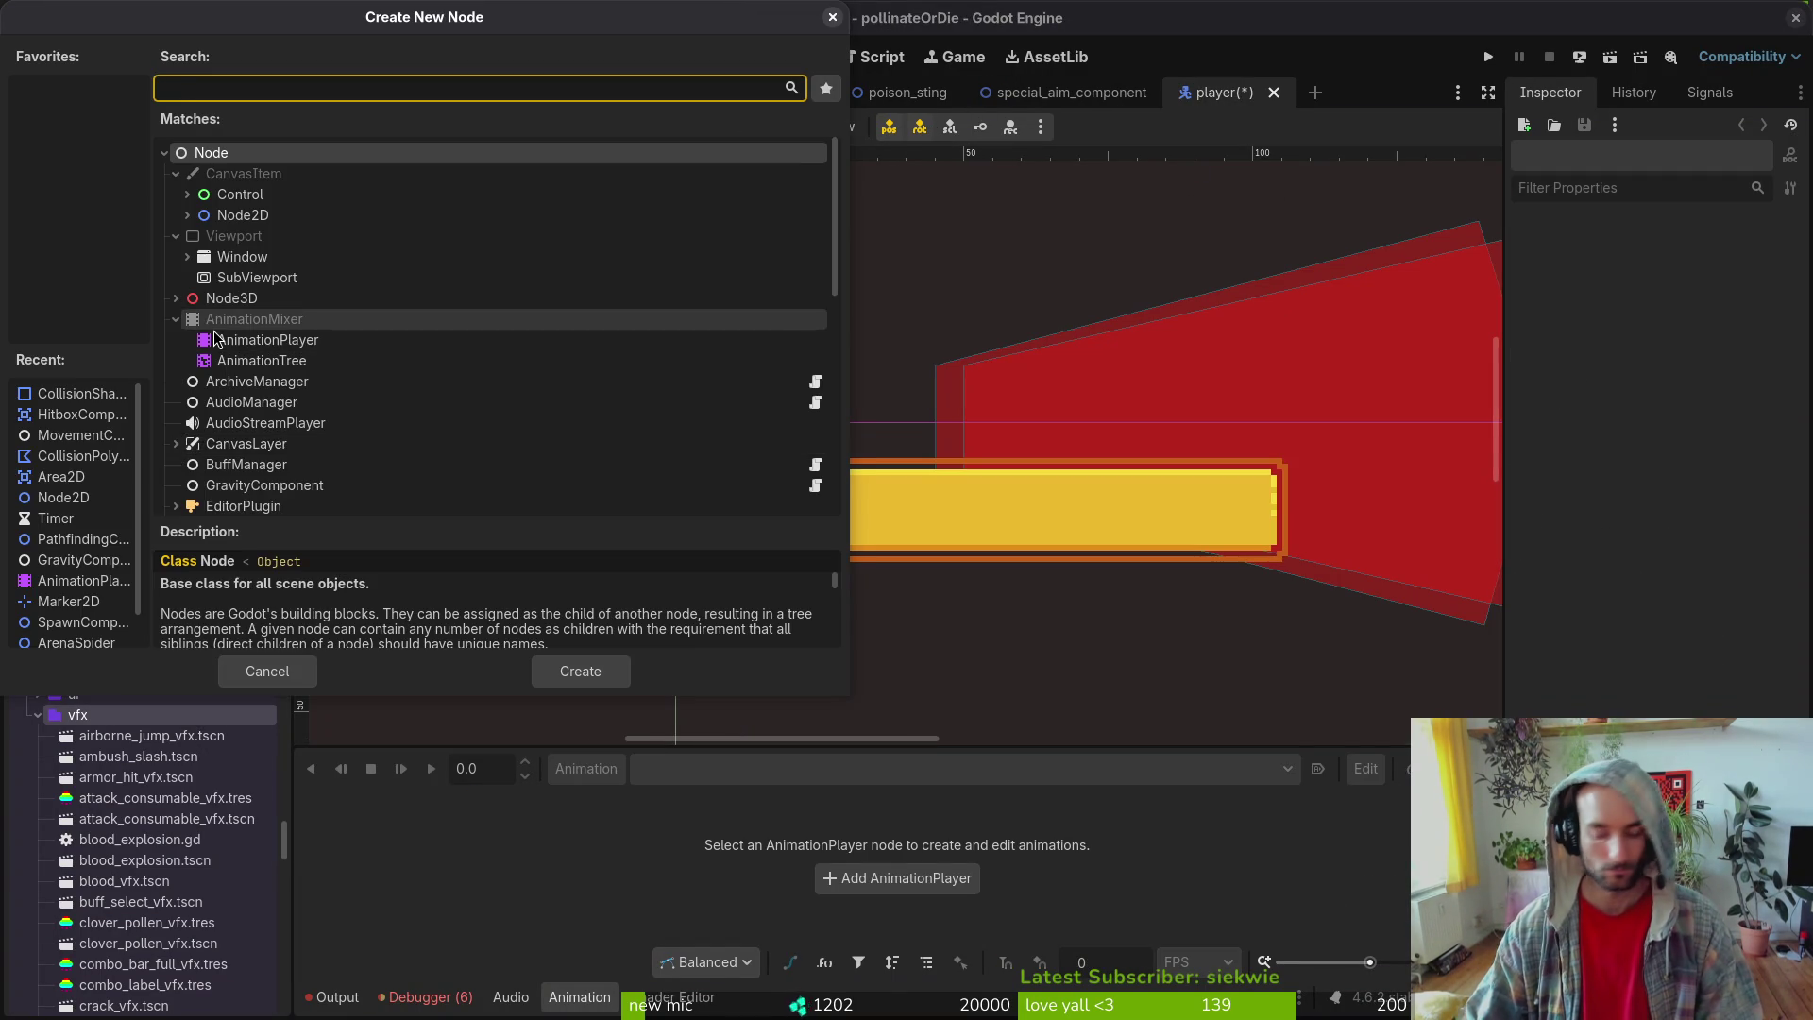
{"action": "type", "text": "marker"}
{"action": "key", "text": "Return"}
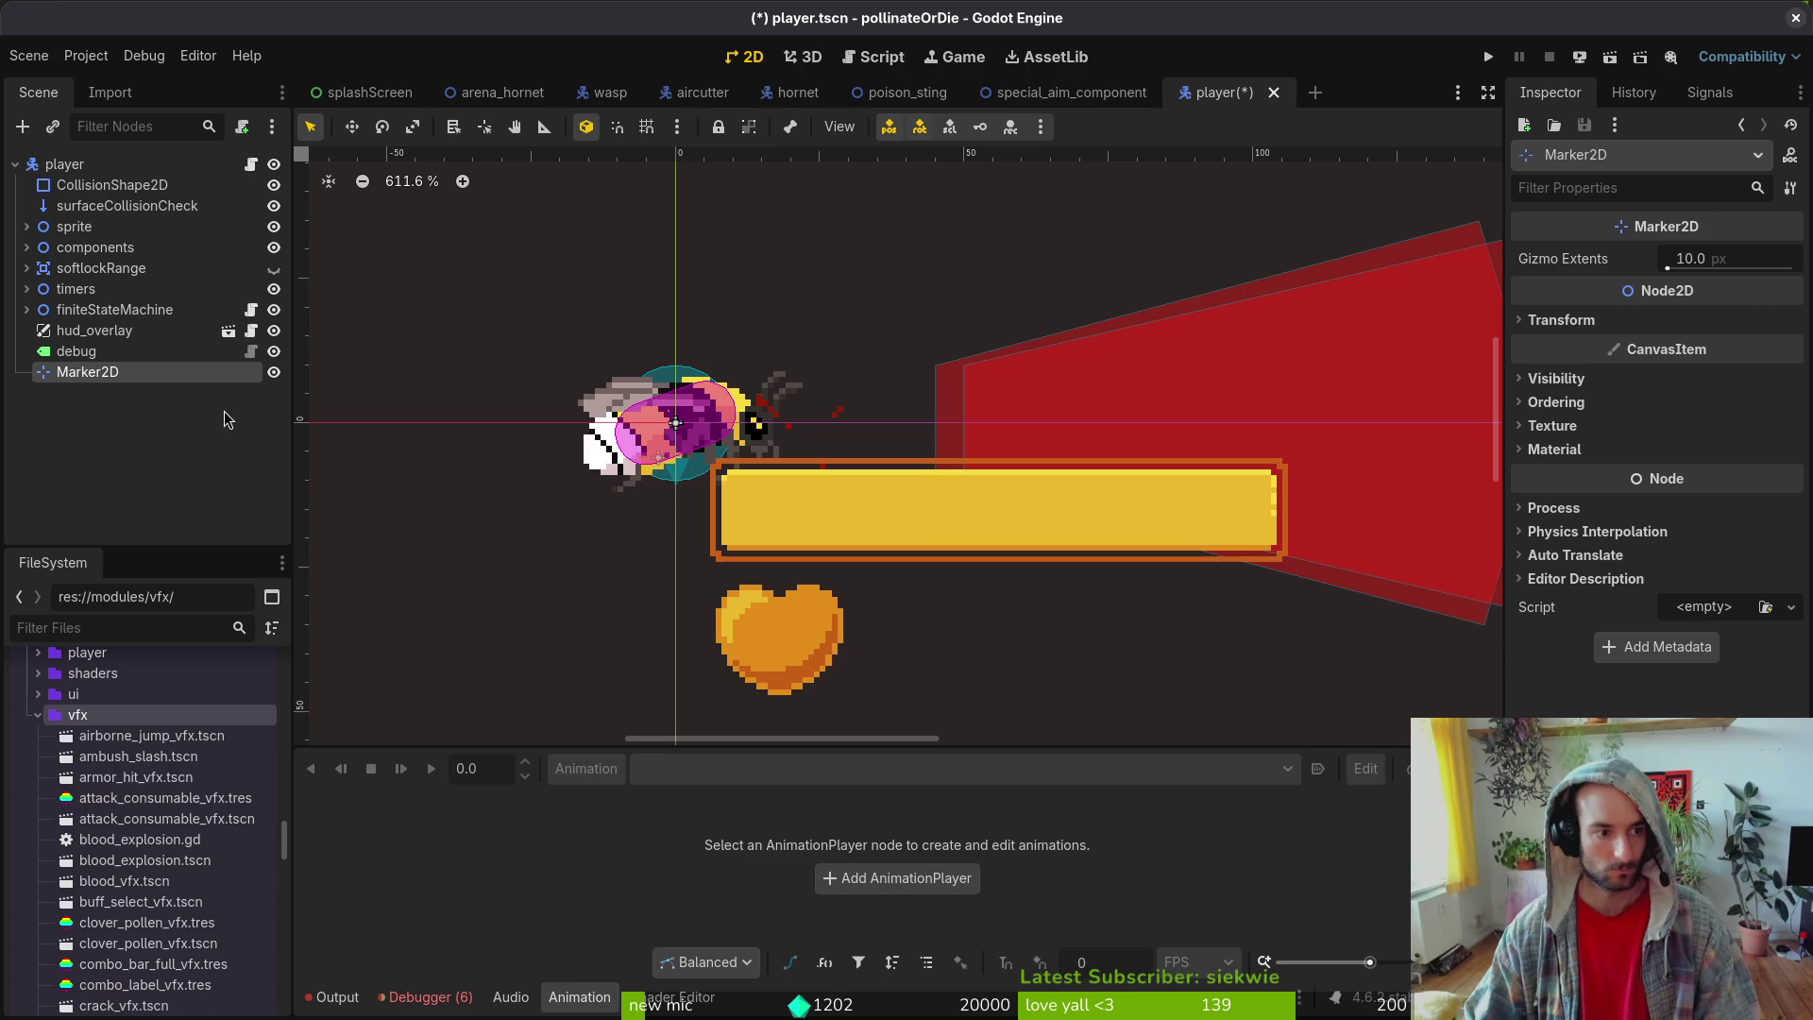
{"action": "key", "text": "F2"}
{"action": "type", "text": "attackSpawnMa"}
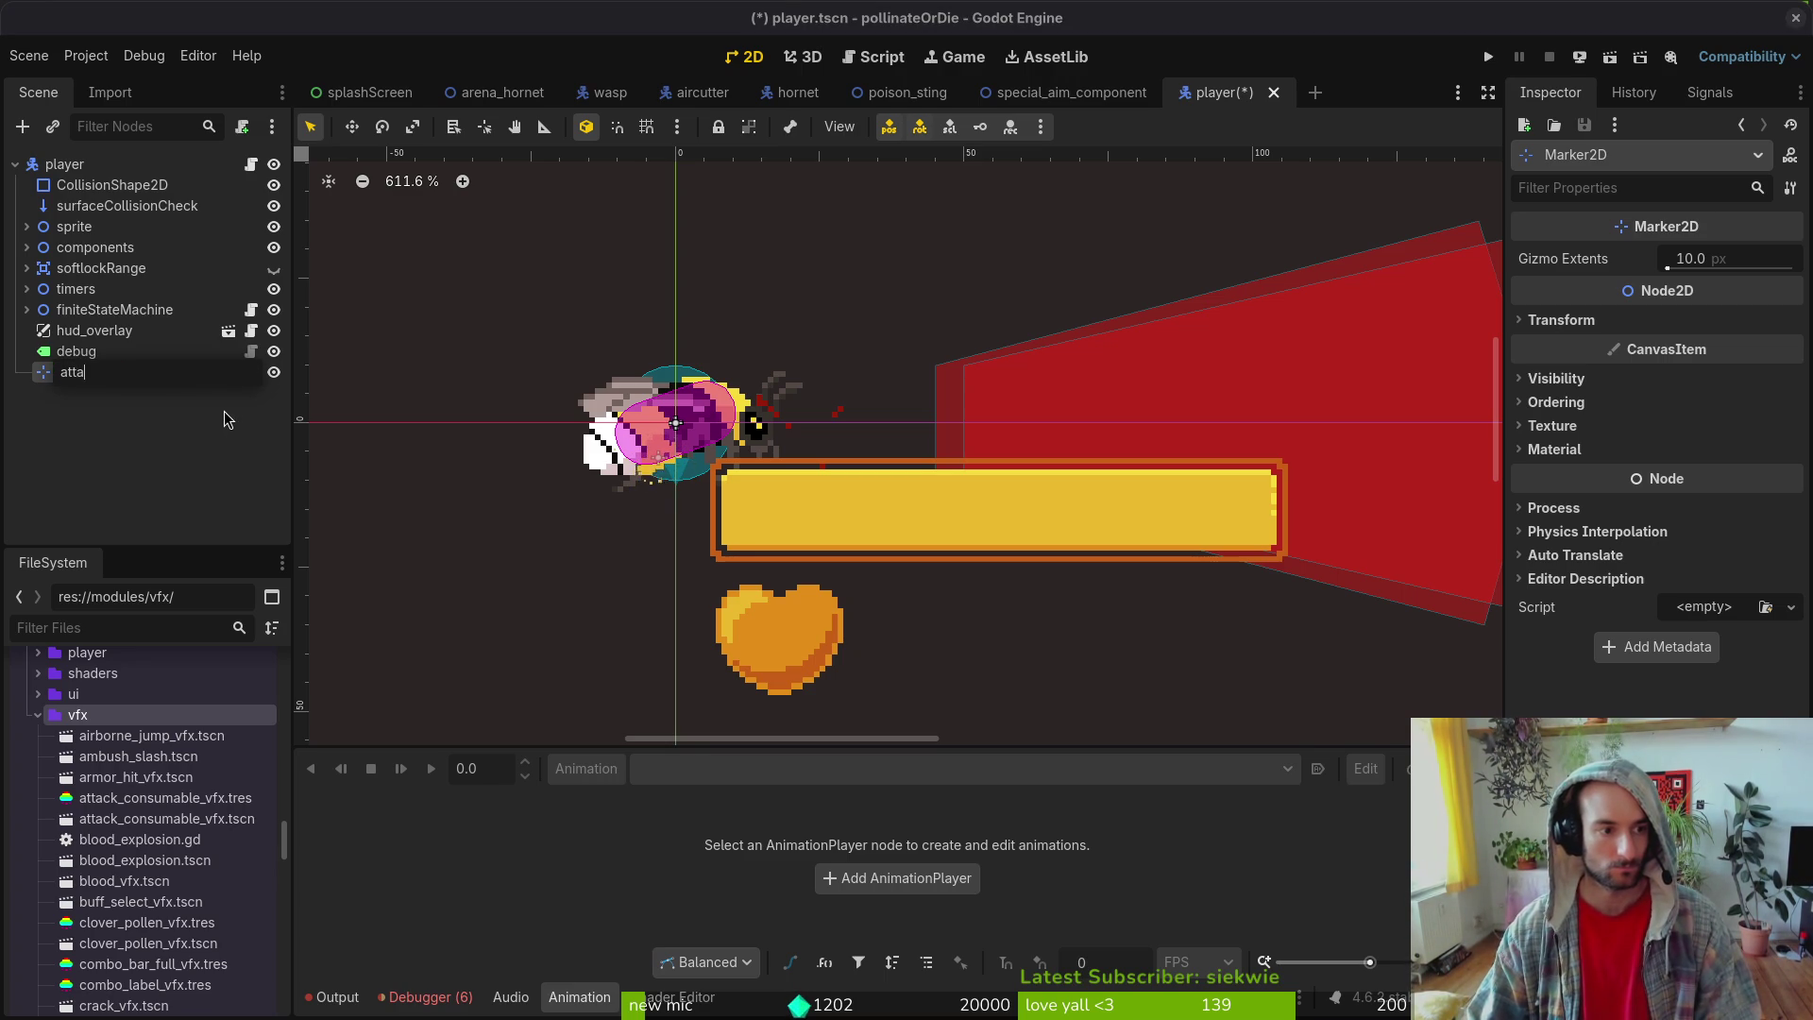
{"action": "type", "text": "rker"}
{"action": "key", "text": "Return"}
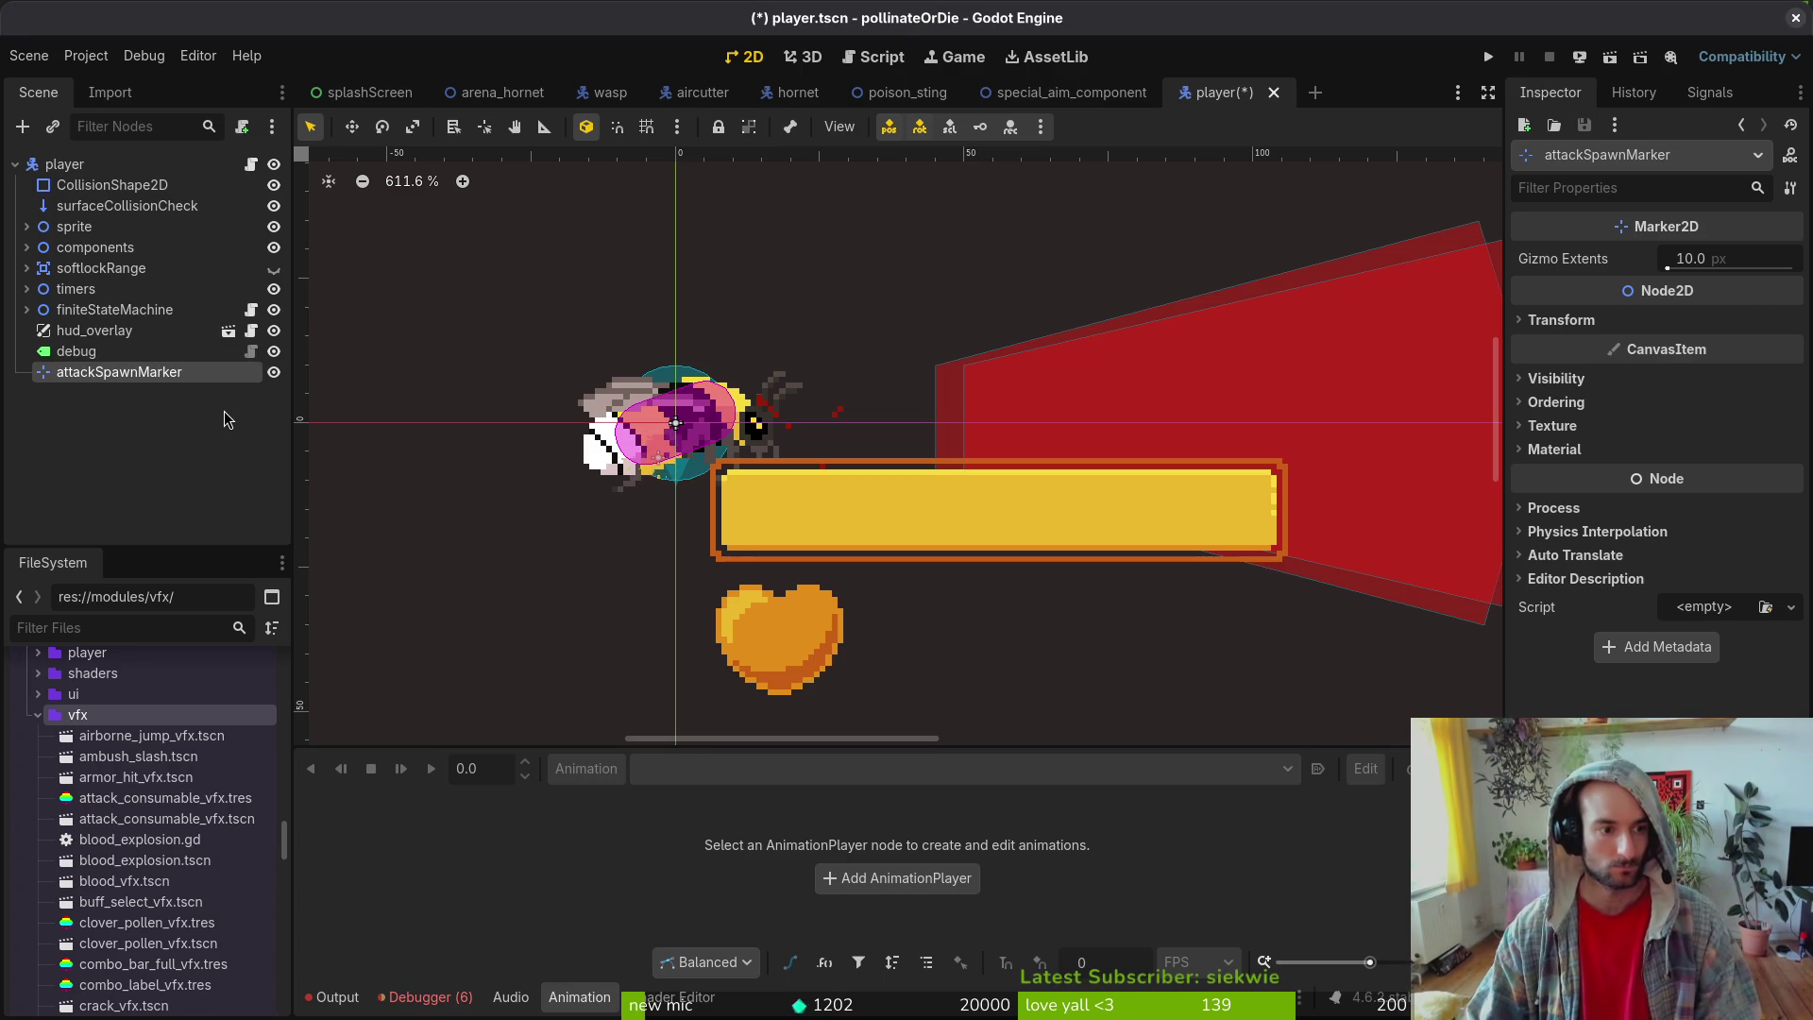
- Set attackSpawnMarker's position to x 21, y 8 and save the player scene
{"action": "left_click", "coordinate": [1636, 324]}
{"action": "left_click", "coordinate": [1717, 344]}
{"action": "type", "text": "1"}
{"action": "key", "text": "Tab"}
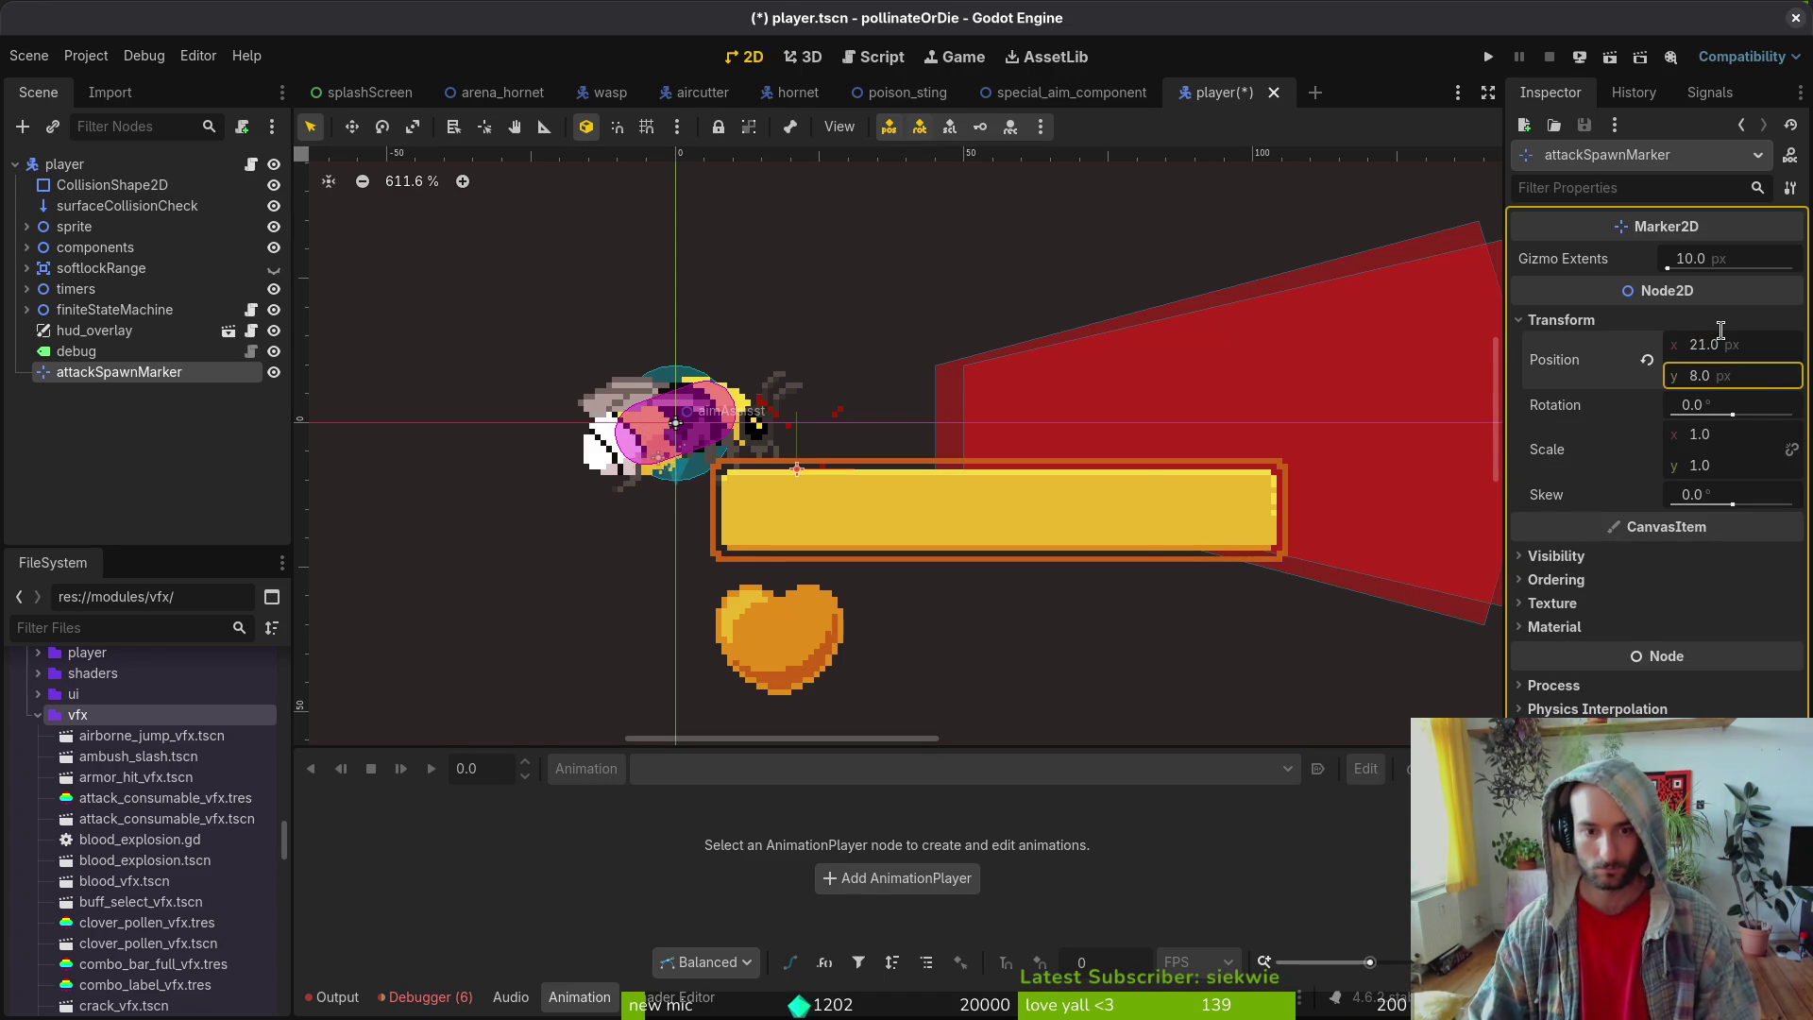
{"action": "key", "text": "ctrl+s"}
{"action": "scroll", "coordinate": [837, 466], "scroll_direction": "up", "scroll_amount": 6}
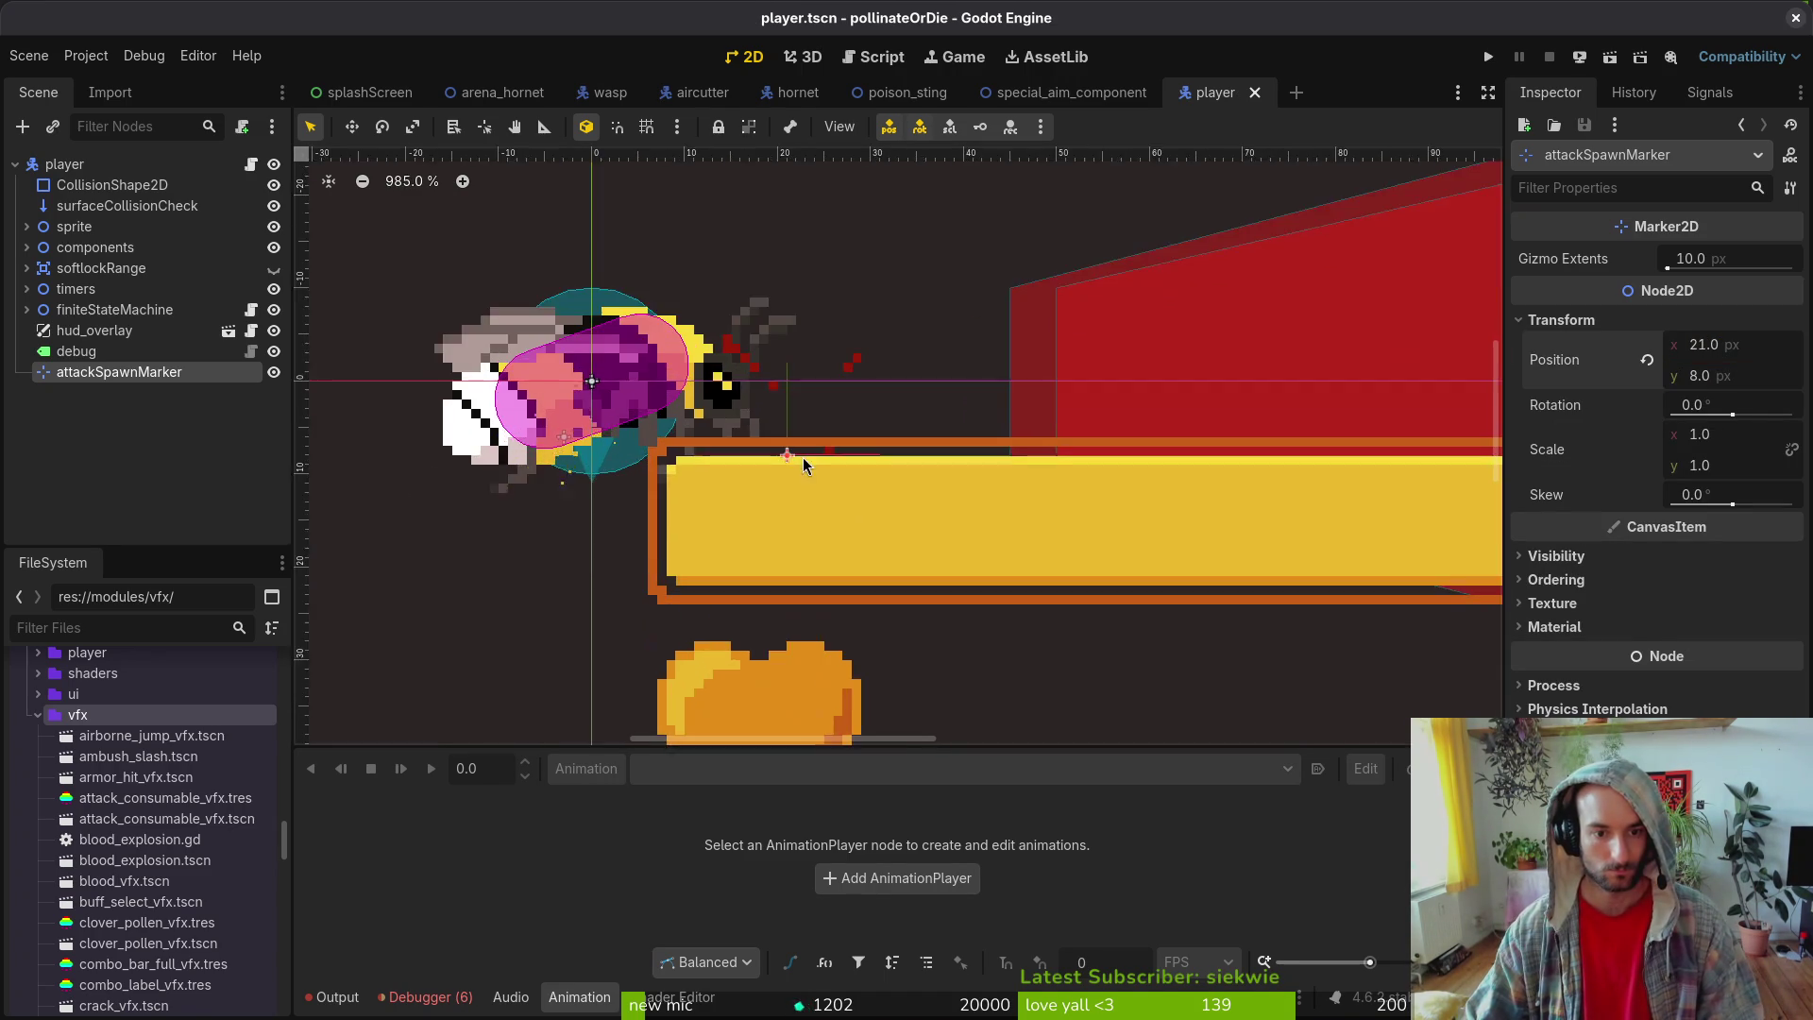
{"action": "key", "text": "alt+Tab"}
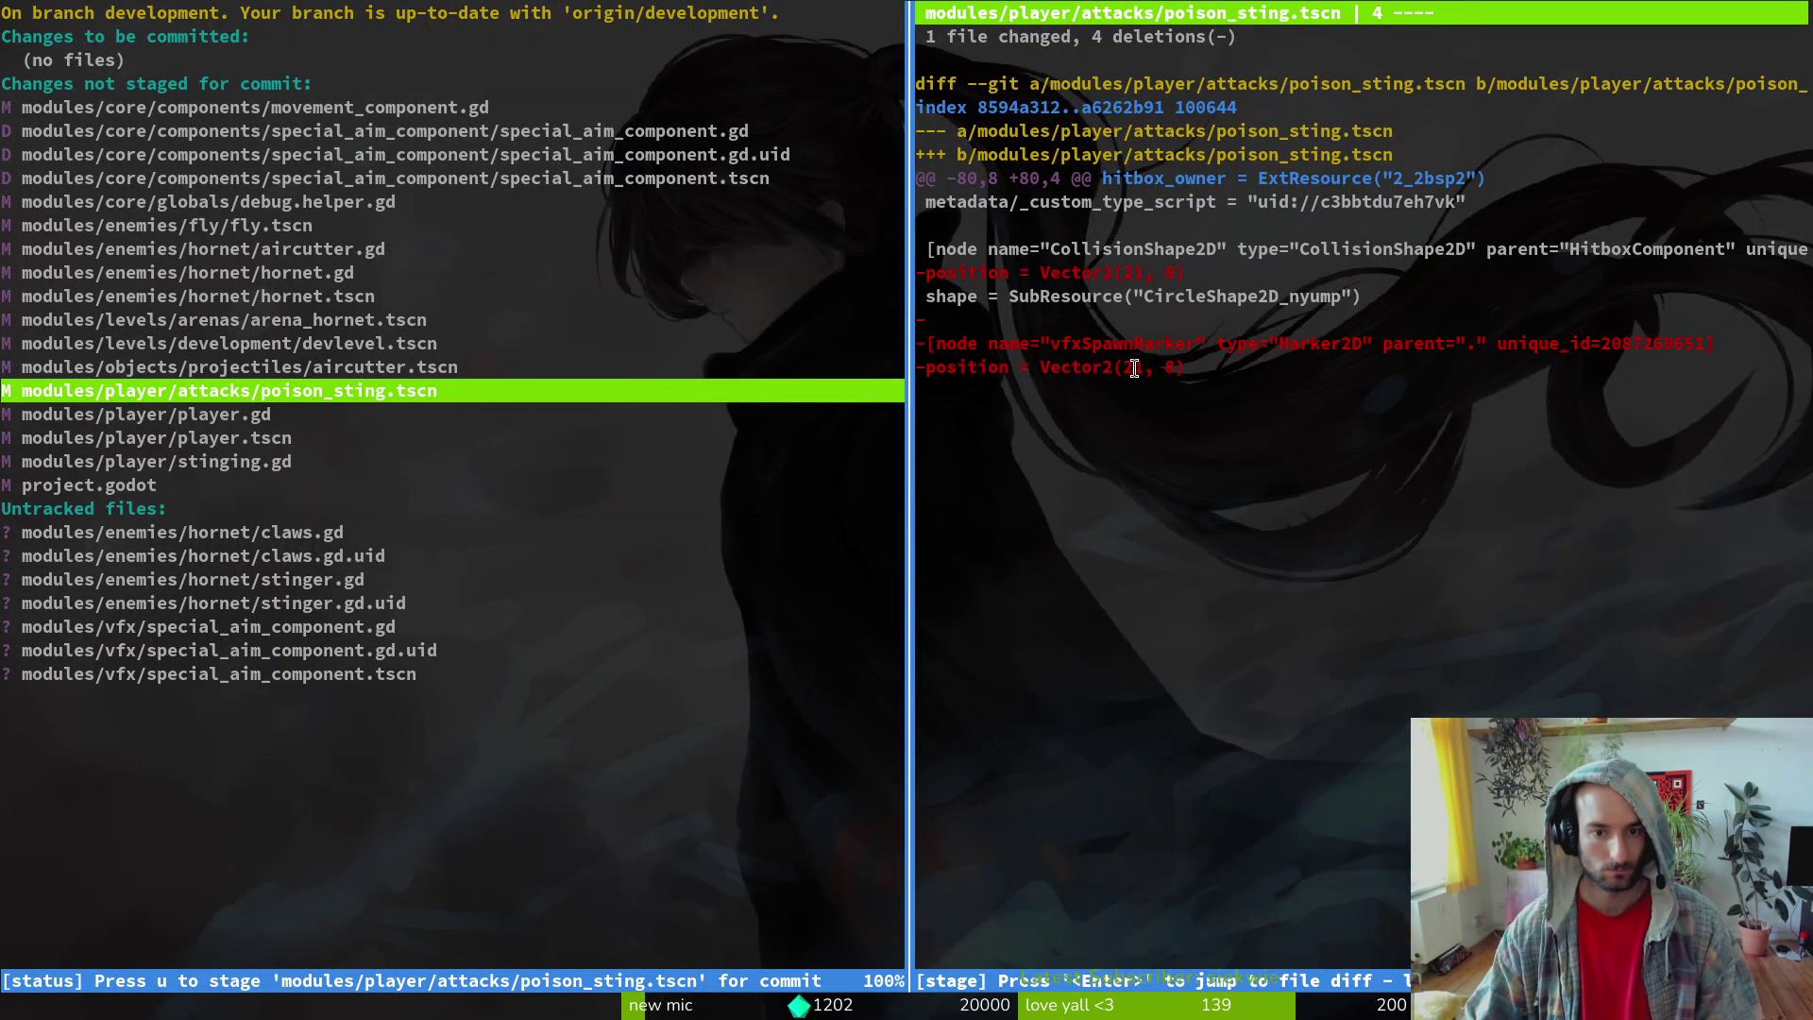
{"action": "key", "text": "alt+Tab"}
{"action": "scroll", "coordinate": [828, 399], "scroll_direction": "down", "scroll_amount": 6}
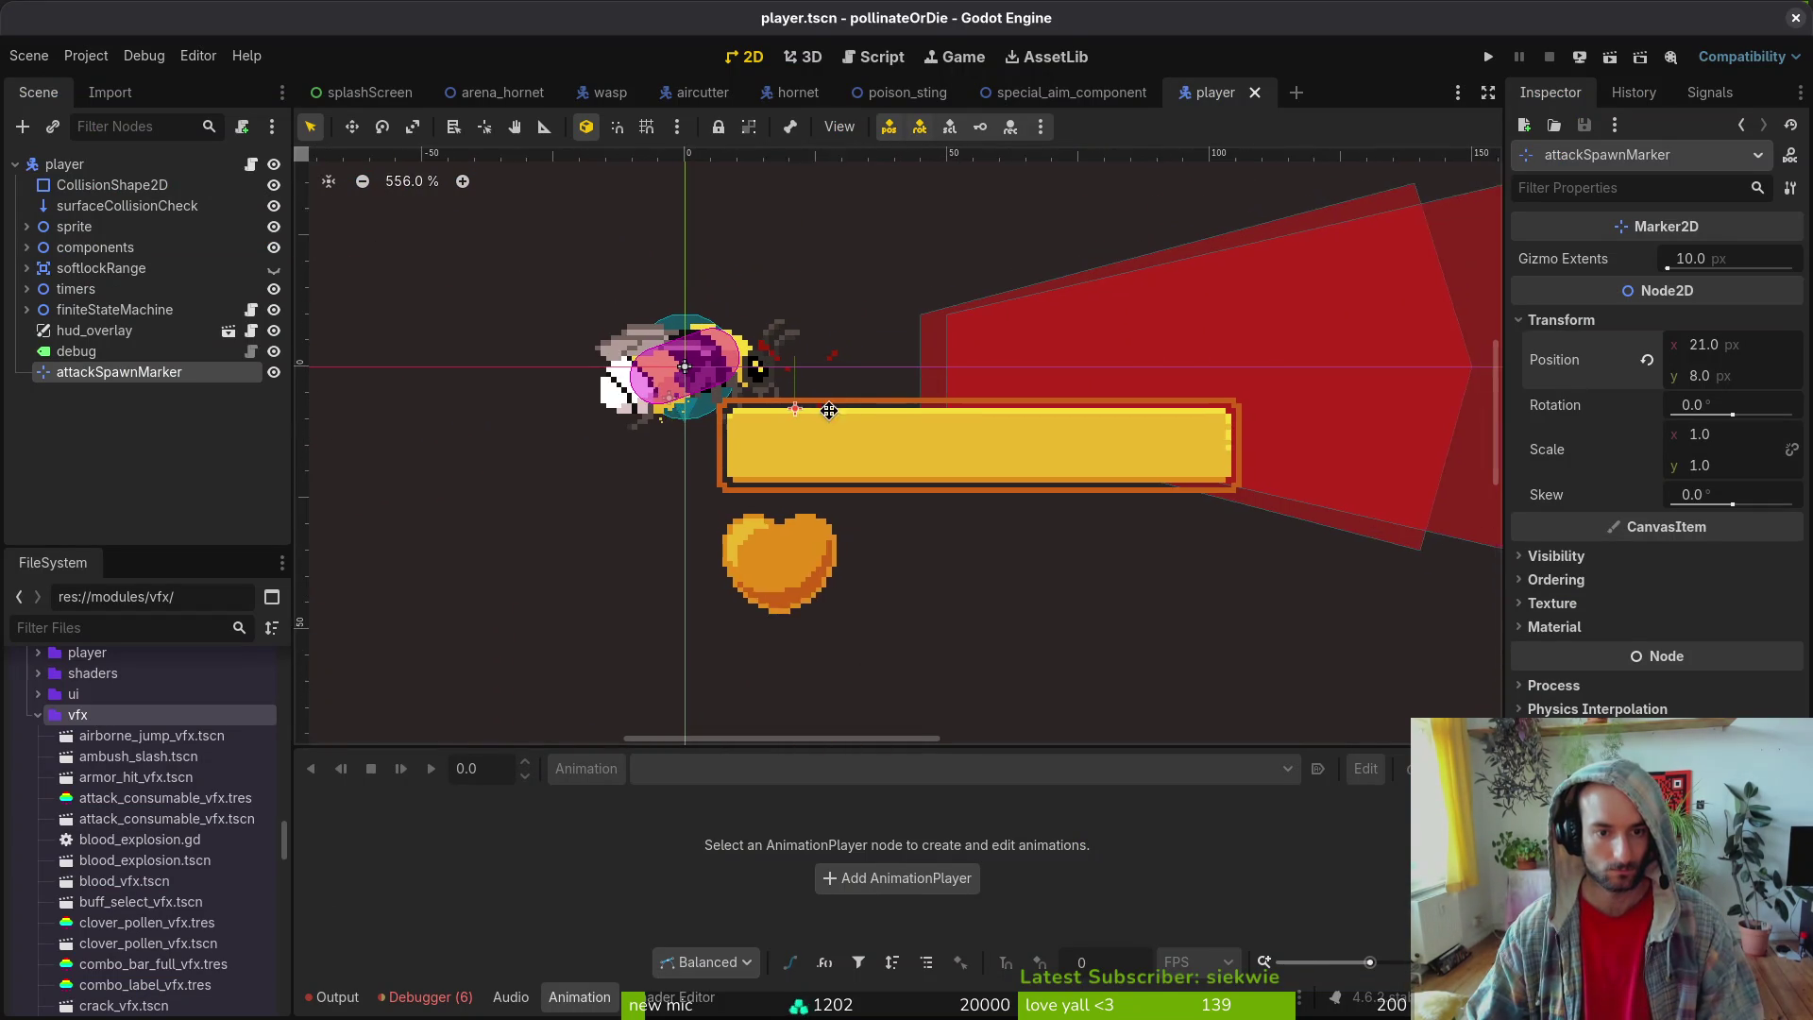
- Inspect the Sprite2D in the special_aim_component scene, then launch the game
{"action": "scroll", "coordinate": [841, 378], "scroll_direction": "up", "scroll_amount": 2}
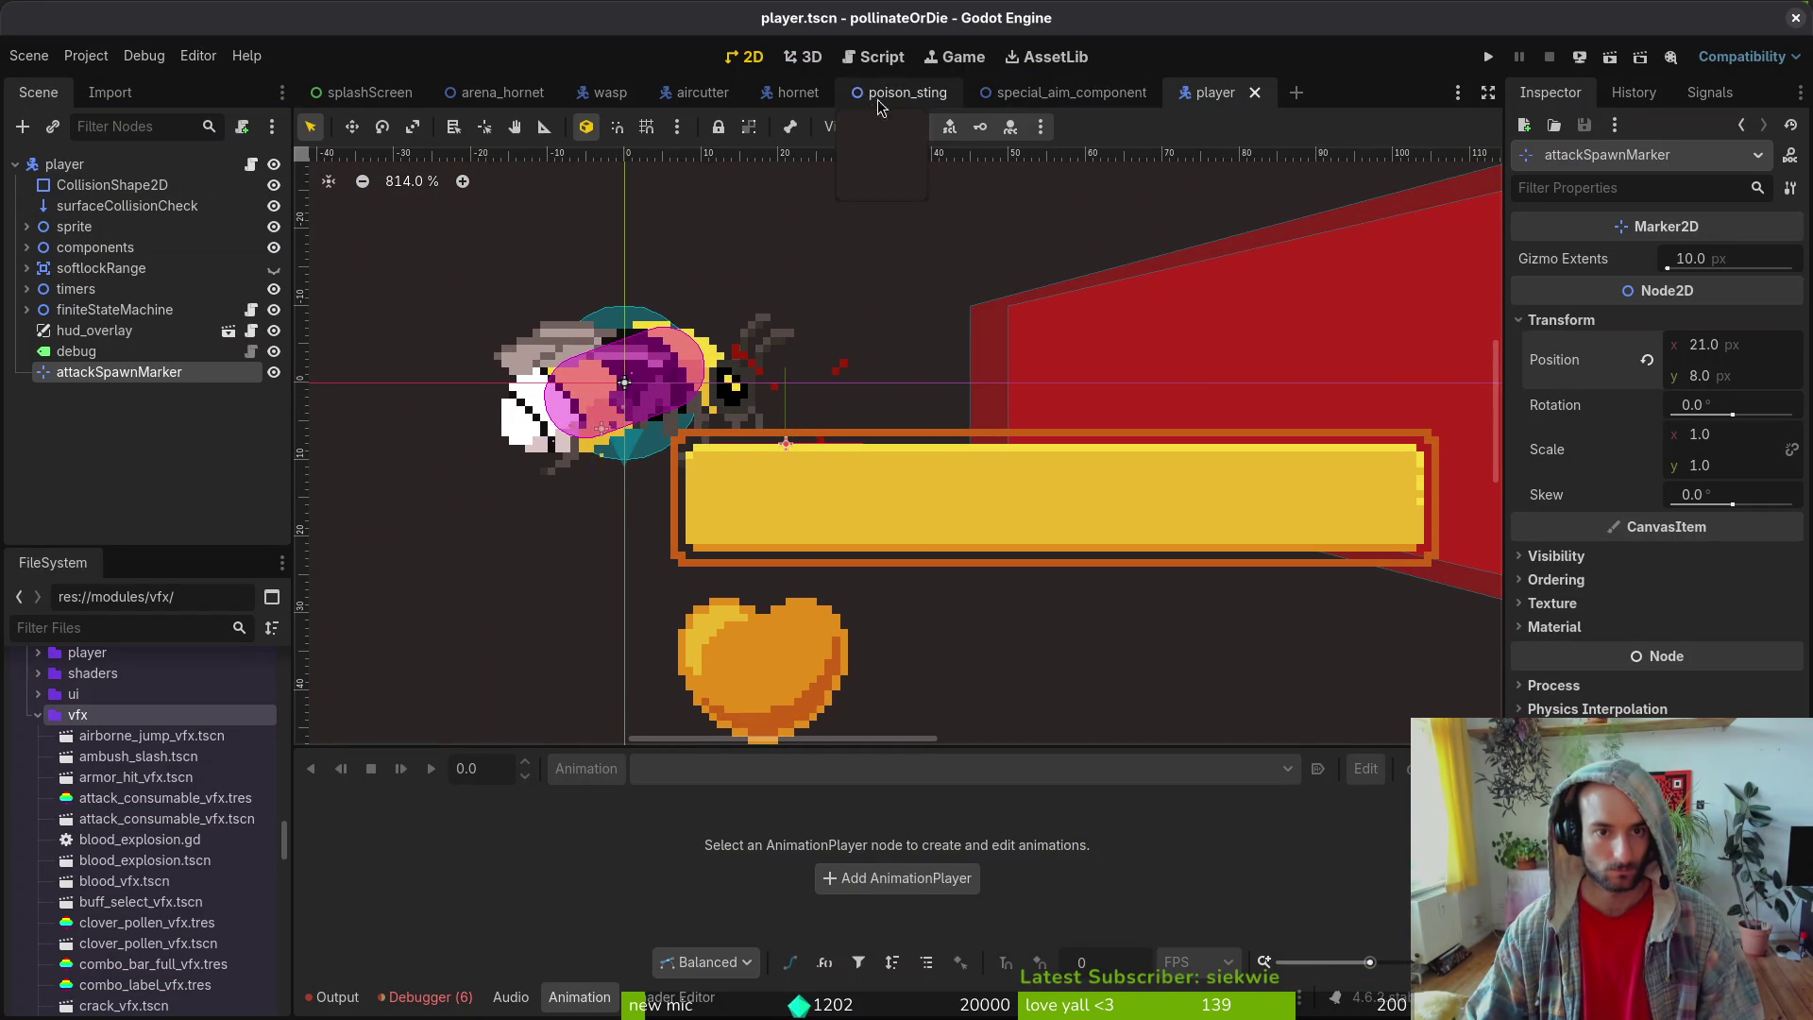
{"action": "left_click", "coordinate": [905, 92]}
{"action": "left_click", "coordinate": [1072, 91]}
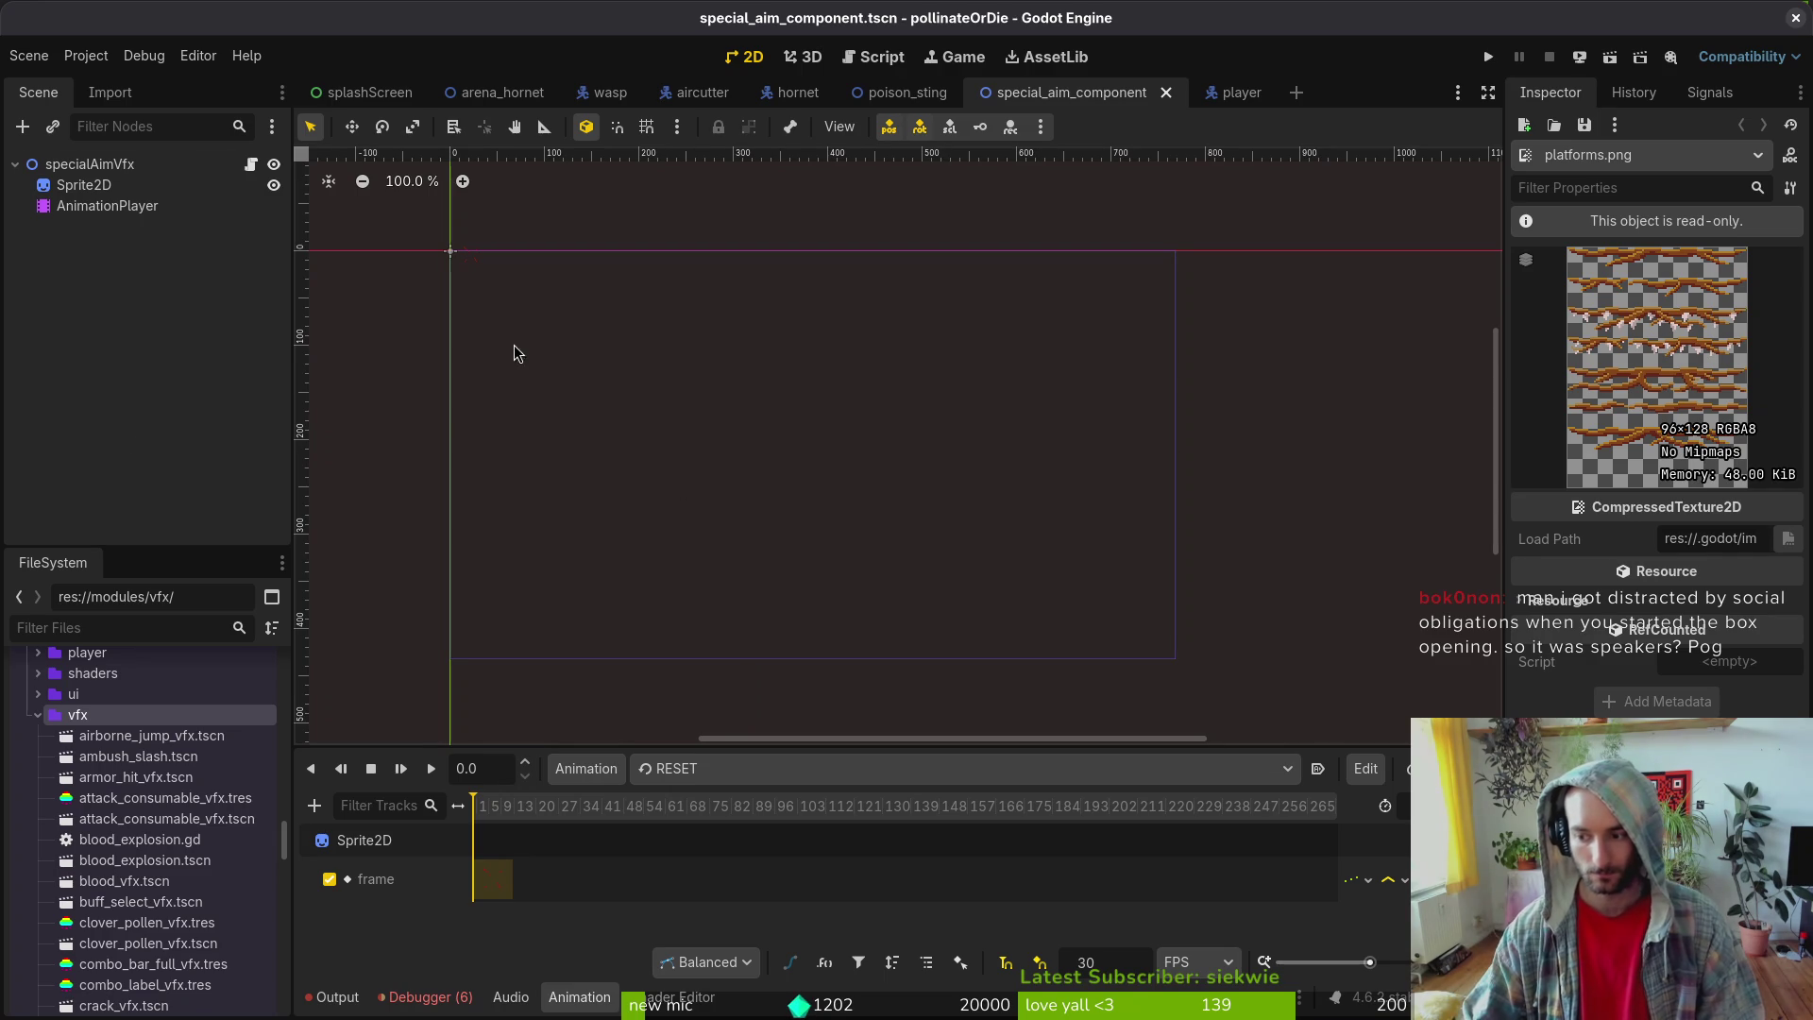
{"action": "left_click", "coordinate": [83, 185]}
{"action": "scroll", "coordinate": [522, 282], "scroll_direction": "up", "scroll_amount": 3}
{"action": "scroll", "coordinate": [937, 529], "scroll_direction": "up", "scroll_amount": 8}
{"action": "left_click", "coordinate": [91, 164]}
{"action": "left_click", "coordinate": [102, 187]}
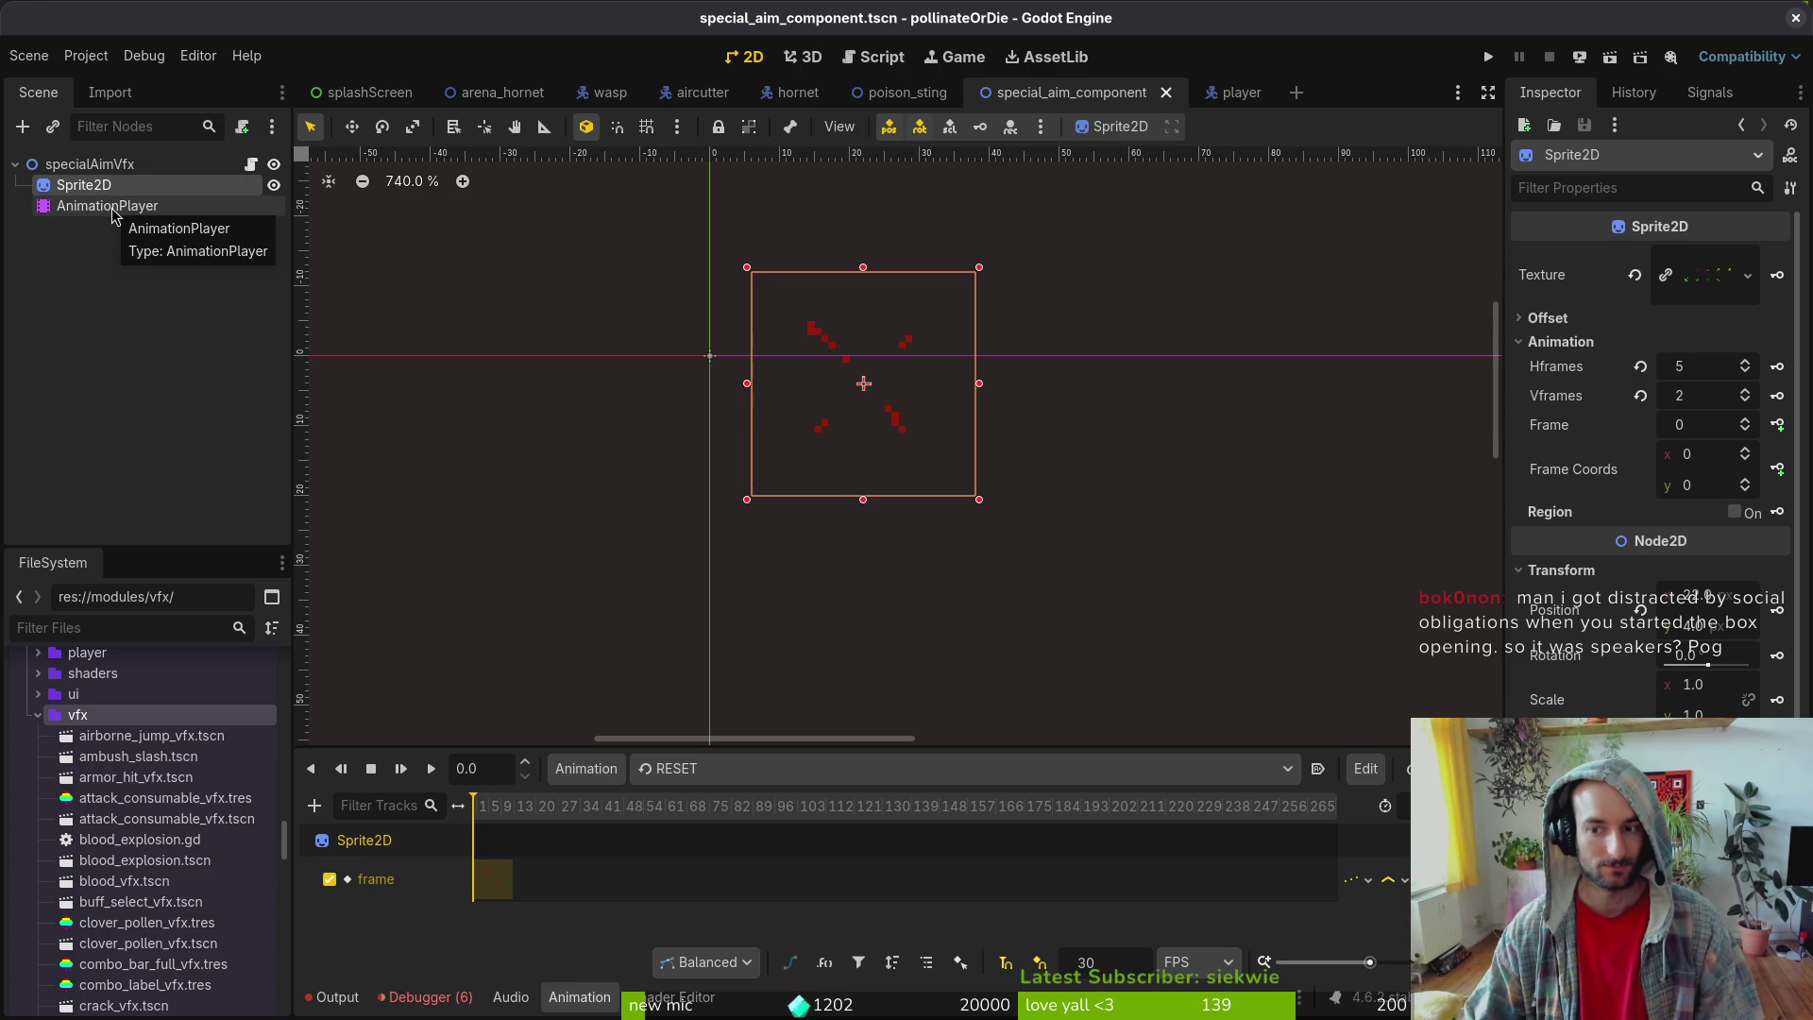
{"action": "scroll", "coordinate": [870, 400], "scroll_direction": "down", "scroll_amount": 5}
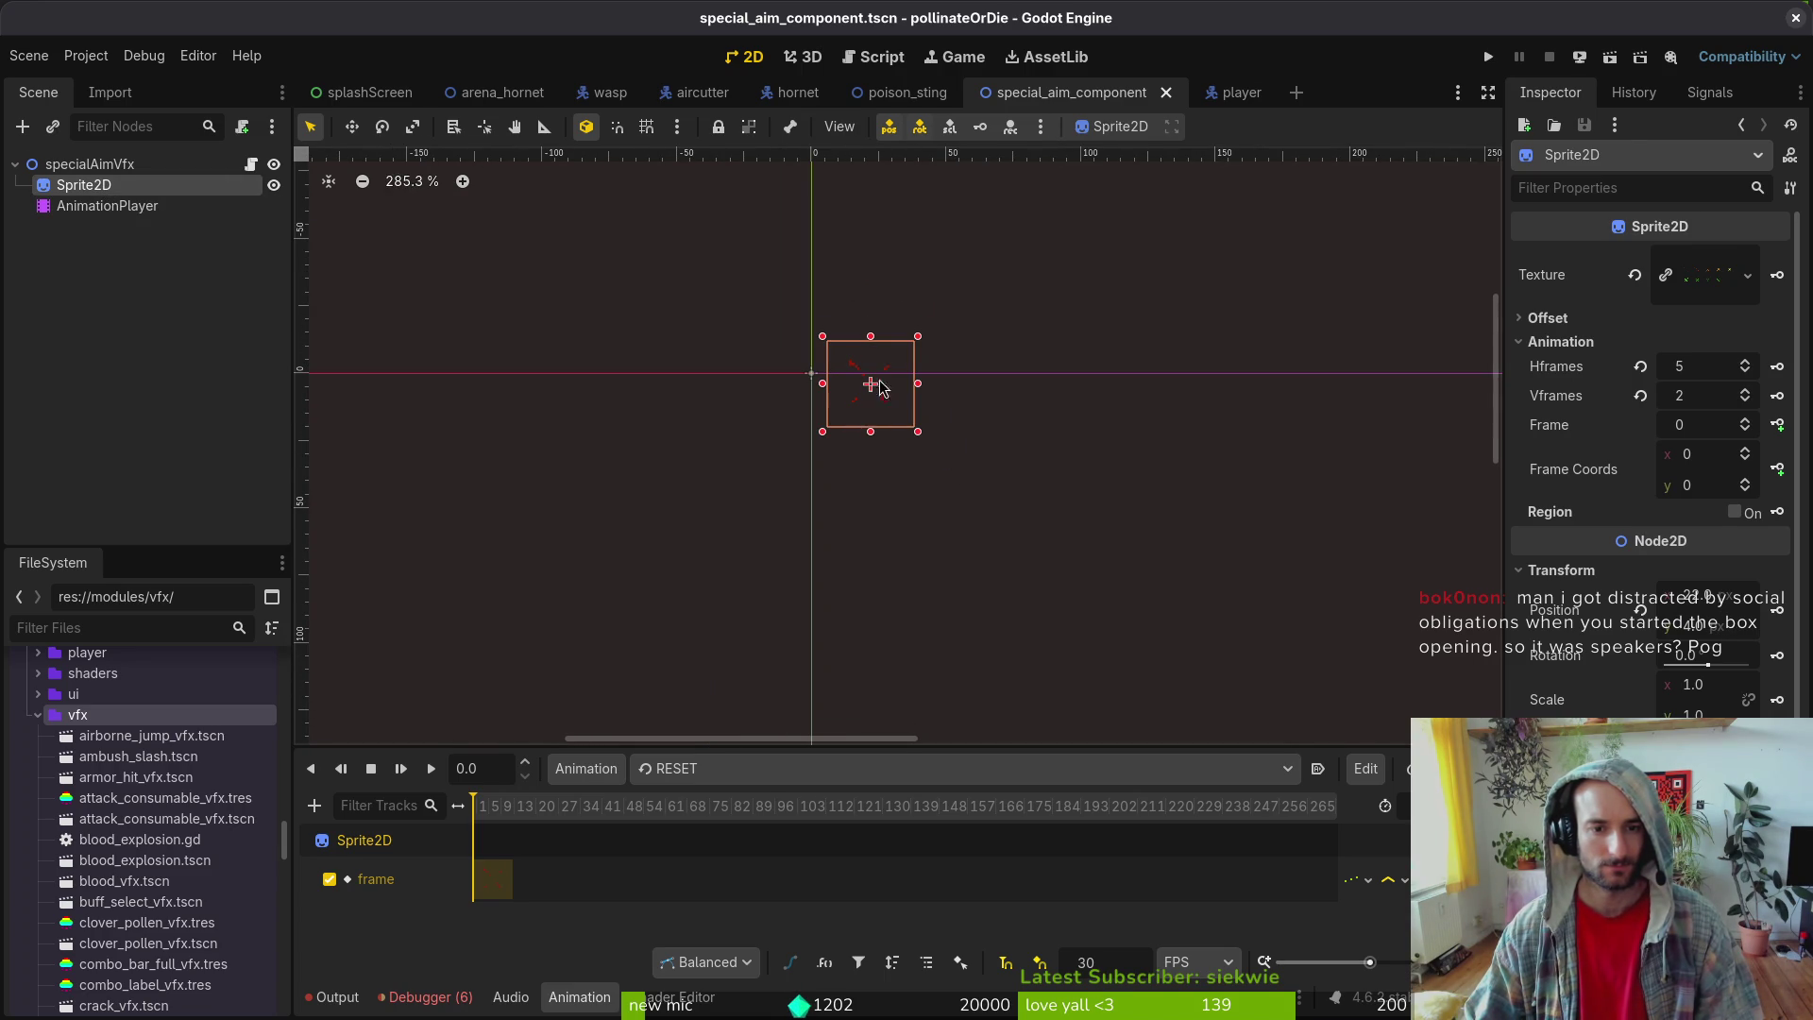
{"action": "left_click", "coordinate": [1488, 57]}
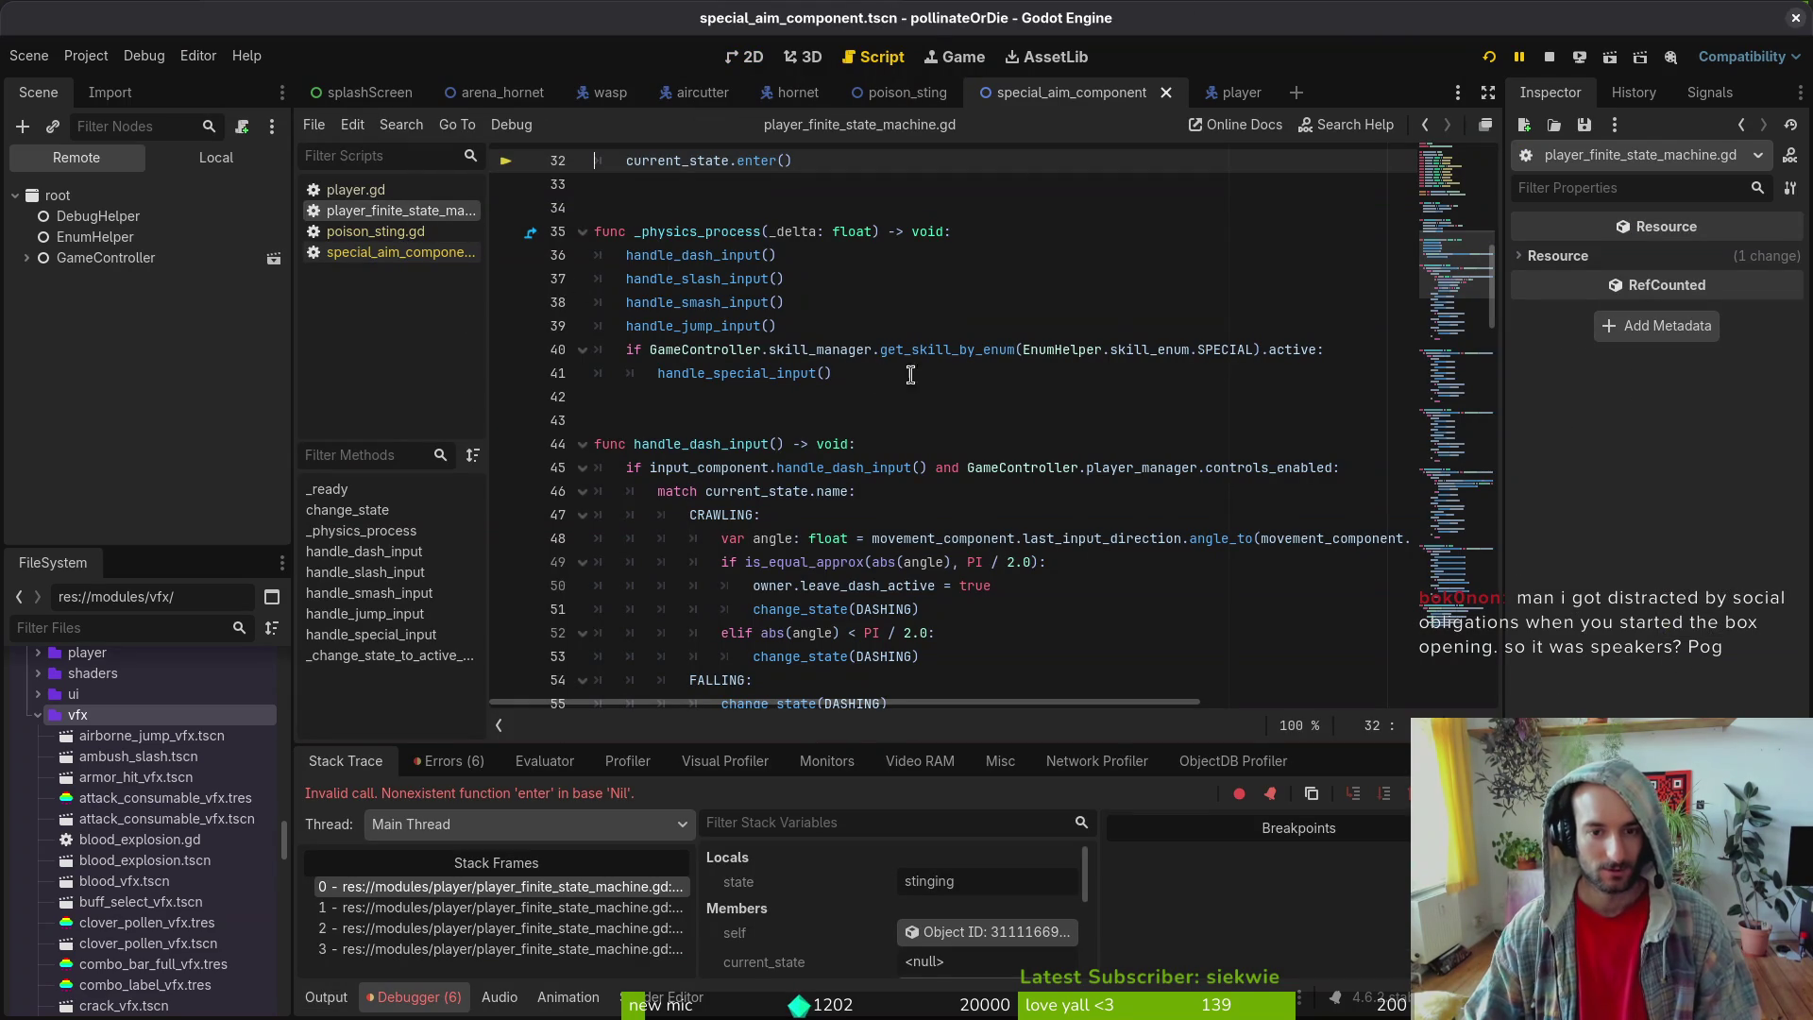
- Close the special_aim_component scene tab and all open scripts
{"action": "scroll", "coordinate": [850, 317], "scroll_direction": "up", "scroll_amount": 3}
{"action": "scroll", "coordinate": [829, 473], "scroll_direction": "down", "scroll_amount": 4}
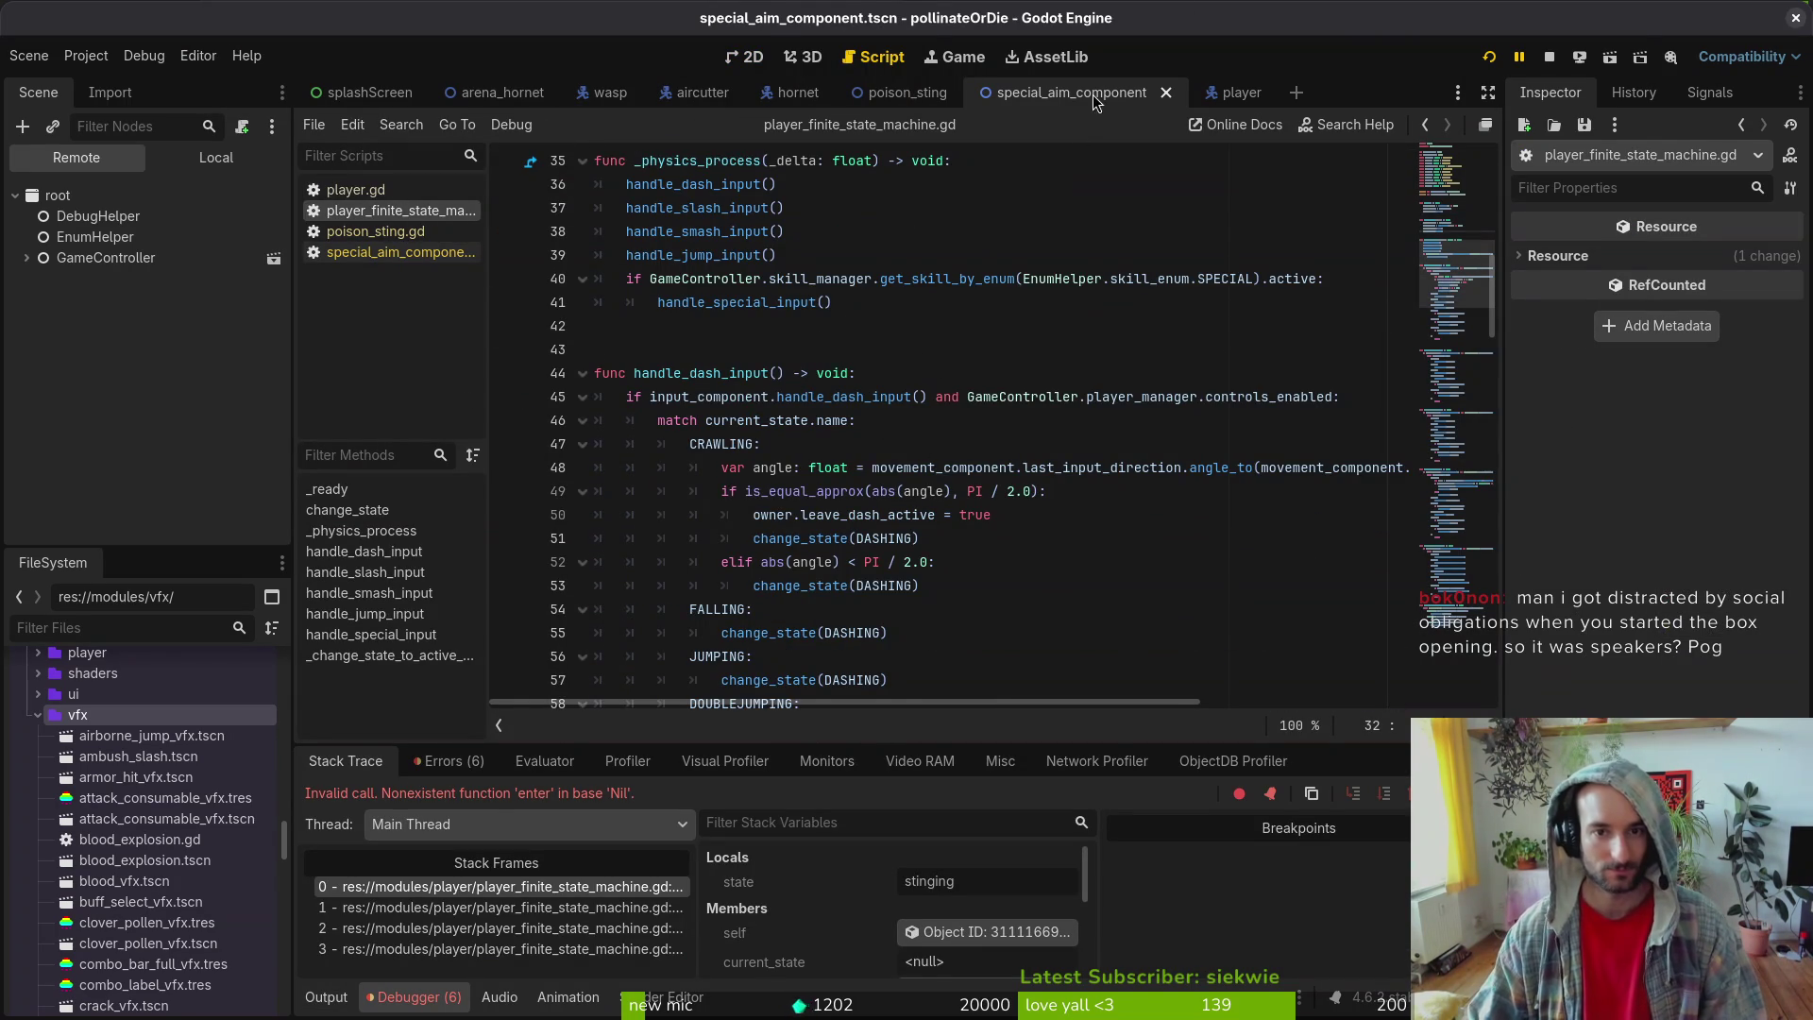
{"action": "left_click", "coordinate": [1165, 91]}
{"action": "key", "text": "ctrl+w"}
{"action": "key", "text": "ctrl+w"}
{"action": "key", "text": "ctrl+w"}
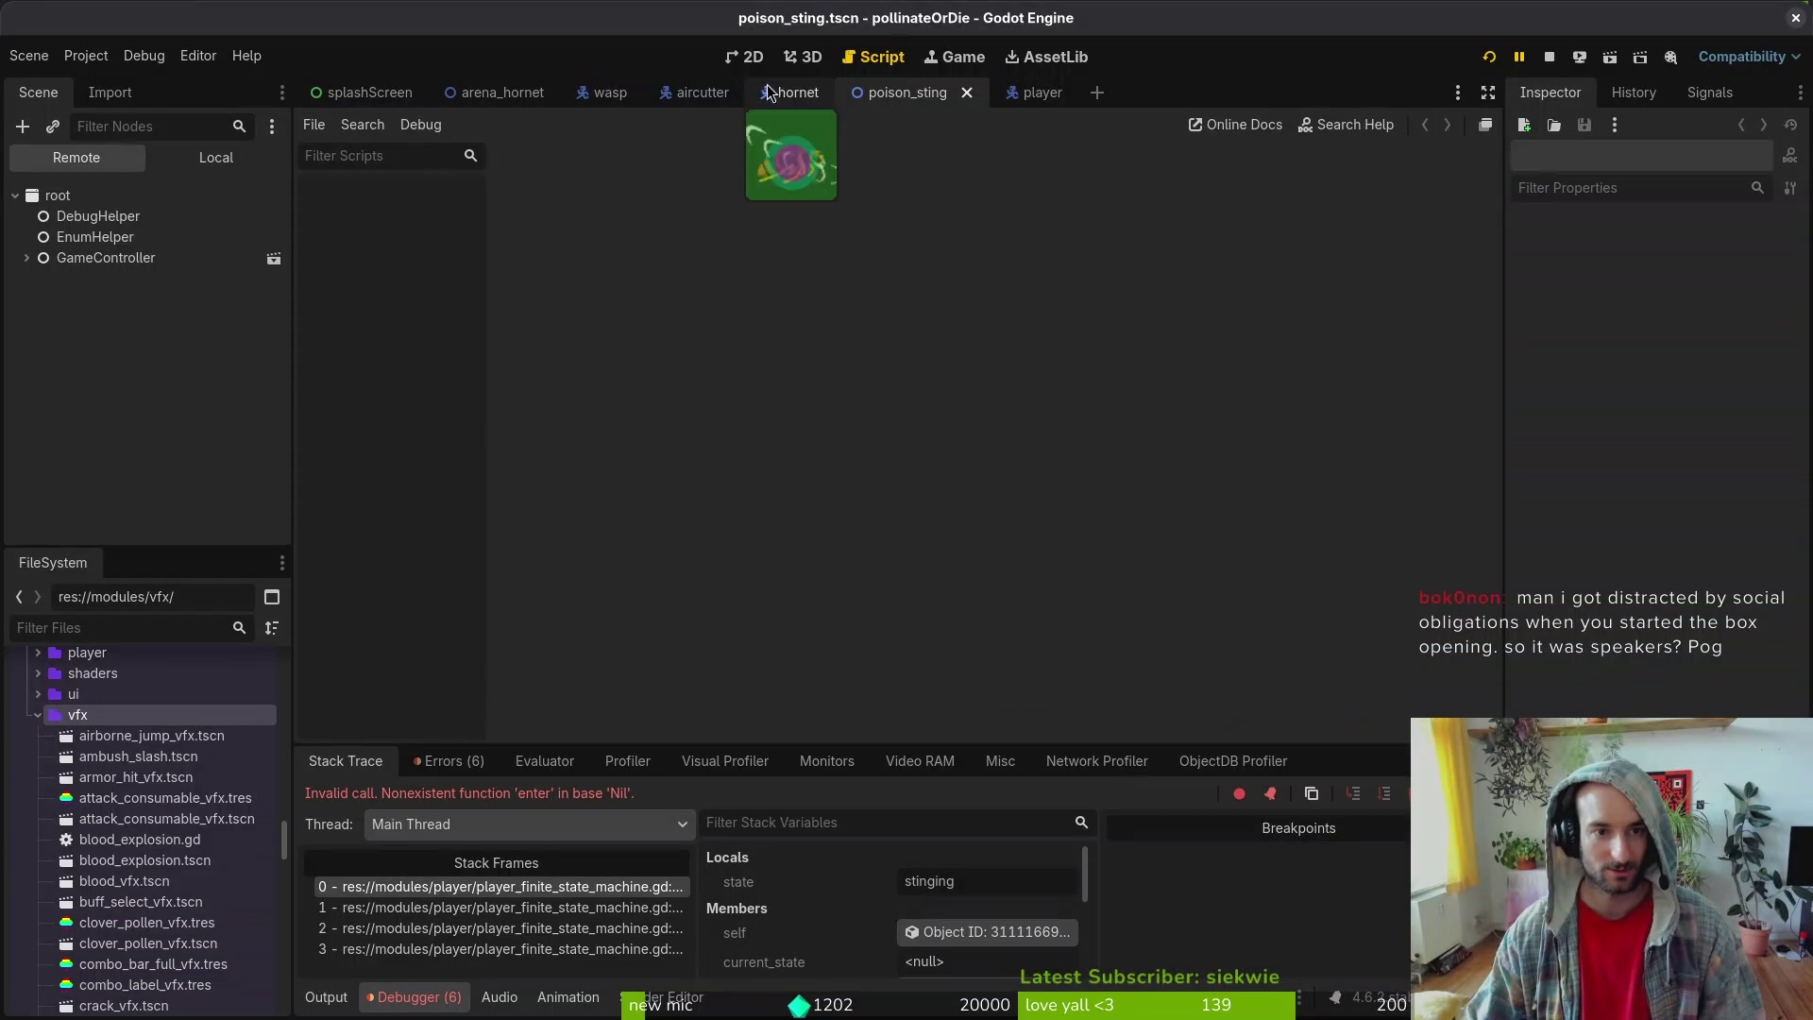
{"action": "left_click", "coordinate": [747, 57]}
- Enable Use External Editor under Text Editor > External in Editor Settings
{"action": "left_click", "coordinate": [198, 55]}
{"action": "left_click", "coordinate": [197, 55]}
{"action": "left_click", "coordinate": [198, 55]}
{"action": "left_click", "coordinate": [241, 81]}
{"action": "scroll", "coordinate": [597, 561], "scroll_direction": "down", "scroll_amount": 10}
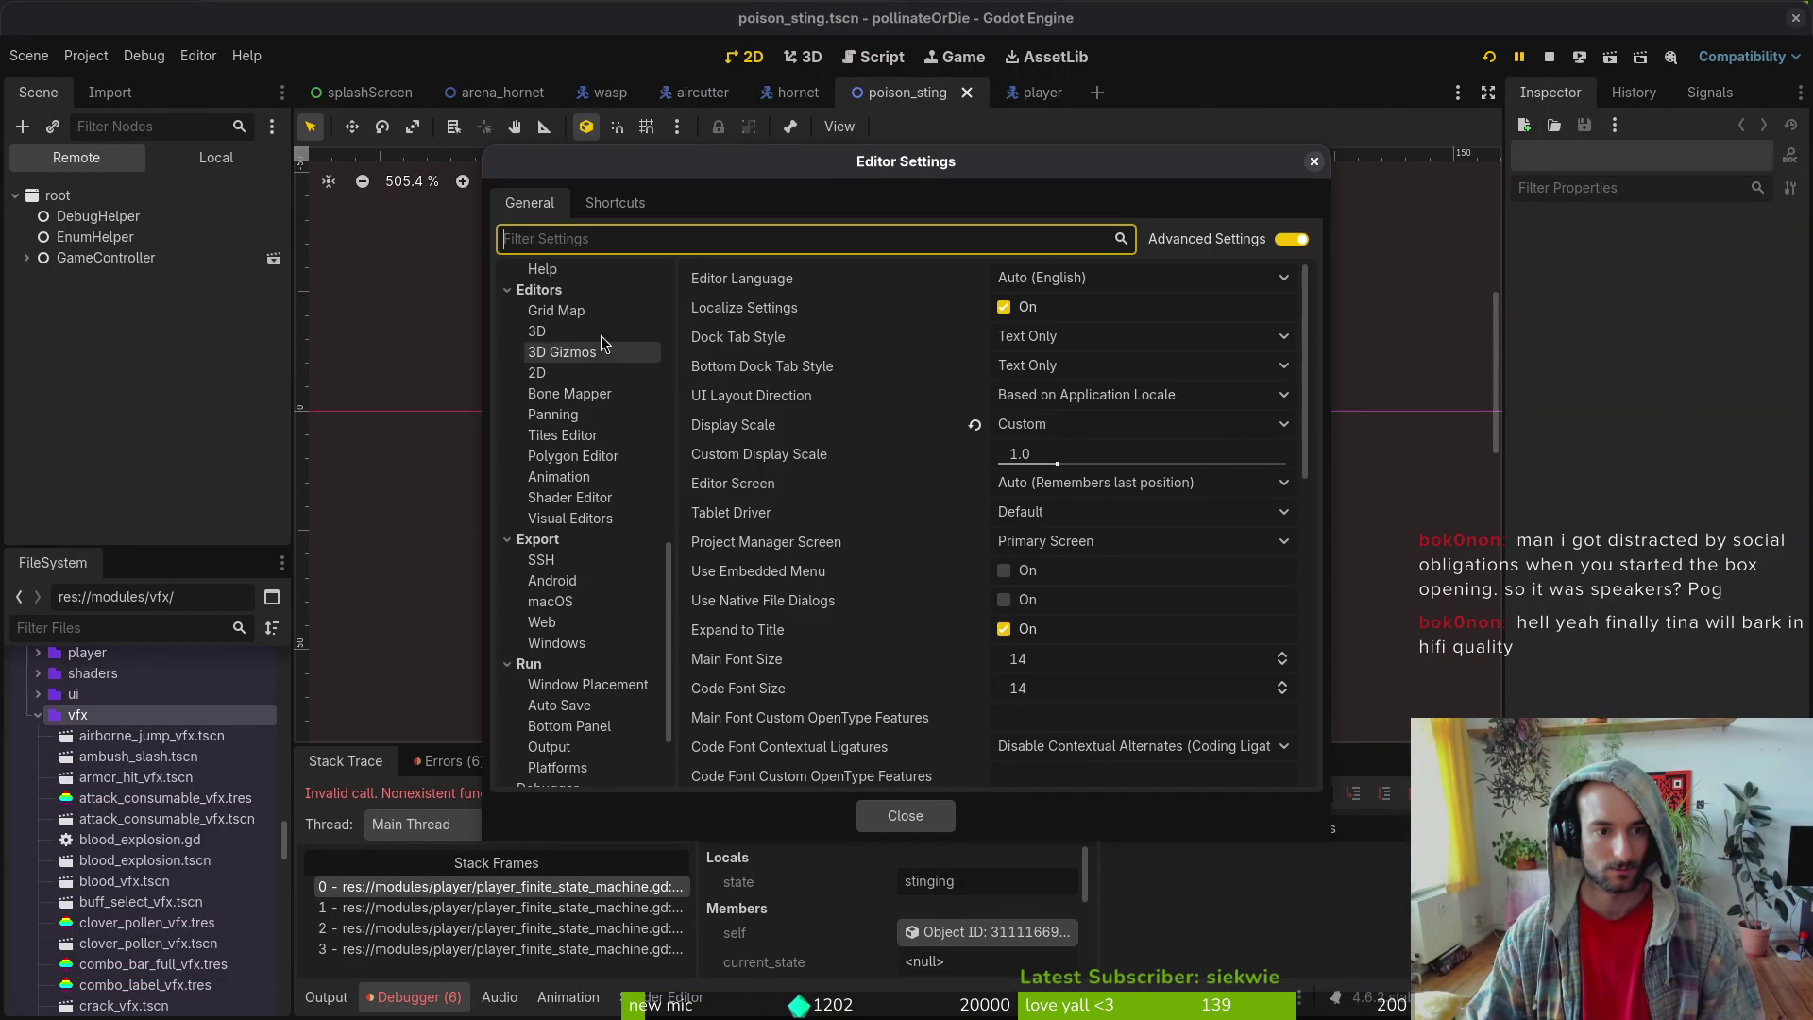
{"action": "scroll", "coordinate": [591, 380], "scroll_direction": "down", "scroll_amount": 3}
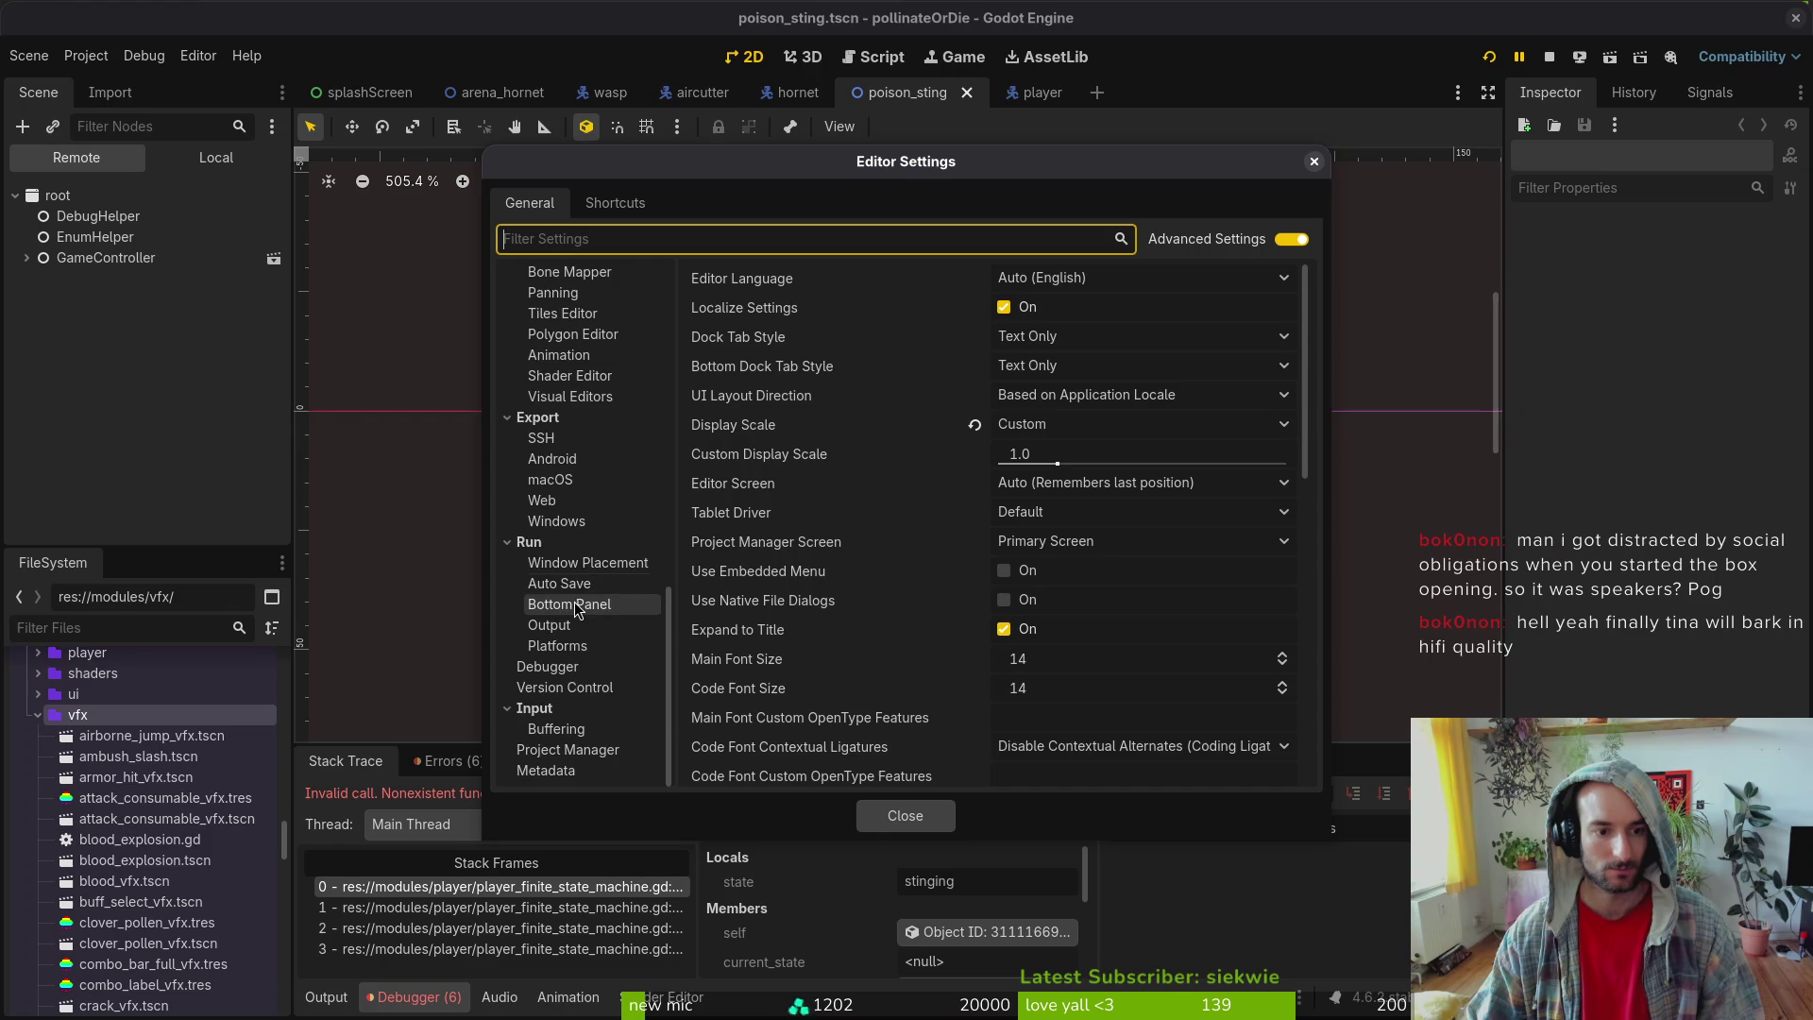
{"action": "scroll", "coordinate": [586, 604], "scroll_direction": "up", "scroll_amount": 8}
{"action": "left_click", "coordinate": [584, 433]}
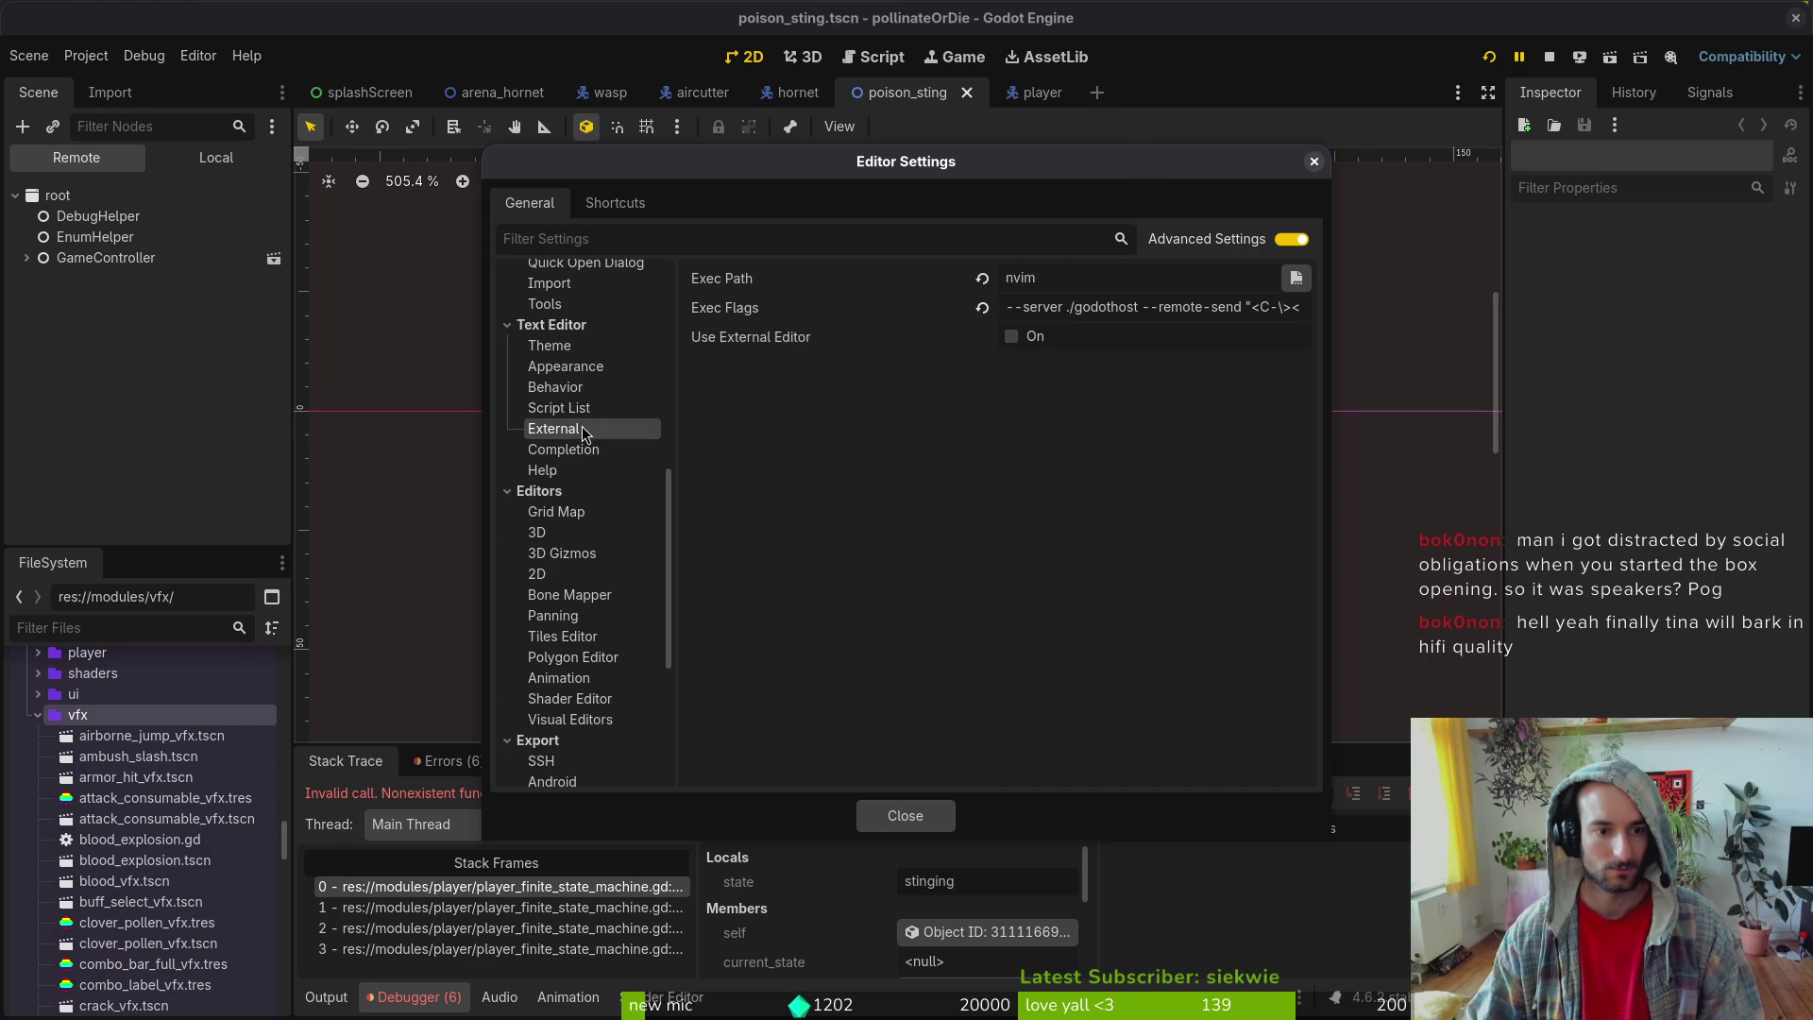
{"action": "left_click", "coordinate": [938, 819]}
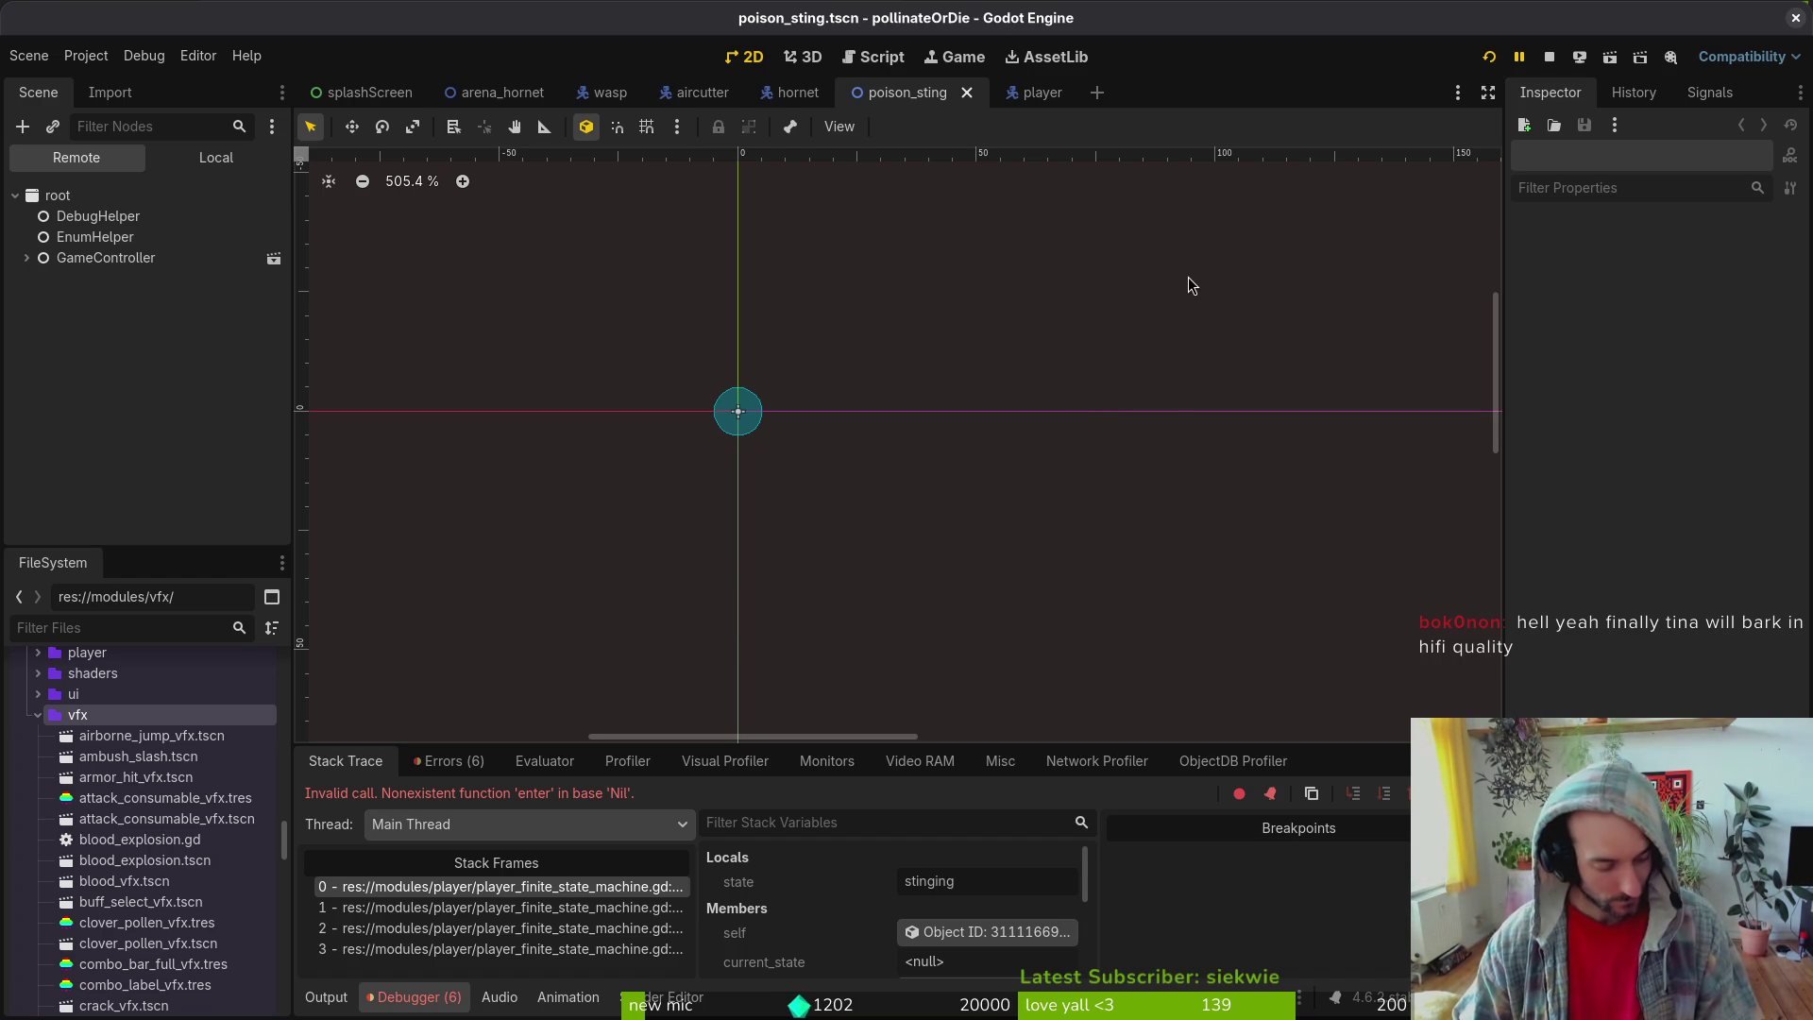
- Review the Errors tab, then show poison_sting's Local node tree in the Scene dock
{"action": "left_click", "coordinate": [453, 765]}
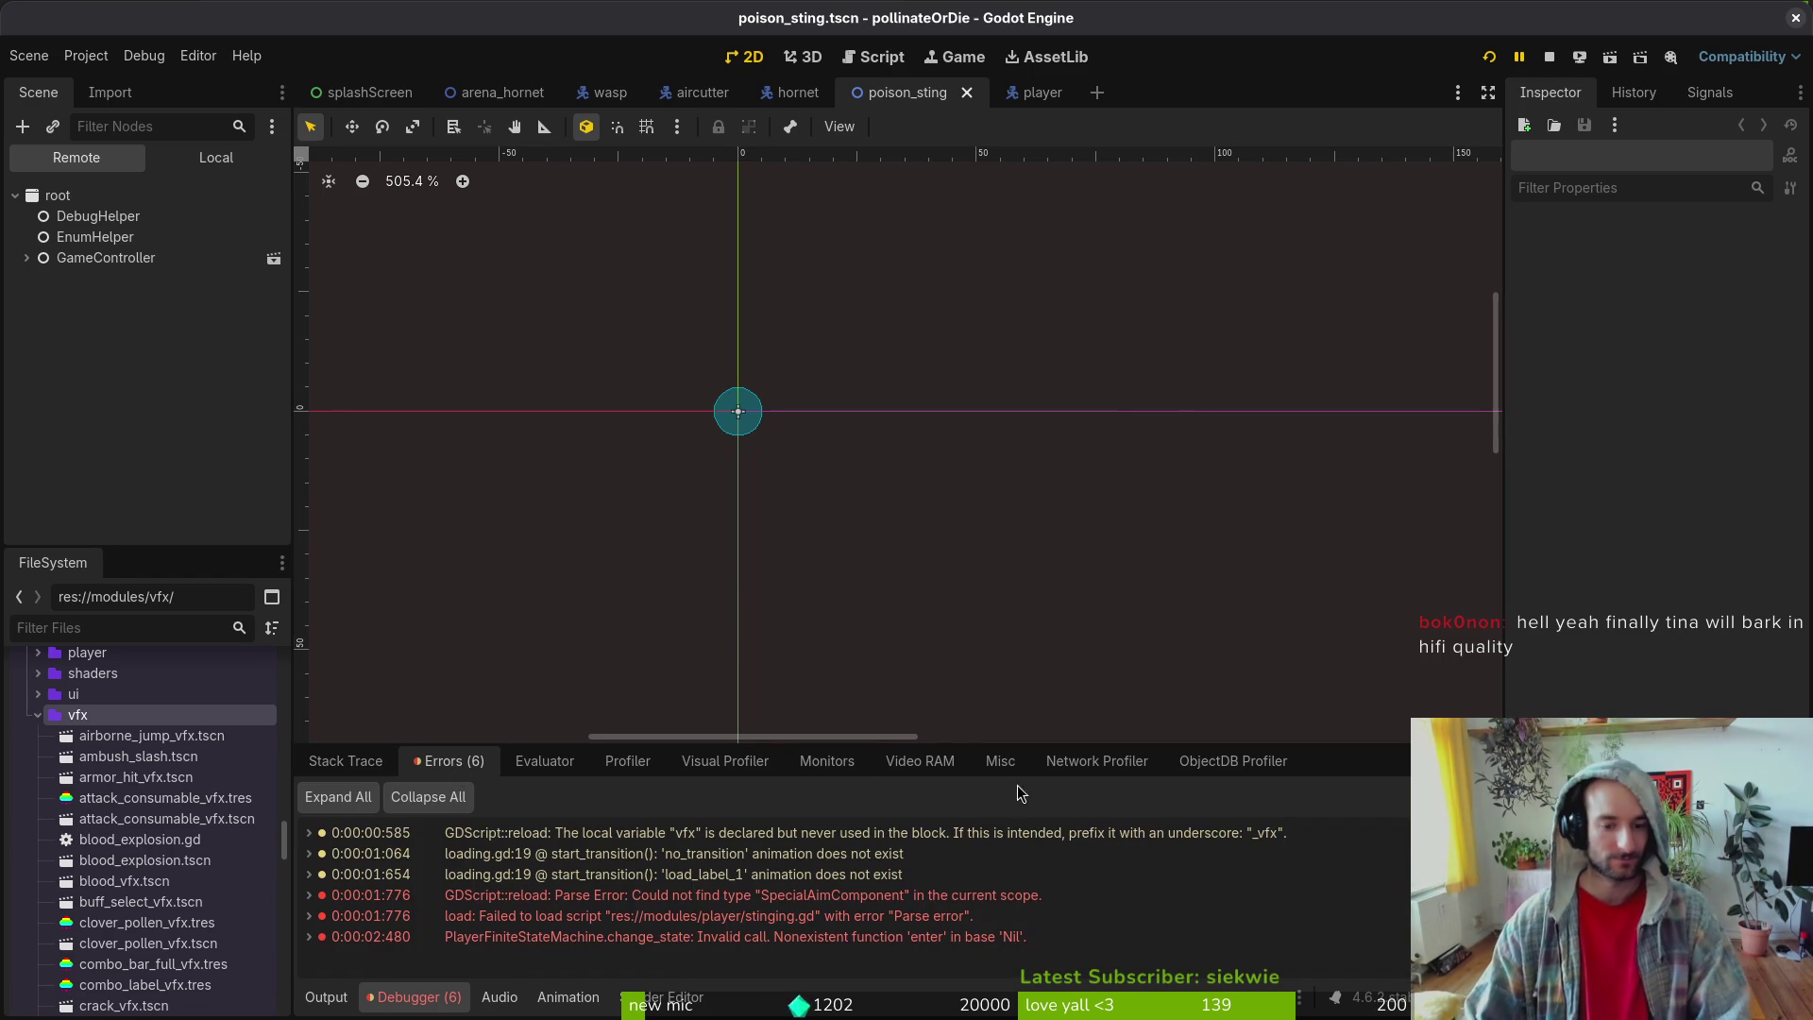
{"action": "left_click", "coordinate": [347, 761]}
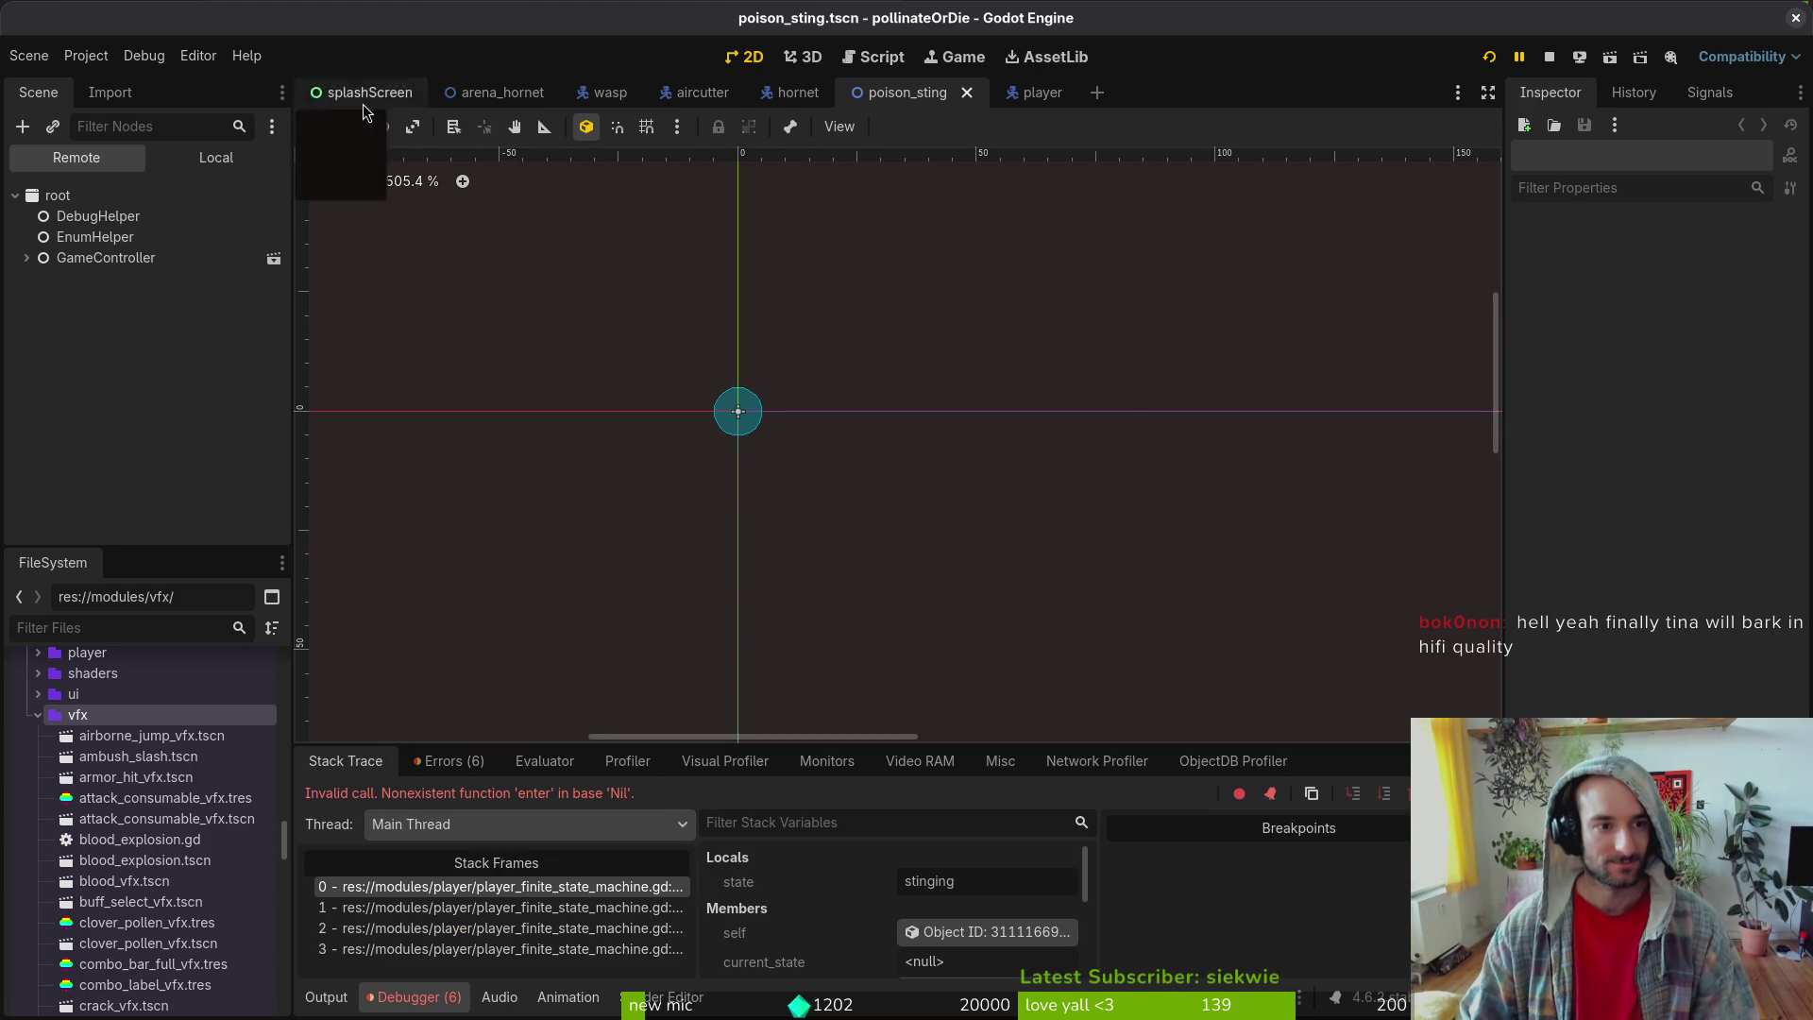
{"action": "left_click", "coordinate": [203, 159]}
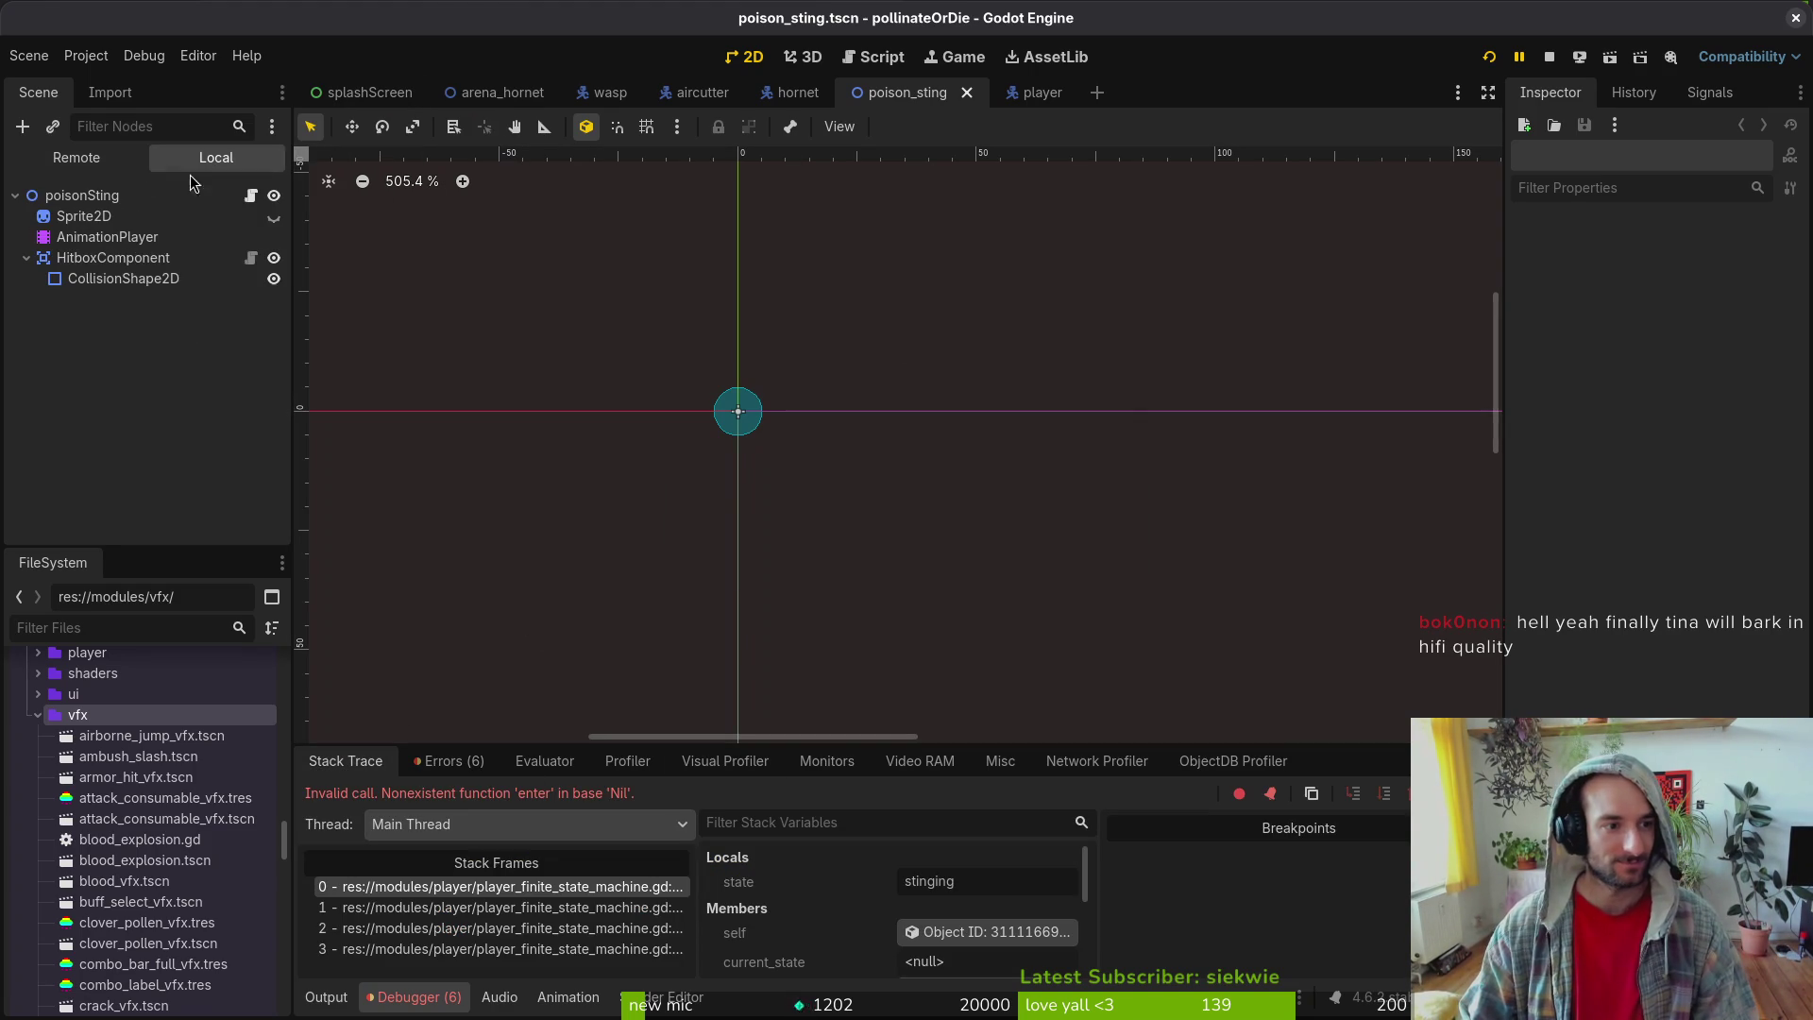
- Collapse HitboxComponent, toggle and undo the bee sprite's visibility, then switch to the player scene
{"action": "left_click", "coordinate": [21, 257]}
{"action": "left_click", "coordinate": [274, 219]}
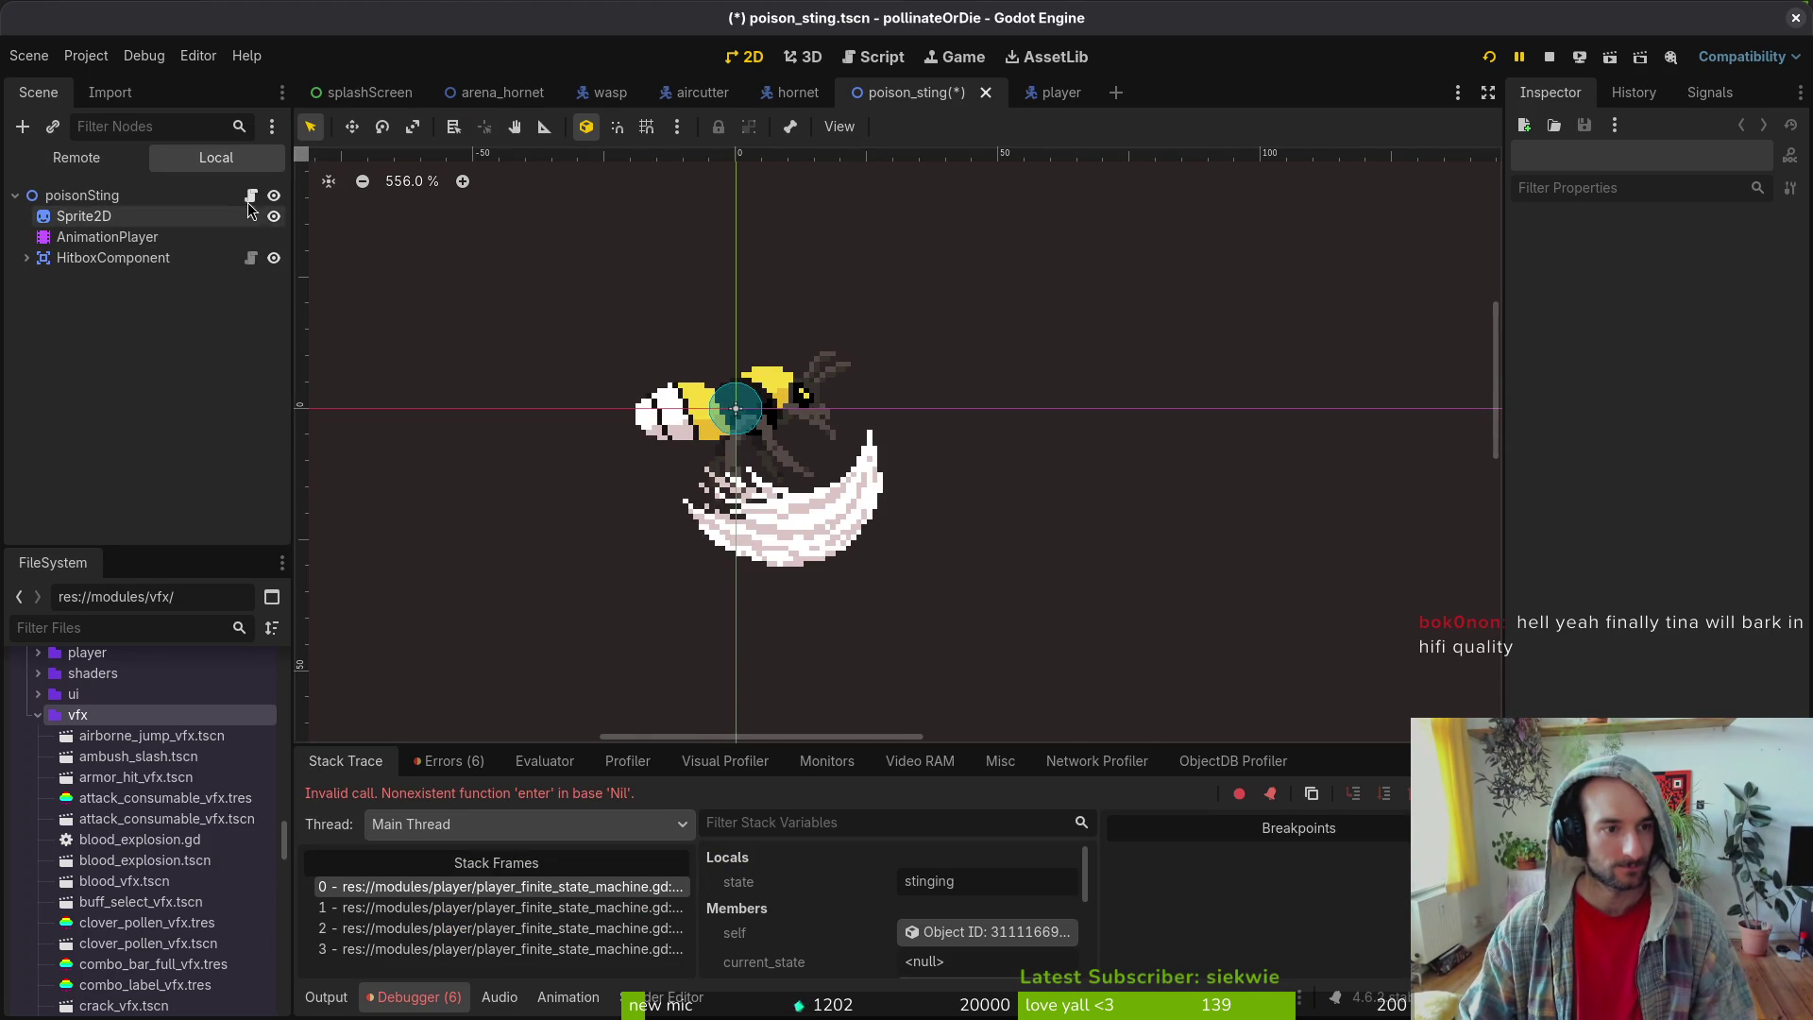
{"action": "key", "text": "ctrl+z"}
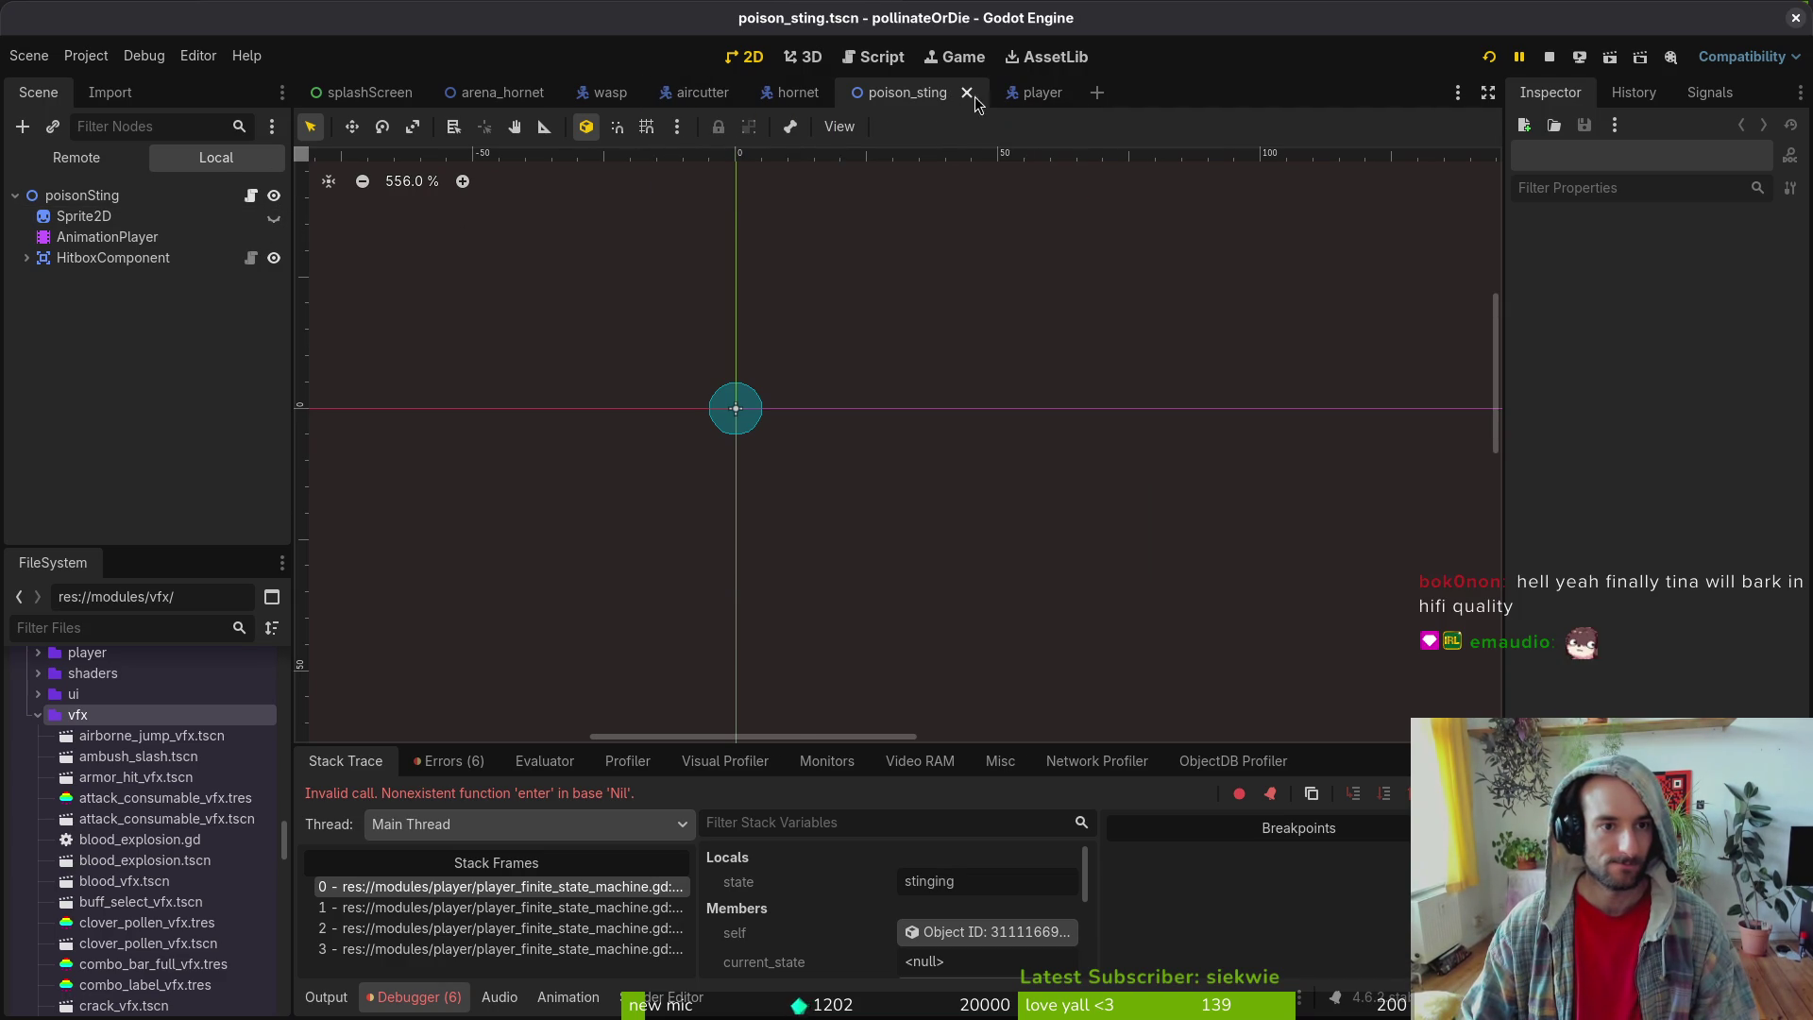
{"action": "left_click", "coordinate": [1048, 99]}
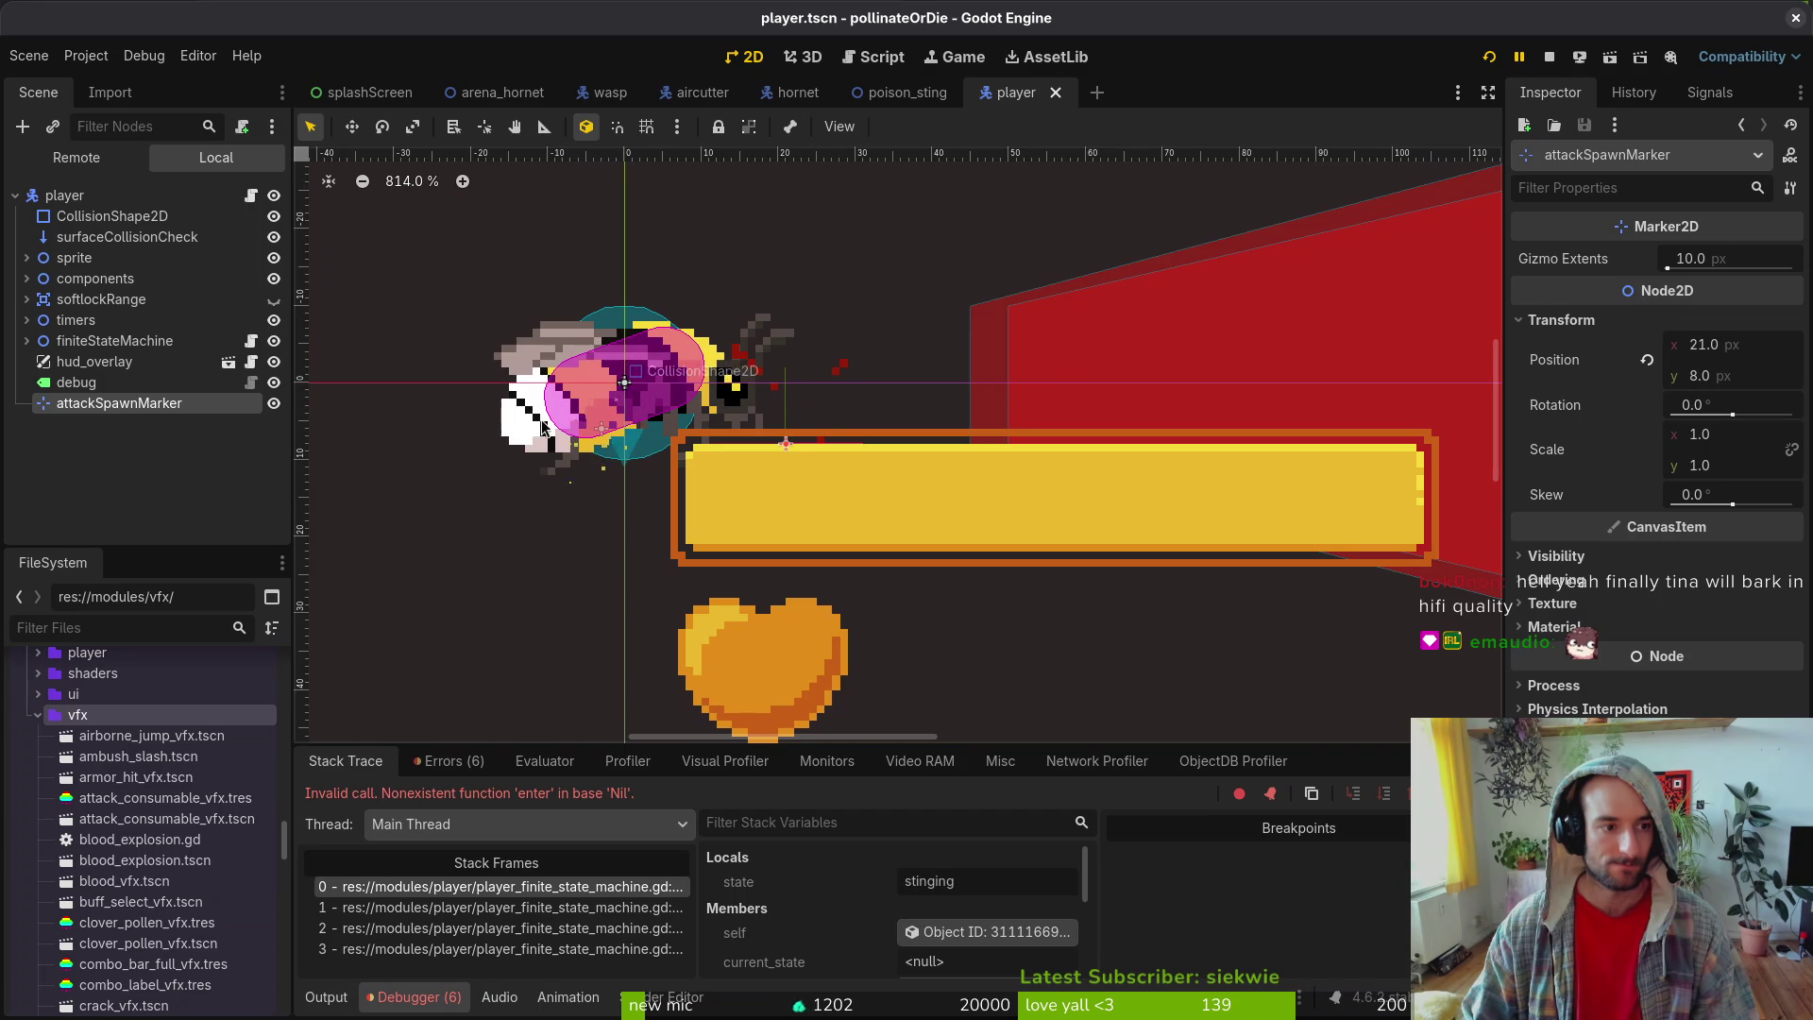
- Add a Node2D child named vfx under the player root node
{"action": "left_click", "coordinate": [27, 280]}
{"action": "left_click", "coordinate": [27, 279]}
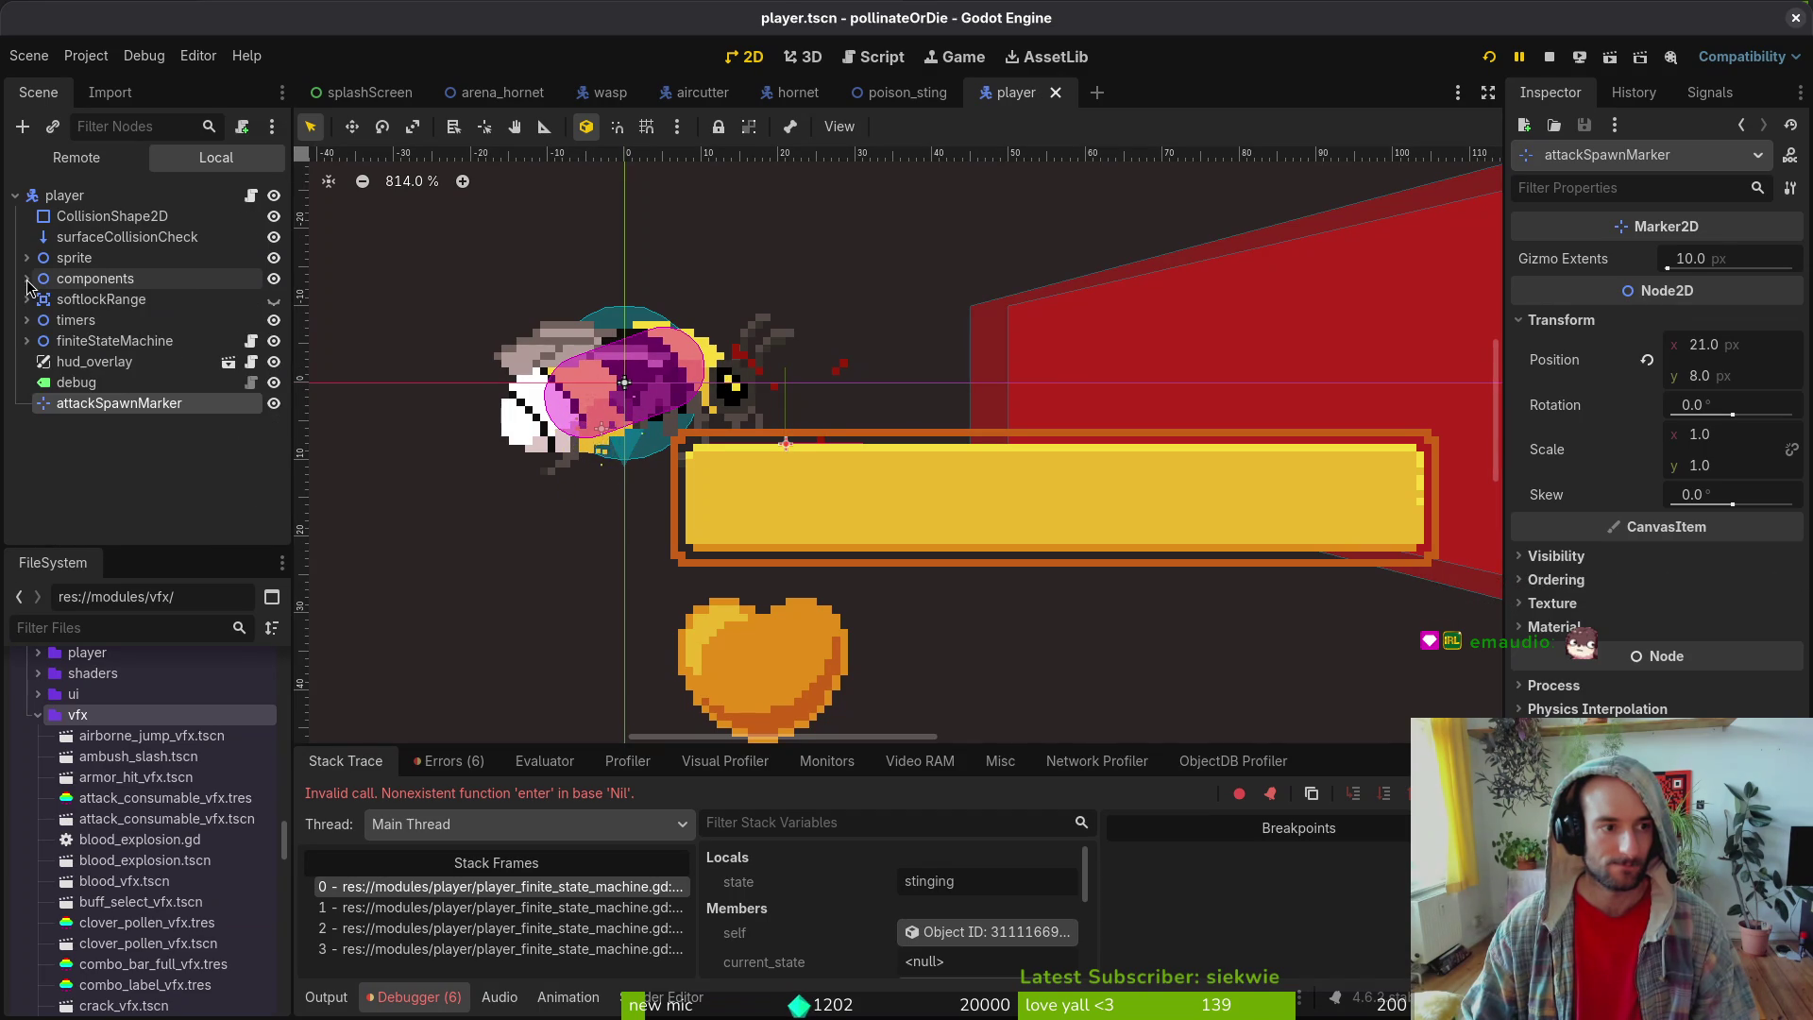
{"action": "left_click", "coordinate": [85, 196]}
{"action": "key", "text": "ctrl+a"}
{"action": "type", "text": "node2d"}
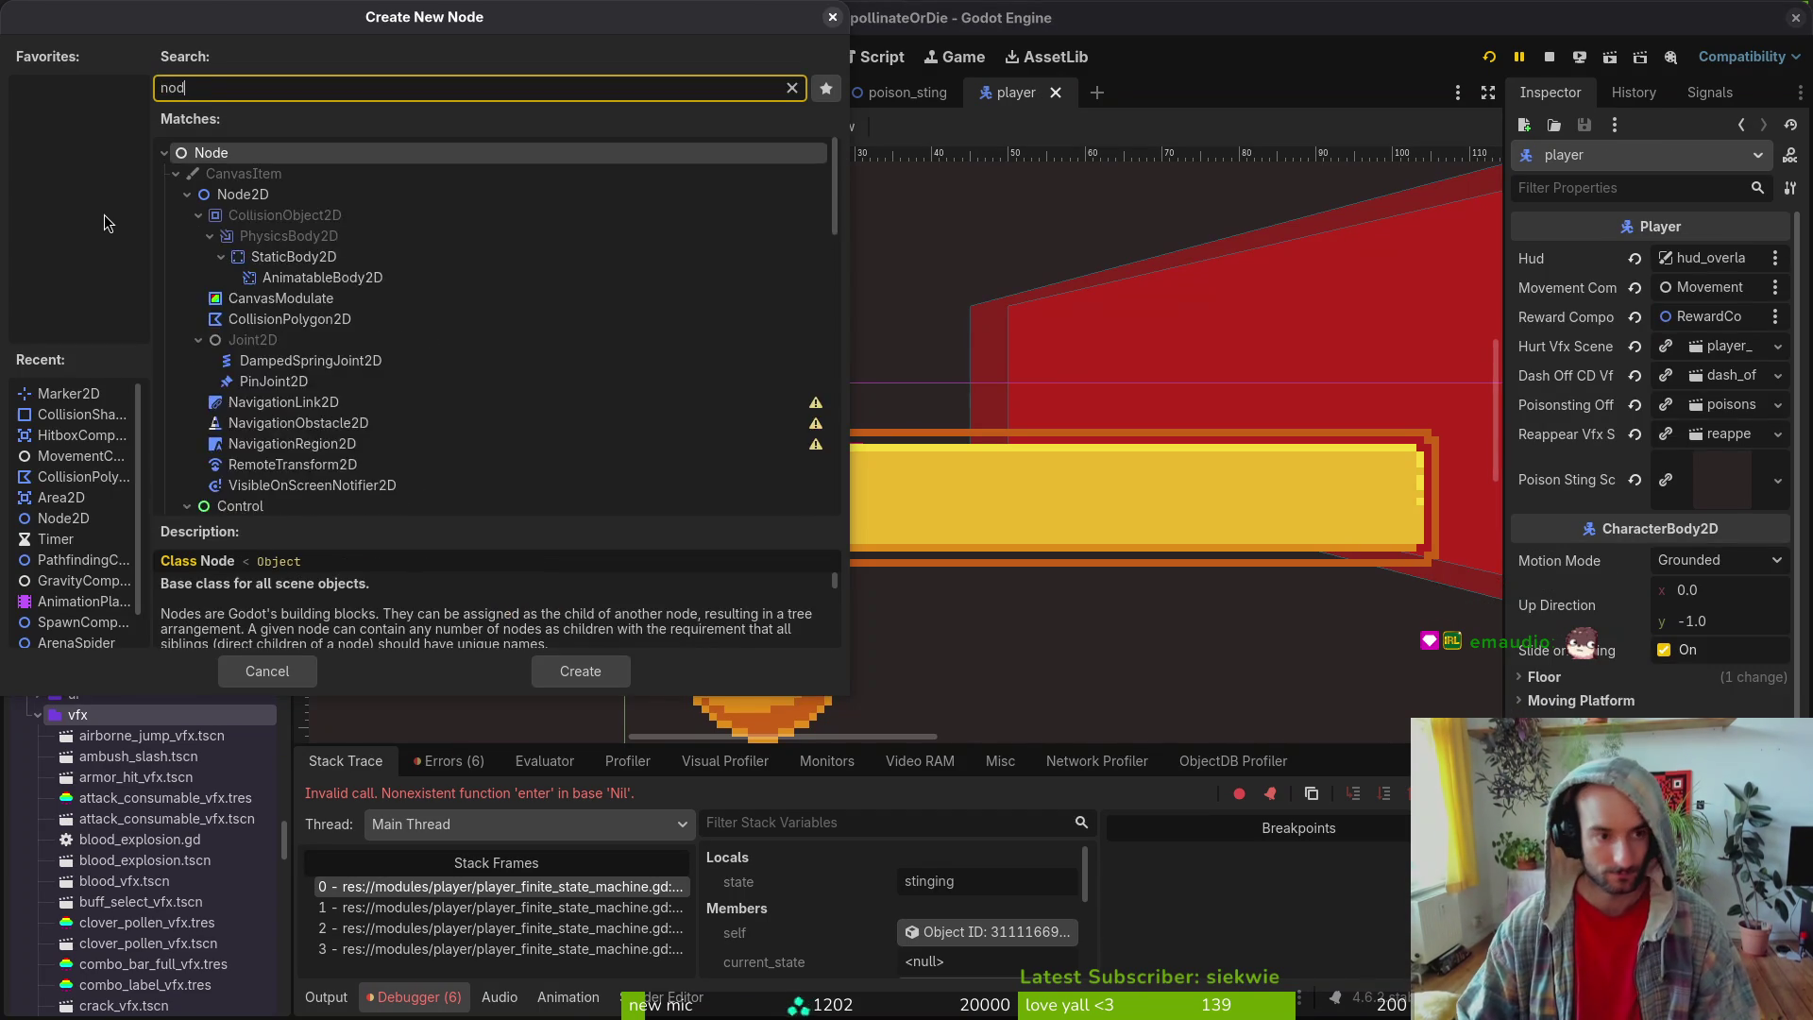
{"action": "key", "text": "Return"}
{"action": "key", "text": "F2"}
{"action": "type", "text": "vfx"}
{"action": "key", "text": "Return"}
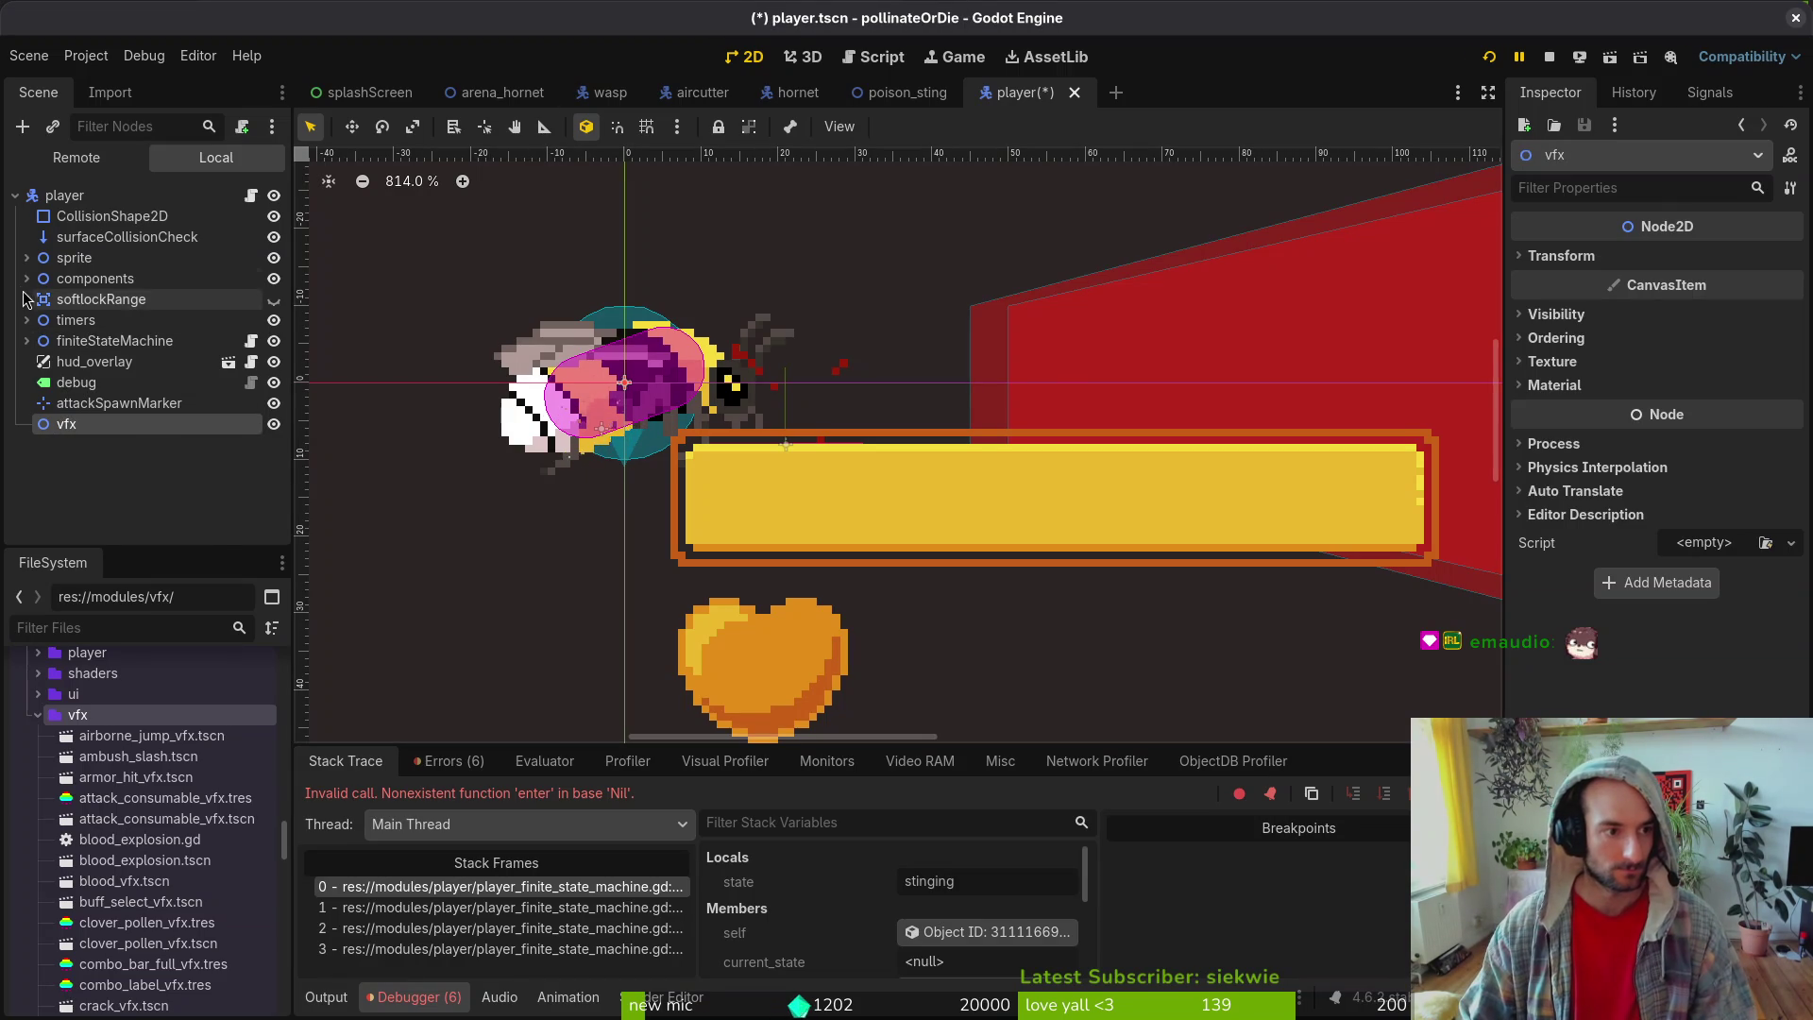
- Move the specialAim node into vfx and rename it specialAimVfx
{"action": "left_click", "coordinate": [27, 278]}
{"action": "left_click", "coordinate": [101, 444]}
{"action": "scroll", "coordinate": [163, 422], "scroll_direction": "down", "scroll_amount": 2}
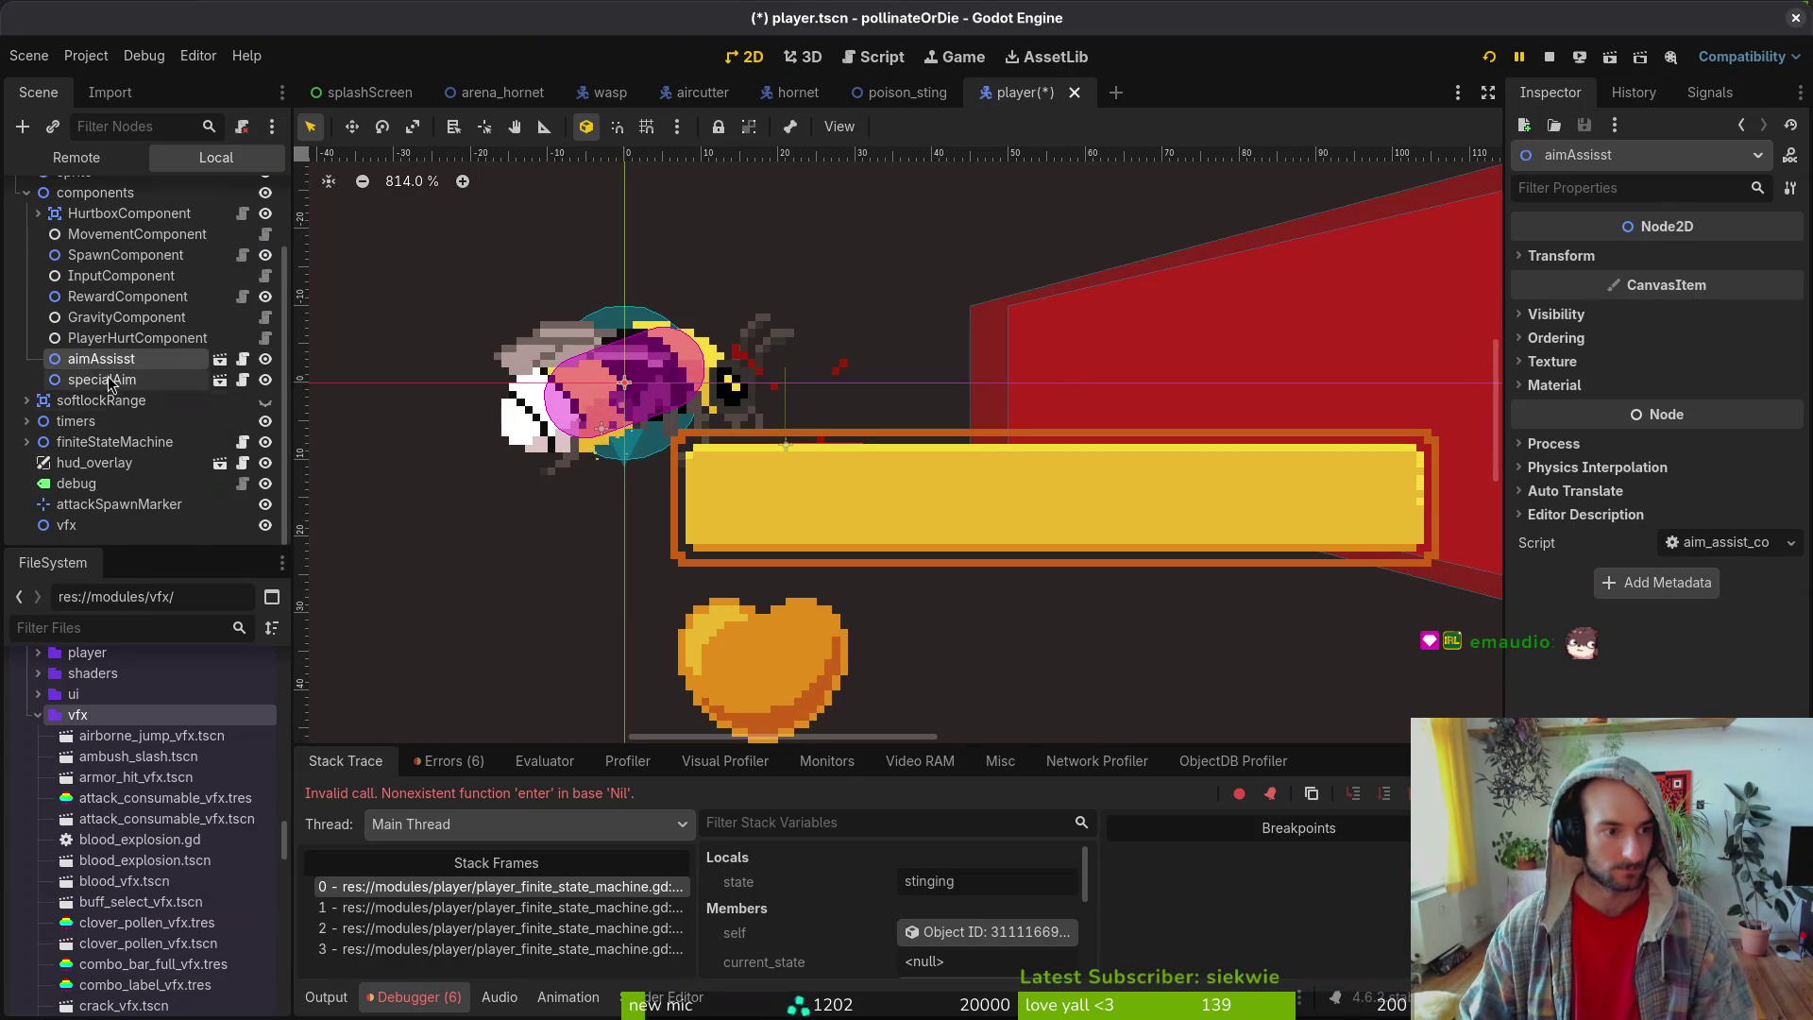
{"action": "left_click", "coordinate": [96, 380]}
{"action": "left_click_drag", "start_coordinate": [96, 383], "coordinate": [130, 535]}
{"action": "double_click", "coordinate": [159, 529]}
{"action": "key", "text": "End"}
{"action": "type", "text": "Vfx"}
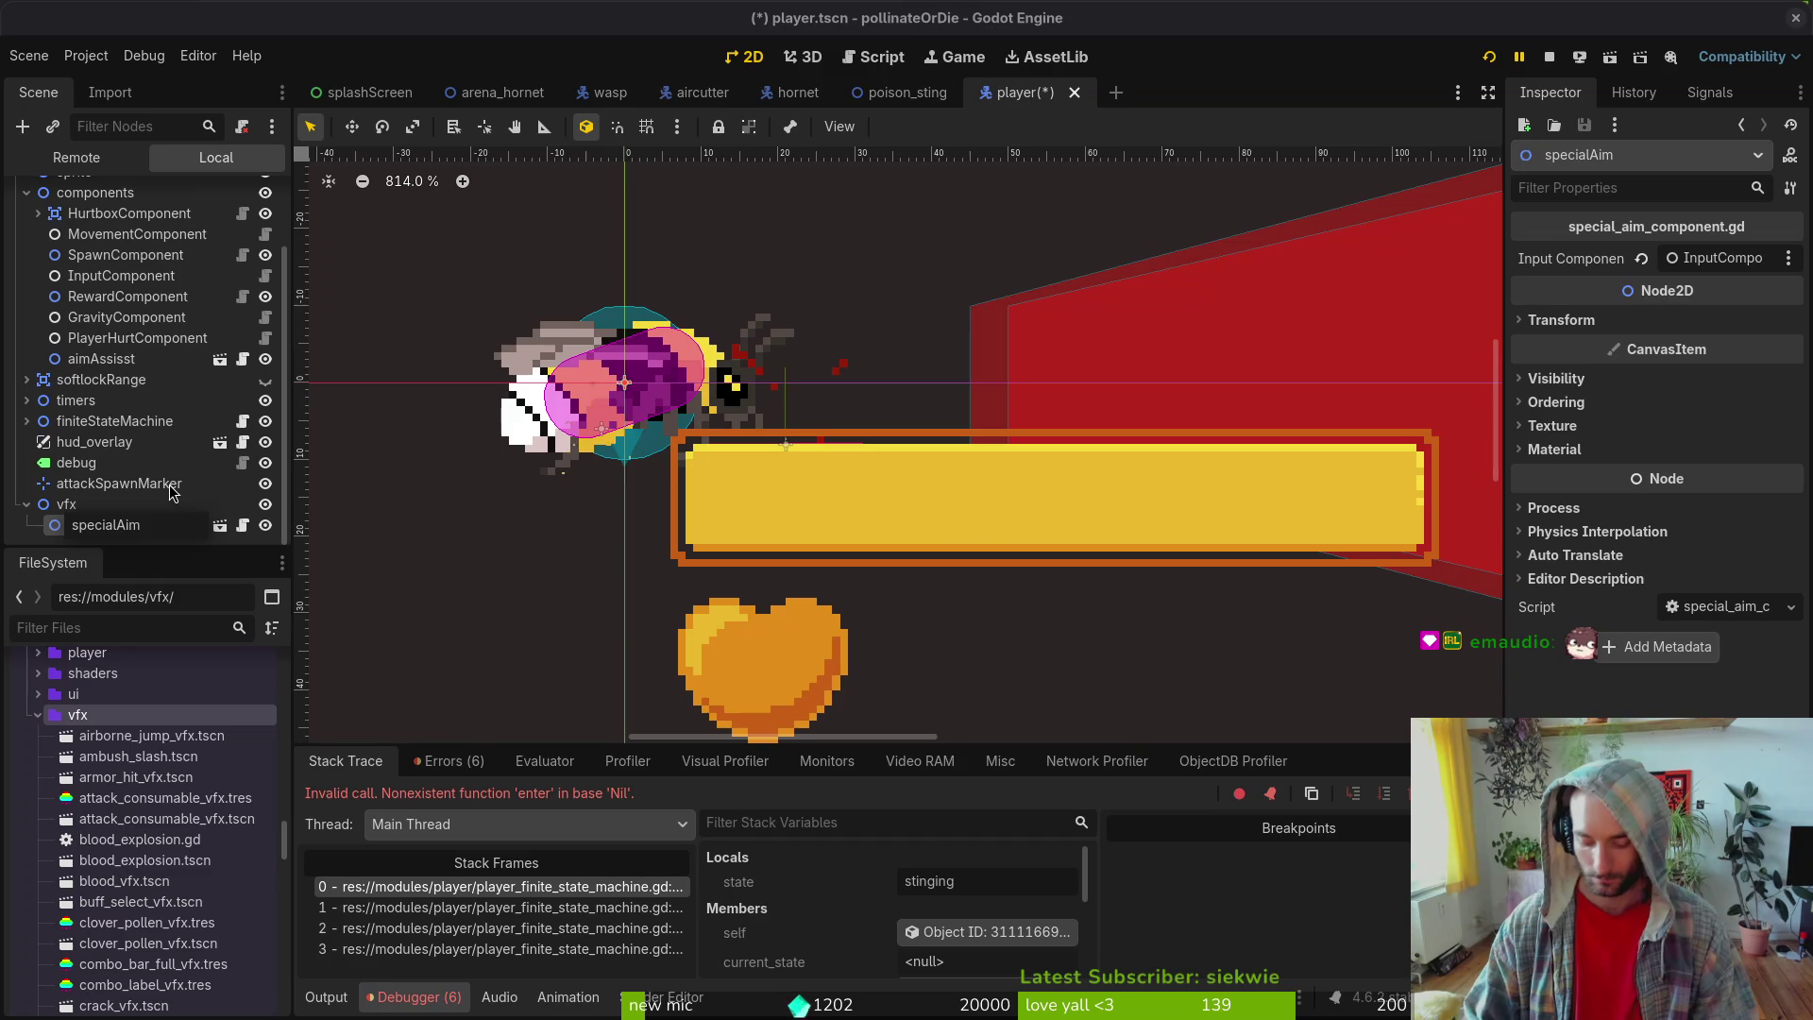
{"action": "key", "text": "Return"}
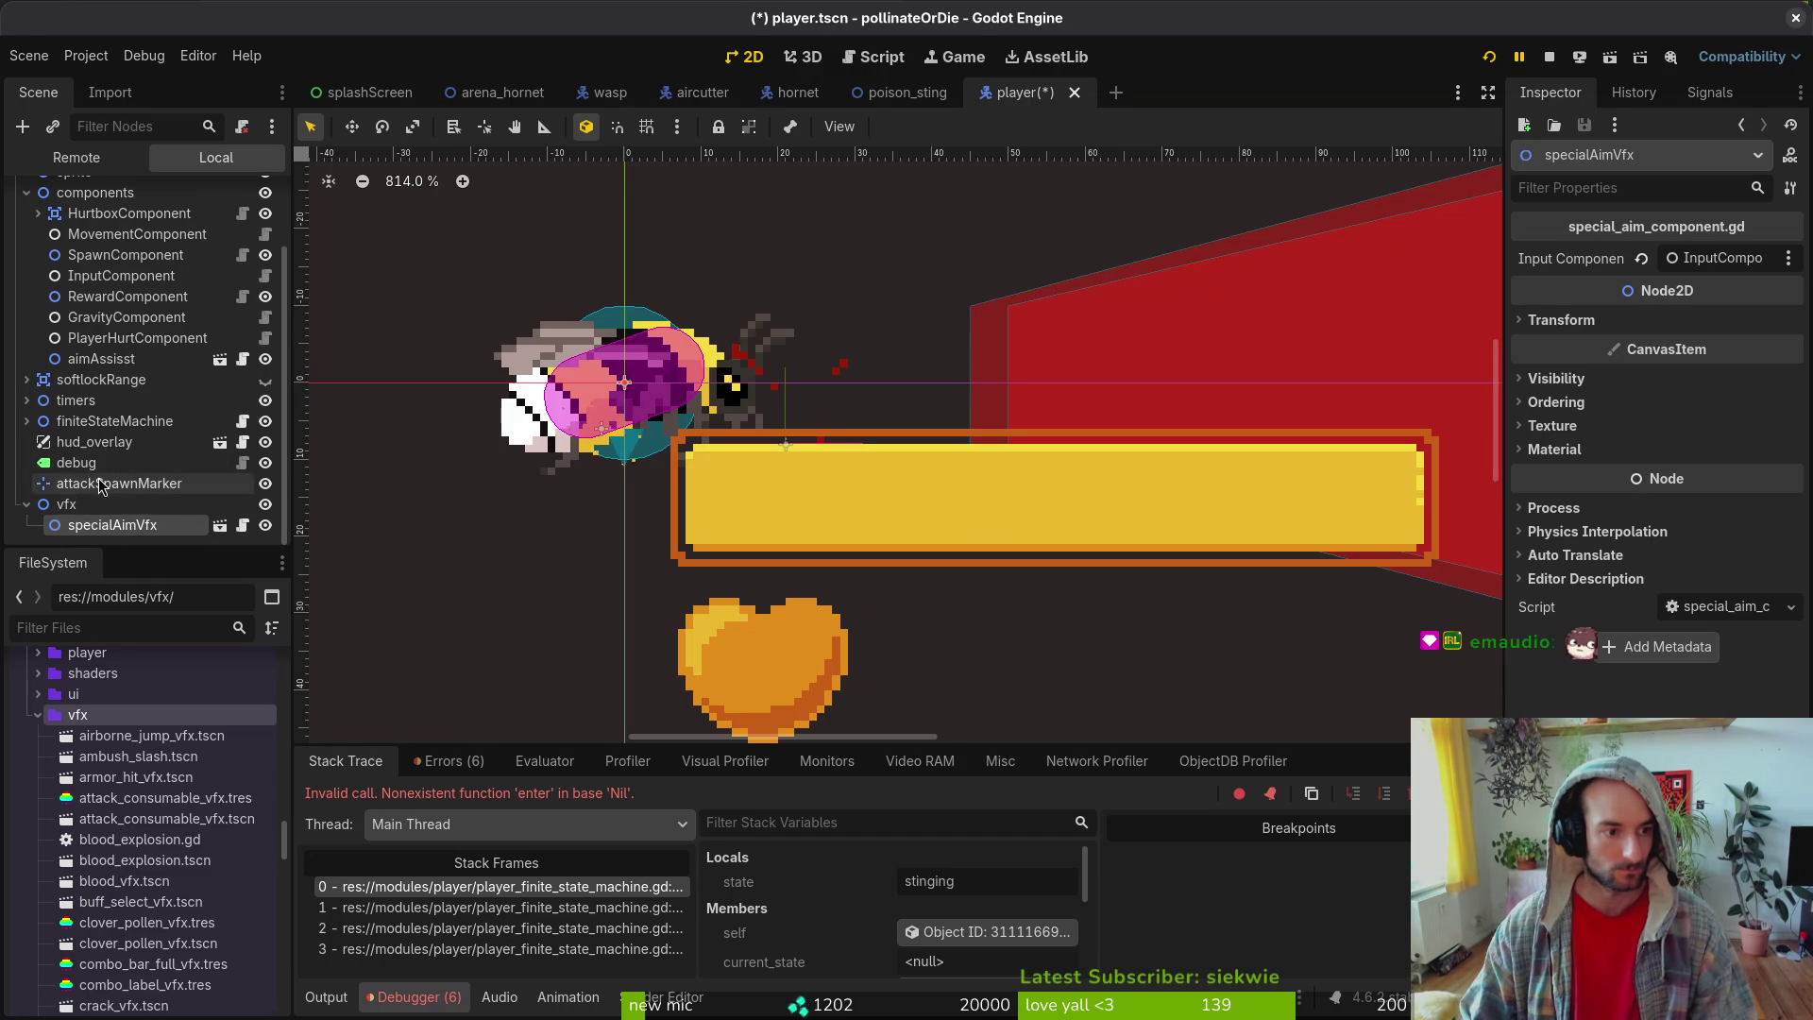
- Place vfx after components and attackSpawnMarker after softlockRange, then save the player scene
{"action": "left_click", "coordinate": [97, 485]}
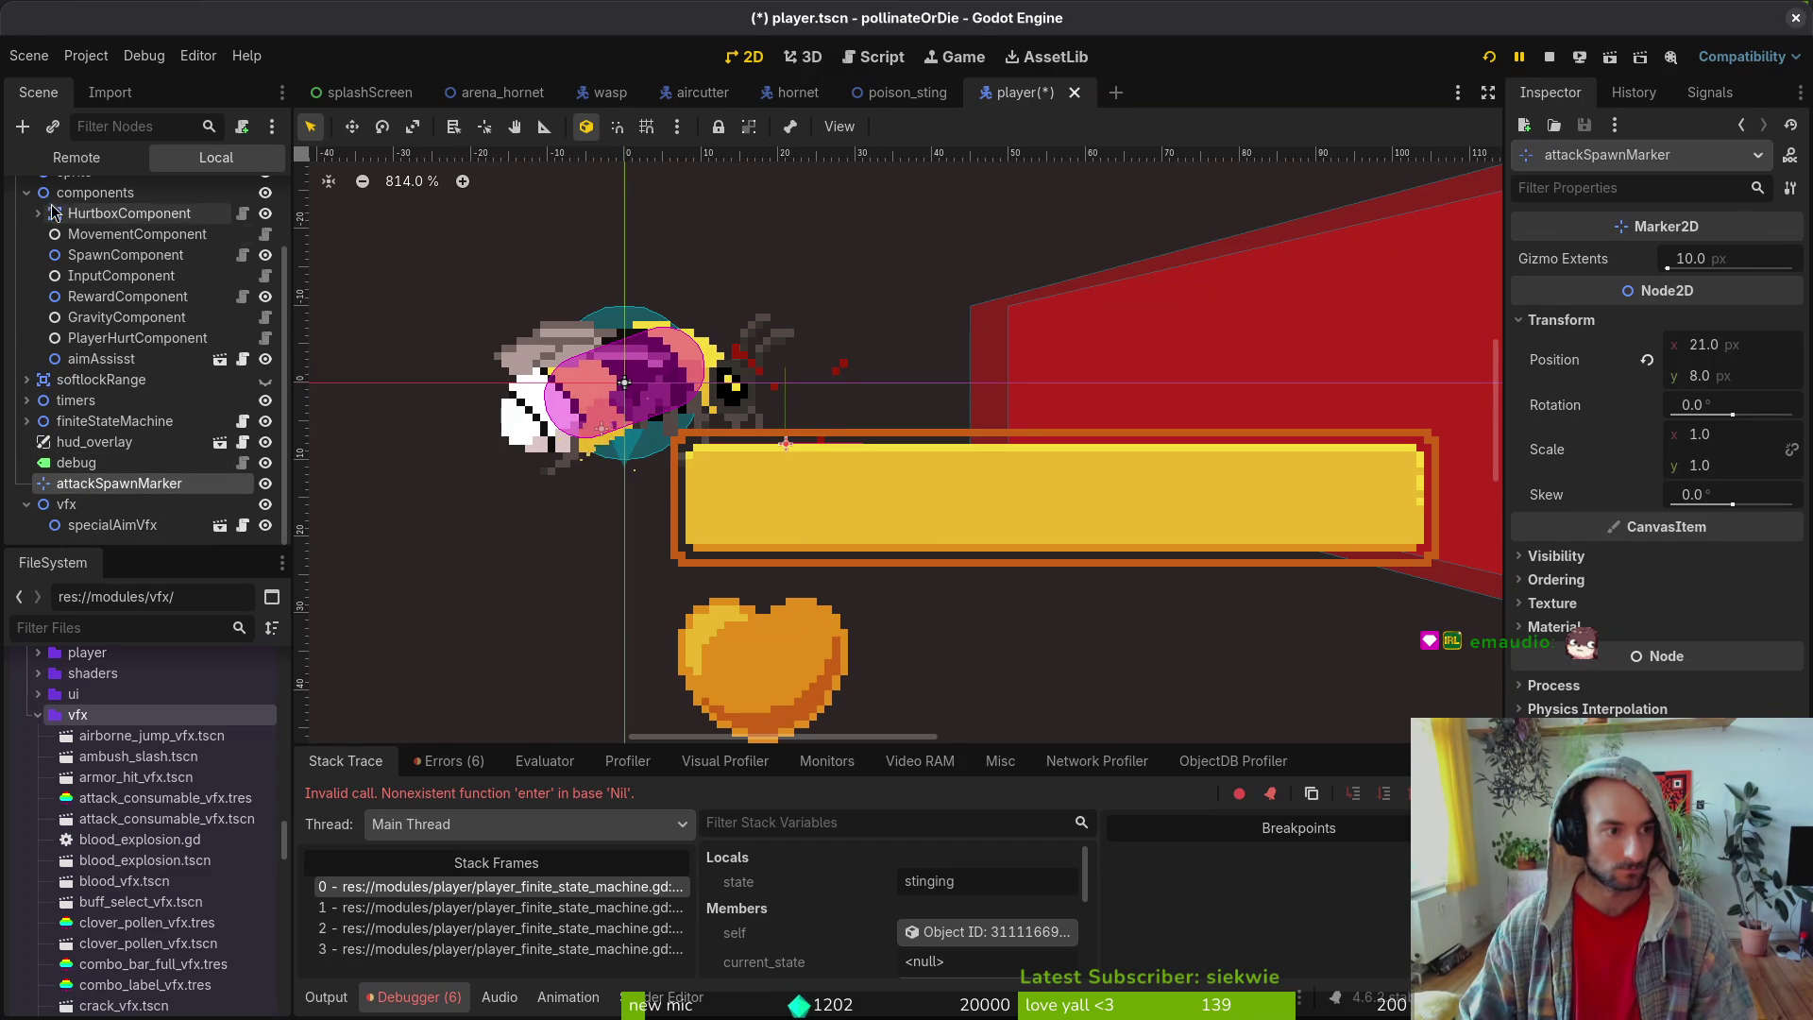
{"action": "mouse_move", "coordinate": [68, 503]}
{"action": "left_mouse_down"}
{"action": "mouse_move", "coordinate": [92, 222]}
{"action": "mouse_move", "coordinate": [106, 389]}
{"action": "left_mouse_up"}
{"action": "scroll", "coordinate": [76, 312], "scroll_direction": "up", "scroll_amount": 2}
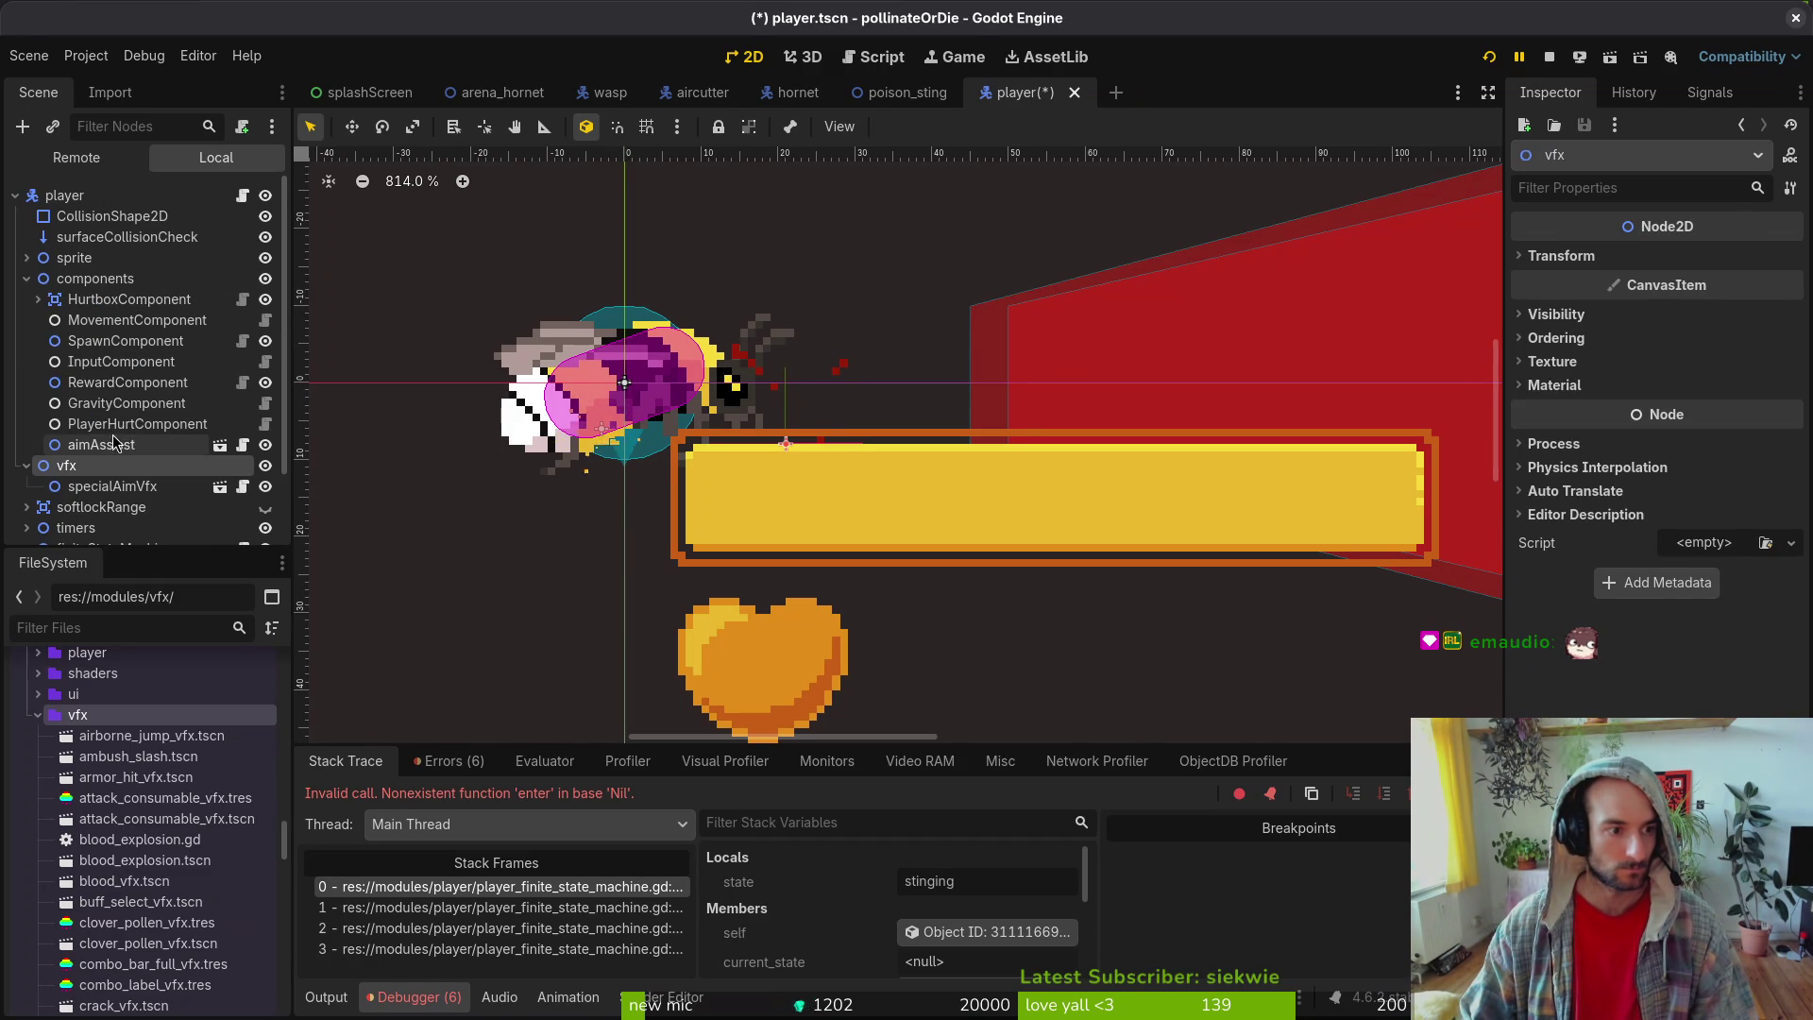
{"action": "left_click", "coordinate": [26, 279]}
{"action": "left_click", "coordinate": [27, 299]}
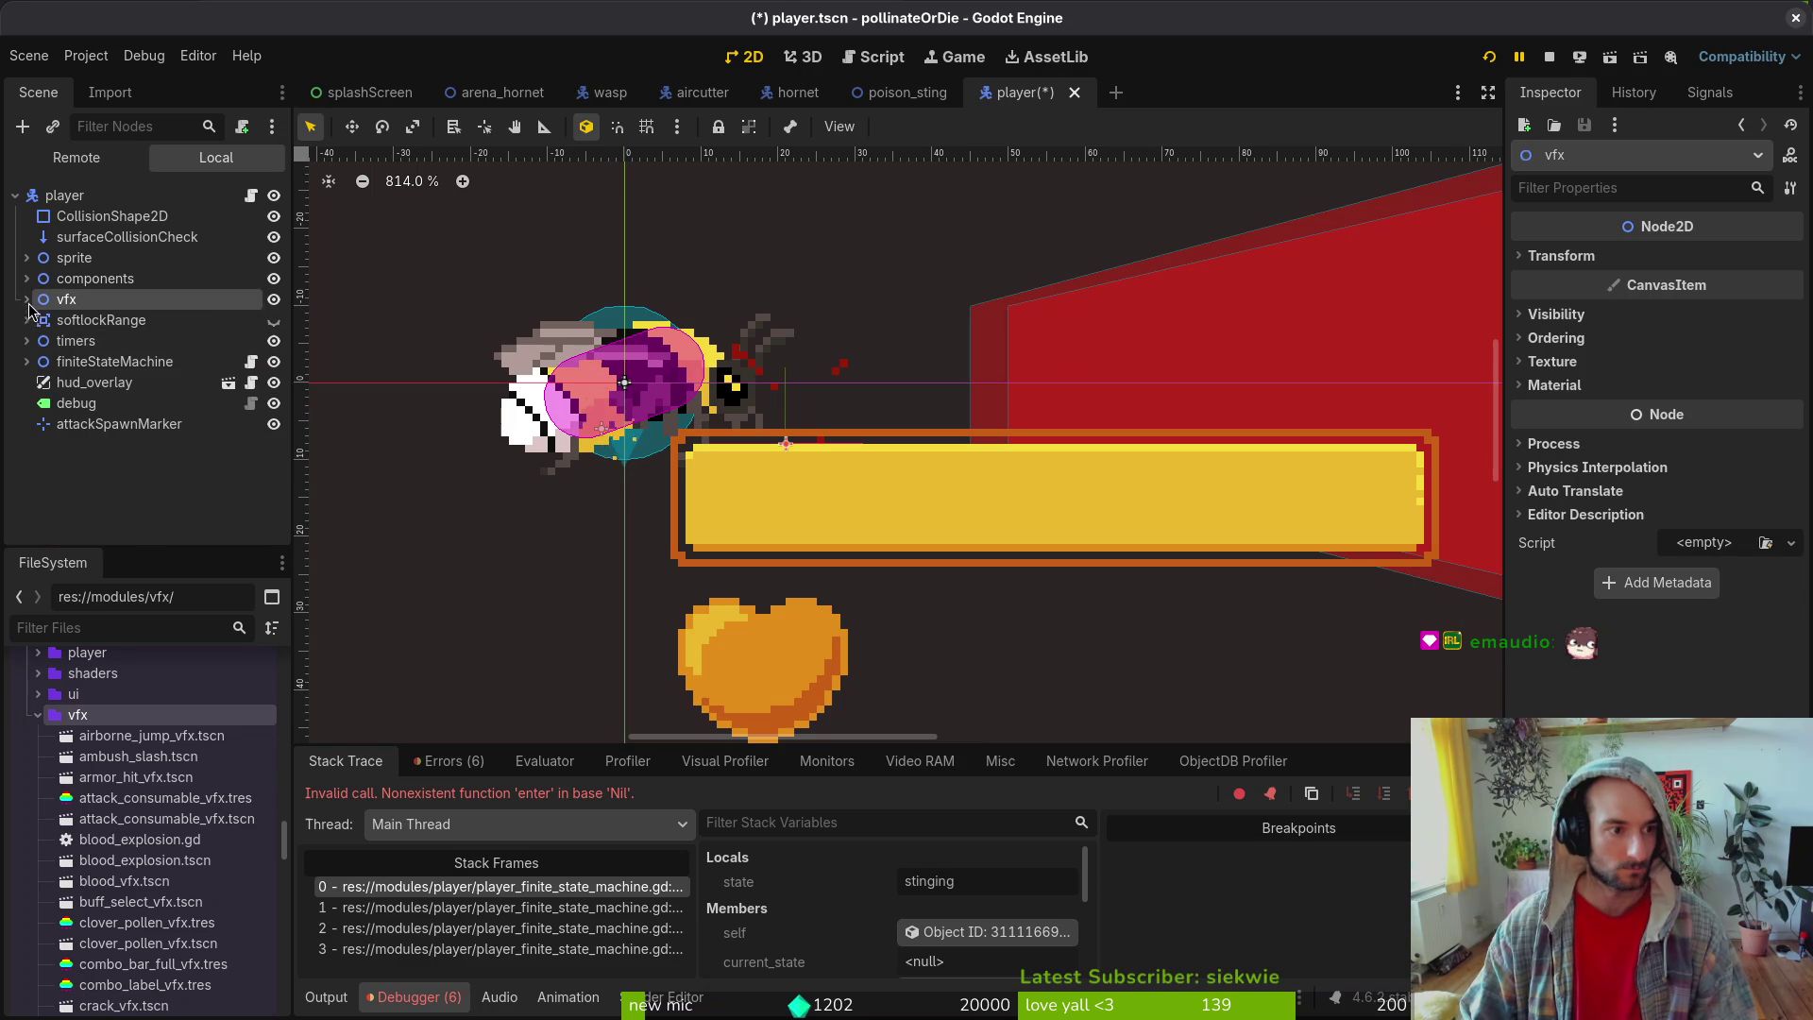
{"action": "left_click", "coordinate": [66, 321]}
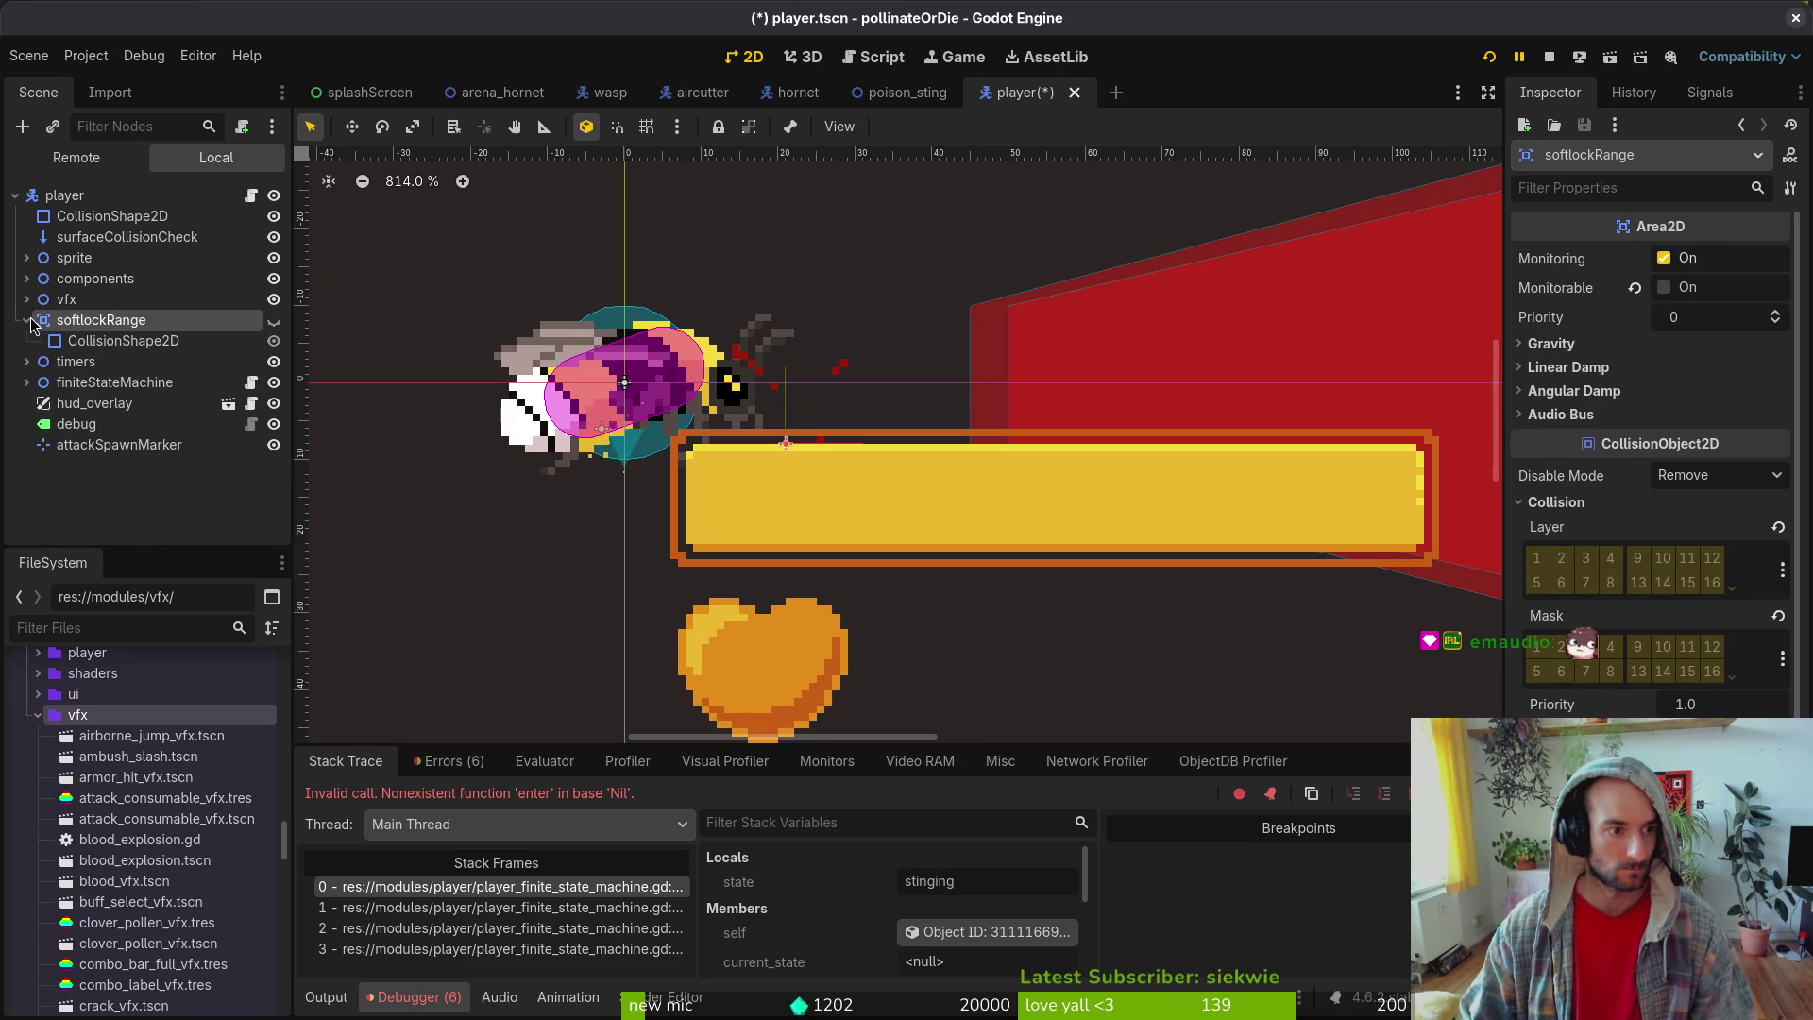
{"action": "mouse_move", "coordinate": [87, 425]}
{"action": "left_mouse_down"}
{"action": "mouse_move", "coordinate": [80, 338]}
{"action": "mouse_move", "coordinate": [103, 363]}
{"action": "mouse_move", "coordinate": [78, 363]}
{"action": "mouse_move", "coordinate": [90, 309]}
{"action": "mouse_move", "coordinate": [91, 379]}
{"action": "mouse_move", "coordinate": [102, 357]}
{"action": "left_mouse_up"}
{"action": "left_click", "coordinate": [147, 486]}
{"action": "key", "text": "ctrl+s"}
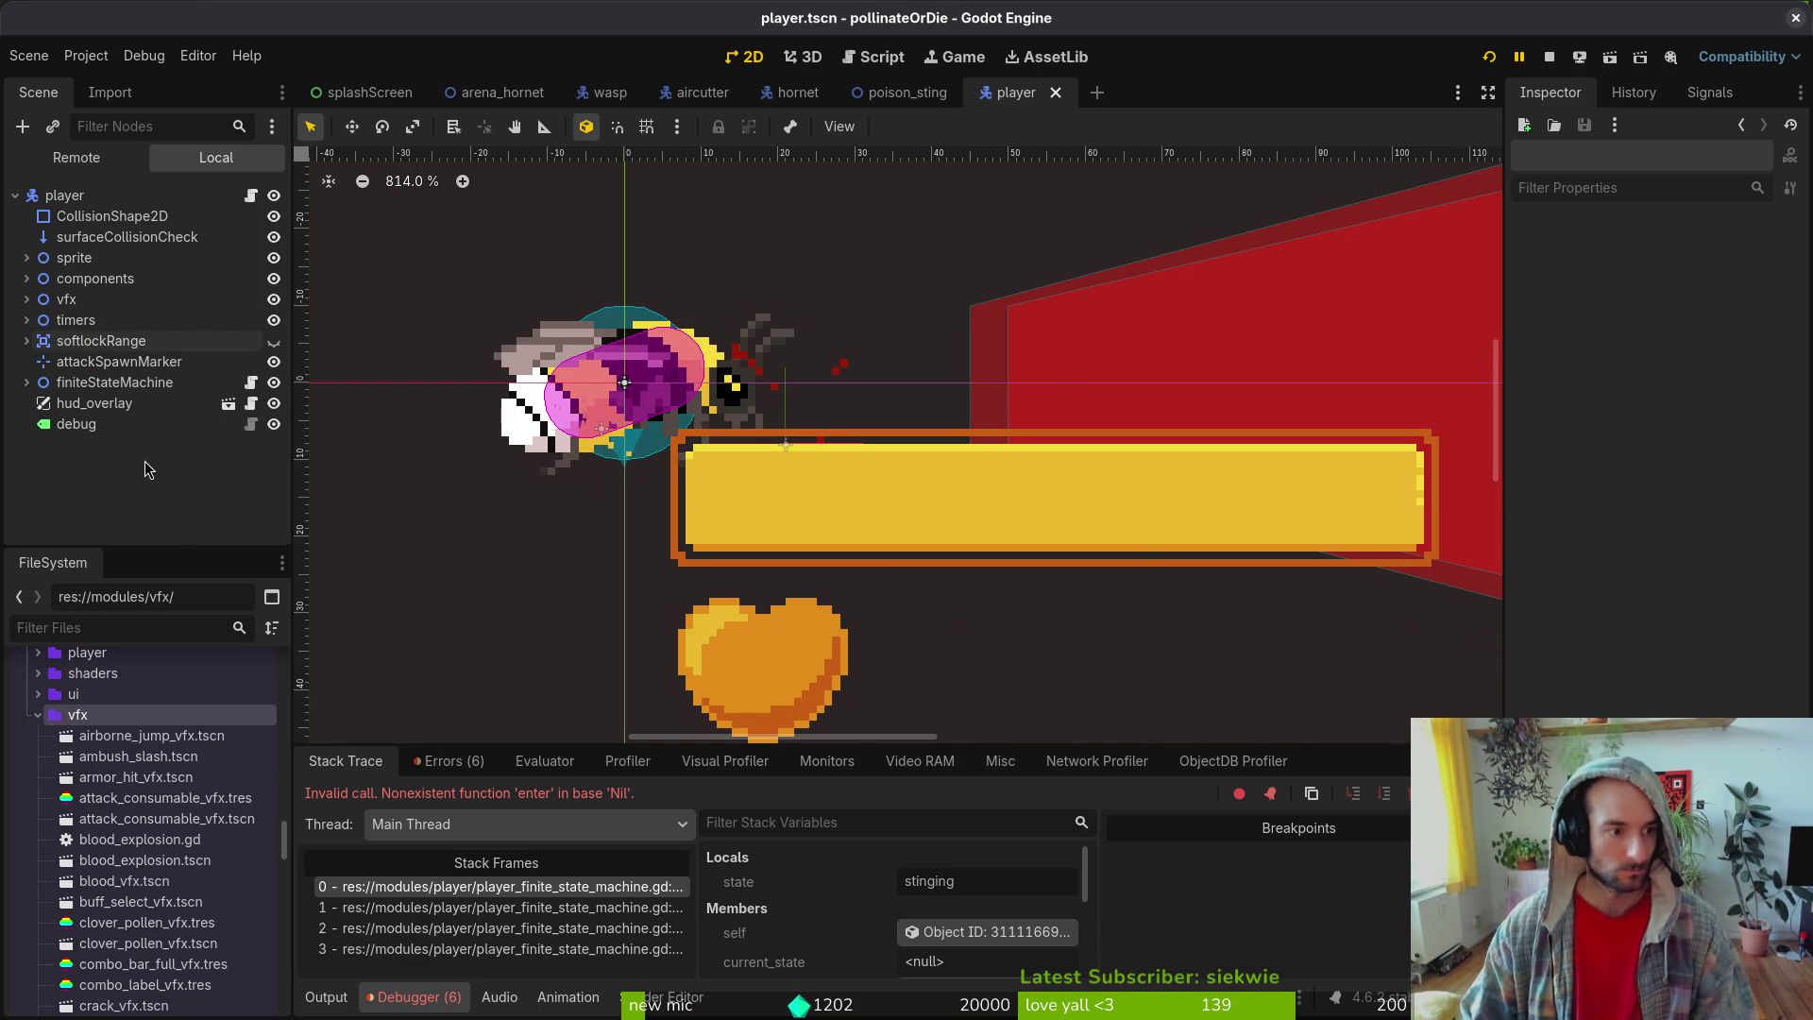
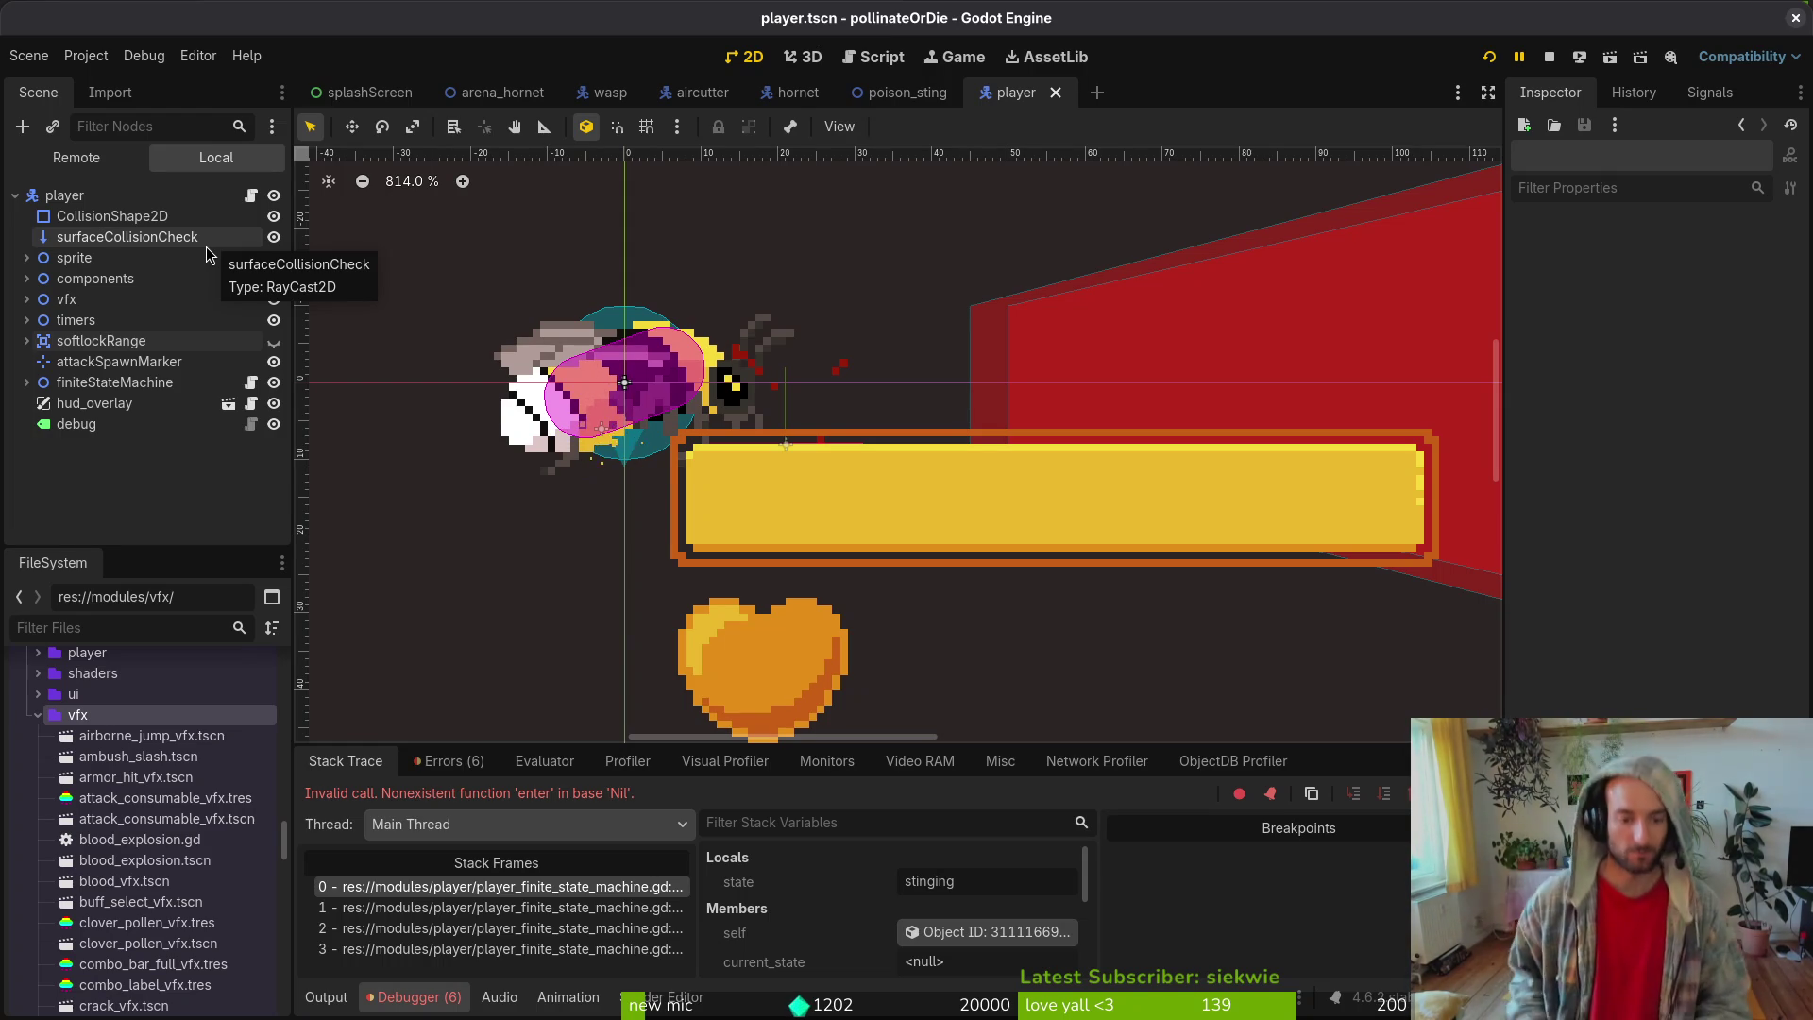
- Inspect each finite state machine state, from stinging through falling, in the player scene
{"action": "left_click", "coordinate": [75, 383]}
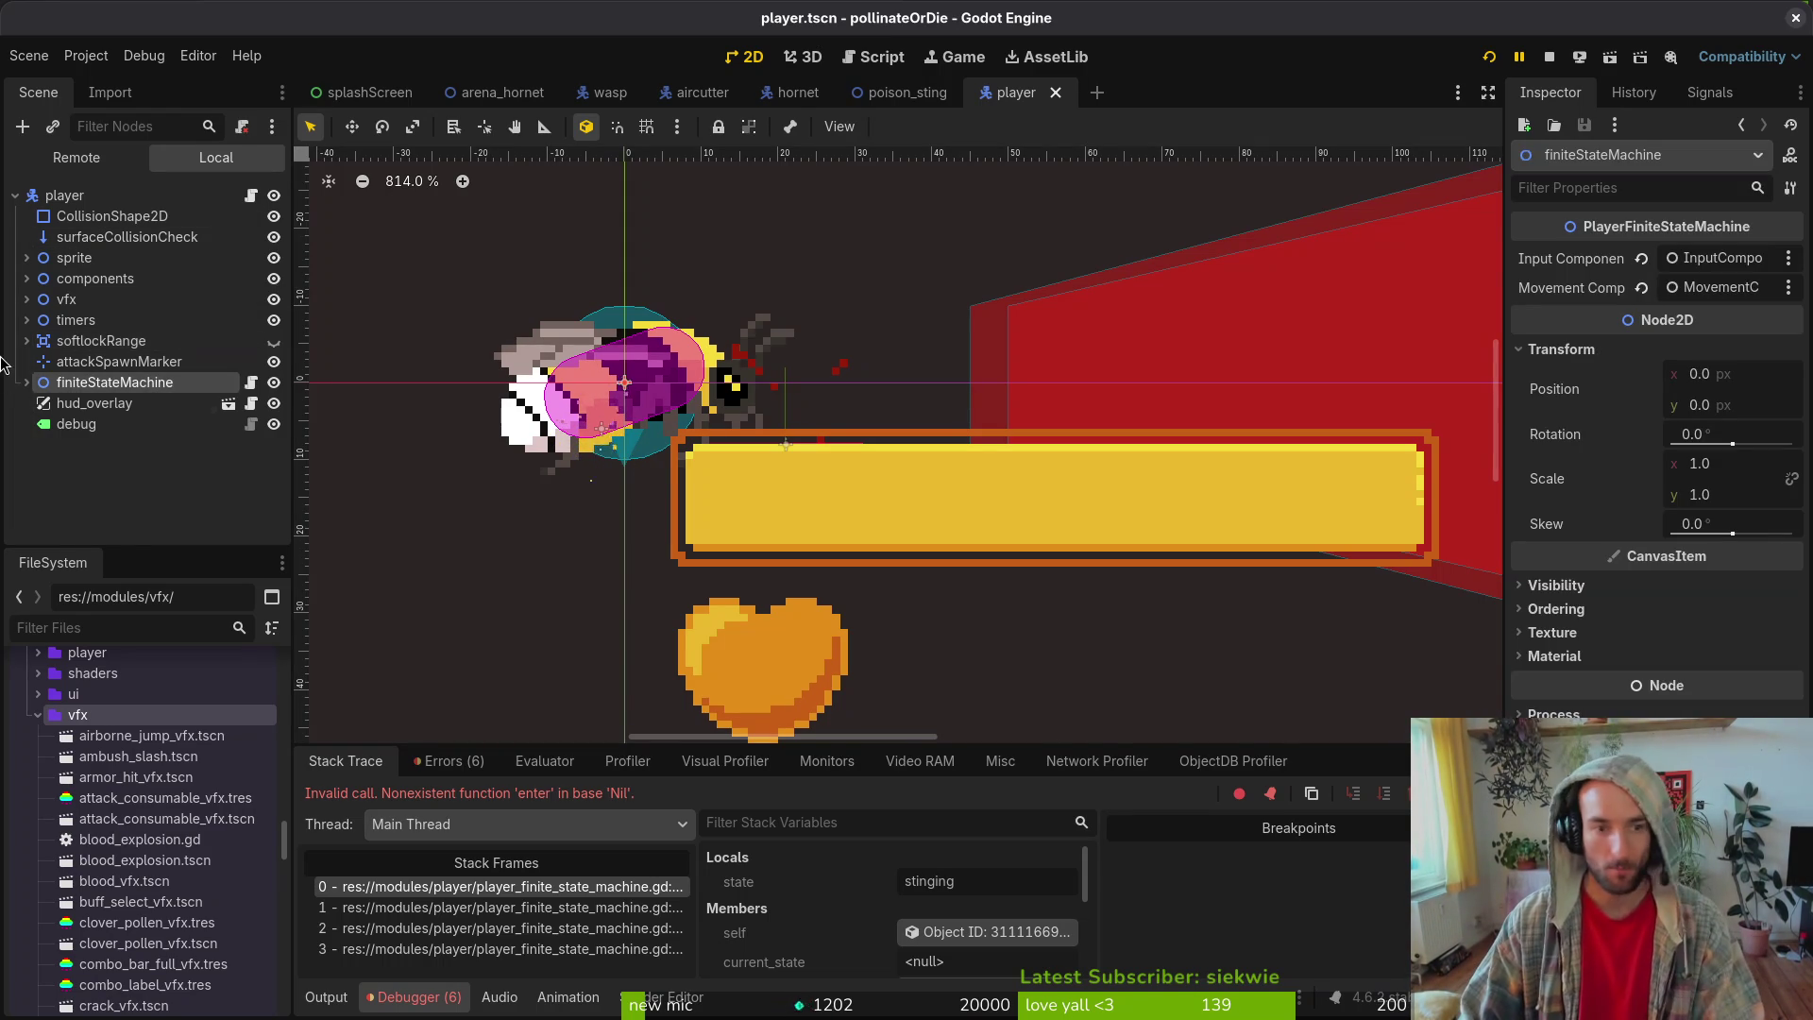
{"action": "left_click", "coordinate": [27, 382]}
{"action": "scroll", "coordinate": [159, 482], "scroll_direction": "down", "scroll_amount": 1}
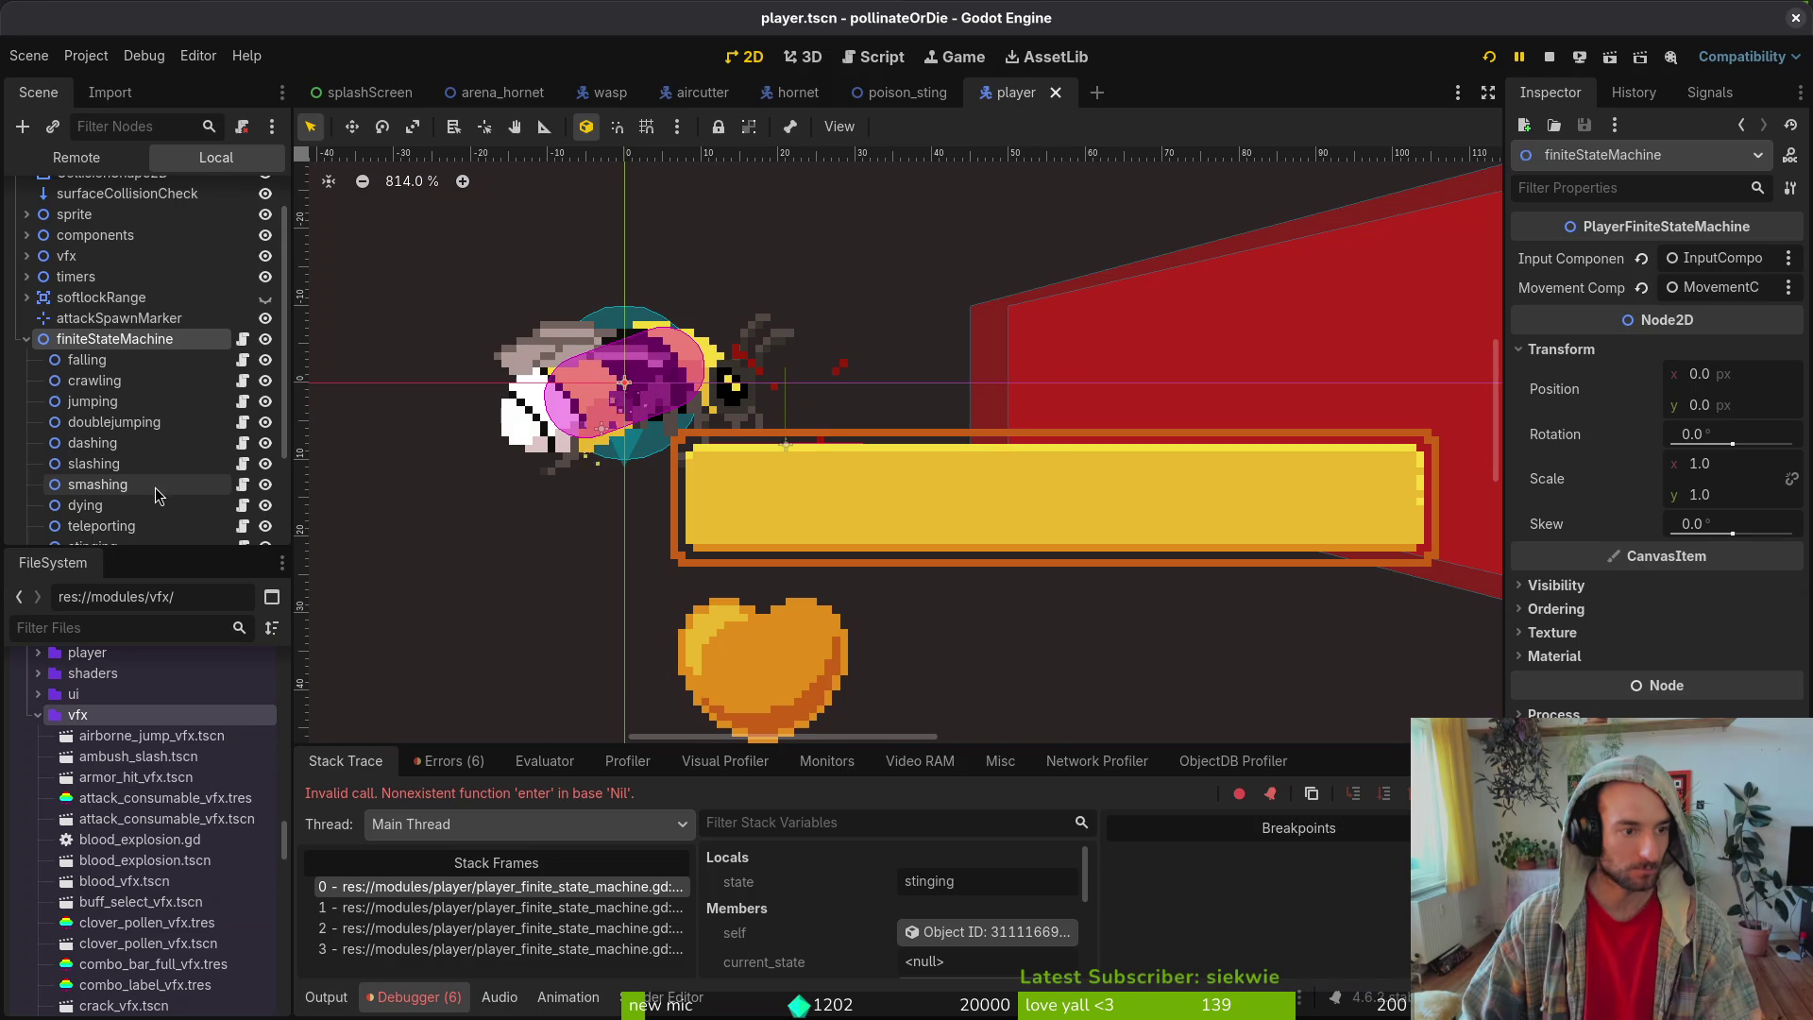
{"action": "scroll", "coordinate": [160, 461], "scroll_direction": "down", "scroll_amount": 1}
{"action": "scroll", "coordinate": [160, 460], "scroll_direction": "down", "scroll_amount": 2}
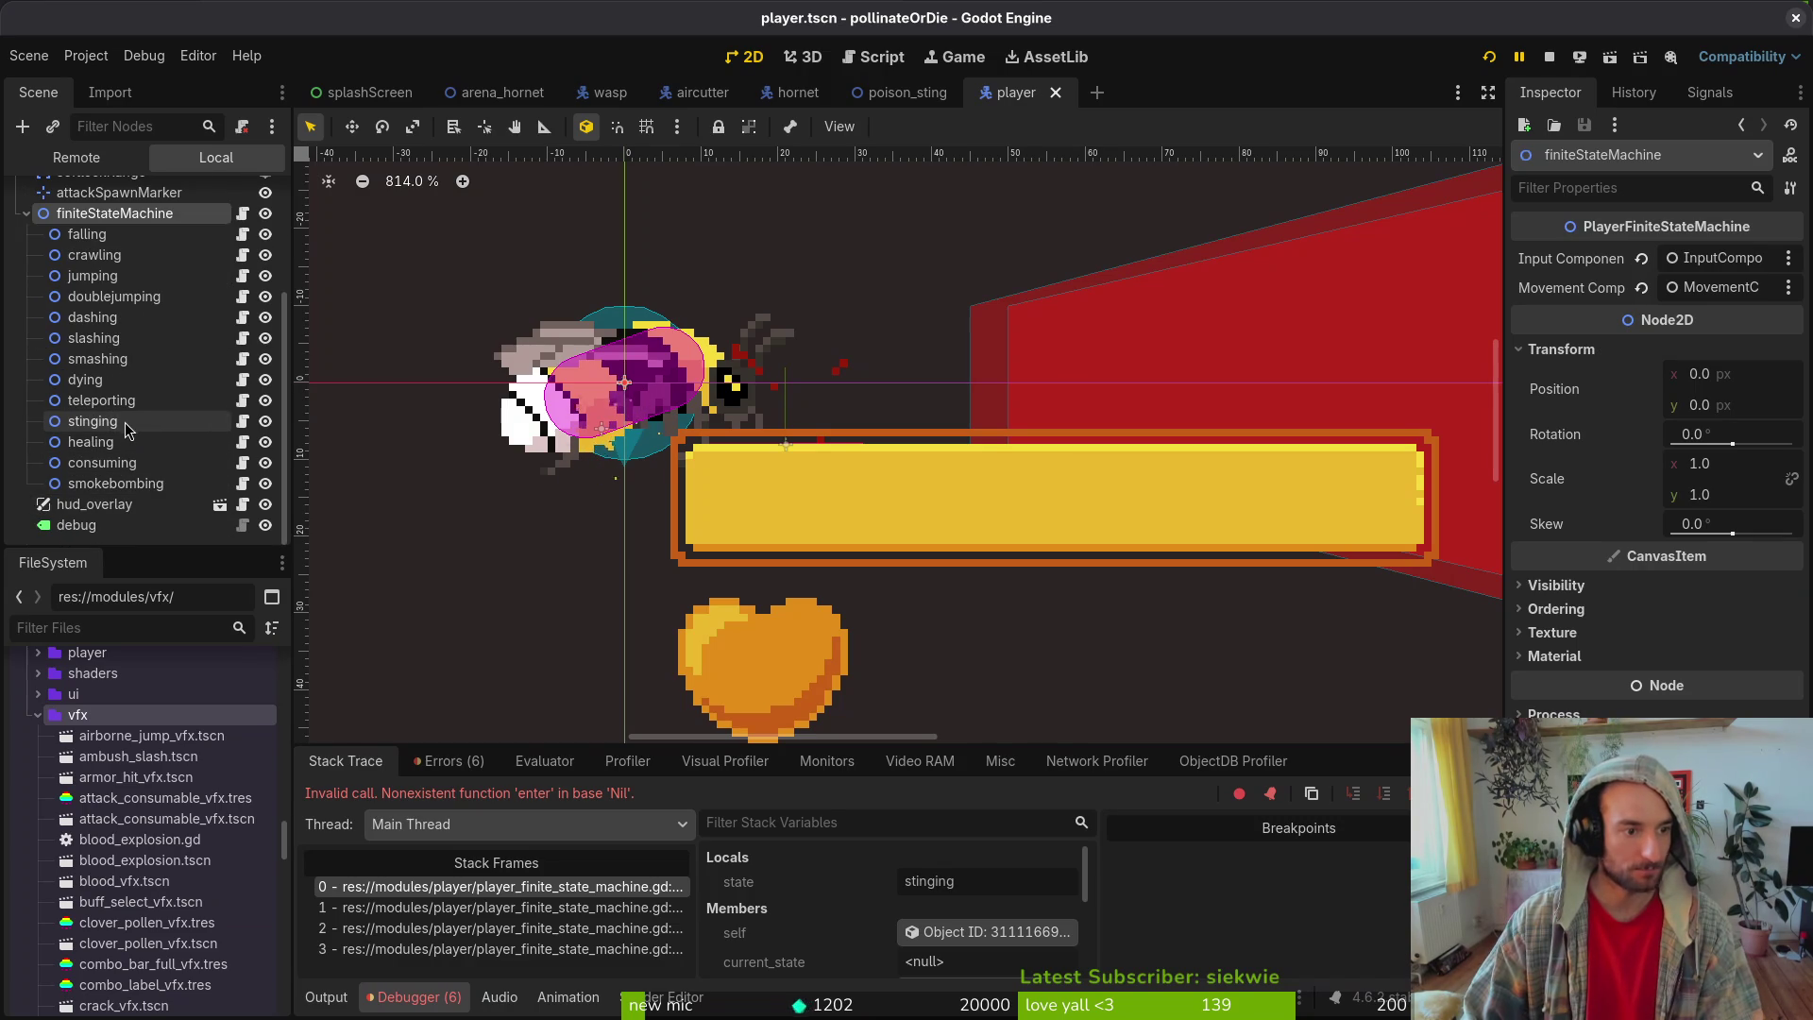
{"action": "left_click", "coordinate": [123, 422]}
{"action": "left_click", "coordinate": [188, 442]}
{"action": "left_click", "coordinate": [170, 462]}
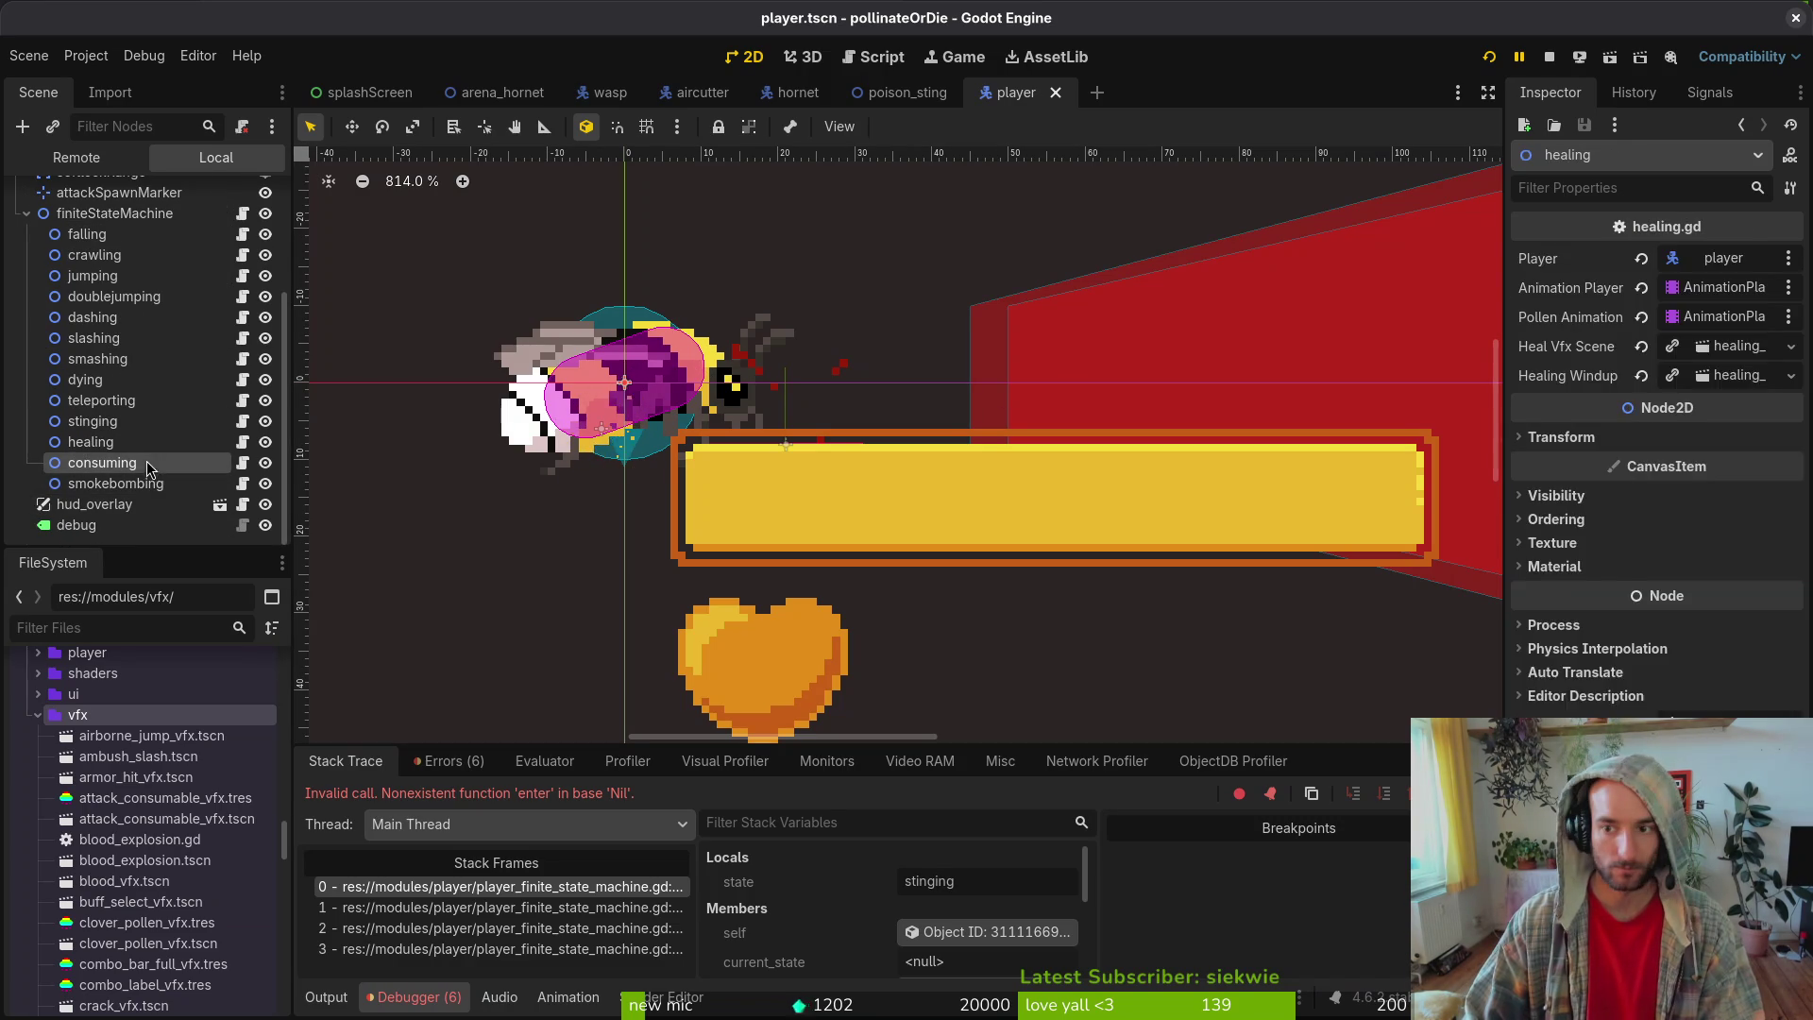
{"action": "left_click", "coordinate": [151, 483]}
{"action": "left_click", "coordinate": [127, 401]}
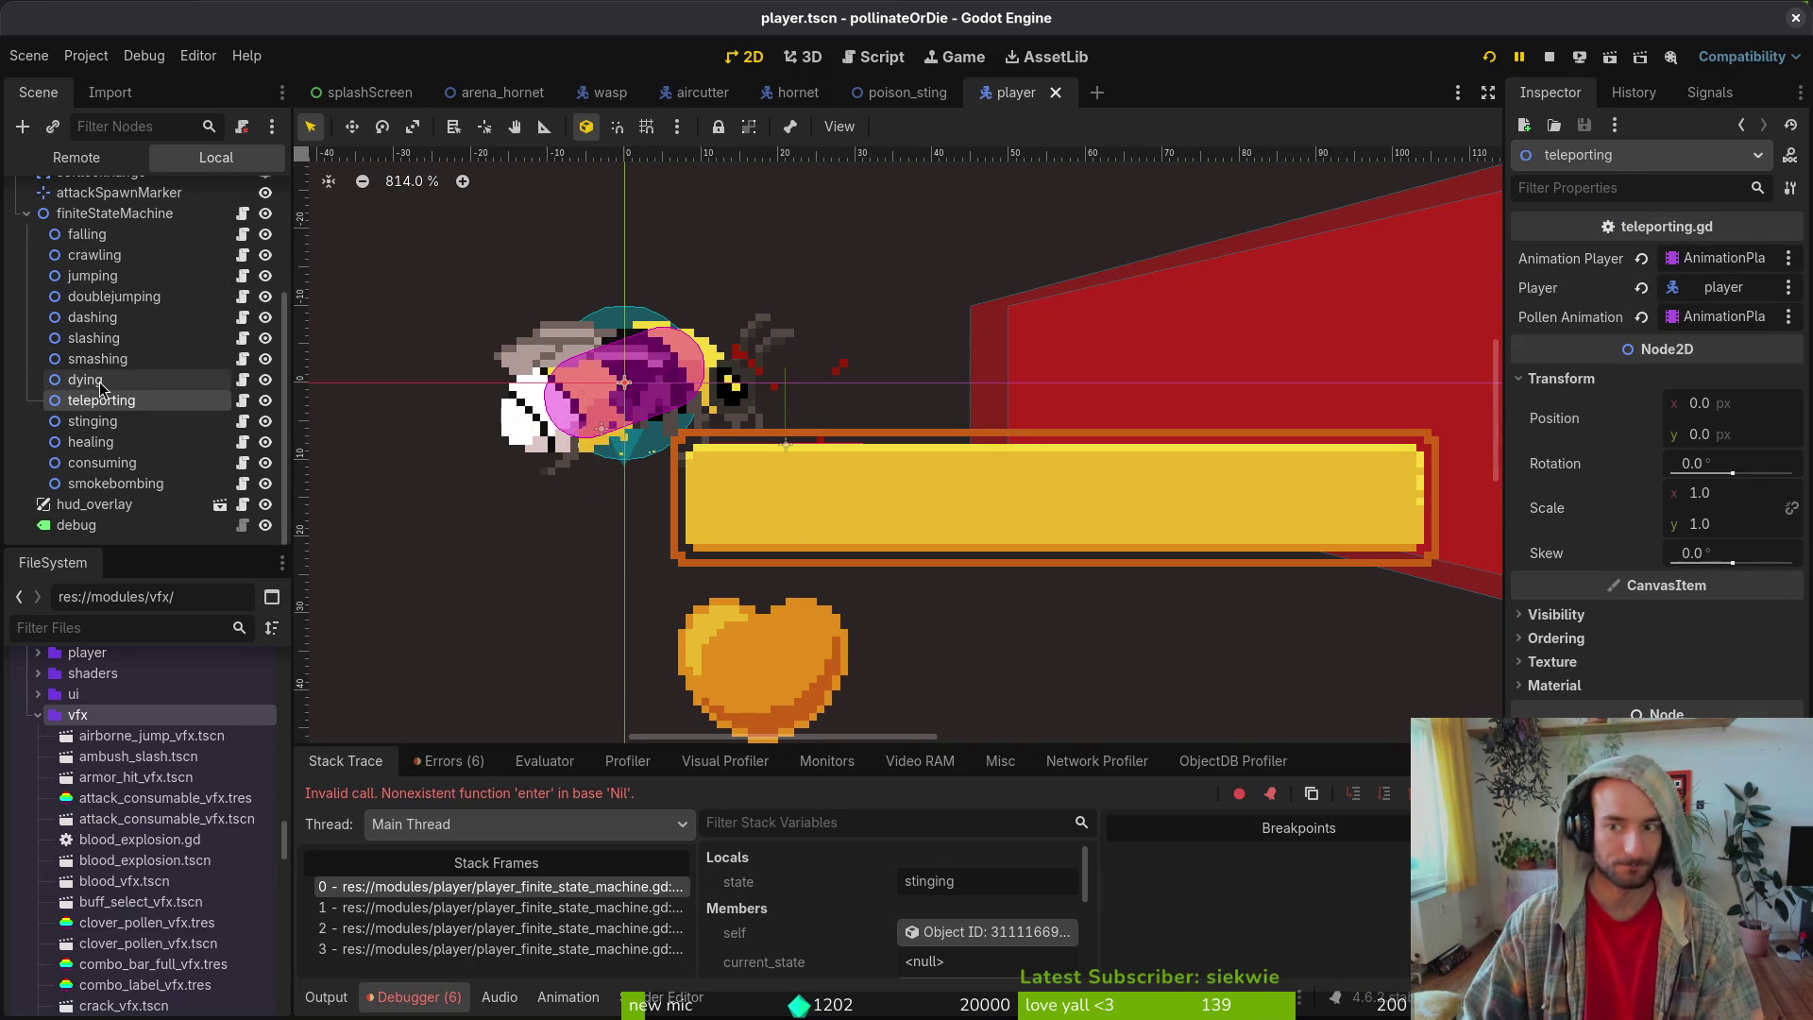
{"action": "left_click", "coordinate": [125, 359]}
{"action": "left_click", "coordinate": [125, 320]}
{"action": "left_click", "coordinate": [123, 297]}
{"action": "left_click", "coordinate": [128, 275]}
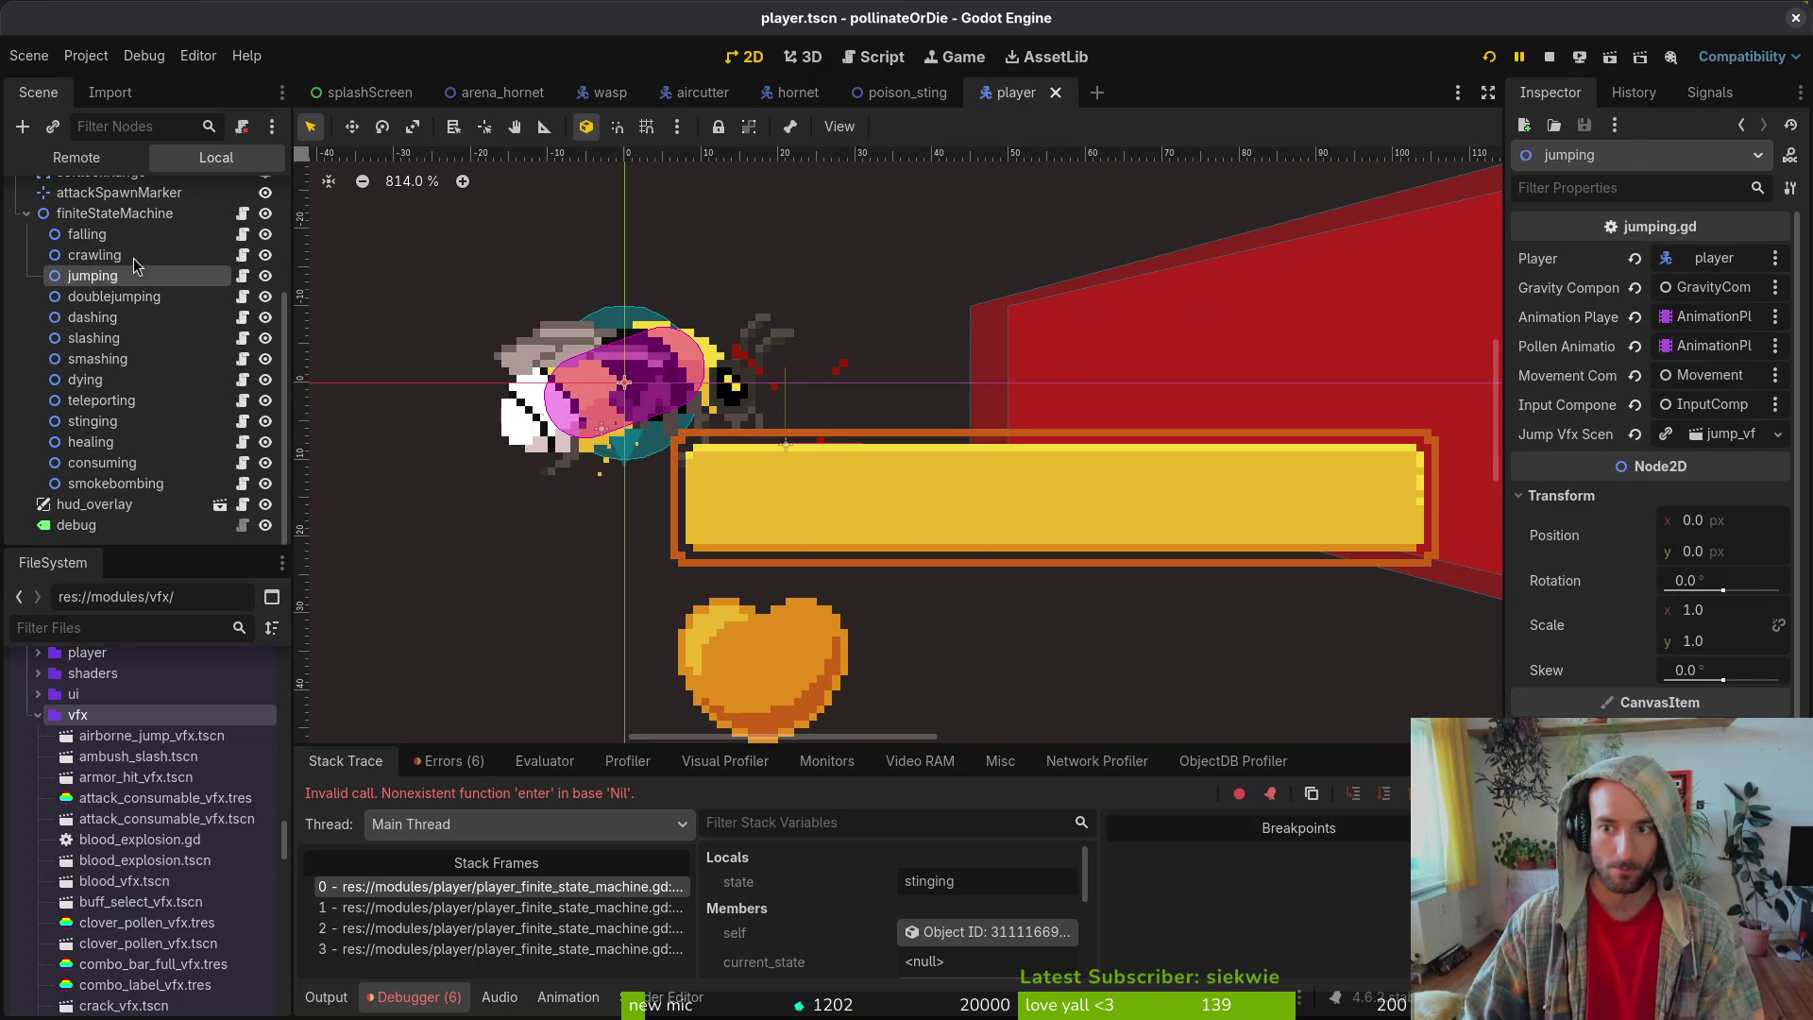
{"action": "left_click", "coordinate": [133, 255]}
{"action": "left_click", "coordinate": [132, 236]}
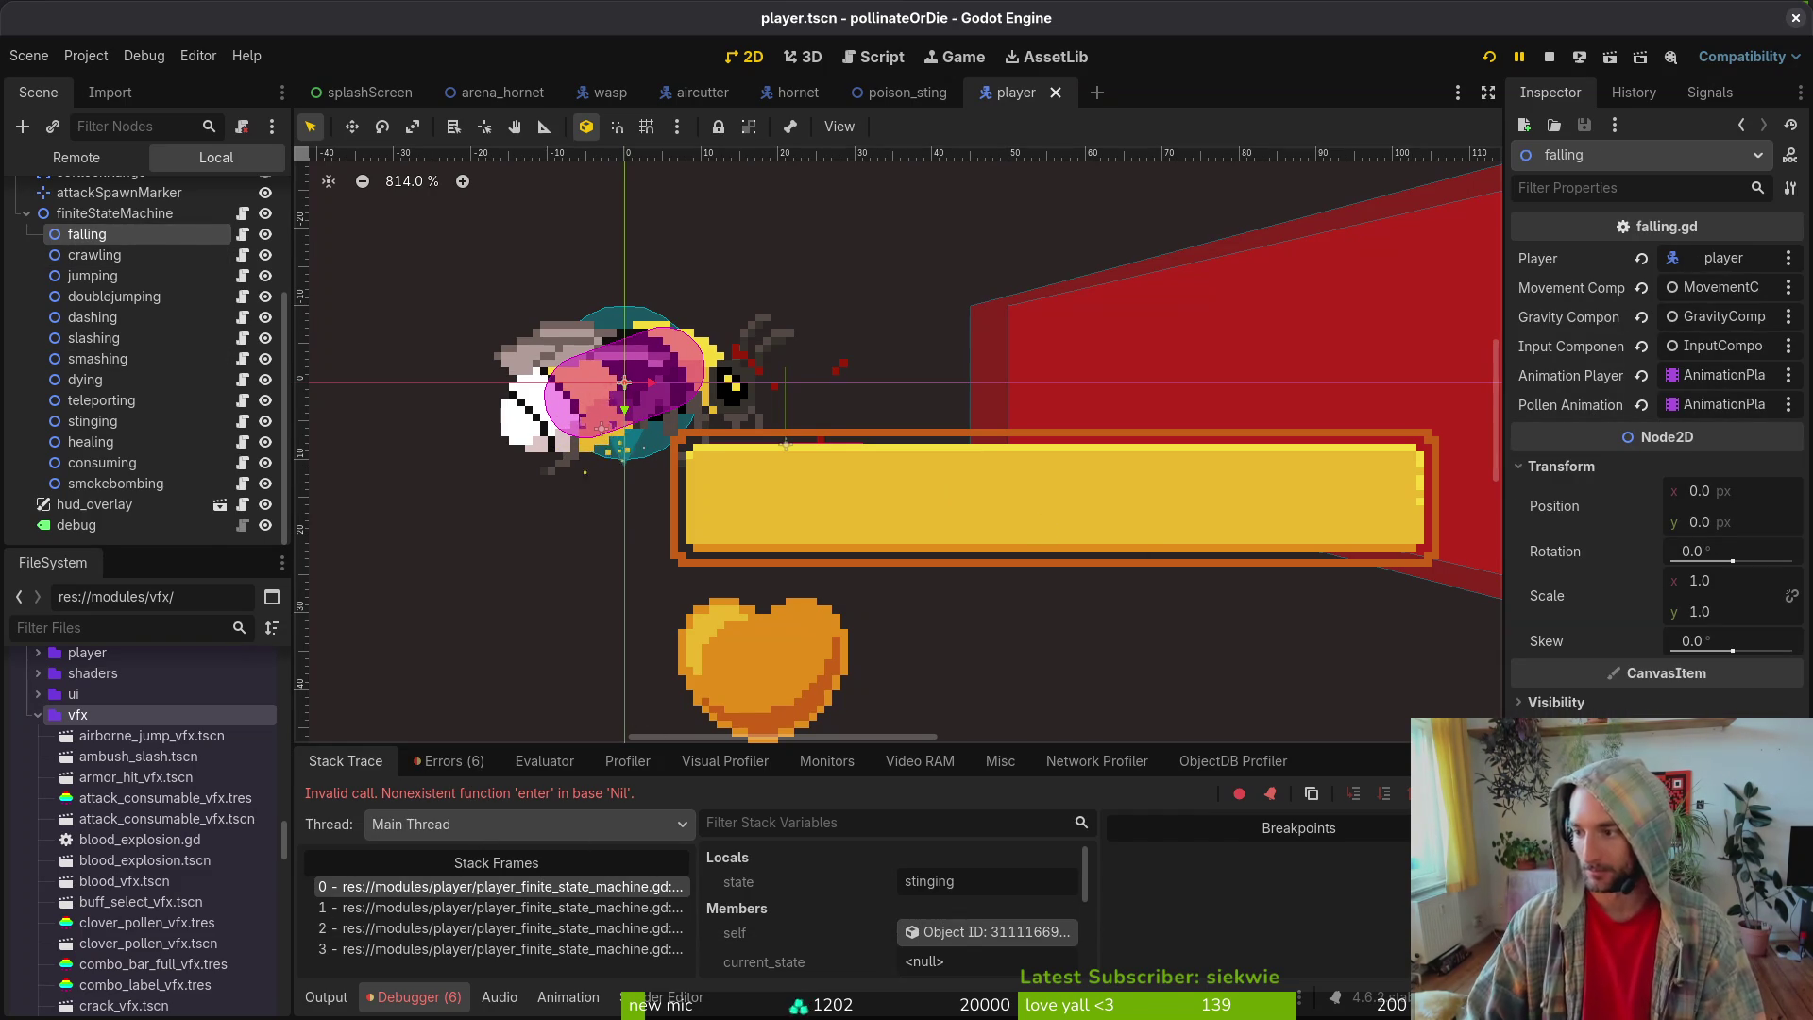
- Review the git changes in the terminal, then return to the player scene
{"action": "key", "text": "alt+Tab"}
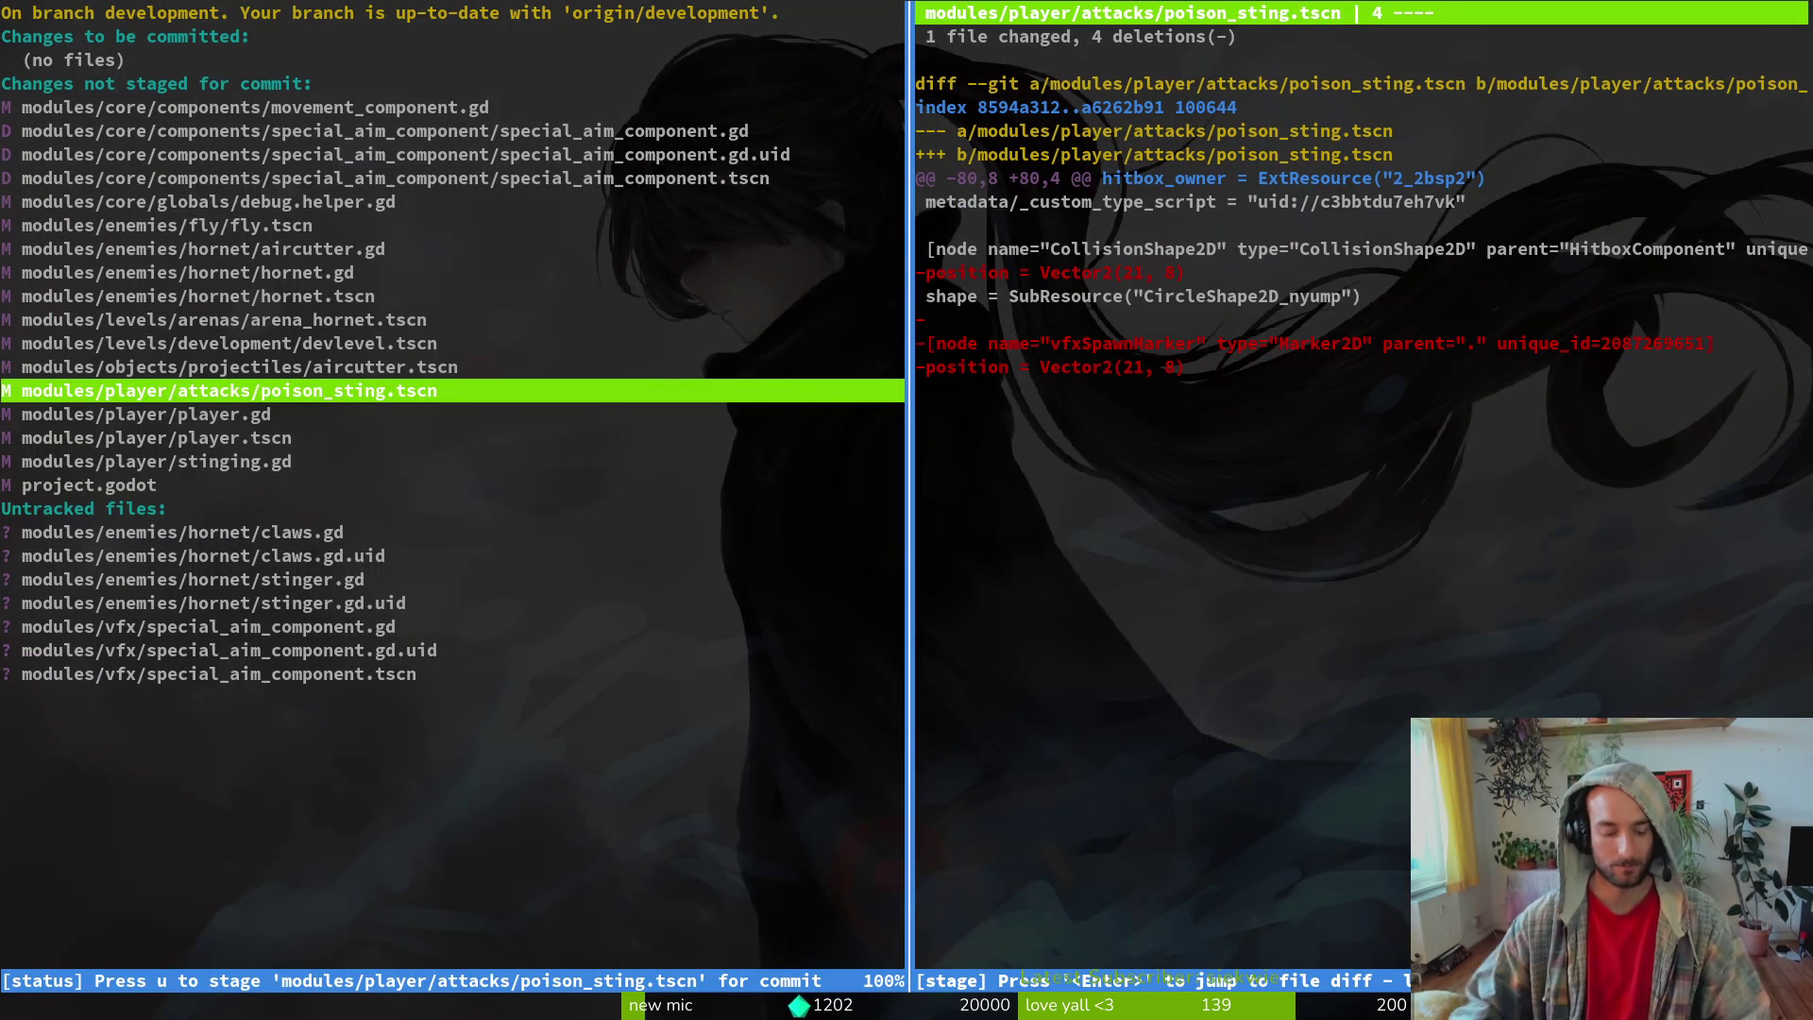
{"action": "key", "text": "q"}
{"action": "key", "text": "alt+Tab"}
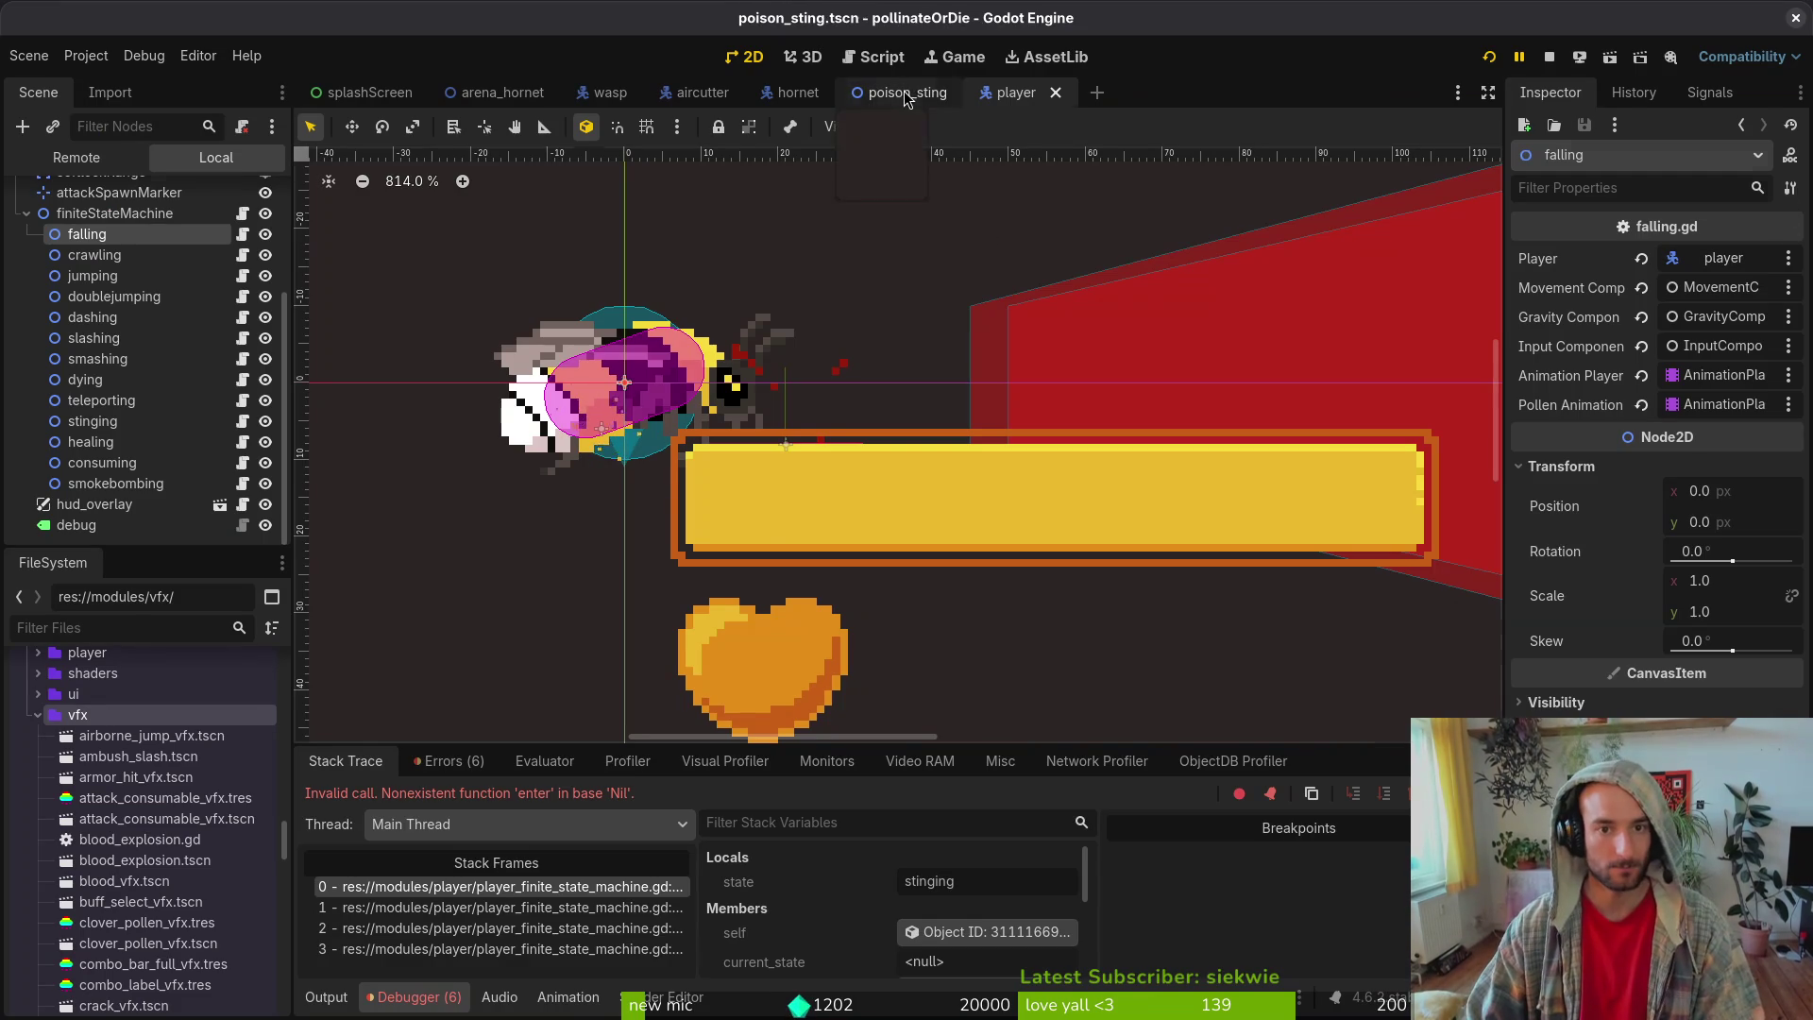
{"action": "left_click", "coordinate": [902, 91]}
{"action": "left_click", "coordinate": [1041, 92]}
- In special_aim_component.tscn, drag the Sprite2D left onto the scene origin
{"action": "key", "text": "shift+alt+o"}
{"action": "type", "text": "speciaim"}
{"action": "key", "text": "Down"}
{"action": "key", "text": "Return"}
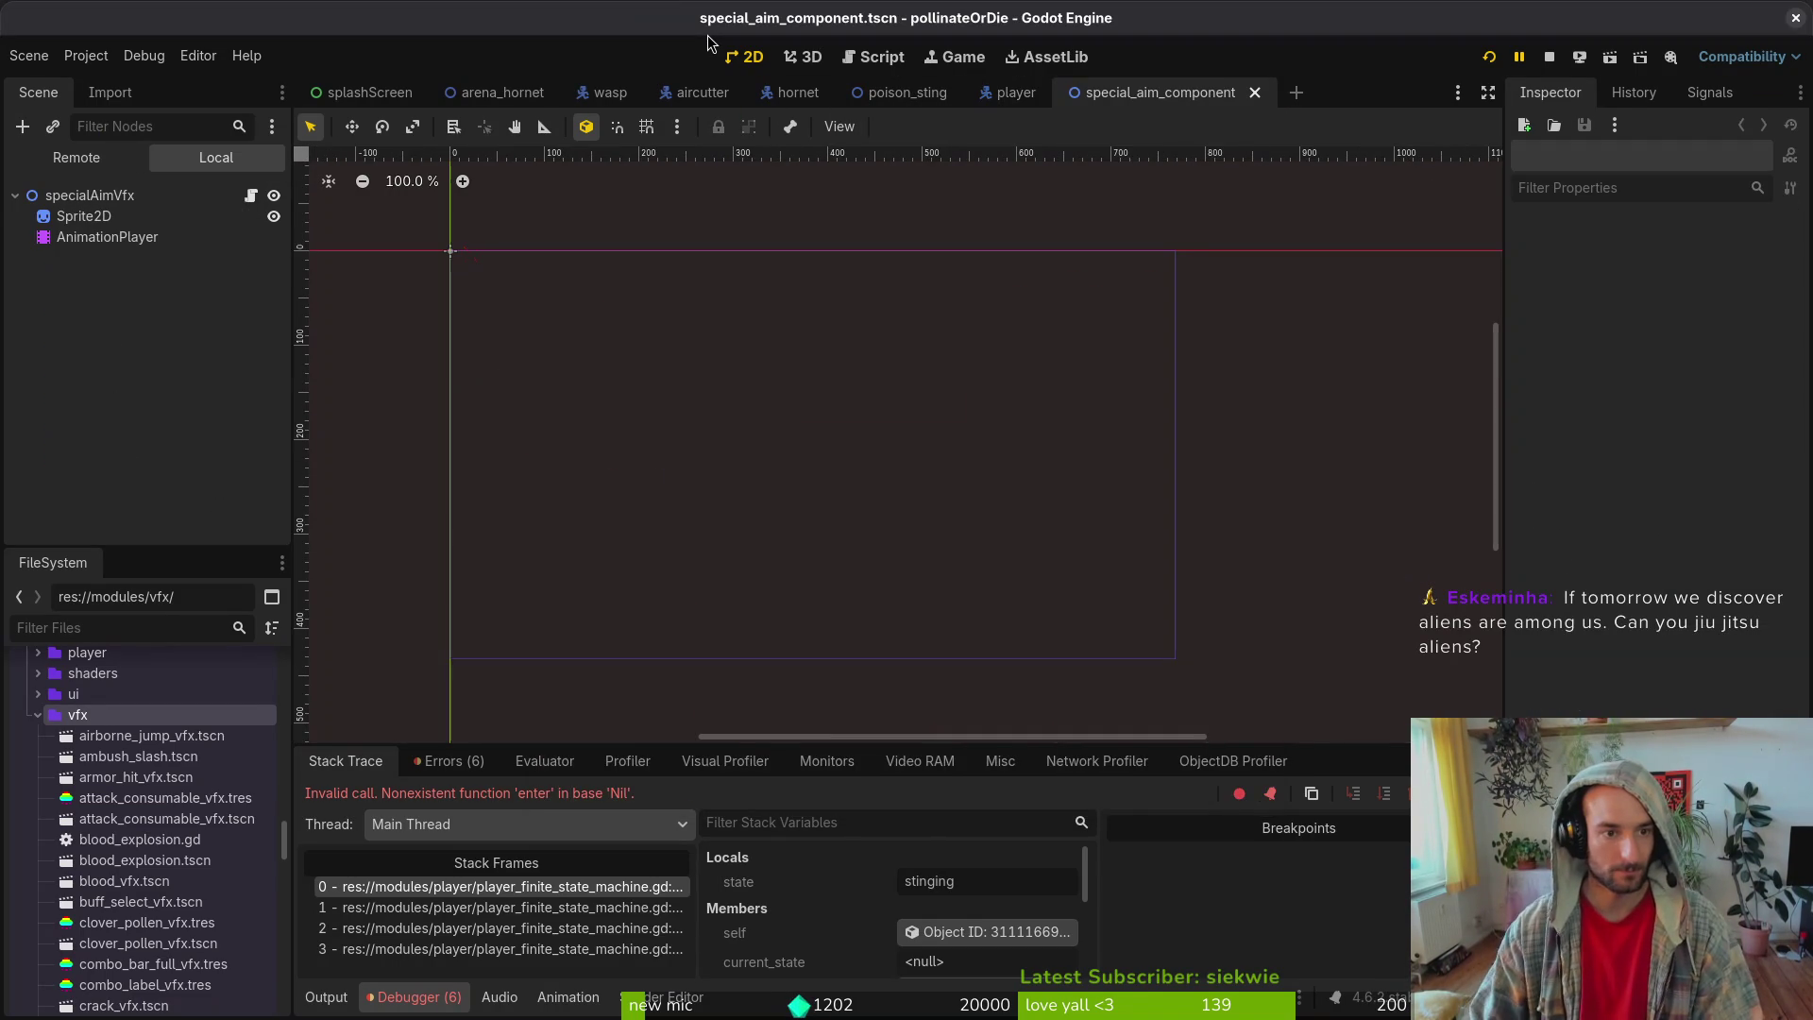
{"action": "left_click", "coordinate": [189, 216]}
{"action": "scroll", "coordinate": [515, 278], "scroll_direction": "up", "scroll_amount": 6}
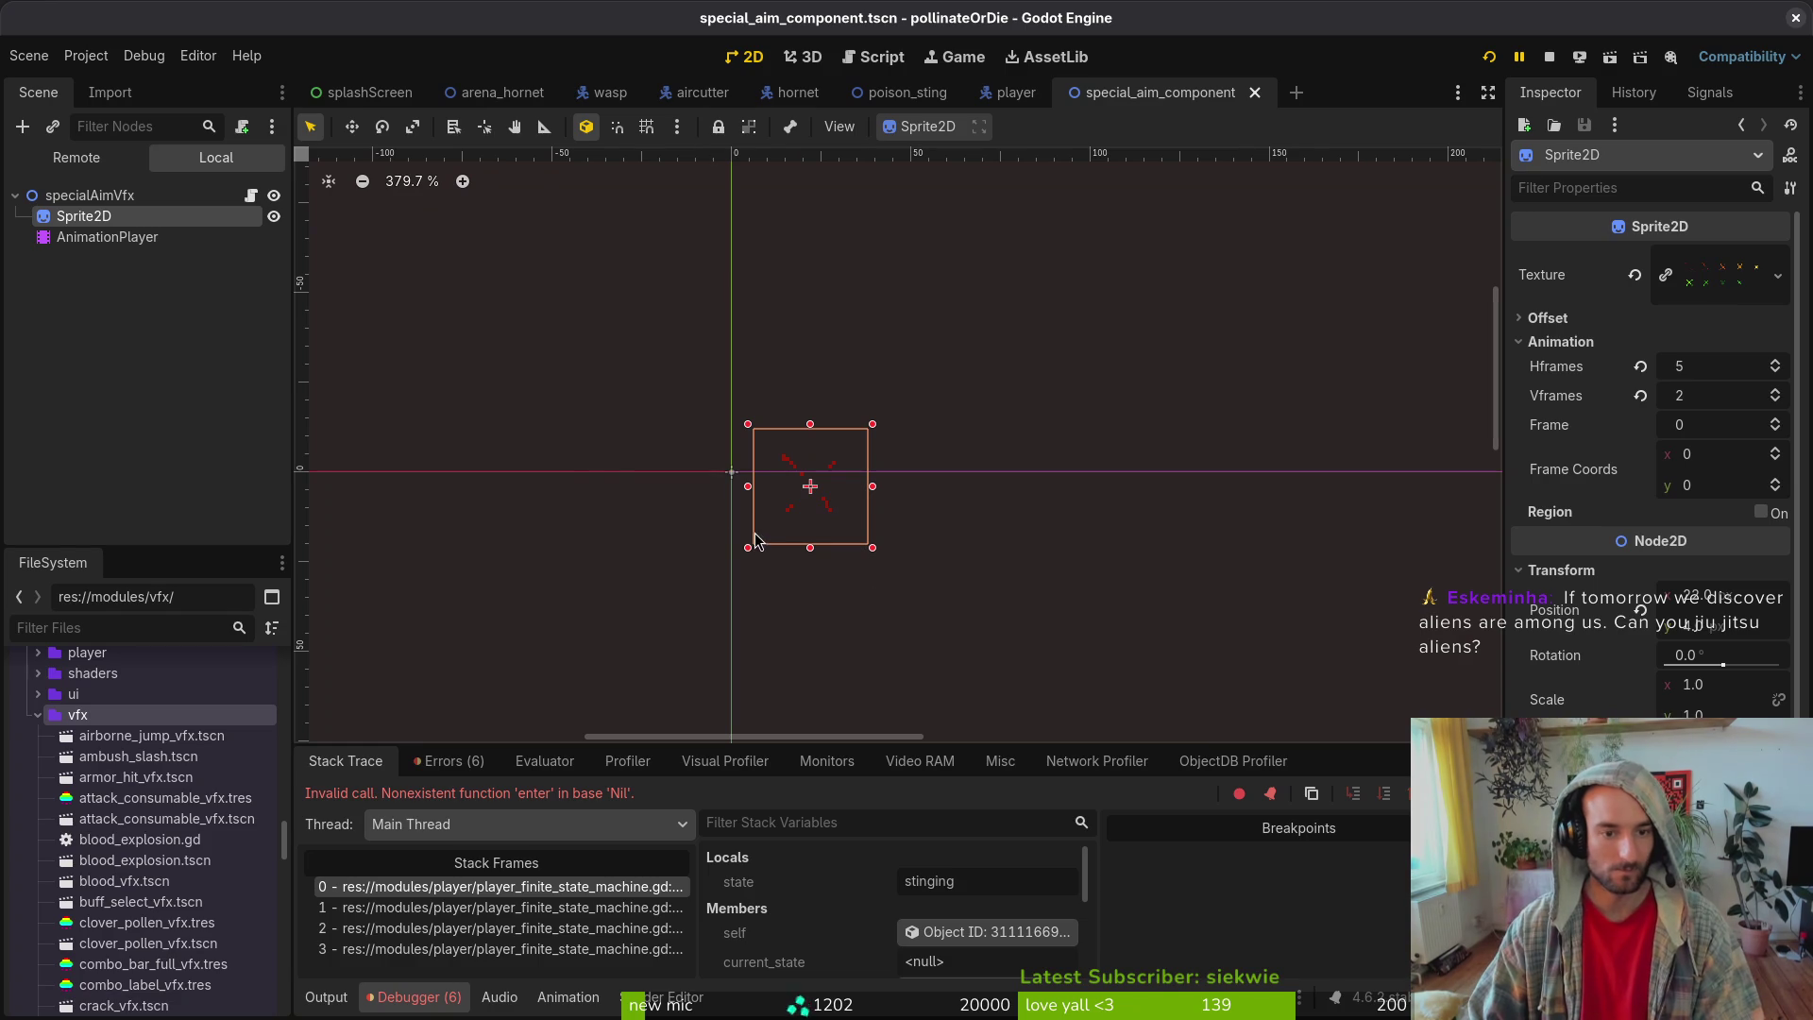
{"action": "scroll", "coordinate": [810, 485], "scroll_direction": "up", "scroll_amount": 2}
{"action": "left_click_drag", "start_coordinate": [810, 499], "coordinate": [701, 478]}
{"action": "key", "text": "Escape"}
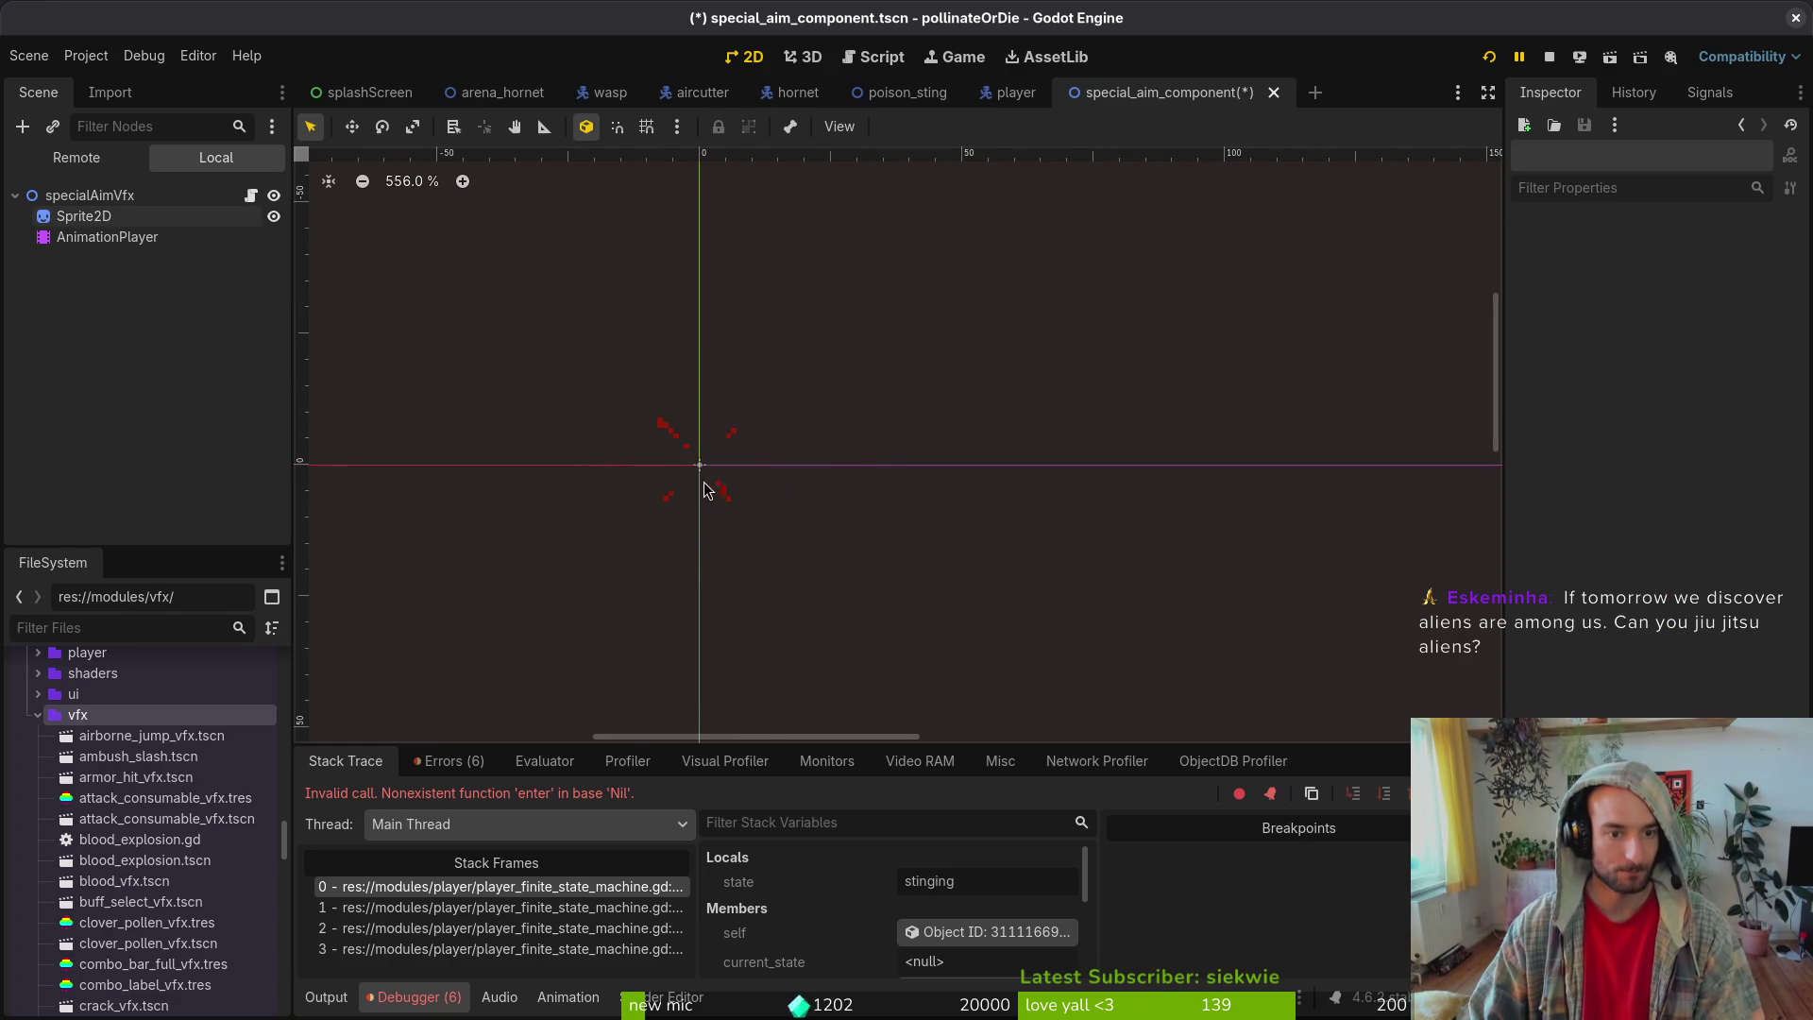
{"action": "left_click", "coordinate": [14, 197]}
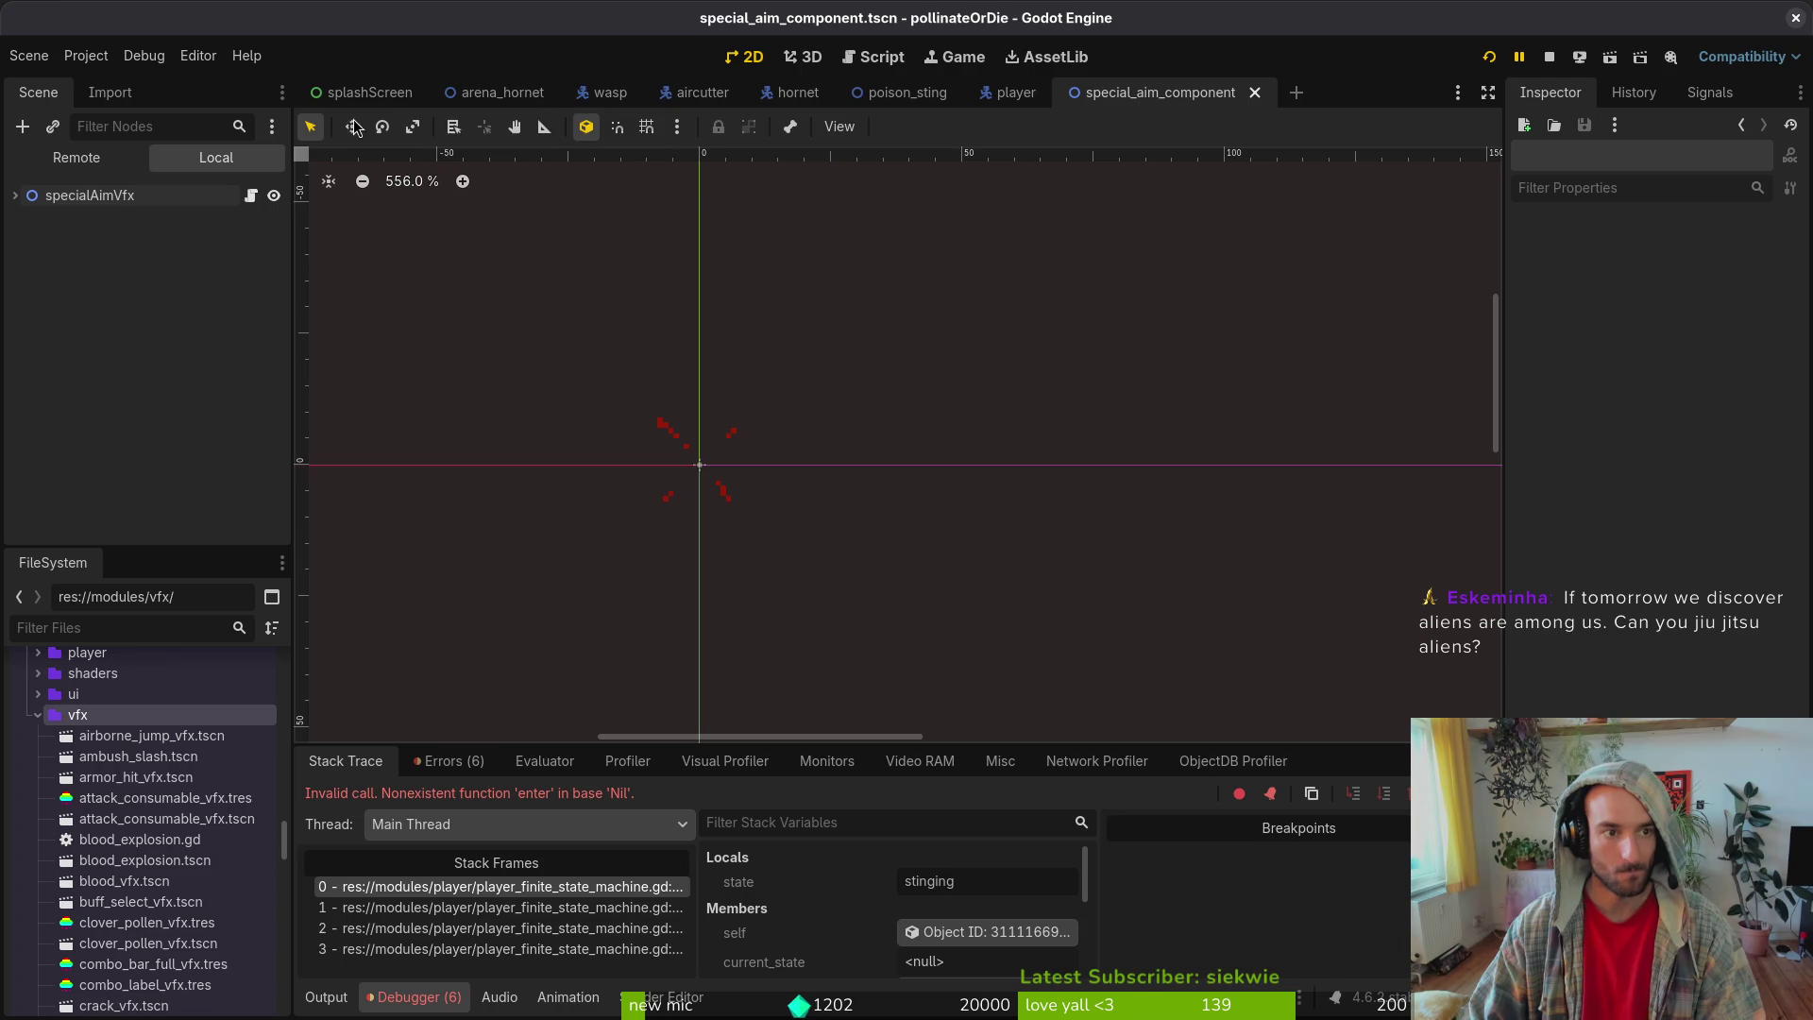
{"action": "left_click", "coordinate": [903, 95]}
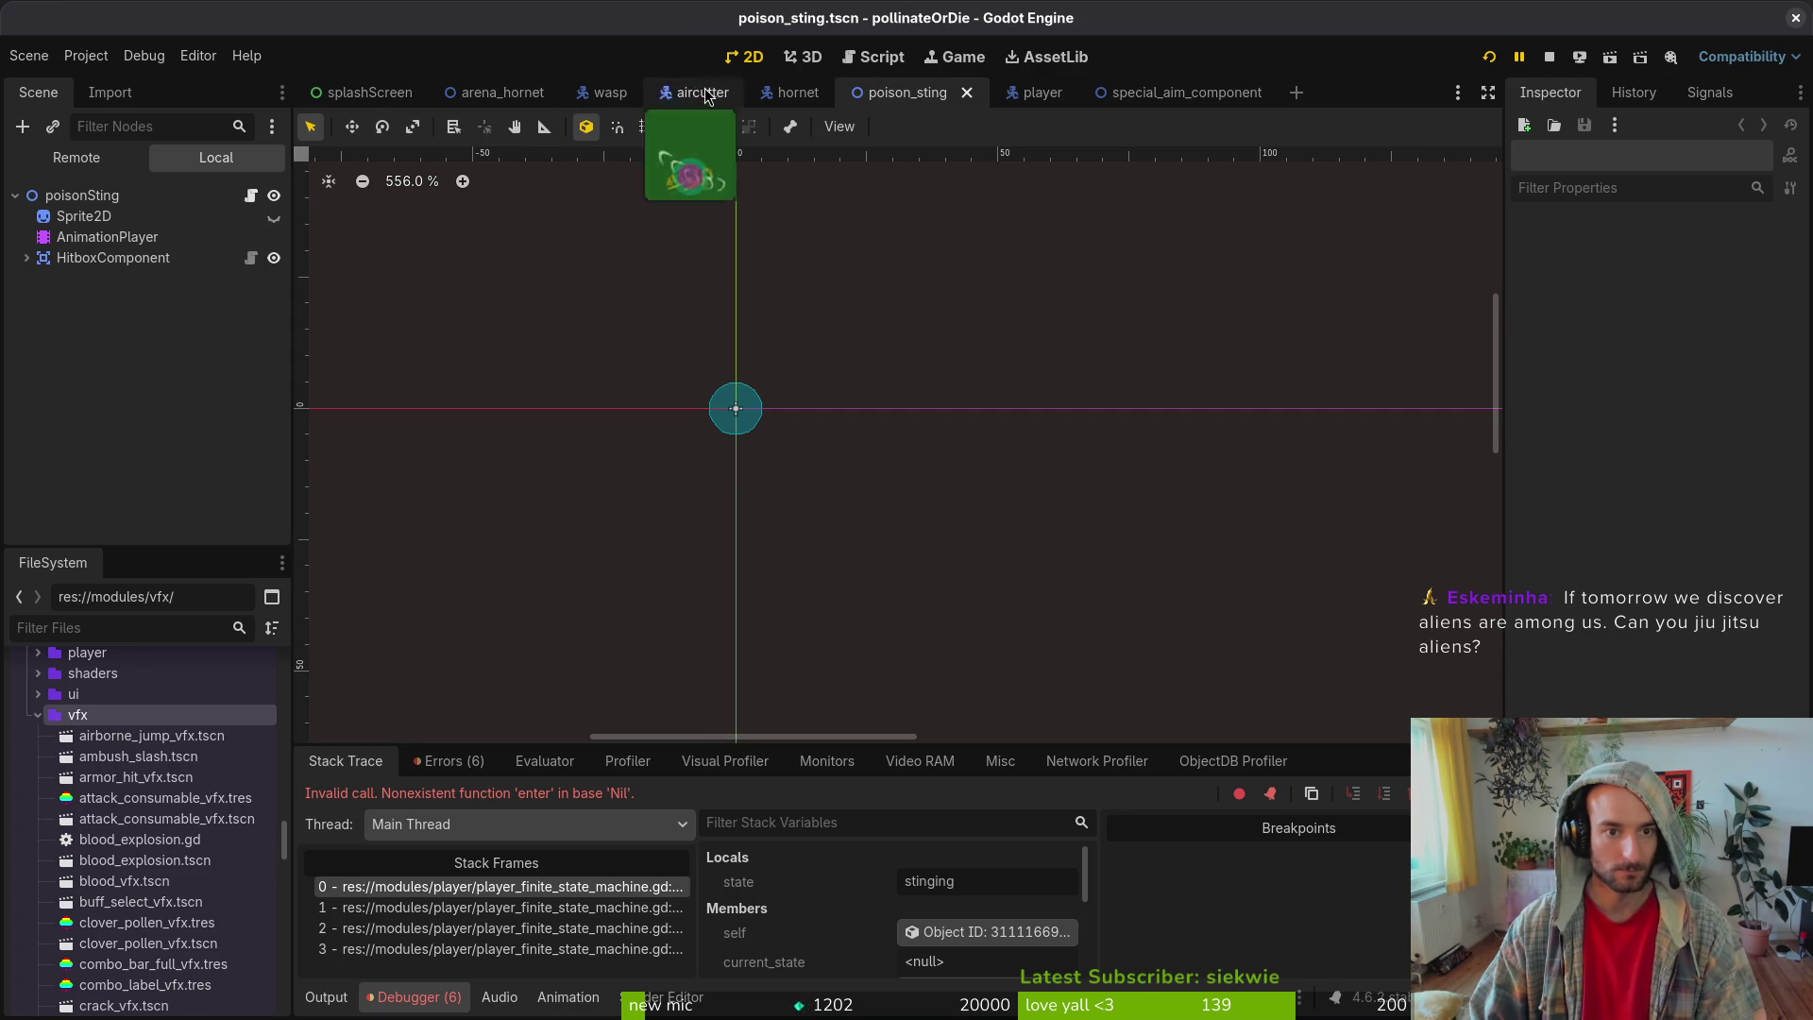
{"action": "left_click", "coordinate": [1016, 92]}
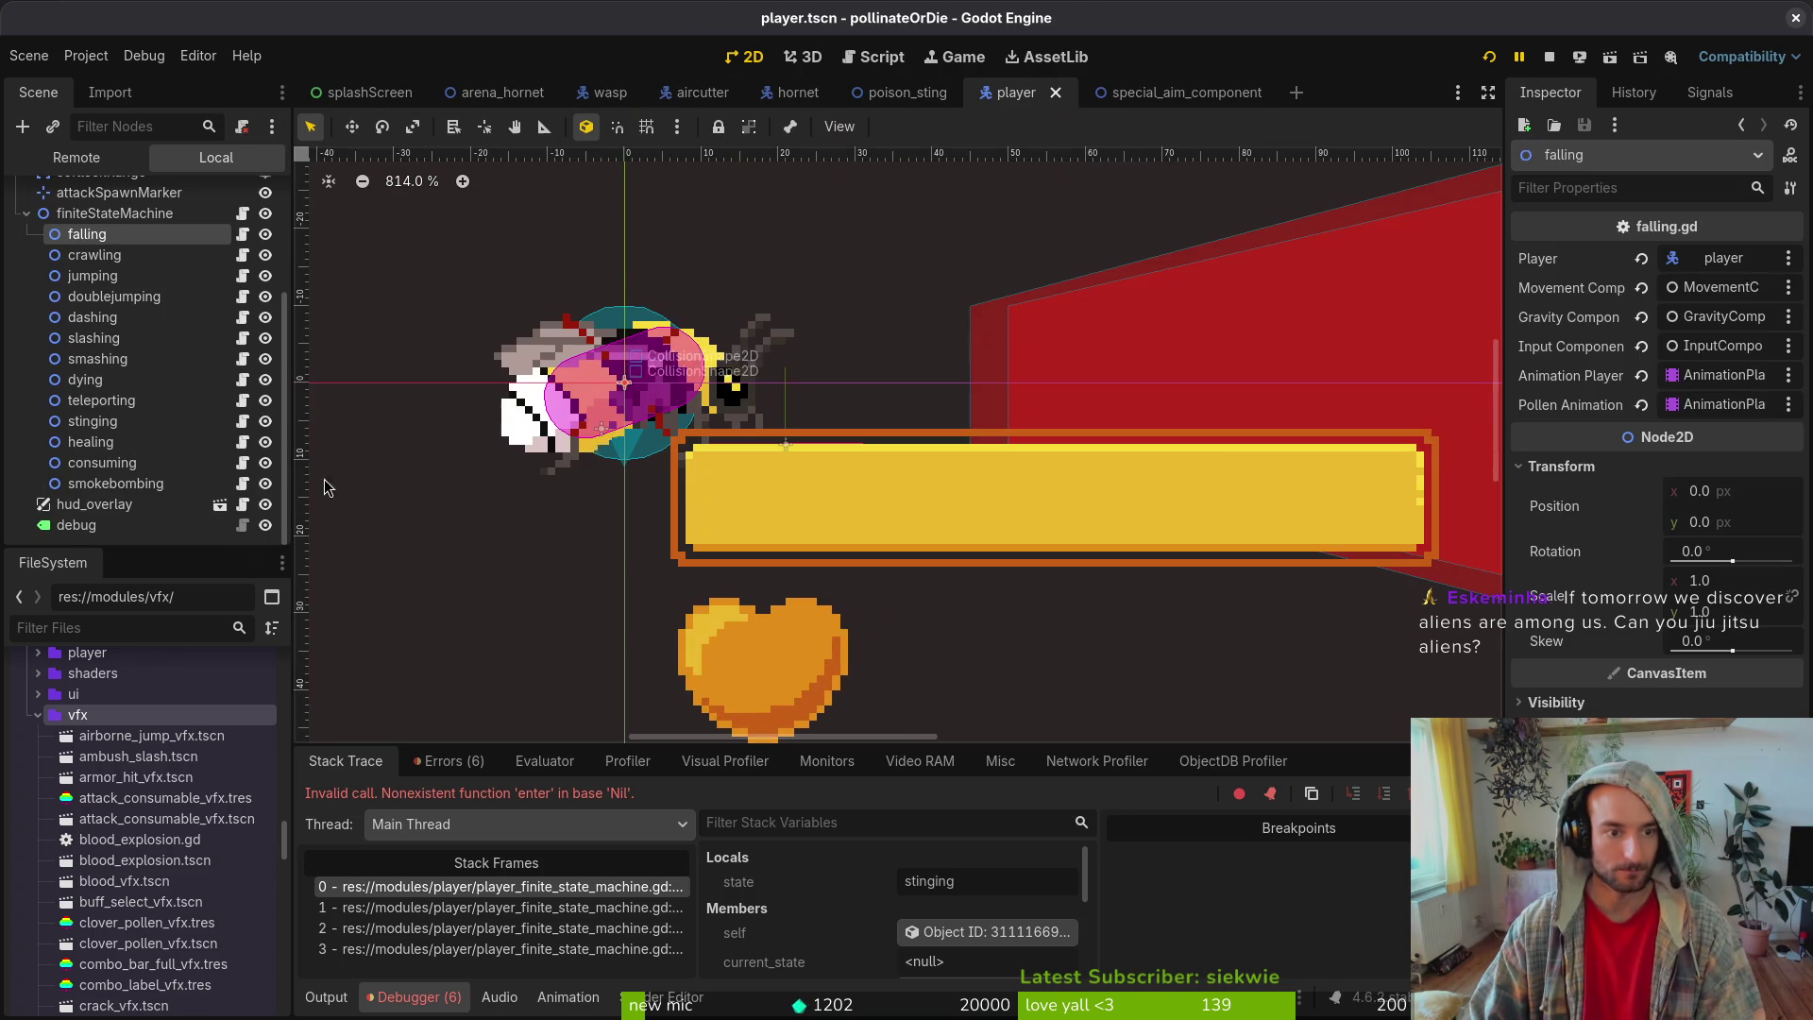
- Reparent specialAimVfx under attackSpawnMarker, move it near the marker, and save player.tscn
{"action": "left_click", "coordinate": [27, 215]}
{"action": "left_click_drag", "start_coordinate": [106, 325], "coordinate": [173, 382]}
{"action": "left_click_drag", "start_coordinate": [144, 388], "coordinate": [111, 382]}
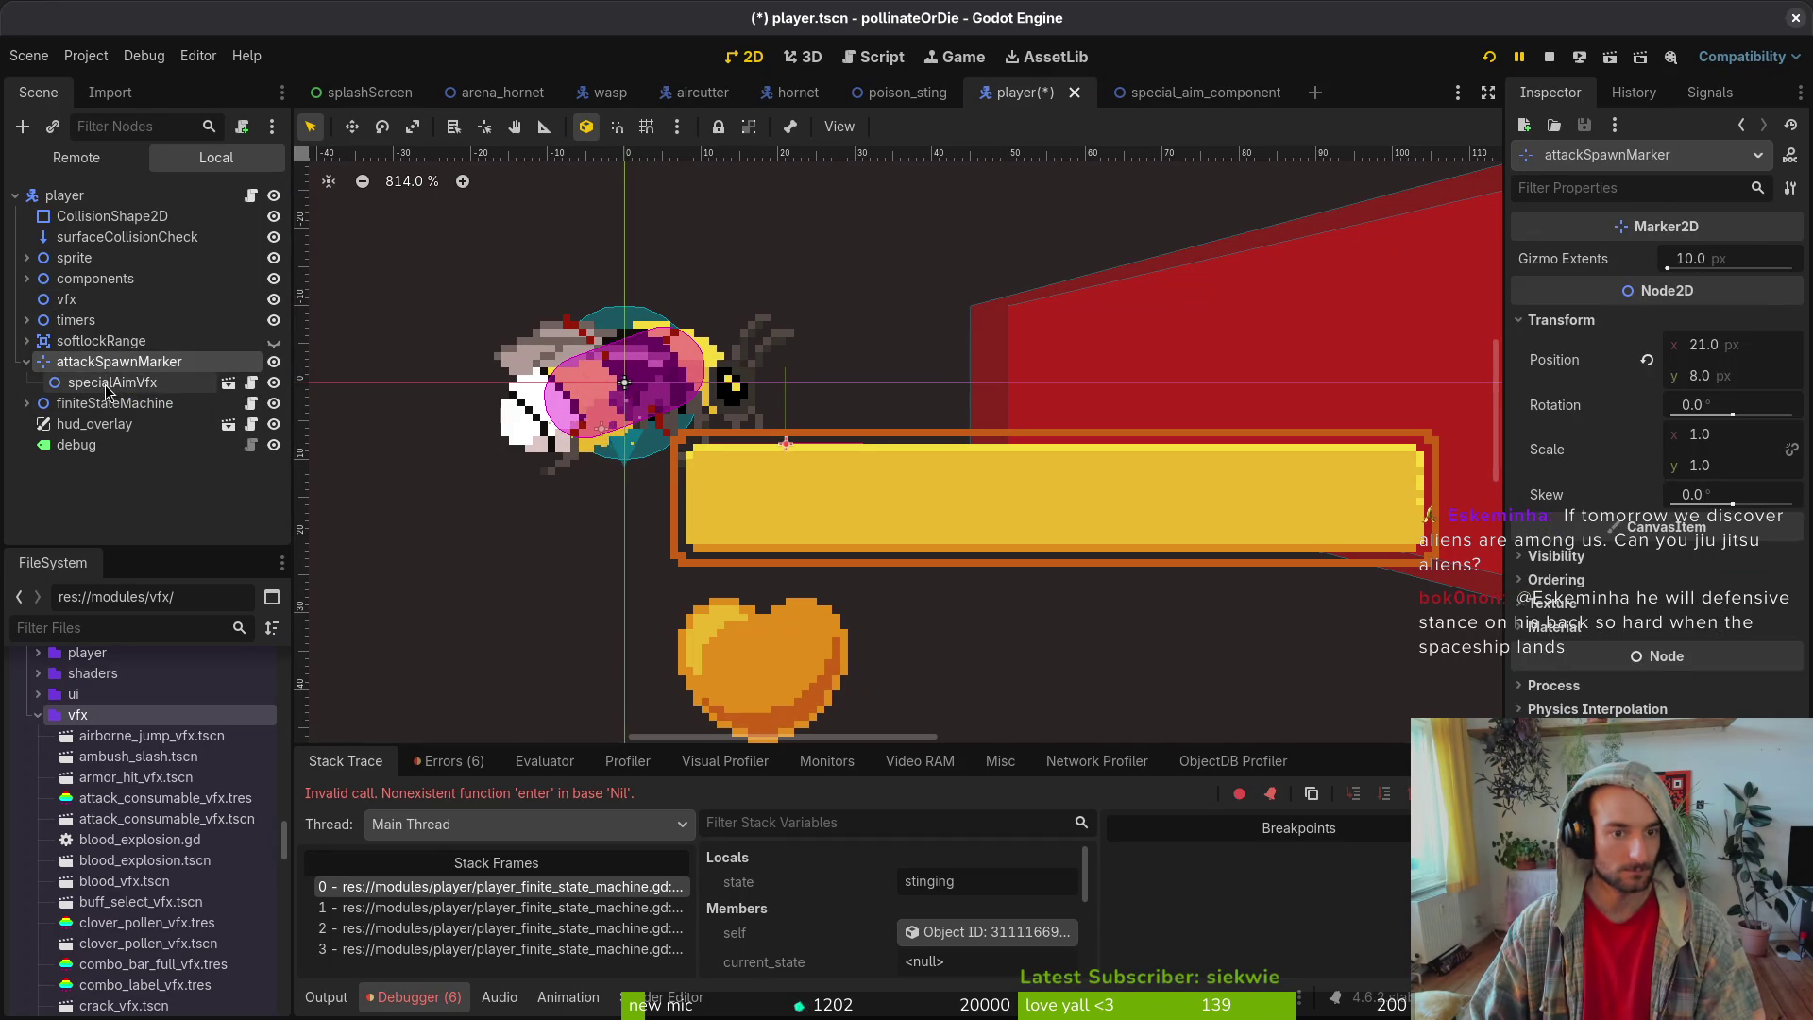
{"action": "left_click", "coordinate": [179, 387]}
{"action": "mouse_move", "coordinate": [628, 442]}
{"action": "left_mouse_down"}
{"action": "mouse_move", "coordinate": [652, 419]}
{"action": "mouse_move", "coordinate": [780, 461]}
{"action": "left_mouse_up"}
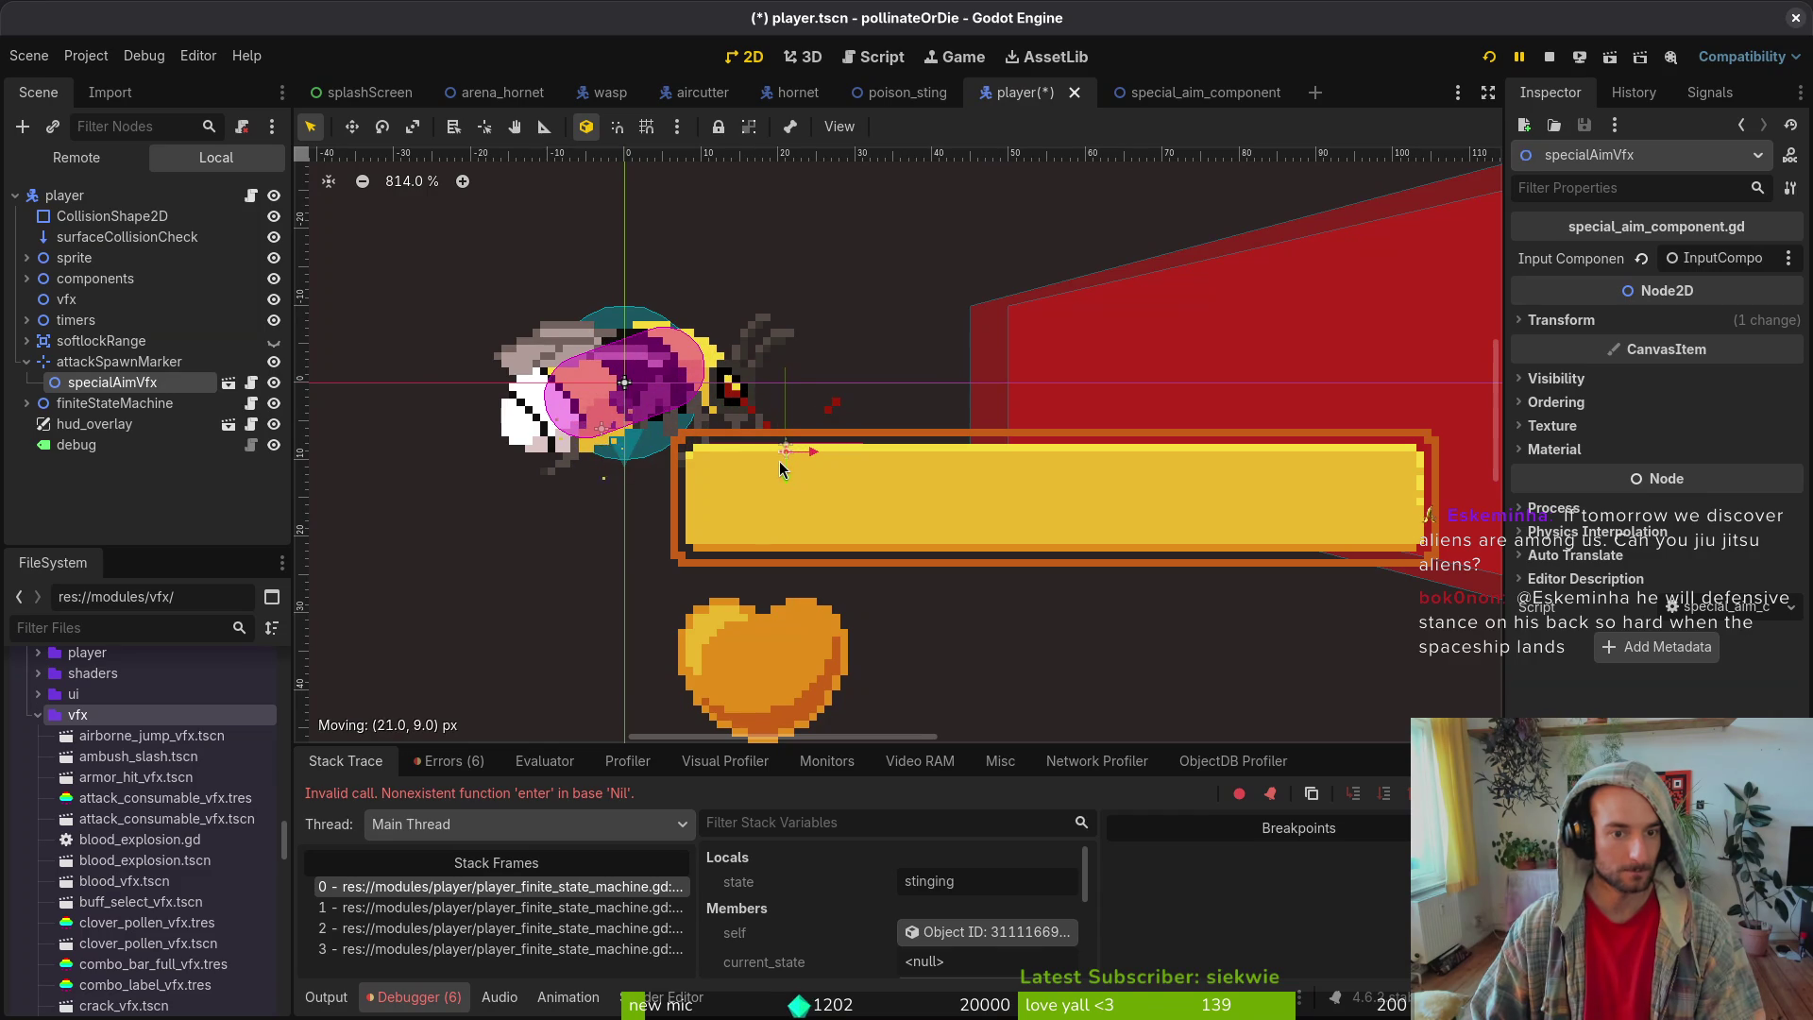
{"action": "key", "text": "ctrl+s"}
{"action": "left_click", "coordinate": [27, 362]}
{"action": "left_click", "coordinate": [64, 195]}
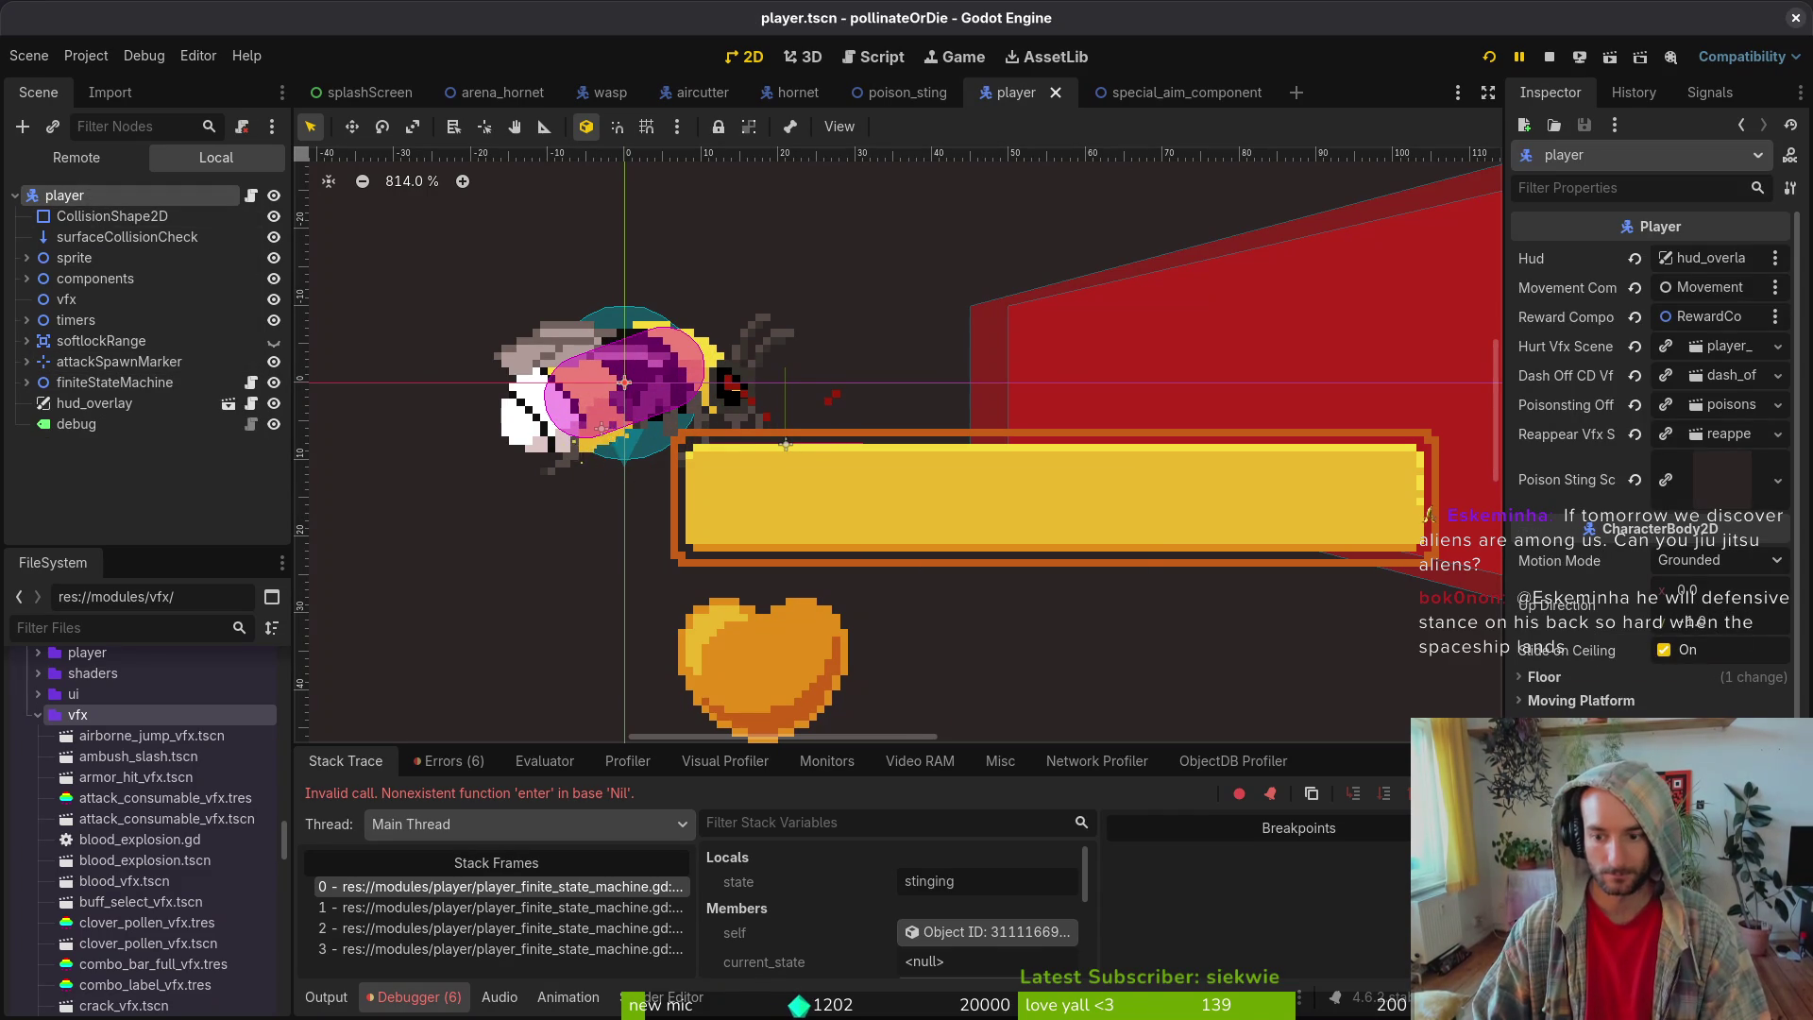
{"action": "scroll", "coordinate": [1651, 472], "scroll_direction": "down", "scroll_amount": 3}
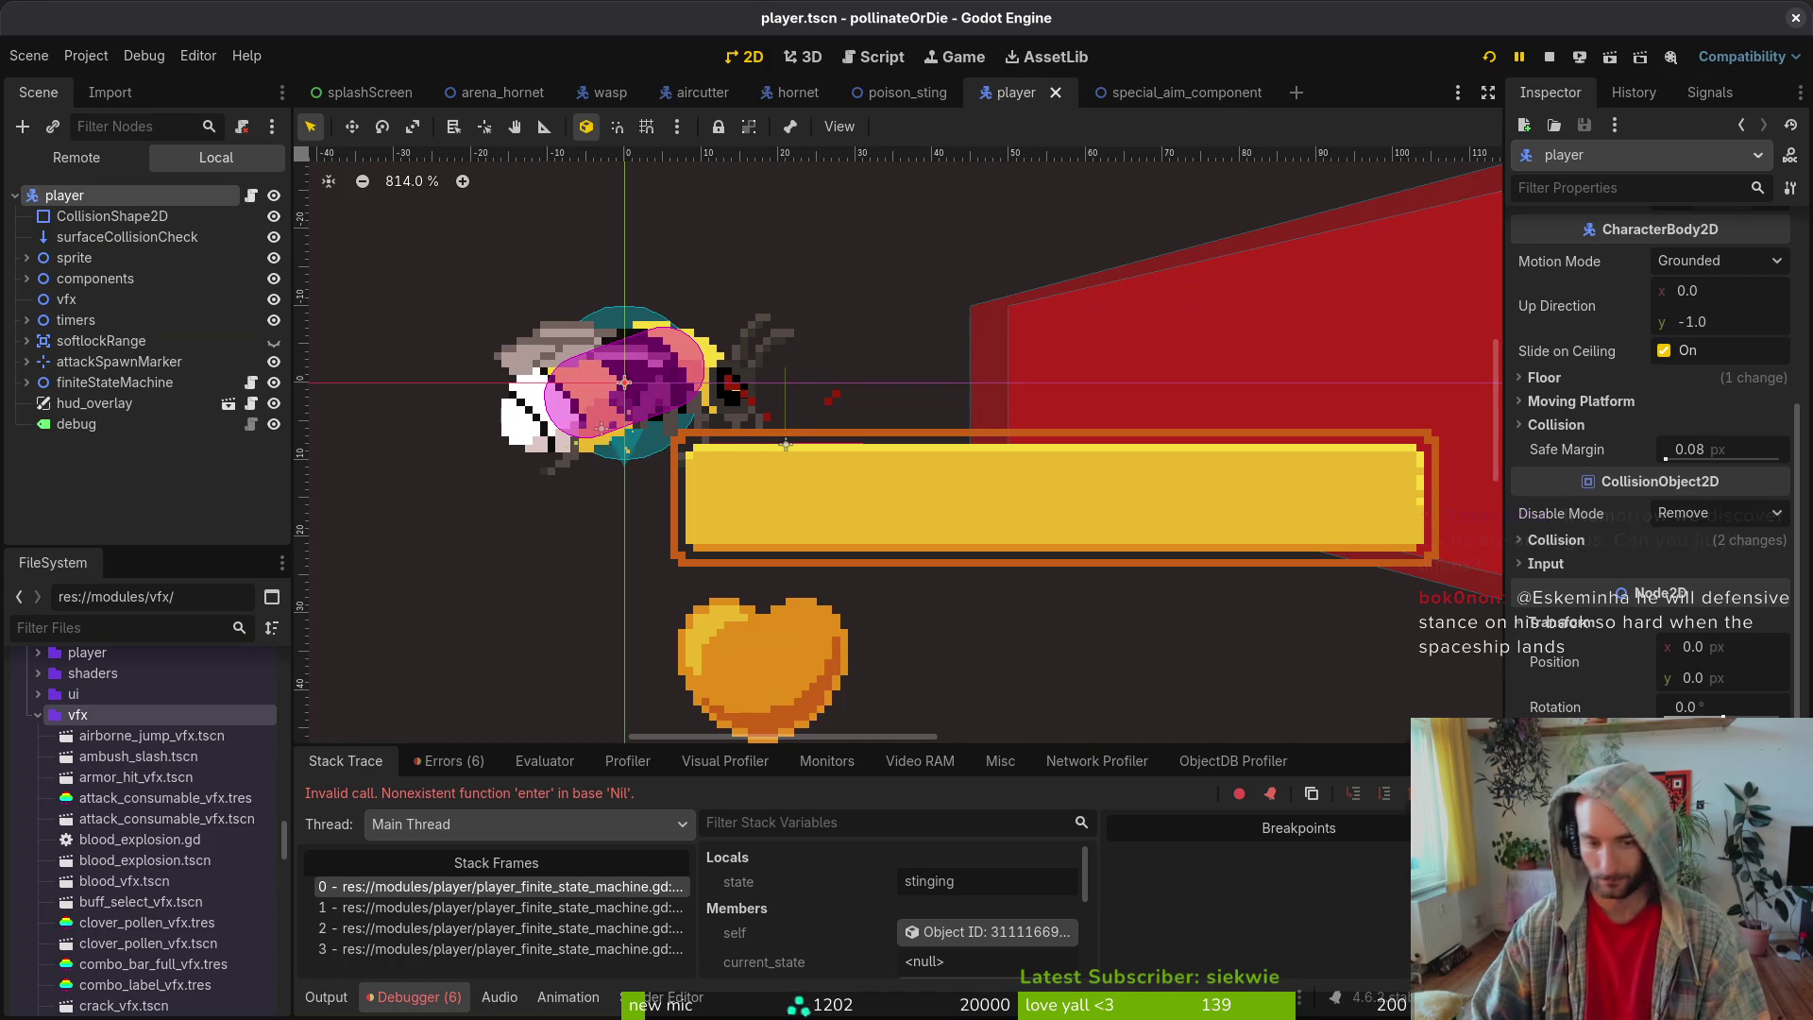
{"action": "key", "text": "ctrl+s"}
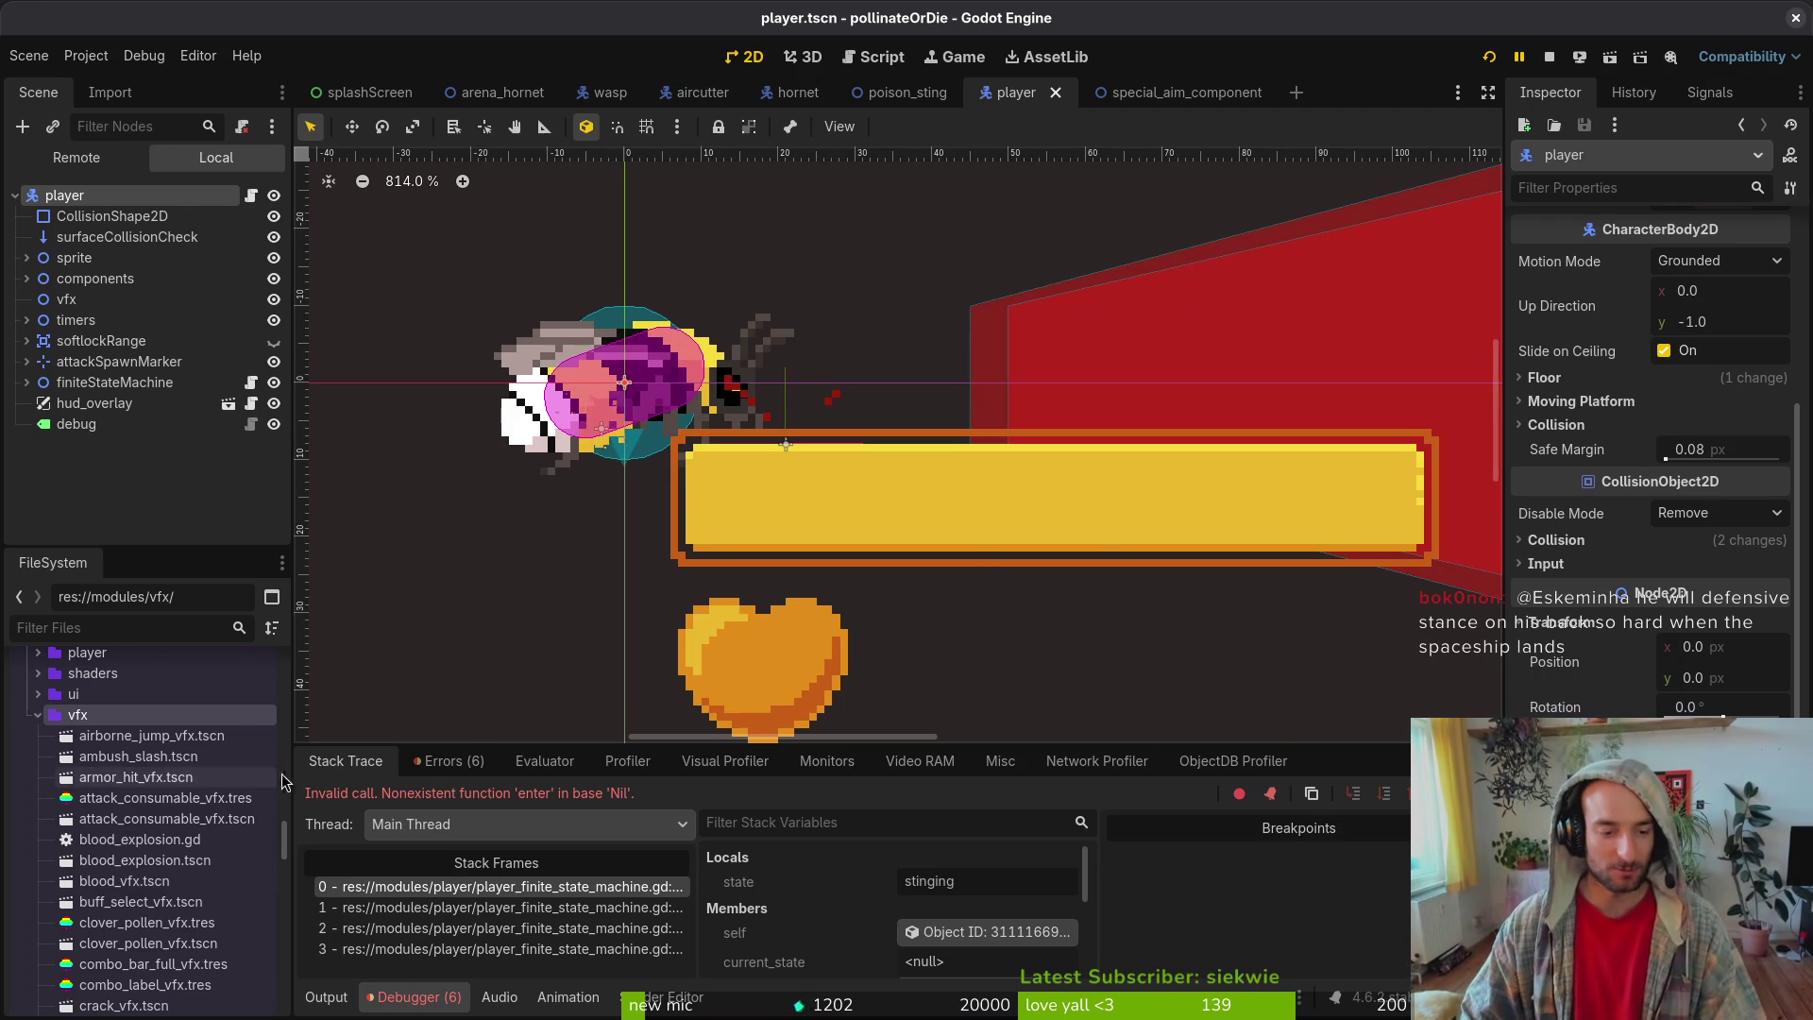
- Delete the vfx node from the player scene and save it
{"action": "left_click", "coordinate": [120, 484]}
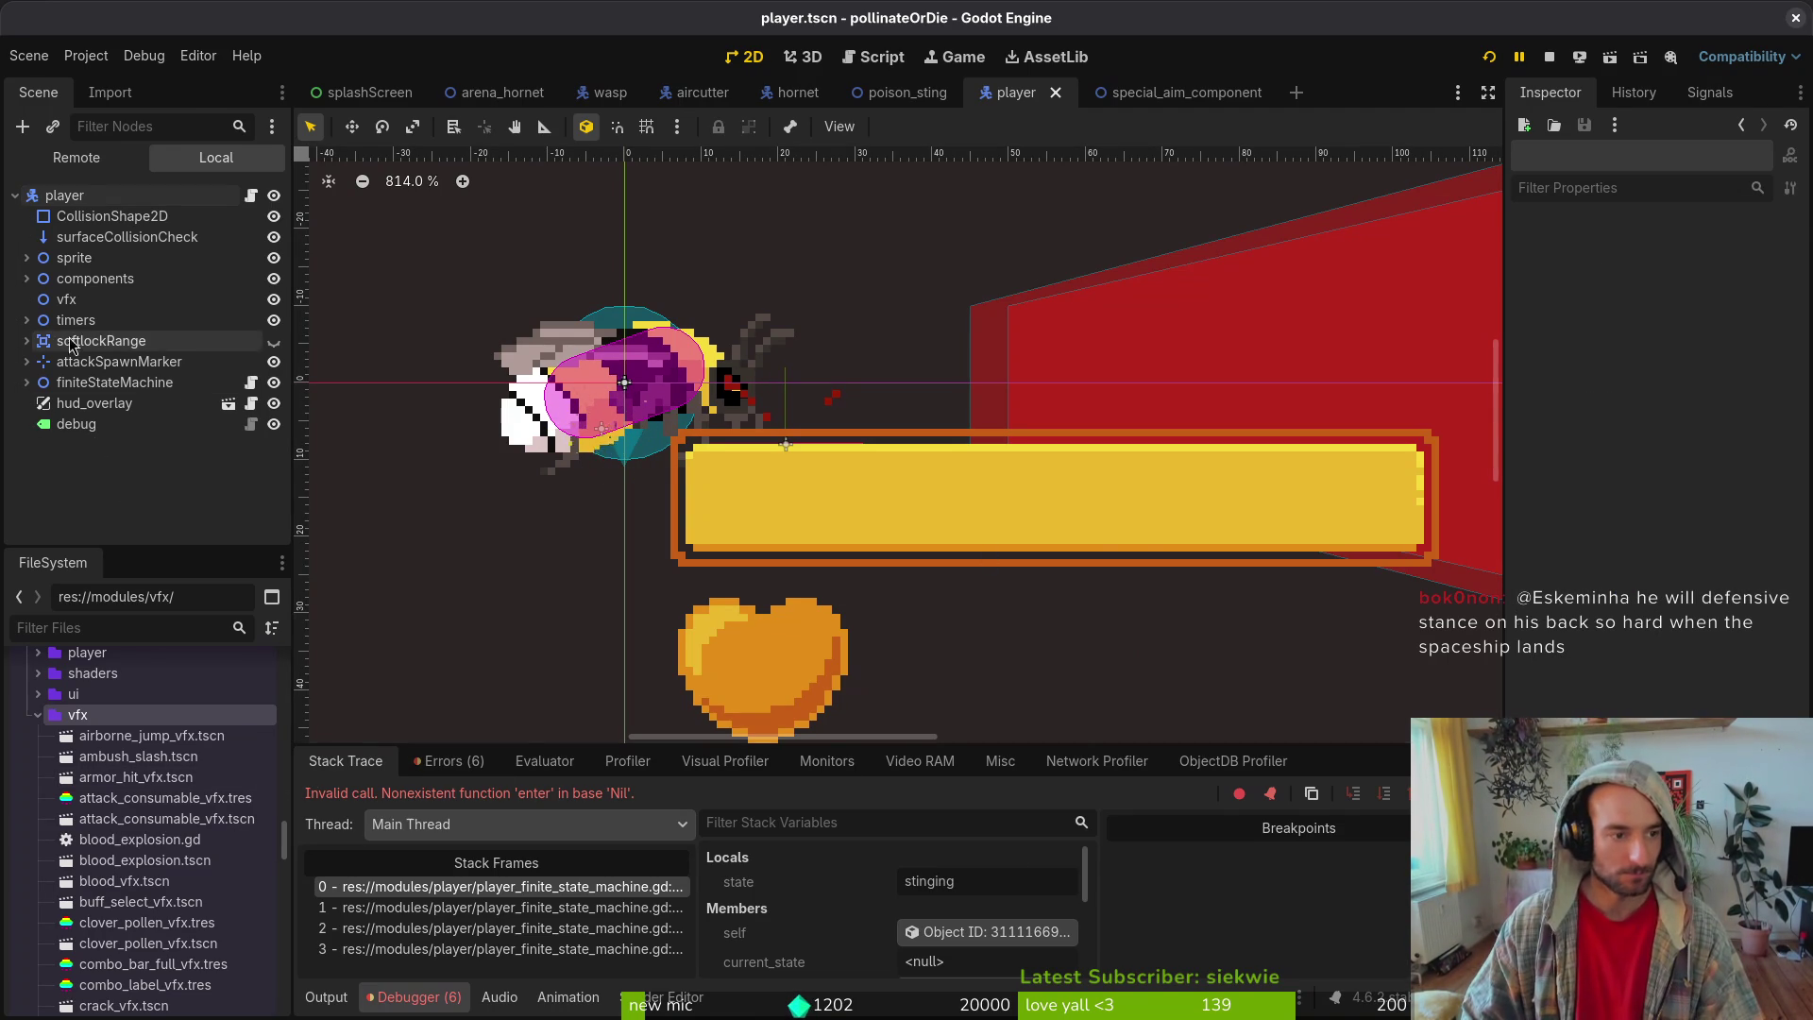
{"action": "left_click", "coordinate": [72, 300]}
{"action": "key", "text": "Delete"}
{"action": "key", "text": "ctrl+s"}
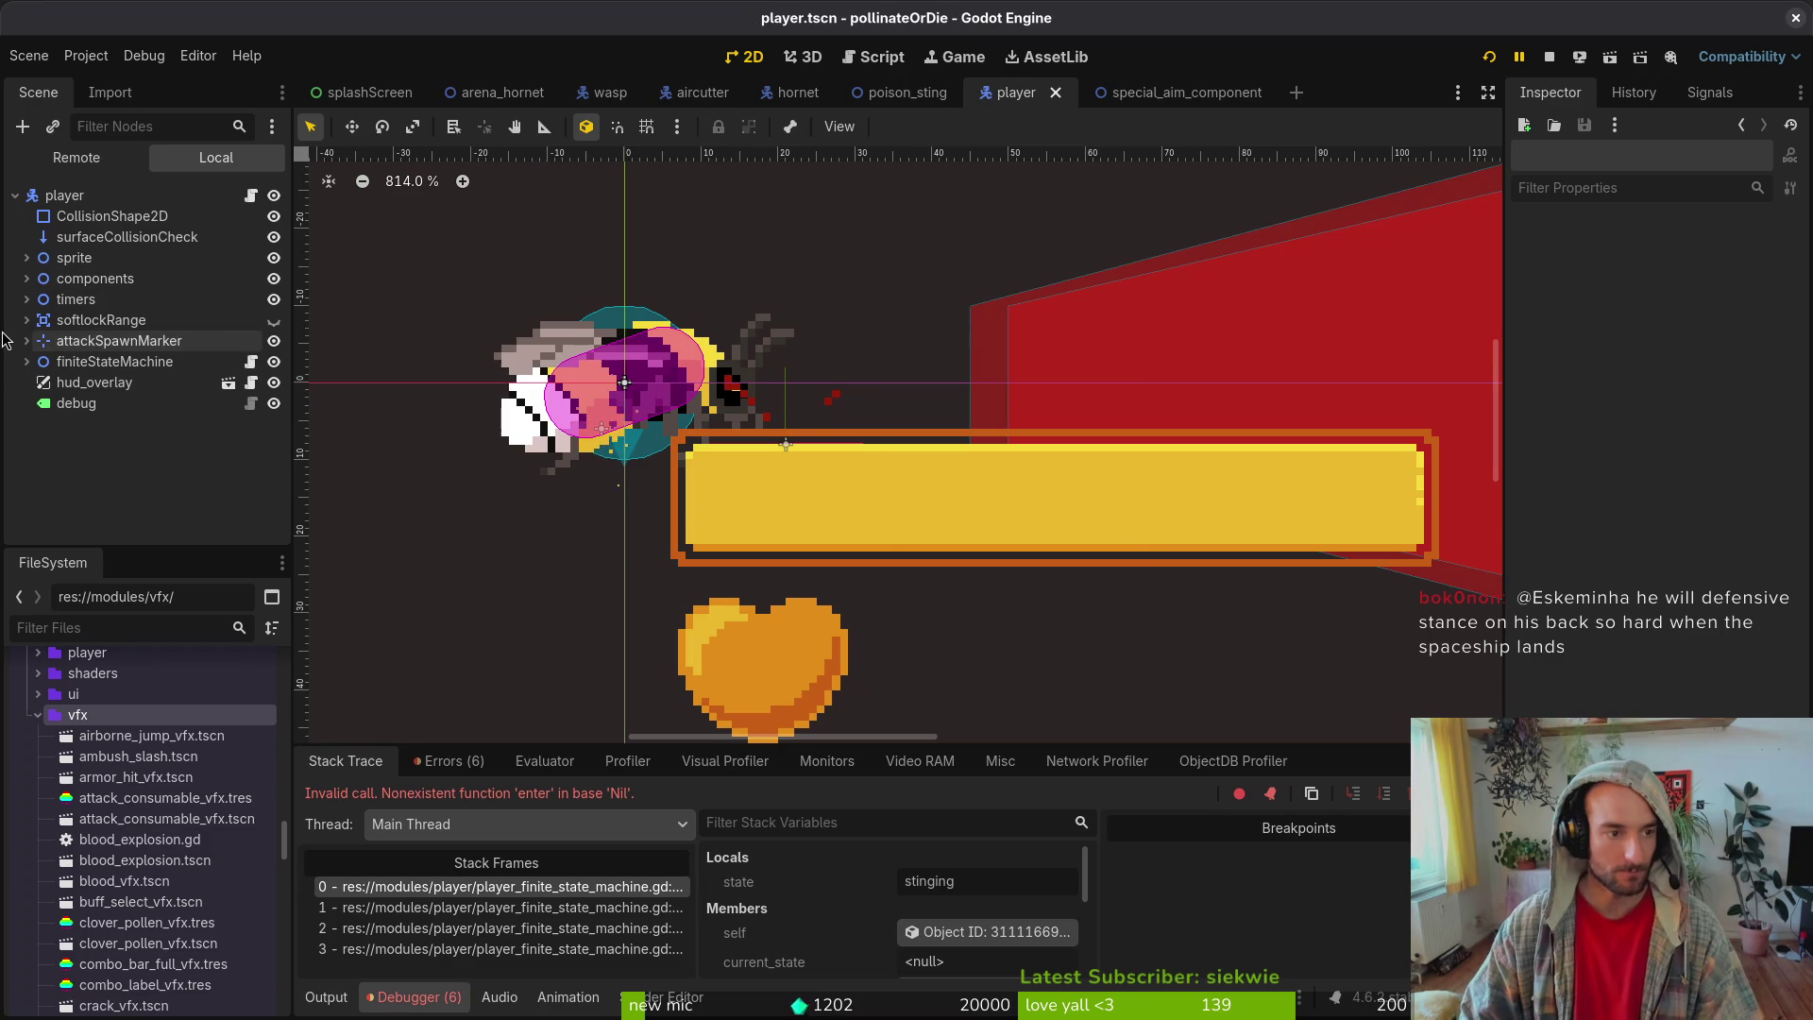
{"action": "left_click", "coordinate": [28, 342]}
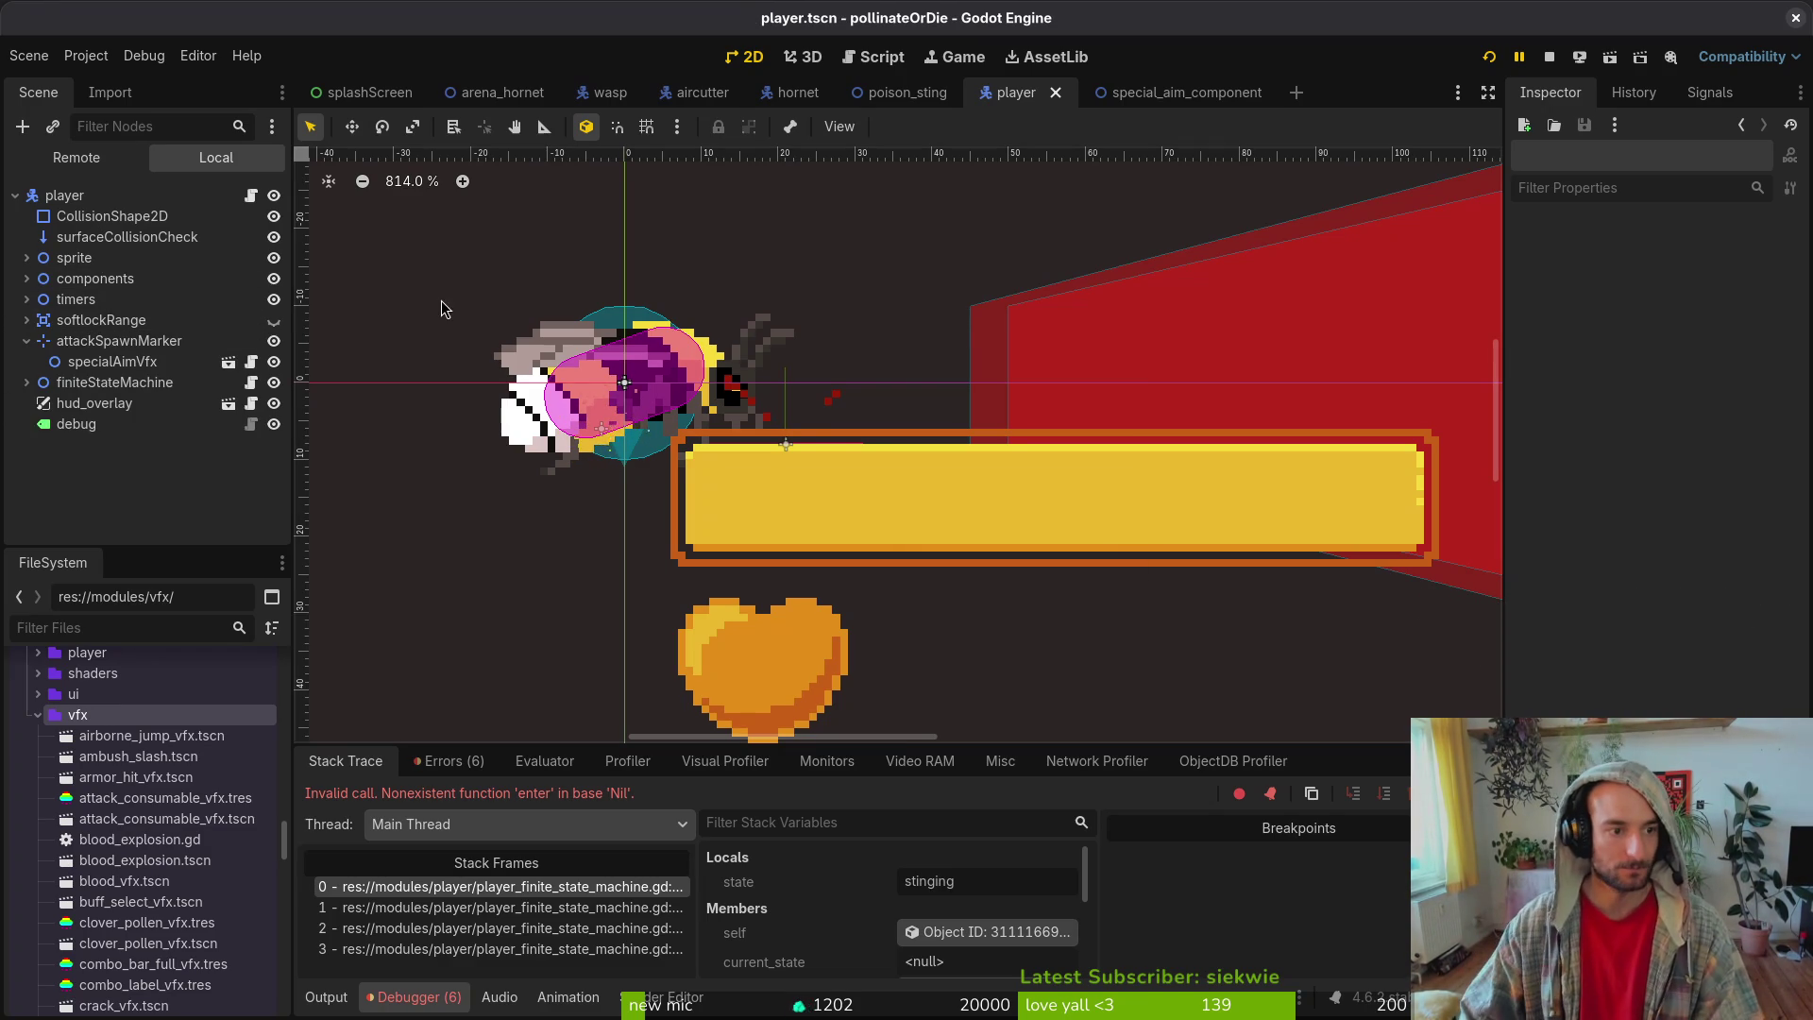
- Hide the Sprite2D in special_aim_component and save that scene
{"action": "left_click", "coordinate": [1136, 87]}
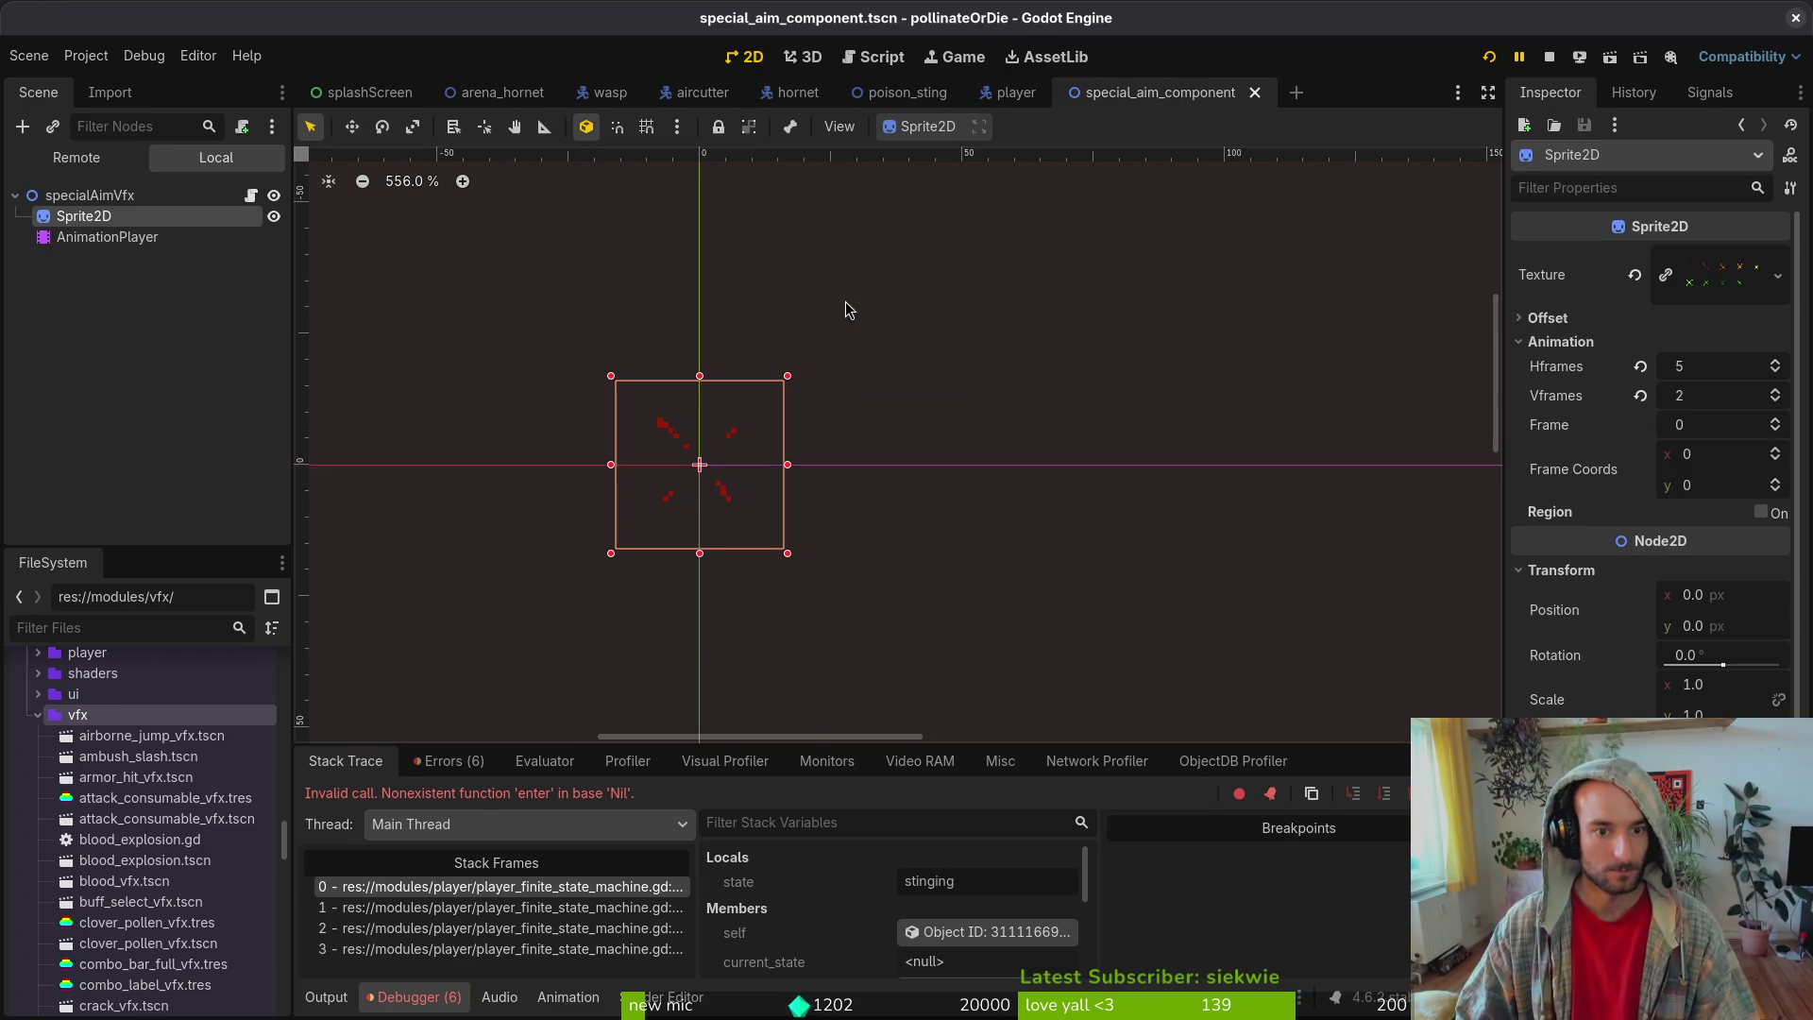
{"action": "left_click", "coordinate": [273, 217]}
{"action": "key", "text": "ctrl+s"}
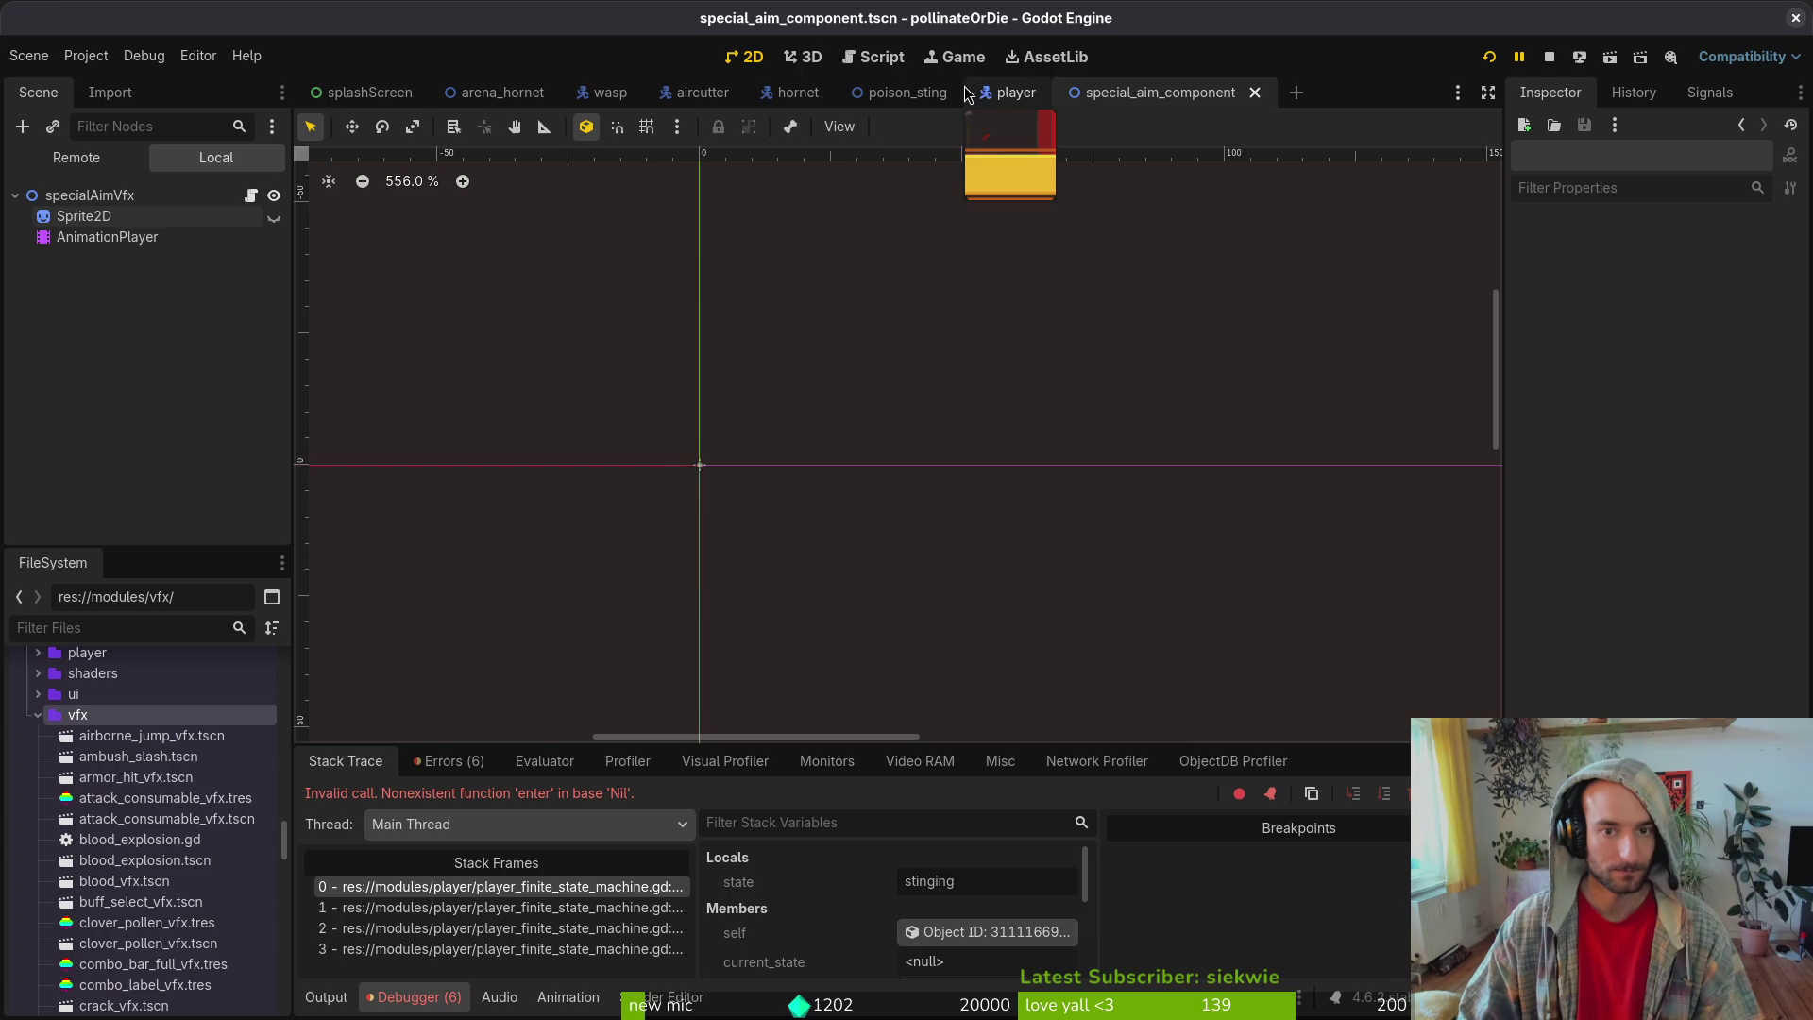
{"action": "left_click", "coordinate": [985, 94]}
- Start Vim in the project folder, then stop the paused game and run it again
{"action": "key", "text": "alt+Tab"}
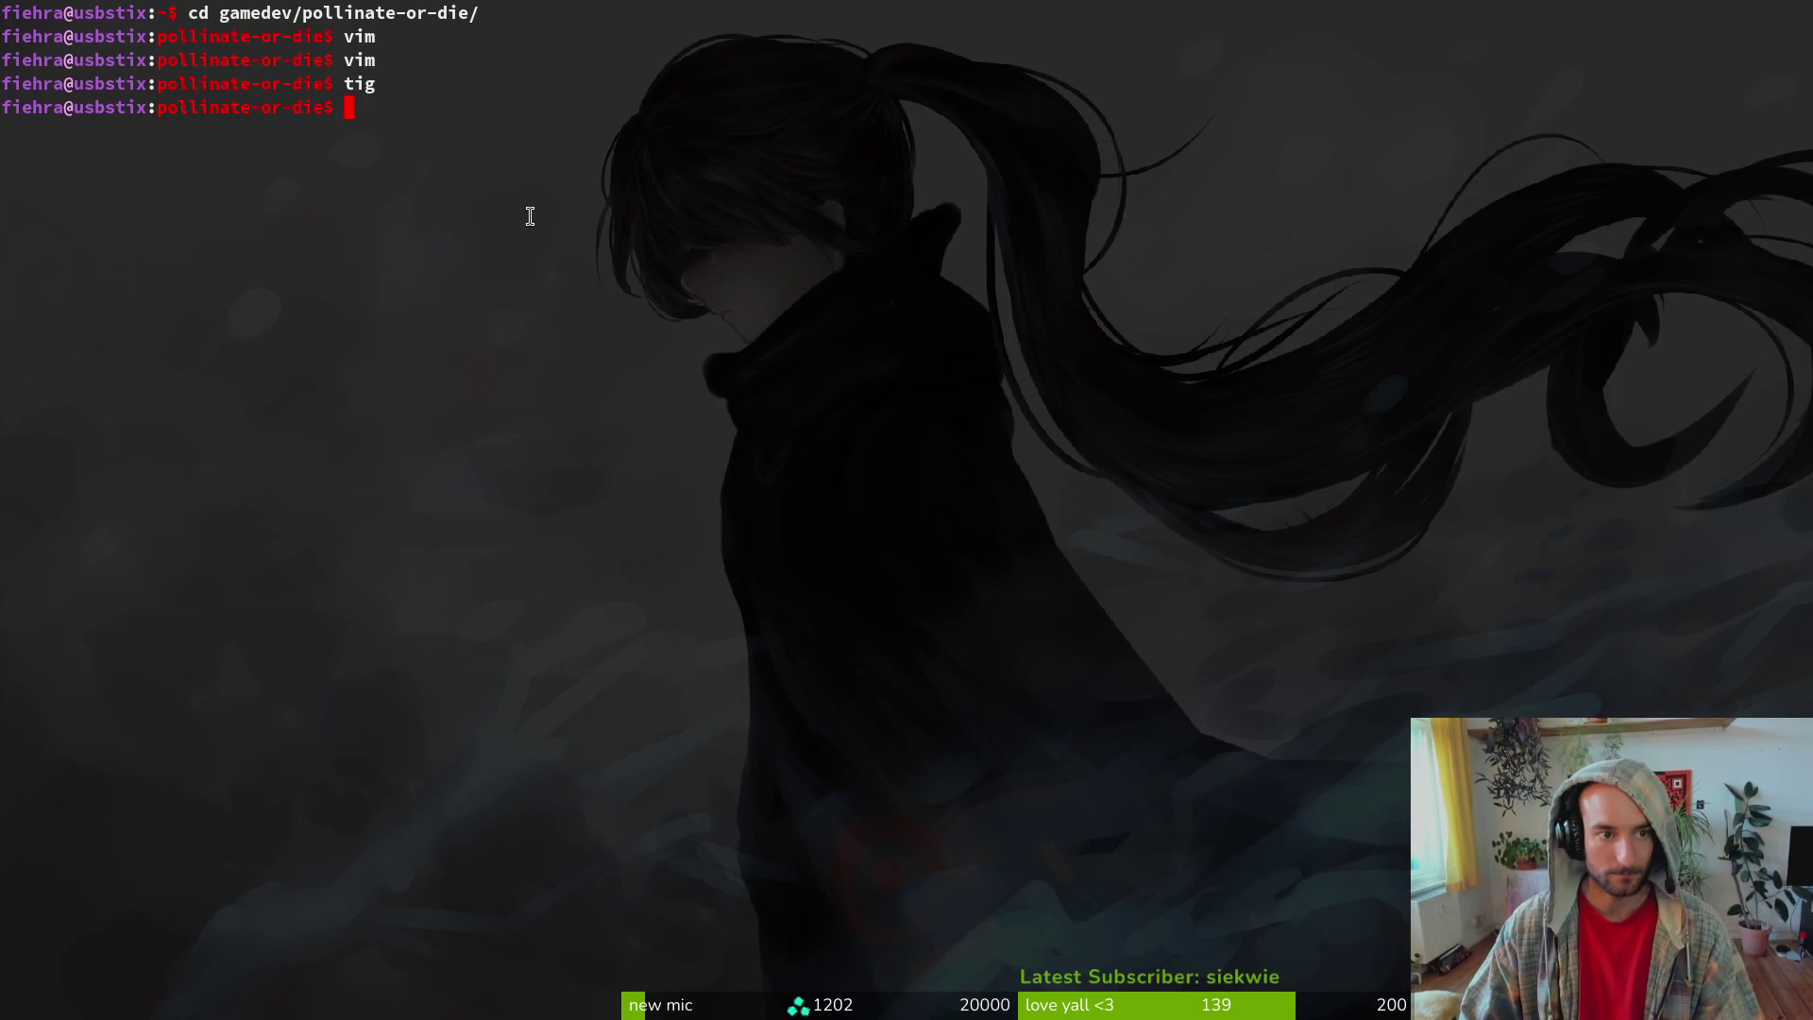
{"action": "type", "text": "vim"}
{"action": "key", "text": "Return"}
{"action": "key", "text": "alt+Tab"}
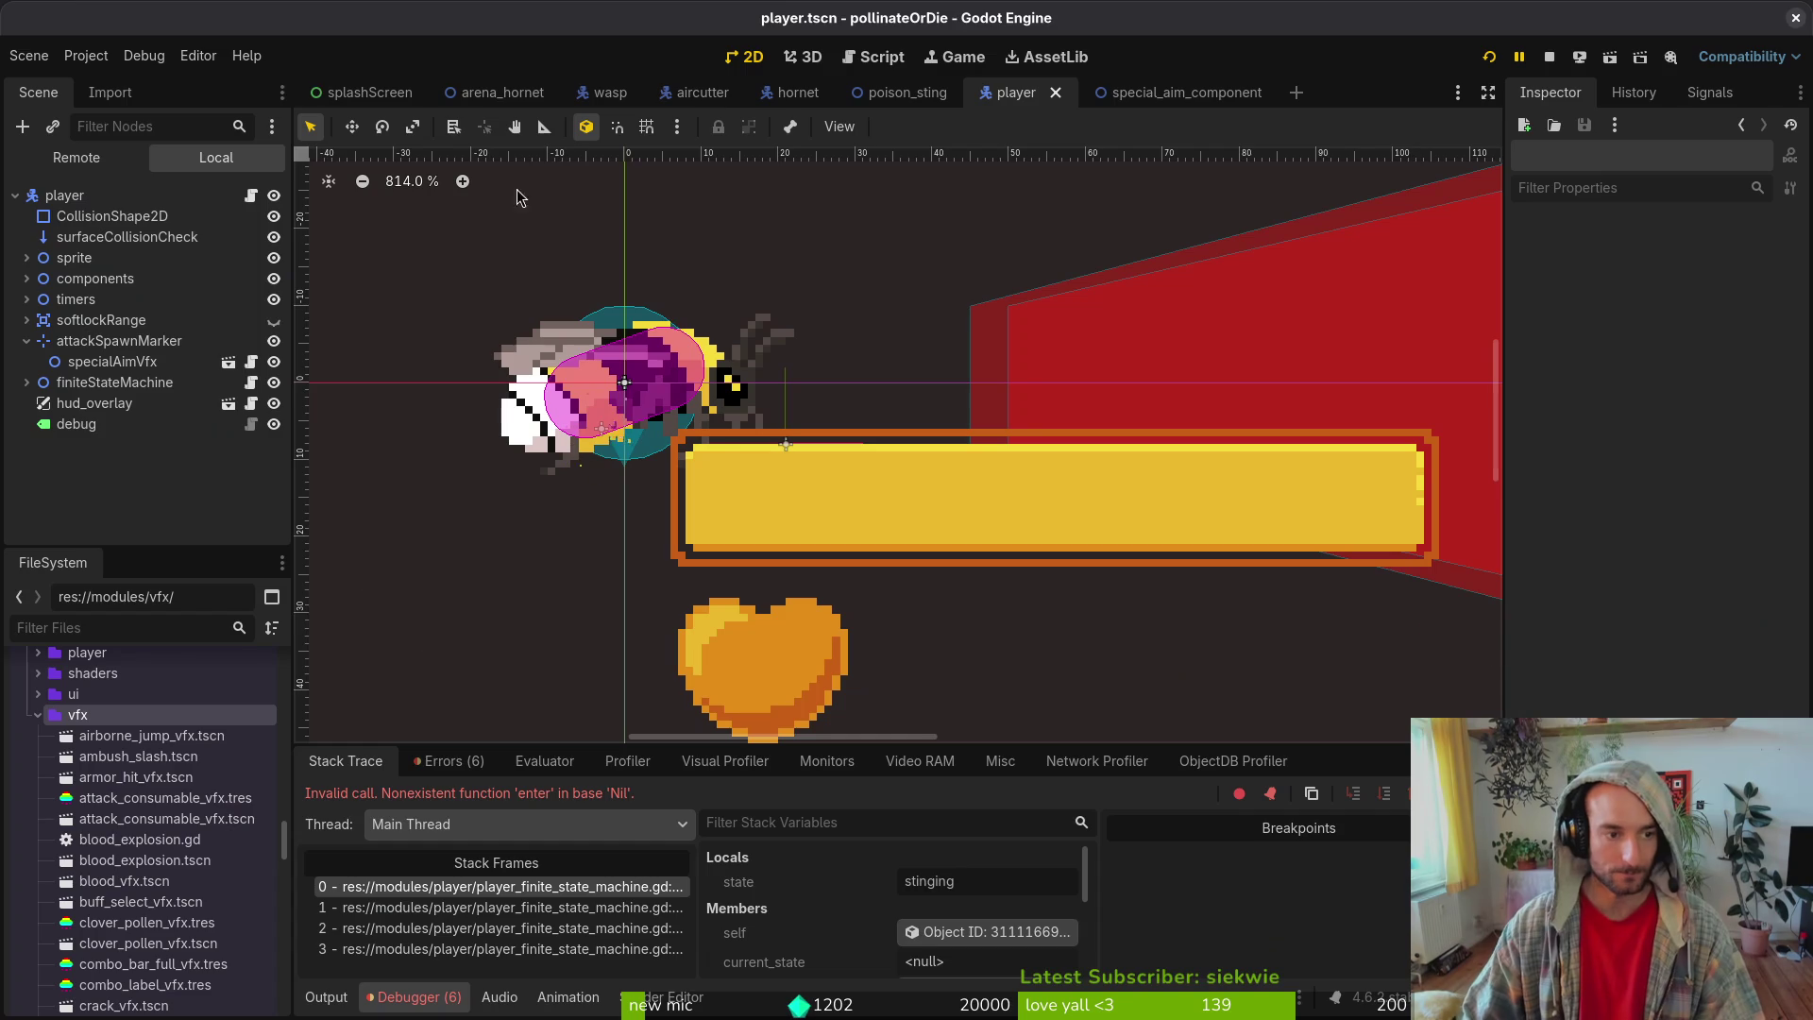
{"action": "left_click", "coordinate": [1502, 56]}
{"action": "left_click", "coordinate": [1490, 58]}
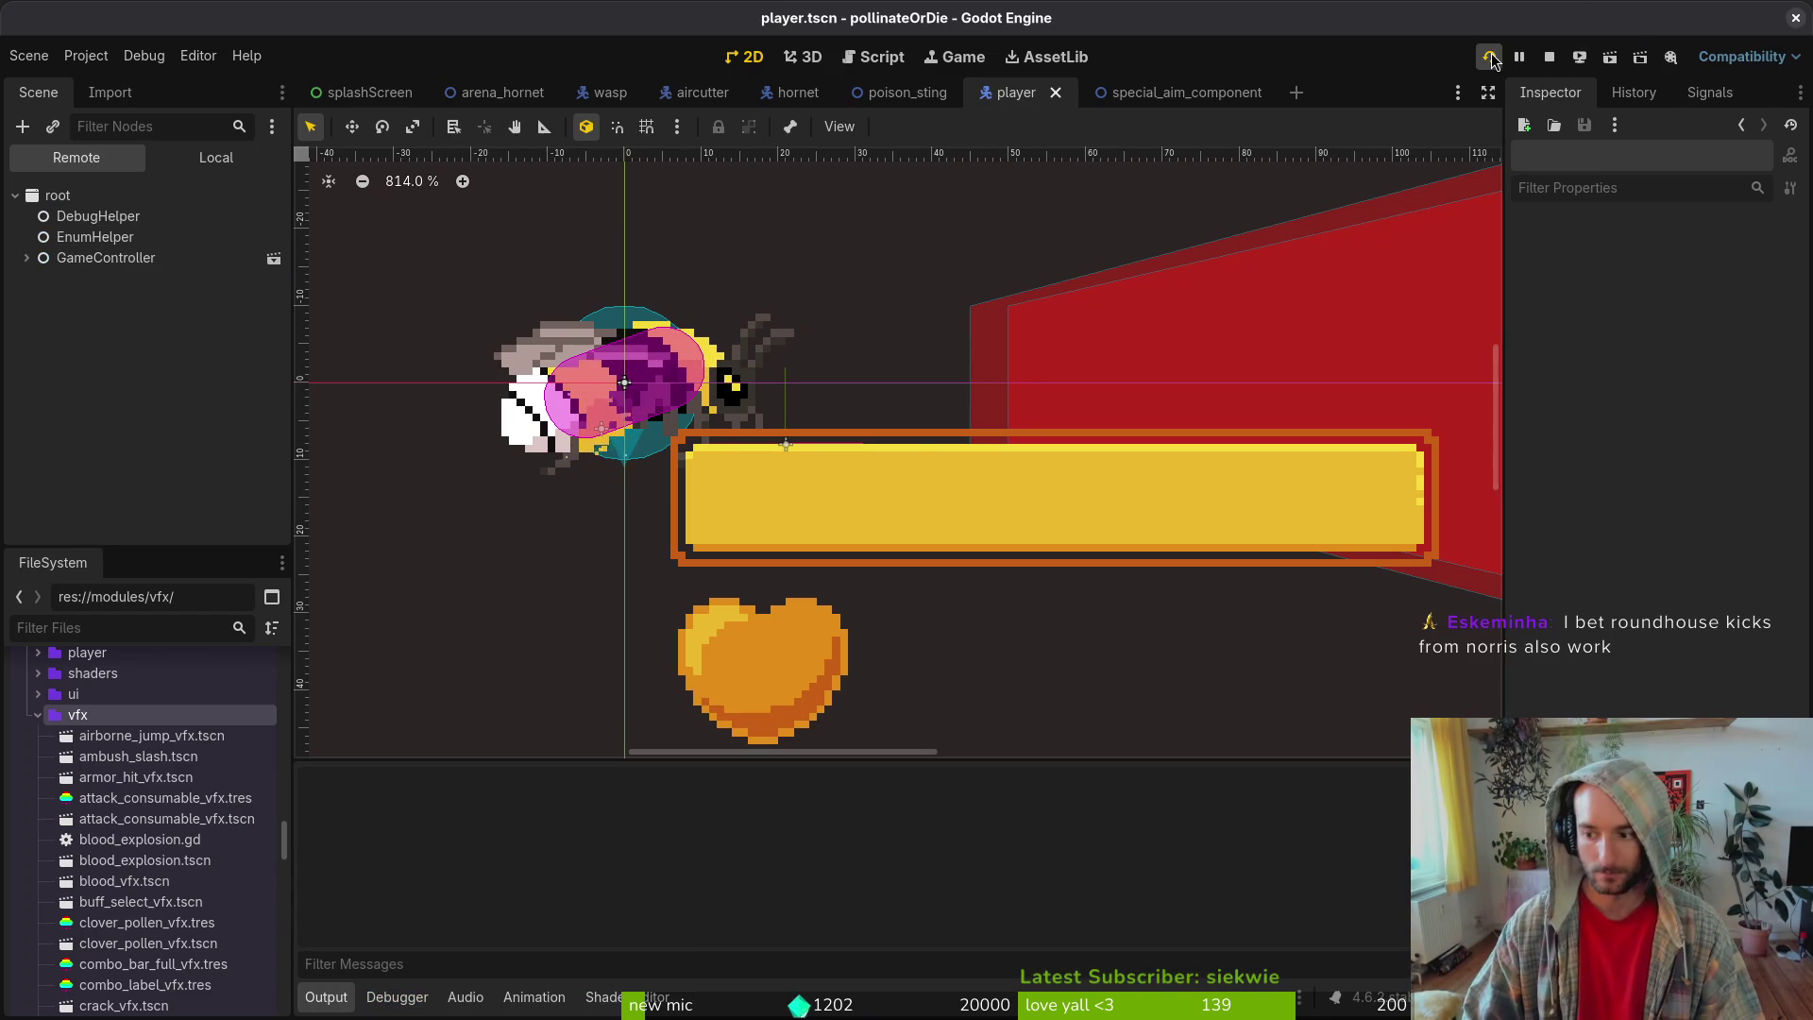
- Enter gameplay from the main menu, then select modules/ in Vim's directory listing
{"action": "key", "text": "Return"}
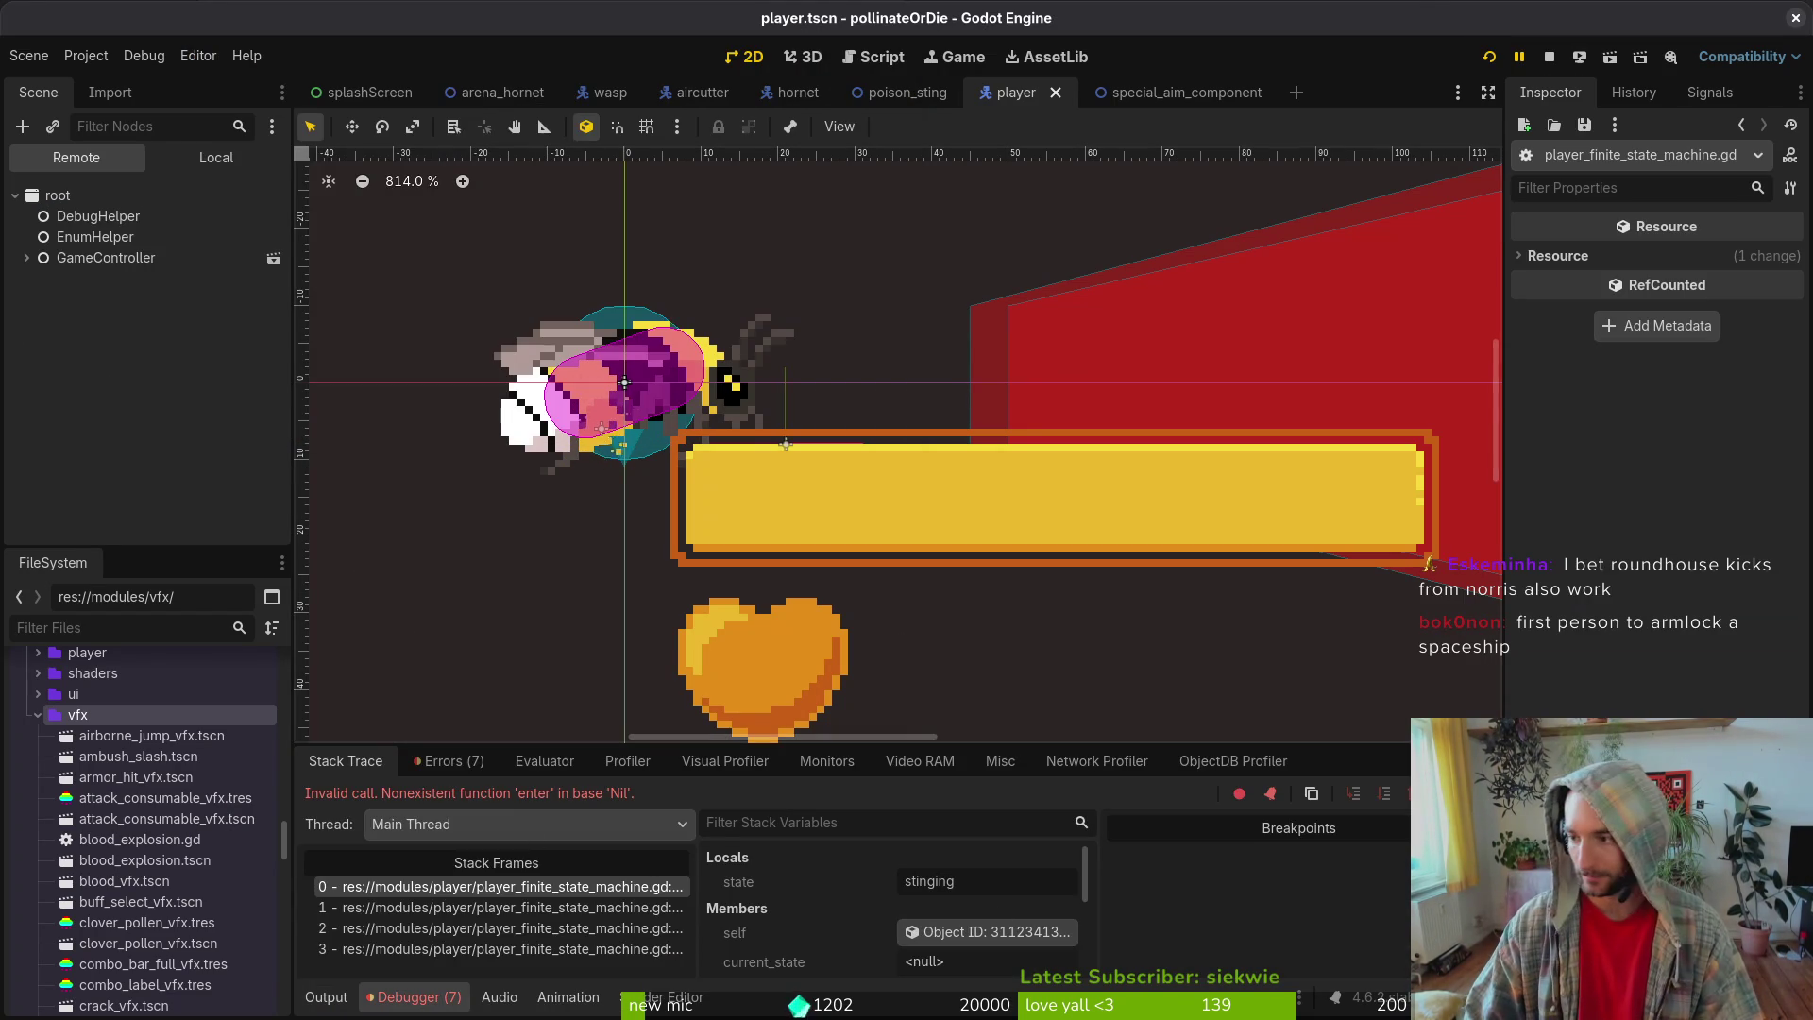
{"action": "key", "text": "super+2"}
{"action": "left_click", "coordinate": [483, 397]}
{"action": "key", "text": "space"}
- Open player_finite_state_machine.gd by searching 'pfsm' and read down through it
{"action": "key", "text": "f"}
{"action": "key", "text": "f"}
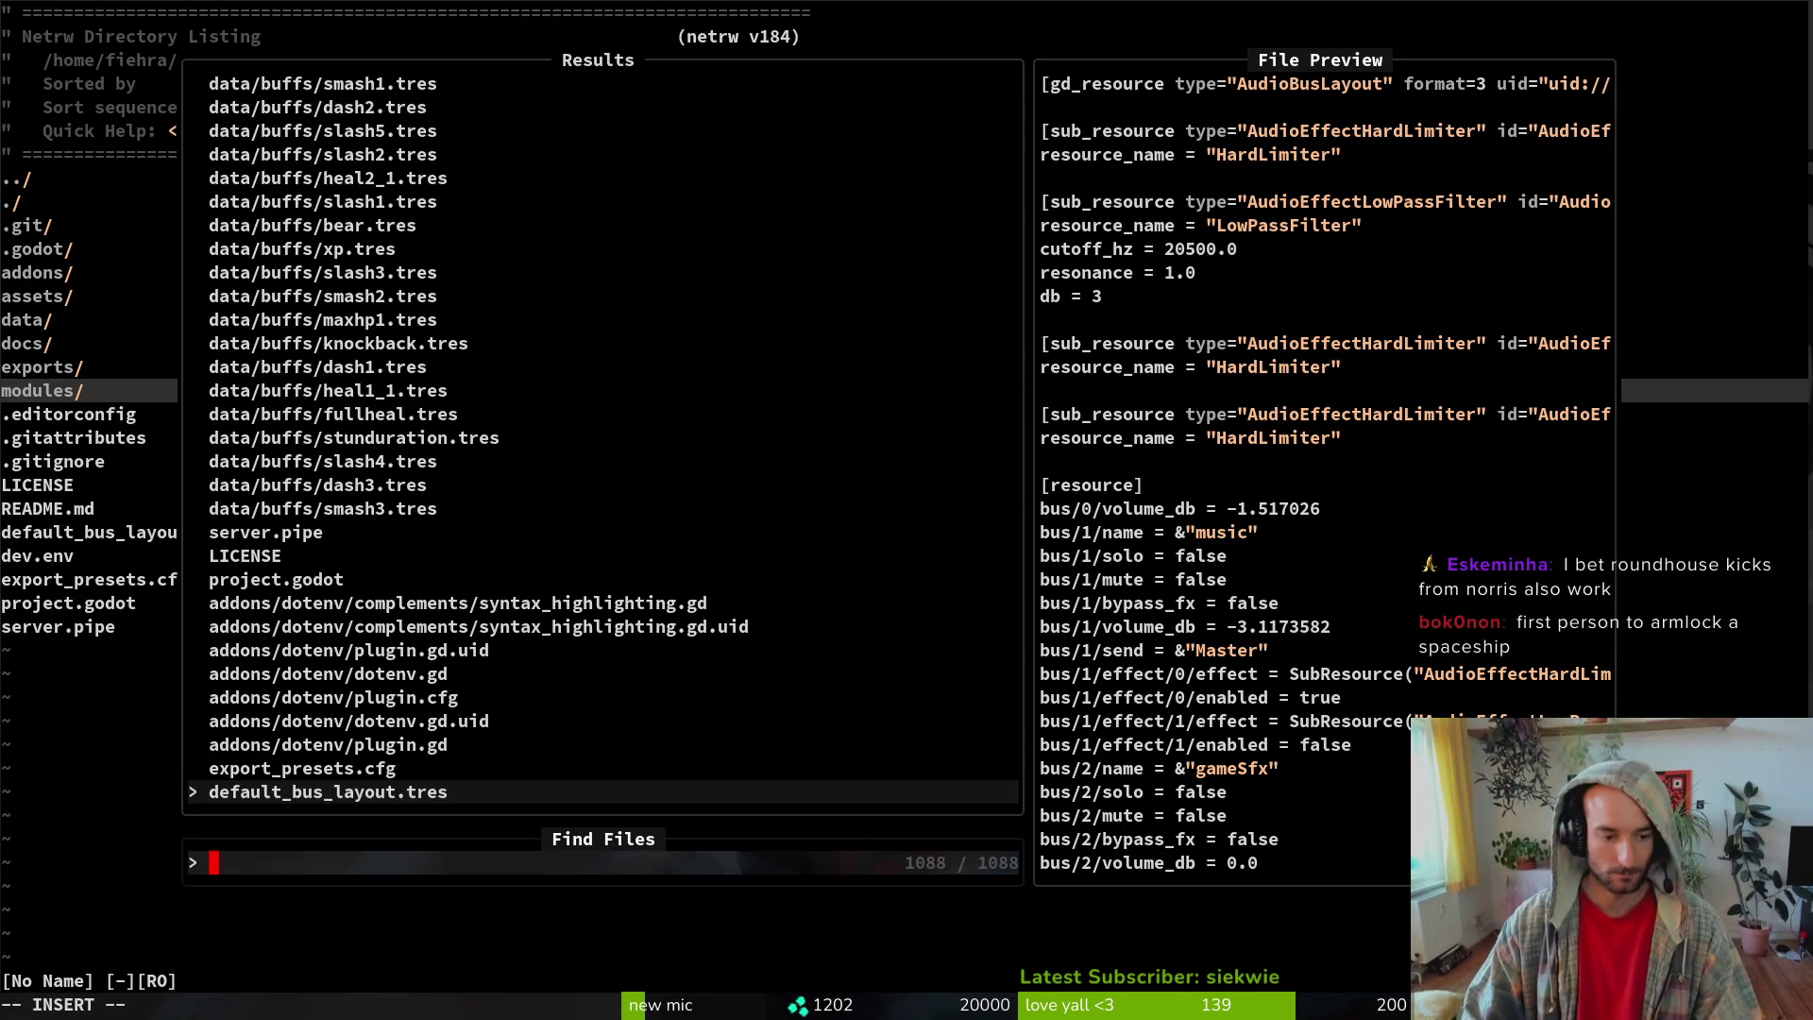
{"action": "type", "text": "pfsm"}
{"action": "key", "text": "Return"}
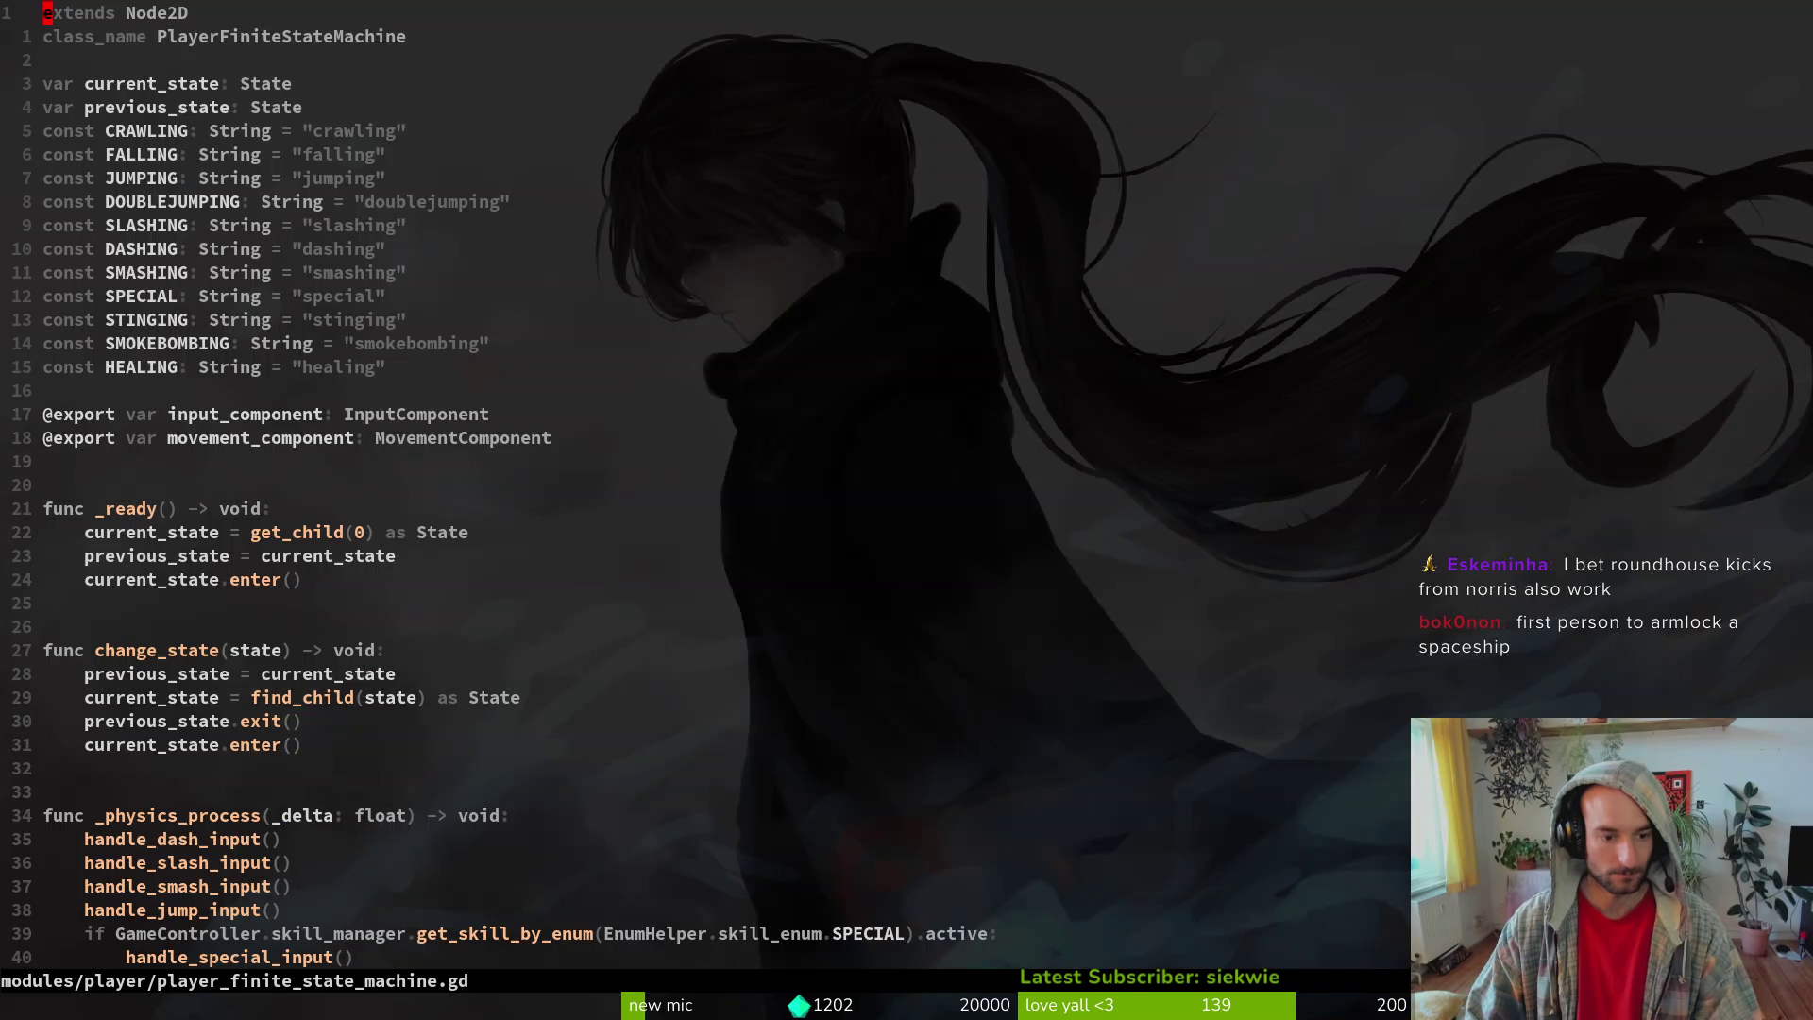
{"action": "scroll", "coordinate": [661, 491], "scroll_direction": "down", "scroll_amount": 10}
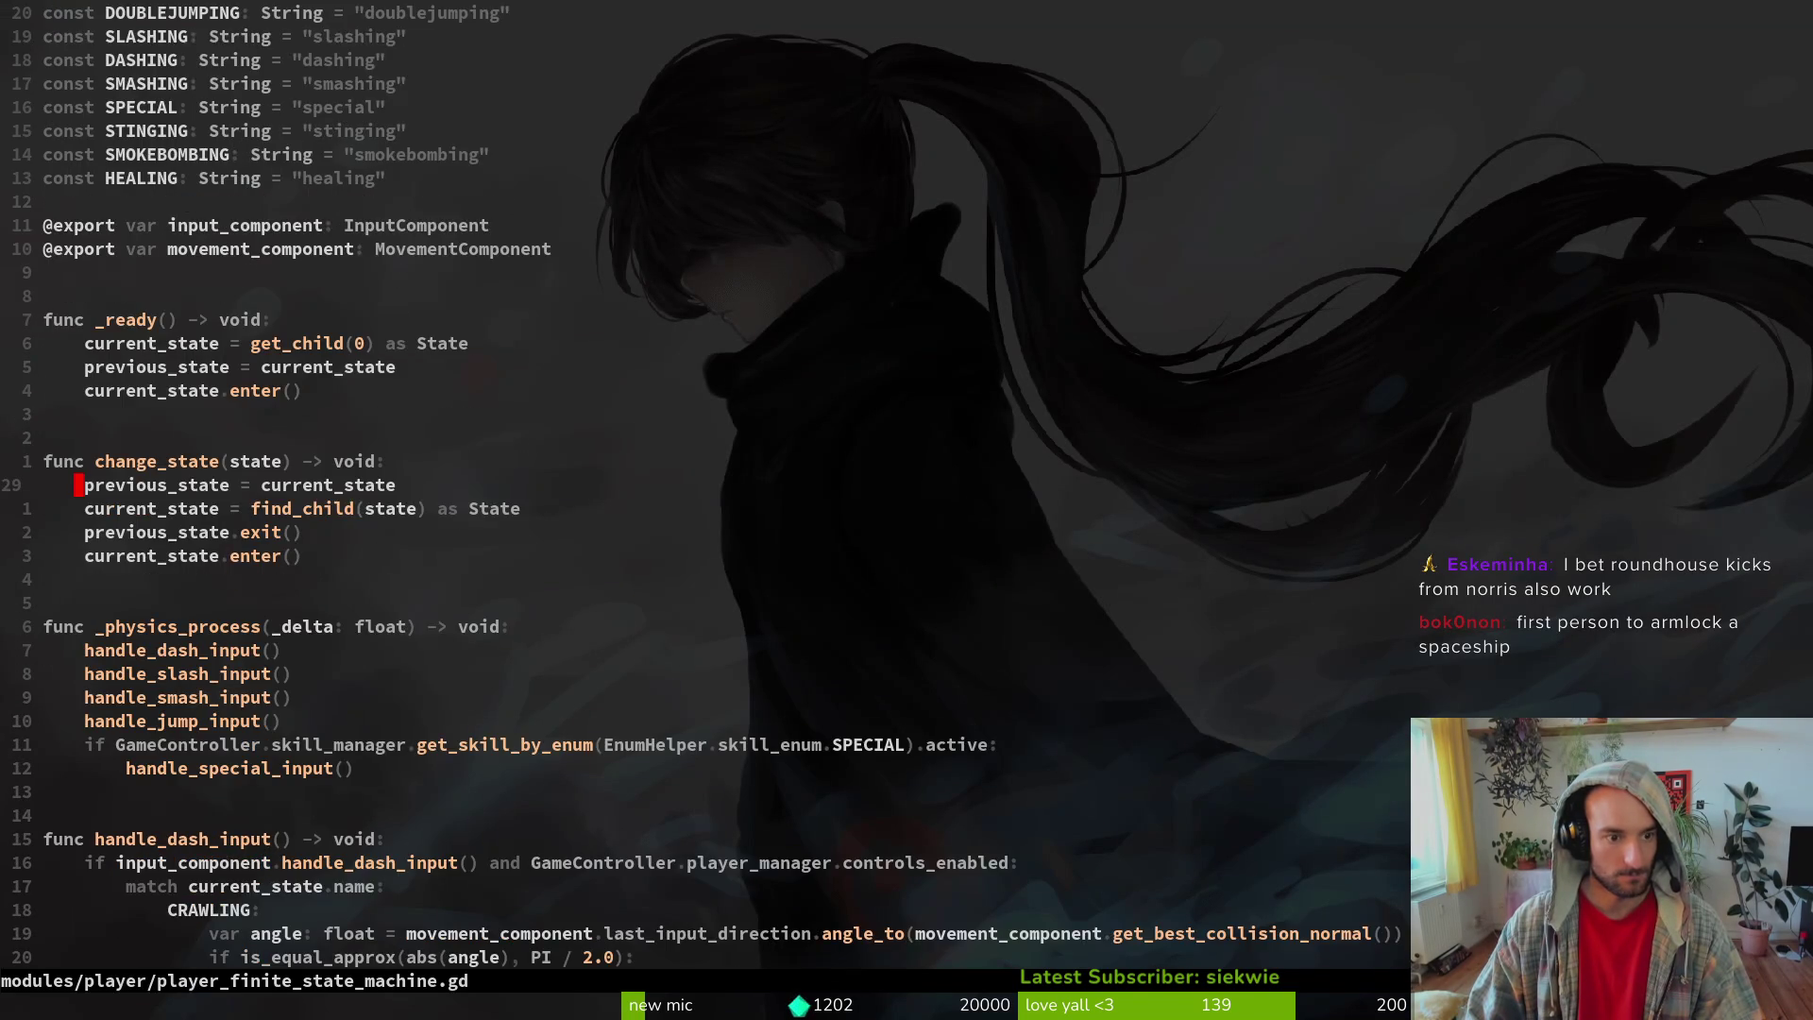
{"action": "key", "text": "ctrl+d"}
{"action": "key", "text": "ctrl+d"}
{"action": "key", "text": "ctrl+d"}
- Recheck the Godot error, then jump to line 32 in change_state
{"action": "key", "text": "alt+Tab"}
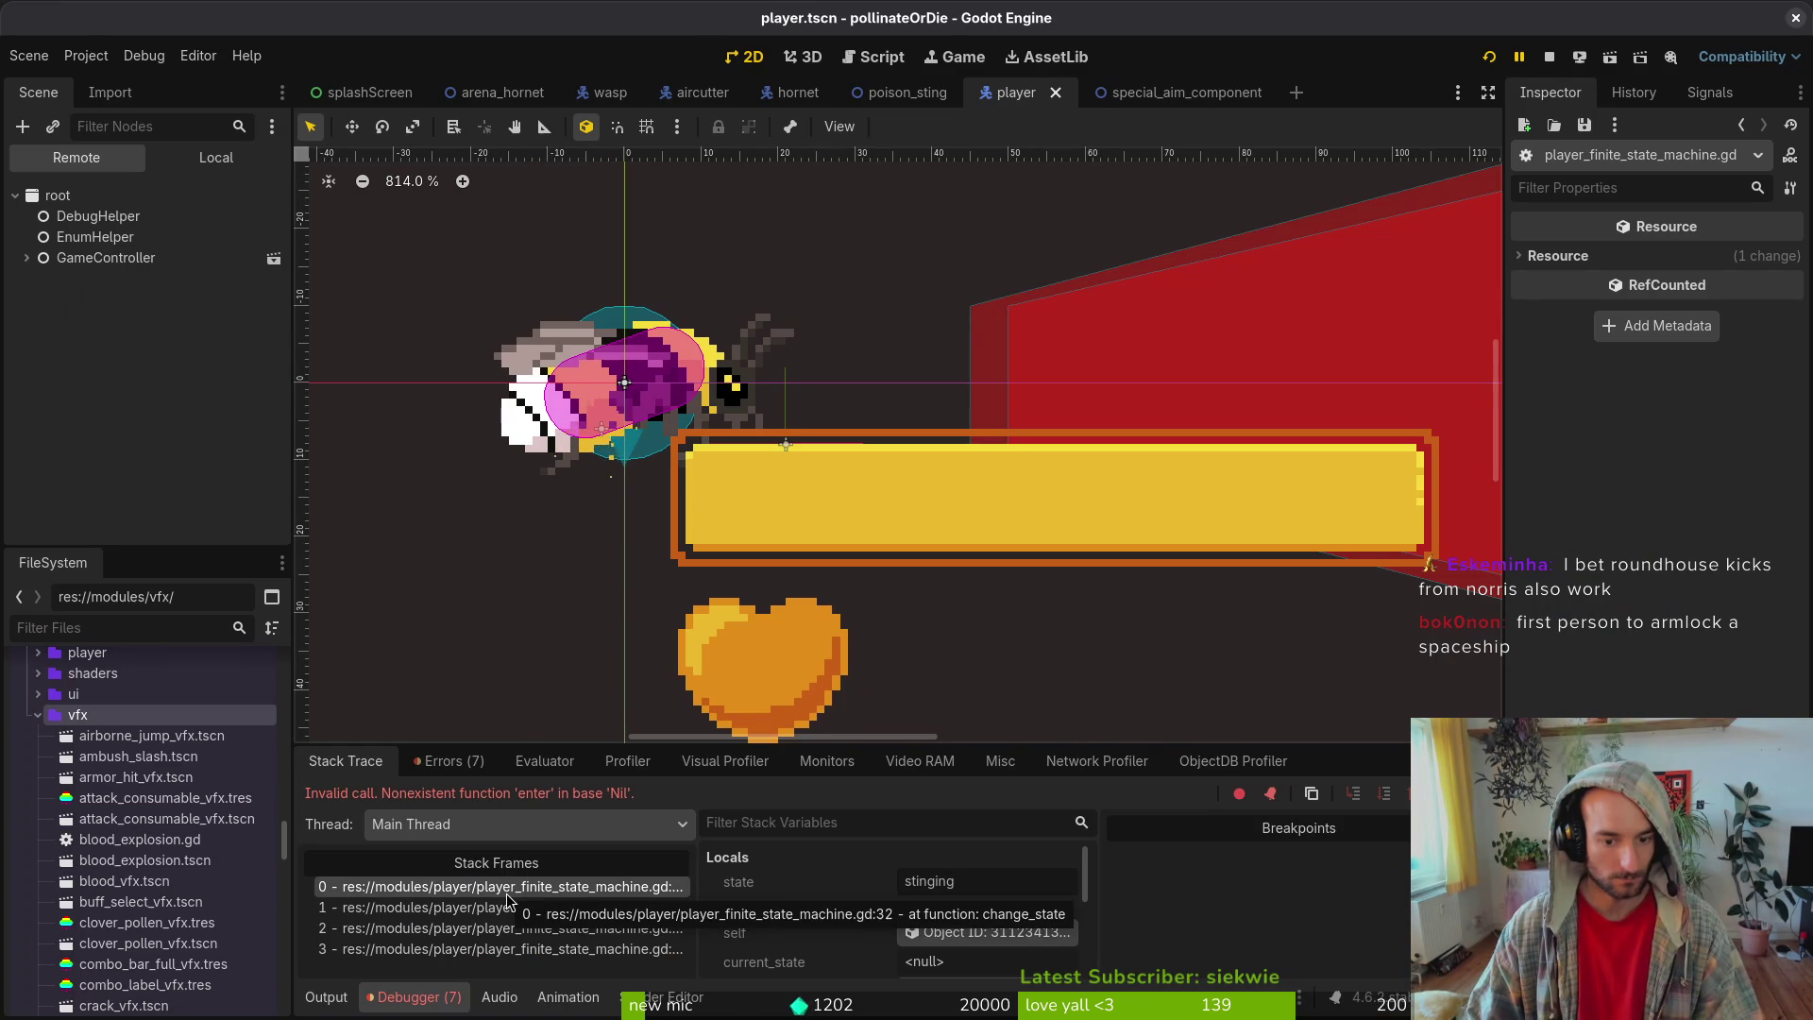
{"action": "key", "text": "alt+Tab"}
{"action": "type", "text": ":32"}
{"action": "key", "text": "Return"}
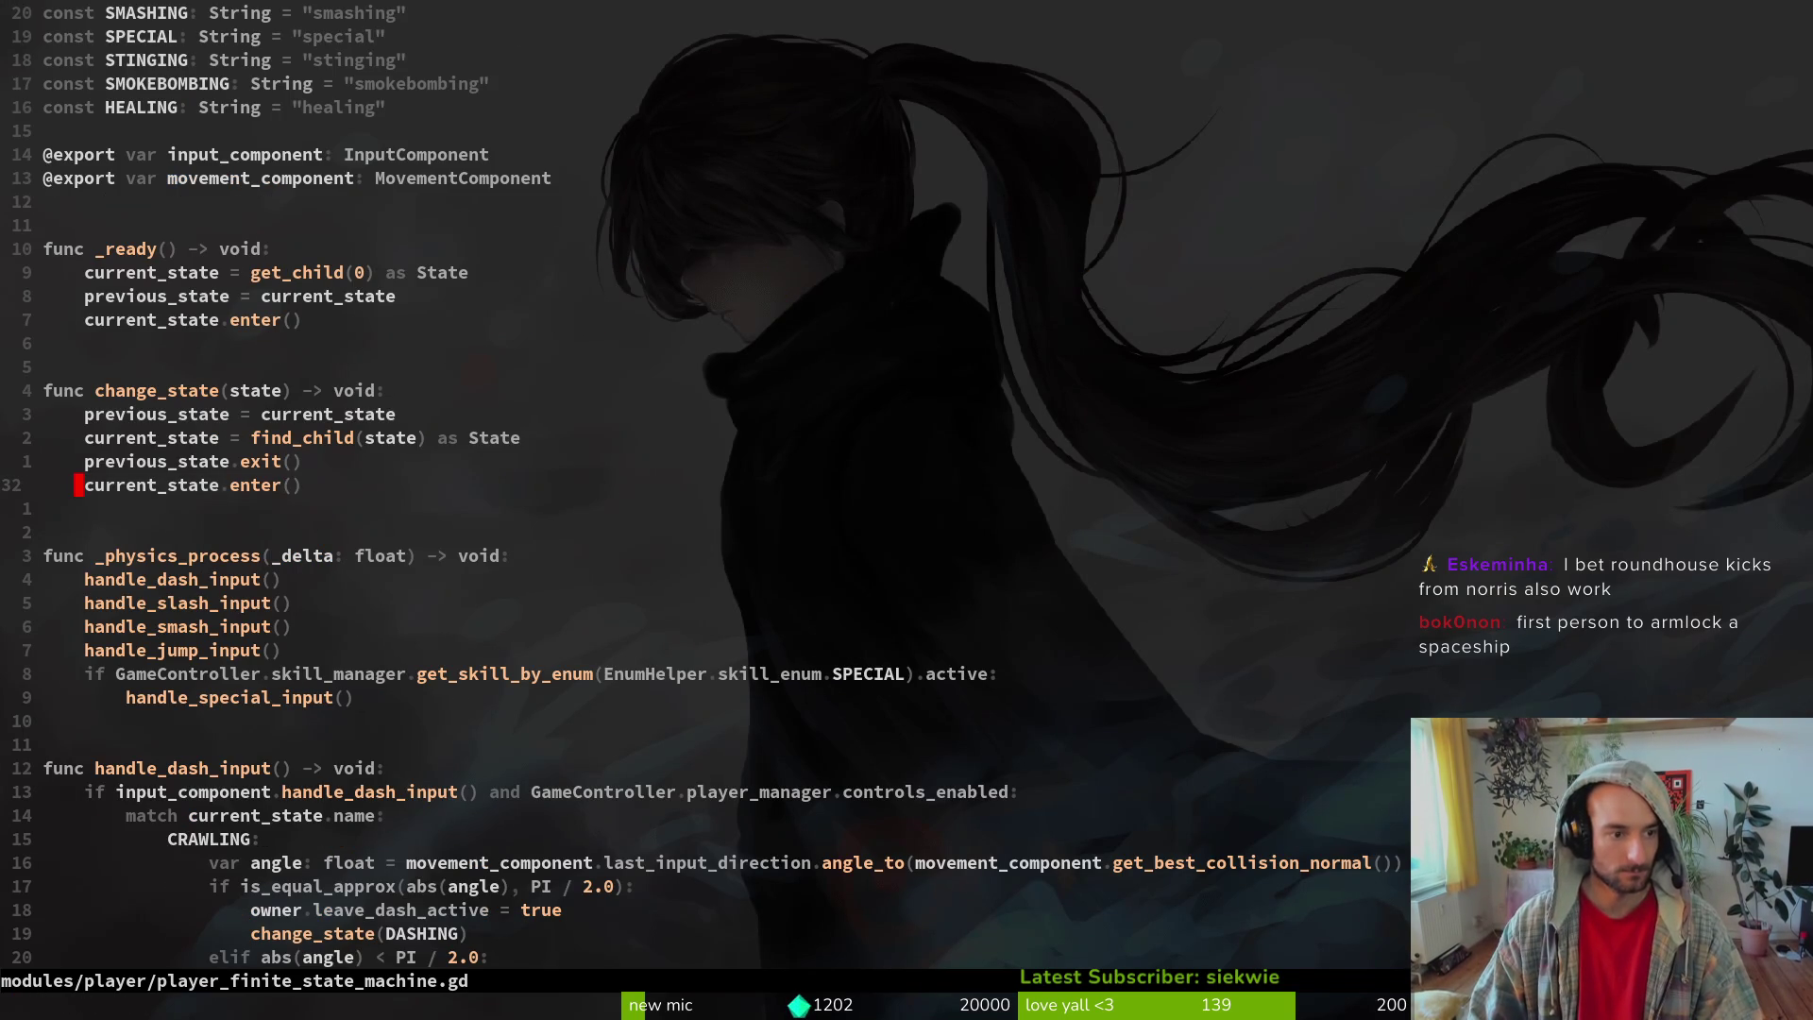
- Reread Godot's stack trace and go to line 167 in _change_state_to_active_special
{"action": "key", "text": "alt+Tab"}
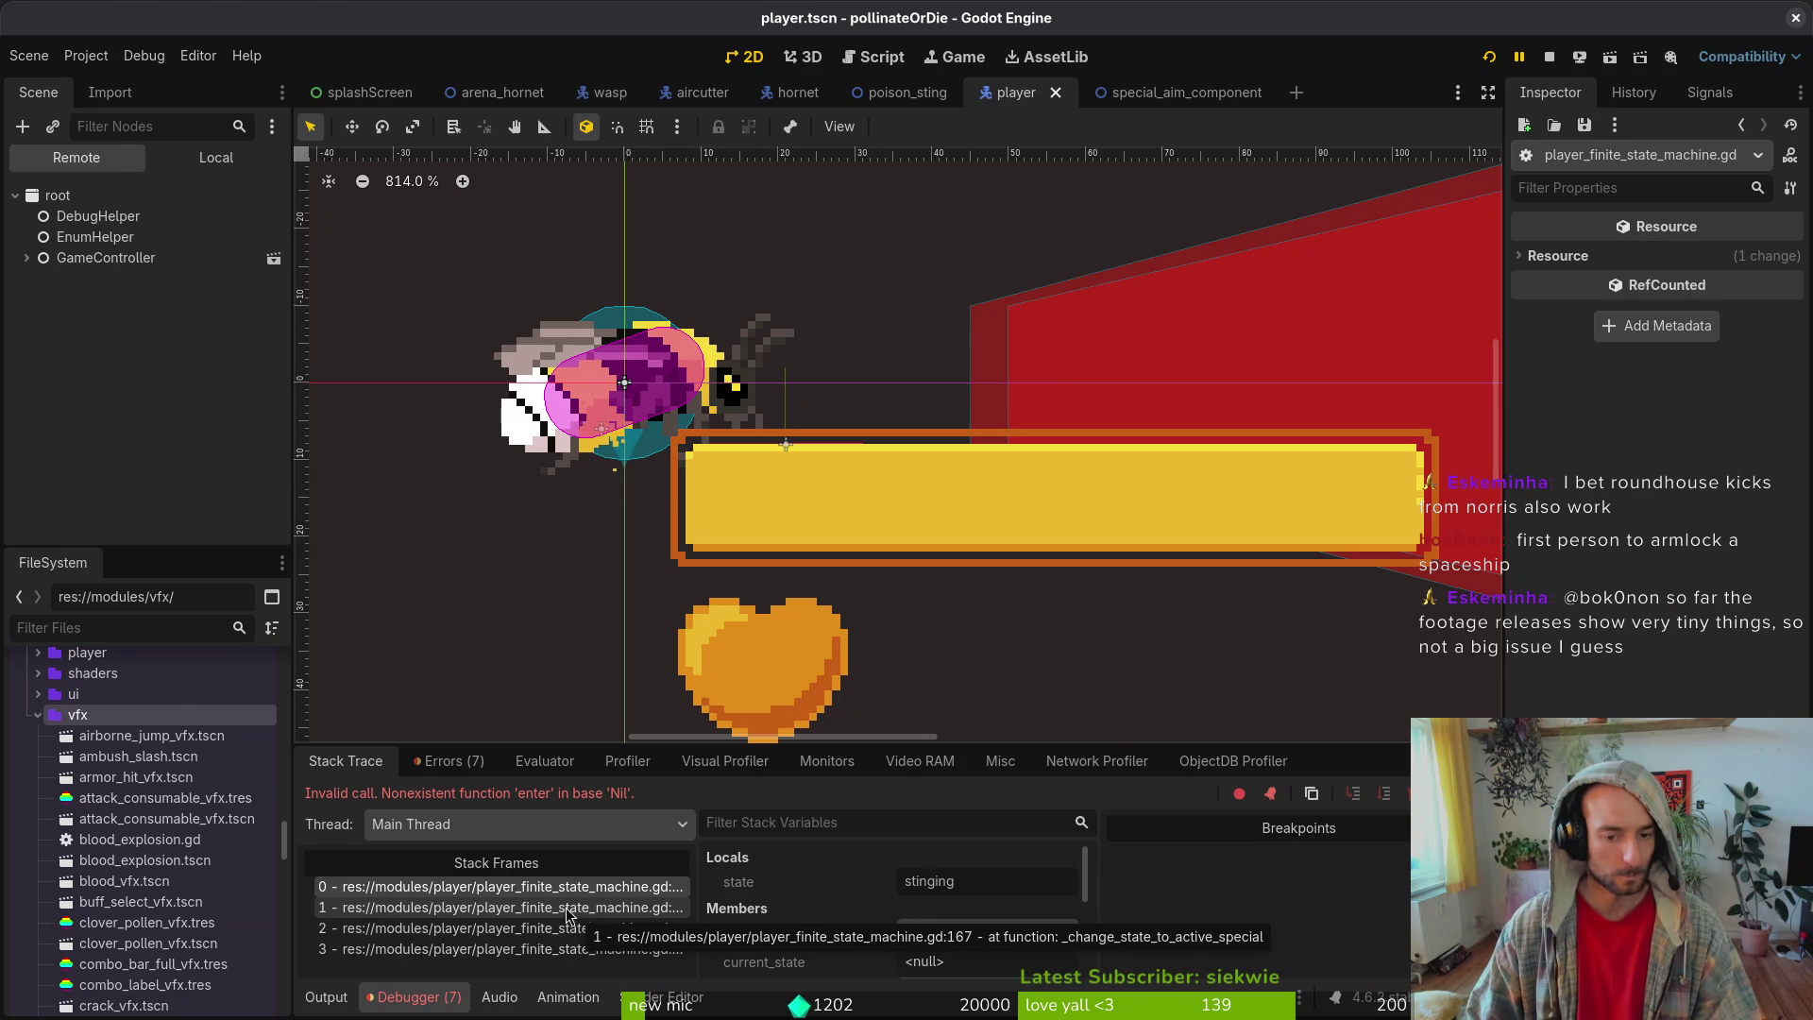
{"action": "key", "text": "super+2"}
{"action": "type", "text": ":167"}
{"action": "key", "text": "Return"}
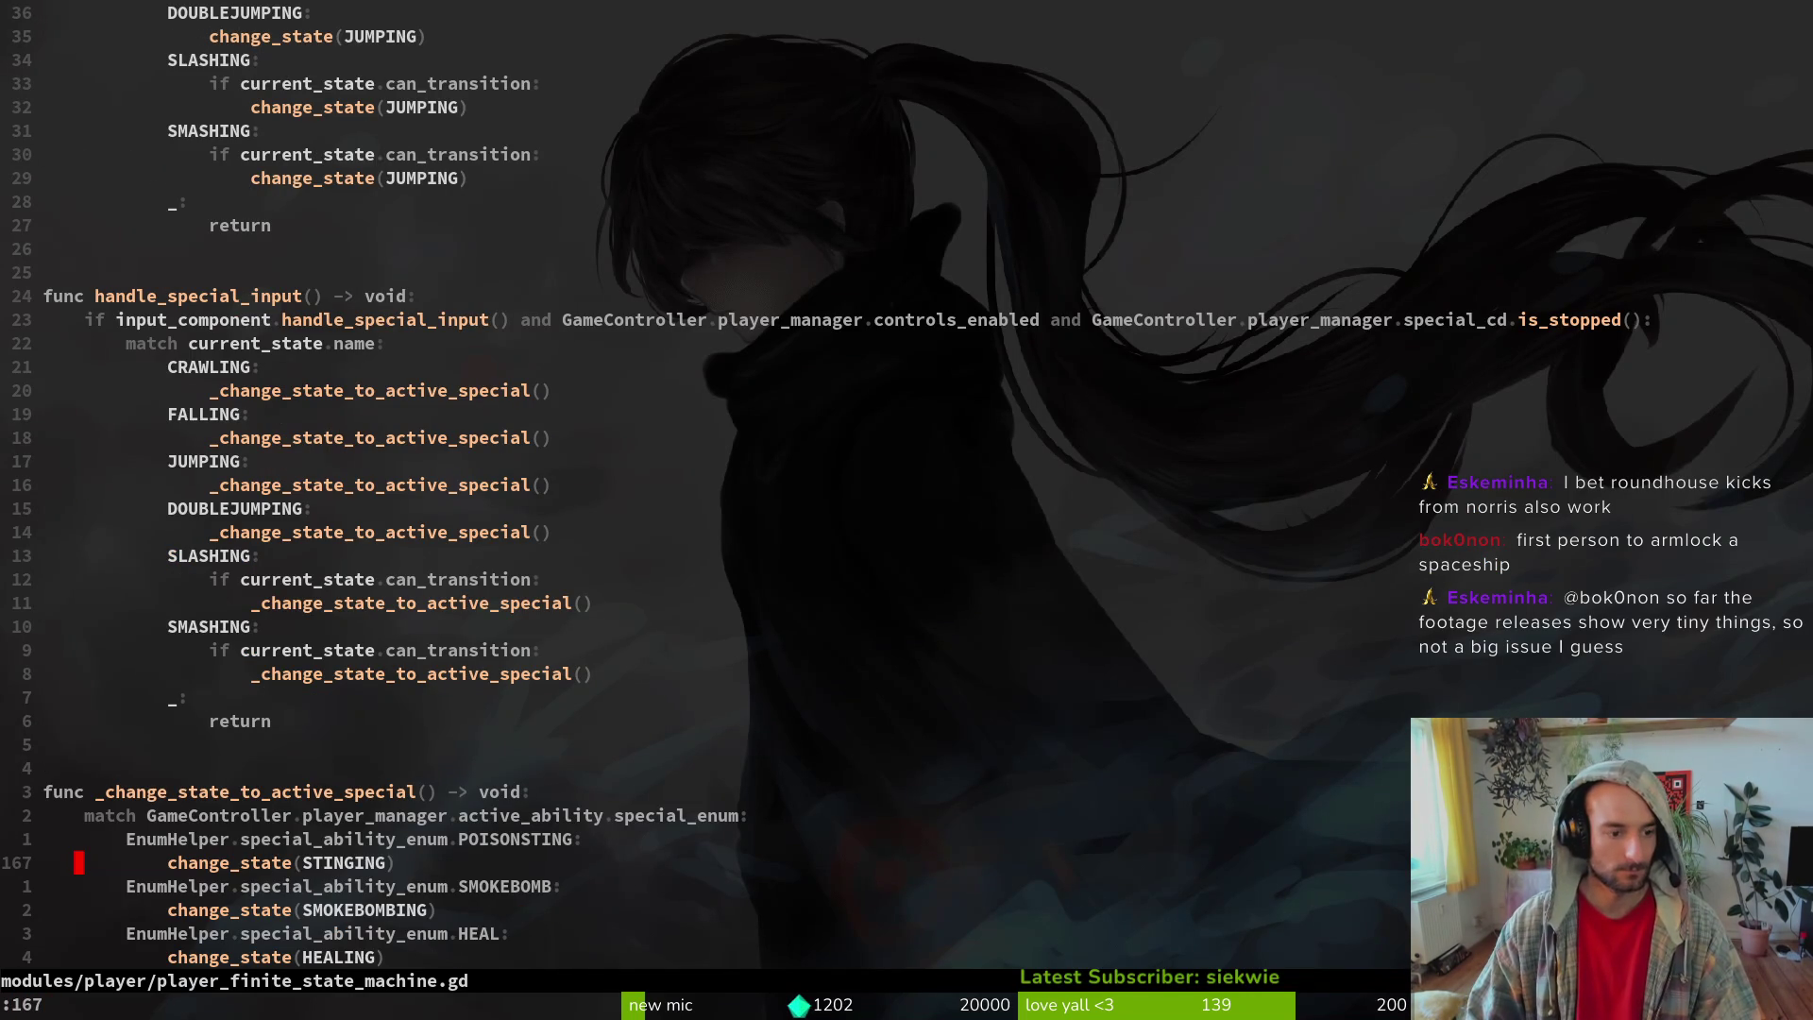
{"action": "key", "text": "shift+v"}
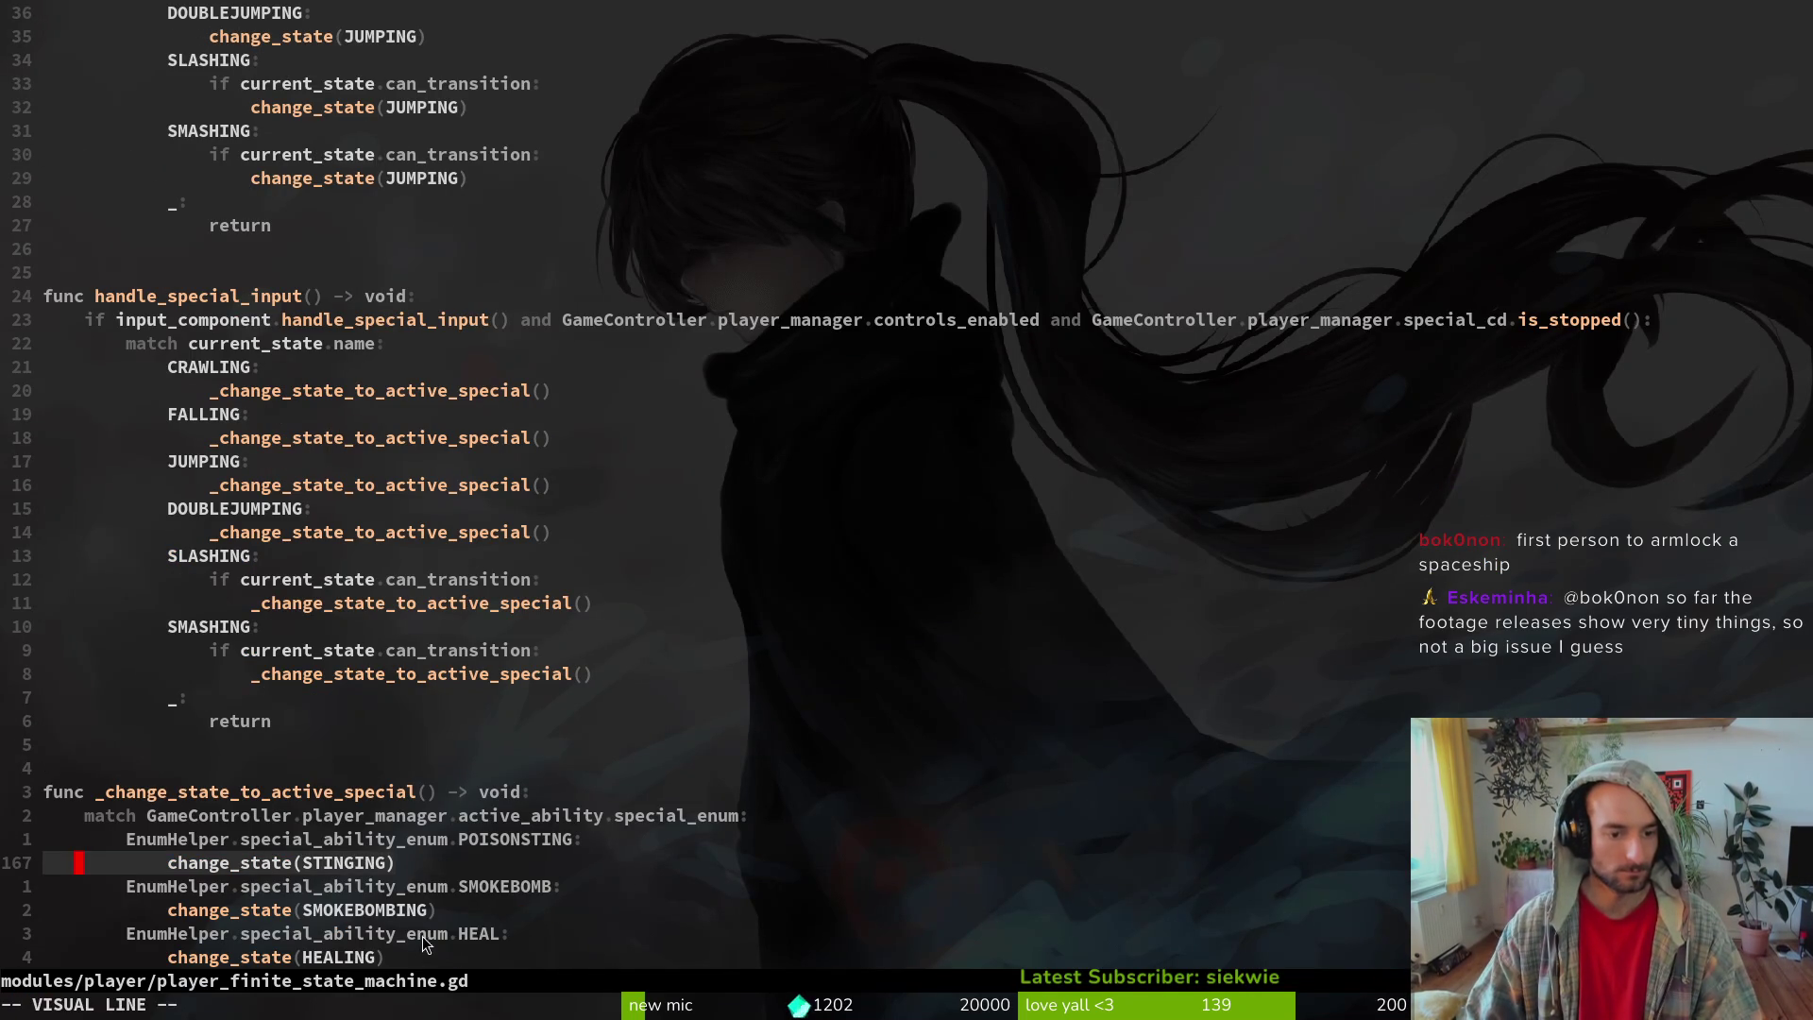
{"action": "scroll", "coordinate": [368, 587], "scroll_direction": "down", "scroll_amount": 4}
{"action": "key", "text": "Escape"}
{"action": "scroll", "coordinate": [368, 587], "scroll_direction": "up", "scroll_amount": 20}
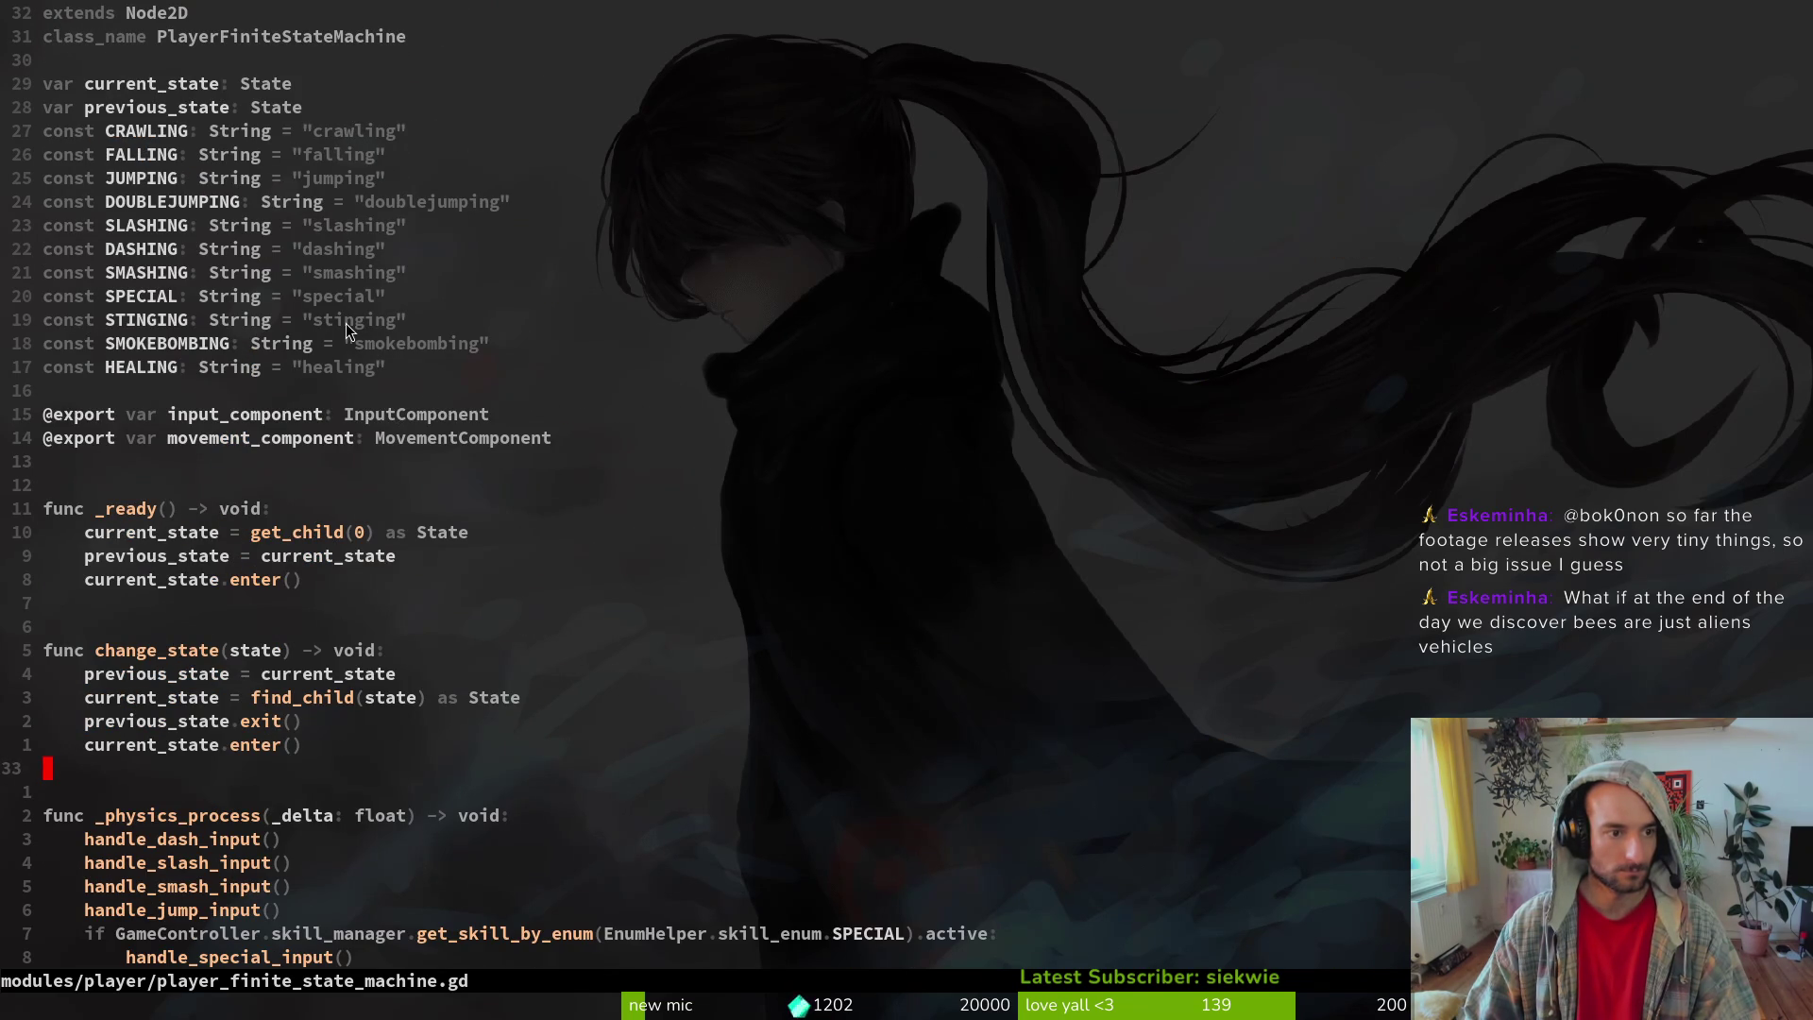
- Inspect the stinging state node in Godot, then move to the current_state.enter() line
{"action": "key", "text": "alt+Tab"}
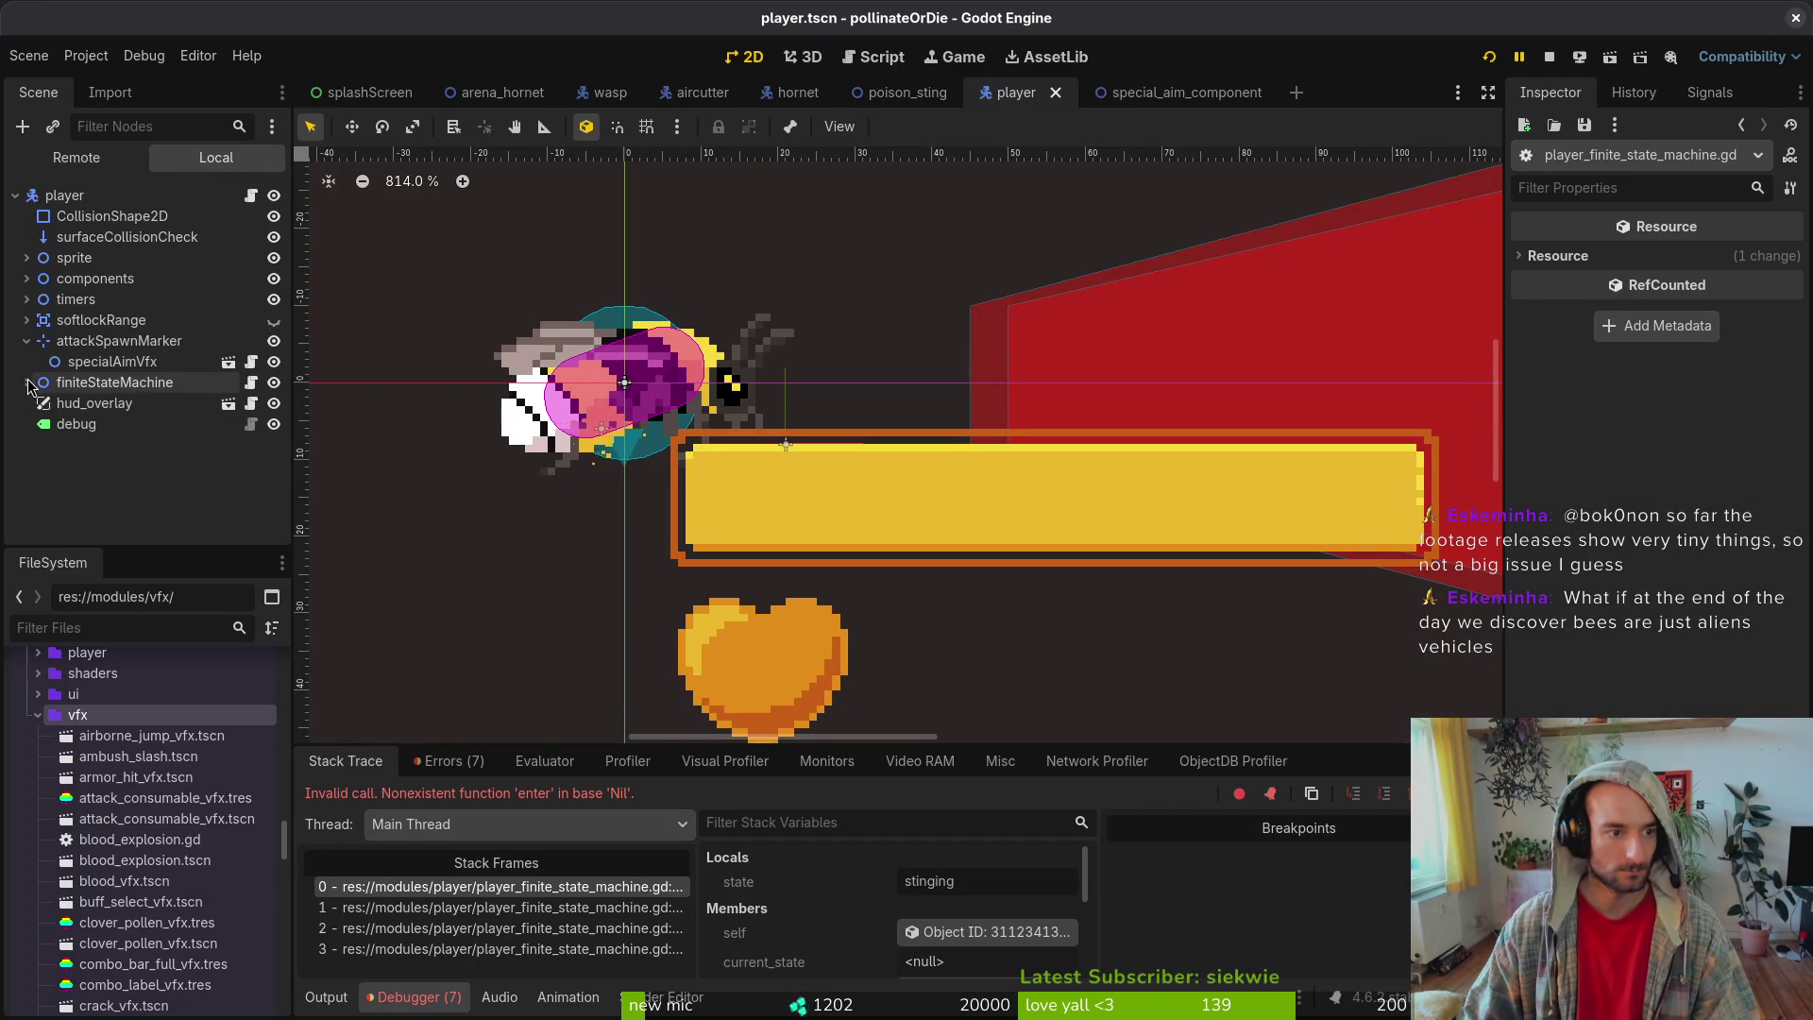
{"action": "left_click", "coordinate": [27, 382]}
{"action": "scroll", "coordinate": [140, 415], "scroll_direction": "down", "scroll_amount": 3}
{"action": "scroll", "coordinate": [140, 421], "scroll_direction": "down", "scroll_amount": 1}
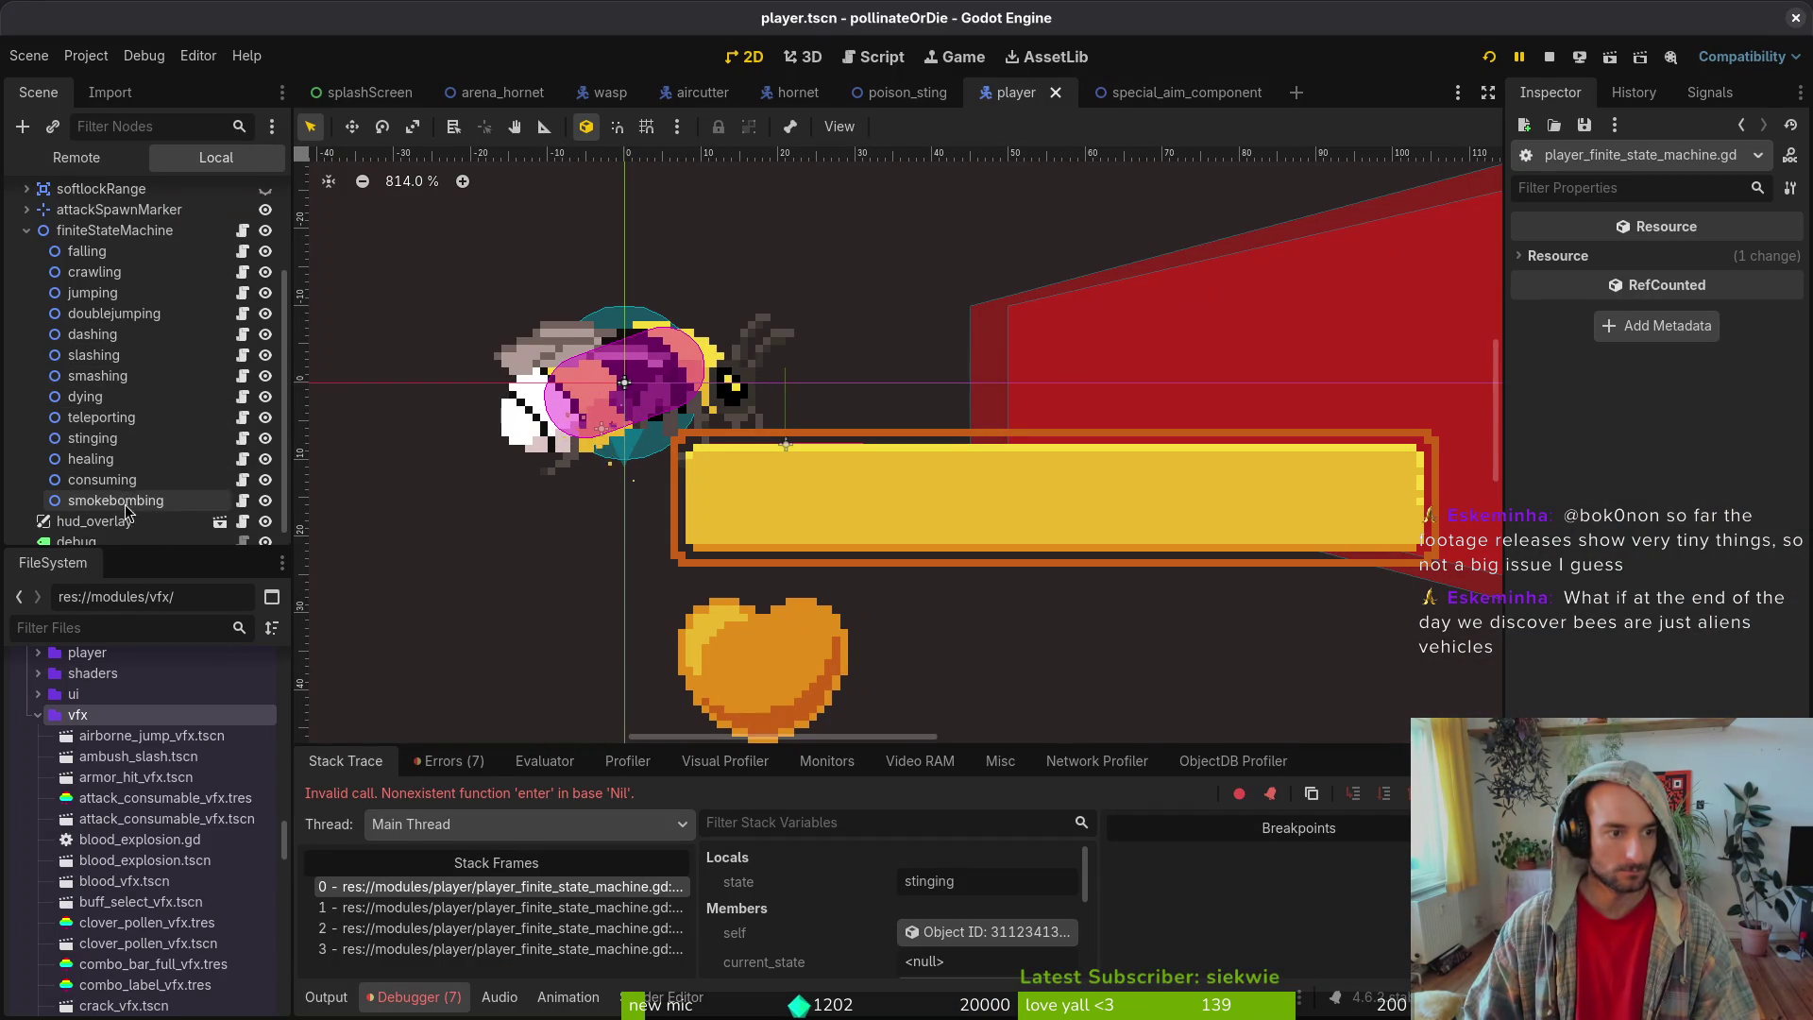
{"action": "left_click", "coordinate": [144, 438]}
{"action": "key", "text": "alt+Tab"}
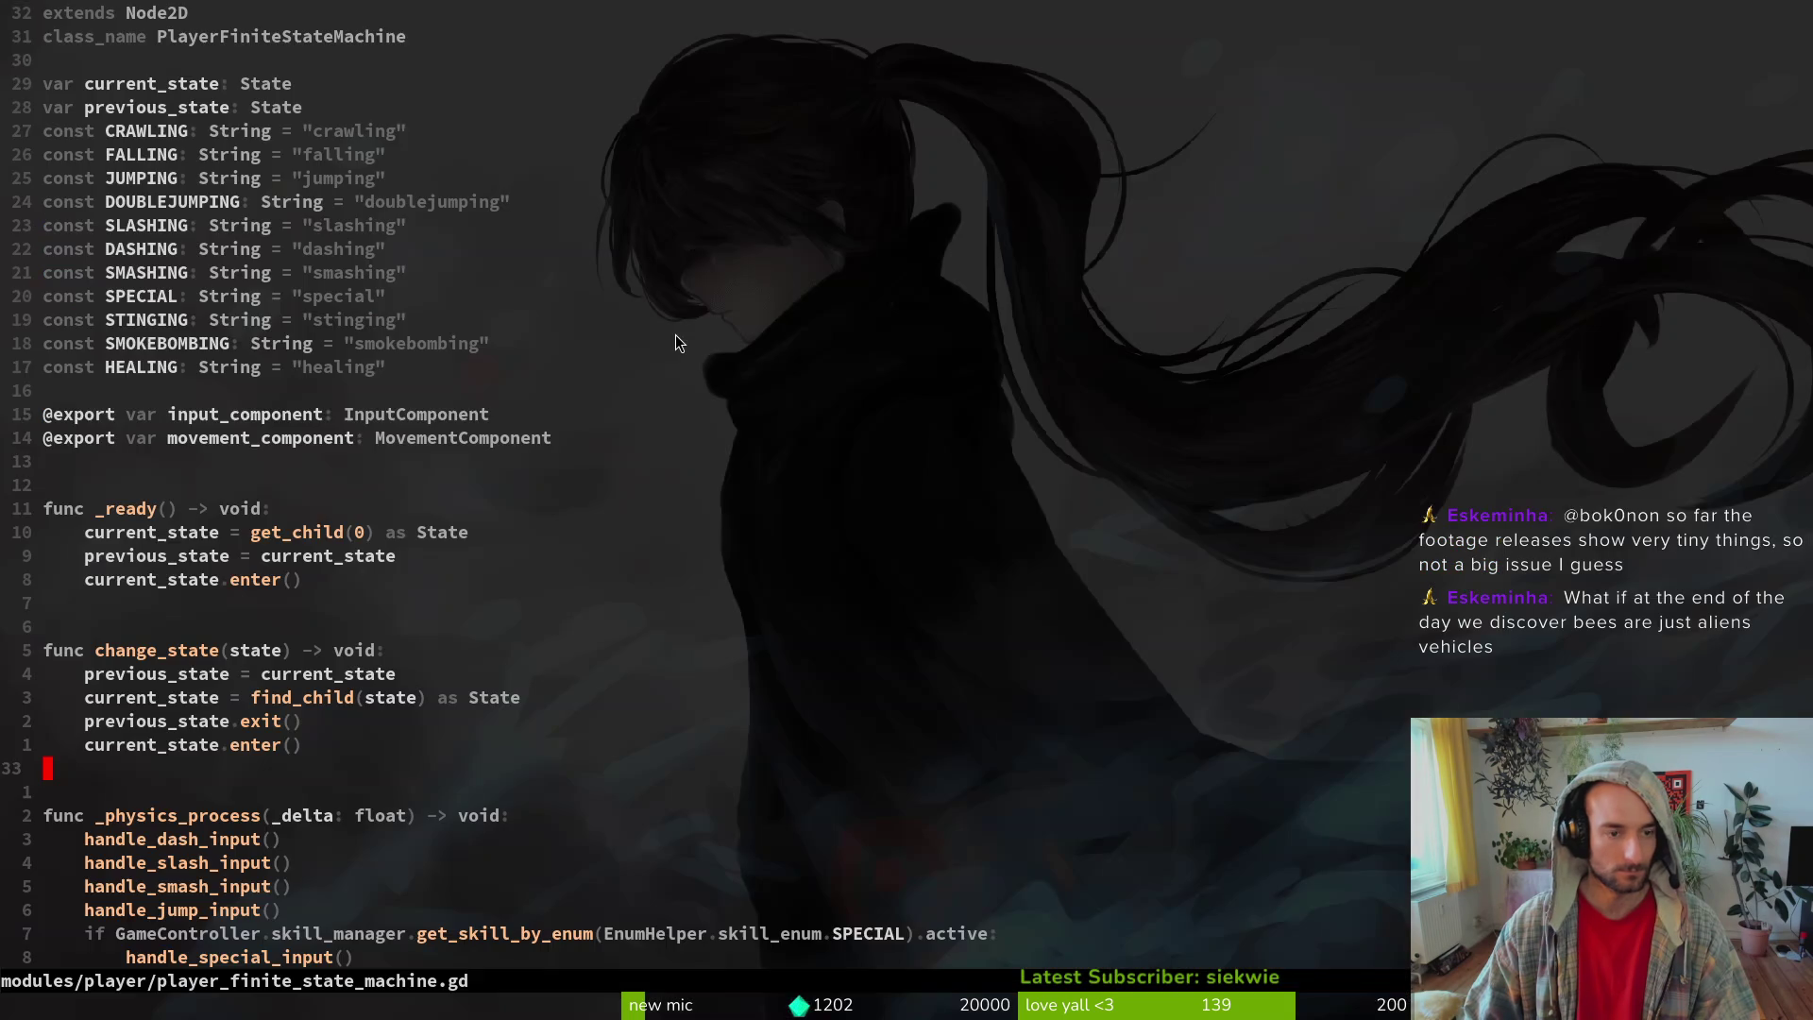
{"action": "key", "text": "k"}
{"action": "key", "text": "space"}
- Open stinging.gd and rename the special_aim_component export to special_aim_vfx
{"action": "key", "text": "f"}
{"action": "key", "text": "f"}
{"action": "type", "text": "sting"}
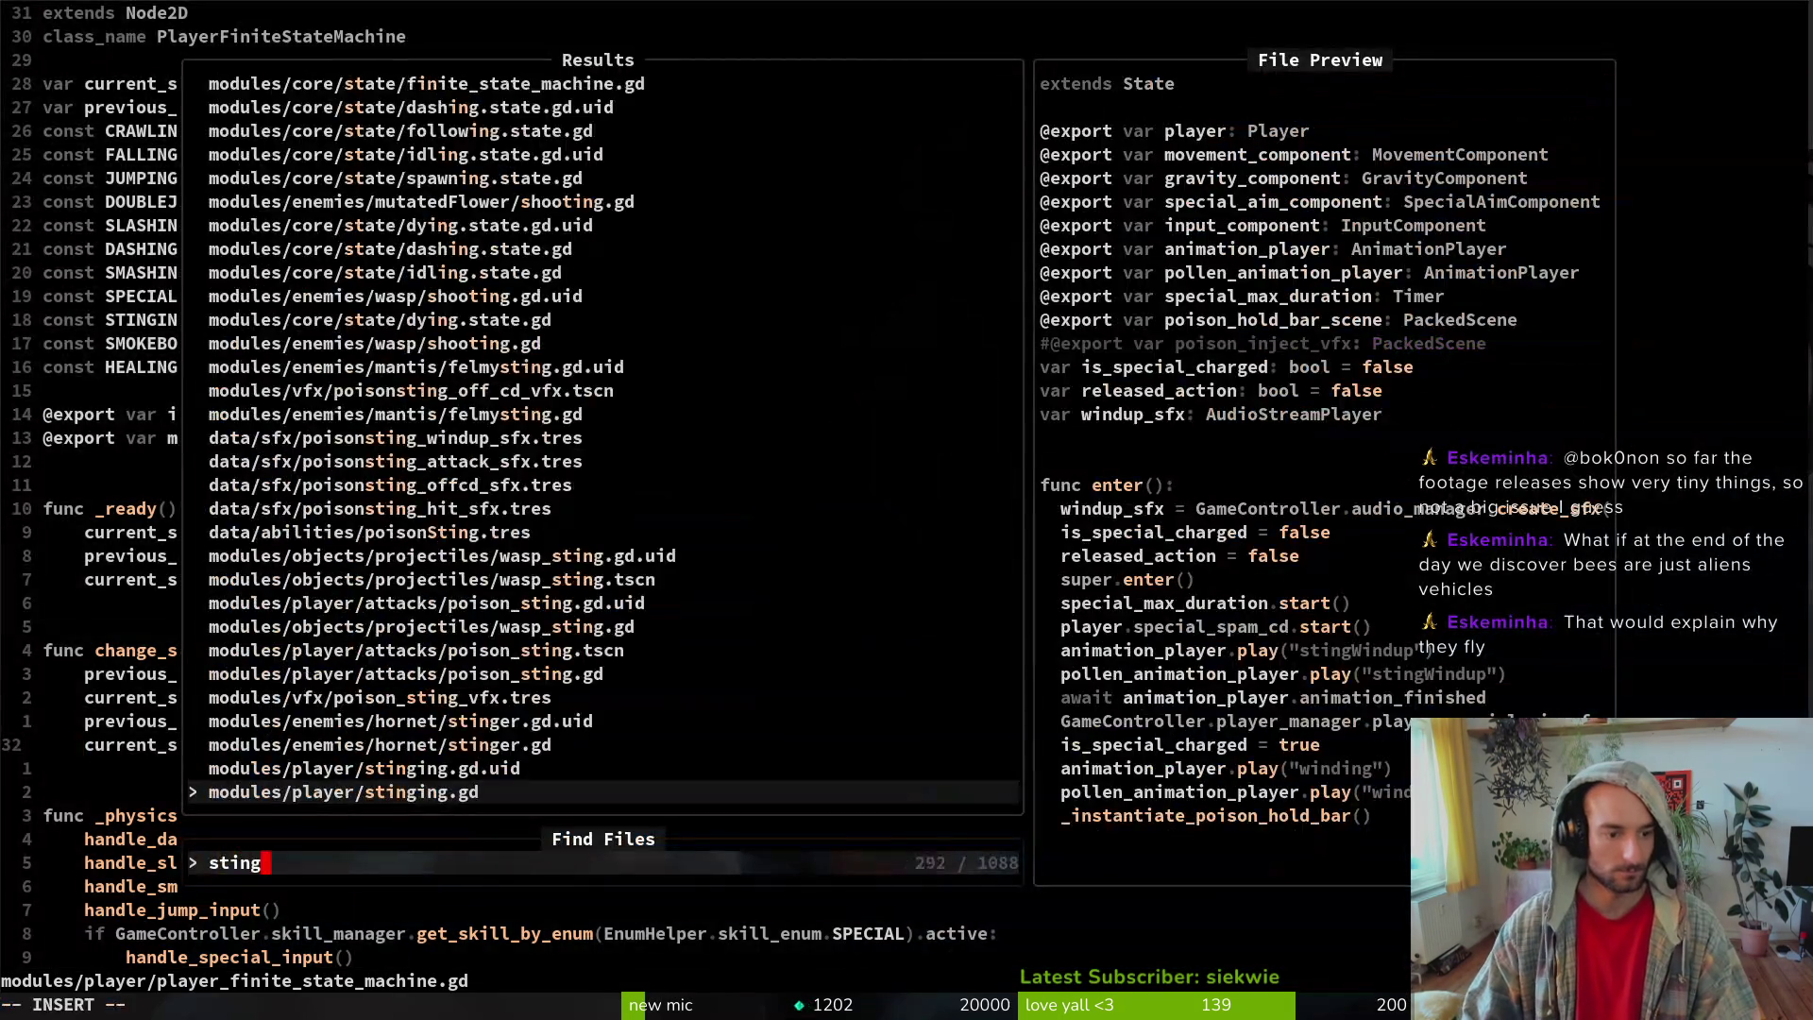
{"action": "key", "text": "Return"}
{"action": "key", "text": "j"}
{"action": "key", "text": "j"}
{"action": "key", "text": "j"}
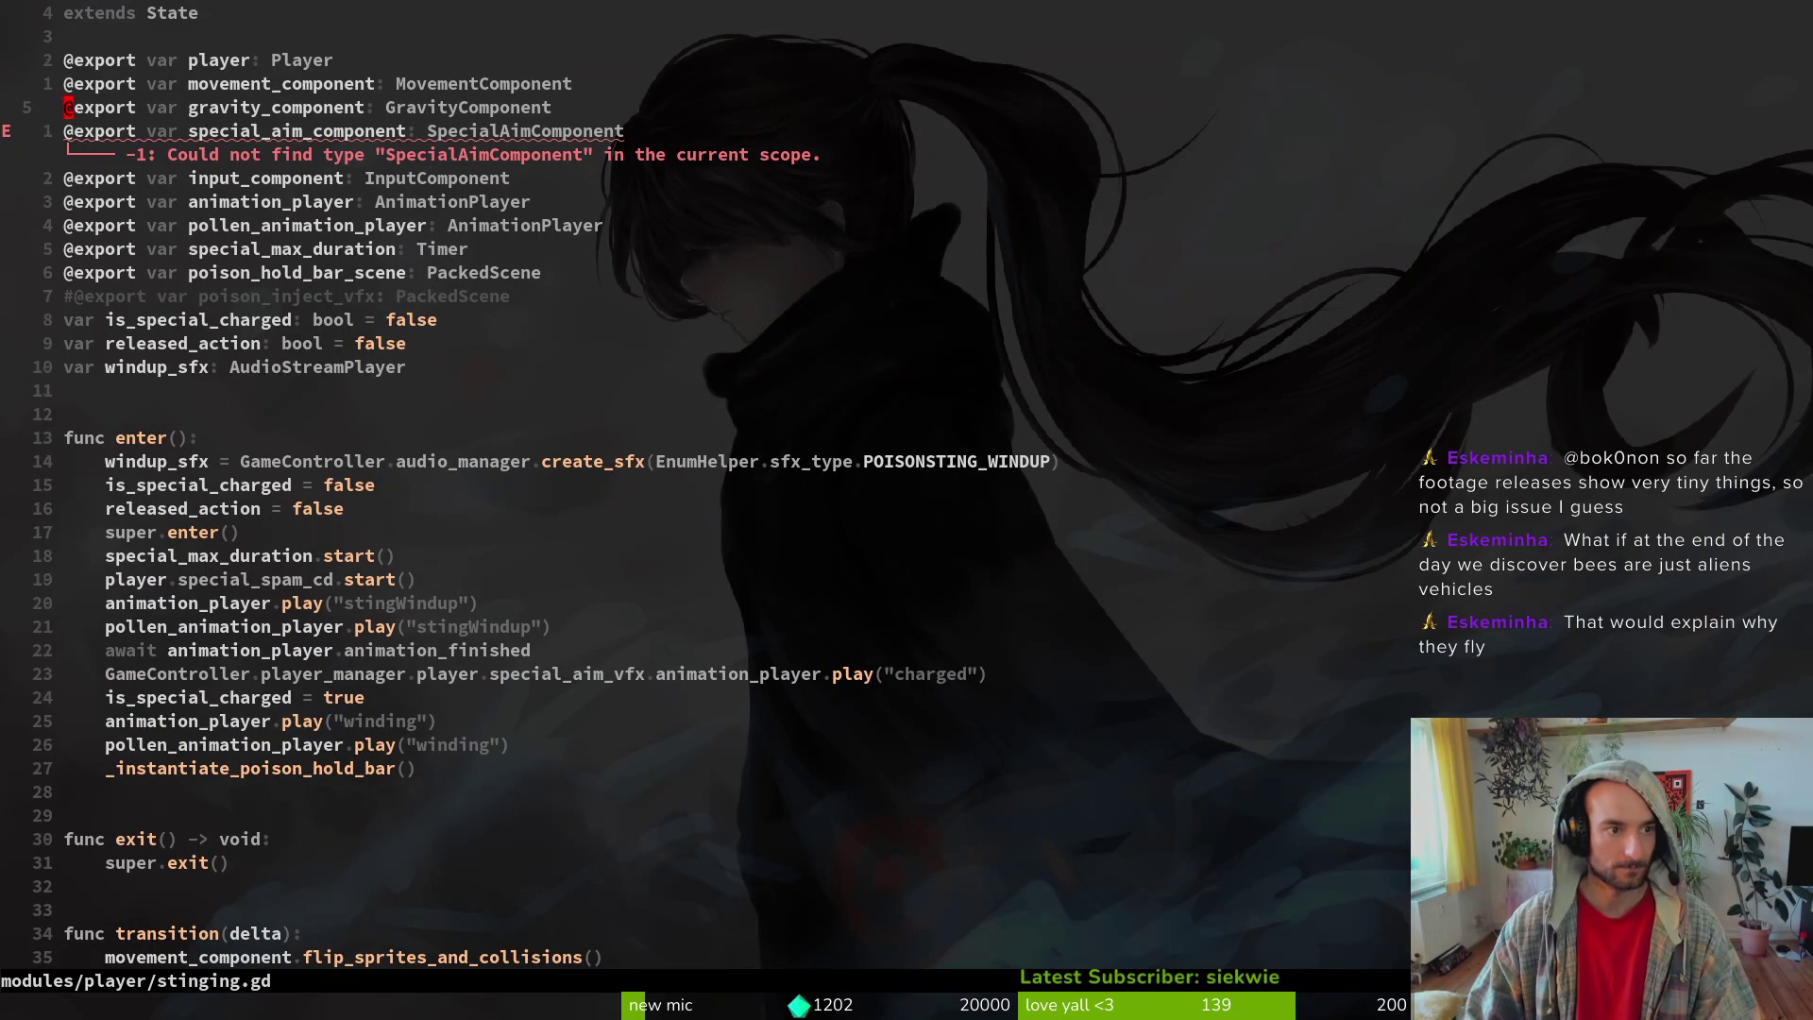
{"action": "key", "text": "w"}
{"action": "key", "text": "w"}
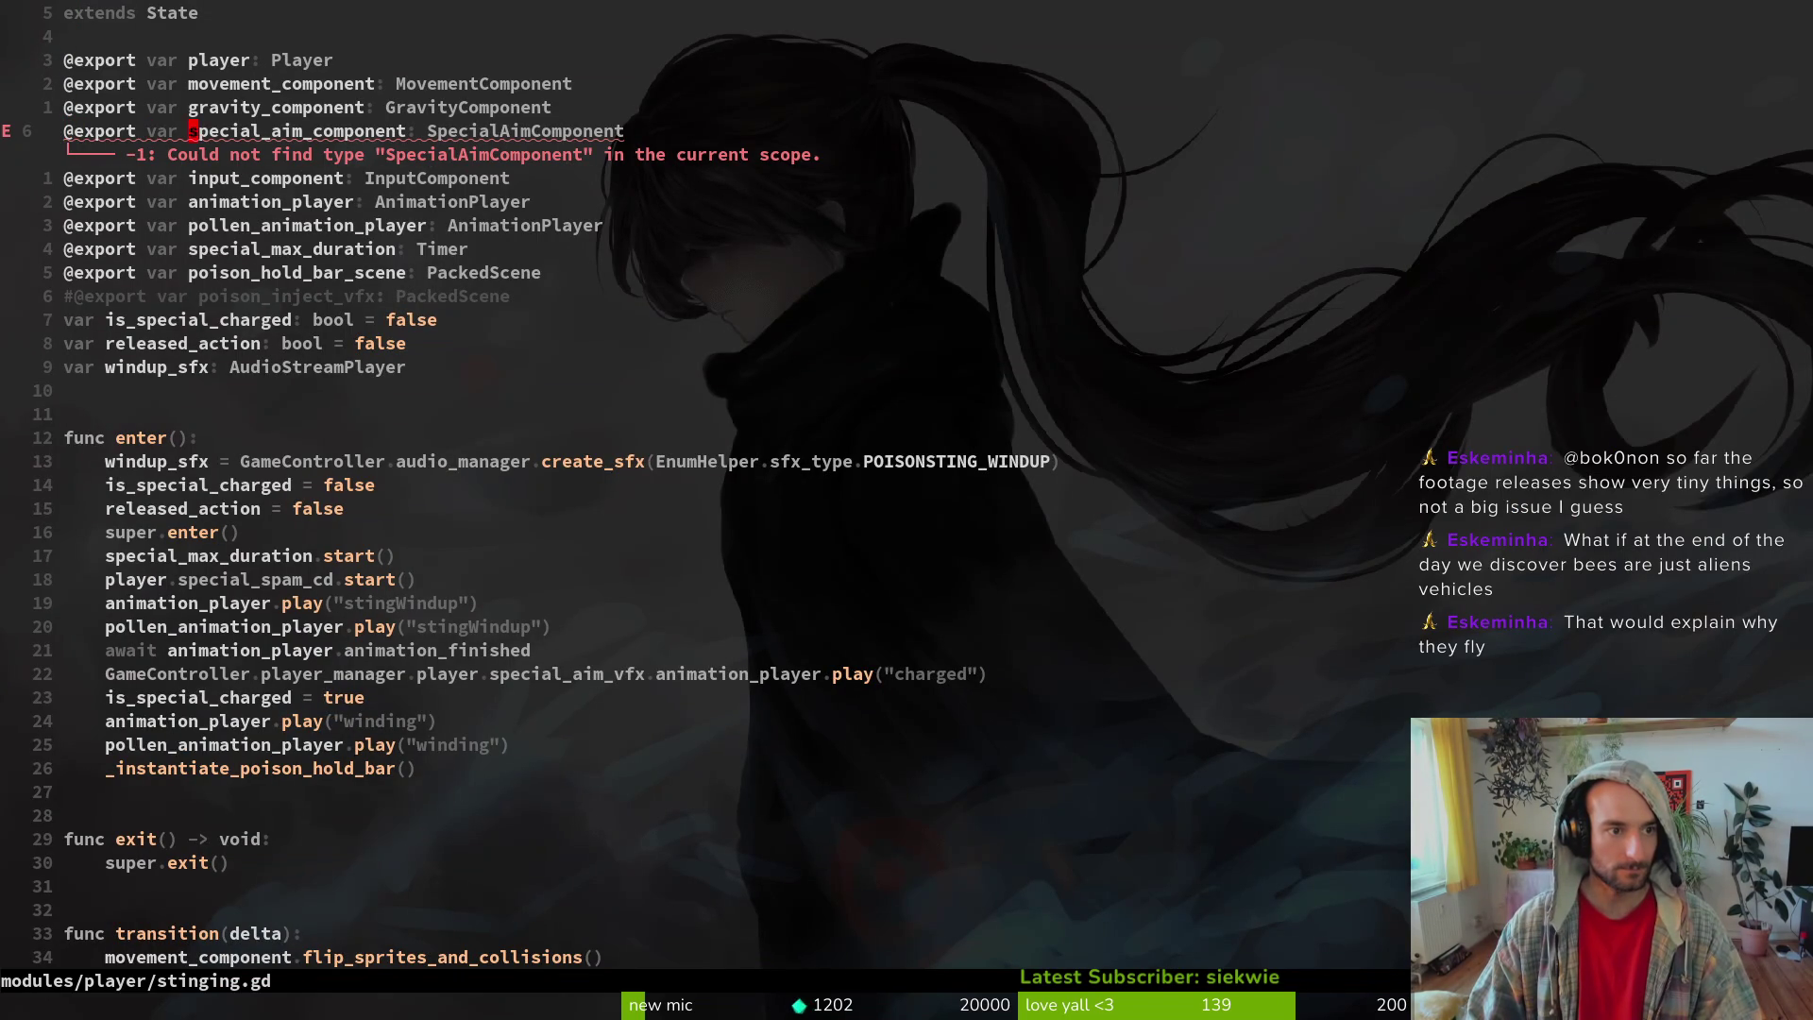
{"action": "type", "text": "cwspecial"}
{"action": "type", "text": "_aim_vfx"}
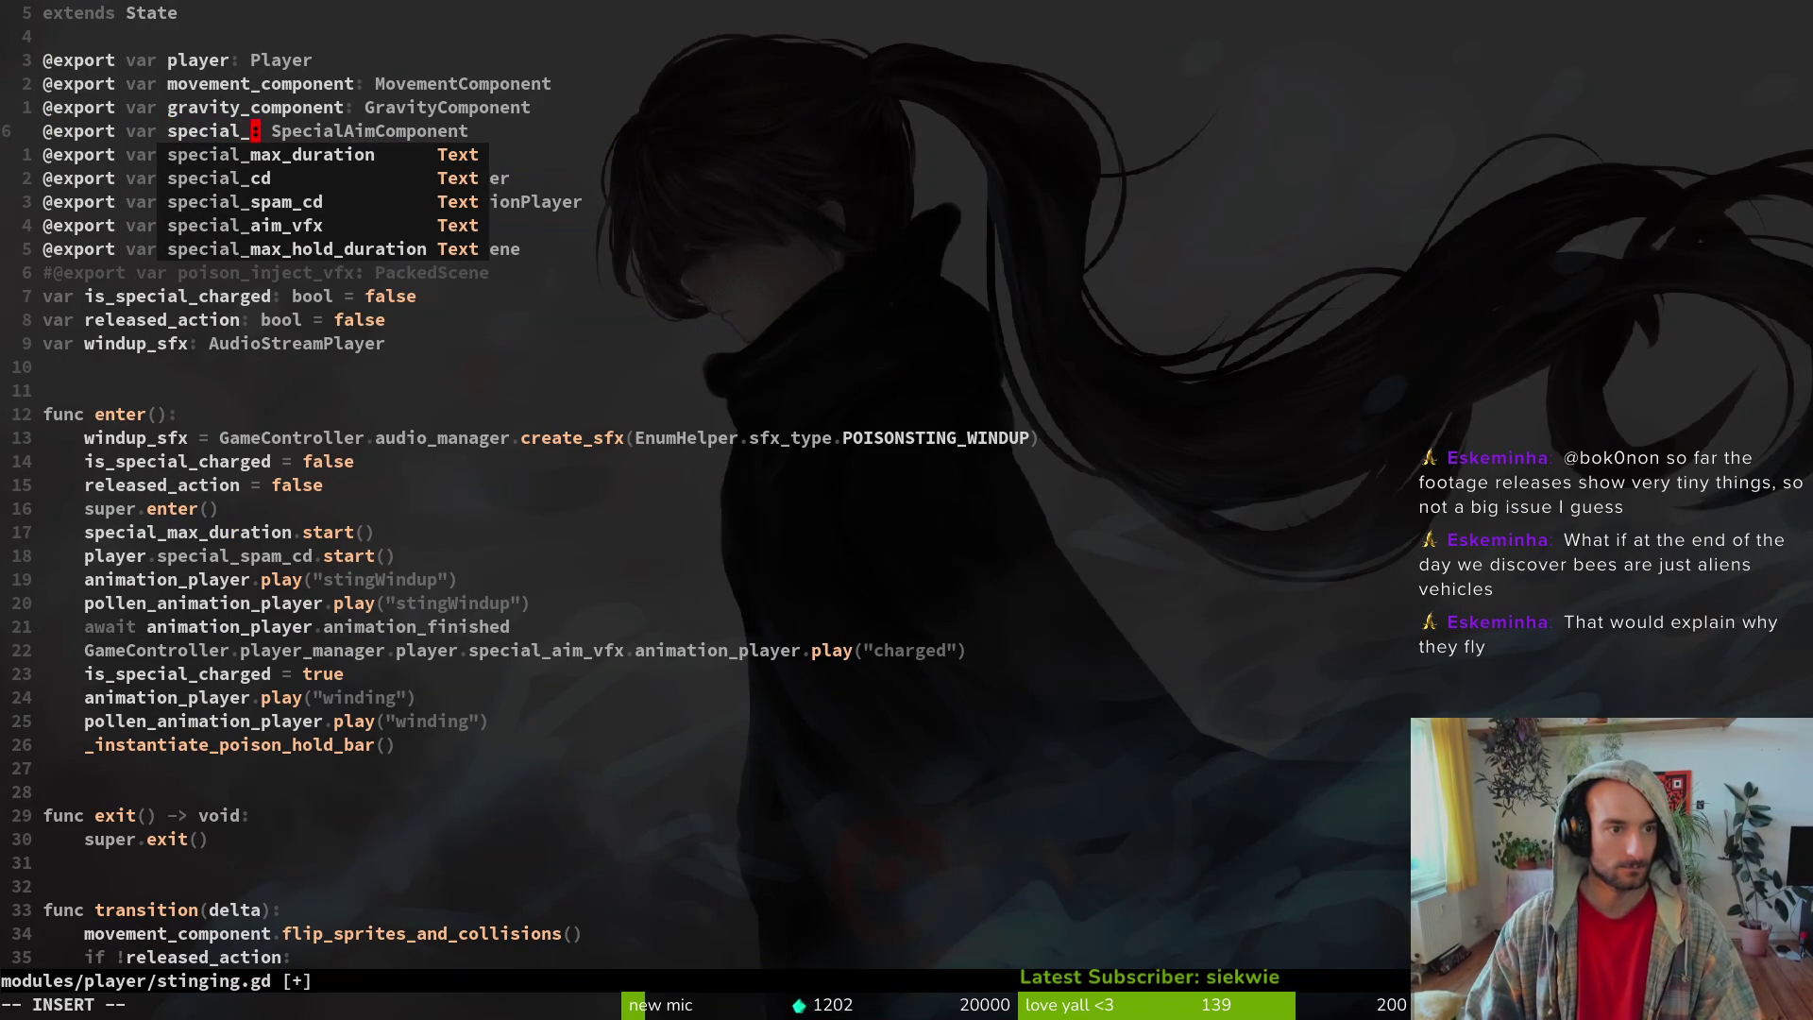
{"action": "key", "text": "Escape"}
- Change the export's type from SpecialAimComponent to SpecialAimVfx
{"action": "type", "text": "cw"}
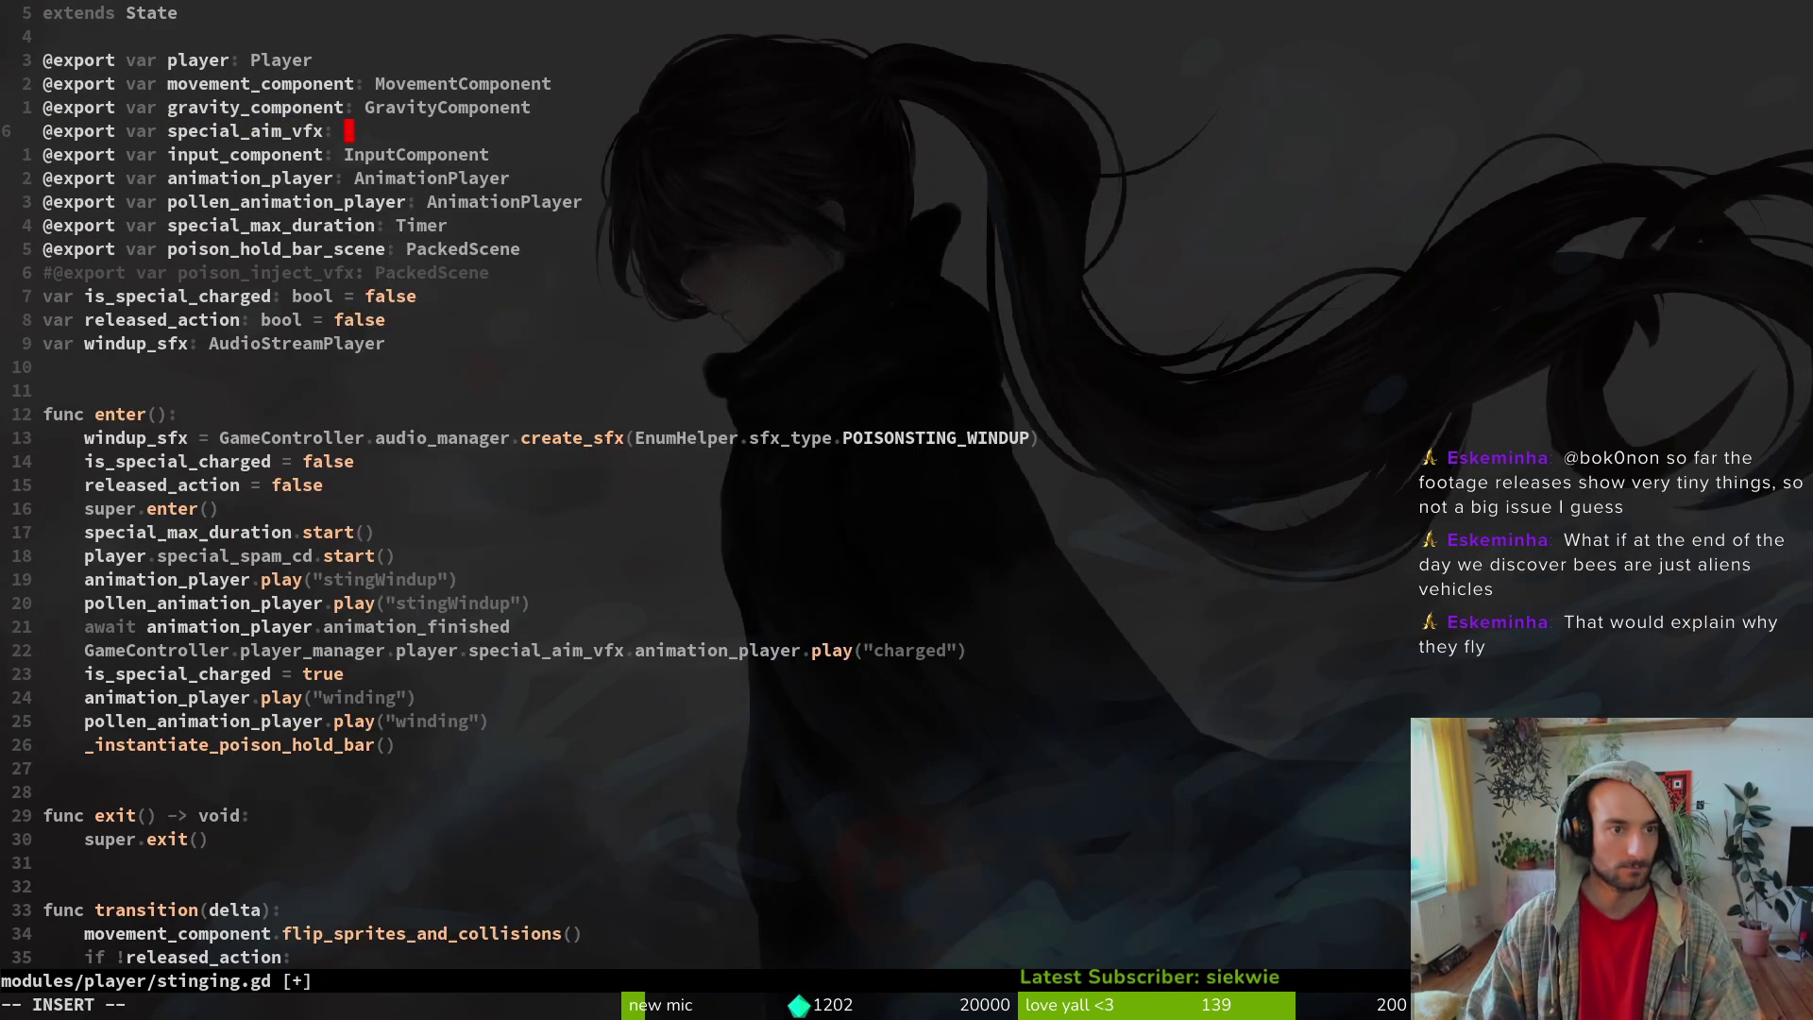
{"action": "type", "text": "Speciaa"}
{"action": "key", "text": "BackSpace"}
{"action": "type", "text": "l"}
{"action": "key", "text": "Escape"}
{"action": "key", "text": "u"}
{"action": "key", "text": "v"}
{"action": "key", "text": "e"}
{"action": "key", "text": "y"}
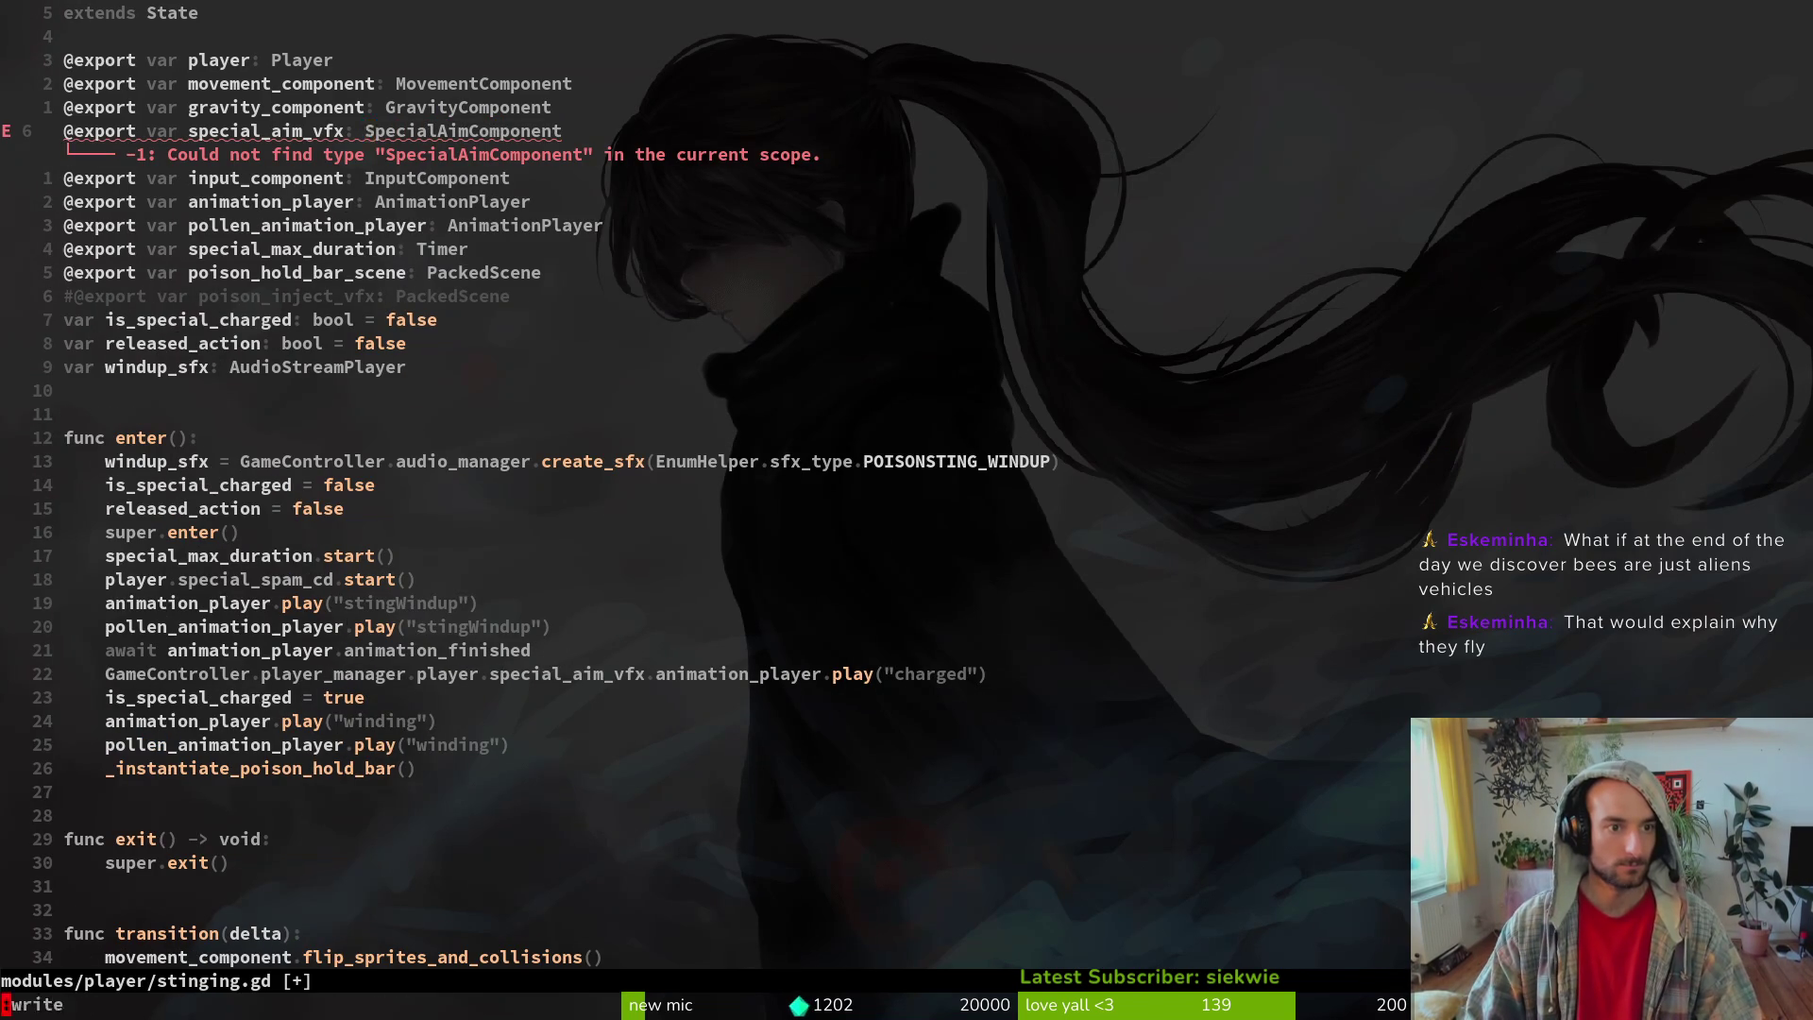
- Search the project for SpecialAimComponent, then save stinging.gd
{"action": "key", "text": "ctrl+r"}
{"action": "key", "text": "space"}
{"action": "key", "text": "f"}
{"action": "key", "text": "g"}
{"action": "type", "text": "SpecialAimComponent"}
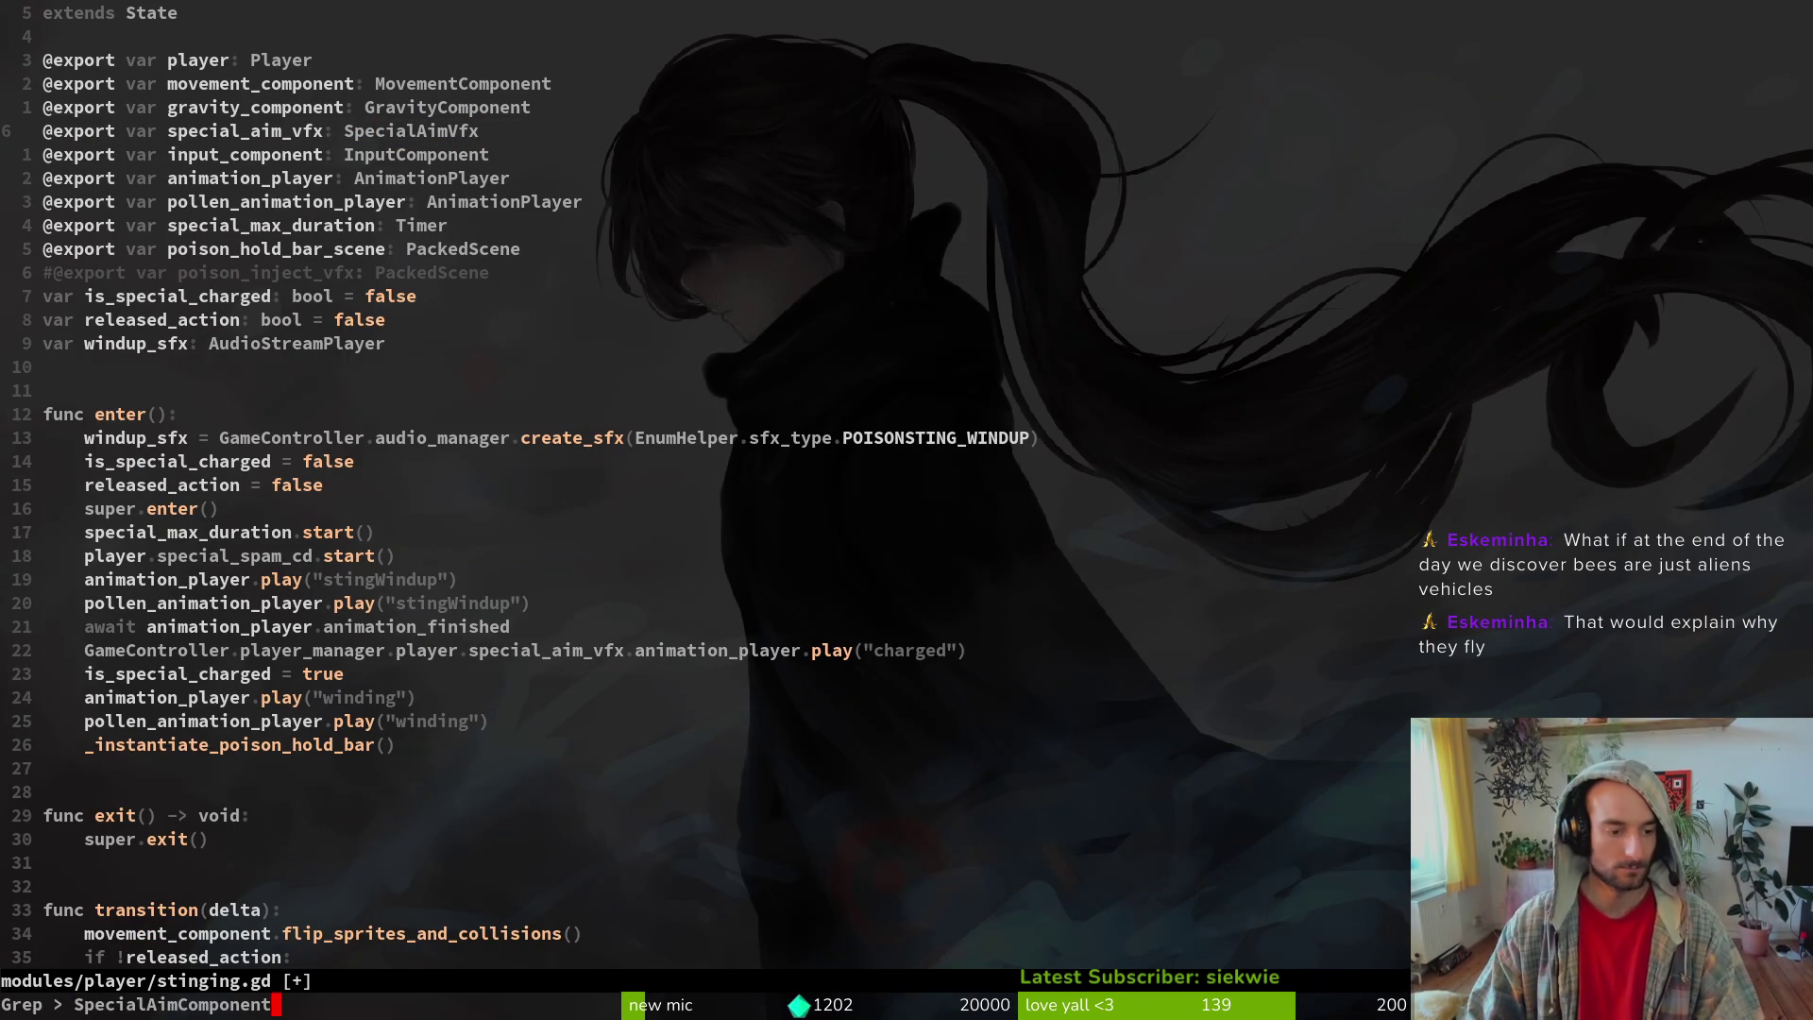
{"action": "key", "text": "Return"}
{"action": "key", "text": "Escape"}
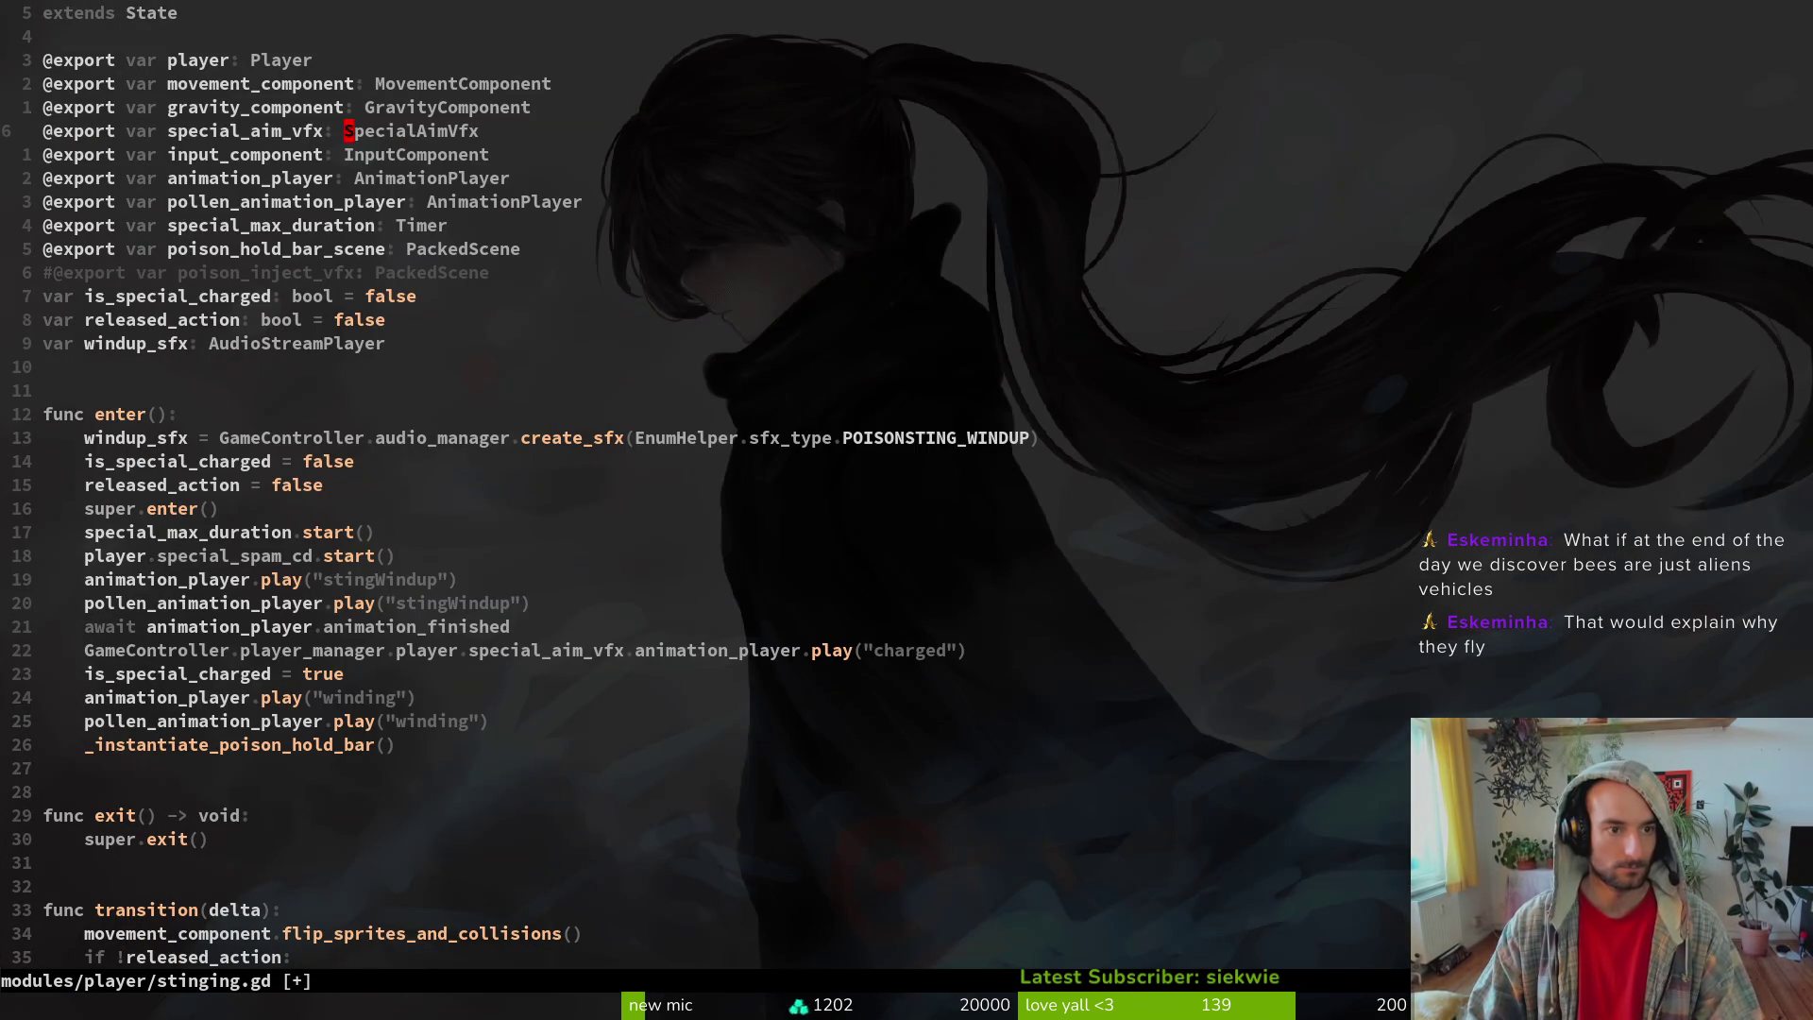
{"action": "type", "text": ":w"}
{"action": "key", "text": "Return"}
- Delete the special_aim_vfx export line and save stinging.gd again
{"action": "key", "text": "ctrl+d"}
{"action": "key", "text": "ctrl+d"}
{"action": "key", "text": "ctrl+d"}
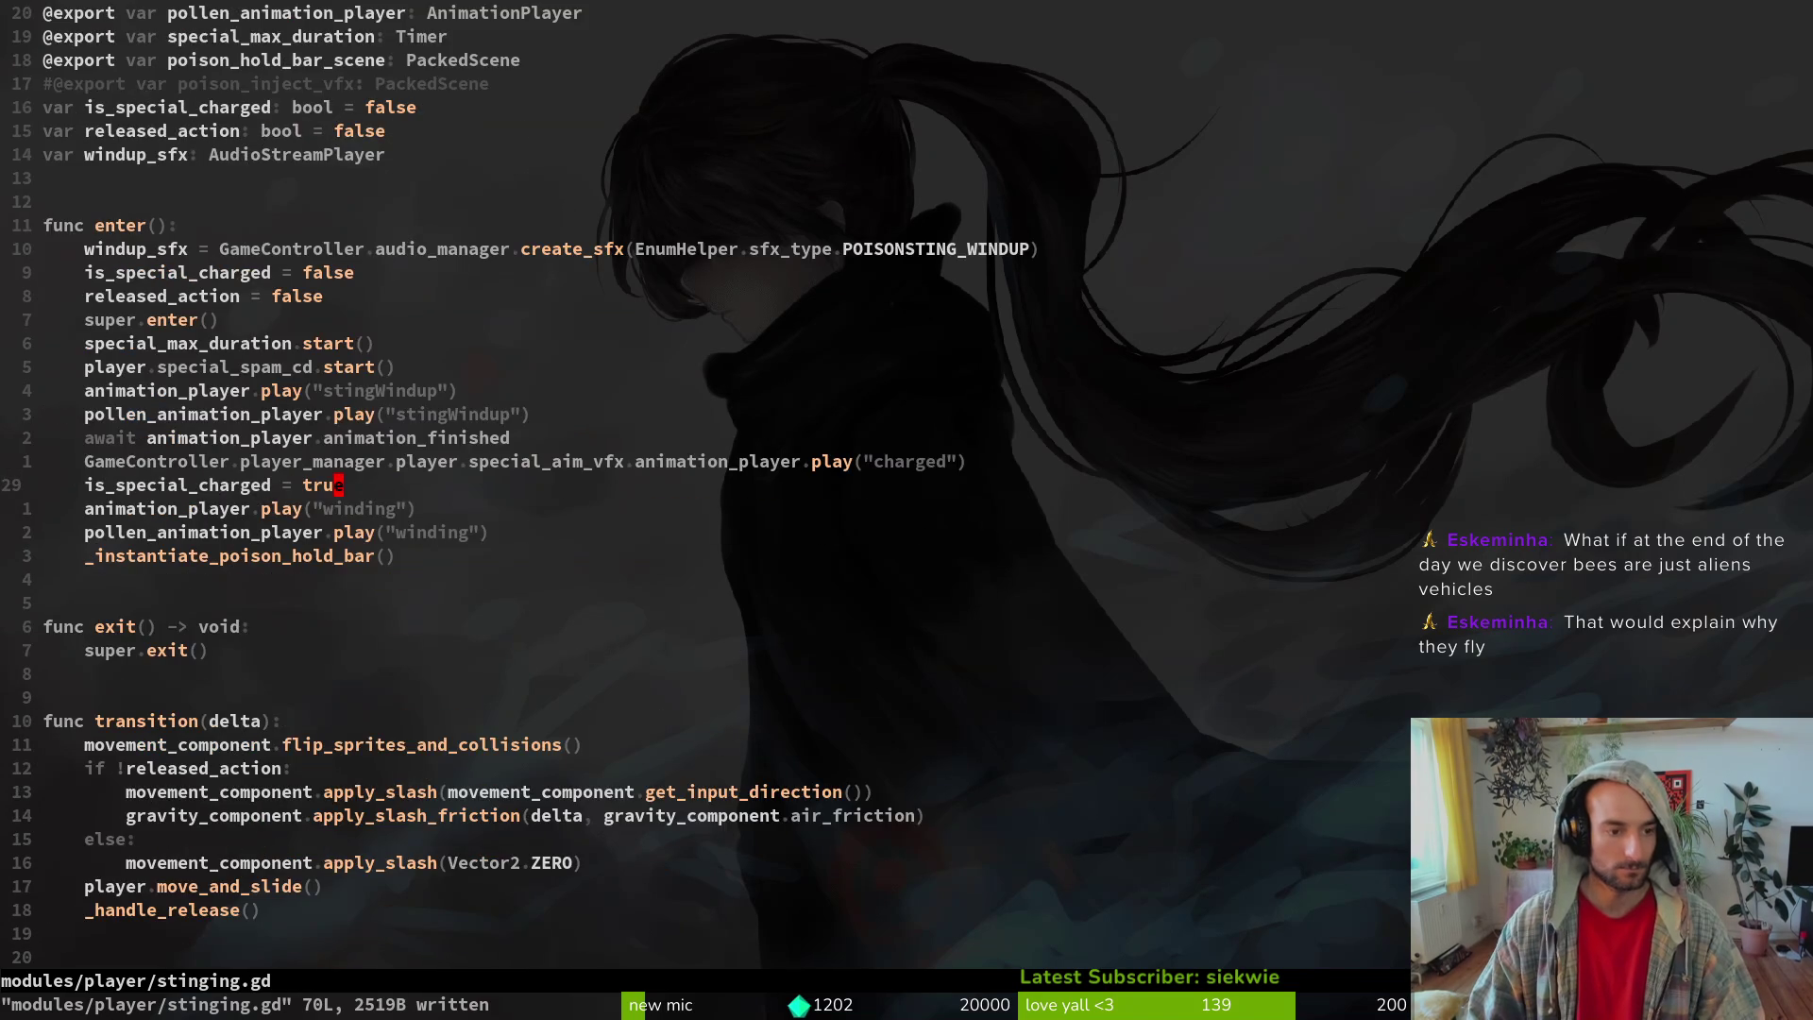
{"action": "key", "text": "ctrl+u"}
{"action": "key", "text": "ctrl+u"}
{"action": "key", "text": "ctrl+u"}
{"action": "key", "text": "j"}
{"action": "key", "text": "j"}
{"action": "key", "text": "j"}
{"action": "key", "text": "d"}
{"action": "key", "text": "d"}
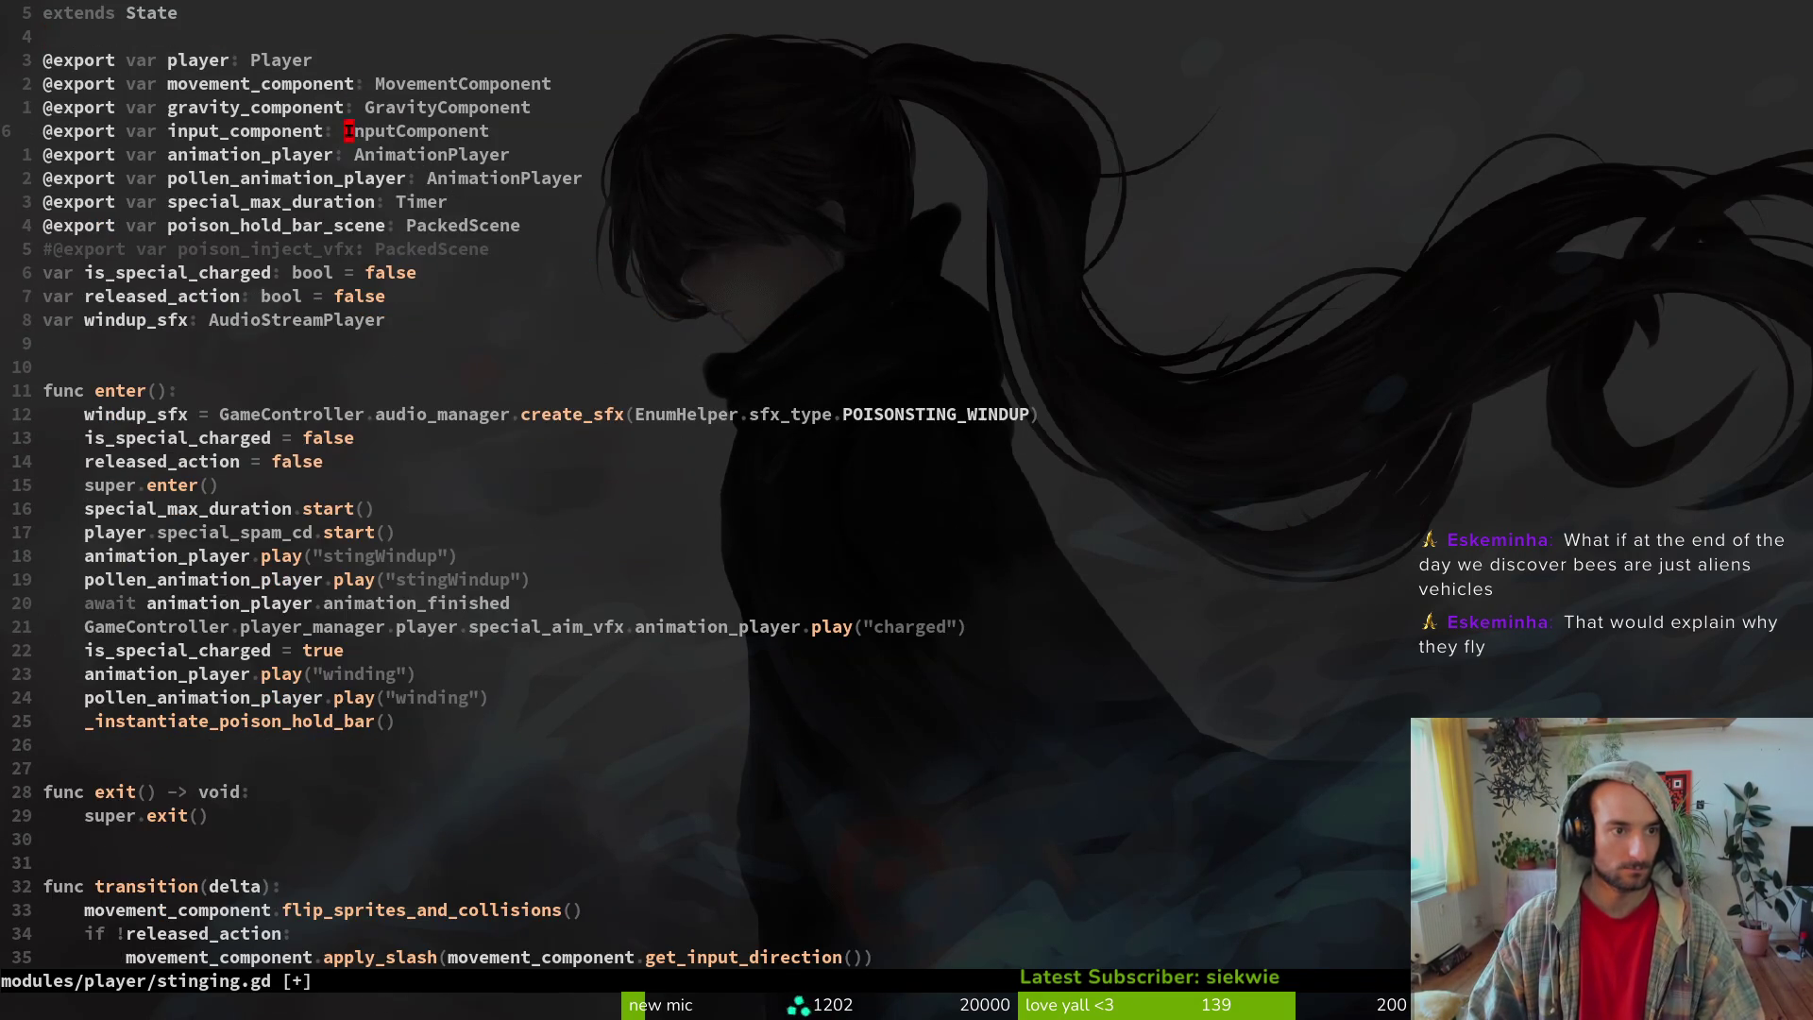
{"action": "type", "text": ":w"}
{"action": "key", "text": "Return"}
{"action": "key", "text": "ctrl+d"}
{"action": "key", "text": "ctrl+d"}
{"action": "key", "text": "ctrl+d"}
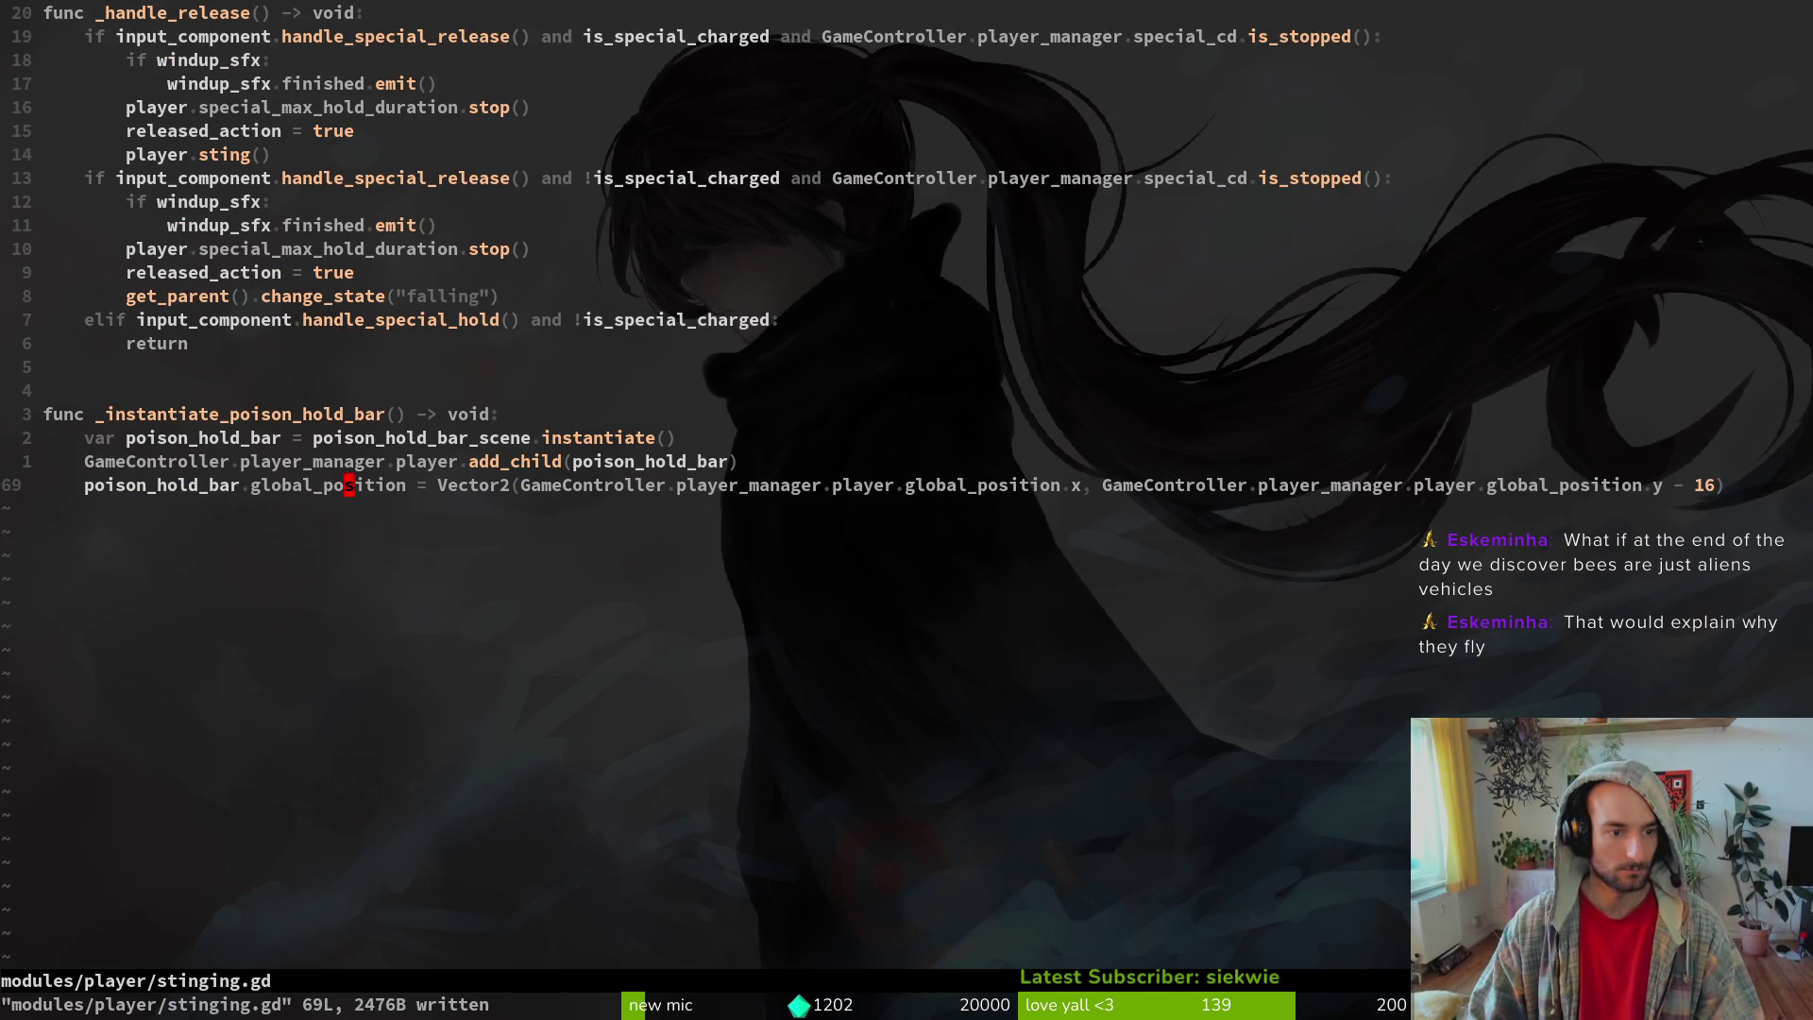
{"action": "key", "text": "ctrl+u"}
{"action": "key", "text": "ctrl+u"}
{"action": "key", "text": "ctrl+u"}
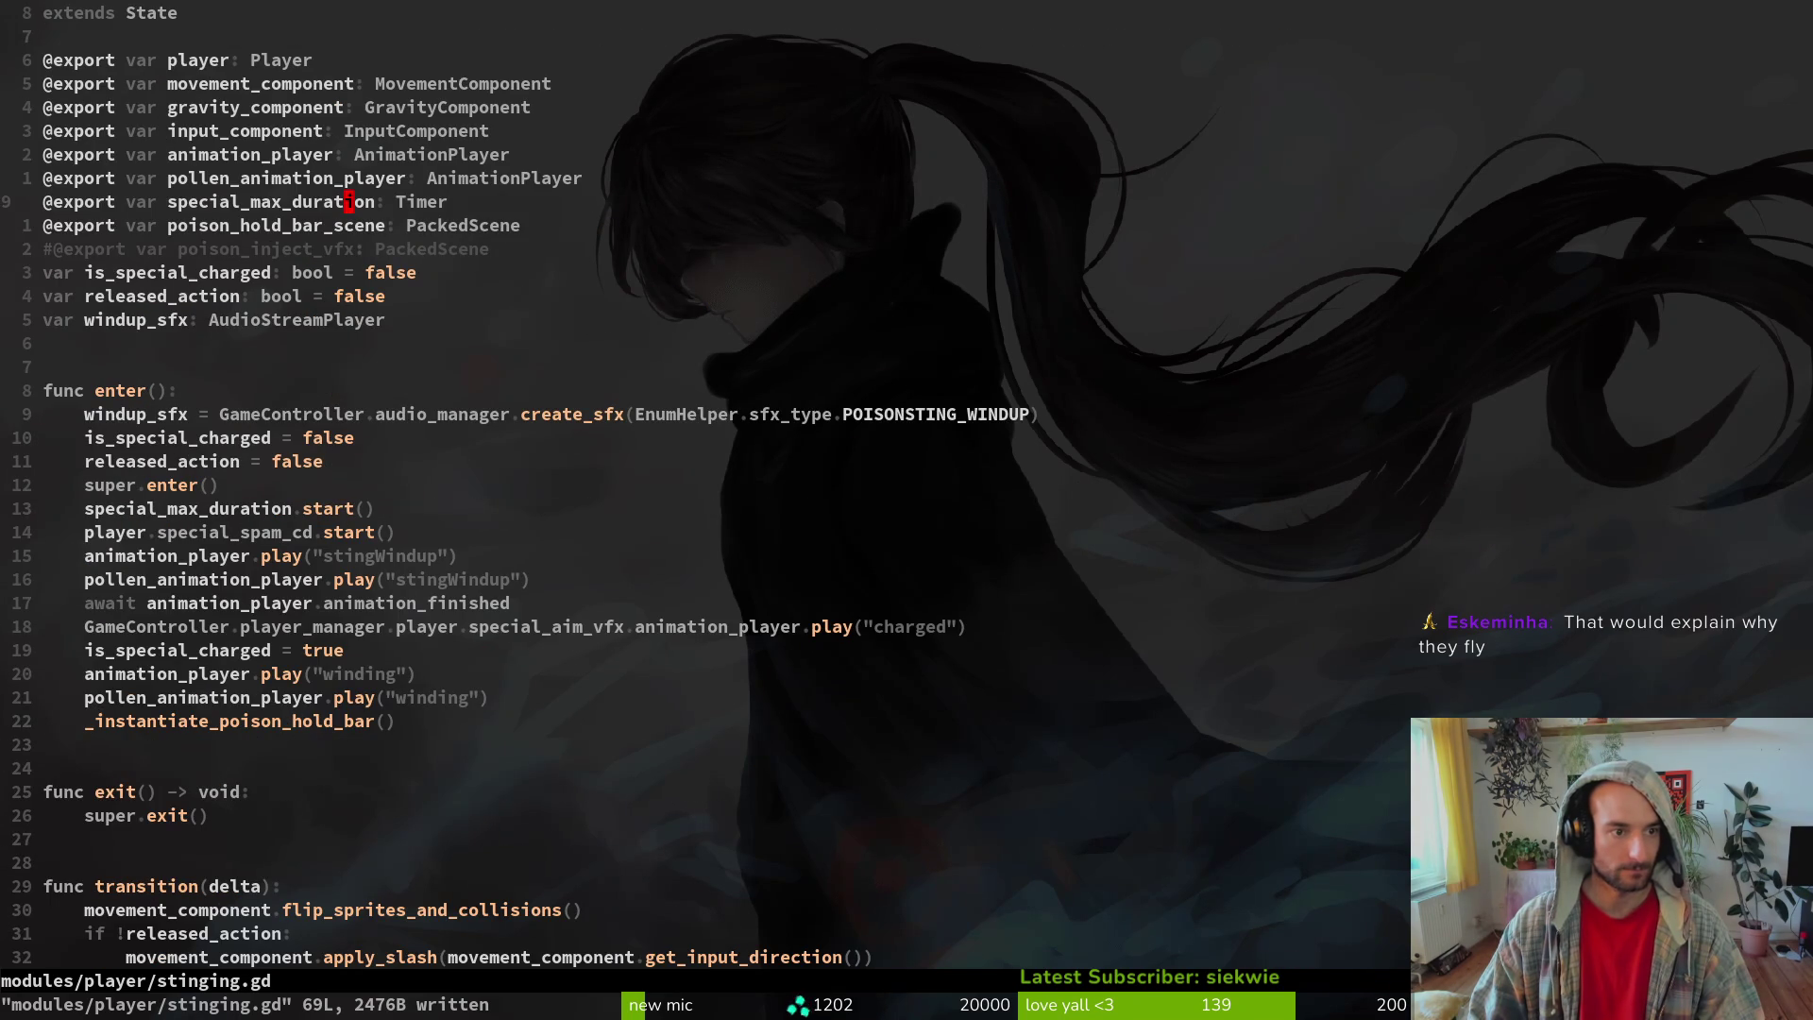
{"action": "key", "text": "alt+Tab"}
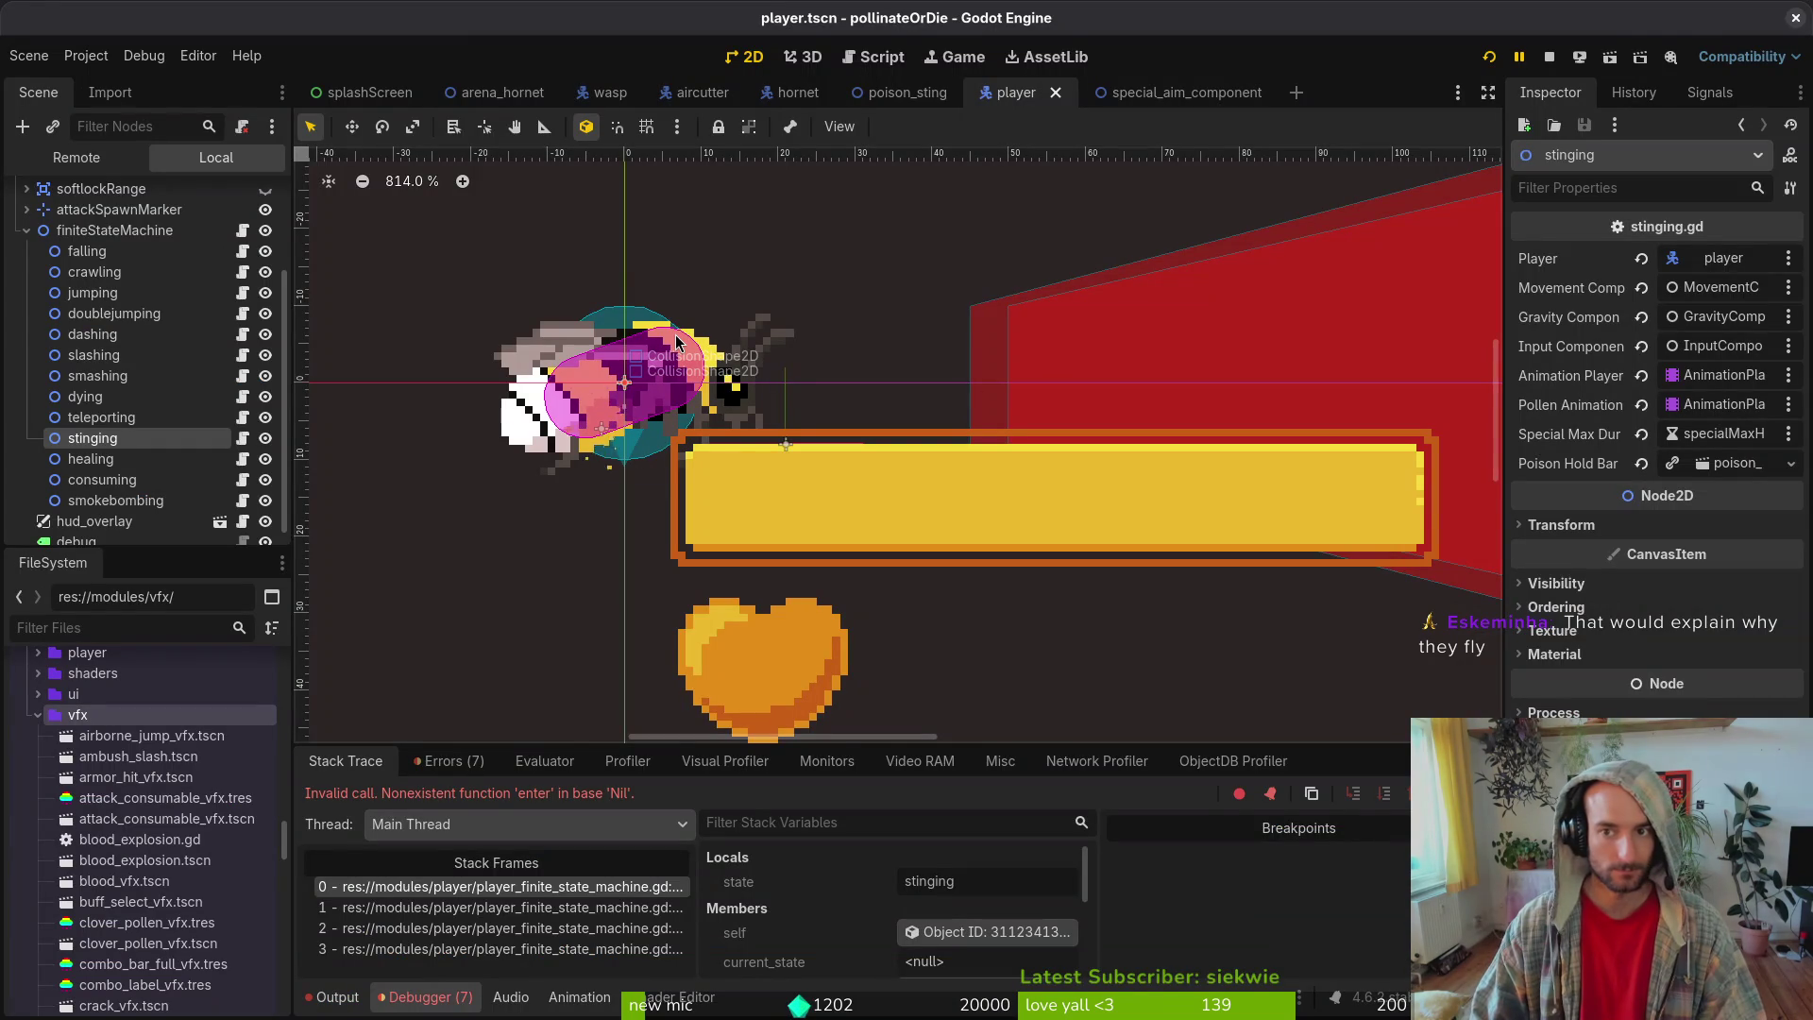
- Rerun the game, launch the hive level from the debug menu, and attack with the bee
{"action": "key", "text": "F5"}
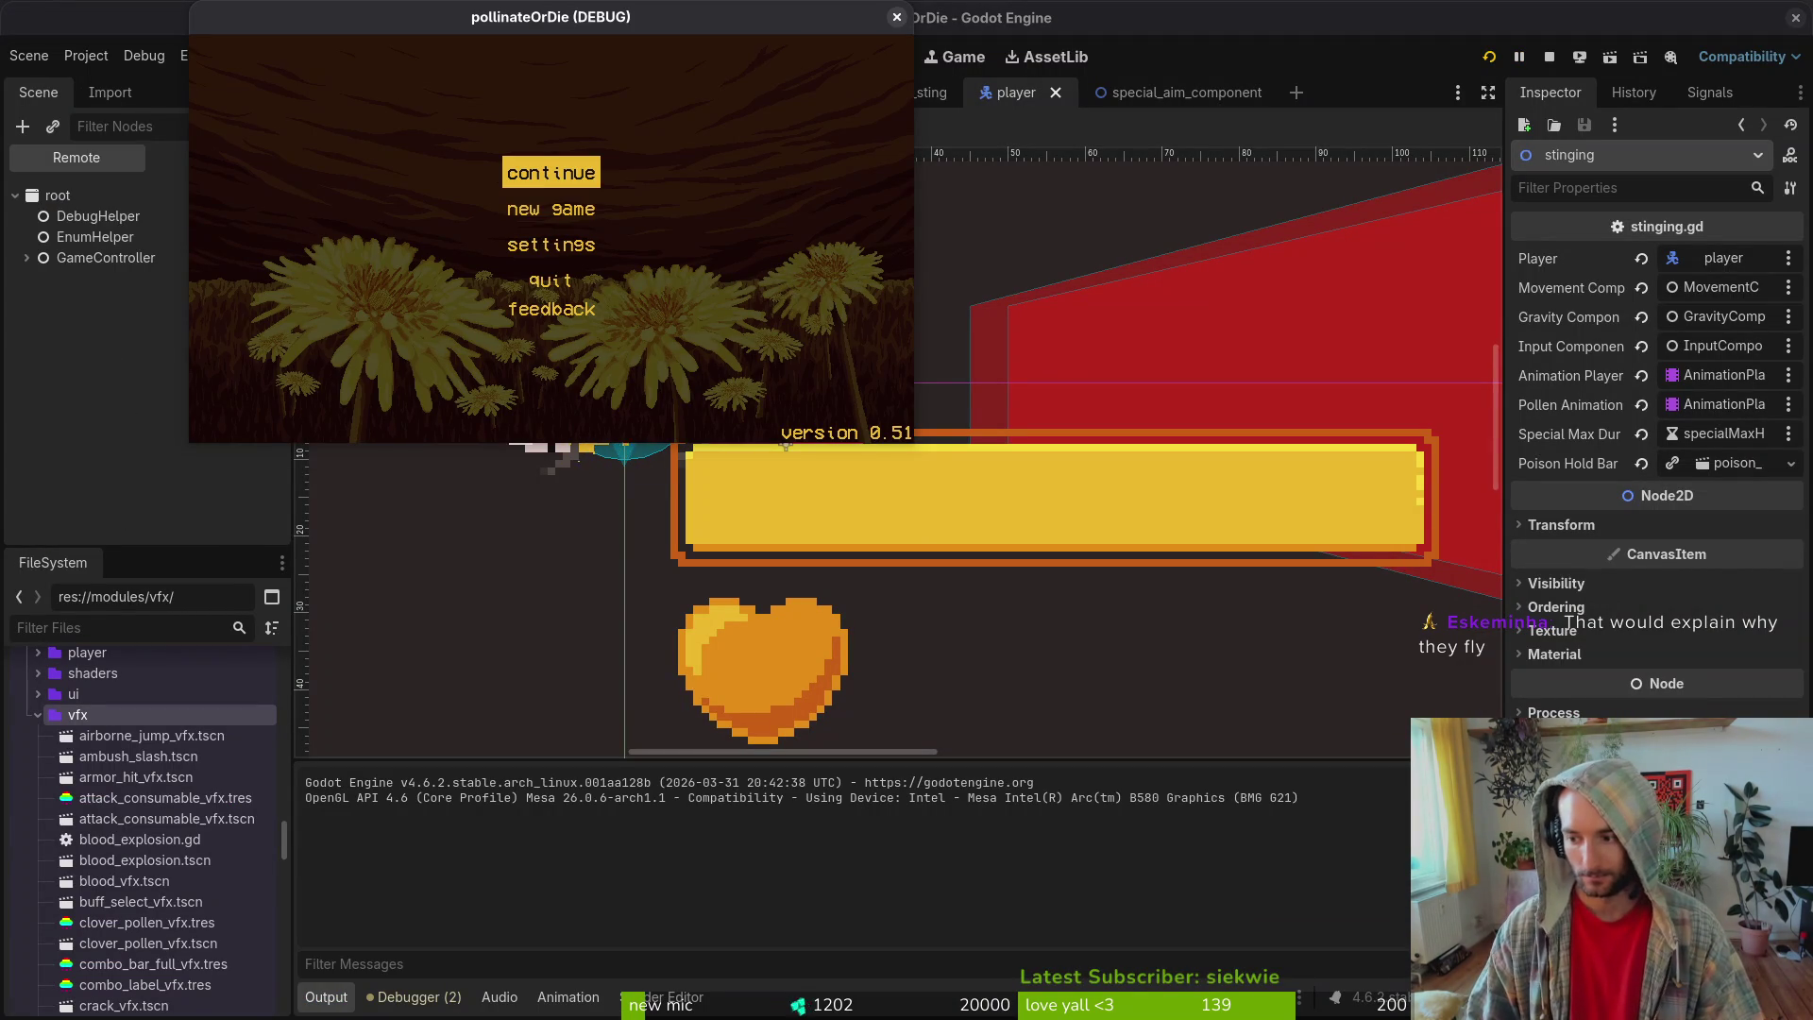
{"action": "key", "text": "Return"}
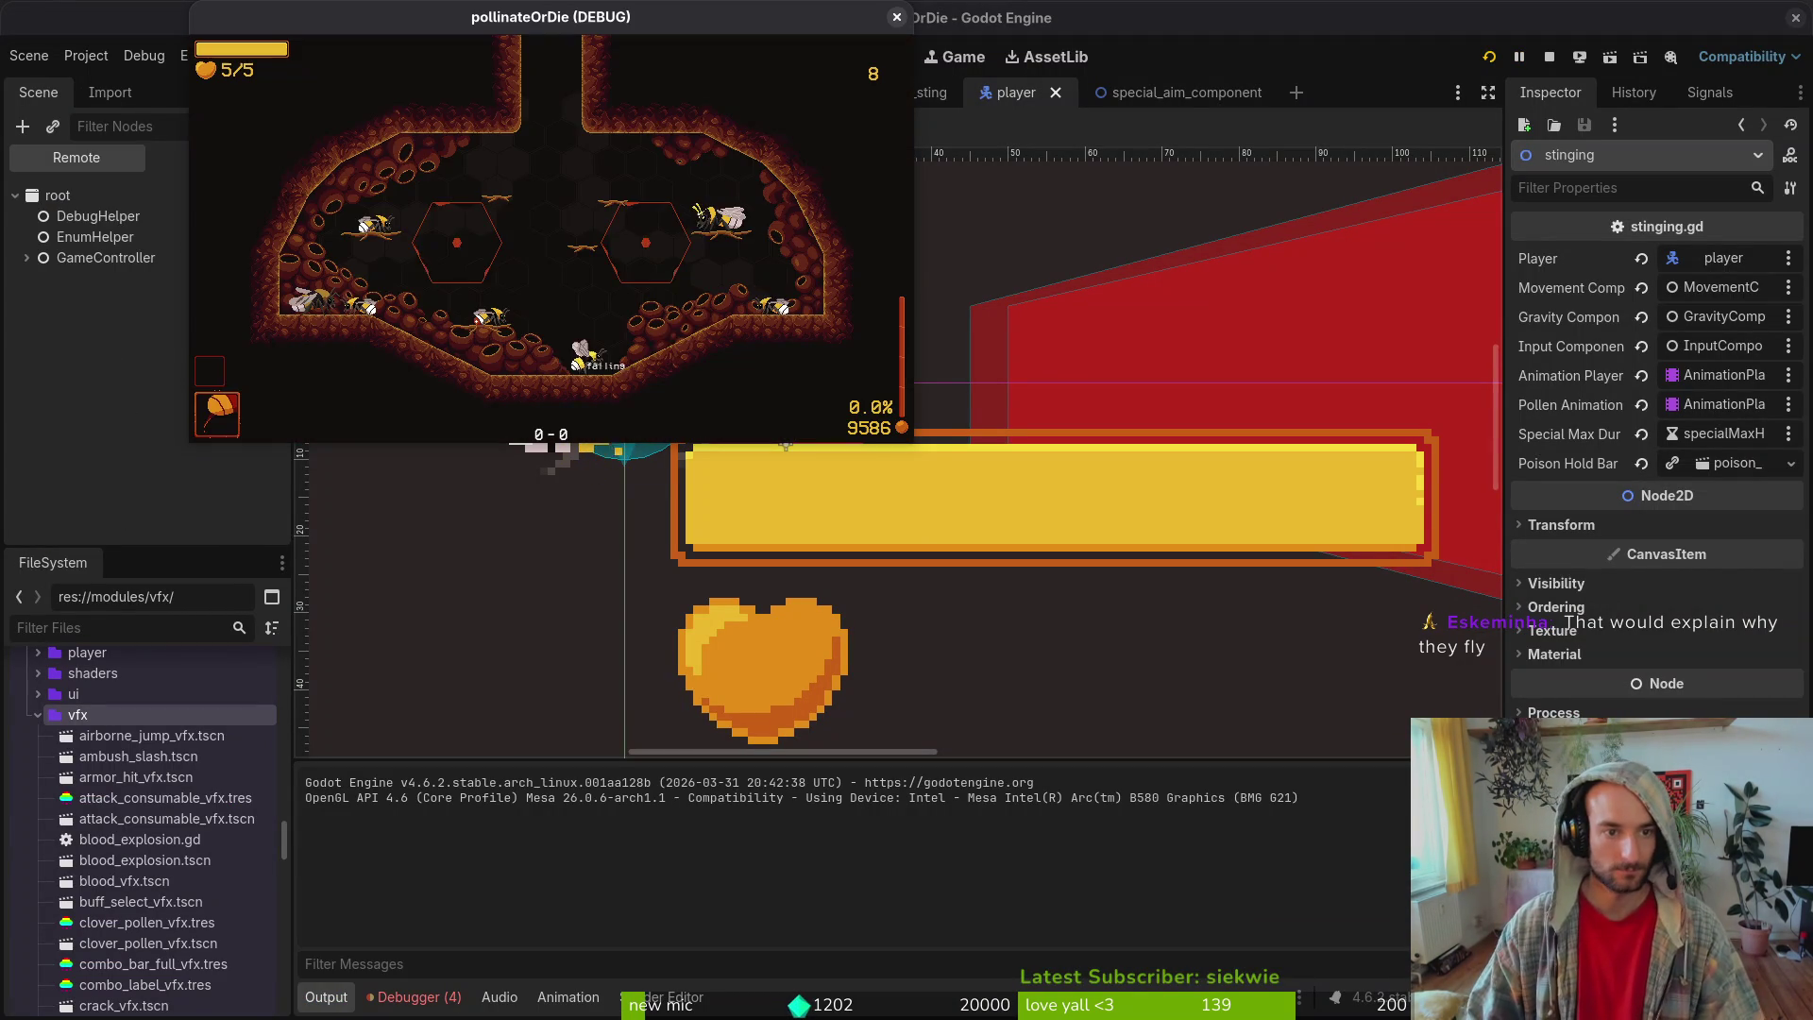
{"action": "key", "text": "Escape"}
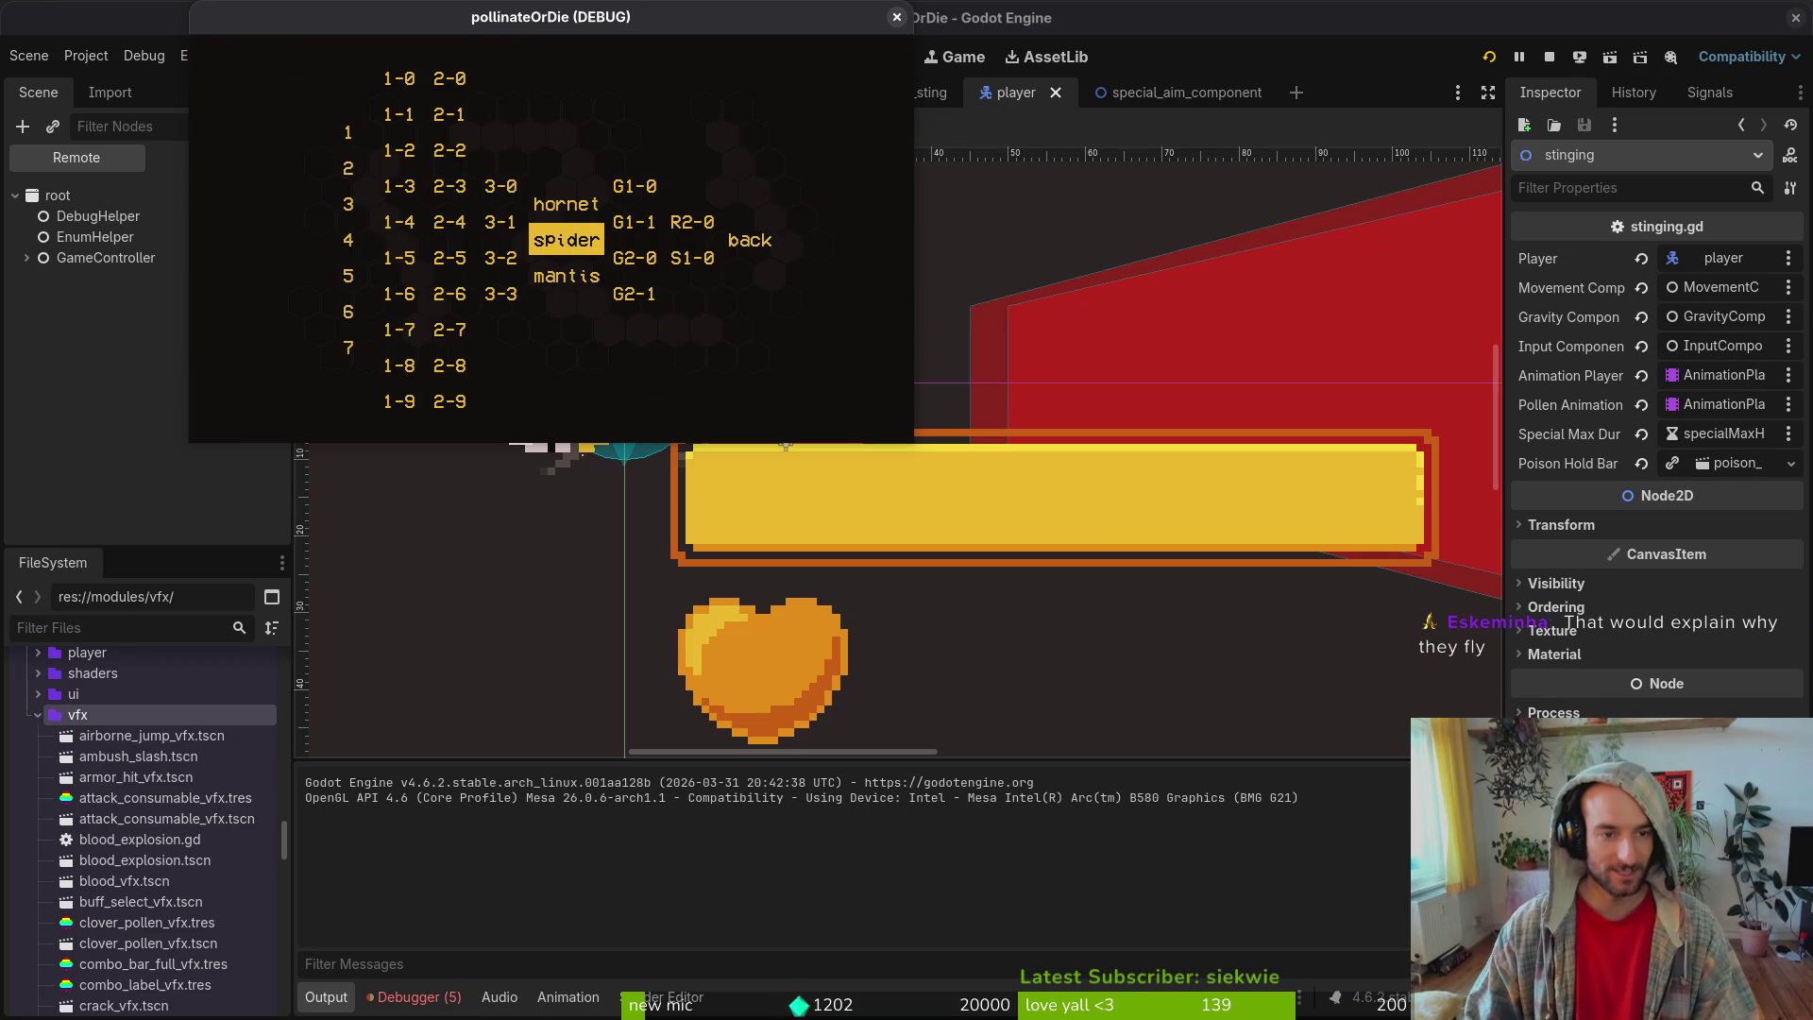
{"action": "key", "text": "Down"}
{"action": "key", "text": "Right"}
{"action": "key", "text": "Right"}
{"action": "key", "text": "Return"}
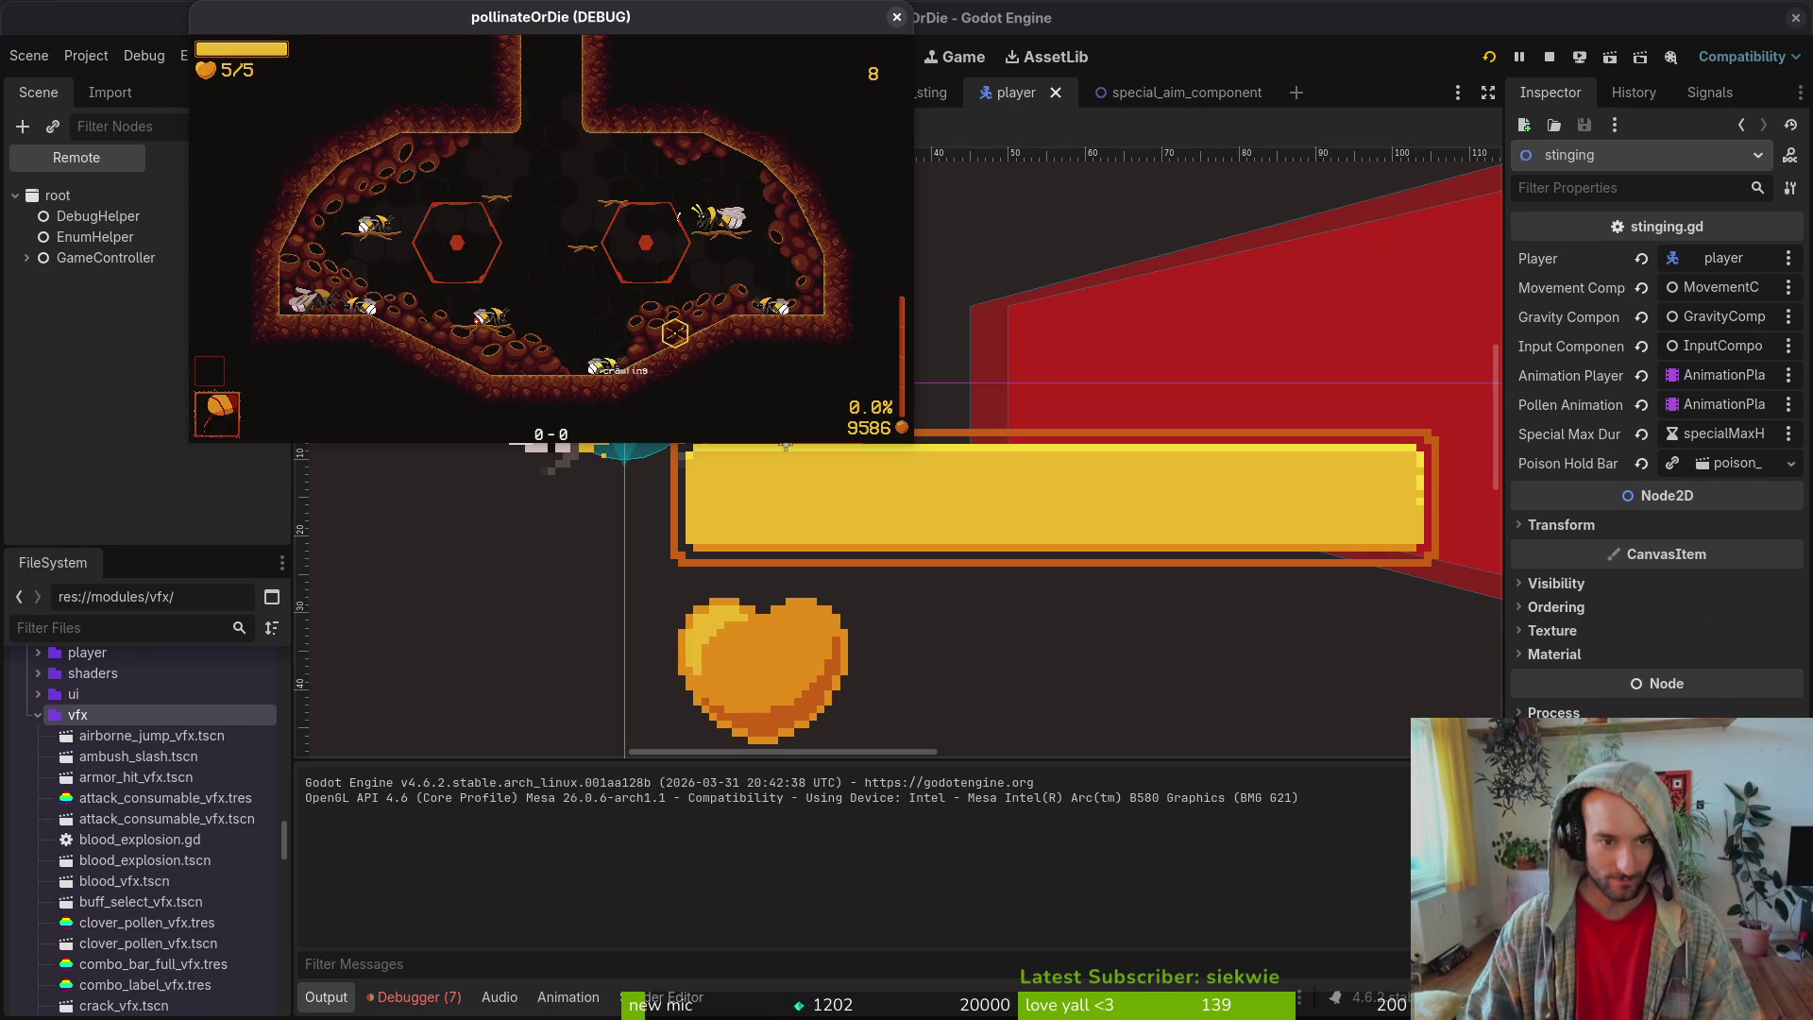
{"action": "key", "text": "x"}
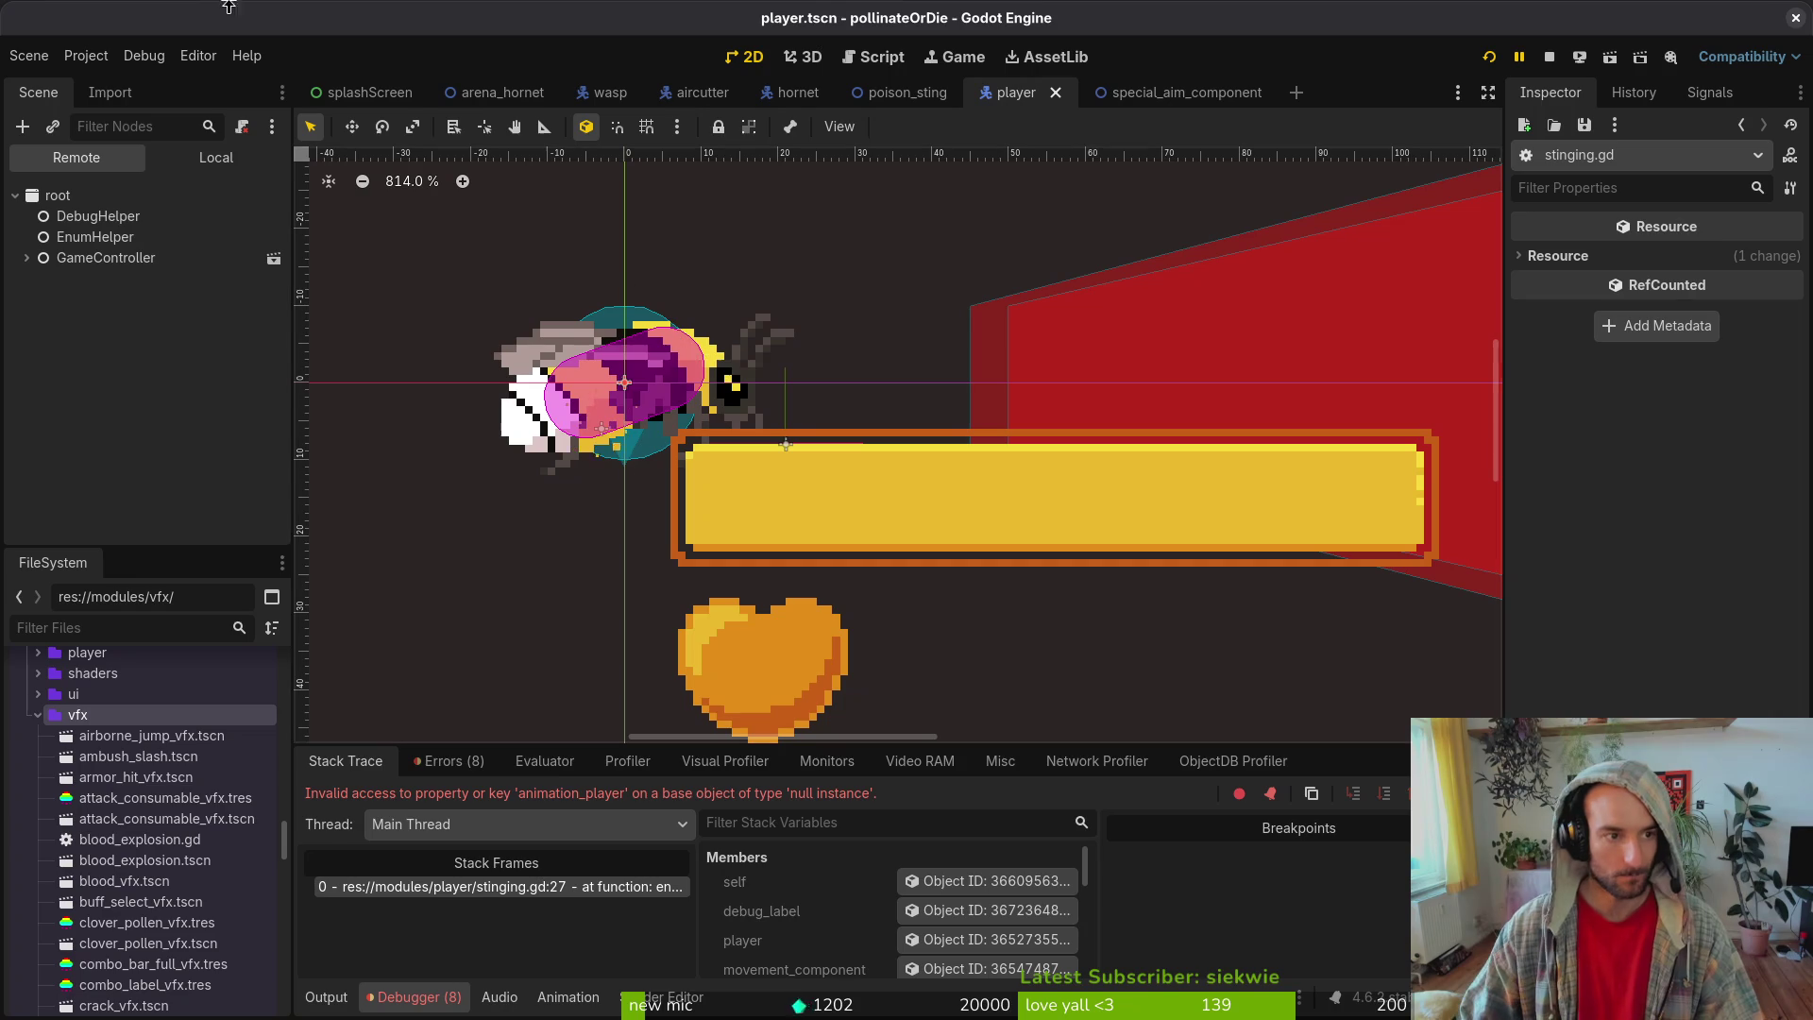
- Inspect the stinging state's exported properties in the Local scene tree
{"action": "left_click", "coordinate": [216, 157]}
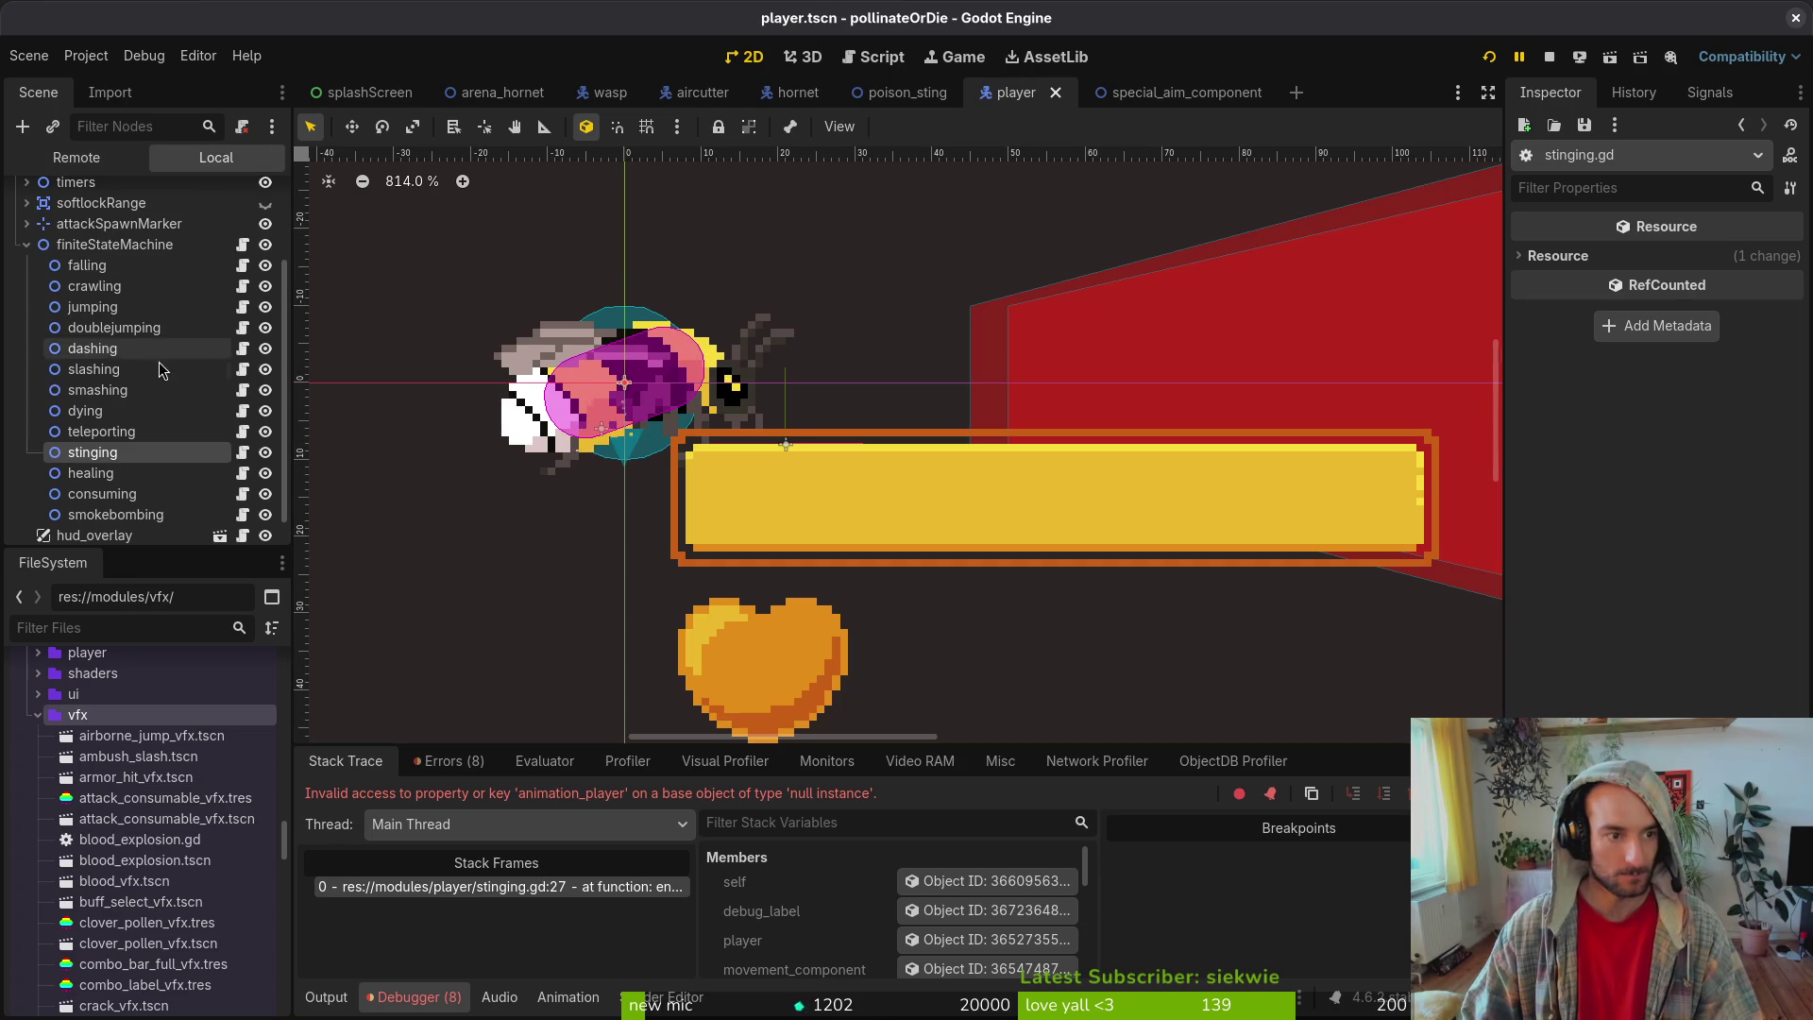
{"action": "left_click", "coordinate": [128, 457]}
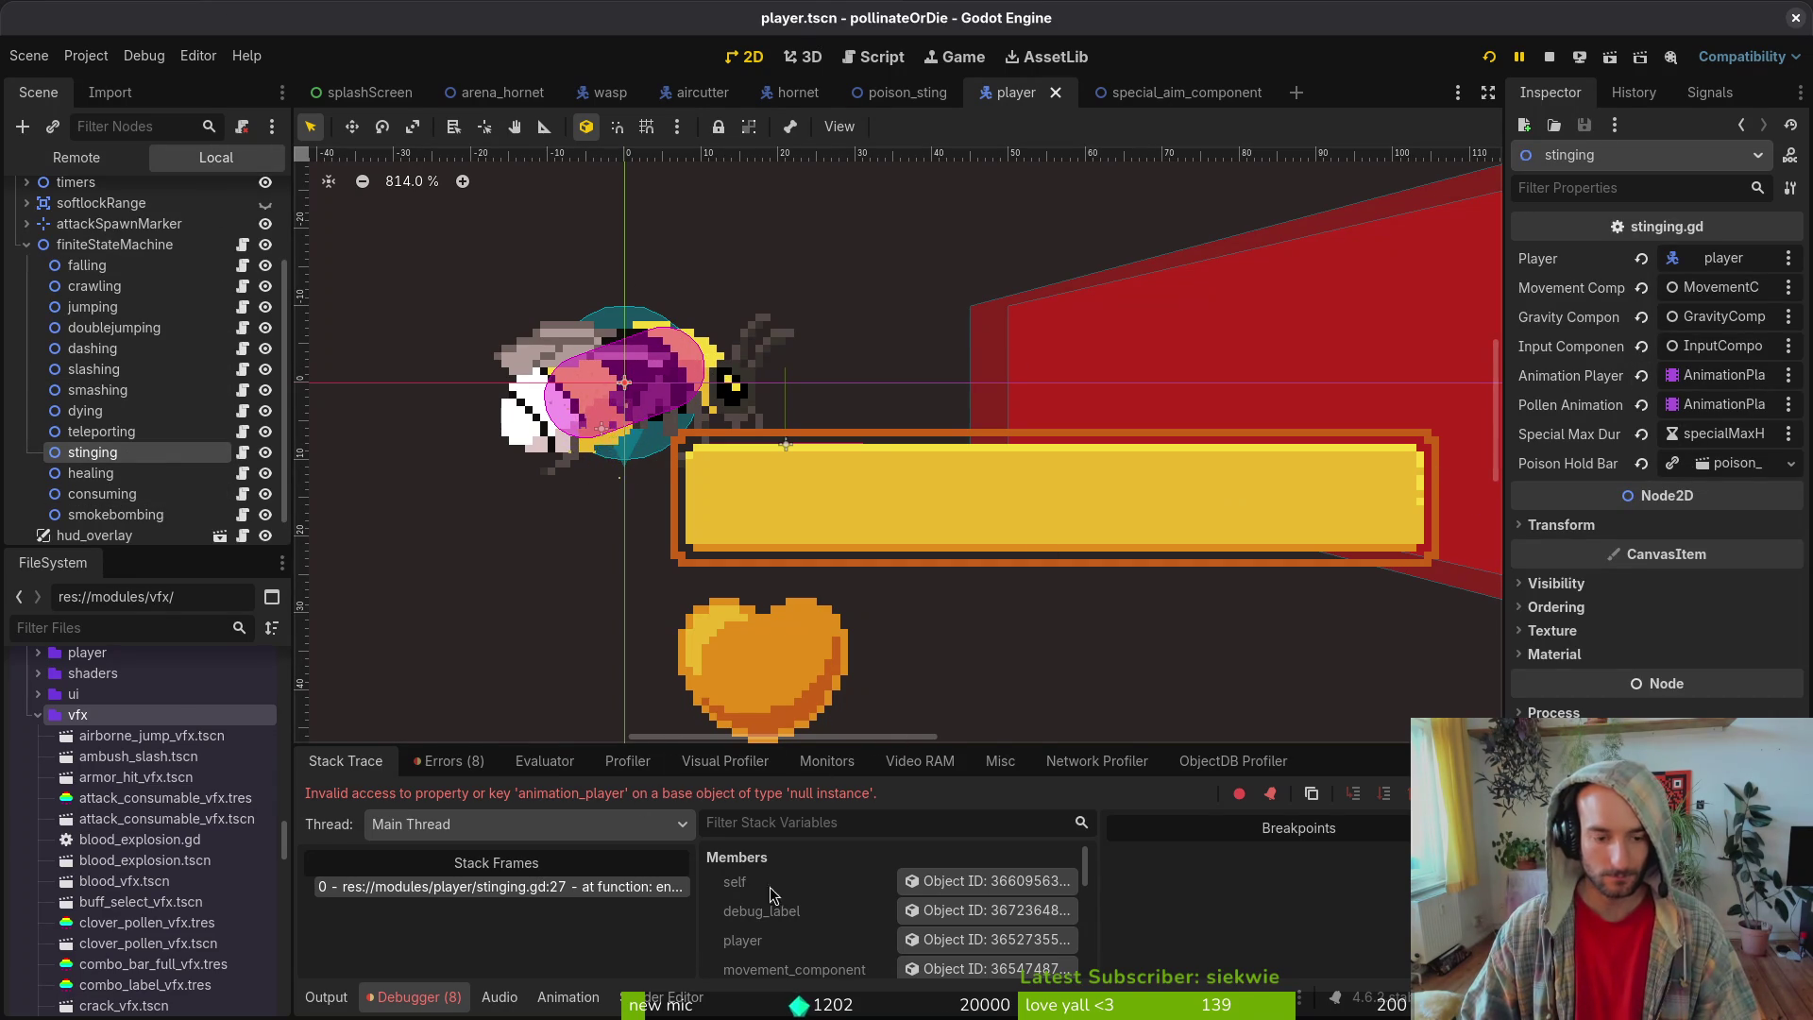
{"action": "key", "text": "alt+Tab"}
{"action": "key", "text": "alt+Tab"}
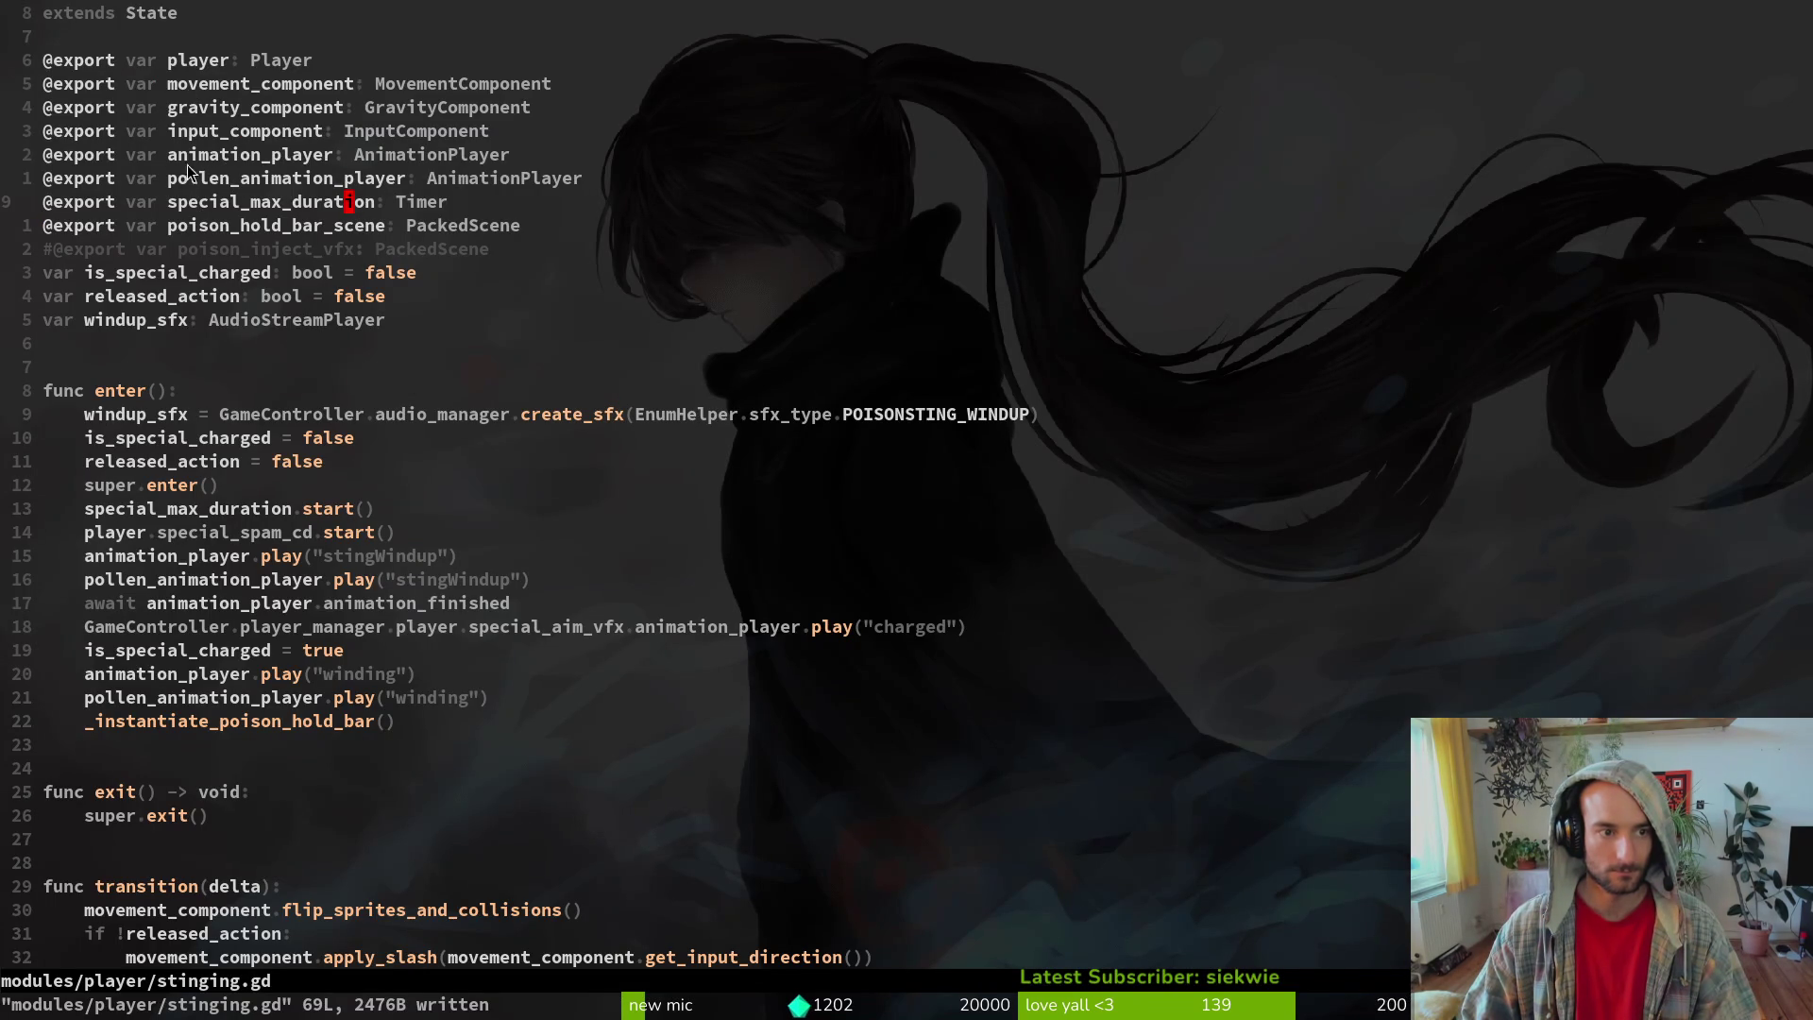
- Inspect the special_aim_vfx reference on line 27 of stinging.gd, visiting its definition and back
{"action": "key", "text": "alt+Tab"}
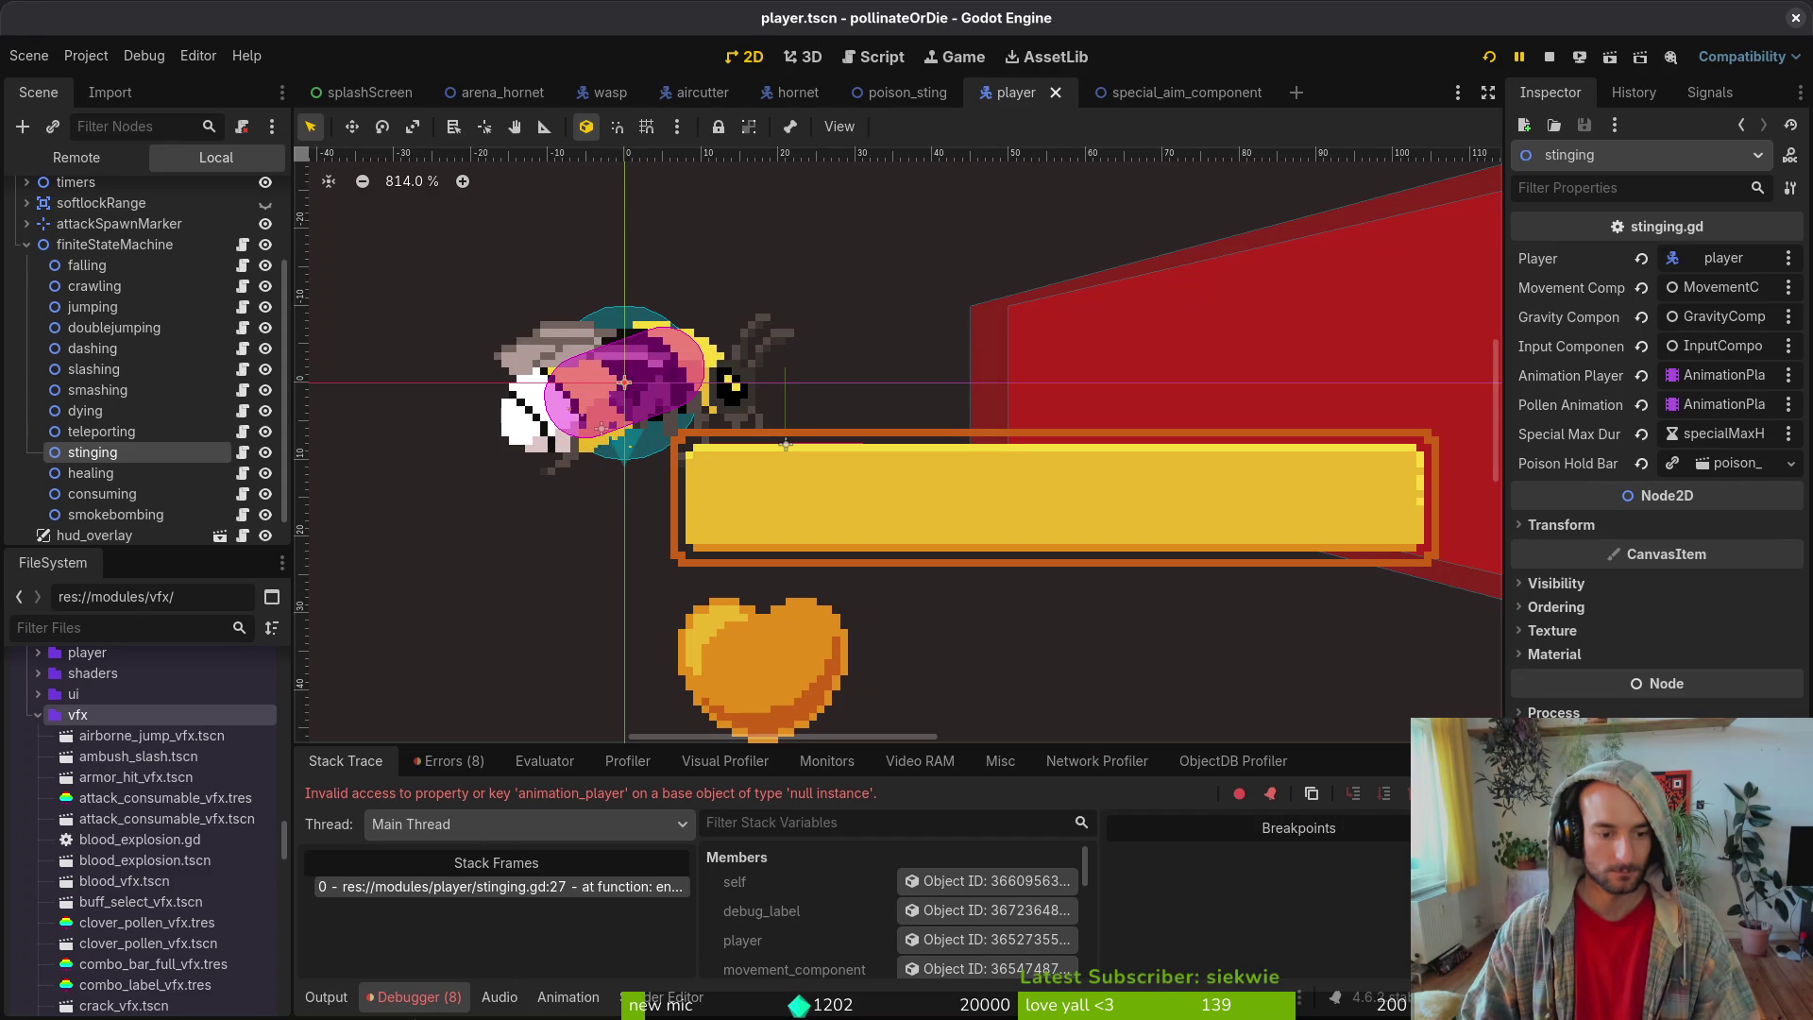
{"action": "key", "text": "alt+Tab"}
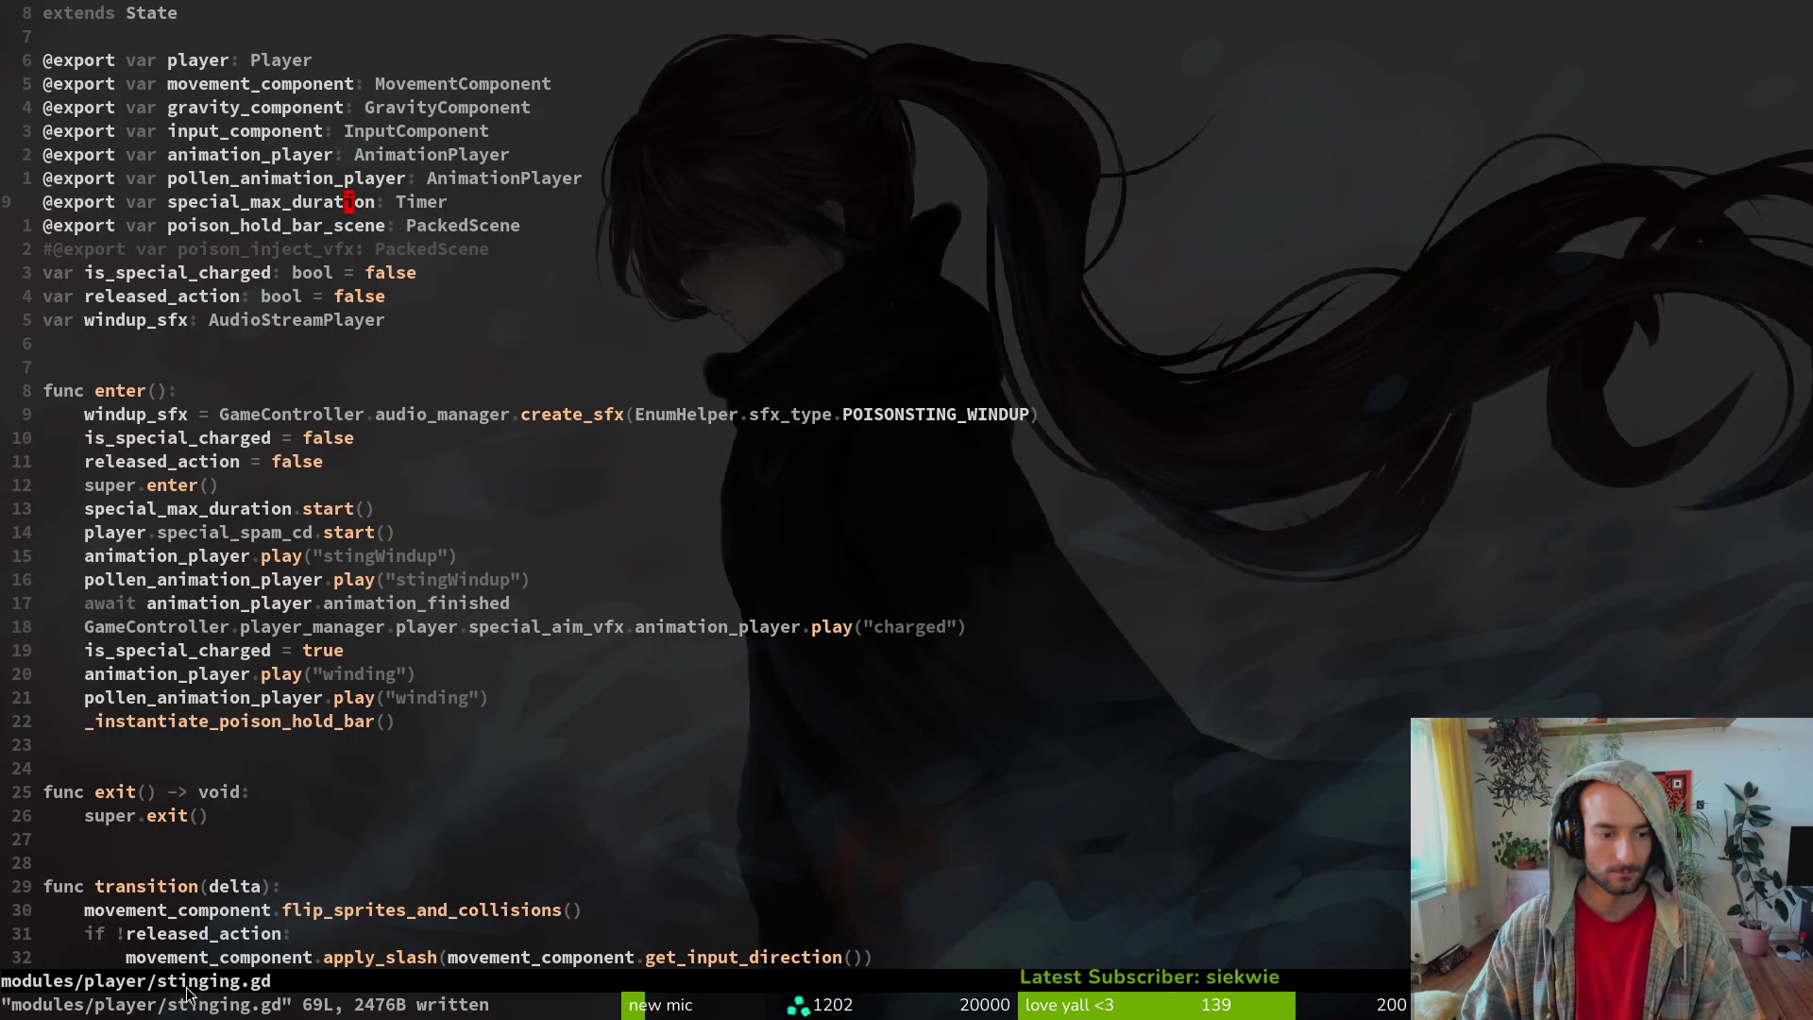
{"action": "left_click", "coordinate": [194, 604]}
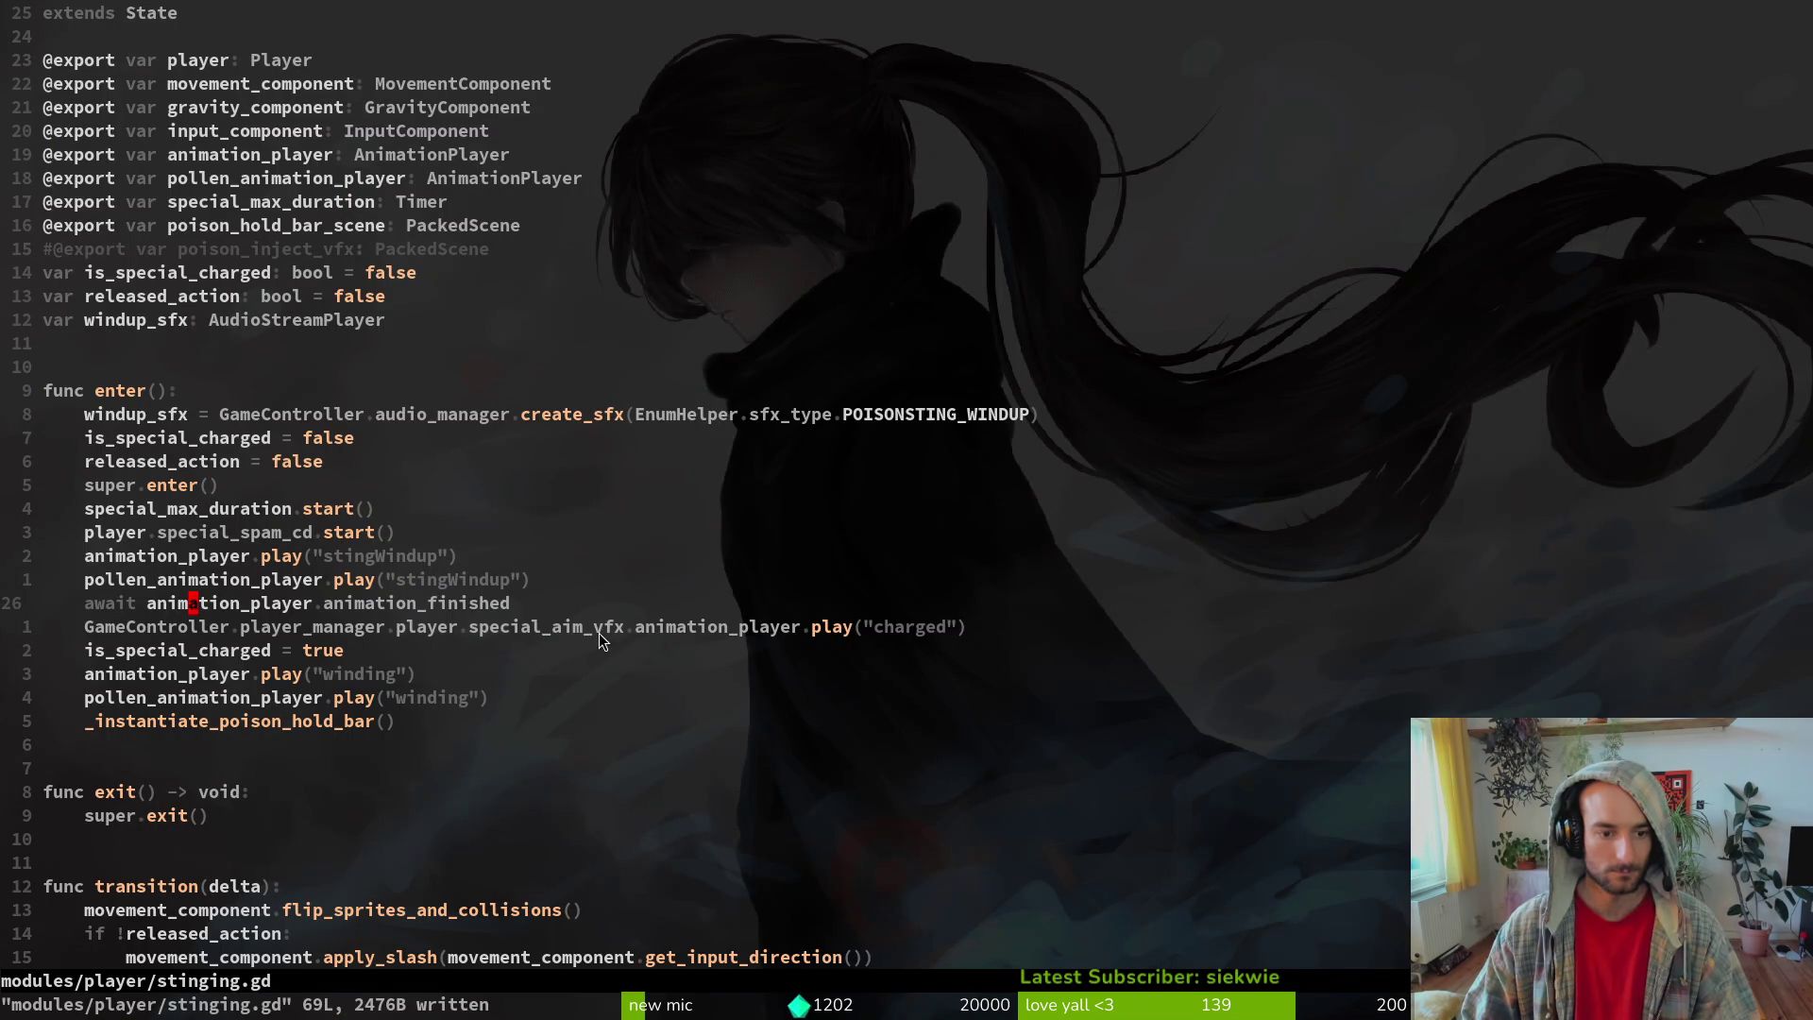
{"action": "left_click", "coordinate": [527, 629]}
{"action": "left_click", "coordinate": [462, 629]}
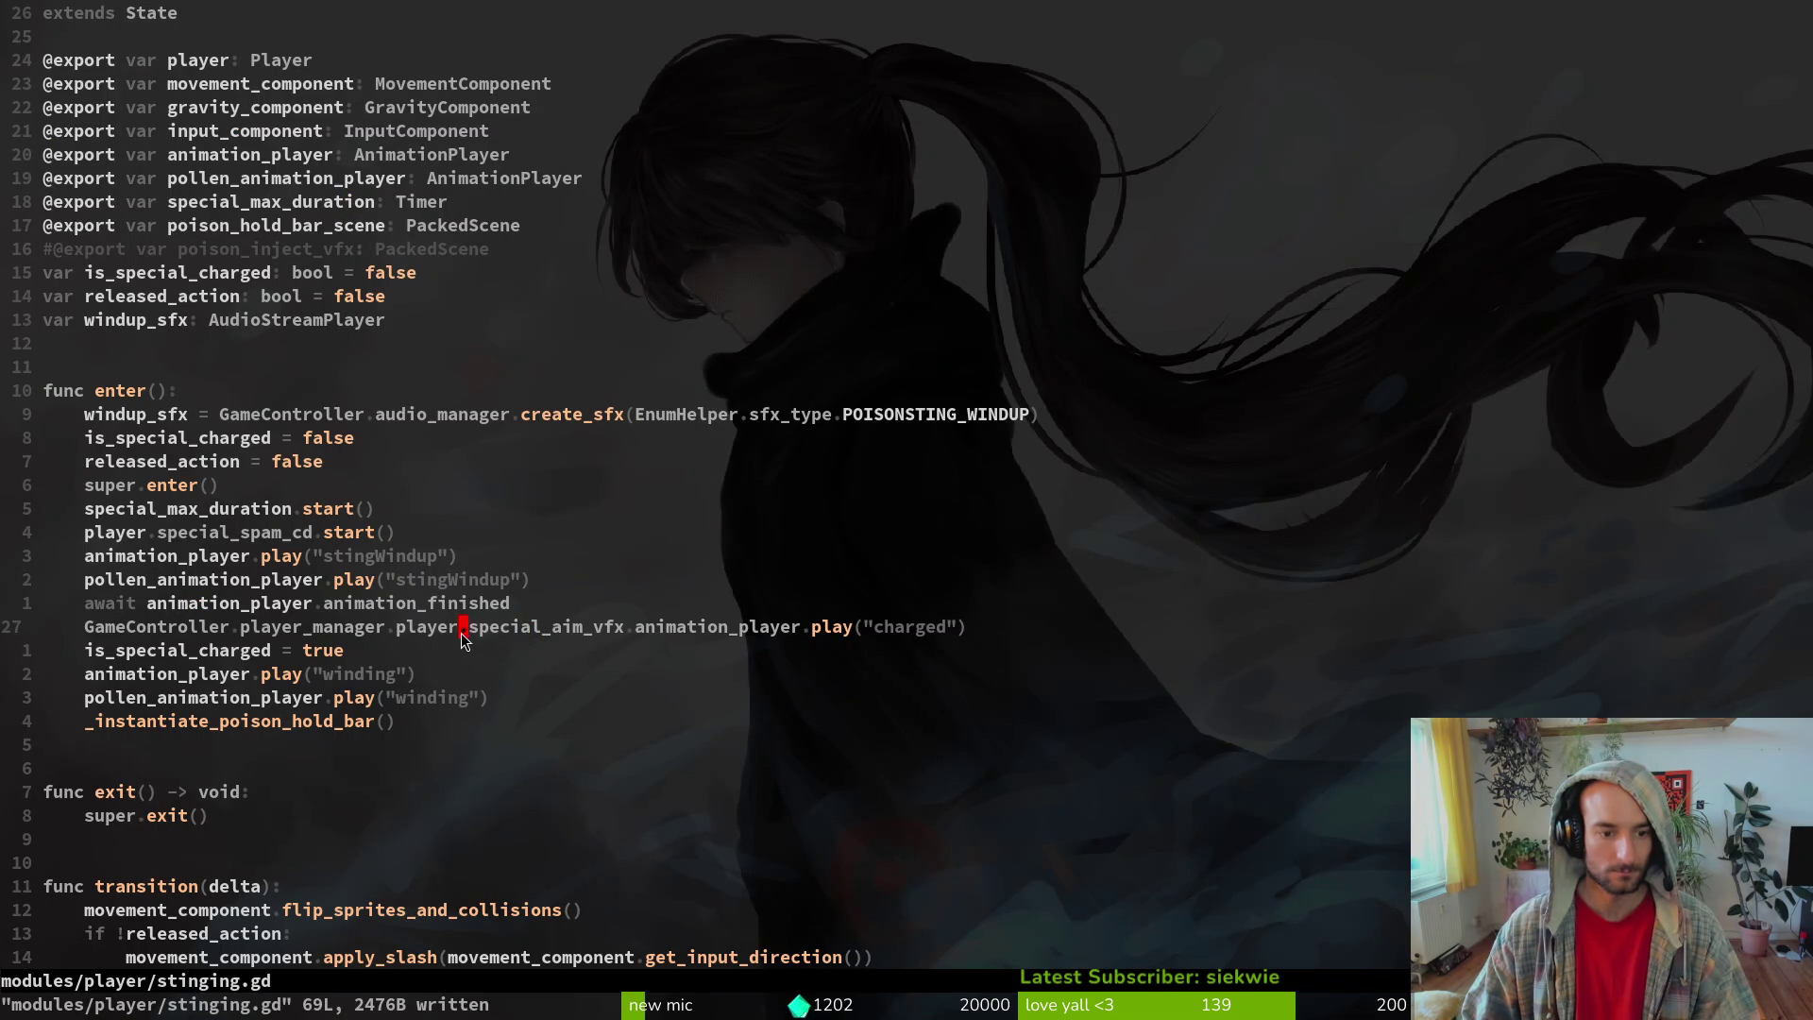
{"action": "key", "text": "ctrl+o"}
{"action": "scroll", "coordinate": [433, 302], "scroll_direction": "up", "scroll_amount": 3}
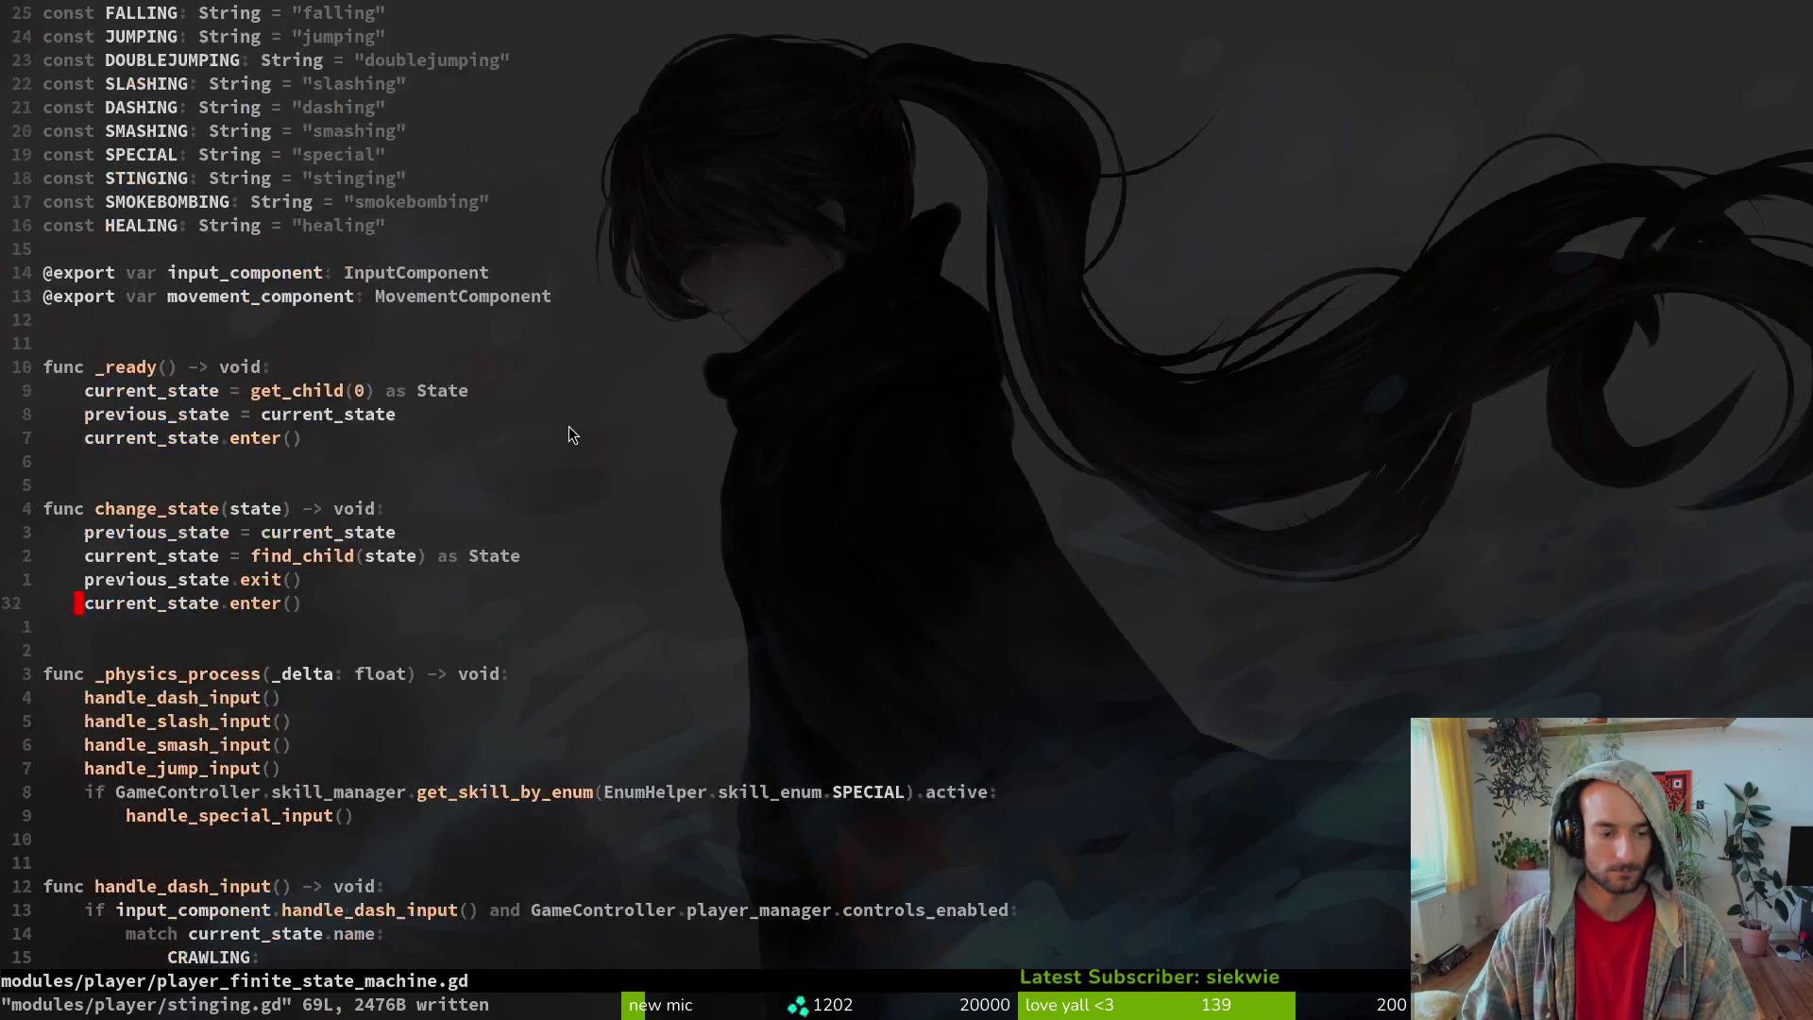
{"action": "key", "text": "ctrl+i"}
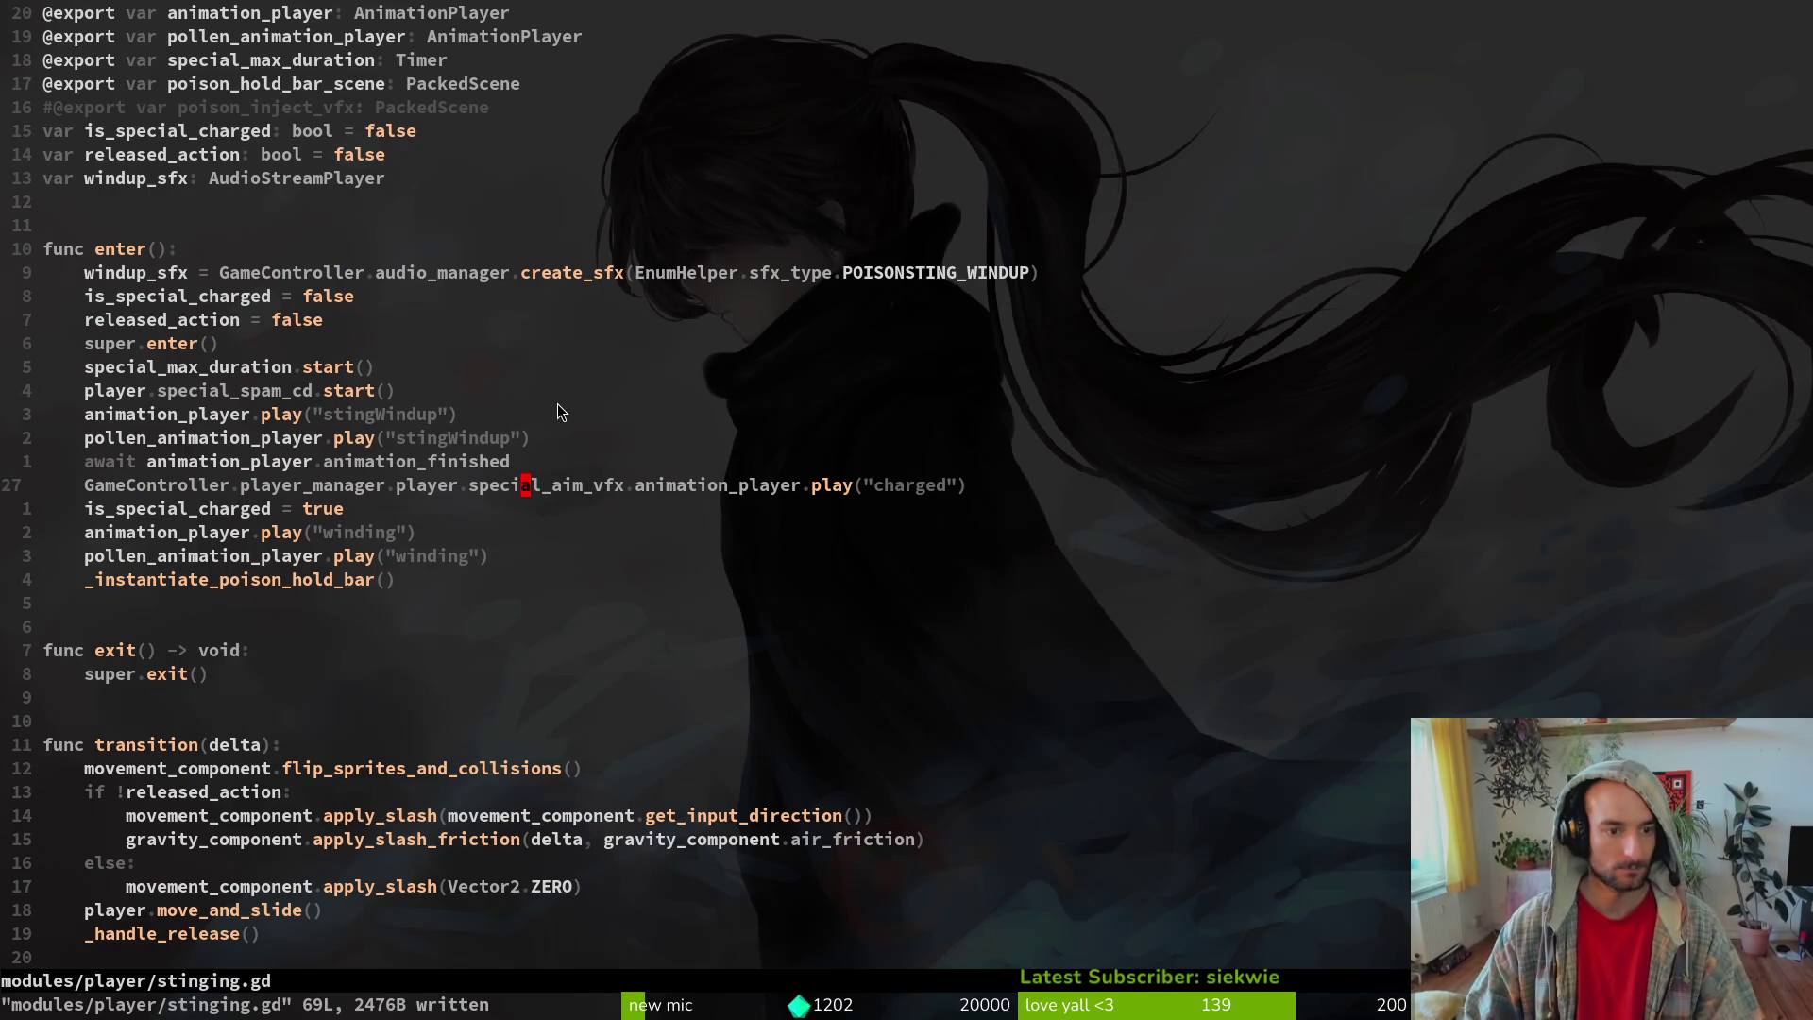
{"action": "key", "text": "b"}
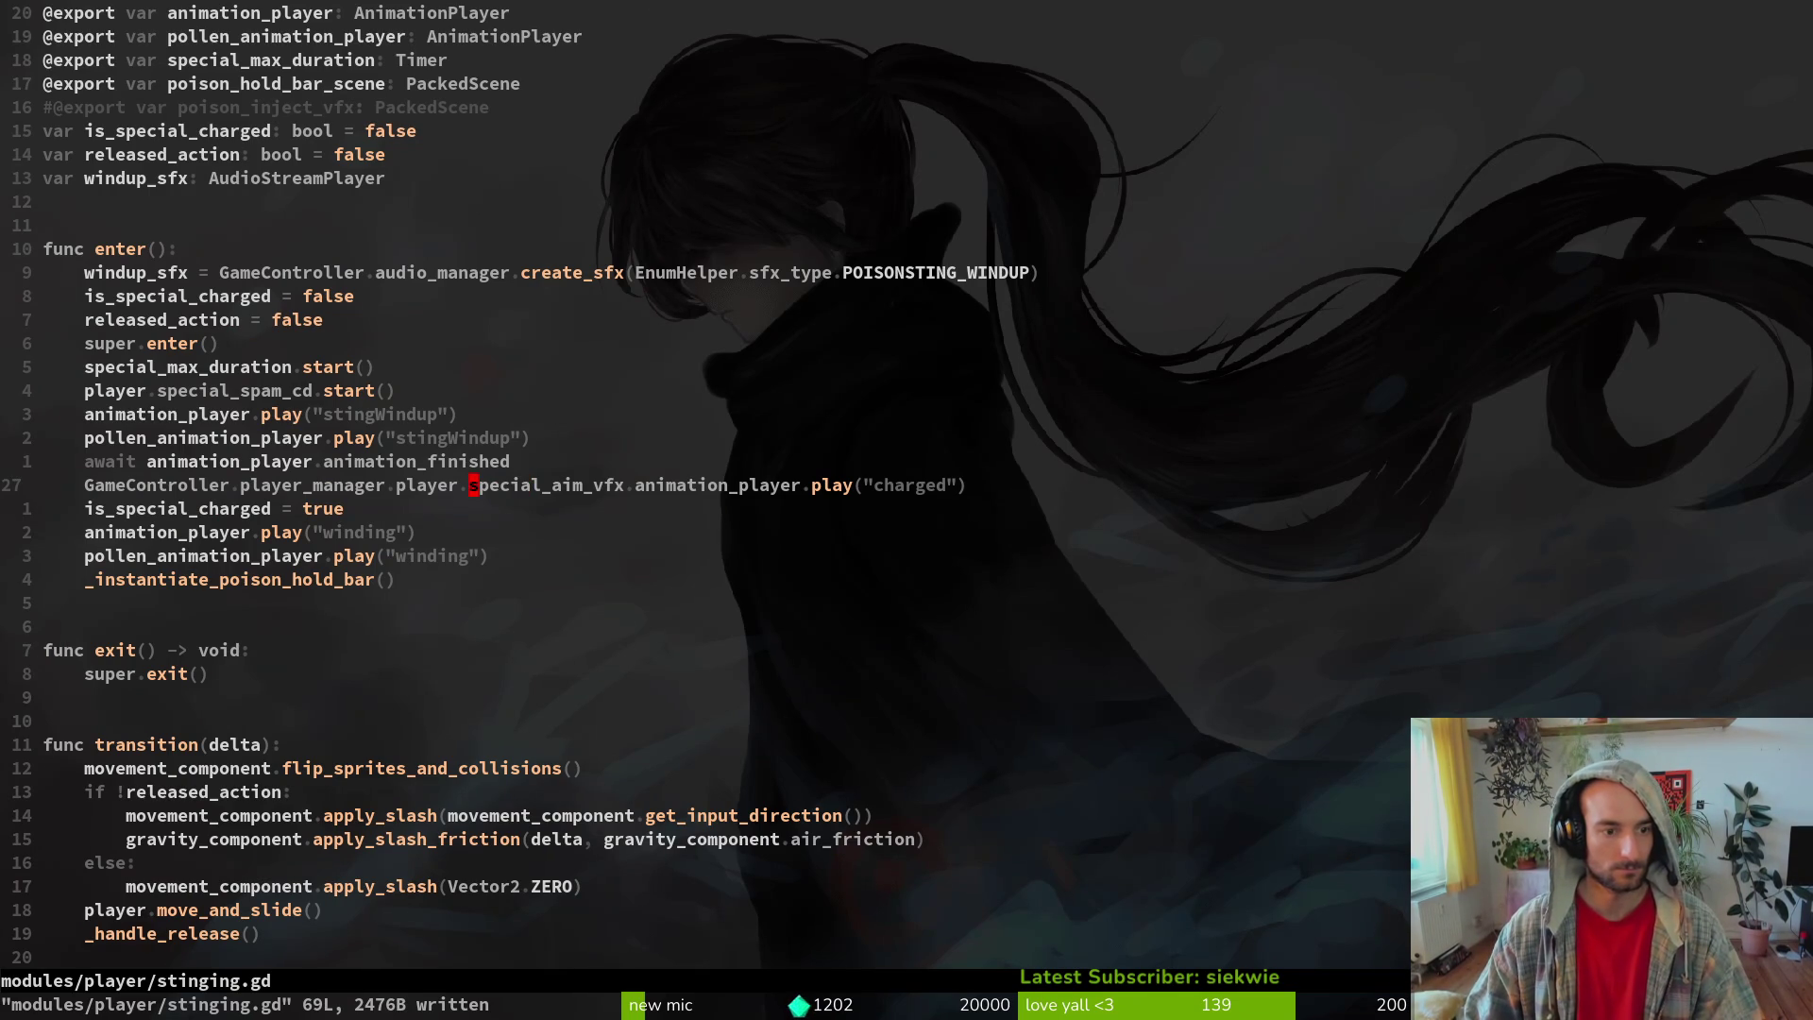
{"action": "scroll", "coordinate": [604, 441], "scroll_direction": "up", "scroll_amount": 2}
- Open modules/player/player.gd through the fuzzy file finder
{"action": "left_click", "coordinate": [257, 204]}
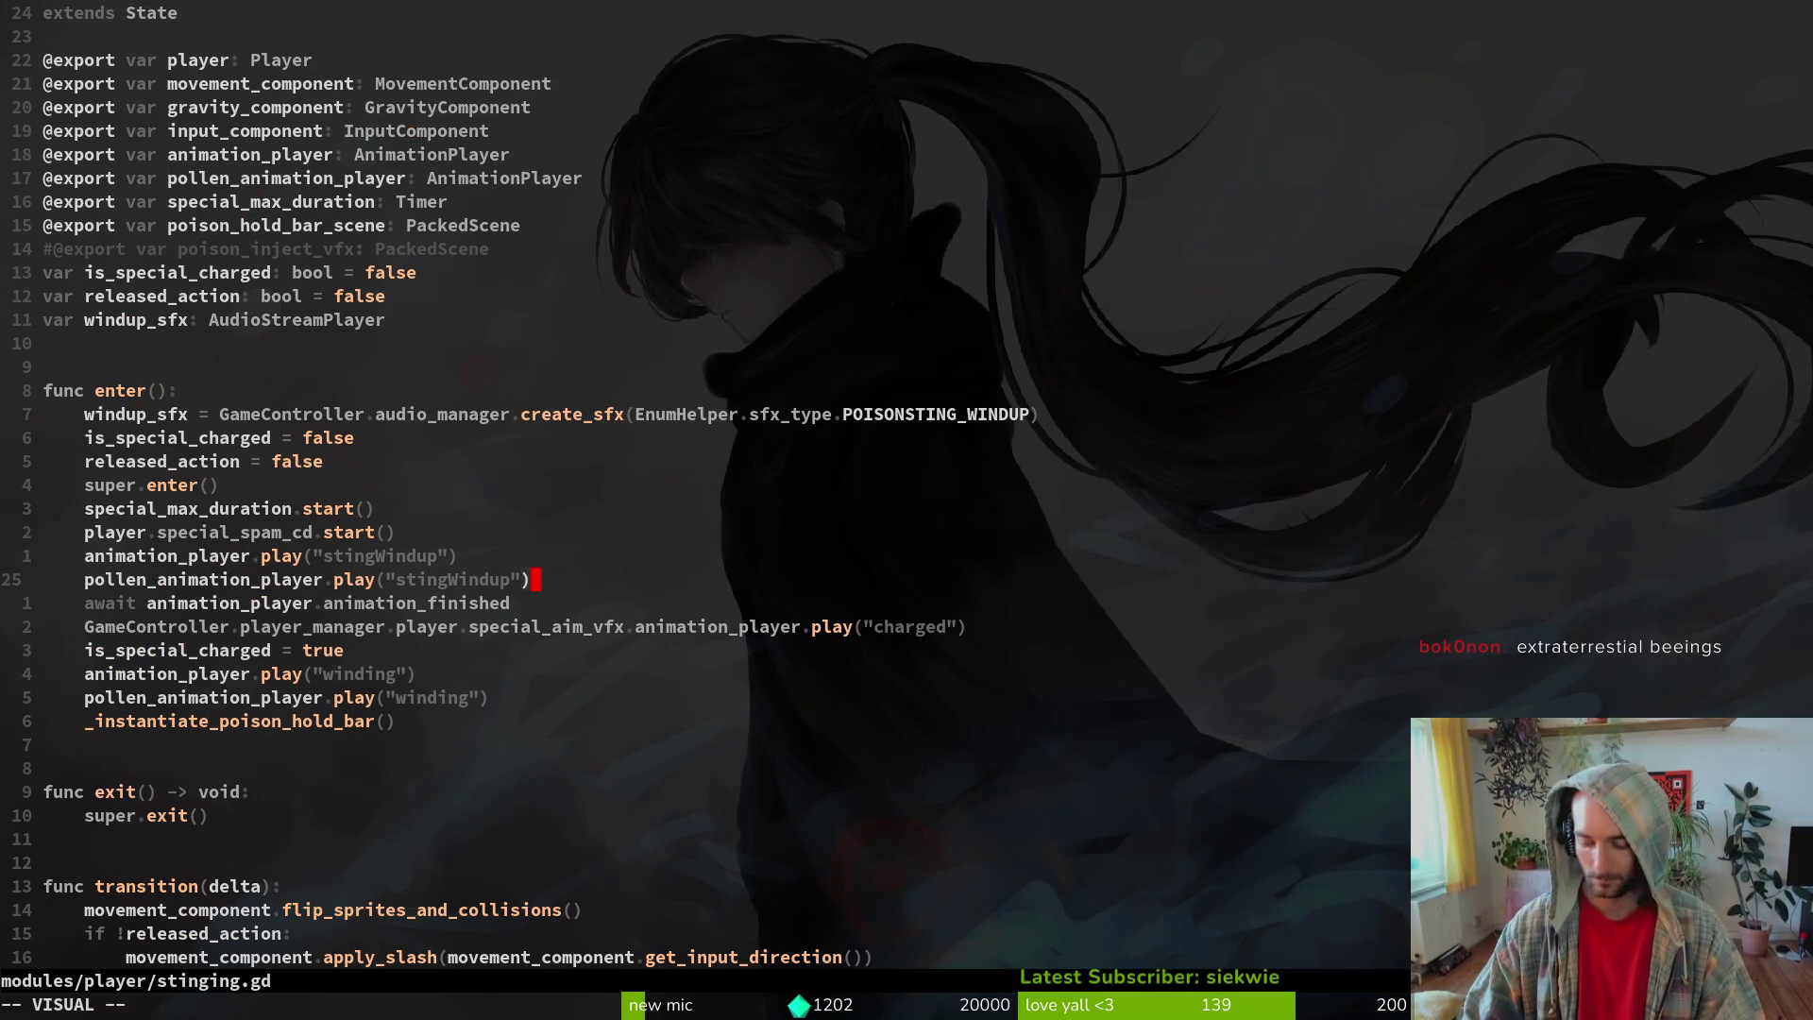
{"action": "key", "text": "space"}
{"action": "type", "text": "pfpla"}
{"action": "key", "text": "Return"}
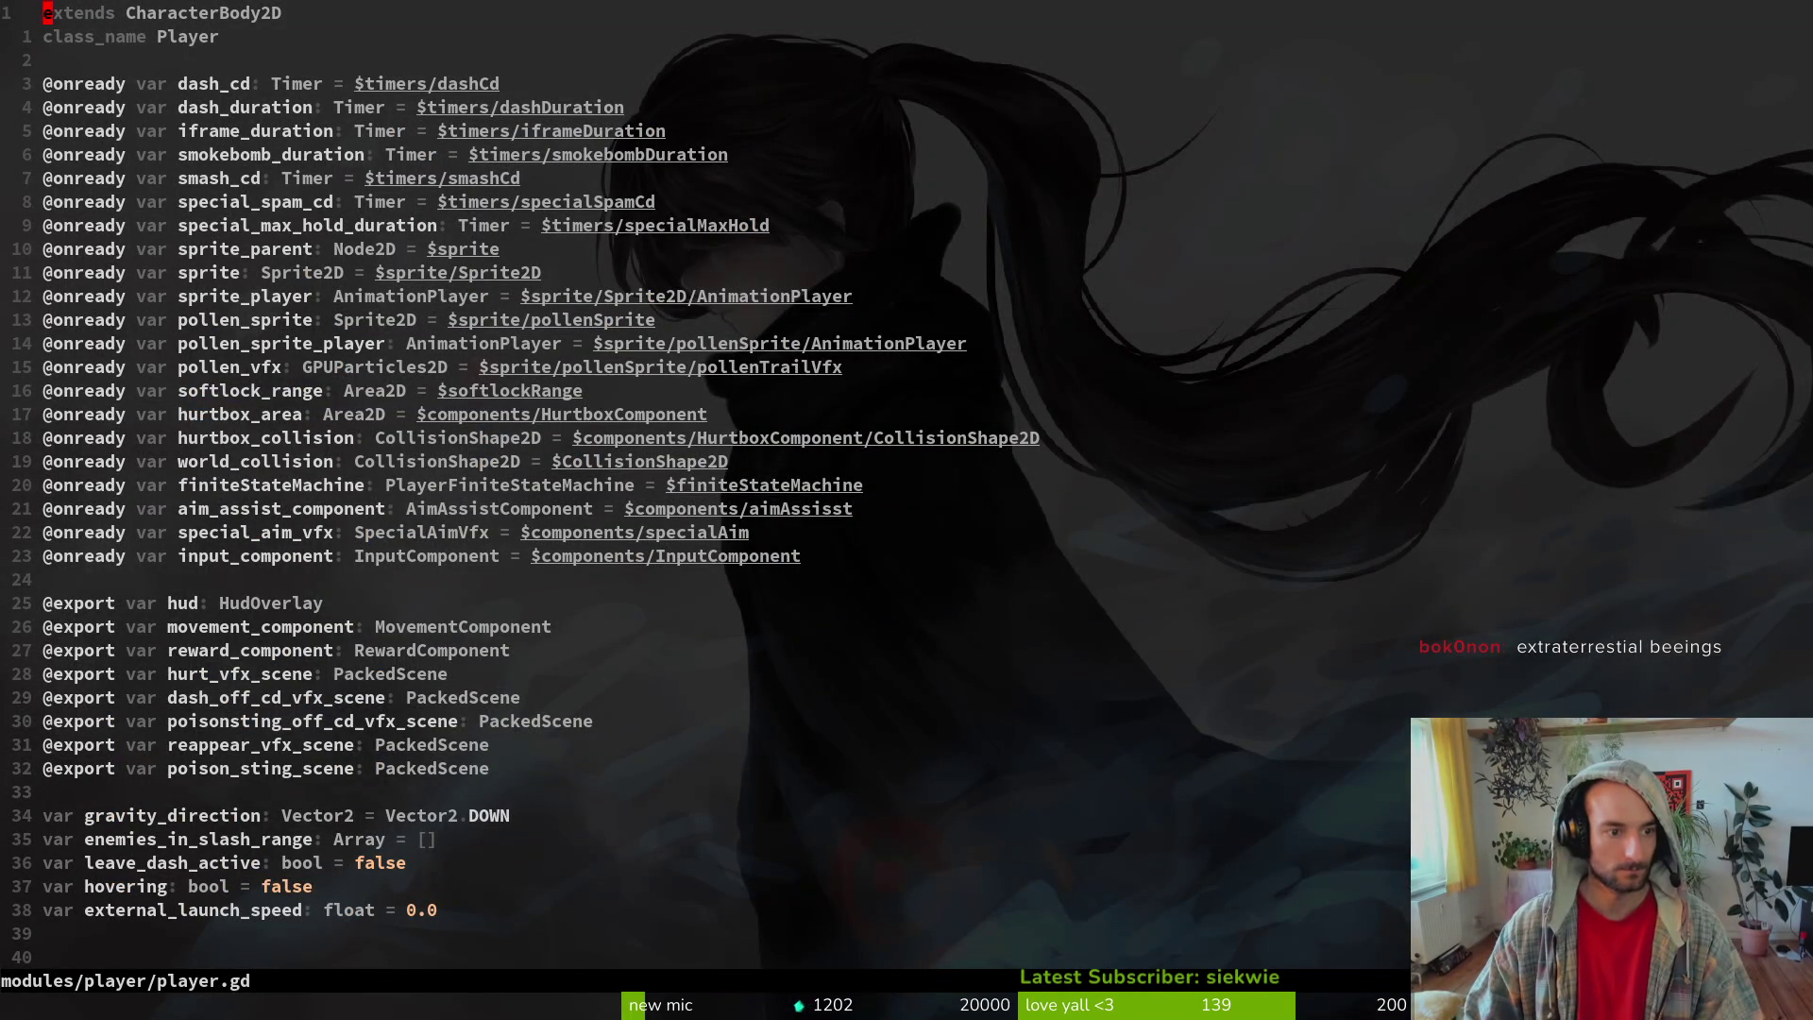
- Change special_aim_vfx's node path on line 23 to $attackSpawnMarker/specialAimVfx and save
{"action": "left_click", "coordinate": [47, 531]}
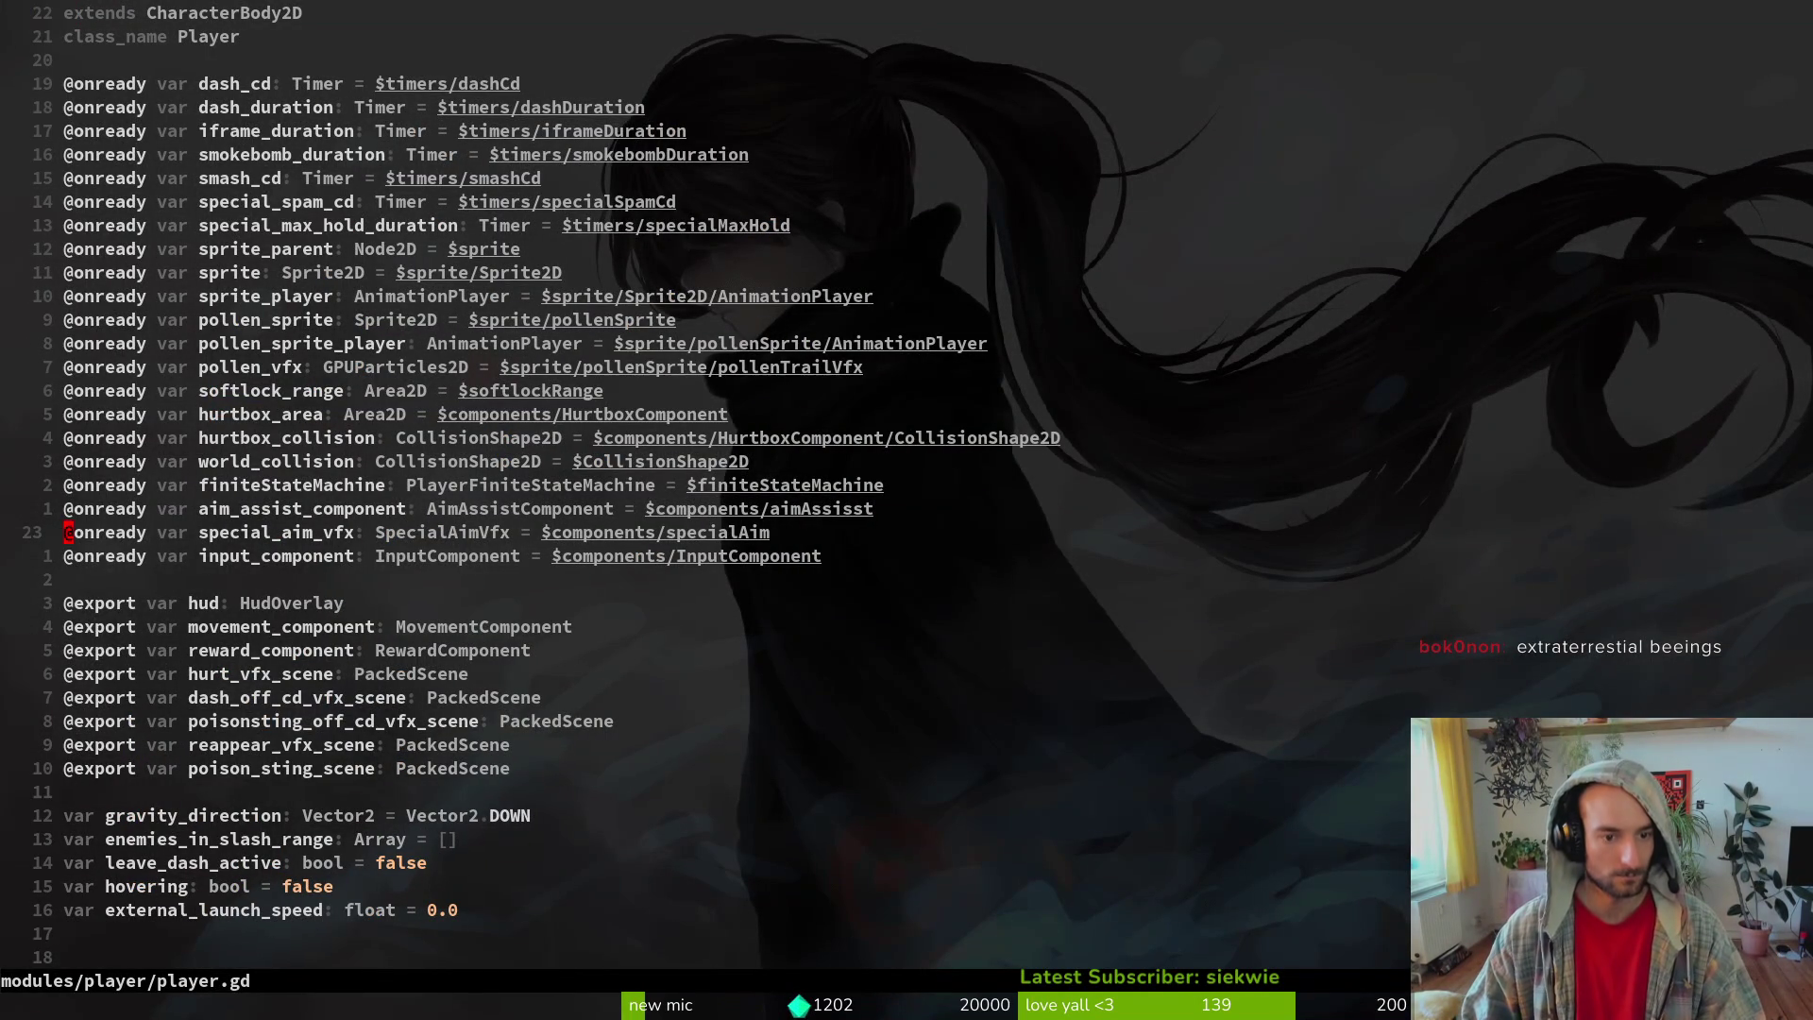
{"action": "key", "text": "dollar"}
{"action": "key", "text": "b"}
{"action": "key", "text": "b"}
{"action": "key", "text": "b"}
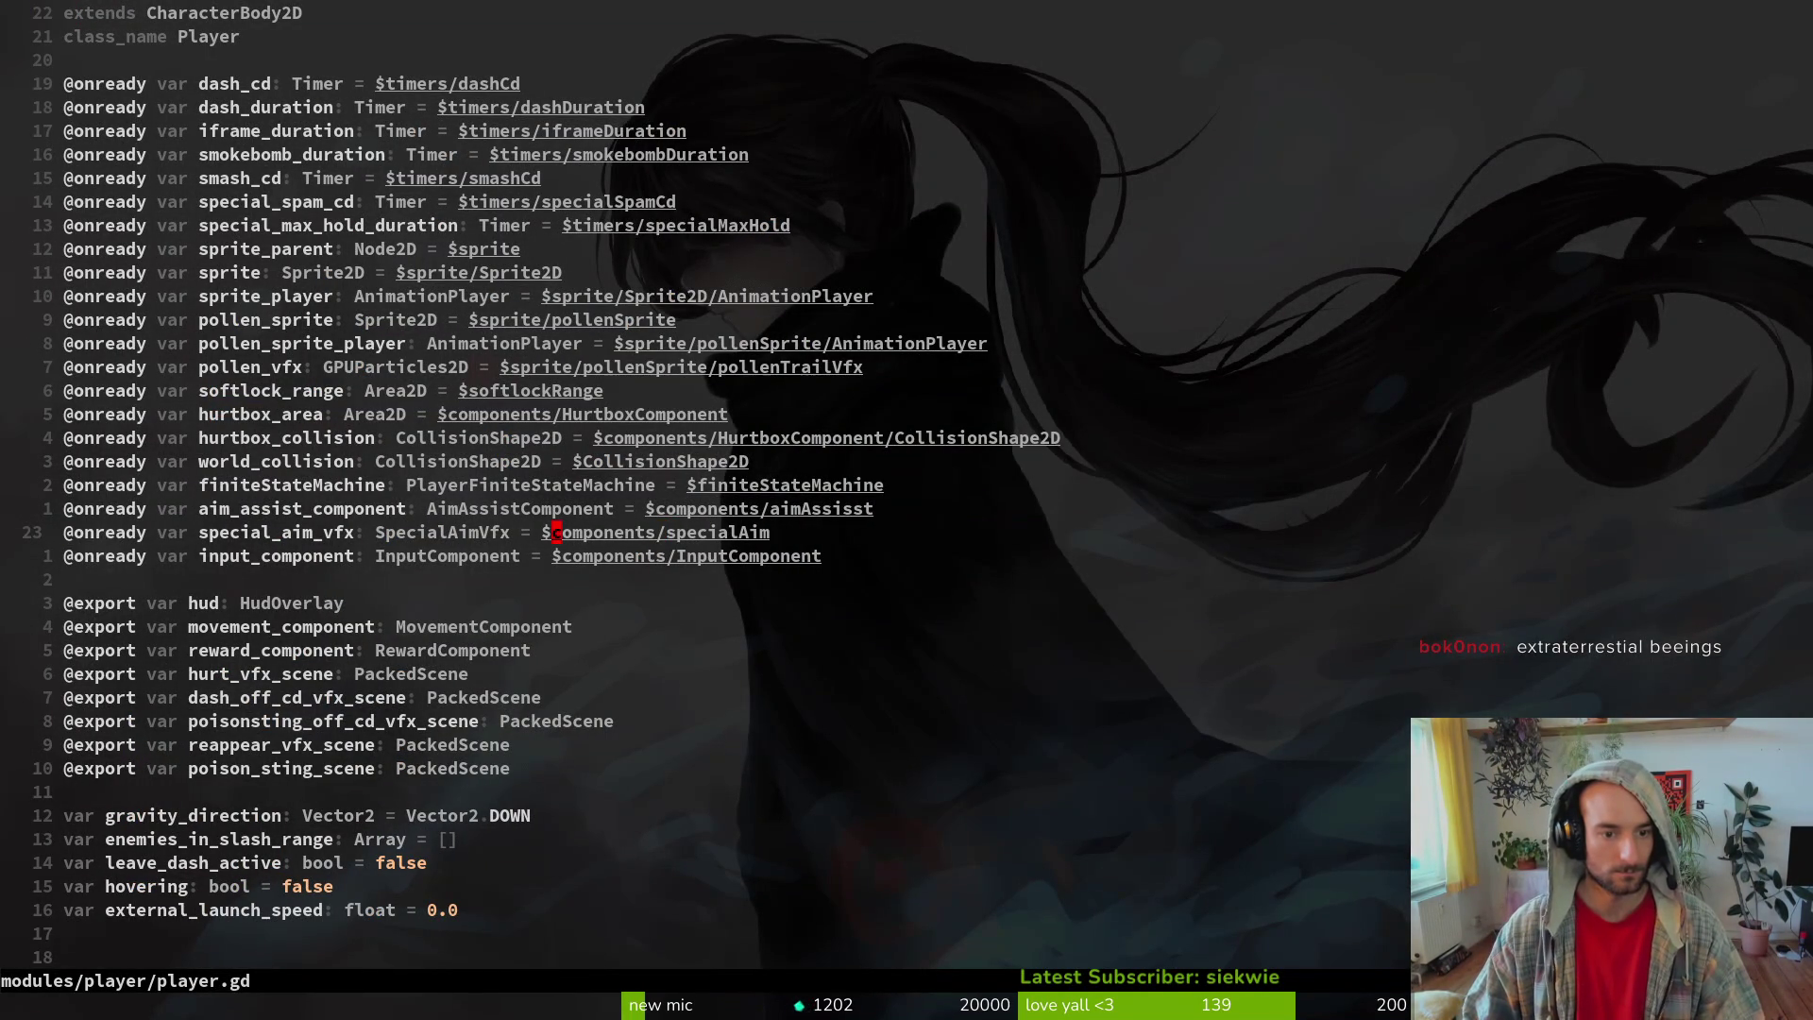
{"action": "key", "text": "c"}
{"action": "key", "text": "w"}
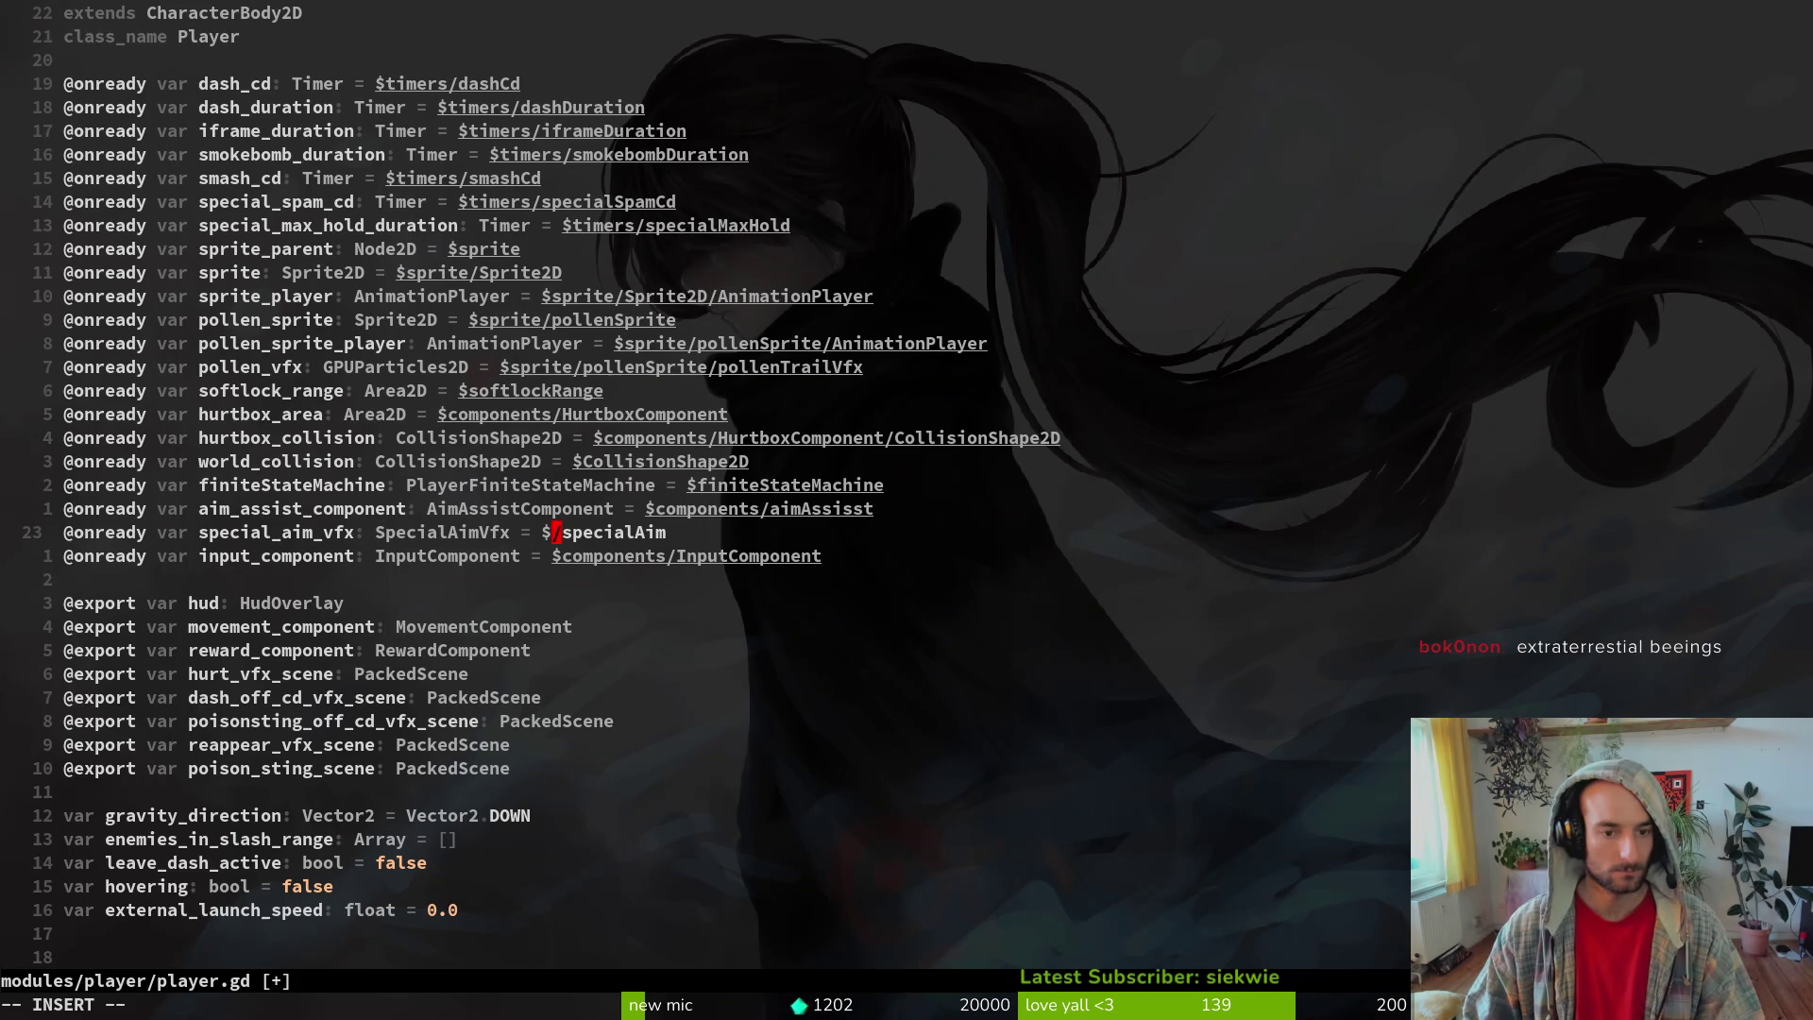
{"action": "type", "text": "atta"}
{"action": "key", "text": "Tab"}
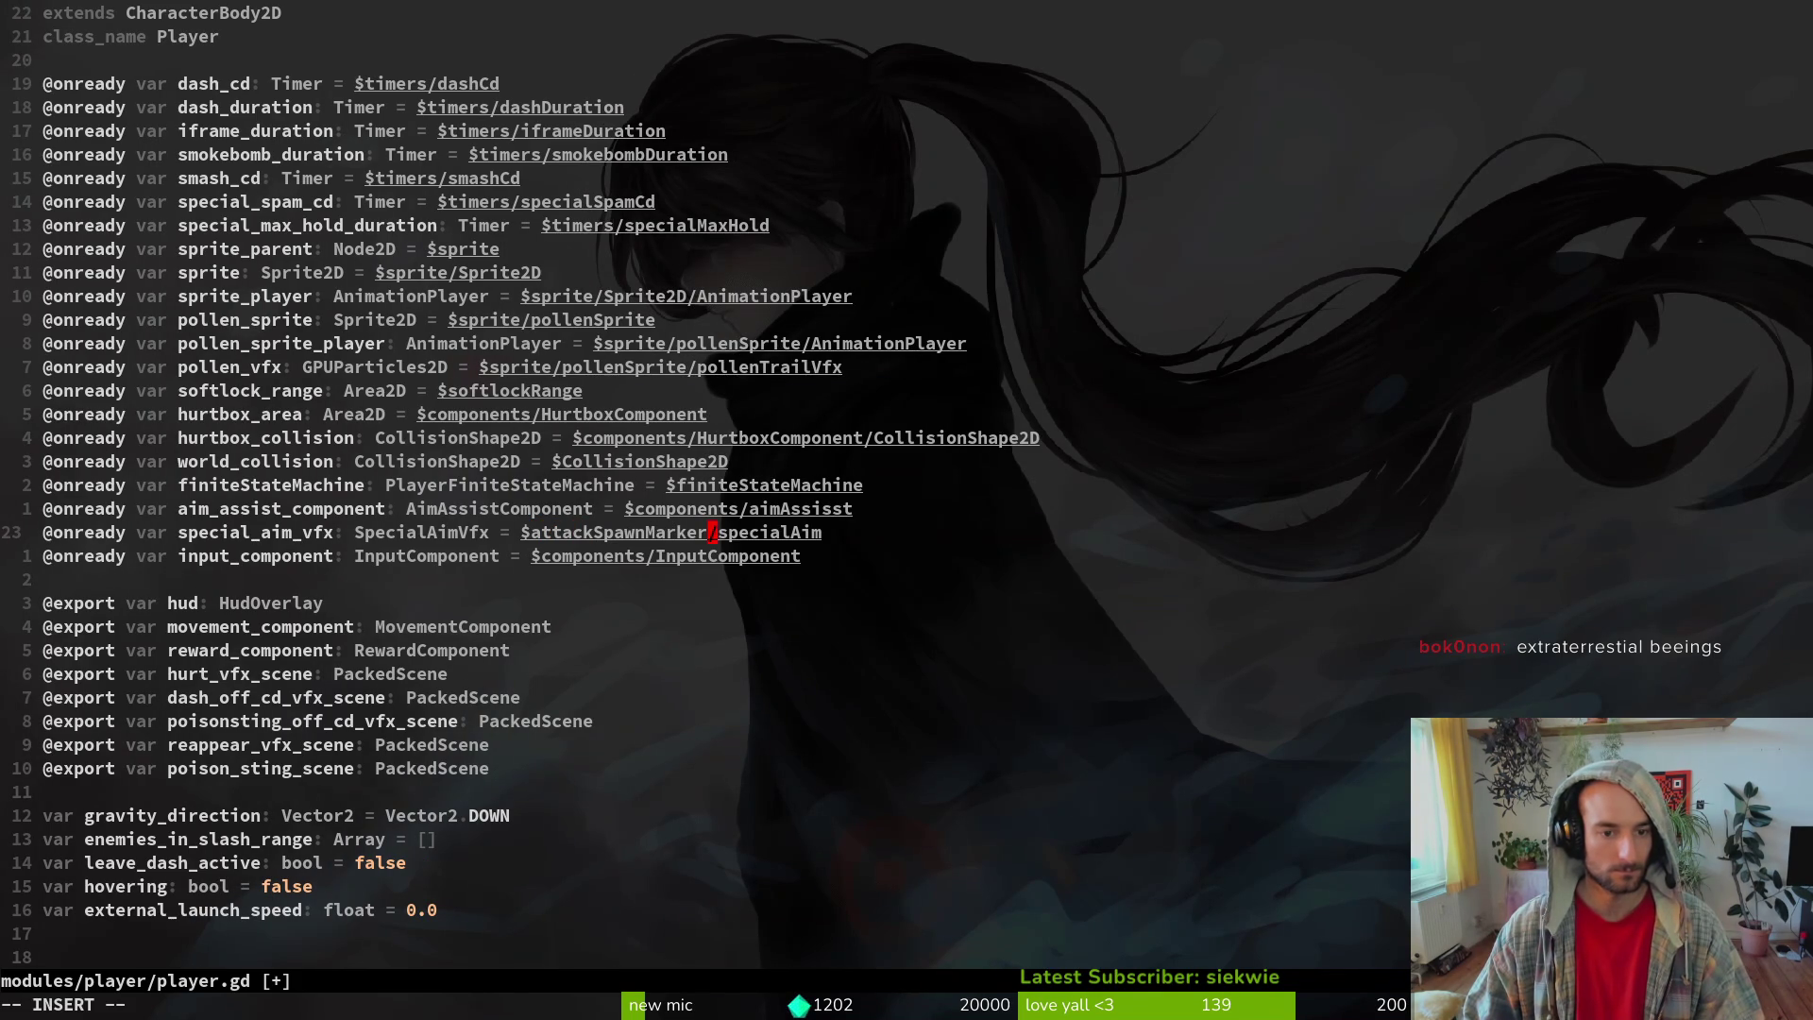
{"action": "type", "text": "spe"}
{"action": "key", "text": "Tab"}
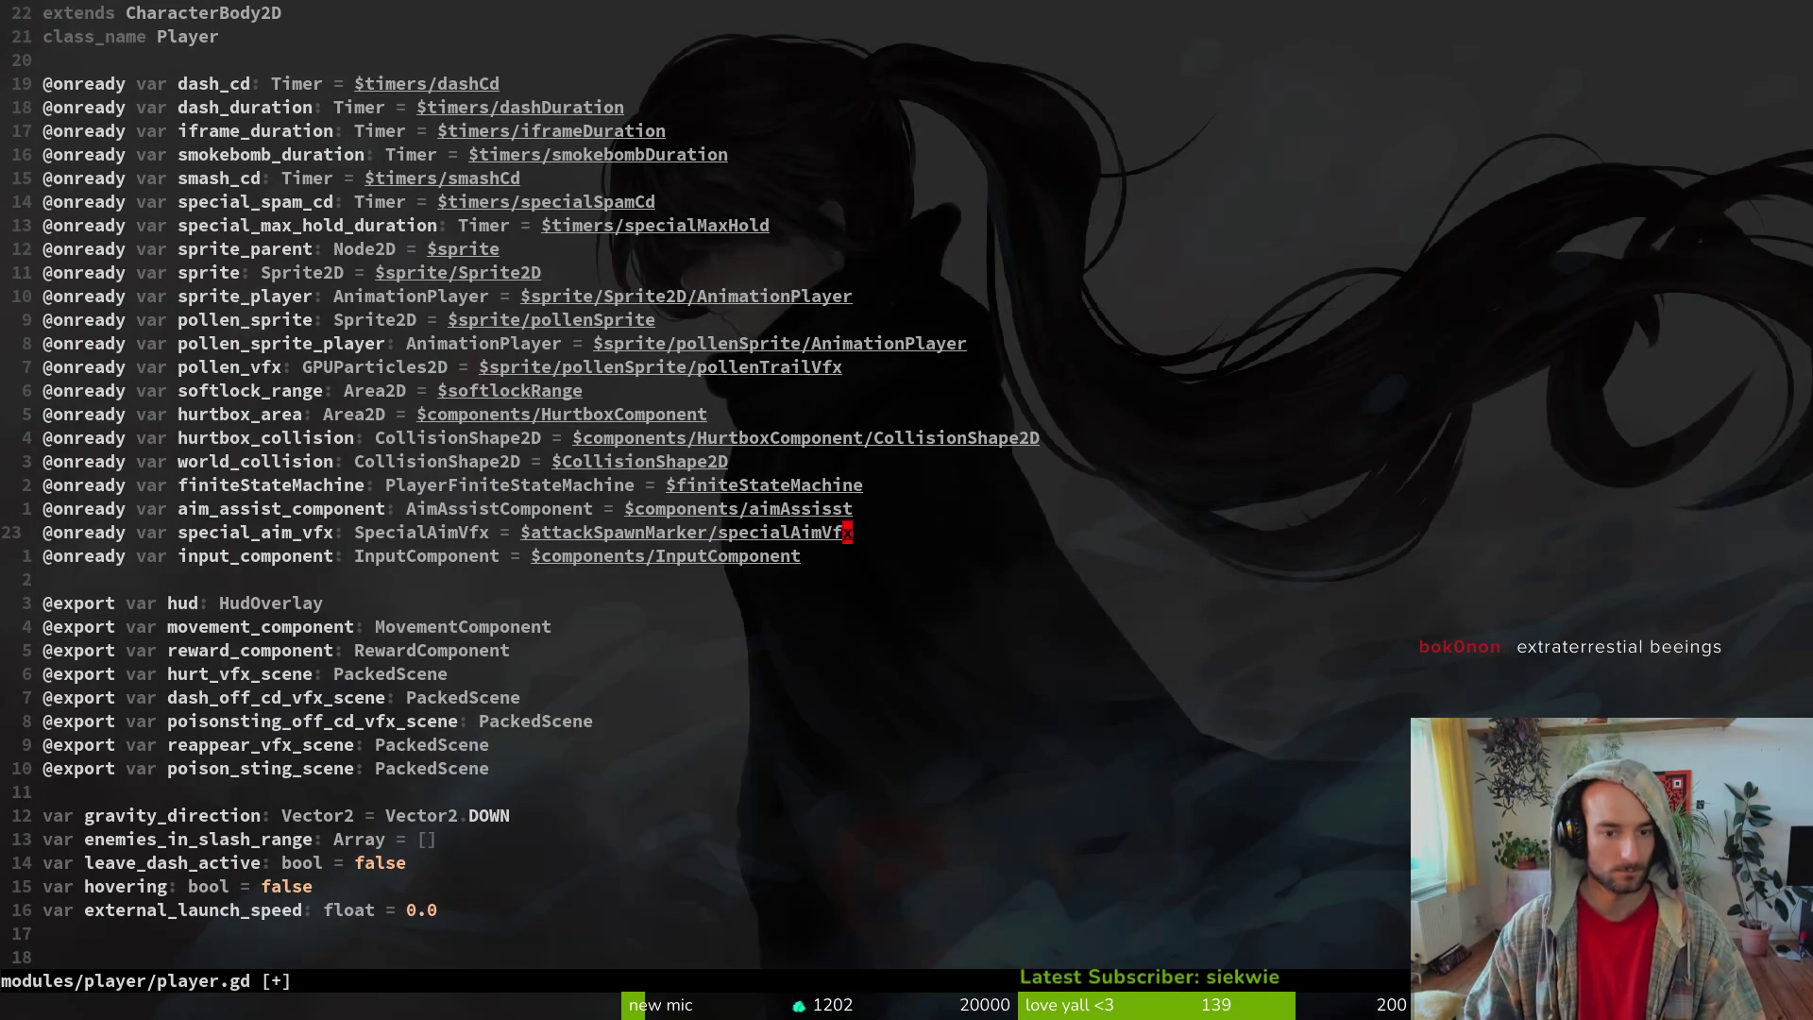
{"action": "key", "text": "Escape"}
{"action": "type", "text": ":w"}
{"action": "key", "text": "Return"}
{"action": "key", "text": "ctrl+d"}
- Remove the unused 'var vfx = ' from the poison-sting VFX line and save player.gd
{"action": "key", "text": "ctrl+o"}
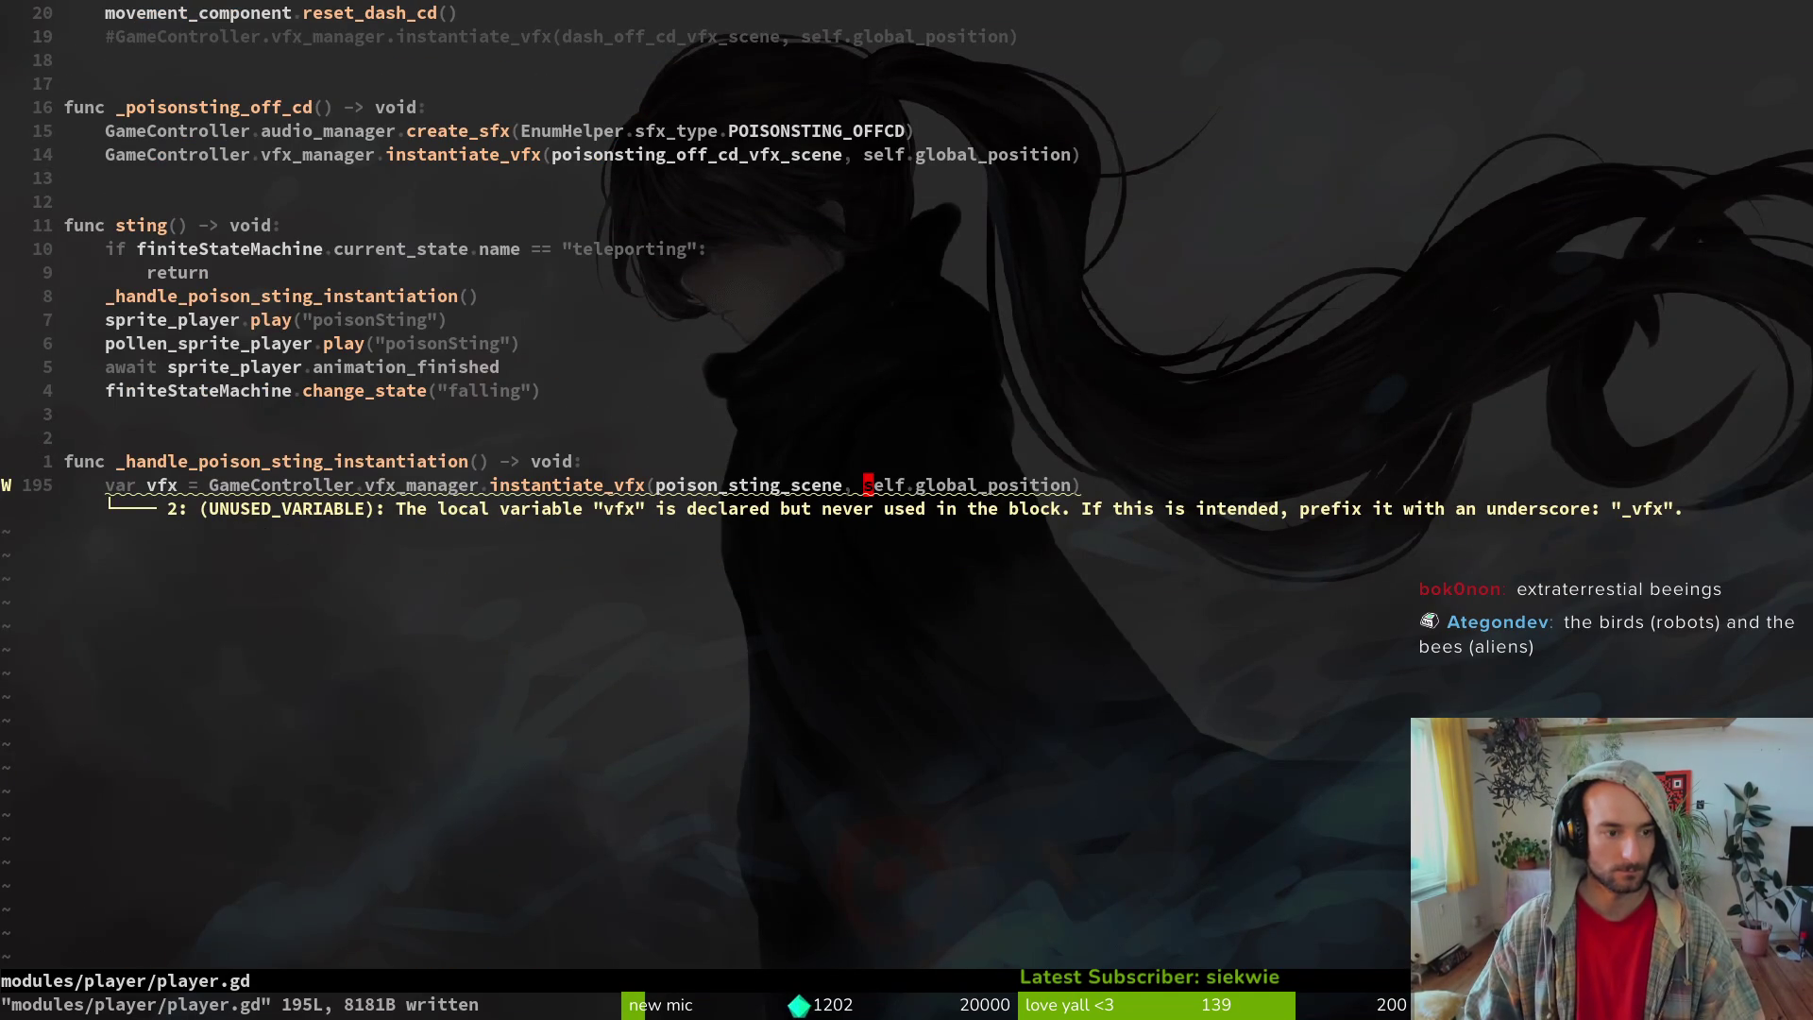
{"action": "key", "text": "b"}
{"action": "key", "text": "b"}
{"action": "key", "text": "b"}
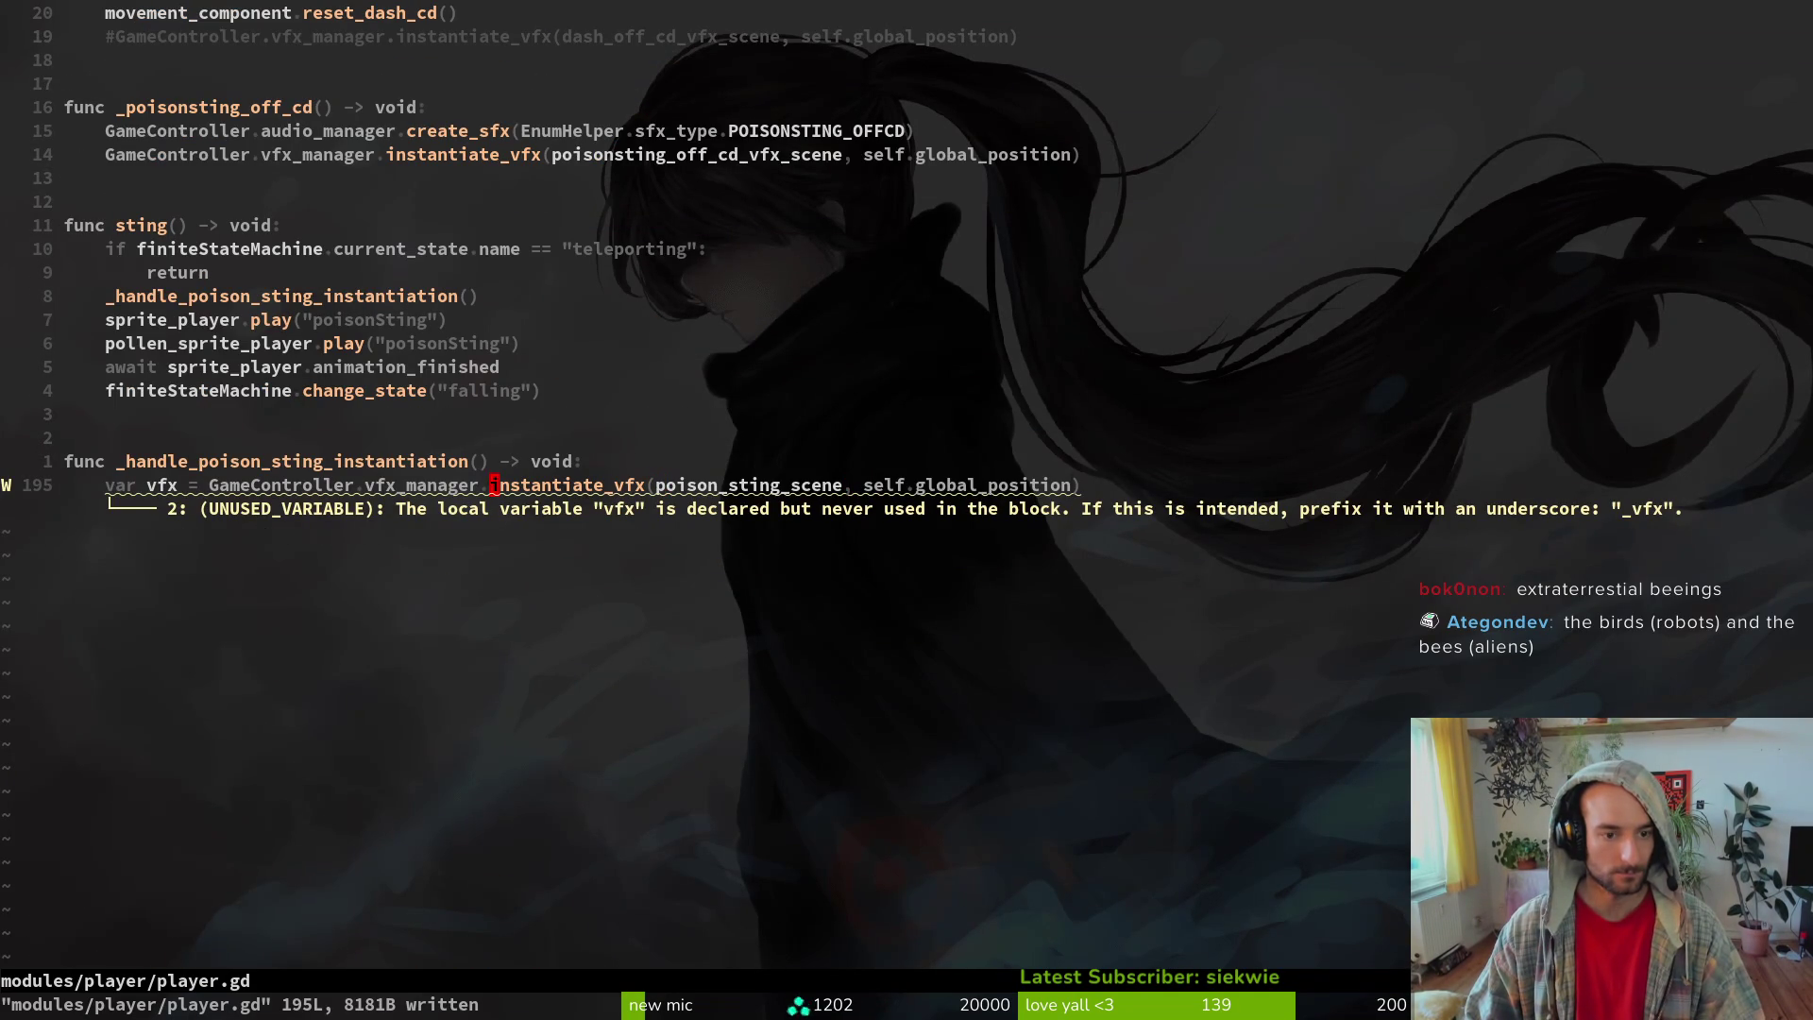
{"action": "key", "text": "s"}
{"action": "key", "text": "BackSpace"}
{"action": "key", "text": "BackSpace"}
{"action": "key", "text": "BackSpace"}
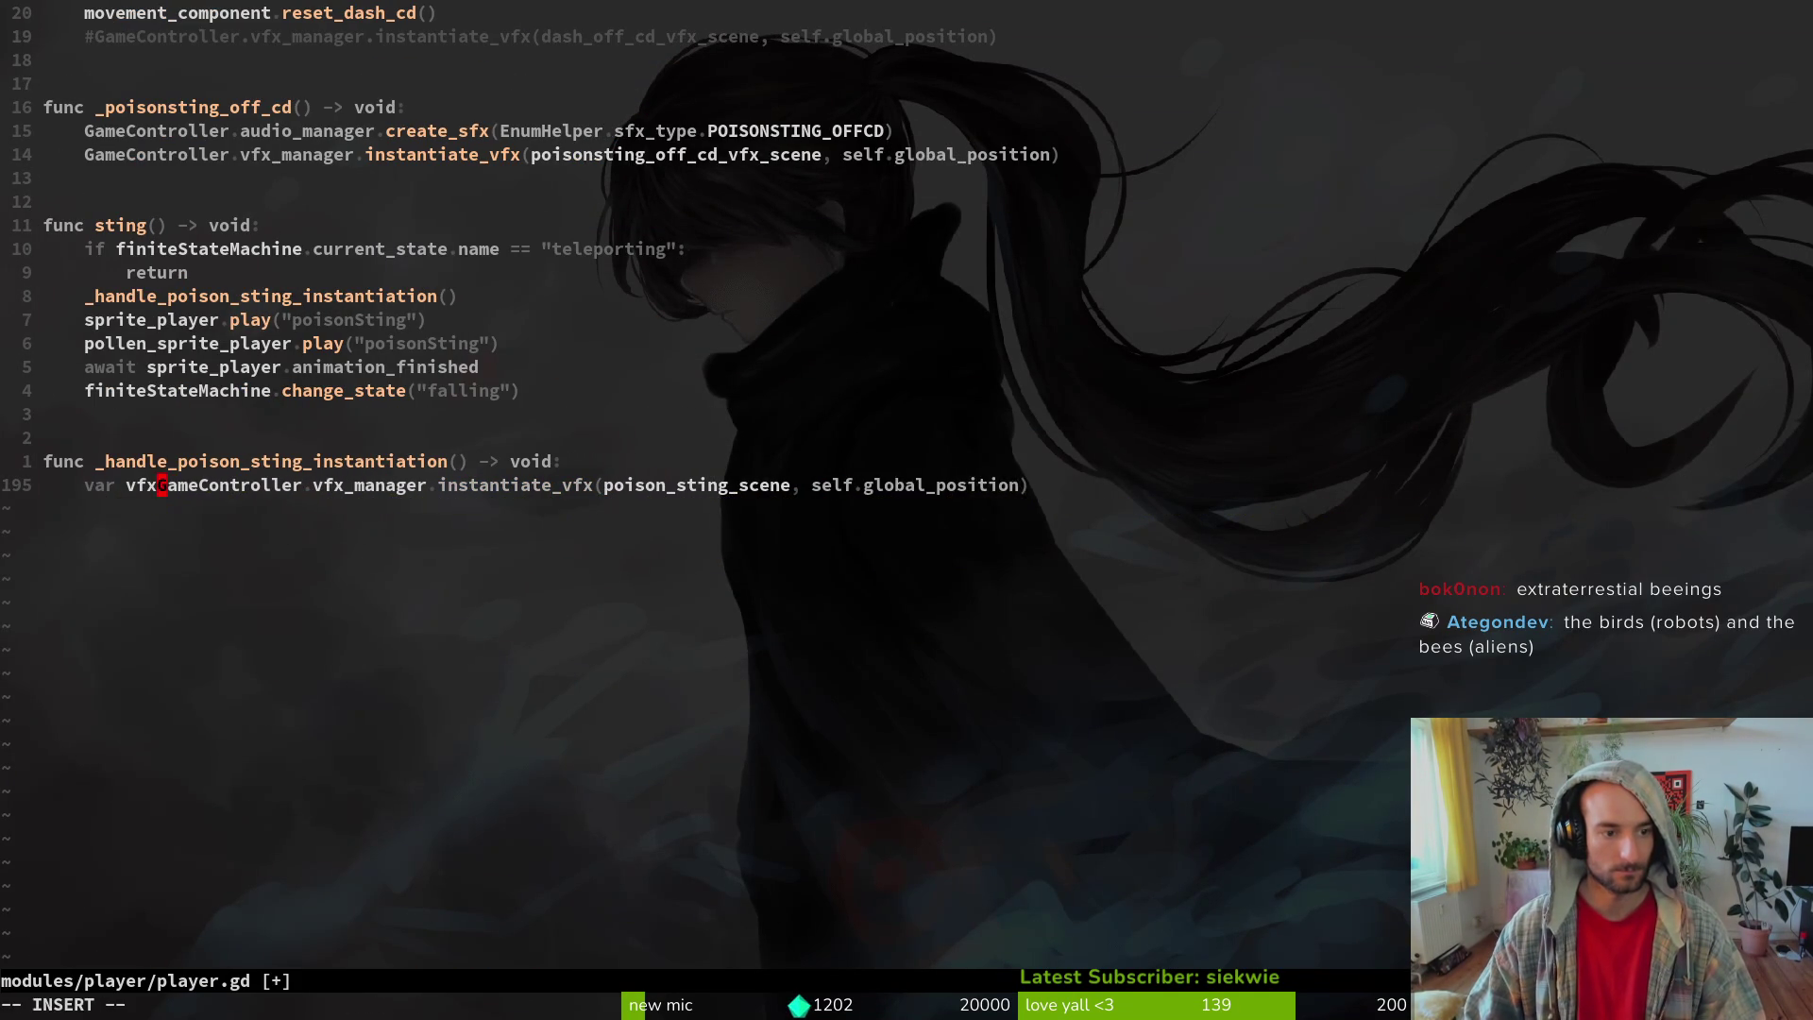
{"action": "key", "text": "Escape"}
{"action": "type", "text": ":w"}
{"action": "key", "text": "Return"}
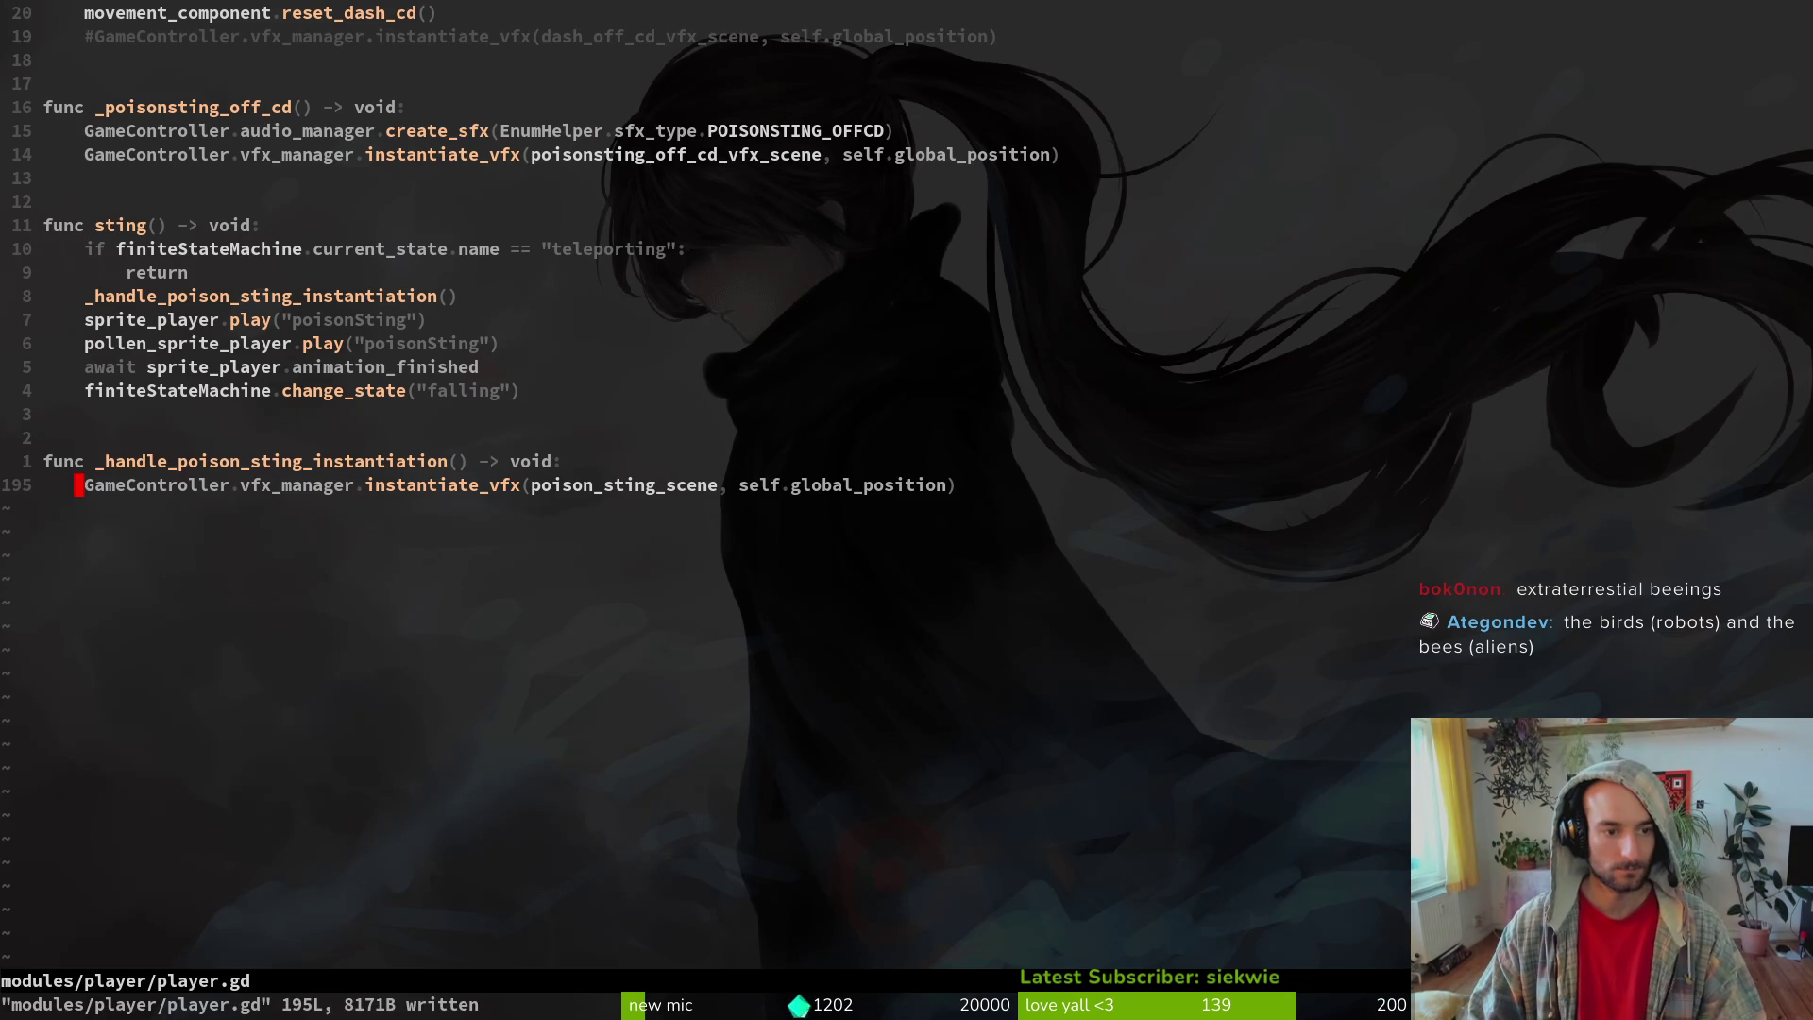
{"action": "key", "text": "alt+Tab"}
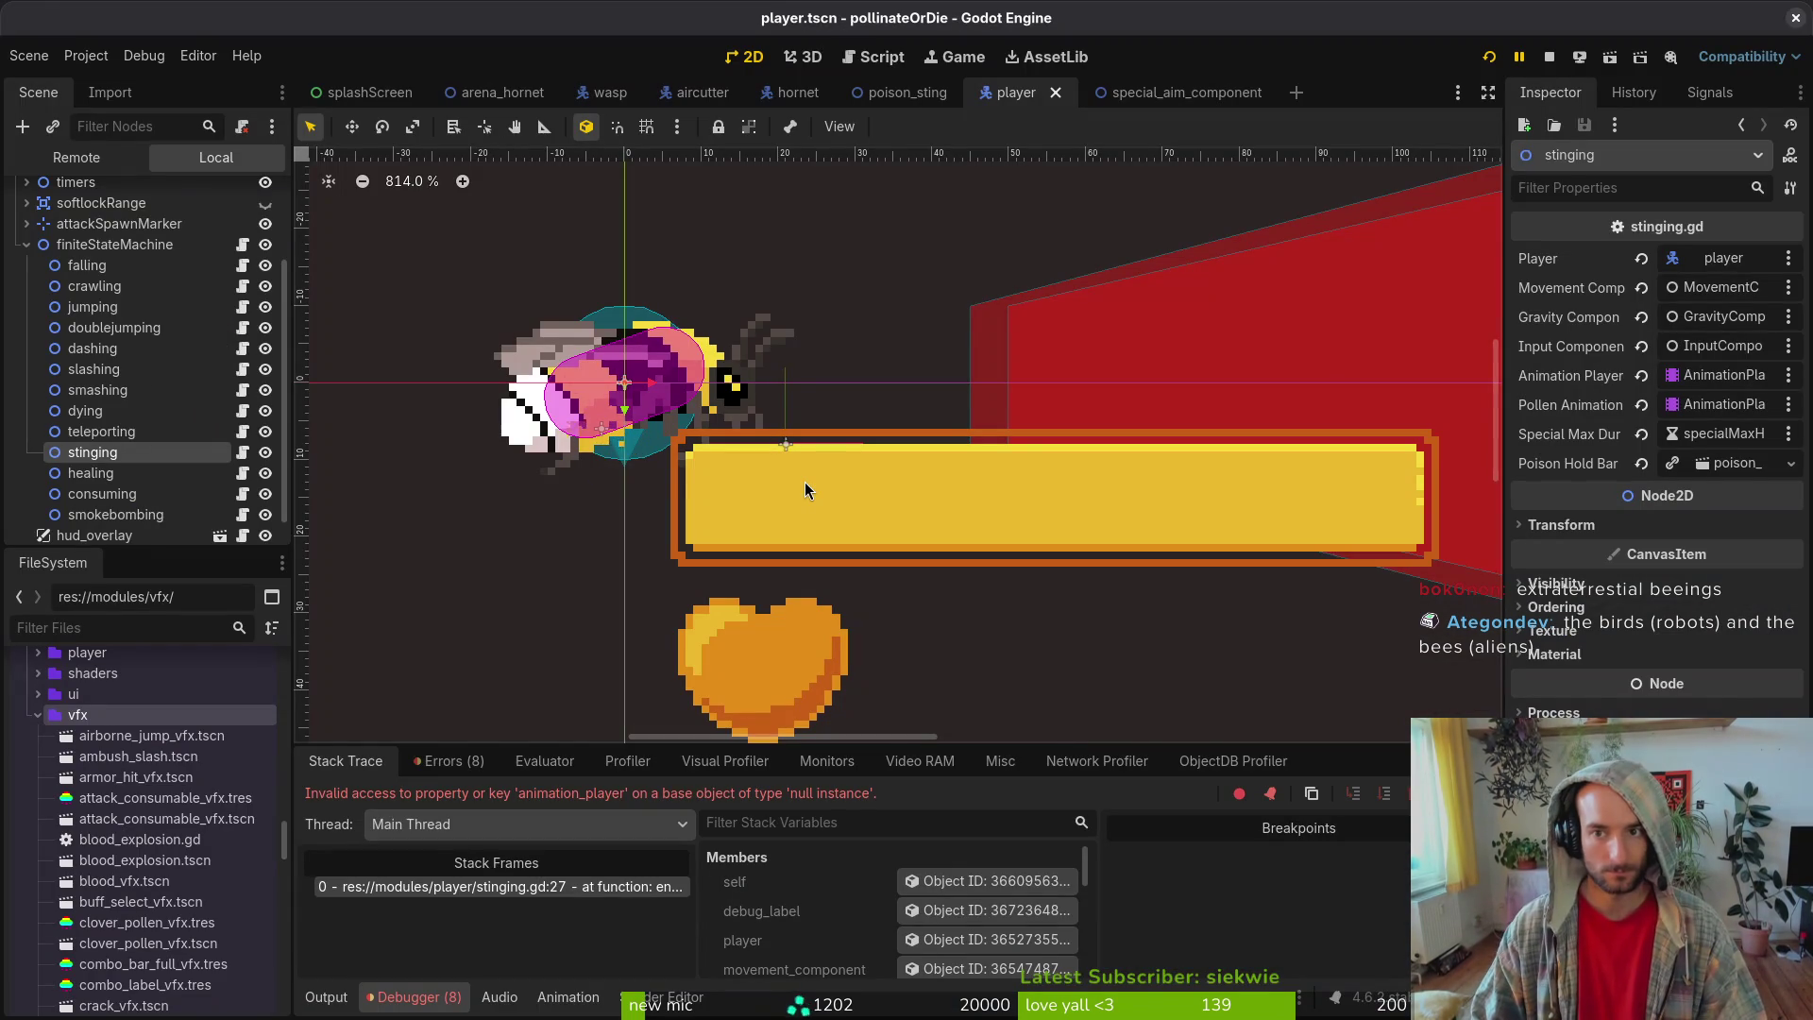
- Run the game, continue the saved game, trigger the poison sting, and review debugger errors
{"action": "key", "text": "F5"}
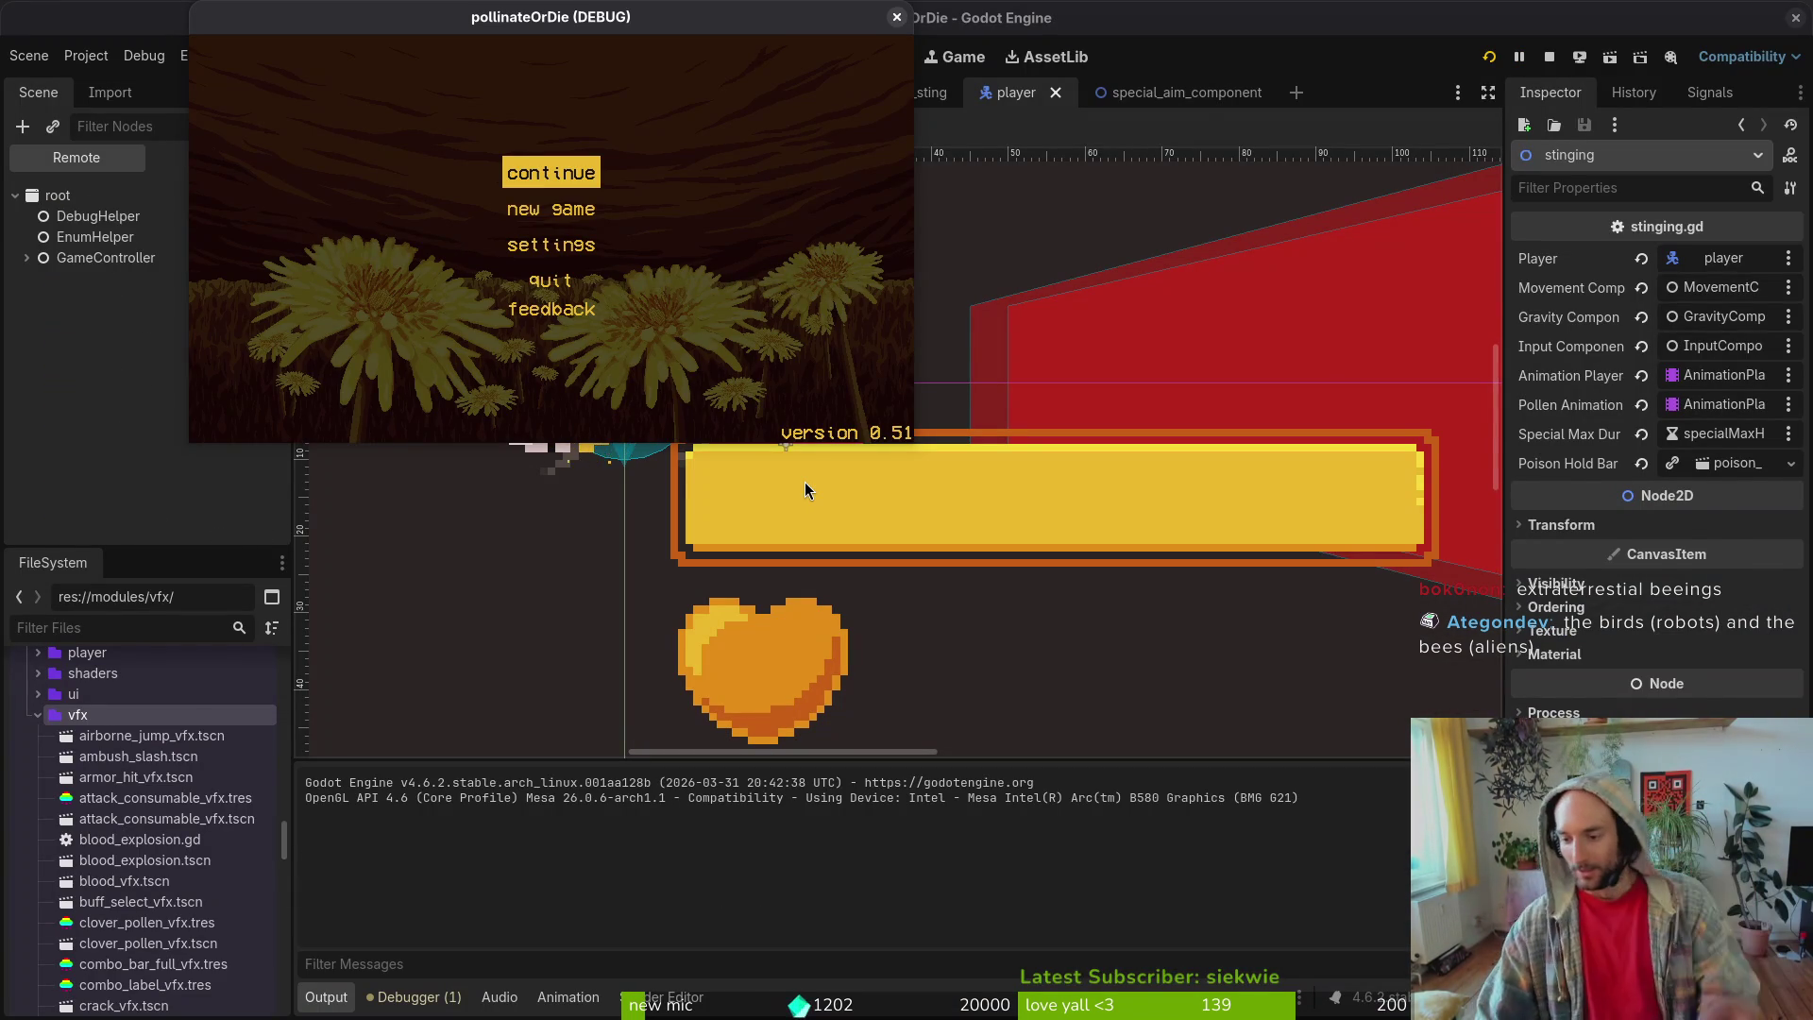
{"action": "key", "text": "Return"}
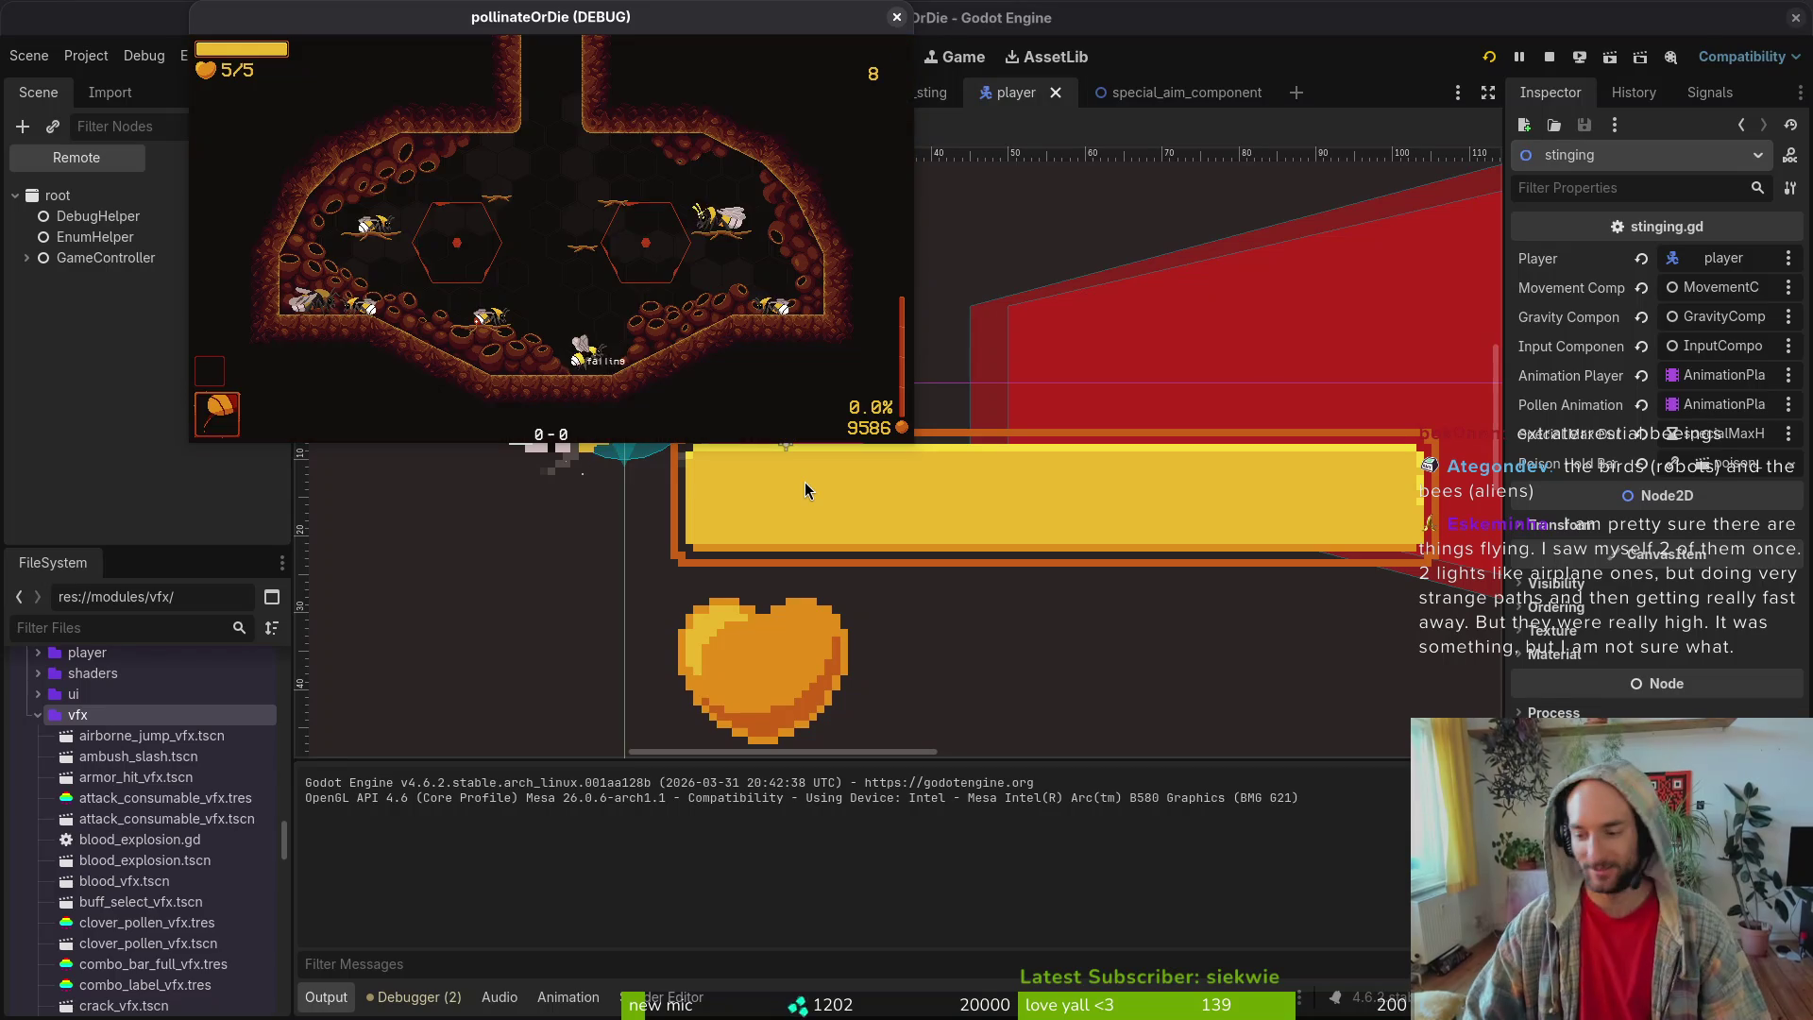
{"action": "key", "text": "space"}
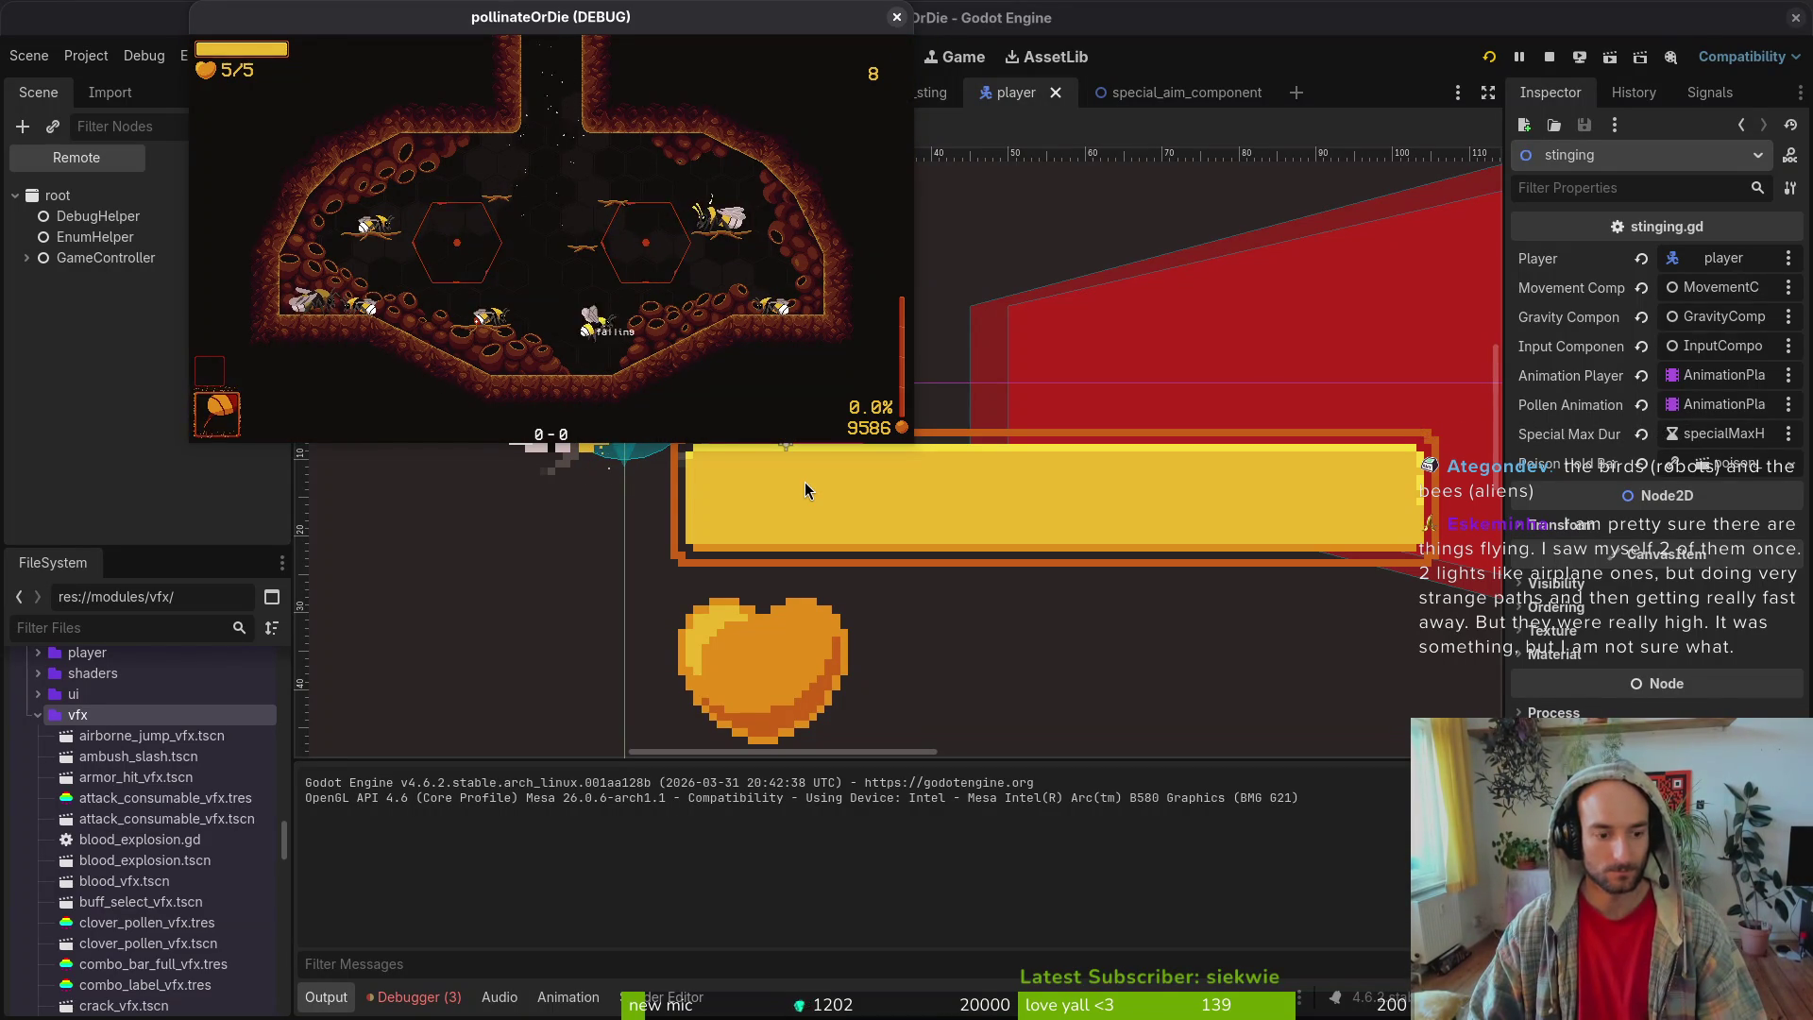
{"action": "left_click", "coordinate": [415, 997]}
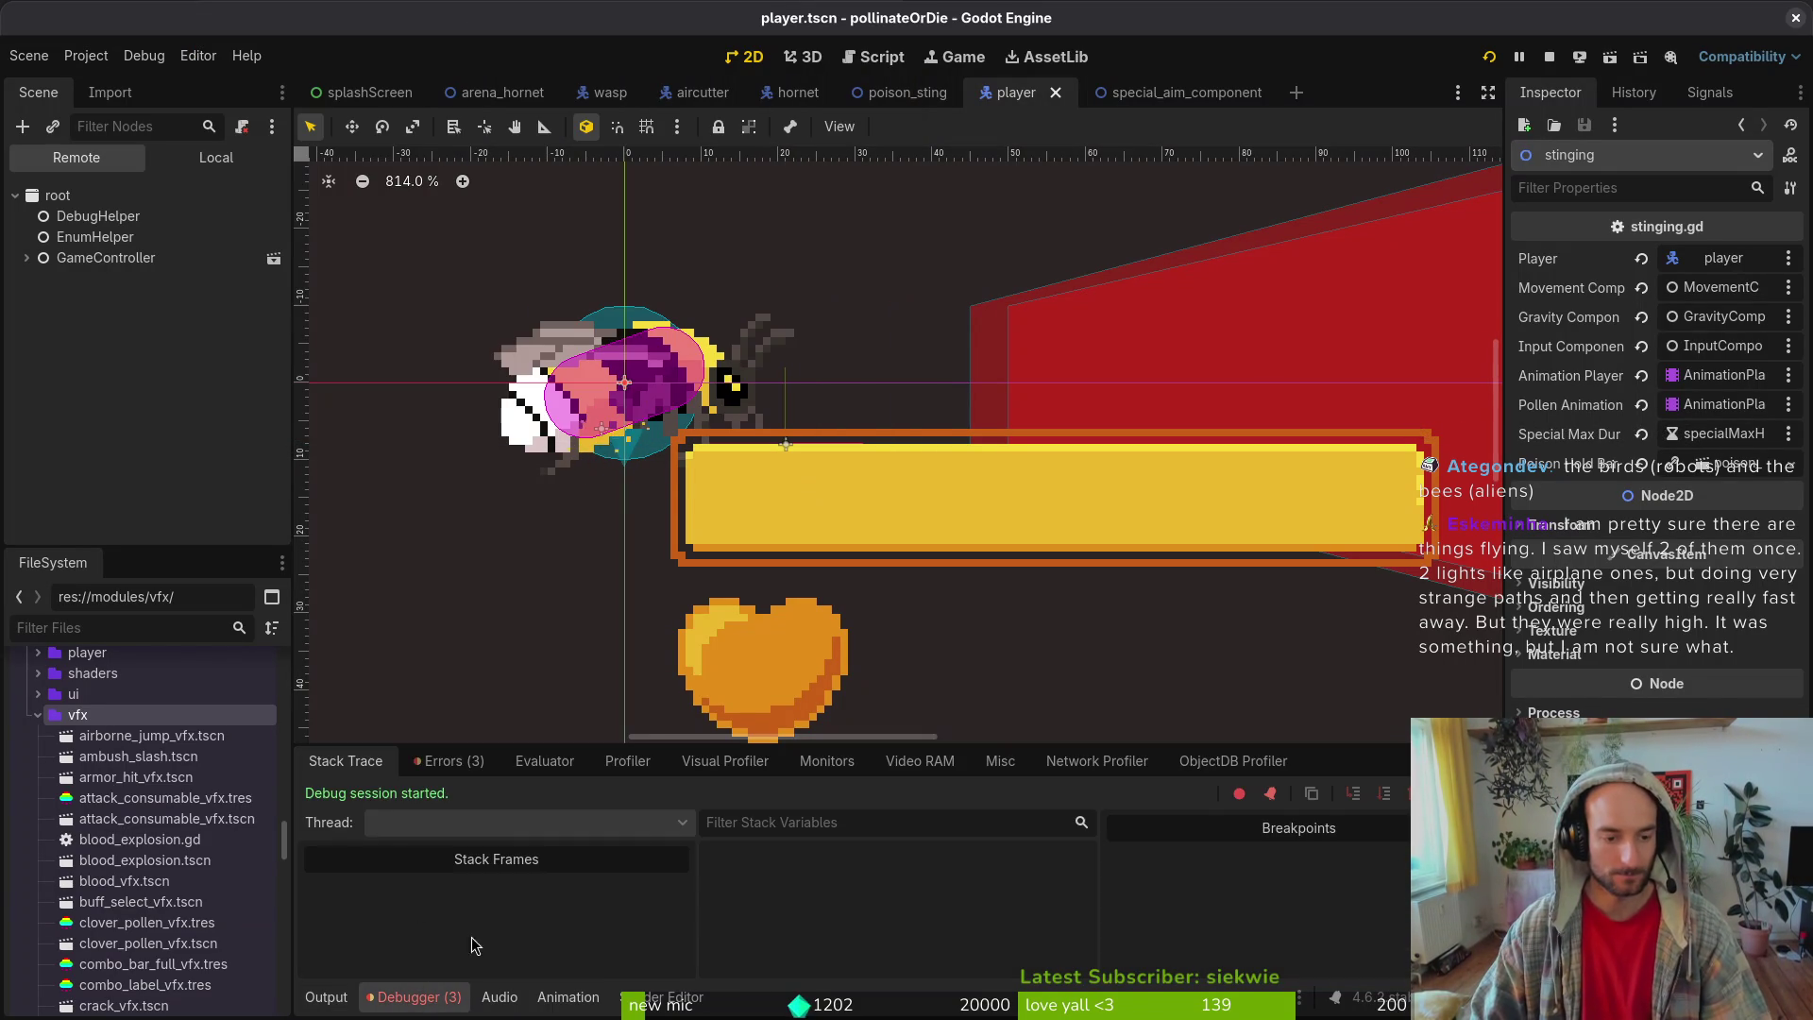
{"action": "left_click", "coordinate": [451, 761]}
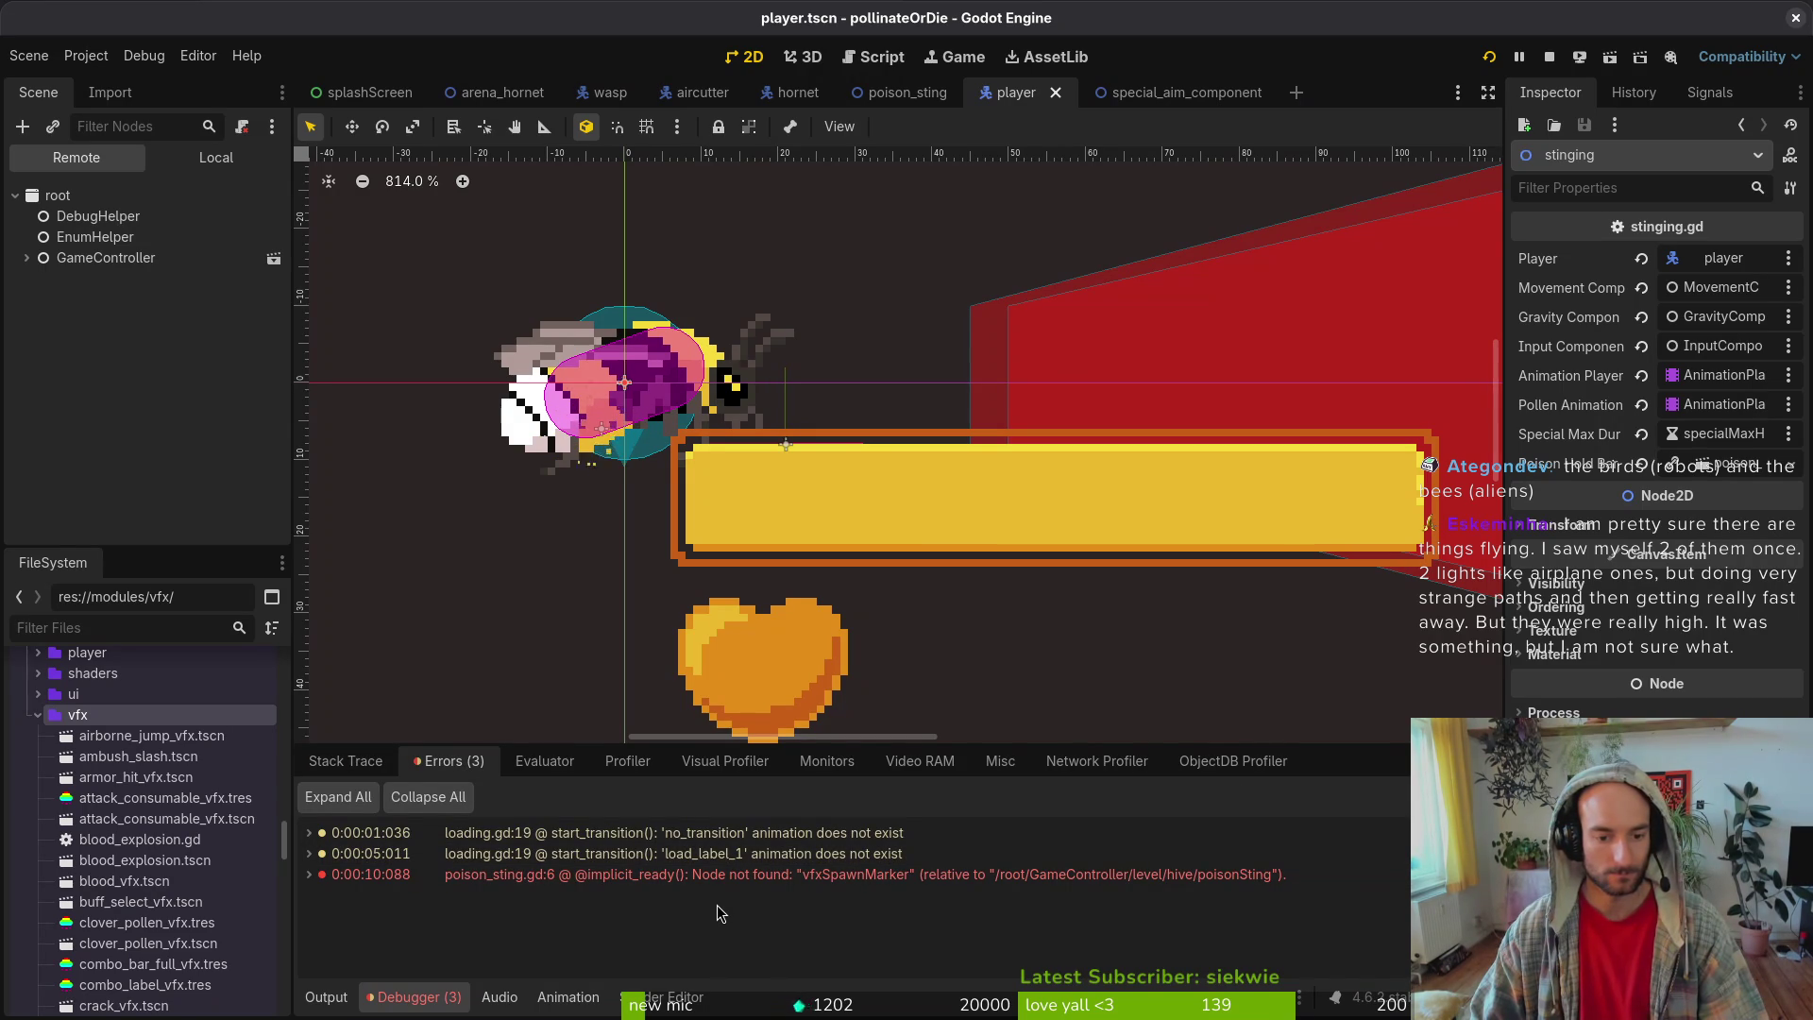
- Inspect the player scene's local node tree, then bring up Neovim's project file search
{"action": "left_click", "coordinate": [27, 257]}
{"action": "left_click", "coordinate": [227, 168]}
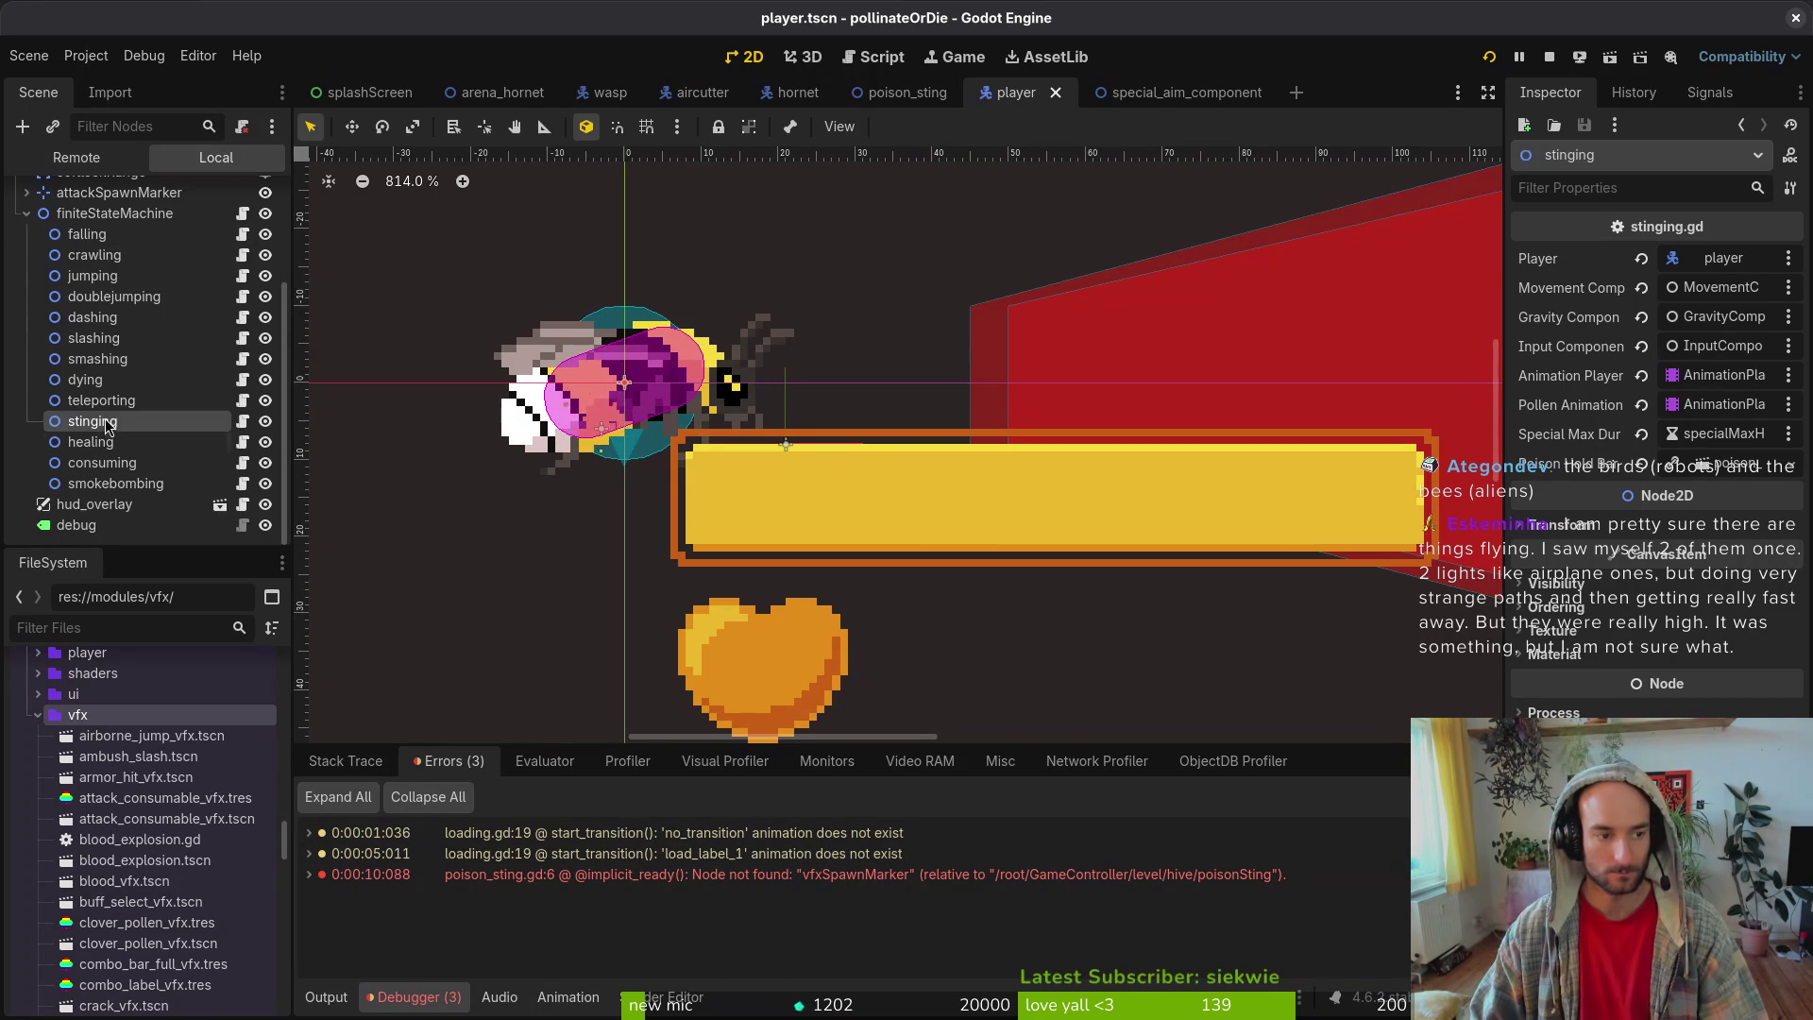
{"action": "key", "text": "alt+Tab"}
{"action": "key", "text": "Tab"}
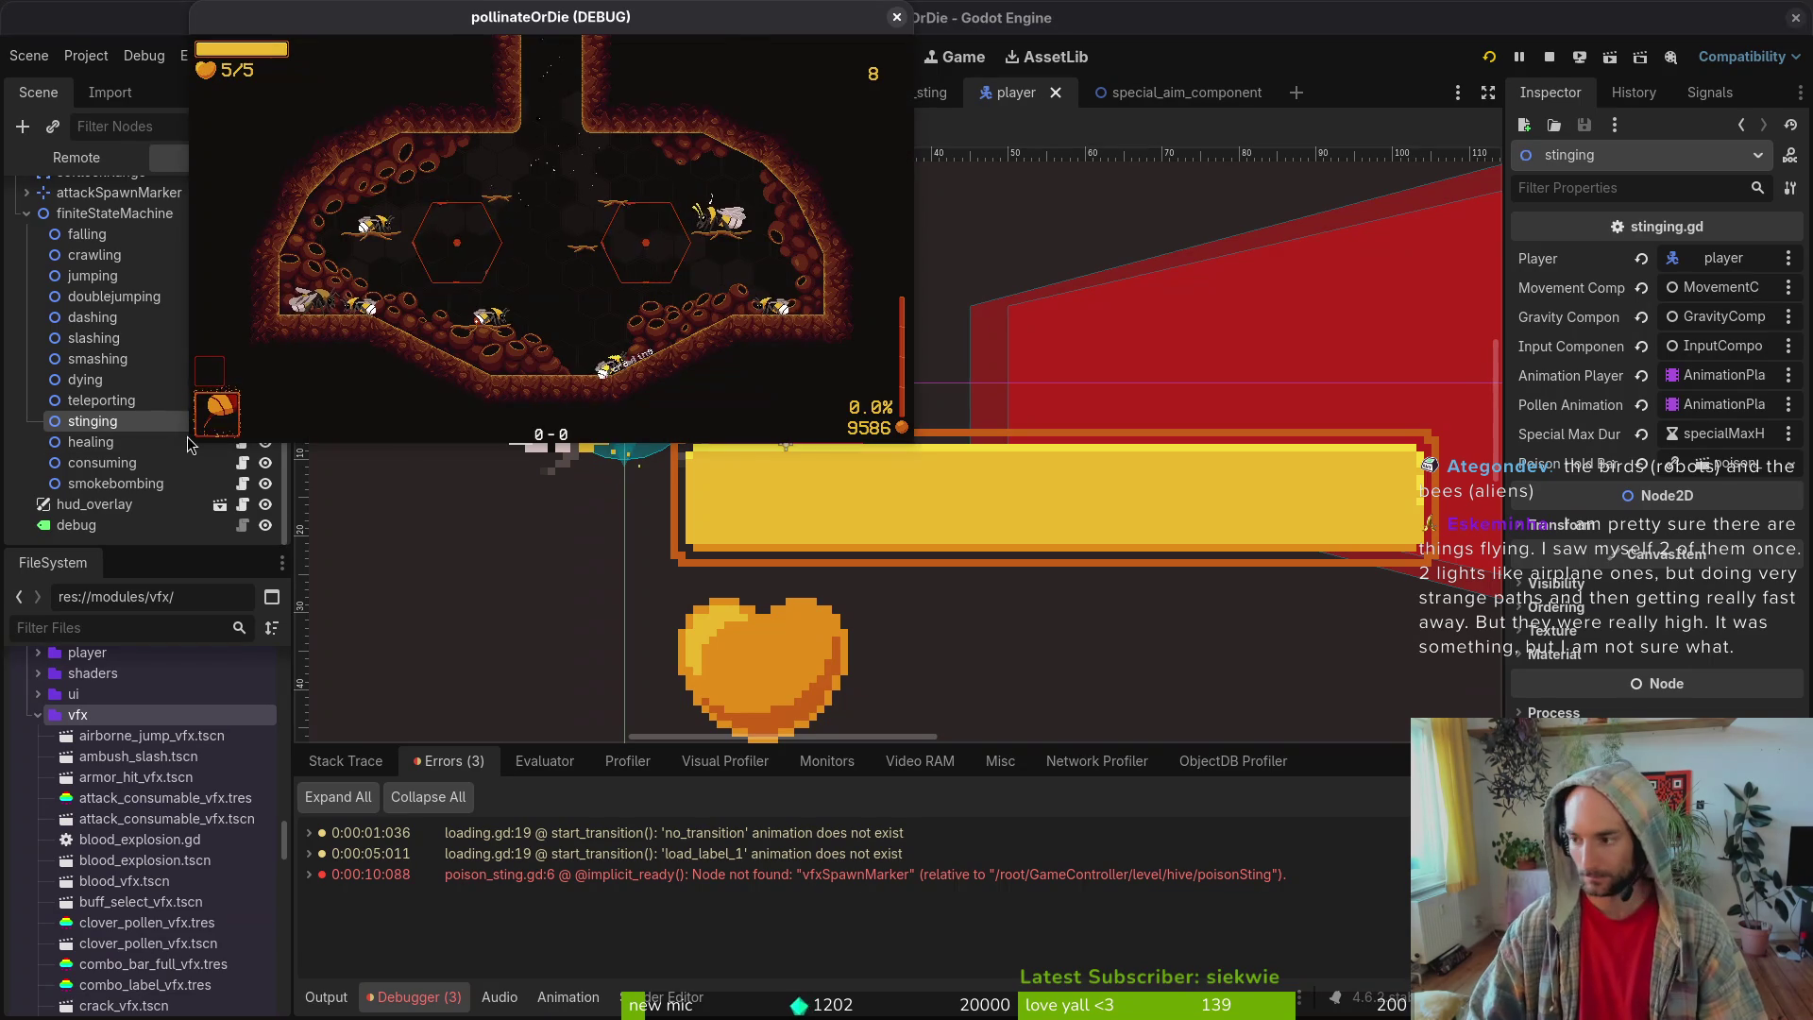
- Open poison_sting.gd from a 'poisonsting' search and highlight the vfx_spawn_marker declaration line
{"action": "type", "text": "poisonsting"}
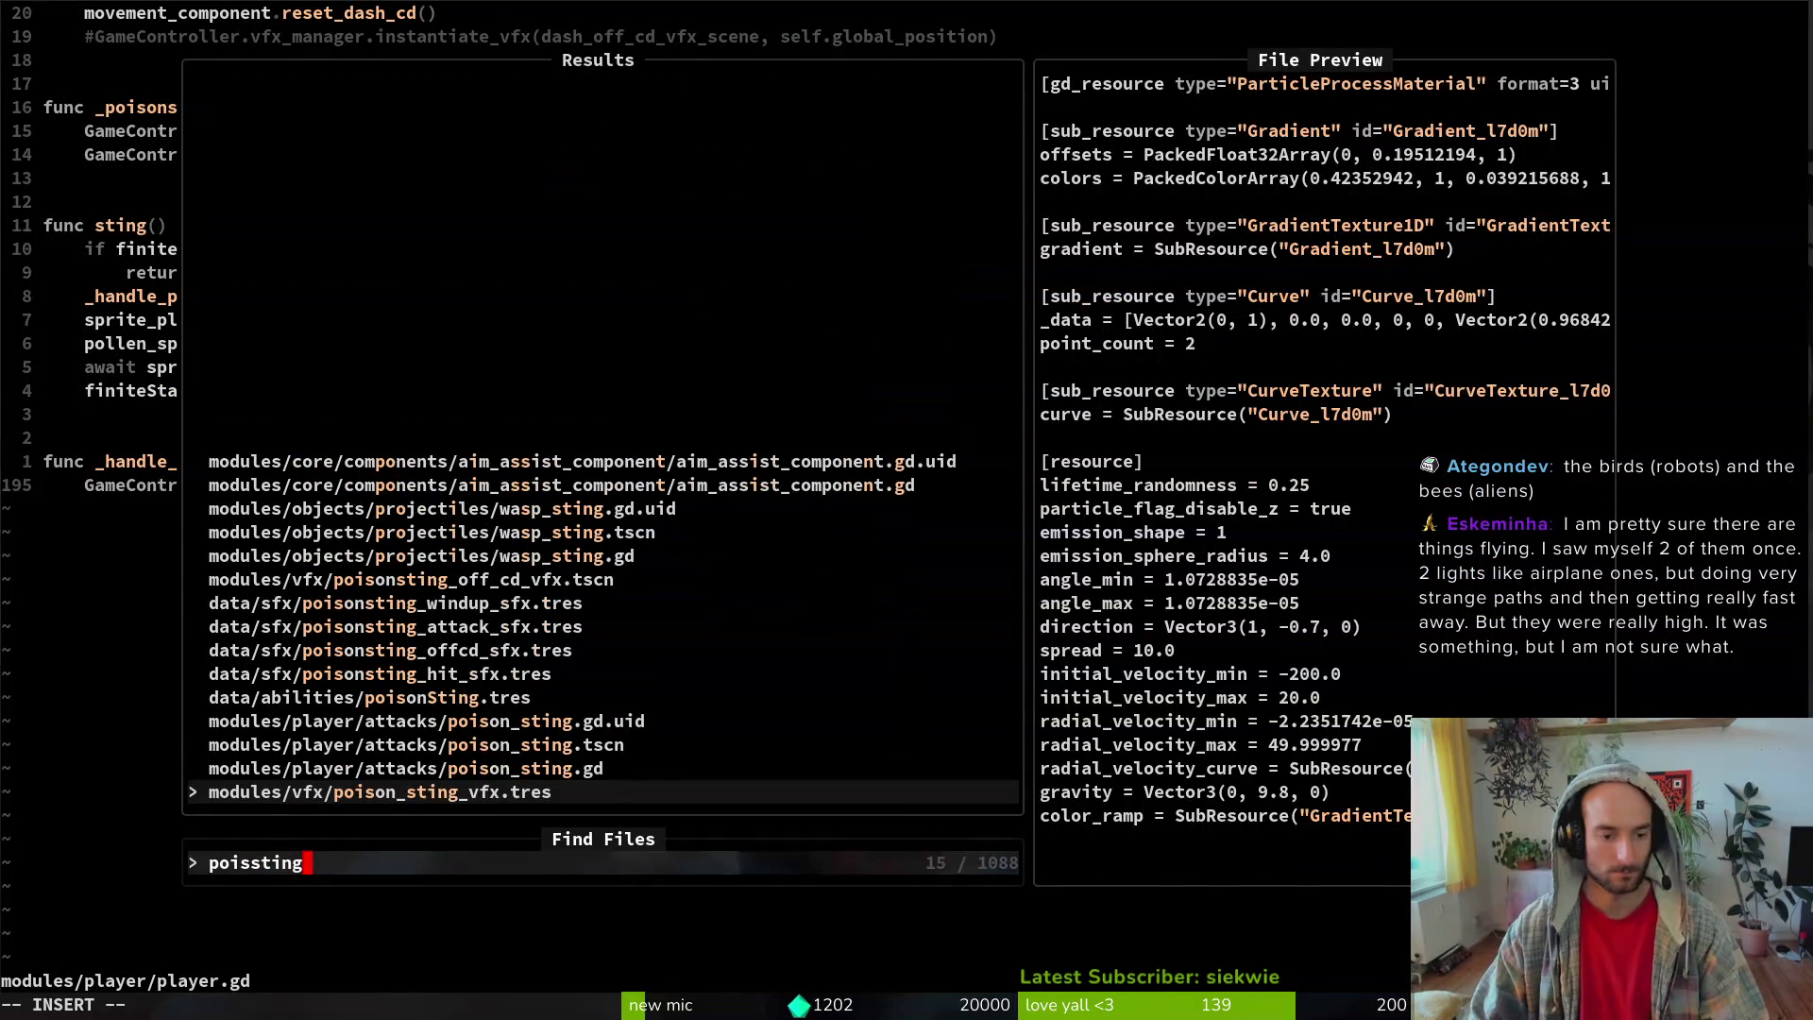
{"action": "key", "text": "Return"}
{"action": "key", "text": "j"}
{"action": "key", "text": "j"}
{"action": "key", "text": "j"}
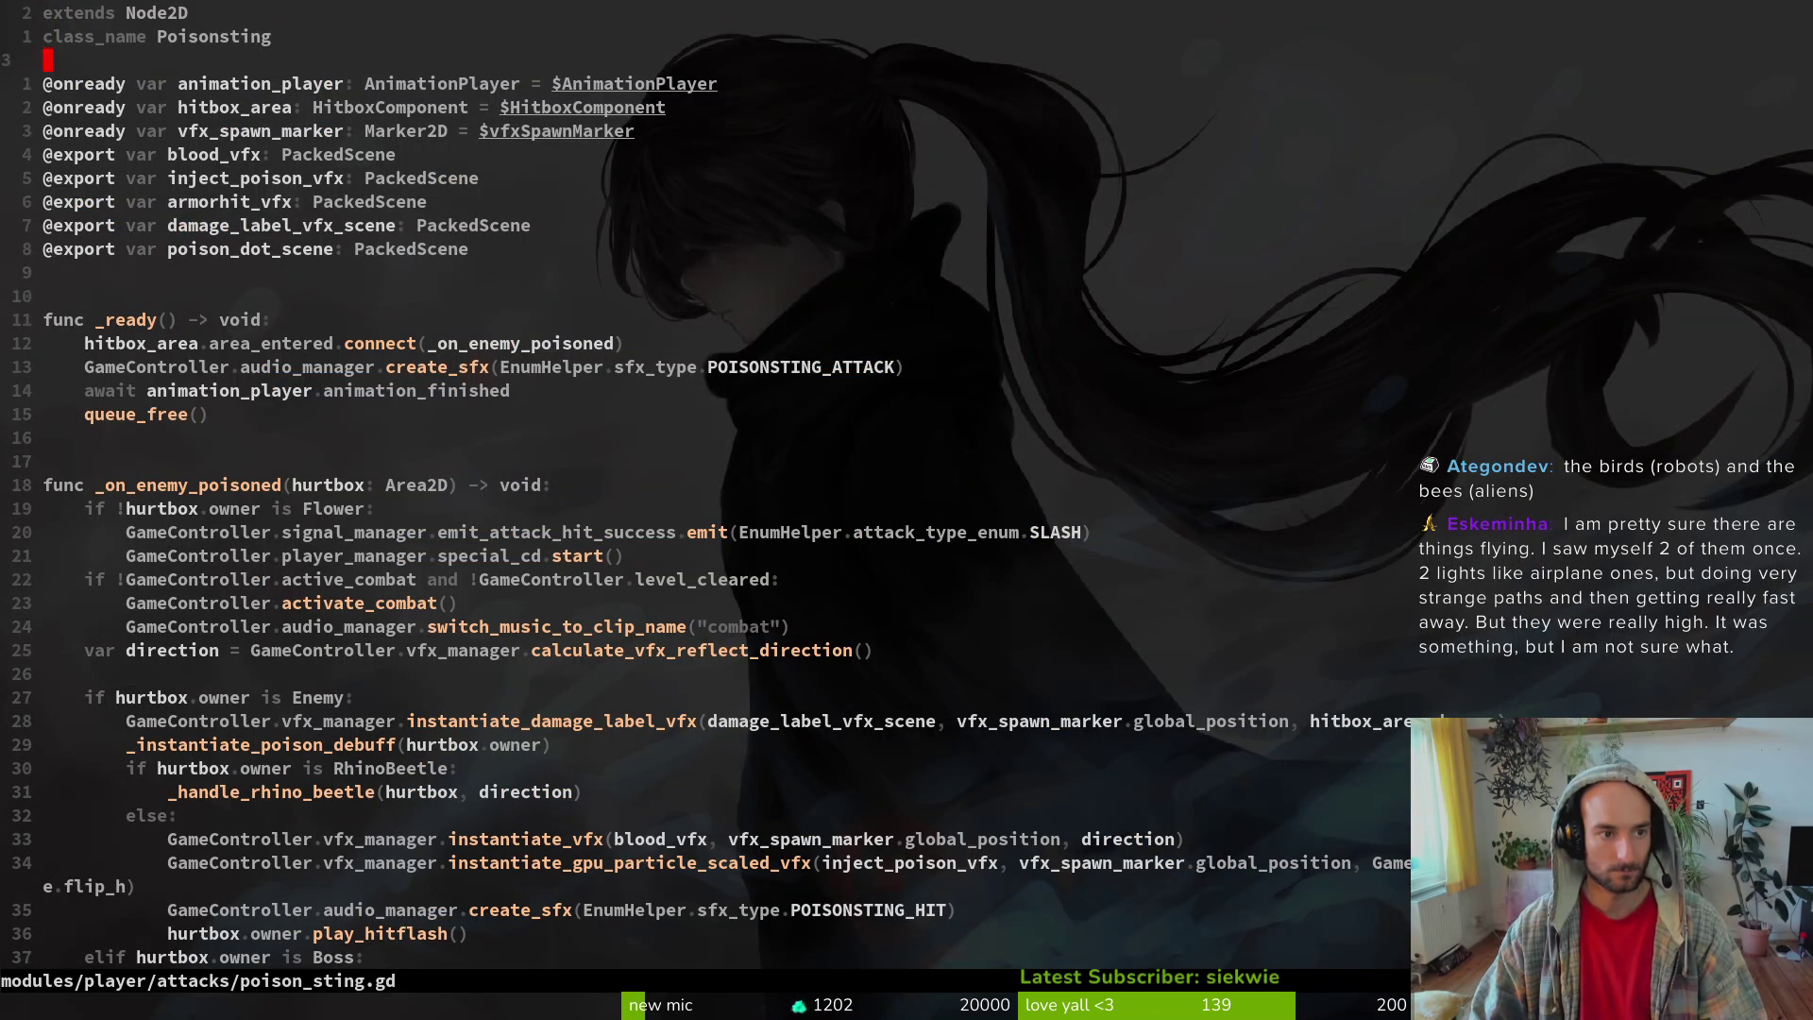
{"action": "key", "text": "V"}
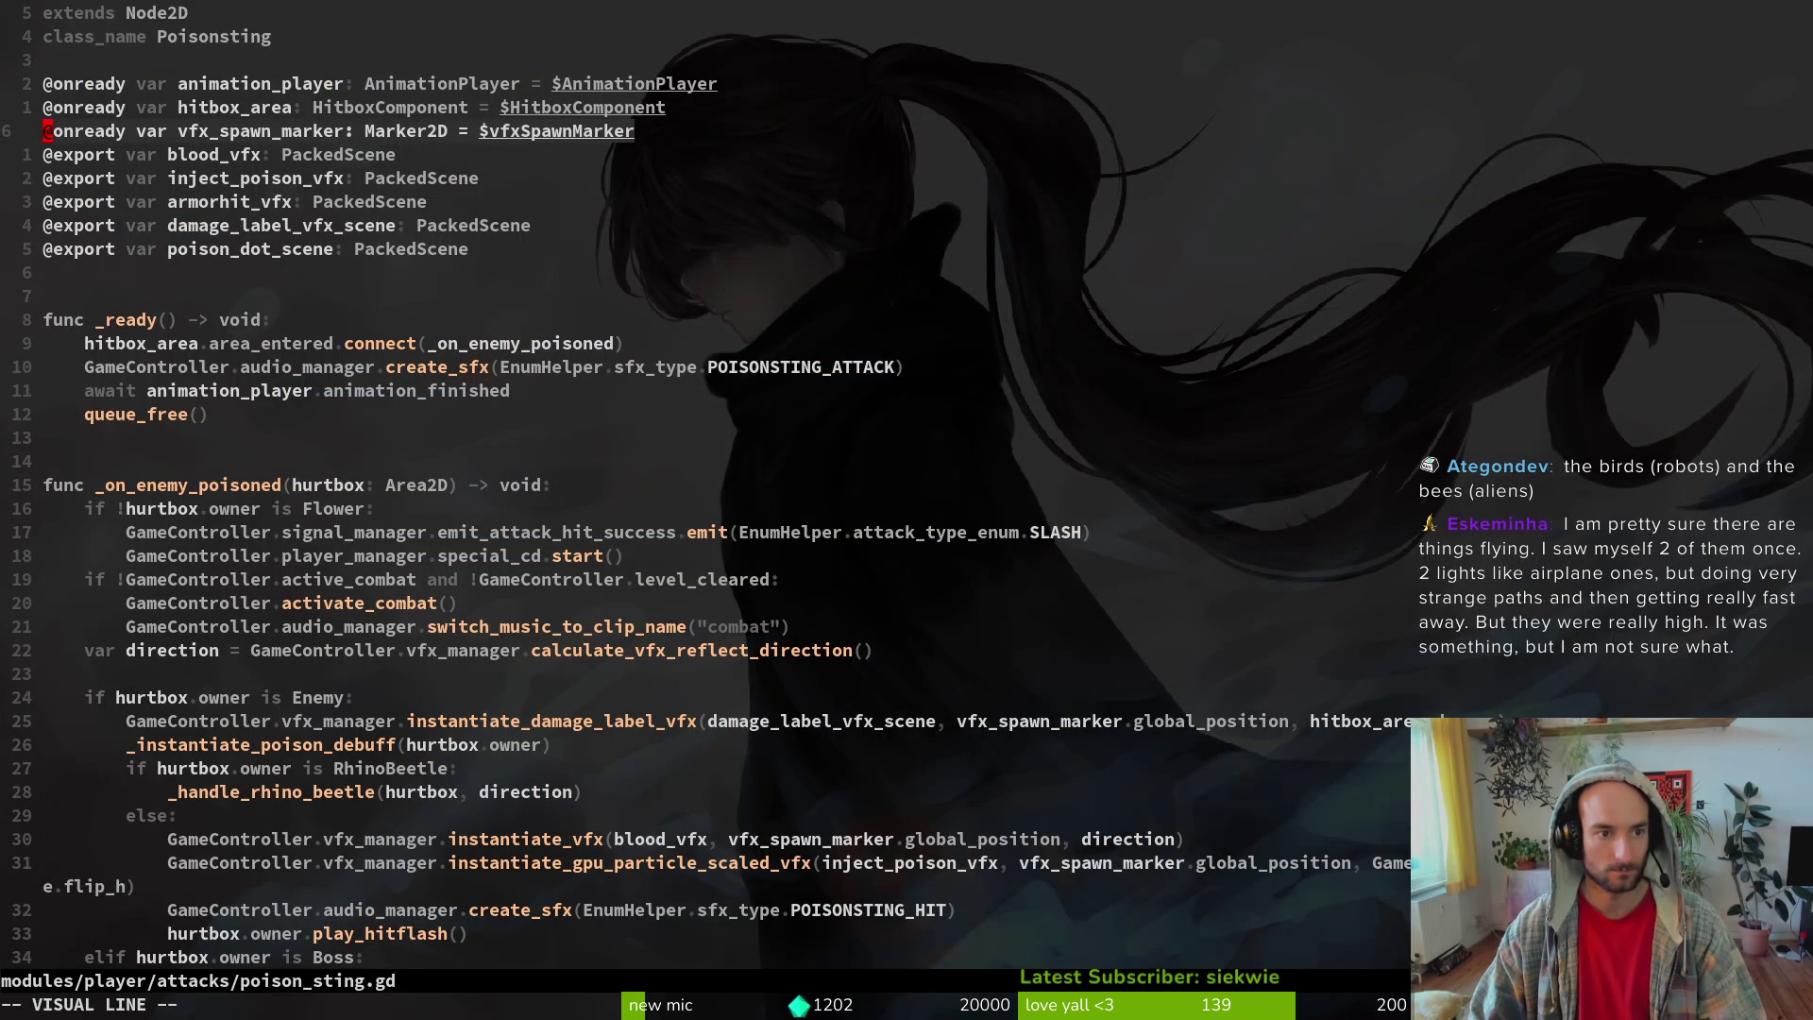
{"action": "key", "text": "Escape"}
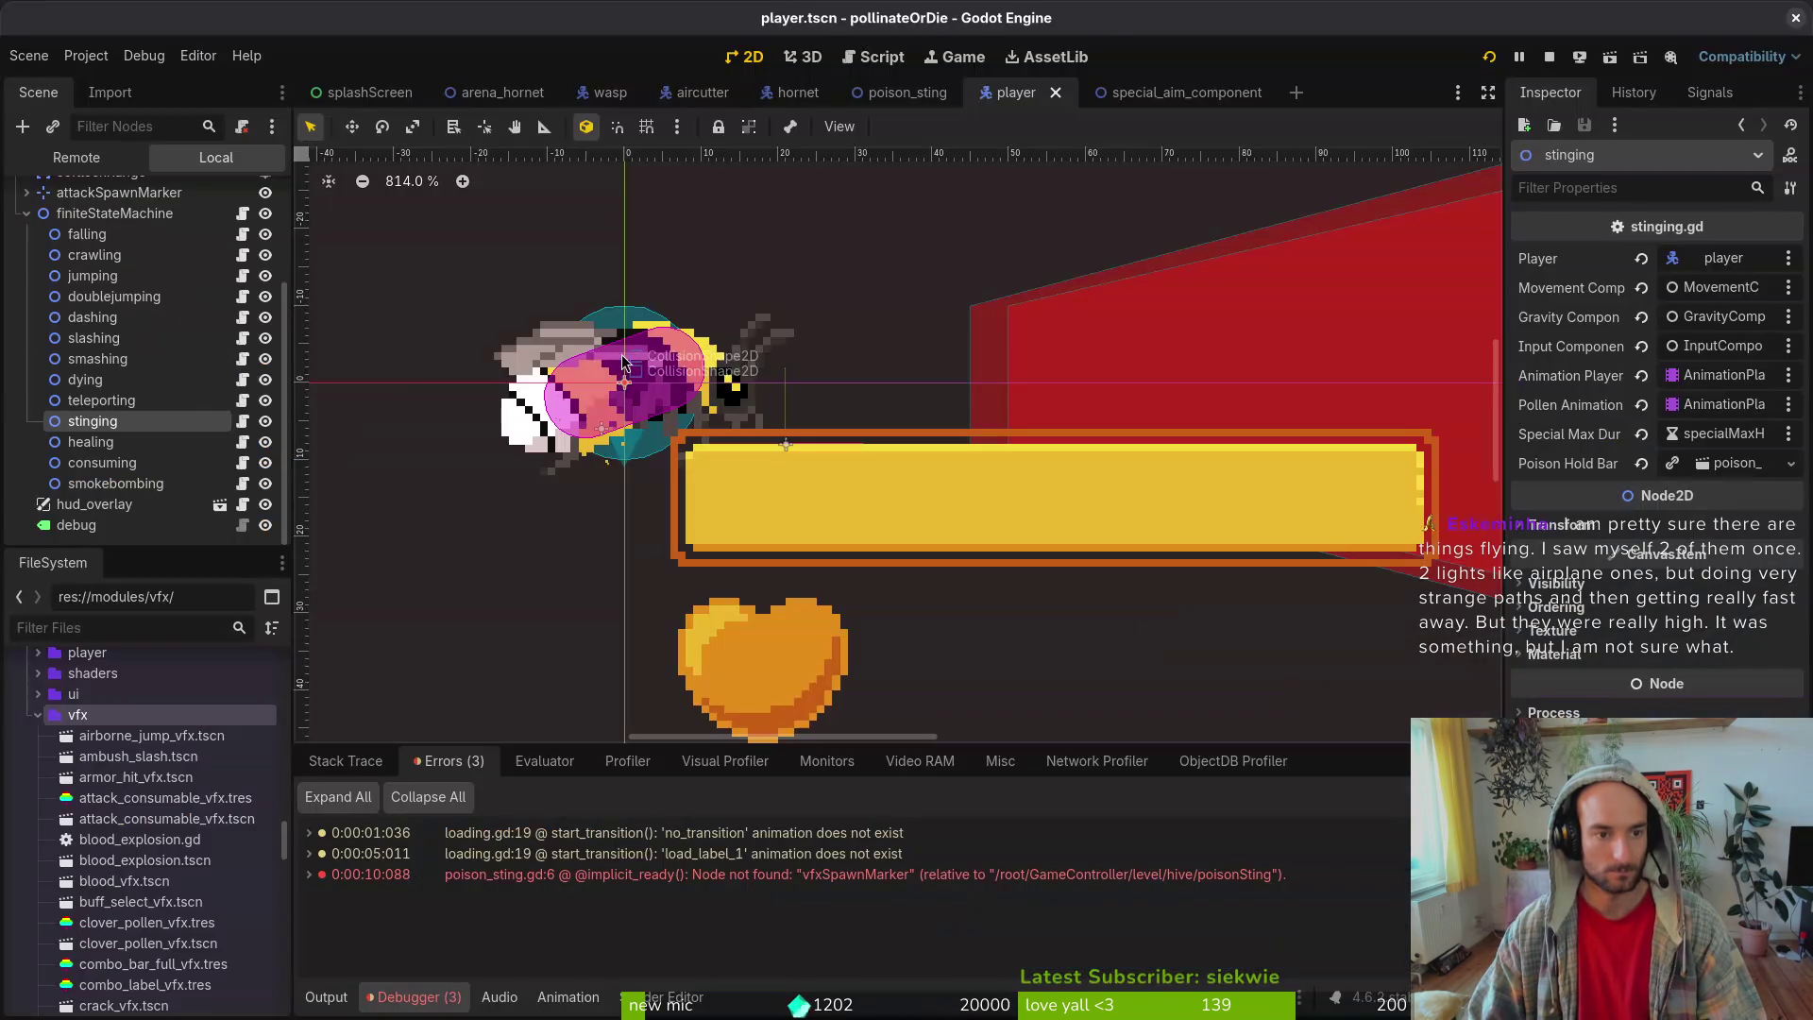
- Check the poison_sting scene tree, confirming no vfxSpawnMarker node, and return to poison_sting.gd
{"action": "left_click", "coordinate": [907, 91]}
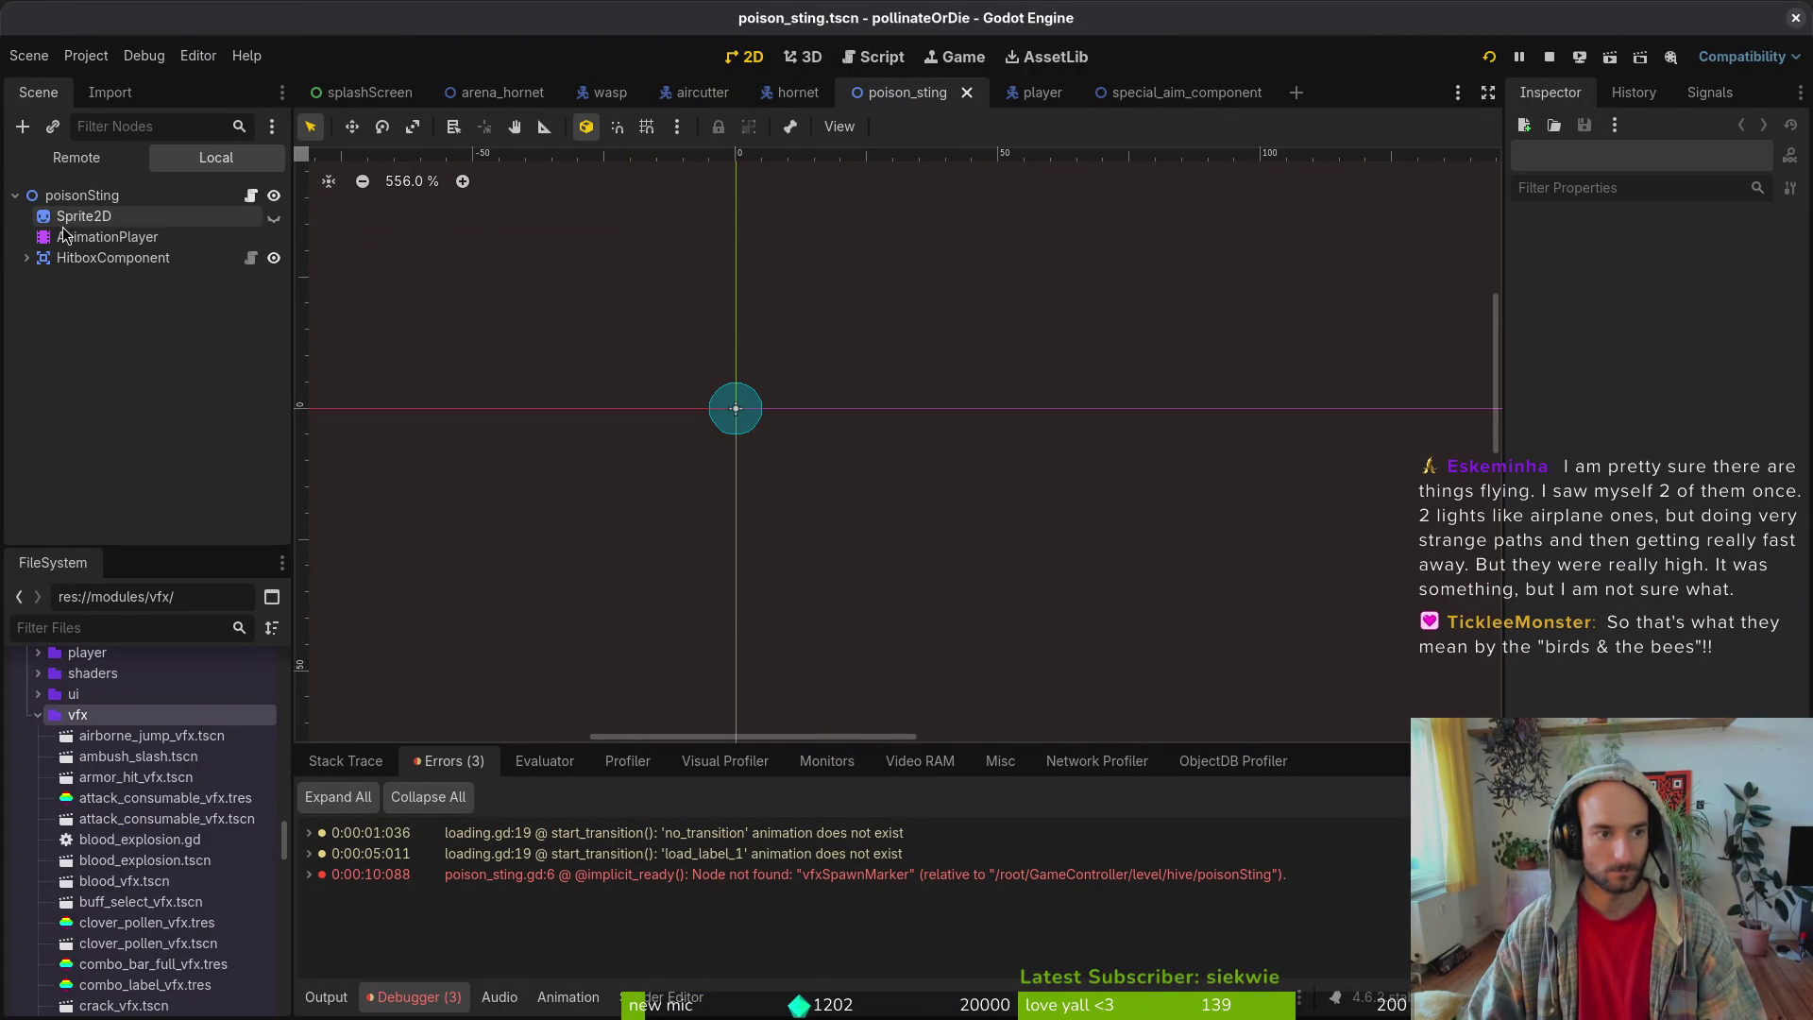
{"action": "left_click", "coordinate": [250, 194]}
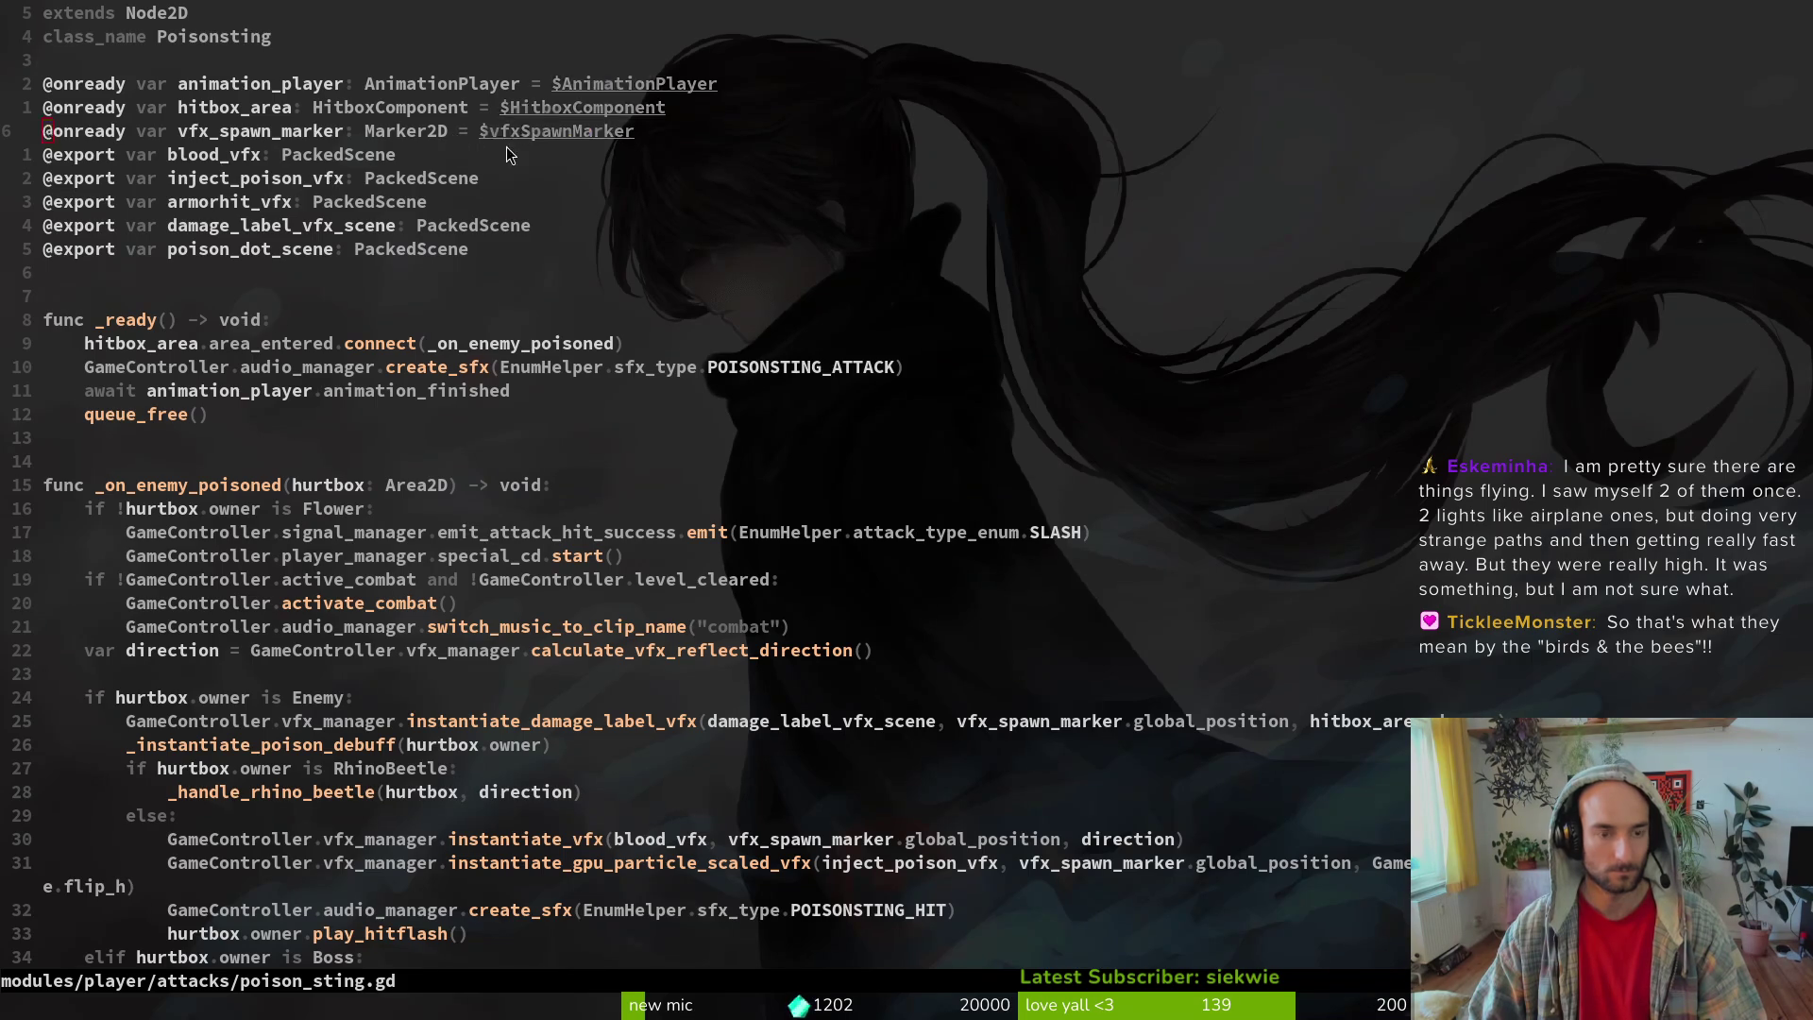
{"action": "key", "text": "alt+Tab"}
{"action": "key", "text": "alt+Tab"}
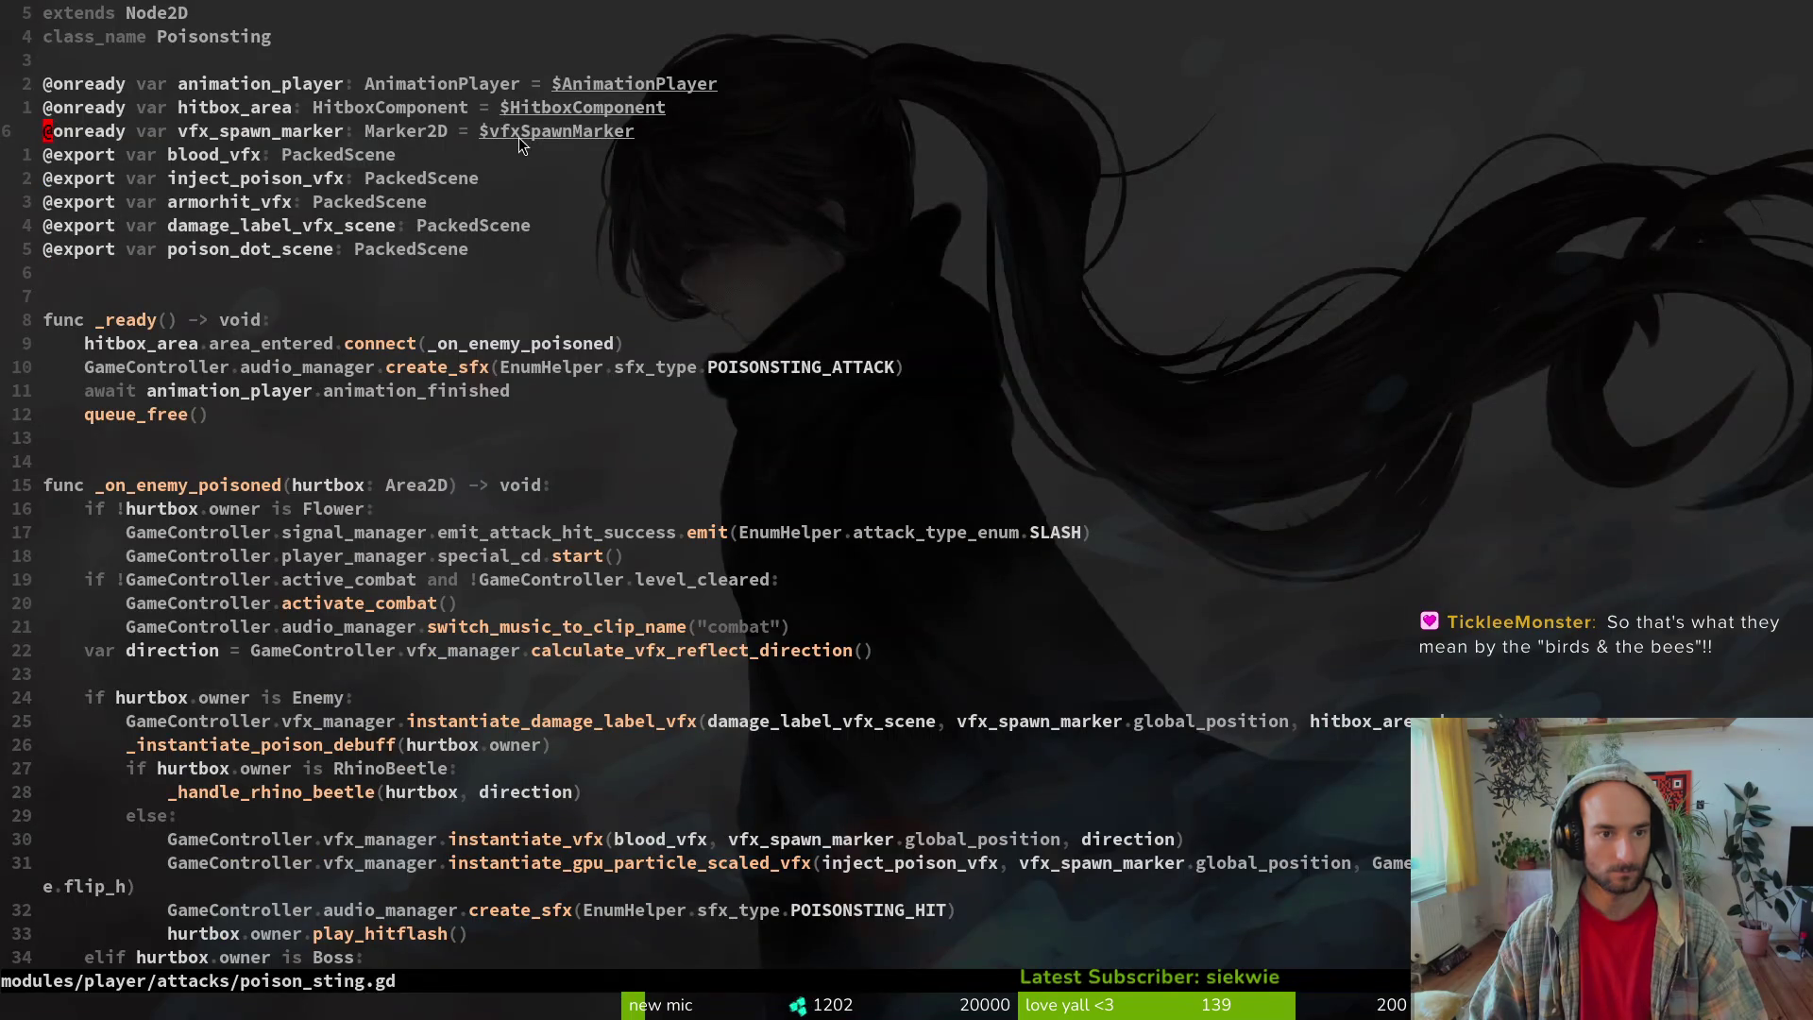
{"action": "key", "text": "alt+Tab"}
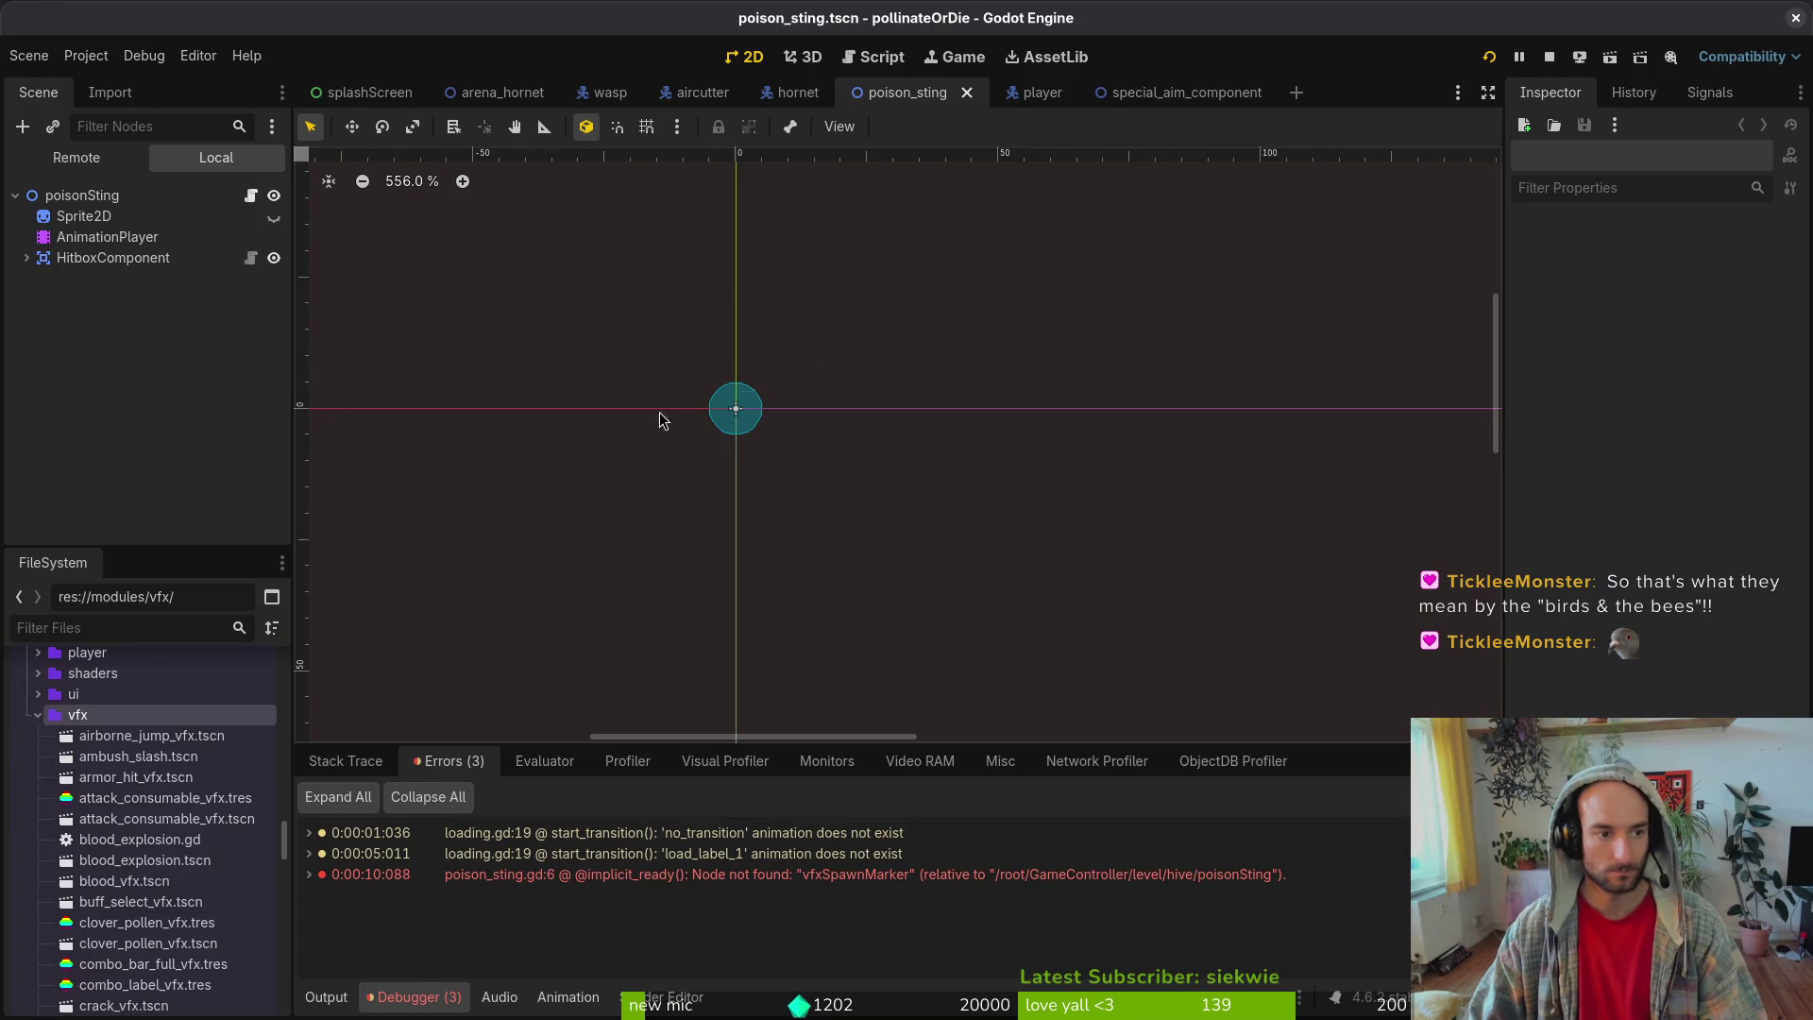
{"action": "key", "text": "alt+Tab"}
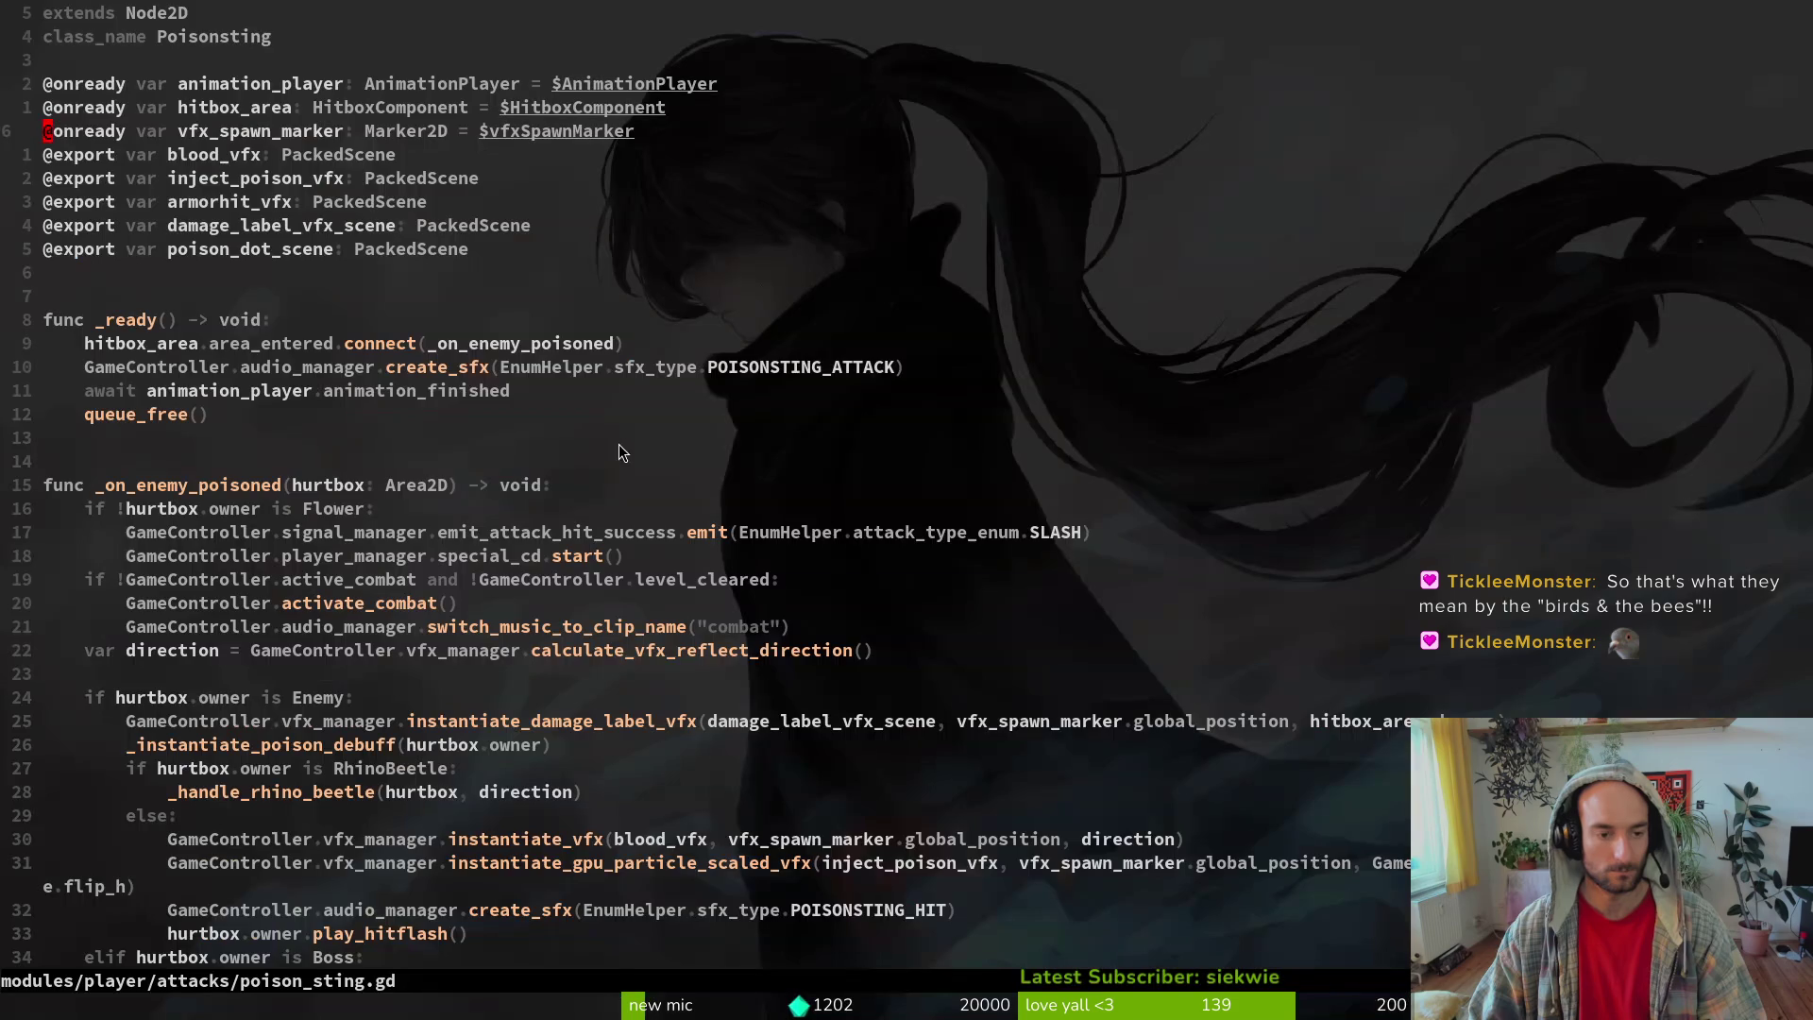
- Delete the vfx_spawn_marker declaration near the top of poison_sting.gd
{"action": "left_click", "coordinate": [396, 366]}
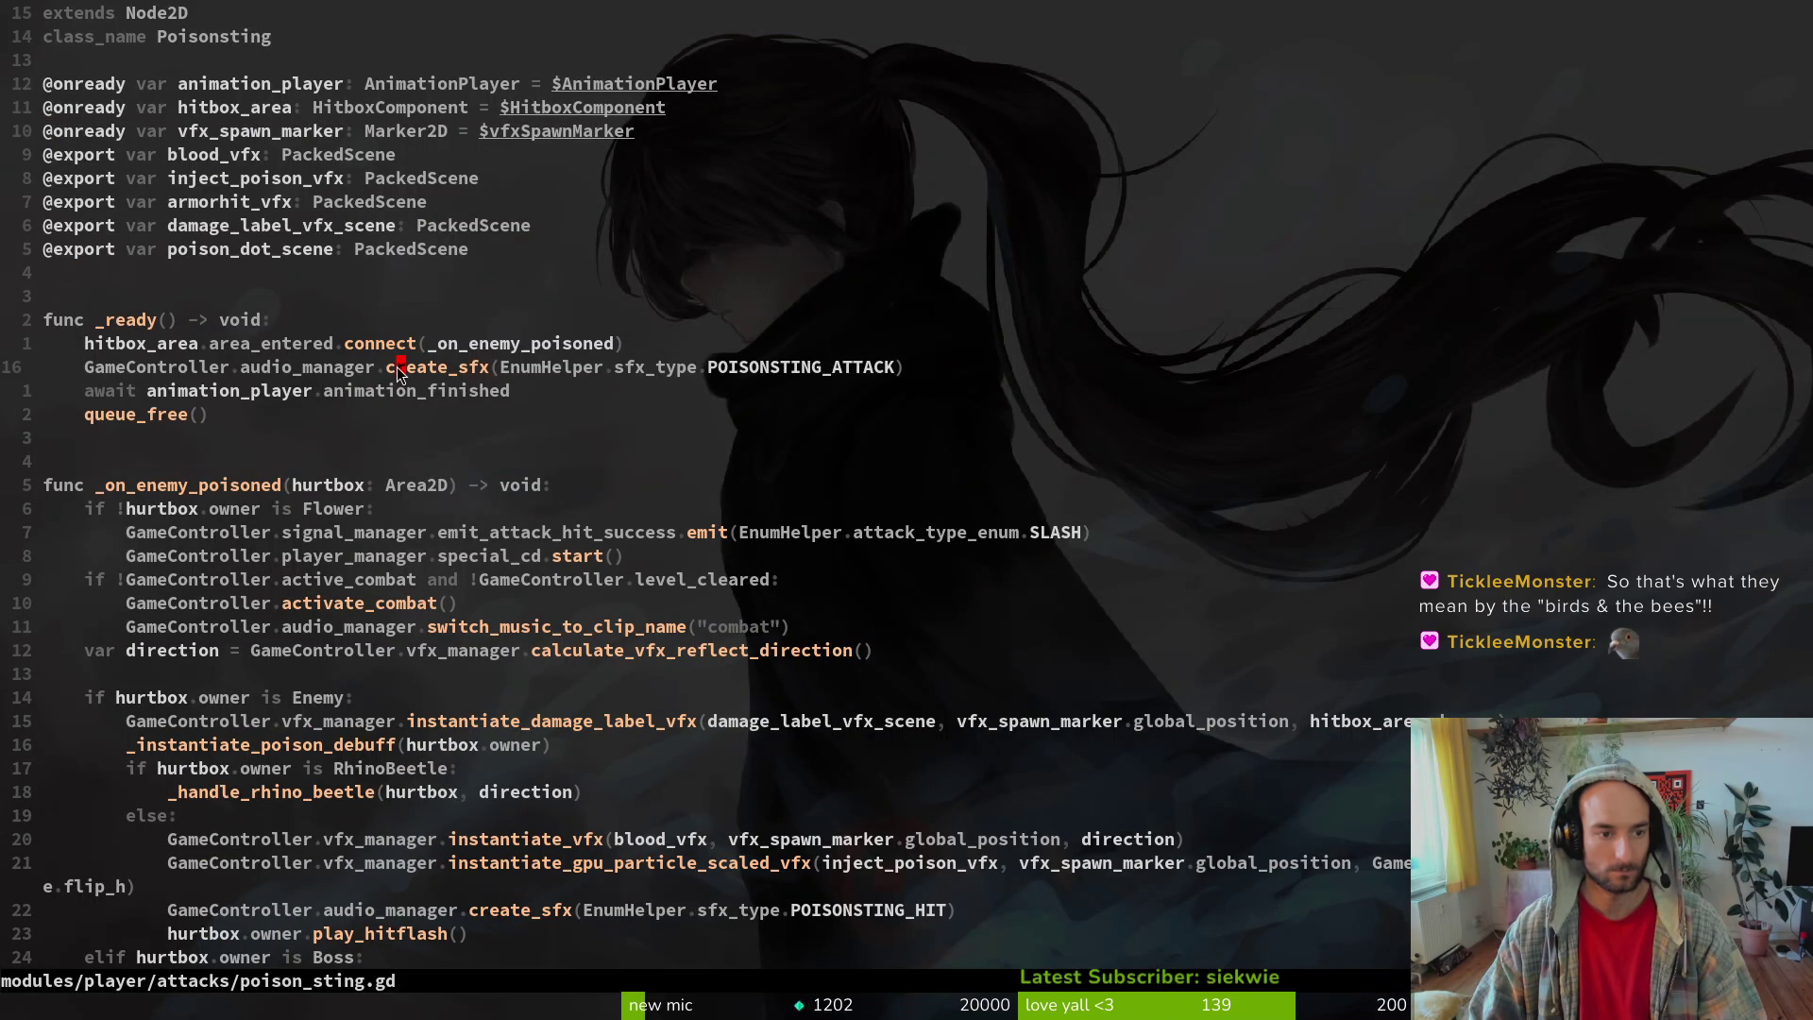
{"action": "left_click", "coordinate": [233, 153]}
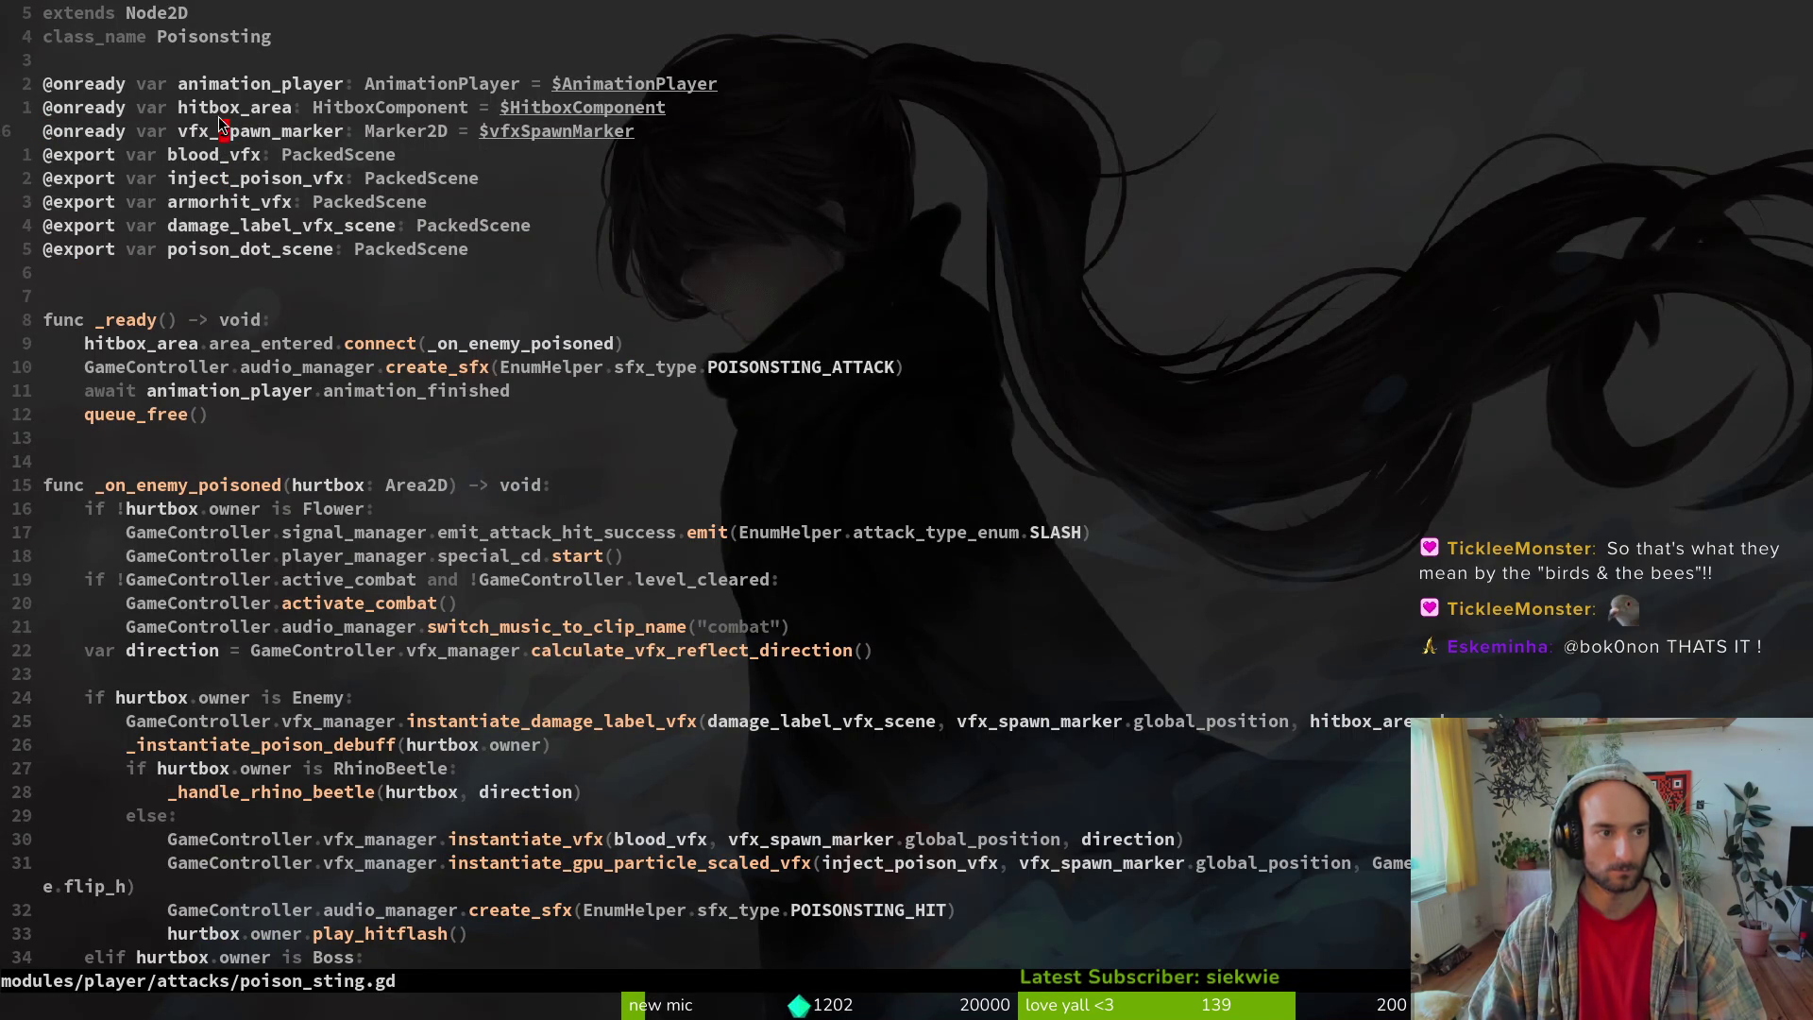
{"action": "key", "text": "d"}
{"action": "key", "text": "d"}
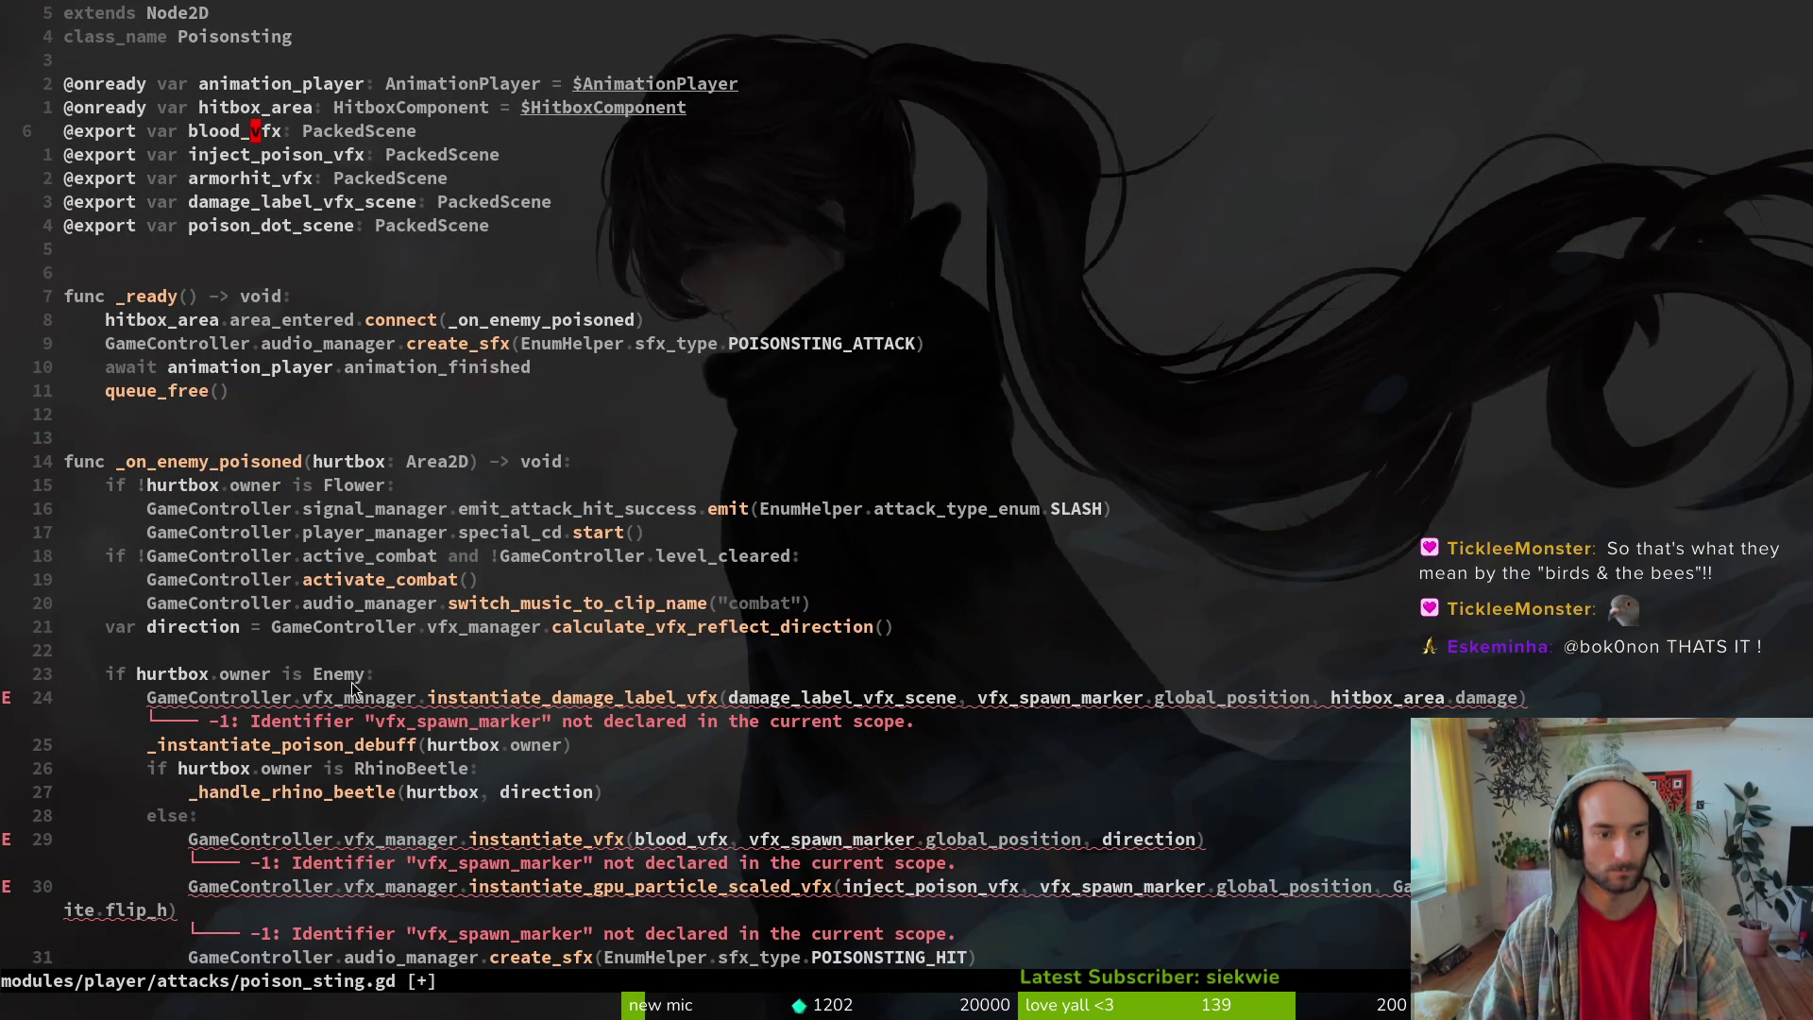
- Prefix the damage-label call's marker reference with GameController.player_manager.player
{"action": "left_click", "coordinate": [1012, 699]}
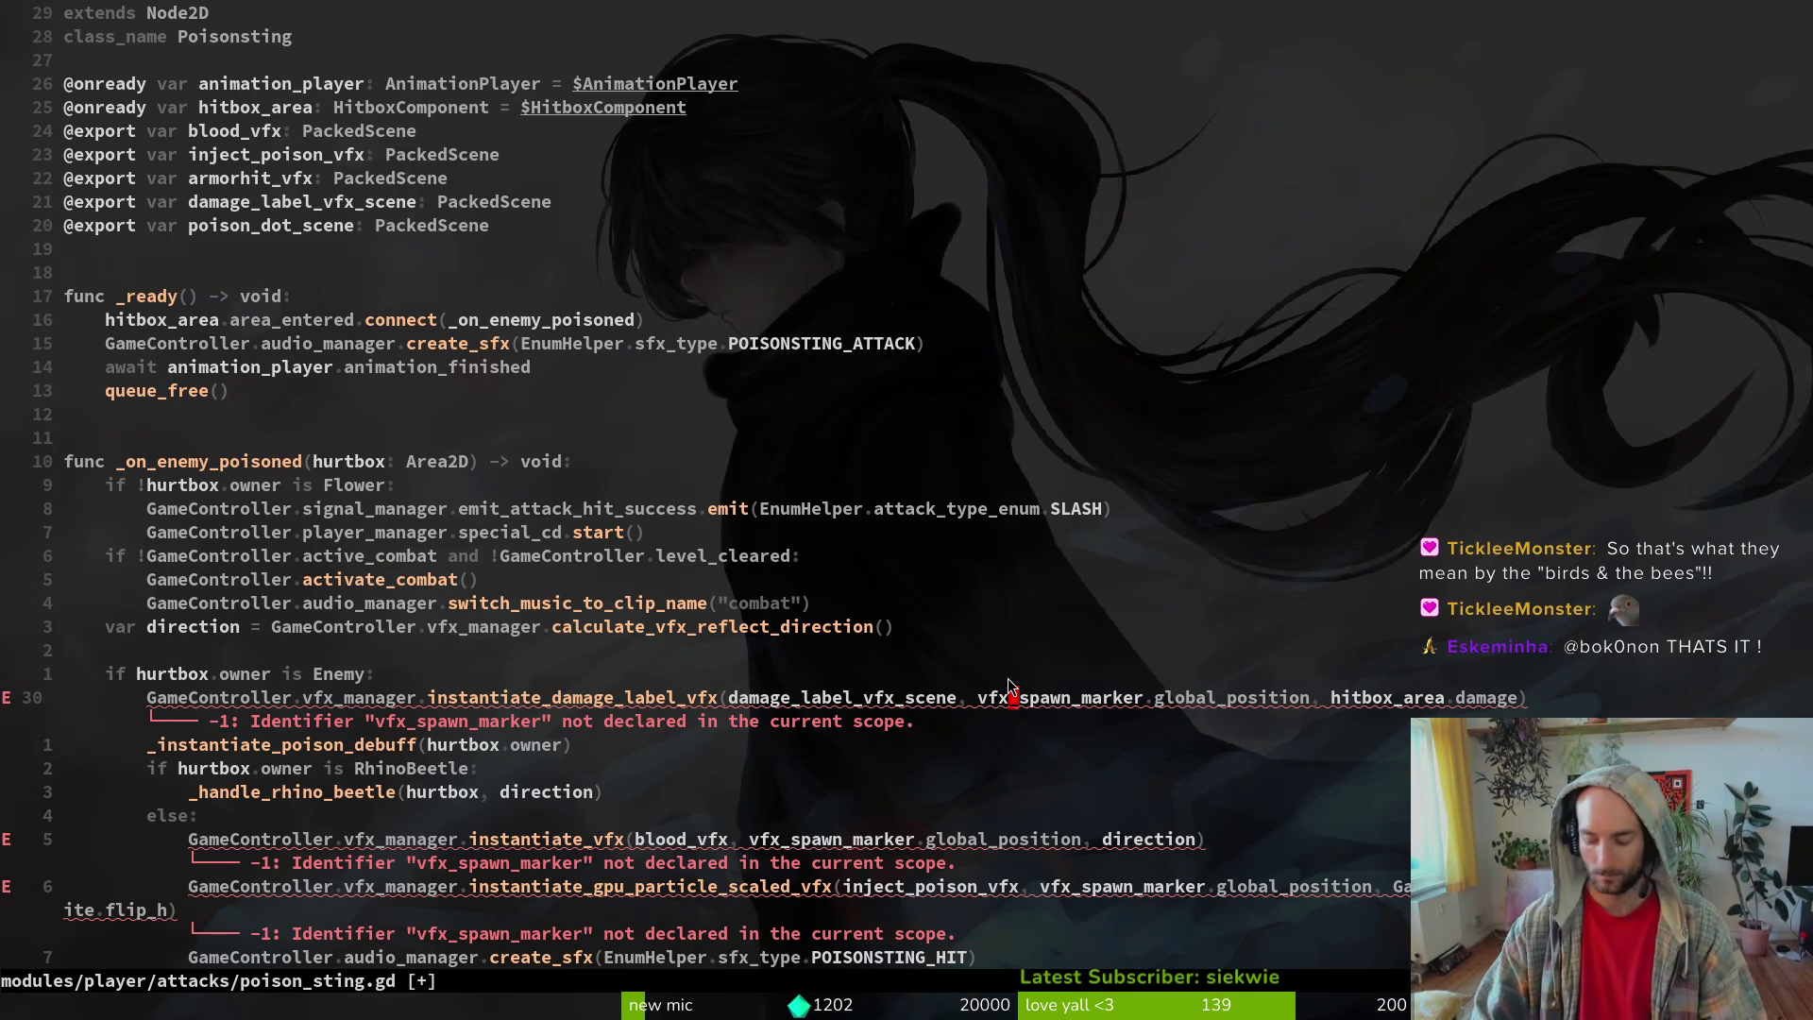
{"action": "key", "text": "c"}
{"action": "key", "text": "i"}
{"action": "key", "text": "w"}
{"action": "key", "text": "Escape"}
{"action": "key", "text": "u"}
{"action": "key", "text": "i"}
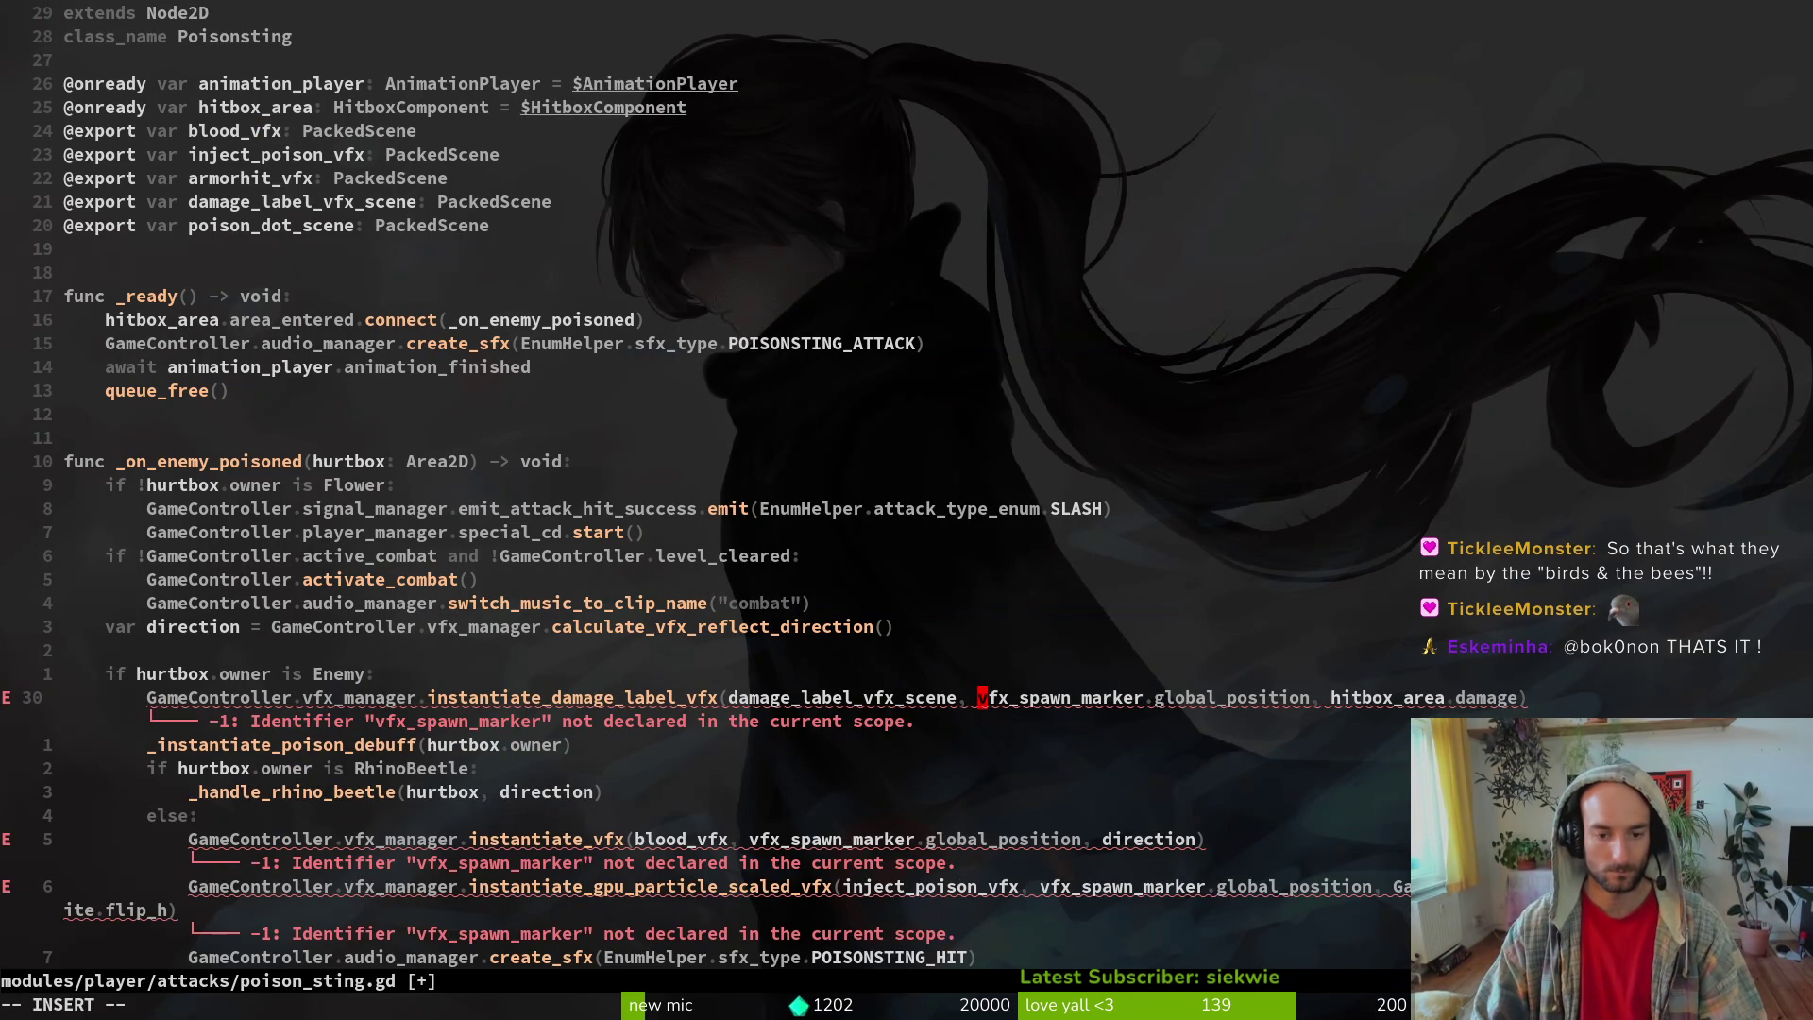
{"action": "key", "text": "Escape"}
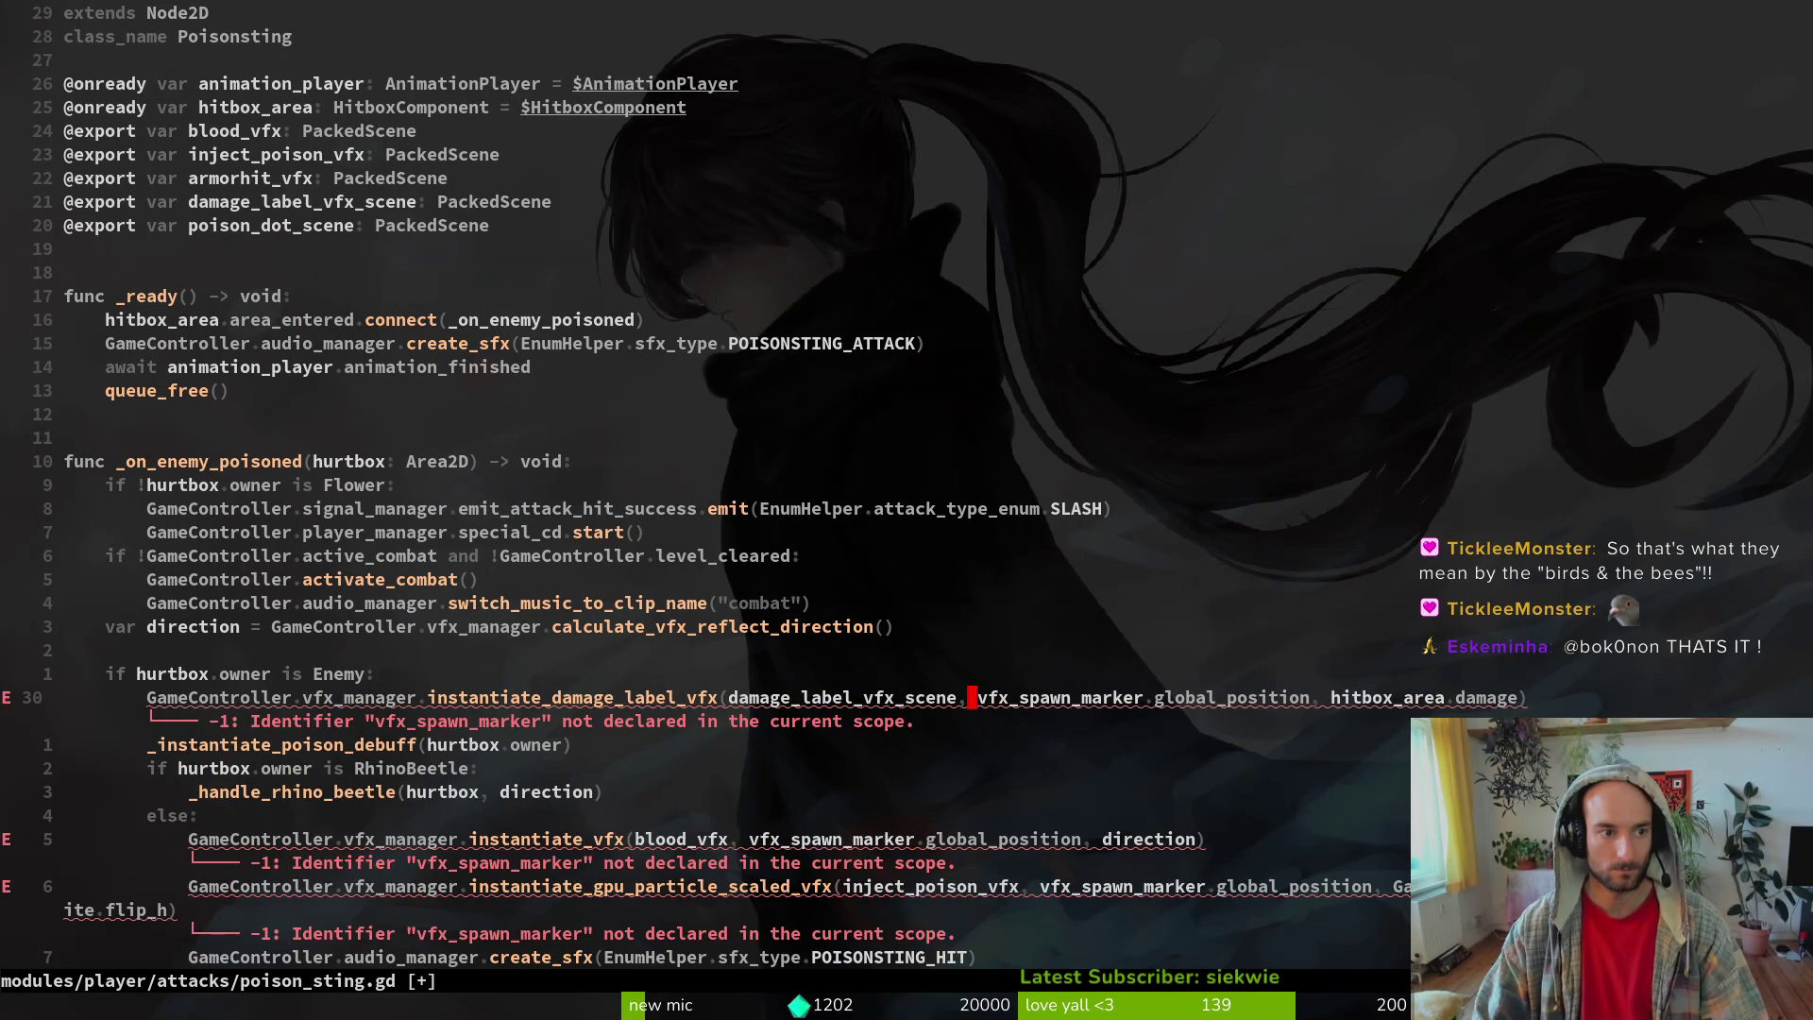
{"action": "key", "text": "a"}
{"action": "key", "text": "Escape"}
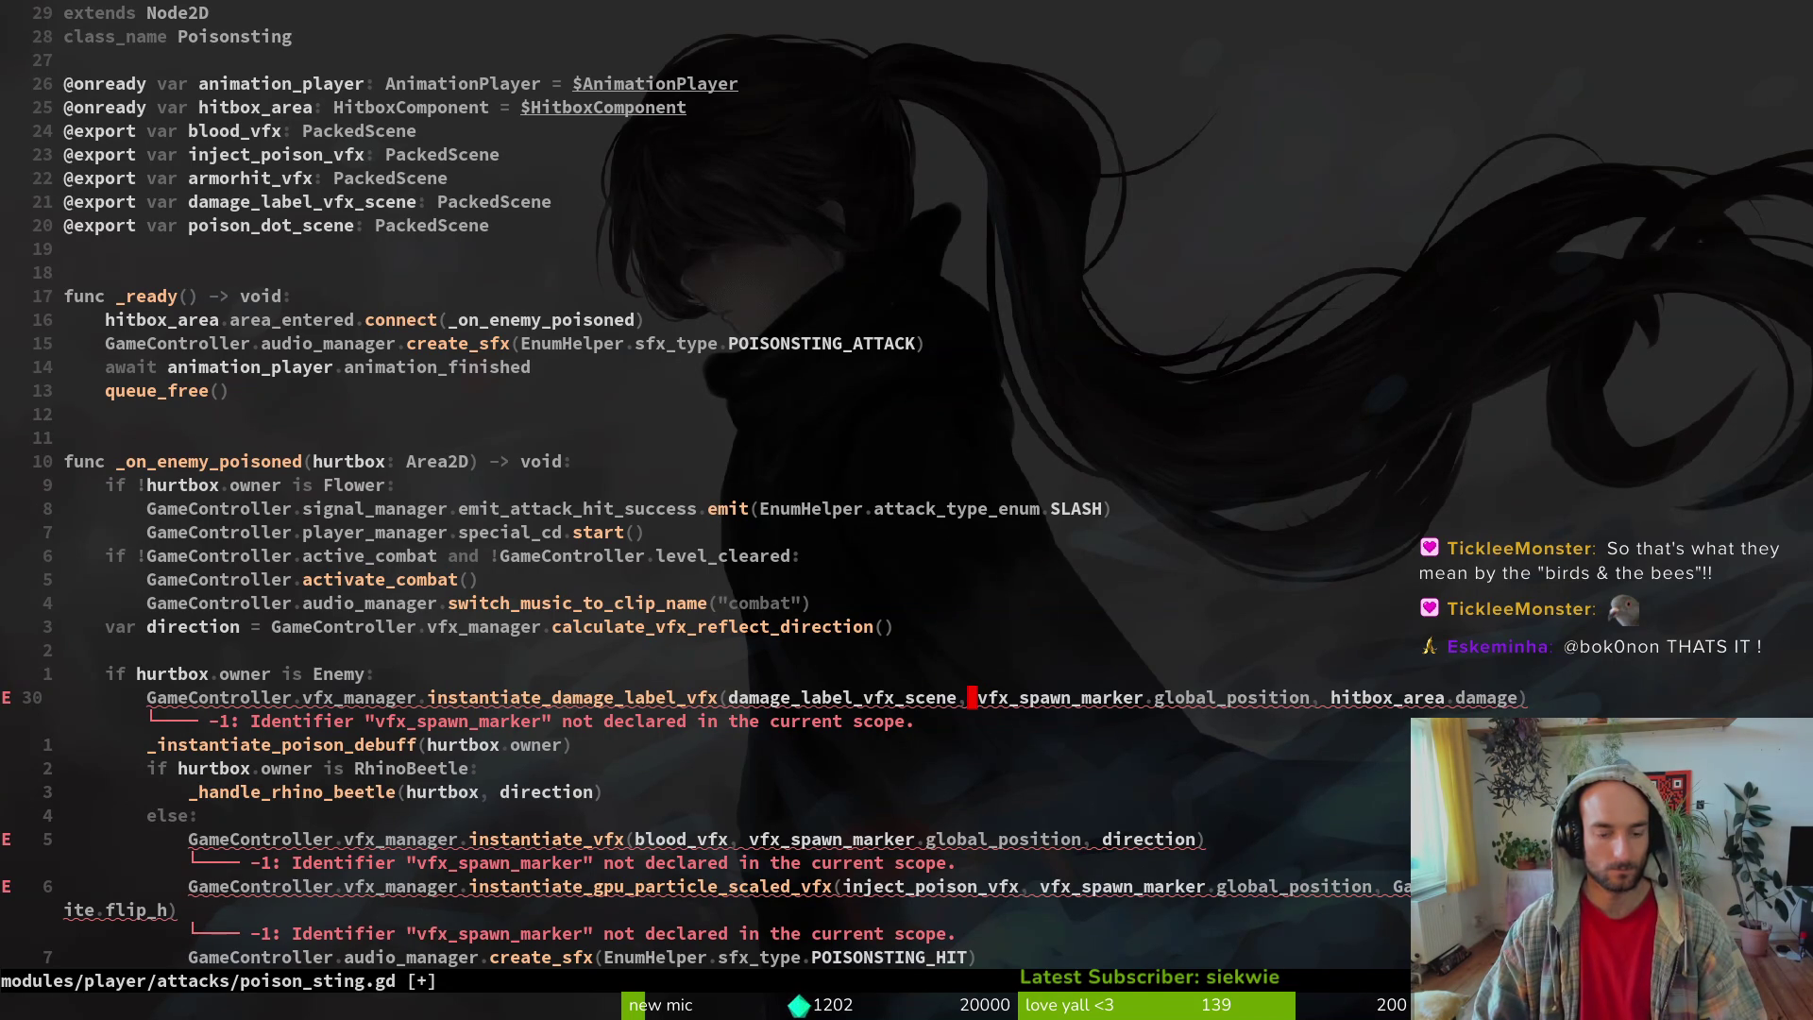
{"action": "type", "text": "abel_vfx_scene, GameController.pl"}
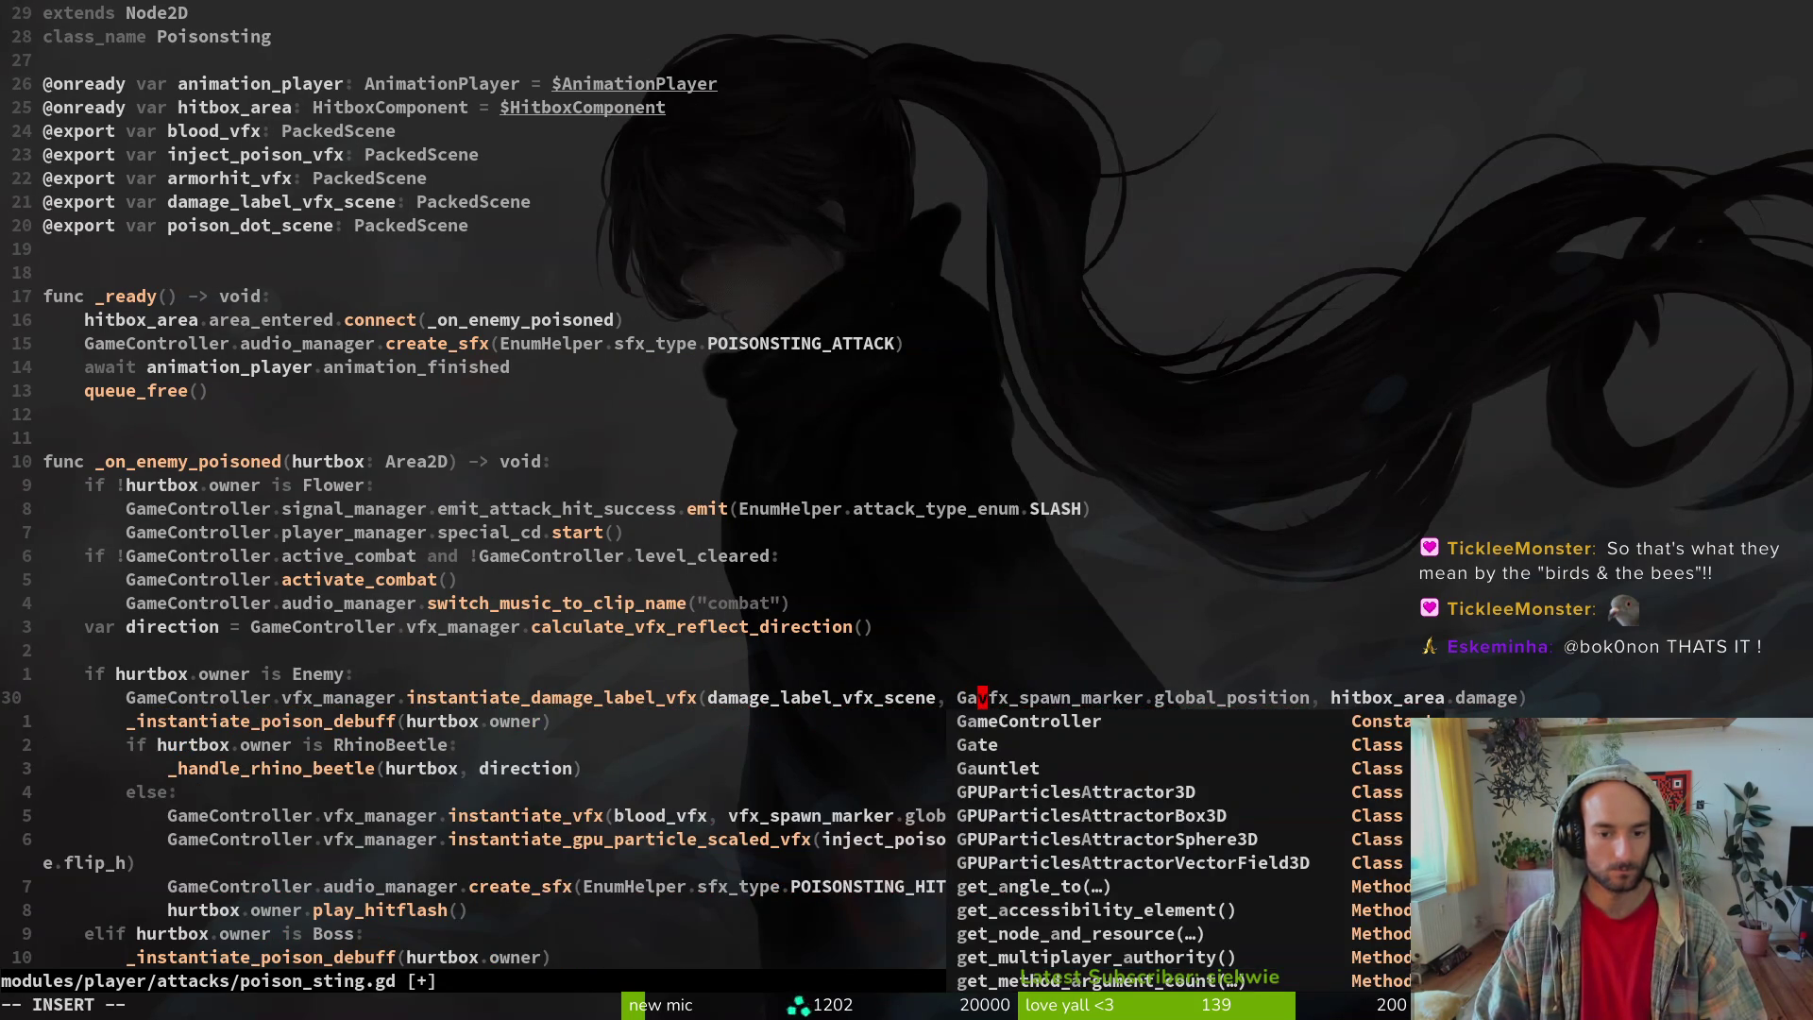
{"action": "type", "text": "ayer_manager.player."}
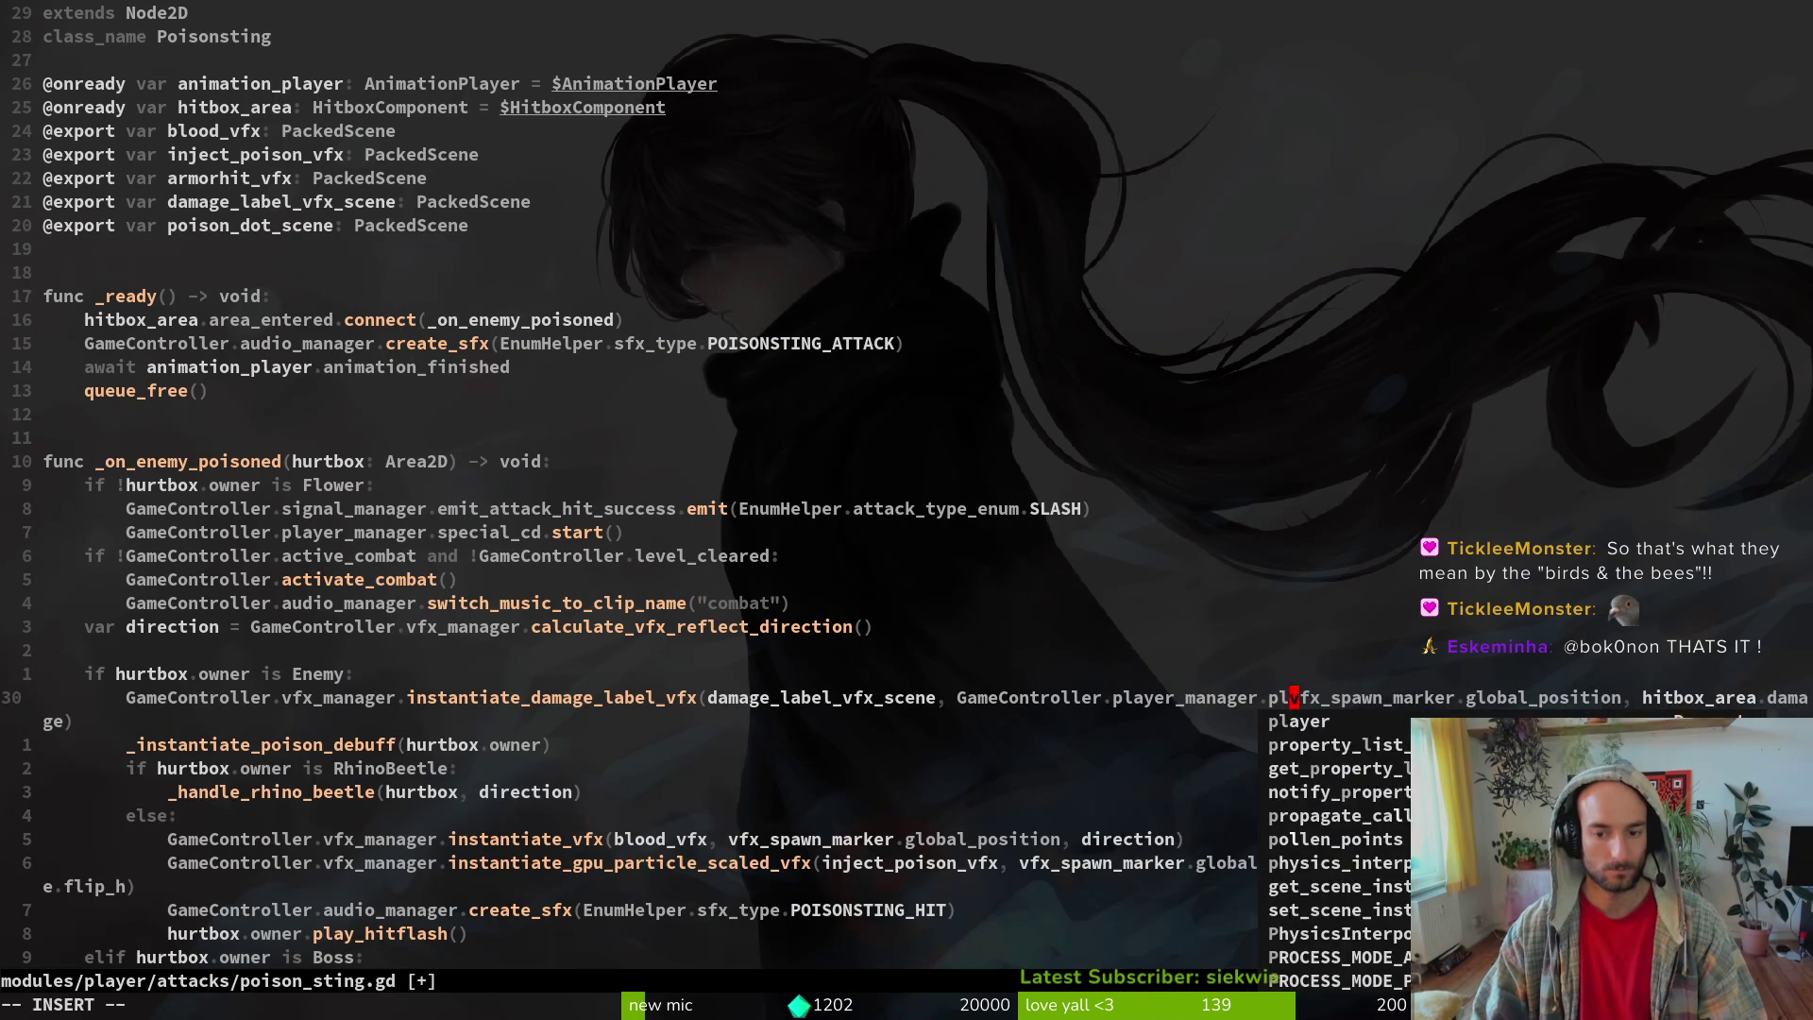
{"action": "type", "text": "av"}
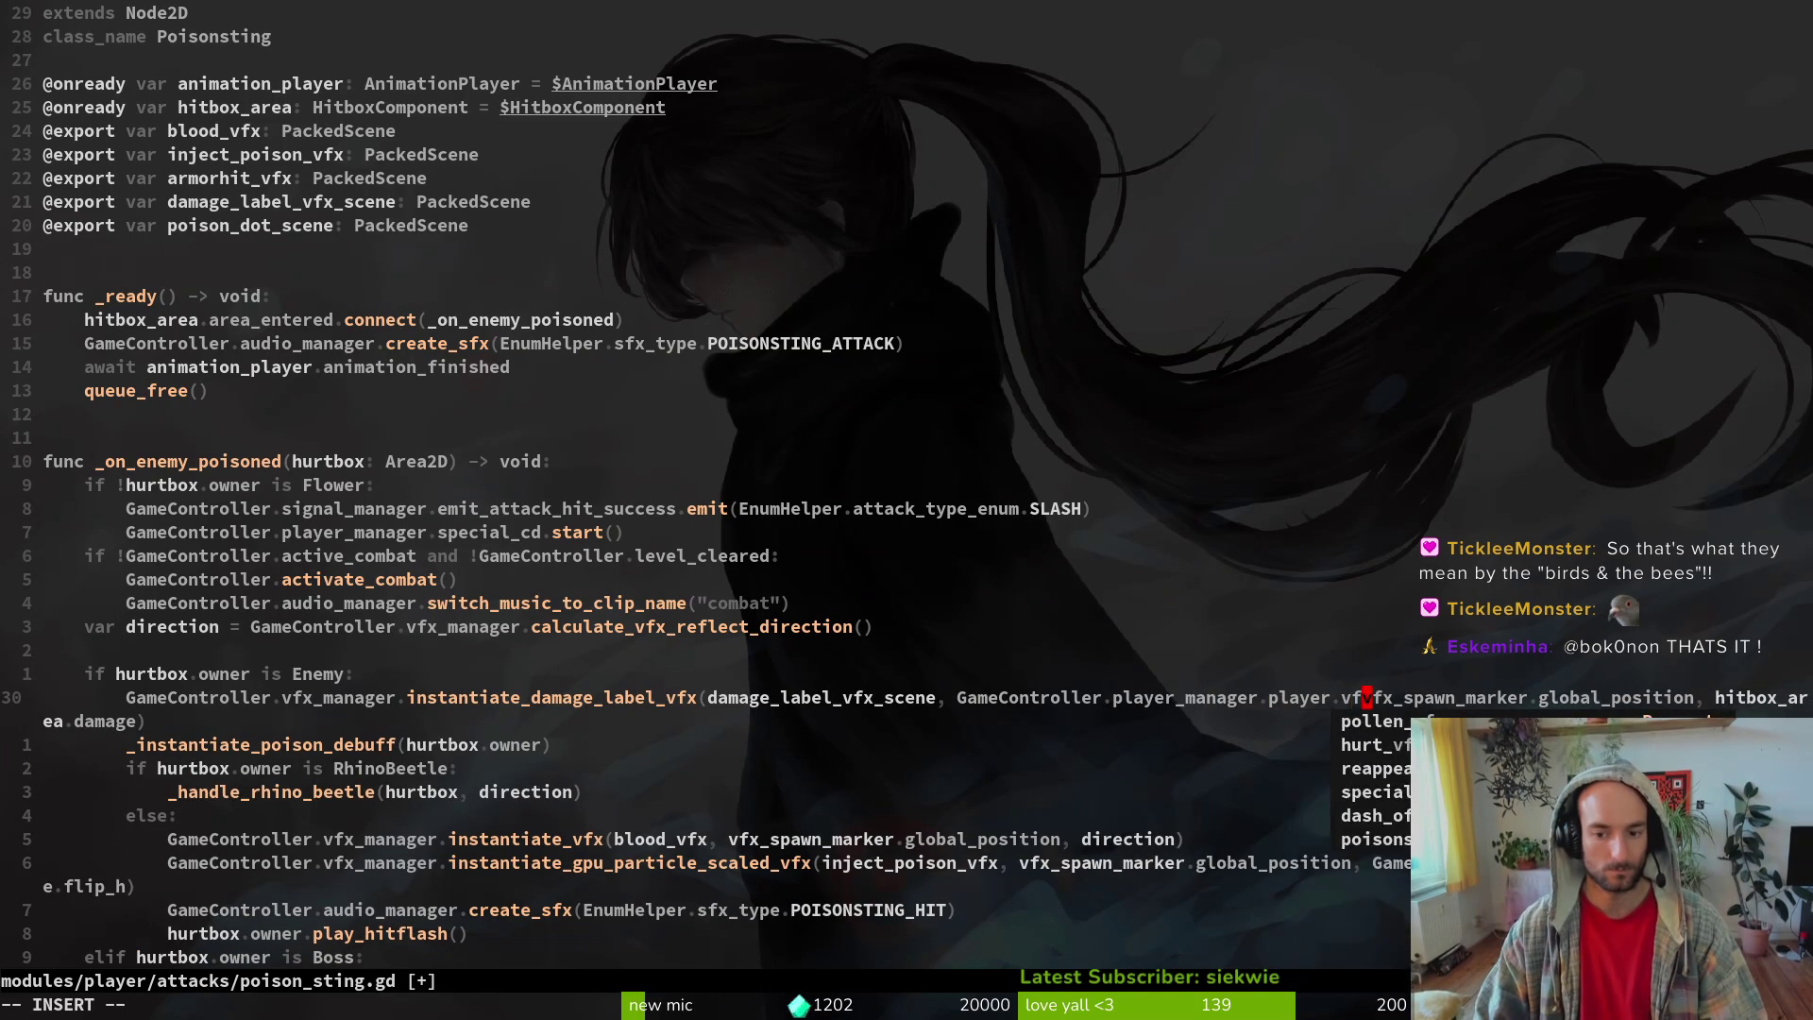
{"action": "key", "text": "BackSpace"}
{"action": "key", "text": "BackSpace"}
{"action": "type", "text": "vf"}
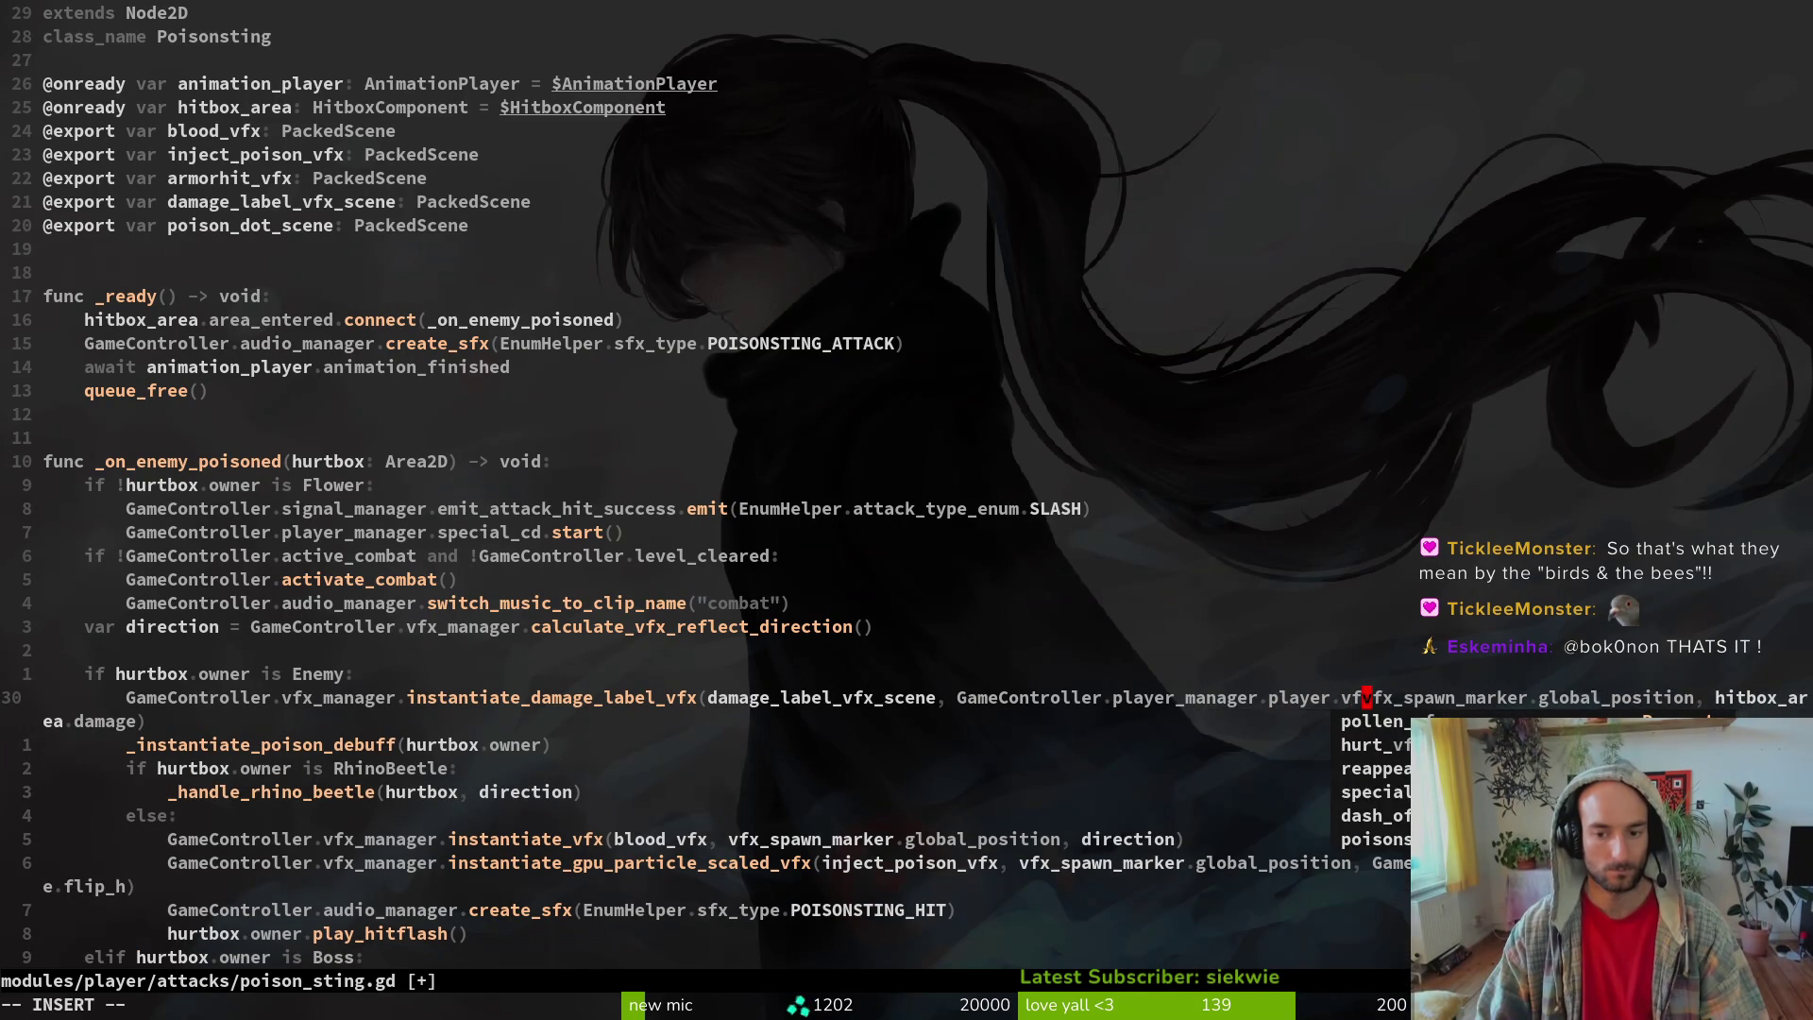
{"action": "key", "text": "Escape"}
{"action": "key", "text": "space"}
- In the player scene tree, collapse finiteStateMachine and locate the attackSpawnMarker node
{"action": "key", "text": "f"}
{"action": "key", "text": "f"}
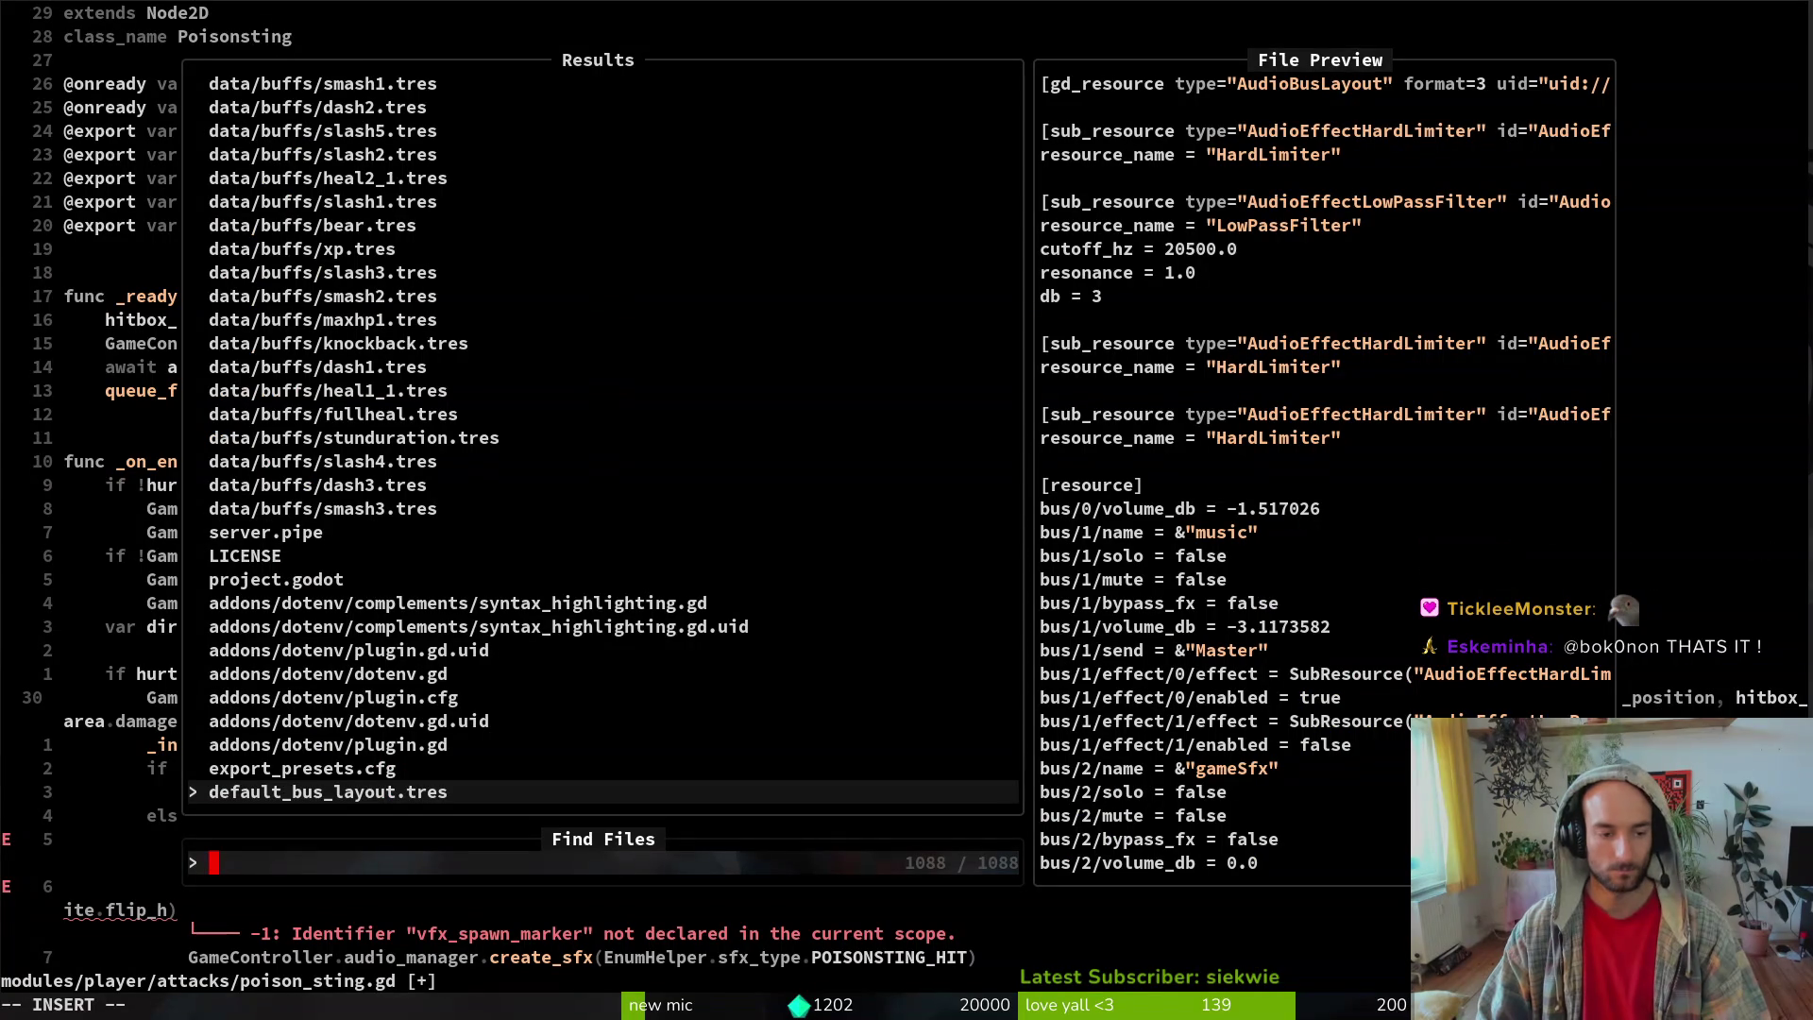
{"action": "key", "text": "Escape"}
{"action": "key", "text": "alt+Tab"}
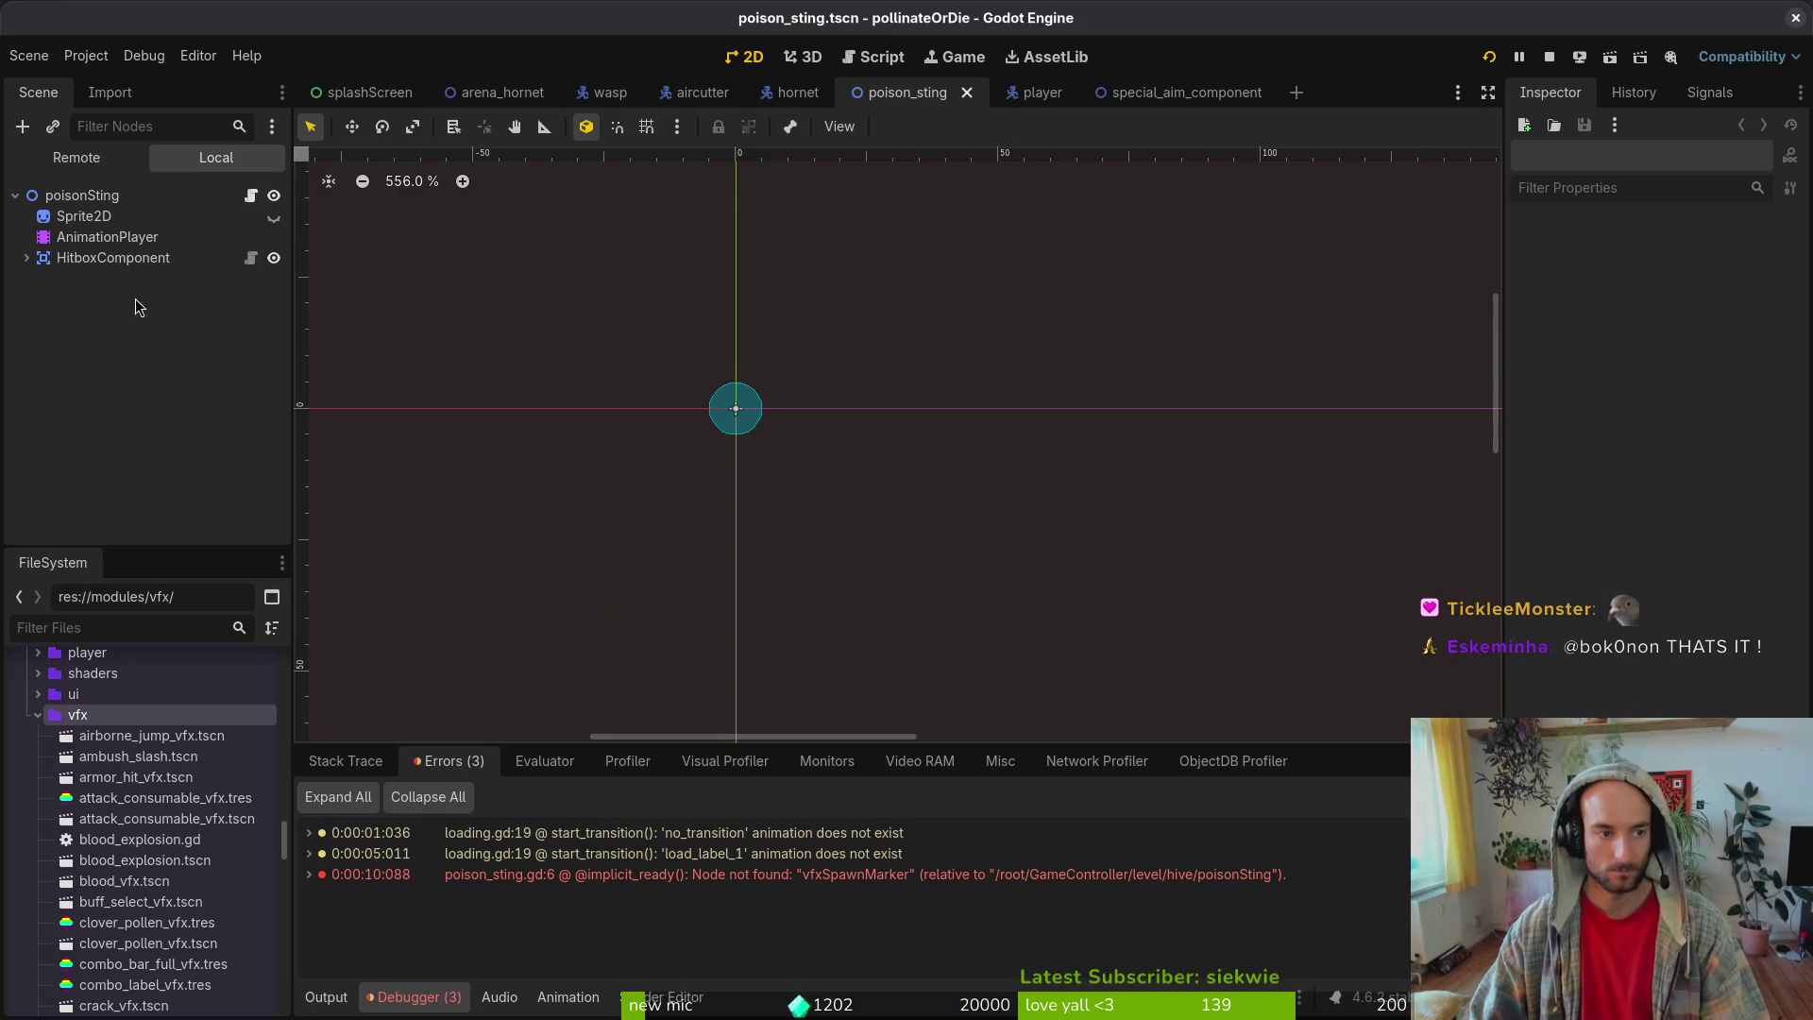
{"action": "left_click", "coordinate": [1038, 92]}
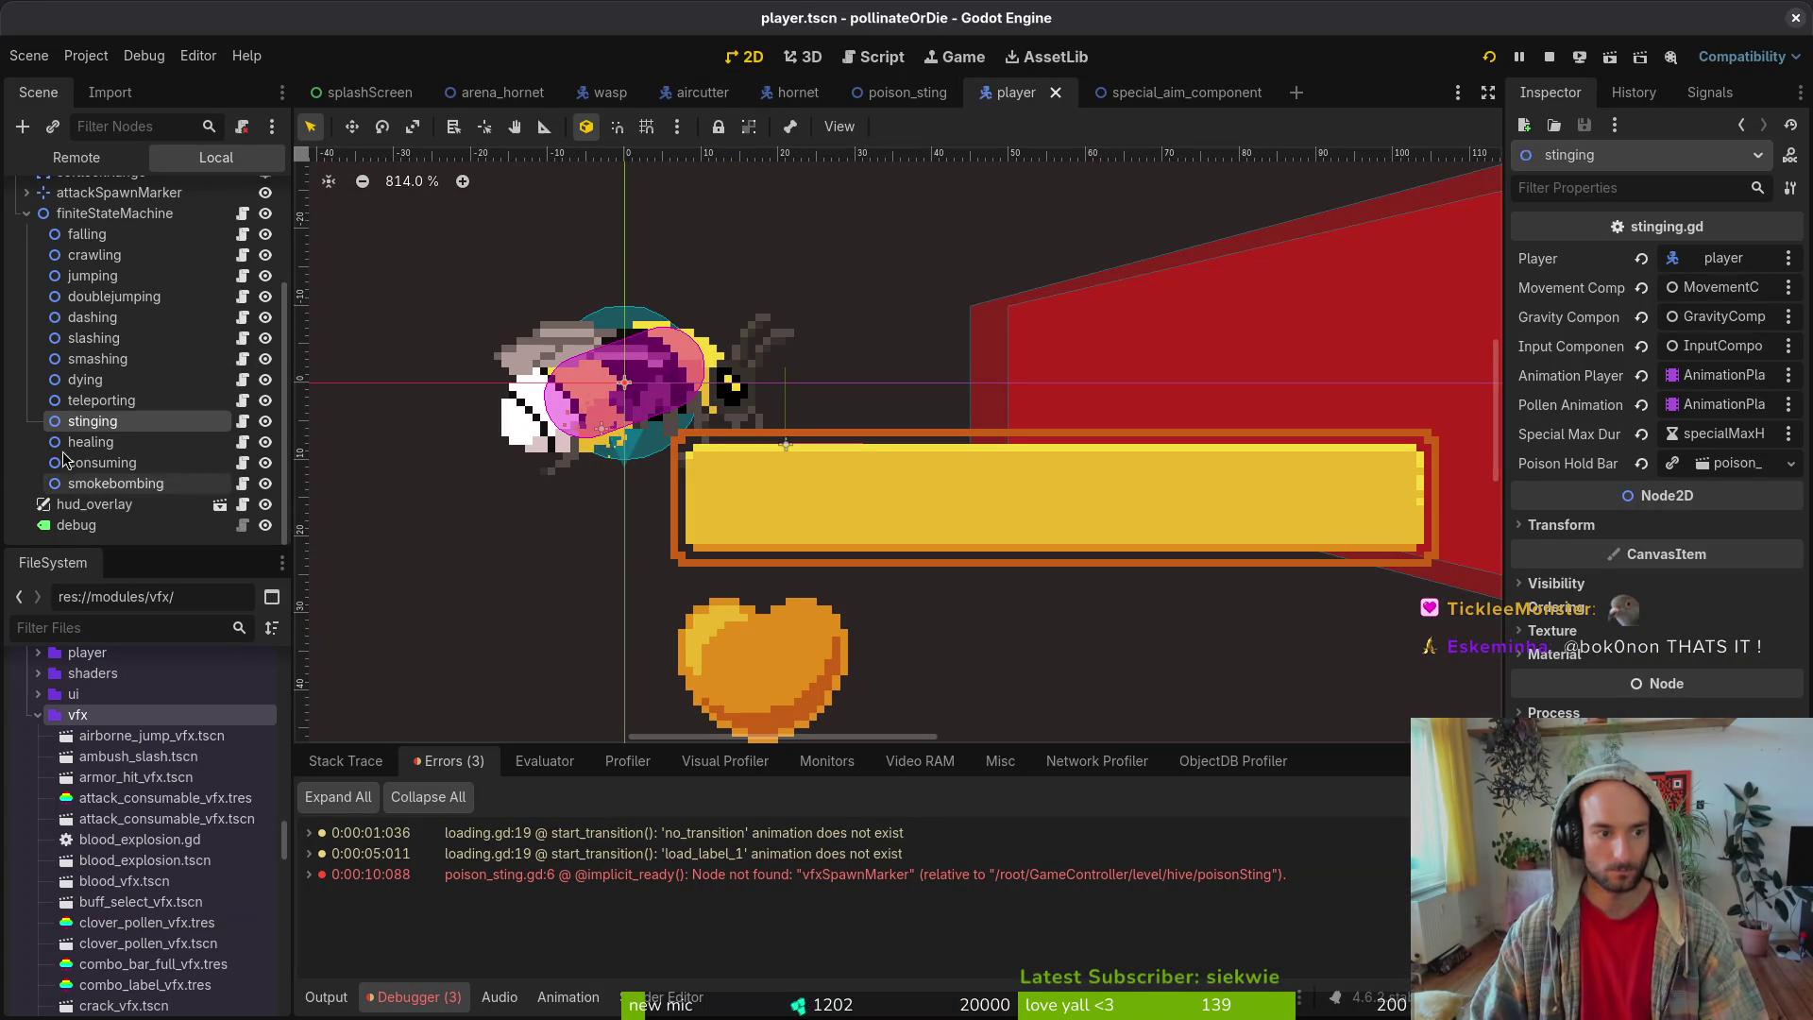
{"action": "scroll", "coordinate": [28, 397], "scroll_direction": "up", "scroll_amount": 5}
{"action": "left_click", "coordinate": [26, 362]}
{"action": "left_click", "coordinate": [101, 319]}
{"action": "left_click", "coordinate": [119, 340]}
{"action": "key", "text": "alt+Tab"}
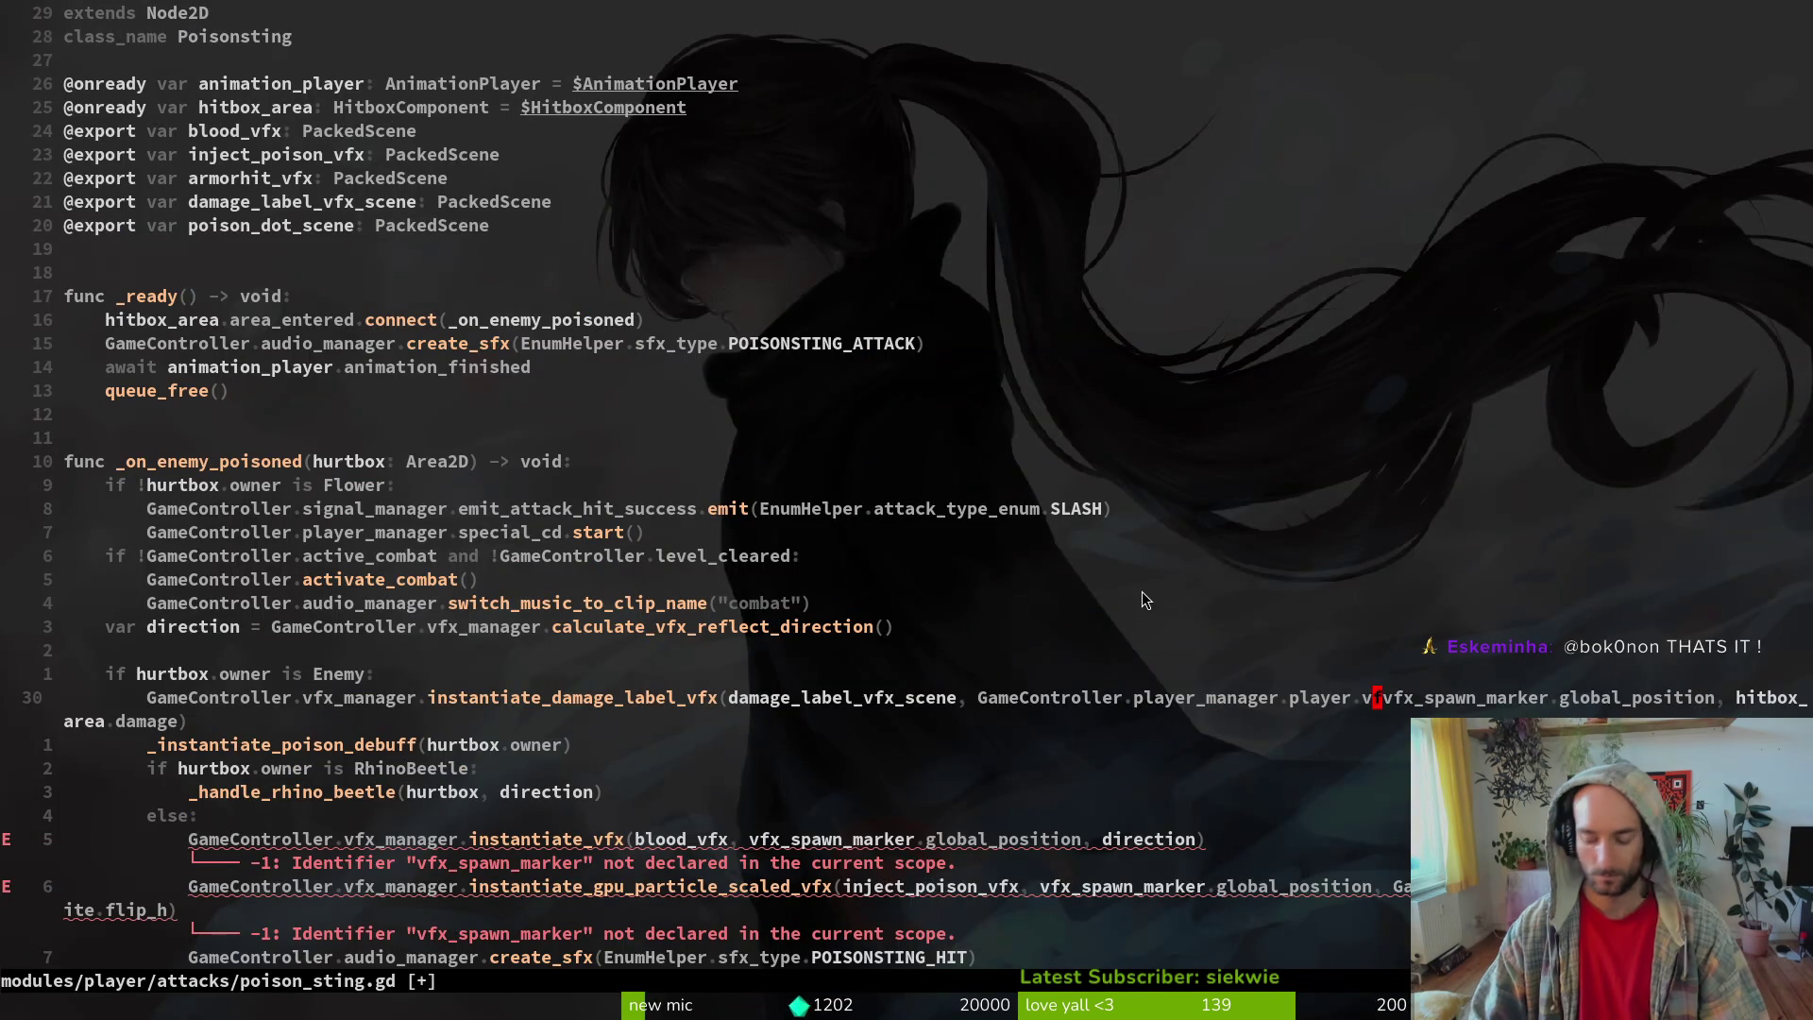
- Open modules/player/player.gd via a 'player' file search
{"action": "key", "text": "ctrl+p"}
{"action": "type", "text": "player"}
{"action": "key", "text": "Return"}
- Duplicate the special_aim_vfx declaration as attack_spawn_marker with type Marker2D
{"action": "scroll", "coordinate": [661, 482], "scroll_direction": "up", "scroll_amount": 20}
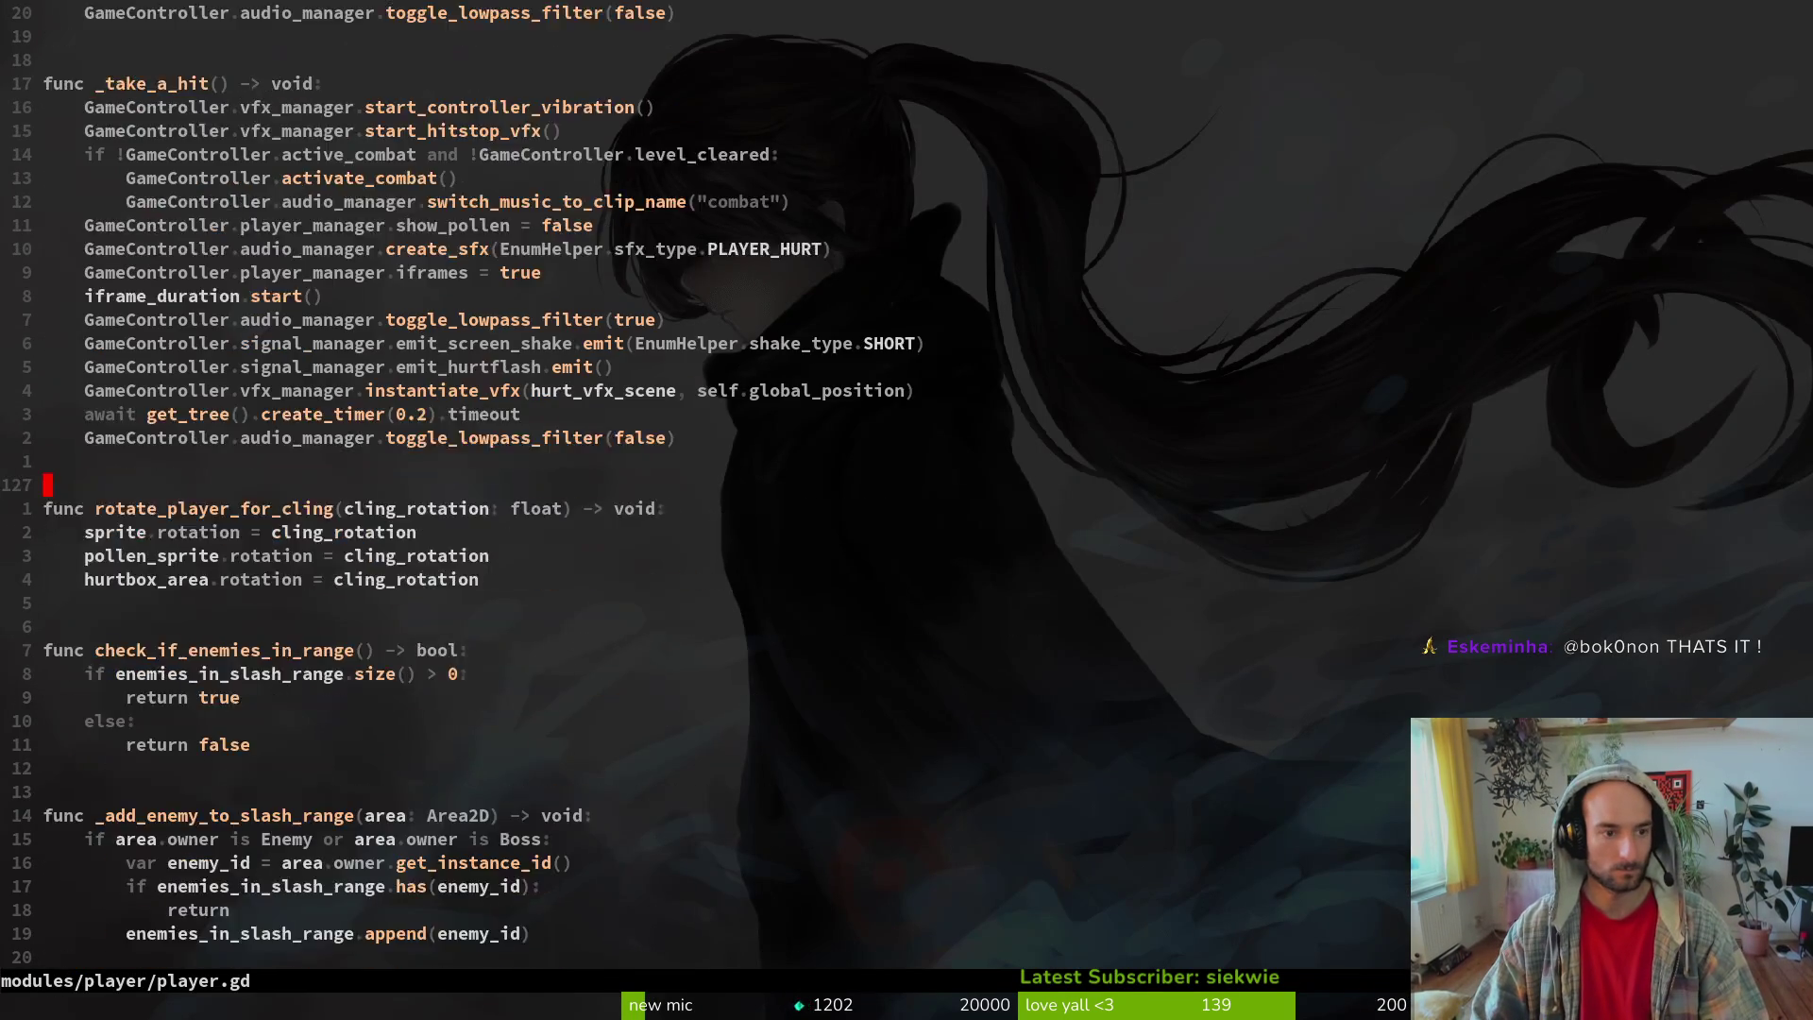
{"action": "key", "text": "k"}
{"action": "key", "text": "k"}
{"action": "key", "text": "k"}
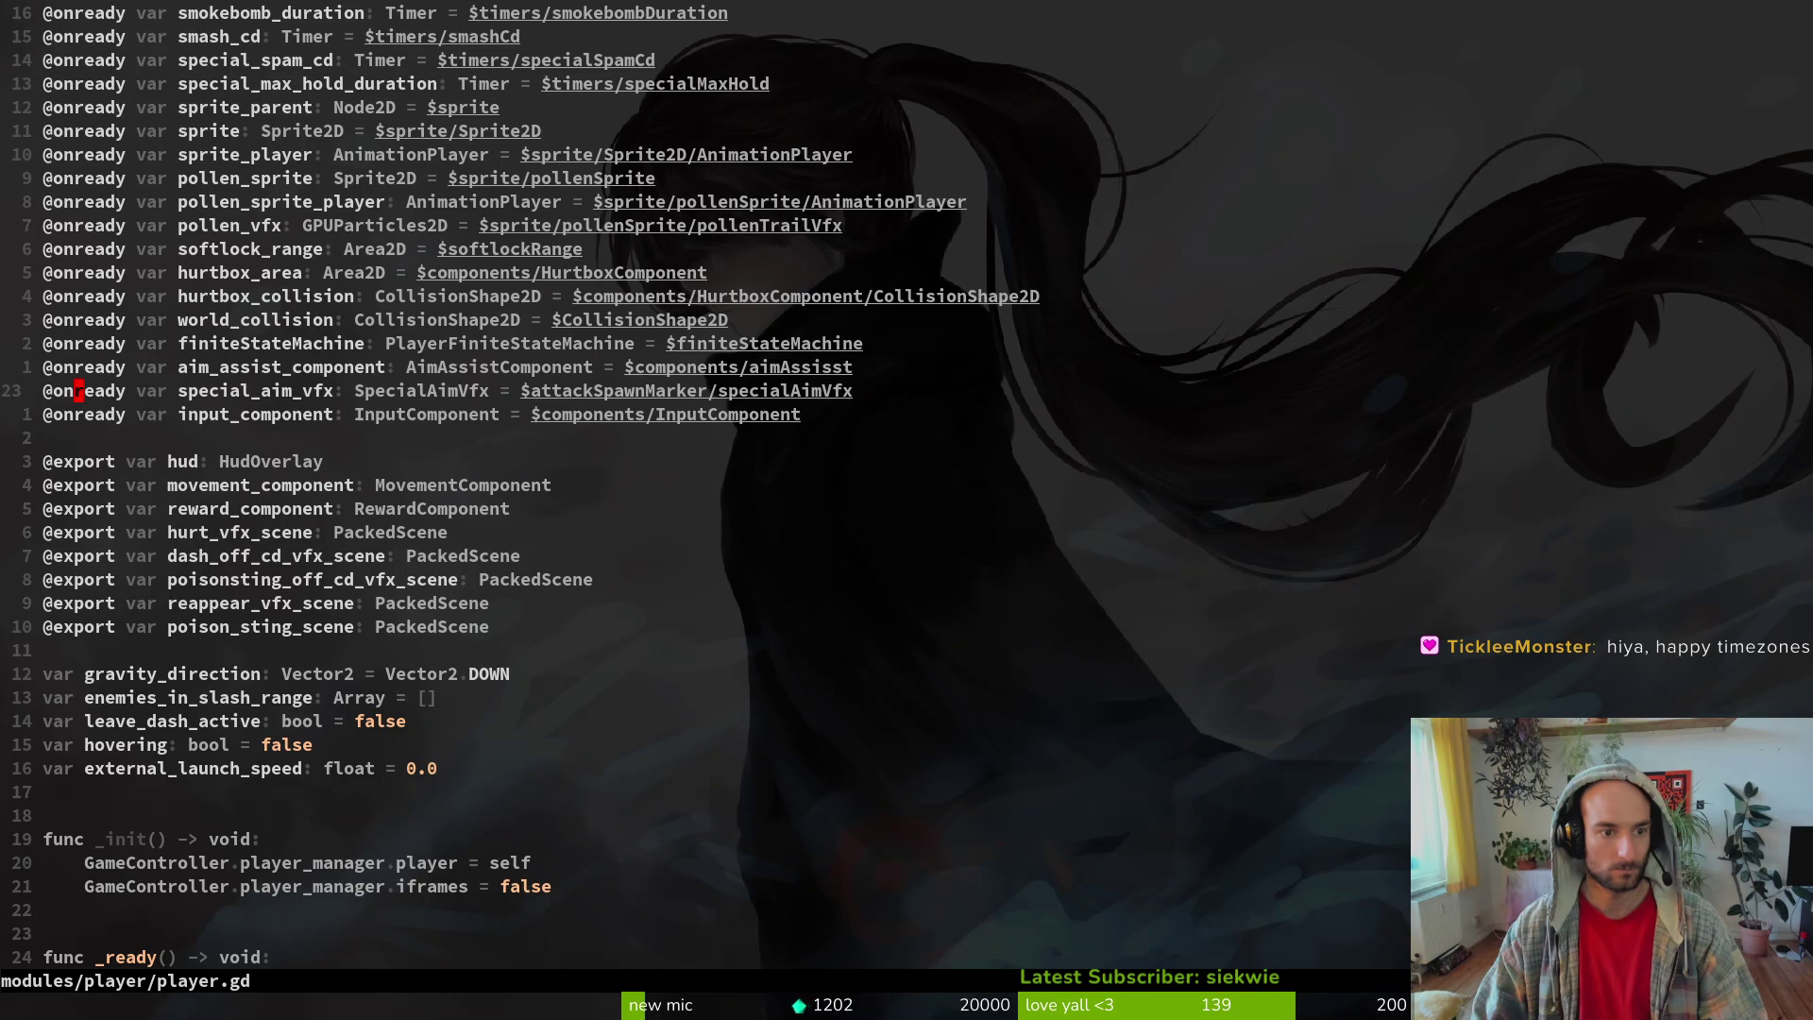
{"action": "key", "text": "y"}
{"action": "key", "text": "y"}
{"action": "key", "text": "p"}
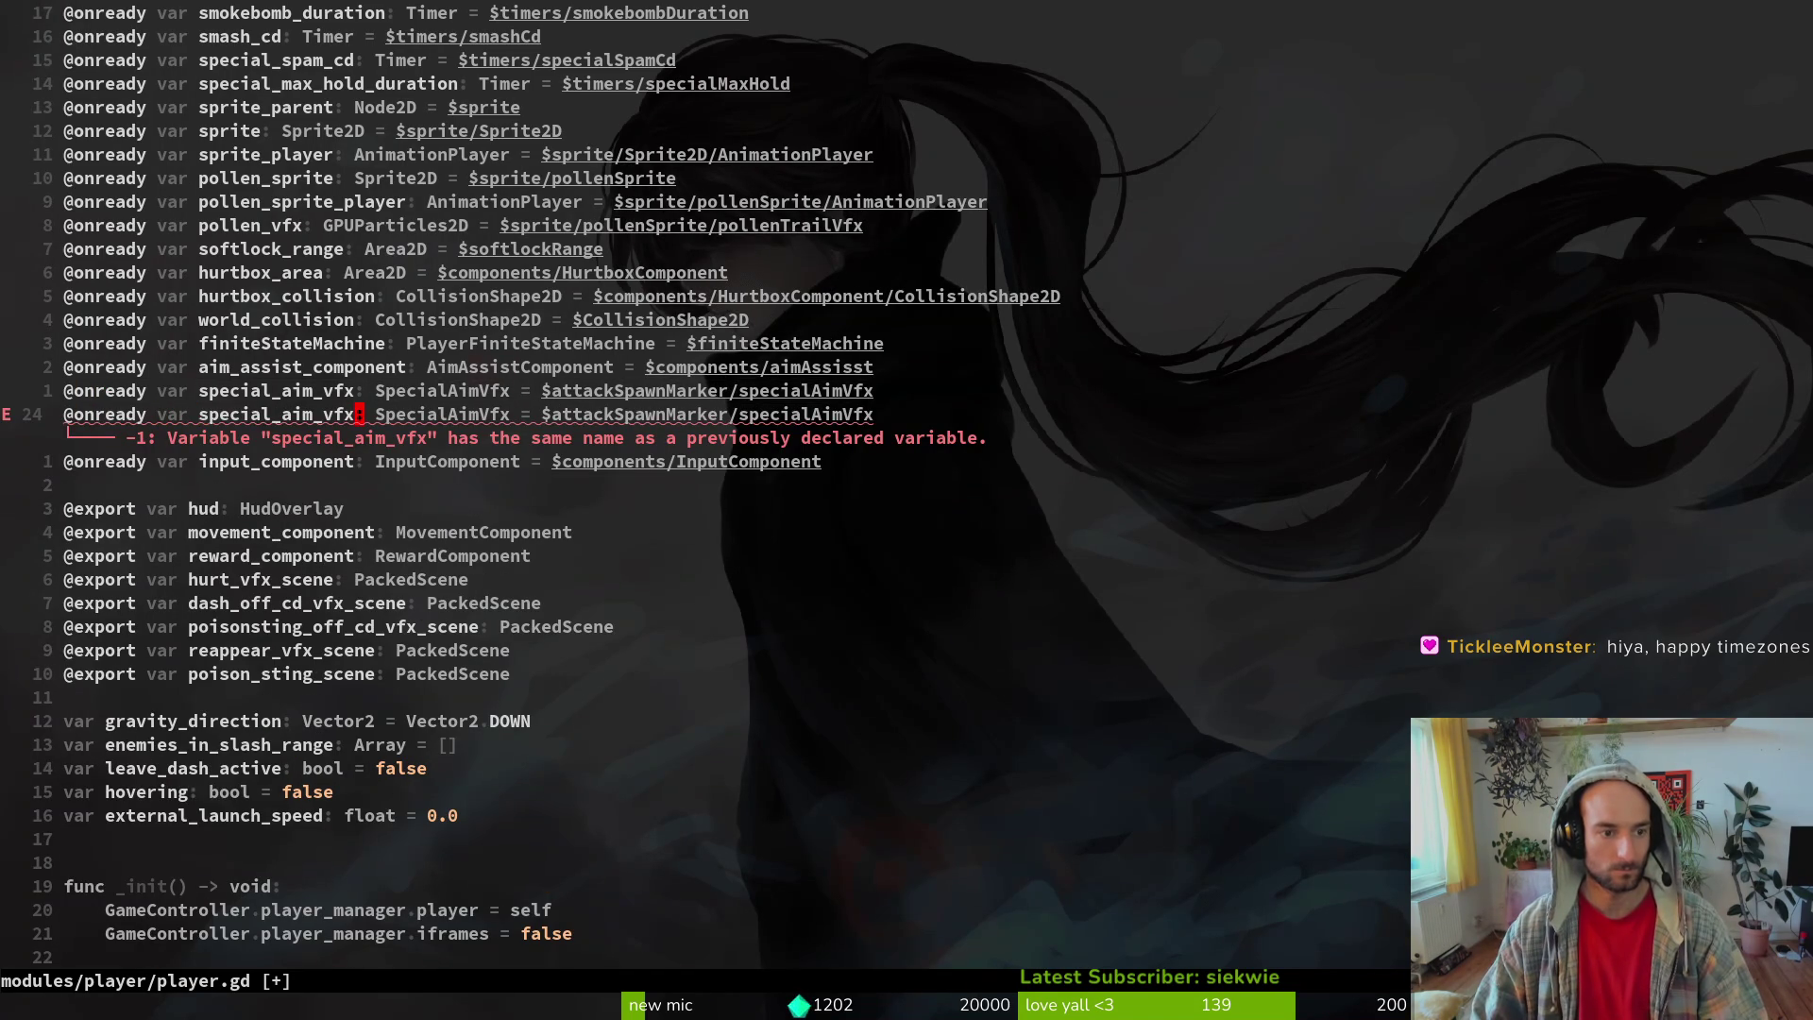
{"action": "type", "text": "cbattack_"}
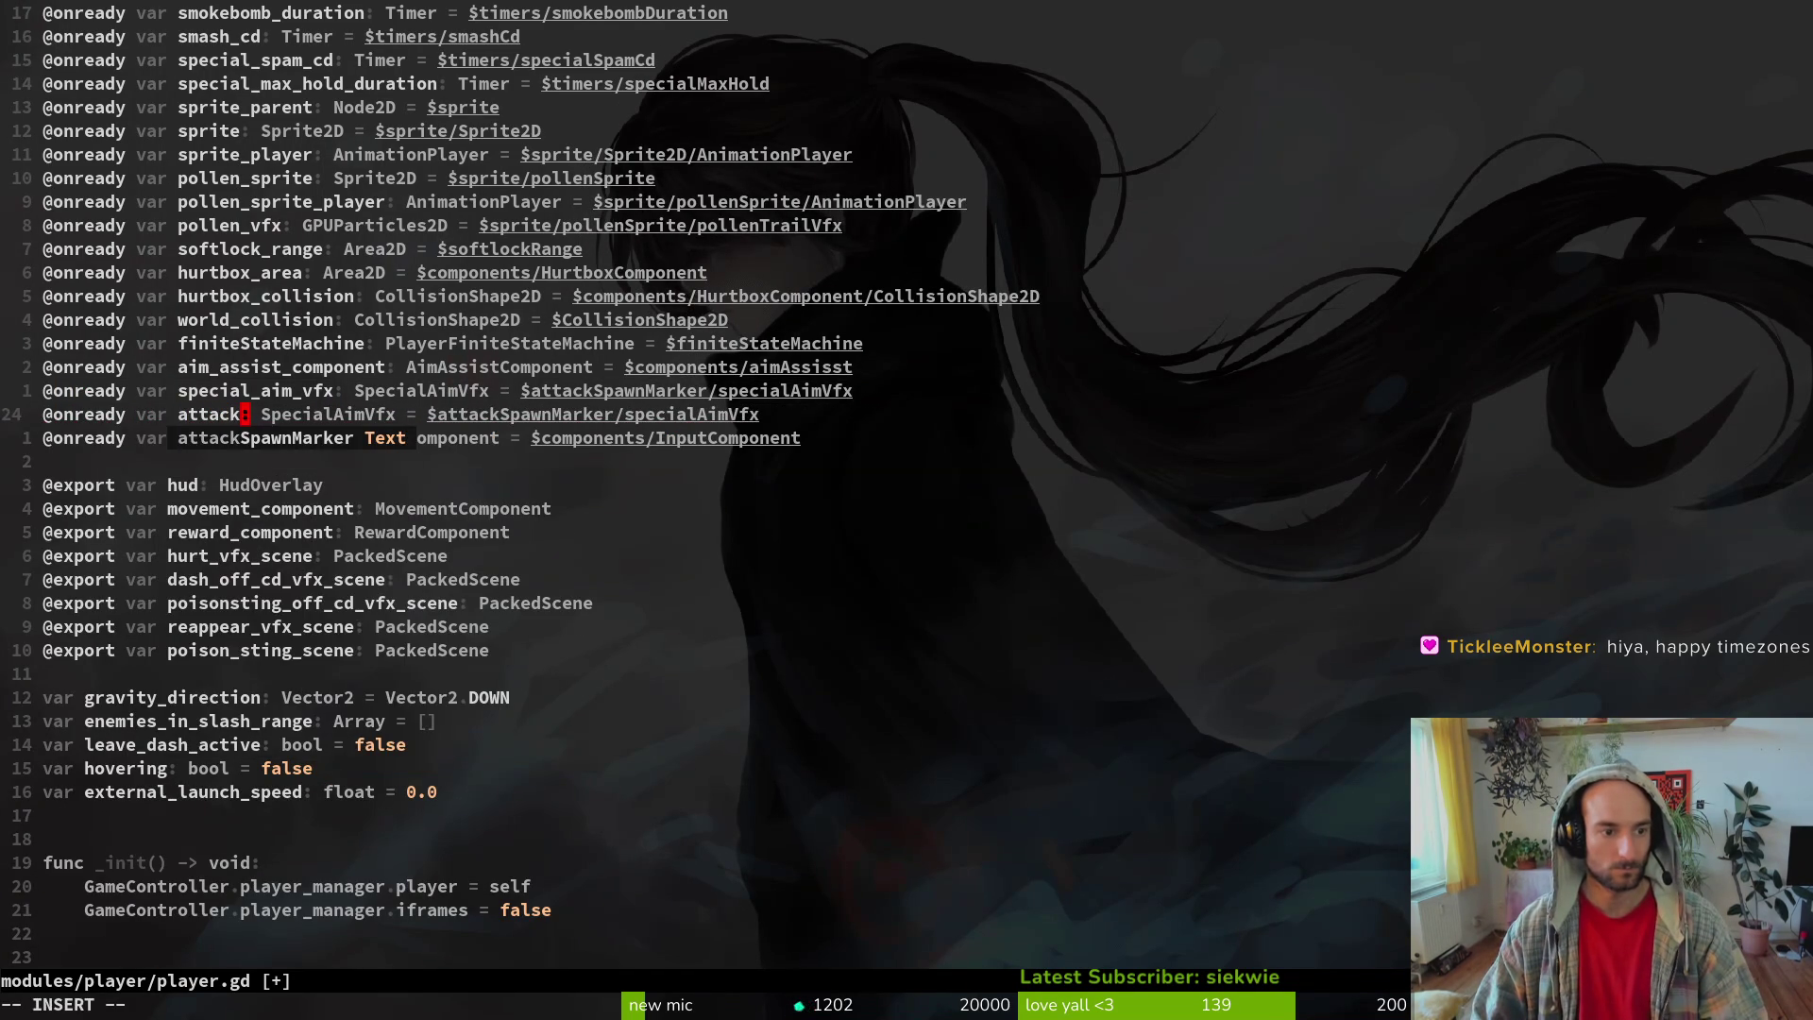
{"action": "type", "text": "spawn_marker"}
{"action": "key", "text": "Escape"}
{"action": "type", "text": "wcwMarker2D"}
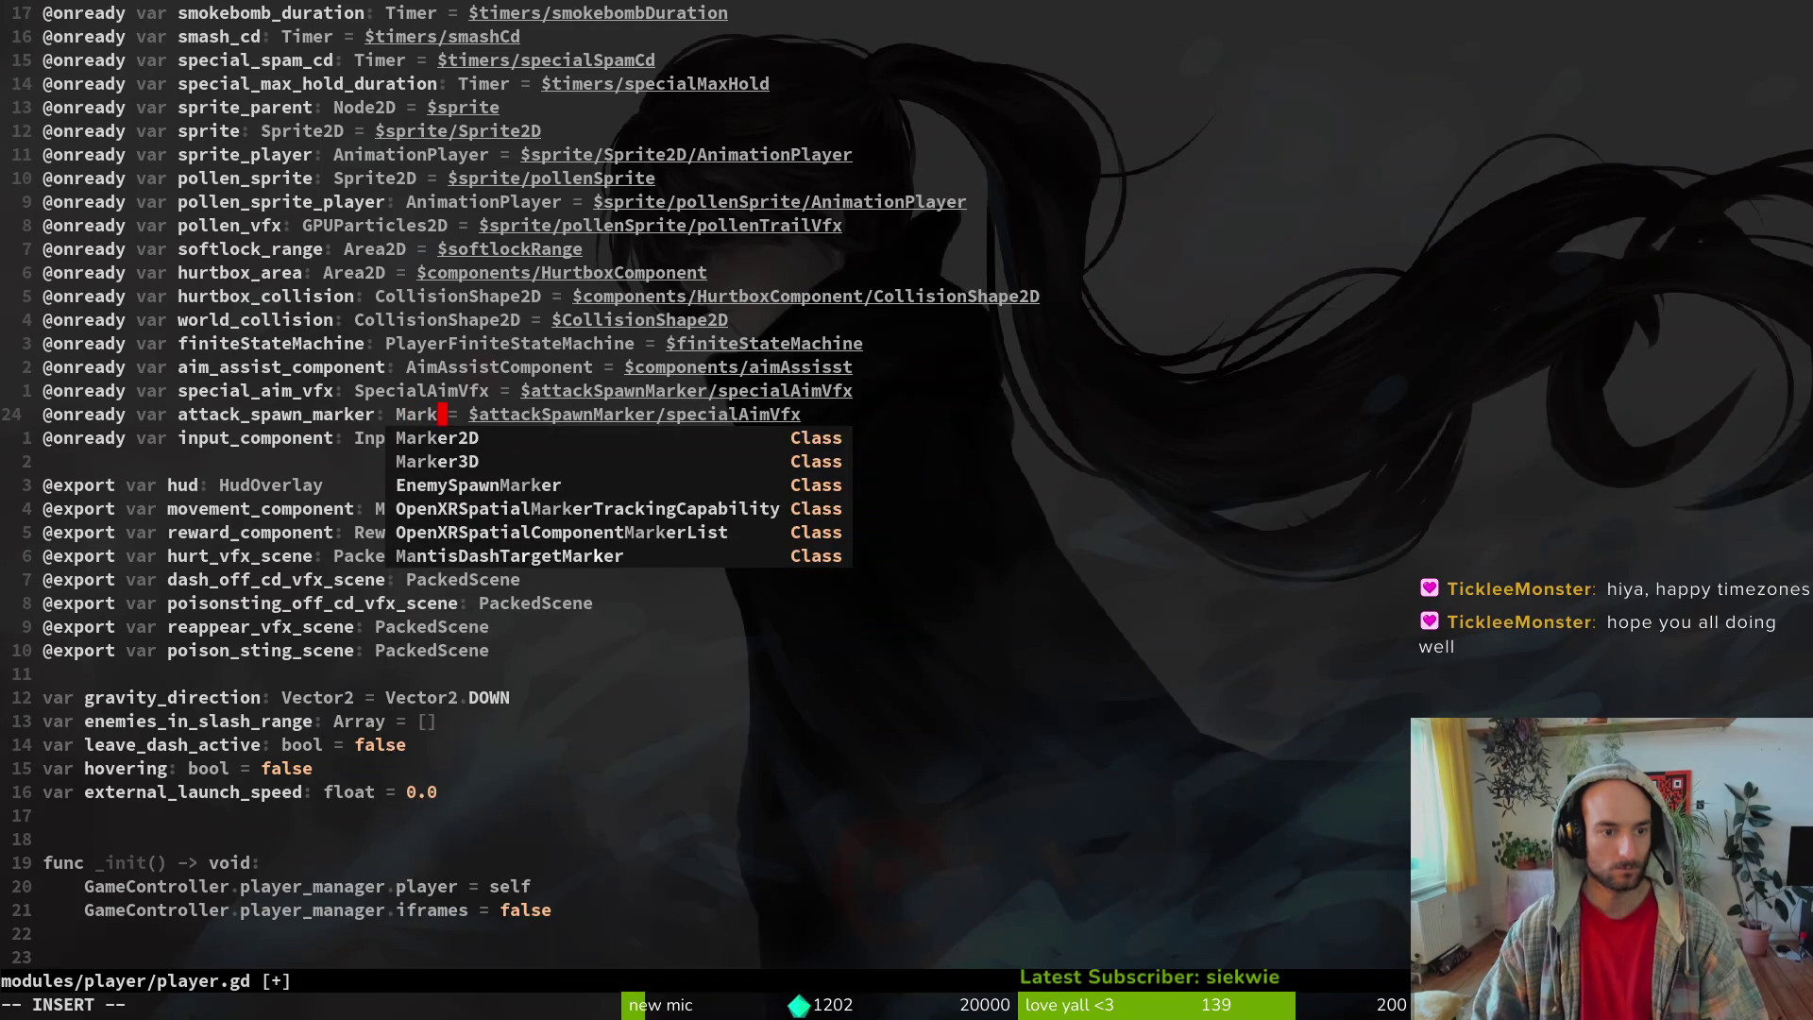
{"action": "key", "text": "Escape"}
- Trim its node path to $attackSpawnMarker, save player.gd, and return to poison_sting.gd
{"action": "key", "text": "$"}
{"action": "key", "text": "F"}
{"action": "key", "text": "/"}
{"action": "key", "text": "C"}
{"action": "key", "text": "Escape"}
{"action": "type", "text": ":w"}
{"action": "key", "text": "Return"}
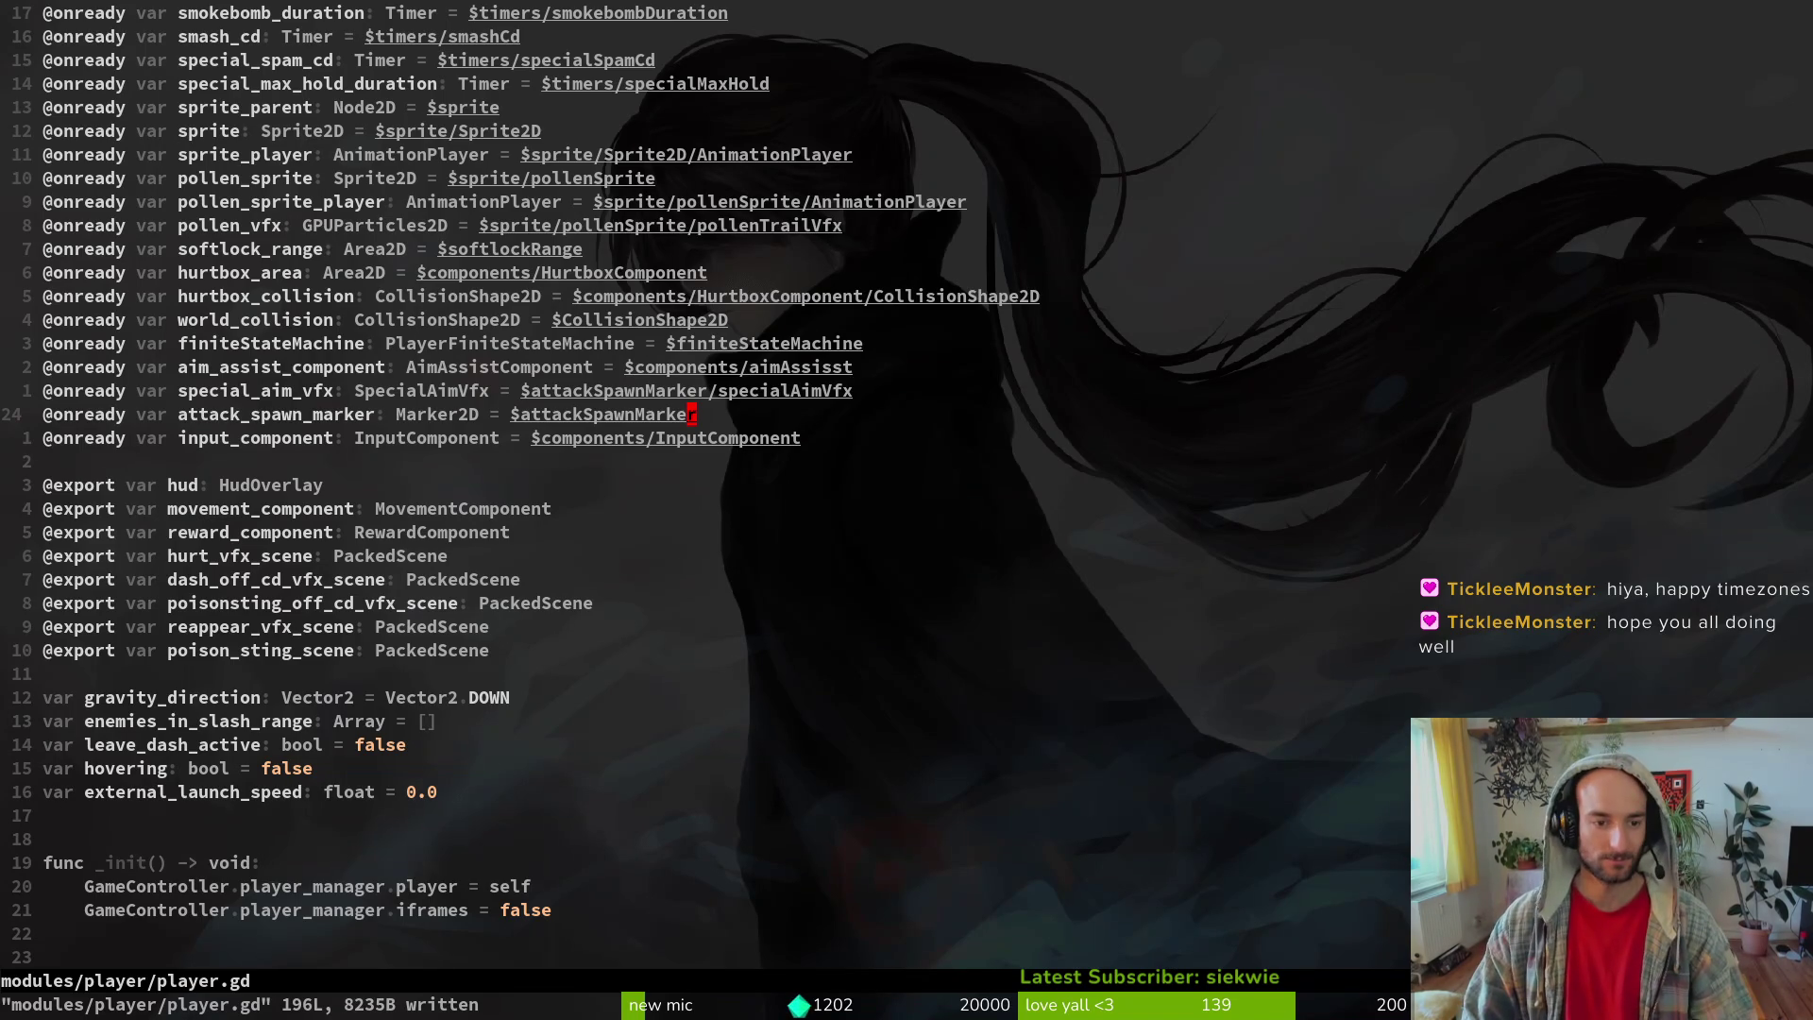
{"action": "key", "text": "ctrl+o"}
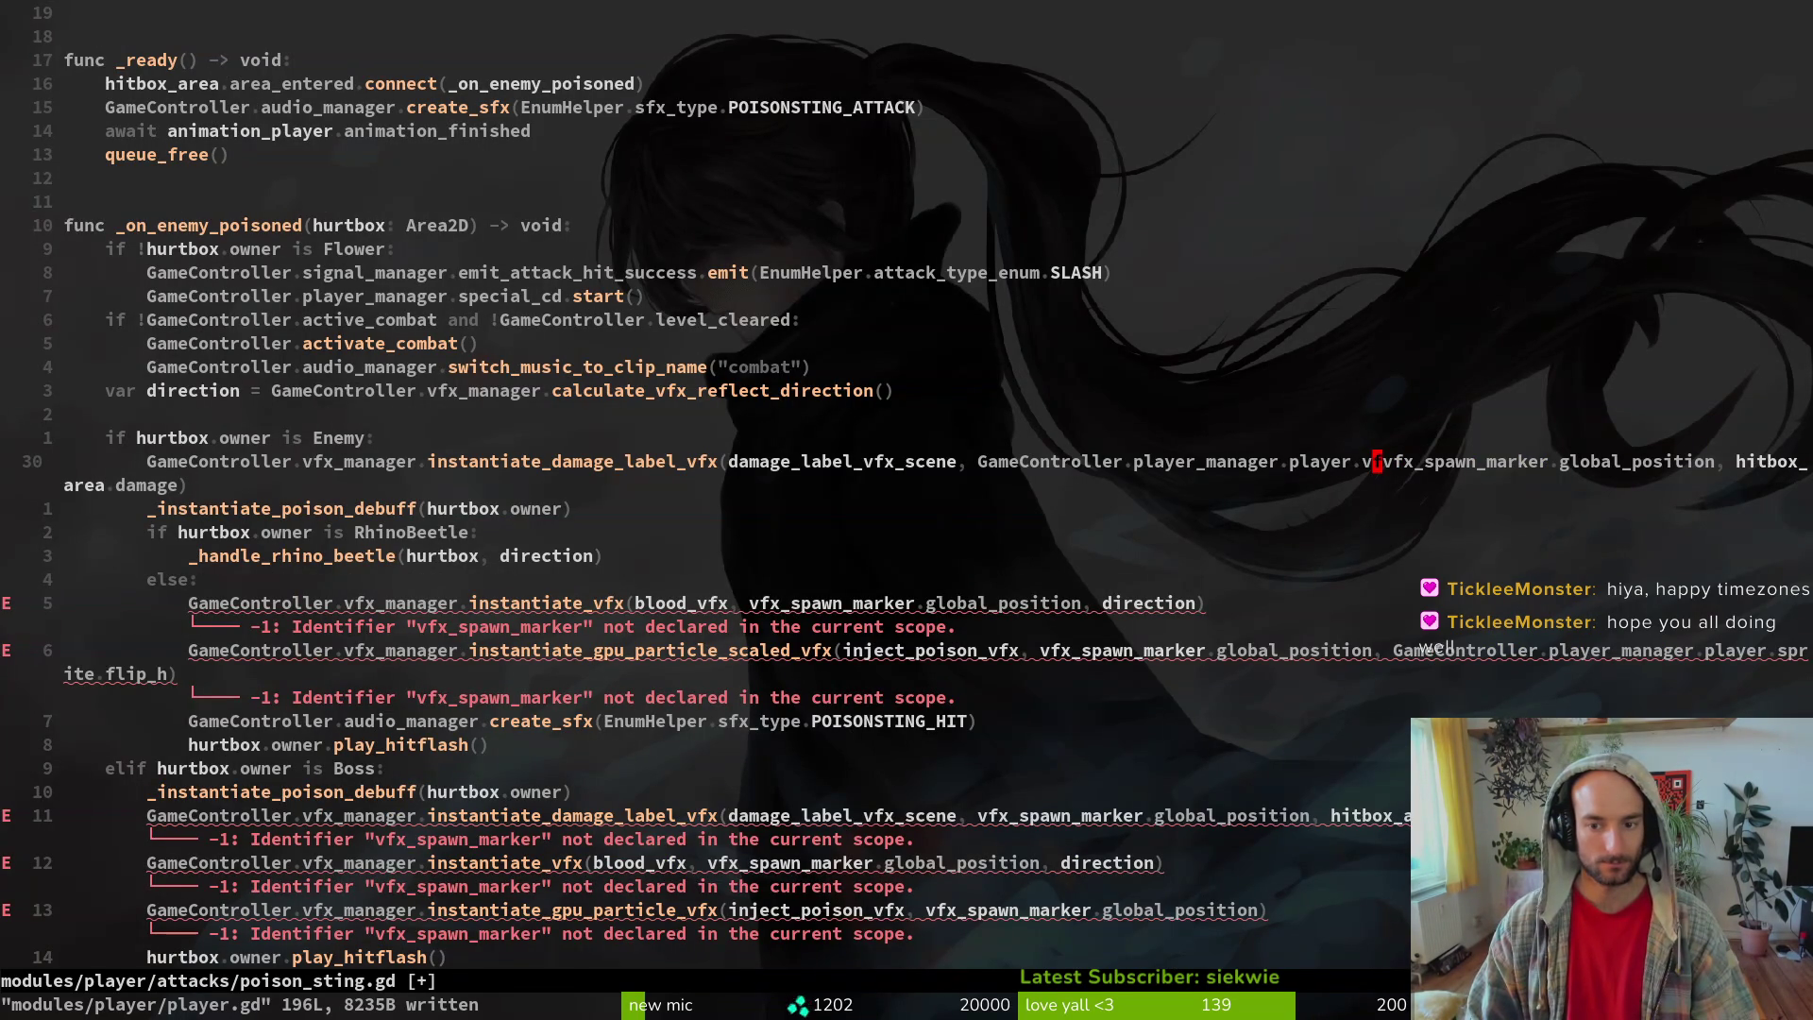
- Replace a vfx_spawn_marker reference with GameController.player_manager.player.attack_spawn_marker and save
{"action": "type", "text": "cwattack_spawn_marker"}
{"action": "key", "text": "Escape"}
{"action": "type", "text": "atta"}
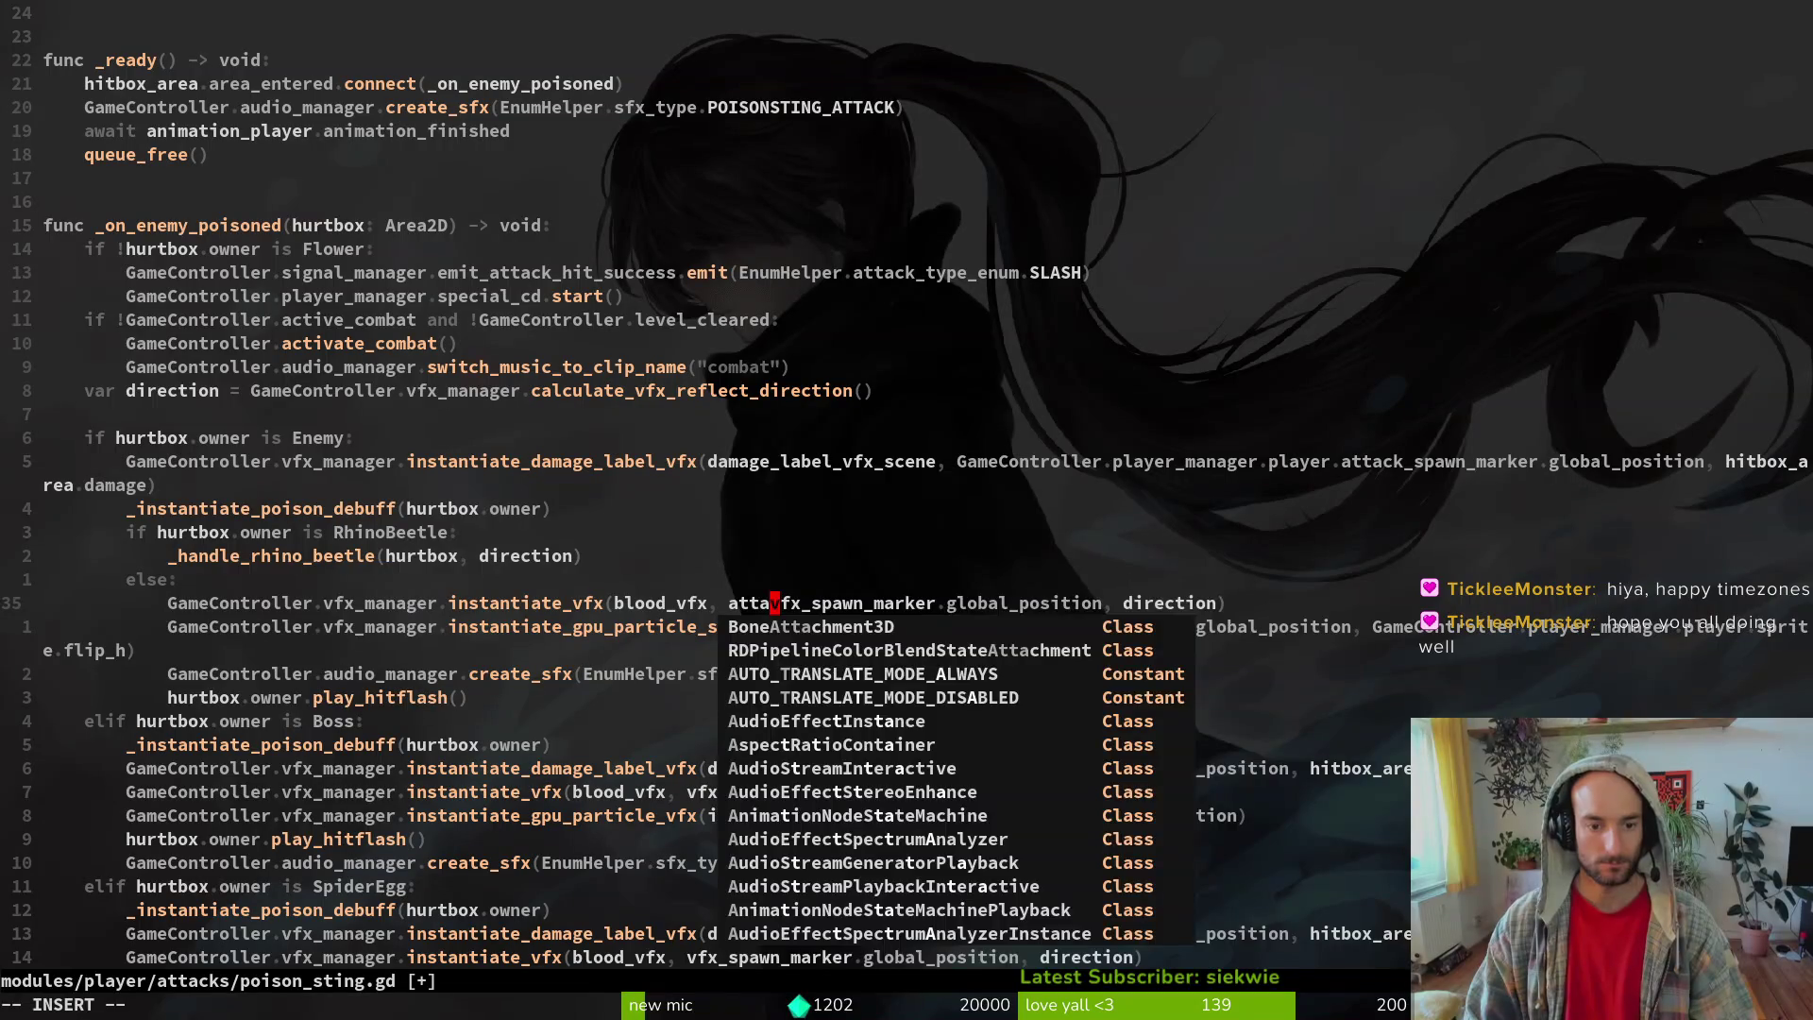
{"action": "key", "text": "BackSpace"}
{"action": "key", "text": "BackSpace"}
{"action": "key", "text": "BackSpace"}
{"action": "type", "text": "Ga"}
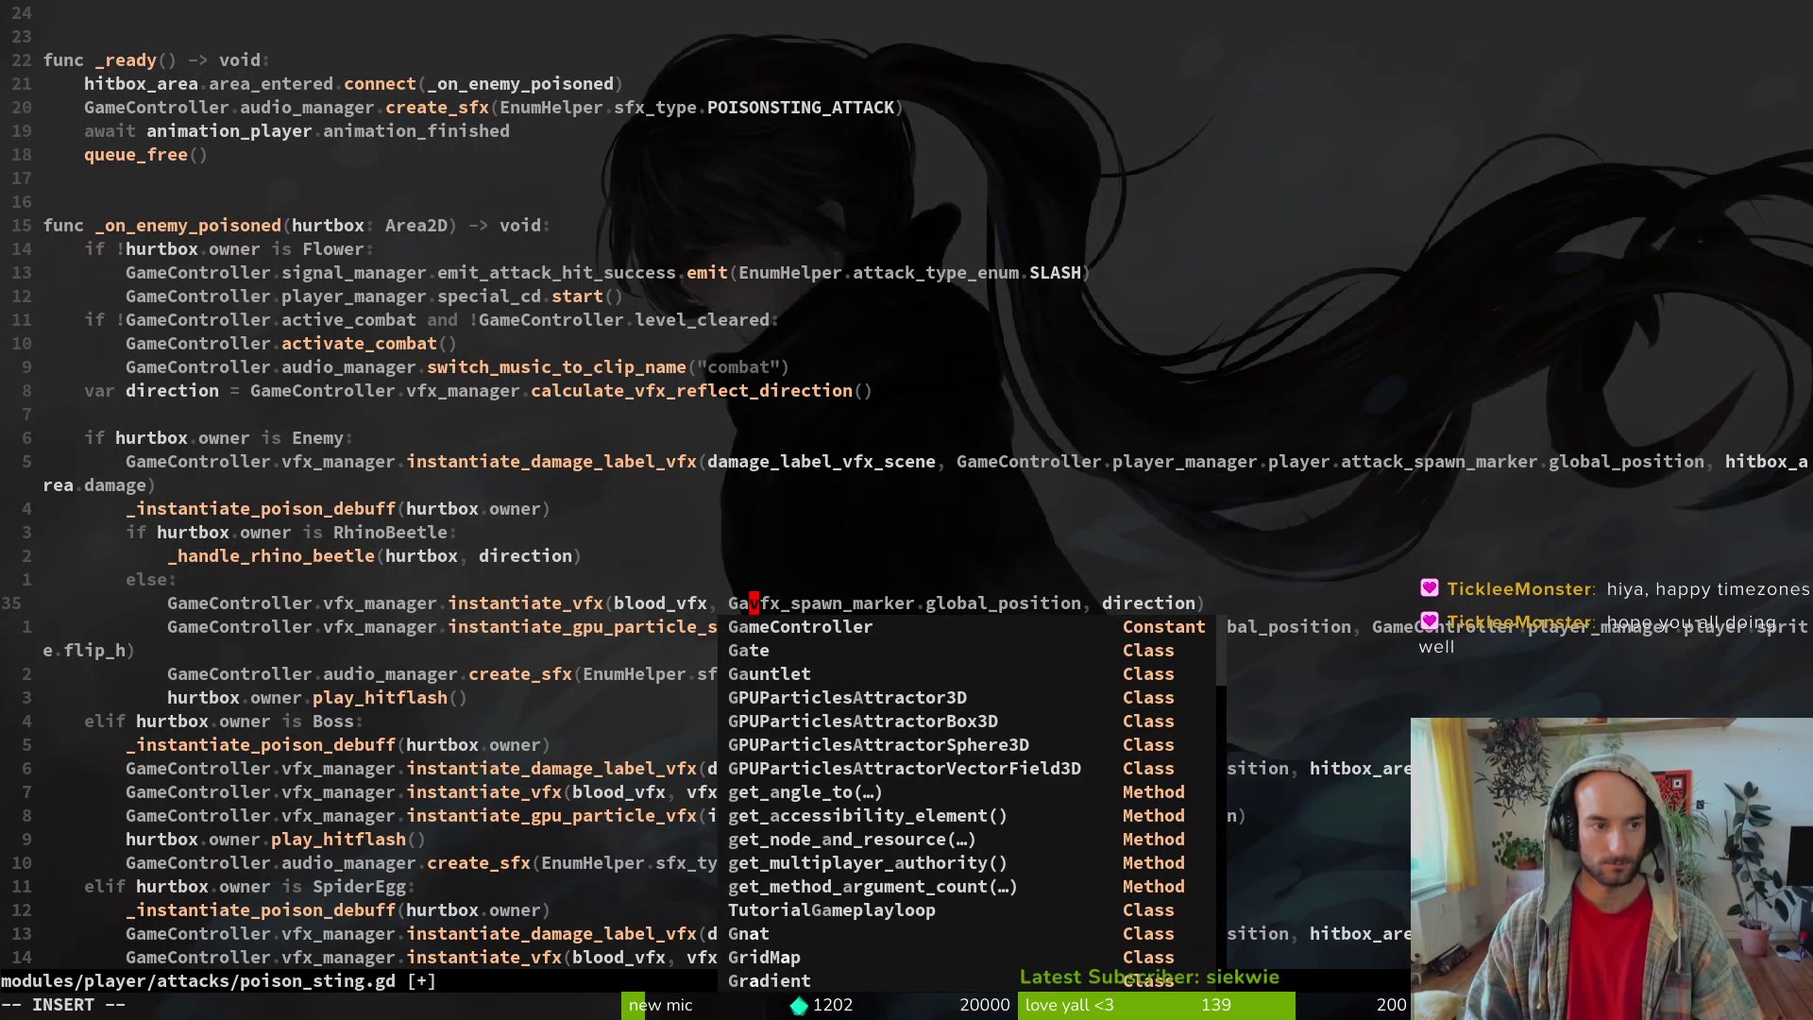
{"action": "type", "text": "meController.player_manager.pl"}
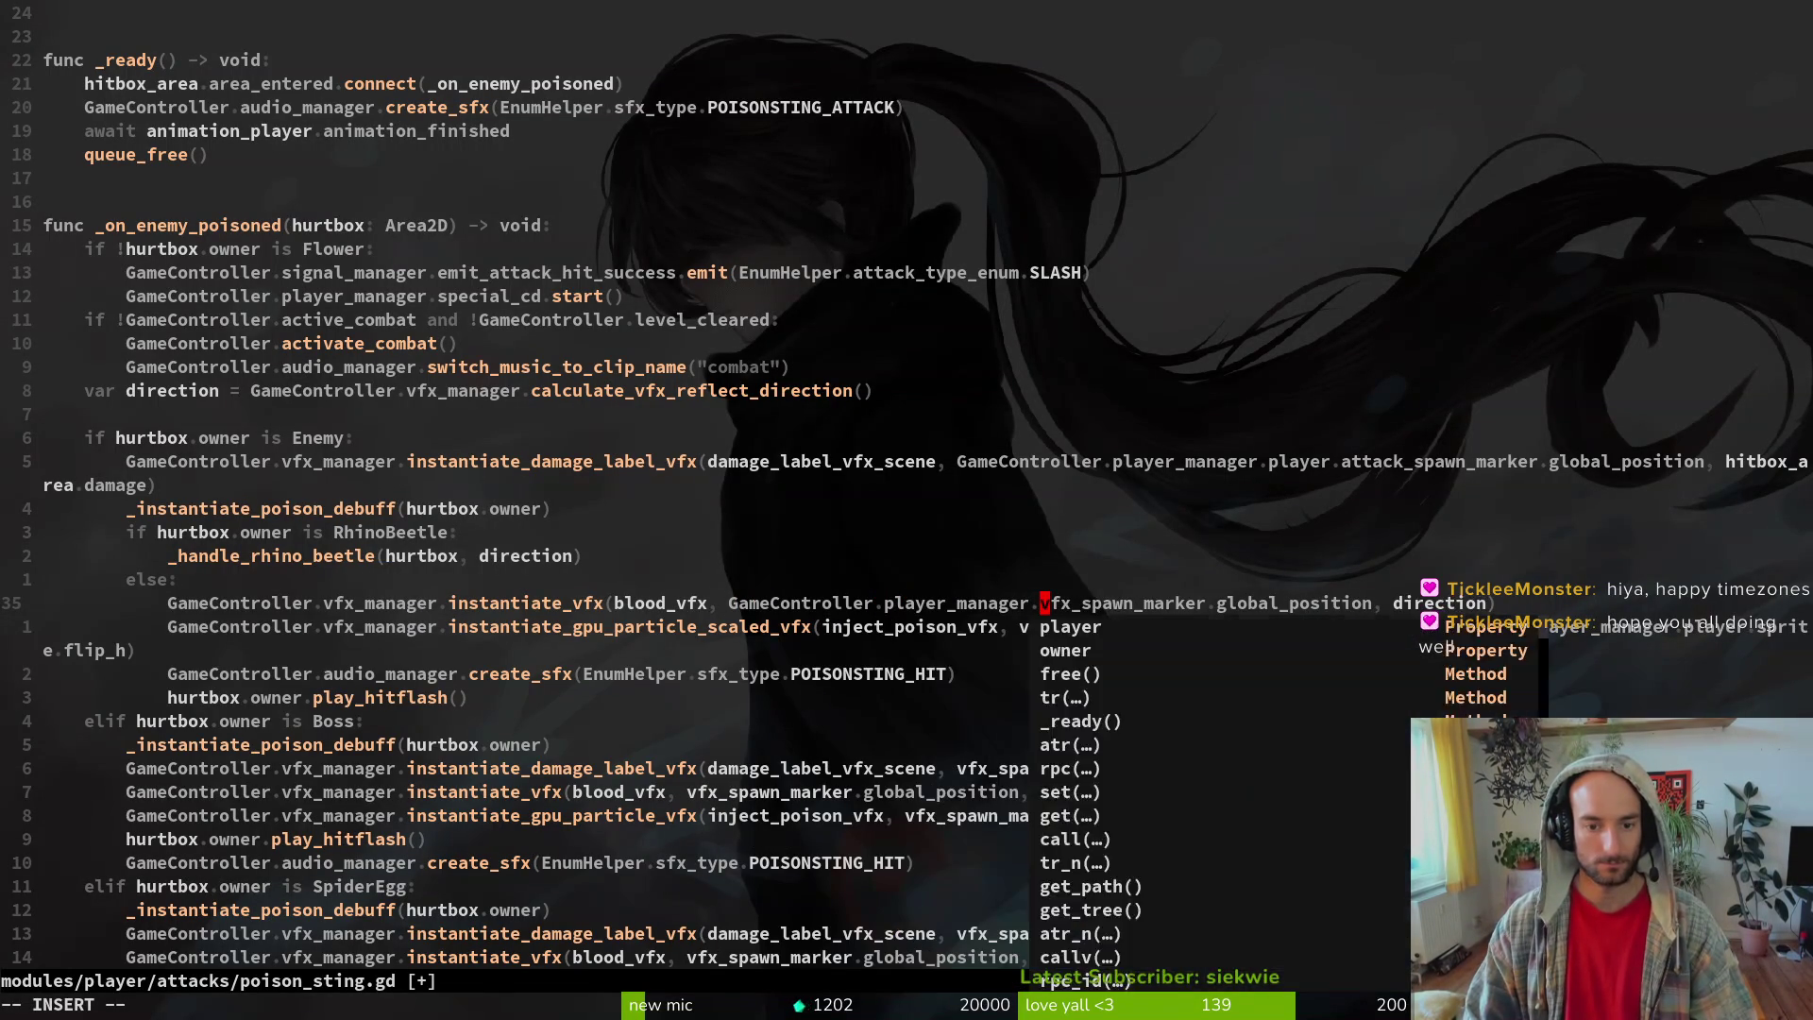
{"action": "type", "text": "ayer"}
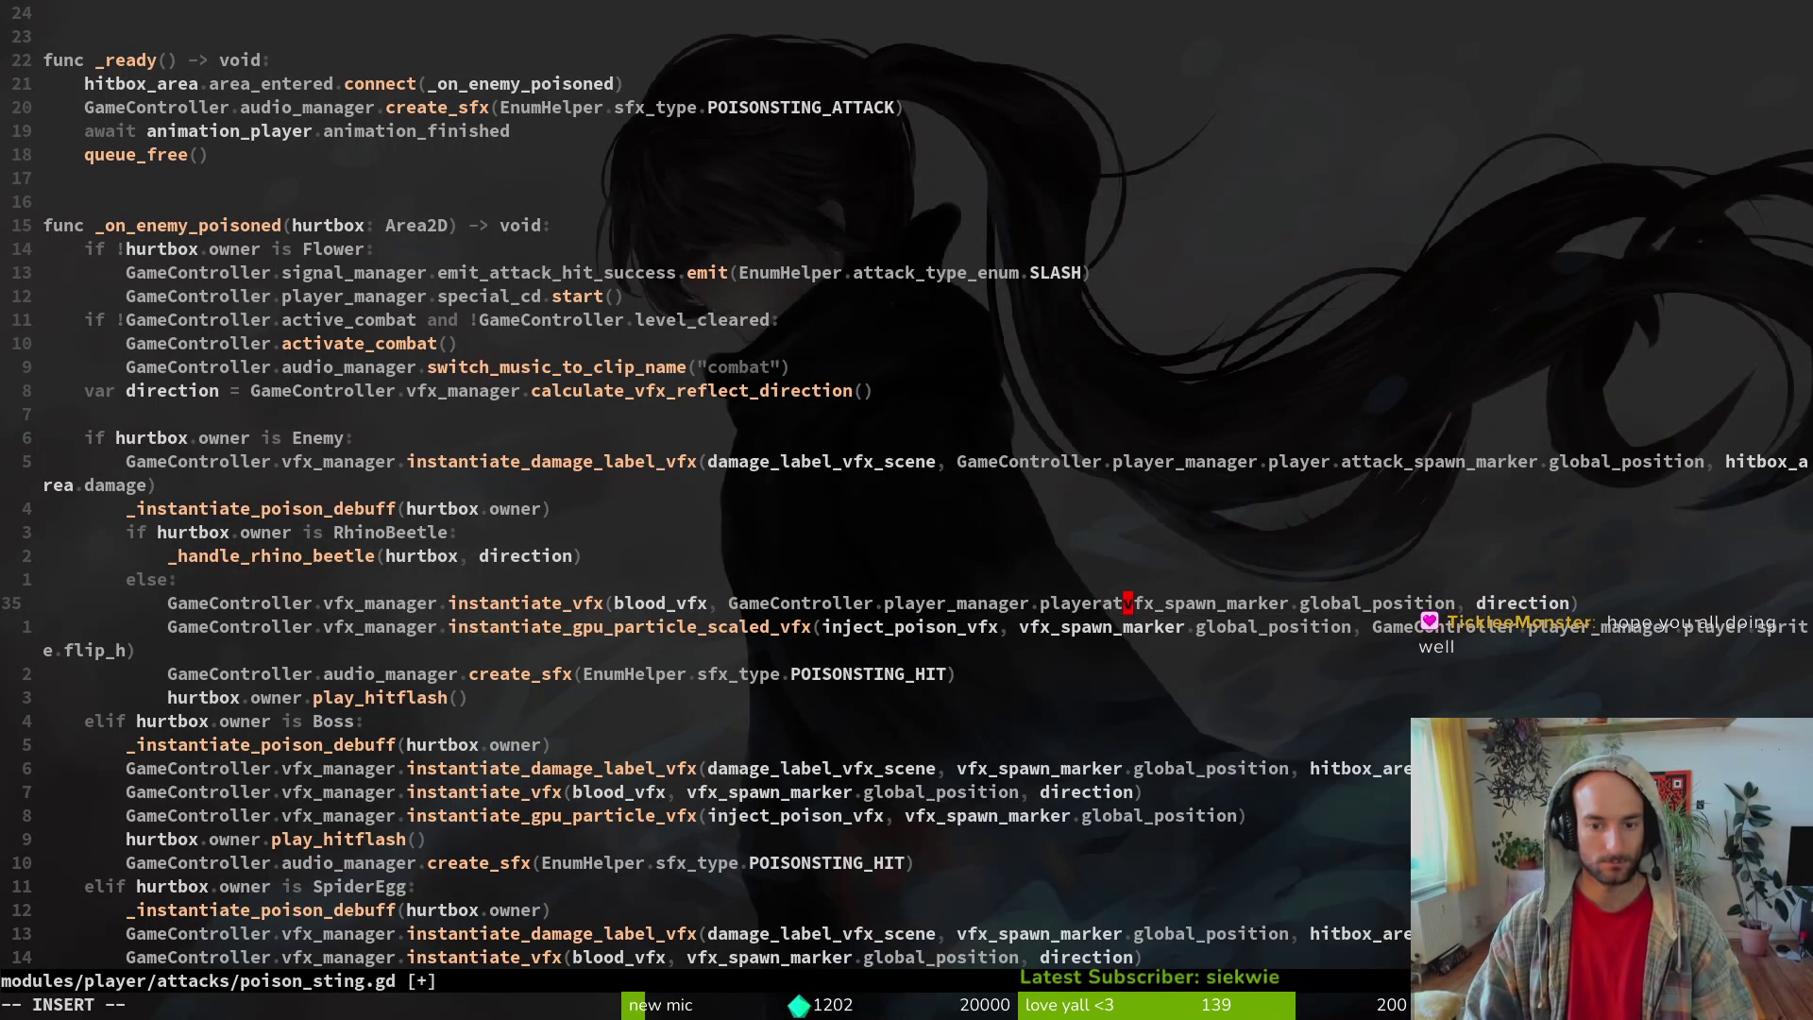
{"action": "type", "text": ".attack_spawn_marker"}
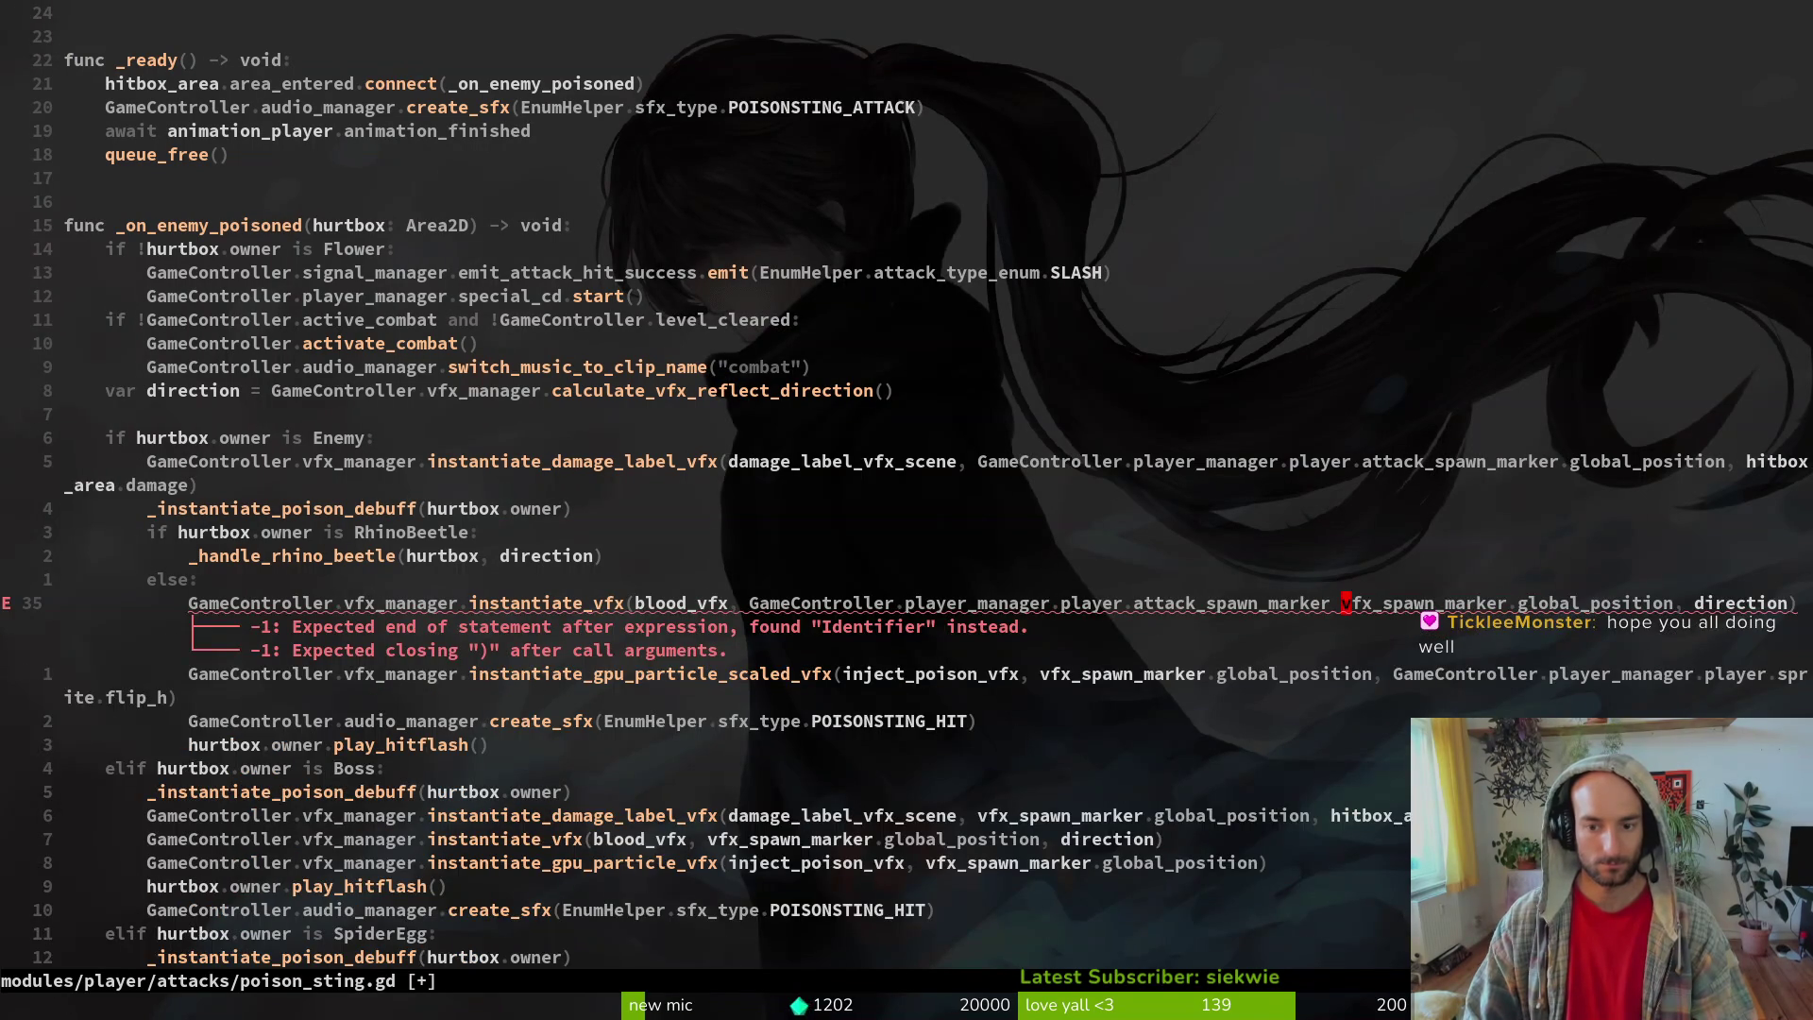
{"action": "type", "text": " cw"}
{"action": "key", "text": "BackSpace"}
{"action": "key", "text": "Escape"}
{"action": "type", "text": ":write"}
{"action": "key", "text": "Return"}
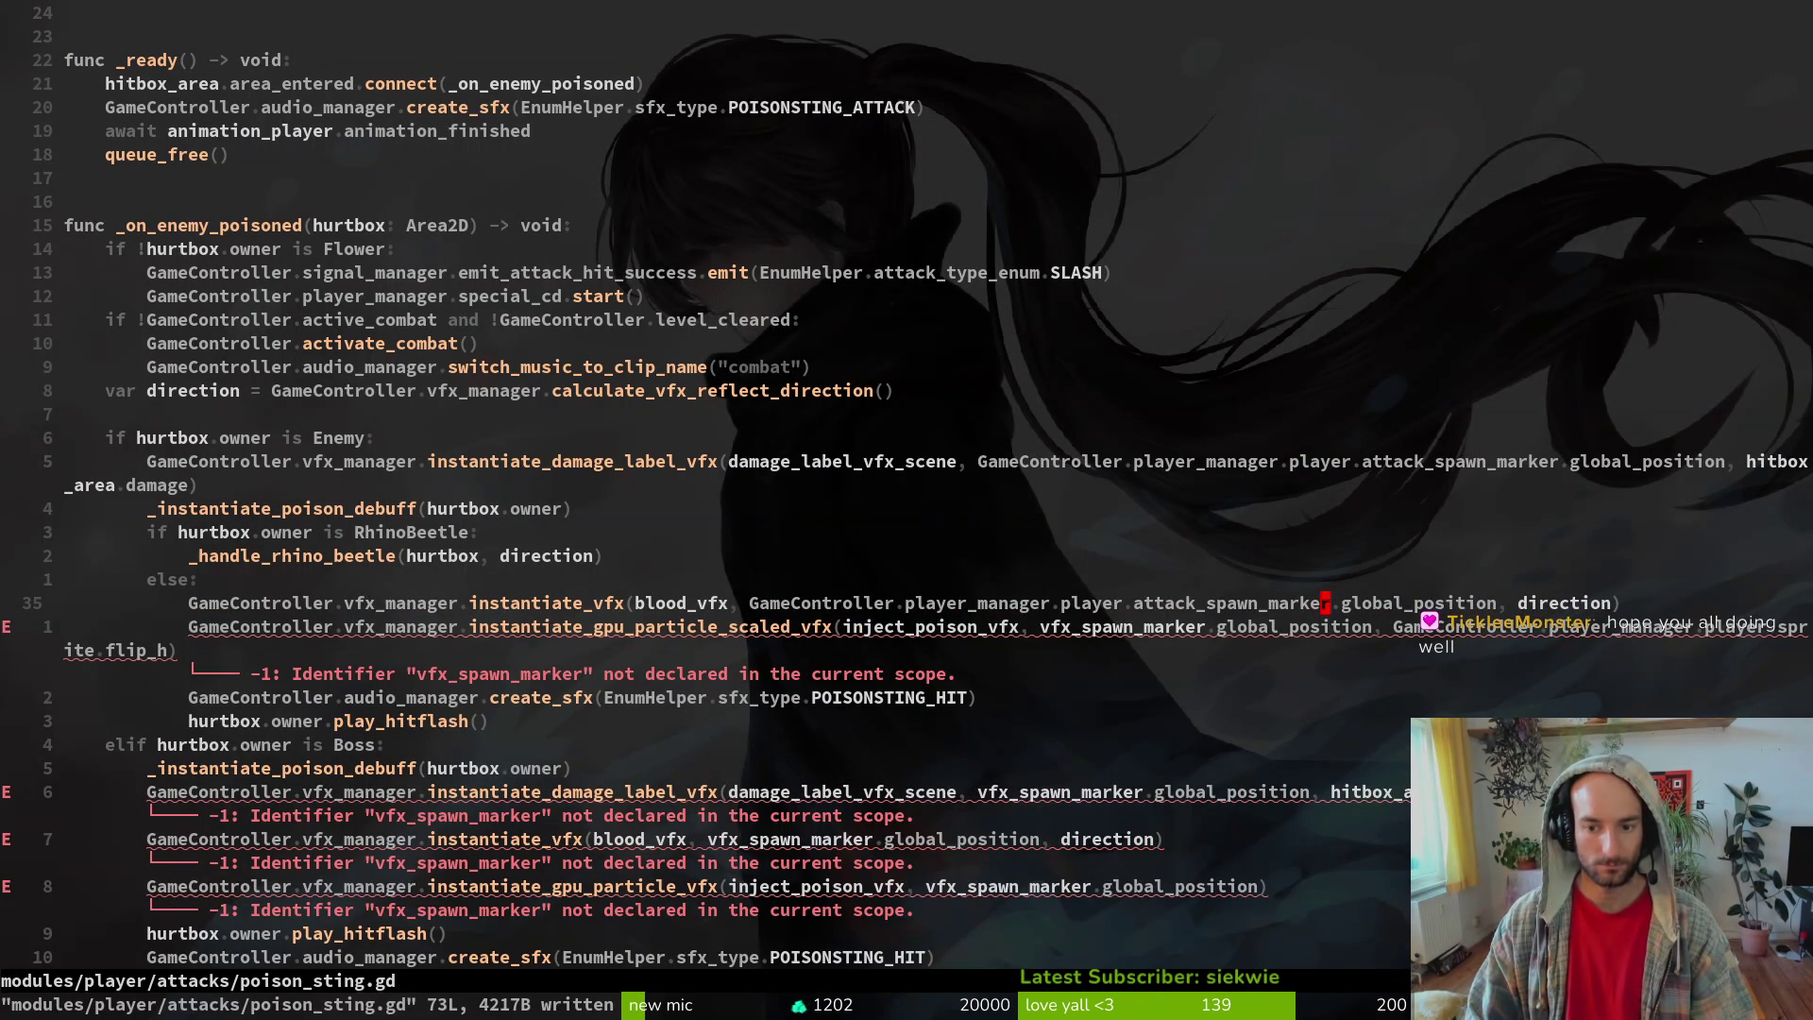
- Add a line above the Flower check: var marker = GameController.player_manager.player.attack_spawn_marker
{"action": "key", "text": "j"}
{"action": "key", "text": "b"}
{"action": "key", "text": "b"}
{"action": "key", "text": "b"}
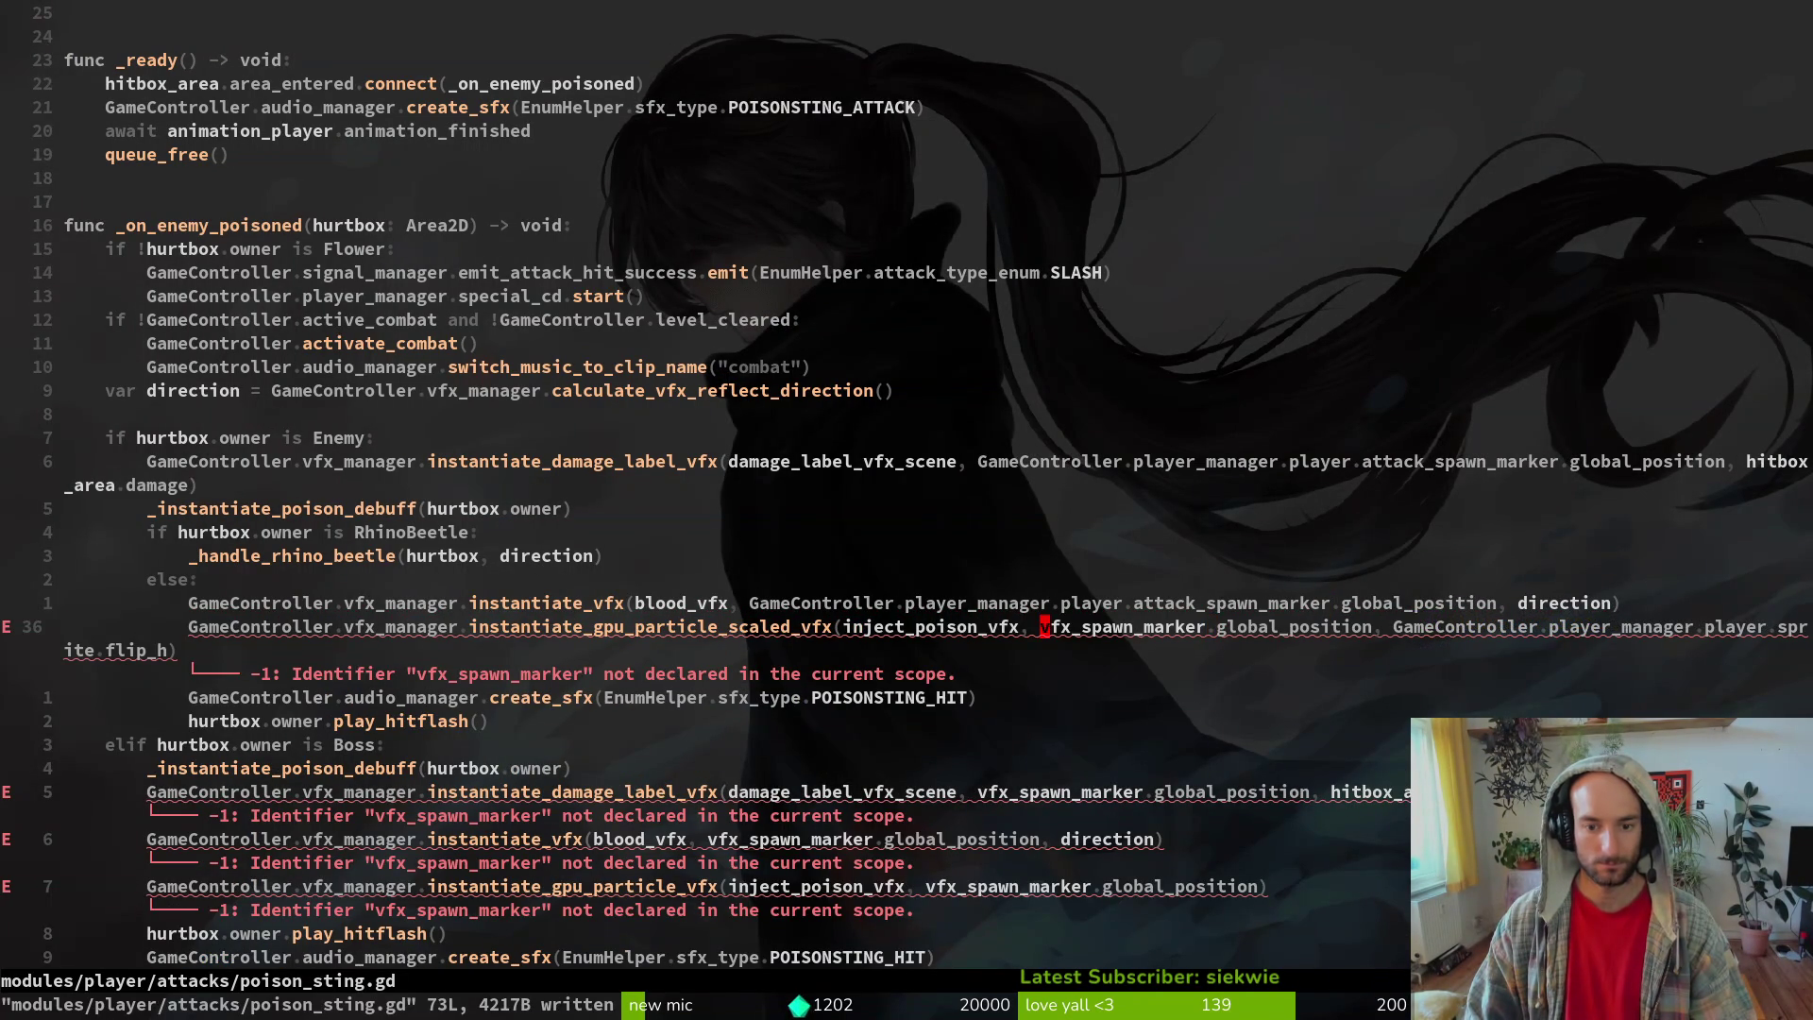
{"action": "key", "text": "k"}
{"action": "key", "text": "k"}
{"action": "key", "text": "k"}
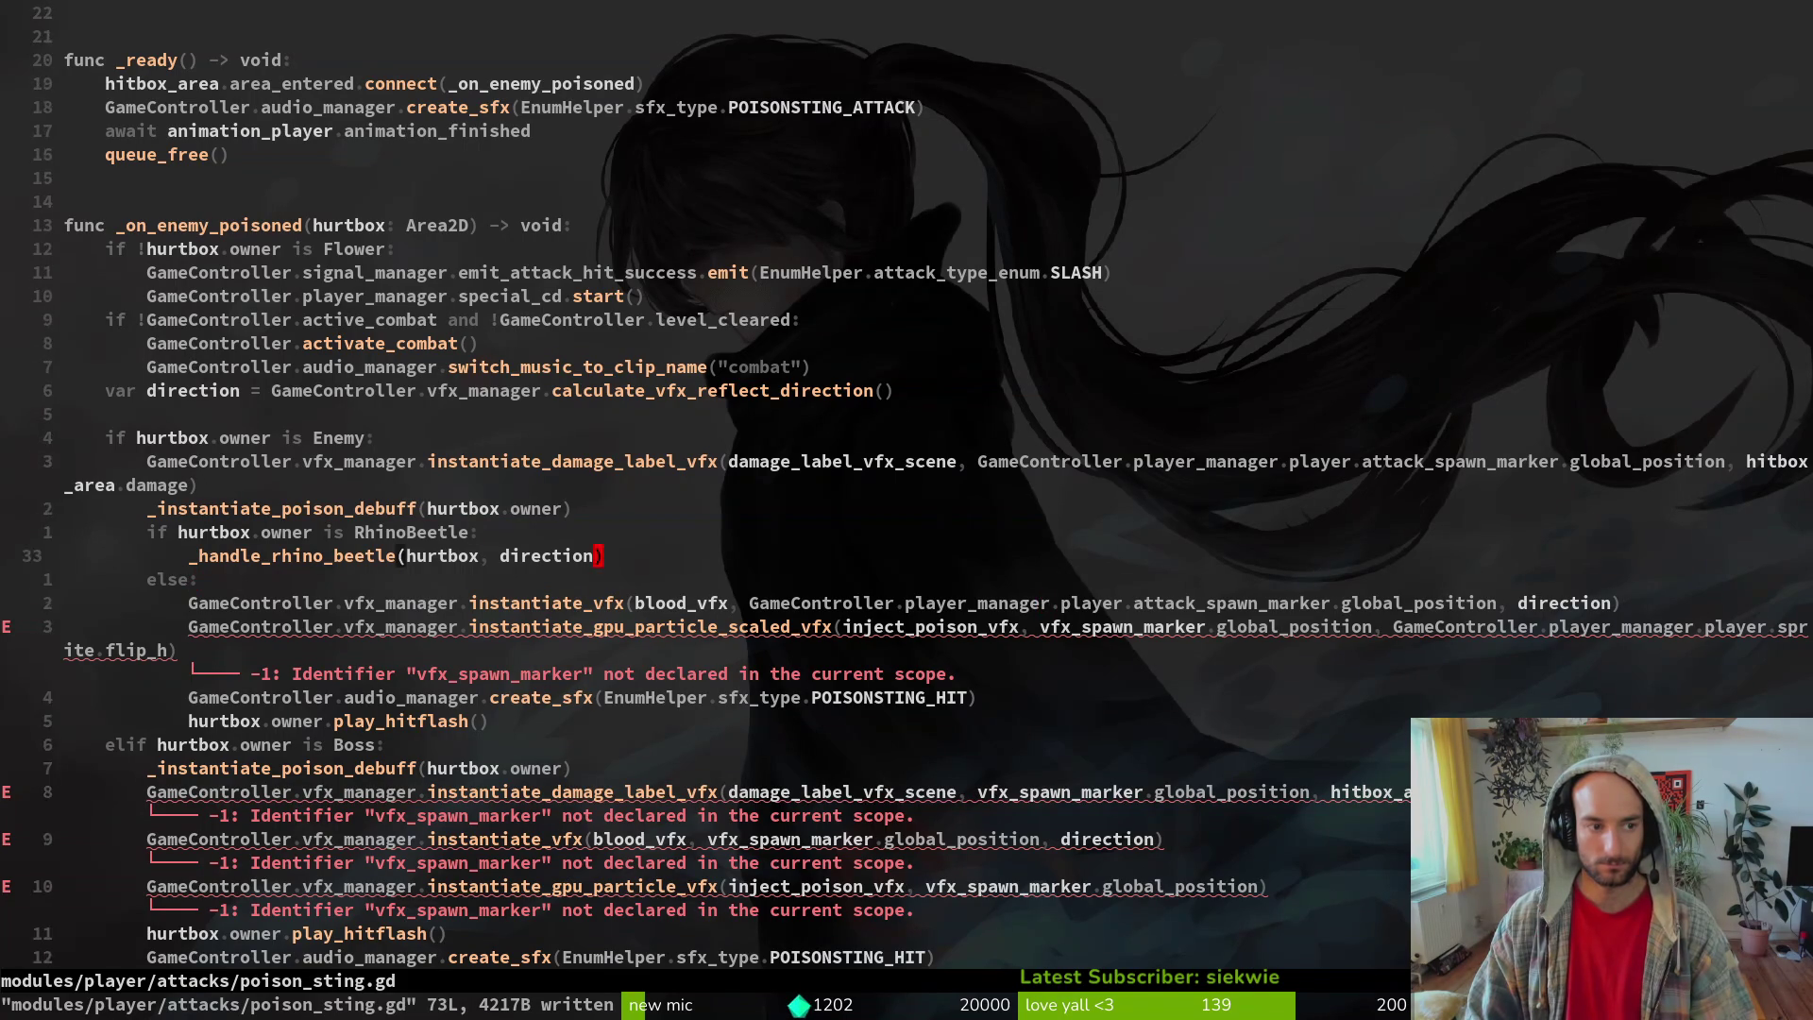
{"action": "key", "text": "k"}
{"action": "key", "text": "k"}
{"action": "key", "text": "k"}
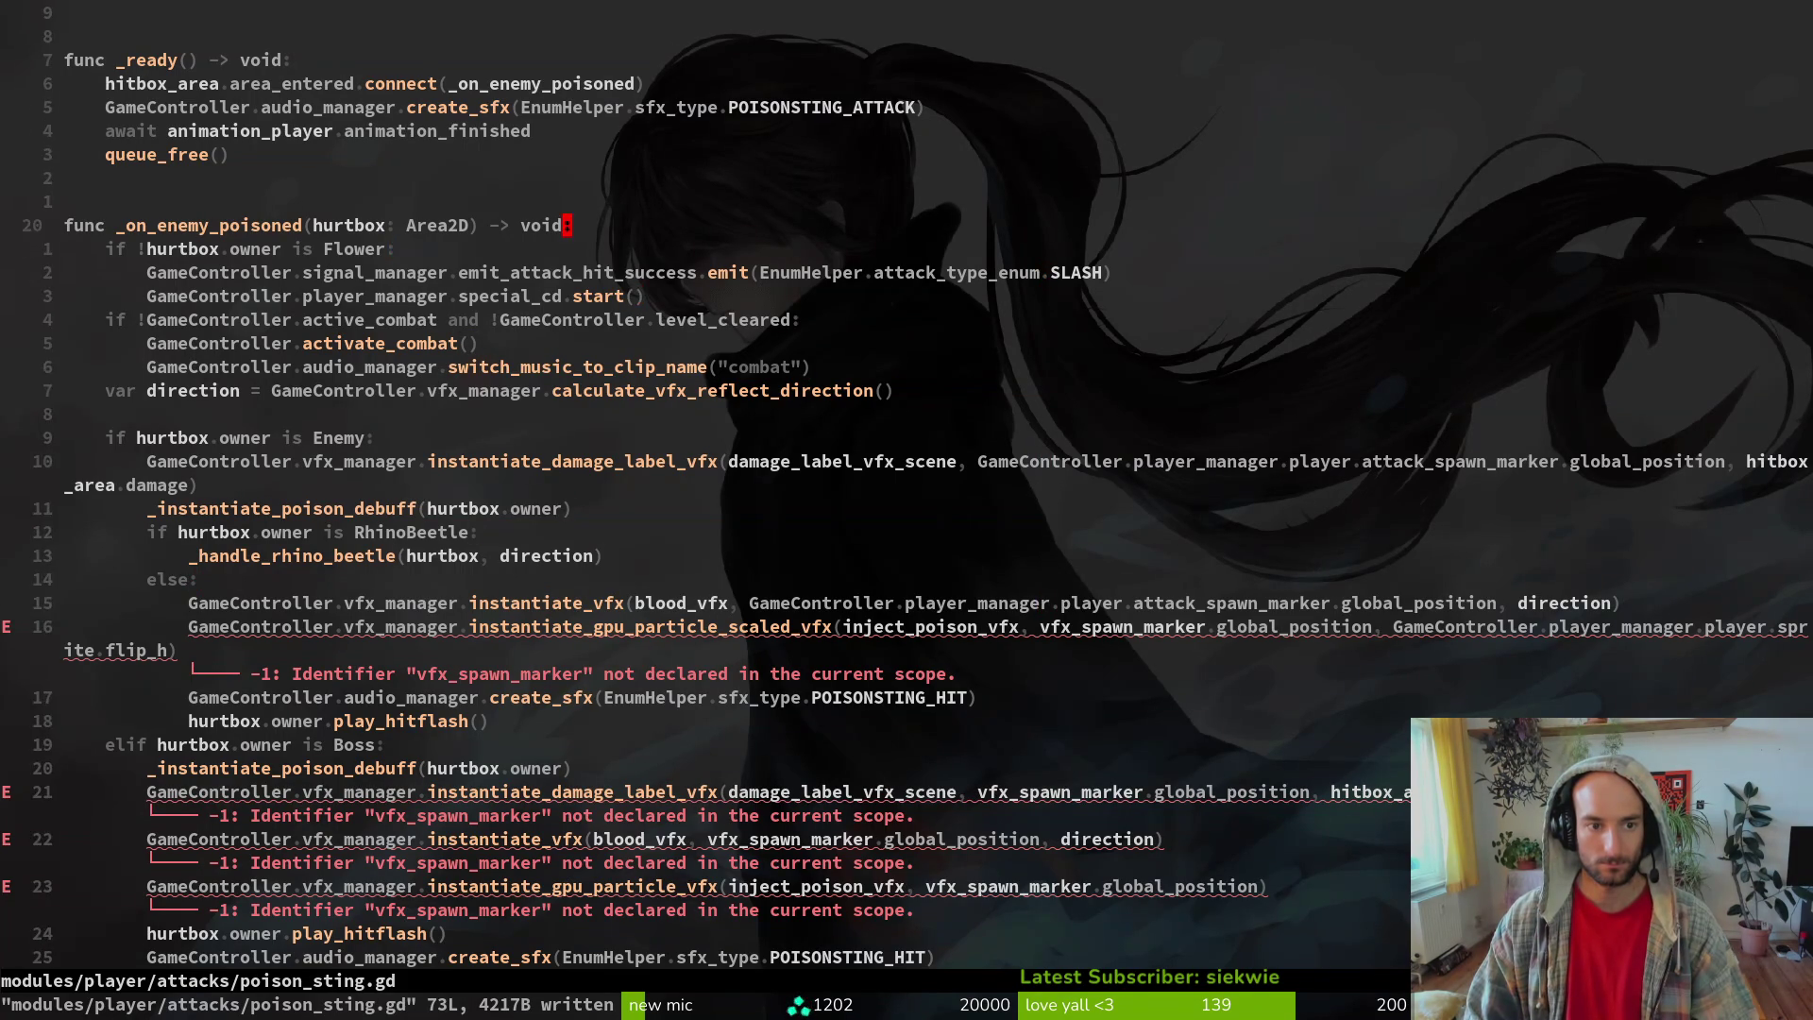
{"action": "type", "text": "O"}
{"action": "type", "text": "var mar"}
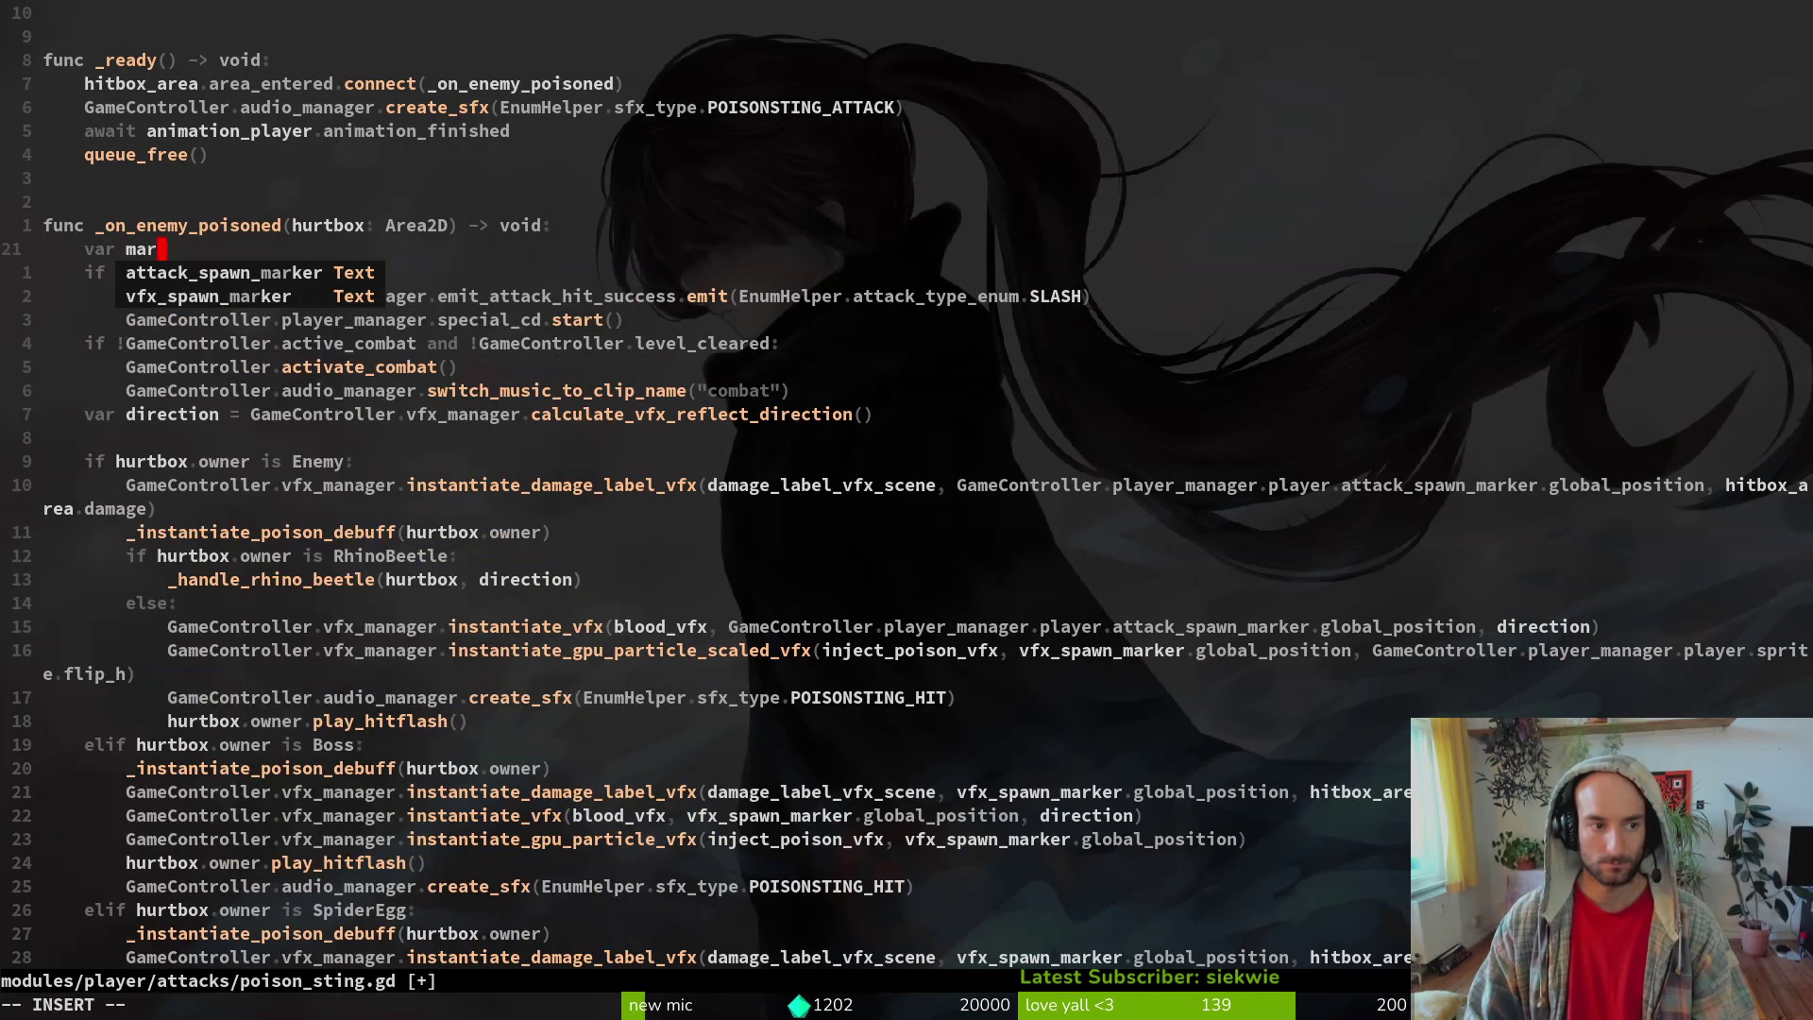
{"action": "type", "text": "ker "}
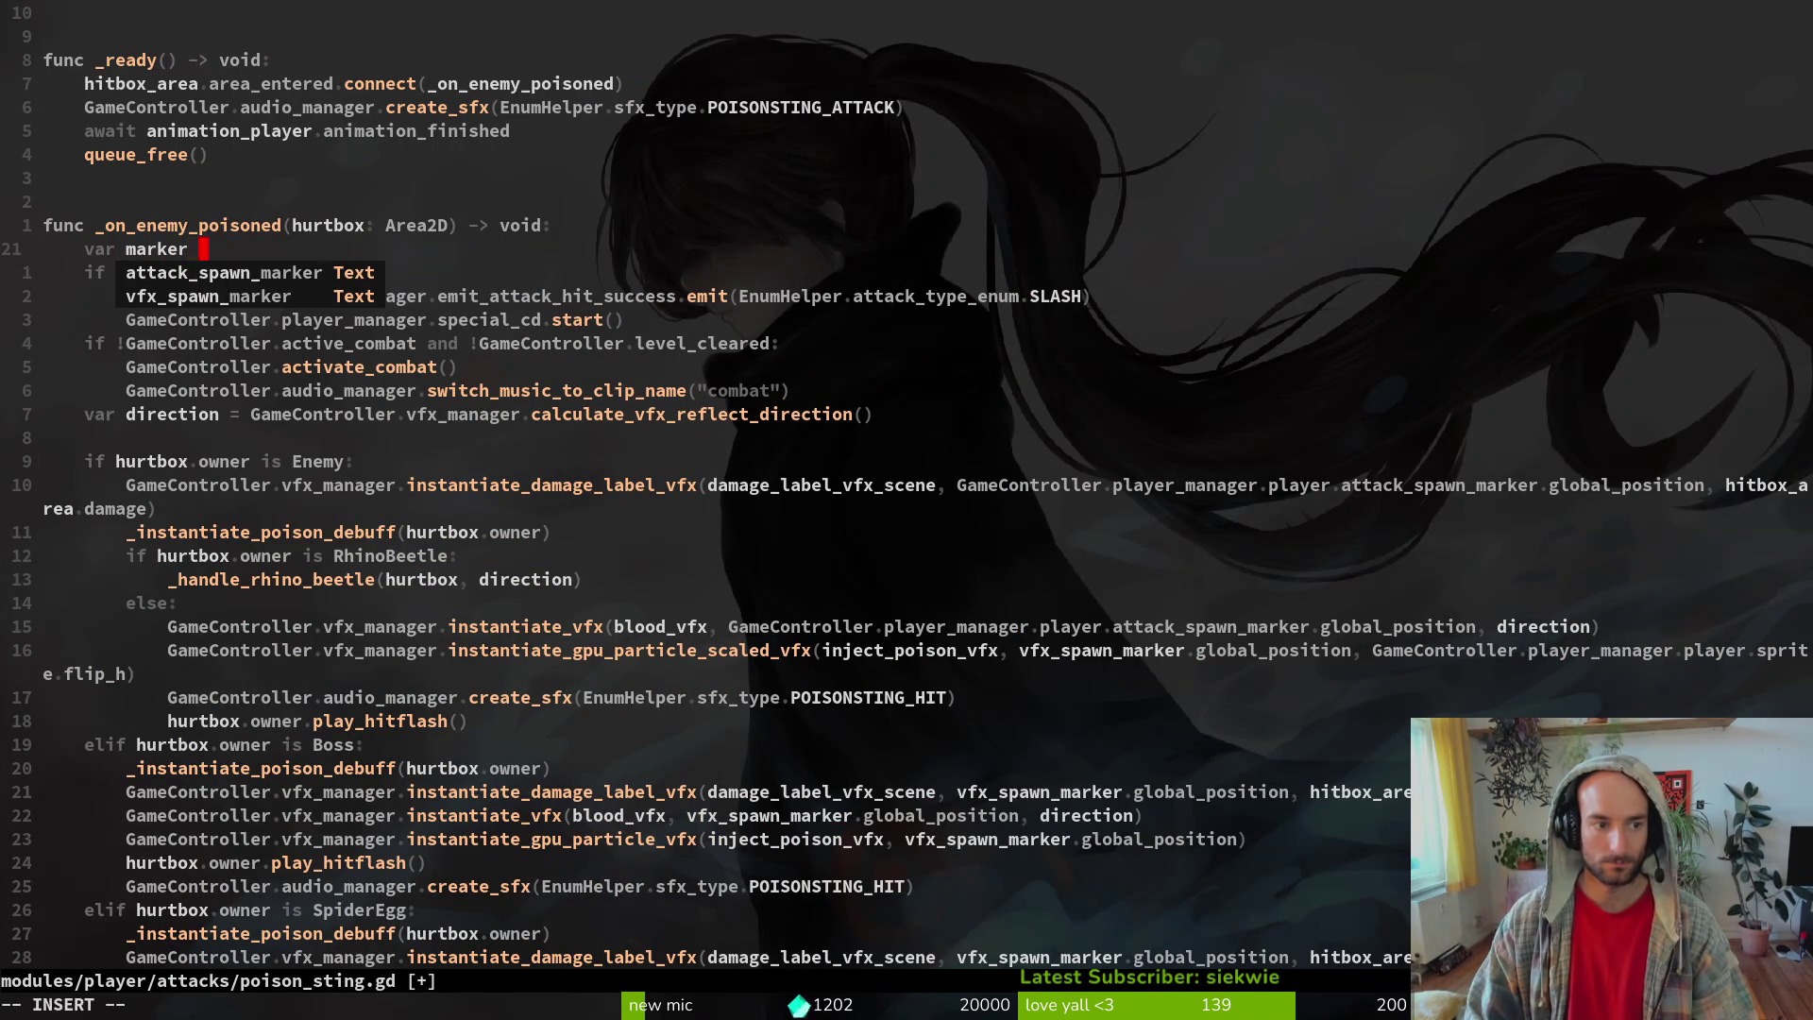
{"action": "type", "text": "= GameController."}
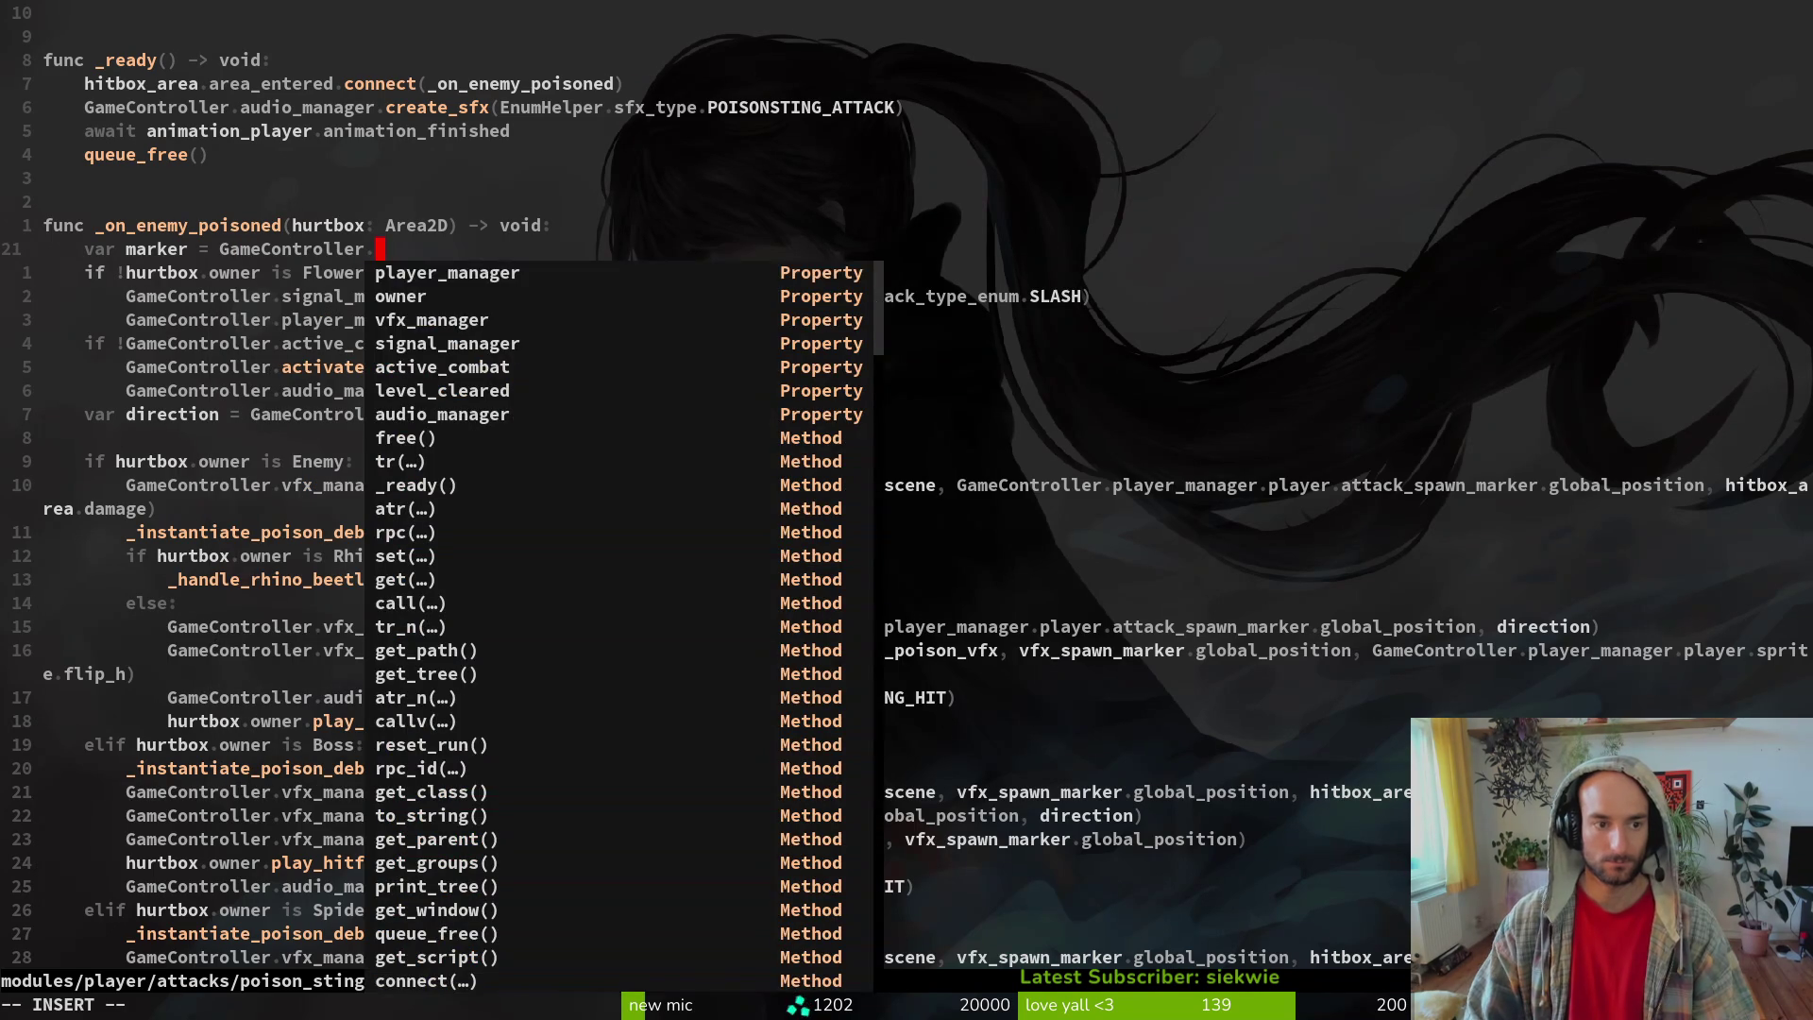
{"action": "key", "text": "Return"}
{"action": "type", "text": ".player."}
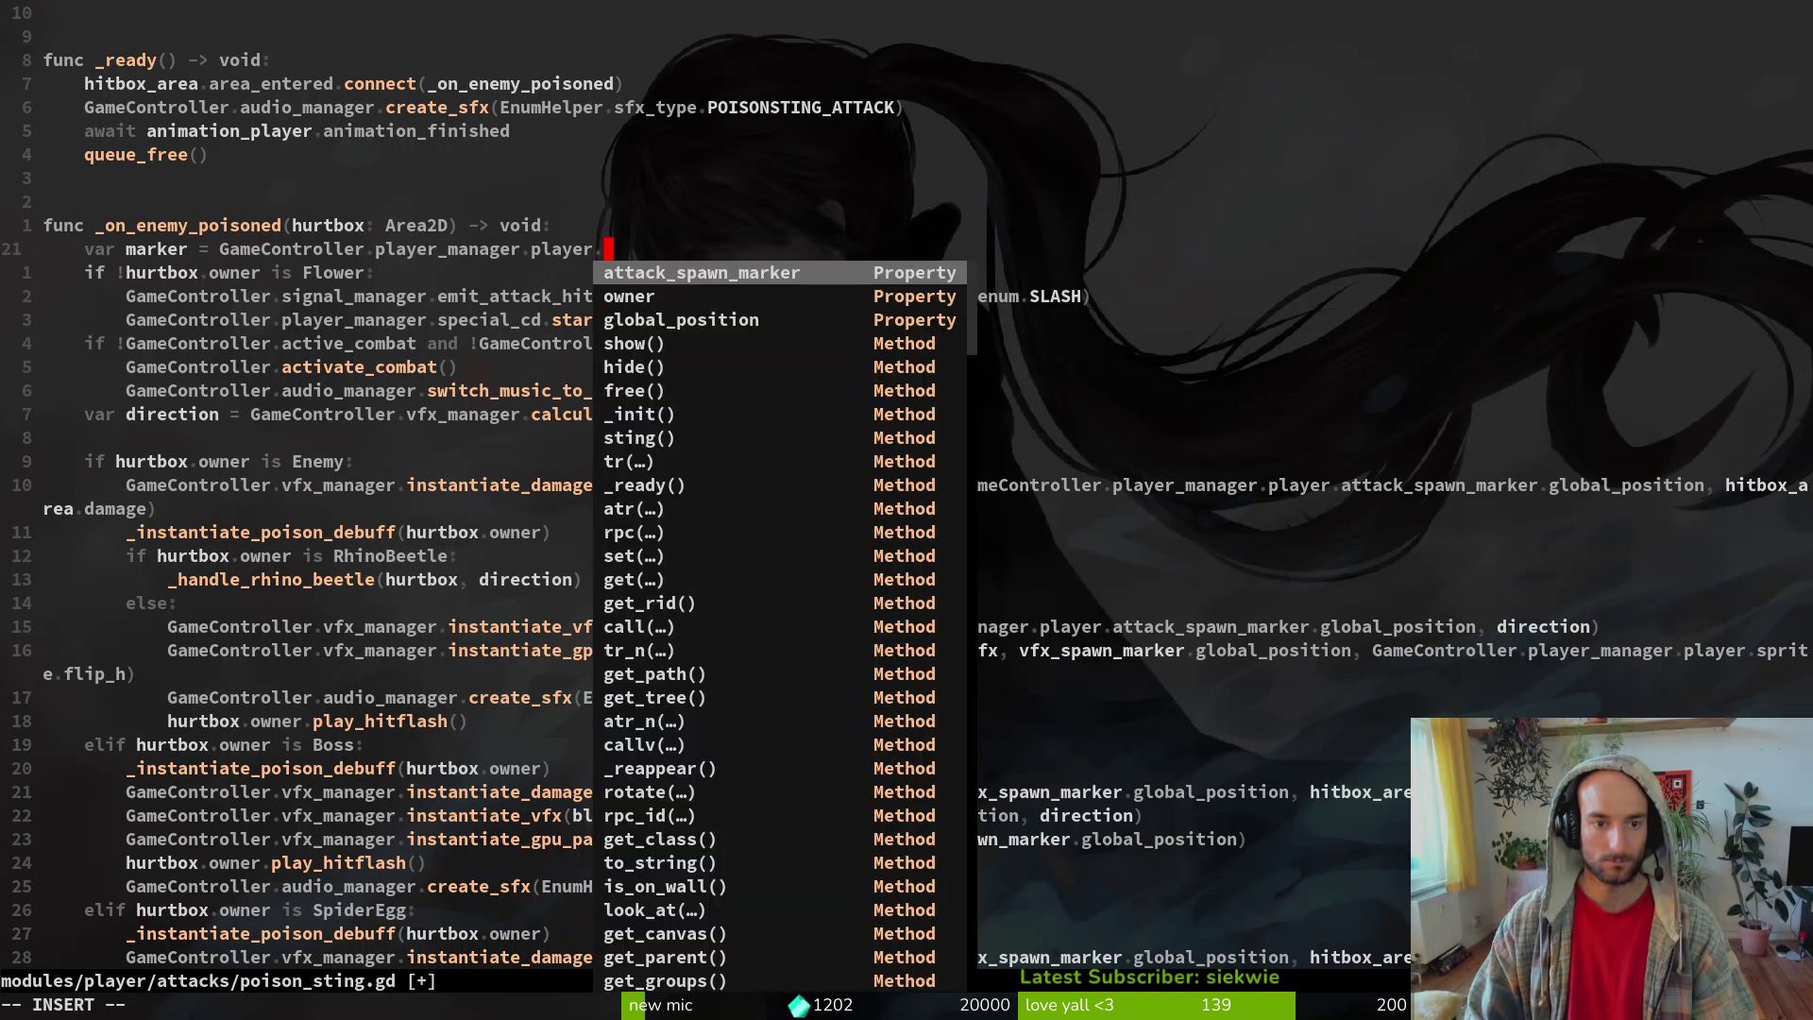
{"action": "key", "text": "Return"}
{"action": "key", "text": "Escape"}
{"action": "type", "text": ":w"}
{"action": "key", "text": "Return"}
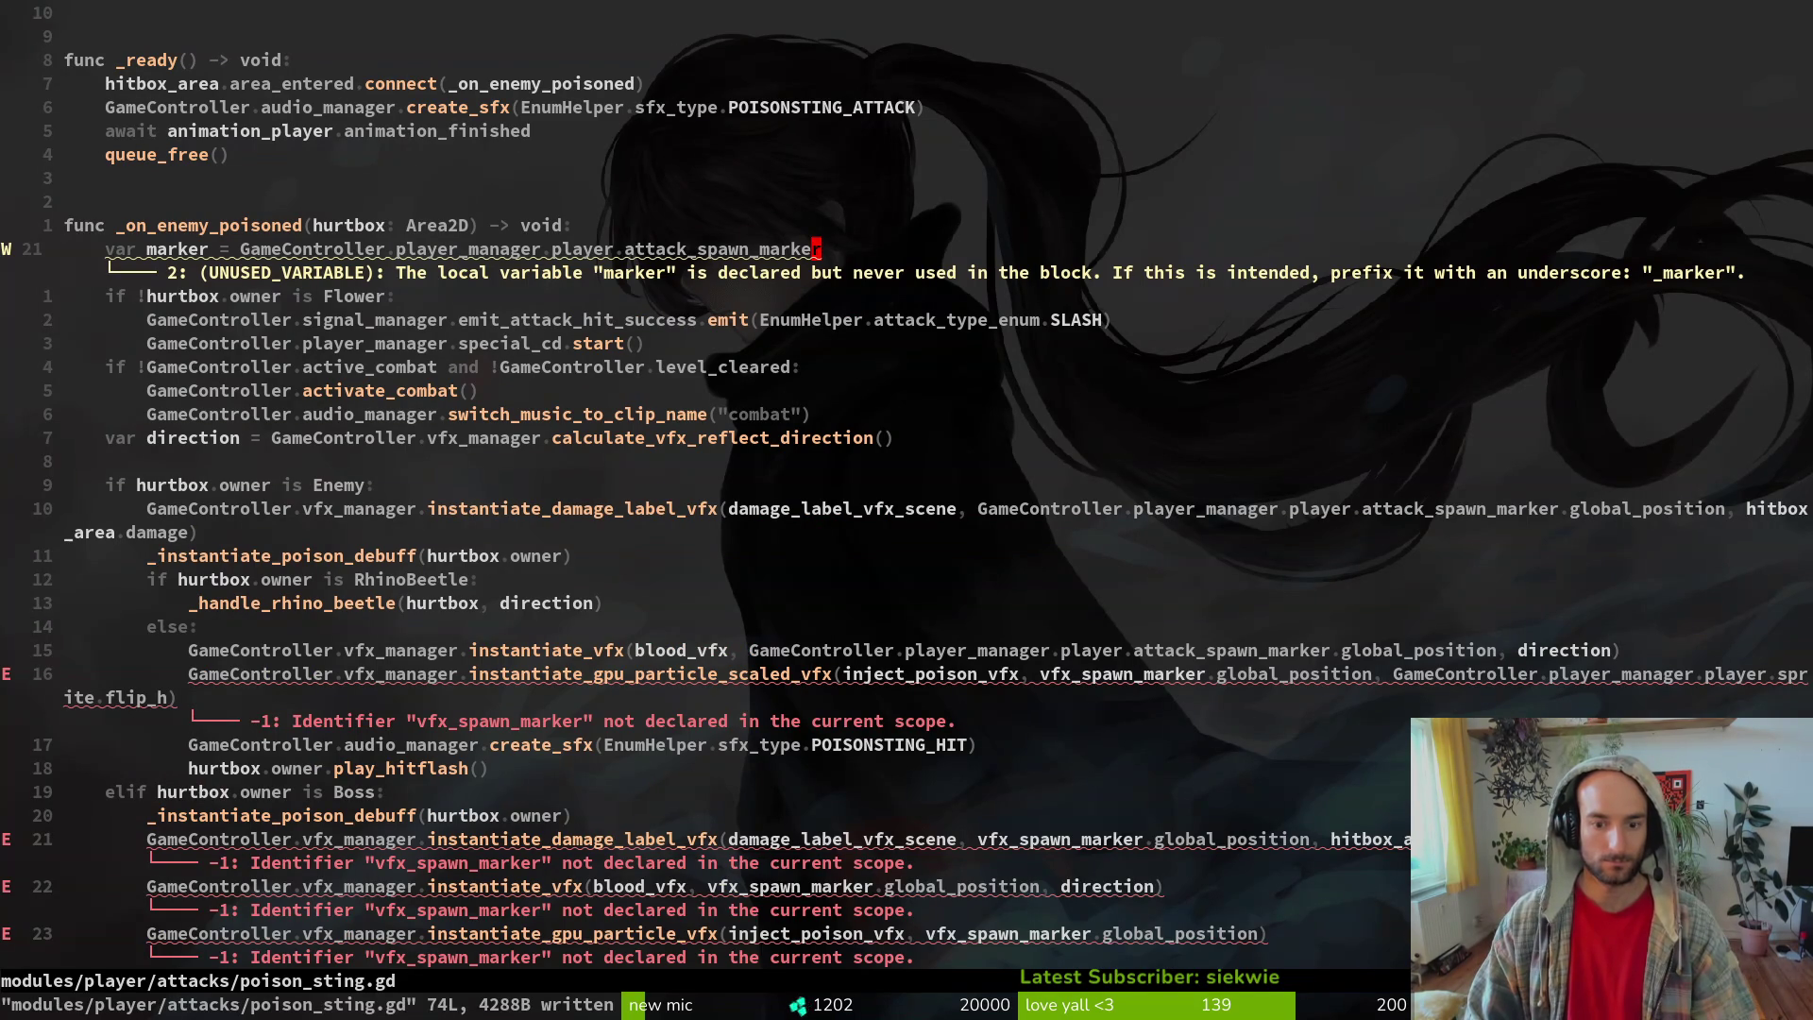
- Append .global_position to the marker variable, rename it marker_position, and save
{"action": "type", "text": "ager"}
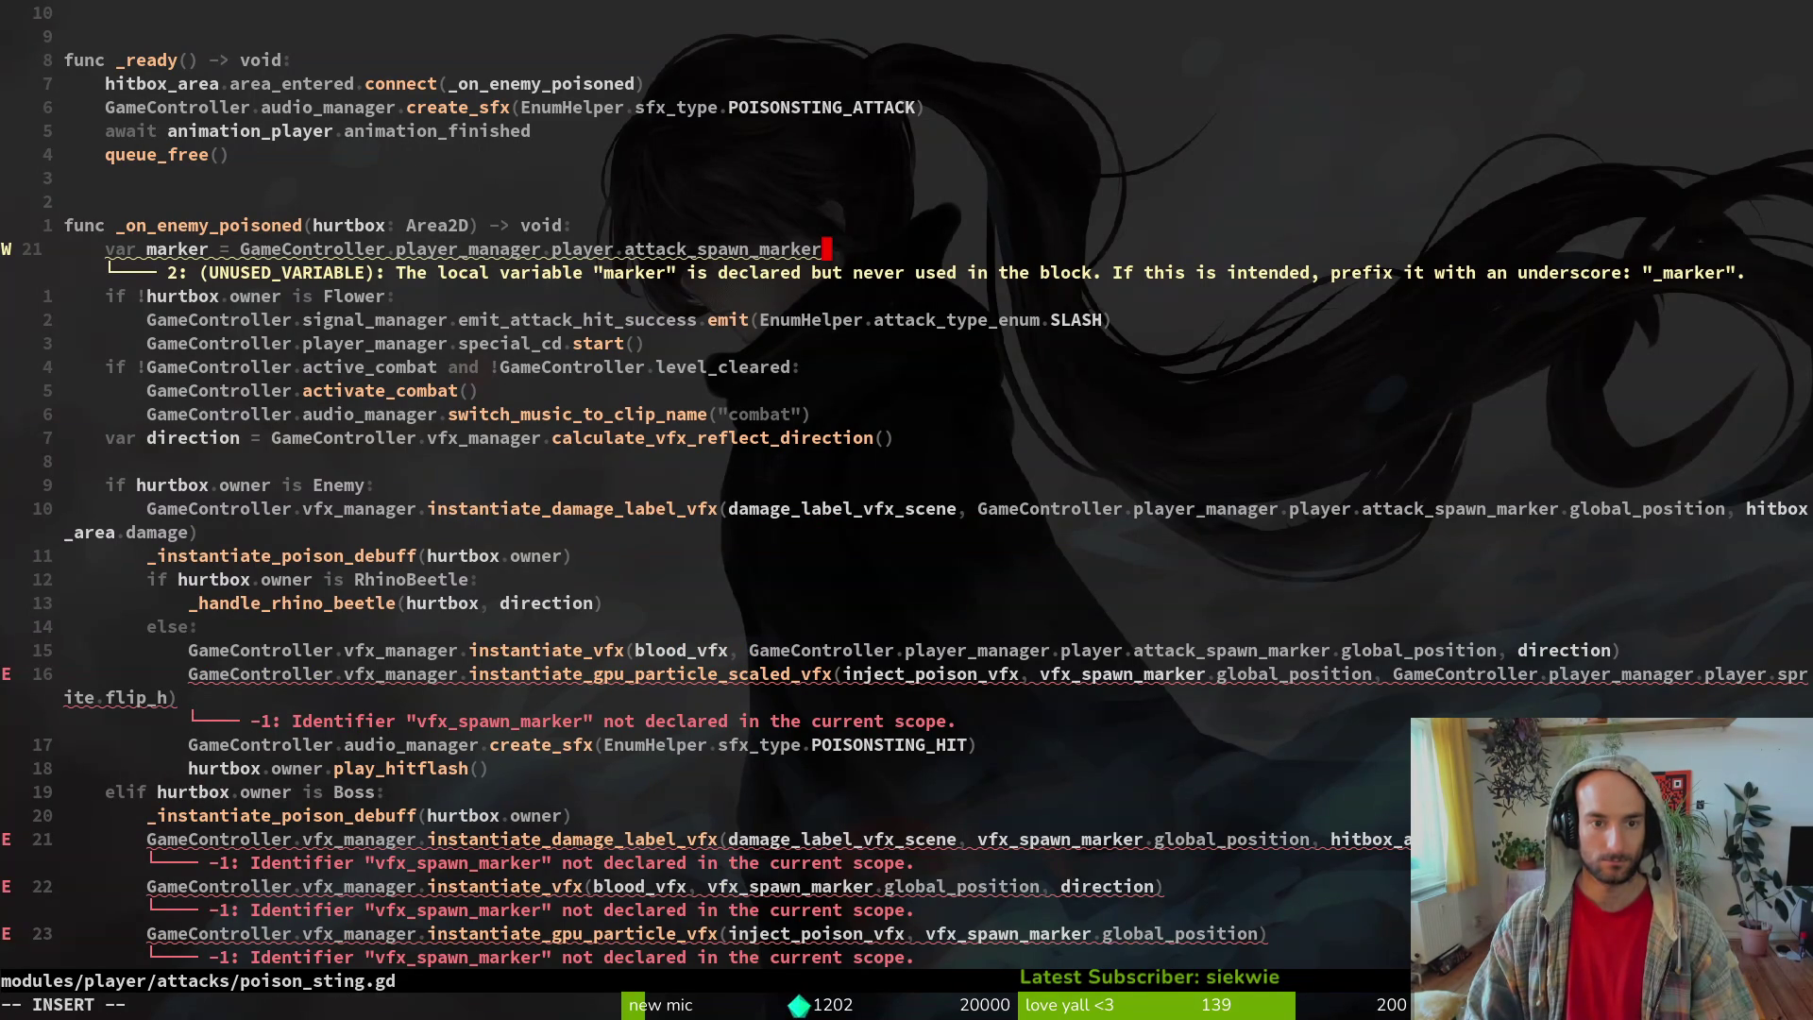
{"action": "type", "text": "."}
{"action": "key", "text": "Tab"}
{"action": "key", "text": "Return"}
{"action": "key", "text": "Escape"}
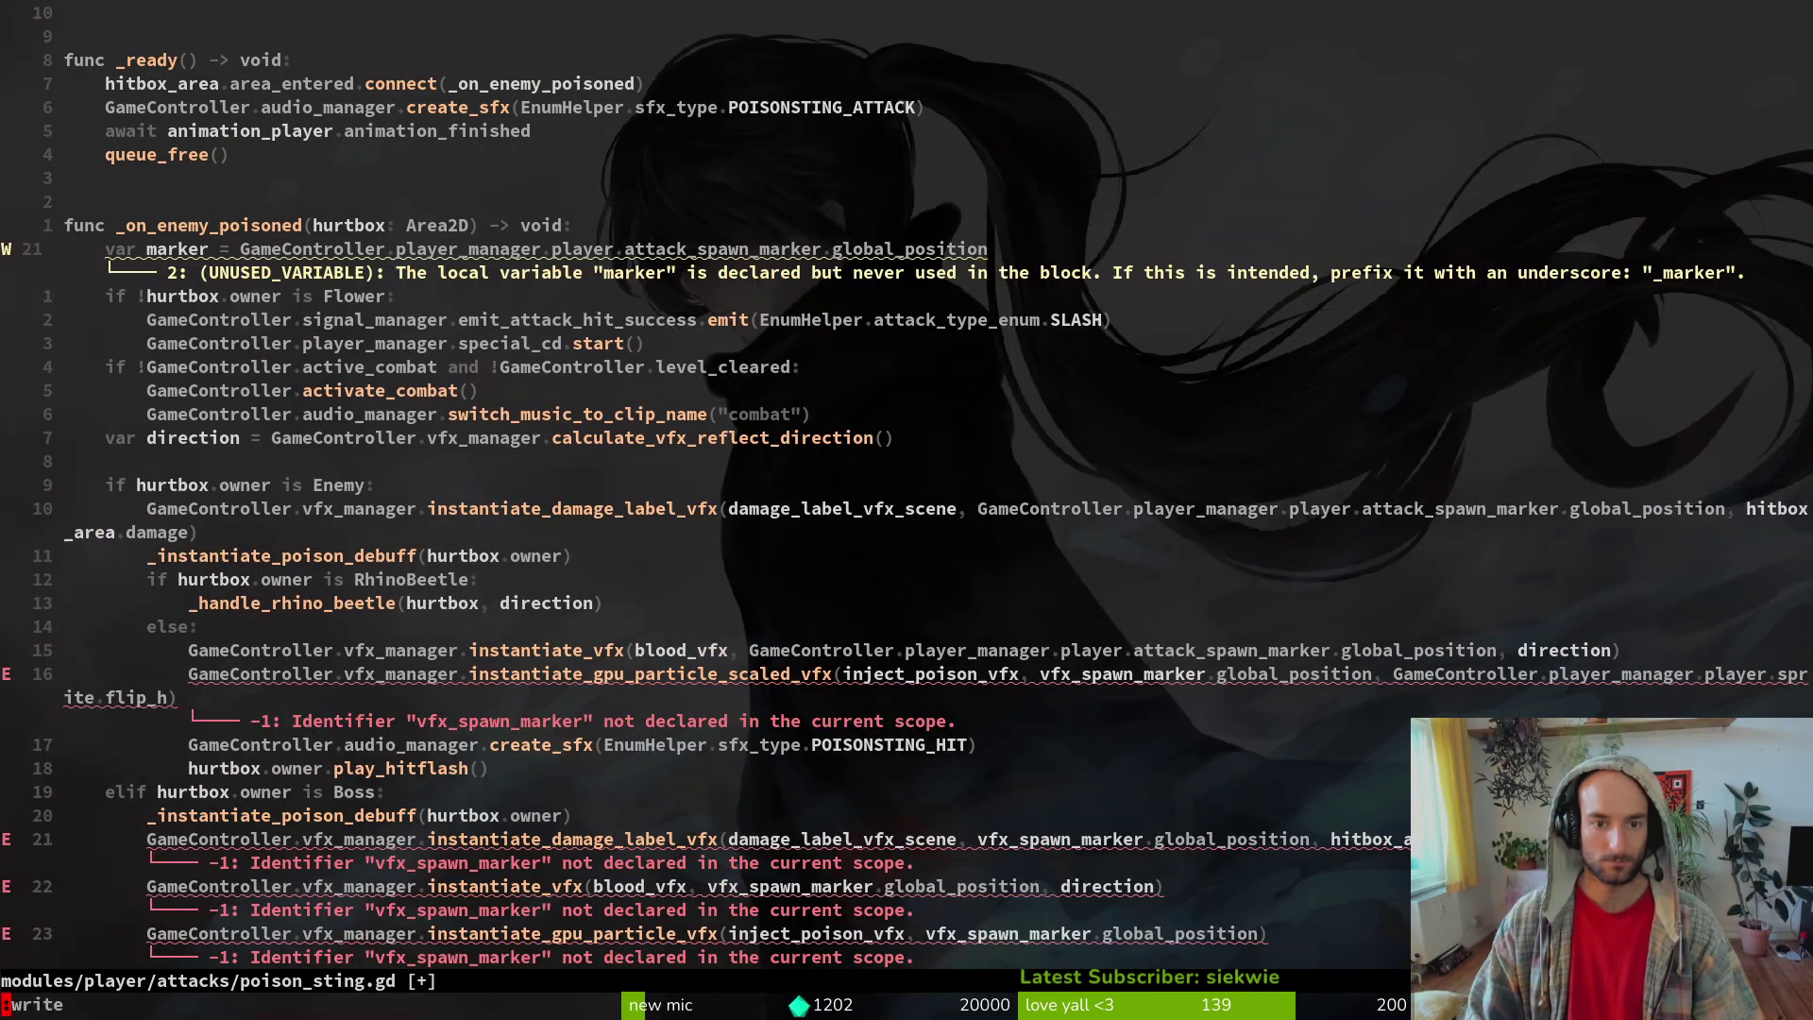
{"action": "type", "text": ":w"}
{"action": "key", "text": "Return"}
{"action": "type", "text": "hi"}
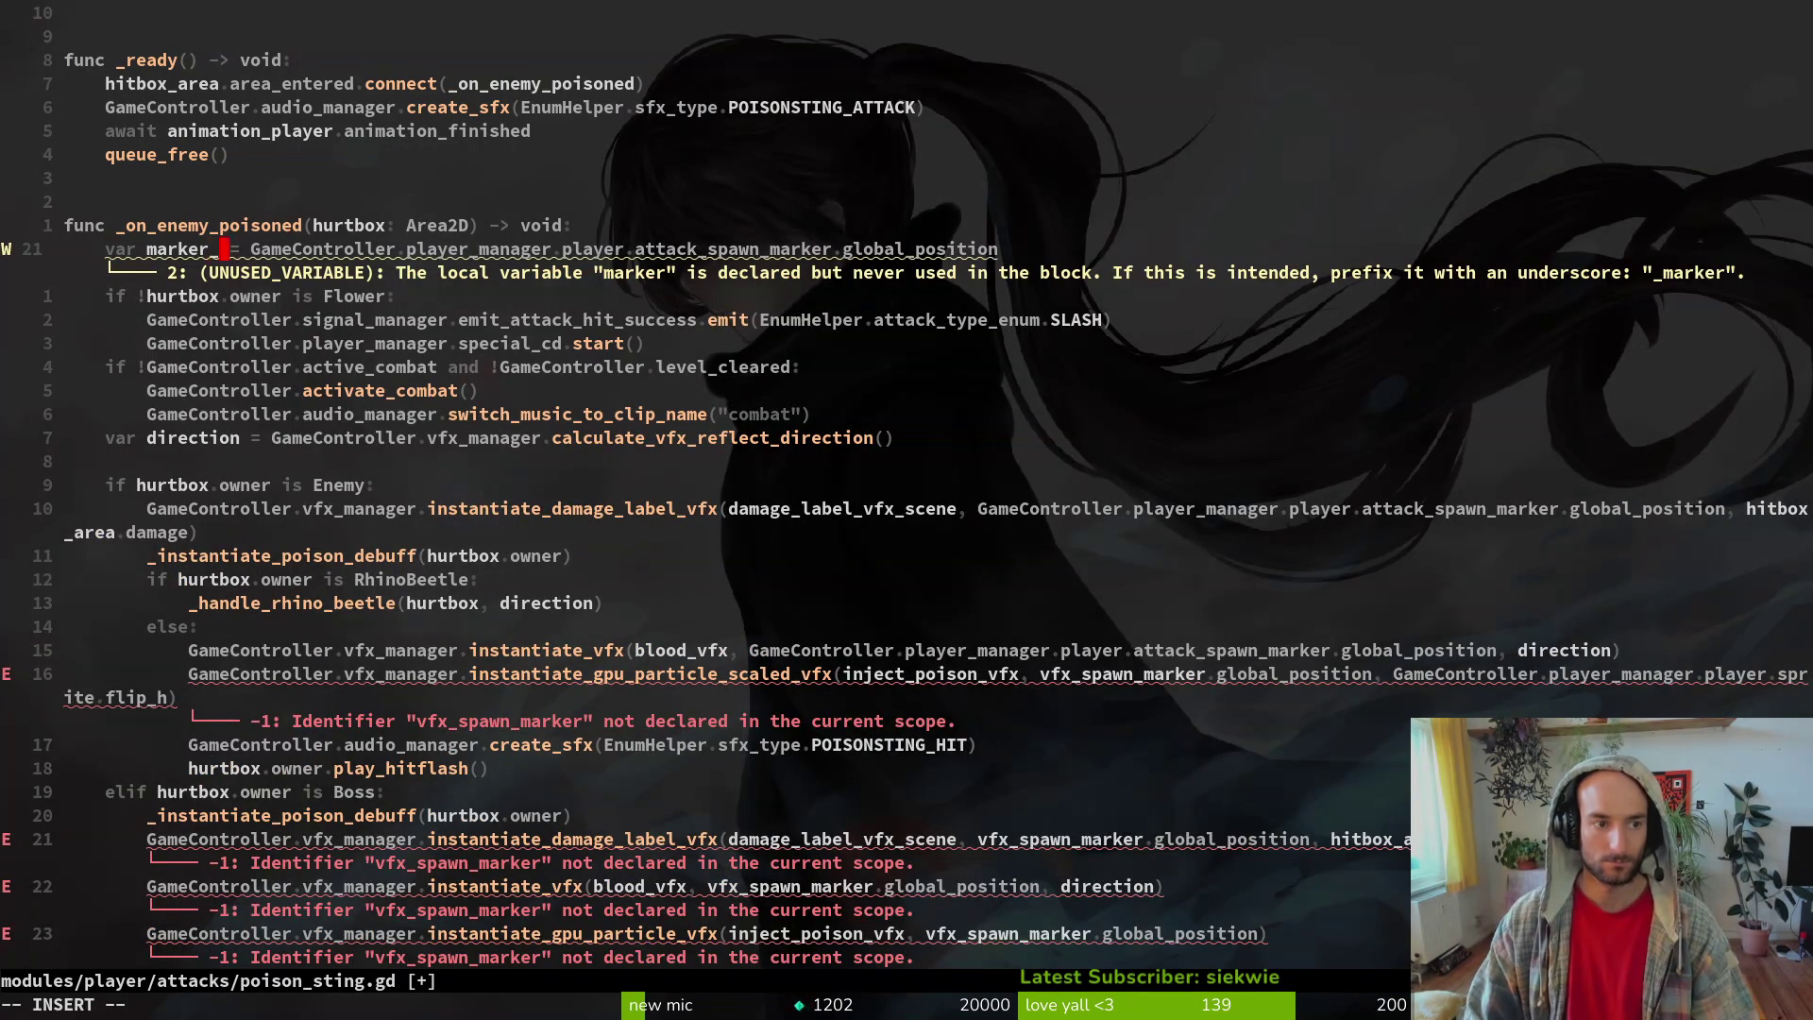
{"action": "type", "text": "_poiition"}
{"action": "key", "text": "Escape"}
{"action": "type", "text": ":w"}
{"action": "key", "text": "Return"}
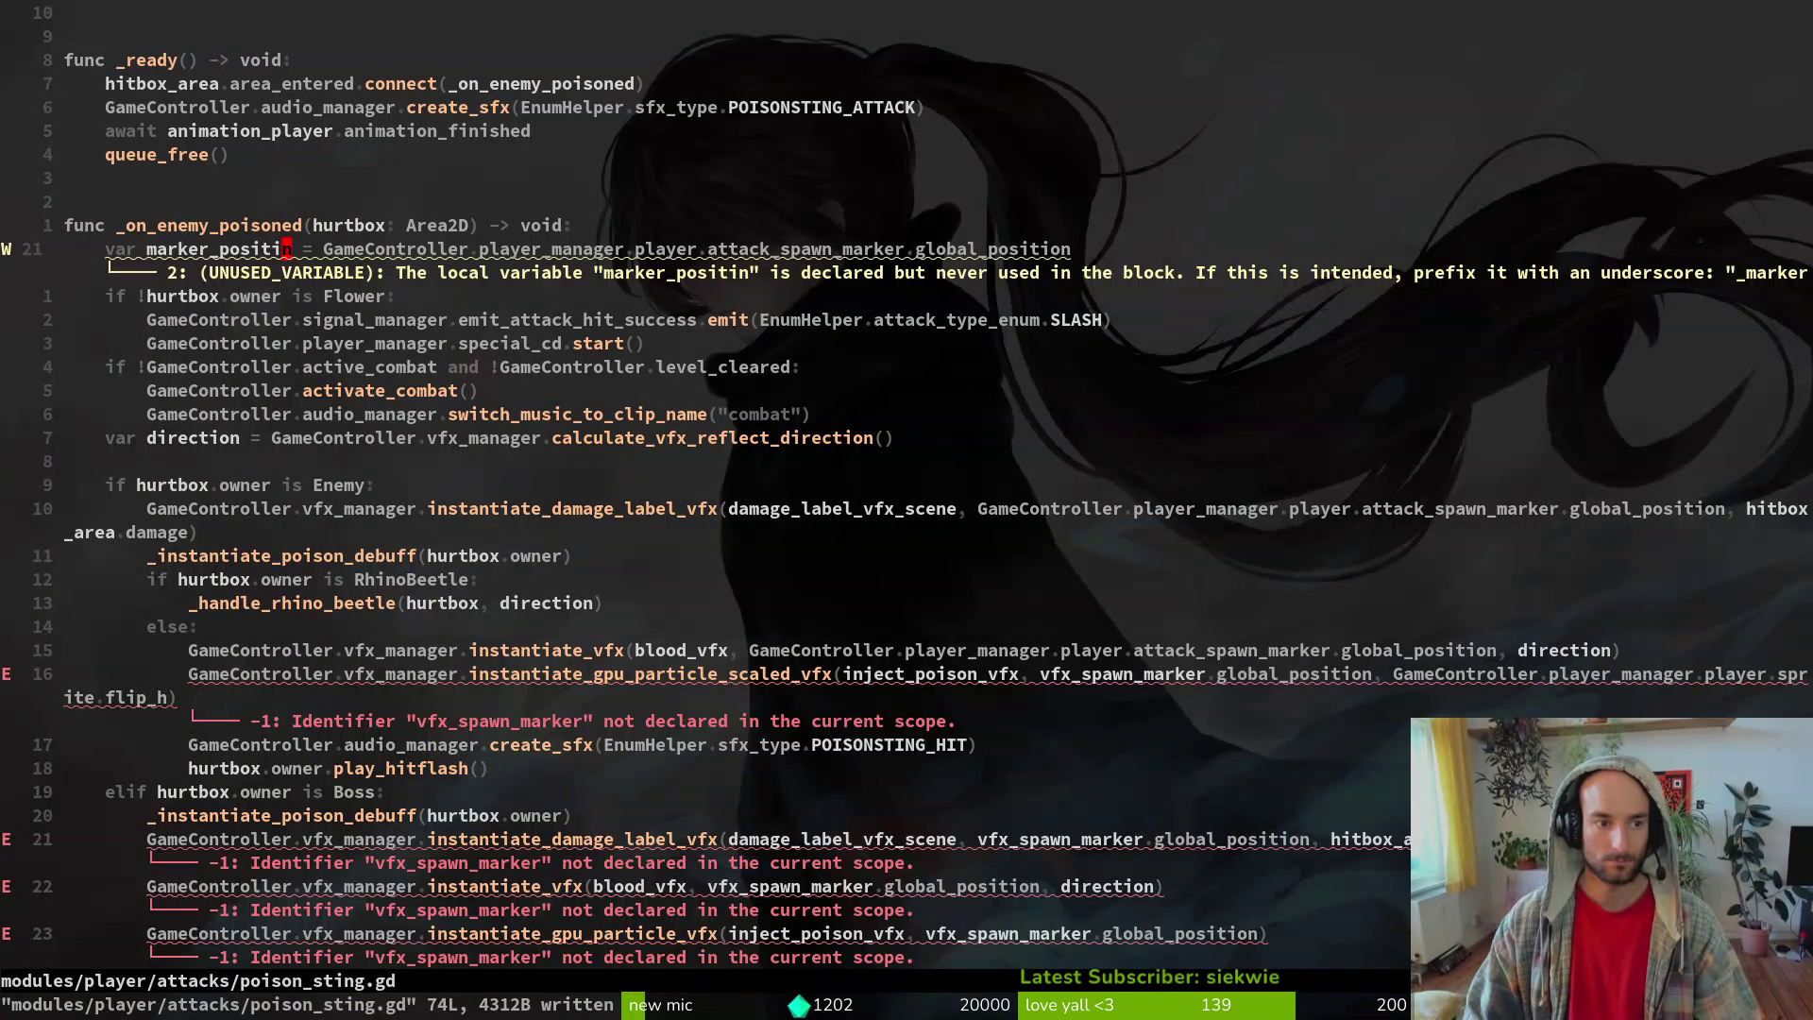
{"action": "type", "text": "b"}
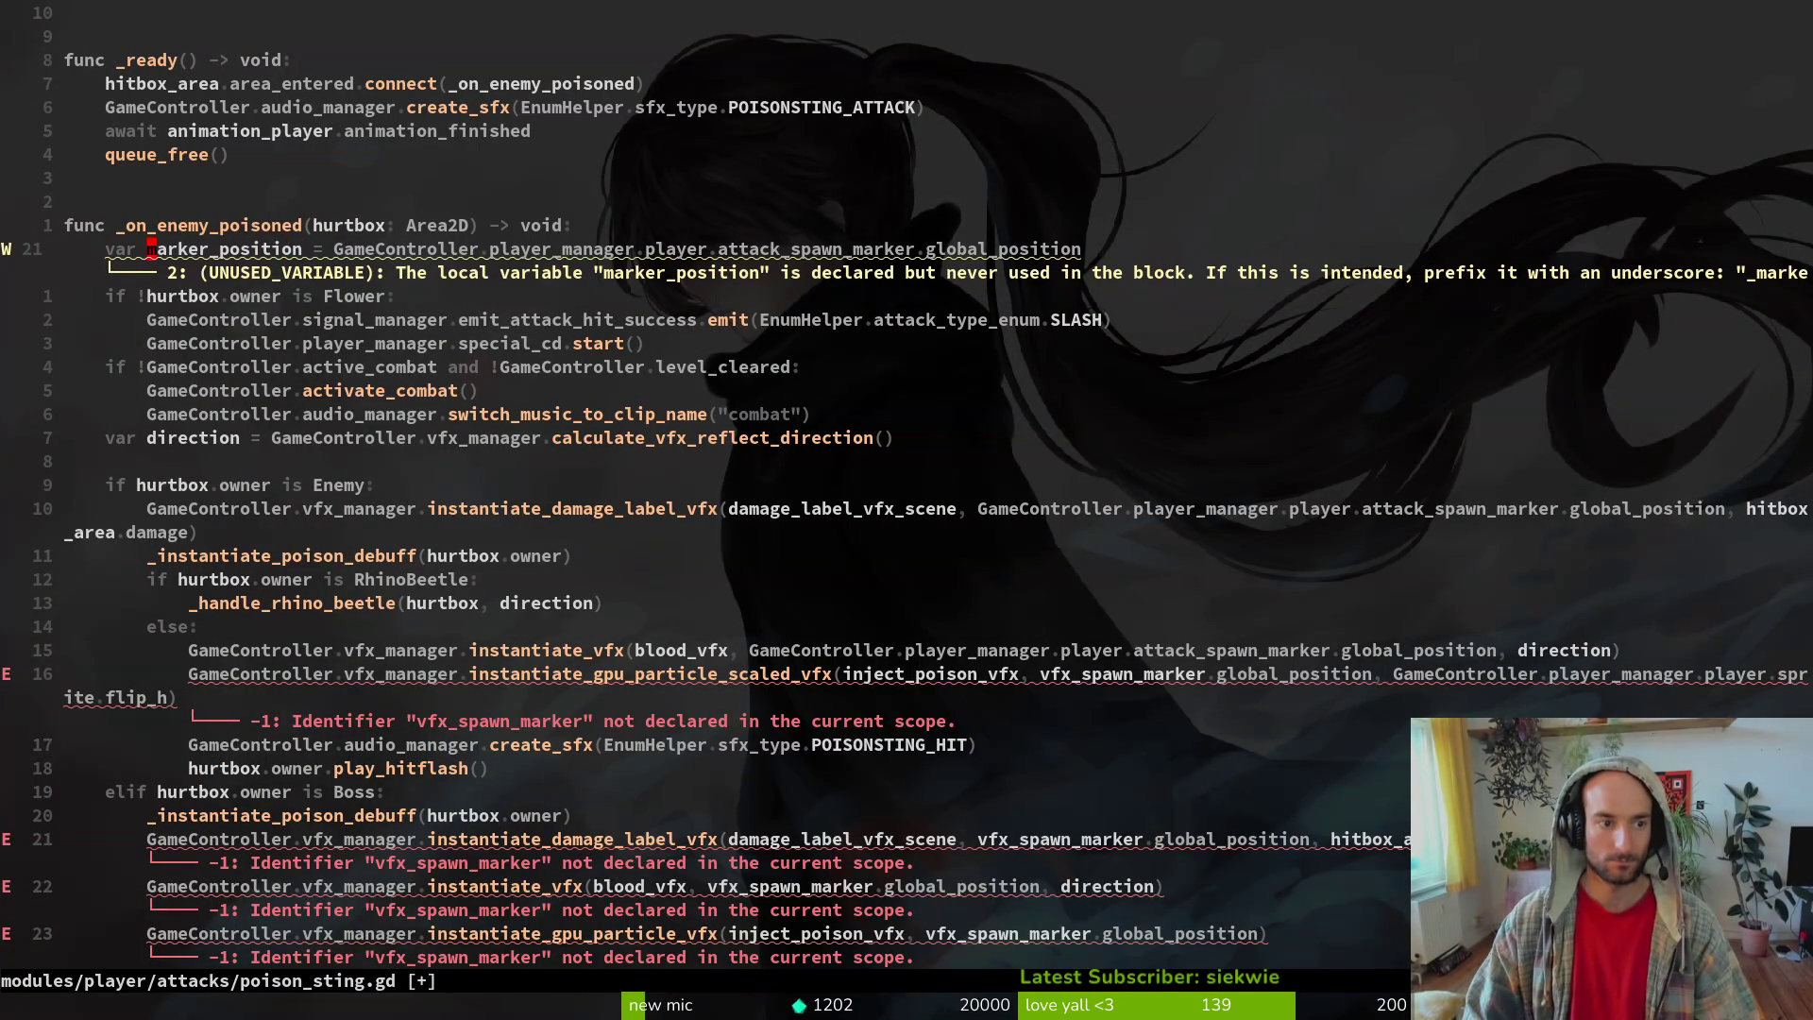
{"action": "type", "text": ":w"}
{"action": "key", "text": "Return"}
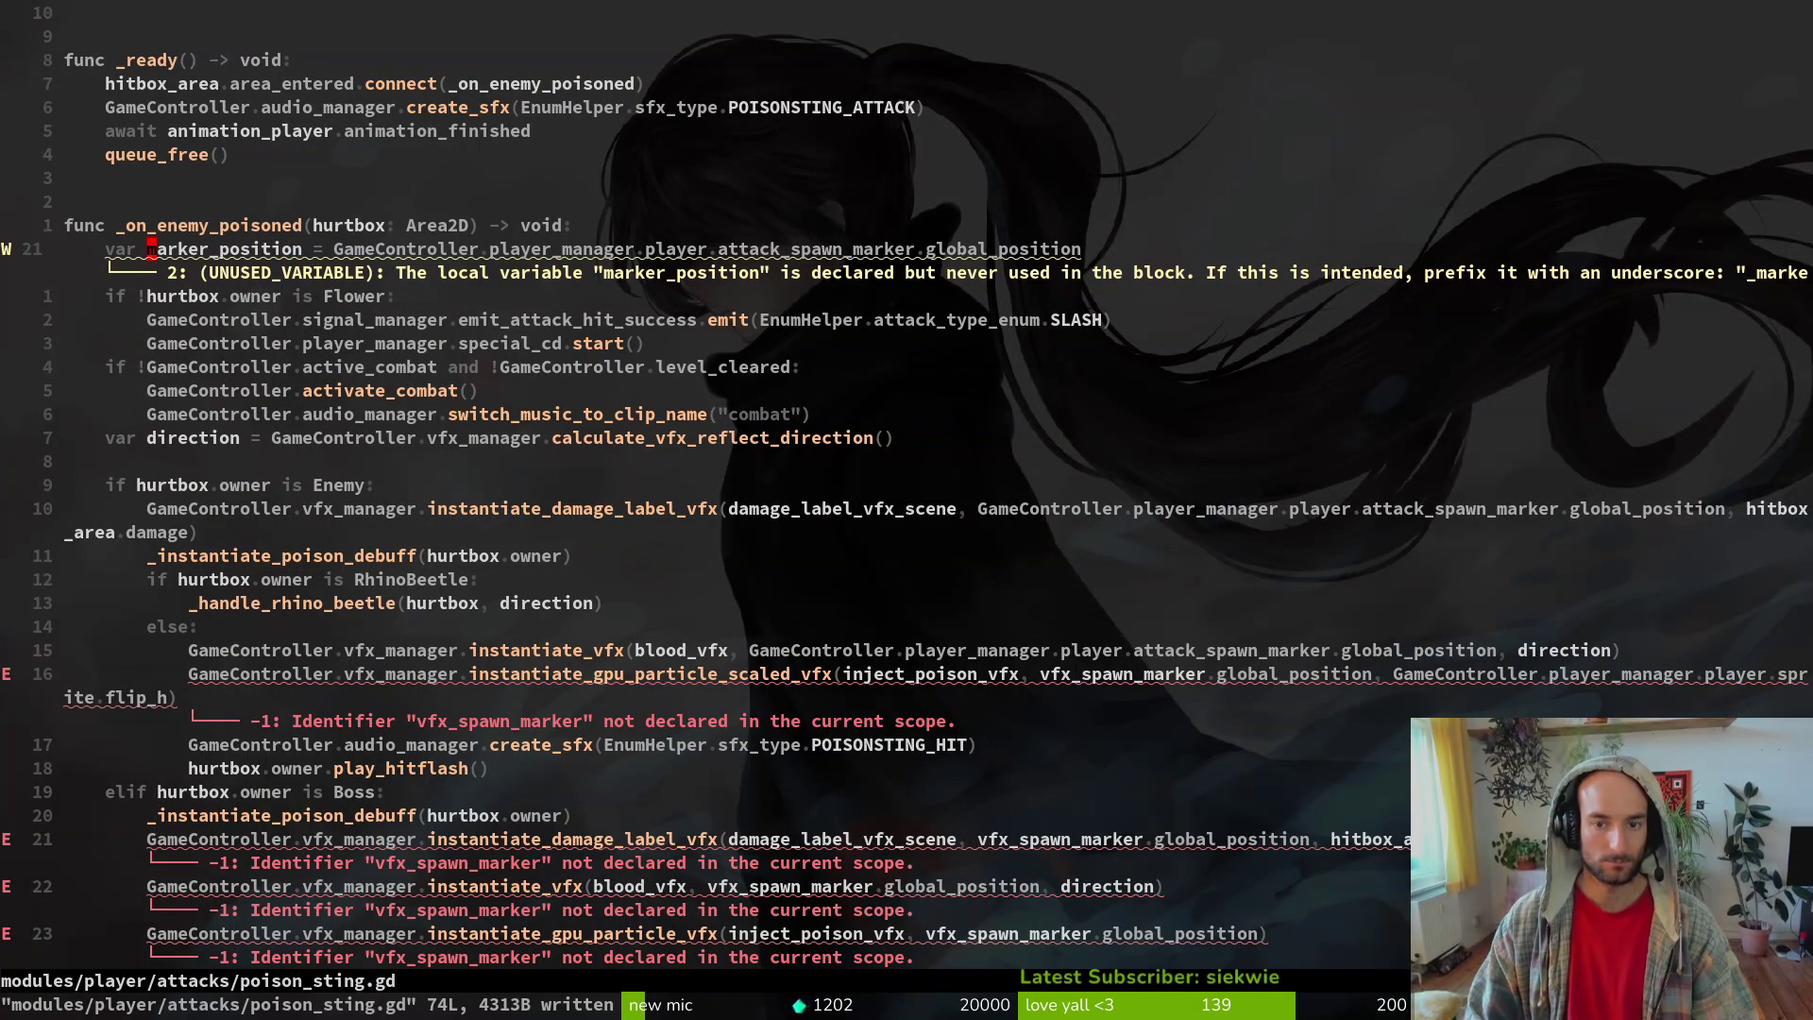
- Replace the long player marker expression in the damage label call with marker_position
{"action": "key", "text": "1"}
{"action": "key", "text": "0"}
{"action": "key", "text": "j"}
{"action": "key", "text": "w"}
{"action": "key", "text": "w"}
{"action": "key", "text": "w"}
{"action": "key", "text": "v"}
{"action": "key", "text": "w"}
{"action": "key", "text": "w"}
{"action": "key", "text": "w"}
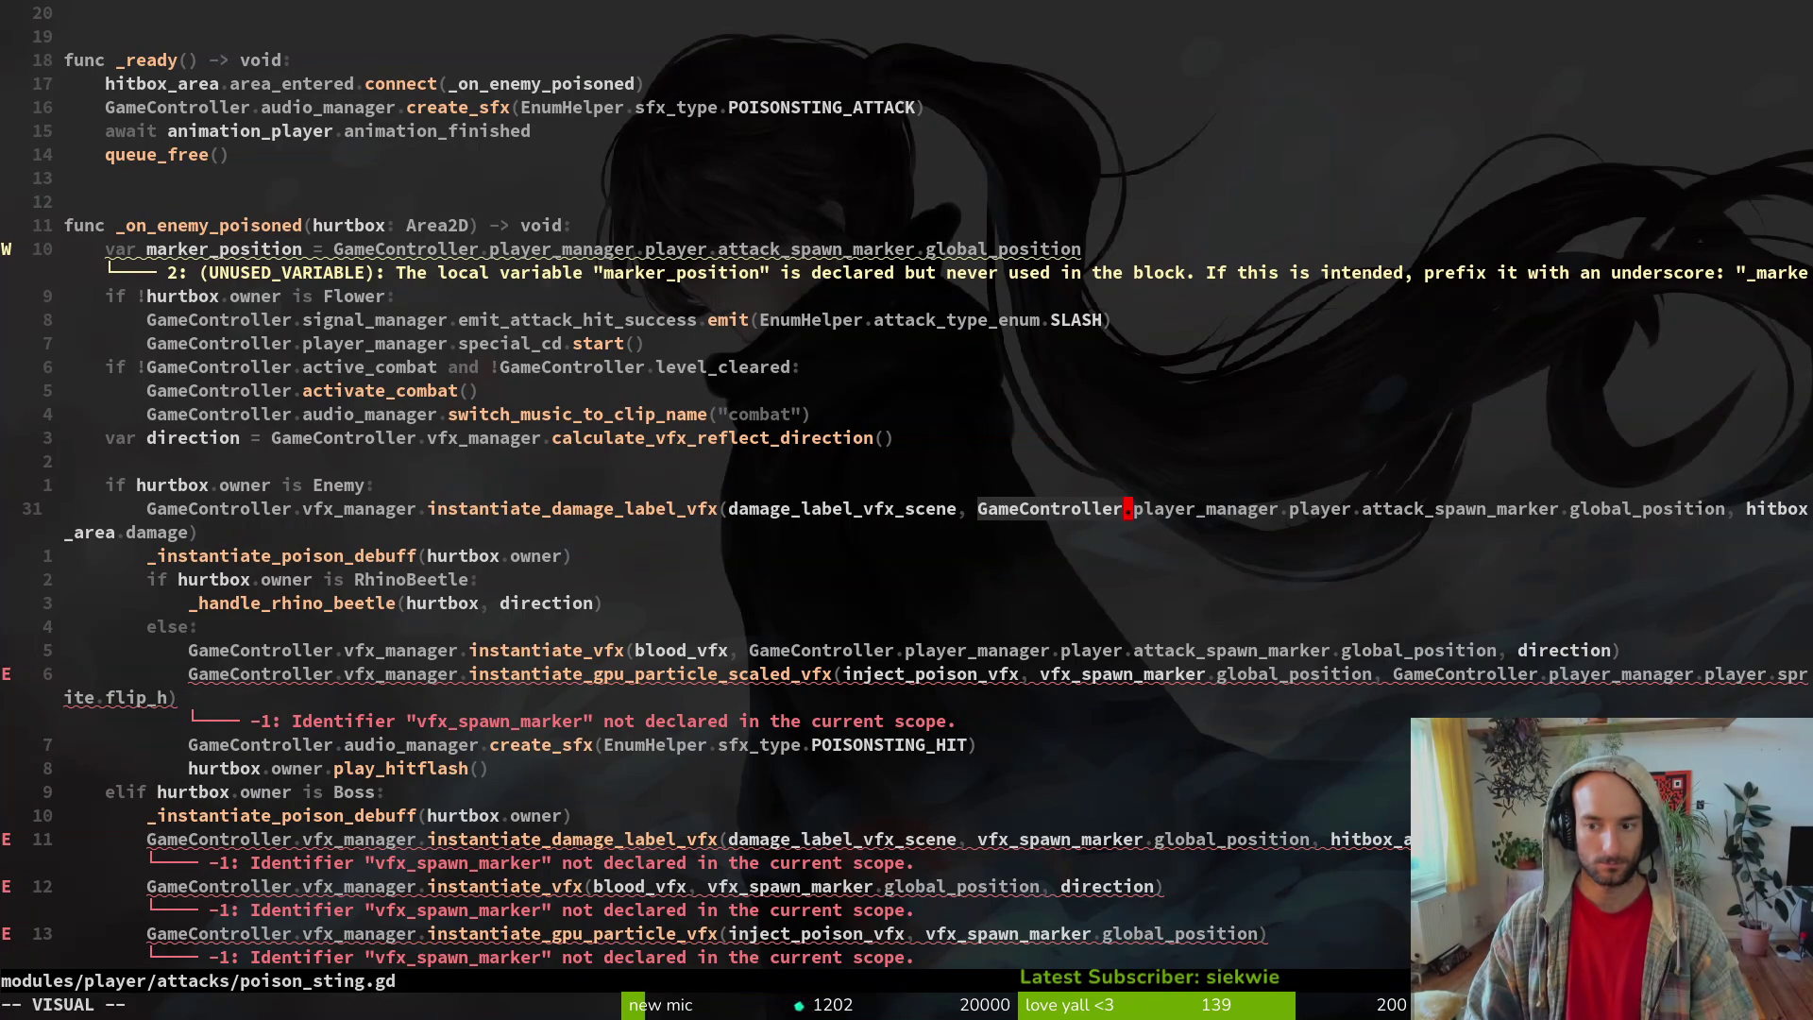
{"action": "type", "text": "e"}
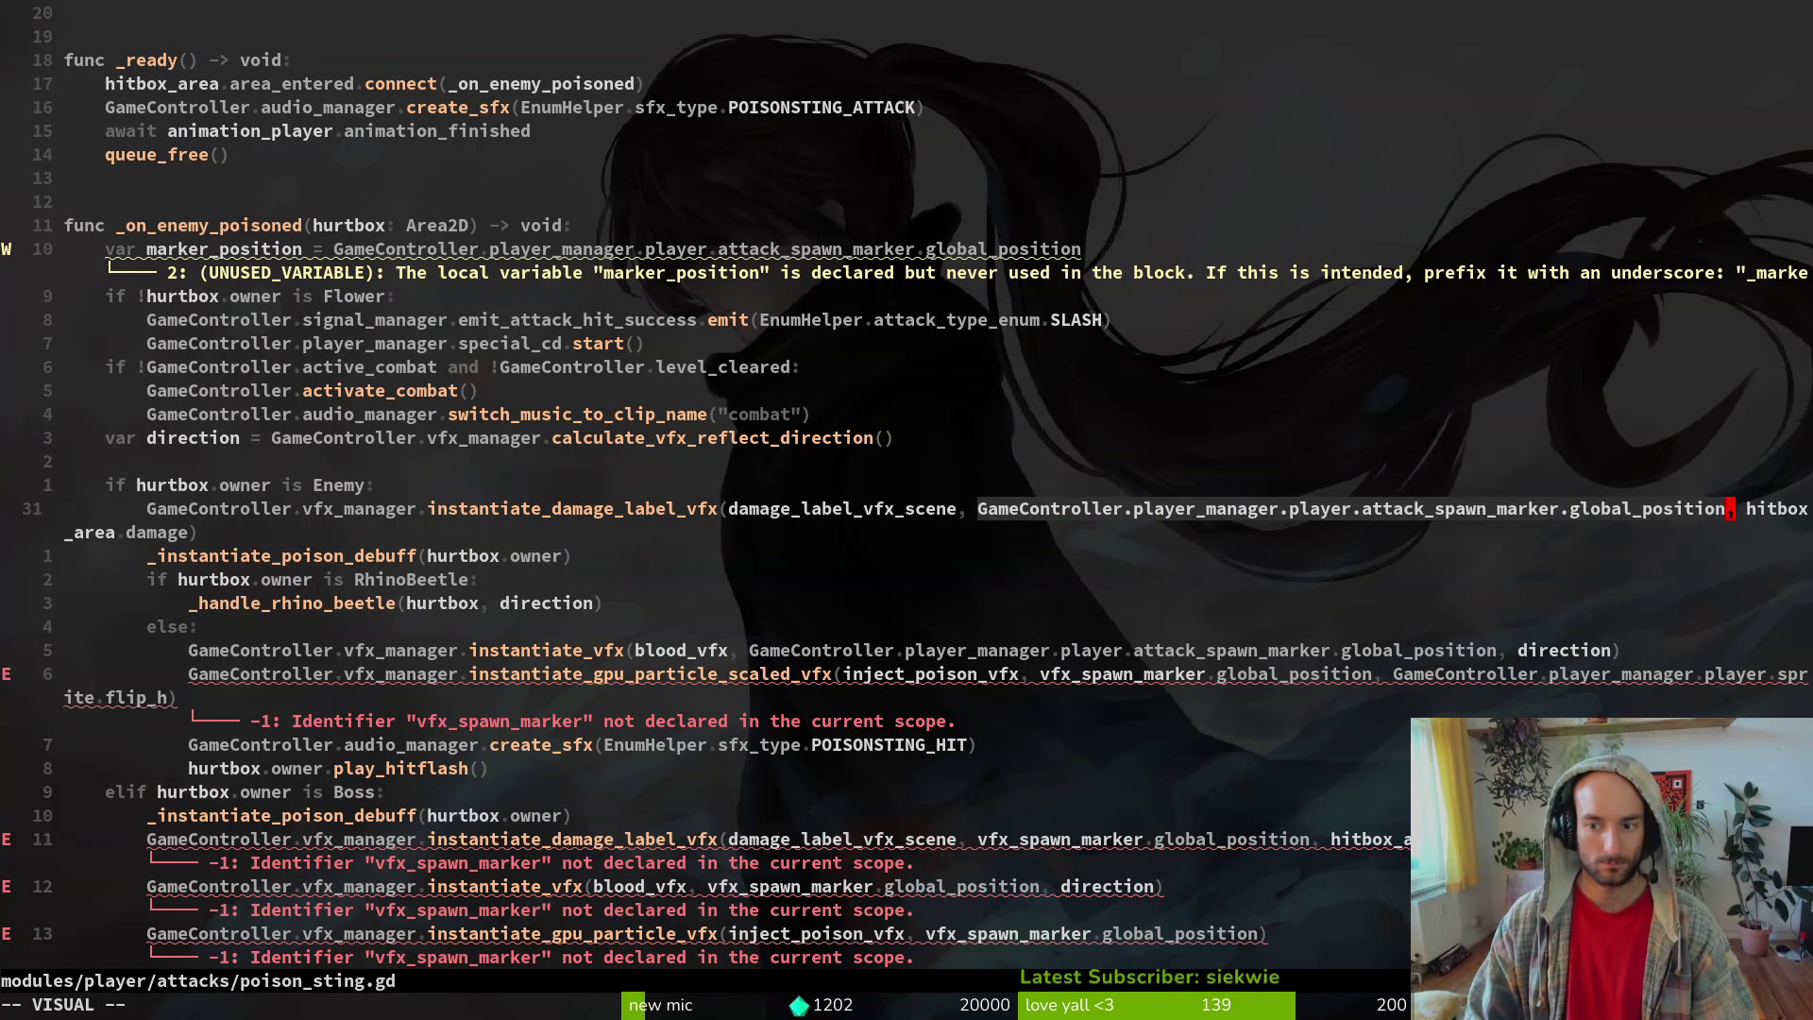
{"action": "type", "text": "p:w"}
{"action": "key", "text": "Return"}
- Try replacing the blood VFX call's marker expression, then undo the change
{"action": "key", "text": "j"}
{"action": "key", "text": "j"}
{"action": "key", "text": "j"}
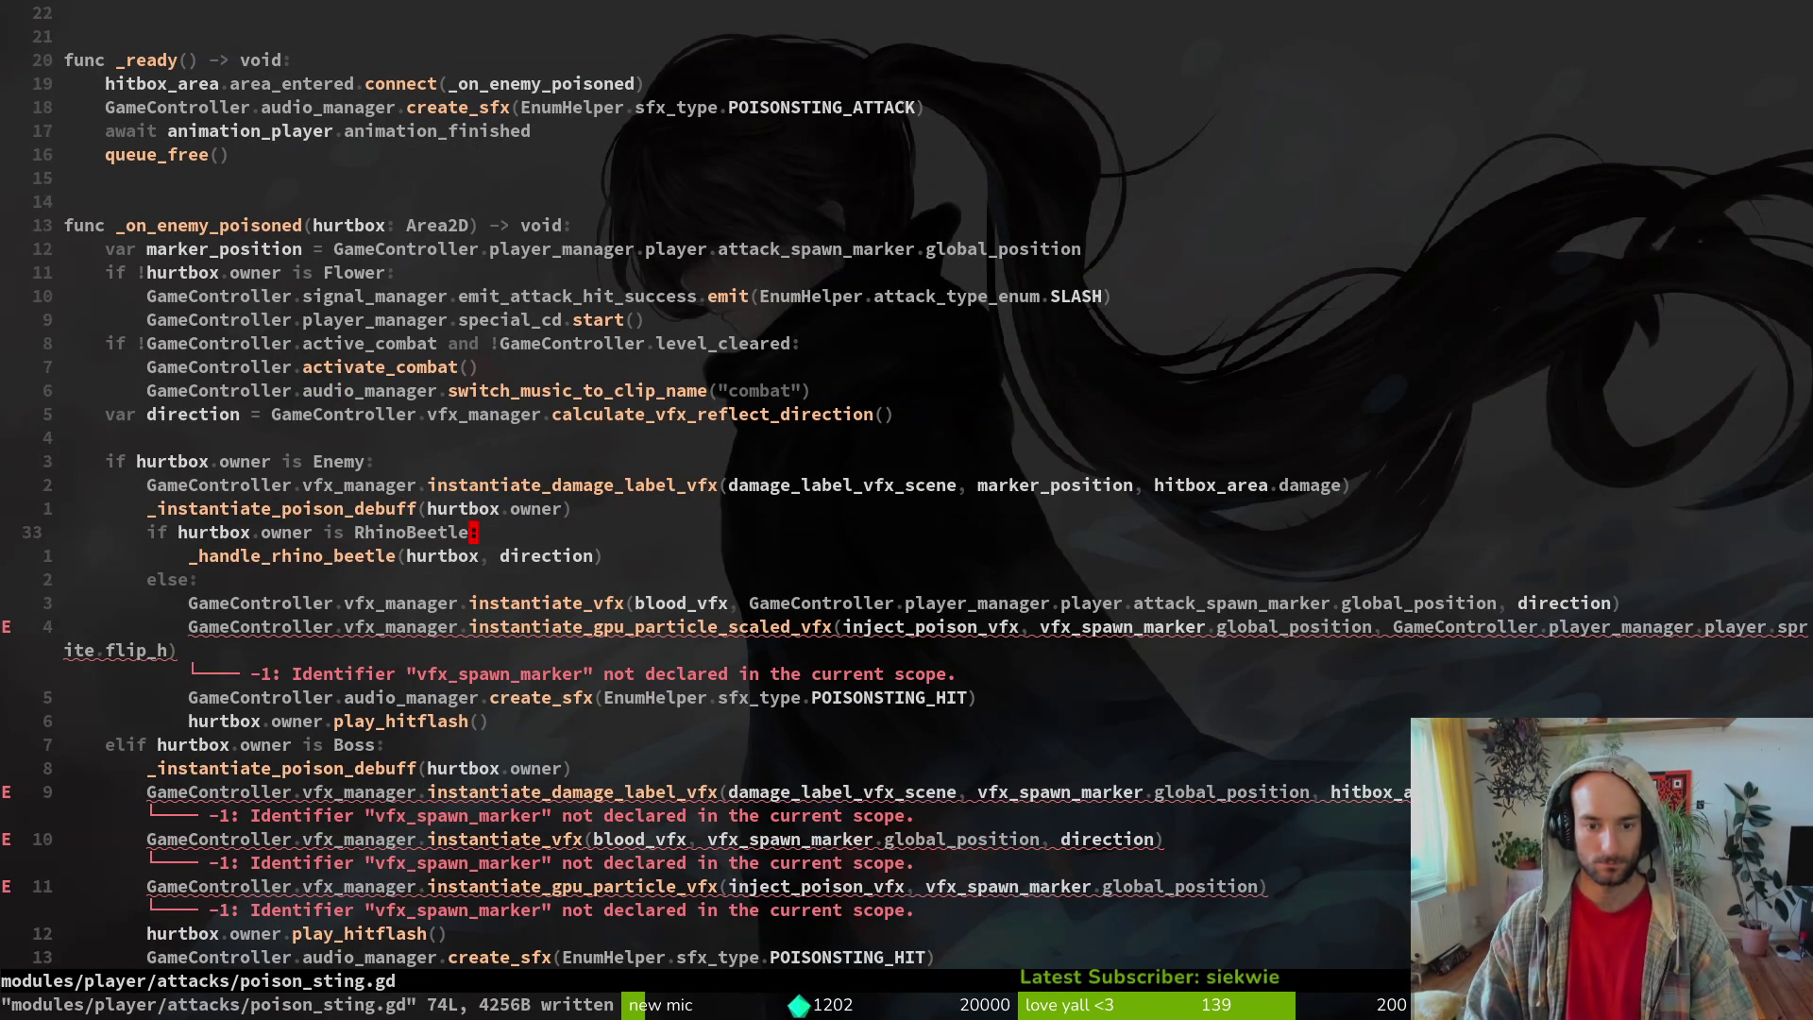
{"action": "key", "text": "b"}
{"action": "key", "text": "b"}
{"action": "key", "text": "b"}
{"action": "key", "text": "v"}
{"action": "key", "text": "w"}
{"action": "key", "text": "w"}
{"action": "key", "text": "w"}
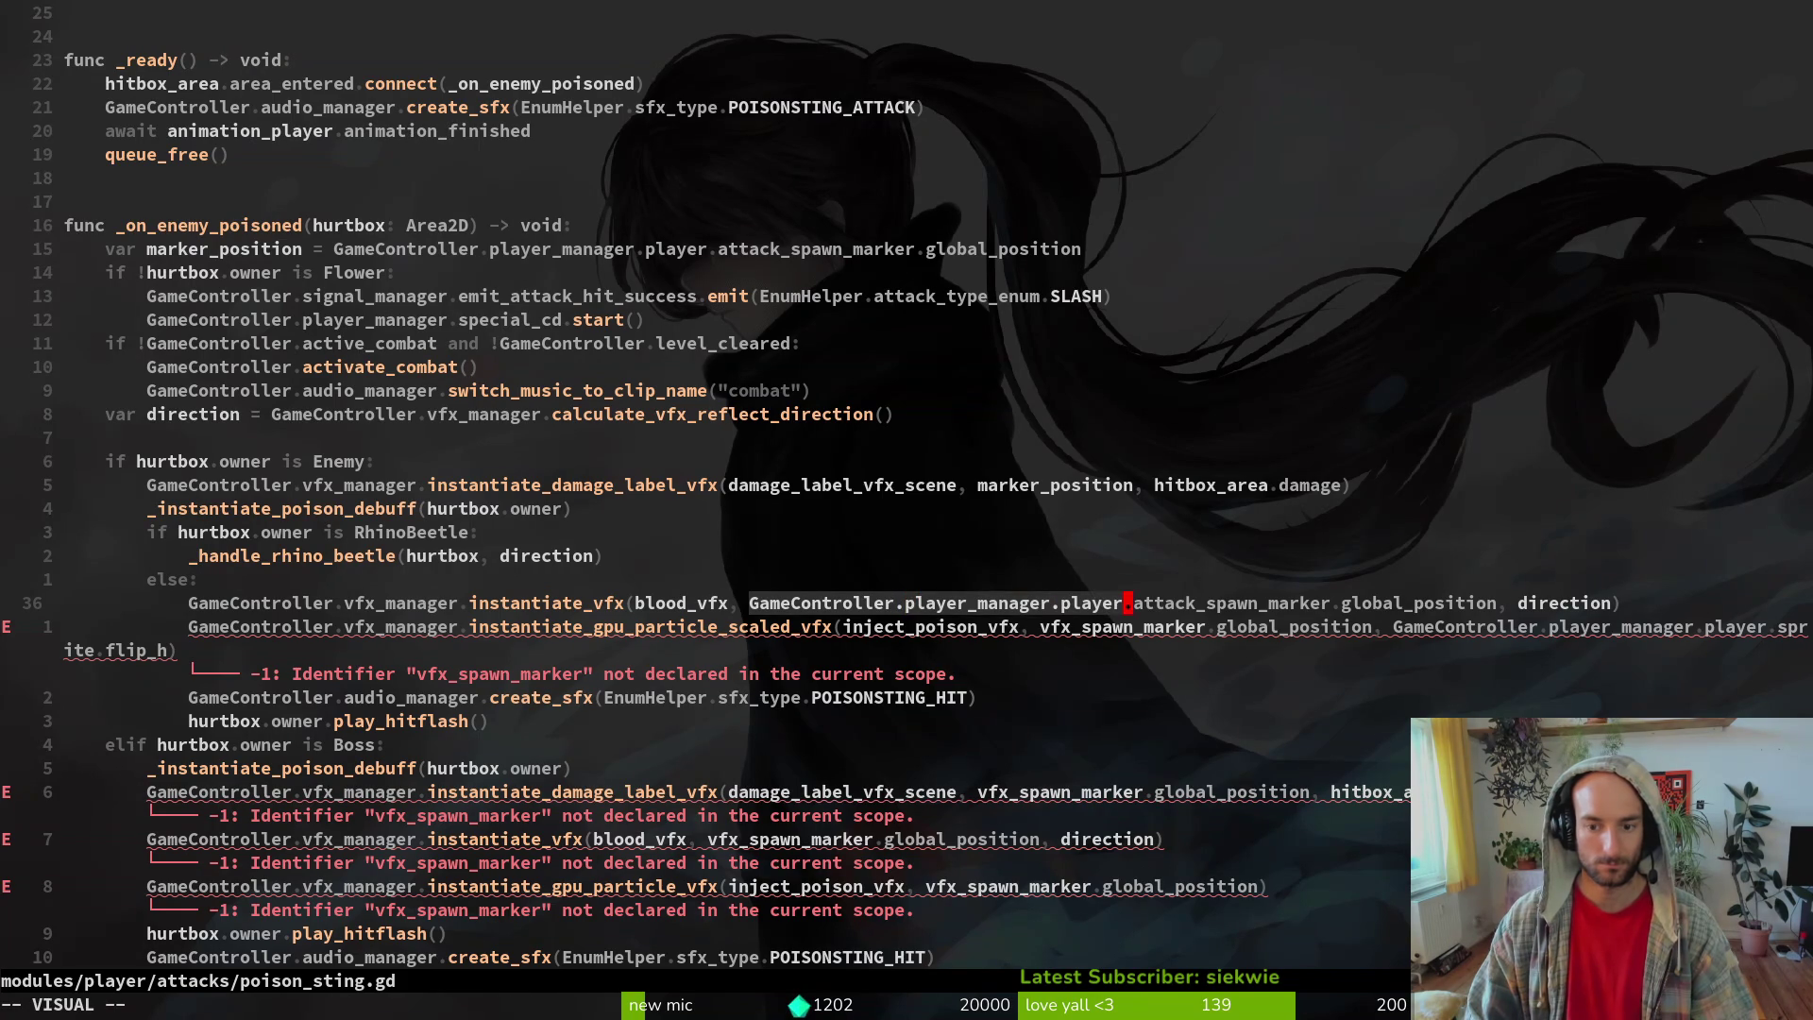
{"action": "key", "text": "w"}
{"action": "key", "text": "w"}
{"action": "key", "text": "w"}
{"action": "key", "text": "w"}
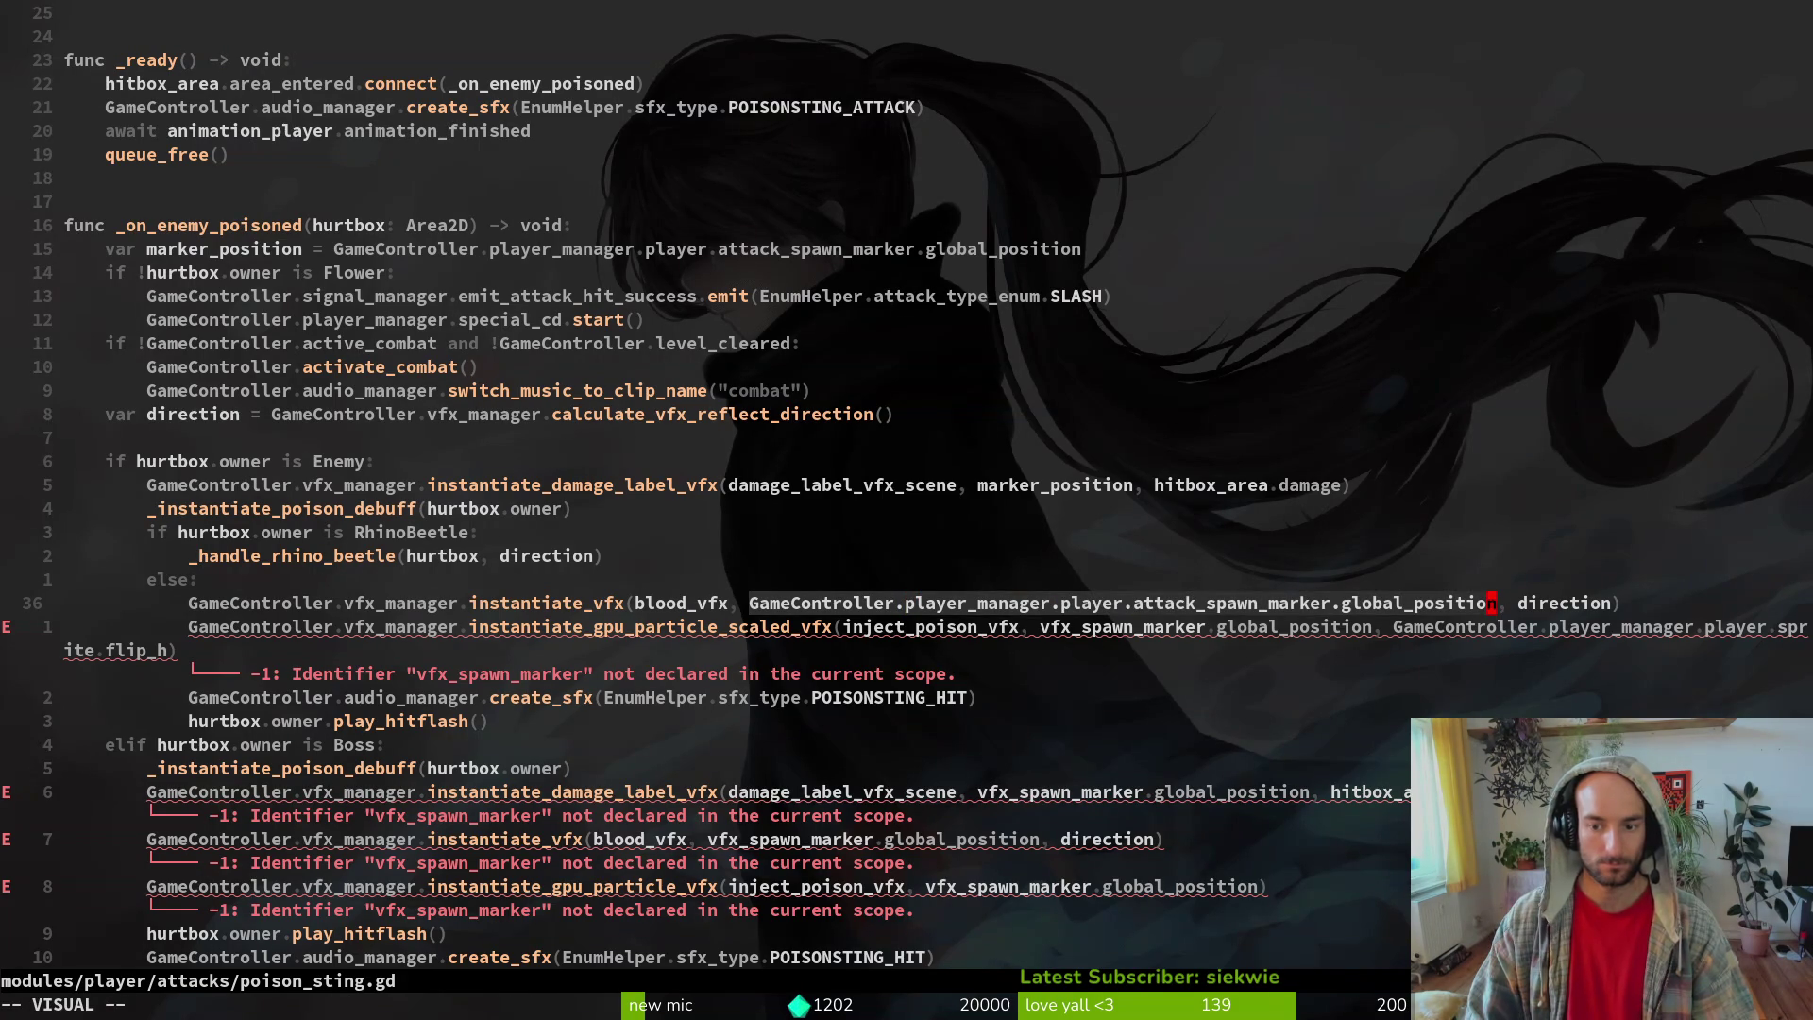
{"action": "key", "text": "c"}
{"action": "key", "text": "ctrl+r"}
{"action": "key", "text": "0"}
{"action": "key", "text": "Escape"}
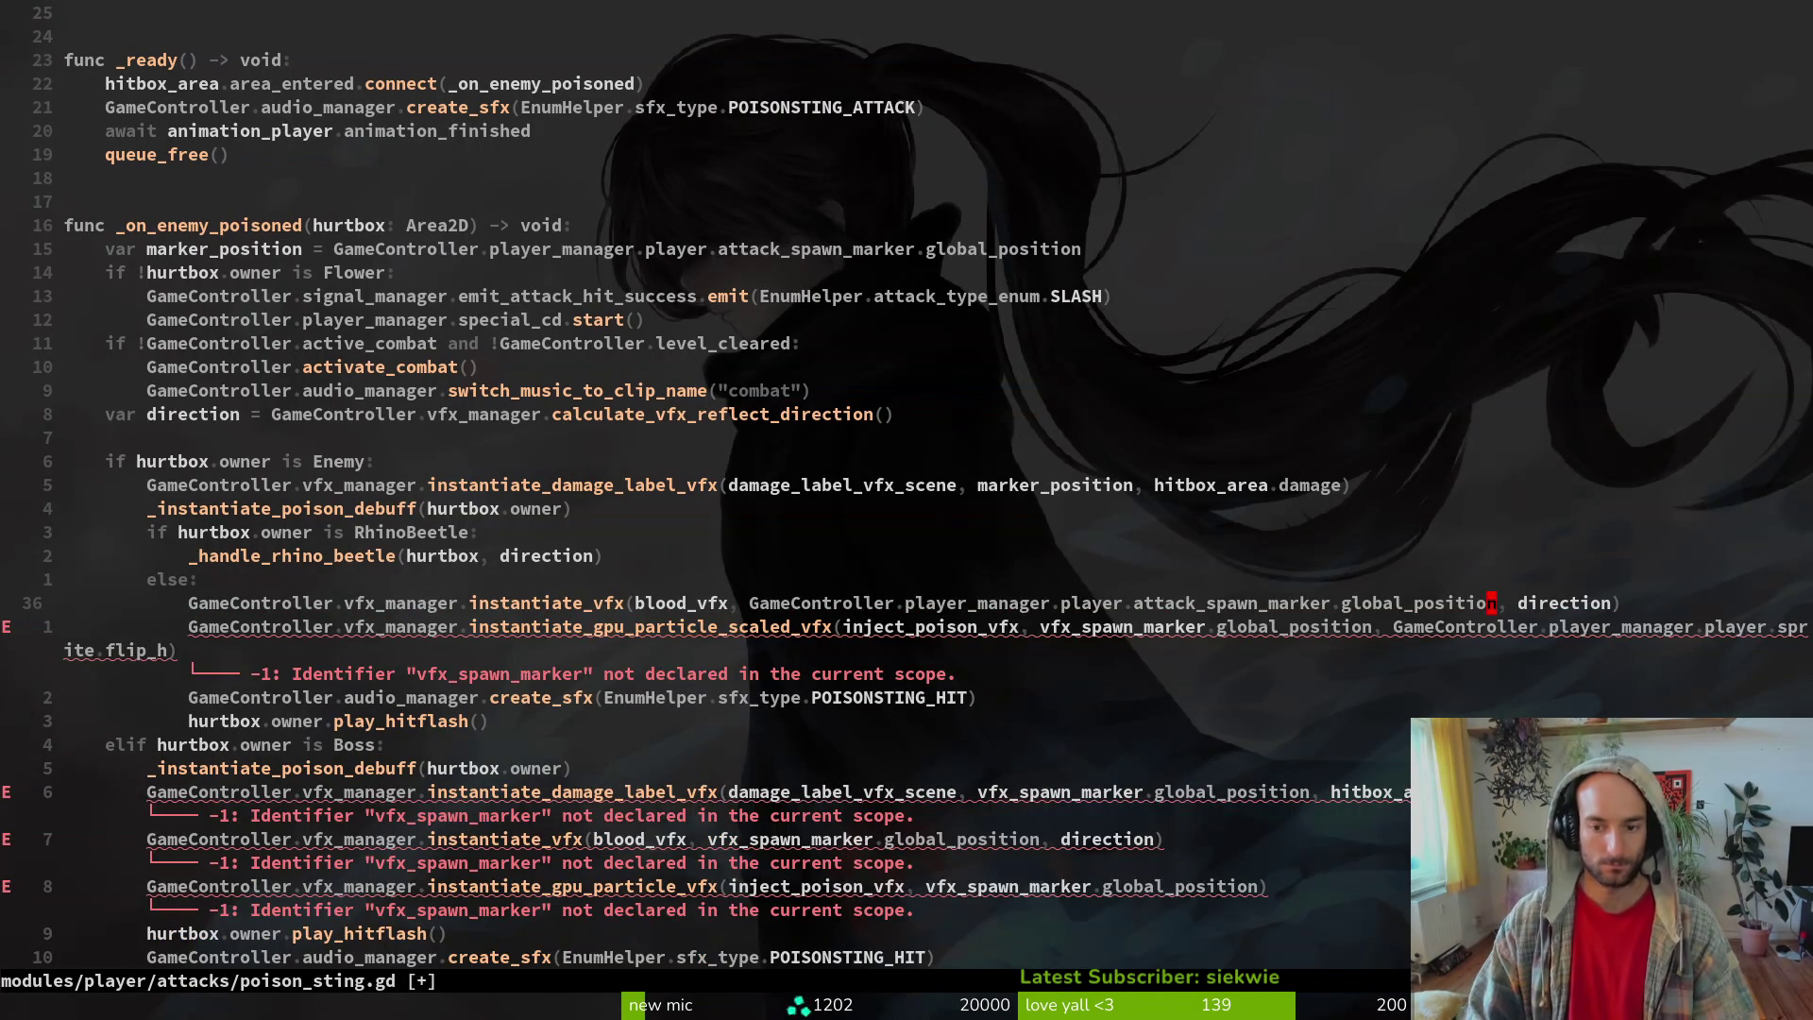
{"action": "key", "text": "u"}
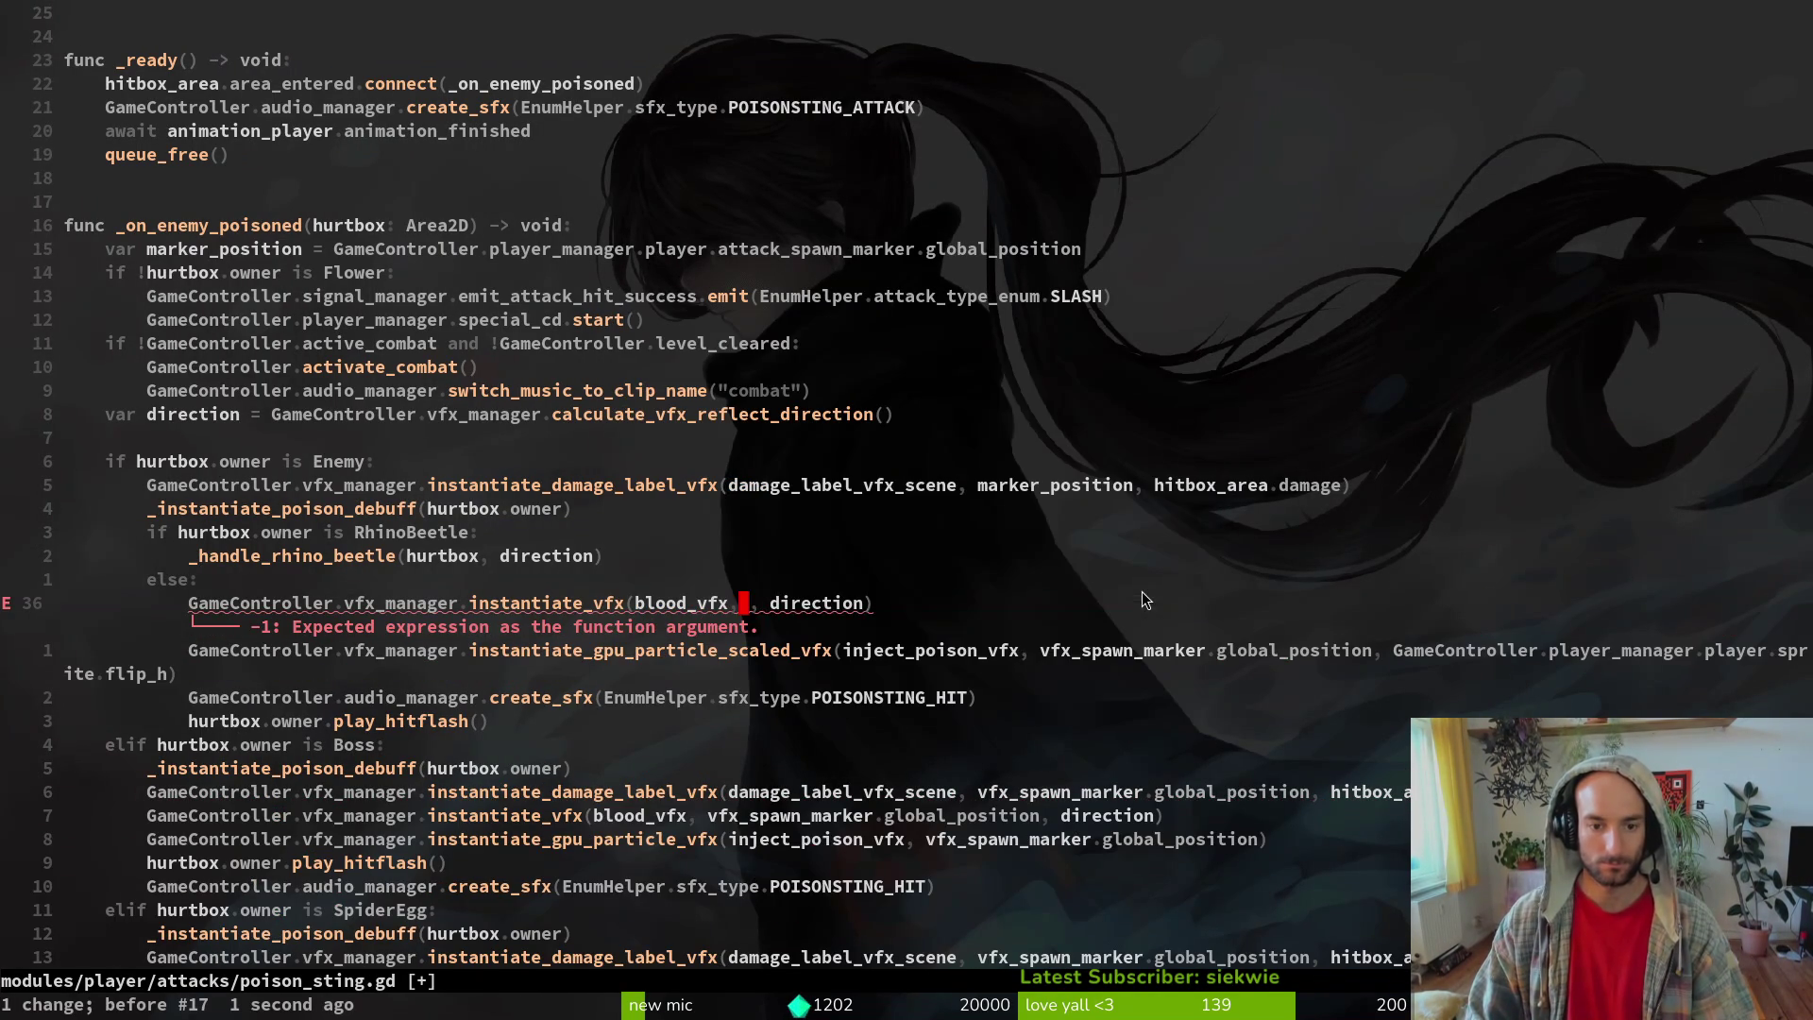
{"action": "key", "text": "u"}
- Change line 37's vfx_spawn_marker.global_position argument to marker_position and save
{"action": "key", "text": "j"}
{"action": "key", "text": "w"}
{"action": "key", "text": "w"}
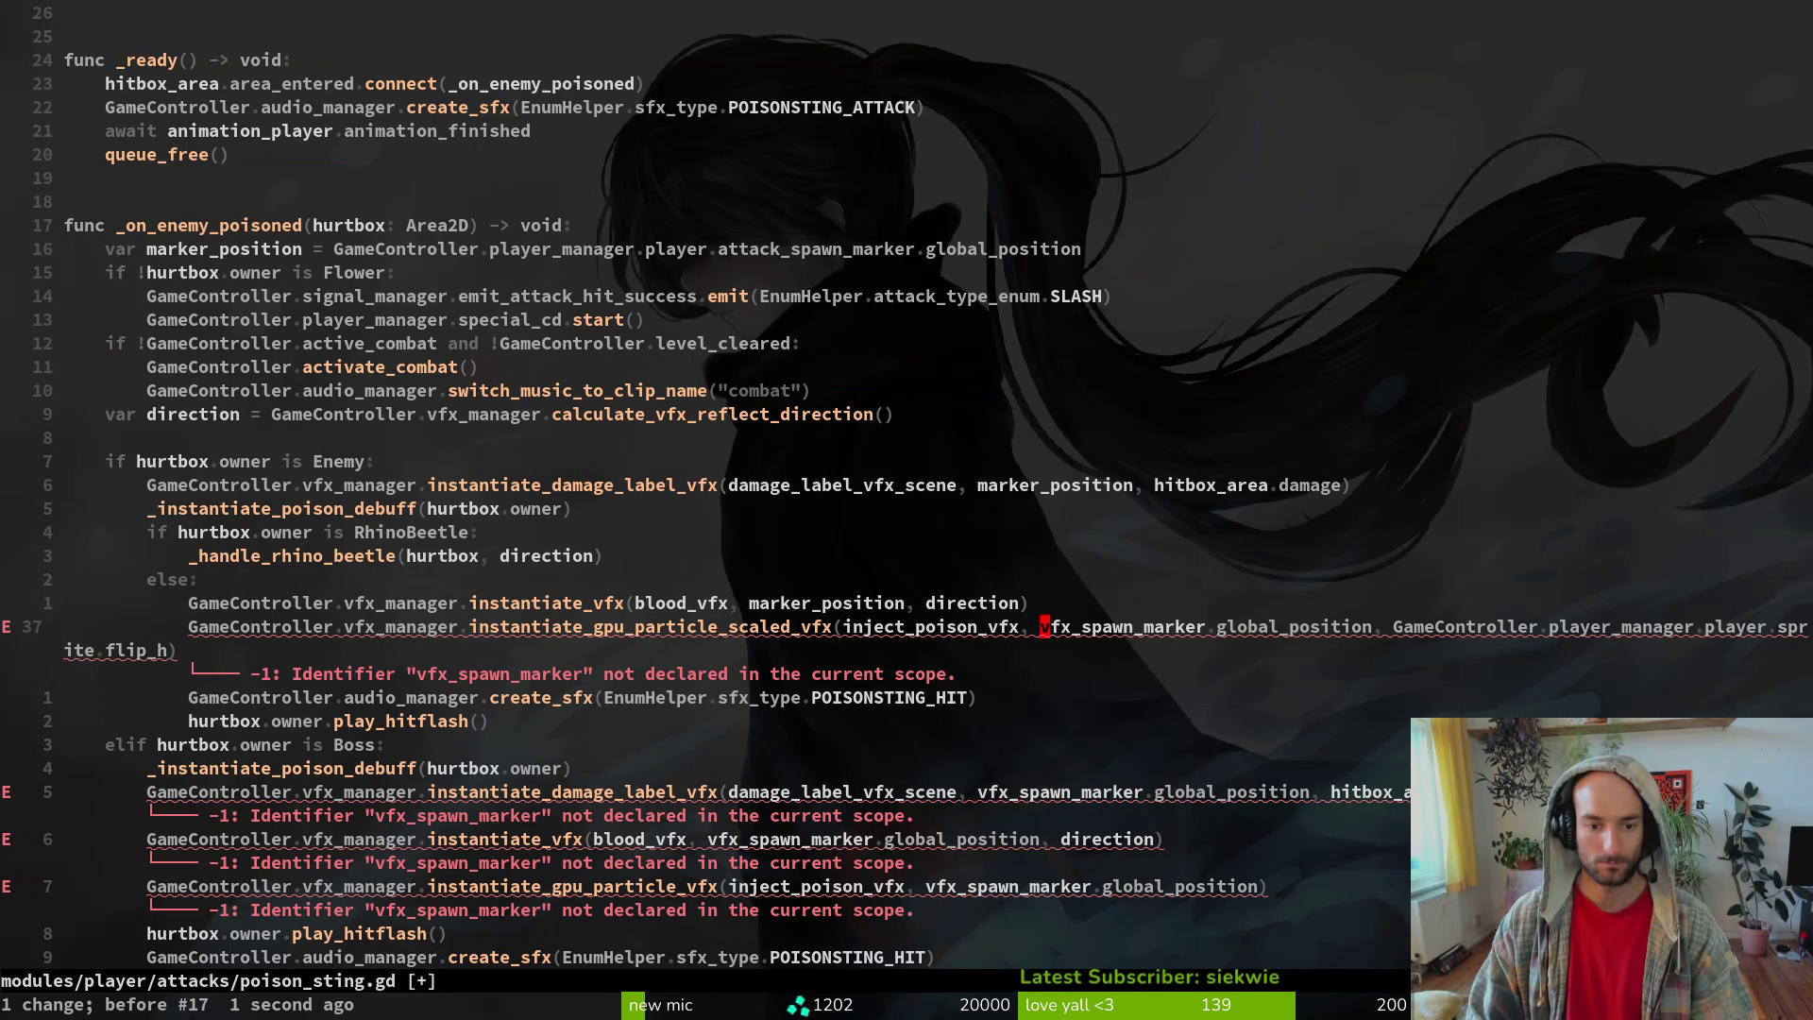
{"action": "key", "text": "v"}
{"action": "key", "text": "w"}
{"action": "key", "text": "w"}
{"action": "key", "text": "p"}
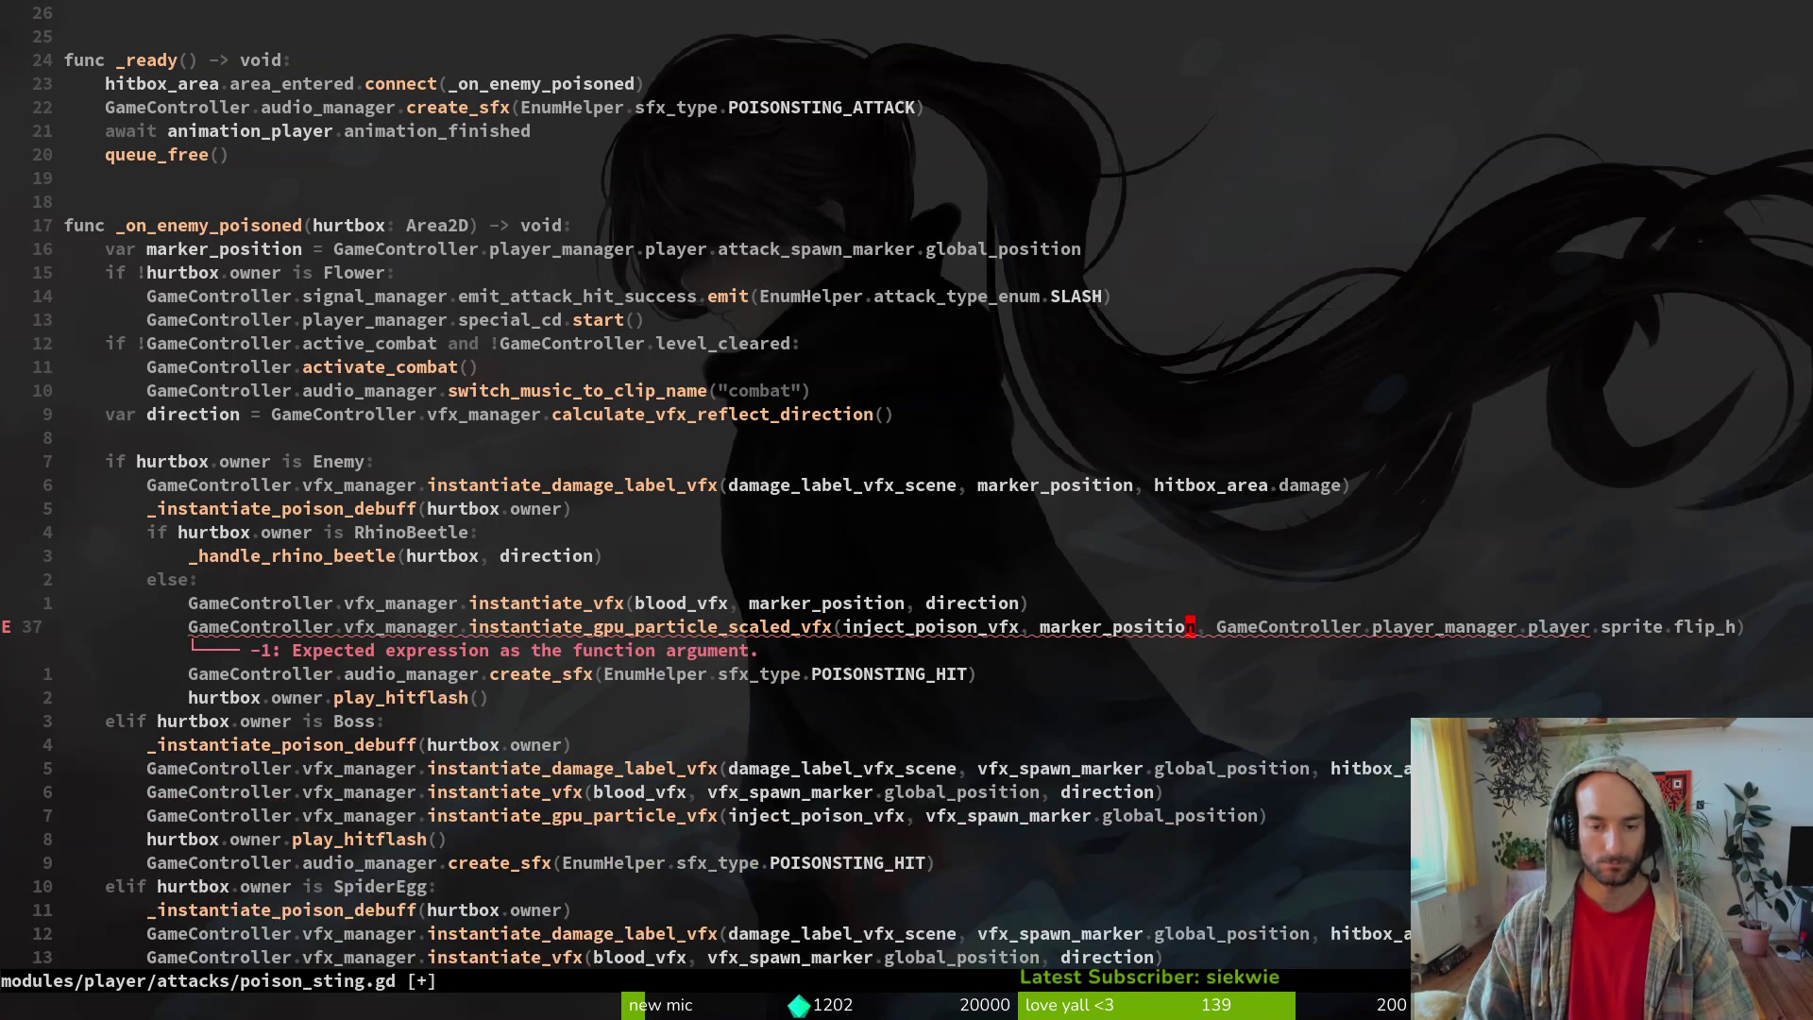
{"action": "key", "text": "ctrl+s"}
{"action": "key", "text": "j"}
{"action": "key", "text": "j"}
{"action": "key", "text": "j"}
{"action": "key", "text": "j"}
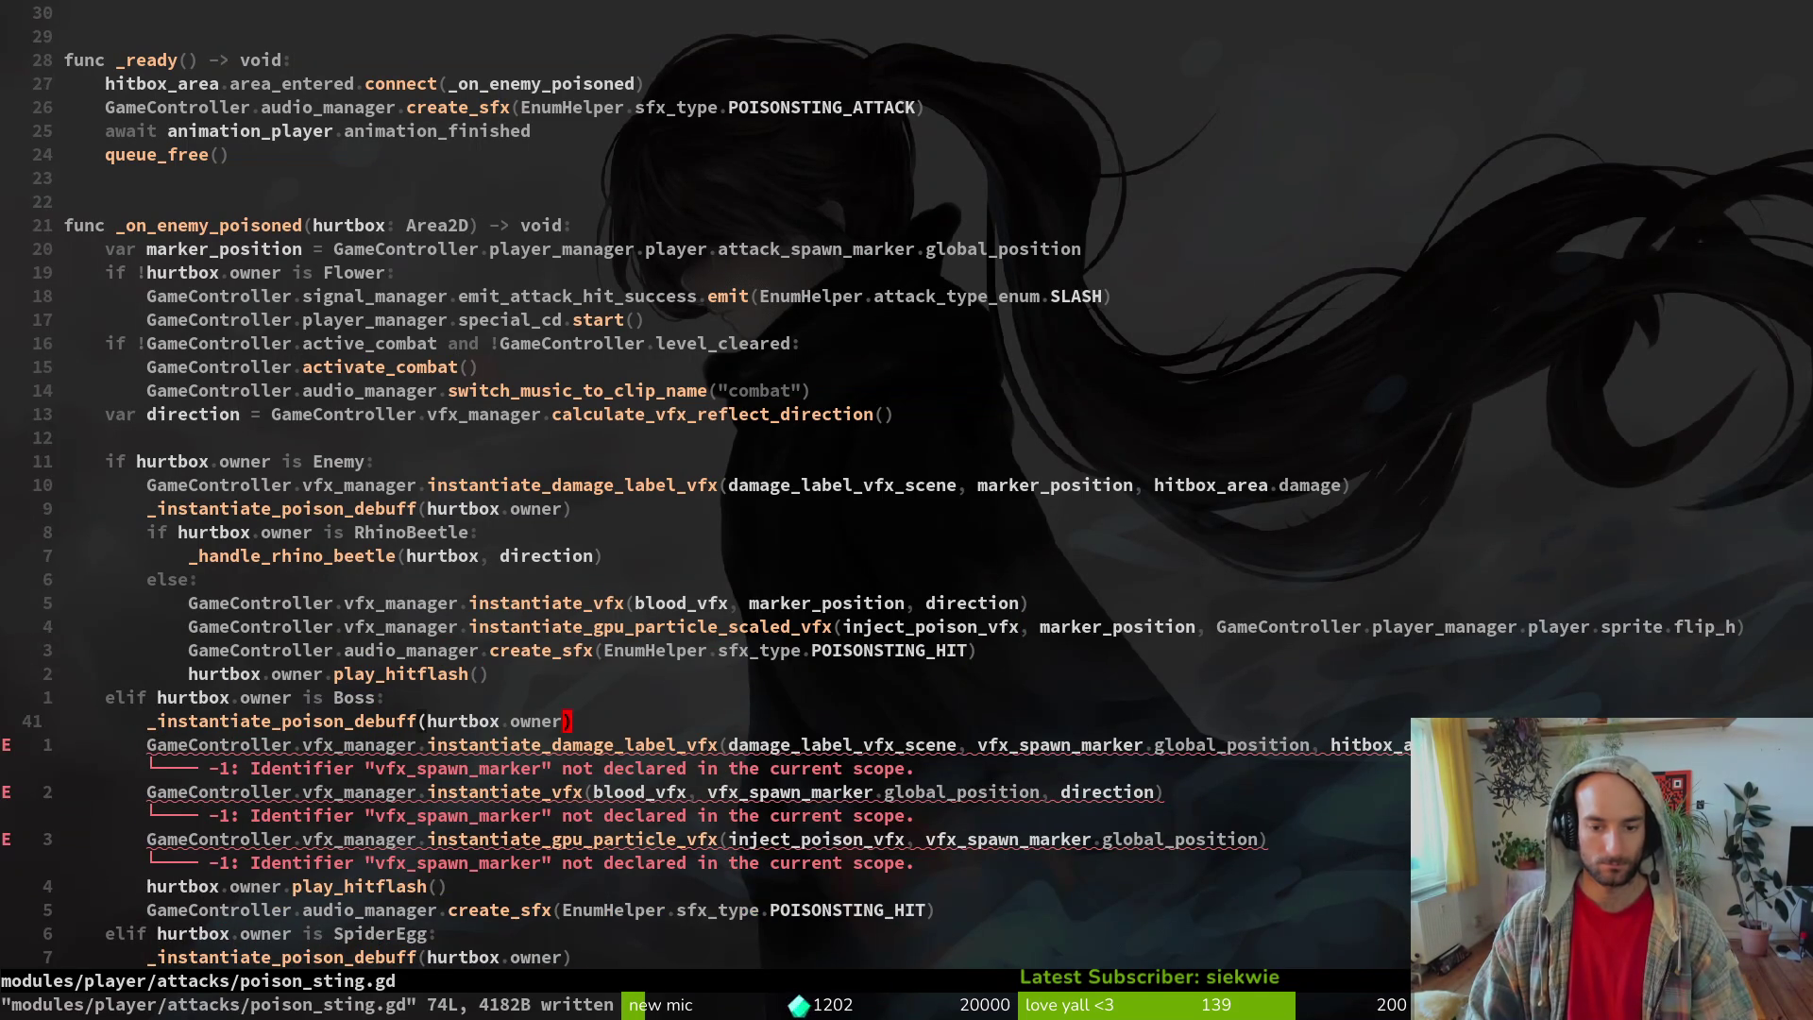
- Change the Boss damage label's vfx_spawn_marker.global_position to marker_position and save
{"action": "key", "text": "b"}
{"action": "key", "text": "v"}
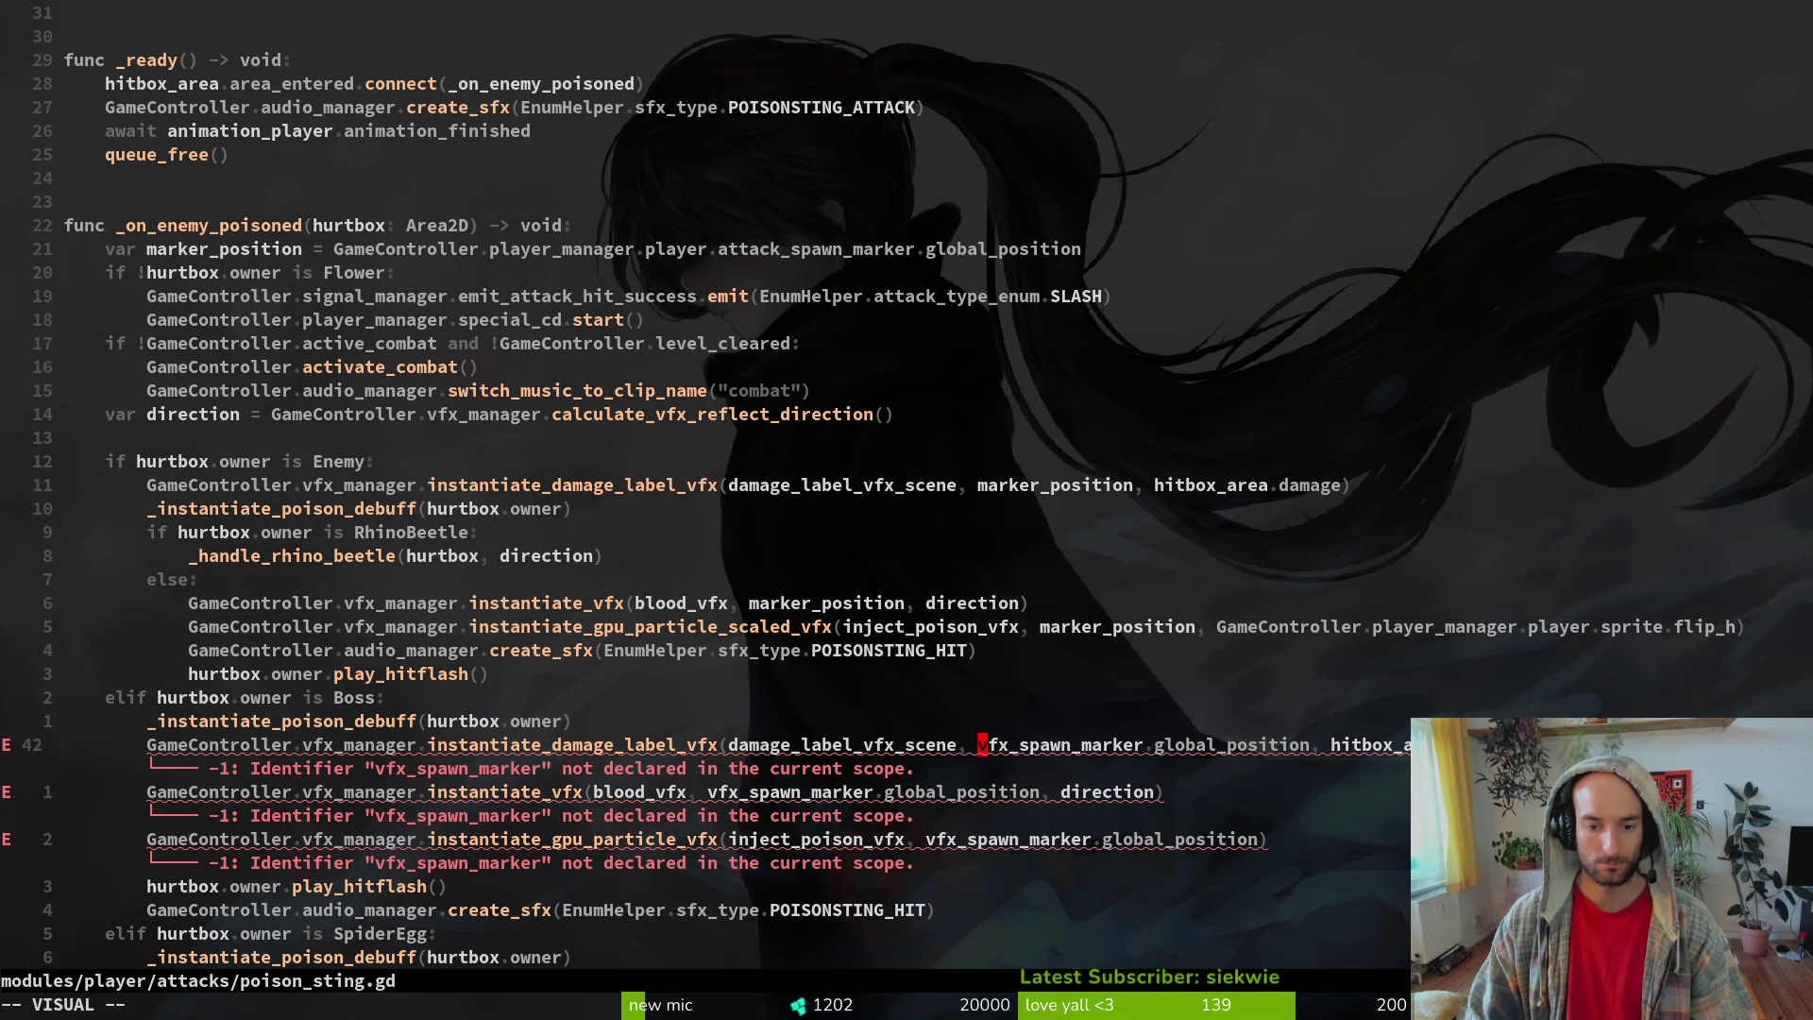
{"action": "key", "text": "w"}
{"action": "key", "text": "w"}
{"action": "key", "text": "w"}
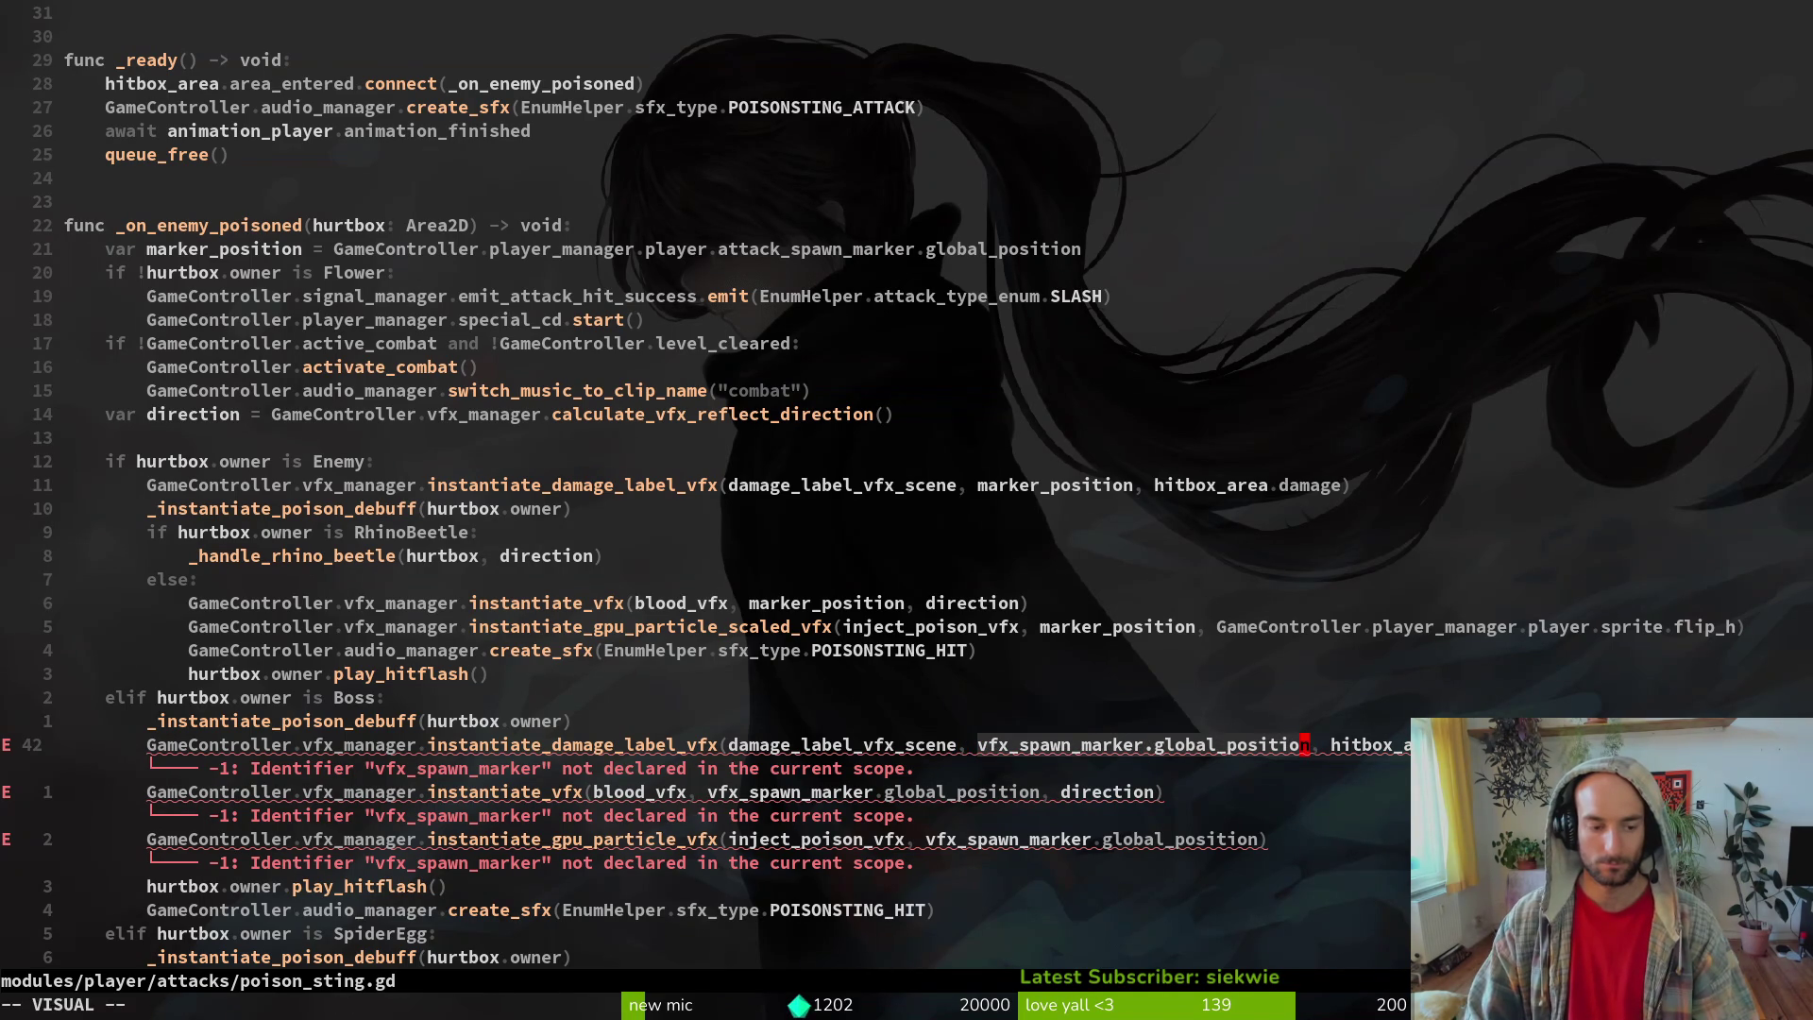
{"action": "key", "text": "p"}
{"action": "key", "text": "ctrl+s"}
{"action": "key", "text": "j"}
{"action": "key", "text": "b"}
{"action": "key", "text": "b"}
{"action": "key", "text": "b"}
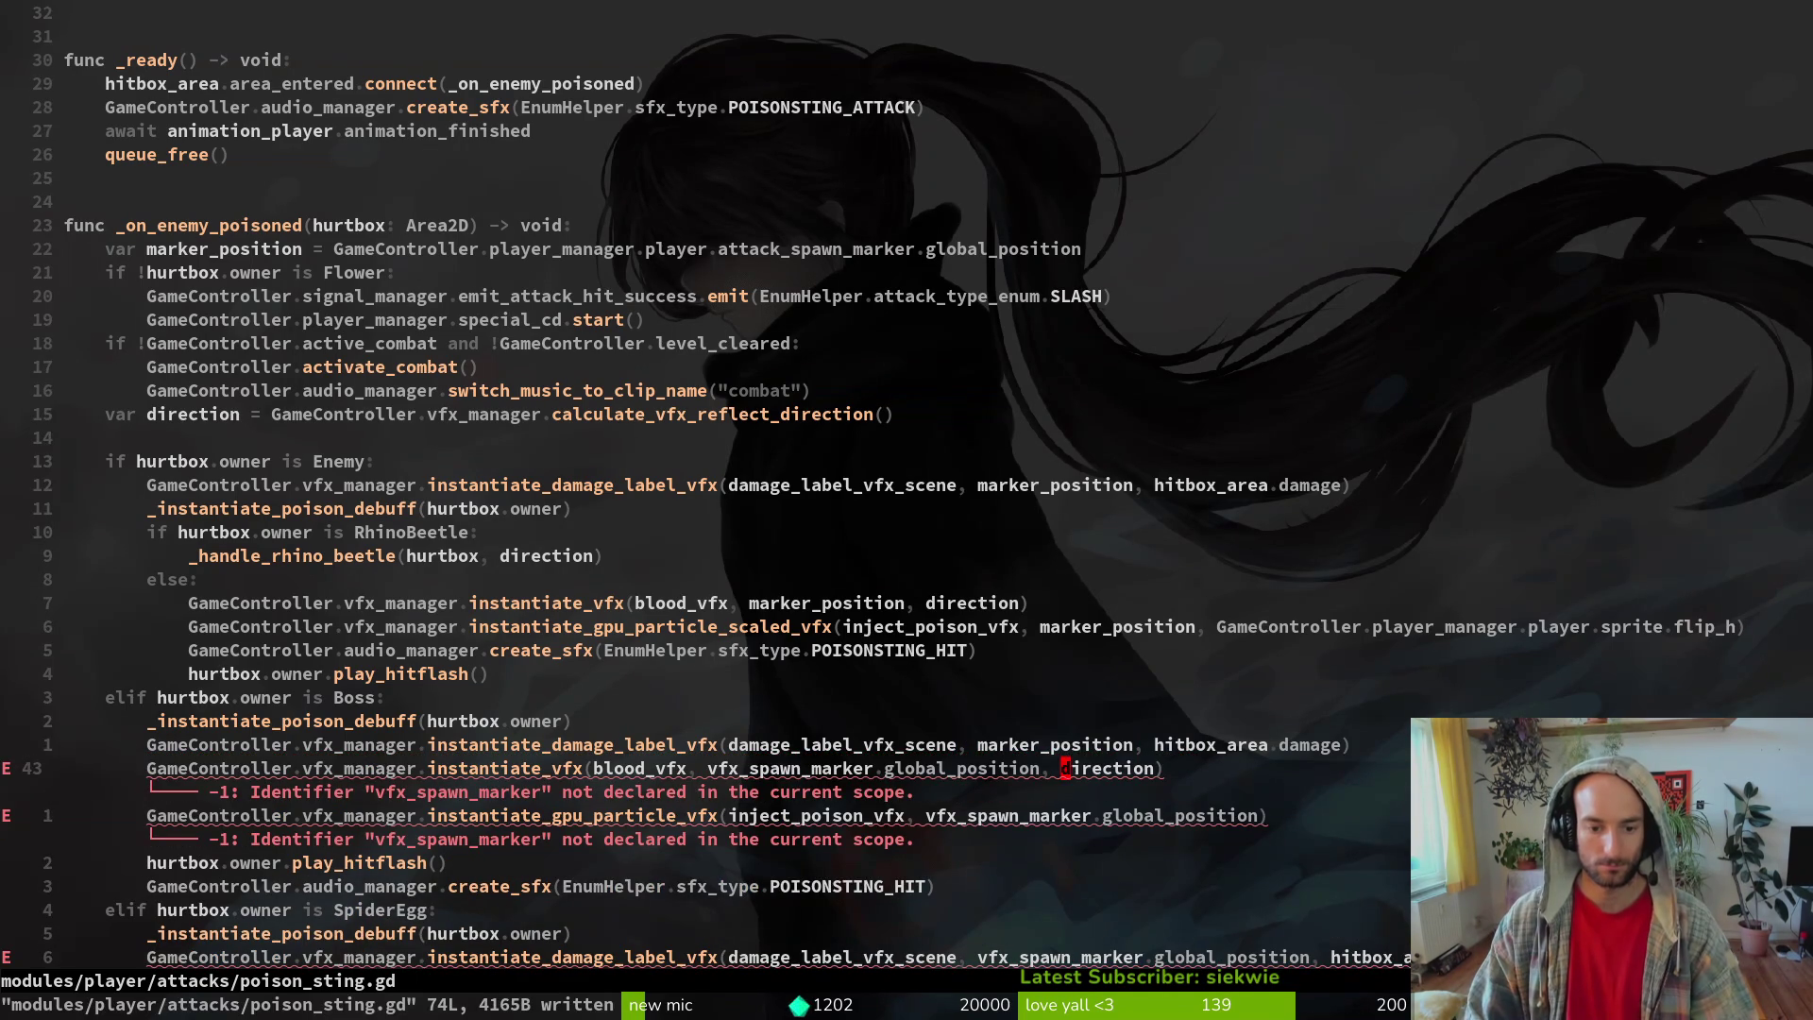
- Swap the Boss blood effect positions on lines 43 and 44 to marker_position and save
{"action": "key", "text": "v"}
{"action": "key", "text": "w"}
{"action": "key", "text": "w"}
{"action": "key", "text": "w"}
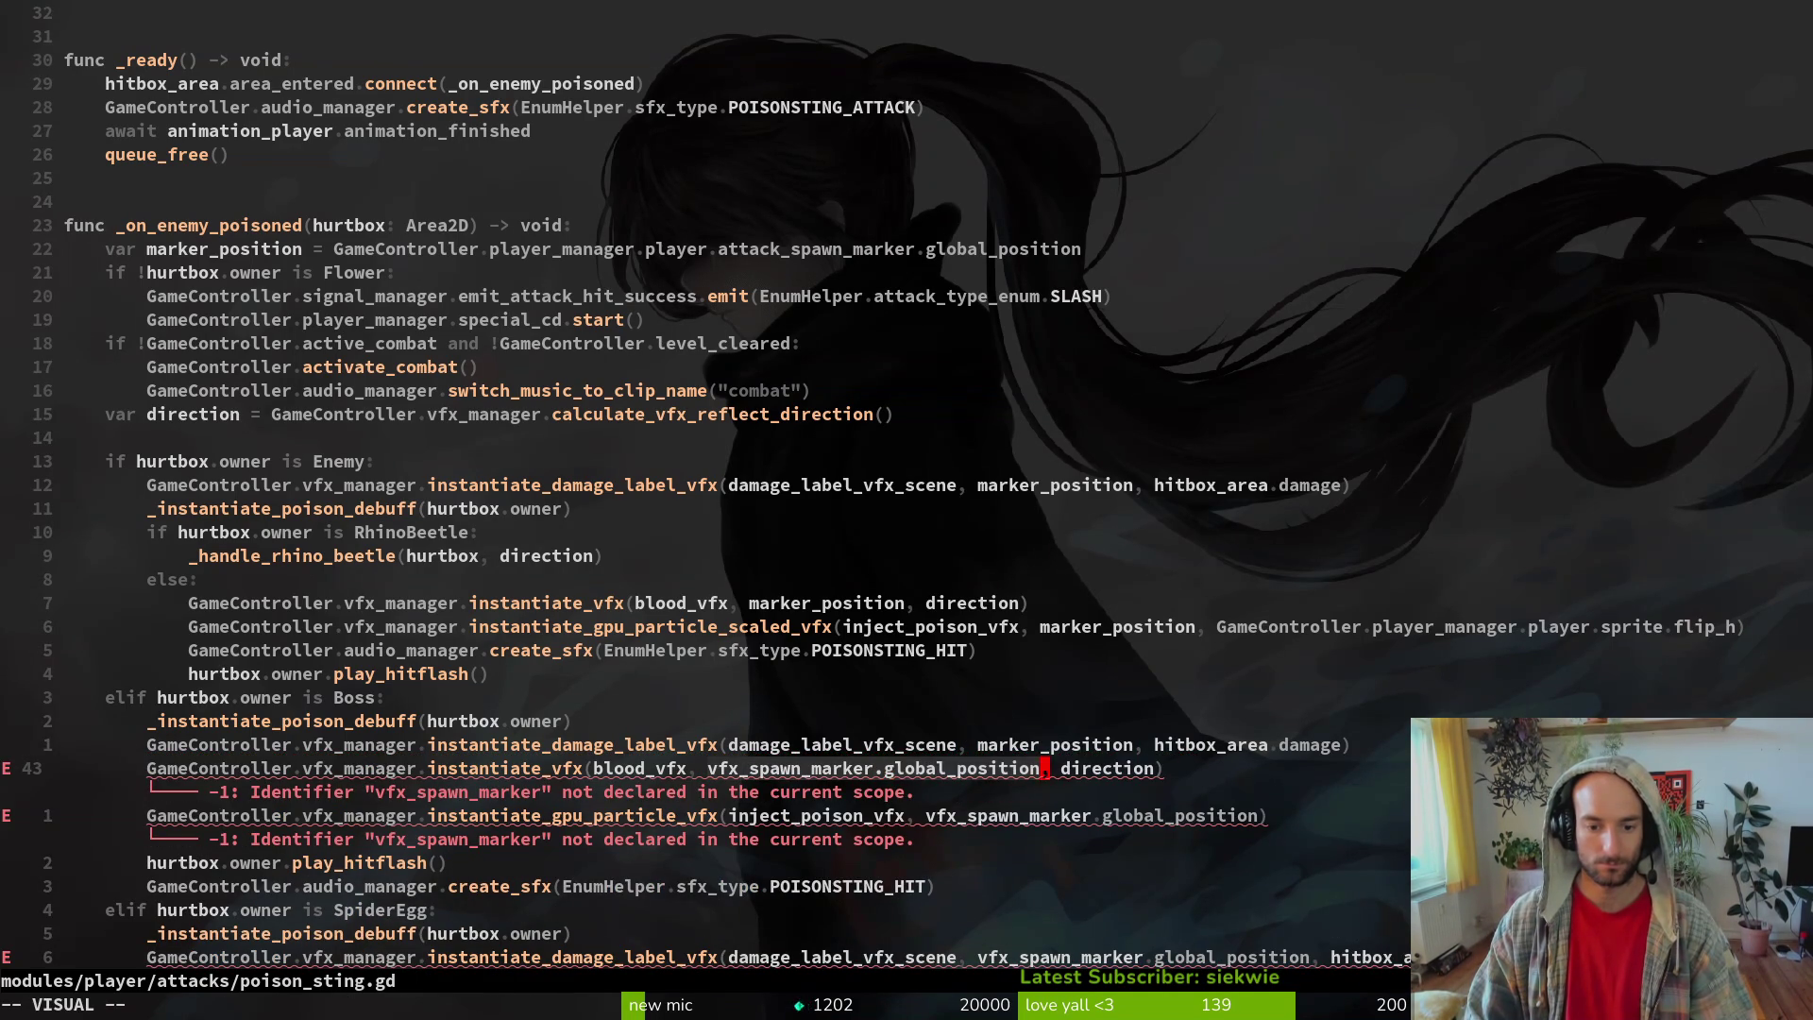
{"action": "key", "text": "p"}
{"action": "key", "text": "j"}
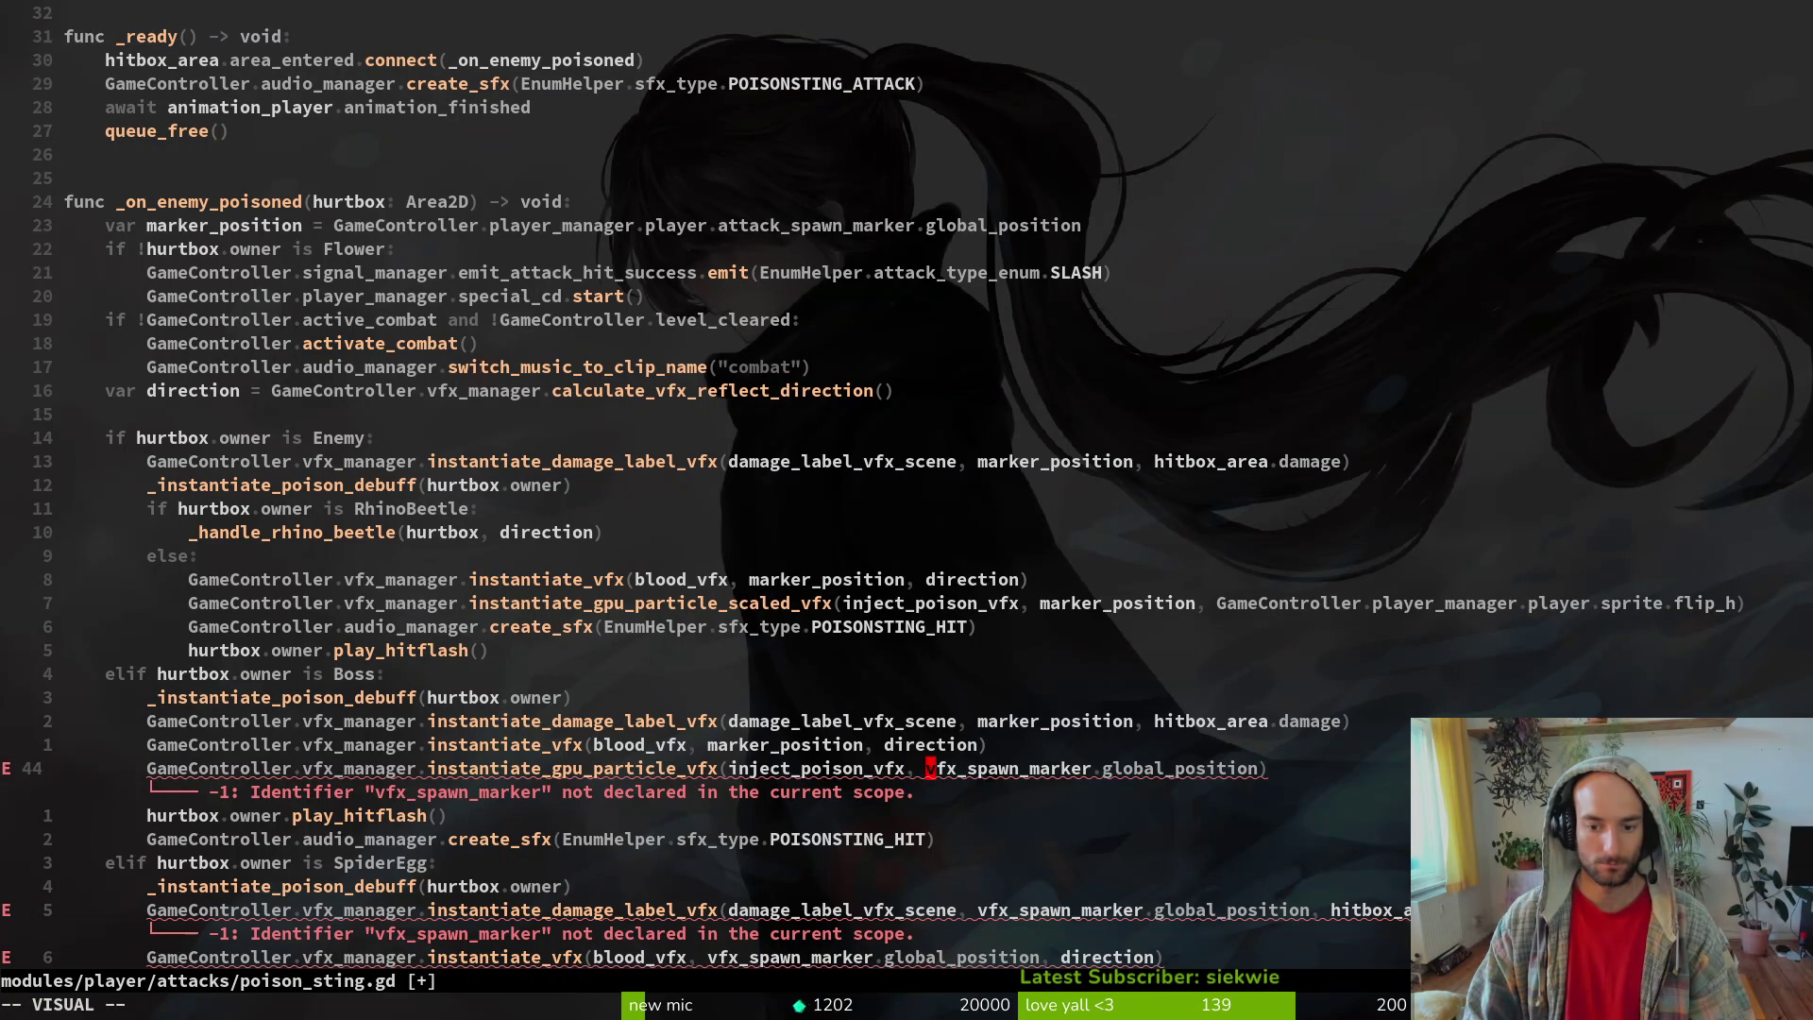
{"action": "key", "text": "Escape"}
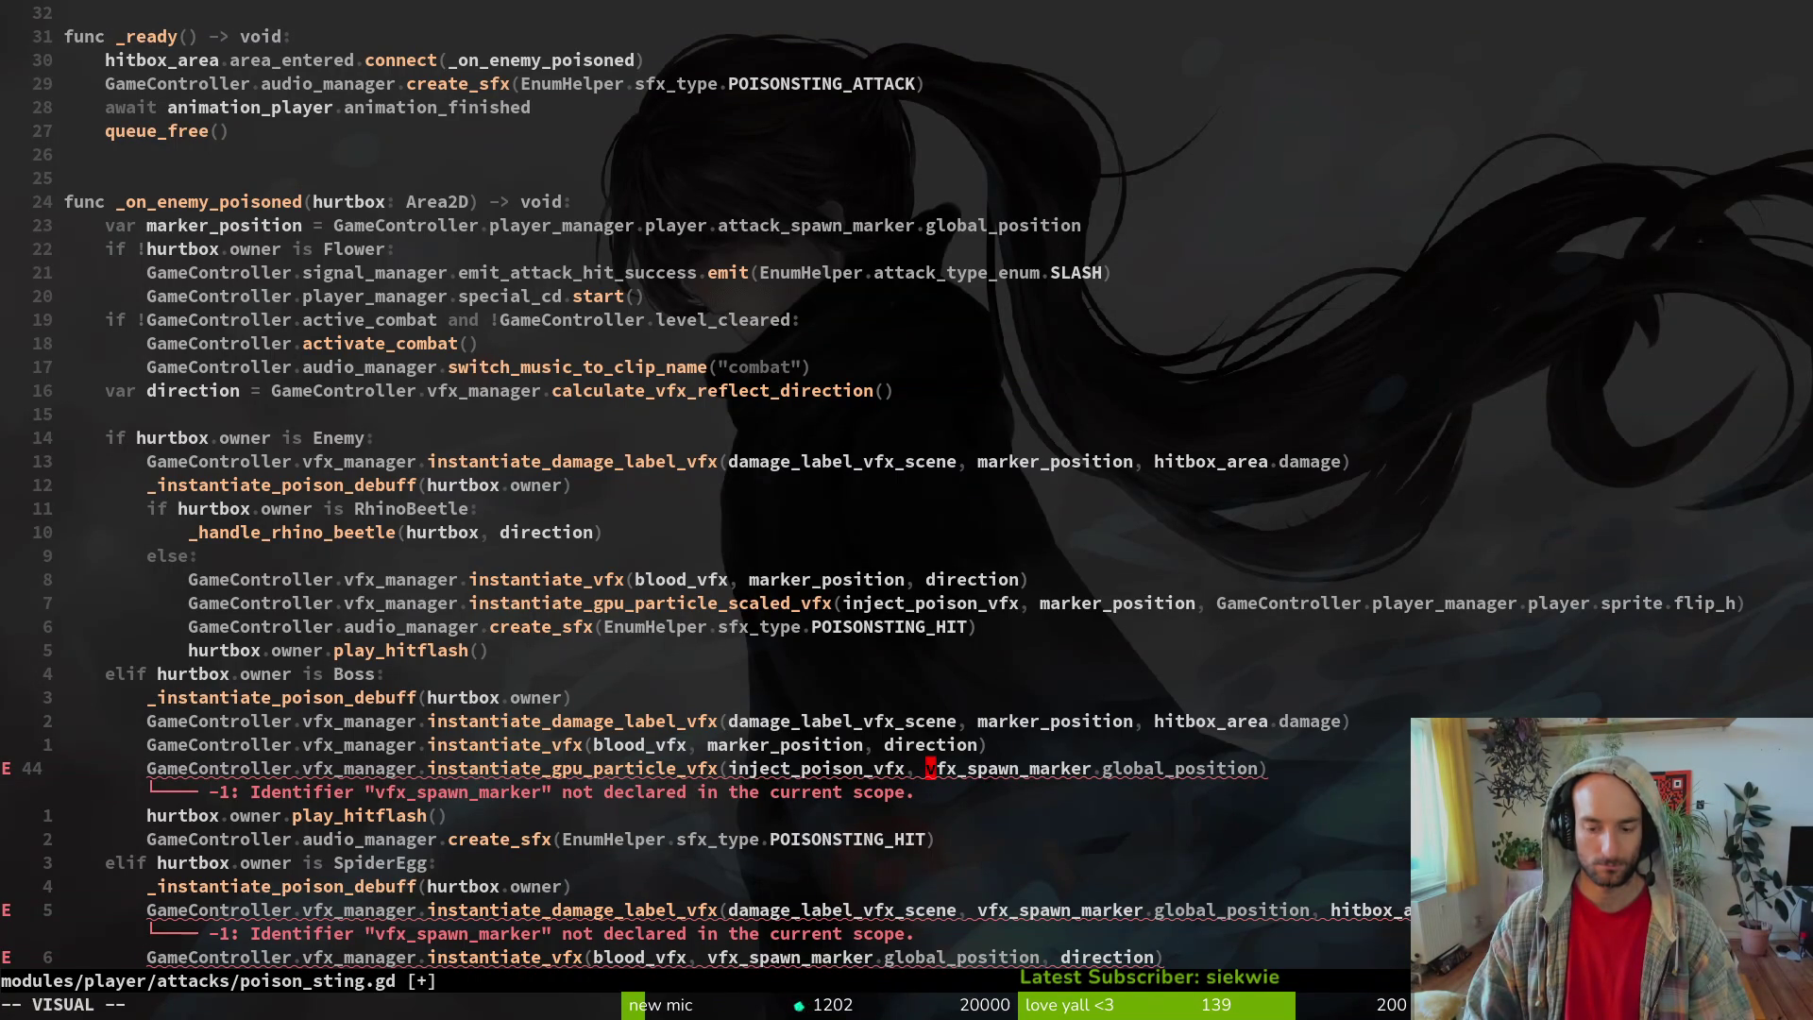
{"action": "key", "text": "E"}
{"action": "type", "text": "p"}
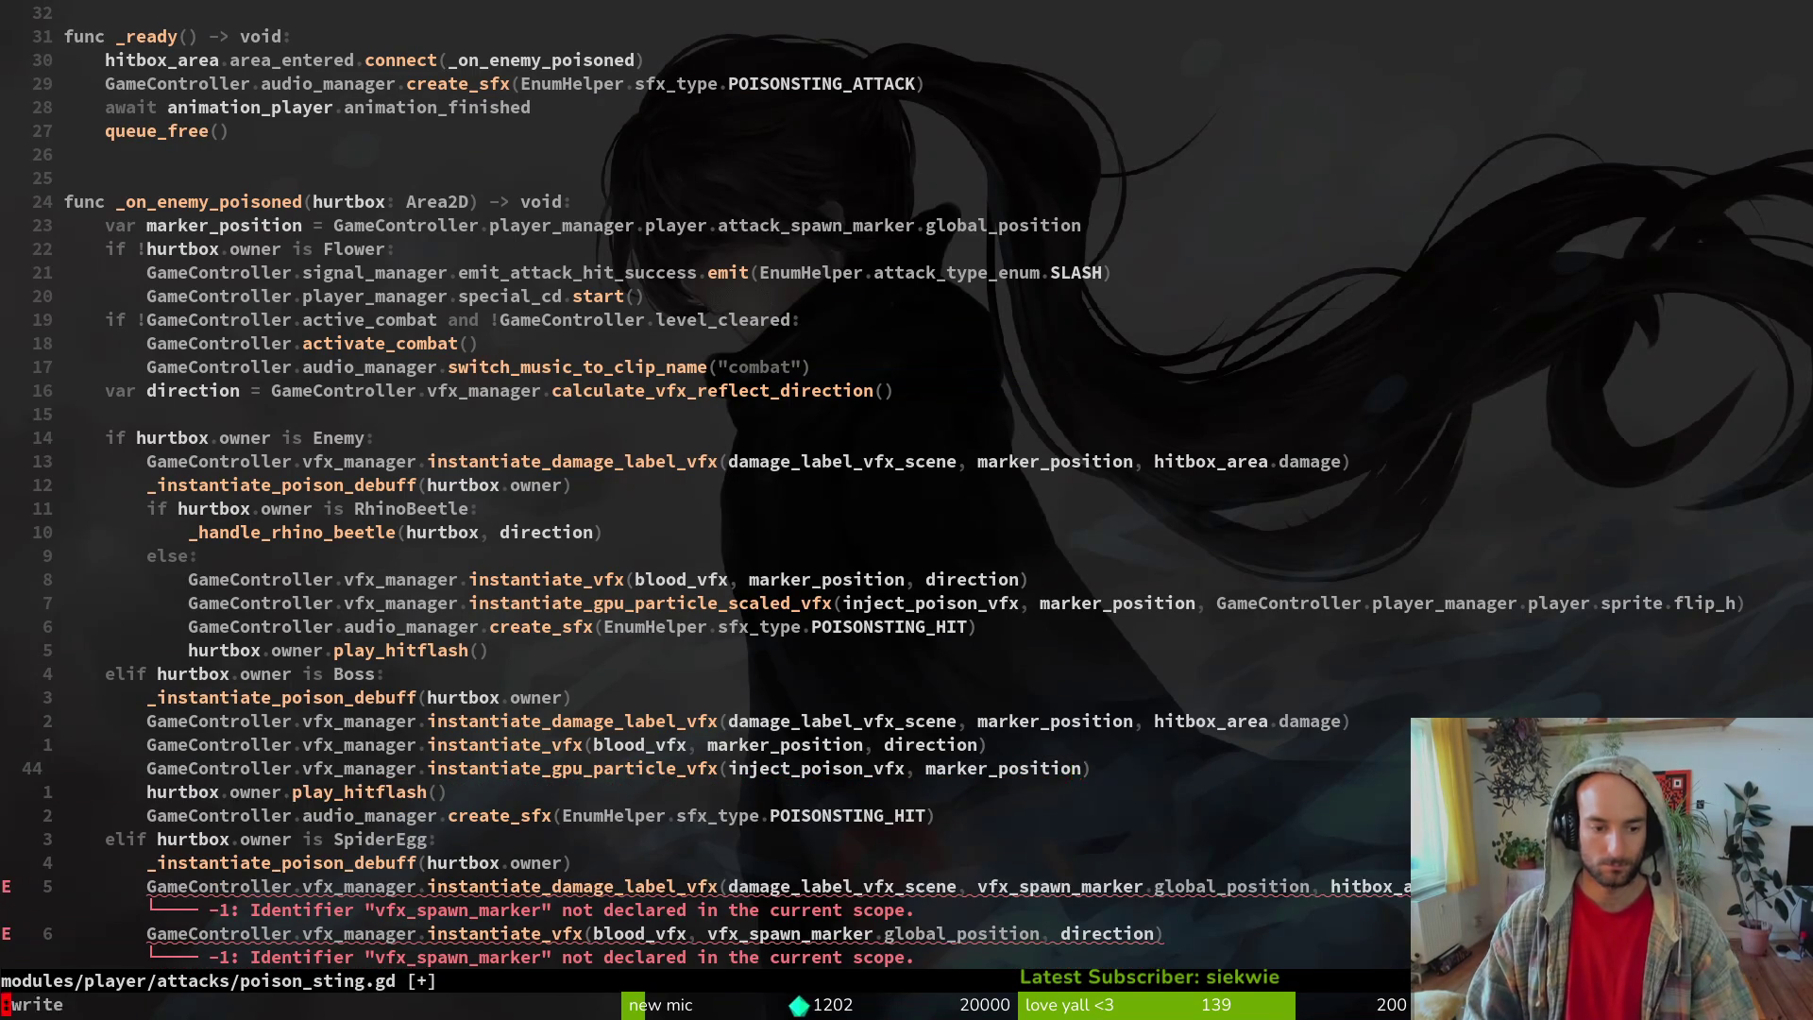
{"action": "type", "text": ":w"}
{"action": "key", "text": "Return"}
- Replace the vfx_spawn_marker arguments on SpiderEgg lines 49 and 50 with marker_position
{"action": "key", "text": "j"}
{"action": "key", "text": "j"}
{"action": "key", "text": "j"}
{"action": "key", "text": "j"}
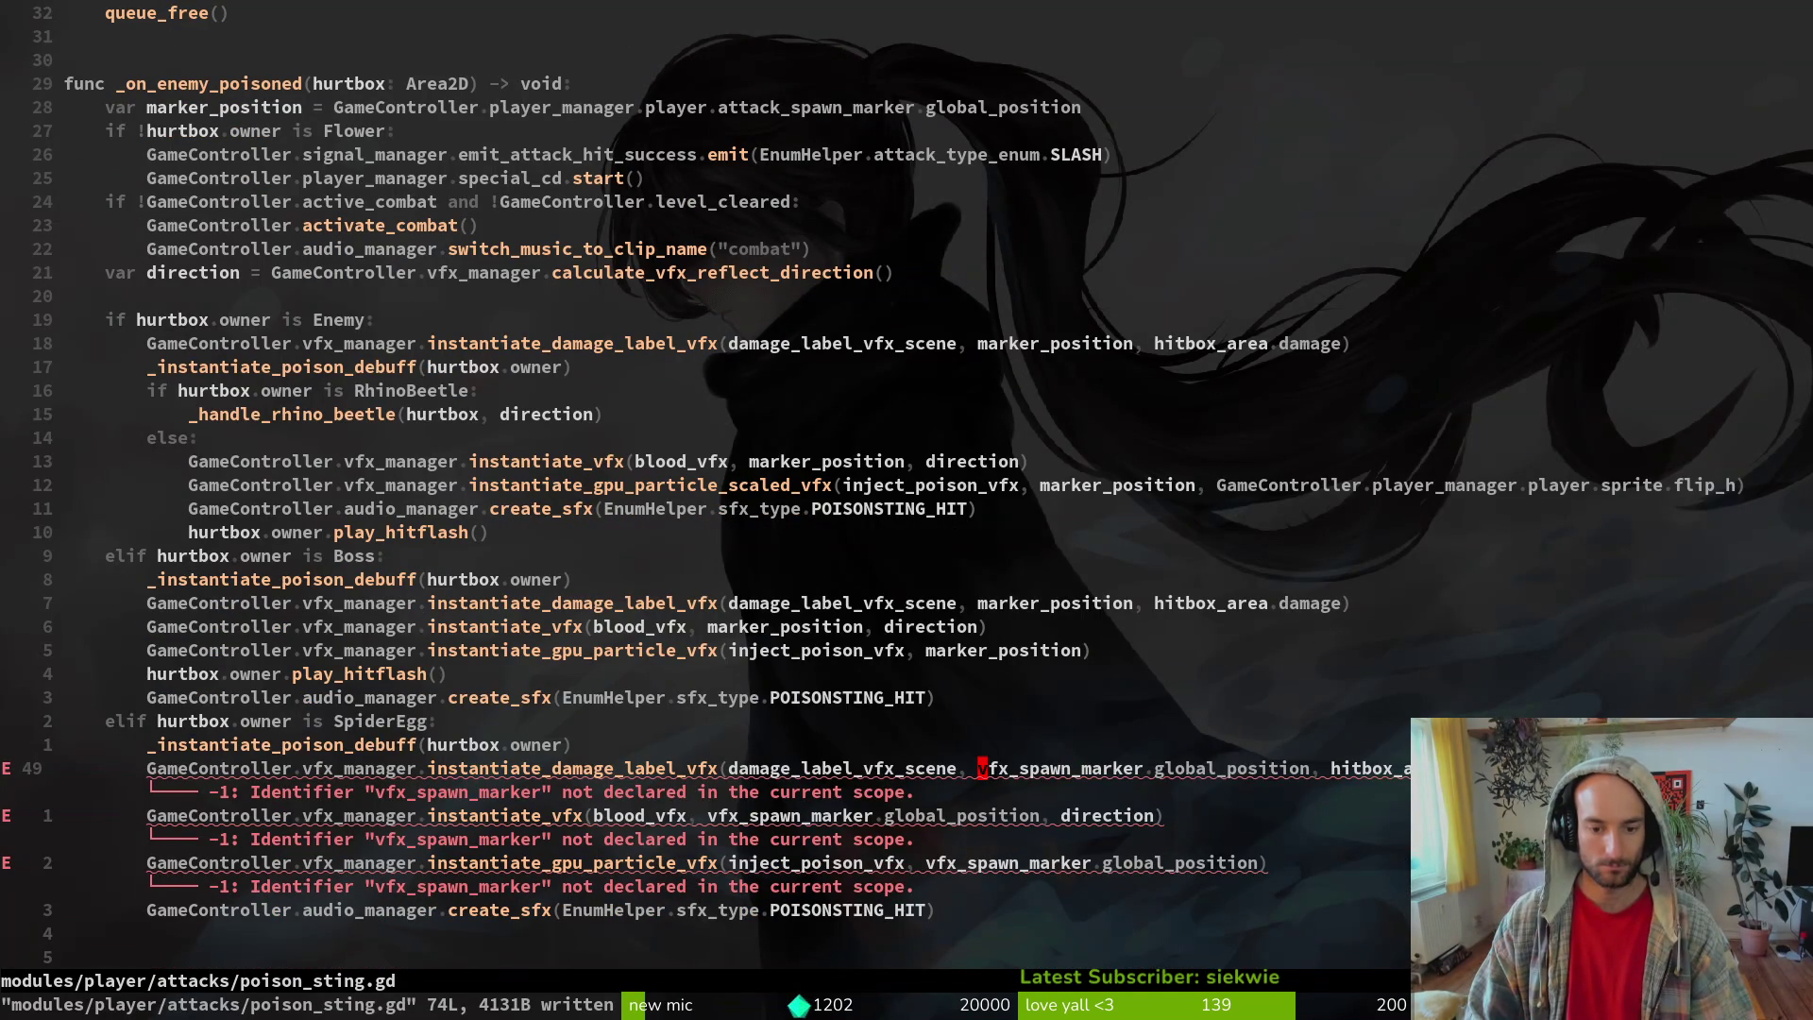
{"action": "key", "text": "v"}
{"action": "key", "text": "t"}
{"action": "key", "text": "comma"}
{"action": "key", "text": "p"}
{"action": "key", "text": "j"}
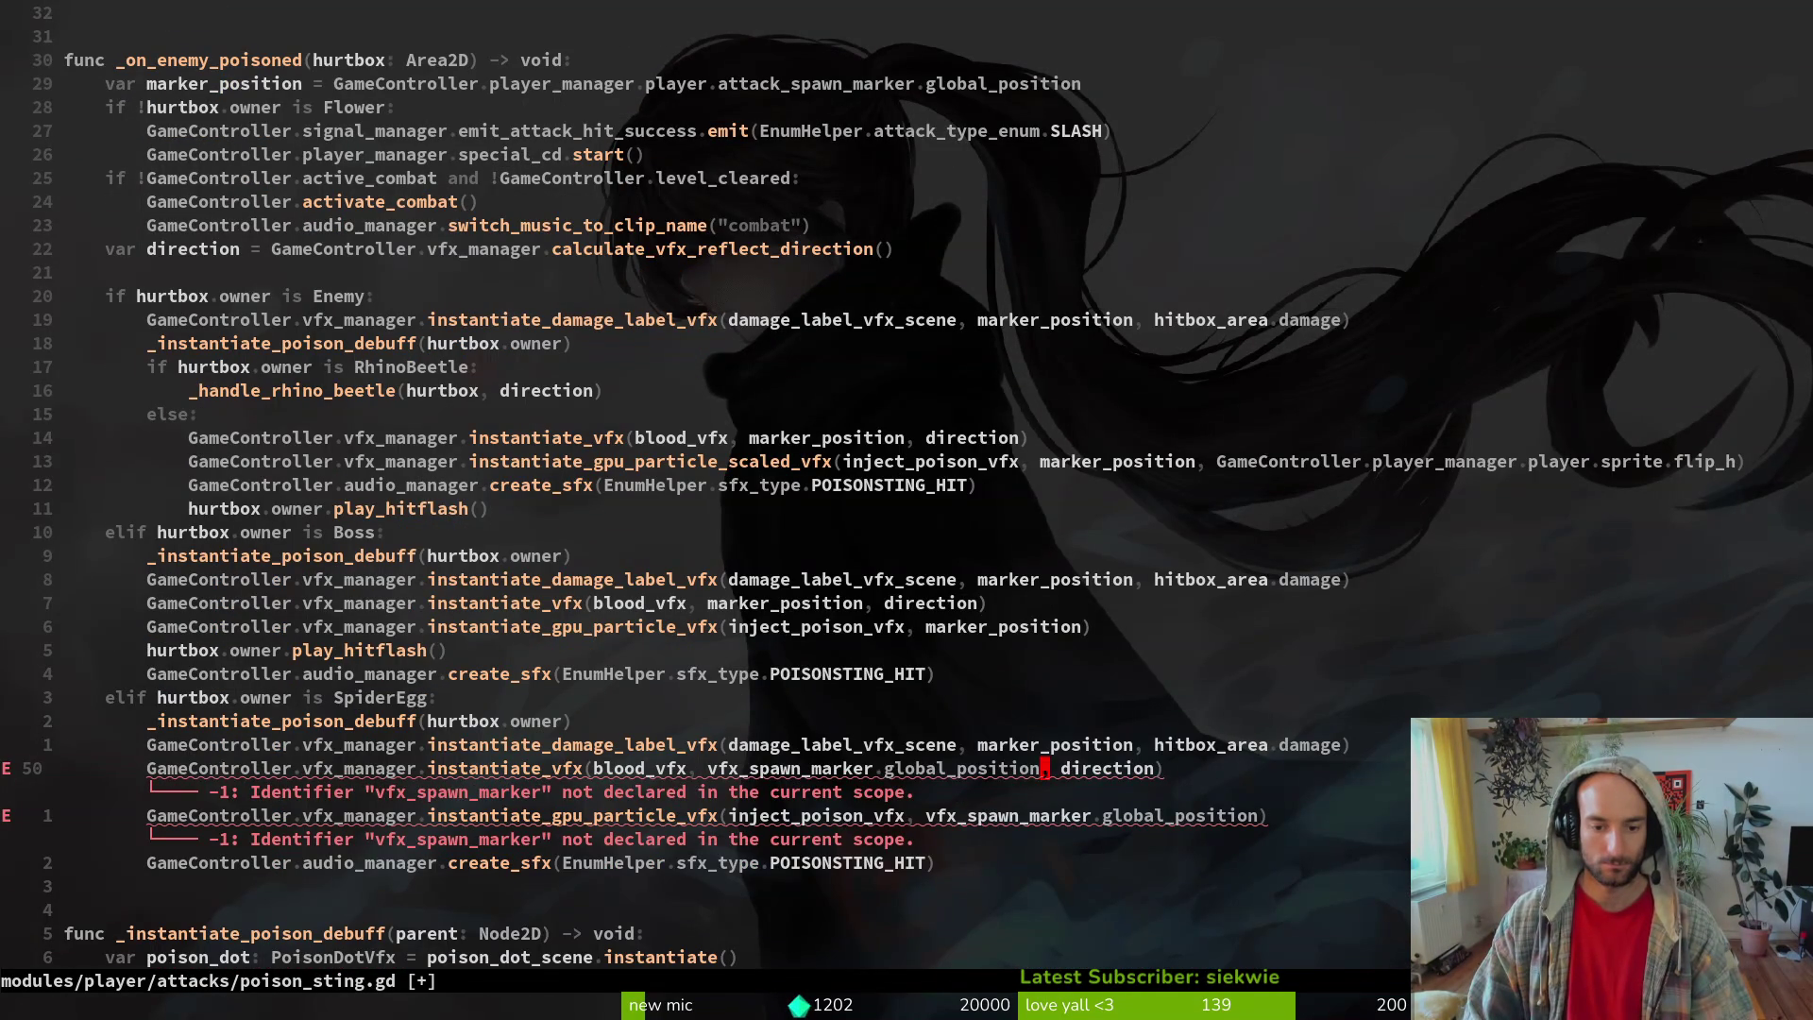
{"action": "key", "text": "v"}
{"action": "key", "text": "E"}
{"action": "key", "text": "p"}
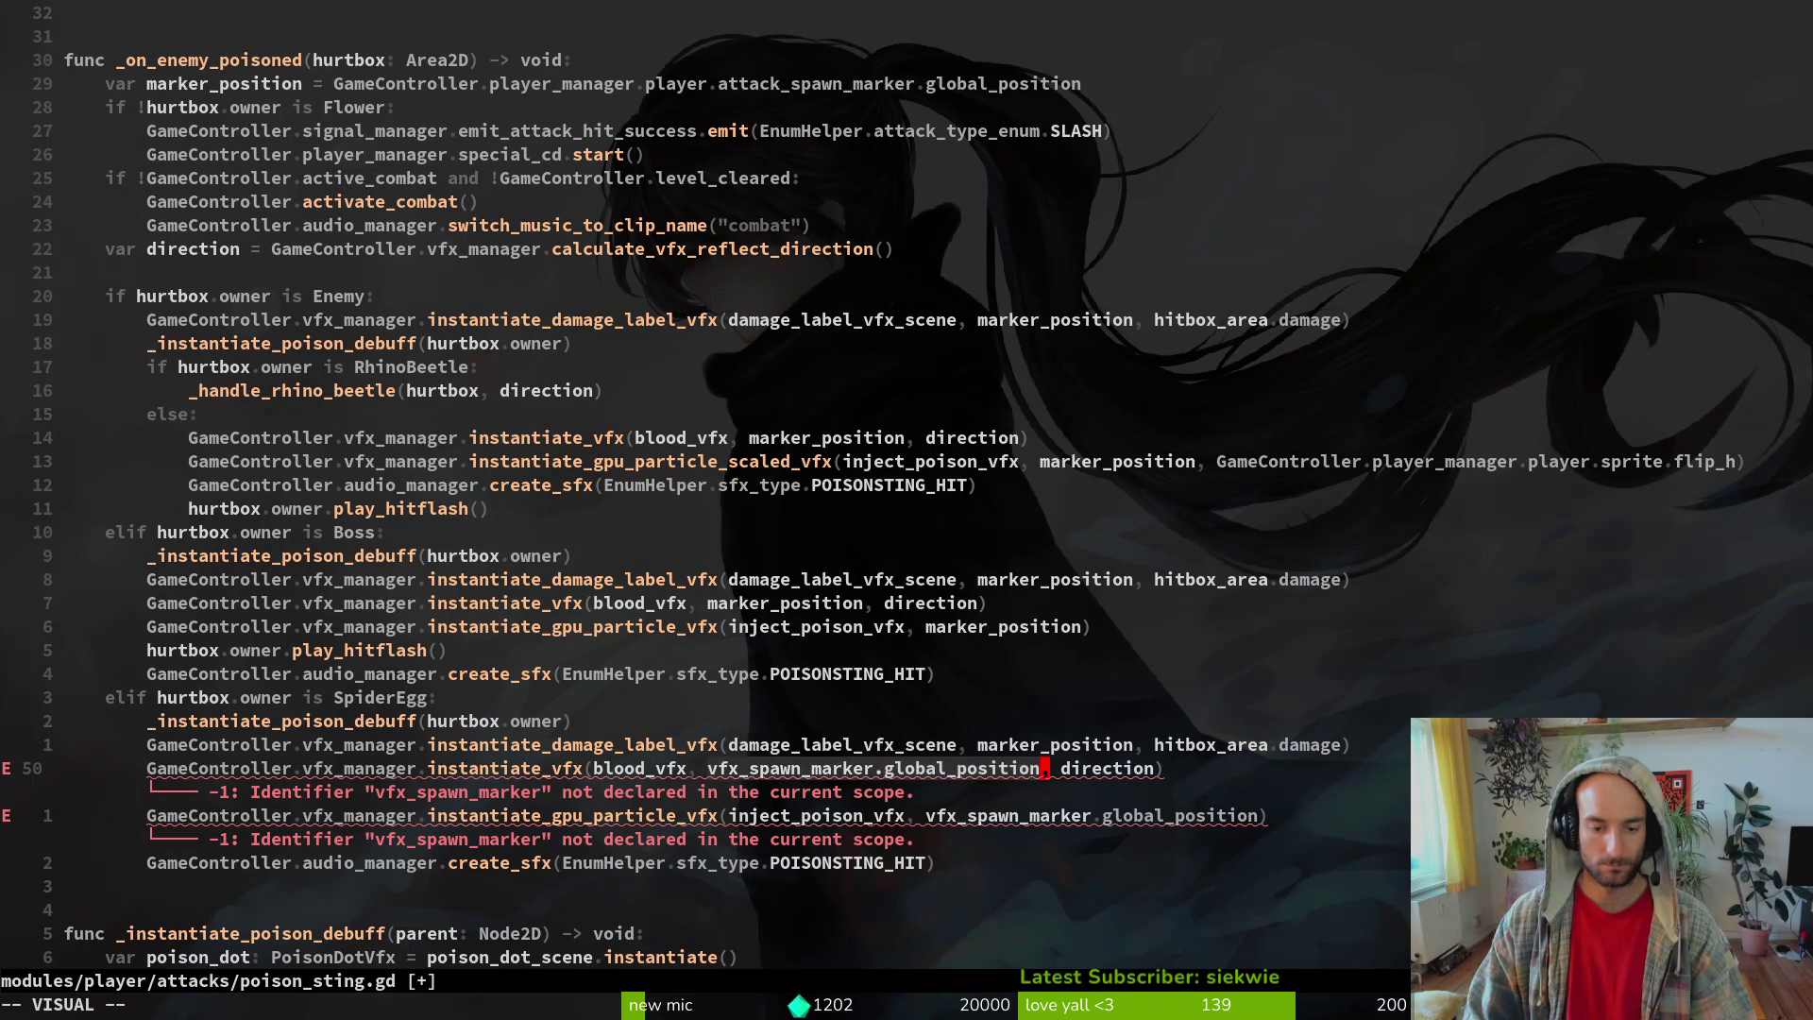
{"action": "key", "text": "j"}
- Restore the missing comma, change line 51's argument to marker_position, and save
{"action": "type", "text": "k"}
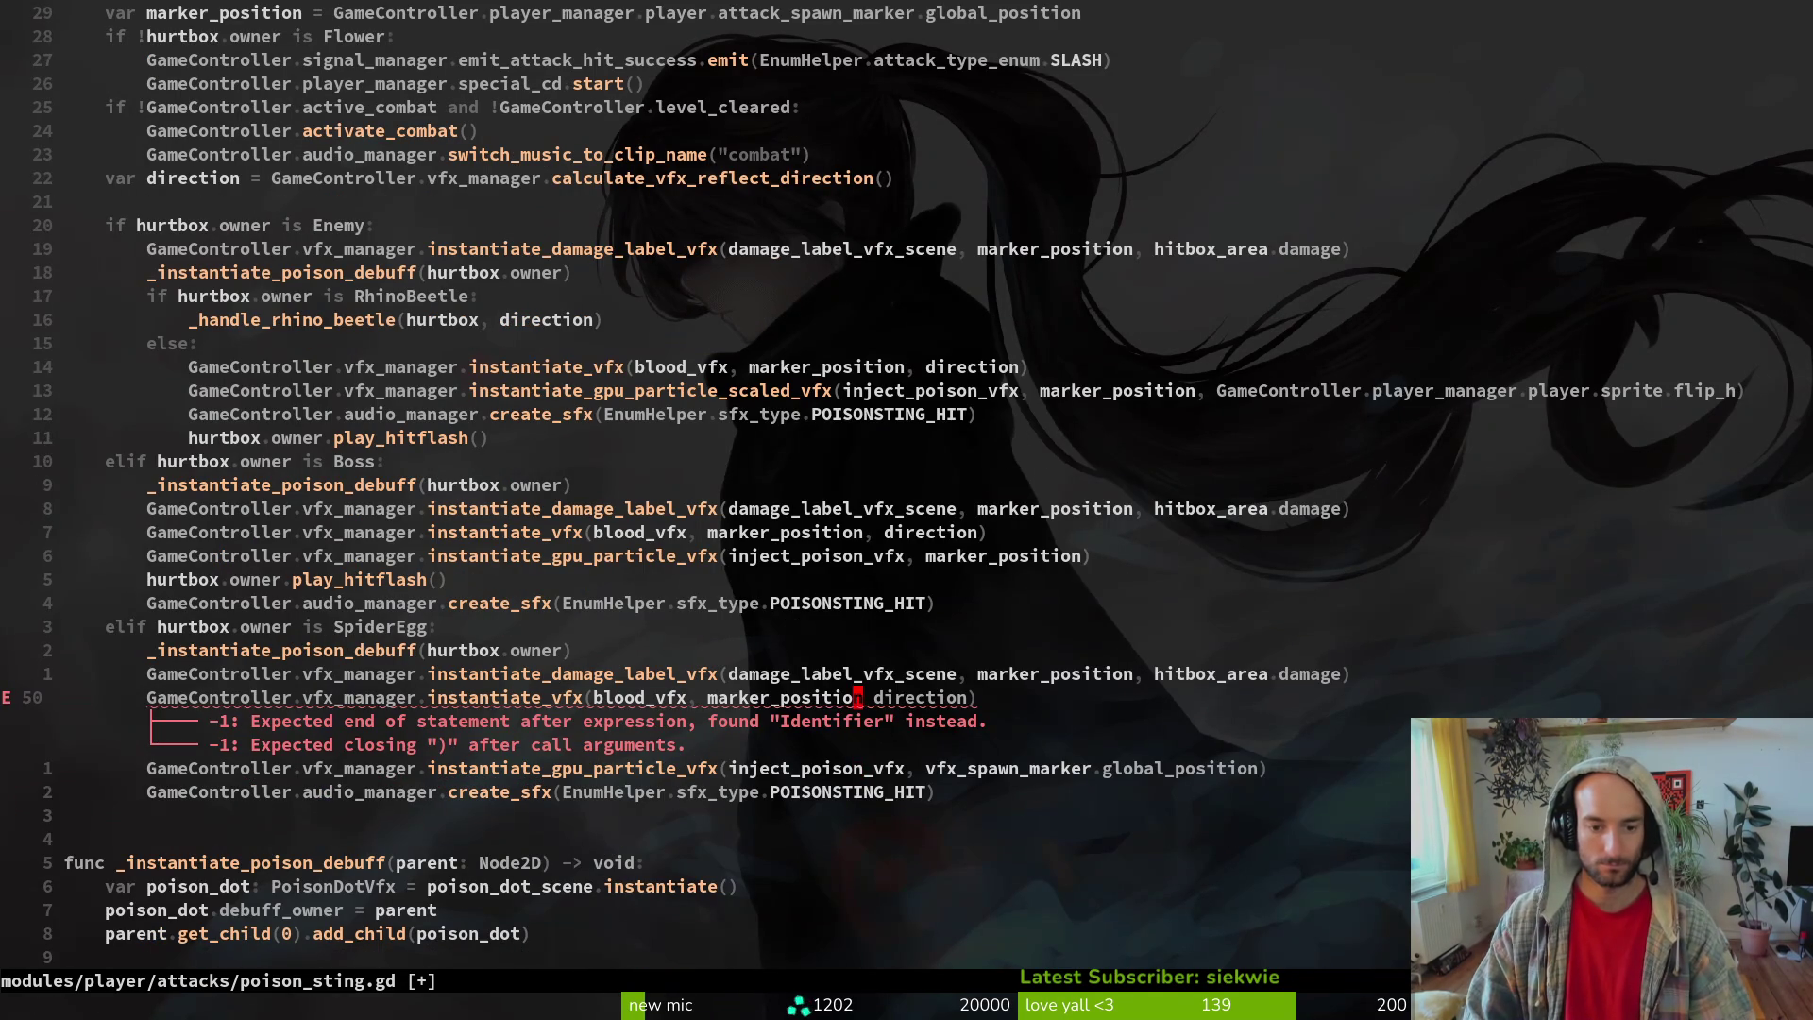
{"action": "type", "text": "a,"}
{"action": "key", "text": "Escape"}
{"action": "key", "text": "j"}
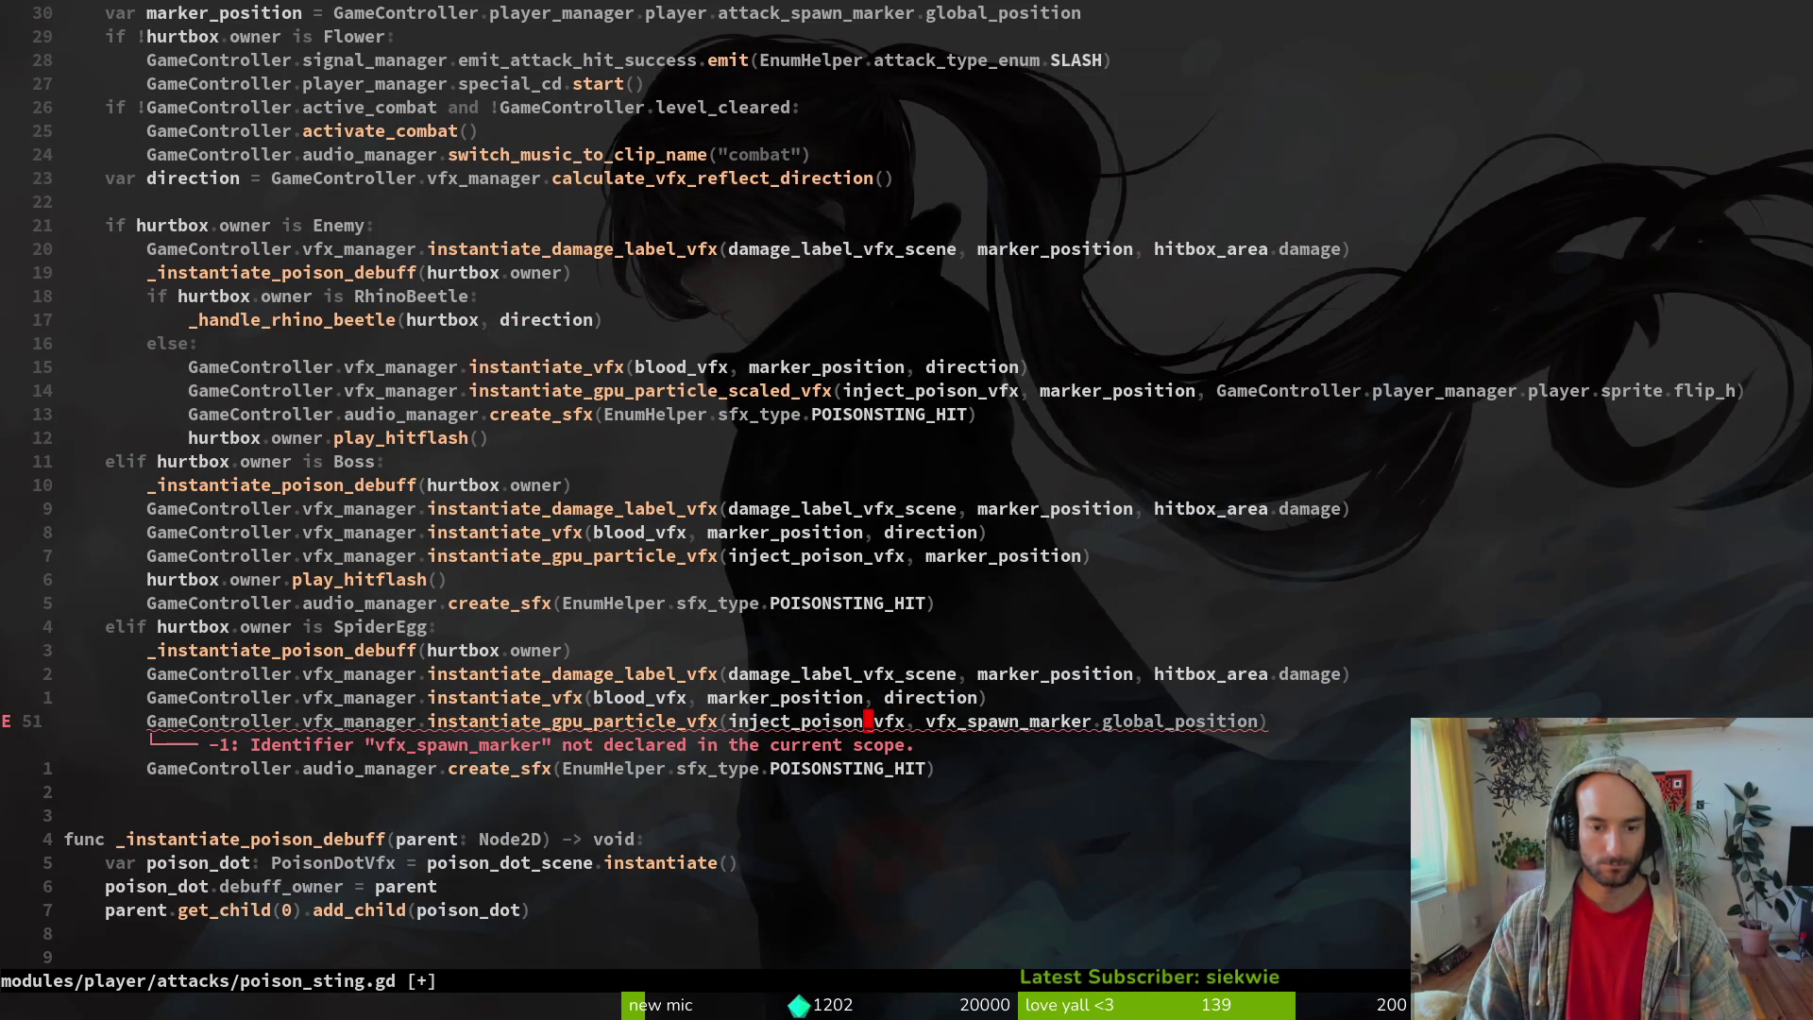
{"action": "key", "text": "v"}
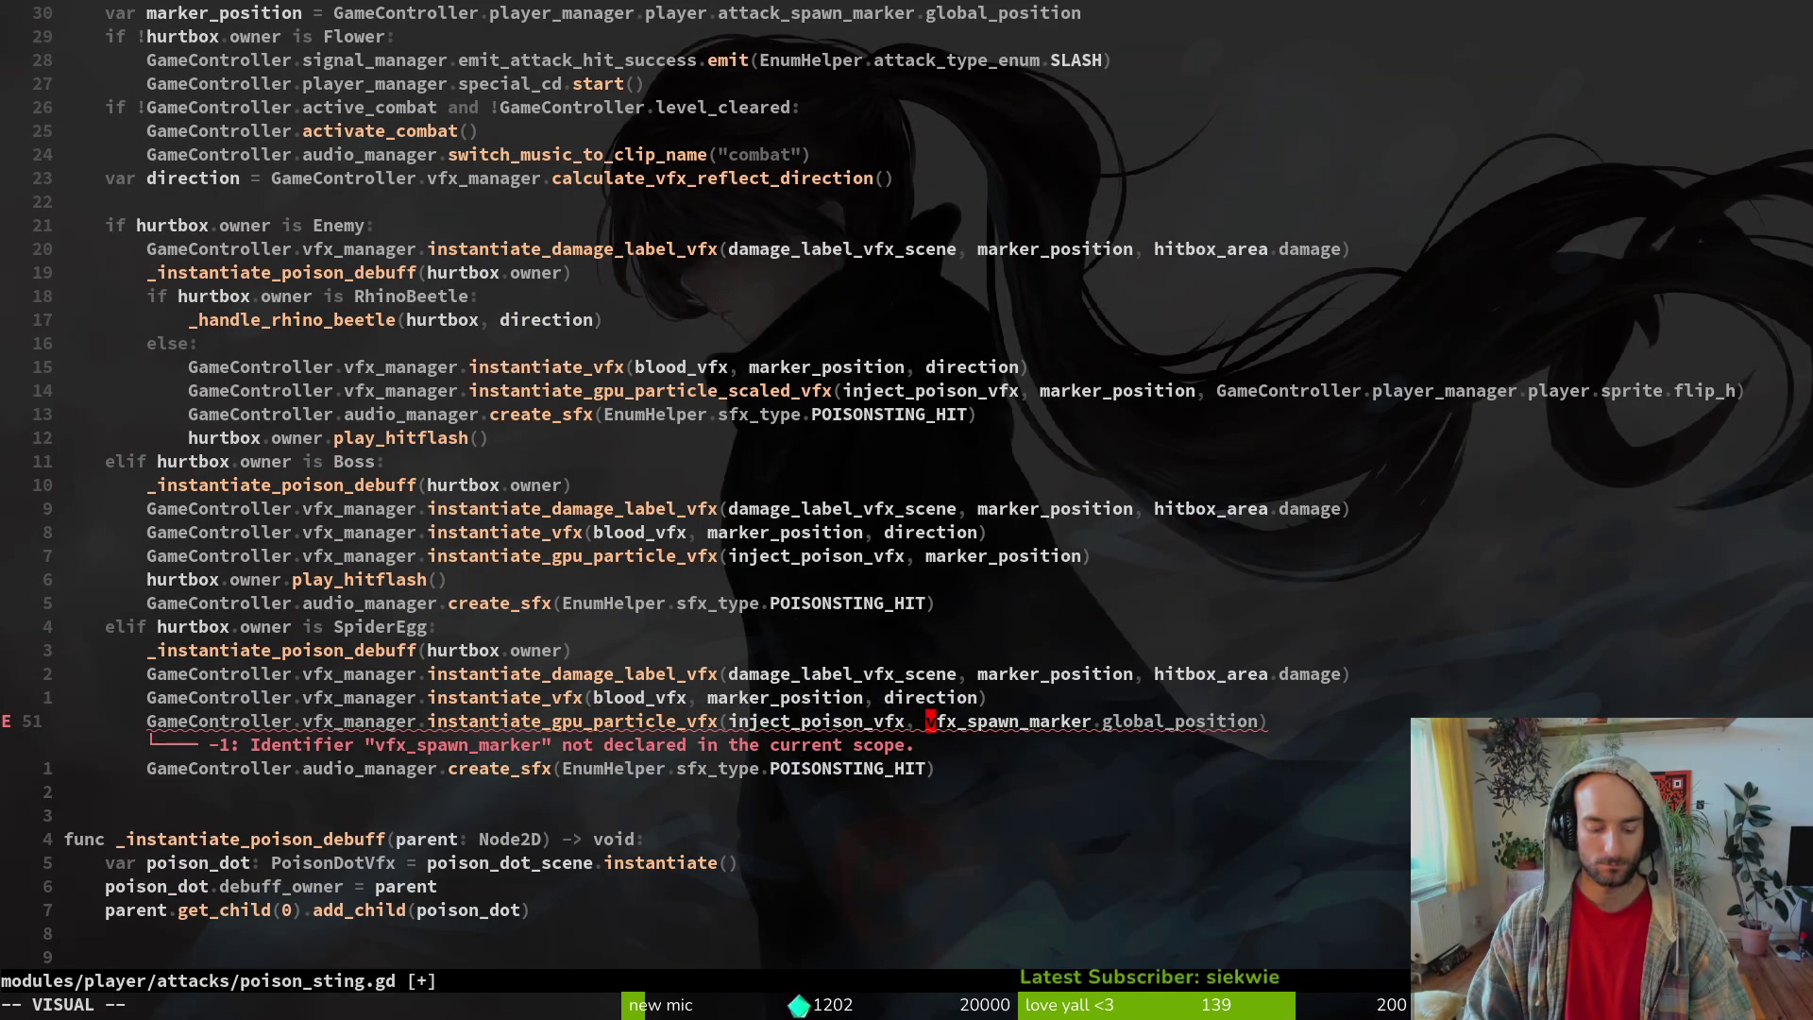
{"action": "key", "text": "dollar"}
{"action": "type", "text": "hcmarker_position"}
{"action": "key", "text": "Escape"}
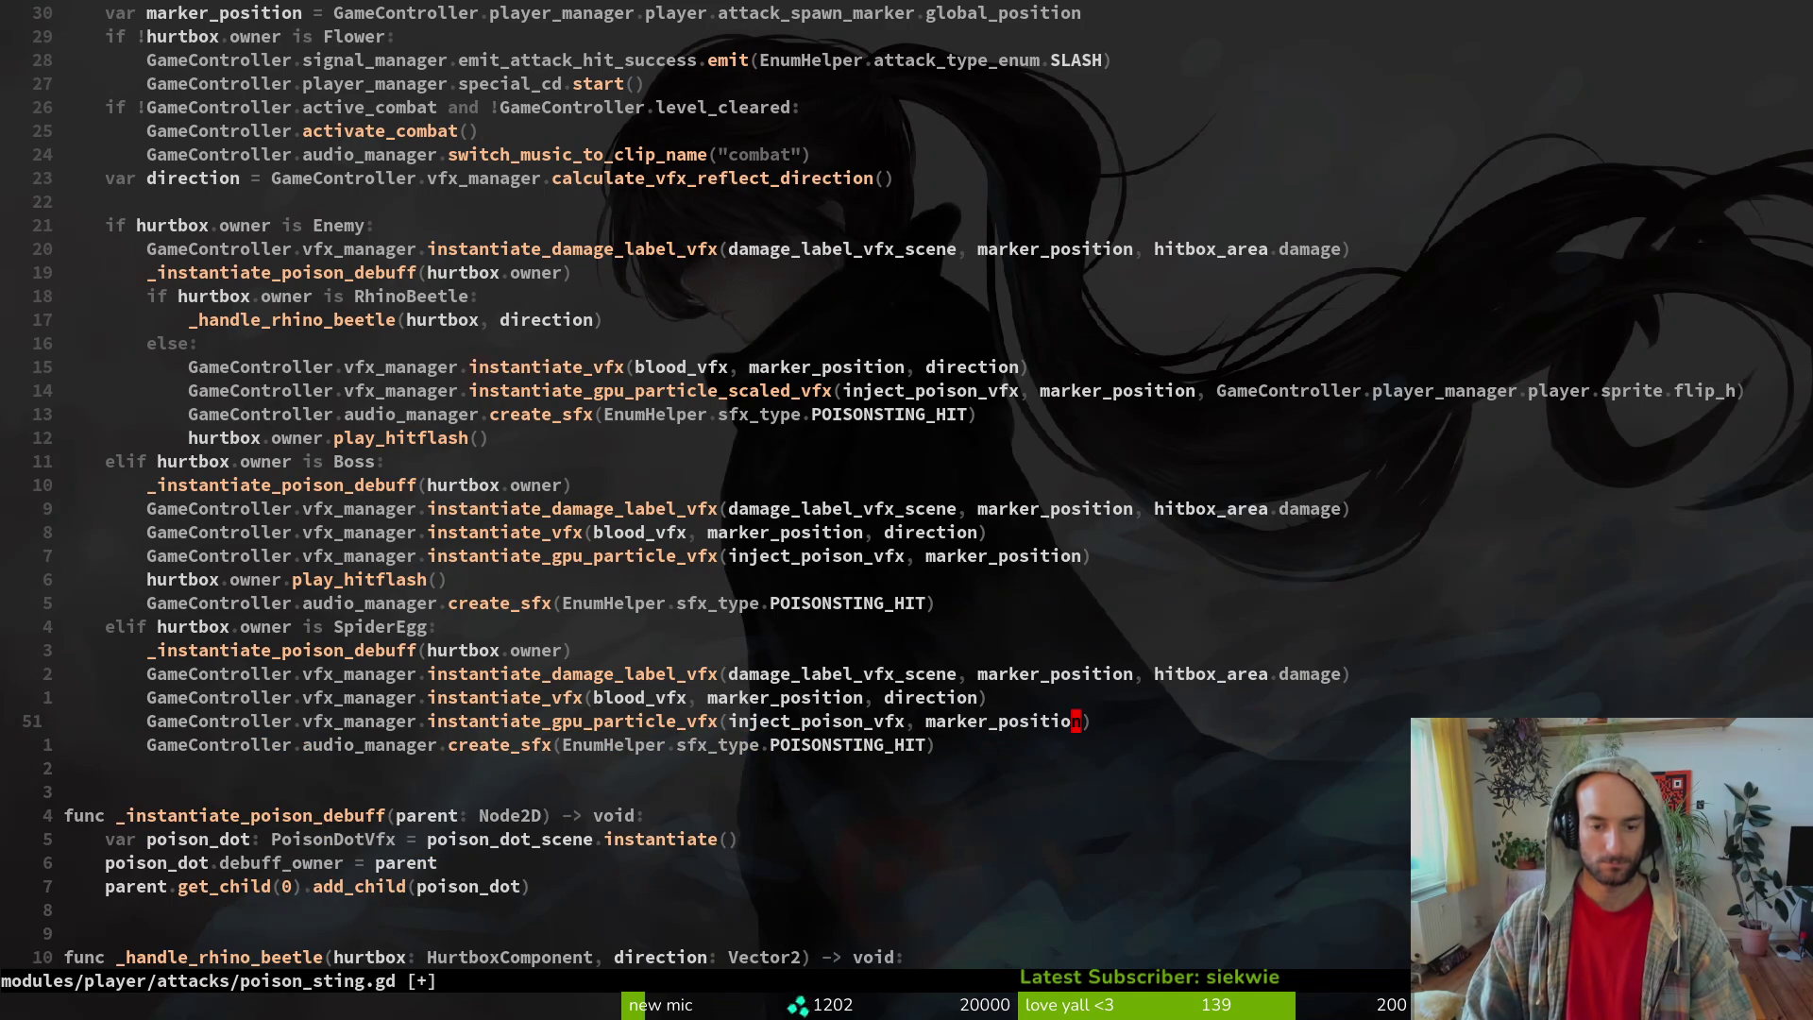
{"action": "type", "text": ":w"}
{"action": "key", "text": "Return"}
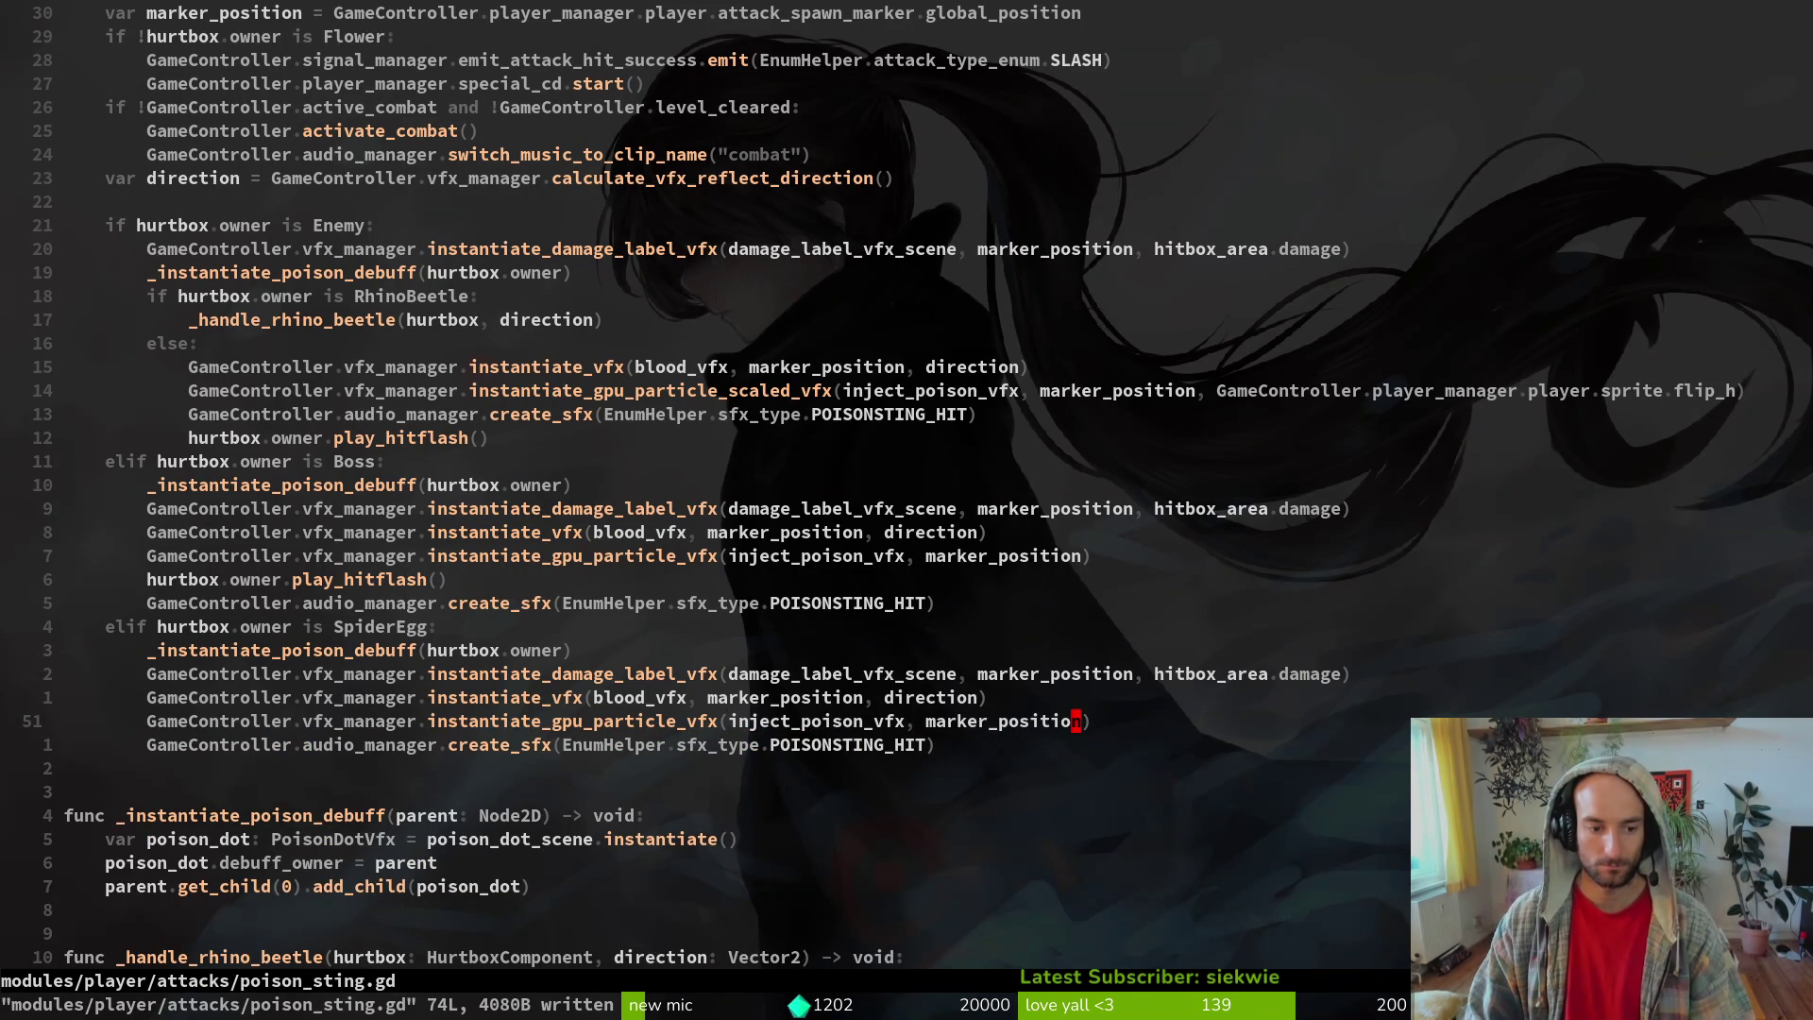
- Jump to the _handle_rhino_beetle function's slam state branch
{"action": "key", "text": "ctrl+o"}
{"action": "key", "text": "k"}
{"action": "key", "text": "k"}
{"action": "key", "text": "k"}
{"action": "key", "text": "j"}
{"action": "key", "text": "j"}
{"action": "key", "text": "j"}
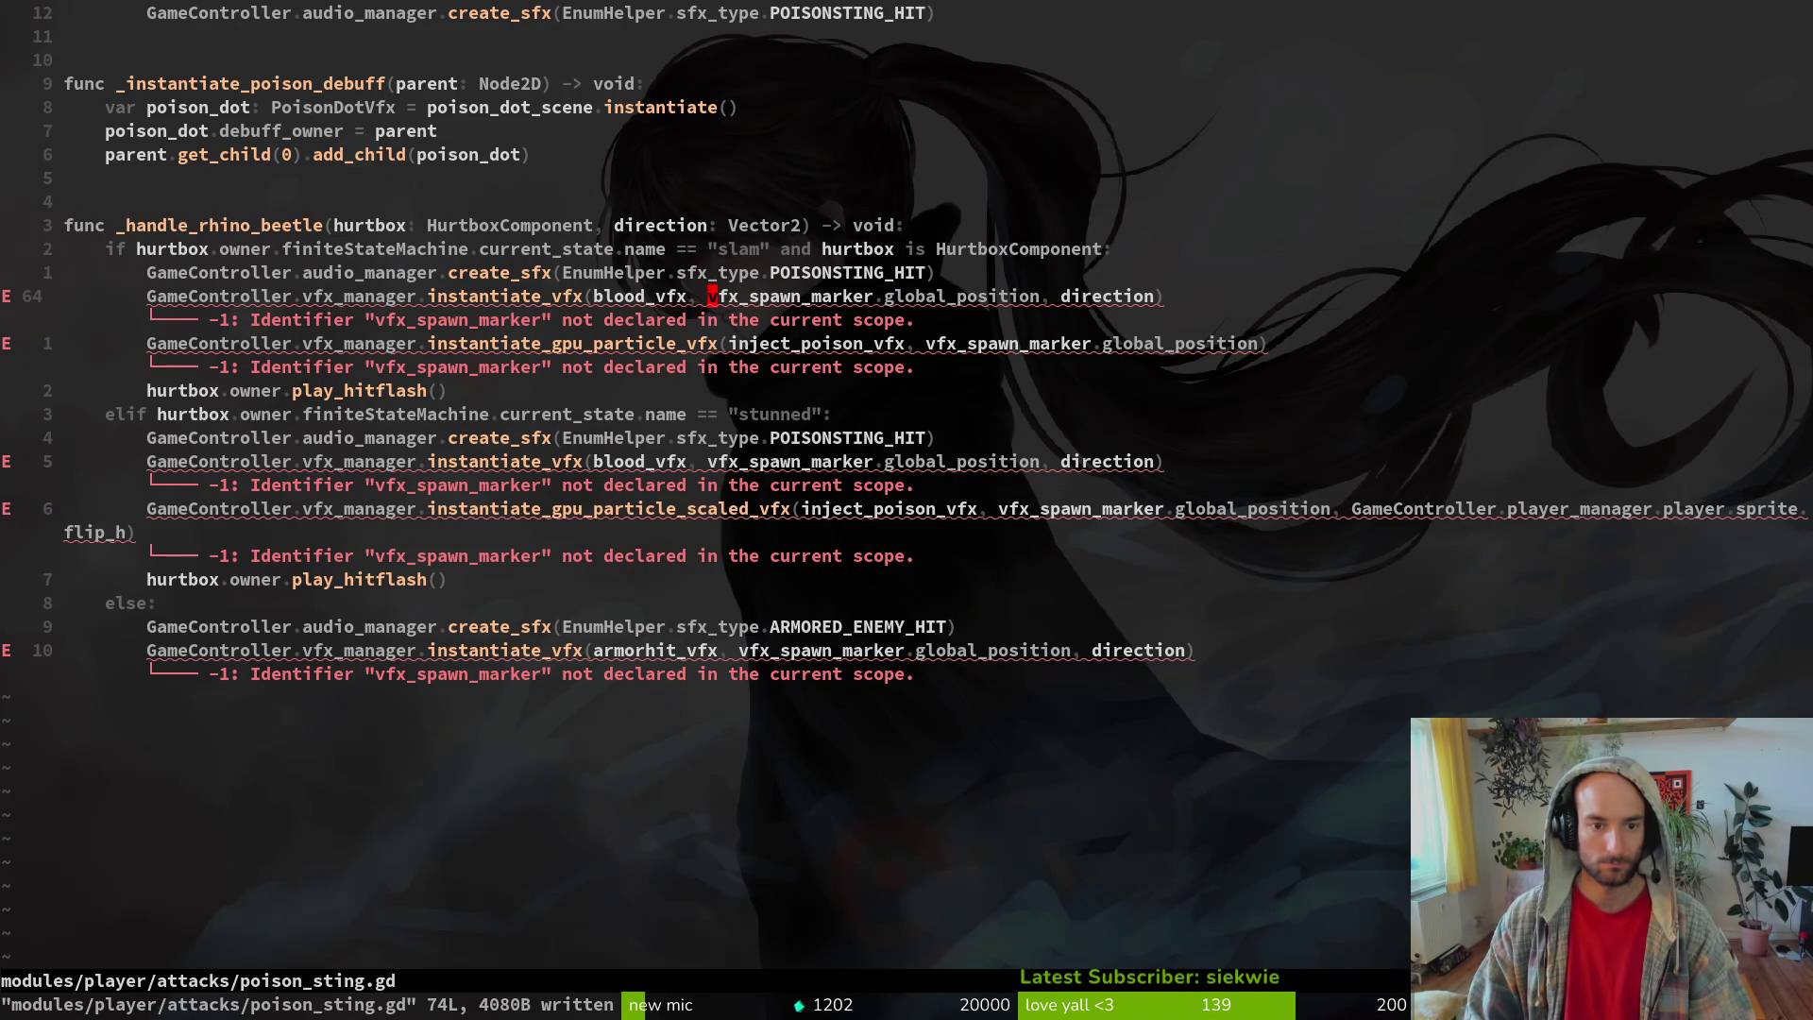
{"action": "key", "text": "v"}
{"action": "key", "text": "e"}
{"action": "key", "text": "e"}
{"action": "key", "text": "e"}
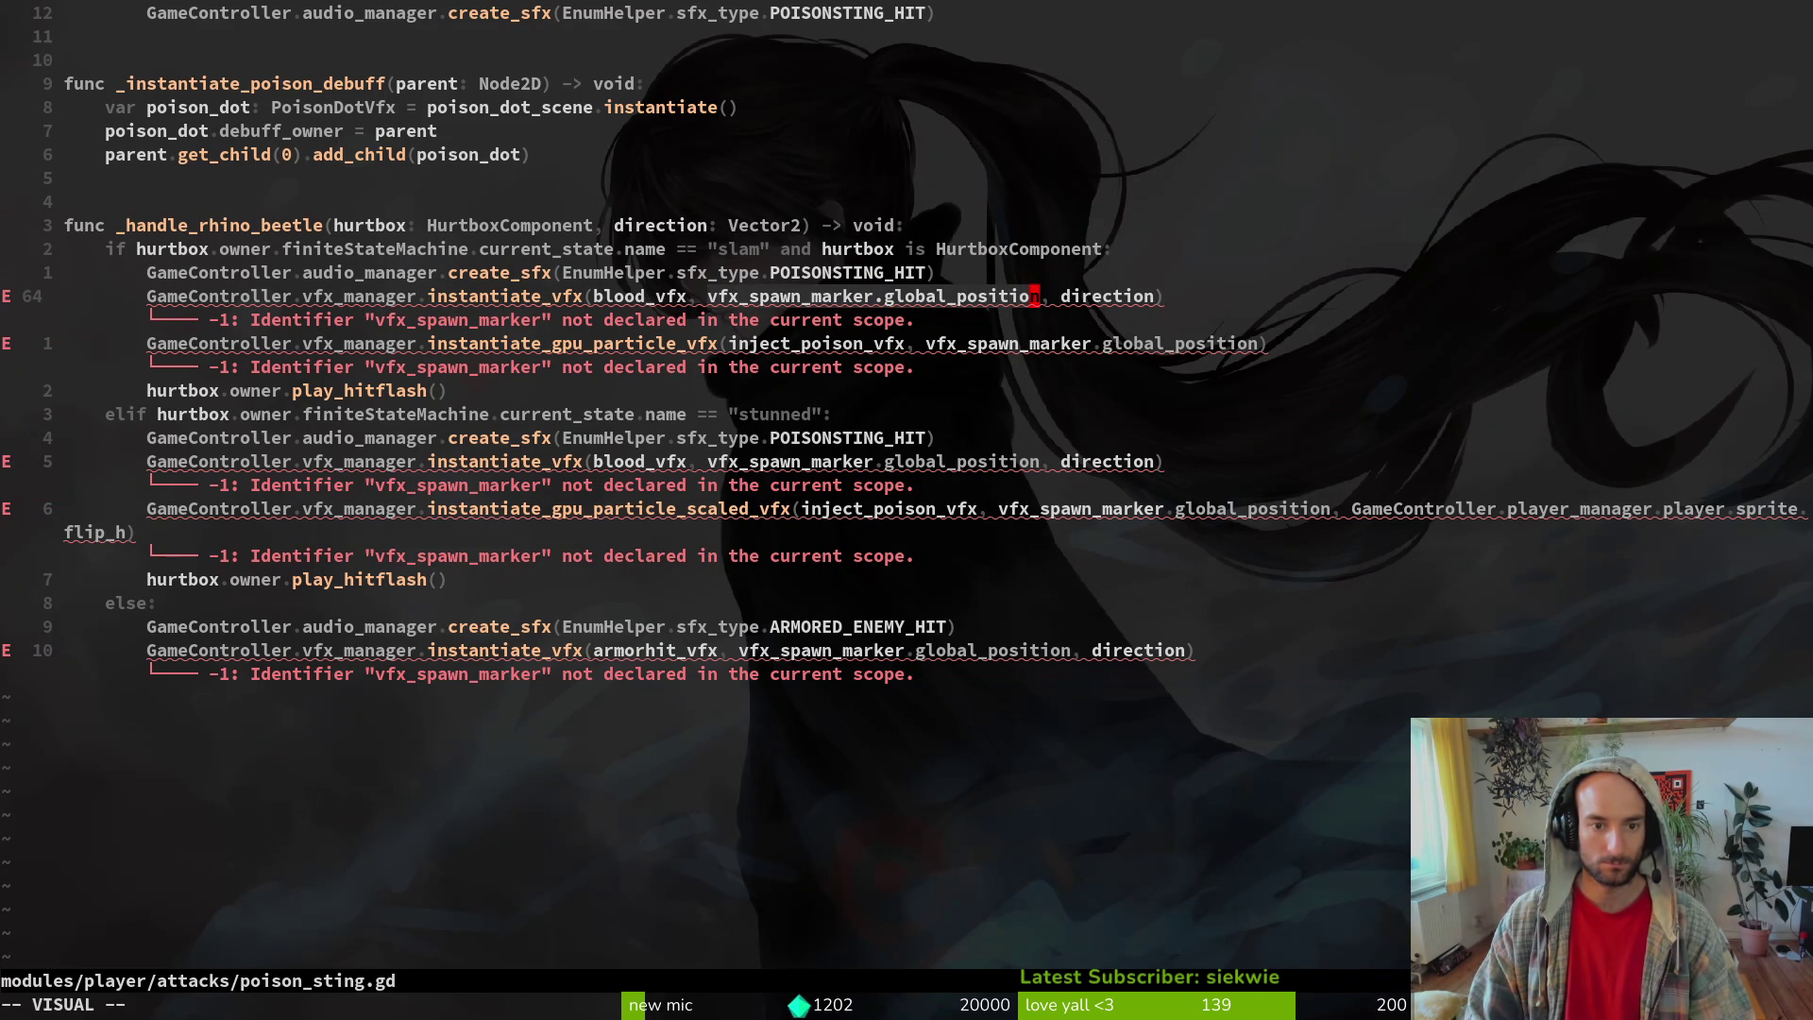
{"action": "type", "text": "cmarker_position"}
{"action": "key", "text": "Escape"}
{"action": "key", "text": "j"}
{"action": "key", "text": "w"}
{"action": "key", "text": "w"}
{"action": "key", "text": "v"}
{"action": "key", "text": "e"}
{"action": "key", "text": "e"}
{"action": "key", "text": "e"}
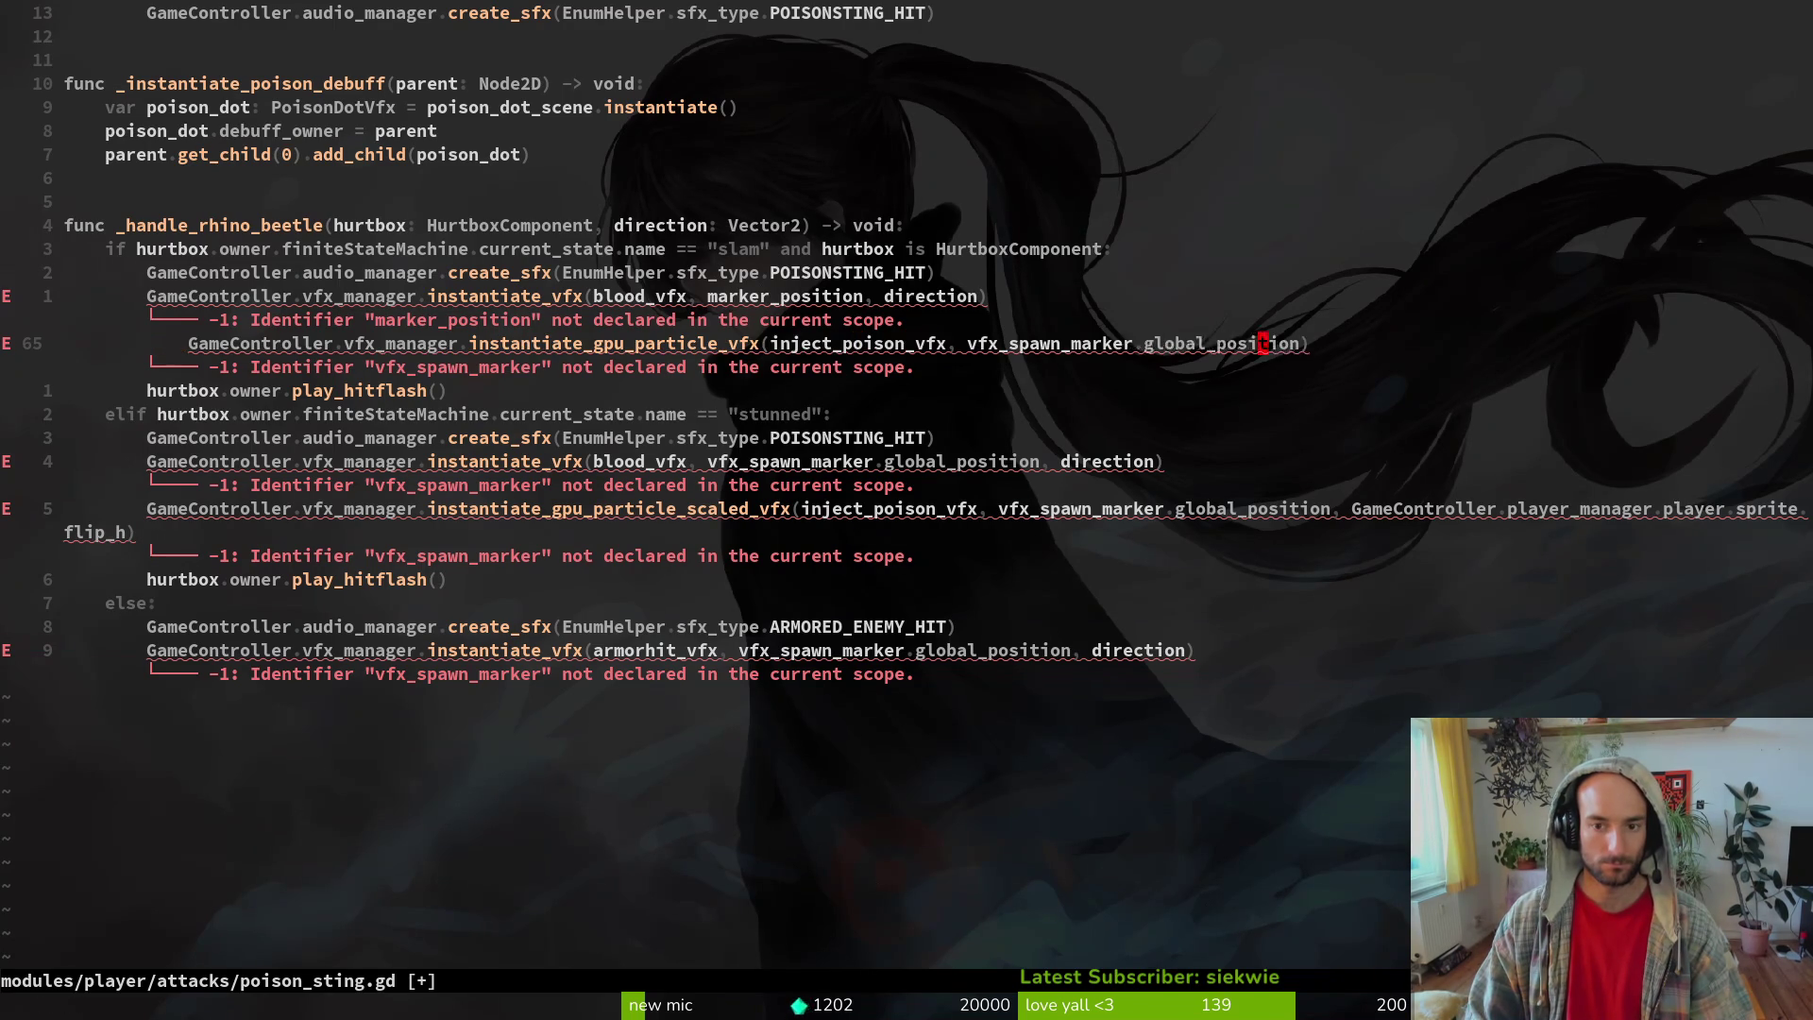
{"action": "key", "text": "greater"}
{"action": "key", "text": "u"}
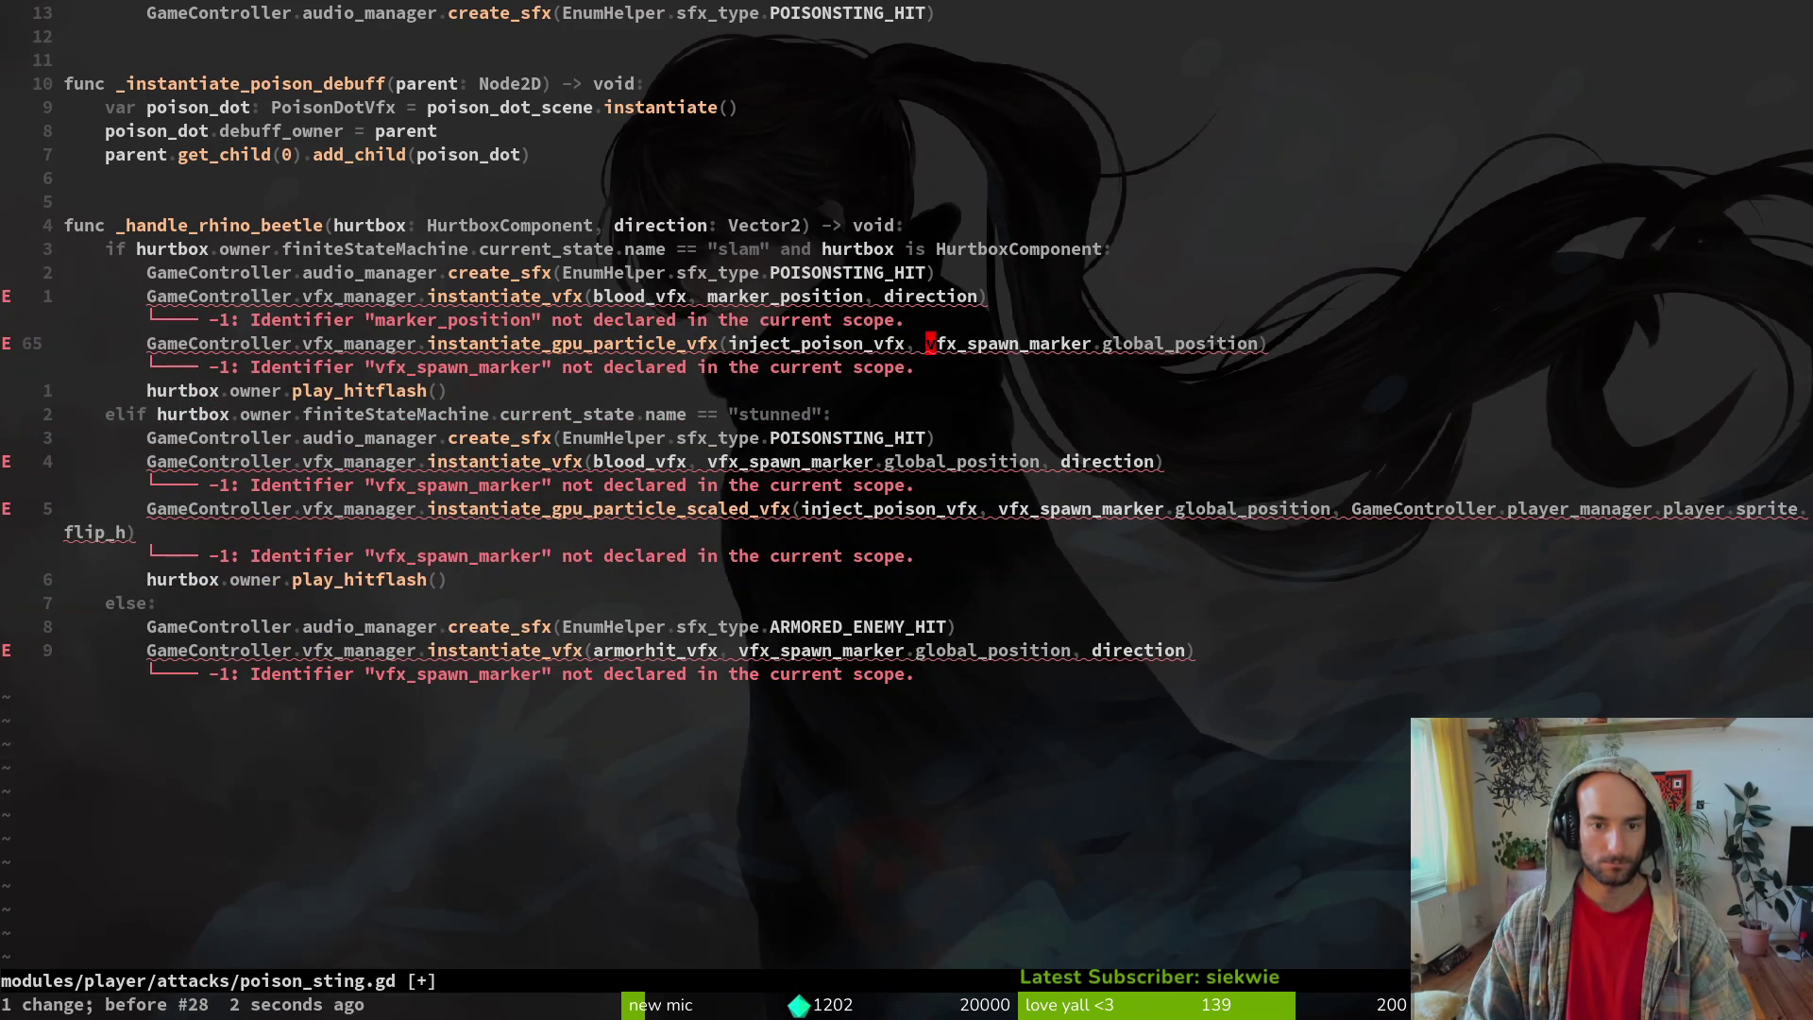
{"action": "key", "text": "v"}
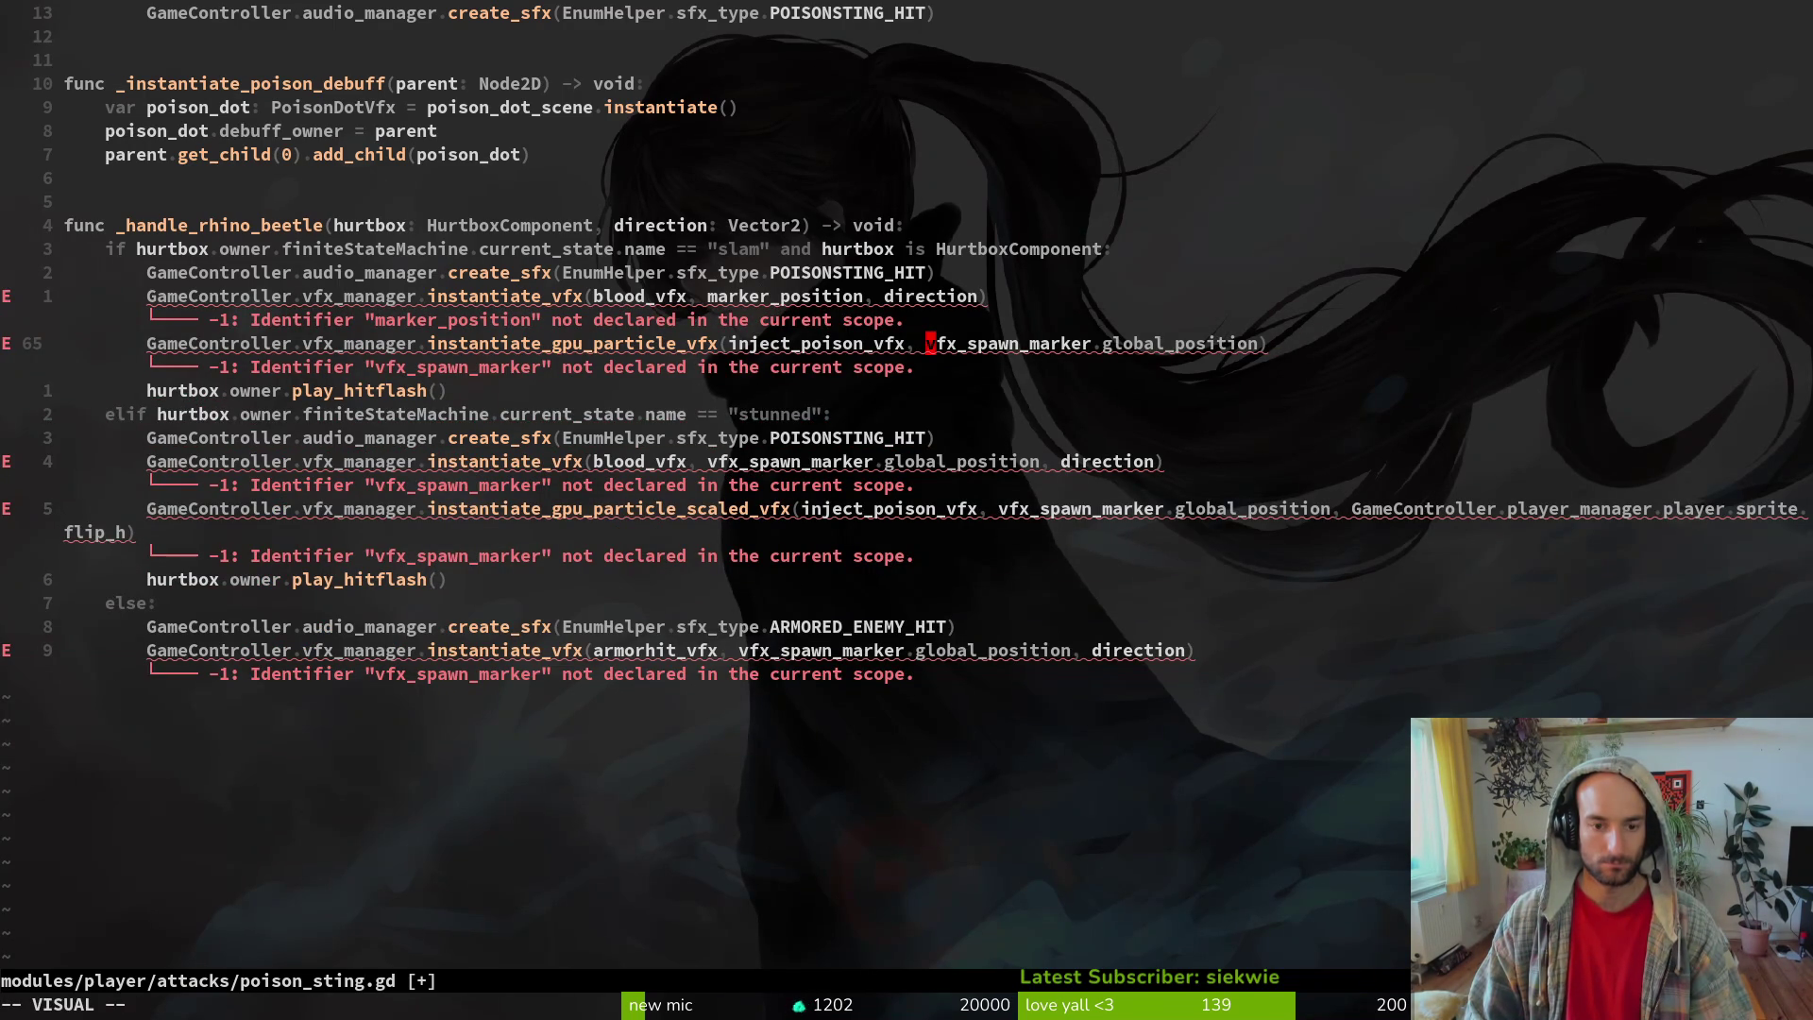
{"action": "key", "text": "e"}
{"action": "key", "text": "e"}
{"action": "key", "text": "e"}
{"action": "key", "text": "p"}
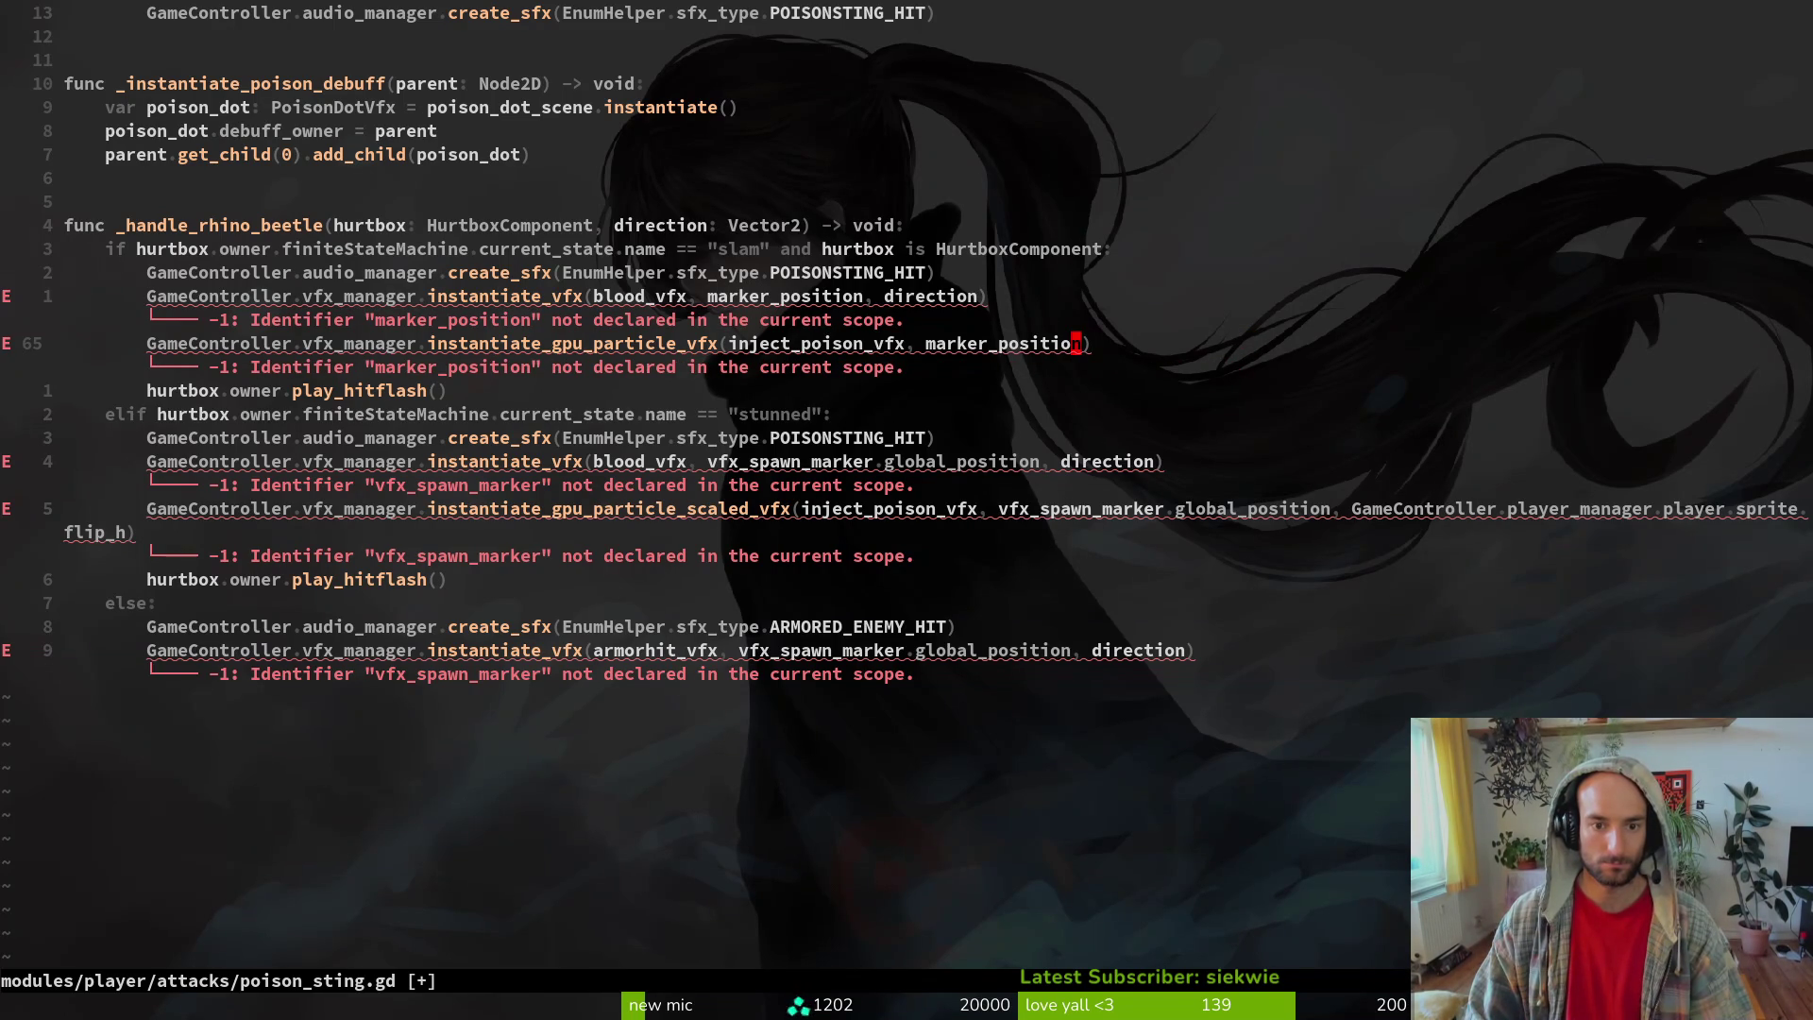
{"action": "key", "text": "k"}
{"action": "key", "text": "k"}
{"action": "key", "text": "k"}
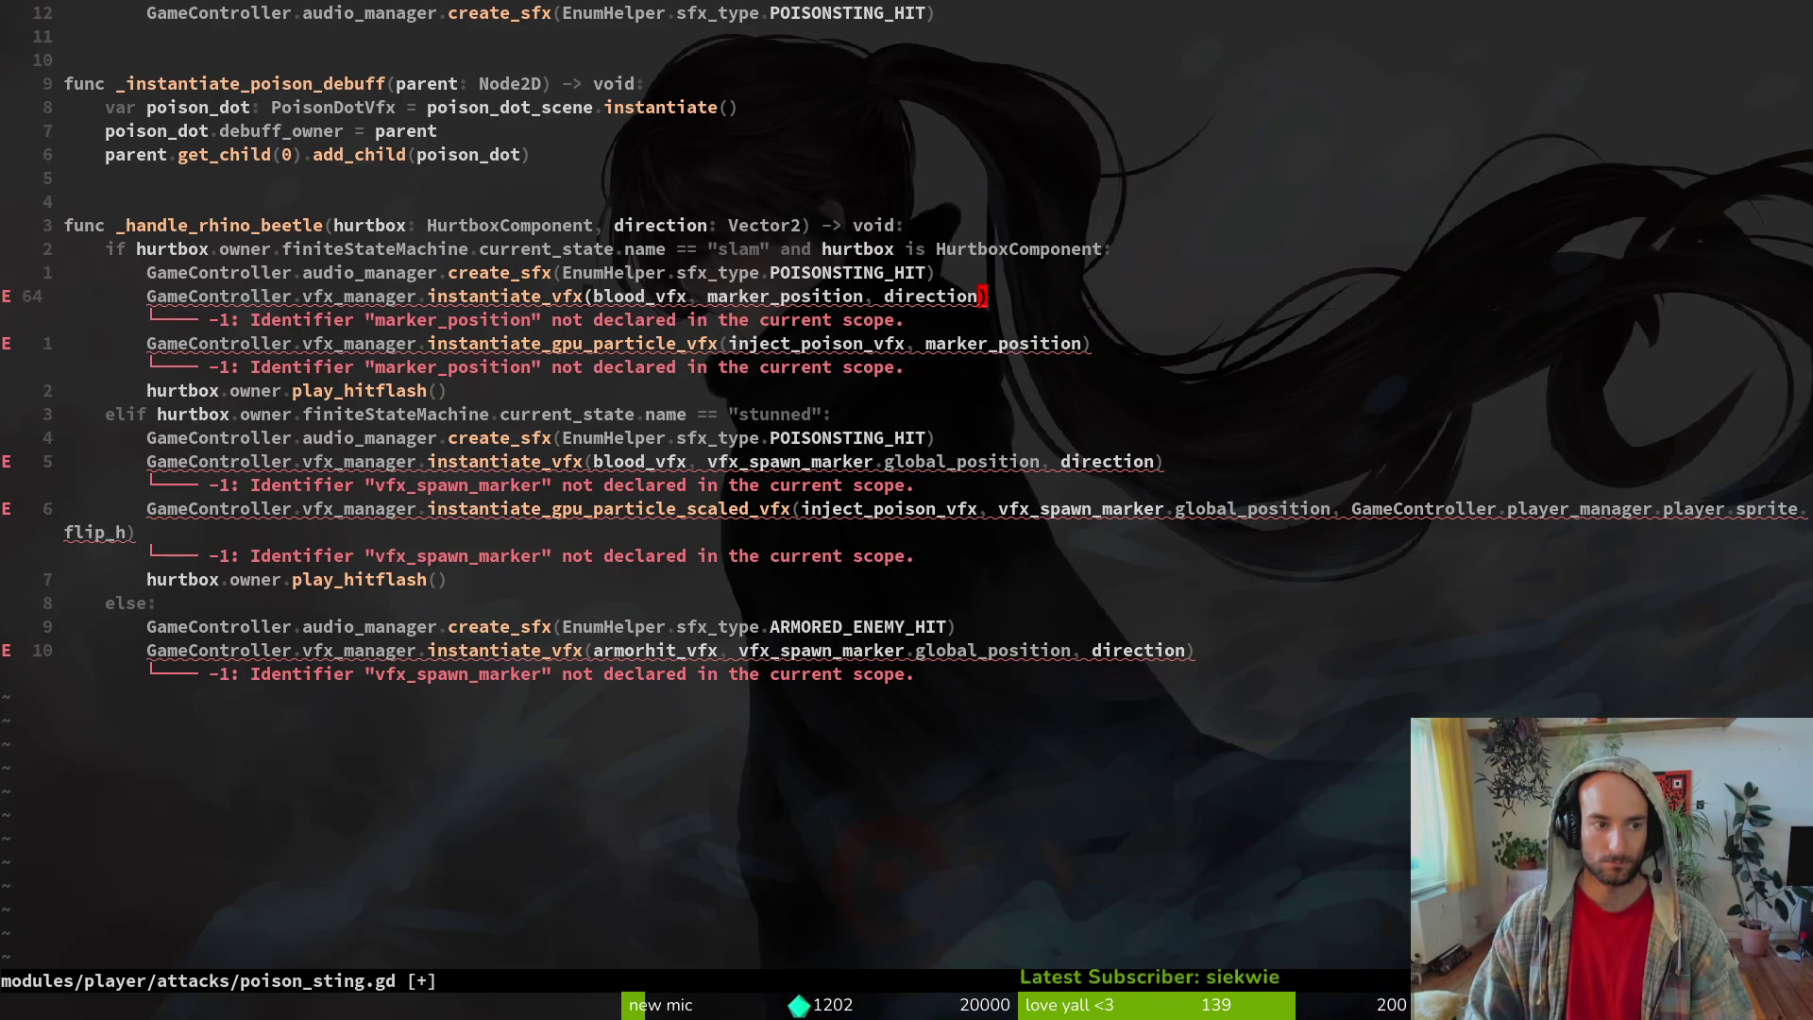
{"action": "key", "text": "ctrl+o"}
{"action": "key", "text": "ctrl+o"}
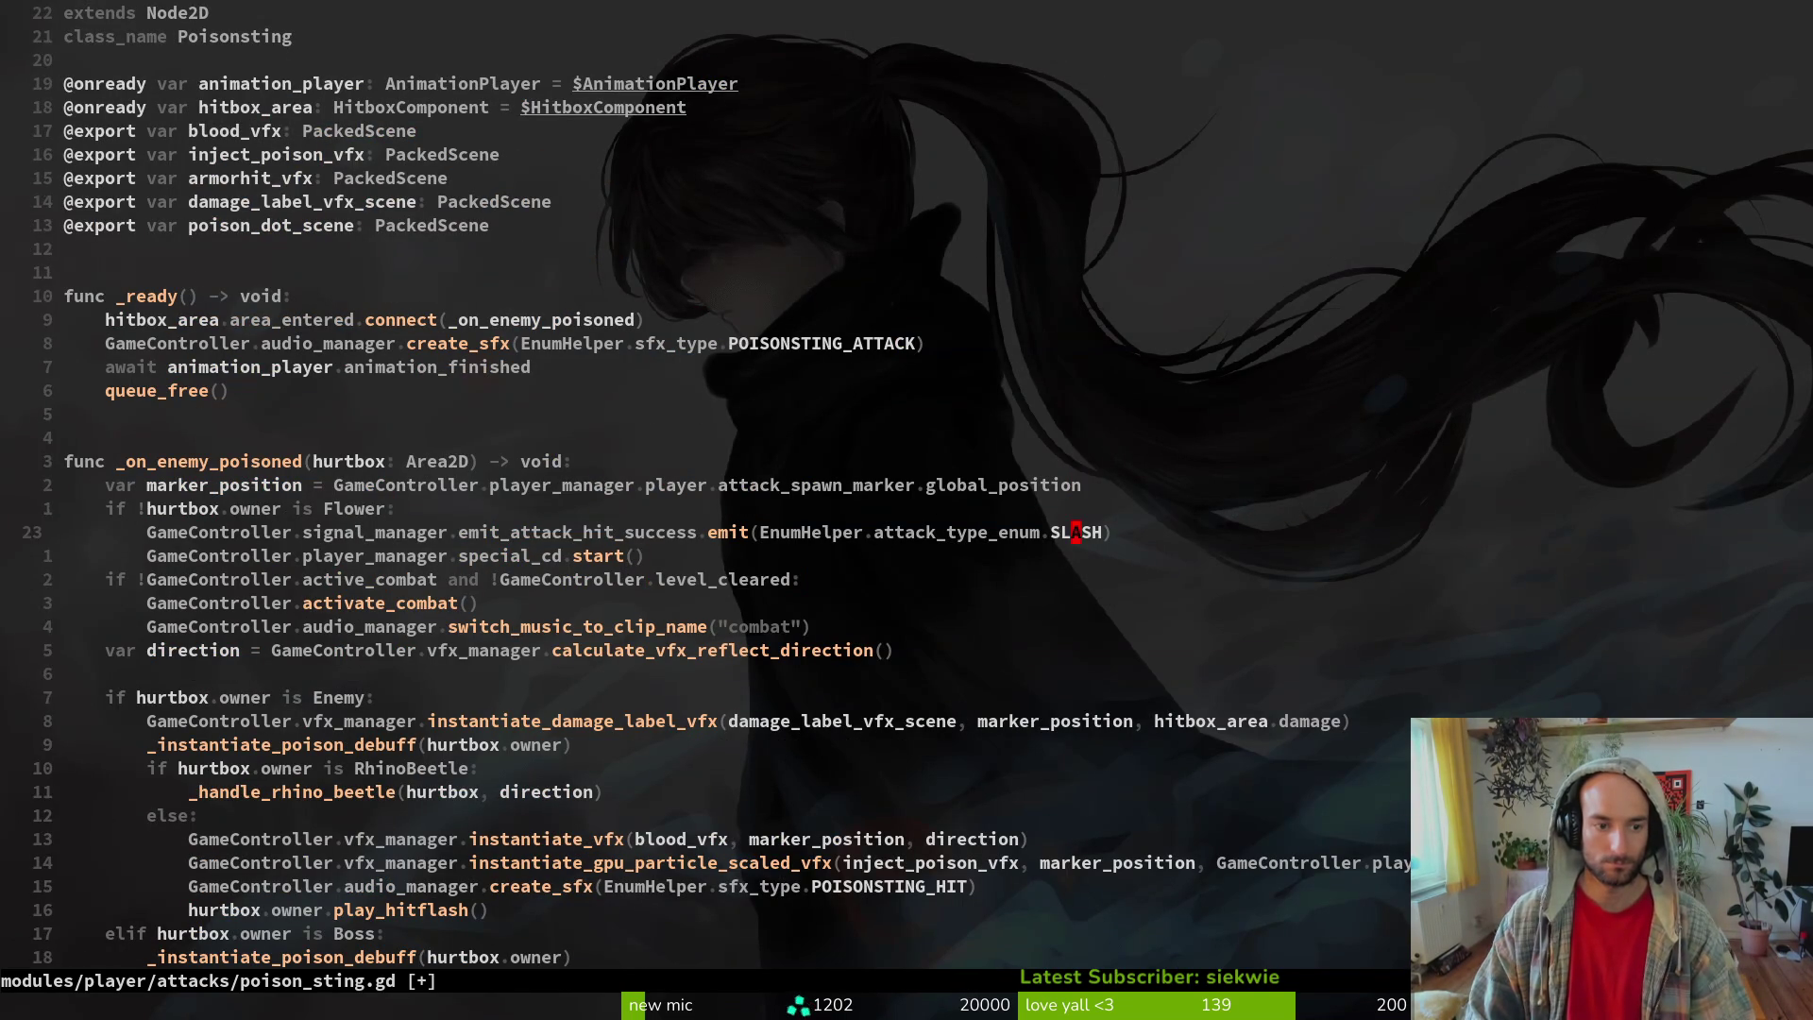
{"action": "type", "text": "0:w"}
{"action": "key", "text": "Return"}
{"action": "key", "text": "j"}
{"action": "key", "text": "j"}
{"action": "key", "text": "j"}
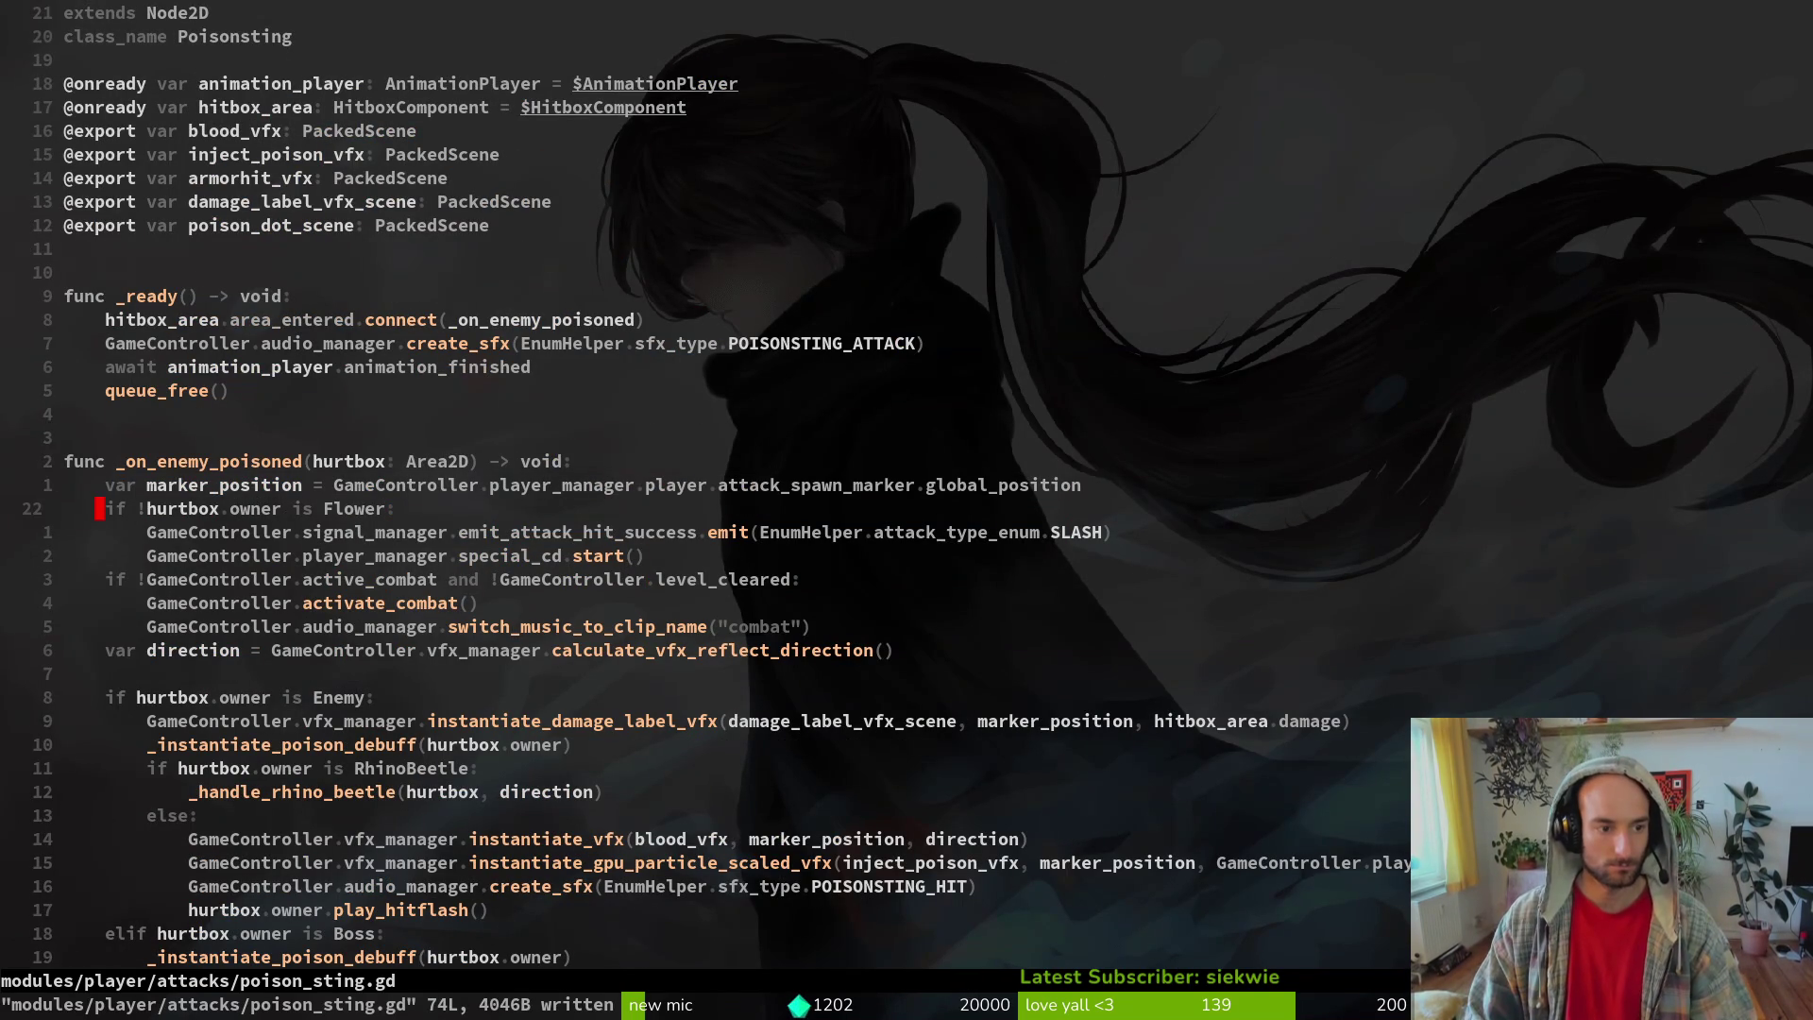
{"action": "key", "text": "j"}
{"action": "key", "text": "j"}
{"action": "key", "text": "j"}
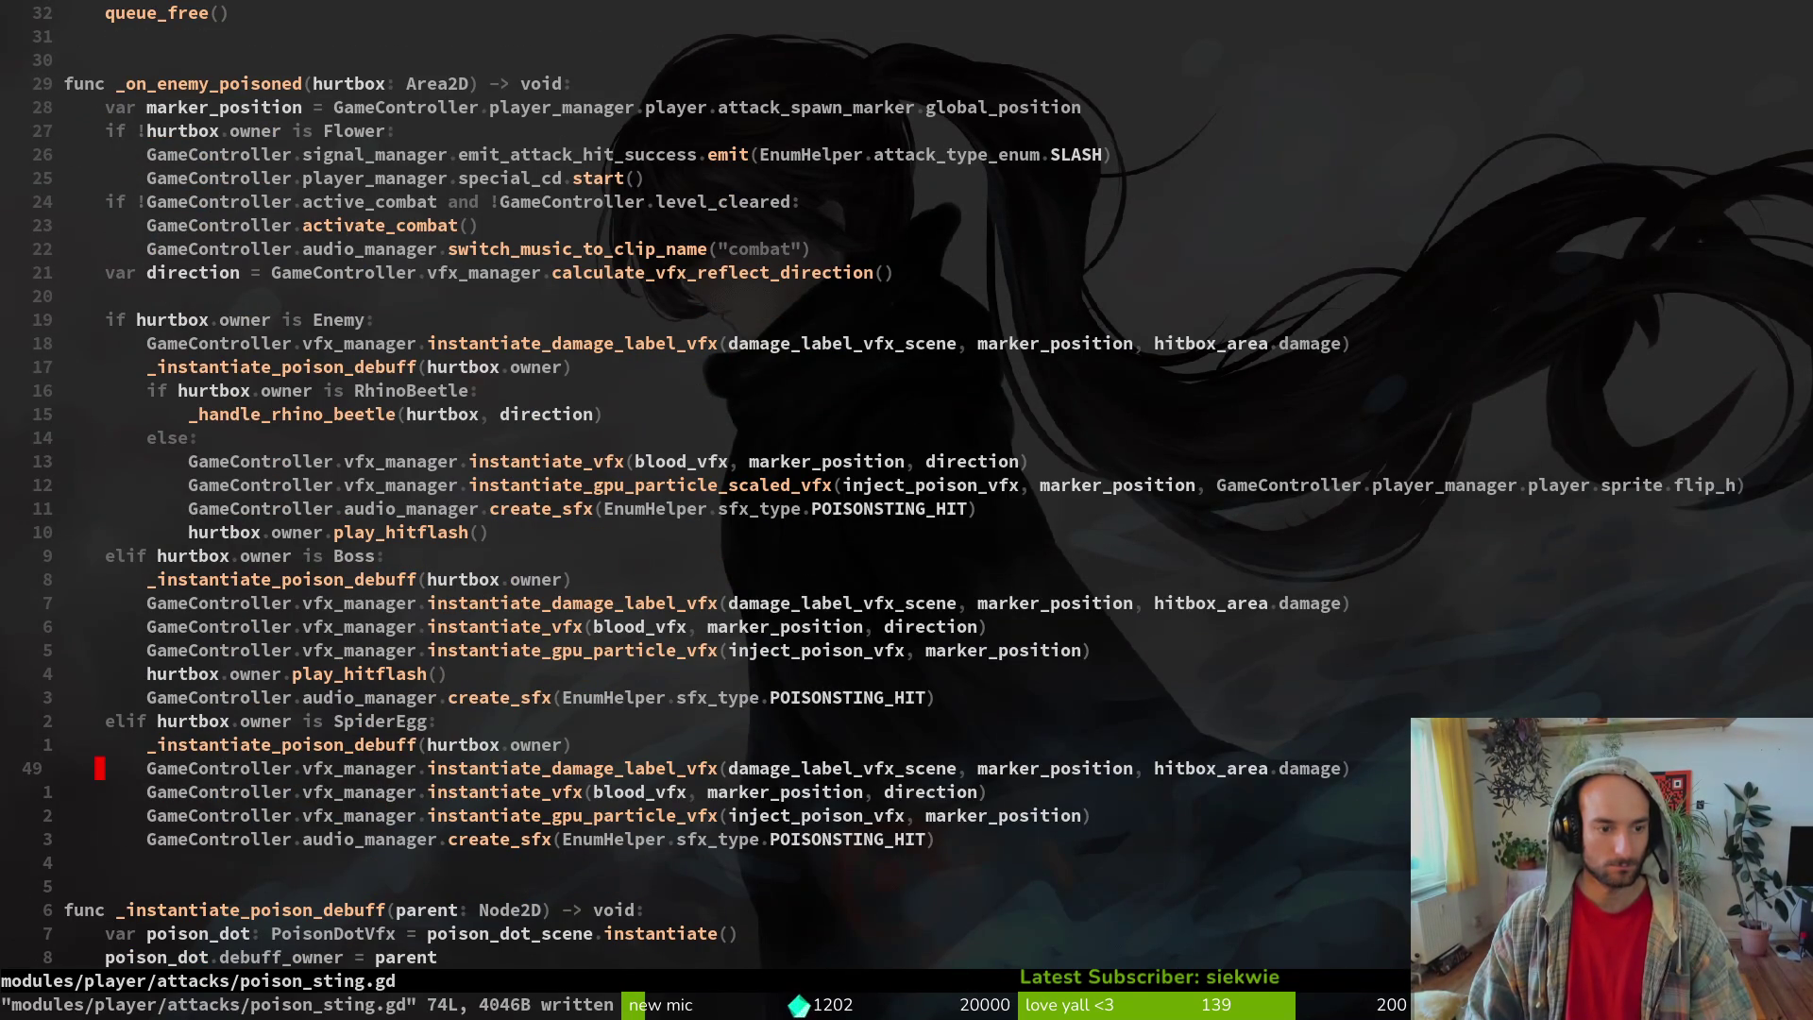
{"action": "key", "text": "k"}
{"action": "key", "text": "k"}
{"action": "key", "text": "k"}
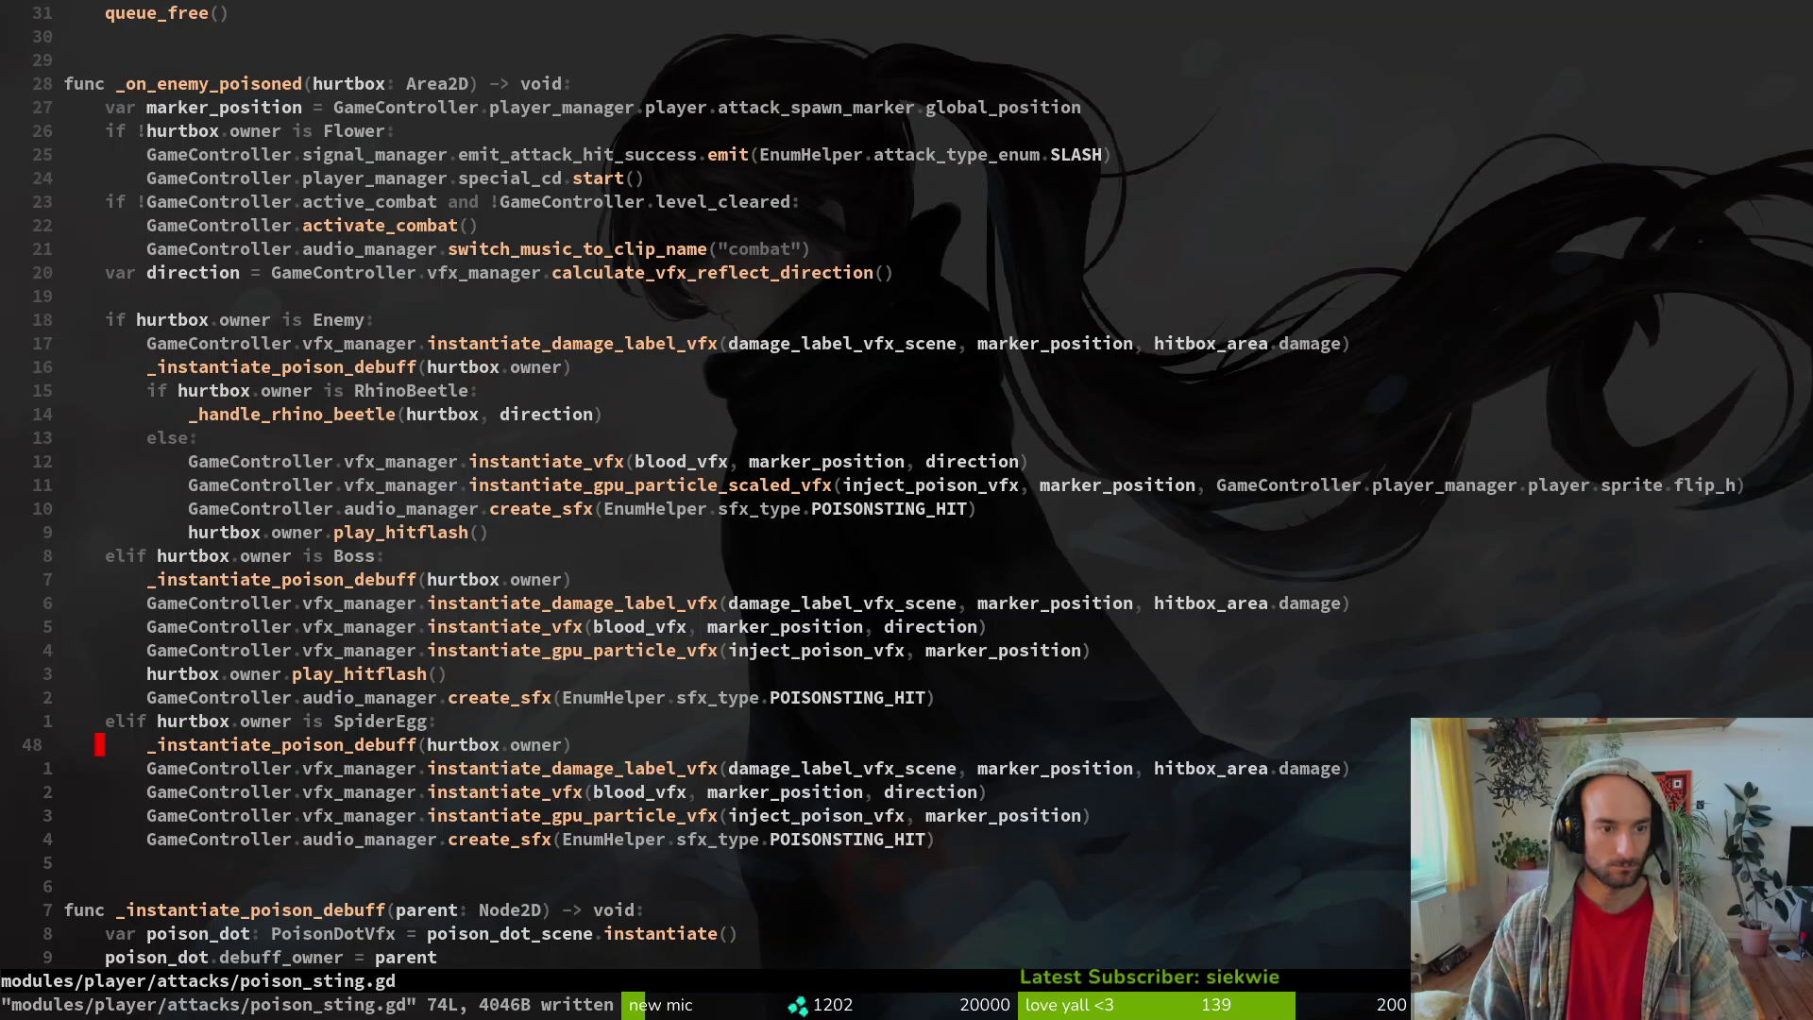
- Pass marker_position as an extra argument in the armored-enemy call and save
{"action": "key", "text": "w"}
{"action": "key", "text": "w"}
{"action": "type", "text": "ion"}
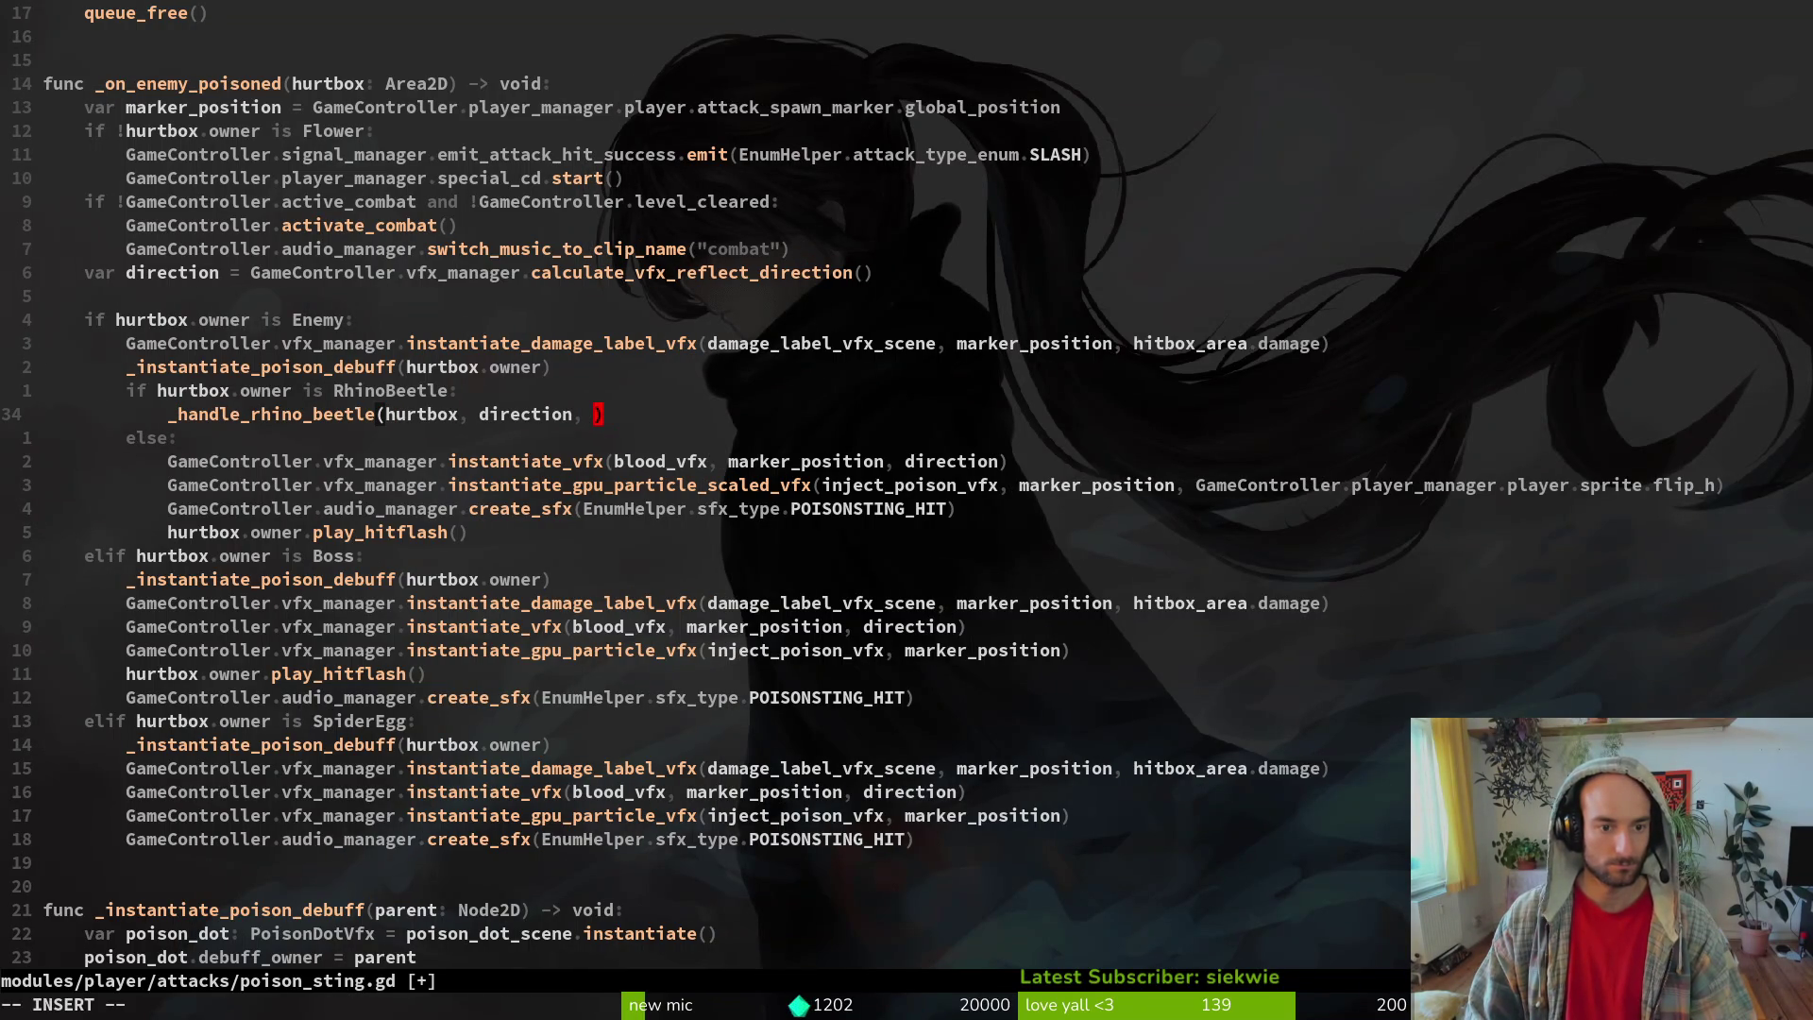
{"action": "type", "text": ", marker_position"}
{"action": "key", "text": "Escape"}
{"action": "type", "text": ":w"}
{"action": "key", "text": "Return"}
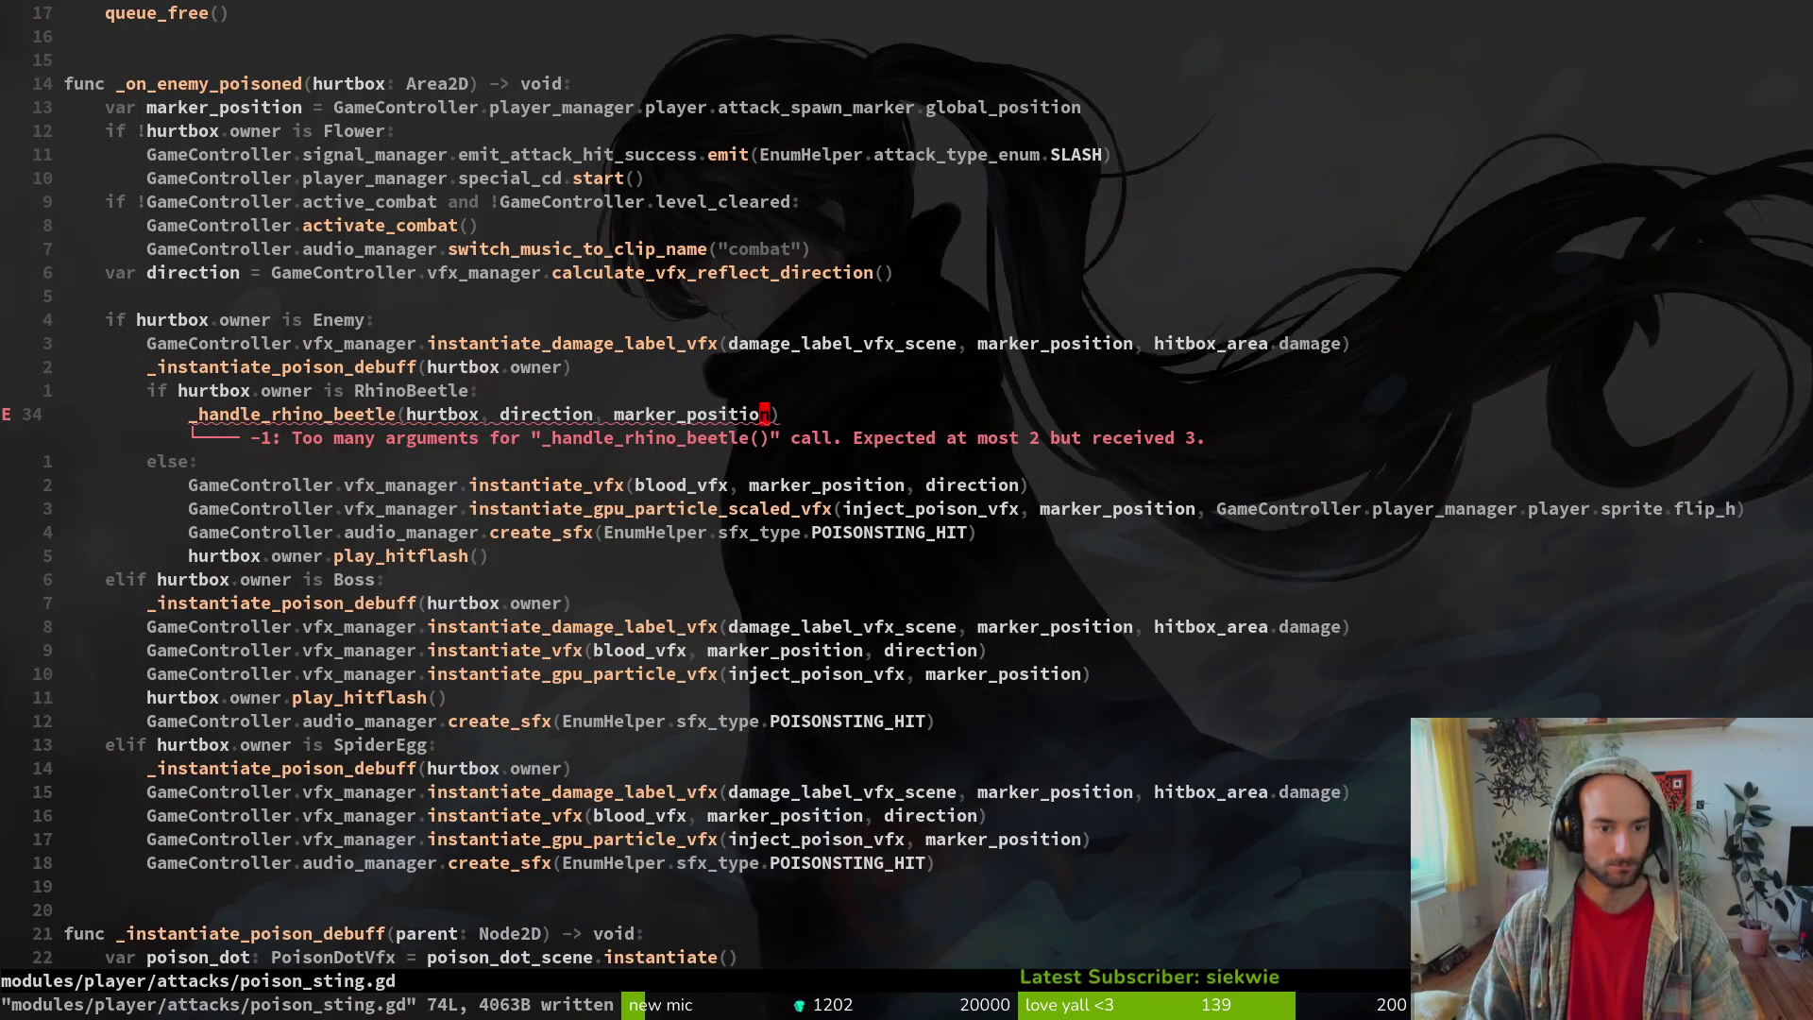
- Rename the rhino beetle handler function to _handle_armored_enemy with ciw and save
{"action": "key", "text": "ctrl+f"}
{"action": "key", "text": "ctrl+u"}
{"action": "key", "text": "j"}
{"action": "key", "text": "j"}
{"action": "key", "text": "j"}
{"action": "key", "text": "j"}
{"action": "key", "text": "j"}
{"action": "key", "text": "j"}
{"action": "key", "text": "0"}
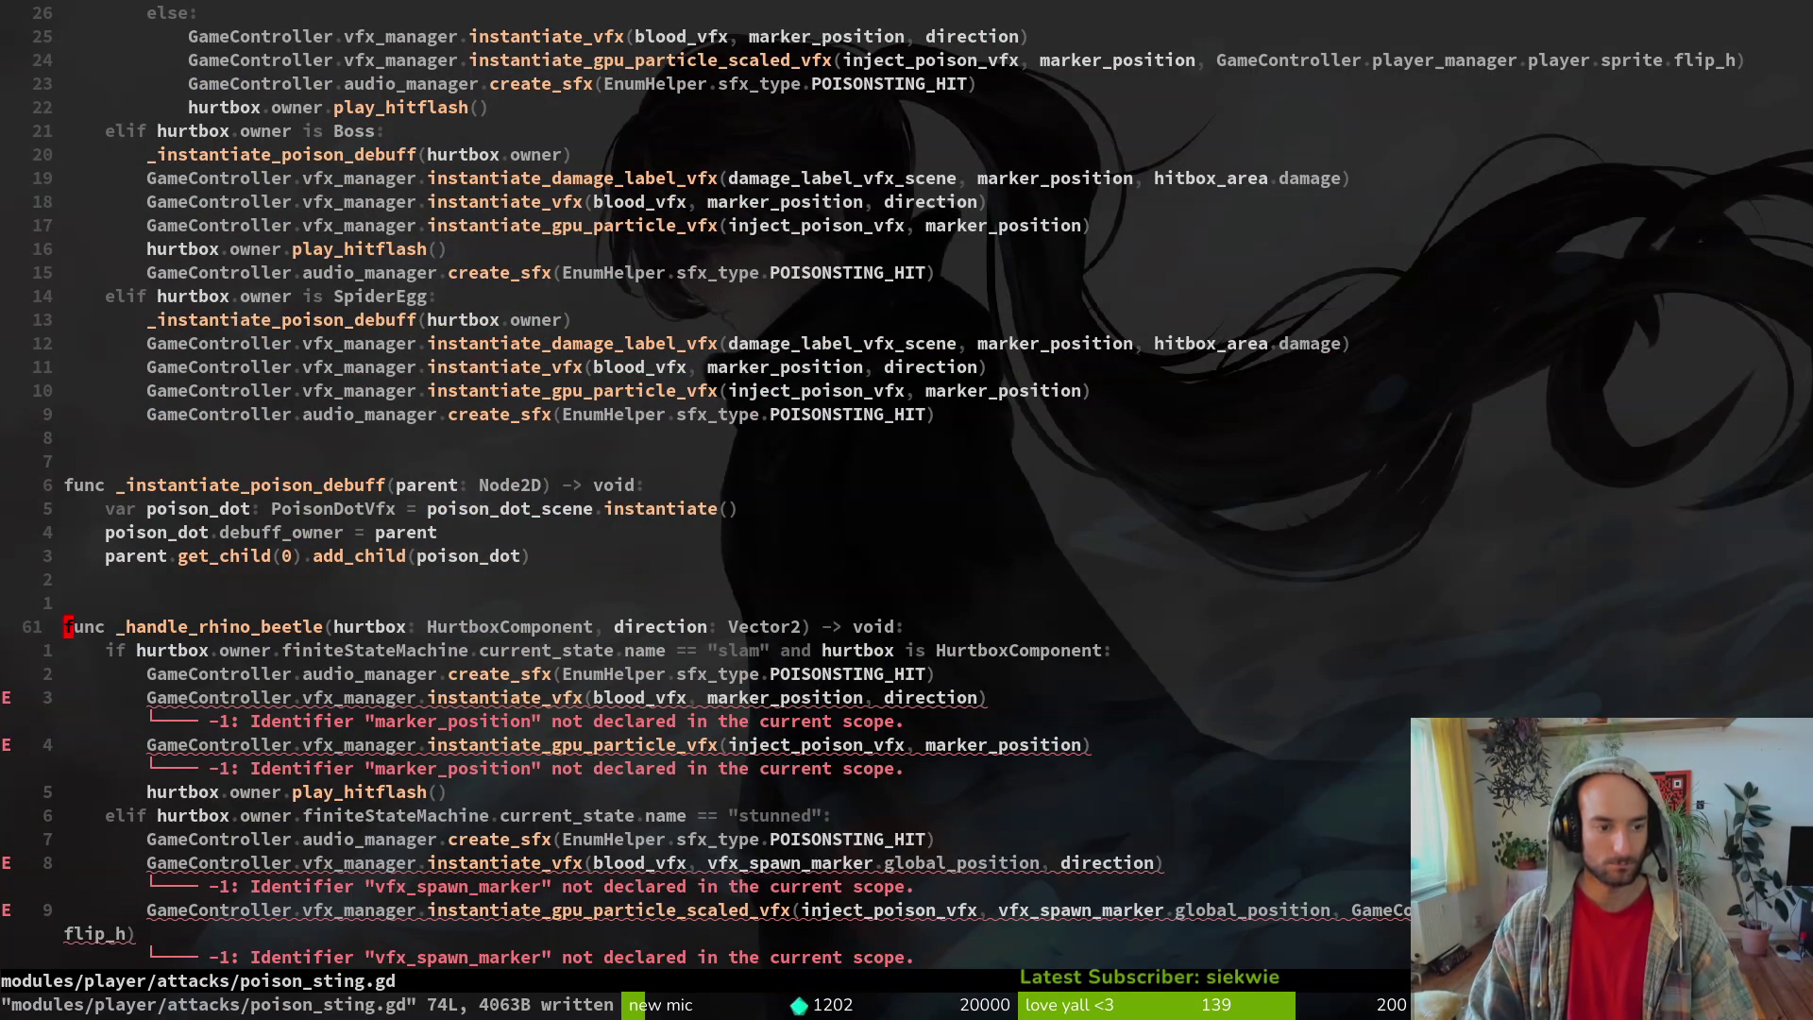
{"action": "key", "text": "e"}
{"action": "key", "text": "e"}
{"action": "type", "text": "ciw_handle_arm"}
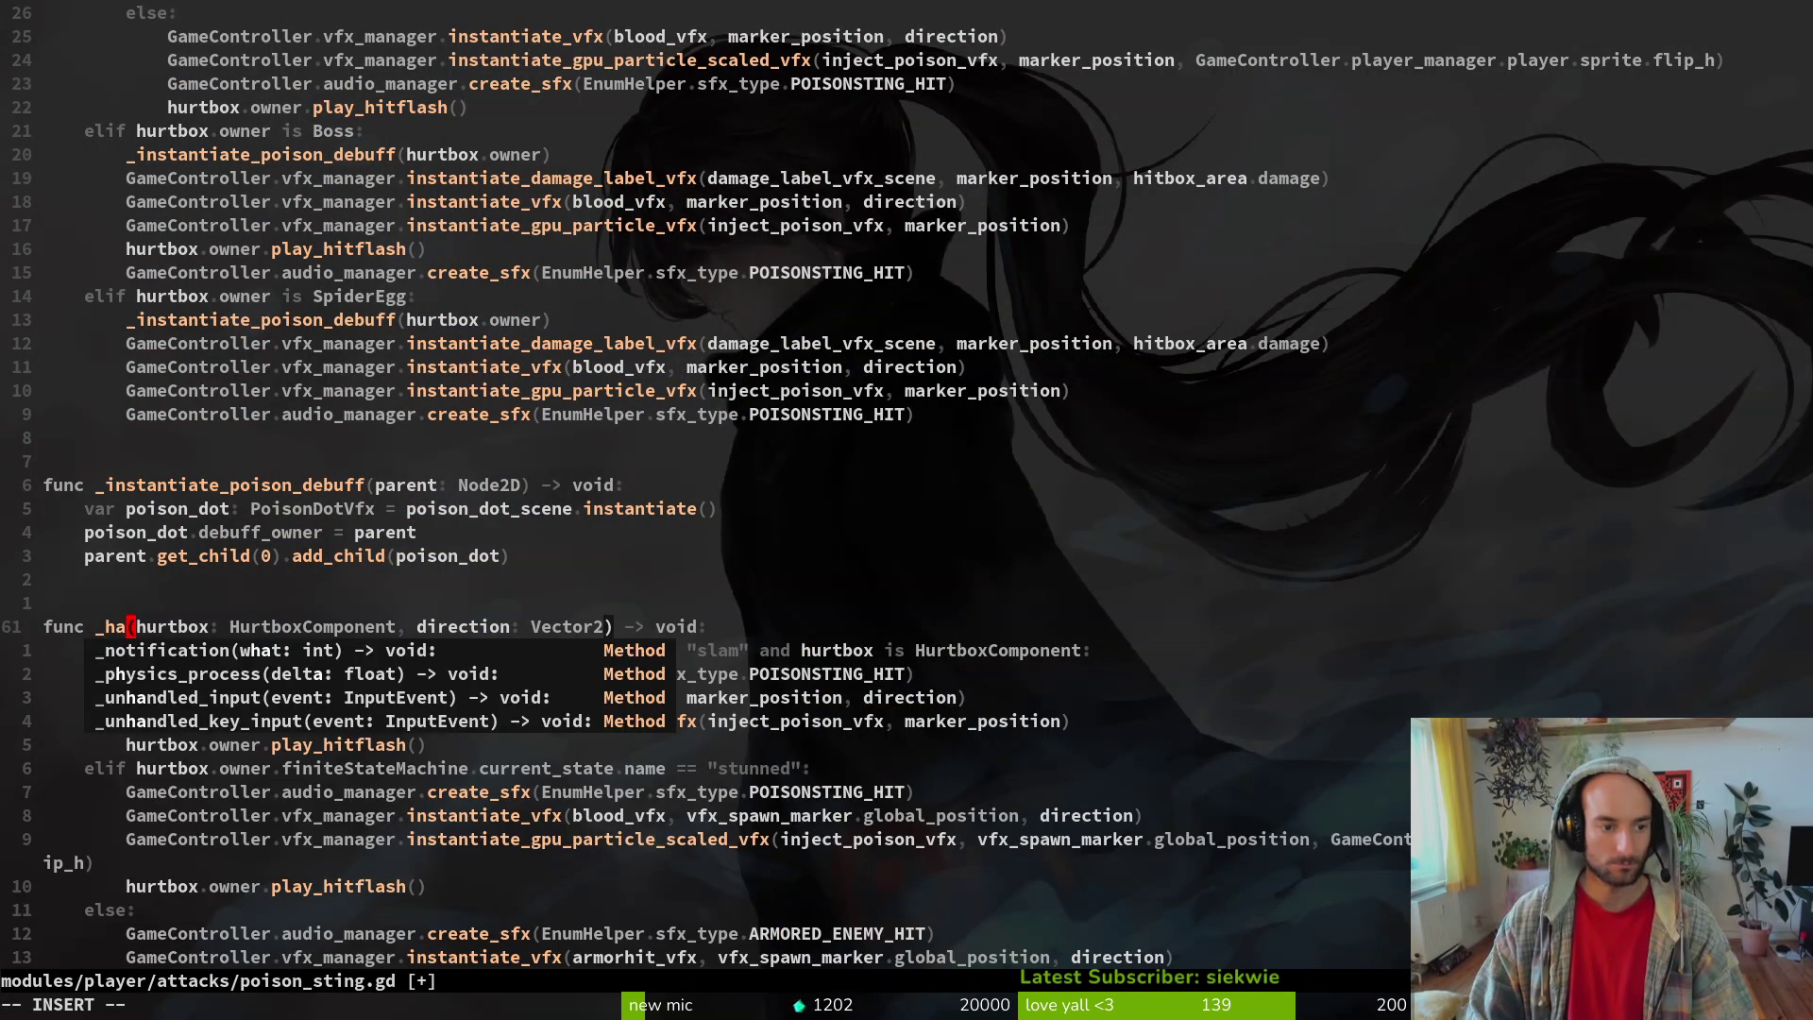
{"action": "type", "text": "ored_enem"}
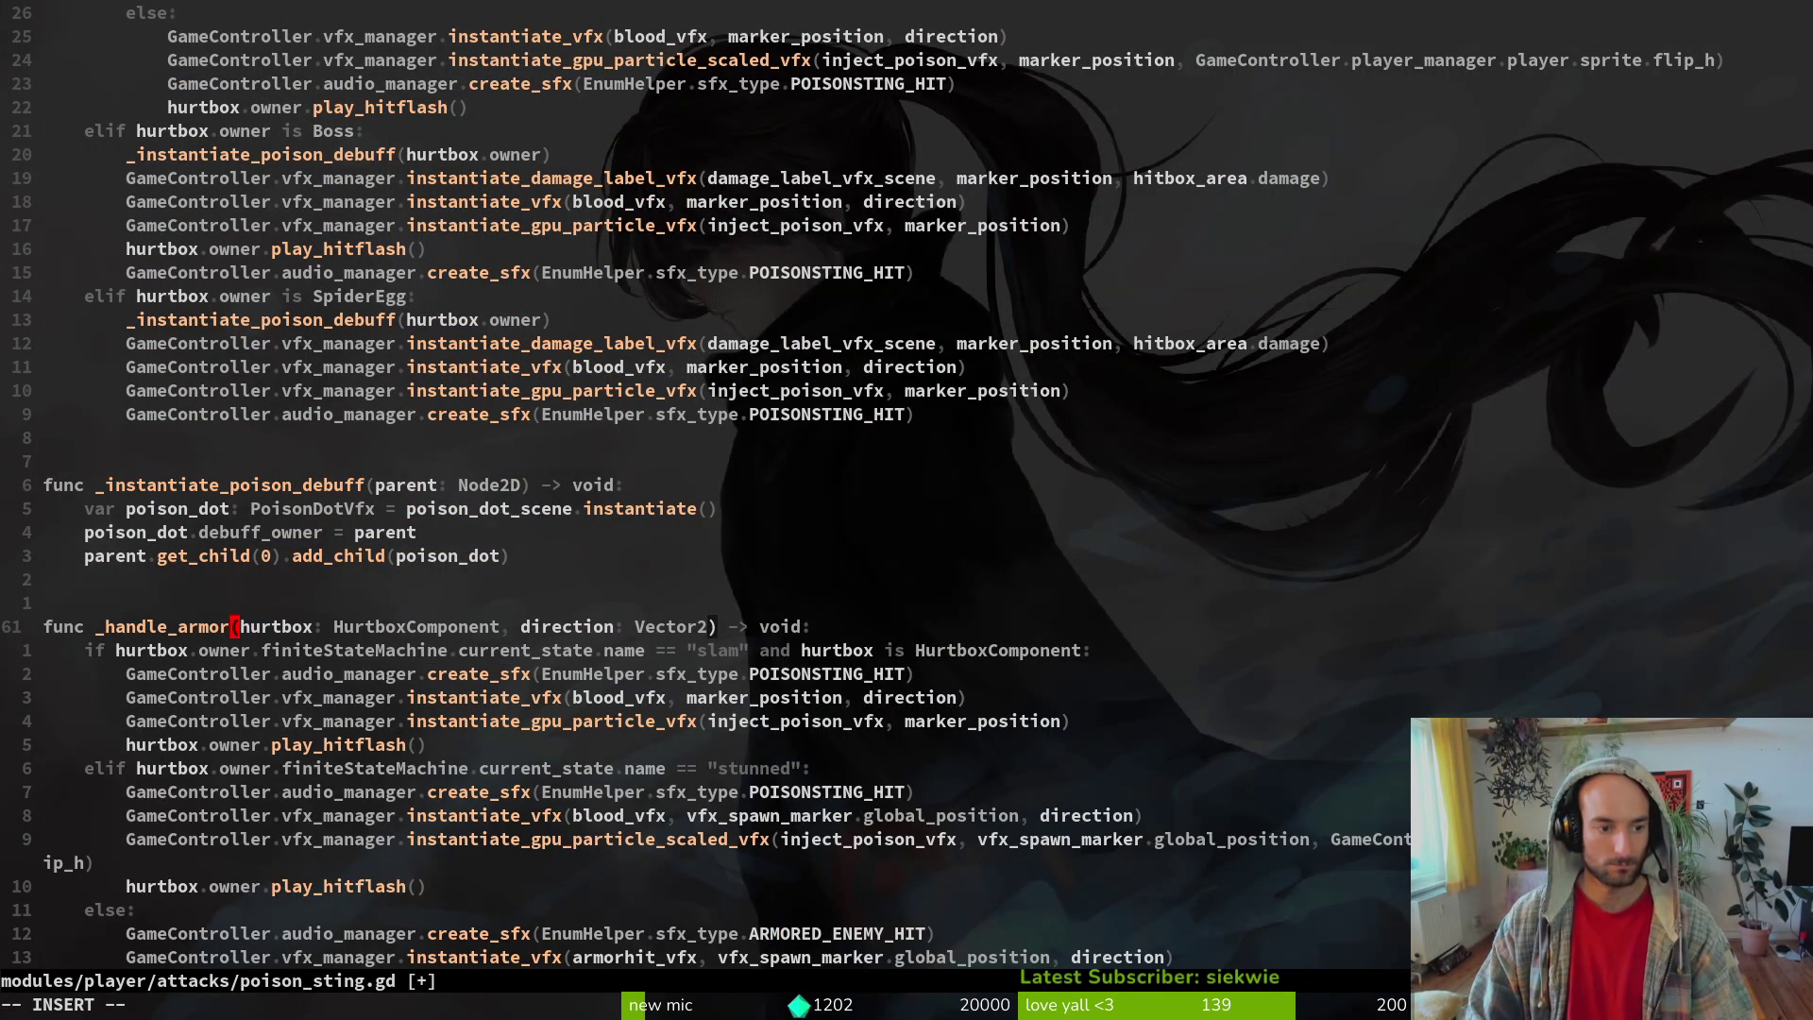
{"action": "type", "text": "y"}
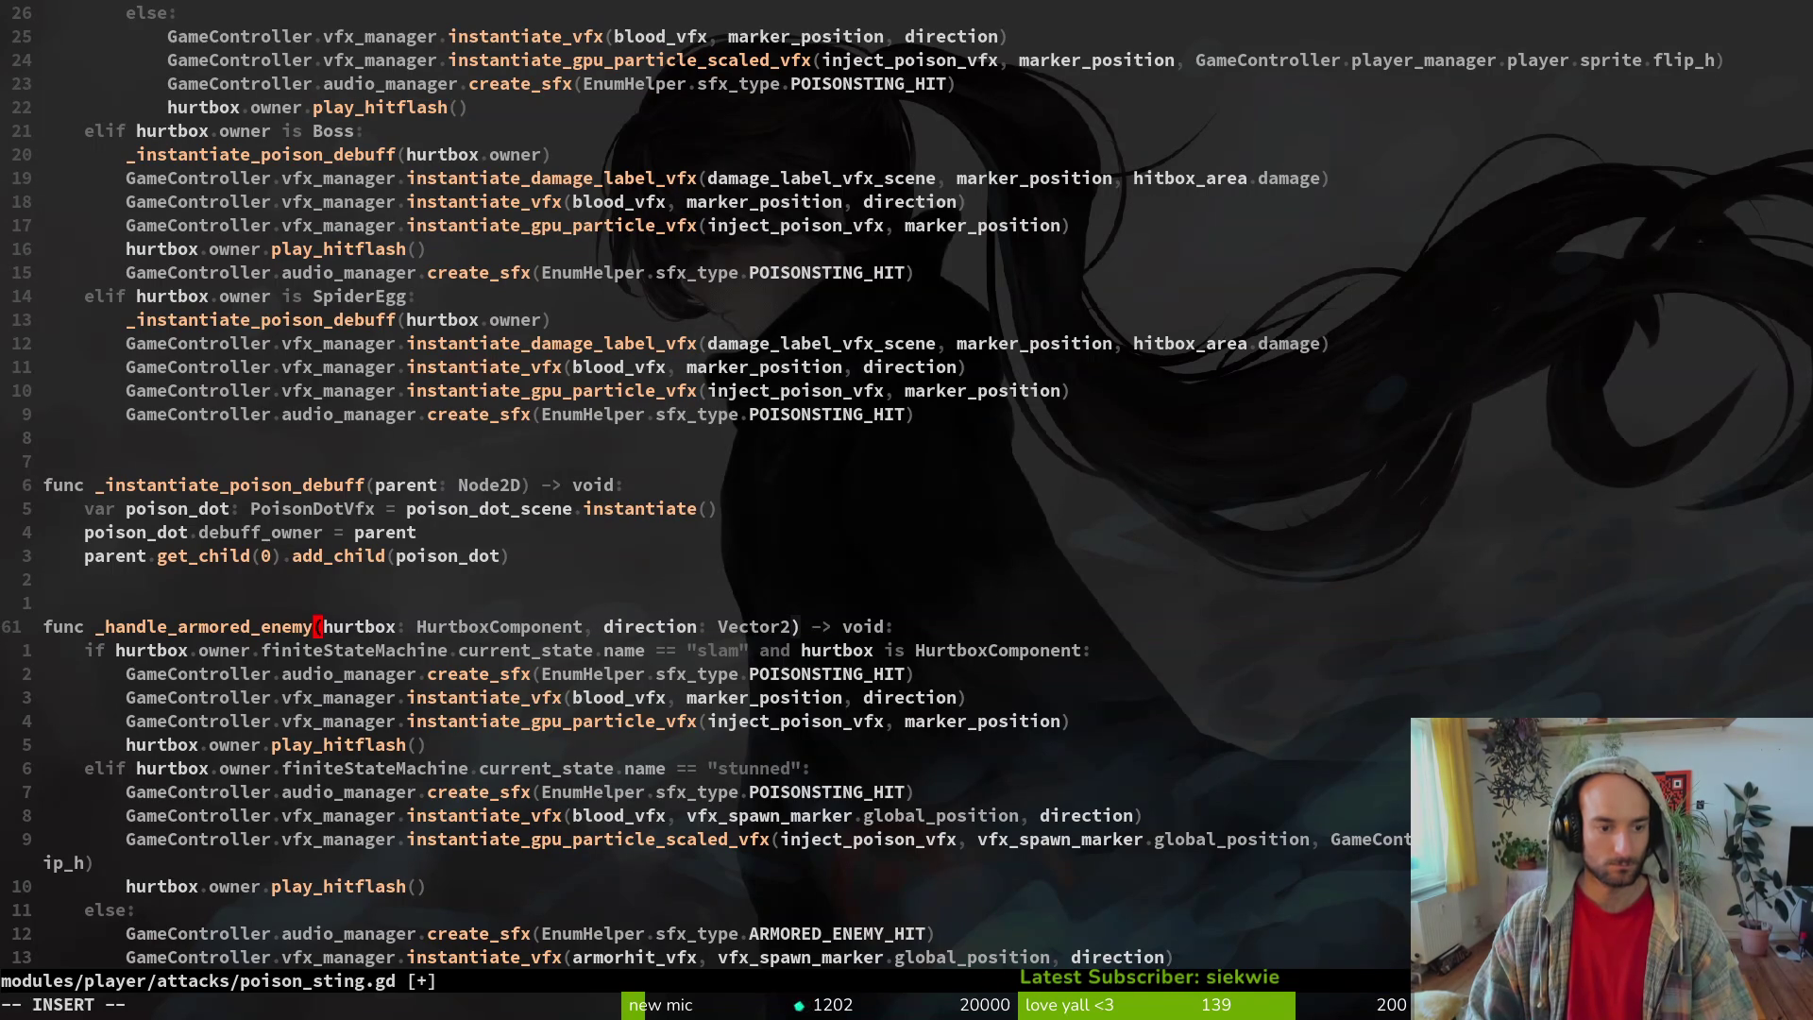
{"action": "key", "text": "Escape"}
{"action": "type", "text": ":write"}
{"action": "key", "text": "Return"}
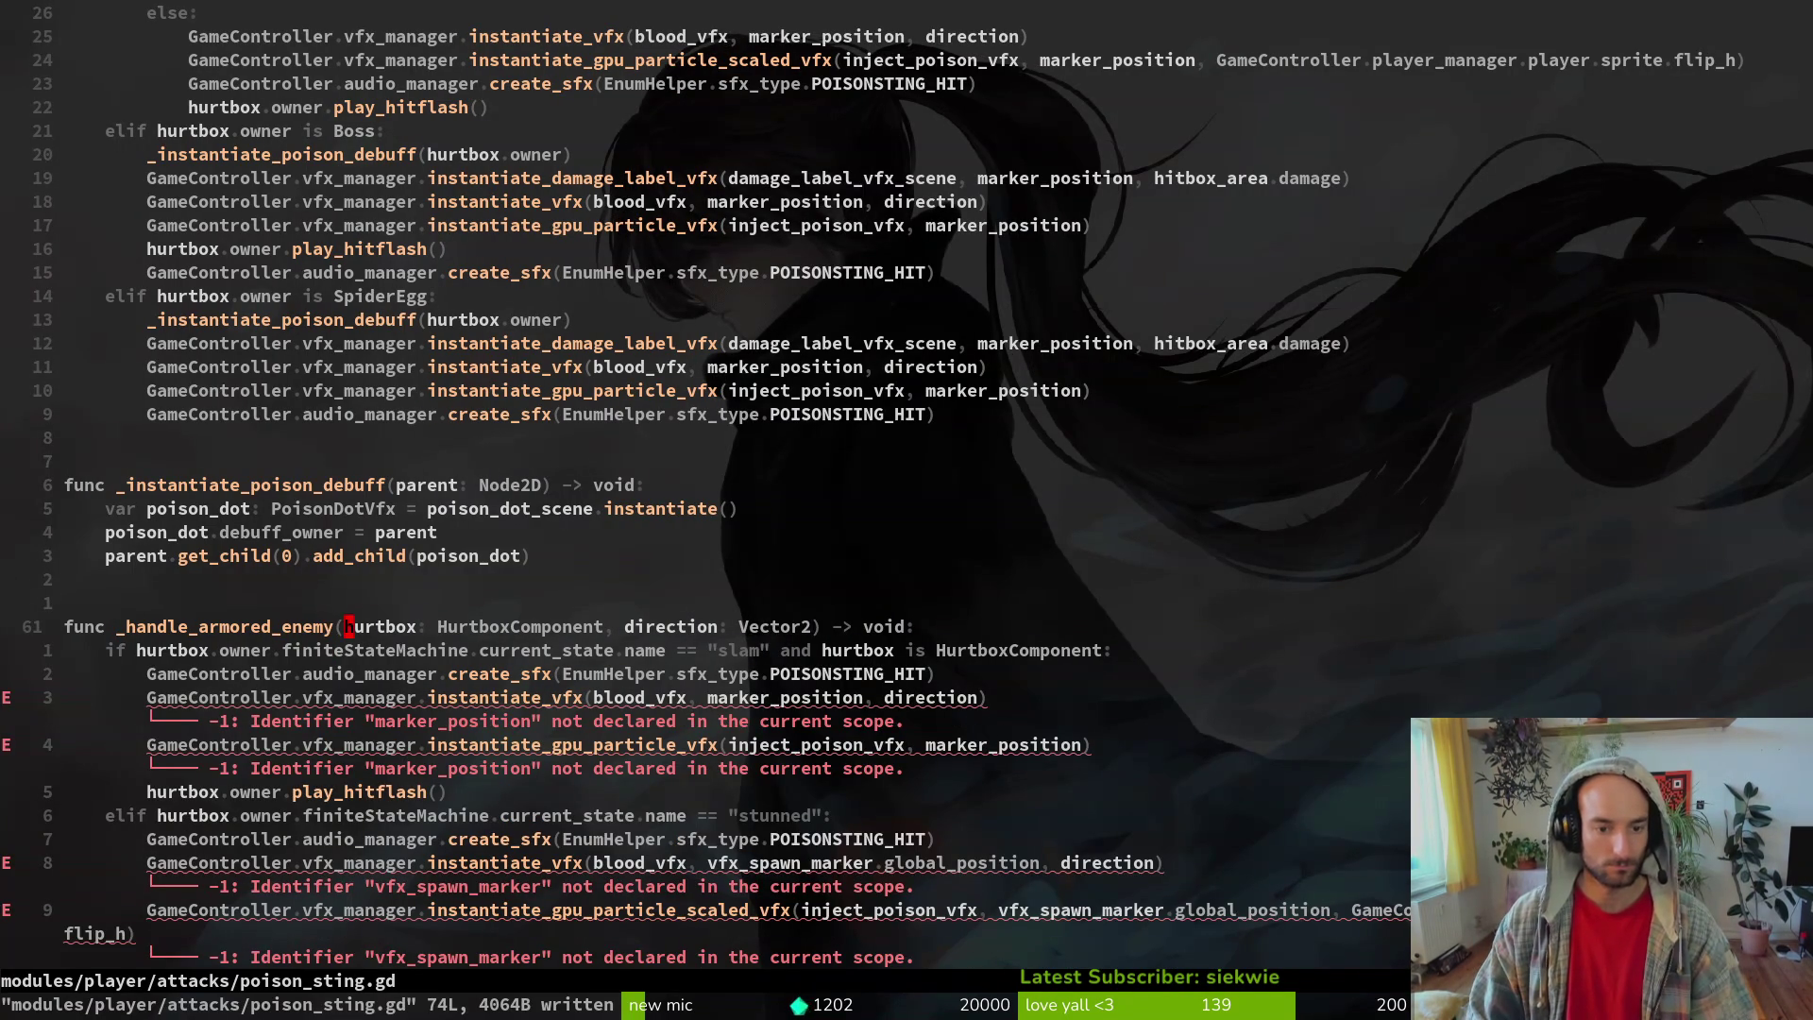
- Add a marker_position: Vector2 parameter to _handle_armored_enemy and save
{"action": "type", "text": "ea, ma"}
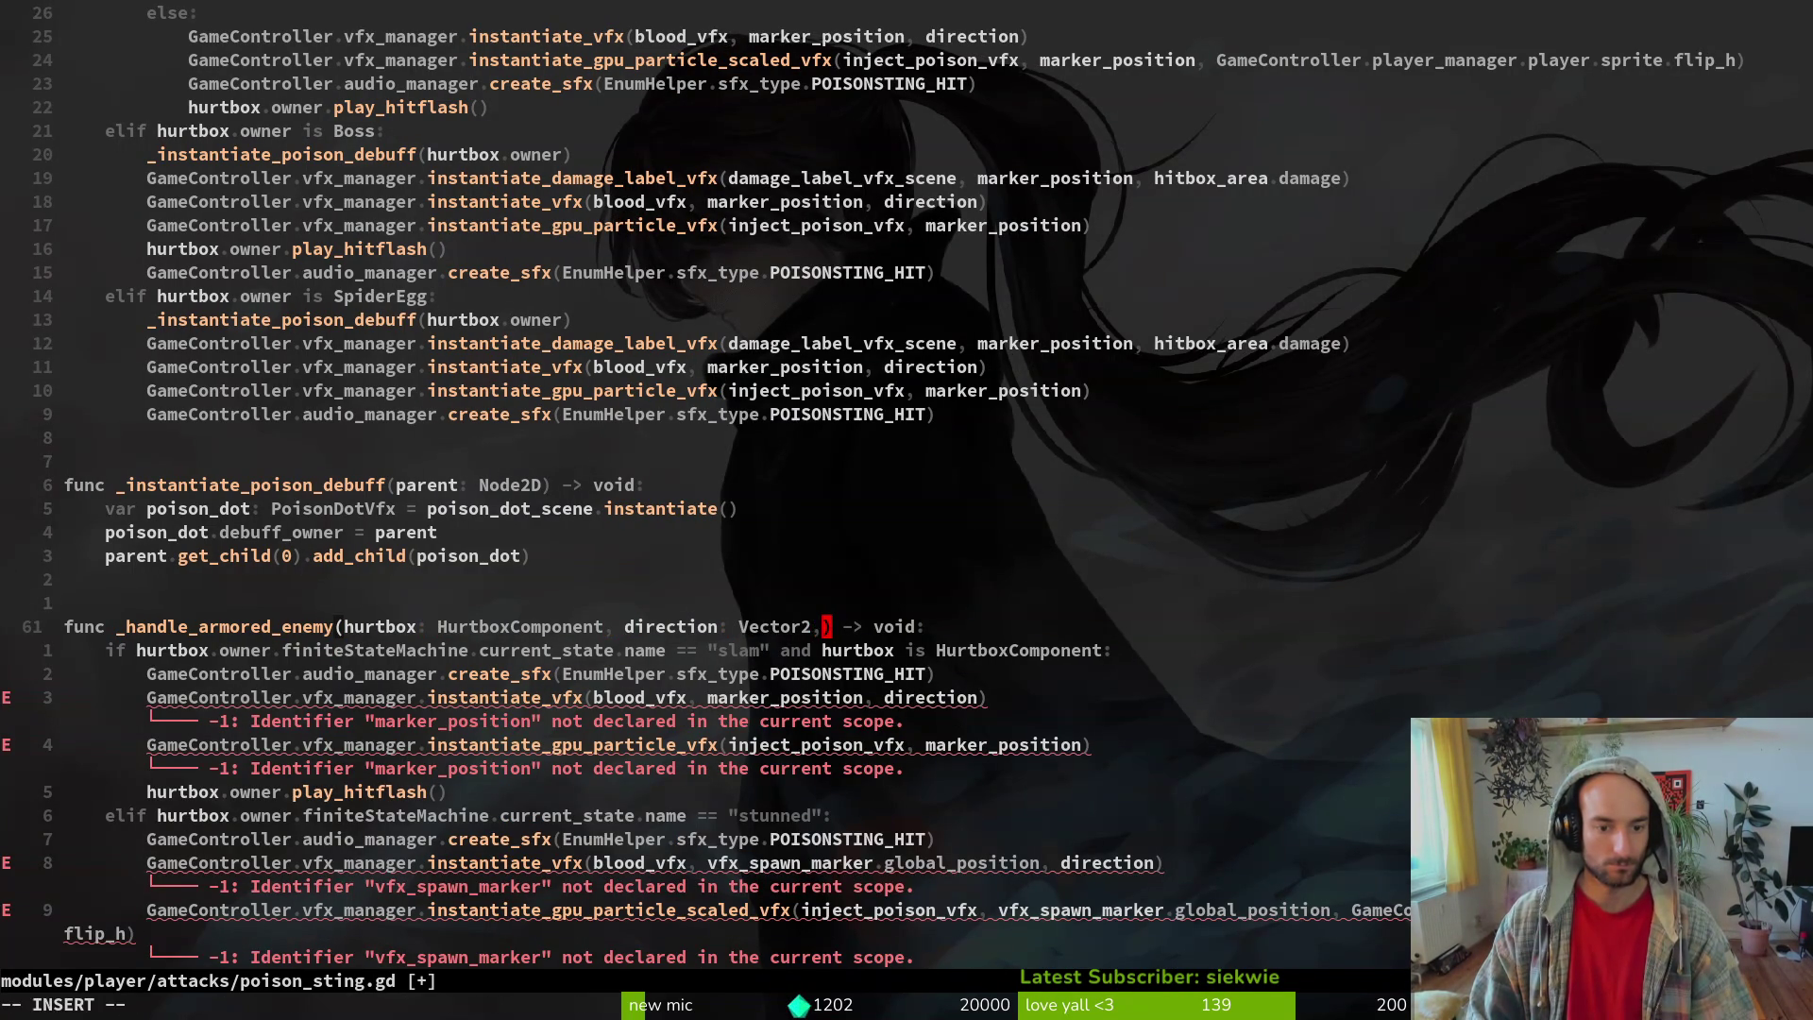
{"action": "type", "text": "rker_po"}
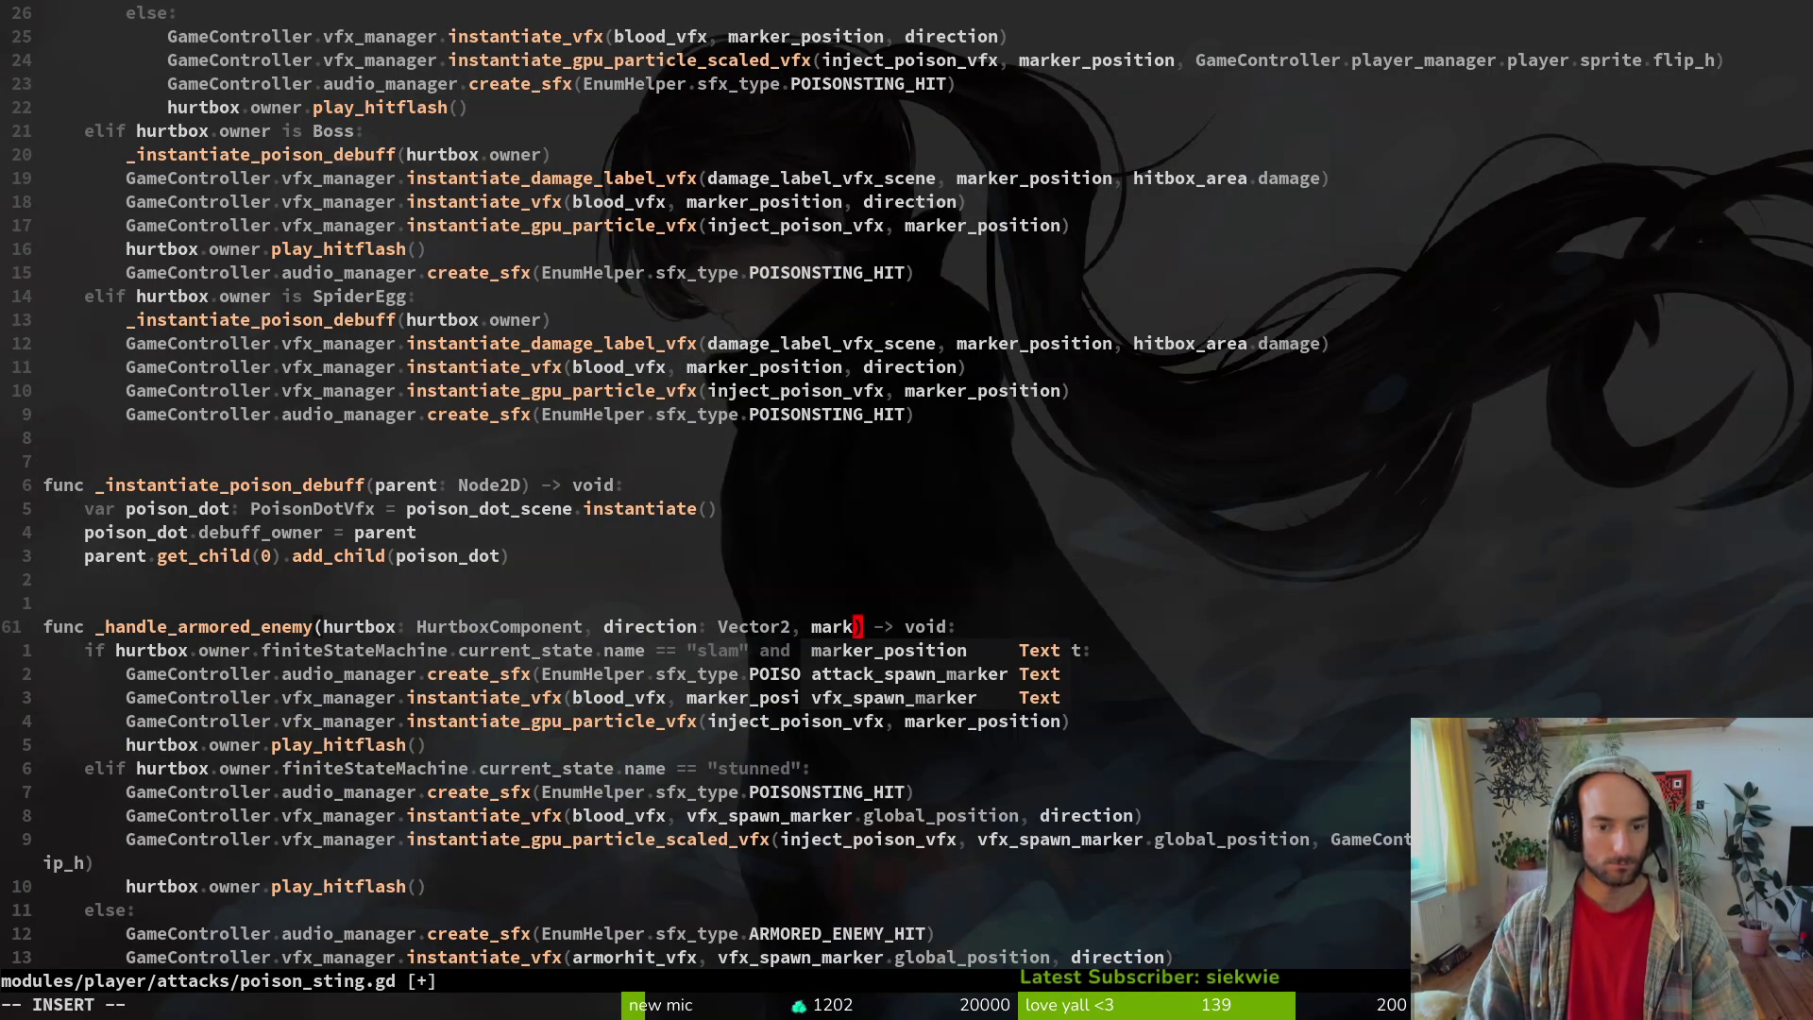
{"action": "type", "text": "sition: "}
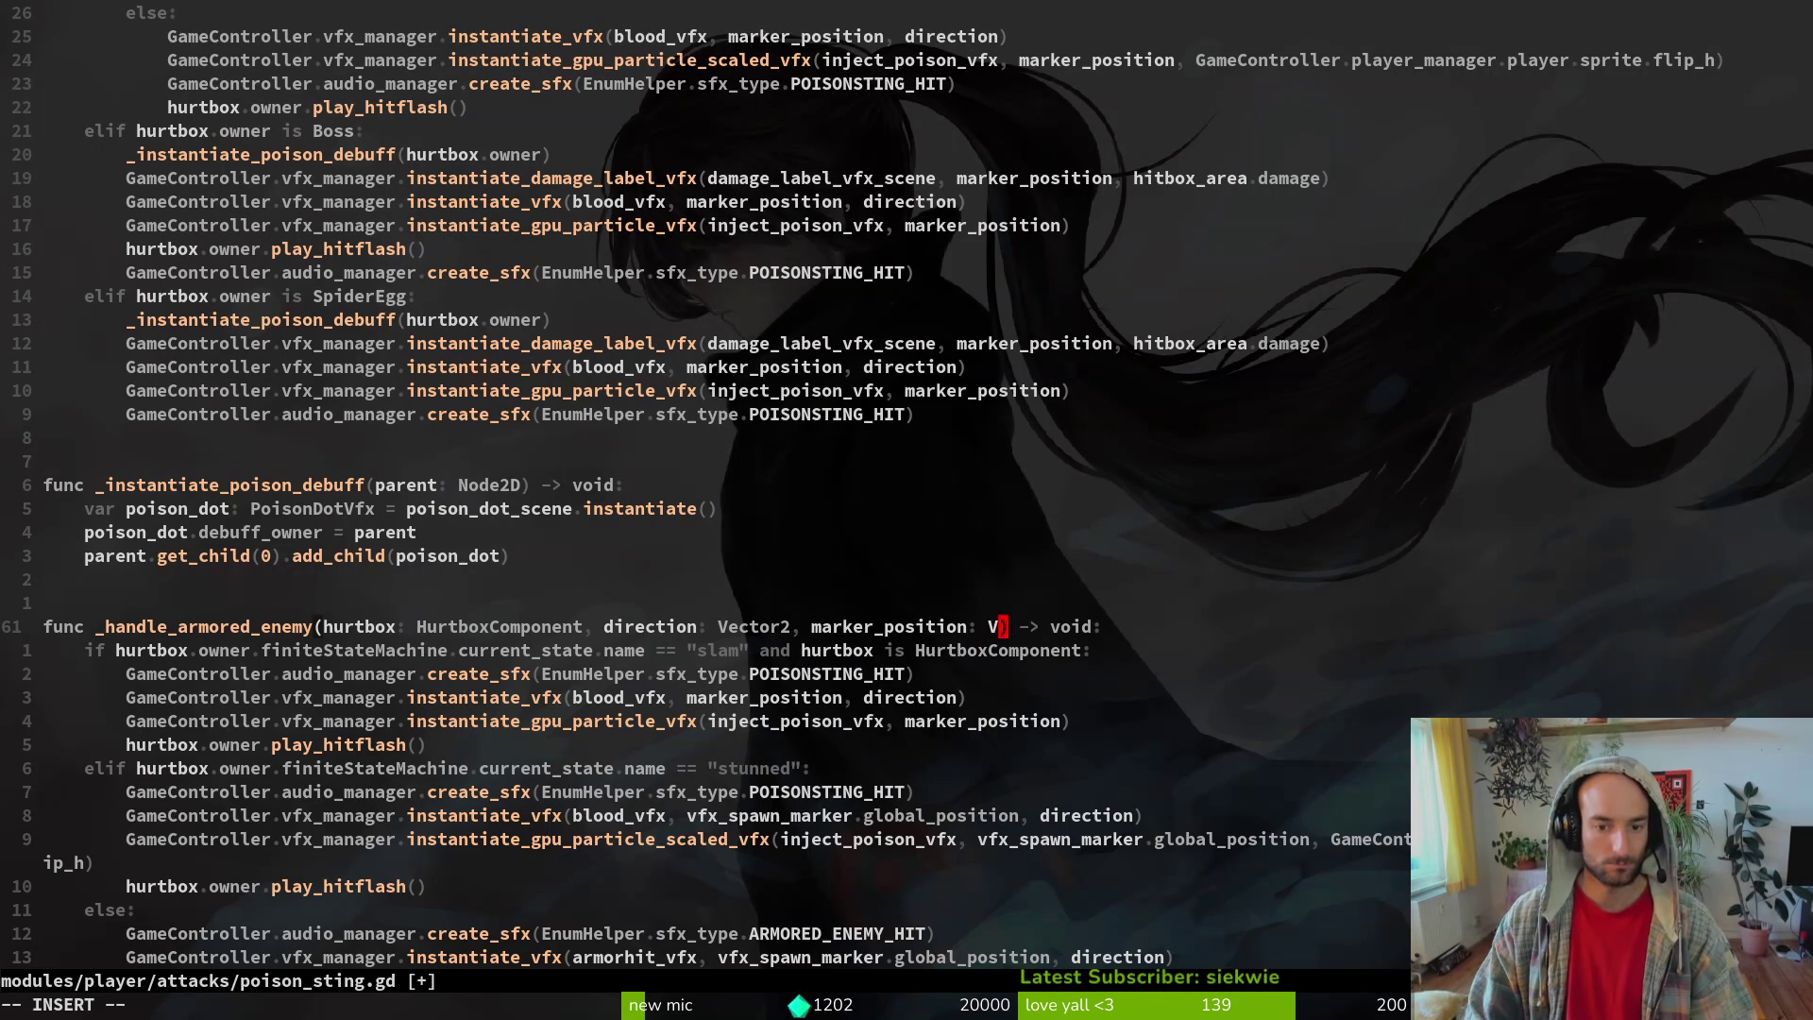
{"action": "type", "text": "Vector2"}
{"action": "key", "text": "Escape"}
{"action": "type", "text": ":w"}
{"action": "key", "text": "Return"}
- Make the stunned branch's blood VFX spawn at marker_position instead of vfx_spawn_marker.global_position
{"action": "key", "text": "j"}
{"action": "key", "text": "j"}
{"action": "key", "text": "j"}
{"action": "key", "text": "j"}
{"action": "key", "text": "j"}
{"action": "key", "text": "j"}
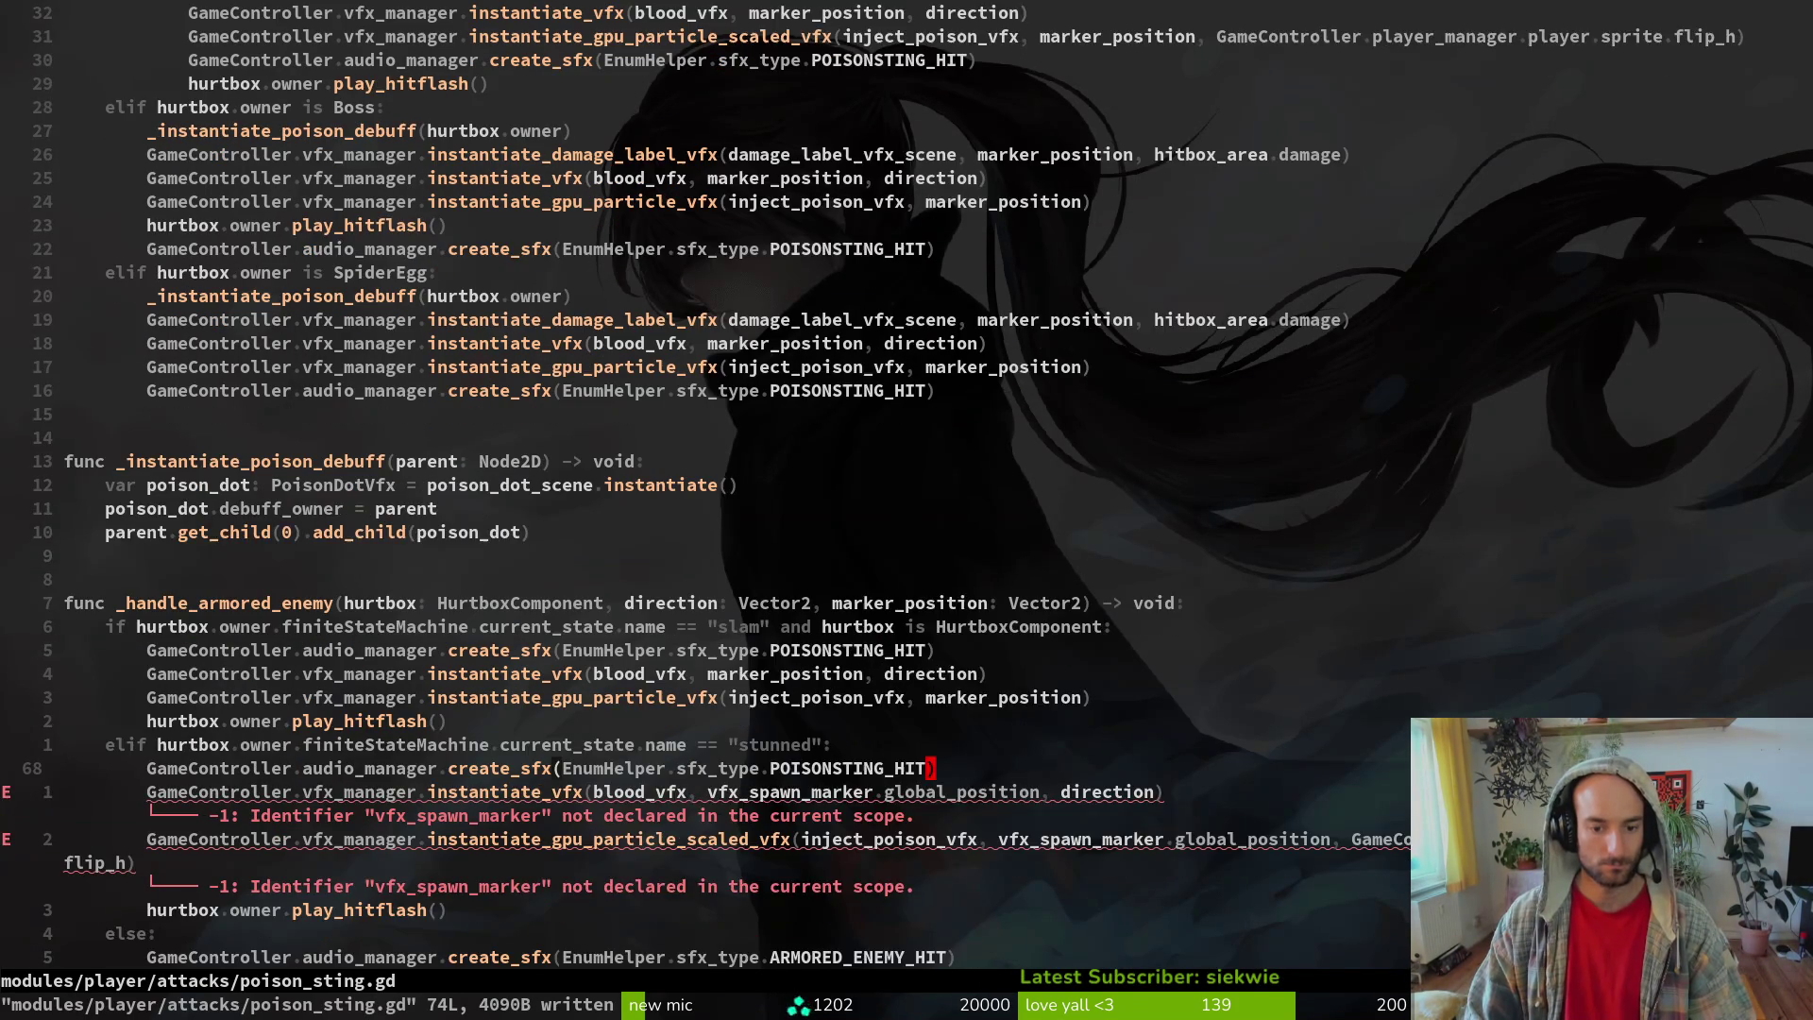
{"action": "key", "text": "b"}
{"action": "key", "text": "b"}
{"action": "key", "text": "k"}
{"action": "key", "text": "k"}
{"action": "key", "text": "k"}
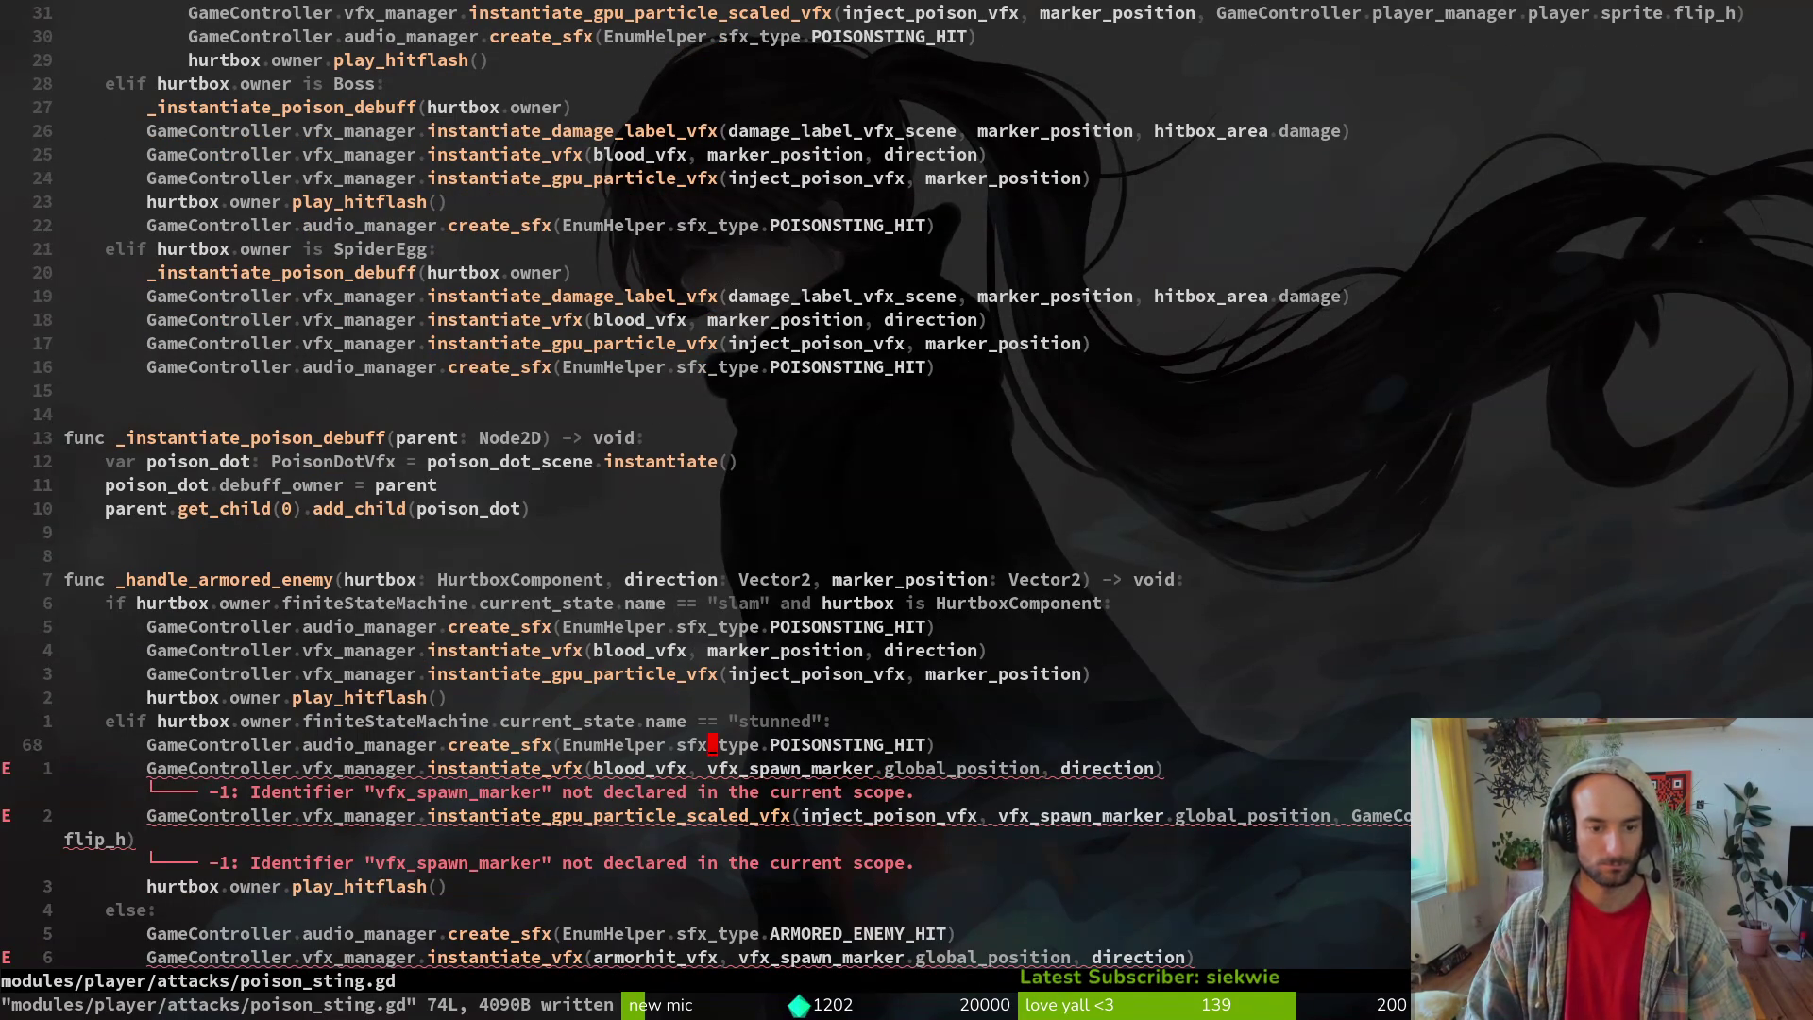
{"action": "key", "text": "j"}
{"action": "key", "text": "j"}
{"action": "key", "text": "j"}
{"action": "key", "text": "v"}
{"action": "key", "text": "e"}
{"action": "key", "text": "e"}
{"action": "key", "text": "e"}
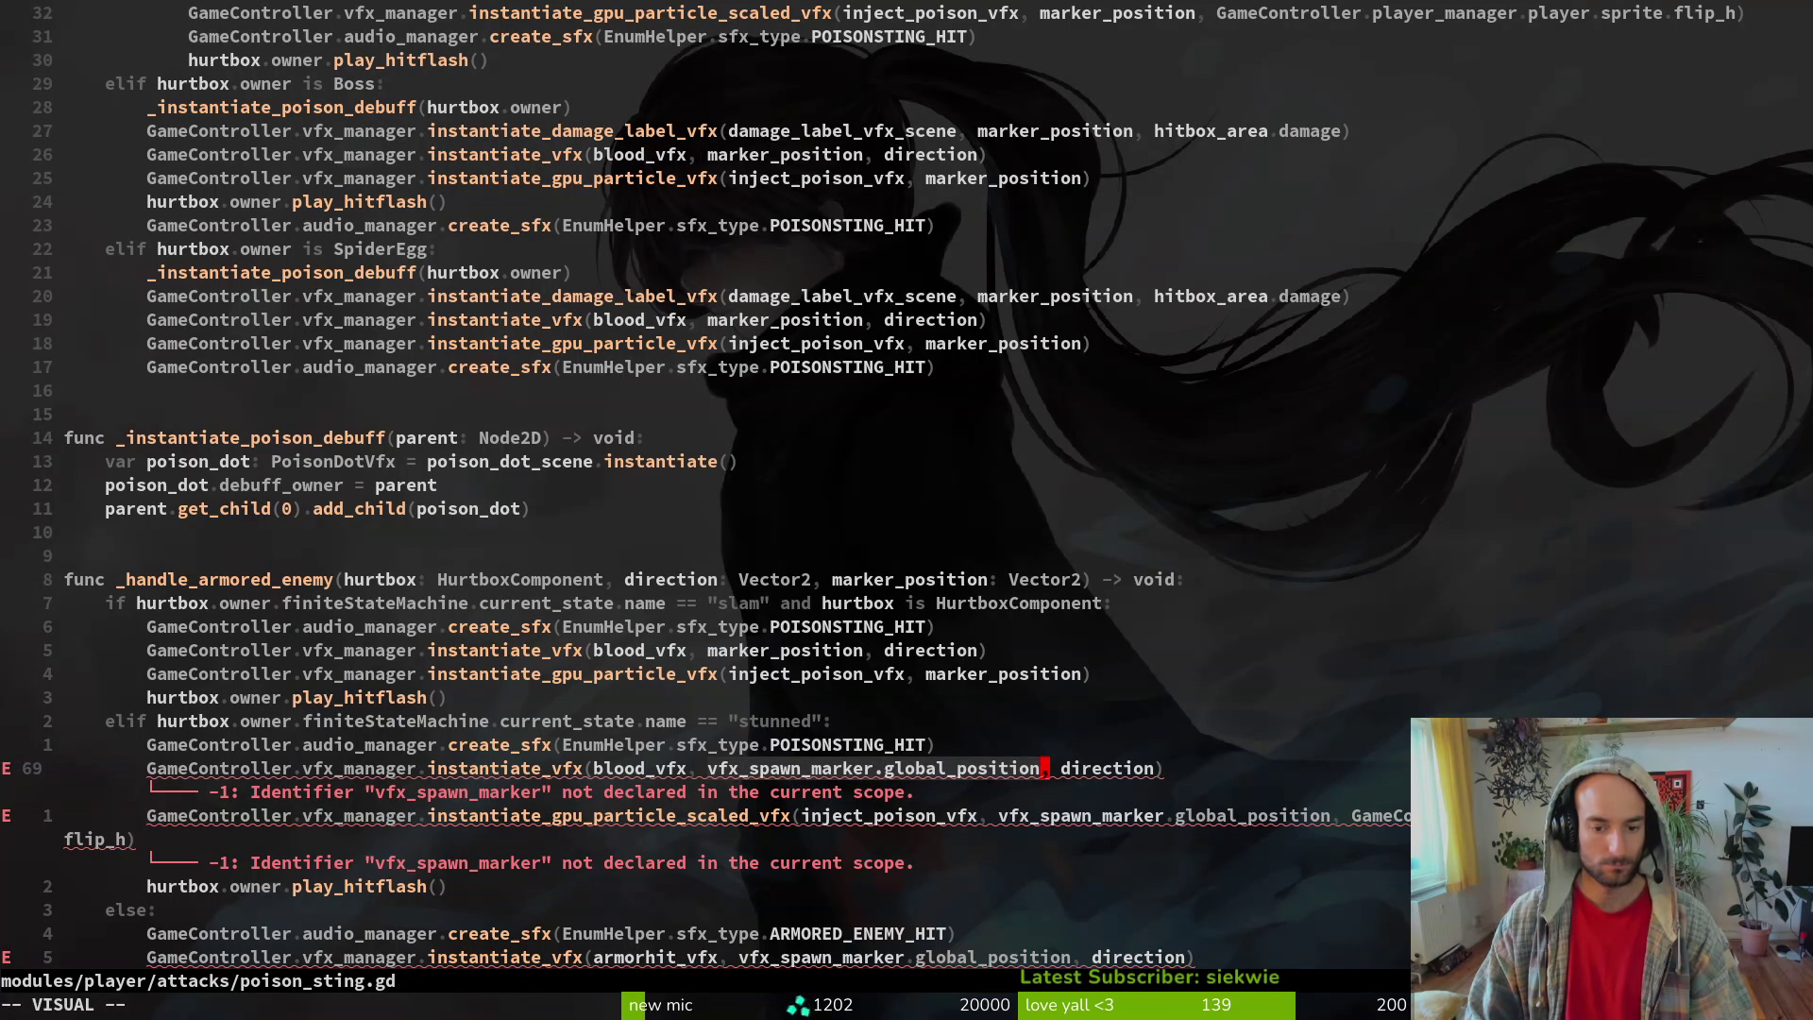
{"action": "type", "text": "pciwmarker_position"}
{"action": "key", "text": "Escape"}
{"action": "type", "text": ":w"}
{"action": "key", "text": "Return"}
- Replace vfx_spawn_marker.global_position with marker_position in the particle VFX line and save
{"action": "key", "text": "j"}
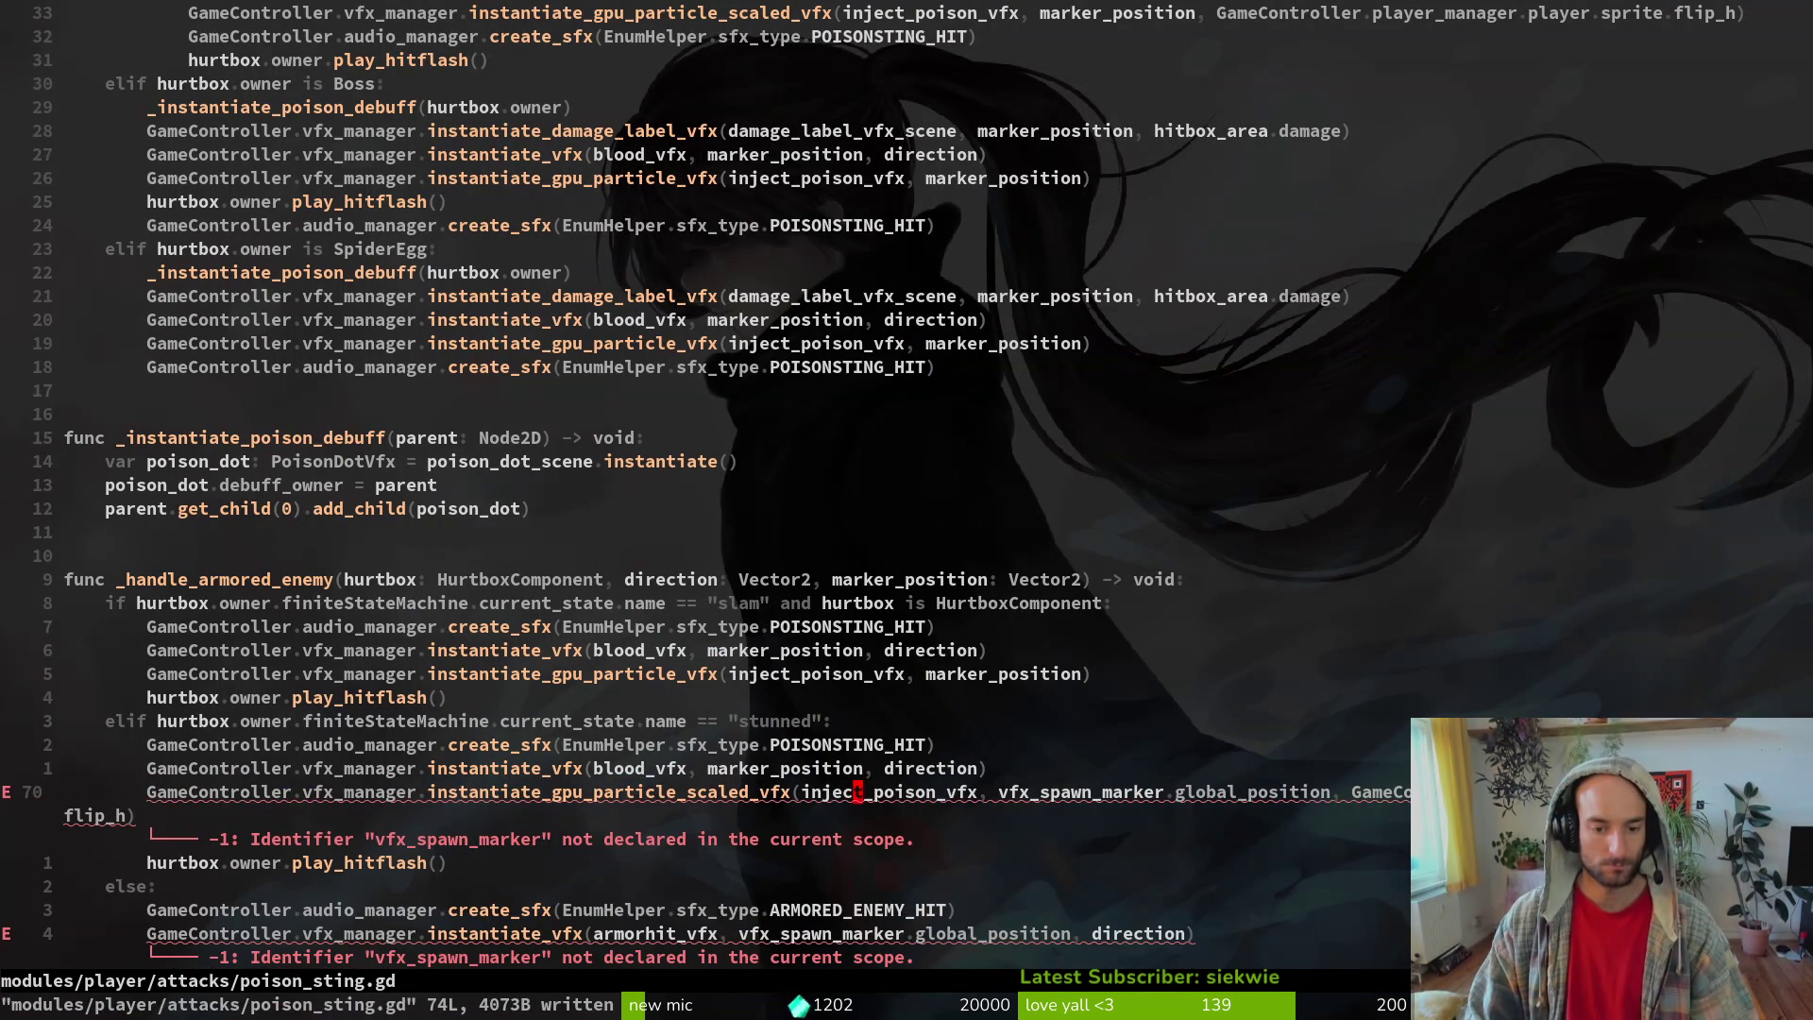
{"action": "key", "text": "v"}
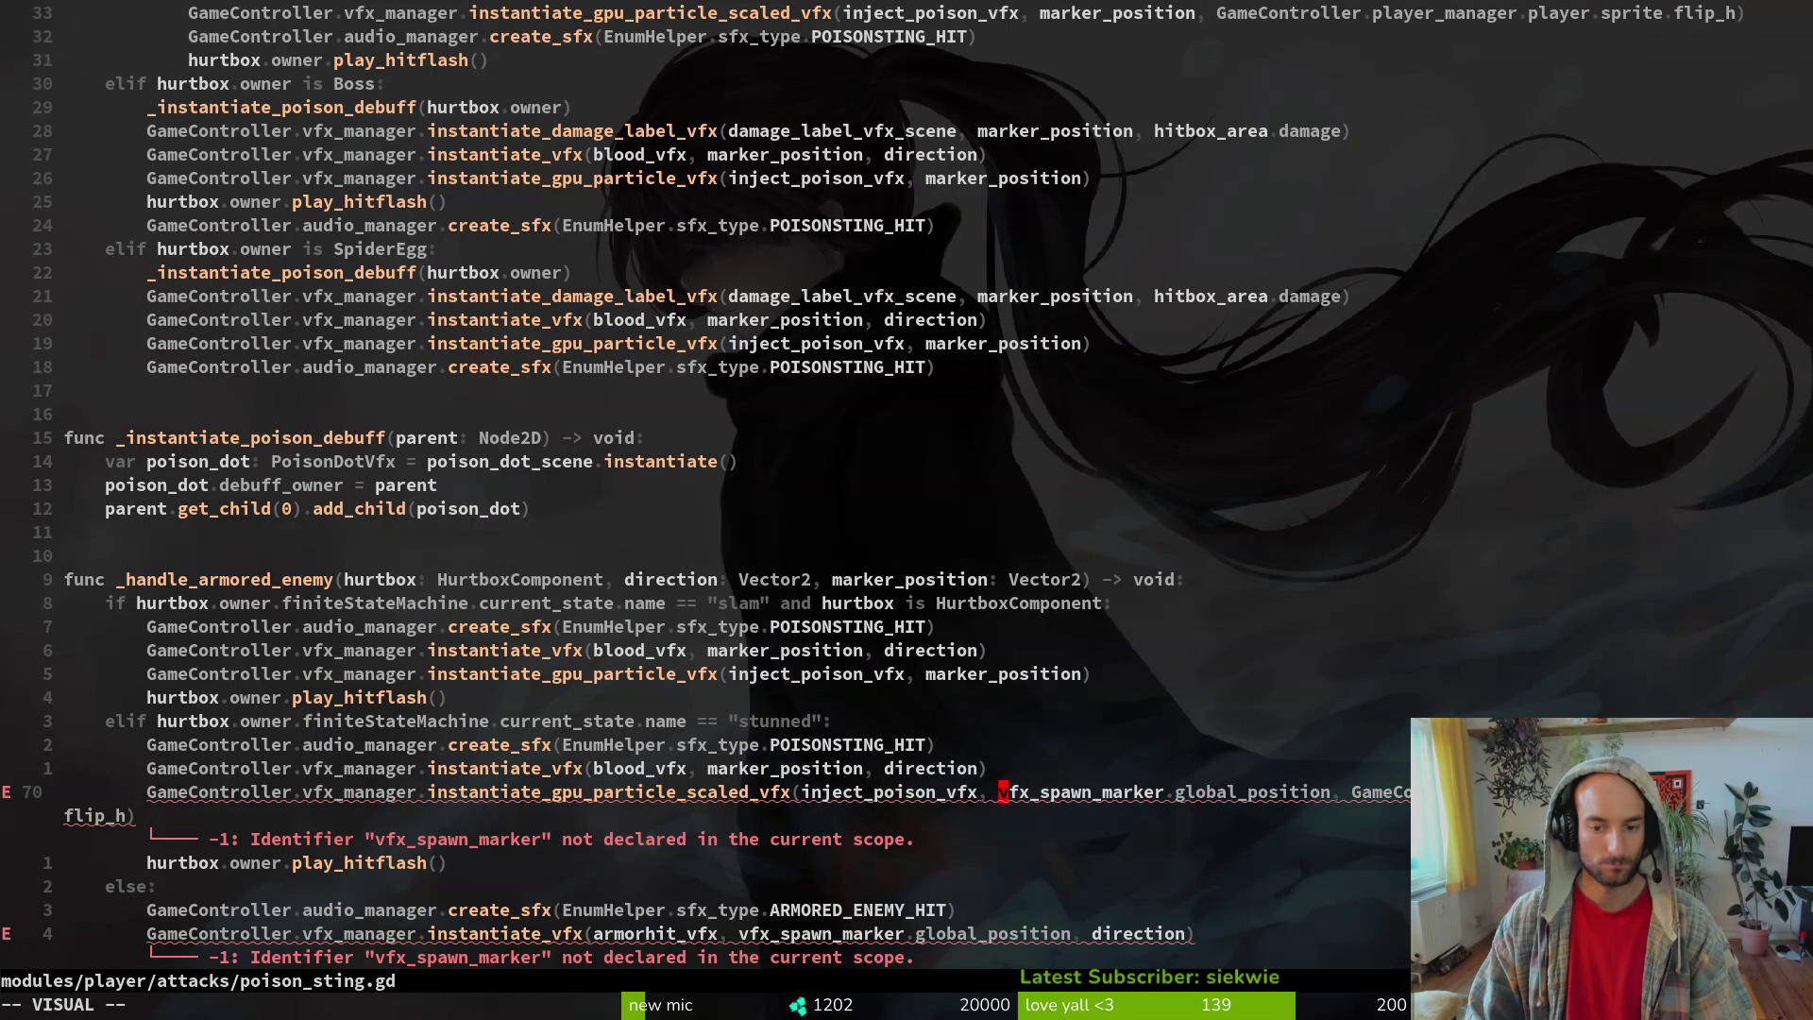
{"action": "key", "text": "t"}
{"action": "key", "text": "comma"}
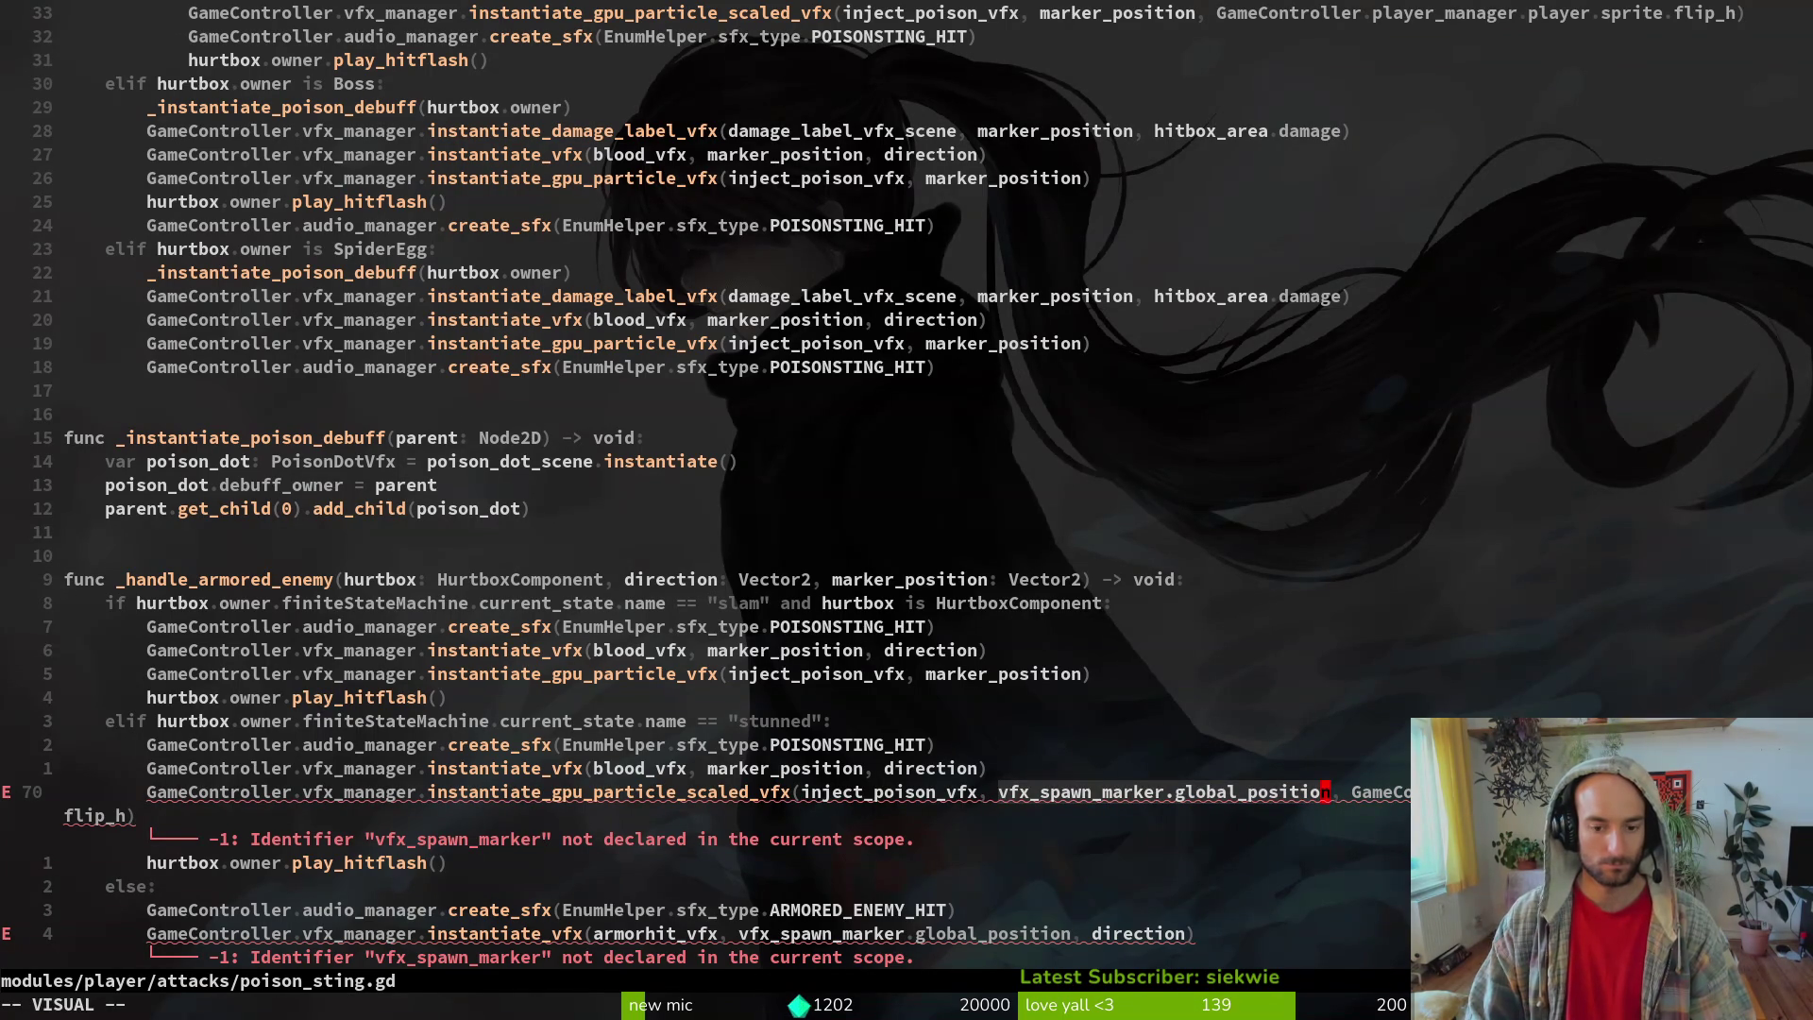
{"action": "key", "text": "p"}
{"action": "key", "text": "g"}
{"action": "key", "text": "v"}
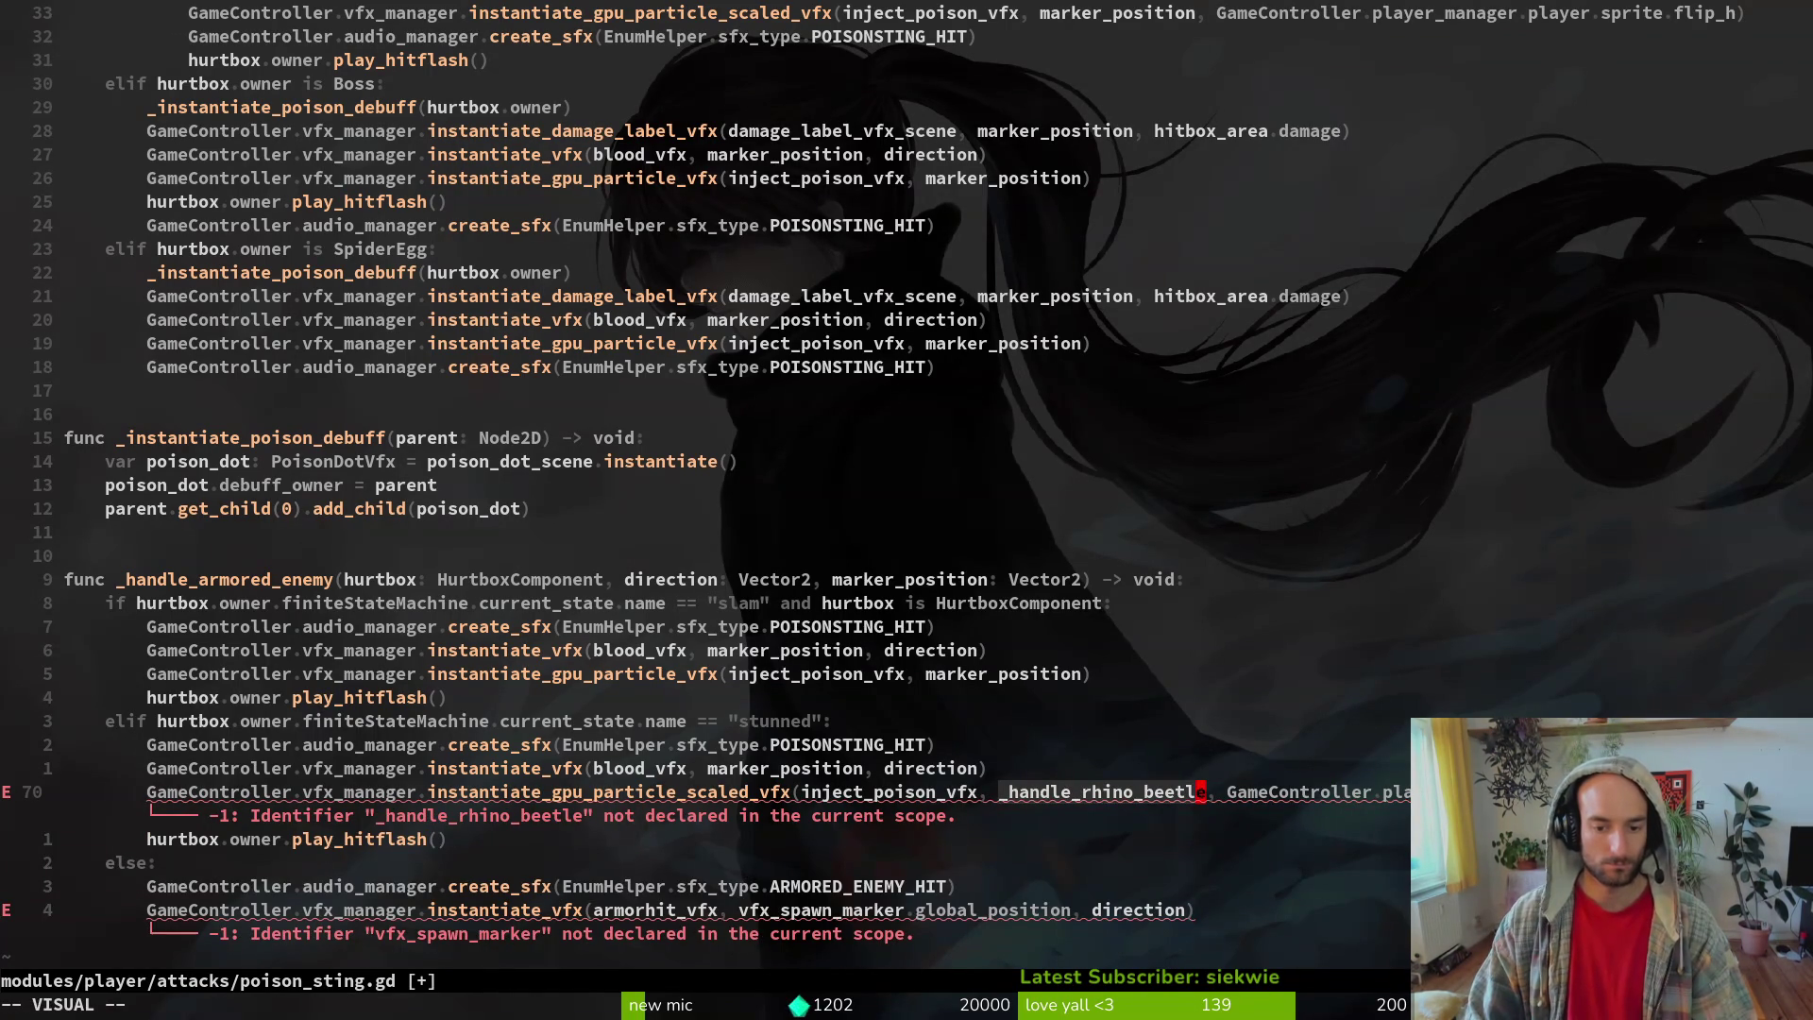
{"action": "type", "text": "c"}
{"action": "type", "text": "mar"}
{"action": "key", "text": "Return"}
{"action": "key", "text": "Escape"}
{"action": "key", "text": "ctrl+s"}
- Switch the armor hit VFX spawn position to marker_position, save, and return to the call site
{"action": "key", "text": "j"}
{"action": "key", "text": "j"}
{"action": "key", "text": "j"}
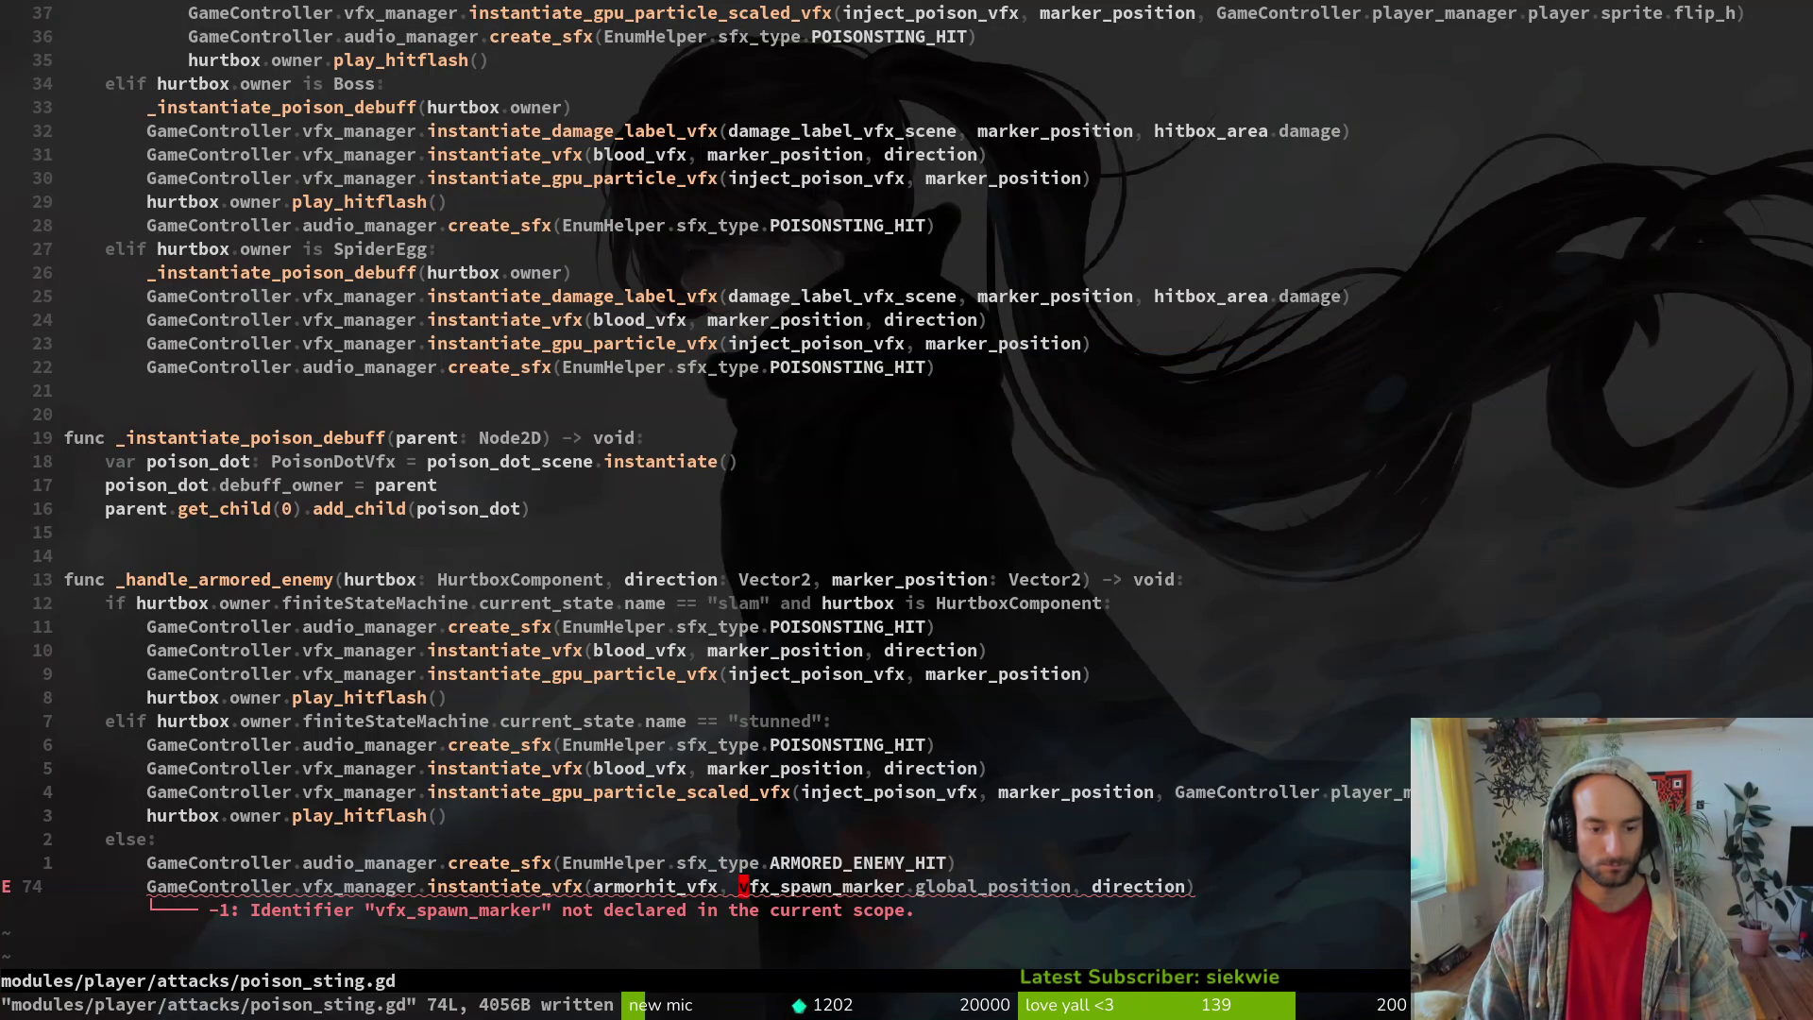
{"action": "key", "text": "v"}
{"action": "key", "text": "t"}
{"action": "key", "text": "comma"}
{"action": "type", "text": "cmar"}
{"action": "key", "text": "Return"}
{"action": "key", "text": "Escape"}
{"action": "key", "text": "ctrl+s"}
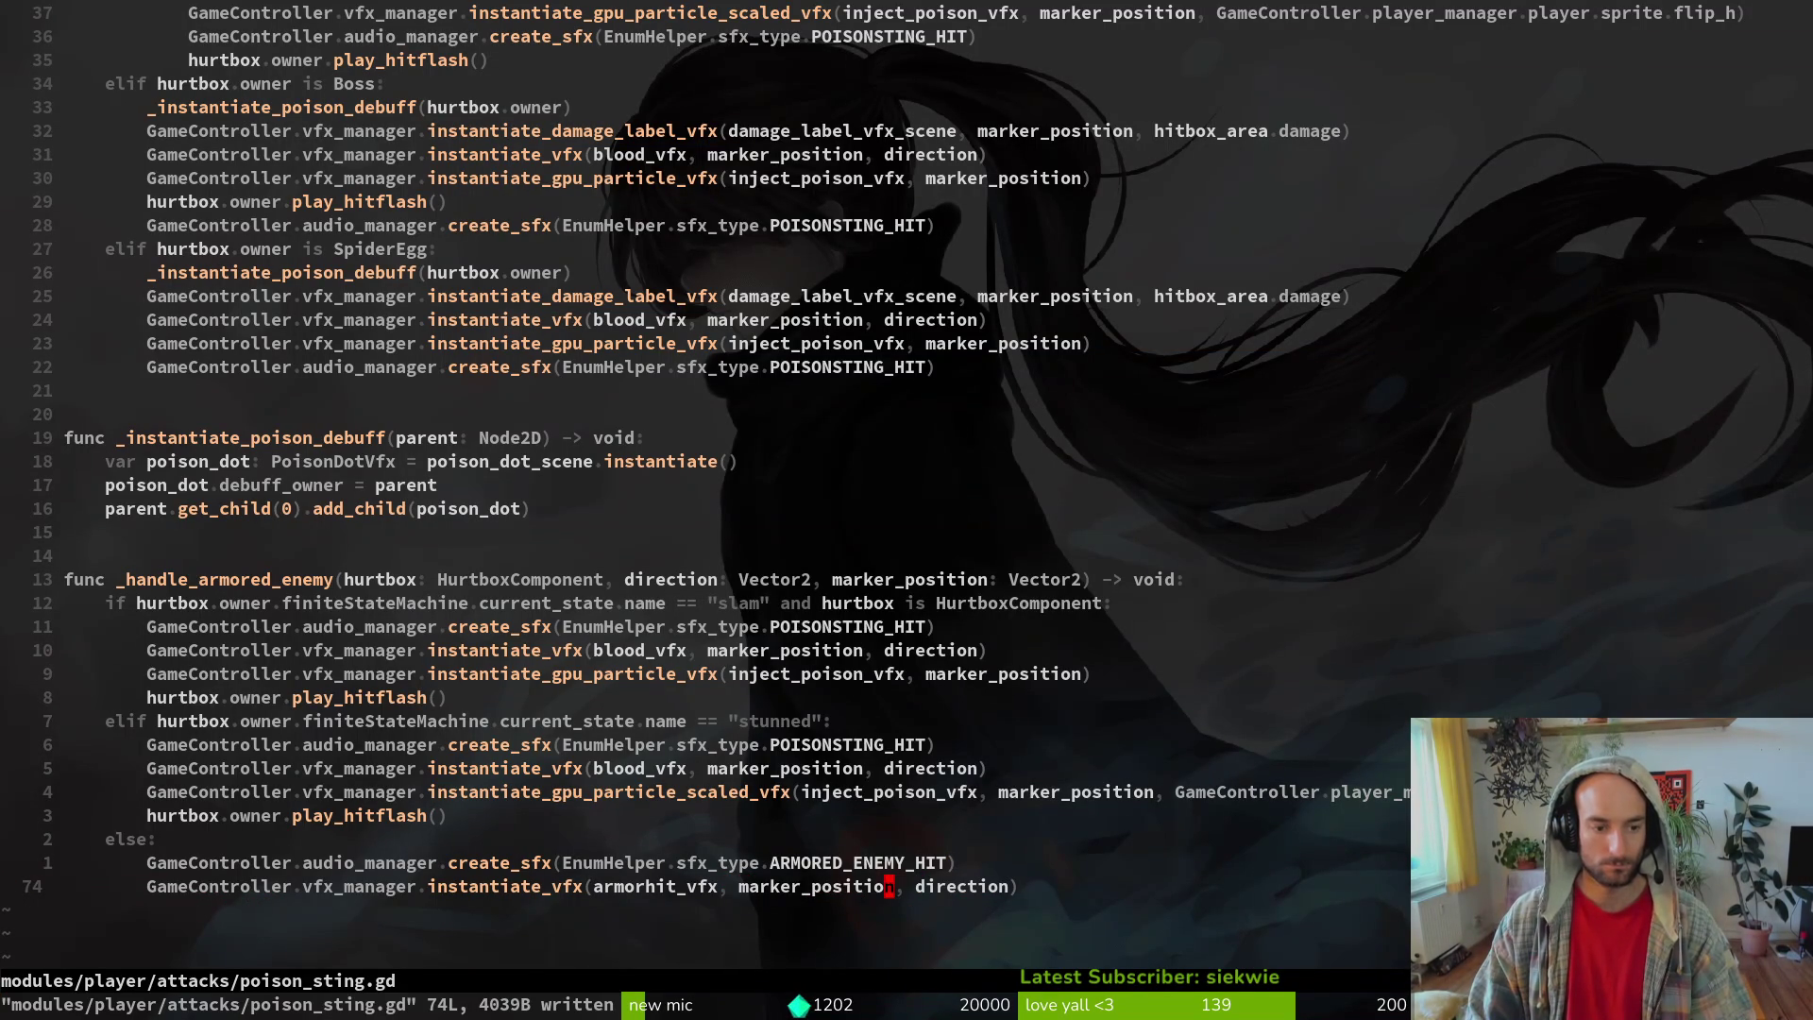
{"action": "key", "text": "2"}
{"action": "key", "text": "5"}
{"action": "key", "text": "k"}
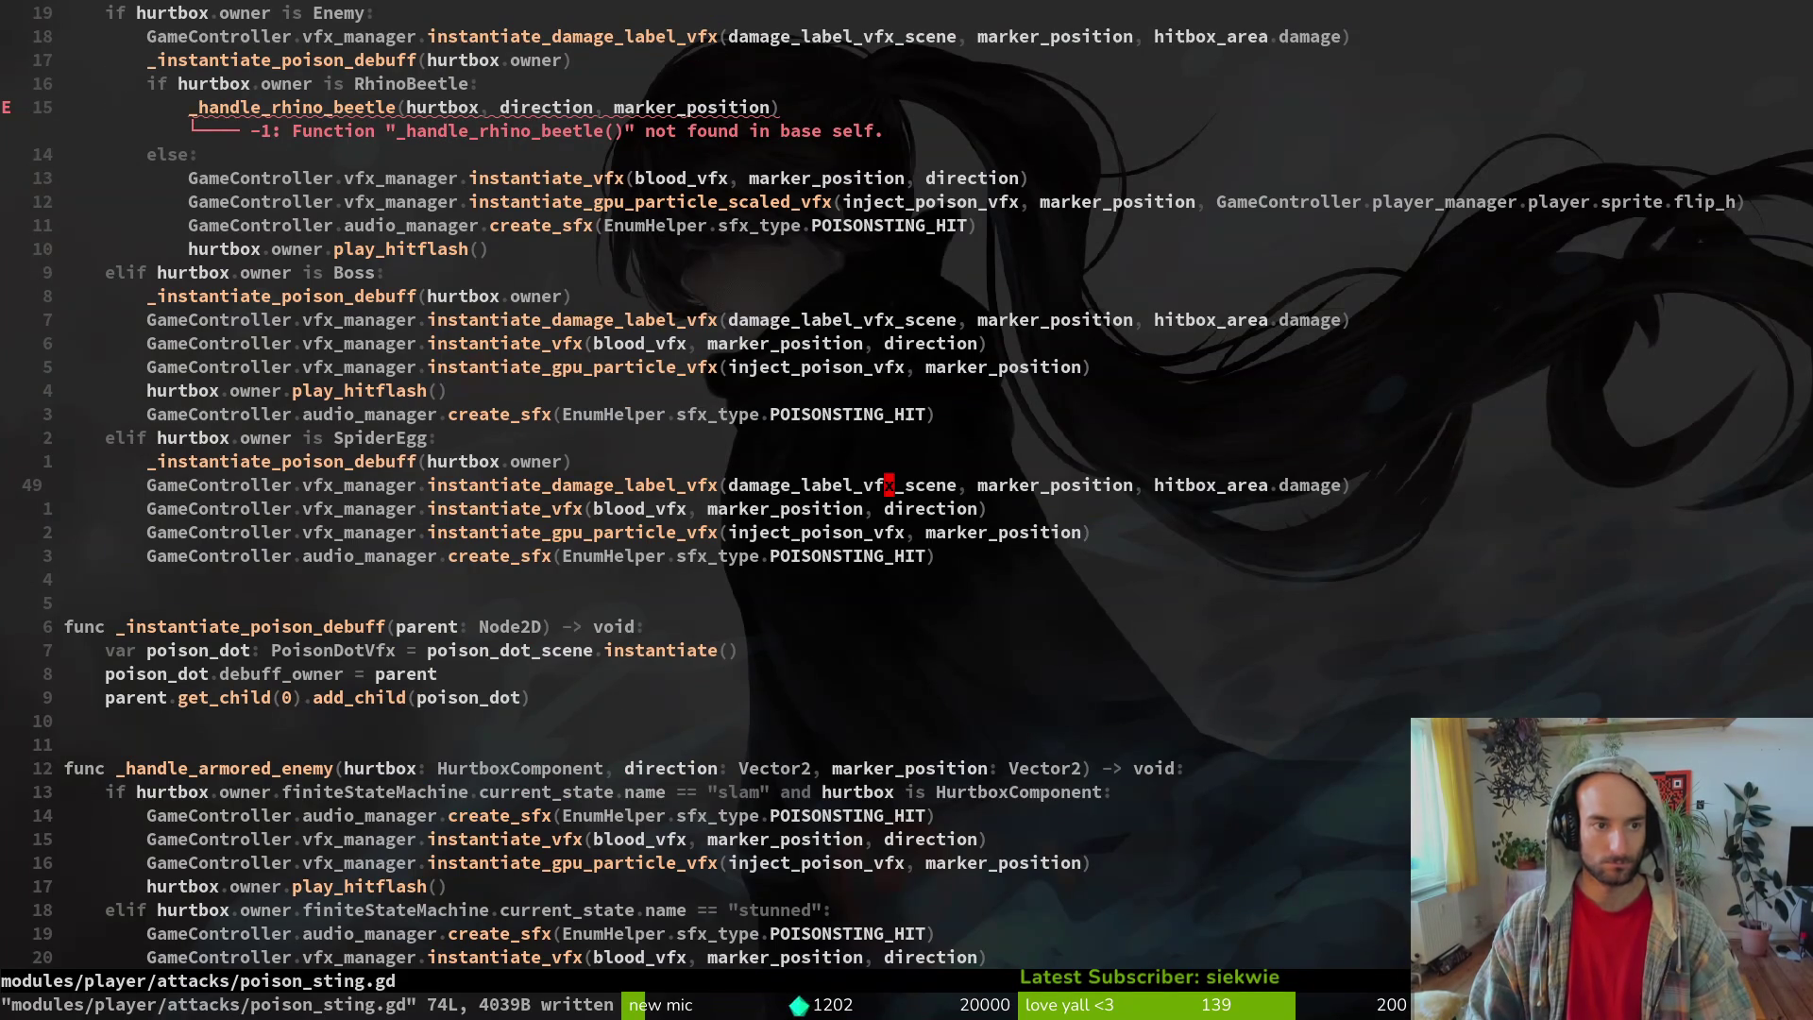
{"action": "type", "text": "15k0wcw_ha"}
- Complete the call to _handle_armored_enemy and save
{"action": "key", "text": "Return"}
{"action": "key", "text": "Escape"}
{"action": "key", "text": "k"}
{"action": "key", "text": "ctrl+s"}
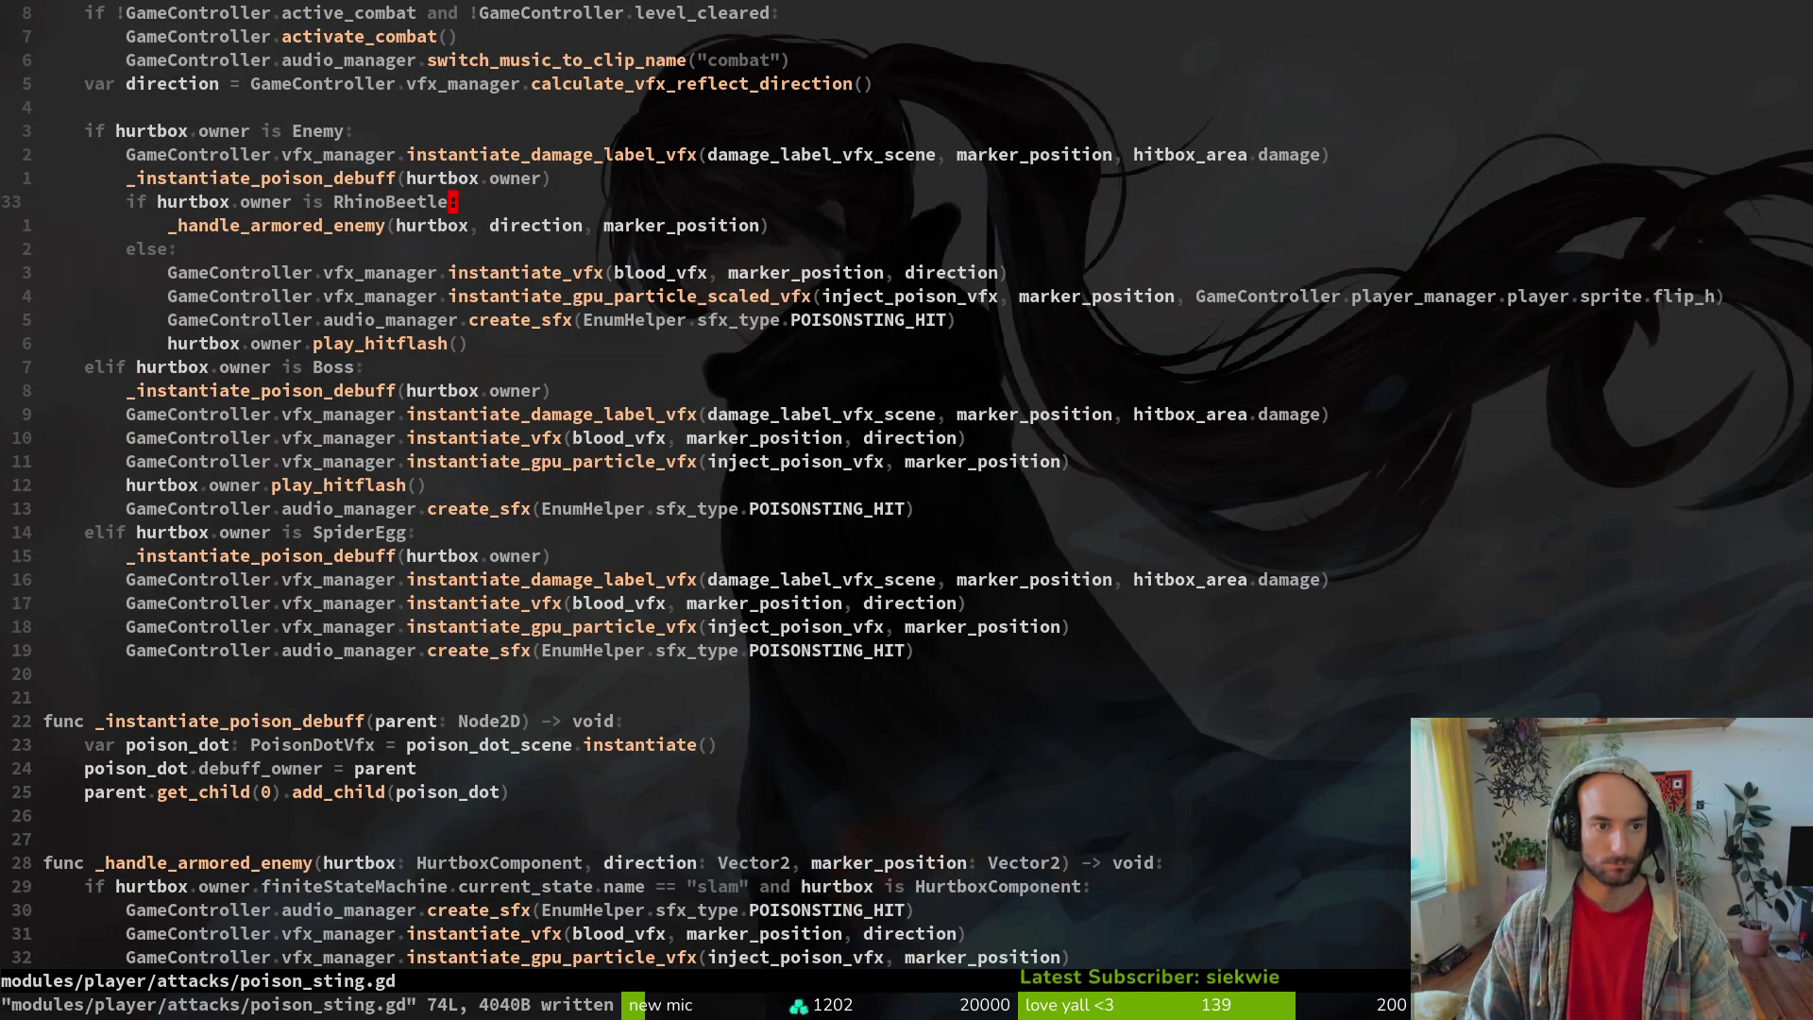
- Extend the armored check to 'hurtbox.owner is RhinoBeetle or hurtbox.owner is Snail', save, and return to Godot
{"action": "type", "text": "inoBeetle or "}
{"action": "type", "text": "hurtbox.ow"}
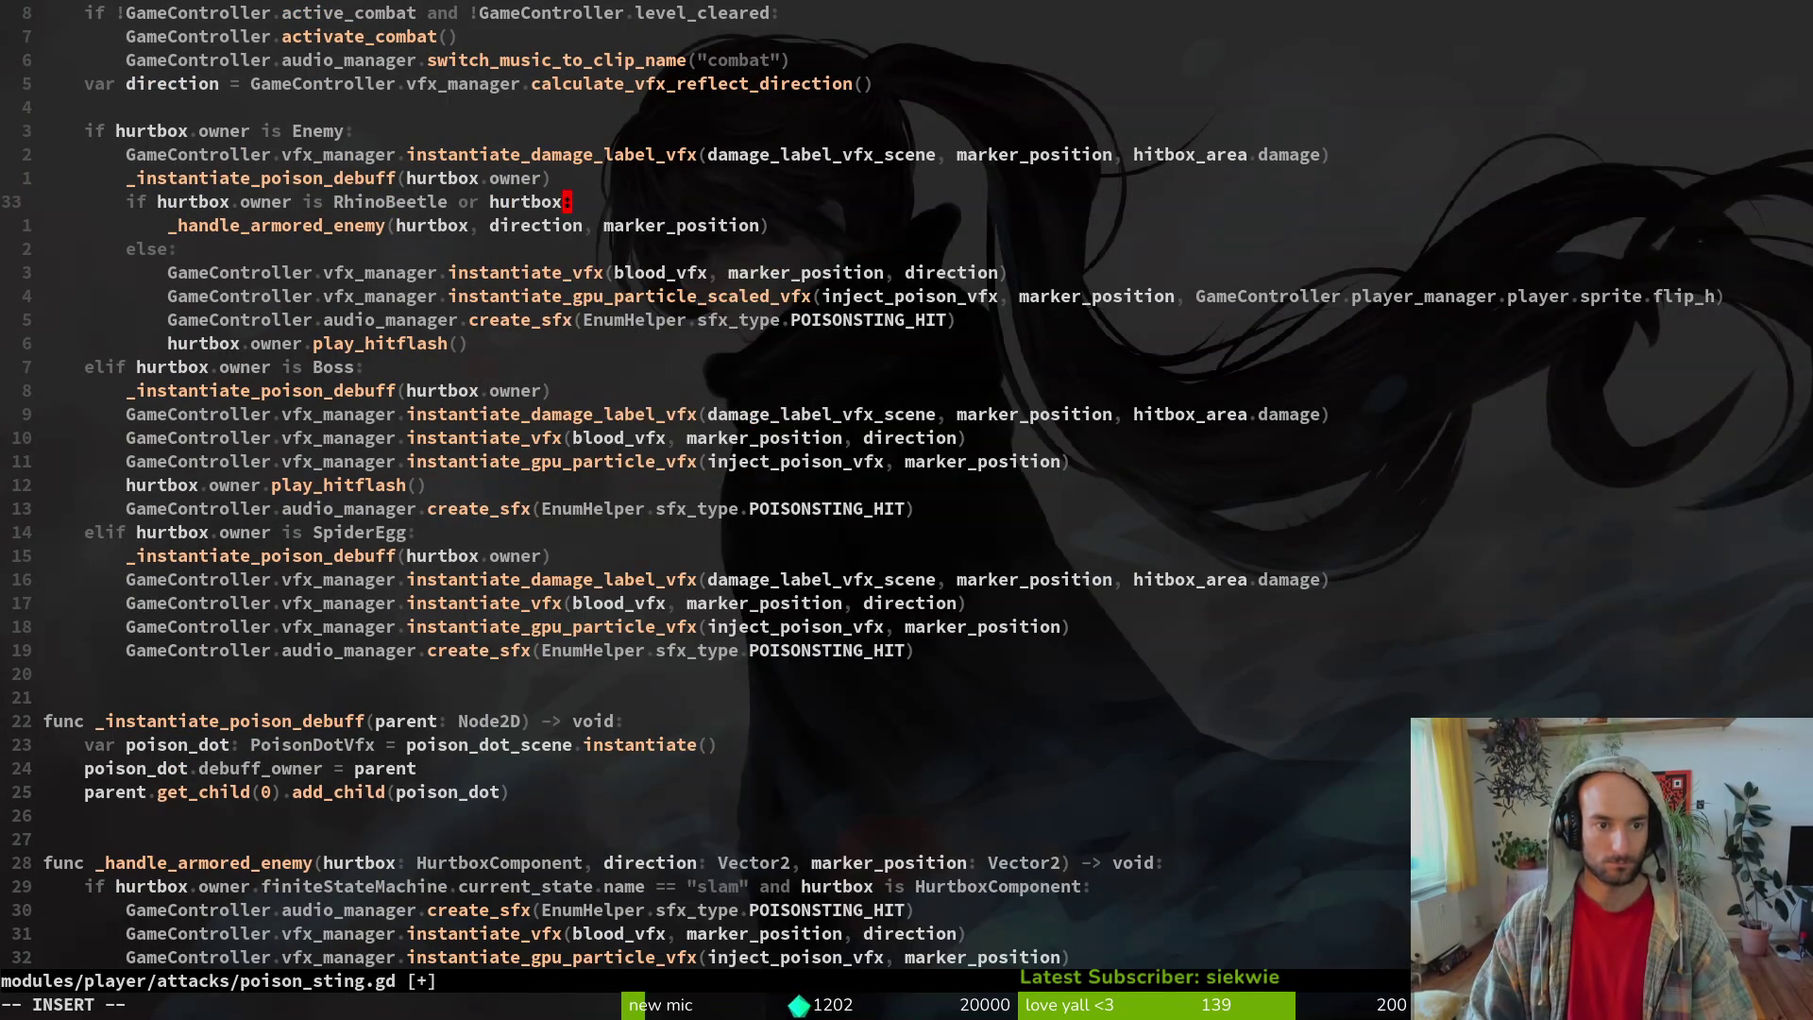
{"action": "type", "text": "ner is Snail"}
{"action": "key", "text": "Escape"}
{"action": "type", "text": ":w"}
{"action": "key", "text": "Return"}
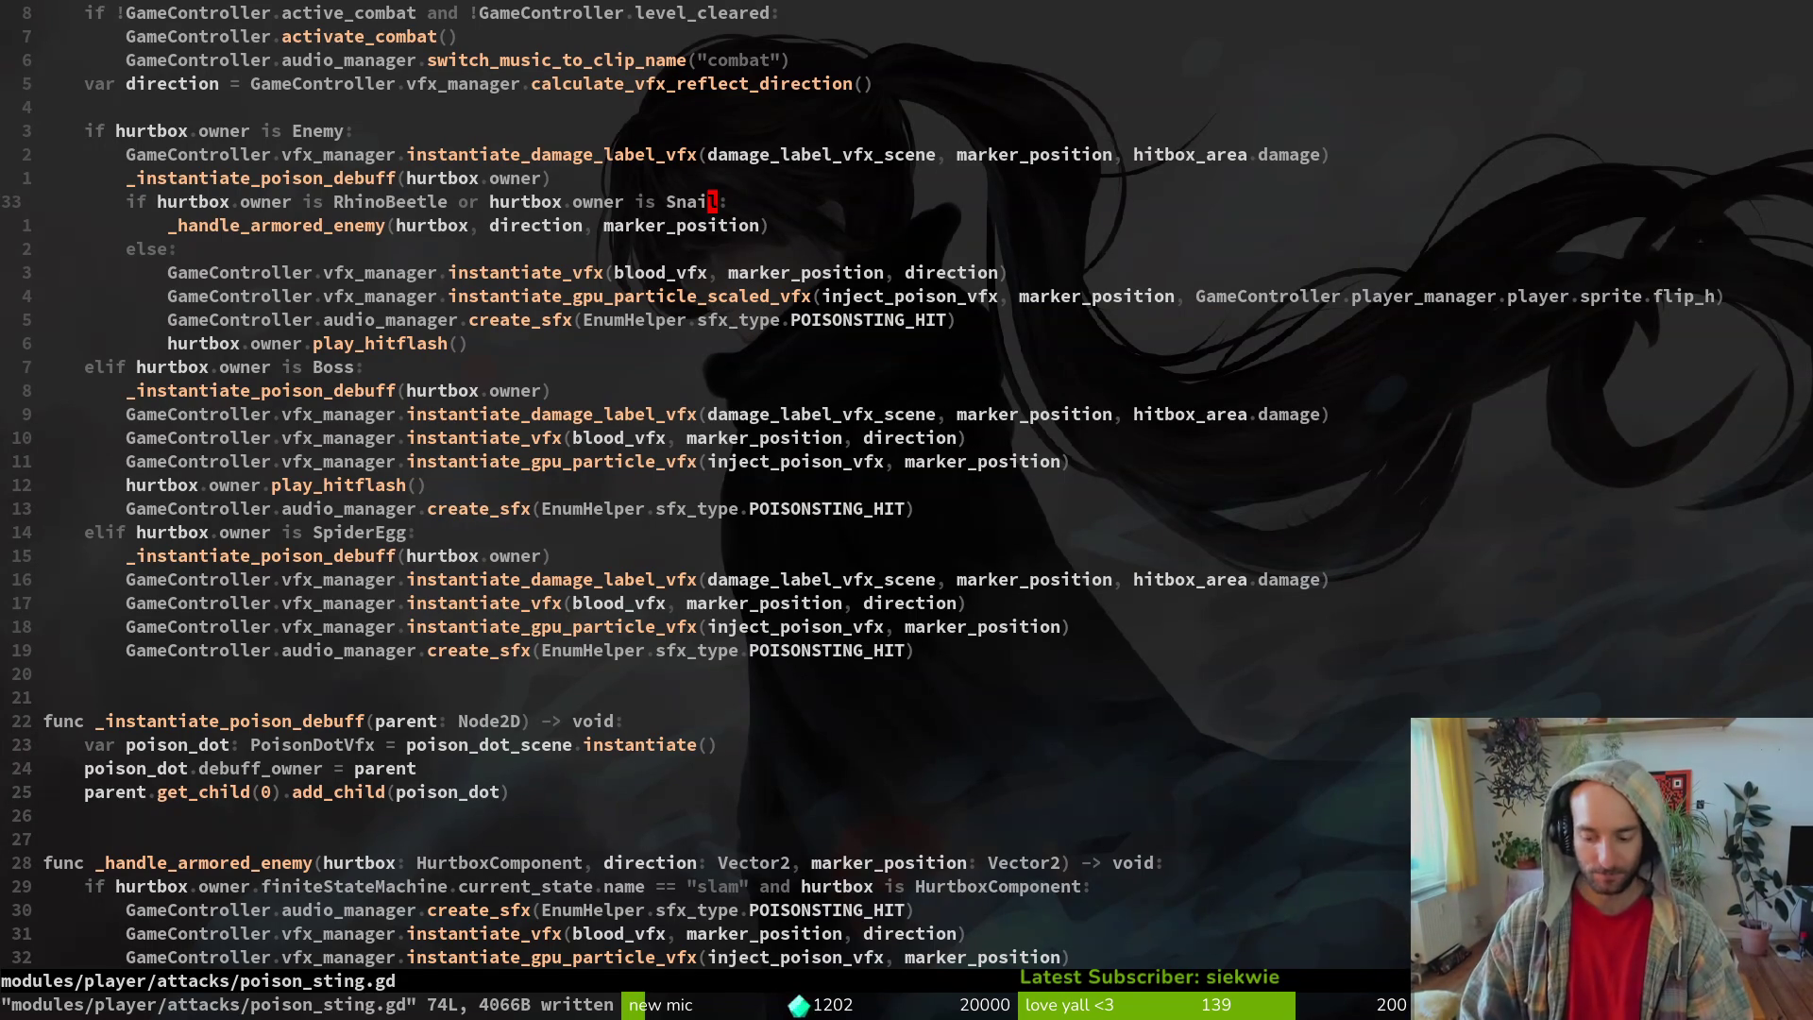
{"action": "key", "text": "g"}
{"action": "key", "text": "g"}
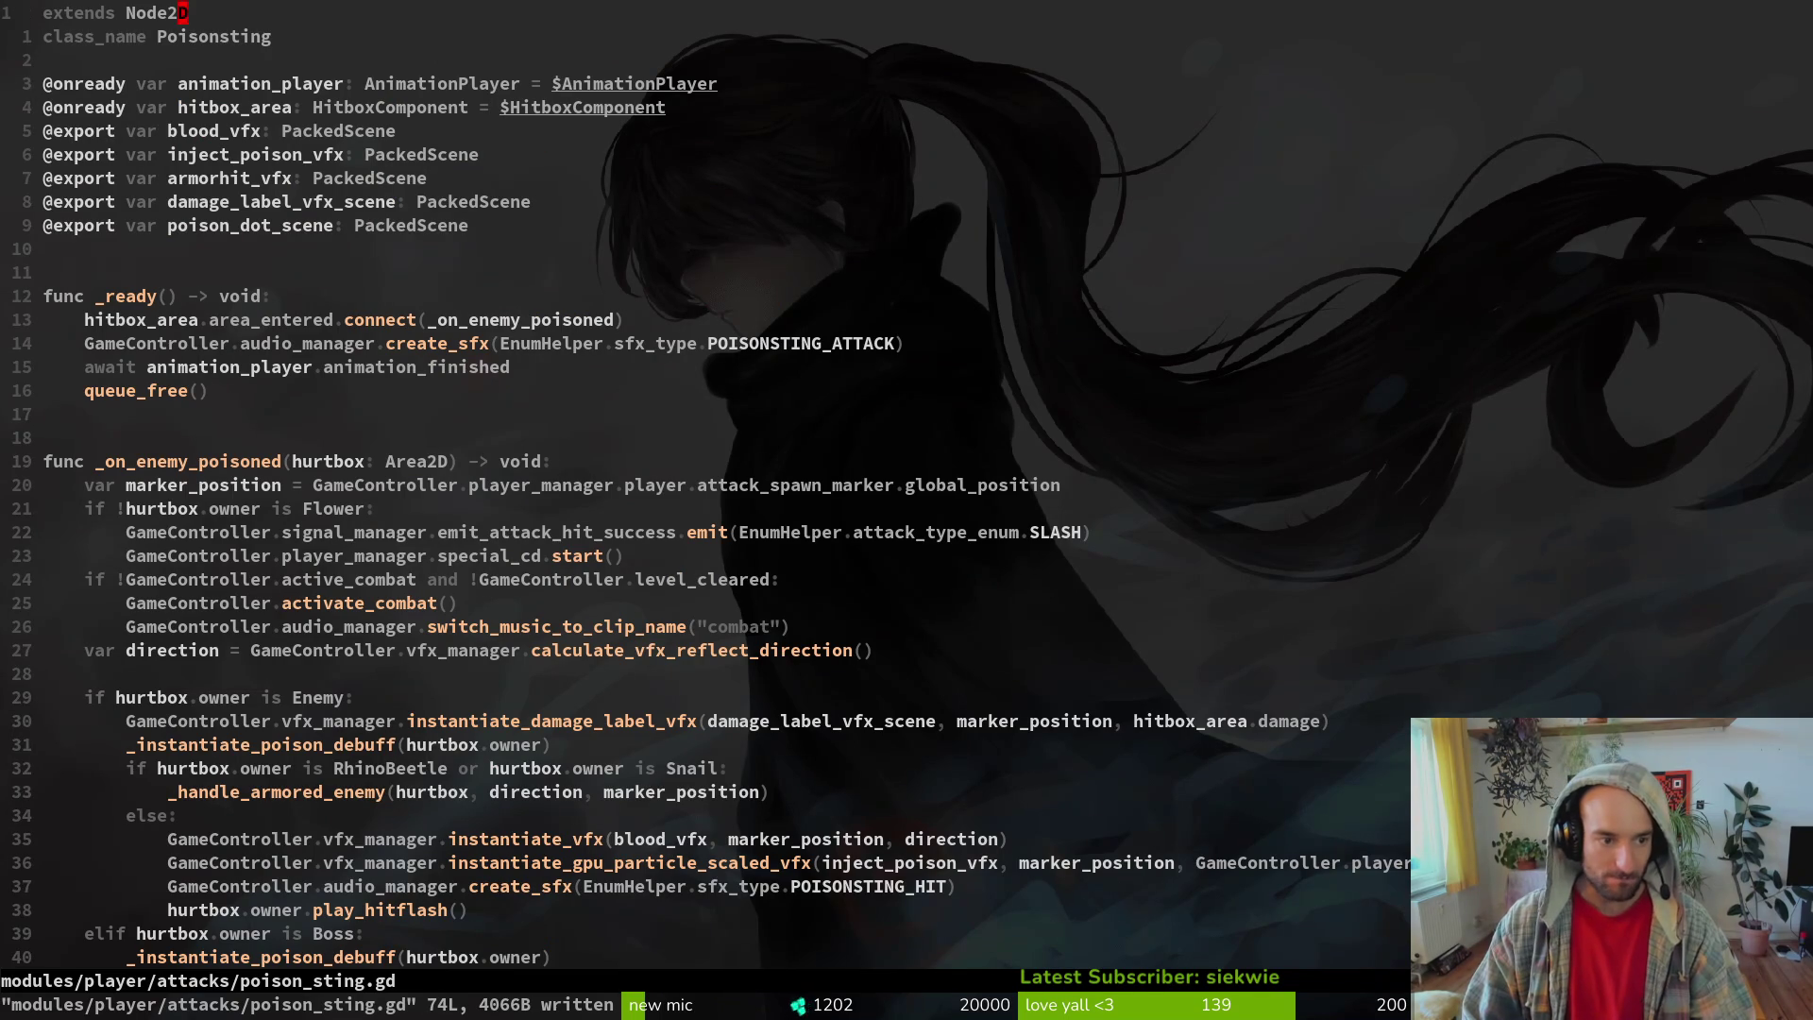
{"action": "key", "text": "alt+Tab"}
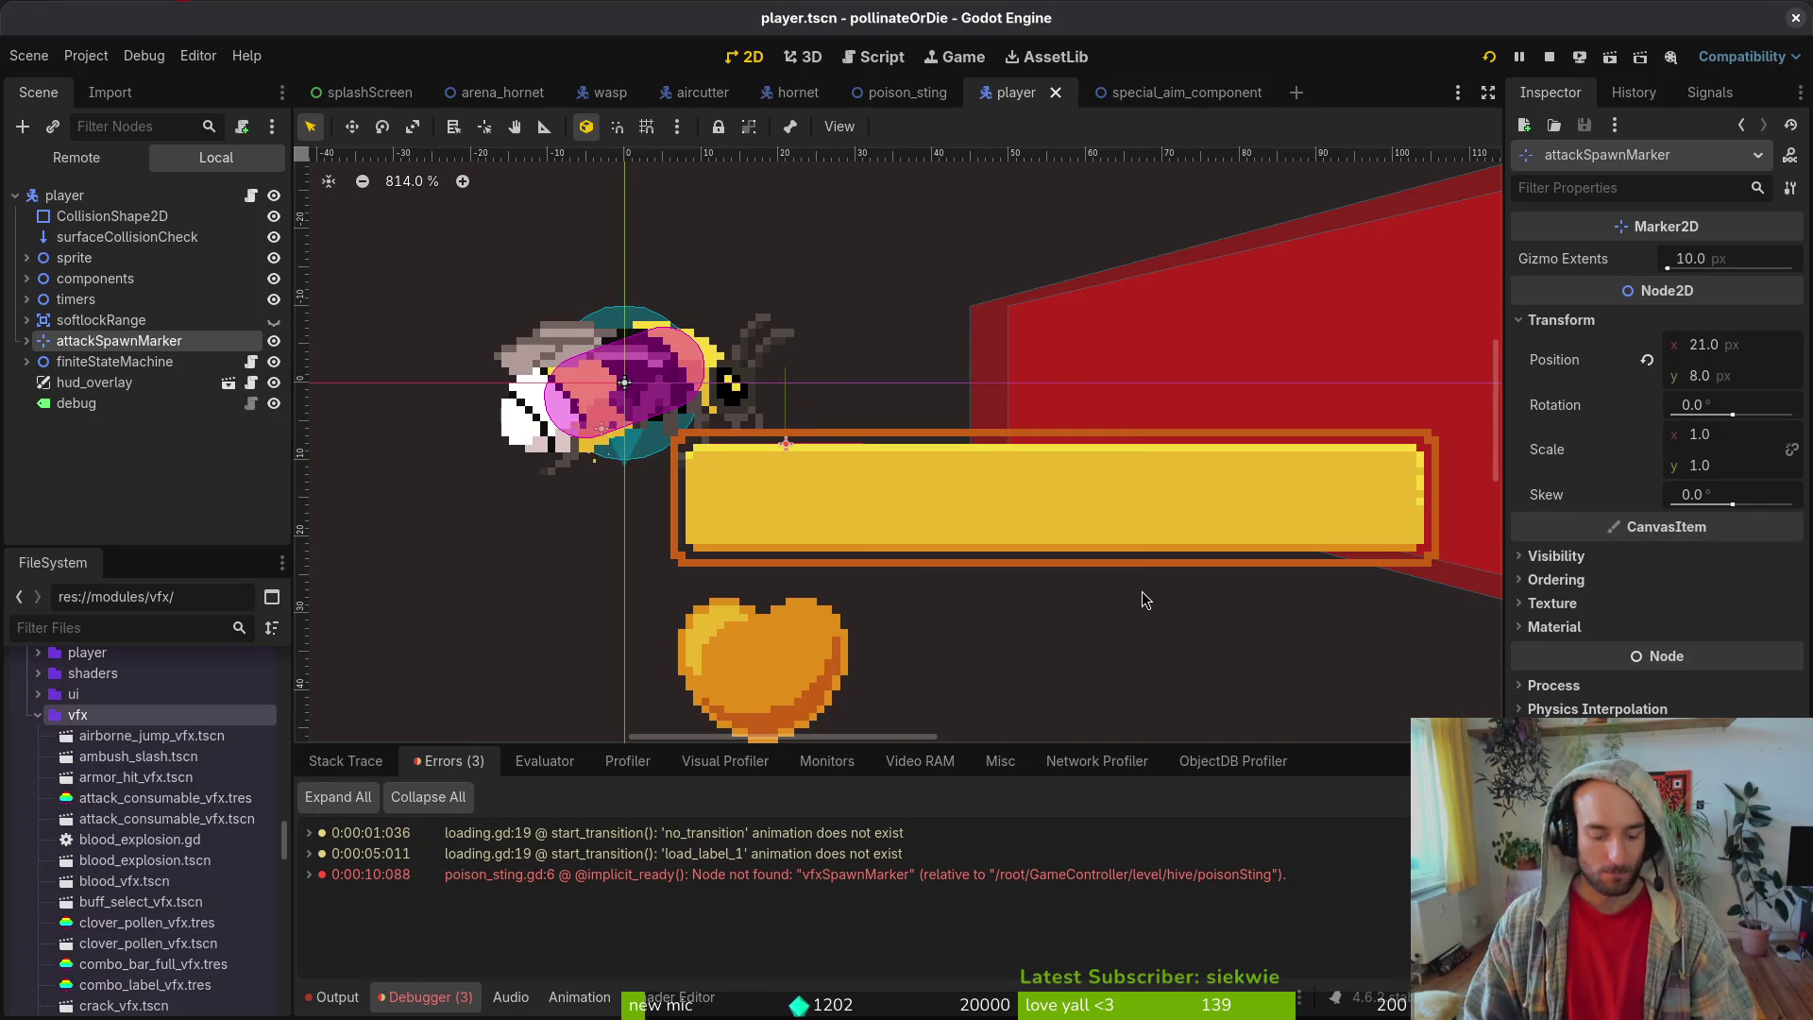
- Run the game, load the hornet level from the debug list, and fight until dying on attempt 9
{"action": "key", "text": "F5"}
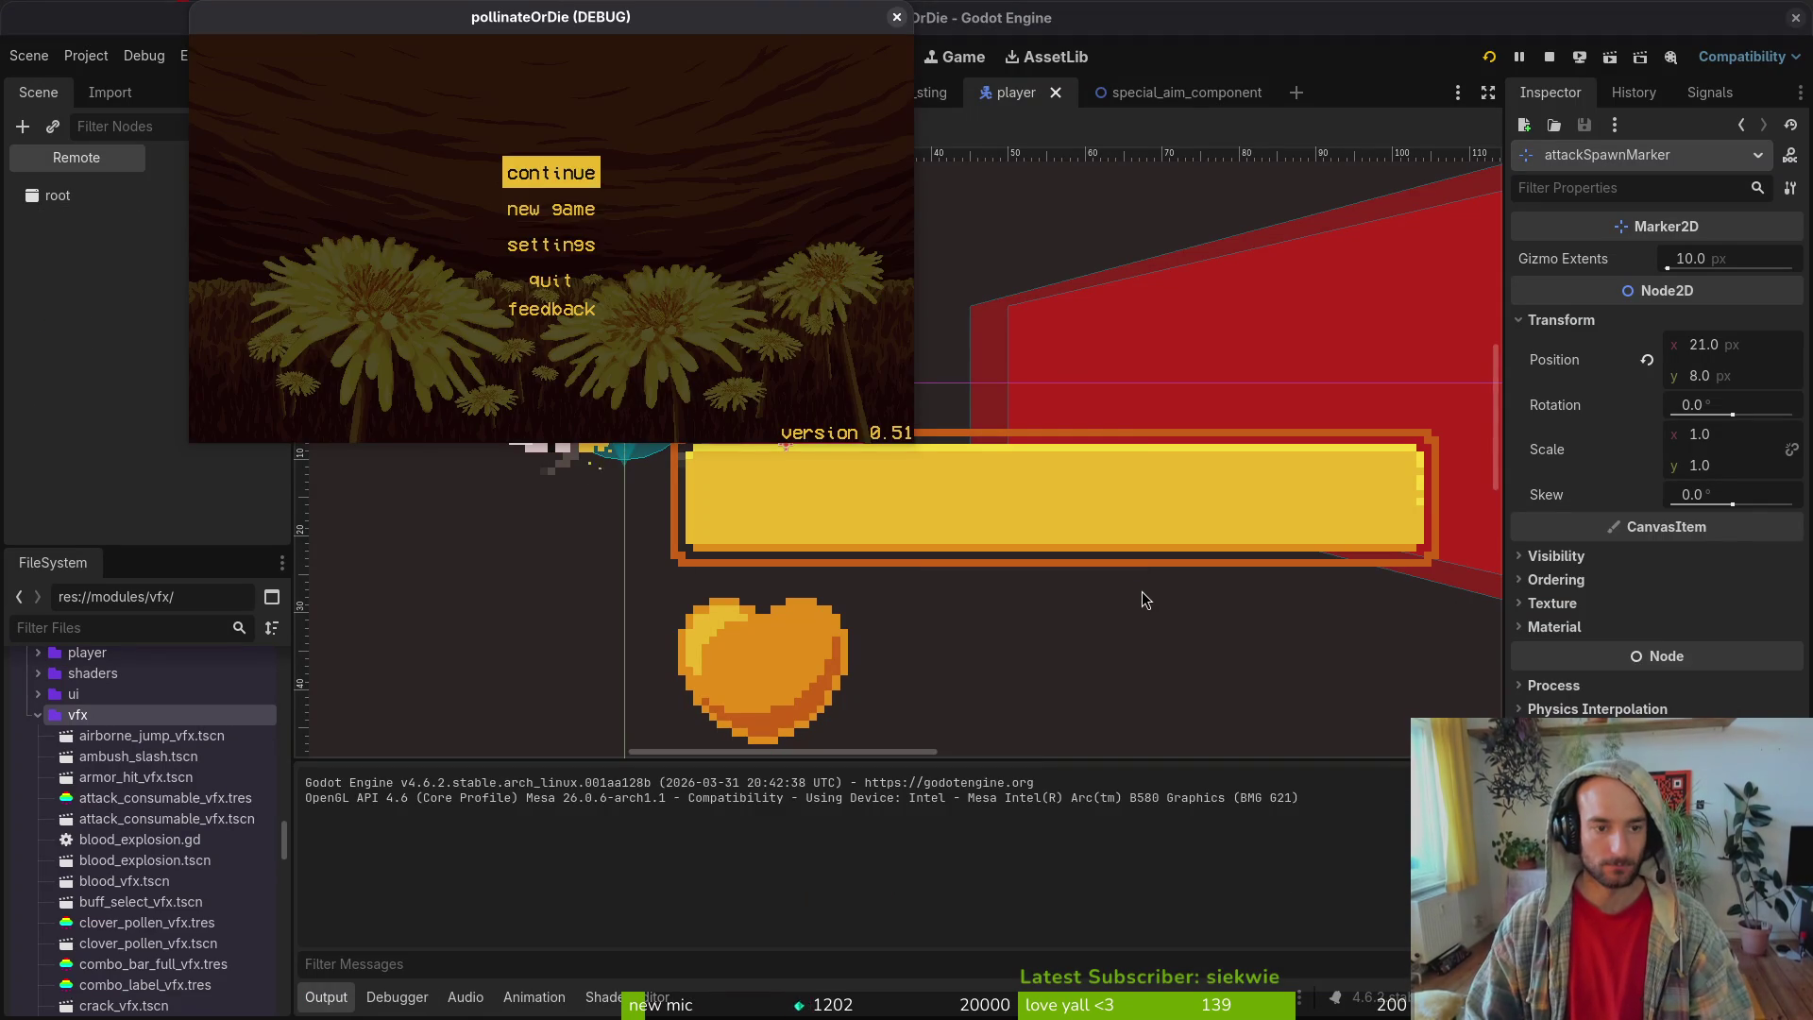
{"action": "key", "text": "Return"}
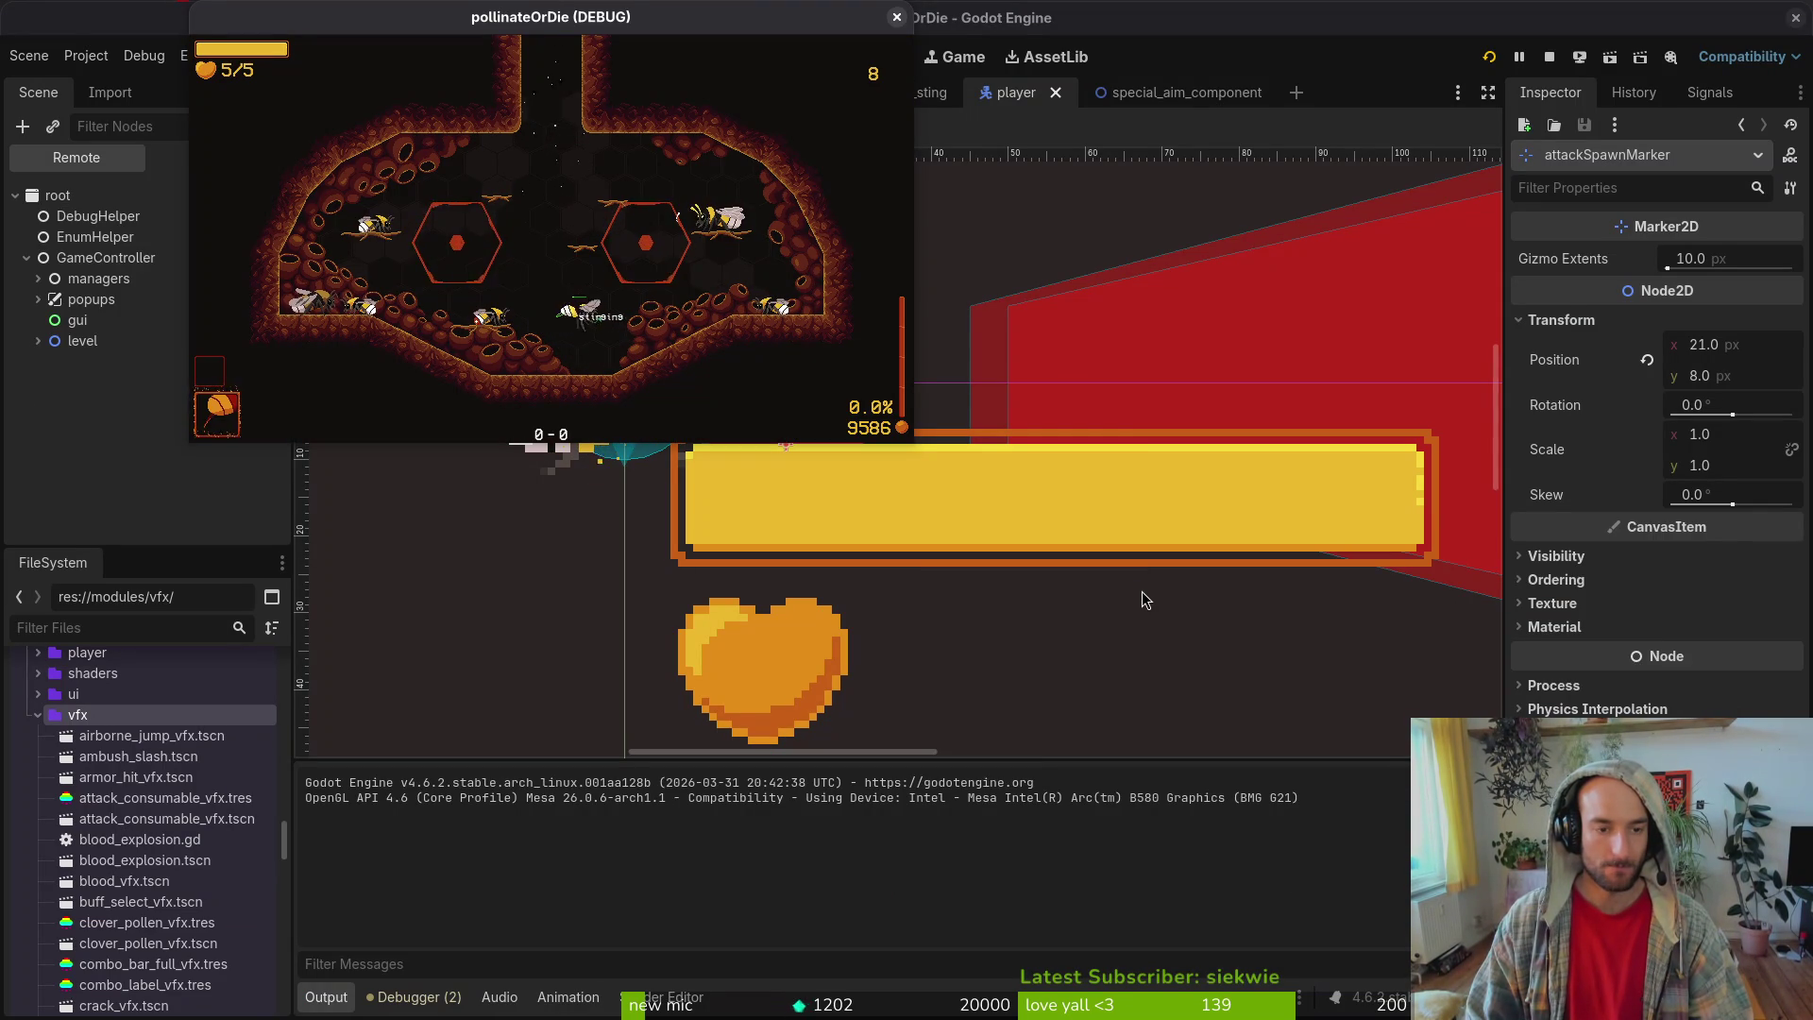
{"action": "key", "text": "Tab"}
{"action": "key", "text": "Tab"}
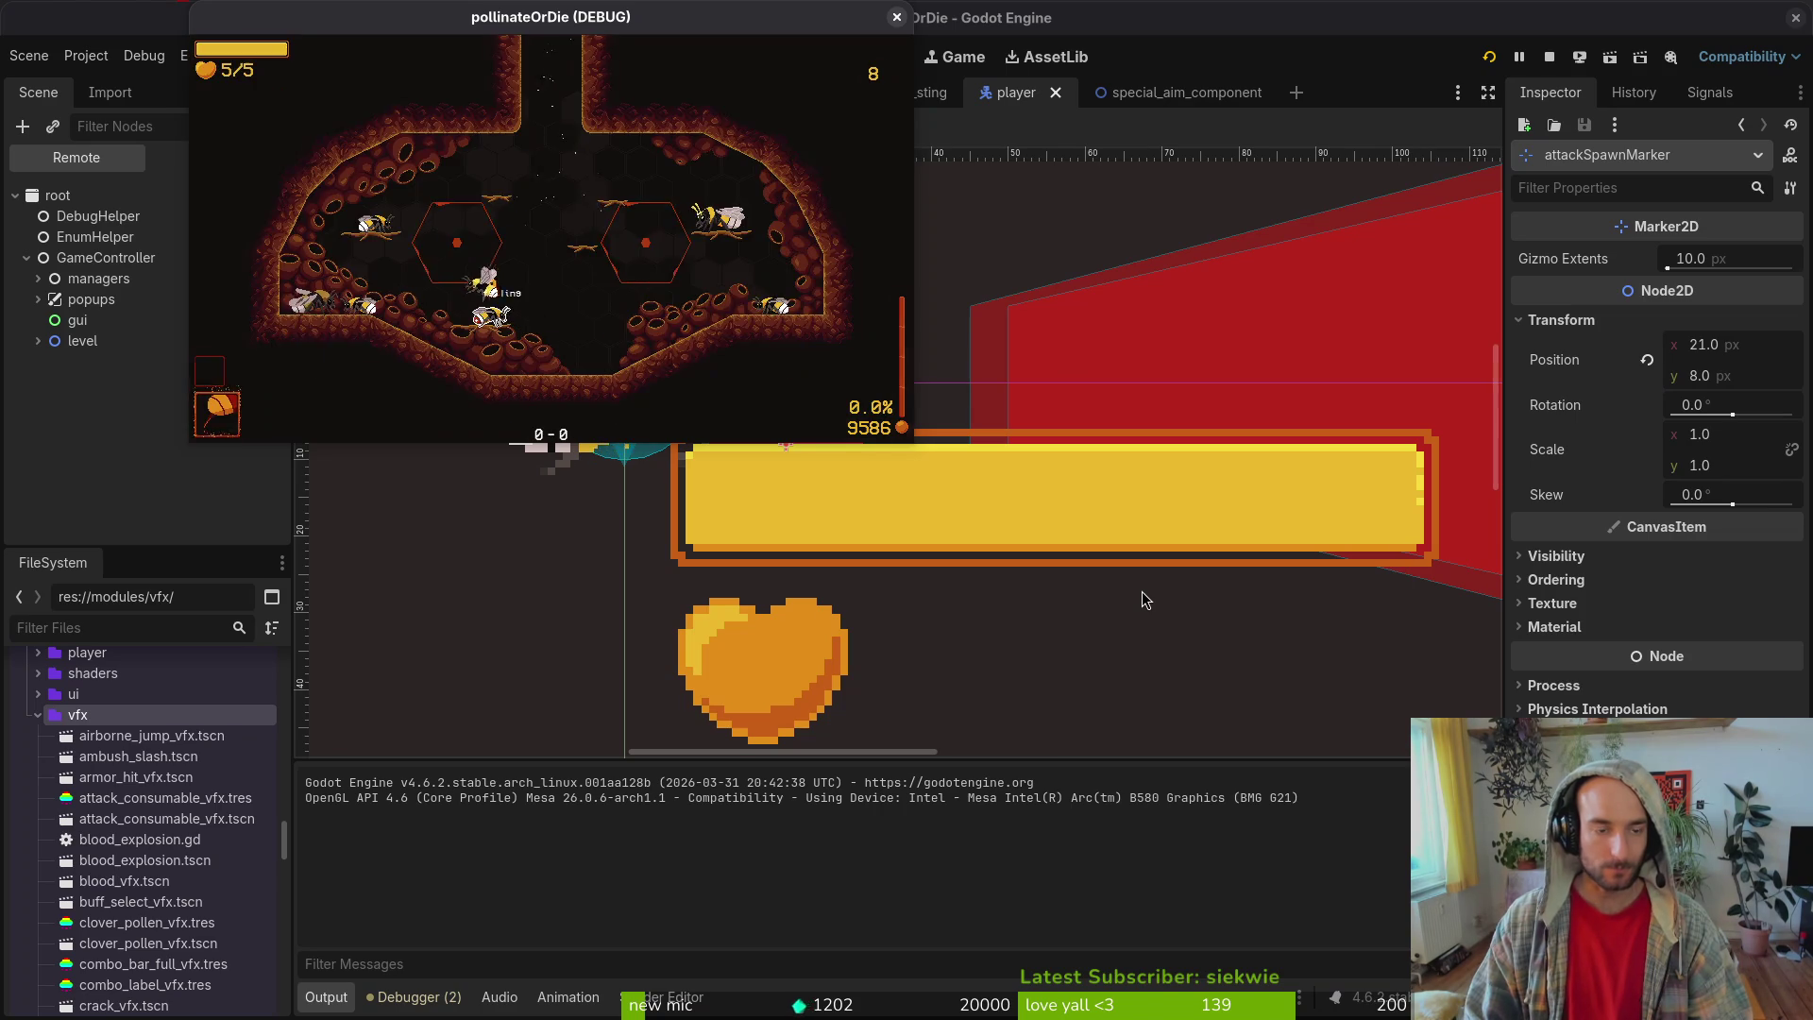
{"action": "key", "text": "Up"}
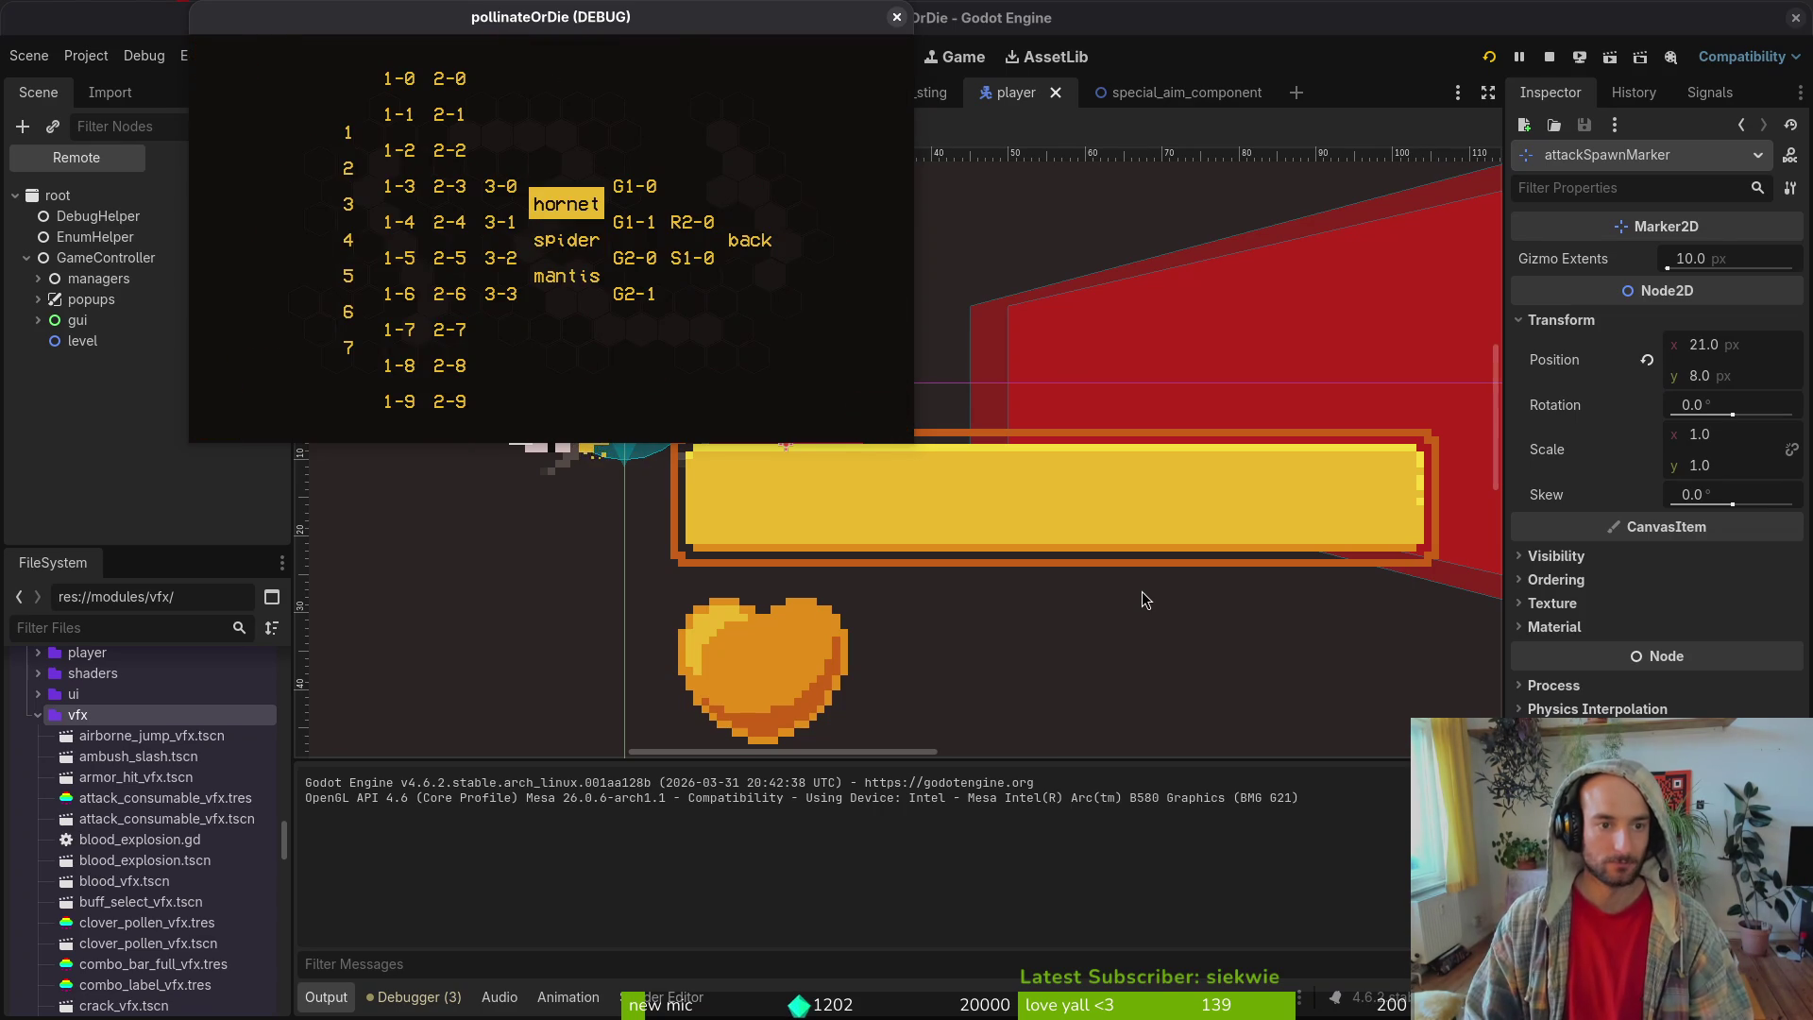
{"action": "key", "text": "Return"}
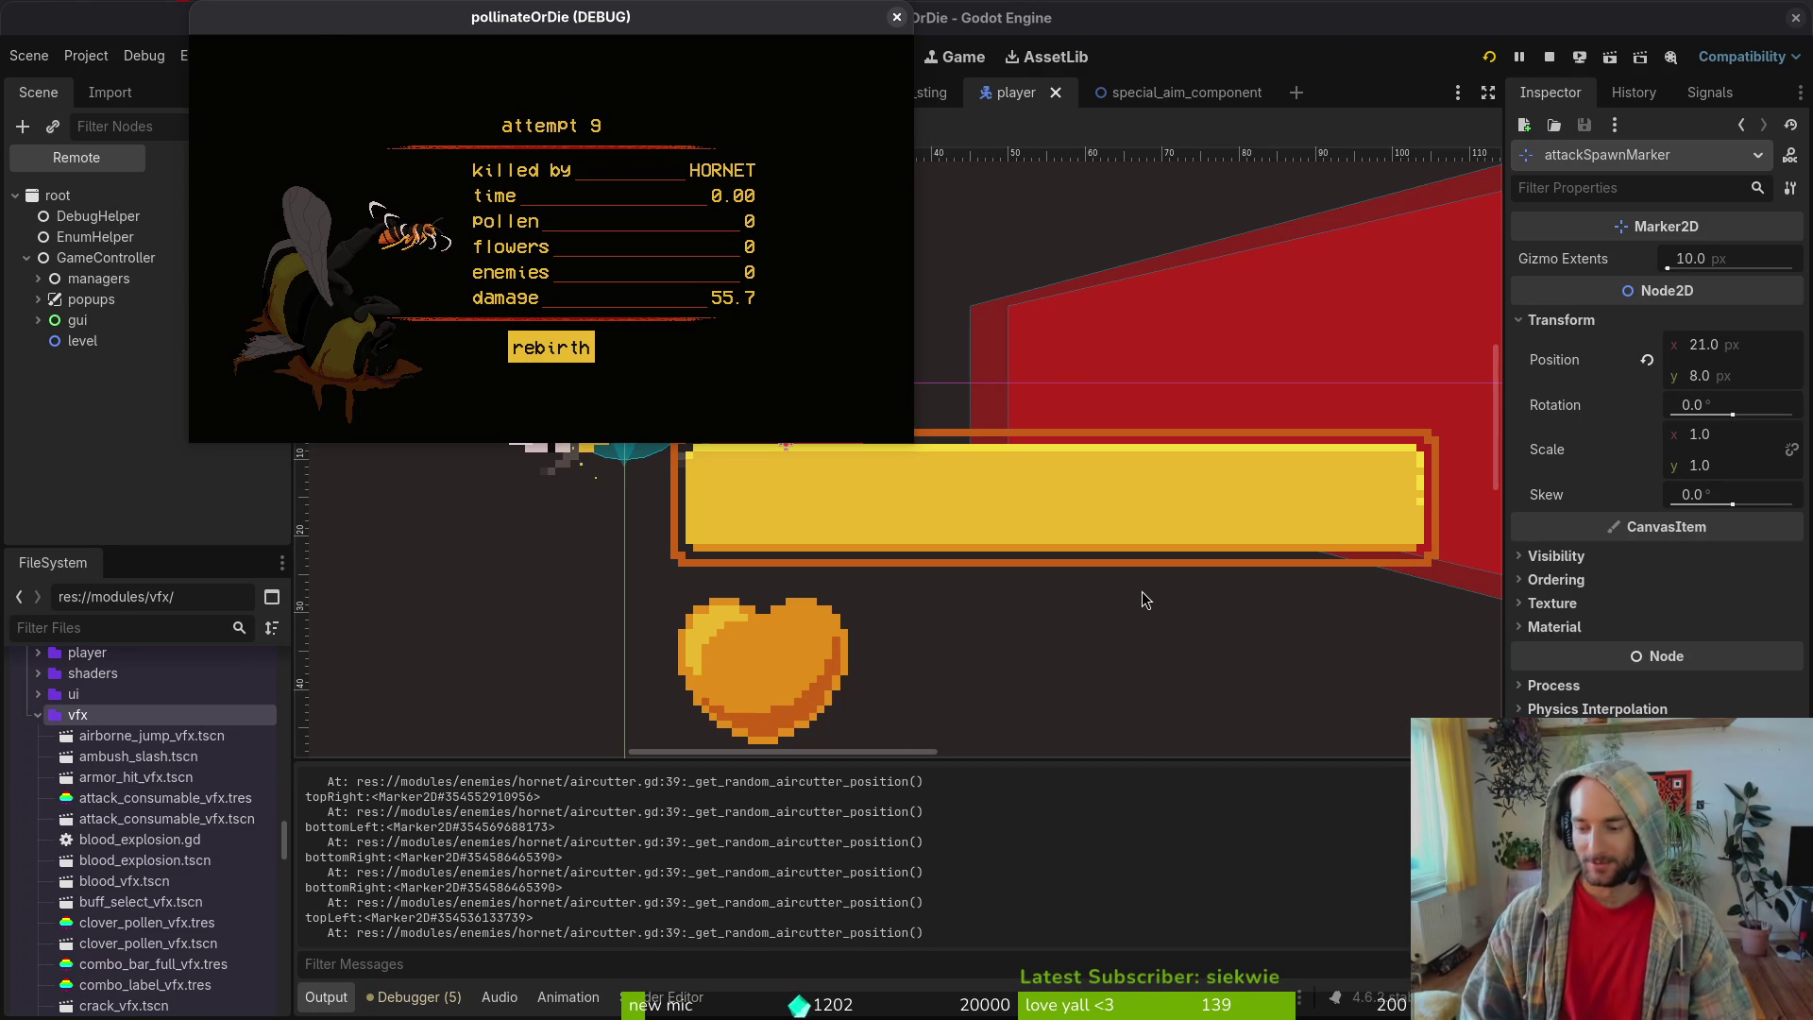
{"action": "key", "text": "space"}
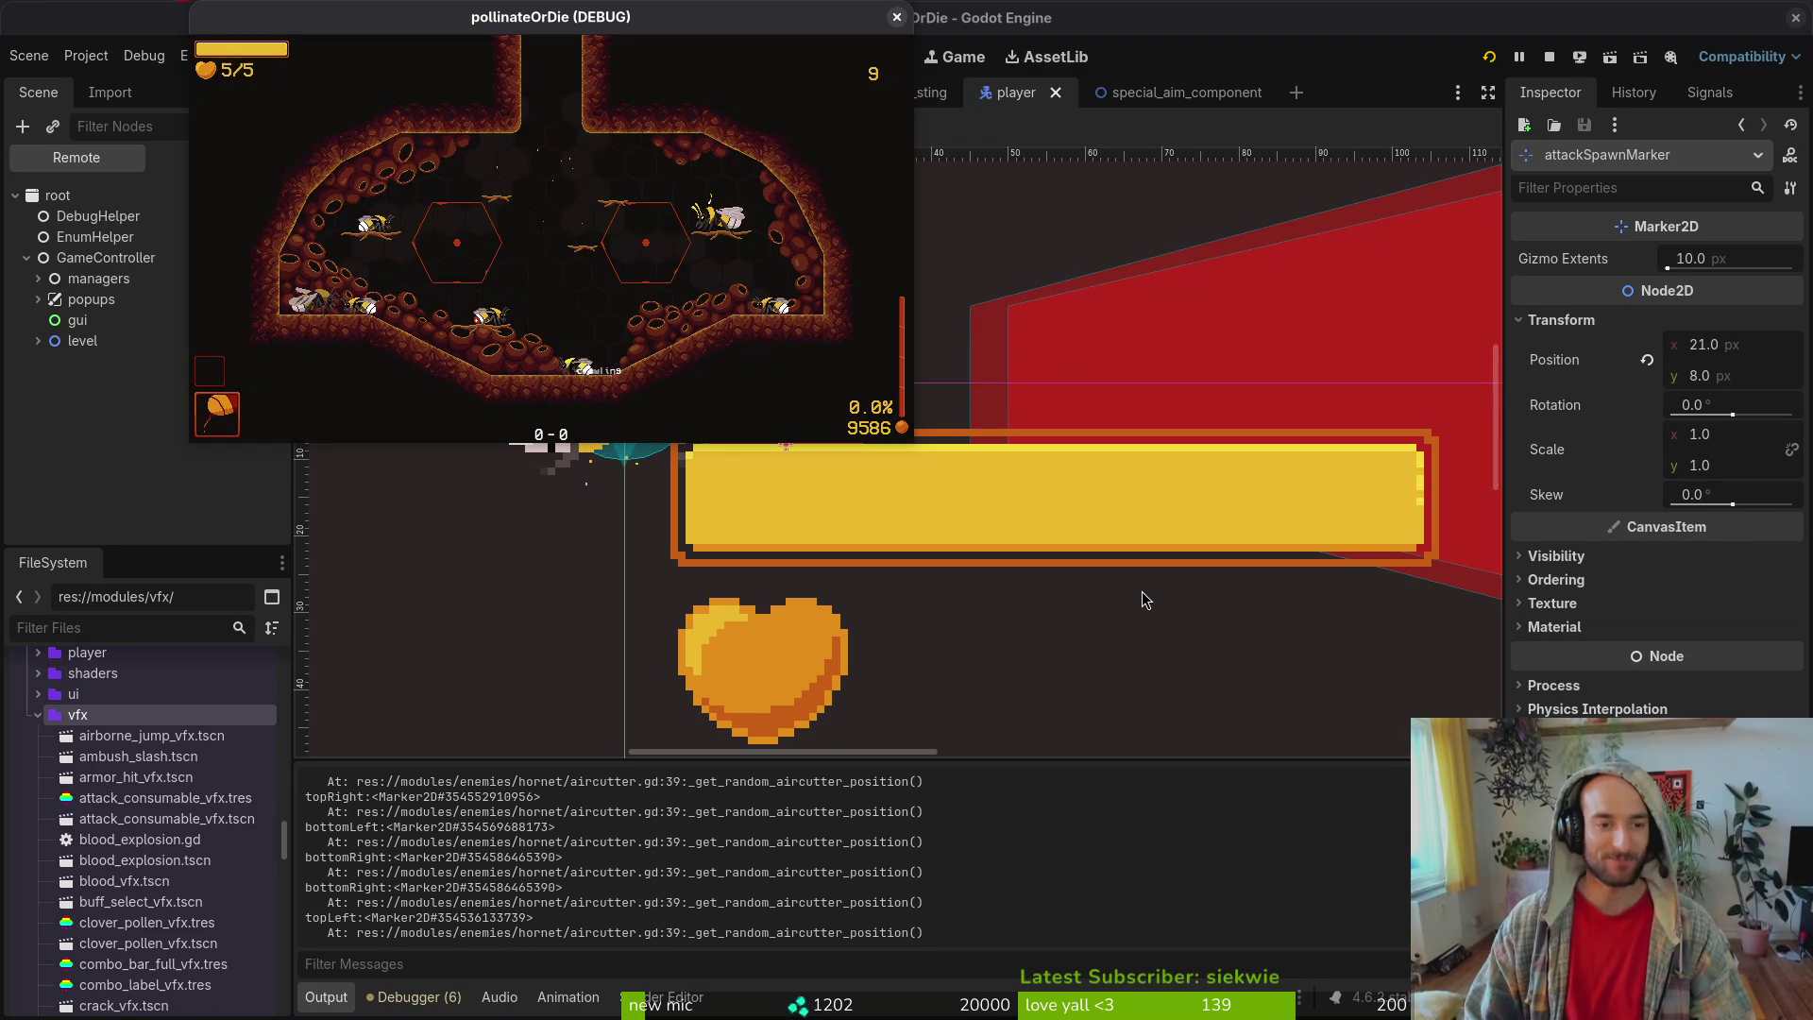
- Flip through the item cards, then jump and slash in the hive
{"action": "key", "text": "Tab"}
{"action": "key", "text": "Right"}
{"action": "key", "text": "Tab"}
{"action": "key", "text": "space"}
{"action": "key", "text": "j"}
- Load the hornet arena from the debug level list and fight until dying on attempt 10
{"action": "key", "text": "Escape"}
{"action": "key", "text": "Up"}
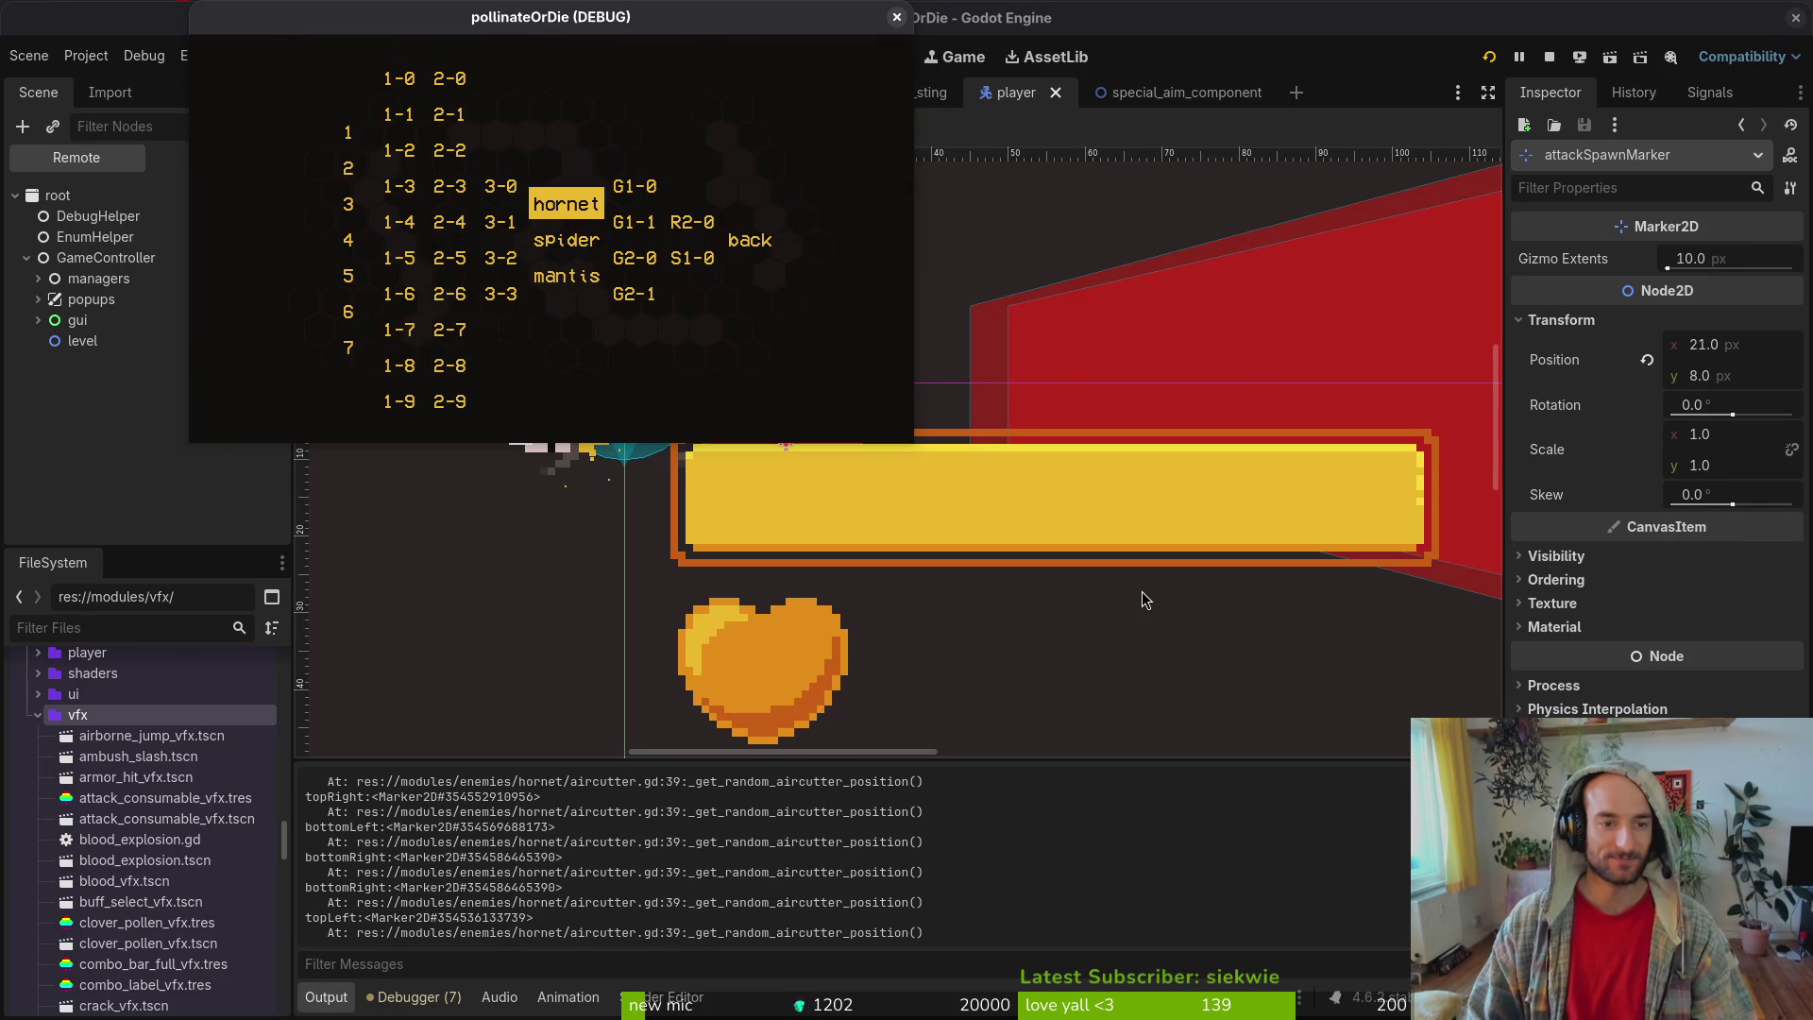
{"action": "key", "text": "Return"}
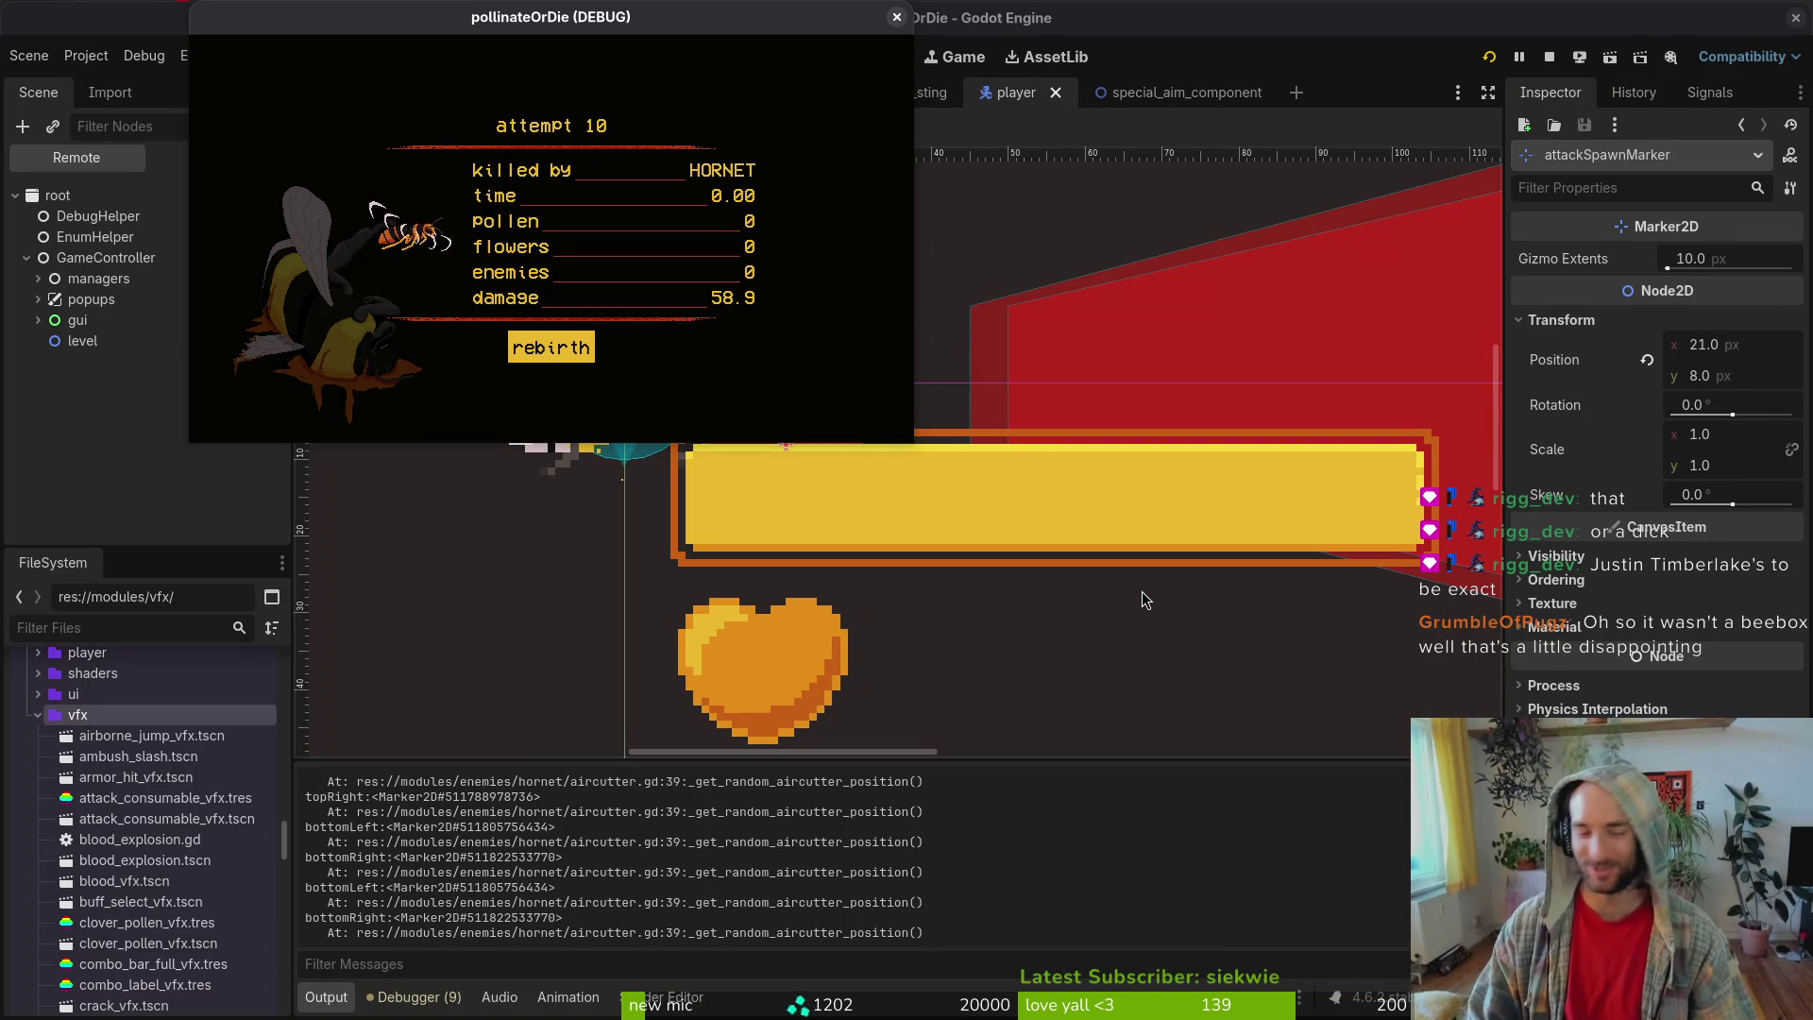
{"action": "key", "text": "Return"}
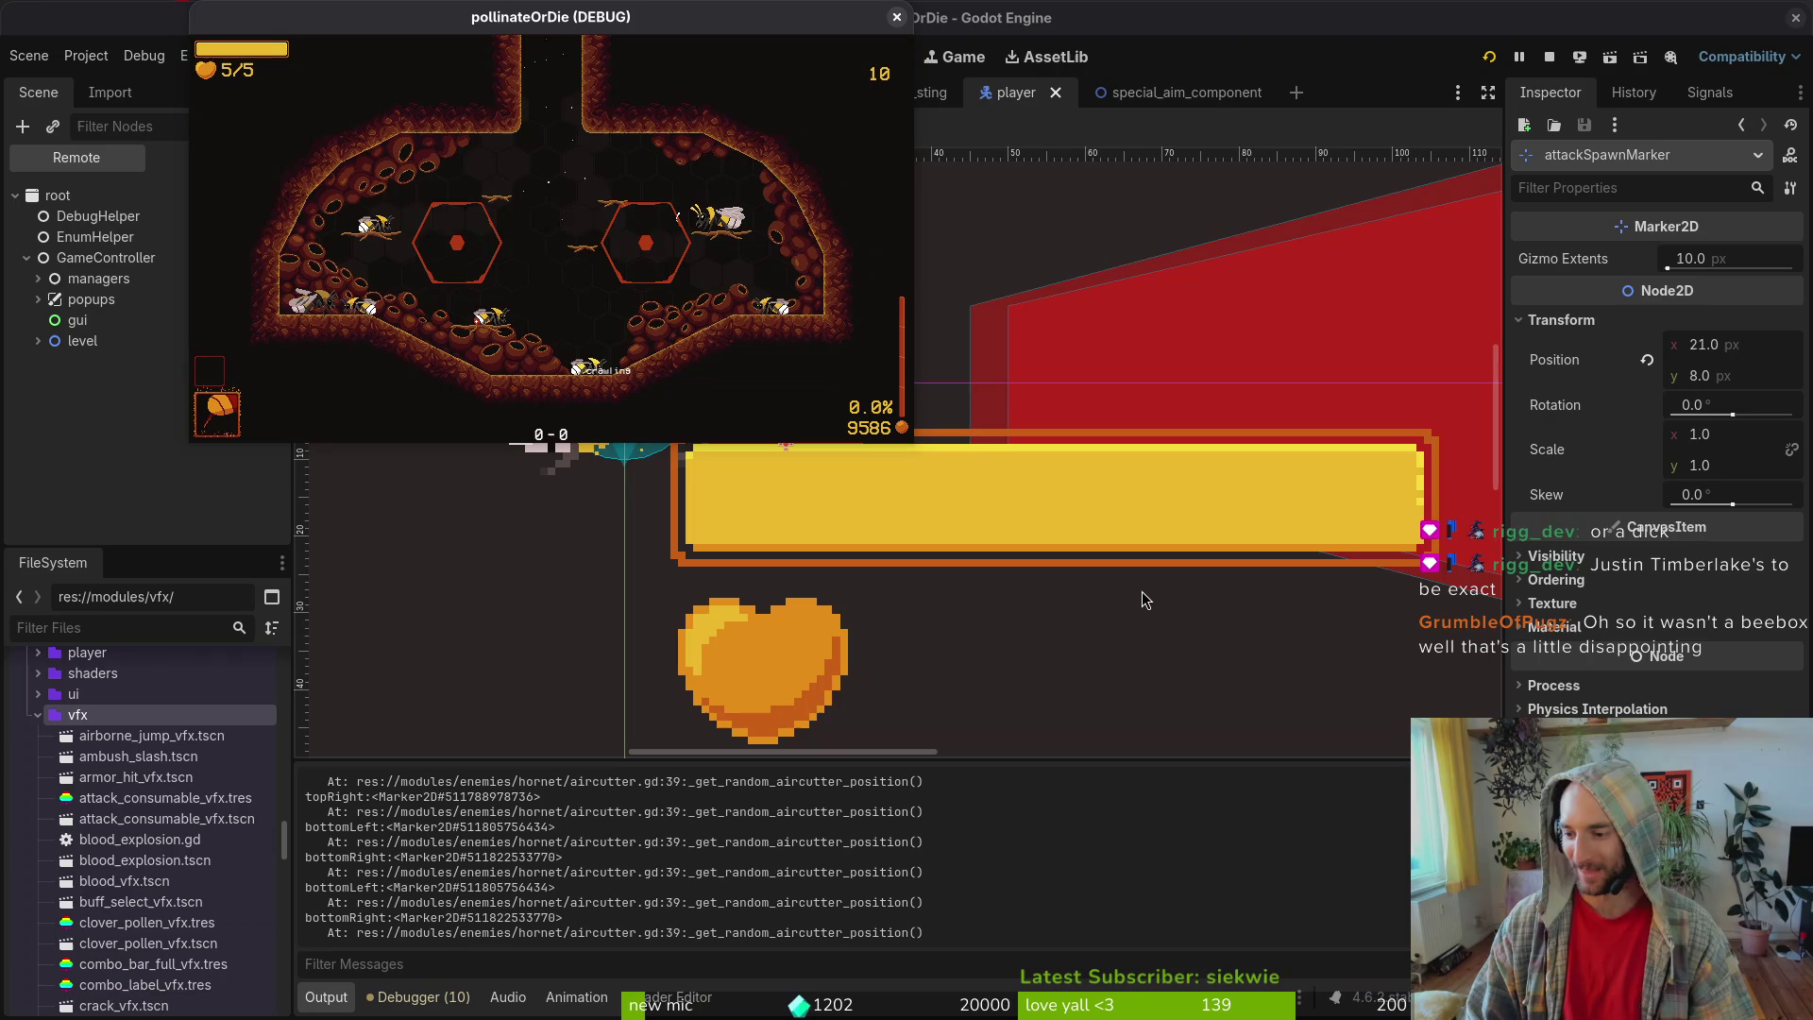
- Start the hornet boss fight, pause it, and bring up Neovim's project file finder
{"action": "key", "text": "Escape"}
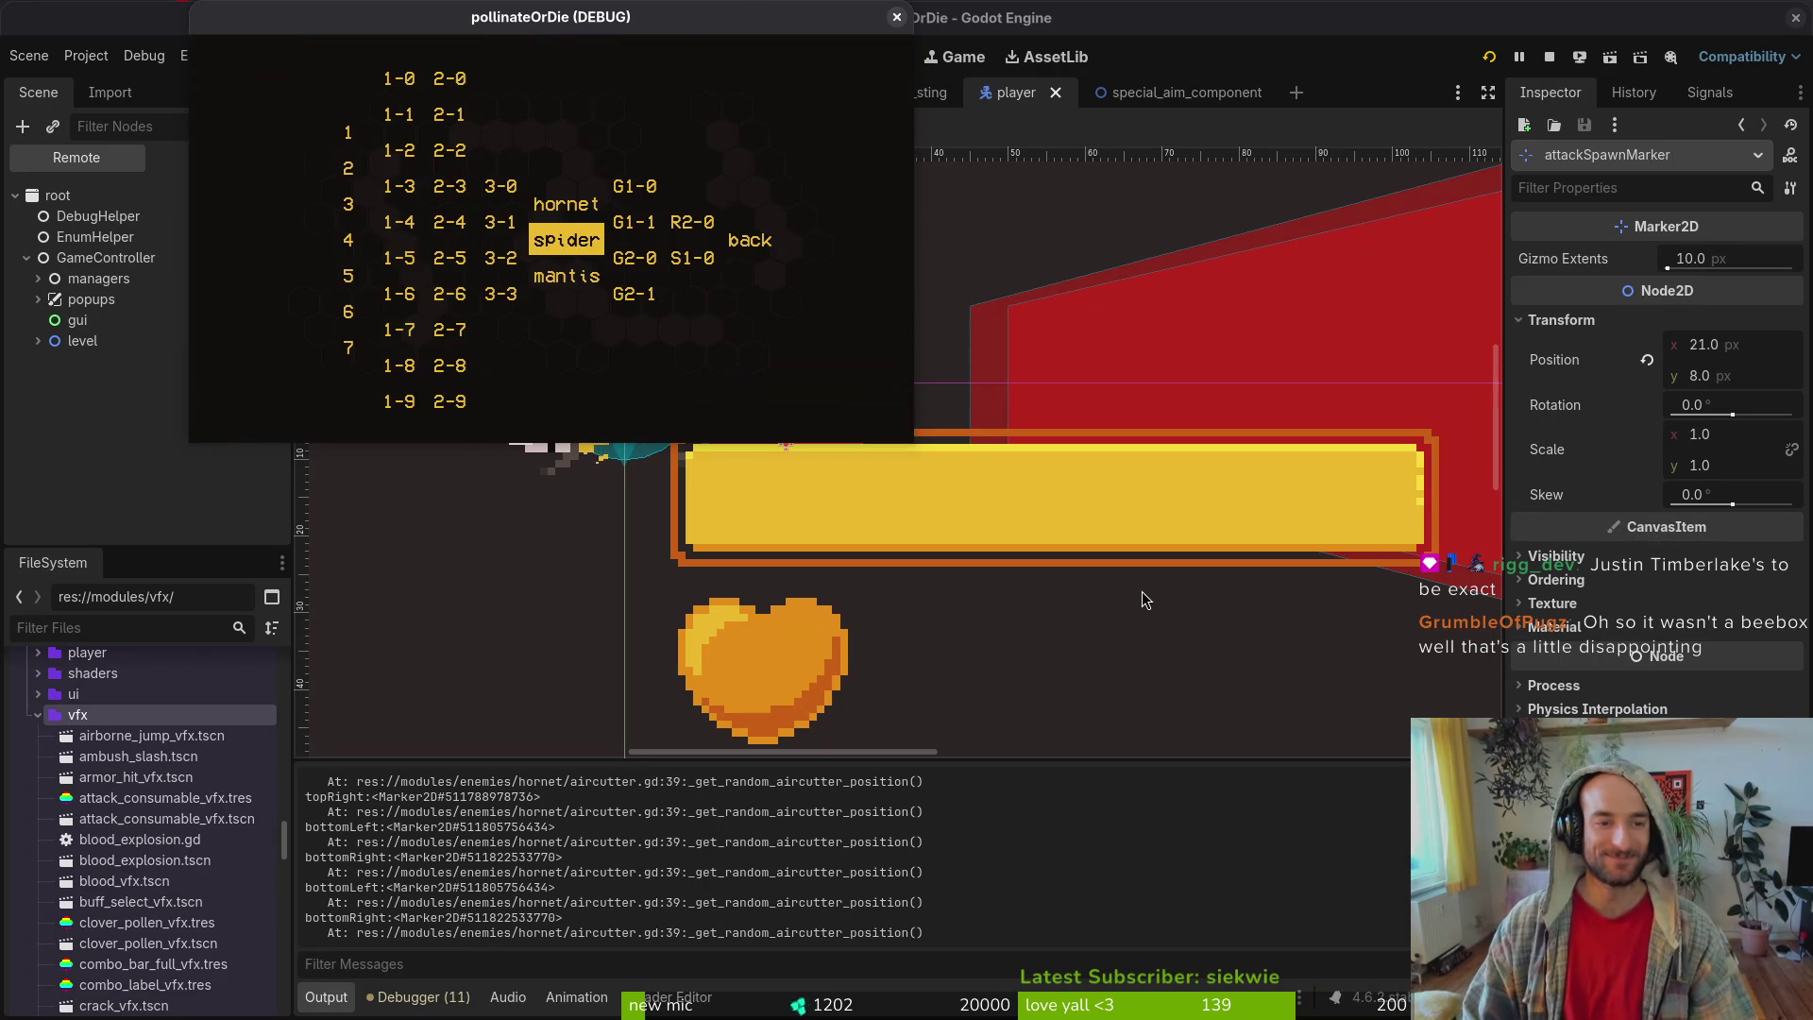
{"action": "key", "text": "Return"}
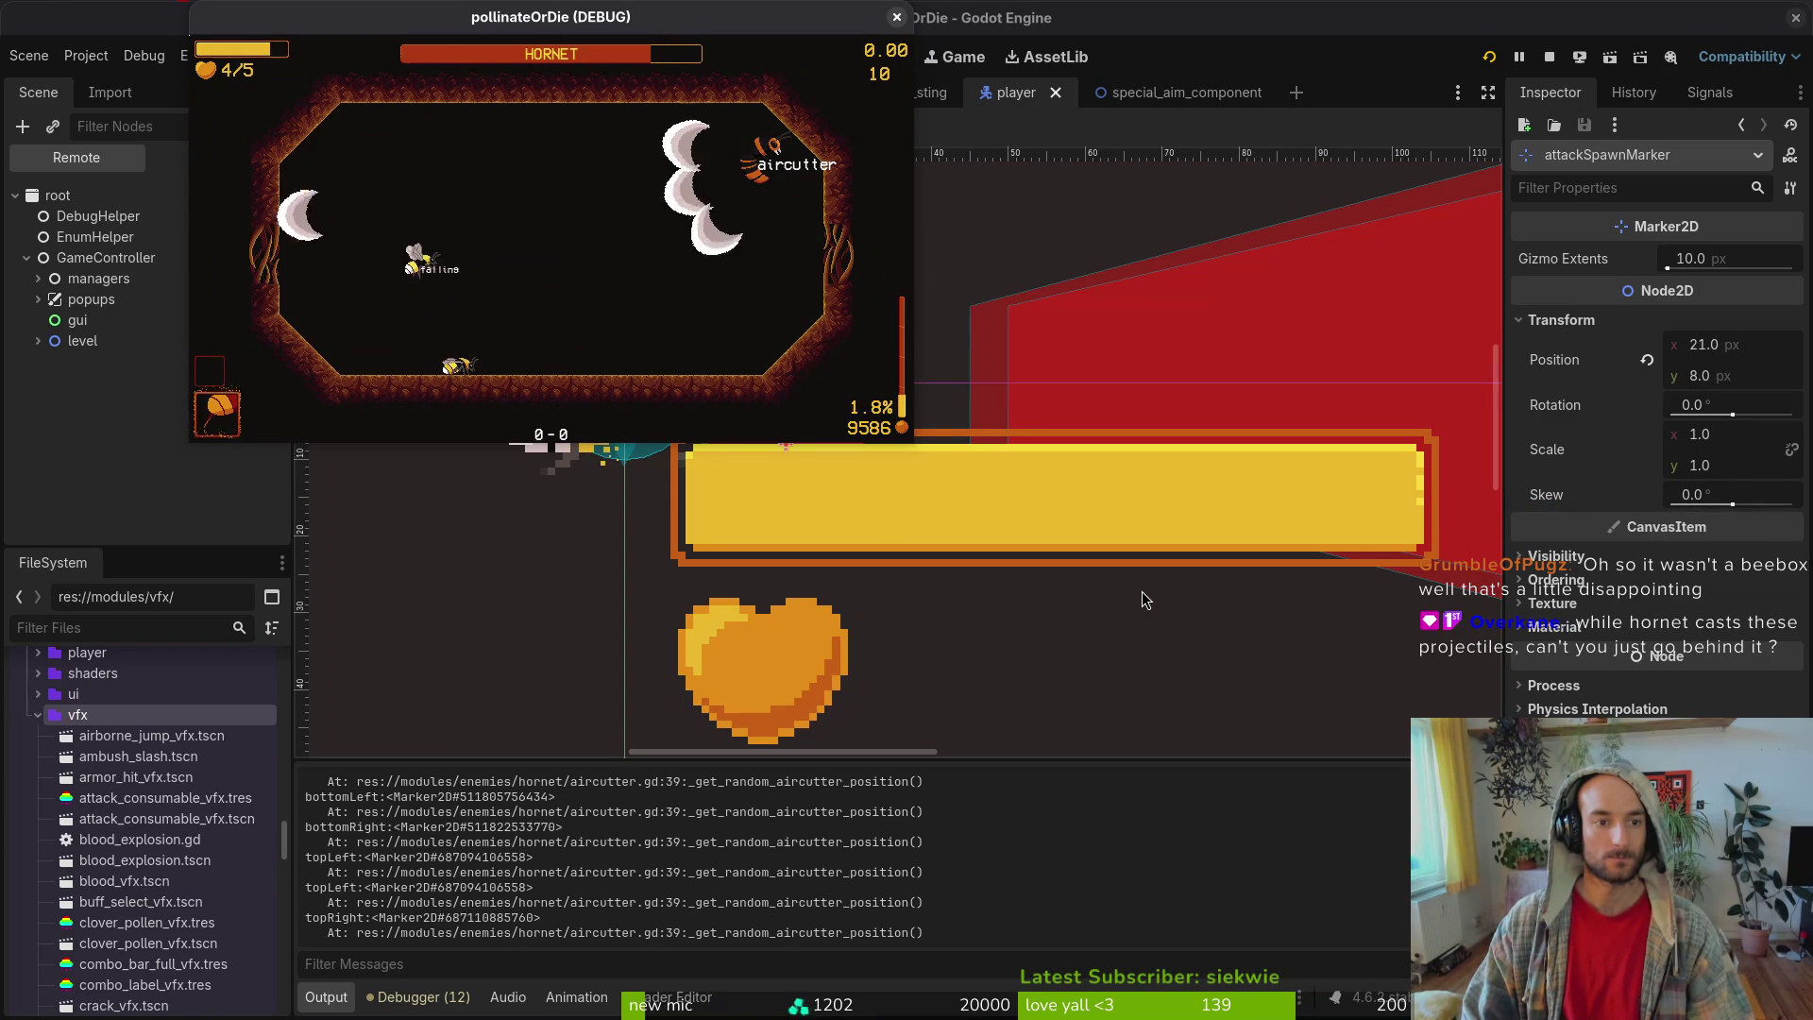
{"action": "key", "text": "Escape"}
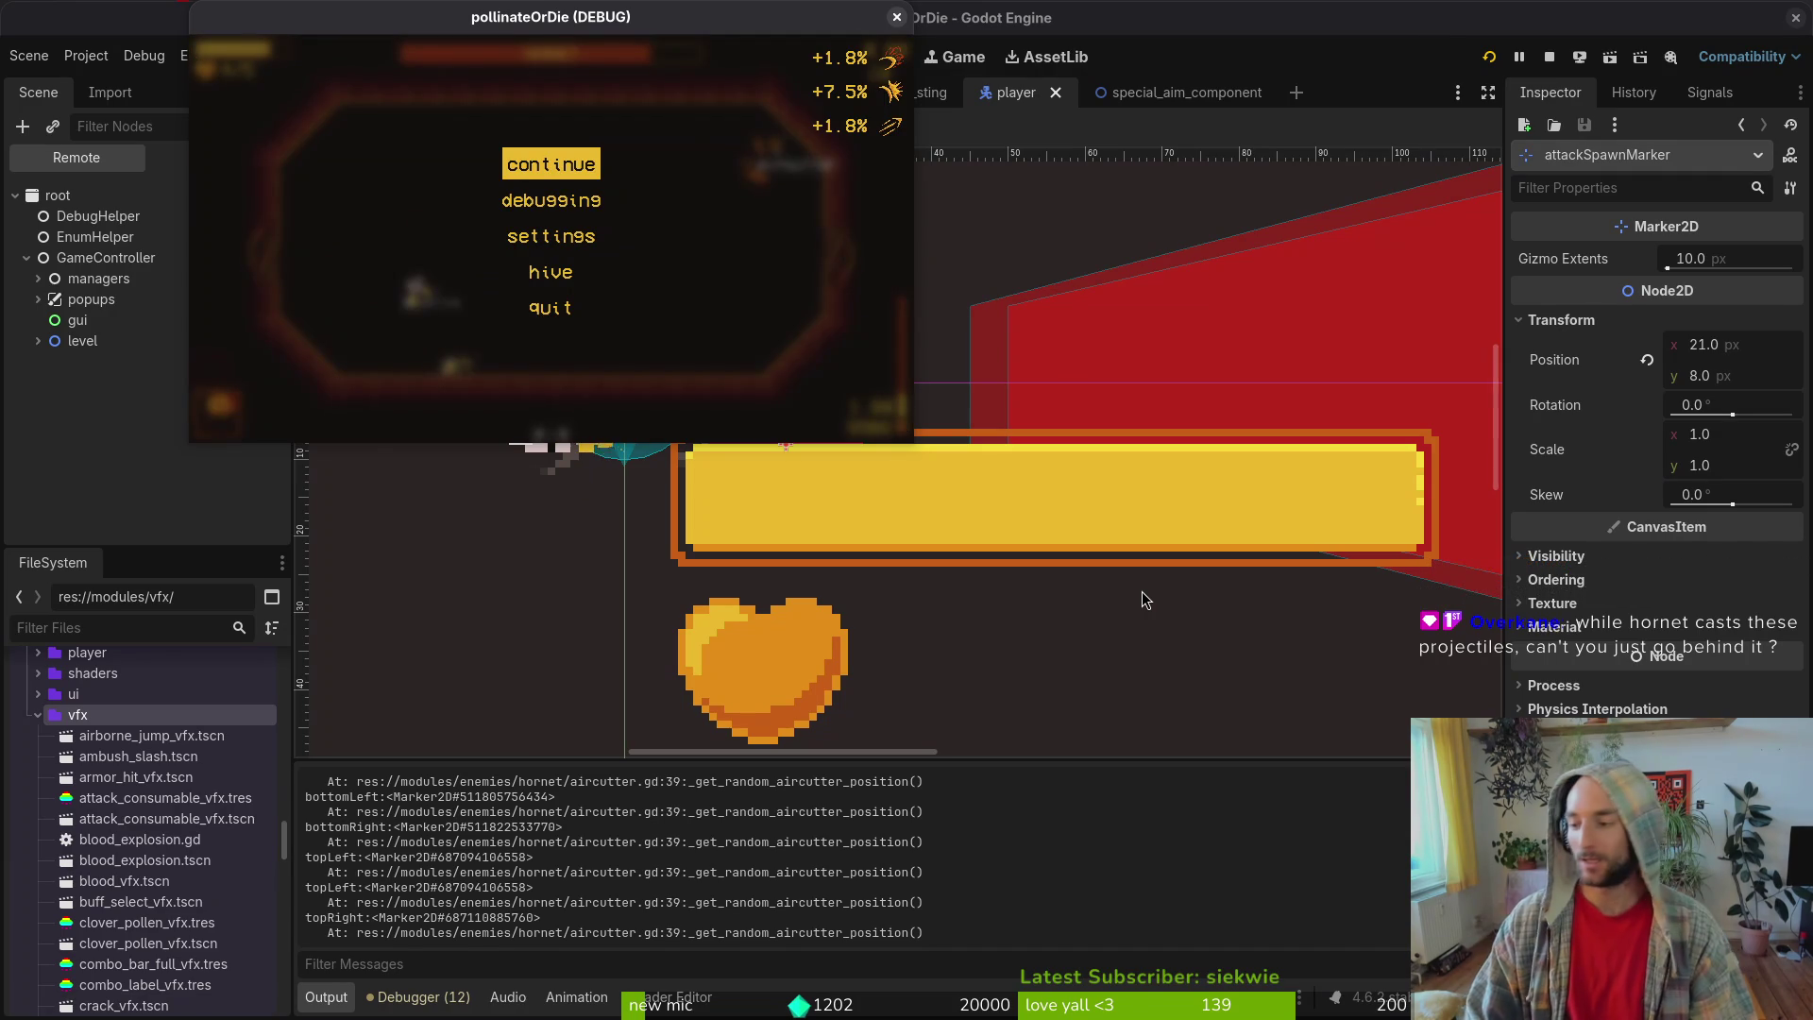
{"action": "key", "text": "super+1"}
{"action": "key", "text": "space"}
- Find and open hornet/aircutter.gd by searching 'air'
{"action": "key", "text": "f"}
{"action": "key", "text": "f"}
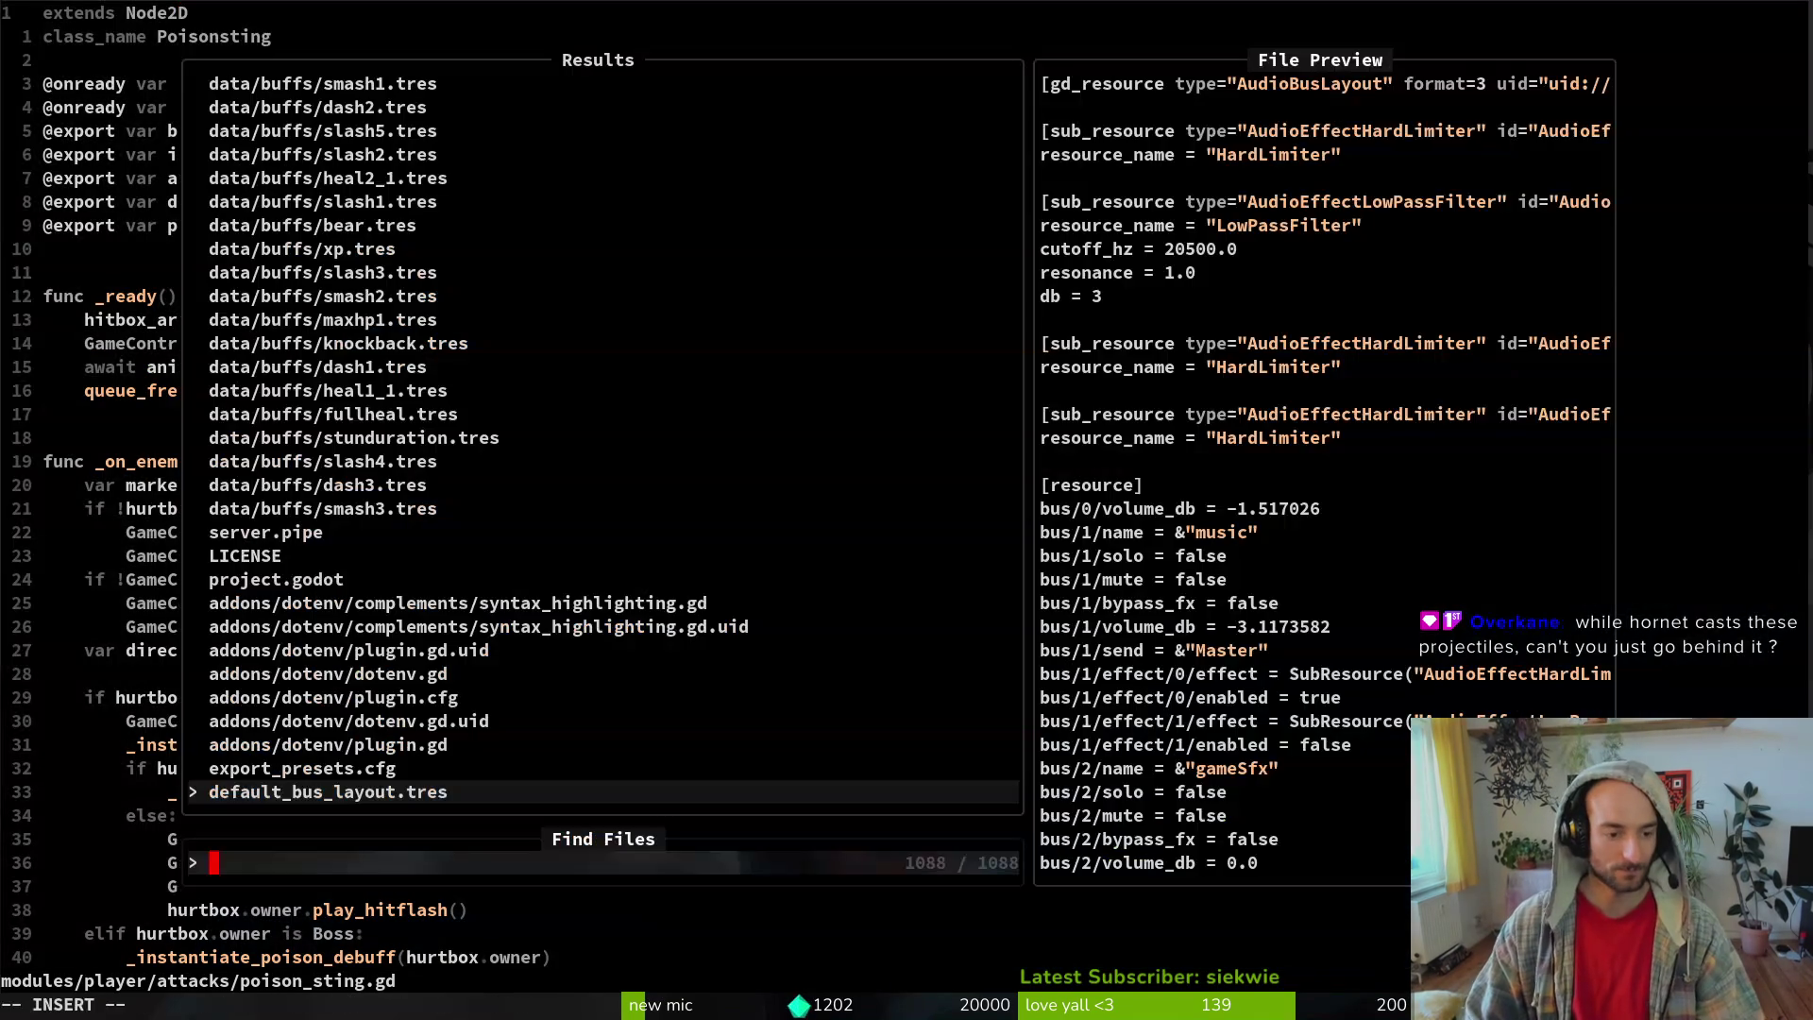
{"action": "type", "text": "air"}
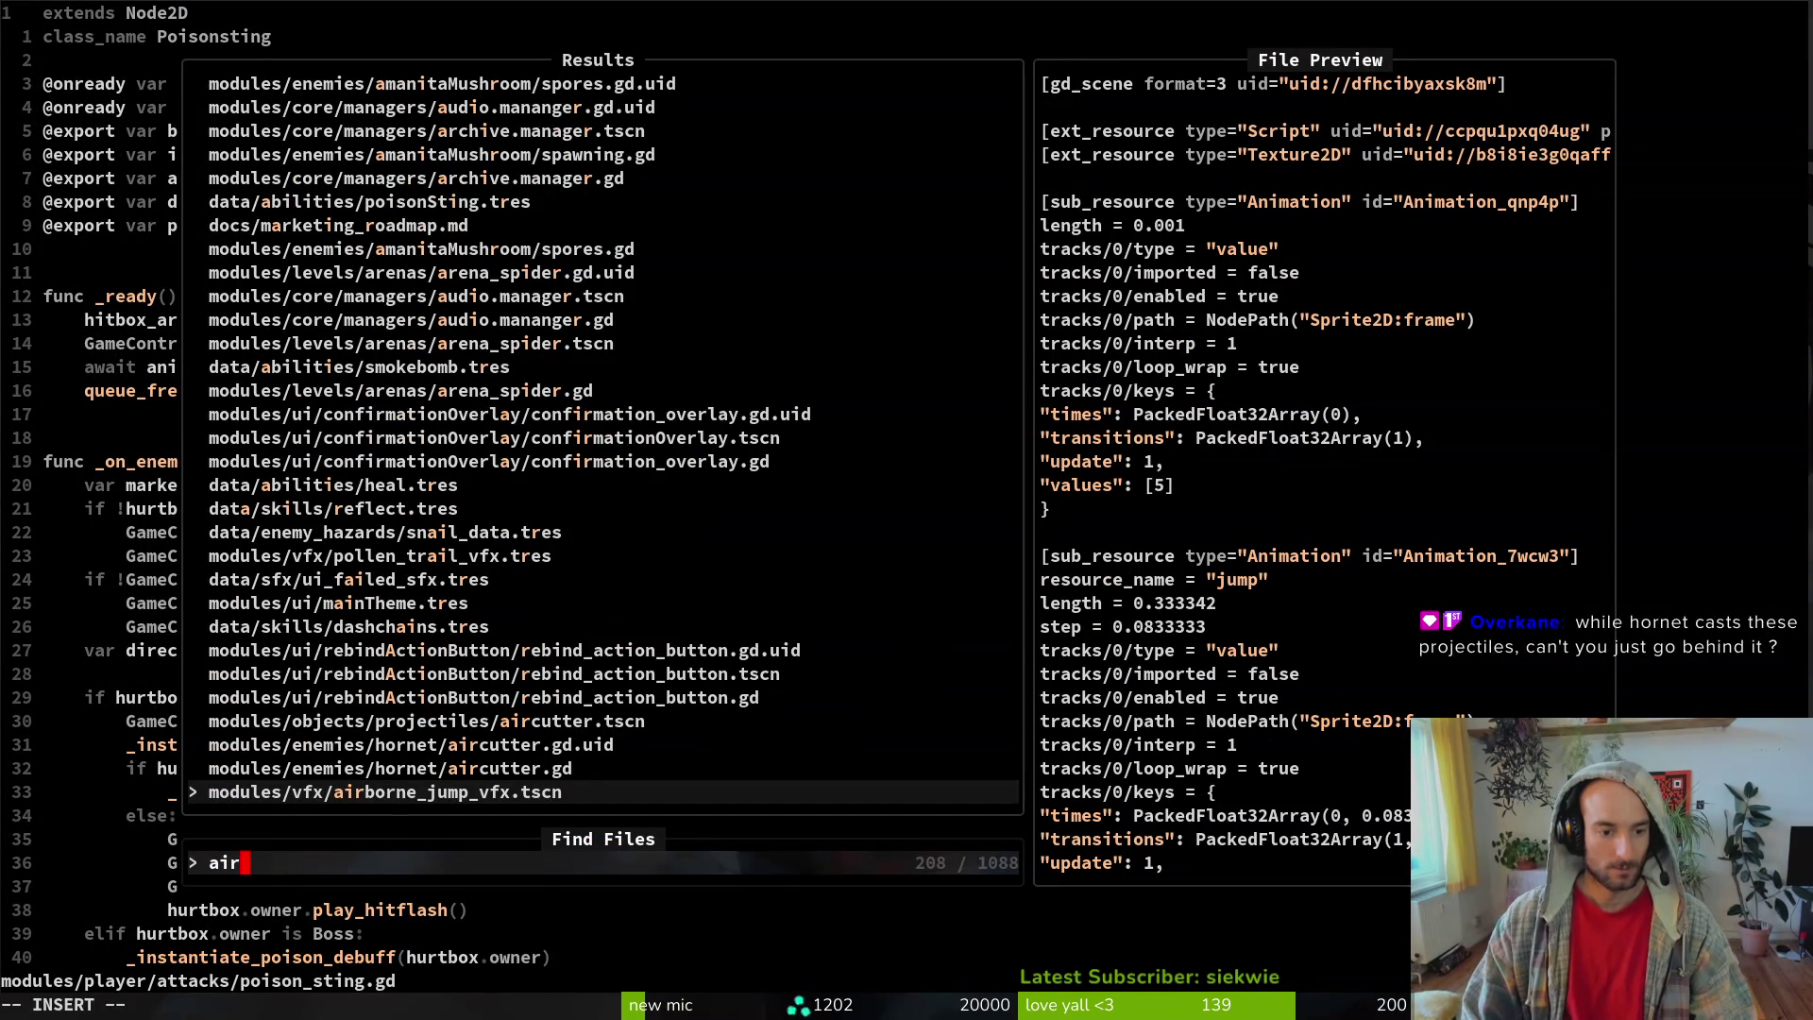
{"action": "key", "text": "Up"}
{"action": "key", "text": "Return"}
- Copy the pathfinding target_node assignment line from enter()
{"action": "key", "text": "8"}
{"action": "key", "text": "j"}
{"action": "key", "text": "k"}
{"action": "key", "text": "shift+v"}
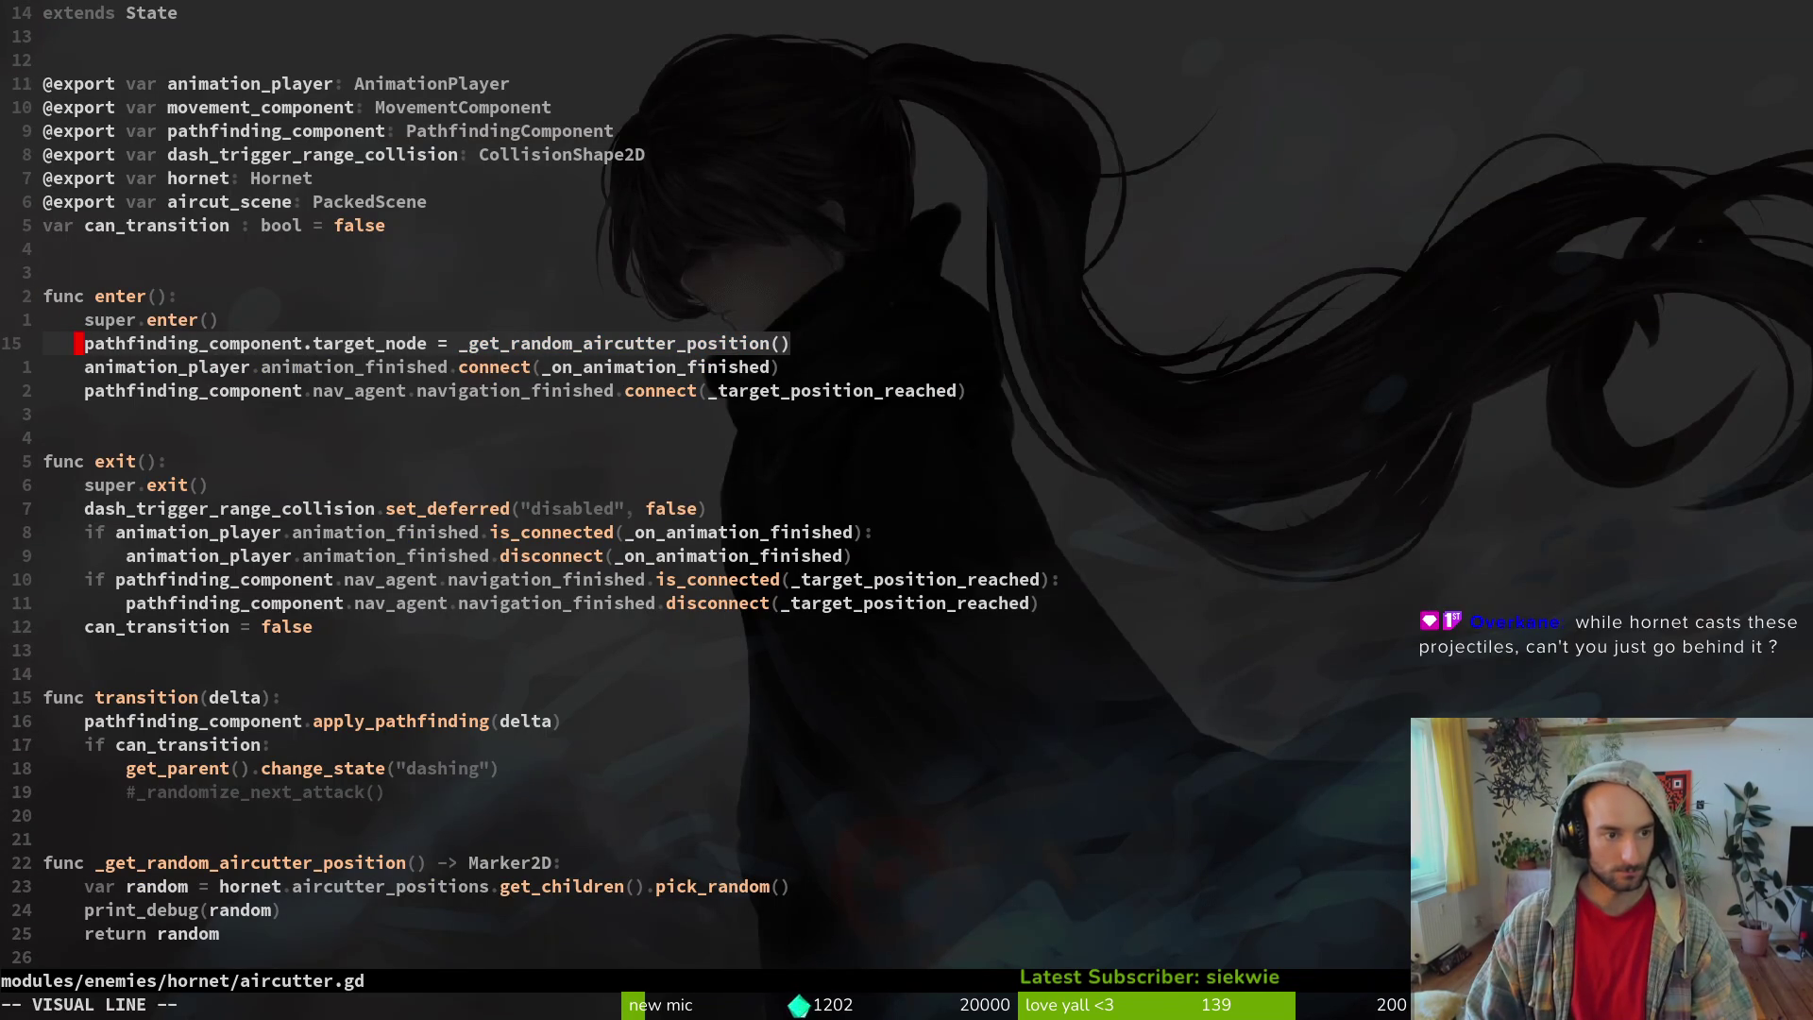
{"action": "key", "text": "y"}
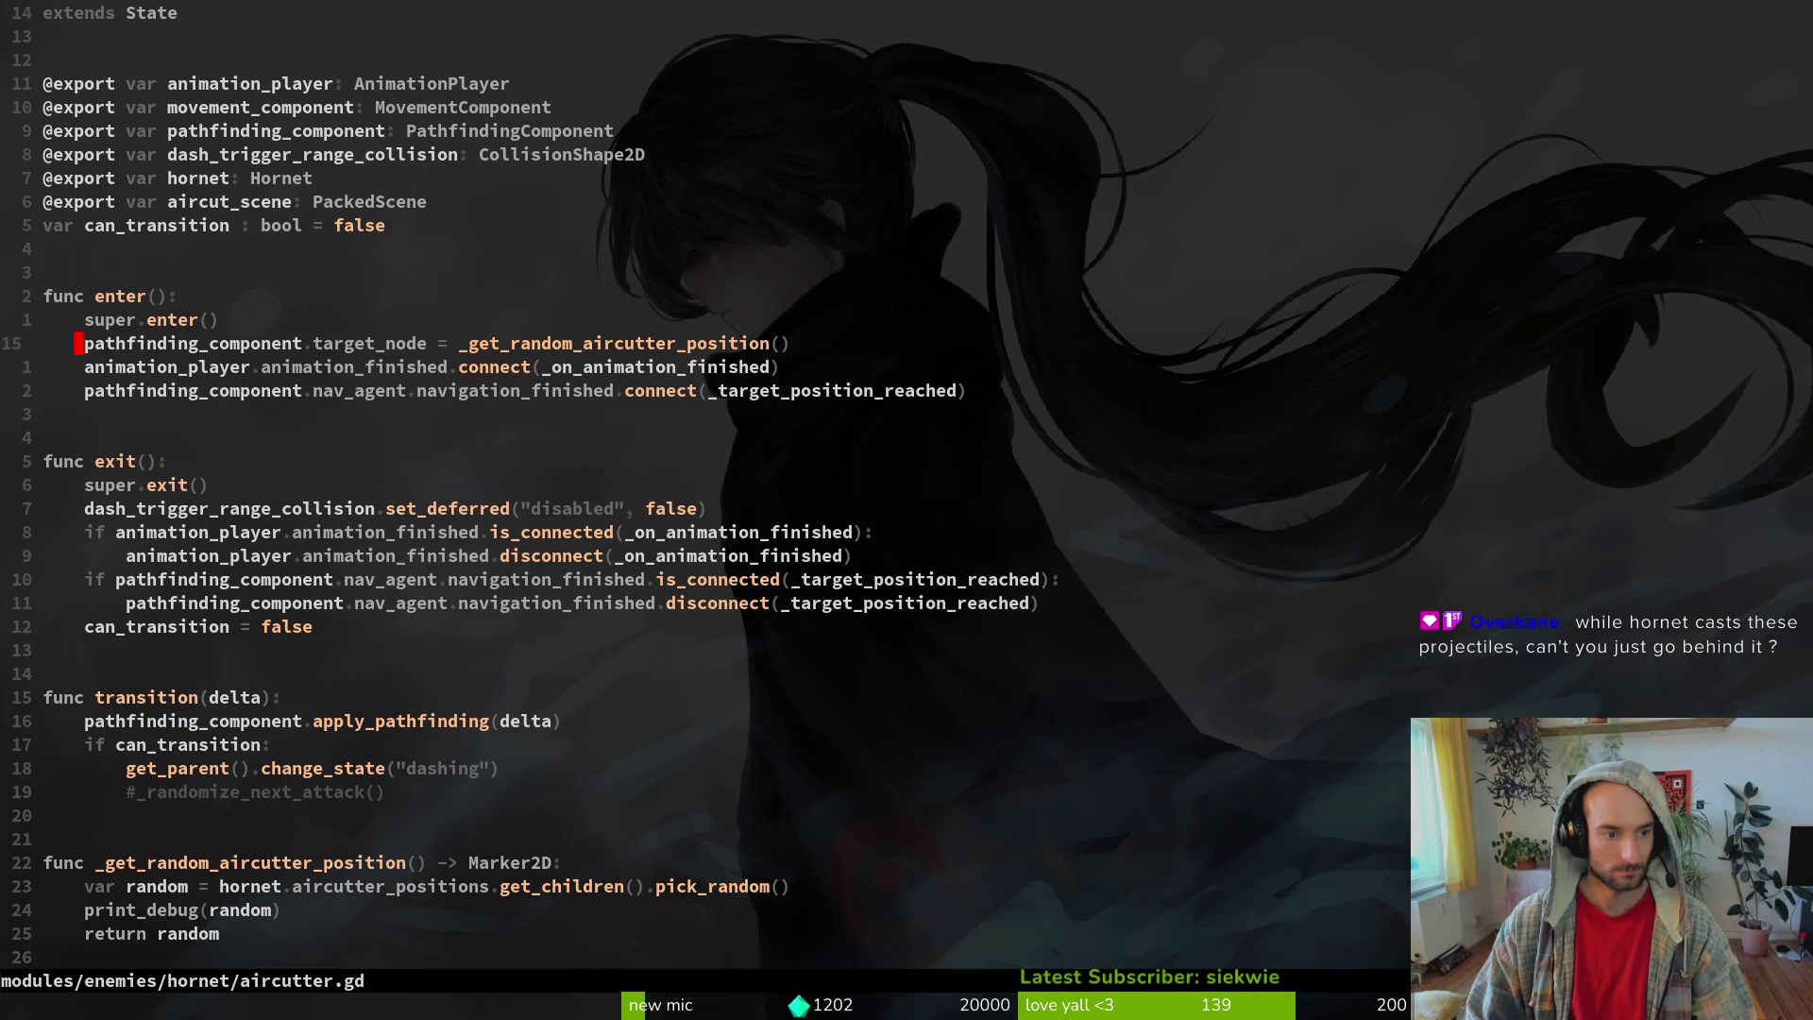
{"action": "key", "text": "2"}
{"action": "key", "text": "0"}
{"action": "key", "text": "j"}
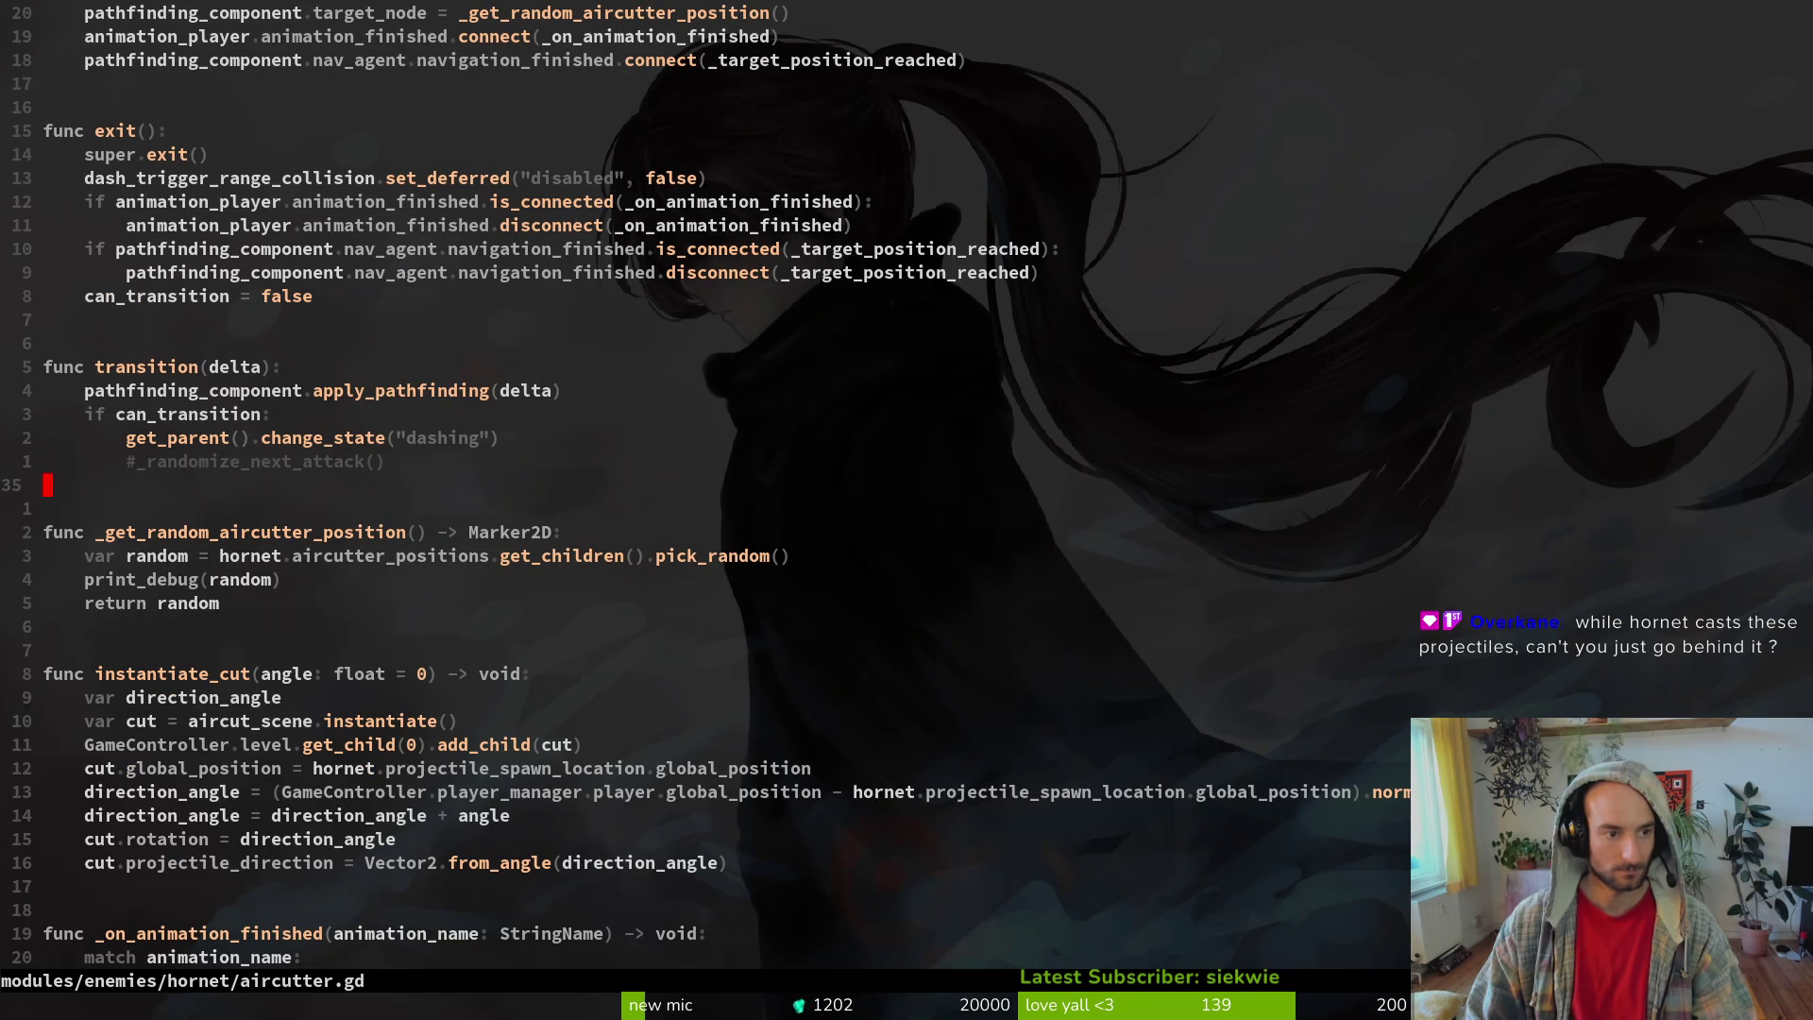
{"action": "key", "text": "2"}
{"action": "key", "text": "0"}
{"action": "key", "text": "k"}
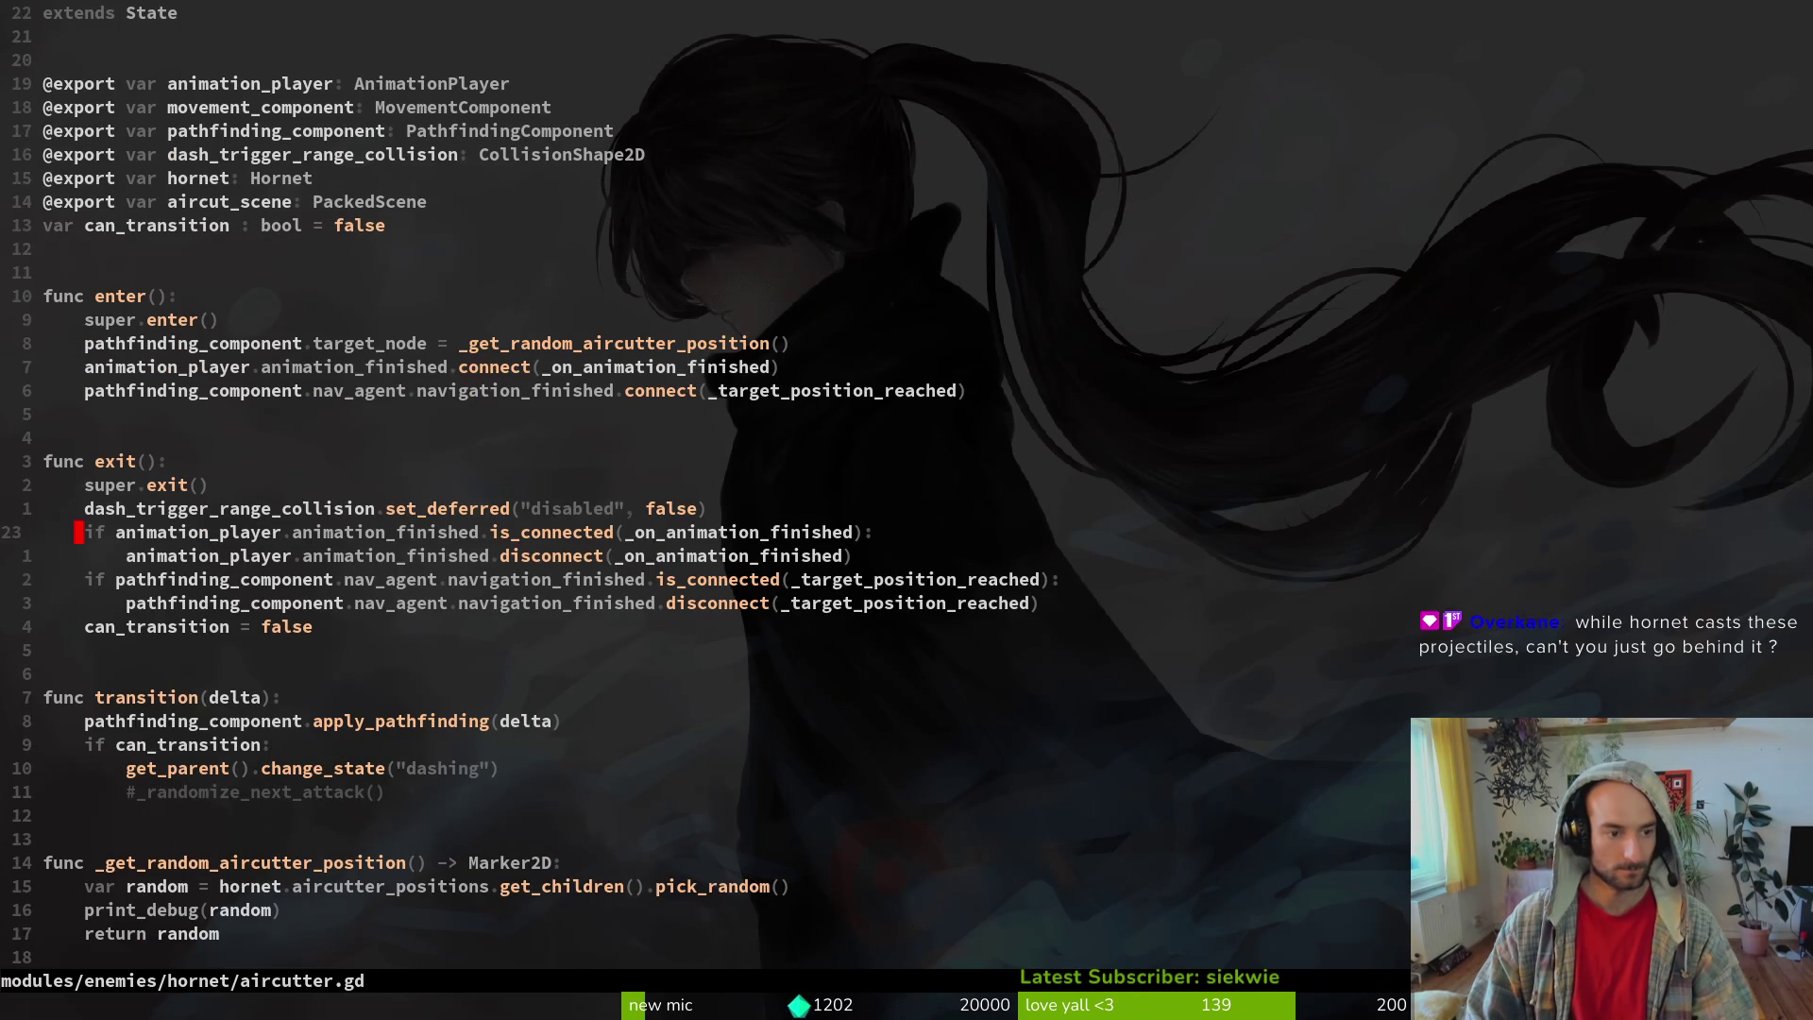
- Add 'pathfinding_component.target_node = null' at the start of exit() and save with :w
{"action": "key", "text": "k"}
{"action": "key", "text": "shift+o"}
{"action": "type", "text": "targe"}
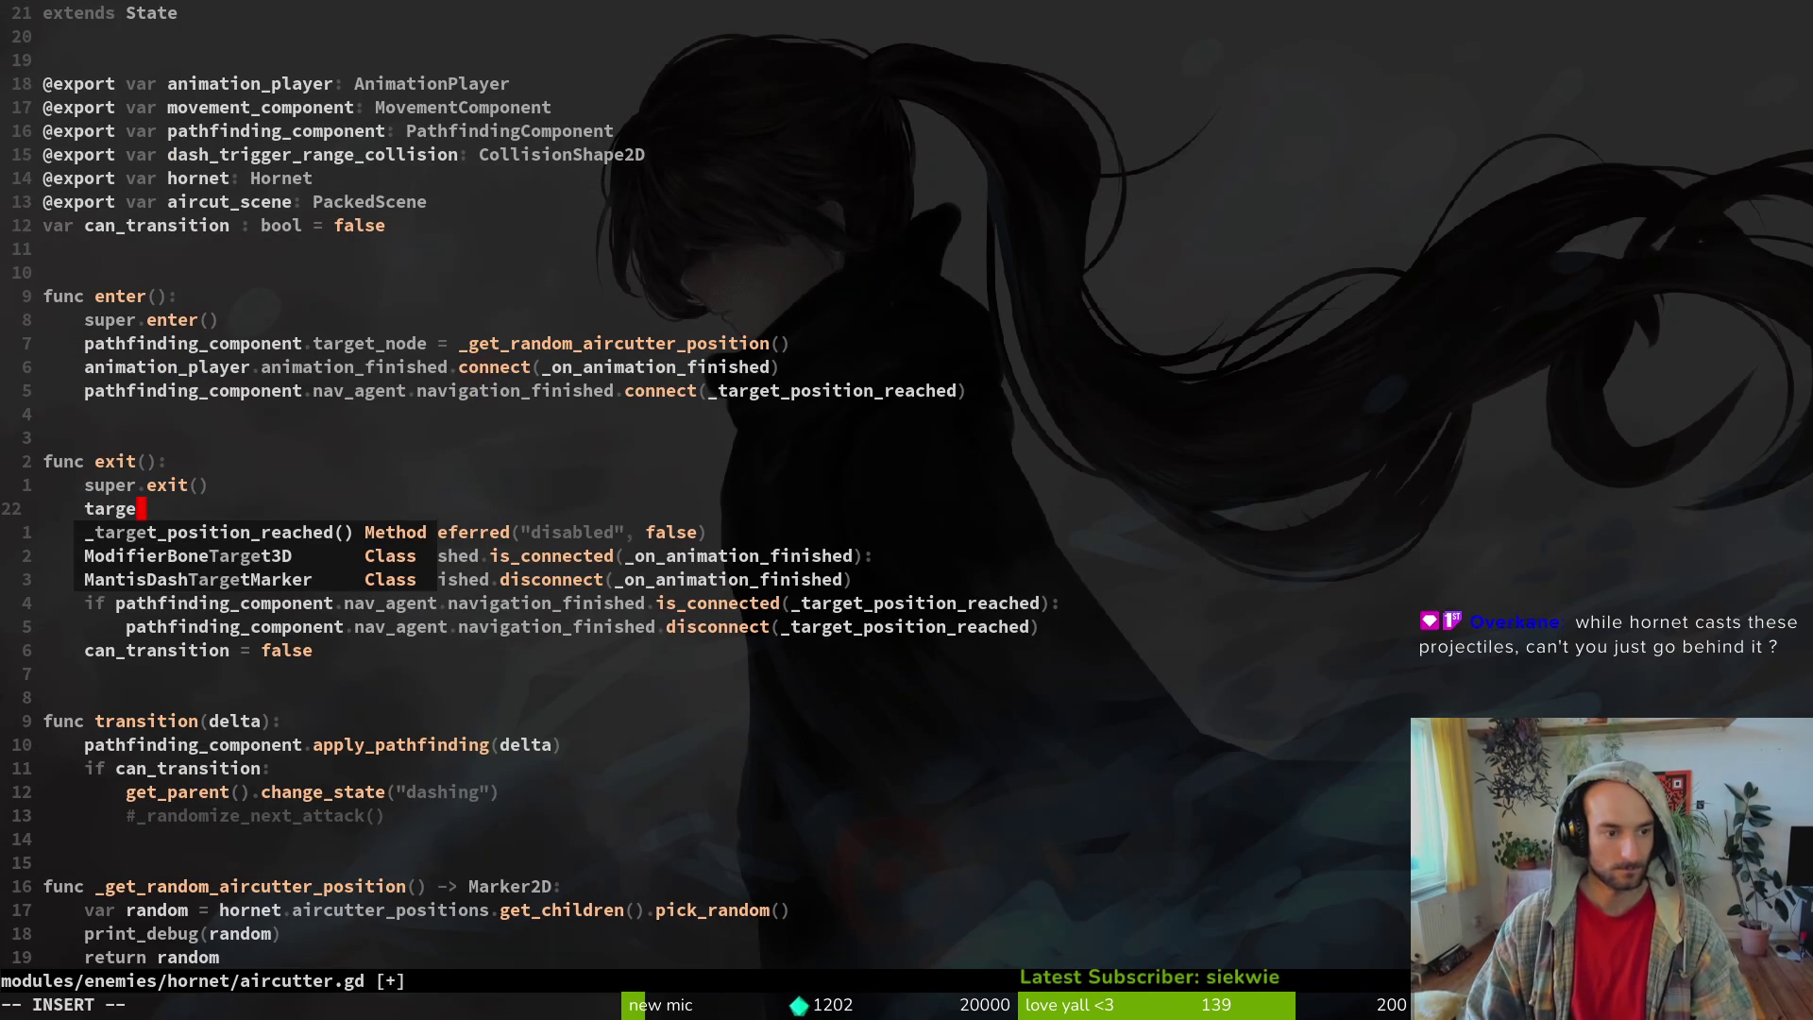
{"action": "key", "text": "BackSpace"}
{"action": "key", "text": "BackSpace"}
{"action": "key", "text": "BackSpace"}
{"action": "type", "text": "path"}
{"action": "key", "text": "Tab"}
{"action": "type", "text": ".ta"}
{"action": "key", "text": "Tab"}
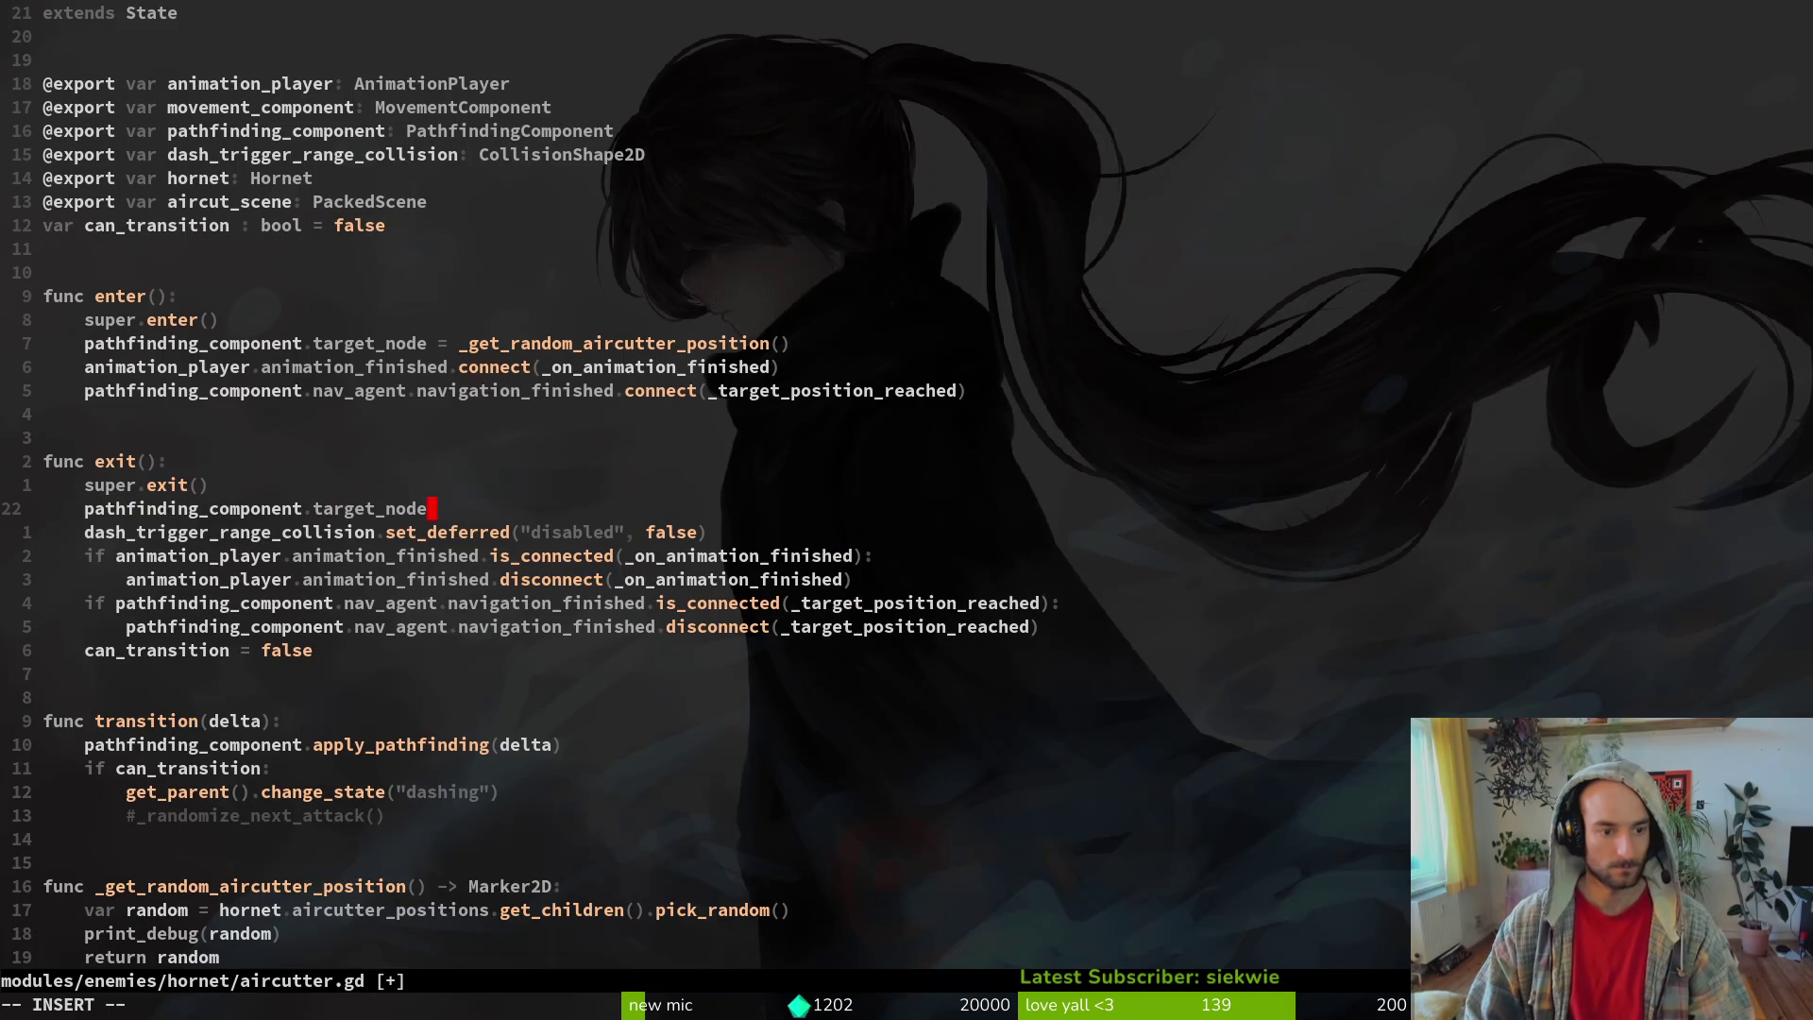
{"action": "type", "text": "ull"}
{"action": "key", "text": "Escape"}
{"action": "type", "text": ":w"}
{"action": "key", "text": "Return"}
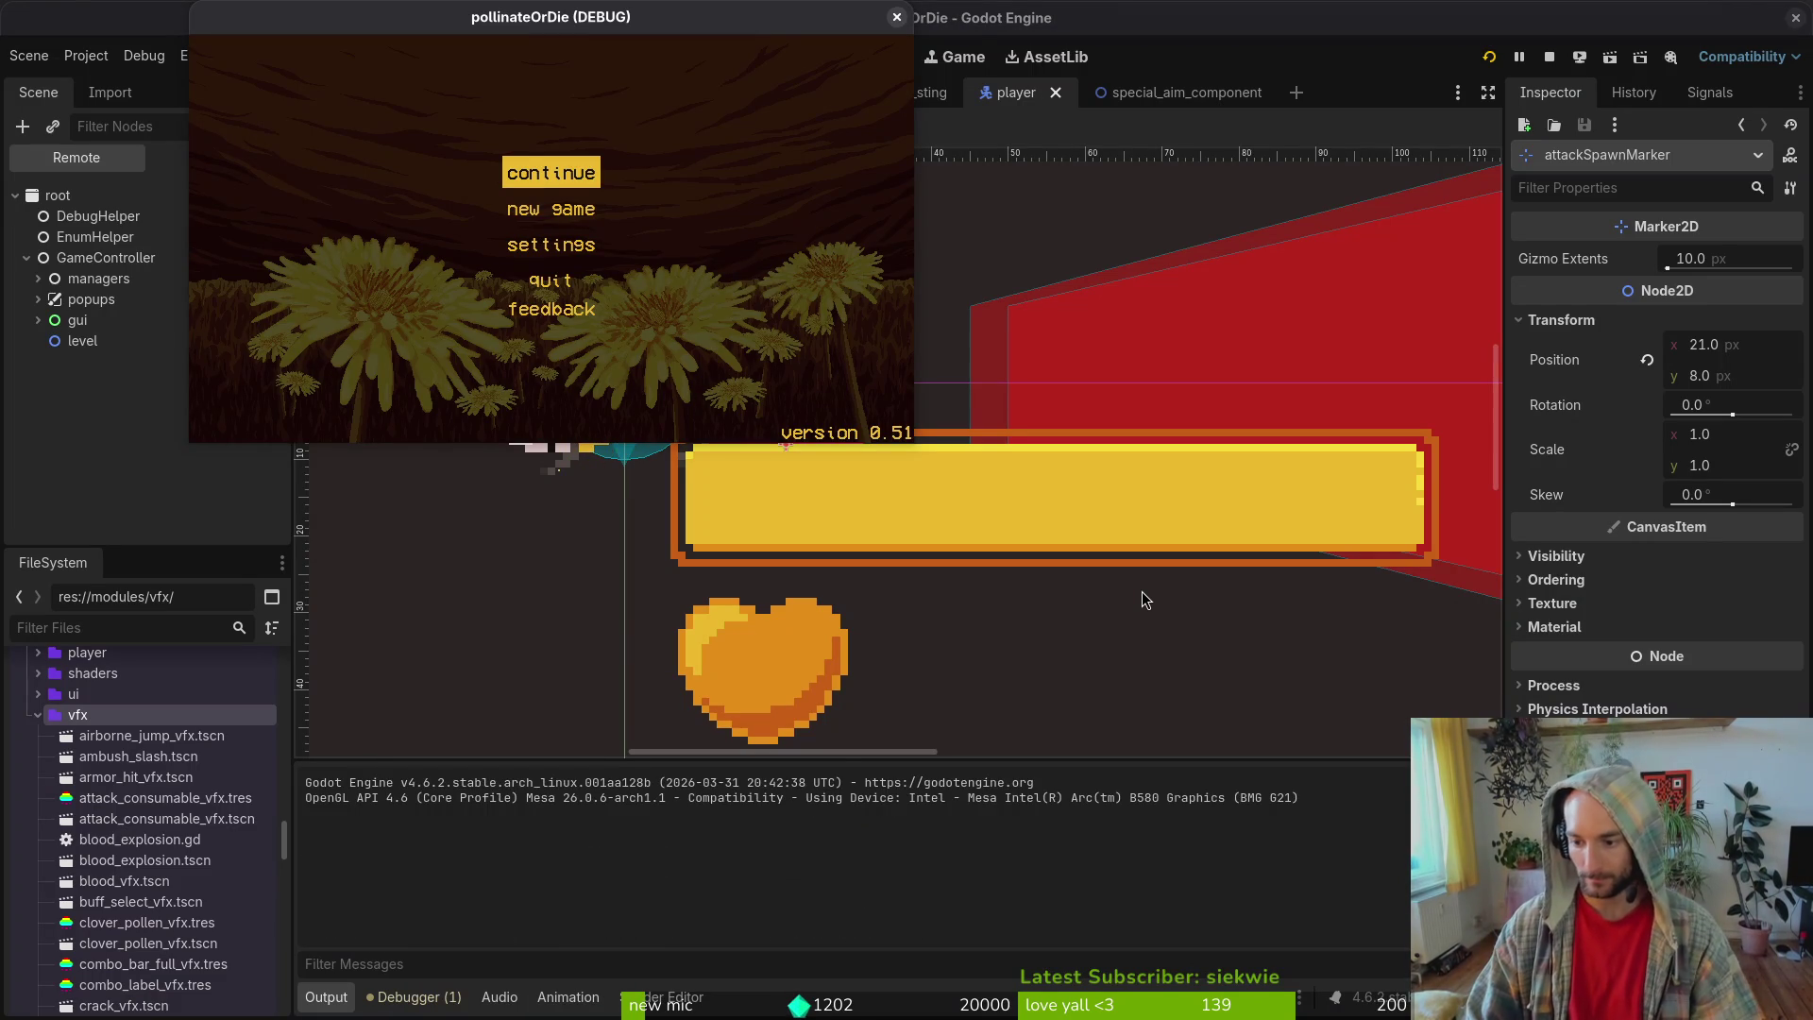
- Continue from the title menu and load the hornet arena via the debug level select
{"action": "key", "text": "Return"}
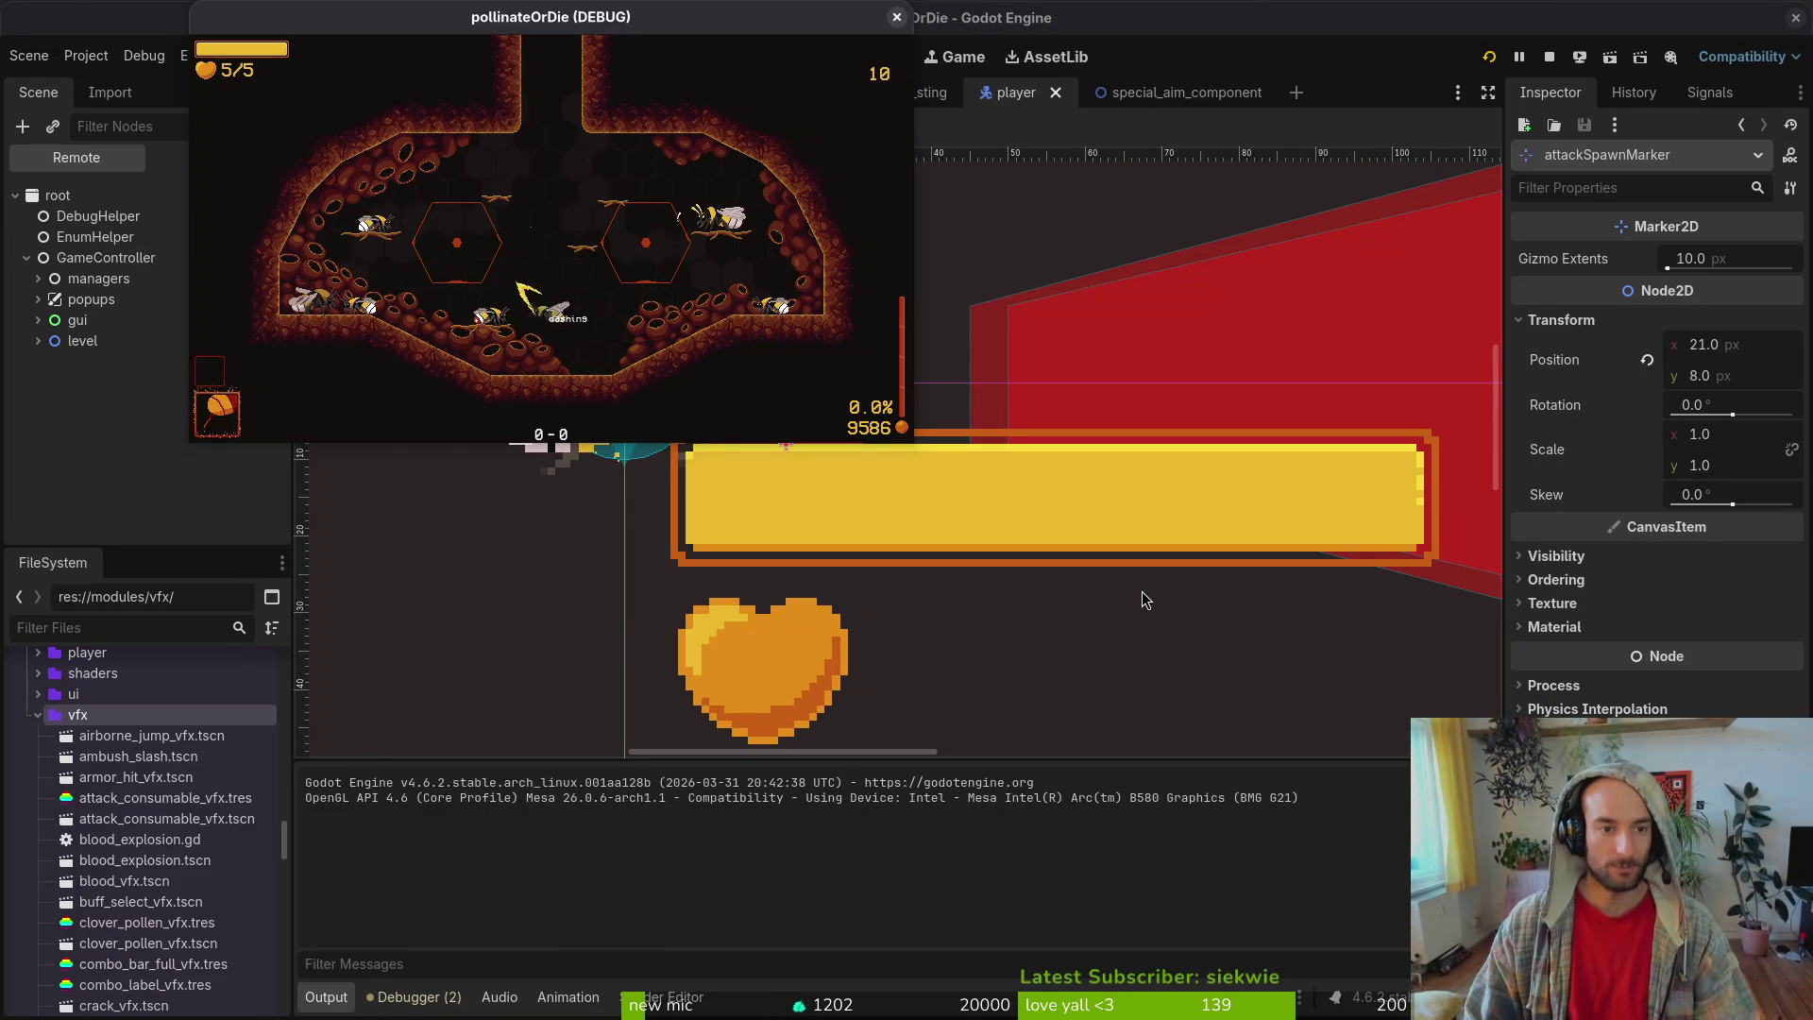
{"action": "key", "text": "Escape"}
{"action": "key", "text": "Up"}
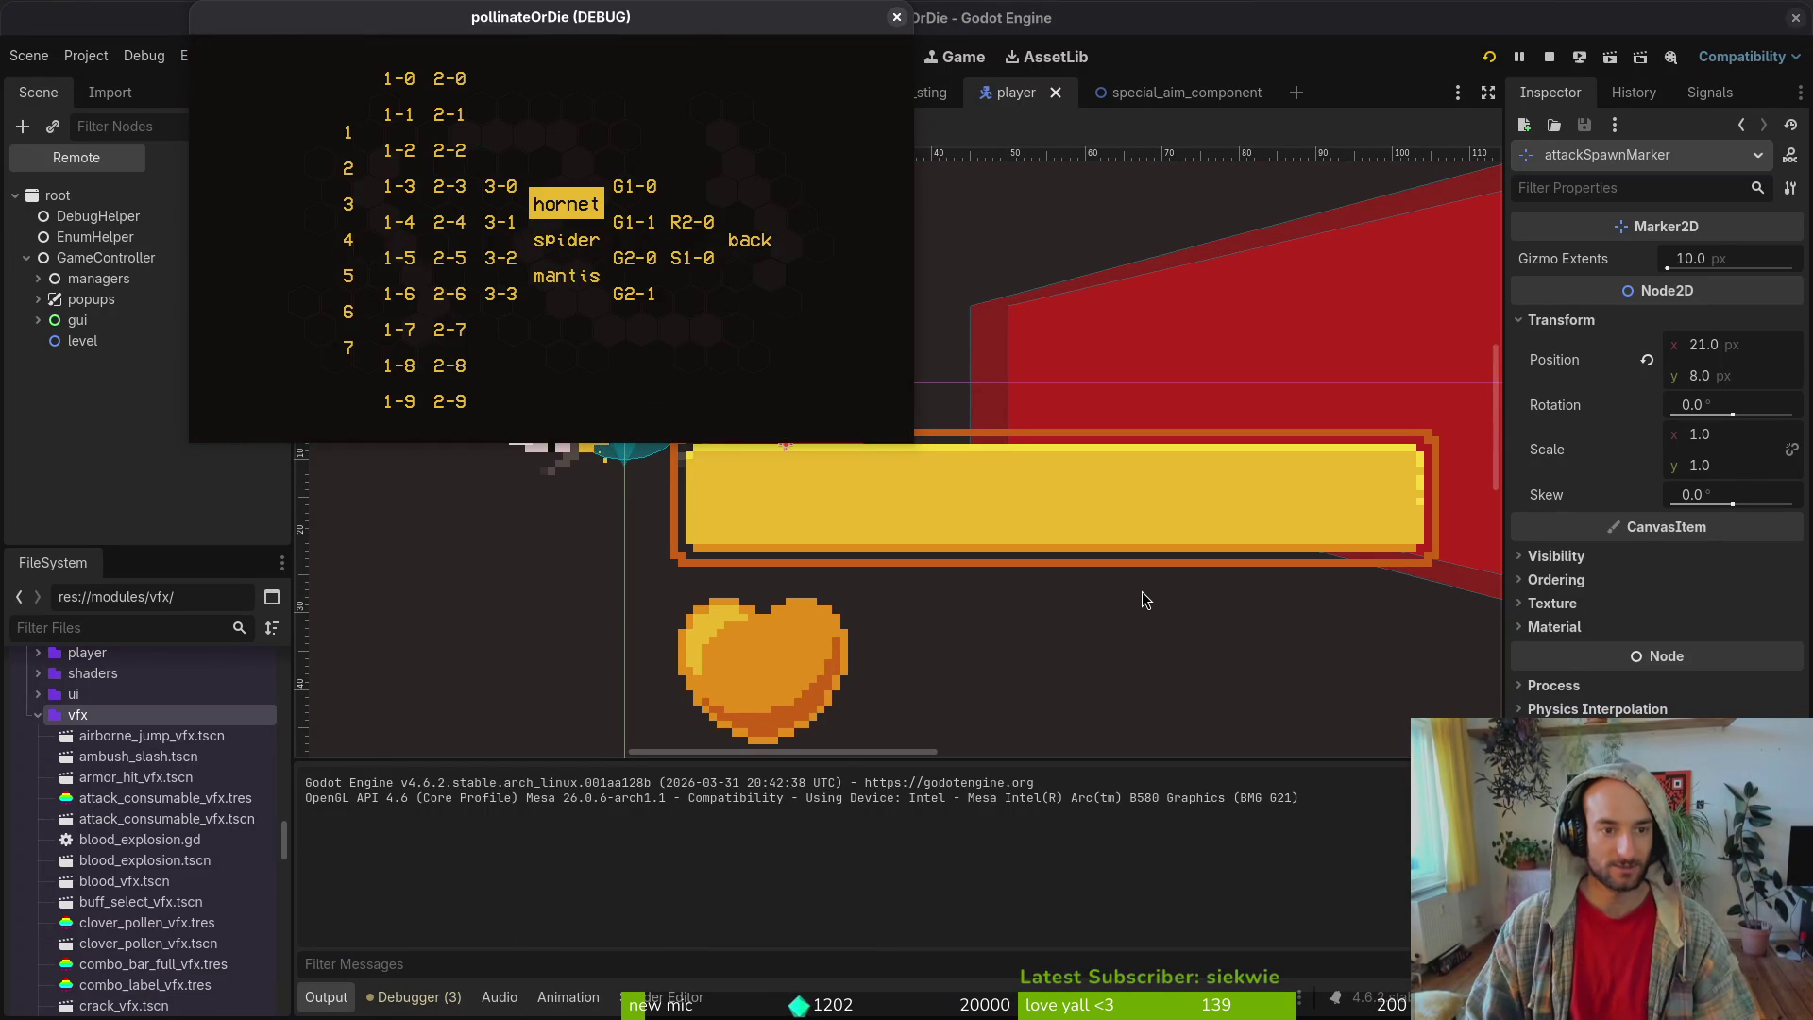
{"action": "key", "text": "Return"}
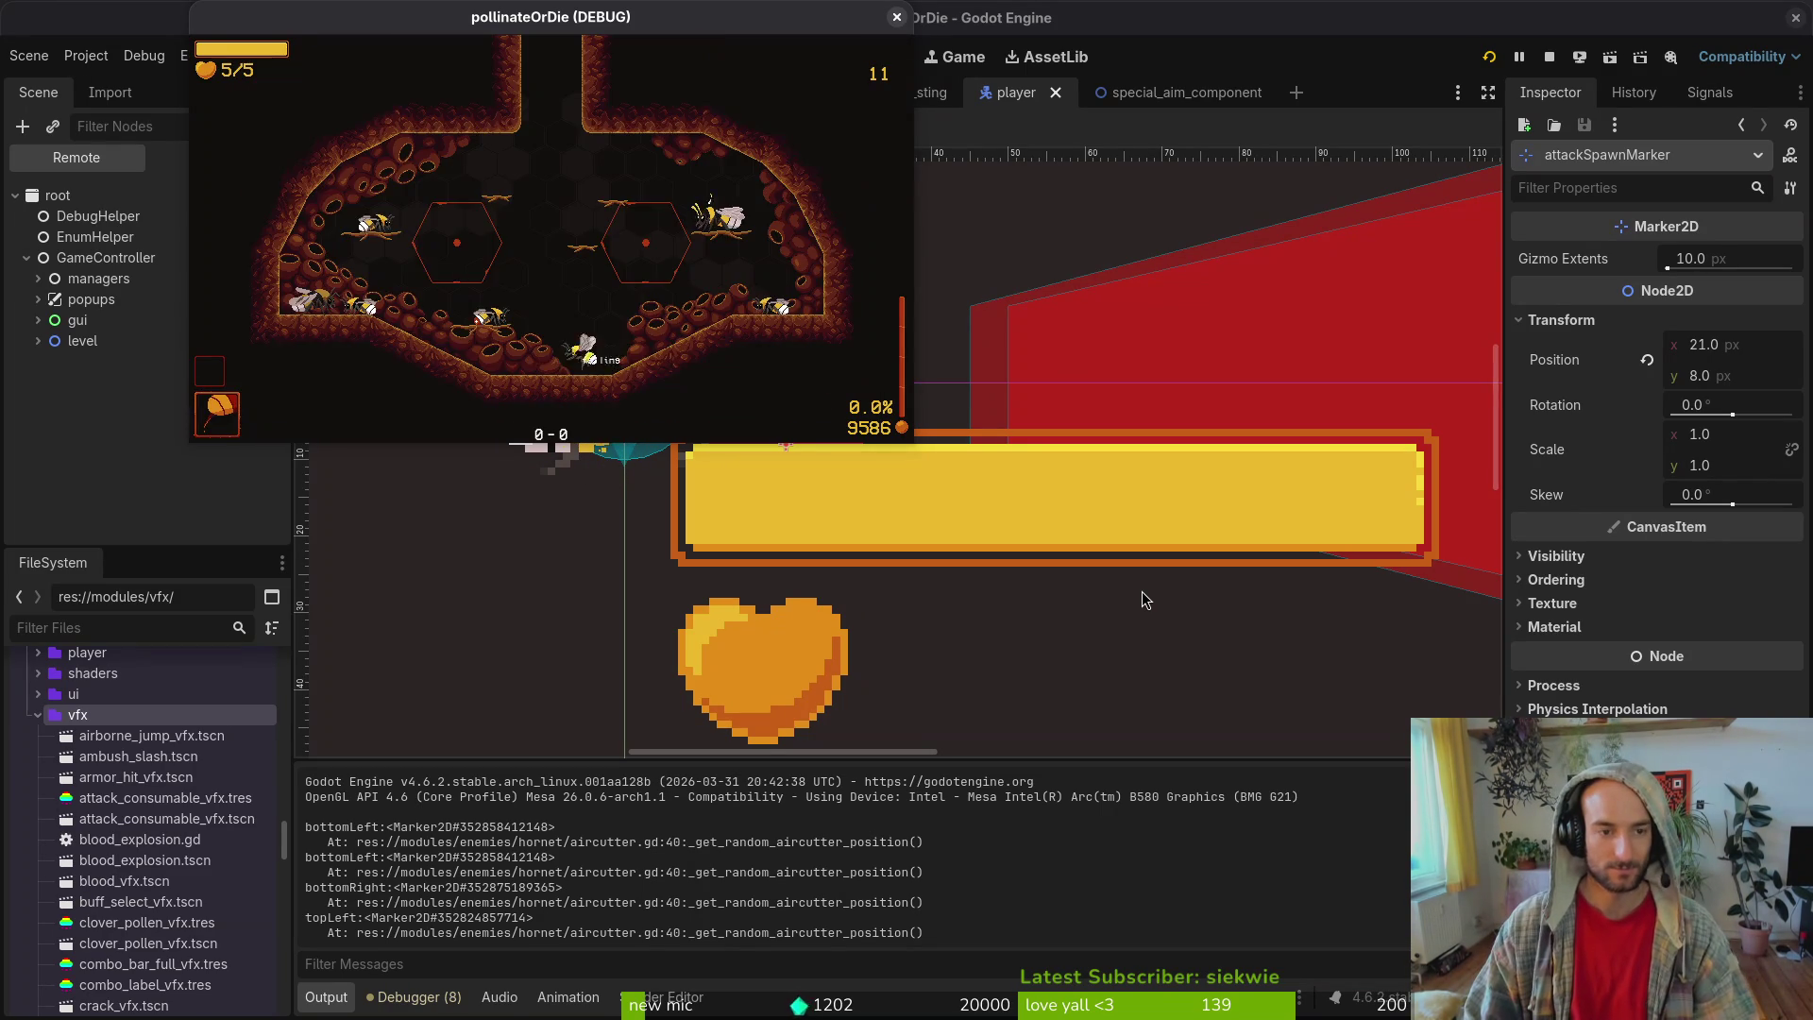
{"action": "key", "text": "Return"}
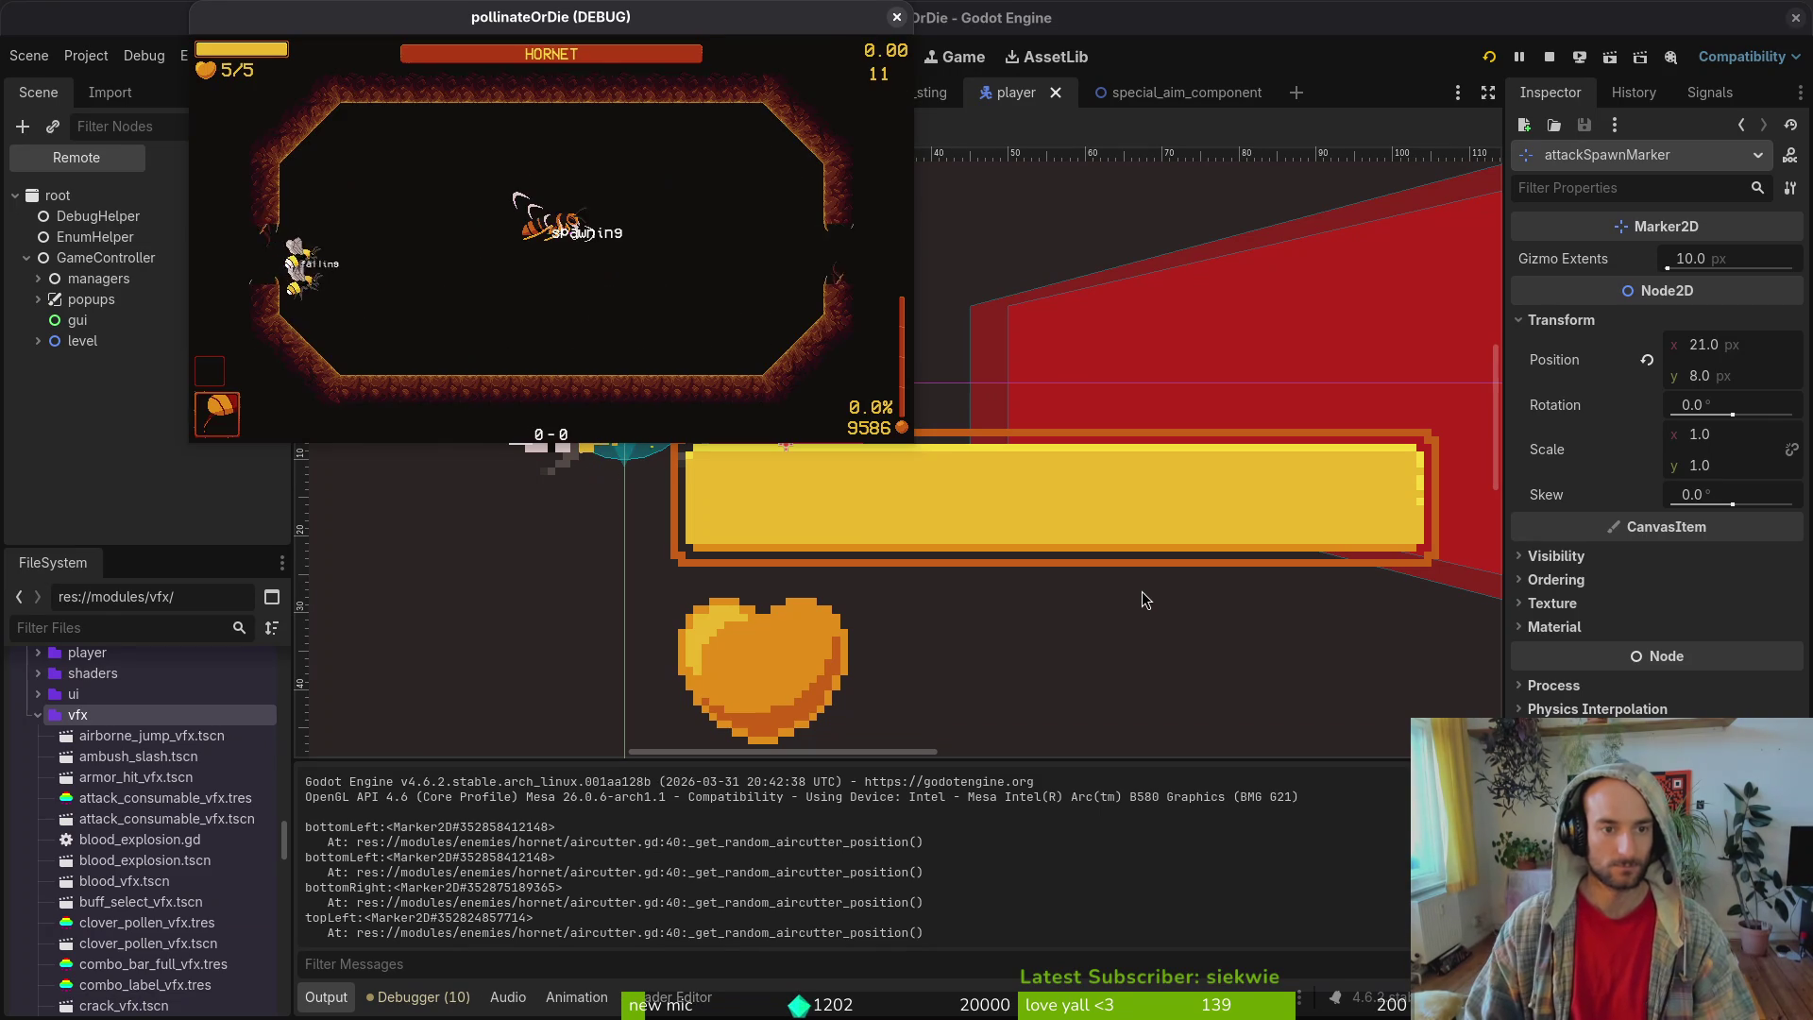
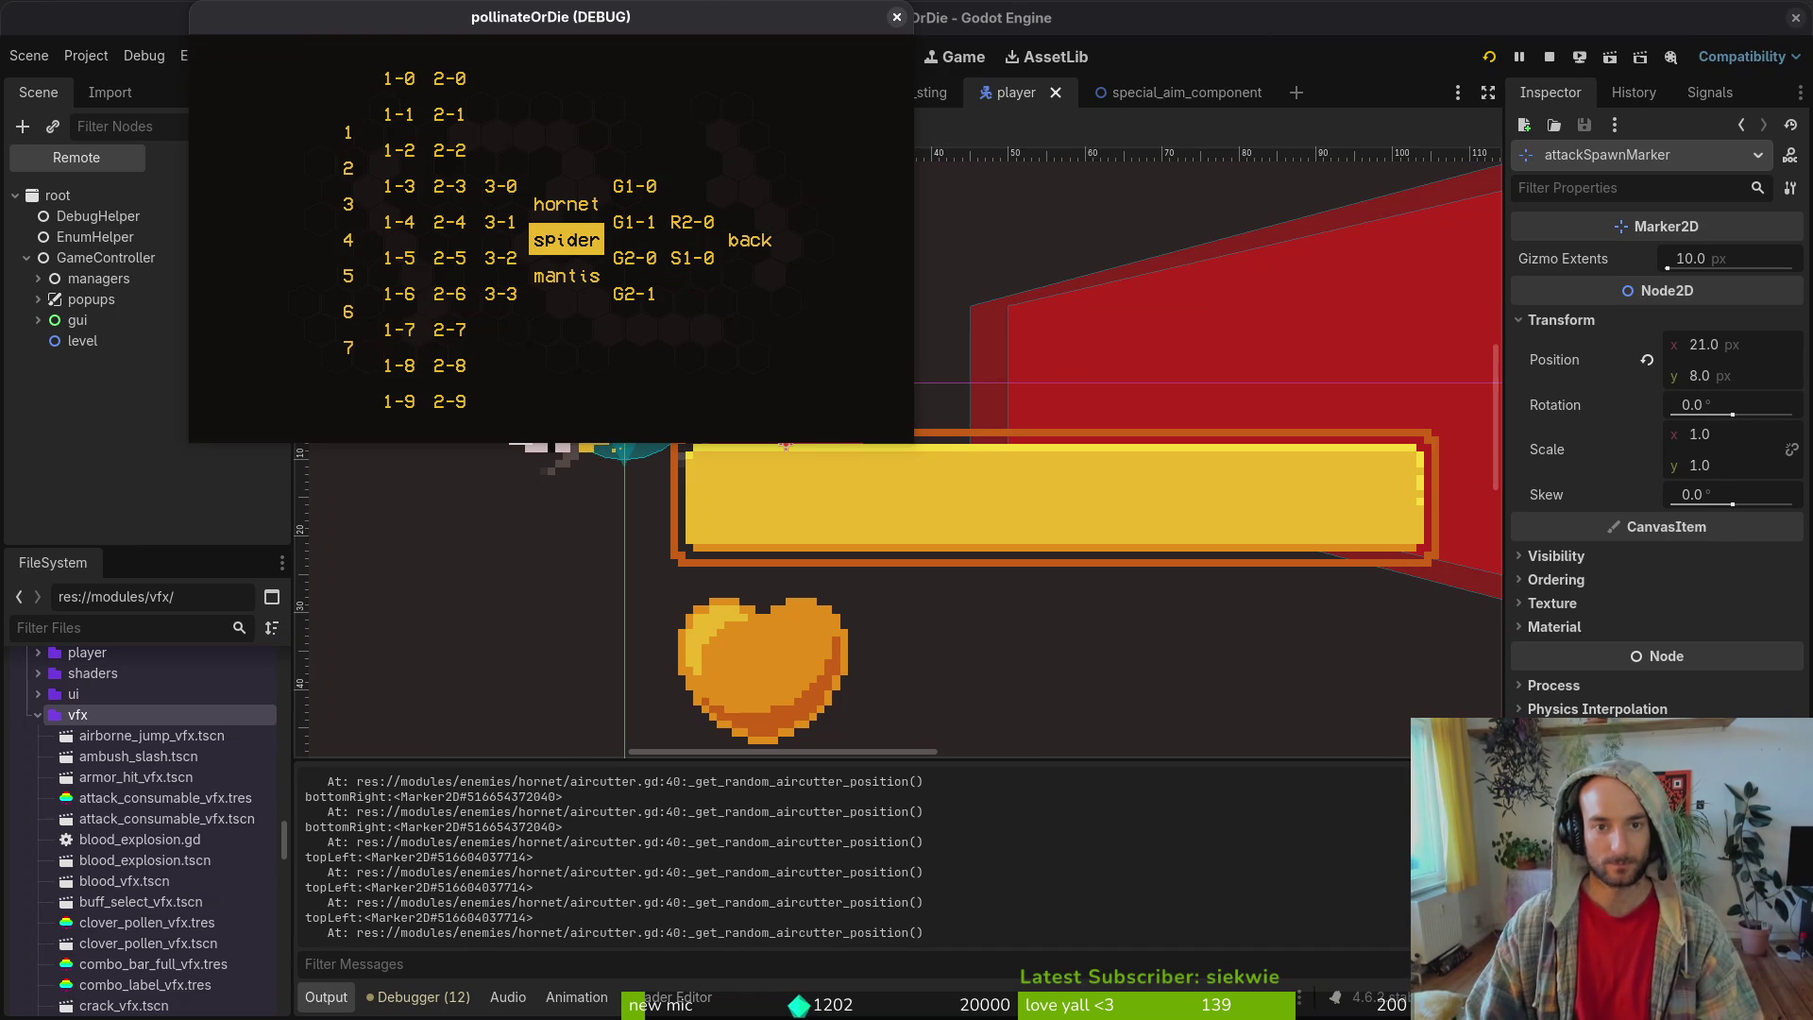
- Stop the running Godot scene, zoom the 2D view out, and switch to the Neovim terminal
{"action": "left_click", "coordinate": [893, 18]}
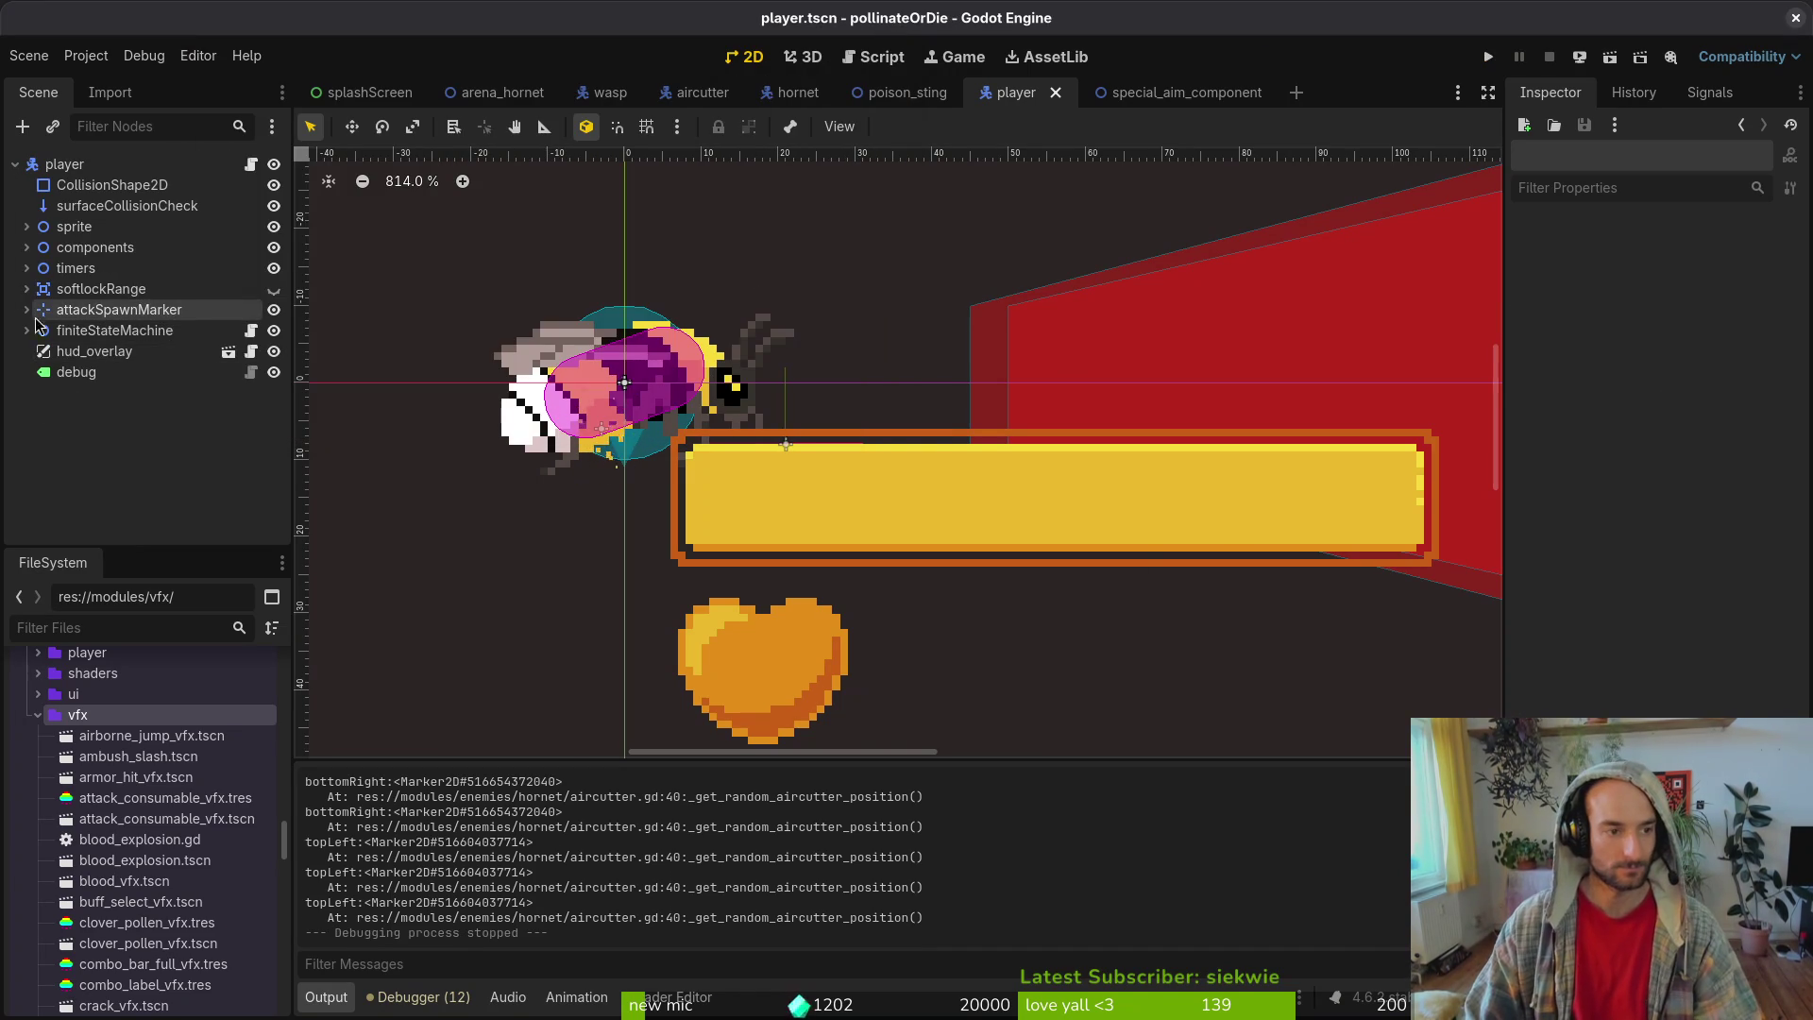
{"action": "scroll", "coordinate": [585, 482], "scroll_direction": "down", "scroll_amount": 6}
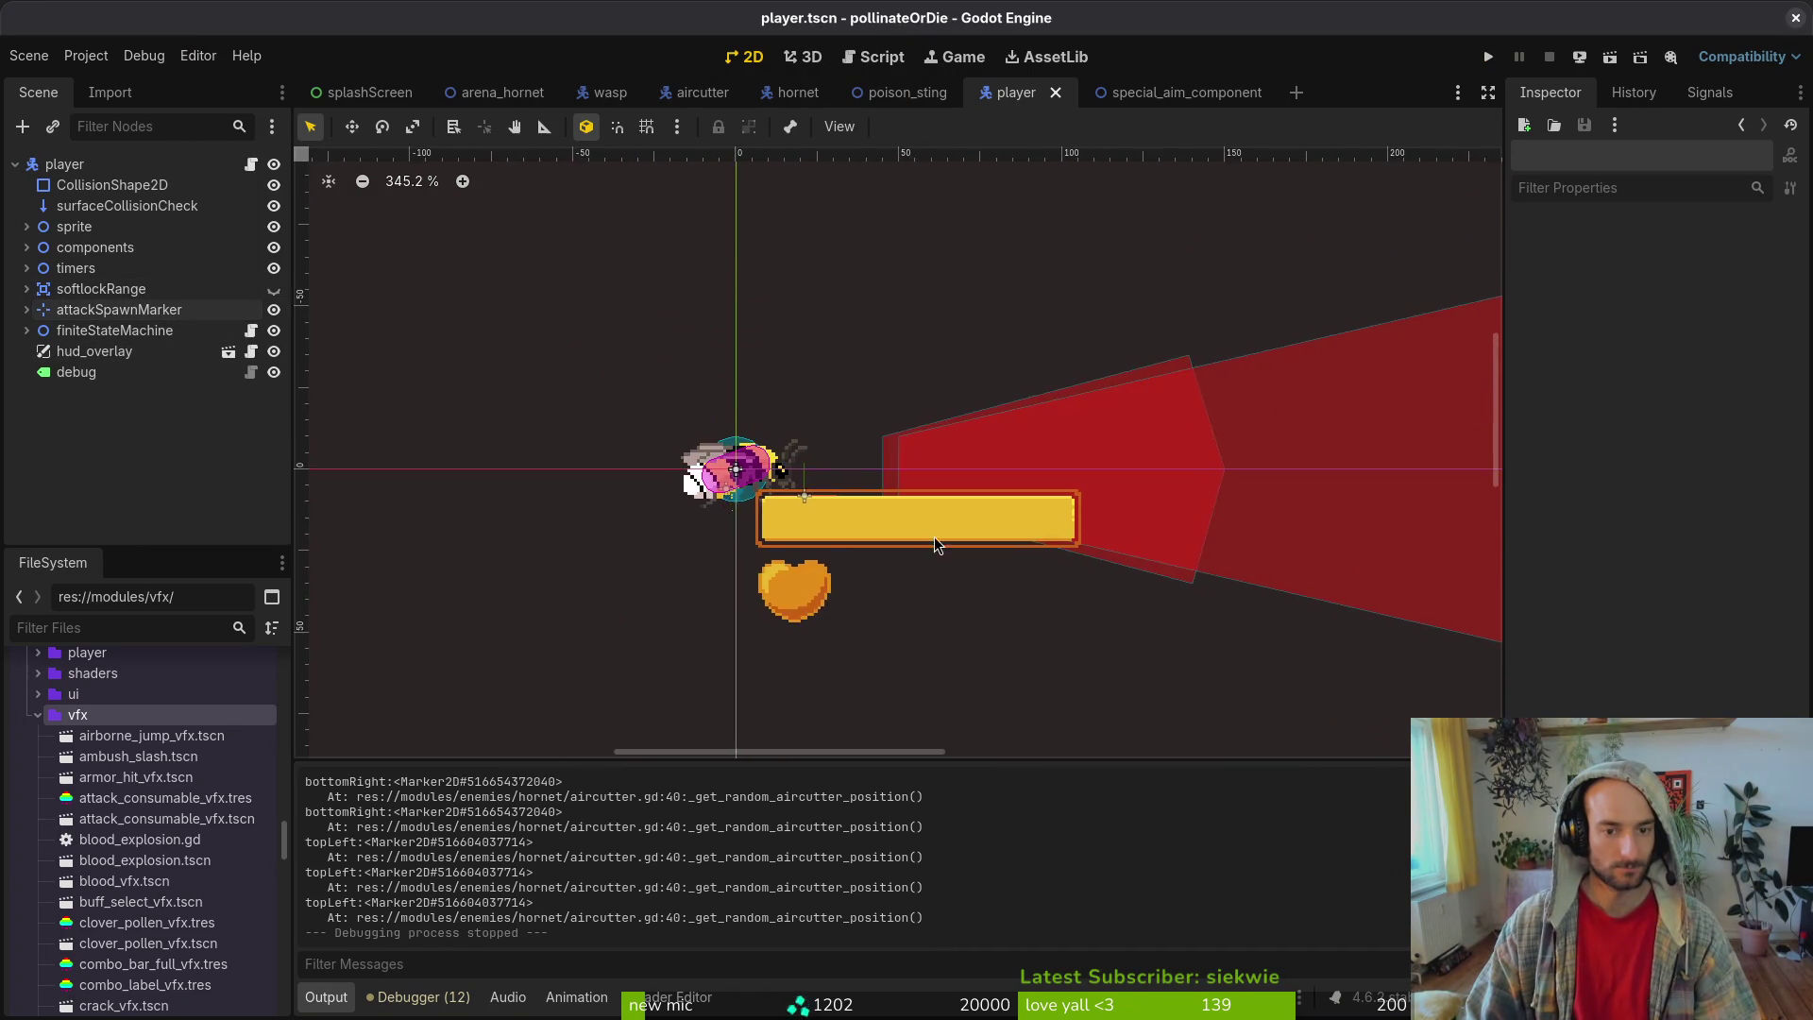
{"action": "key", "text": "alt+Tab"}
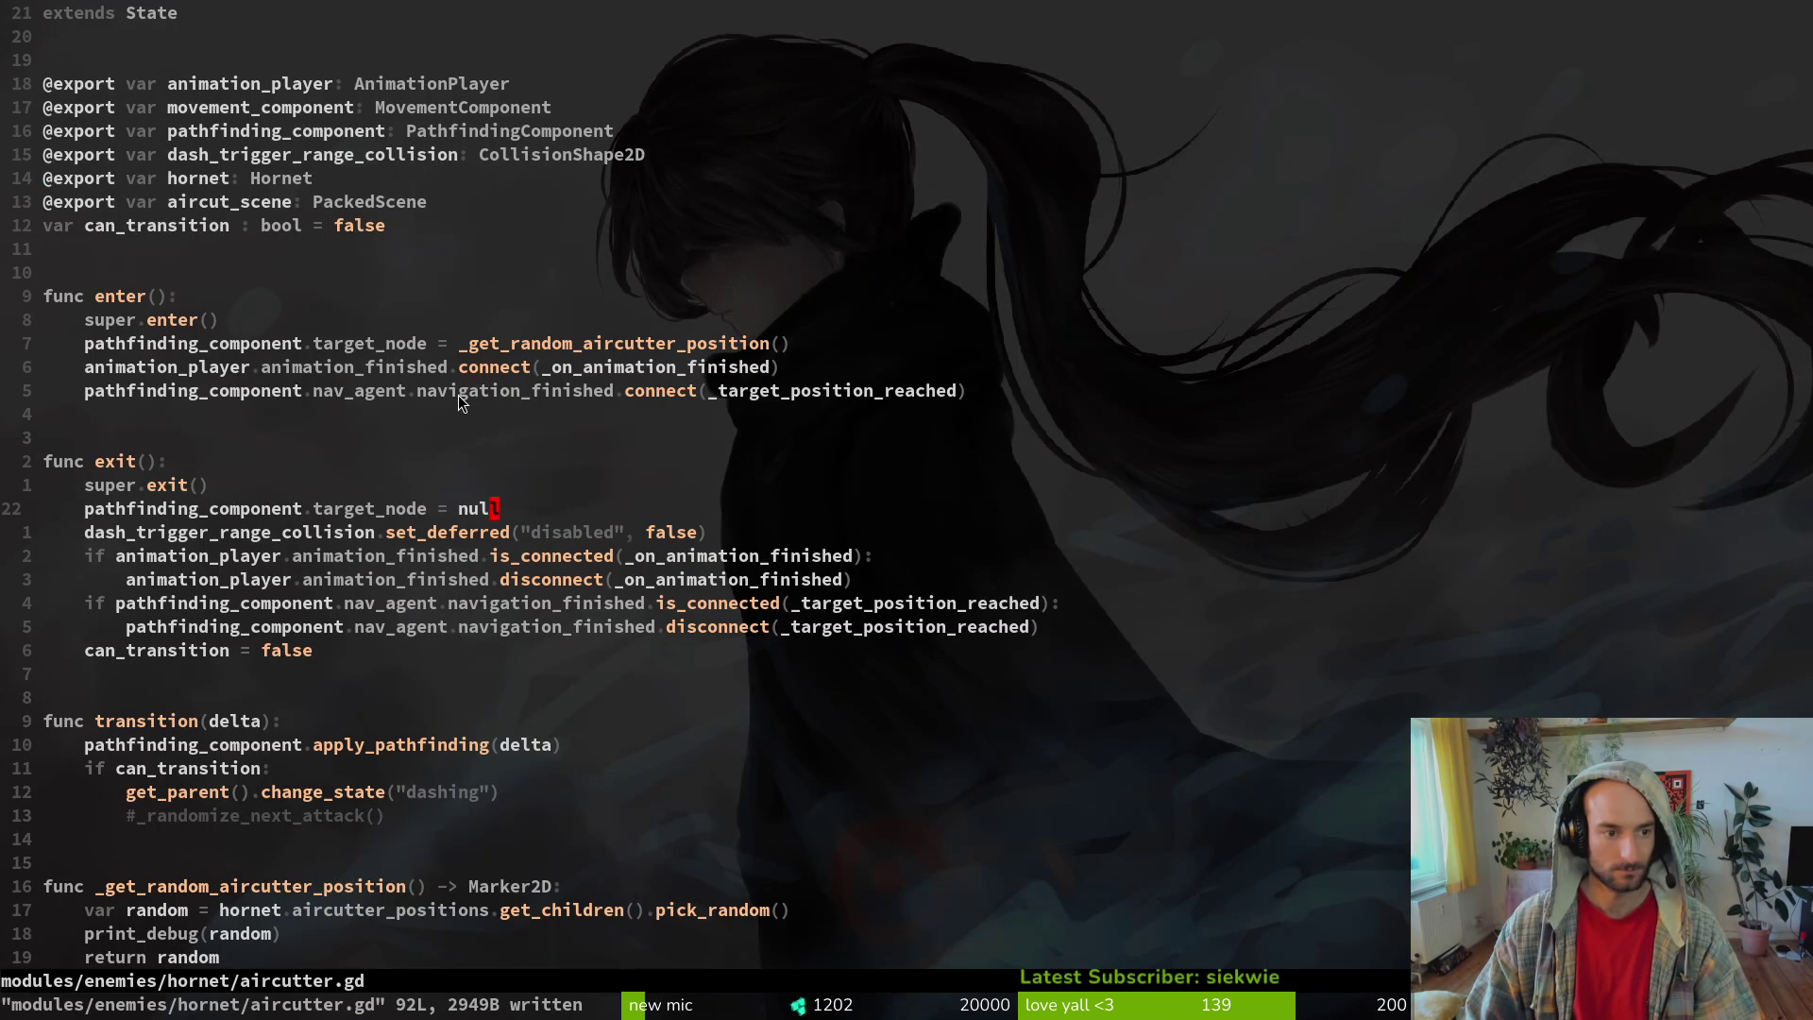
- Add 'if pathfinding_component.target_node != null:' above the apply_pathfinding call in transition()
{"action": "left_click", "coordinate": [296, 342]}
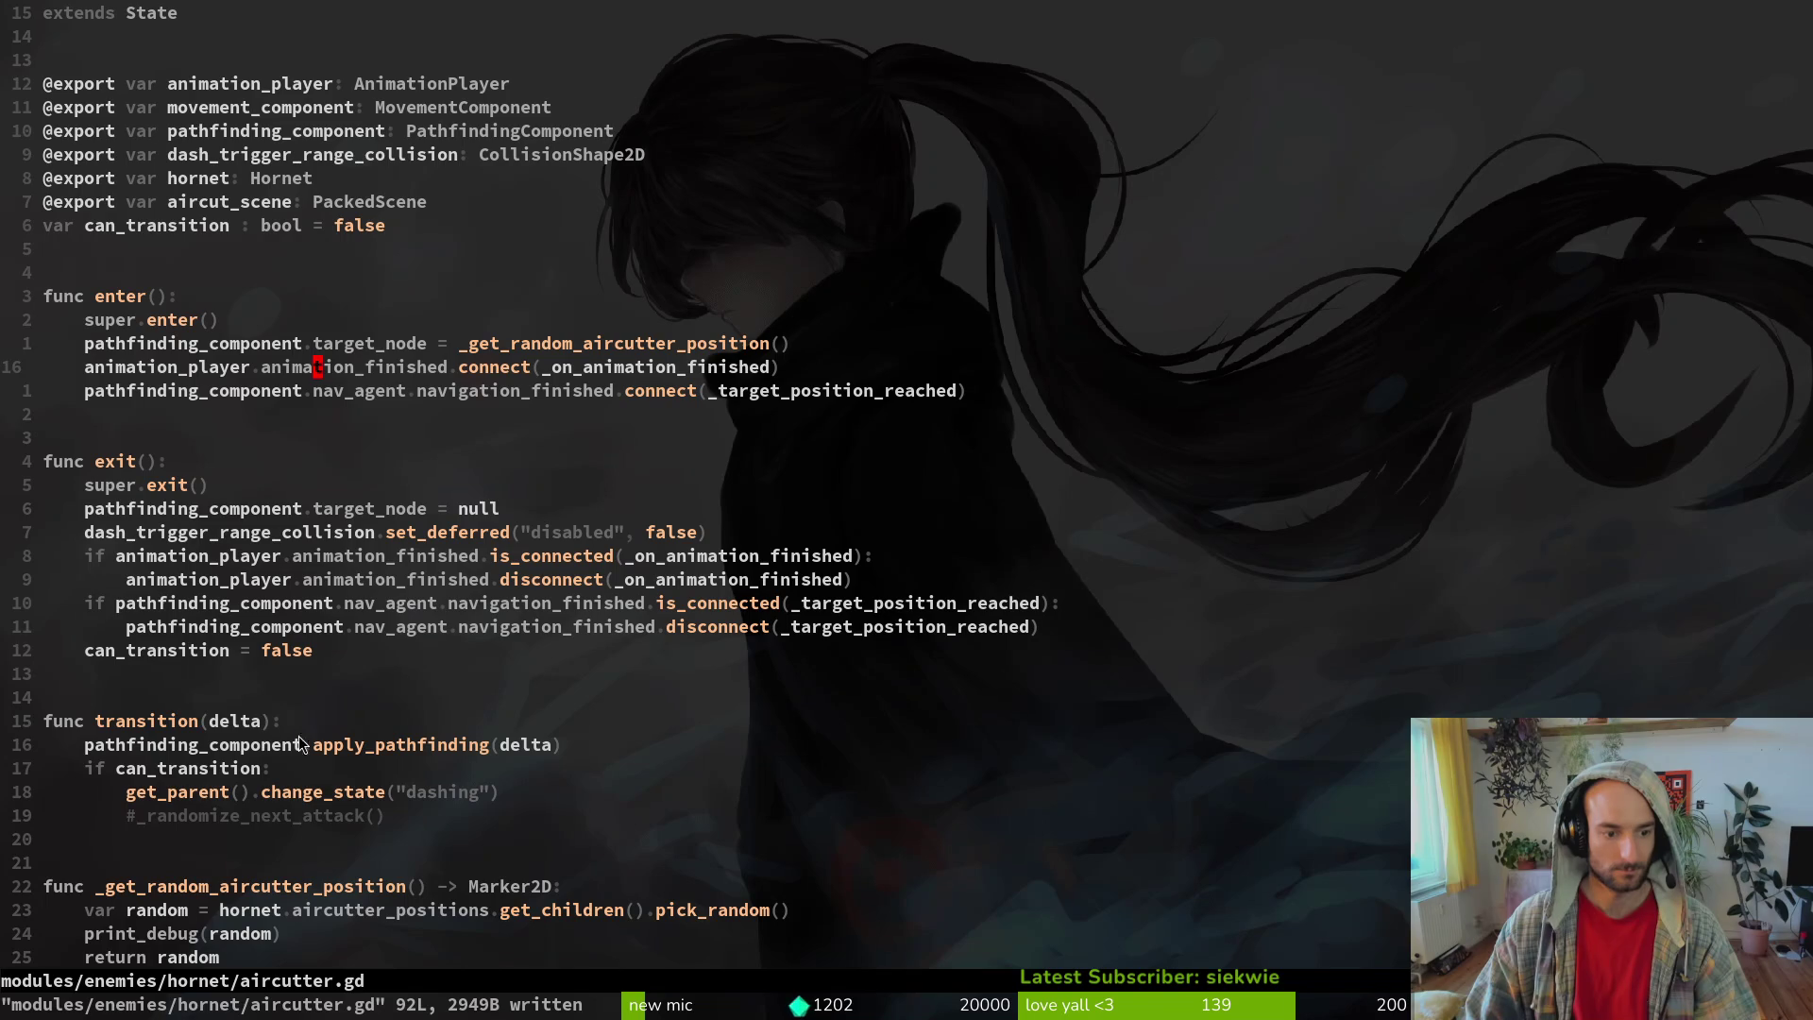
{"action": "left_click", "coordinate": [185, 751]}
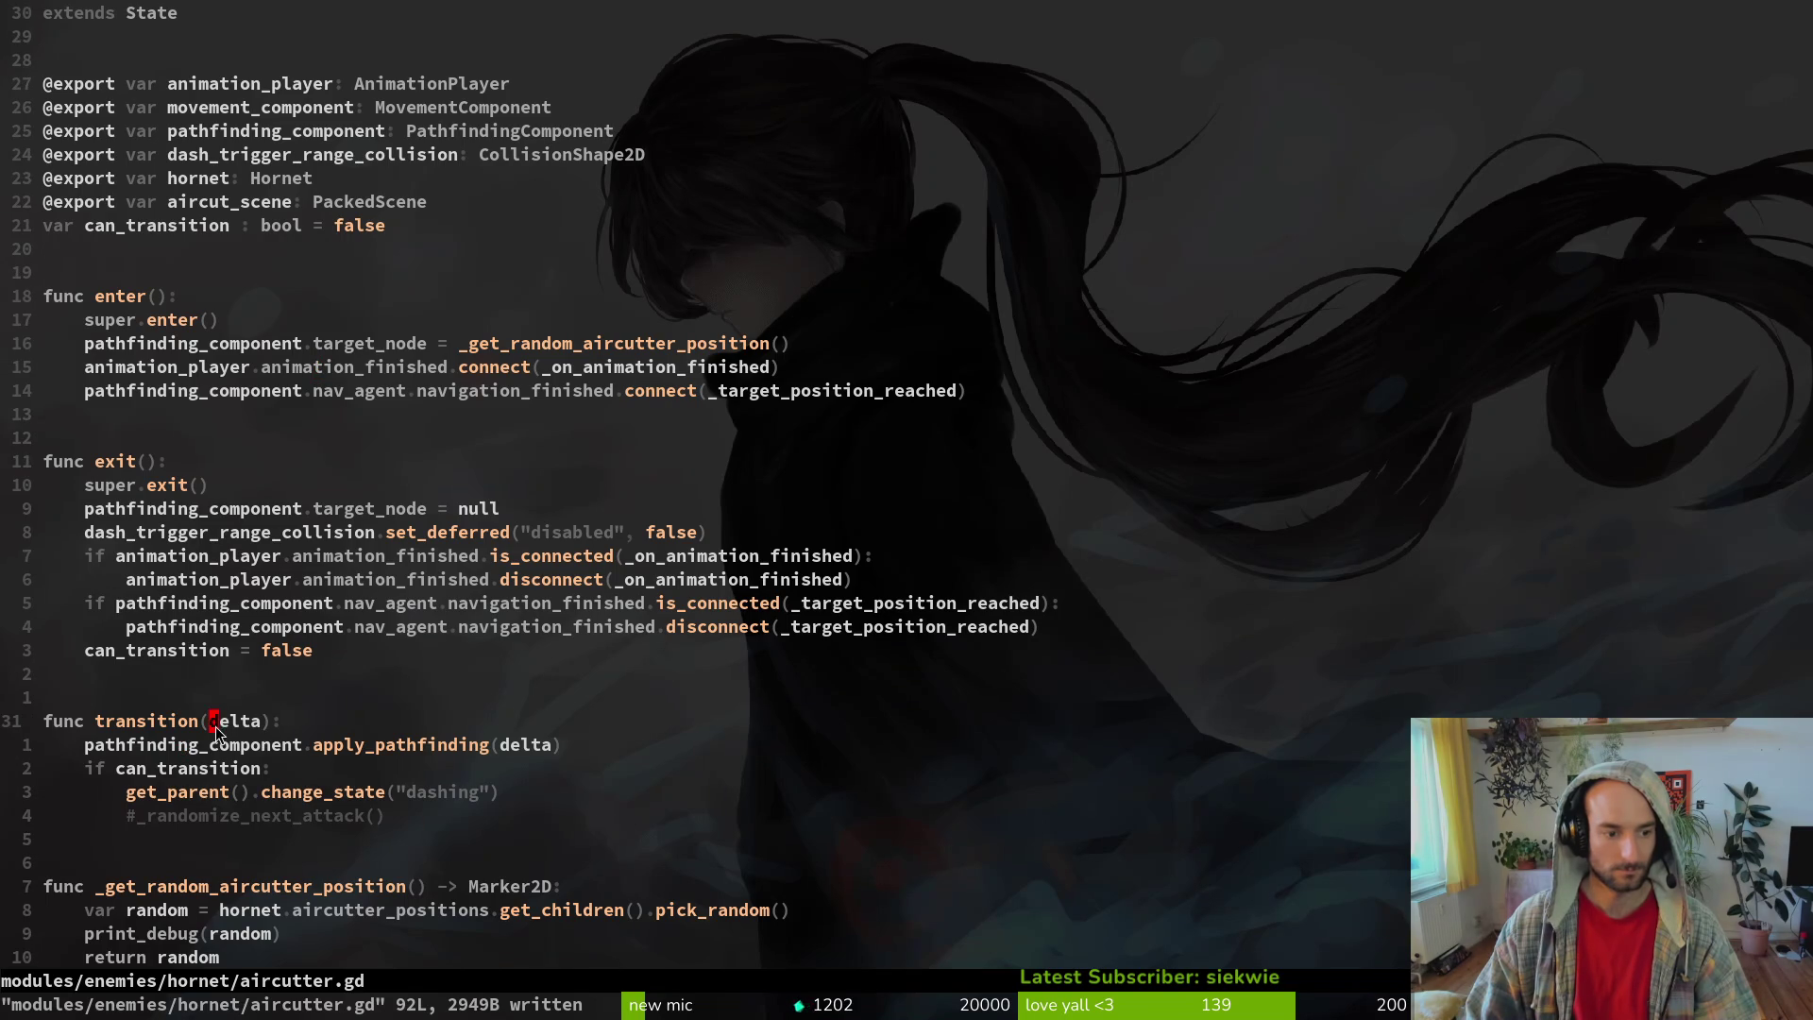
{"action": "type", "text": "of "}
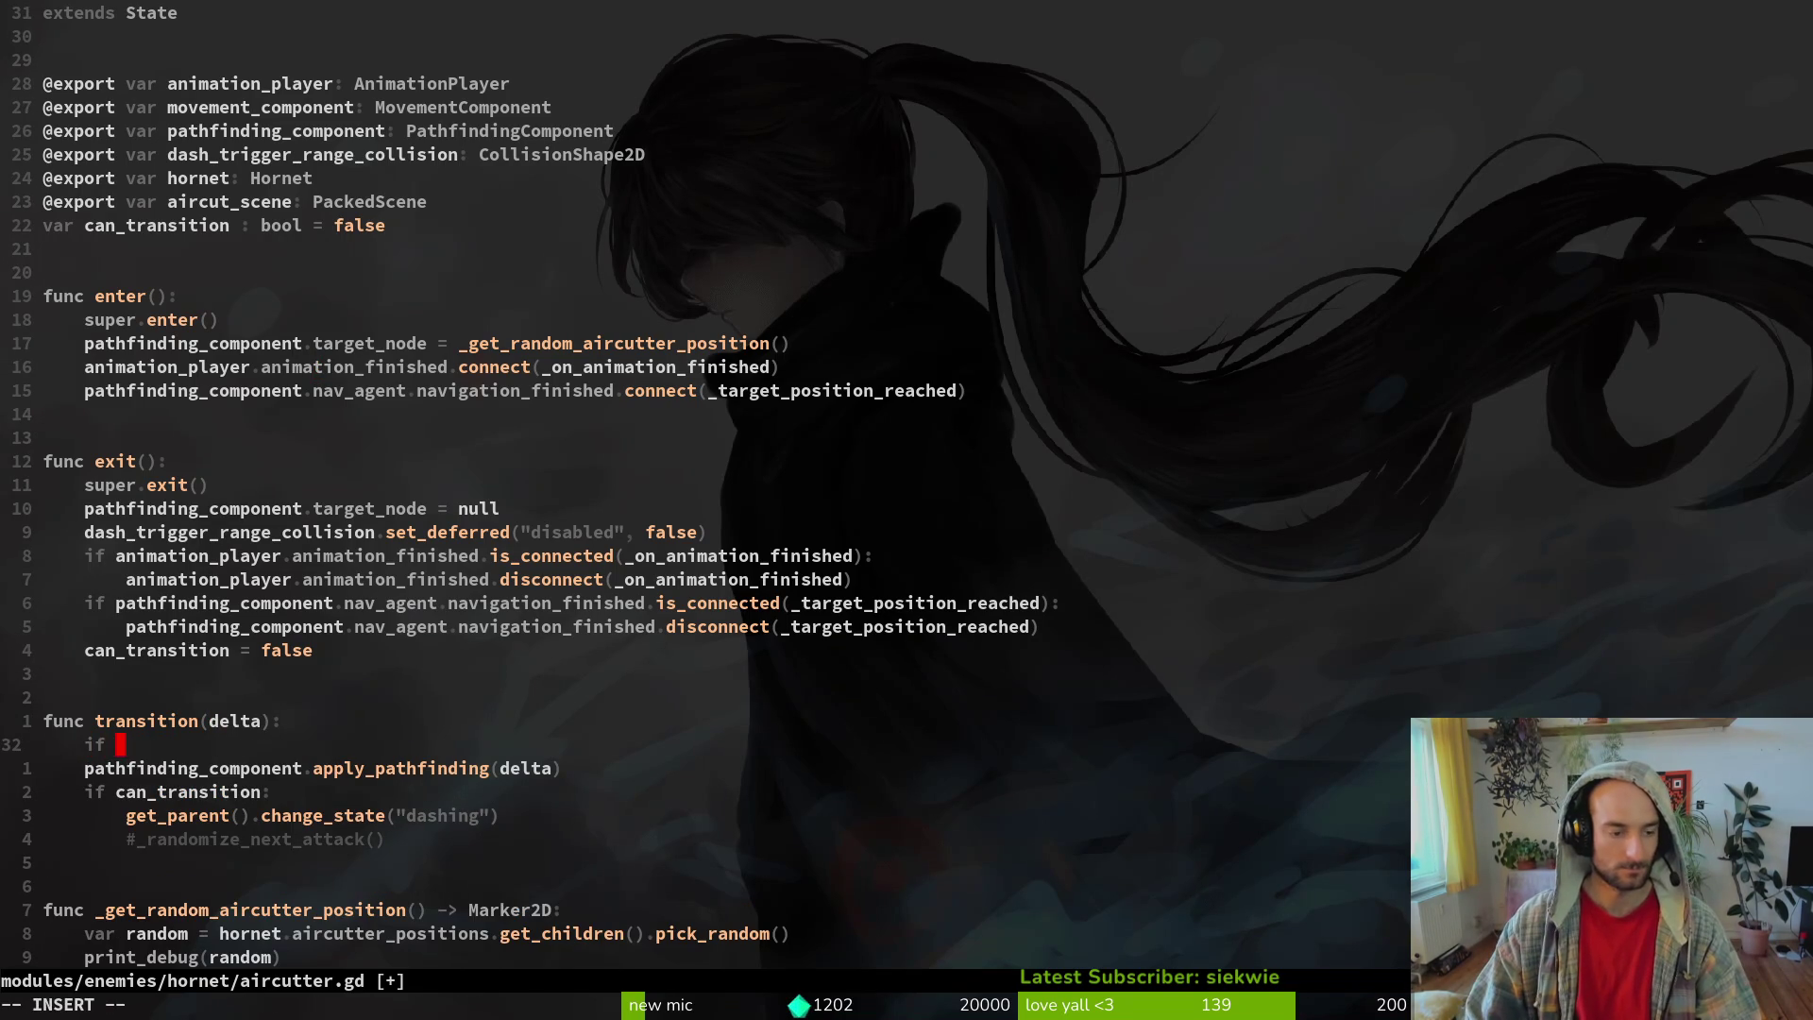
{"action": "type", "text": "path"}
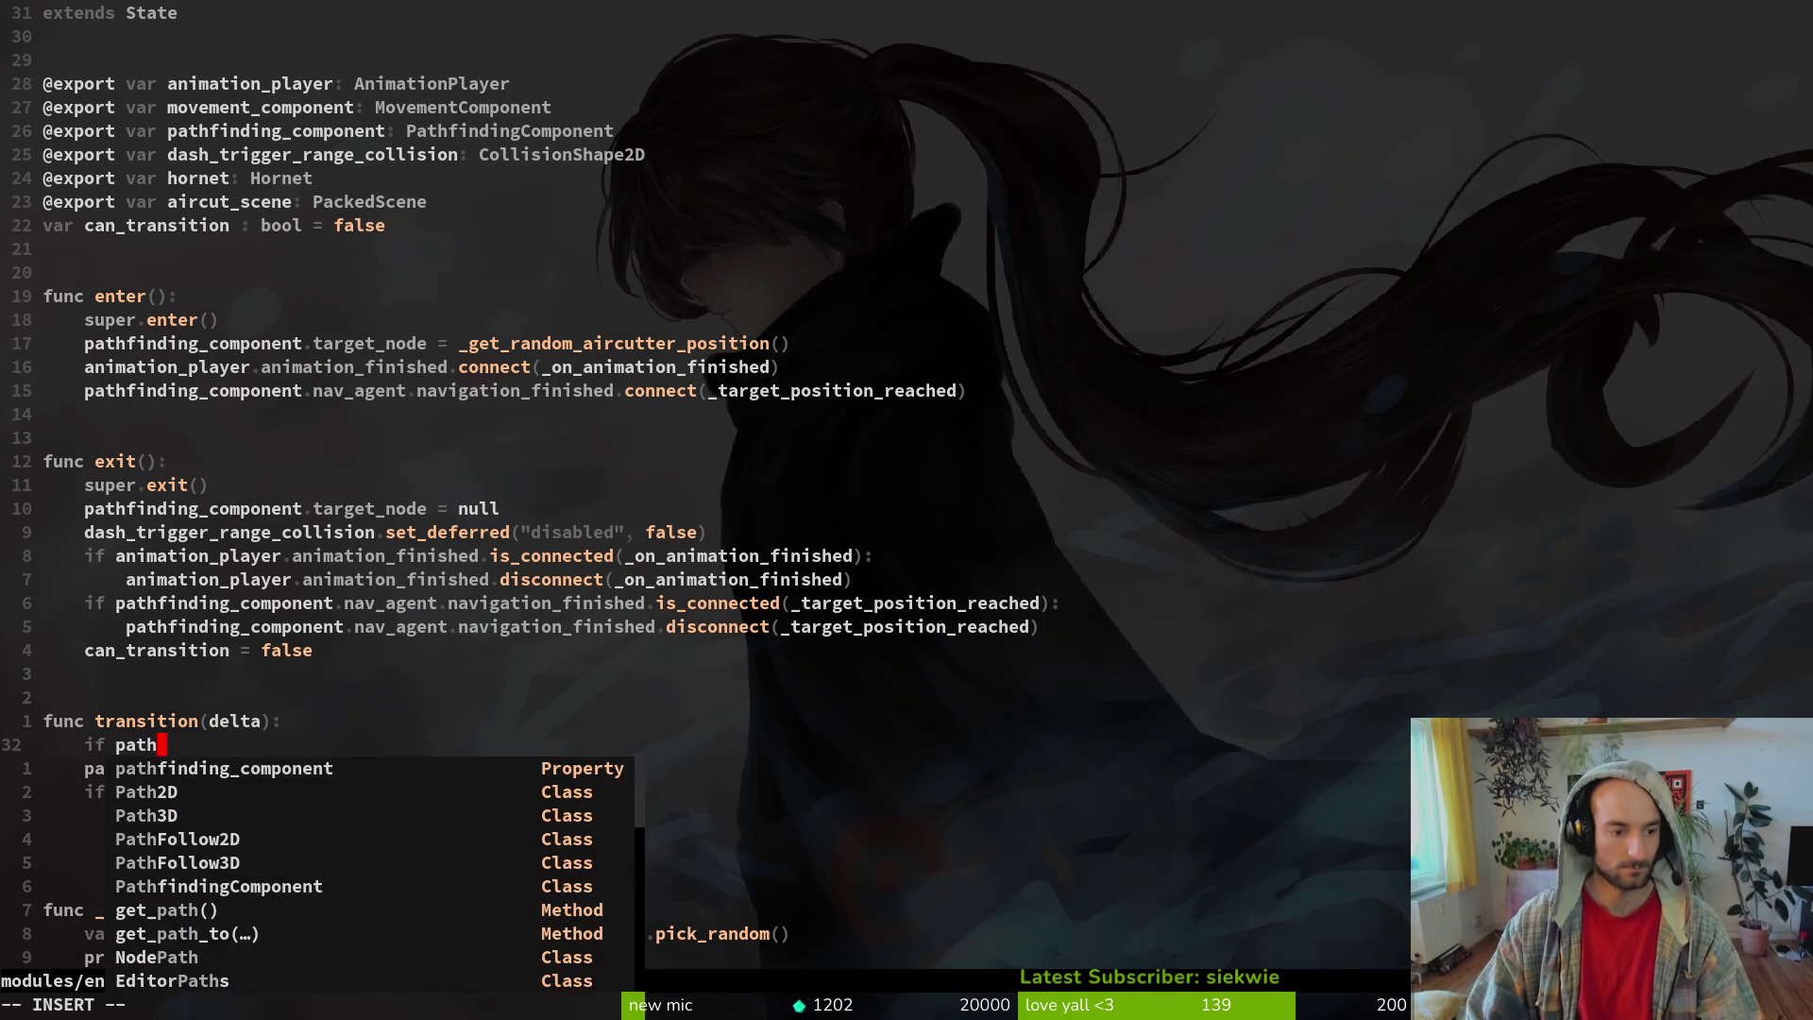
{"action": "key", "text": "Tab"}
{"action": "key", "text": "Return"}
{"action": "type", "text": "."}
{"action": "key", "text": "Tab"}
{"action": "key", "text": "Return"}
{"action": "type", "text": "!= null:"}
{"action": "key", "text": "Escape"}
- Indent apply_pathfinding under the null check and save aircutter.gd with :w
{"action": "key", "text": "j"}
{"action": "key", "text": "greater"}
{"action": "key", "text": "greater"}
{"action": "type", "text": ":w"}
{"action": "key", "text": "Return"}
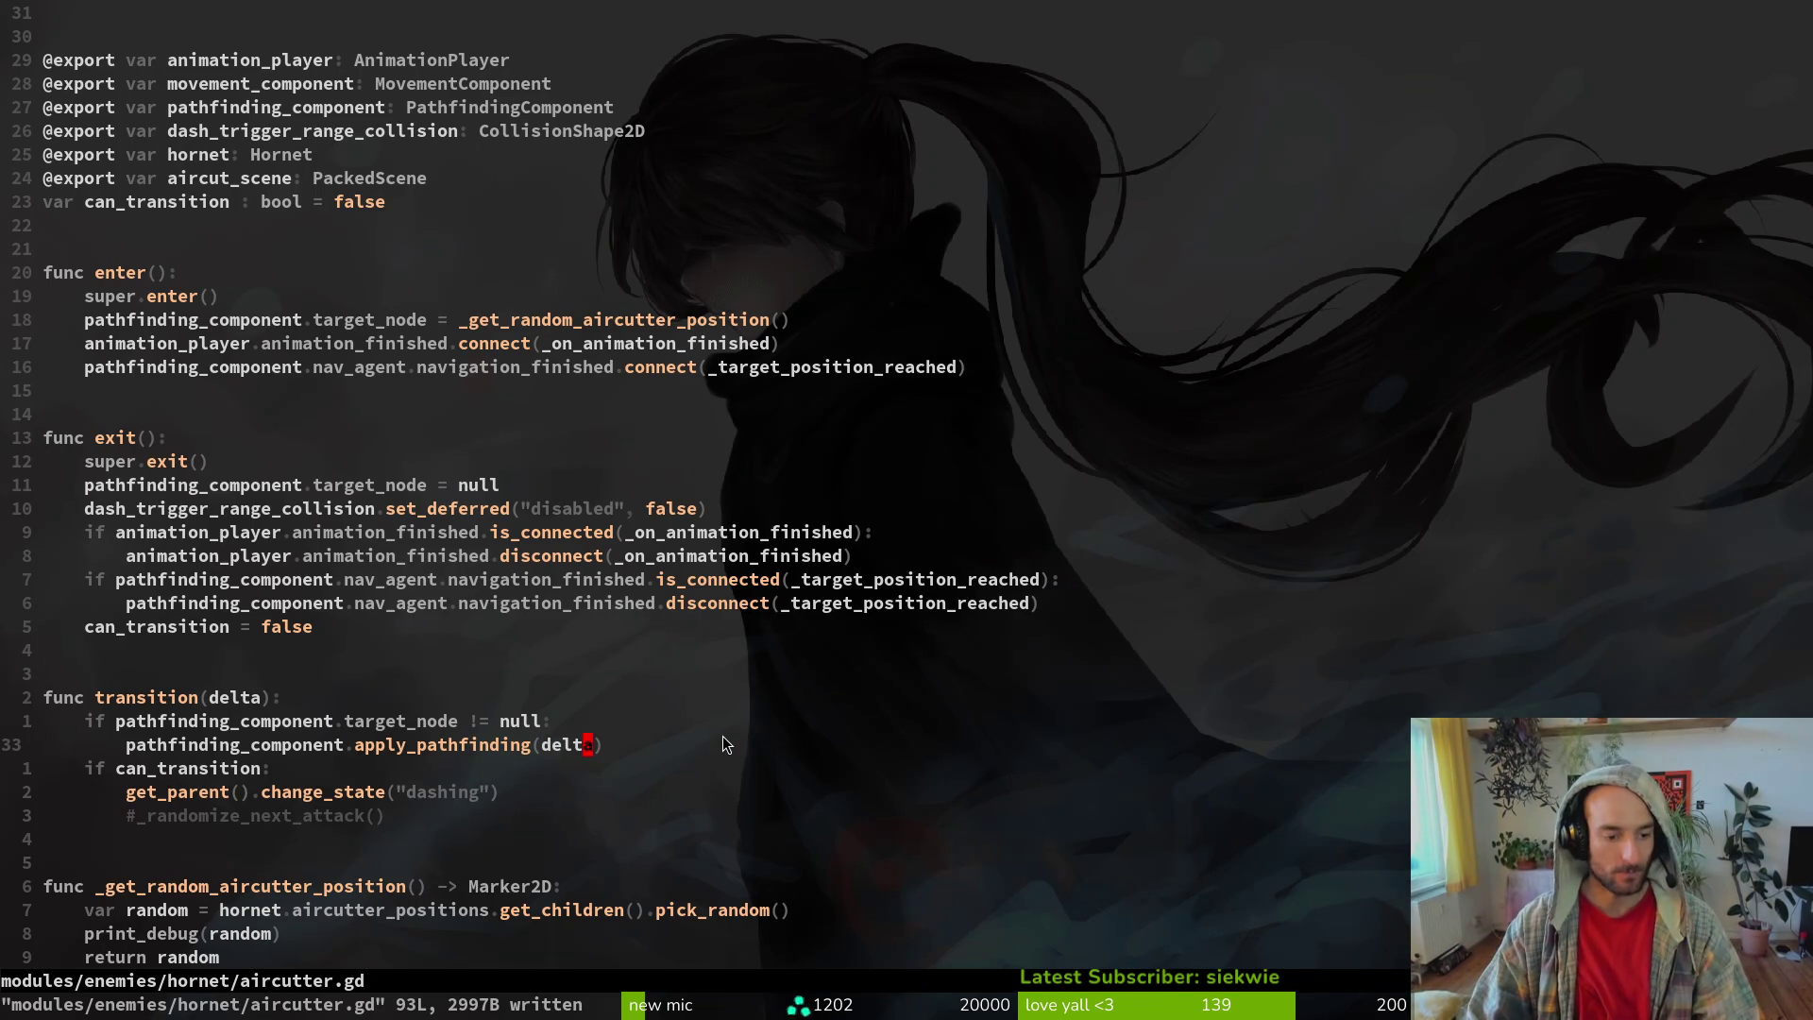
{"action": "key", "text": "space"}
- Open stinger.gd through the file finder, review its transition function, and save it
{"action": "key", "text": "f"}
{"action": "key", "text": "f"}
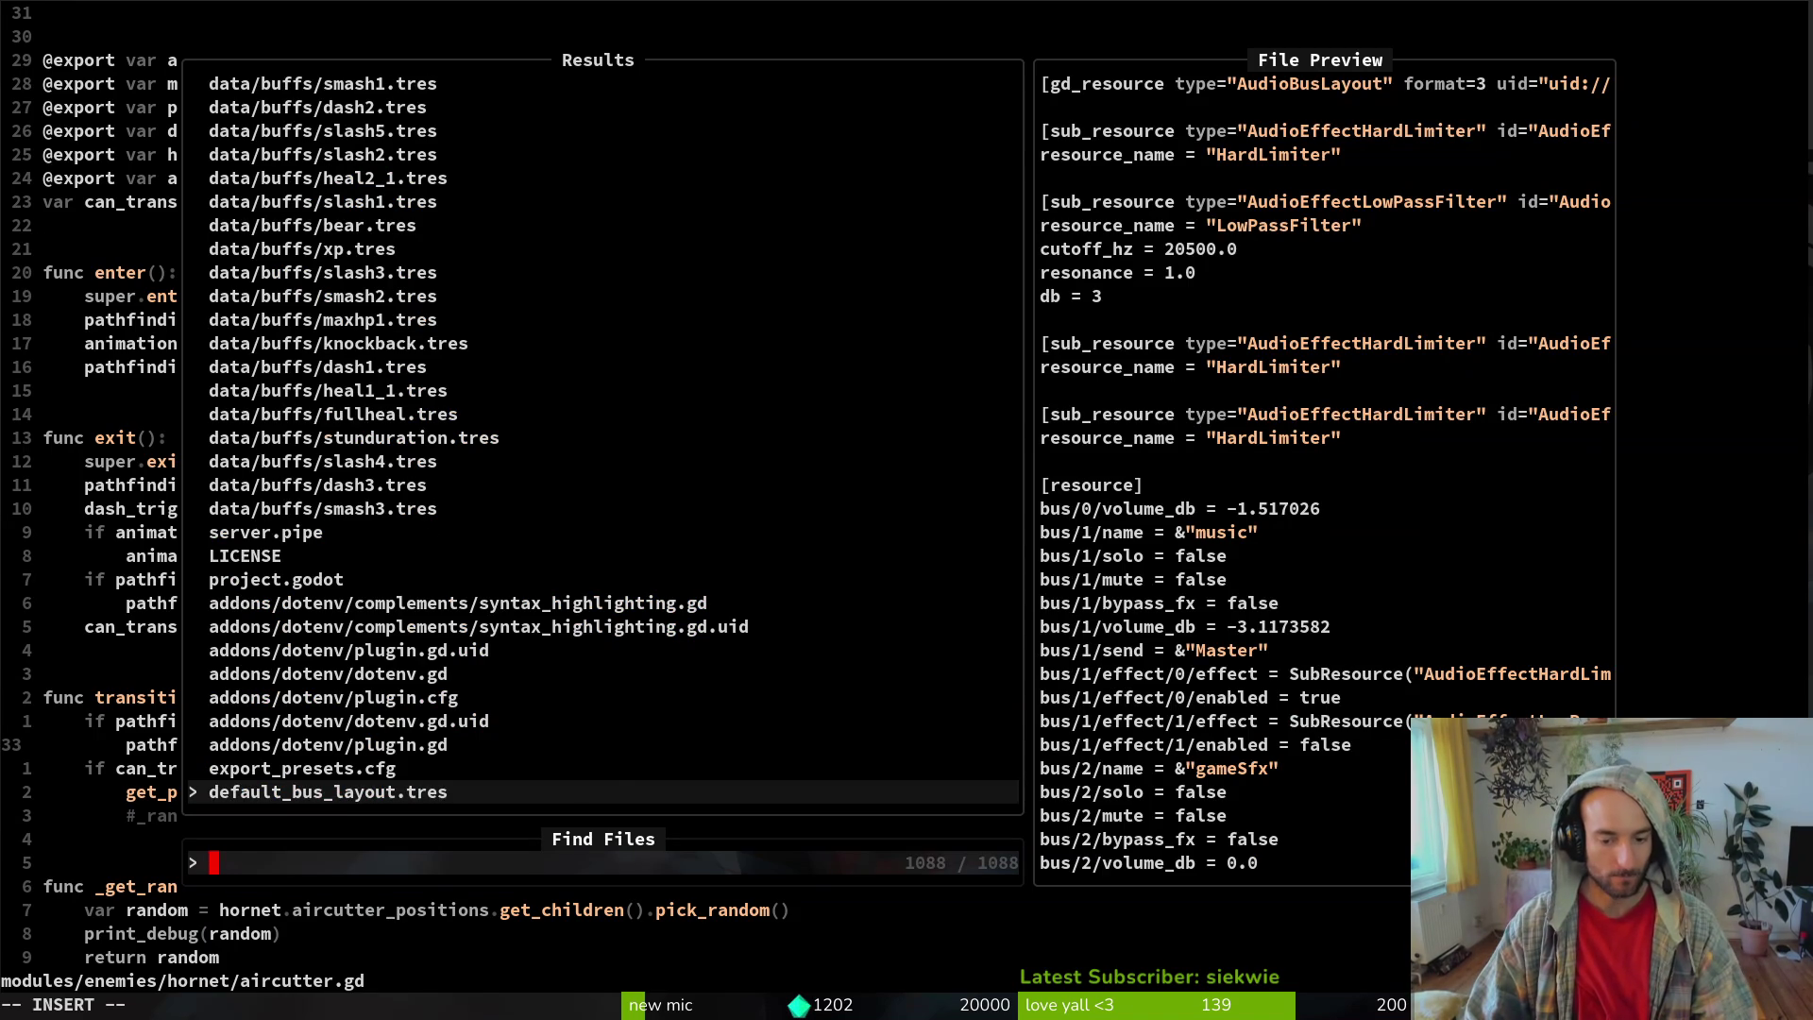
{"action": "type", "text": "stinger"}
{"action": "key", "text": "Return"}
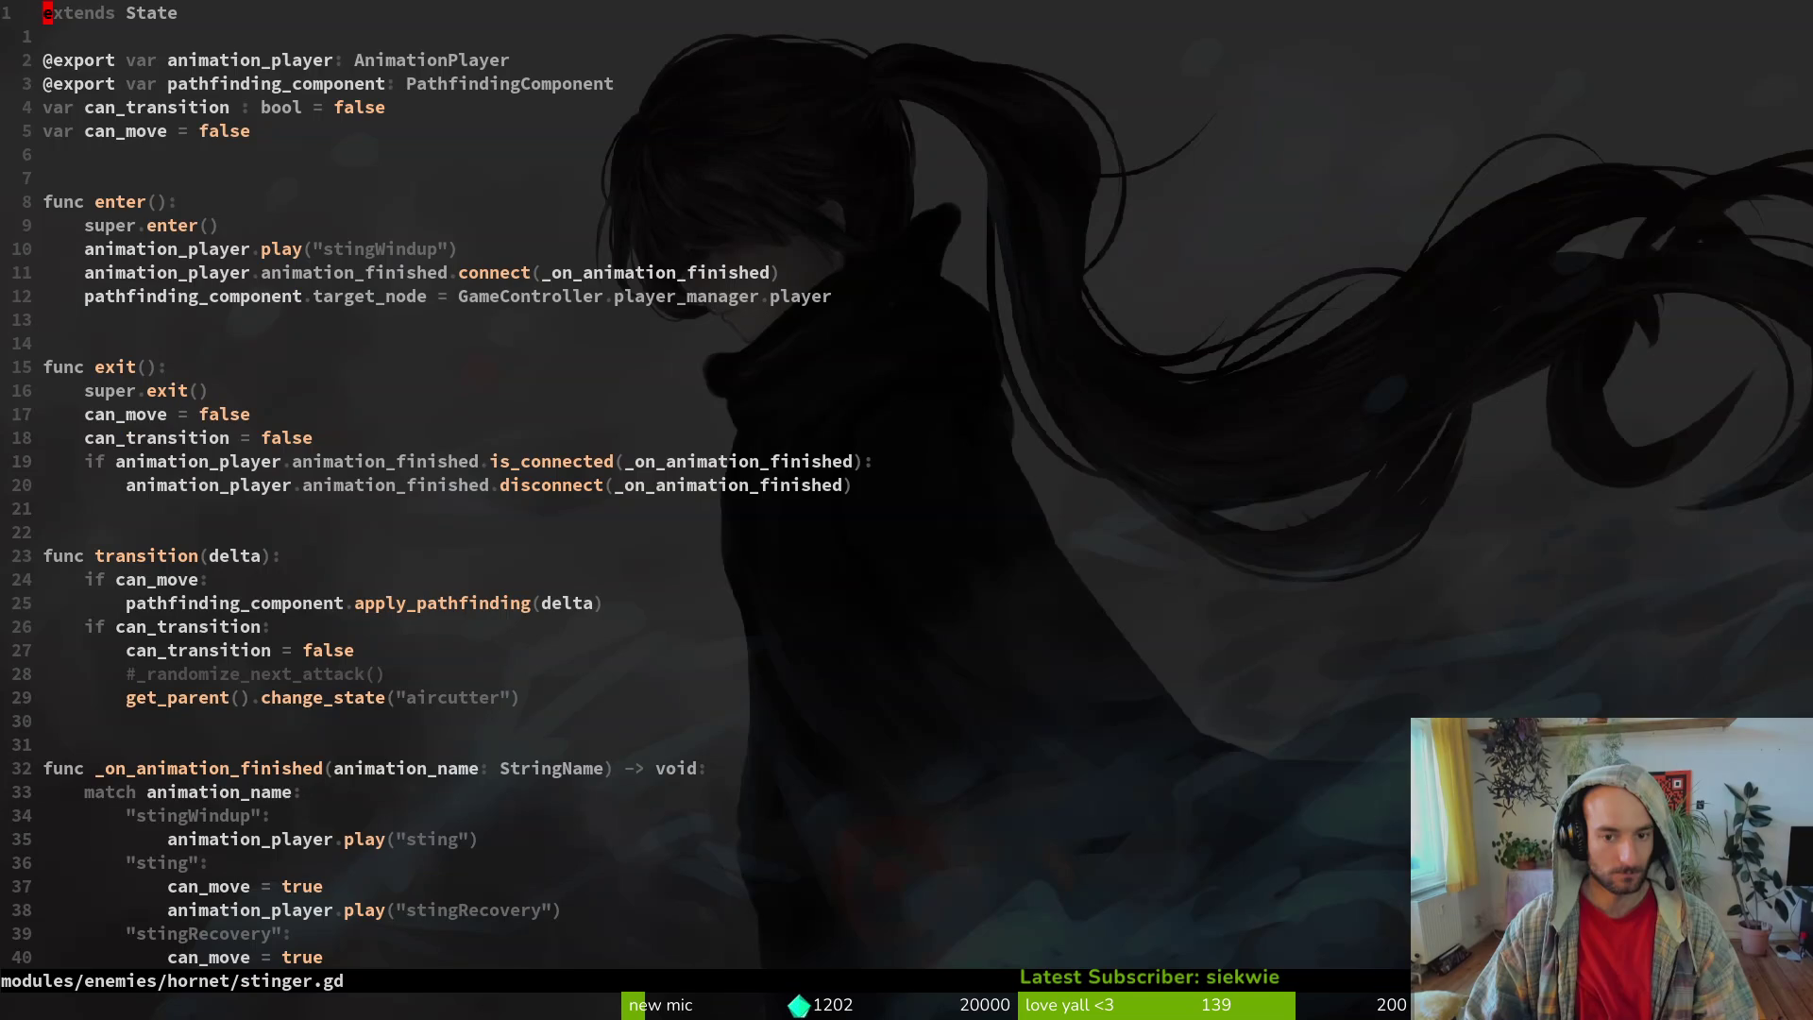
{"action": "key", "text": "8"}
{"action": "key", "text": "j"}
{"action": "key", "text": "1"}
{"action": "key", "text": "6"}
{"action": "key", "text": "j"}
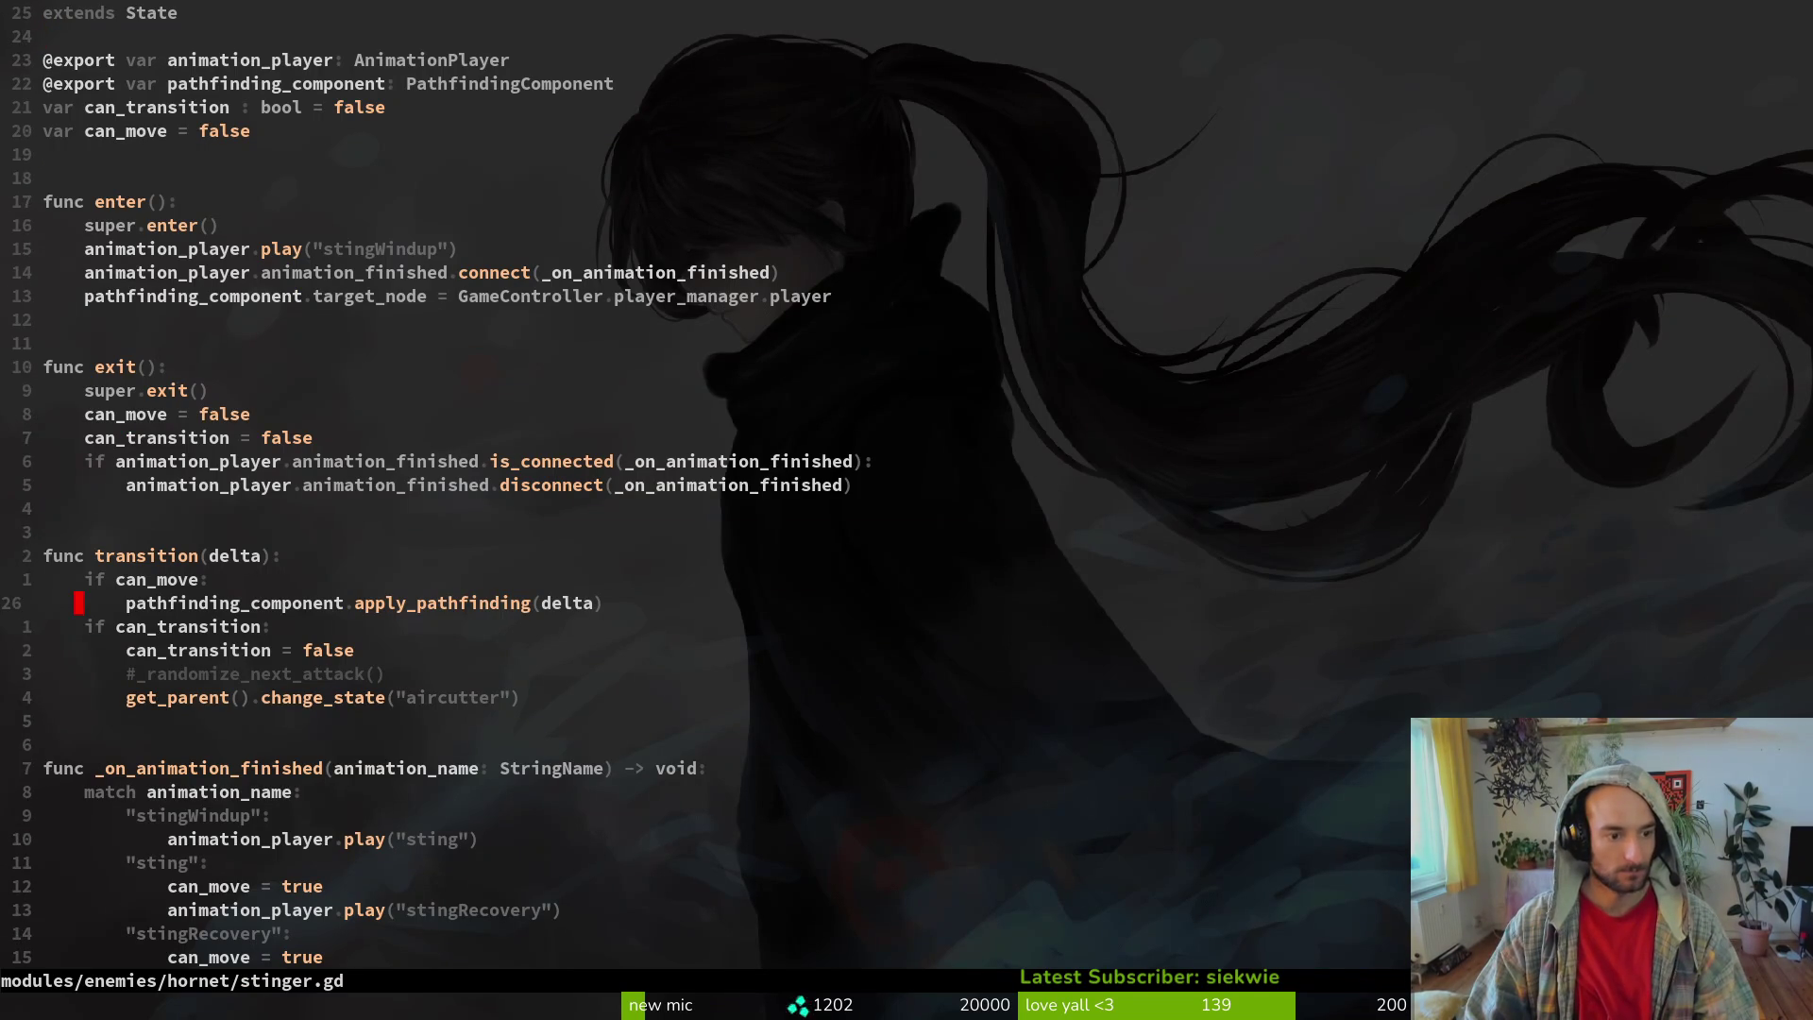
{"action": "key", "text": "4"}
{"action": "key", "text": "j"}
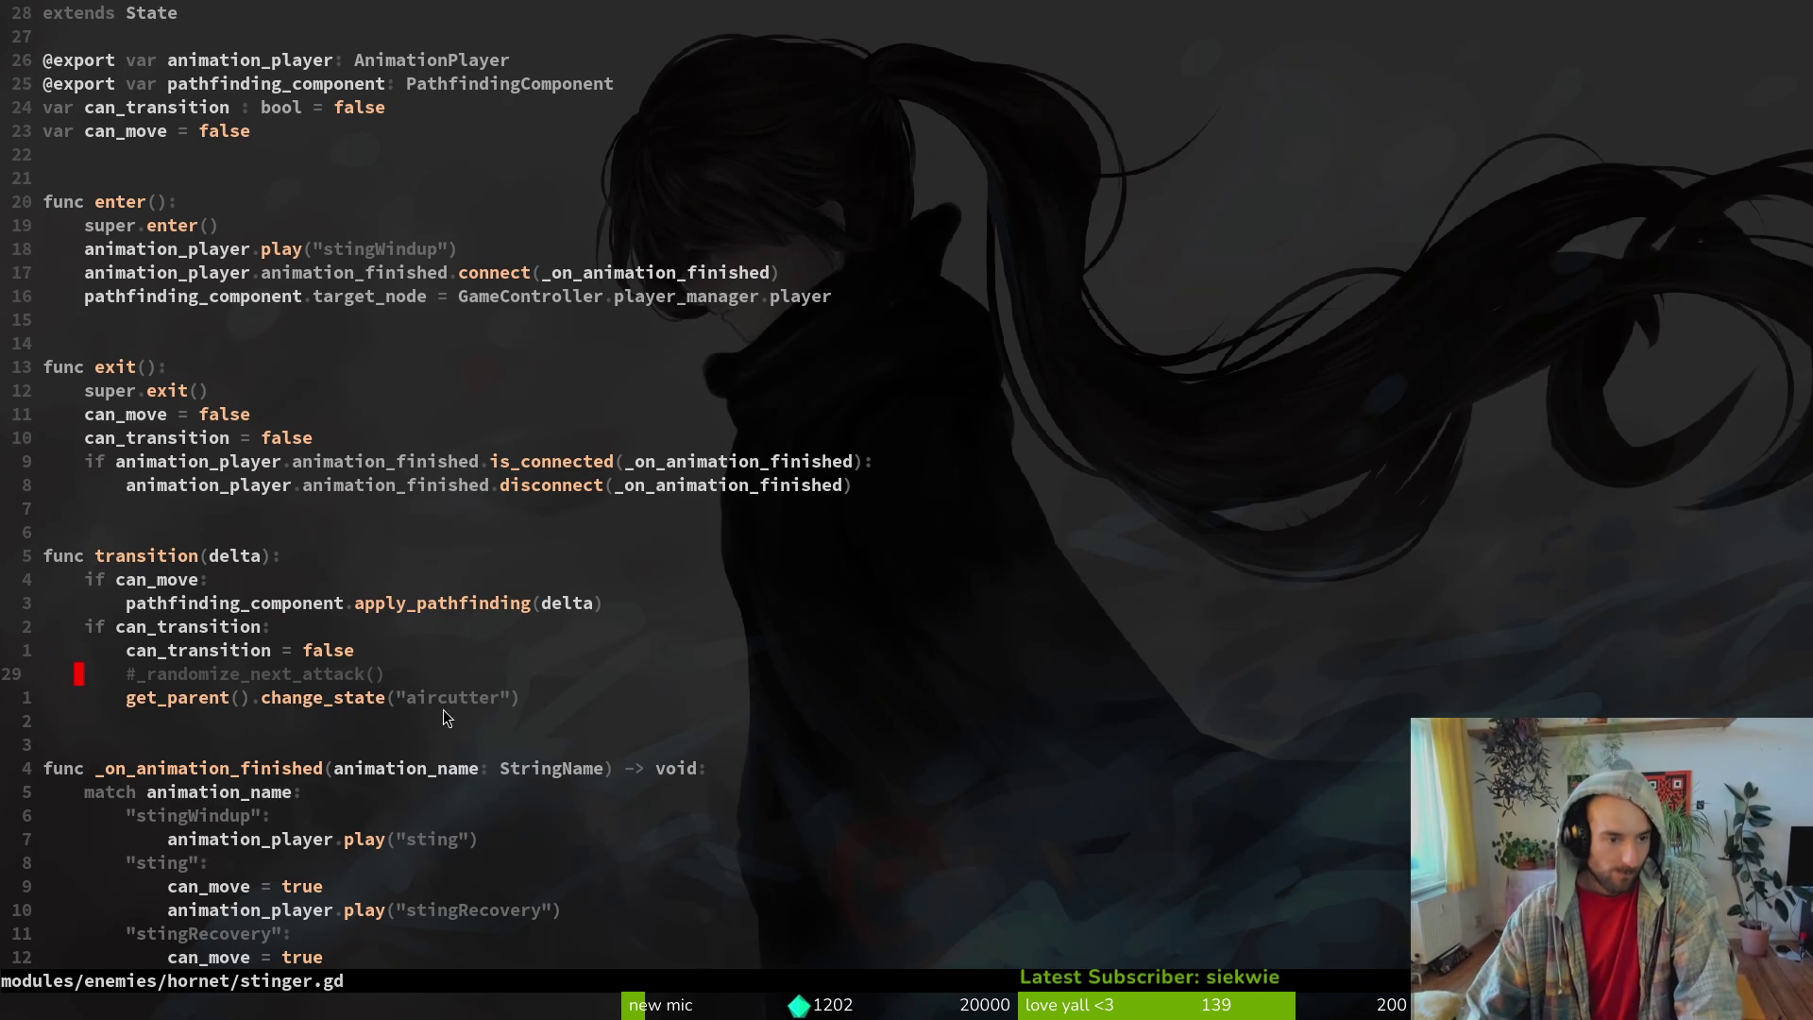
{"action": "scroll", "coordinate": [428, 367], "scroll_direction": "down", "scroll_amount": 3}
{"action": "scroll", "coordinate": [420, 392], "scroll_direction": "up", "scroll_amount": 1}
{"action": "key", "text": "ctrl+s"}
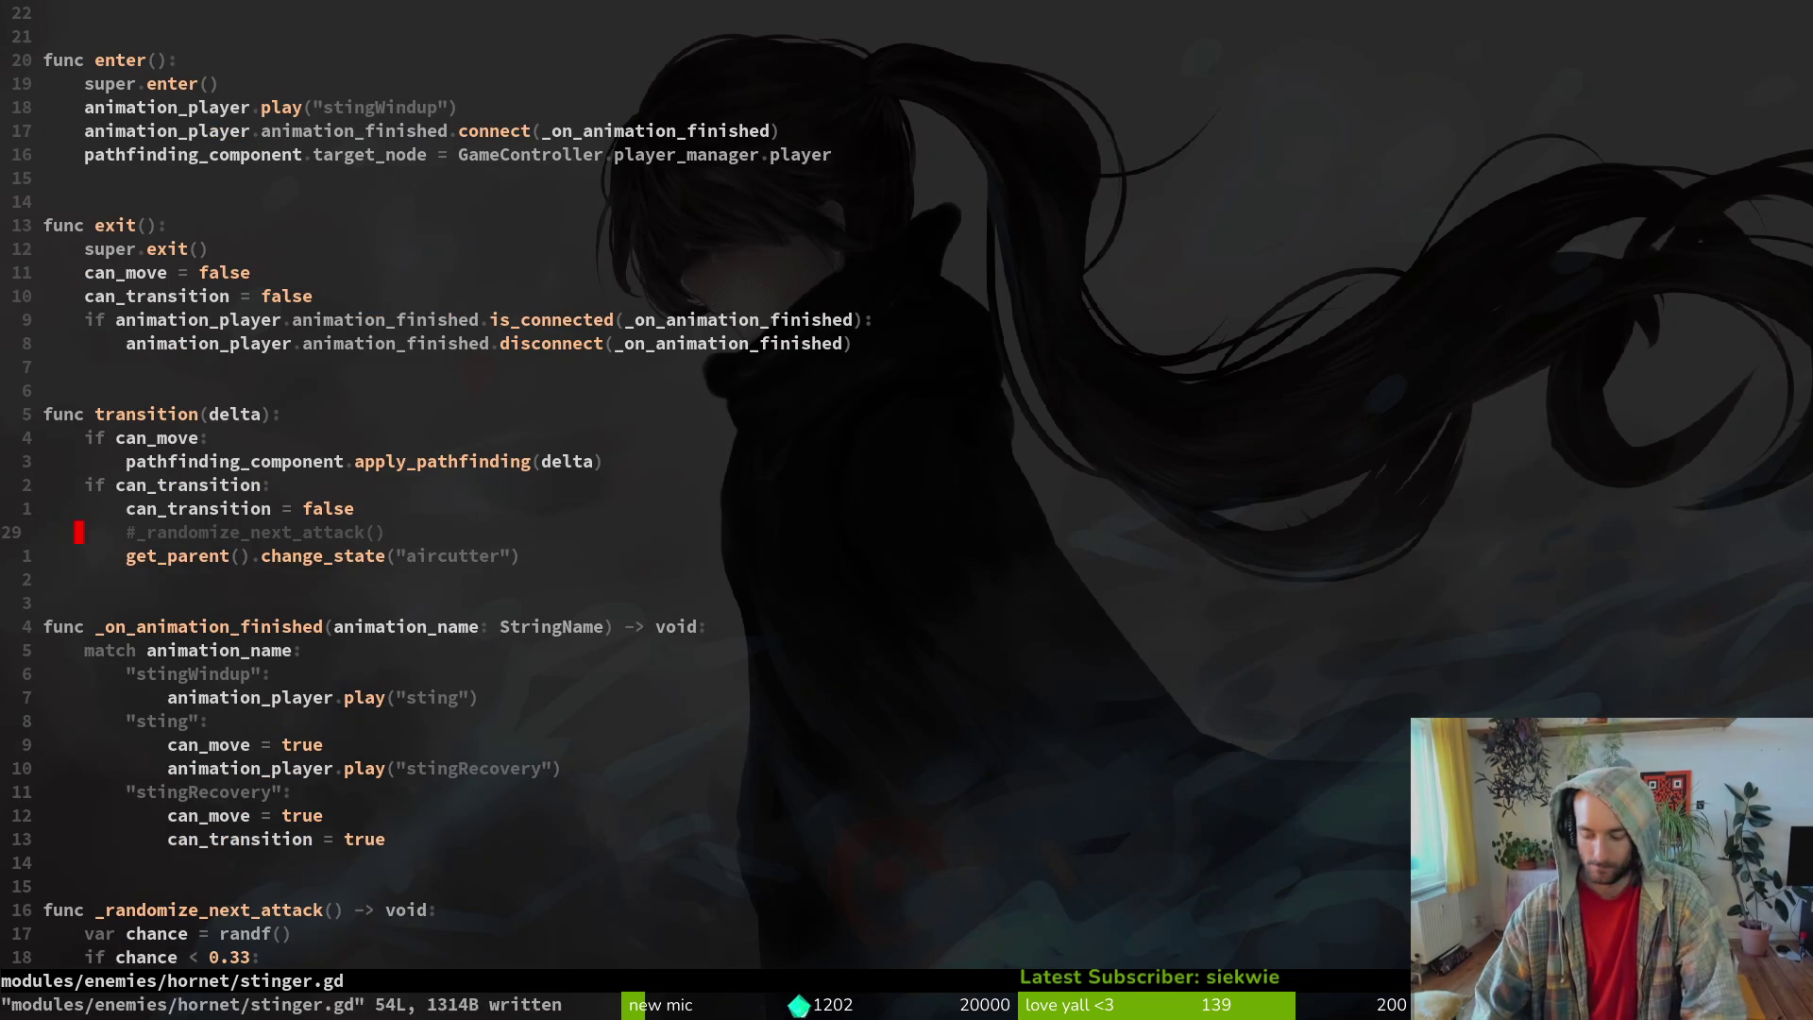
- Open aircutter.gd, change its state from "dashing" to "stinger", and save it
{"action": "key", "text": "space"}
{"action": "key", "text": "f"}
{"action": "key", "text": "f"}
{"action": "type", "text": "aircut"}
{"action": "key", "text": "Return"}
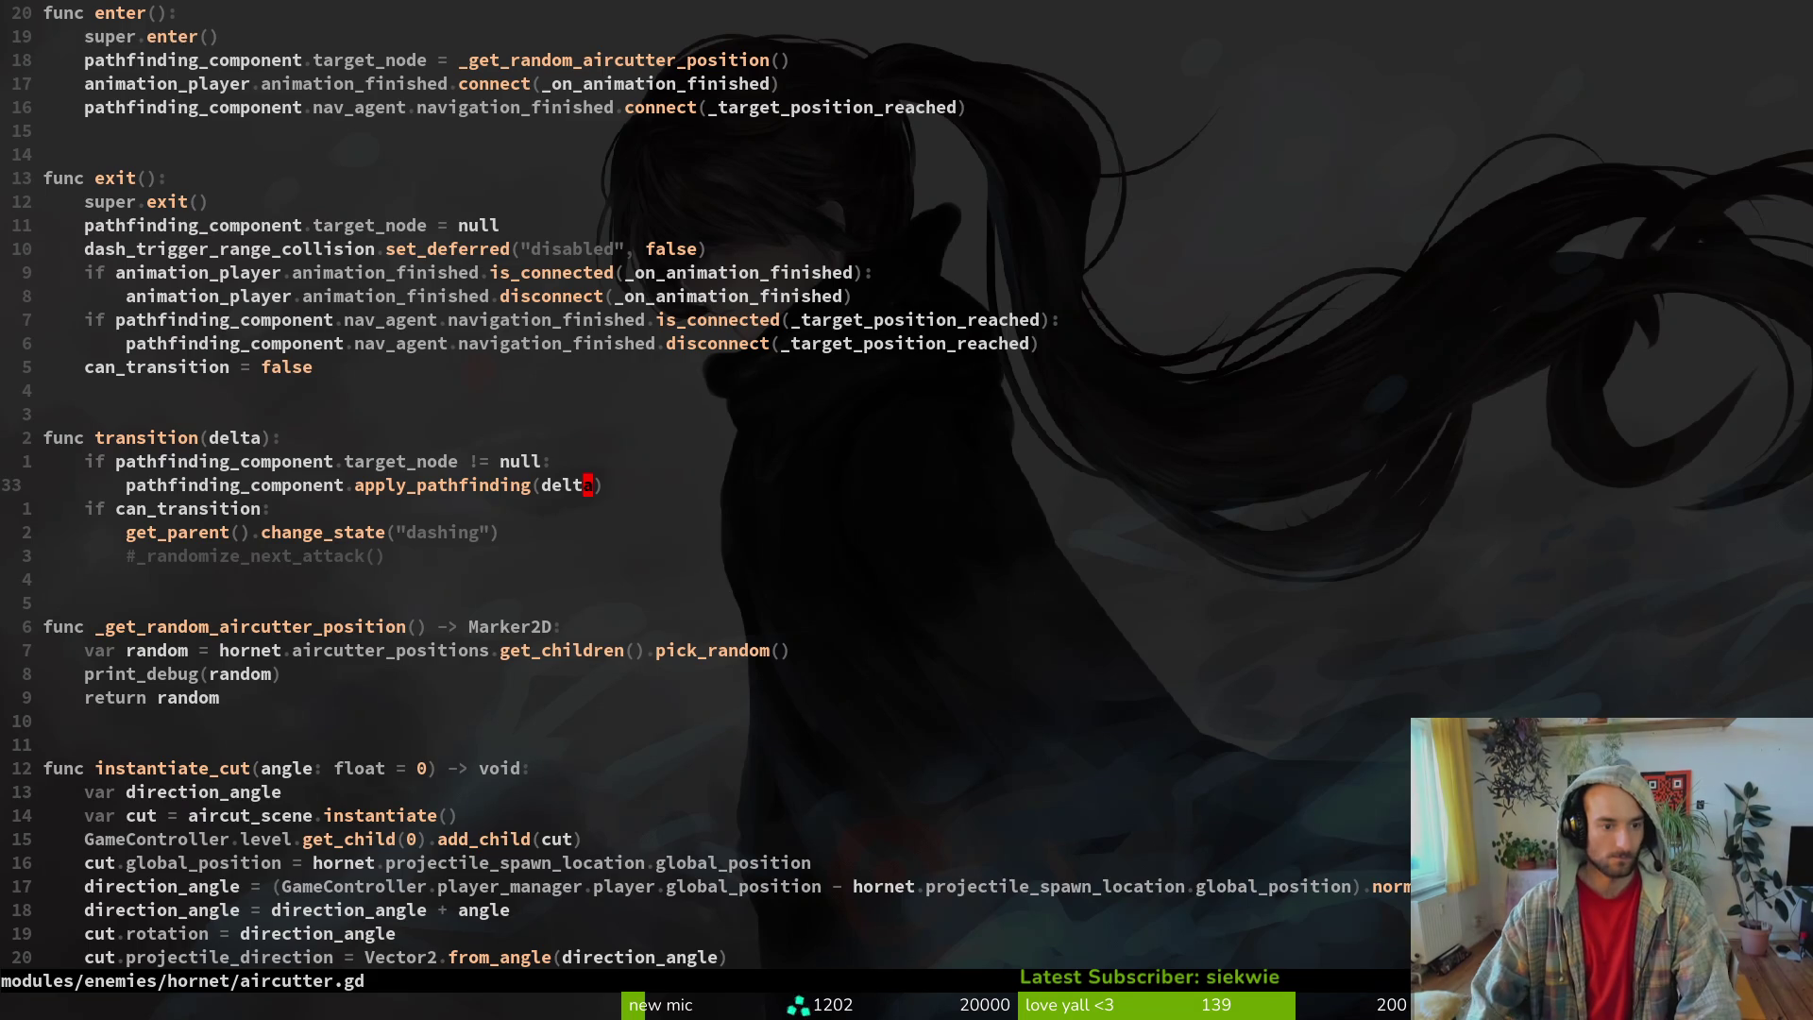
{"action": "key", "text": "ctrl+6"}
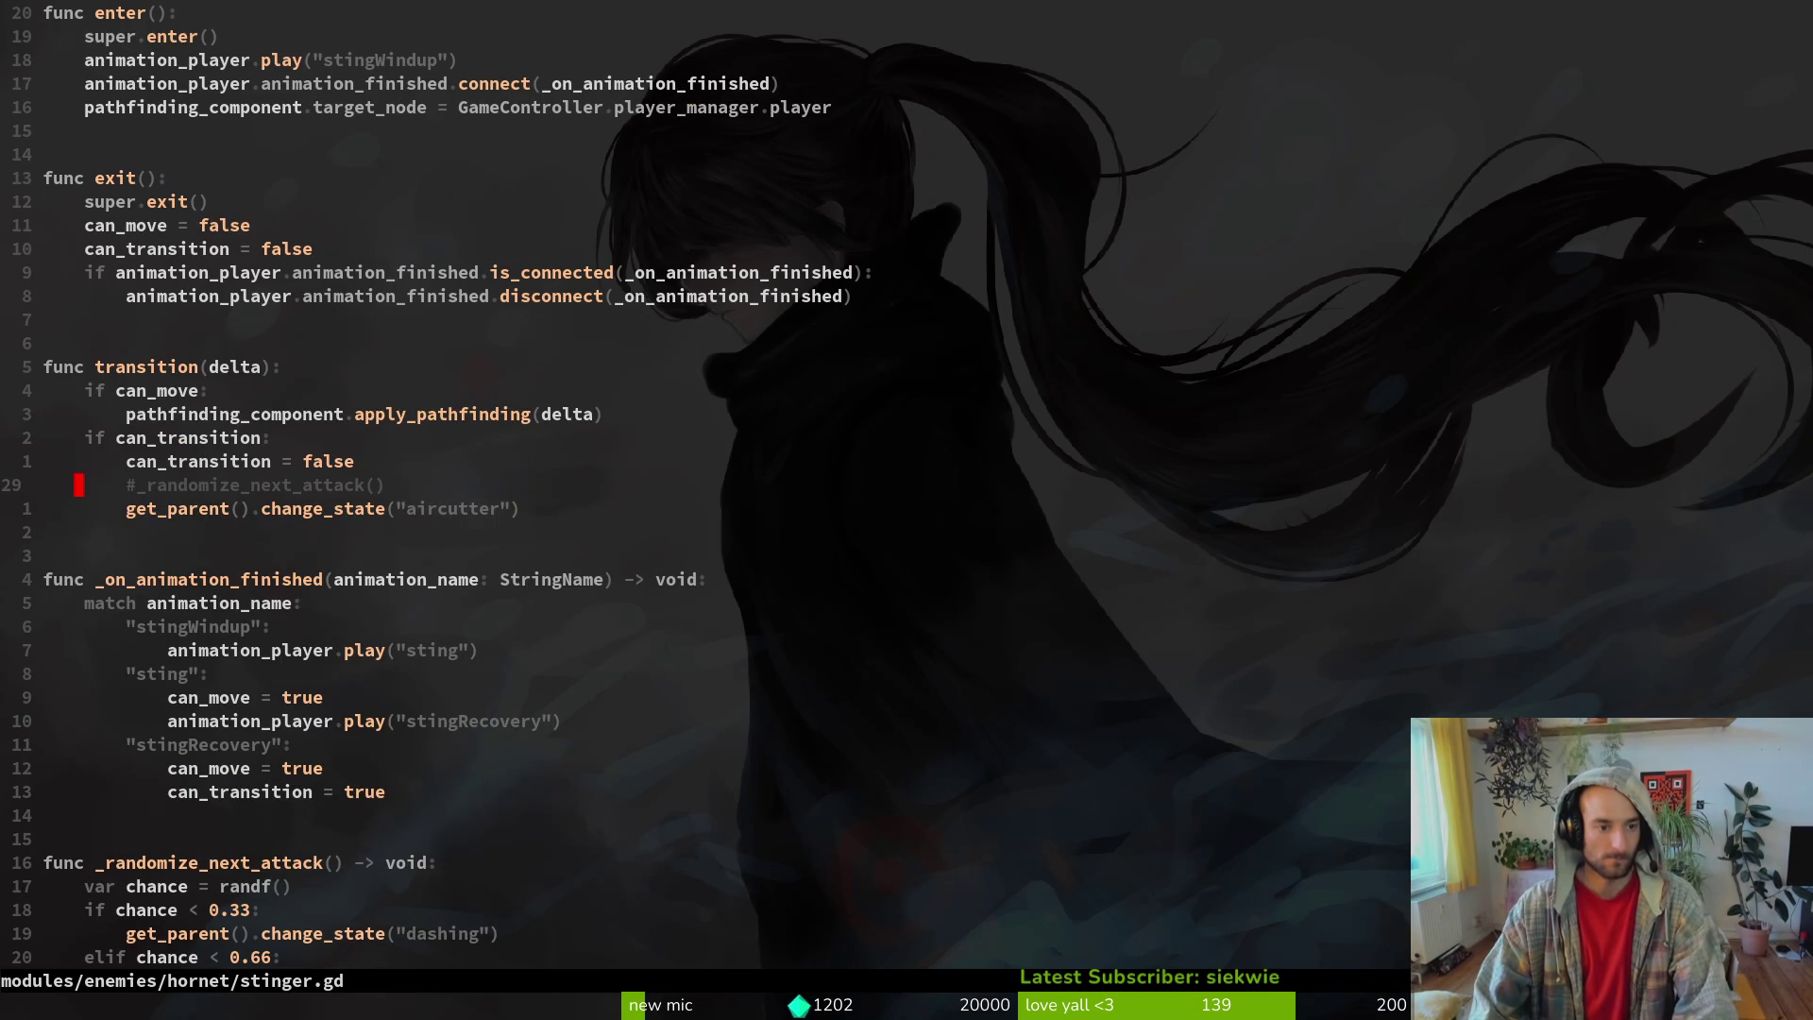
{"action": "key", "text": "ctrl+6"}
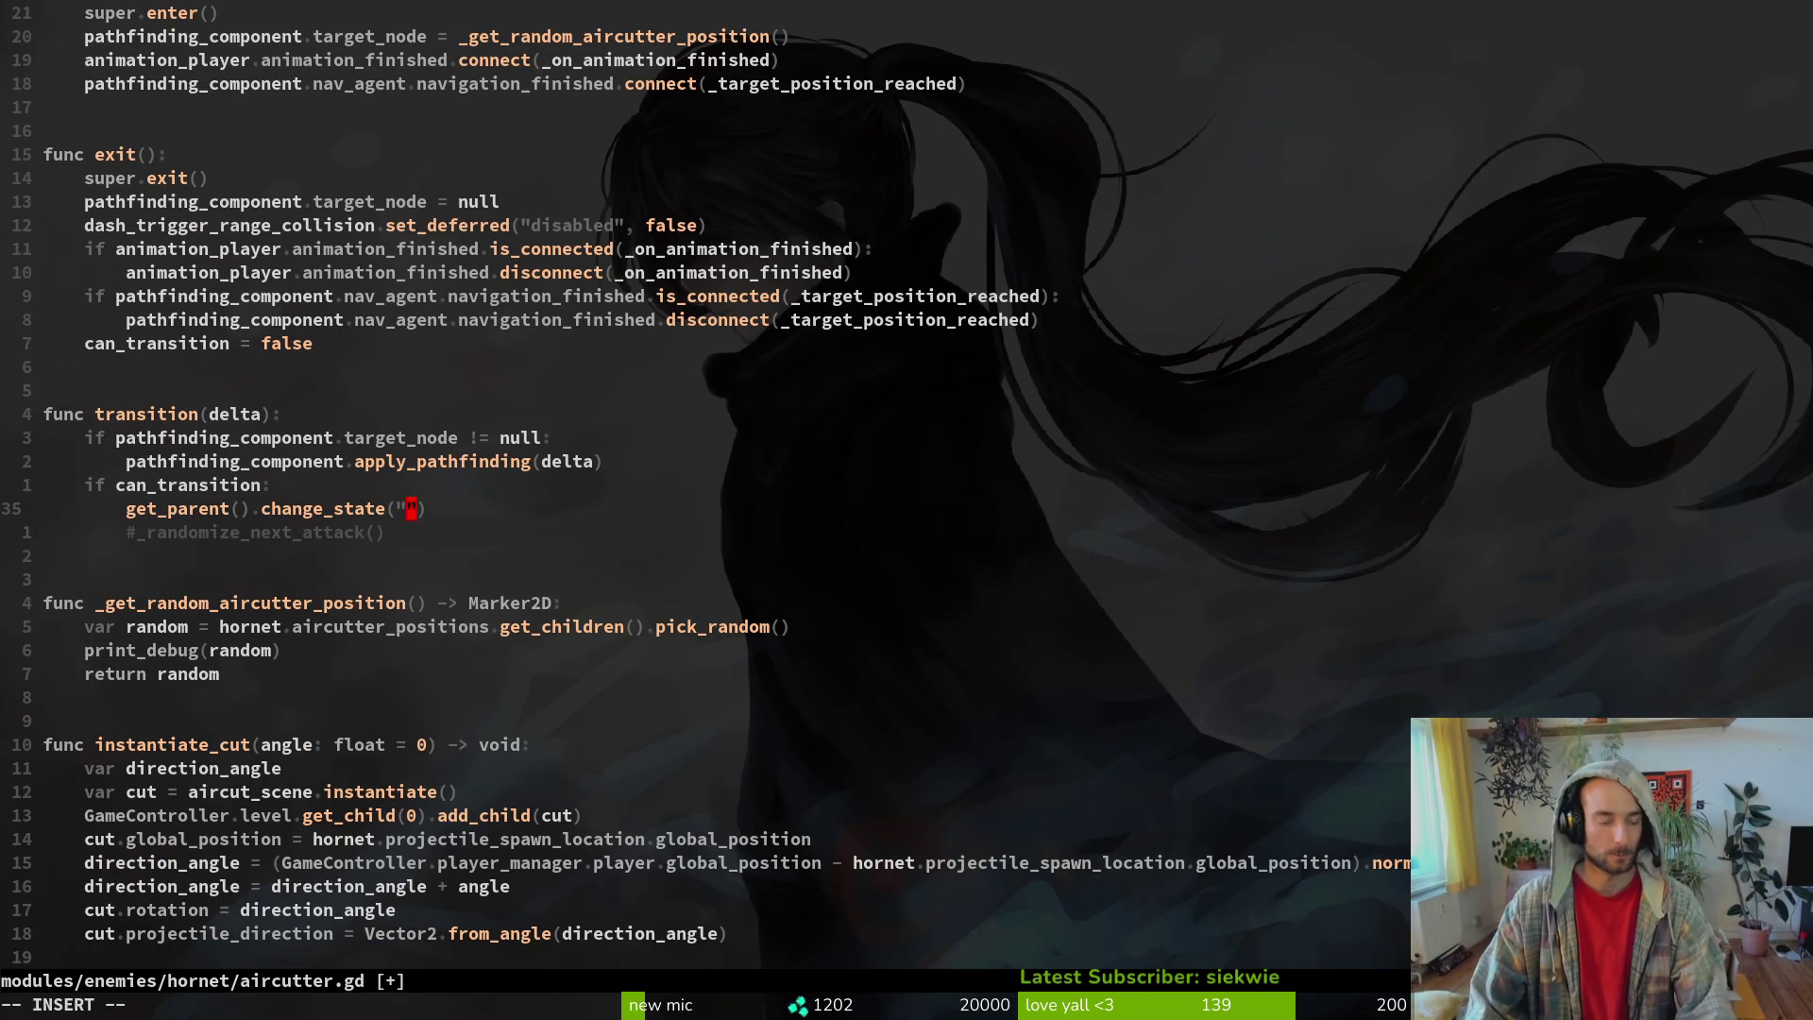
{"action": "type", "text": "stinger"}
{"action": "key", "text": "Escape"}
{"action": "type", "text": ":w"}
{"action": "key", "text": "Return"}
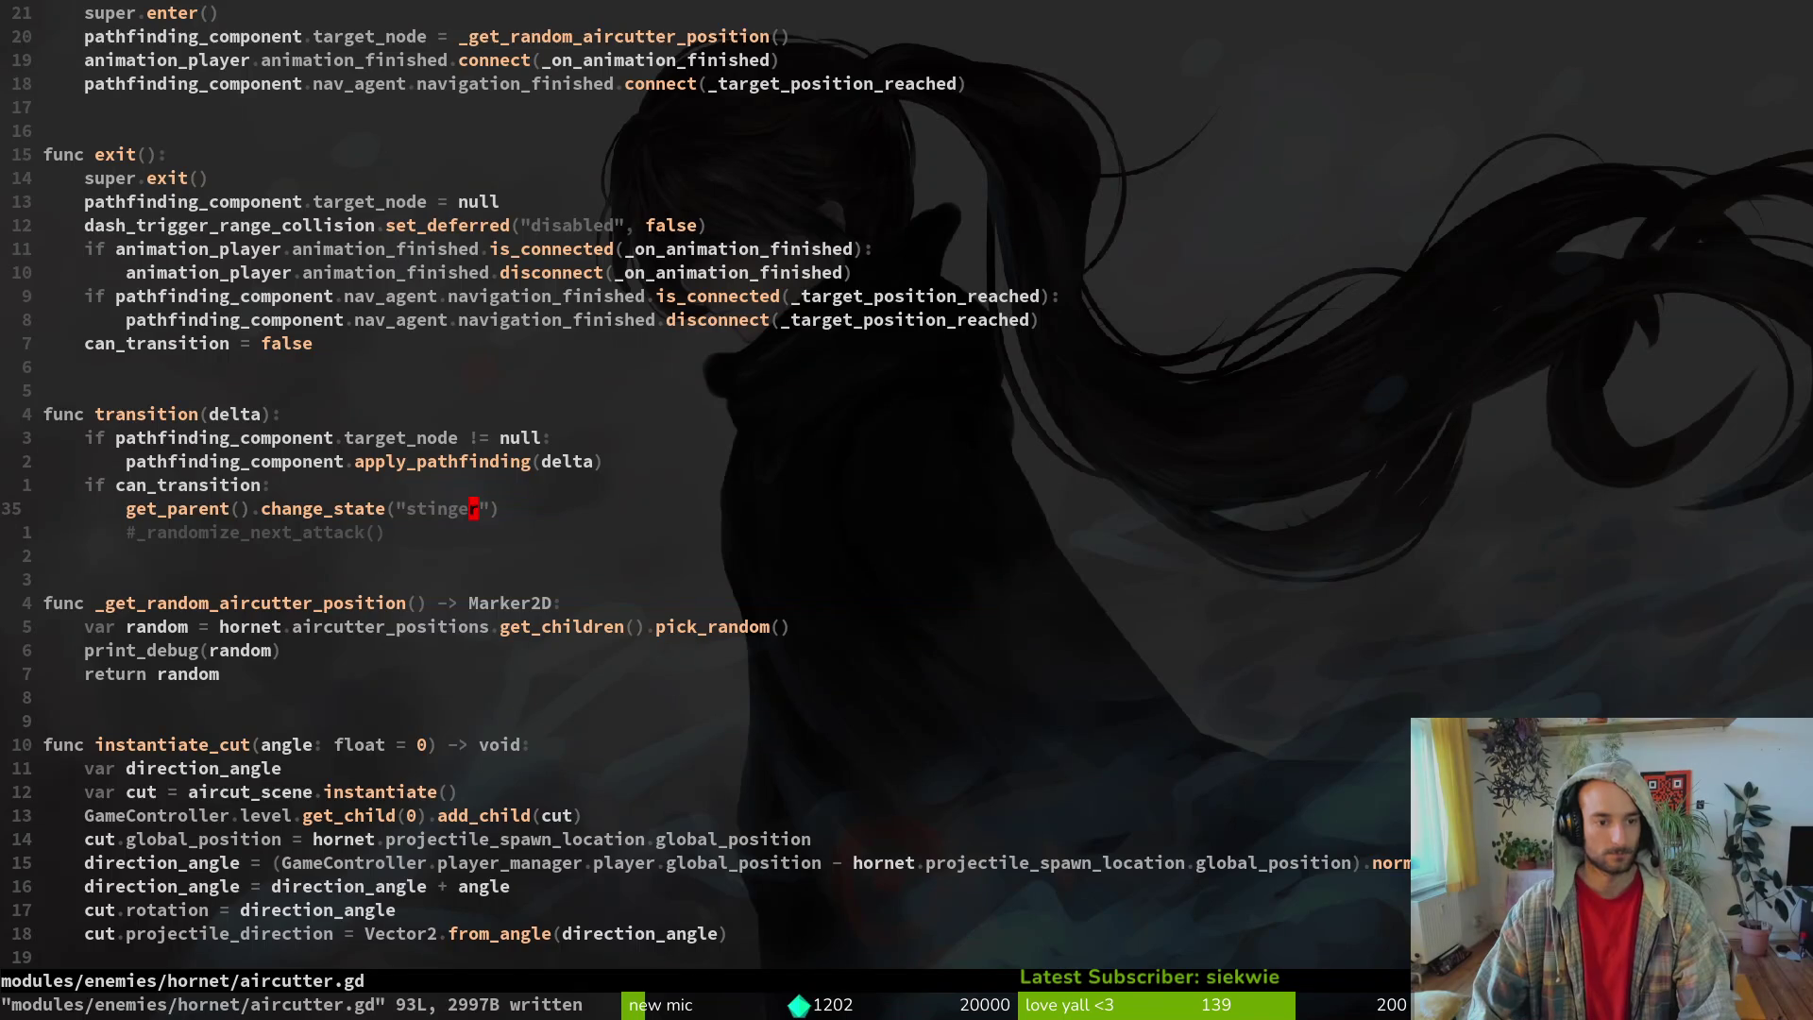
- Compare against stinger.gd, then move through Godot to the Aseprite window
{"action": "key", "text": "ctrl+6"}
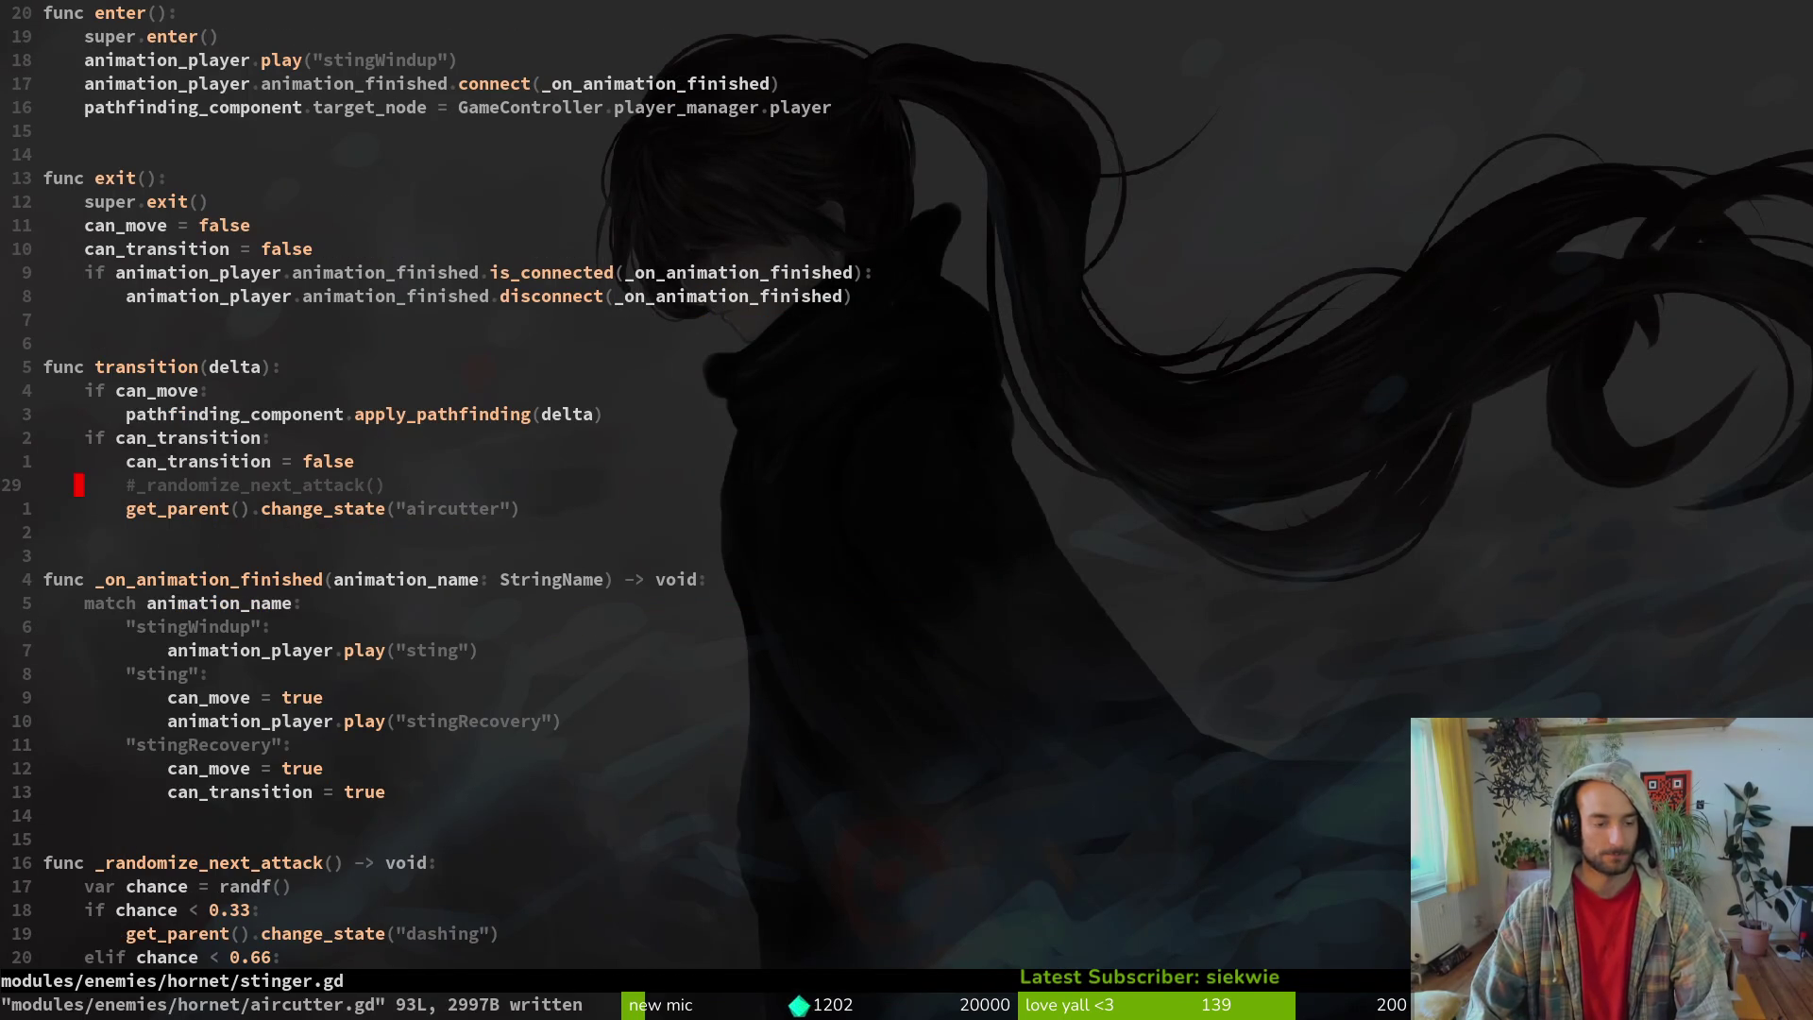
{"action": "key", "text": "ctrl+6"}
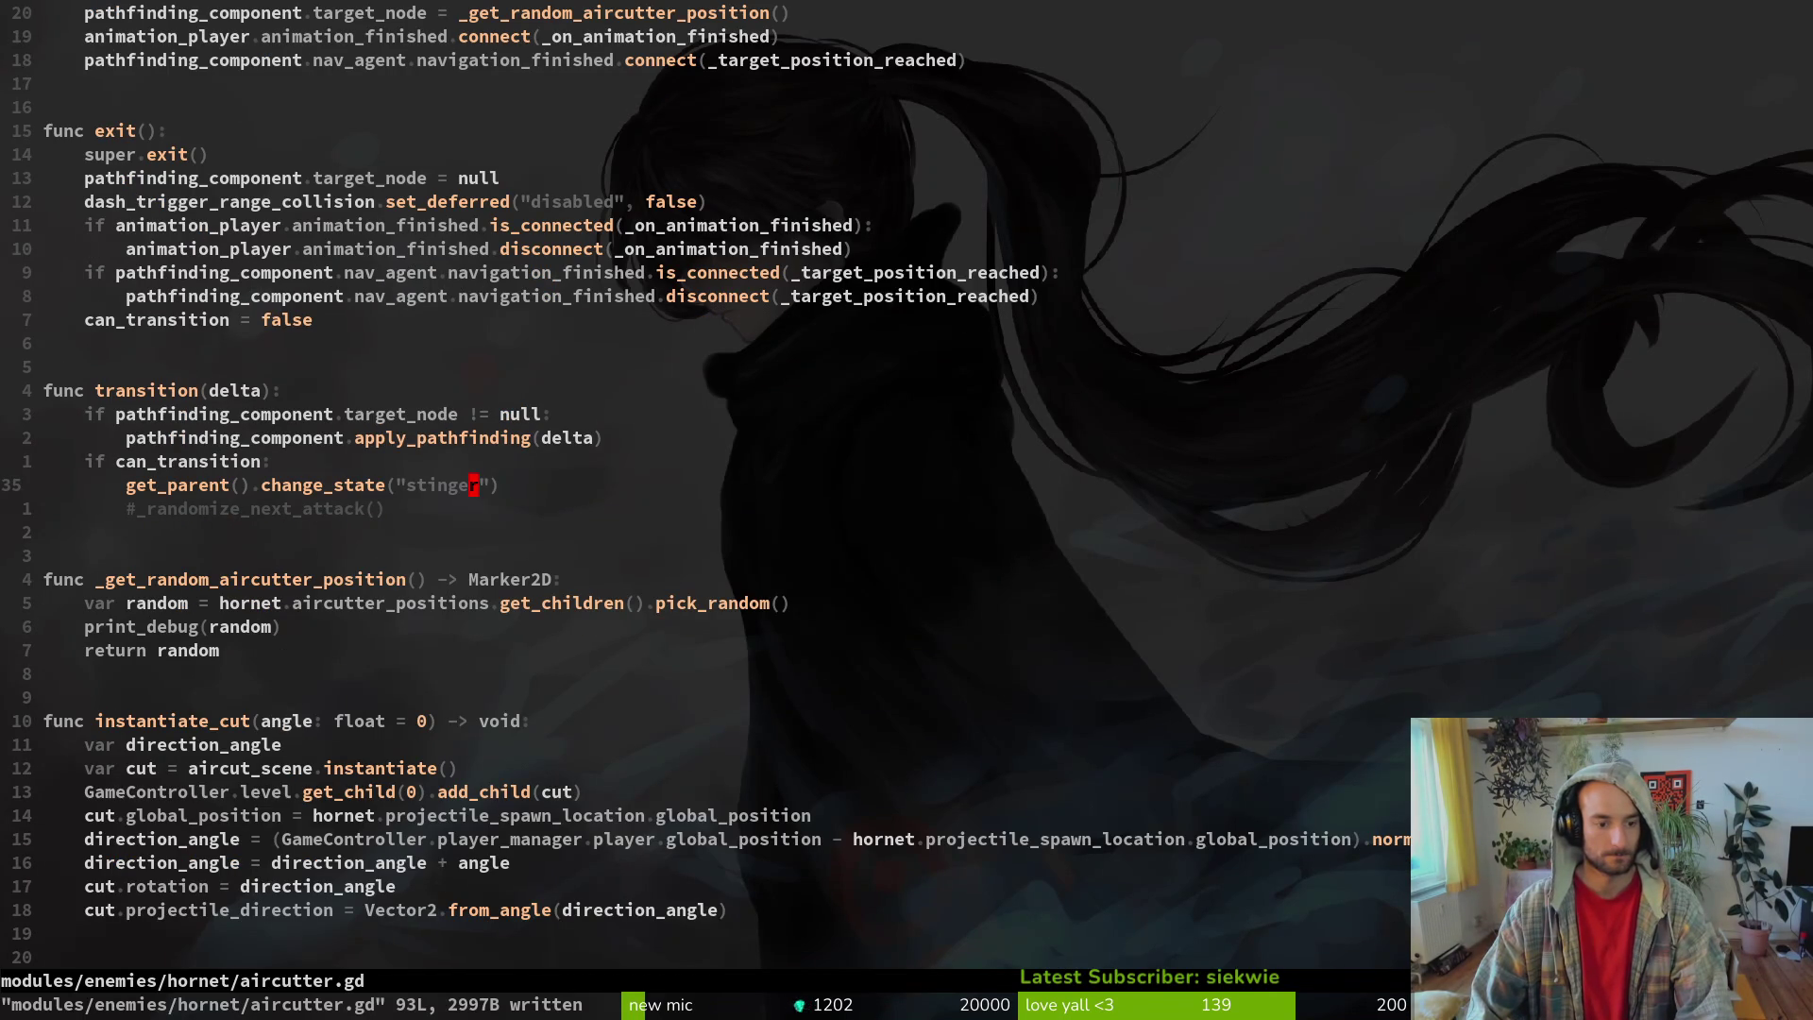
{"action": "key", "text": "ctrl+6"}
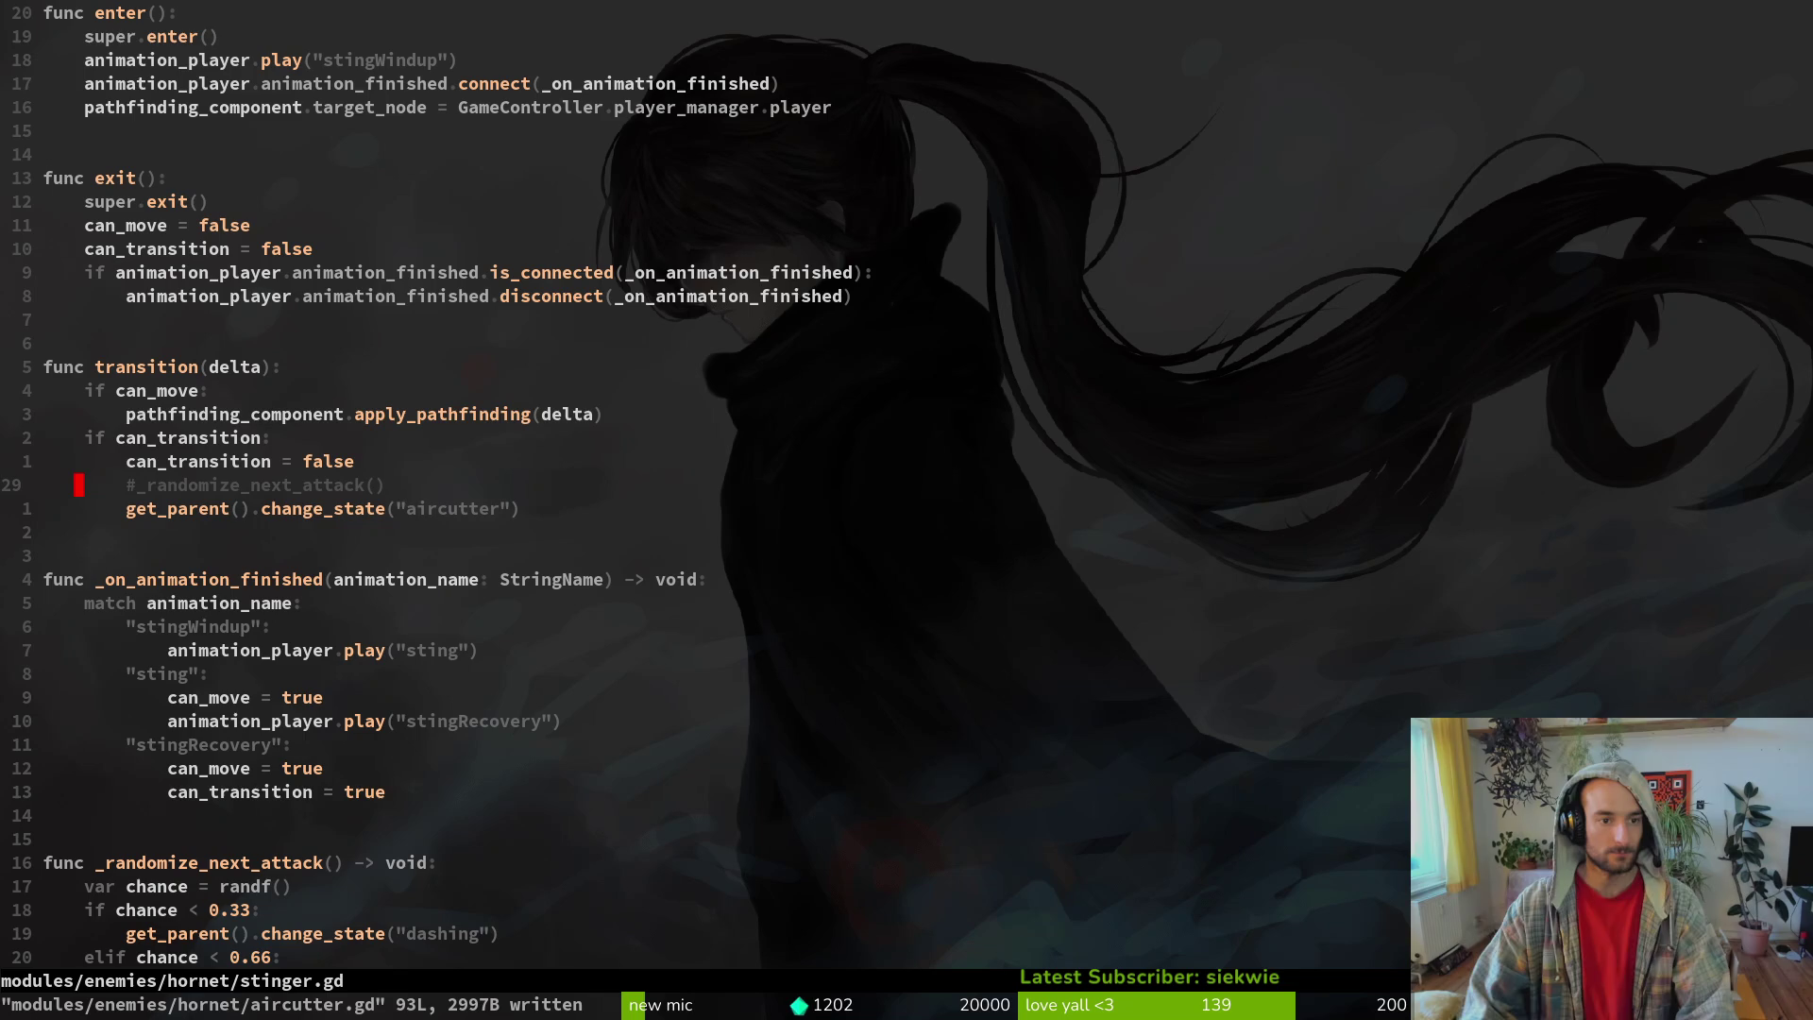
{"action": "key", "text": "g"}
{"action": "key", "text": "g"}
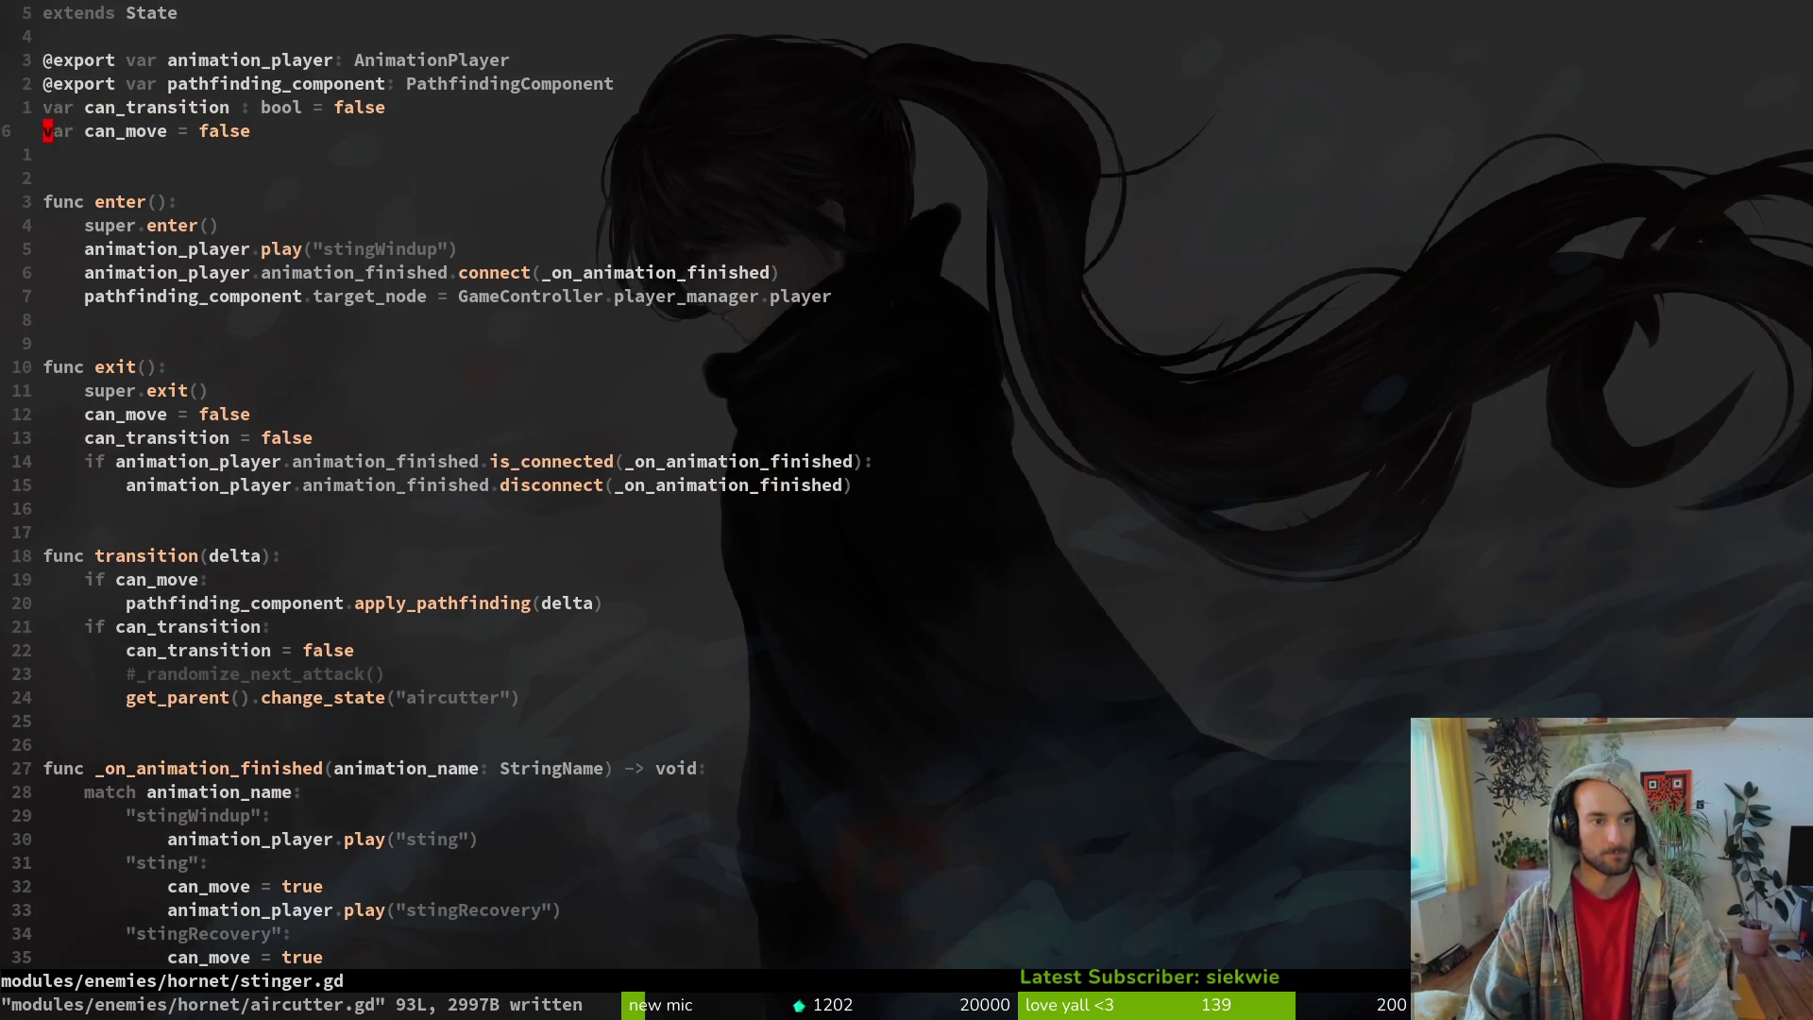
{"action": "key", "text": "alt+Tab"}
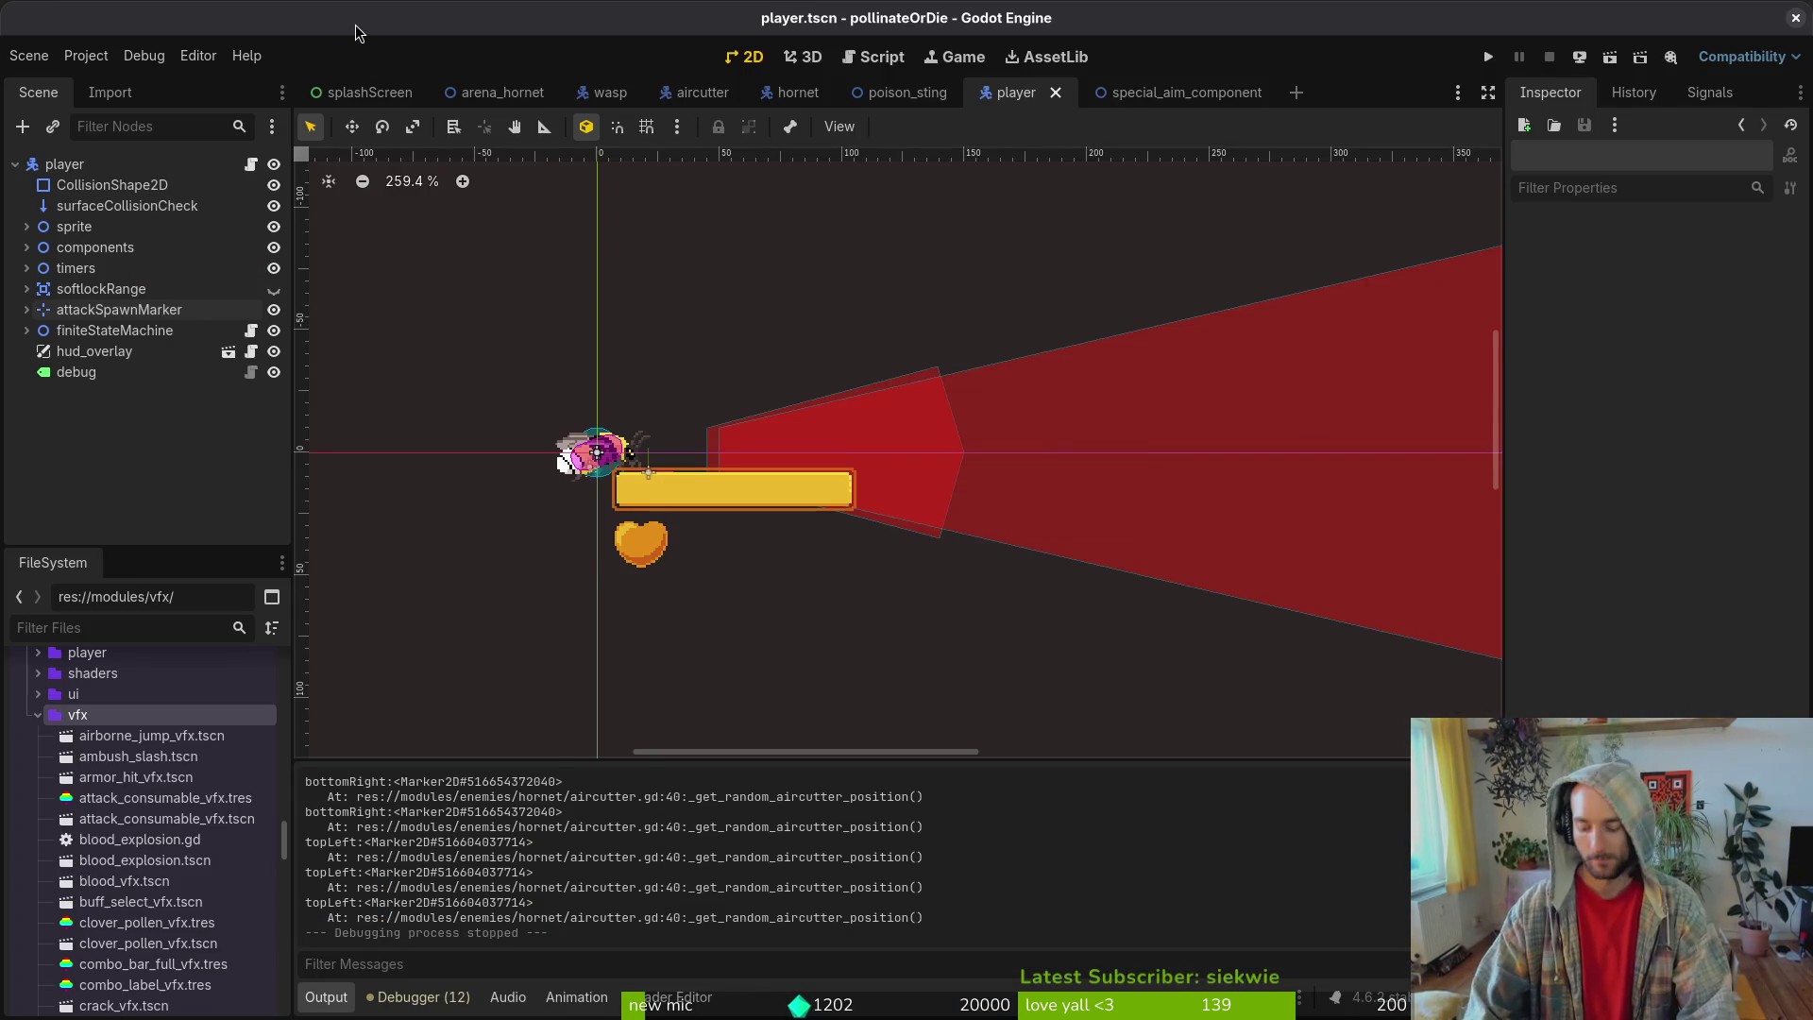
{"action": "key", "text": "alt+Tab"}
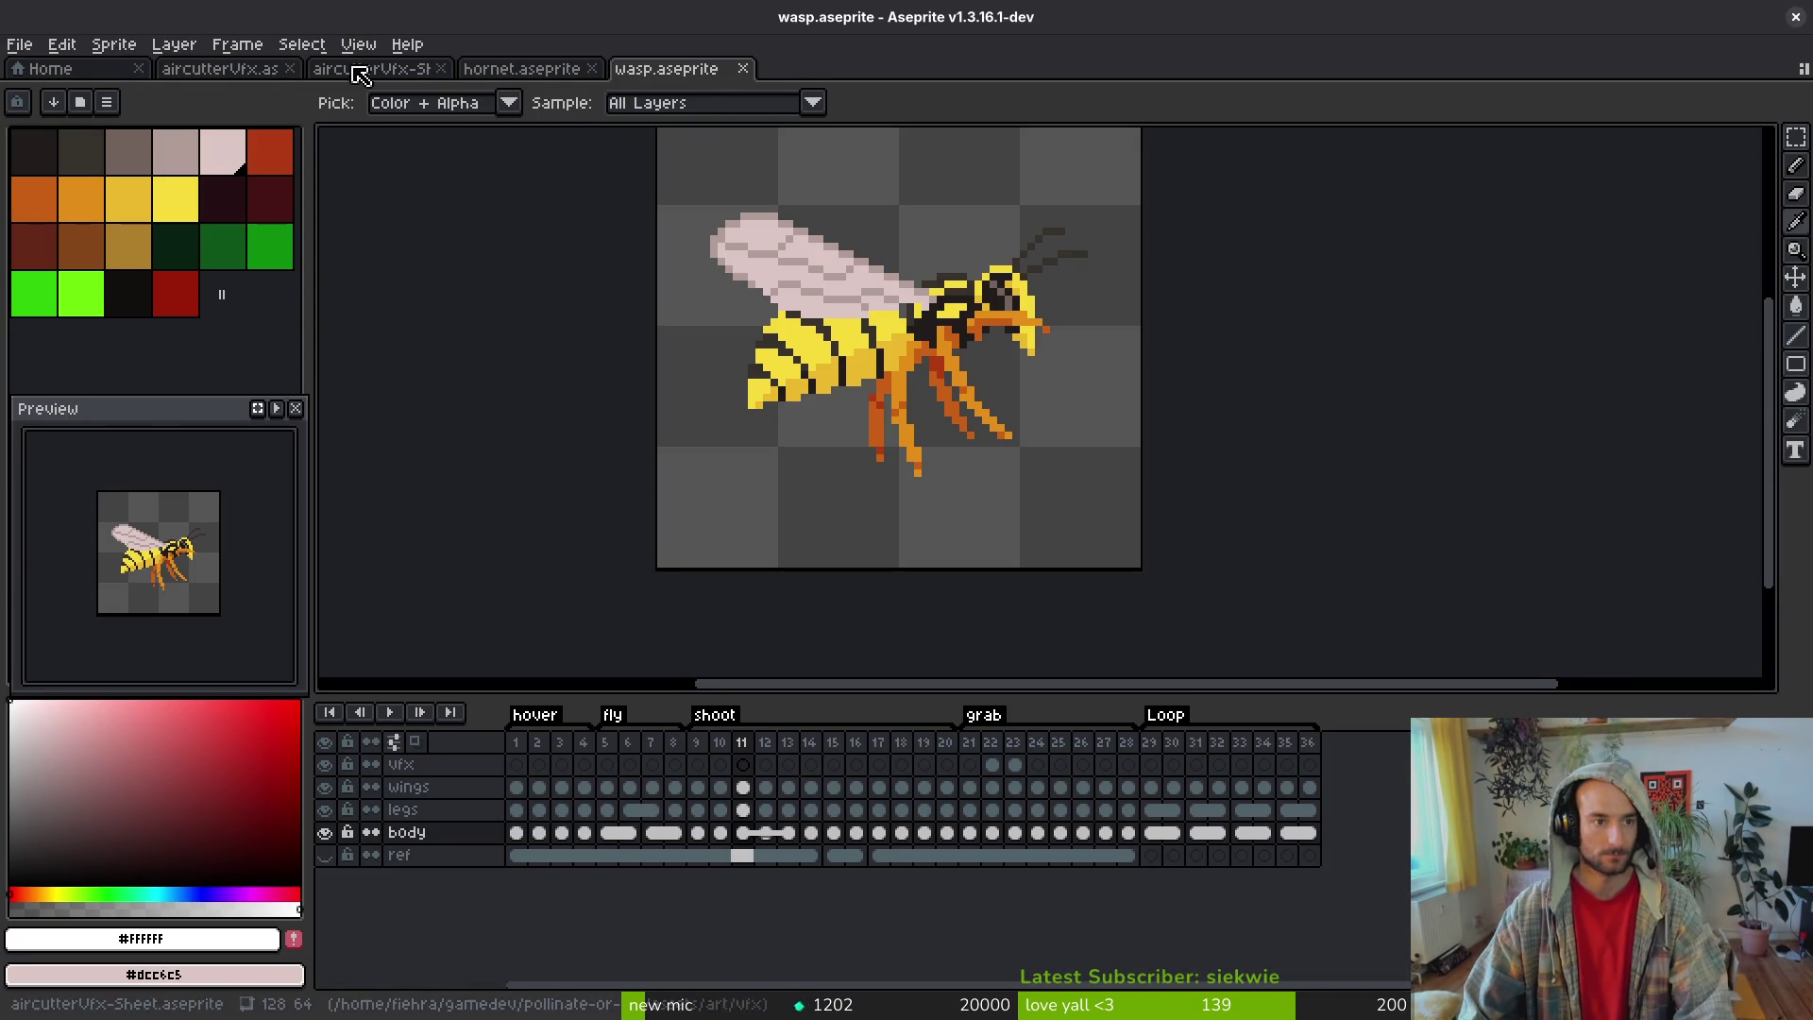
- Open hornet.aseprite and review the grab animation frames up to frame 23 in the preview
{"action": "left_click", "coordinate": [517, 69]}
{"action": "key", "text": "Right"}
{"action": "key", "text": "Right"}
{"action": "key", "text": "Right"}
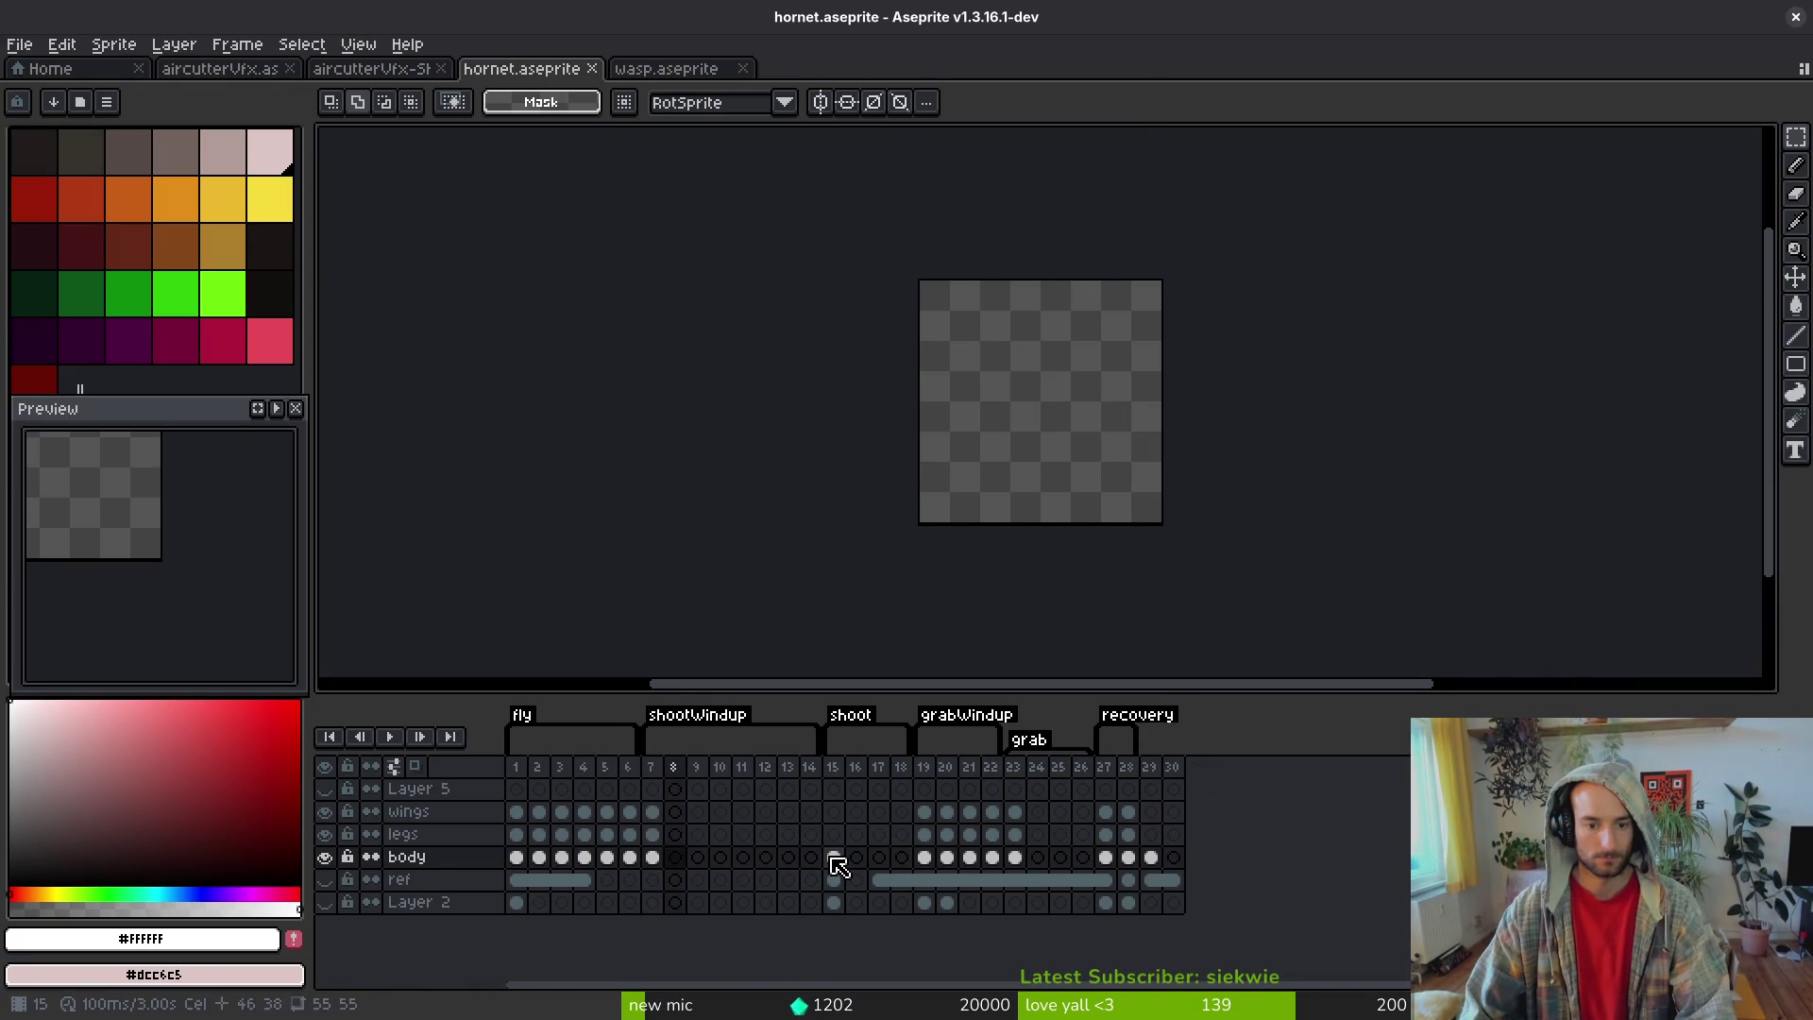
{"action": "key", "text": "Left"}
{"action": "key", "text": "Left"}
{"action": "key", "text": "Left"}
{"action": "key", "text": "Right"}
{"action": "key", "text": "Right"}
{"action": "key", "text": "Right"}
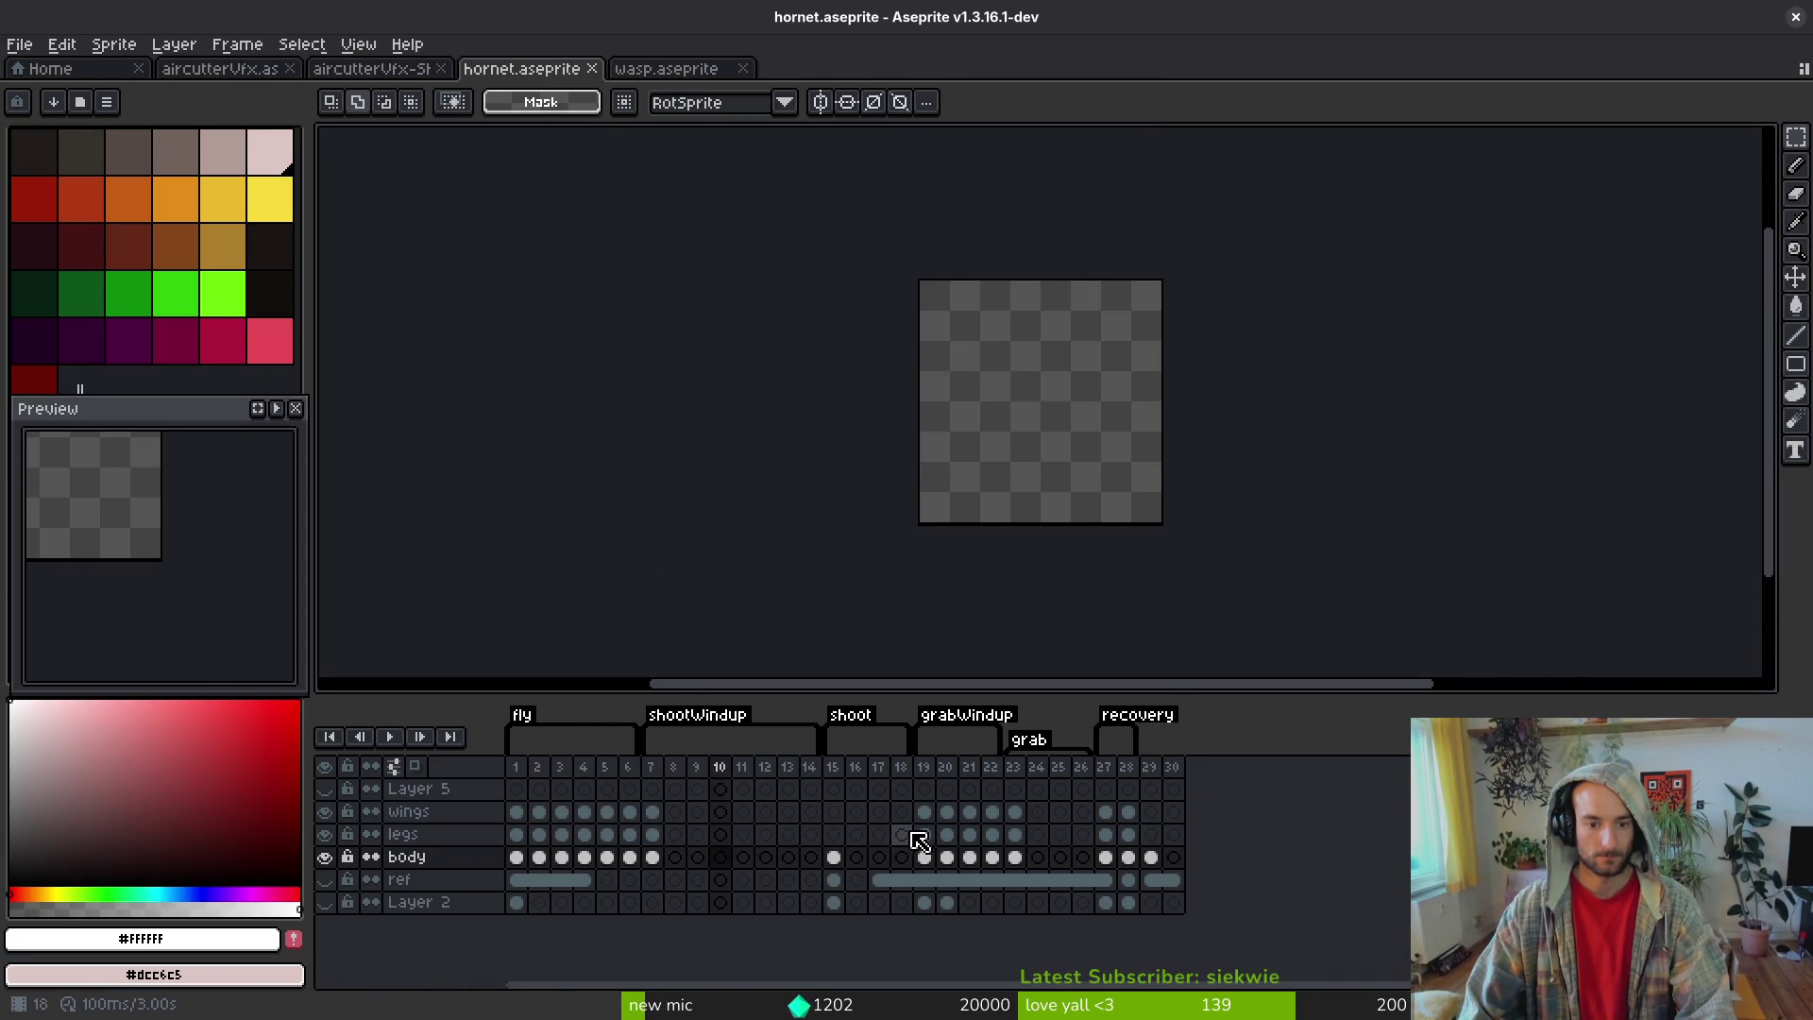
{"action": "key", "text": "Right"}
{"action": "key", "text": "Right"}
{"action": "key", "text": "Right"}
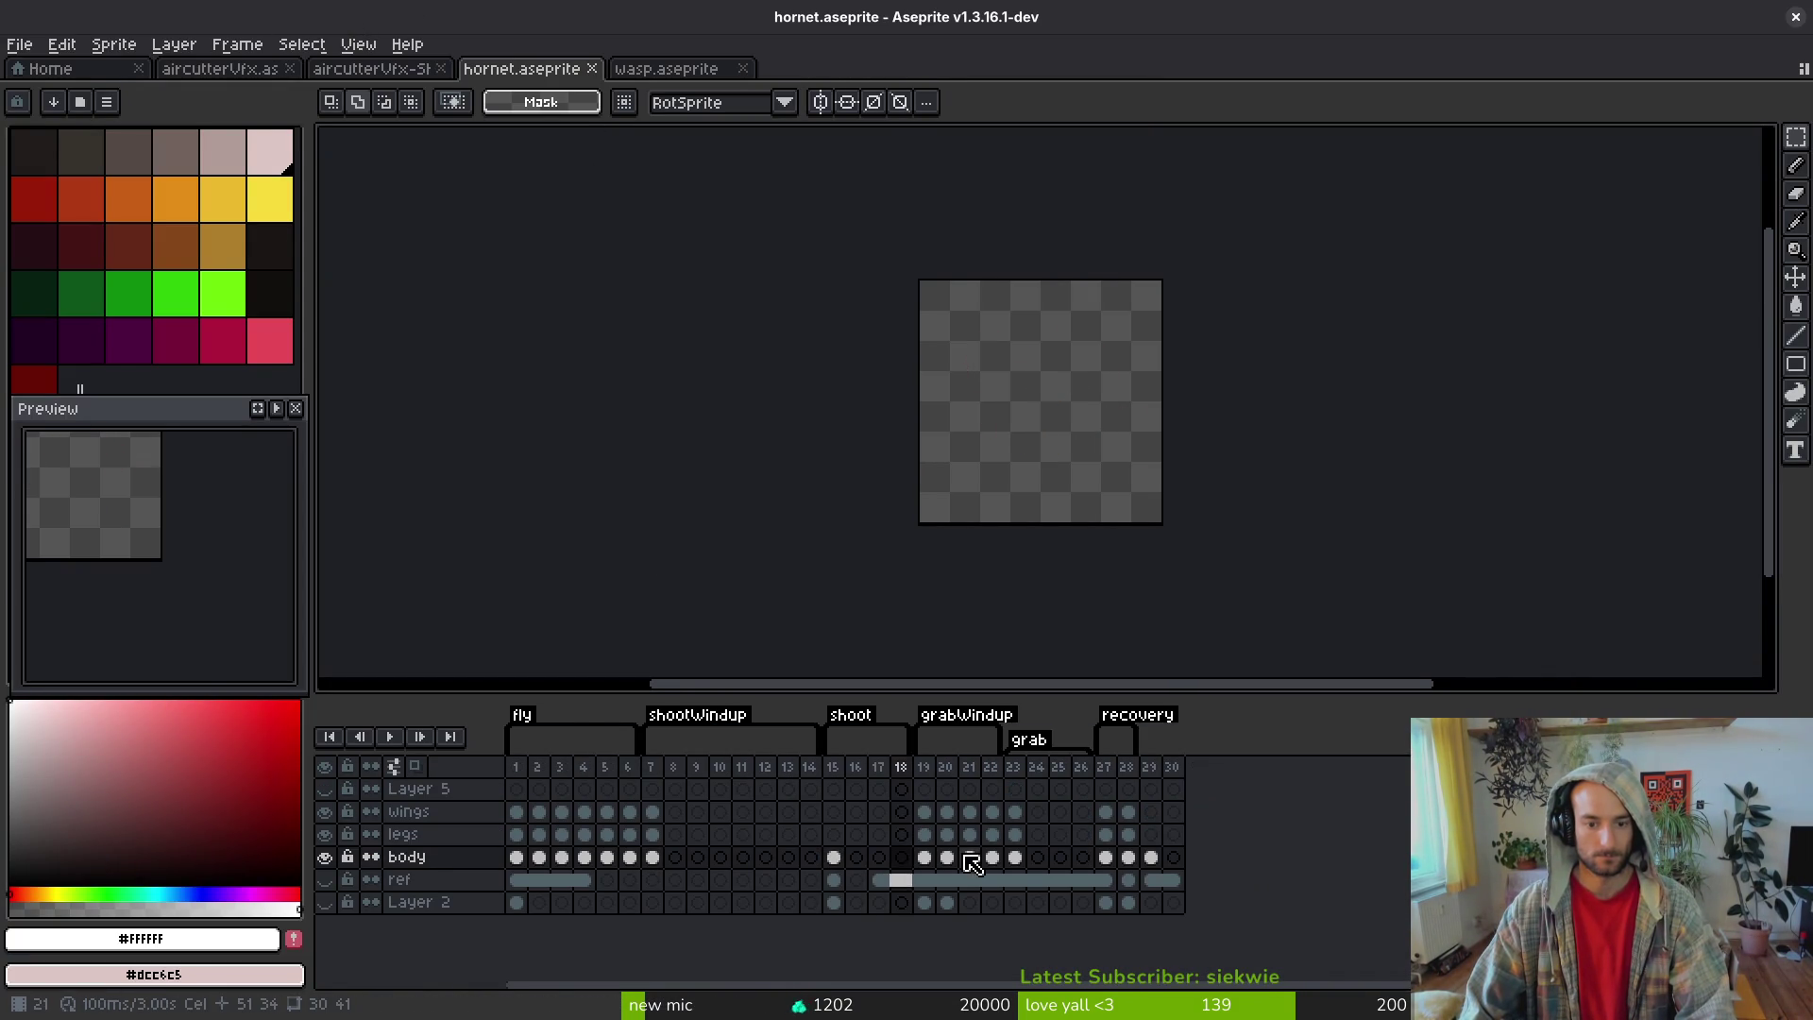
{"action": "key", "text": "Right"}
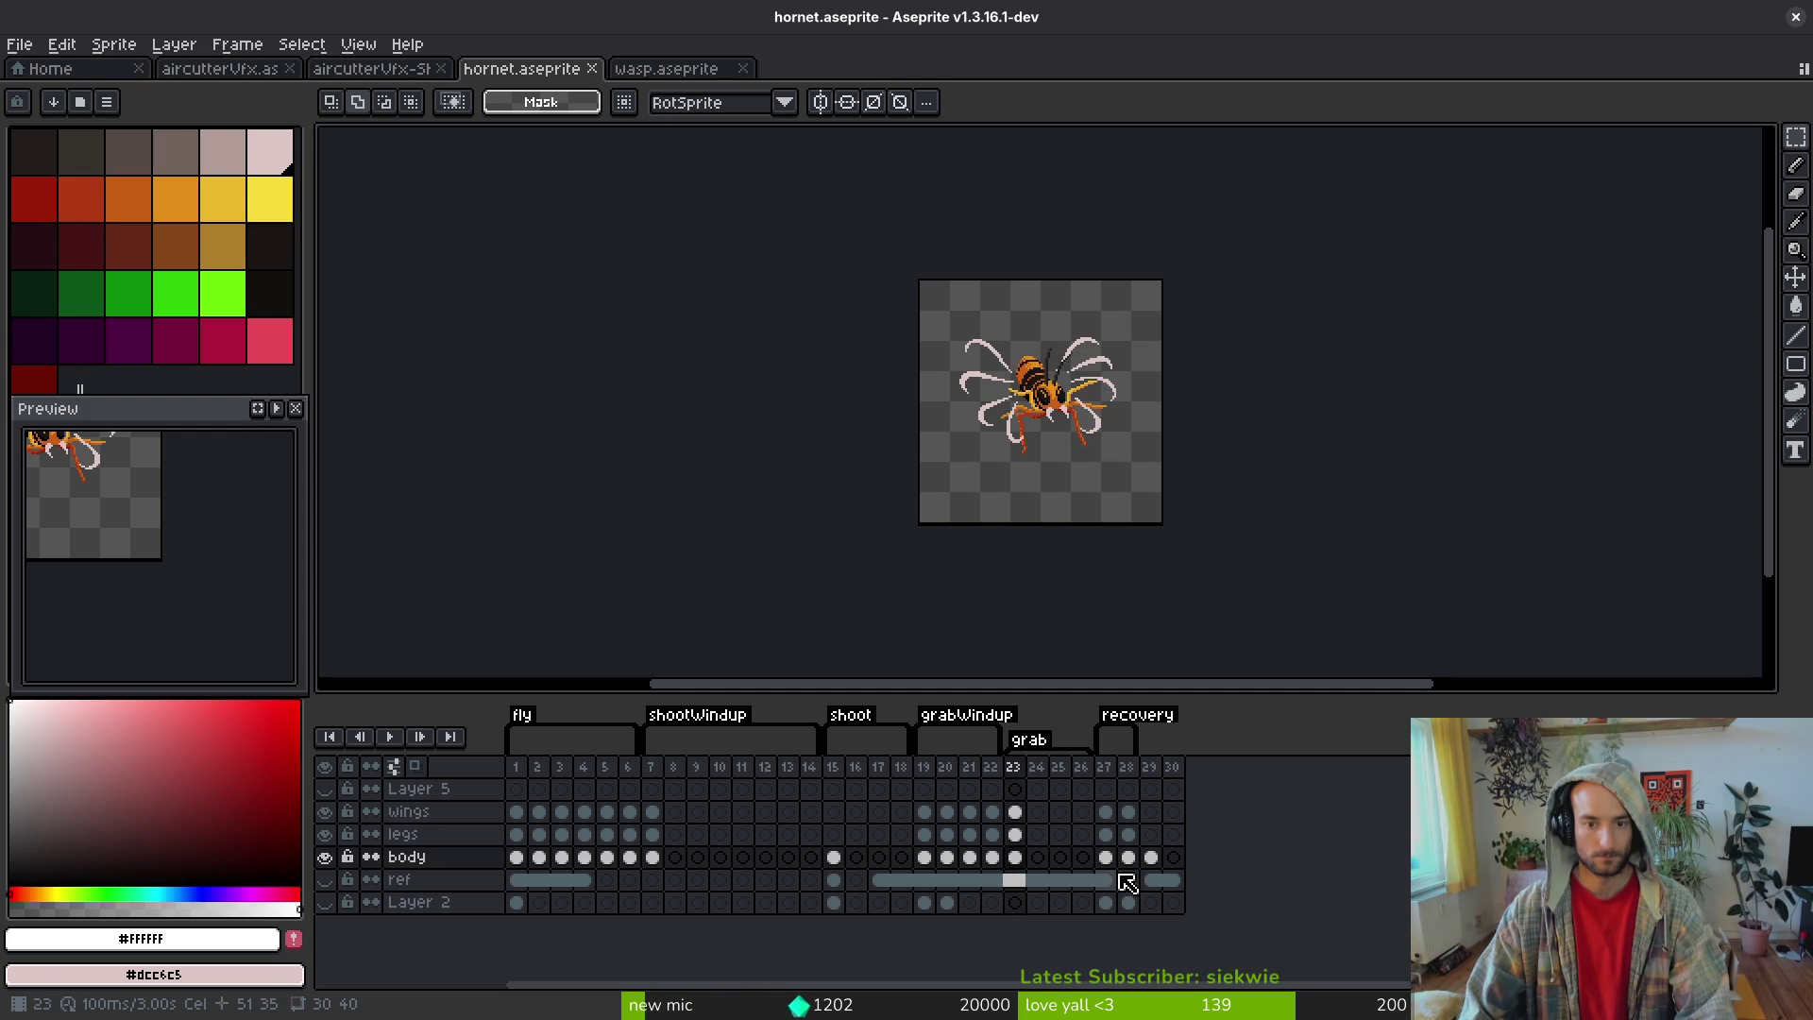
{"action": "key", "text": "Right"}
{"action": "key", "text": "Left"}
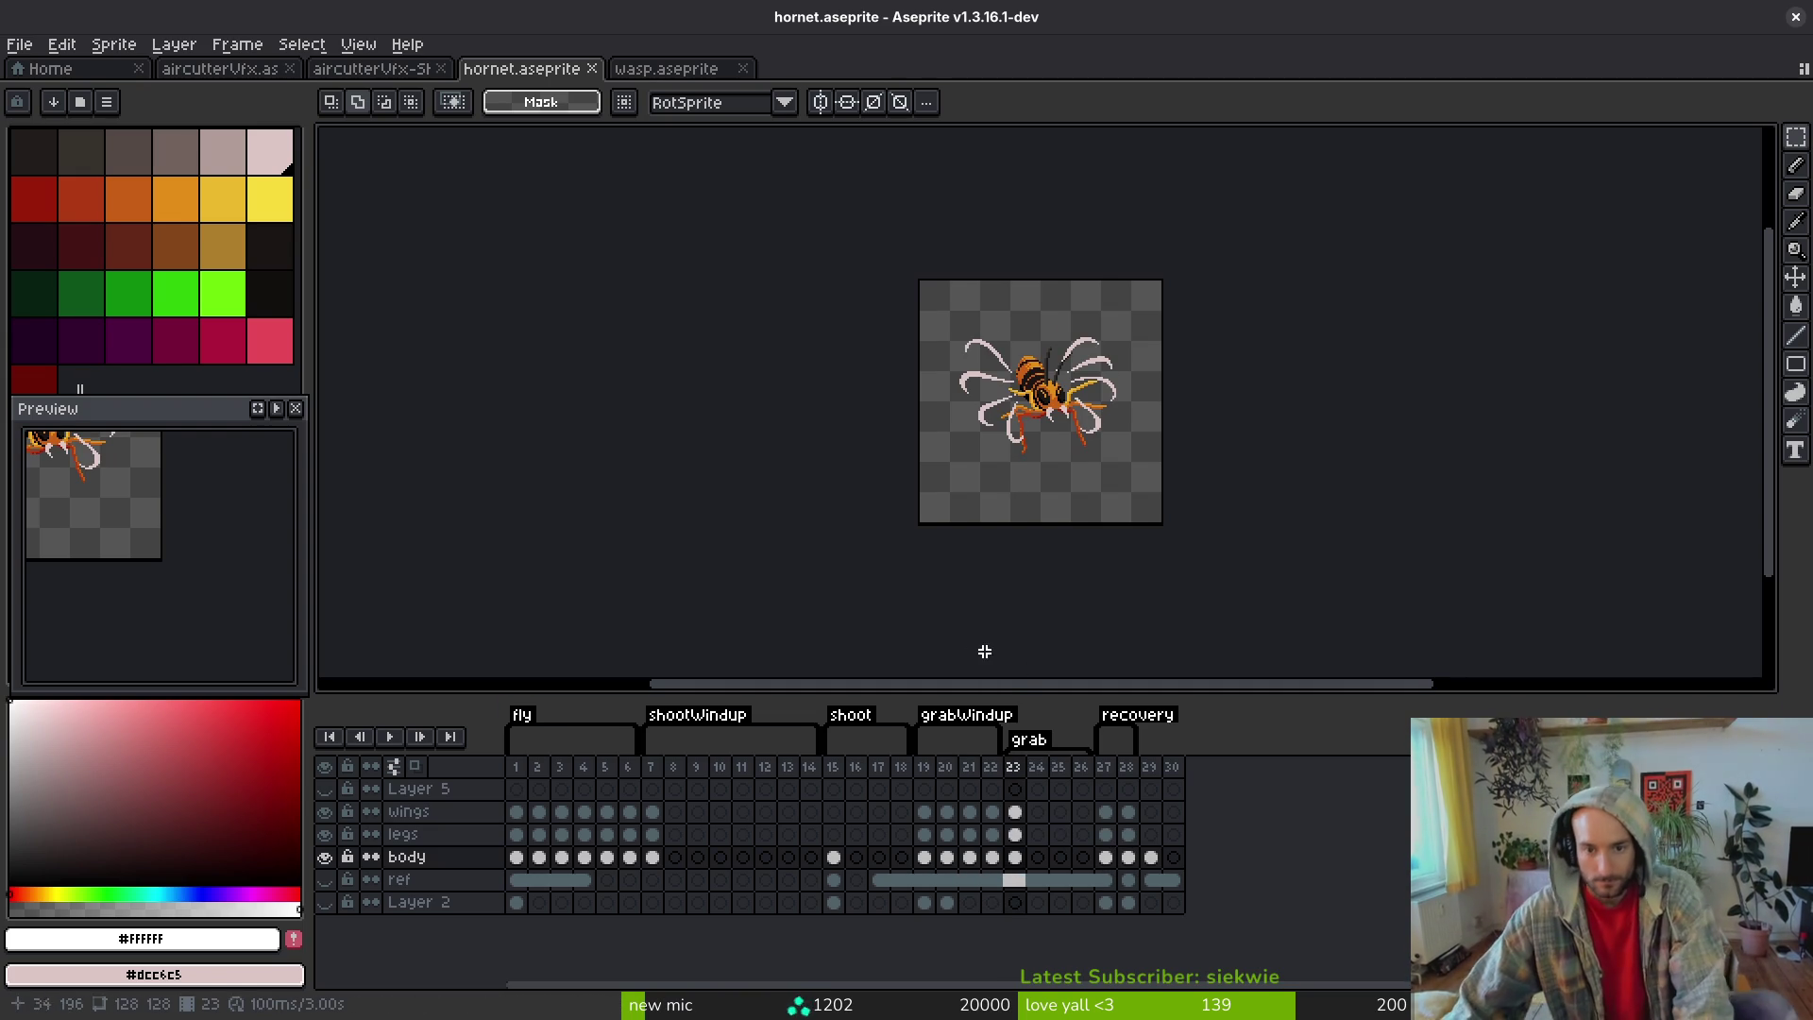
{"action": "left_click", "coordinate": [947, 811]}
{"action": "scroll", "coordinate": [267, 506], "scroll_direction": "up", "scroll_amount": 2}
{"action": "left_click", "coordinate": [276, 408]}
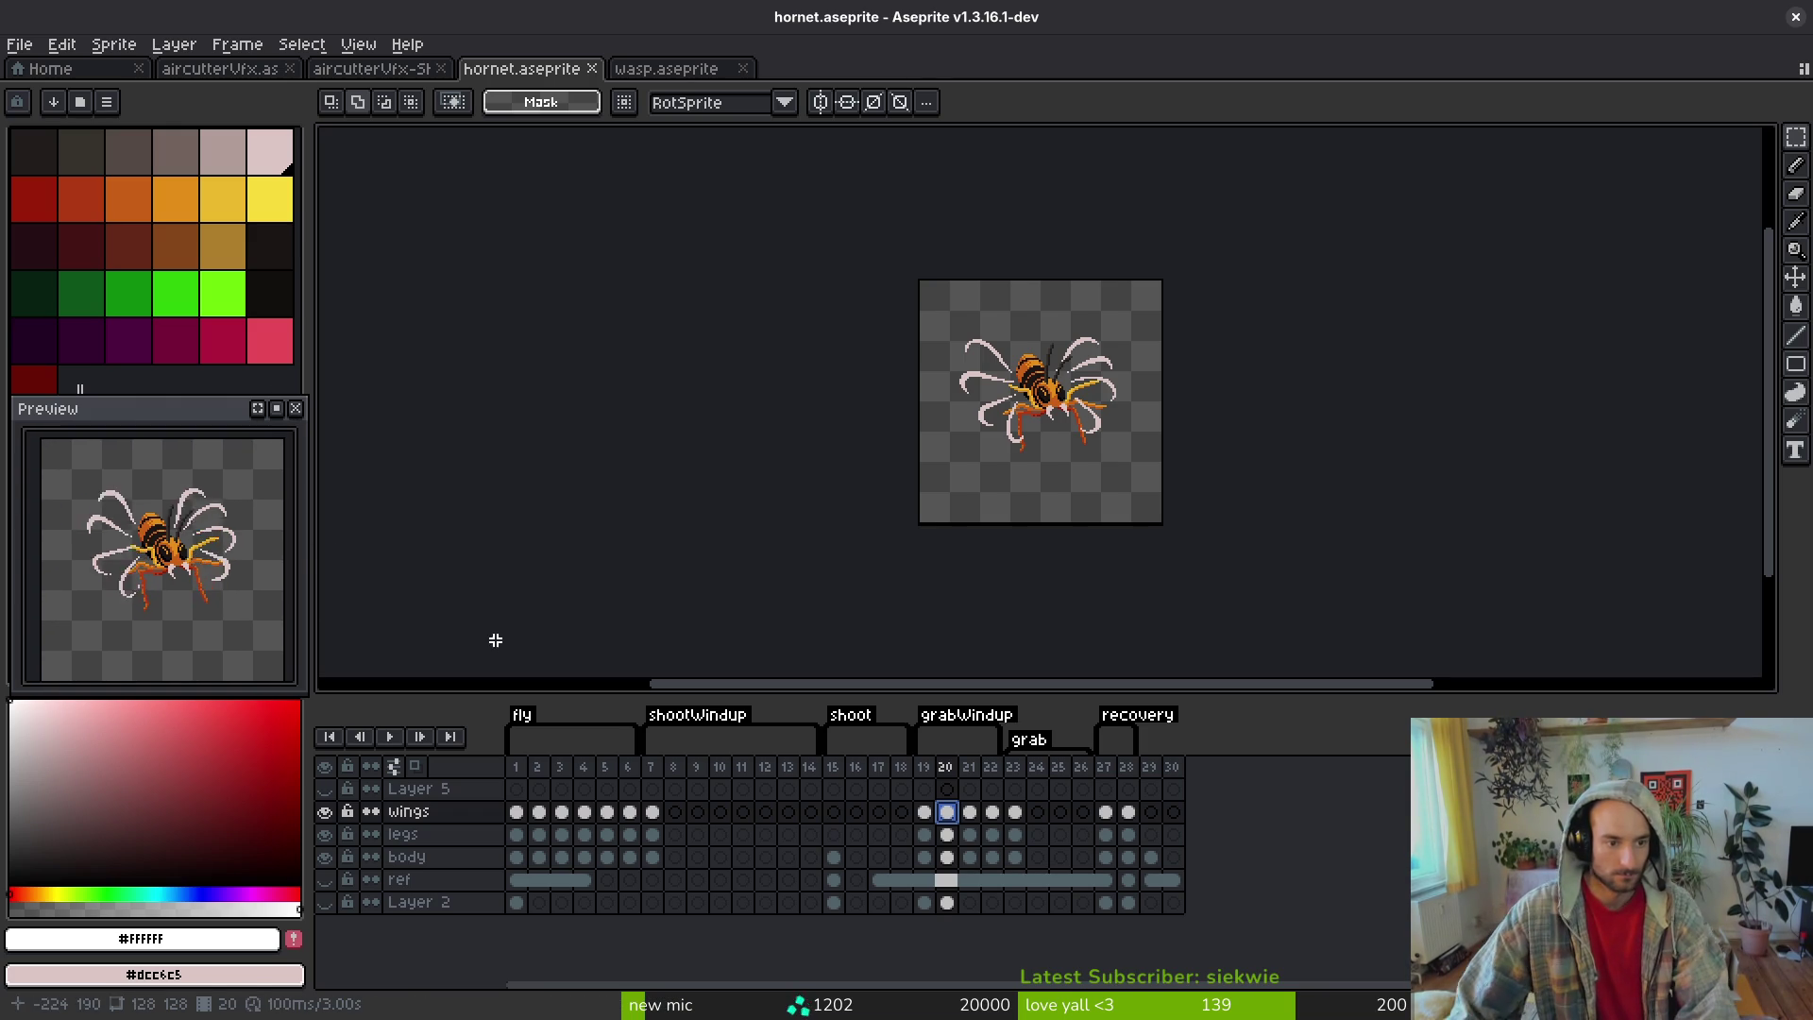
{"action": "scroll", "coordinate": [1104, 484], "scroll_direction": "up", "scroll_amount": 4}
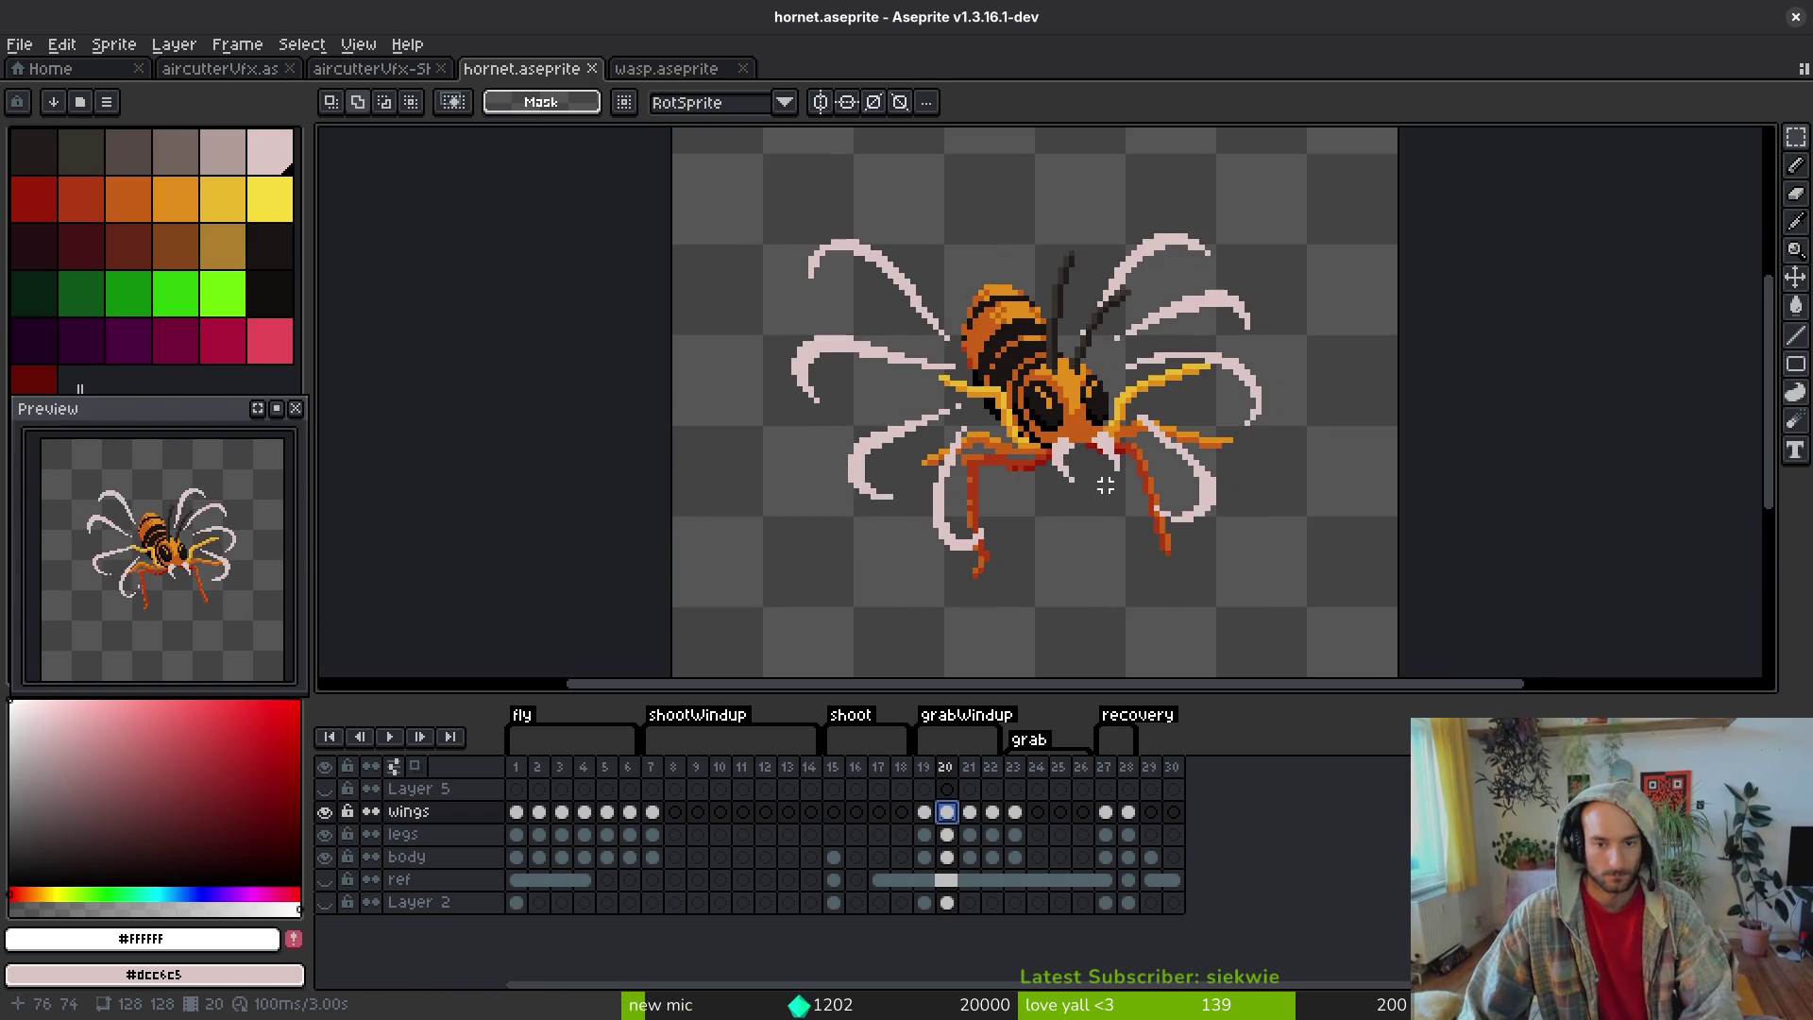
{"action": "key", "text": "Right"}
{"action": "key", "text": "Right"}
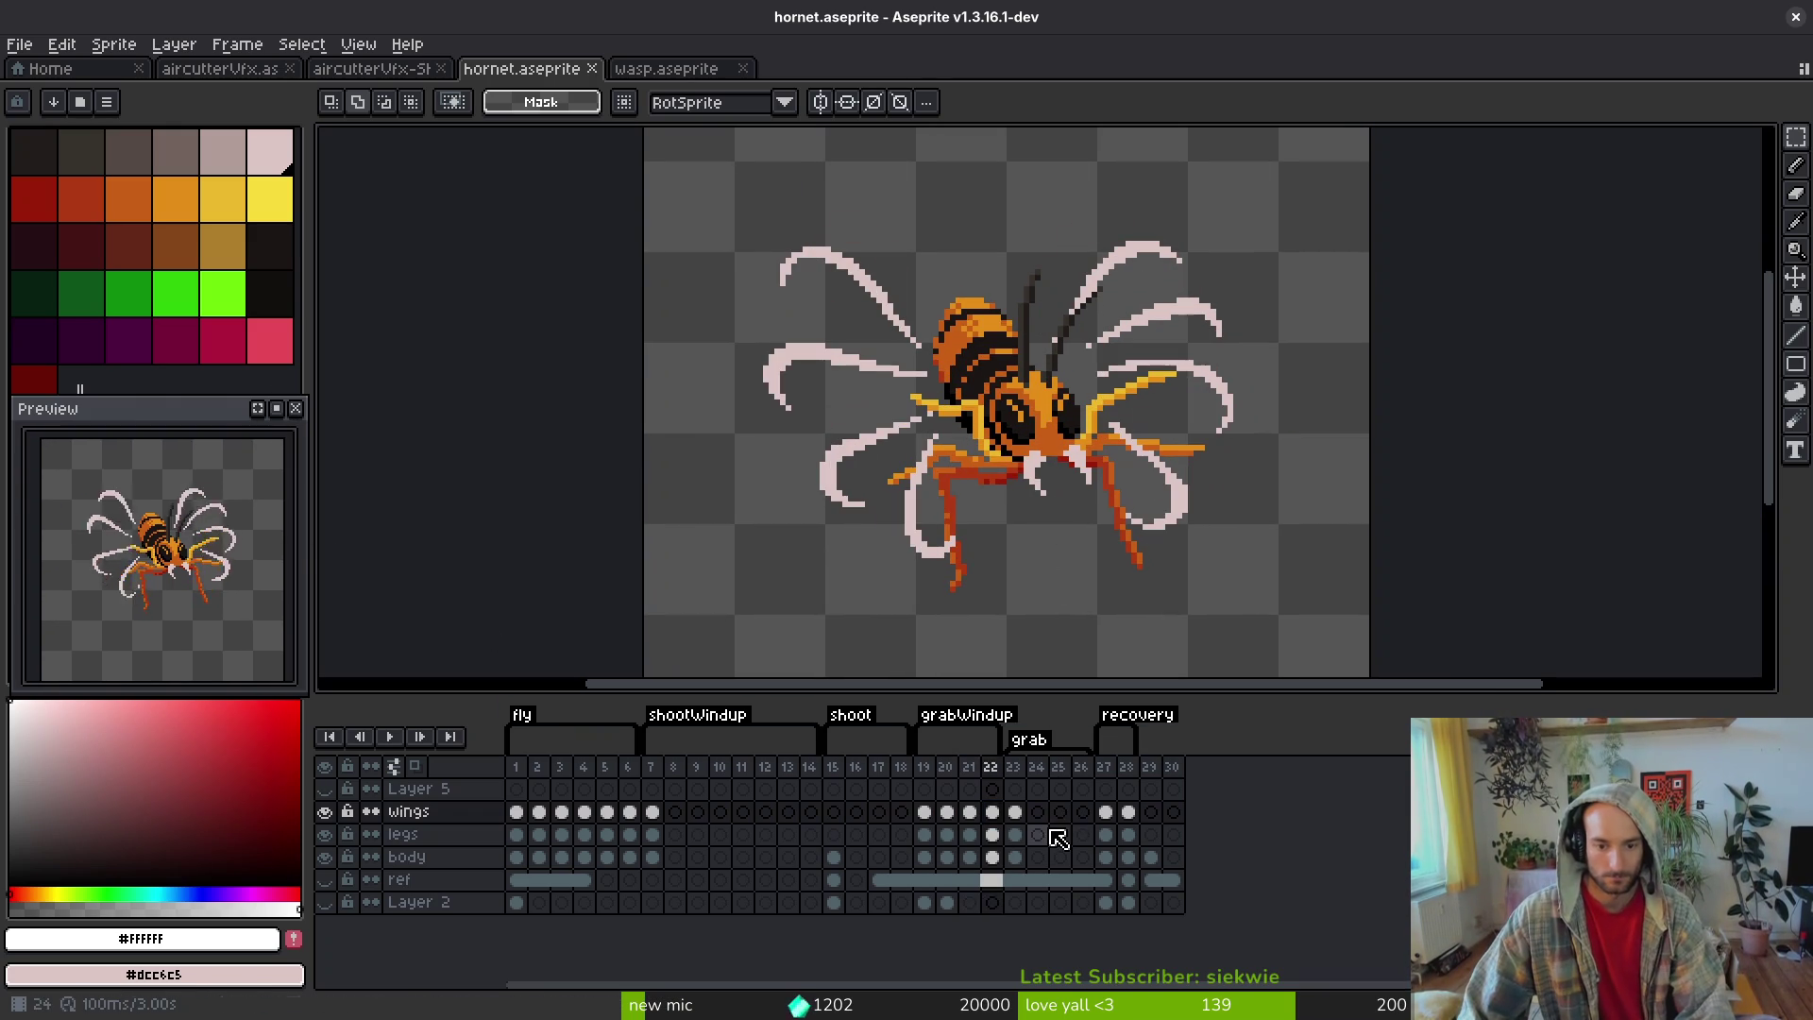
- Turn on onion skinning on empty frame 24 and make its legs layer cel active
{"action": "left_click", "coordinate": [1036, 814]}
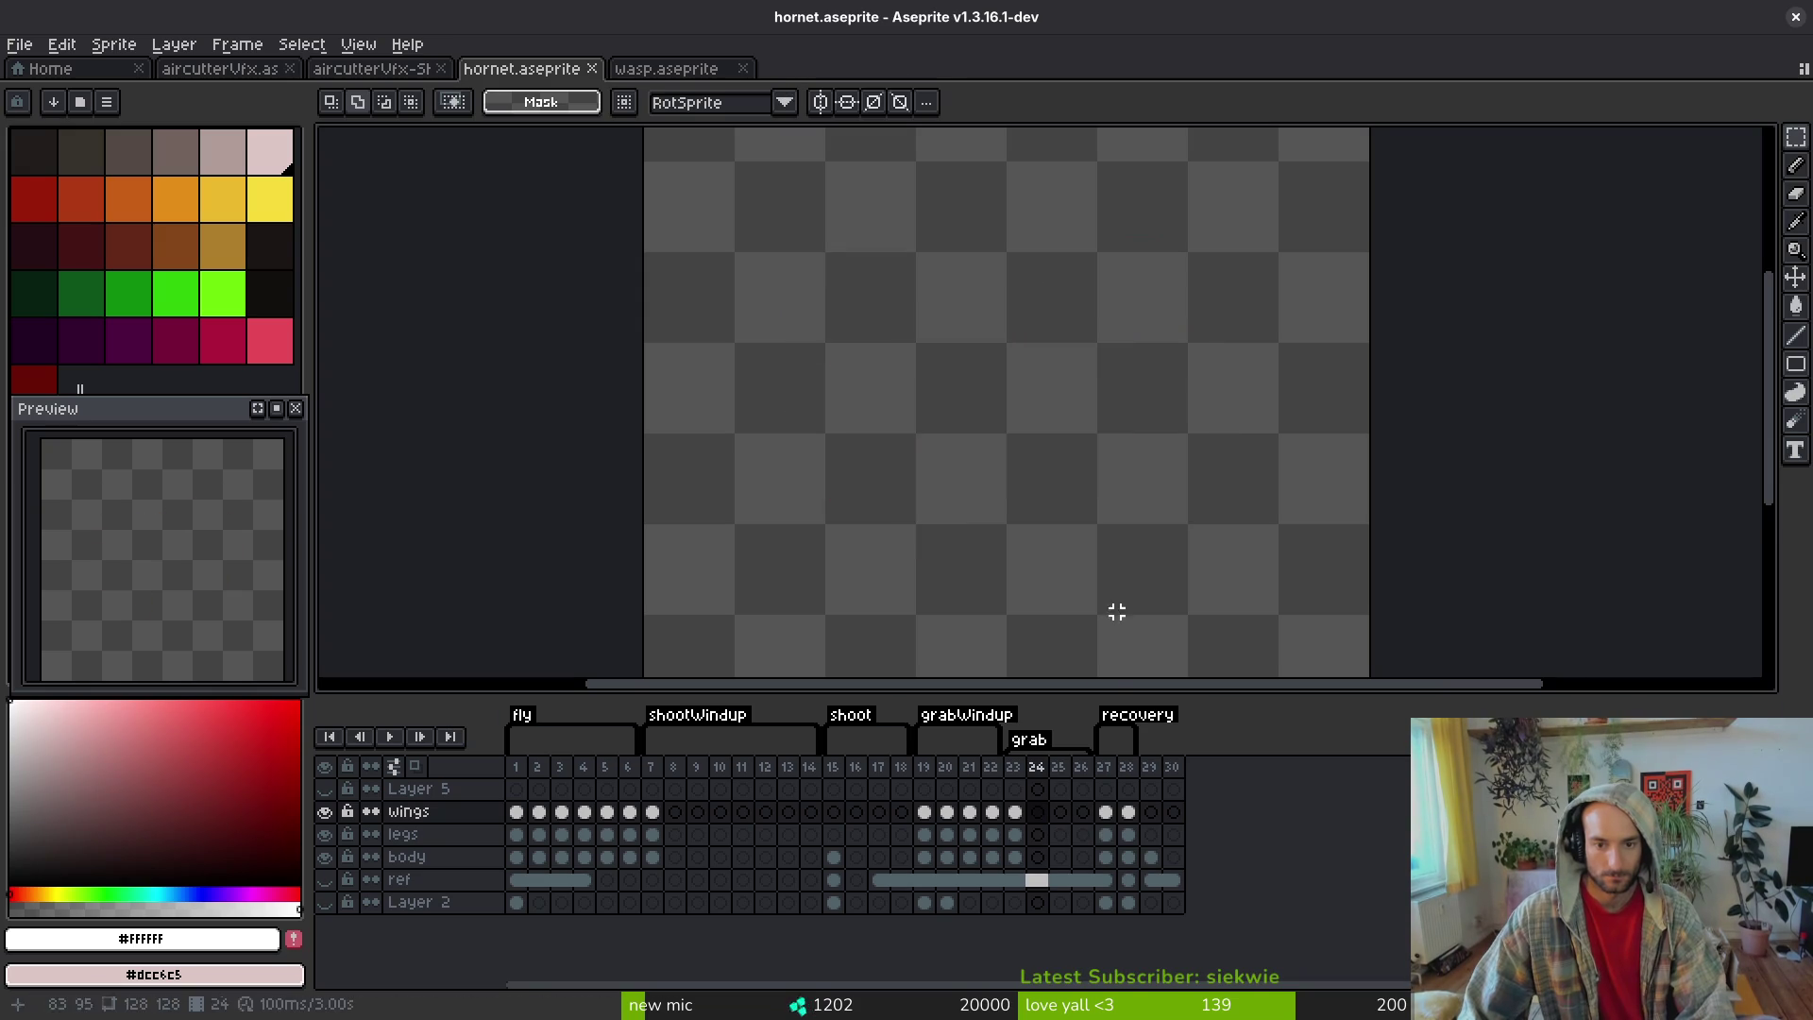
{"action": "left_click", "coordinate": [393, 766]}
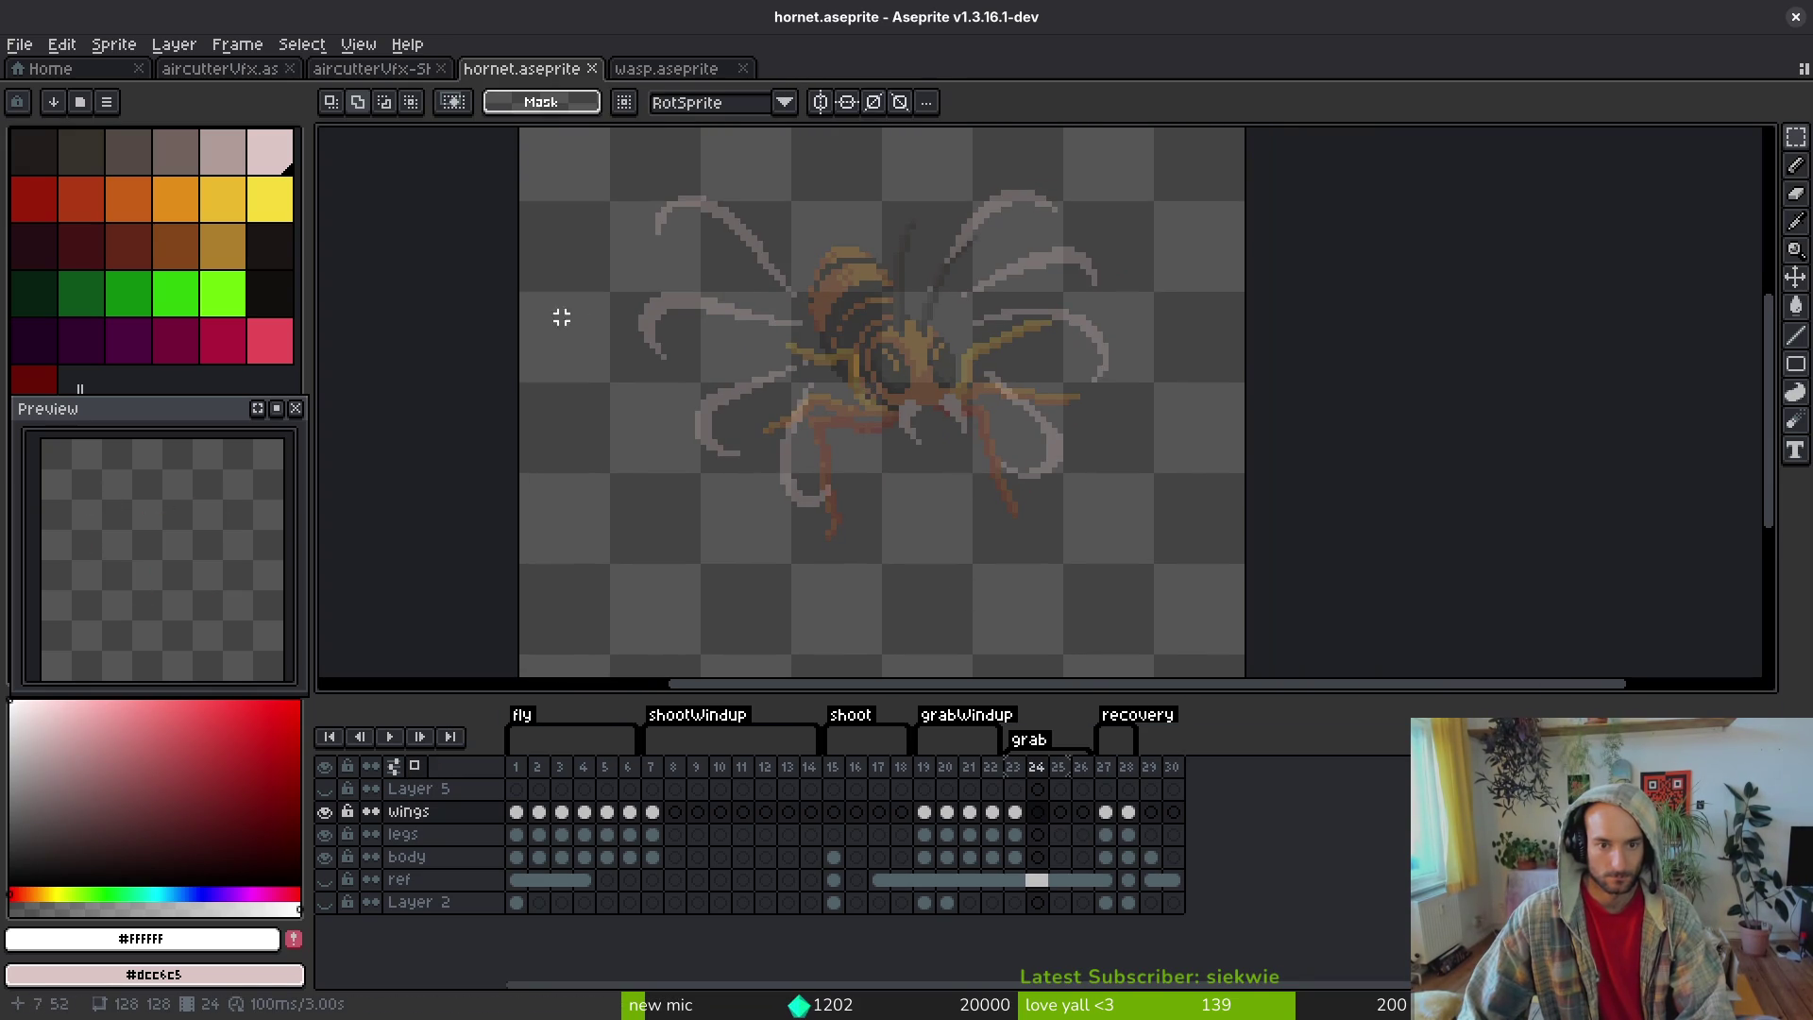
{"action": "scroll", "coordinate": [912, 436], "scroll_direction": "down", "scroll_amount": 1}
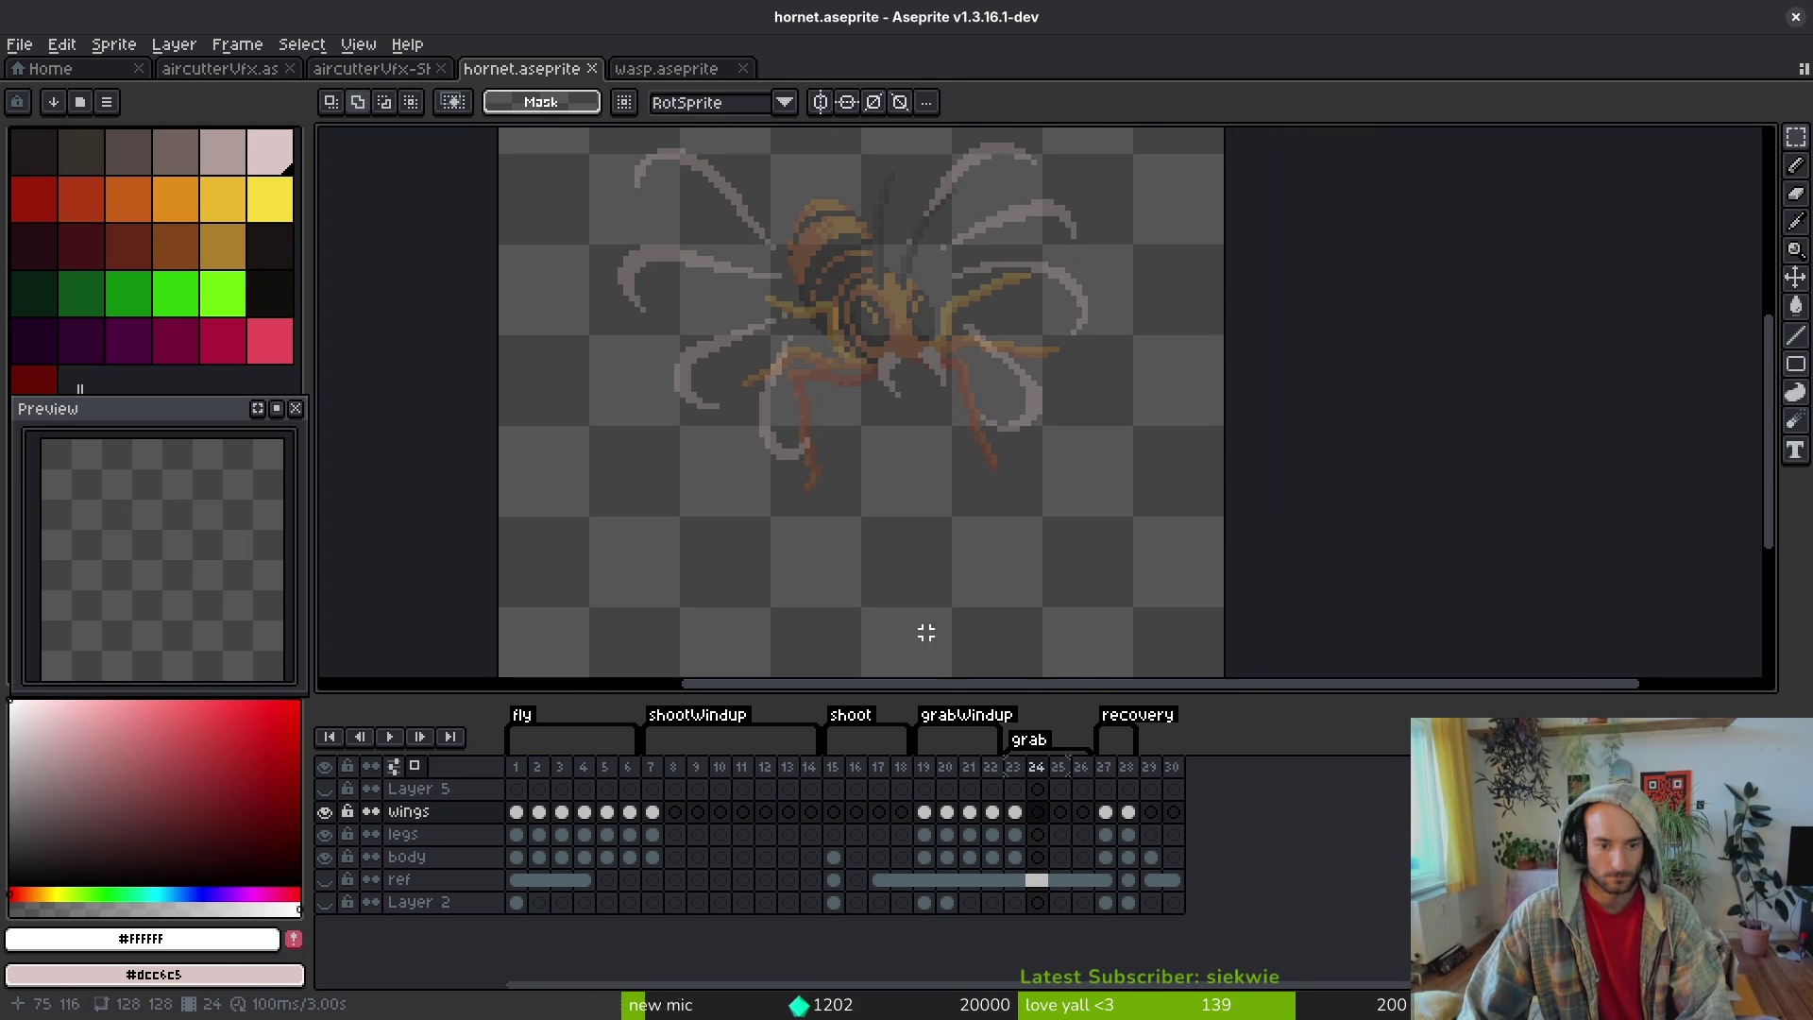
{"action": "left_click", "coordinate": [1042, 837]}
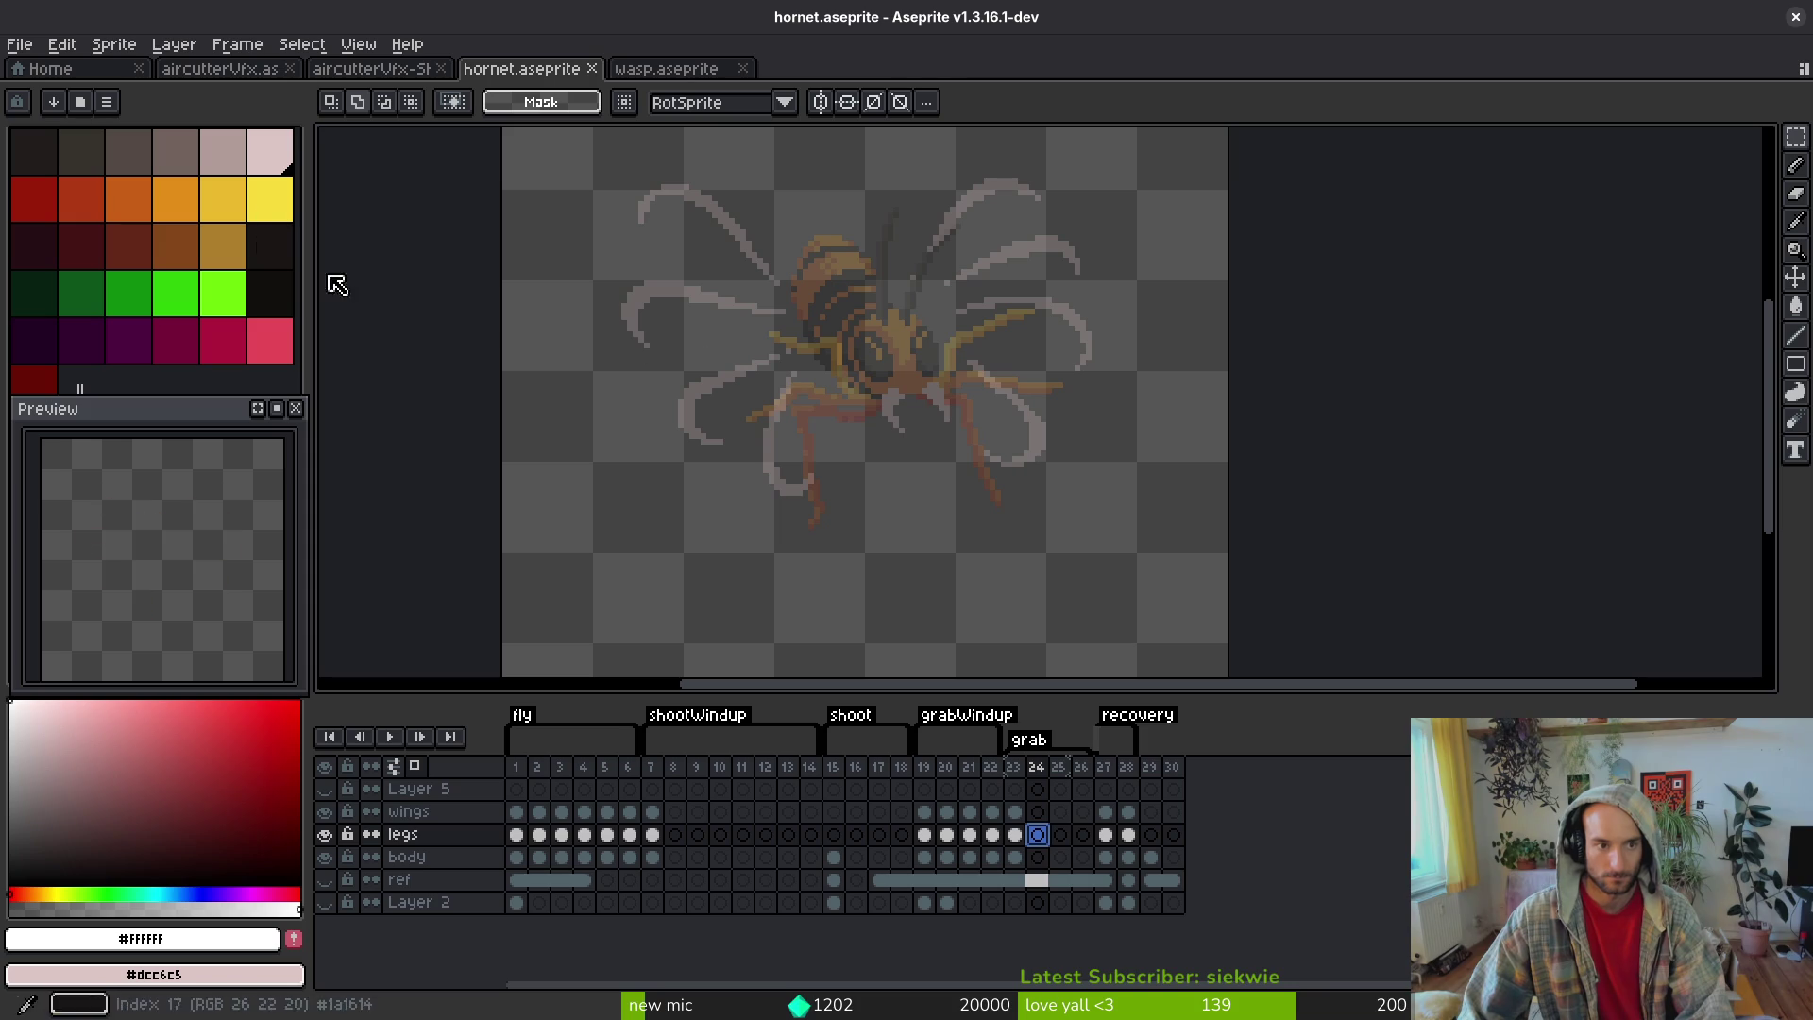
{"action": "key", "text": "Left"}
{"action": "key", "text": "i"}
{"action": "scroll", "coordinate": [831, 395], "scroll_direction": "up", "scroll_amount": 1}
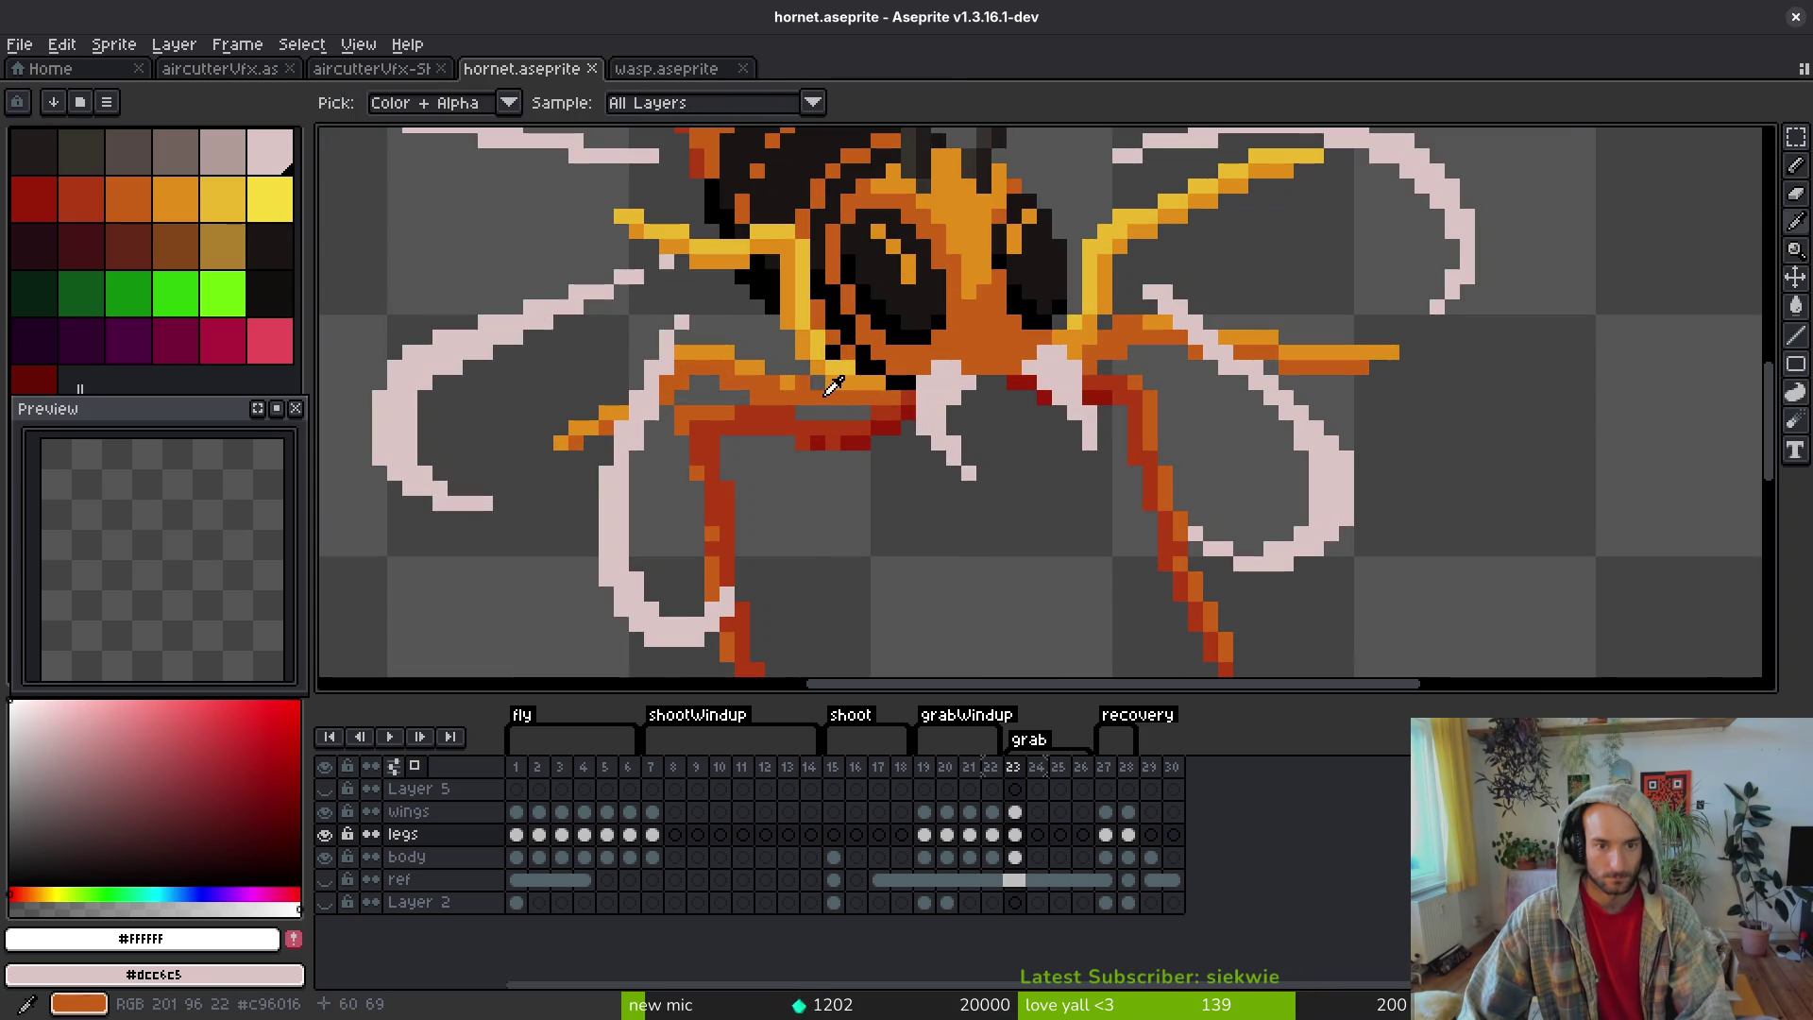
- Sample the orange from the hornet's face and make the body layer active
{"action": "left_click", "coordinate": [979, 416]}
{"action": "key", "text": "Right"}
{"action": "key", "text": "b"}
{"action": "scroll", "coordinate": [977, 343], "scroll_direction": "up", "scroll_amount": 2}
{"action": "scroll", "coordinate": [976, 343], "scroll_direction": "down", "scroll_amount": 2}
{"action": "key", "text": "Left"}
{"action": "key", "text": "i"}
{"action": "key", "text": "Down"}
{"action": "key", "text": "b"}
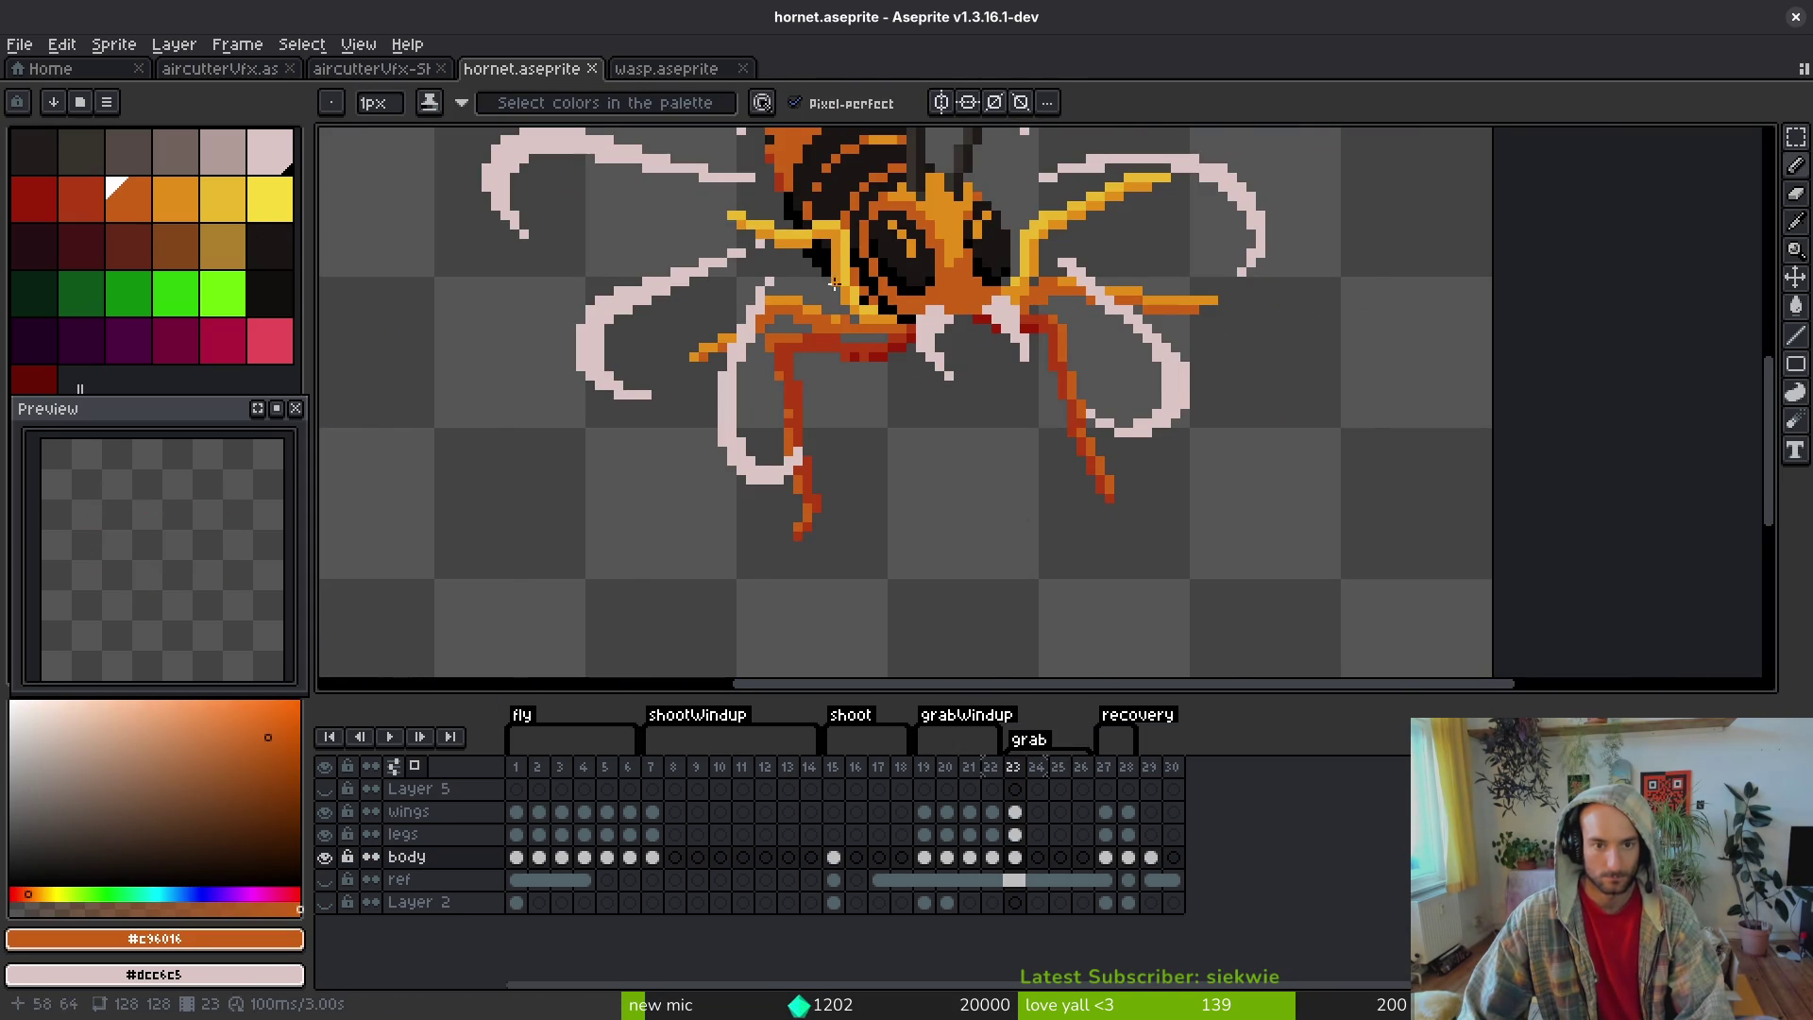
{"action": "scroll", "coordinate": [1003, 270], "scroll_direction": "up", "scroll_amount": 4}
{"action": "scroll", "coordinate": [1004, 270], "scroll_direction": "down", "scroll_amount": 3}
- Lasso the hornet body and shift it right and down on frame 24
{"action": "key", "text": "q"}
{"action": "left_click_drag", "start_coordinate": [1039, 387], "coordinate": [920, 133]}
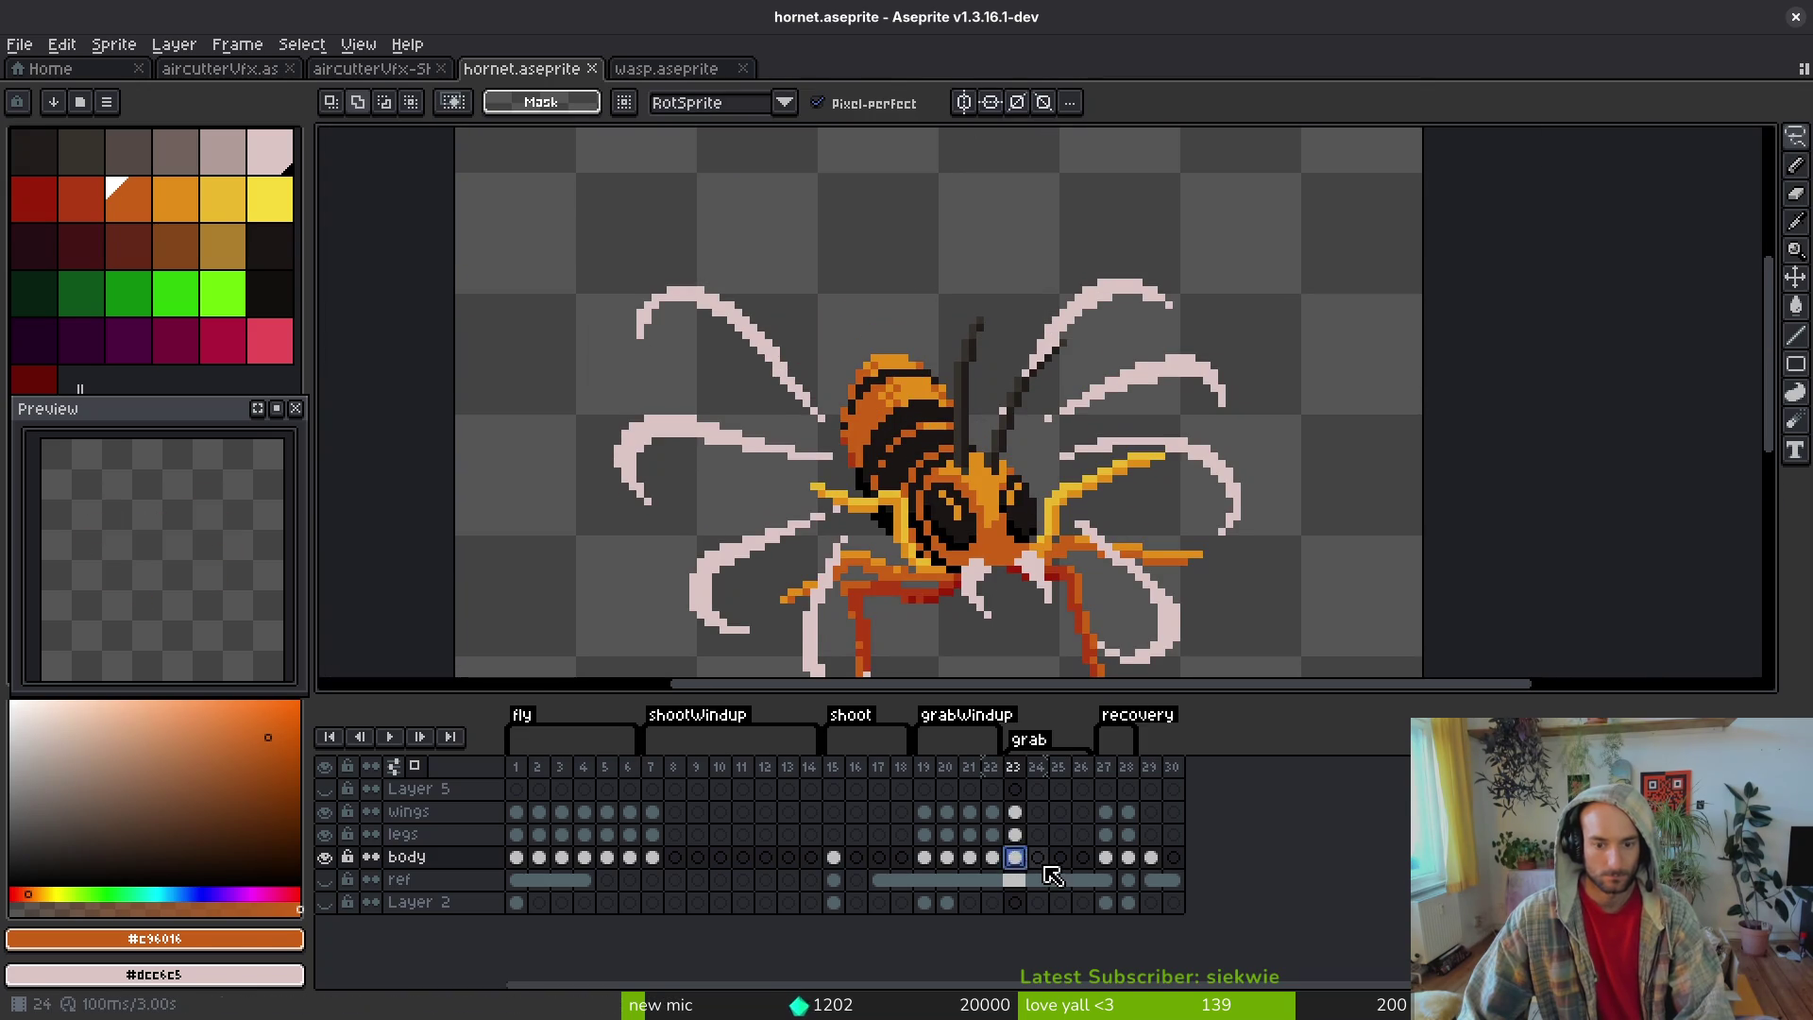
{"action": "left_click", "coordinate": [1039, 859]}
{"action": "left_click_drag", "start_coordinate": [1007, 568], "coordinate": [981, 494]}
{"action": "mouse_move", "coordinate": [1079, 227]}
{"action": "left_mouse_down"}
{"action": "mouse_move", "coordinate": [910, 648]}
{"action": "mouse_move", "coordinate": [1011, 243]}
{"action": "left_mouse_up"}
{"action": "key", "text": "ctrl+t"}
{"action": "left_click_drag", "start_coordinate": [967, 426], "coordinate": [994, 450]}
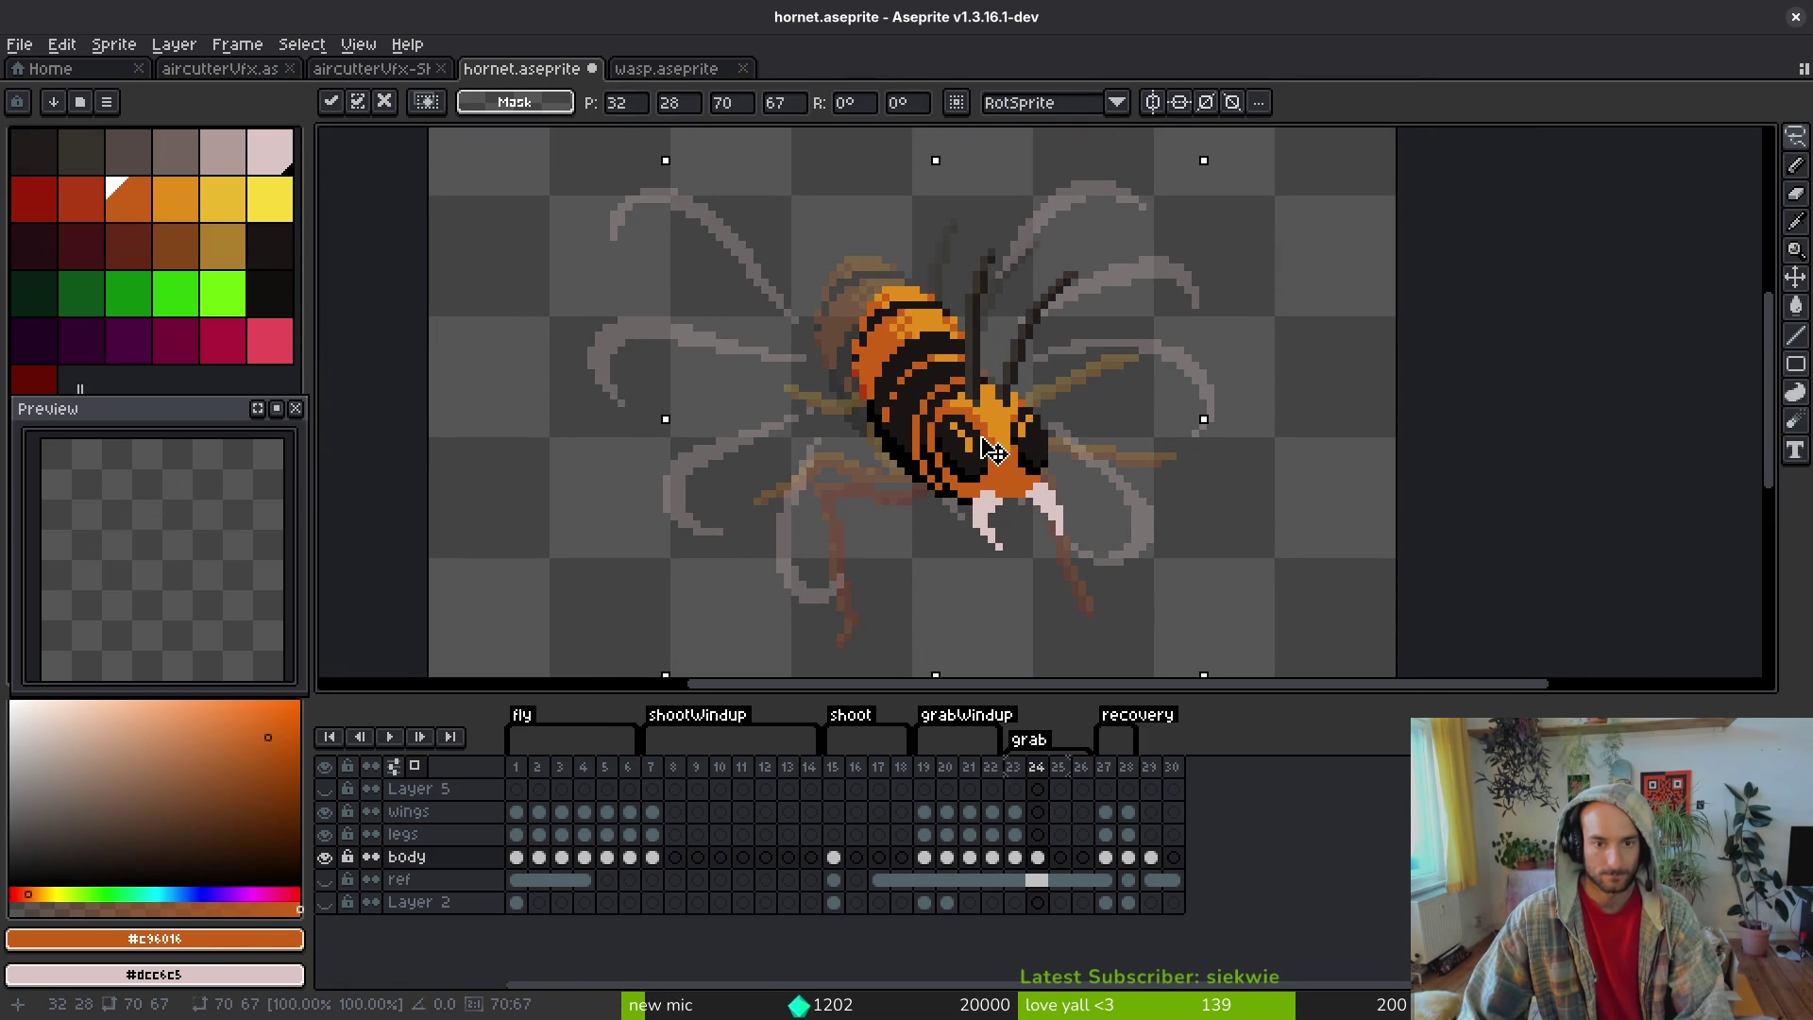
{"action": "key", "text": "Return"}
{"action": "scroll", "coordinate": [940, 371], "scroll_direction": "up", "scroll_amount": 1}
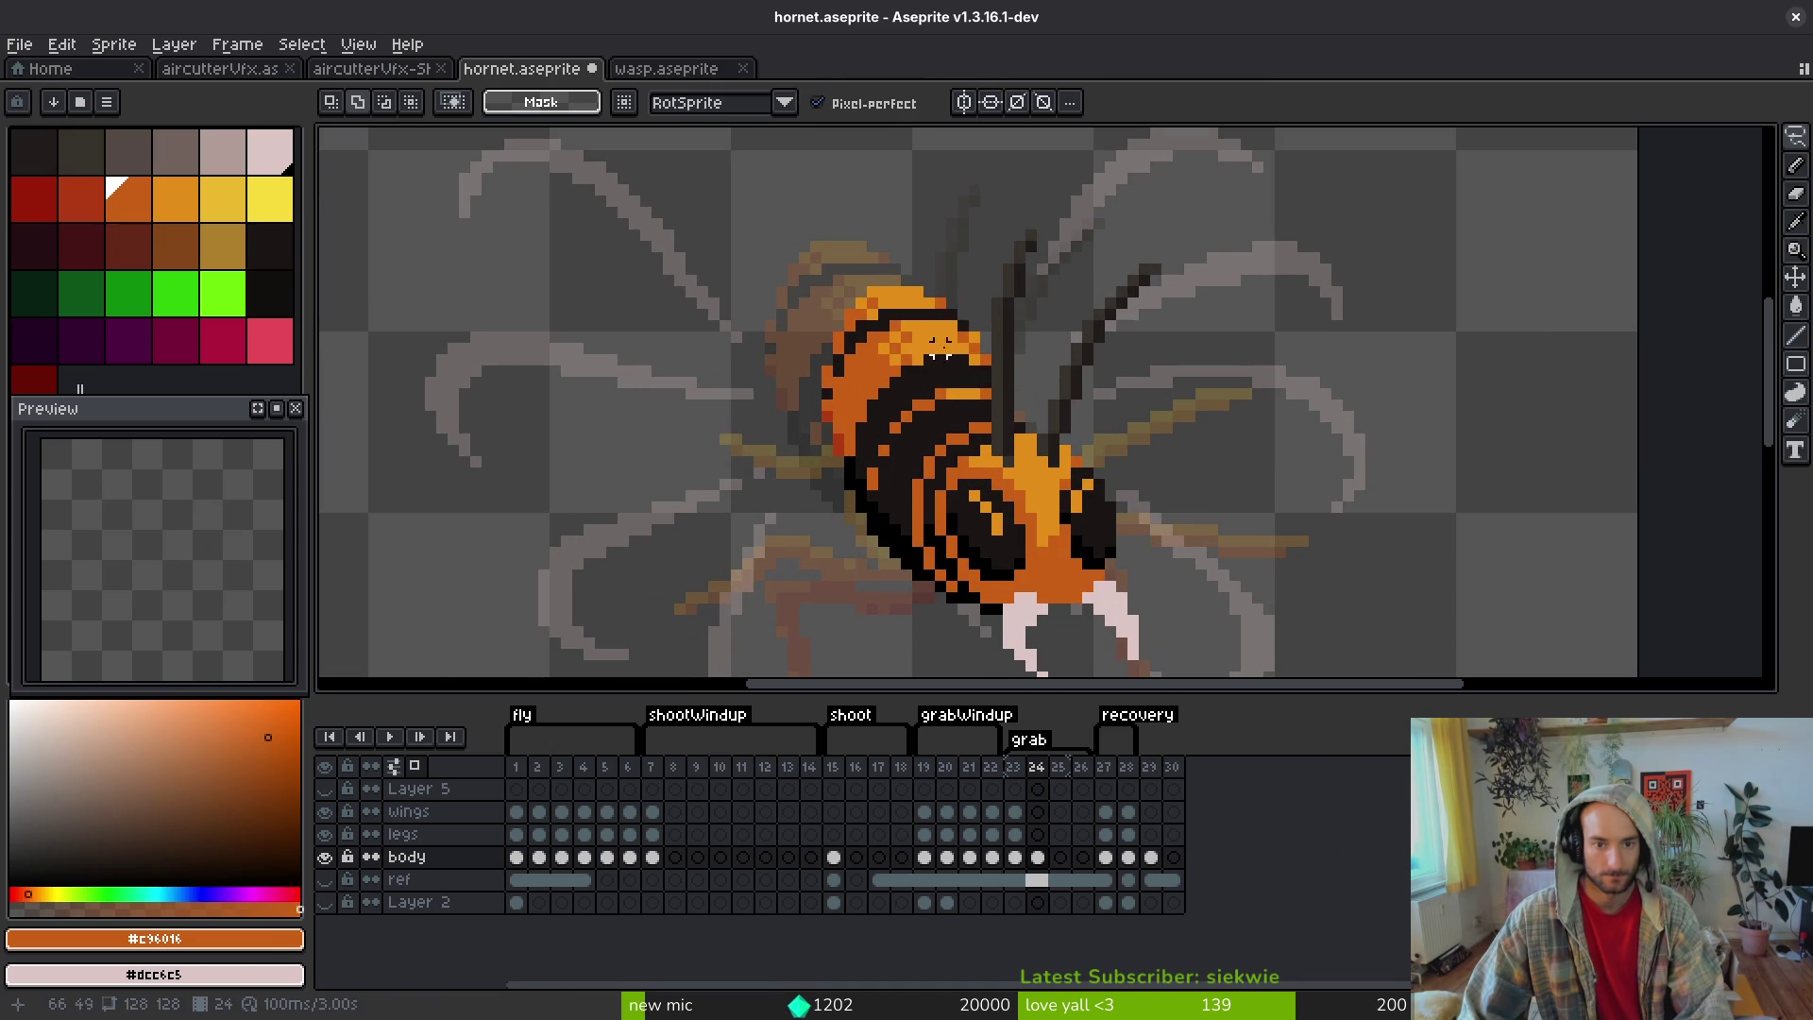
- Outline the back of the body, sample light orange #e28e18, and undo stray orange pixels
{"action": "key", "text": "i"}
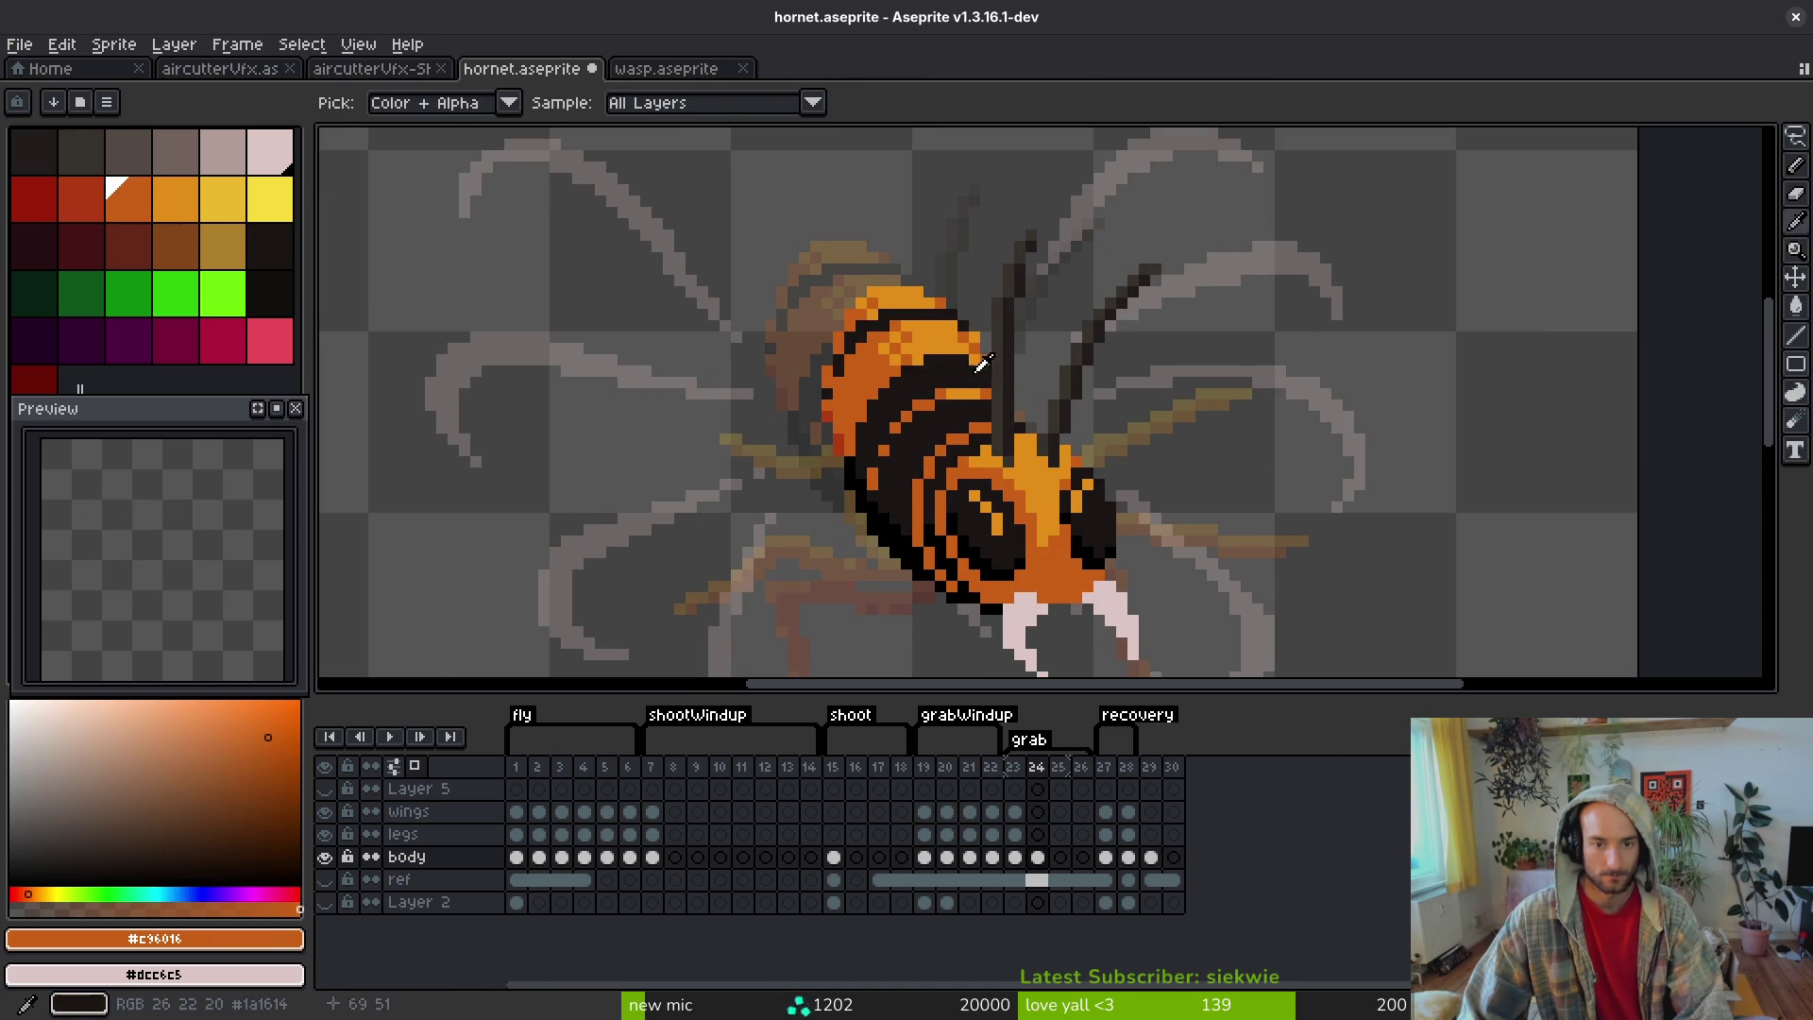
{"action": "key", "text": "b"}
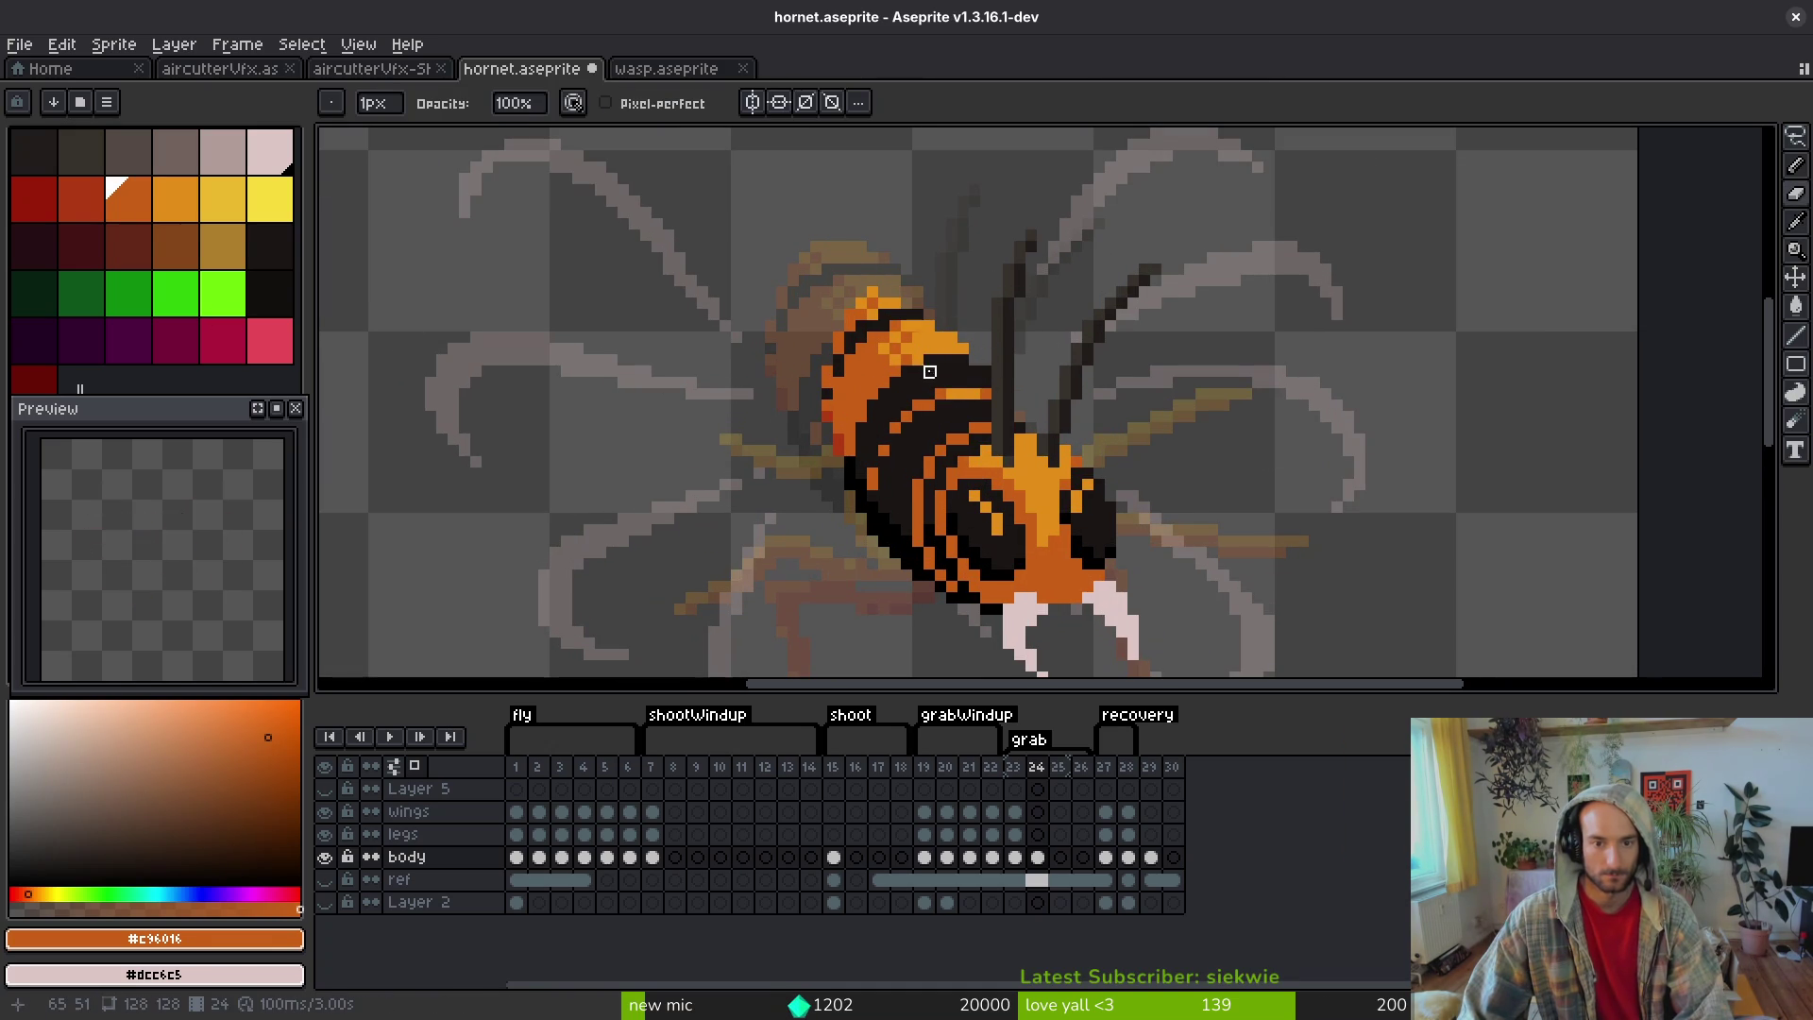
{"action": "key", "text": "q"}
{"action": "mouse_move", "coordinate": [942, 290]}
{"action": "left_mouse_down"}
{"action": "mouse_move", "coordinate": [766, 425]}
{"action": "mouse_move", "coordinate": [816, 475]}
{"action": "left_mouse_up"}
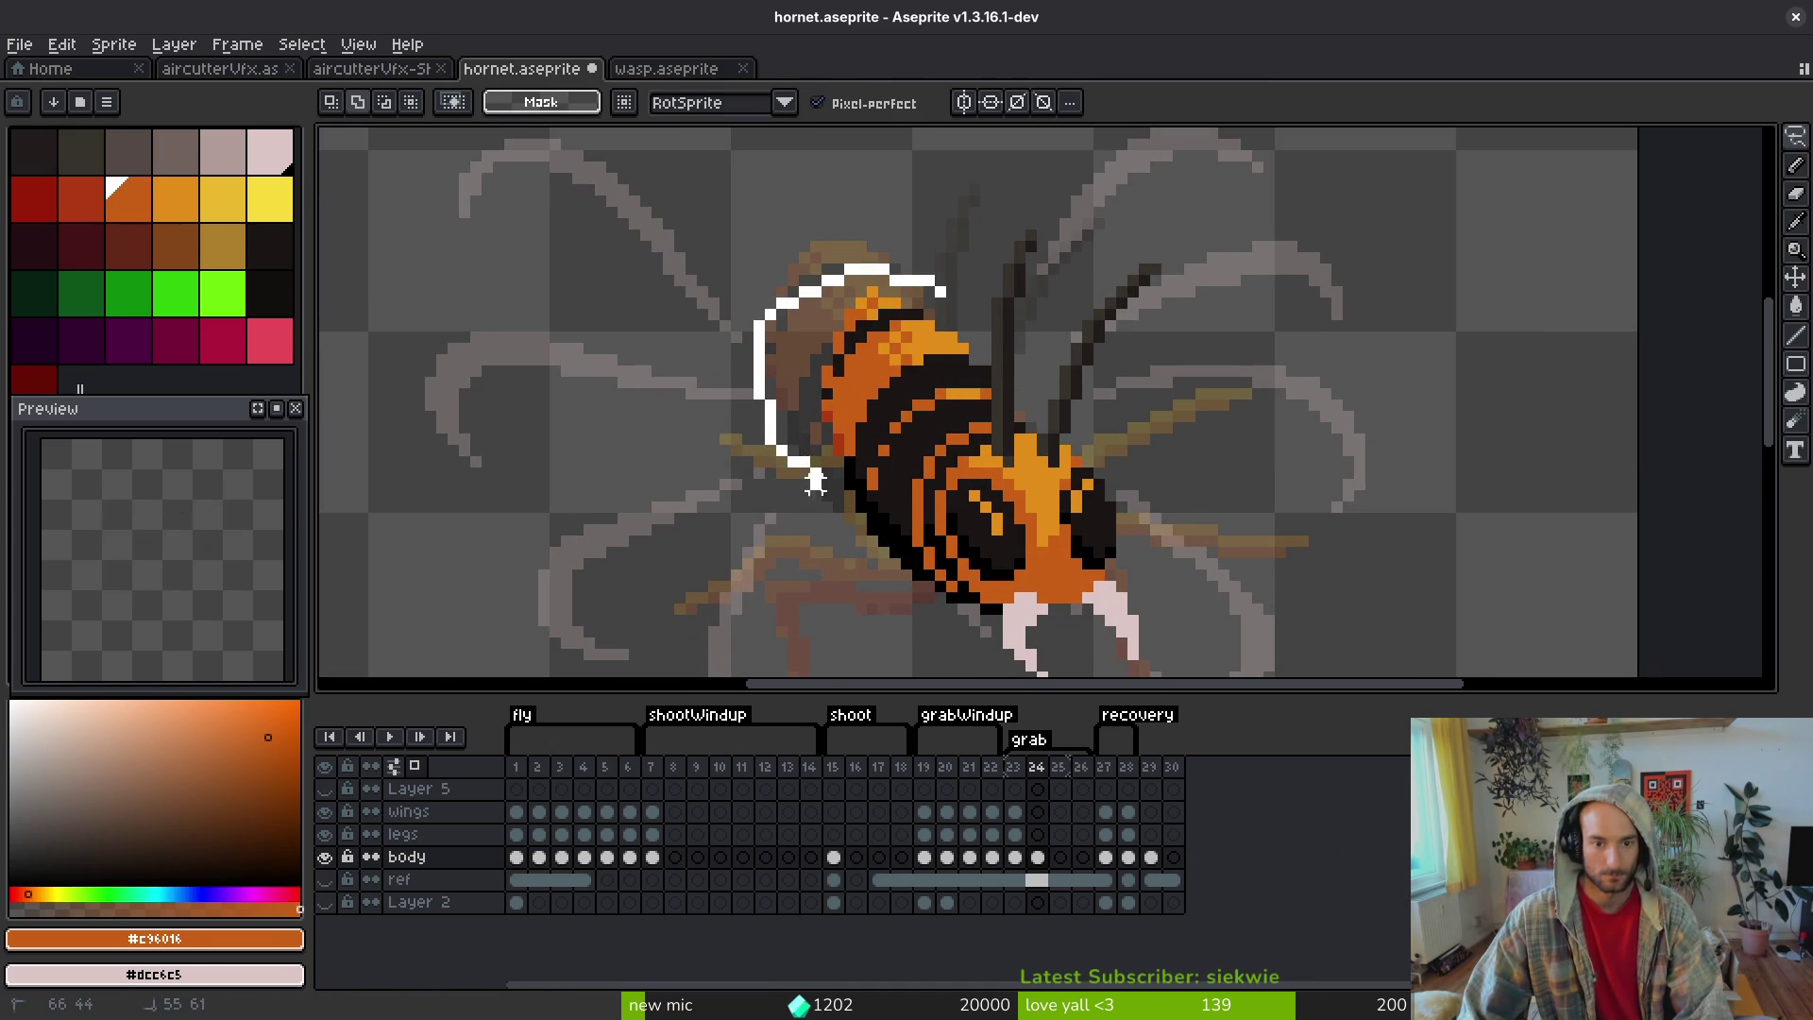
{"action": "left_click_drag", "start_coordinate": [972, 373], "coordinate": [942, 290]}
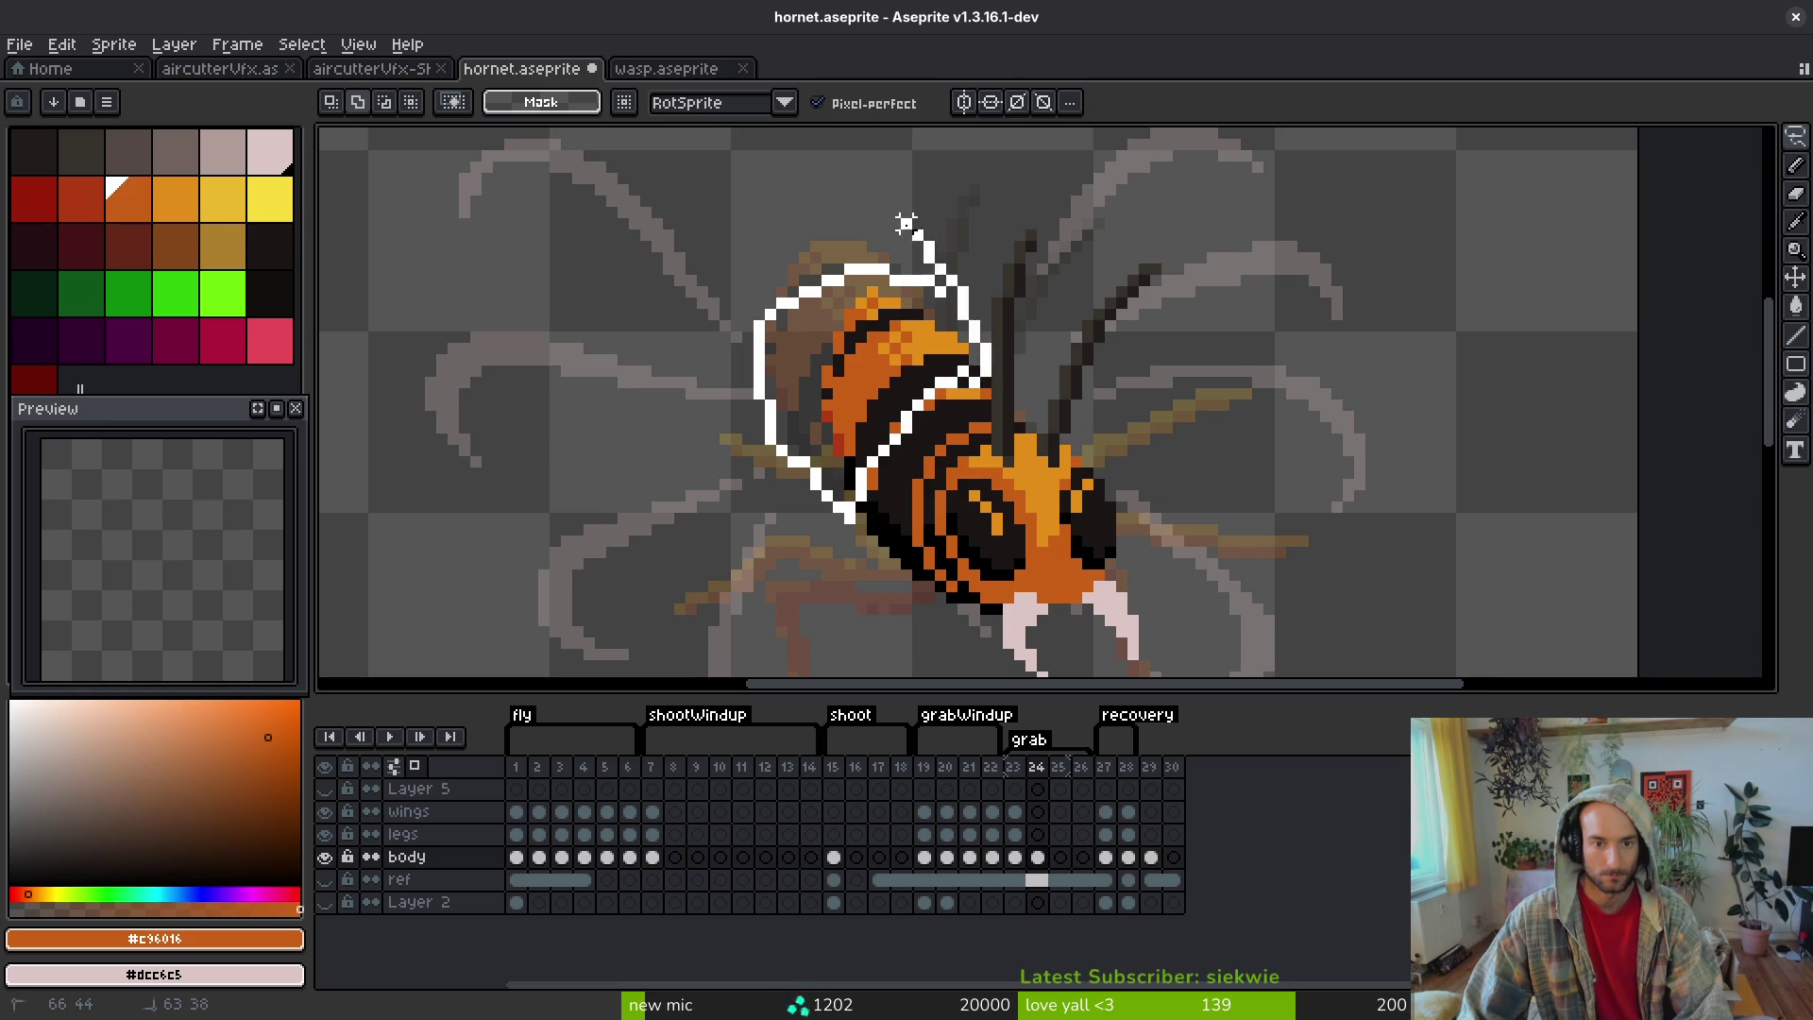
{"action": "key", "text": "ctrl+d"}
{"action": "key", "text": "b"}
{"action": "left_click", "coordinate": [876, 300], "text": "alt"}
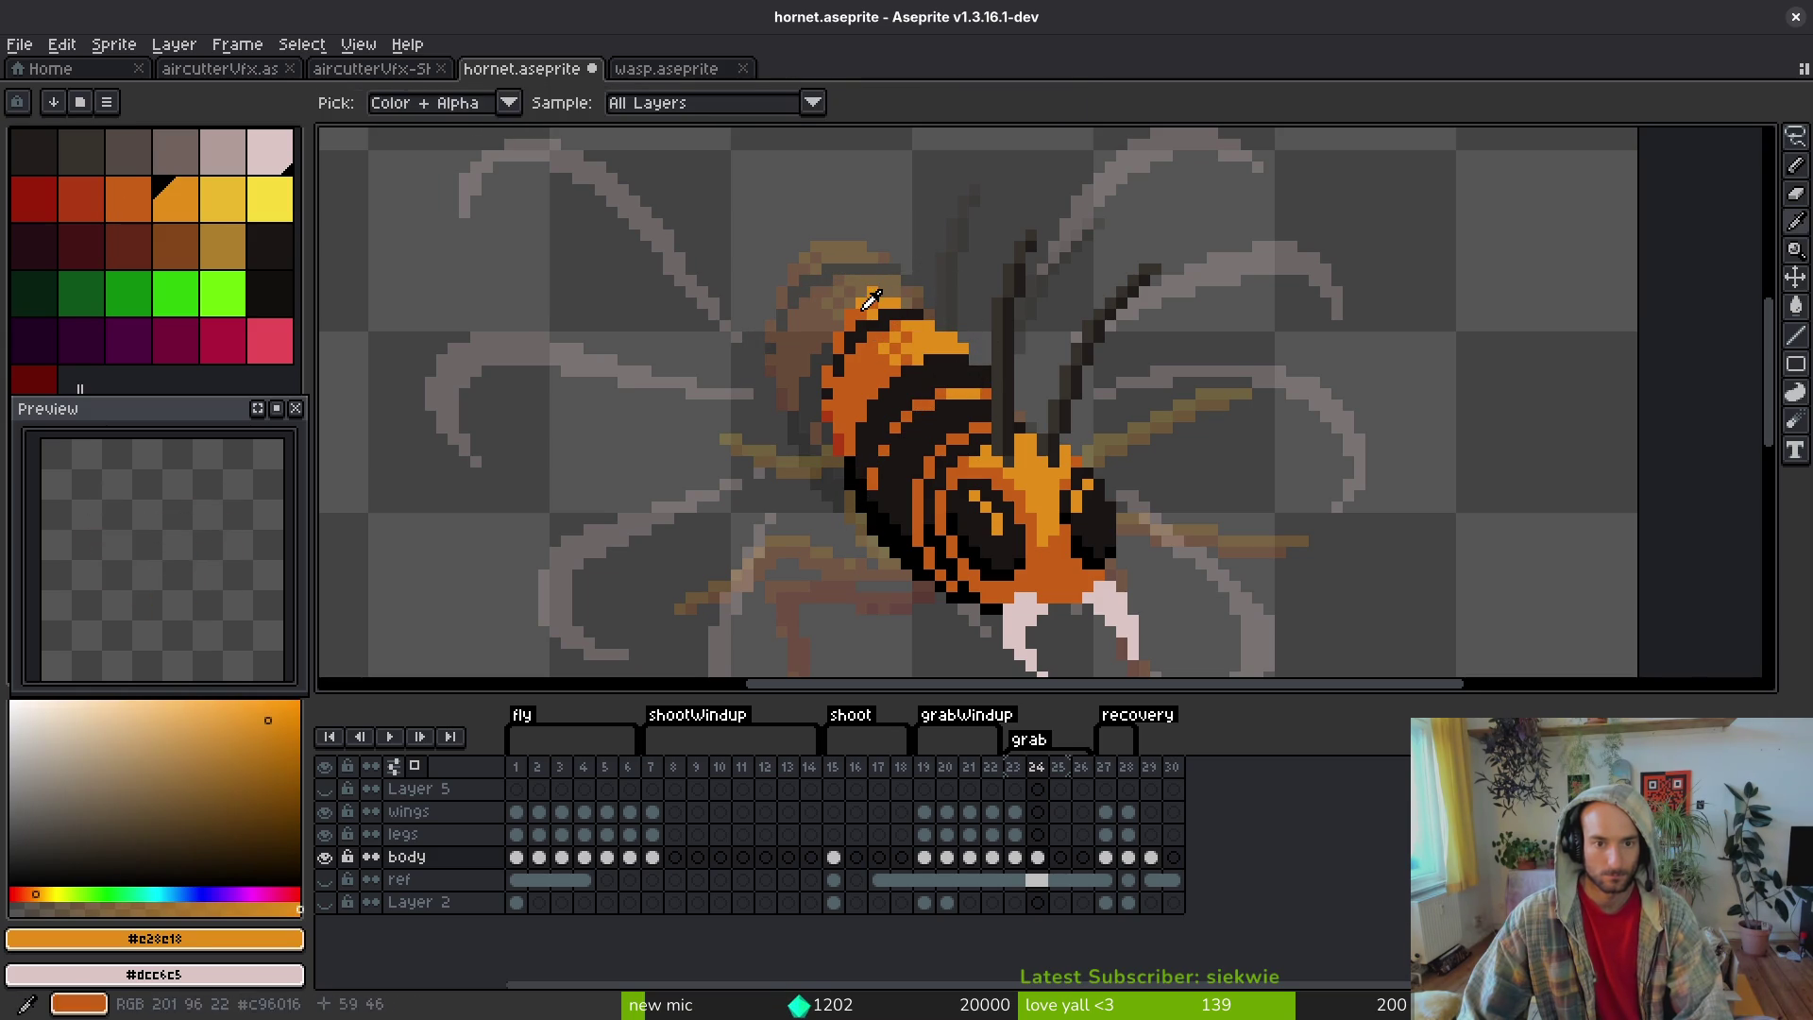
{"action": "key", "text": "ctrl+z"}
{"action": "scroll", "coordinate": [940, 382], "scroll_direction": "down", "scroll_amount": 3}
- Compare frames 23 and 24, then undo the body moves until frame 24's body is empty
{"action": "key", "text": "Left"}
{"action": "key", "text": "Right"}
{"action": "key", "text": "Left"}
{"action": "key", "text": "Right"}
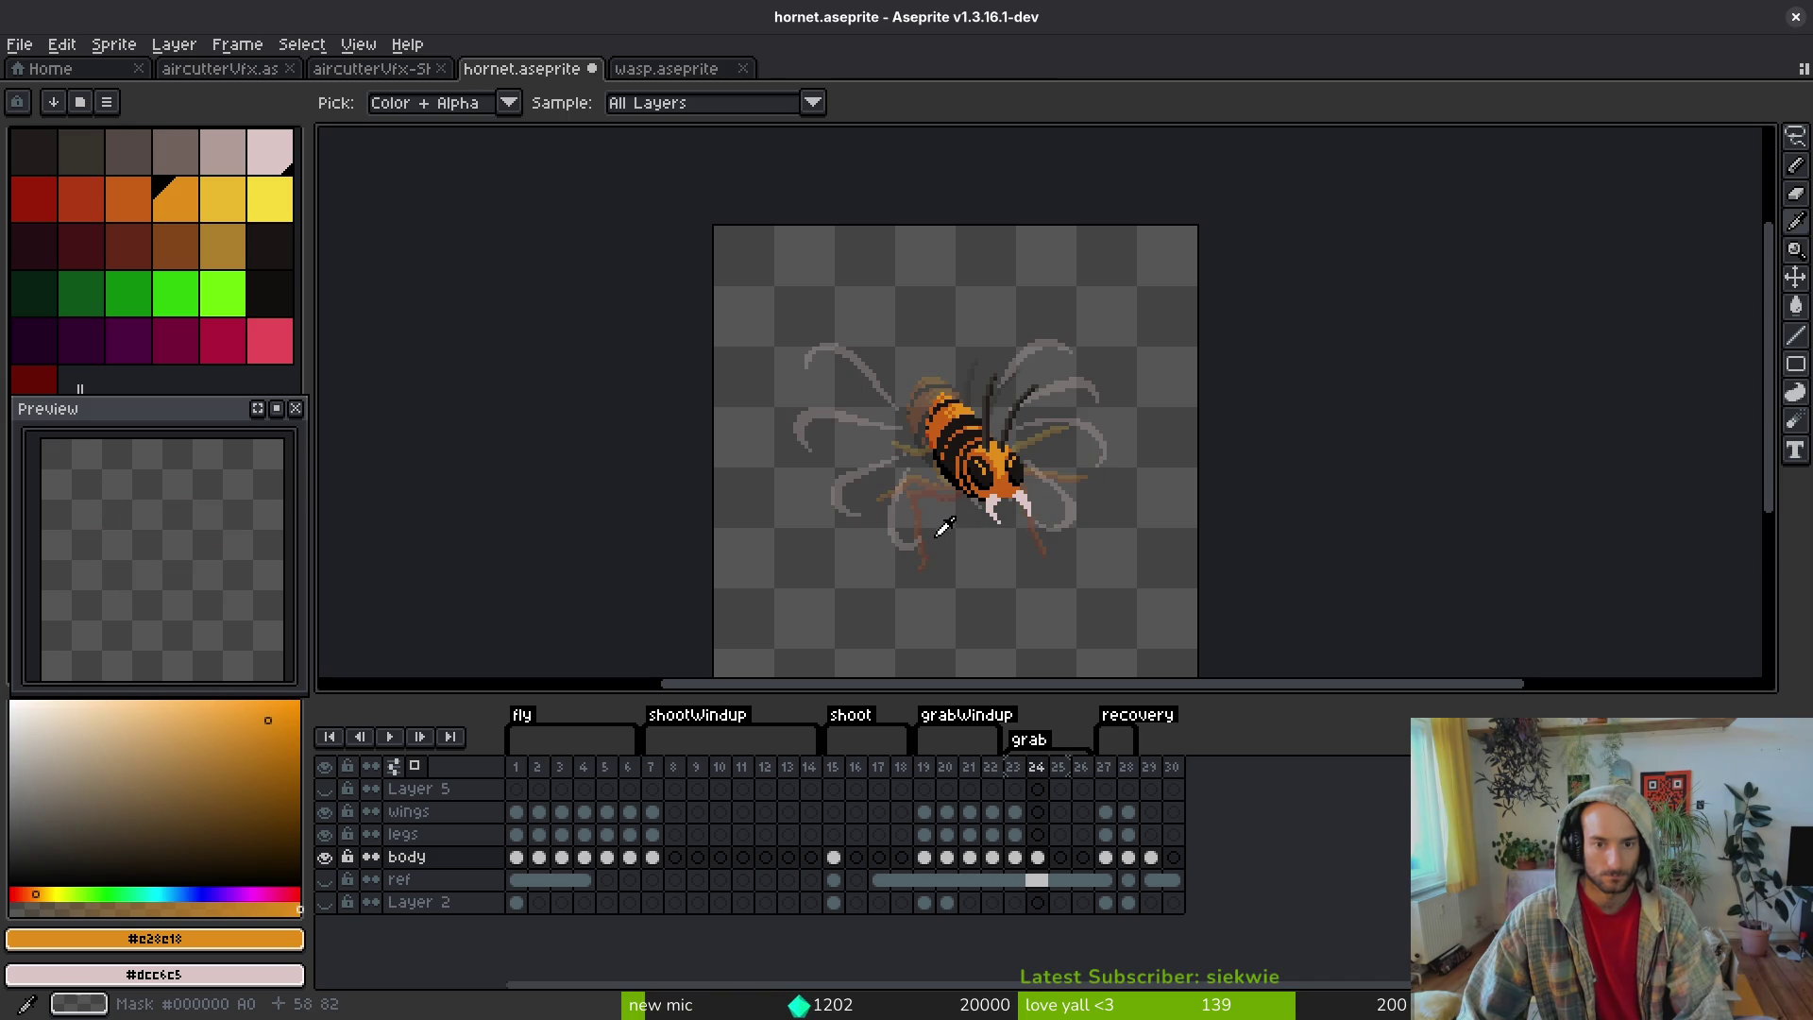
{"action": "key", "text": "Left"}
{"action": "key", "text": "Right"}
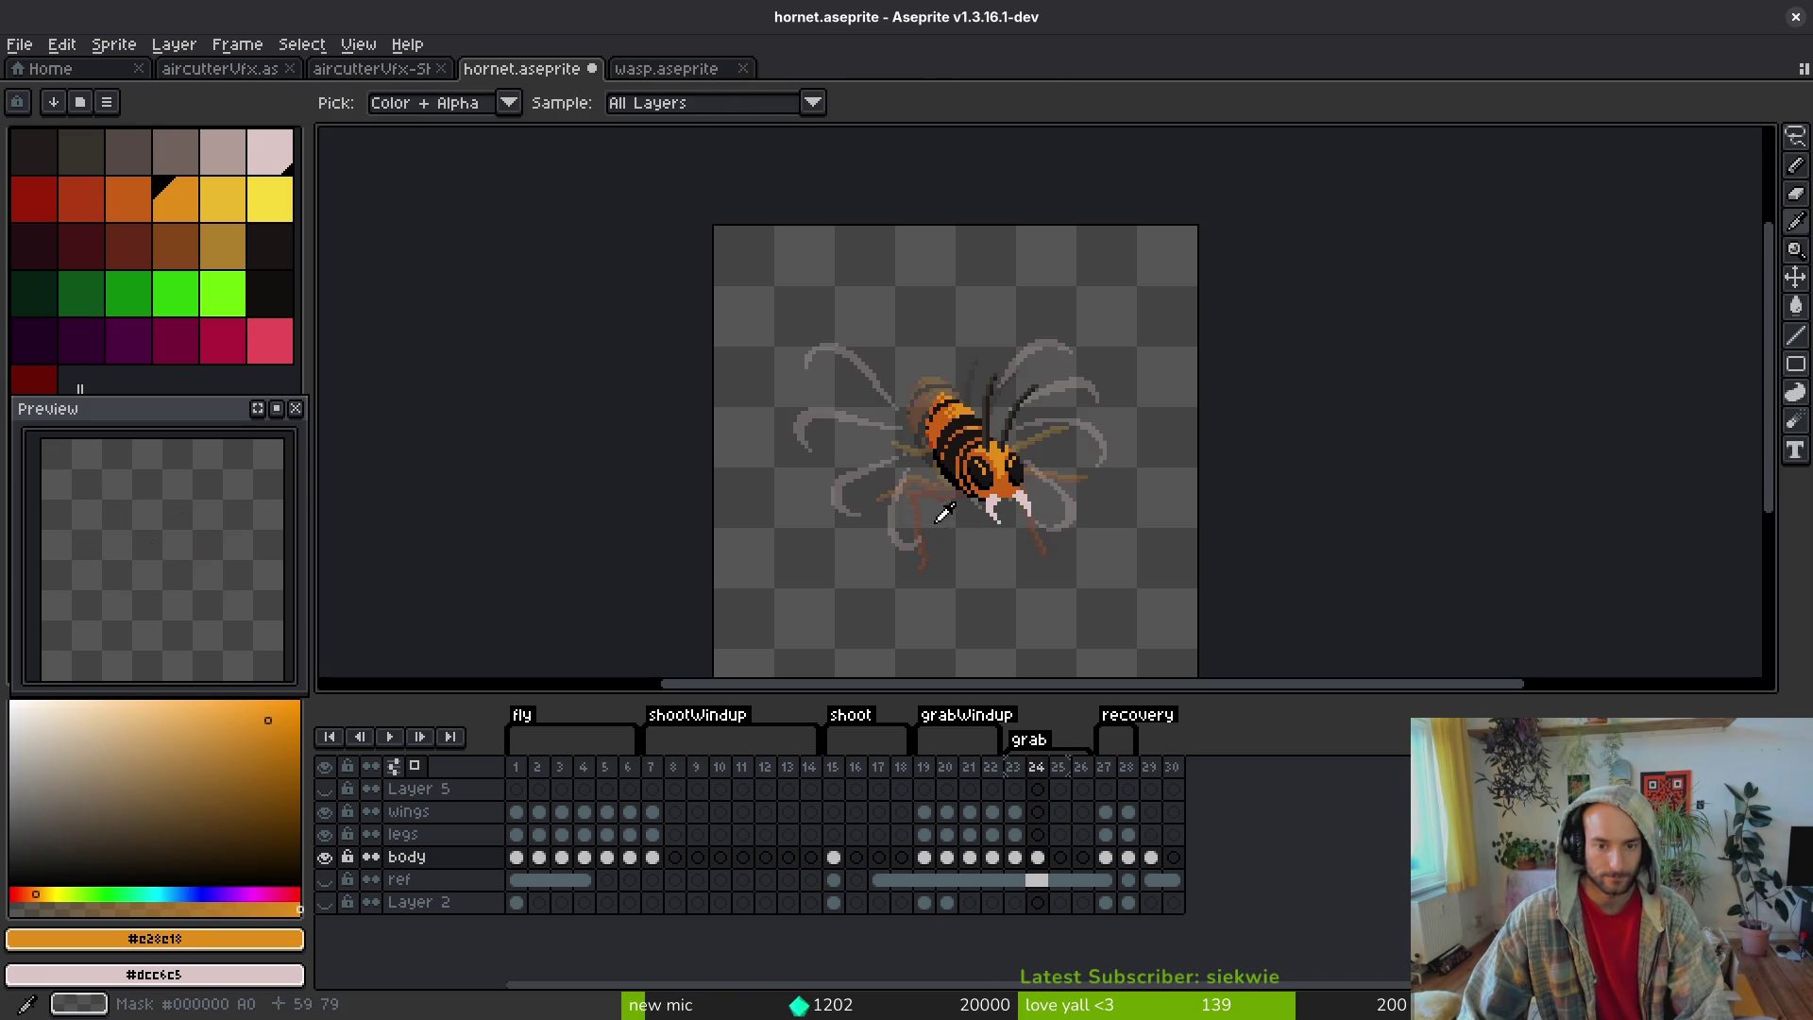
{"action": "key", "text": "Left"}
{"action": "key", "text": "Right"}
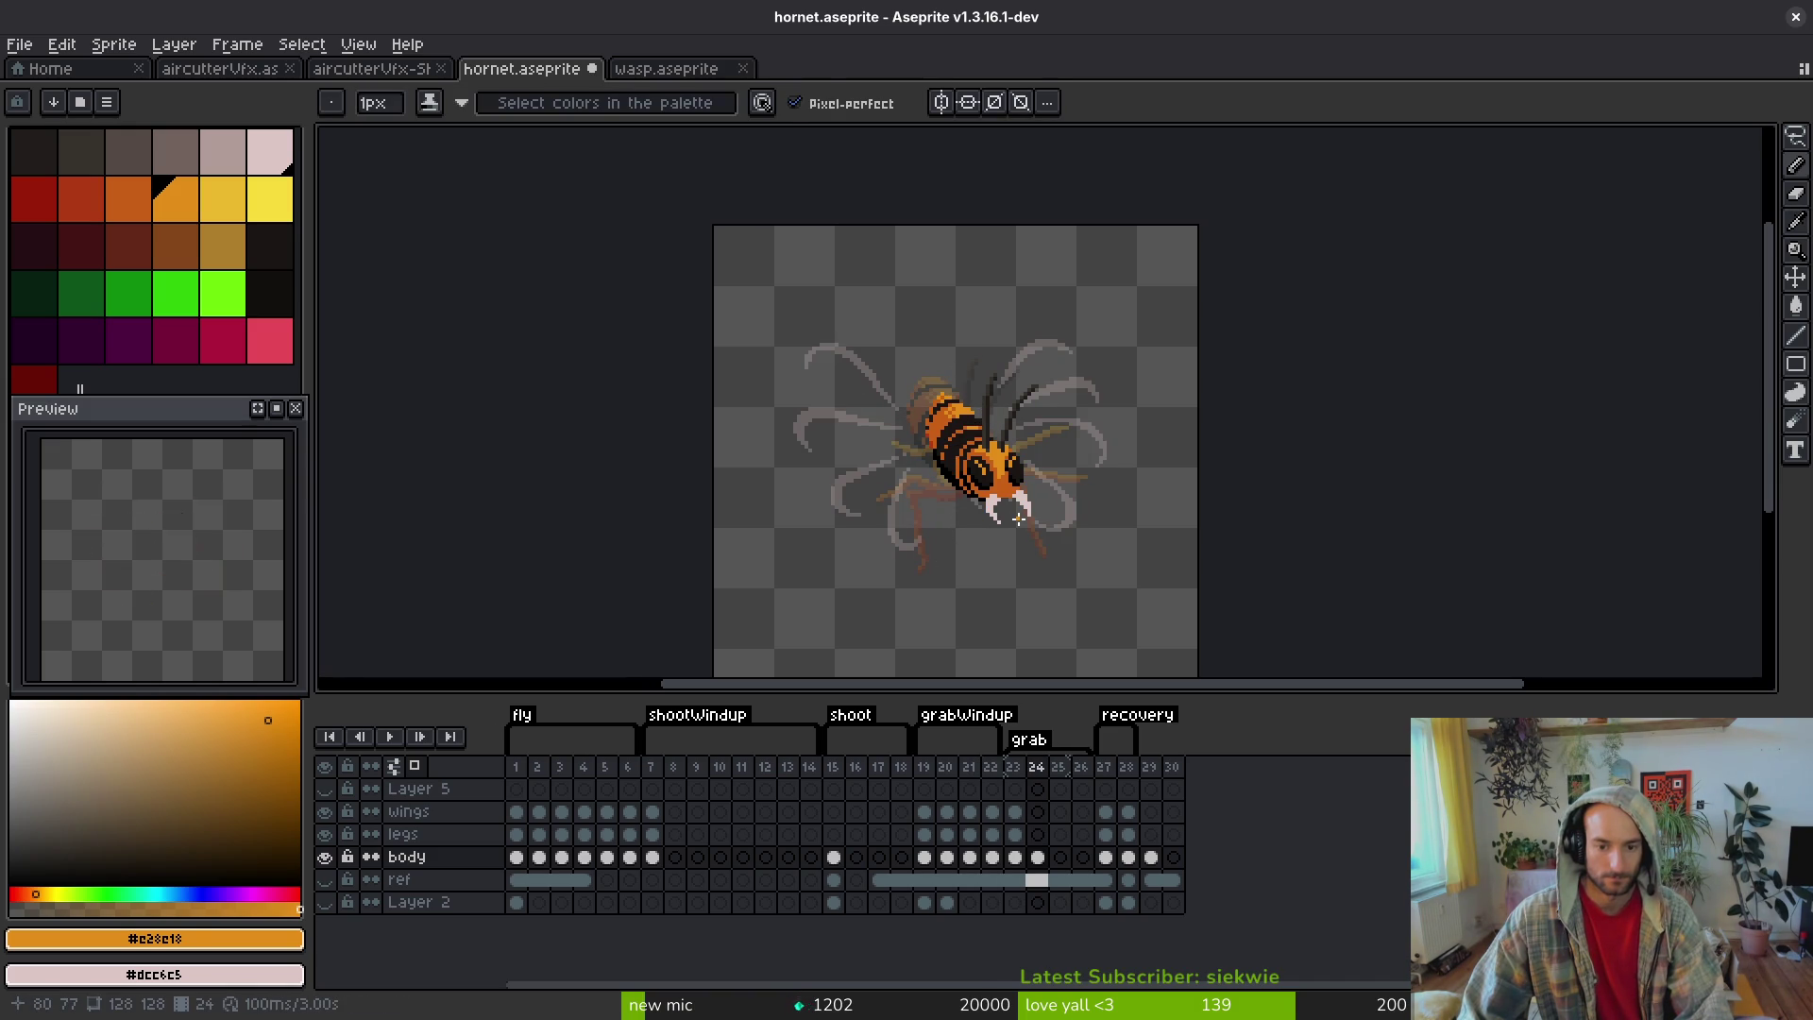
{"action": "key", "text": "ctrl+z"}
{"action": "key", "text": "ctrl+z"}
{"action": "key", "text": "ctrl+z"}
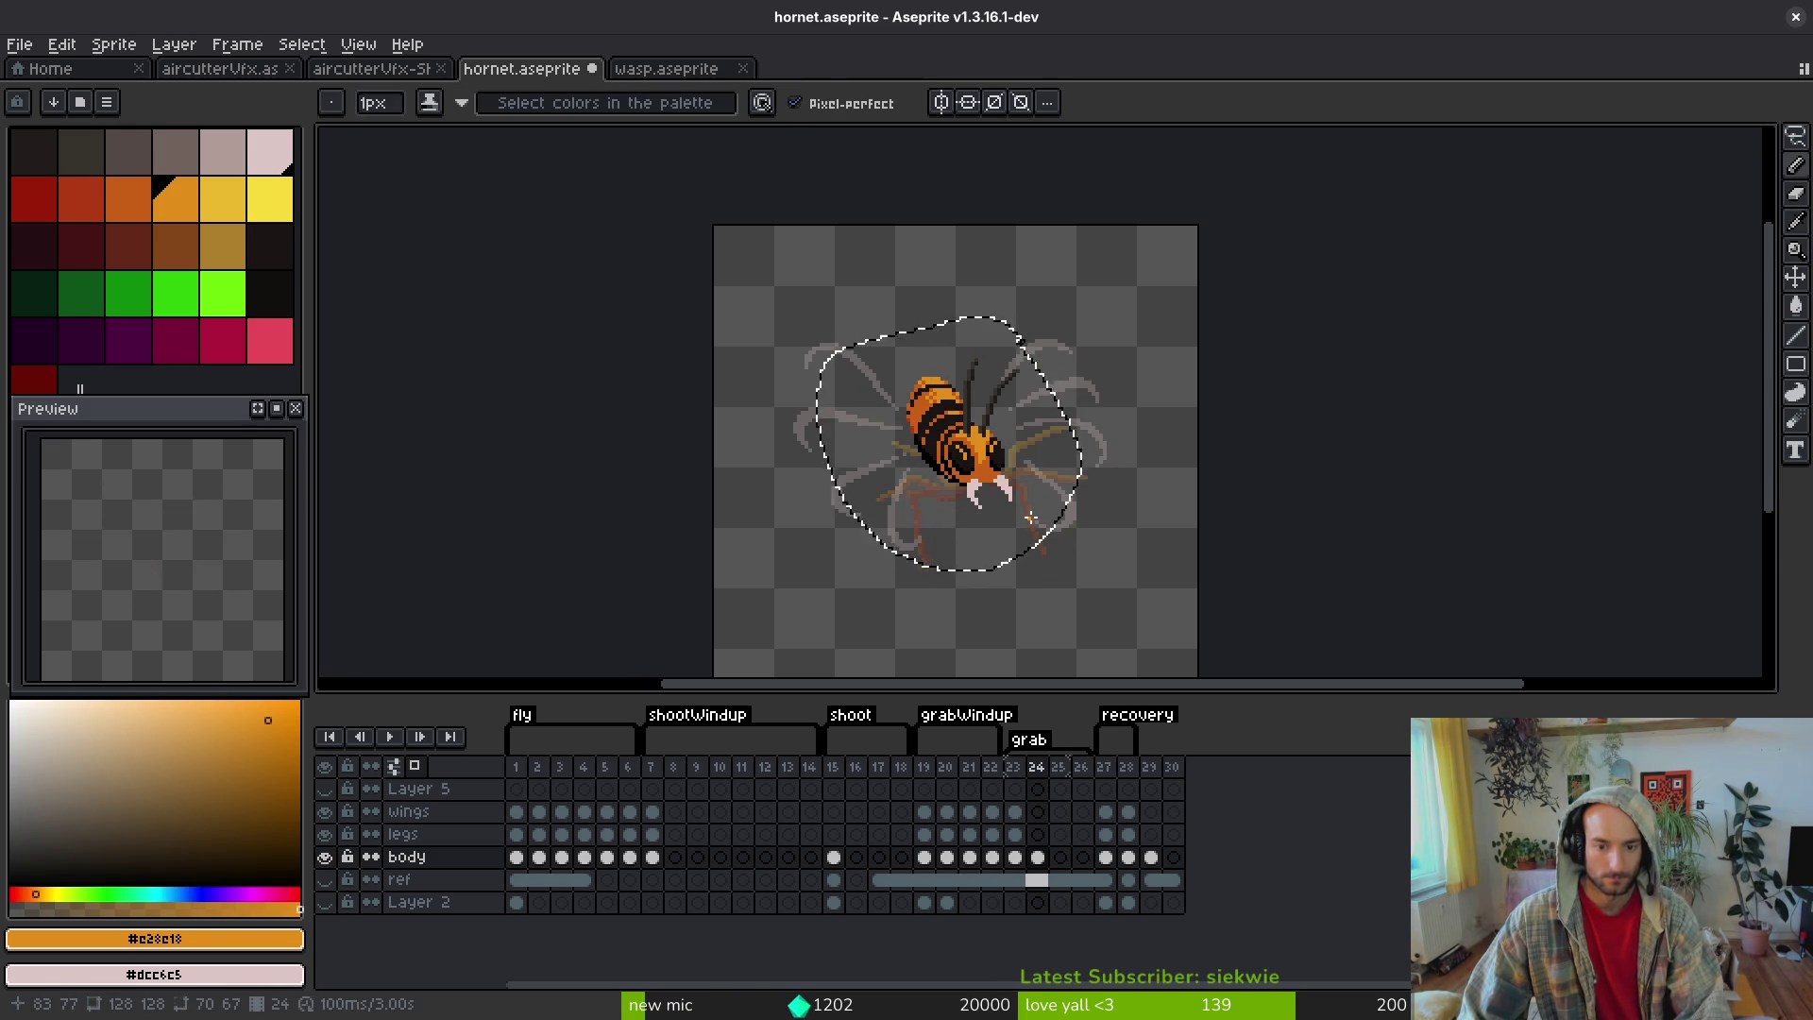
{"action": "key", "text": "ctrl+z"}
{"action": "scroll", "coordinate": [983, 468], "scroll_direction": "up", "scroll_amount": 4}
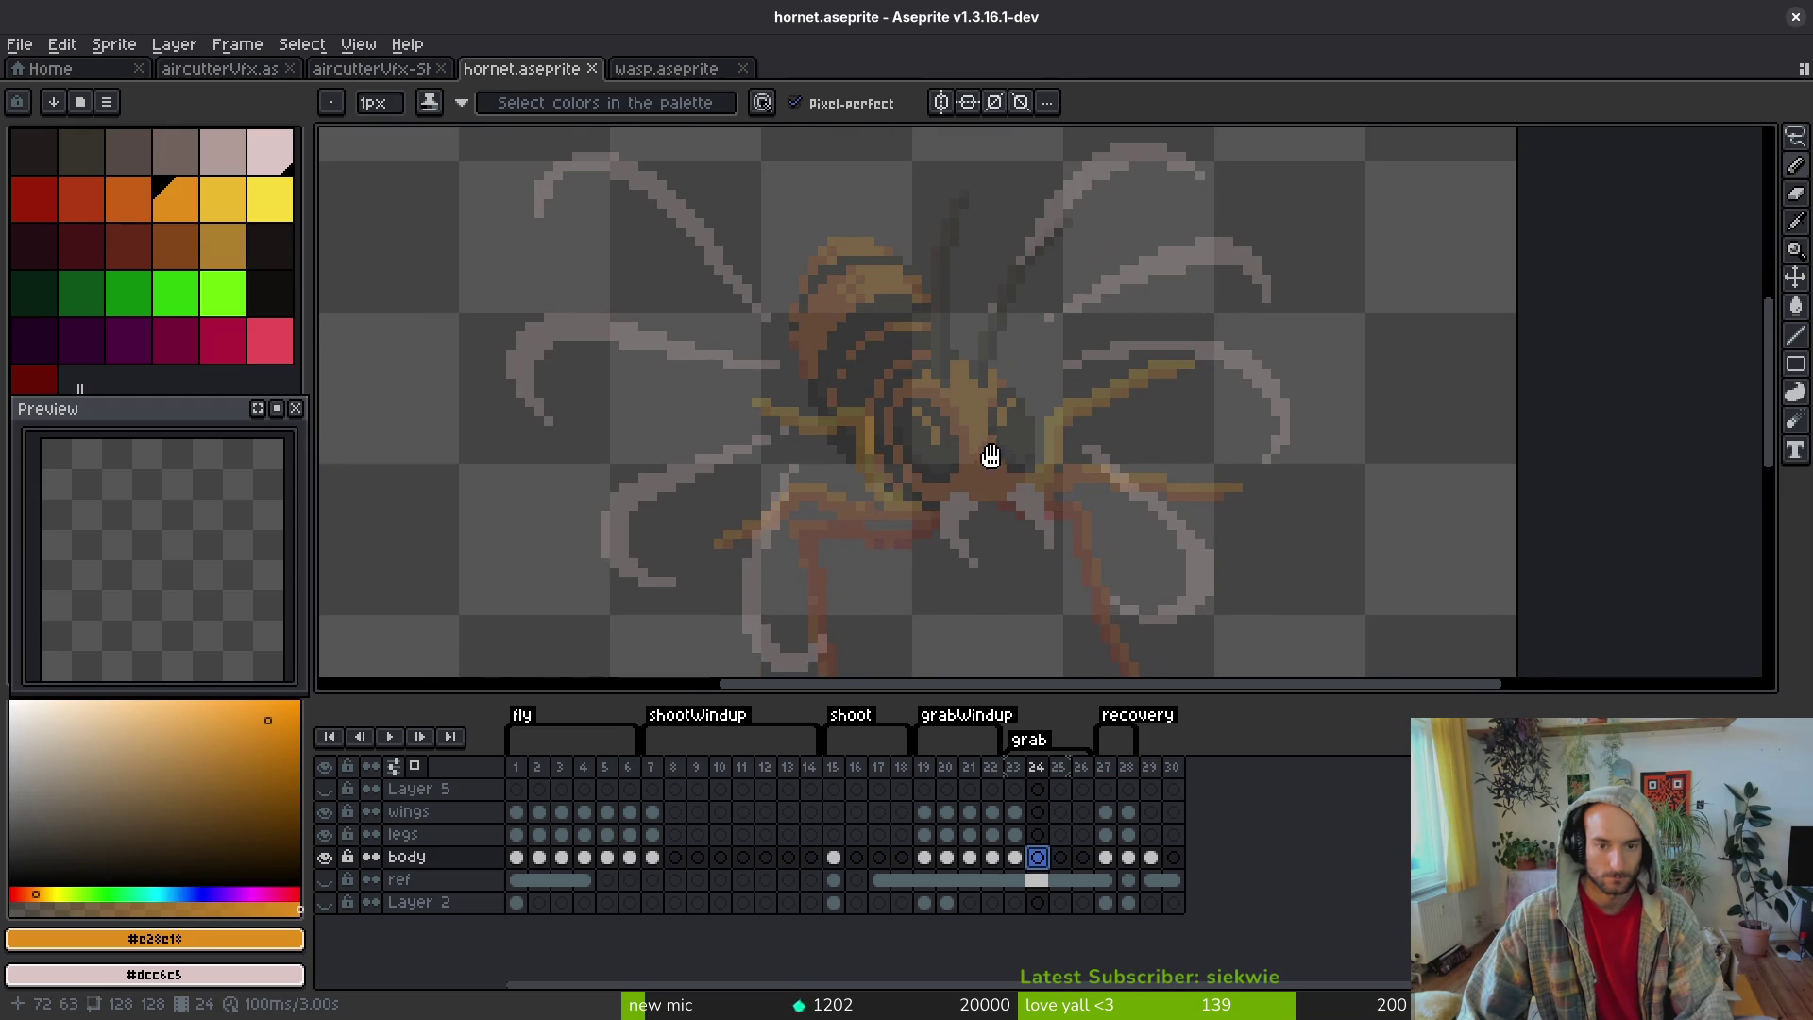
{"action": "key", "text": "Left"}
- Lasso the hornet's head on frame 23 to the clipboard, restoring the original
{"action": "key", "text": "shift+w"}
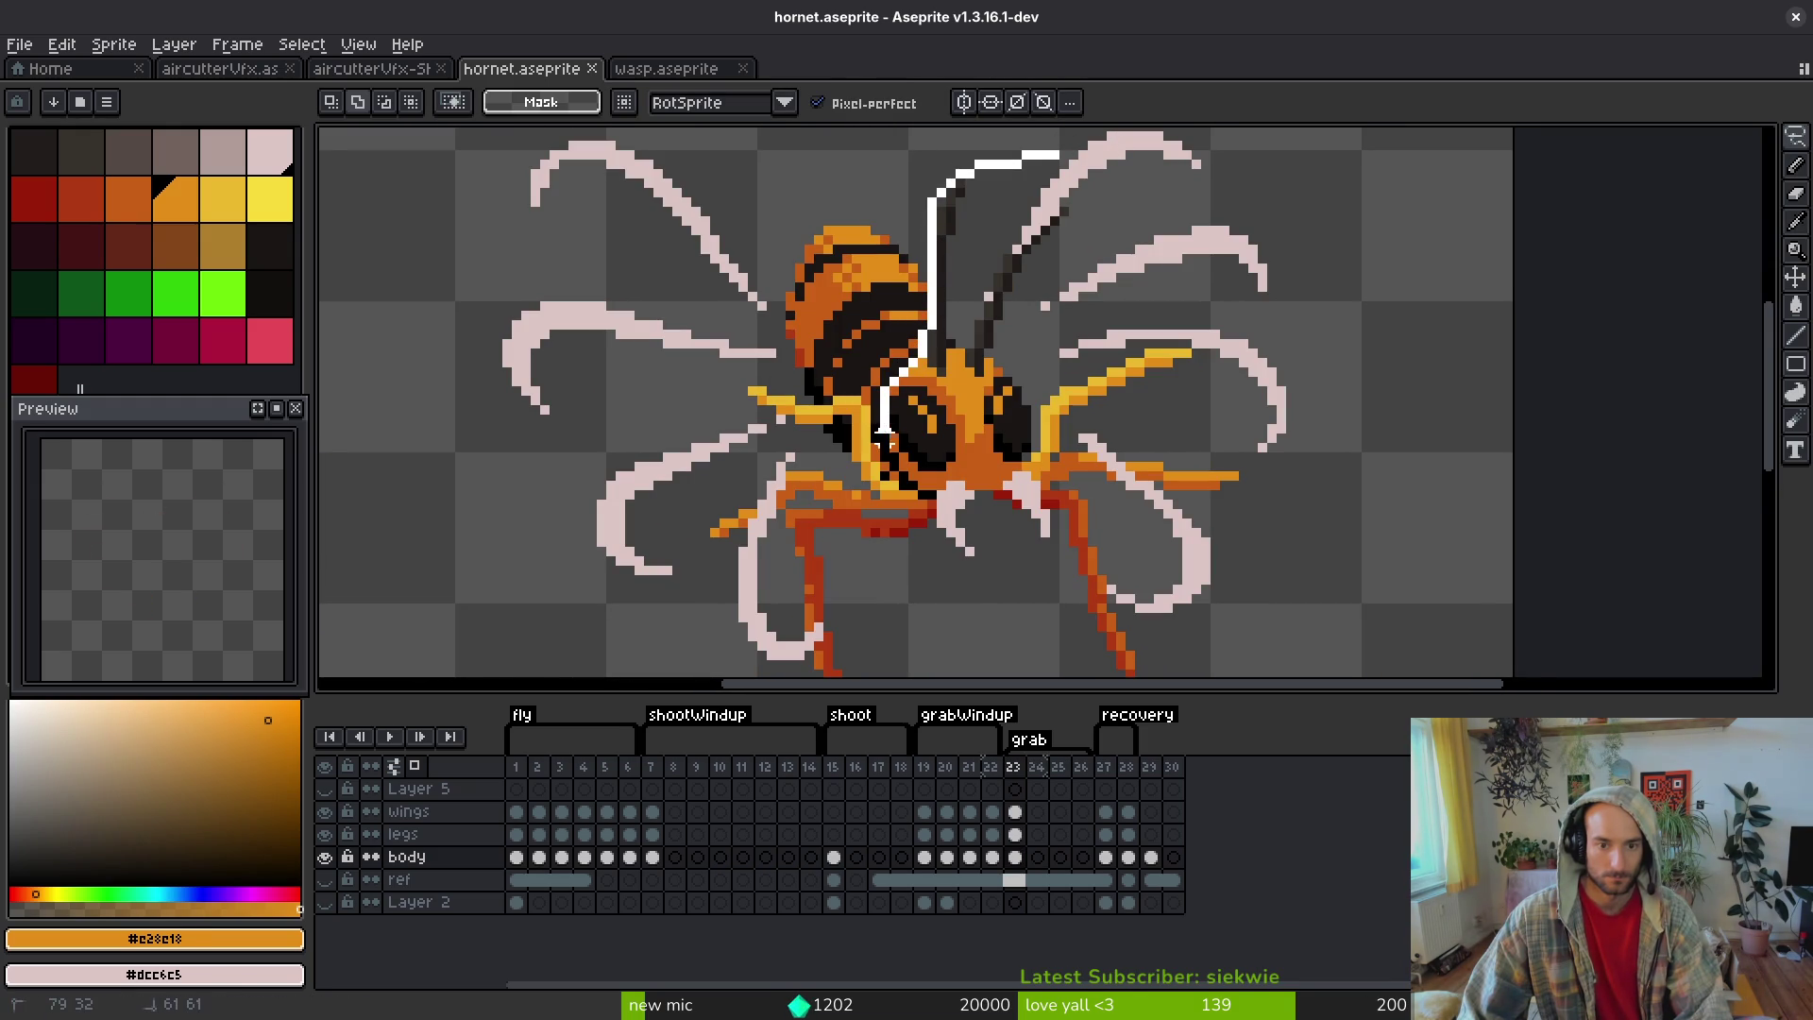
{"action": "left_click_drag", "start_coordinate": [1101, 175], "coordinate": [1100, 179]}
{"action": "key", "text": "Delete"}
{"action": "key", "text": "w"}
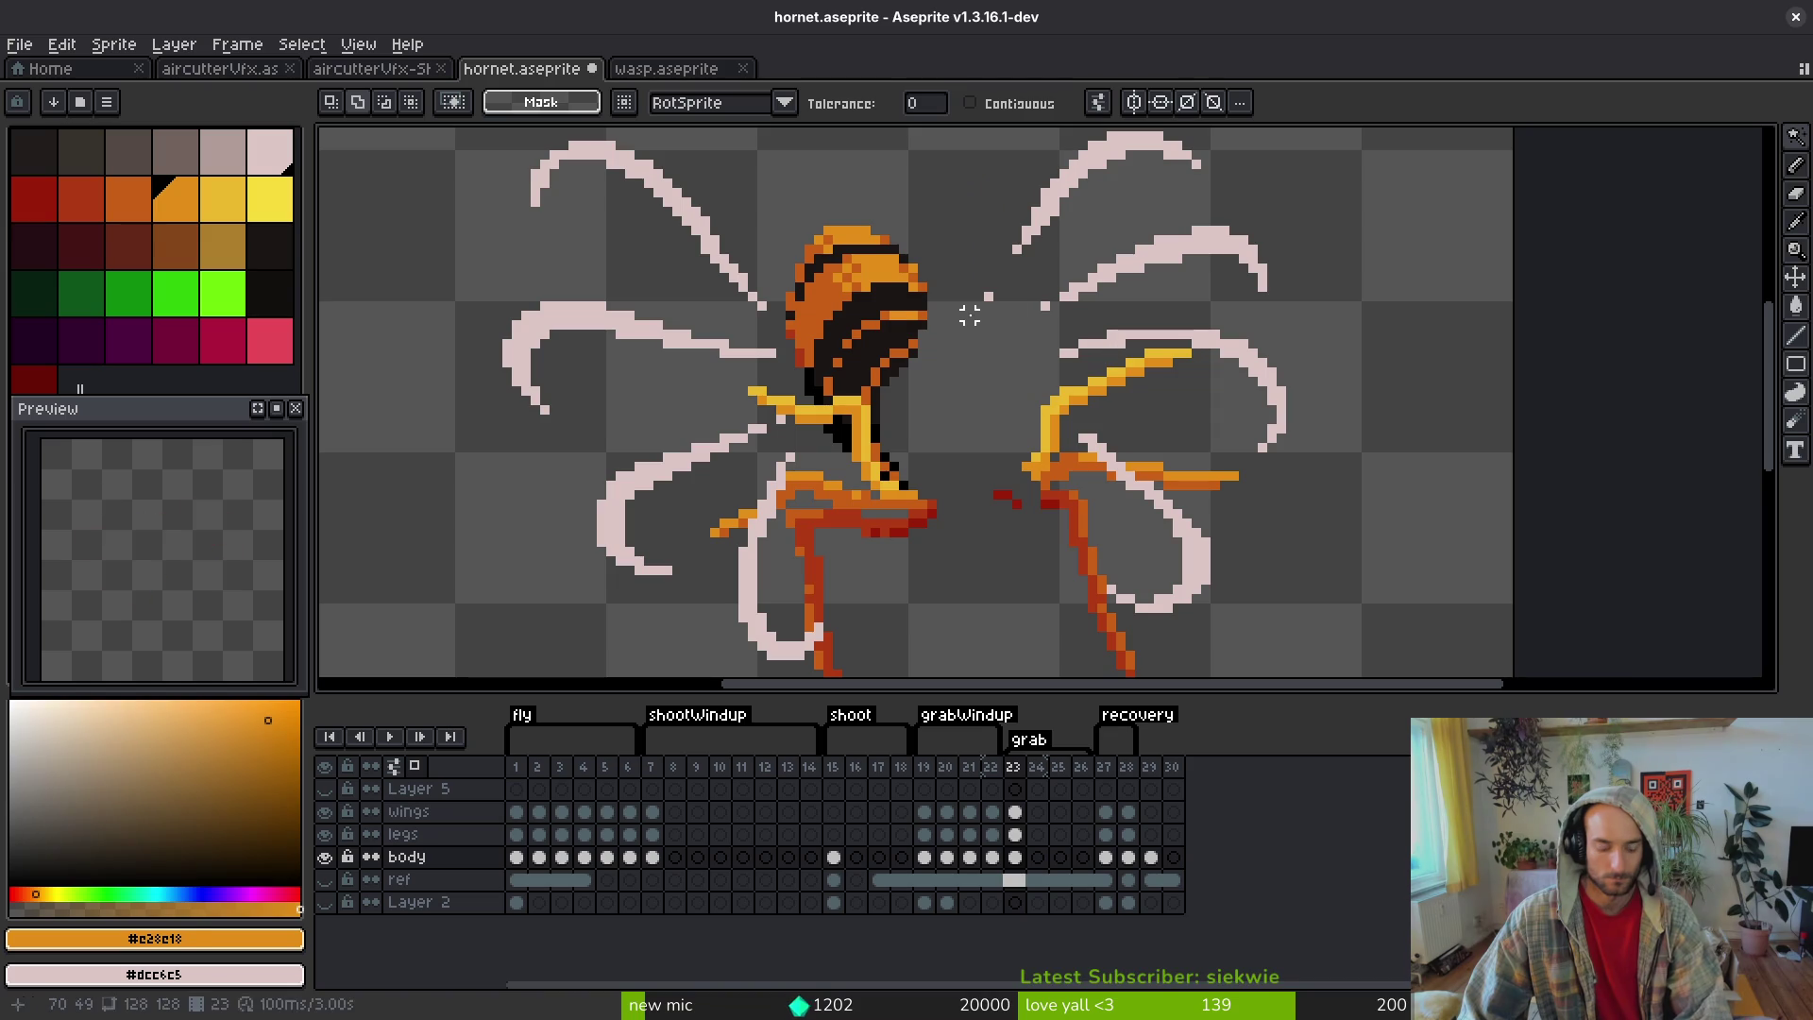
{"action": "key", "text": "Right"}
{"action": "key", "text": "Left"}
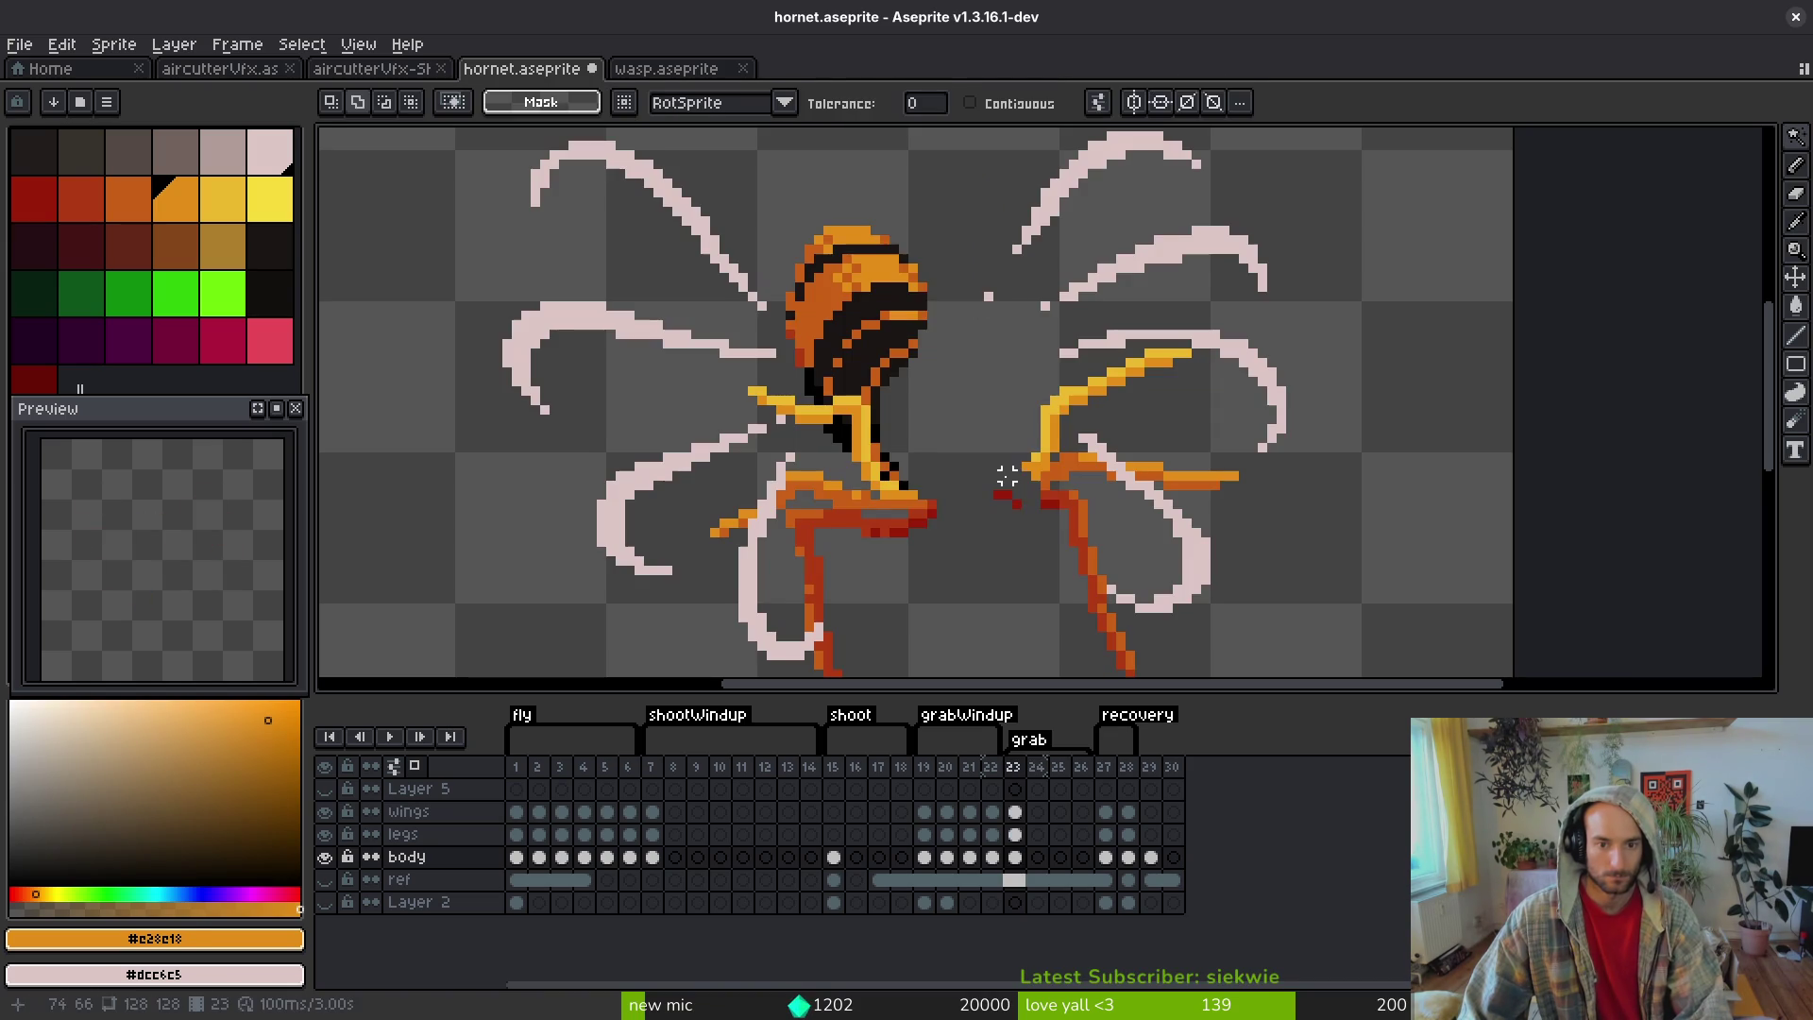
{"action": "key", "text": "ctrl+z"}
{"action": "key", "text": "Right"}
- Paste the head into frame 24, move it right and down, and sample the mandibles' pale pink #dcc6c5
{"action": "key", "text": "ctrl+v"}
{"action": "scroll", "coordinate": [1059, 507], "scroll_direction": "down", "scroll_amount": 1}
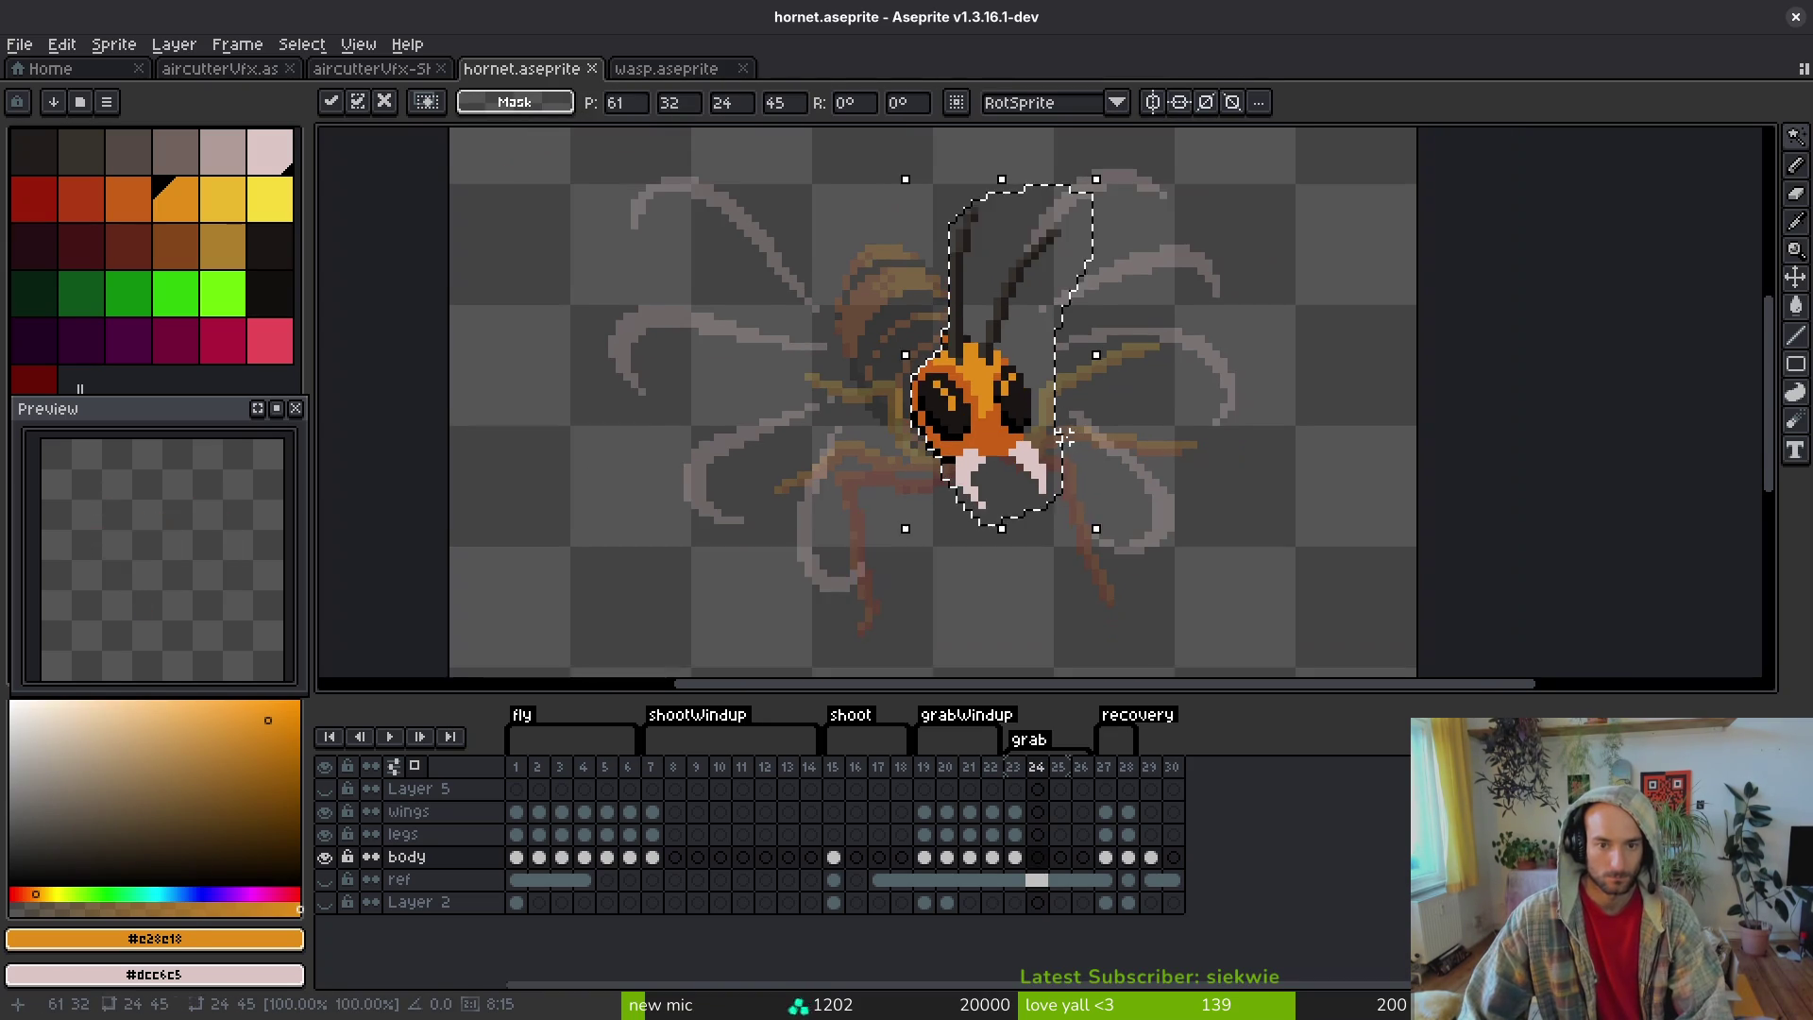
{"action": "left_click_drag", "start_coordinate": [986, 409], "coordinate": [1024, 431]}
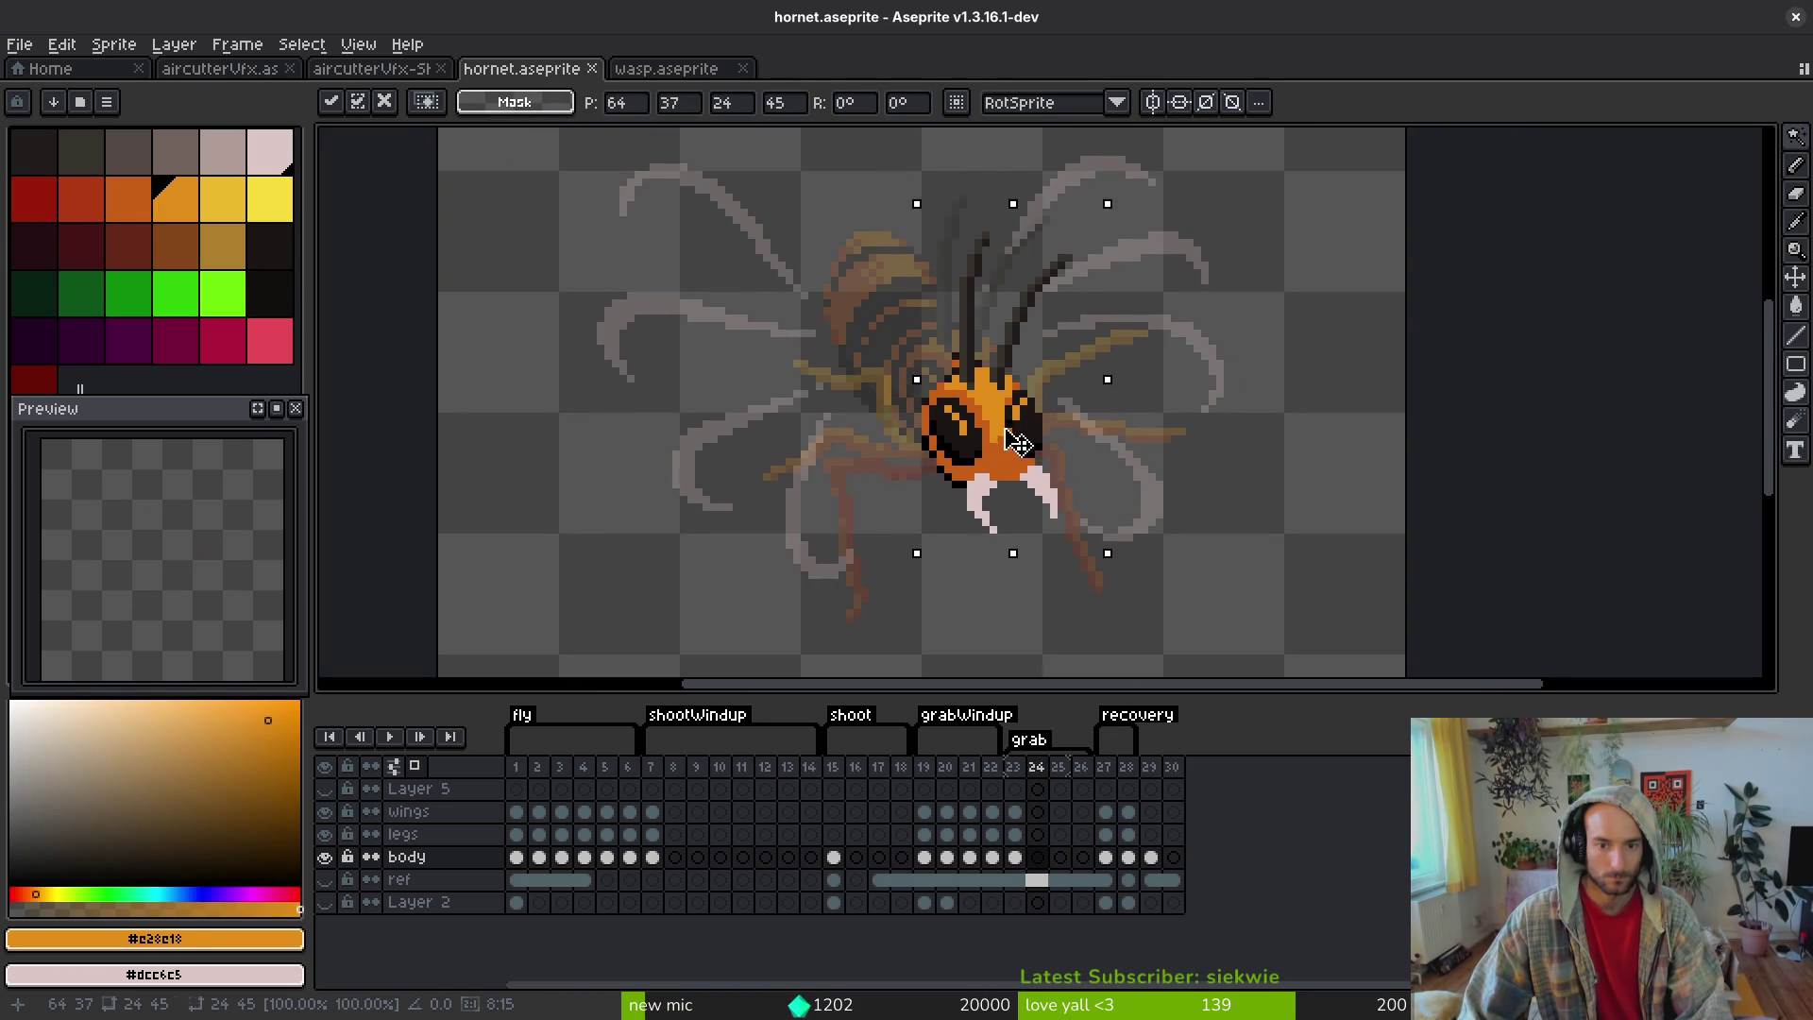
{"action": "key", "text": "Return"}
{"action": "scroll", "coordinate": [1010, 524], "scroll_direction": "up", "scroll_amount": 3}
{"action": "key", "text": "Left"}
{"action": "key", "text": "Left"}
{"action": "key", "text": "Left"}
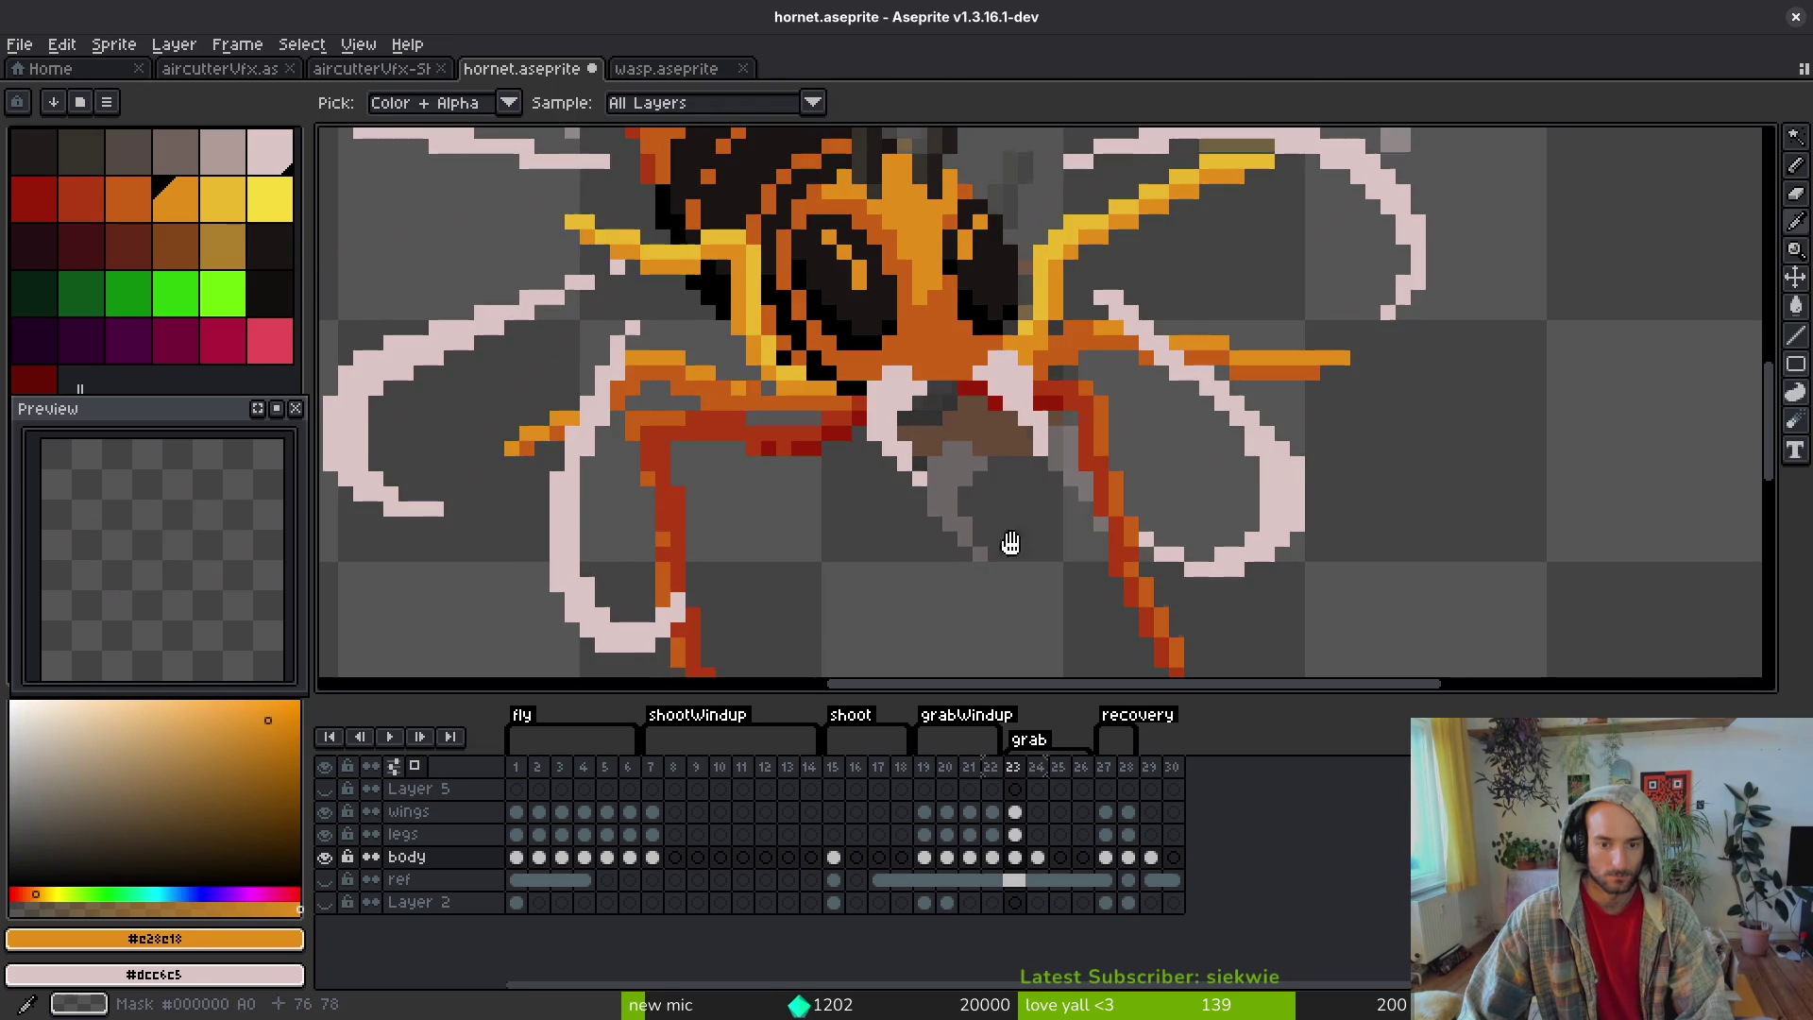
{"action": "key", "text": "alt"}
{"action": "key", "text": "Right"}
{"action": "key", "text": "Right"}
{"action": "key", "text": "Right"}
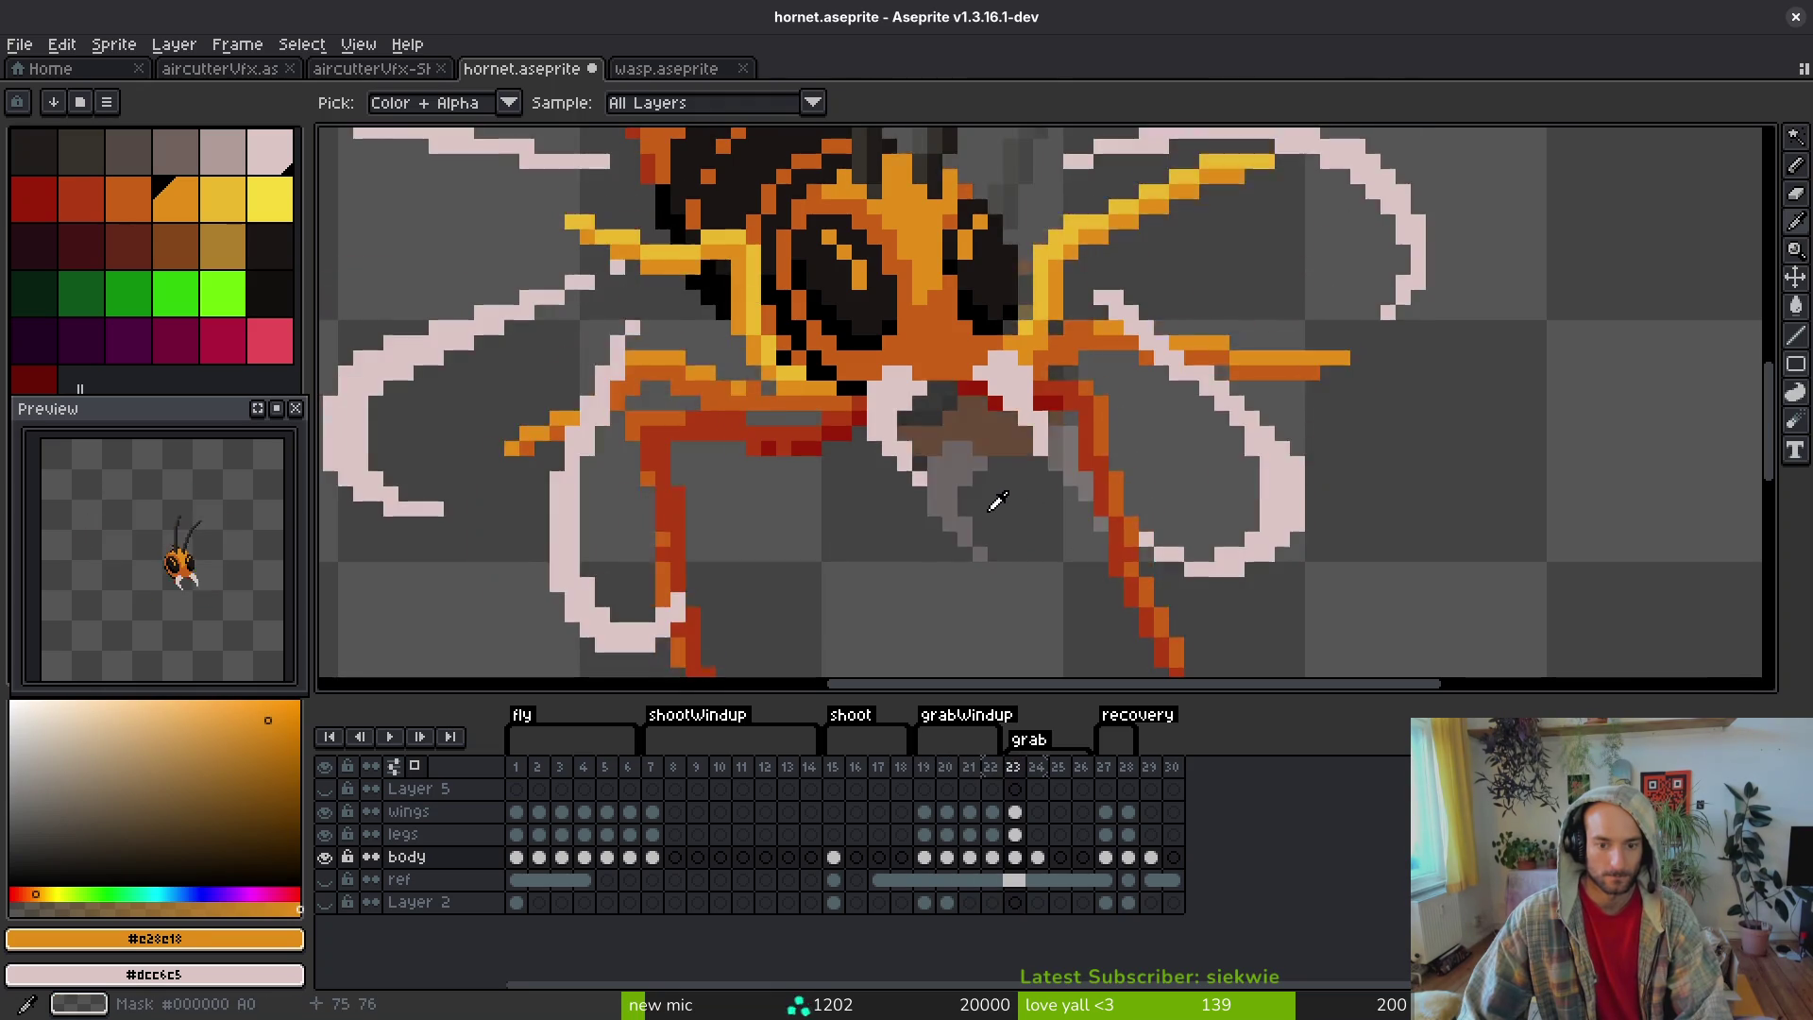
{"action": "scroll", "coordinate": [990, 500], "scroll_direction": "down", "scroll_amount": 3}
{"action": "scroll", "coordinate": [982, 491], "scroll_direction": "up", "scroll_amount": 5}
{"action": "left_click", "coordinate": [959, 479], "text": "alt"}
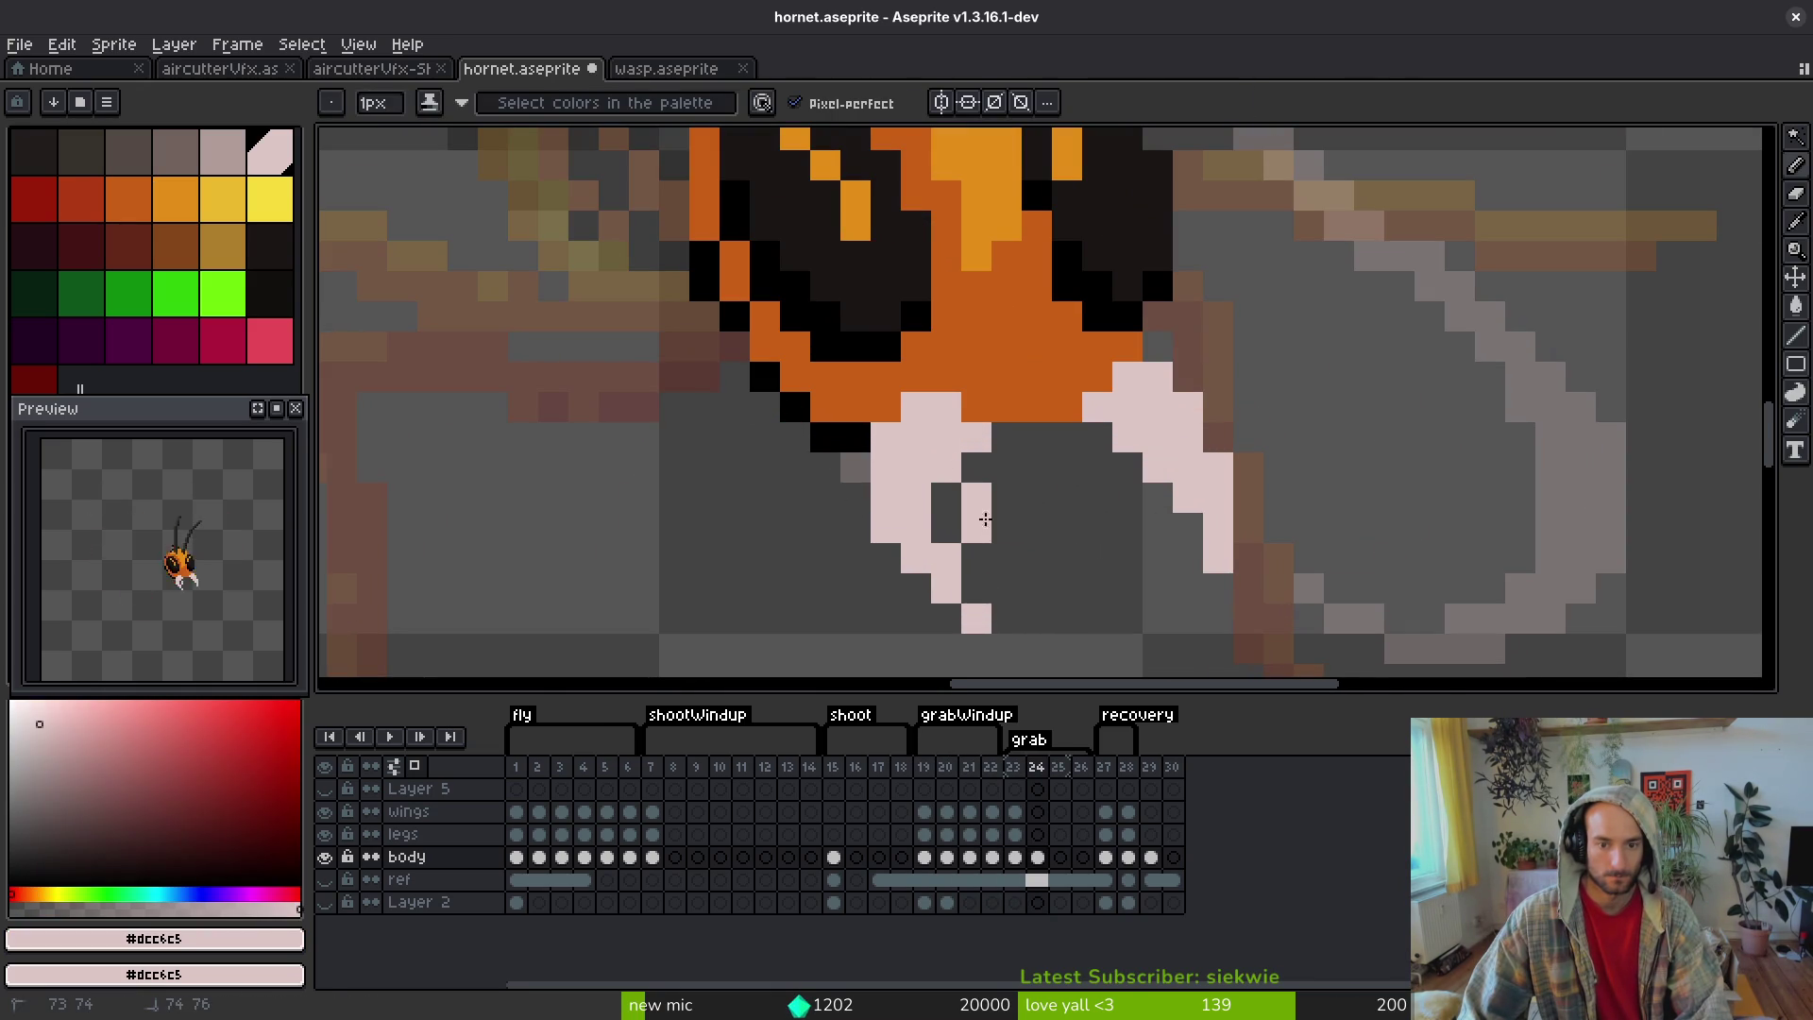
- Draw pale pink mandible pixels below the head and erase the stray pink pixels around them
{"action": "left_click_drag", "start_coordinate": [976, 508], "coordinate": [1115, 554]}
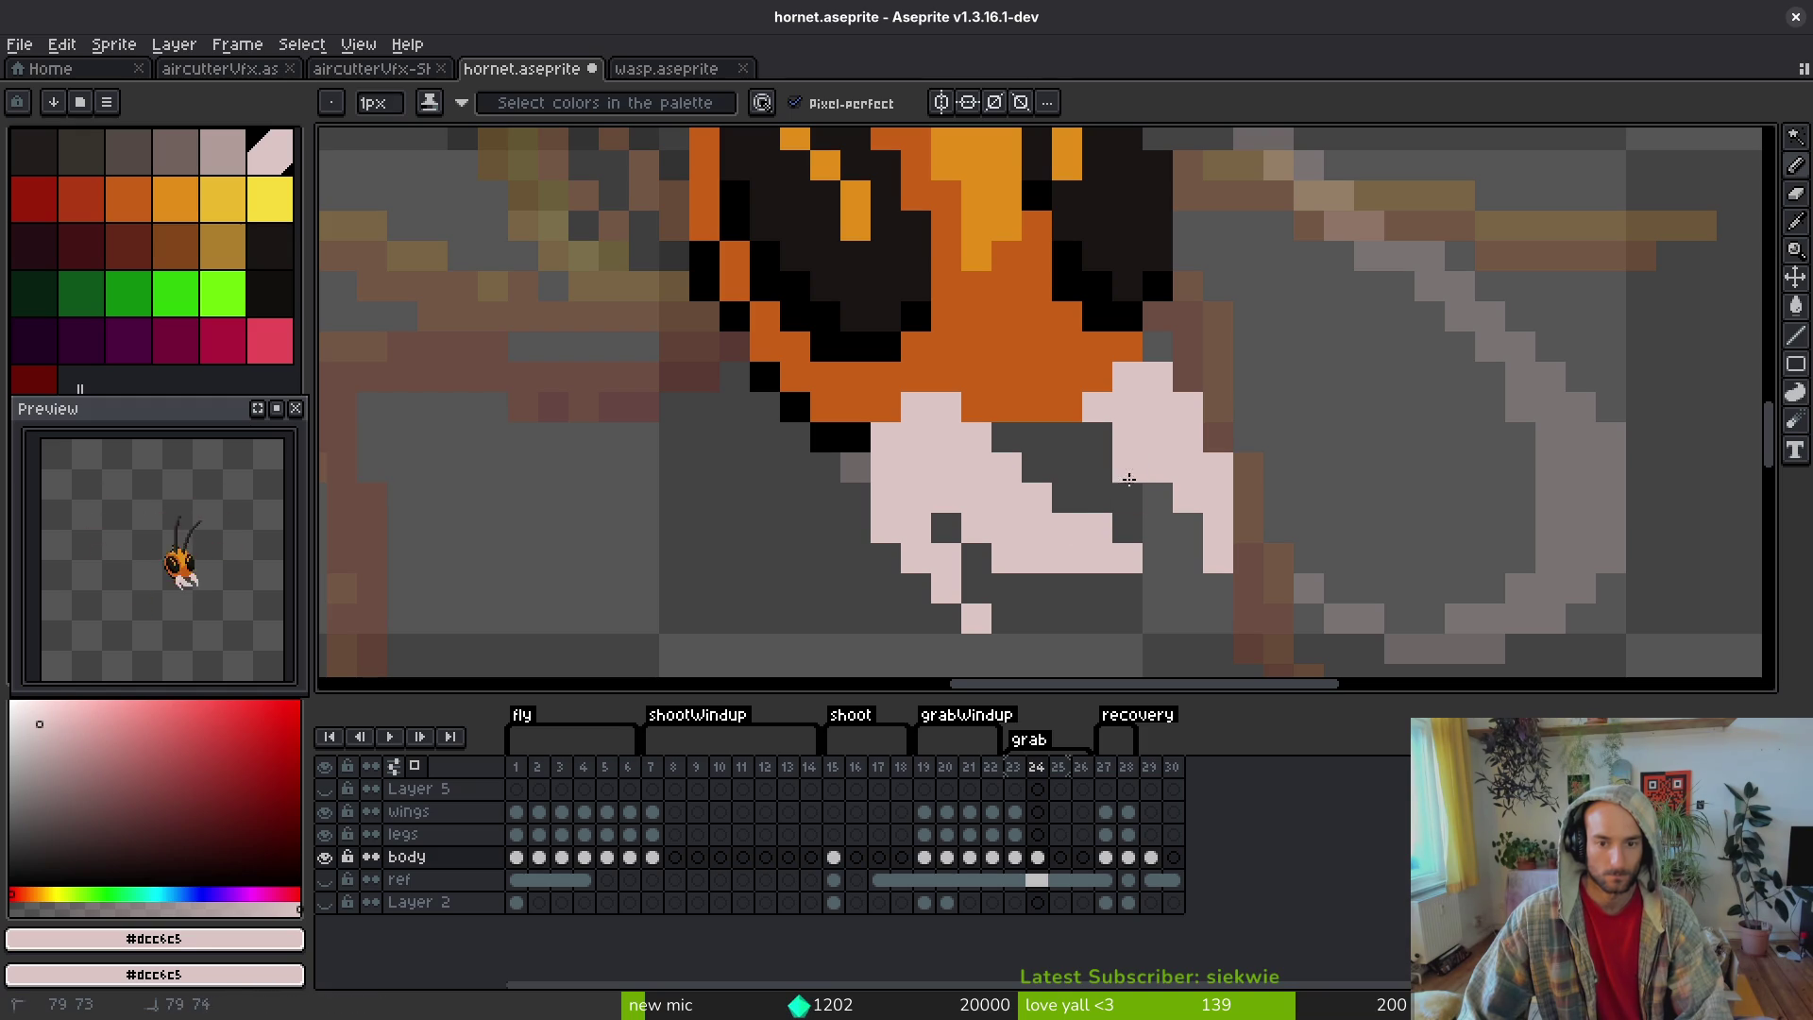
{"action": "key", "text": "e"}
{"action": "mouse_move", "coordinate": [1188, 499]}
{"action": "left_mouse_down"}
{"action": "mouse_move", "coordinate": [1188, 528]}
{"action": "mouse_move", "coordinate": [1128, 559]}
{"action": "left_mouse_up"}
{"action": "mouse_move", "coordinate": [885, 497]}
{"action": "left_mouse_down"}
{"action": "mouse_move", "coordinate": [1037, 567]}
{"action": "mouse_move", "coordinate": [1037, 589]}
{"action": "mouse_move", "coordinate": [946, 623]}
{"action": "left_mouse_up"}
- Undo the last two erasures to restore the pale pixels below the mouth
{"action": "scroll", "coordinate": [1193, 636], "scroll_direction": "down", "scroll_amount": 5}
{"action": "scroll", "coordinate": [1193, 637], "scroll_direction": "down", "scroll_amount": 3}
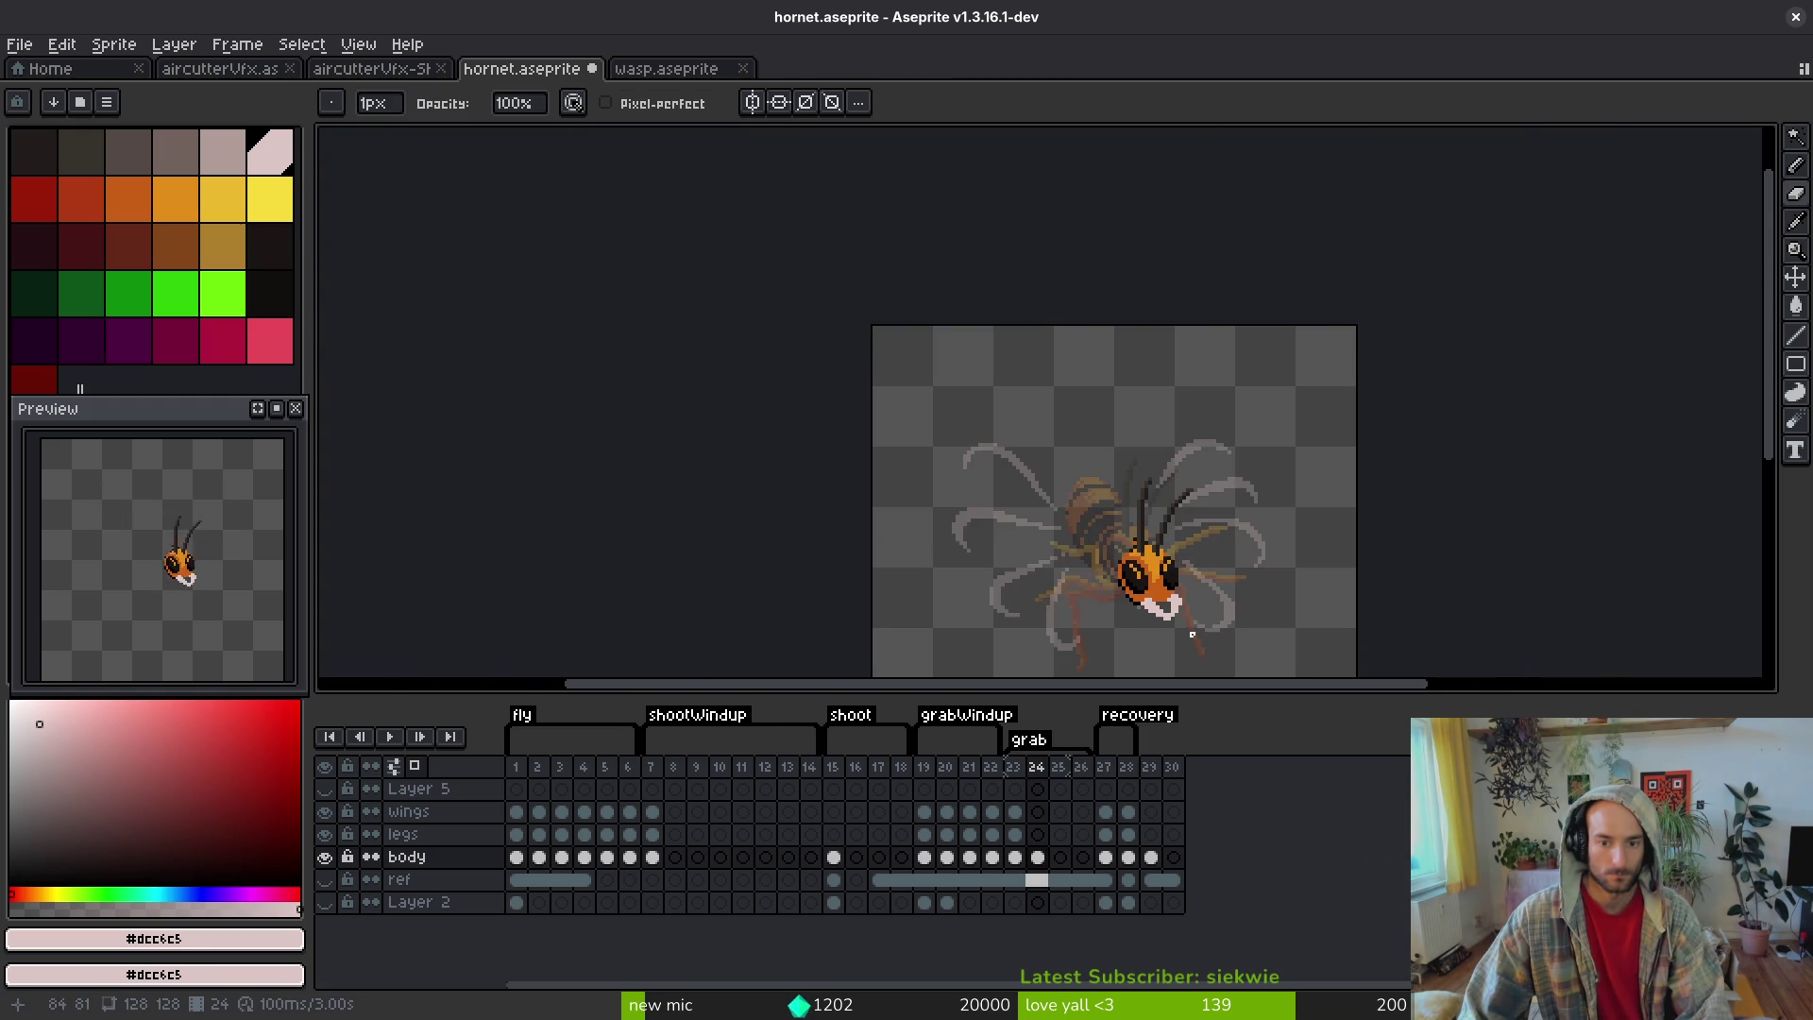
{"action": "left_click_drag", "start_coordinate": [1197, 619], "coordinate": [1060, 586]}
{"action": "scroll", "coordinate": [1043, 535], "scroll_direction": "up", "scroll_amount": 6}
{"action": "scroll", "coordinate": [1043, 534], "scroll_direction": "up", "scroll_amount": 1}
{"action": "key", "text": "f"}
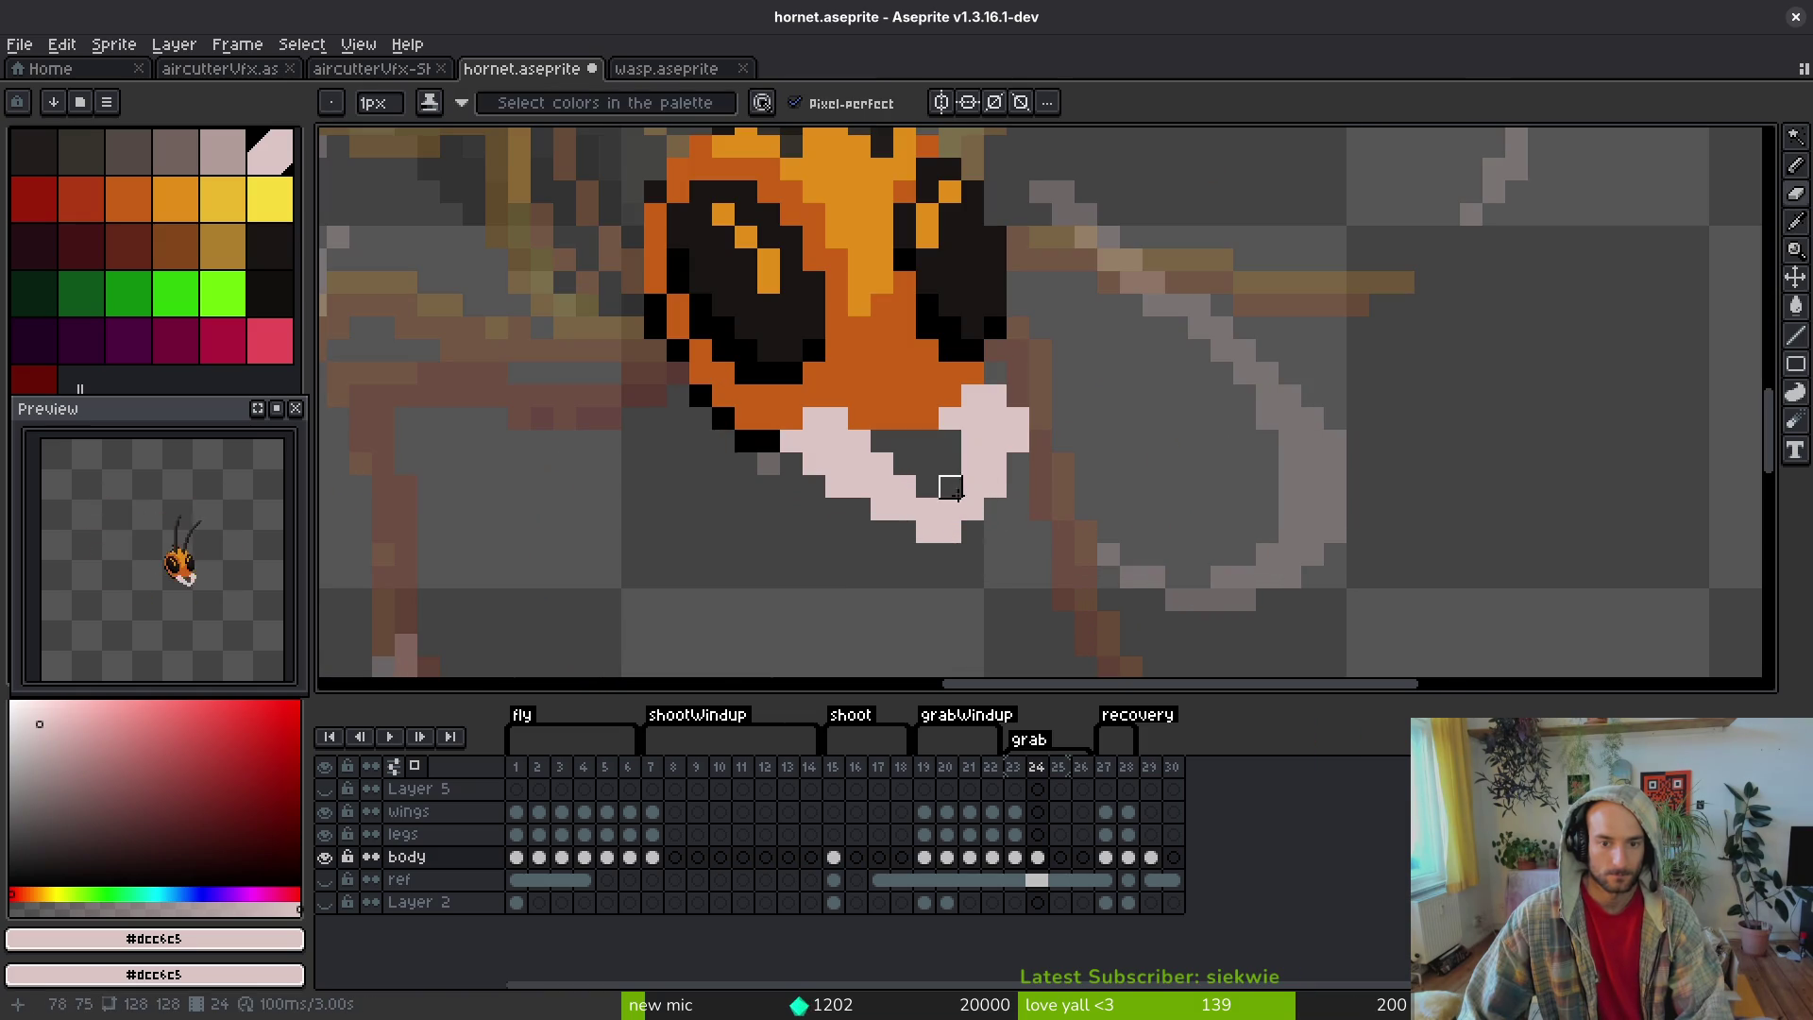
{"action": "scroll", "coordinate": [1178, 568], "scroll_direction": "down", "scroll_amount": 4}
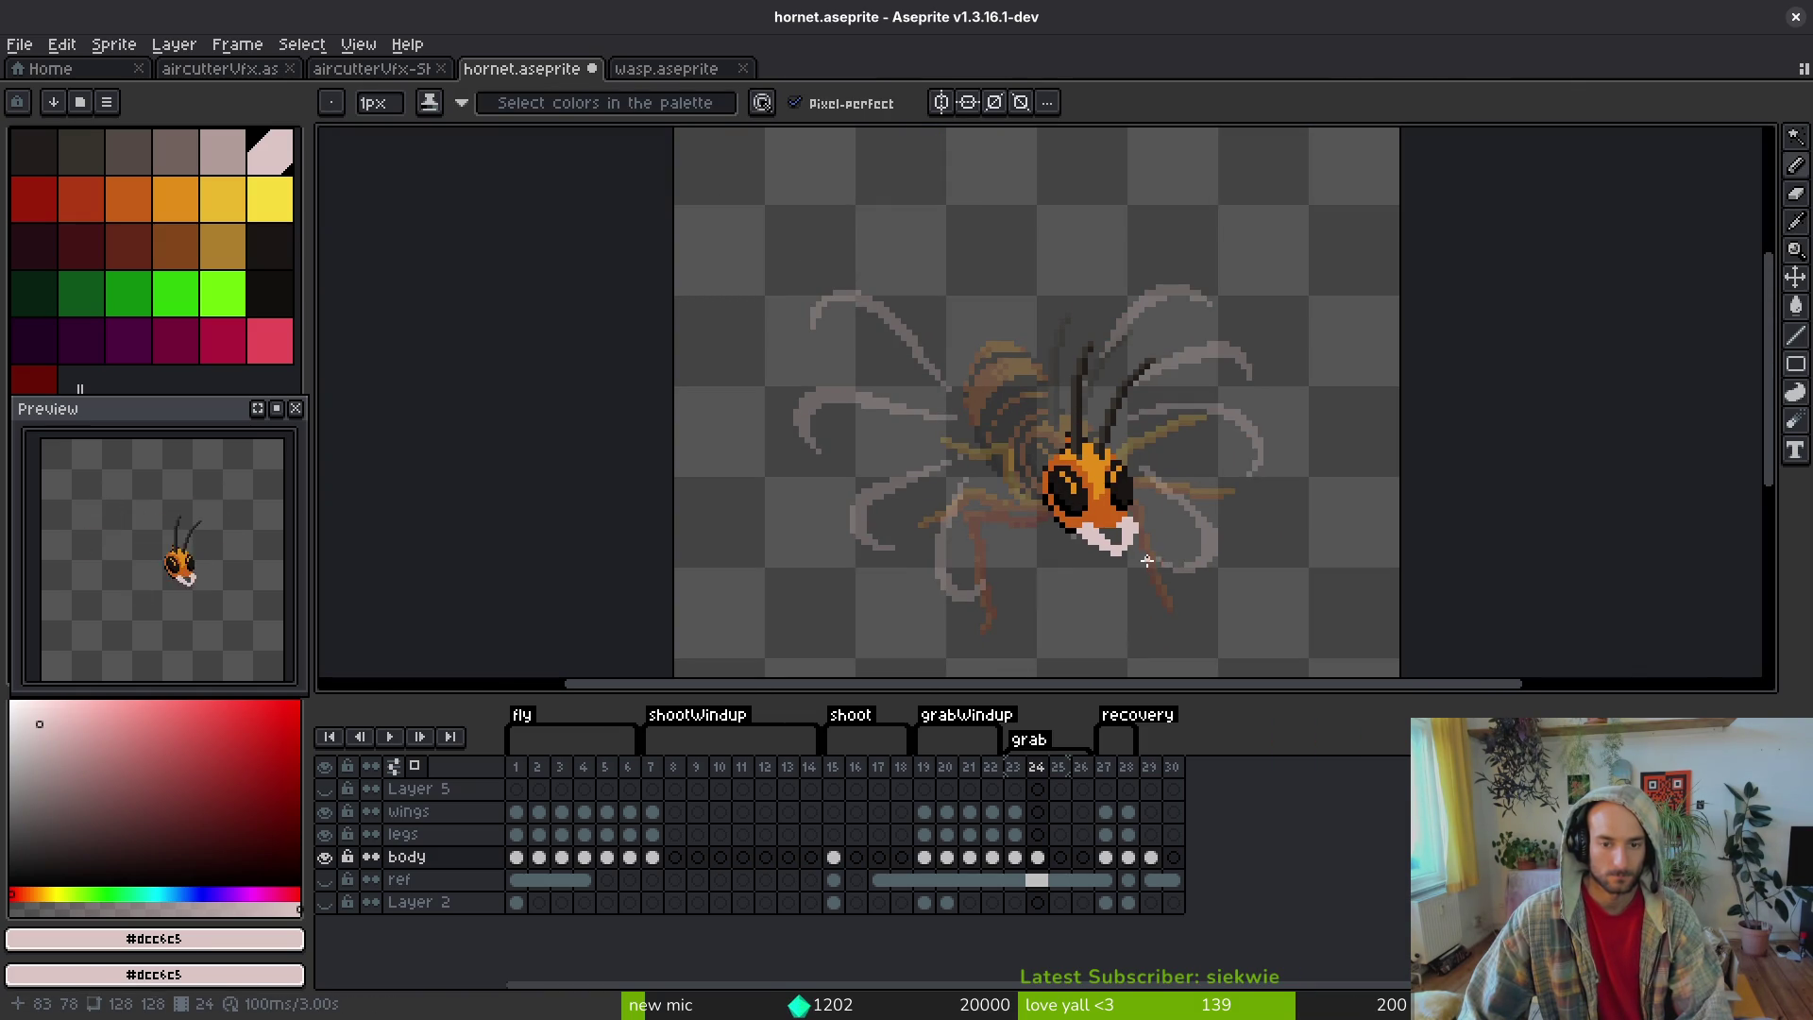
{"action": "scroll", "coordinate": [1146, 561], "scroll_direction": "up", "scroll_amount": 3}
{"action": "key", "text": "b"}
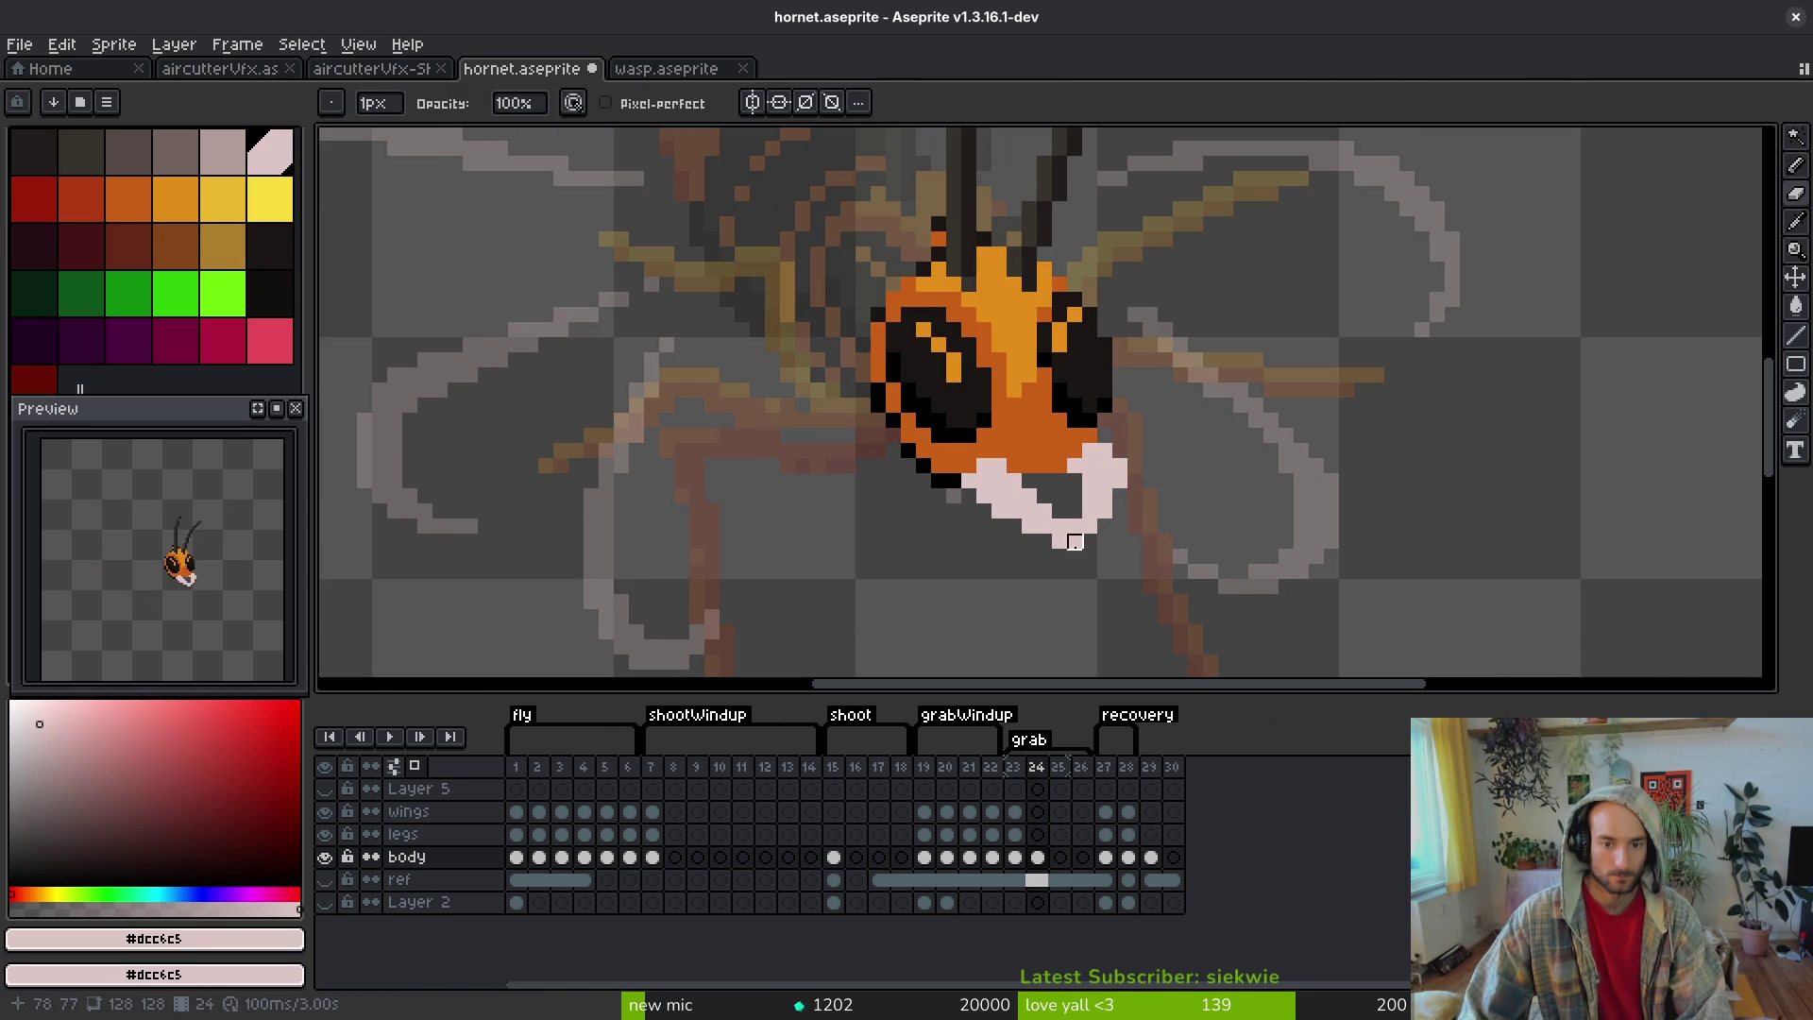
{"action": "scroll", "coordinate": [1152, 571], "scroll_direction": "down", "scroll_amount": 3}
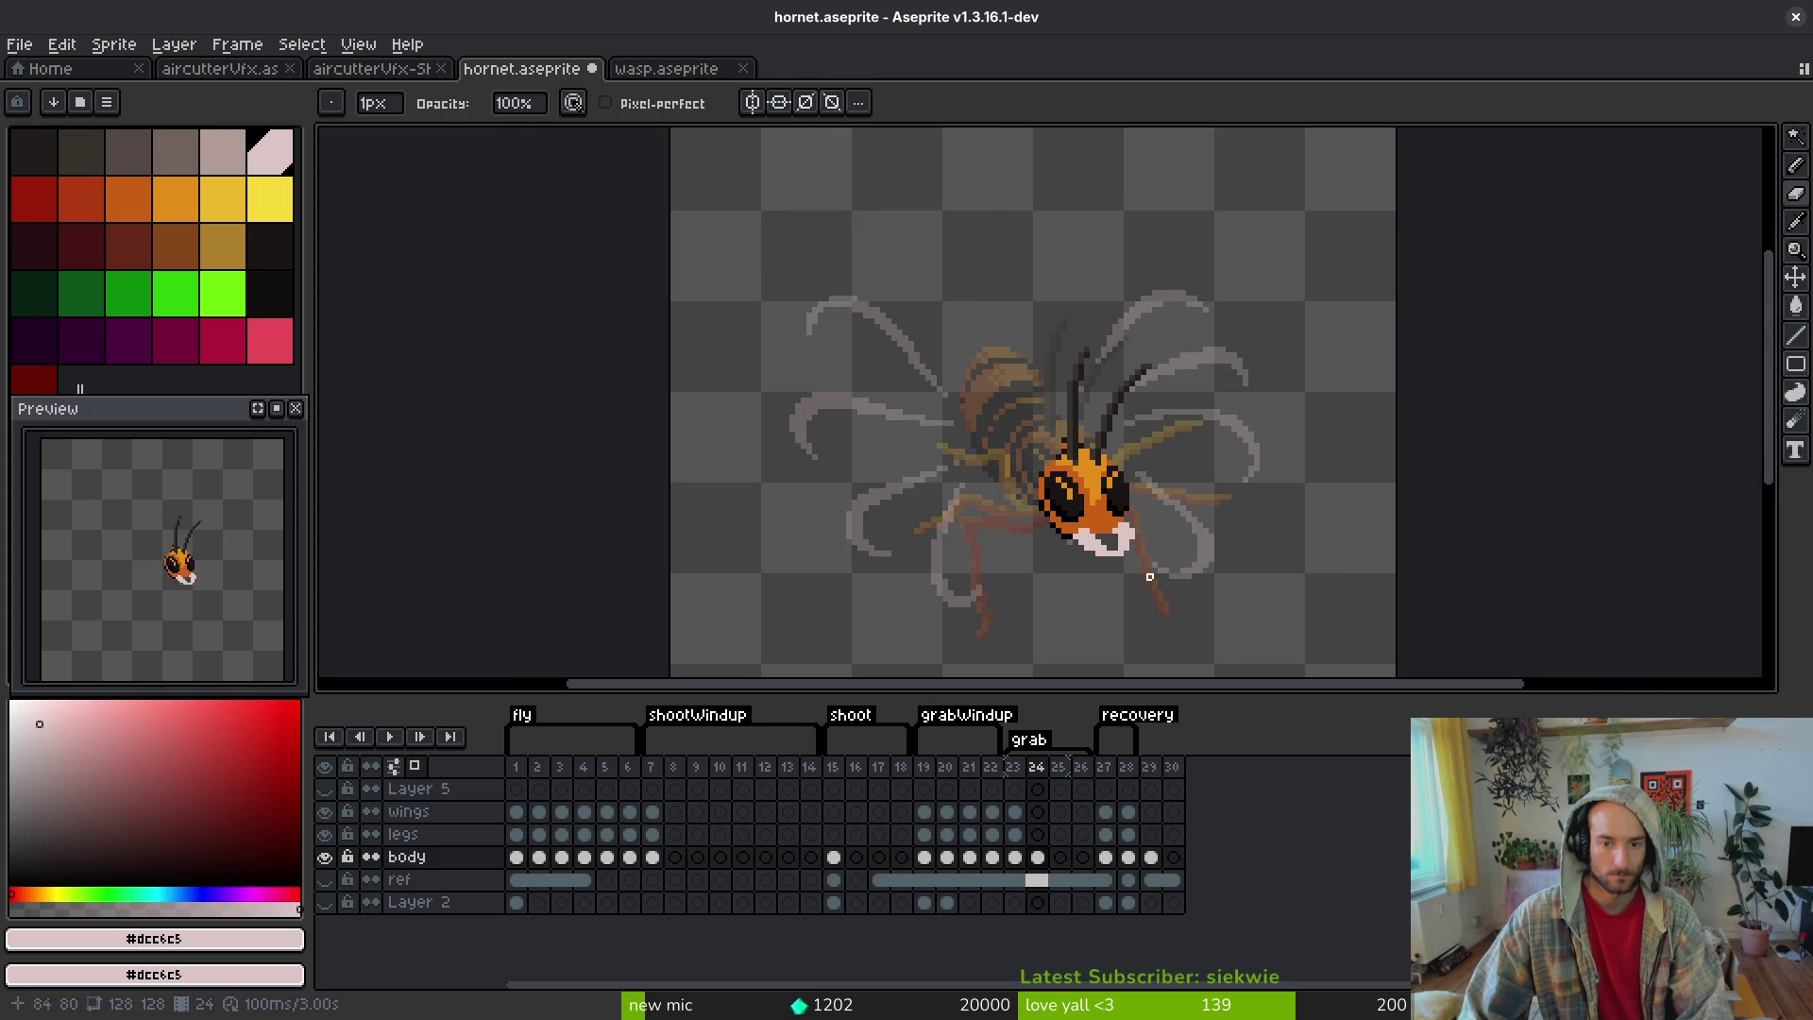
{"action": "scroll", "coordinate": [1105, 553], "scroll_direction": "up", "scroll_amount": 3}
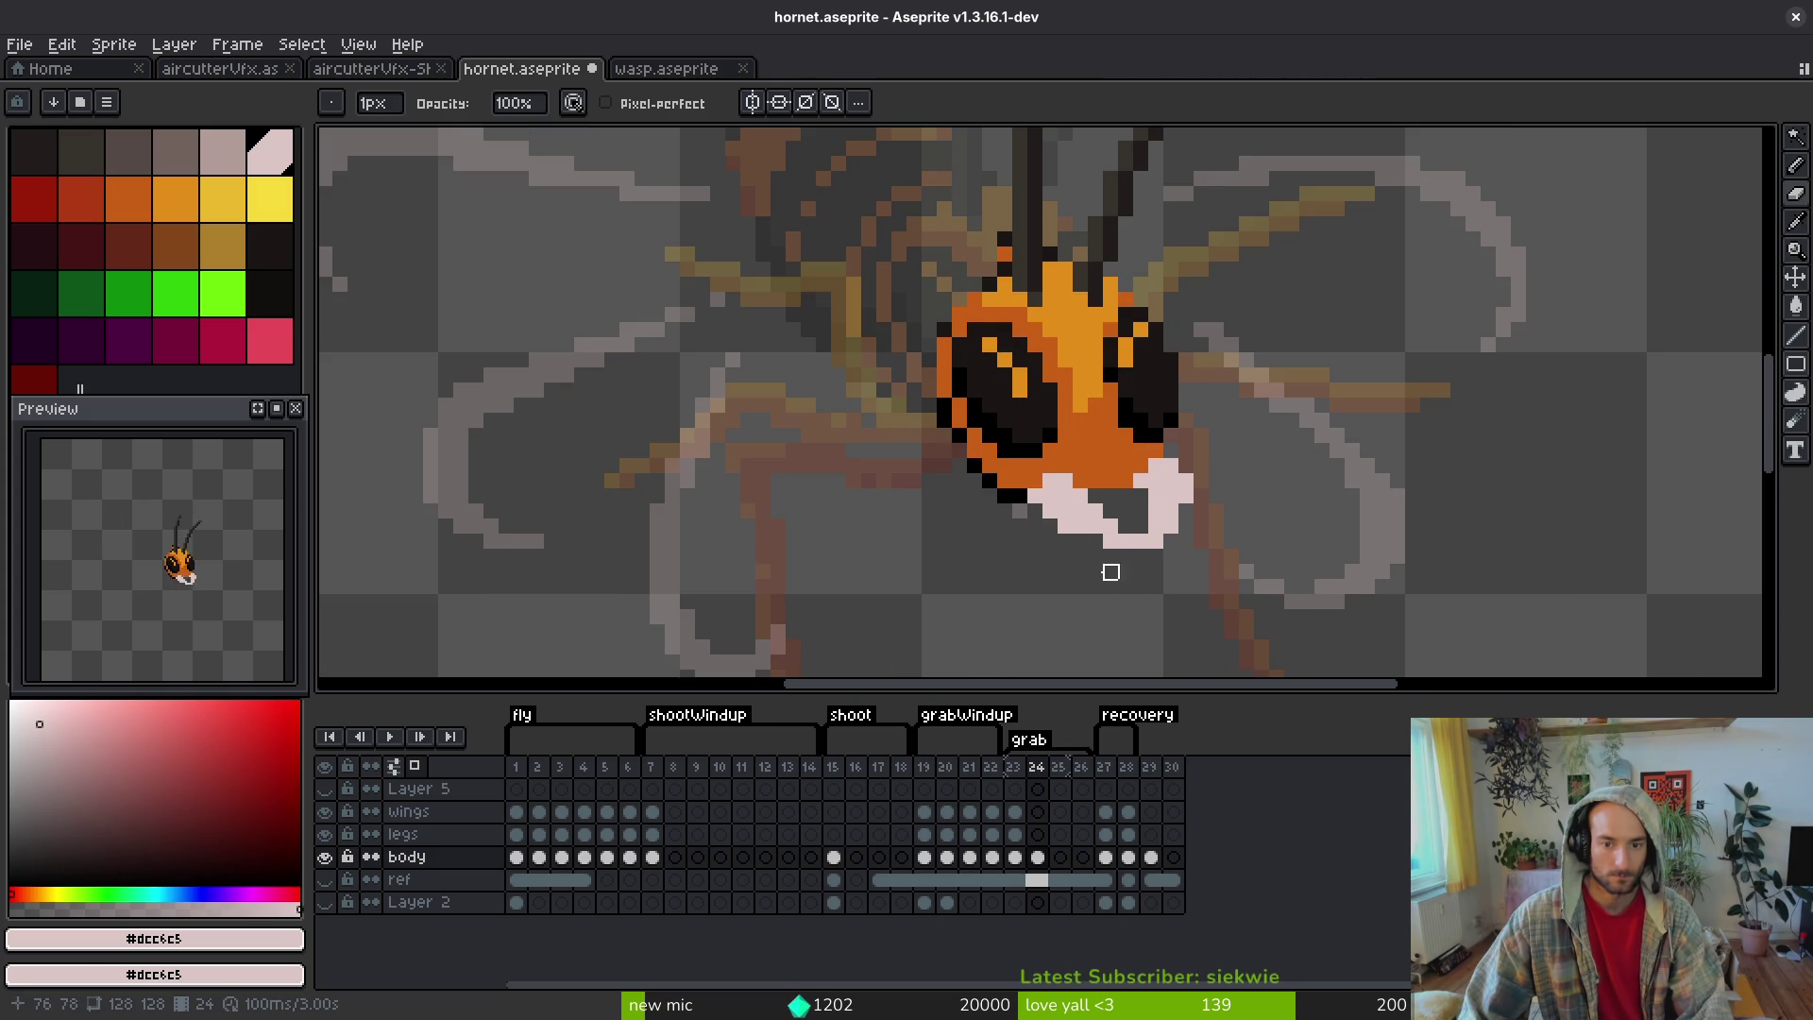
{"action": "scroll", "coordinate": [1133, 567], "scroll_direction": "up", "scroll_amount": 1}
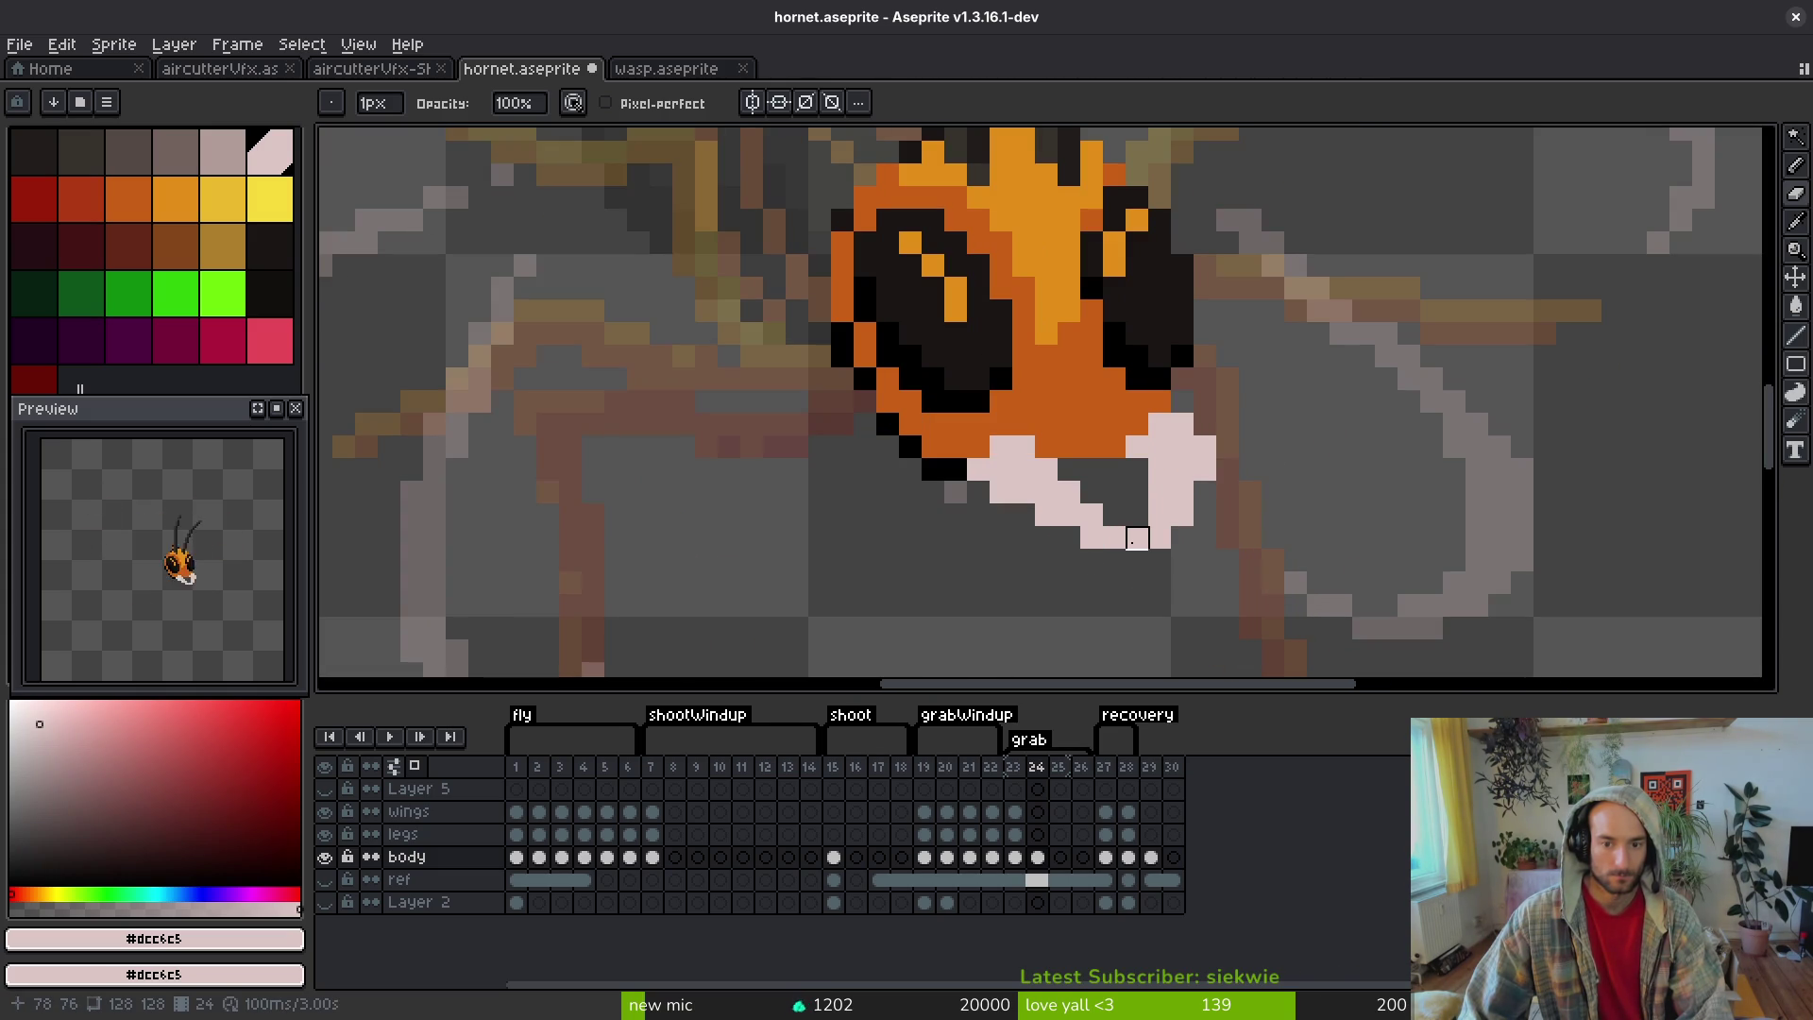
{"action": "scroll", "coordinate": [1249, 599], "scroll_direction": "down", "scroll_amount": 4}
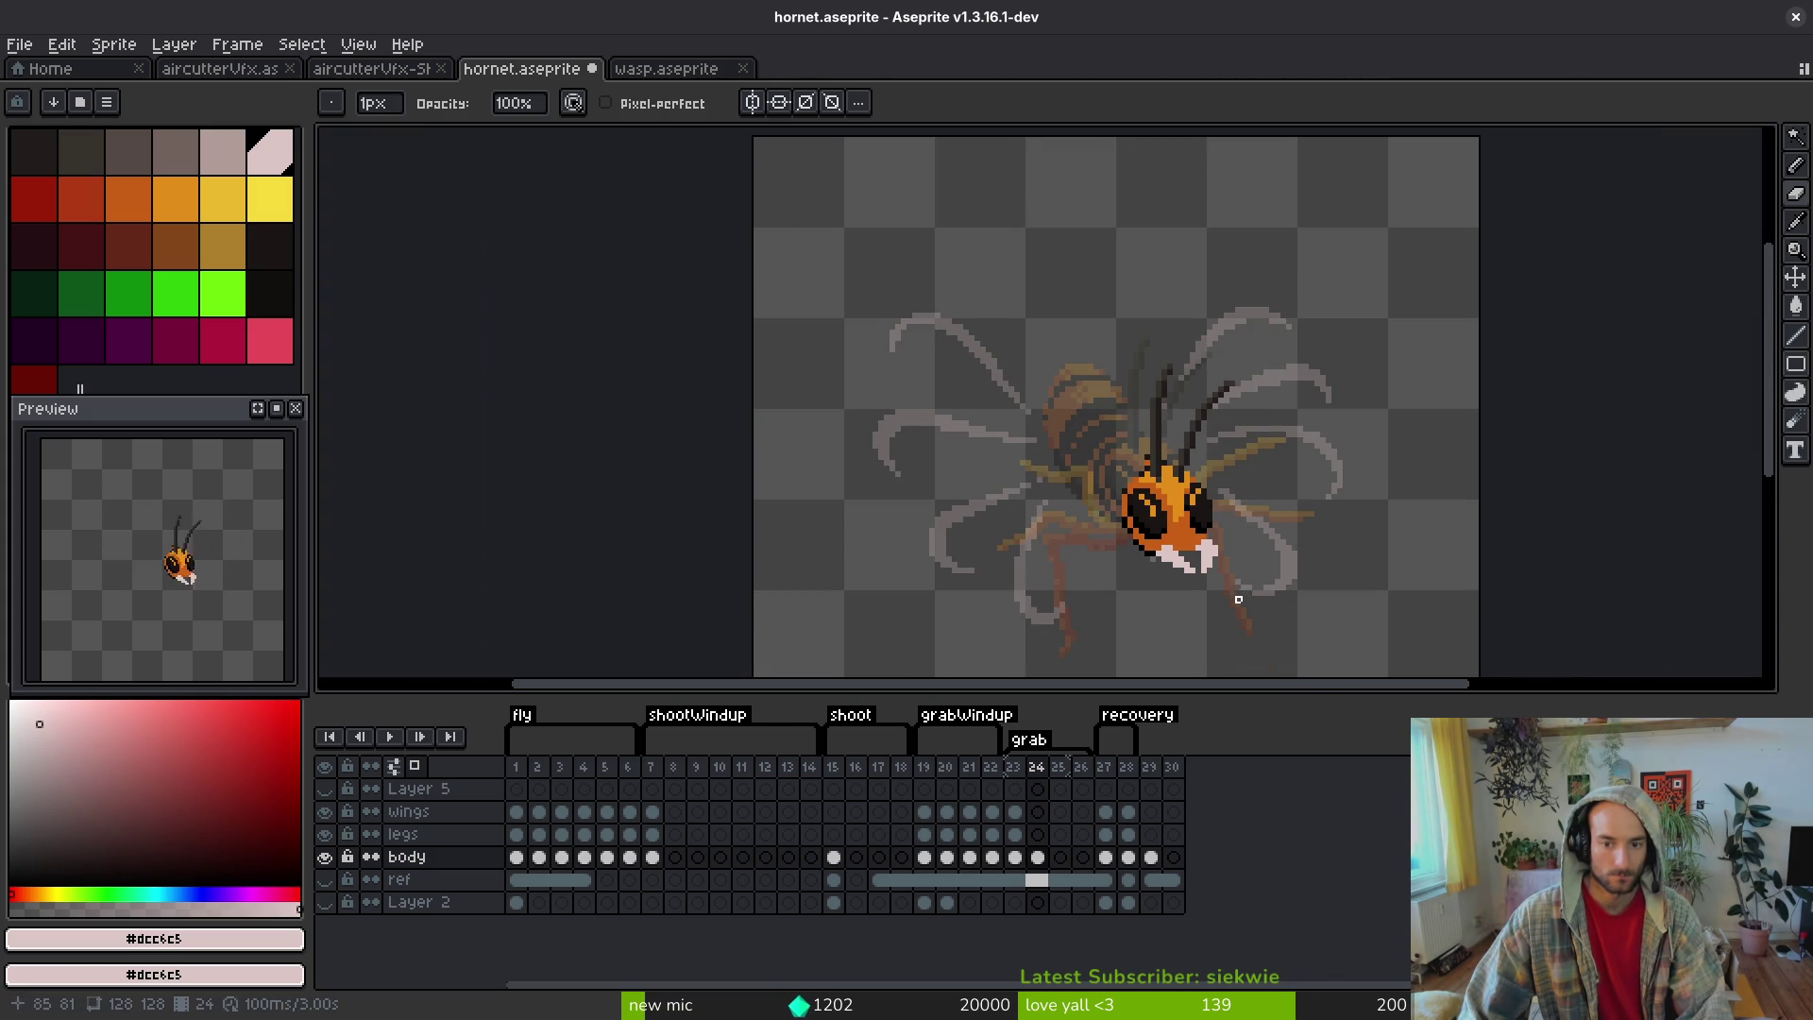
{"action": "scroll", "coordinate": [1238, 599], "scroll_direction": "up", "scroll_amount": 4}
{"action": "key", "text": "ctrl+z"}
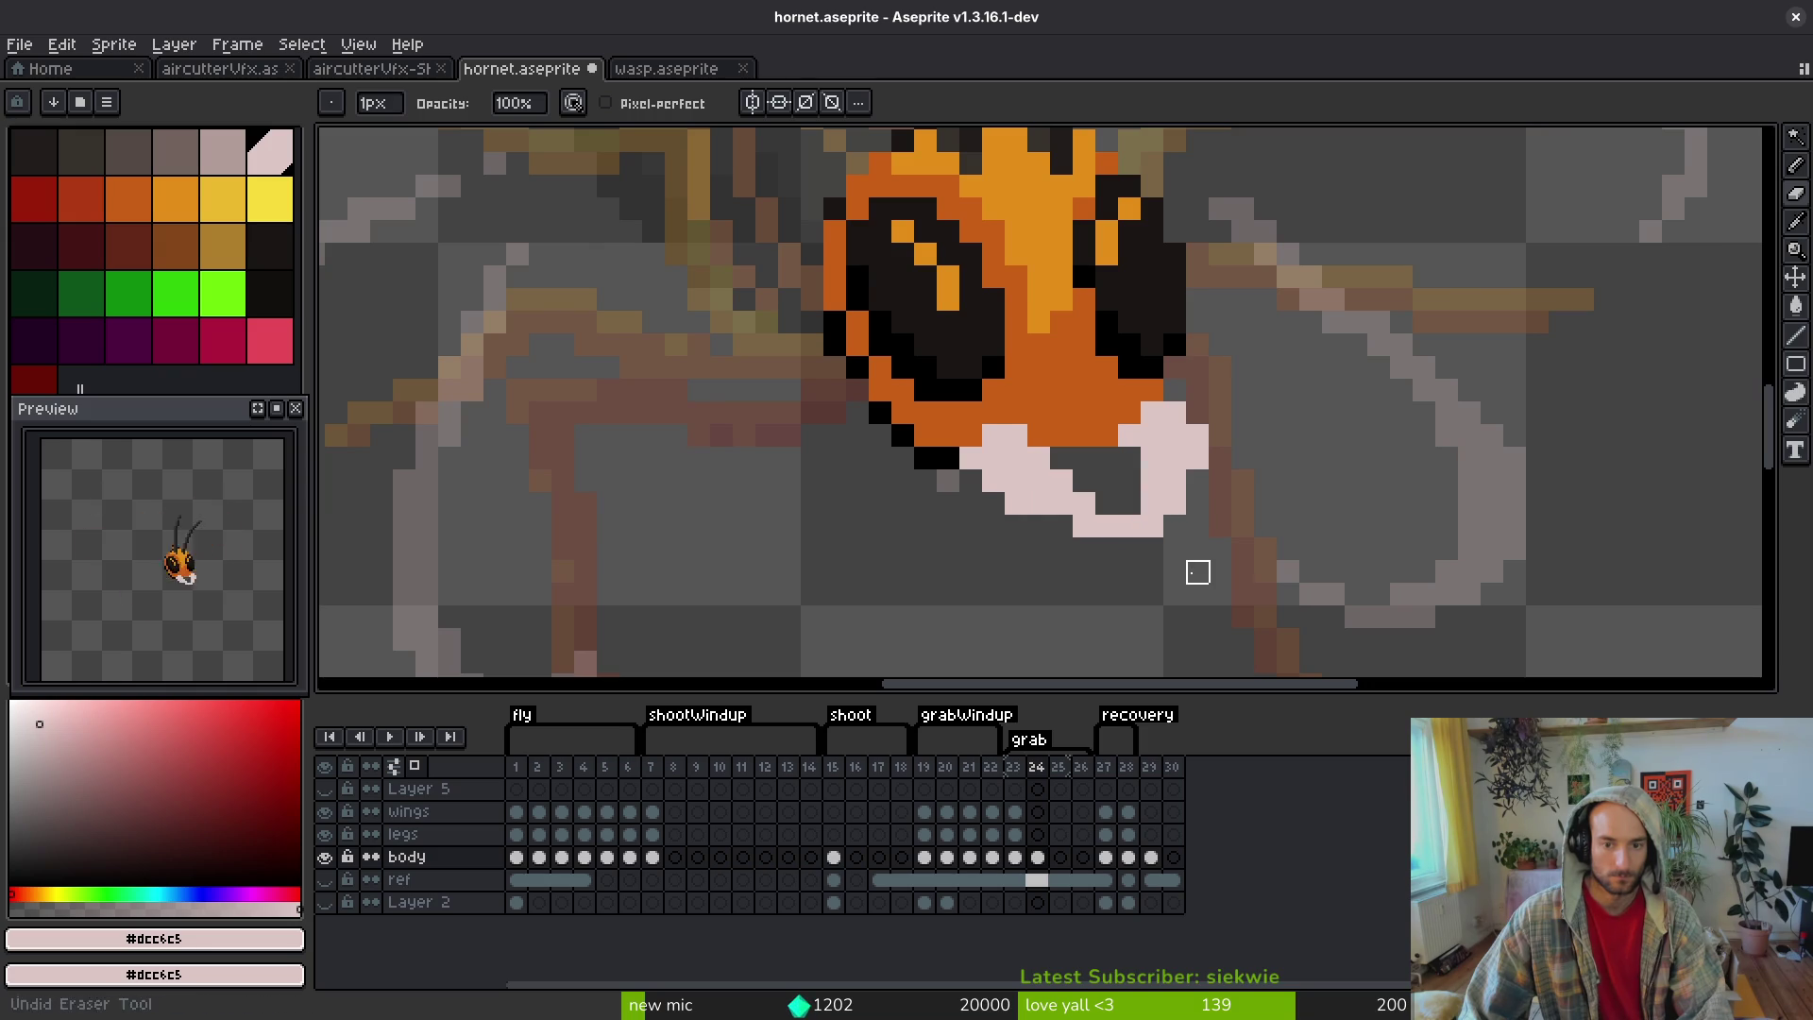
{"action": "key", "text": "ctrl+z"}
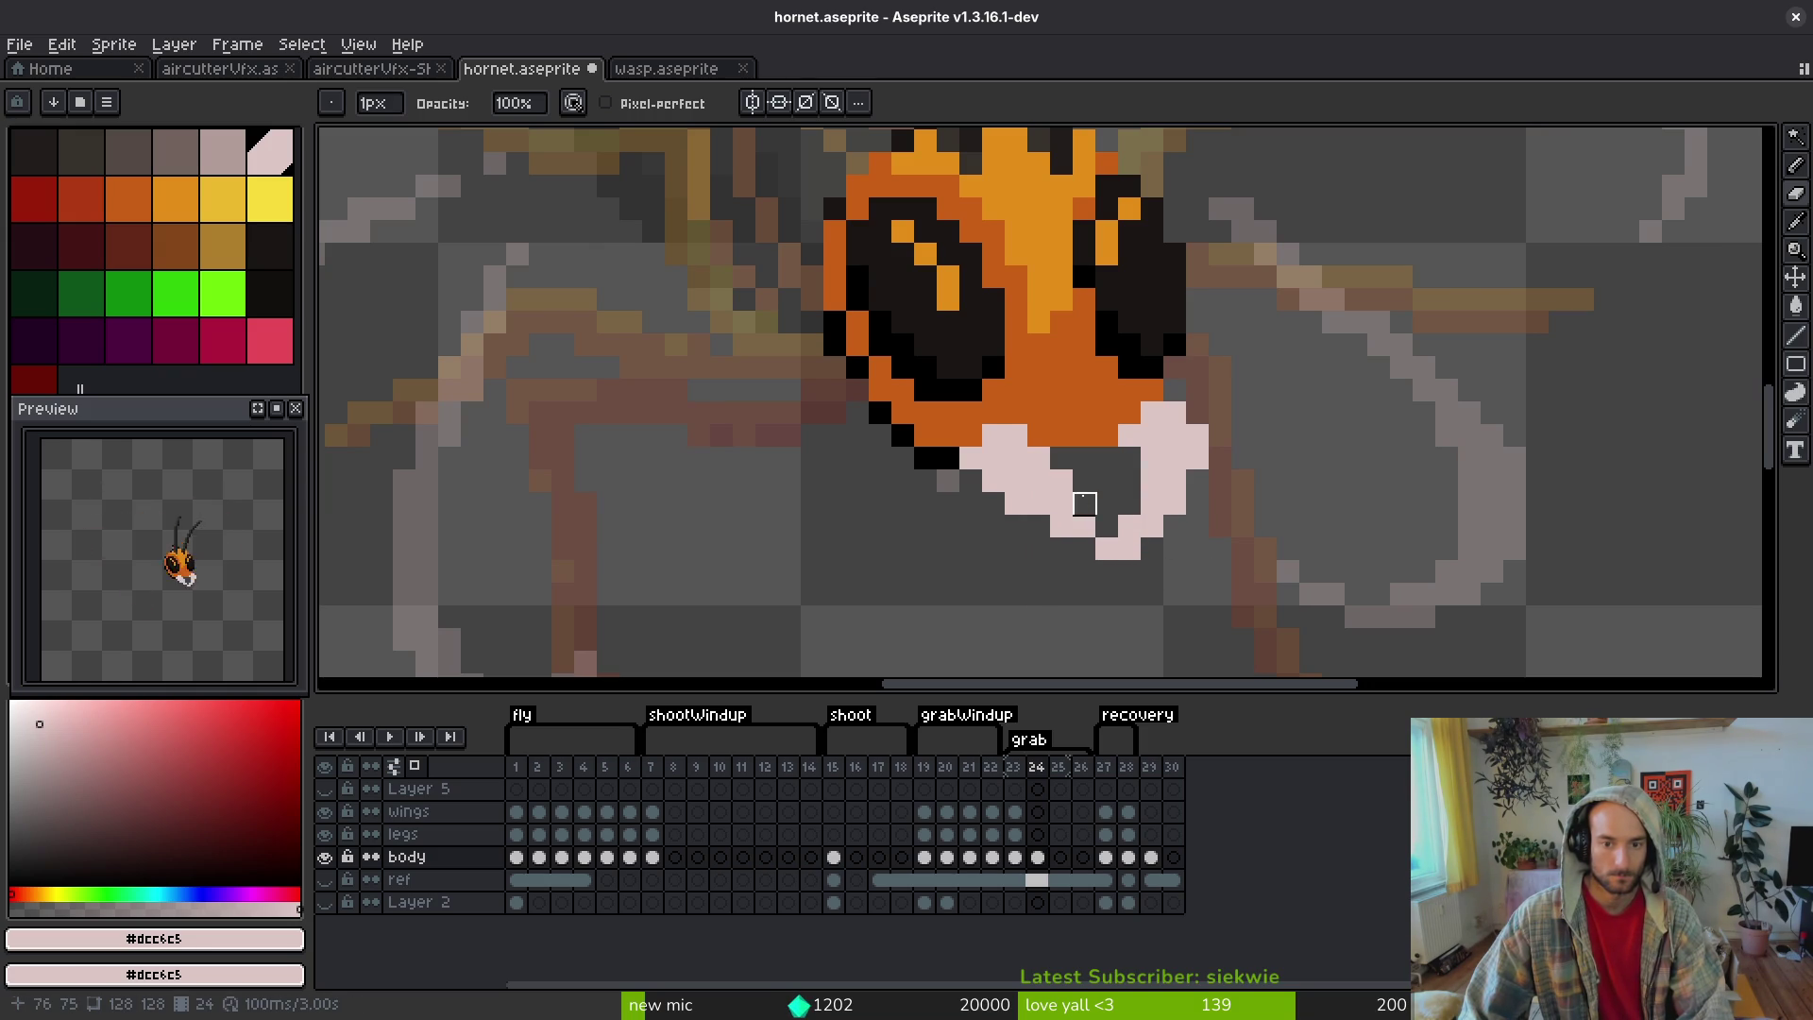
- Add one pale mandible pixel, erase another, and save hornet.aseprite
{"action": "key", "text": "f"}
{"action": "left_click", "coordinate": [1112, 535]}
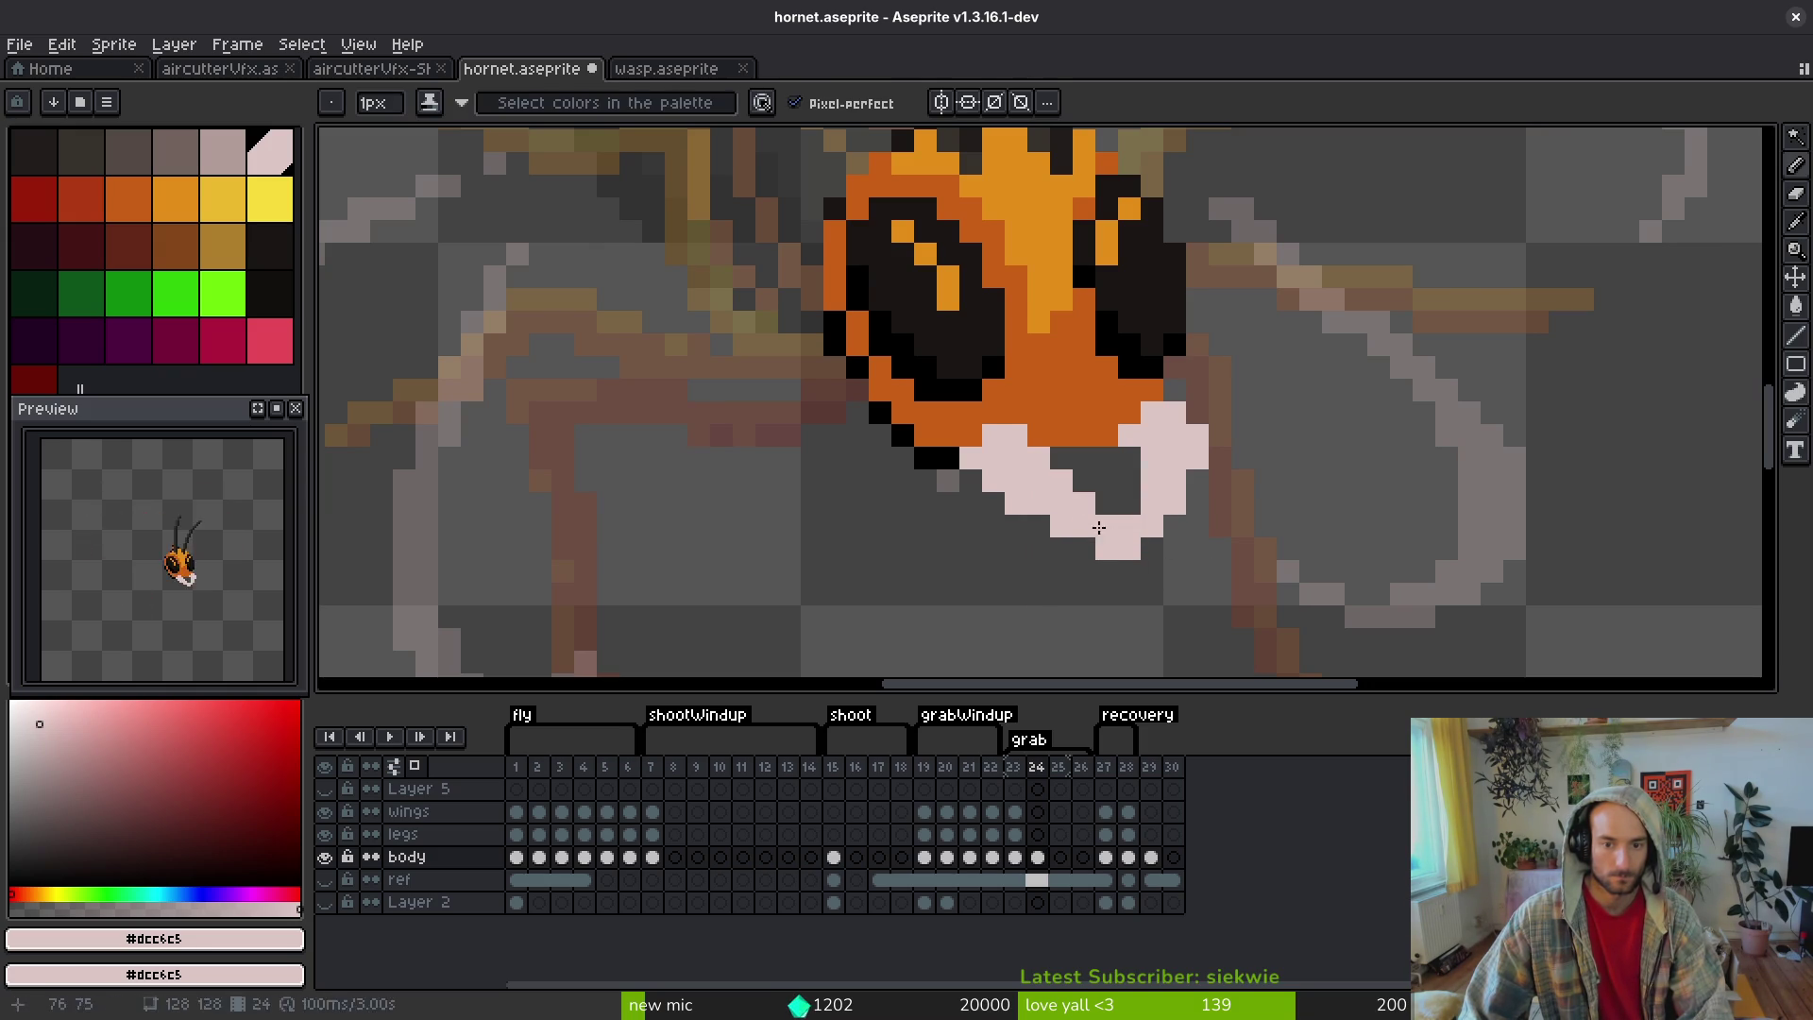
{"action": "key", "text": "e"}
{"action": "left_click", "coordinate": [1103, 545]}
{"action": "scroll", "coordinate": [1214, 567], "scroll_direction": "down", "scroll_amount": 4}
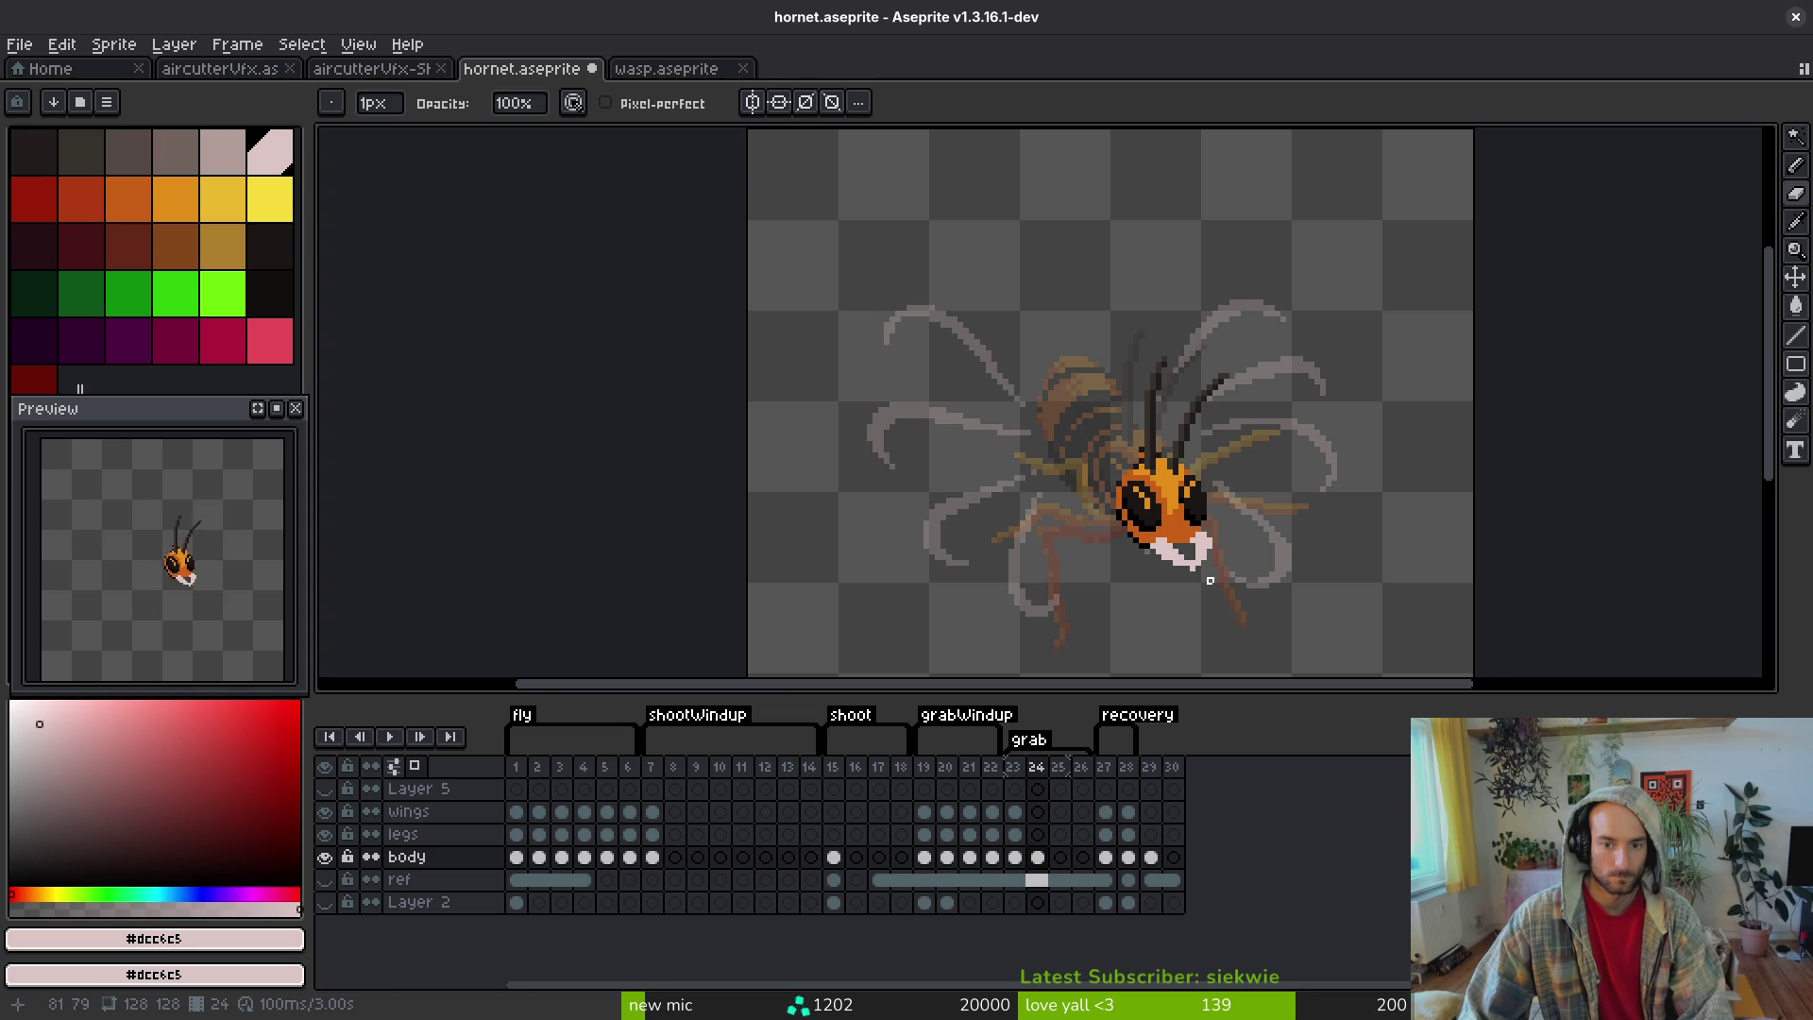
{"action": "key", "text": "ctrl+s"}
{"action": "key", "text": "i"}
{"action": "scroll", "coordinate": [1301, 548], "scroll_direction": "up", "scroll_amount": 3}
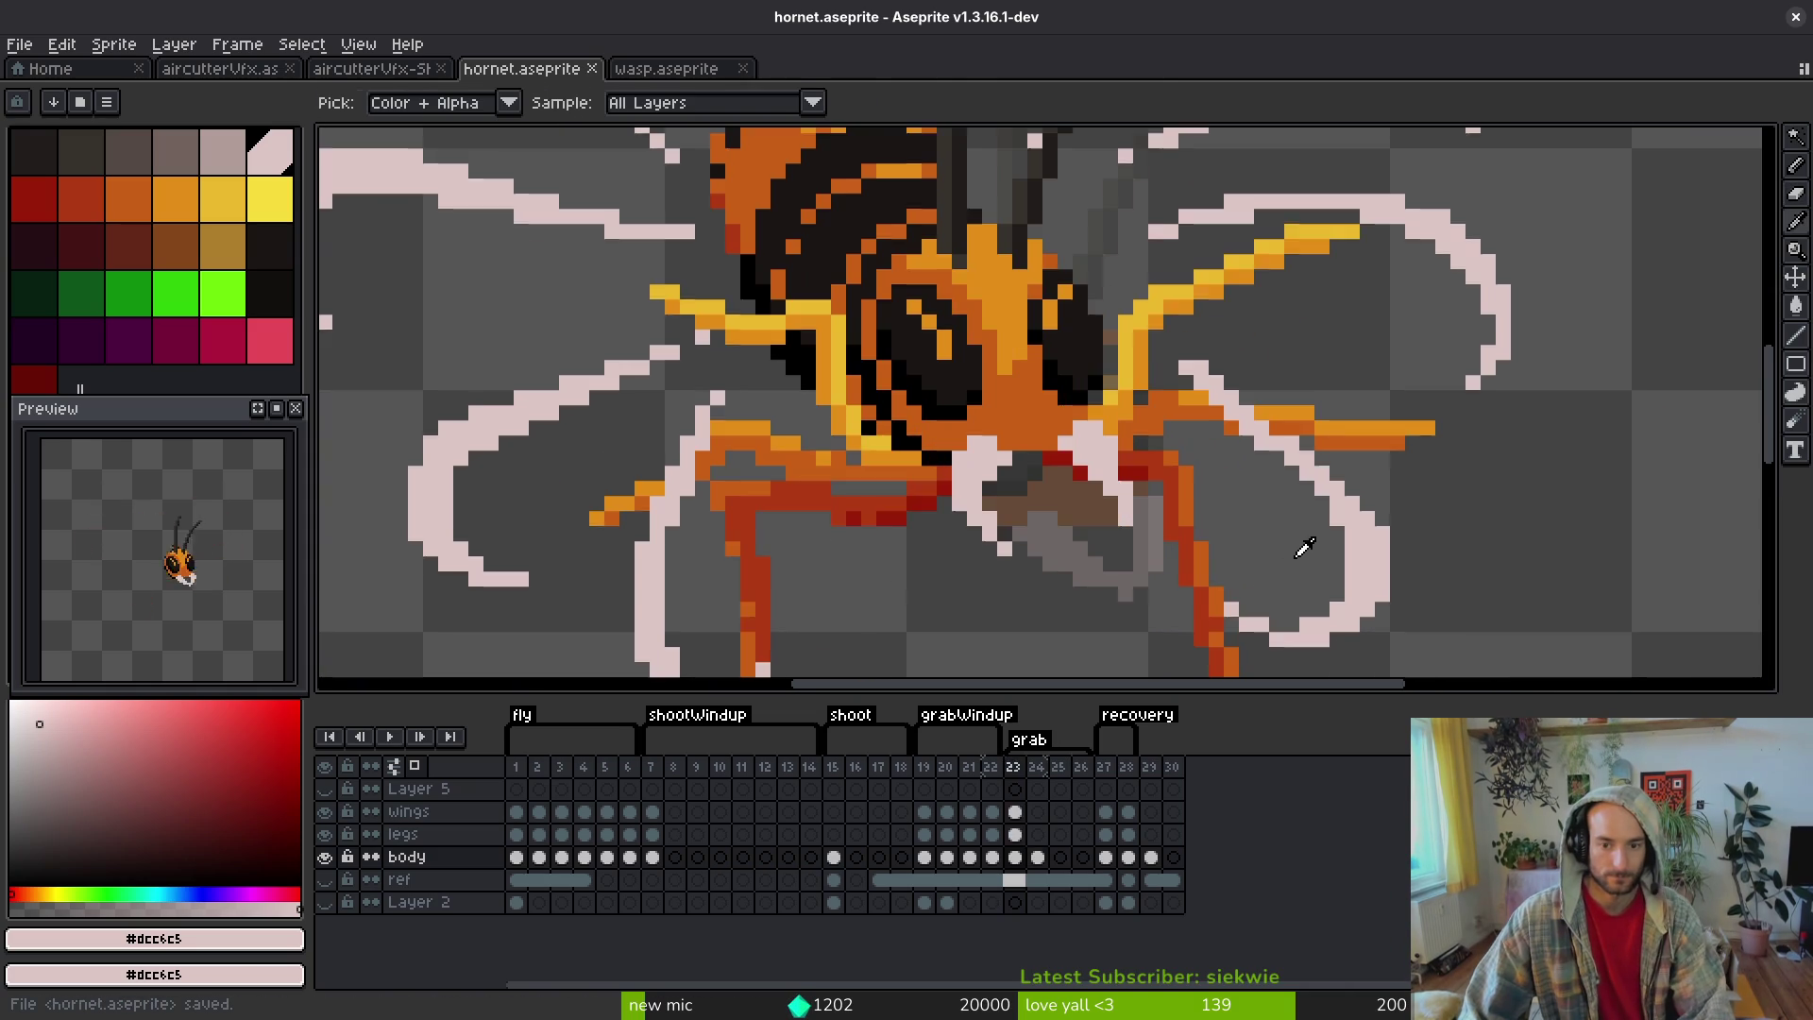
- Nudge the selected right pale mandible up one pixel, deselect, and save the file
{"action": "scroll", "coordinate": [1286, 553], "scroll_direction": "up", "scroll_amount": 2}
{"action": "key", "text": "m"}
{"action": "scroll", "coordinate": [1295, 526], "scroll_direction": "up", "scroll_amount": 3}
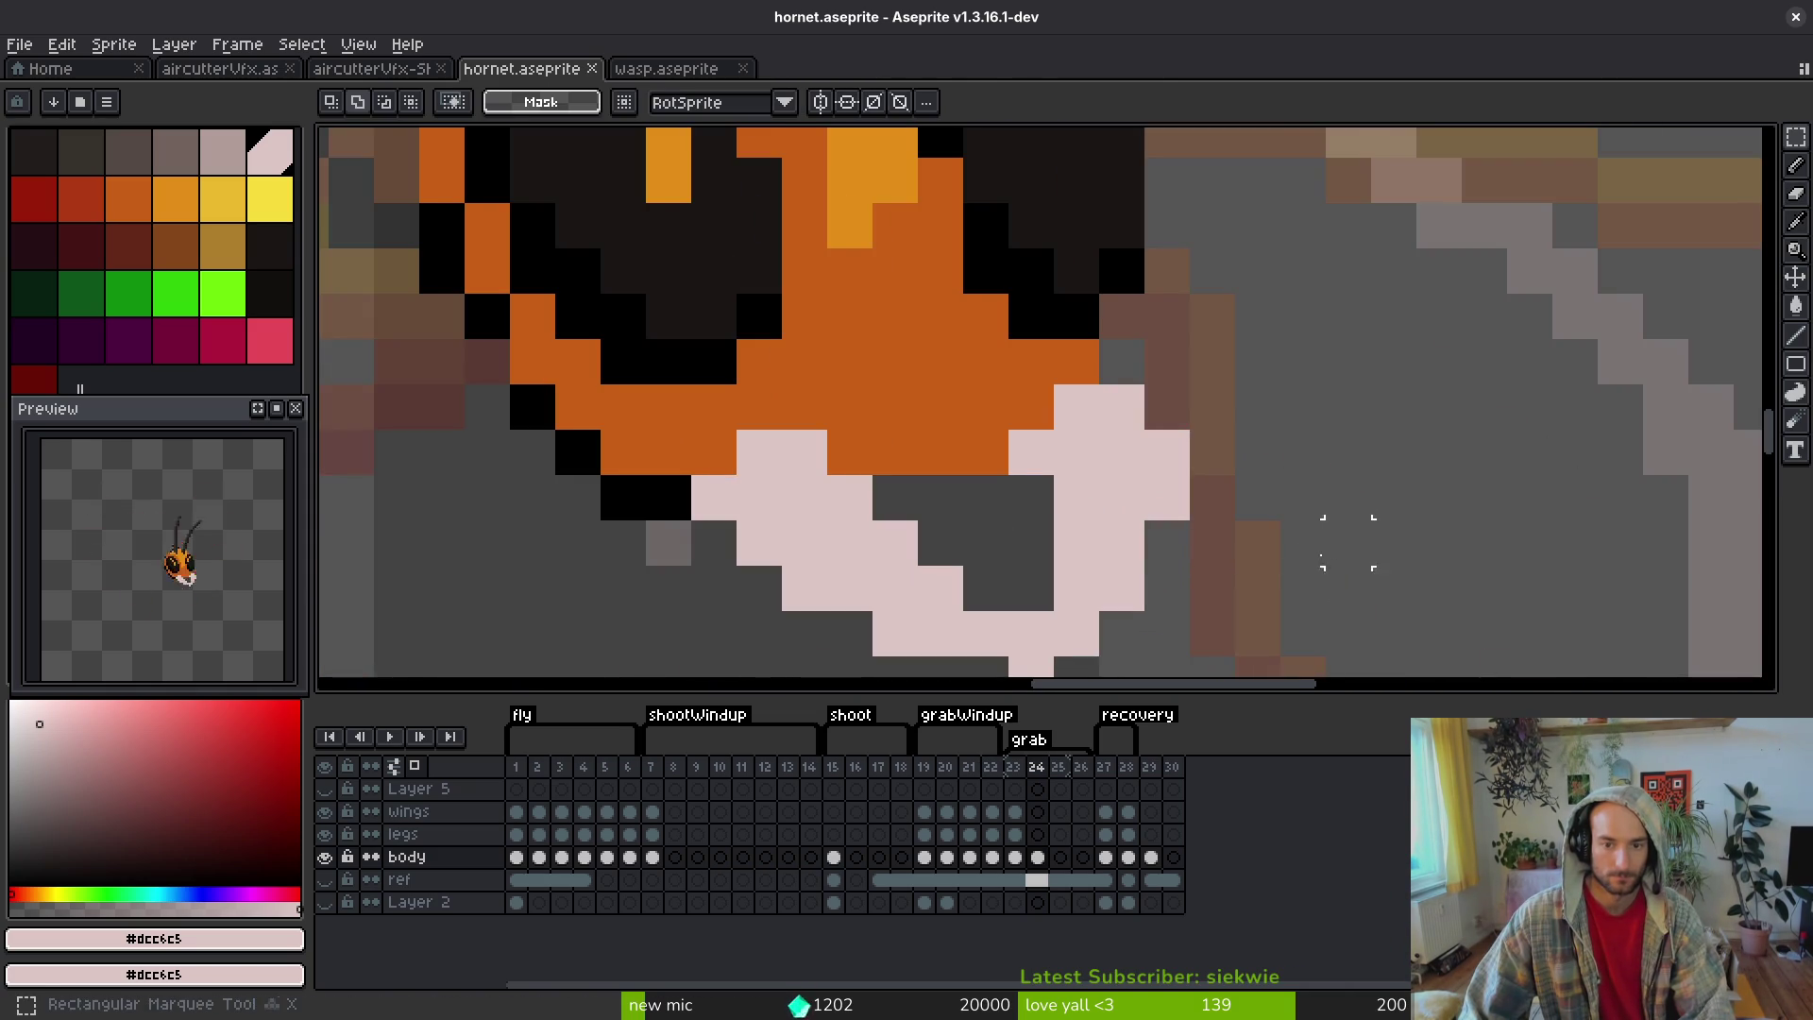
{"action": "left_click_drag", "start_coordinate": [1150, 373], "coordinate": [968, 599]}
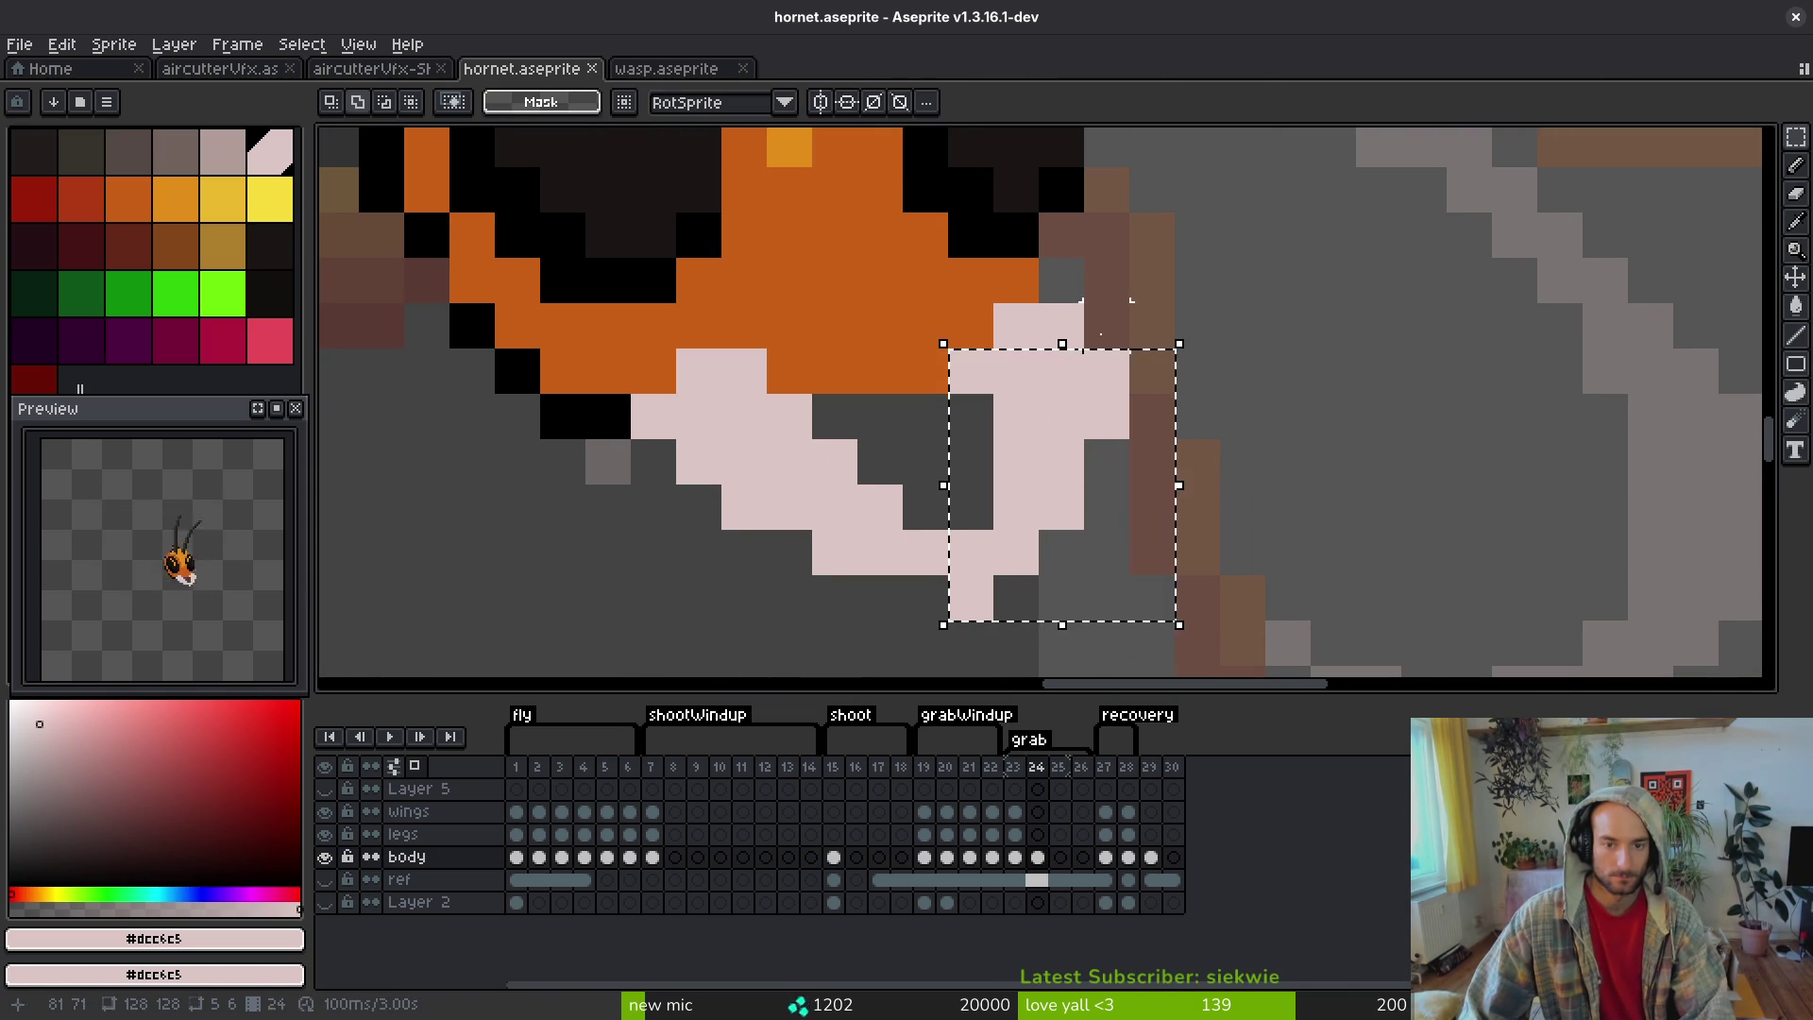
{"action": "key", "text": "Up"}
{"action": "key", "text": "ctrl+d"}
{"action": "scroll", "coordinate": [1032, 425], "scroll_direction": "down", "scroll_amount": 5}
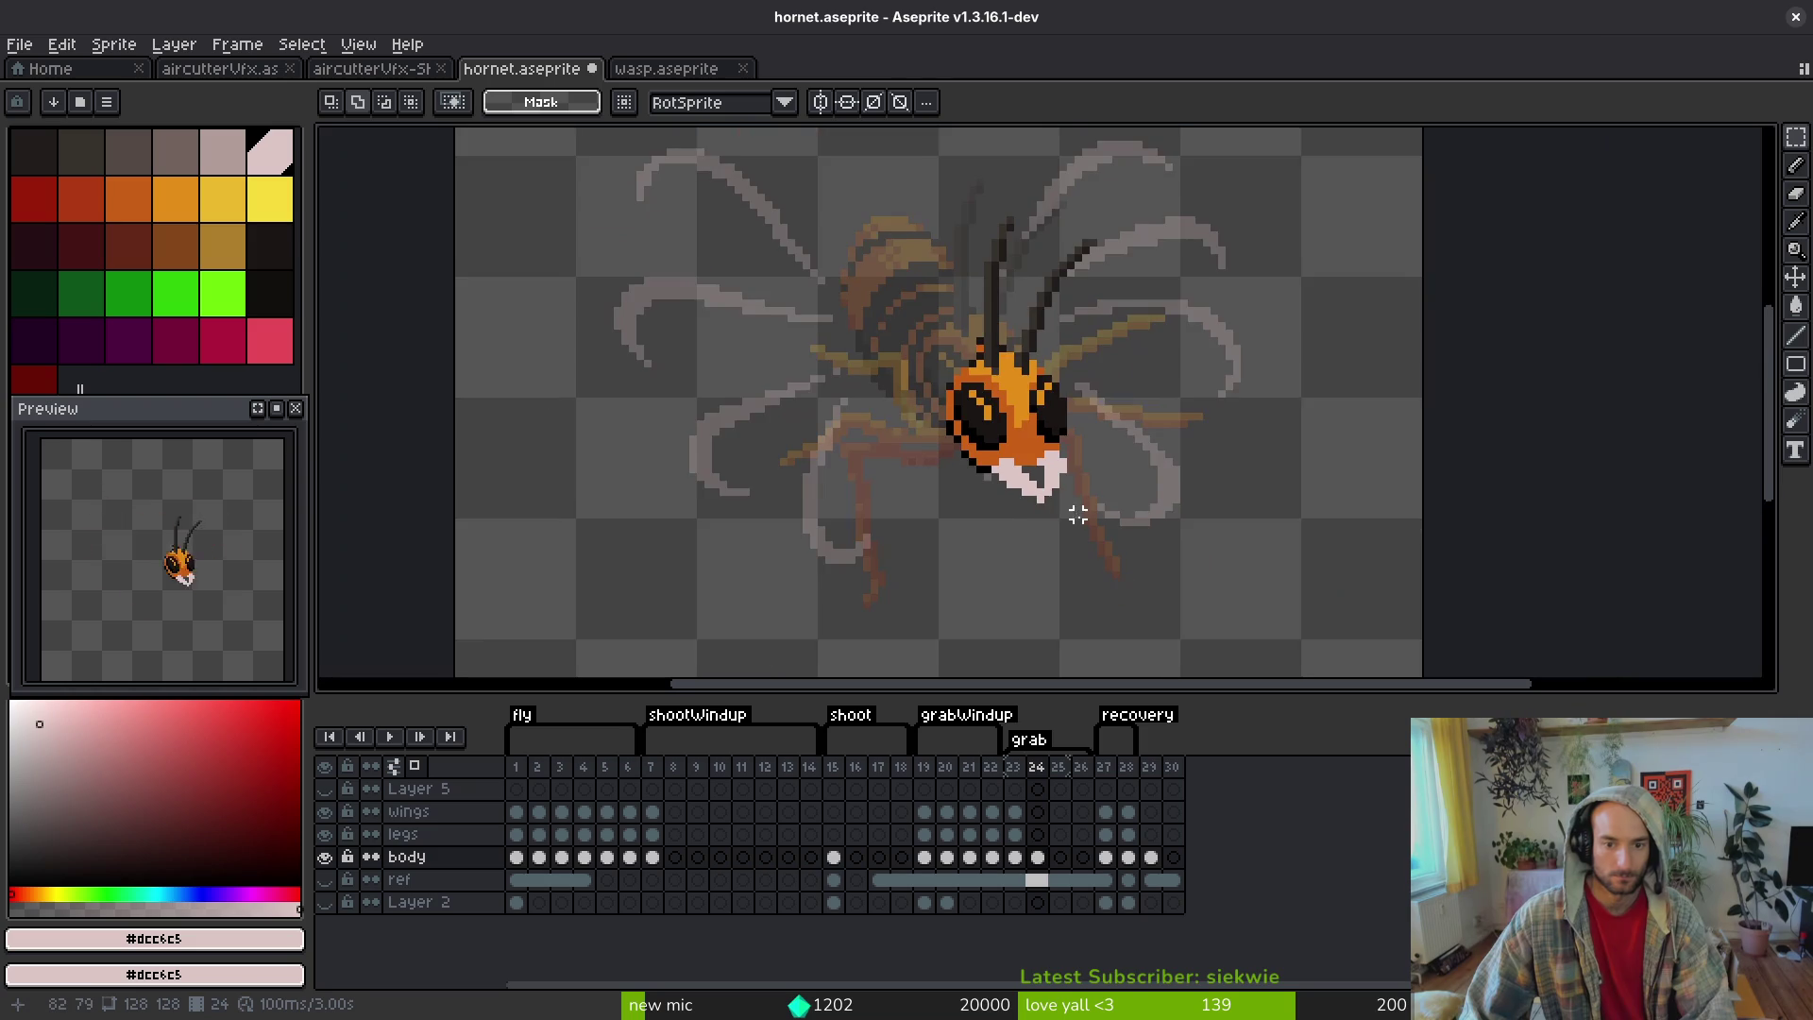
{"action": "scroll", "coordinate": [1068, 529], "scroll_direction": "up", "scroll_amount": 5}
{"action": "key", "text": "b"}
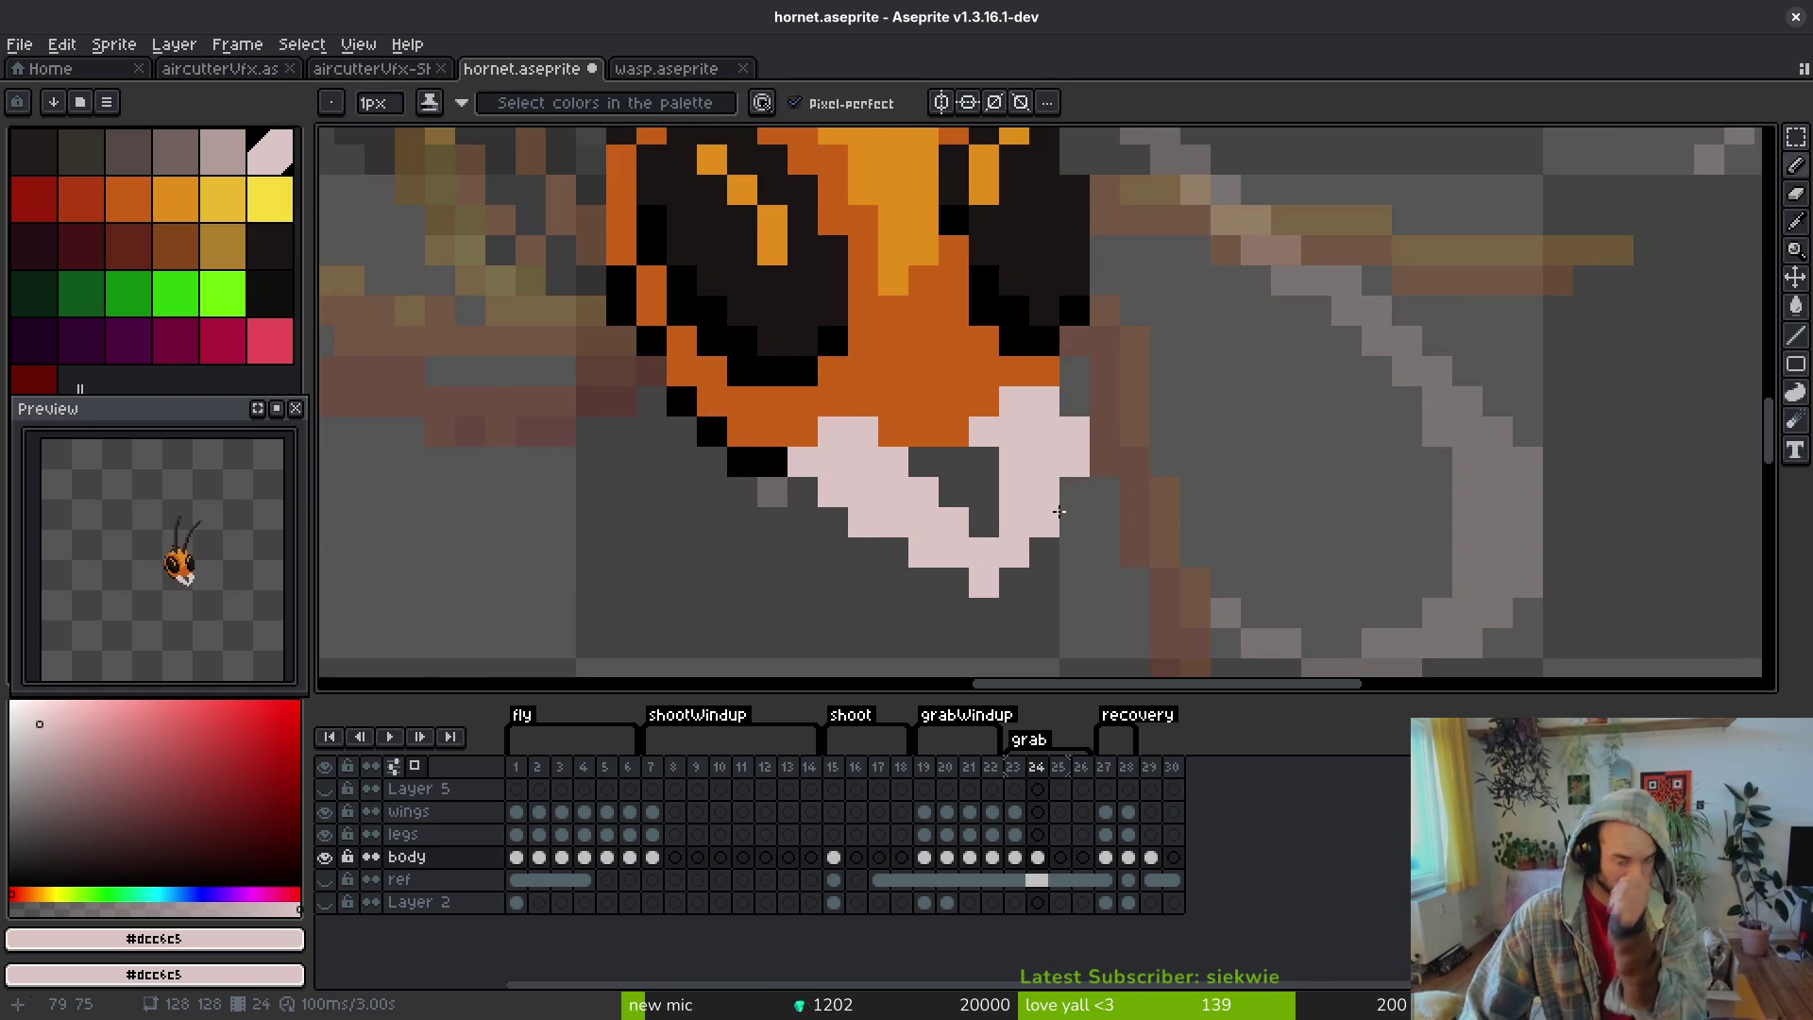
{"action": "scroll", "coordinate": [1058, 511], "scroll_direction": "down", "scroll_amount": 3}
{"action": "key", "text": "ctrl+s"}
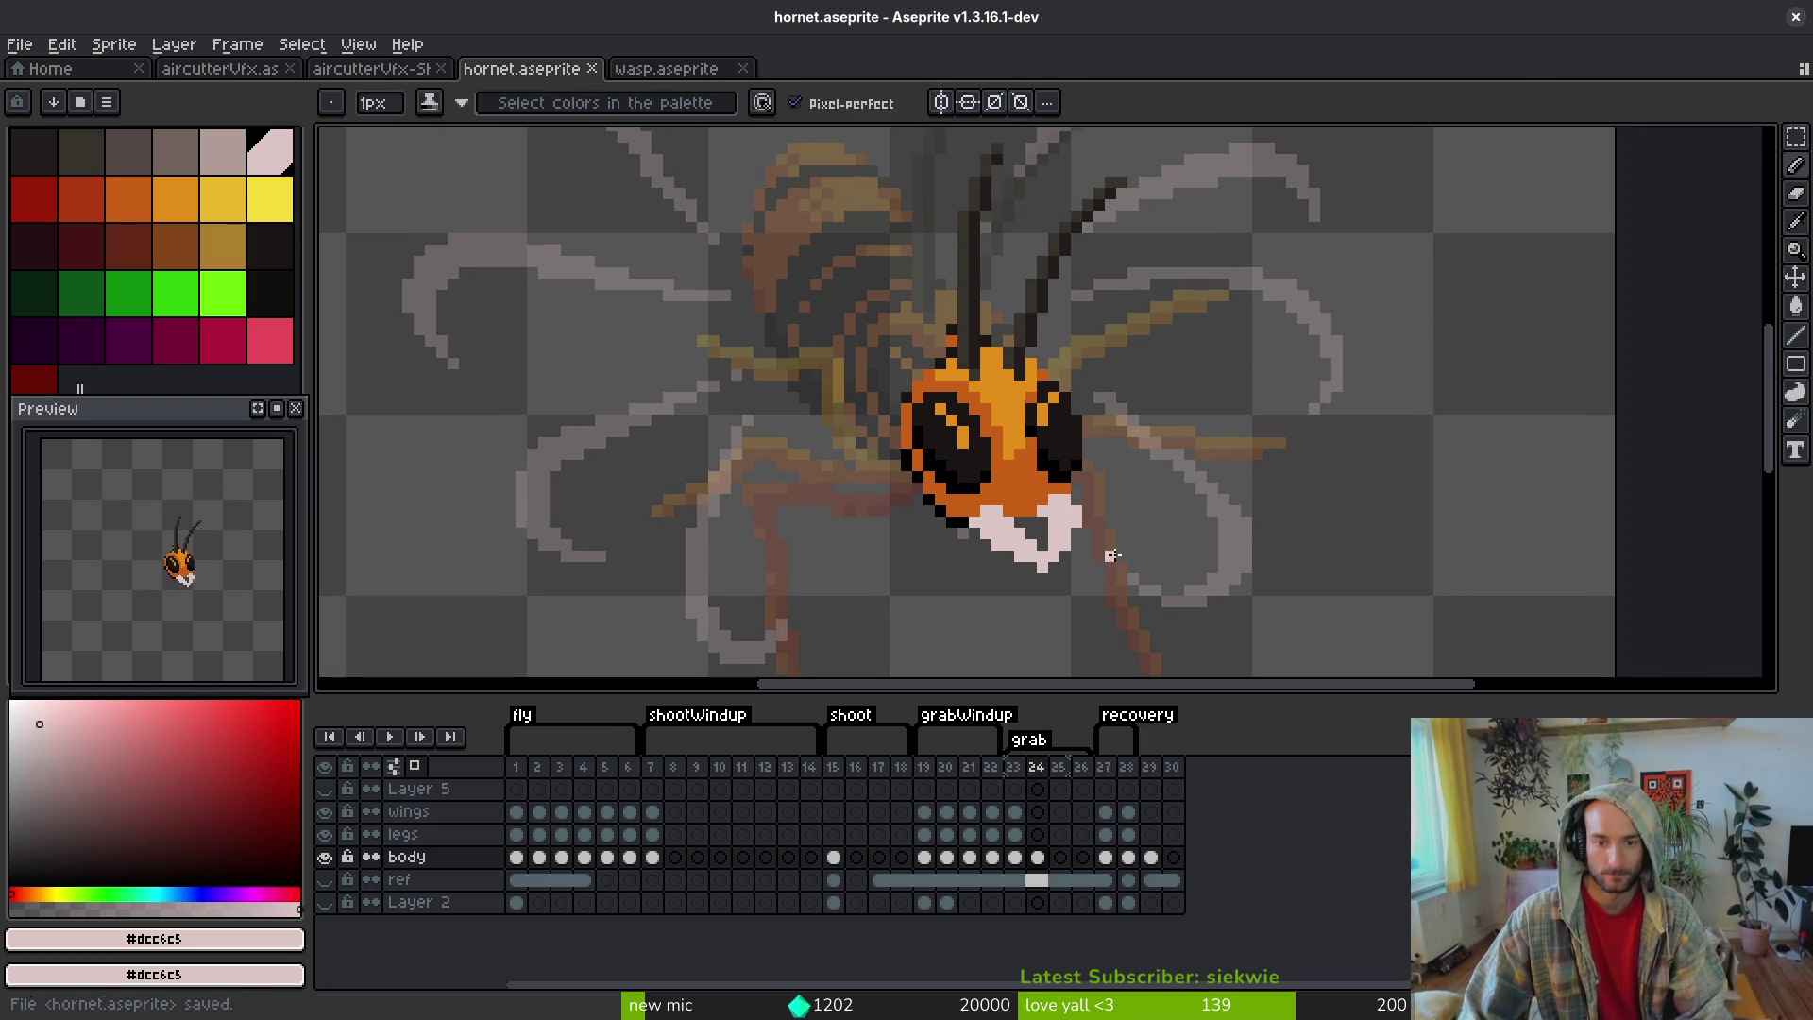
- Sample the dark antenna colour and draw a dark stroke reaching right from the antennae
{"action": "scroll", "coordinate": [1072, 396], "scroll_direction": "up", "scroll_amount": 2}
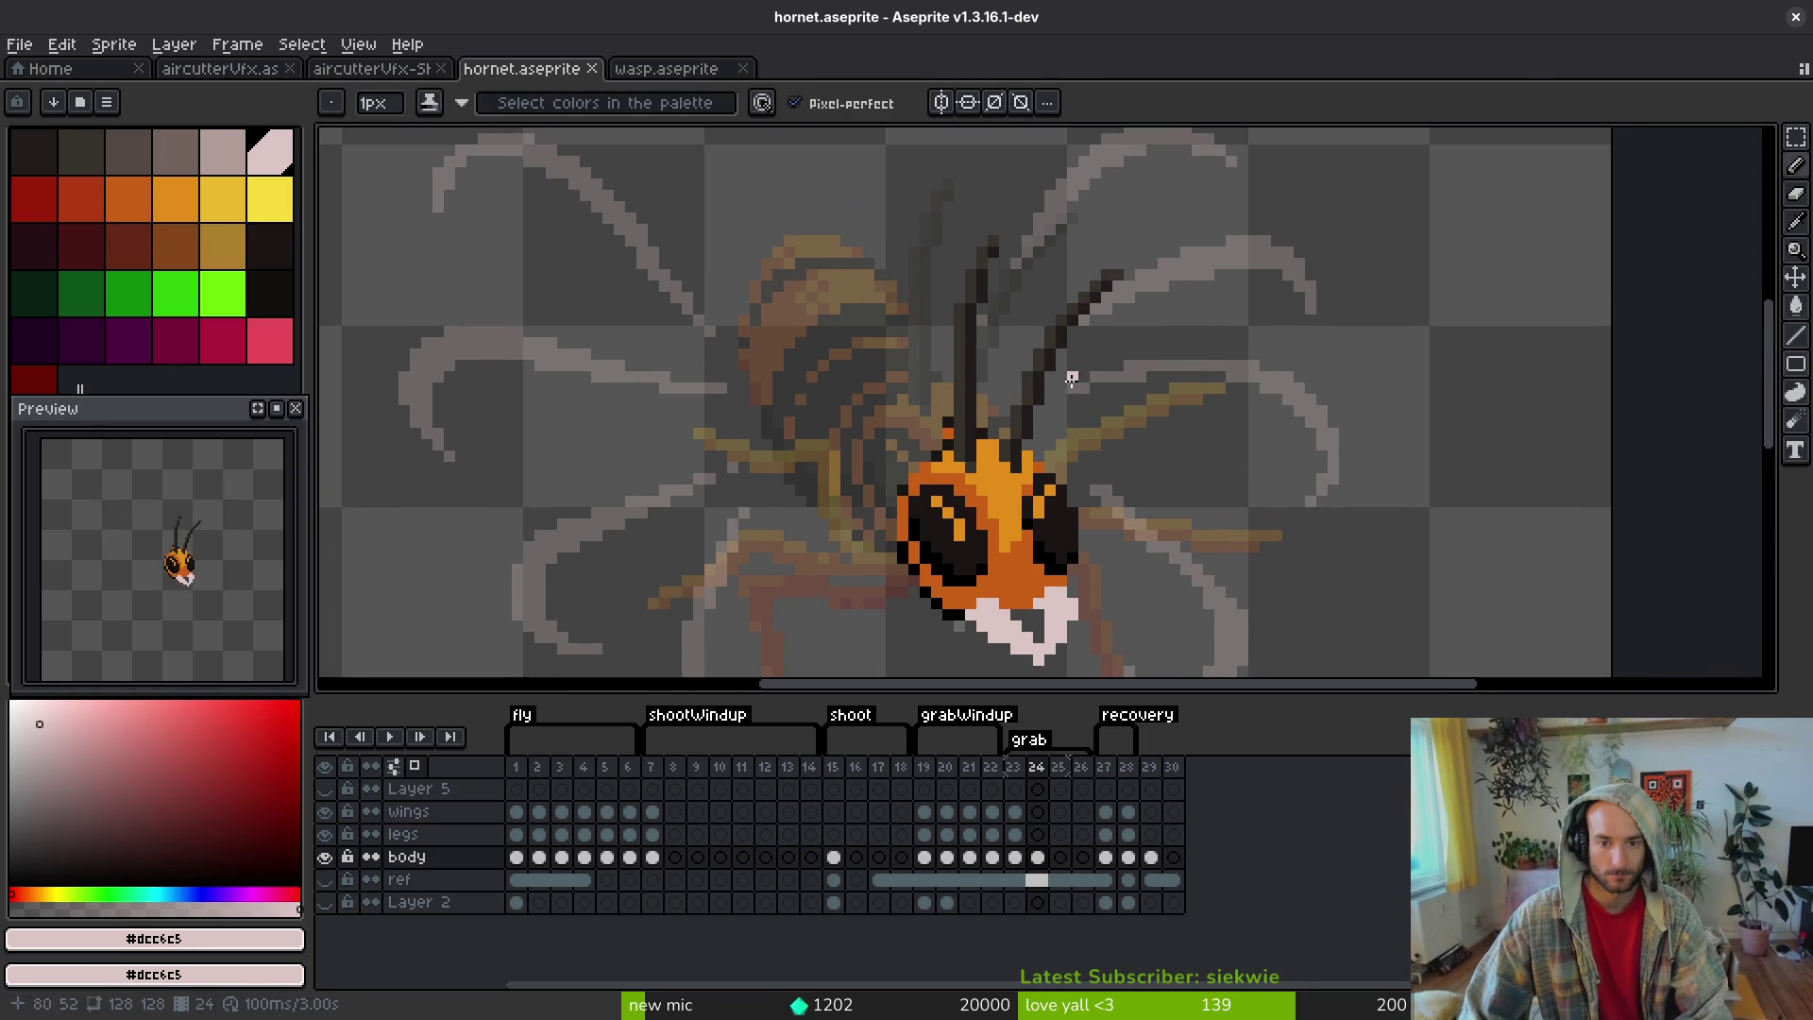
{"action": "left_click", "coordinate": [1043, 368], "text": "alt"}
{"action": "scroll", "coordinate": [982, 461], "scroll_direction": "up", "scroll_amount": 2}
{"action": "left_click_drag", "start_coordinate": [979, 462], "coordinate": [1247, 406]}
{"action": "left_click", "coordinate": [994, 467], "text": "alt"}
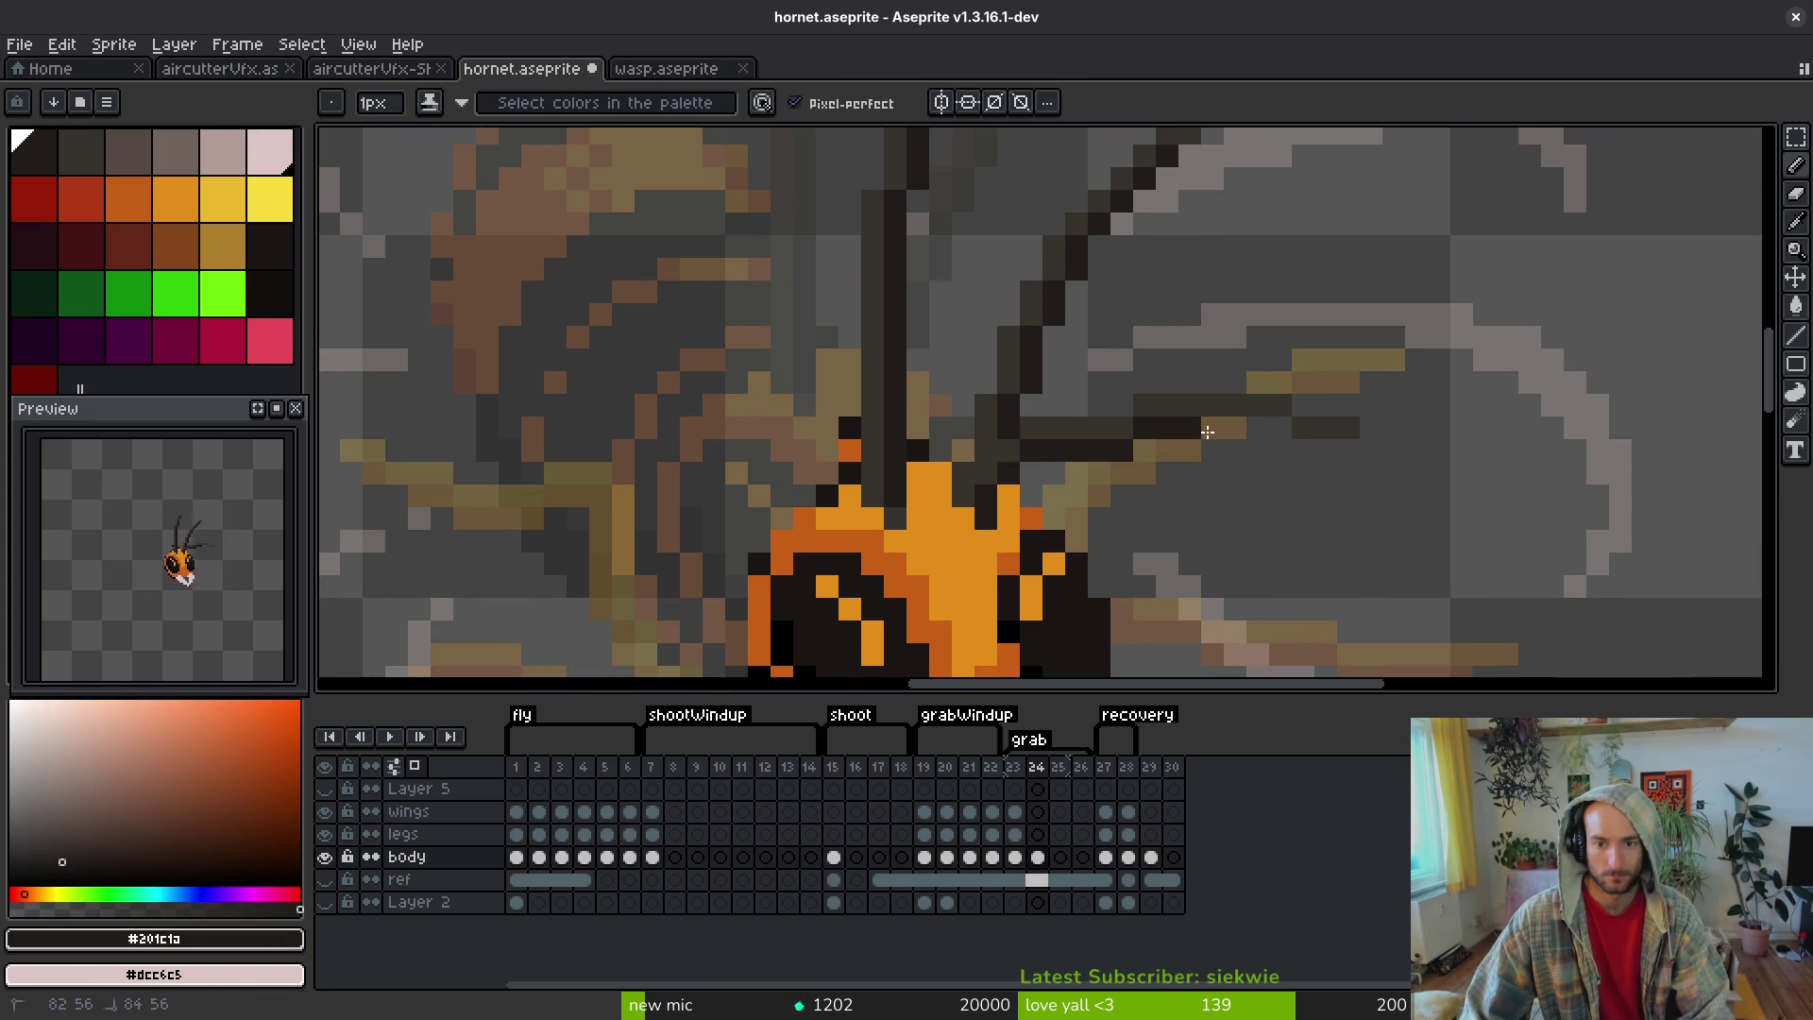
- Pick the dark #36312c and orange body colours, save, and touch up a pixel atop the head
{"action": "left_click", "coordinate": [1356, 441], "text": "alt"}
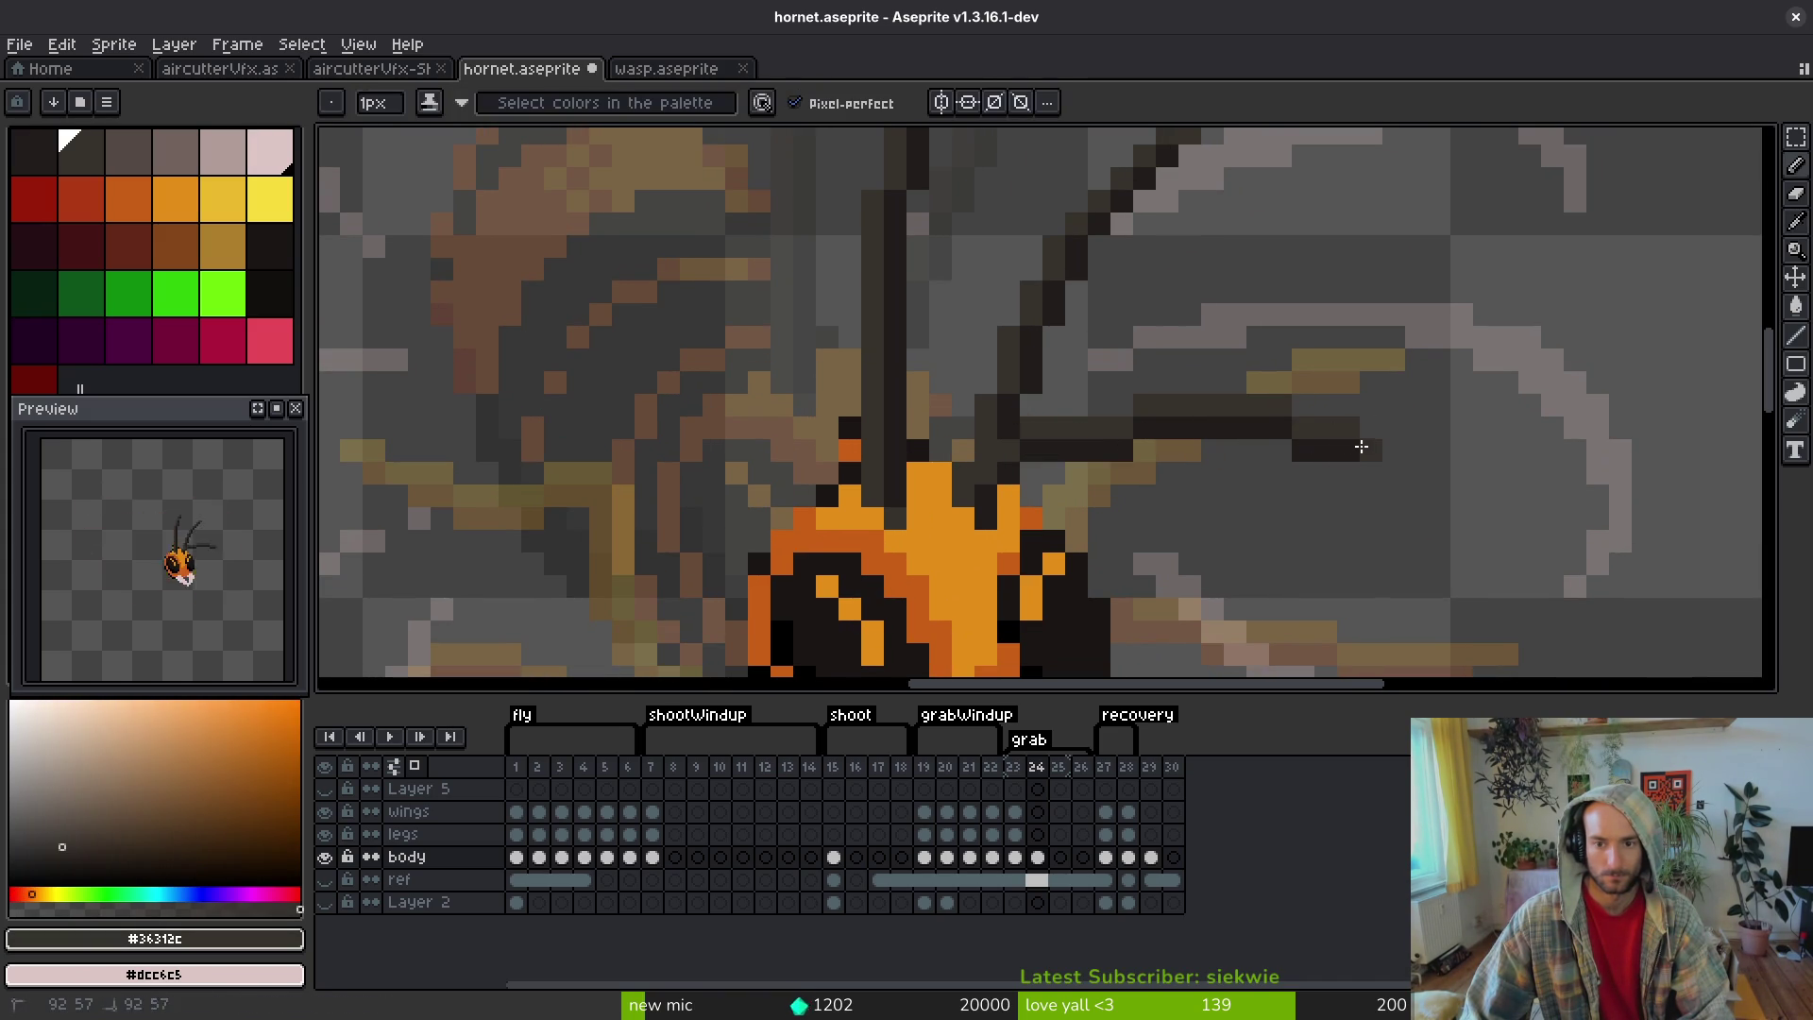
{"action": "scroll", "coordinate": [1356, 444], "scroll_direction": "up", "scroll_amount": 1}
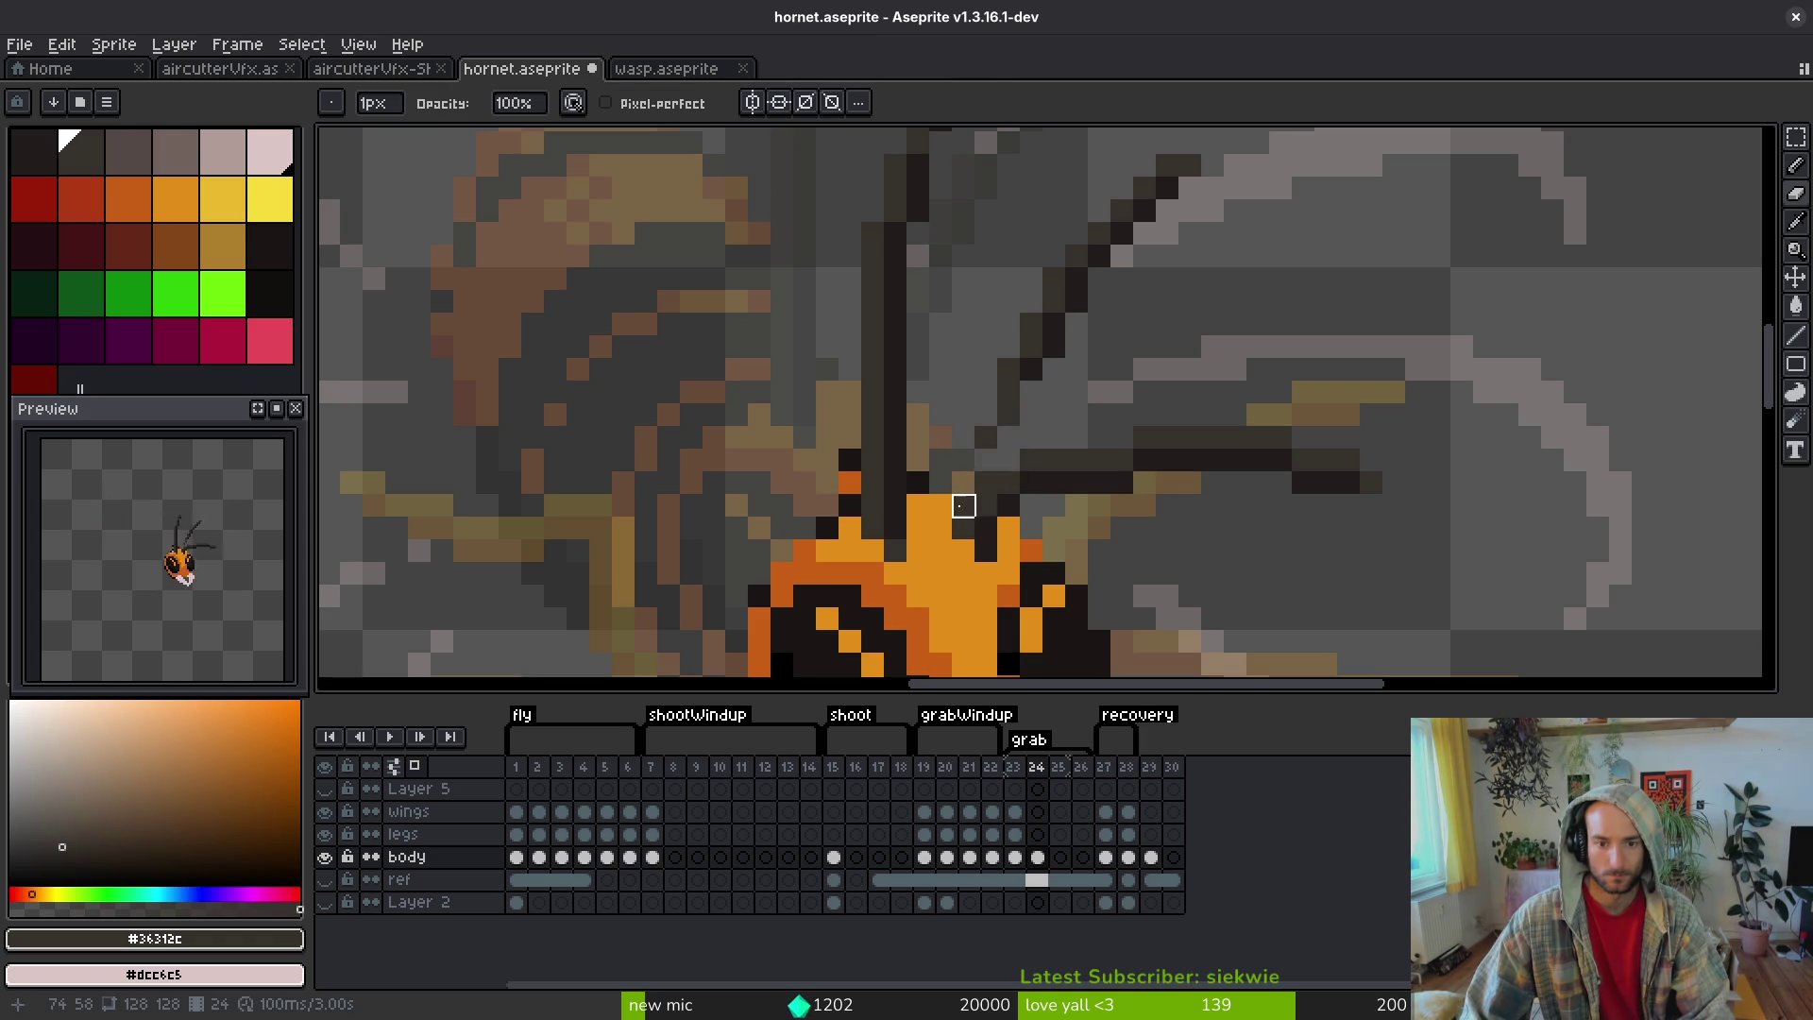
{"action": "left_click", "coordinate": [992, 552], "text": "alt"}
{"action": "left_click_drag", "start_coordinate": [1015, 400], "coordinate": [989, 486]}
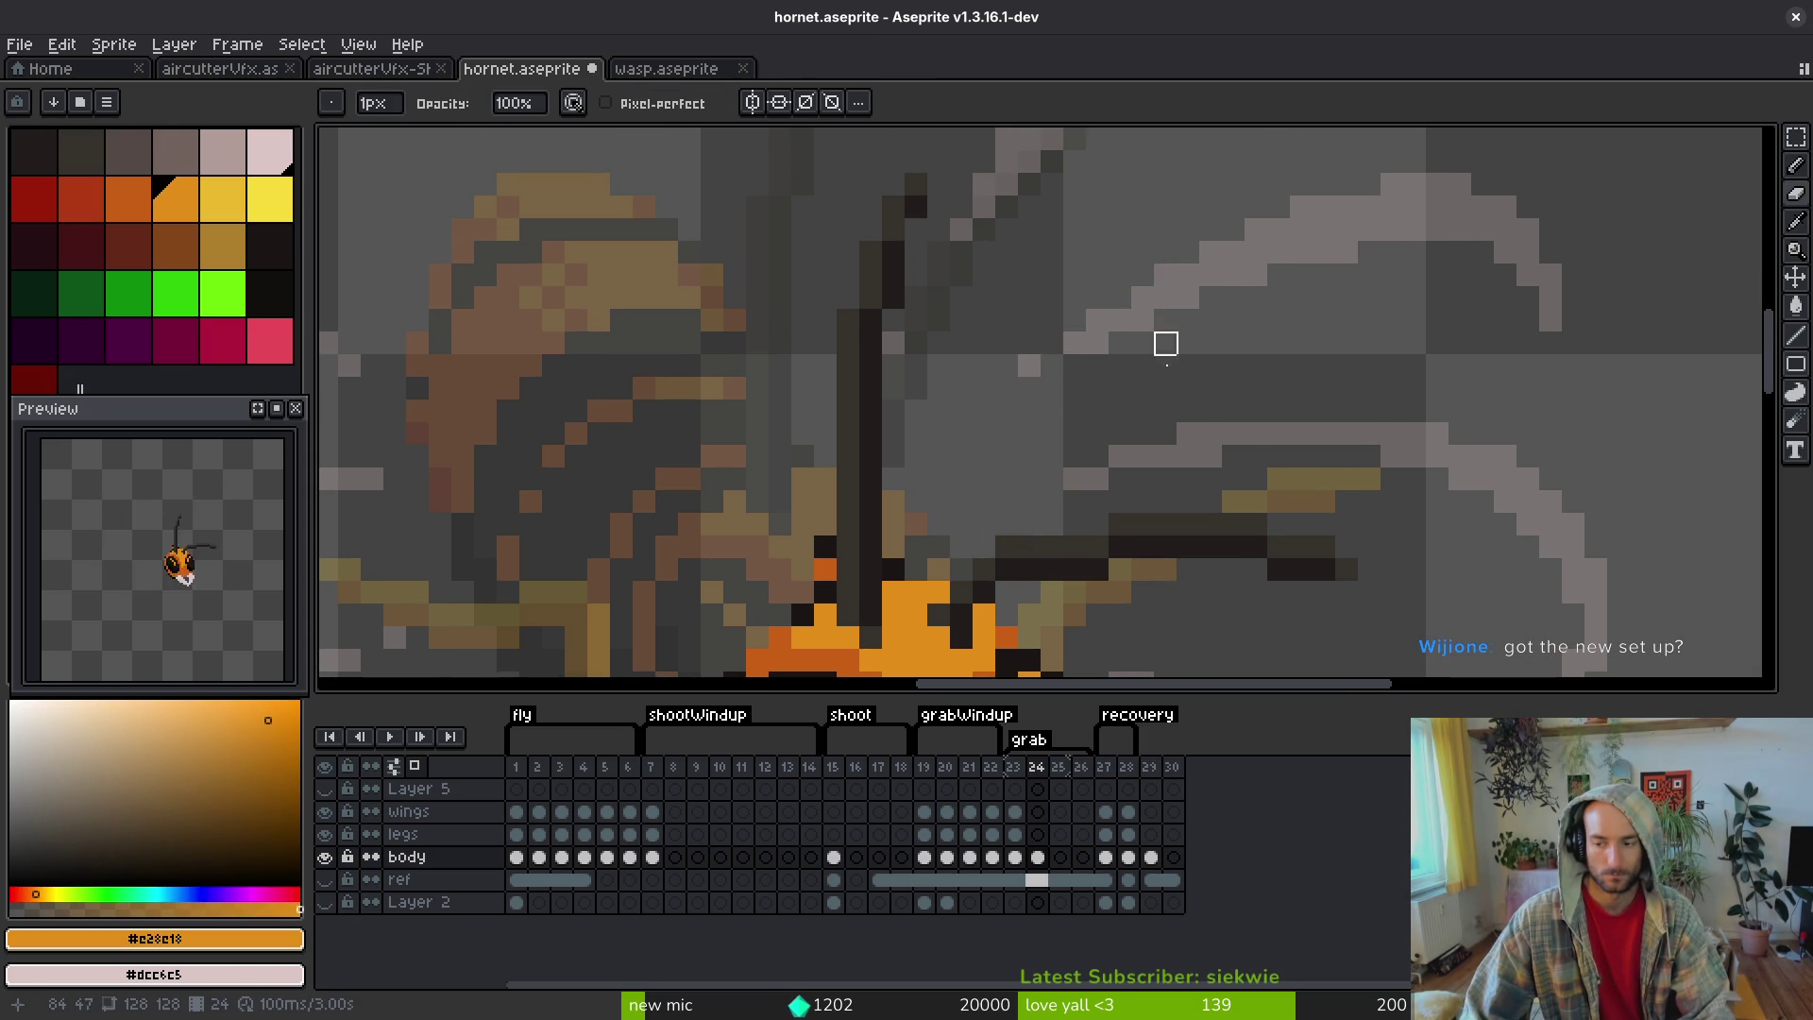
{"action": "scroll", "coordinate": [1165, 321], "scroll_direction": "down", "scroll_amount": 1}
{"action": "key", "text": "ctrl+s"}
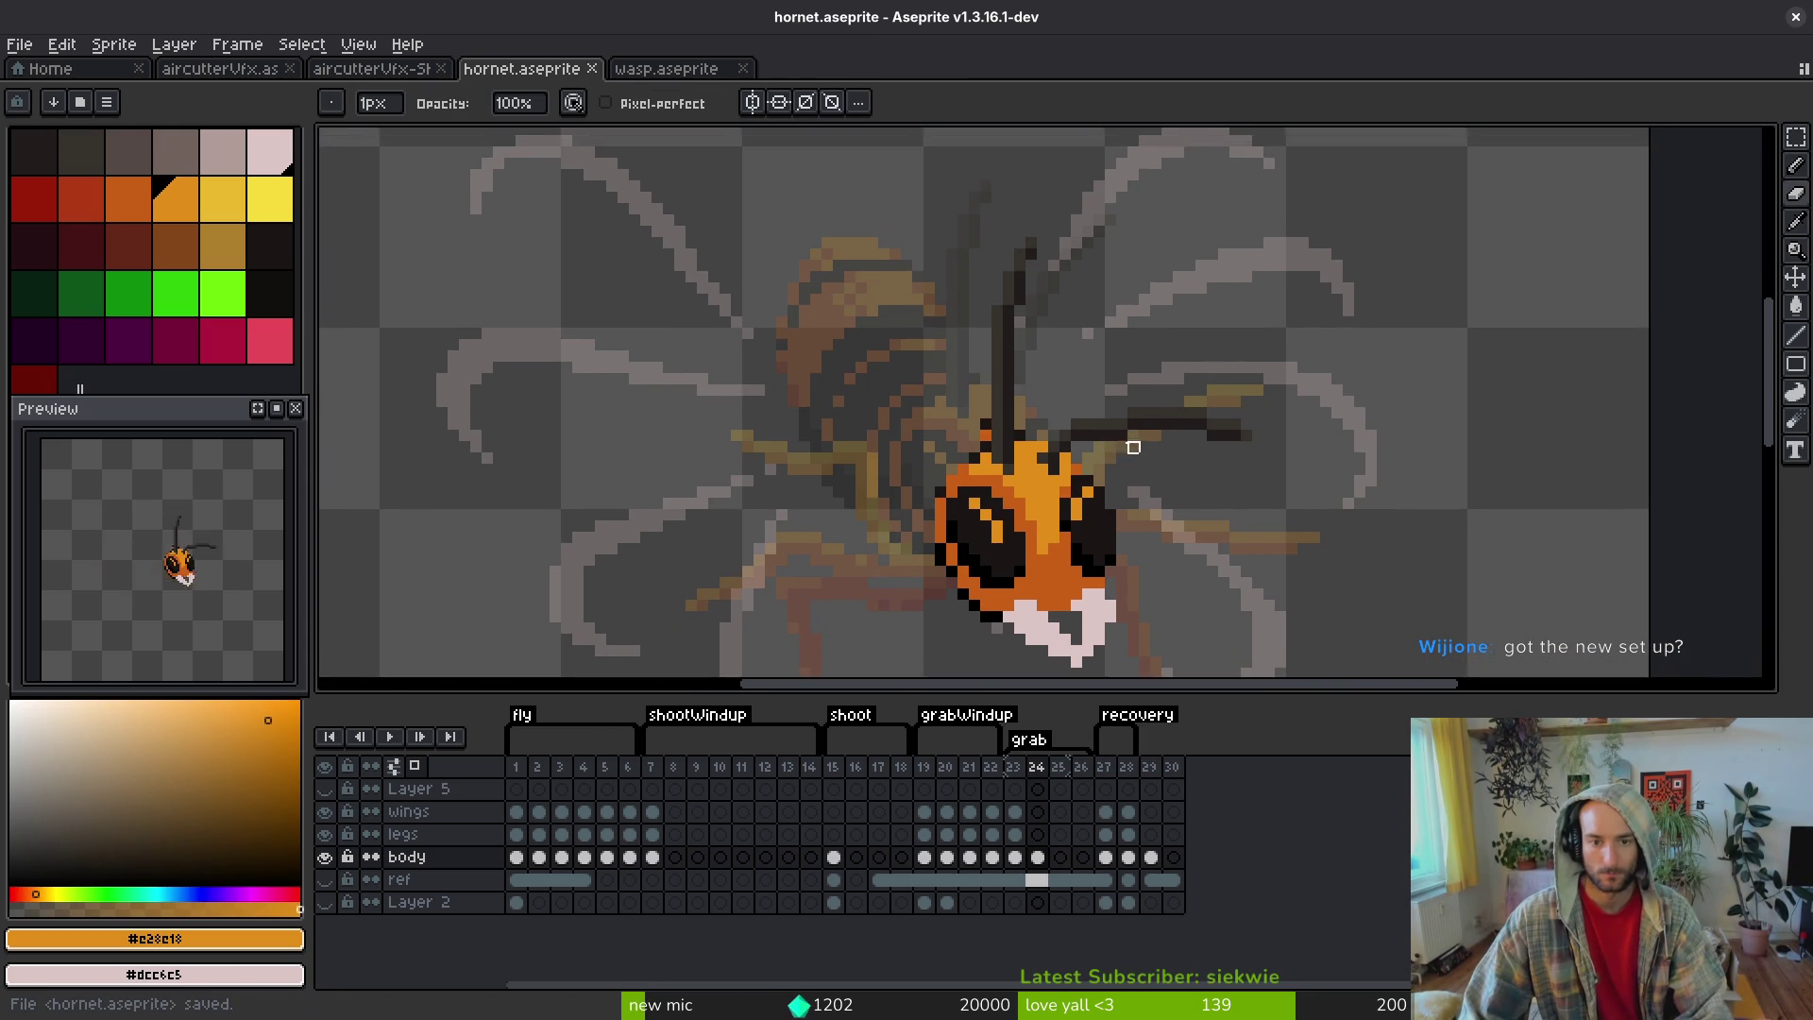
{"action": "scroll", "coordinate": [1133, 446], "scroll_direction": "up", "scroll_amount": 5}
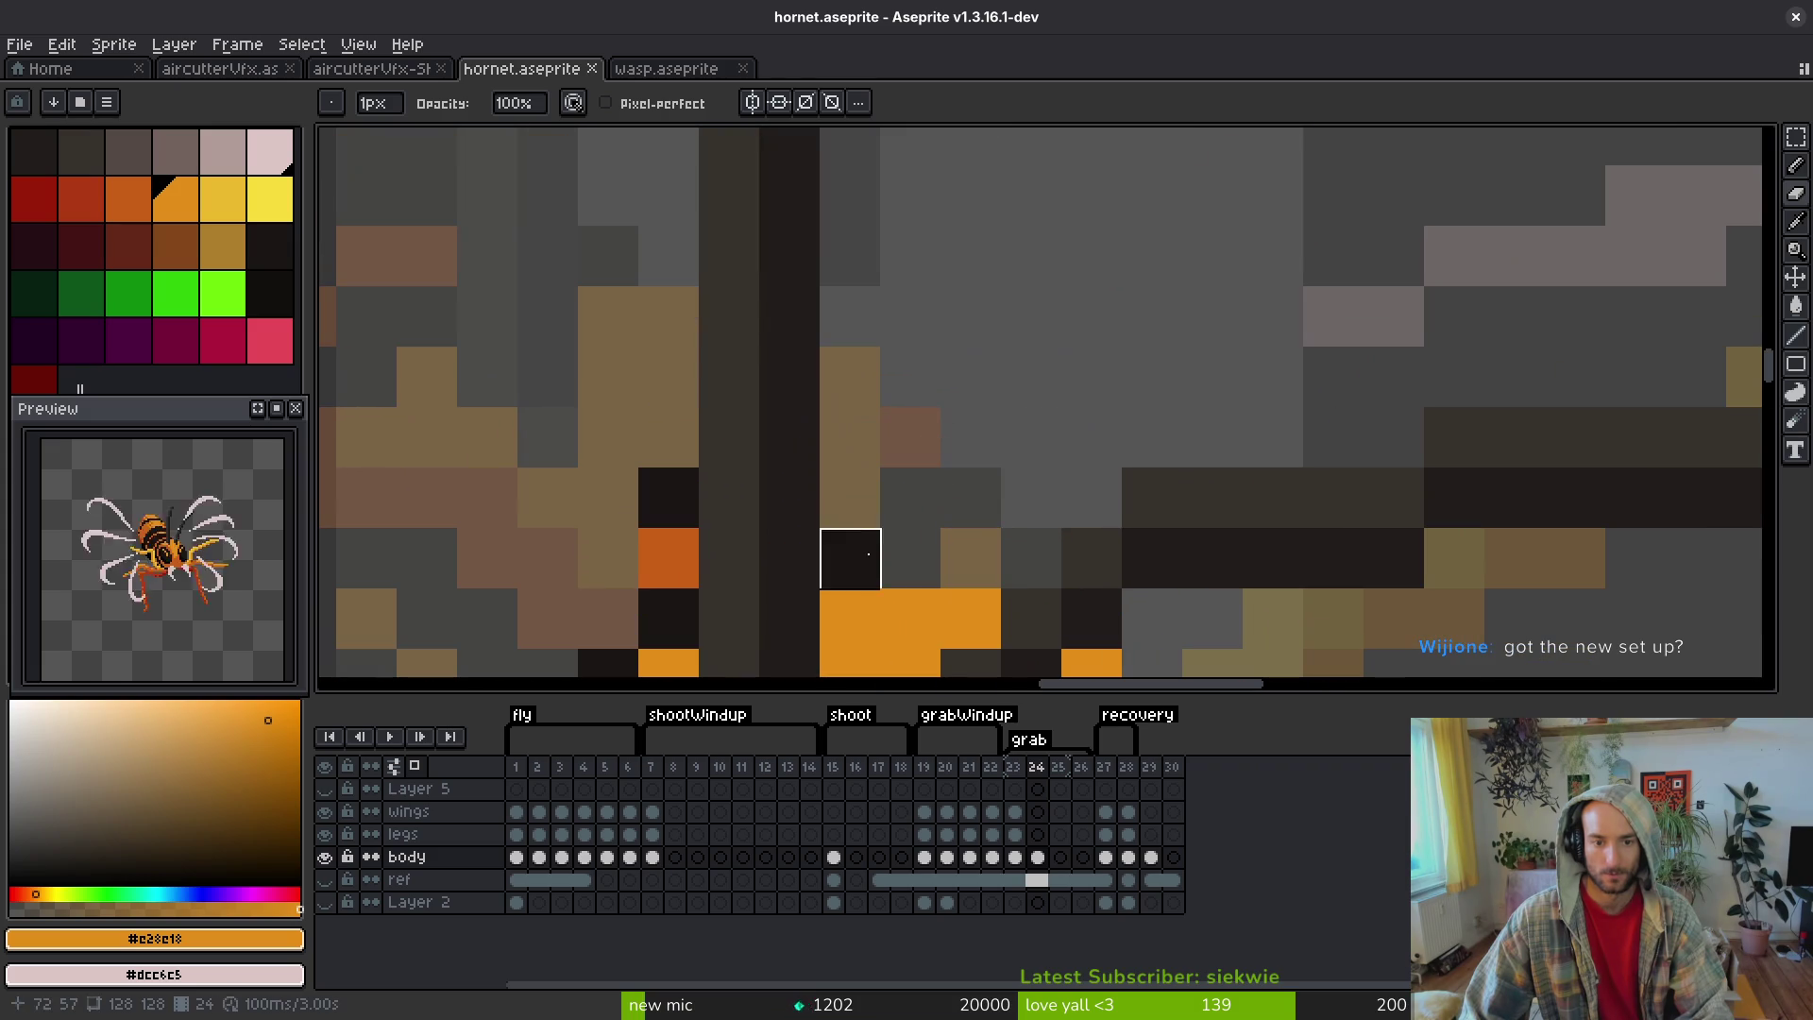
{"action": "left_click", "coordinate": [849, 559]}
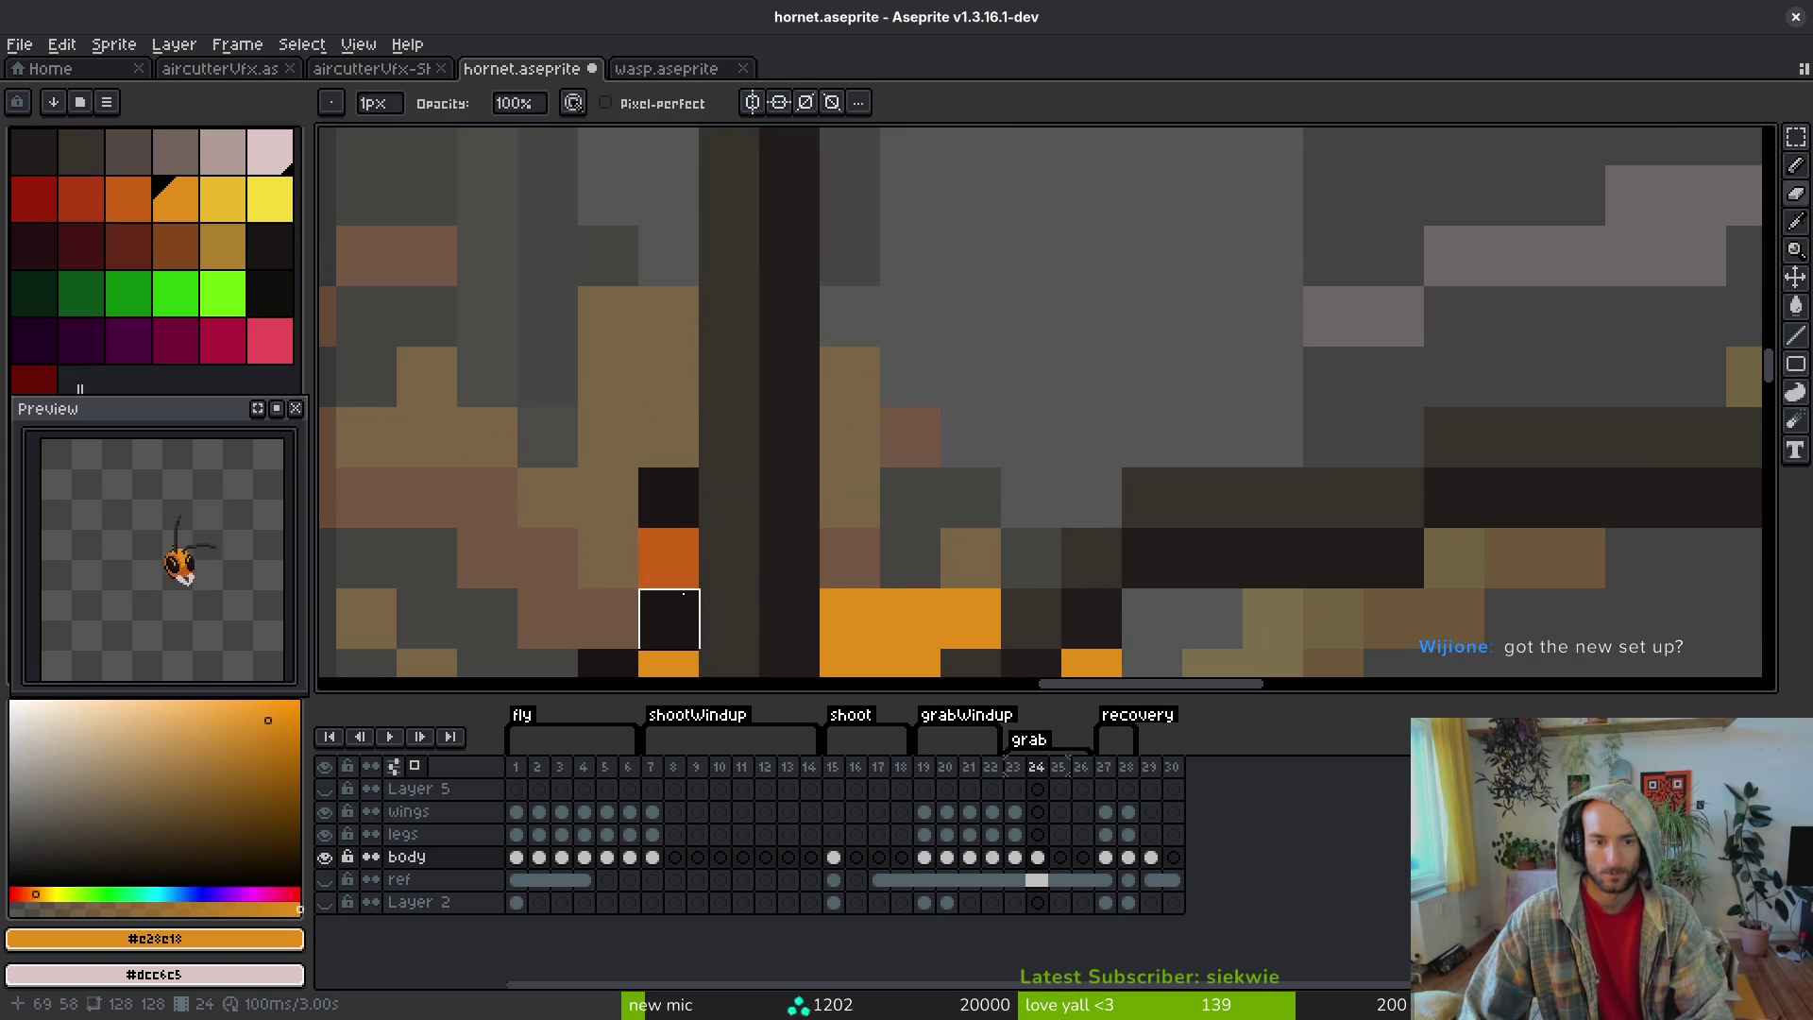
{"action": "scroll", "coordinate": [801, 432], "scroll_direction": "down", "scroll_amount": 3}
- Sample #36312c and #201c1a, then draw a trial dark vertical line above the head
{"action": "key", "text": "alt"}
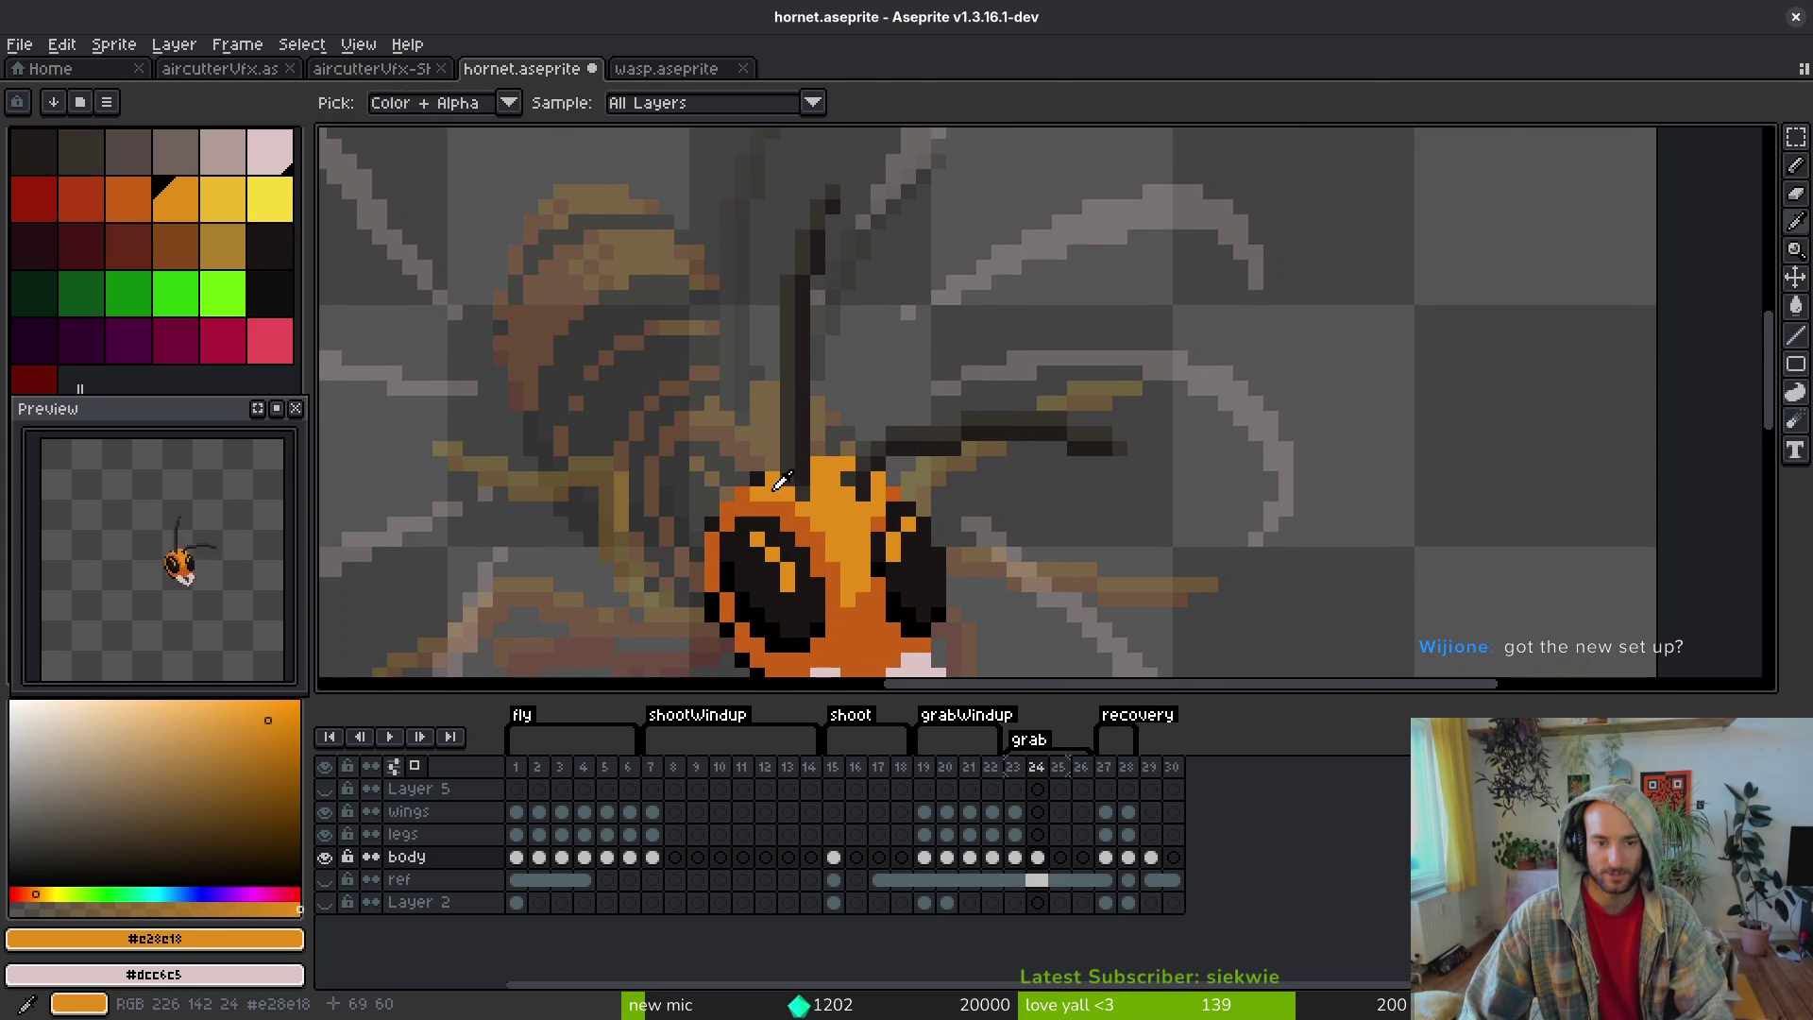
{"action": "scroll", "coordinate": [770, 479], "scroll_direction": "up", "scroll_amount": 1}
{"action": "scroll", "coordinate": [935, 454], "scroll_direction": "down", "scroll_amount": 2}
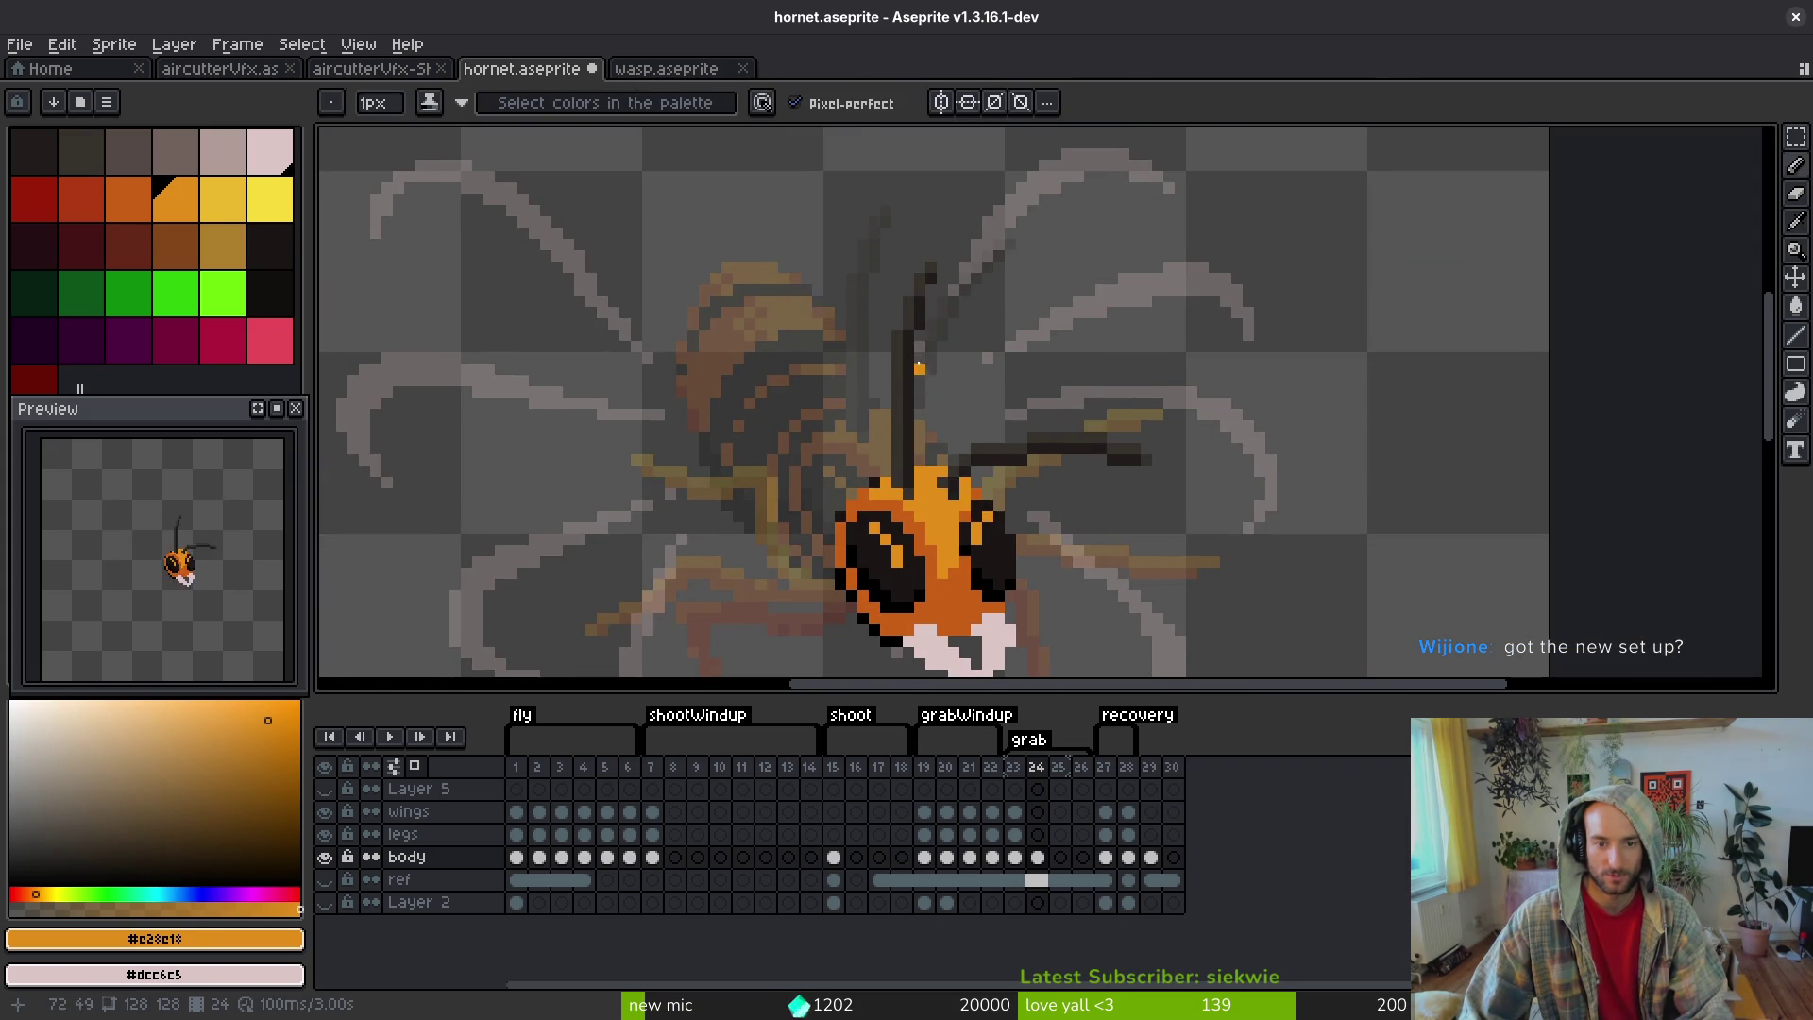
{"action": "key", "text": "m"}
{"action": "key", "text": "b"}
{"action": "scroll", "coordinate": [906, 444], "scroll_direction": "up", "scroll_amount": 3}
{"action": "left_click", "coordinate": [812, 412], "text": "alt"}
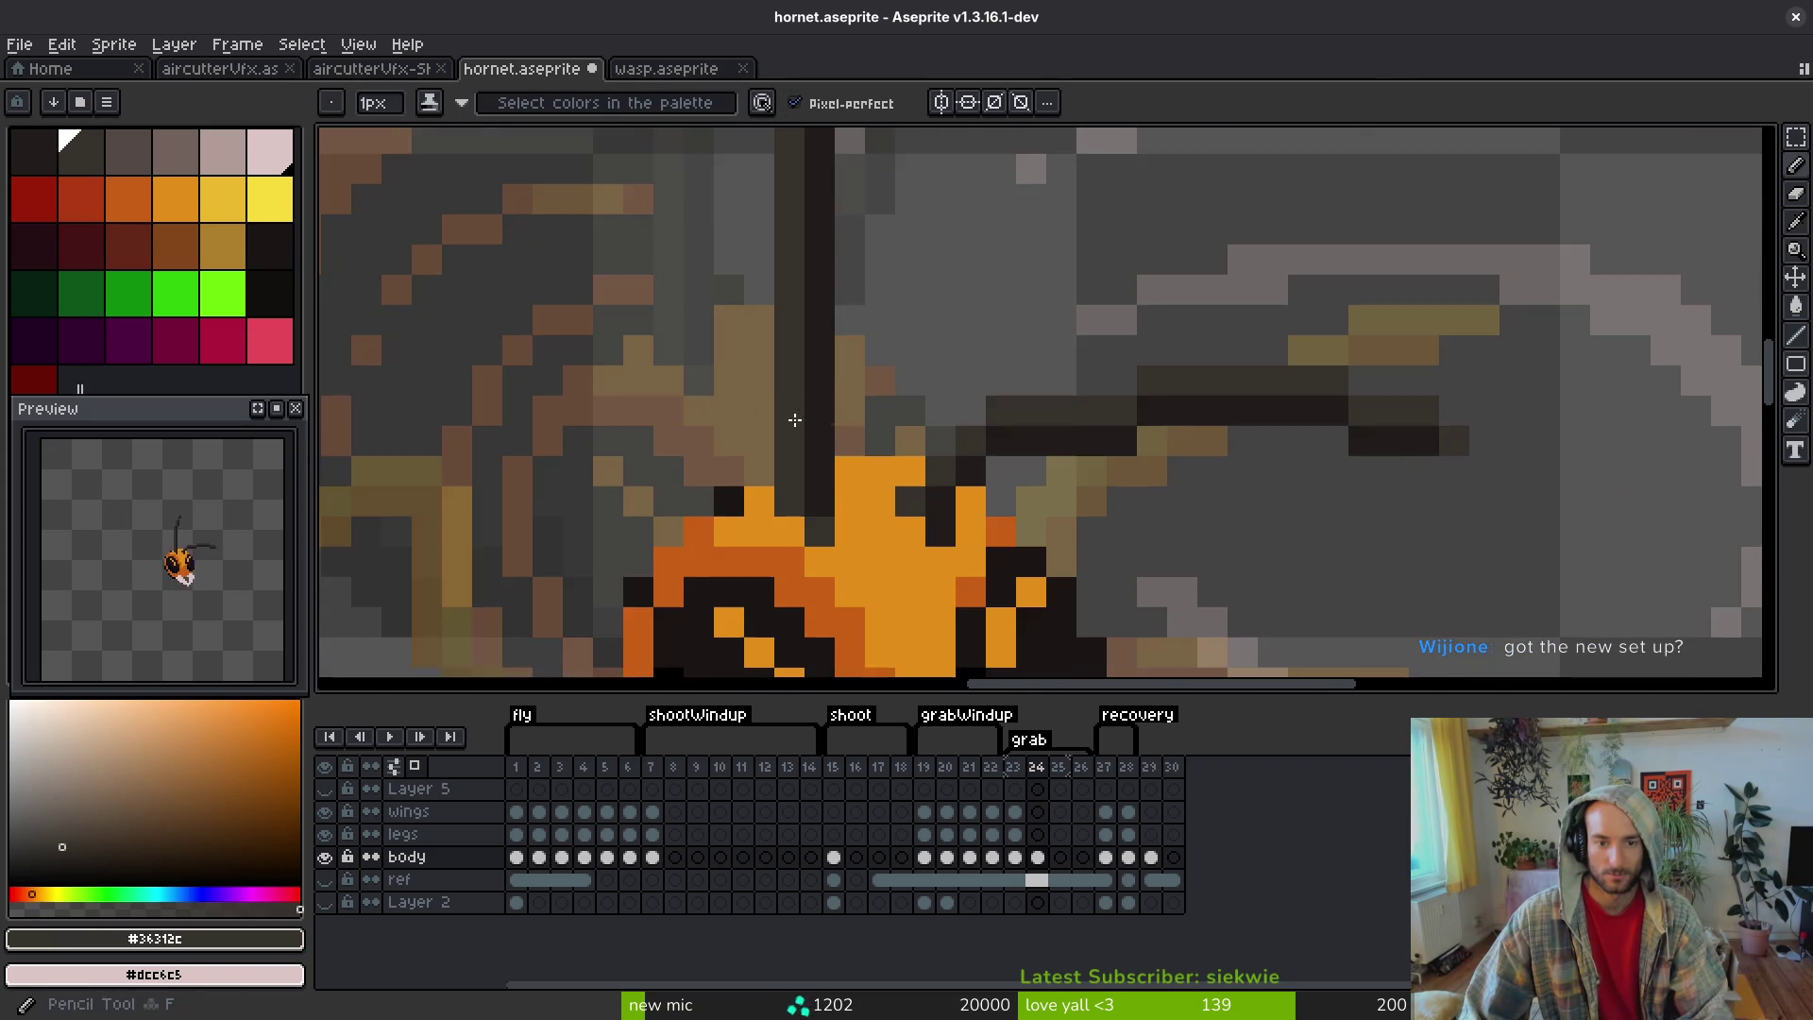
{"action": "scroll", "coordinate": [810, 416], "scroll_direction": "down", "scroll_amount": 3}
{"action": "scroll", "coordinate": [842, 275], "scroll_direction": "up", "scroll_amount": 2}
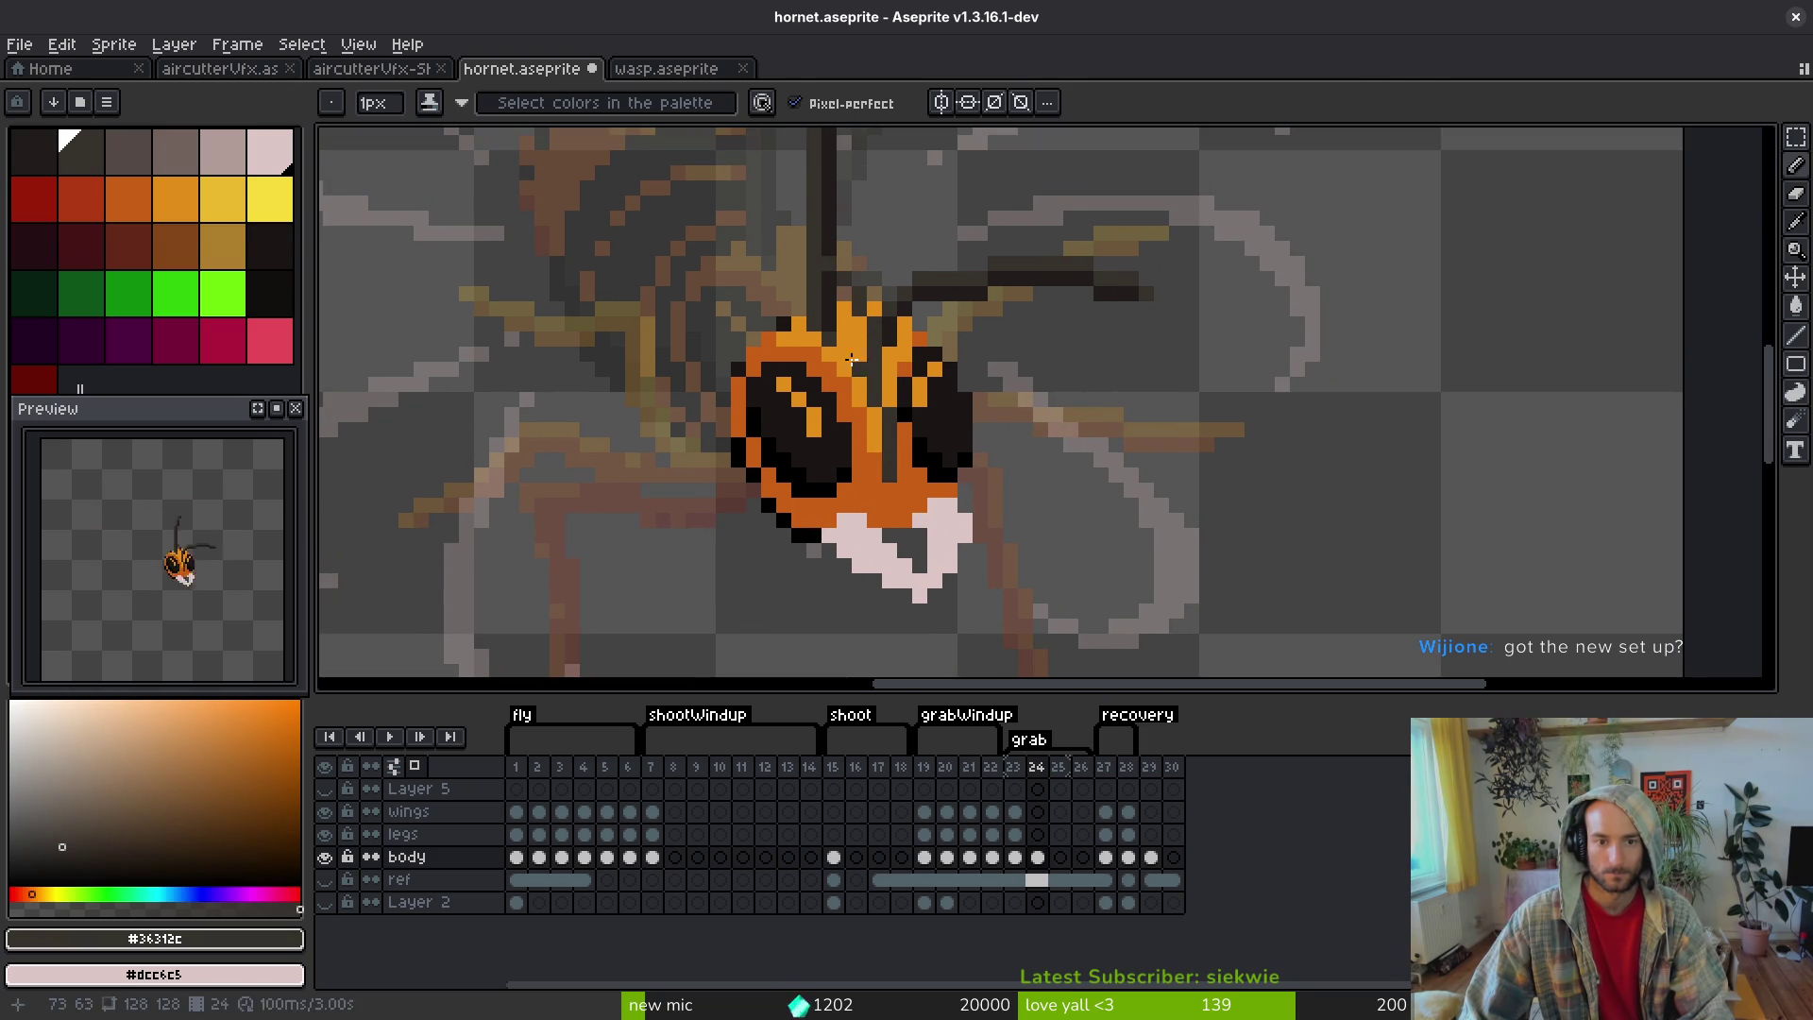
{"action": "left_click", "coordinate": [835, 284], "text": "alt"}
{"action": "scroll", "coordinate": [836, 284], "scroll_direction": "up", "scroll_amount": 2}
{"action": "mouse_move", "coordinate": [862, 380]}
{"action": "left_mouse_down"}
{"action": "mouse_move", "coordinate": [866, 508]}
{"action": "mouse_move", "coordinate": [906, 614]}
{"action": "left_mouse_up"}
{"action": "scroll", "coordinate": [897, 567], "scroll_direction": "down", "scroll_amount": 3}
{"action": "scroll", "coordinate": [850, 486], "scroll_direction": "up", "scroll_amount": 4}
- Erase the dark vertical stroke and the stray dark pixels above the head
{"action": "key", "text": "e"}
{"action": "scroll", "coordinate": [843, 295], "scroll_direction": "down", "scroll_amount": 2}
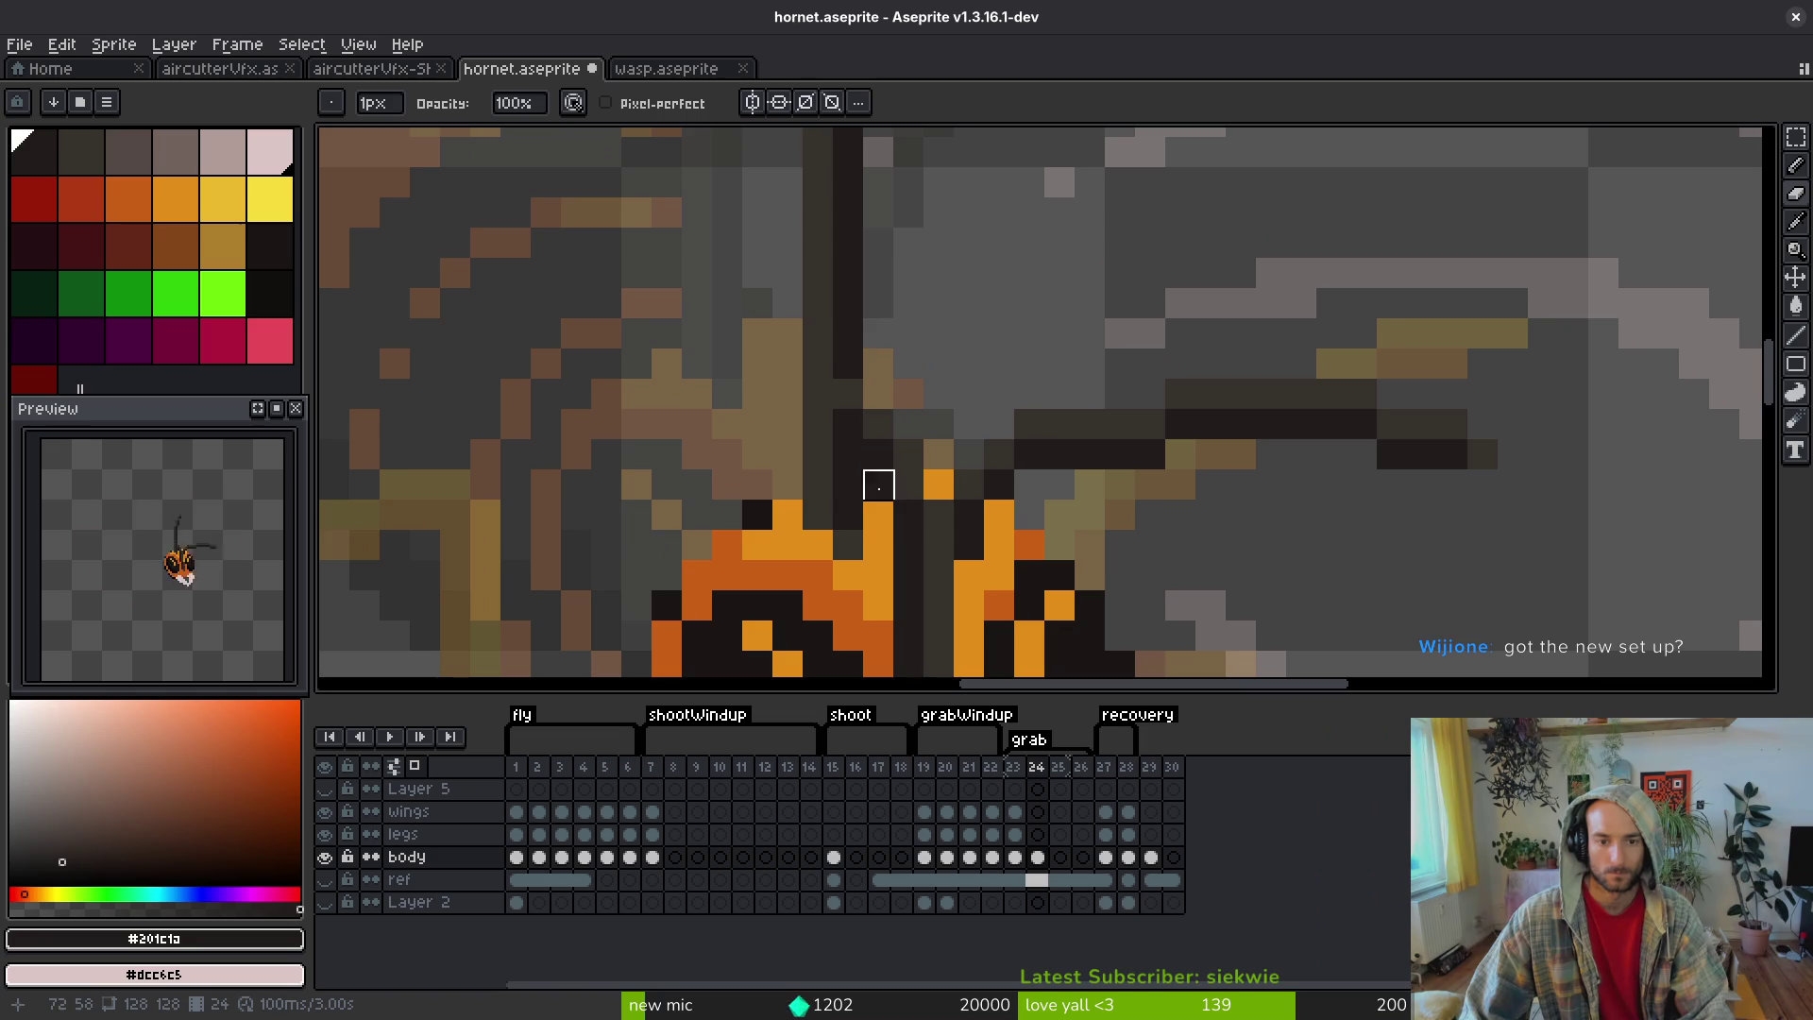
{"action": "left_click_drag", "start_coordinate": [818, 395], "coordinate": [874, 271]}
{"action": "scroll", "coordinate": [869, 424], "scroll_direction": "up", "scroll_amount": 2}
{"action": "mouse_move", "coordinate": [869, 513]}
{"action": "left_mouse_down"}
{"action": "mouse_move", "coordinate": [841, 299]}
{"action": "mouse_move", "coordinate": [901, 212]}
{"action": "left_mouse_up"}
{"action": "scroll", "coordinate": [901, 212], "scroll_direction": "down", "scroll_amount": 2}
{"action": "mouse_move", "coordinate": [810, 368]}
{"action": "left_mouse_down"}
{"action": "mouse_move", "coordinate": [858, 275]}
{"action": "mouse_move", "coordinate": [809, 324]}
{"action": "left_mouse_up"}
{"action": "scroll", "coordinate": [850, 359], "scroll_direction": "down", "scroll_amount": 1}
{"action": "scroll", "coordinate": [937, 382], "scroll_direction": "down", "scroll_amount": 5}
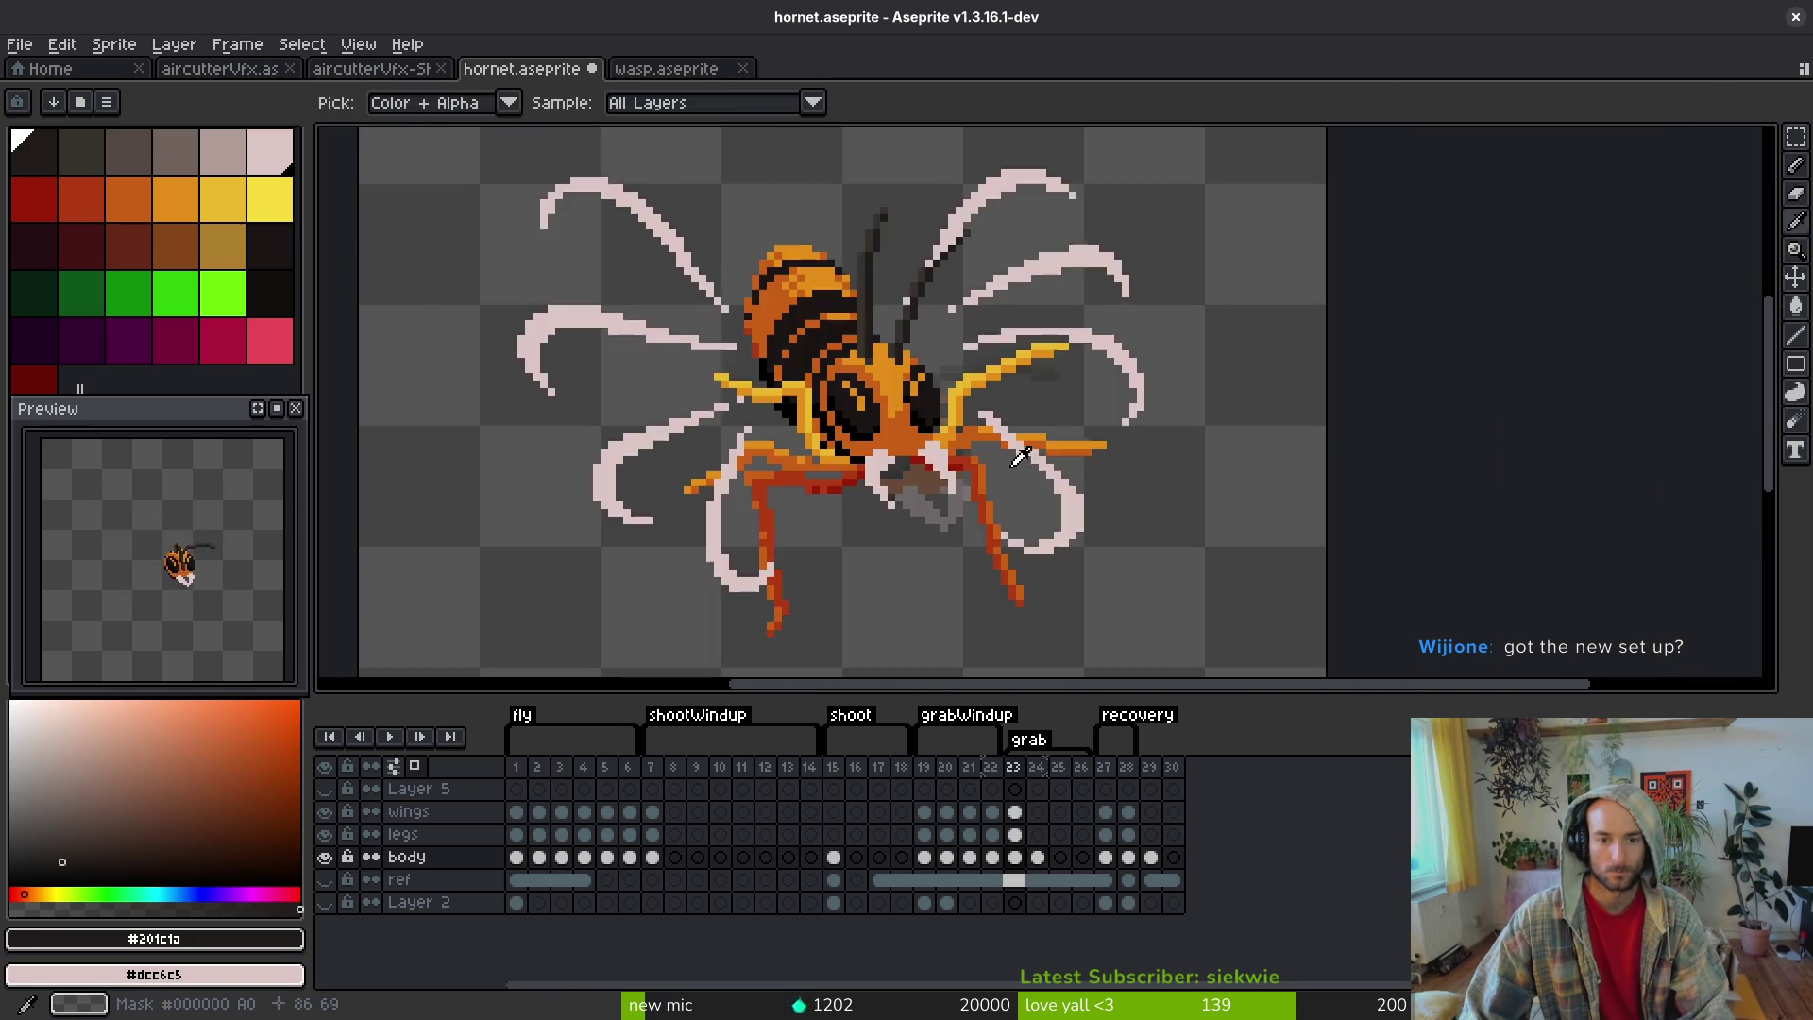
- On frame 24, draw a dark diagonal antenna line up-right from the head using sampled browns
{"action": "scroll", "coordinate": [1012, 486], "scroll_direction": "up", "scroll_amount": 5}
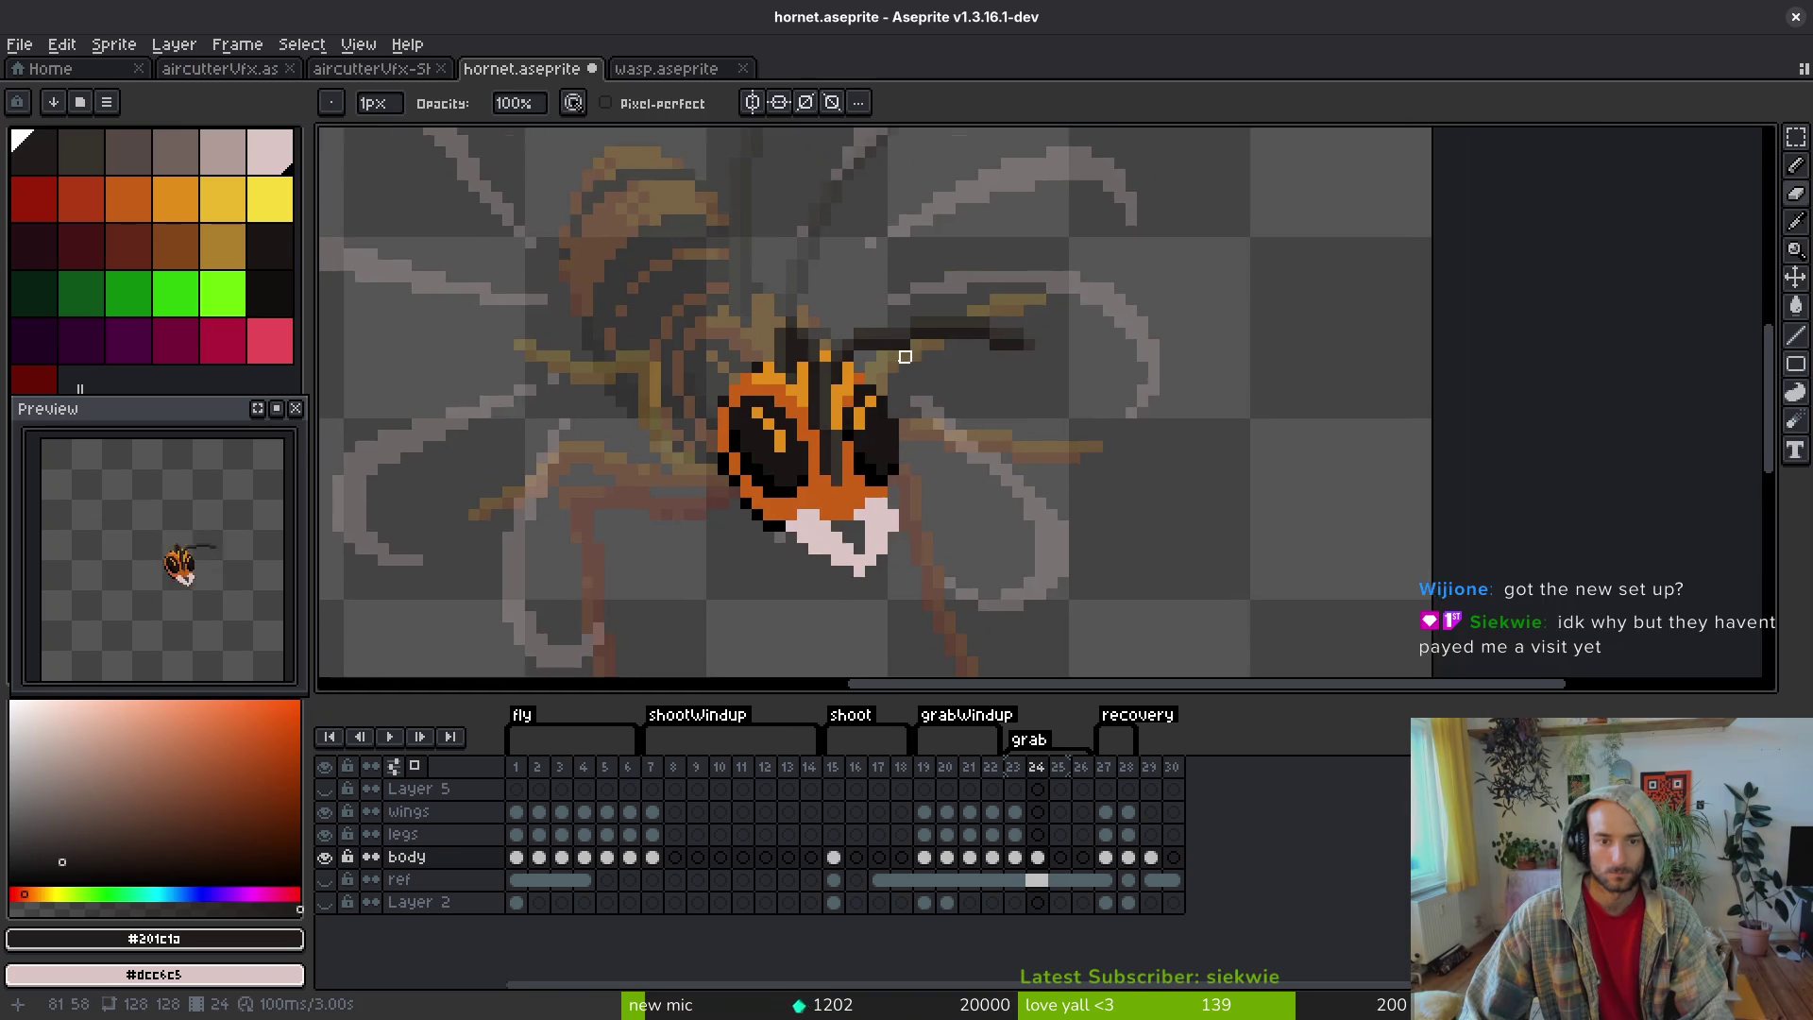
{"action": "key", "text": "b"}
{"action": "left_click", "coordinate": [913, 317], "text": "alt"}
{"action": "left_click_drag", "start_coordinate": [913, 317], "coordinate": [1024, 385]}
{"action": "left_click_drag", "start_coordinate": [1077, 448], "coordinate": [1107, 475]}
{"action": "left_click_drag", "start_coordinate": [976, 359], "coordinate": [1112, 466]}
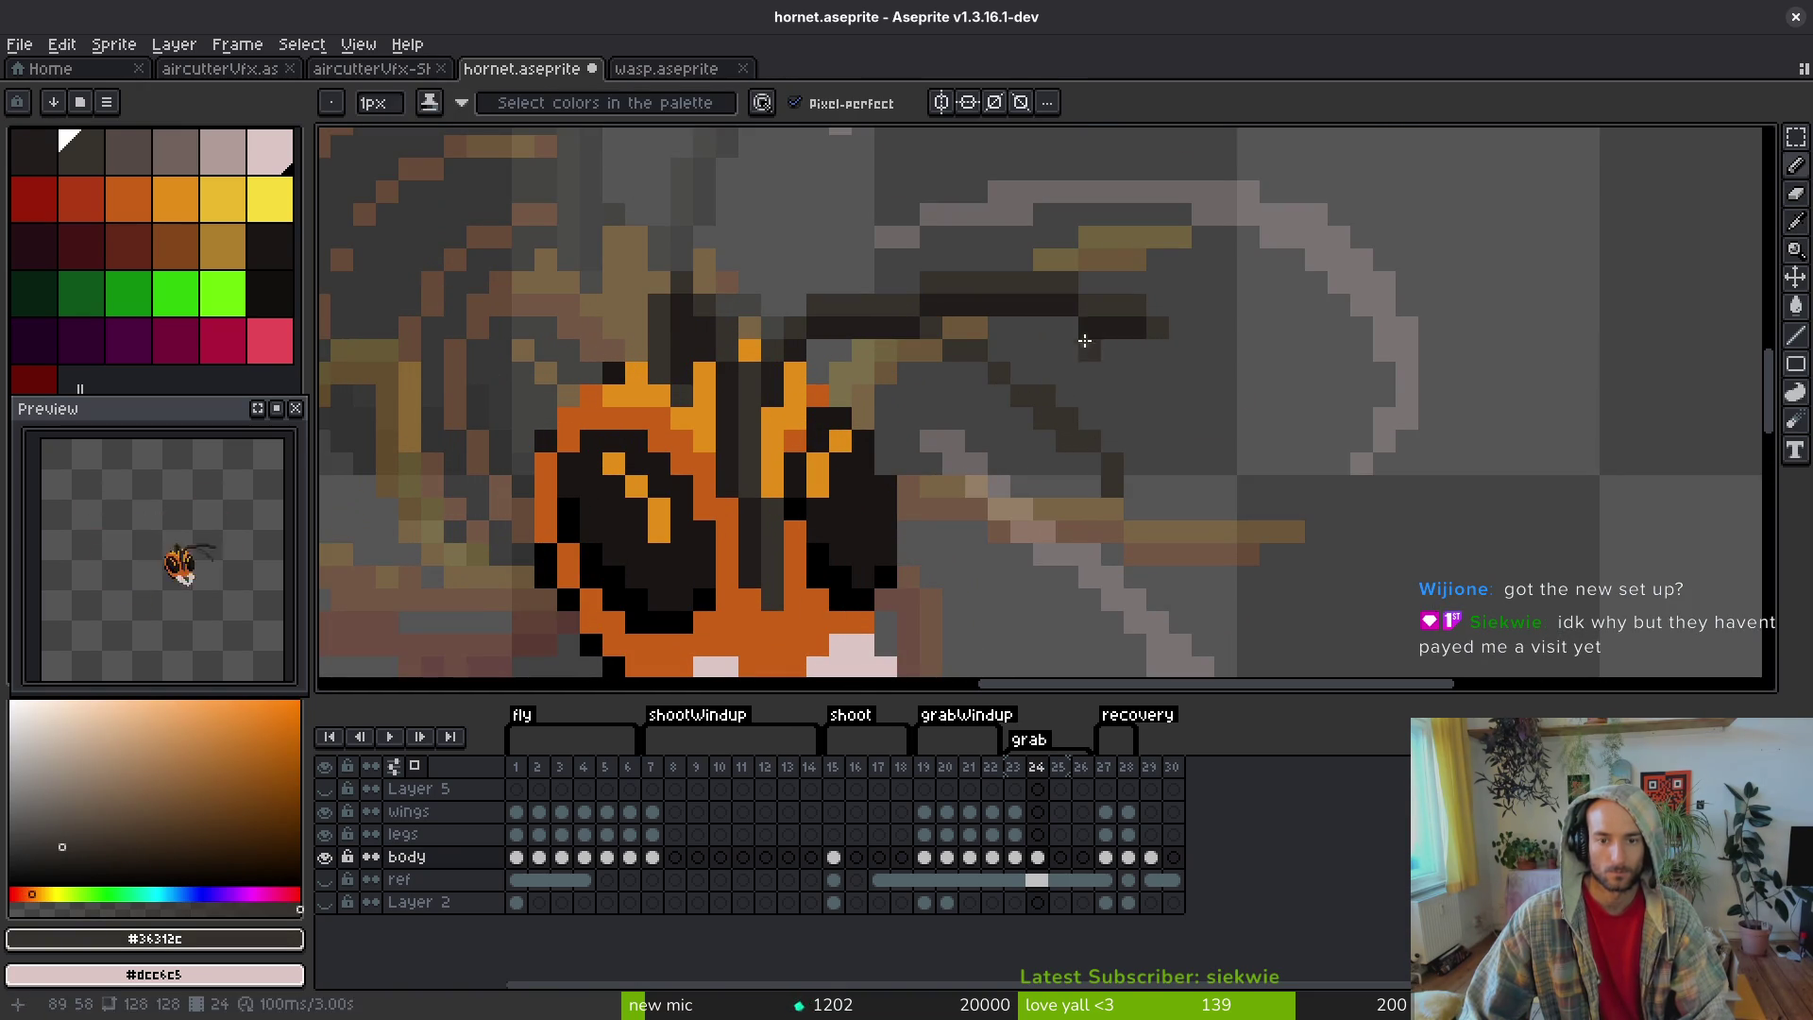
{"action": "left_click", "coordinate": [1093, 457], "text": "alt"}
{"action": "mouse_move", "coordinate": [1000, 393]}
{"action": "left_mouse_down"}
{"action": "mouse_move", "coordinate": [908, 342]}
{"action": "mouse_move", "coordinate": [1109, 280]}
{"action": "mouse_move", "coordinate": [953, 305]}
{"action": "left_mouse_up"}
- Sample the dark grey-brown from the wing and save hornet.aseprite
{"action": "key", "text": "e"}
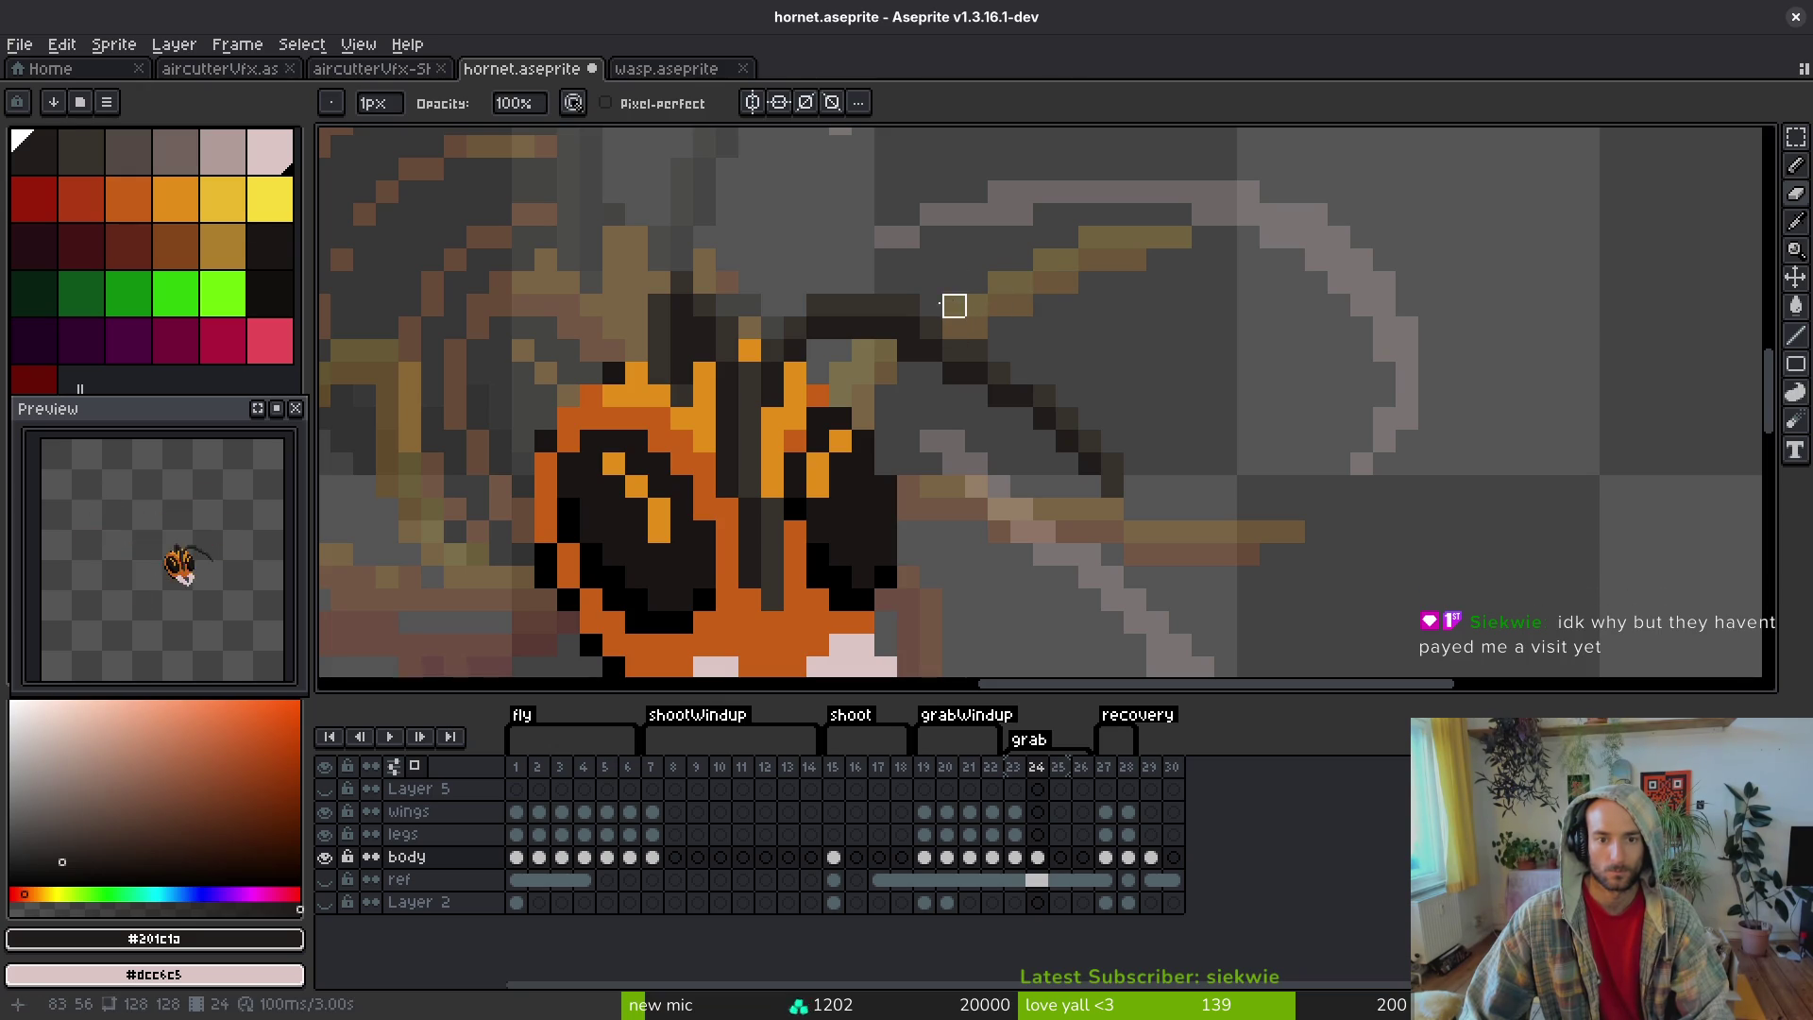
{"action": "left_click", "coordinate": [911, 303], "text": "alt"}
{"action": "scroll", "coordinate": [1078, 361], "scroll_direction": "down", "scroll_amount": 5}
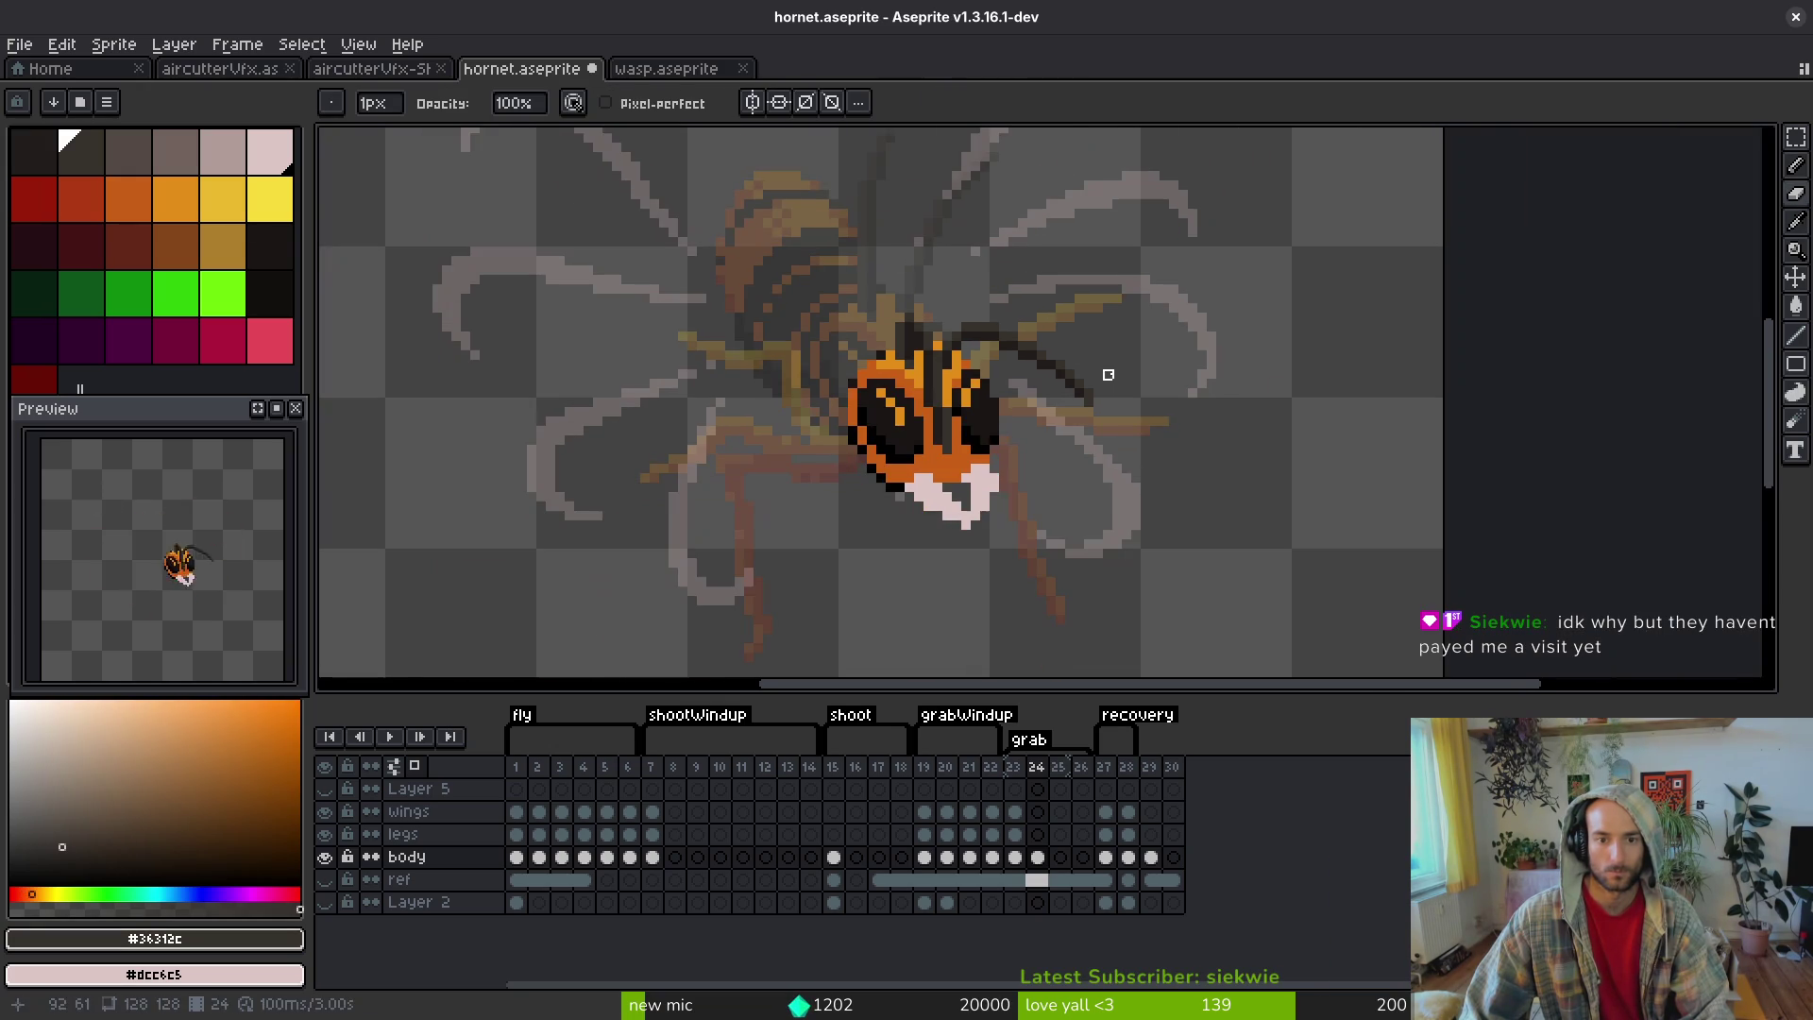
{"action": "key", "text": "ctrl+s"}
{"action": "scroll", "coordinate": [1089, 404], "scroll_direction": "down", "scroll_amount": 1}
{"action": "scroll", "coordinate": [1157, 442], "scroll_direction": "up", "scroll_amount": 1}
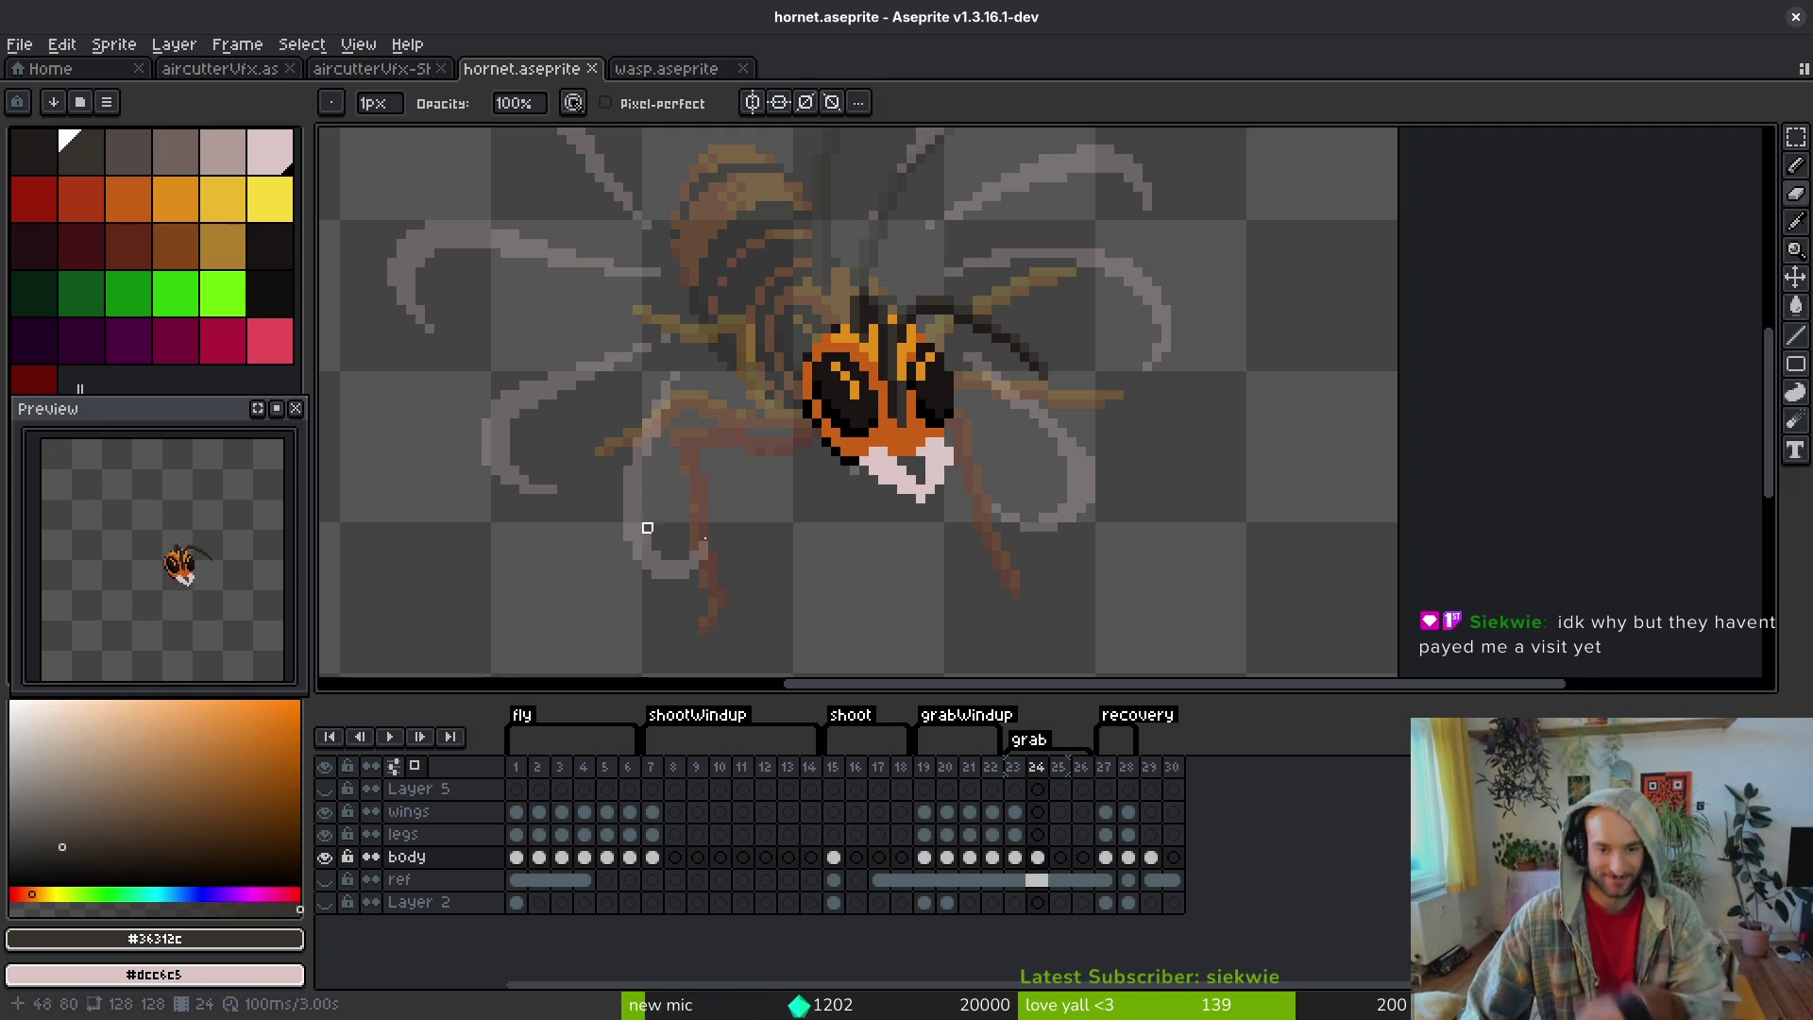
{"action": "scroll", "coordinate": [894, 336], "scroll_direction": "up", "scroll_amount": 3}
{"action": "key", "text": "i"}
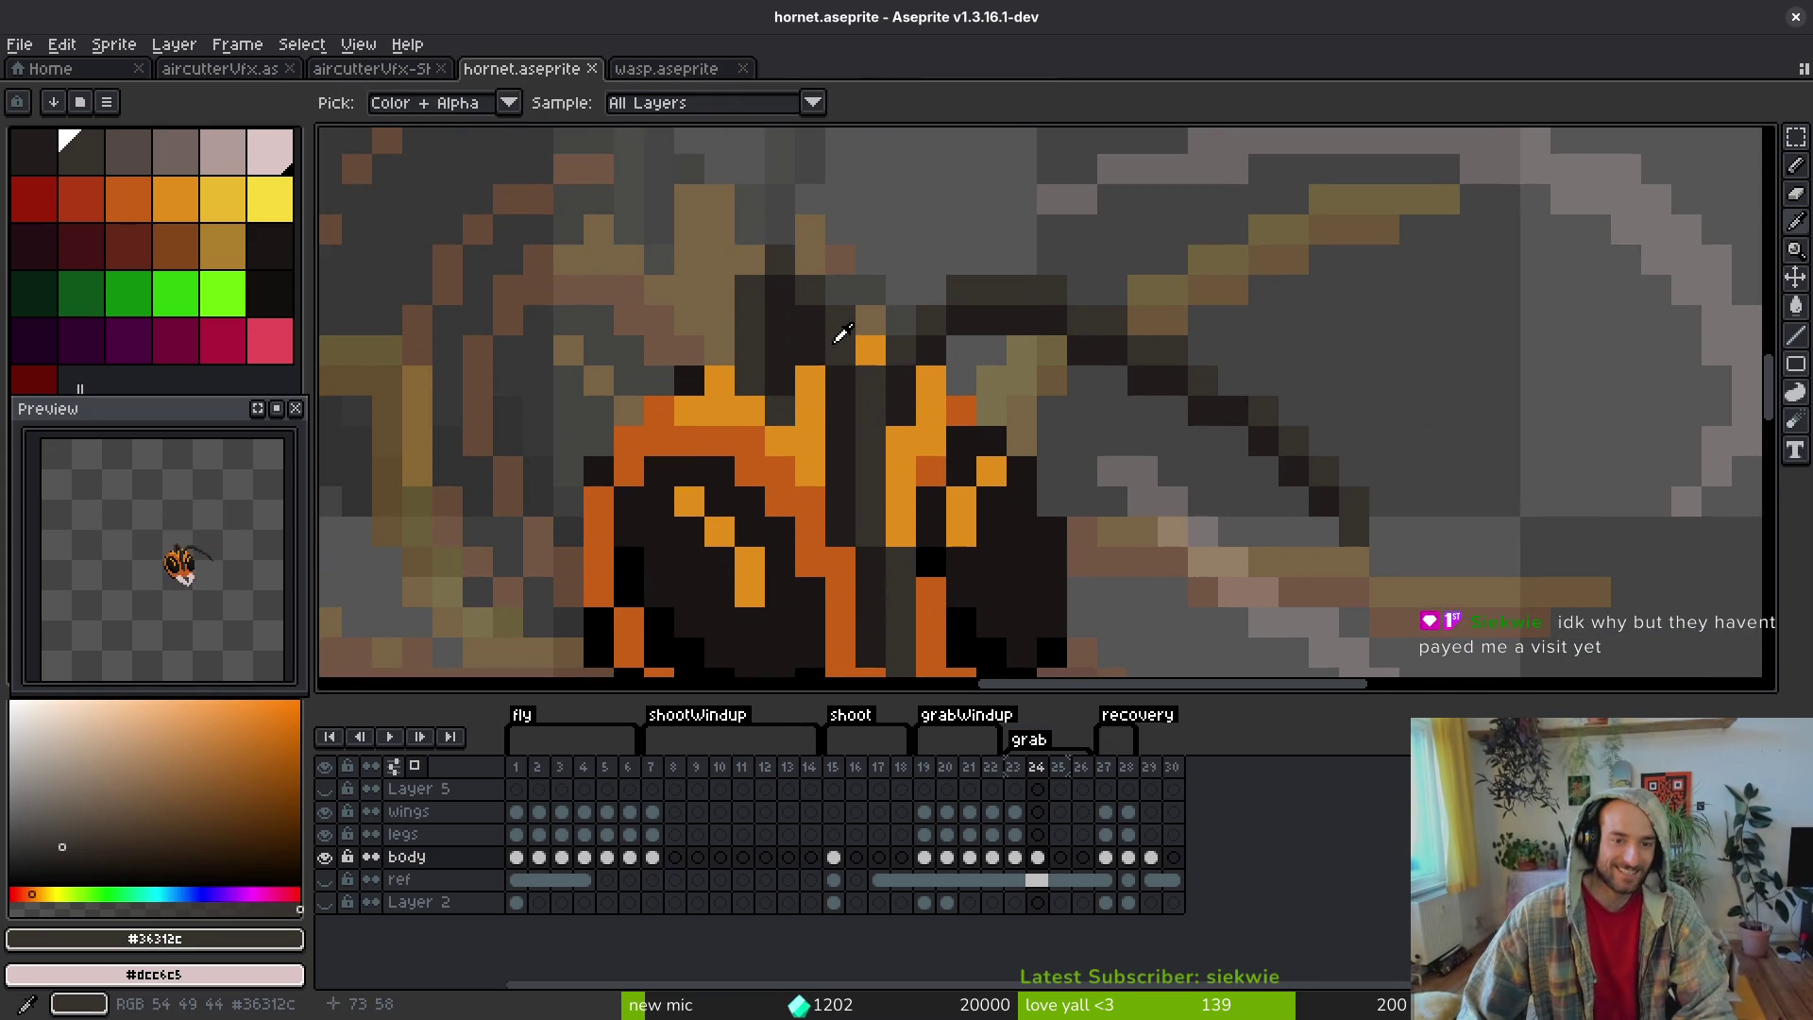
{"action": "scroll", "coordinate": [924, 463], "scroll_direction": "down", "scroll_amount": 2}
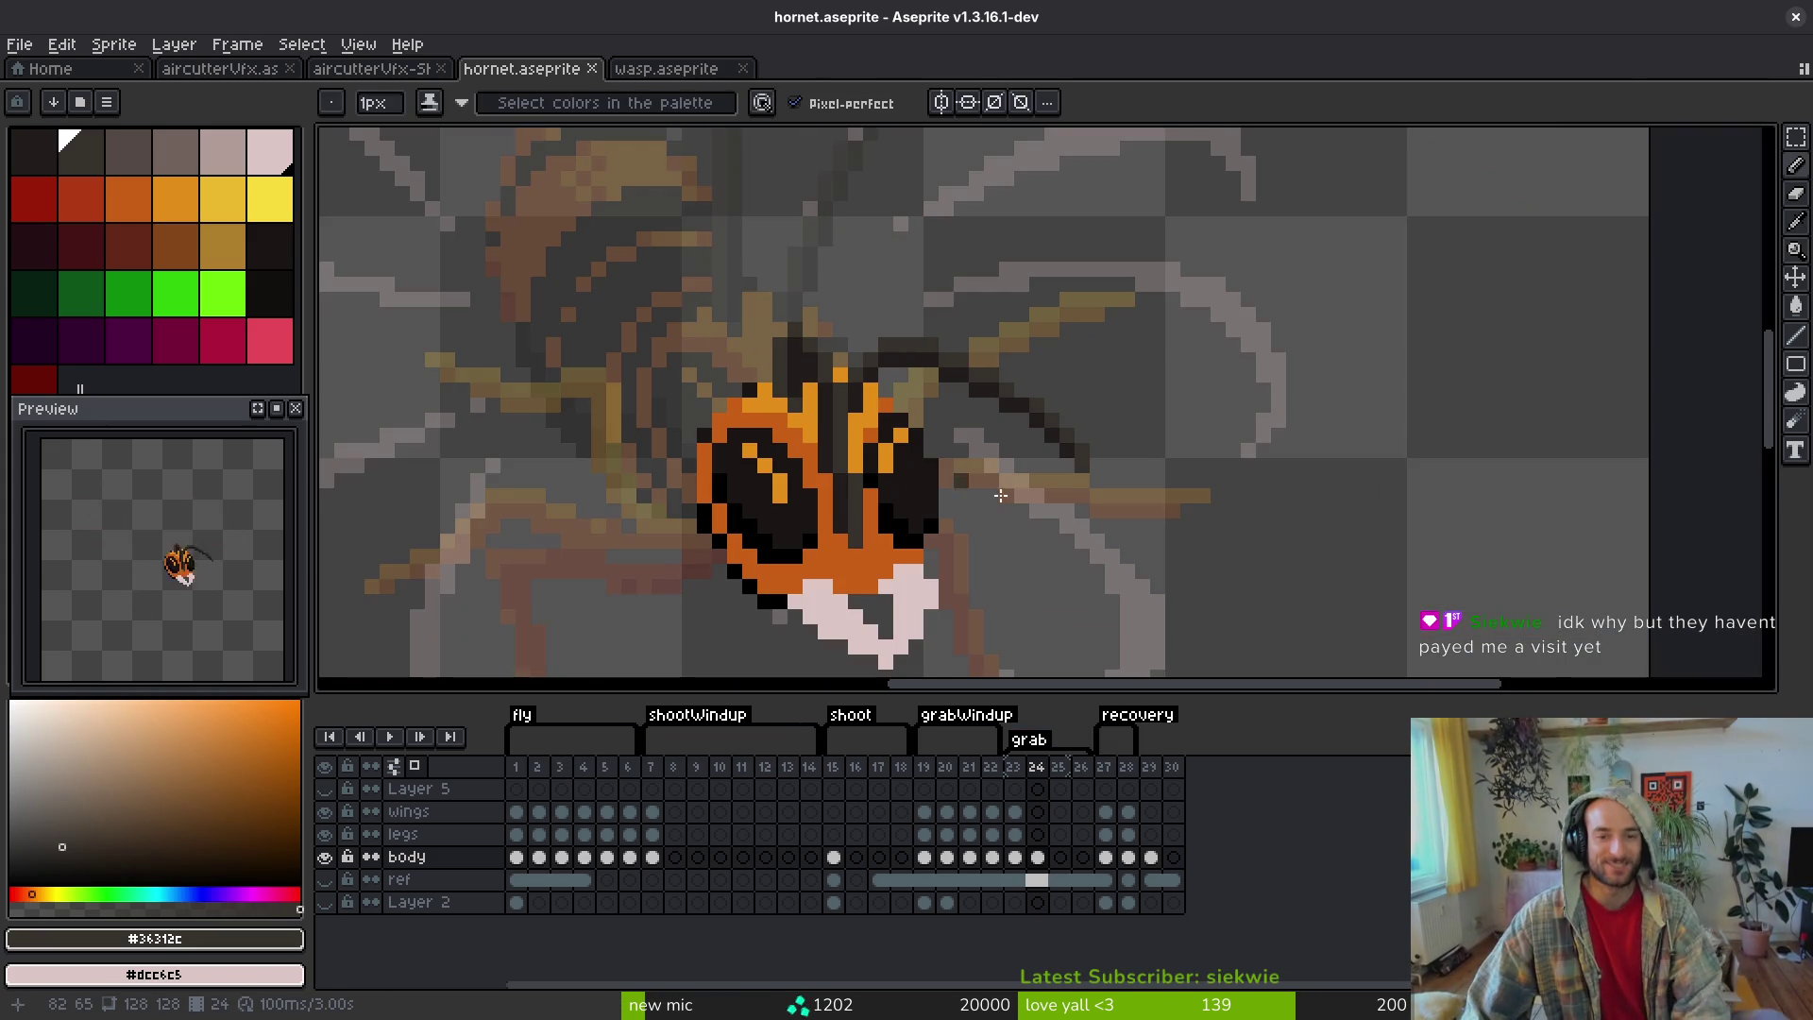
- Sample #201c1a and #36312c from the head, saving the file after the picks
{"action": "scroll", "coordinate": [848, 400], "scroll_direction": "up", "scroll_amount": 4}
{"action": "key", "text": "i"}
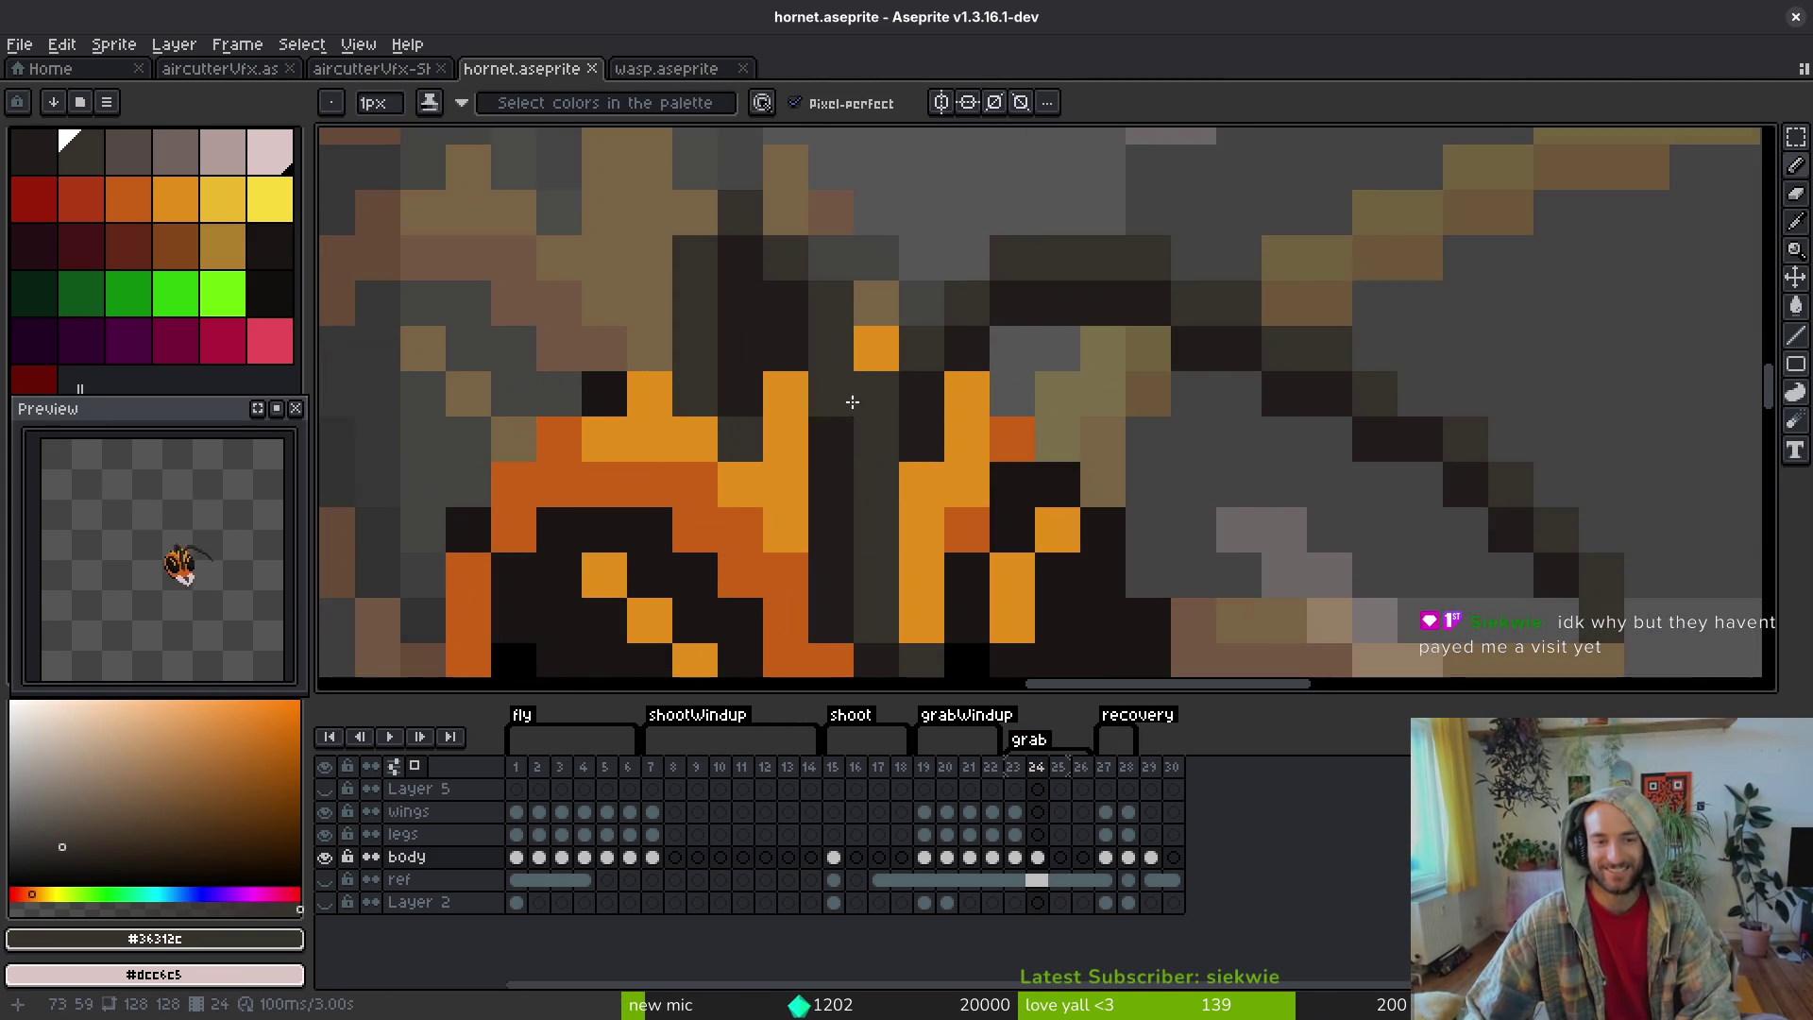
{"action": "left_click", "coordinate": [848, 399], "text": "alt"}
{"action": "scroll", "coordinate": [801, 385], "scroll_direction": "down", "scroll_amount": 5}
{"action": "key", "text": "ctrl+s"}
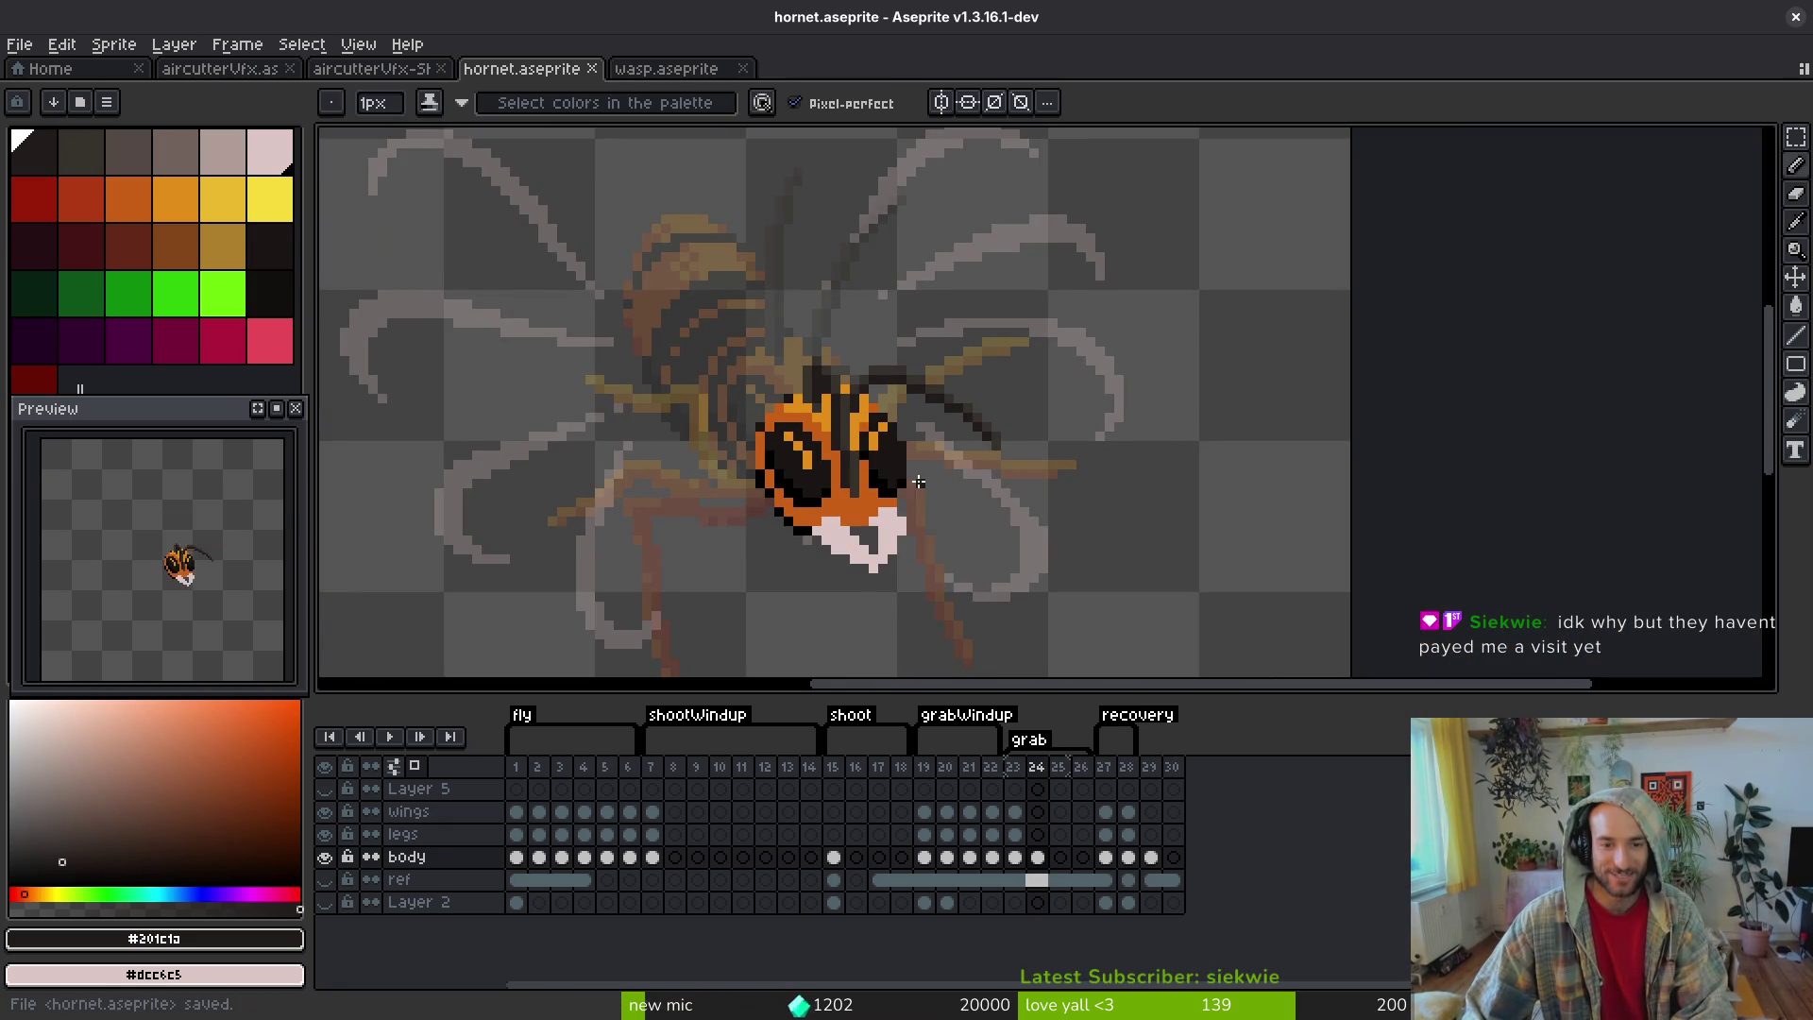
{"action": "scroll", "coordinate": [904, 484], "scroll_direction": "up", "scroll_amount": 2}
{"action": "scroll", "coordinate": [904, 484], "scroll_direction": "up", "scroll_amount": 5}
{"action": "left_click", "coordinate": [809, 455], "text": "alt"}
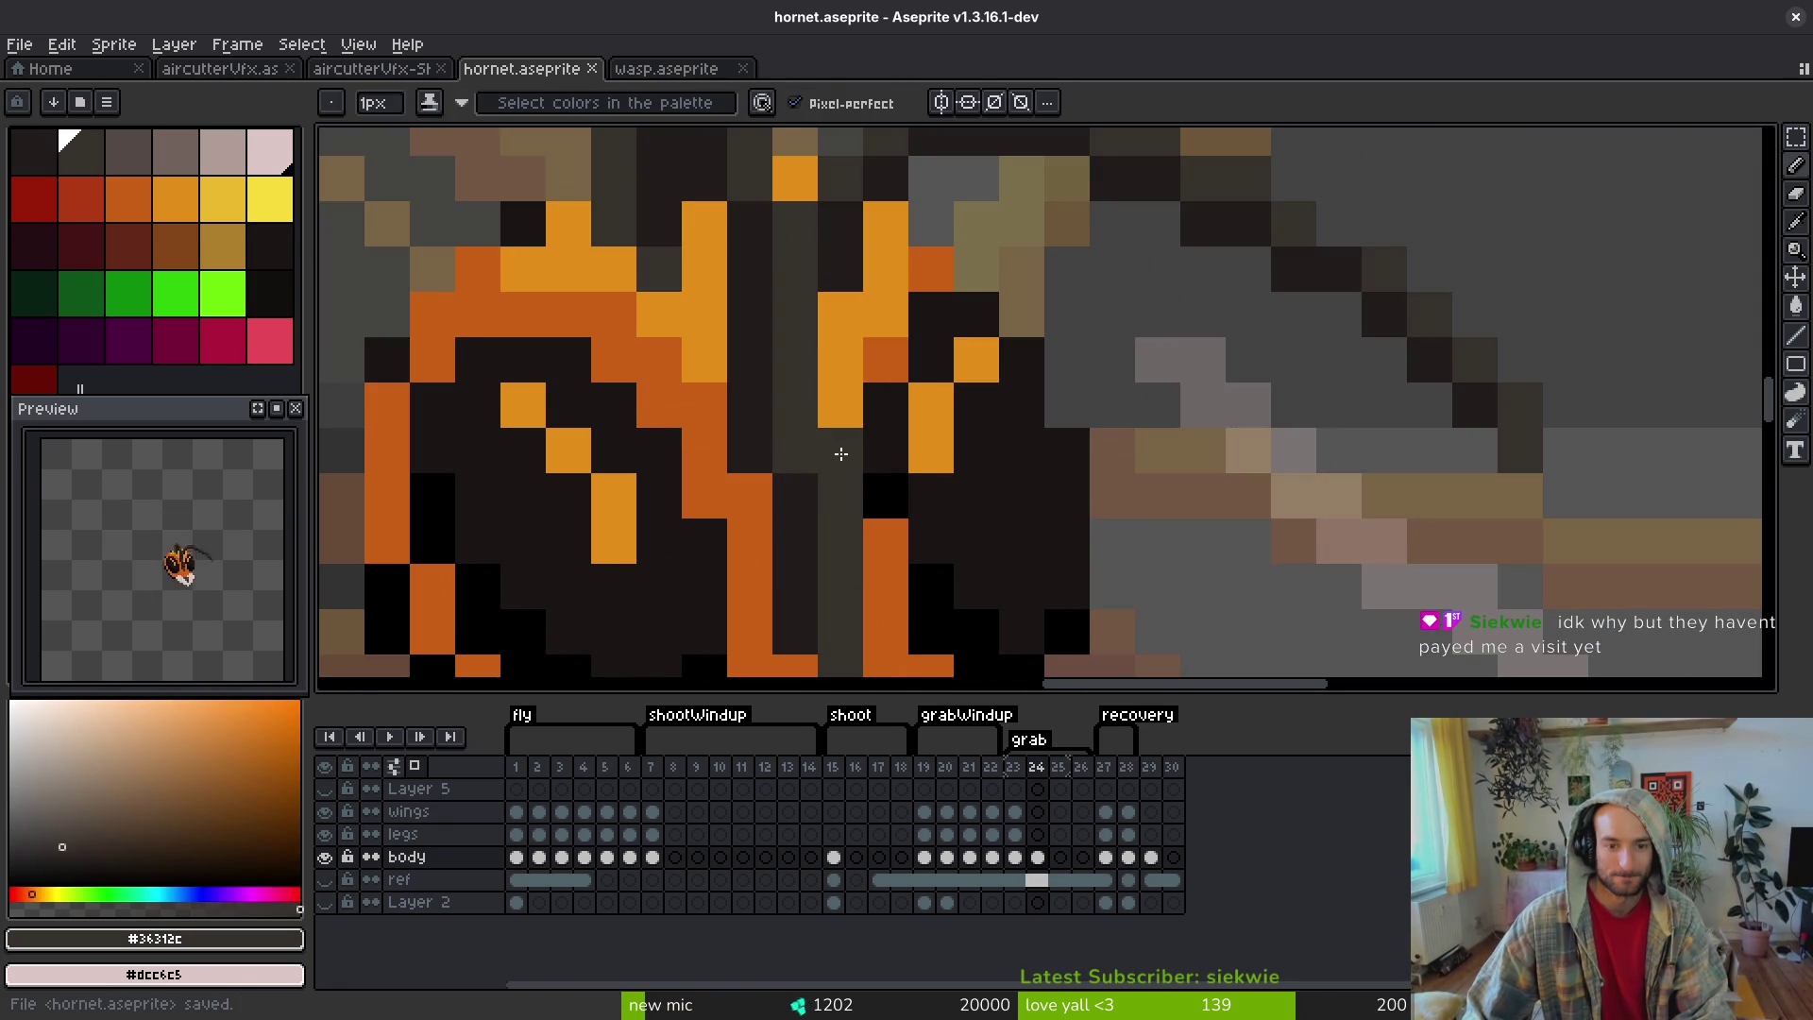
{"action": "left_click", "coordinate": [777, 460], "text": "alt"}
{"action": "scroll", "coordinate": [749, 450], "scroll_direction": "down", "scroll_amount": 5}
{"action": "key", "text": "ctrl+s"}
{"action": "scroll", "coordinate": [739, 280], "scroll_direction": "up", "scroll_amount": 5}
- Compare with frame 23, then add near-black #1a1614 antenna pixels extending left from the head
{"action": "left_click", "coordinate": [739, 280], "text": "alt"}
{"action": "scroll", "coordinate": [1105, 542], "scroll_direction": "down", "scroll_amount": 5}
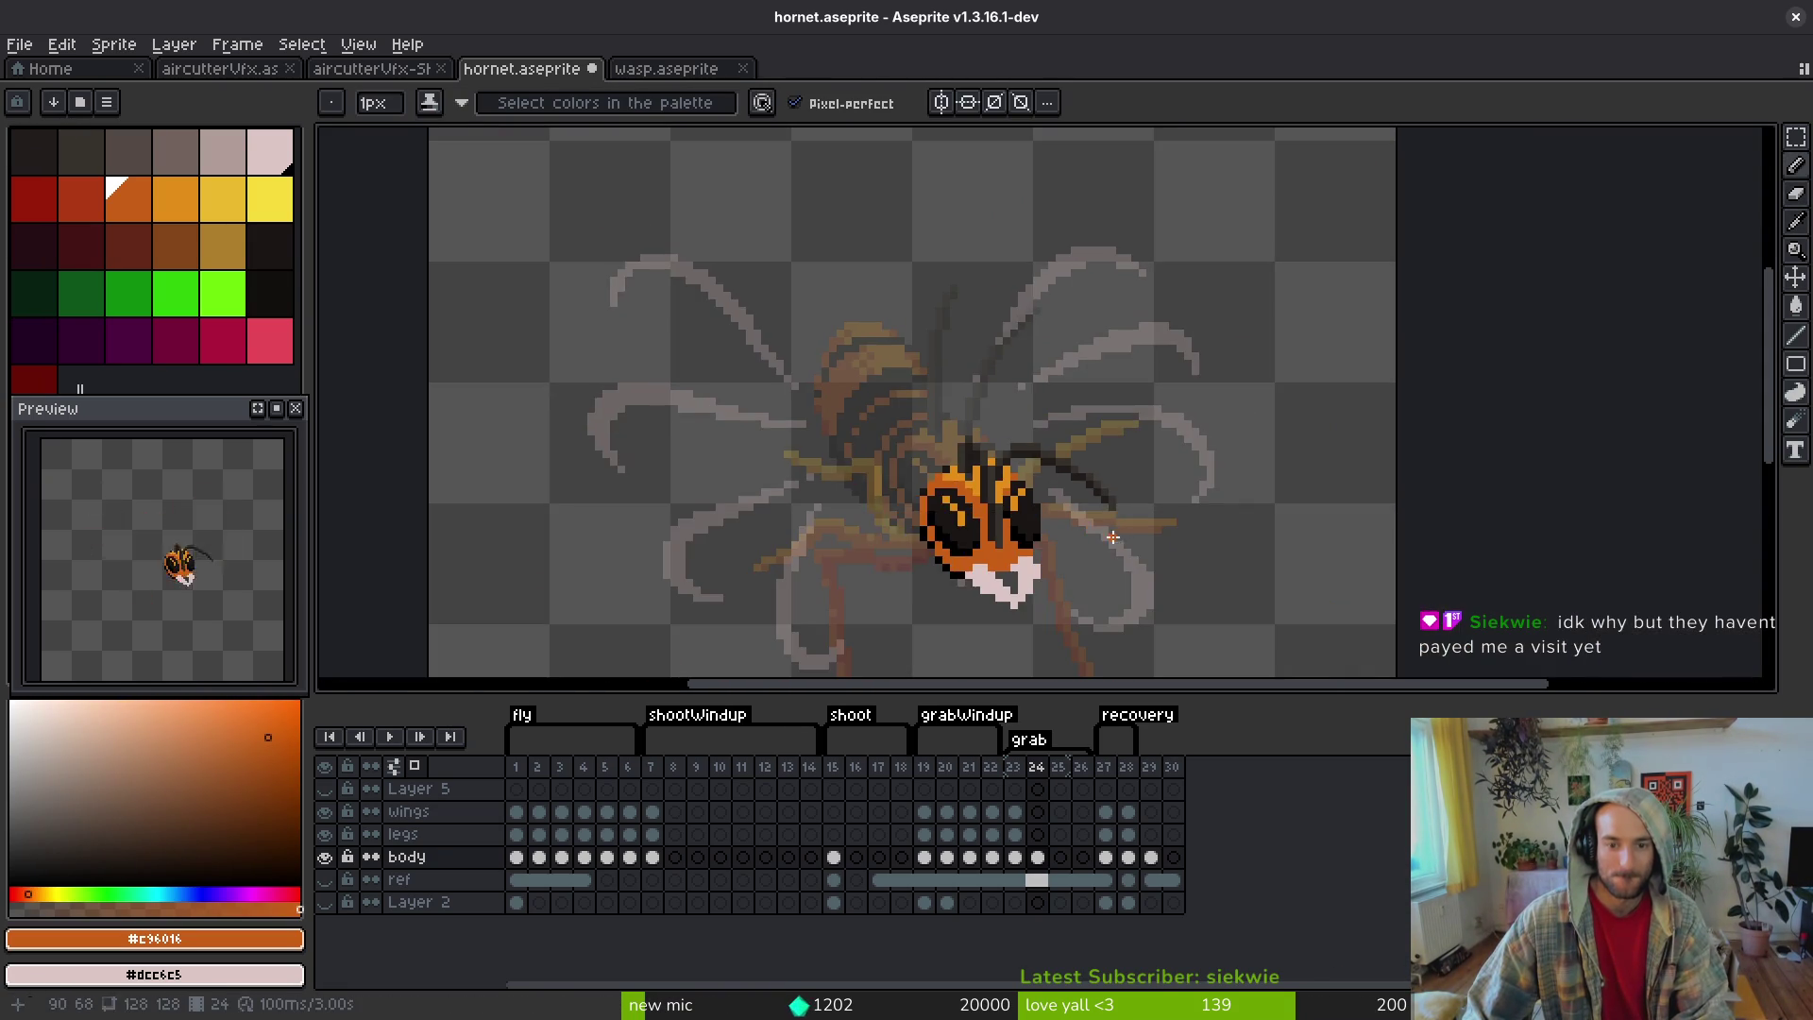
{"action": "scroll", "coordinate": [1105, 542], "scroll_direction": "down", "scroll_amount": 2}
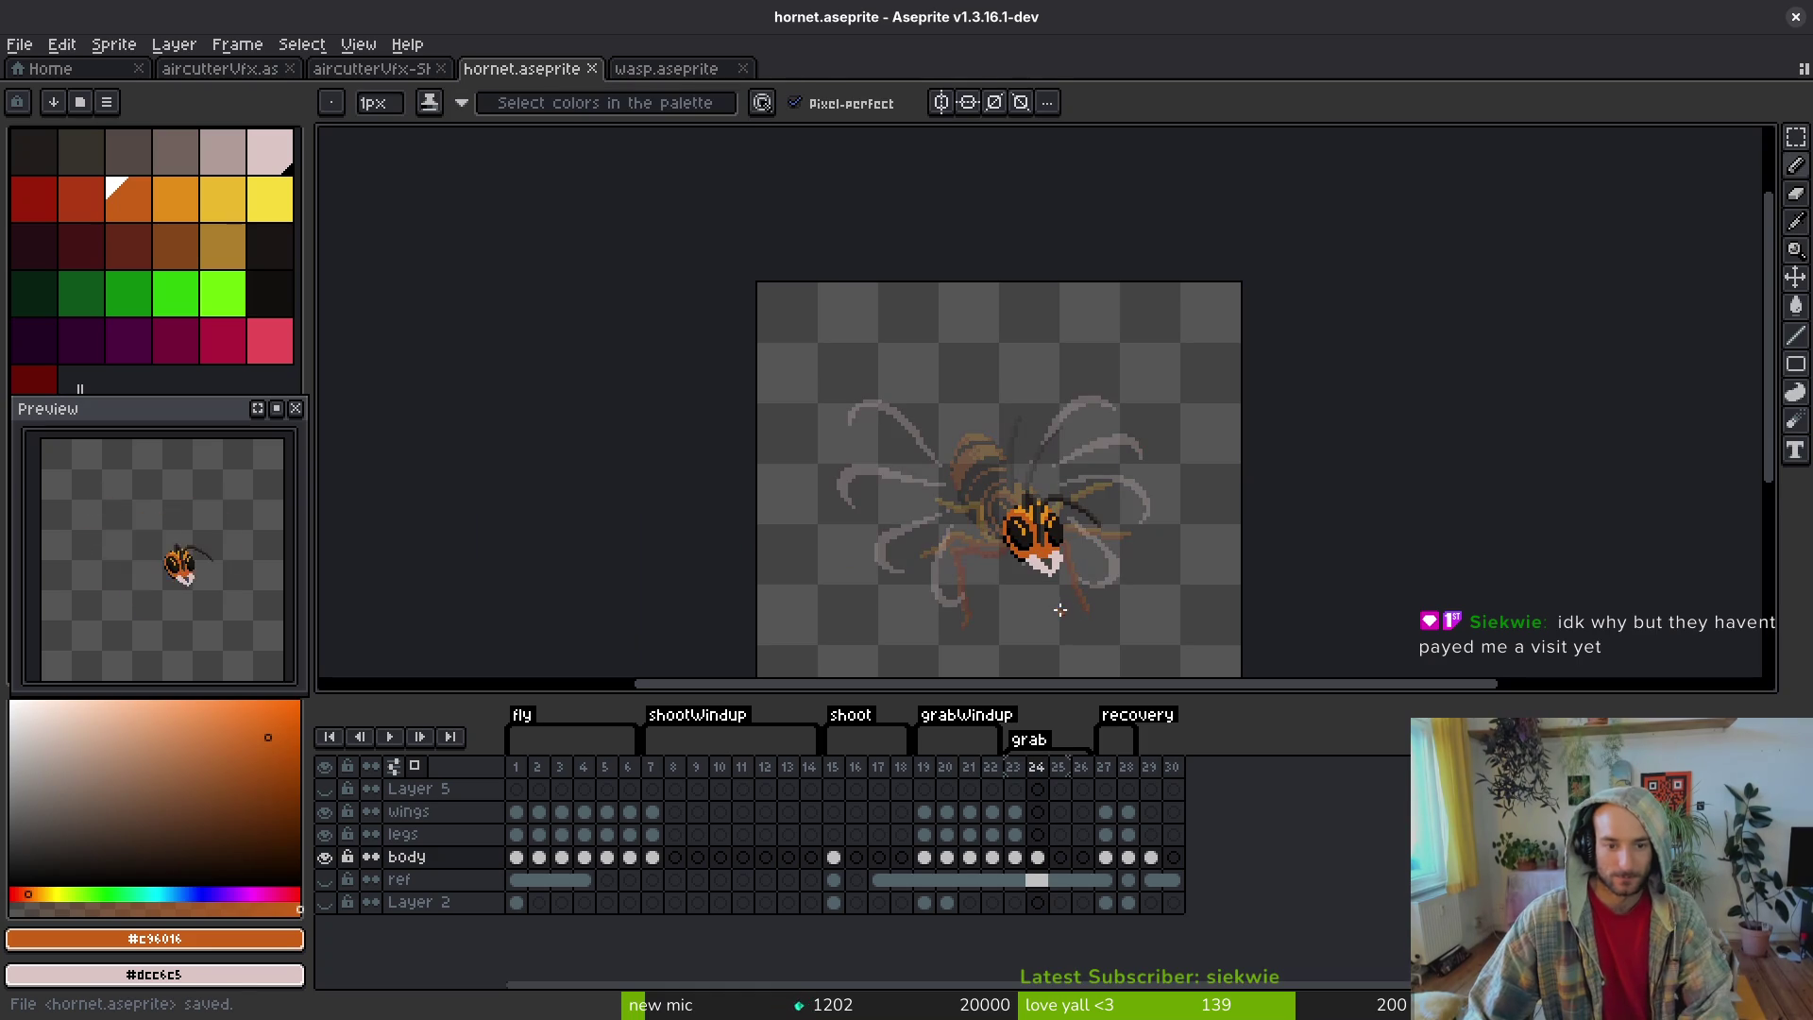
{"action": "scroll", "coordinate": [1123, 444], "scroll_direction": "up", "scroll_amount": 4}
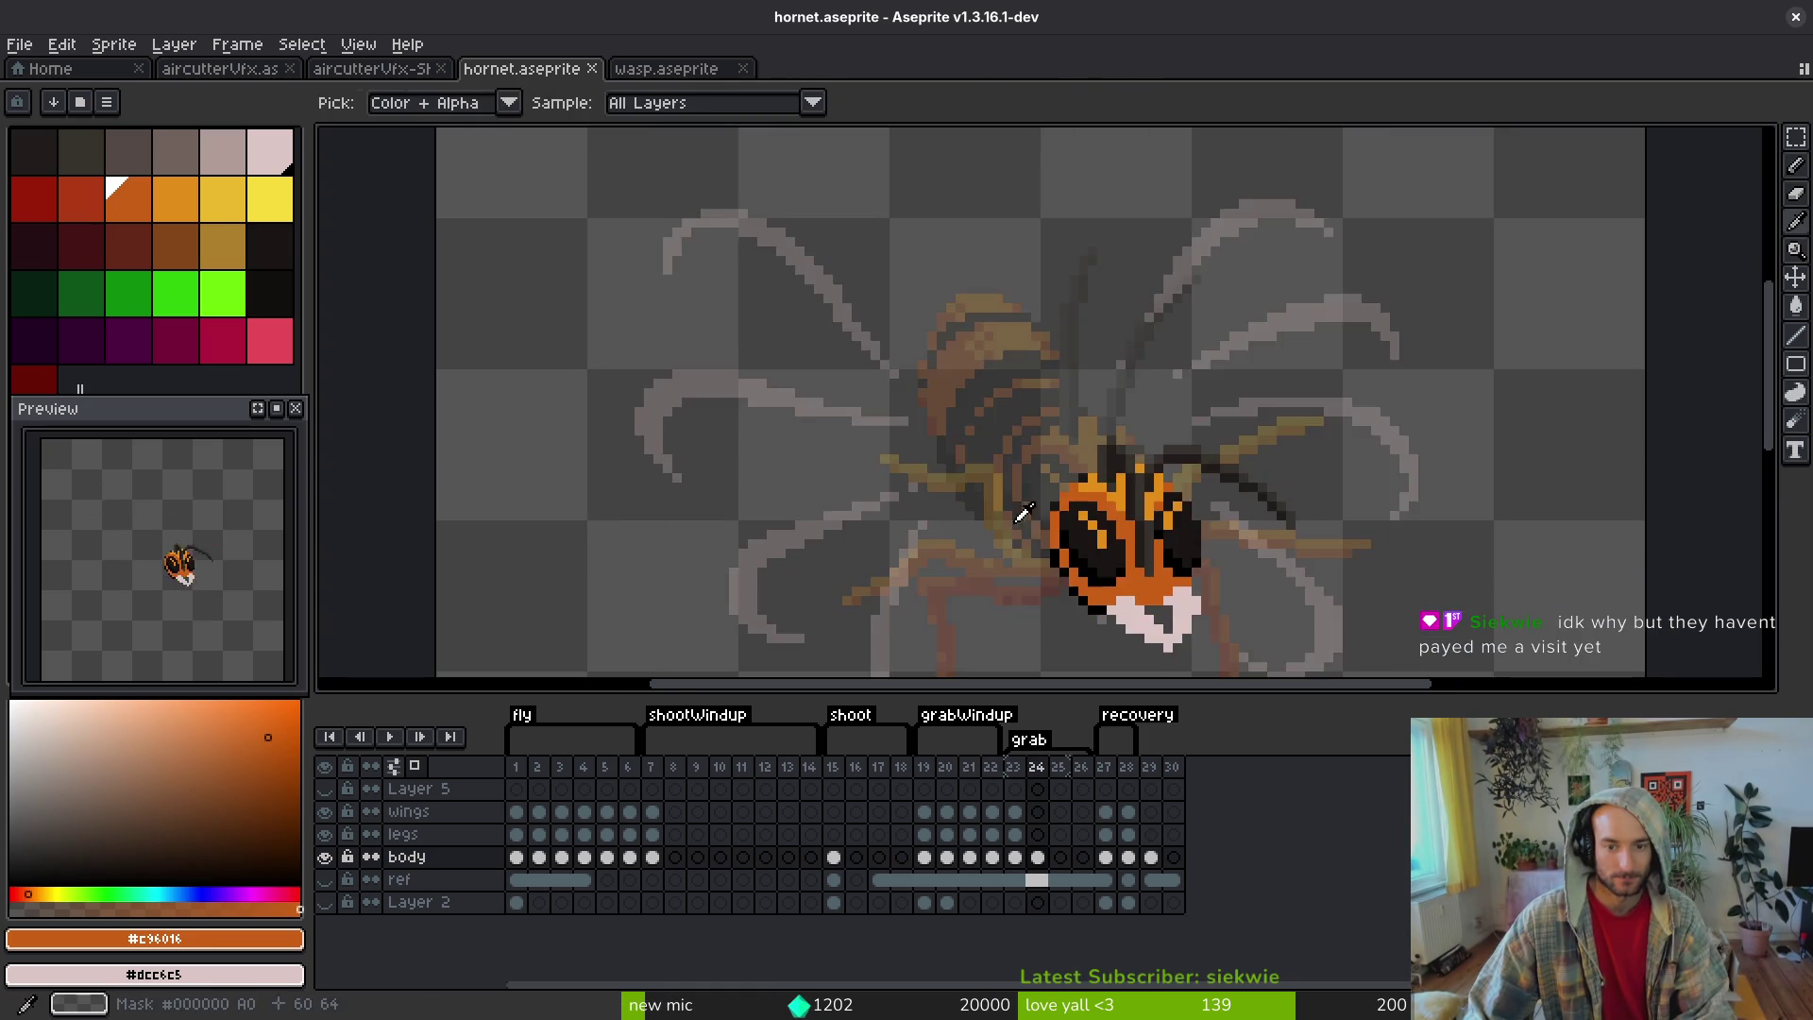
{"action": "left_click", "coordinate": [1124, 443], "text": "alt"}
{"action": "key", "text": "Left"}
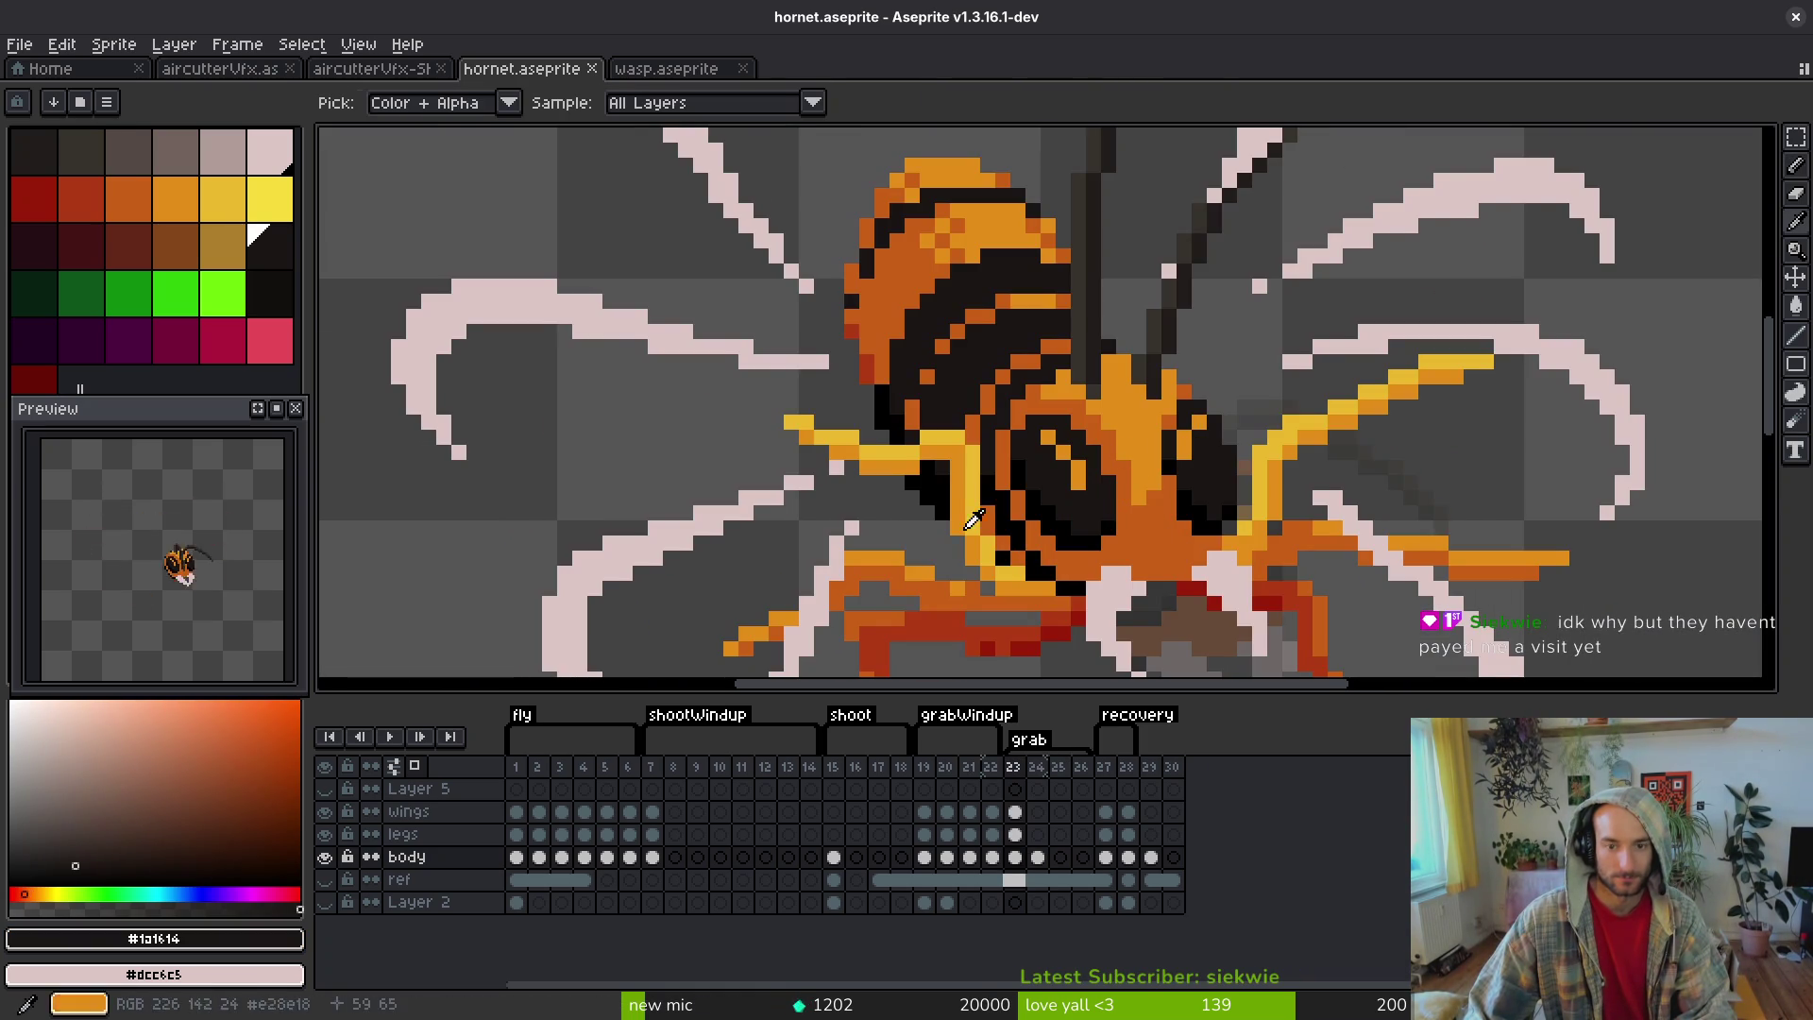
{"action": "key", "text": "Right"}
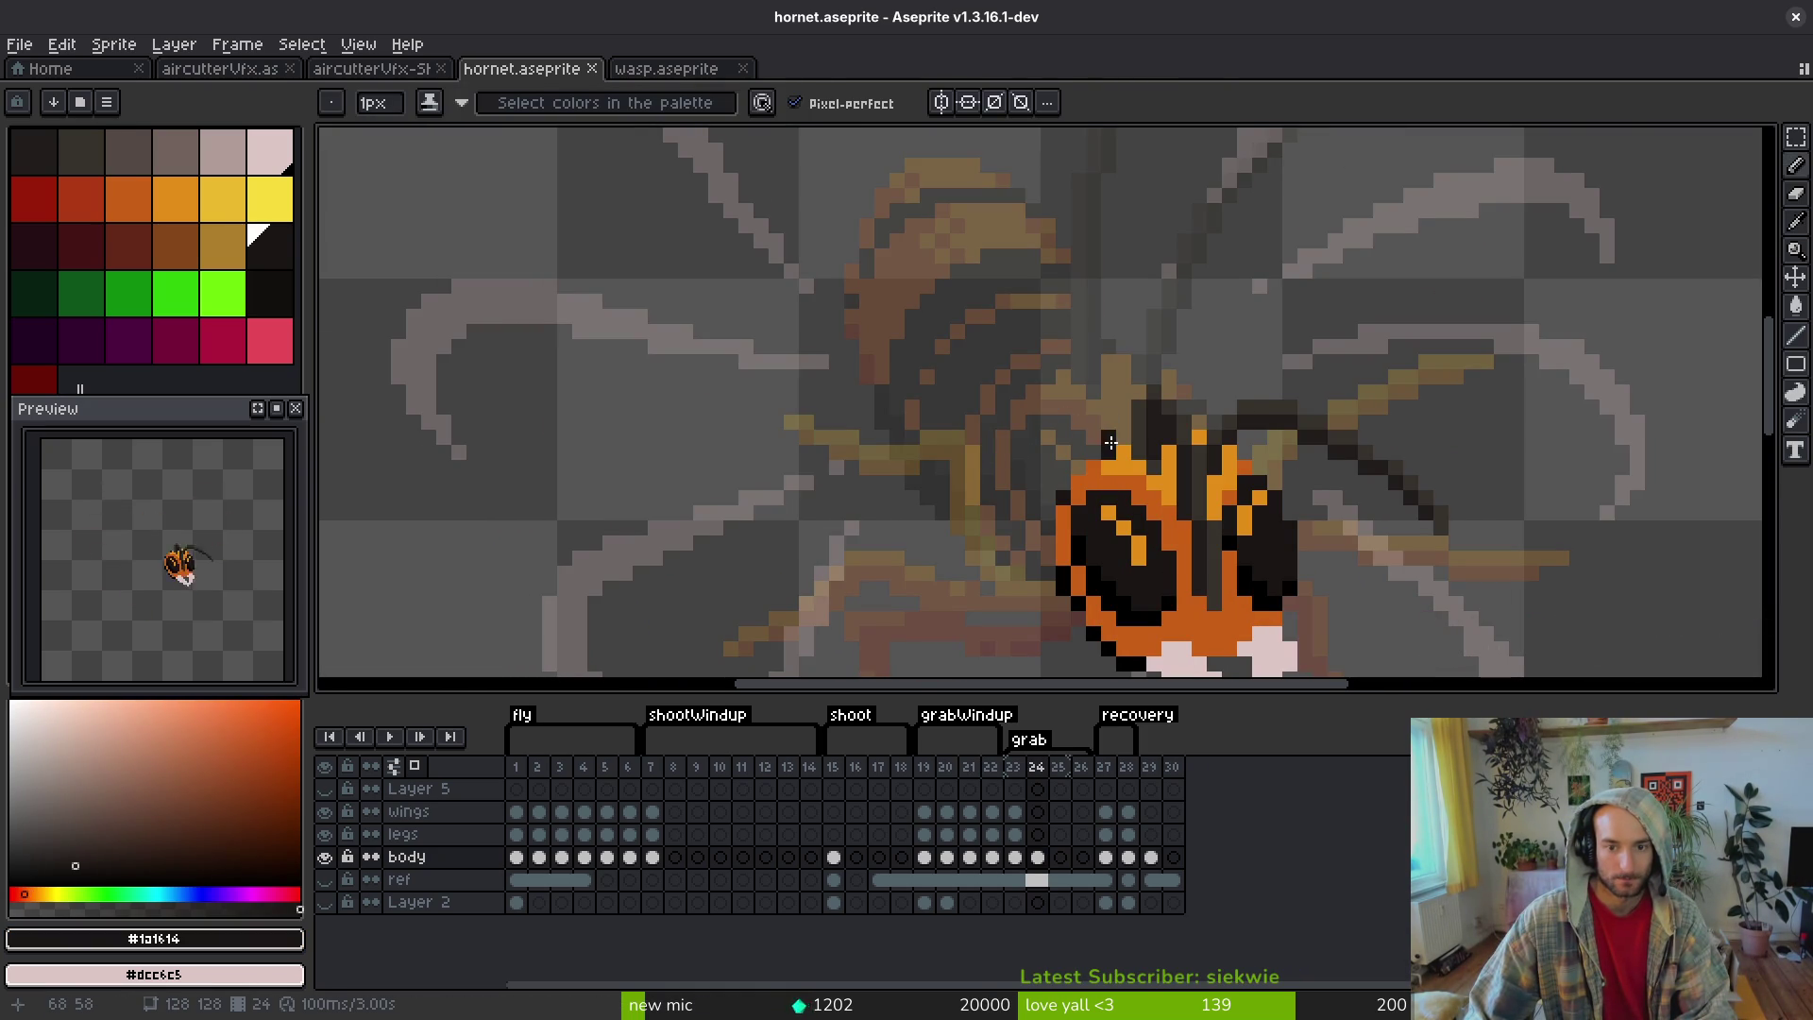
{"action": "left_click", "coordinate": [1113, 434]}
{"action": "left_click", "coordinate": [1135, 435]}
{"action": "left_click_drag", "start_coordinate": [1109, 421], "coordinate": [992, 419]}
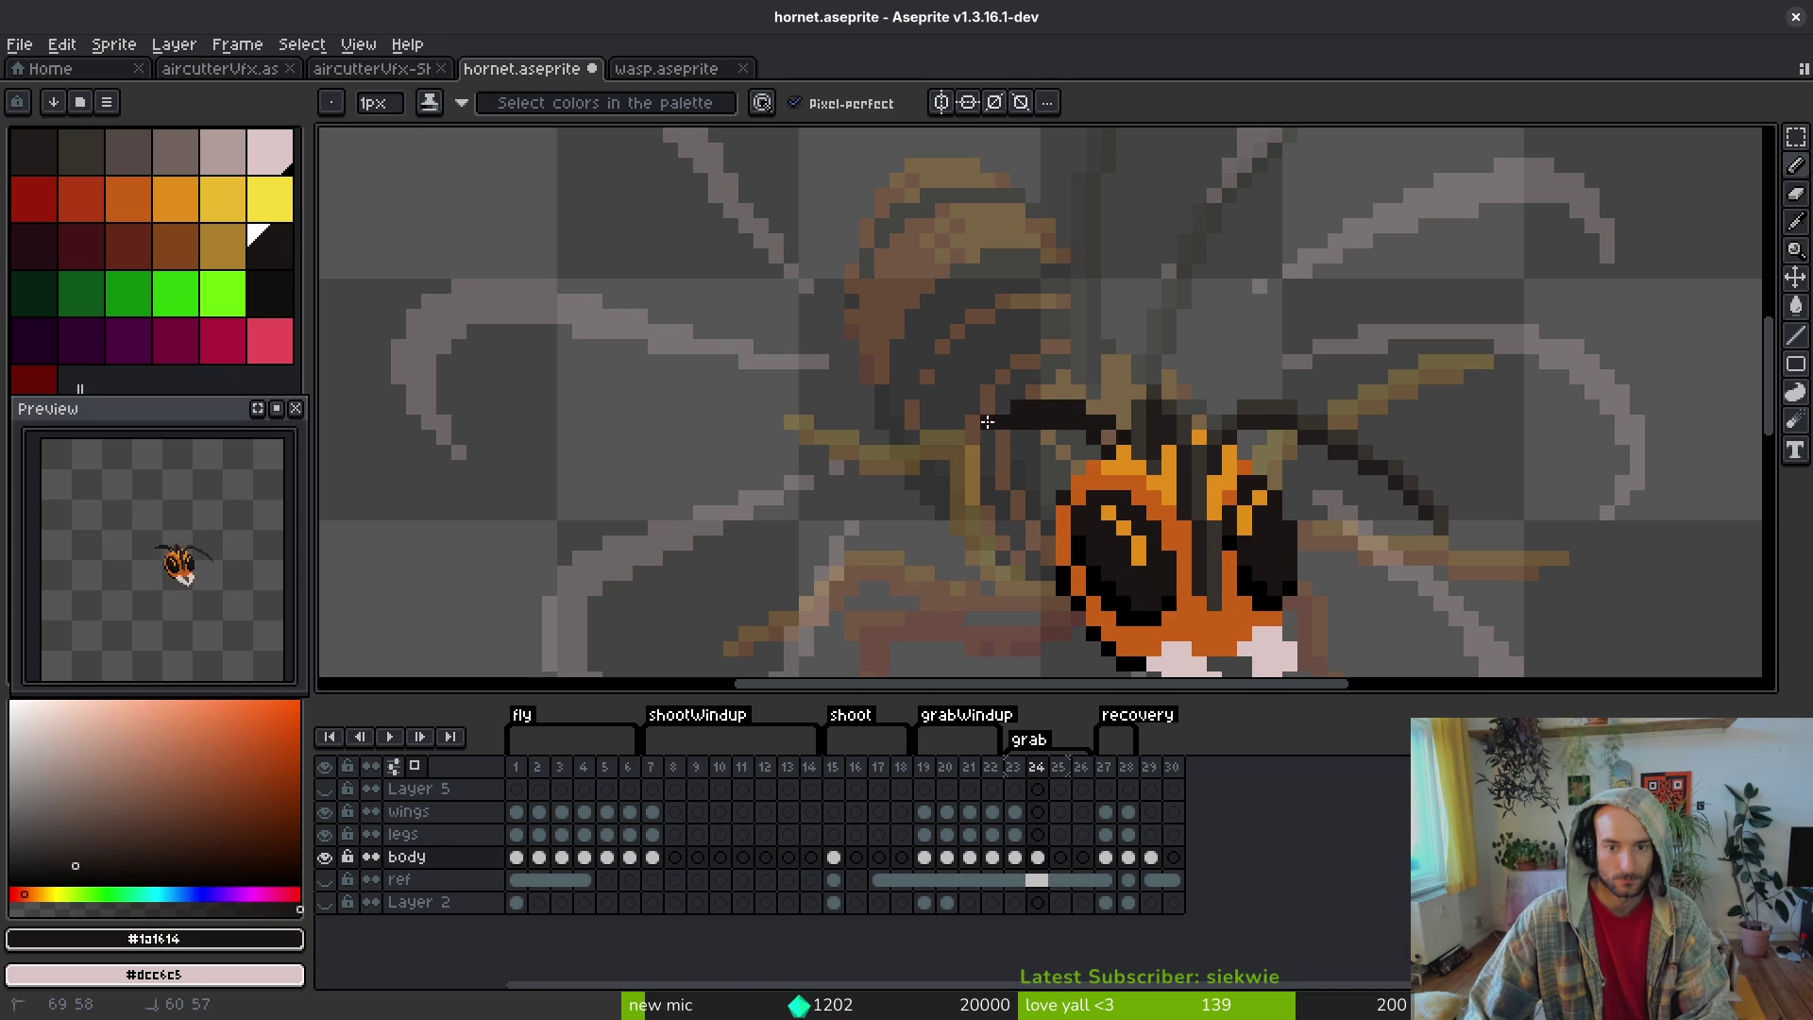
{"action": "scroll", "coordinate": [1063, 553], "scroll_direction": "down", "scroll_amount": 3}
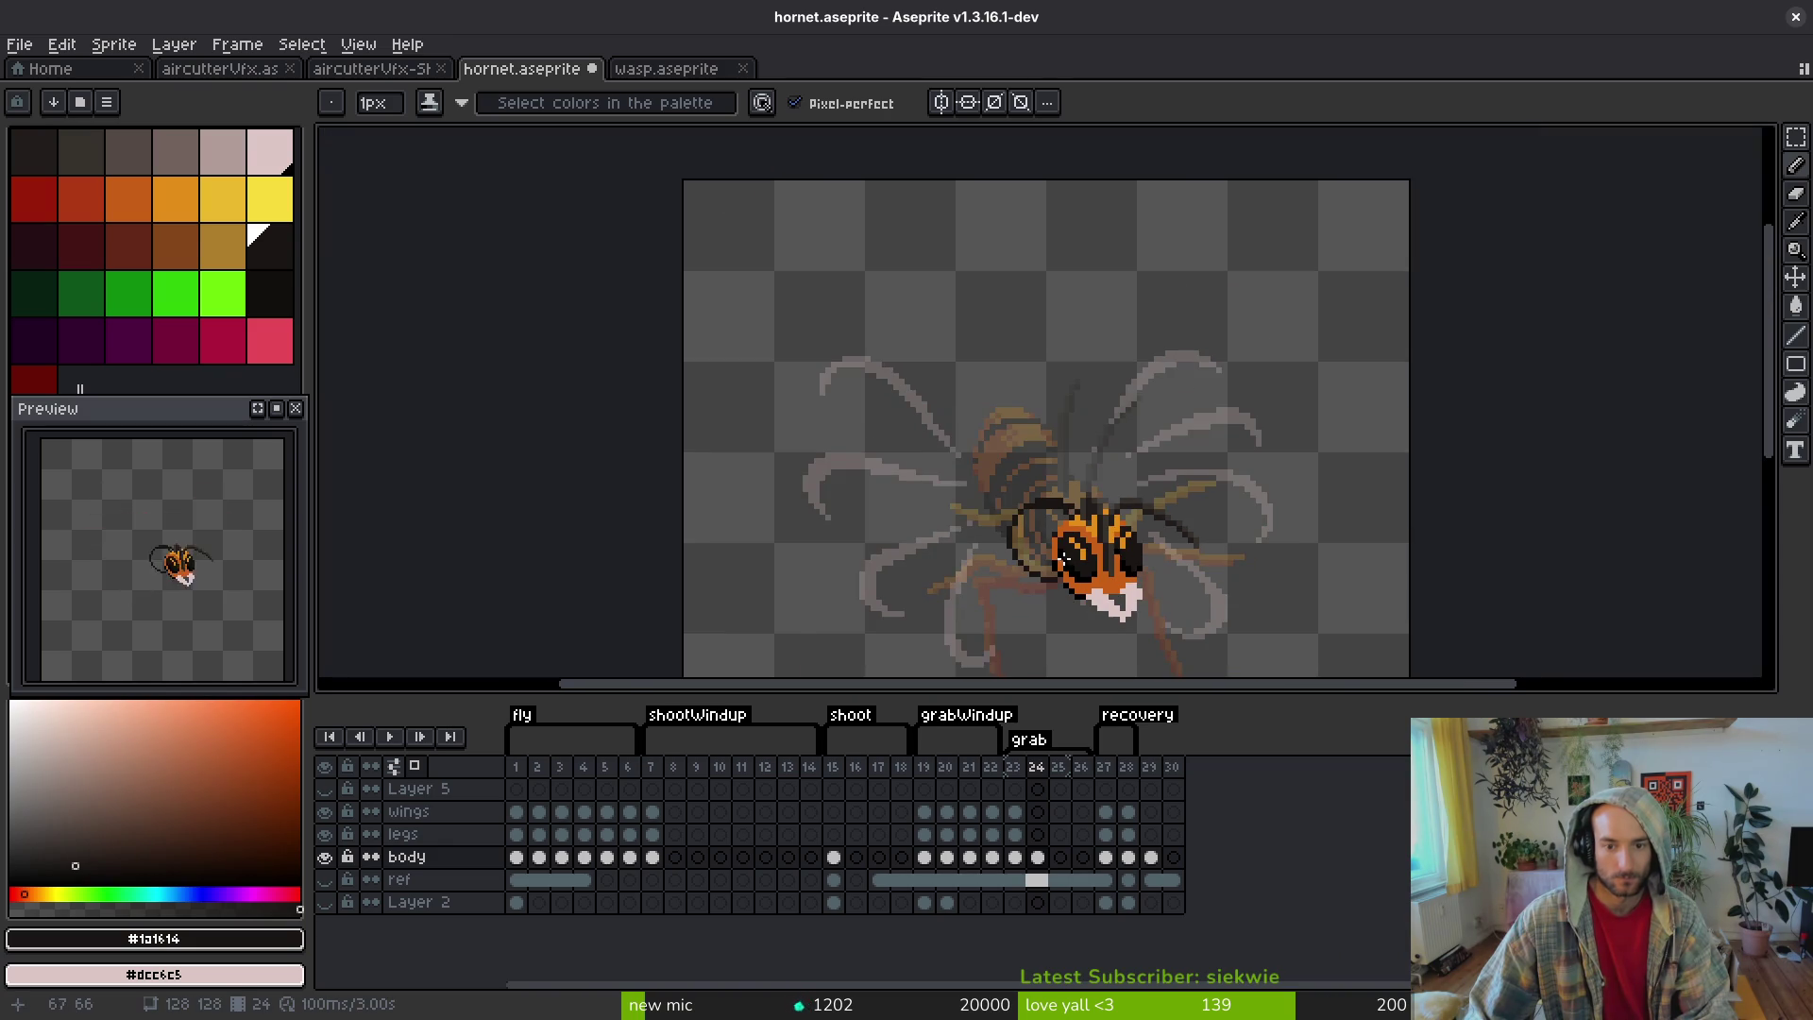
{"action": "scroll", "coordinate": [1062, 548], "scroll_direction": "up", "scroll_amount": 4}
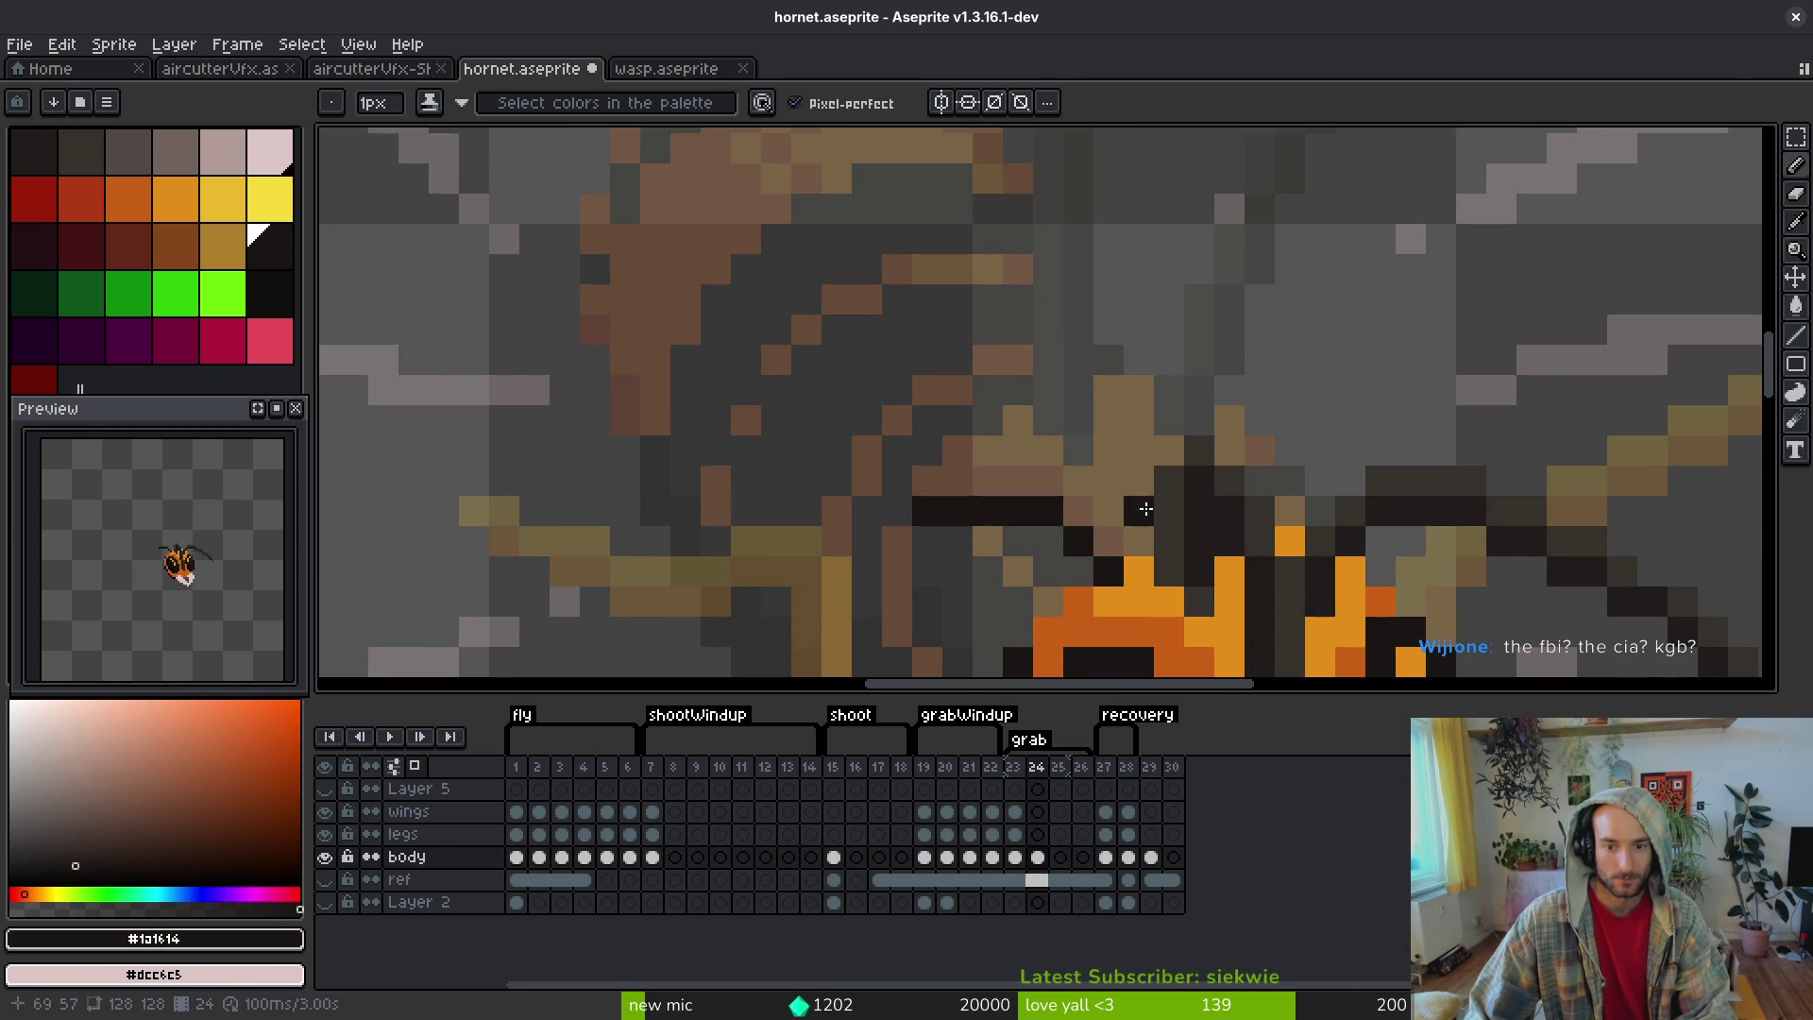
{"action": "left_click", "coordinate": [1137, 609], "text": "alt"}
- Draw an orange outline curving around the thorax, undoing the stray orange pixel
{"action": "left_click", "coordinate": [1137, 443]}
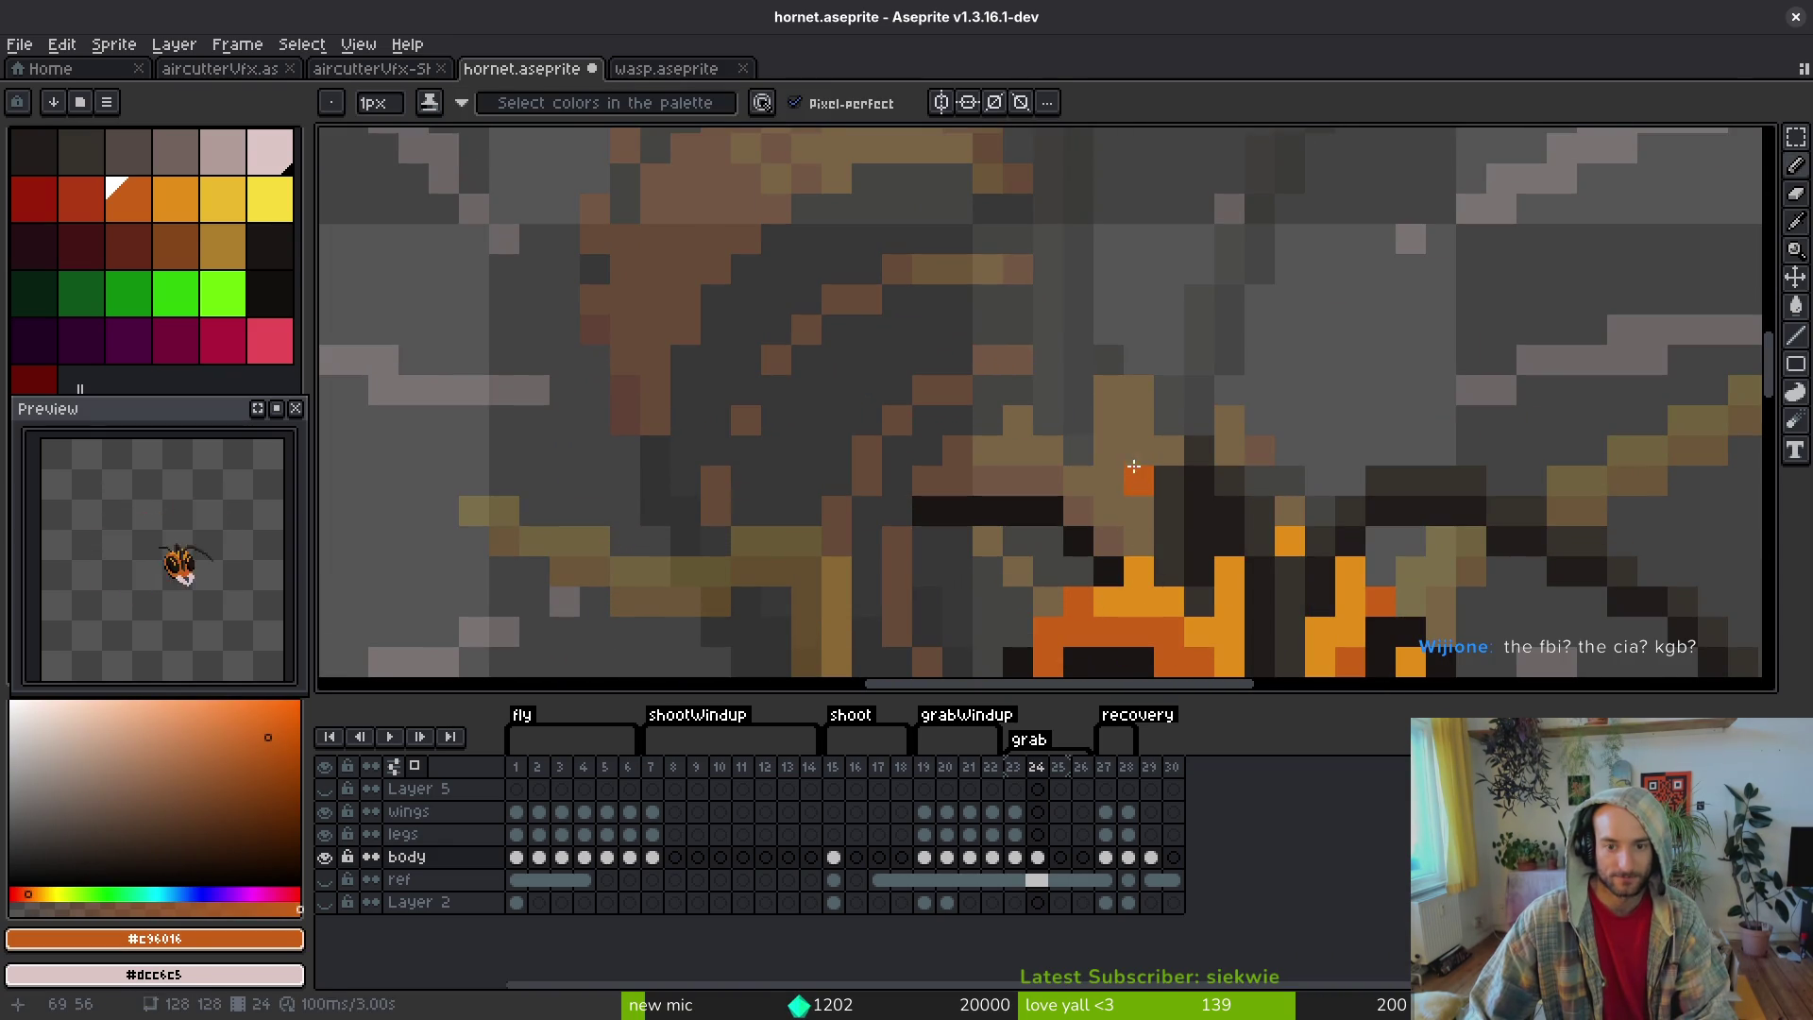
{"action": "mouse_move", "coordinate": [1120, 464]}
{"action": "left_mouse_down"}
{"action": "mouse_move", "coordinate": [951, 453]}
{"action": "mouse_move", "coordinate": [897, 543]}
{"action": "left_mouse_up"}
{"action": "scroll", "coordinate": [907, 302], "scroll_direction": "down", "scroll_amount": 3}
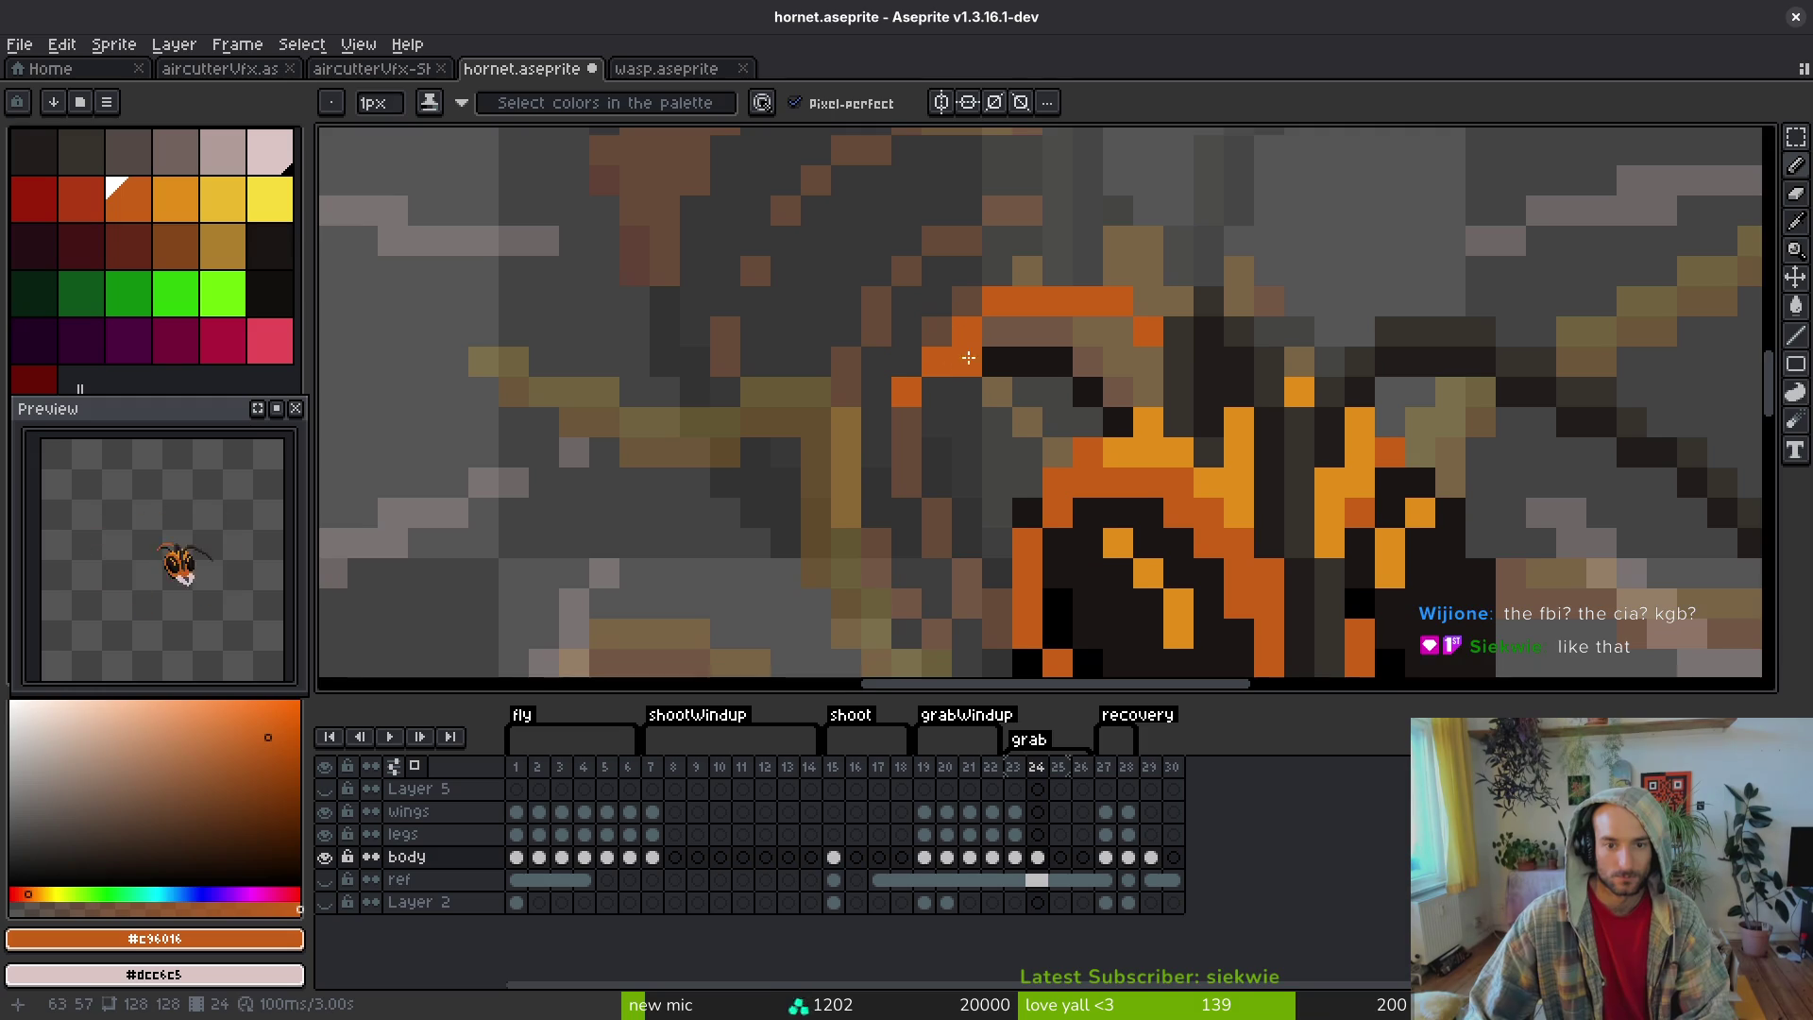
{"action": "mouse_move", "coordinate": [890, 235]}
{"action": "left_mouse_down"}
{"action": "mouse_move", "coordinate": [798, 392]}
{"action": "mouse_move", "coordinate": [854, 515]}
{"action": "mouse_move", "coordinate": [938, 585]}
{"action": "mouse_move", "coordinate": [798, 474]}
{"action": "left_mouse_up"}
{"action": "key", "text": "ctrl+z"}
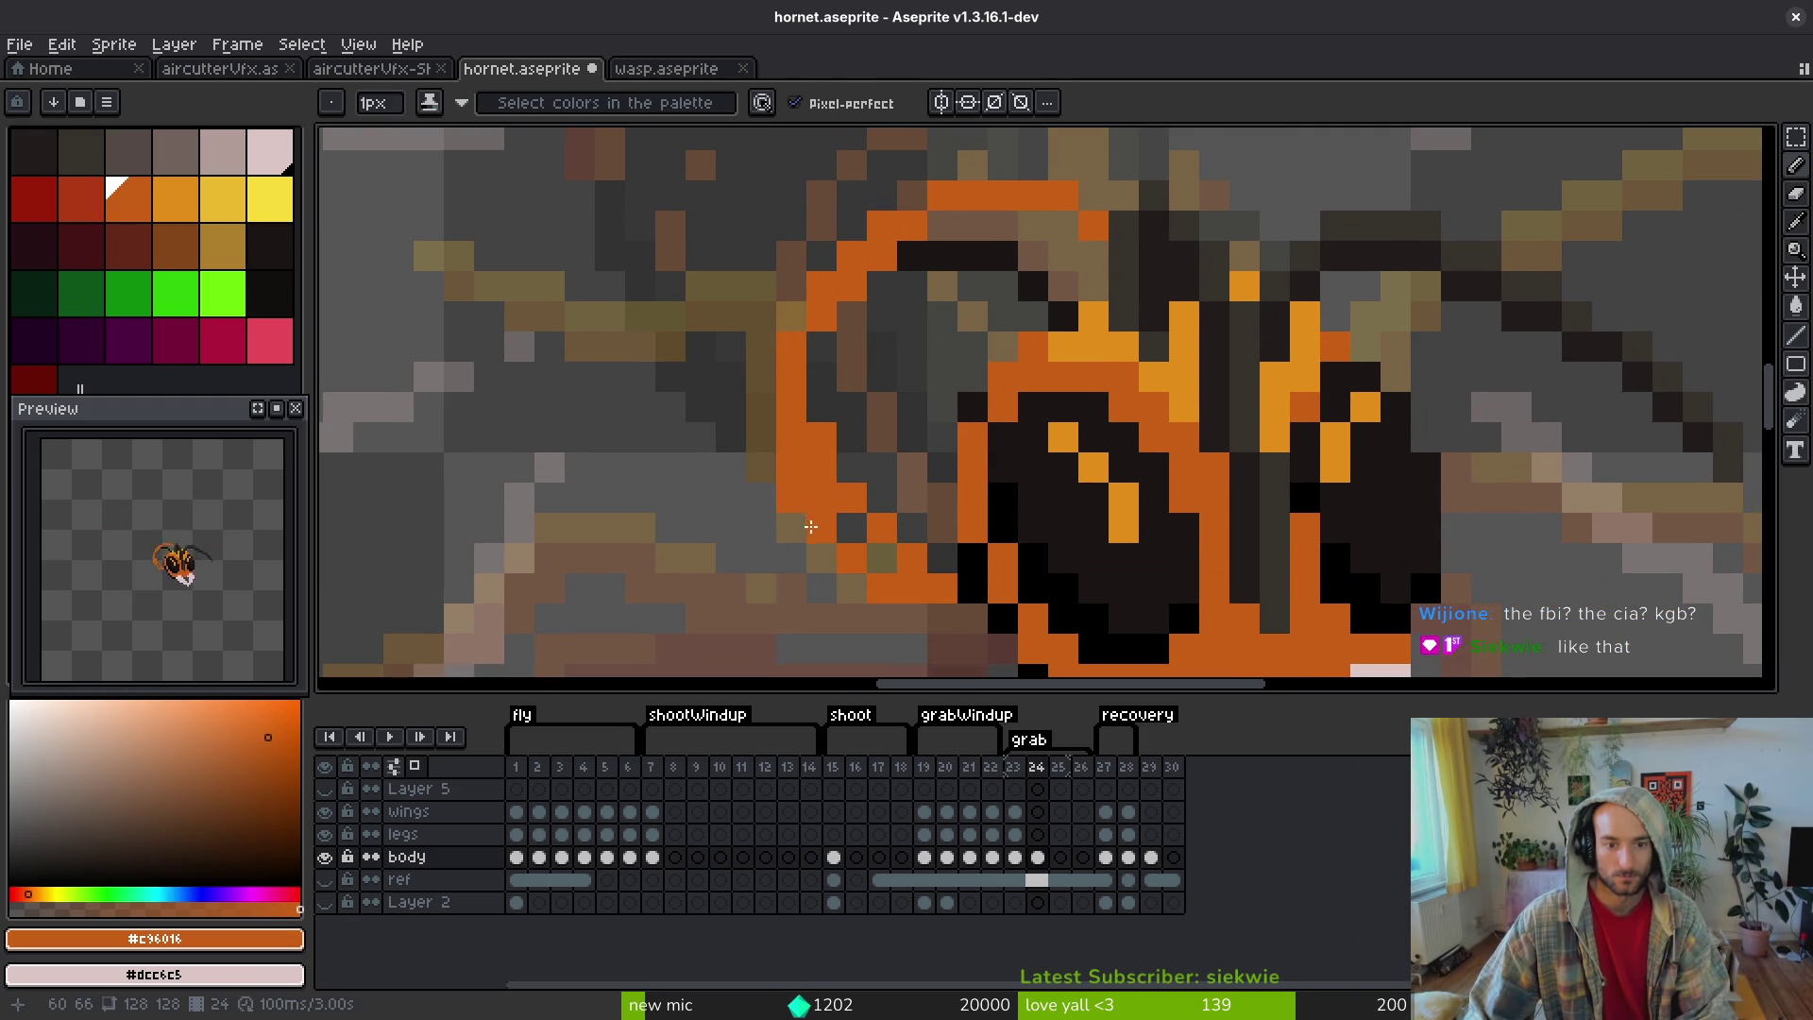
- Flood-fill the thorax interior areas and a leftover pixel with near-black instead of orange
{"action": "key", "text": "g"}
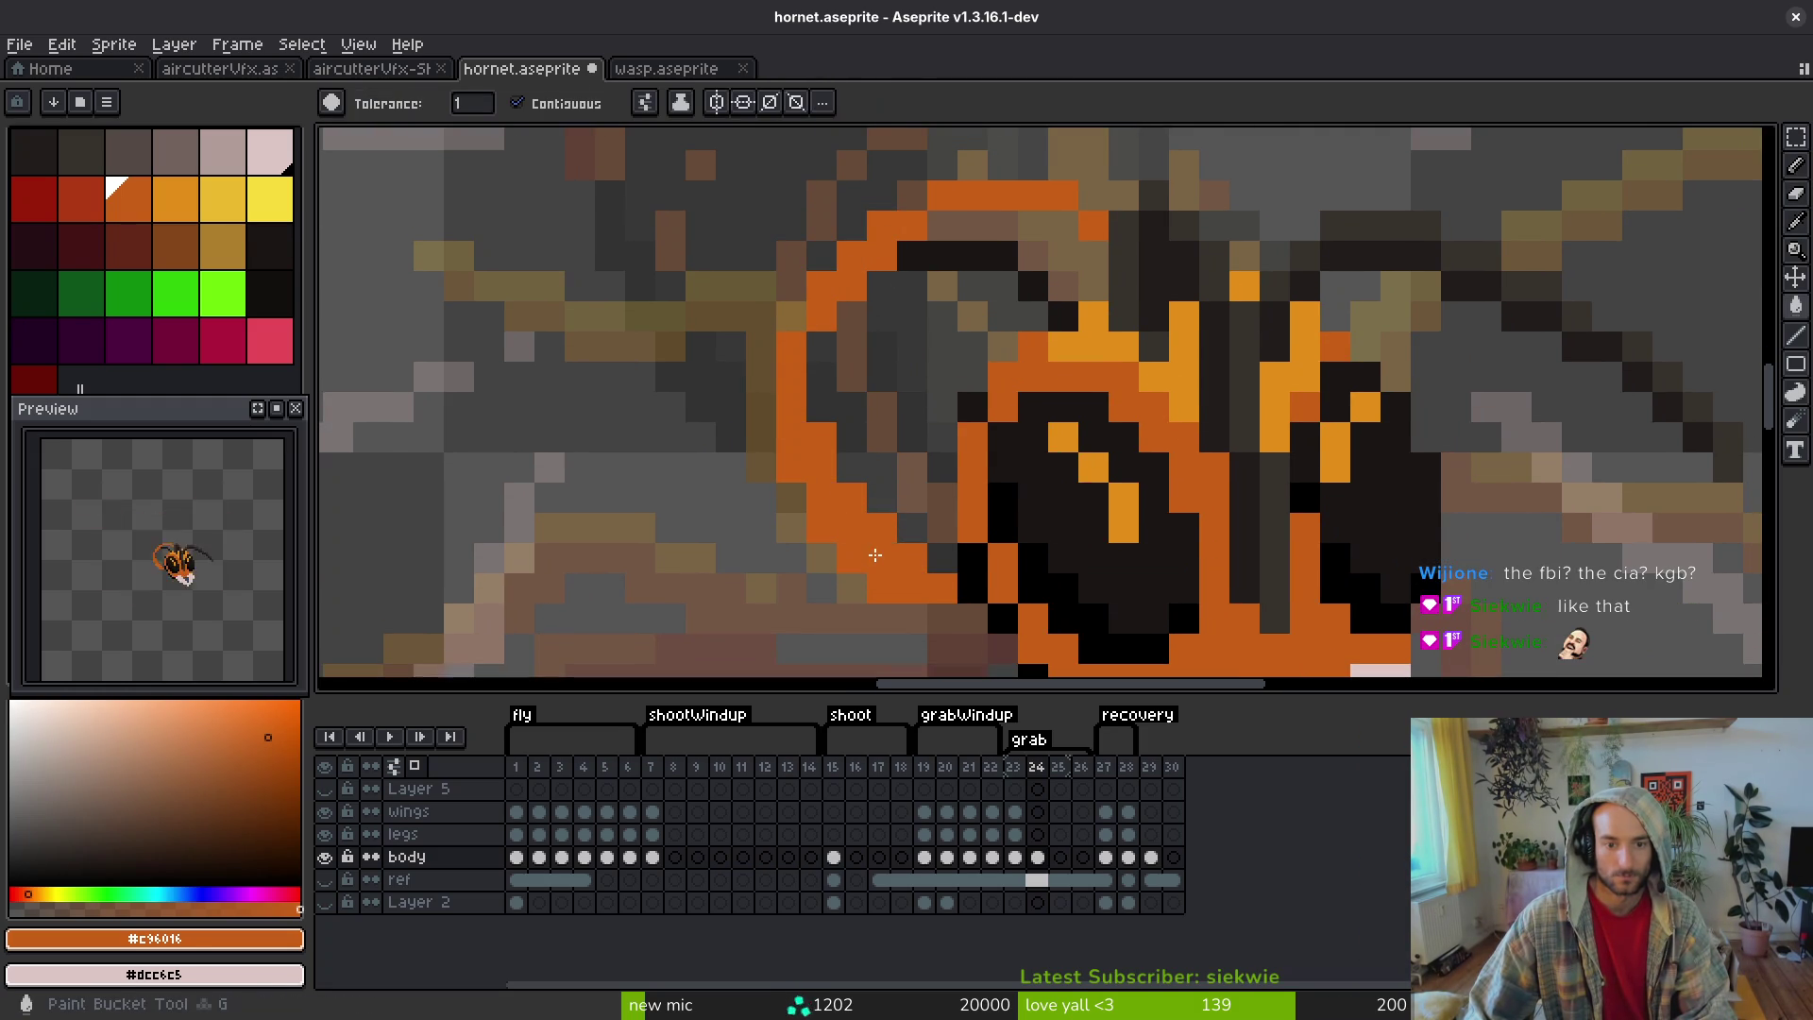
{"action": "left_click", "coordinate": [900, 395]}
{"action": "key", "text": "ctrl+z"}
{"action": "left_click", "coordinate": [992, 255], "text": "alt"}
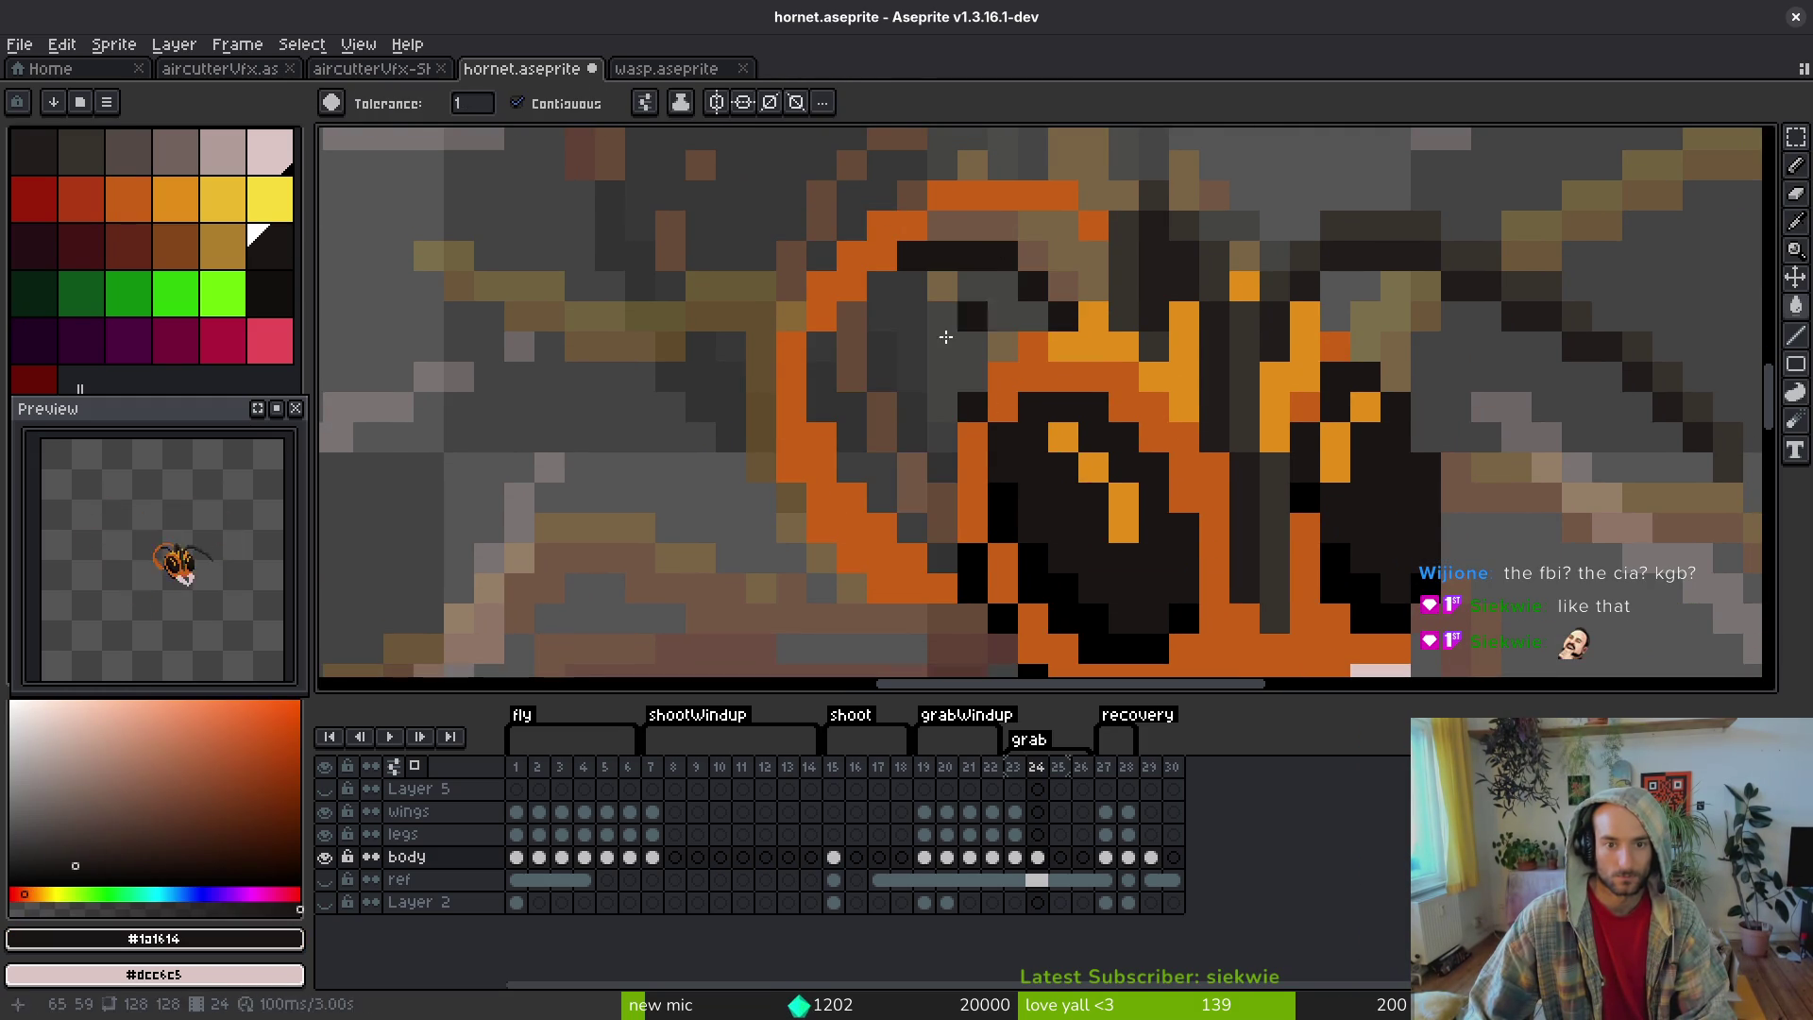
{"action": "left_click", "coordinate": [898, 405]}
{"action": "left_click", "coordinate": [1054, 258]}
{"action": "scroll", "coordinate": [1055, 258], "scroll_direction": "down", "scroll_amount": 4}
{"action": "scroll", "coordinate": [969, 517], "scroll_direction": "up", "scroll_amount": 4}
{"action": "left_click", "coordinate": [969, 517]}
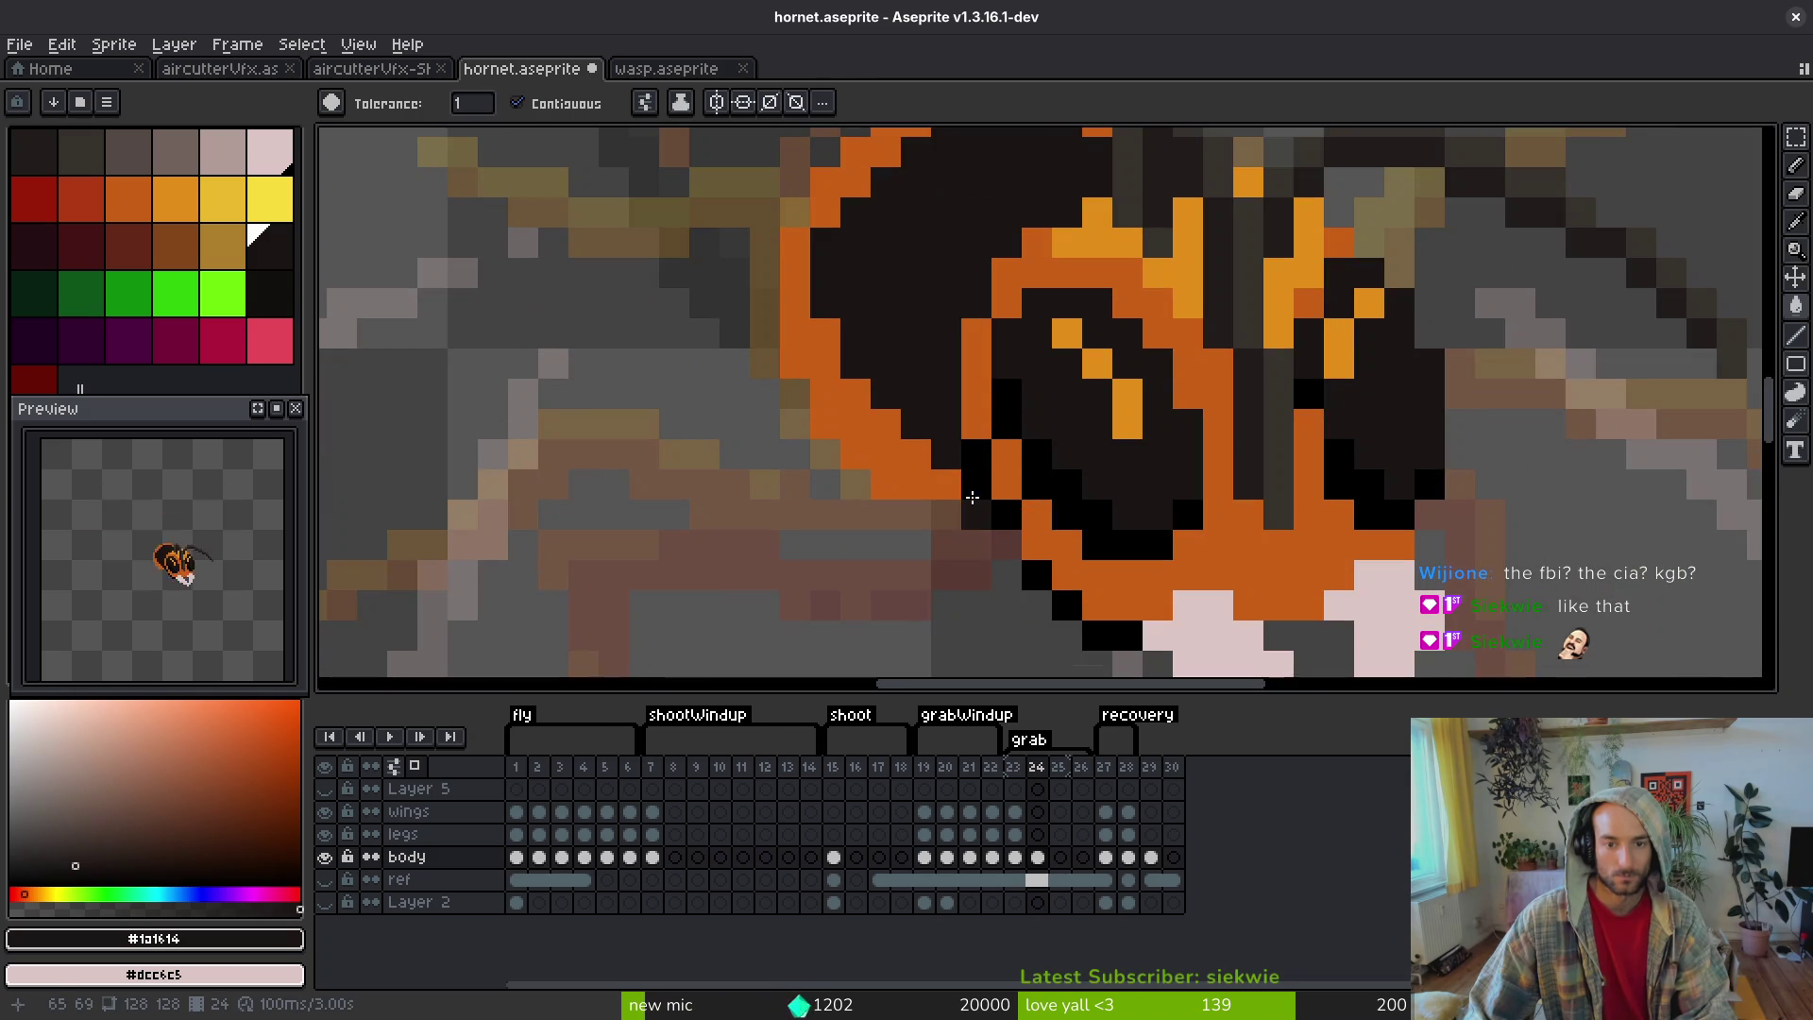
- Save hornet.aseprite with Ctrl+S
{"action": "scroll", "coordinate": [898, 399], "scroll_direction": "down", "scroll_amount": 4}
{"action": "scroll", "coordinate": [938, 437], "scroll_direction": "up", "scroll_amount": 4}
{"action": "scroll", "coordinate": [954, 478], "scroll_direction": "down", "scroll_amount": 1}
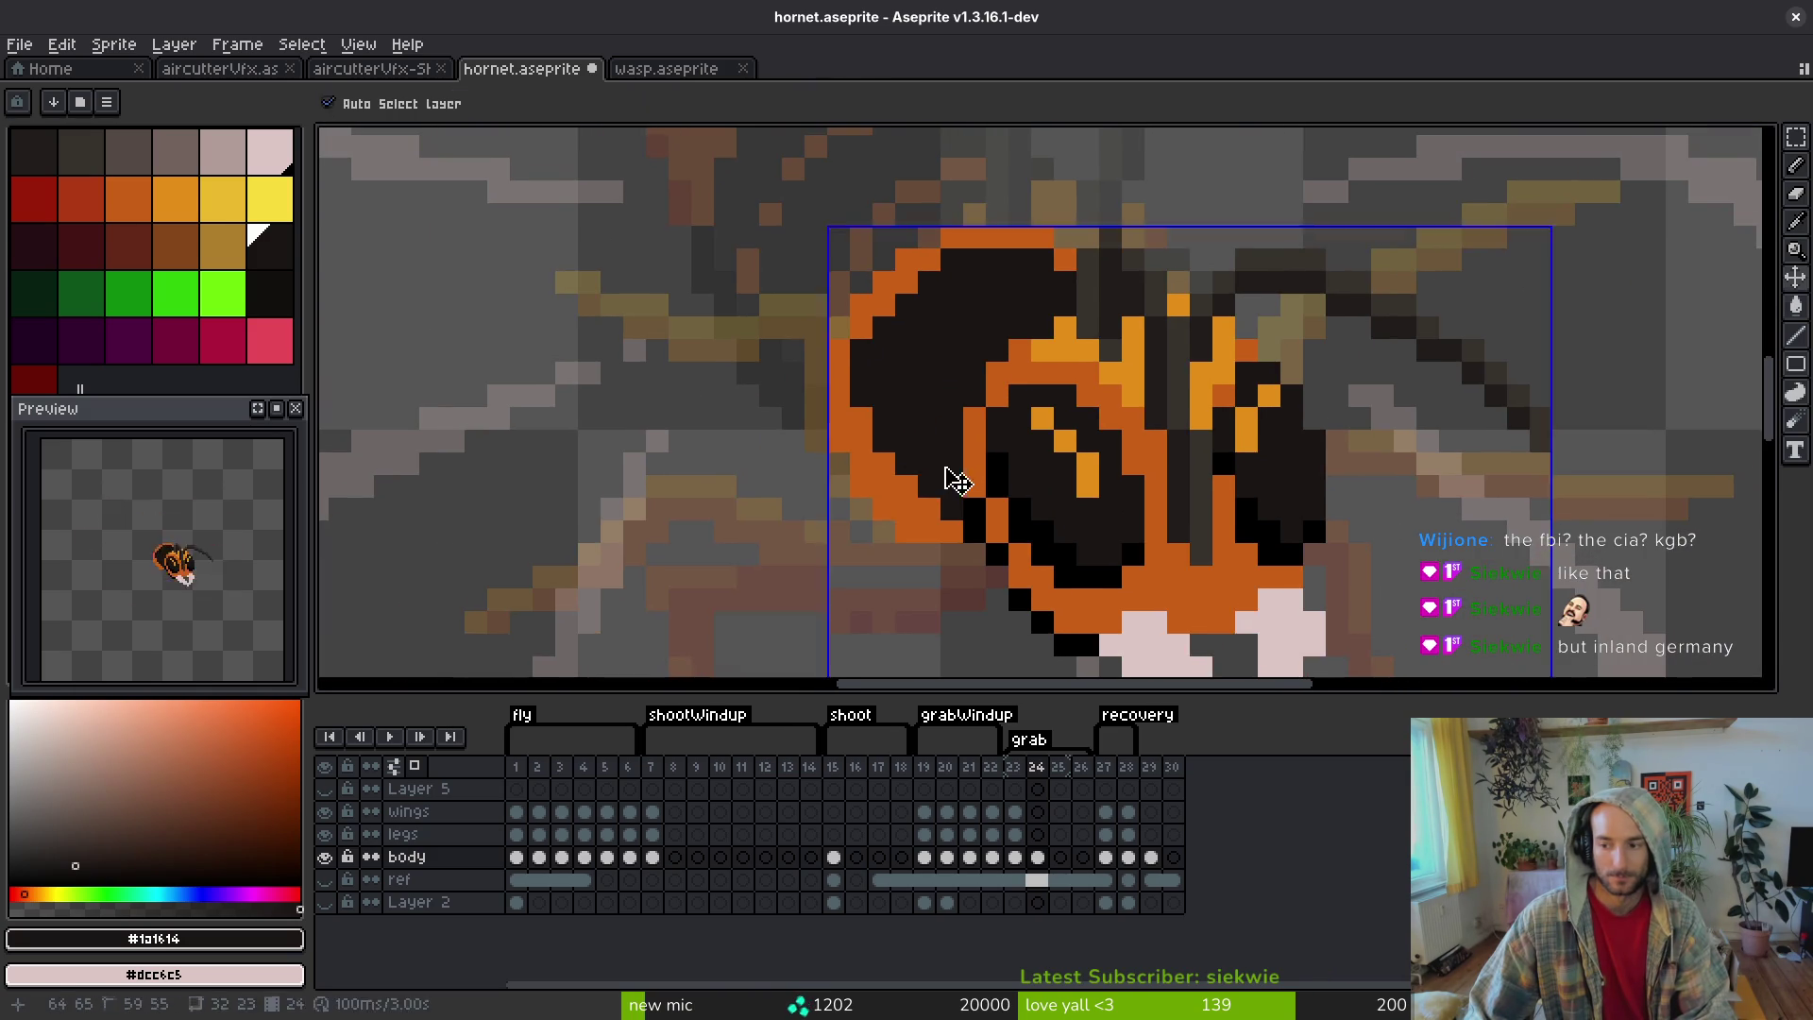
{"action": "key", "text": "ctrl+s"}
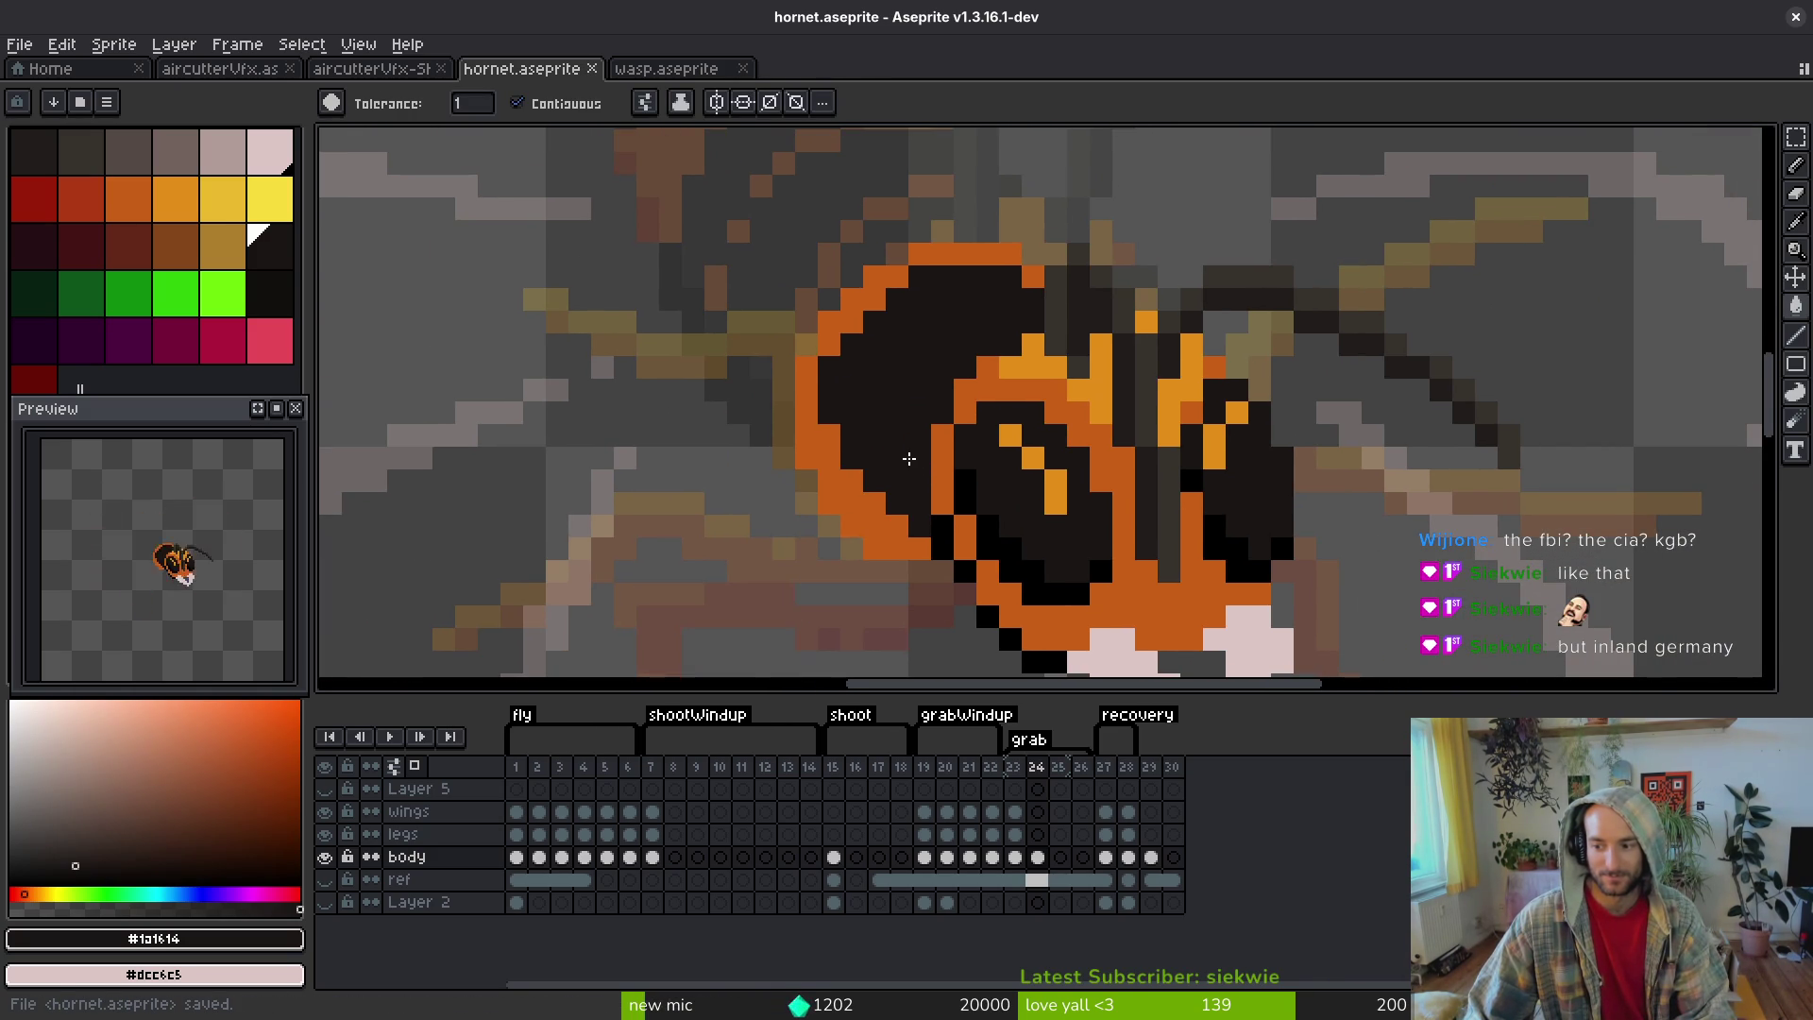
- Flip between frames 23 and 24 to compare the grab pose
{"action": "scroll", "coordinate": [908, 458], "scroll_direction": "down", "scroll_amount": 3}
{"action": "scroll", "coordinate": [886, 612], "scroll_direction": "up", "scroll_amount": 5}
{"action": "key", "text": "e"}
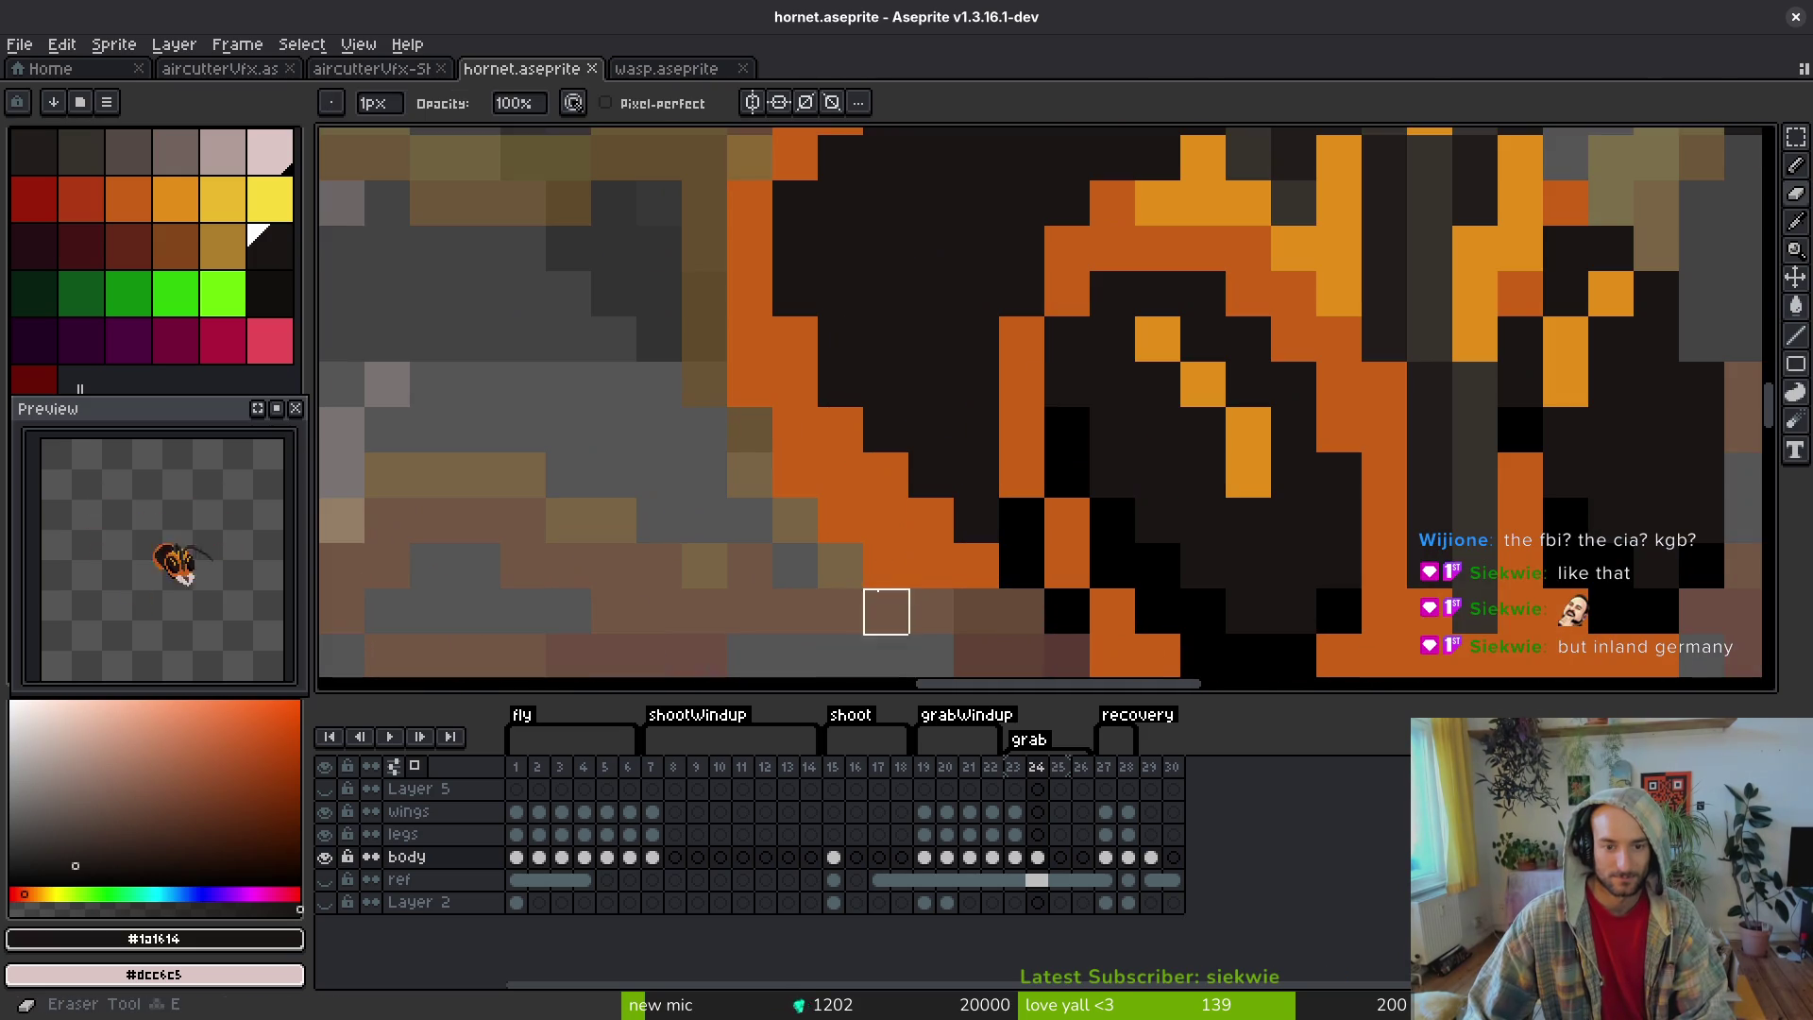
{"action": "scroll", "coordinate": [886, 567], "scroll_direction": "down", "scroll_amount": 4}
{"action": "key", "text": "i"}
{"action": "key", "text": "comma"}
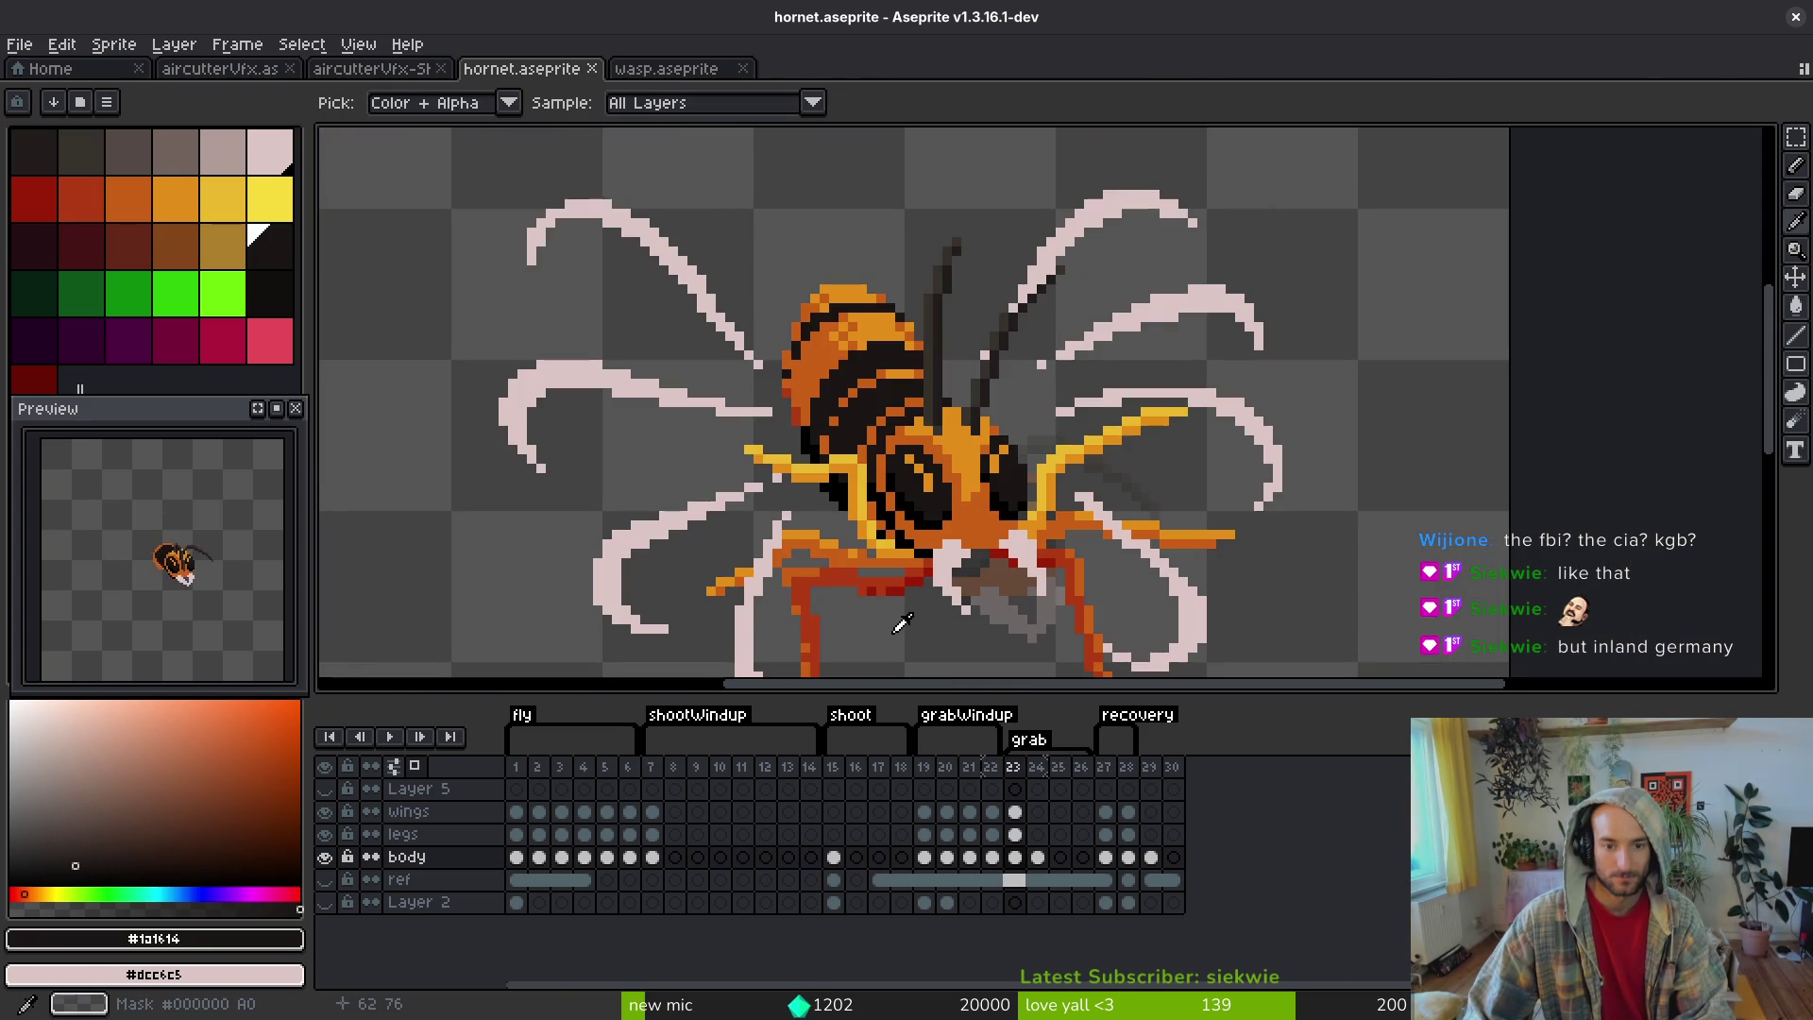
{"action": "key", "text": "period"}
{"action": "key", "text": "comma"}
{"action": "key", "text": "period"}
- With the pencil in orange #c96016, add a short stroke of orange pixels to the abdomen stripes
{"action": "key", "text": "b"}
{"action": "scroll", "coordinate": [842, 350], "scroll_direction": "up", "scroll_amount": 3}
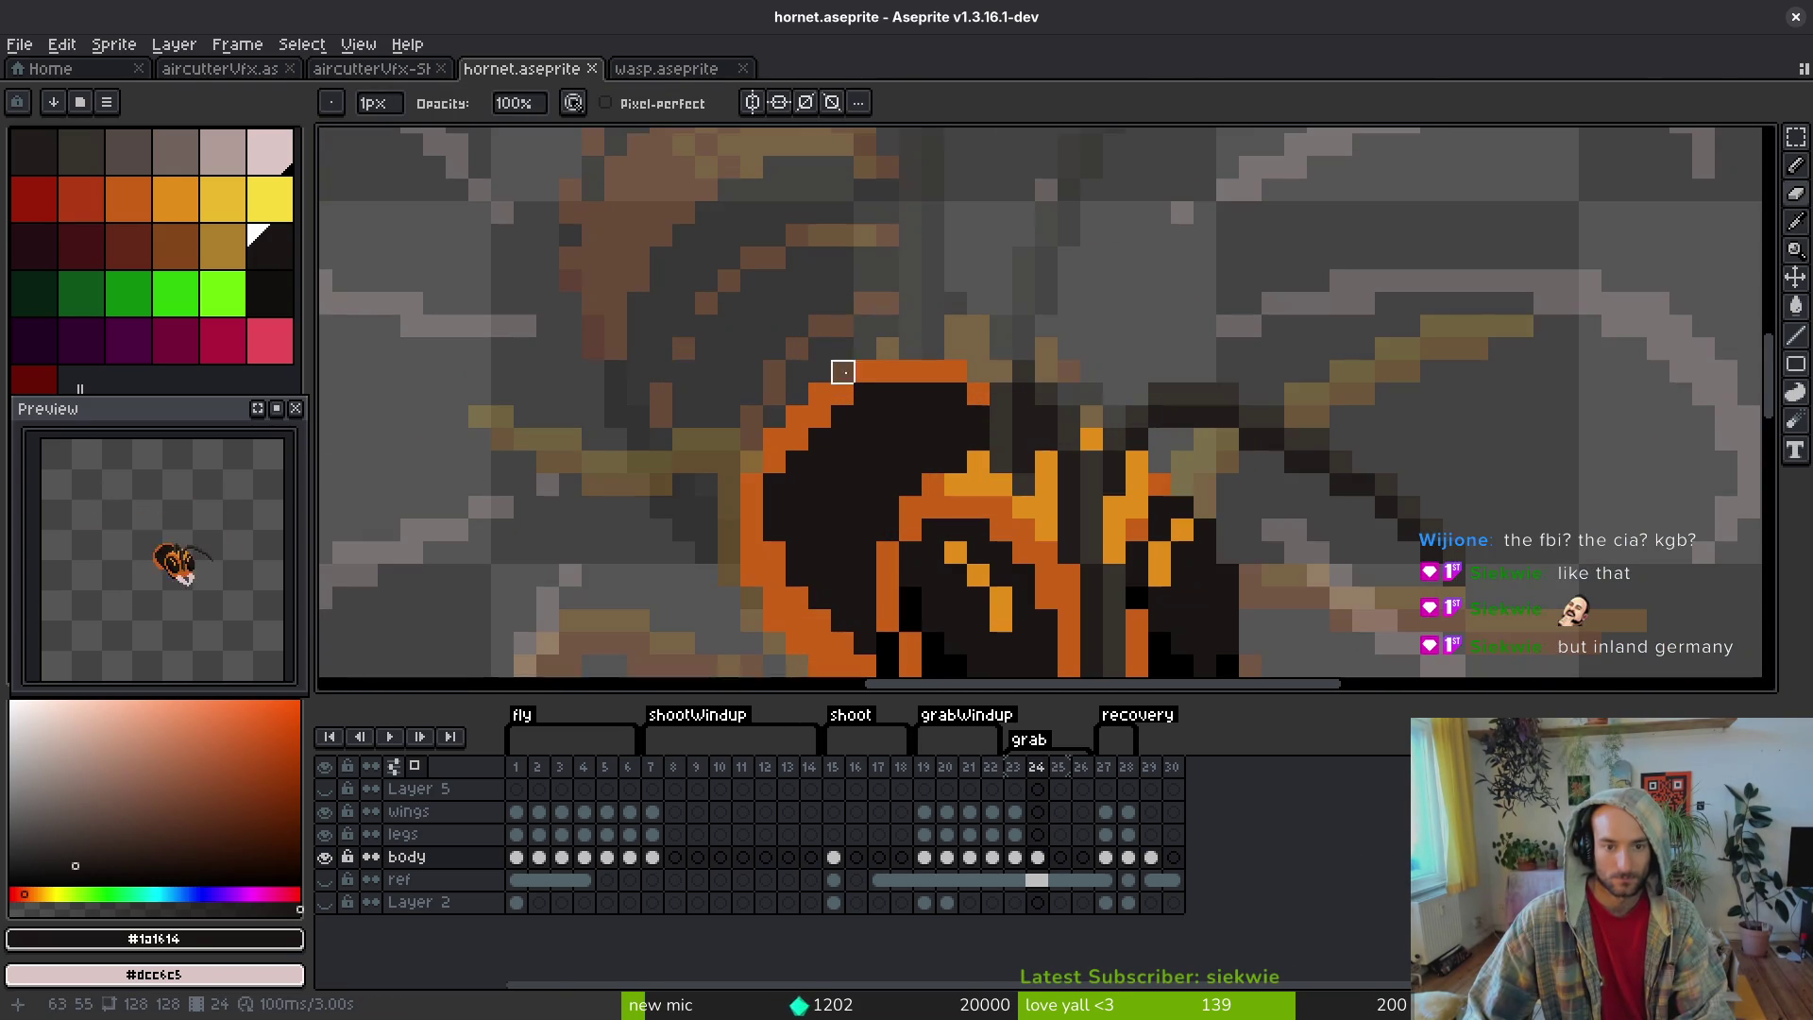
{"action": "left_click", "coordinate": [931, 371], "text": "alt"}
{"action": "scroll", "coordinate": [934, 384], "scroll_direction": "up", "scroll_amount": 1}
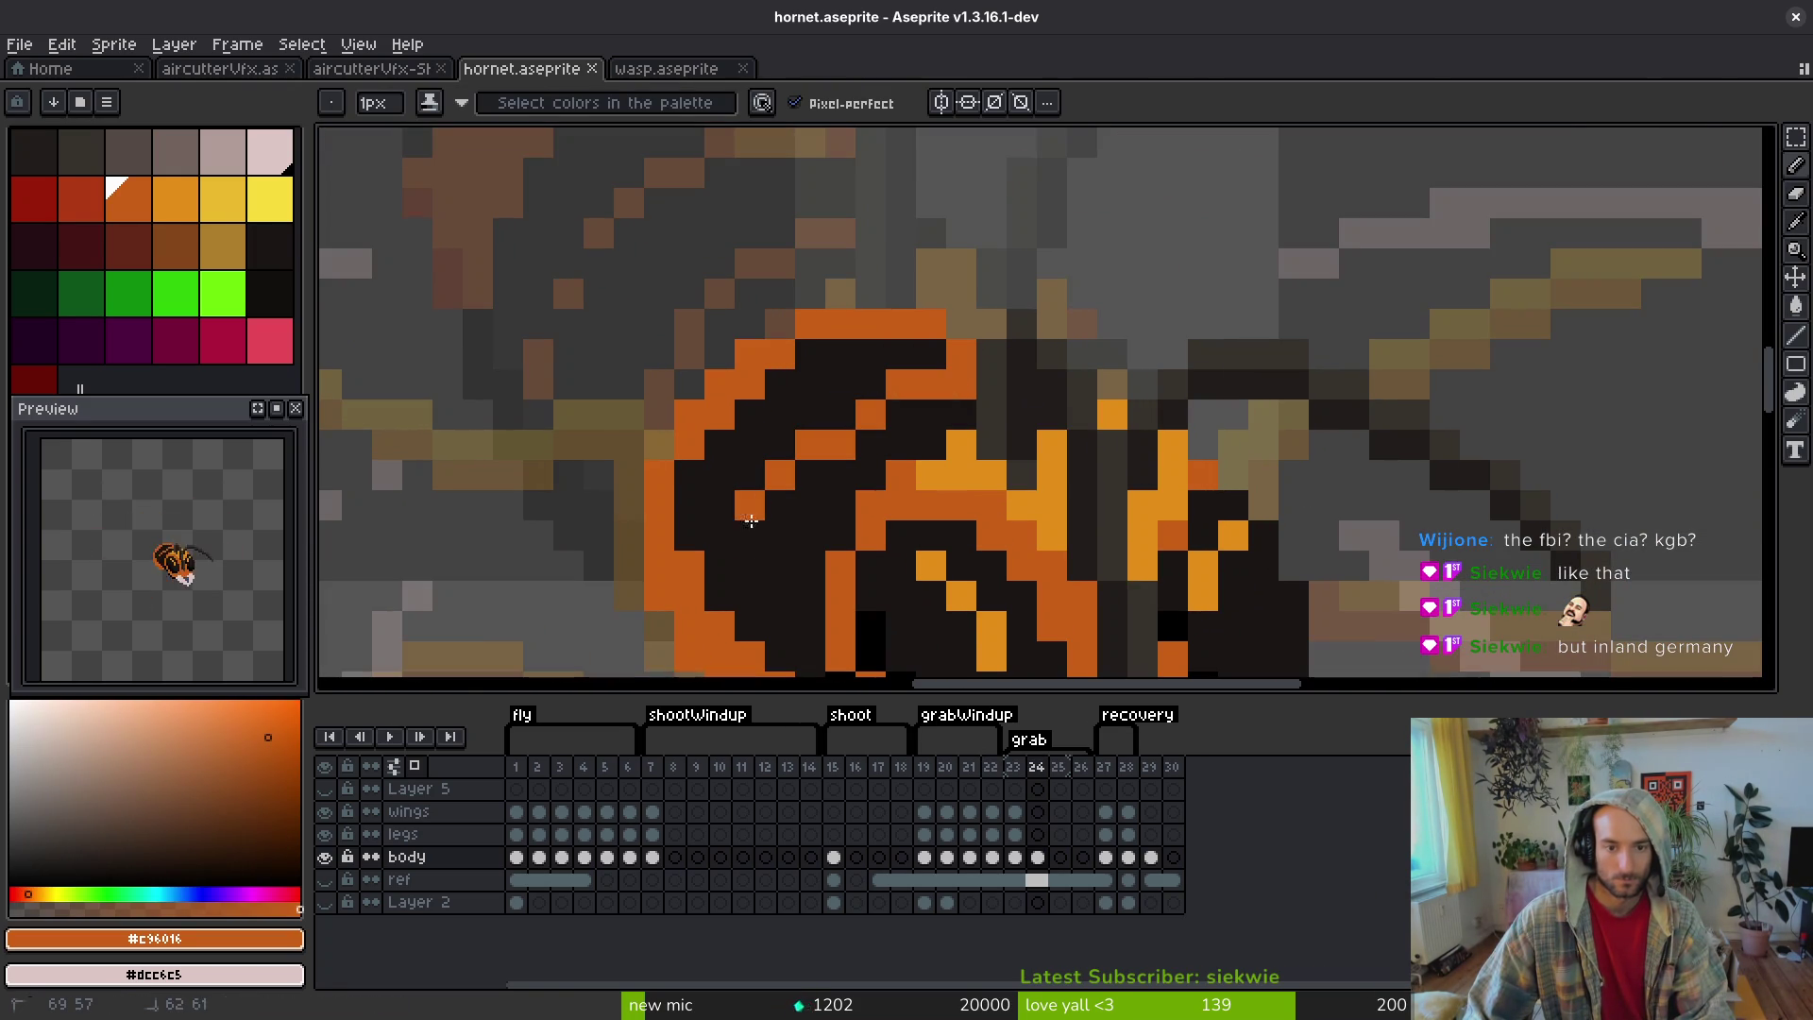
{"action": "left_click_drag", "start_coordinate": [758, 499], "coordinate": [767, 503]}
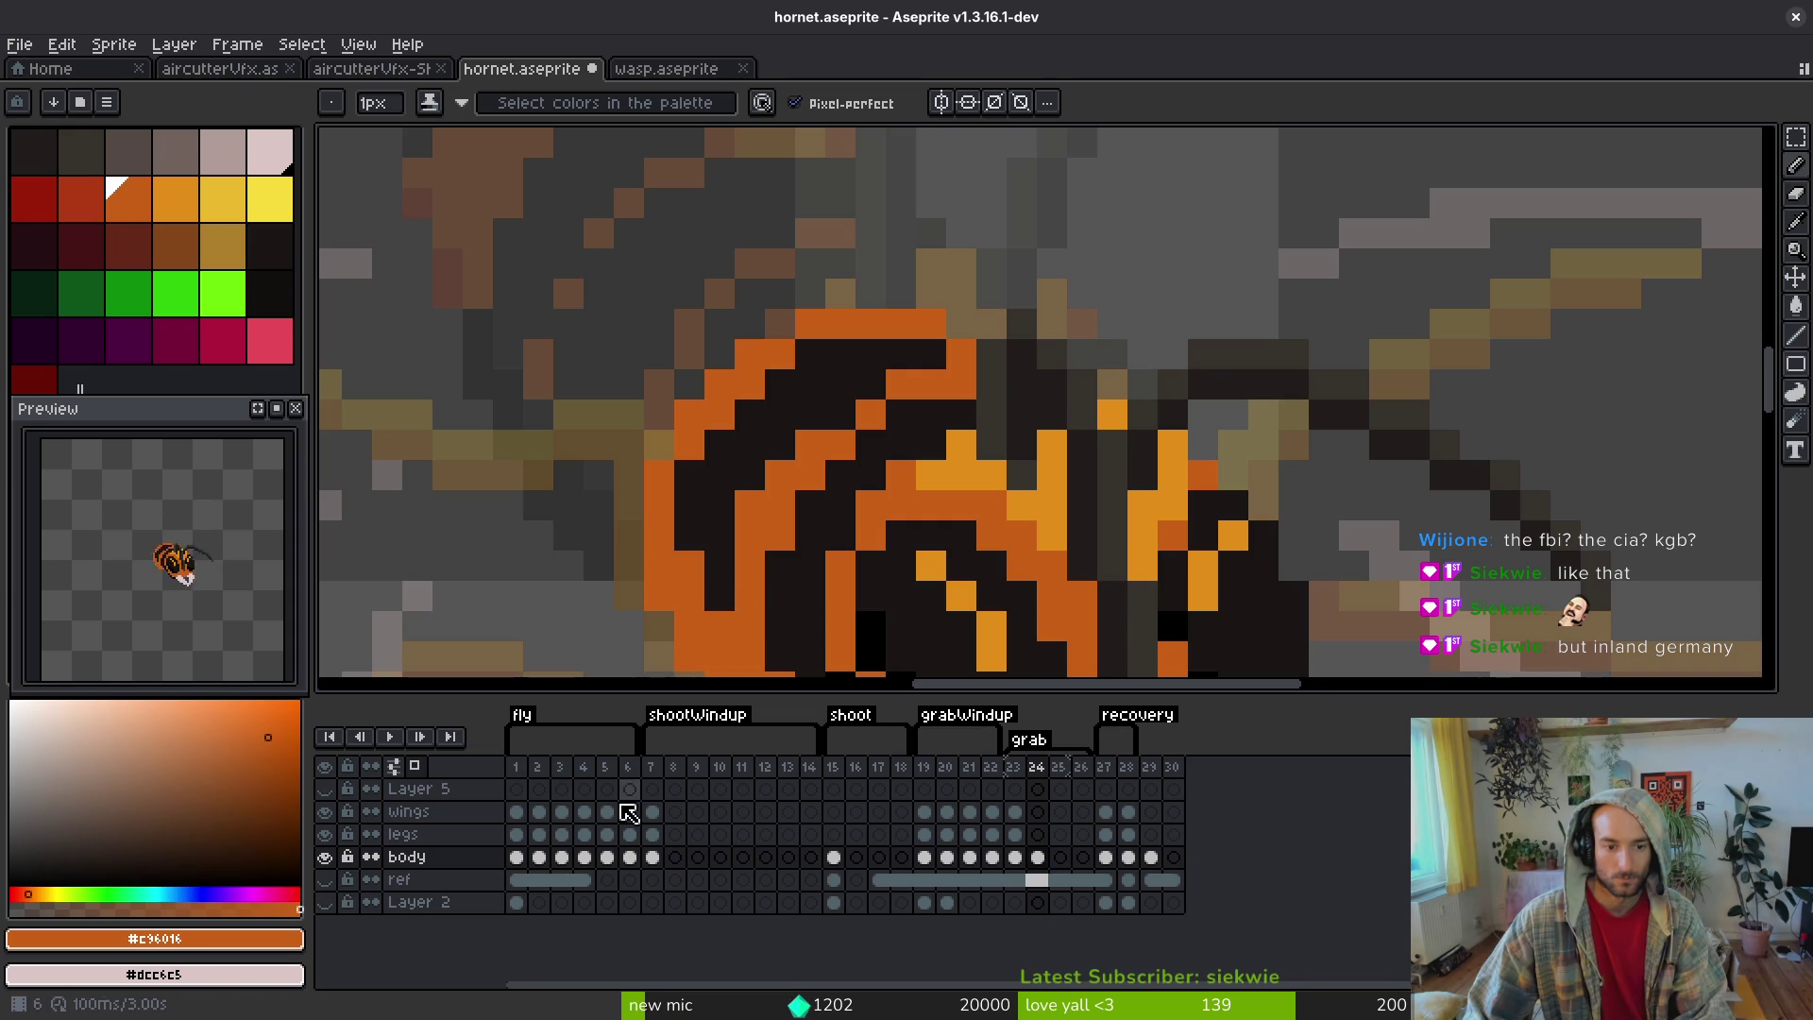
- Check the wings in frame 2 for reference, then return to the body in frame 24
{"action": "left_click", "coordinate": [538, 811]}
{"action": "scroll", "coordinate": [1075, 535], "scroll_direction": "down", "scroll_amount": 4}
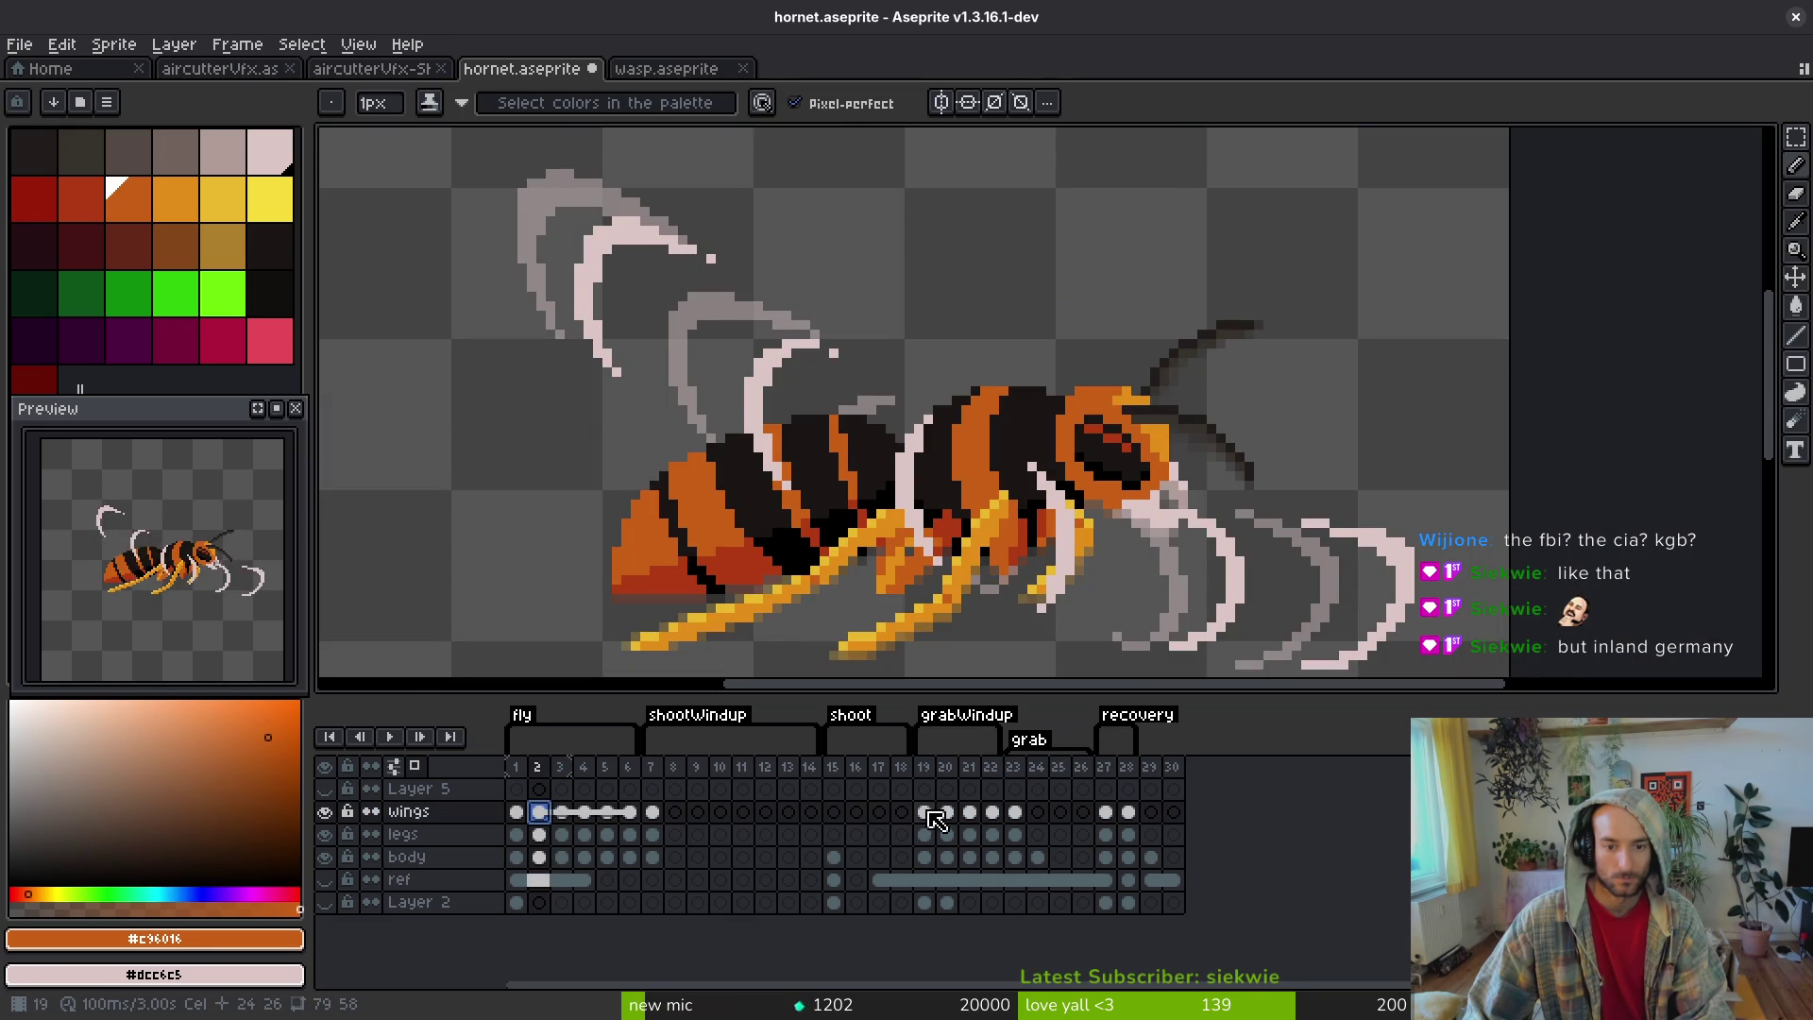
{"action": "left_click", "coordinate": [1037, 856]}
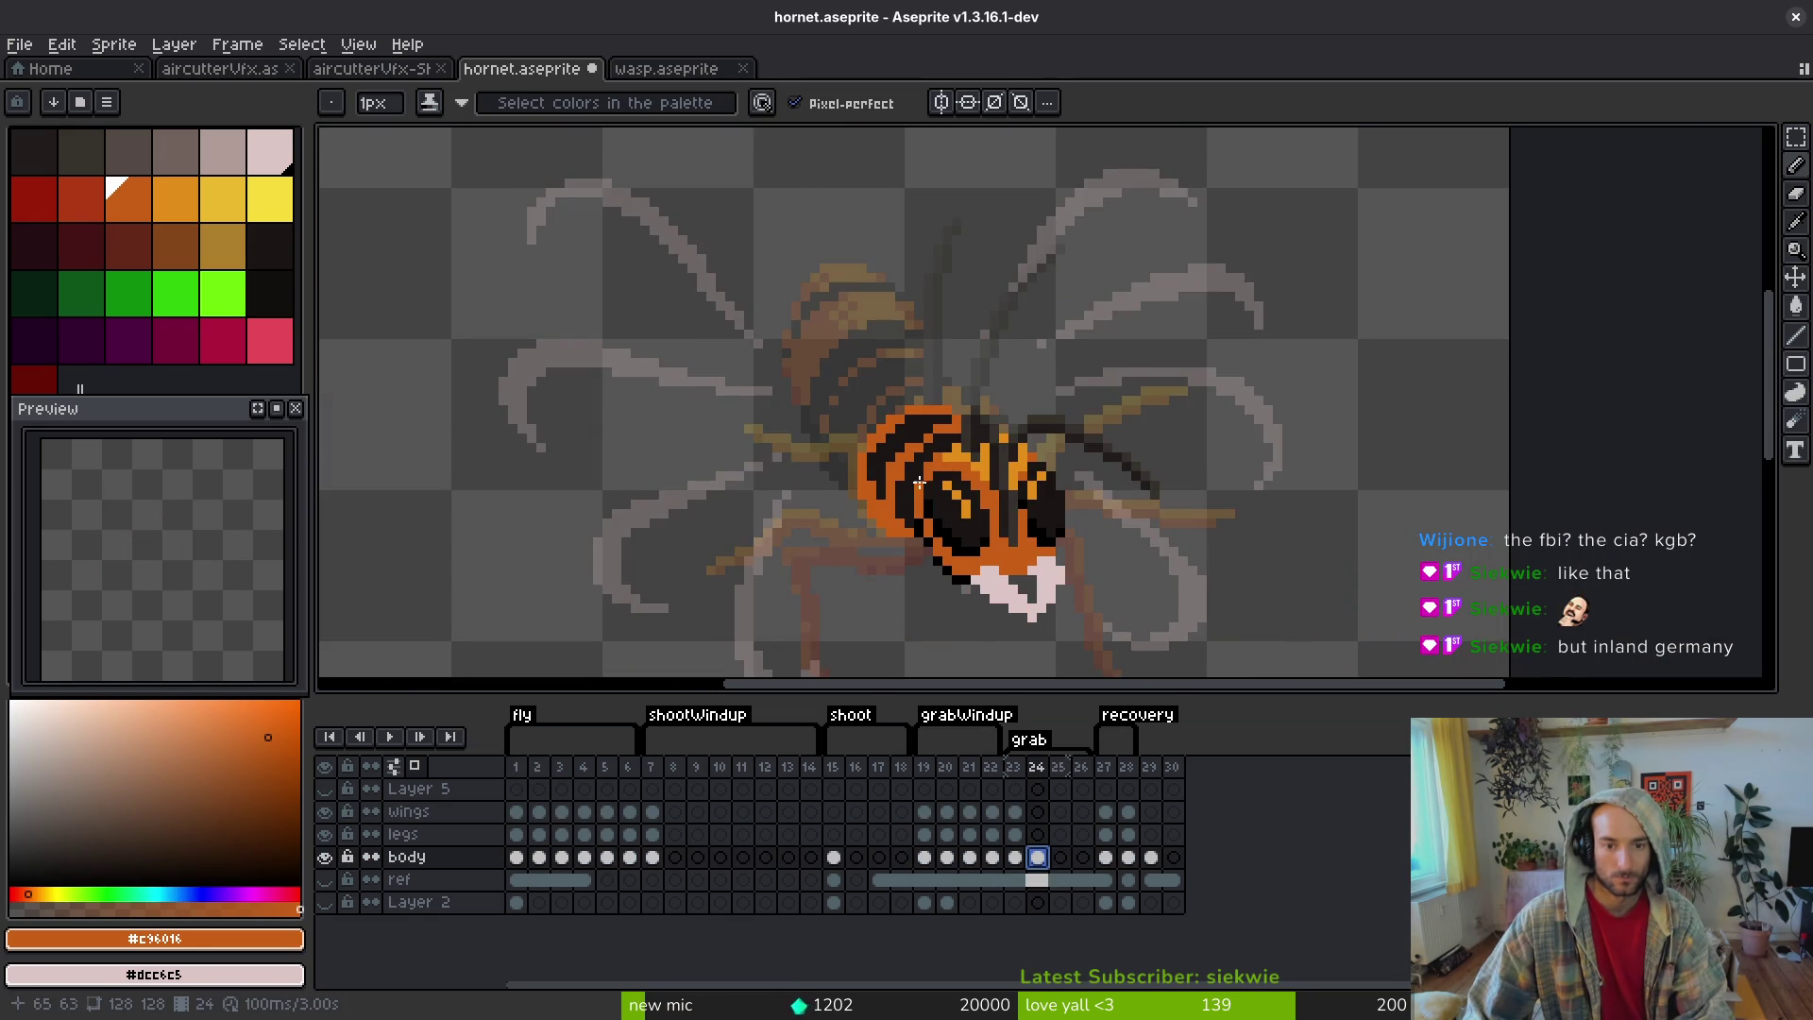
{"action": "scroll", "coordinate": [915, 463], "scroll_direction": "up", "scroll_amount": 4}
{"action": "scroll", "coordinate": [975, 412], "scroll_direction": "up", "scroll_amount": 2}
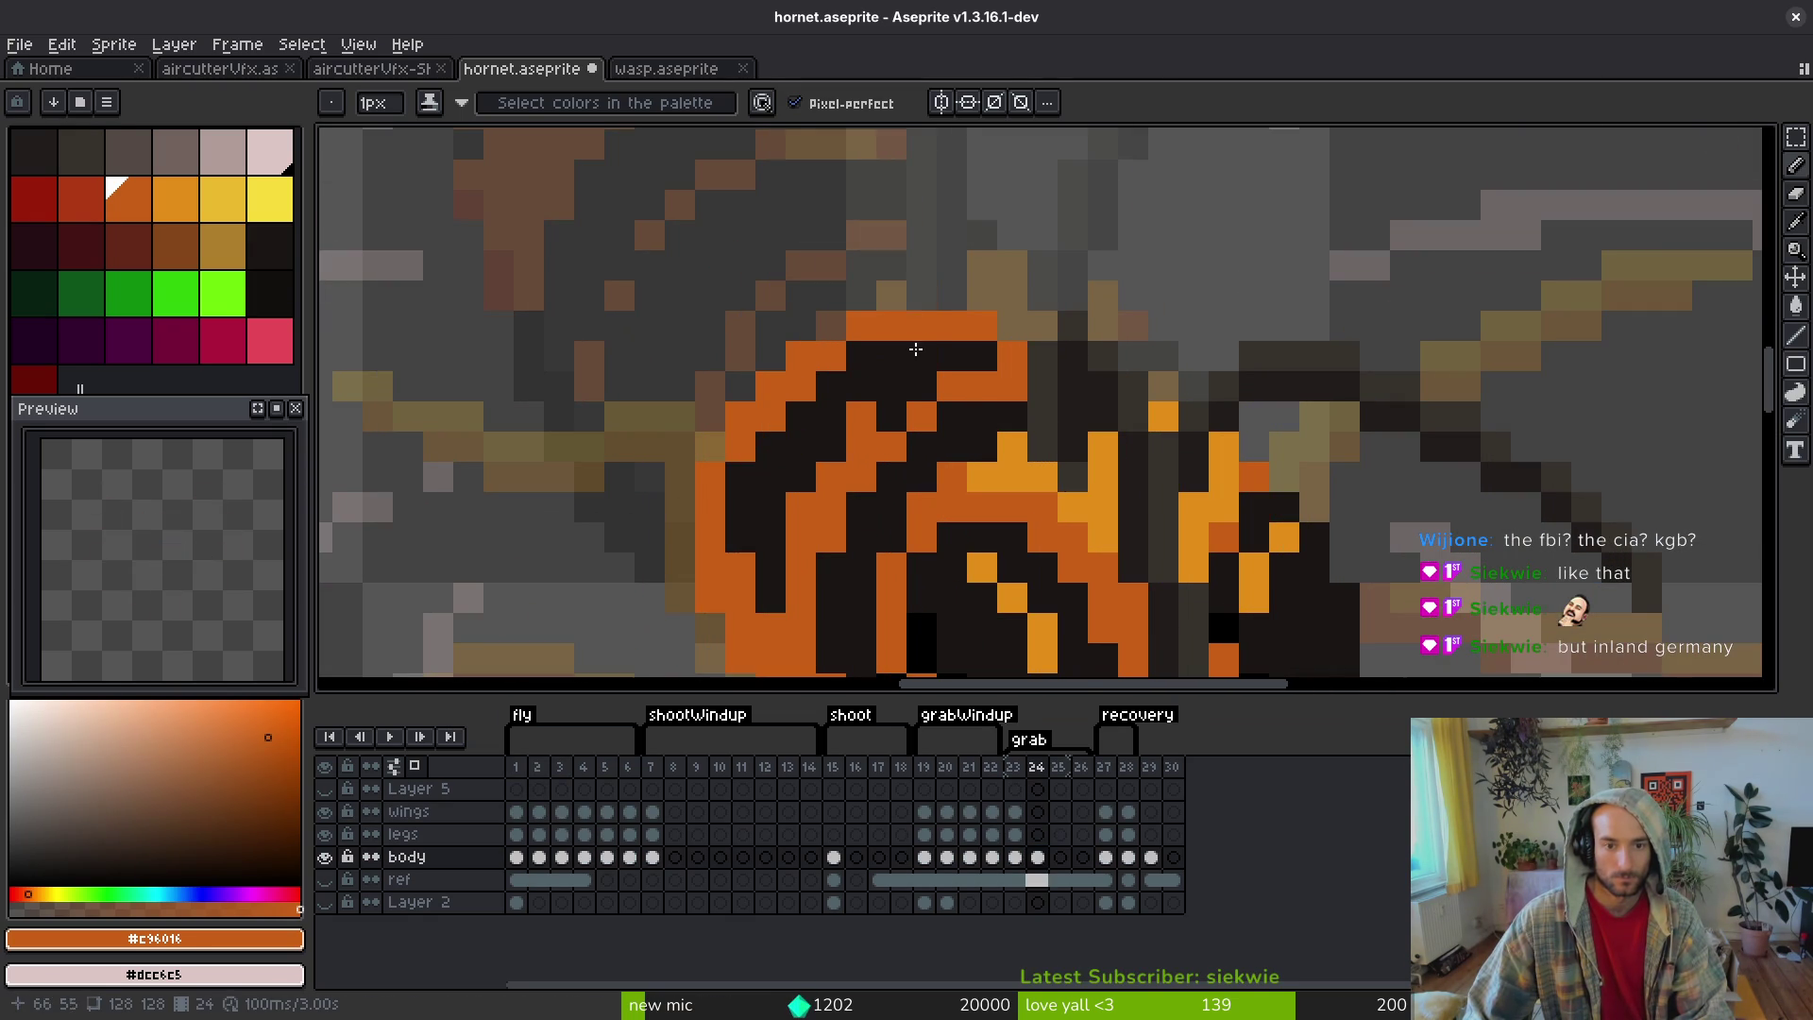
- Fill an orange abdomen band with the dark body colour and pencil two dark pixels onto the outline
{"action": "left_click", "coordinate": [920, 357], "text": "alt"}
{"action": "key", "text": "g"}
{"action": "left_click", "coordinate": [796, 356]}
{"action": "left_click", "coordinate": [725, 581]}
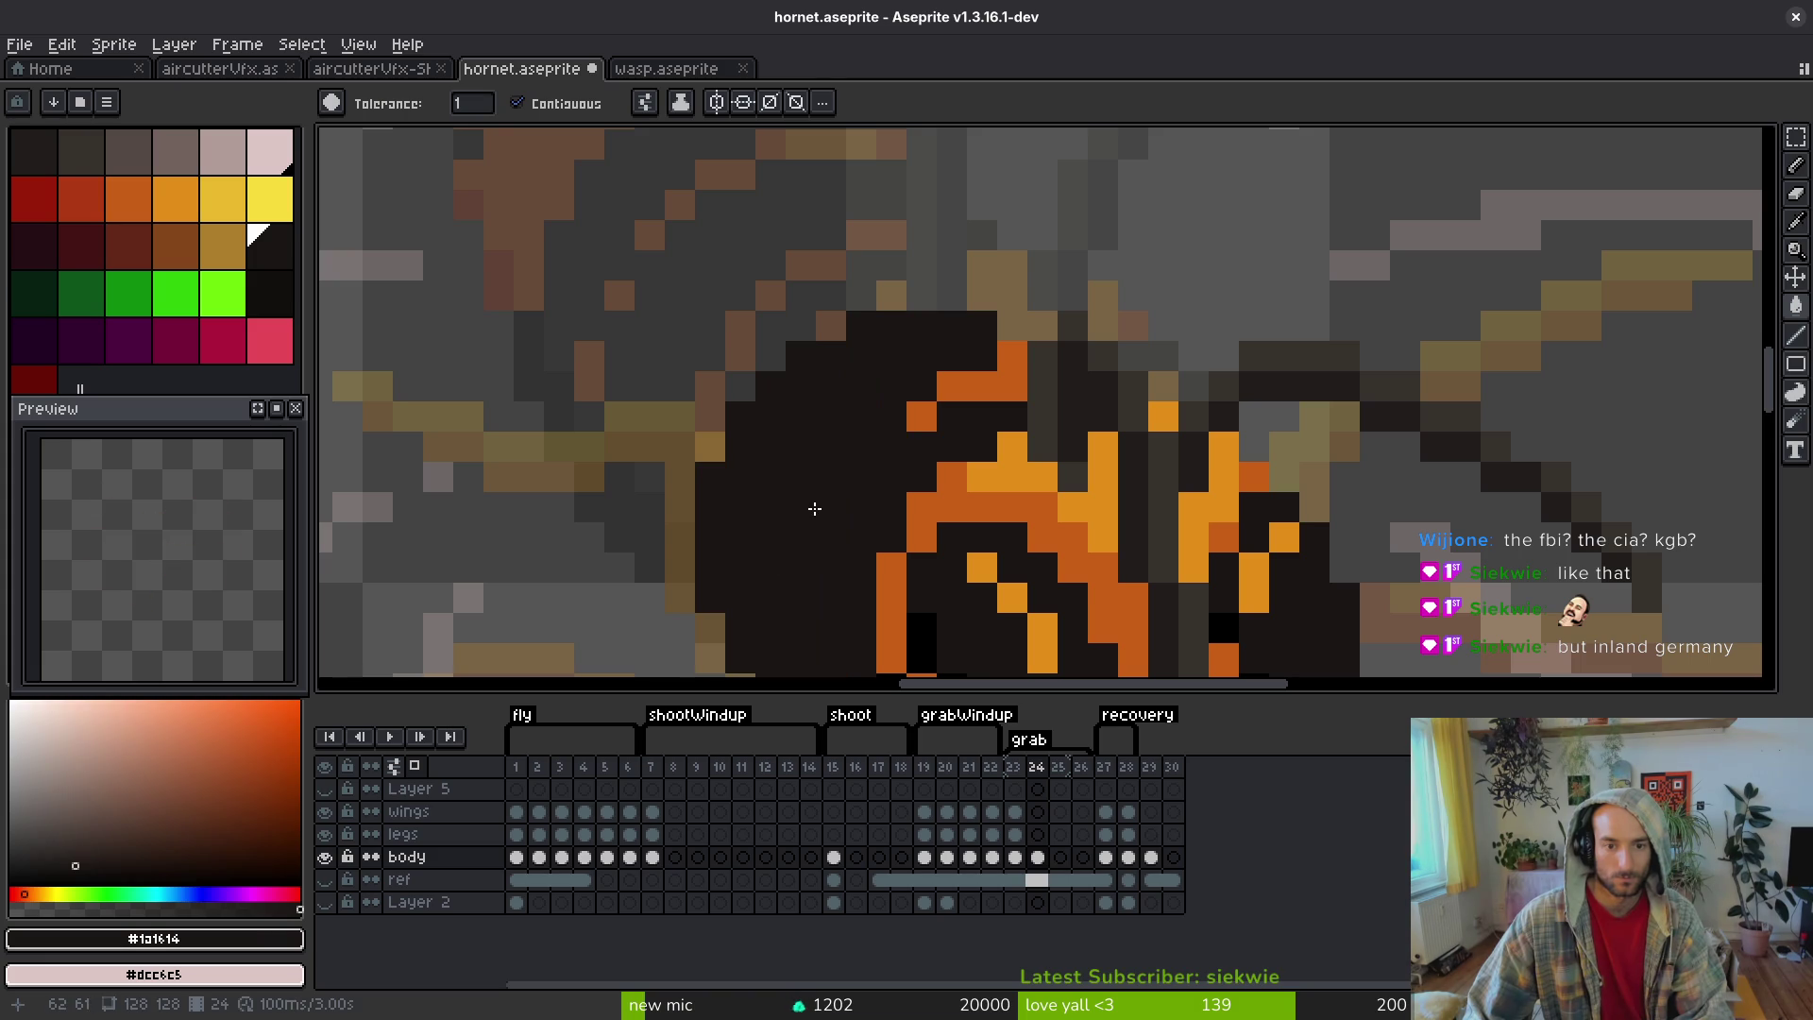
{"action": "key", "text": "ctrl+z"}
{"action": "scroll", "coordinate": [814, 510], "scroll_direction": "down", "scroll_amount": 2}
{"action": "key", "text": "b"}
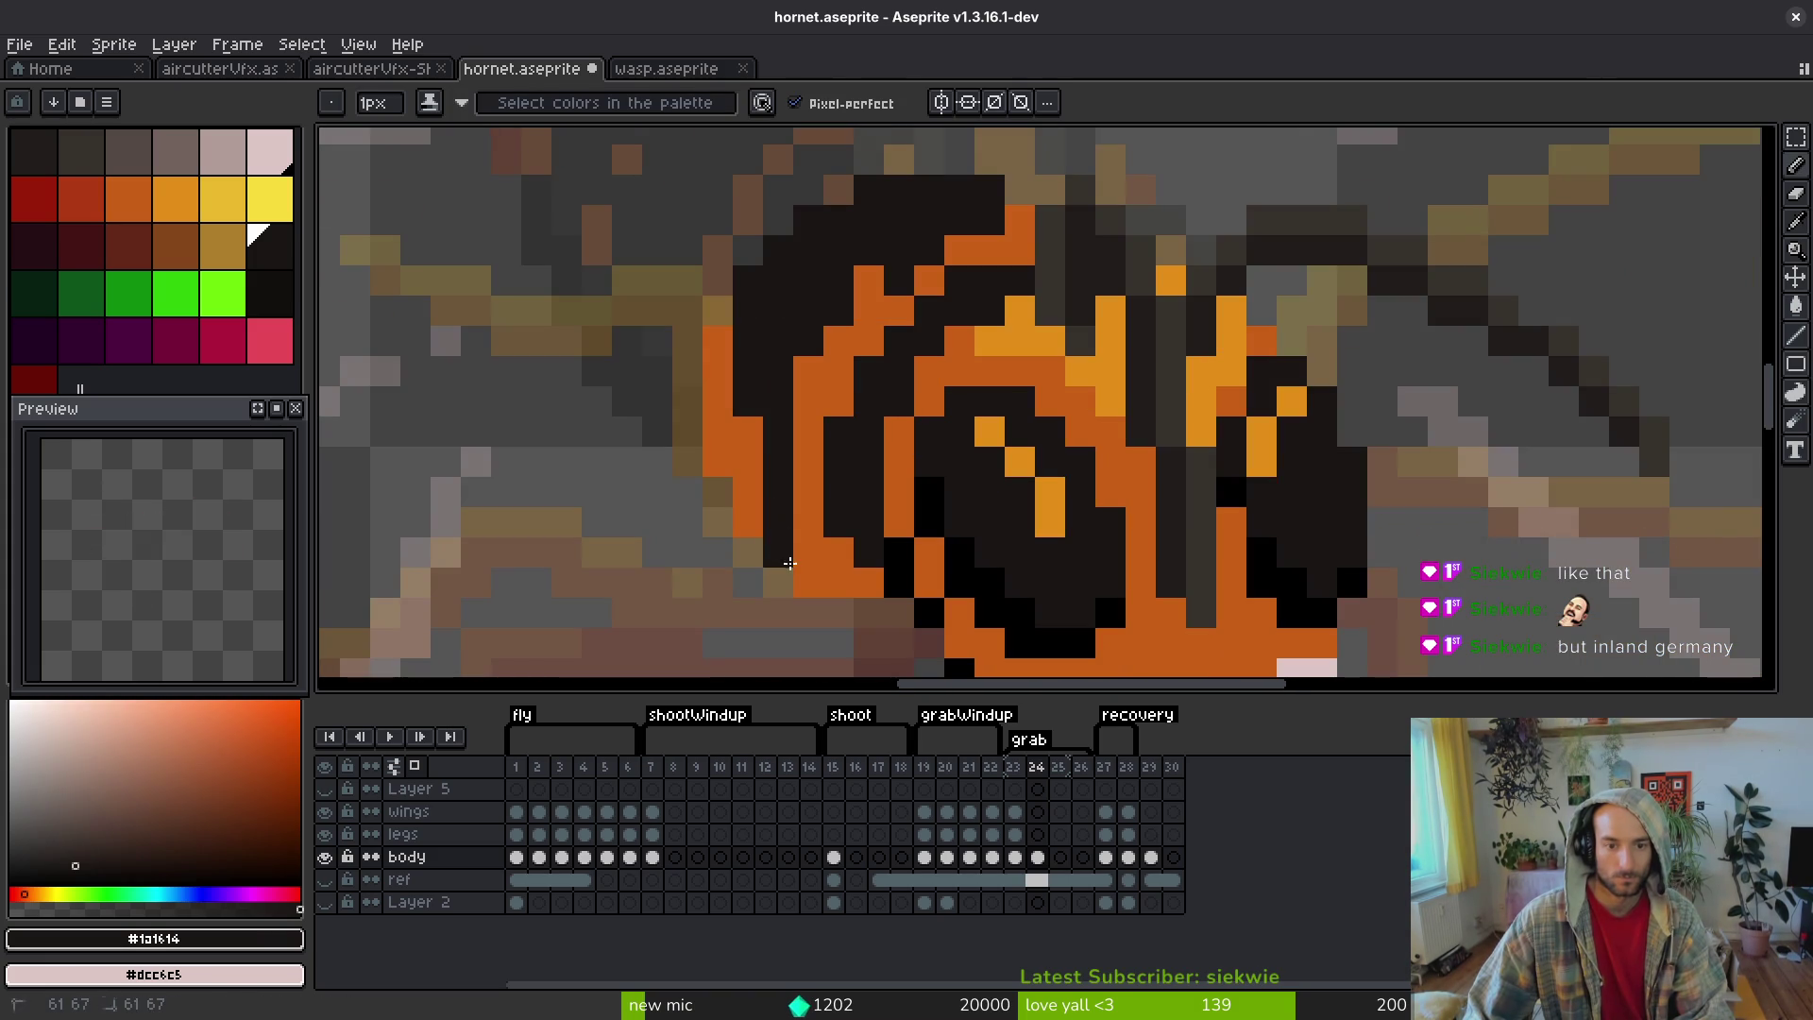
{"action": "left_click", "coordinate": [789, 562]}
{"action": "left_click", "coordinate": [748, 490]}
- Bucket-fill the outer orange band with dark #1a1614 and save hornet.aseprite
{"action": "key", "text": "g"}
{"action": "left_click", "coordinate": [751, 416]}
{"action": "left_click", "coordinate": [926, 299], "text": "alt"}
{"action": "key", "text": "b"}
{"action": "left_click", "coordinate": [921, 257], "text": "alt"}
{"action": "scroll", "coordinate": [1013, 358], "scroll_direction": "down", "scroll_amount": 3}
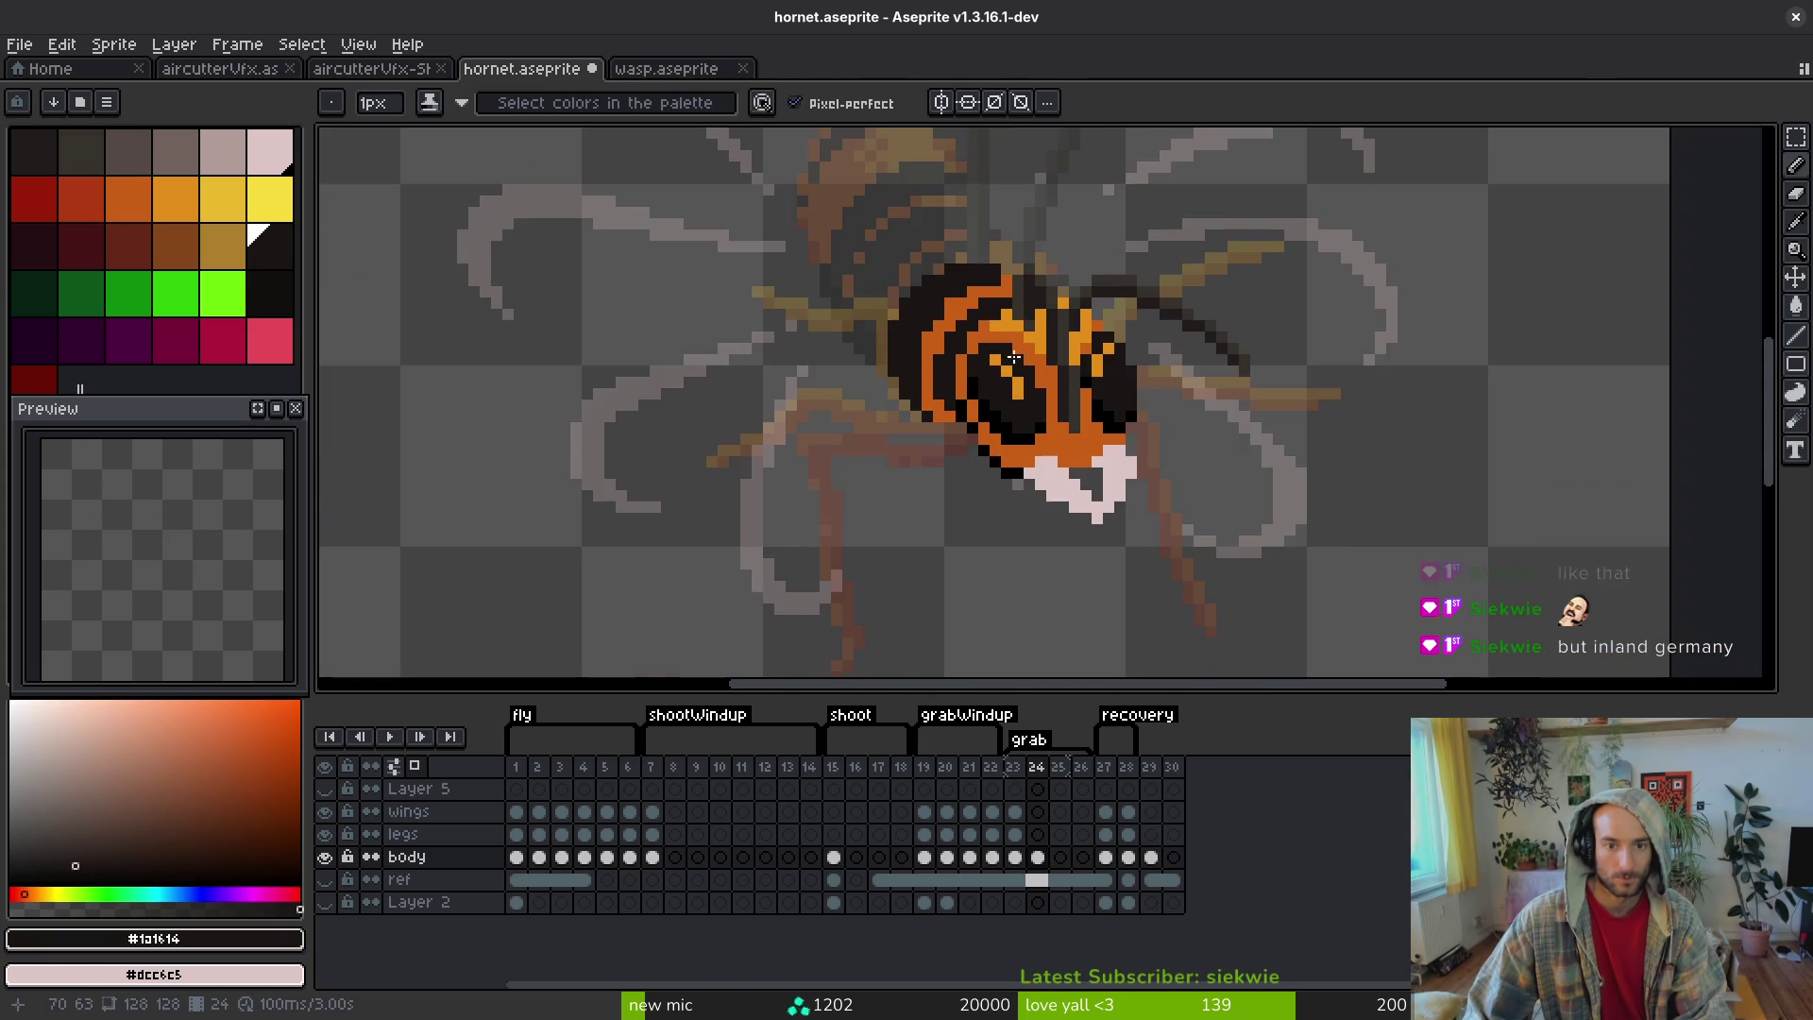
{"action": "scroll", "coordinate": [1013, 358], "scroll_direction": "up", "scroll_amount": 3}
{"action": "key", "text": "ctrl+s"}
- Touch up the abdomen edge pixels to the dark body colour and save again
{"action": "scroll", "coordinate": [982, 373], "scroll_direction": "down", "scroll_amount": 4}
{"action": "scroll", "coordinate": [962, 382], "scroll_direction": "up", "scroll_amount": 2}
{"action": "scroll", "coordinate": [962, 382], "scroll_direction": "up", "scroll_amount": 3}
{"action": "left_click", "coordinate": [875, 438]}
{"action": "left_click", "coordinate": [829, 391]}
{"action": "left_click", "coordinate": [830, 364], "text": "alt"}
{"action": "key", "text": "e"}
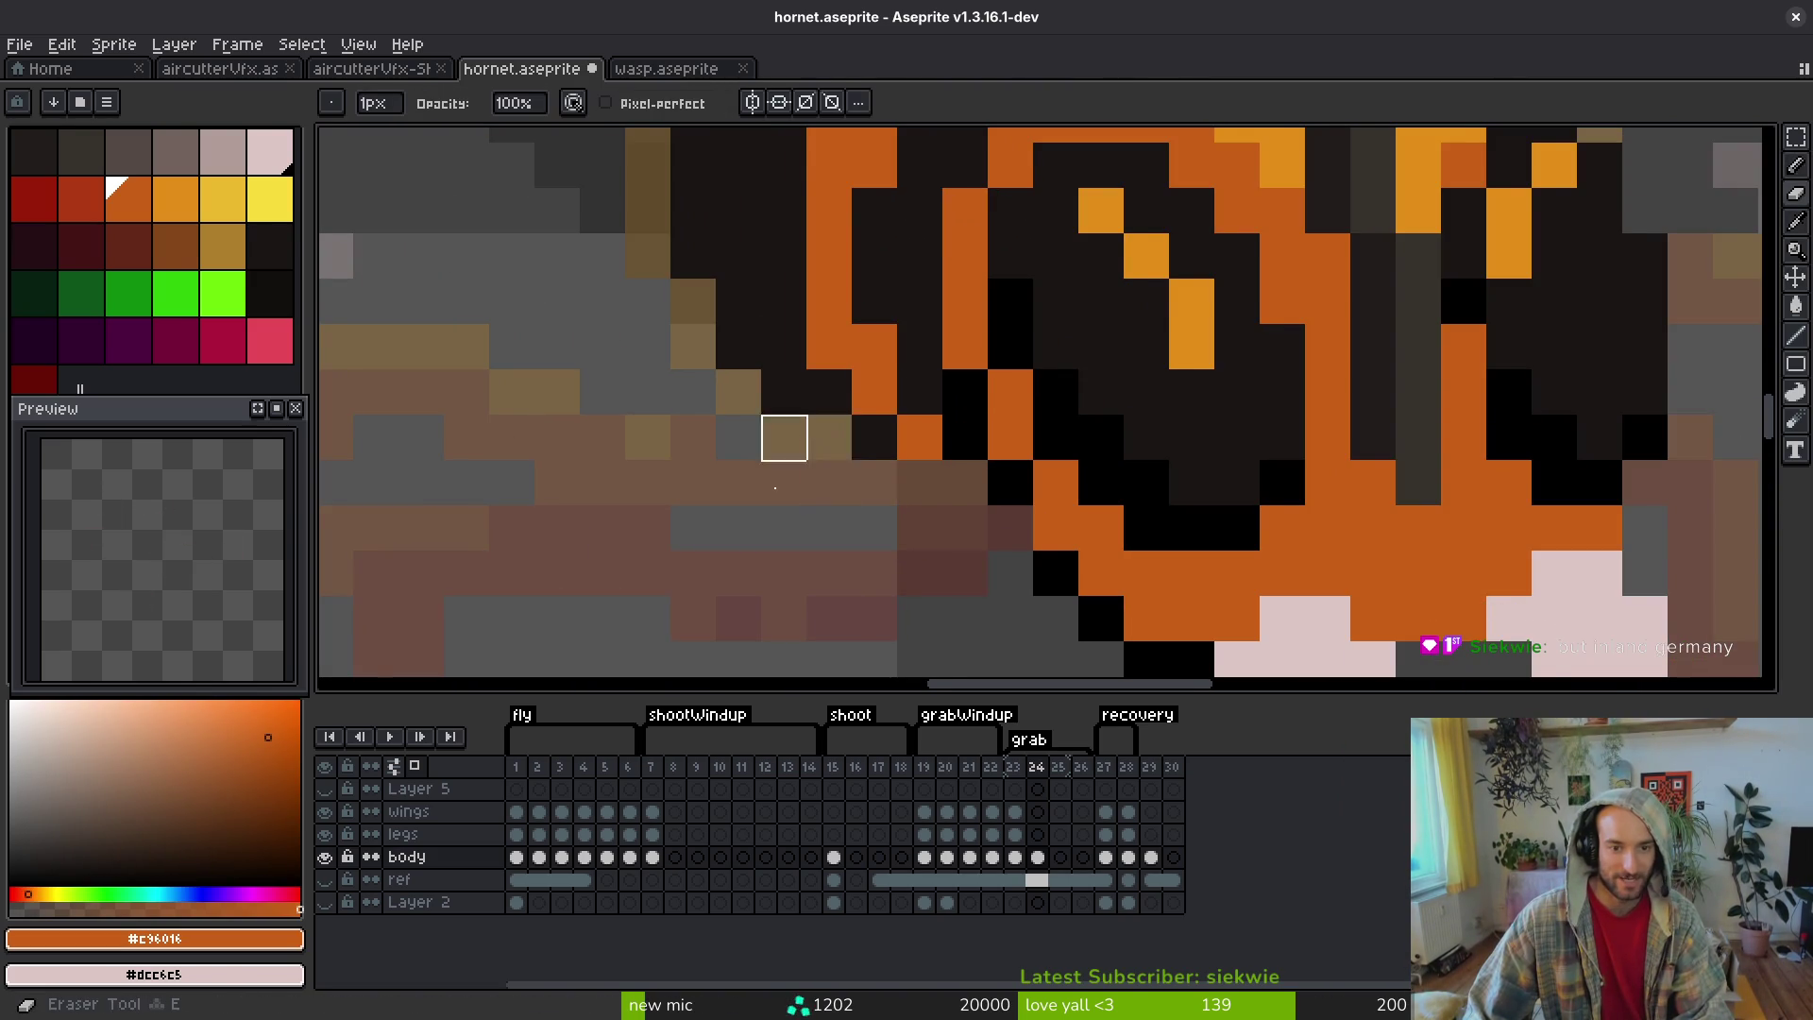
{"action": "scroll", "coordinate": [821, 514], "scroll_direction": "down", "scroll_amount": 6}
{"action": "key", "text": "ctrl+s"}
- Step between frames 23 and 24 to compare the abdomen changes
{"action": "scroll", "coordinate": [864, 518], "scroll_direction": "up", "scroll_amount": 5}
{"action": "scroll", "coordinate": [850, 511], "scroll_direction": "down", "scroll_amount": 1}
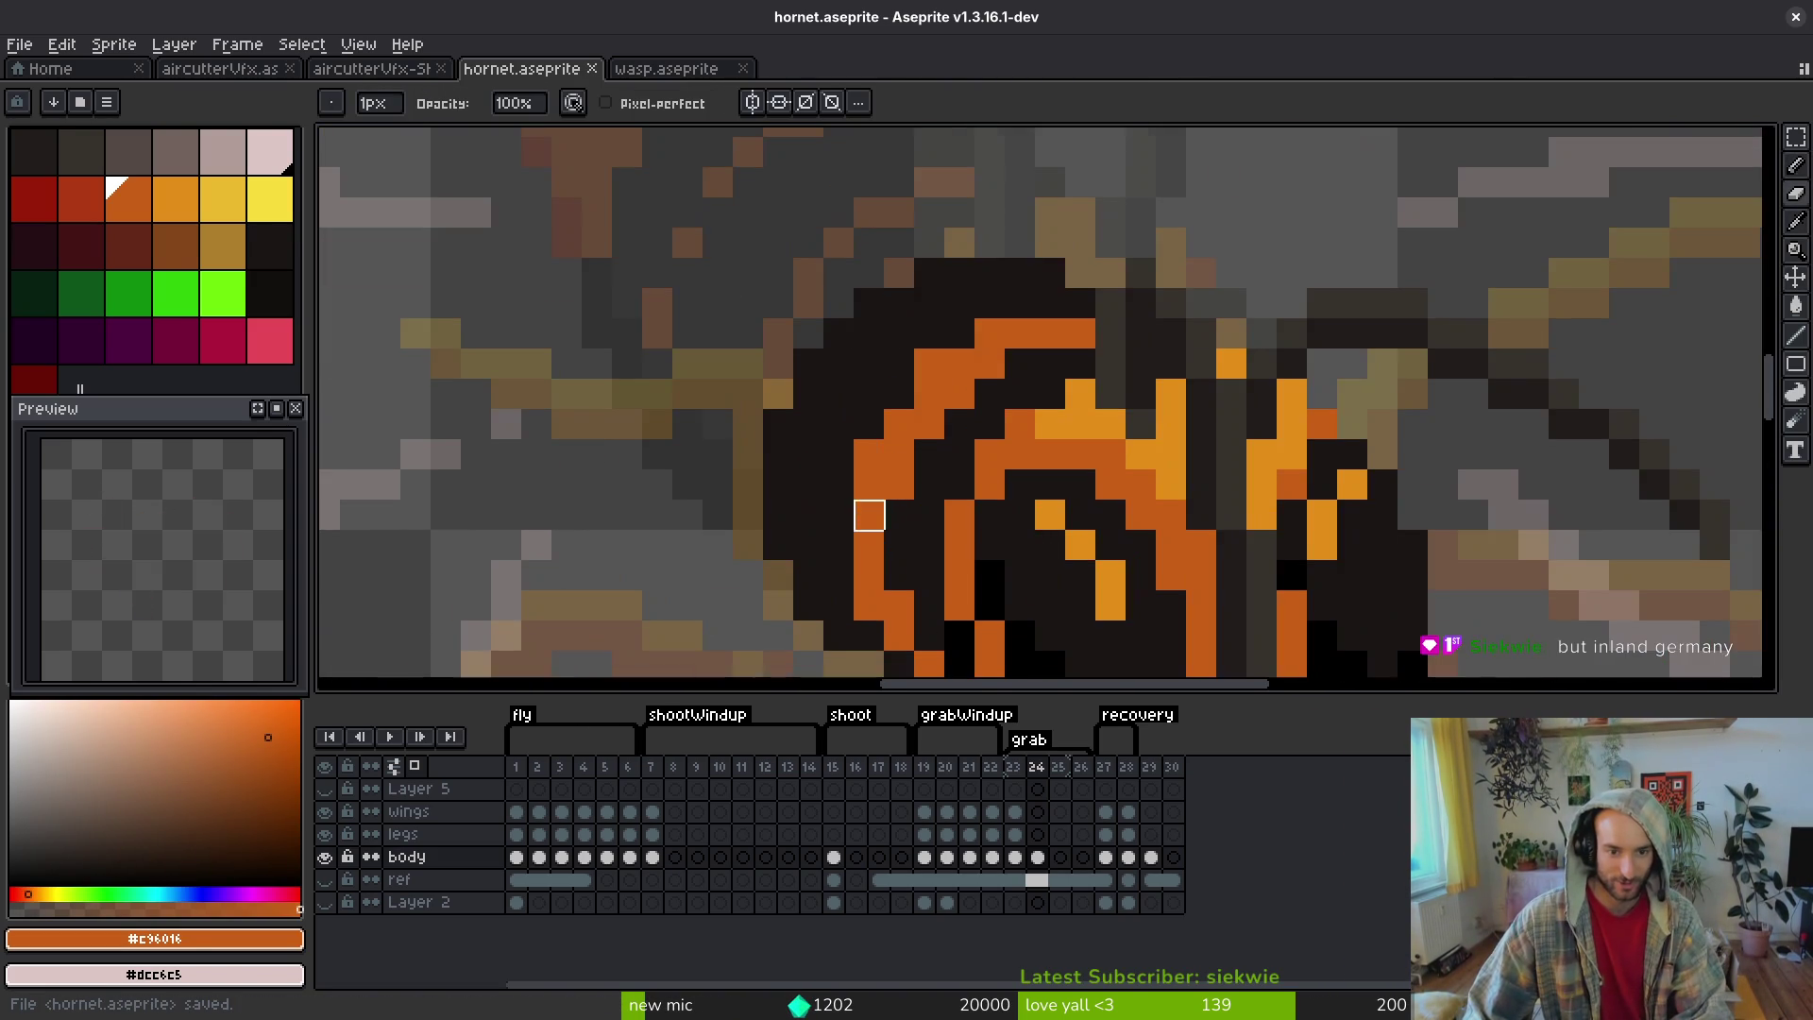
{"action": "scroll", "coordinate": [1040, 337], "scroll_direction": "down", "scroll_amount": 3}
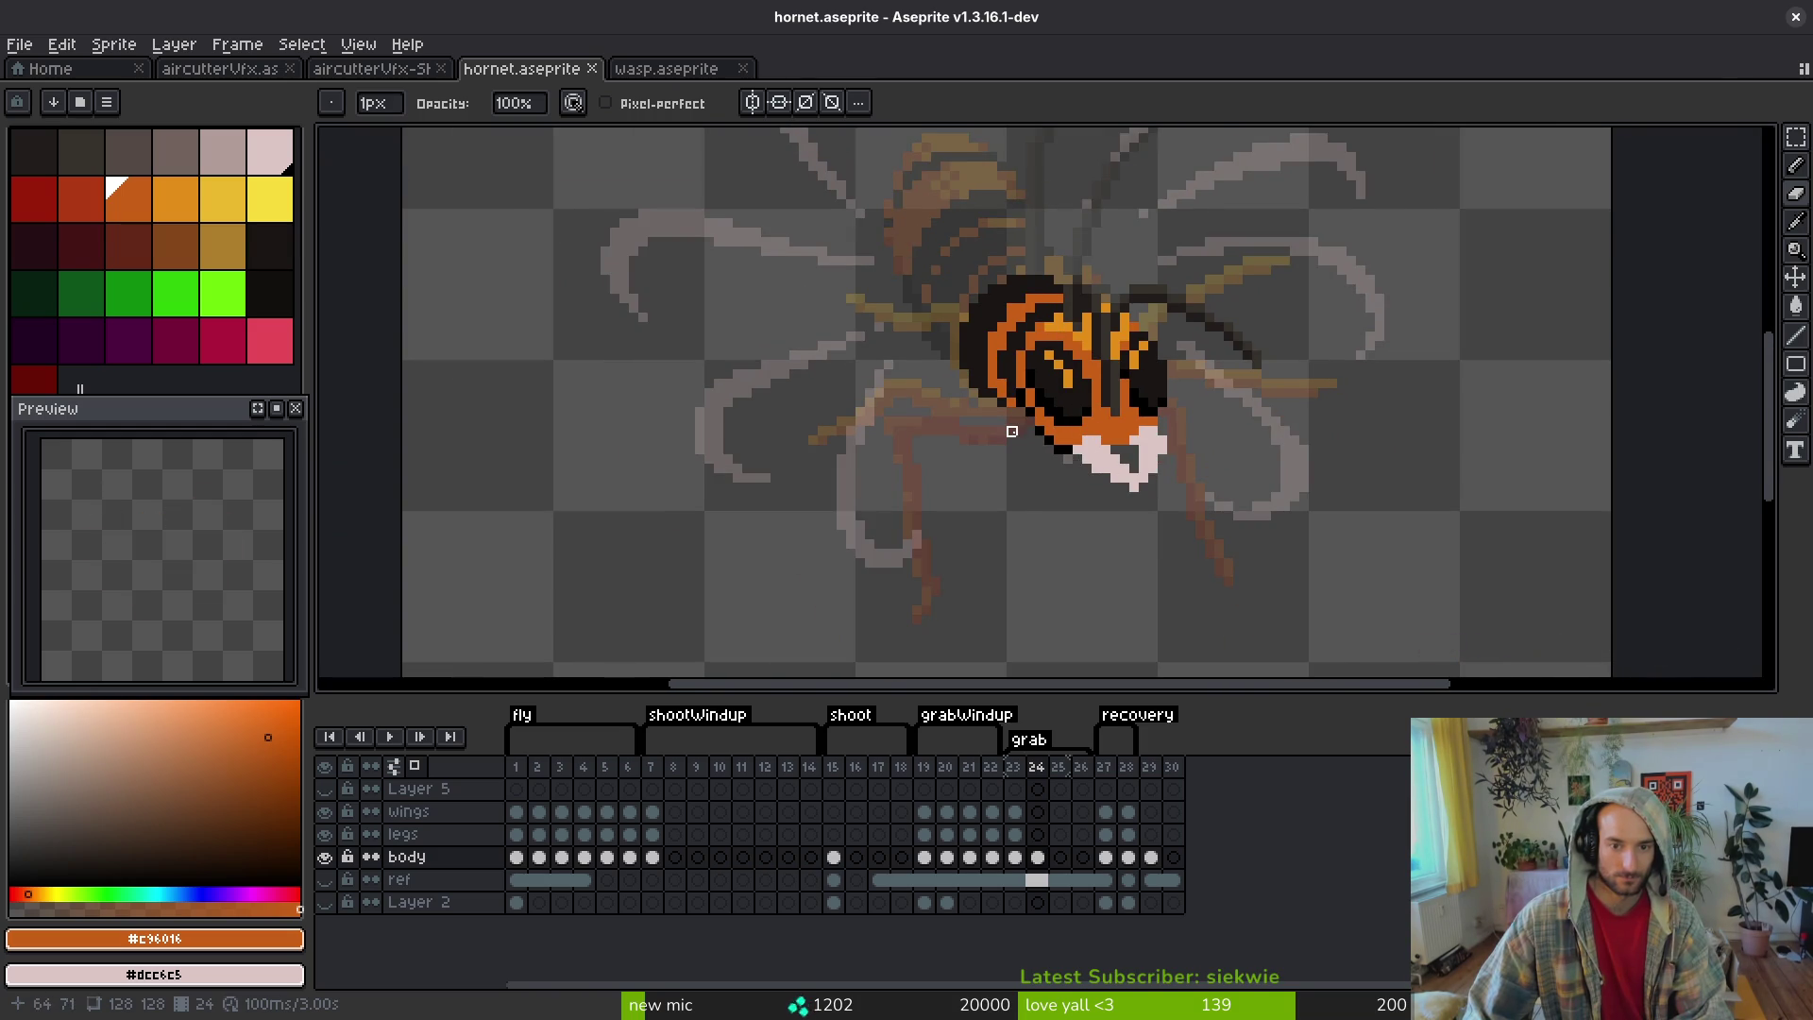
{"action": "scroll", "coordinate": [1011, 431], "scroll_direction": "down", "scroll_amount": 3}
{"action": "key", "text": "alt"}
{"action": "key", "text": "Left"}
{"action": "key", "text": "Right"}
{"action": "key", "text": "Left"}
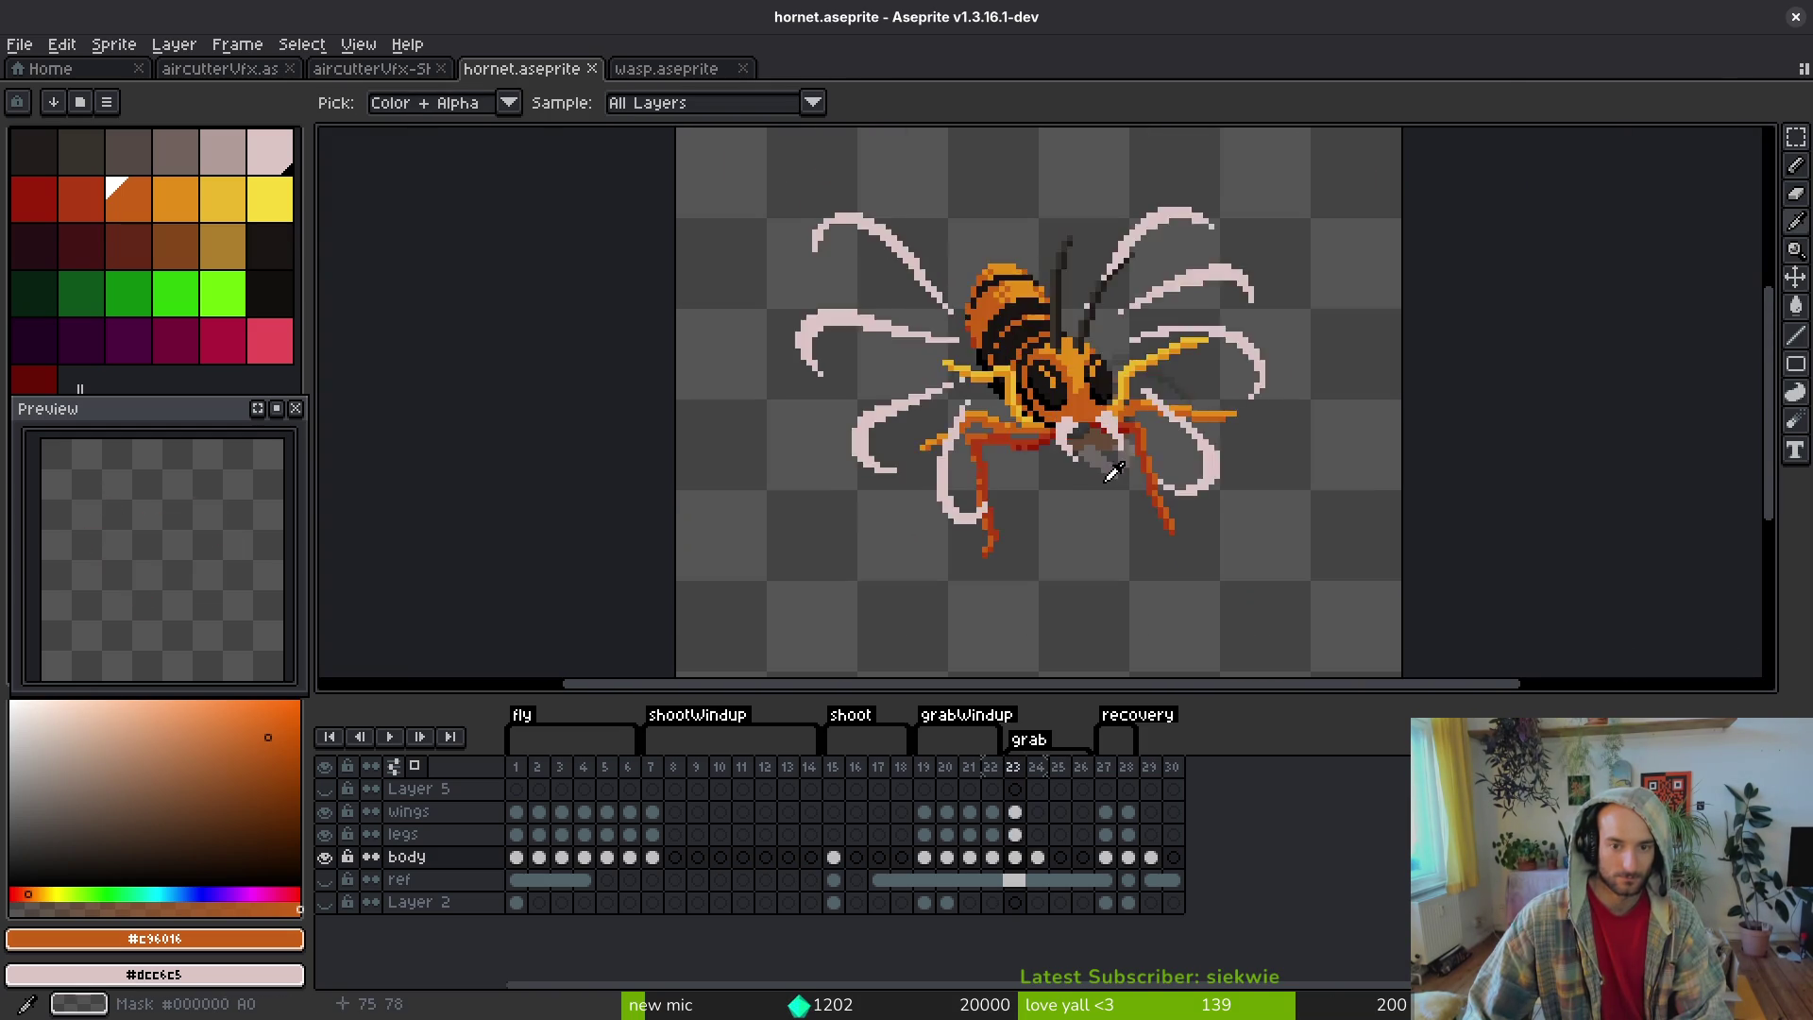
{"action": "scroll", "coordinate": [1048, 395], "scroll_direction": "up", "scroll_amount": 3}
{"action": "scroll", "coordinate": [1058, 396], "scroll_direction": "down", "scroll_amount": 1}
{"action": "scroll", "coordinate": [1065, 397], "scroll_direction": "up", "scroll_amount": 1}
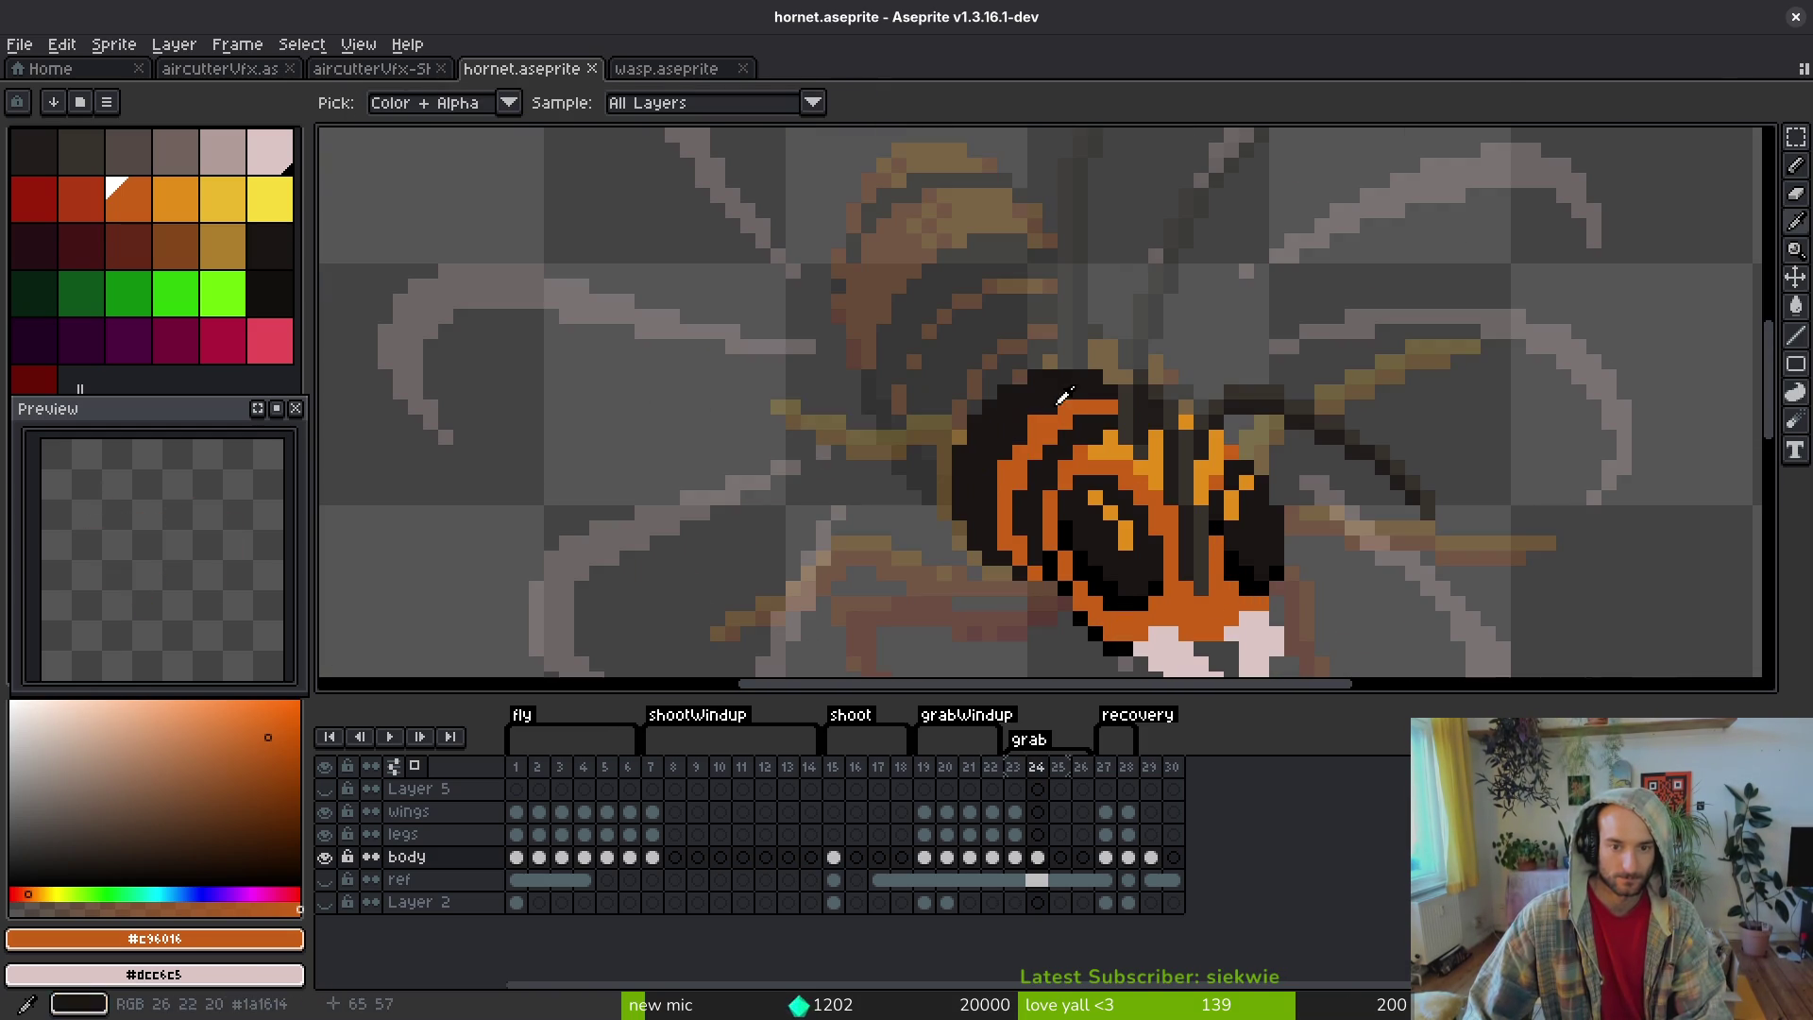
- After checking wings frame 2, outline a new dark shape up-left of the body in frame 24
{"action": "left_click", "coordinate": [540, 811]}
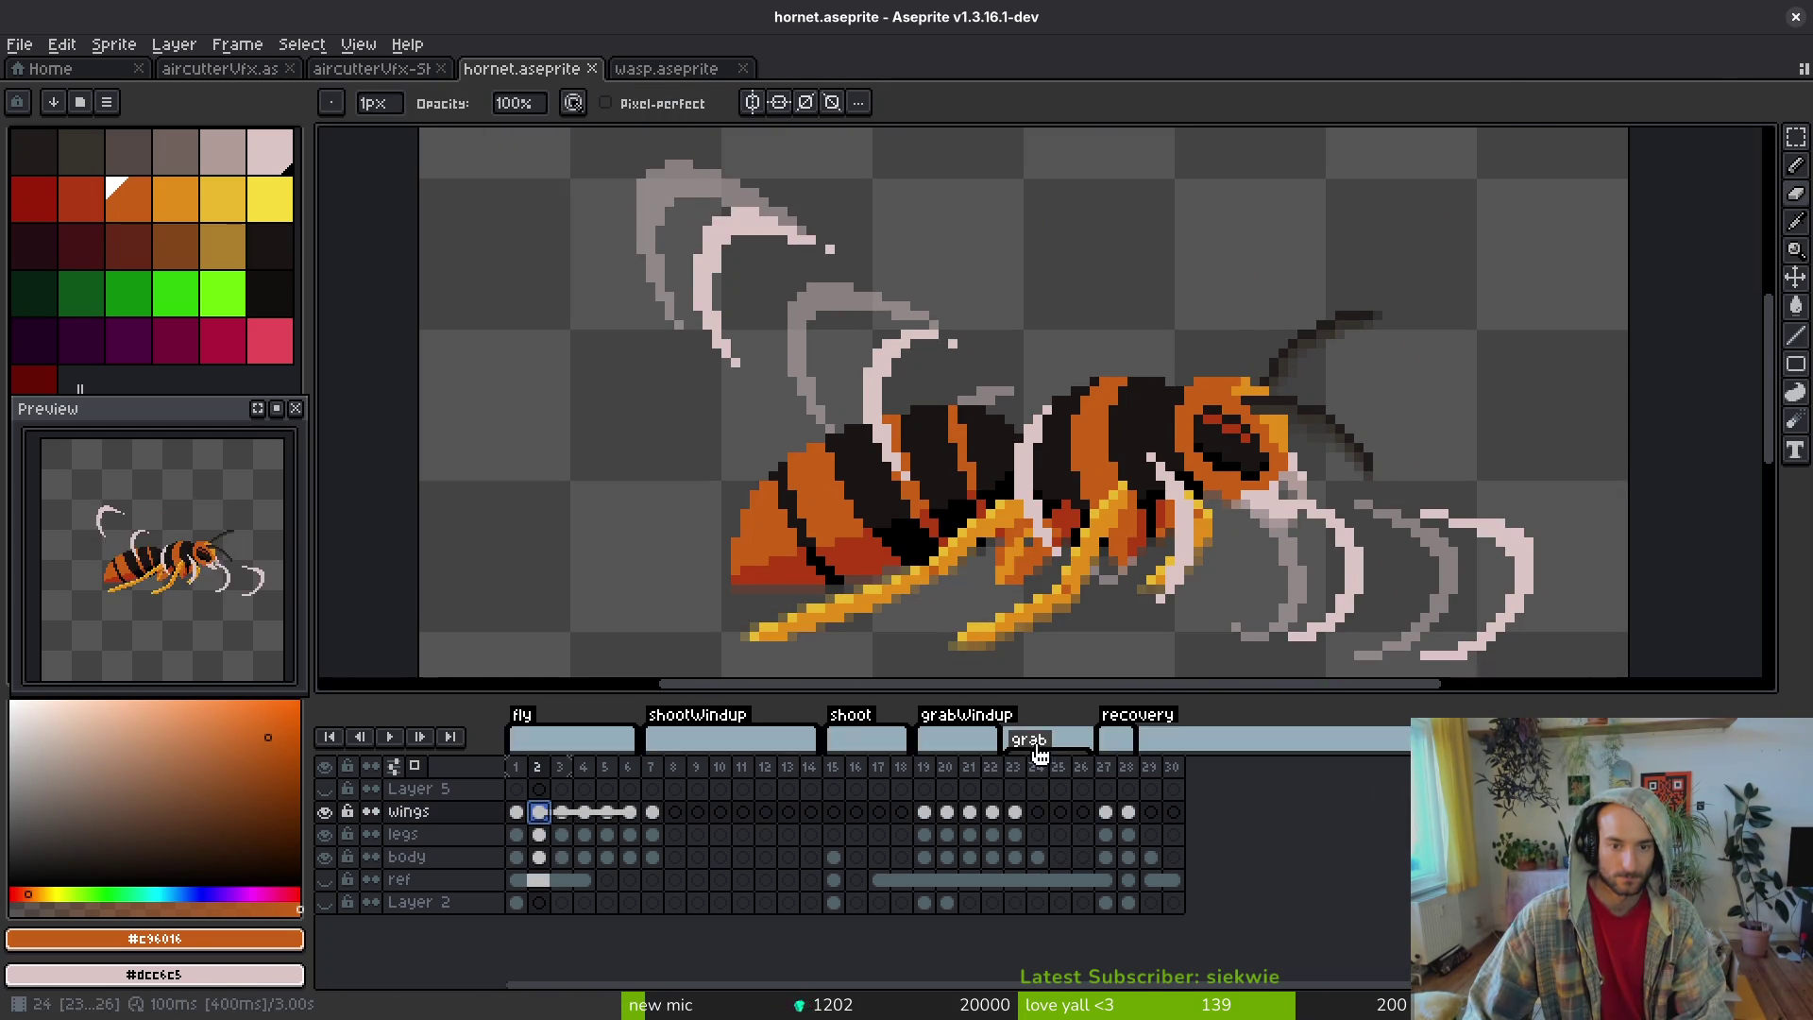
{"action": "left_click", "coordinate": [1039, 858]}
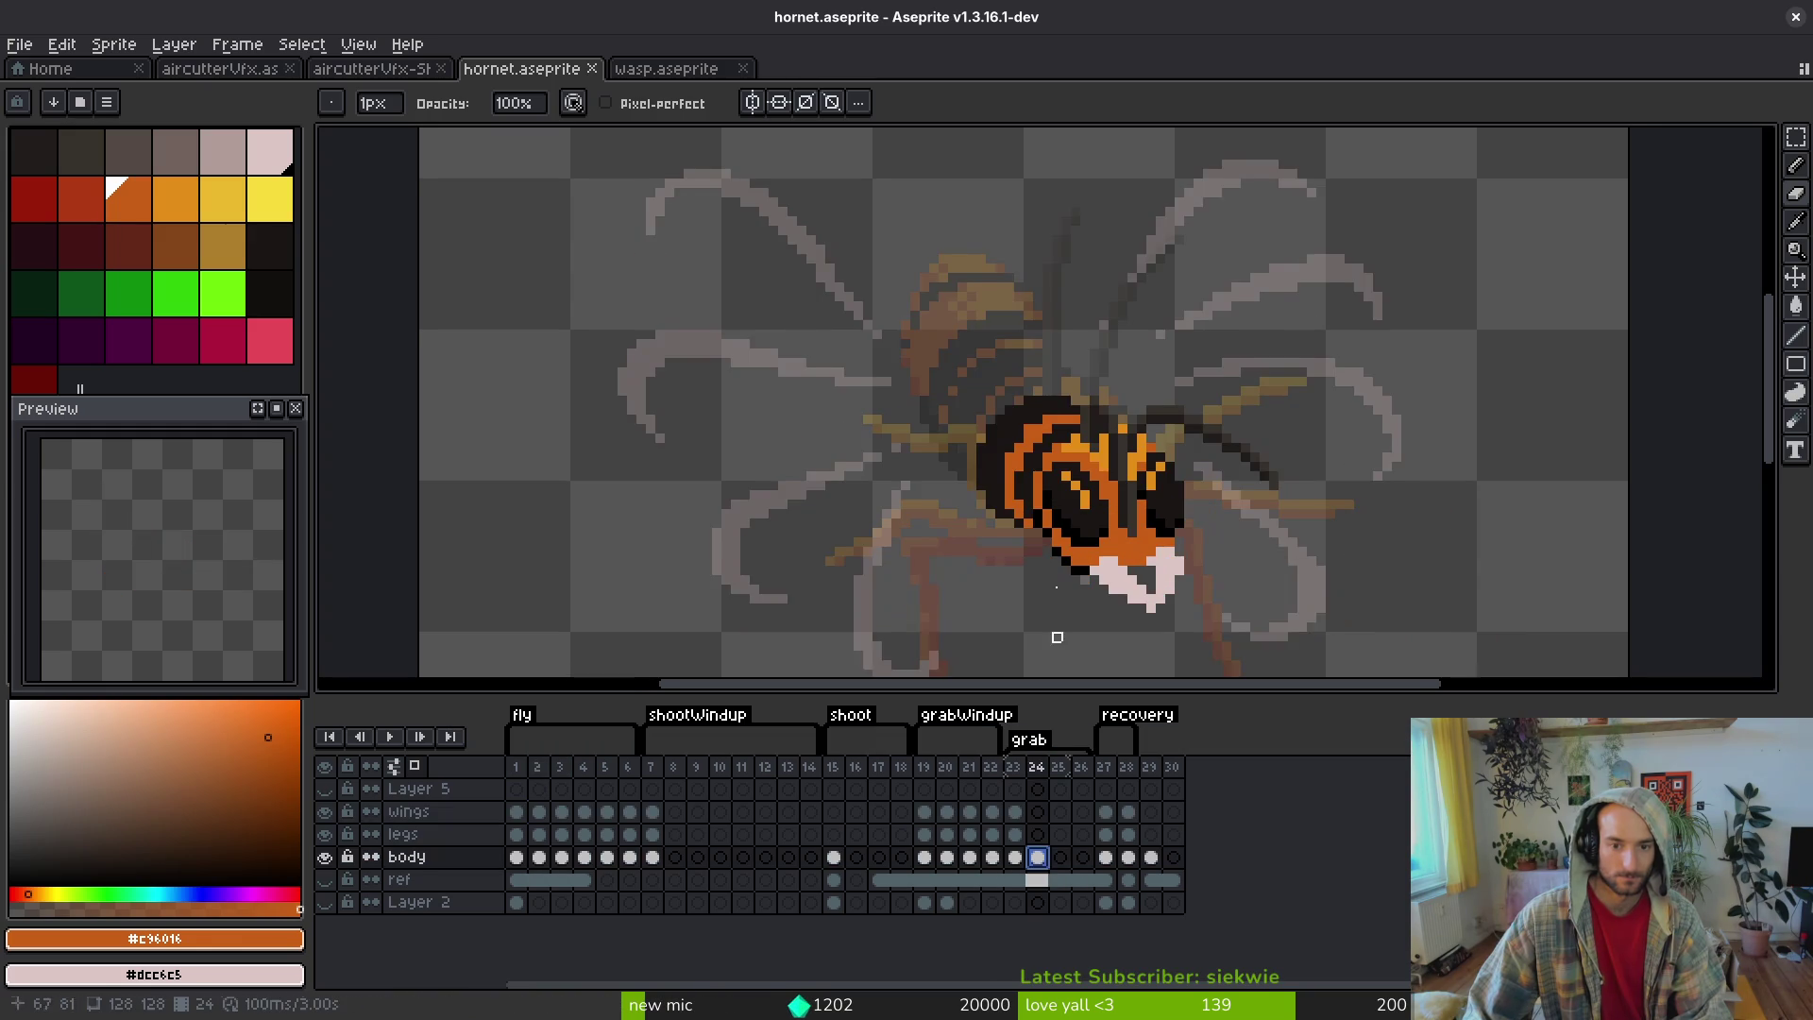
{"action": "scroll", "coordinate": [1051, 421], "scroll_direction": "up", "scroll_amount": 1}
{"action": "left_click", "coordinate": [1051, 422], "text": "alt"}
{"action": "scroll", "coordinate": [1051, 421], "scroll_direction": "up", "scroll_amount": 3}
{"action": "mouse_move", "coordinate": [1111, 534]}
{"action": "left_mouse_down"}
{"action": "mouse_move", "coordinate": [1064, 434]}
{"action": "mouse_move", "coordinate": [810, 259]}
{"action": "mouse_move", "coordinate": [618, 252]}
{"action": "mouse_move", "coordinate": [566, 326]}
{"action": "left_mouse_up"}
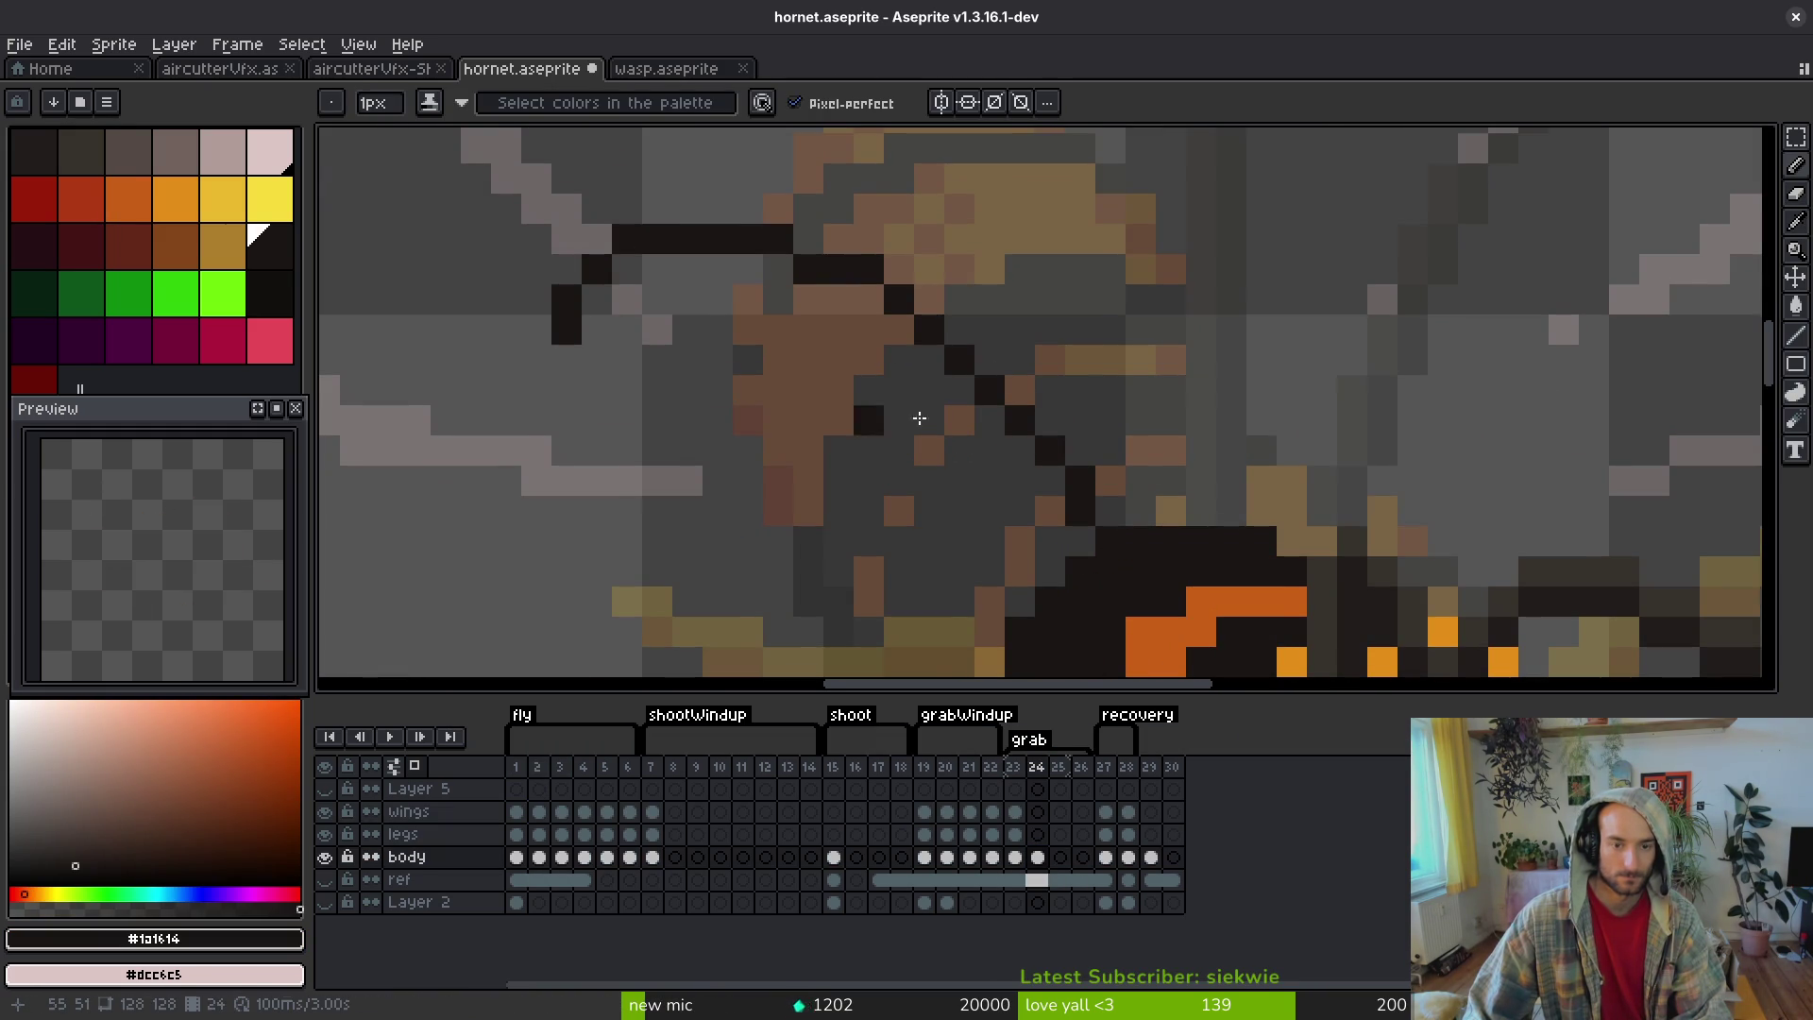
- Extend the dark outline up-left and draw its lower edge to close the shape
{"action": "scroll", "coordinate": [946, 444], "scroll_direction": "down", "scroll_amount": 4}
{"action": "scroll", "coordinate": [982, 427], "scroll_direction": "up", "scroll_amount": 4}
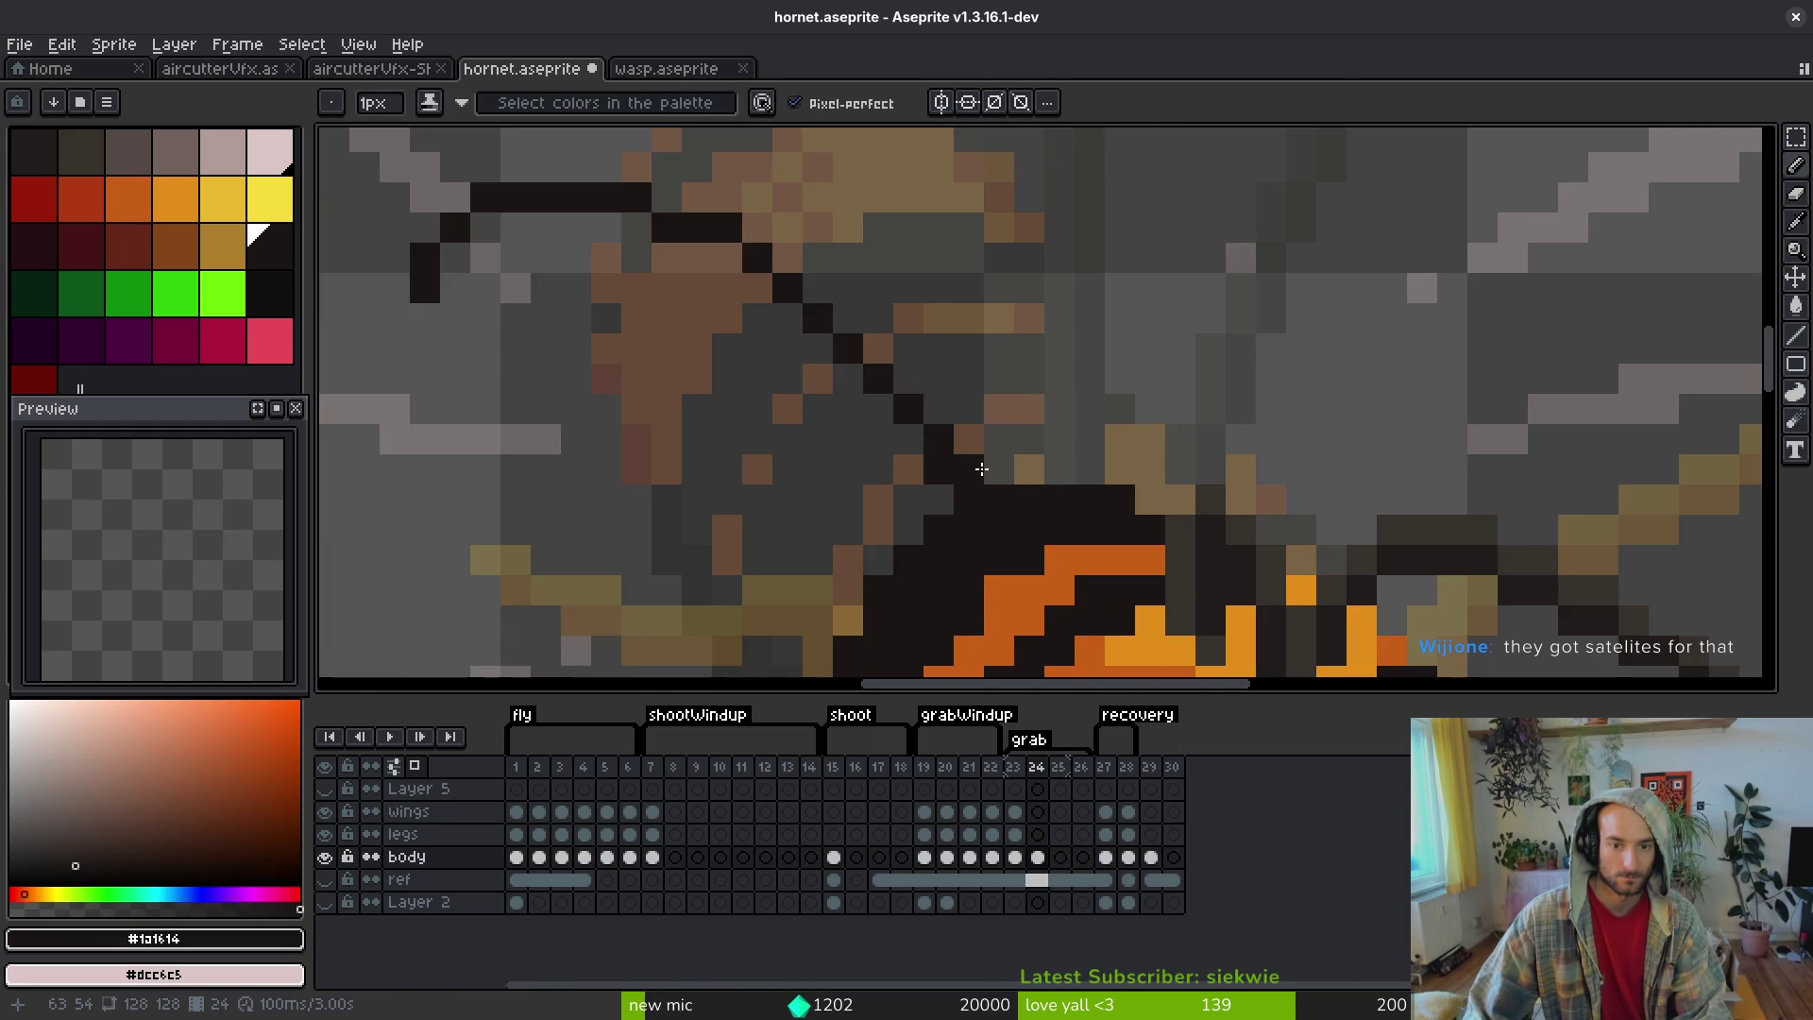
{"action": "mouse_move", "coordinate": [1007, 478]}
{"action": "left_mouse_down"}
{"action": "mouse_move", "coordinate": [897, 283]}
{"action": "mouse_move", "coordinate": [572, 166]}
{"action": "left_mouse_up"}
{"action": "scroll", "coordinate": [591, 259], "scroll_direction": "left", "scroll_amount": 2}
{"action": "mouse_move", "coordinate": [591, 259]}
{"action": "left_mouse_down"}
{"action": "mouse_move", "coordinate": [546, 406]}
{"action": "mouse_move", "coordinate": [768, 598]}
{"action": "left_mouse_up"}
{"action": "scroll", "coordinate": [768, 597], "scroll_direction": "down", "scroll_amount": 4}
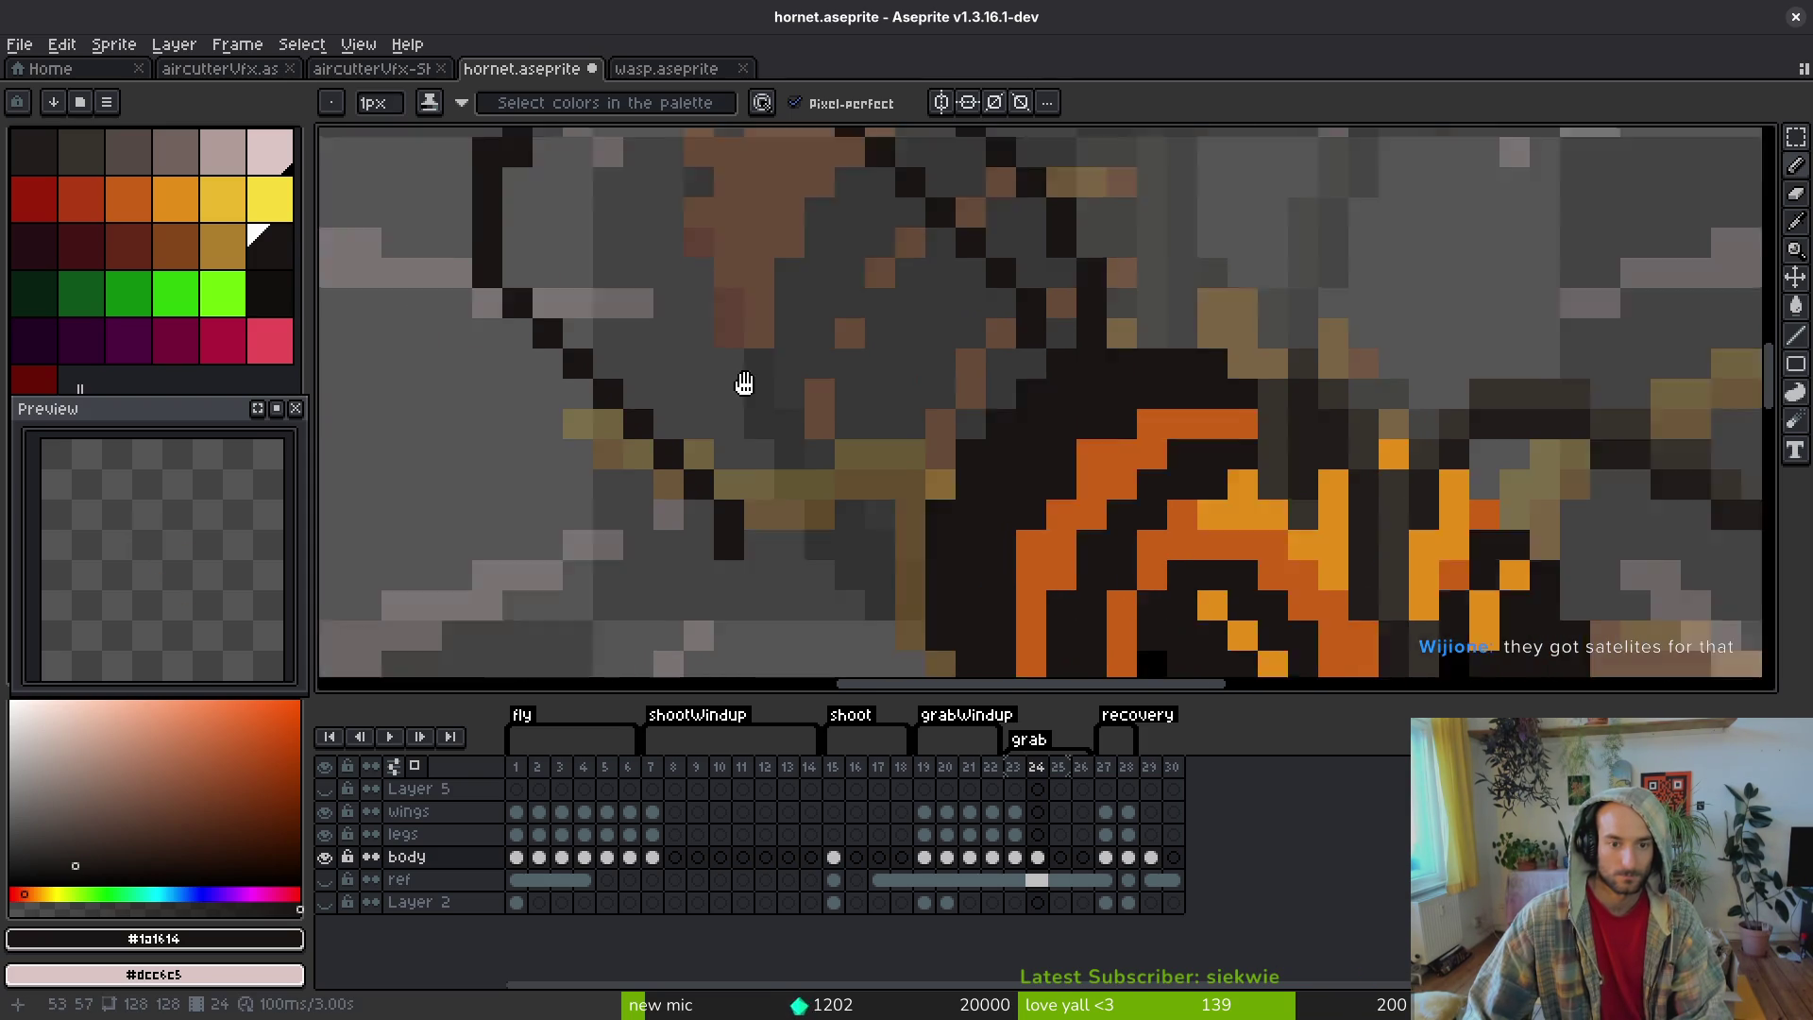
{"action": "mouse_move", "coordinate": [681, 409]}
{"action": "left_mouse_down"}
{"action": "mouse_move", "coordinate": [726, 499]}
{"action": "mouse_move", "coordinate": [878, 576]}
{"action": "mouse_move", "coordinate": [529, 302]}
{"action": "mouse_move", "coordinate": [545, 308]}
{"action": "left_mouse_up"}
{"action": "scroll", "coordinate": [756, 495], "scroll_direction": "down", "scroll_amount": 3}
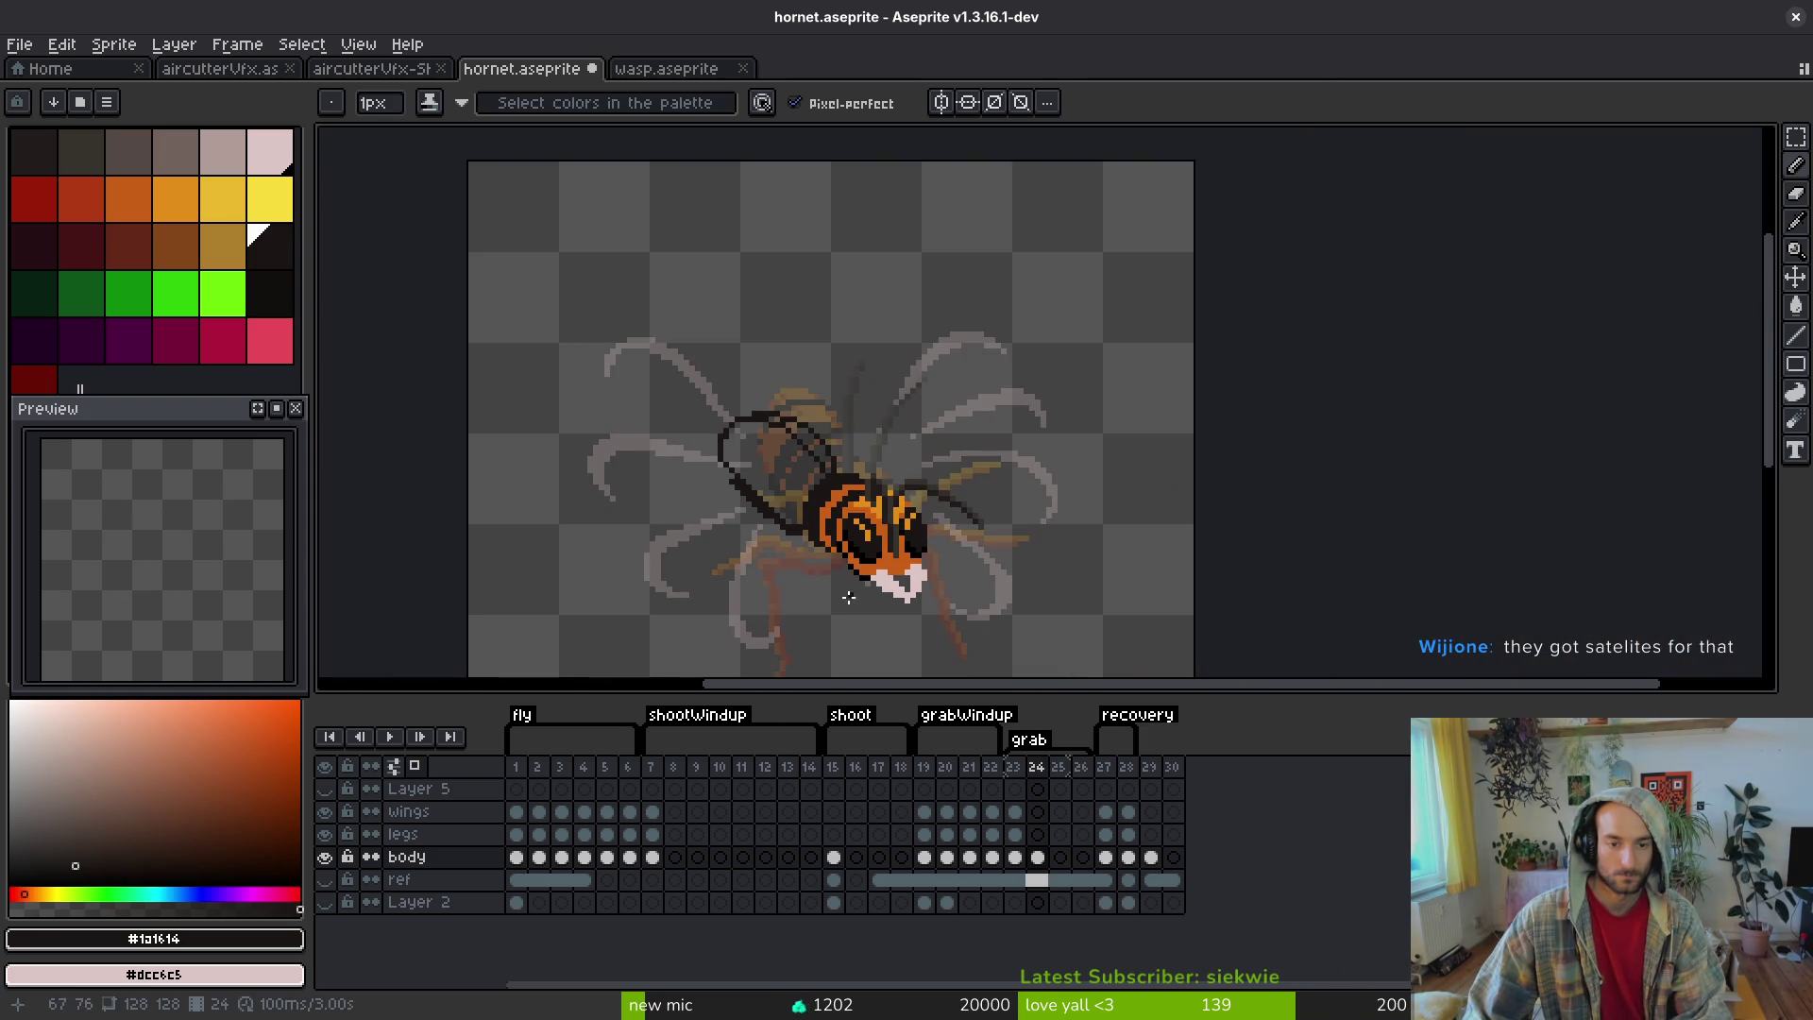
{"action": "scroll", "coordinate": [790, 526], "scroll_direction": "up", "scroll_amount": 2}
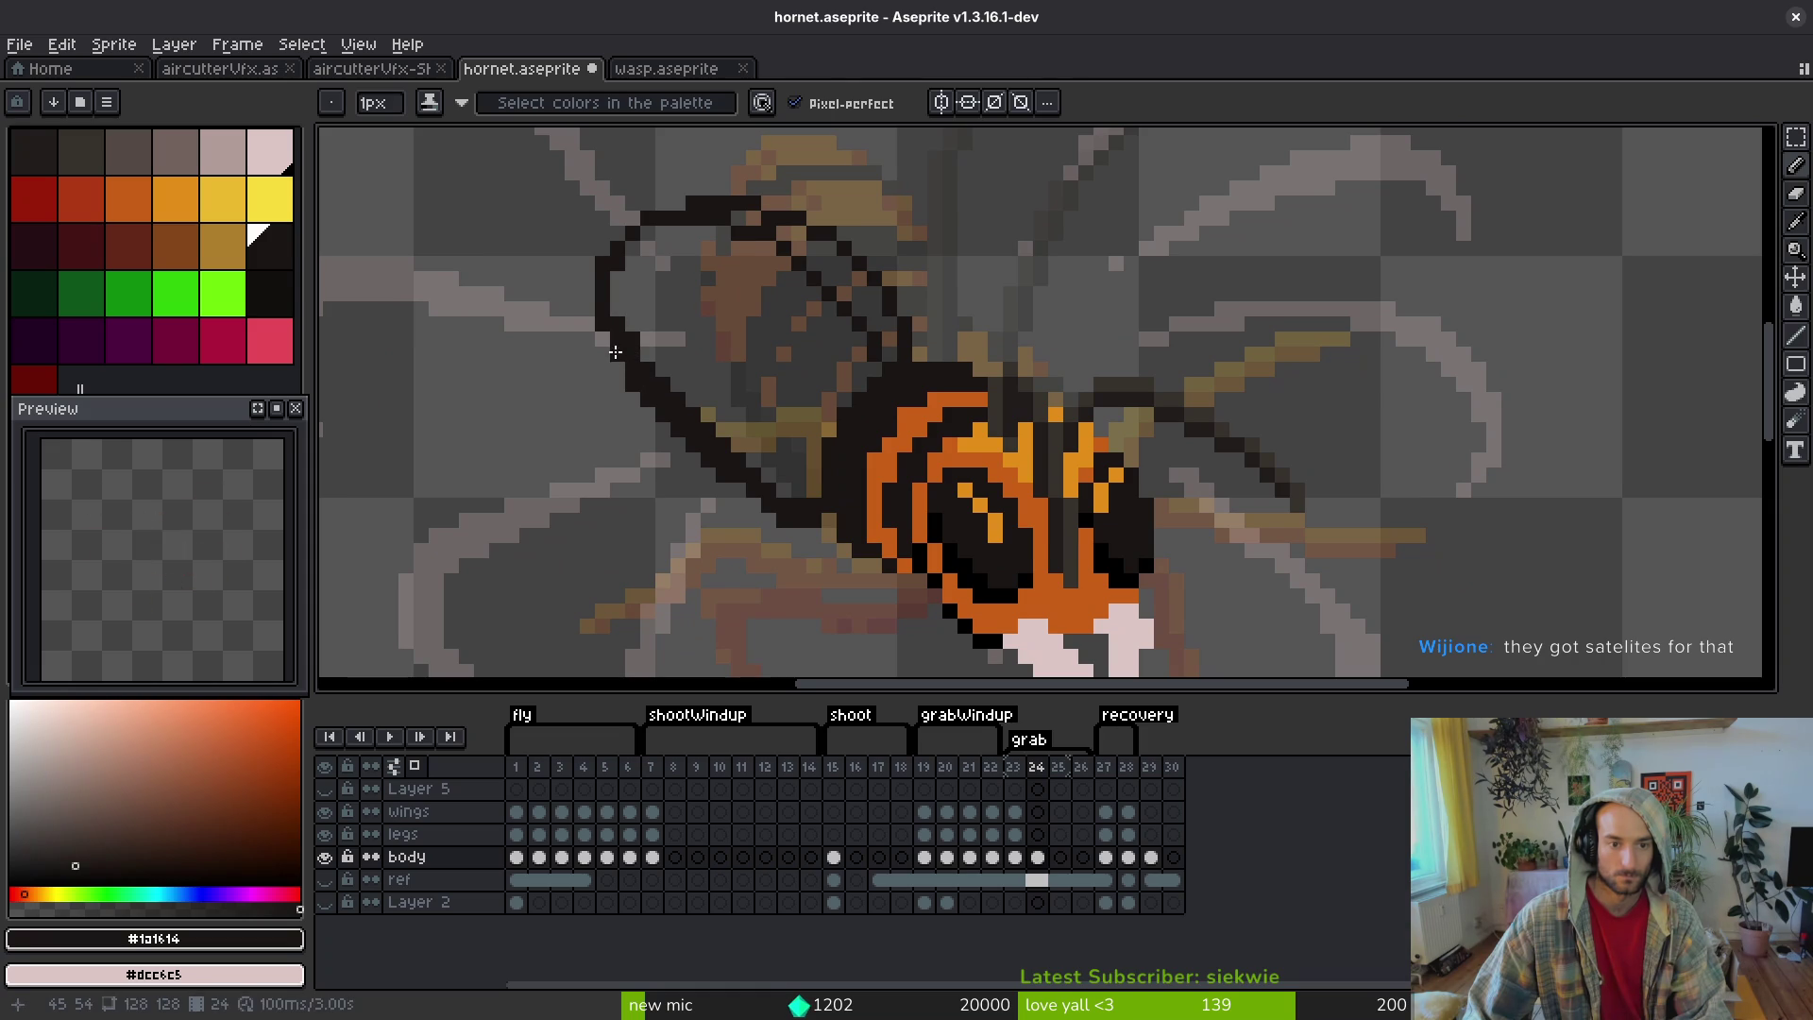
{"action": "scroll", "coordinate": [786, 548], "scroll_direction": "up", "scroll_amount": 2}
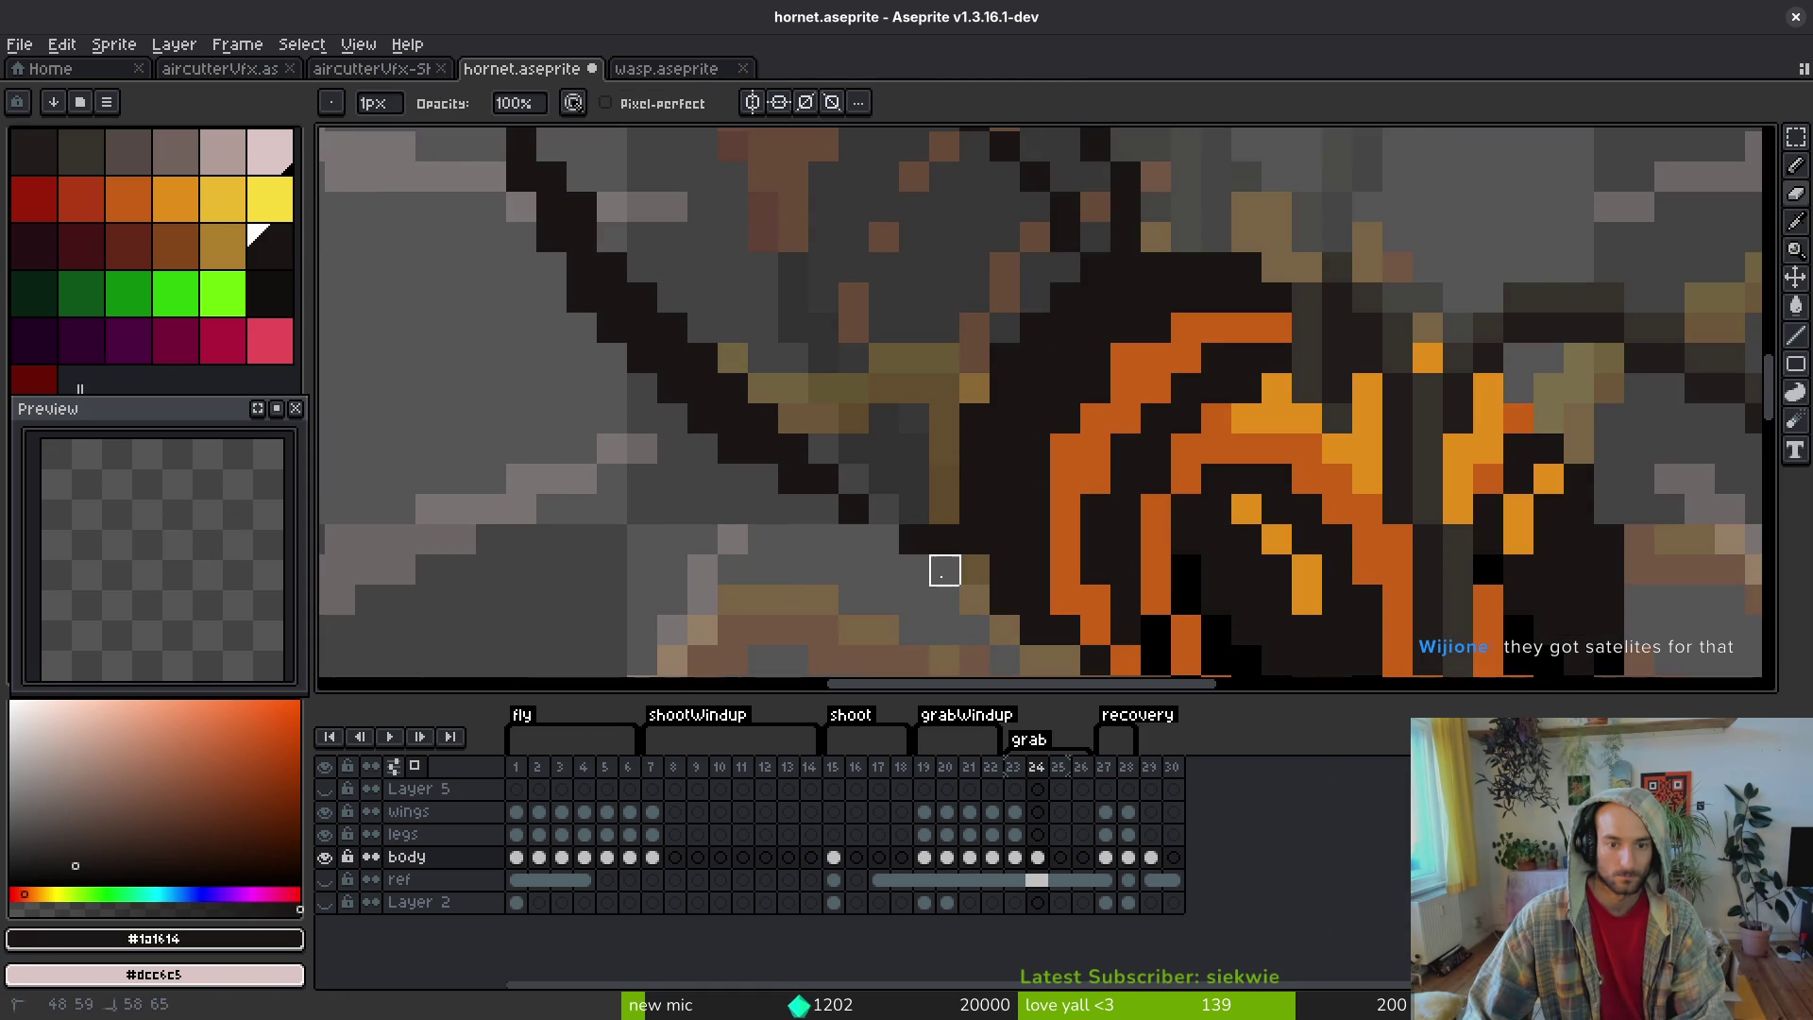
{"action": "scroll", "coordinate": [882, 510], "scroll_direction": "down", "scroll_amount": 3}
{"action": "scroll", "coordinate": [879, 469], "scroll_direction": "up", "scroll_amount": 1}
- Flood-fill the outlined shape with the near-black body colour
{"action": "key", "text": "g"}
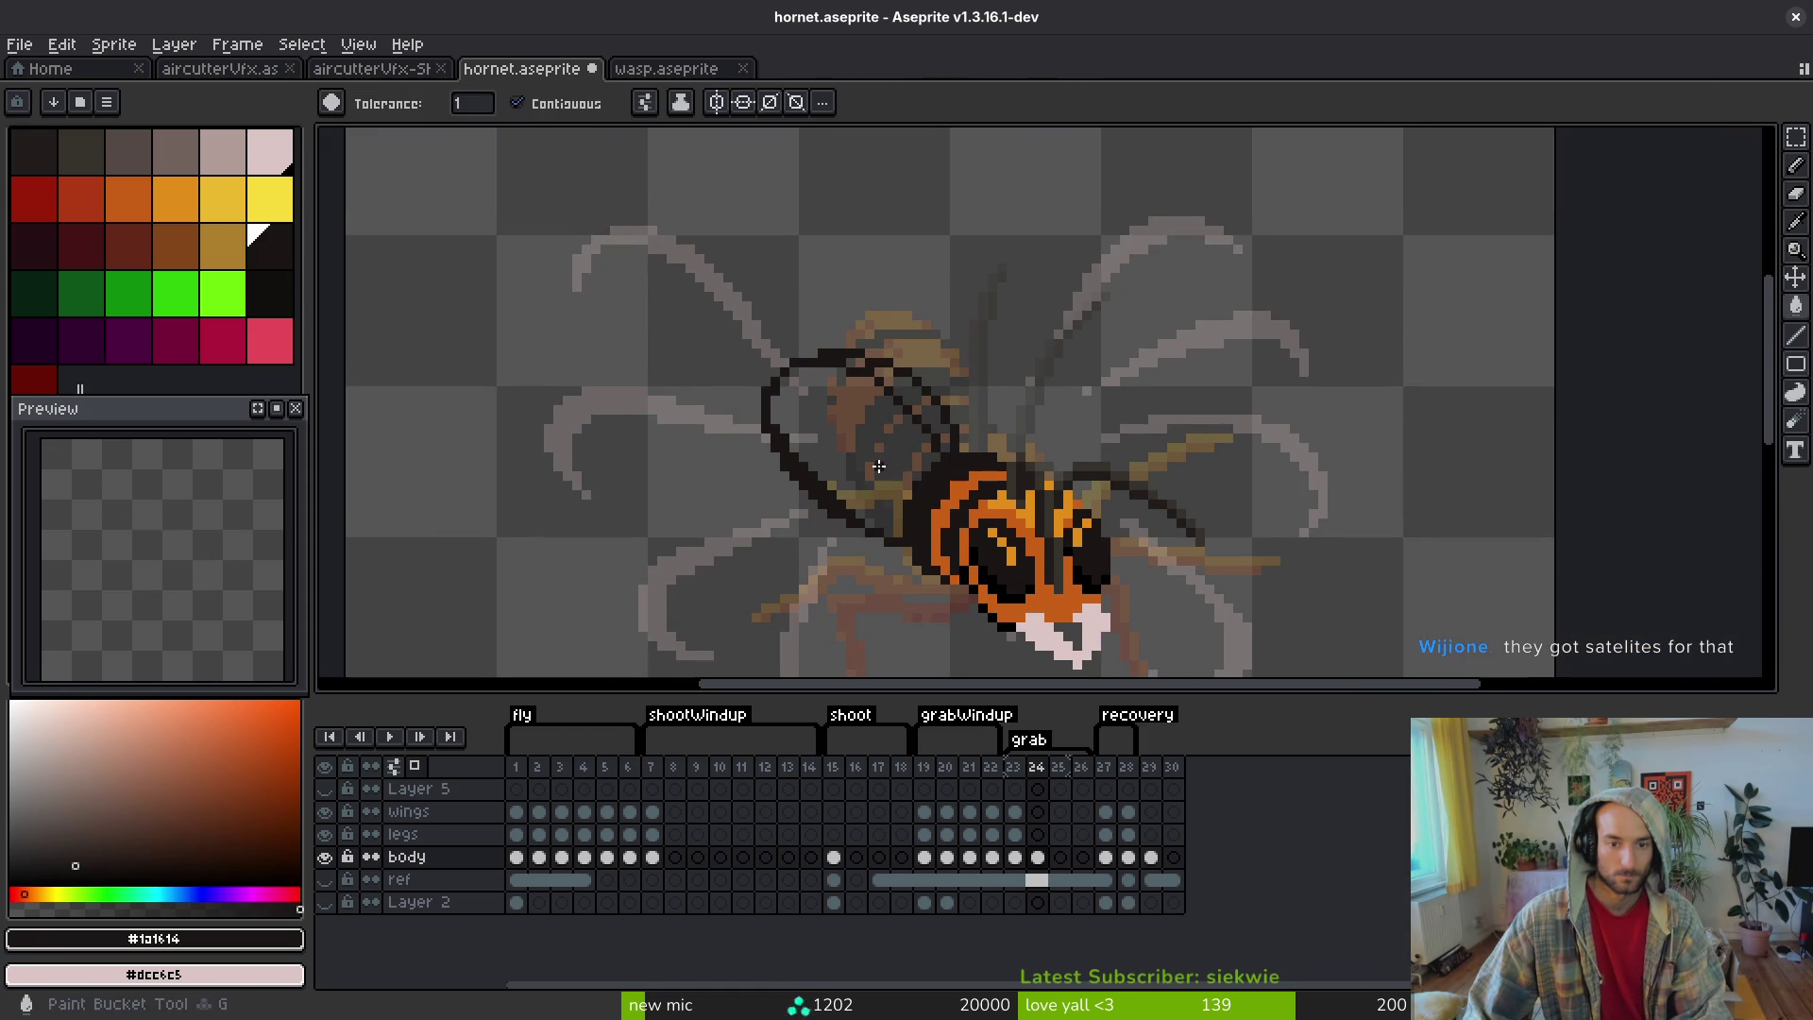
{"action": "left_click", "coordinate": [881, 448]}
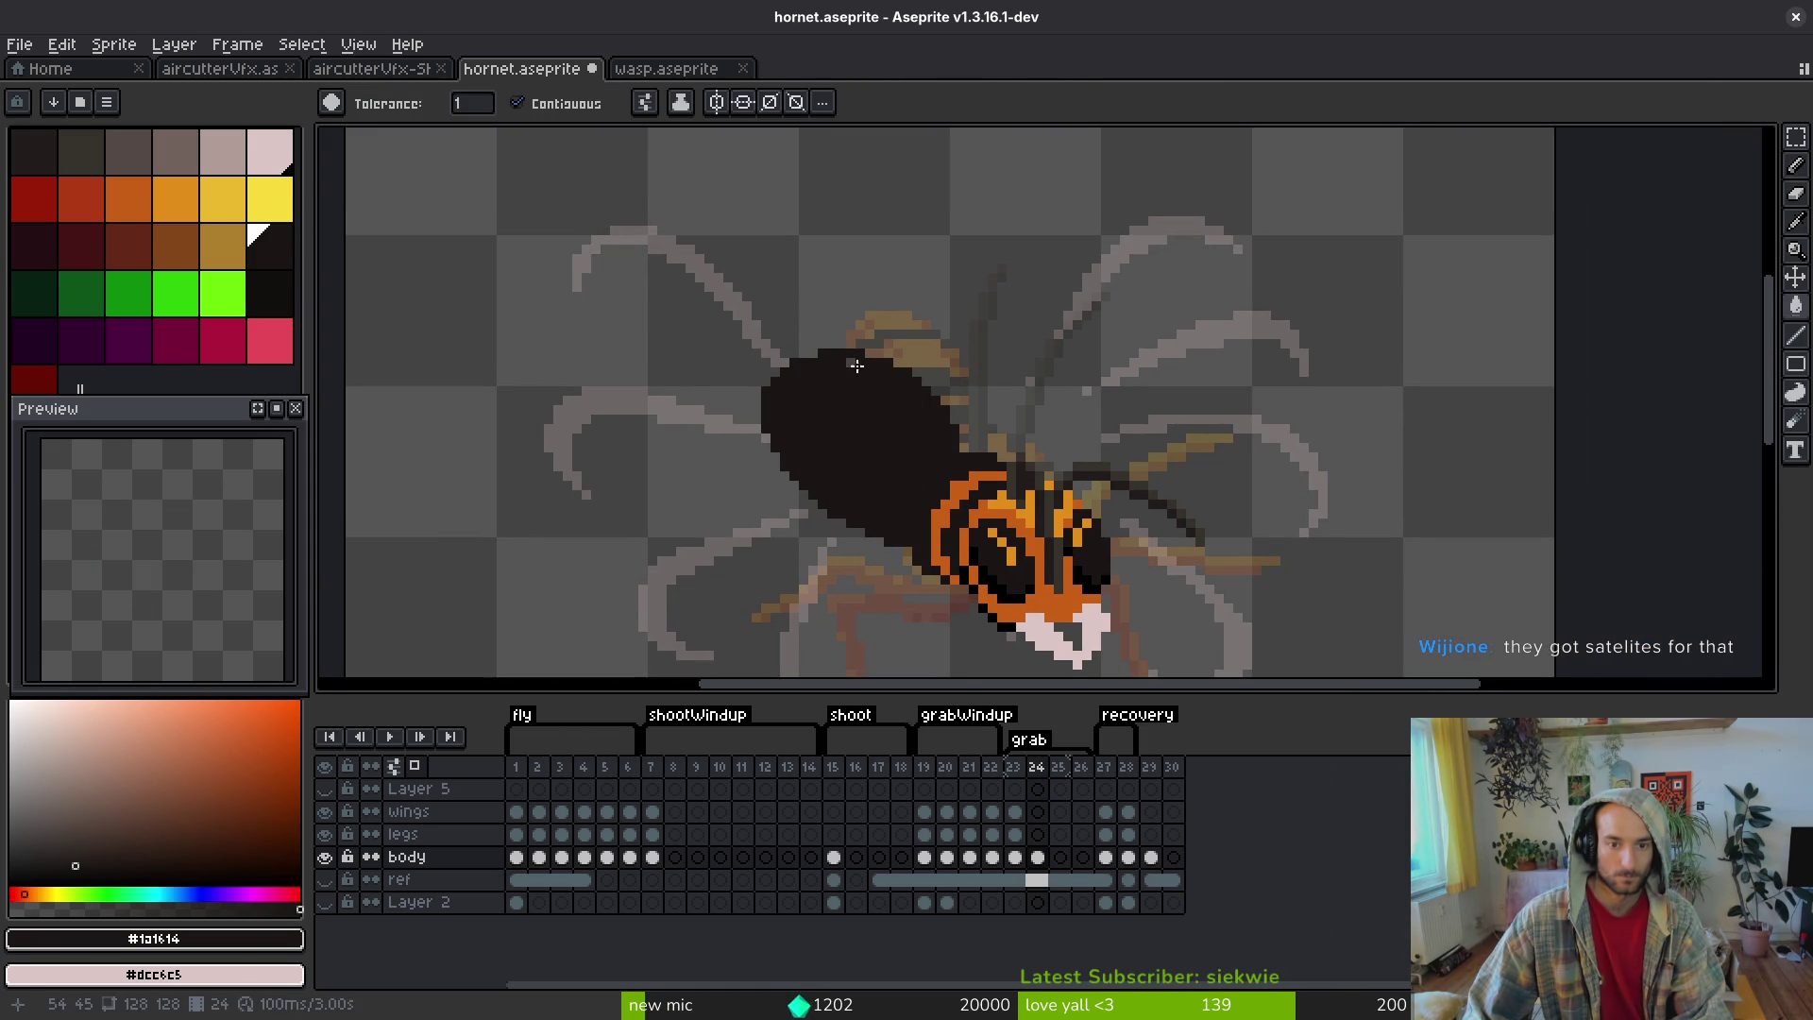
{"action": "scroll", "coordinate": [859, 366], "scroll_direction": "down", "scroll_amount": 5}
{"action": "key", "text": "i"}
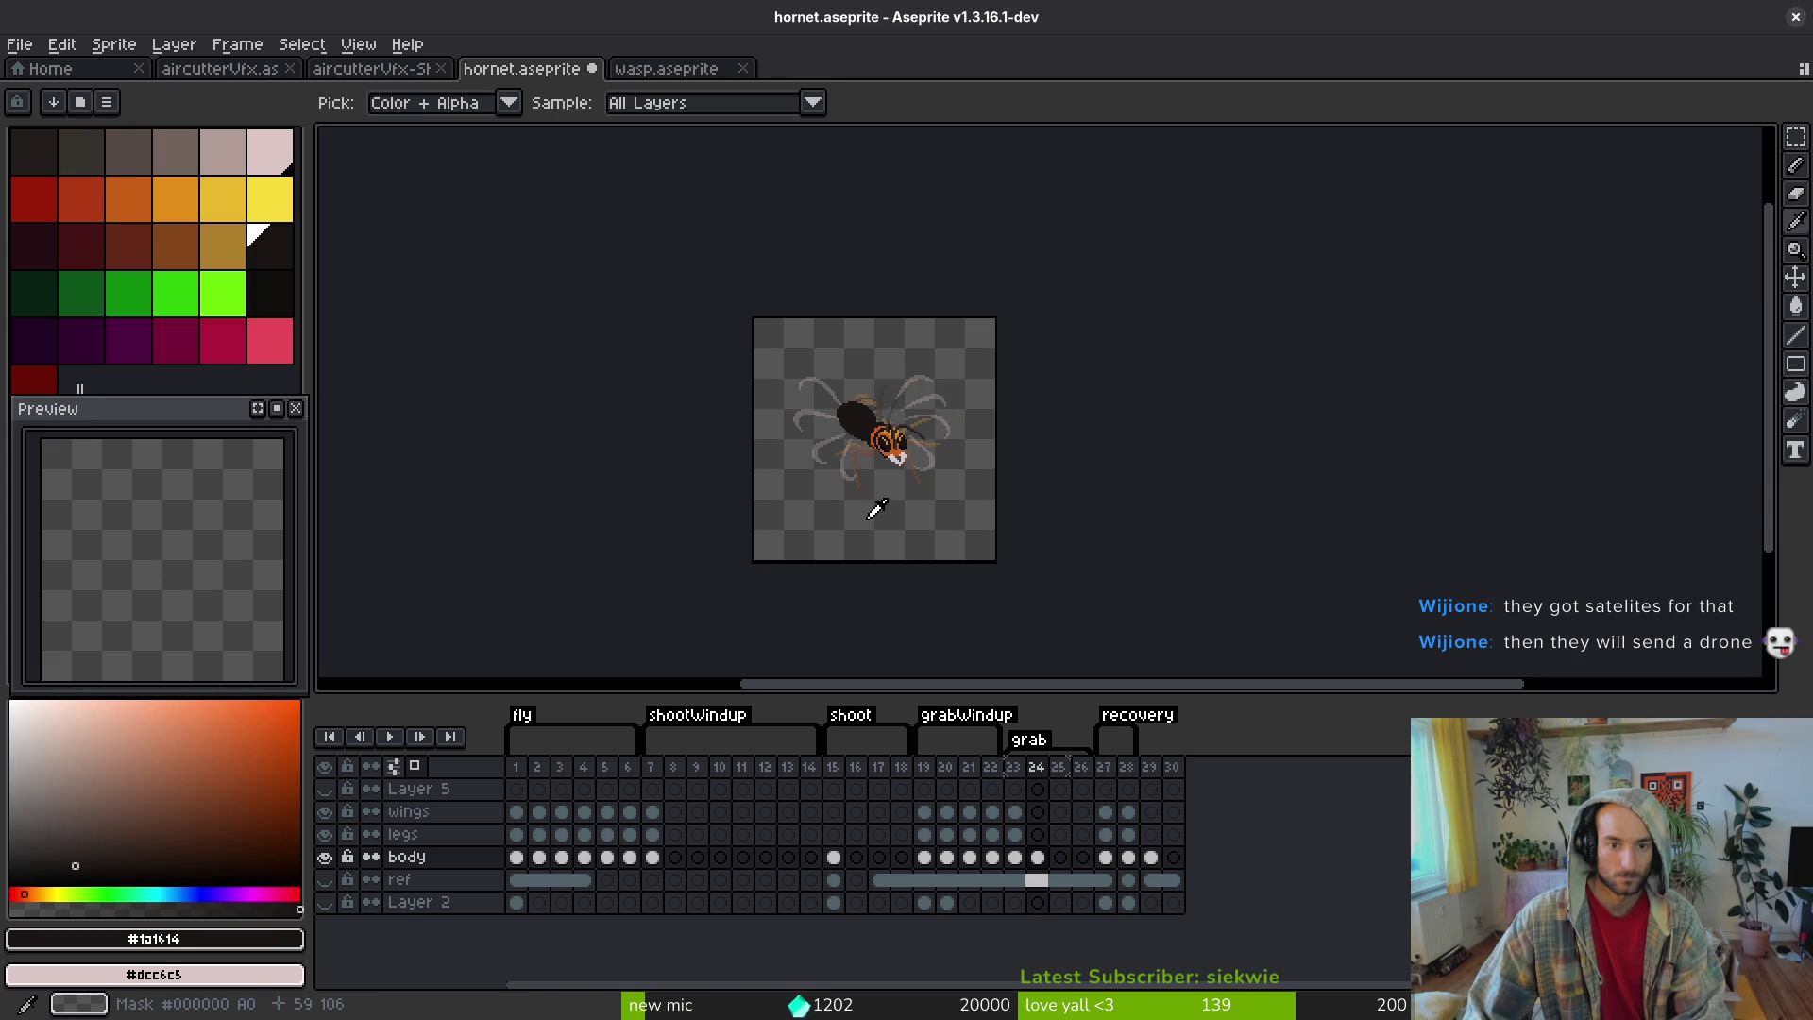
{"action": "key", "text": "g"}
{"action": "scroll", "coordinate": [851, 428], "scroll_direction": "up", "scroll_amount": 5}
{"action": "scroll", "coordinate": [851, 428], "scroll_direction": "up", "scroll_amount": 3}
- Erase the upper-right edge and top rows of the dark shape, then darken the remaining tan pixels
{"action": "key", "text": "e"}
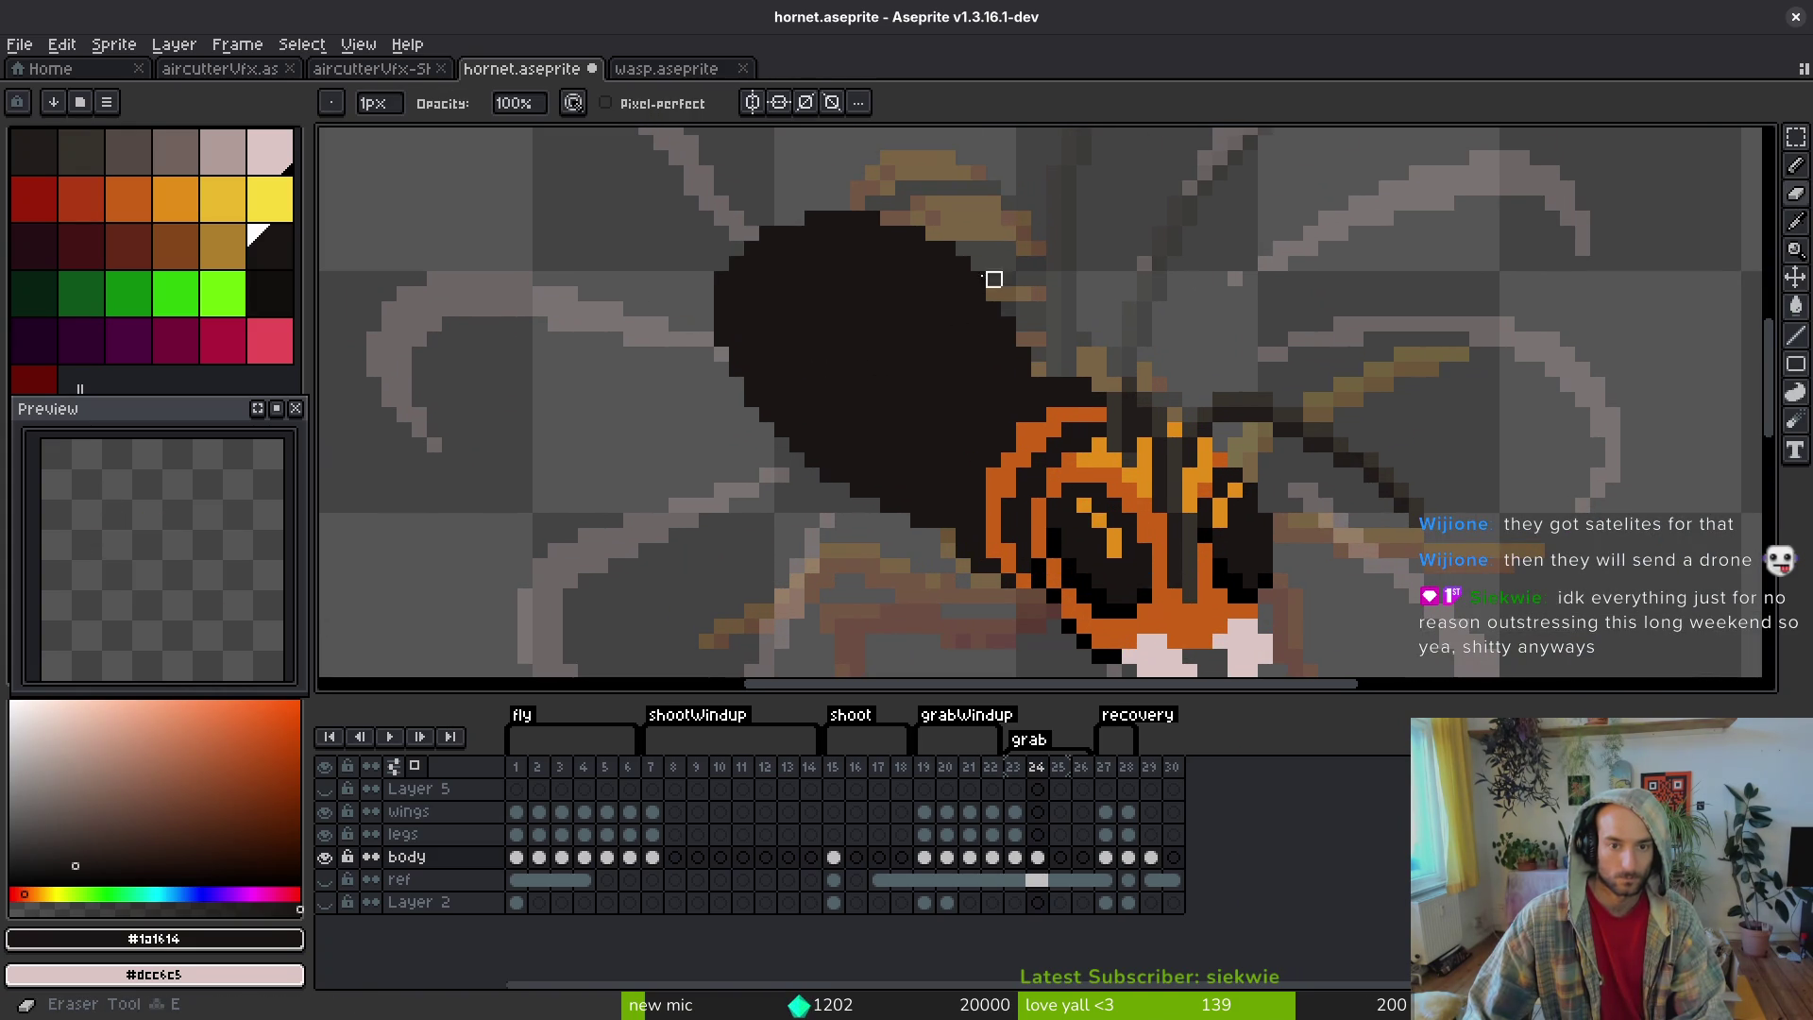
{"action": "left_click_drag", "start_coordinate": [994, 295], "coordinate": [782, 219]}
{"action": "mouse_move", "coordinate": [978, 280]}
{"action": "left_mouse_down"}
{"action": "mouse_move", "coordinate": [705, 264]}
{"action": "mouse_move", "coordinate": [826, 247]}
{"action": "mouse_move", "coordinate": [767, 264]}
{"action": "left_mouse_up"}
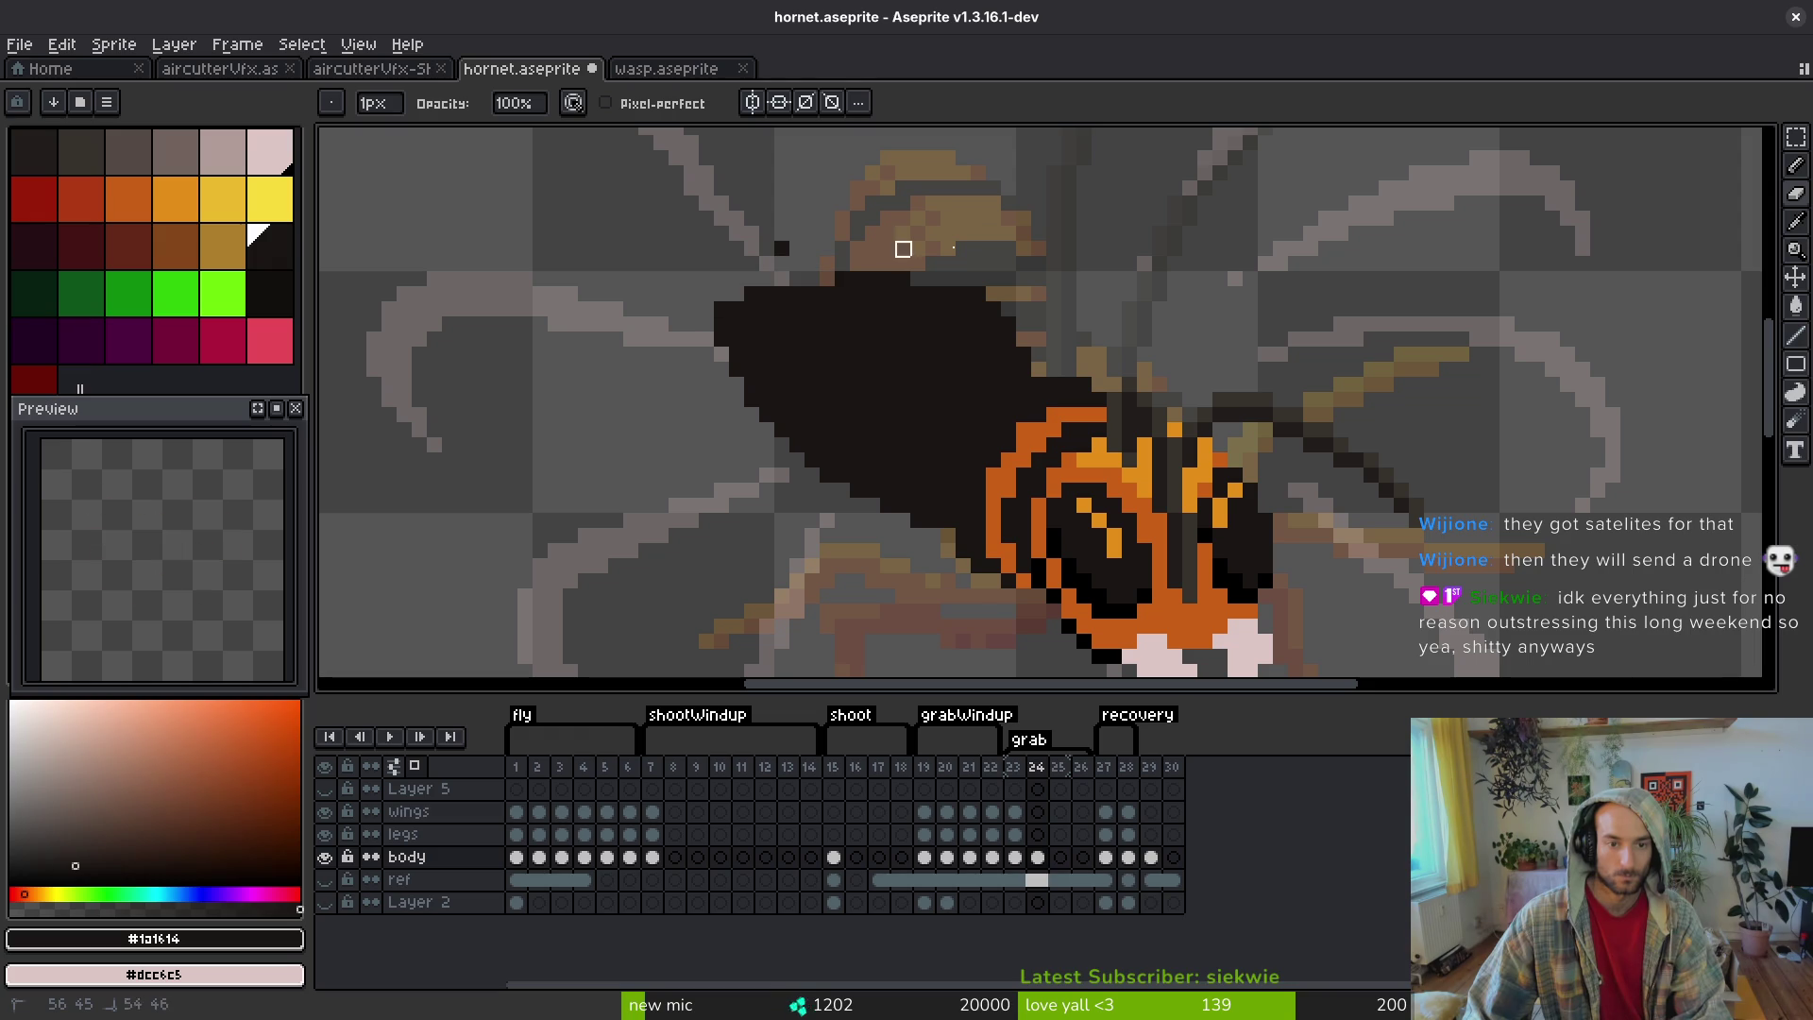
{"action": "key", "text": "f"}
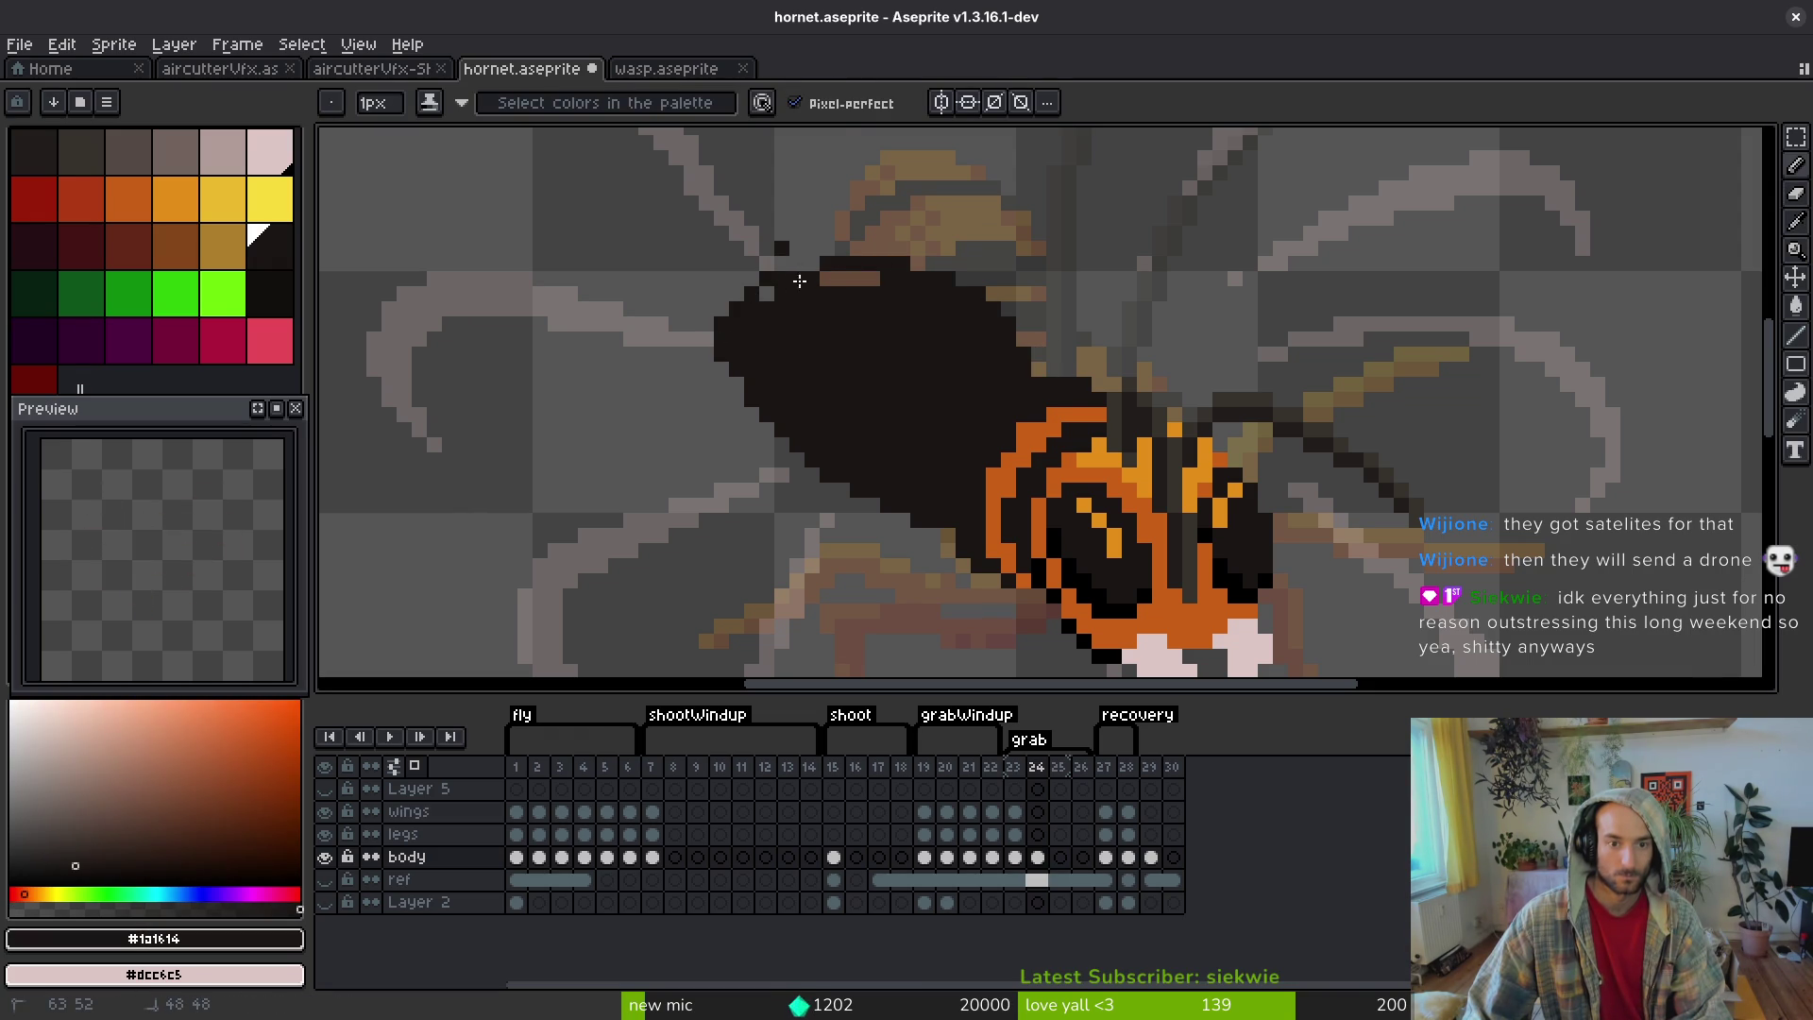
{"action": "left_click_drag", "start_coordinate": [849, 276], "coordinate": [838, 288]}
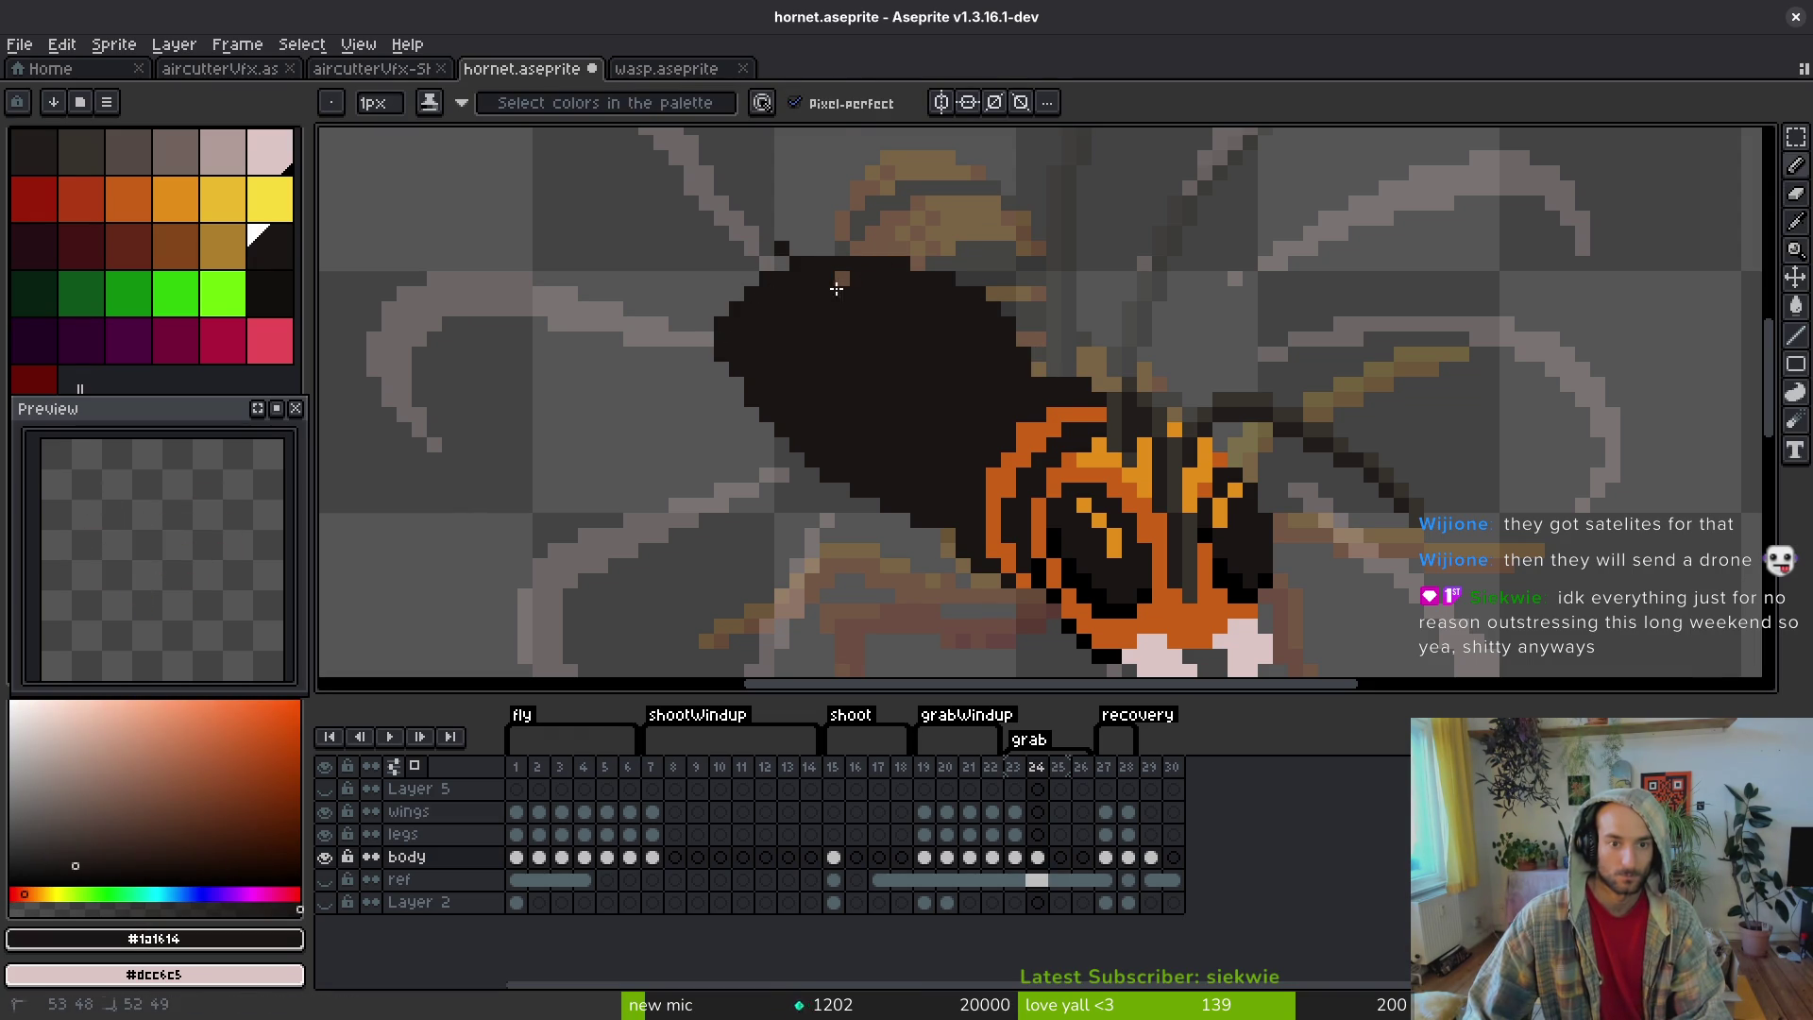
{"action": "left_click", "coordinate": [842, 280]}
- Undo the last pencil stroke, redo the dark fill, and save hornet.aseprite
{"action": "key", "text": "e"}
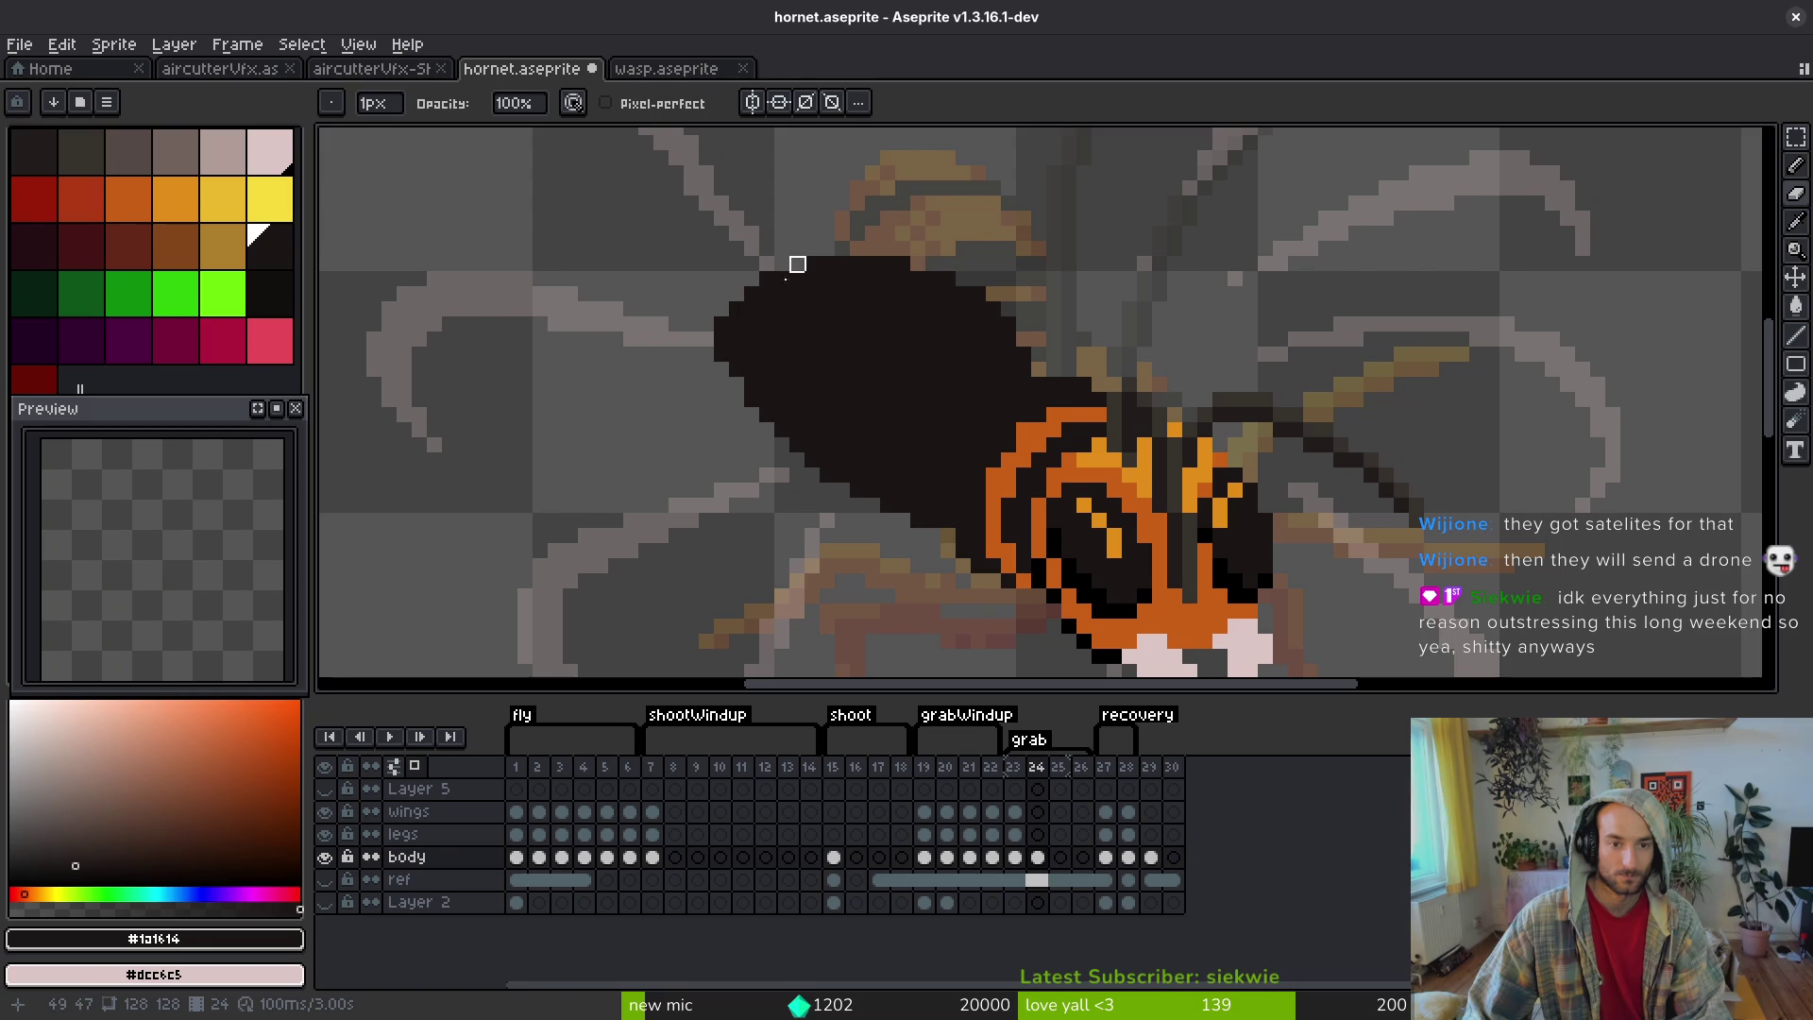
{"action": "scroll", "coordinate": [756, 311], "scroll_direction": "down", "scroll_amount": 2}
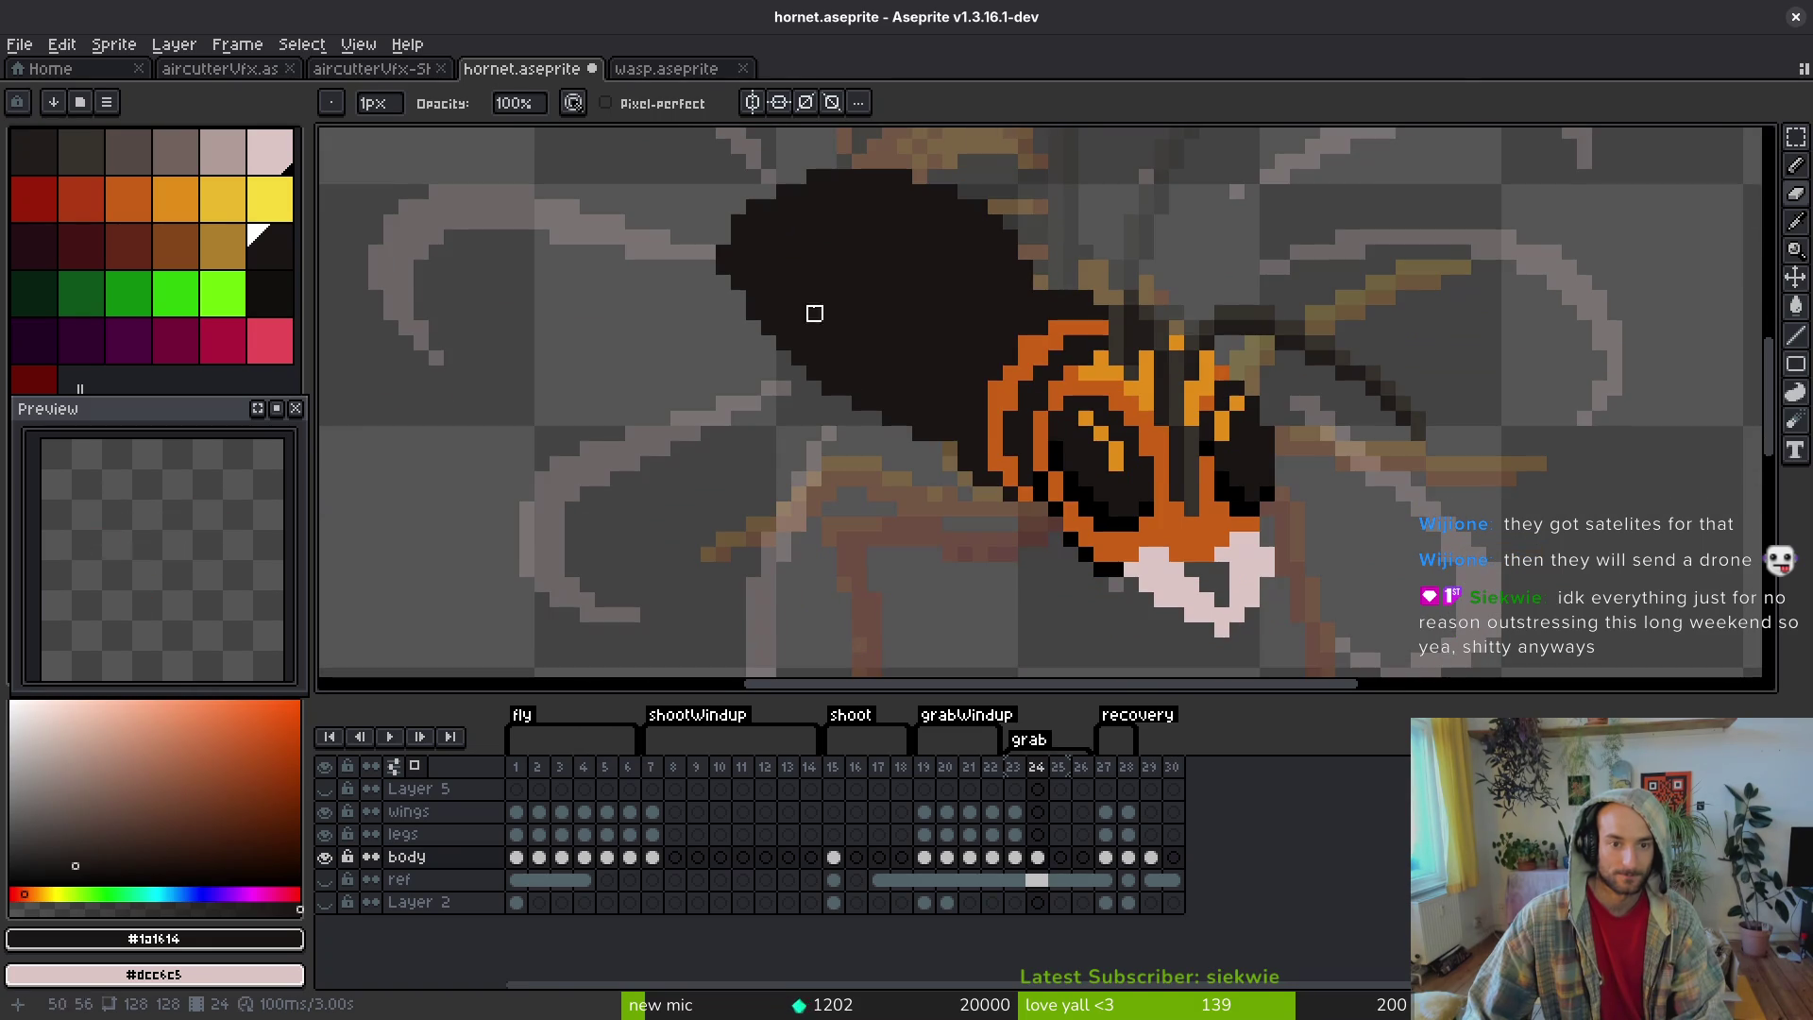
{"action": "key", "text": "f"}
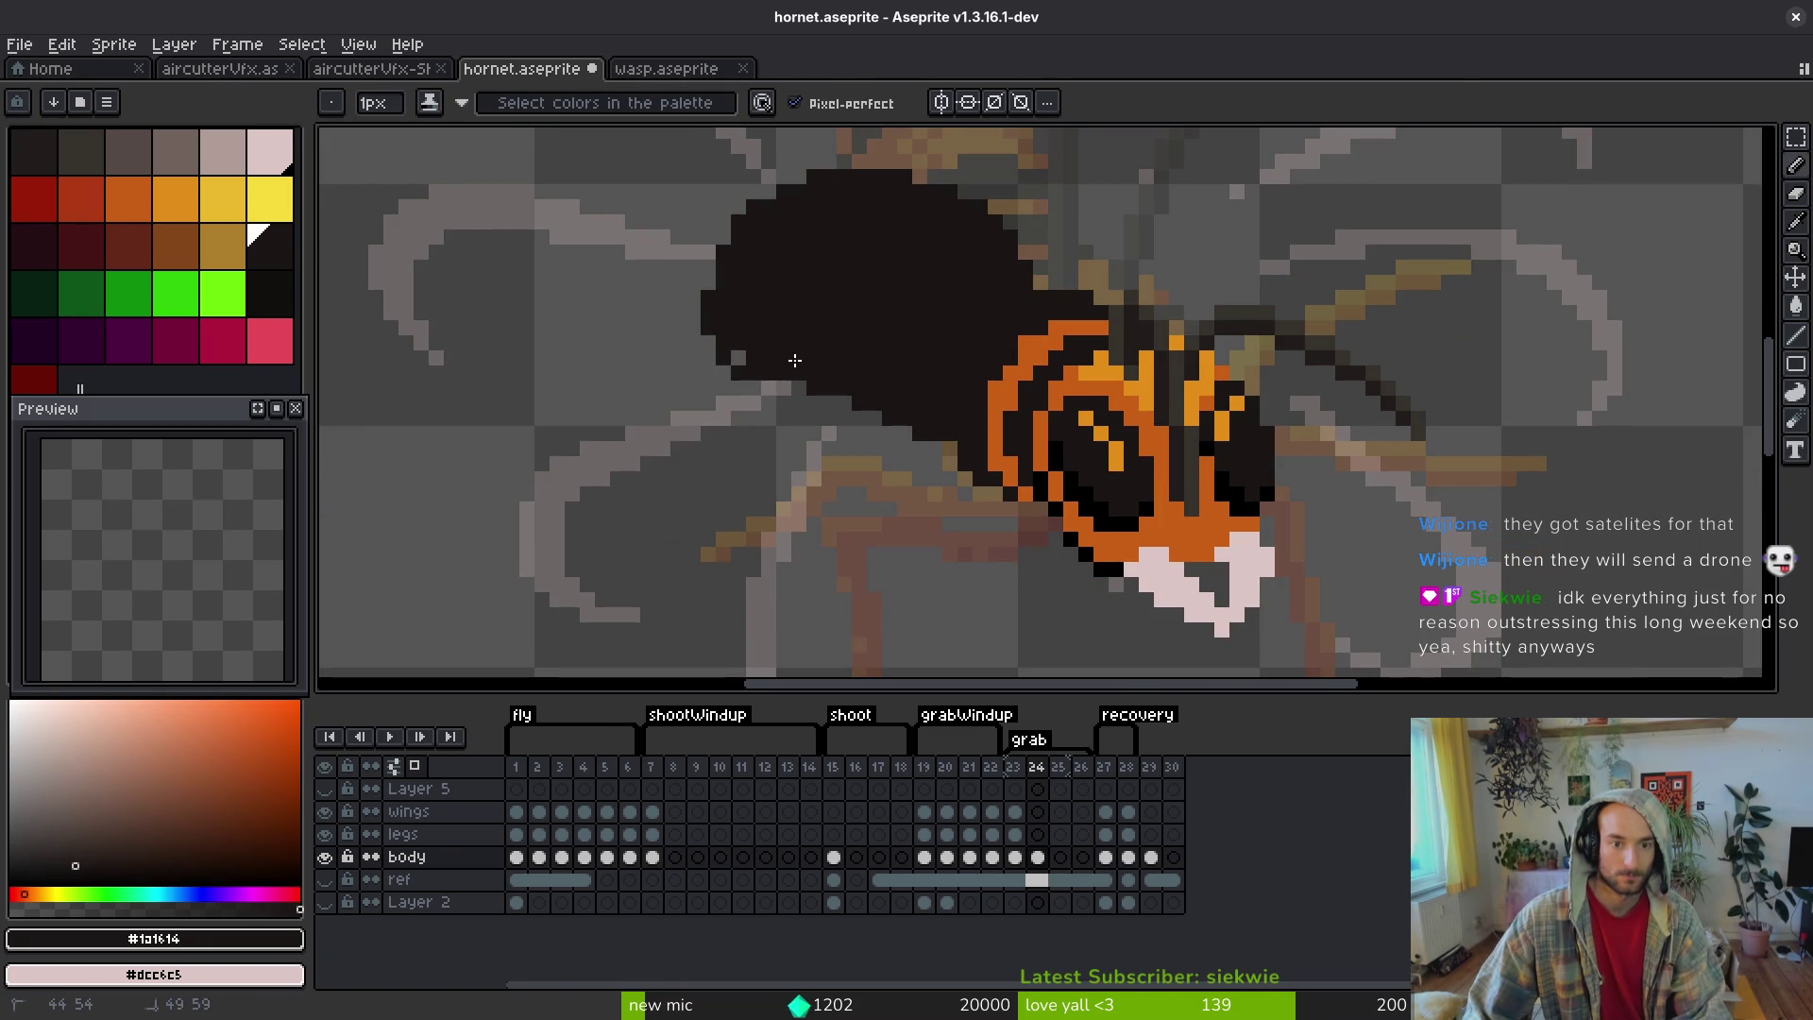
{"action": "scroll", "coordinate": [774, 349], "scroll_direction": "down", "scroll_amount": 3}
{"action": "scroll", "coordinate": [925, 514], "scroll_direction": "down", "scroll_amount": 2}
{"action": "key", "text": "i"}
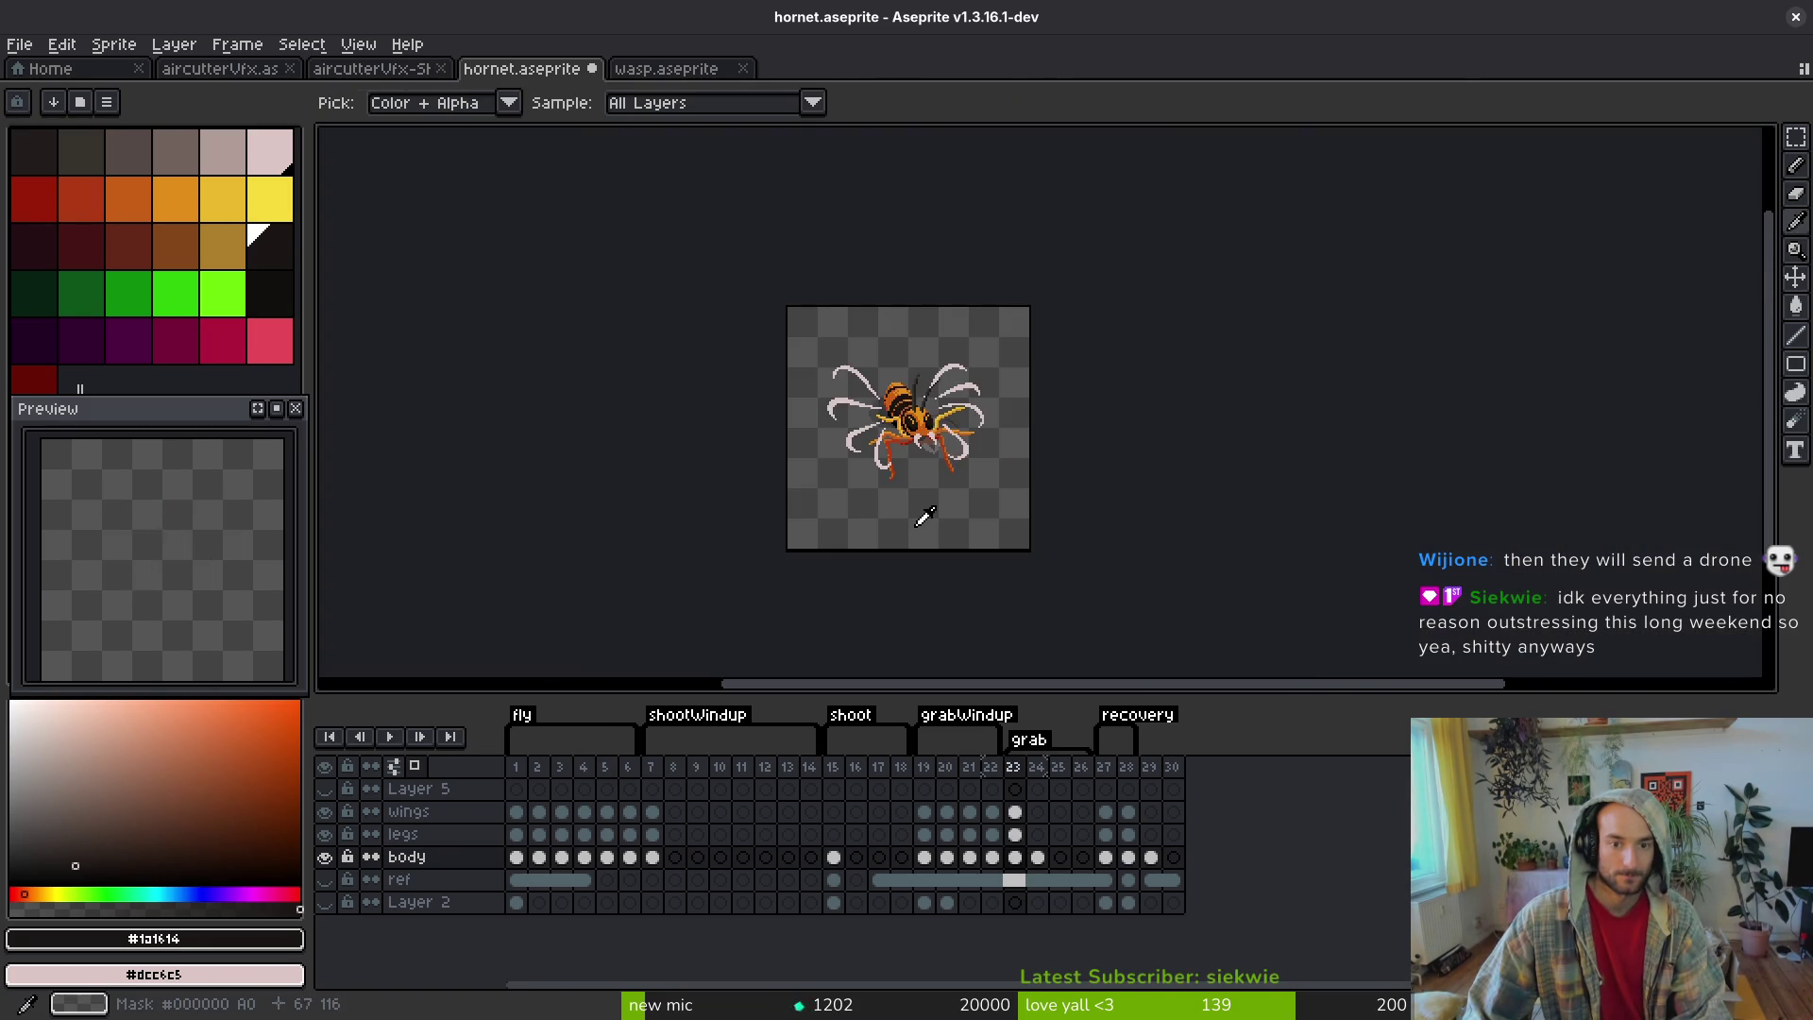
{"action": "key", "text": "f"}
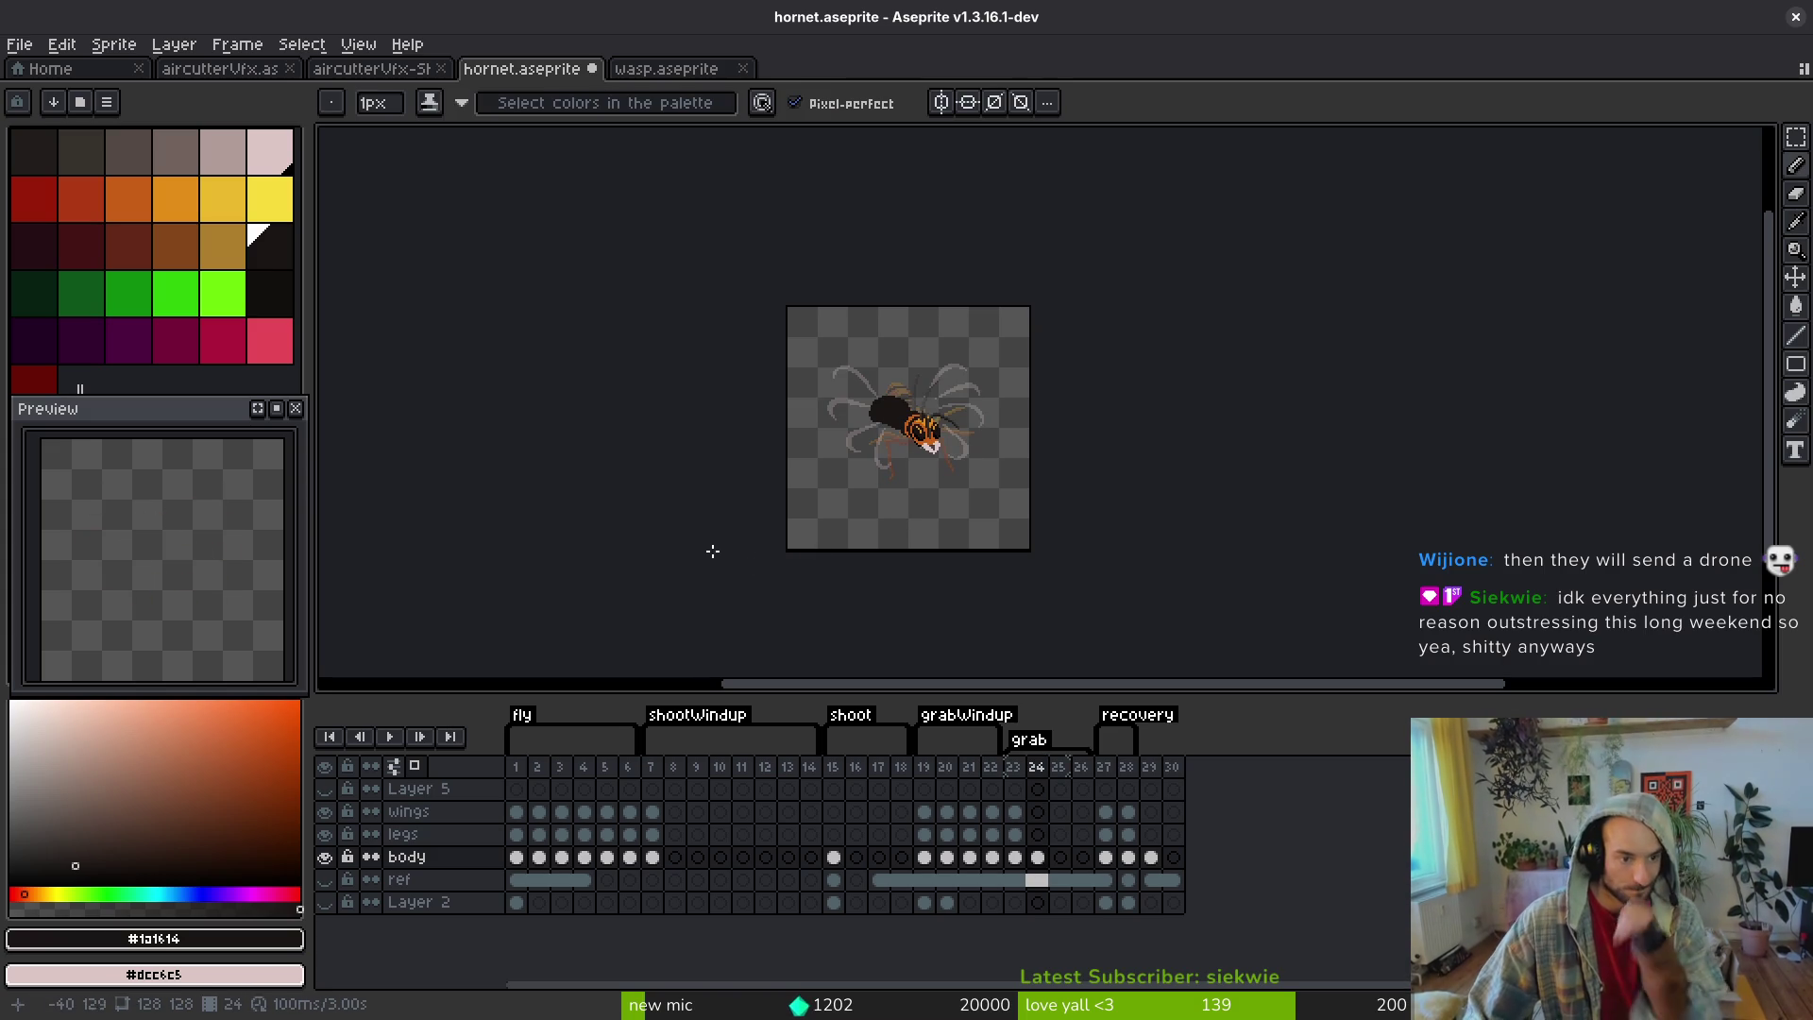
{"action": "scroll", "coordinate": [881, 418], "scroll_direction": "up", "scroll_amount": 7}
{"action": "left_click_drag", "start_coordinate": [990, 375], "coordinate": [981, 429]}
{"action": "key", "text": "ctrl+z"}
{"action": "key", "text": "ctrl+z"}
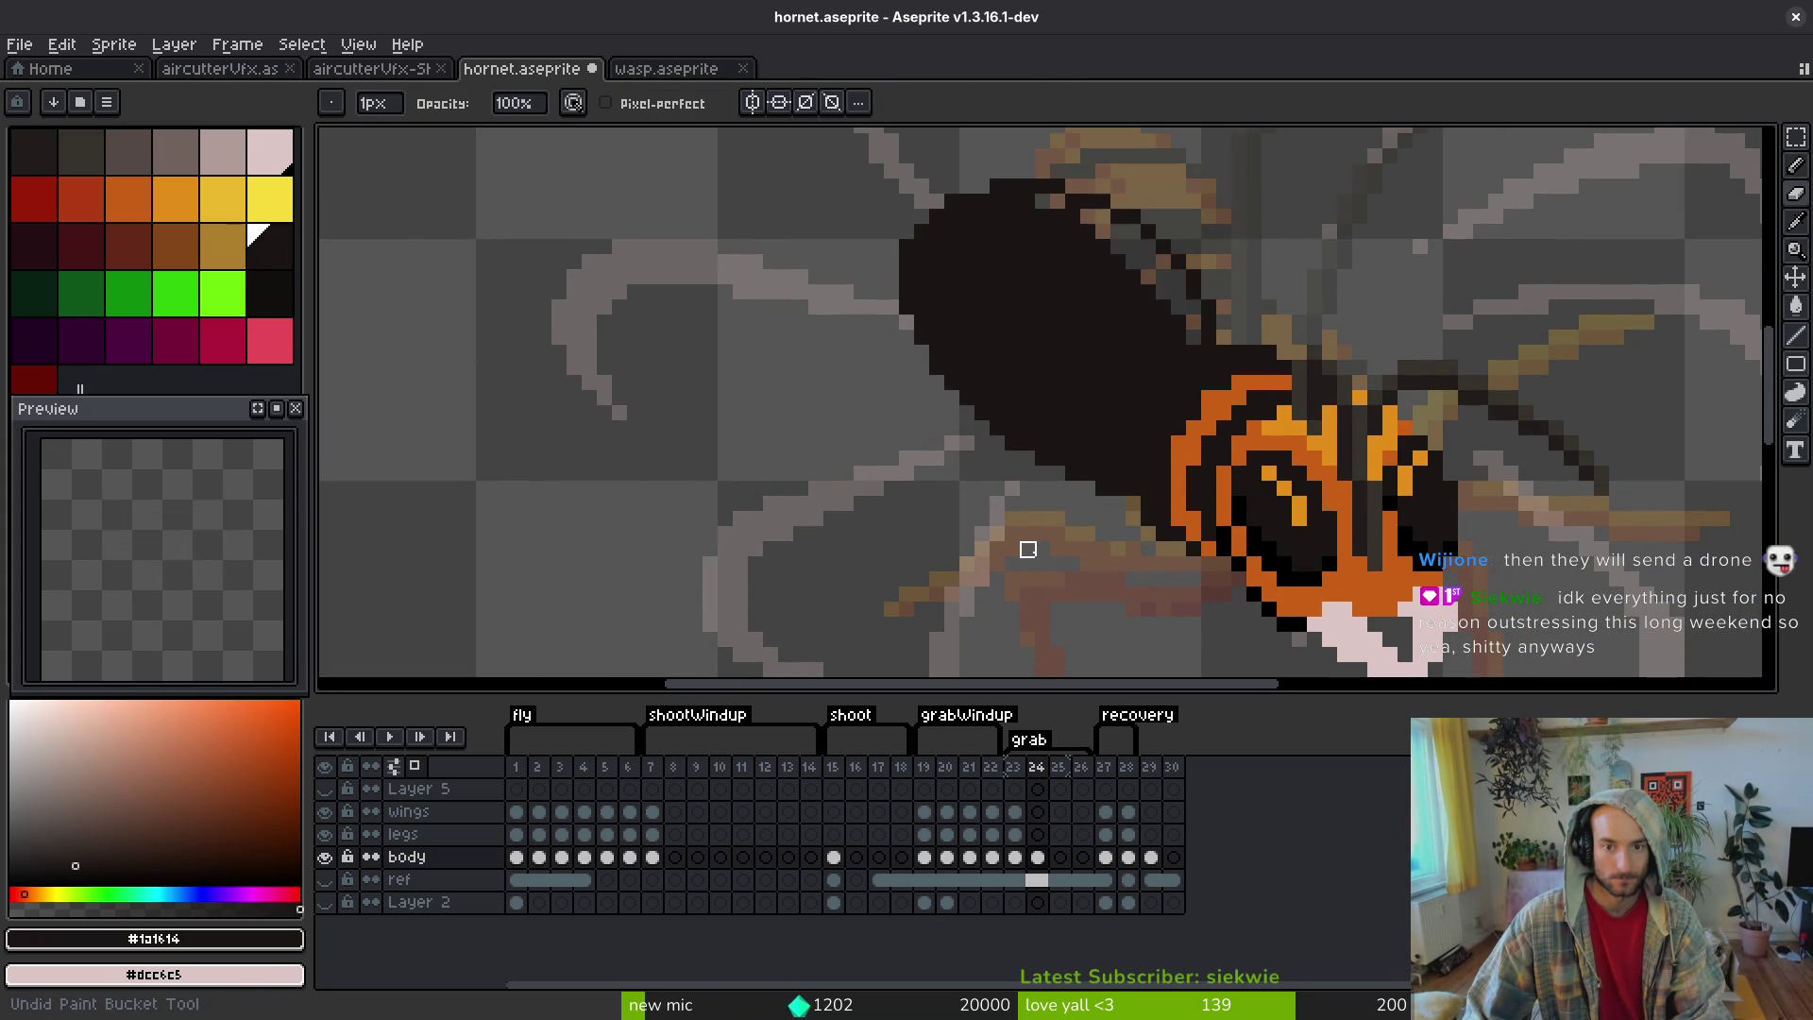
{"action": "key", "text": "ctrl+y"}
{"action": "key", "text": "ctrl+s"}
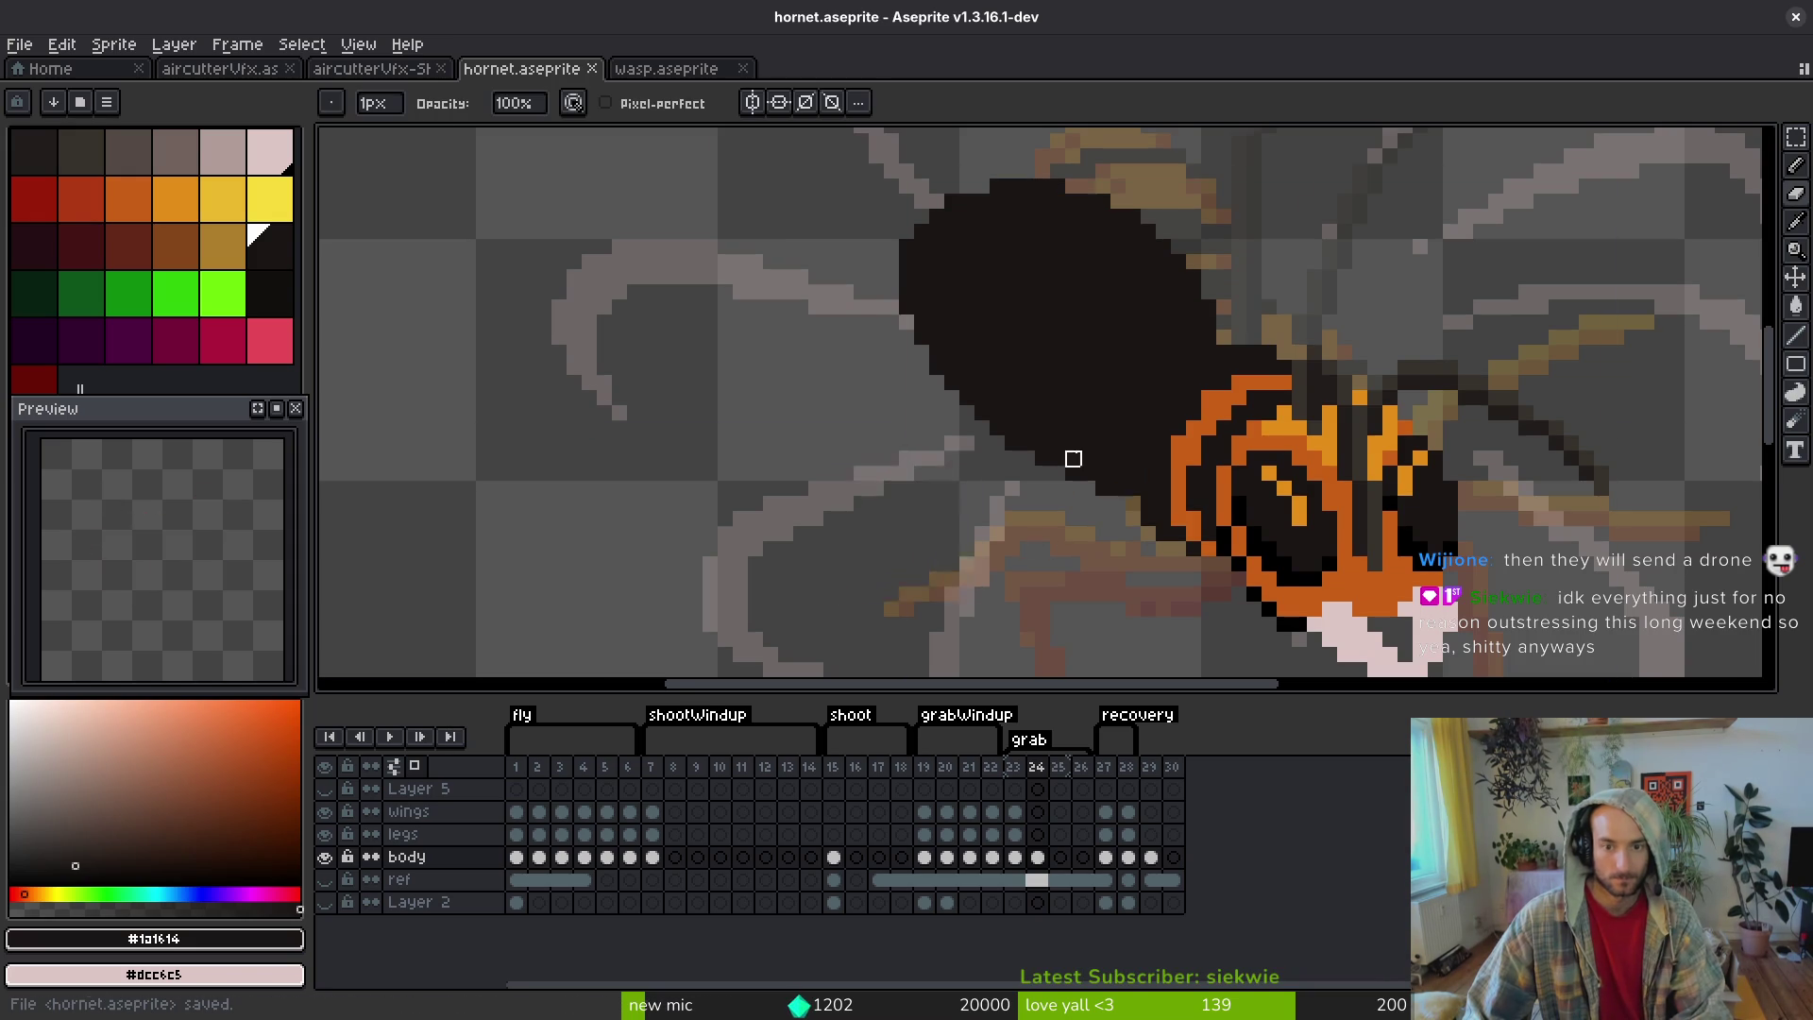
- Compare the grab pose on frame 24 with frame 23 by stepping between them
{"action": "scroll", "coordinate": [980, 510], "scroll_direction": "down", "scroll_amount": 1}
{"action": "scroll", "coordinate": [980, 510], "scroll_direction": "down", "scroll_amount": 1}
{"action": "key", "text": "i"}
{"action": "key", "text": "Left"}
{"action": "key", "text": "Right"}
{"action": "key", "text": "Left"}
{"action": "key", "text": "Right"}
- Lasso the hornet body on frame 24 and shift it slightly into place
{"action": "key", "text": "q"}
{"action": "mouse_move", "coordinate": [1052, 376]}
{"action": "left_mouse_down"}
{"action": "mouse_move", "coordinate": [1147, 491]}
{"action": "mouse_move", "coordinate": [1048, 382]}
{"action": "left_mouse_up"}
{"action": "left_click_drag", "start_coordinate": [1036, 485], "coordinate": [1039, 488]}
{"action": "key", "text": "Return"}
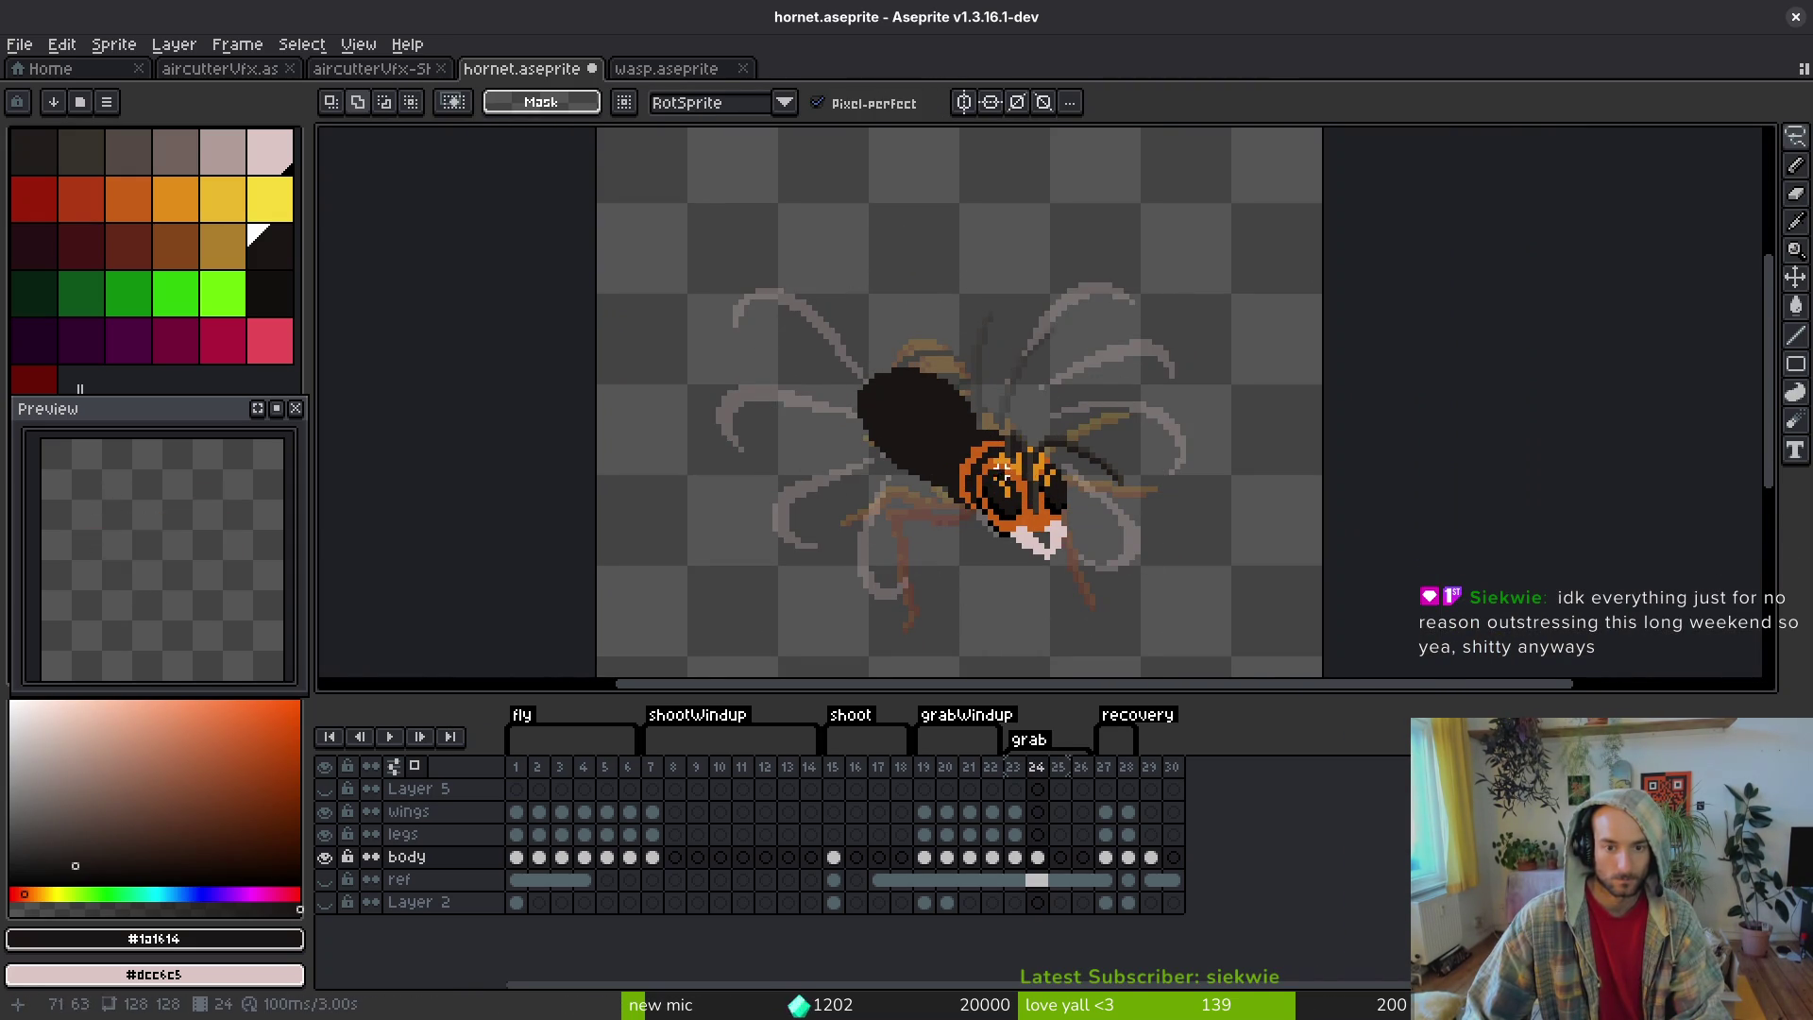
{"action": "scroll", "coordinate": [947, 446], "scroll_direction": "up", "scroll_amount": 2}
{"action": "scroll", "coordinate": [947, 446], "scroll_direction": "down", "scroll_amount": 1}
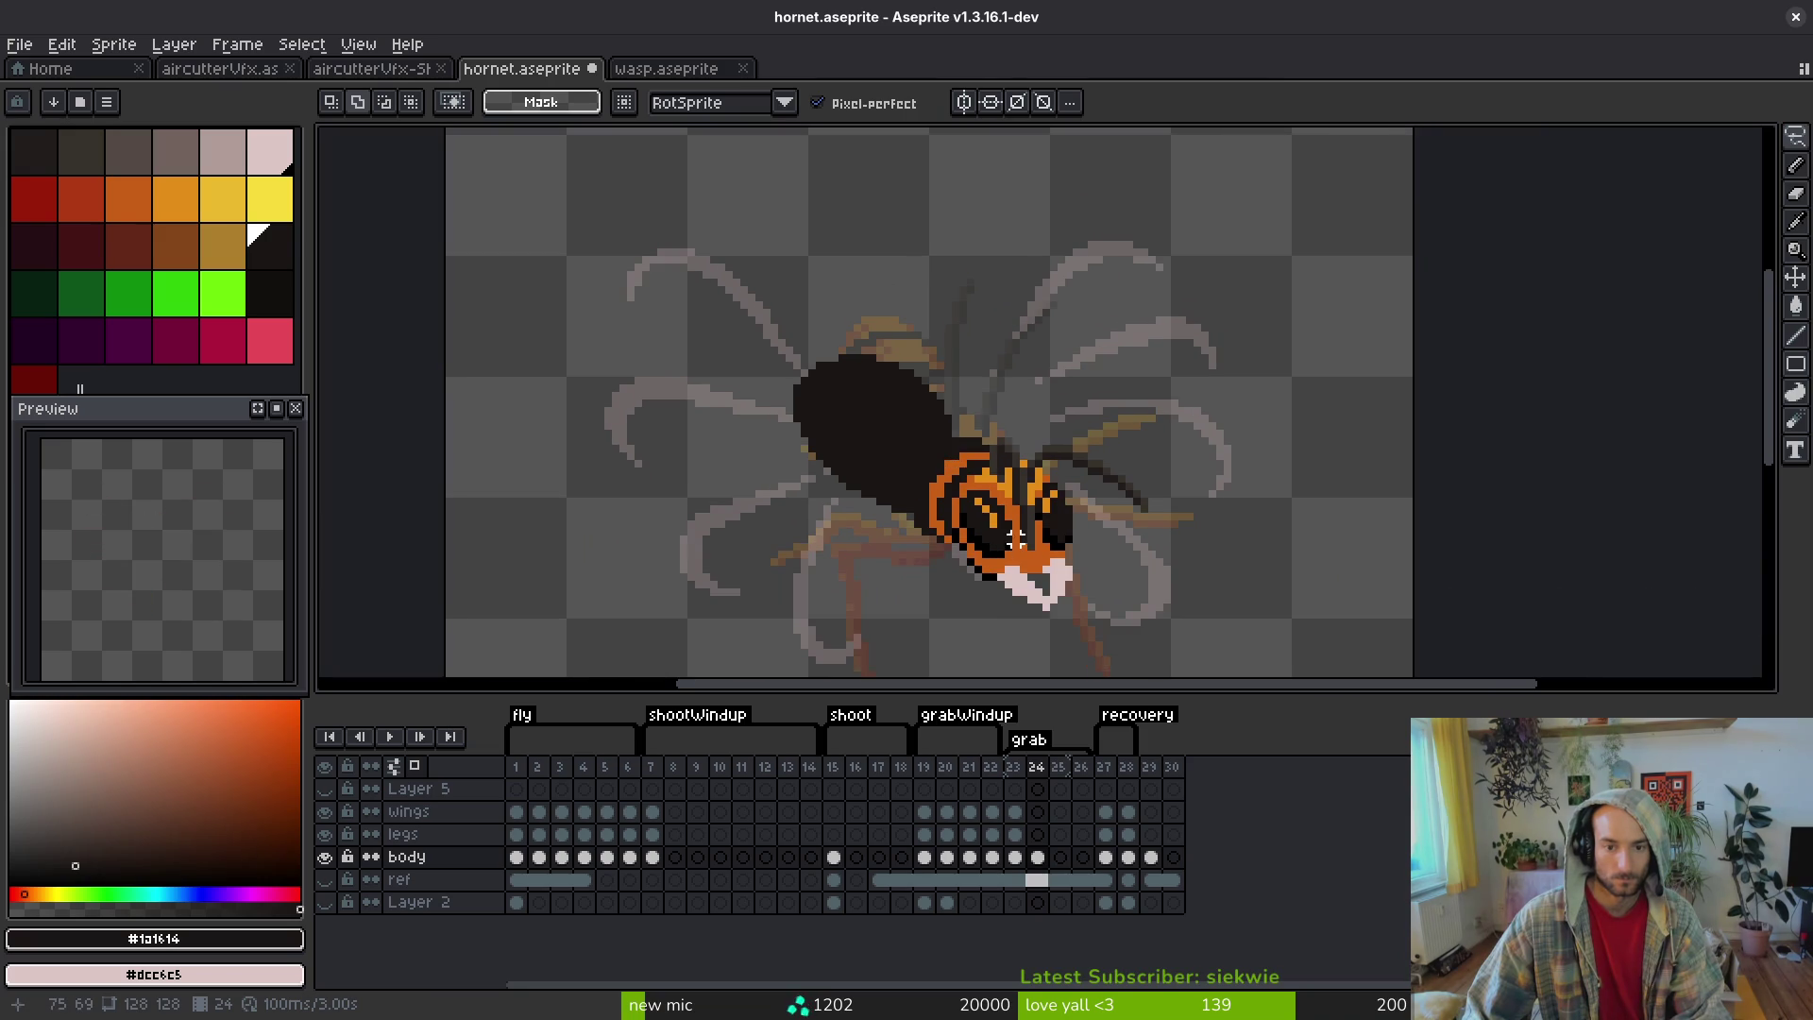
{"action": "scroll", "coordinate": [1015, 538], "scroll_direction": "up", "scroll_amount": 2}
- Sample orange #c96016 from the canvas as the Pencil colour
{"action": "key", "text": "i"}
{"action": "left_click", "coordinate": [1029, 505]}
{"action": "key", "text": "b"}
{"action": "scroll", "coordinate": [1029, 505], "scroll_direction": "down", "scroll_amount": 1}
{"action": "scroll", "coordinate": [1029, 505], "scroll_direction": "down", "scroll_amount": 3}
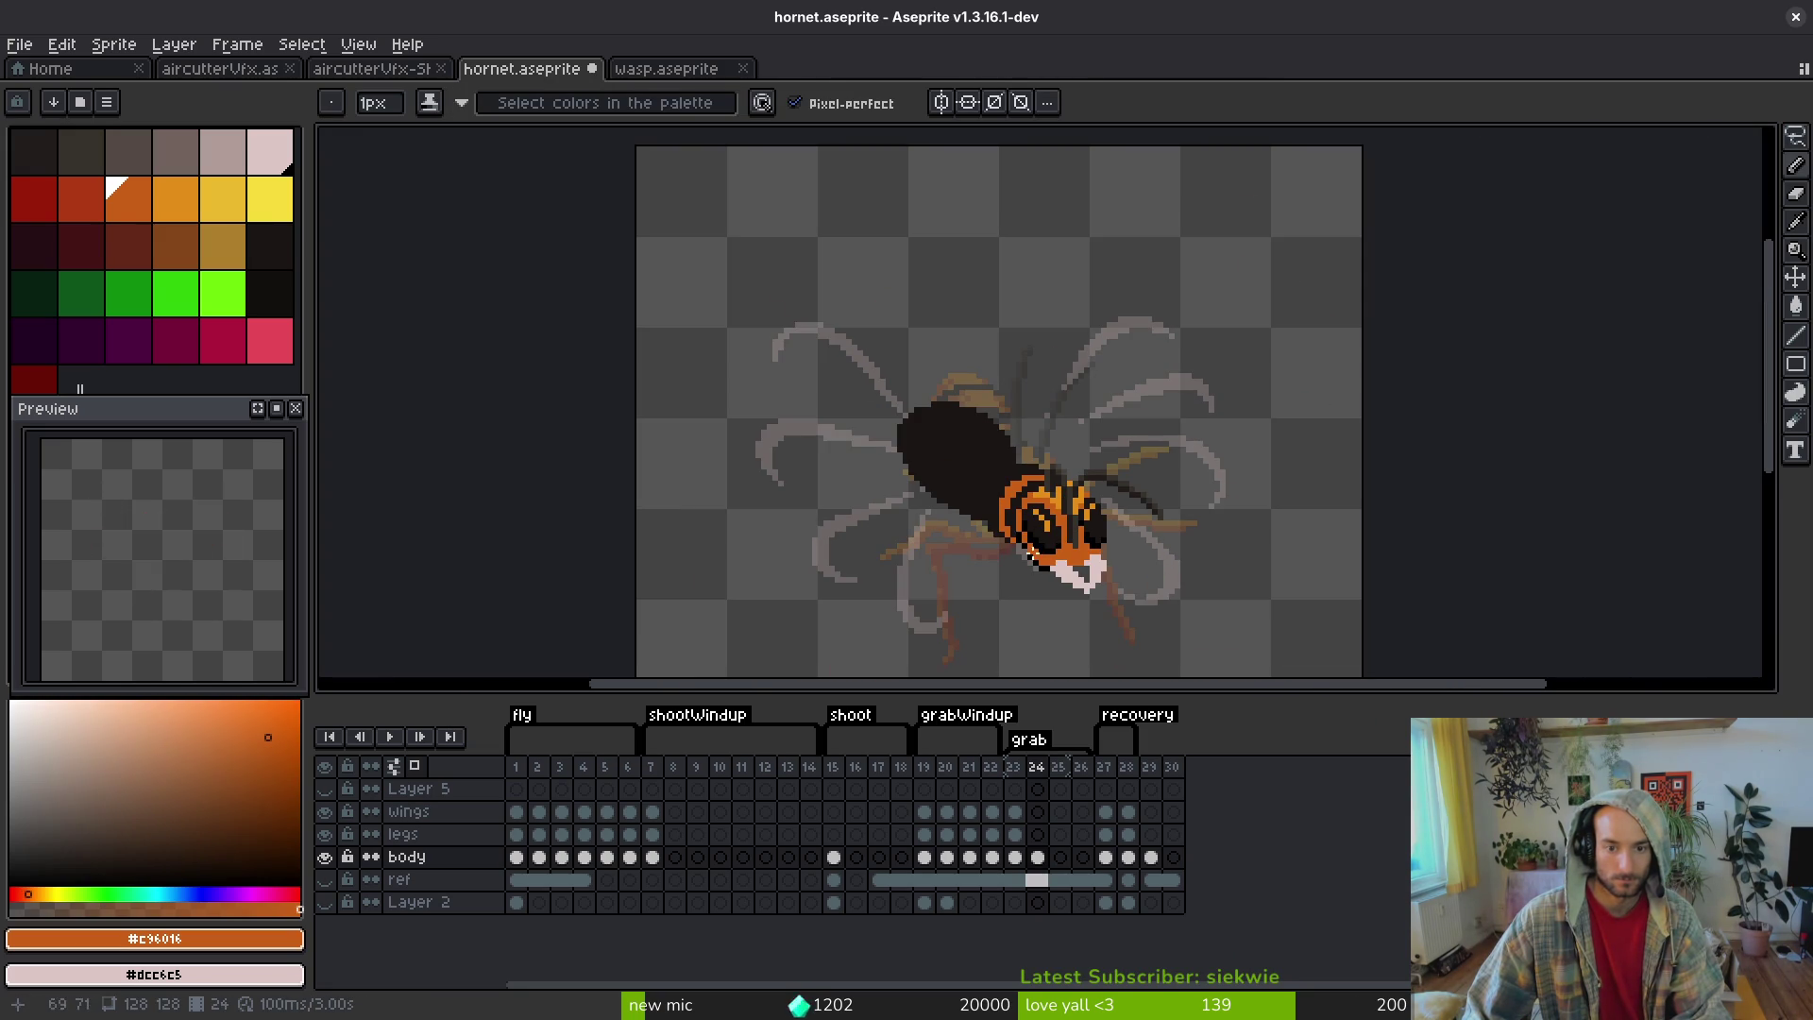
- Check the hornet on frames 23, 3 and 19, then return to frame 24's body layer
{"action": "left_click", "coordinate": [1015, 802]}
{"action": "key", "text": "i"}
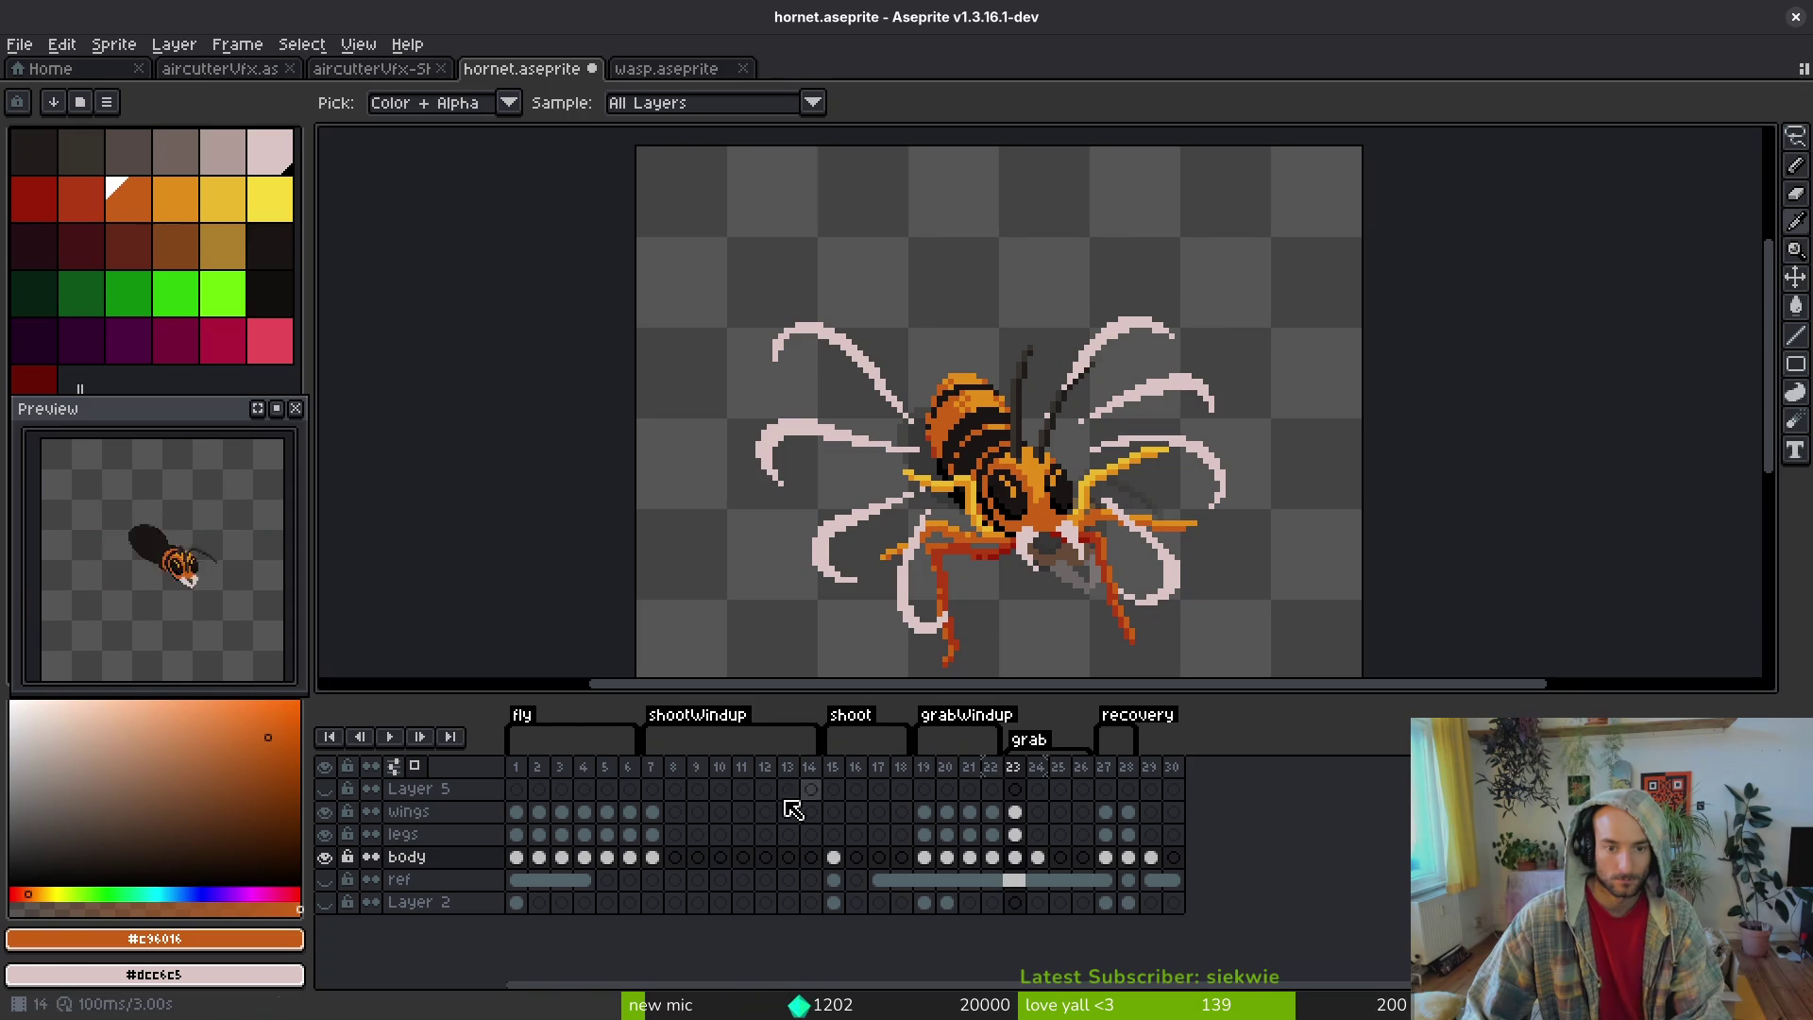
{"action": "left_click", "coordinate": [561, 812]}
{"action": "key", "text": "b"}
{"action": "key", "text": "plus"}
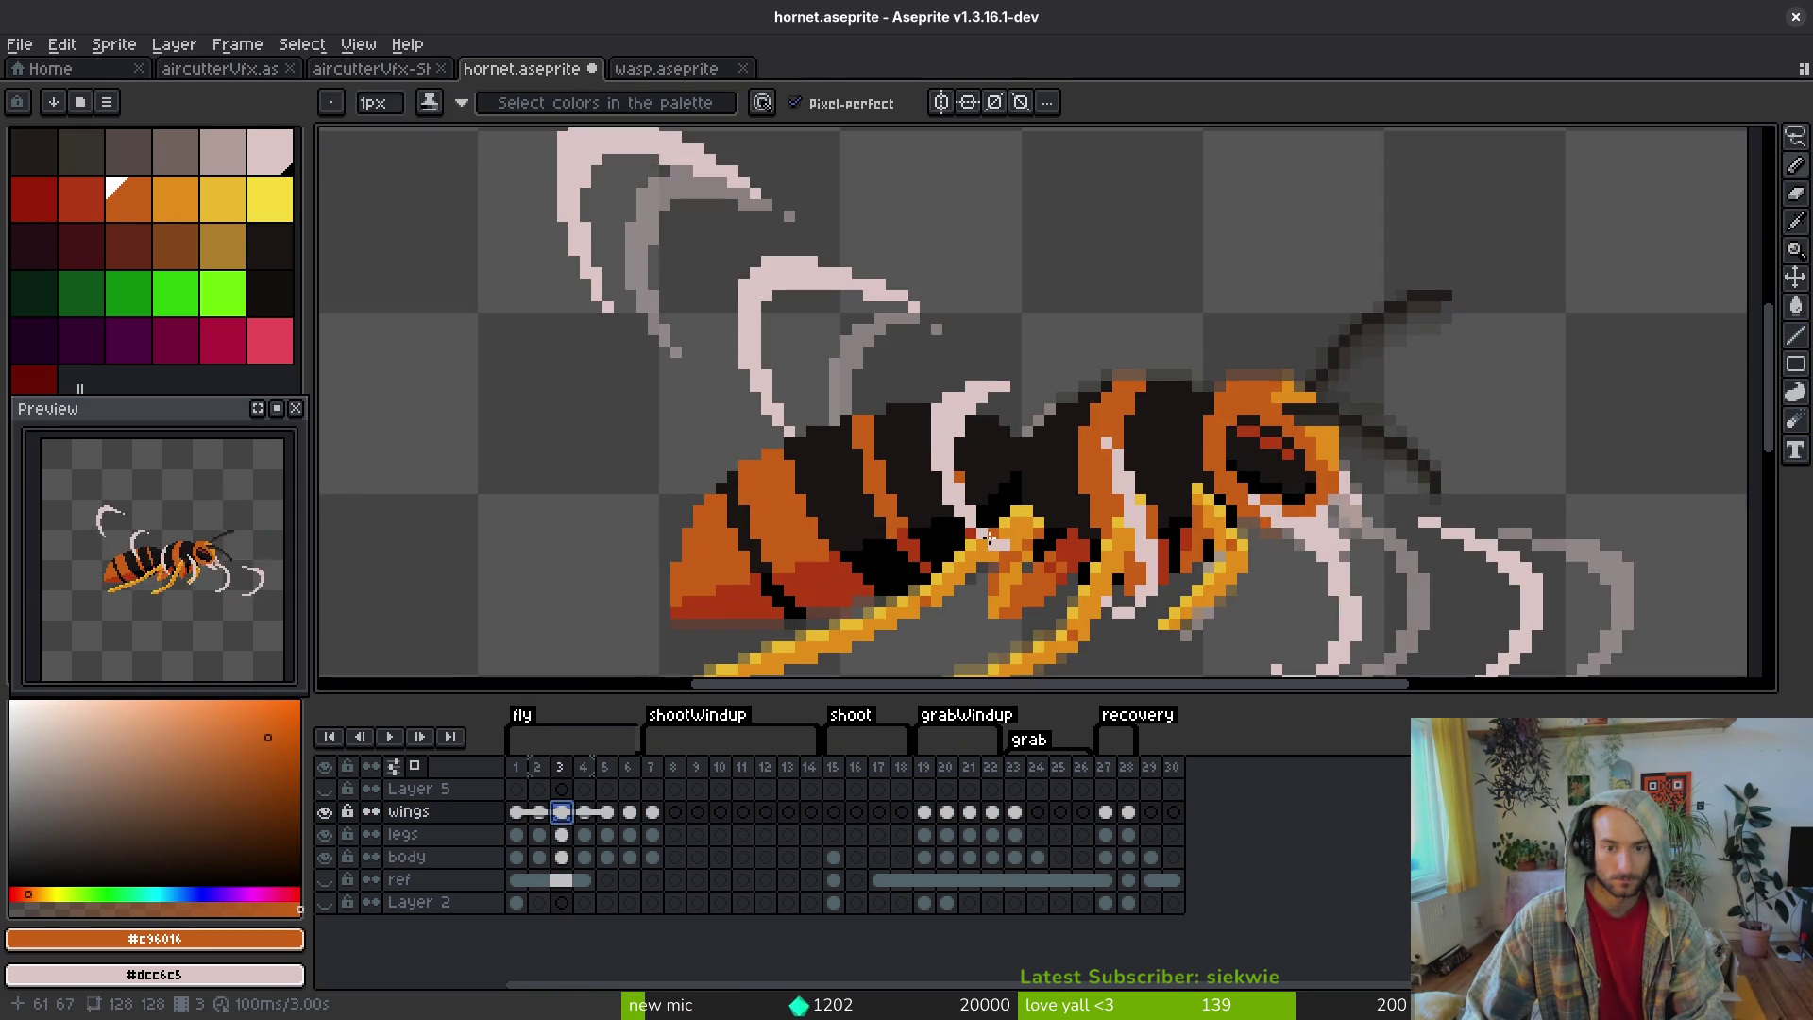
{"action": "left_click", "coordinate": [924, 812]}
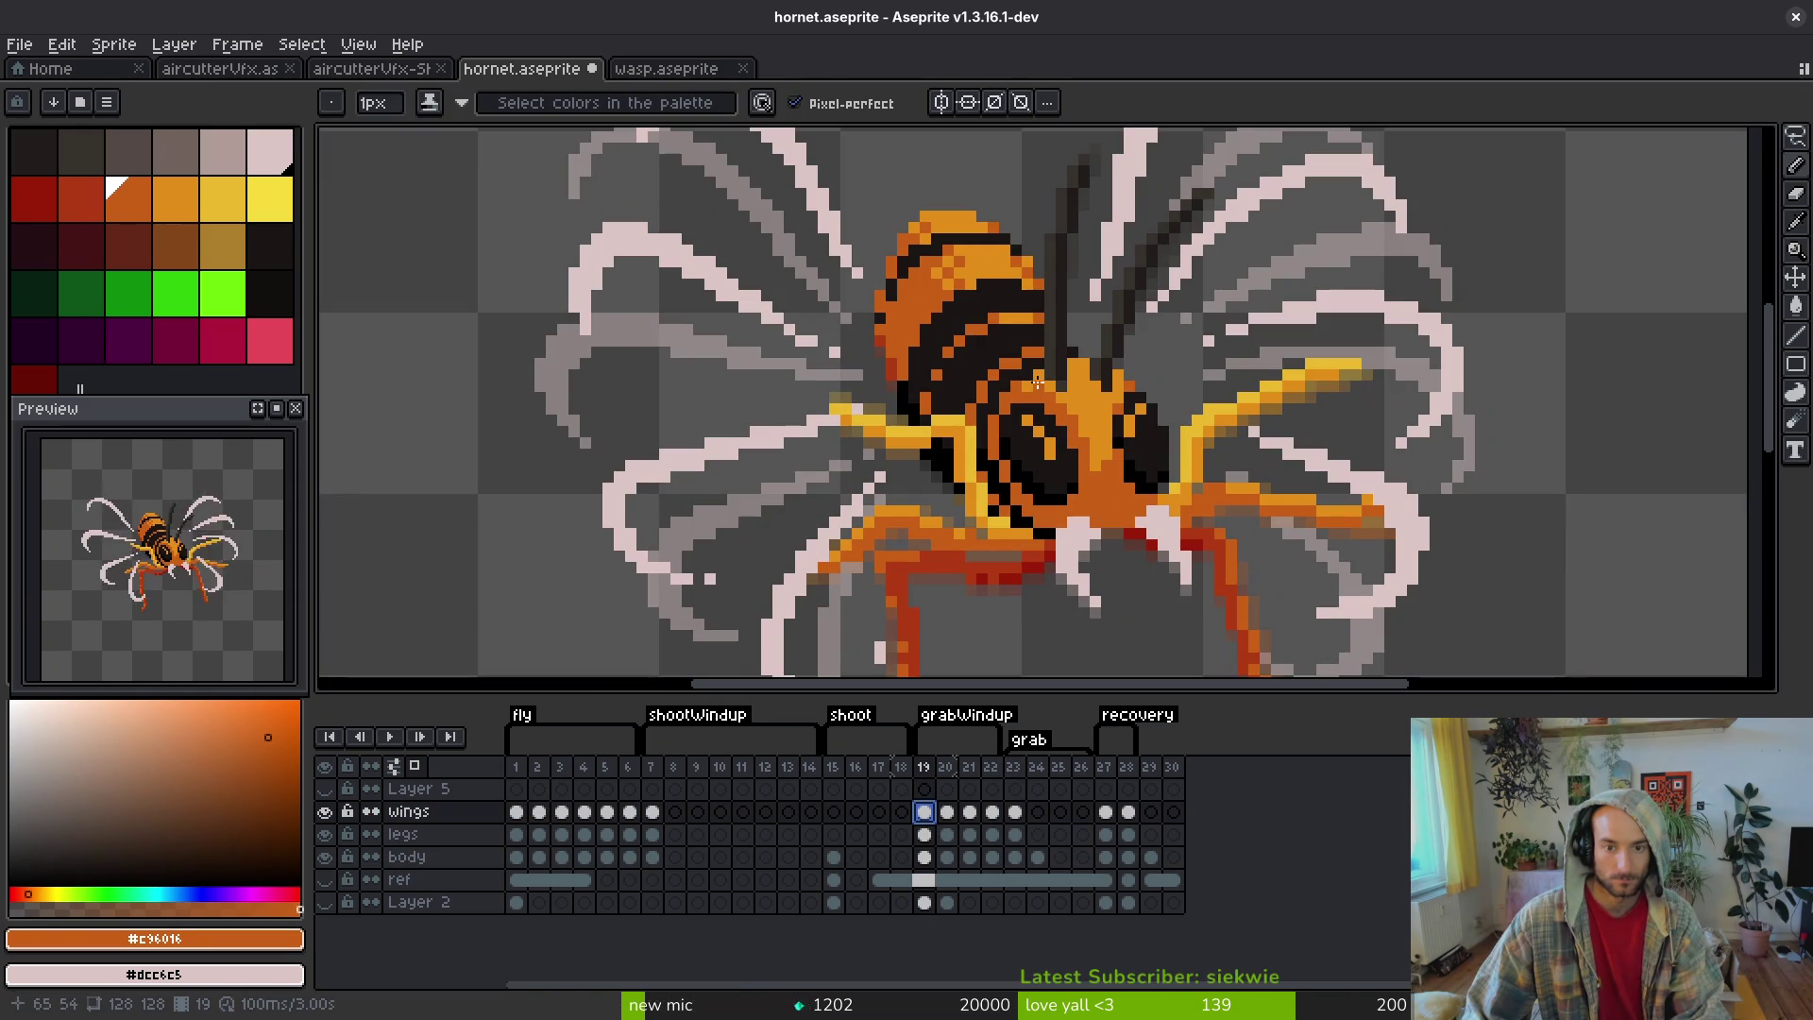
{"action": "left_click", "coordinate": [1015, 834]}
{"action": "left_click", "coordinate": [1037, 835]}
{"action": "left_click", "coordinate": [1048, 856]}
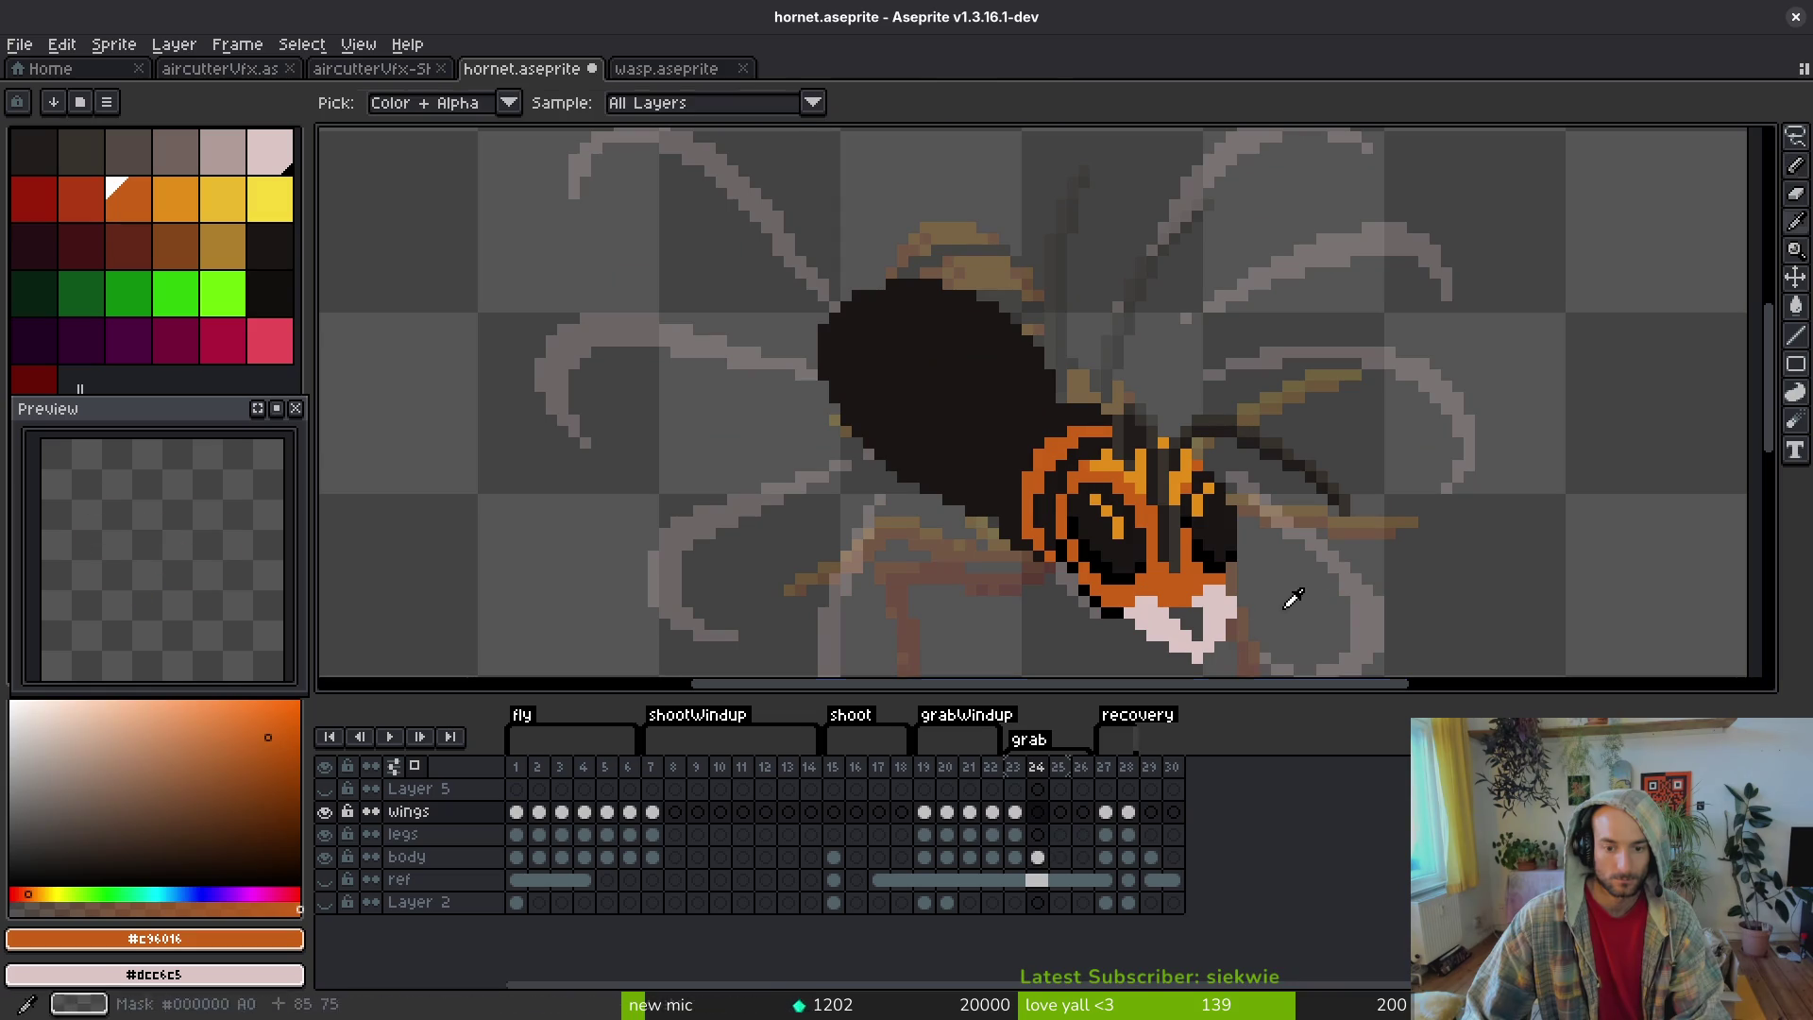
- Draw an orange stripe arcing across and down the dark abdomen, undoing one stray stroke
{"action": "scroll", "coordinate": [1021, 406], "scroll_direction": "up", "scroll_amount": 1}
{"action": "scroll", "coordinate": [1030, 391], "scroll_direction": "up", "scroll_amount": 1}
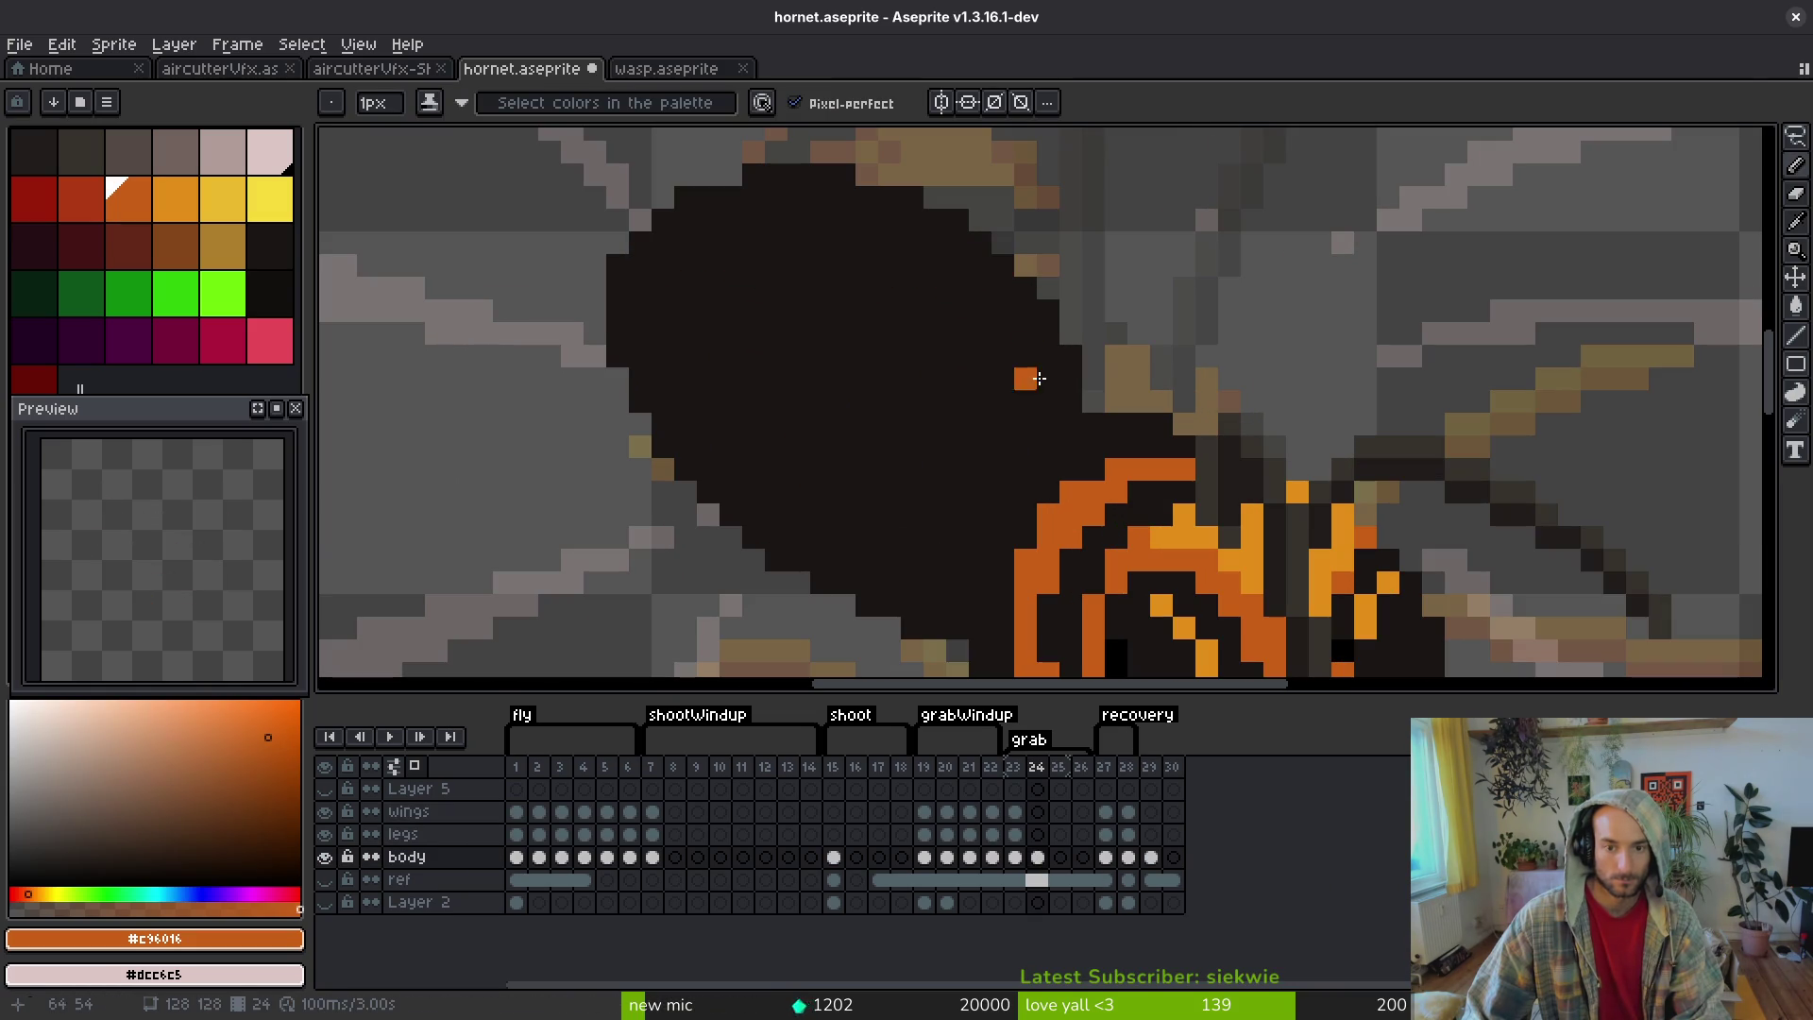
{"action": "left_click_drag", "start_coordinate": [1048, 355], "coordinate": [954, 402]}
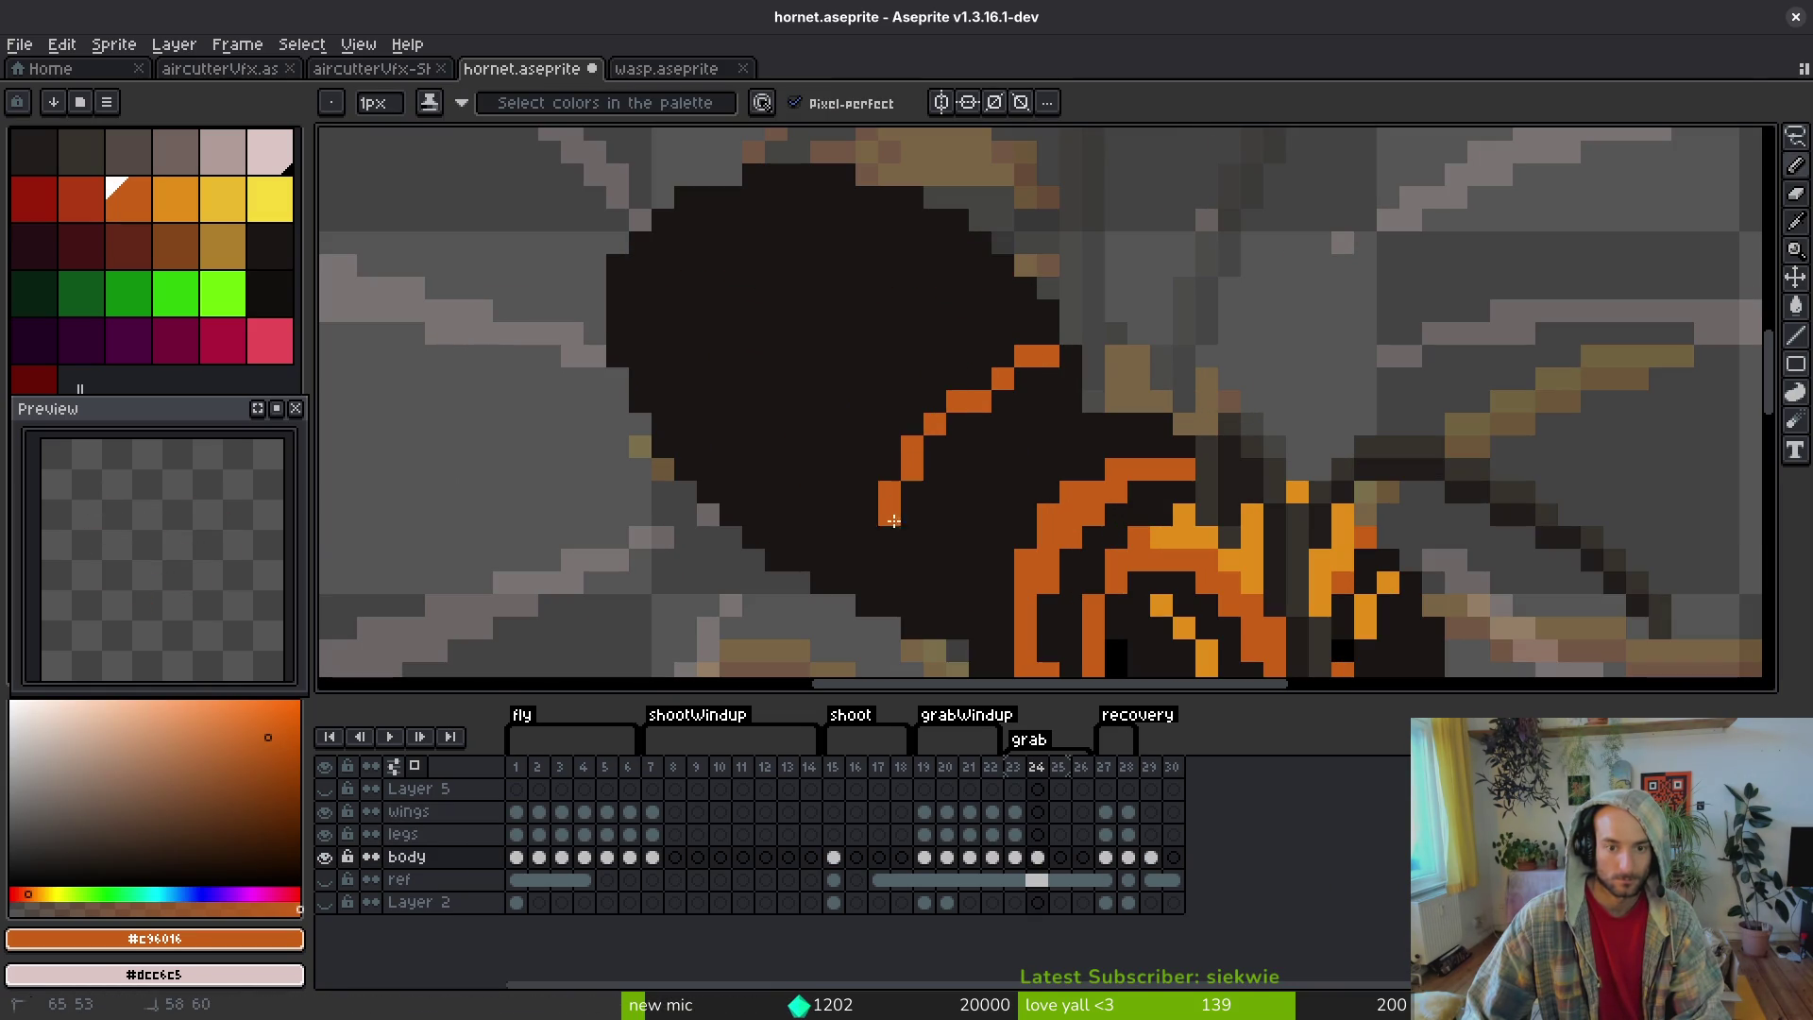
{"action": "mouse_move", "coordinate": [895, 594]}
{"action": "left_mouse_down"}
{"action": "mouse_move", "coordinate": [934, 626]}
{"action": "mouse_move", "coordinate": [912, 581]}
{"action": "mouse_move", "coordinate": [920, 459]}
{"action": "left_mouse_up"}
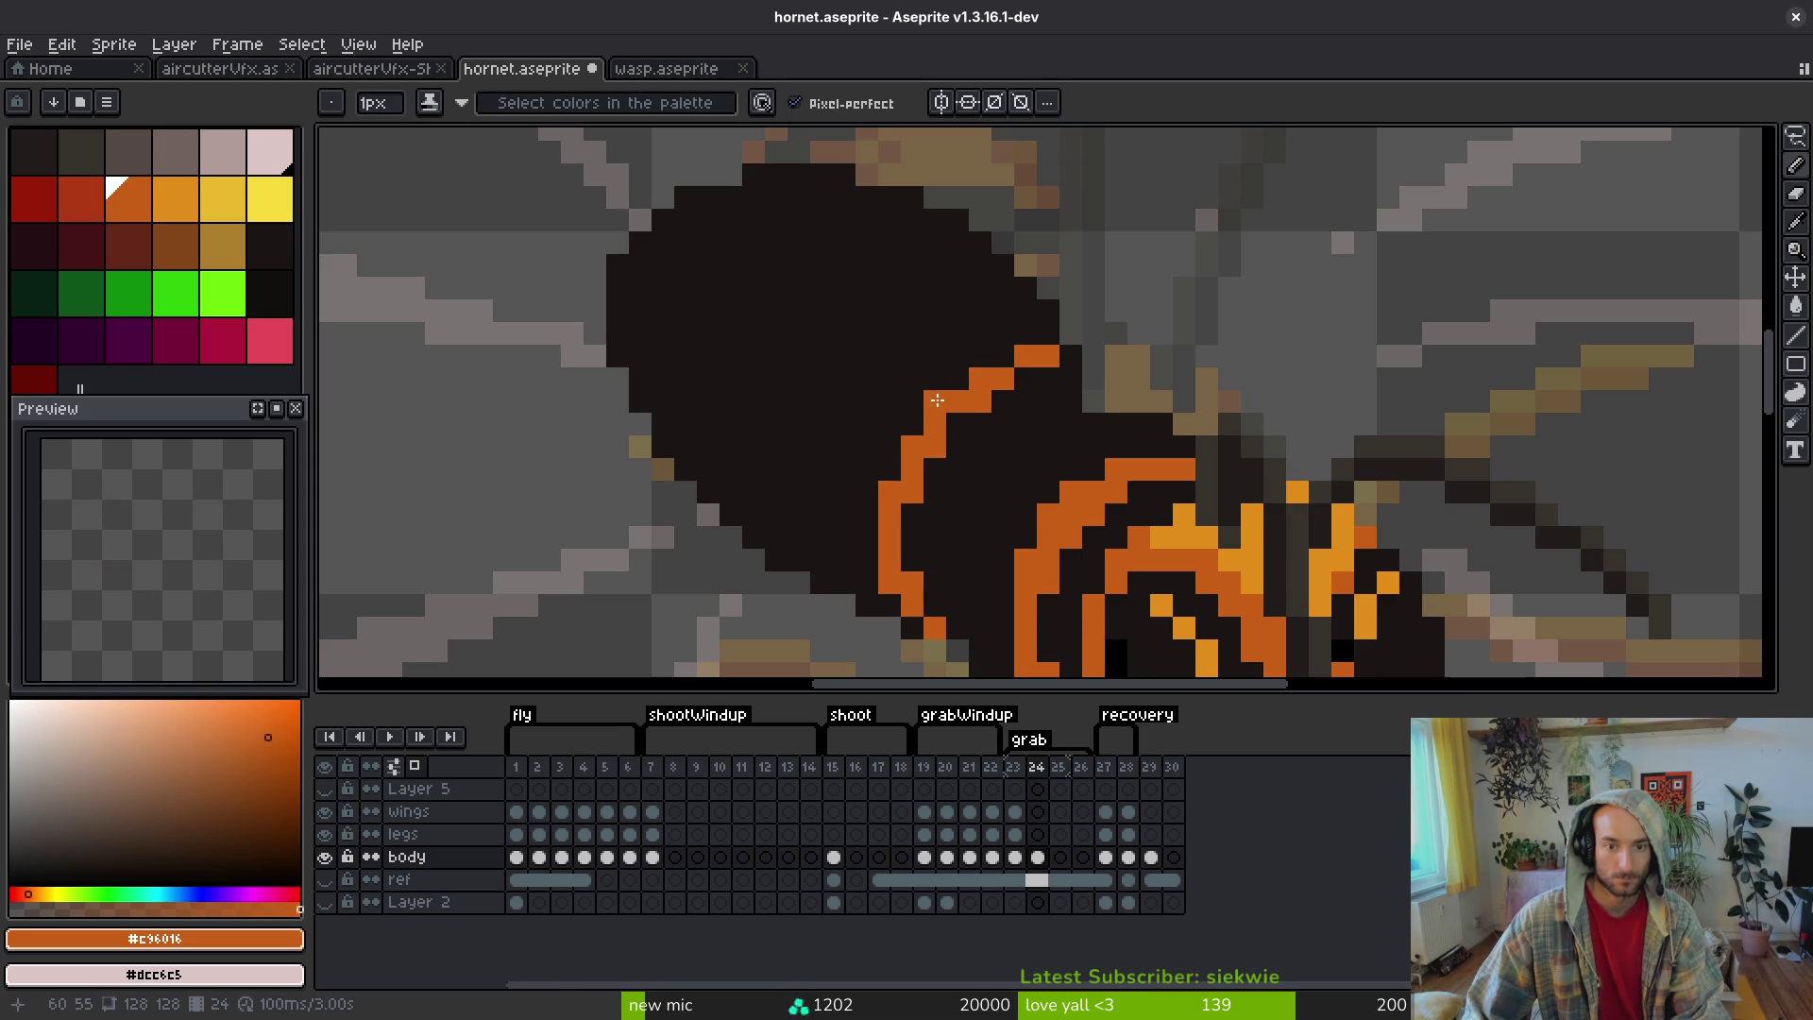
{"action": "mouse_move", "coordinate": [1037, 360]}
{"action": "left_mouse_down"}
{"action": "mouse_move", "coordinate": [1000, 422]}
{"action": "mouse_move", "coordinate": [1013, 351]}
{"action": "left_mouse_up"}
{"action": "mouse_move", "coordinate": [1006, 429]}
{"action": "left_mouse_down"}
{"action": "mouse_move", "coordinate": [991, 423]}
{"action": "mouse_move", "coordinate": [1071, 378]}
{"action": "mouse_move", "coordinate": [982, 368]}
{"action": "mouse_move", "coordinate": [935, 408]}
{"action": "left_mouse_up"}
{"action": "key", "text": "ctrl+z"}
- Touch up the stripe, adding orange pixels and covering stray ones with the dark body colour
{"action": "left_click", "coordinate": [1076, 357], "text": "alt"}
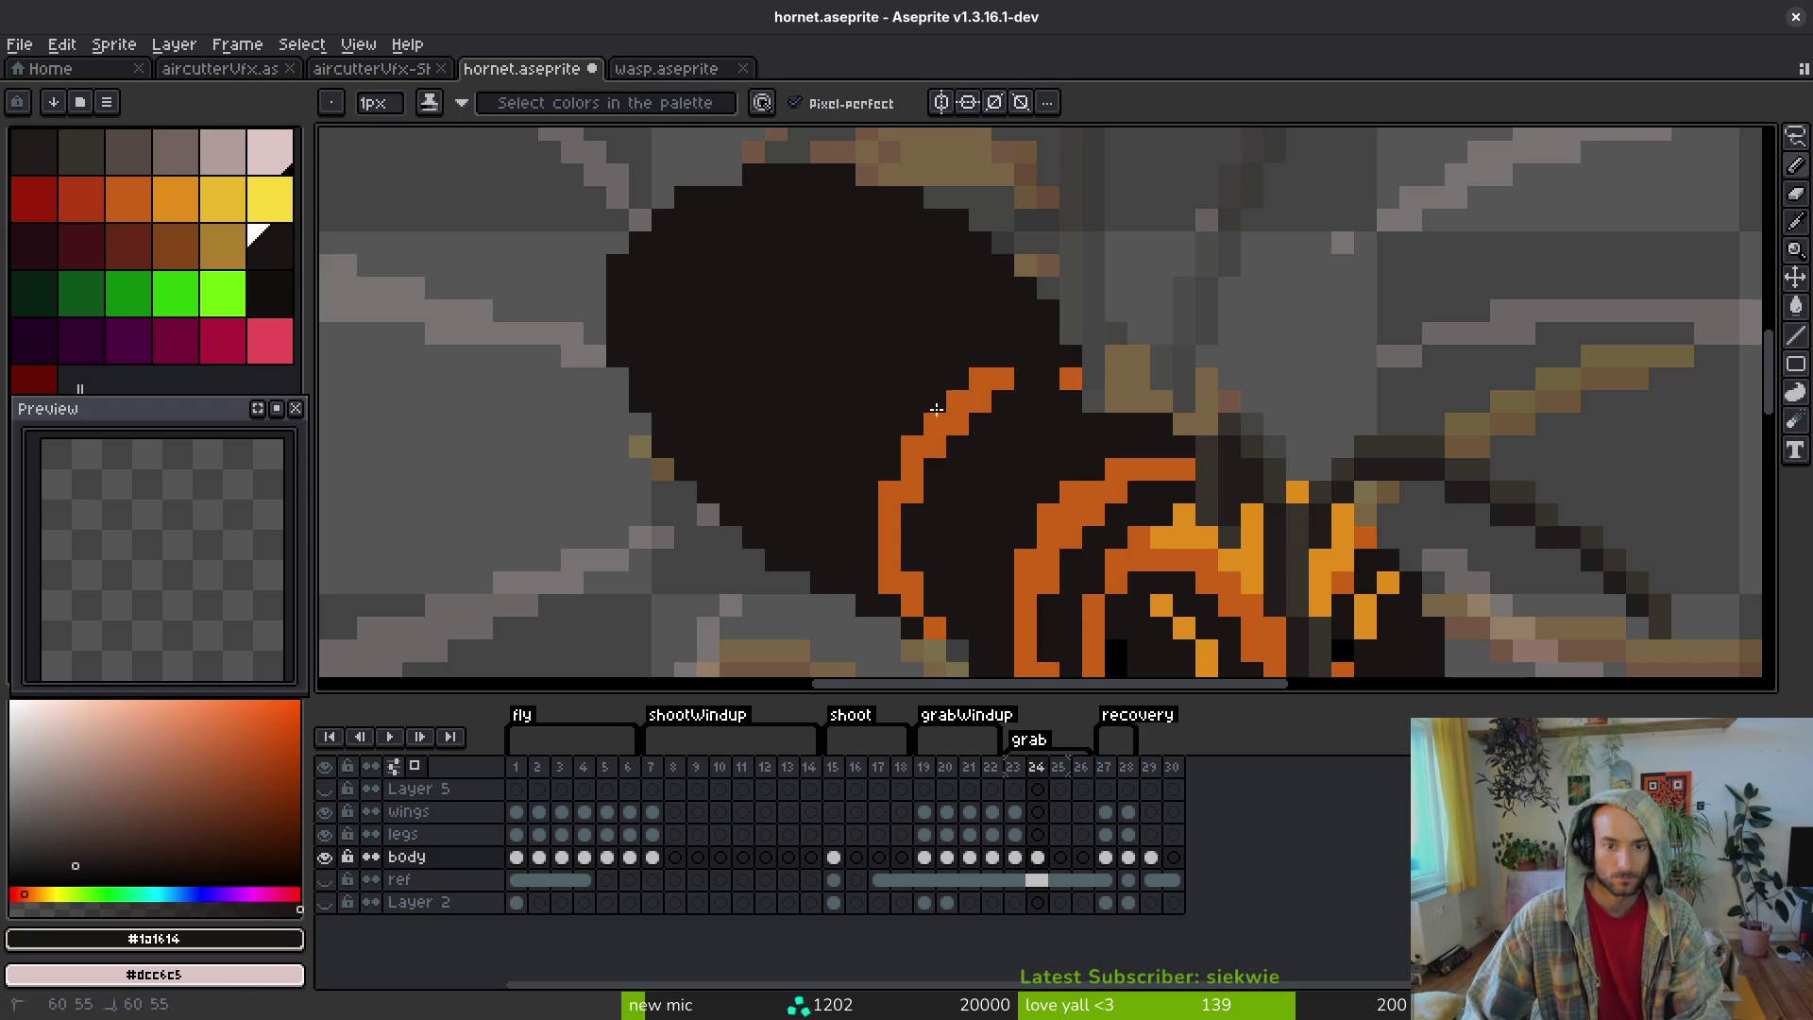
{"action": "left_click", "coordinate": [888, 486], "text": "alt"}
{"action": "left_click", "coordinate": [1026, 401]}
{"action": "left_click", "coordinate": [1074, 399], "text": "alt"}
{"action": "left_click", "coordinate": [1071, 376]}
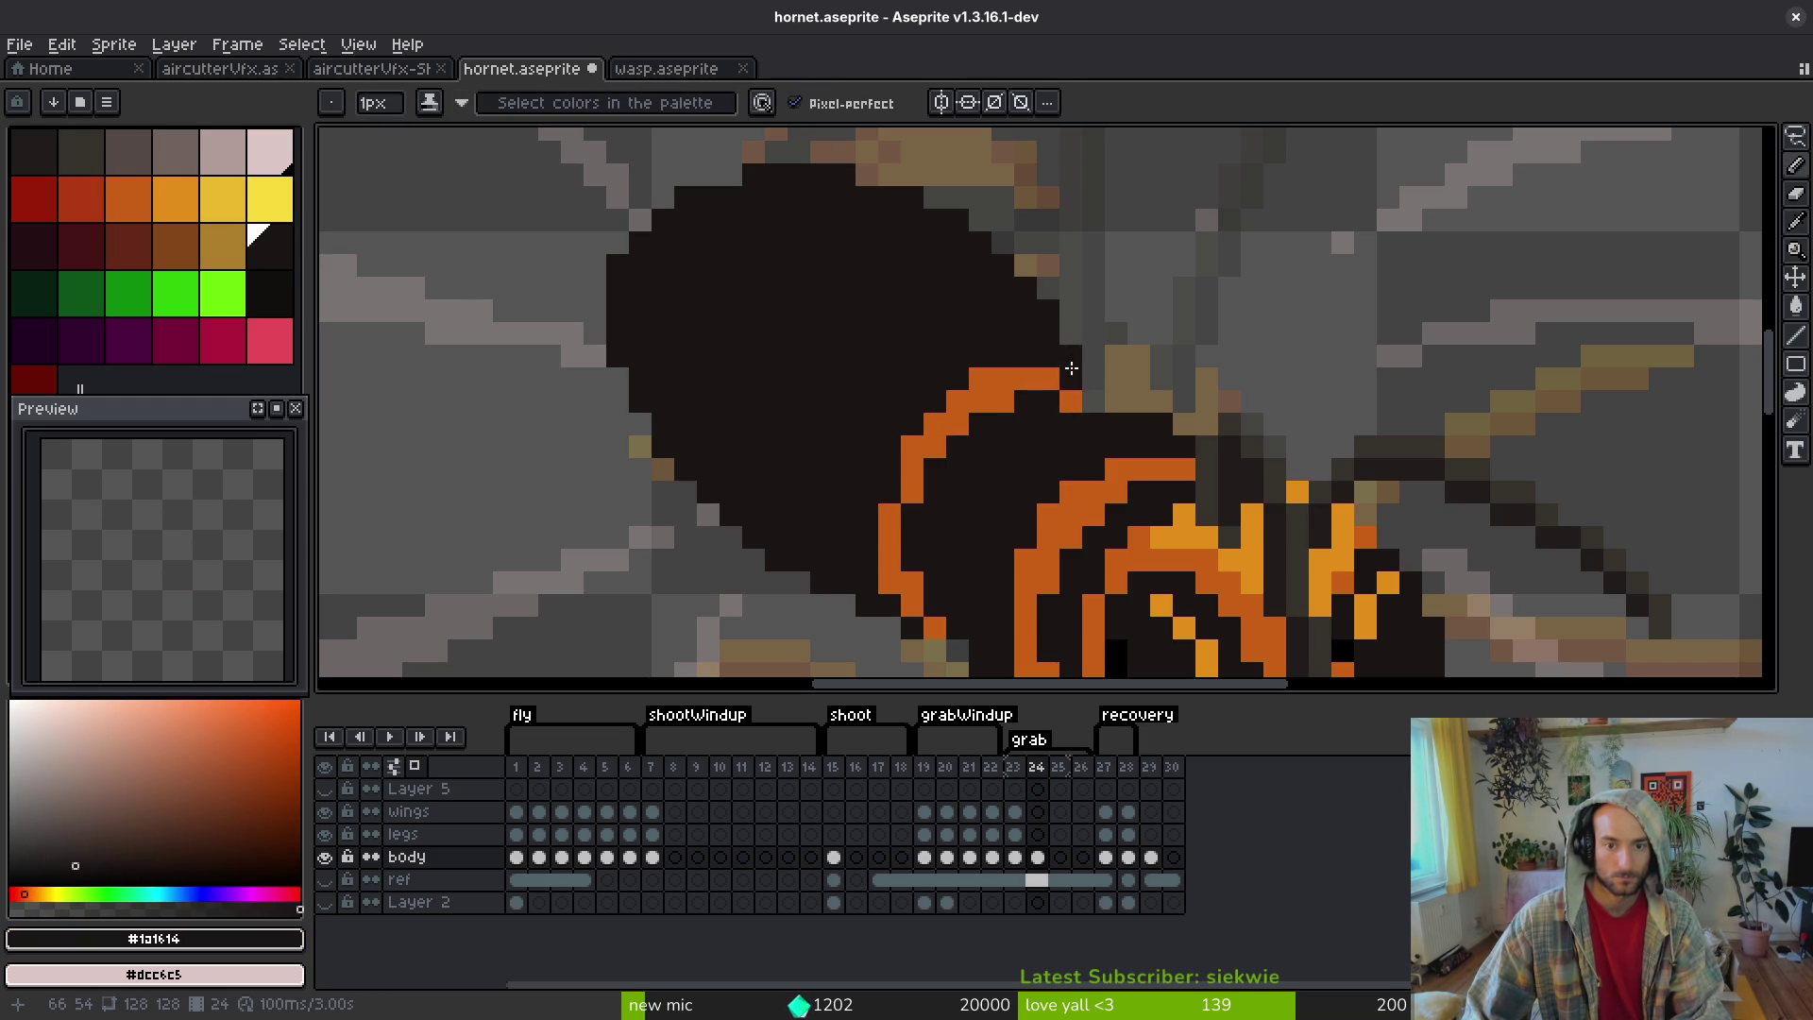
{"action": "scroll", "coordinate": [1029, 434], "scroll_direction": "down", "scroll_amount": 5}
{"action": "scroll", "coordinate": [1020, 538], "scroll_direction": "up", "scroll_amount": 5}
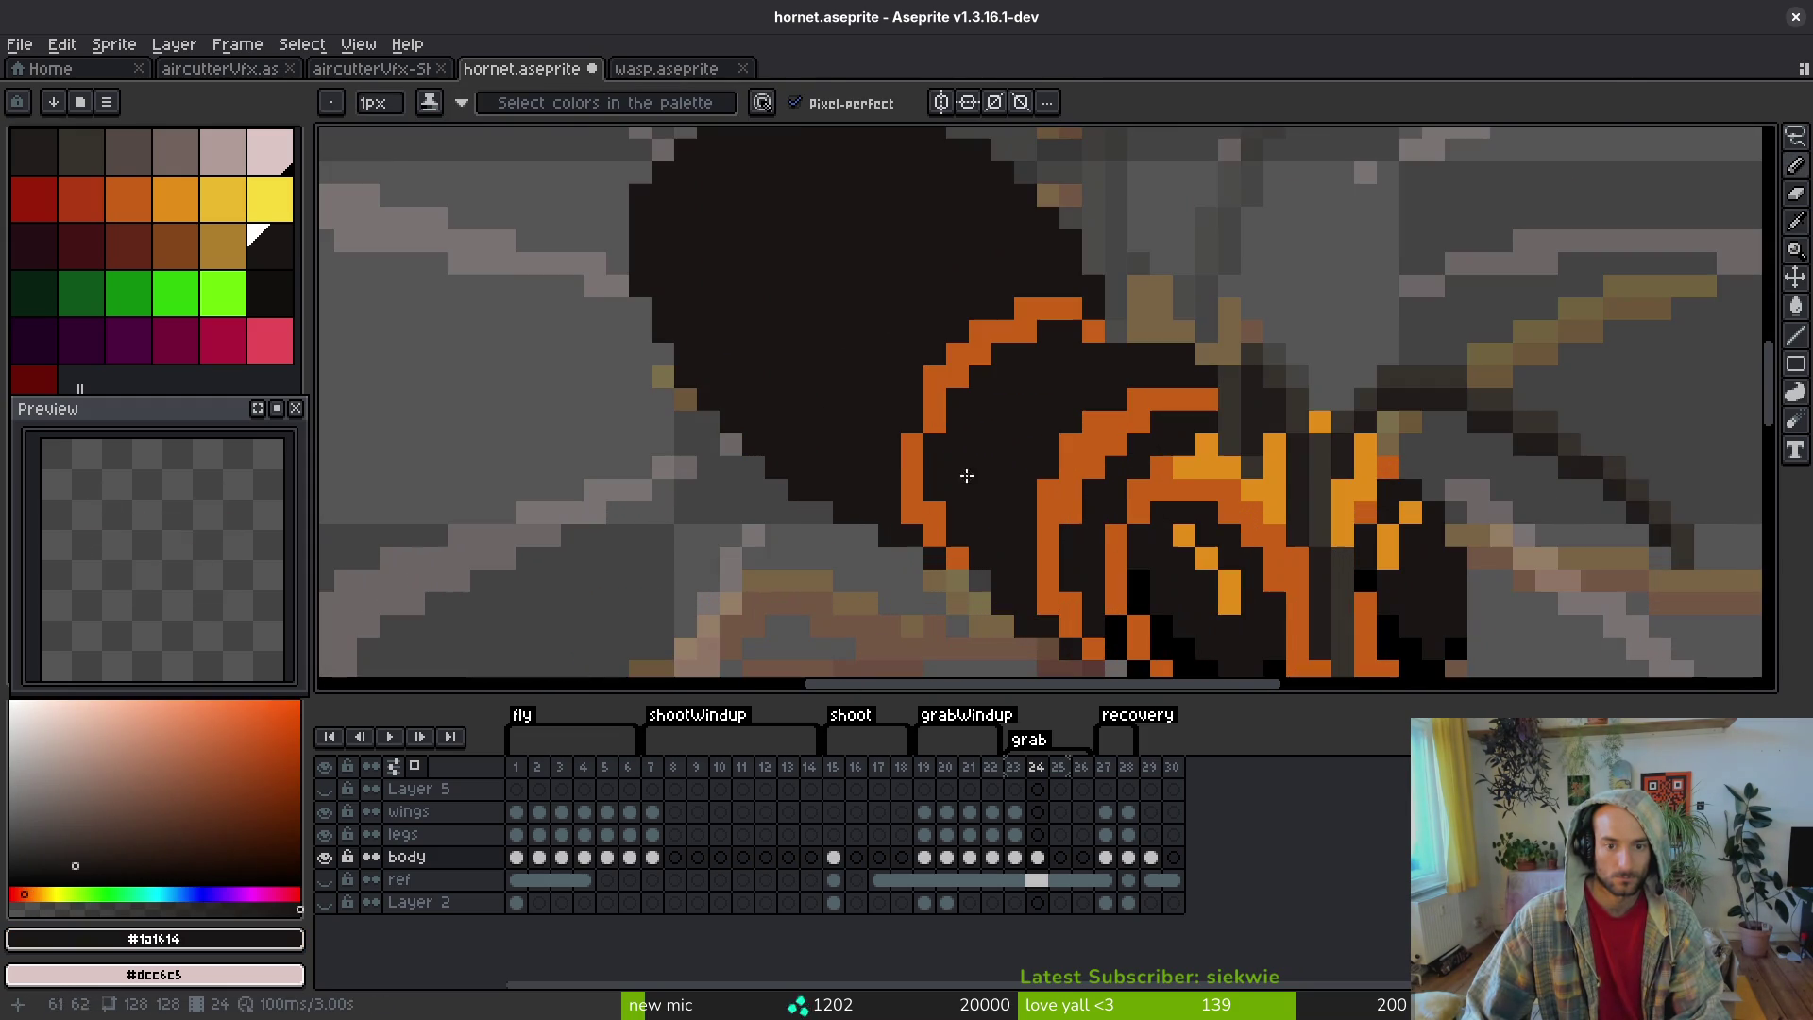
{"action": "left_click", "coordinate": [938, 441], "text": "alt"}
{"action": "left_click", "coordinate": [913, 401]}
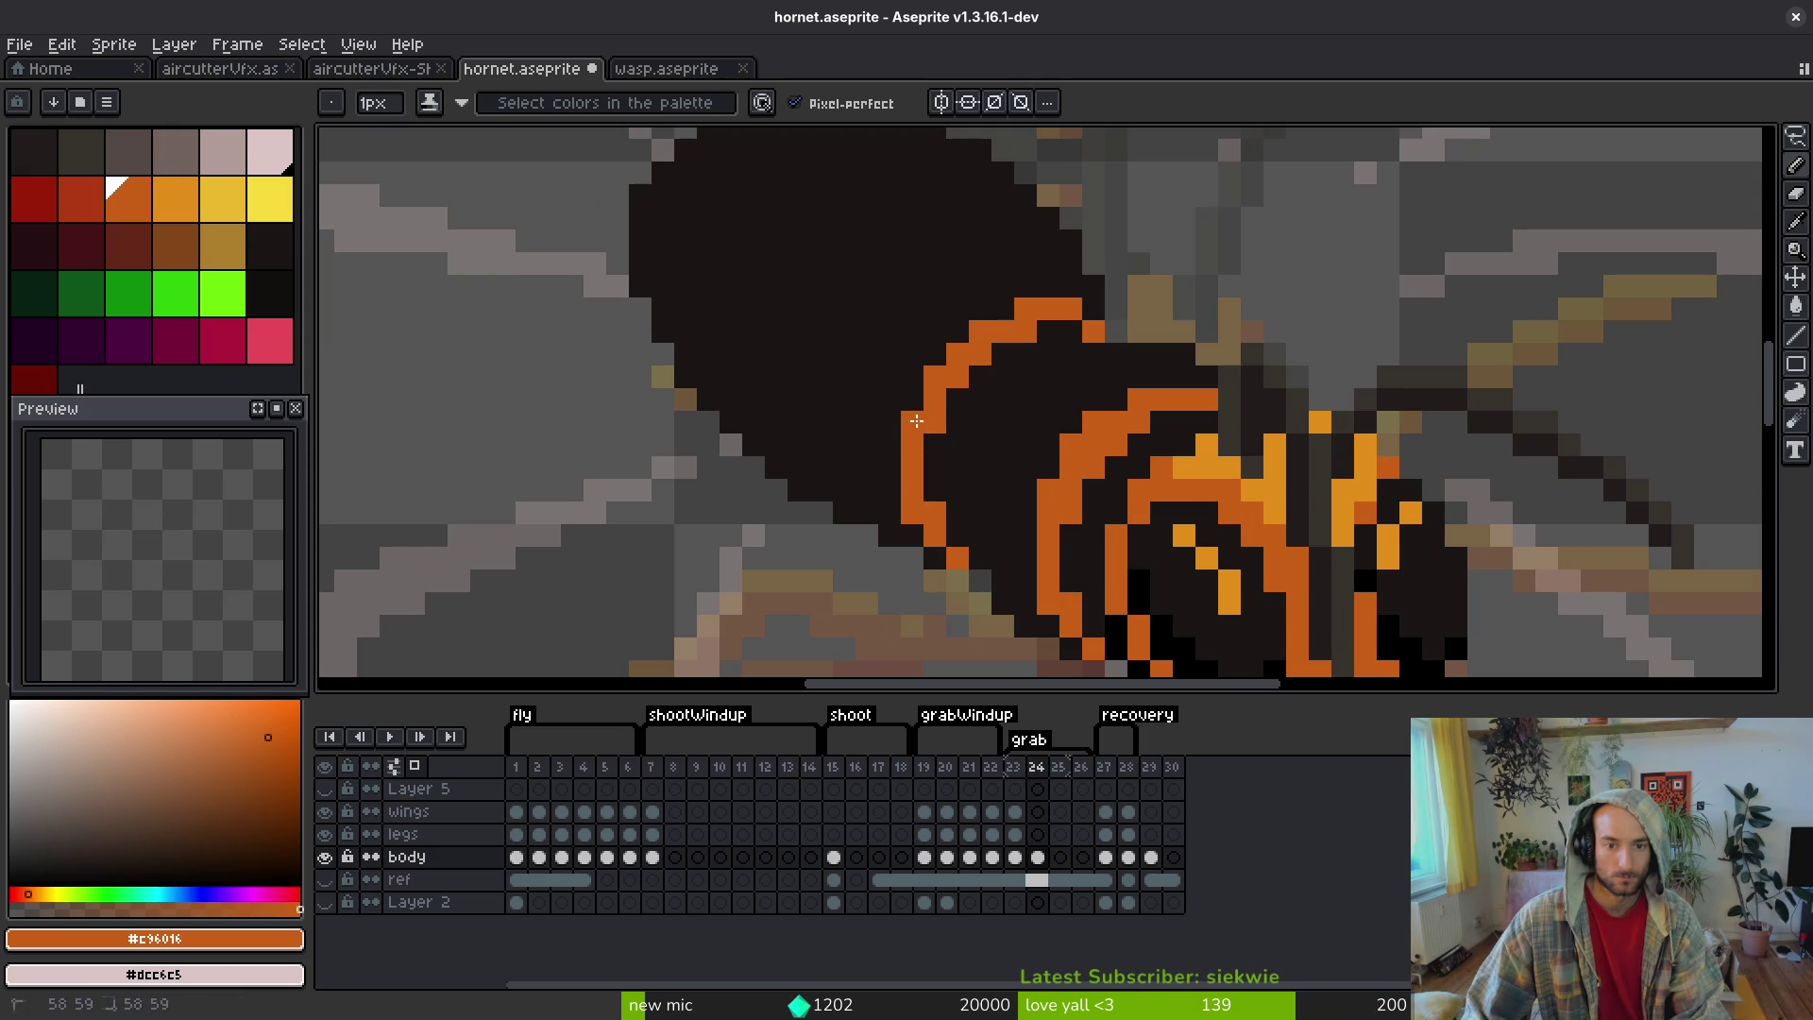
{"action": "scroll", "coordinate": [1038, 454], "scroll_direction": "down", "scroll_amount": 5}
{"action": "scroll", "coordinate": [1043, 498], "scroll_direction": "up", "scroll_amount": 4}
- Paint stray orange pixels at the stripe's upper end dark, then reselect orange
{"action": "left_click", "coordinate": [944, 409], "text": "alt"}
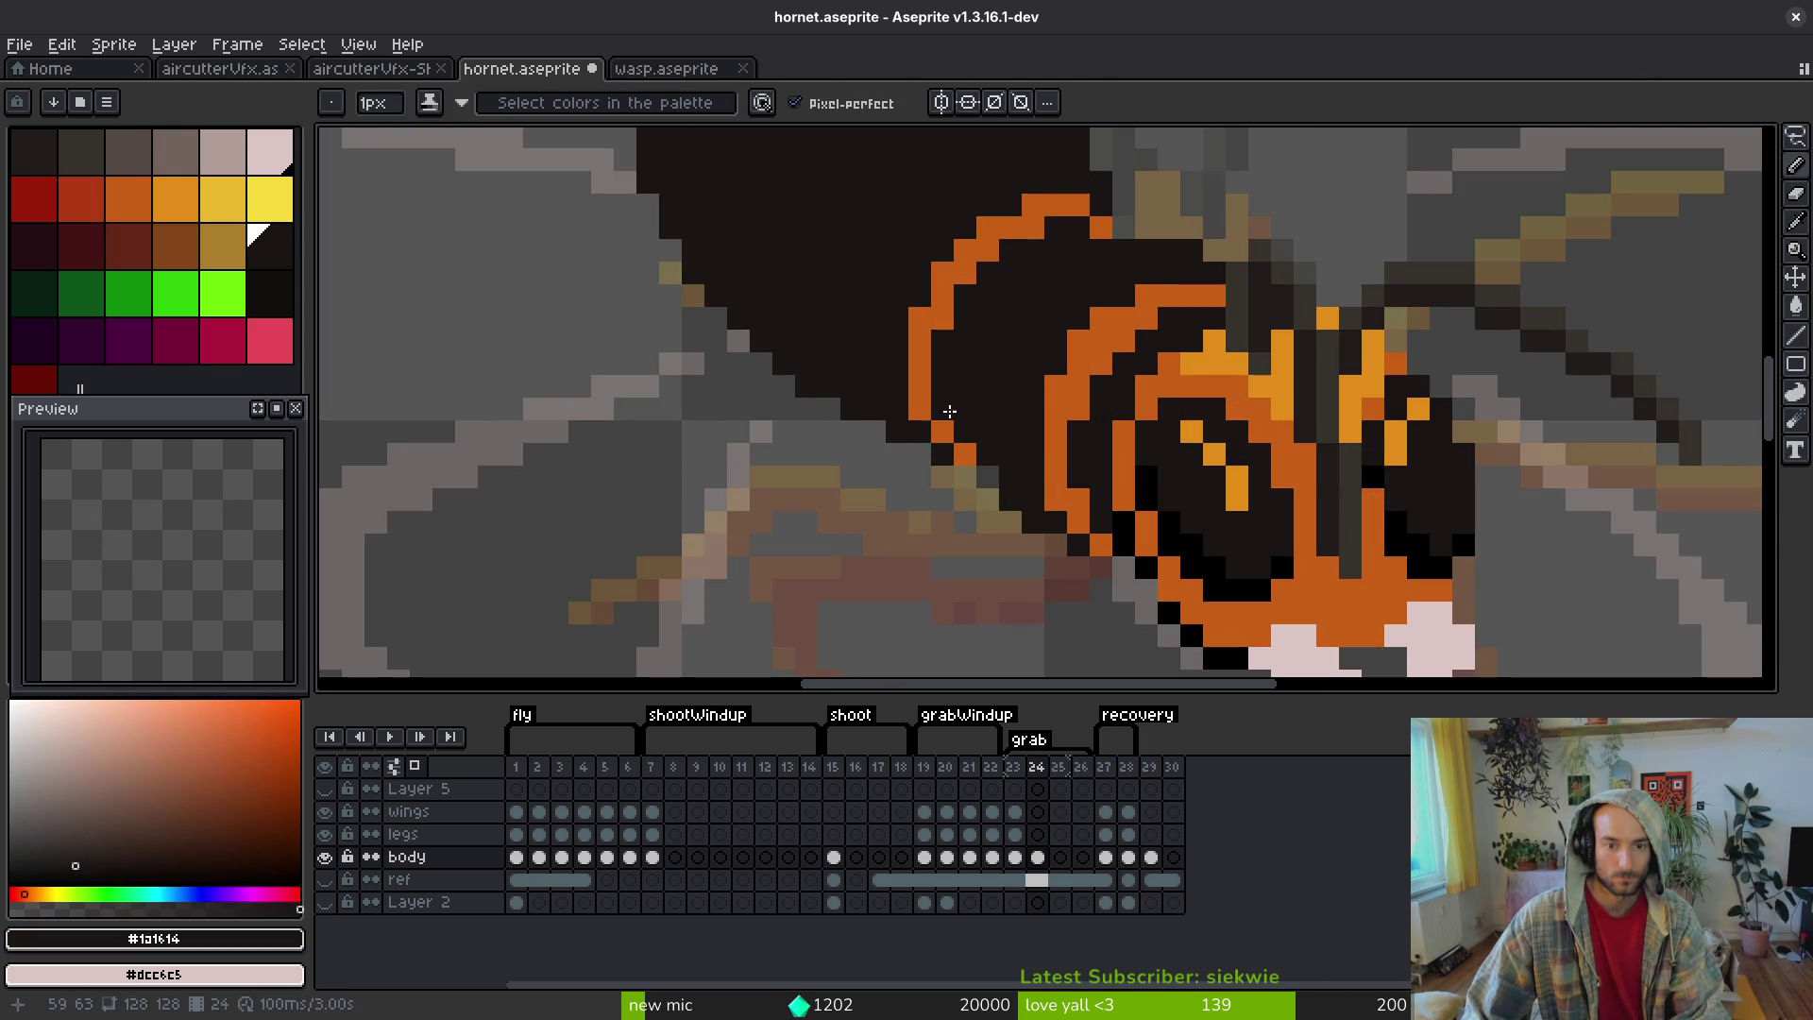
{"action": "scroll", "coordinate": [1015, 463], "scroll_direction": "down", "scroll_amount": 4}
{"action": "scroll", "coordinate": [1010, 459], "scroll_direction": "up", "scroll_amount": 4}
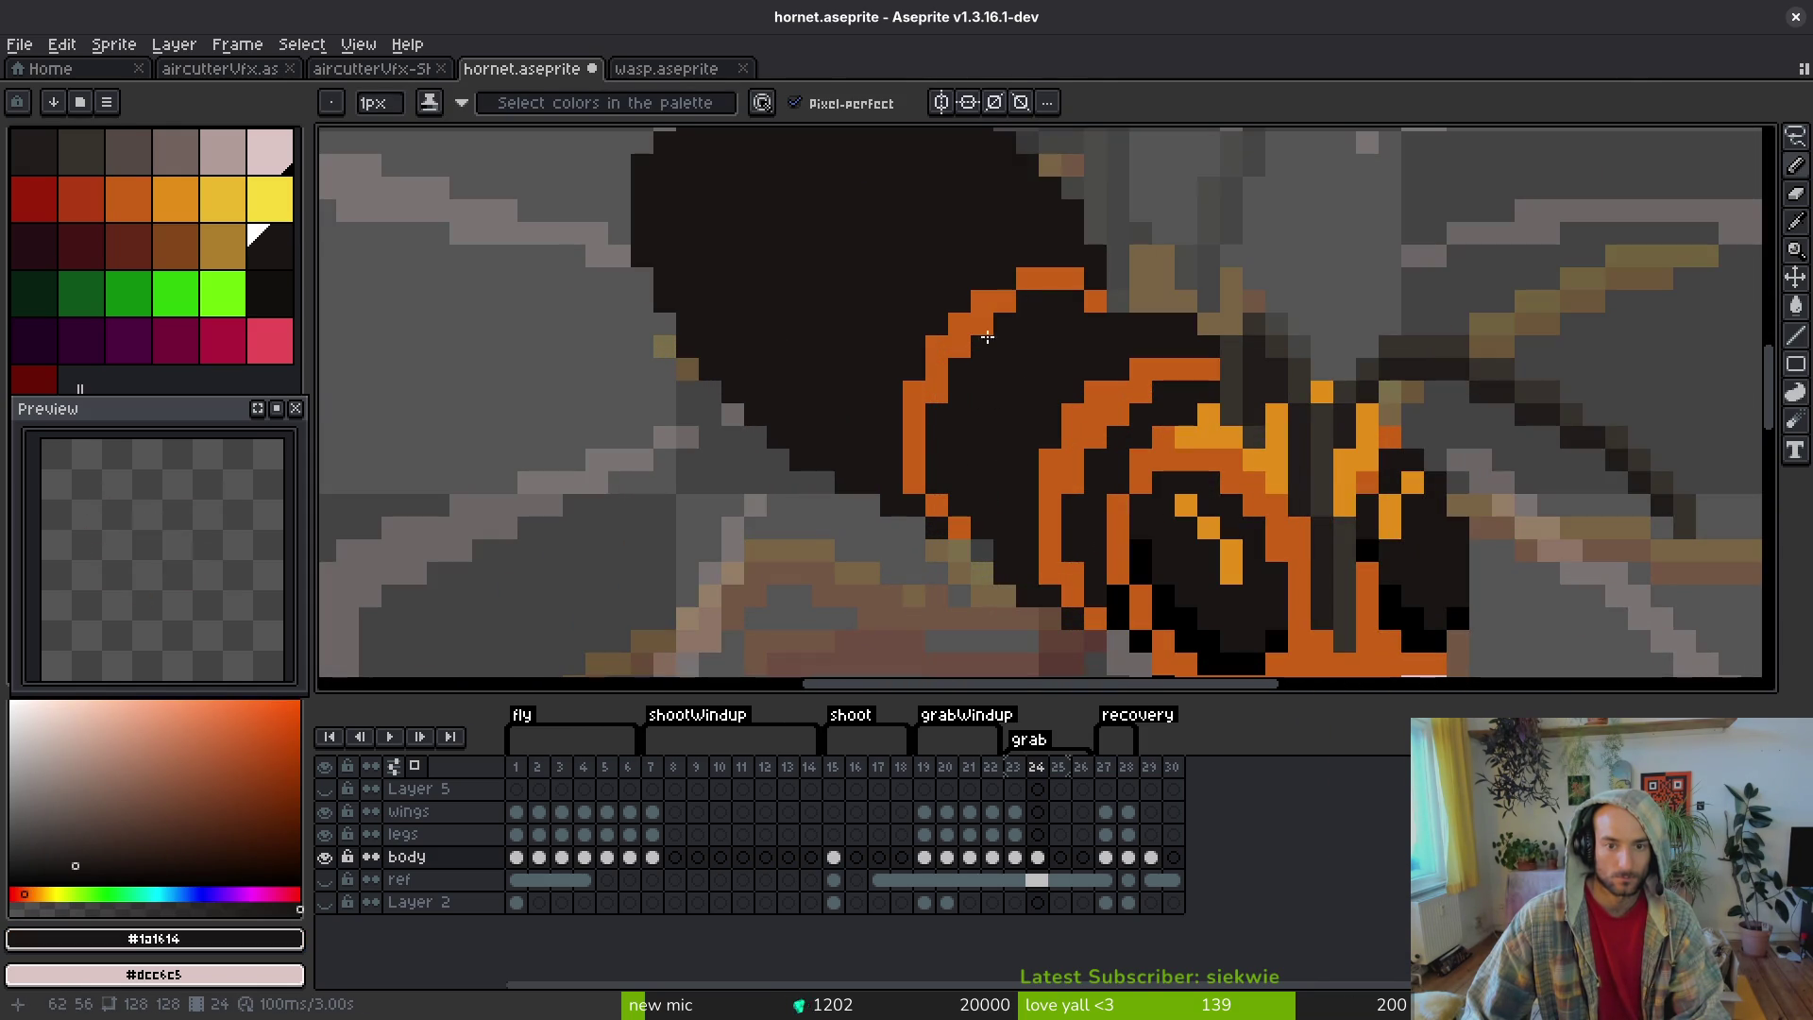
{"action": "left_click", "coordinate": [1092, 281], "text": "alt"}
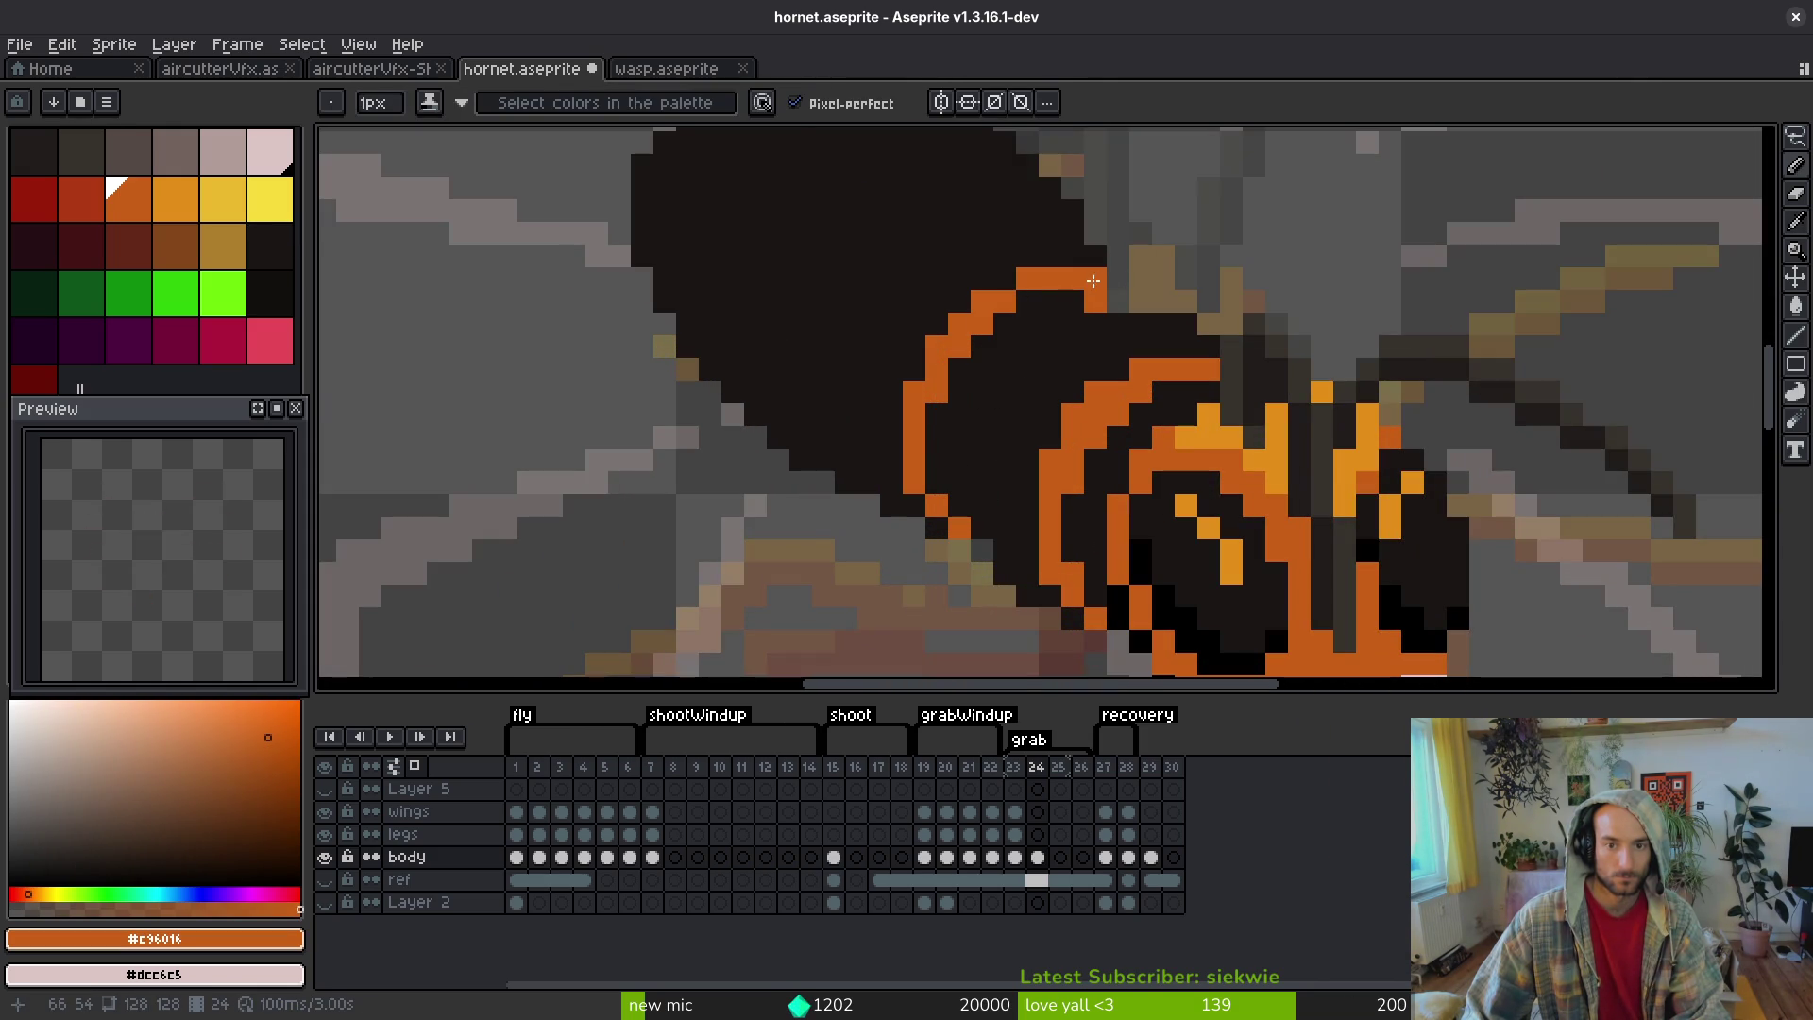
{"action": "left_click", "coordinate": [1067, 312], "text": "alt"}
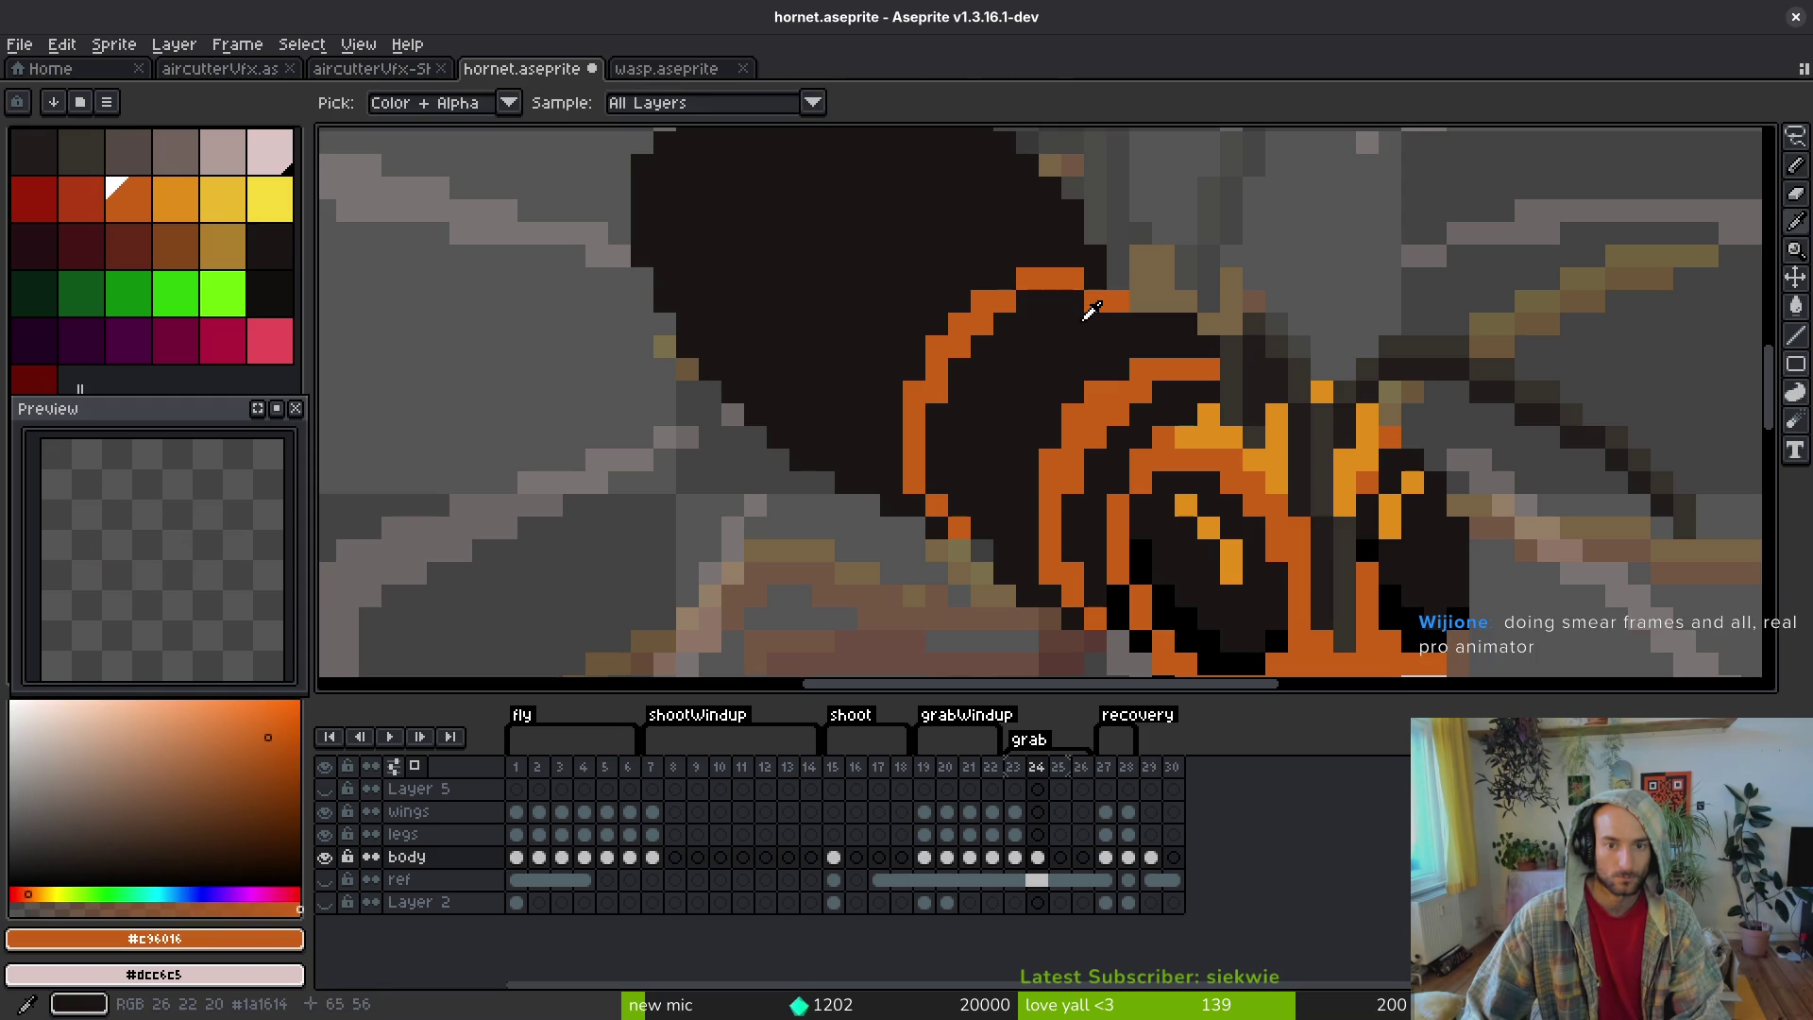
{"action": "left_click_drag", "start_coordinate": [1079, 322], "coordinate": [1091, 301]}
{"action": "left_click", "coordinate": [1095, 273], "text": "alt"}
{"action": "scroll", "coordinate": [1105, 378], "scroll_direction": "down", "scroll_amount": 4}
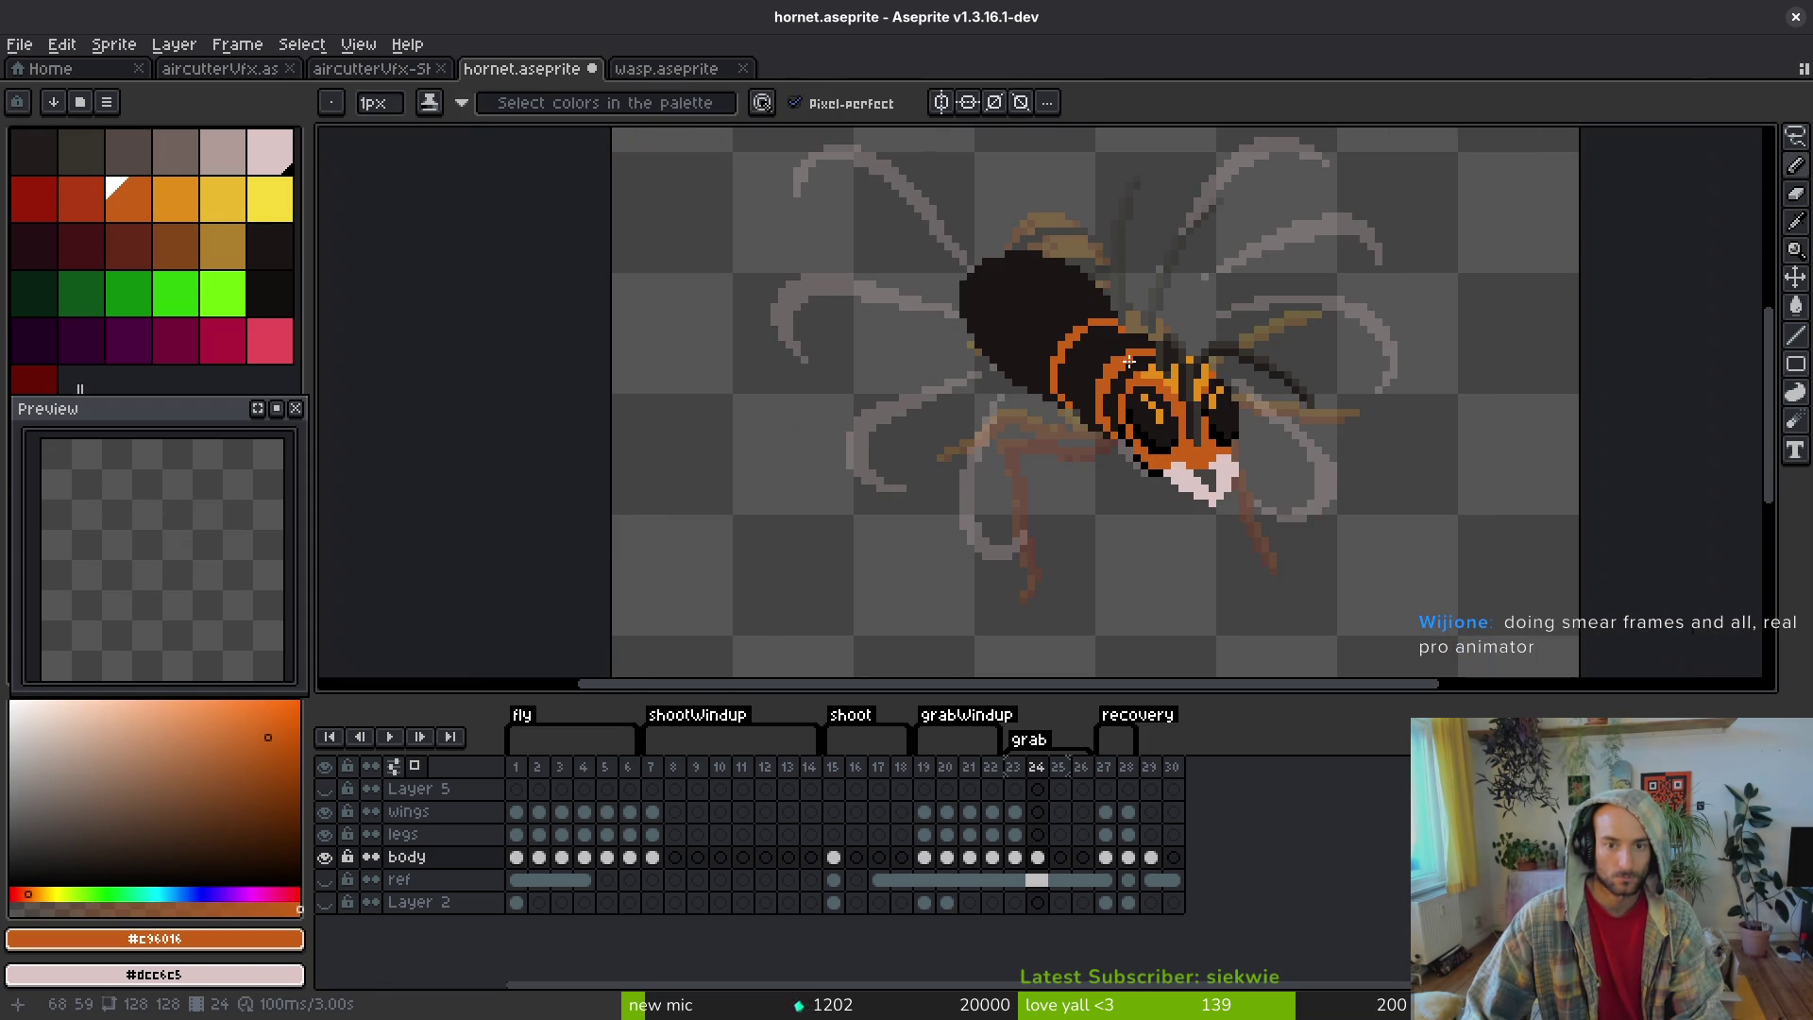
{"action": "scroll", "coordinate": [1118, 371], "scroll_direction": "up", "scroll_amount": 3}
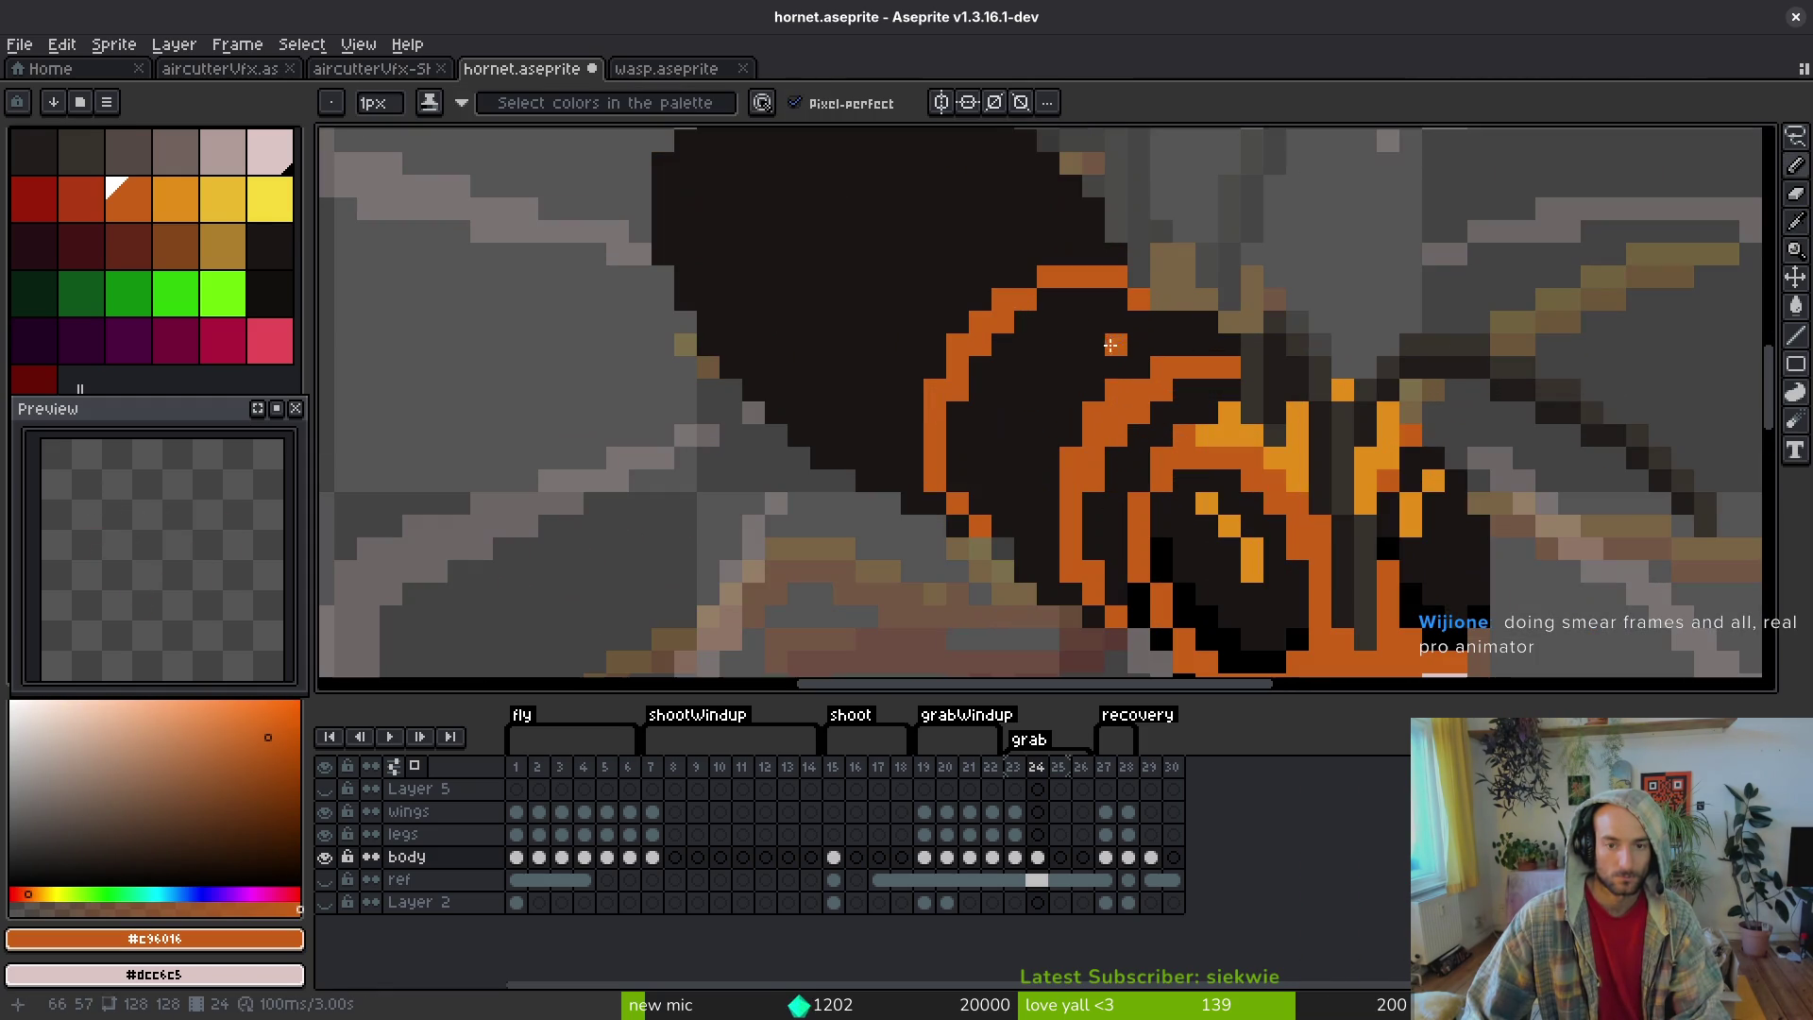
- Pencil black #000000 bands between the abdomen's orange stripes and save hornet.aseprite
{"action": "left_click", "coordinate": [1203, 615], "text": "alt"}
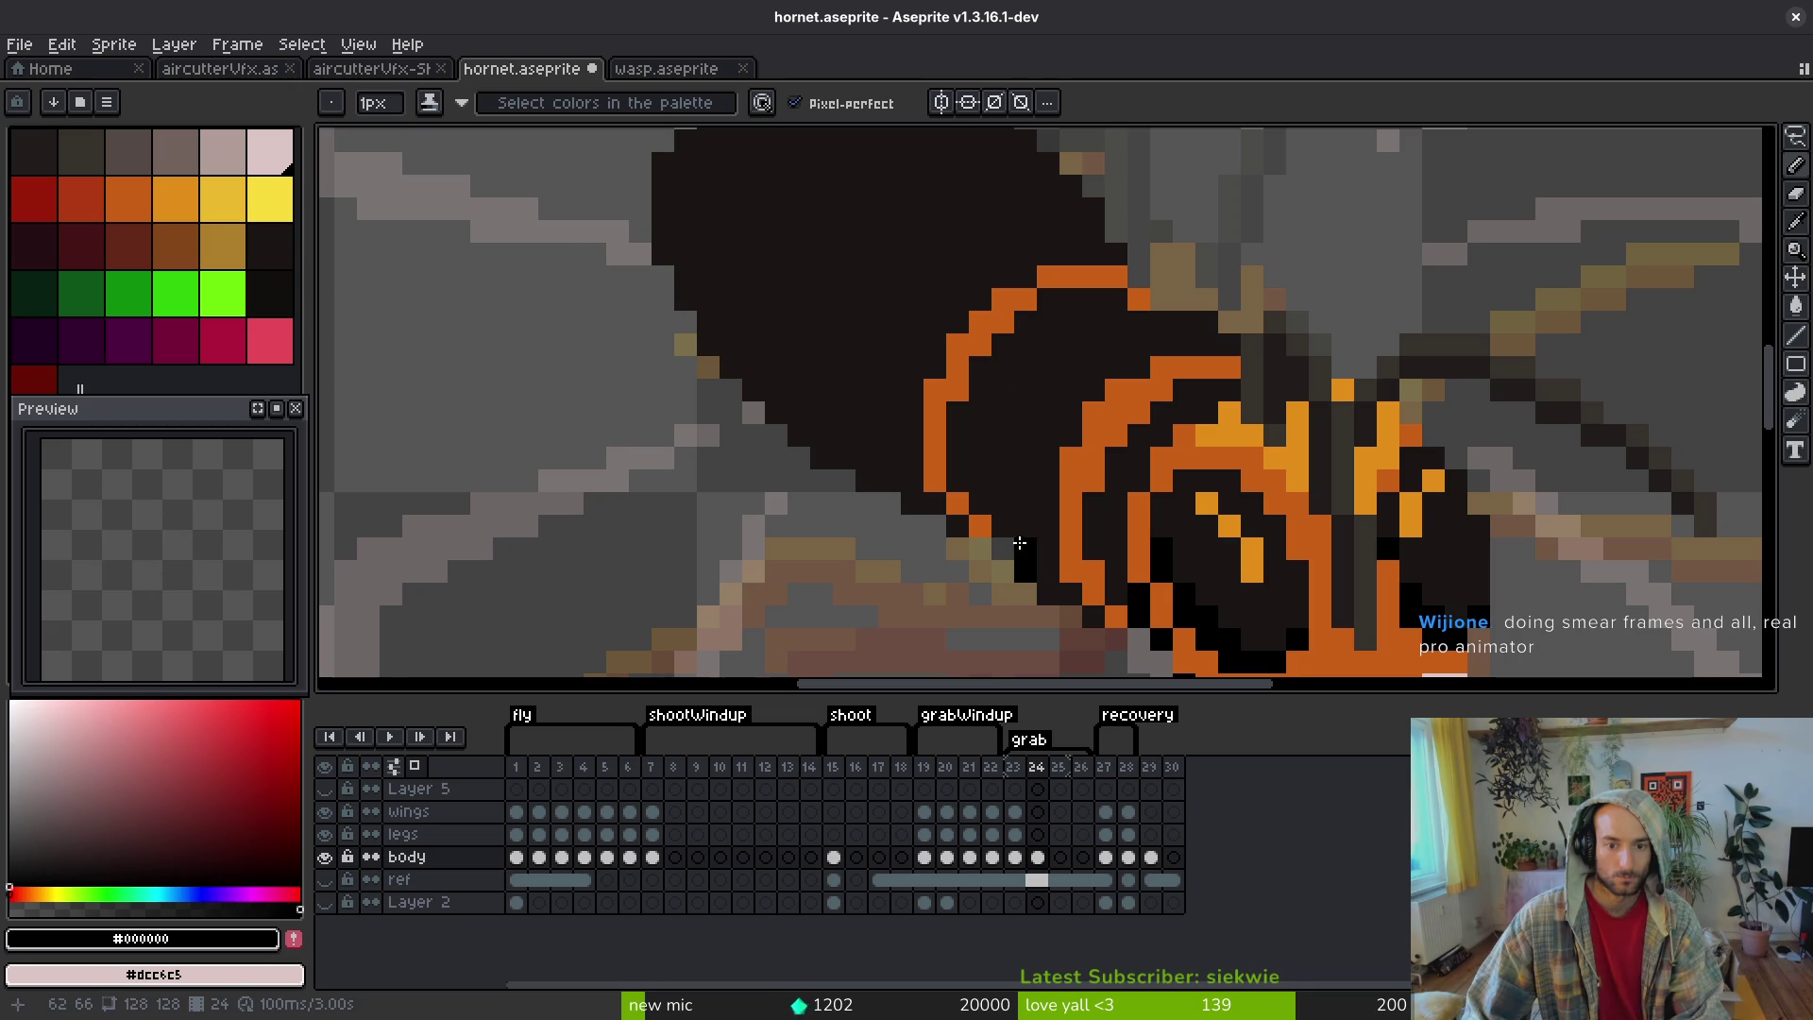
{"action": "left_click_drag", "start_coordinate": [1016, 544], "coordinate": [1011, 481]}
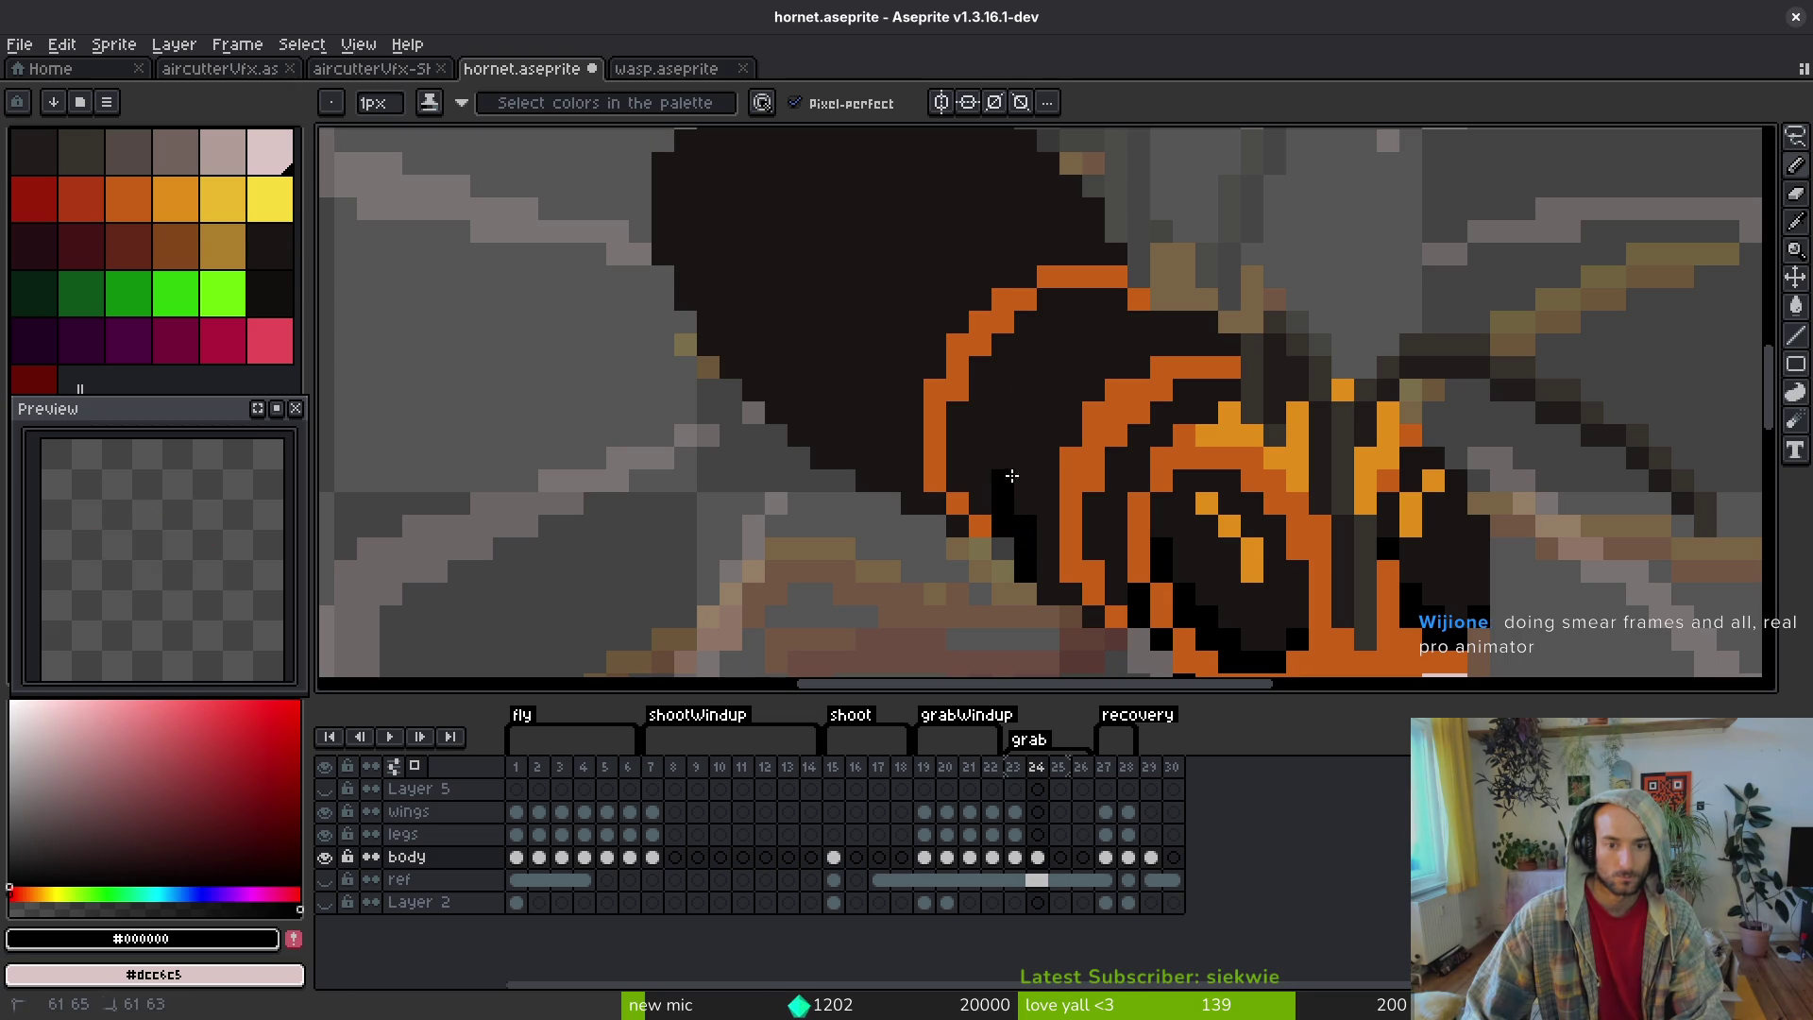
{"action": "left_click", "coordinate": [1003, 463]}
{"action": "mouse_move", "coordinate": [1020, 407]}
{"action": "left_mouse_down"}
{"action": "mouse_move", "coordinate": [1076, 333]}
{"action": "mouse_move", "coordinate": [1105, 345]}
{"action": "mouse_move", "coordinate": [1048, 392]}
{"action": "mouse_move", "coordinate": [1019, 486]}
{"action": "left_mouse_up"}
{"action": "scroll", "coordinate": [1078, 532], "scroll_direction": "down", "scroll_amount": 5}
{"action": "scroll", "coordinate": [1077, 532], "scroll_direction": "up", "scroll_amount": 5}
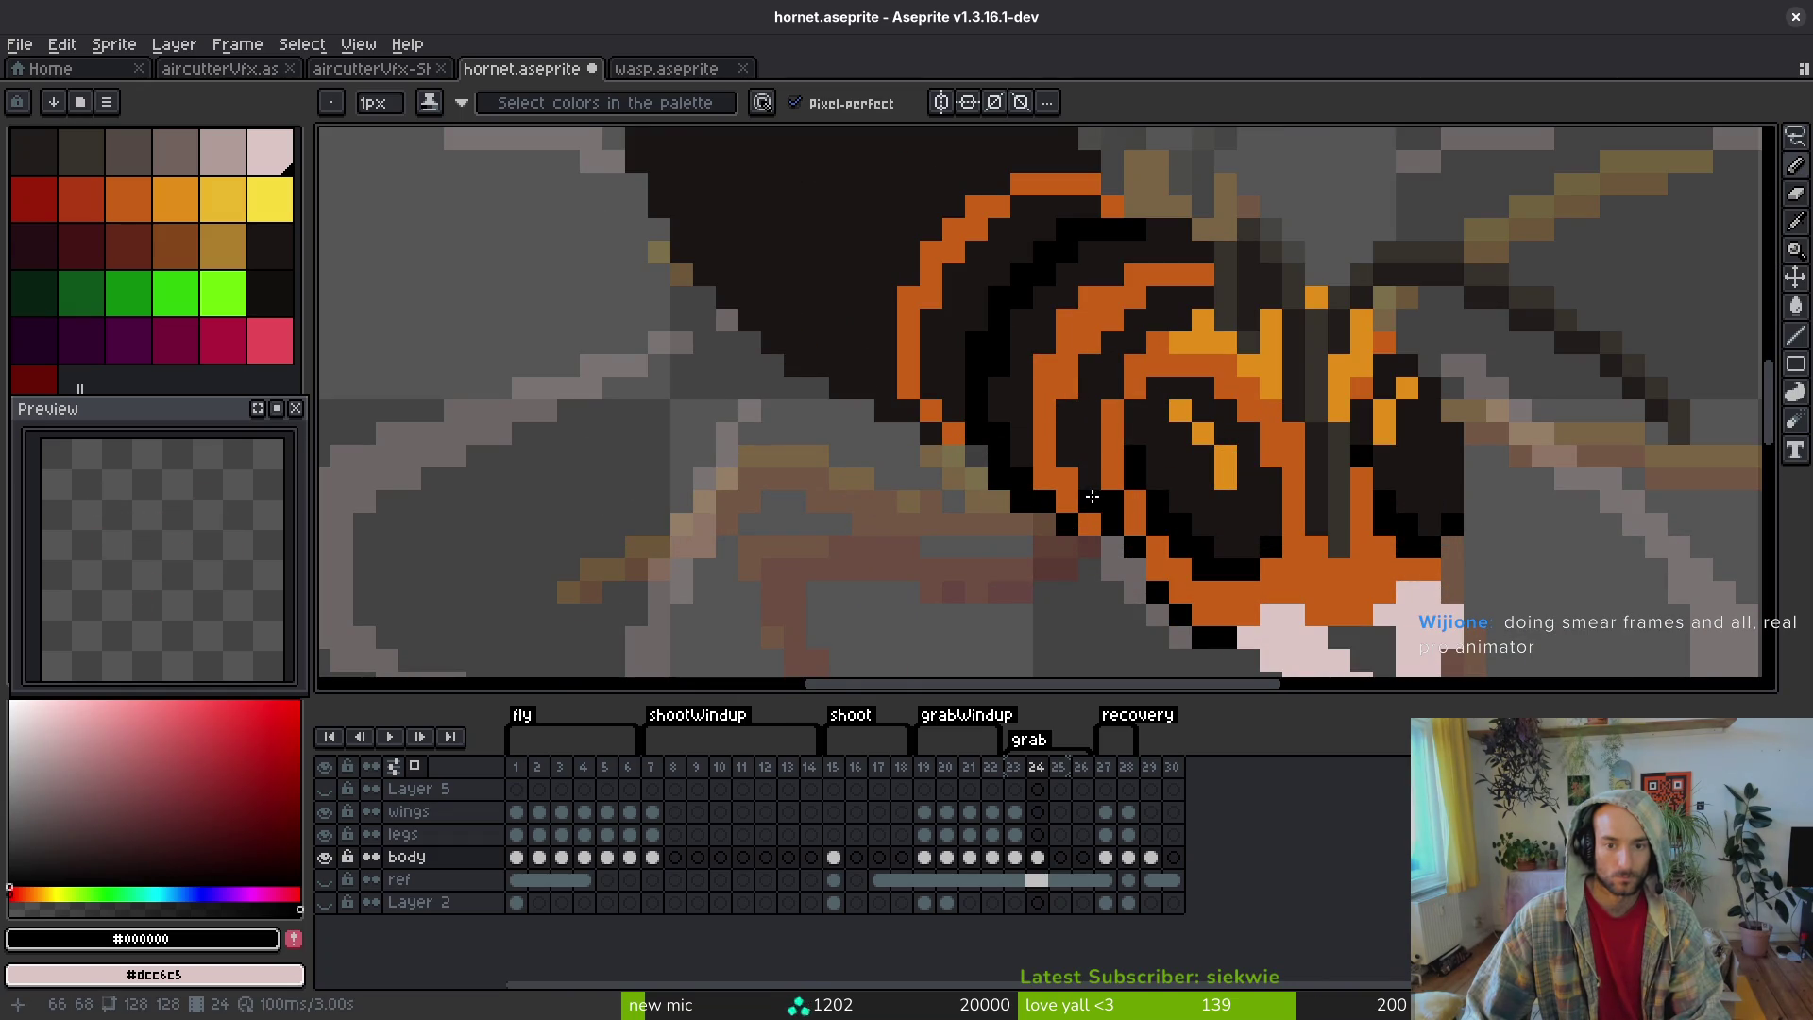
{"action": "mouse_move", "coordinate": [1002, 414]}
{"action": "left_mouse_down"}
{"action": "mouse_move", "coordinate": [1004, 457]}
{"action": "mouse_move", "coordinate": [1023, 451]}
{"action": "left_mouse_up"}
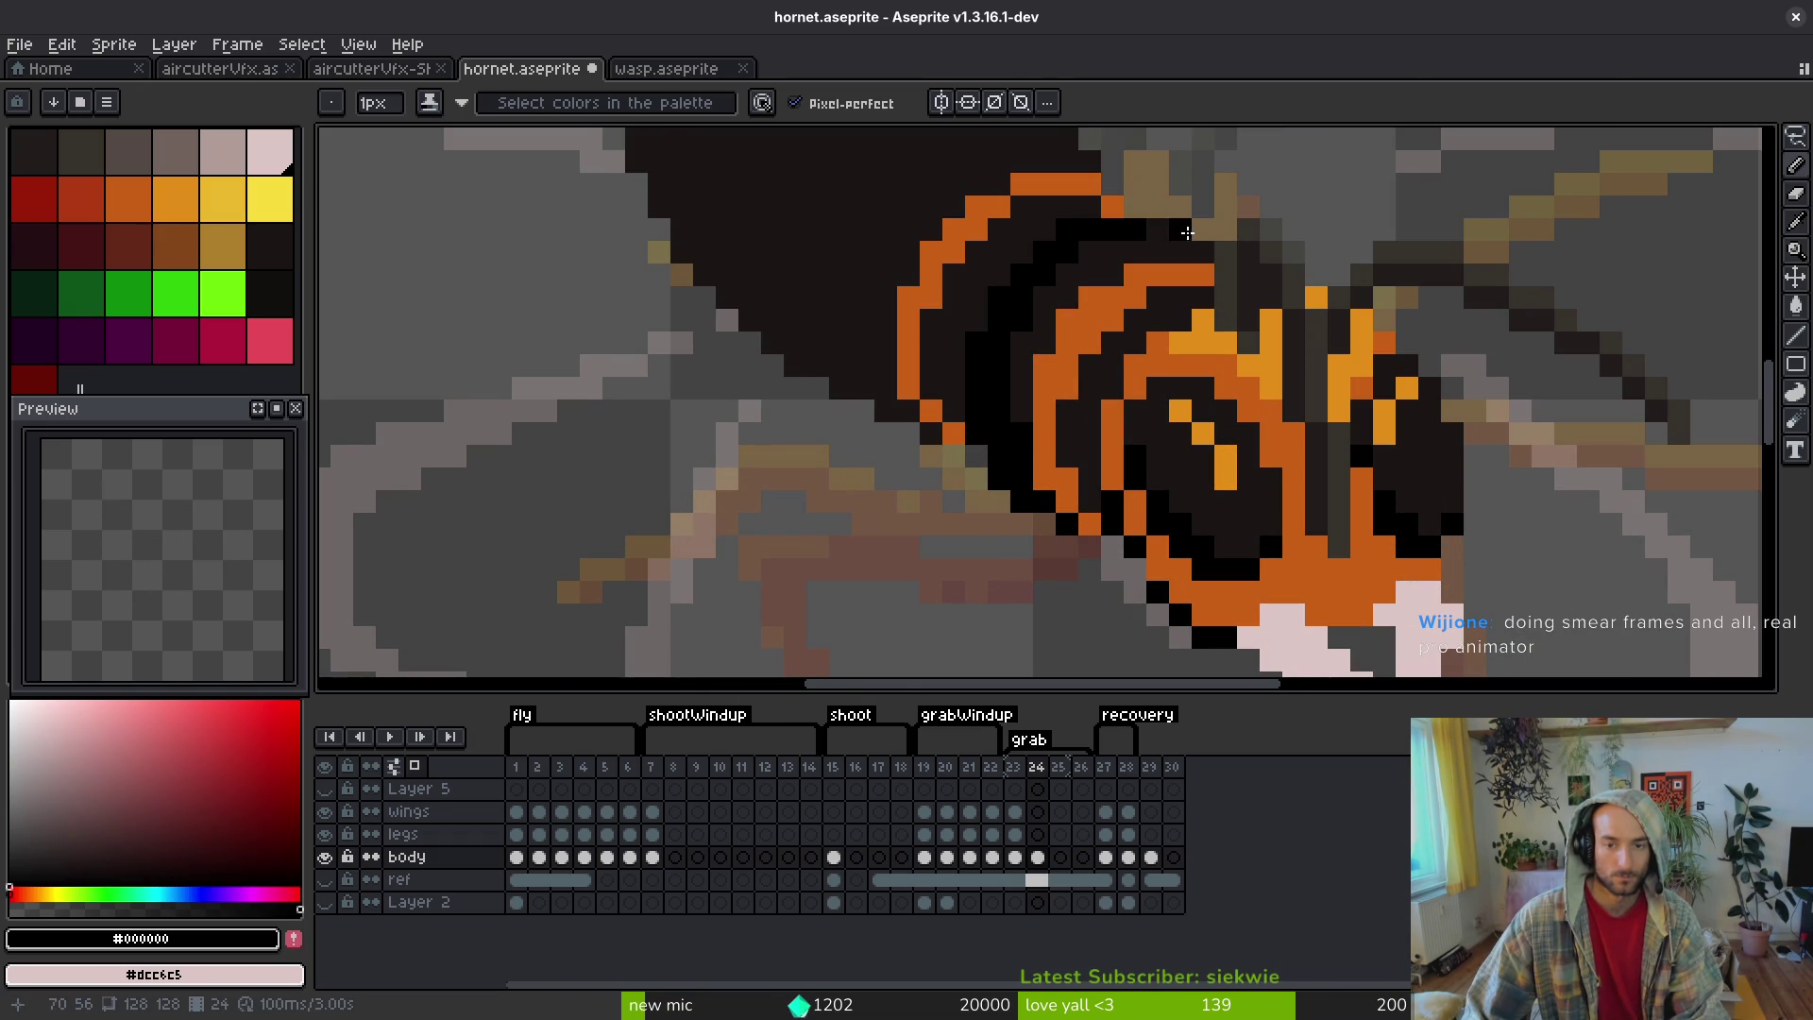
{"action": "key", "text": "ctrl+s"}
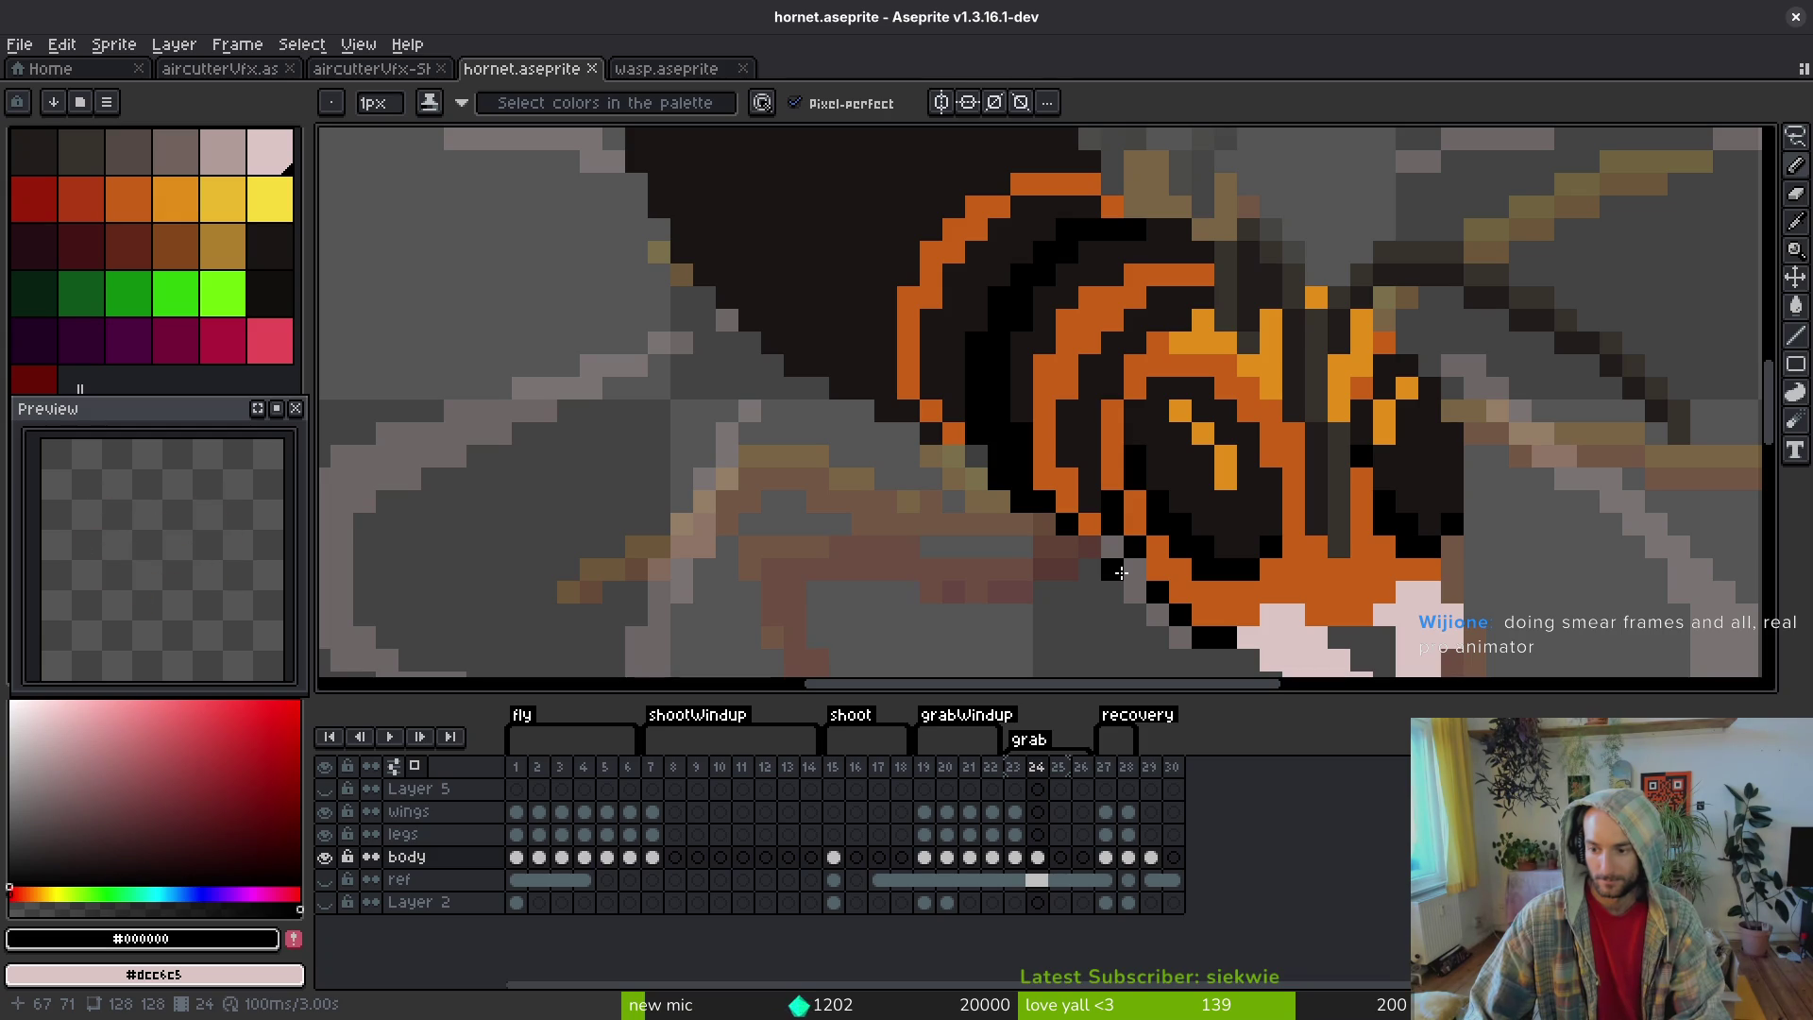
{"action": "scroll", "coordinate": [1056, 513], "scroll_direction": "down", "scroll_amount": 3}
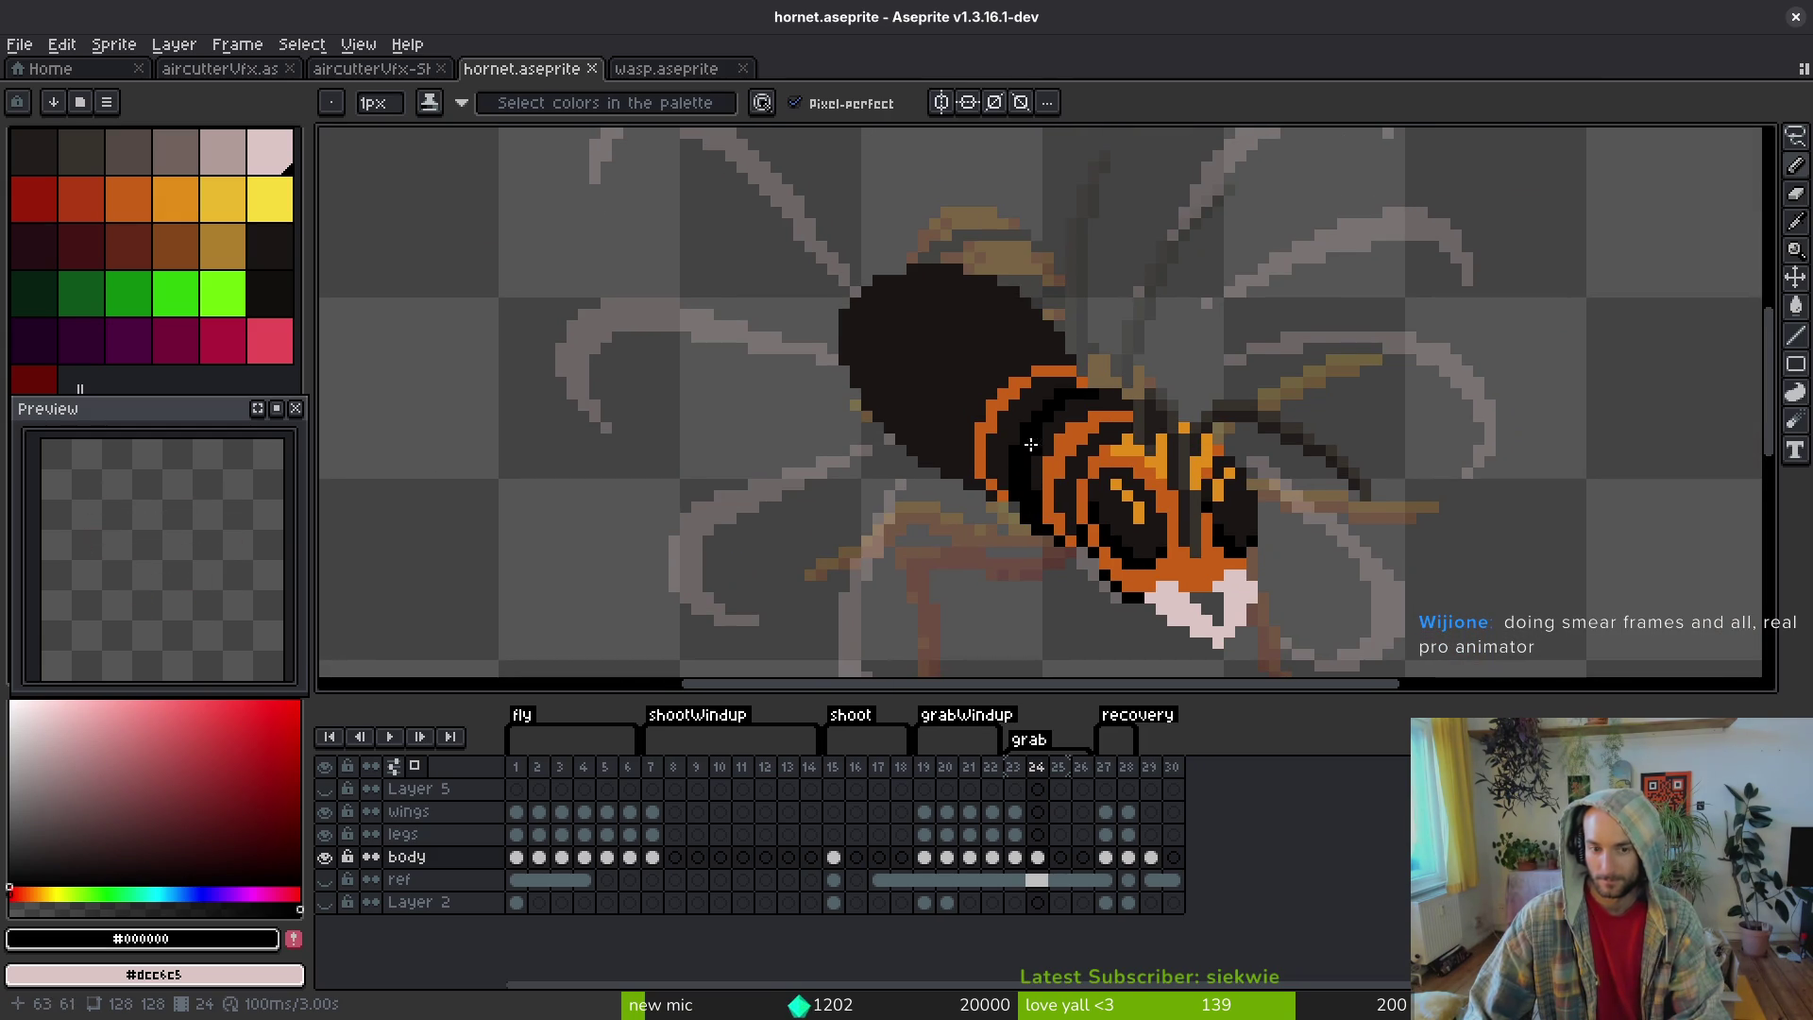
- Draw a horizontal orange stripe across the dark front body, extending it diagonally down-left
{"action": "scroll", "coordinate": [1043, 454], "scroll_direction": "up", "scroll_amount": 3}
{"action": "scroll", "coordinate": [1079, 482], "scroll_direction": "down", "scroll_amount": 3}
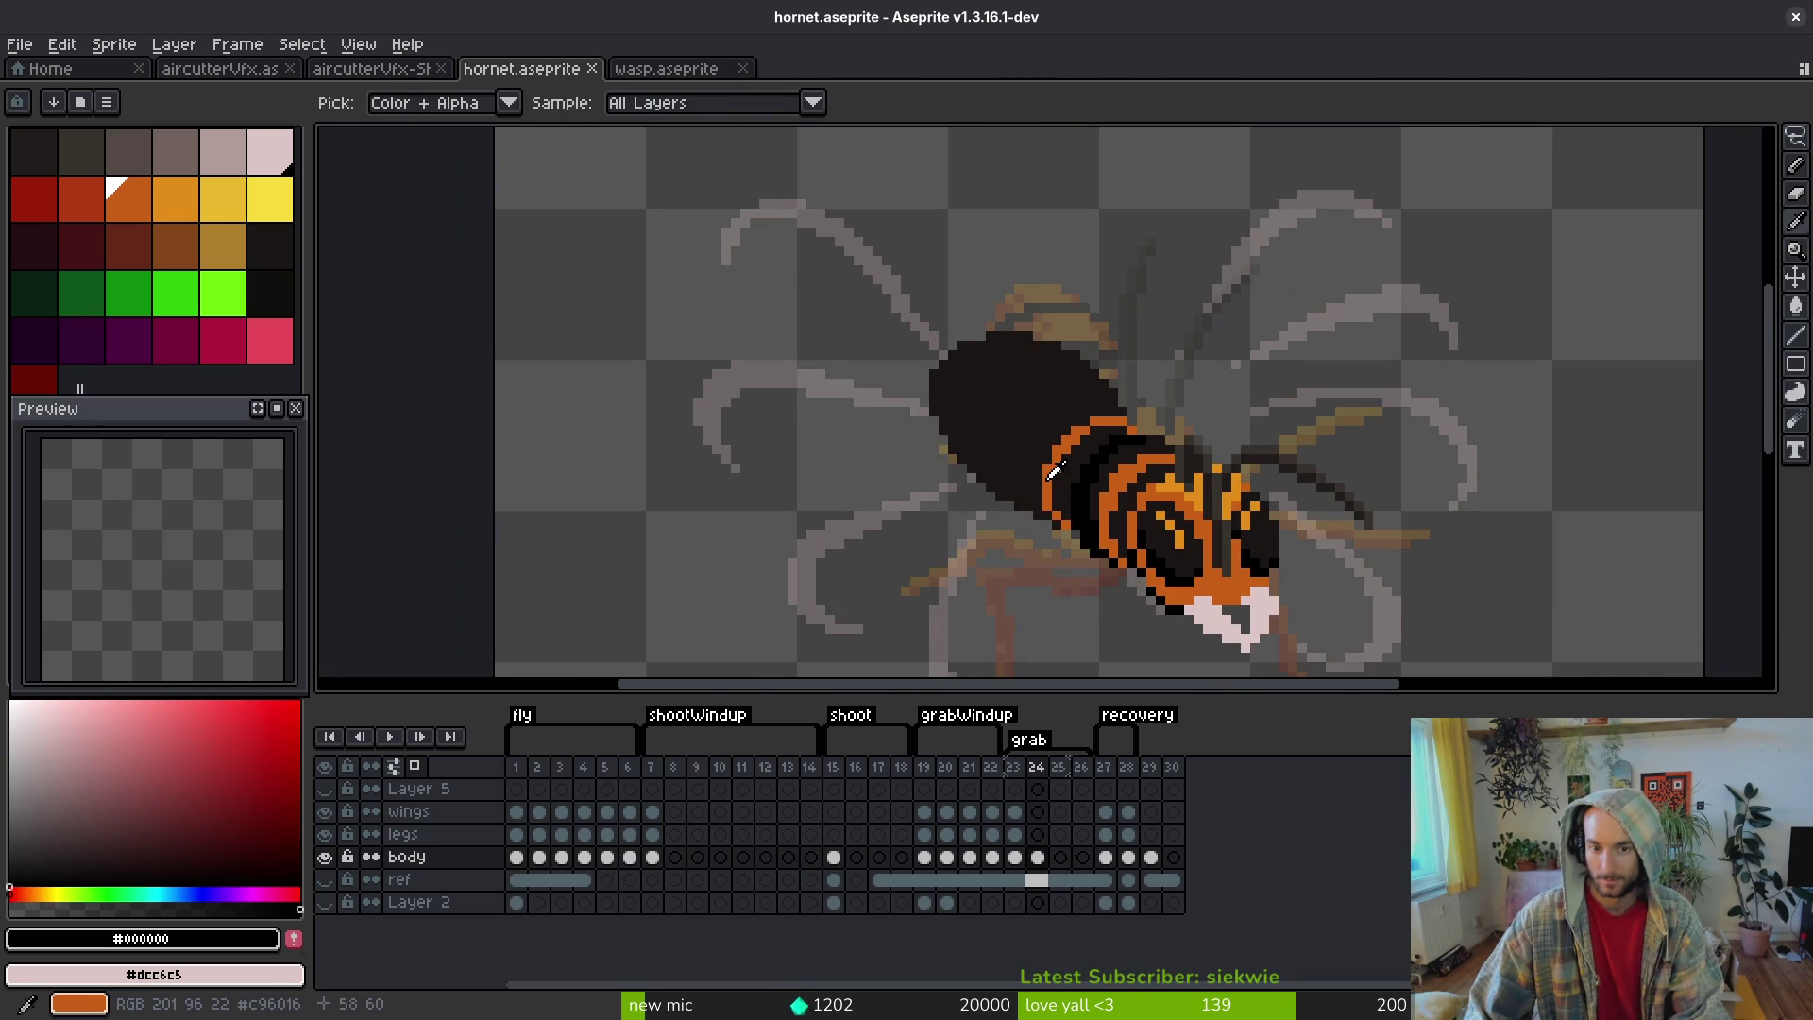
{"action": "left_click", "coordinate": [1057, 472], "text": "alt"}
{"action": "scroll", "coordinate": [1095, 387], "scroll_direction": "up", "scroll_amount": 2}
{"action": "left_click", "coordinate": [1095, 387]}
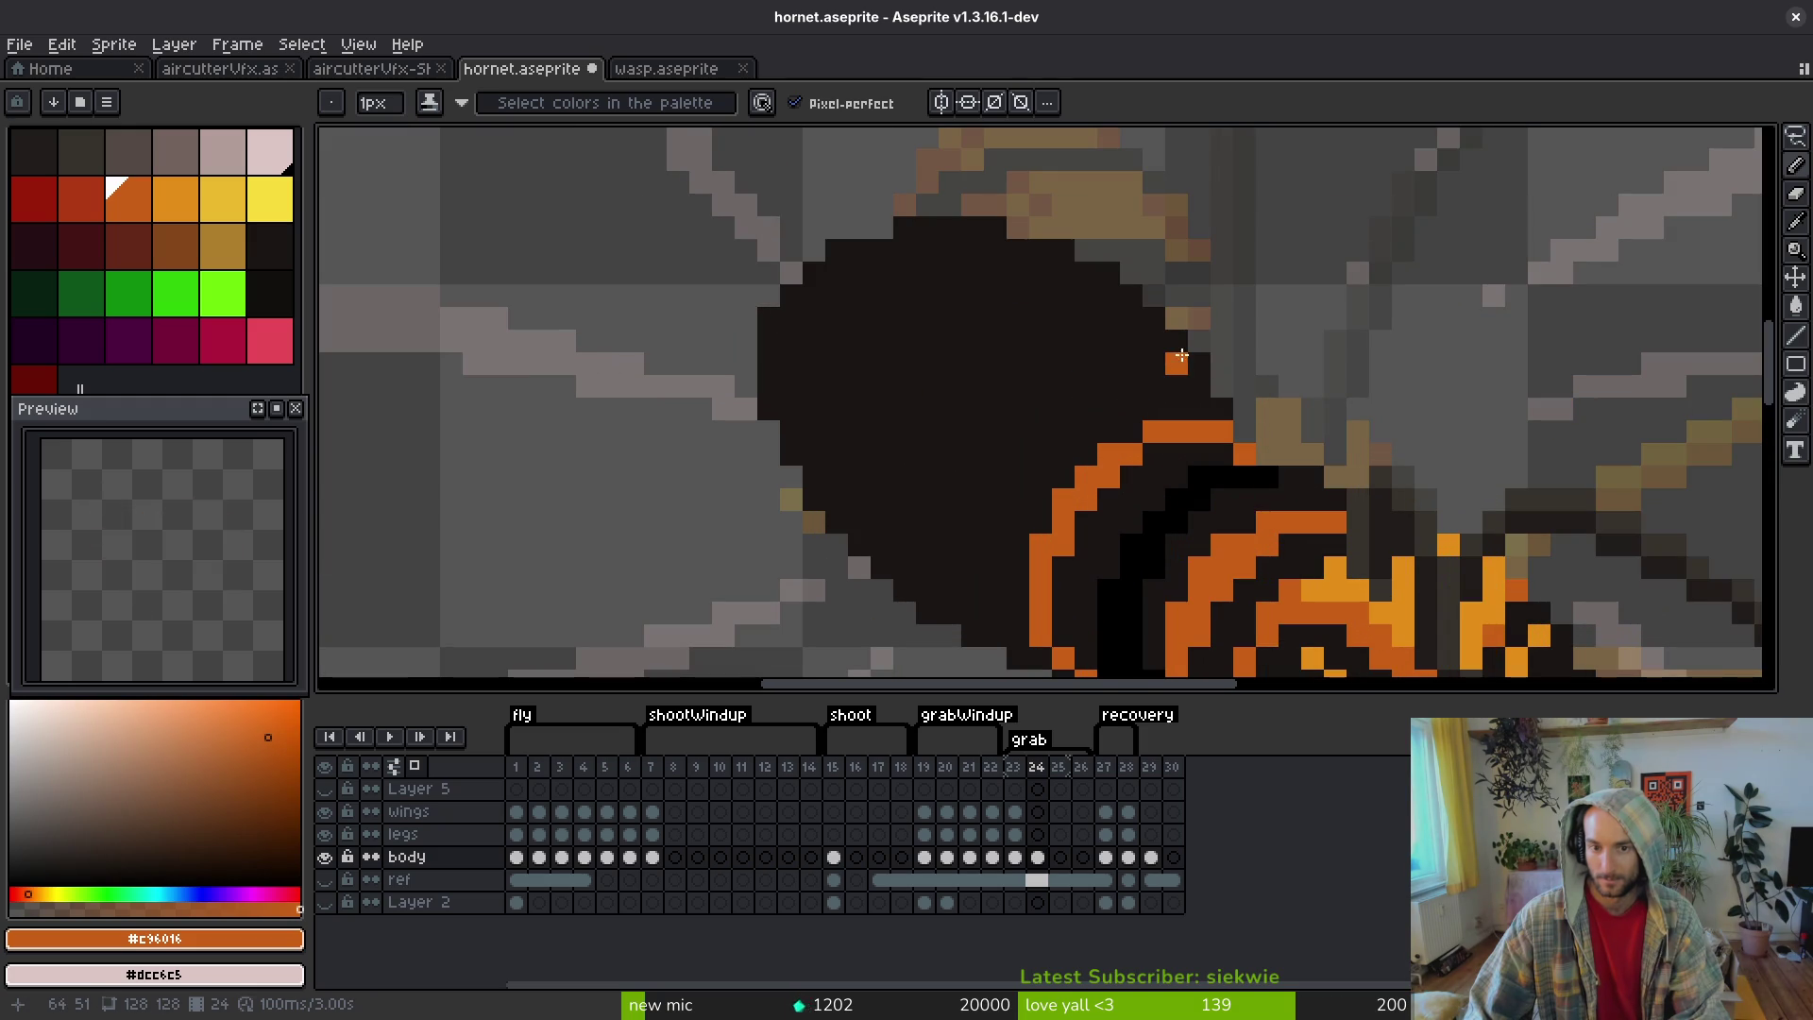
{"action": "mouse_move", "coordinate": [1180, 340]}
{"action": "left_mouse_down"}
{"action": "mouse_move", "coordinate": [1062, 350]}
{"action": "mouse_move", "coordinate": [1198, 382]}
{"action": "mouse_move", "coordinate": [1176, 363]}
{"action": "mouse_move", "coordinate": [1065, 358]}
{"action": "left_mouse_up"}
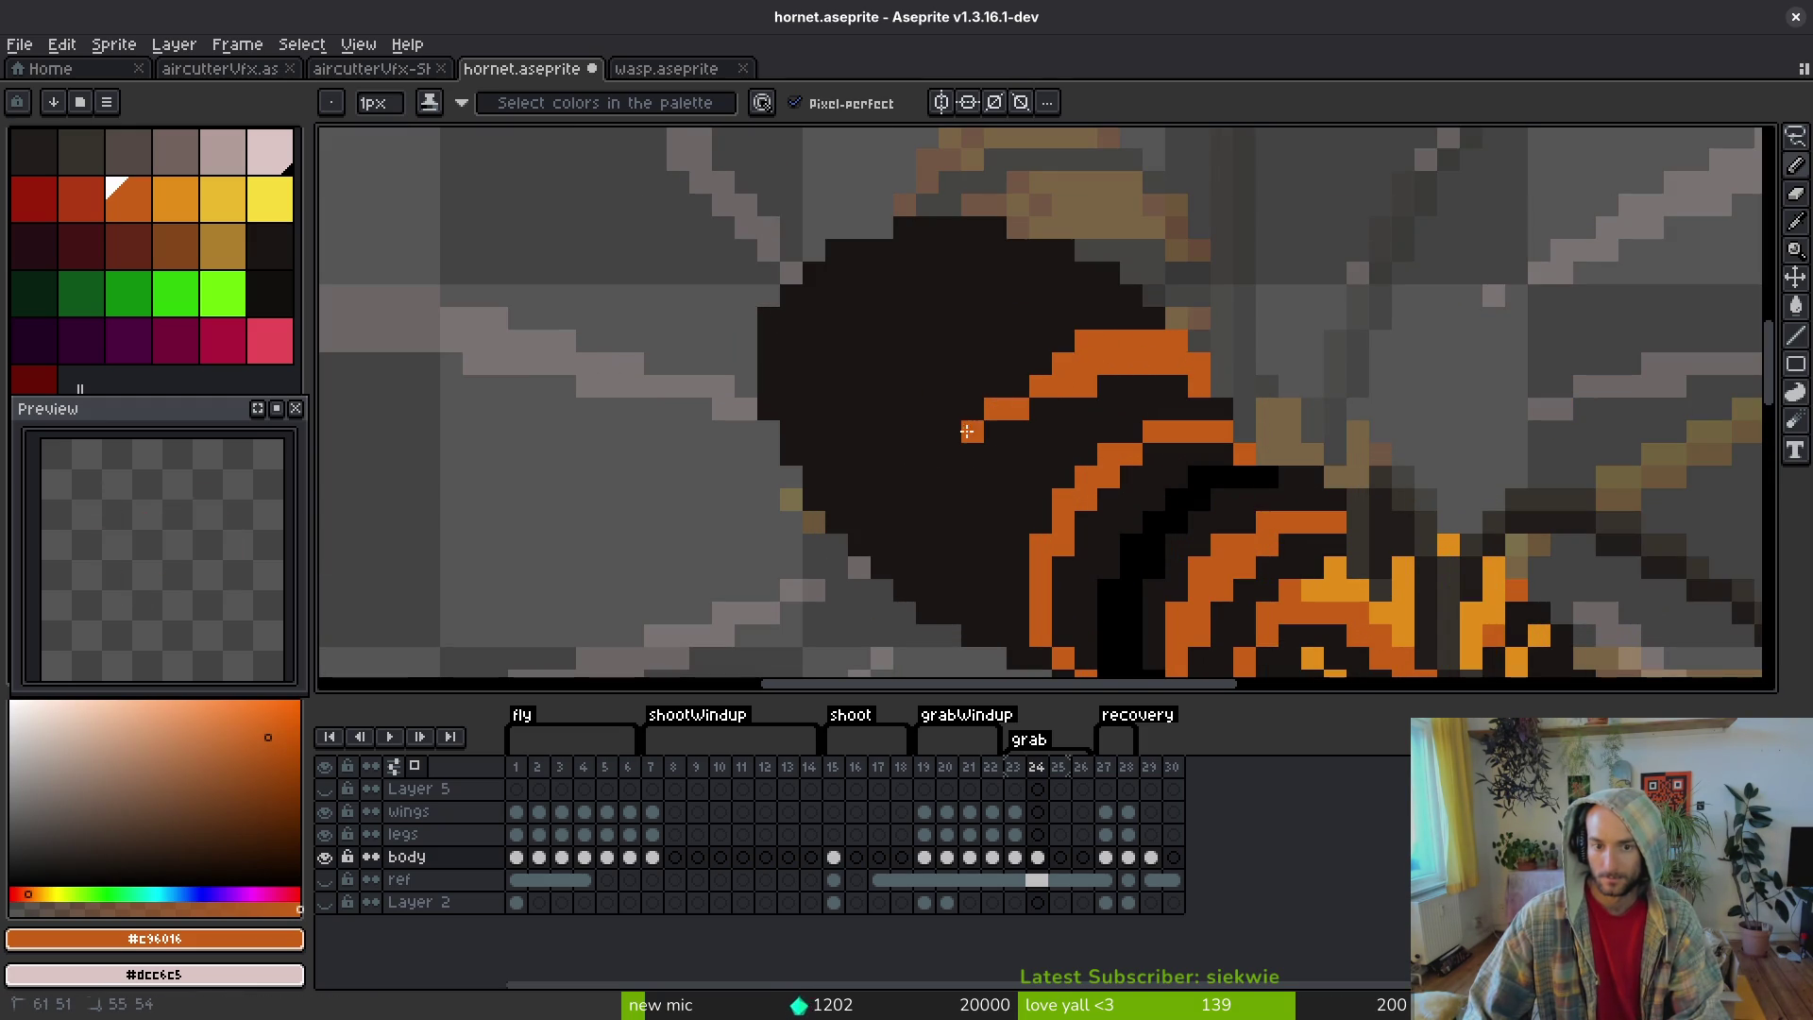
{"action": "left_click_drag", "start_coordinate": [971, 430], "coordinate": [930, 520]}
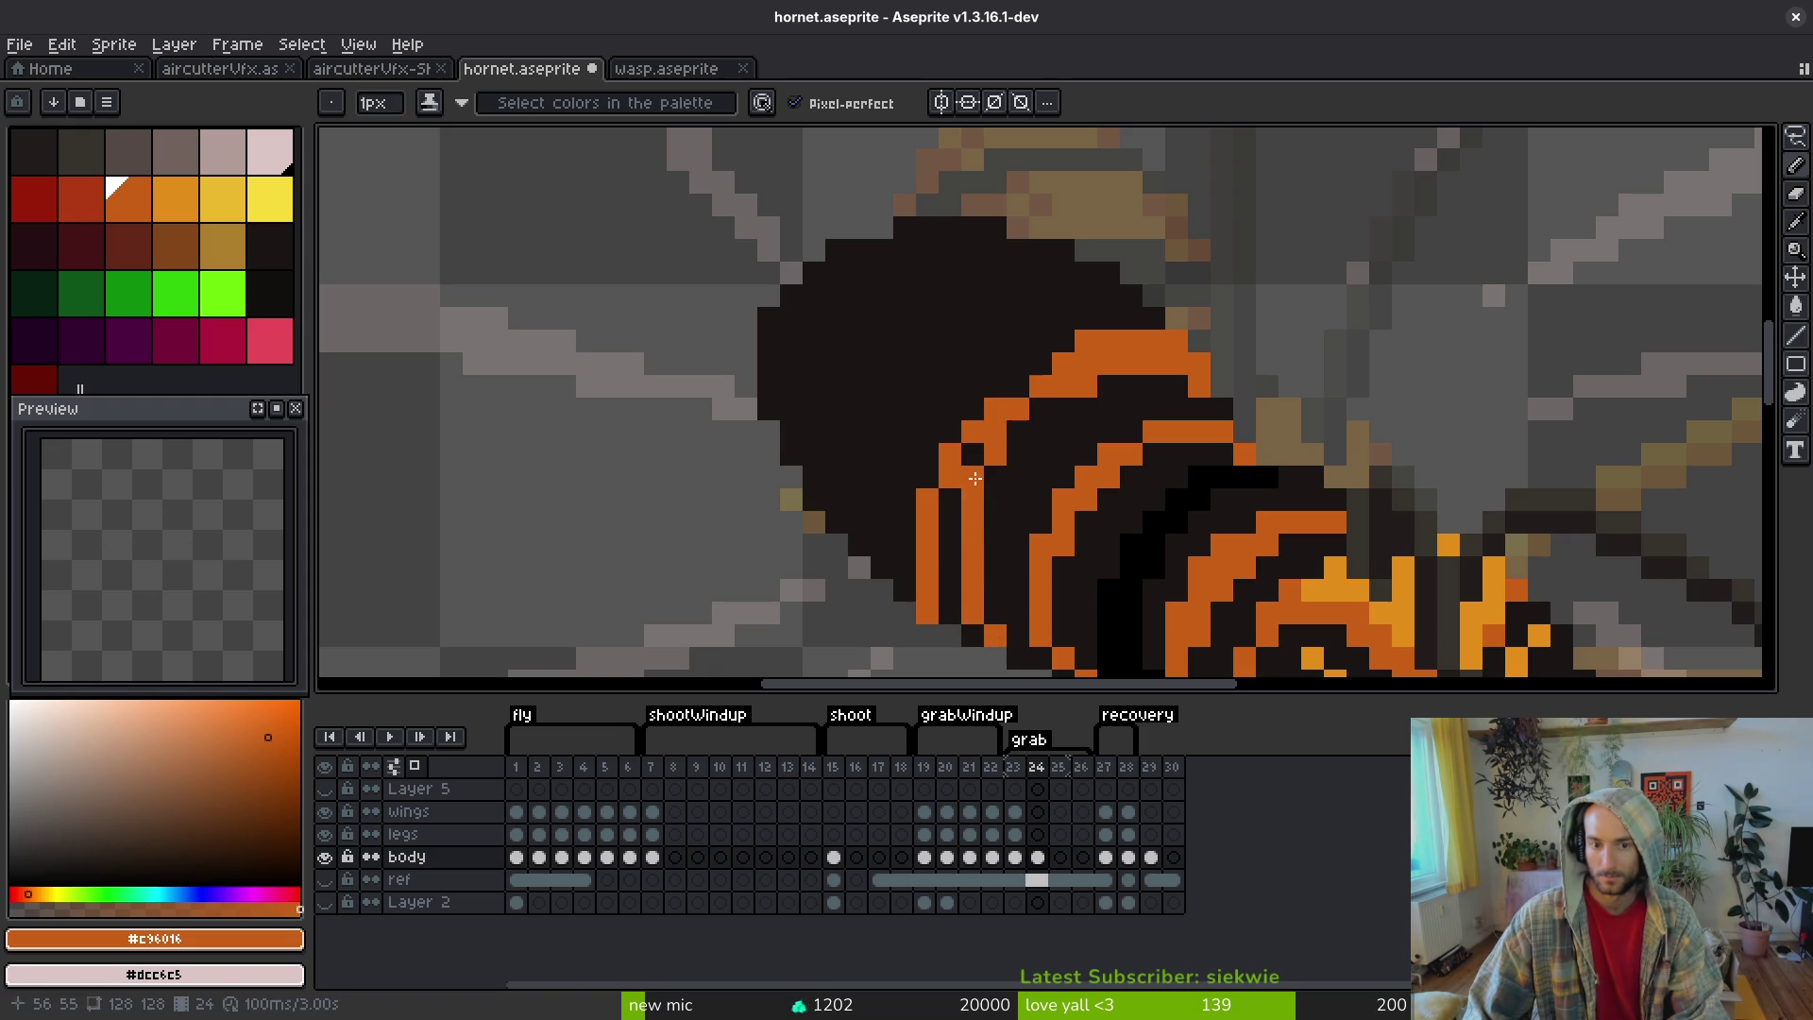
- Extend the orange stripe rightward along its row
{"action": "left_click", "coordinate": [992, 386], "text": "alt"}
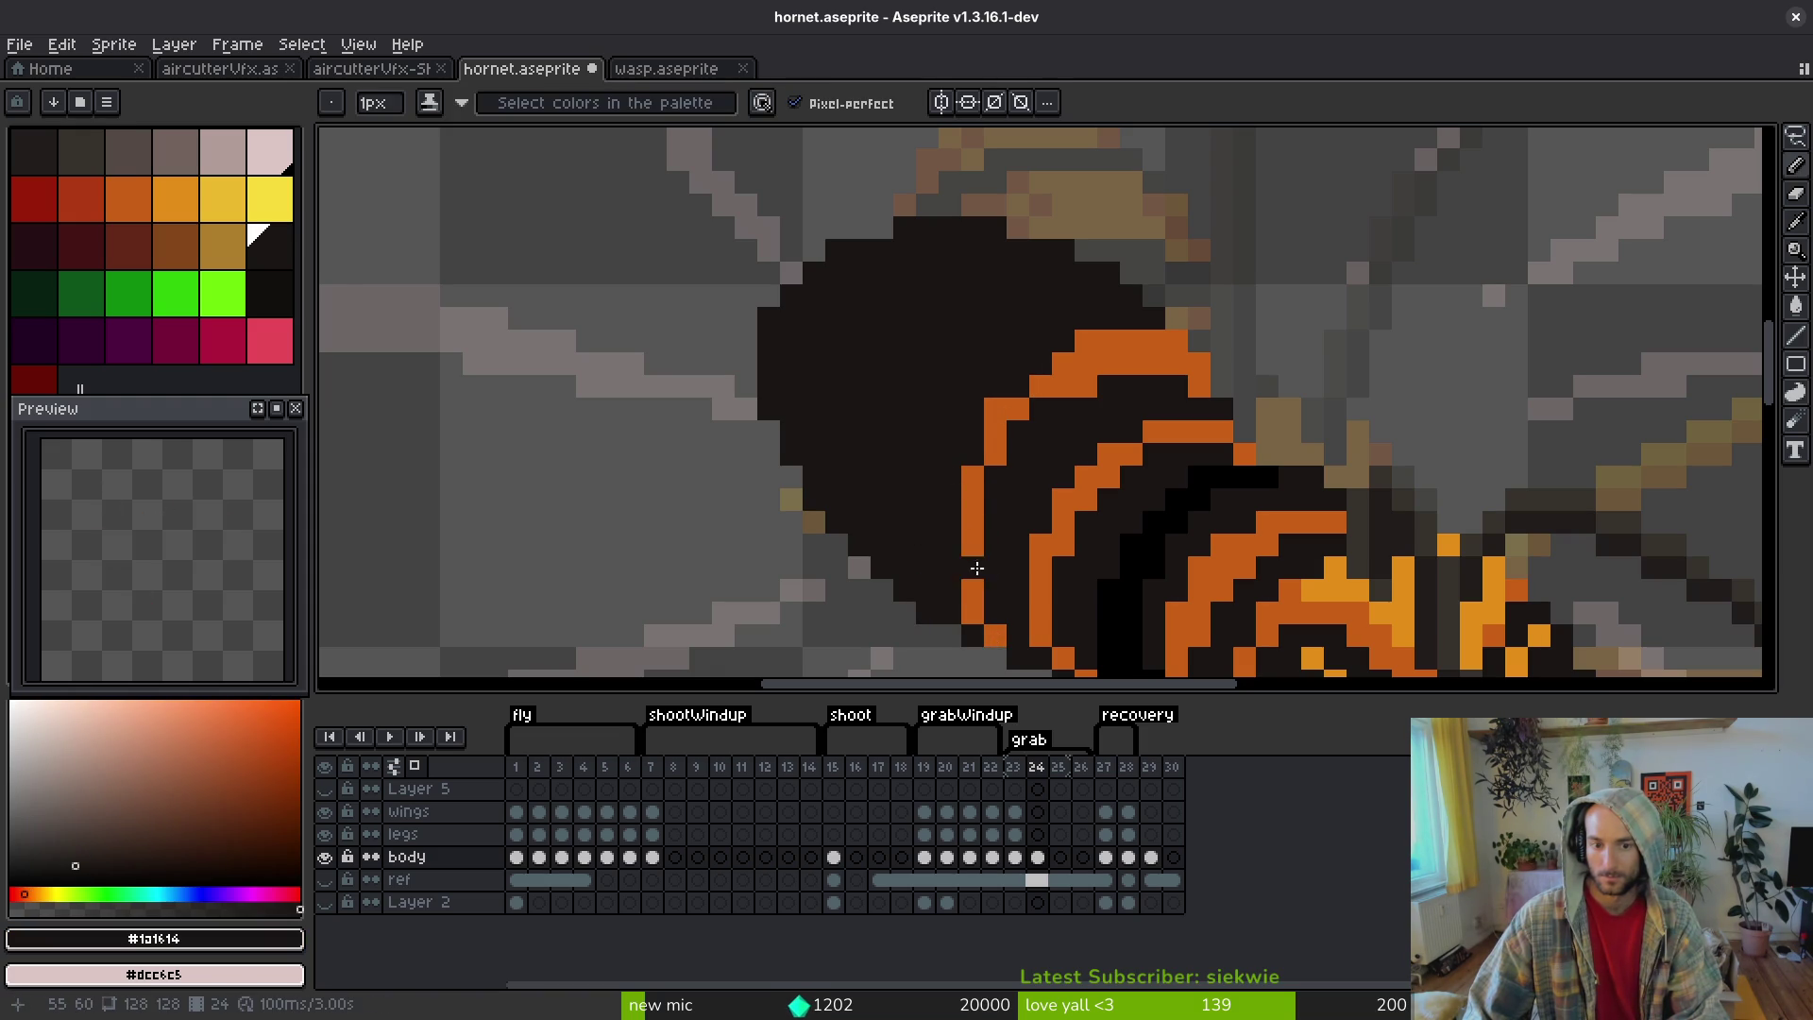
{"action": "left_click", "coordinate": [1025, 419], "text": "alt"}
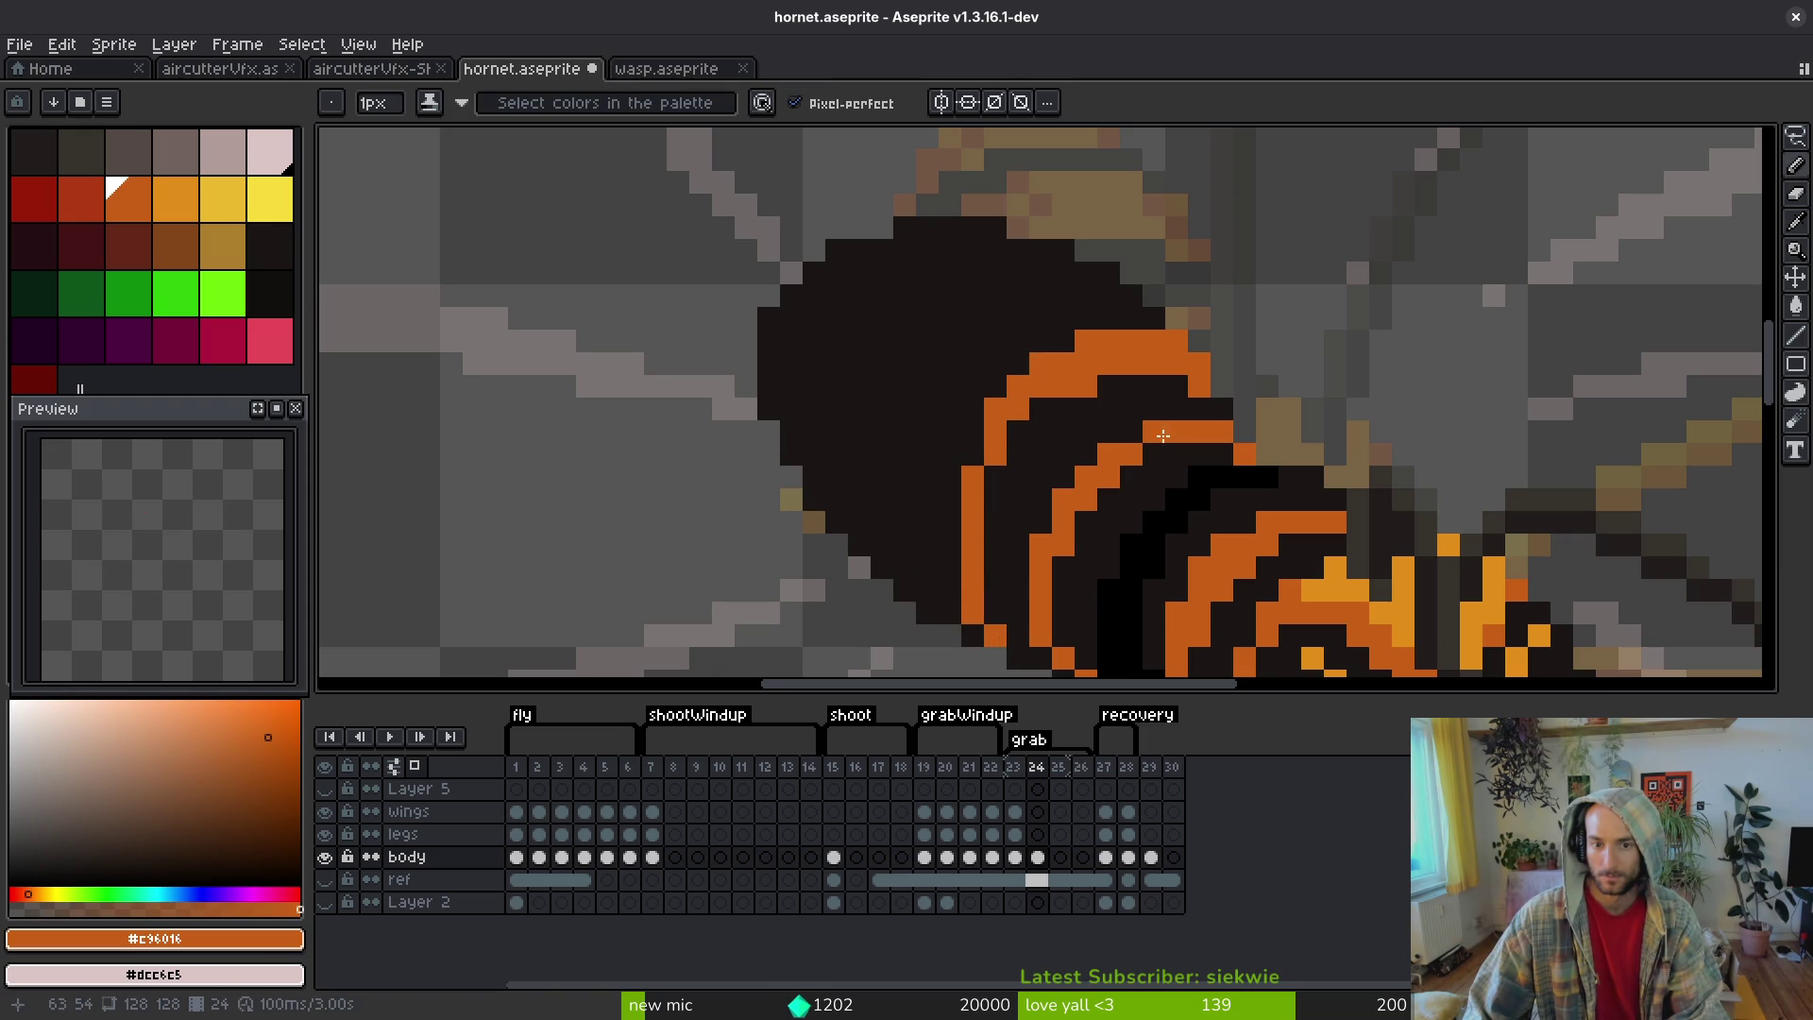
{"action": "scroll", "coordinate": [1160, 433], "scroll_direction": "down", "scroll_amount": 3}
{"action": "scroll", "coordinate": [1141, 388], "scroll_direction": "up", "scroll_amount": 3}
{"action": "left_click", "coordinate": [1142, 388], "text": "alt"}
{"action": "left_click", "coordinate": [1242, 312], "text": "alt"}
{"action": "scroll", "coordinate": [1156, 283], "scroll_direction": "up", "scroll_amount": 1}
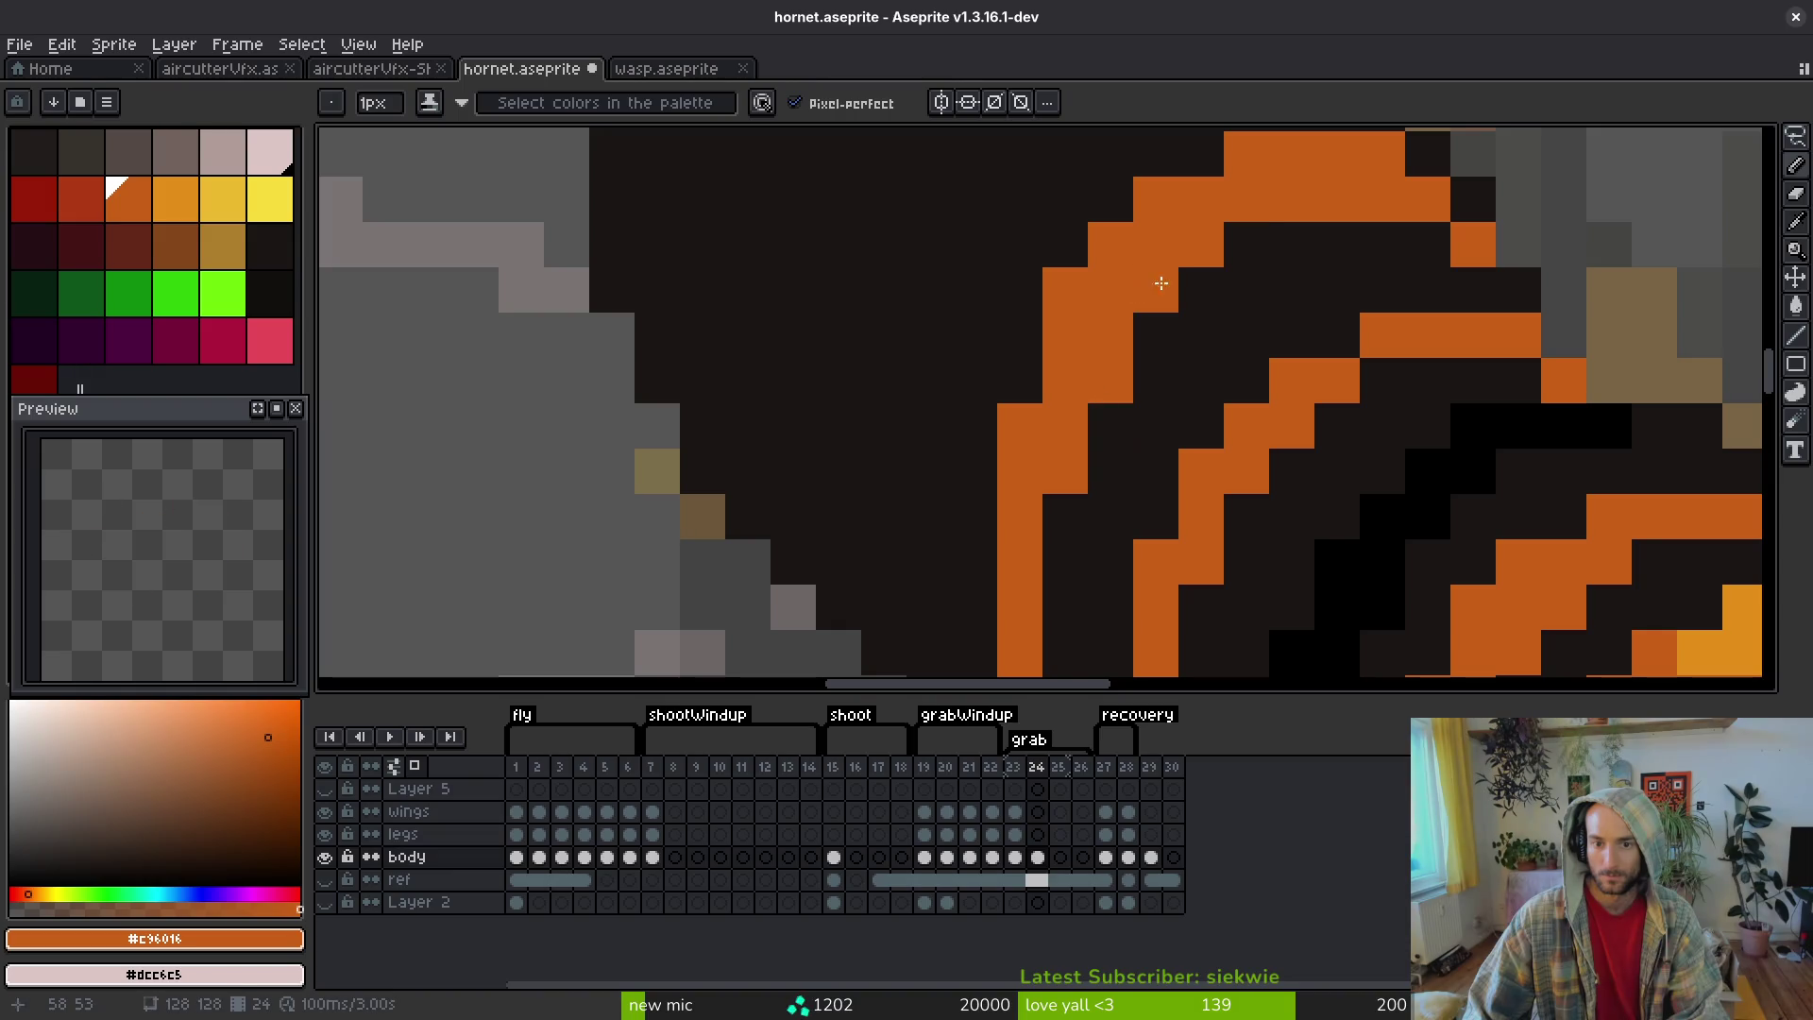
{"action": "left_click_drag", "start_coordinate": [1286, 238], "coordinate": [1427, 243]}
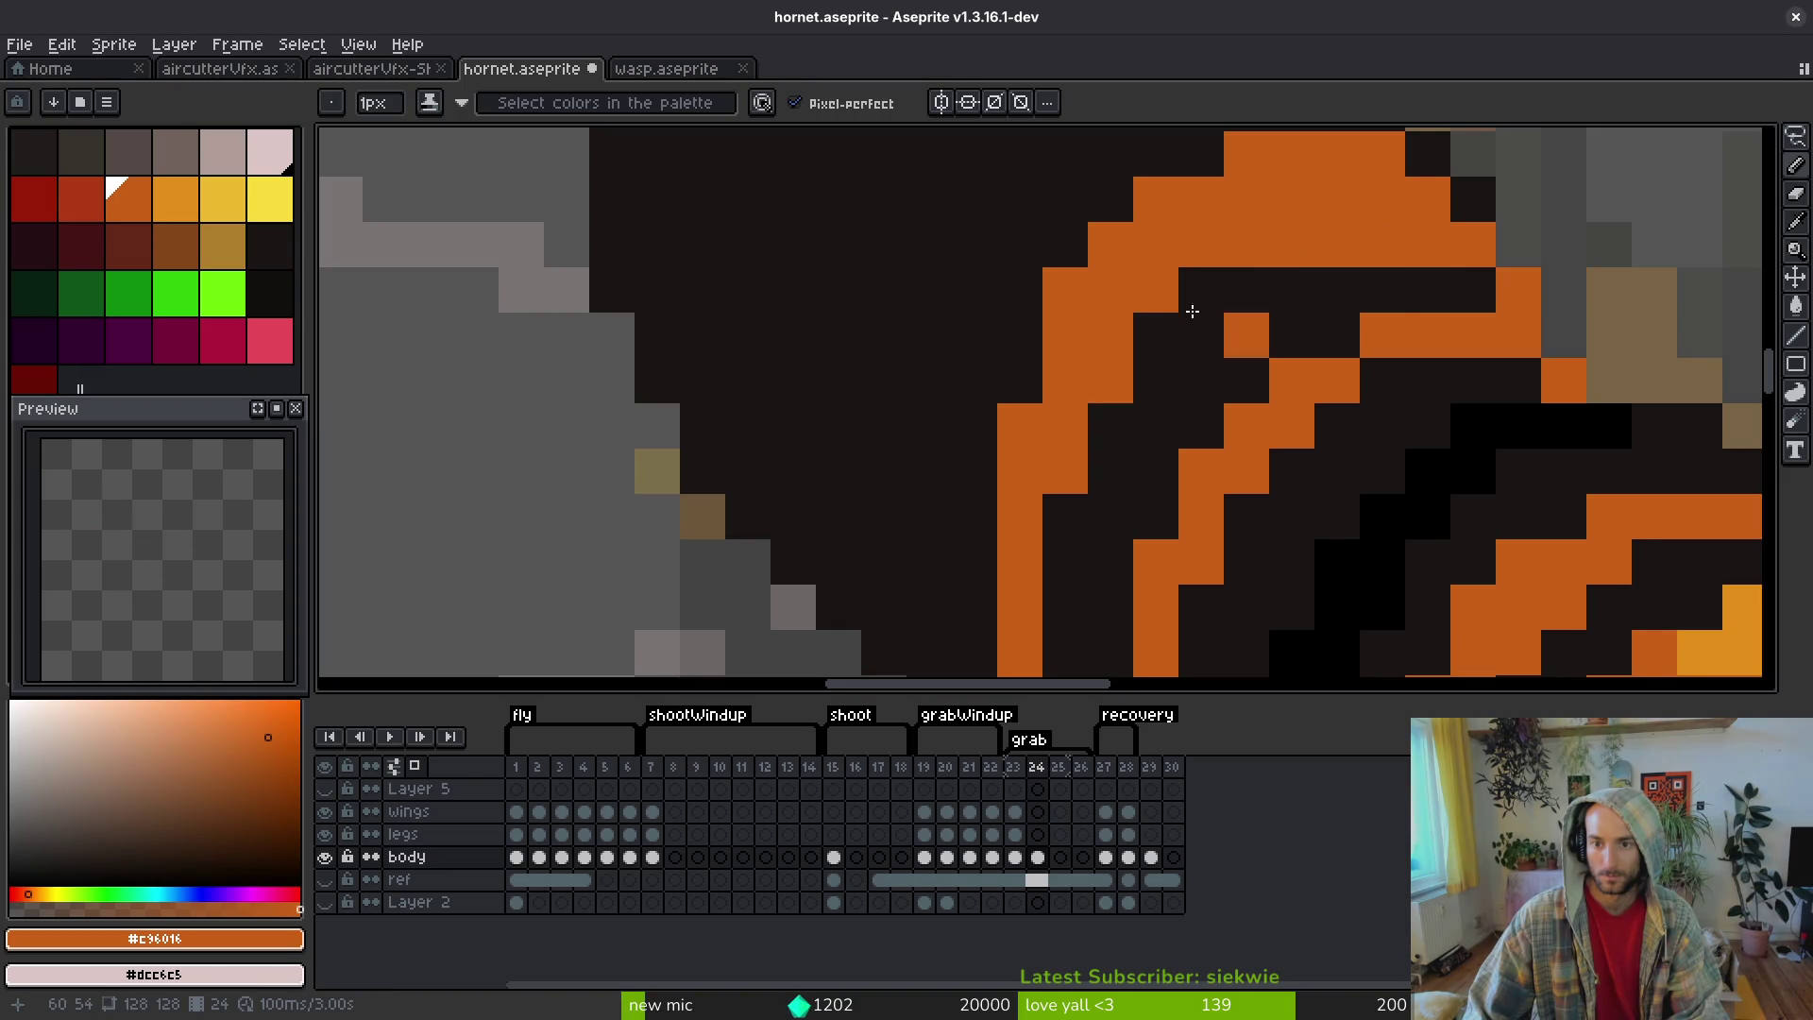
{"action": "left_click_drag", "start_coordinate": [1357, 331], "coordinate": [1323, 414]}
- Clean up the stripe edges with dark pixels and add two orange pixels right of the diagonal
{"action": "left_click", "coordinate": [1441, 275], "text": "alt"}
{"action": "left_click_drag", "start_coordinate": [1360, 284], "coordinate": [1114, 283]}
{"action": "left_click_drag", "start_coordinate": [1359, 236], "coordinate": [1199, 236]}
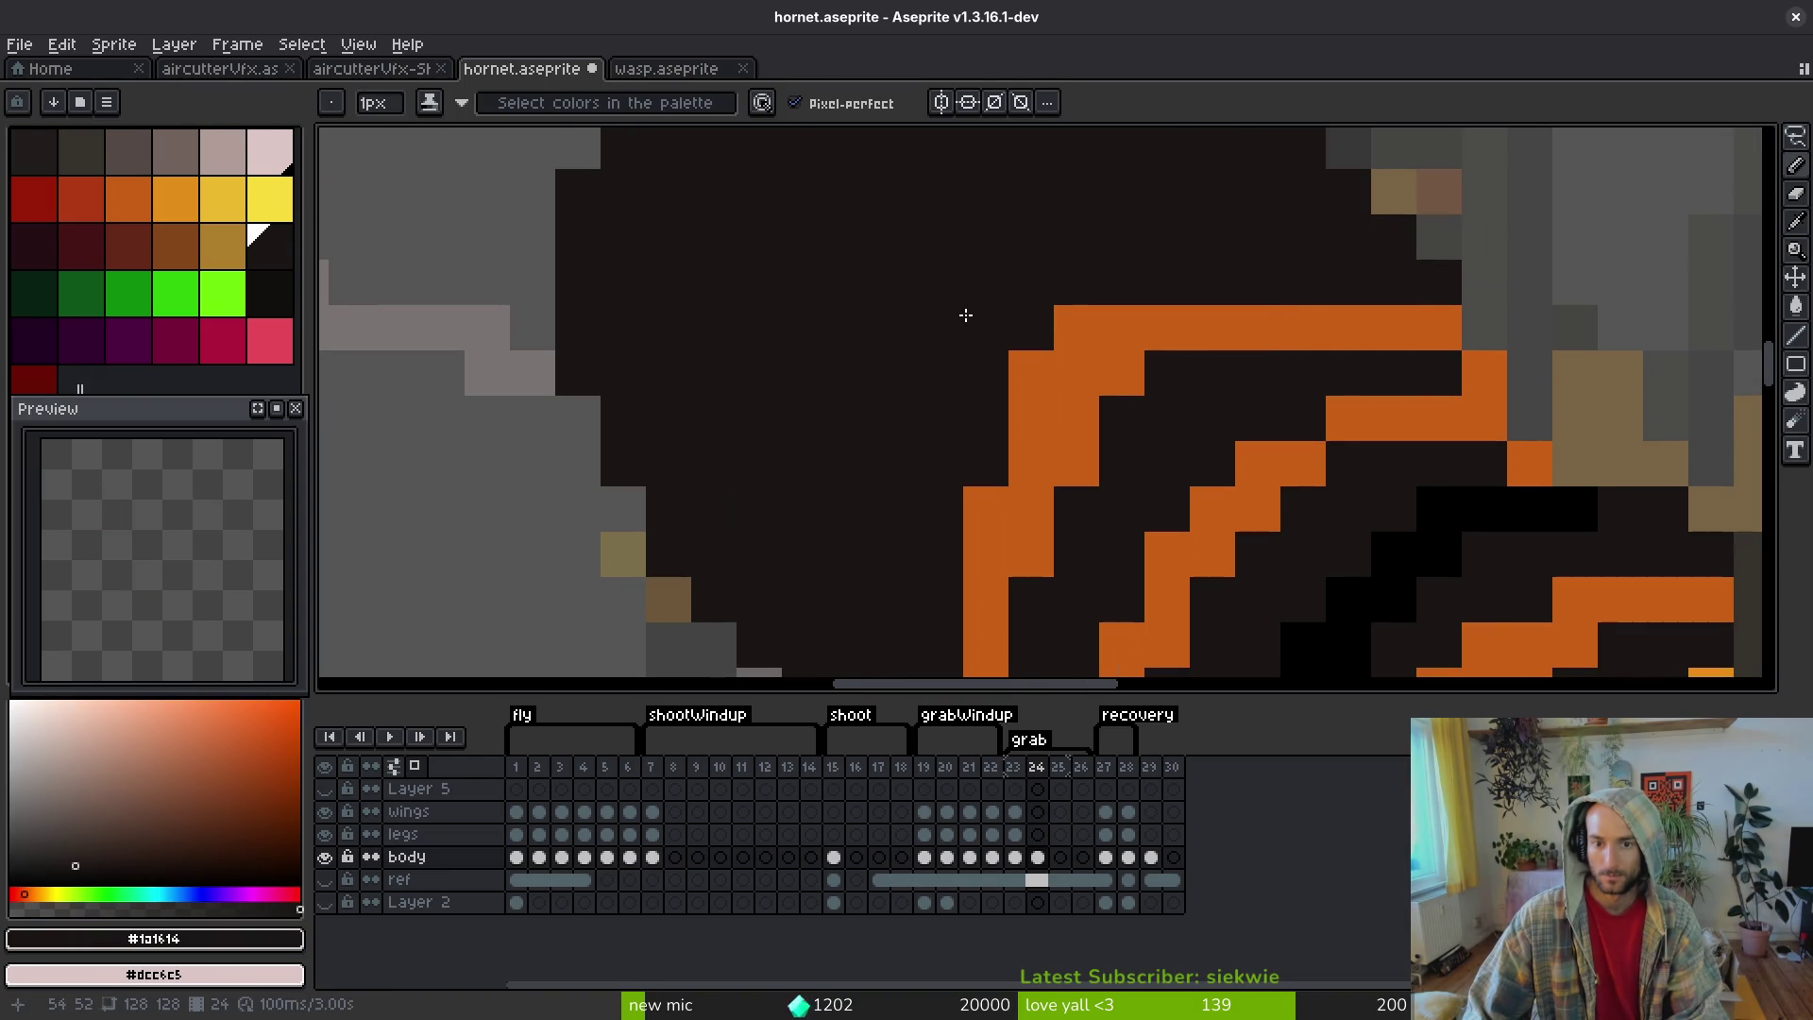
{"action": "left_click_drag", "start_coordinate": [1076, 373], "coordinate": [1034, 373]}
{"action": "left_click", "coordinate": [1122, 387], "text": "alt"}
{"action": "left_click_drag", "start_coordinate": [1162, 373], "coordinate": [1215, 365]}
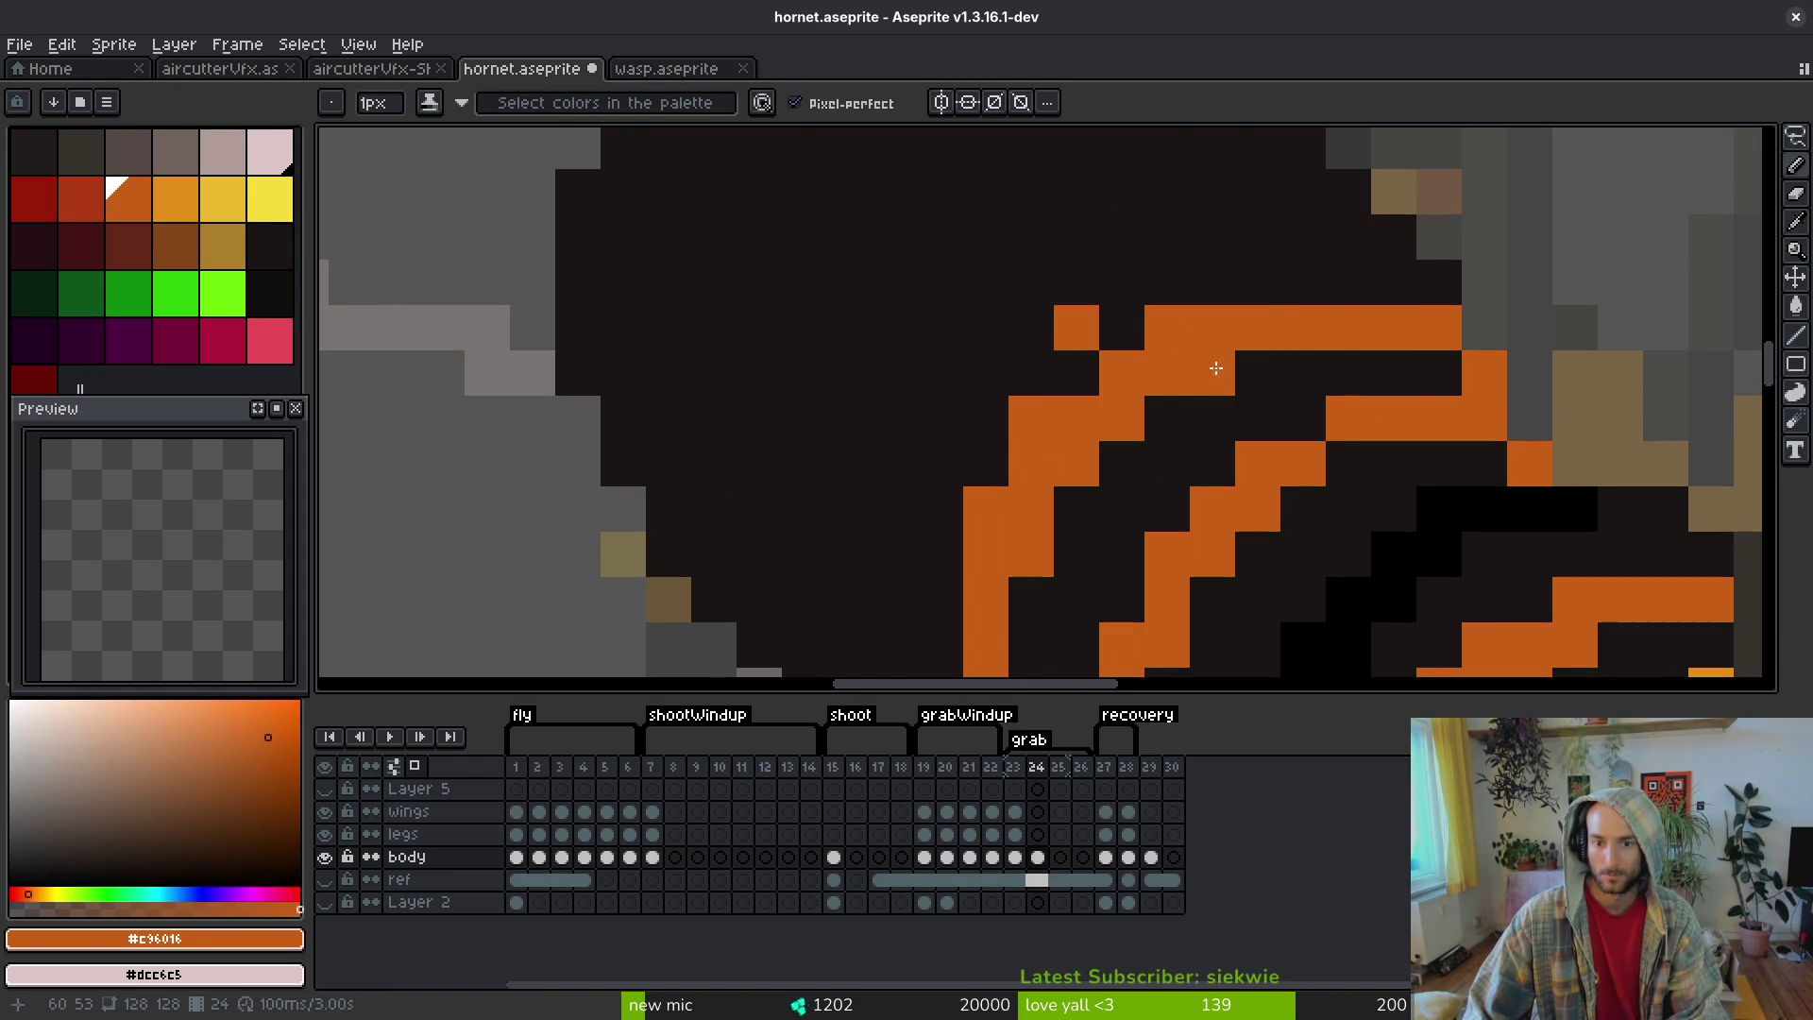
{"action": "left_click", "coordinate": [1107, 339], "text": "alt"}
{"action": "left_click_drag", "start_coordinate": [987, 501], "coordinate": [972, 539]}
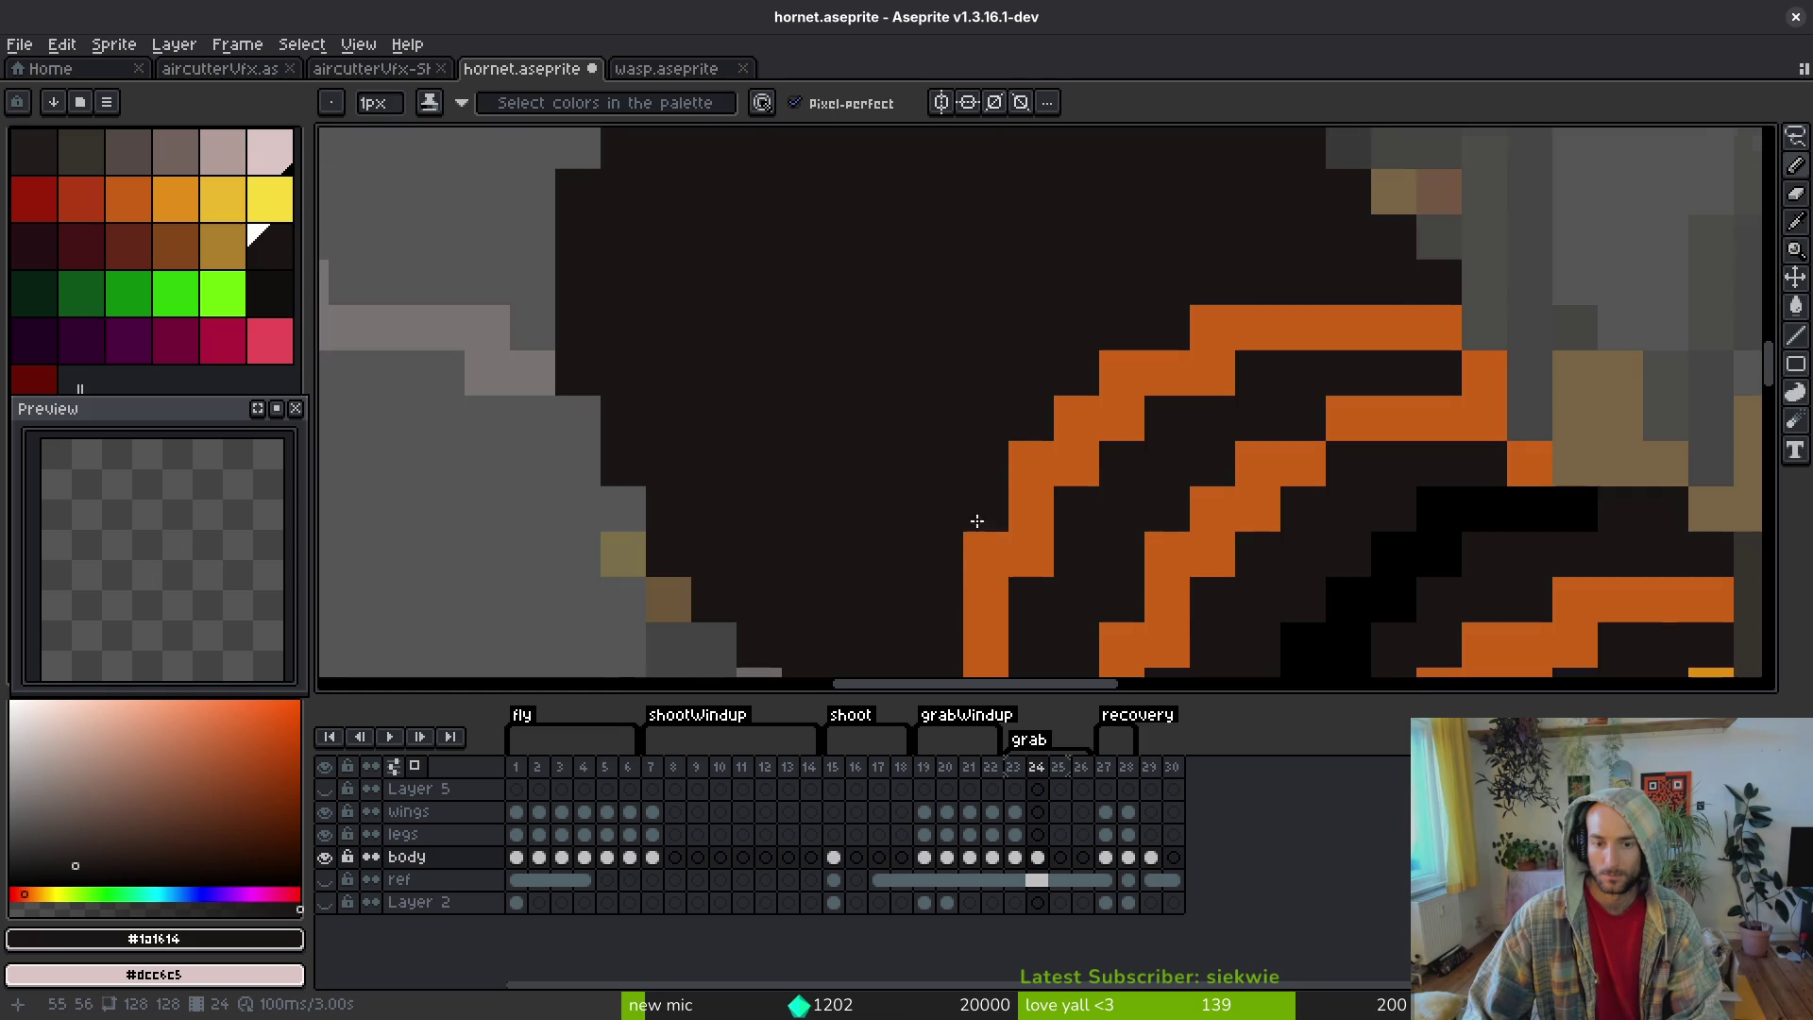
- Undo the last pencil stroke on the stripes
{"action": "scroll", "coordinate": [972, 538], "scroll_direction": "down", "scroll_amount": 5}
{"action": "scroll", "coordinate": [1173, 444], "scroll_direction": "up", "scroll_amount": 4}
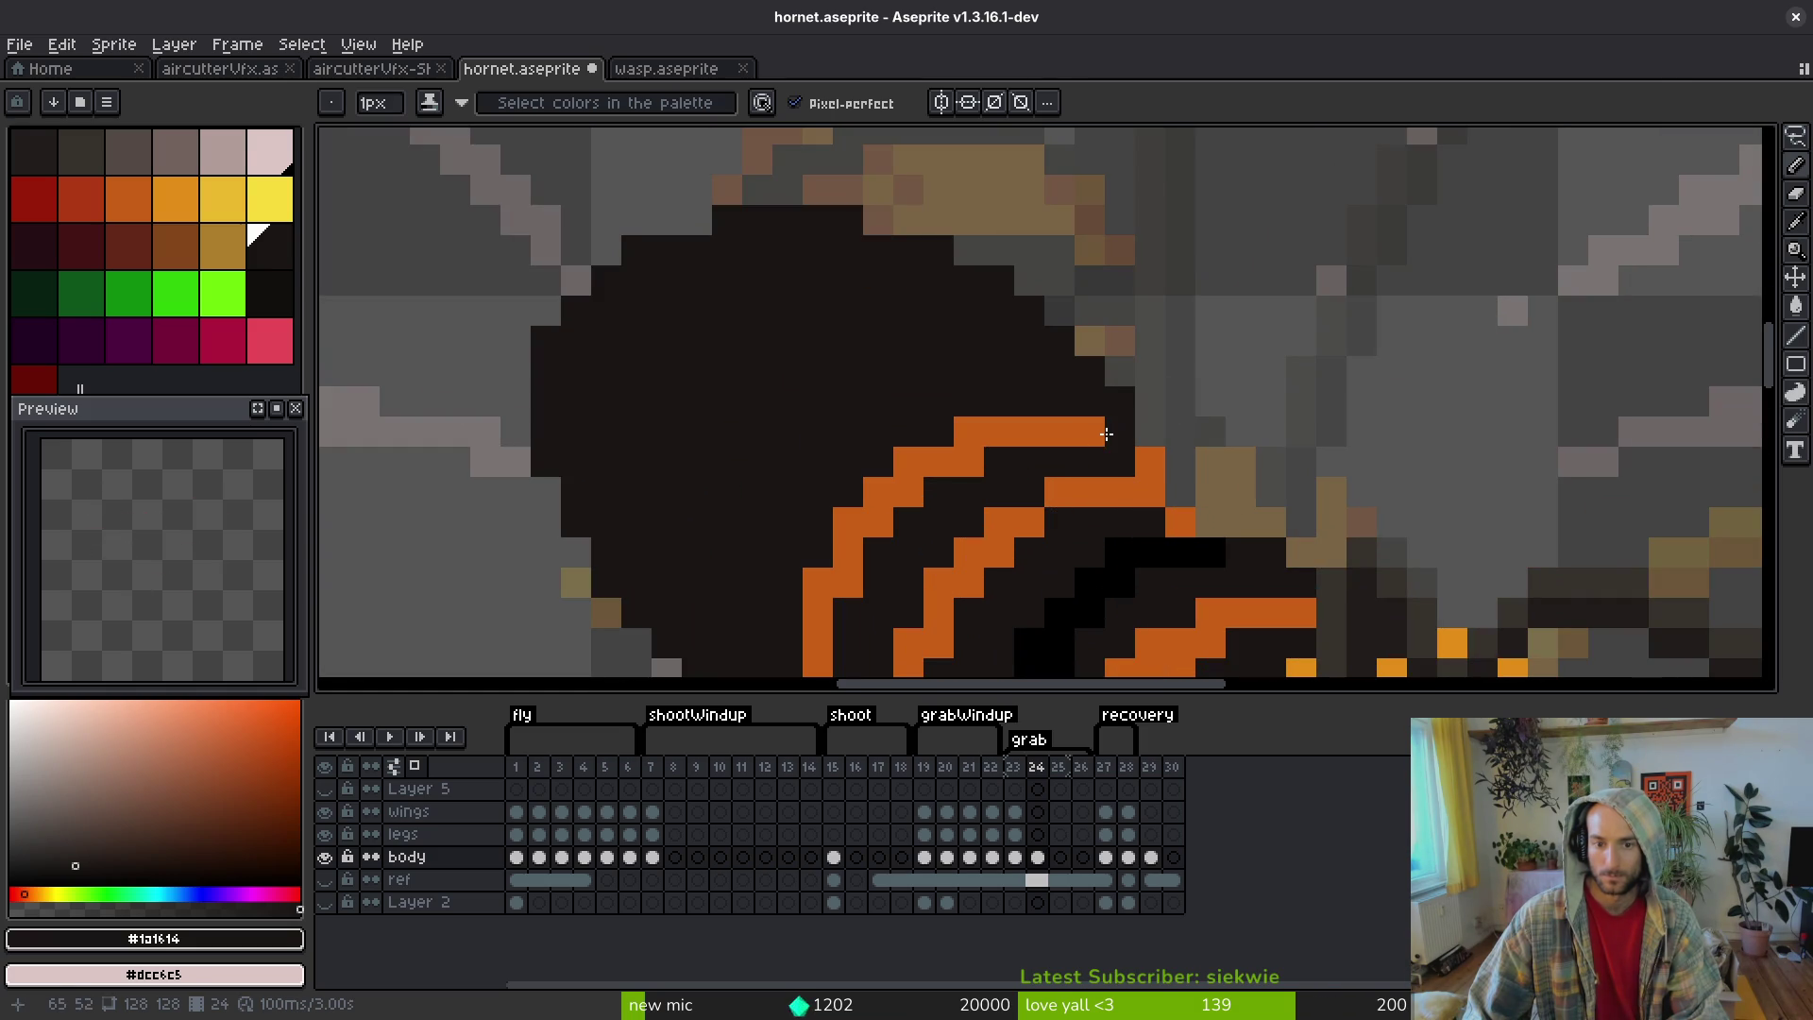
{"action": "scroll", "coordinate": [1079, 415], "scroll_direction": "down", "scroll_amount": 5}
{"action": "scroll", "coordinate": [1148, 404], "scroll_direction": "up", "scroll_amount": 2}
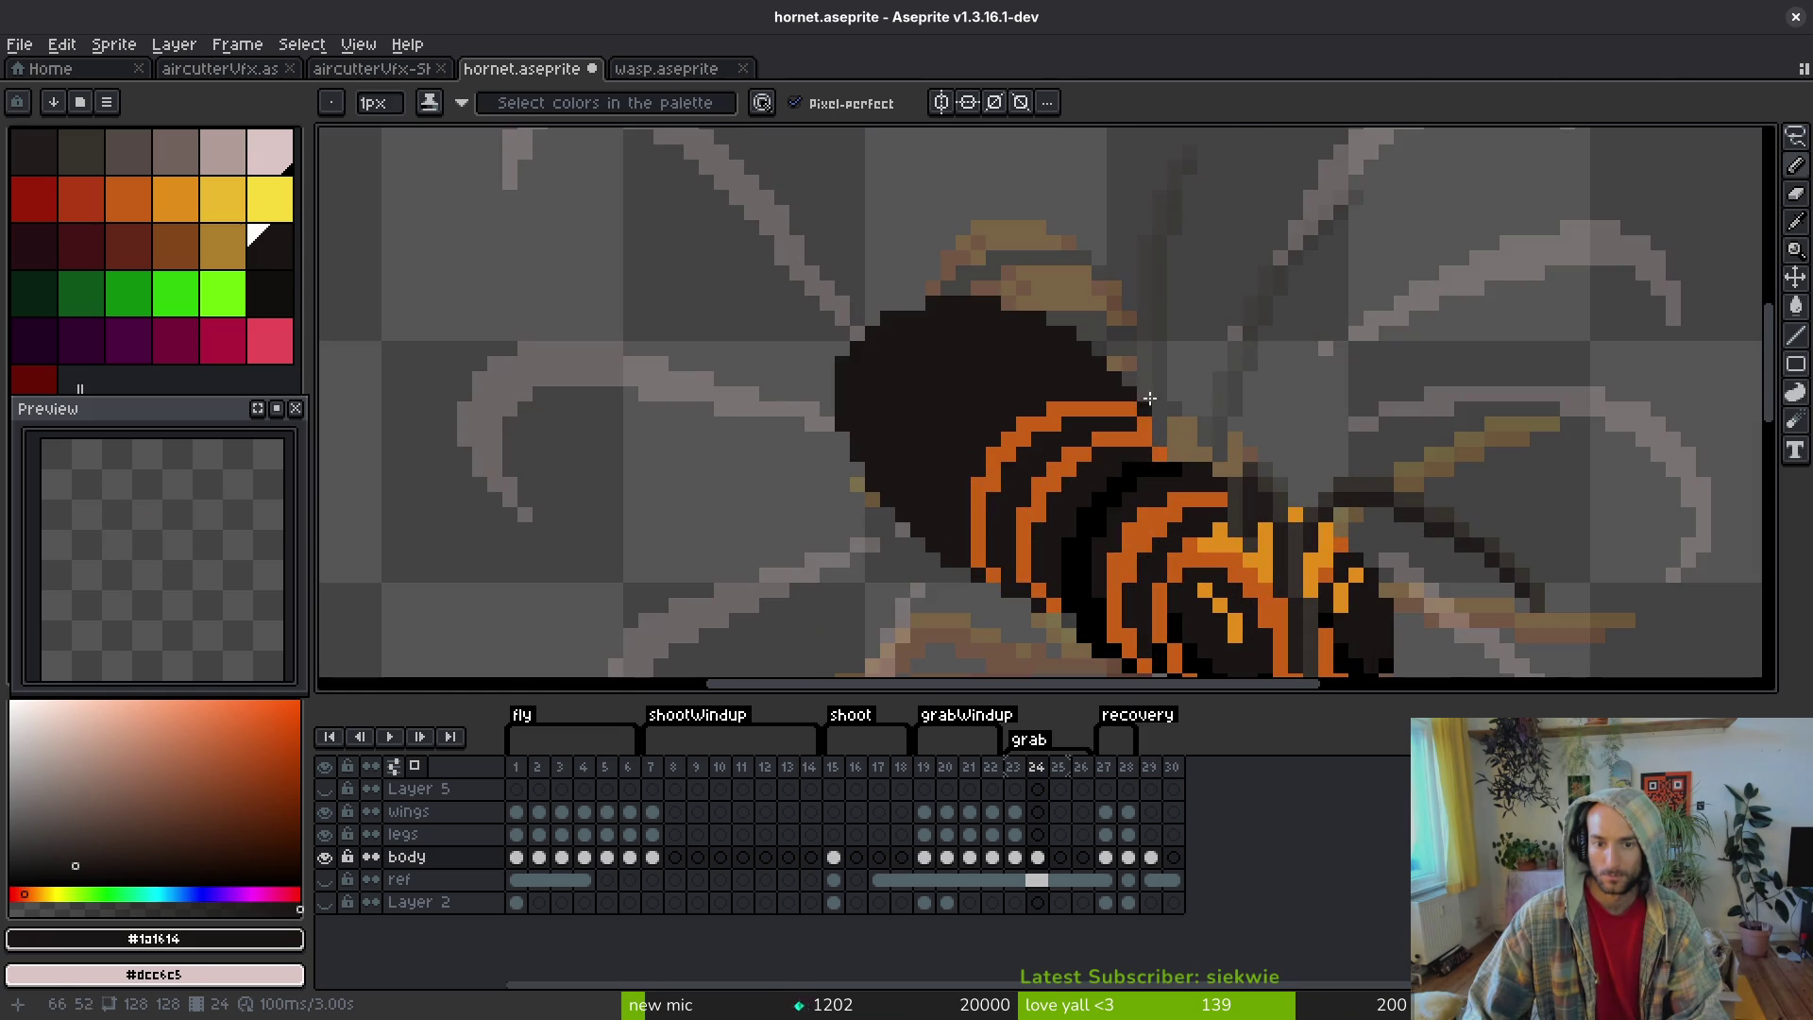
{"action": "left_click", "coordinate": [1144, 465], "text": "alt"}
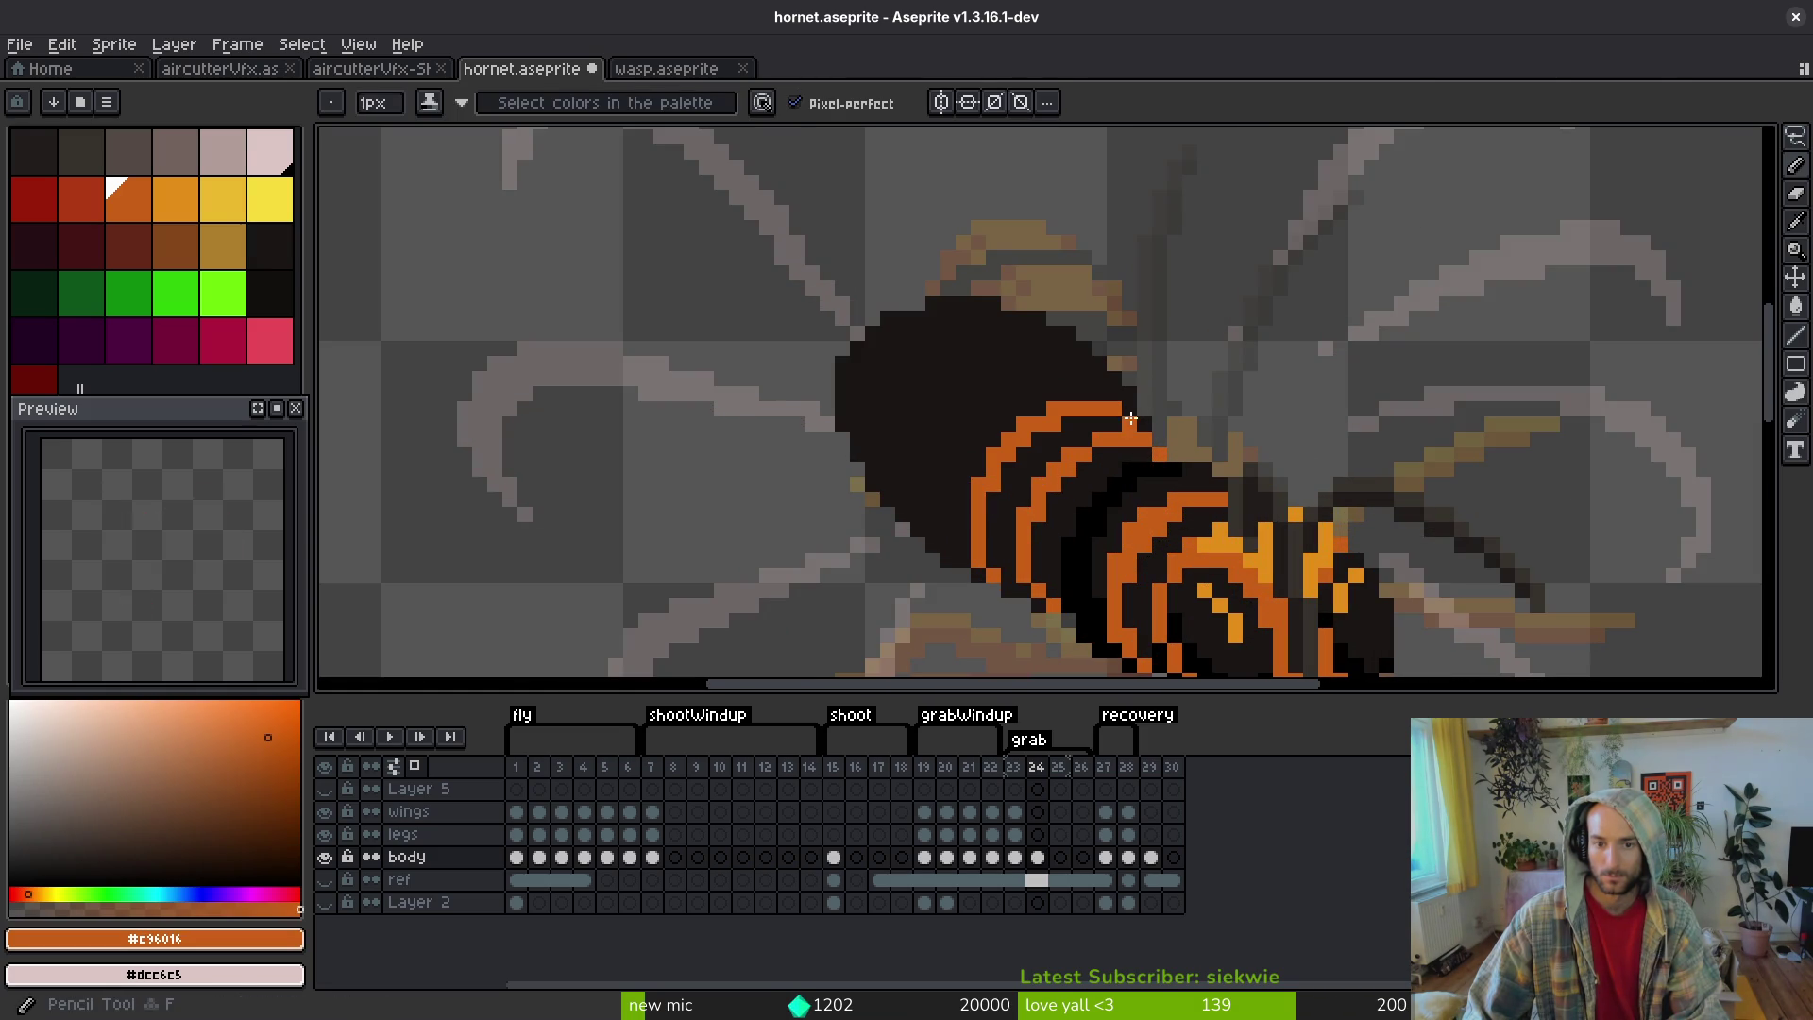
{"action": "scroll", "coordinate": [1208, 472], "scroll_direction": "down", "scroll_amount": 2}
{"action": "scroll", "coordinate": [1210, 488], "scroll_direction": "up", "scroll_amount": 3}
{"action": "key", "text": "ctrl+z"}
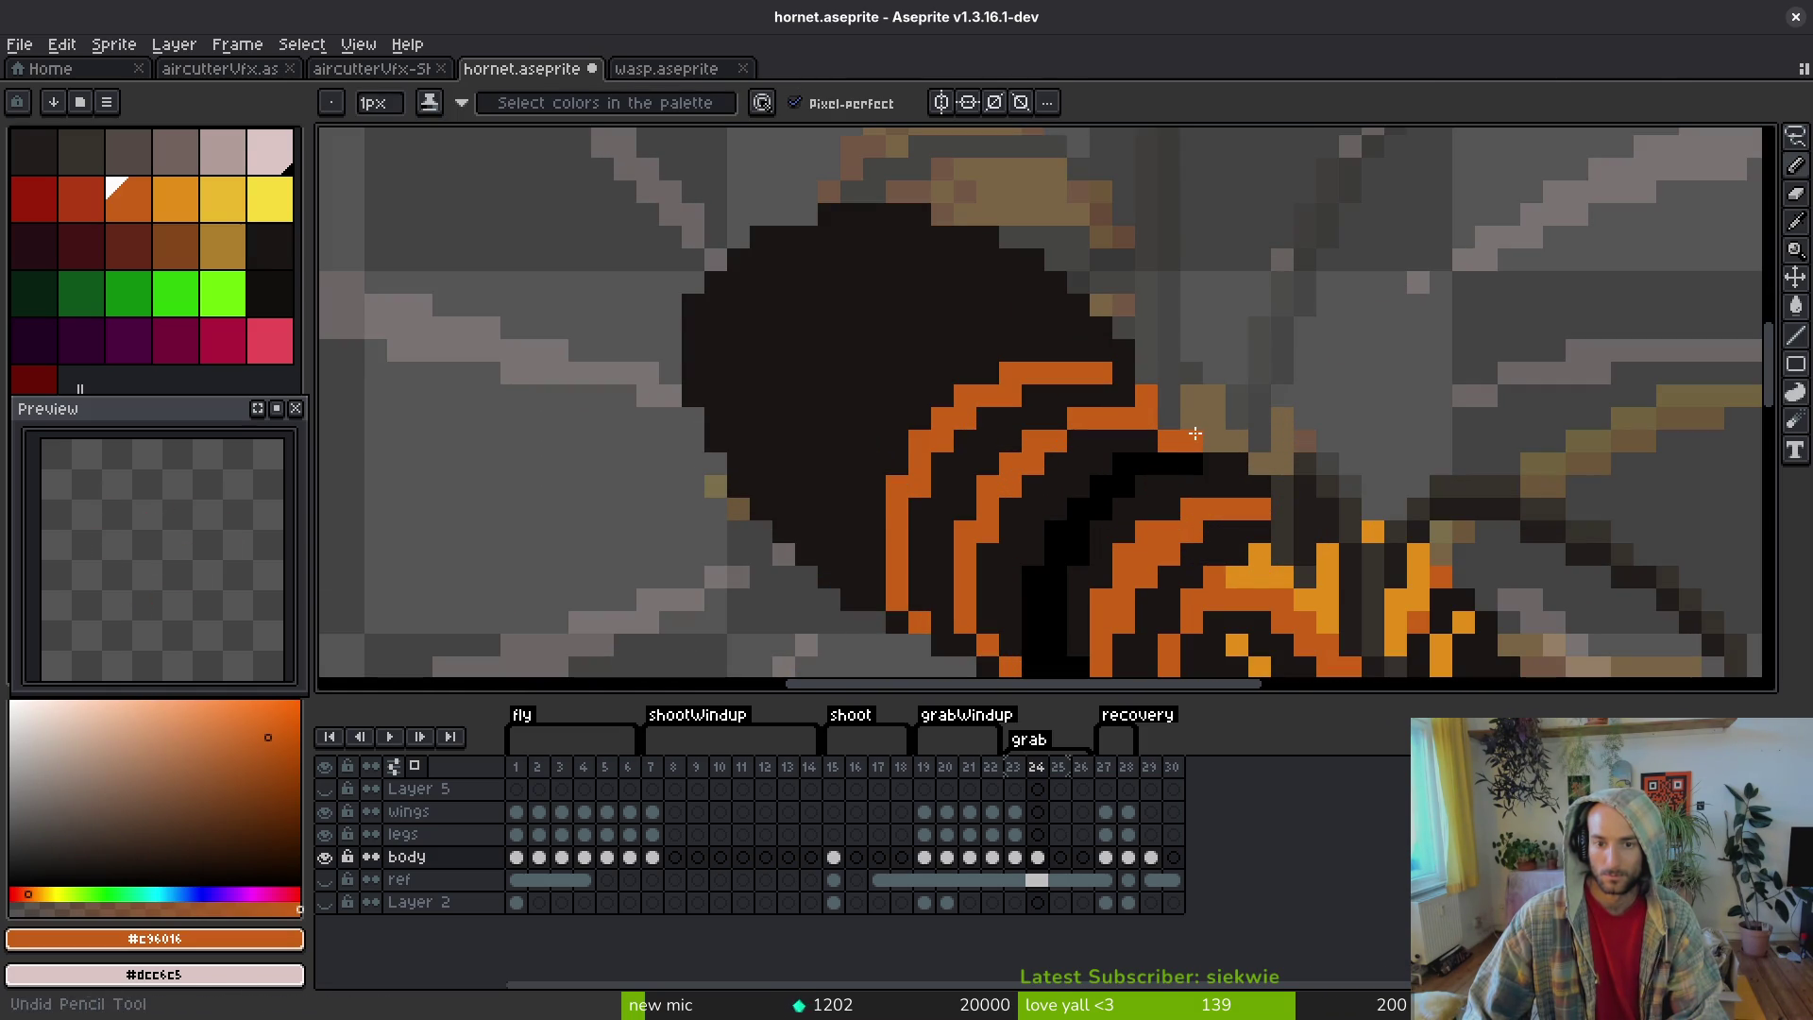
{"action": "scroll", "coordinate": [1217, 439], "scroll_direction": "down", "scroll_amount": 4}
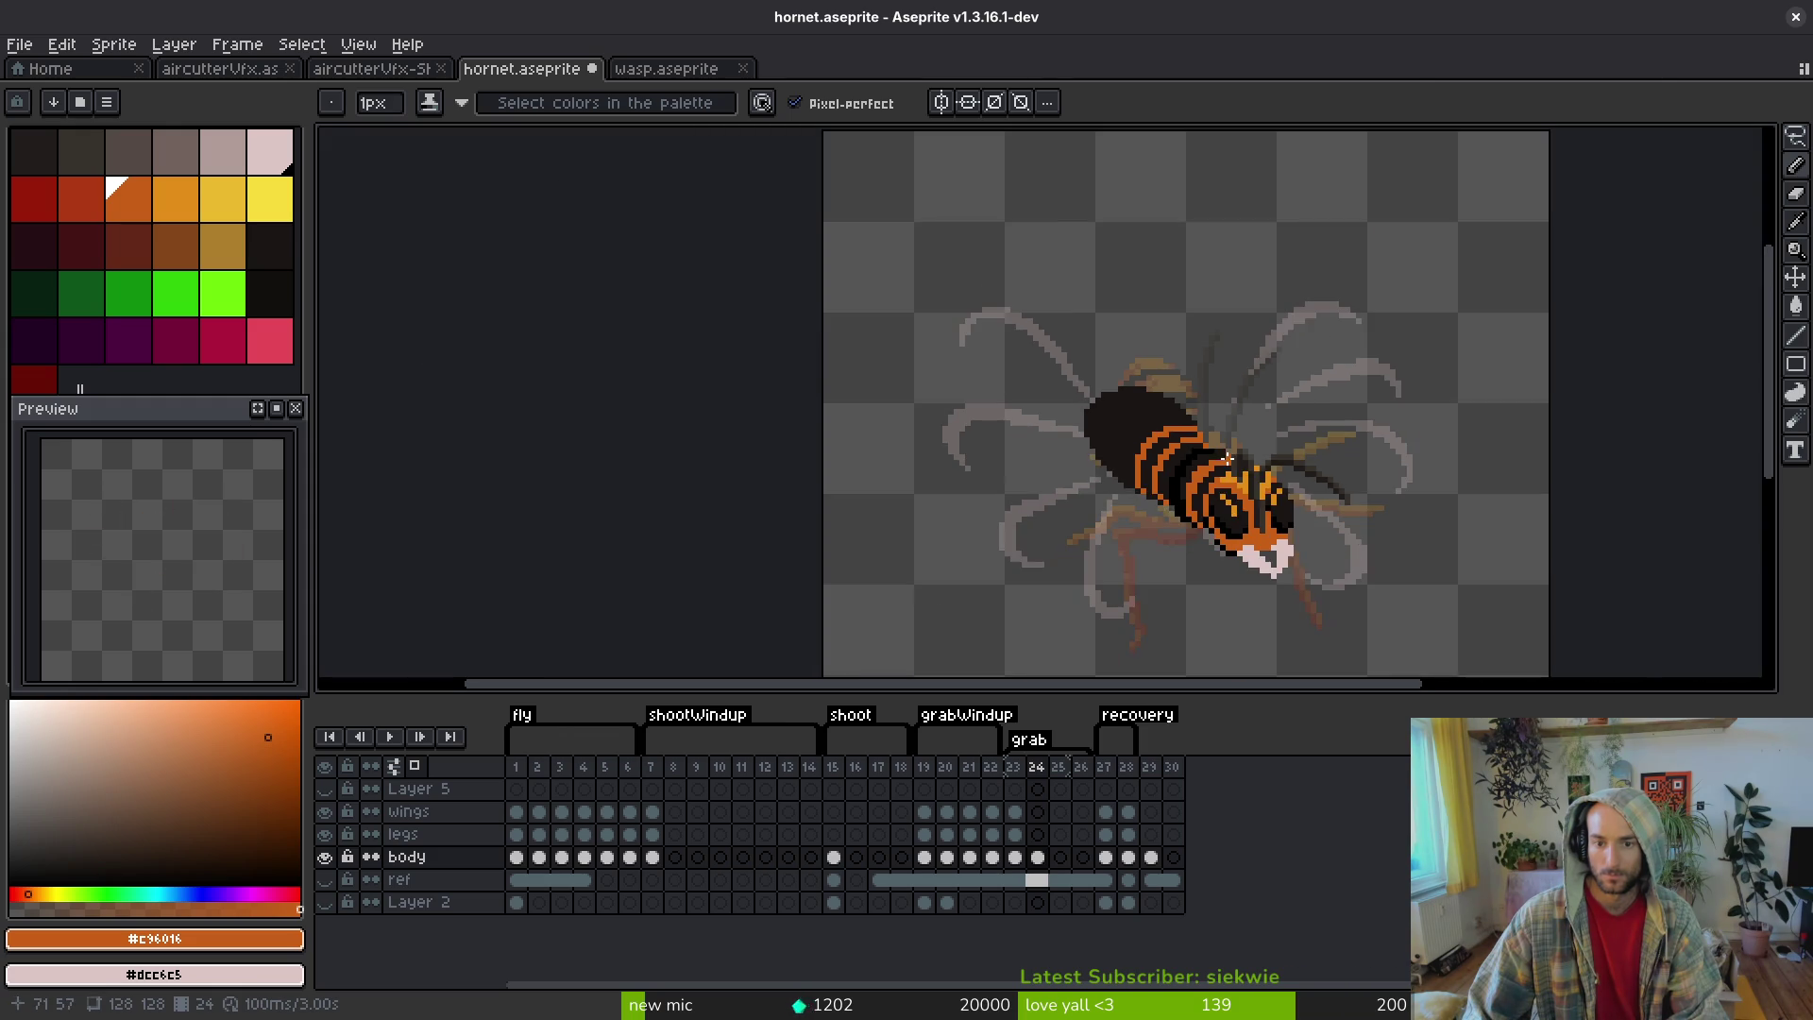
{"action": "scroll", "coordinate": [1223, 438], "scroll_direction": "up", "scroll_amount": 3}
- Reselect orange, glance at frame 2, then return to the body cel on frame 24
{"action": "left_click", "coordinate": [1227, 437], "text": "alt"}
{"action": "scroll", "coordinate": [1227, 437], "scroll_direction": "down", "scroll_amount": 1}
{"action": "scroll", "coordinate": [1227, 437], "scroll_direction": "down", "scroll_amount": 2}
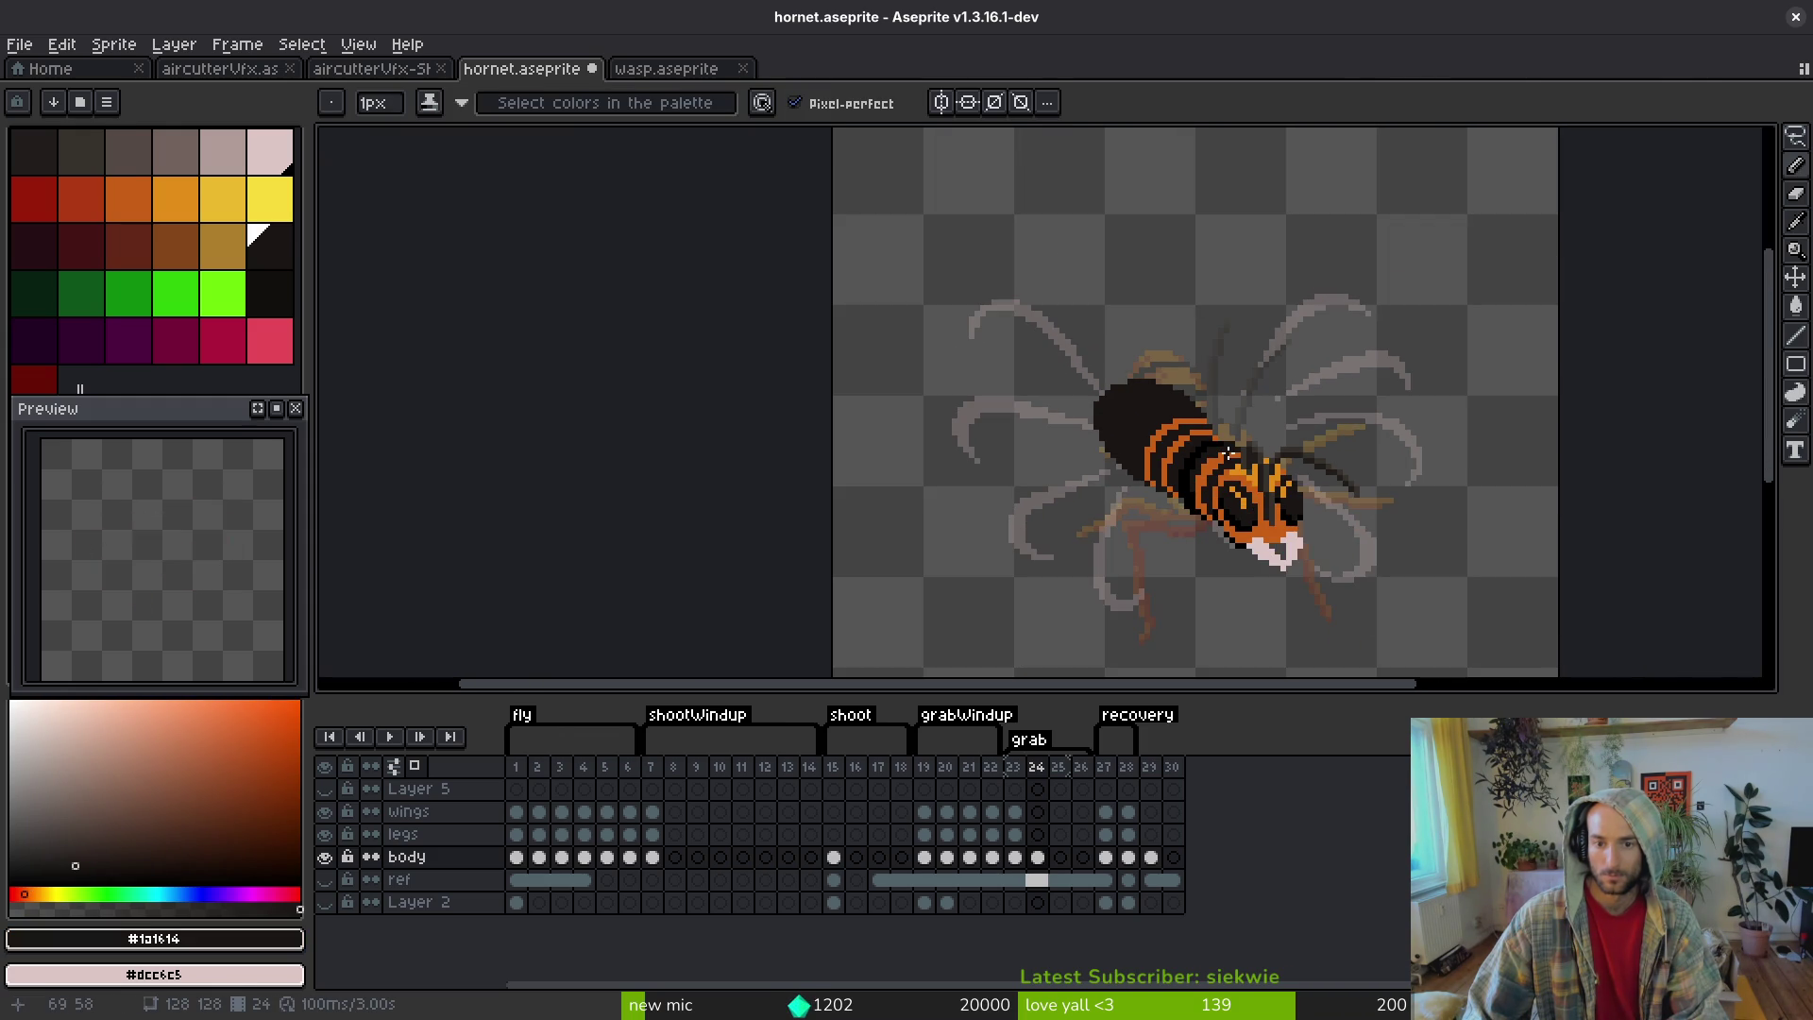
{"action": "scroll", "coordinate": [1225, 450], "scroll_direction": "up", "scroll_amount": 3}
{"action": "left_click", "coordinate": [1165, 416], "text": "alt"}
{"action": "scroll", "coordinate": [1174, 447], "scroll_direction": "down", "scroll_amount": 4}
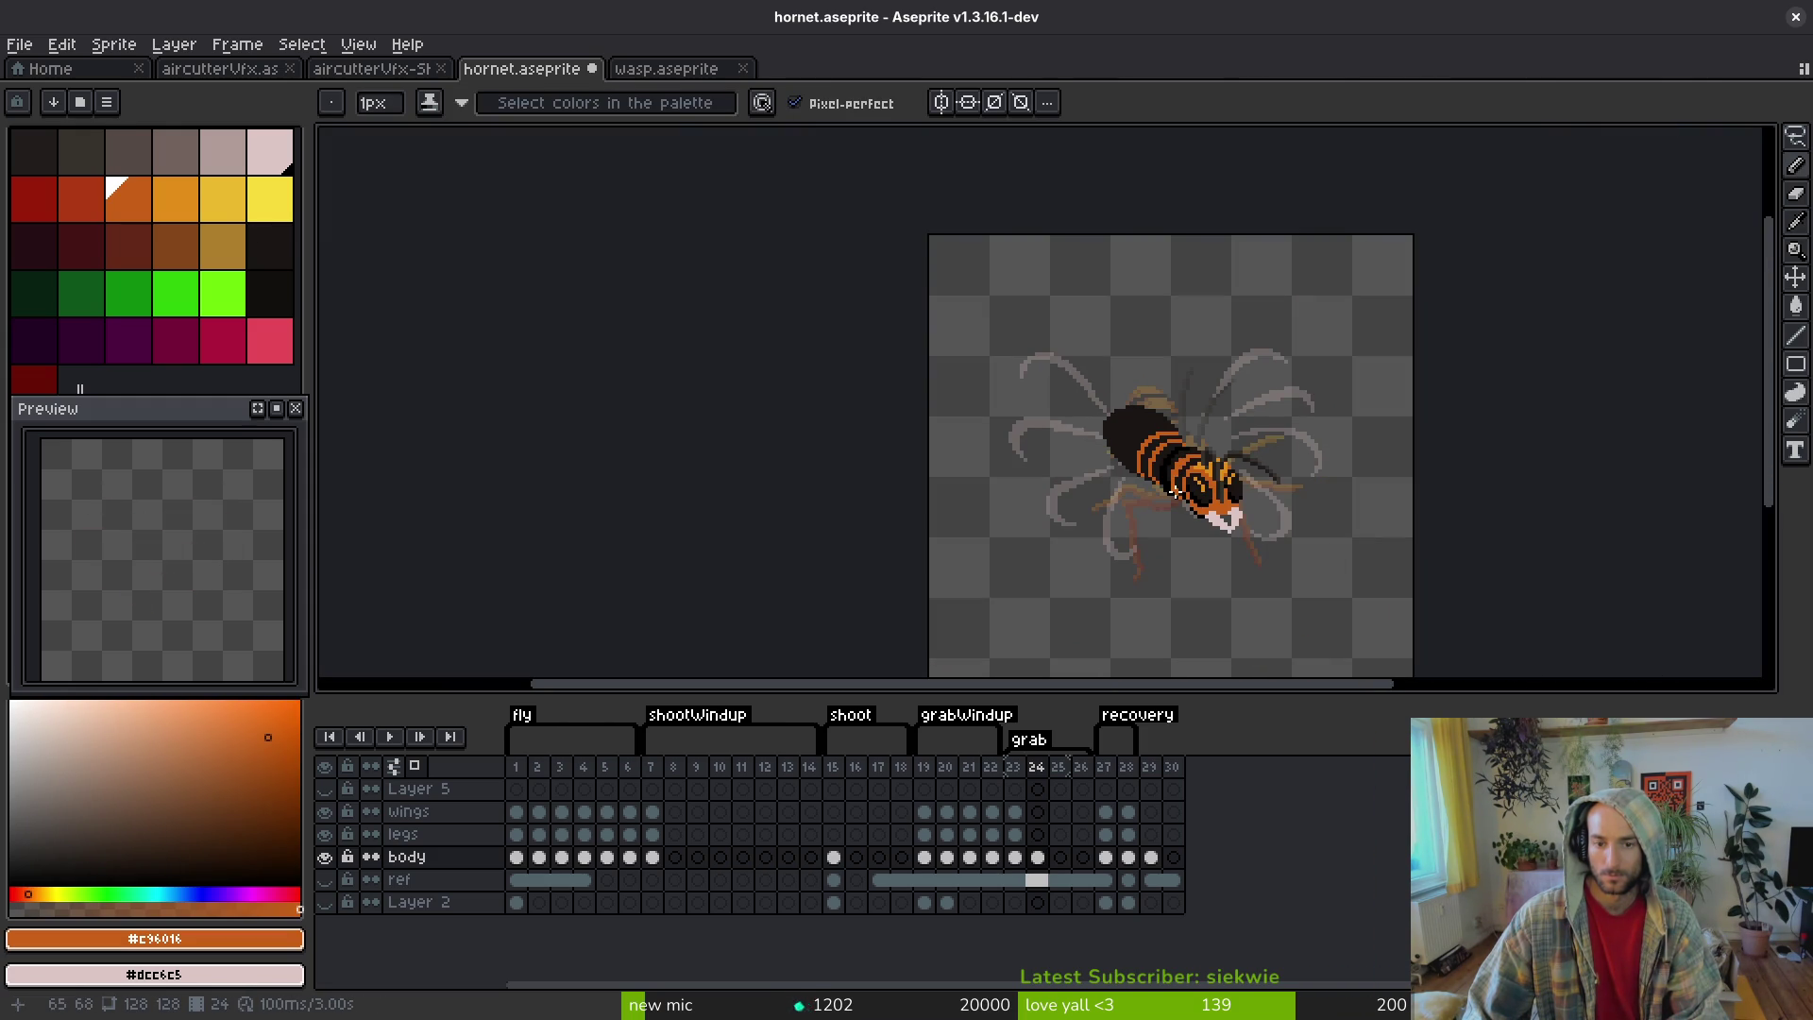
{"action": "left_click", "coordinate": [538, 811]}
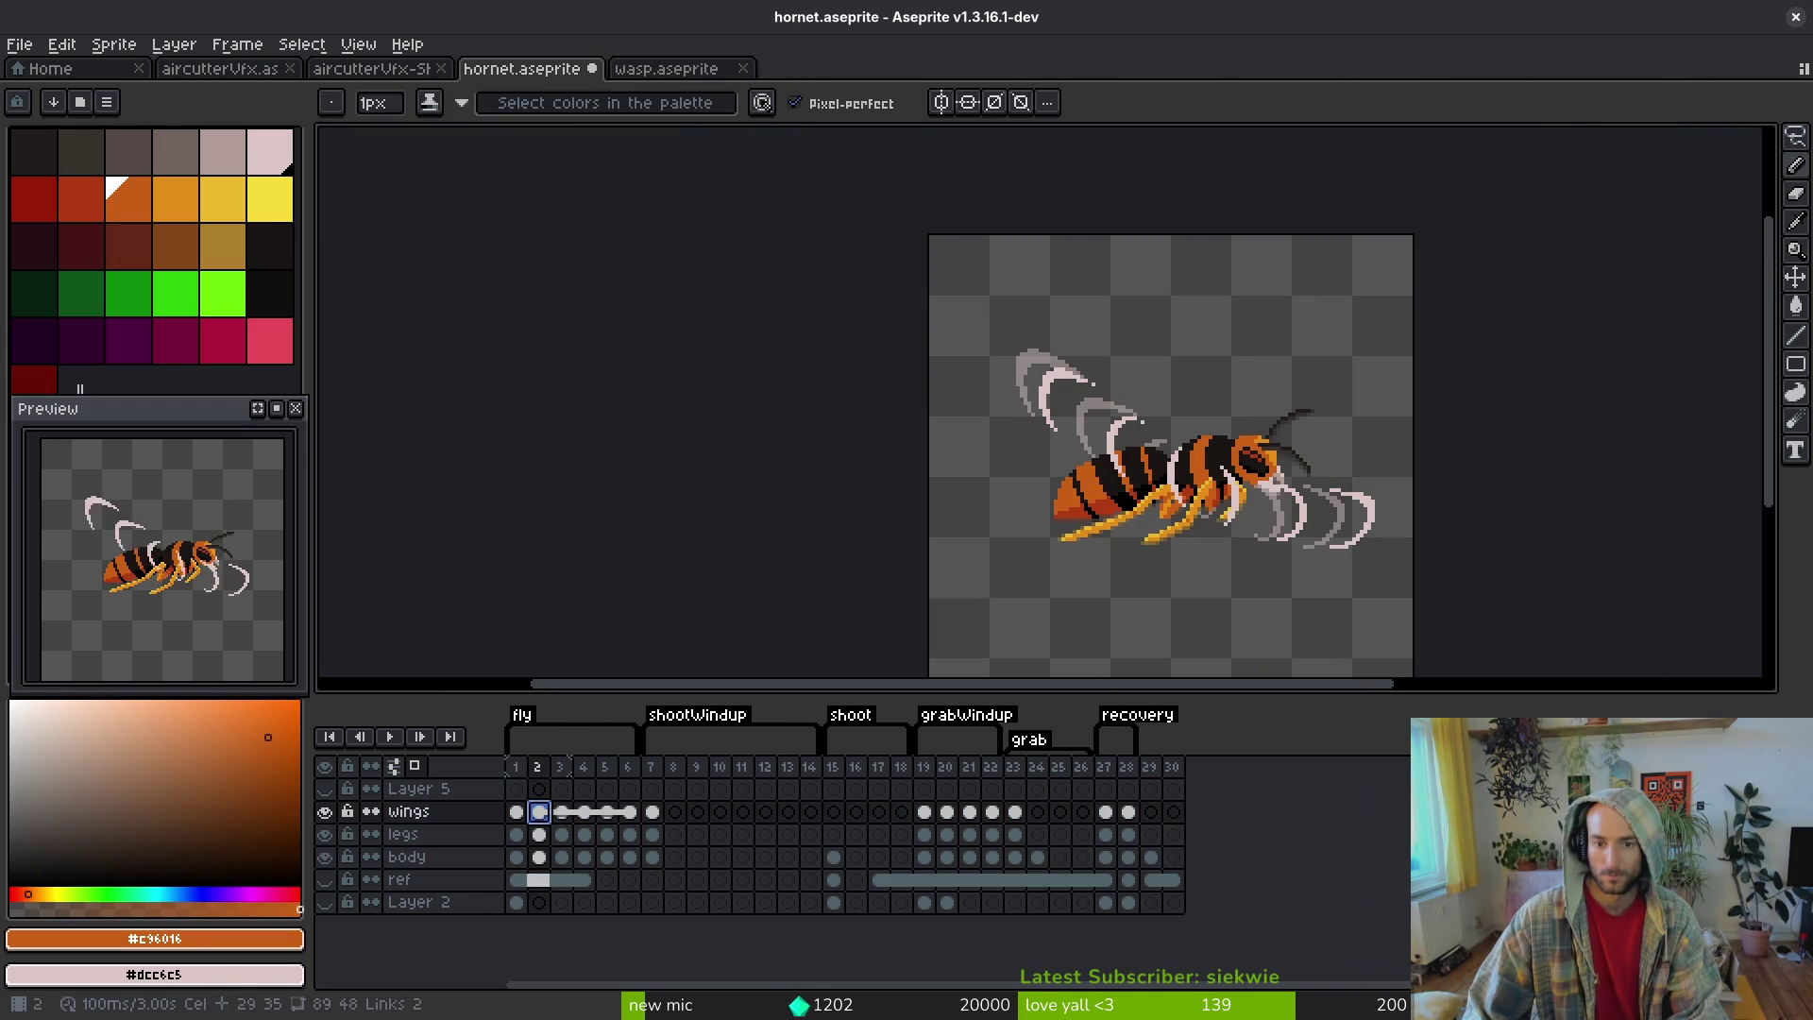
{"action": "left_click", "coordinate": [1014, 812]}
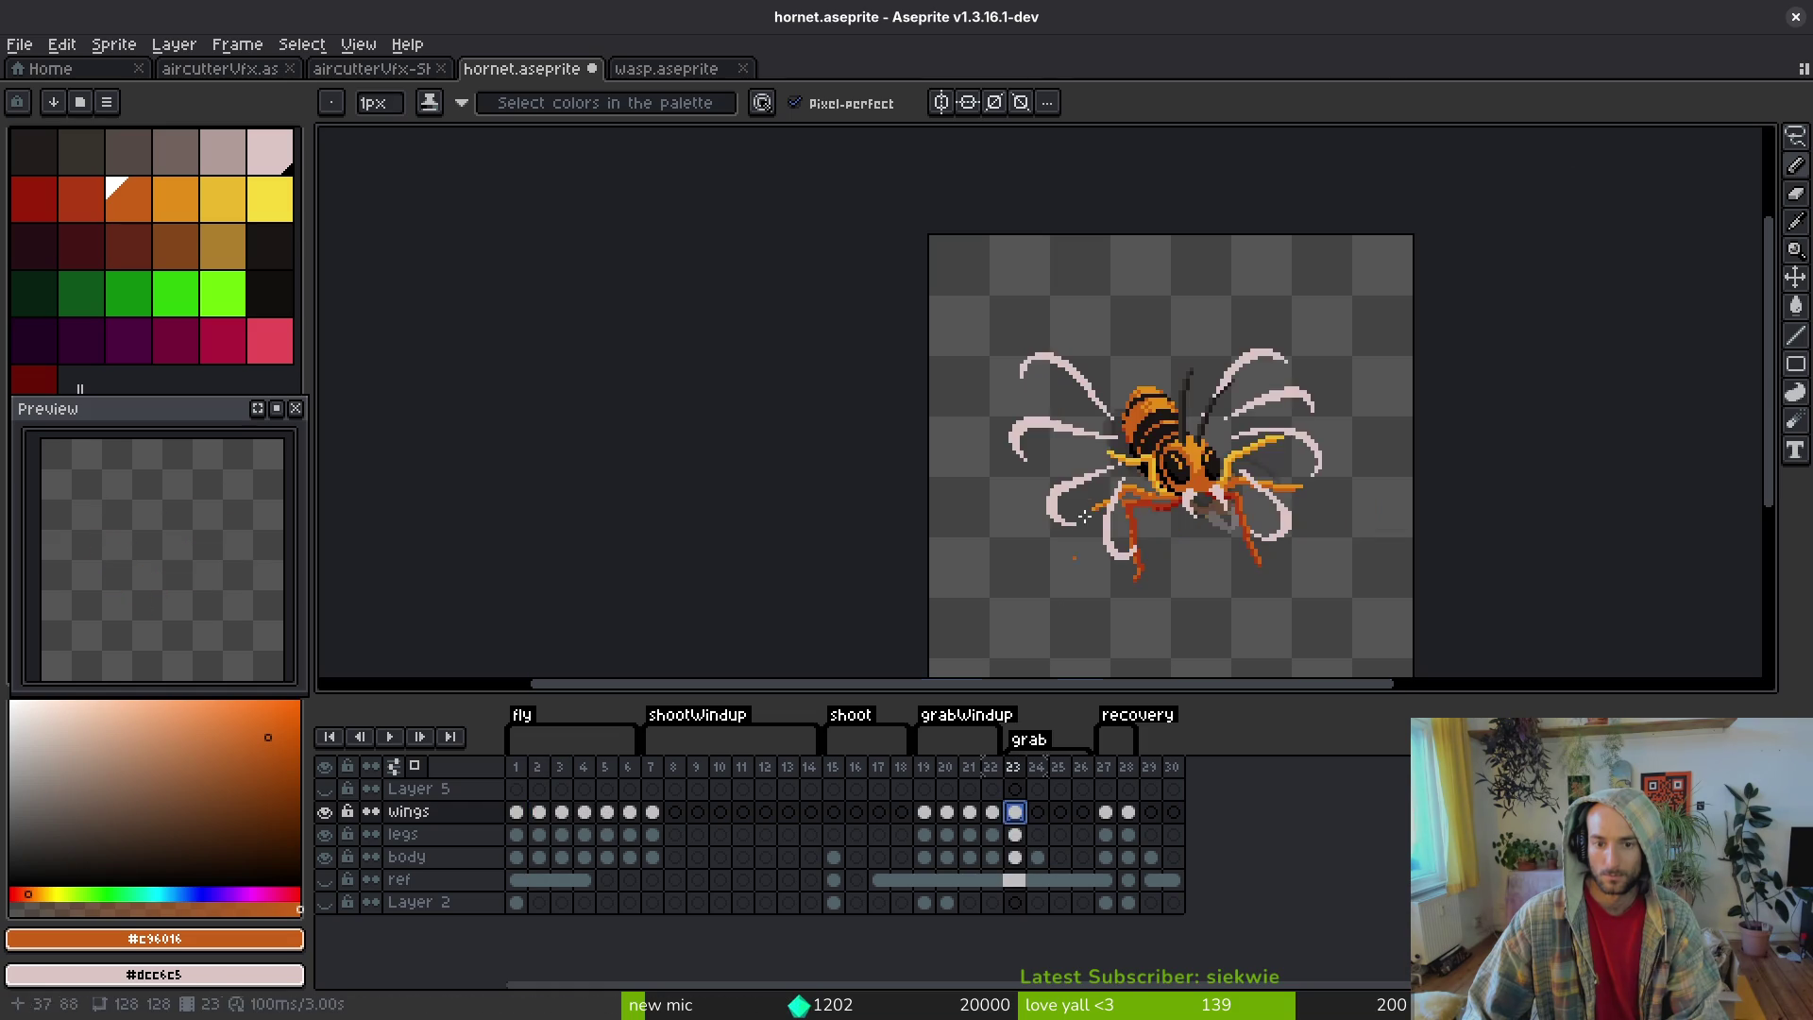
{"action": "key", "text": "plus"}
{"action": "key", "text": "plus"}
{"action": "key", "text": "plus"}
{"action": "left_click", "coordinate": [1036, 856]}
{"action": "scroll", "coordinate": [1133, 431], "scroll_direction": "up", "scroll_amount": 4}
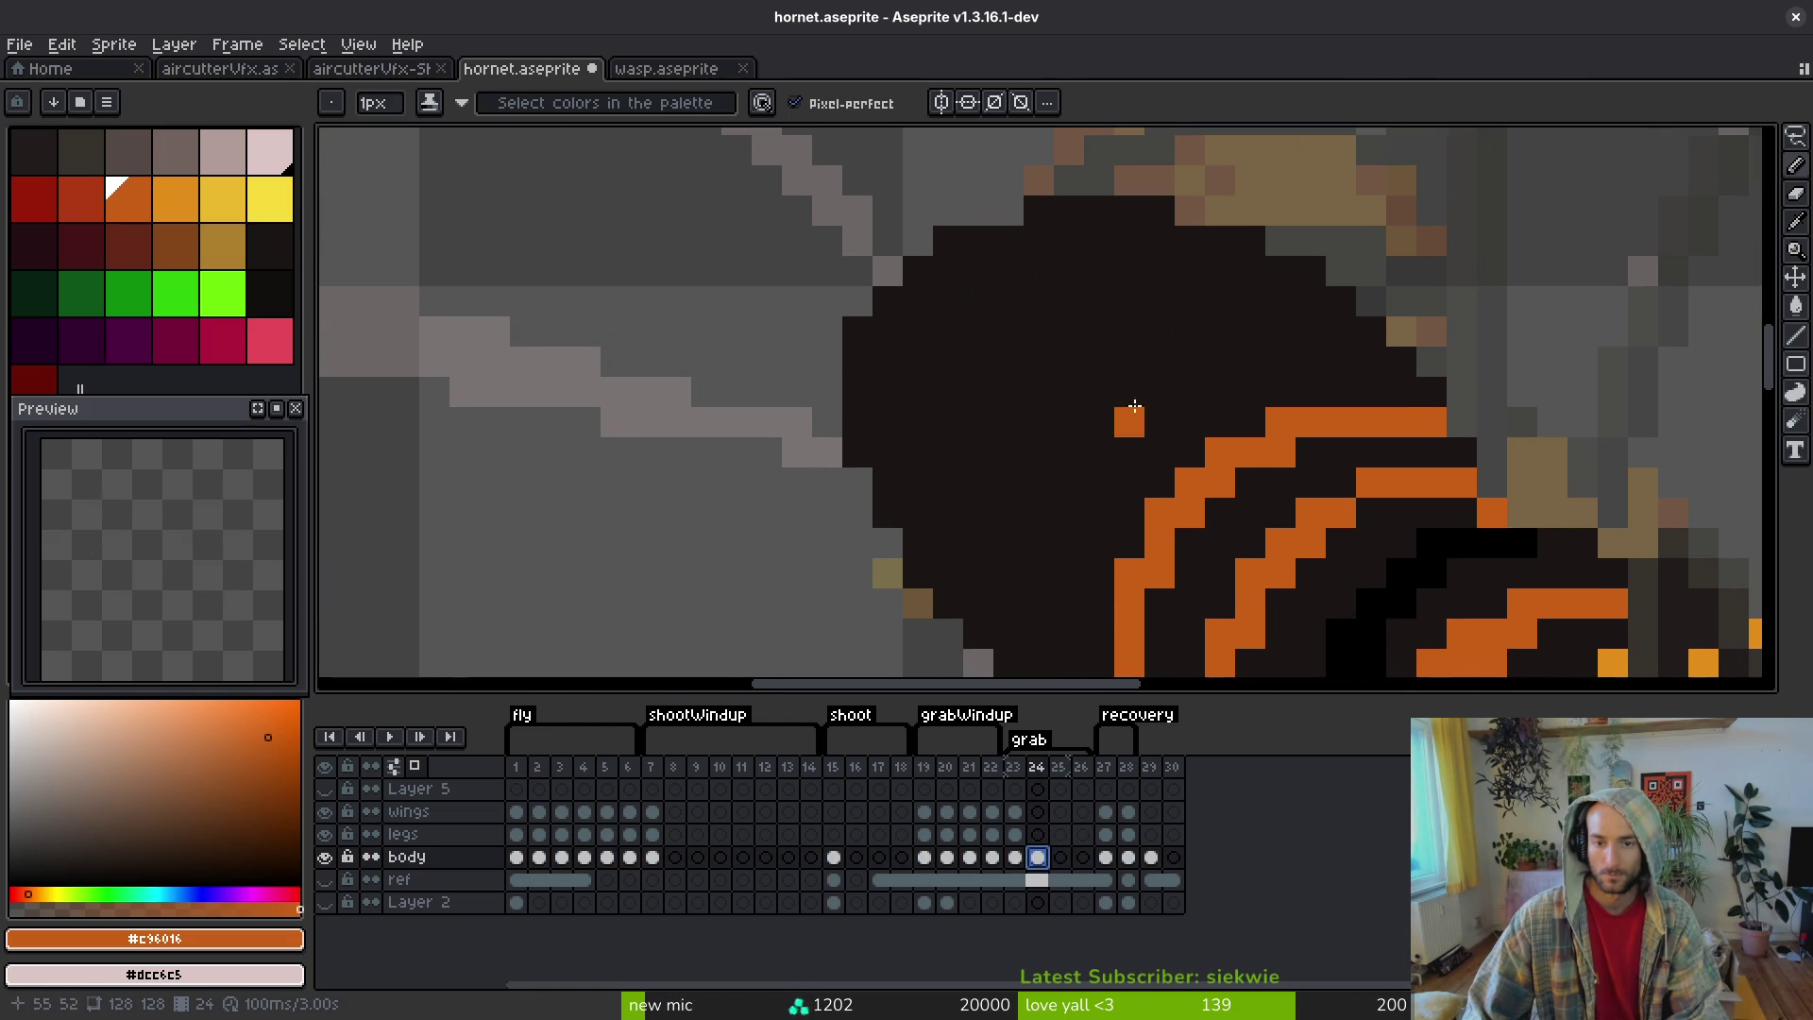
- Draw diagonal orange stripes down across the front body, undoing and redrawing one misstroke
{"action": "mouse_move", "coordinate": [1371, 332]}
{"action": "left_mouse_down"}
{"action": "mouse_move", "coordinate": [1265, 333]}
{"action": "mouse_move", "coordinate": [1114, 397]}
{"action": "mouse_move", "coordinate": [1008, 546]}
{"action": "left_mouse_up"}
{"action": "left_click_drag", "start_coordinate": [996, 621], "coordinate": [1001, 634]}
{"action": "left_click", "coordinate": [1129, 271]}
{"action": "mouse_move", "coordinate": [1314, 273]}
{"action": "left_mouse_down"}
{"action": "mouse_move", "coordinate": [1100, 307]}
{"action": "mouse_move", "coordinate": [980, 446]}
{"action": "left_mouse_up"}
{"action": "left_click", "coordinate": [949, 571]}
{"action": "left_click", "coordinate": [1008, 451]}
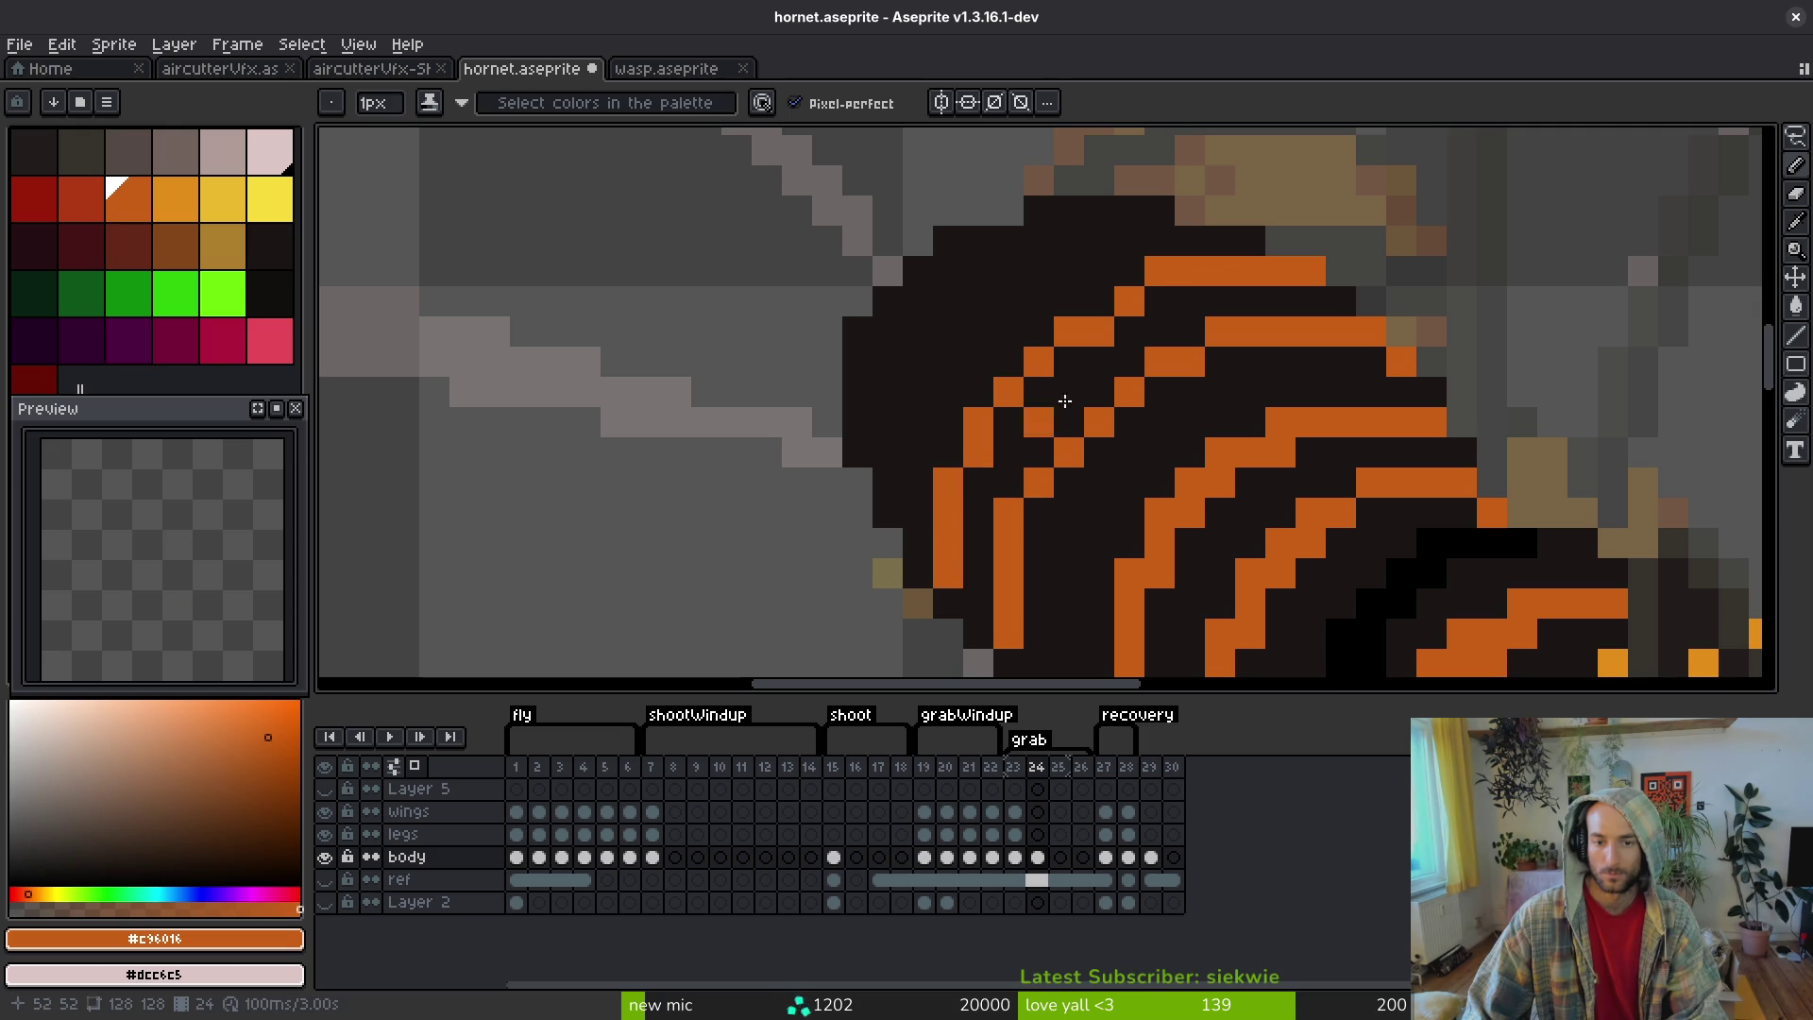
{"action": "key", "text": "ctrl+z"}
{"action": "key", "text": "ctrl+z"}
{"action": "key", "text": "ctrl+z"}
{"action": "mouse_move", "coordinate": [1336, 309]}
{"action": "left_mouse_down"}
{"action": "mouse_move", "coordinate": [1226, 271]}
{"action": "mouse_move", "coordinate": [1029, 303]}
{"action": "mouse_move", "coordinate": [935, 468]}
{"action": "mouse_move", "coordinate": [916, 547]}
{"action": "mouse_move", "coordinate": [975, 610]}
{"action": "mouse_move", "coordinate": [1025, 411]}
{"action": "mouse_move", "coordinate": [1128, 350]}
{"action": "mouse_move", "coordinate": [1035, 466]}
{"action": "left_mouse_up"}
- Fill the dark front body area with orange using the Paint Bucket
{"action": "scroll", "coordinate": [1058, 640], "scroll_direction": "down", "scroll_amount": 2}
{"action": "scroll", "coordinate": [1048, 567], "scroll_direction": "up", "scroll_amount": 2}
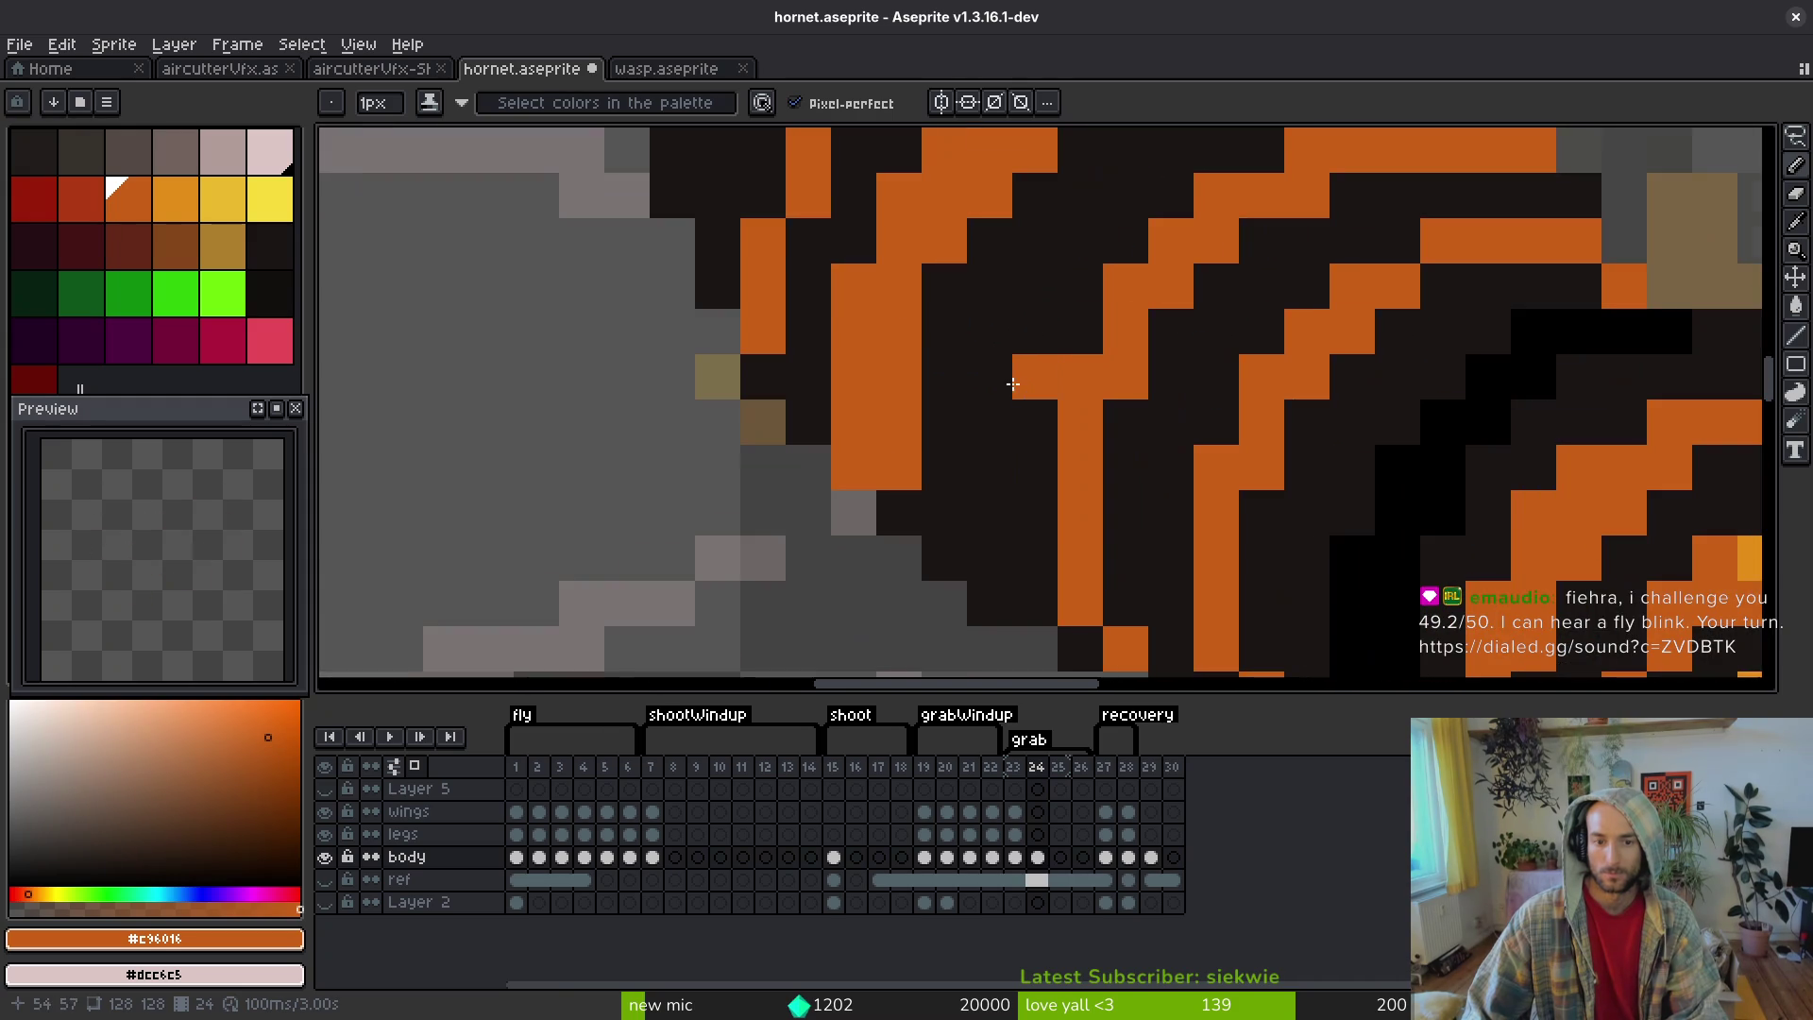
{"action": "scroll", "coordinate": [1025, 421], "scroll_direction": "down", "scroll_amount": 2}
{"action": "scroll", "coordinate": [1024, 421], "scroll_direction": "down", "scroll_amount": 1}
{"action": "scroll", "coordinate": [1086, 397], "scroll_direction": "up", "scroll_amount": 3}
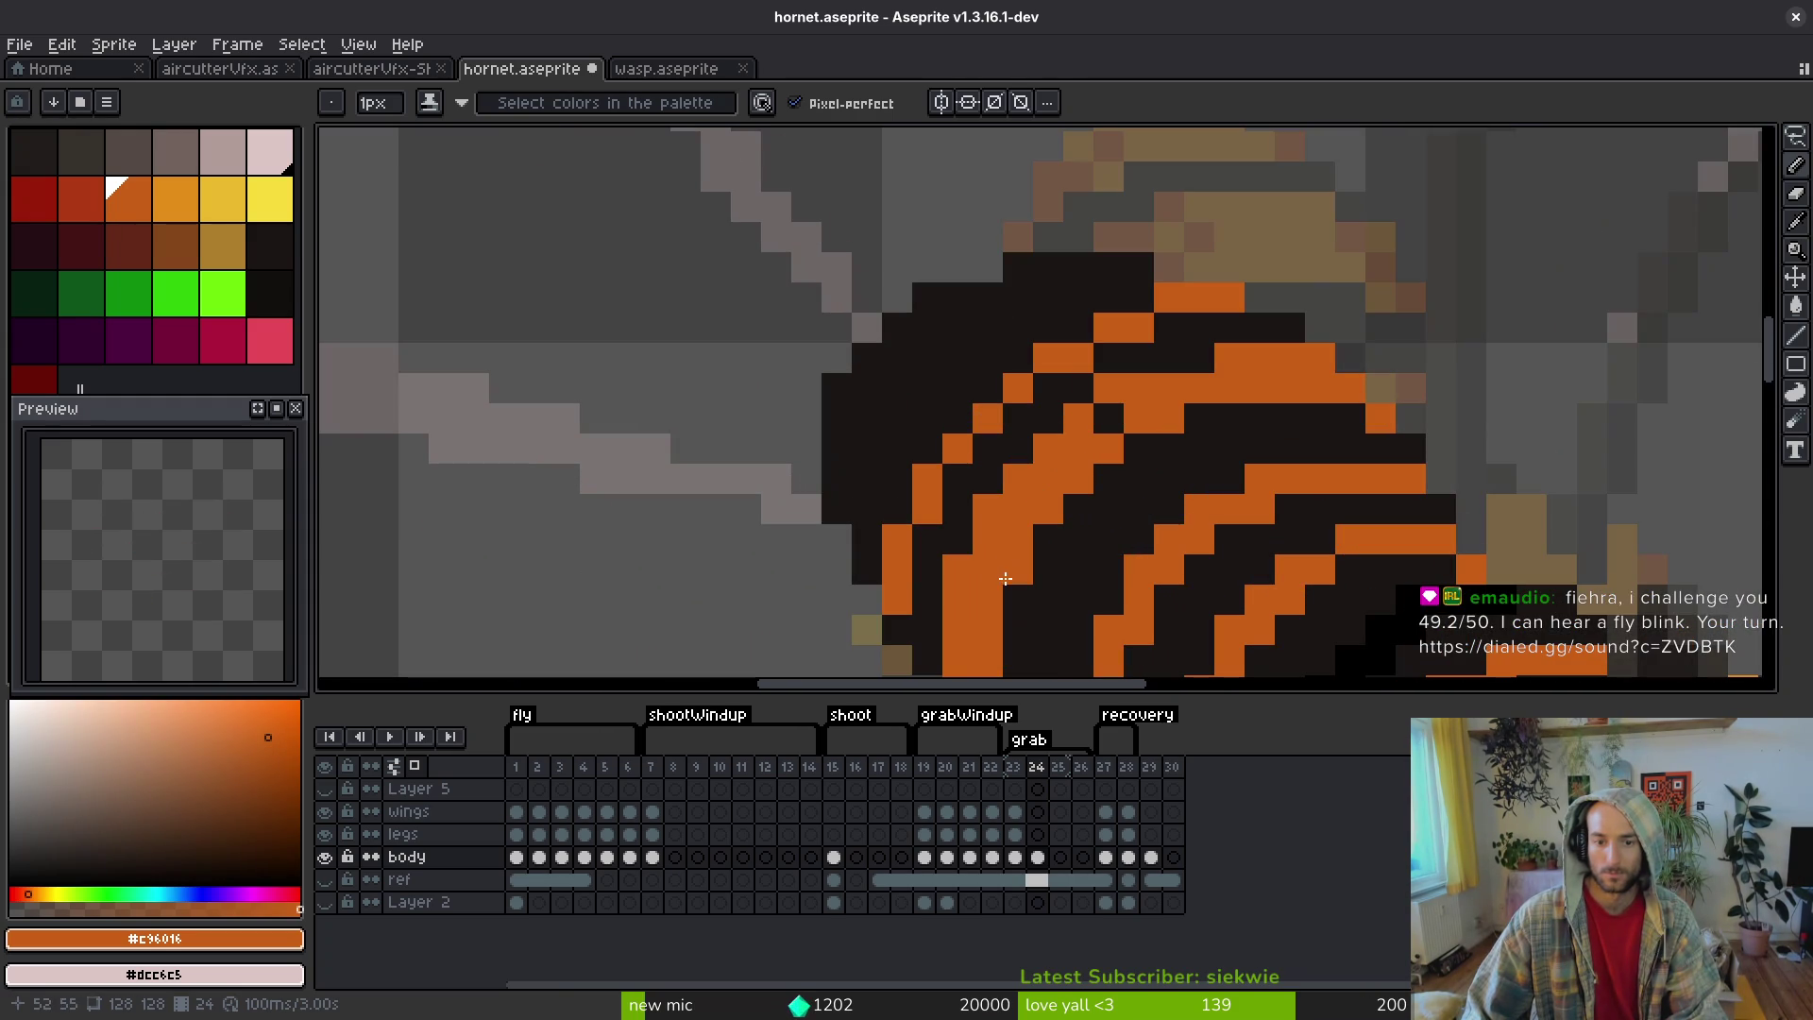
{"action": "key", "text": "g"}
{"action": "left_click", "coordinate": [1026, 362]}
{"action": "scroll", "coordinate": [1026, 362], "scroll_direction": "down", "scroll_amount": 3}
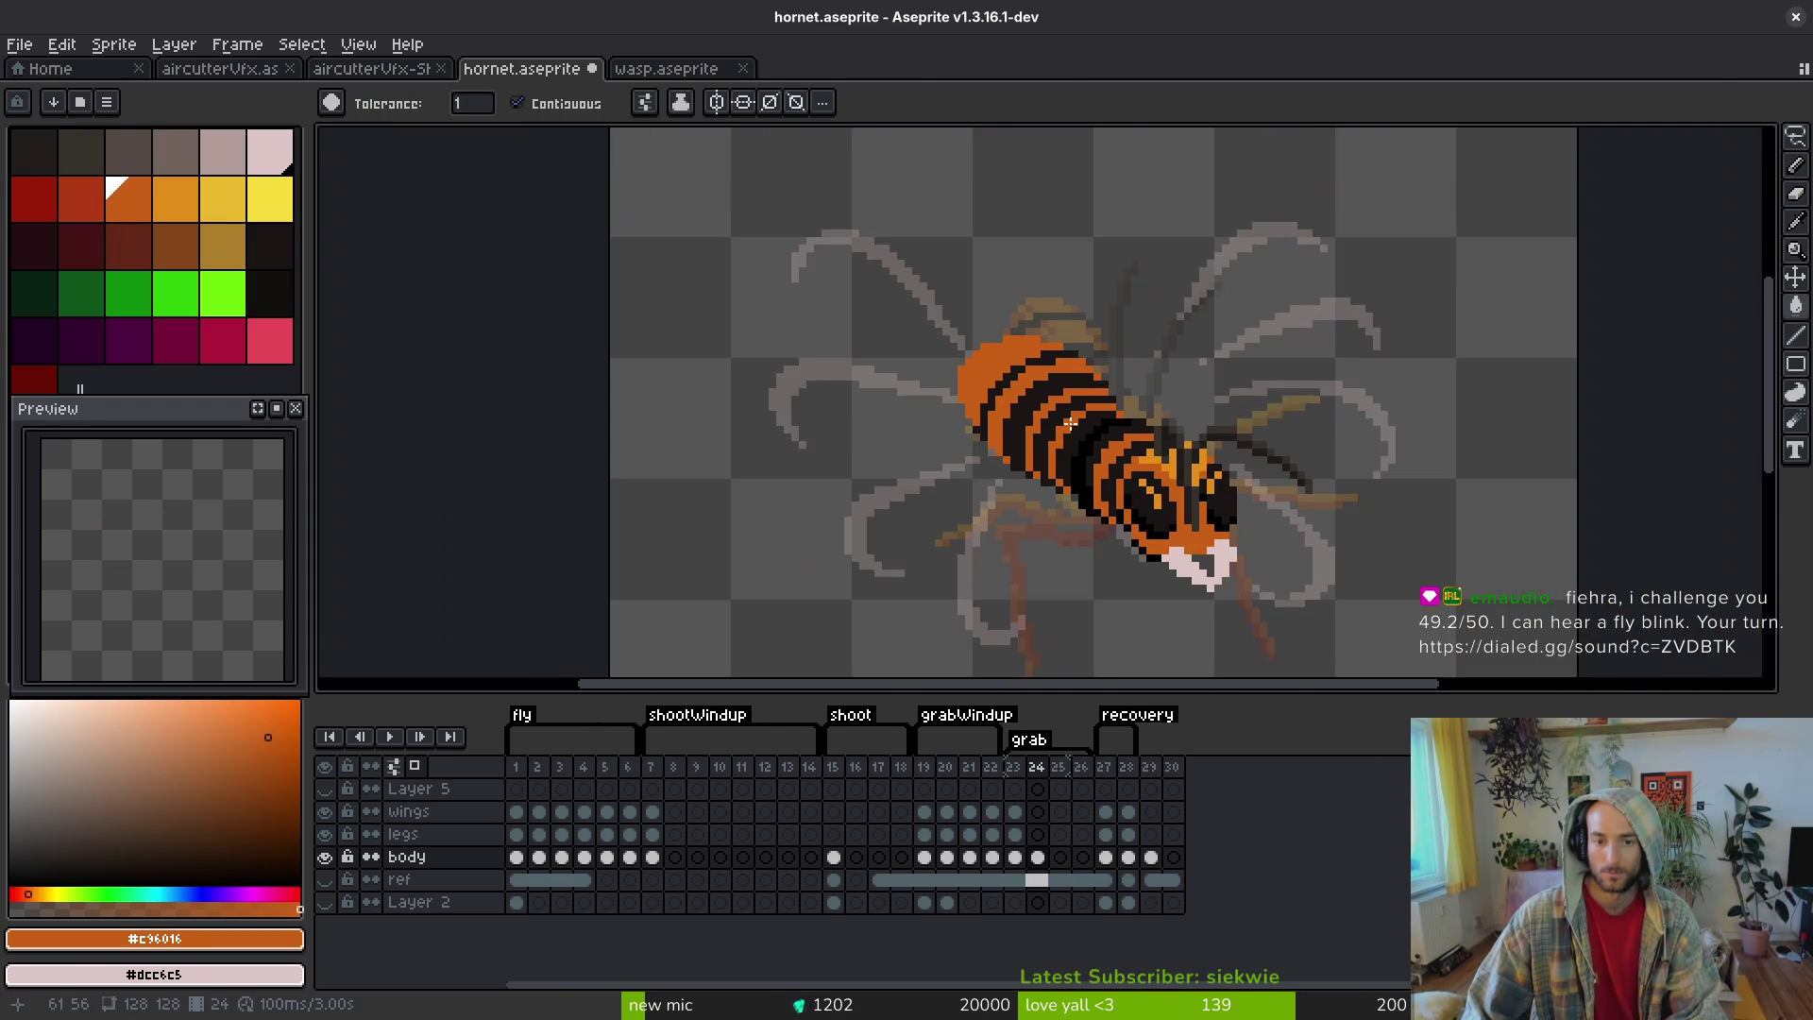
- Sample the dark body, orange and dark stripe colours with the pencil active, and save hornet.aseprite
{"action": "scroll", "coordinate": [1065, 353], "scroll_direction": "up", "scroll_amount": 3}
{"action": "left_click", "coordinate": [1066, 353], "text": "alt"}
{"action": "scroll", "coordinate": [1065, 353], "scroll_direction": "up", "scroll_amount": 1}
{"action": "key", "text": "b"}
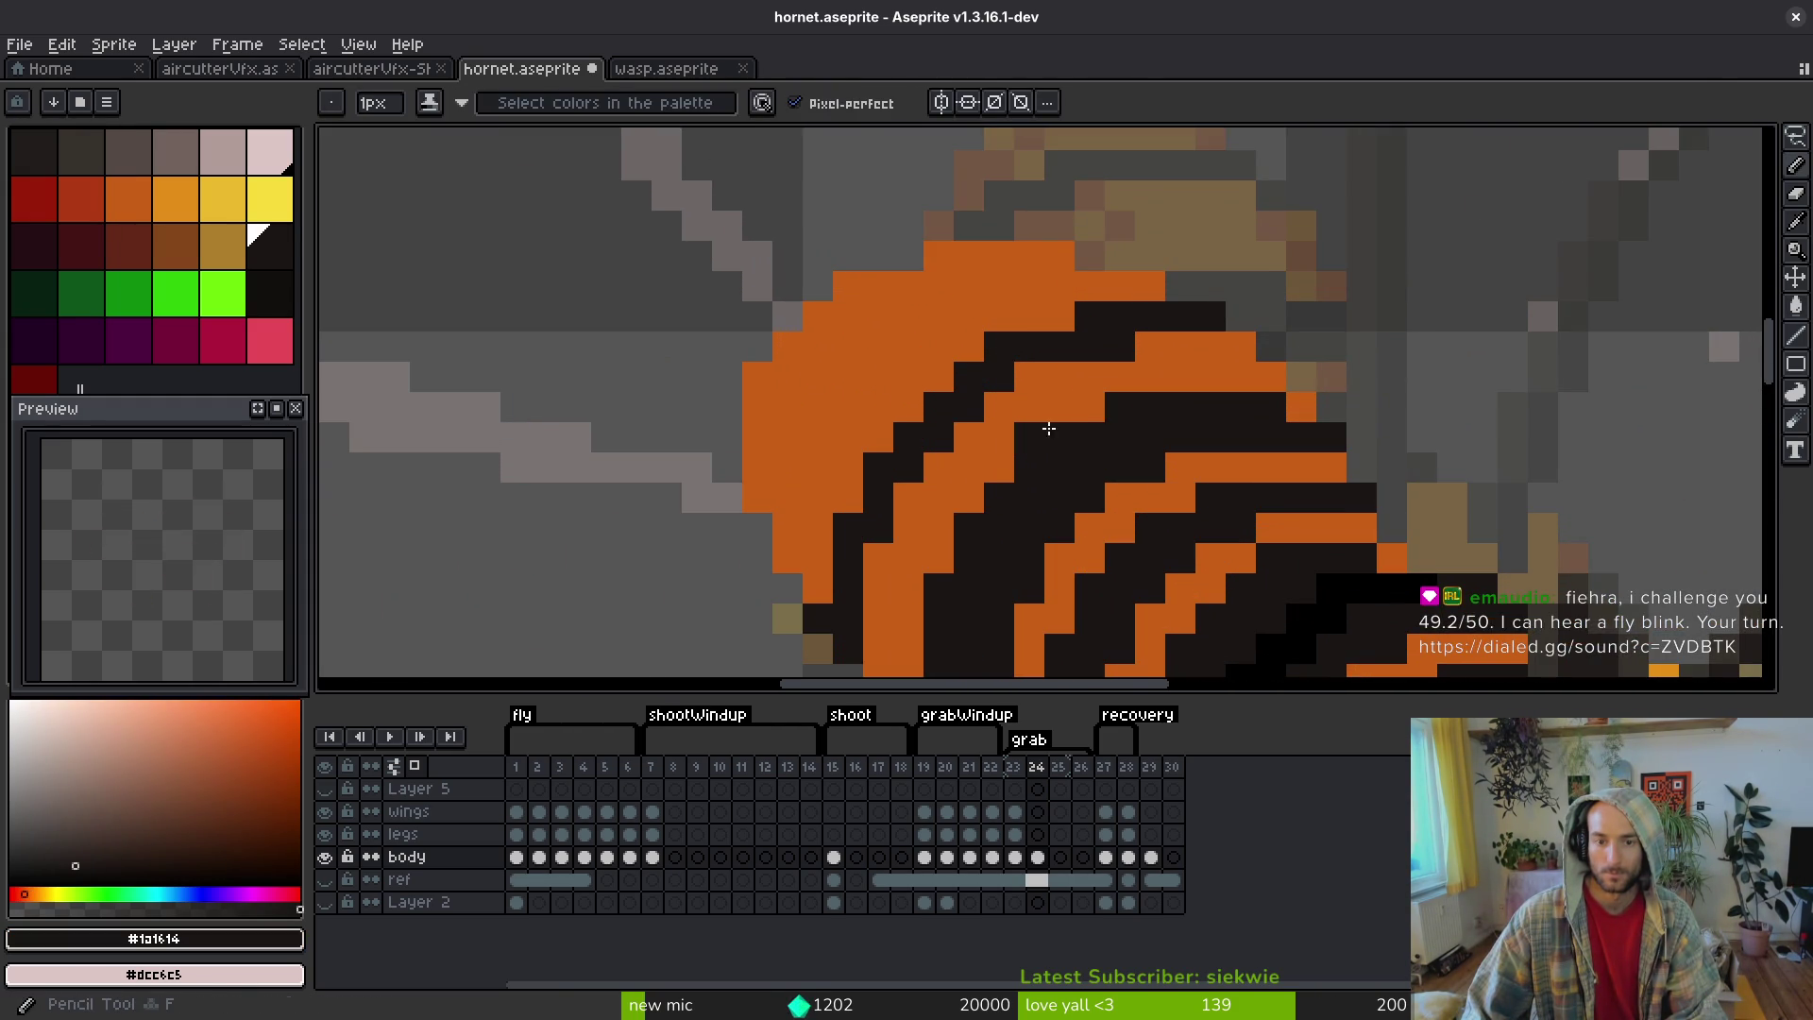
{"action": "scroll", "coordinate": [1111, 483], "scroll_direction": "down", "scroll_amount": 4}
{"action": "scroll", "coordinate": [1111, 482], "scroll_direction": "up", "scroll_amount": 3}
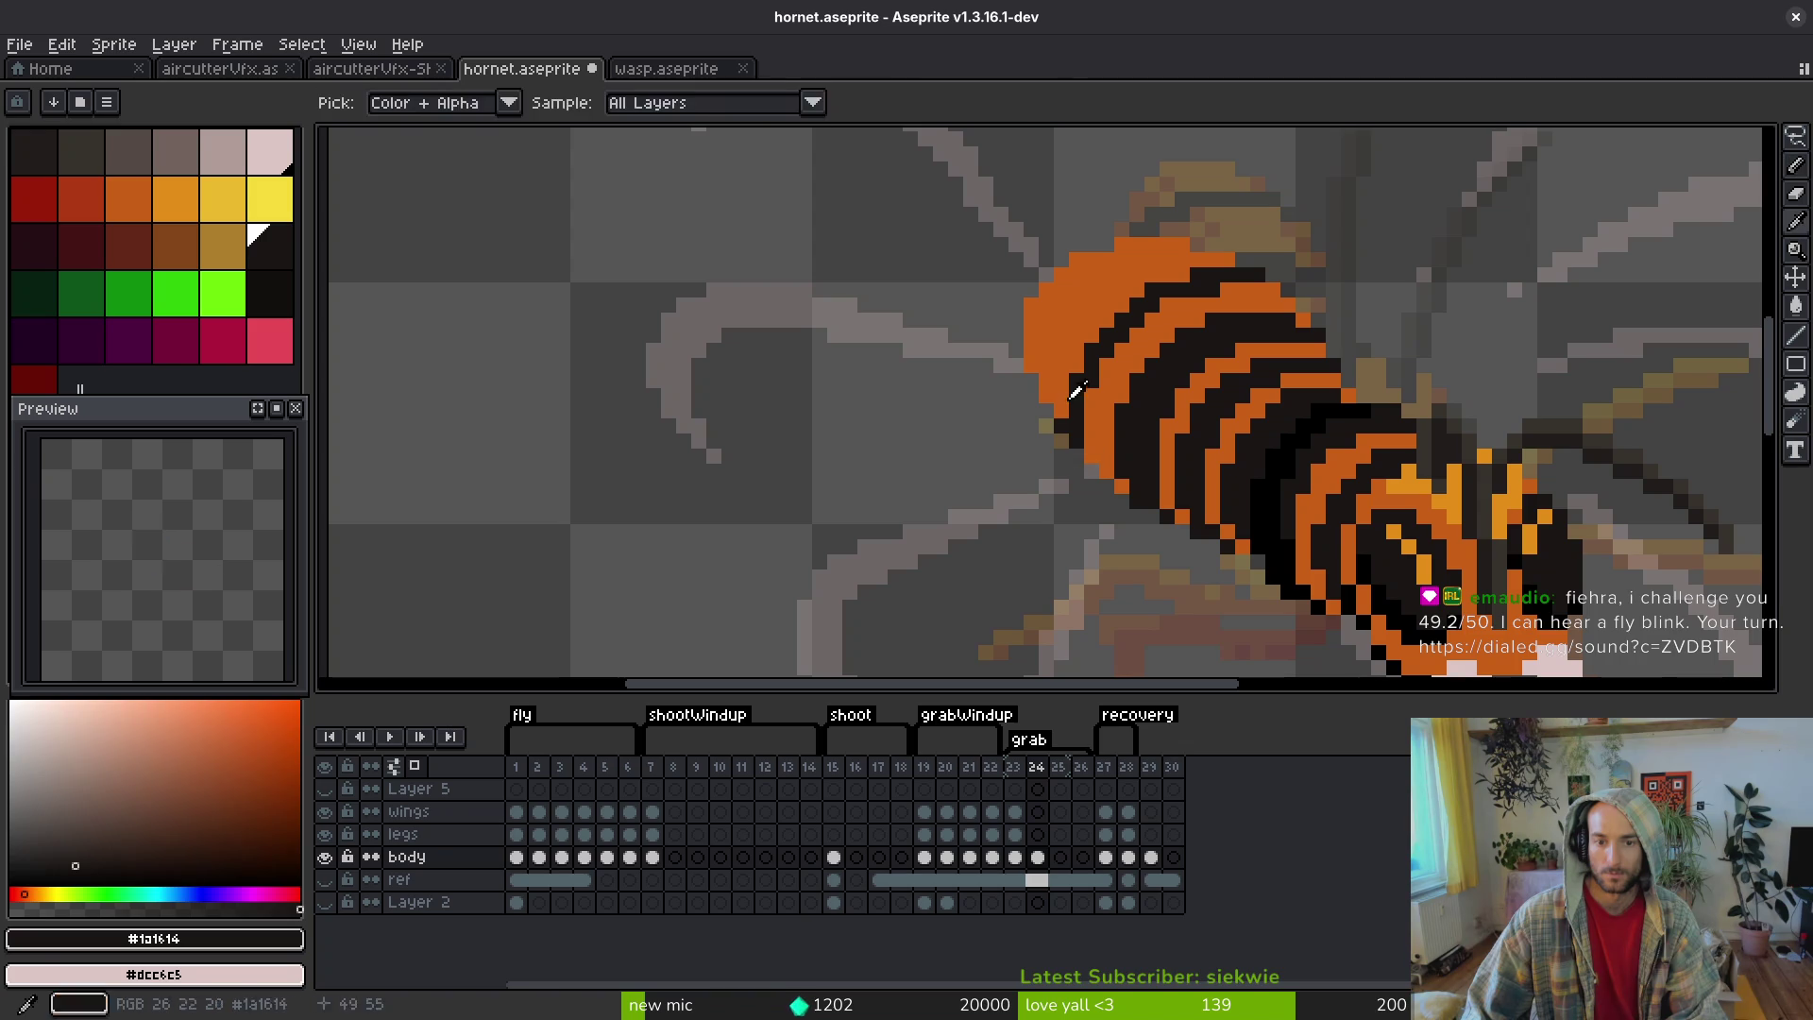
{"action": "left_click", "coordinate": [1059, 427], "text": "alt"}
{"action": "scroll", "coordinate": [1162, 488], "scroll_direction": "down", "scroll_amount": 3}
{"action": "scroll", "coordinate": [1130, 411], "scroll_direction": "up", "scroll_amount": 3}
{"action": "left_click", "coordinate": [1110, 480], "text": "alt"}
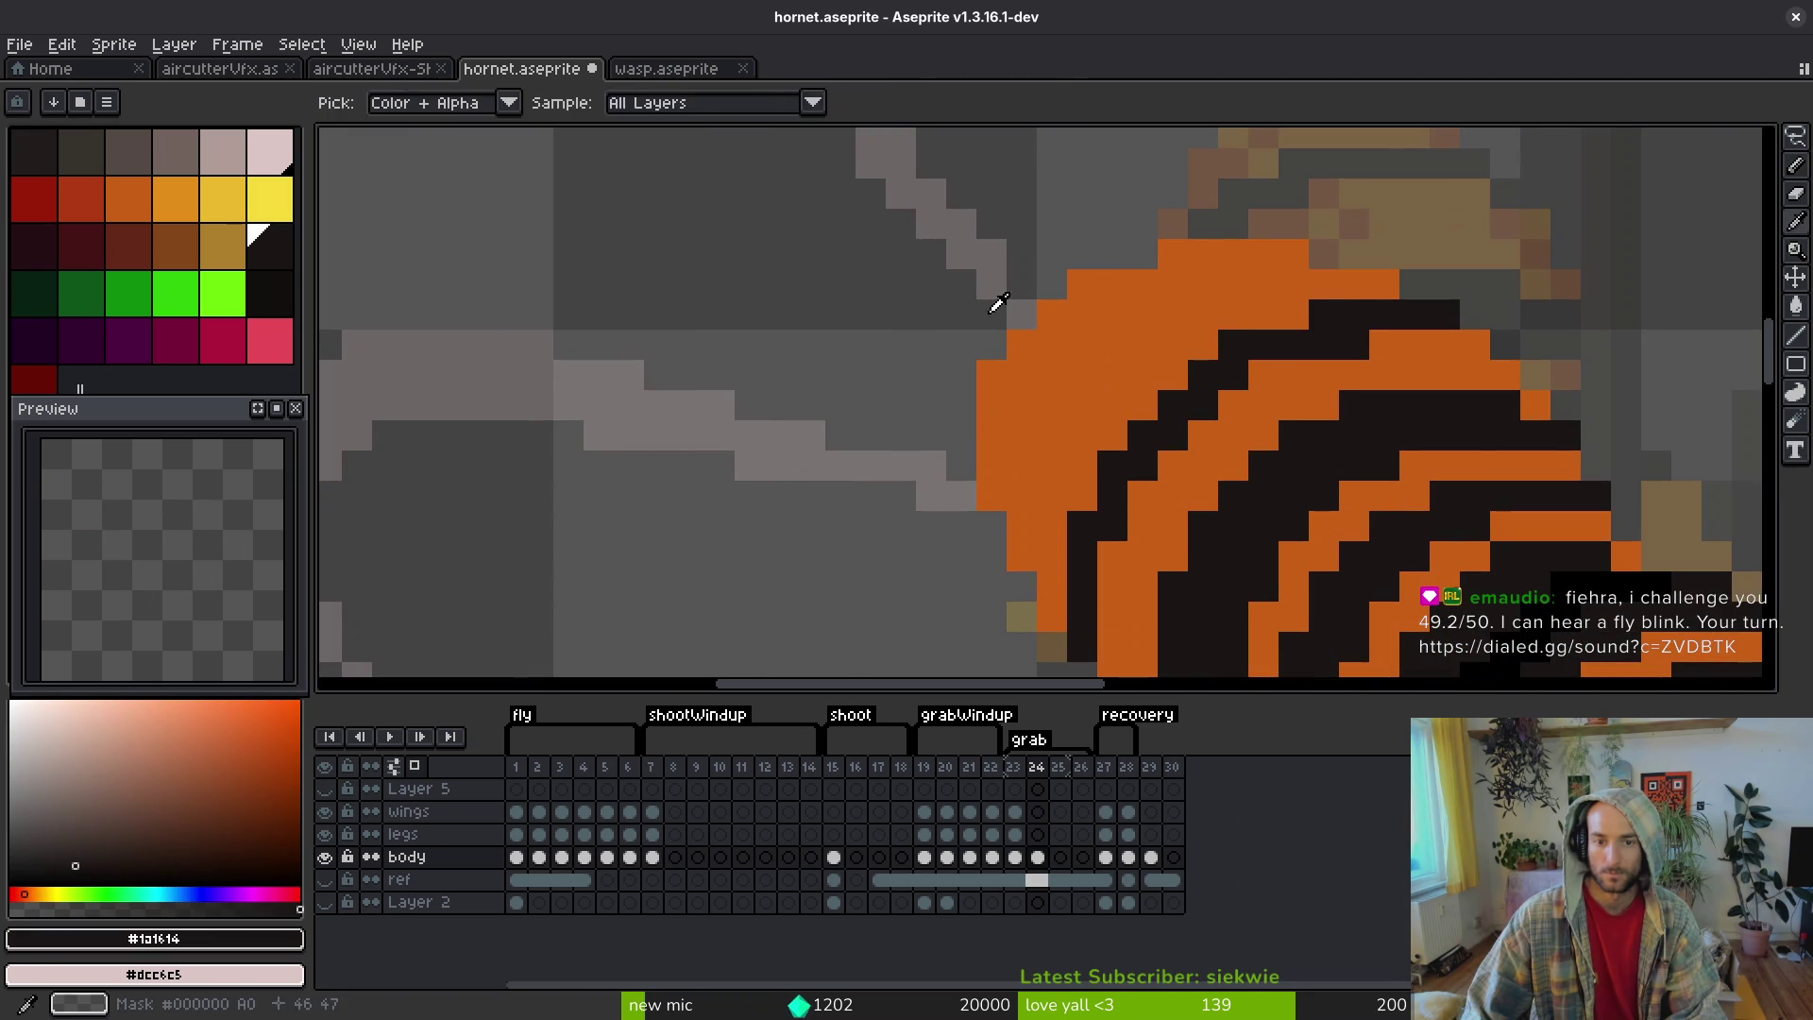
{"action": "key", "text": "ctrl+s"}
- Pick the orange from the hornet's body and save the sprite again
{"action": "scroll", "coordinate": [1109, 340], "scroll_direction": "down", "scroll_amount": 3}
{"action": "scroll", "coordinate": [1110, 339], "scroll_direction": "up", "scroll_amount": 2}
{"action": "scroll", "coordinate": [1119, 368], "scroll_direction": "up", "scroll_amount": 3}
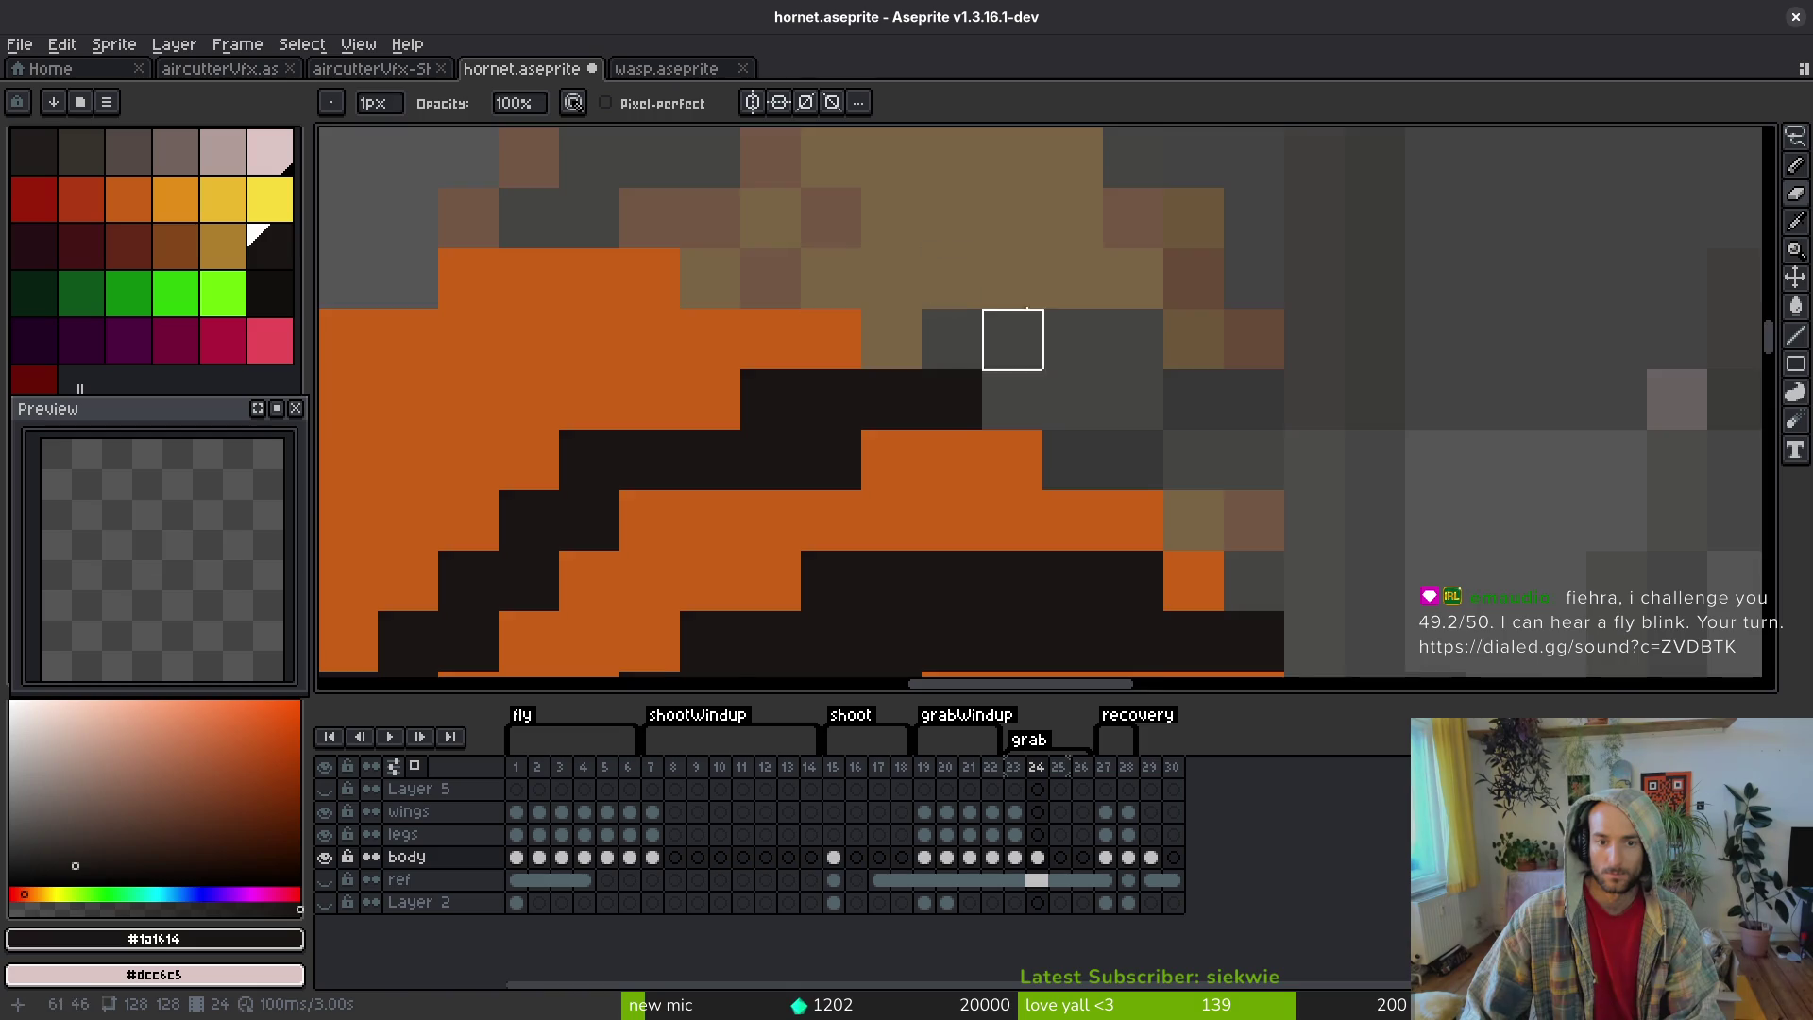
{"action": "scroll", "coordinate": [1127, 401], "scroll_direction": "down", "scroll_amount": 4}
{"action": "scroll", "coordinate": [981, 355], "scroll_direction": "up", "scroll_amount": 2}
{"action": "left_click", "coordinate": [862, 320], "text": "alt"}
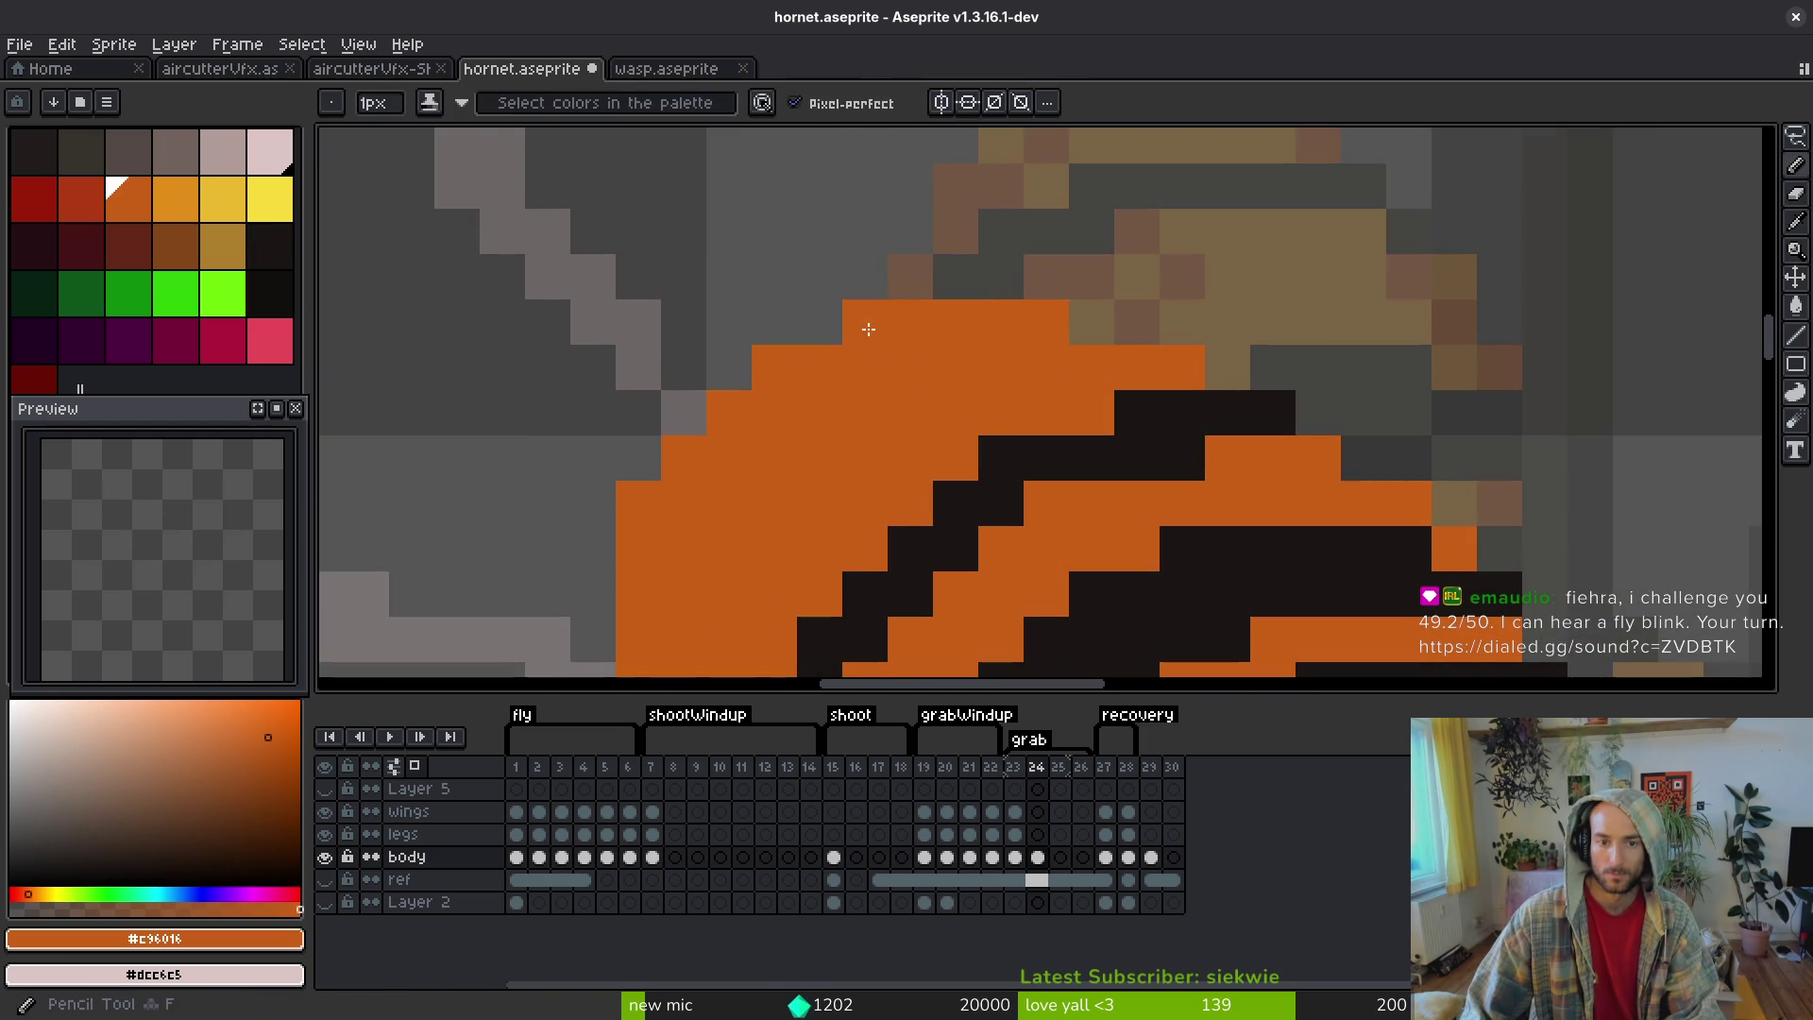
{"action": "scroll", "coordinate": [1227, 326], "scroll_direction": "down", "scroll_amount": 3}
{"action": "scroll", "coordinate": [1237, 359], "scroll_direction": "down", "scroll_amount": 1}
{"action": "key", "text": "ctrl+s"}
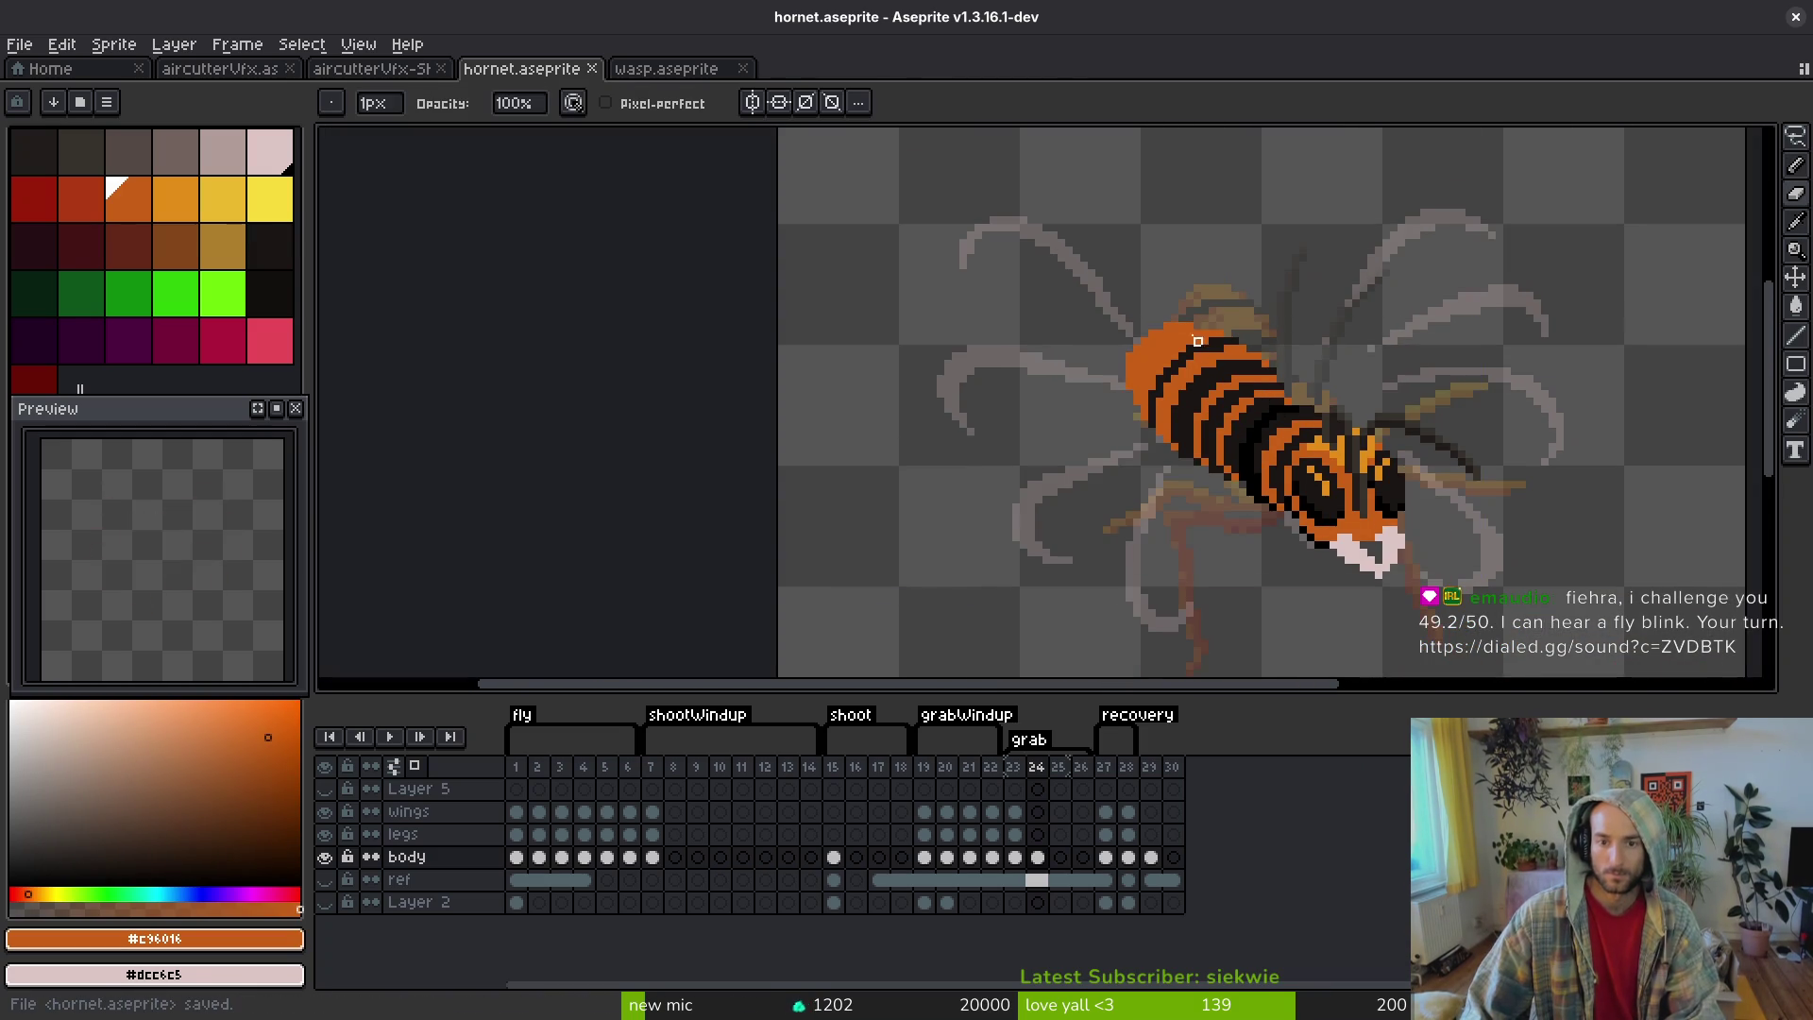
- Save once more, pan across the striped abdomen, and bring the Dialed.gg browser forward
{"action": "scroll", "coordinate": [1212, 379], "scroll_direction": "up", "scroll_amount": 6}
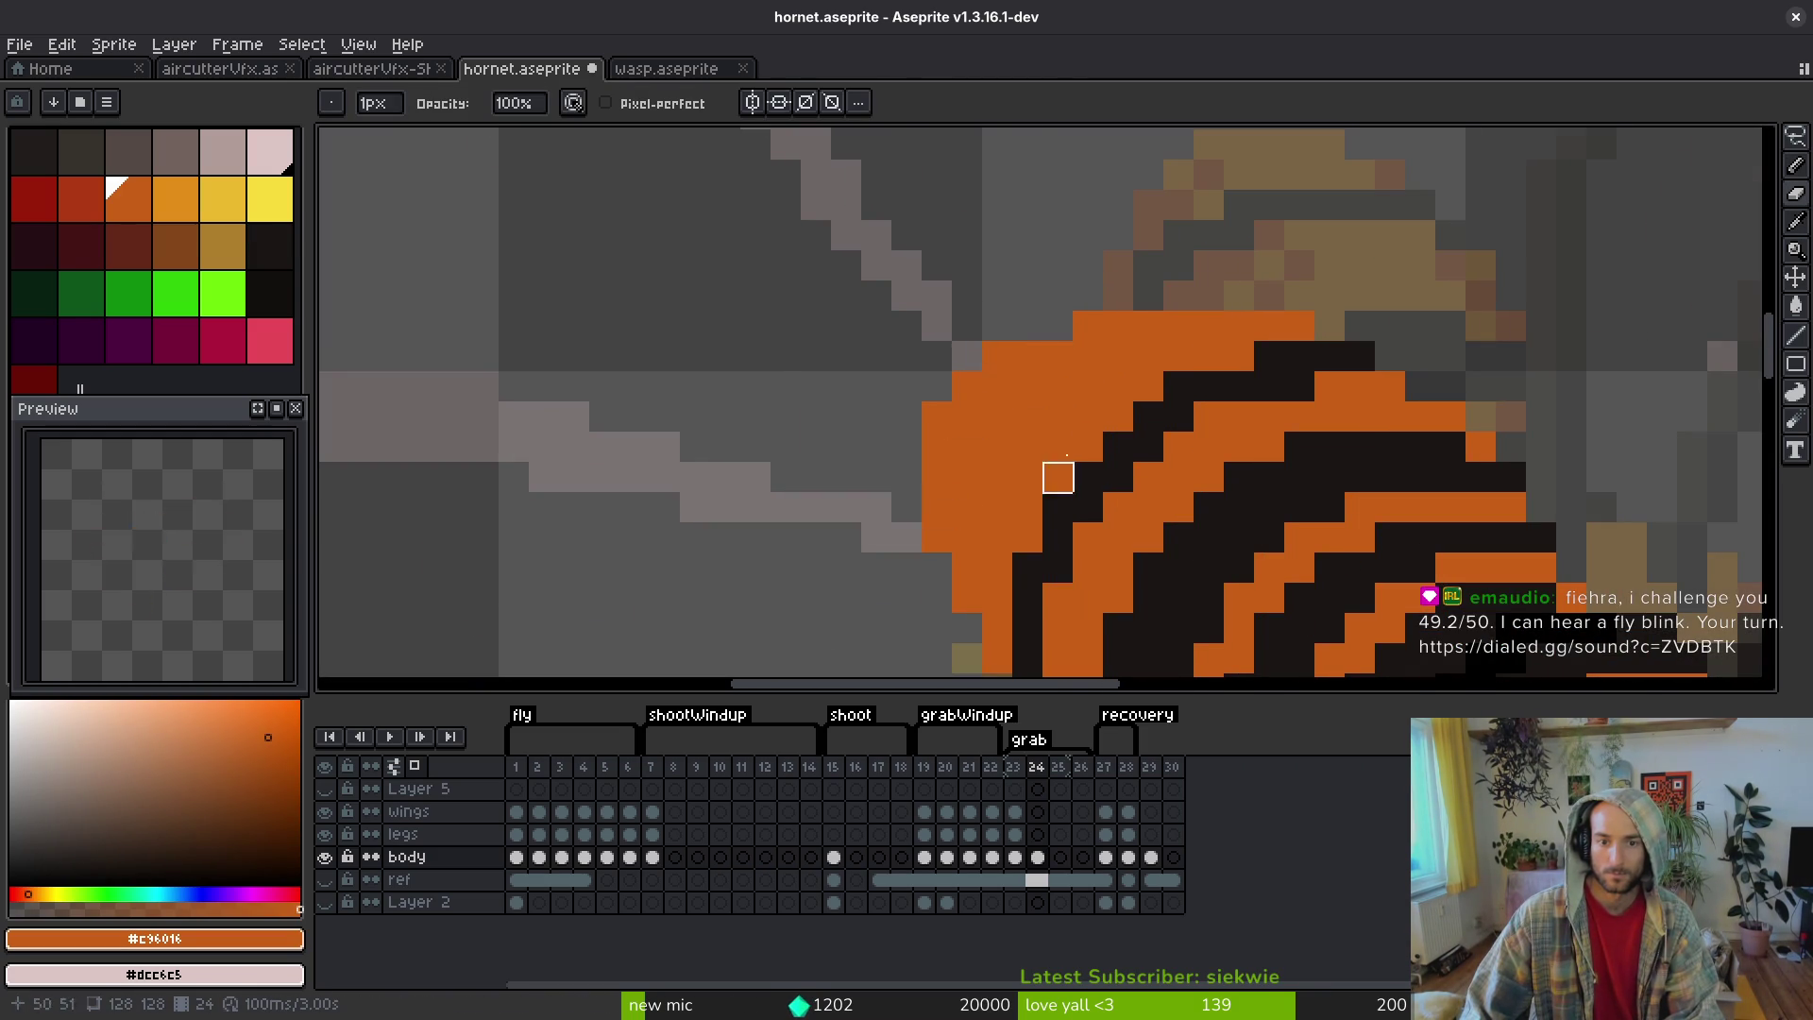
{"action": "scroll", "coordinate": [935, 506], "scroll_direction": "down", "scroll_amount": 5}
{"action": "scroll", "coordinate": [1202, 412], "scroll_direction": "up", "scroll_amount": 4}
{"action": "key", "text": "ctrl+s"}
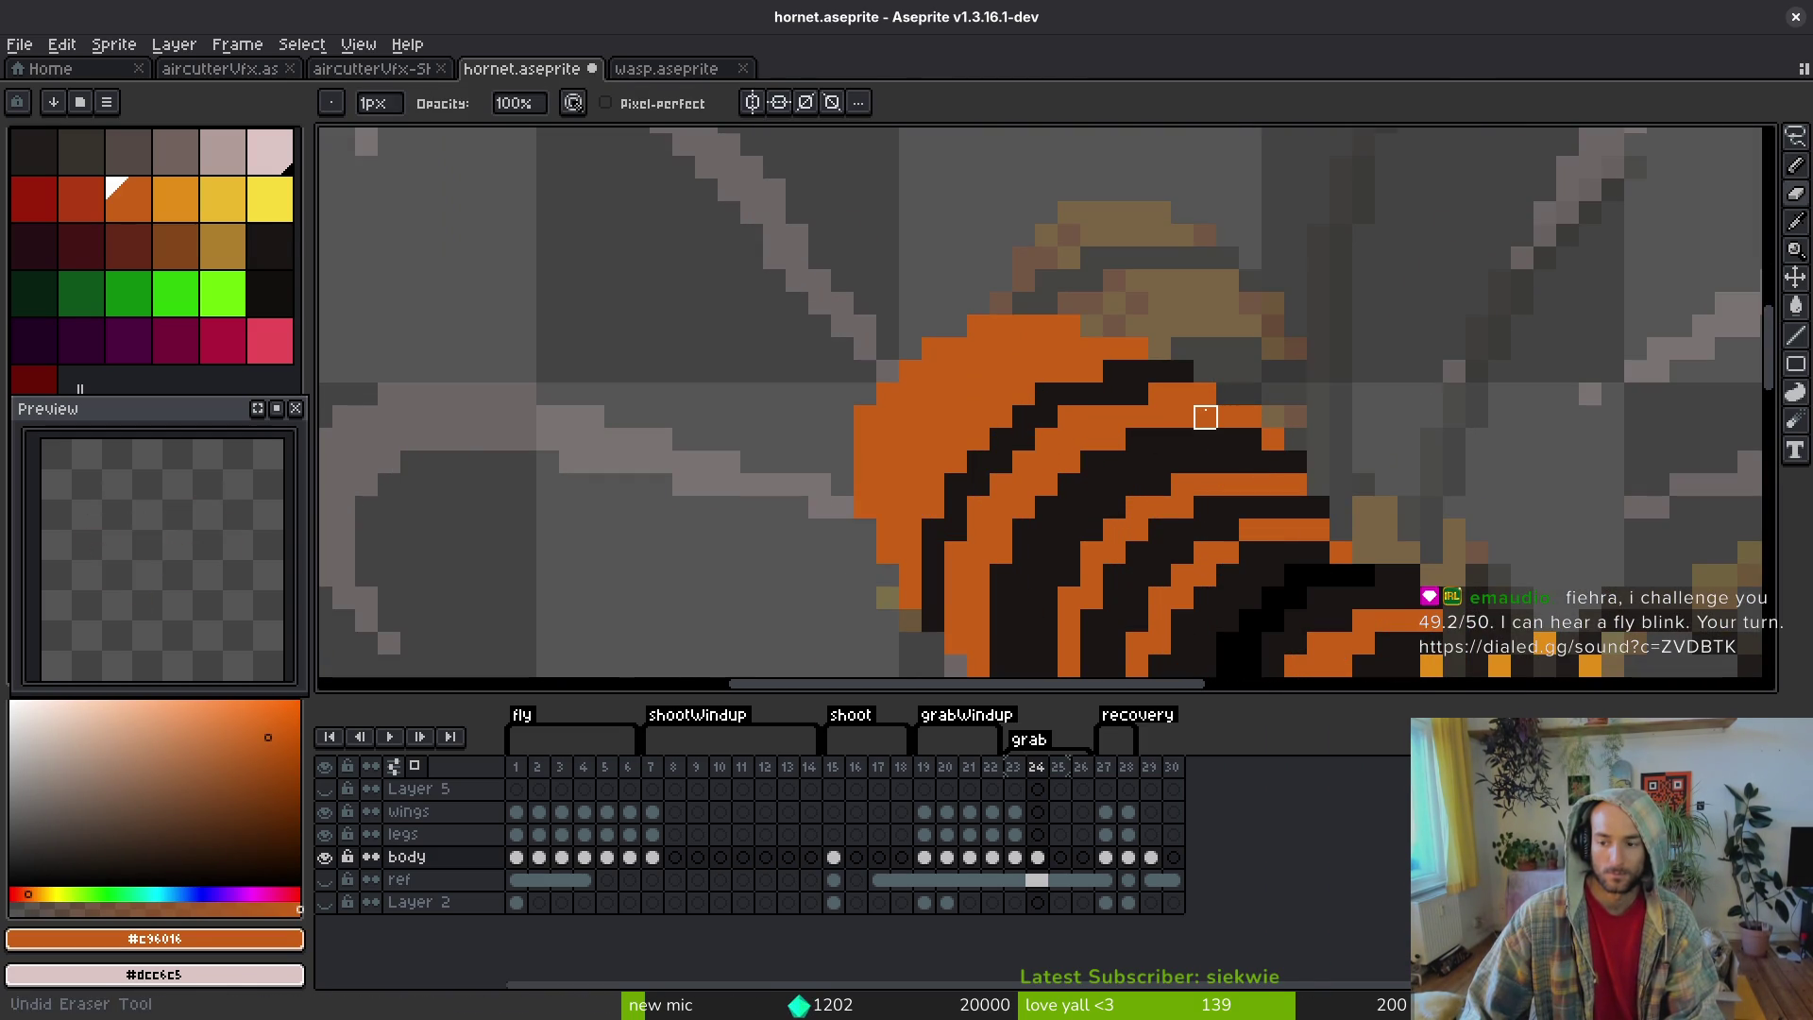
{"action": "left_click_drag", "start_coordinate": [1204, 417], "coordinate": [1195, 362]}
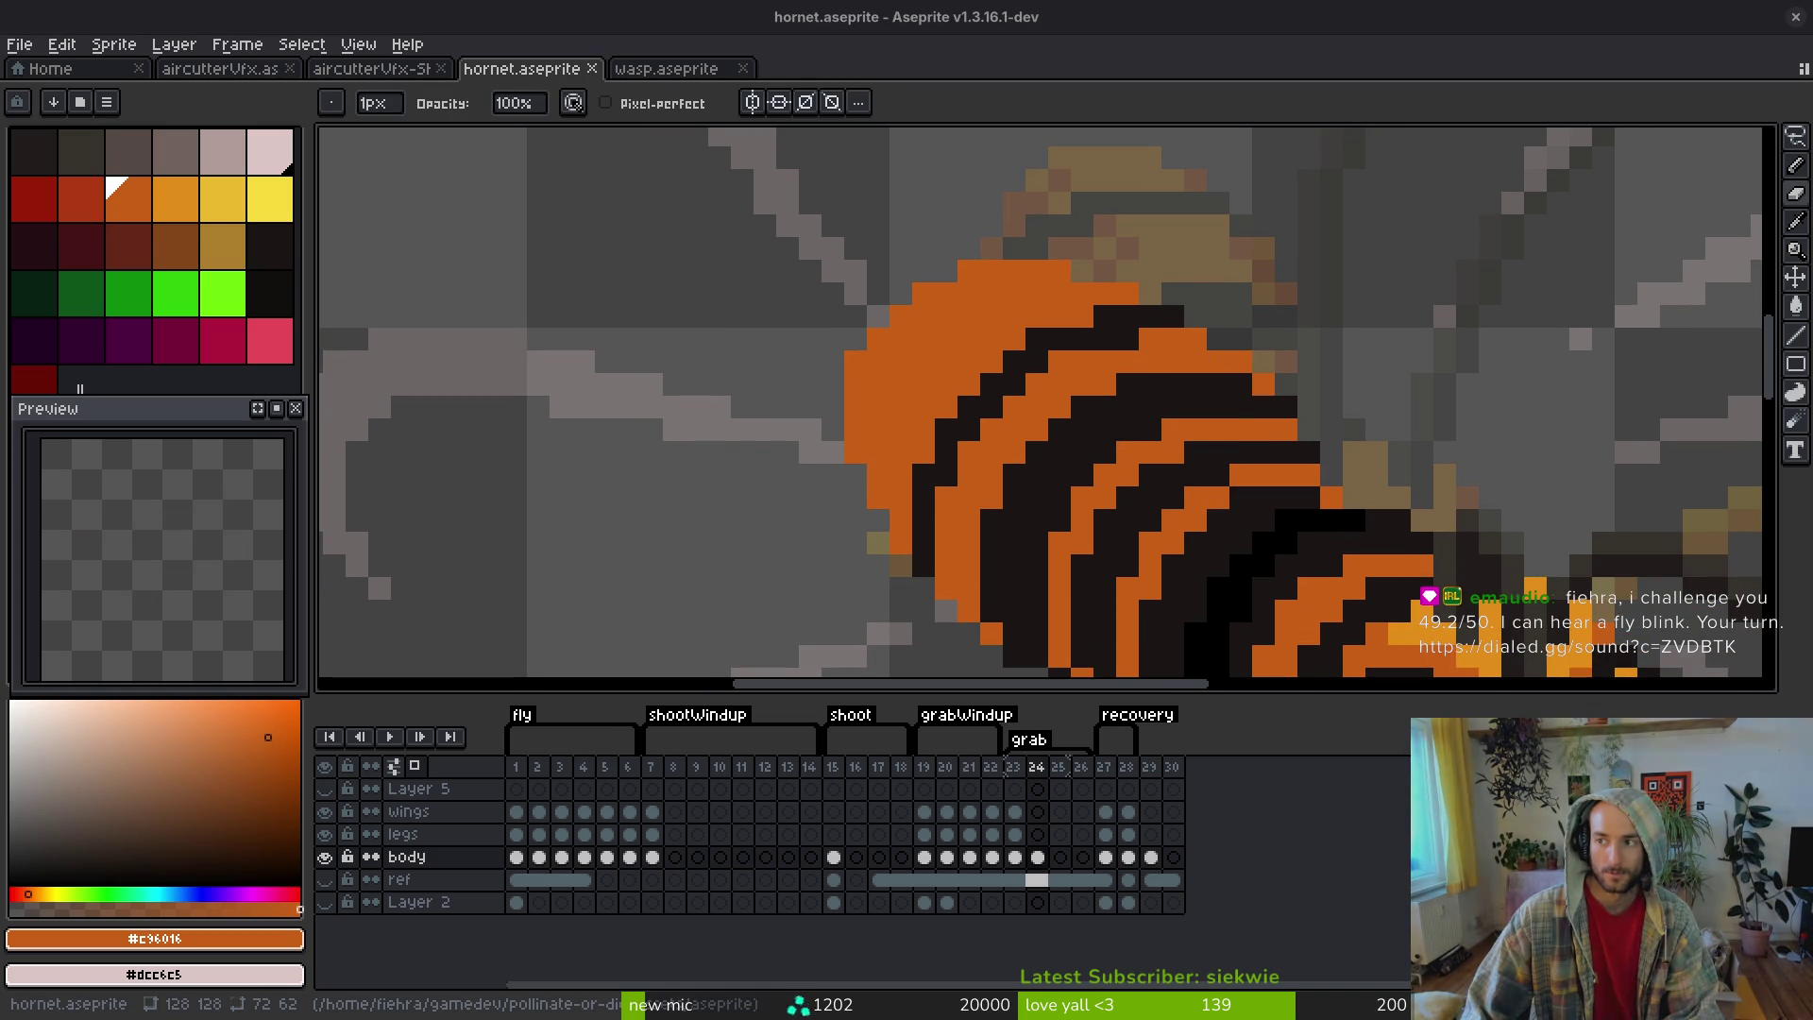
{"action": "mouse_move", "coordinate": [1812, 295]}
{"action": "left_mouse_down"}
{"action": "mouse_move", "coordinate": [728, 295]}
{"action": "mouse_move", "coordinate": [611, 142]}
{"action": "mouse_move", "coordinate": [631, 154]}
{"action": "left_mouse_up"}
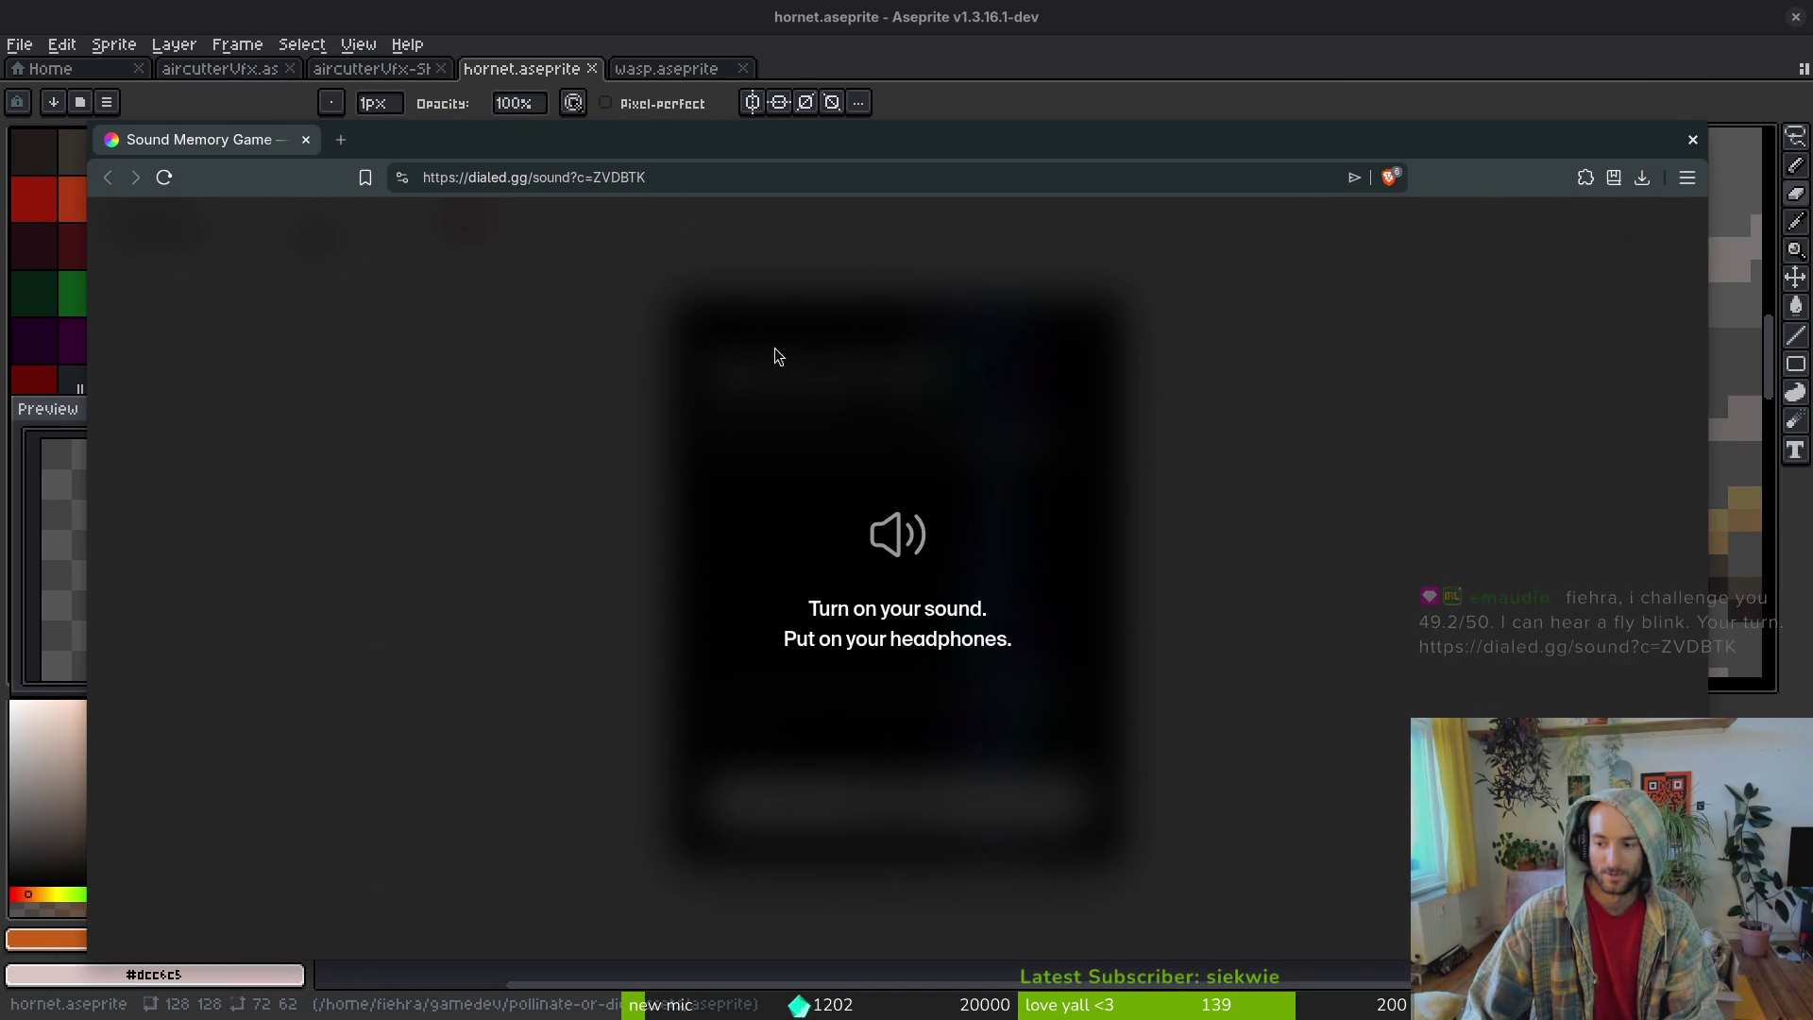
- Dismiss the sound reminder, enter a player name, and start the sound memory game
{"action": "left_click", "coordinate": [915, 621]}
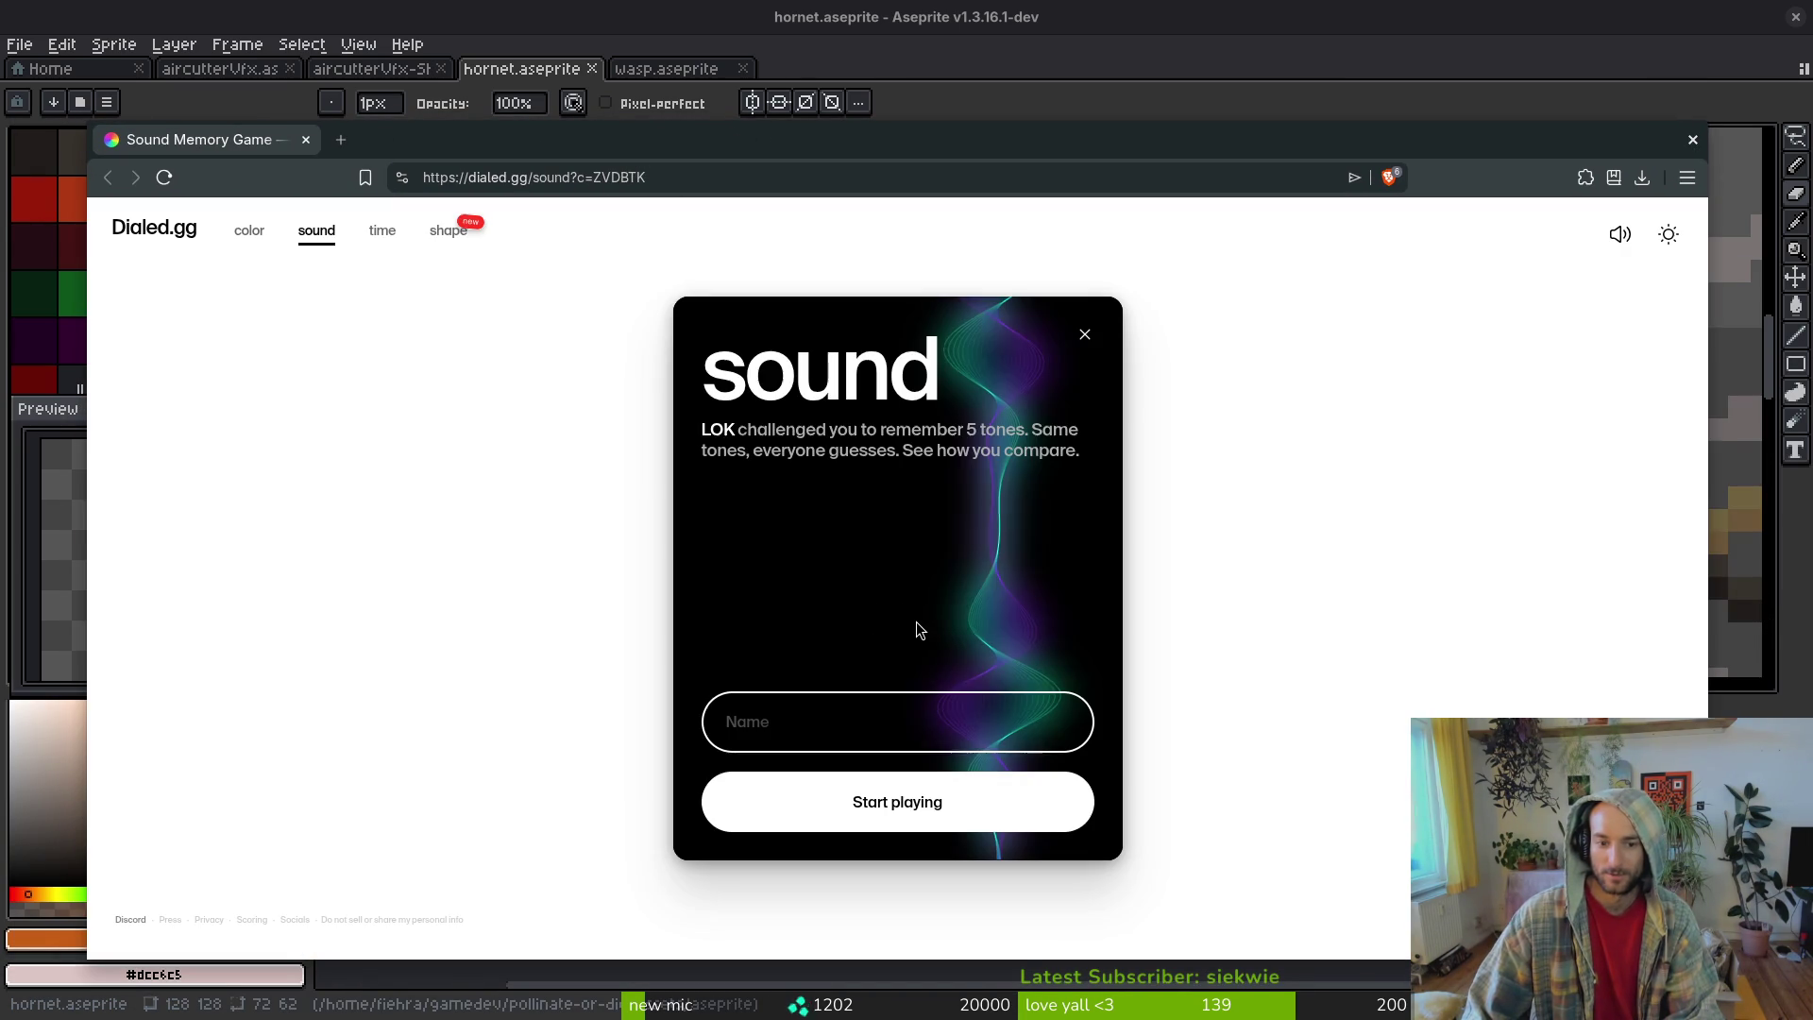
{"action": "left_click", "coordinate": [850, 725]}
{"action": "type", "text": "fiehra"}
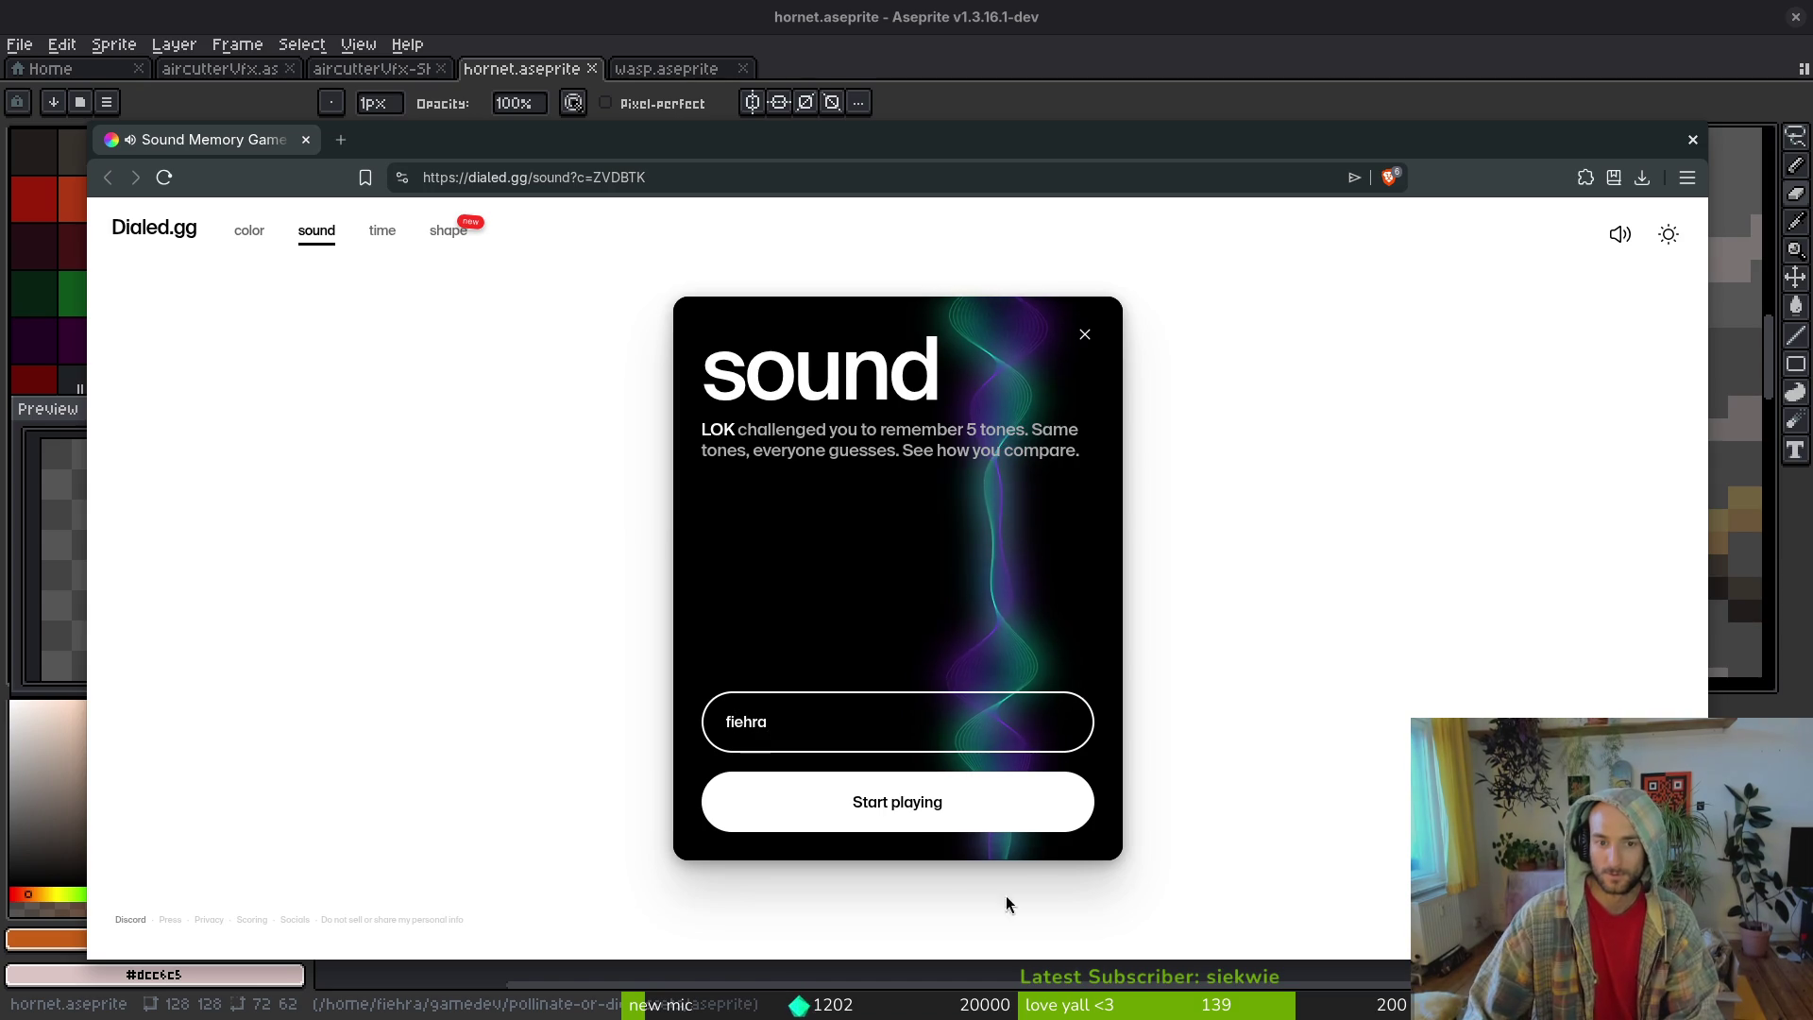
{"action": "left_click", "coordinate": [898, 805]}
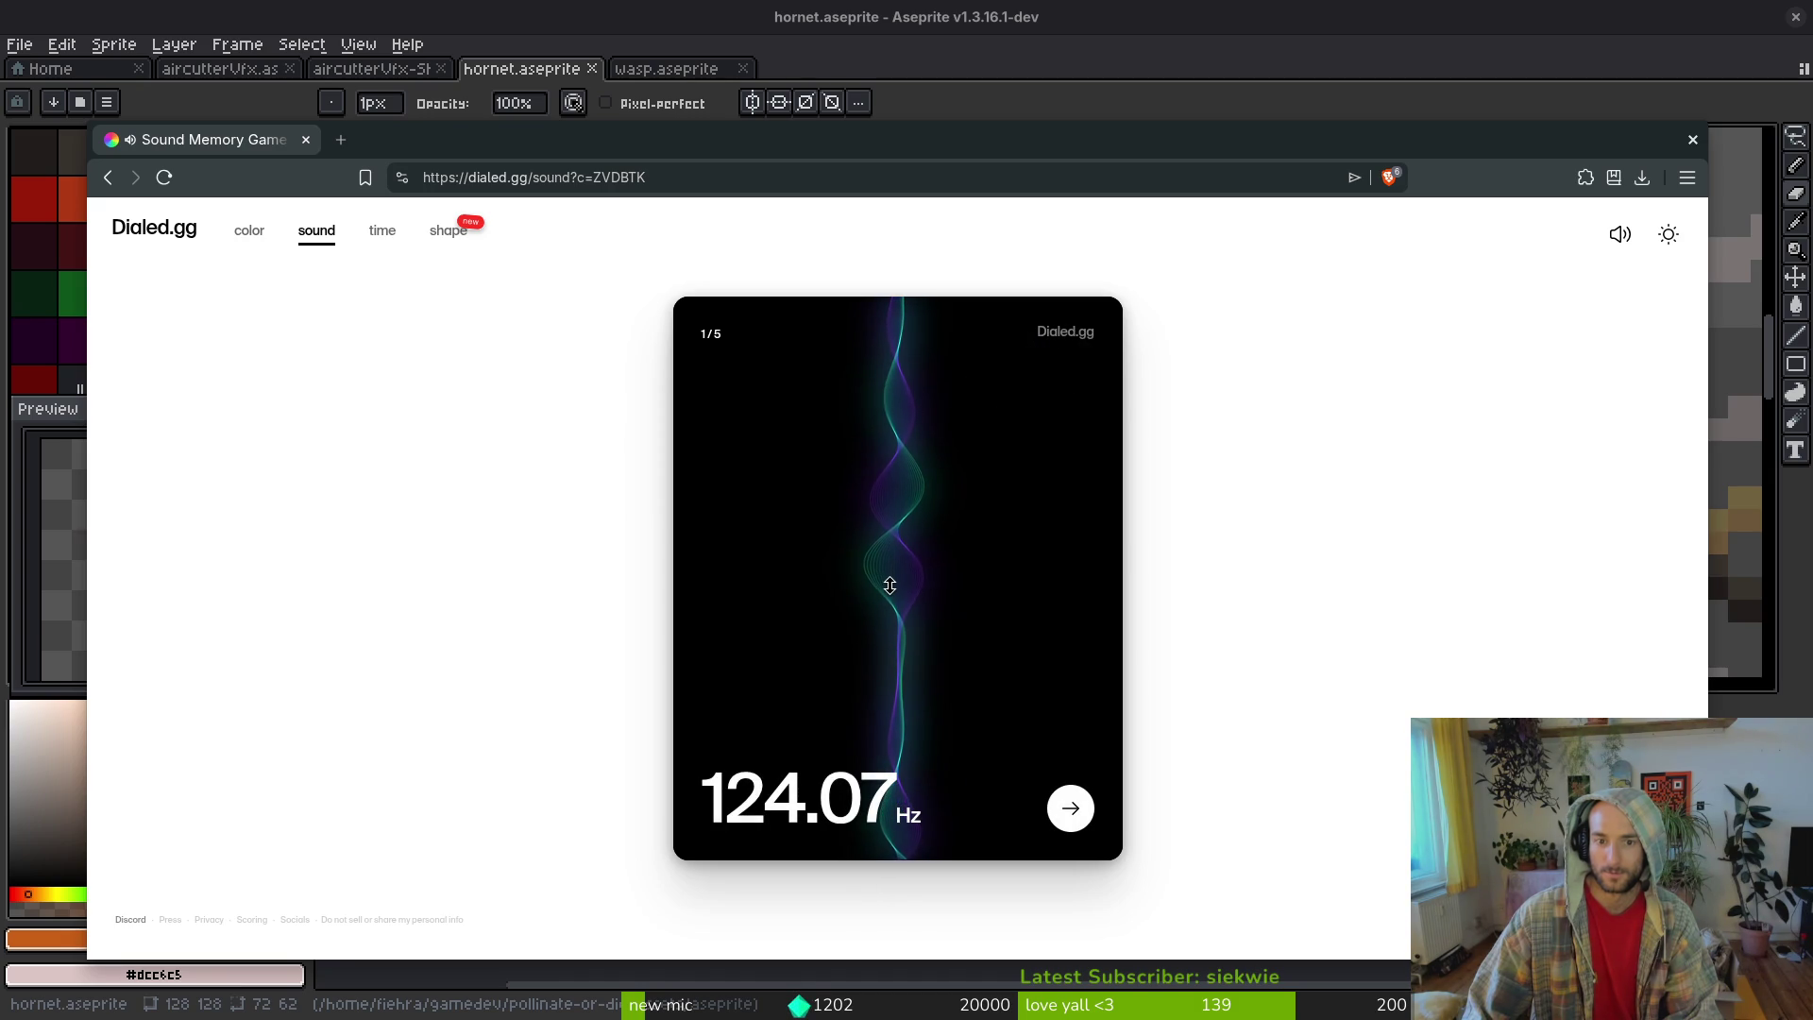
- Tune the round 1 guess to 683.00 Hz and submit it, scoring 0.93 against 825.75 Hz
{"action": "mouse_move", "coordinate": [891, 553]}
{"action": "left_mouse_down"}
{"action": "mouse_move", "coordinate": [894, 660]}
{"action": "mouse_move", "coordinate": [914, 449]}
{"action": "left_mouse_up"}
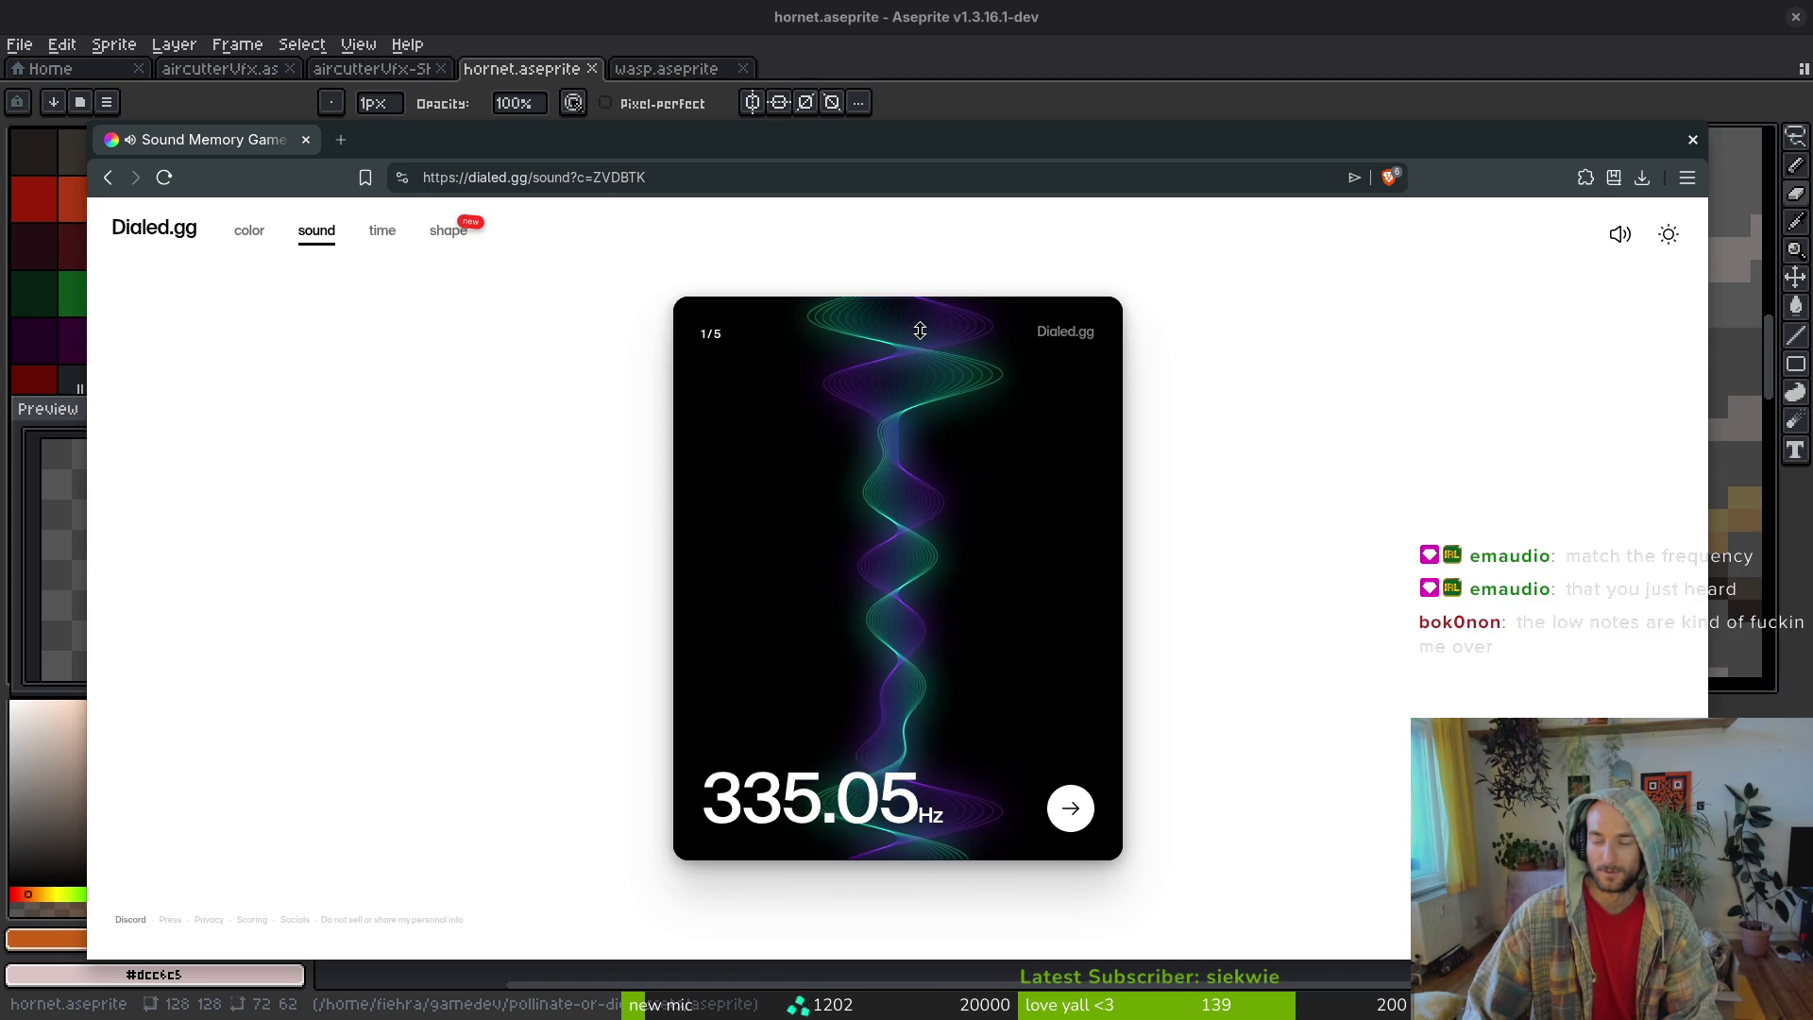
{"action": "left_click_drag", "start_coordinate": [921, 326], "coordinate": [923, 280]}
{"action": "left_click_drag", "start_coordinate": [910, 453], "coordinate": [900, 339]}
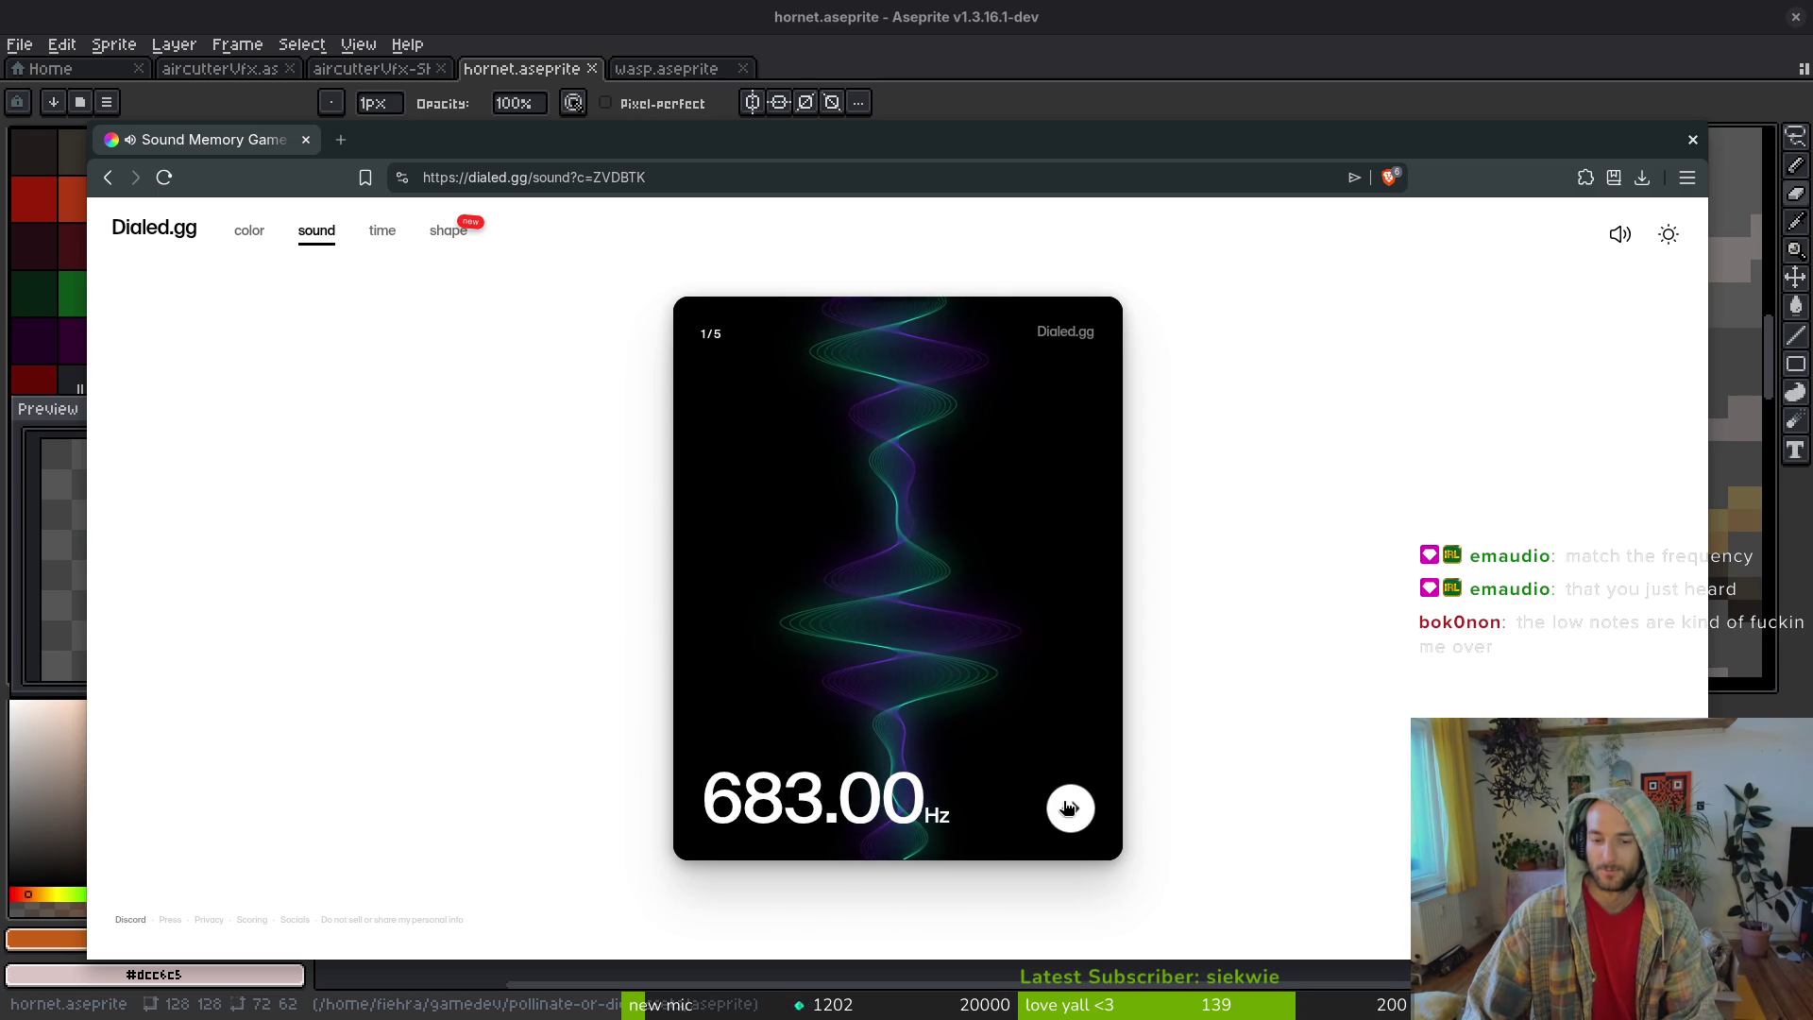
{"action": "left_click", "coordinate": [1065, 810]}
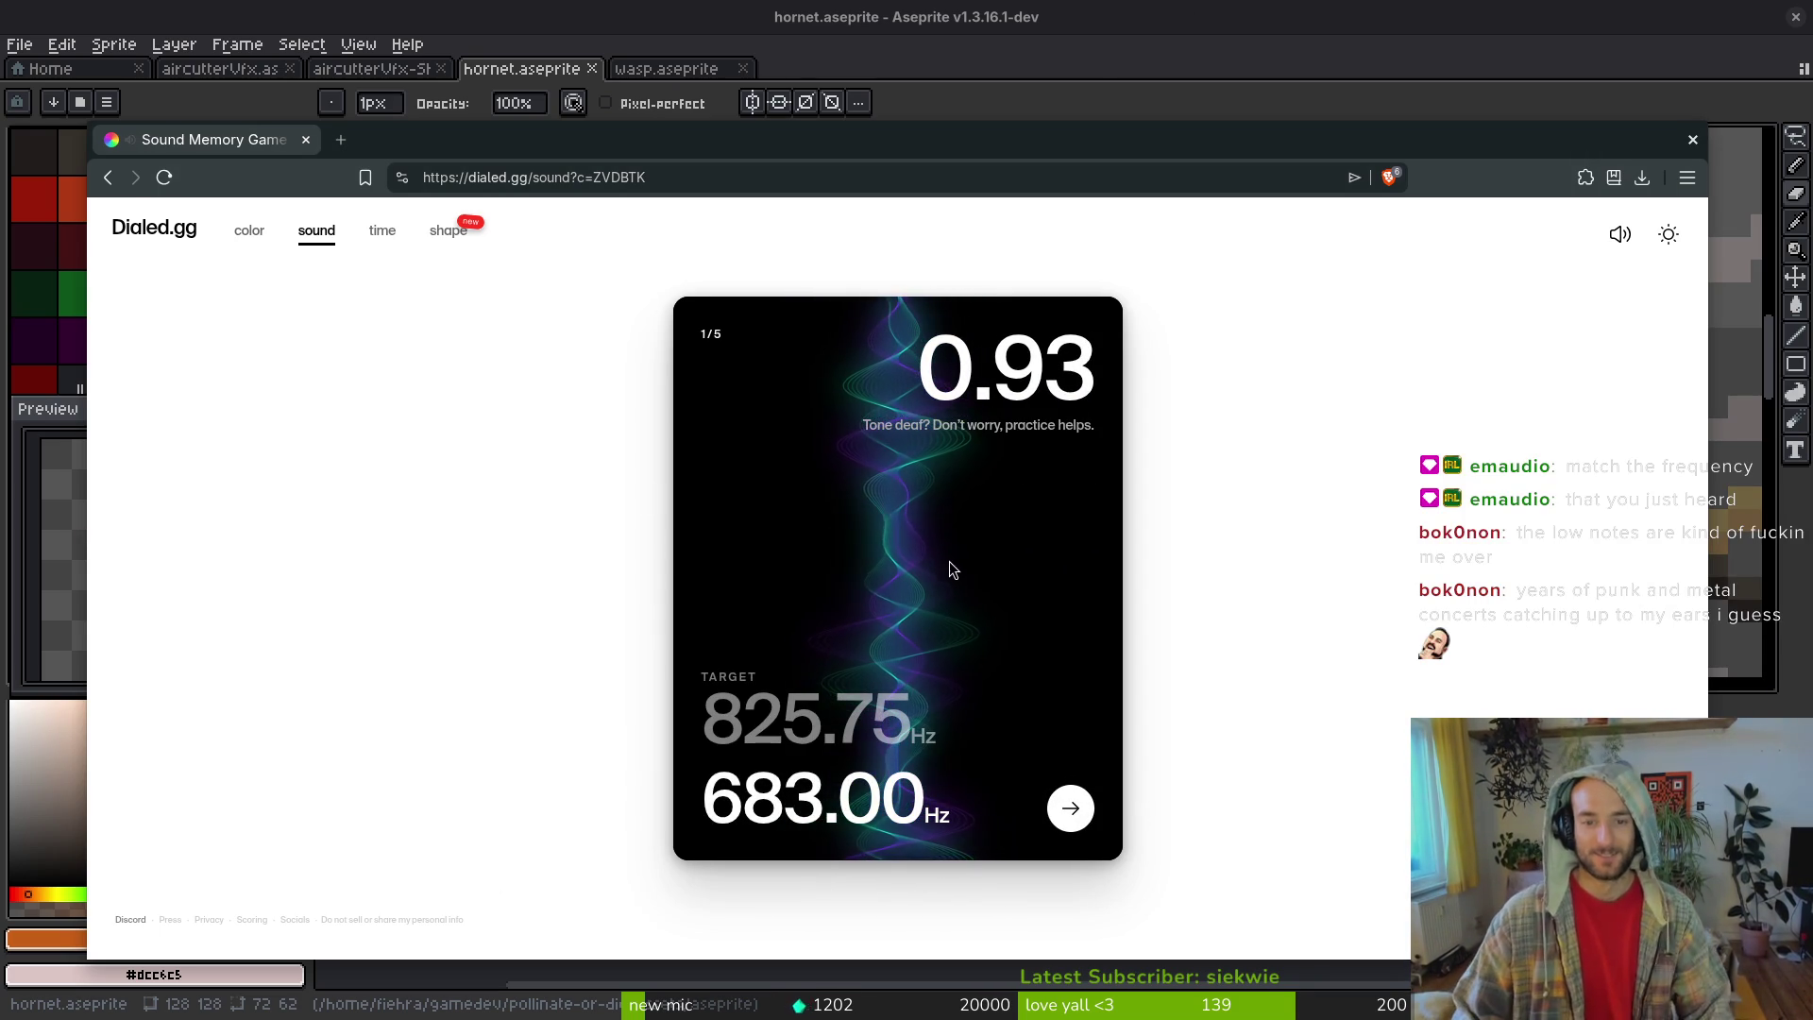
- Play round 2 with a 136.75 Hz guess against 159.76 Hz, scoring 2.44
{"action": "left_click", "coordinate": [1070, 808]}
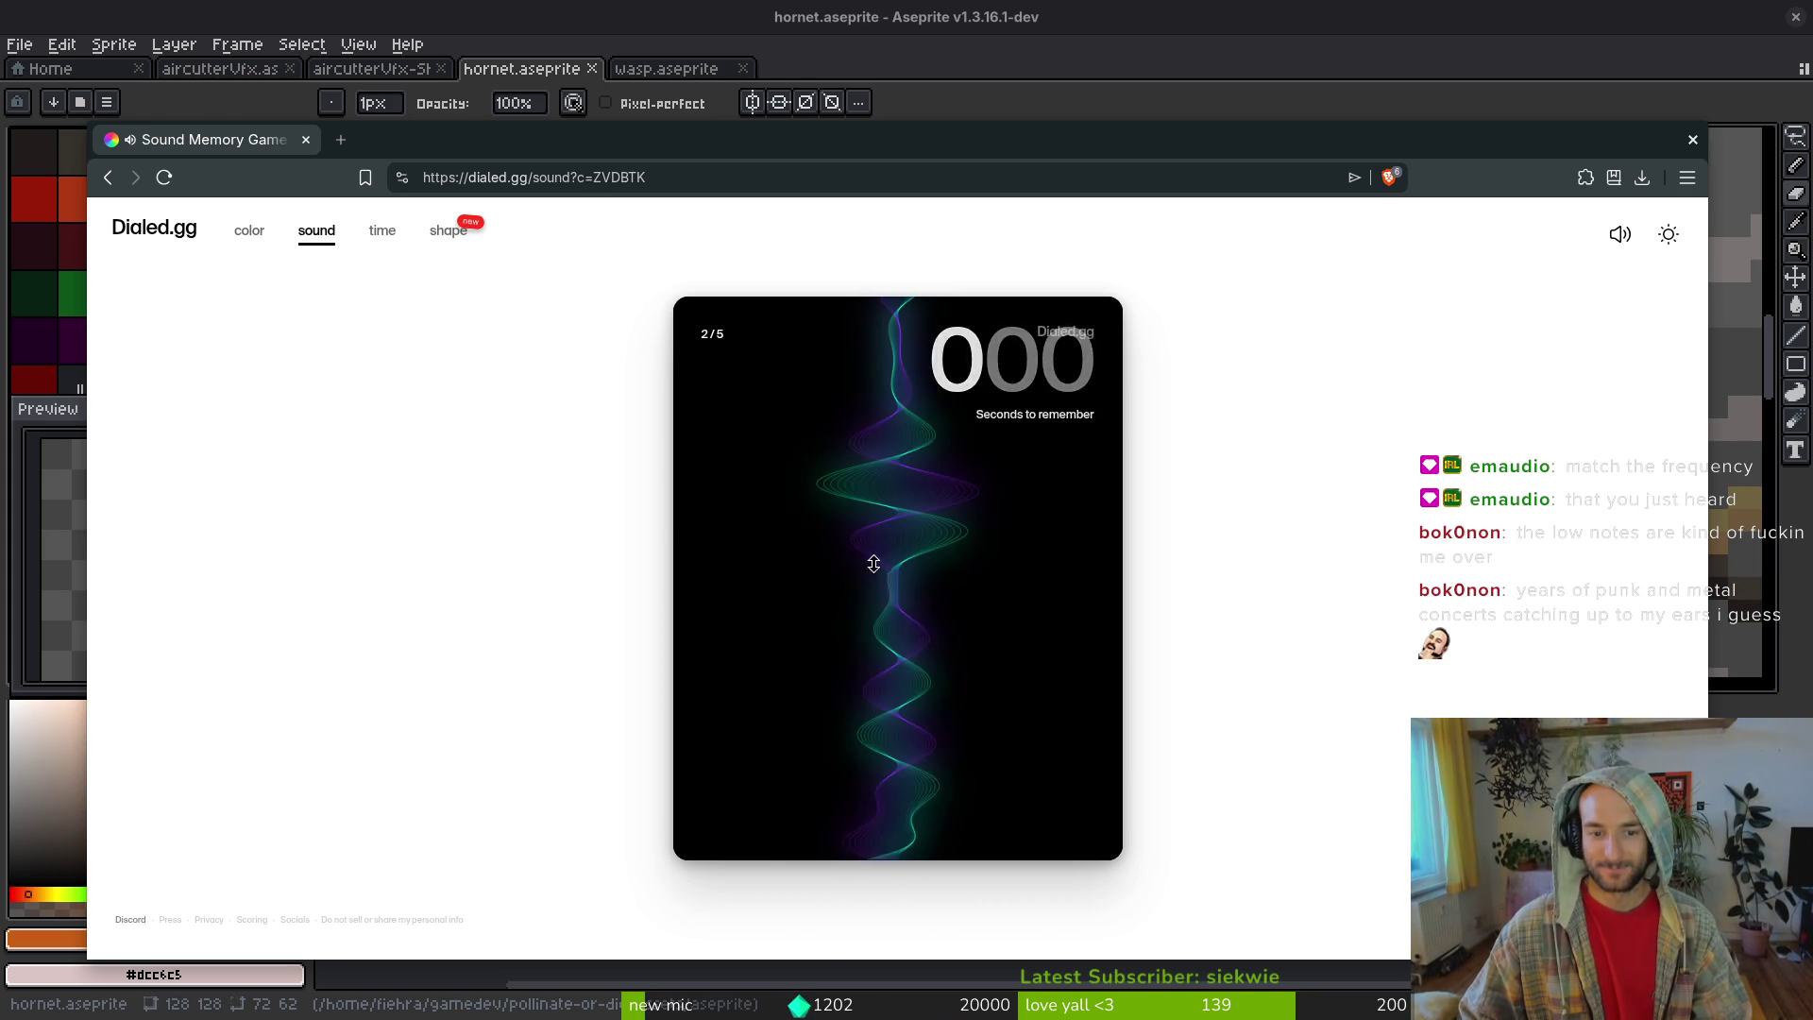
{"action": "mouse_move", "coordinate": [900, 537]}
{"action": "left_mouse_down"}
{"action": "mouse_move", "coordinate": [894, 647]}
{"action": "mouse_move", "coordinate": [902, 622]}
{"action": "left_mouse_up"}
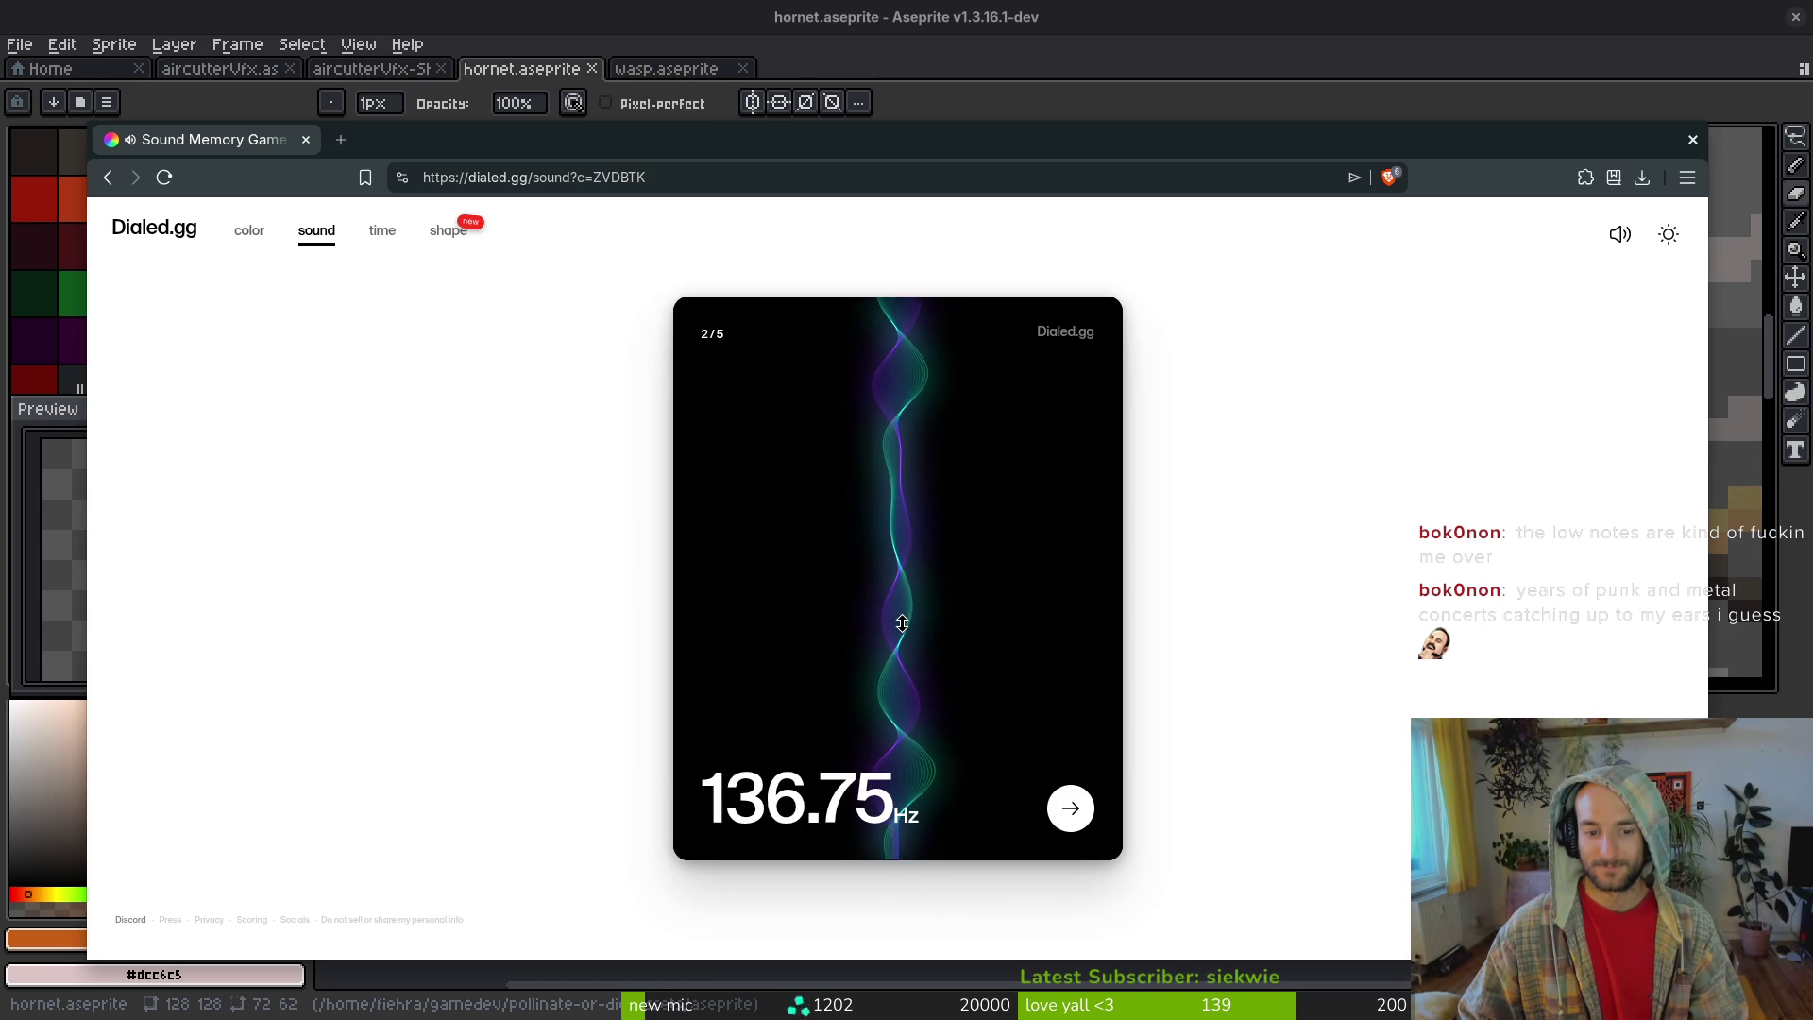
{"action": "left_click", "coordinate": [1083, 820]}
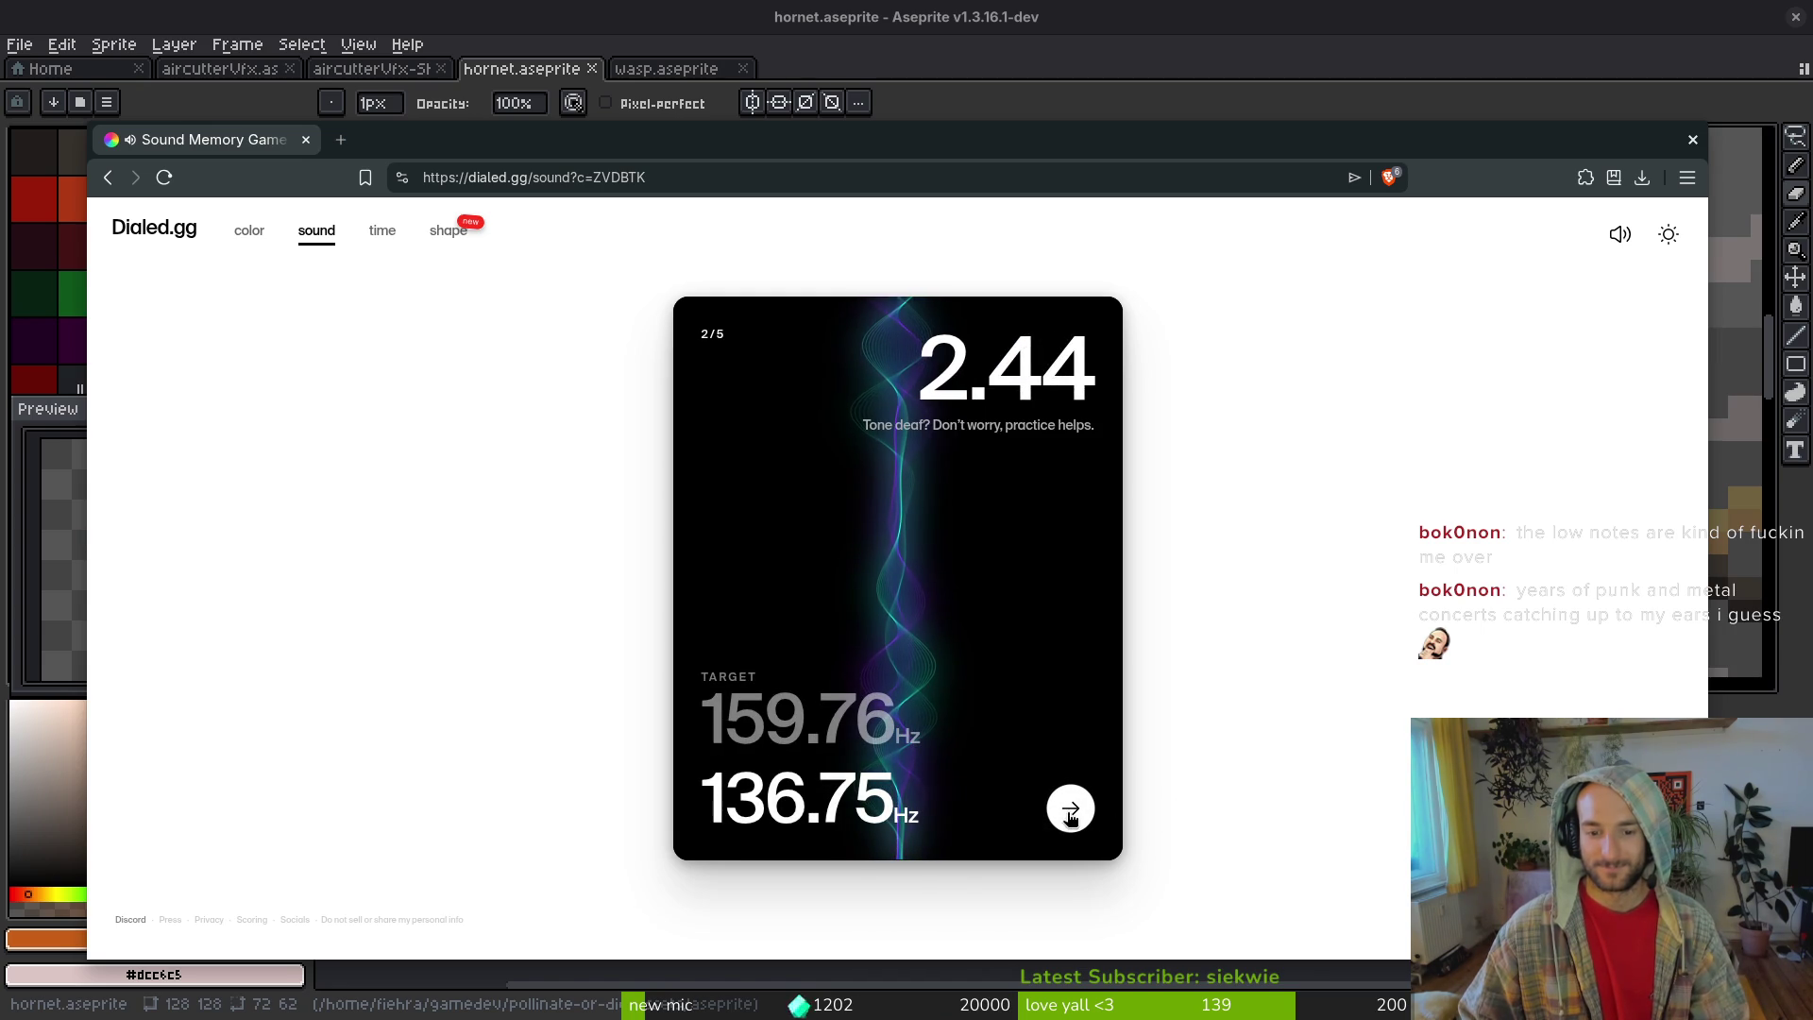
- Play round 3 with a 708.31 Hz guess against 447.26 Hz (score 0.01), then advance to round 4
{"action": "left_click", "coordinate": [1071, 812]}
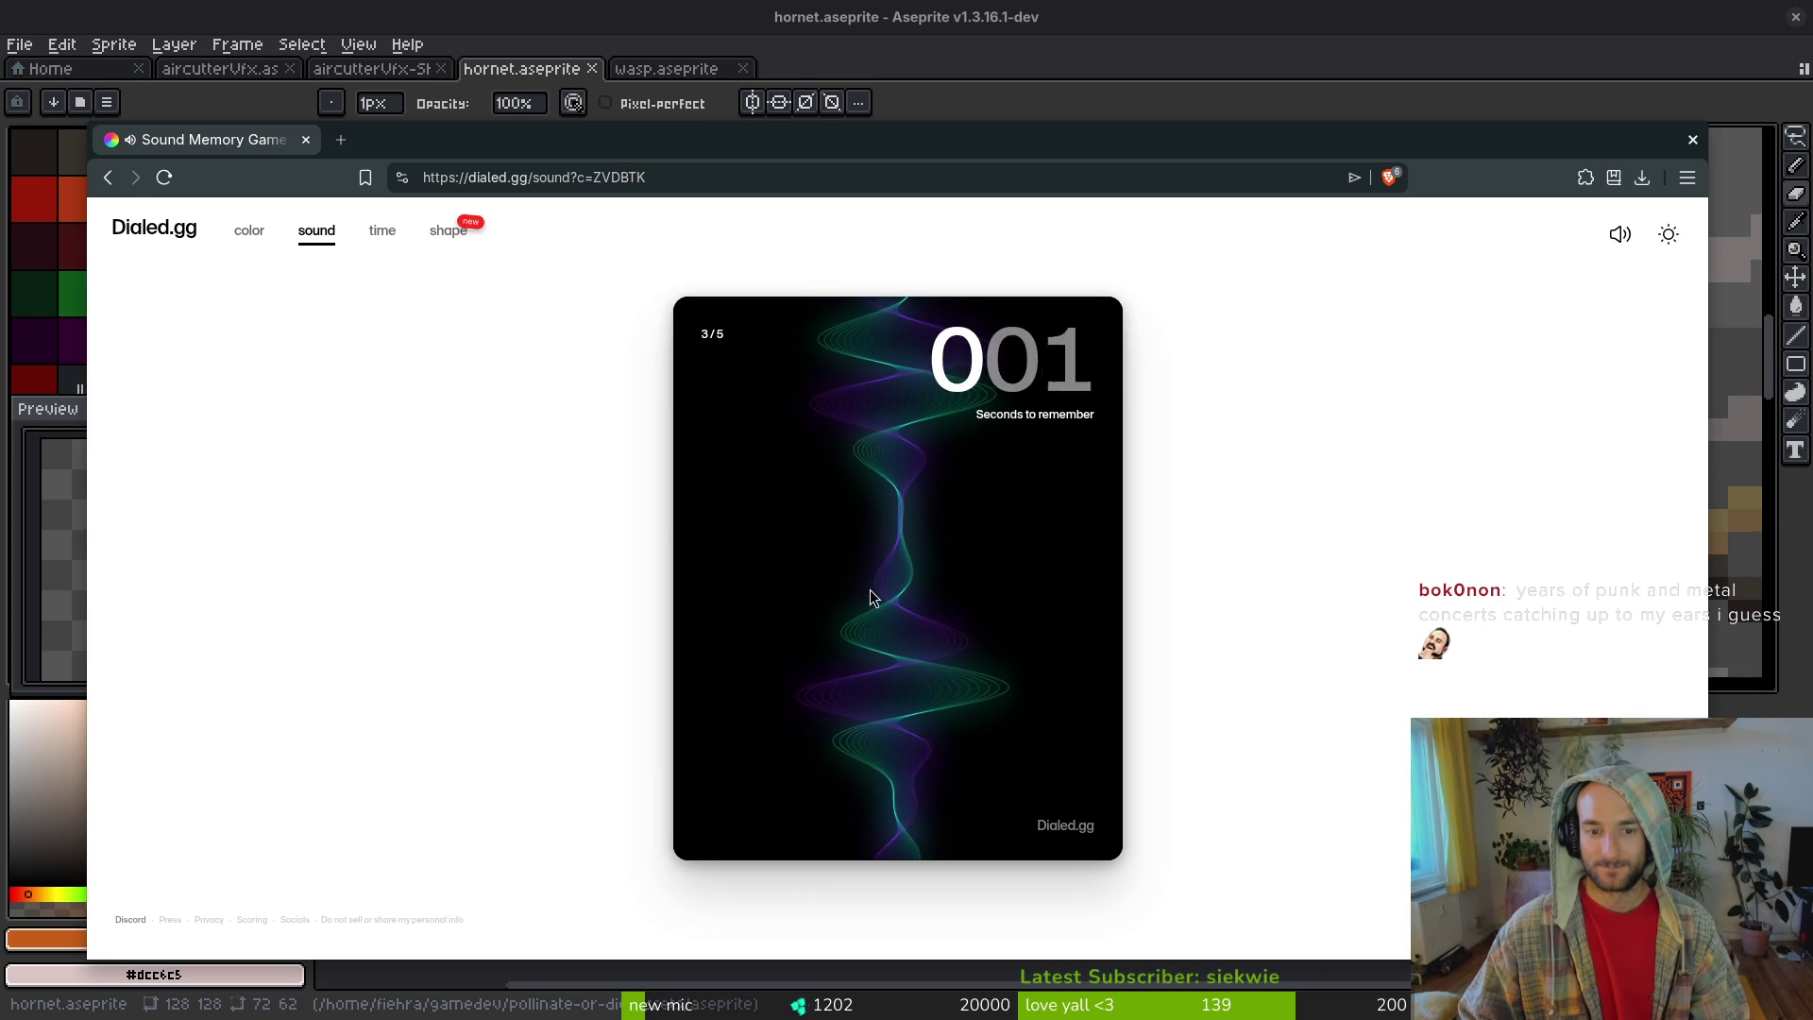
{"action": "mouse_move", "coordinate": [882, 614]}
{"action": "left_mouse_down"}
{"action": "mouse_move", "coordinate": [892, 415]}
{"action": "mouse_move", "coordinate": [866, 388]}
{"action": "mouse_move", "coordinate": [898, 635]}
{"action": "mouse_move", "coordinate": [909, 568]}
{"action": "mouse_move", "coordinate": [913, 586]}
{"action": "left_mouse_up"}
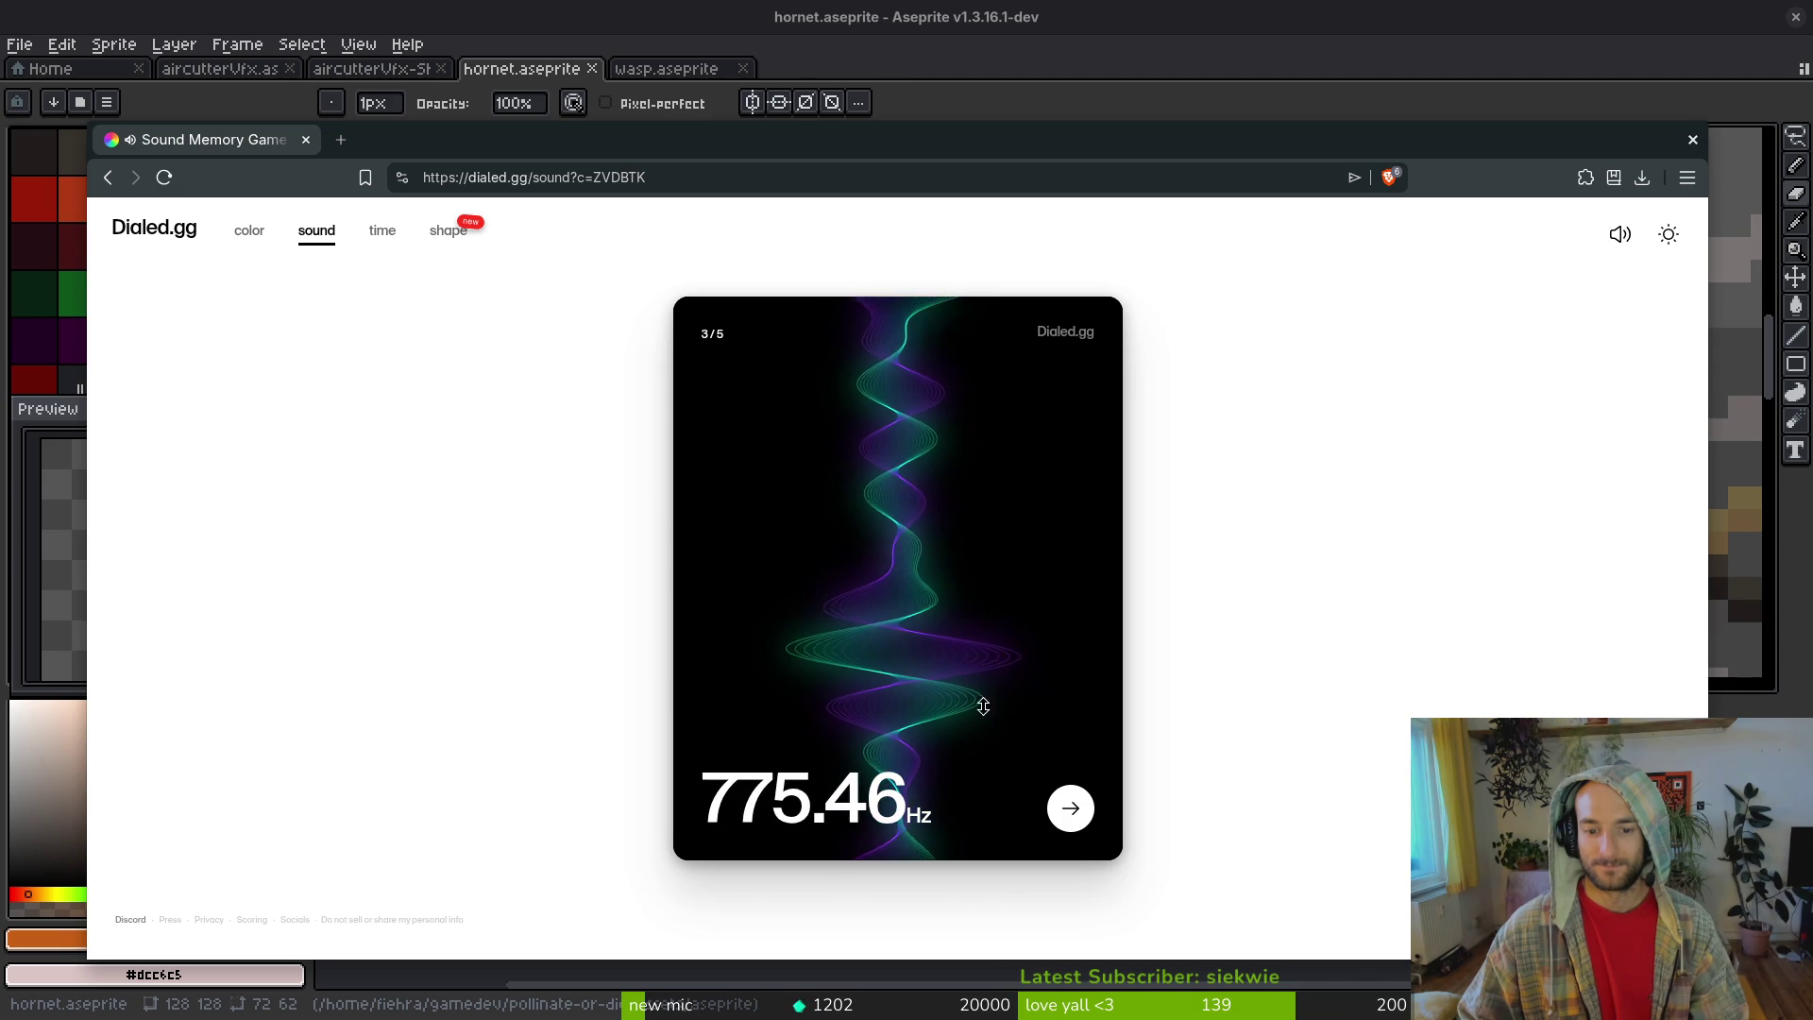
{"action": "left_click_drag", "start_coordinate": [937, 619], "coordinate": [895, 538]}
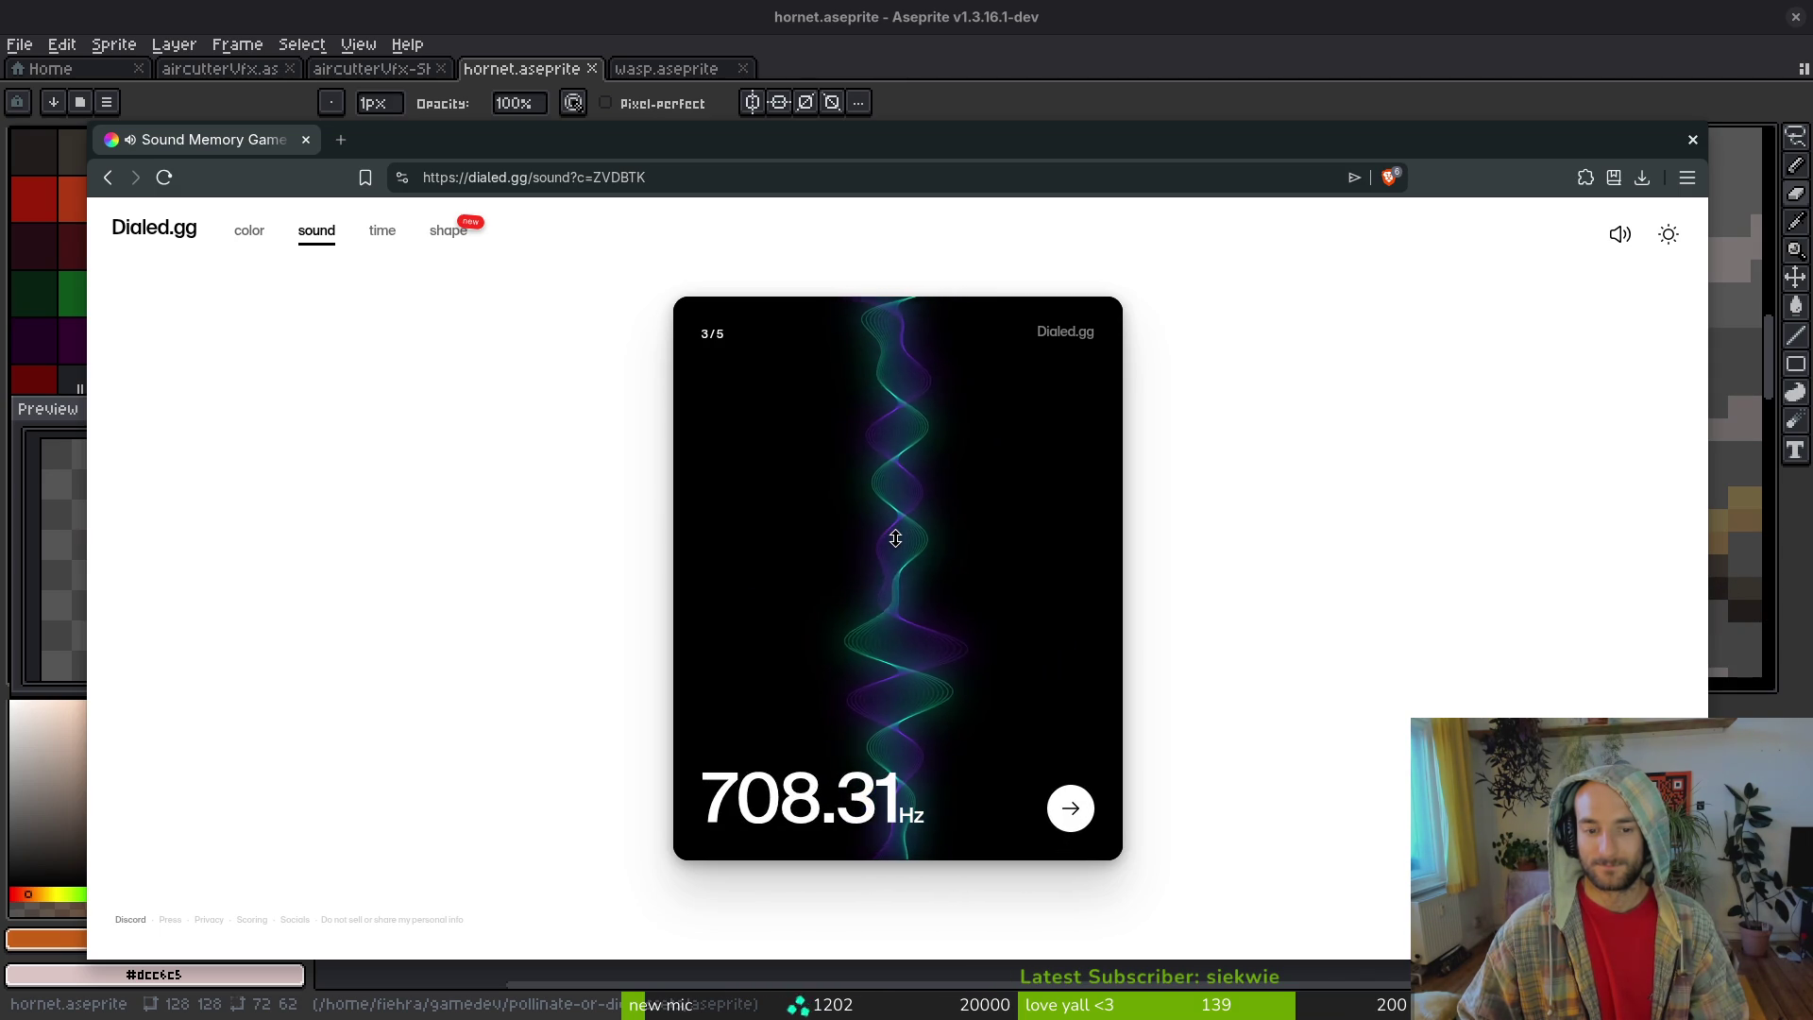
{"action": "left_click", "coordinate": [1072, 814]}
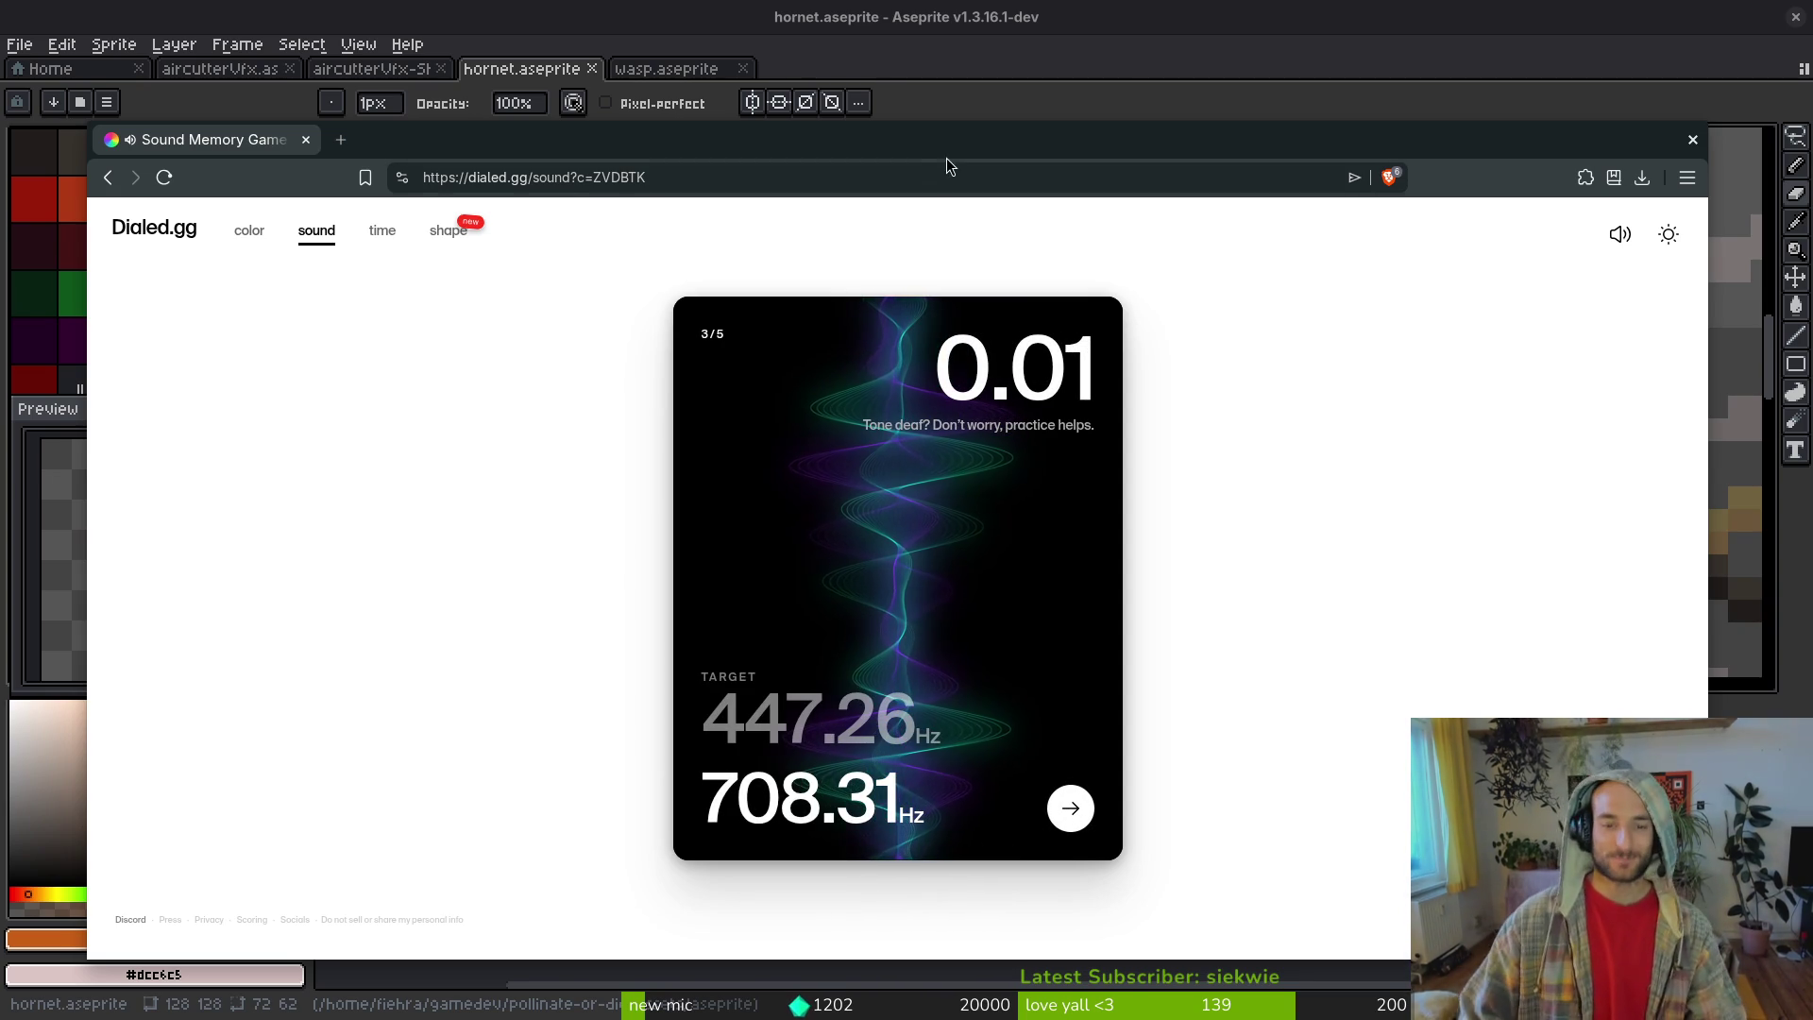
{"action": "left_click", "coordinate": [1070, 808]}
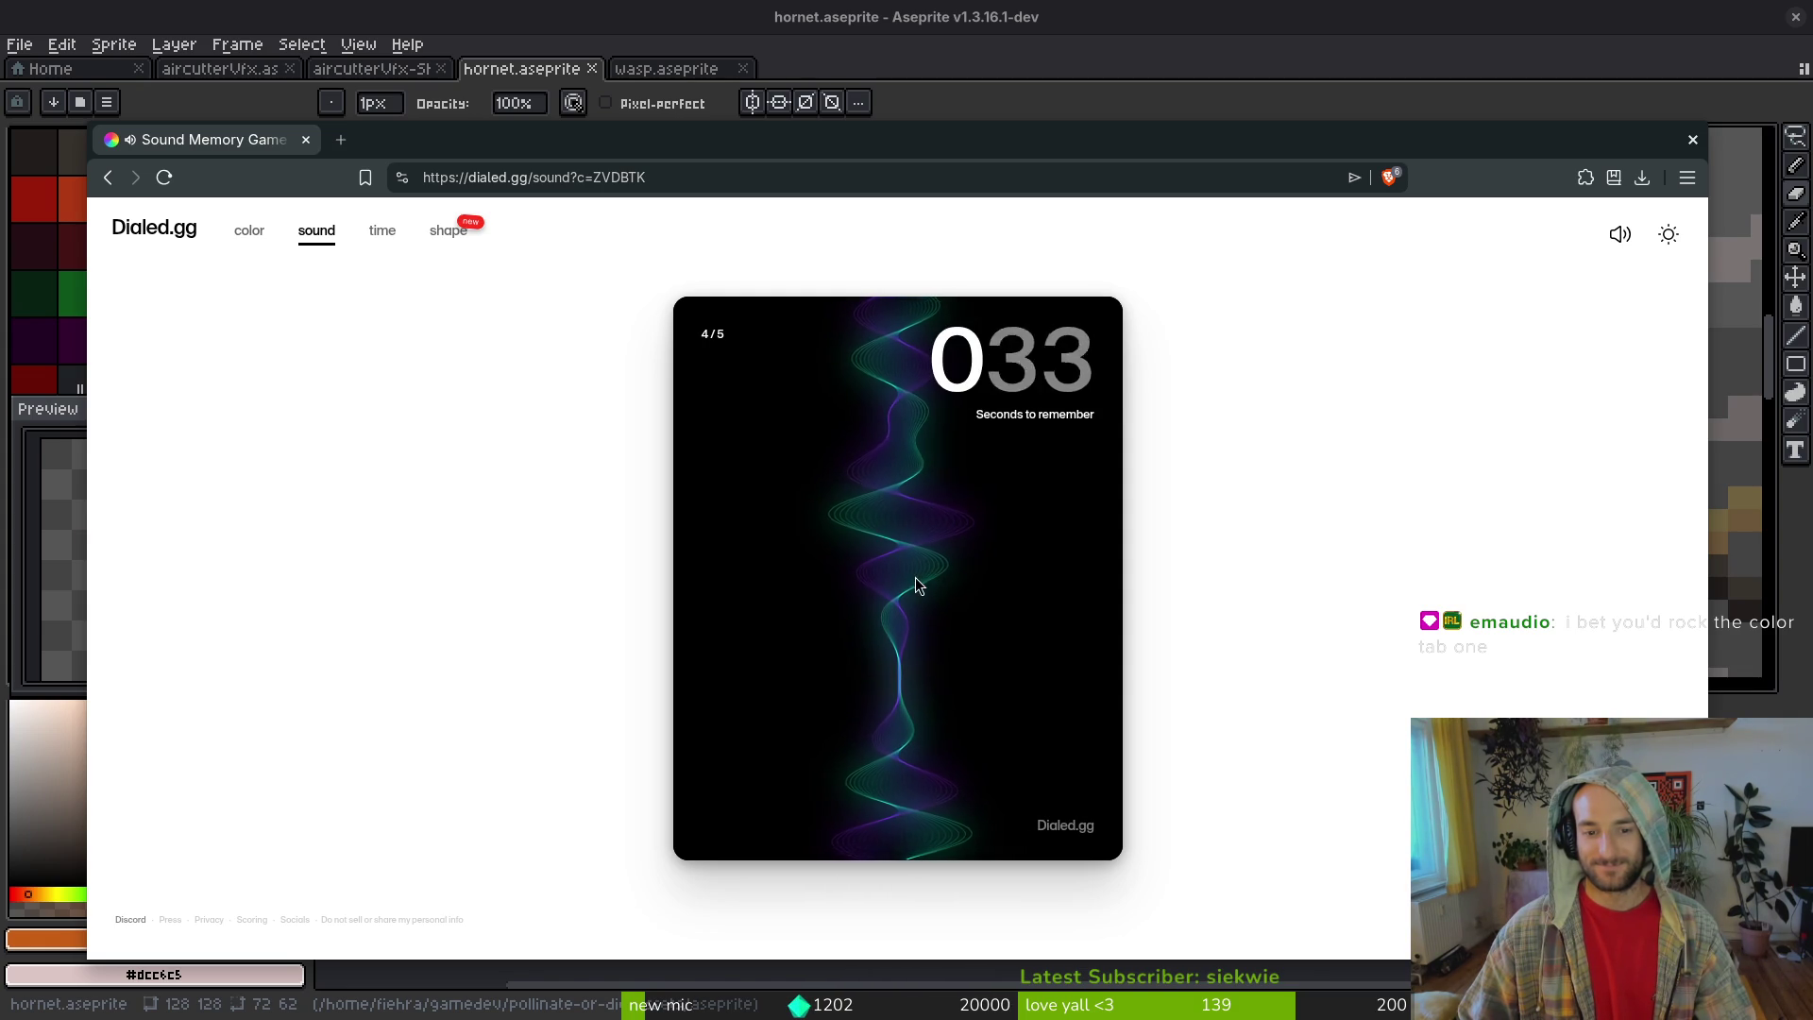
- Submit a 757.38 Hz guess for round 4, scoring 7.70, and advance to the final round
{"action": "mouse_move", "coordinate": [894, 615]}
{"action": "left_mouse_down"}
{"action": "mouse_move", "coordinate": [909, 396]}
{"action": "mouse_move", "coordinate": [912, 419]}
{"action": "left_mouse_up"}
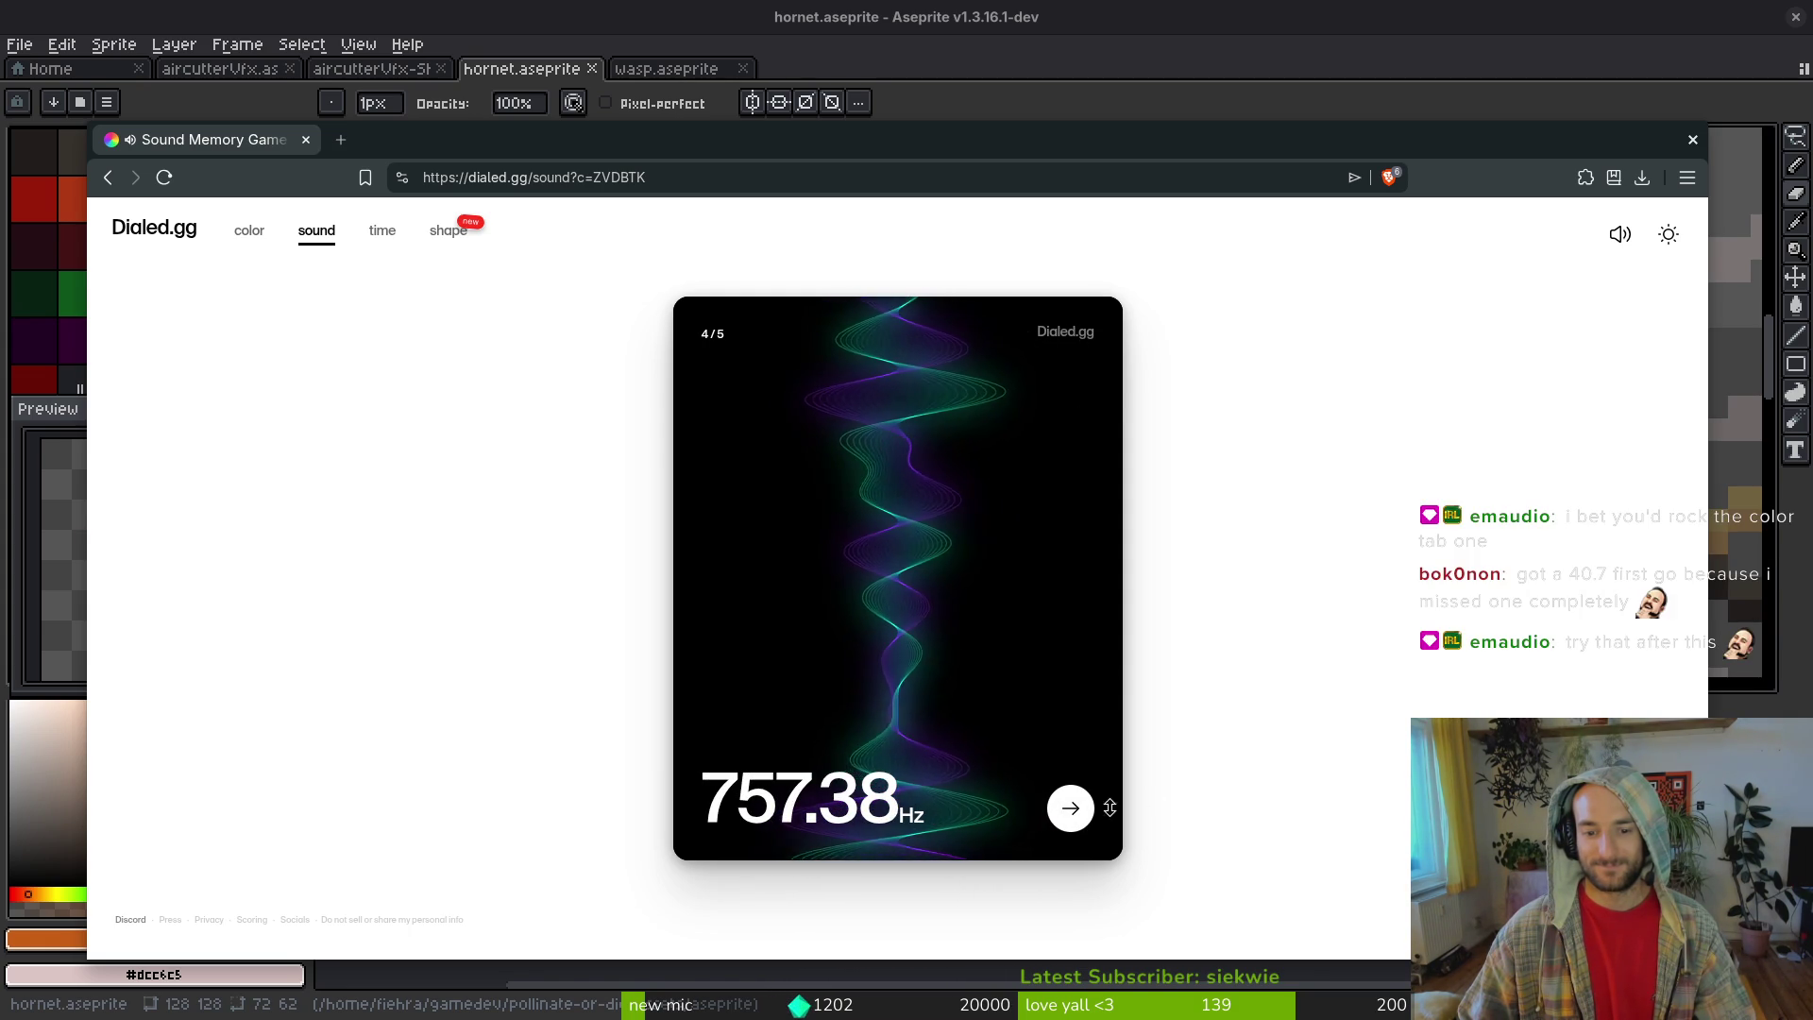
{"action": "left_click", "coordinate": [1071, 810]}
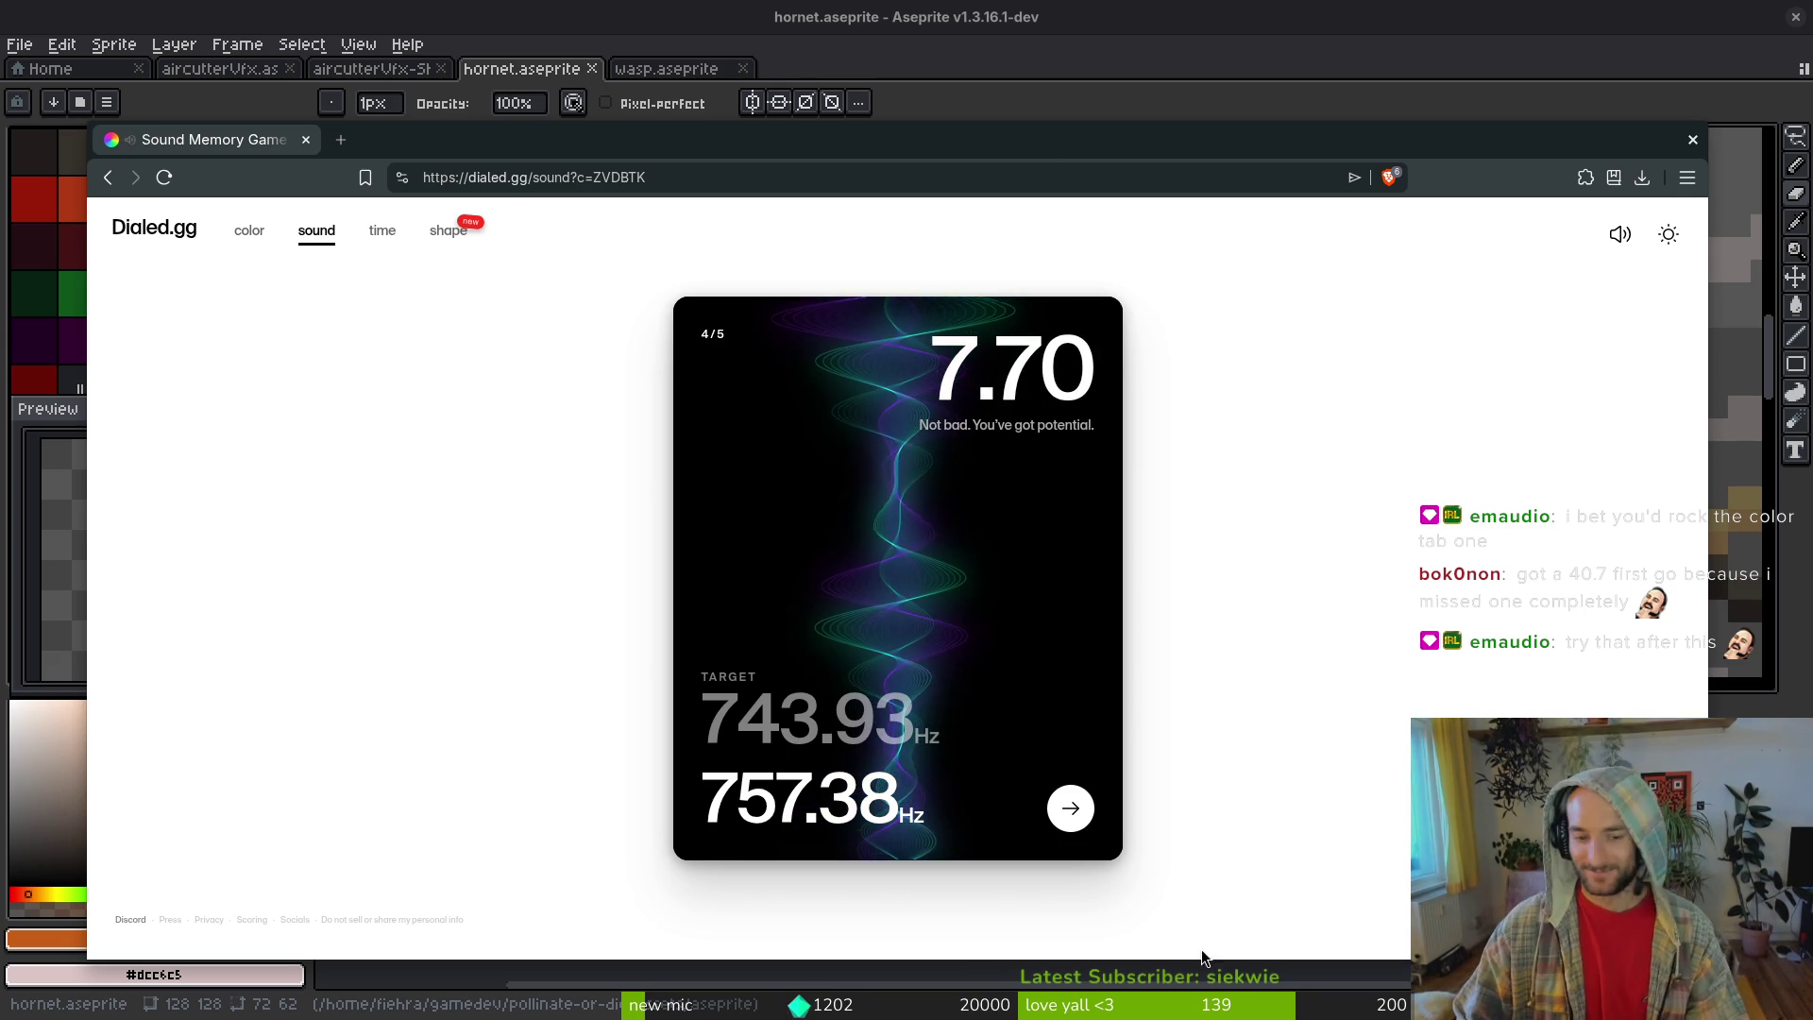
{"action": "left_click", "coordinate": [1070, 803]}
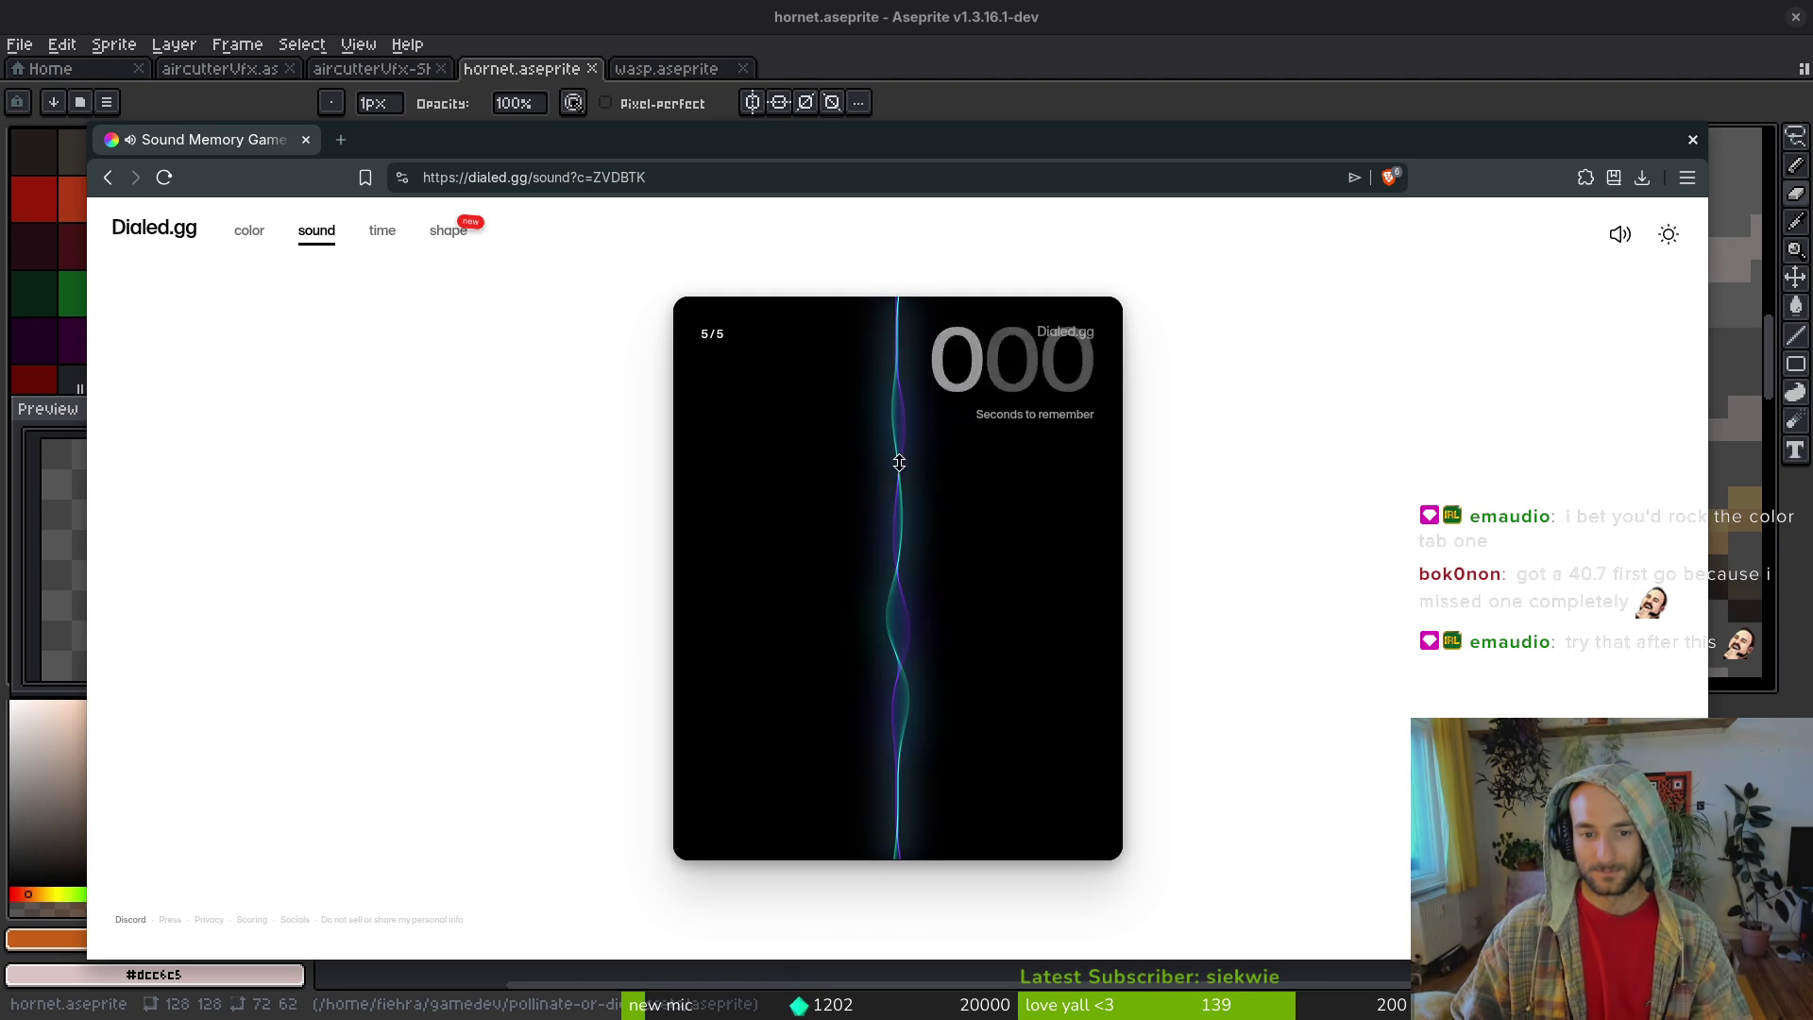
- Submit a 462.47 Hz guess for round 5 (2.78 against 488.47 Hz) and view the 13.86/50 total
{"action": "scroll", "coordinate": [894, 563], "scroll_direction": "up", "scroll_amount": 10}
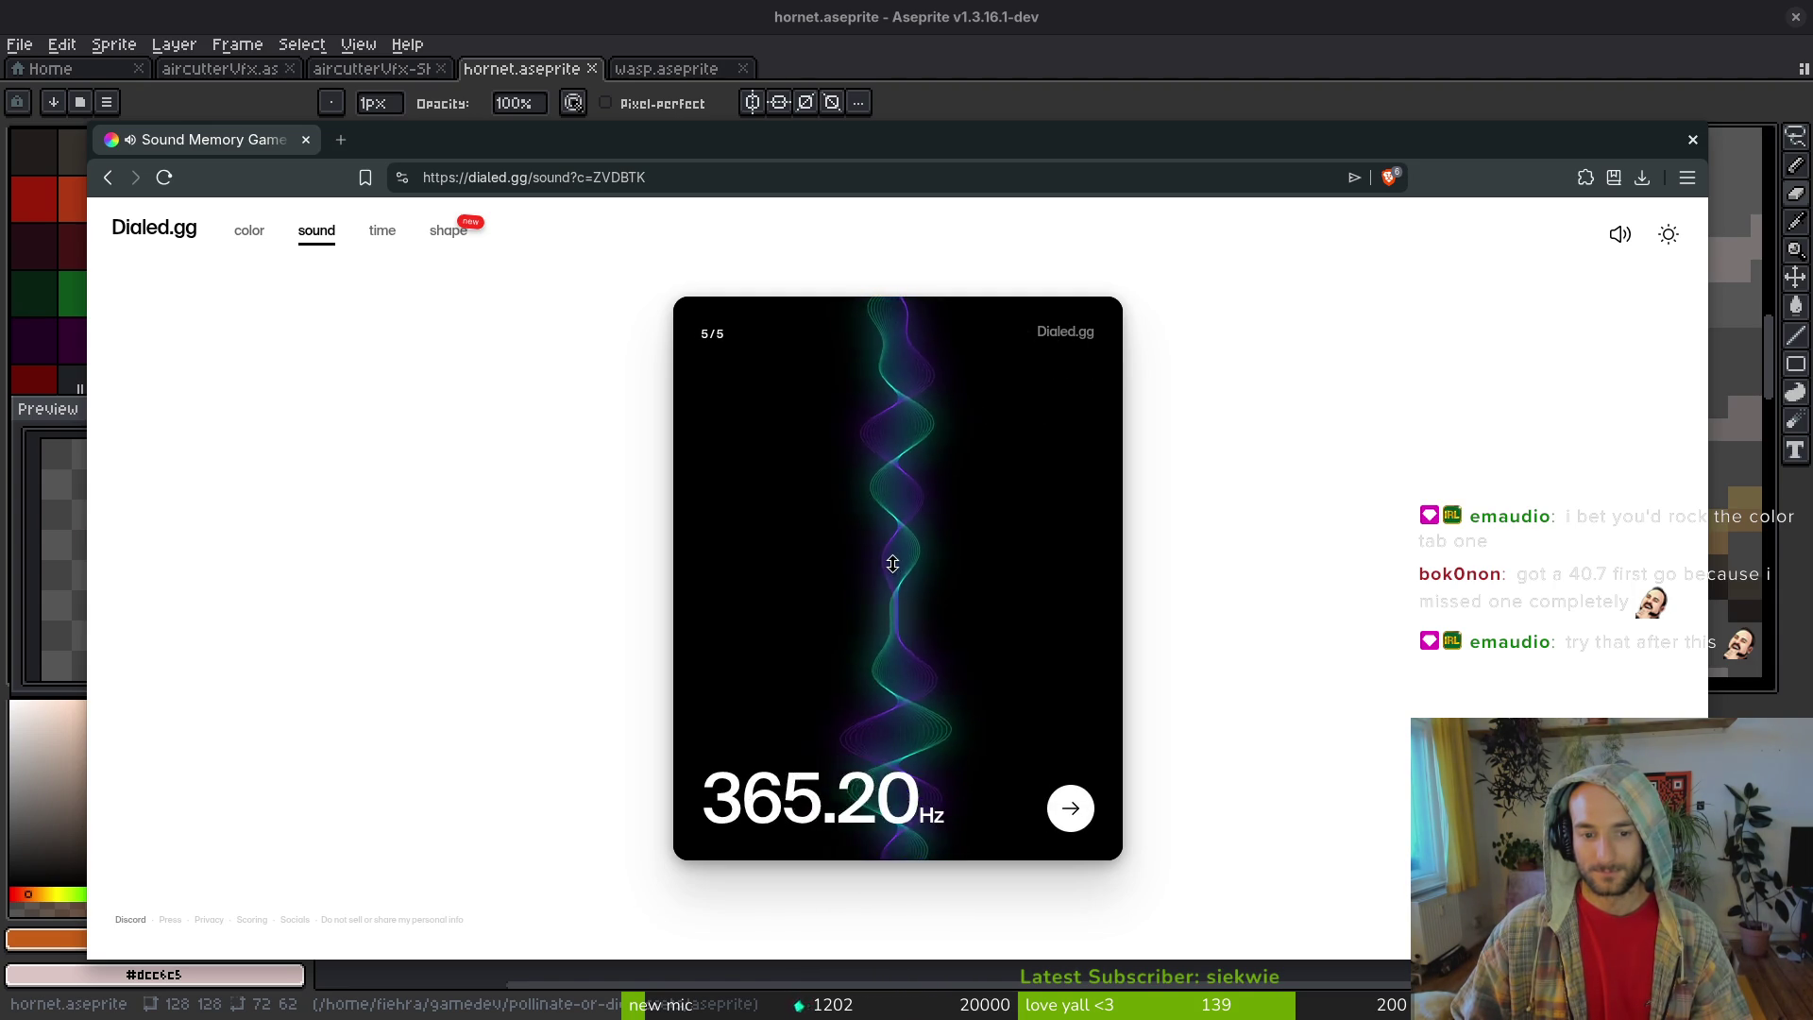
{"action": "scroll", "coordinate": [892, 563], "scroll_direction": "up", "scroll_amount": 2}
{"action": "scroll", "coordinate": [896, 557], "scroll_direction": "down", "scroll_amount": 1}
{"action": "left_click_drag", "start_coordinate": [896, 557], "coordinate": [893, 508]}
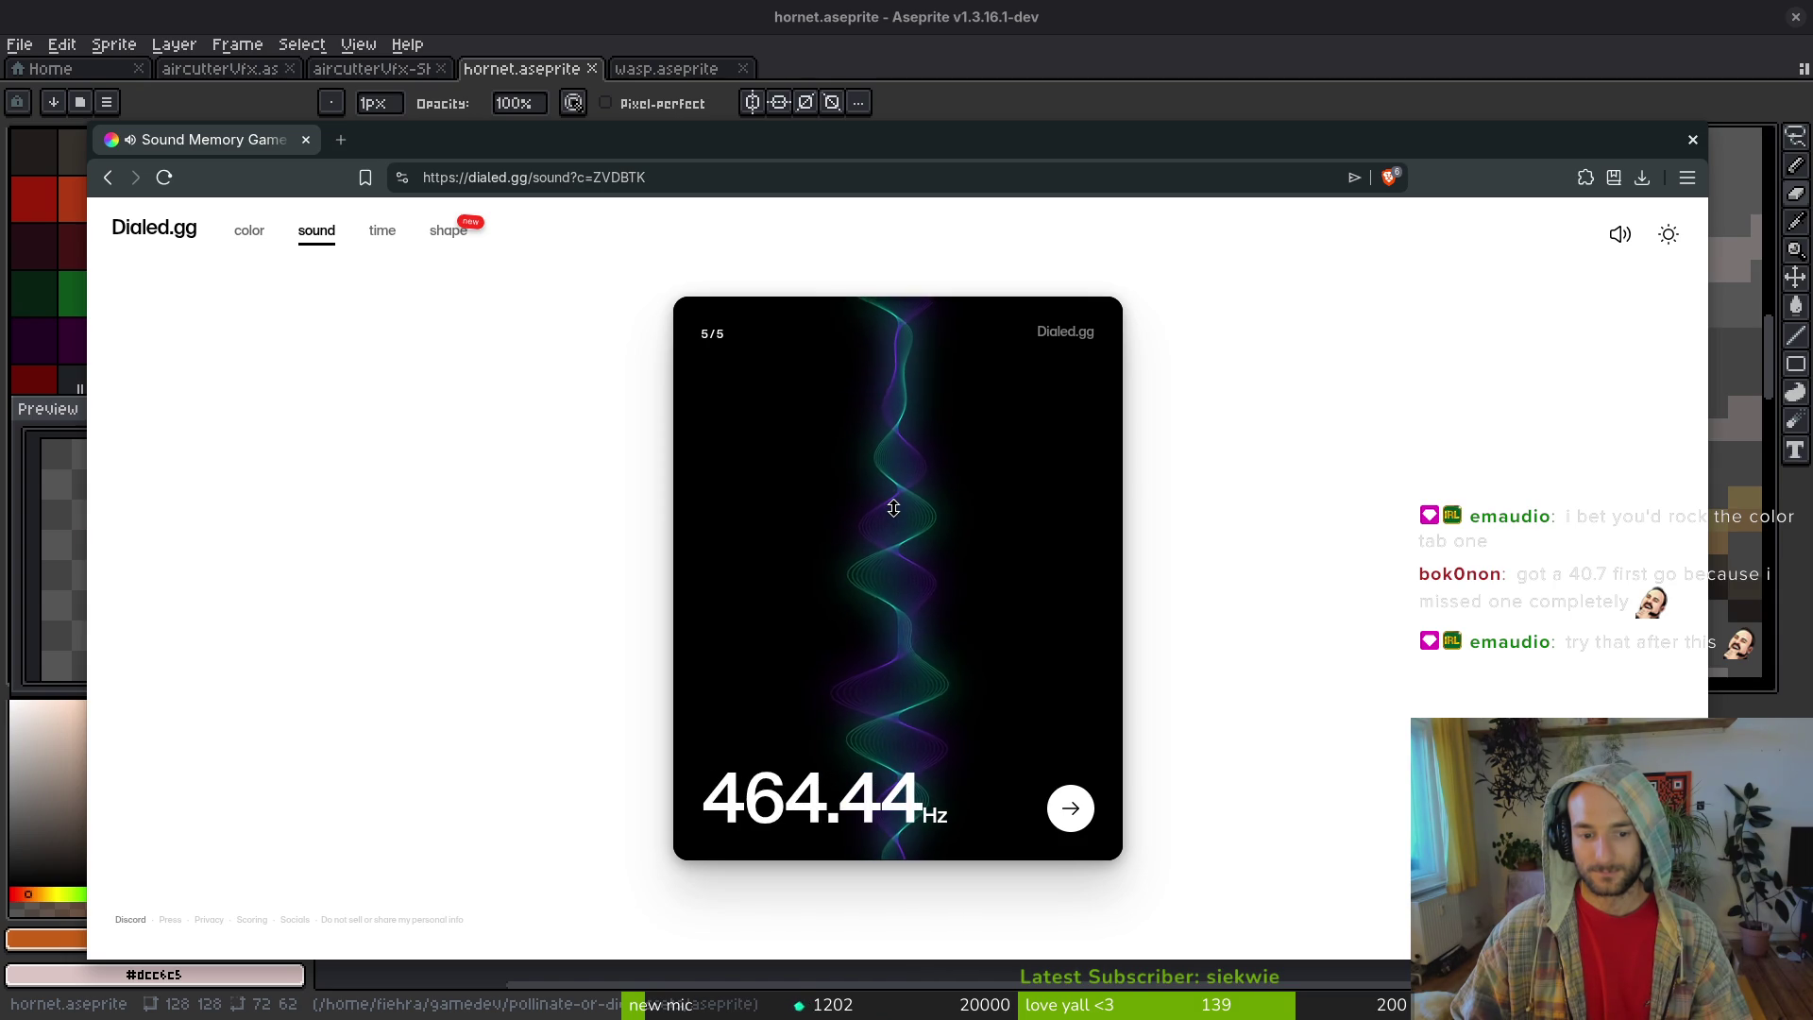
{"action": "left_click", "coordinate": [1078, 814]}
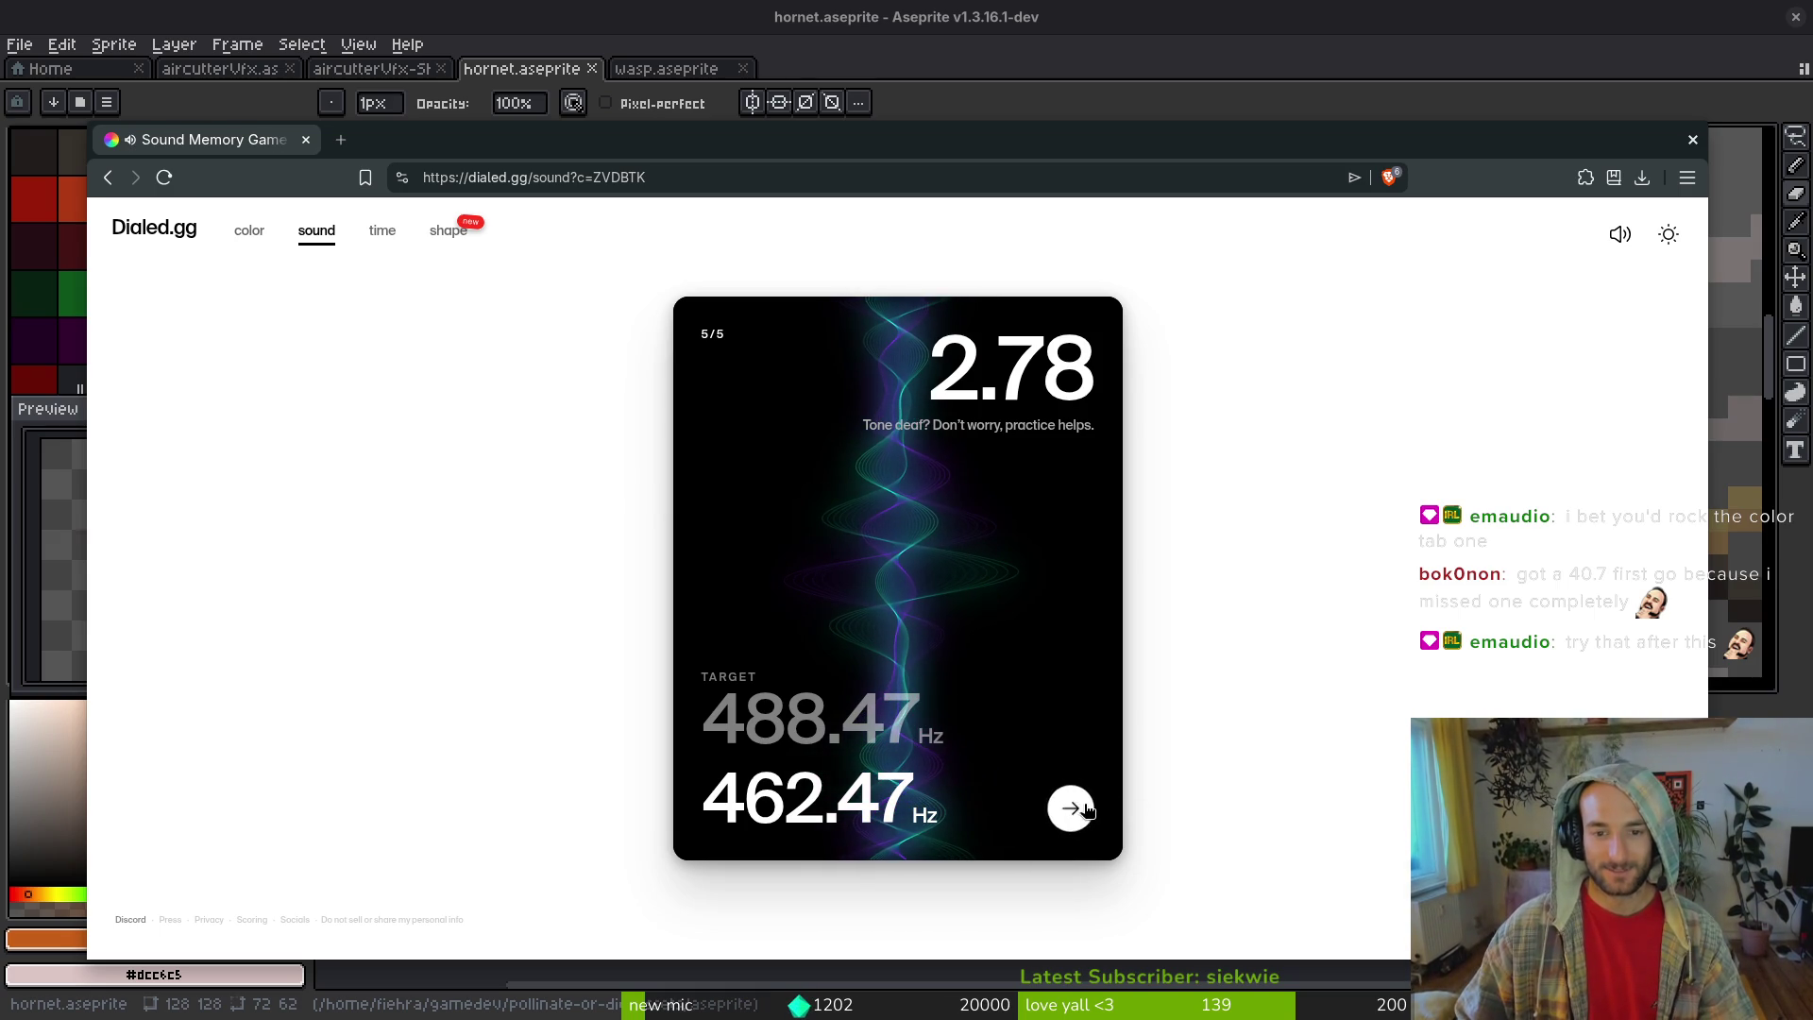
{"action": "left_click", "coordinate": [1073, 809]}
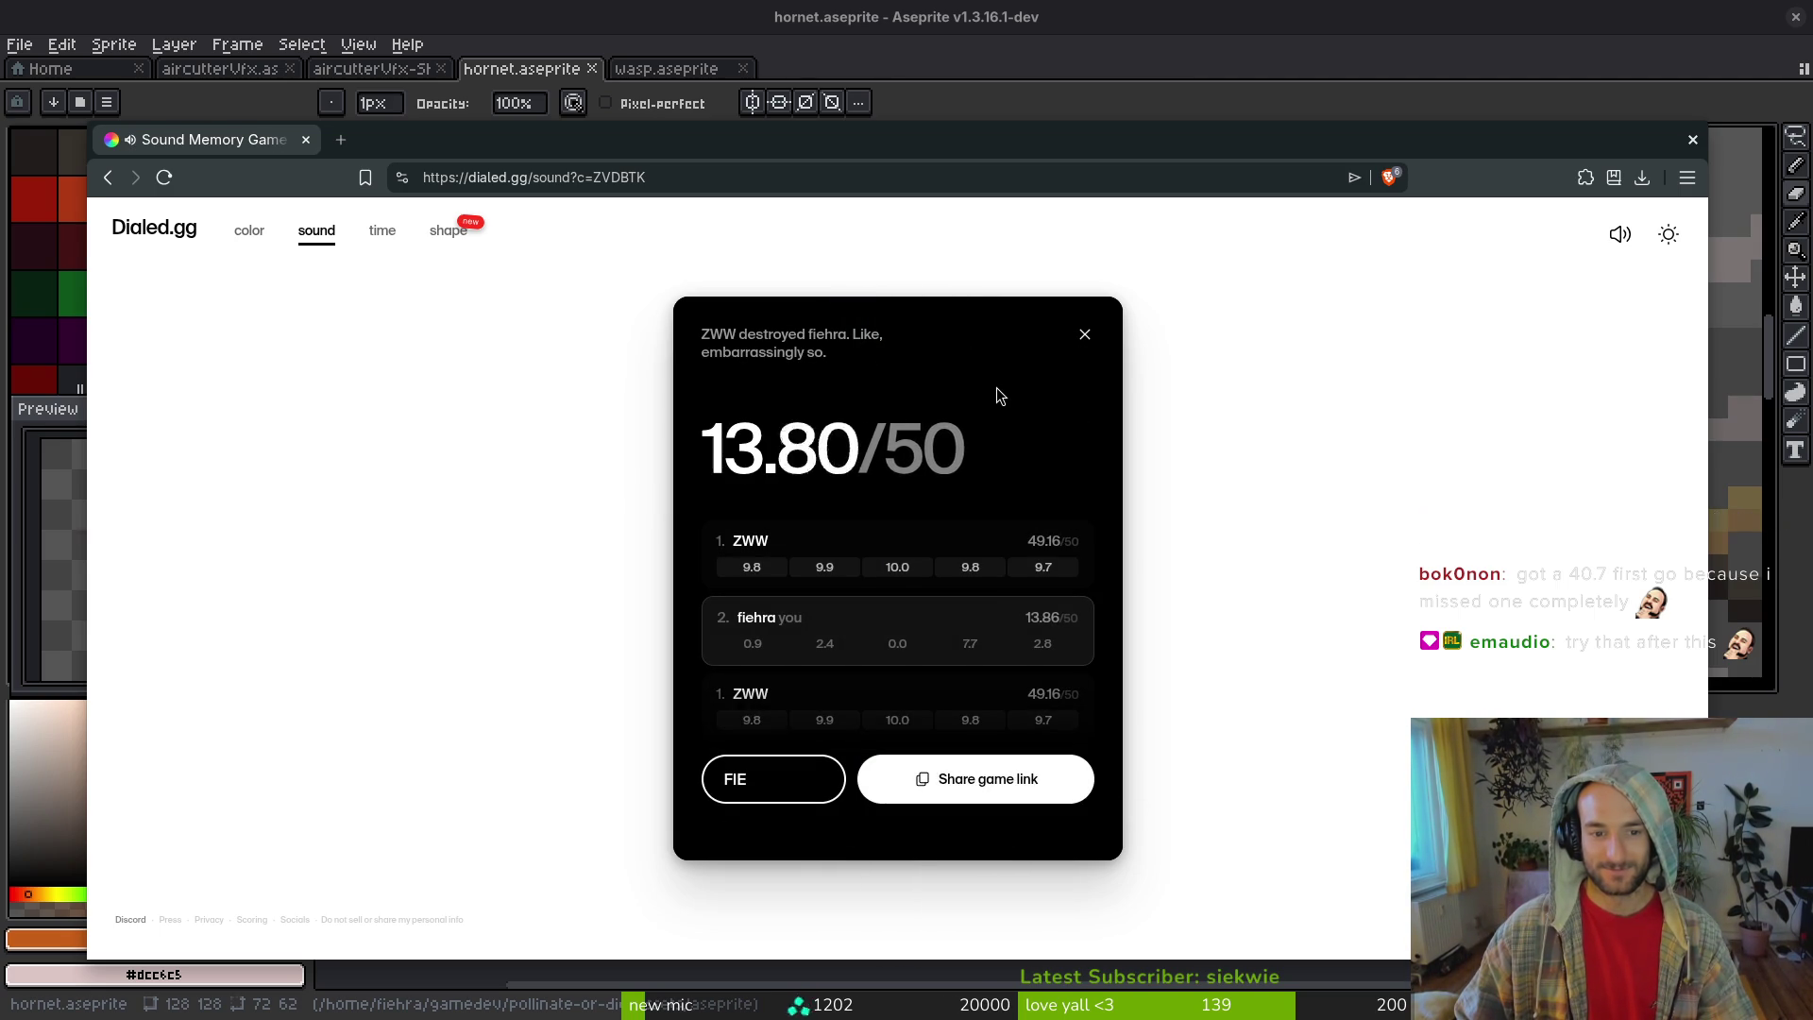
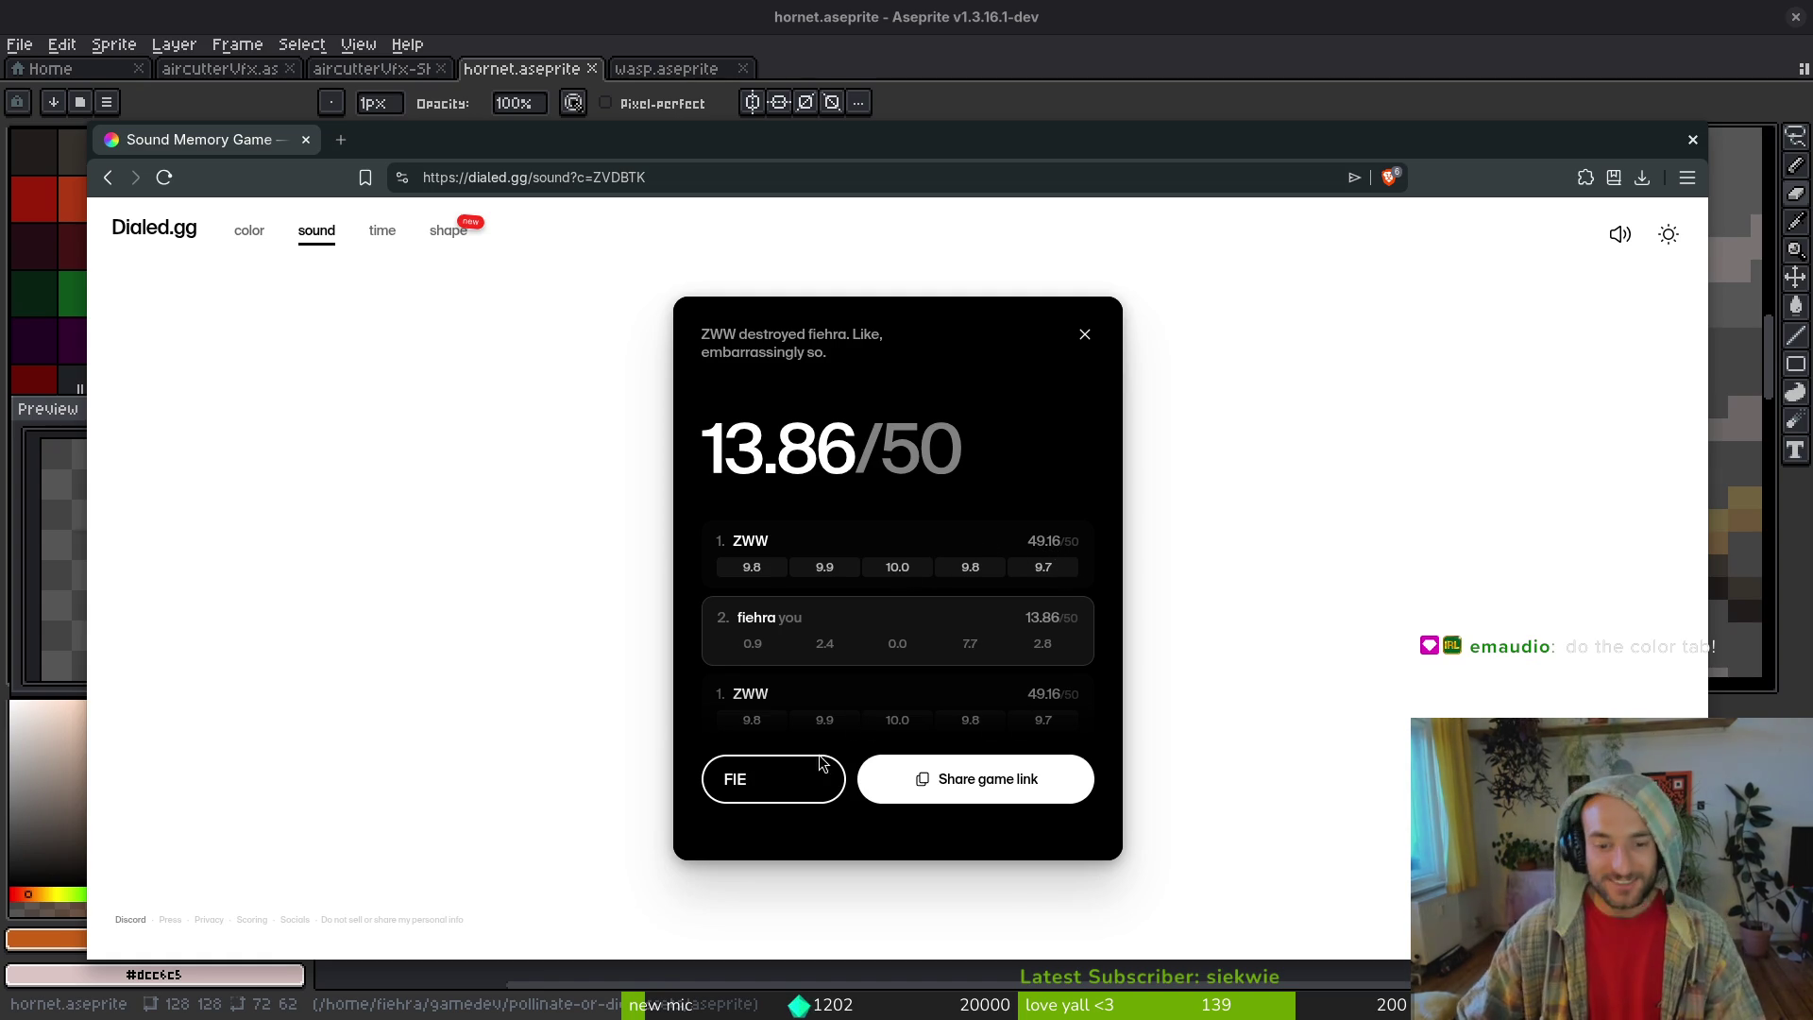
- Dismiss the multiplayer sound results, replace the old tab, and start a new solo sound game
{"action": "left_click", "coordinate": [321, 232]}
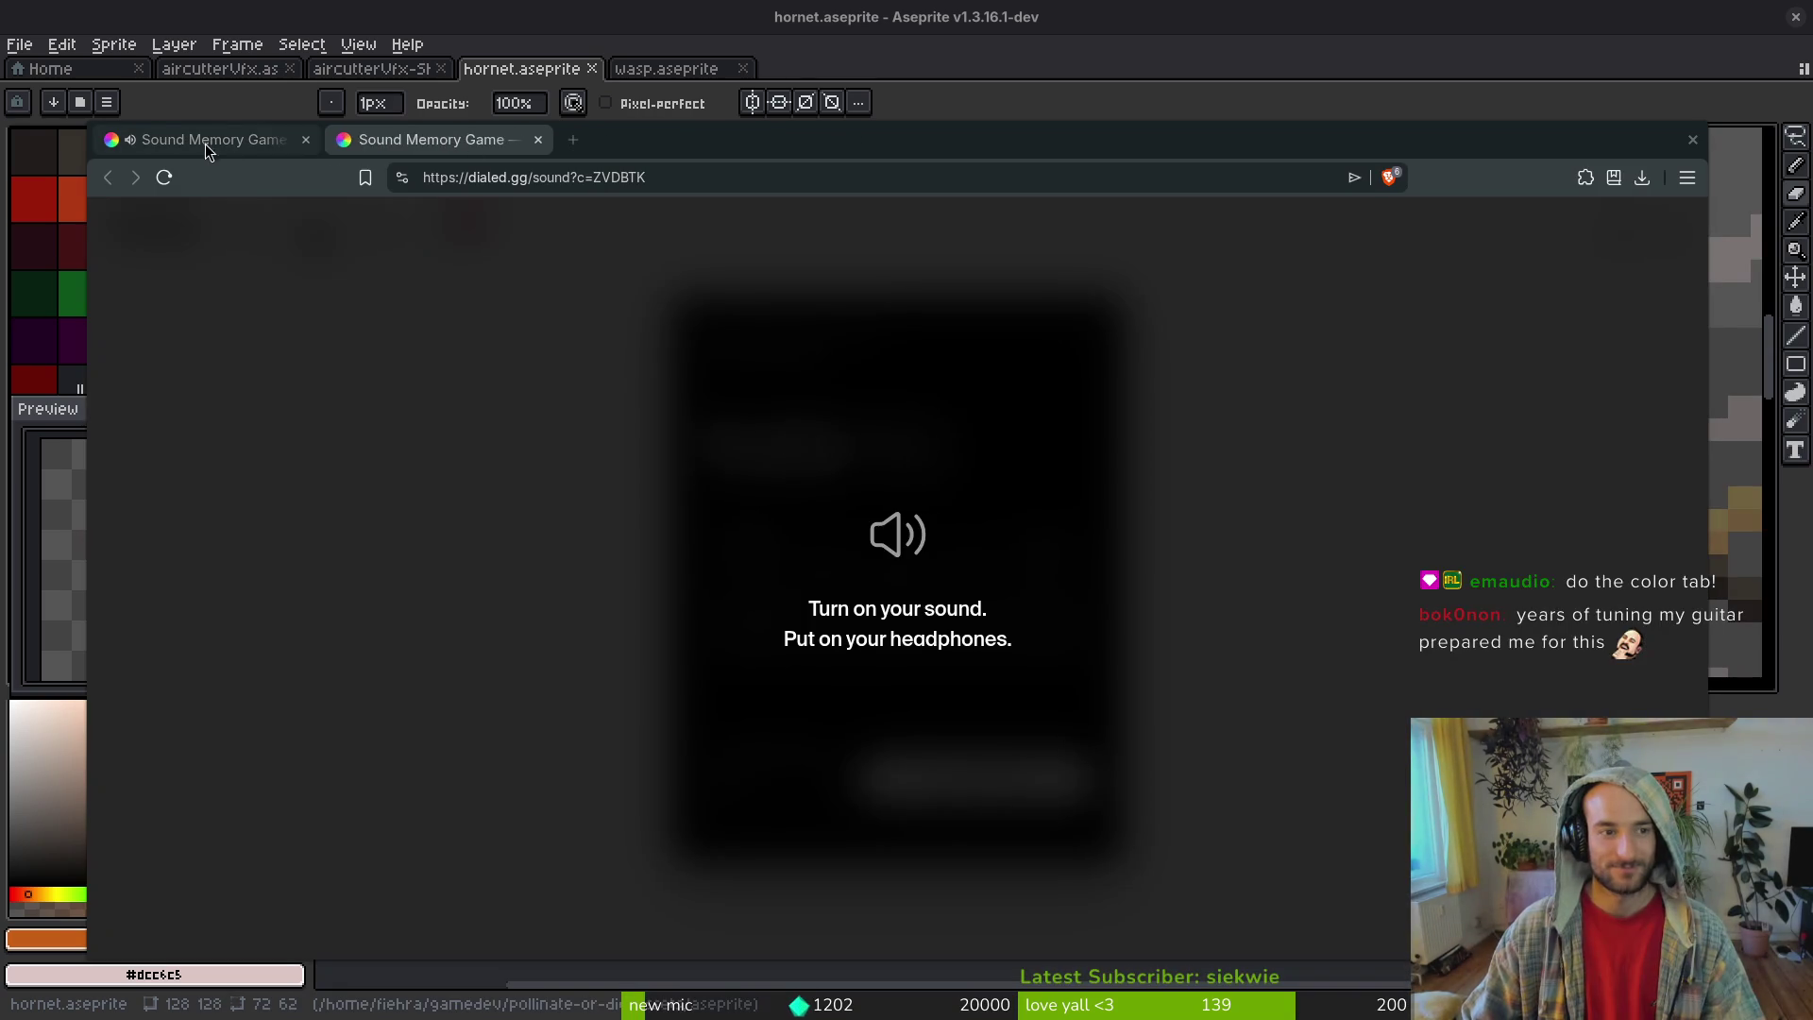
{"action": "left_click", "coordinate": [202, 141]}
{"action": "left_click", "coordinate": [305, 145]}
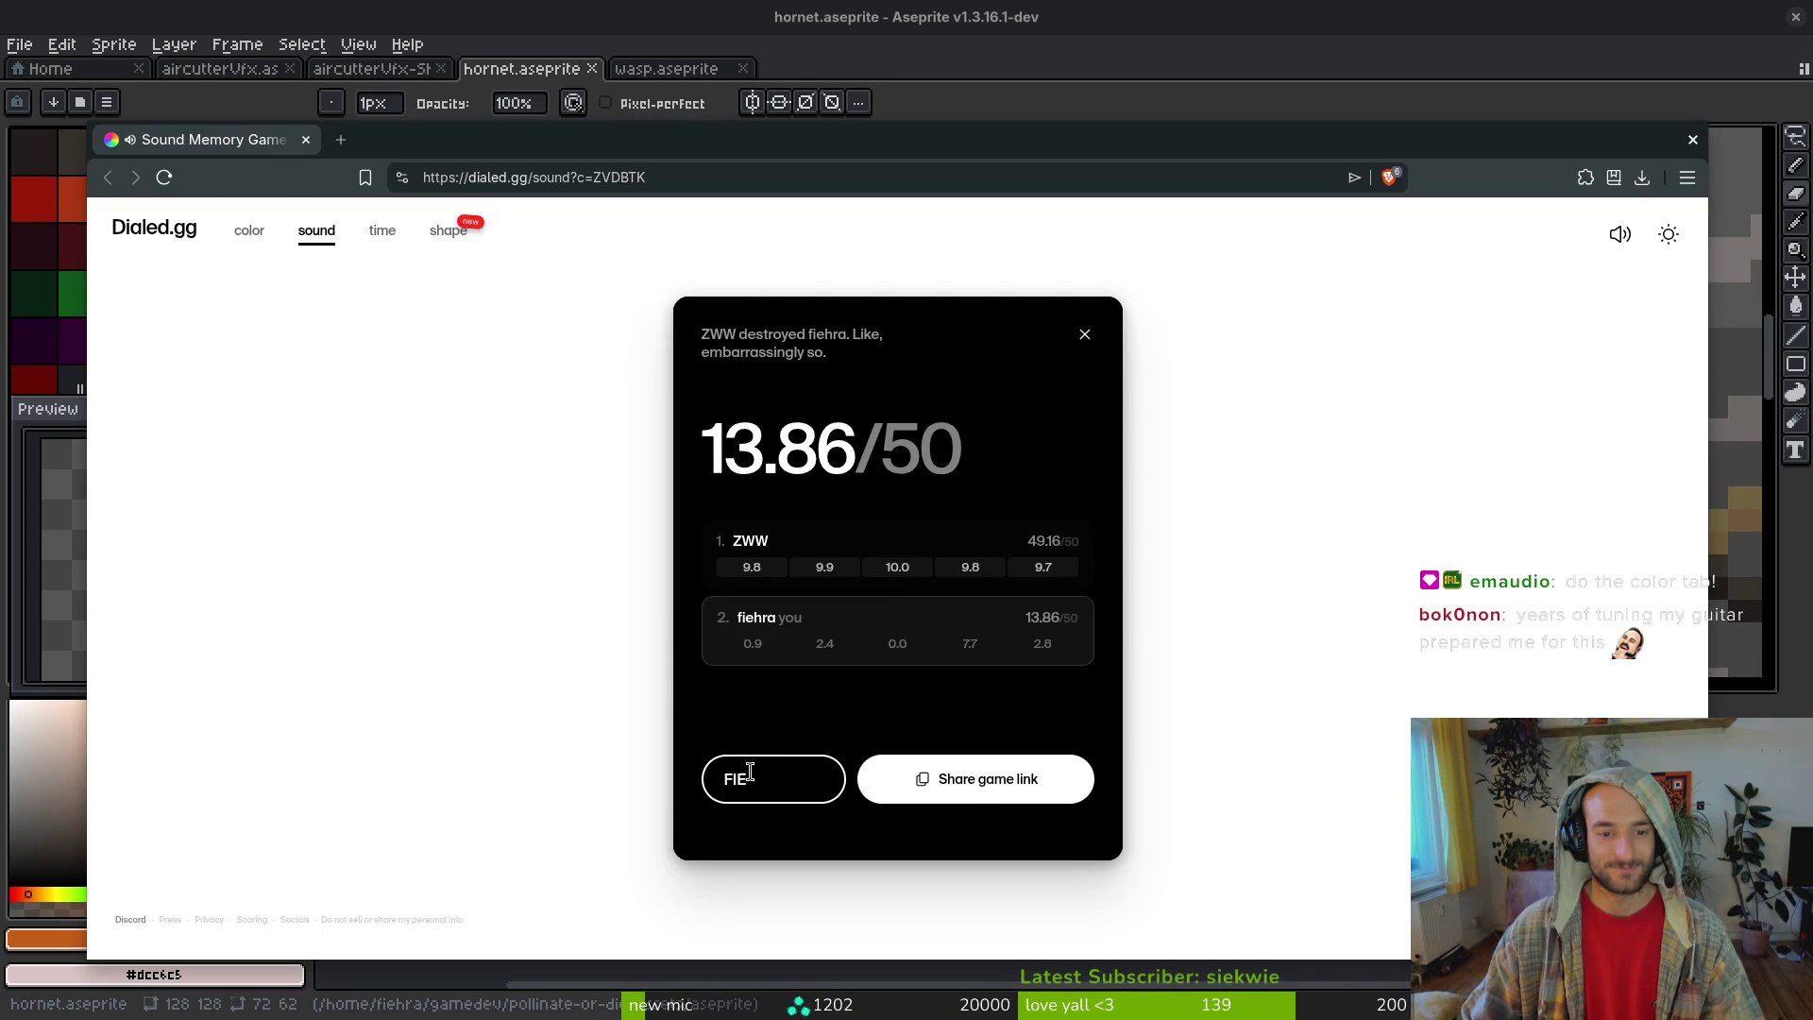
{"action": "left_click", "coordinate": [1083, 334]}
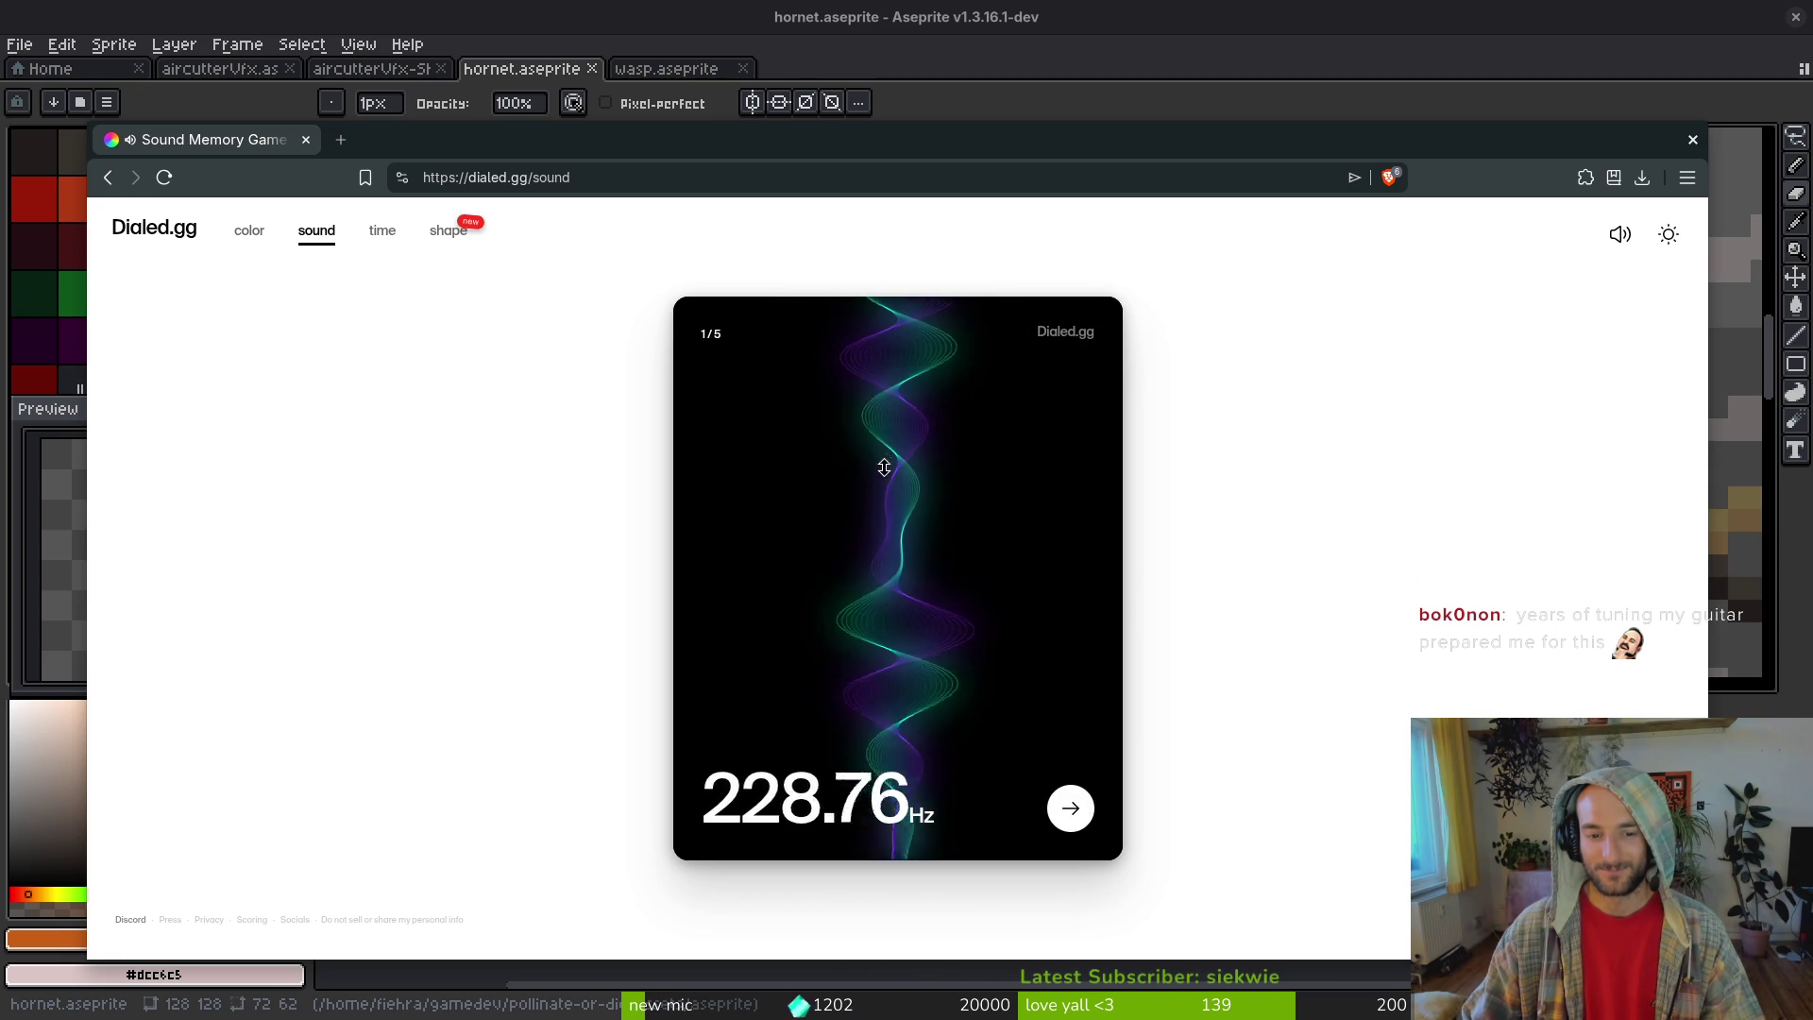
- Raise the pitch guess for tone 1, submit it for 2.54, and move to round 2
{"action": "left_click_drag", "start_coordinate": [938, 245], "coordinate": [911, 360]}
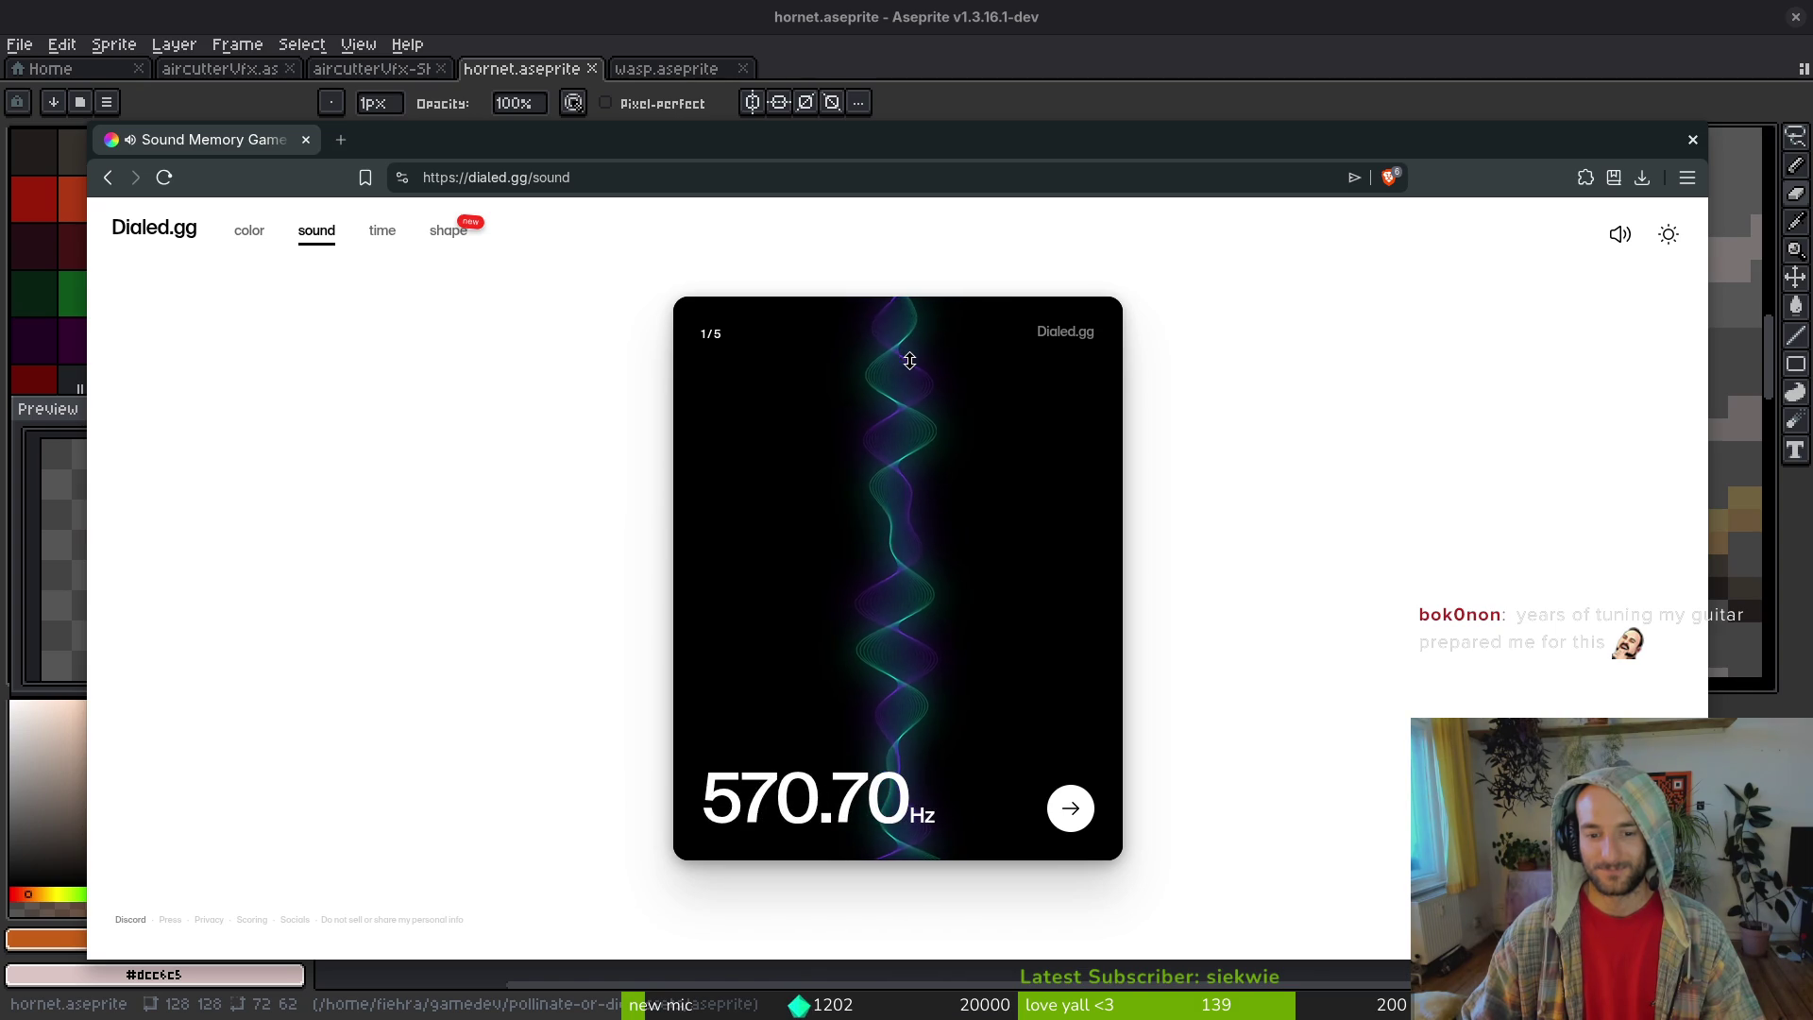
{"action": "left_click", "coordinate": [1070, 809]}
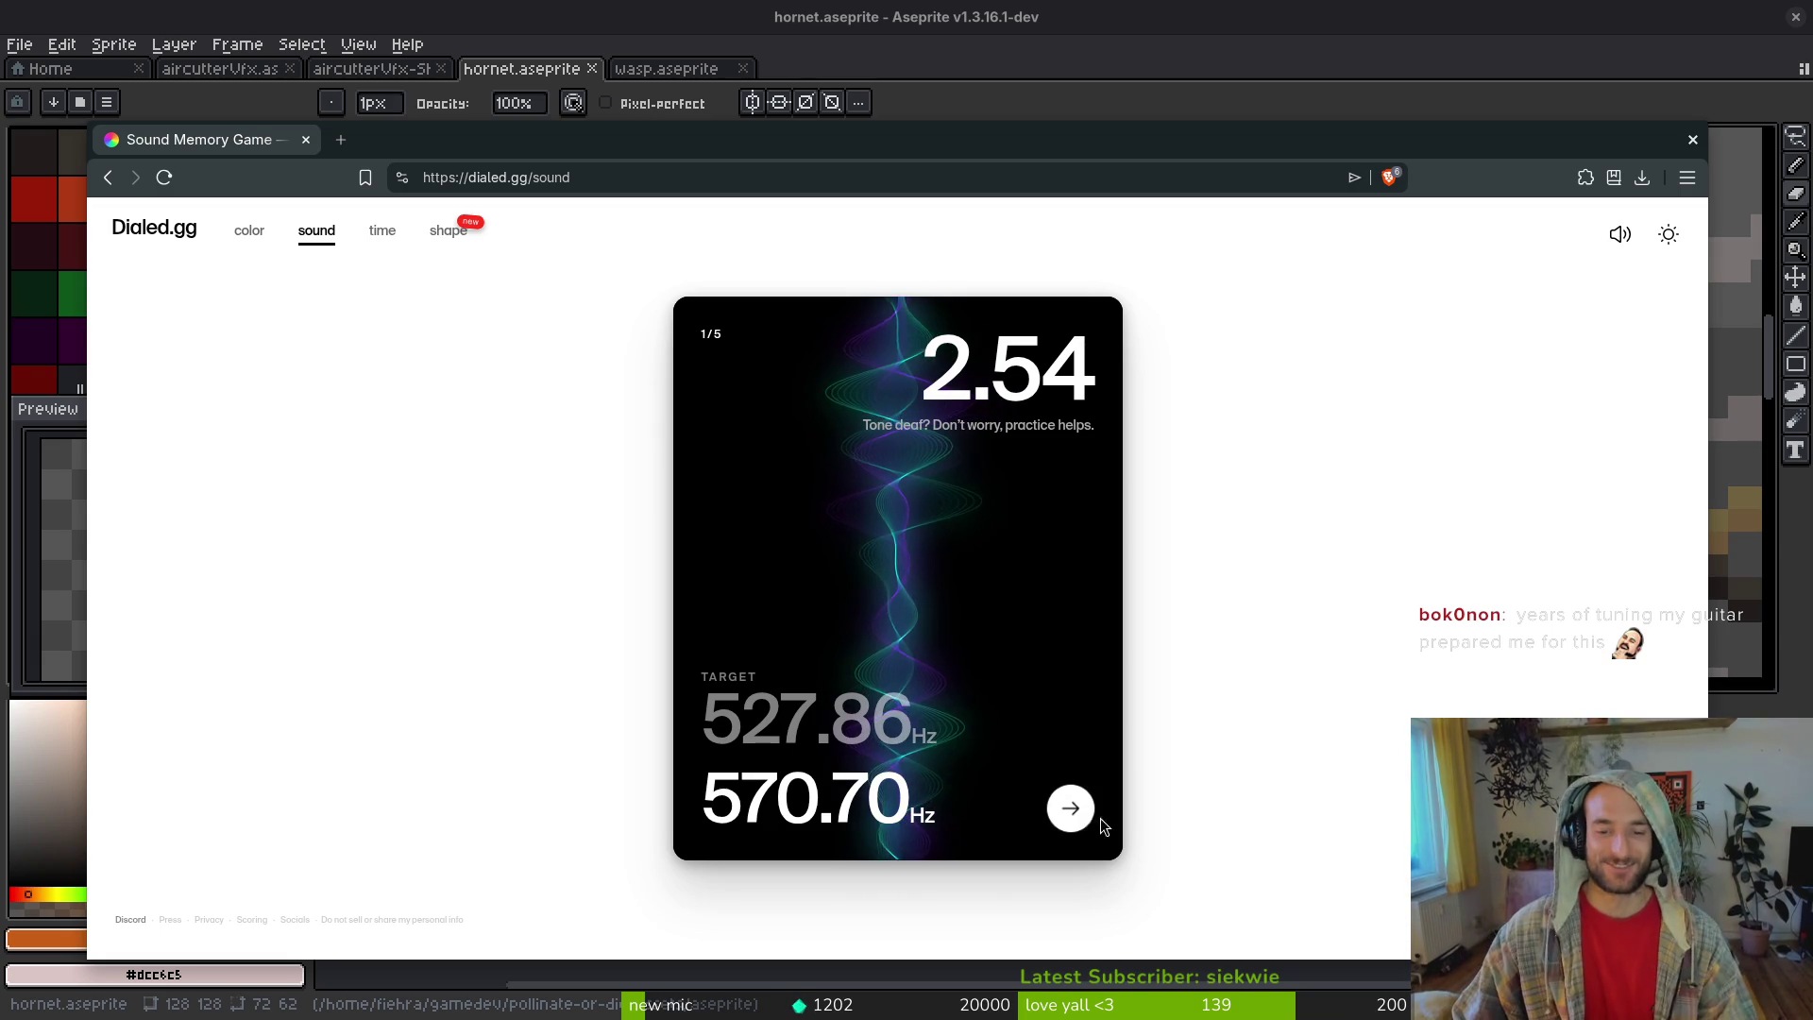
{"action": "left_click", "coordinate": [1074, 810]}
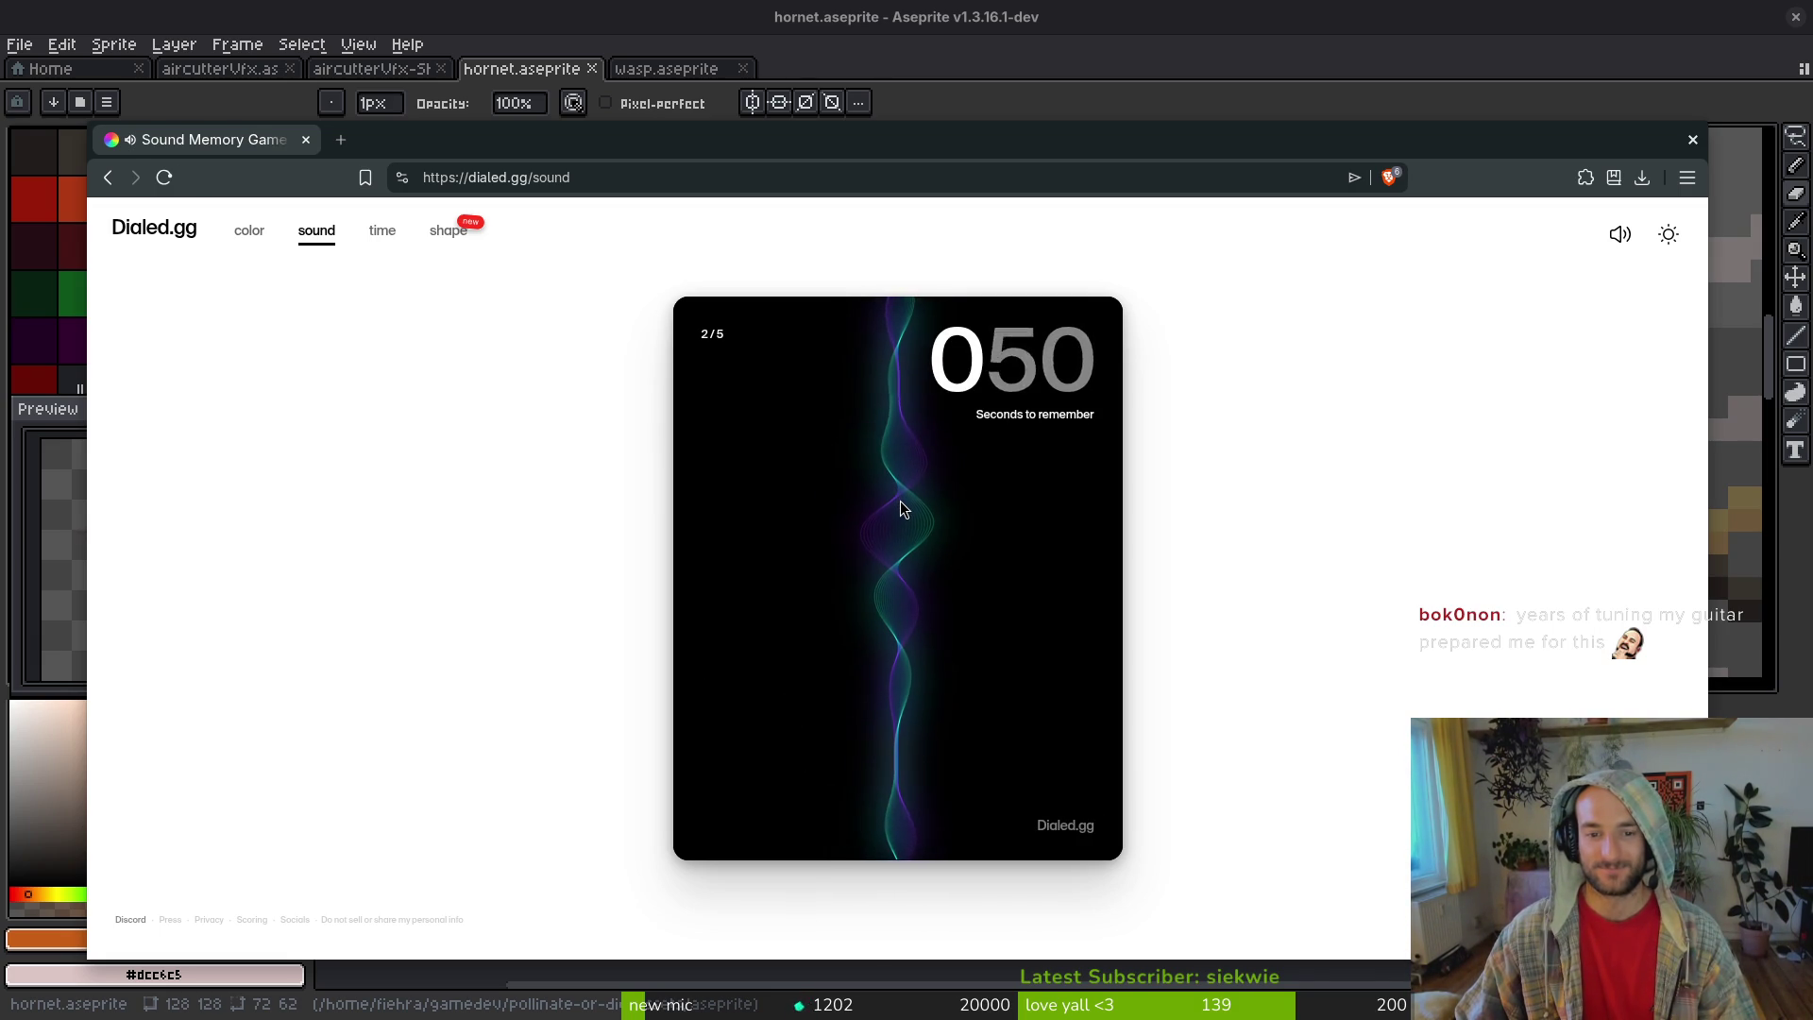
- Lower the round 2 guess to 162.40 Hz, scoring 7.92, and advance to round 3
{"action": "mouse_move", "coordinate": [890, 749]}
{"action": "left_mouse_down"}
{"action": "mouse_move", "coordinate": [893, 847]}
{"action": "mouse_move", "coordinate": [899, 817]}
{"action": "left_mouse_up"}
{"action": "left_click", "coordinate": [1070, 807]}
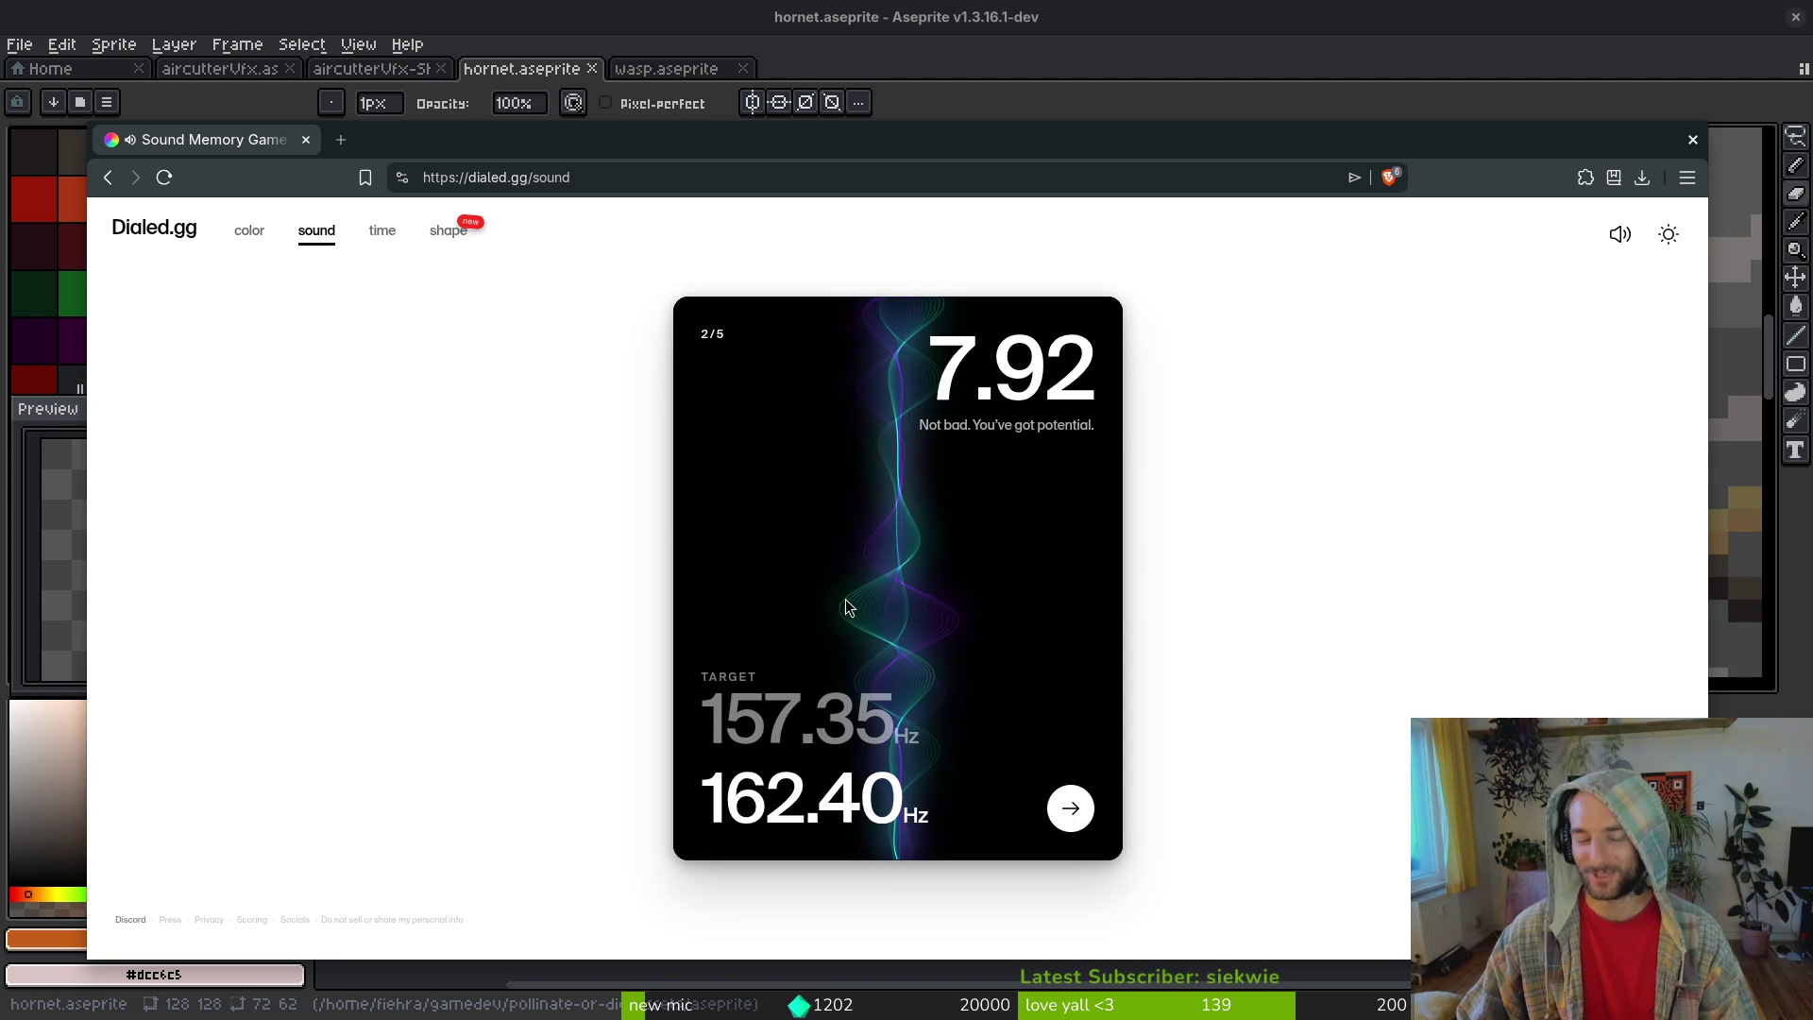
{"action": "left_click", "coordinate": [1084, 816]}
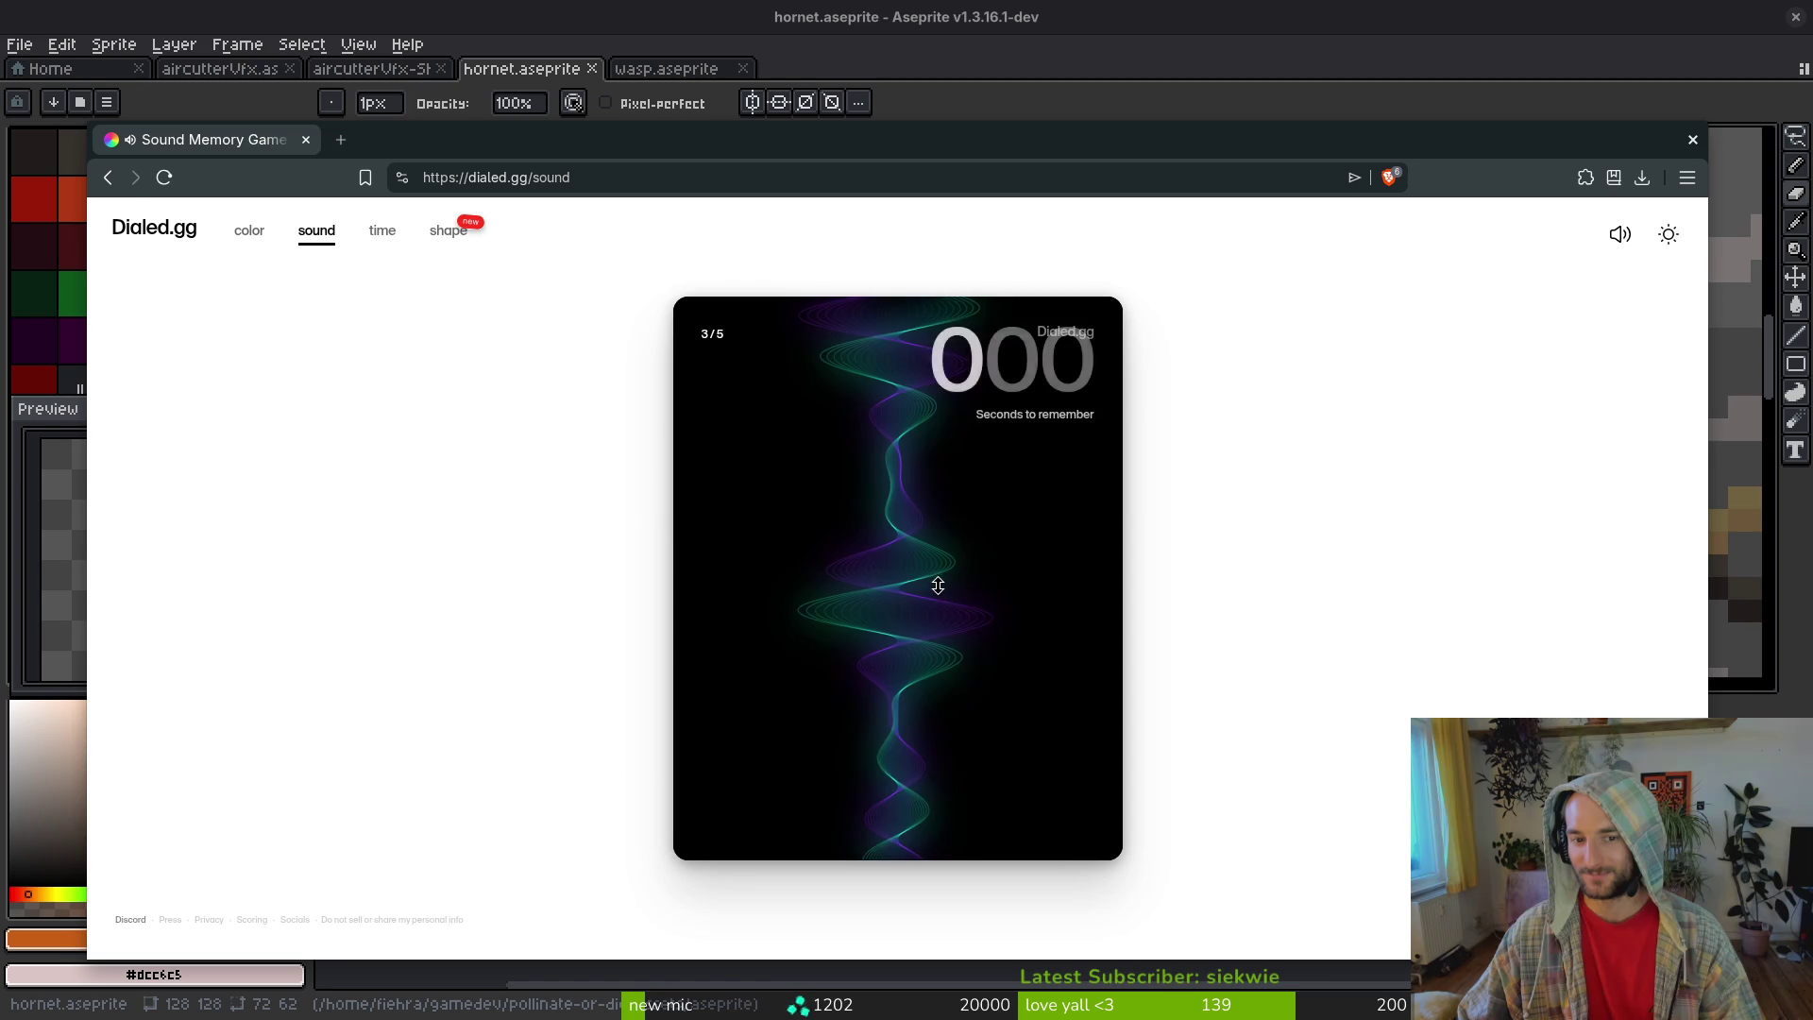
- Guess pitches for rounds 3–5, scoring 8.87, 6.00 and 9.42, for a 34.76/50 total
{"action": "mouse_move", "coordinate": [926, 457]}
{"action": "left_mouse_down"}
{"action": "mouse_move", "coordinate": [898, 816]}
{"action": "mouse_move", "coordinate": [898, 744]}
{"action": "left_mouse_up"}
{"action": "left_click", "coordinate": [1070, 807]}
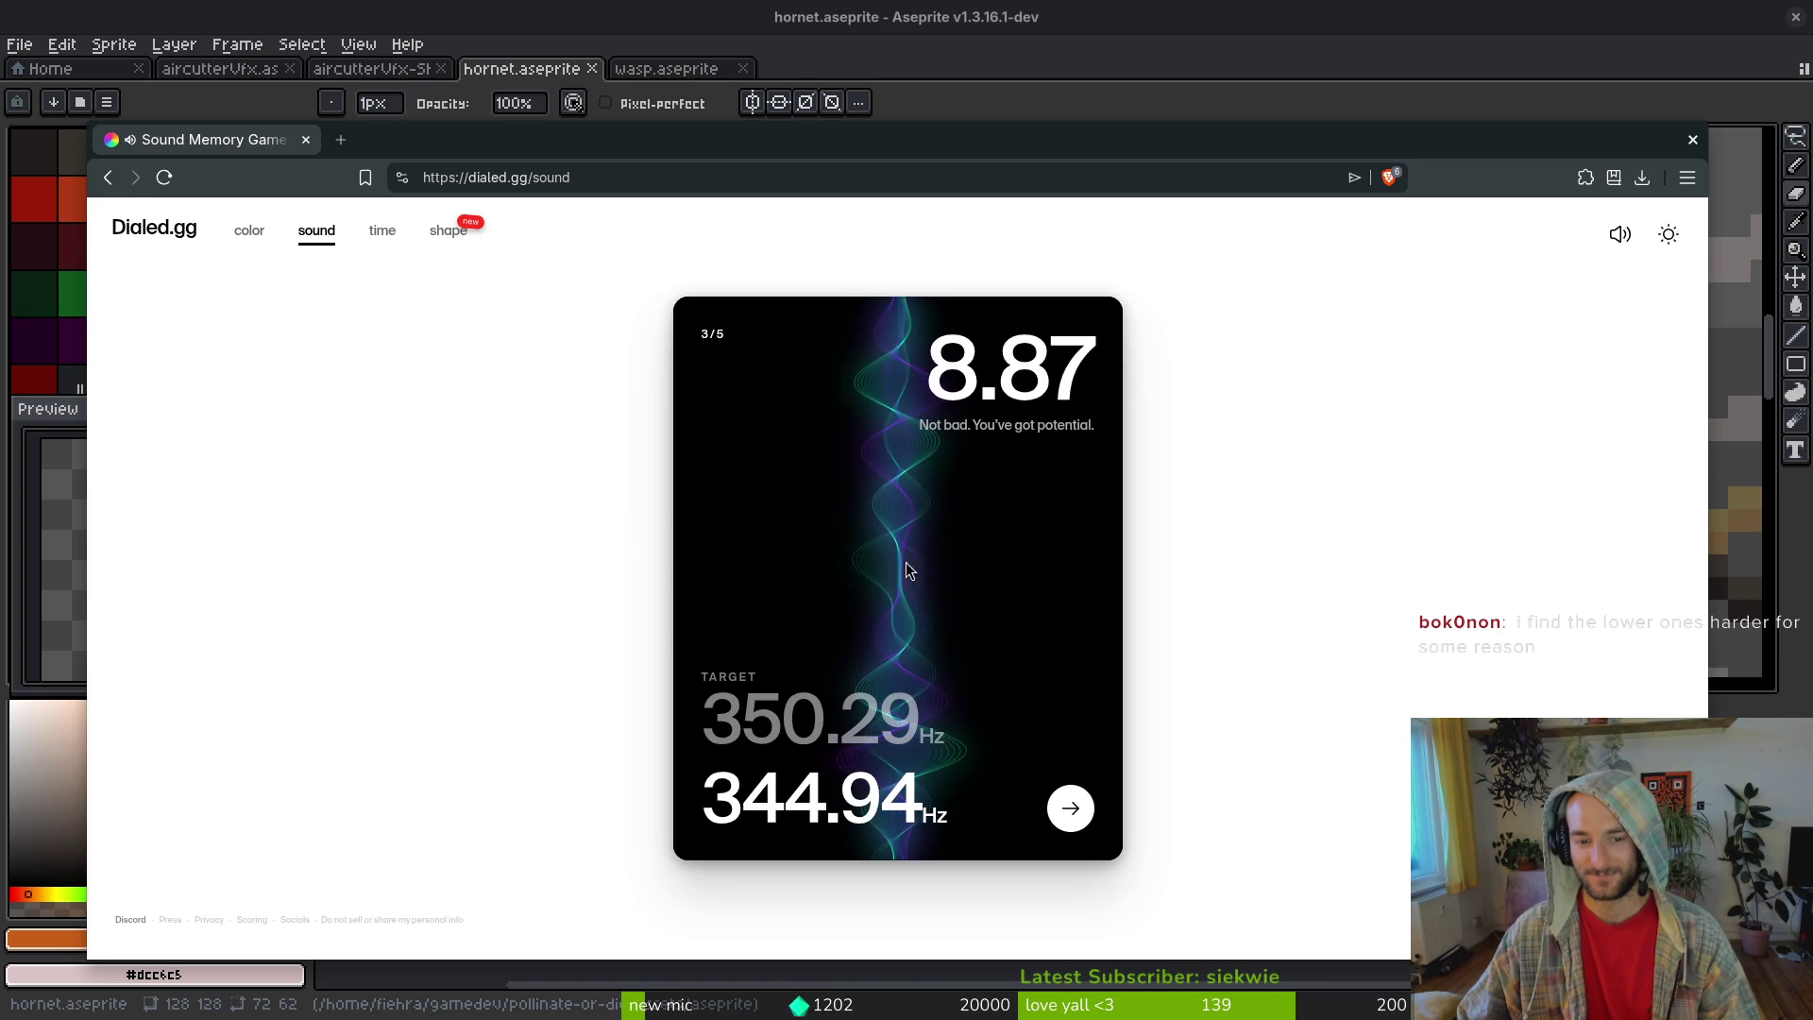
{"action": "left_click", "coordinate": [1058, 812]}
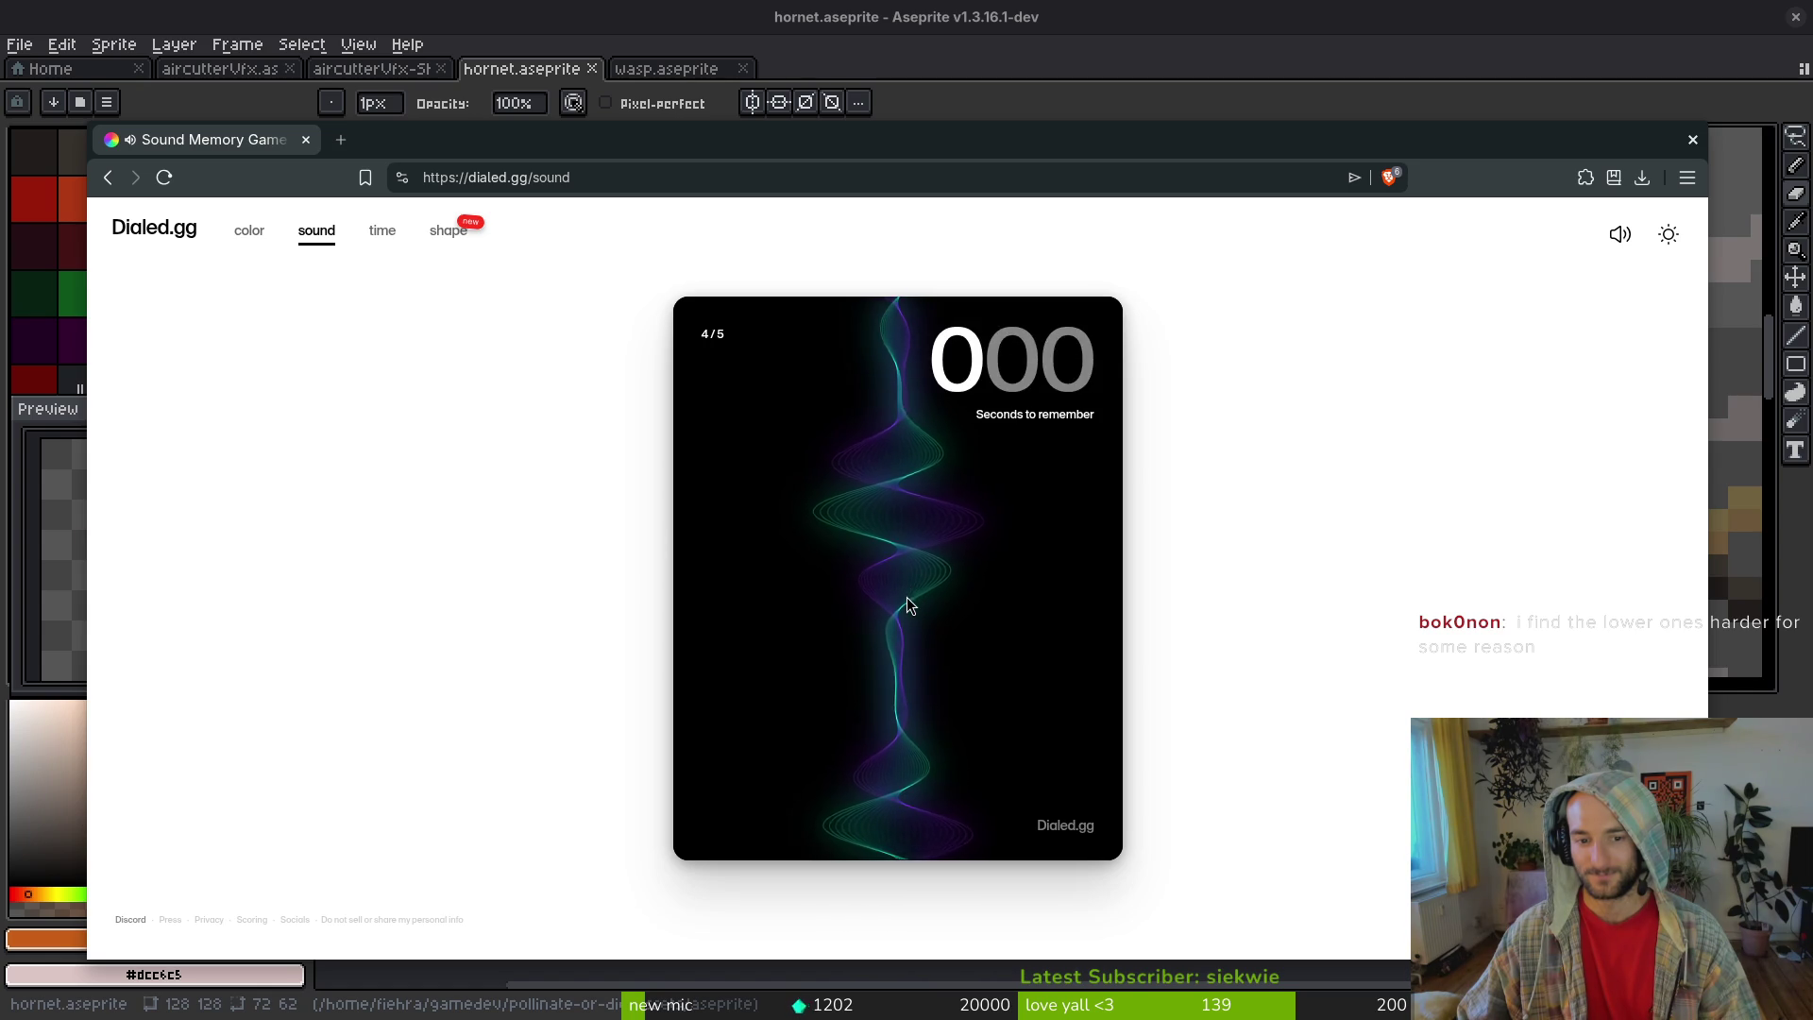
{"action": "left_click_drag", "start_coordinate": [908, 604], "coordinate": [892, 448]}
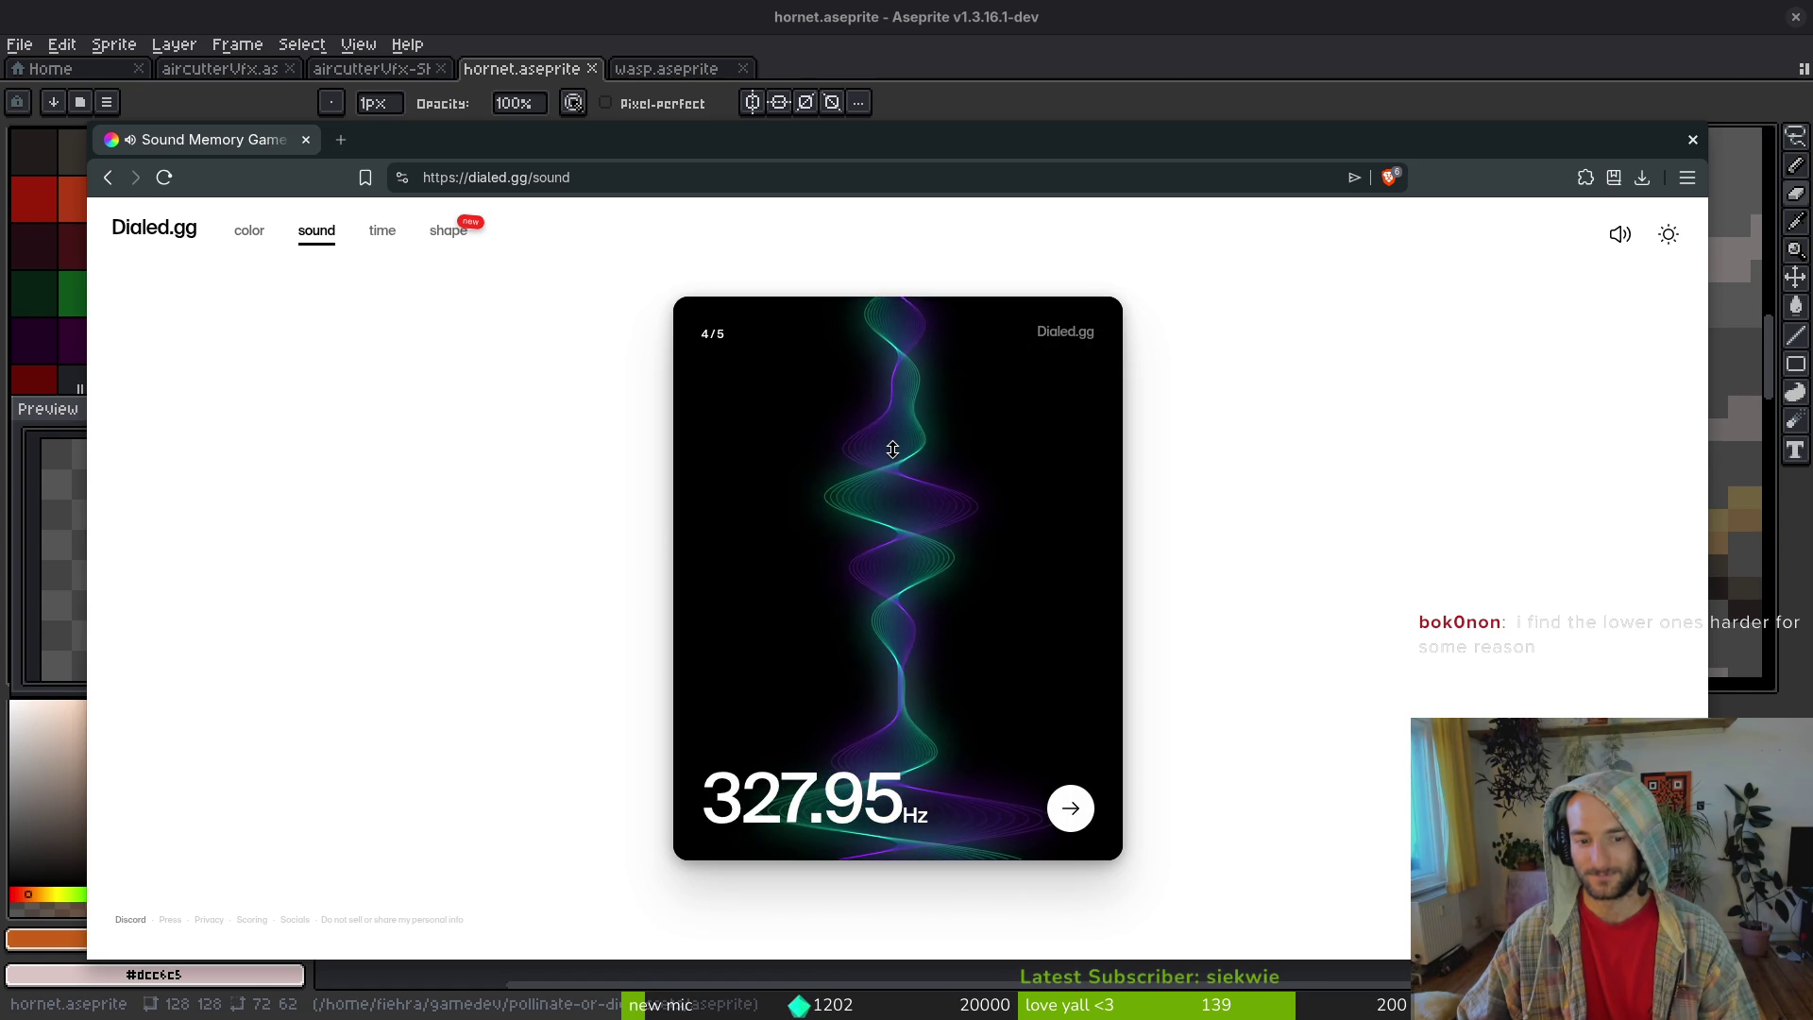
{"action": "left_click", "coordinate": [1070, 813]}
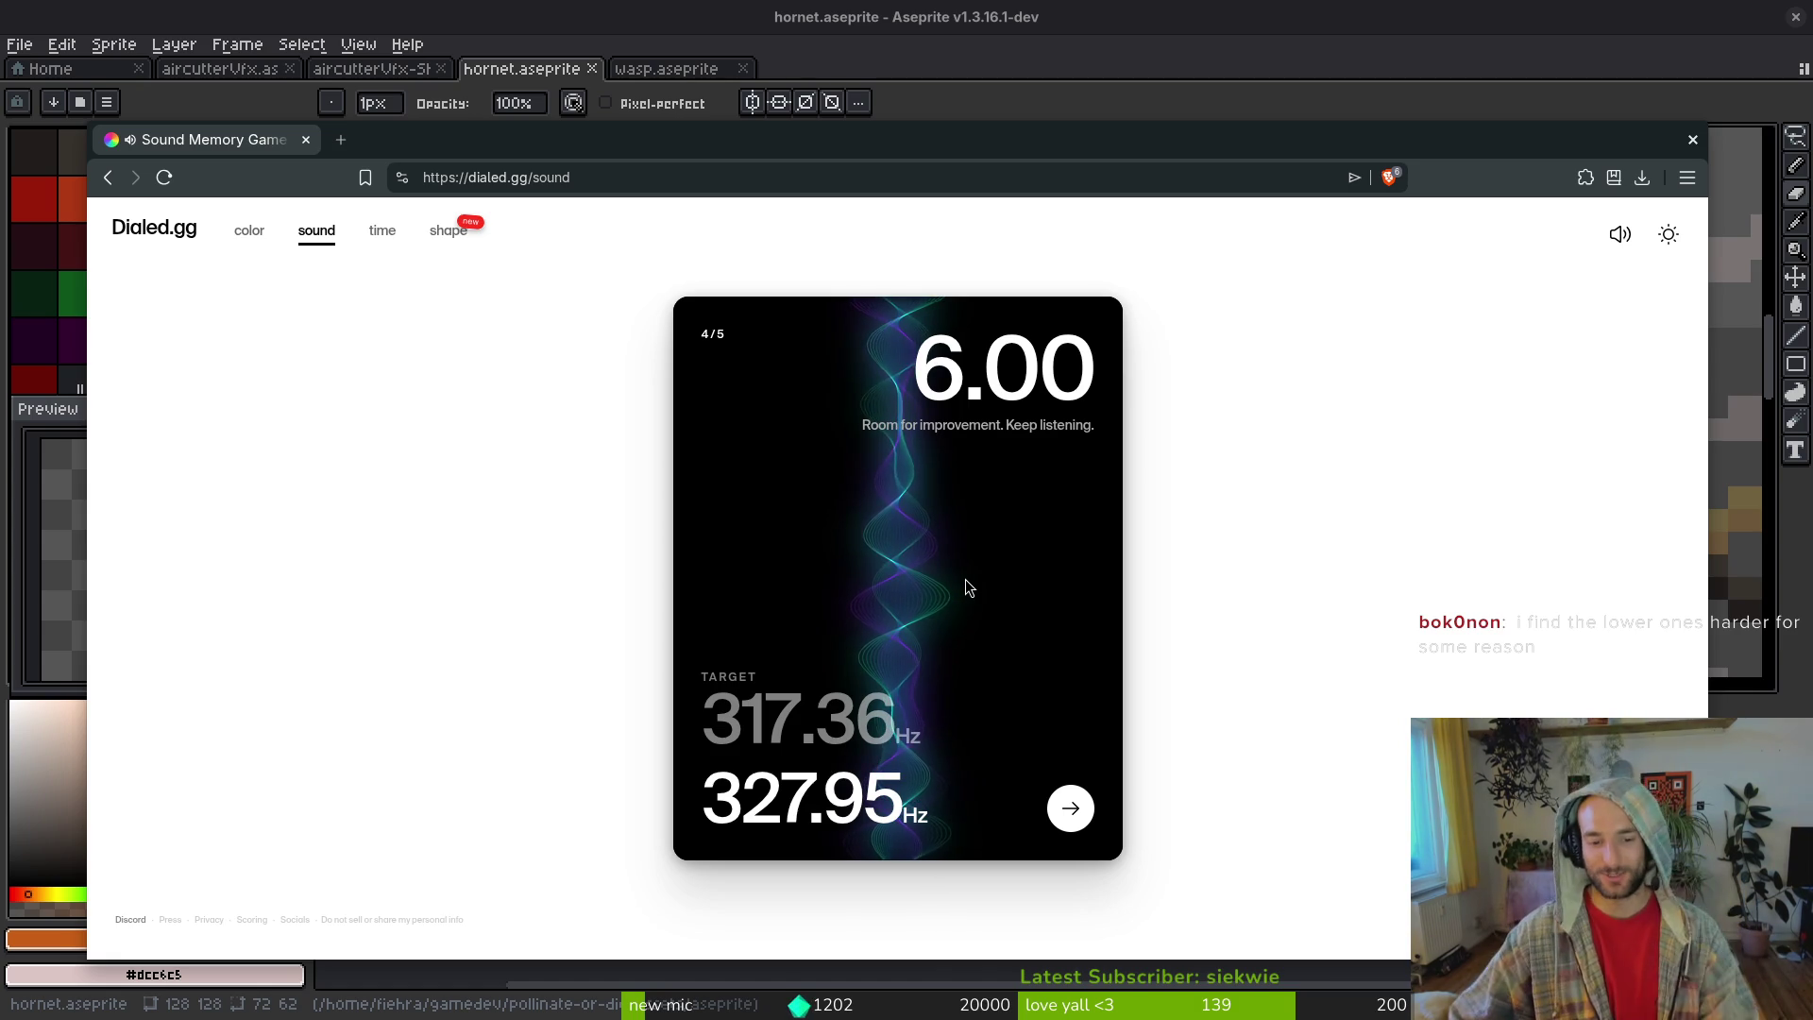
{"action": "left_click", "coordinate": [1070, 807]}
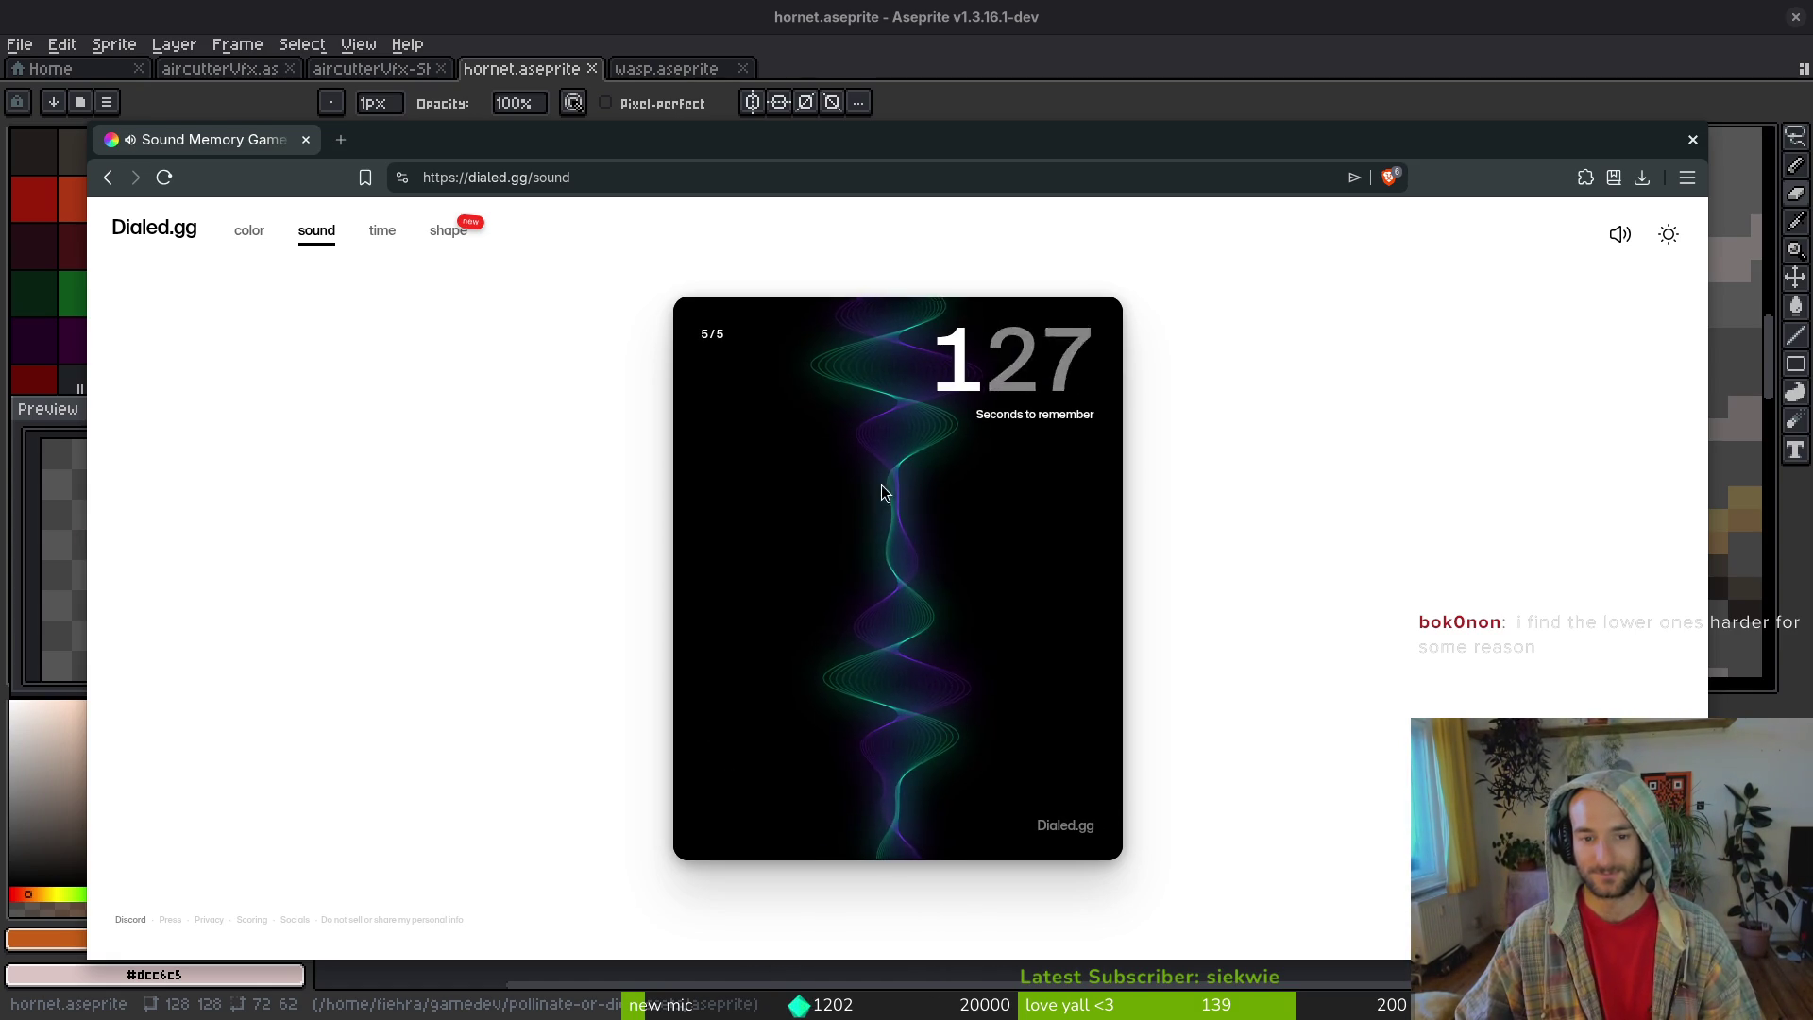
{"action": "mouse_move", "coordinate": [893, 633]}
{"action": "left_mouse_down"}
{"action": "mouse_move", "coordinate": [882, 696]}
{"action": "mouse_move", "coordinate": [1032, 825]}
{"action": "left_mouse_up"}
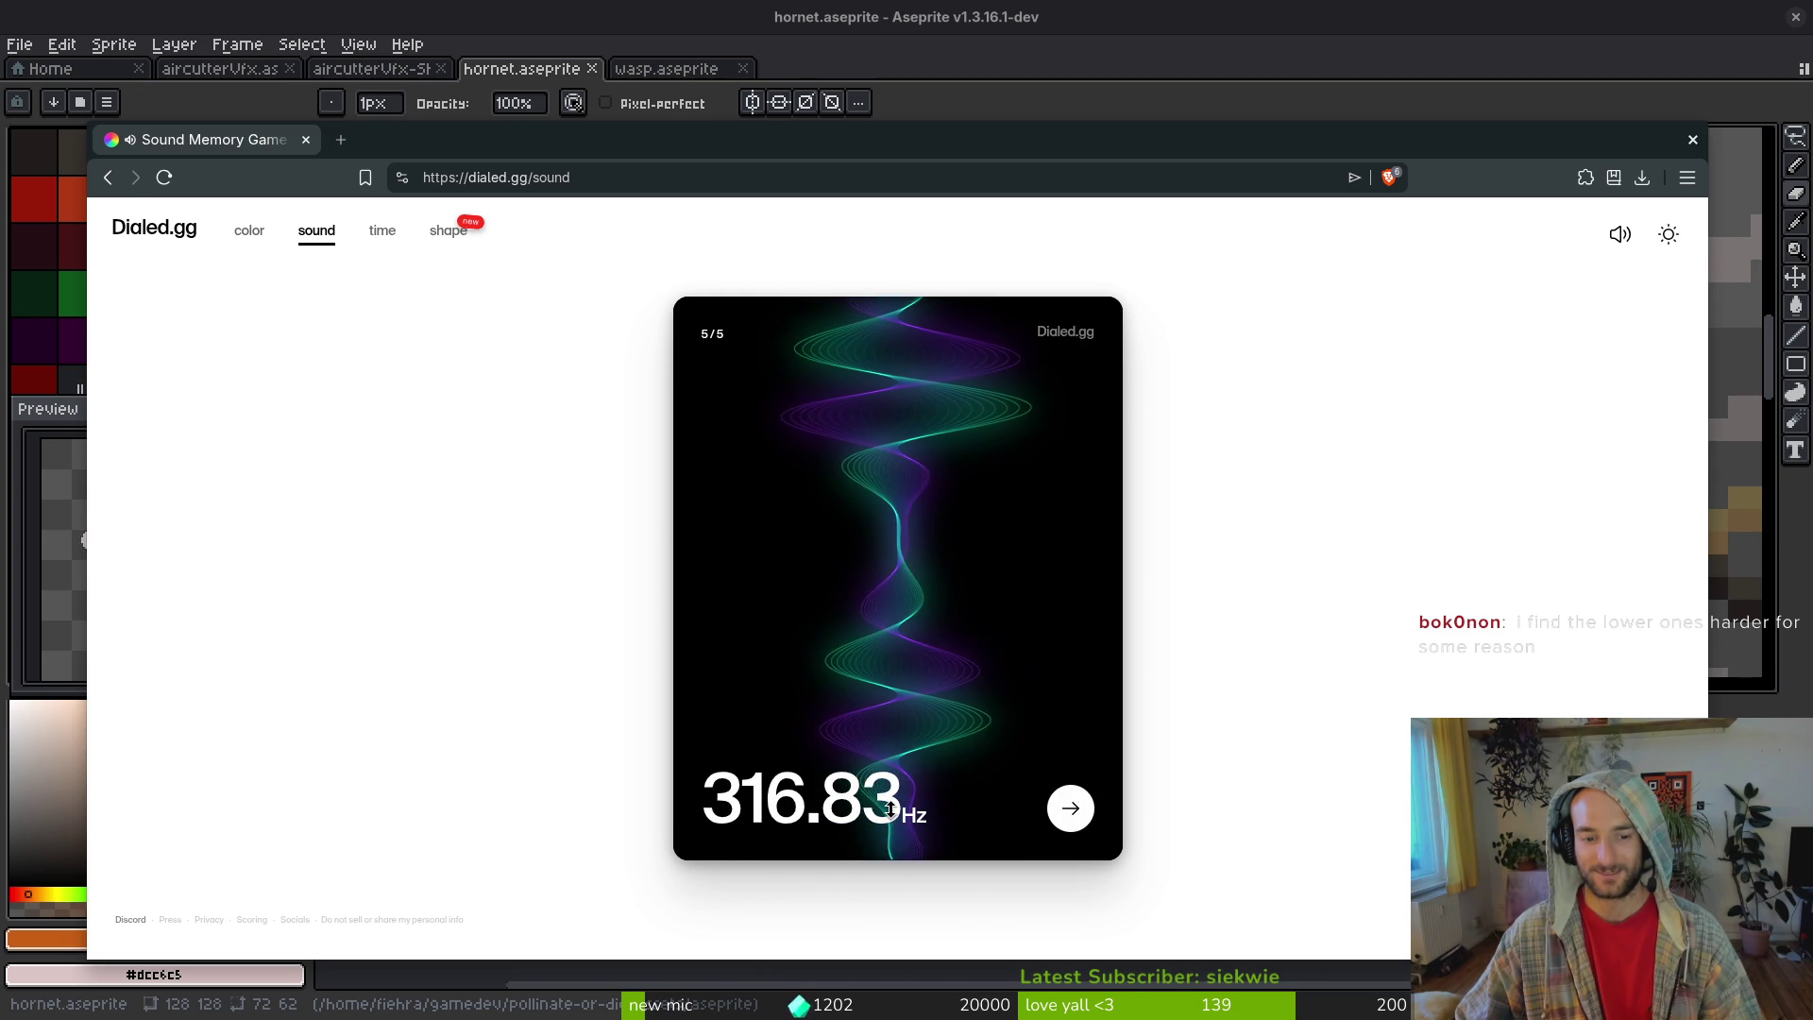
{"action": "left_click", "coordinate": [1068, 809]}
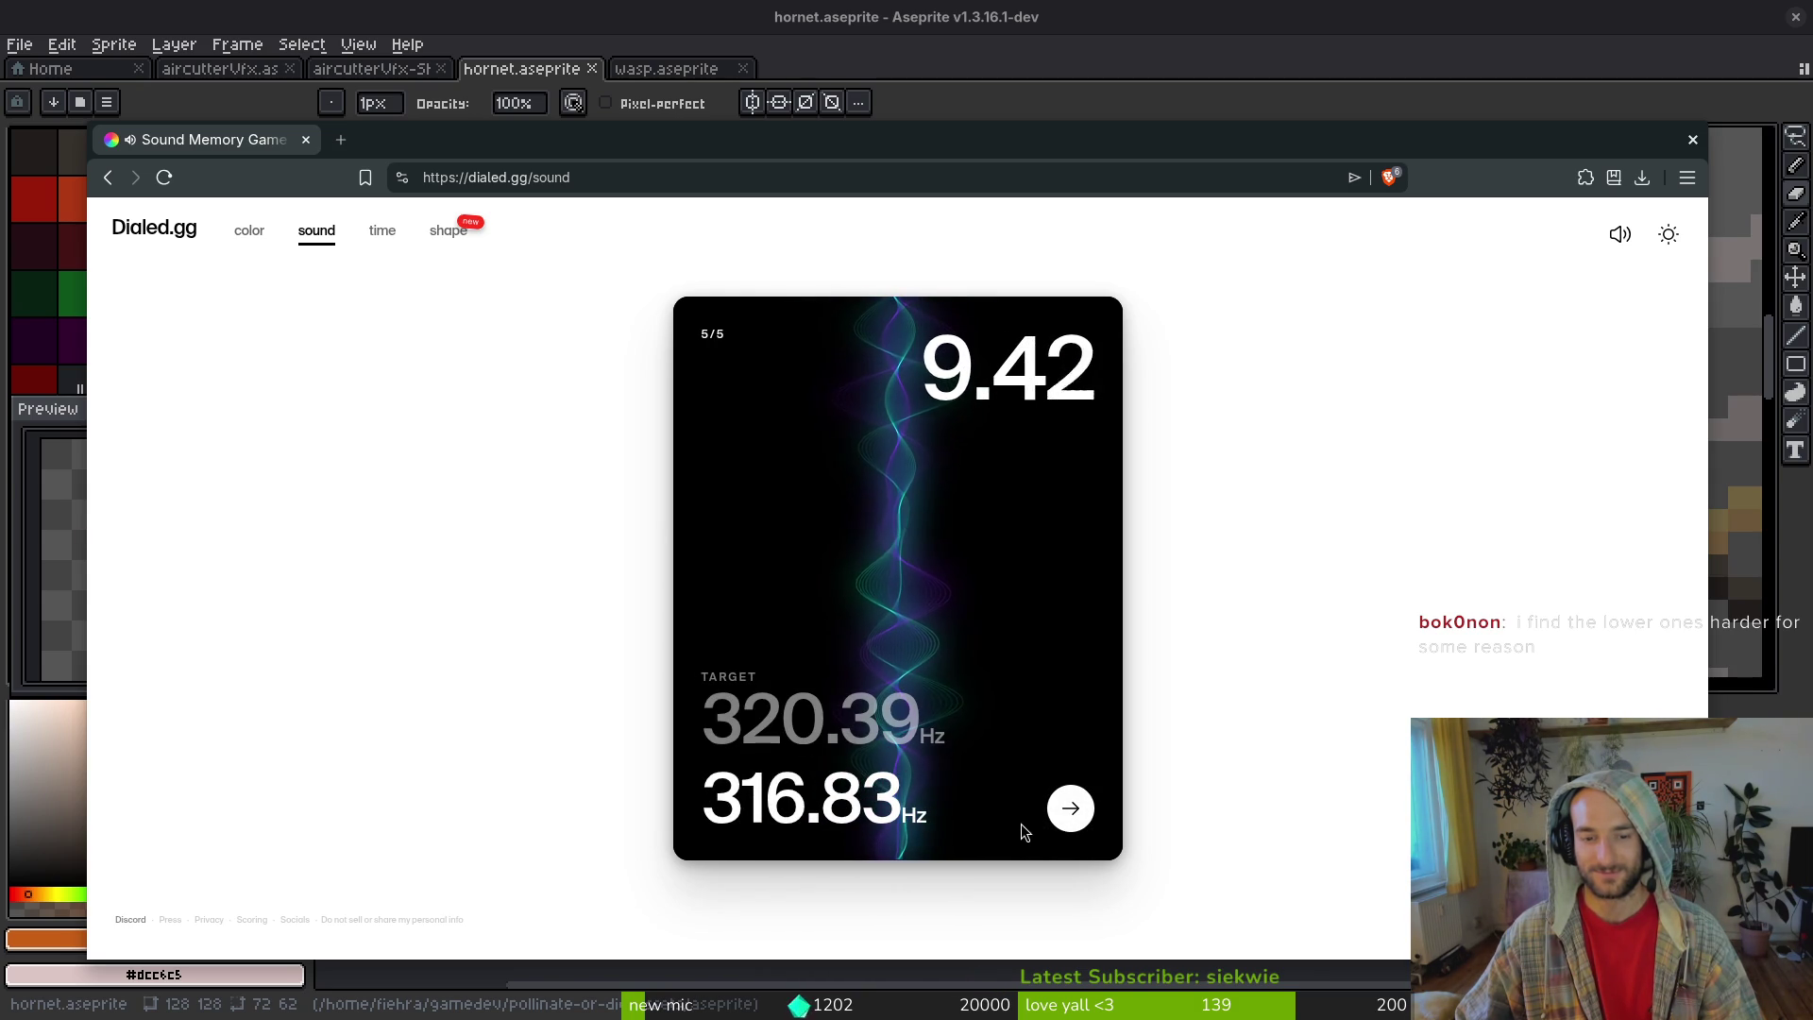
{"action": "left_click", "coordinate": [1093, 814]}
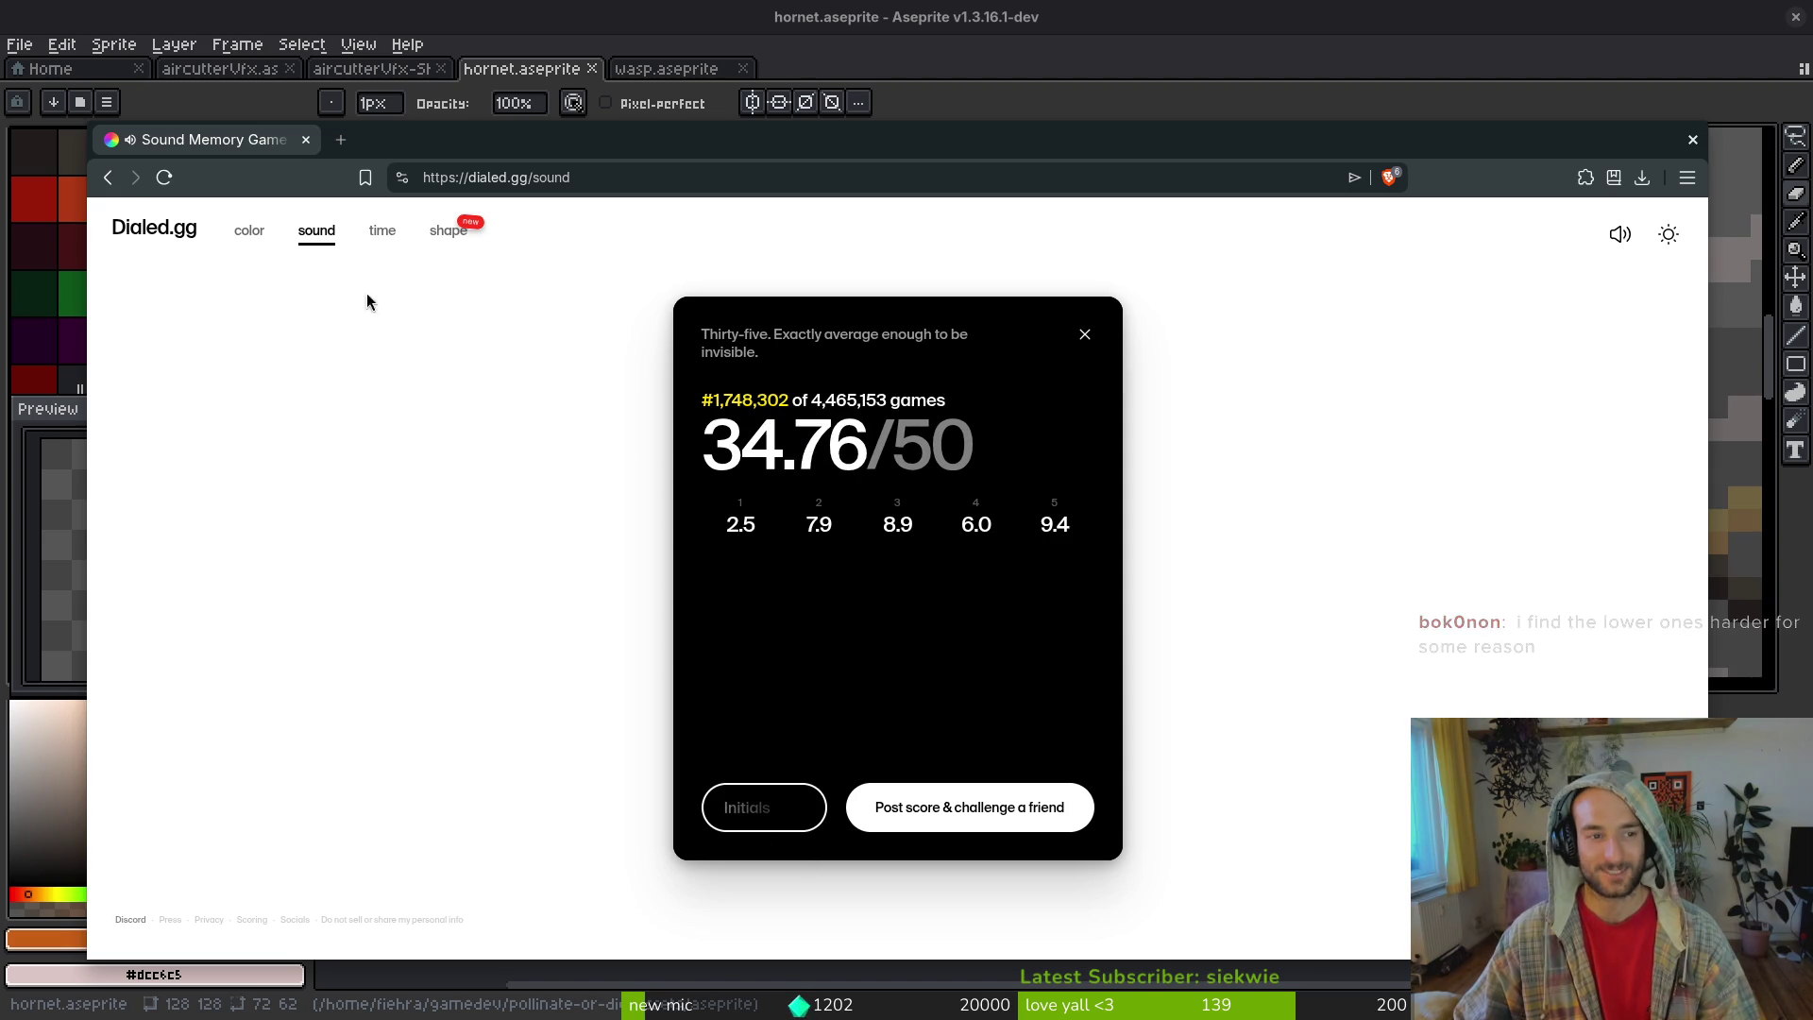
- Switch to the color game, create a multiplayer link, open the friend's challenge, and start it
{"action": "left_click", "coordinate": [241, 232]}
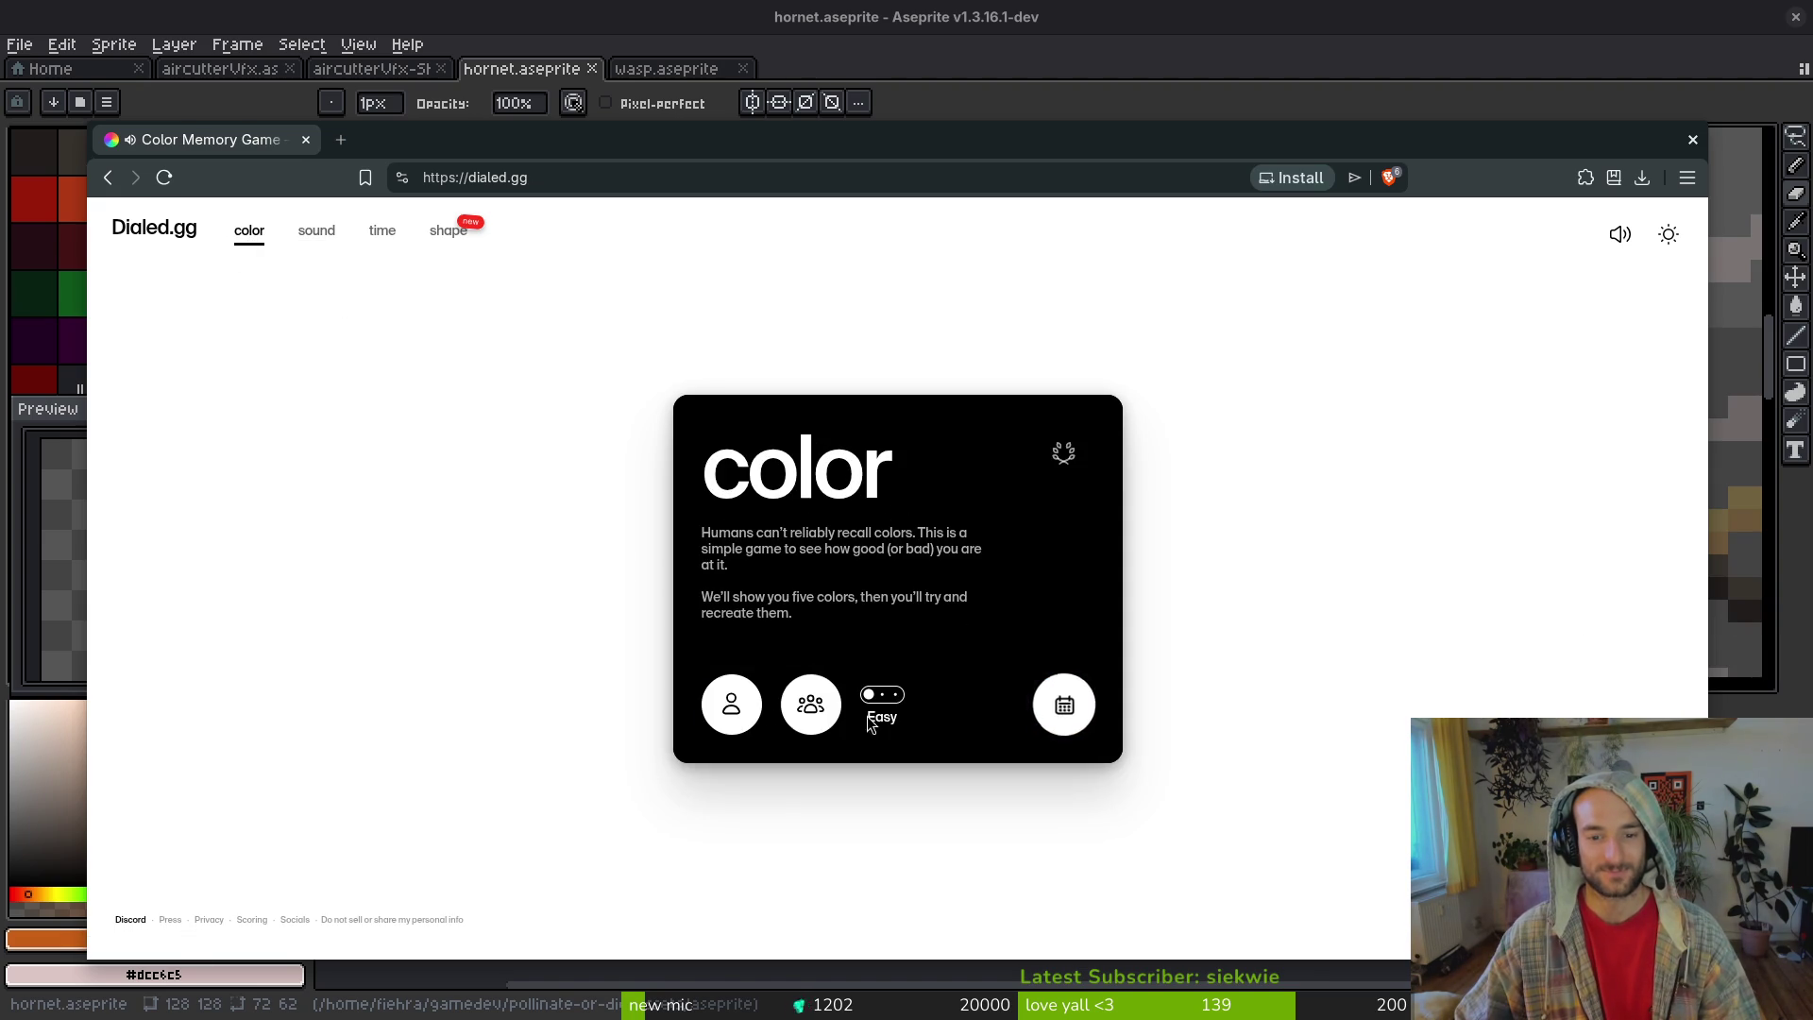
{"action": "left_click", "coordinate": [818, 724]}
{"action": "type", "text": "fiehra"}
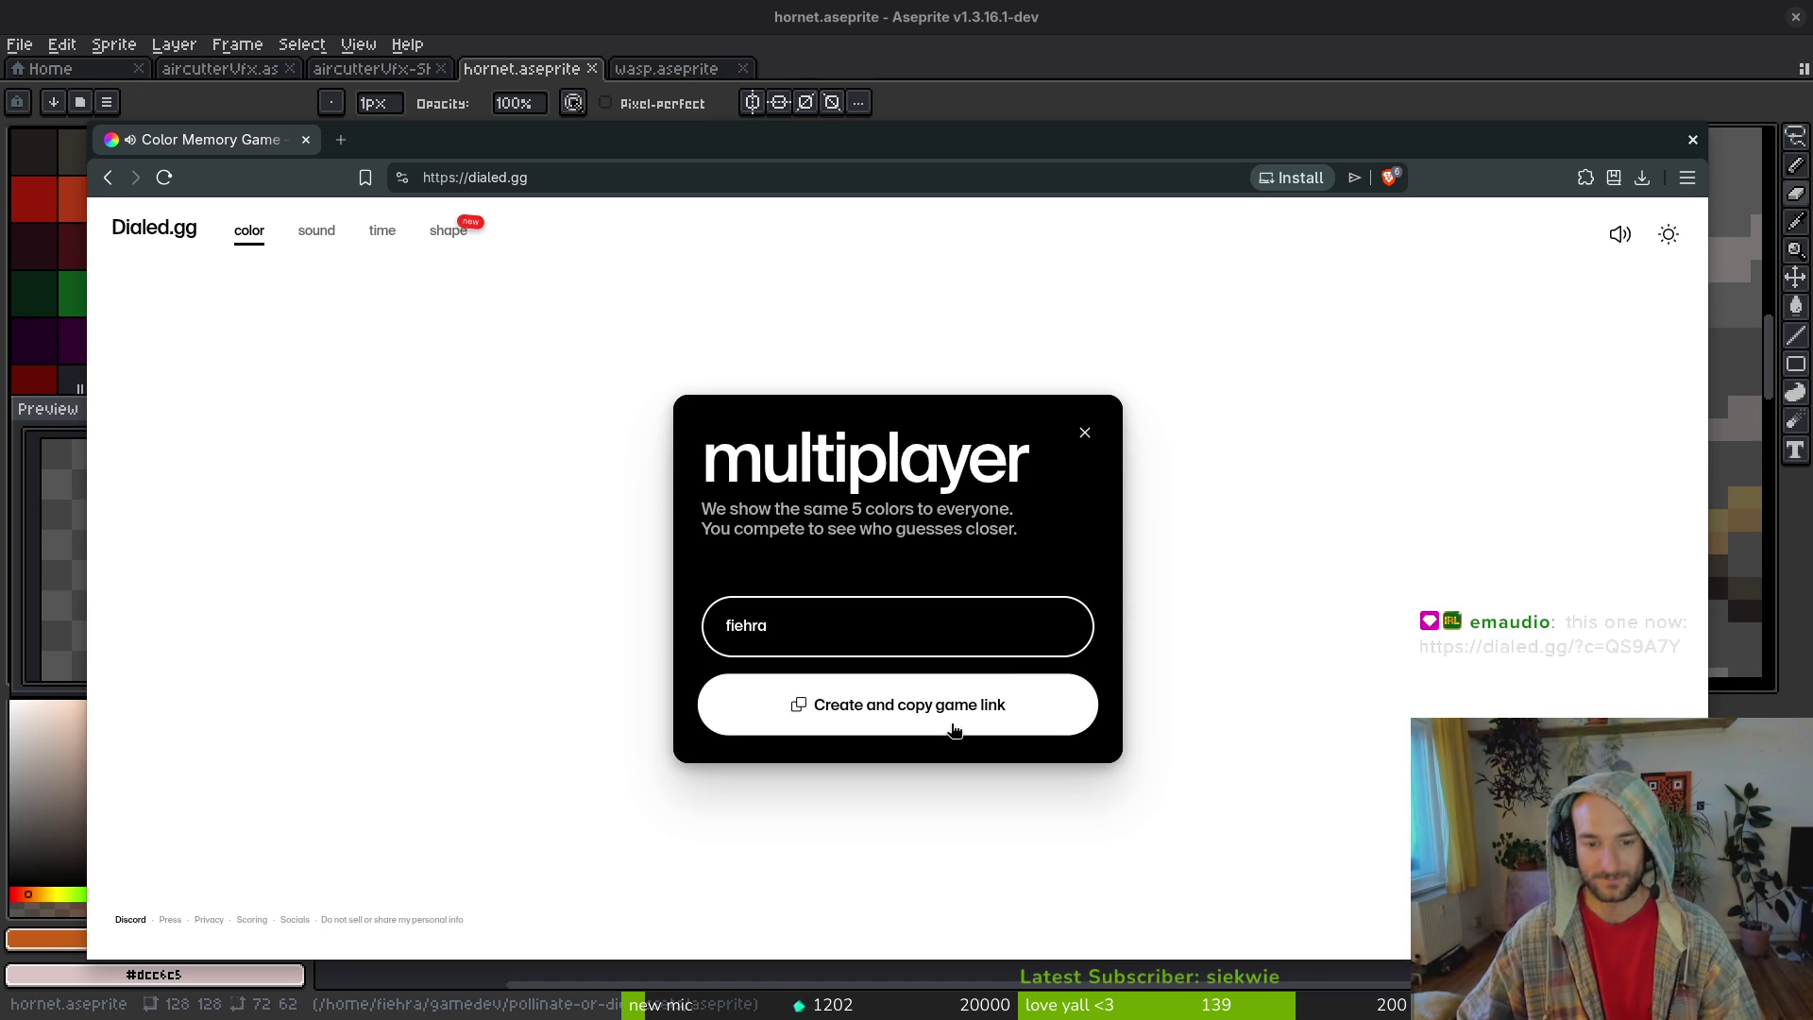
{"action": "left_click", "coordinate": [954, 729]}
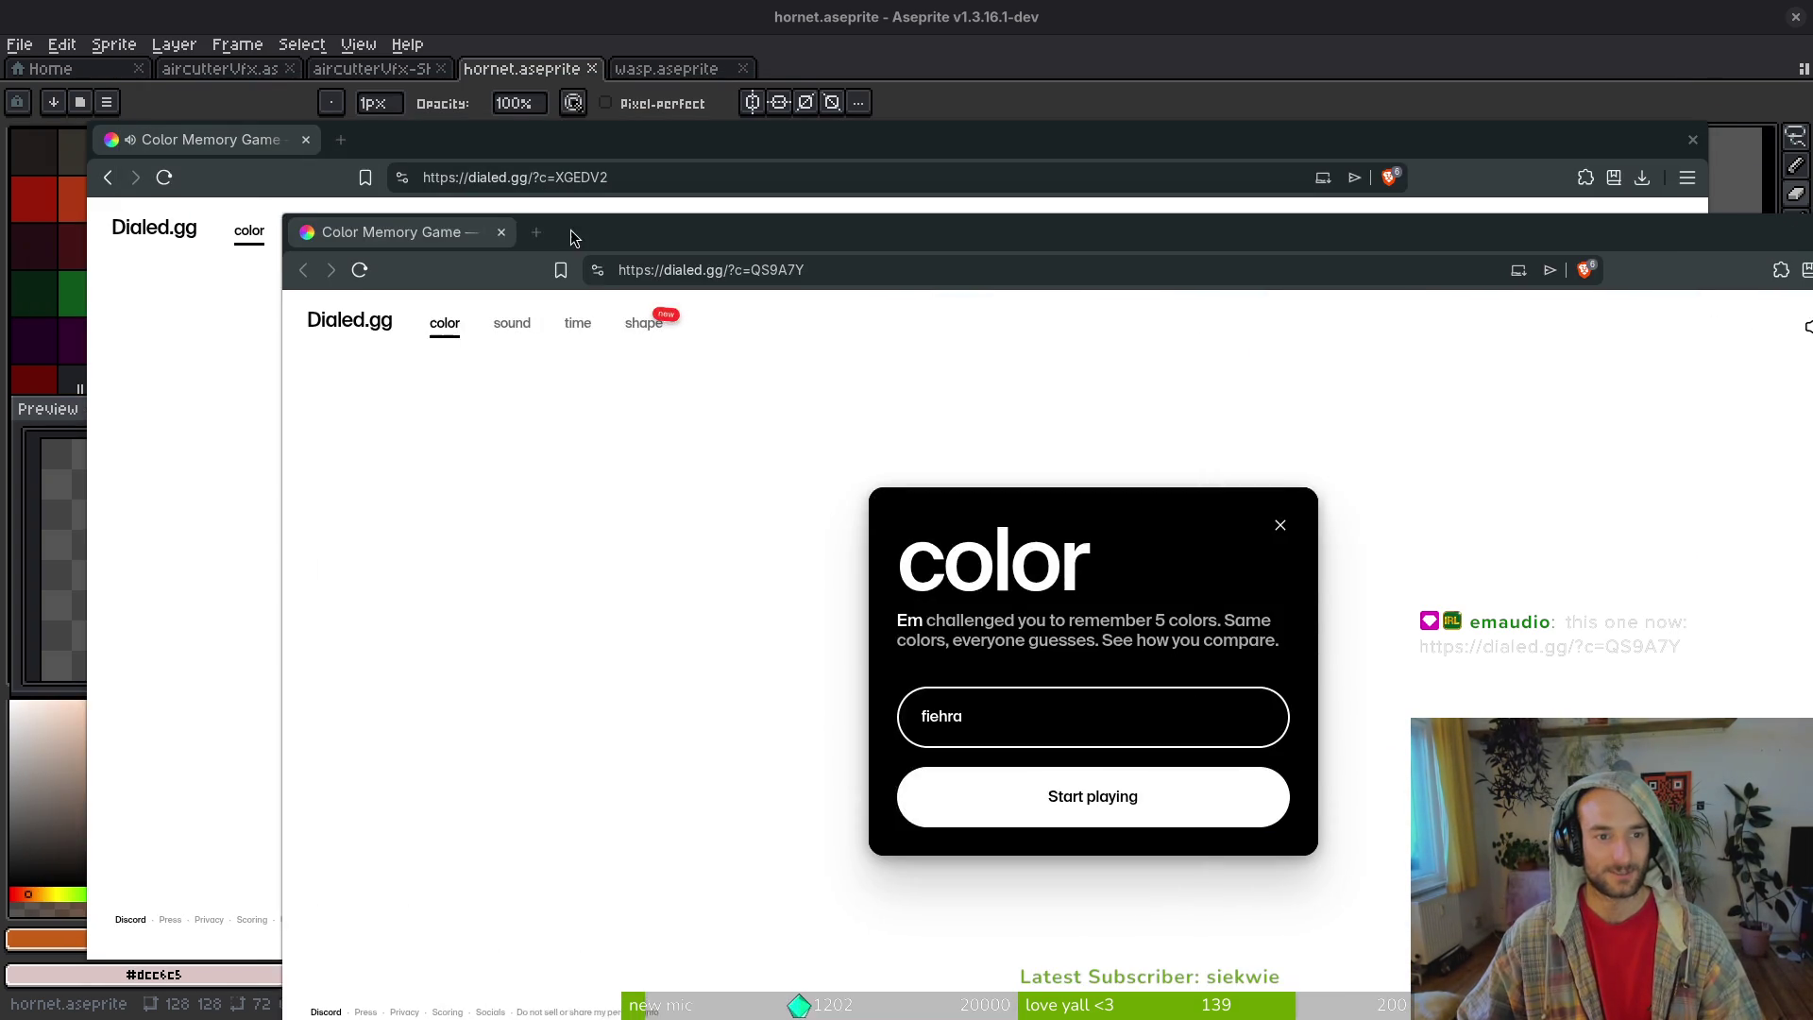
{"action": "mouse_move", "coordinate": [344, 284]}
{"action": "left_mouse_down"}
{"action": "mouse_move", "coordinate": [345, 207]}
{"action": "mouse_move", "coordinate": [378, 135]}
{"action": "mouse_move", "coordinate": [229, 145]}
{"action": "left_mouse_up"}
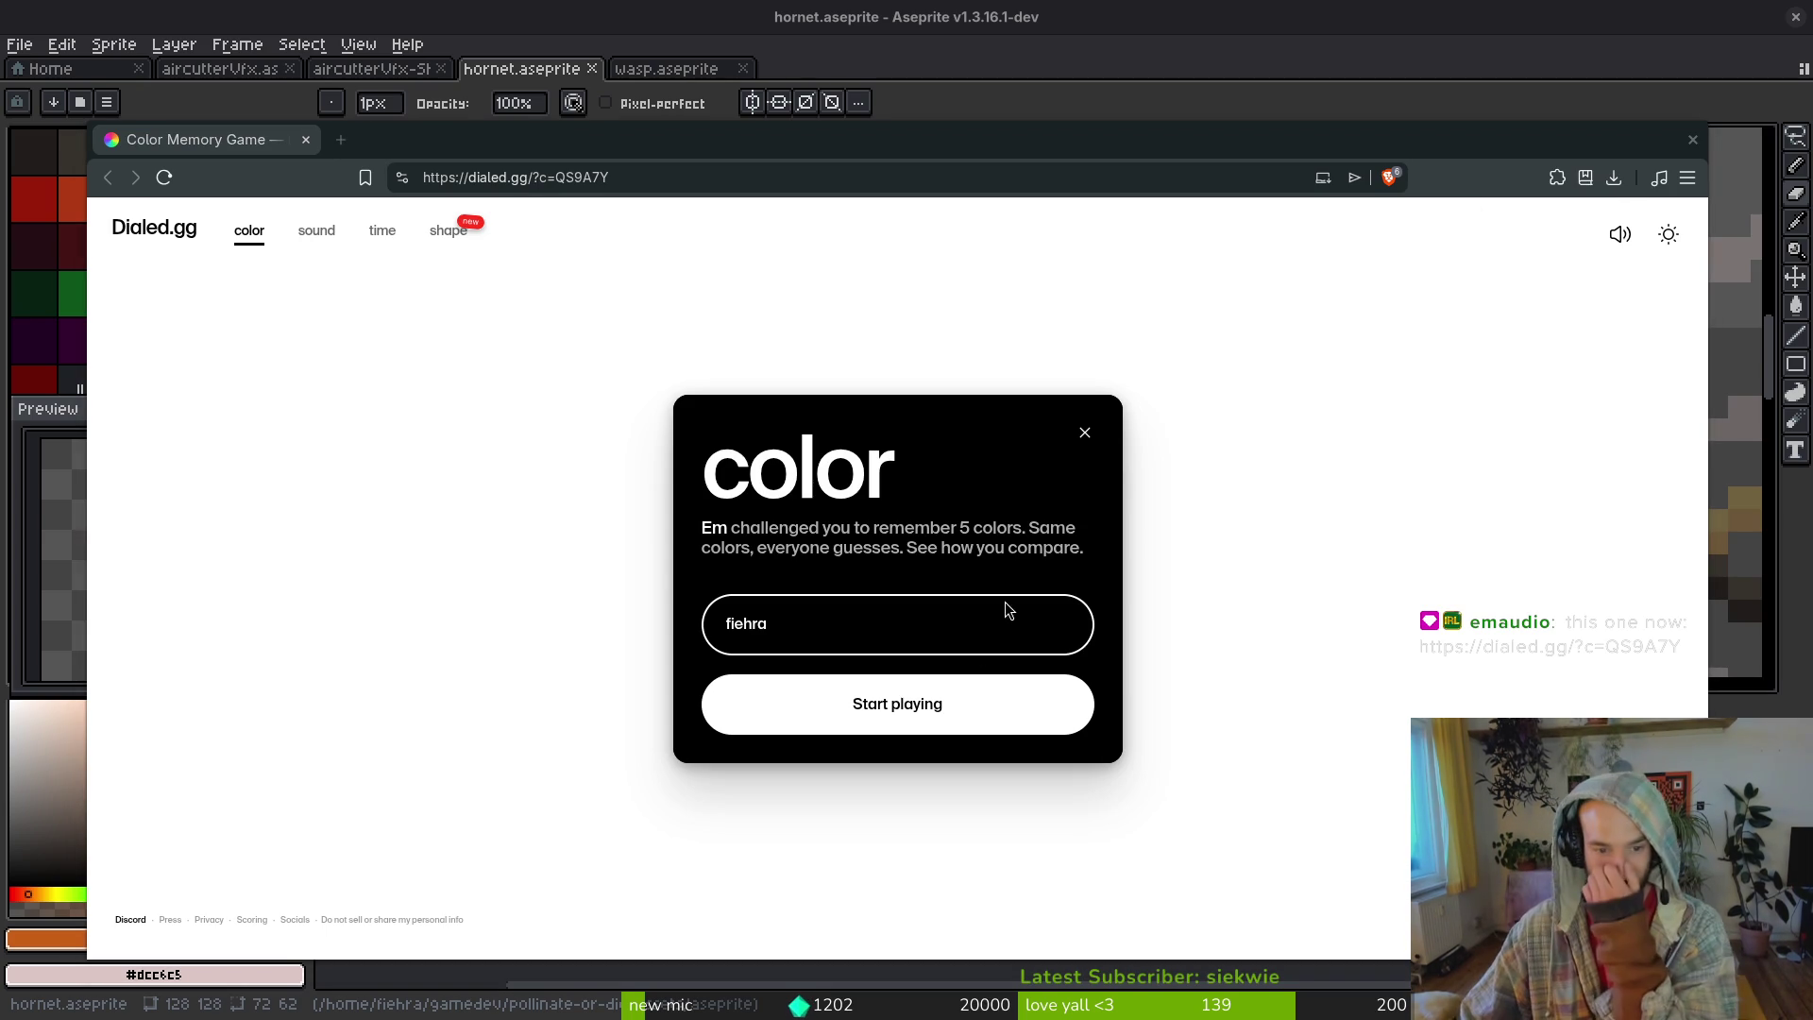
{"action": "left_click", "coordinate": [867, 711]}
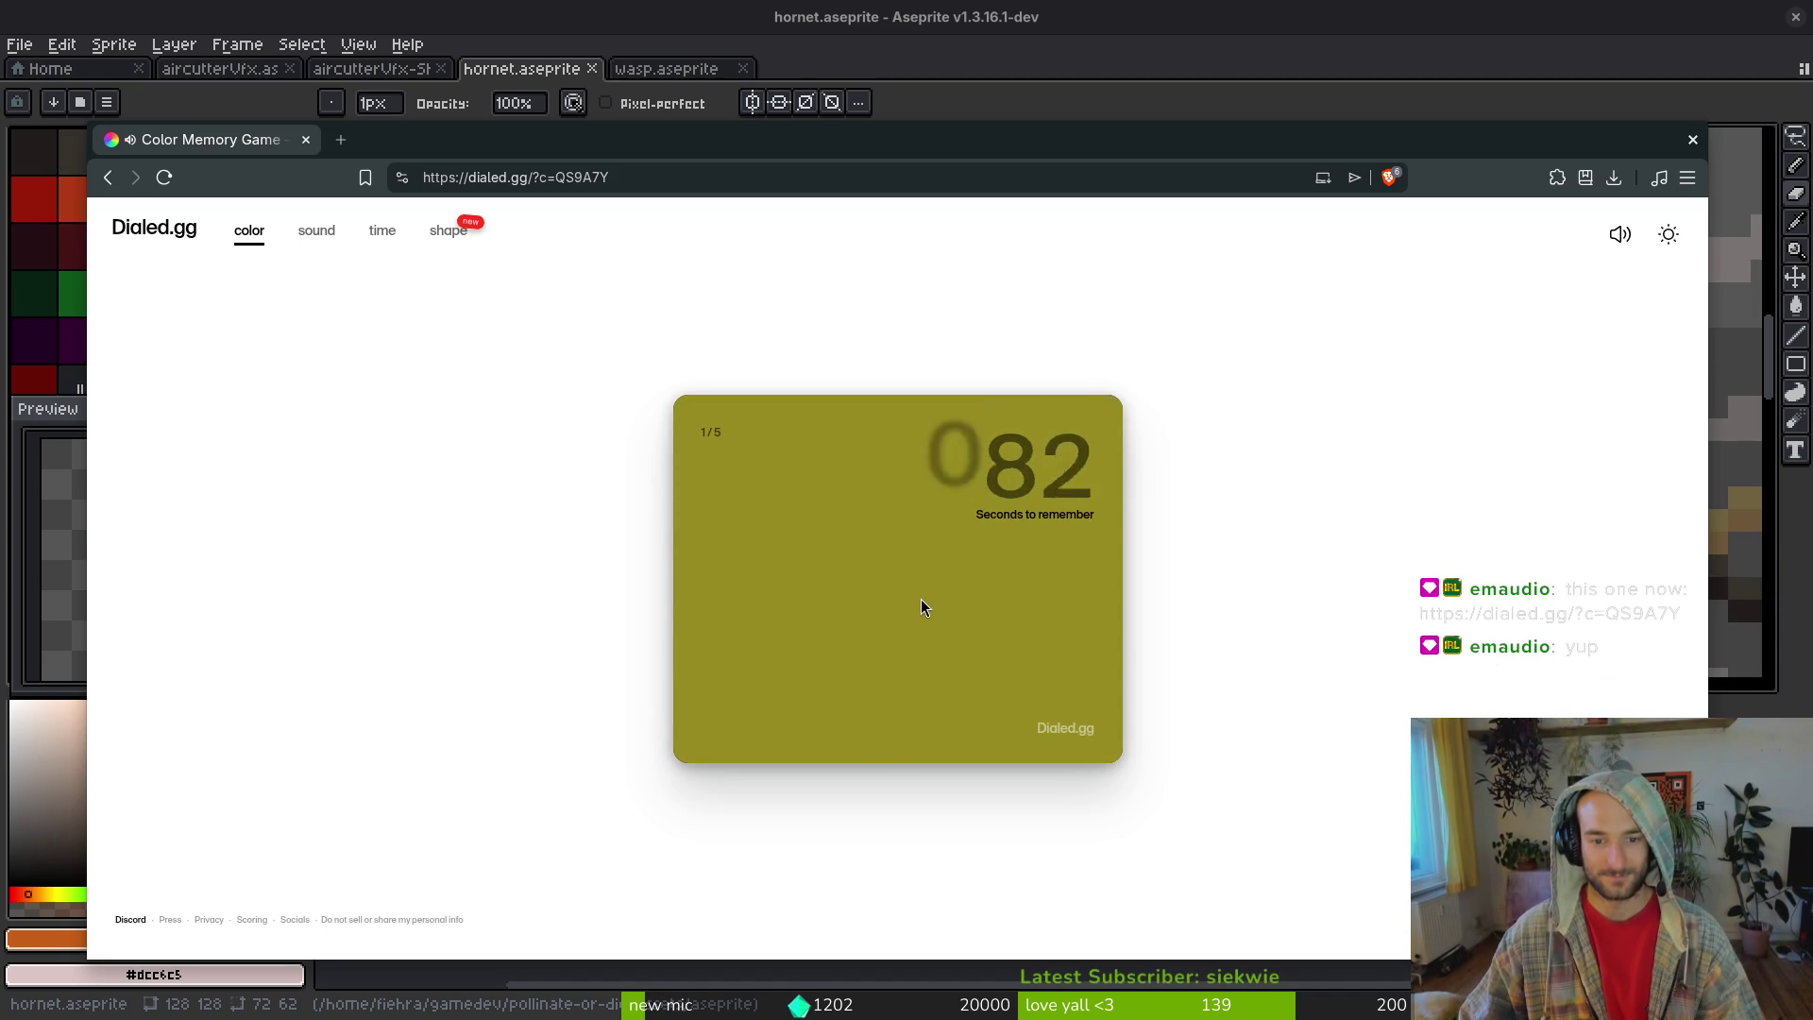
- Match the olive yellow at H74 S59 B67, scoring 7.63, then advance to round 2
{"action": "mouse_move", "coordinate": [688, 472]}
{"action": "left_mouse_down"}
{"action": "mouse_move", "coordinate": [683, 493]}
{"action": "mouse_move", "coordinate": [696, 475]}
{"action": "left_mouse_up"}
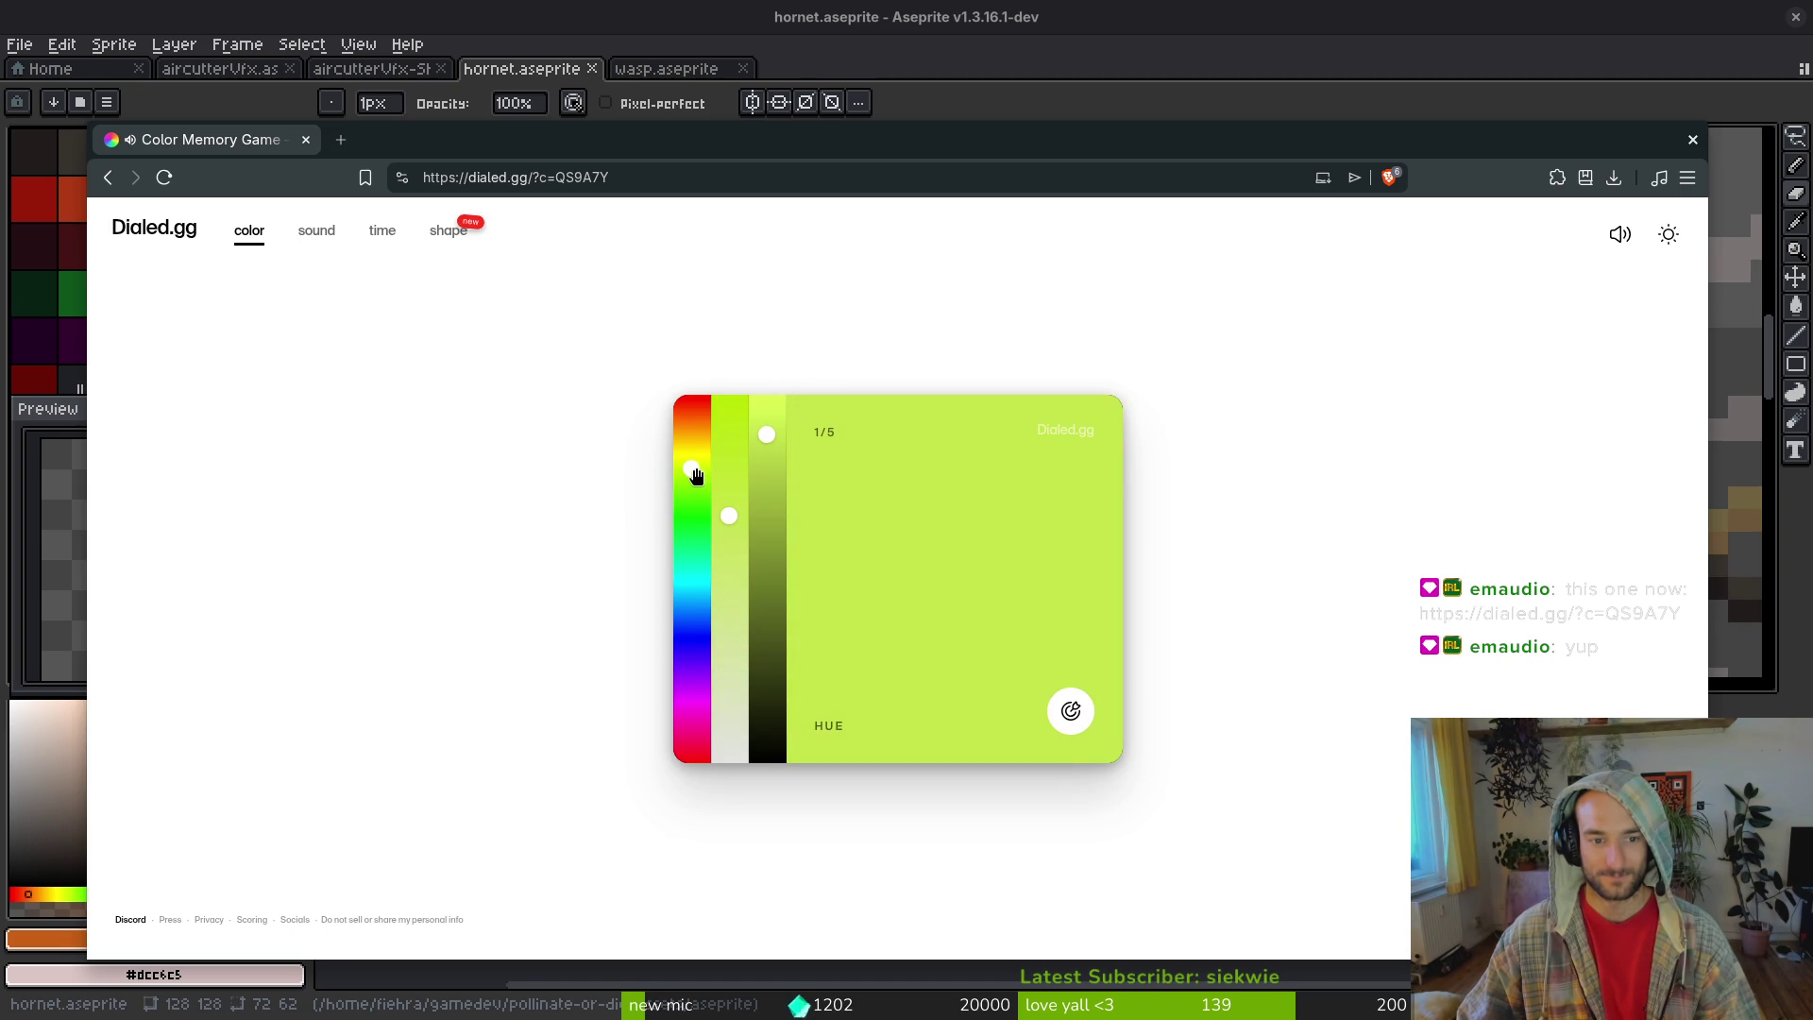
{"action": "left_click", "coordinate": [767, 502]}
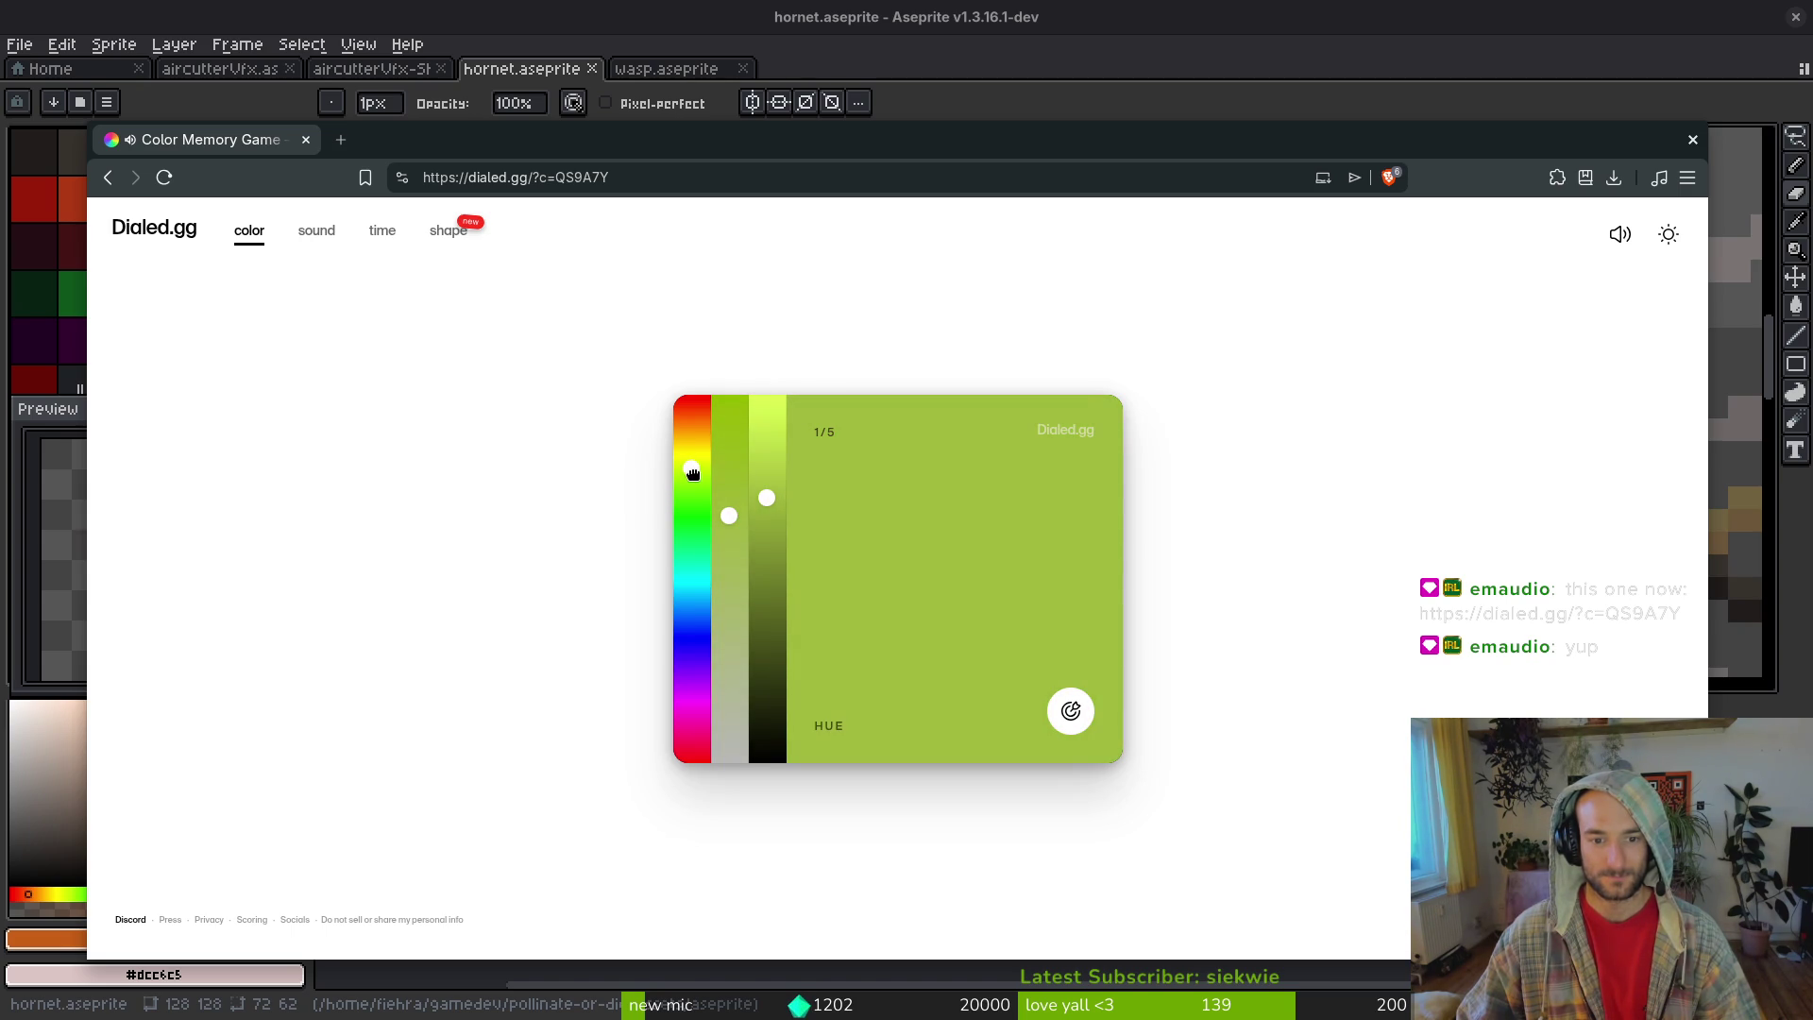
{"action": "left_click", "coordinate": [768, 522]}
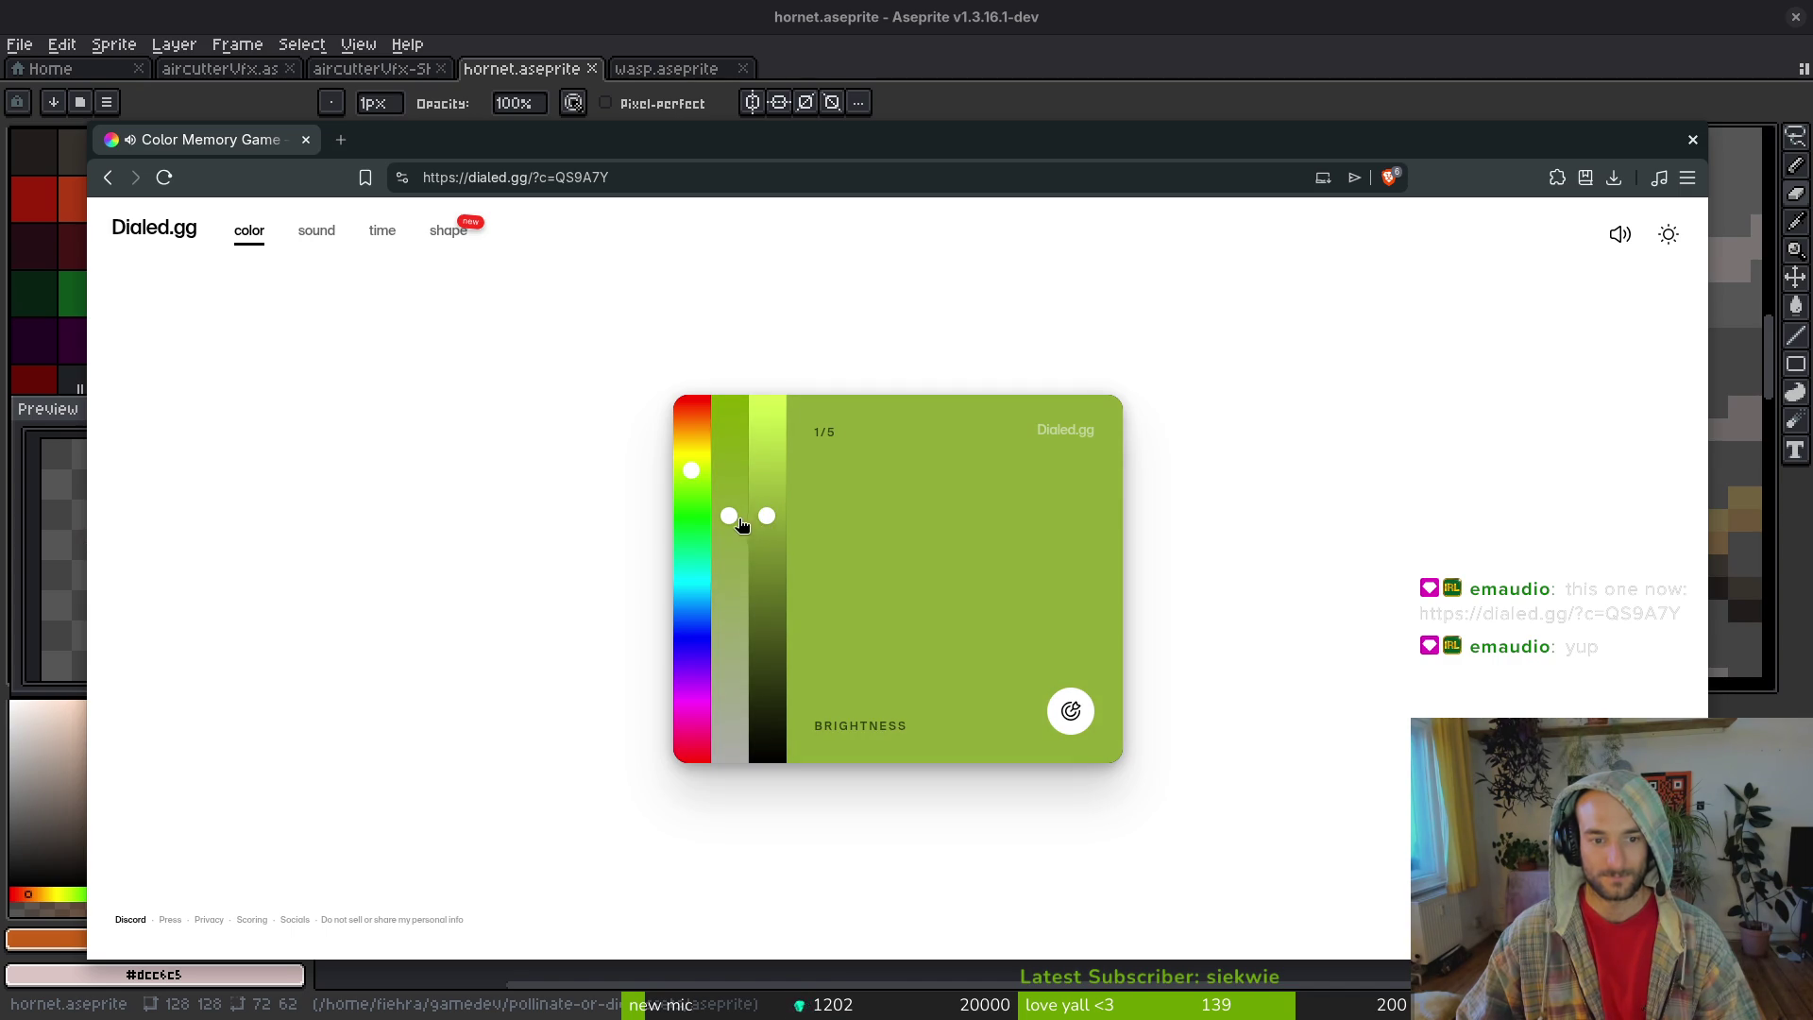
{"action": "left_click_drag", "start_coordinate": [728, 543], "coordinate": [729, 545]}
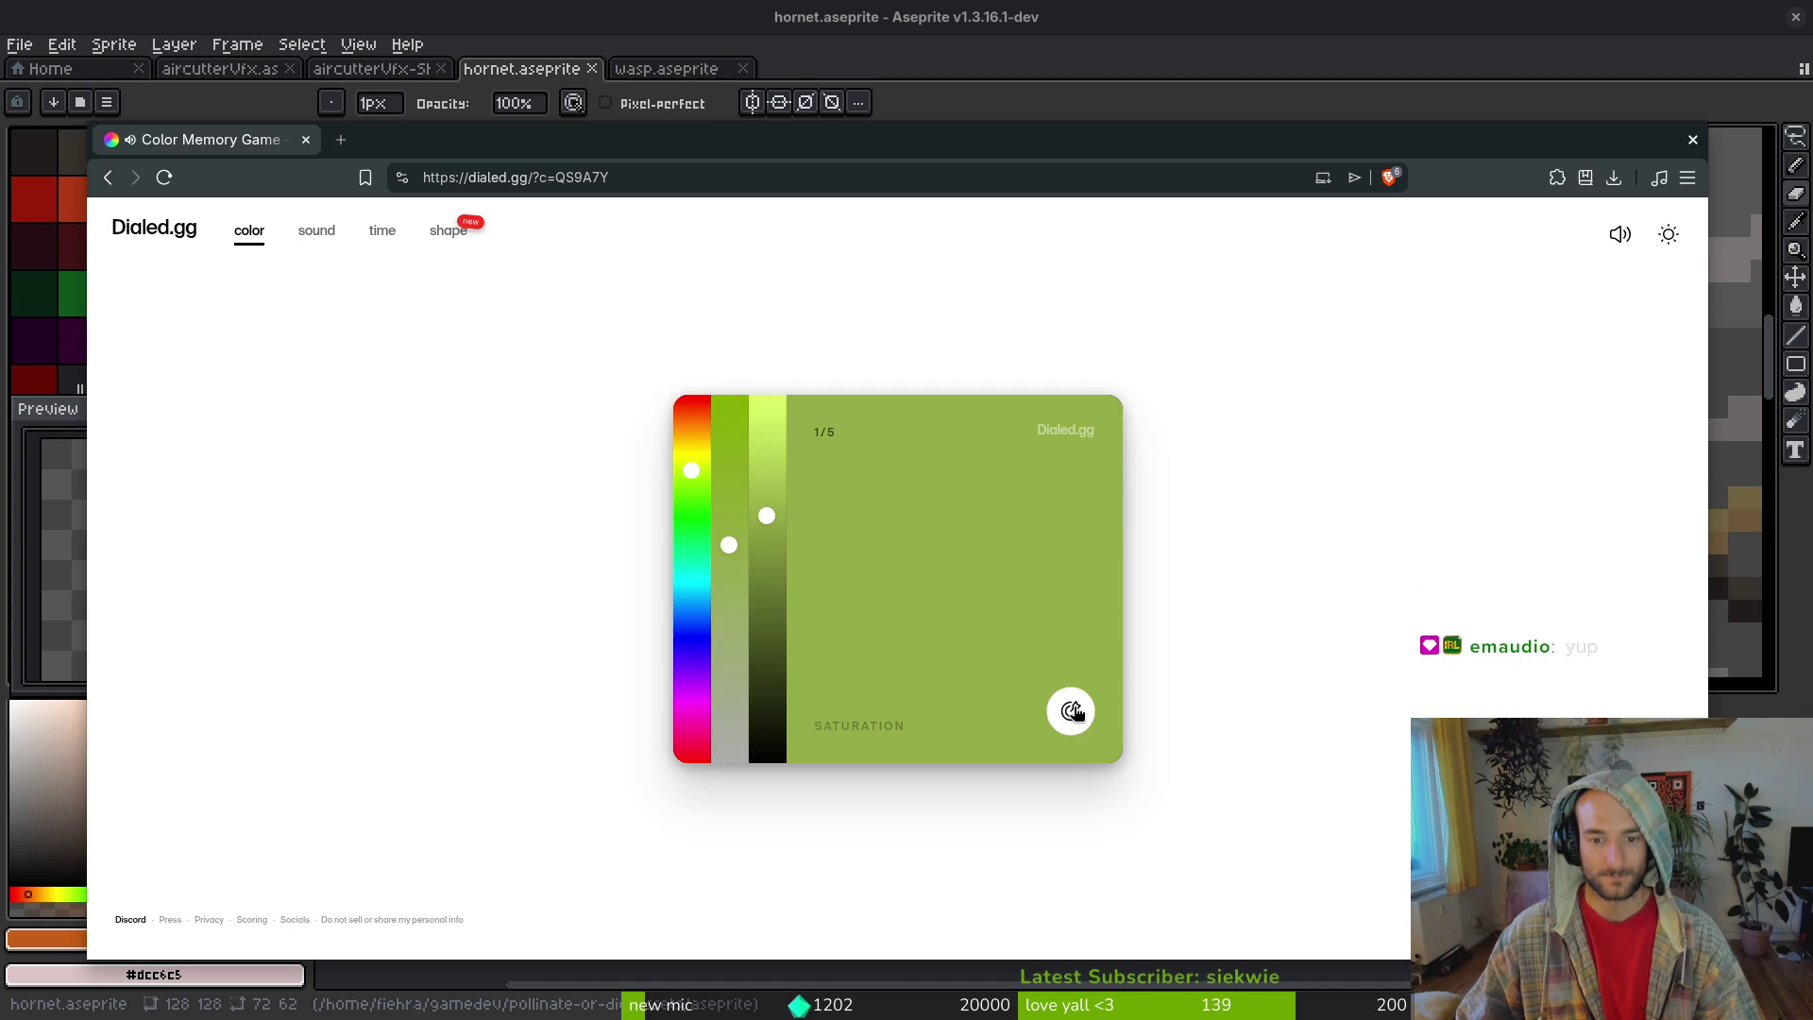
{"action": "left_click", "coordinate": [1071, 713]}
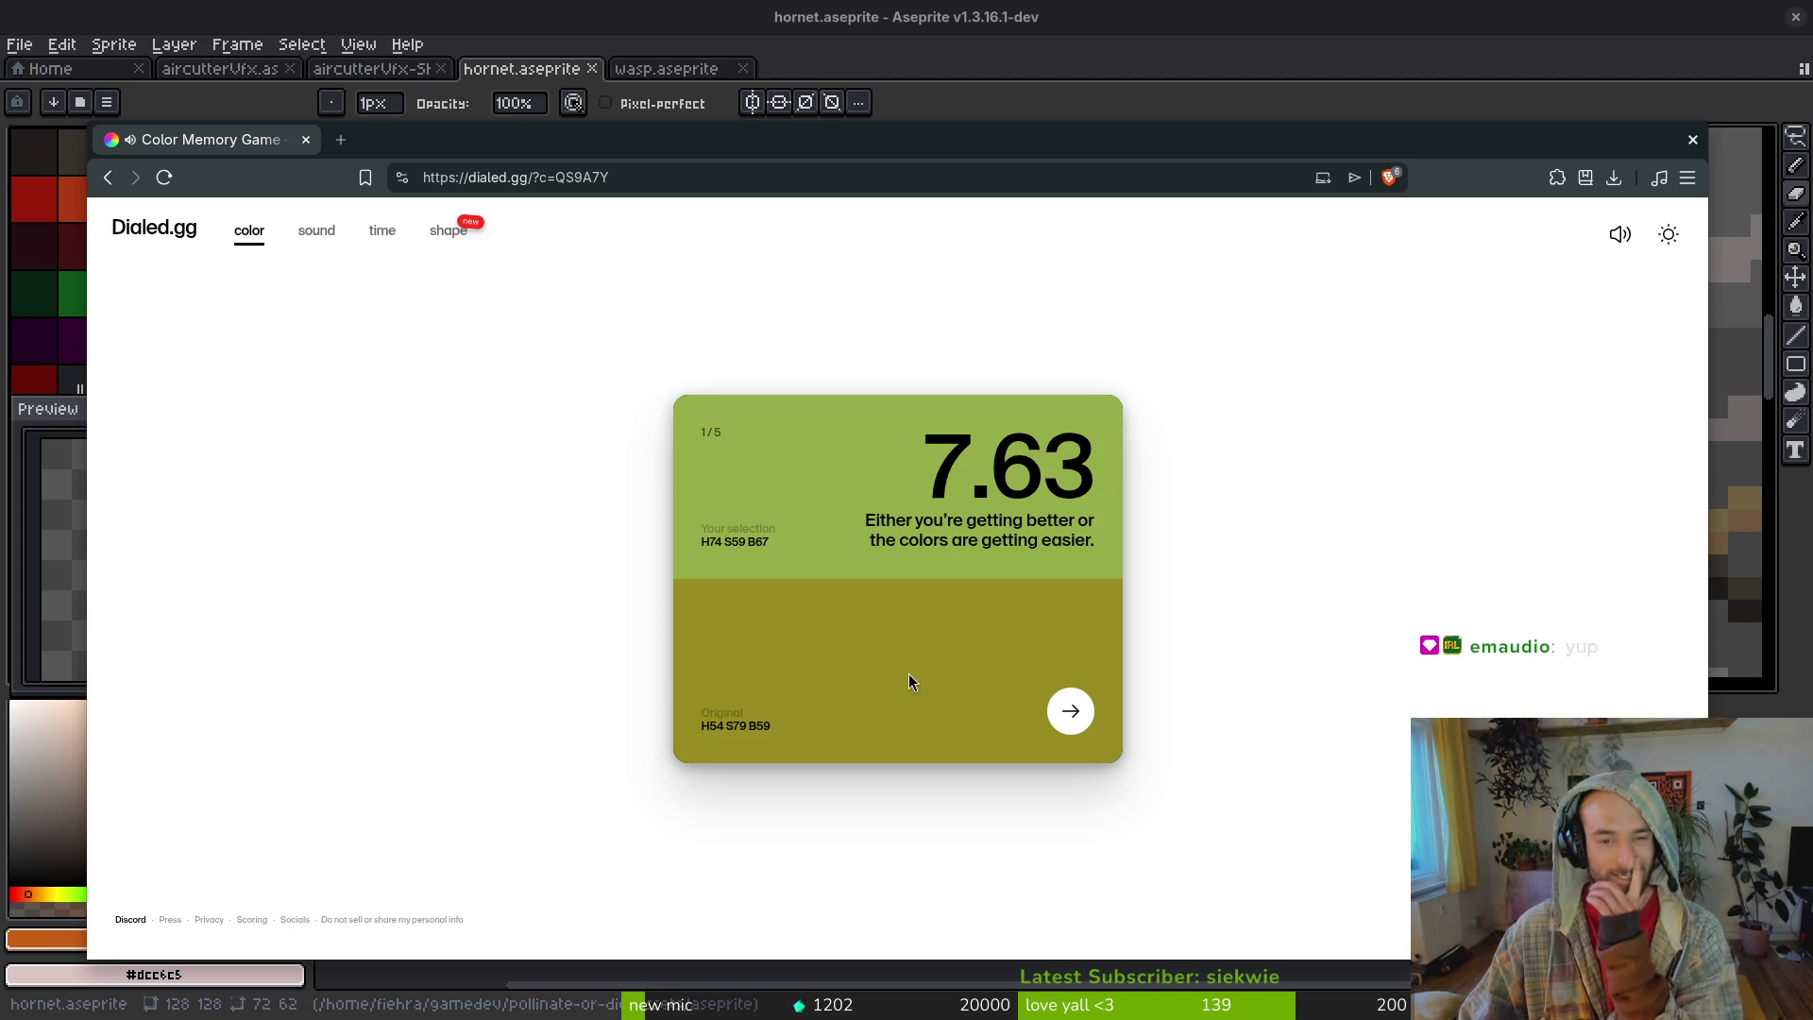
{"action": "left_click", "coordinate": [1071, 711]}
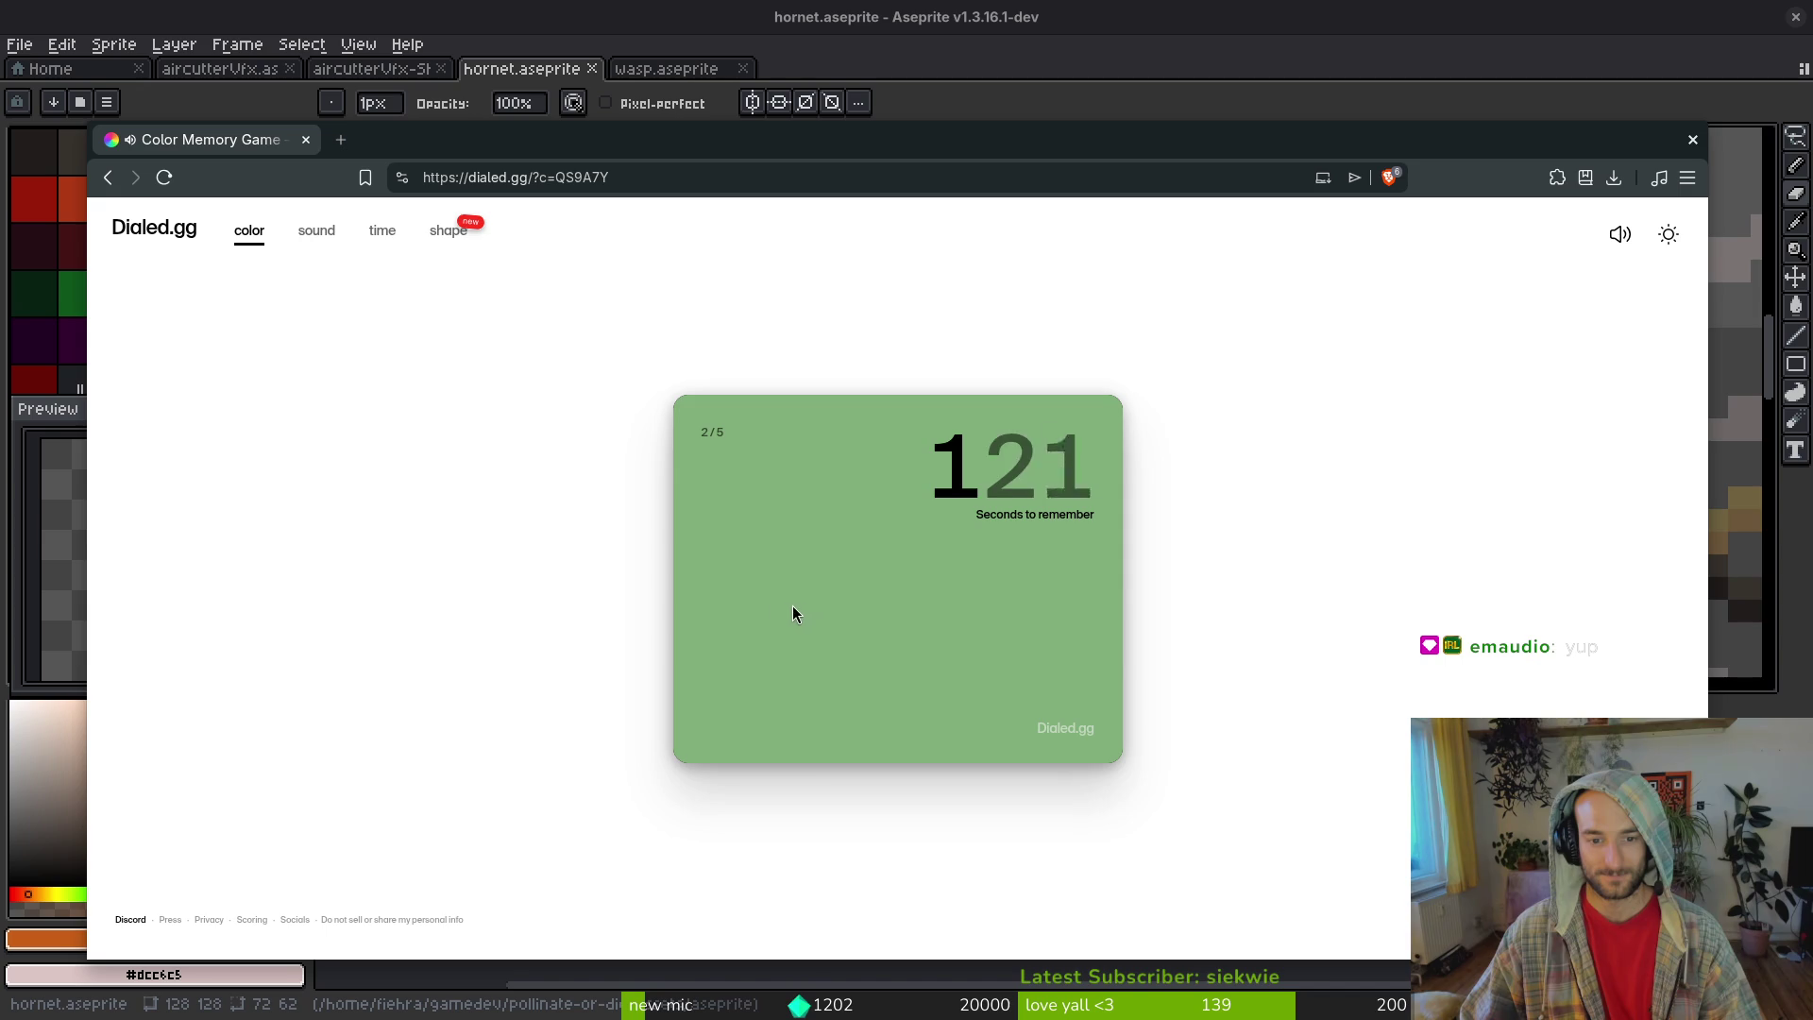
- Recreate the soft green at H124 S40 B76, scoring 8.92, then advance to round 3
{"action": "left_click_drag", "start_coordinate": [694, 553], "coordinate": [691, 500]}
{"action": "left_click", "coordinate": [730, 603]}
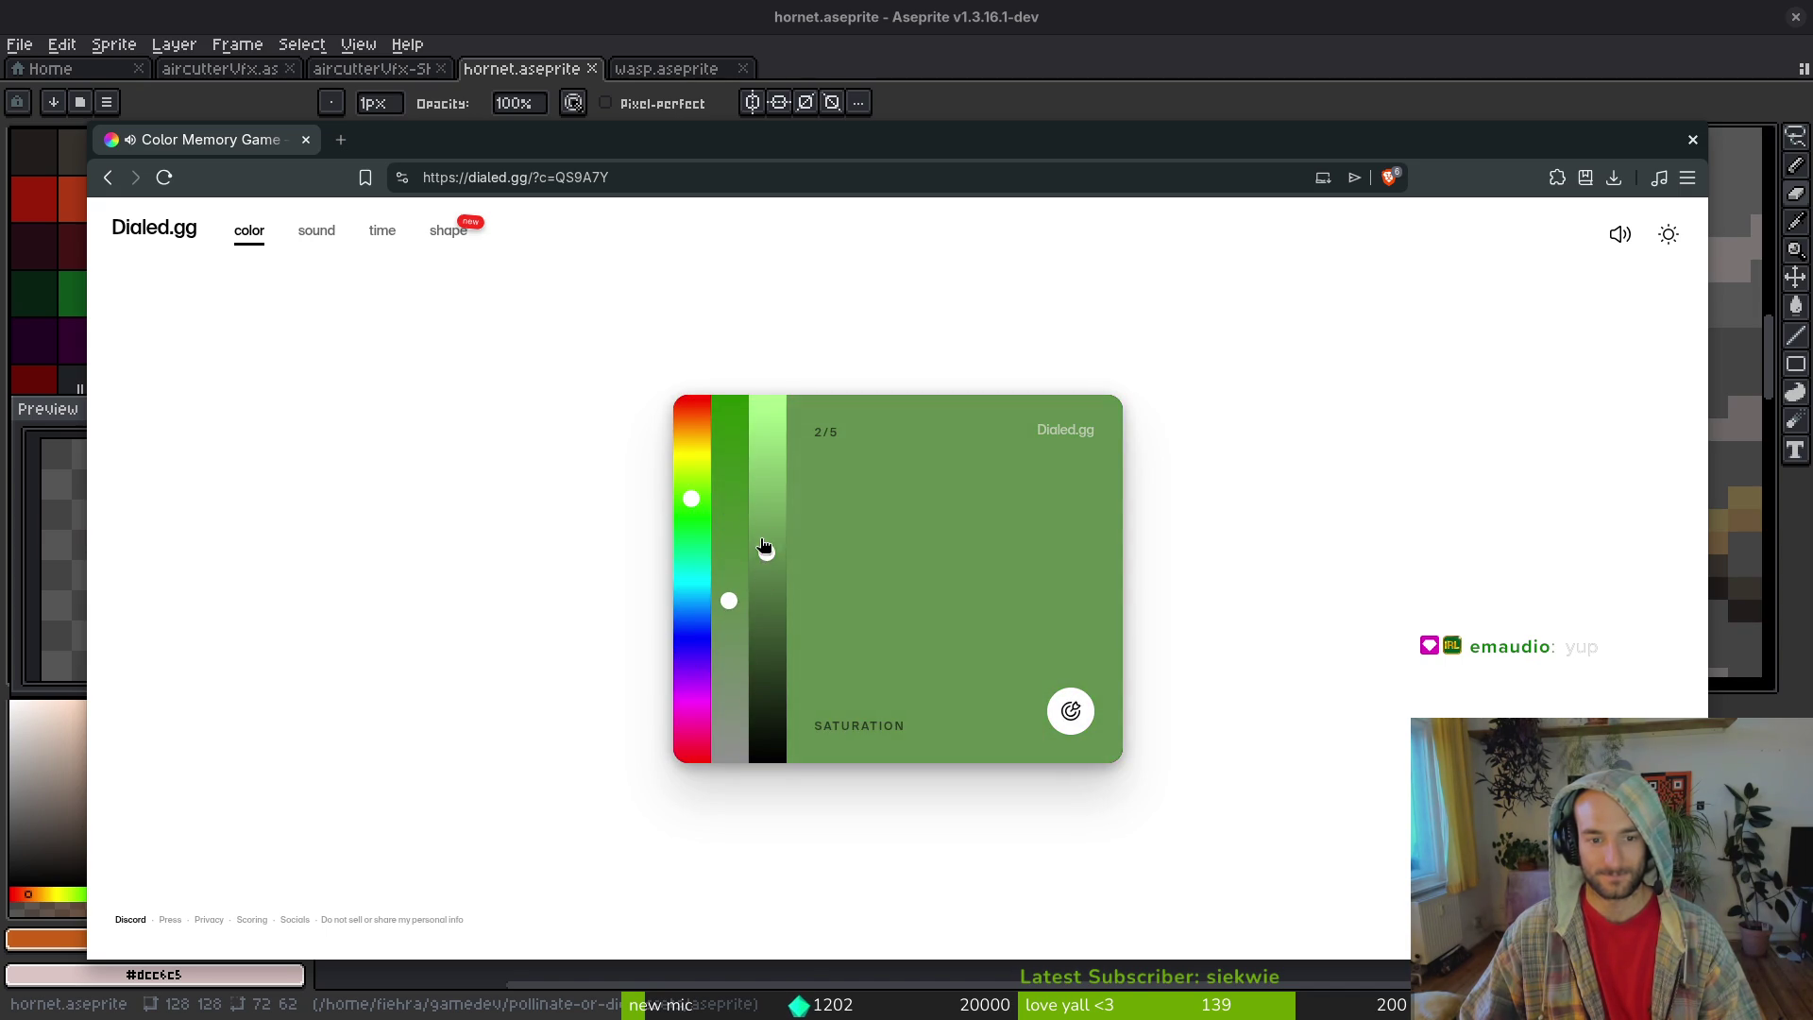
{"action": "left_click_drag", "start_coordinate": [764, 548], "coordinate": [767, 515]}
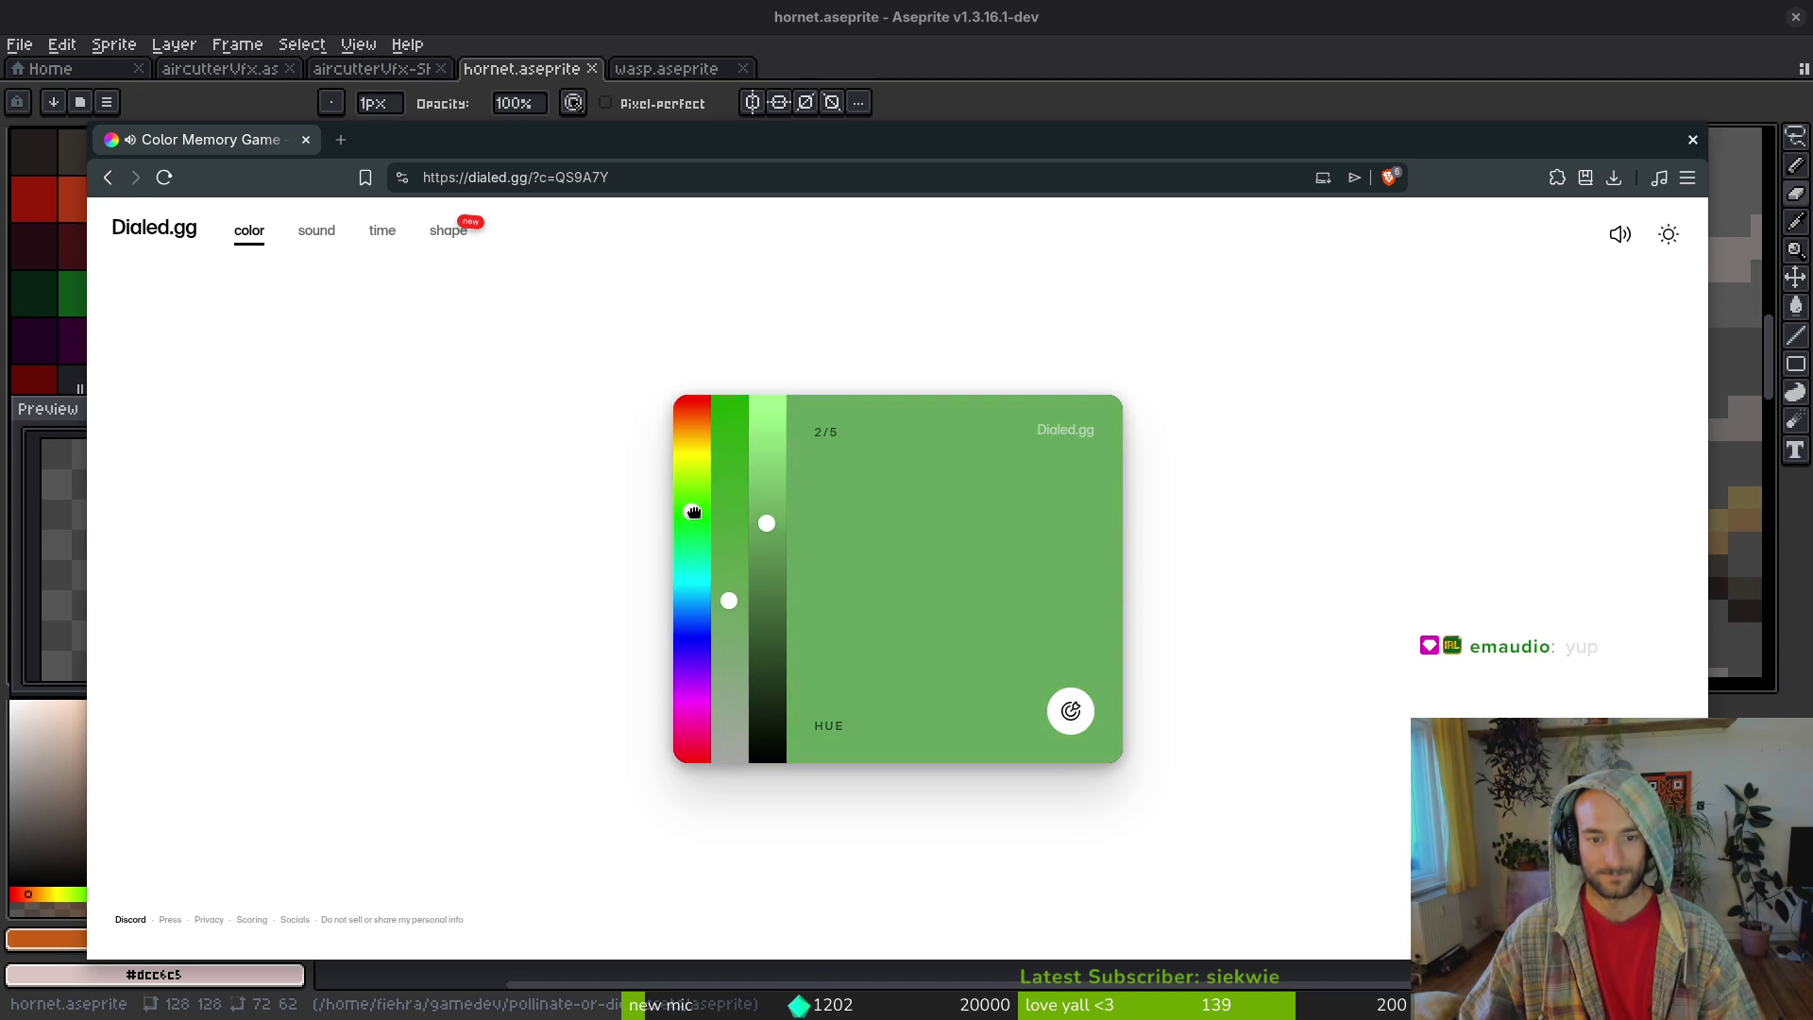
{"action": "left_click", "coordinate": [730, 602]}
{"action": "left_click", "coordinate": [766, 488]}
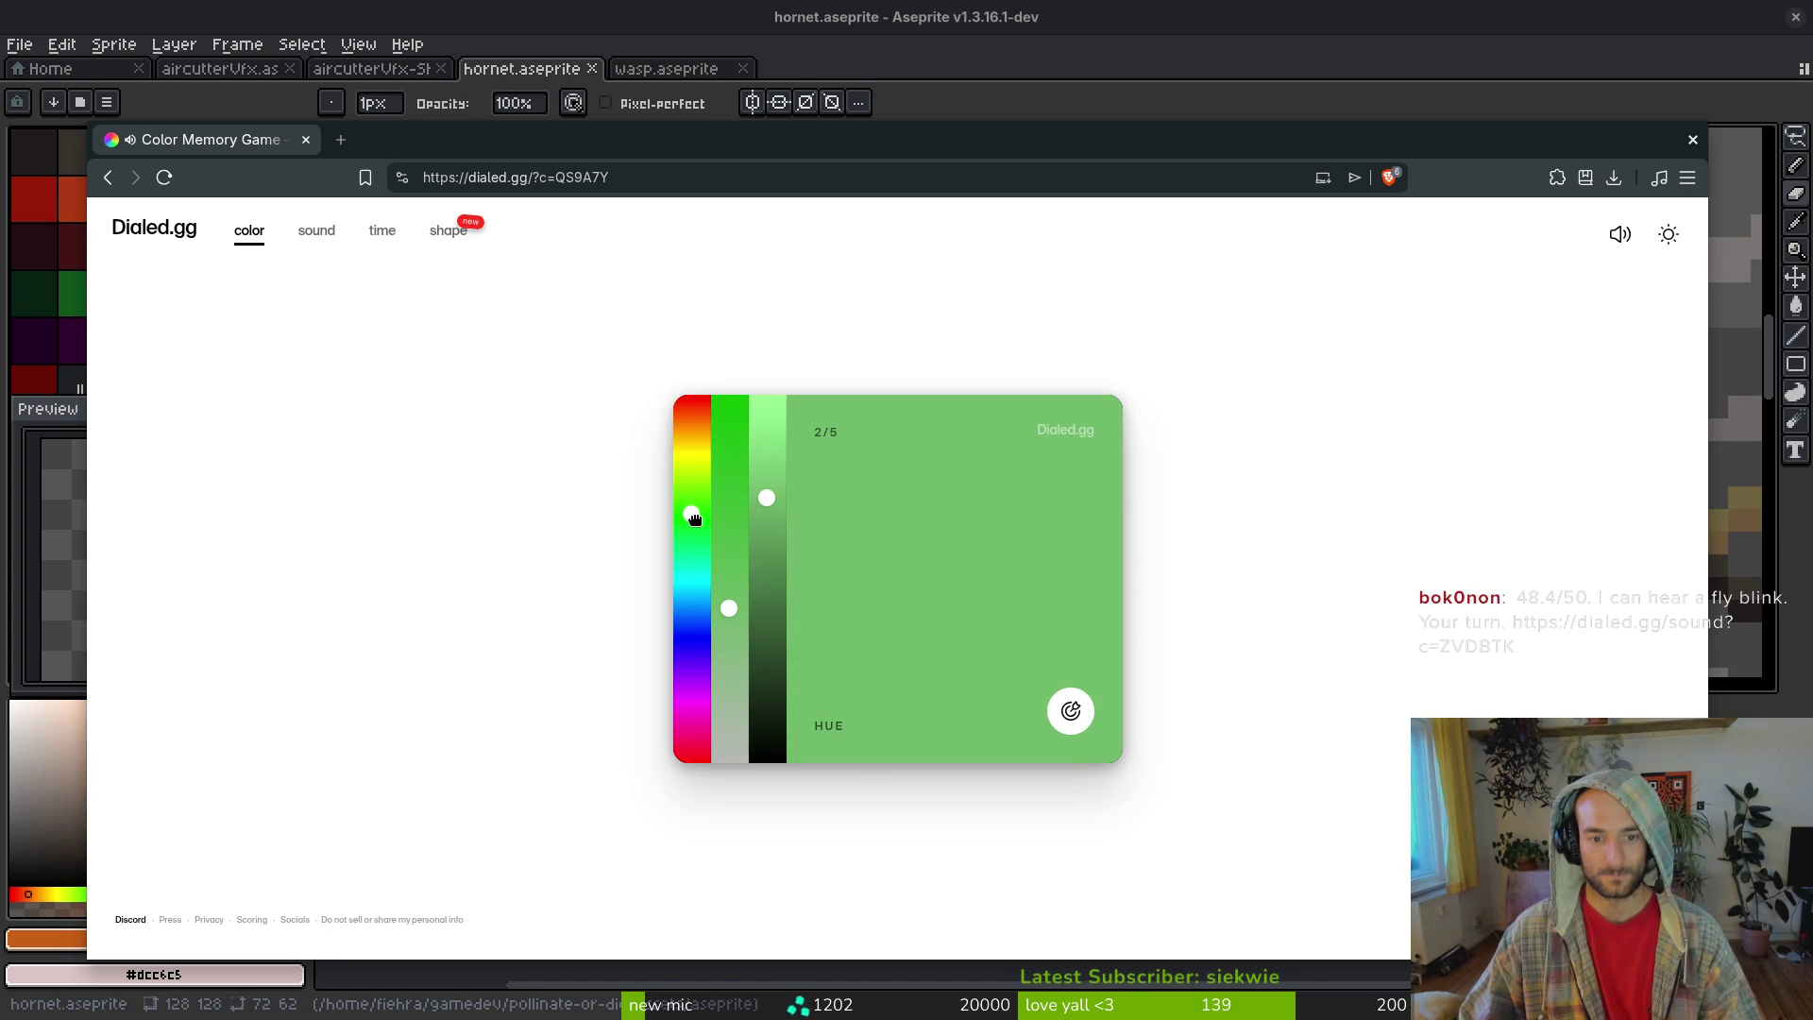
{"action": "left_click", "coordinate": [729, 601]}
{"action": "mouse_move", "coordinate": [764, 501]}
{"action": "left_mouse_down"}
{"action": "mouse_move", "coordinate": [768, 459]}
{"action": "mouse_move", "coordinate": [769, 491]}
{"action": "left_mouse_up"}
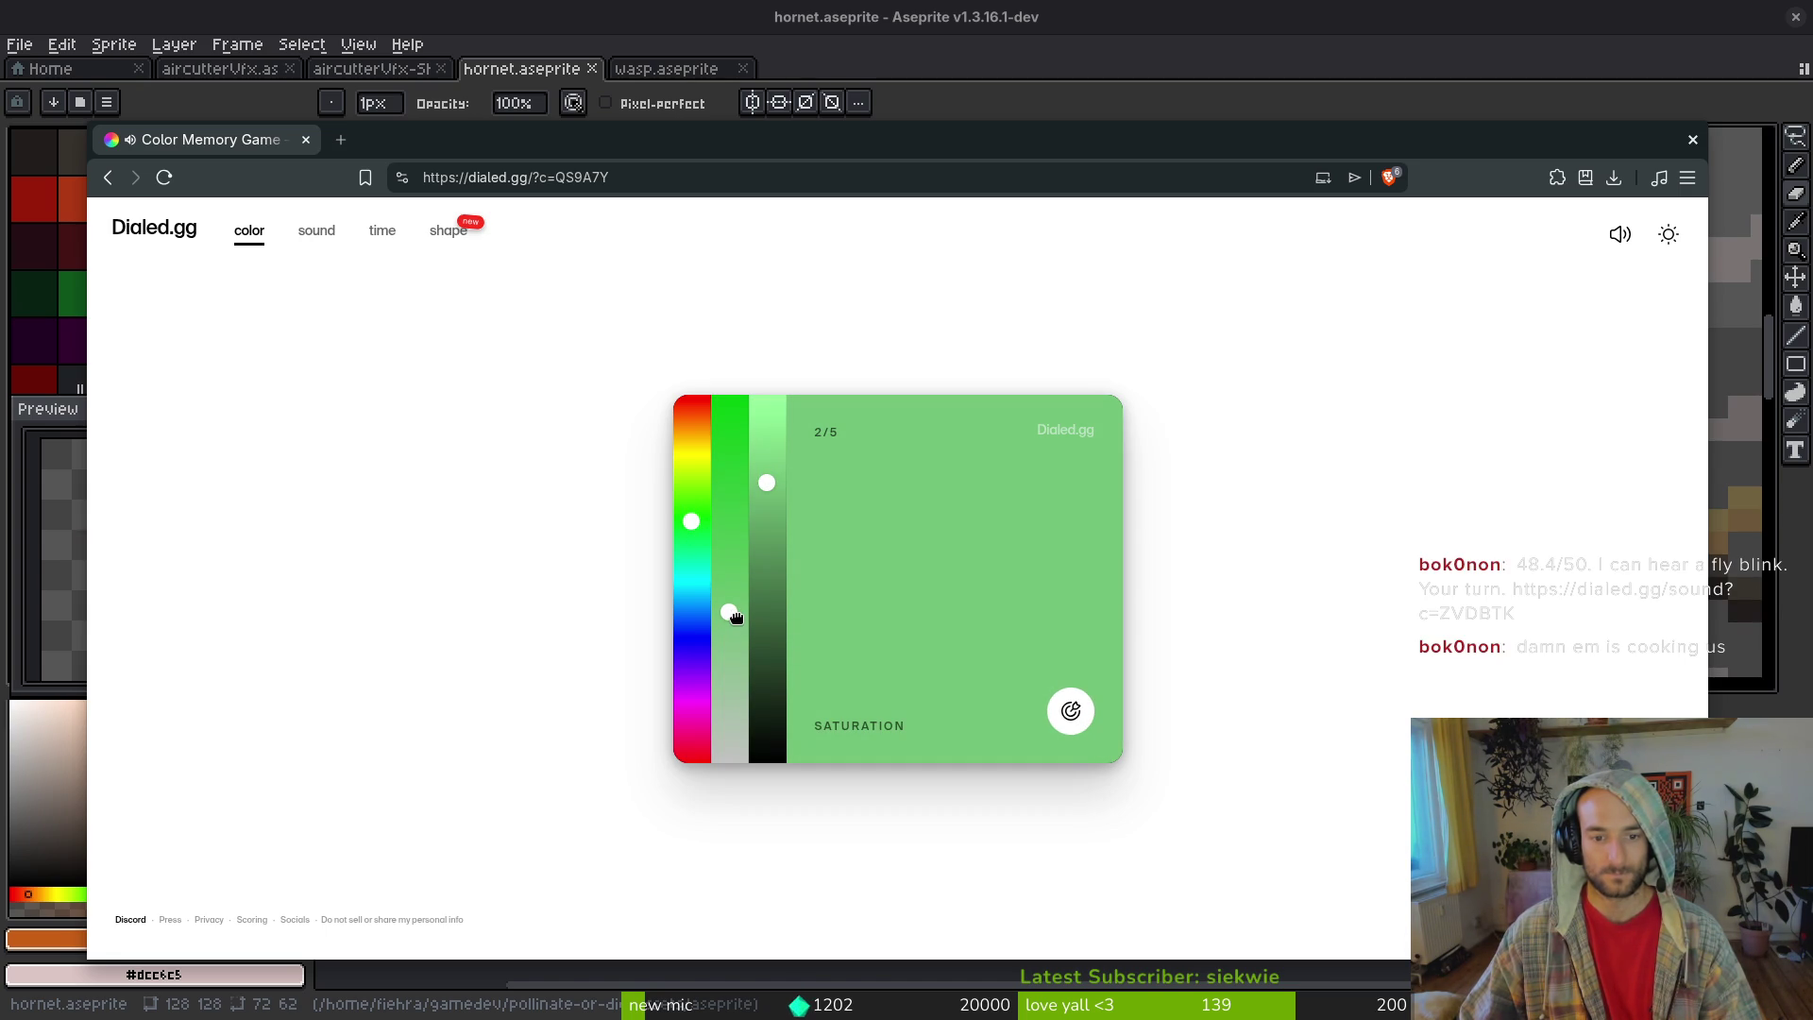
{"action": "left_click", "coordinate": [1071, 713]}
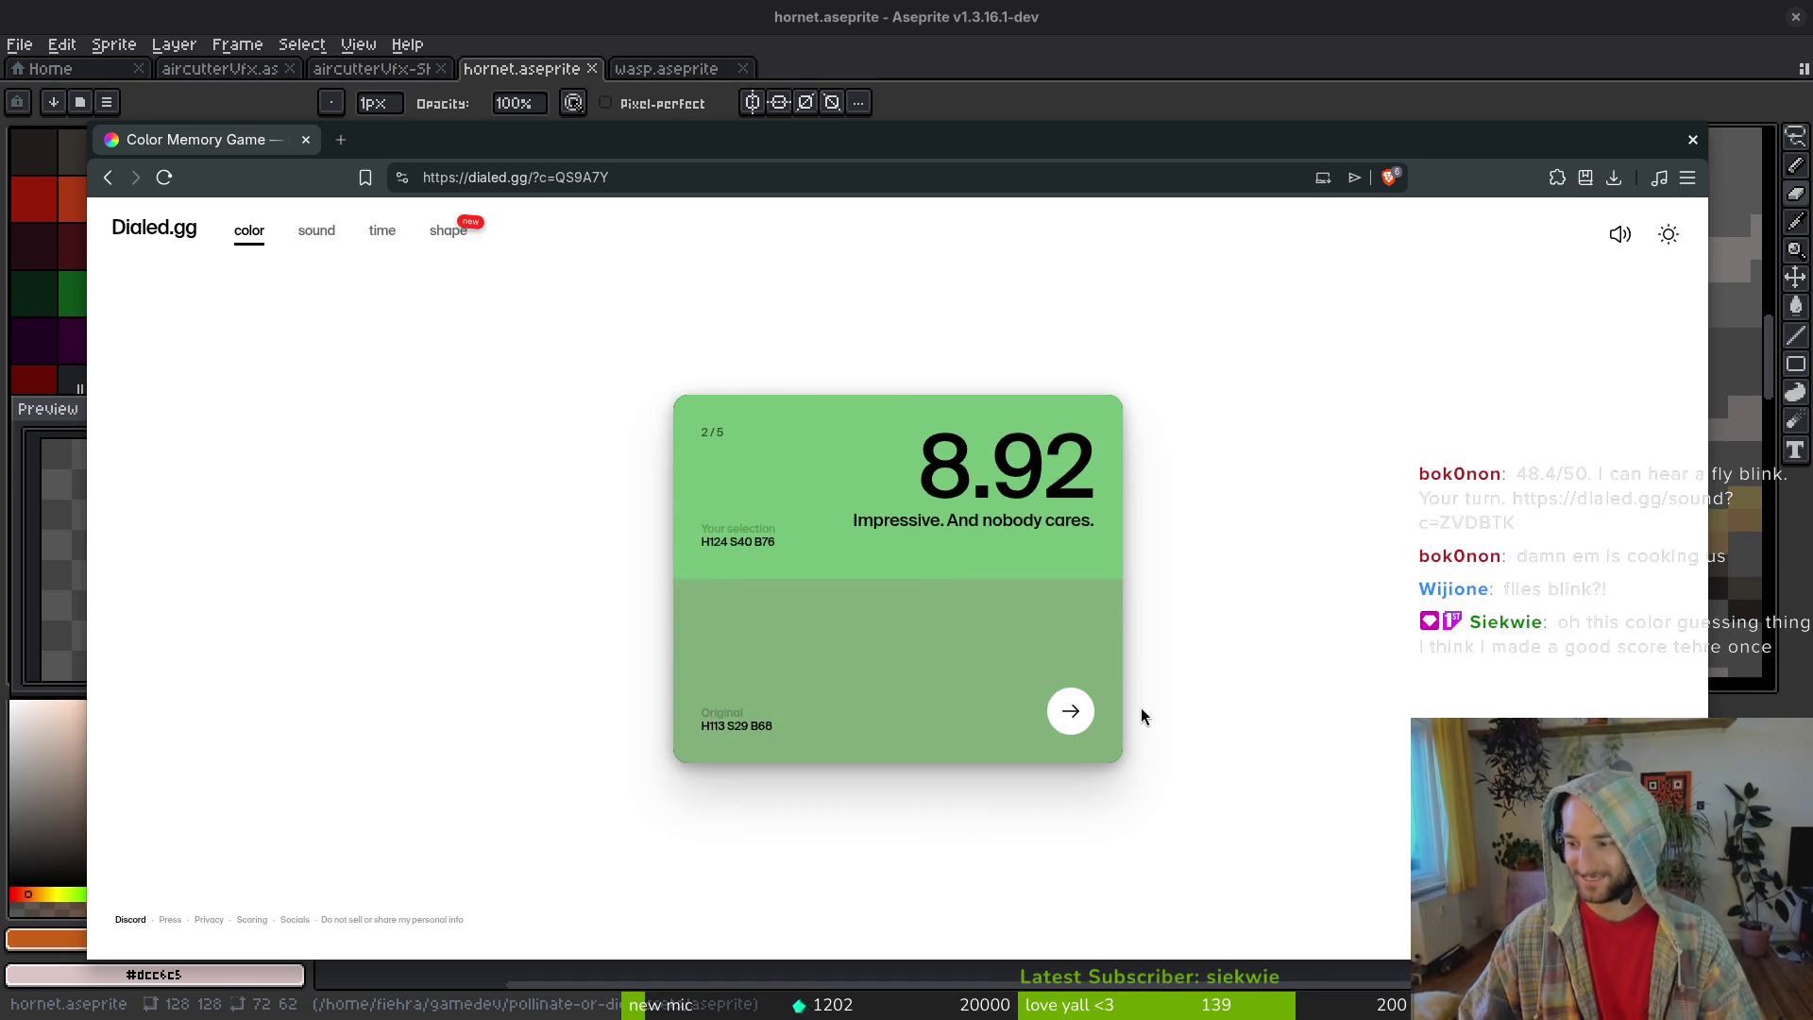
{"action": "left_click", "coordinate": [1071, 714]}
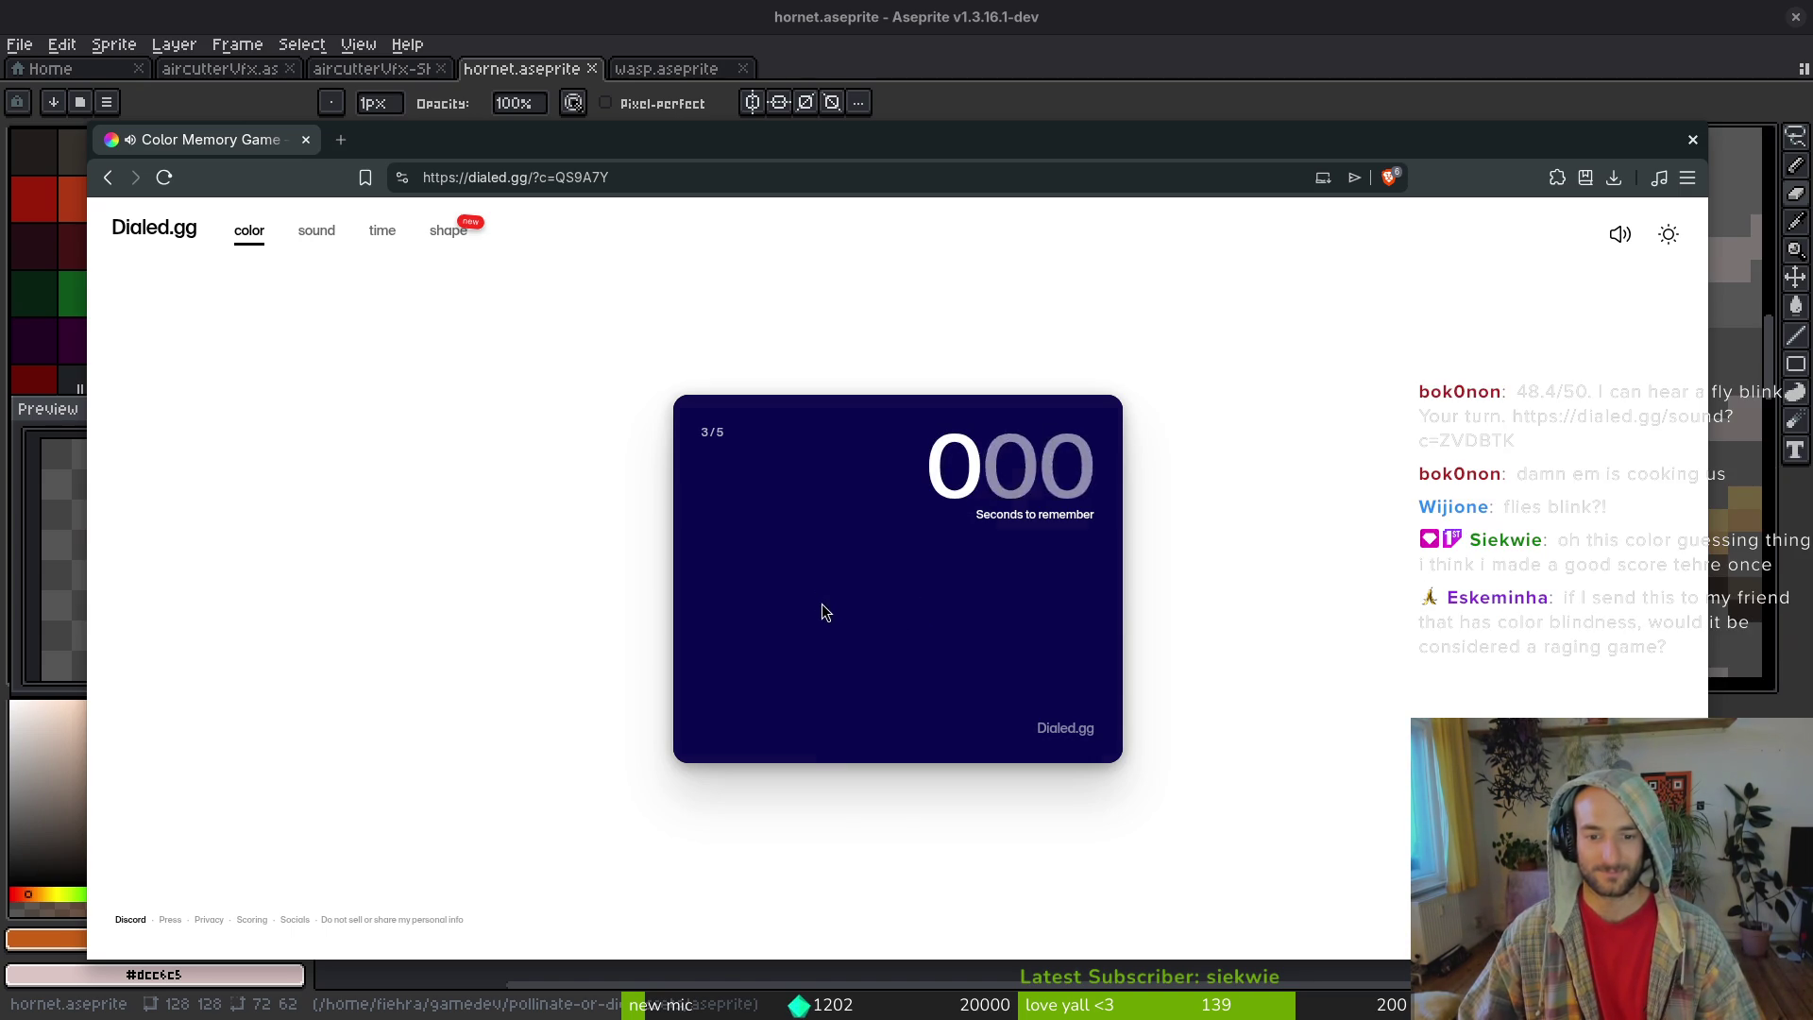
- Match the dark navy with a saturated purple-blue, scoring 8.21, then move to round 4
{"action": "left_click_drag", "start_coordinate": [691, 624], "coordinate": [691, 646]}
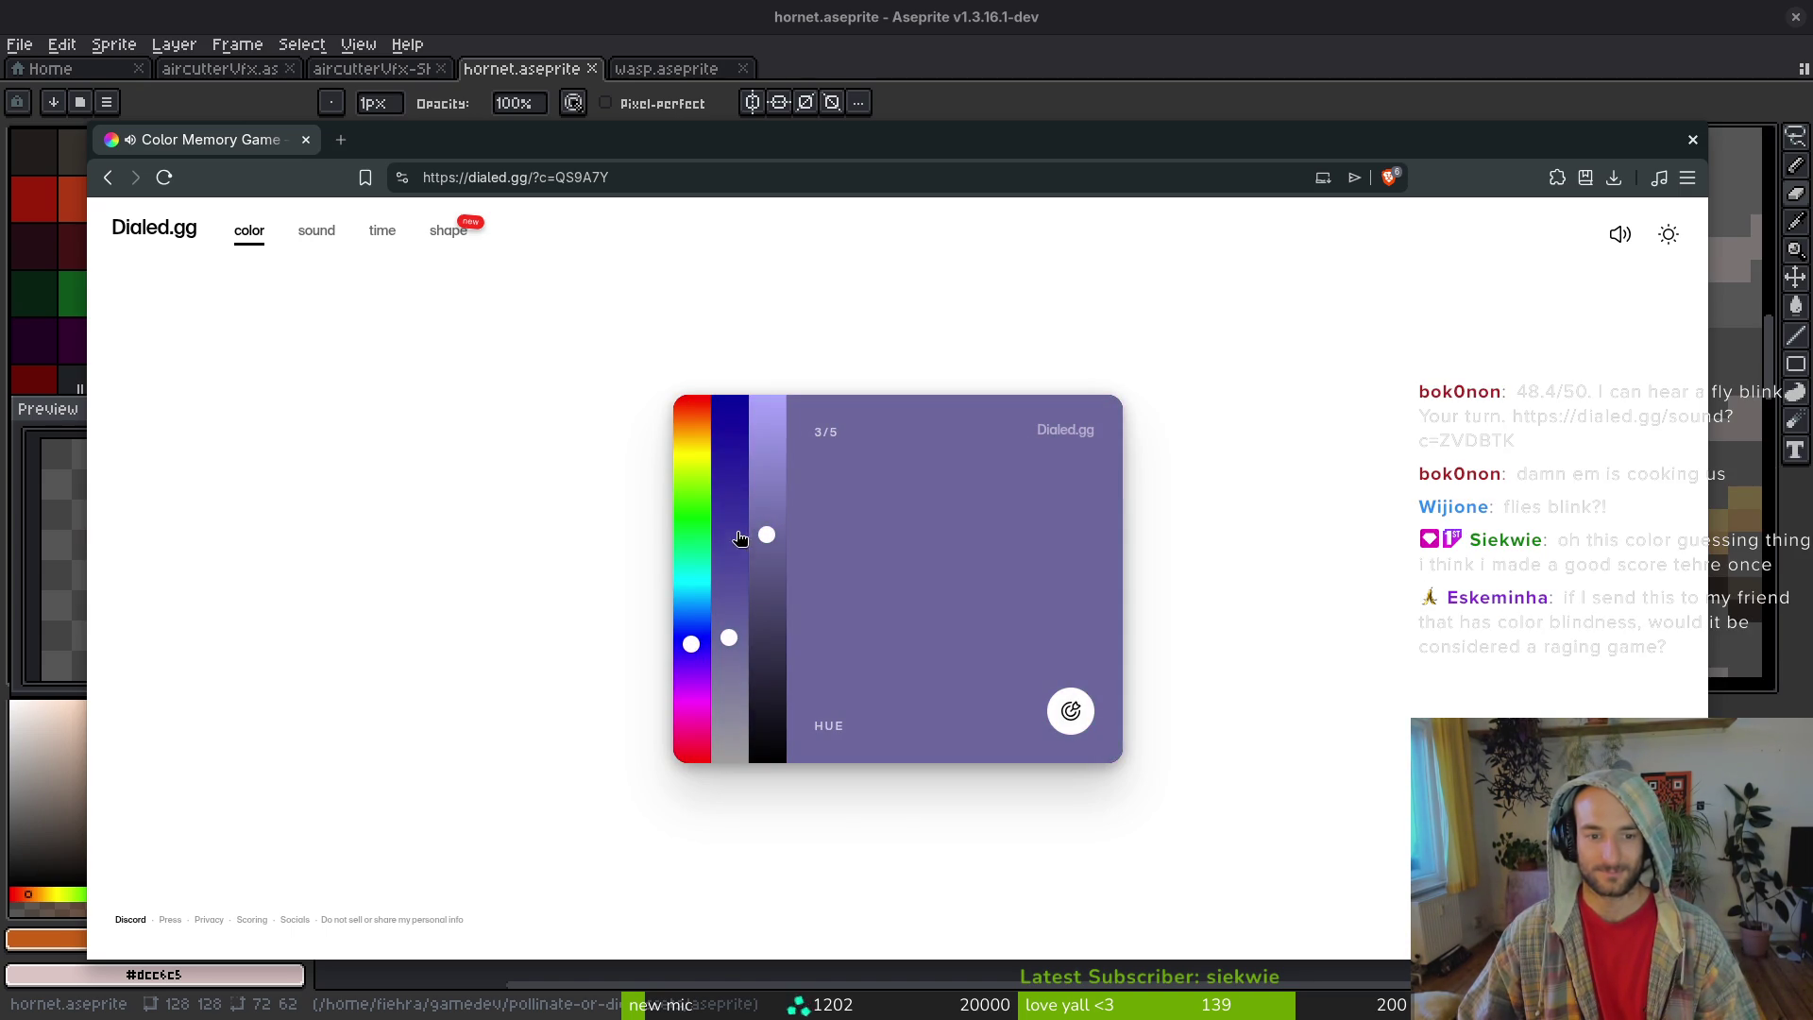
{"action": "left_click_drag", "start_coordinate": [741, 546], "coordinate": [752, 463]}
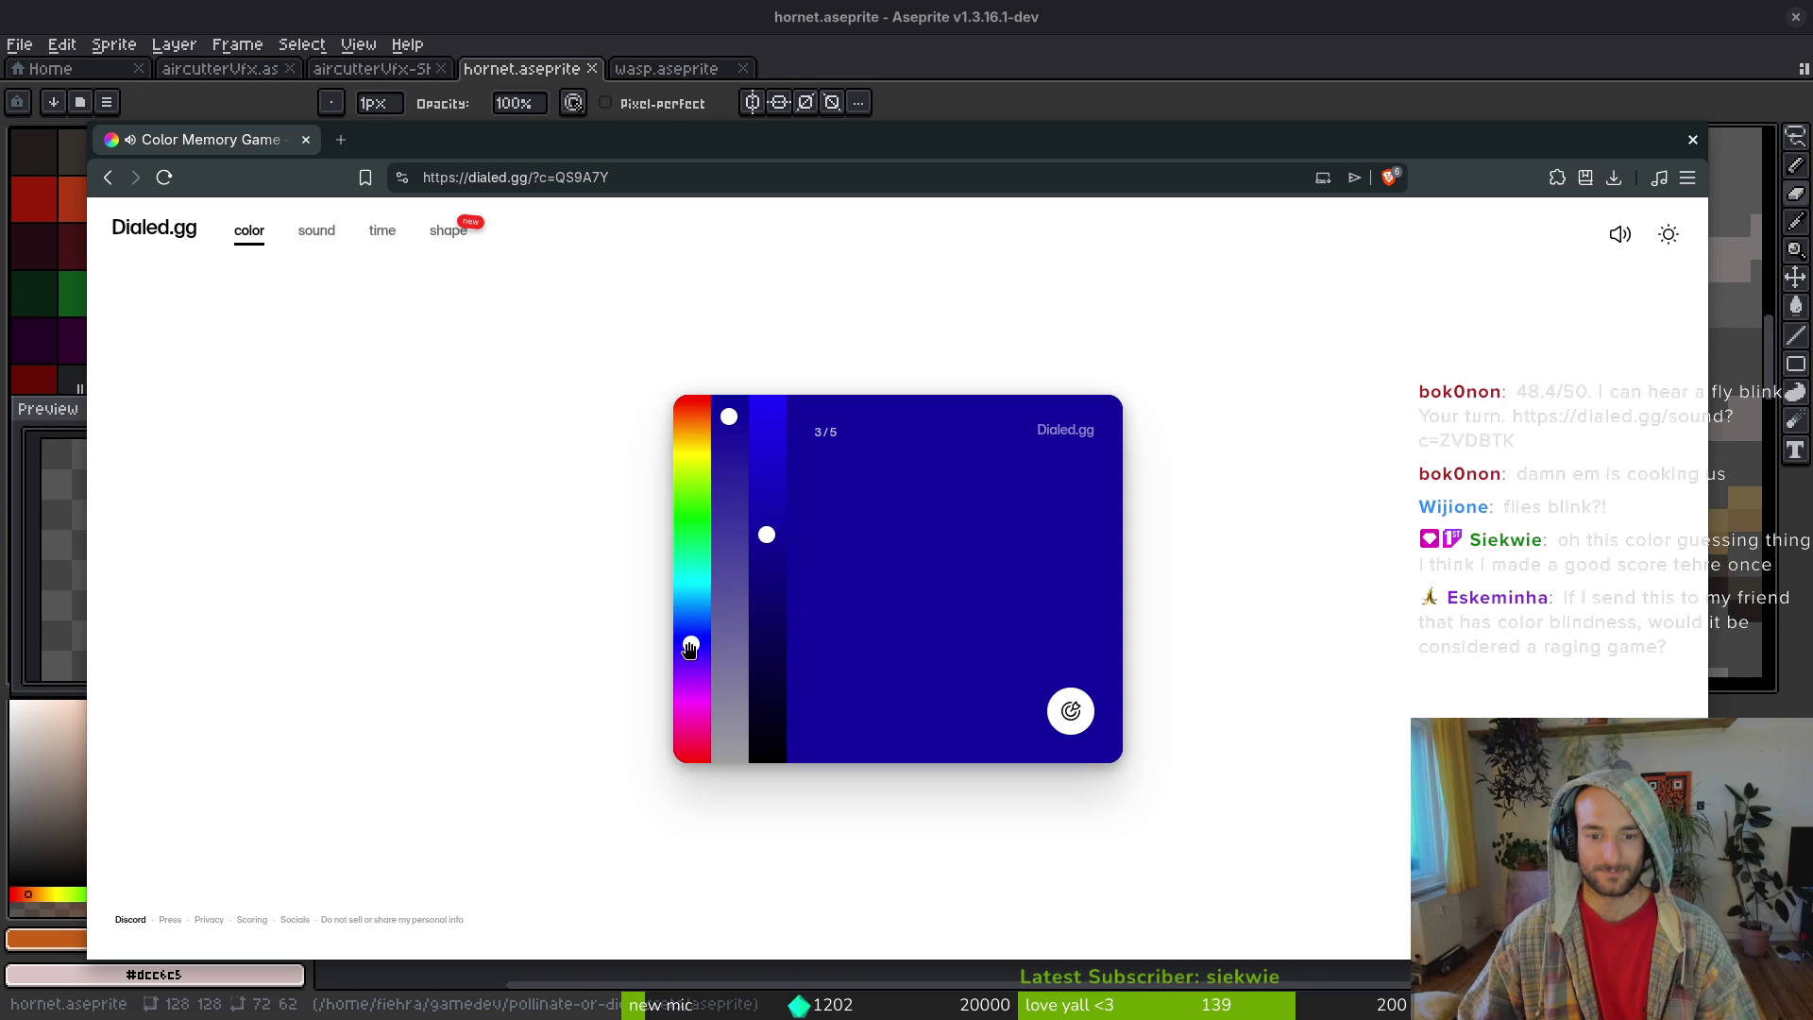
{"action": "left_click_drag", "start_coordinate": [766, 538], "coordinate": [766, 552]}
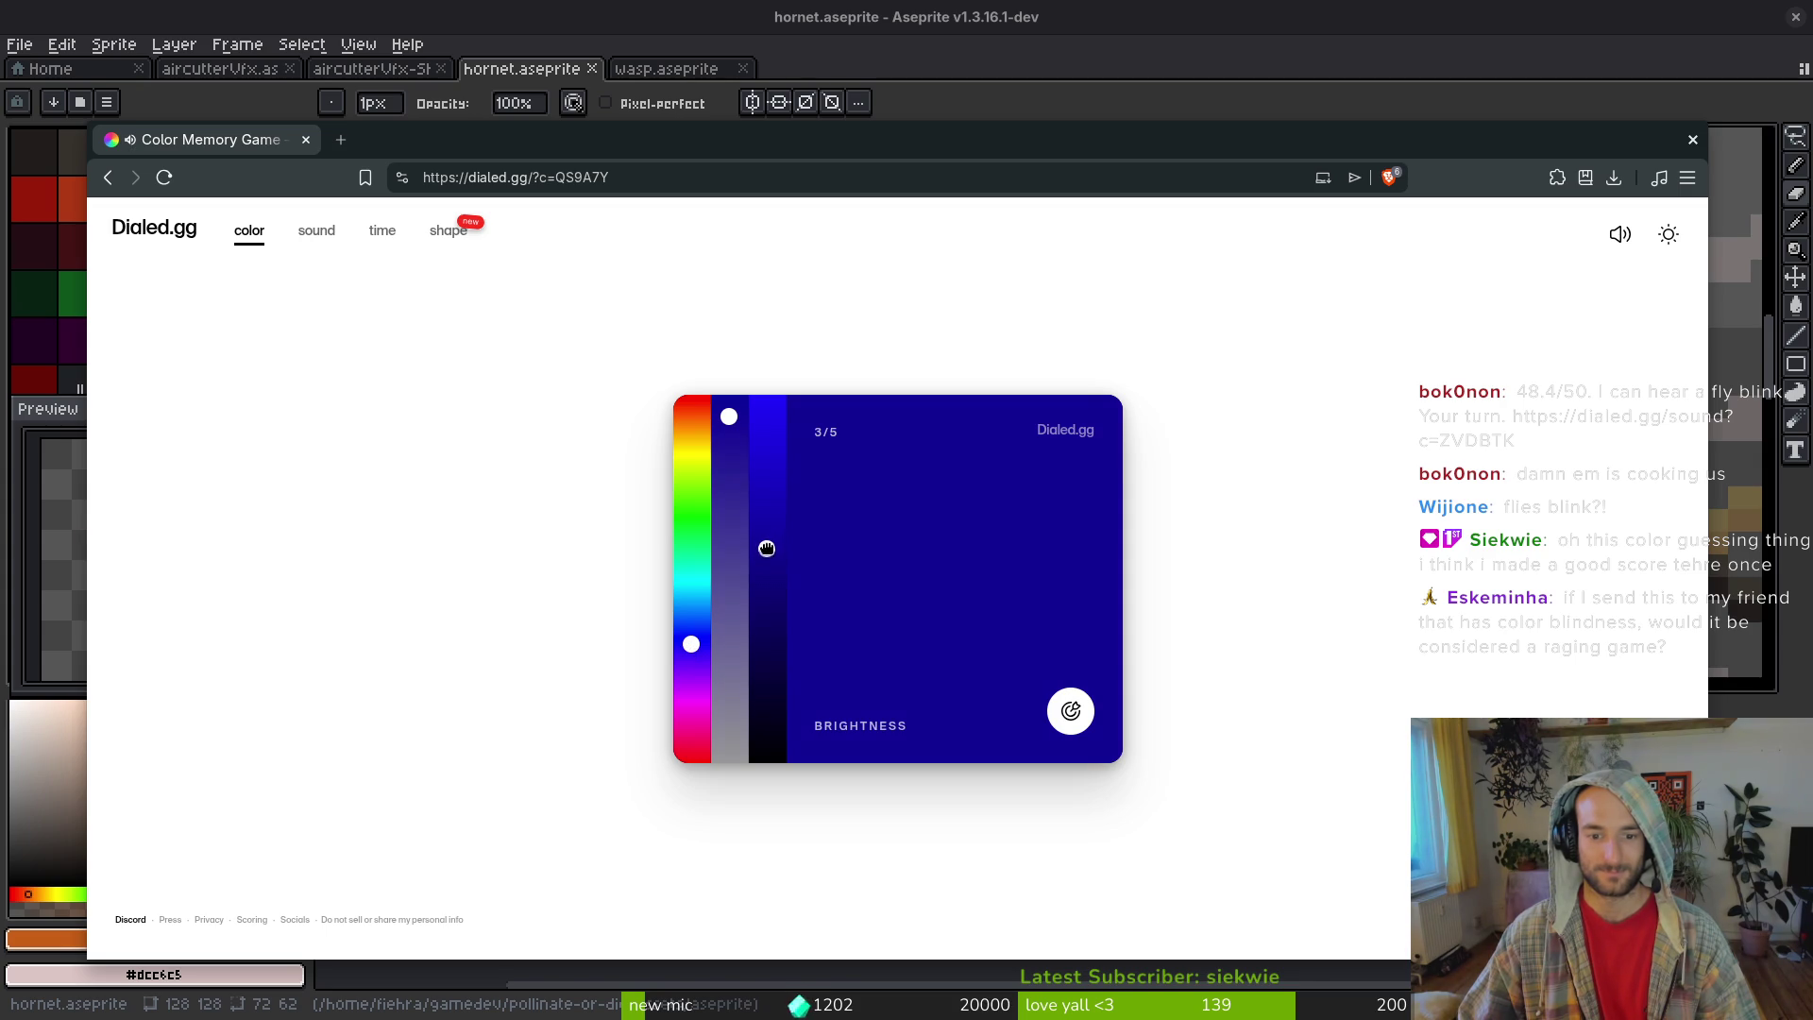
{"action": "left_click_drag", "start_coordinate": [729, 434], "coordinate": [728, 445]}
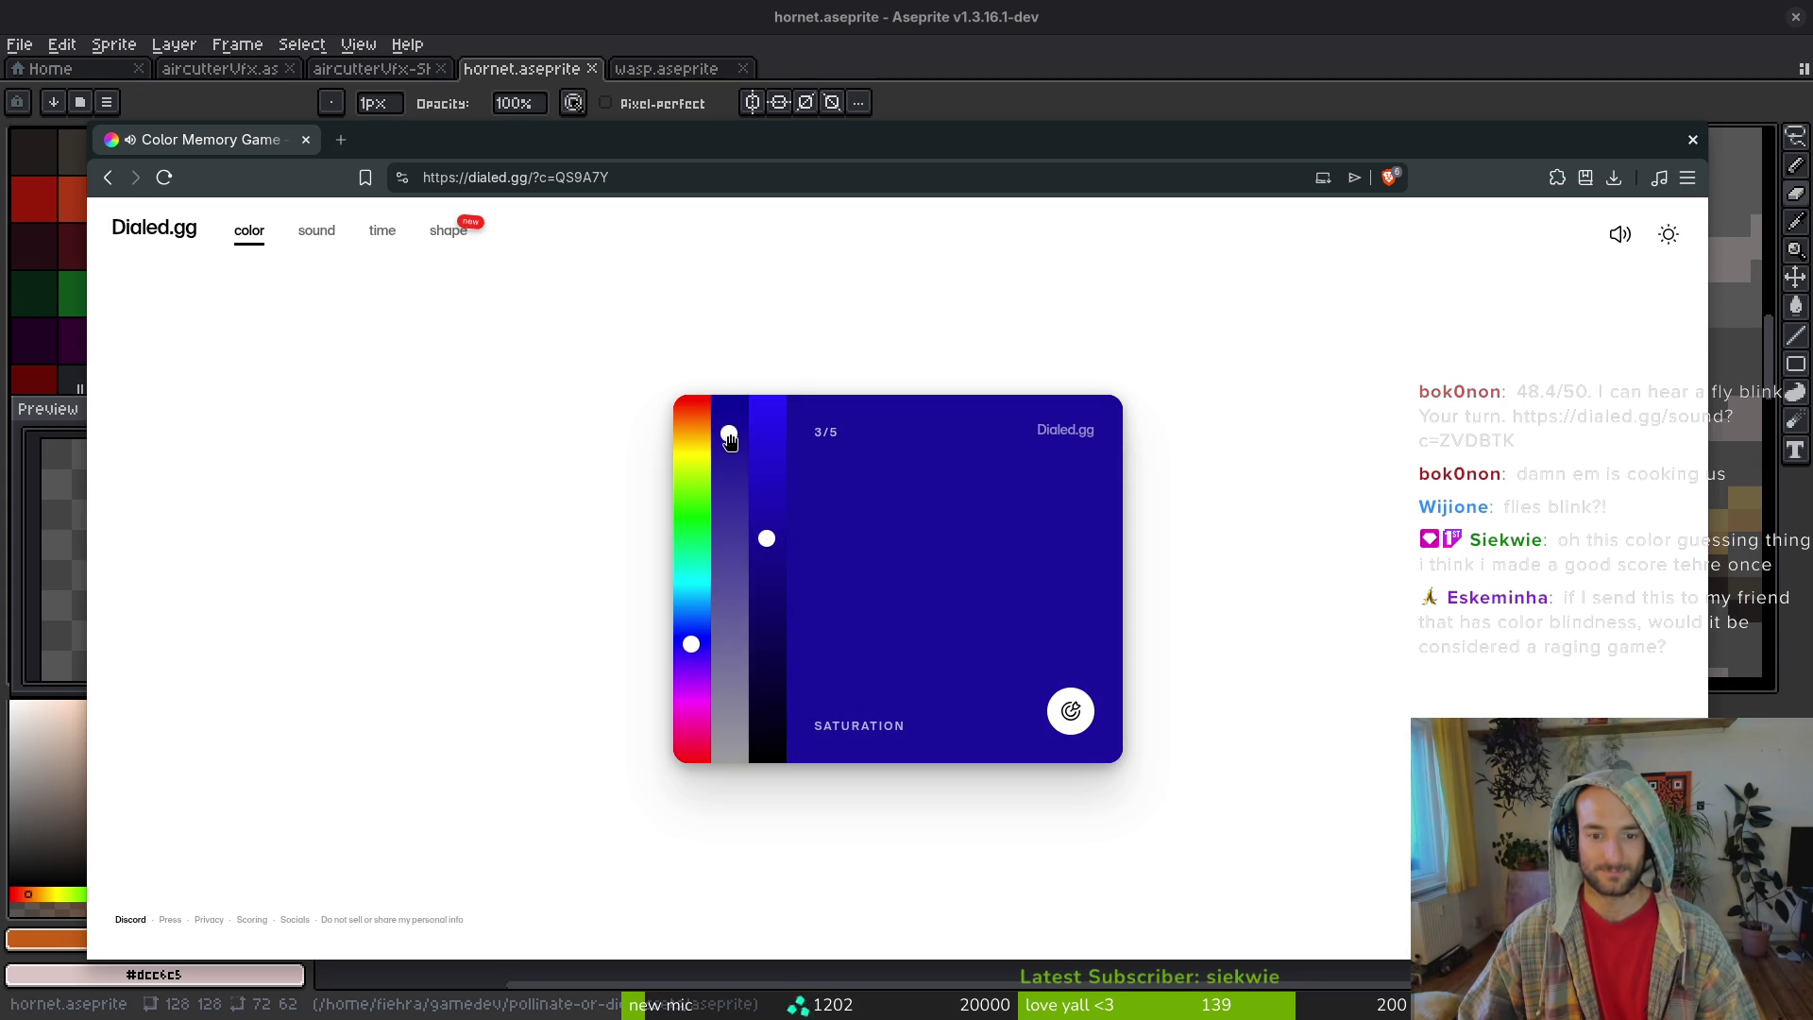
{"action": "left_click", "coordinate": [1085, 713]}
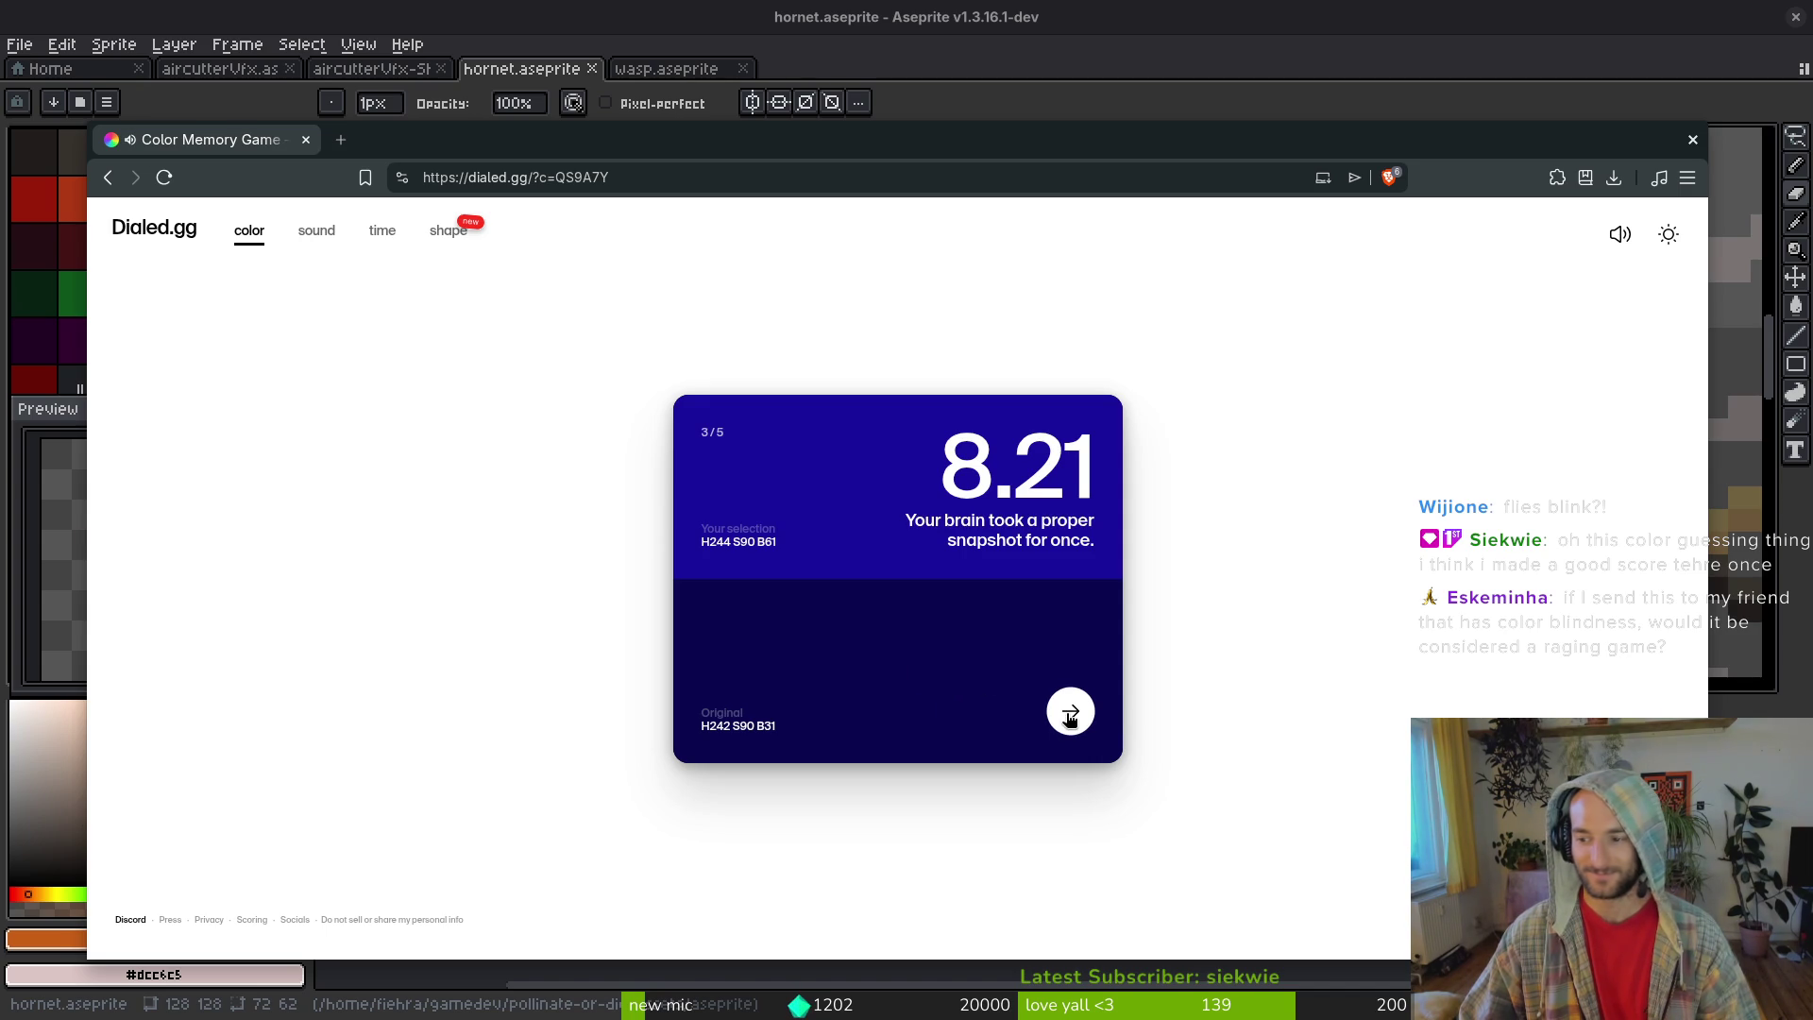
{"action": "left_click", "coordinate": [1070, 715]}
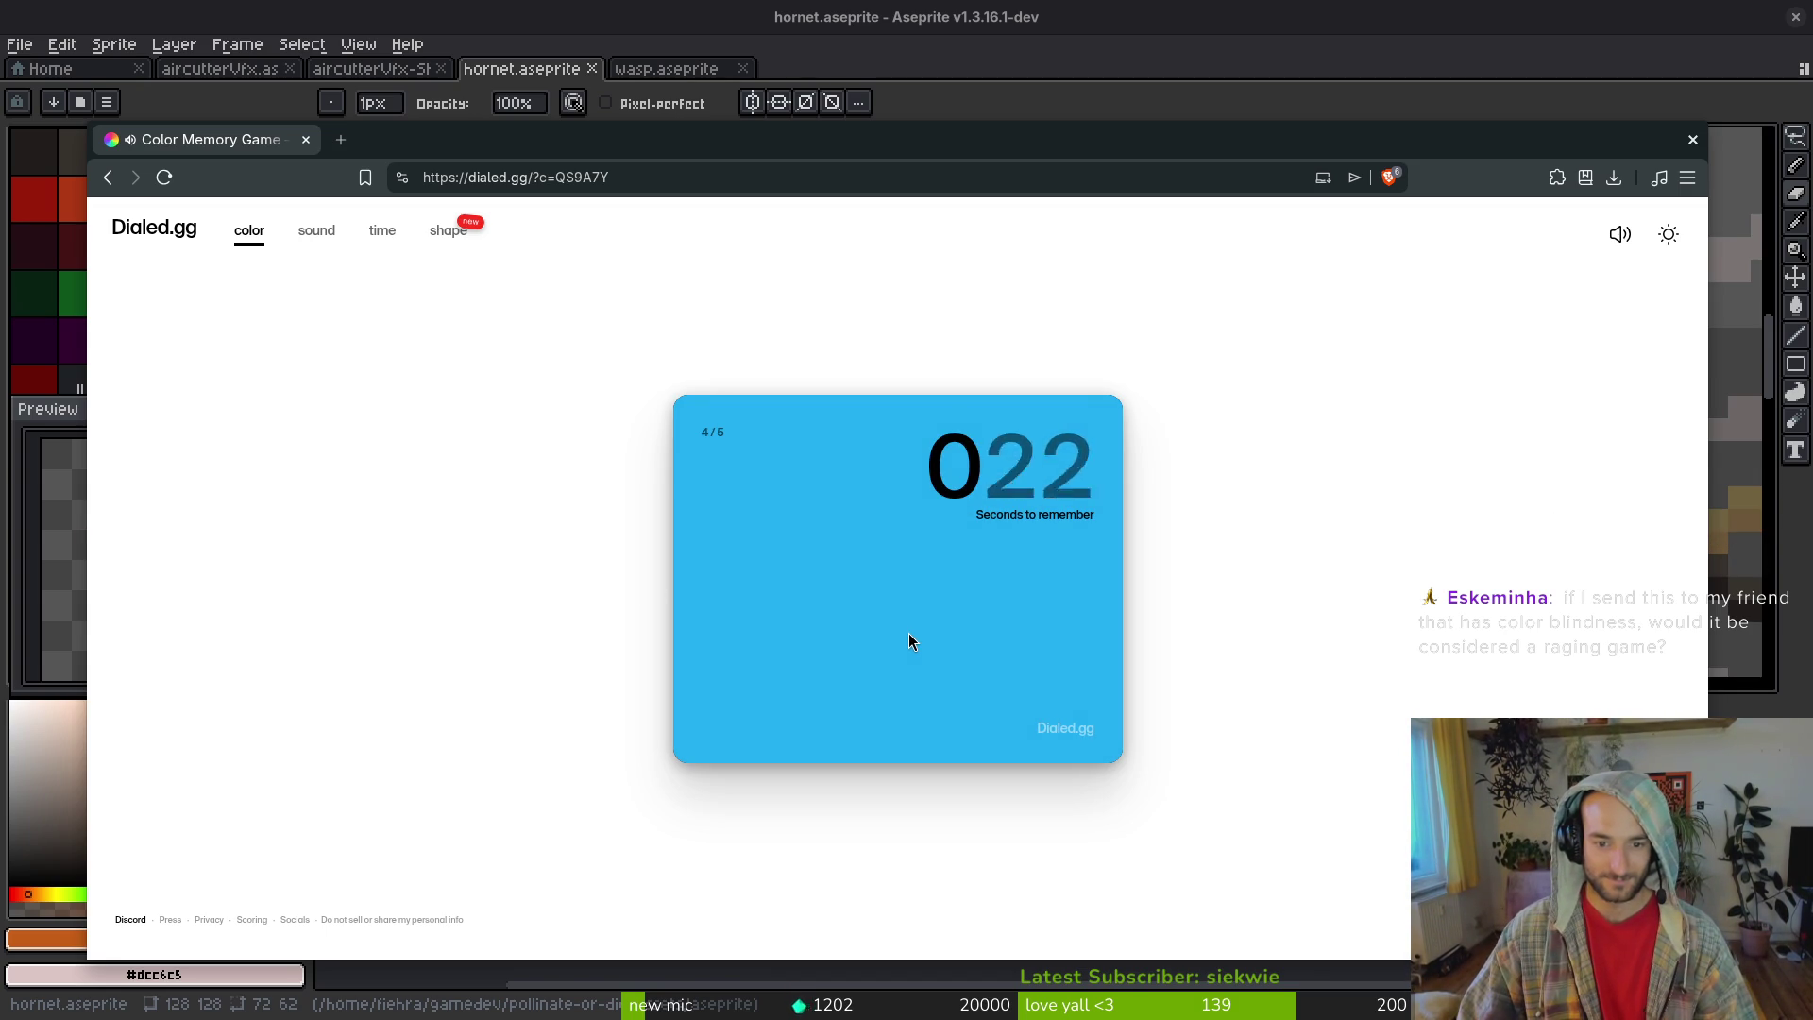
- Match the cyan-blue at H201 S92 B80, scoring 8.37, then advance to the final round
{"action": "left_click", "coordinate": [690, 587]}
{"action": "left_click_drag", "start_coordinate": [691, 596], "coordinate": [686, 600]}
{"action": "left_click_drag", "start_coordinate": [726, 529], "coordinate": [728, 440]}
{"action": "left_click_drag", "start_coordinate": [766, 582], "coordinate": [766, 485]}
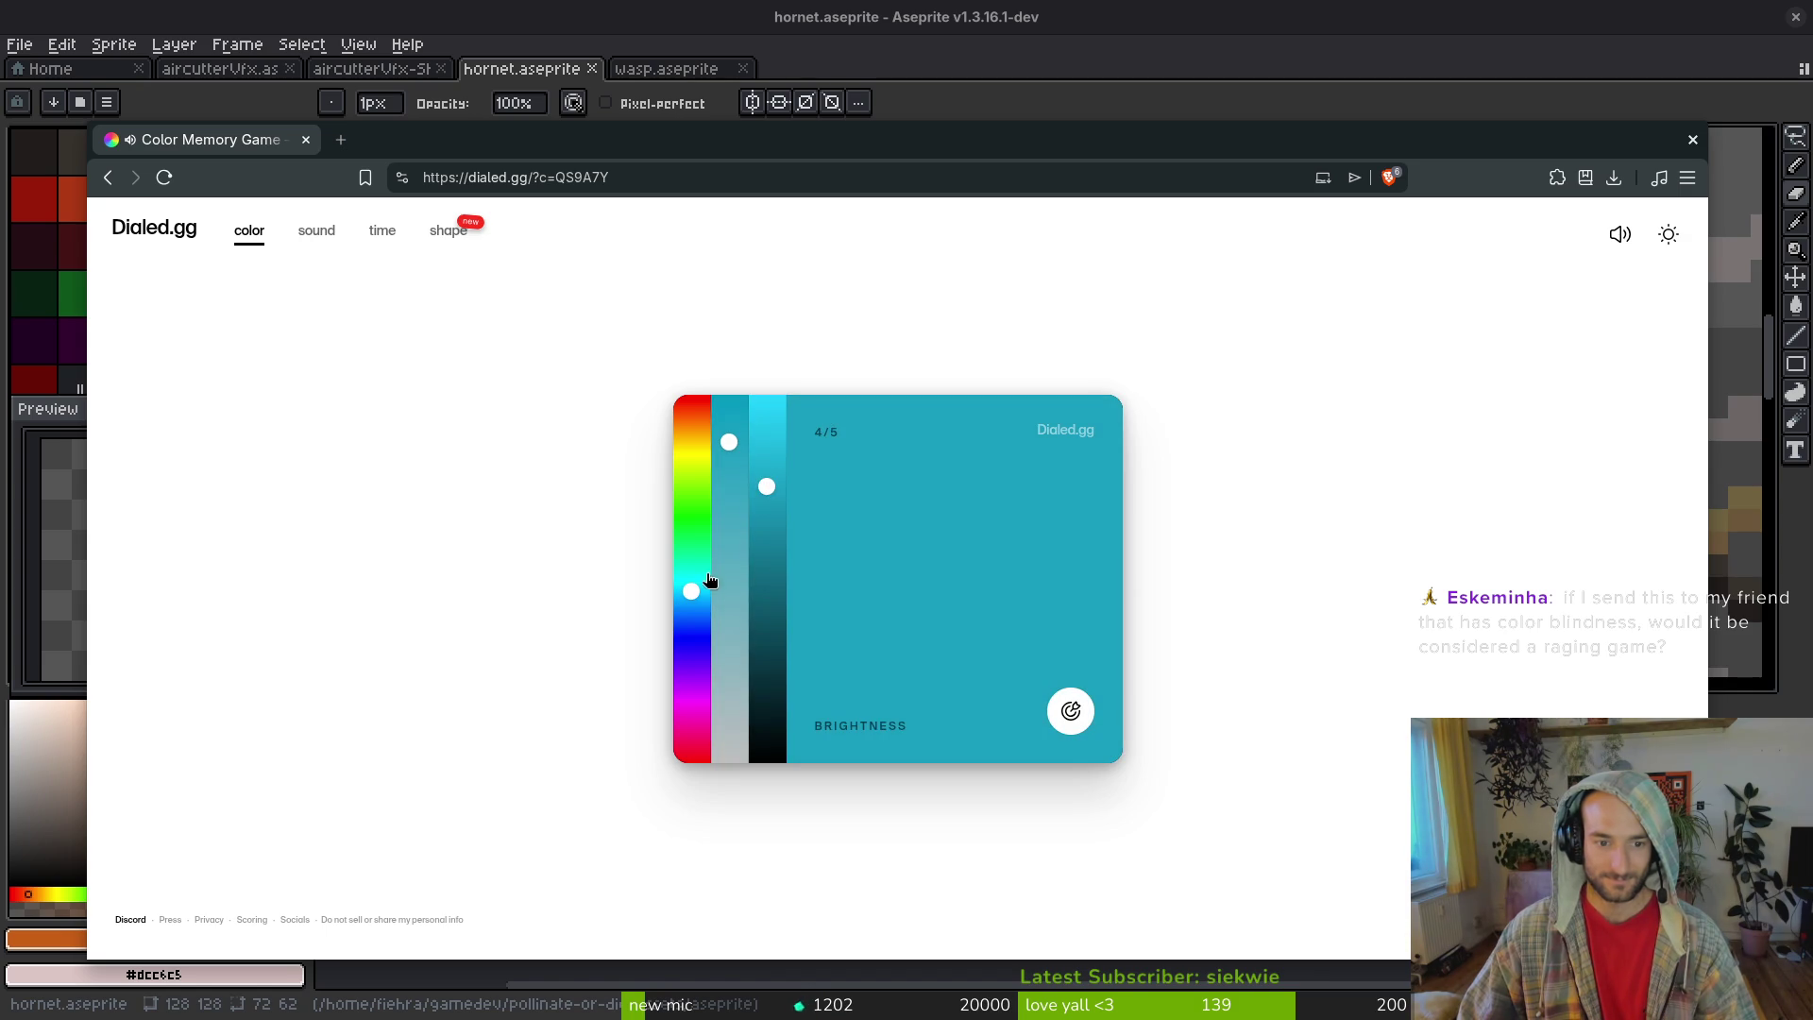
{"action": "left_click_drag", "start_coordinate": [691, 599], "coordinate": [691, 610]}
{"action": "mouse_move", "coordinate": [766, 486]}
{"action": "left_mouse_down"}
{"action": "mouse_move", "coordinate": [767, 427]}
{"action": "mouse_move", "coordinate": [765, 470]}
{"action": "left_mouse_up"}
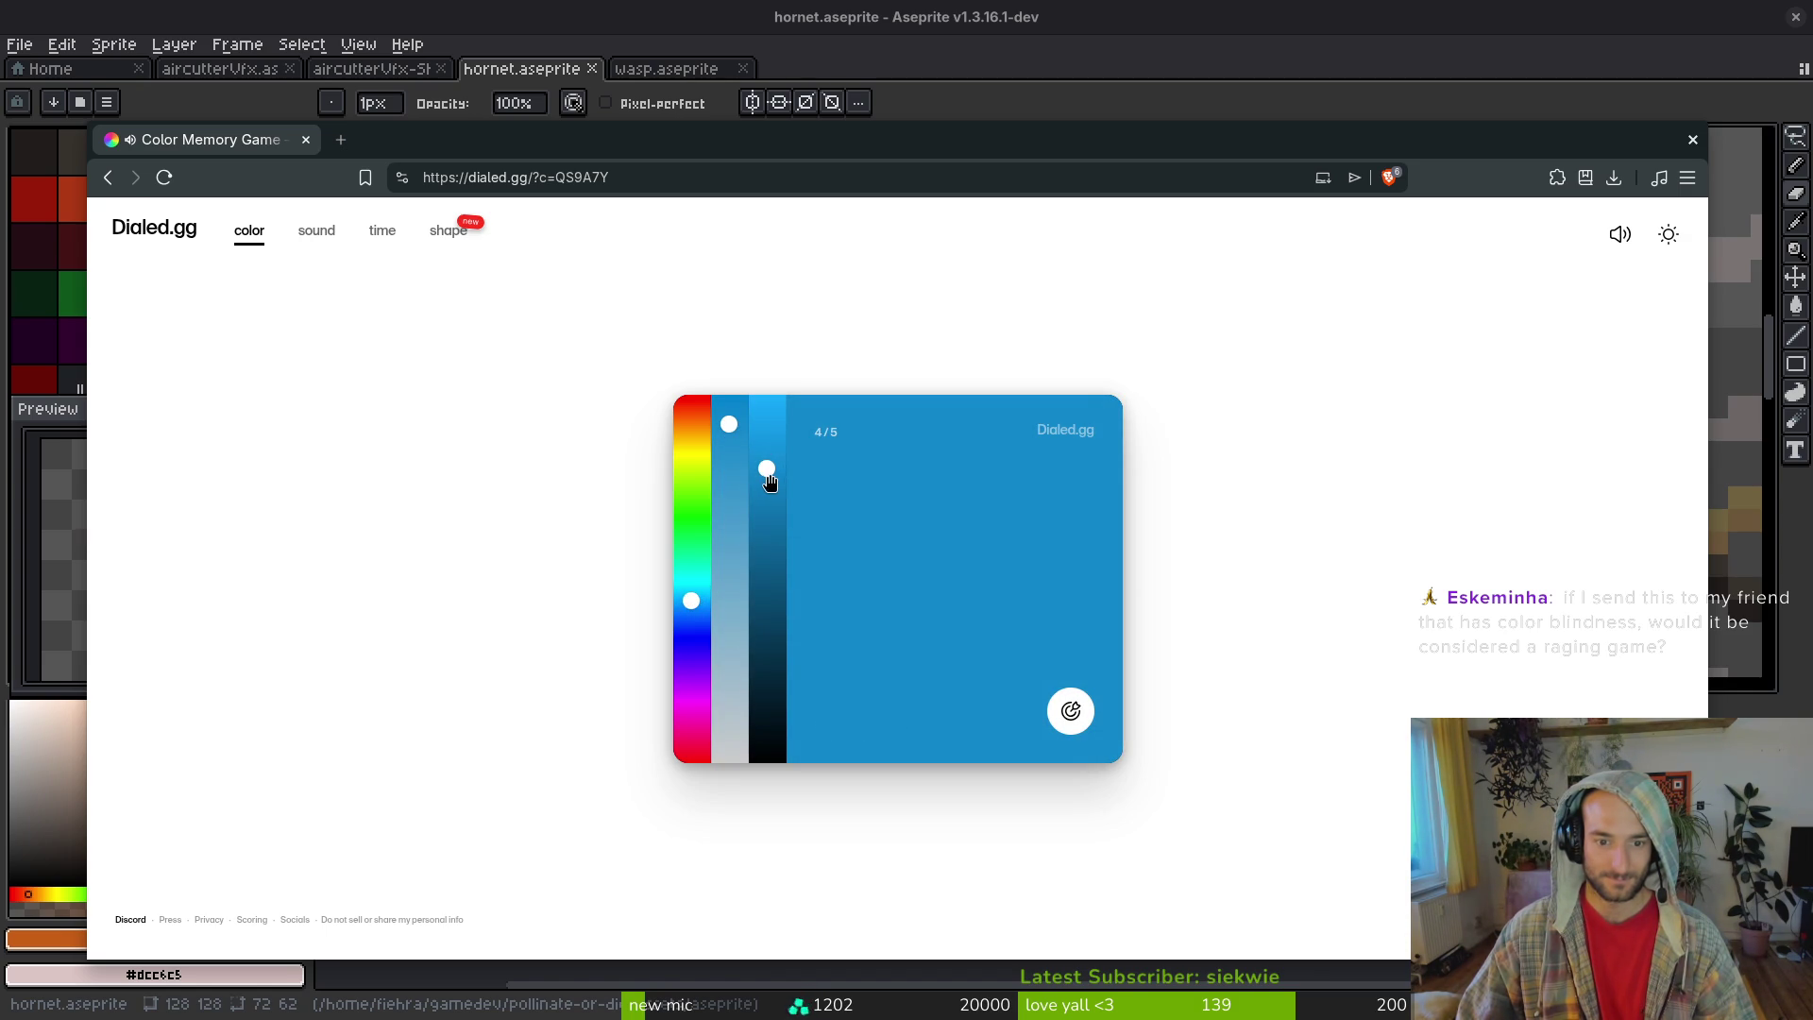
{"action": "left_click_drag", "start_coordinate": [694, 610], "coordinate": [695, 605]}
{"action": "left_click", "coordinate": [1059, 719]}
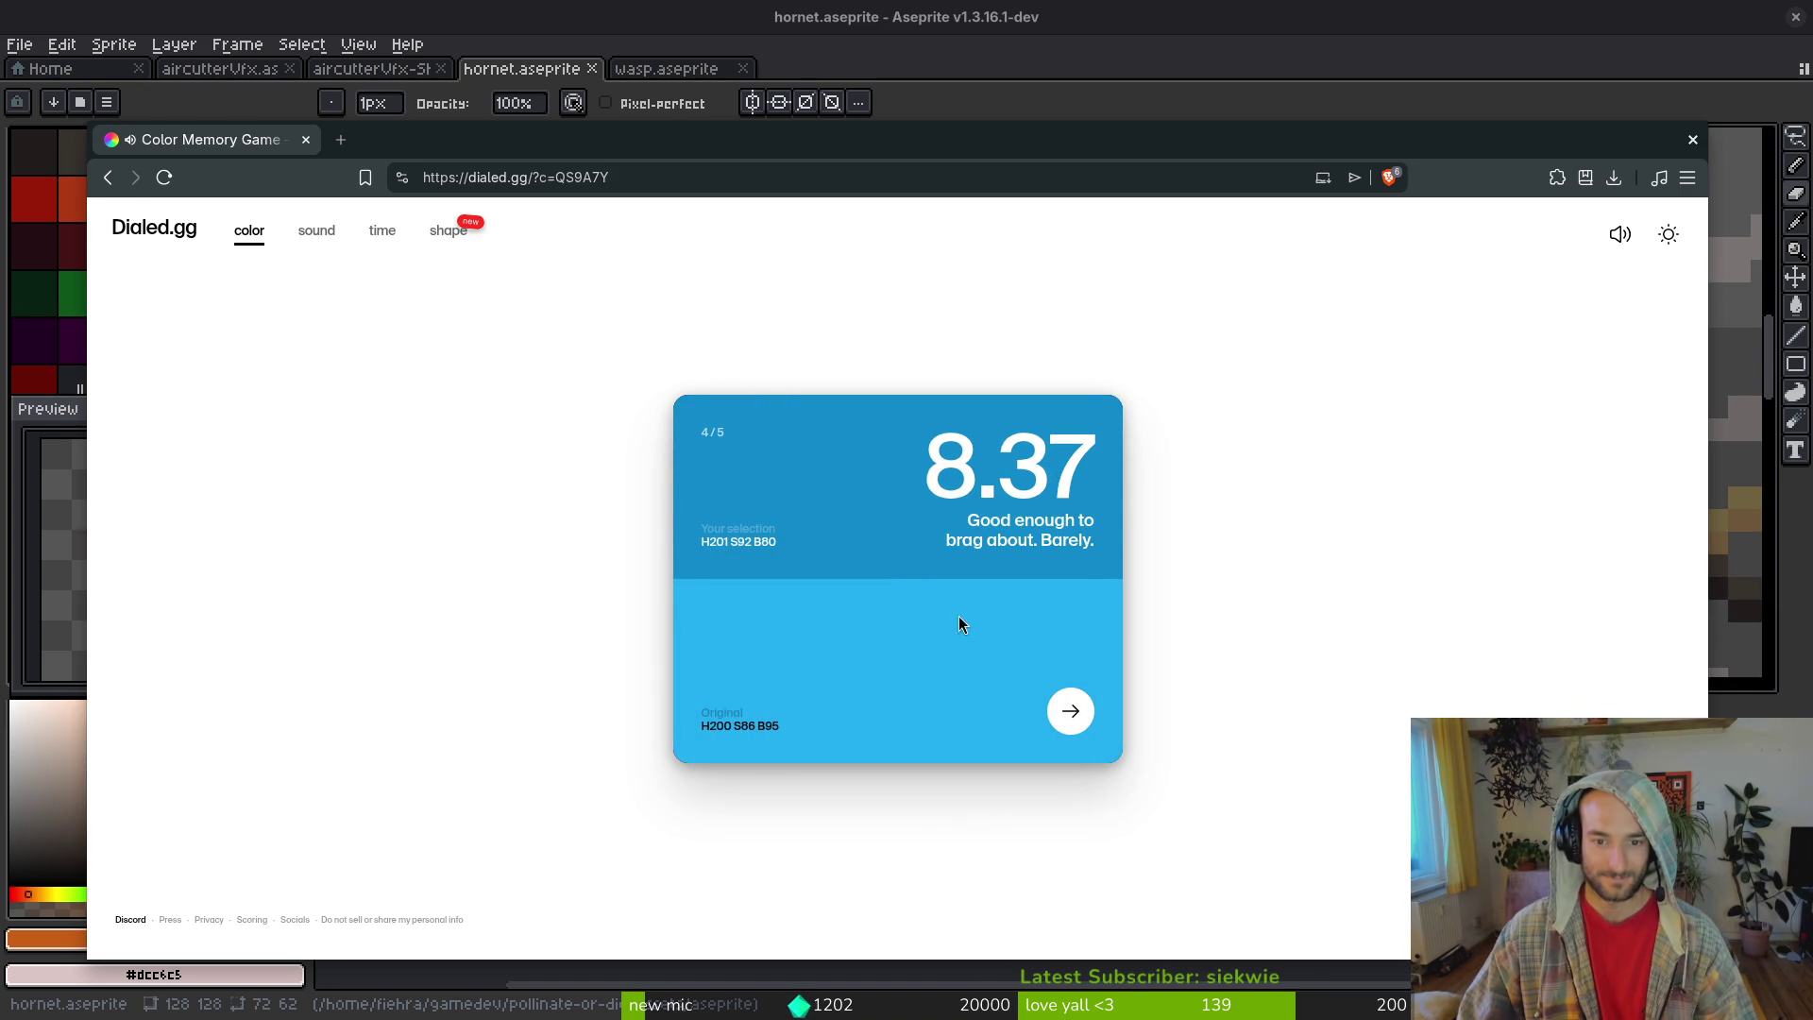
{"action": "left_click", "coordinate": [1070, 711]}
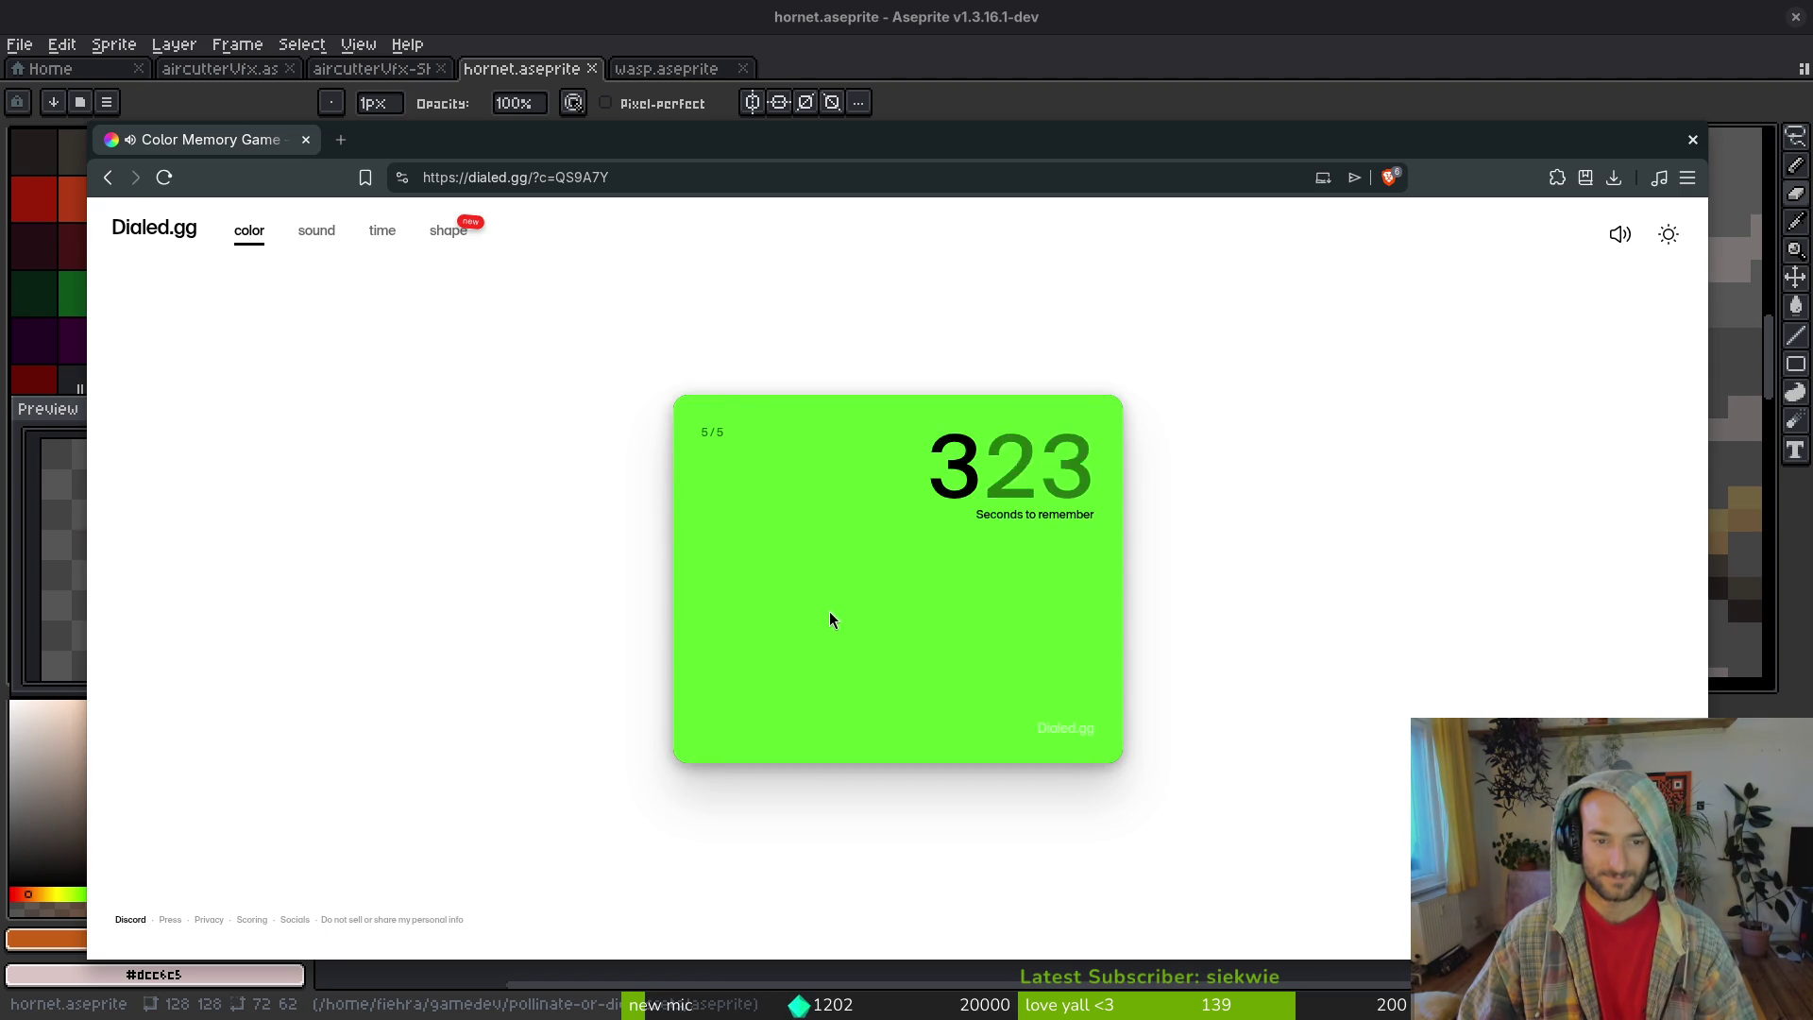
- Match the bright green at full brightness, scoring 9.55 for a 42.68/50 win over 40.54
{"action": "left_click", "coordinate": [694, 528]}
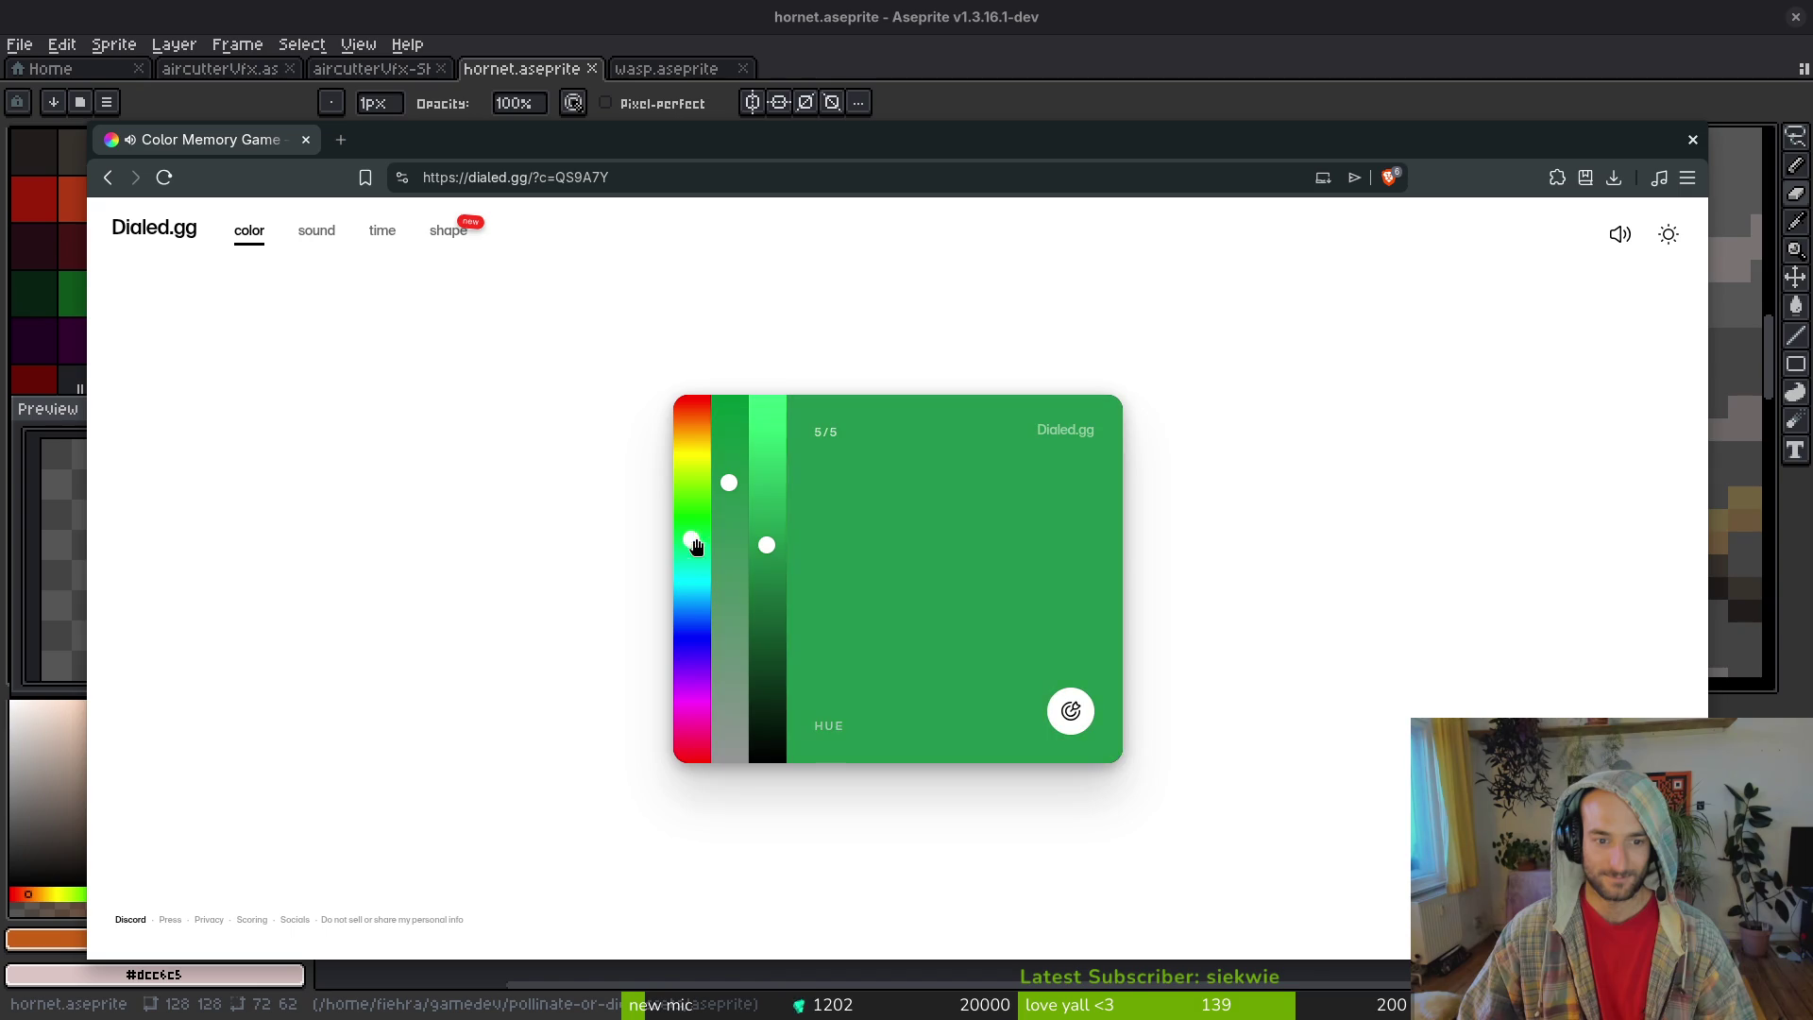
{"action": "left_click", "coordinate": [766, 430]}
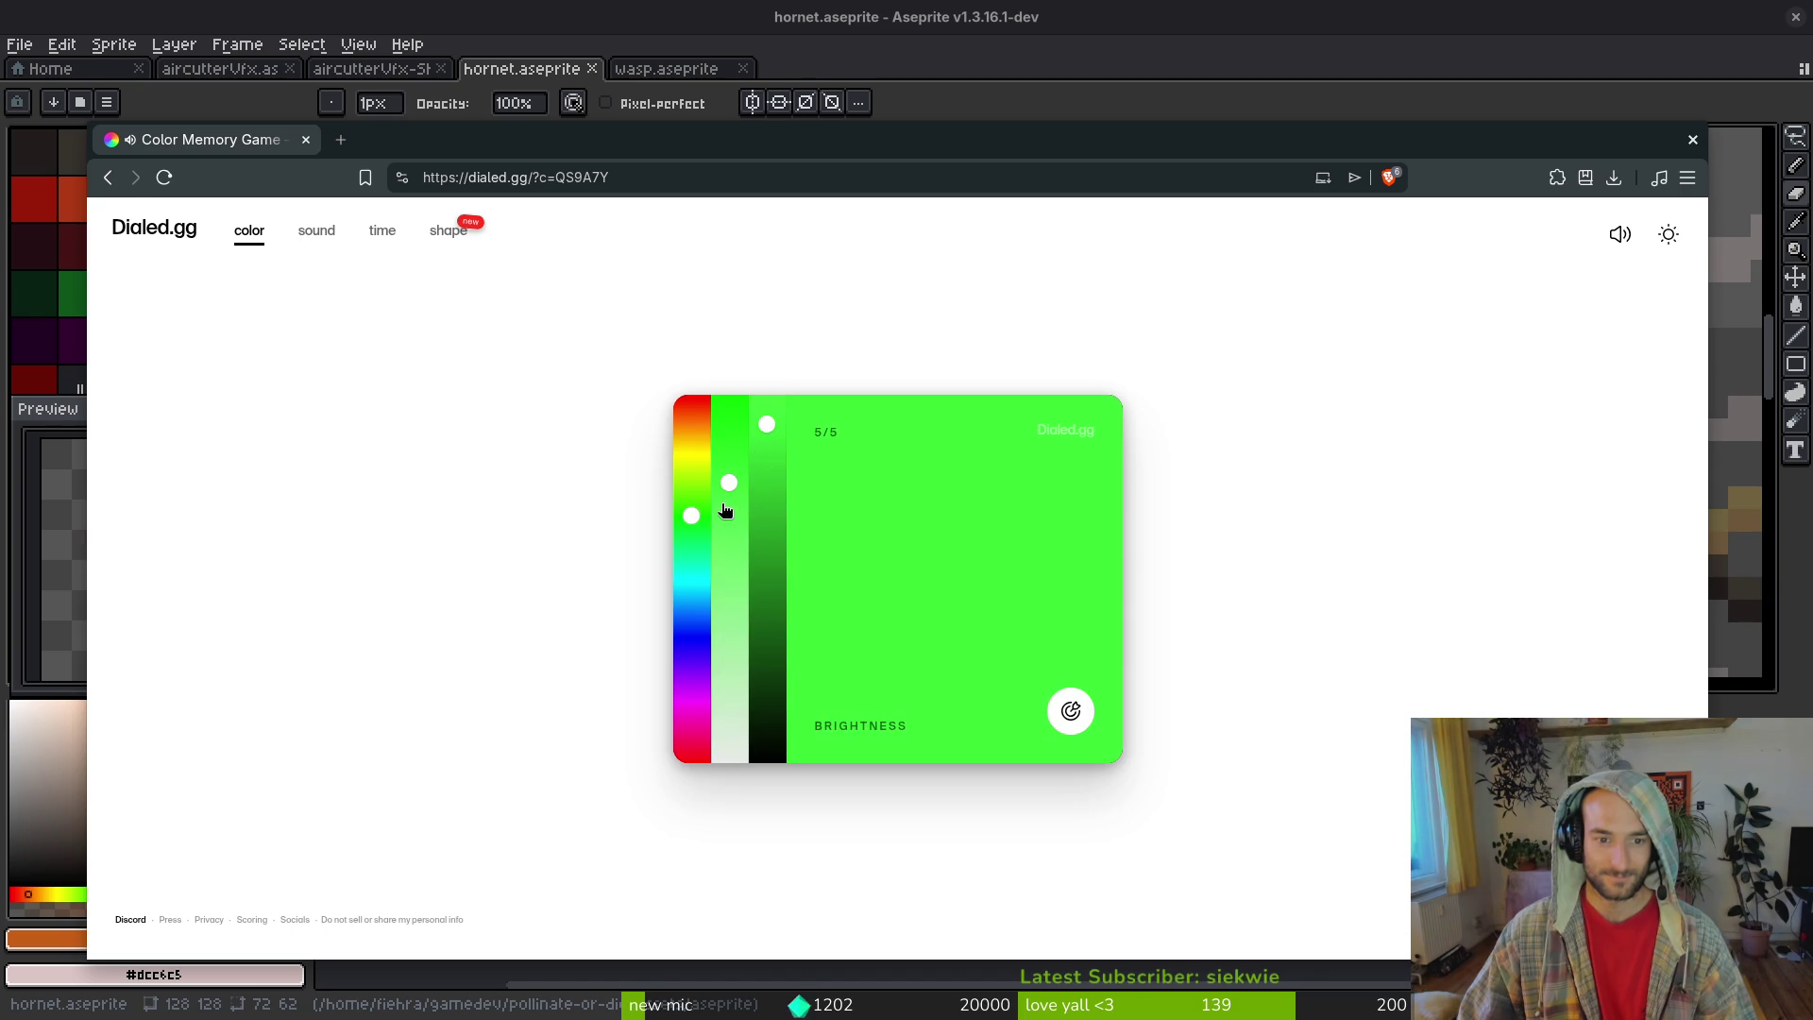
{"action": "left_click", "coordinate": [728, 439]}
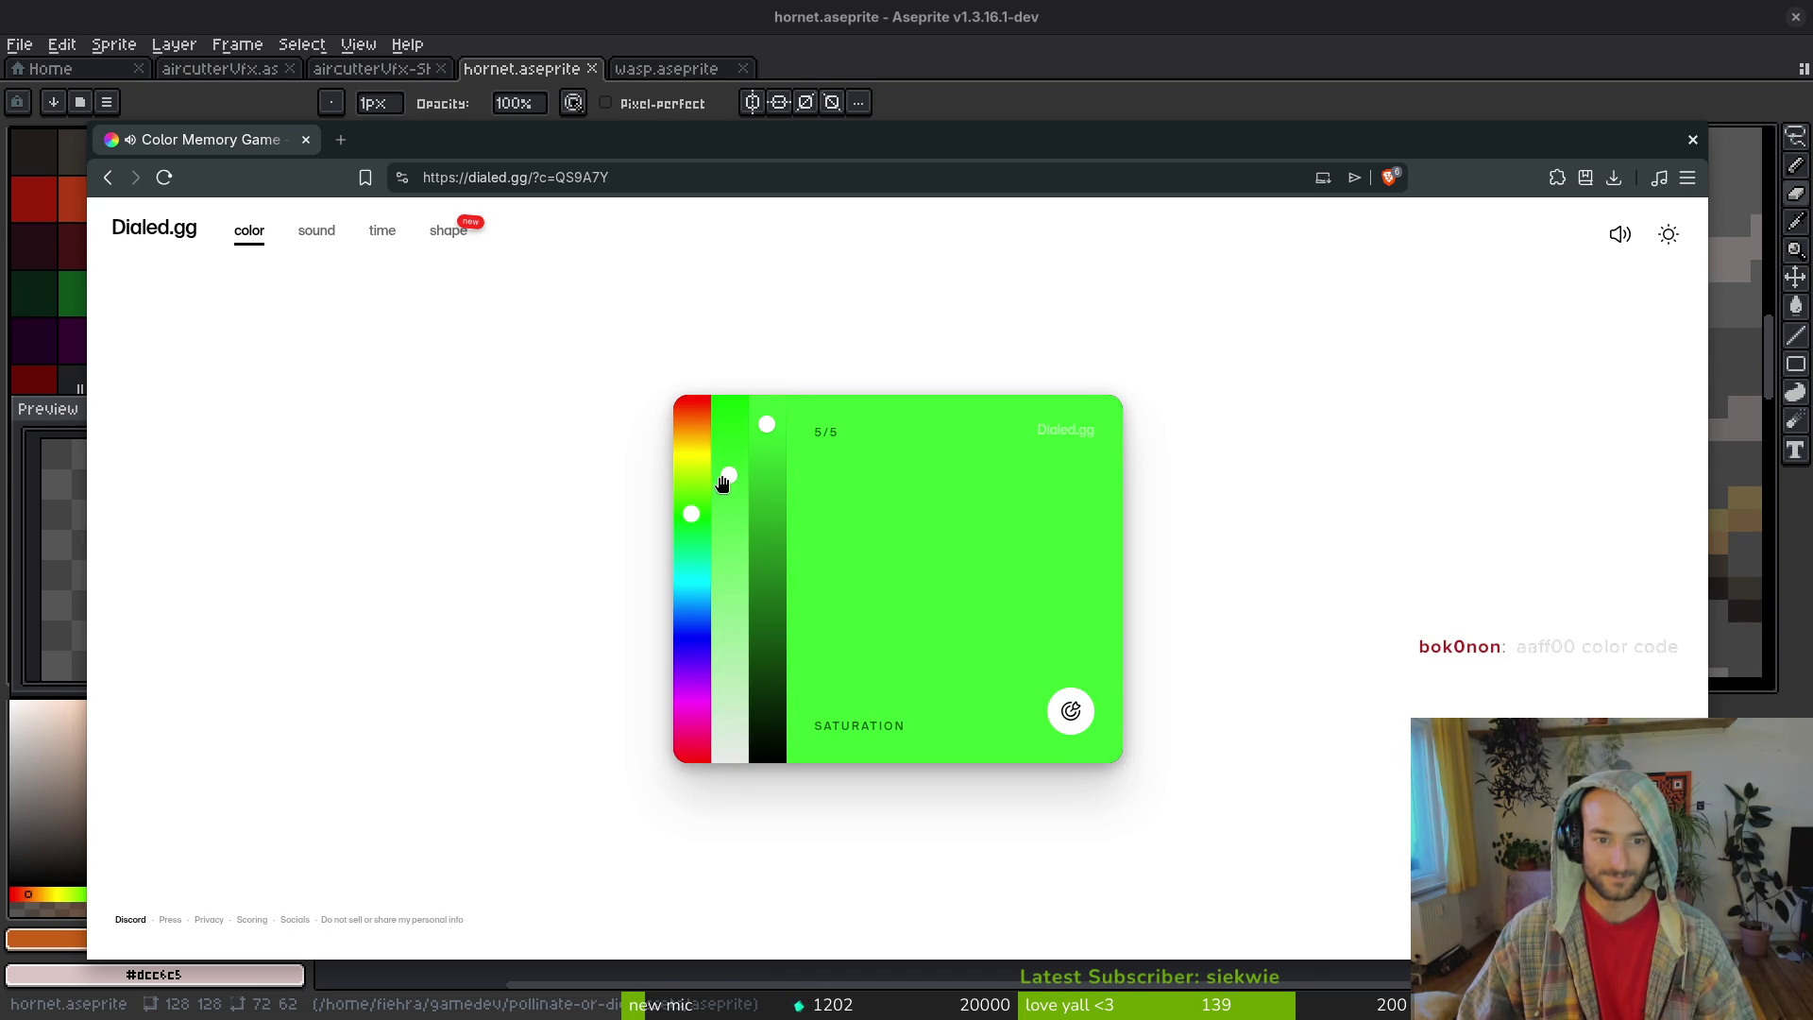
{"action": "left_click", "coordinate": [1070, 711]}
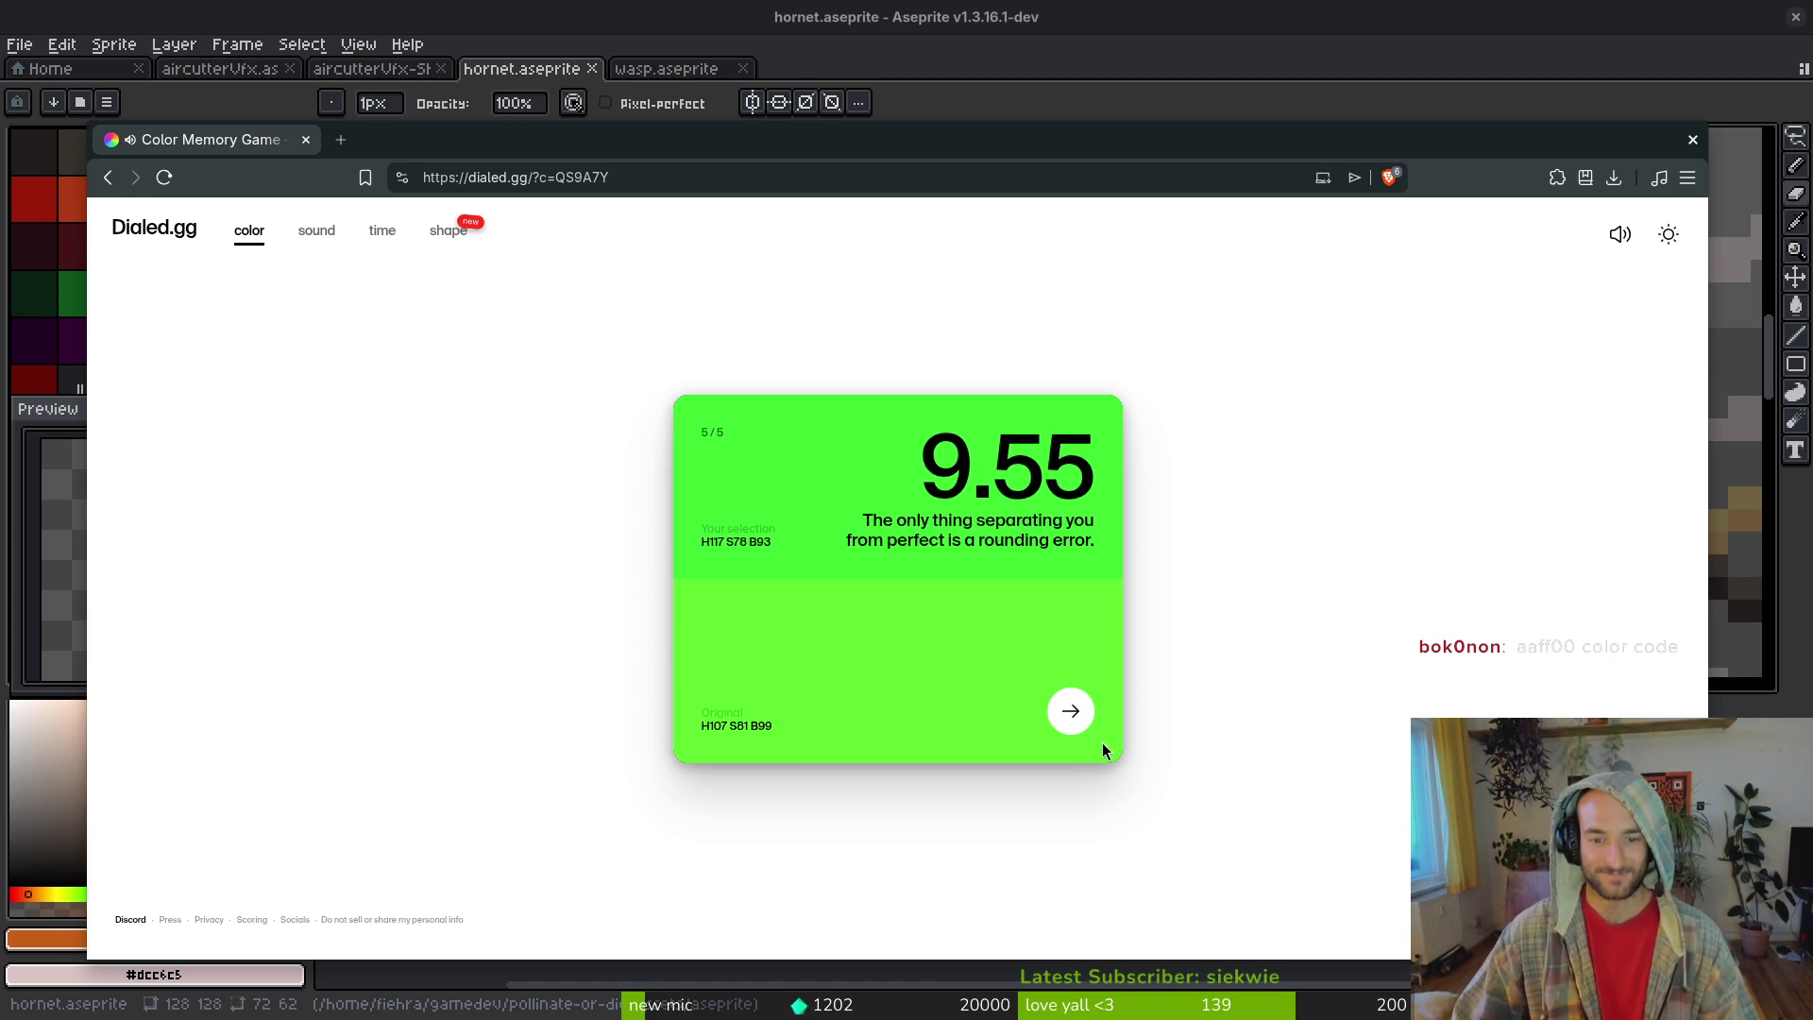
{"action": "left_click", "coordinate": [1071, 716]}
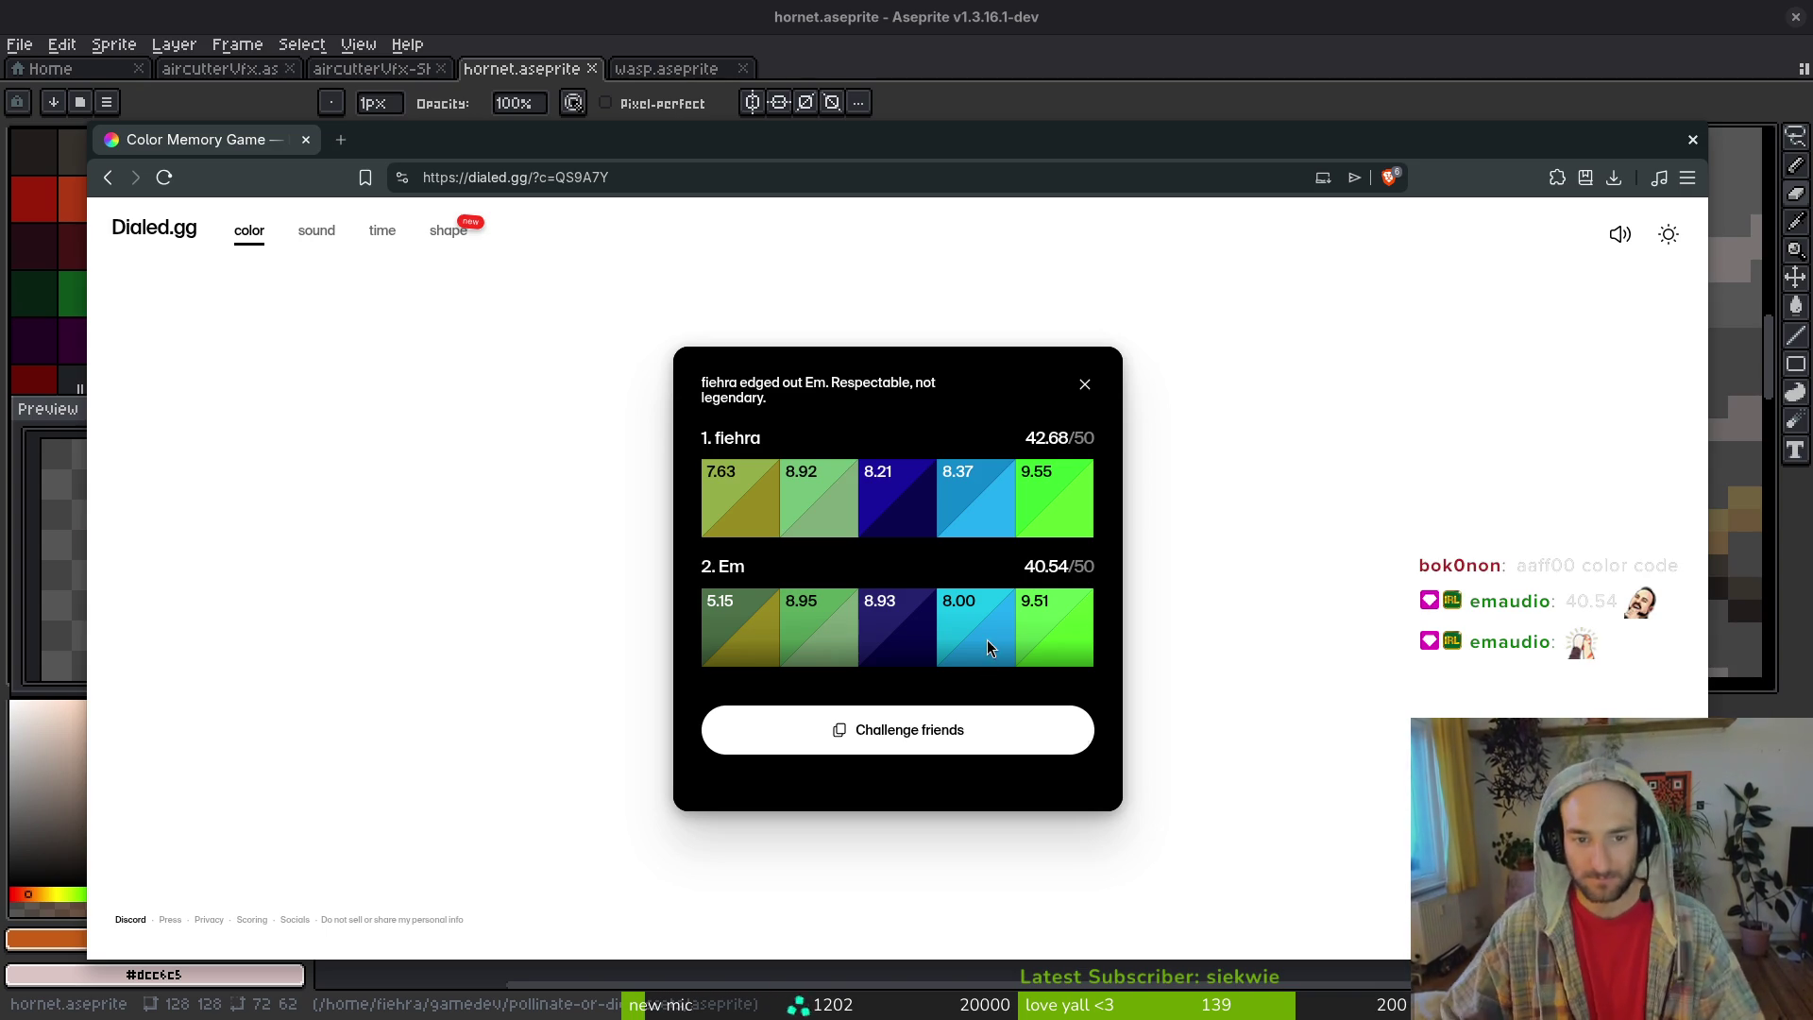
{"action": "left_click", "coordinate": [1084, 389]}
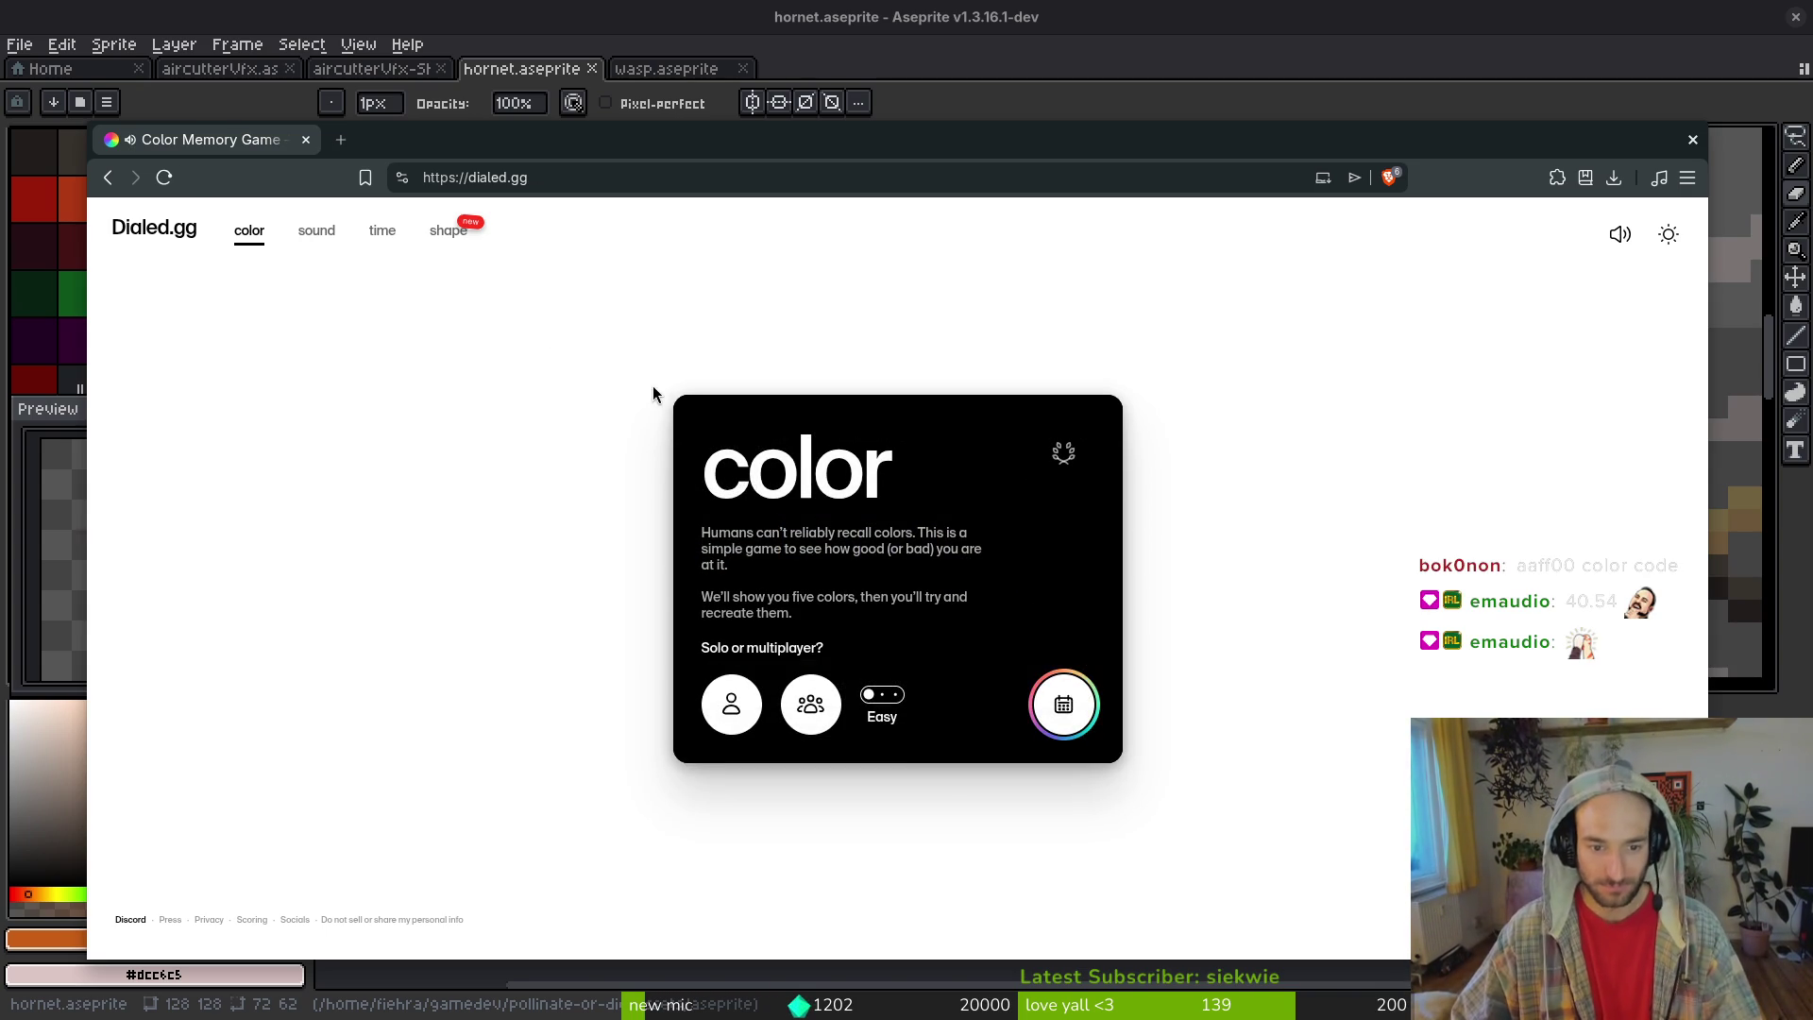
- Bookmark the Dialed.gg page in the gamedev folder and leave the browser for Aseprite
{"action": "left_click", "coordinate": [364, 178]}
{"action": "left_click", "coordinate": [634, 321]}
{"action": "left_click", "coordinate": [580, 381]}
{"action": "left_click", "coordinate": [718, 370]}
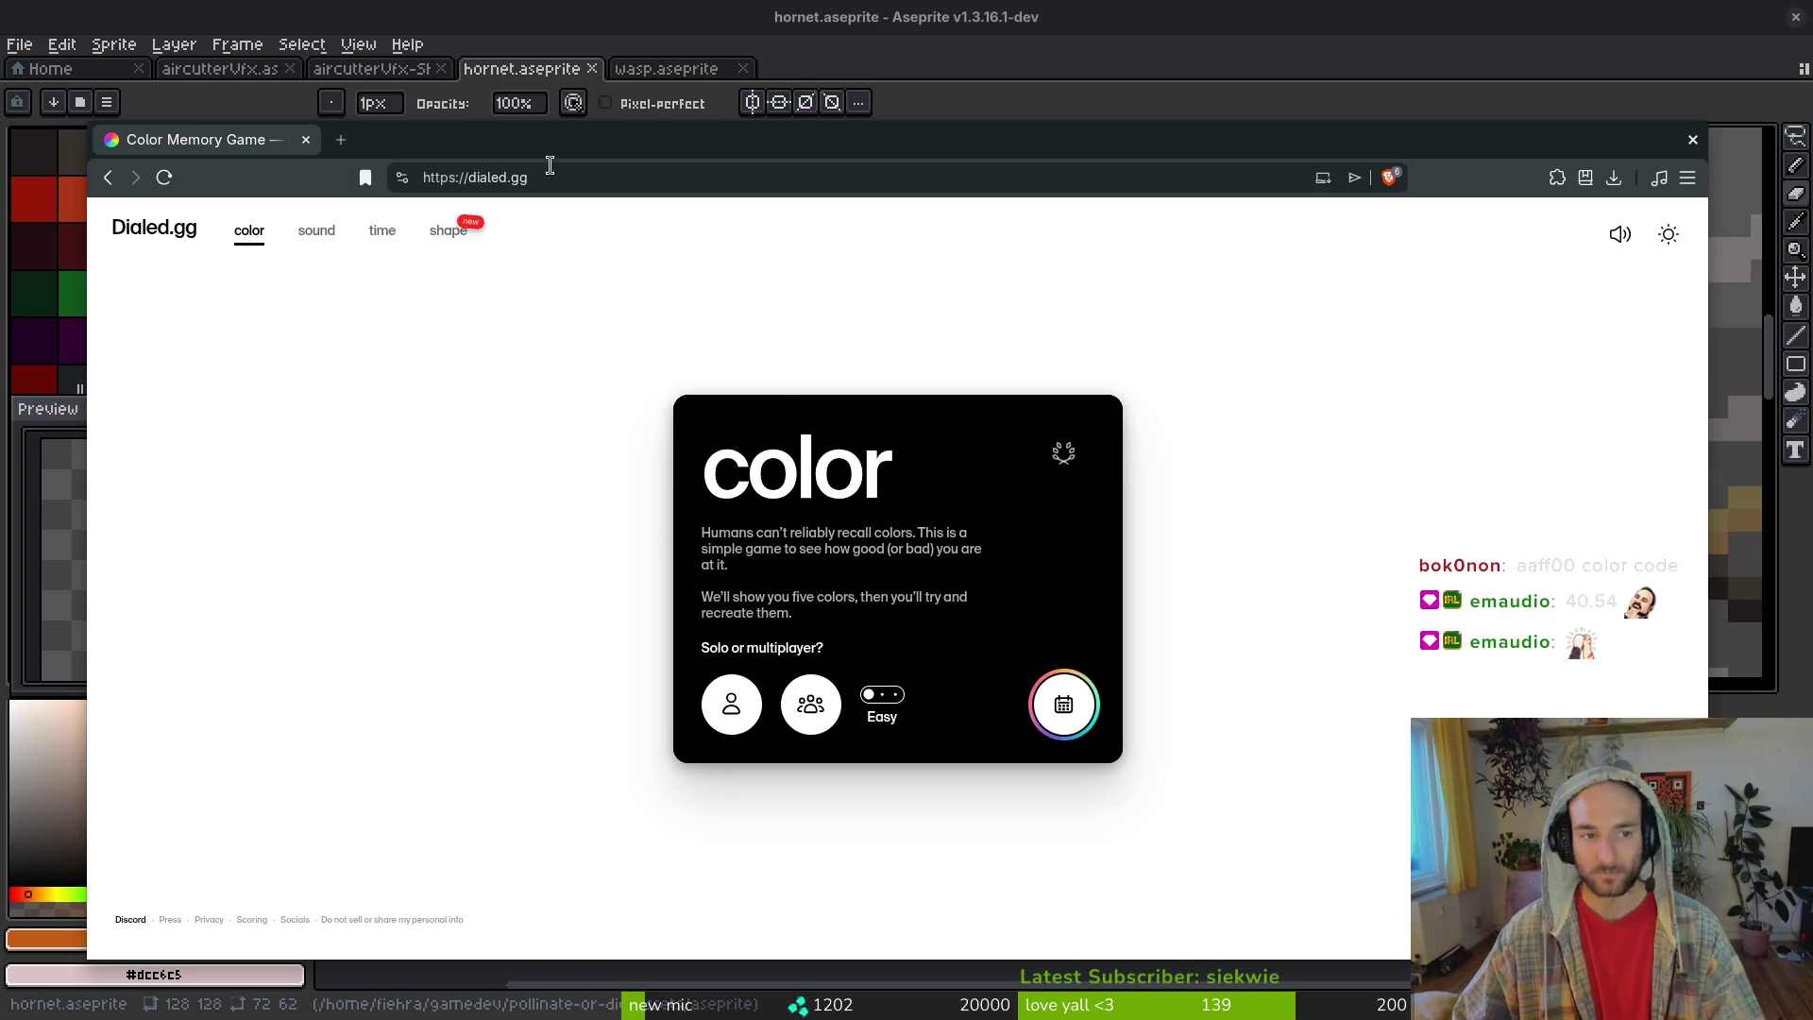
{"action": "key", "text": "alt+Tab"}
{"action": "scroll", "coordinate": [1081, 473], "scroll_direction": "down", "scroll_amount": 3}
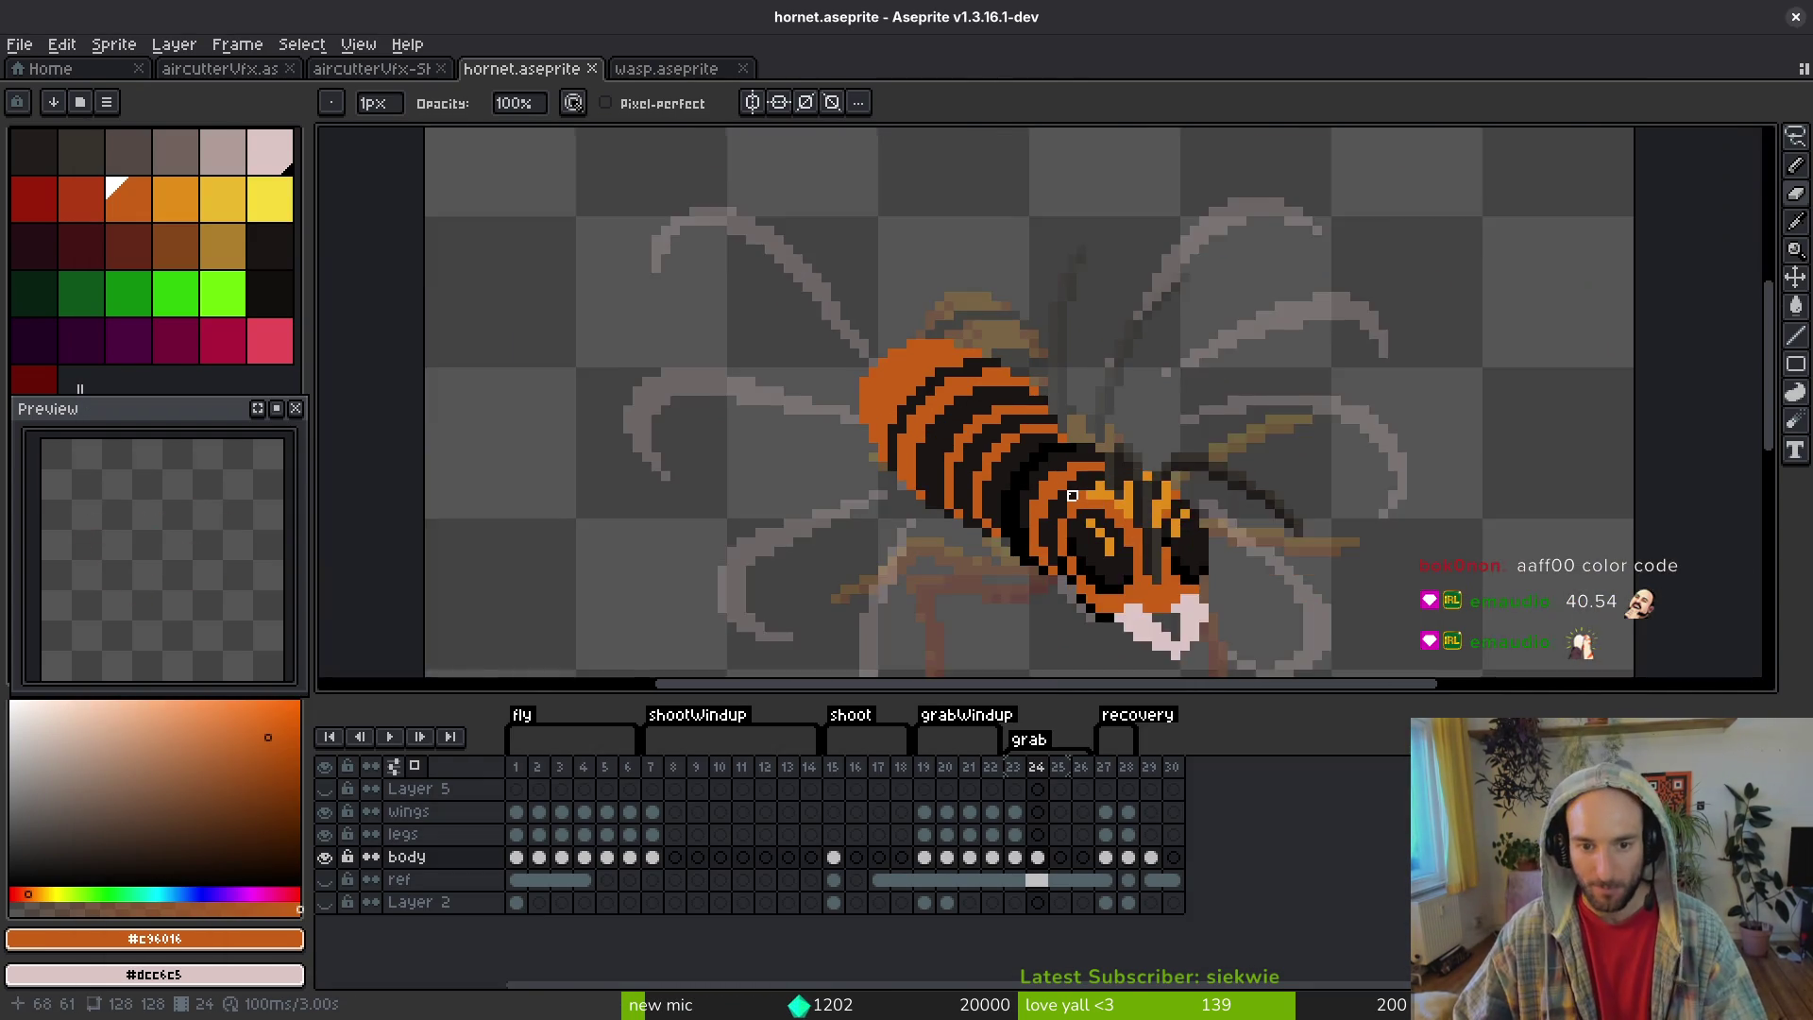
- Sample the dark stripe colour on frame 24 and darken two orange pixels on the abdomen
{"action": "scroll", "coordinate": [987, 489], "scroll_direction": "up", "scroll_amount": 3}
{"action": "left_click", "coordinate": [986, 489], "text": "alt"}
{"action": "scroll", "coordinate": [987, 489], "scroll_direction": "down", "scroll_amount": 2}
{"action": "scroll", "coordinate": [1019, 477], "scroll_direction": "up", "scroll_amount": 3}
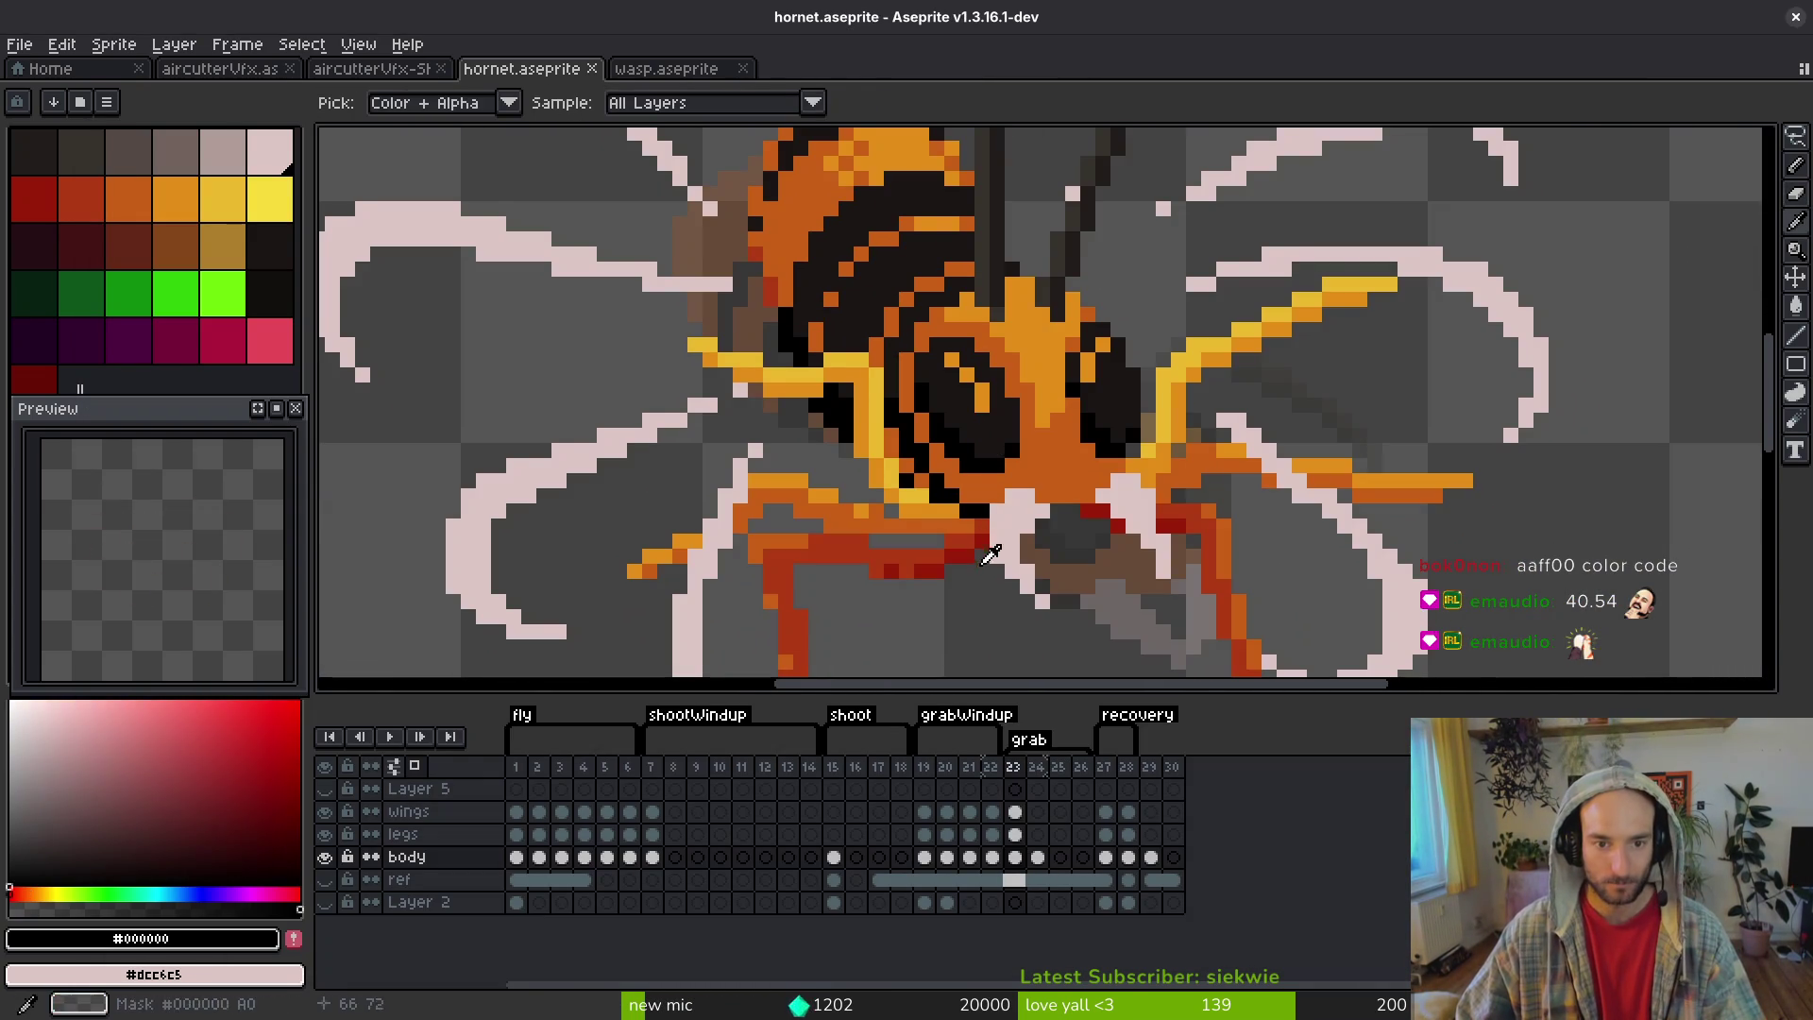
{"action": "scroll", "coordinate": [1050, 469], "scroll_direction": "down", "scroll_amount": 1}
{"action": "key", "text": "Left"}
{"action": "scroll", "coordinate": [1067, 491], "scroll_direction": "down", "scroll_amount": 3}
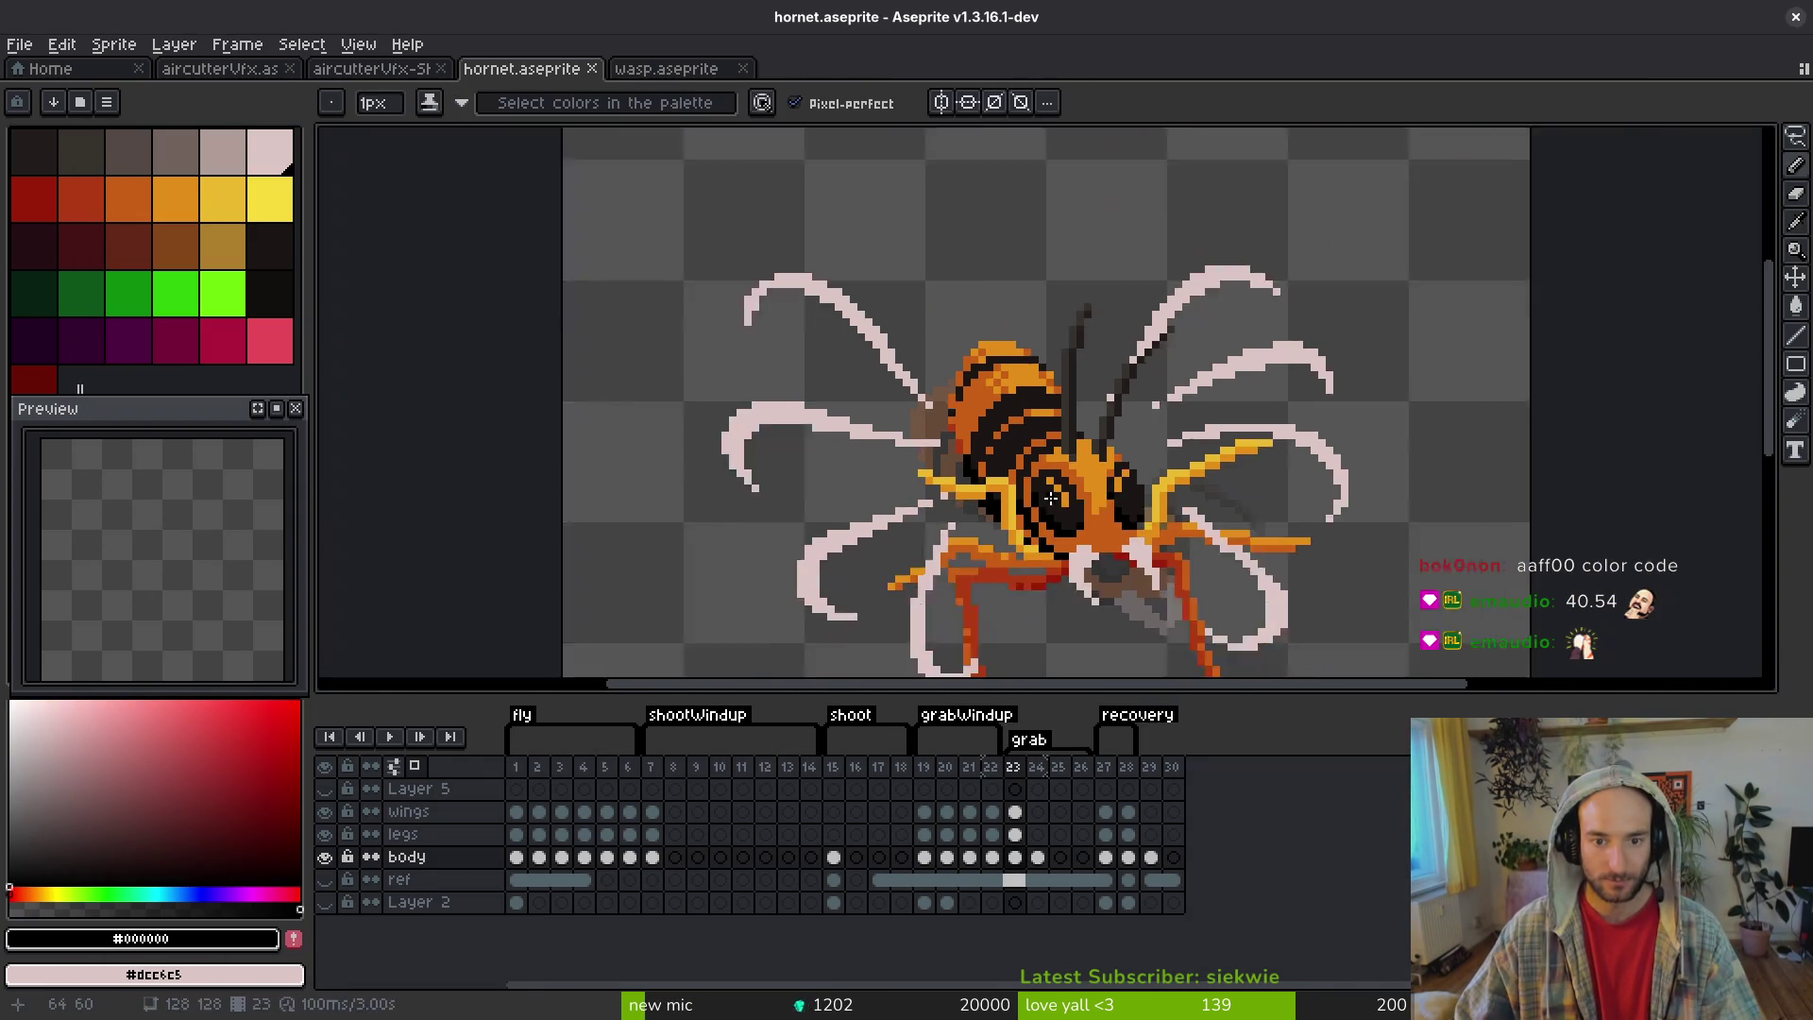
{"action": "key", "text": "Right"}
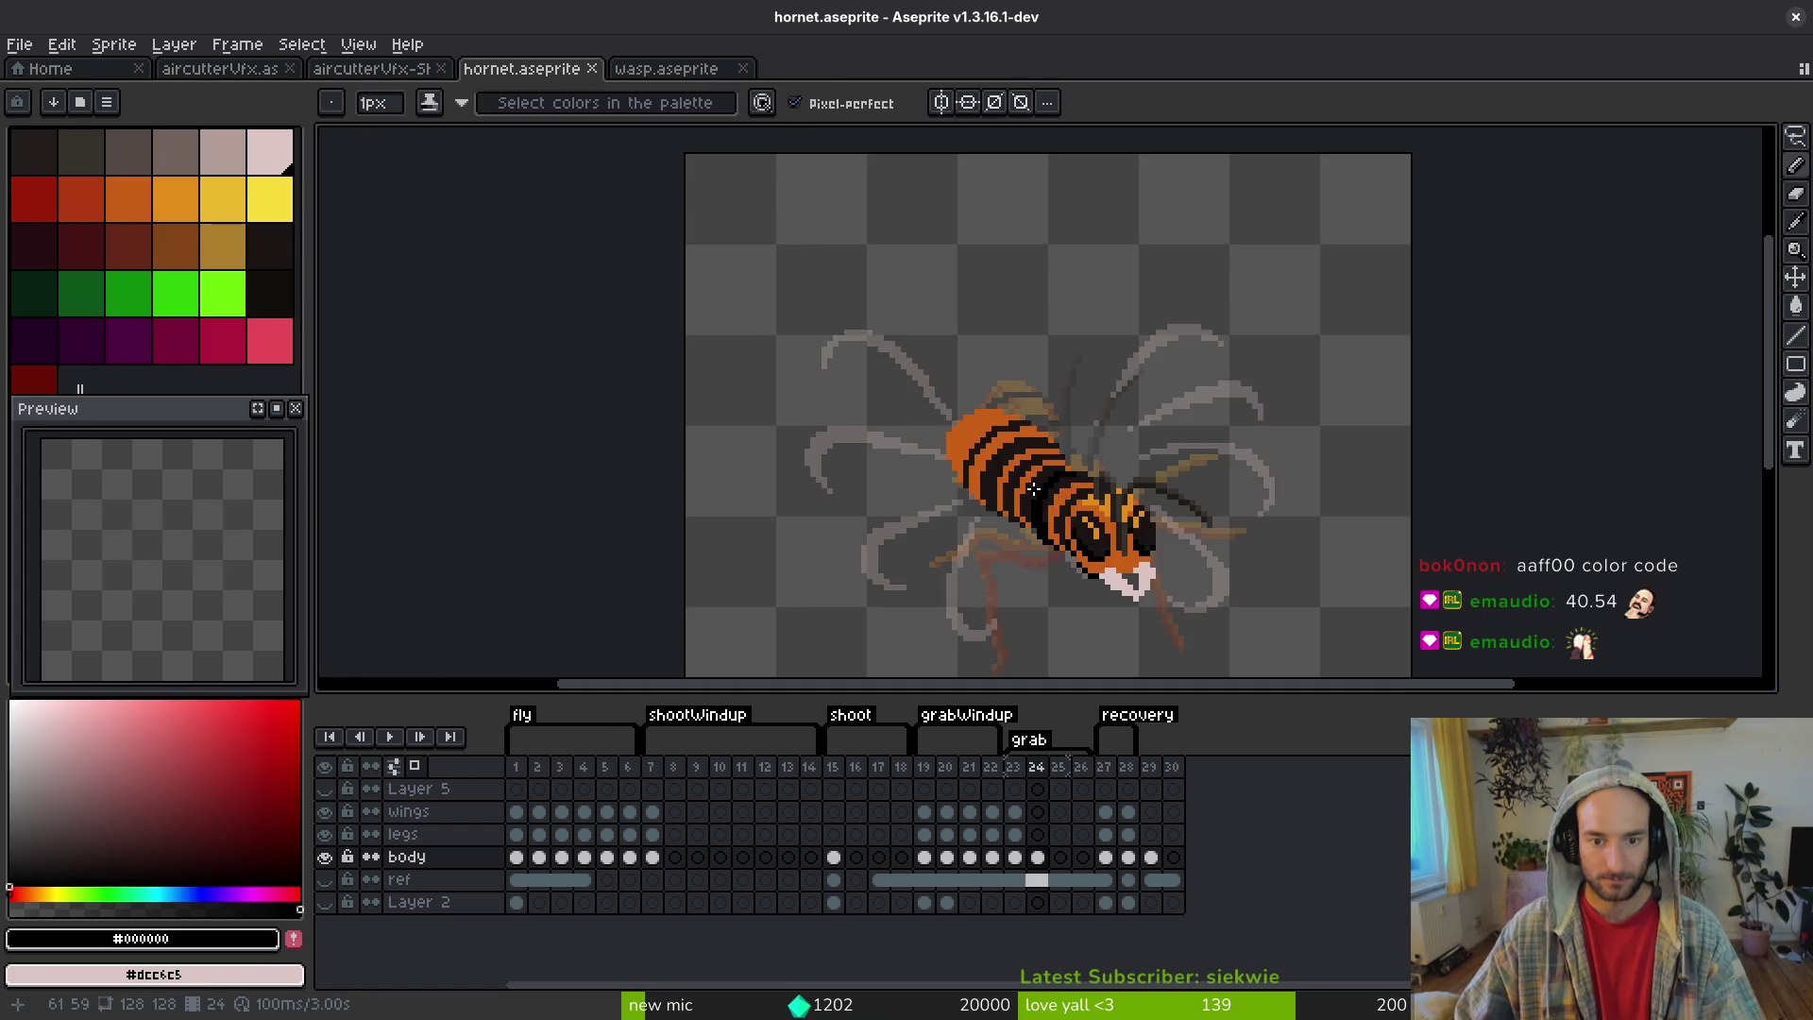
{"action": "scroll", "coordinate": [1002, 385], "scroll_direction": "up", "scroll_amount": 3}
{"action": "left_click", "coordinate": [1003, 385], "text": "alt"}
{"action": "scroll", "coordinate": [1003, 385], "scroll_direction": "up", "scroll_amount": 1}
{"action": "left_click_drag", "start_coordinate": [1002, 385], "coordinate": [992, 245]}
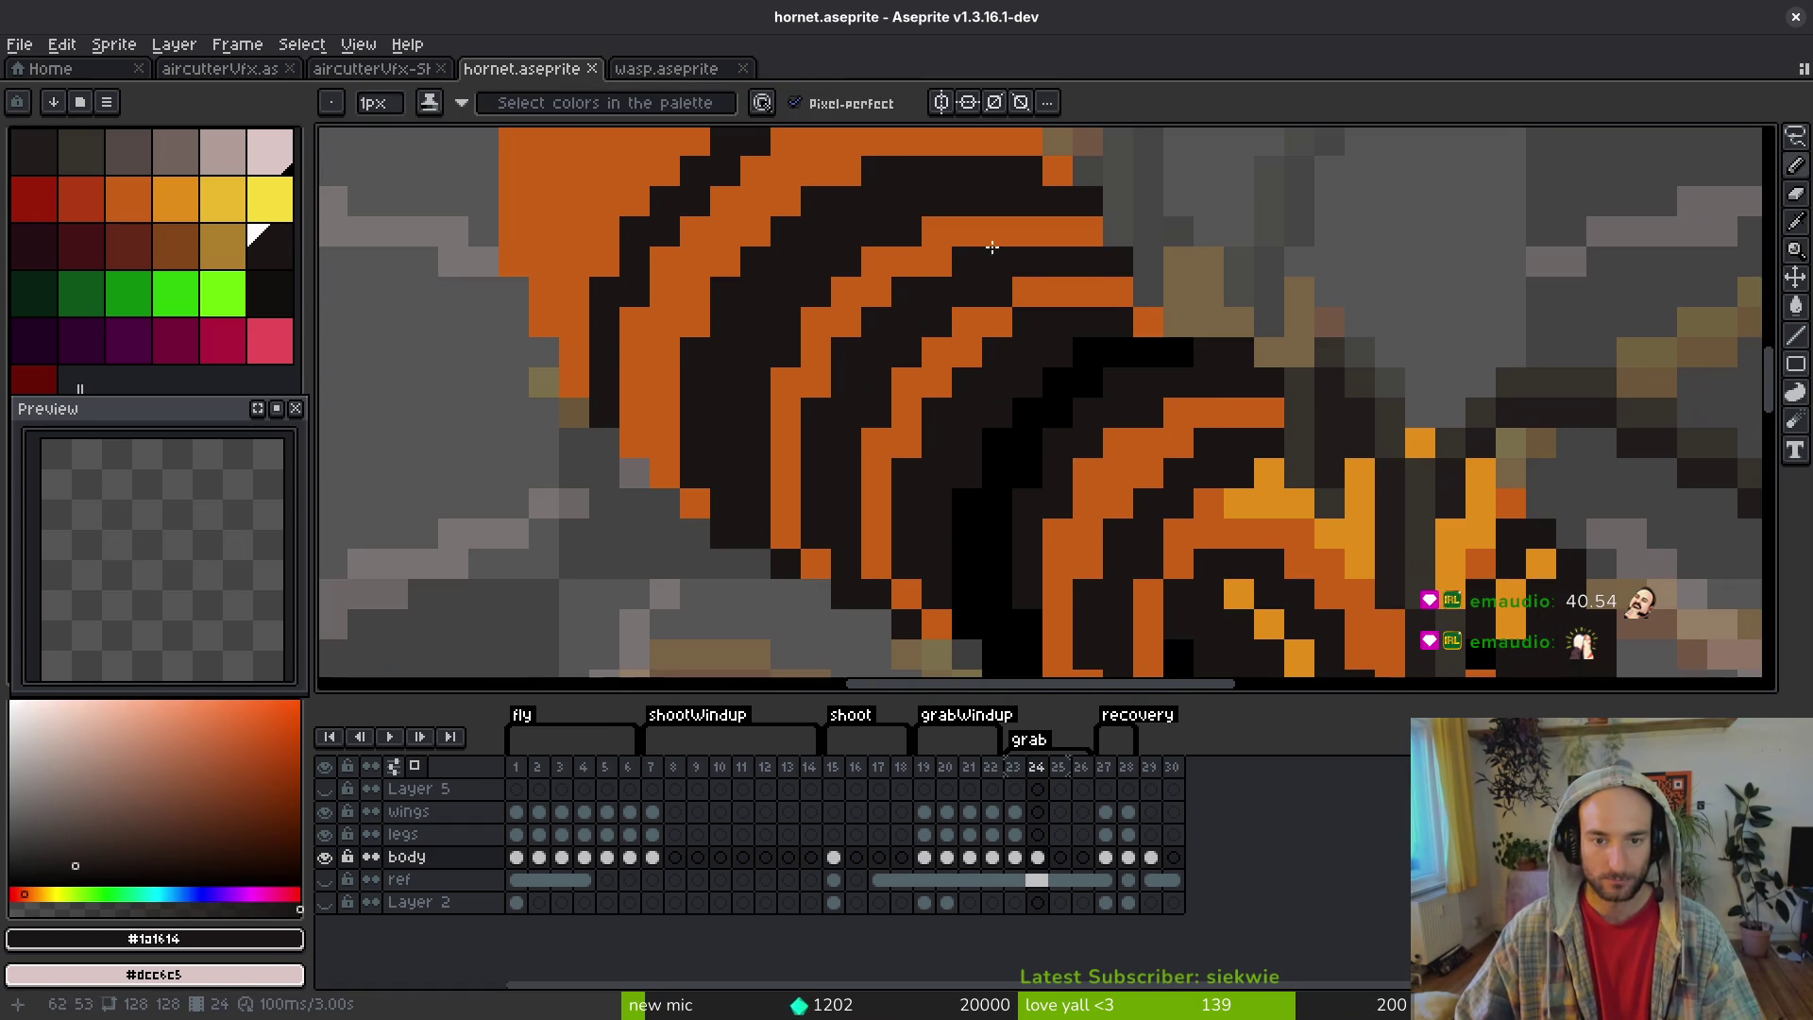
{"action": "left_click", "coordinate": [937, 383]}
{"action": "left_click", "coordinate": [911, 440]}
- Undo the stray orange pixels and re-sample the abdomen's dark and orange colours
{"action": "scroll", "coordinate": [911, 440], "scroll_direction": "down", "scroll_amount": 5}
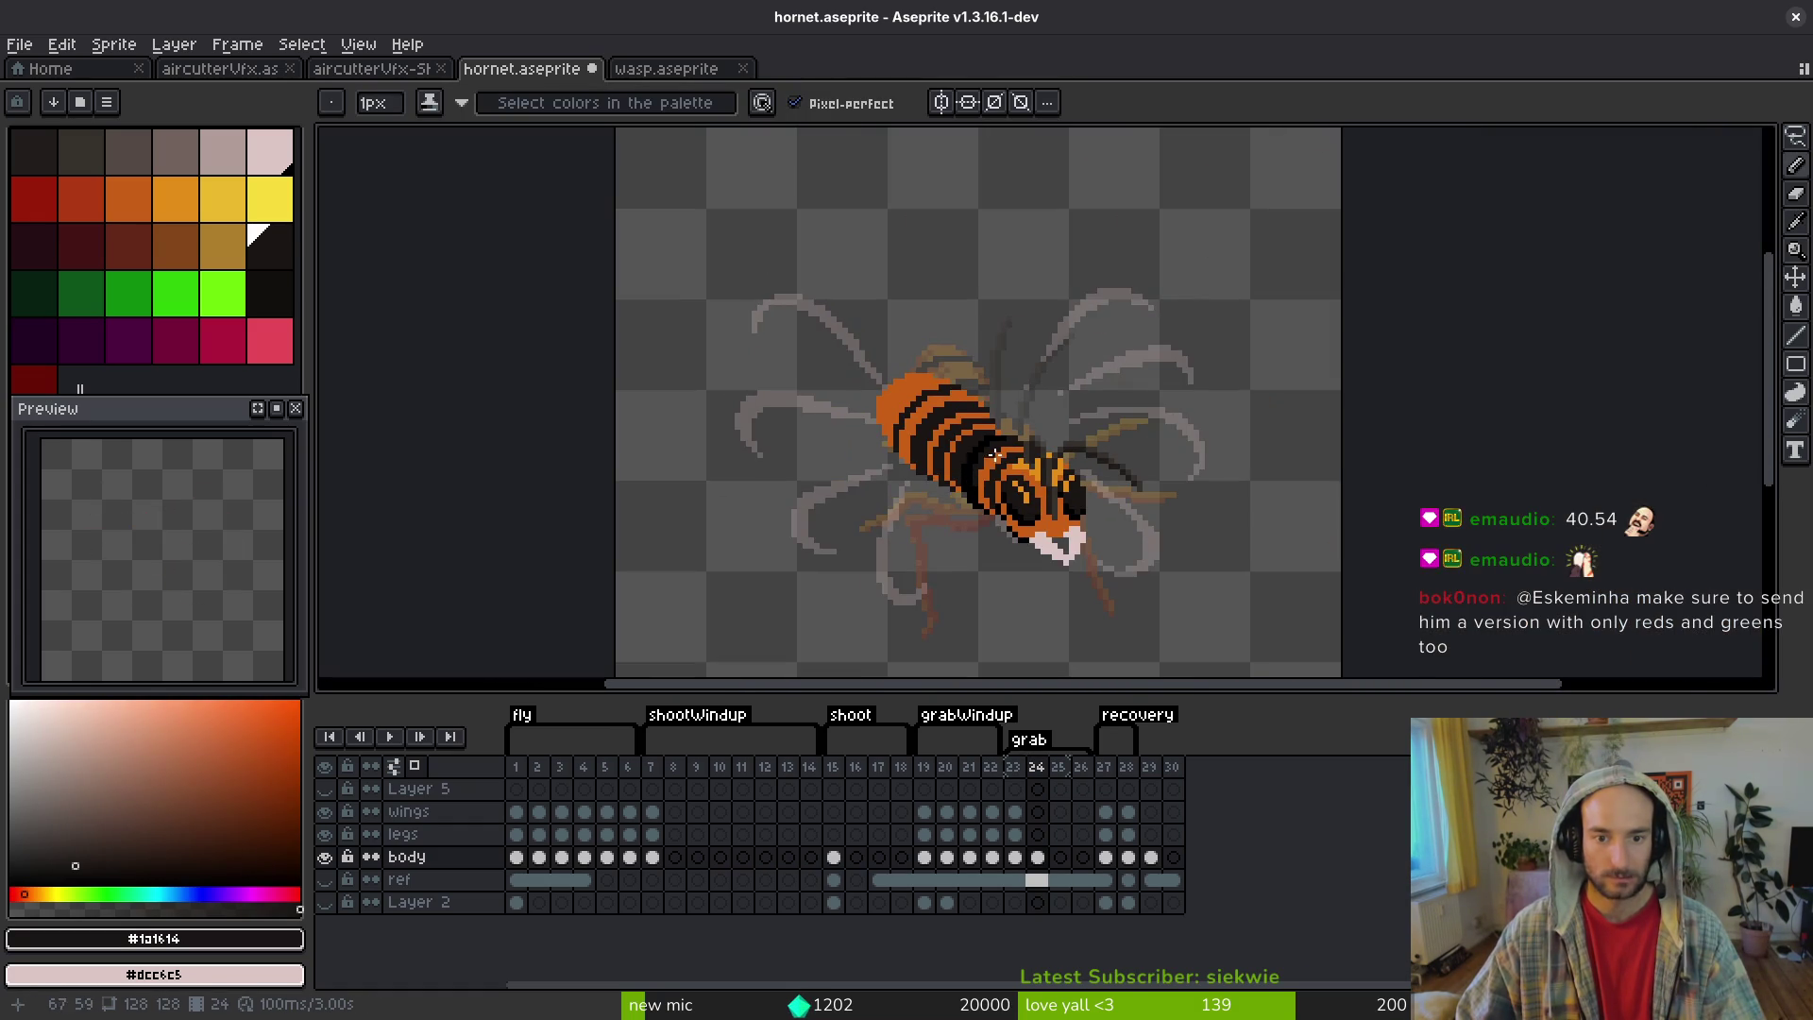
{"action": "scroll", "coordinate": [996, 456], "scroll_direction": "up", "scroll_amount": 4}
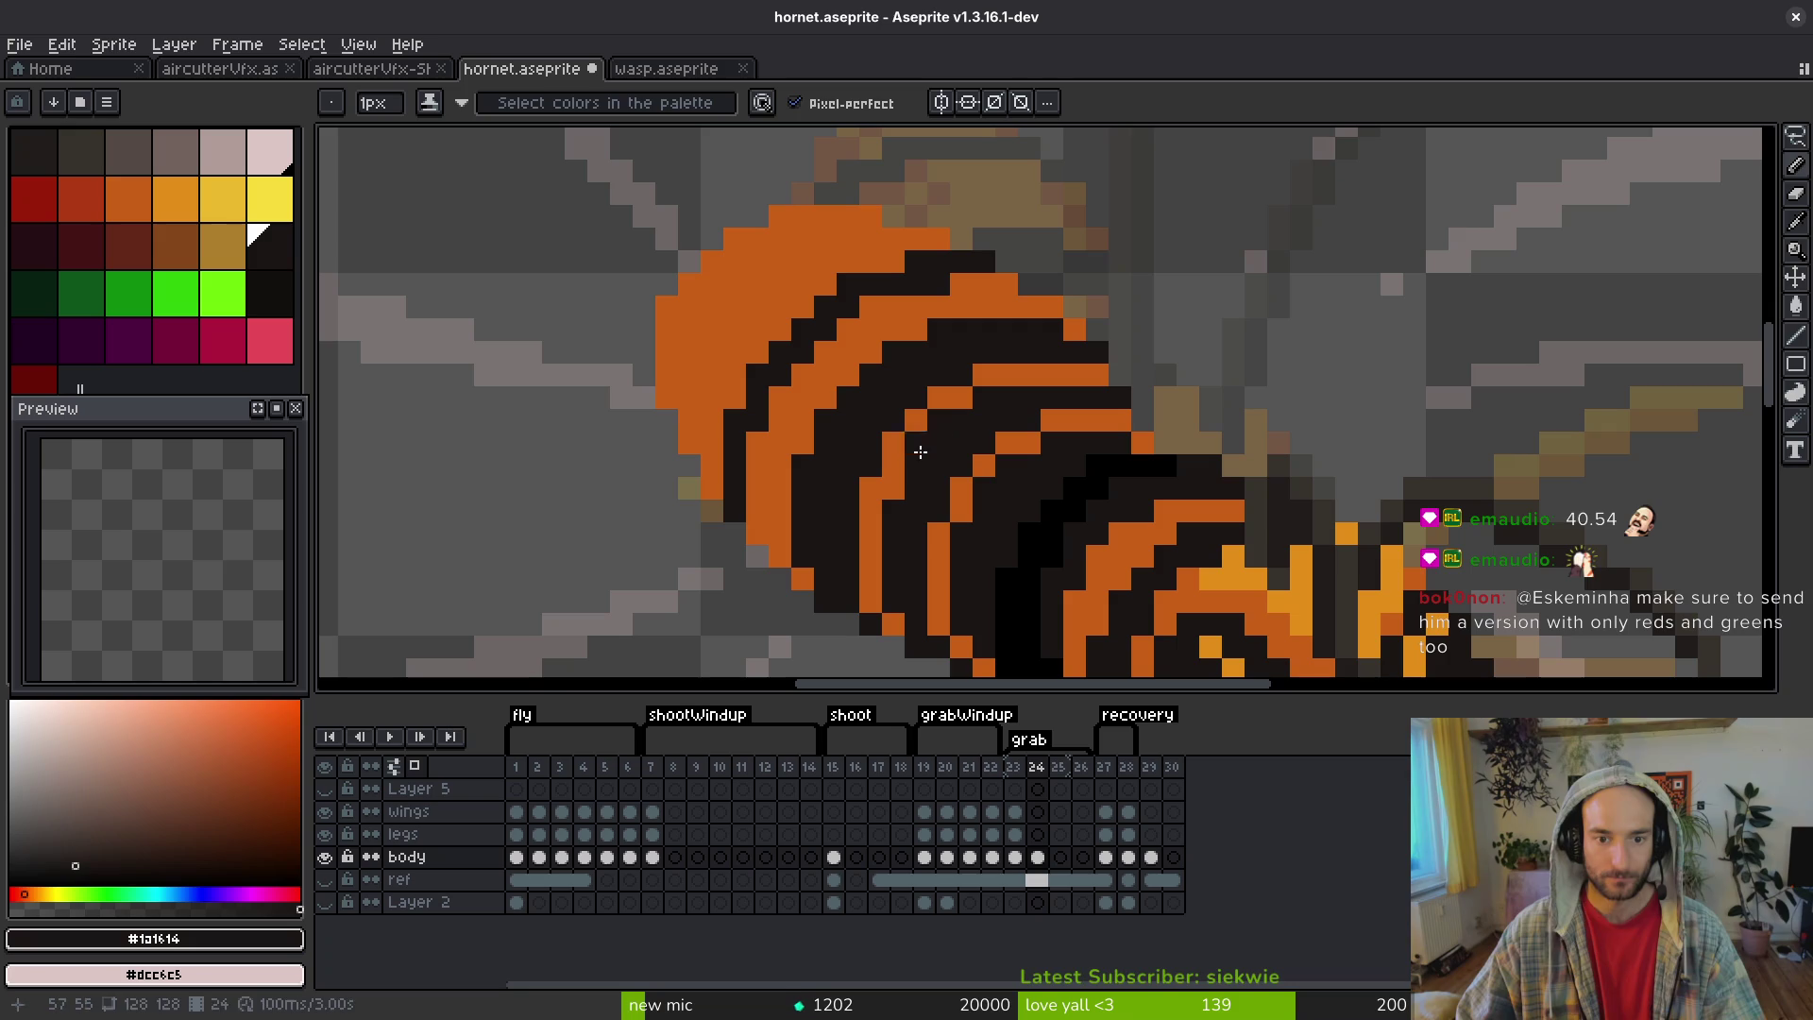
{"action": "scroll", "coordinate": [985, 465], "scroll_direction": "down", "scroll_amount": 5}
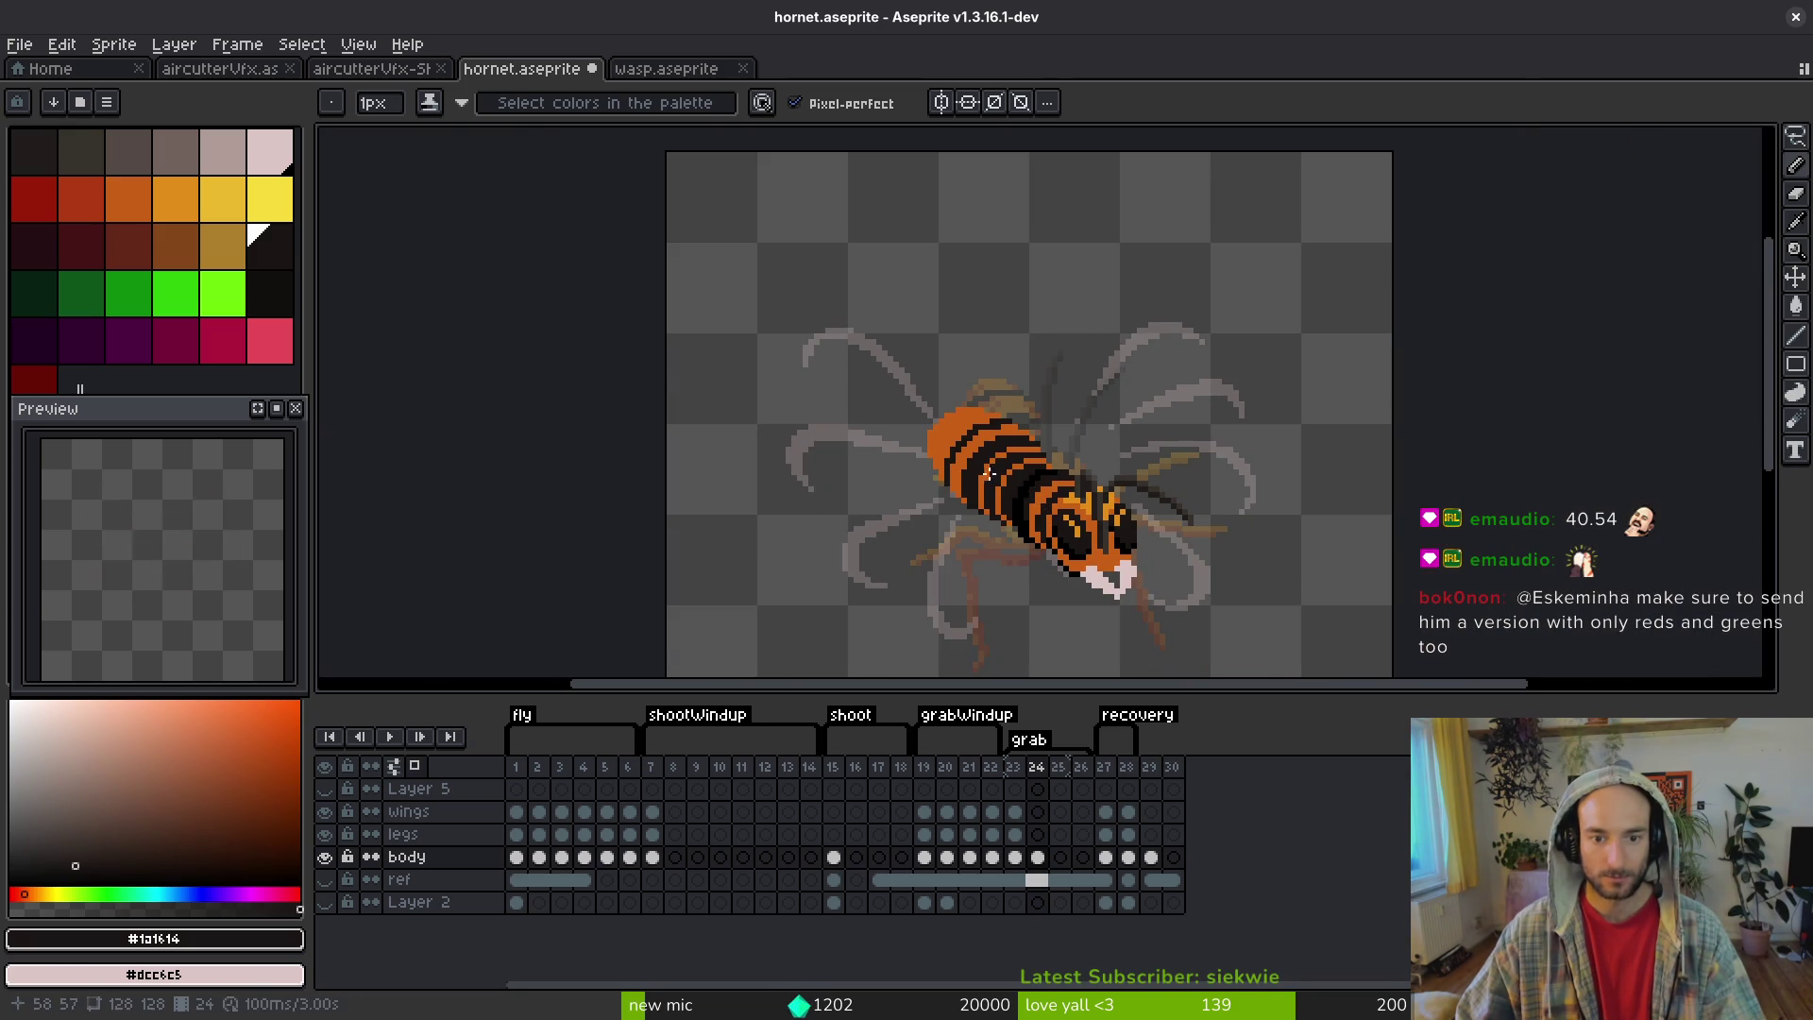
{"action": "scroll", "coordinate": [983, 488], "scroll_direction": "up", "scroll_amount": 4}
{"action": "scroll", "coordinate": [983, 488], "scroll_direction": "down", "scroll_amount": 5}
{"action": "scroll", "coordinate": [963, 453], "scroll_direction": "up", "scroll_amount": 6}
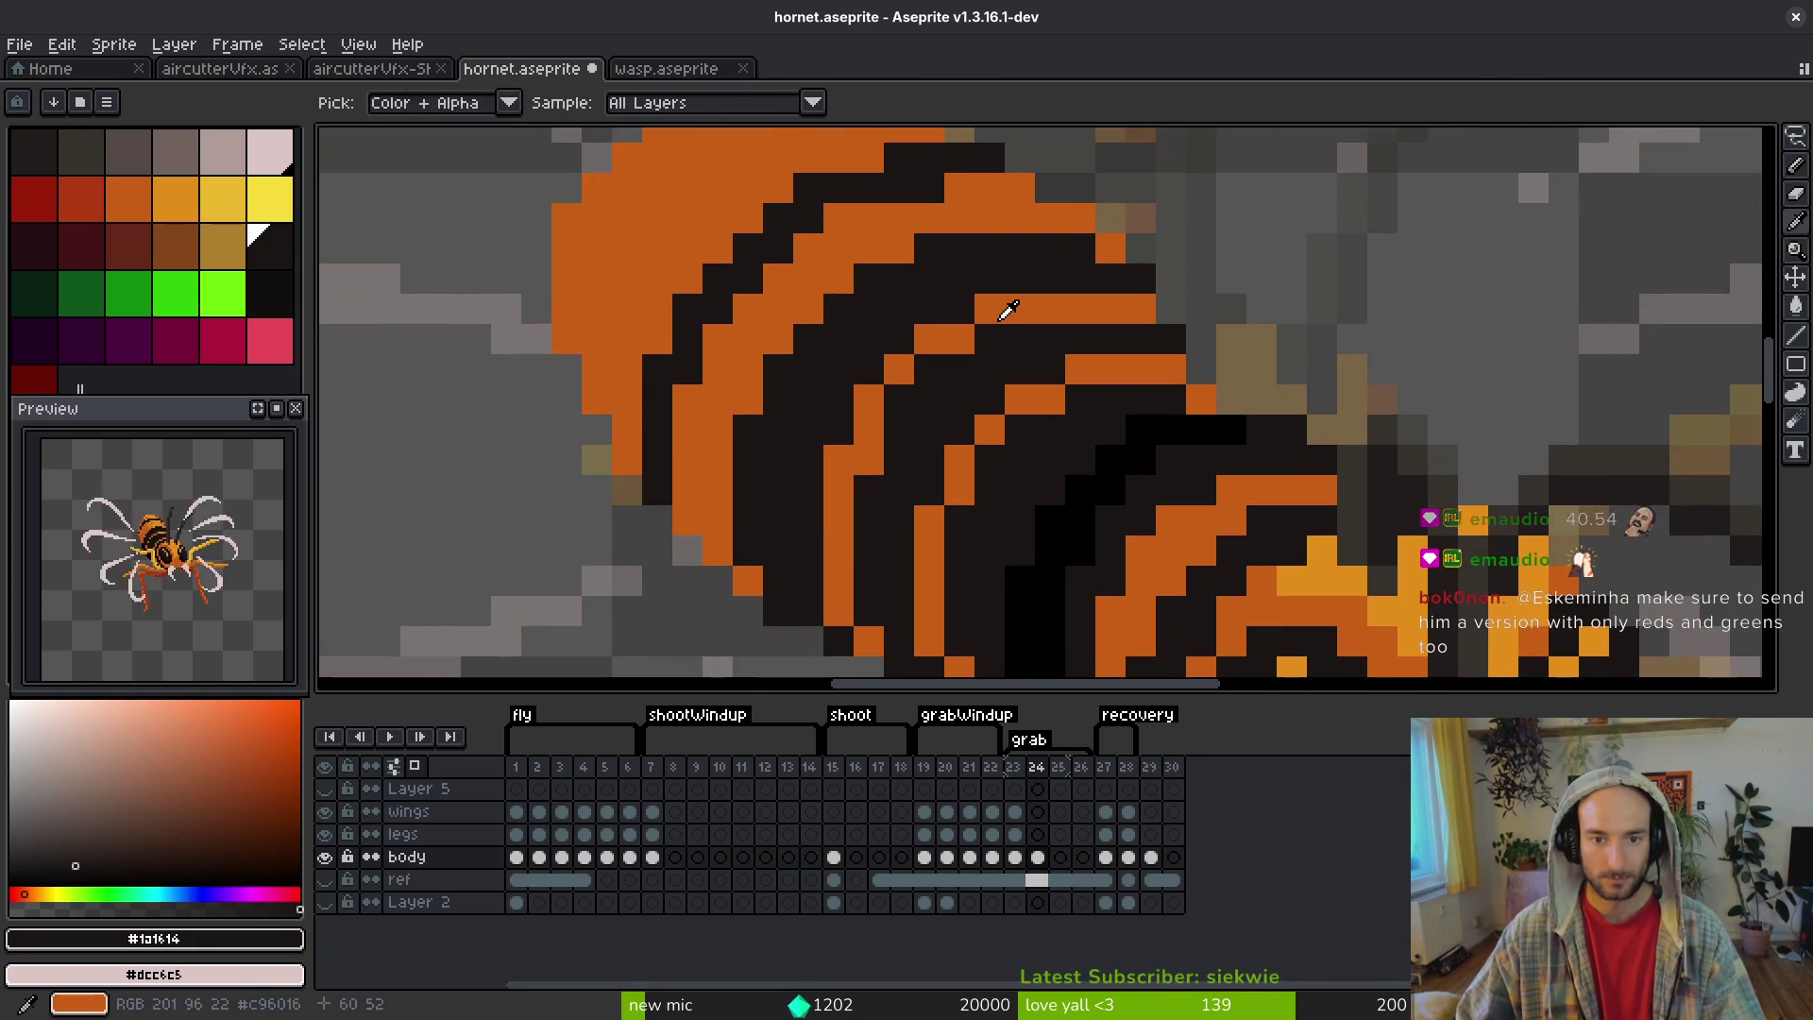
{"action": "left_click", "coordinate": [979, 350], "text": "alt"}
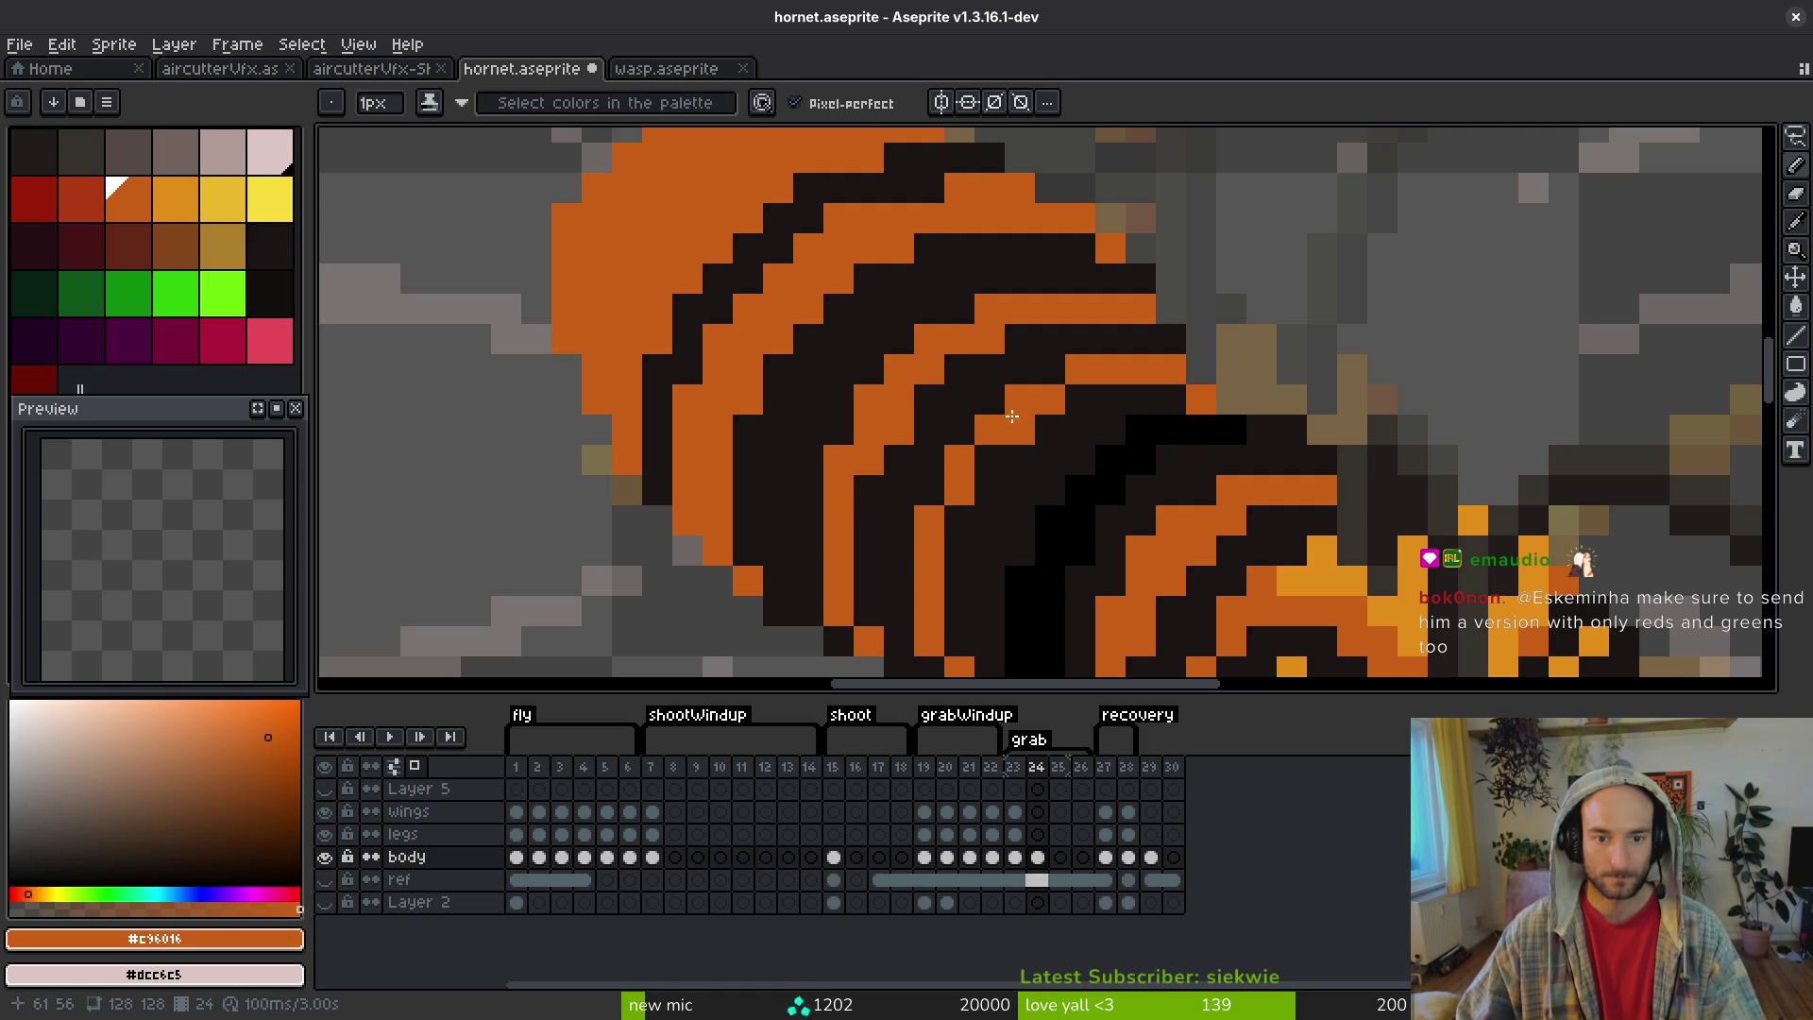
{"action": "key", "text": "ctrl+z"}
{"action": "key", "text": "ctrl+z"}
{"action": "left_click", "coordinate": [982, 300], "text": "alt"}
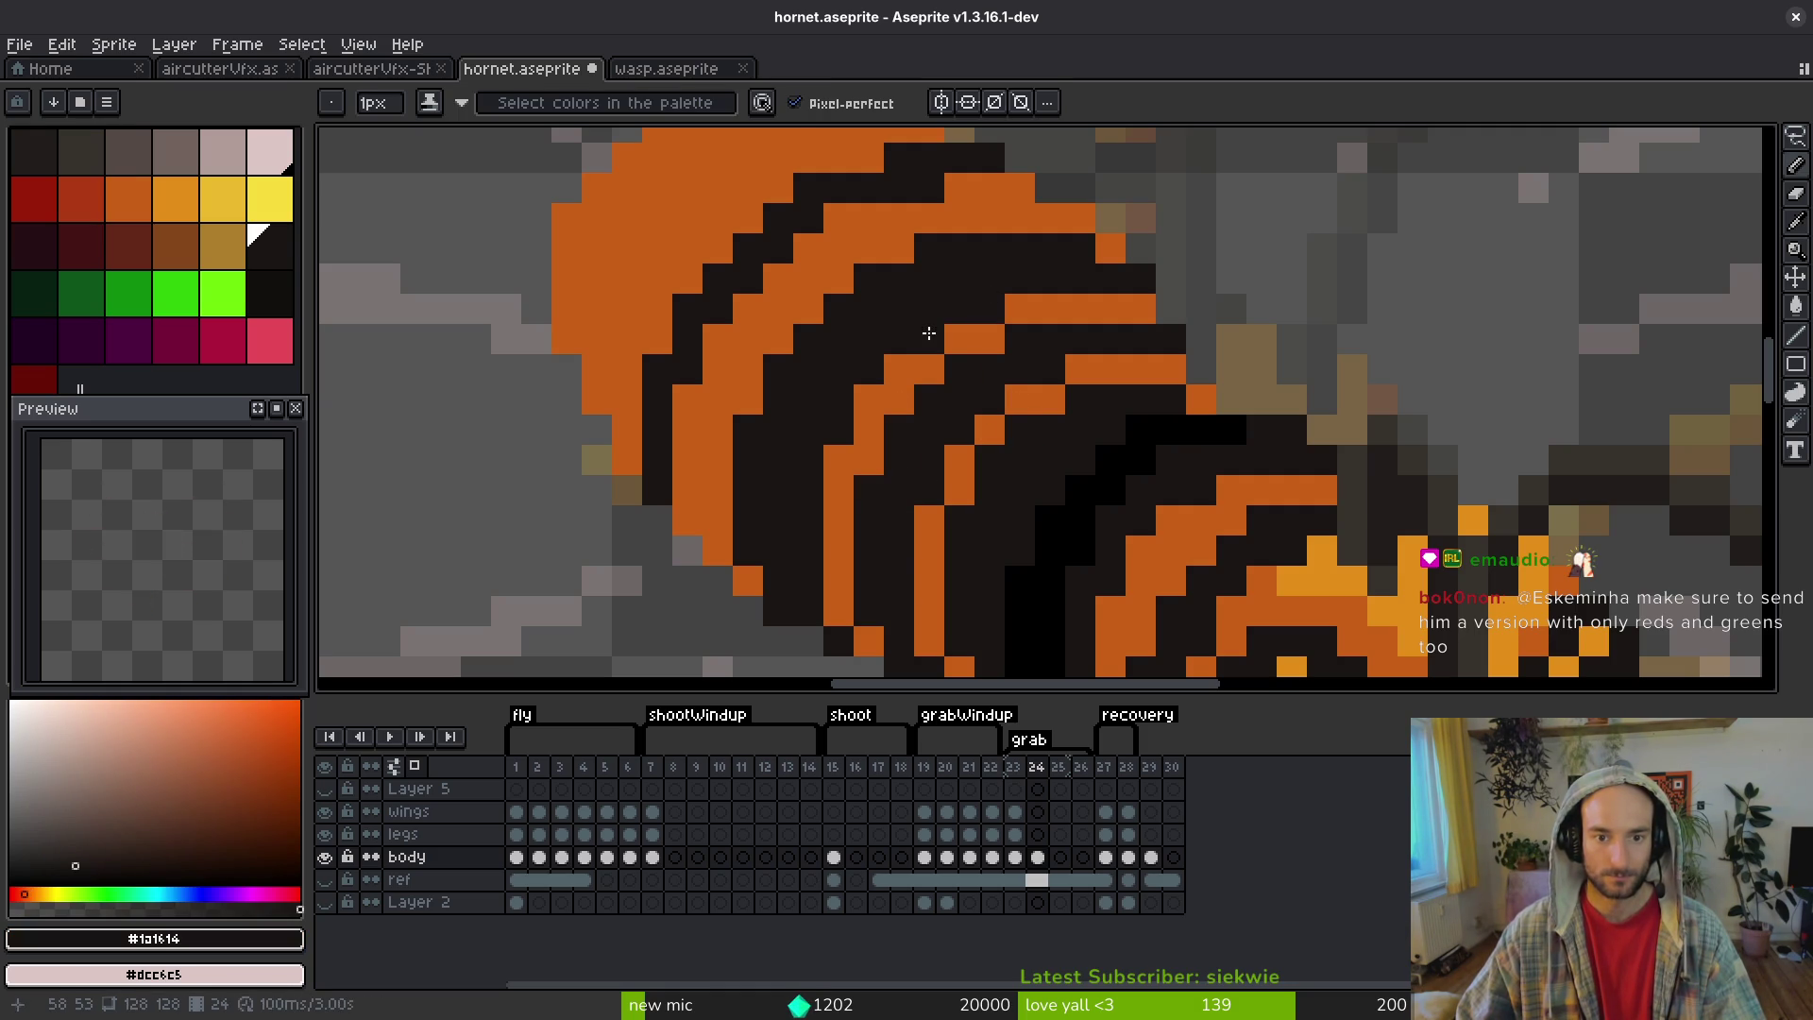
{"action": "left_click", "coordinate": [895, 479], "text": "alt"}
- Paint orange highlights over dark pixels along the hornet's abdomen stripes
{"action": "scroll", "coordinate": [1018, 533], "scroll_direction": "down", "scroll_amount": 6}
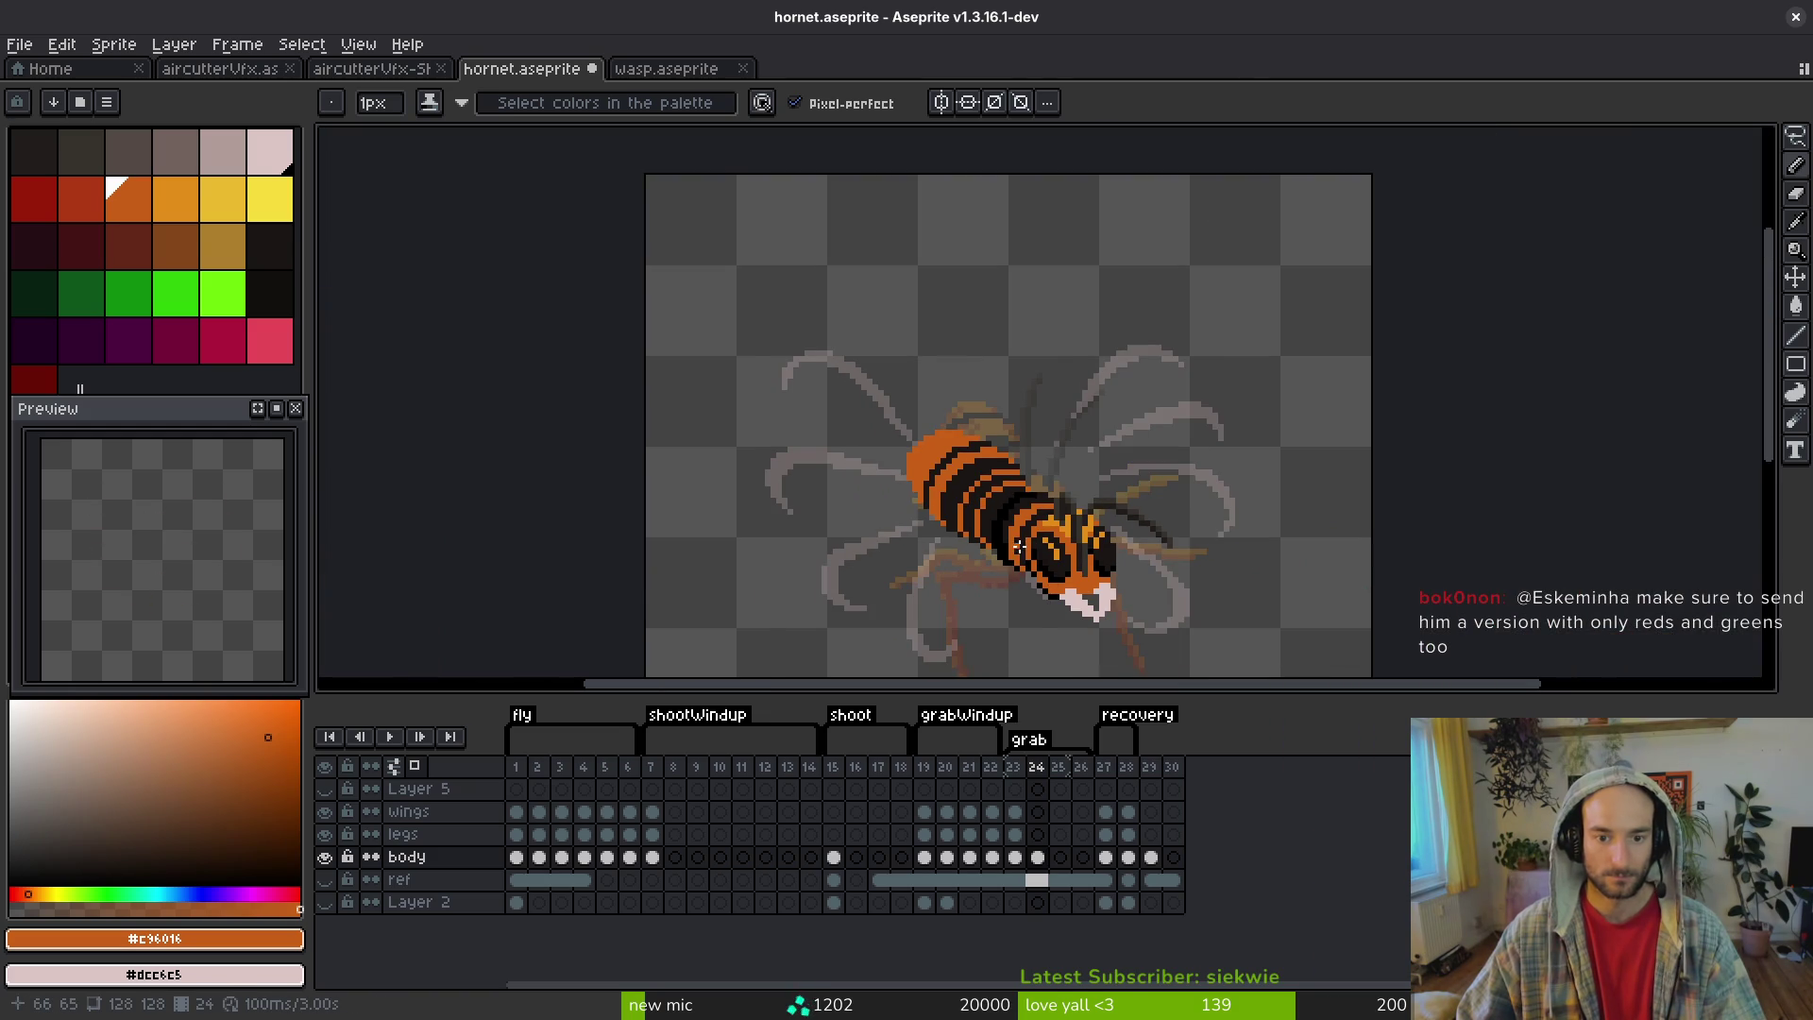
{"action": "scroll", "coordinate": [1019, 547], "scroll_direction": "down", "scroll_amount": 1}
{"action": "scroll", "coordinate": [1011, 510], "scroll_direction": "up", "scroll_amount": 5}
{"action": "left_click_drag", "start_coordinate": [973, 269], "coordinate": [845, 334]}
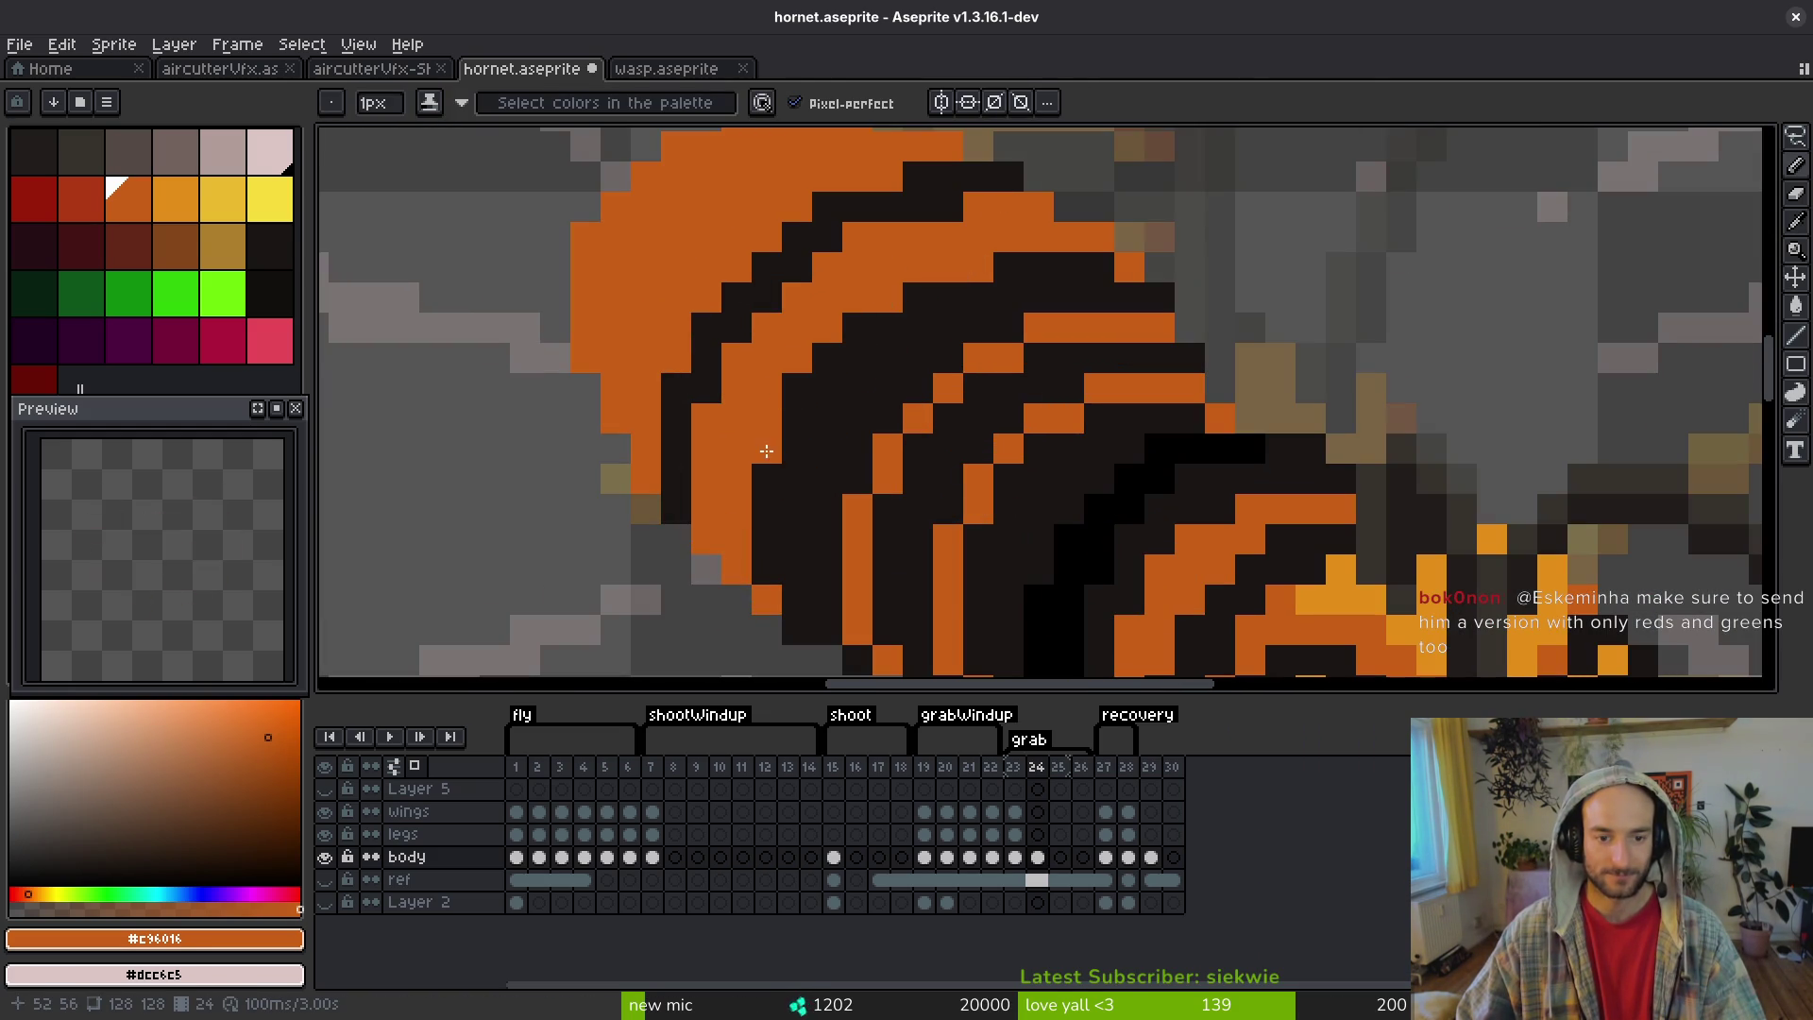
{"action": "scroll", "coordinate": [909, 444], "scroll_direction": "down", "scroll_amount": 4}
{"action": "scroll", "coordinate": [862, 338], "scroll_direction": "up", "scroll_amount": 3}
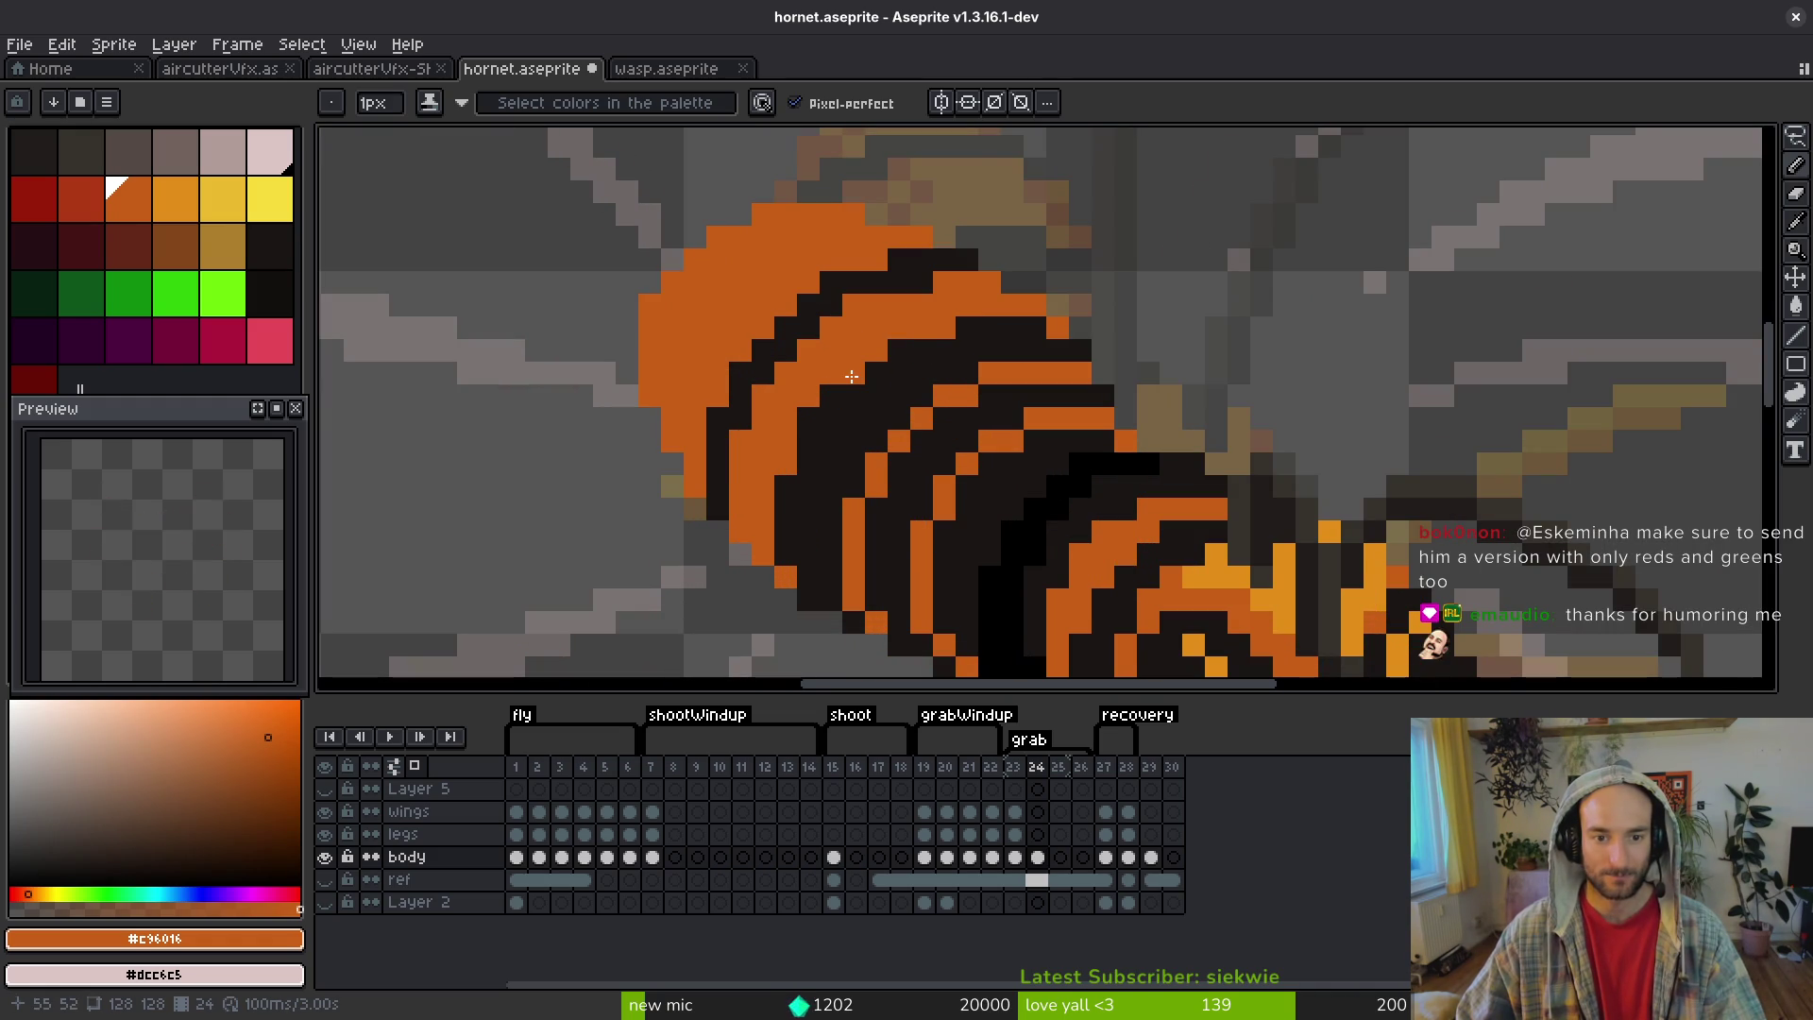
{"action": "left_click_drag", "start_coordinate": [813, 447], "coordinate": [789, 493]}
{"action": "scroll", "coordinate": [839, 597], "scroll_direction": "down", "scroll_amount": 4}
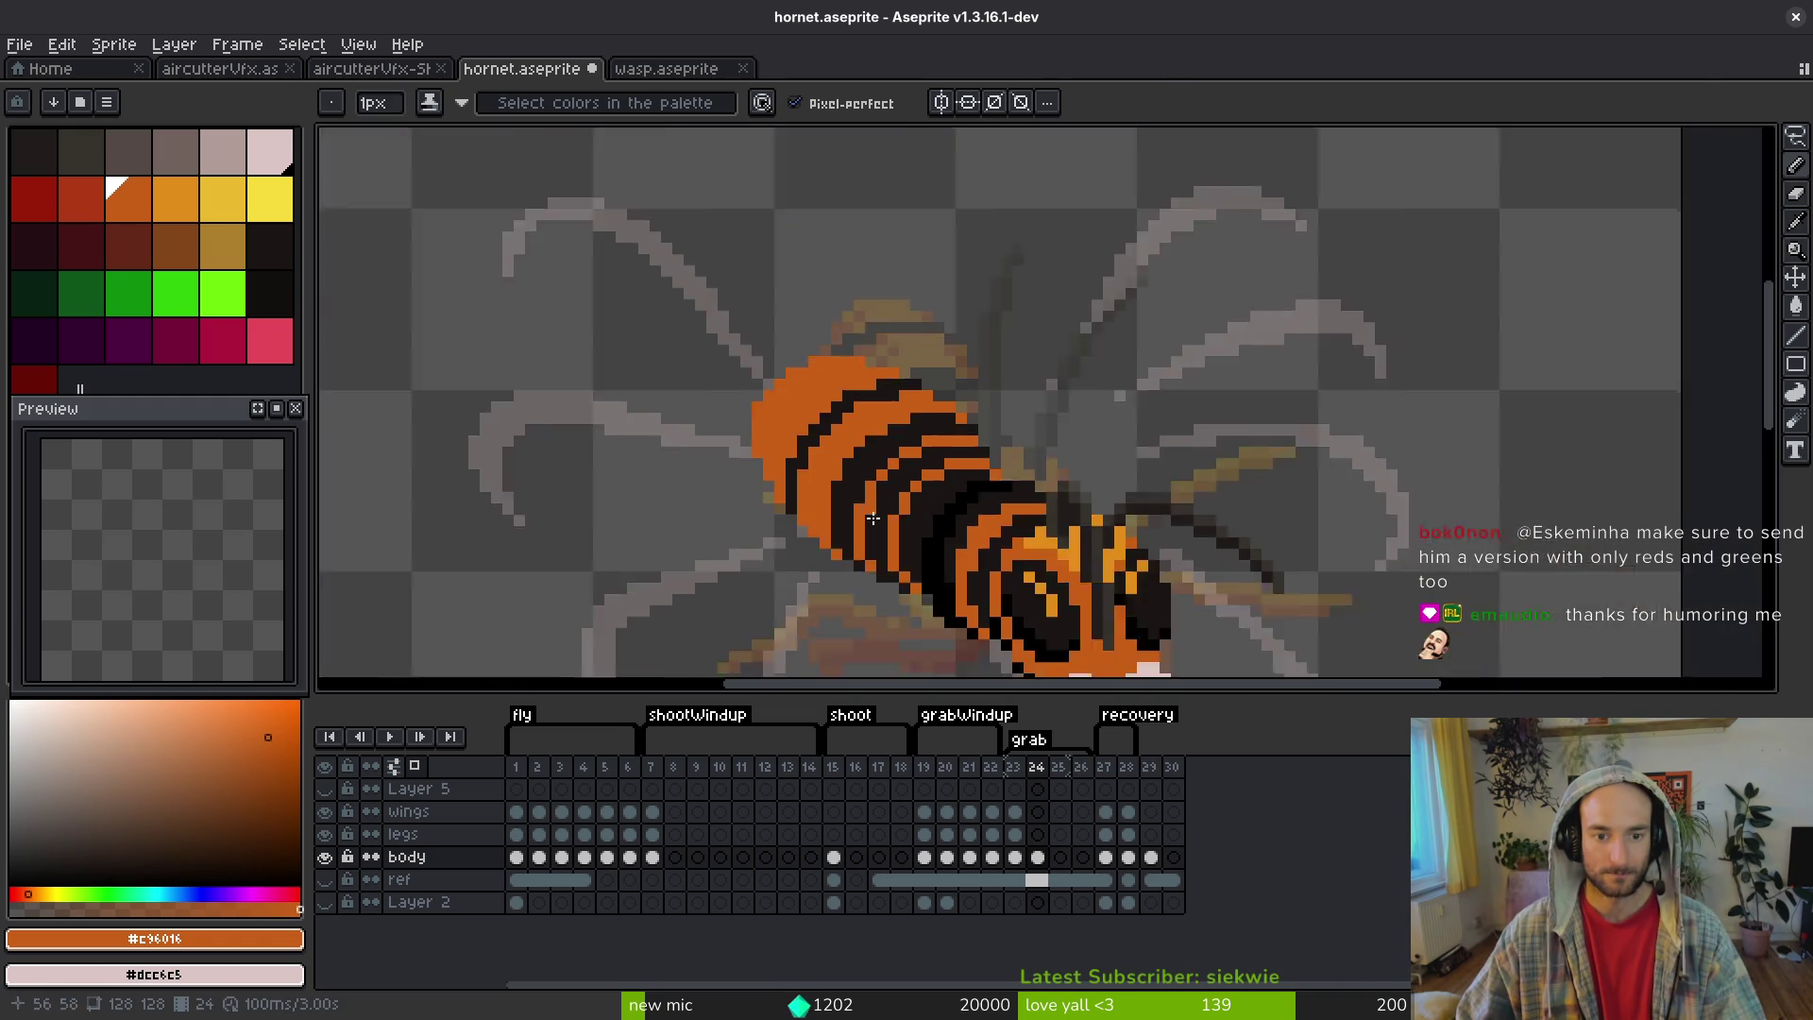
{"action": "scroll", "coordinate": [855, 442], "scroll_direction": "up", "scroll_amount": 4}
- Pick the dark #1a1414 colour, add one dark pixel on the body, then view frame 4
{"action": "left_click", "coordinate": [855, 442], "text": "alt"}
{"action": "left_click", "coordinate": [882, 398]}
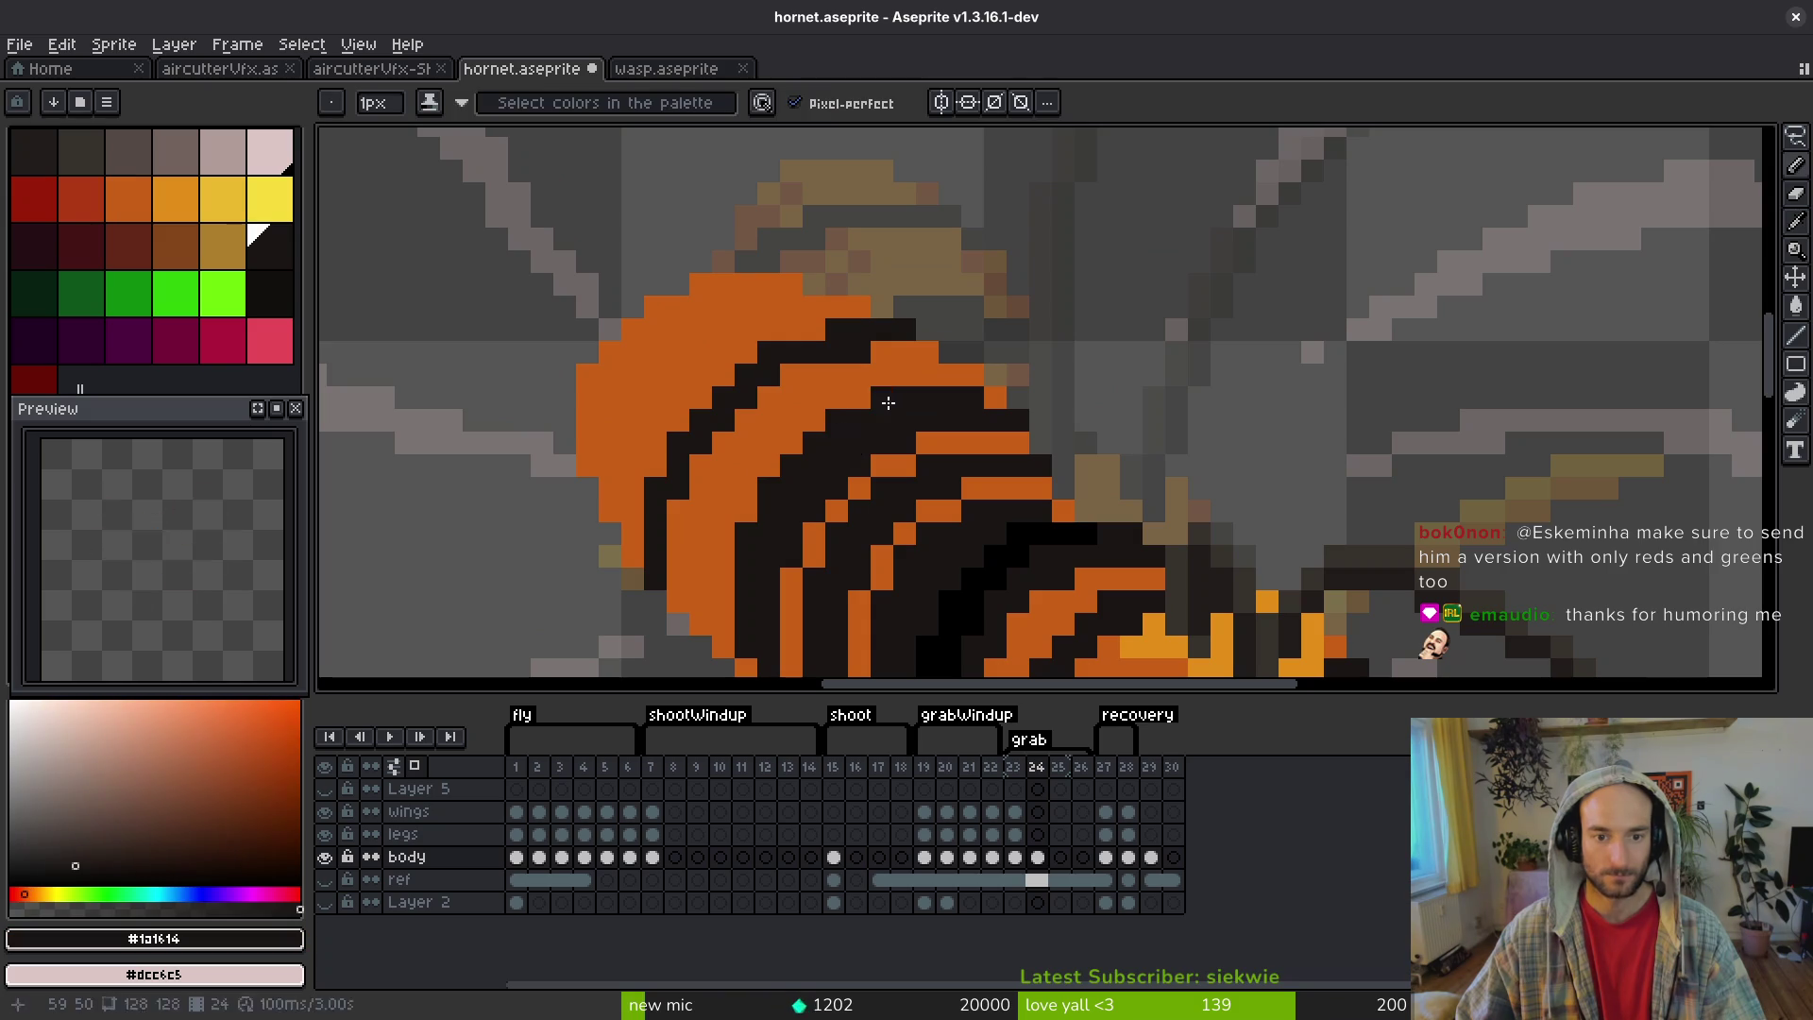
{"action": "scroll", "coordinate": [887, 400], "scroll_direction": "down", "scroll_amount": 6}
{"action": "scroll", "coordinate": [1049, 462], "scroll_direction": "up", "scroll_amount": 5}
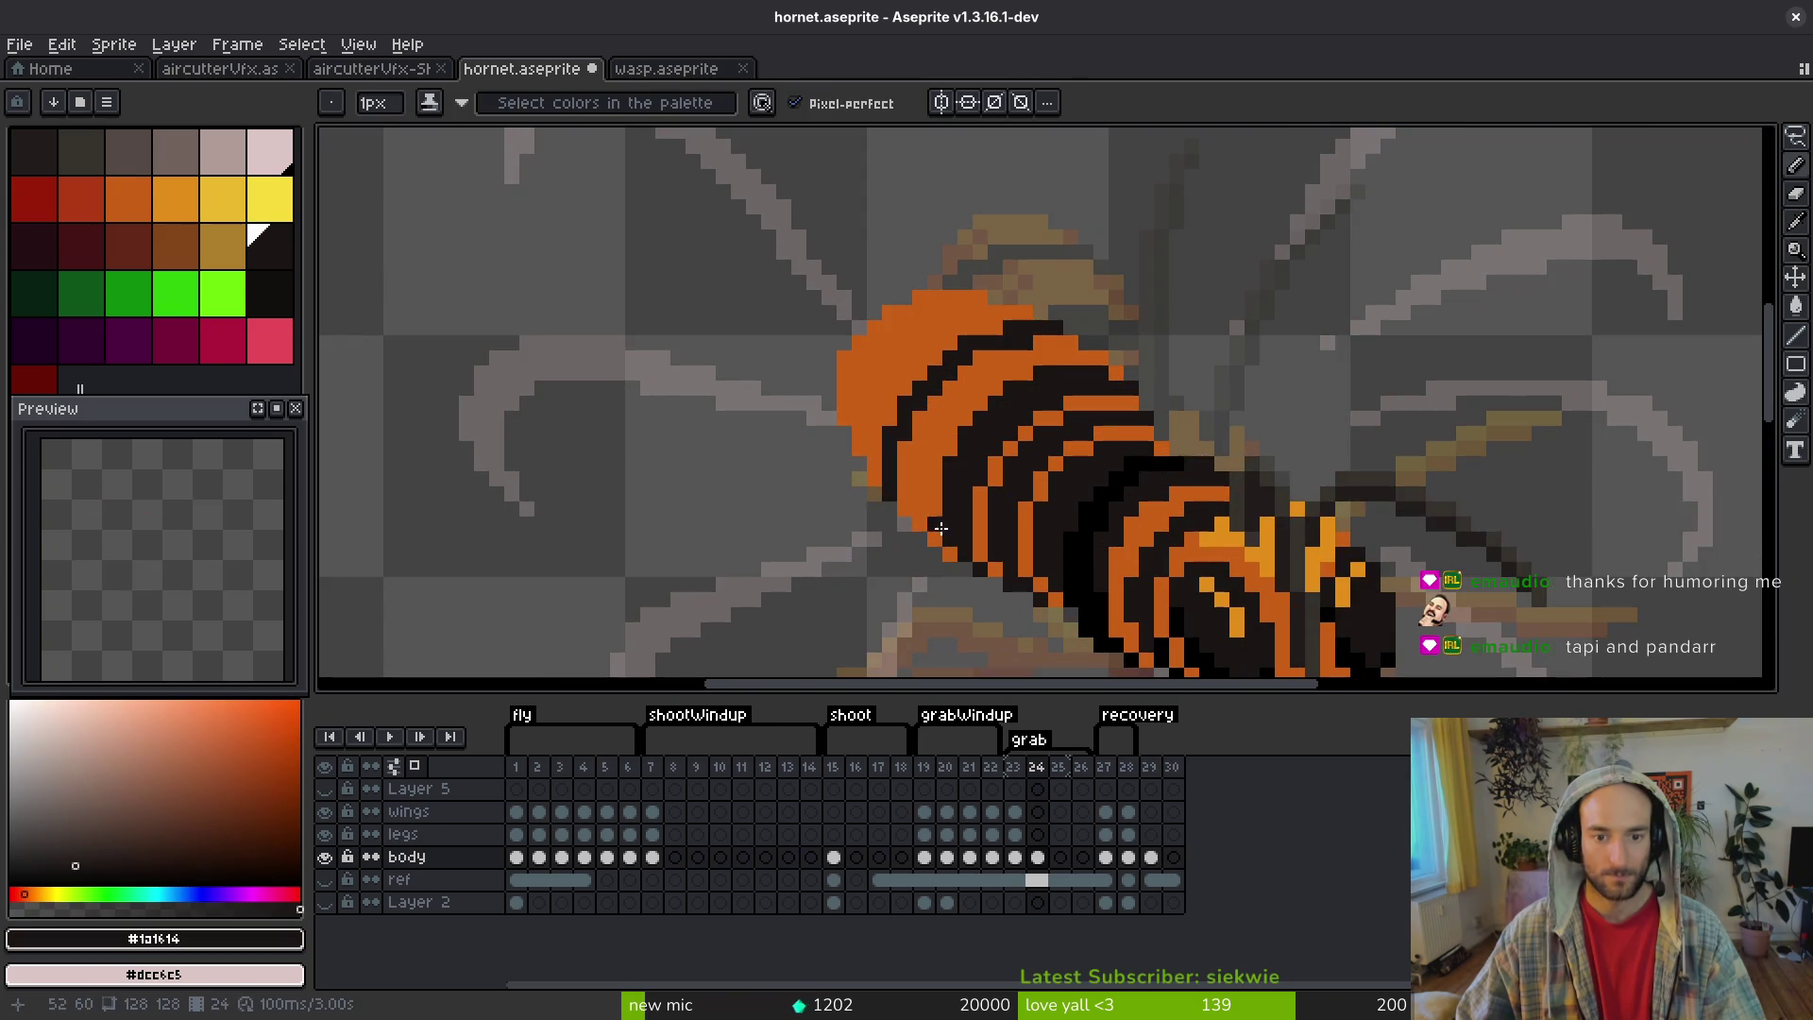
{"action": "scroll", "coordinate": [1034, 447], "scroll_direction": "down", "scroll_amount": 3}
{"action": "scroll", "coordinate": [1038, 425], "scroll_direction": "up", "scroll_amount": 4}
{"action": "scroll", "coordinate": [1057, 352], "scroll_direction": "down", "scroll_amount": 3}
{"action": "scroll", "coordinate": [961, 329], "scroll_direction": "down", "scroll_amount": 2}
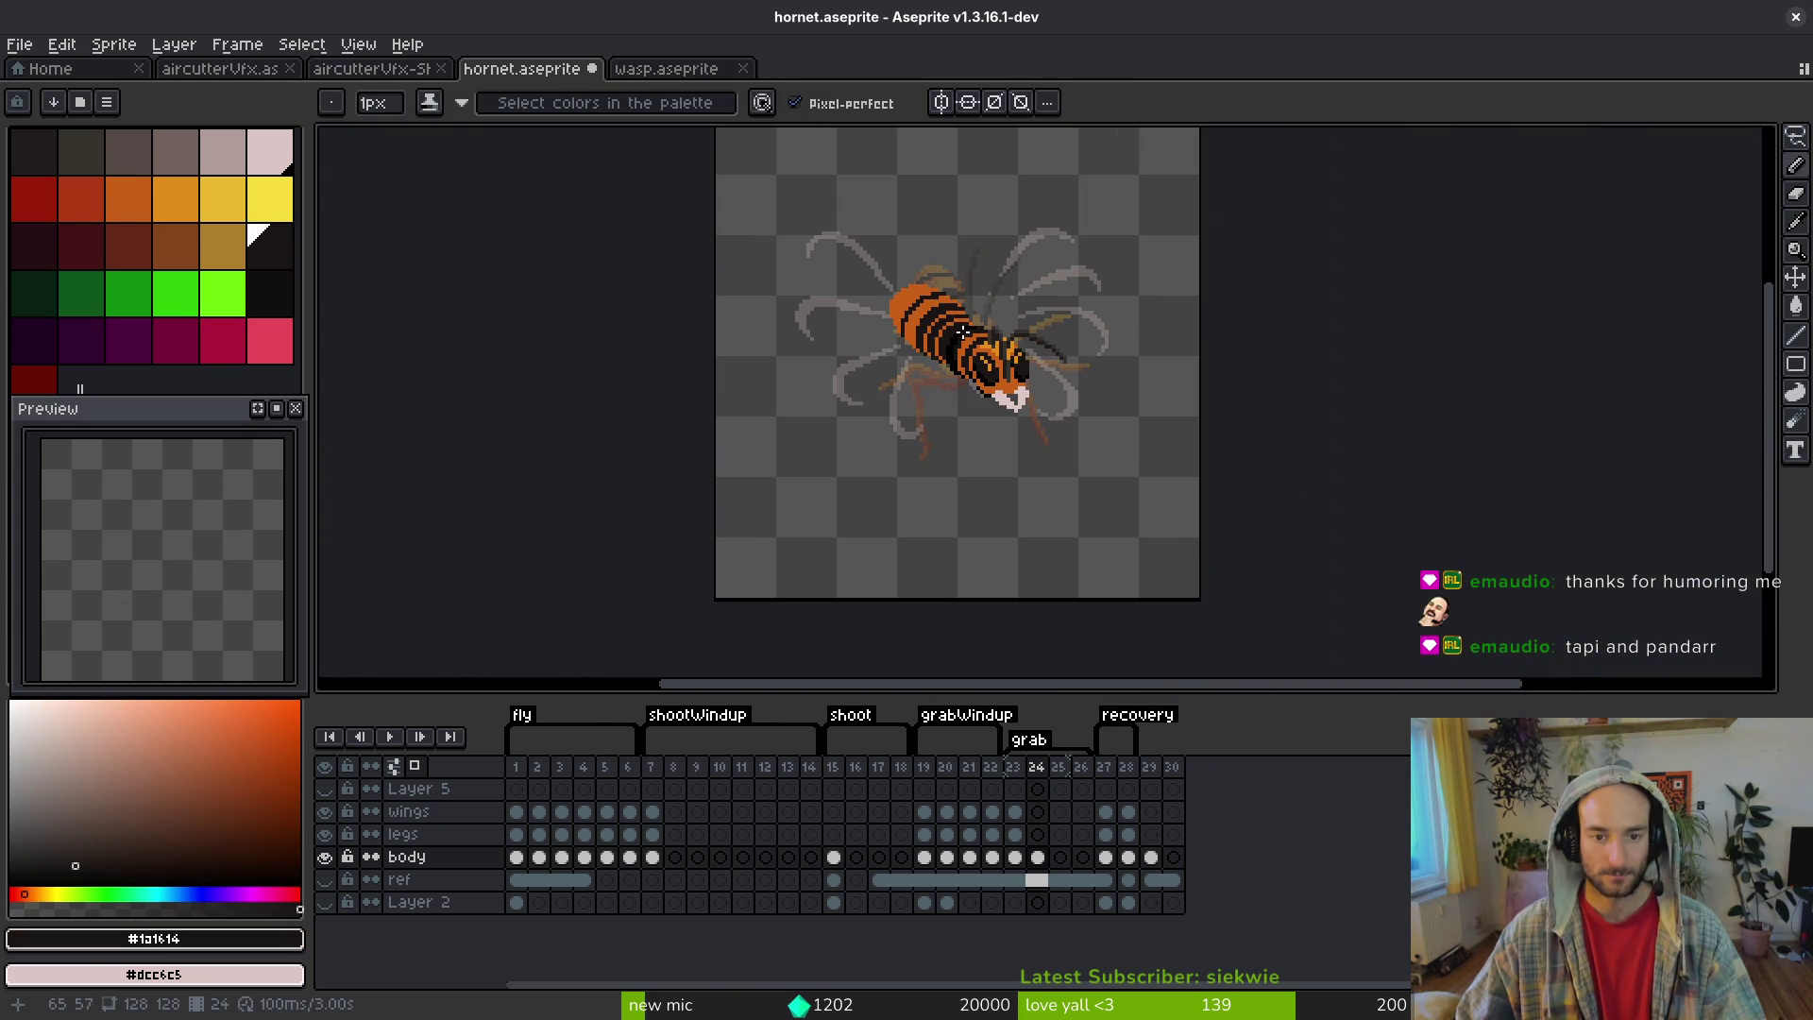
{"action": "left_click", "coordinate": [586, 856]}
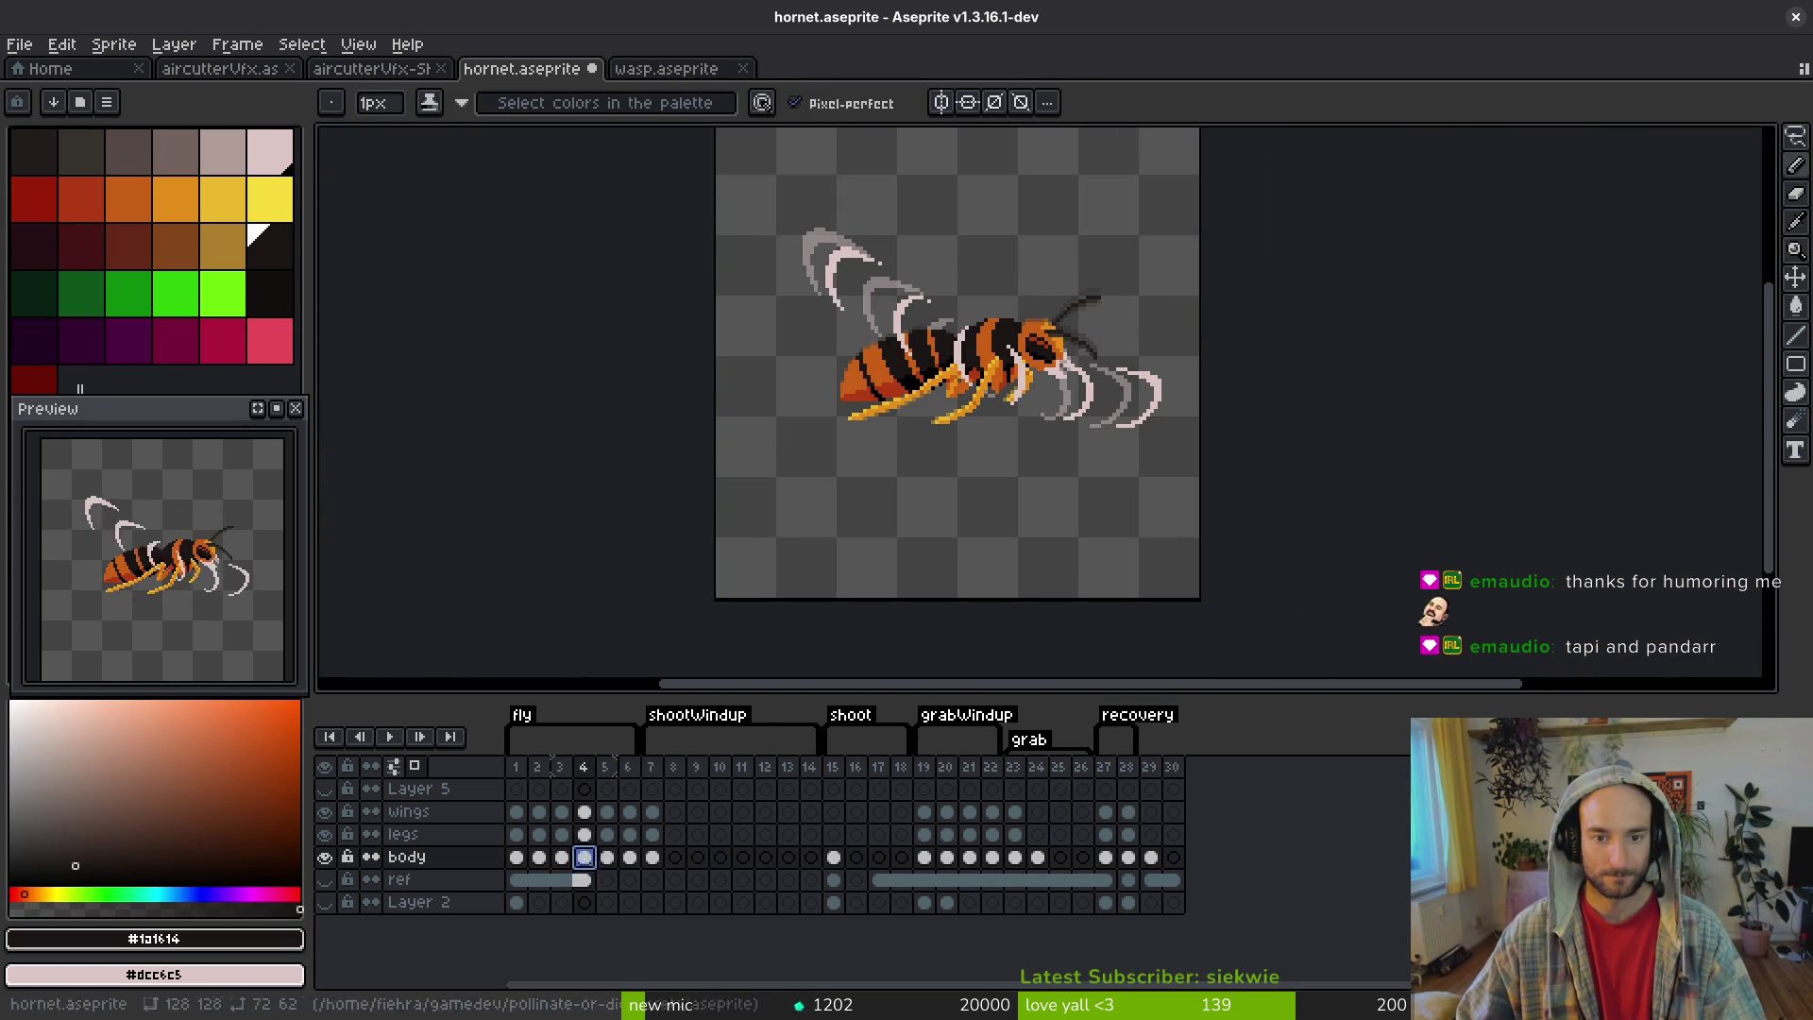
- Compare the hornet poses across frames 19 and 22–24, settling back on frame 24
{"action": "scroll", "coordinate": [953, 378], "scroll_direction": "up", "scroll_amount": 3}
{"action": "left_click", "coordinate": [924, 856]}
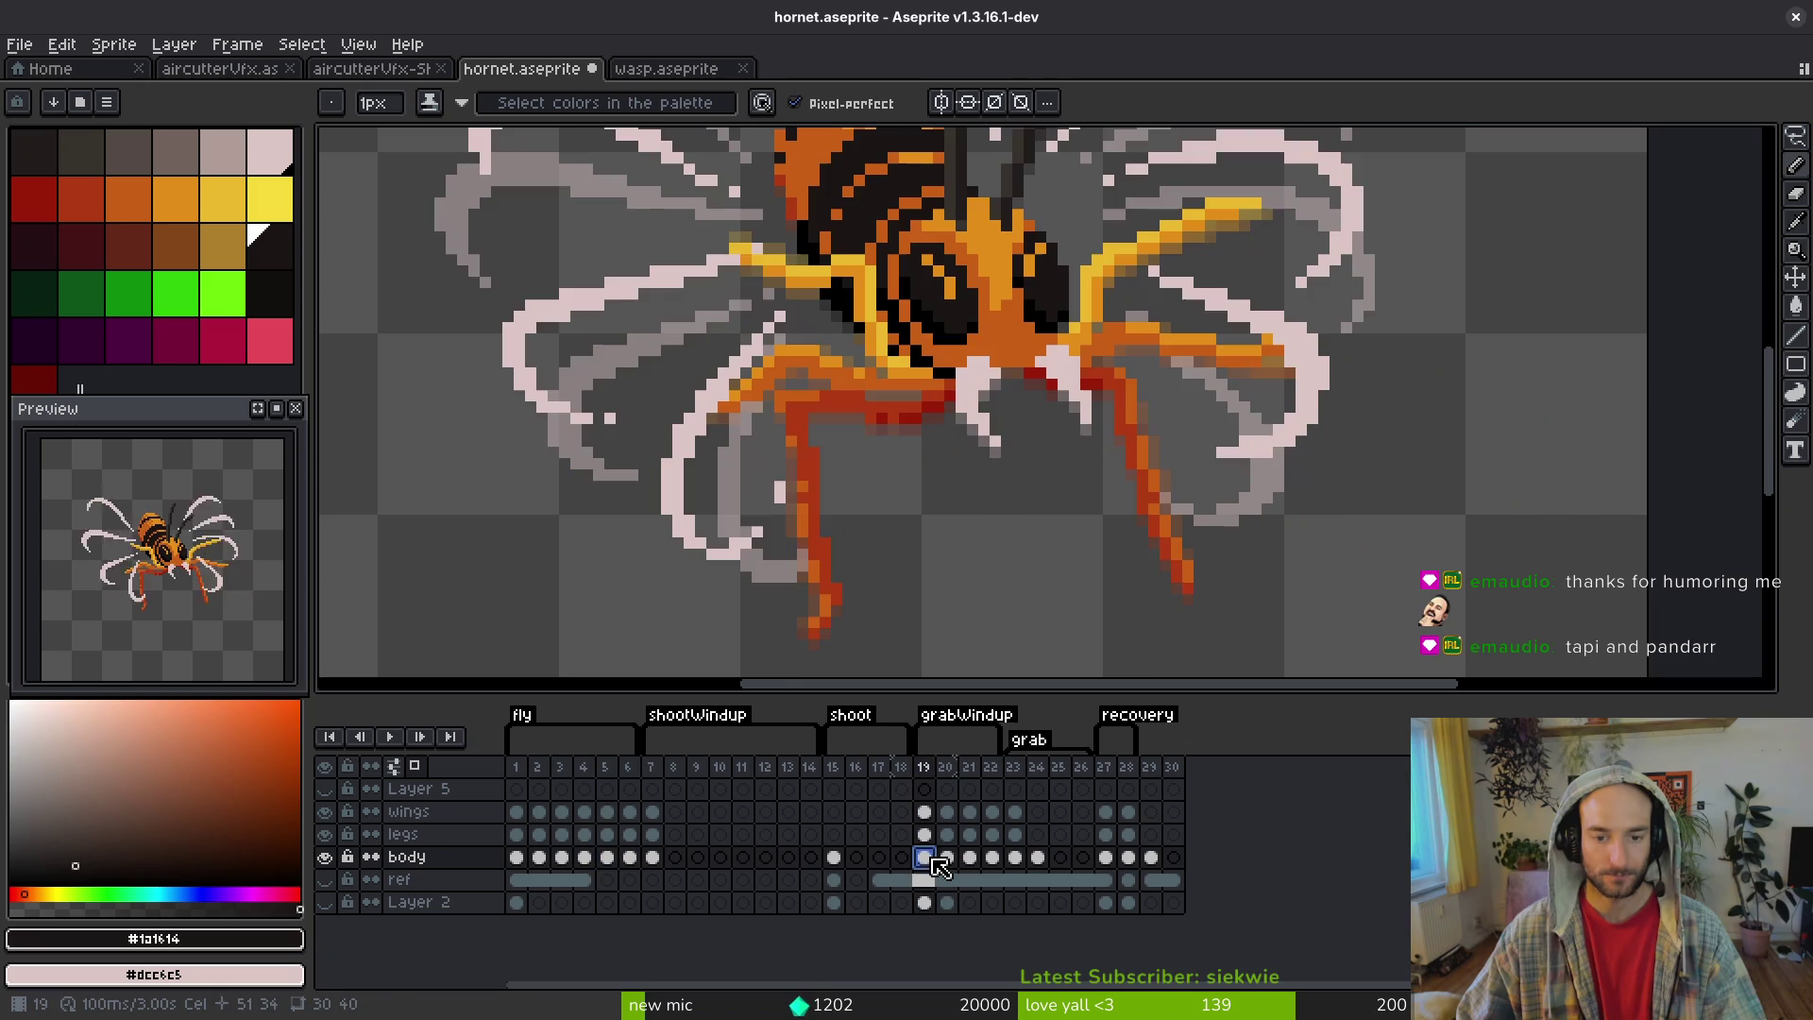
{"action": "scroll", "coordinate": [1042, 441], "scroll_direction": "down", "scroll_amount": 2}
{"action": "key", "text": "Right"}
{"action": "key", "text": "Right"}
{"action": "key", "text": "Right"}
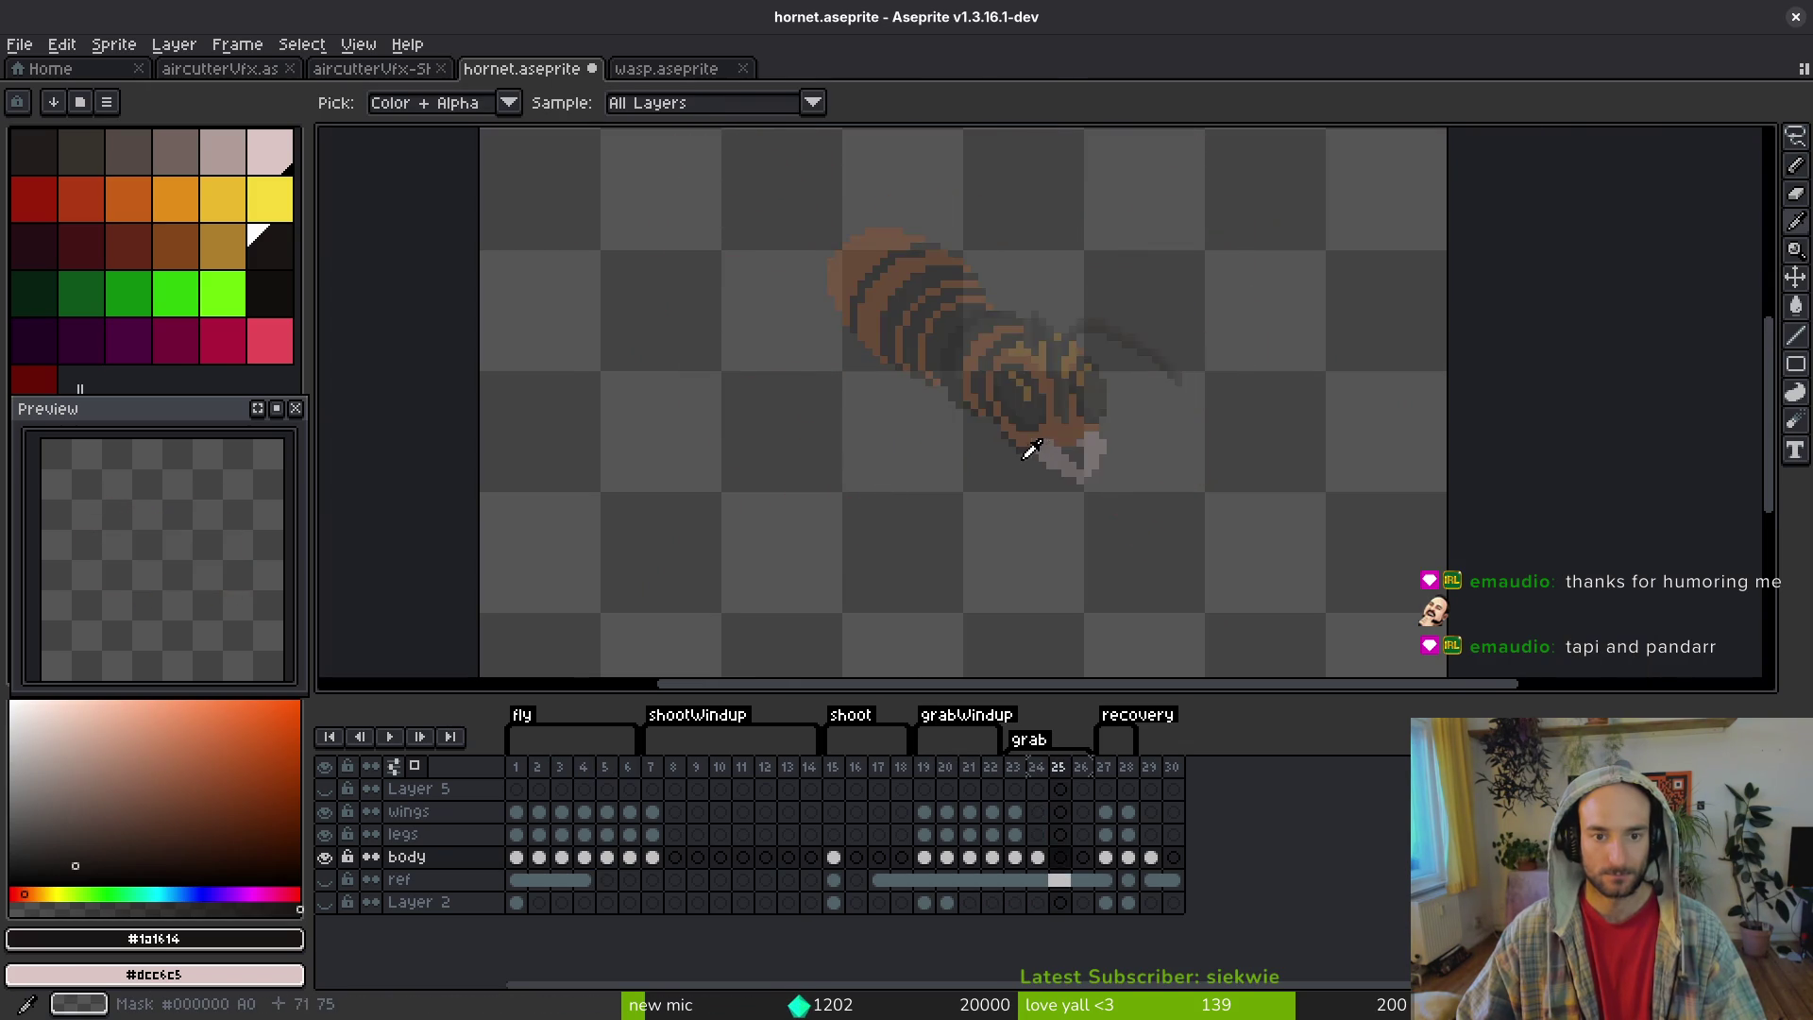
{"action": "scroll", "coordinate": [949, 340], "scroll_direction": "up", "scroll_amount": 2}
{"action": "scroll", "coordinate": [949, 340], "scroll_direction": "down", "scroll_amount": 1}
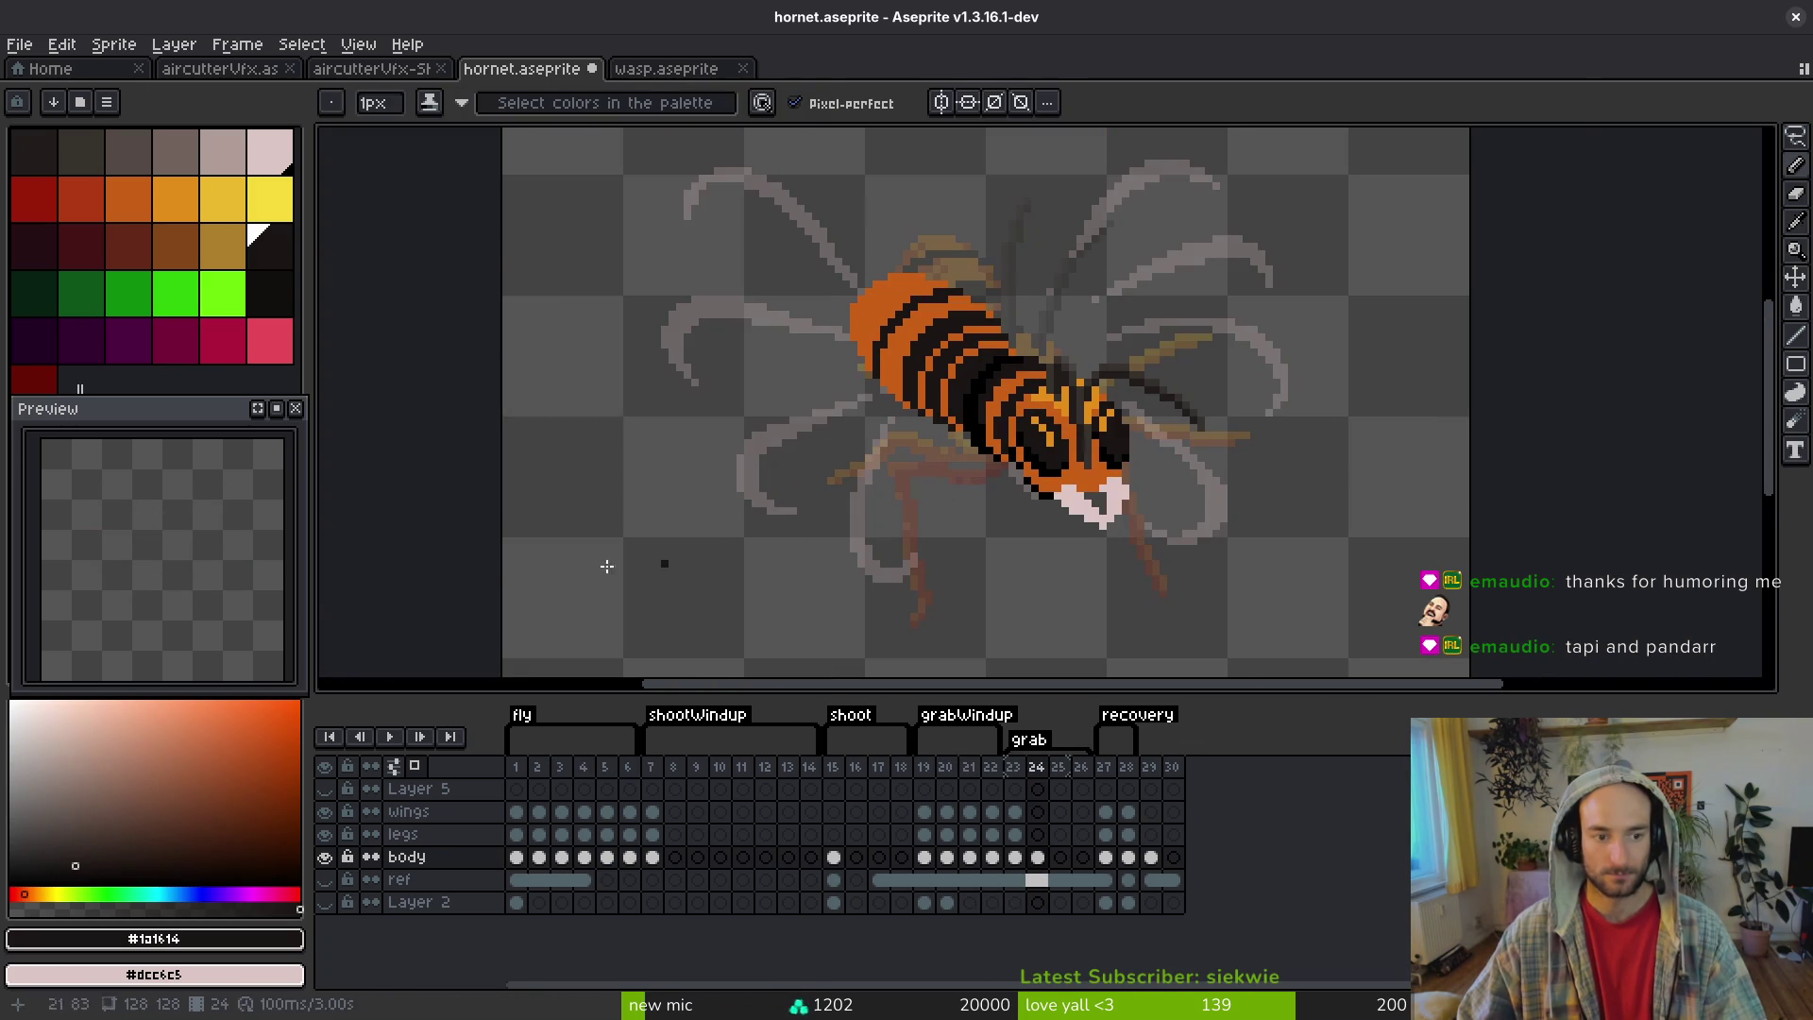
{"action": "key", "text": "Left"}
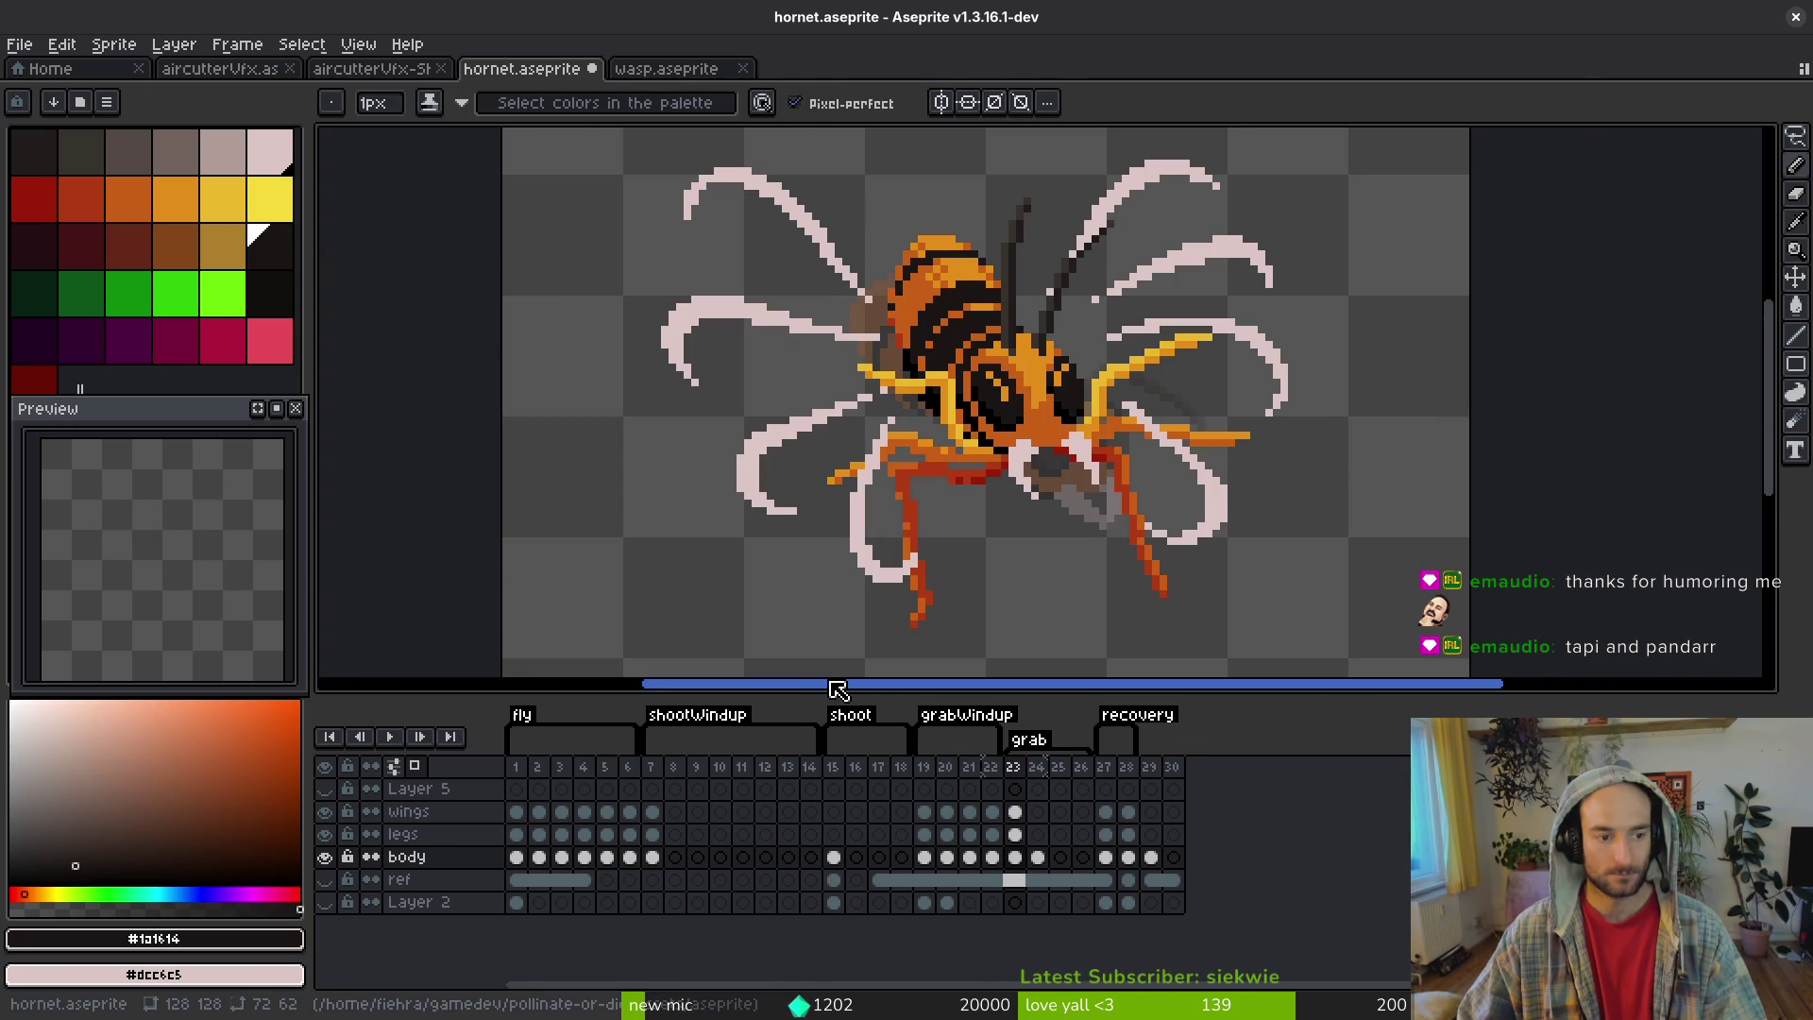
{"action": "key", "text": "Left"}
{"action": "scroll", "coordinate": [1122, 519], "scroll_direction": "down", "scroll_amount": 1}
{"action": "key", "text": "alt"}
{"action": "key", "text": "Right"}
{"action": "key", "text": "Right"}
{"action": "key", "text": "Left"}
{"action": "key", "text": "Right"}
{"action": "key", "text": "Left"}
{"action": "key", "text": "Right"}
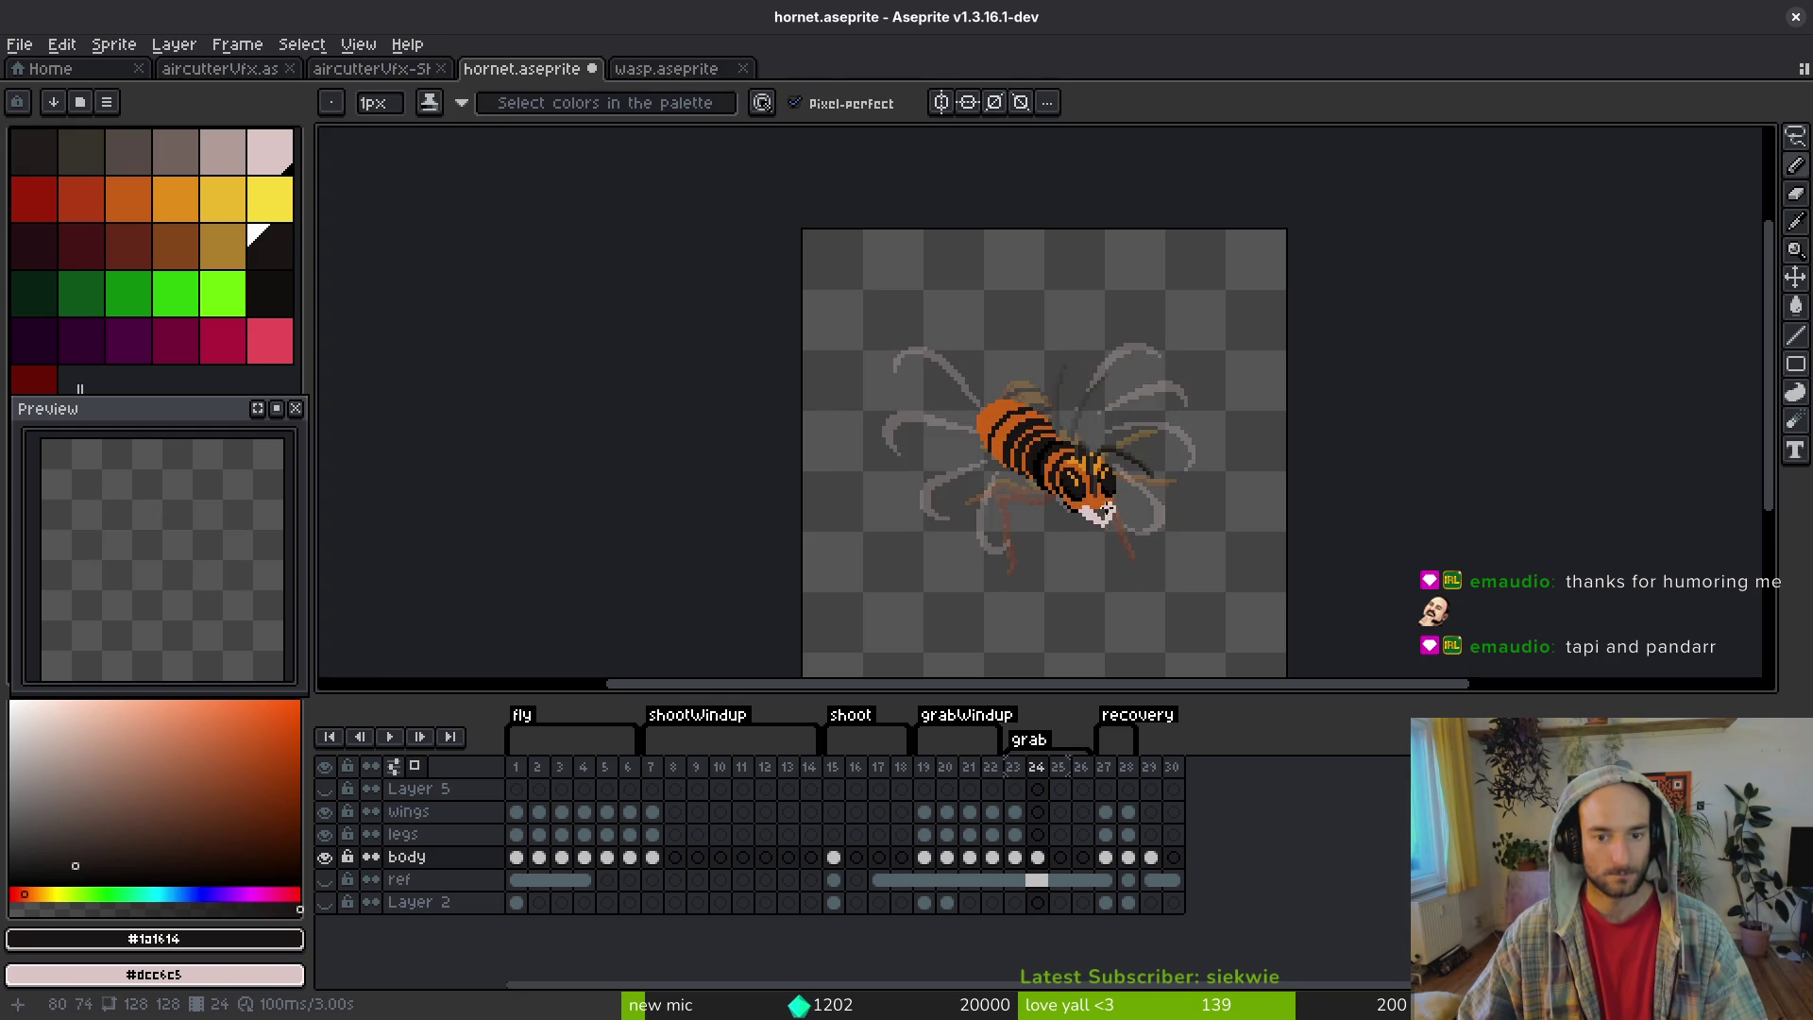
- Sample pure black and the dark #1a1614 stripe colour, returning to the pencil with shading ink
{"action": "scroll", "coordinate": [1103, 519], "scroll_direction": "up", "scroll_amount": 5}
{"action": "left_click", "coordinate": [923, 422], "text": "alt"}
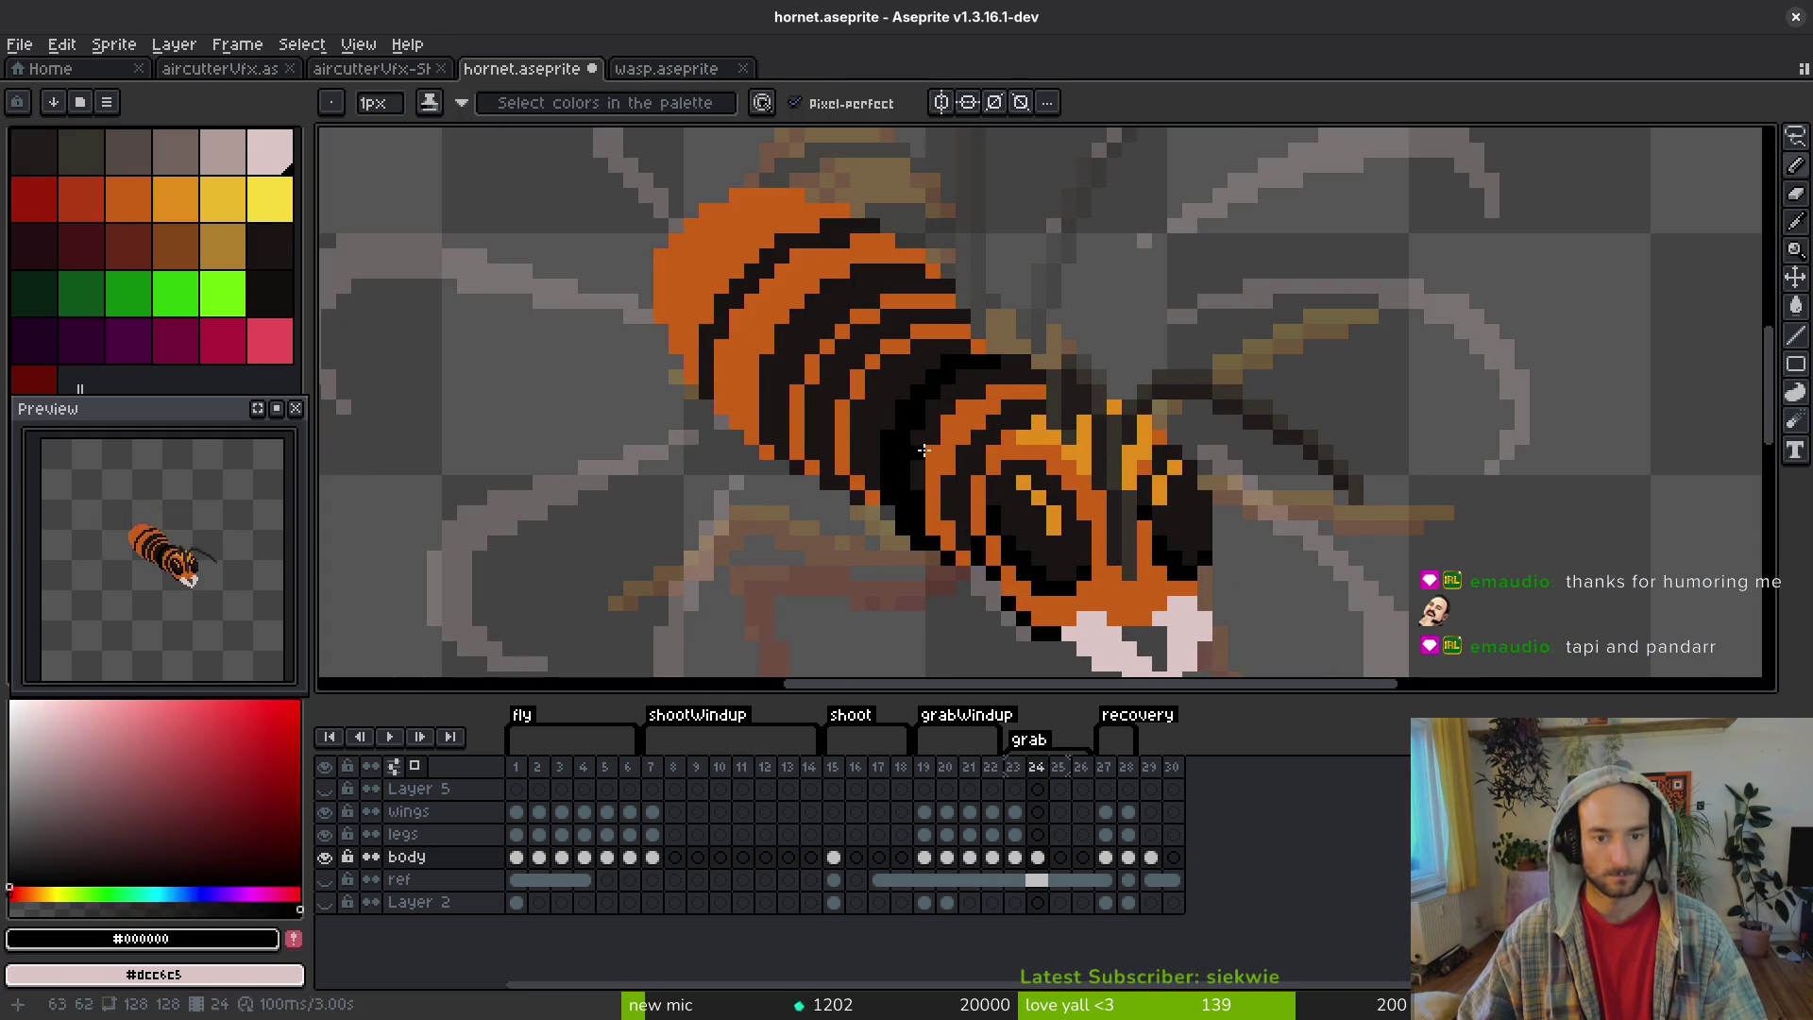
{"action": "left_click", "coordinate": [974, 379], "text": "alt"}
{"action": "key", "text": "g"}
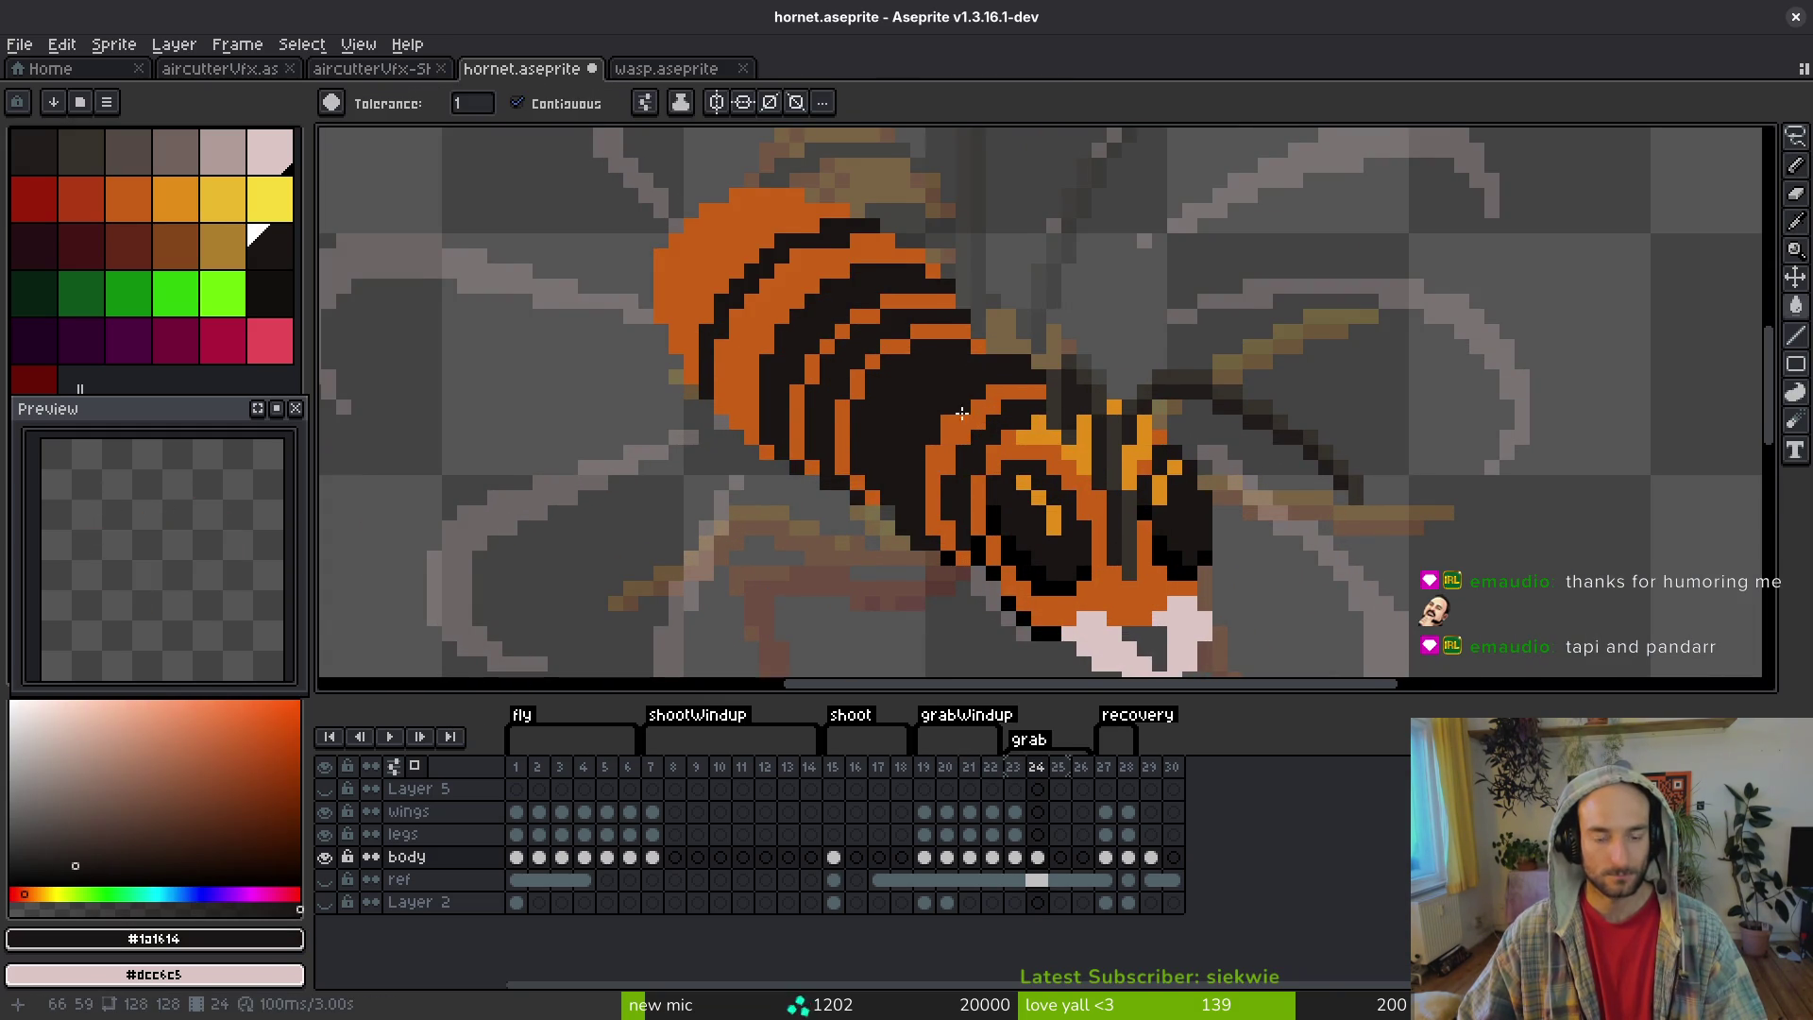
{"action": "scroll", "coordinate": [961, 406], "scroll_direction": "right", "scroll_amount": 1}
{"action": "key", "text": "e"}
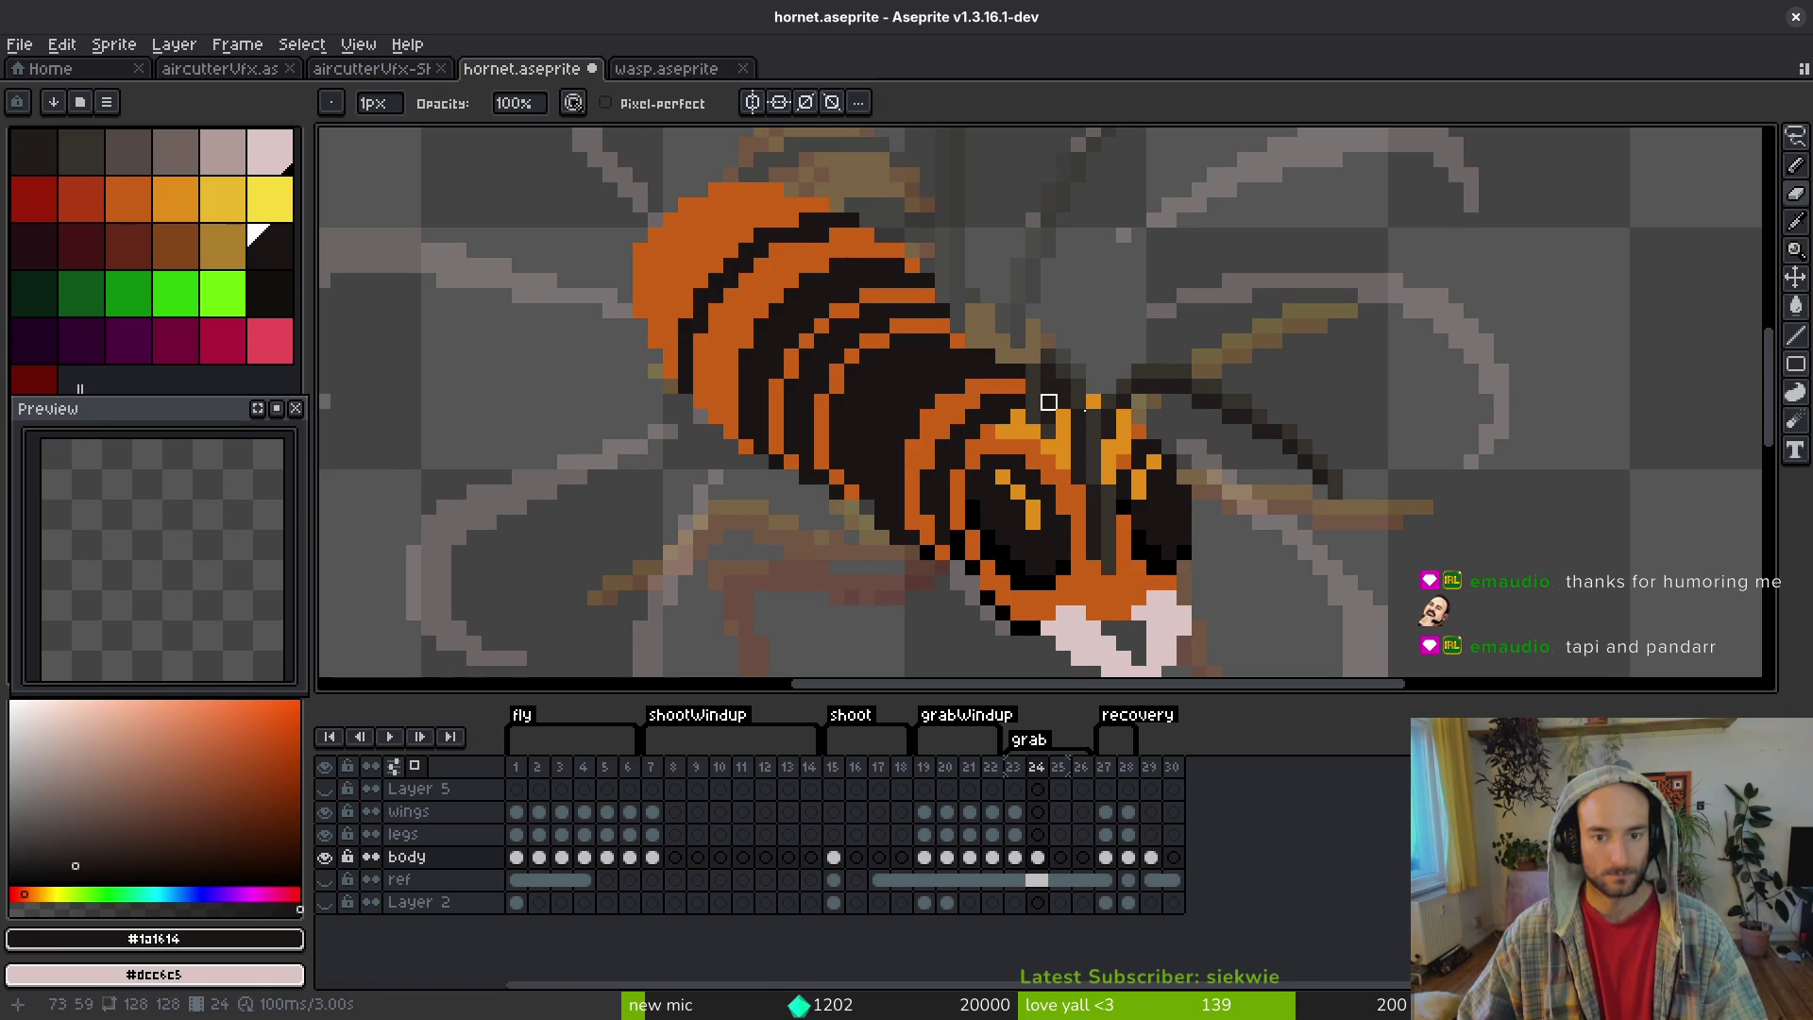
{"action": "scroll", "coordinate": [1000, 453], "scroll_direction": "down", "scroll_amount": 2}
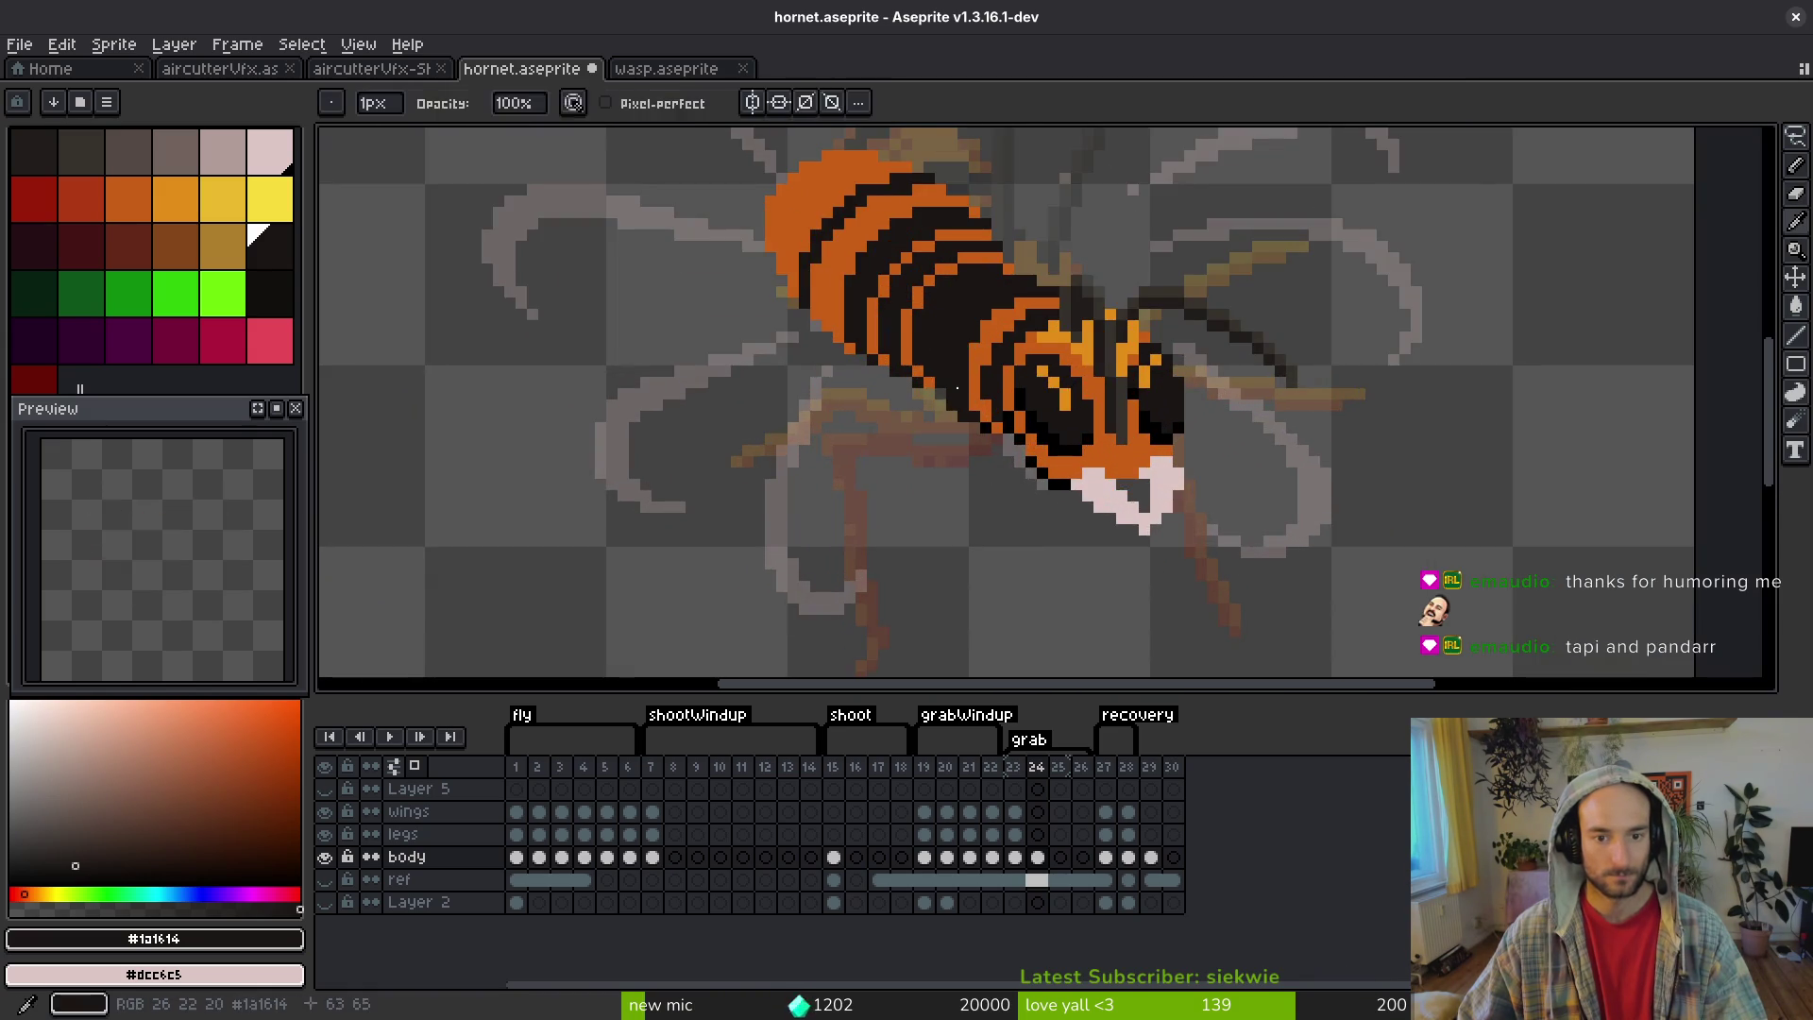
{"action": "key", "text": "b"}
{"action": "scroll", "coordinate": [995, 425], "scroll_direction": "up", "scroll_amount": 3}
{"action": "scroll", "coordinate": [996, 421], "scroll_direction": "down", "scroll_amount": 3}
{"action": "scroll", "coordinate": [995, 421], "scroll_direction": "up", "scroll_amount": 2}
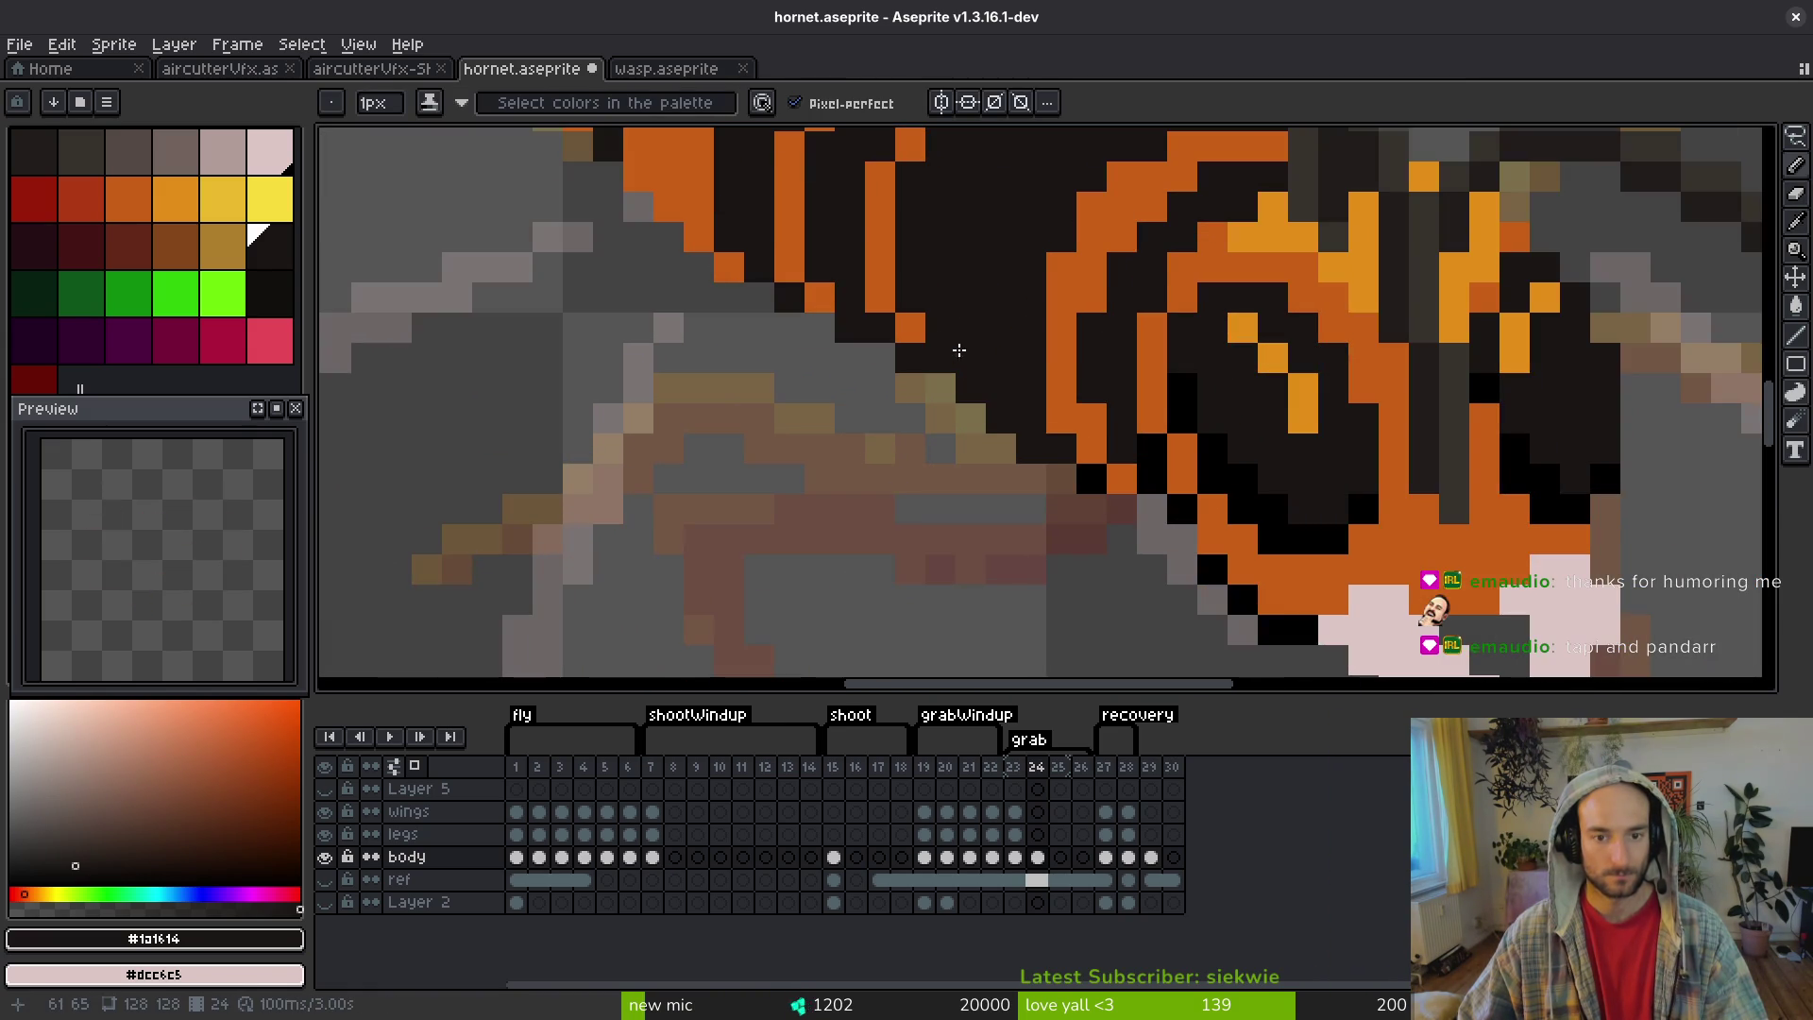
{"action": "scroll", "coordinate": [947, 443], "scroll_direction": "down", "scroll_amount": 3}
{"action": "scroll", "coordinate": [956, 419], "scroll_direction": "up", "scroll_amount": 4}
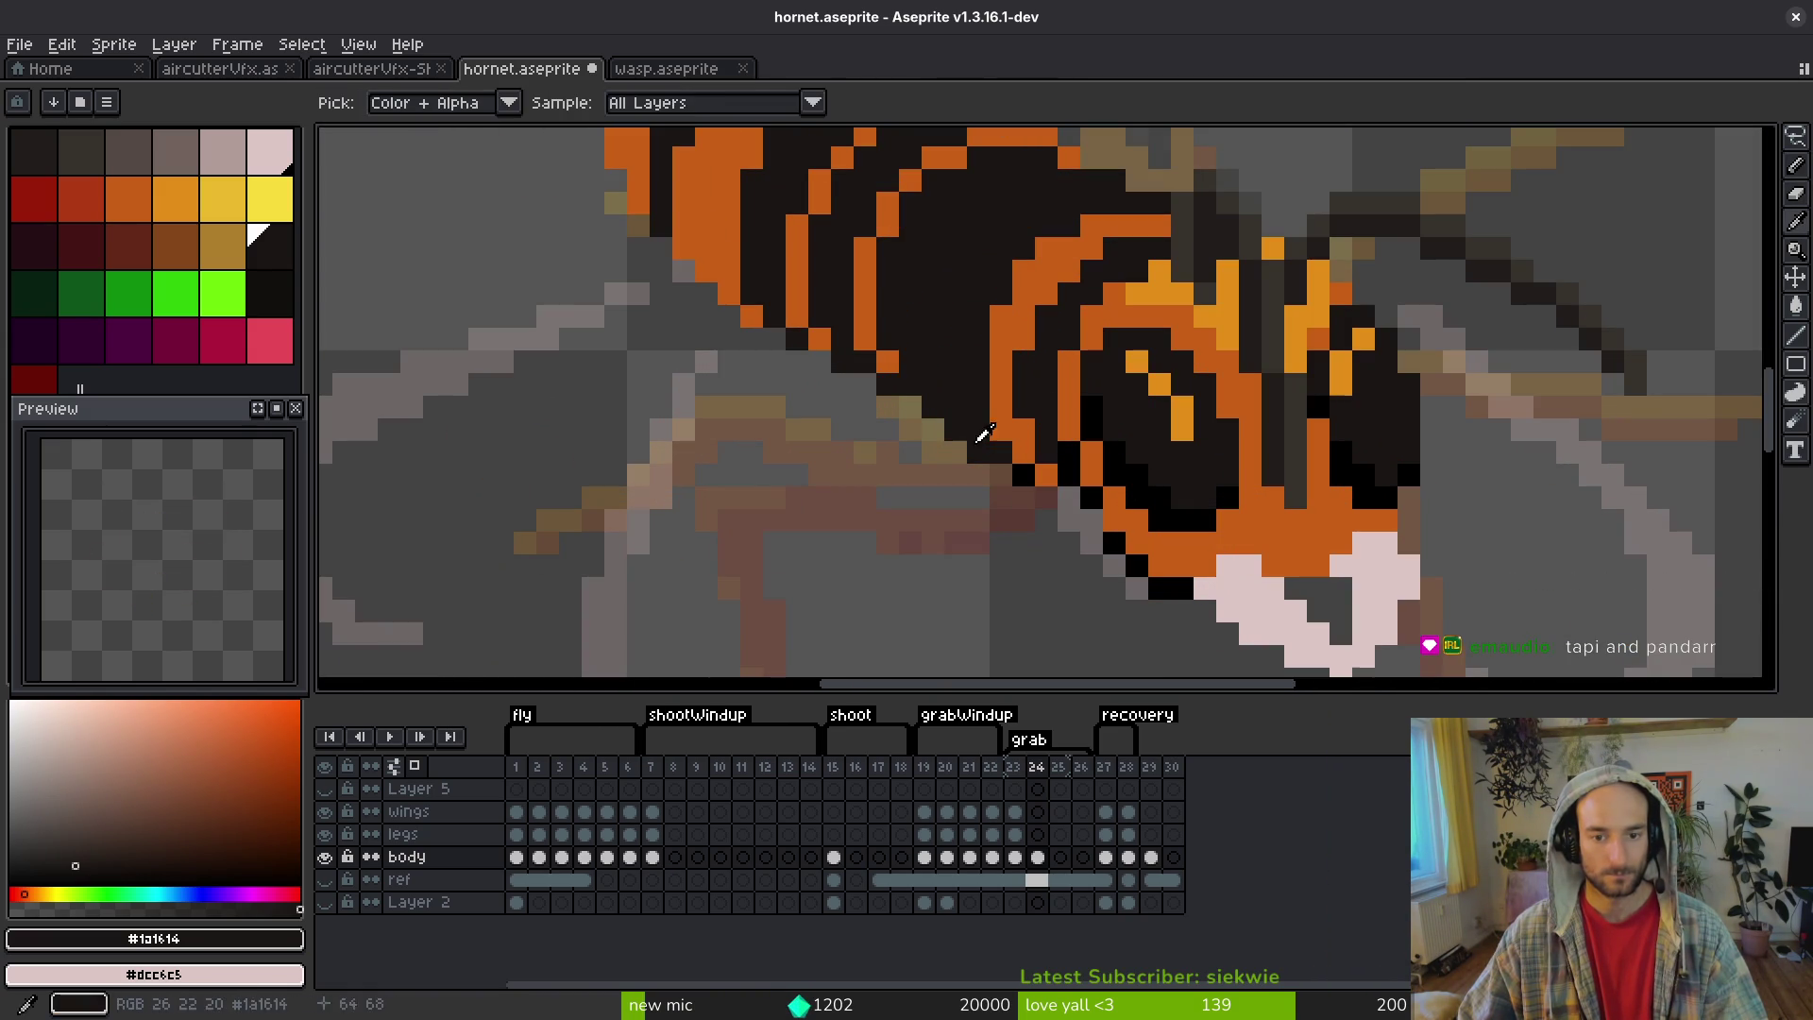
{"action": "scroll", "coordinate": [935, 349], "scroll_direction": "down", "scroll_amount": 1}
{"action": "scroll", "coordinate": [935, 348], "scroll_direction": "up", "scroll_amount": 1}
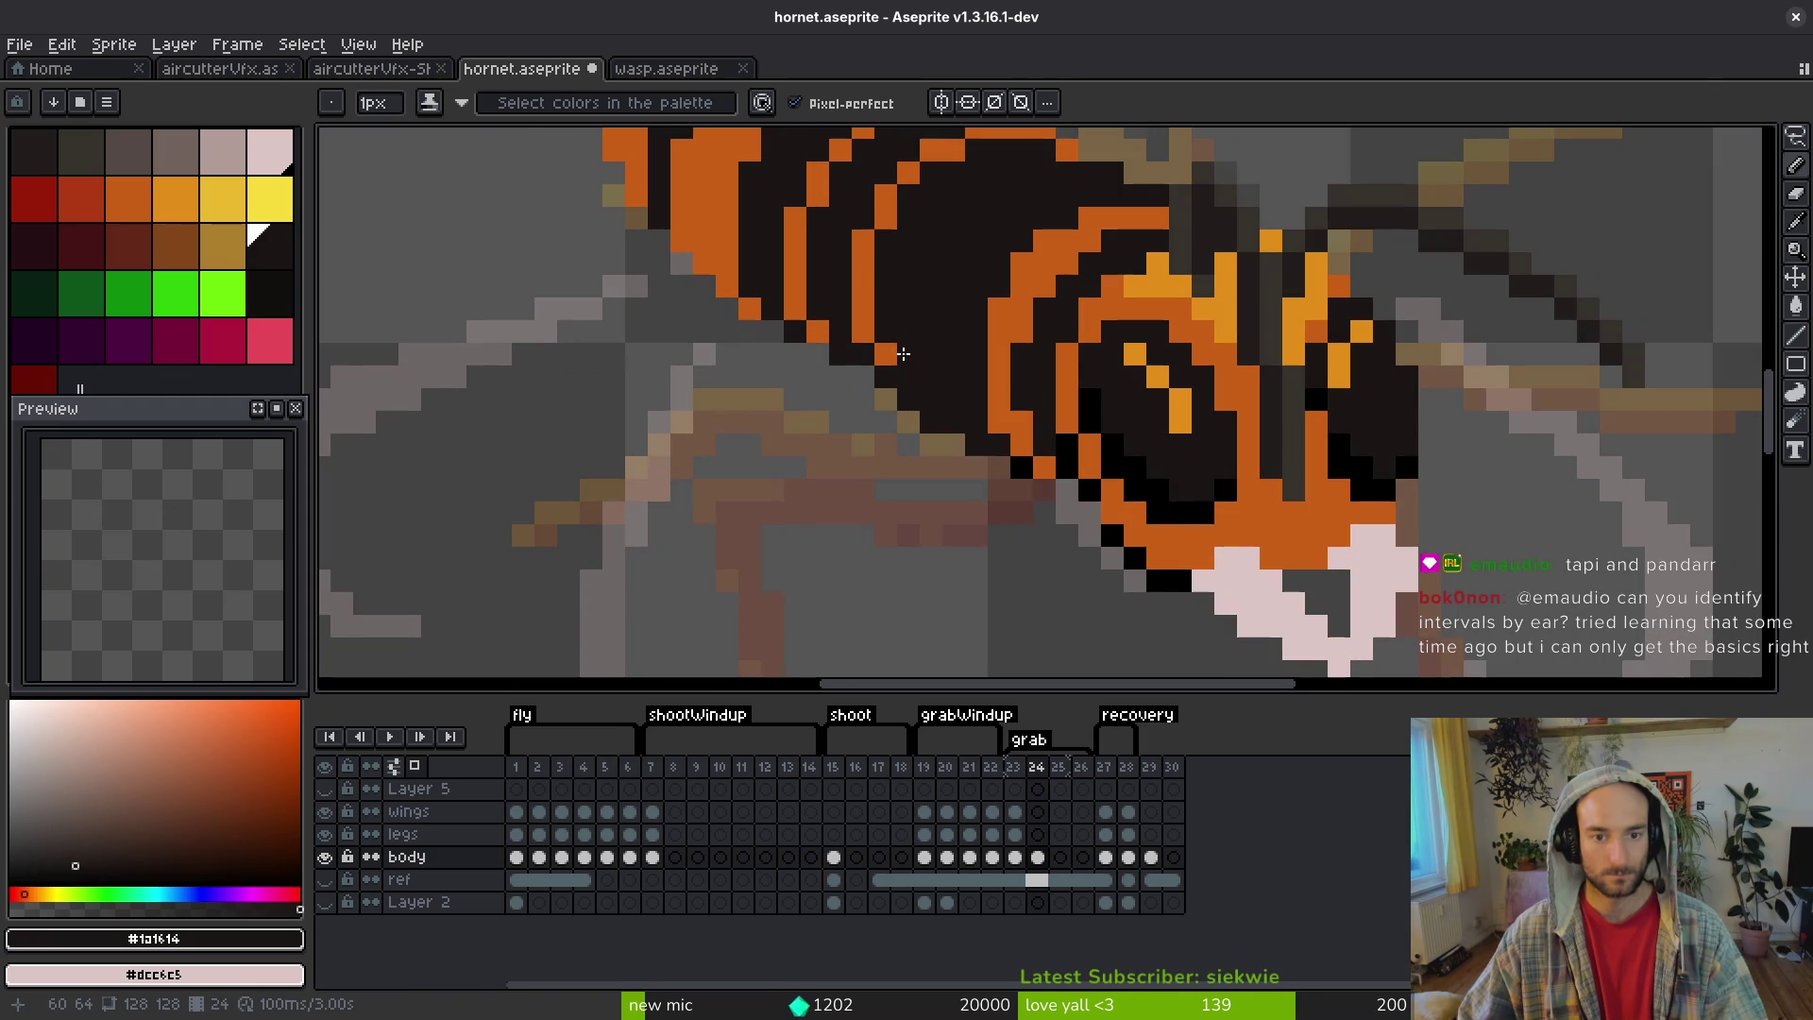
- Pick the black outline colour and try a pixel on the body edge, undoing the stray one
{"action": "left_click", "coordinate": [1028, 466], "text": "alt"}
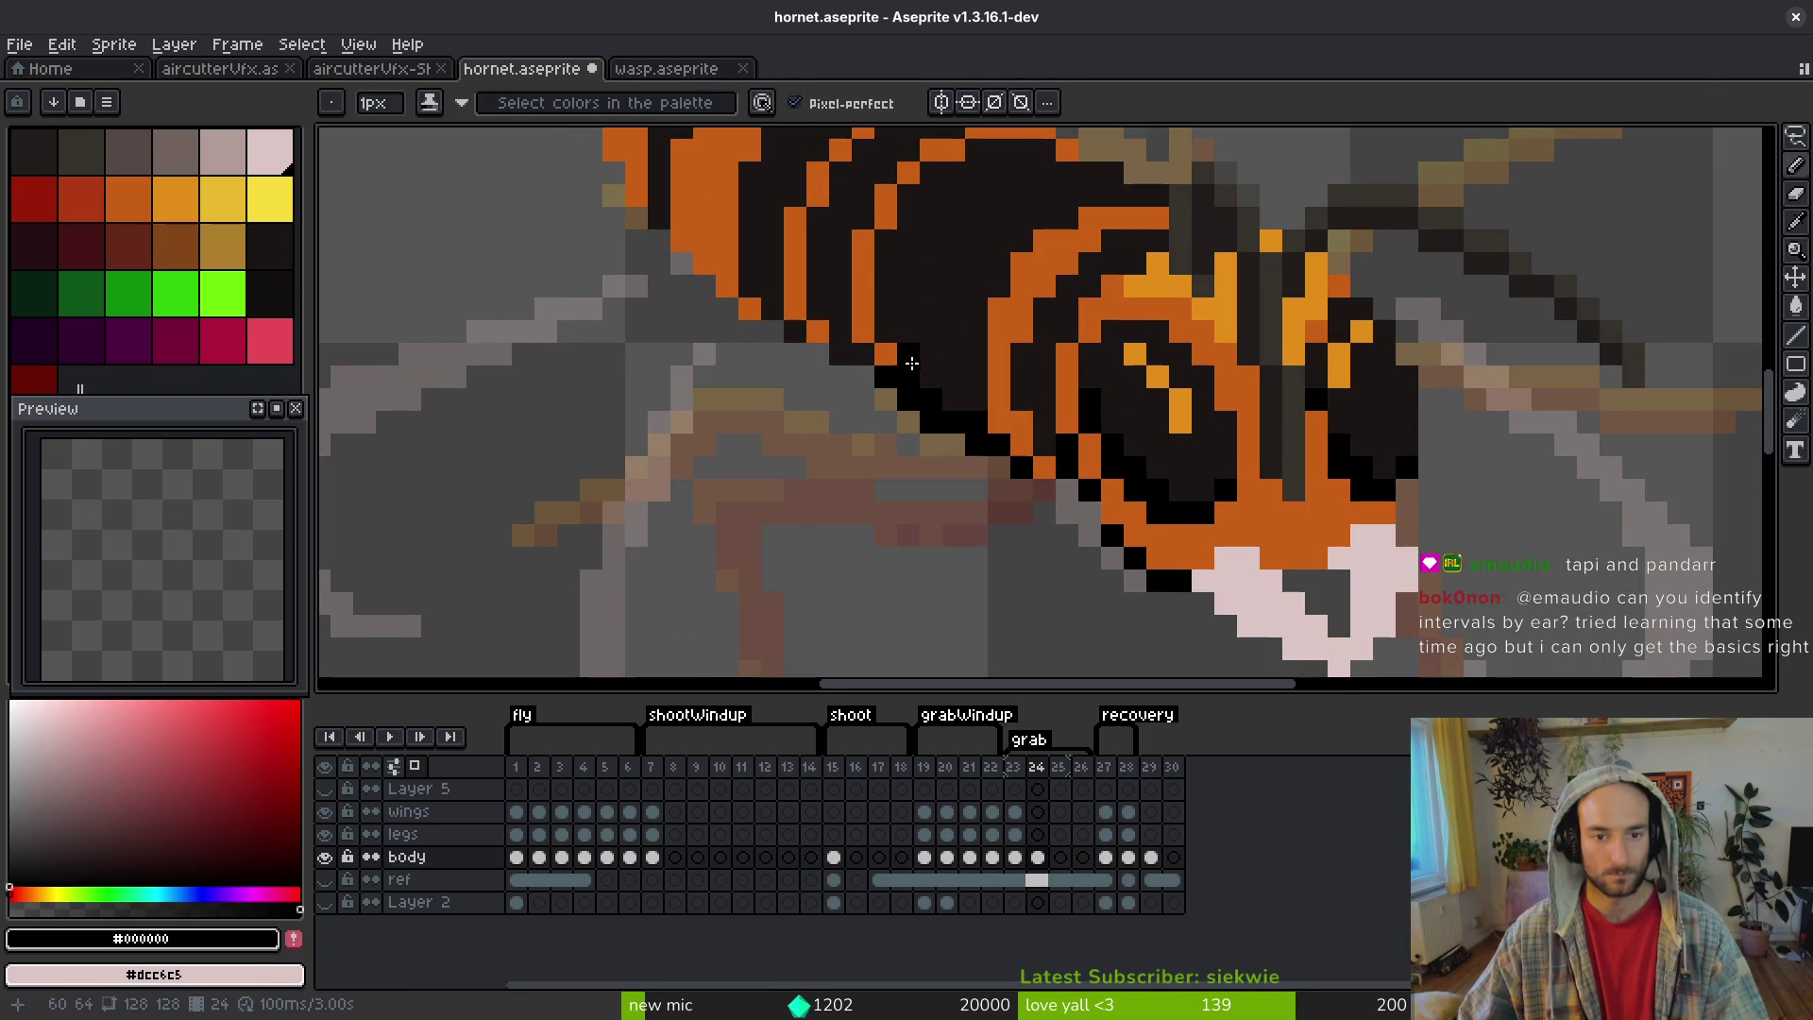
{"action": "left_click_drag", "start_coordinate": [875, 307], "coordinate": [897, 442]}
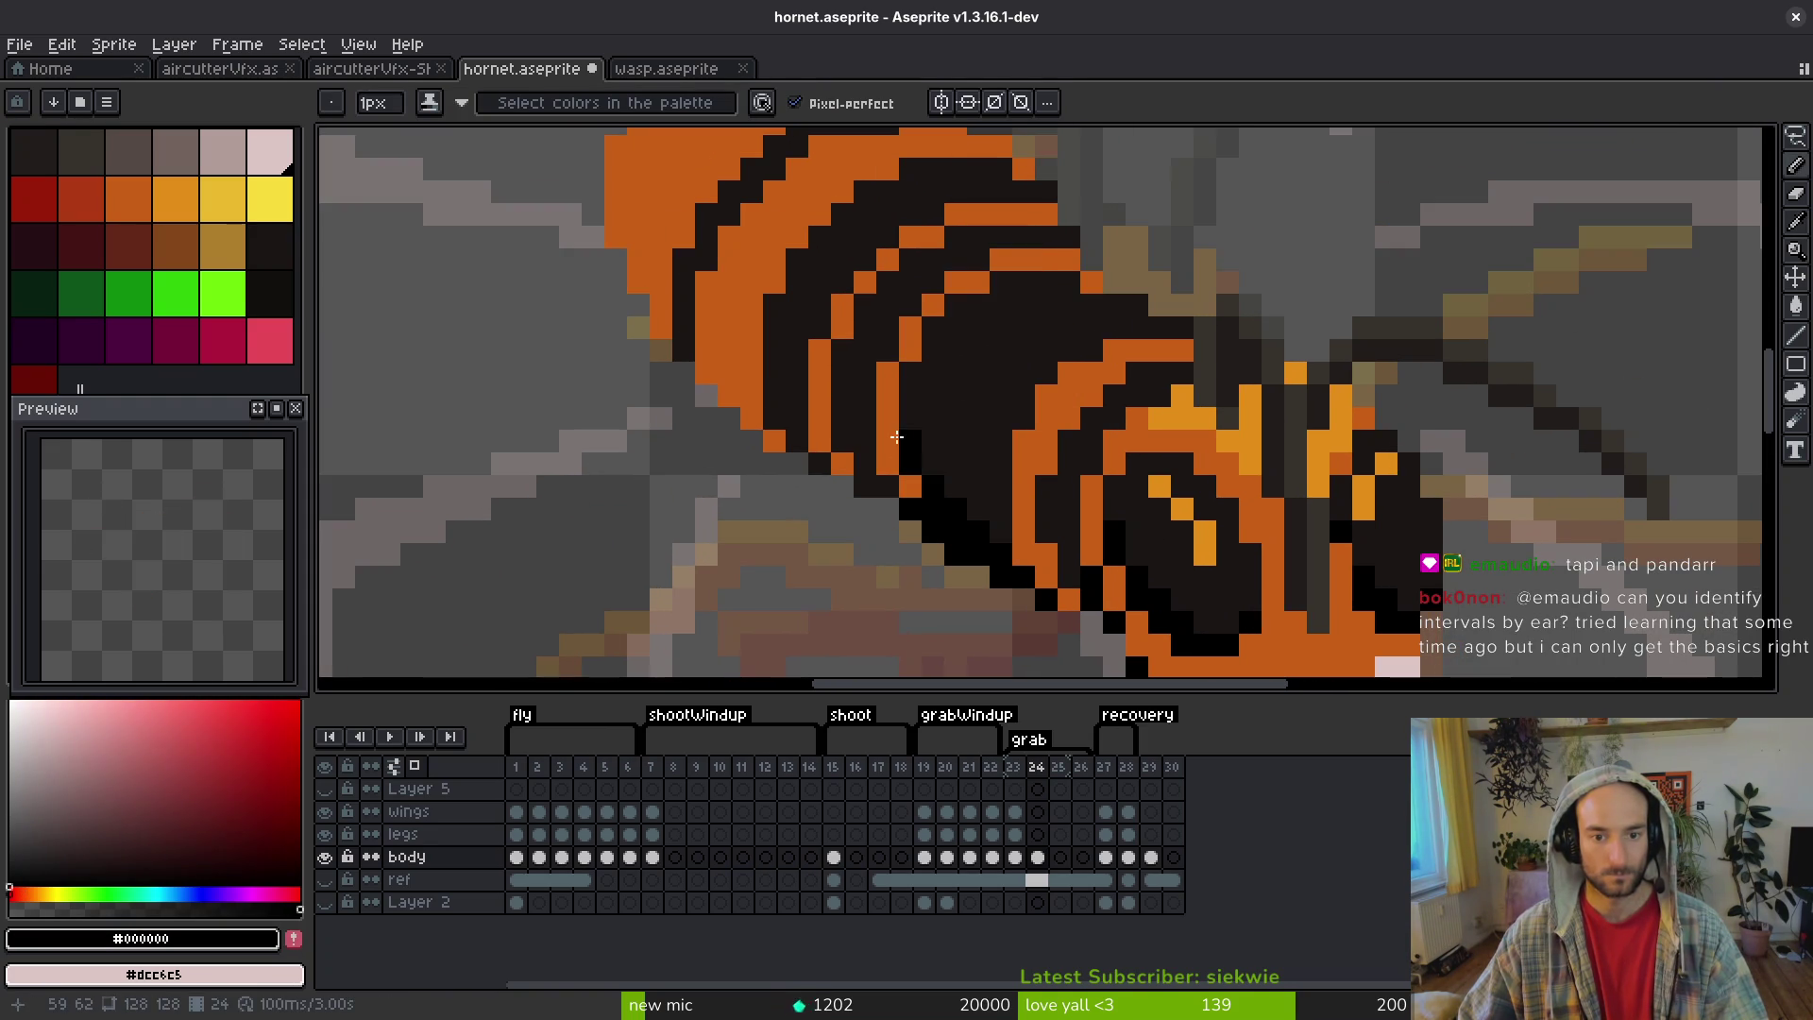
{"action": "scroll", "coordinate": [982, 424], "scroll_direction": "down", "scroll_amount": 4}
{"action": "scroll", "coordinate": [973, 429], "scroll_direction": "up", "scroll_amount": 5}
{"action": "left_click", "coordinate": [945, 407]}
{"action": "key", "text": "ctrl+z"}
{"action": "scroll", "coordinate": [982, 406], "scroll_direction": "down", "scroll_amount": 2}
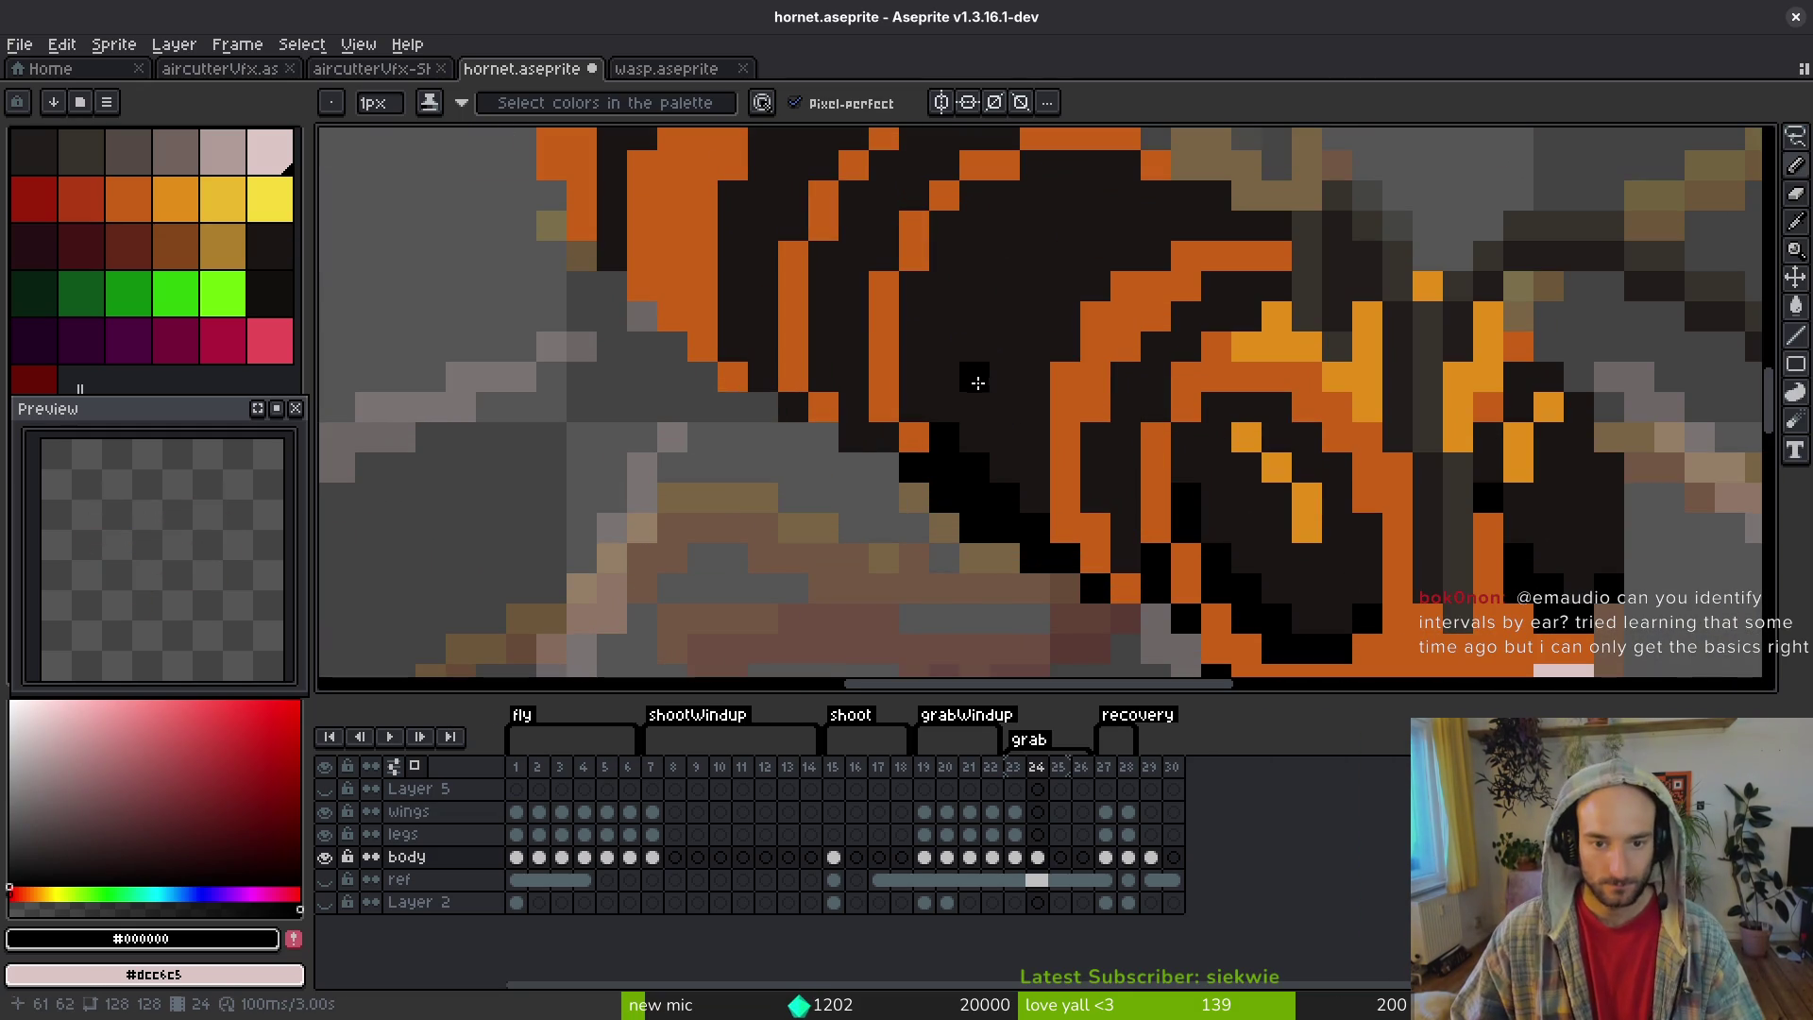
{"action": "scroll", "coordinate": [1015, 487], "scroll_direction": "down", "scroll_amount": 3}
{"action": "scroll", "coordinate": [1030, 508], "scroll_direction": "down", "scroll_amount": 1}
{"action": "scroll", "coordinate": [1032, 460], "scroll_direction": "up", "scroll_amount": 5}
{"action": "scroll", "coordinate": [1014, 584], "scroll_direction": "down", "scroll_amount": 4}
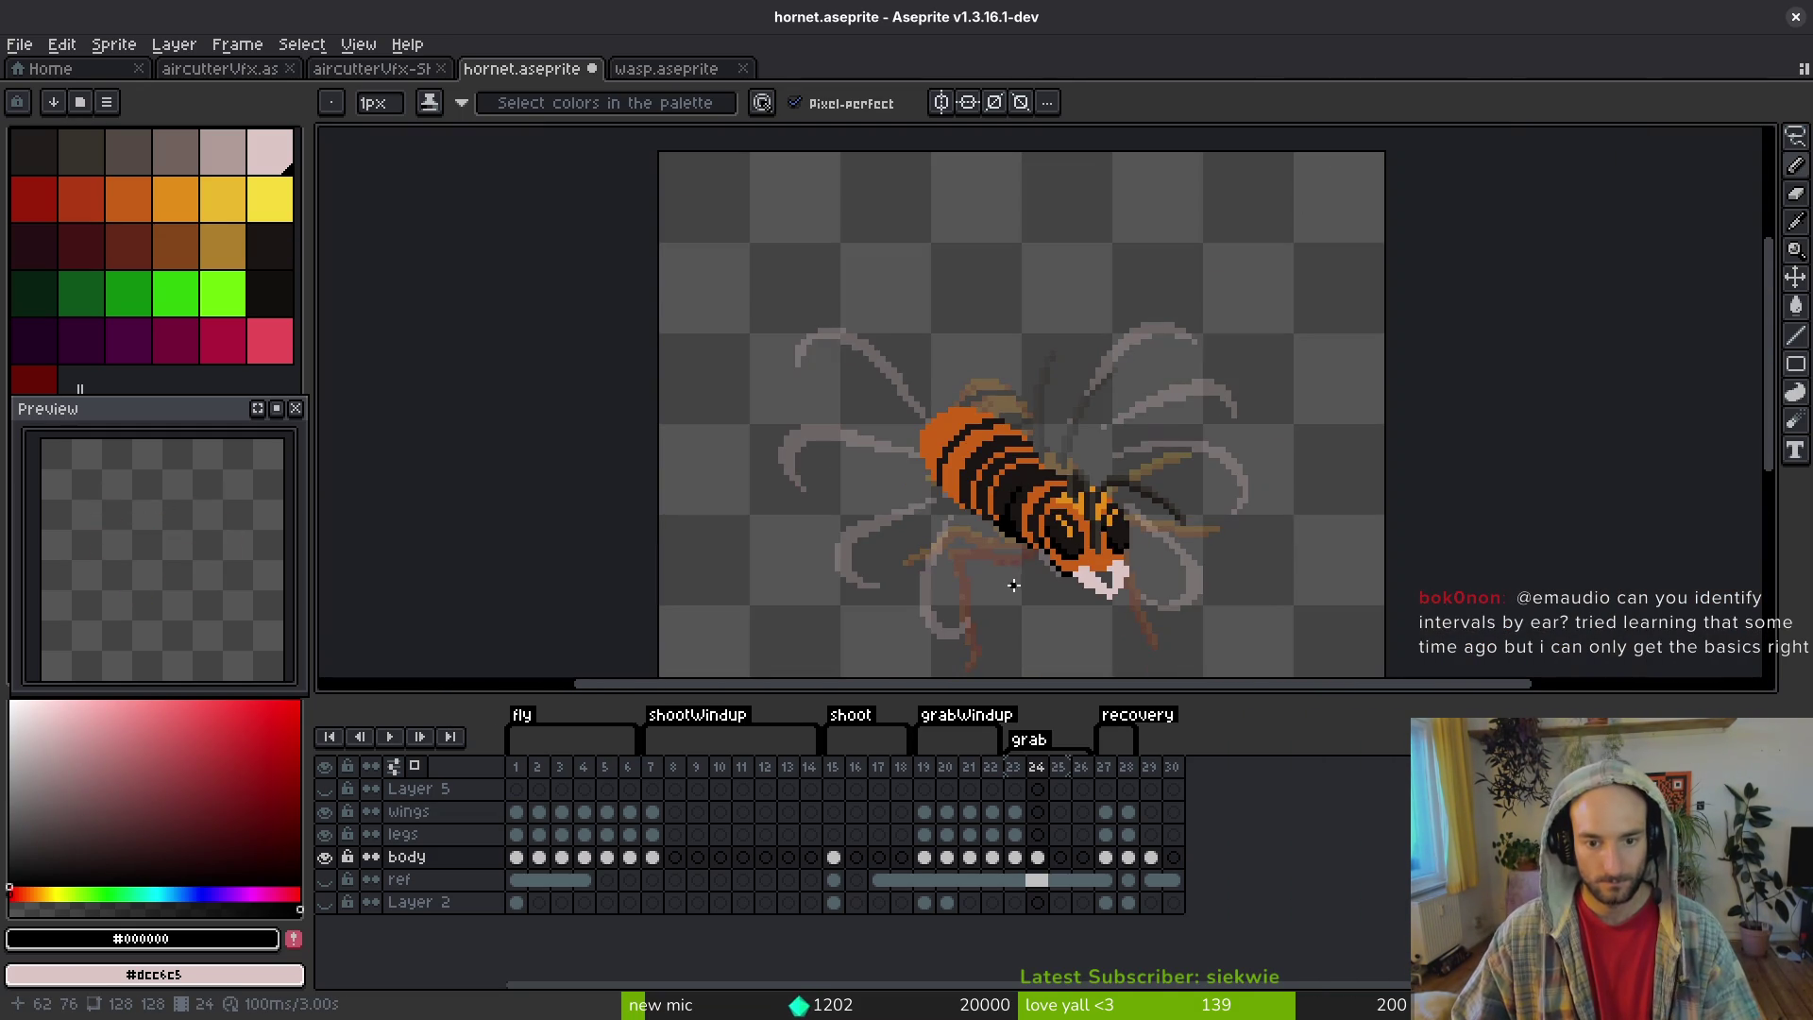
{"action": "scroll", "coordinate": [1008, 495], "scroll_direction": "up", "scroll_amount": 5}
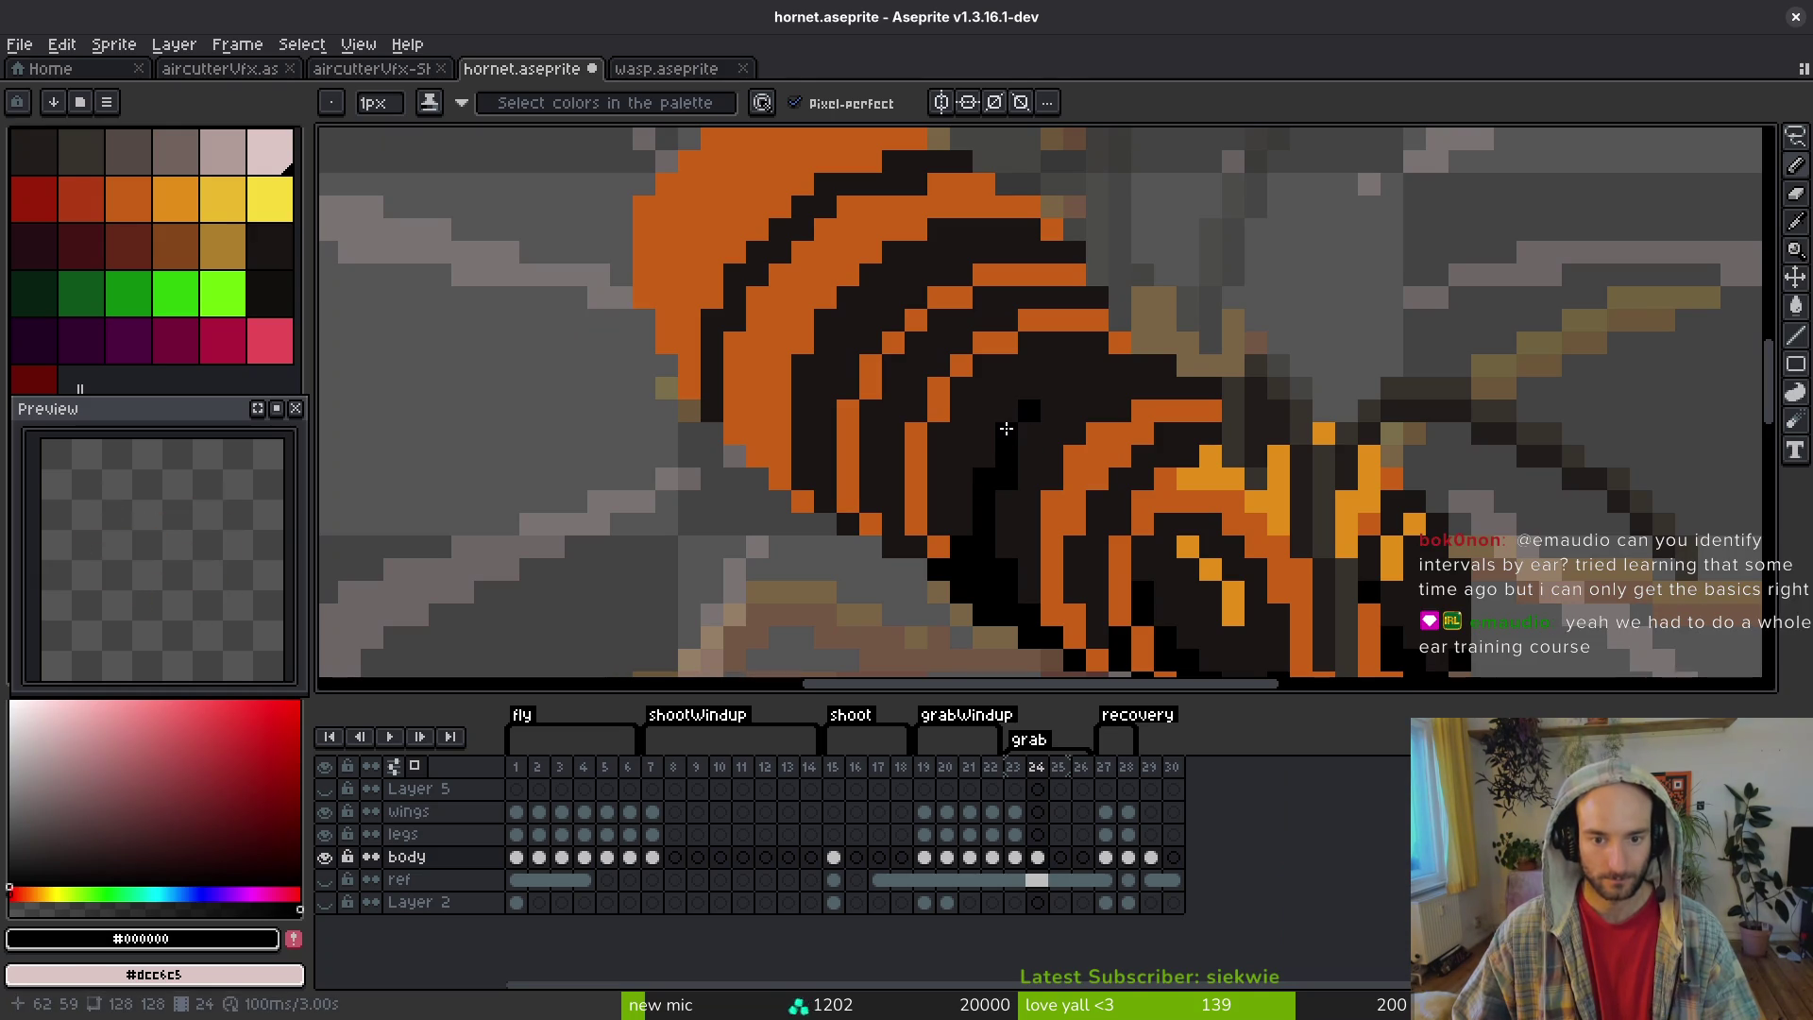
{"action": "scroll", "coordinate": [1015, 477], "scroll_direction": "down", "scroll_amount": 4}
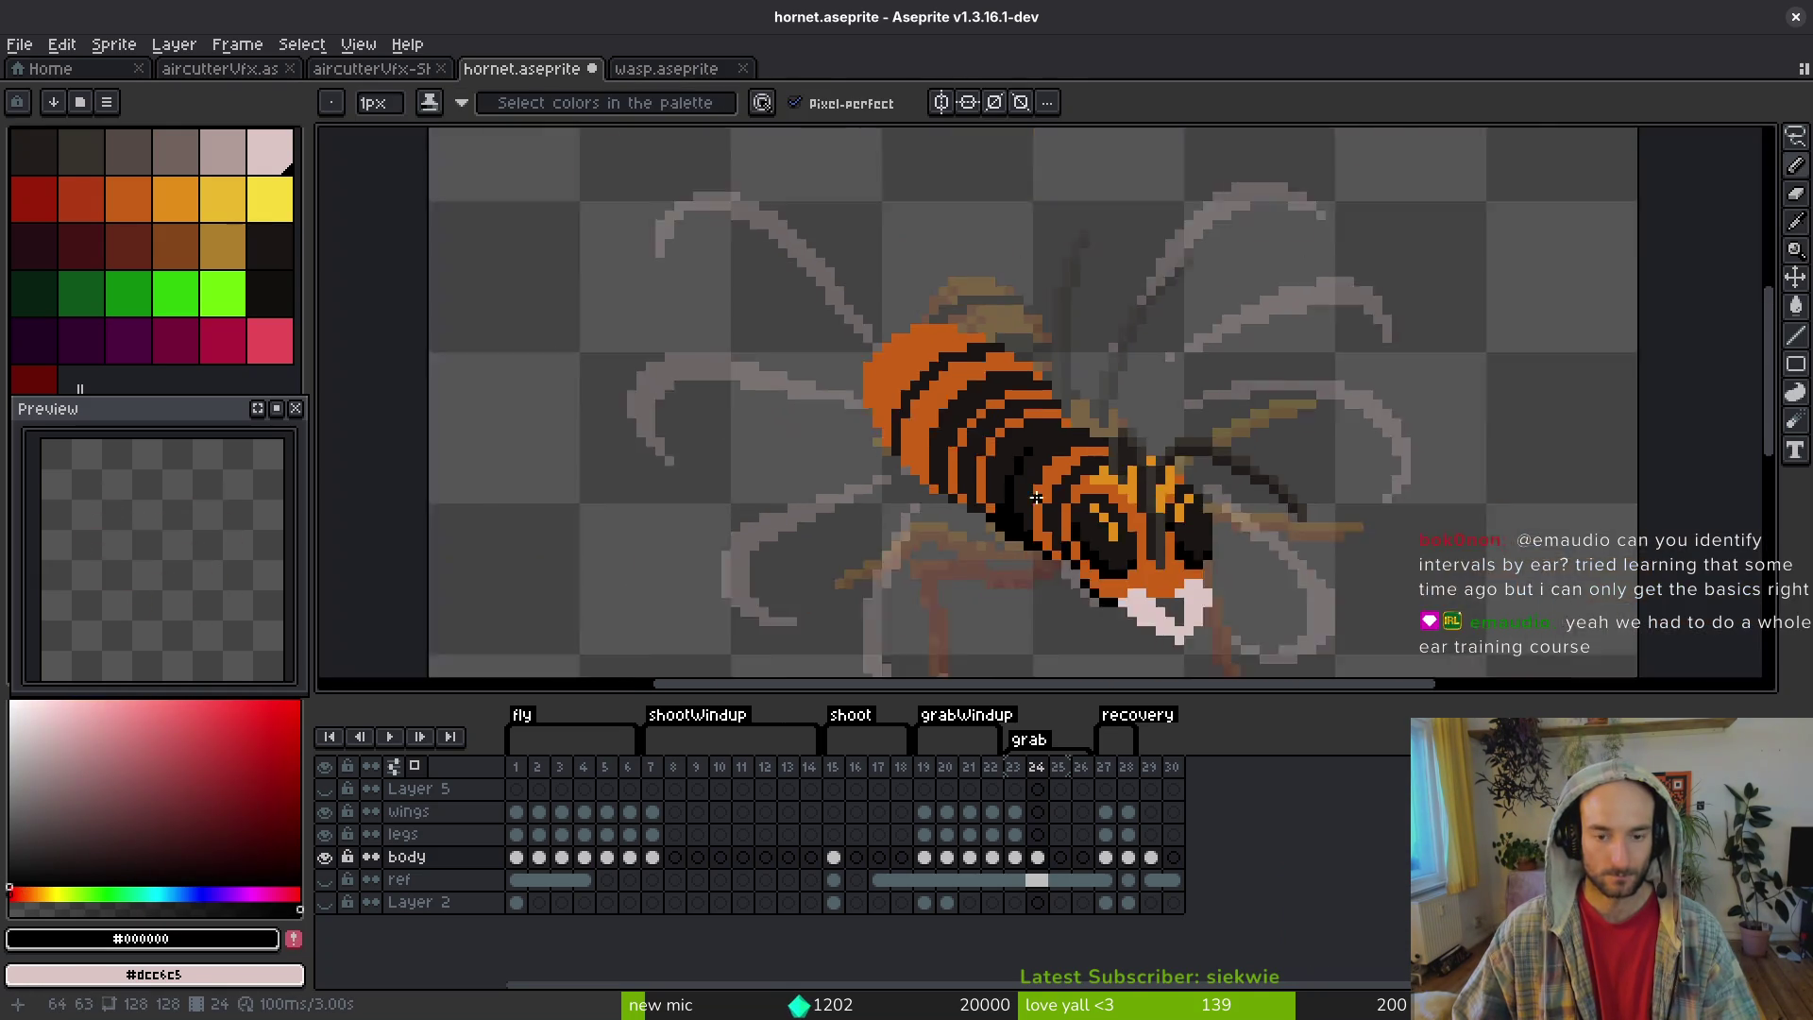
{"action": "scroll", "coordinate": [1046, 471], "scroll_direction": "up", "scroll_amount": 7}
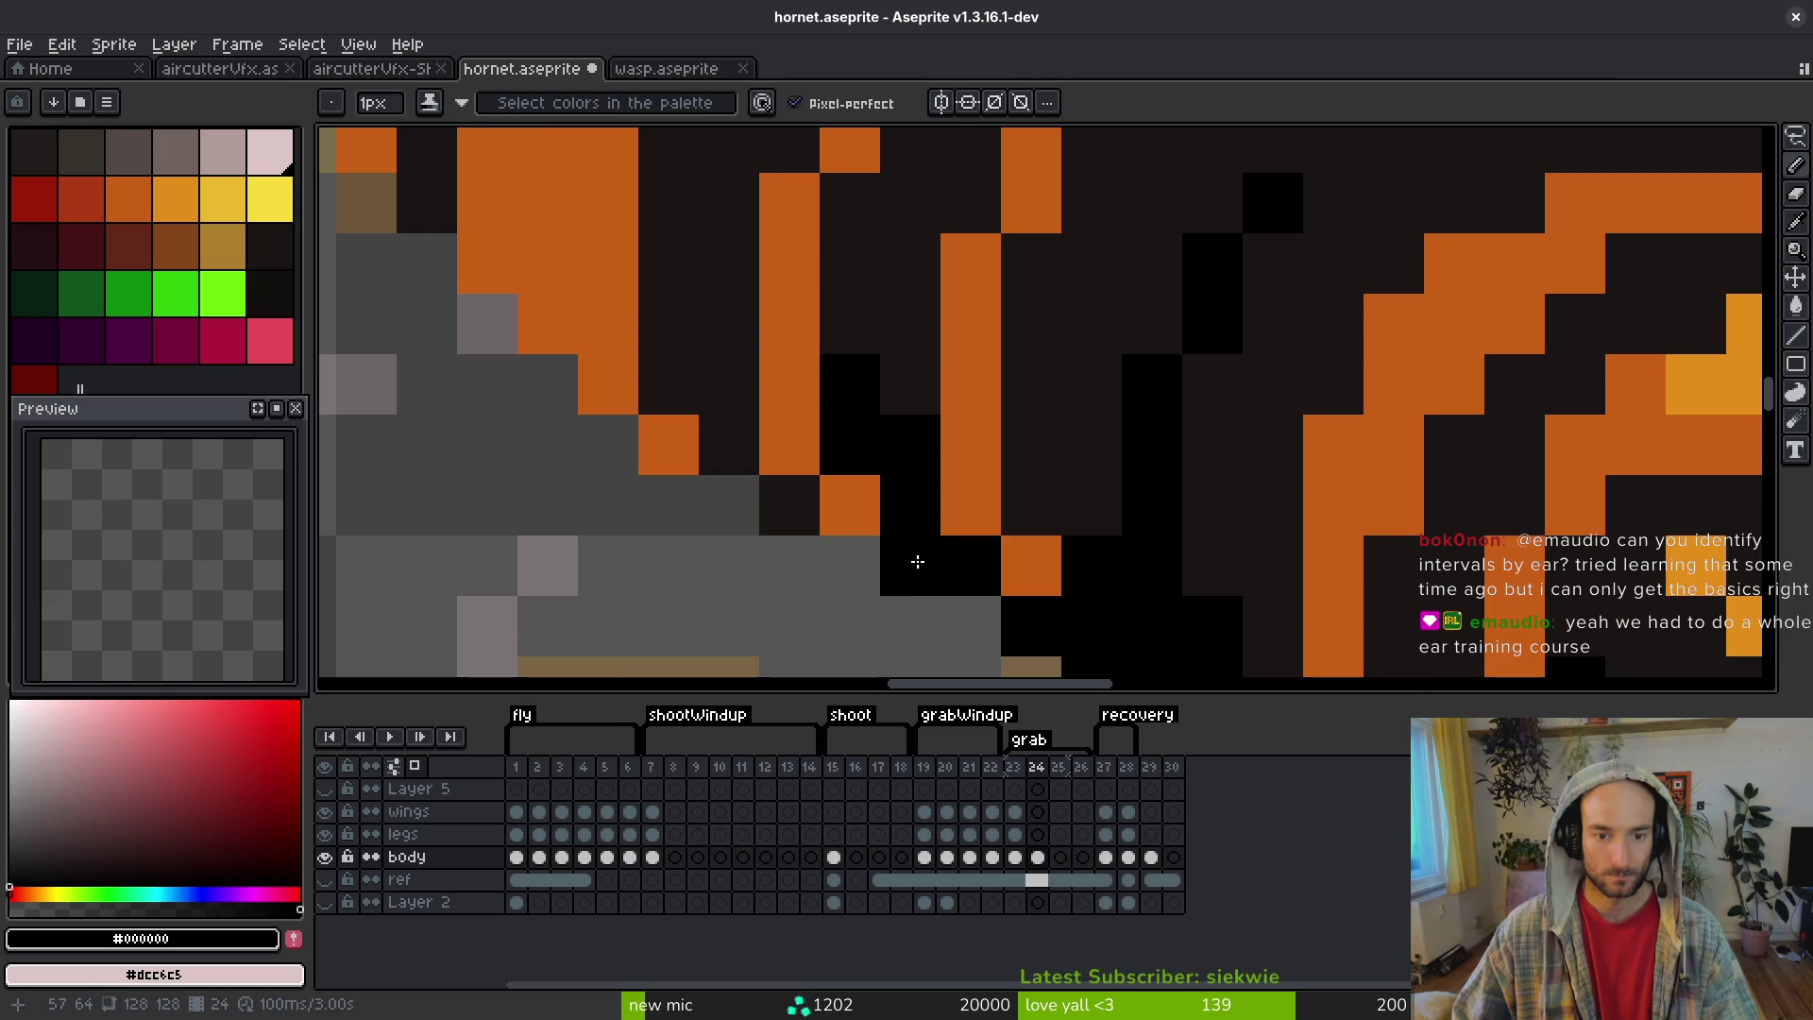
{"action": "scroll", "coordinate": [914, 557], "scroll_direction": "down", "scroll_amount": 4}
{"action": "scroll", "coordinate": [942, 546], "scroll_direction": "up", "scroll_amount": 4}
- Draw black outline pixels and a black column along the abdomen's underside edge
{"action": "mouse_move", "coordinate": [769, 406]}
{"action": "left_mouse_down"}
{"action": "mouse_move", "coordinate": [838, 554]}
{"action": "mouse_move", "coordinate": [740, 437]}
{"action": "left_mouse_up"}
{"action": "left_click", "coordinate": [696, 376]}
{"action": "scroll", "coordinate": [746, 538], "scroll_direction": "down", "scroll_amount": 3}
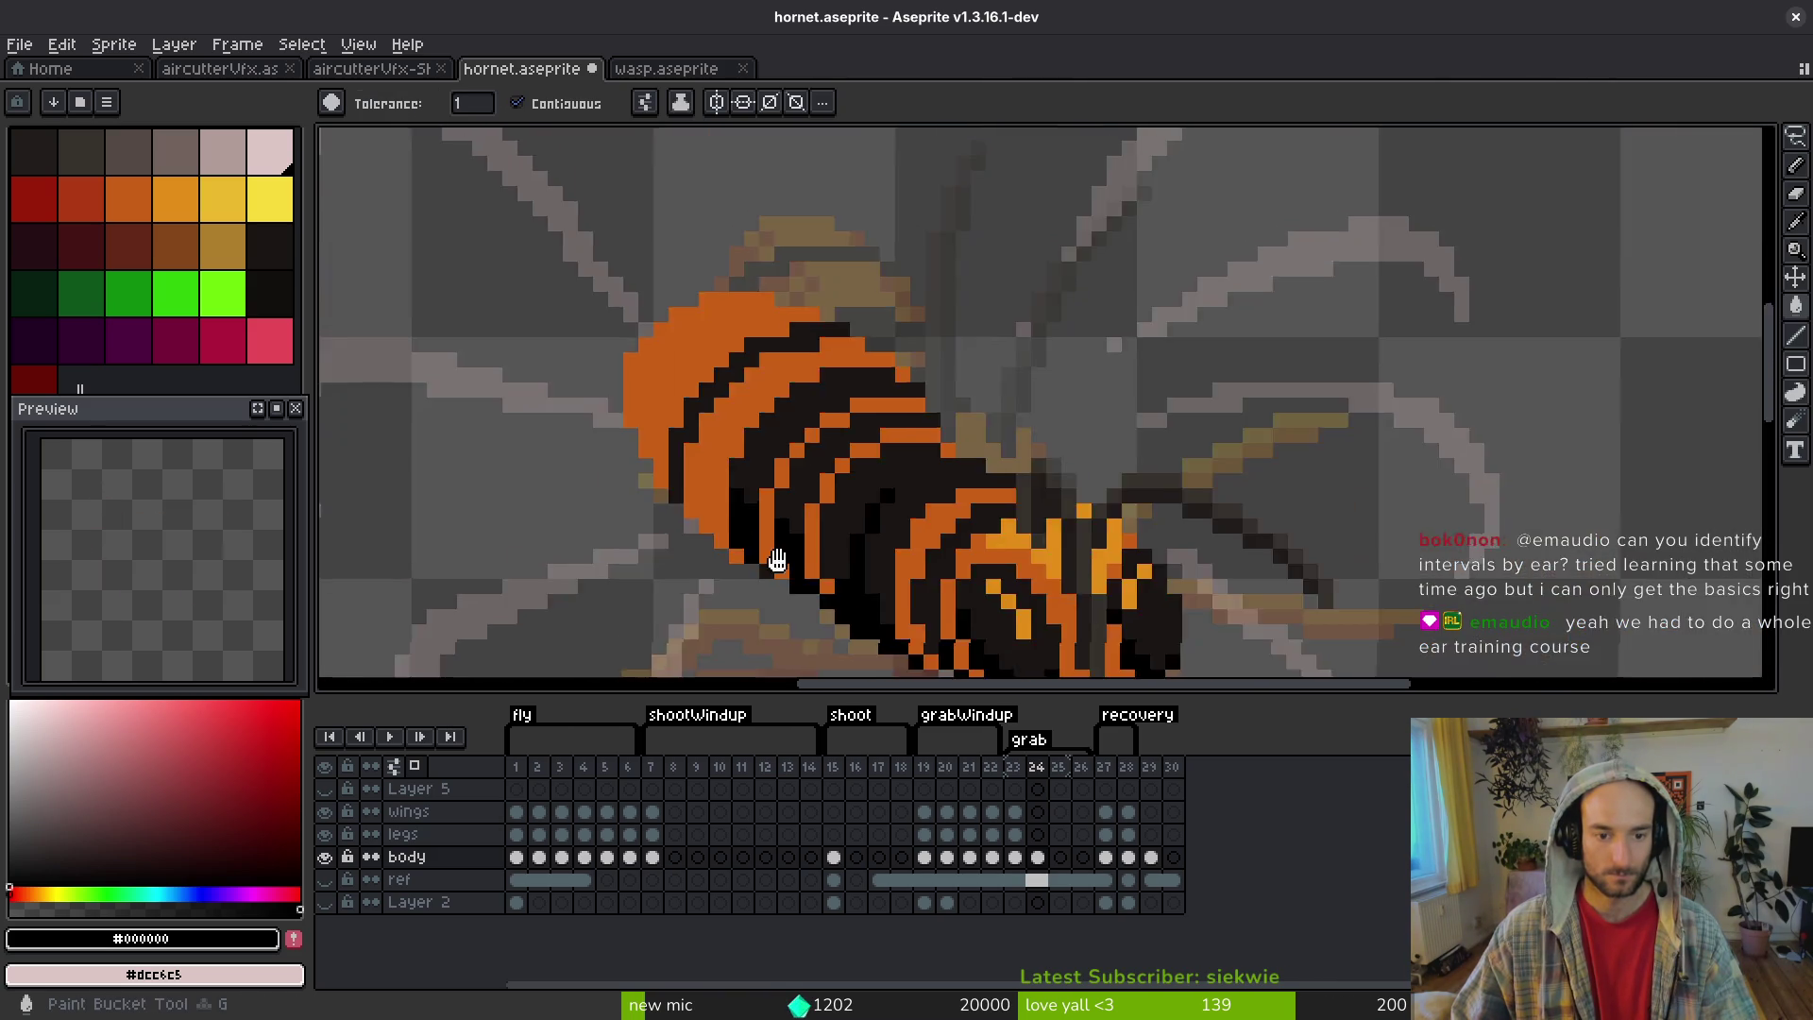
{"action": "scroll", "coordinate": [784, 510], "scroll_direction": "up", "scroll_amount": 5}
{"action": "left_click_drag", "start_coordinate": [756, 461], "coordinate": [750, 642]}
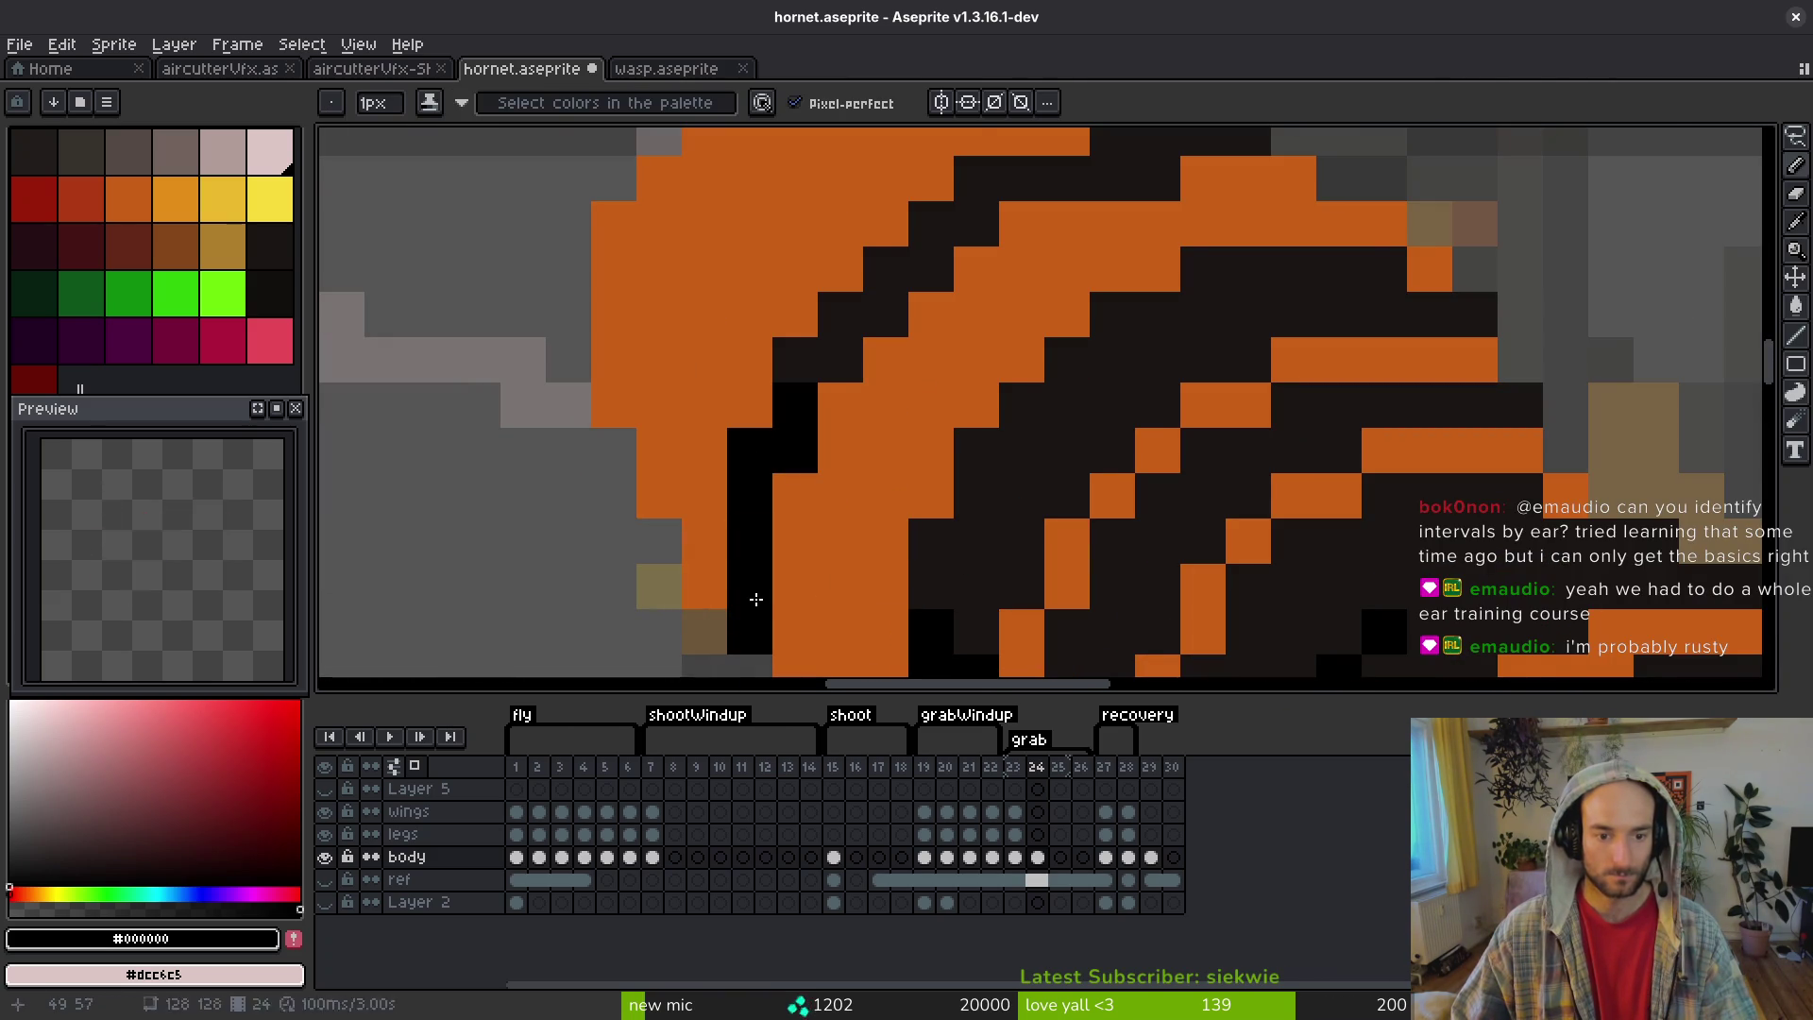
{"action": "scroll", "coordinate": [1103, 413], "scroll_direction": "down", "scroll_amount": 4}
- Choose the palette's dark red and turn a couple of orange stripe pixels red
{"action": "key", "text": "alt"}
{"action": "left_click", "coordinate": [1103, 414], "text": "alt"}
{"action": "left_click", "coordinate": [81, 199]}
{"action": "scroll", "coordinate": [655, 406], "scroll_direction": "up", "scroll_amount": 4}
{"action": "left_click", "coordinate": [1028, 550]}
{"action": "left_click", "coordinate": [1029, 463]}
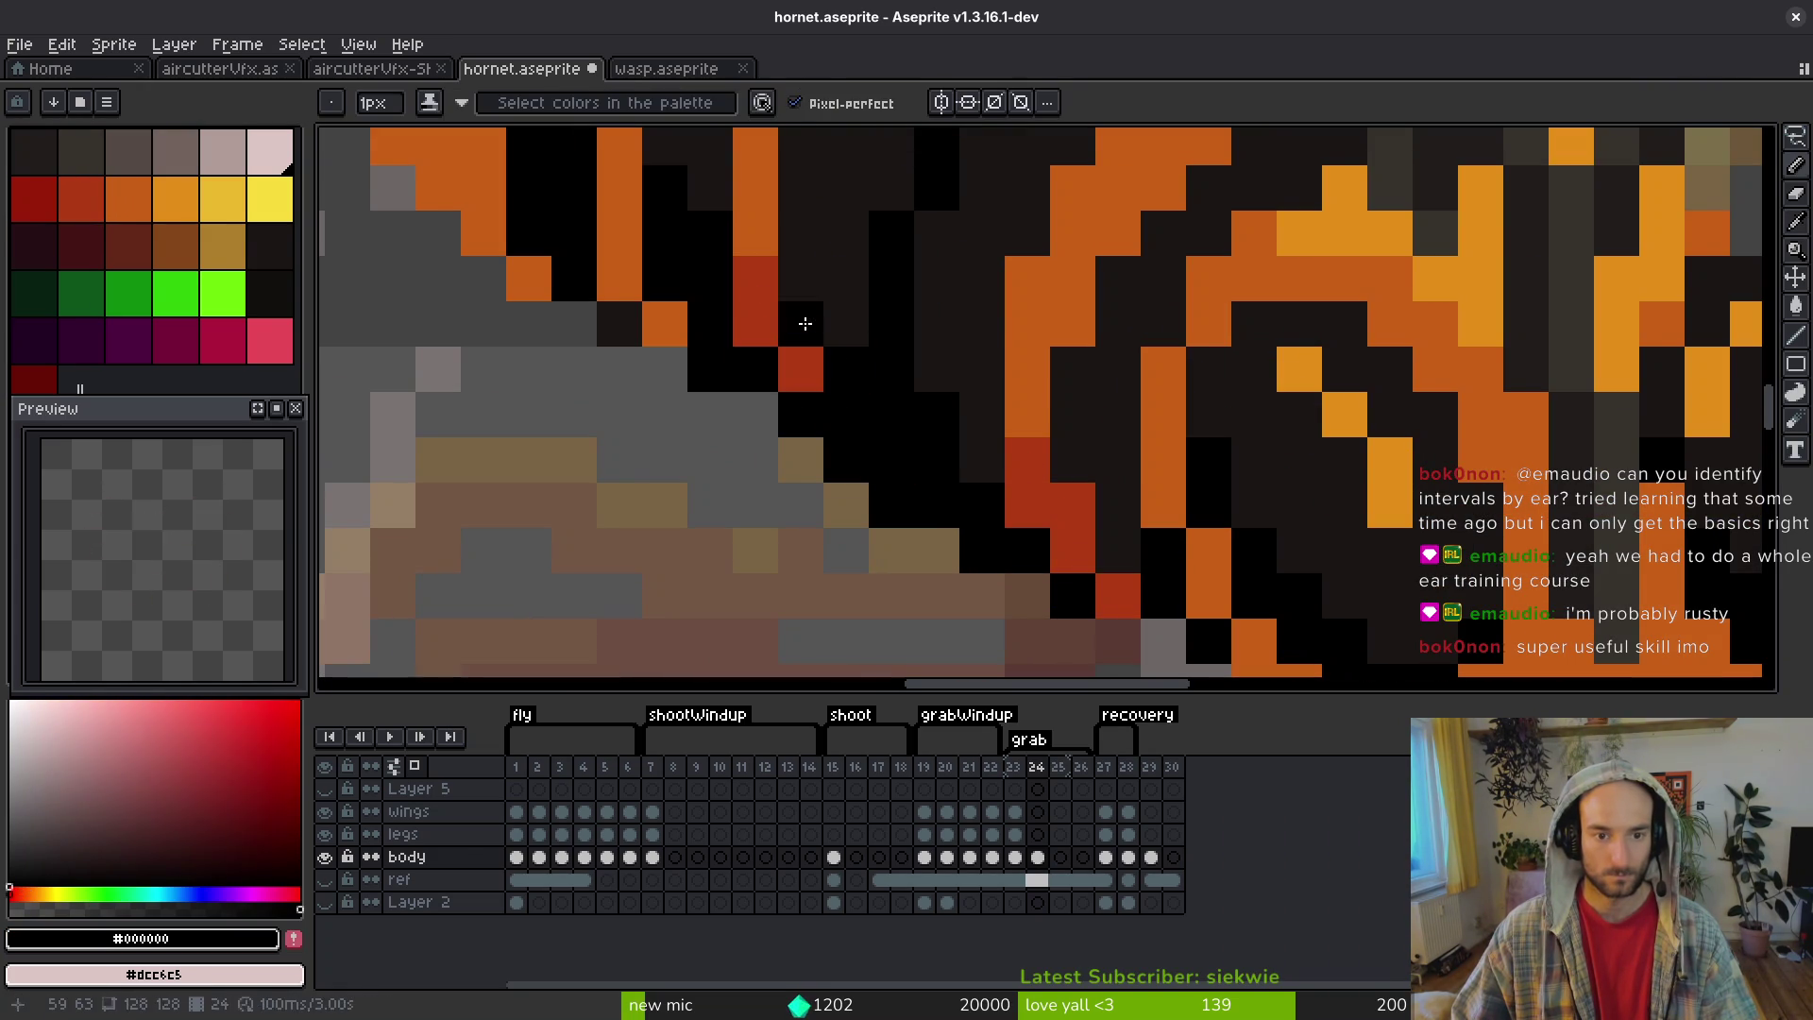
- Paint #af3a13 dark-red shading strokes down the orange stripes, fixing one pixel
{"action": "left_click_drag", "start_coordinate": [809, 315], "coordinate": [935, 462]}
{"action": "left_click", "coordinate": [770, 340], "text": "alt"}
{"action": "mouse_move", "coordinate": [774, 356]}
{"action": "left_mouse_down"}
{"action": "mouse_move", "coordinate": [756, 473]}
{"action": "mouse_move", "coordinate": [790, 566]}
{"action": "mouse_move", "coordinate": [918, 695]}
{"action": "left_mouse_up"}
{"action": "left_click", "coordinate": [754, 394]}
{"action": "mouse_move", "coordinate": [799, 439]}
{"action": "left_mouse_down"}
{"action": "mouse_move", "coordinate": [808, 524]}
{"action": "mouse_move", "coordinate": [835, 499]}
{"action": "left_mouse_up"}
{"action": "key", "text": "ctrl+z"}
{"action": "left_click", "coordinate": [794, 379]}
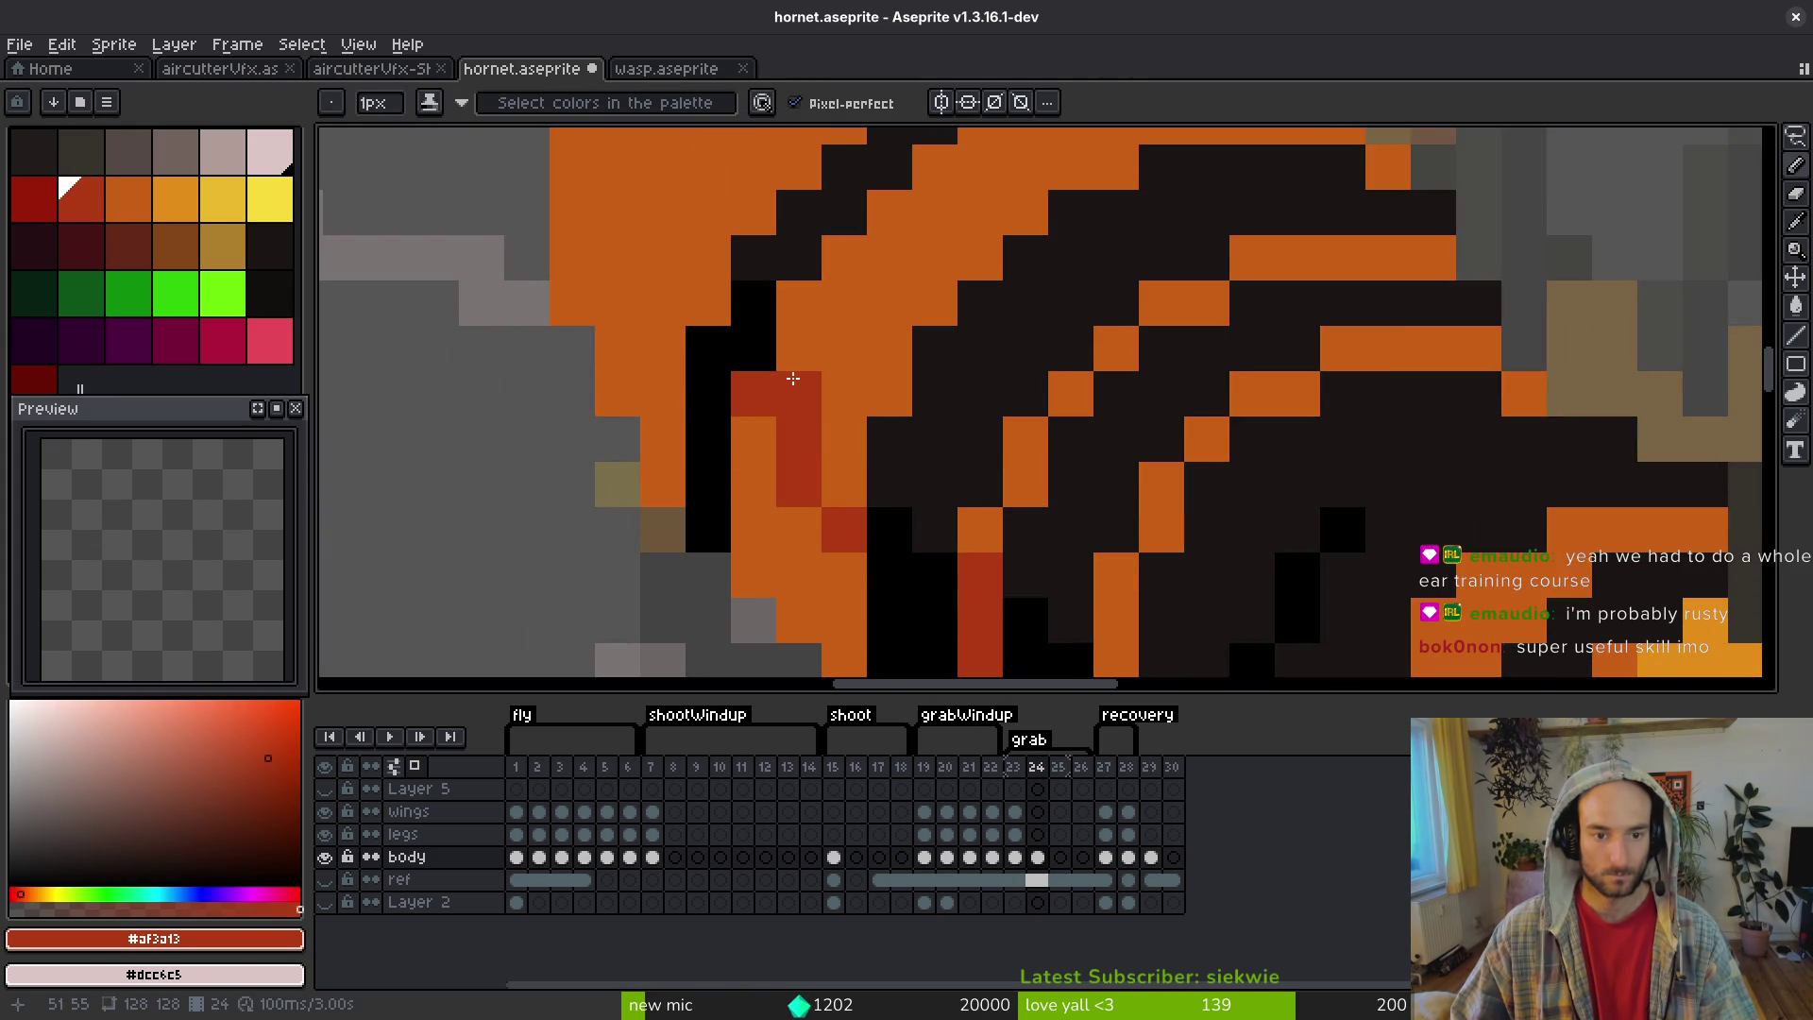
- Add more red shading pixels and a dark-red stroke along the abdomen's left edge
{"action": "left_click", "coordinate": [844, 485]}
{"action": "left_click", "coordinate": [798, 620]}
{"action": "scroll", "coordinate": [812, 487], "scroll_direction": "down", "scroll_amount": 2}
{"action": "key", "text": "g"}
{"action": "scroll", "coordinate": [809, 485], "scroll_direction": "down", "scroll_amount": 3}
{"action": "scroll", "coordinate": [830, 488], "scroll_direction": "up", "scroll_amount": 3}
{"action": "scroll", "coordinate": [831, 488], "scroll_direction": "up", "scroll_amount": 1}
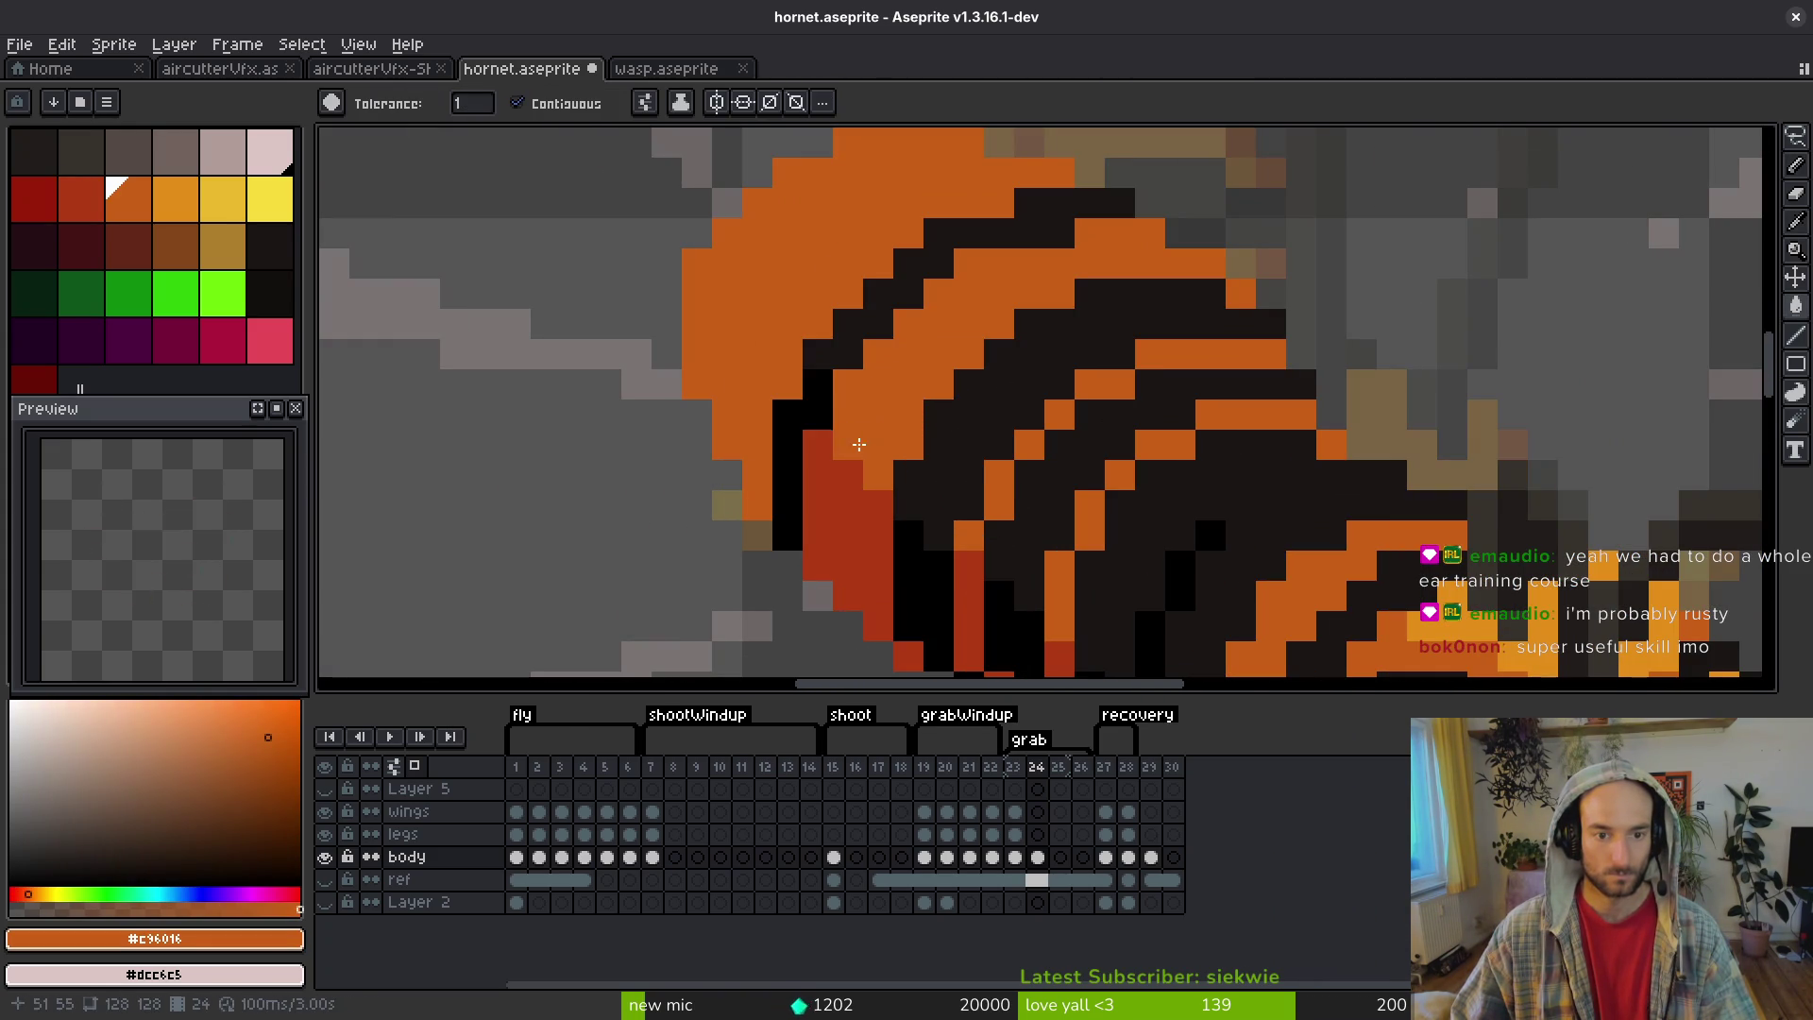
{"action": "left_click", "coordinate": [847, 342], "text": "alt"}
{"action": "left_click", "coordinate": [882, 413], "text": "alt"}
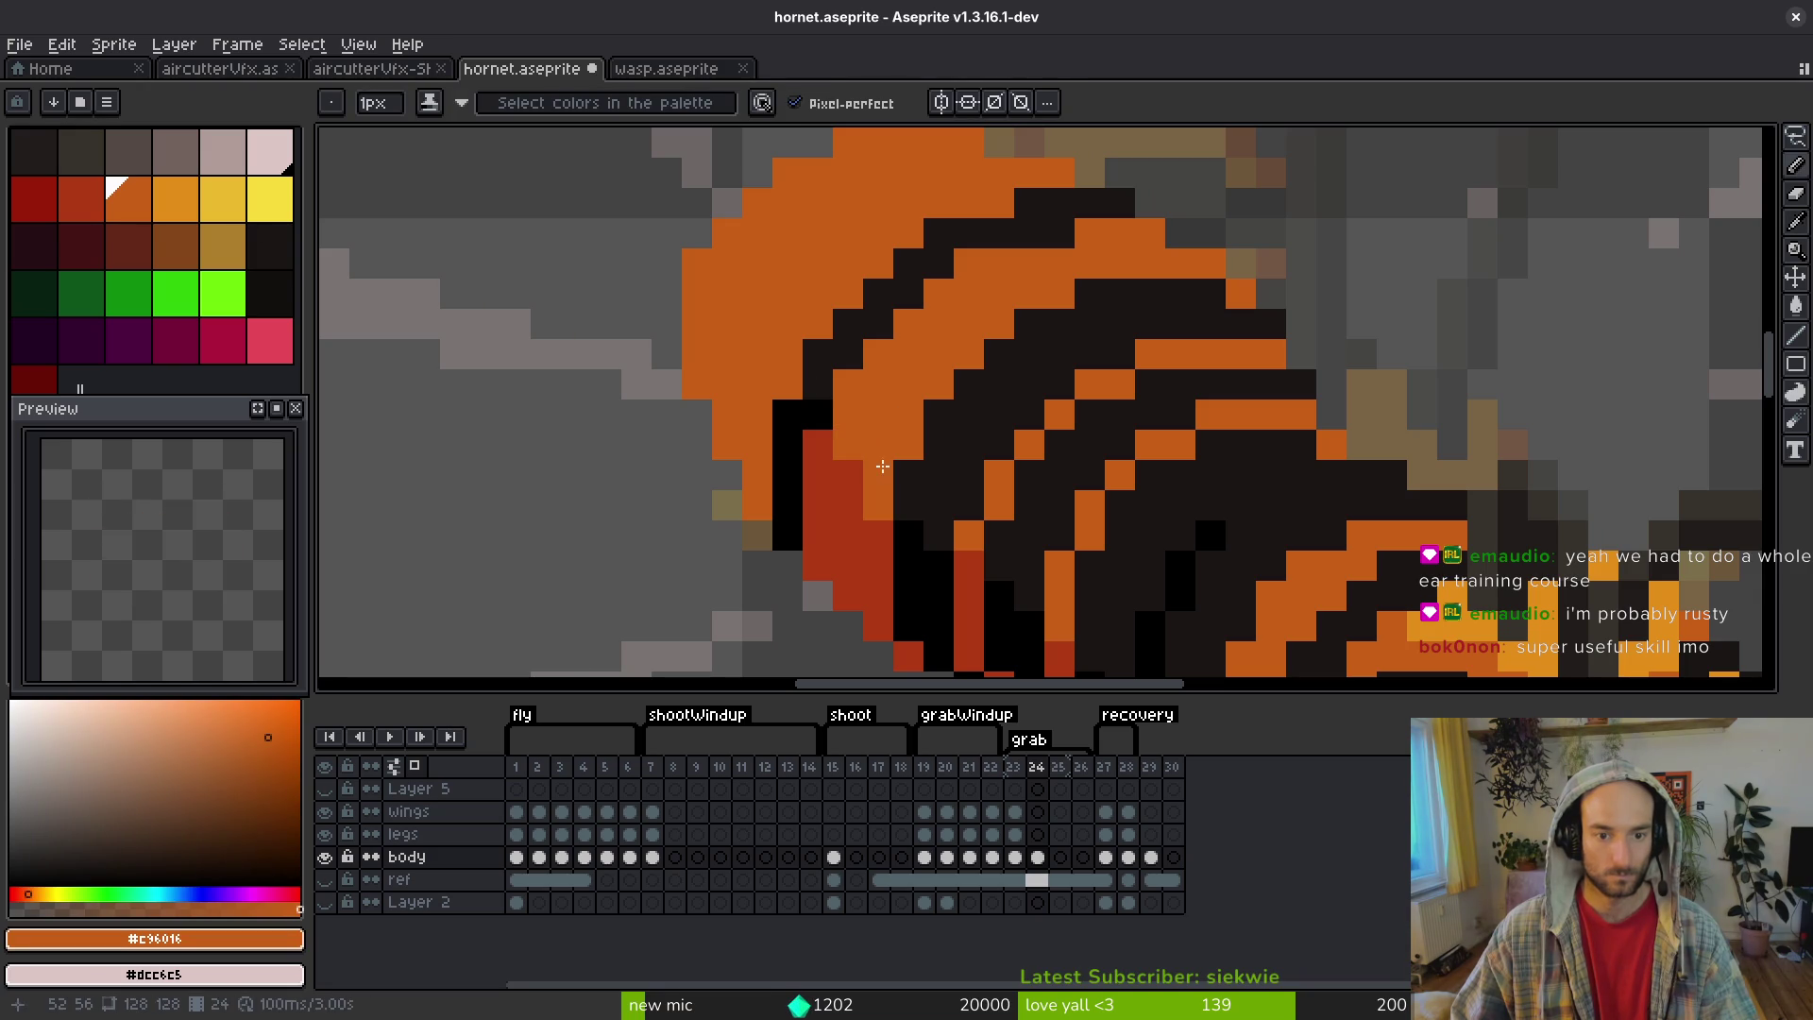
{"action": "left_click", "coordinate": [859, 514], "text": "alt"}
{"action": "scroll", "coordinate": [859, 514], "scroll_direction": "down", "scroll_amount": 1}
{"action": "scroll", "coordinate": [805, 453], "scroll_direction": "up", "scroll_amount": 1}
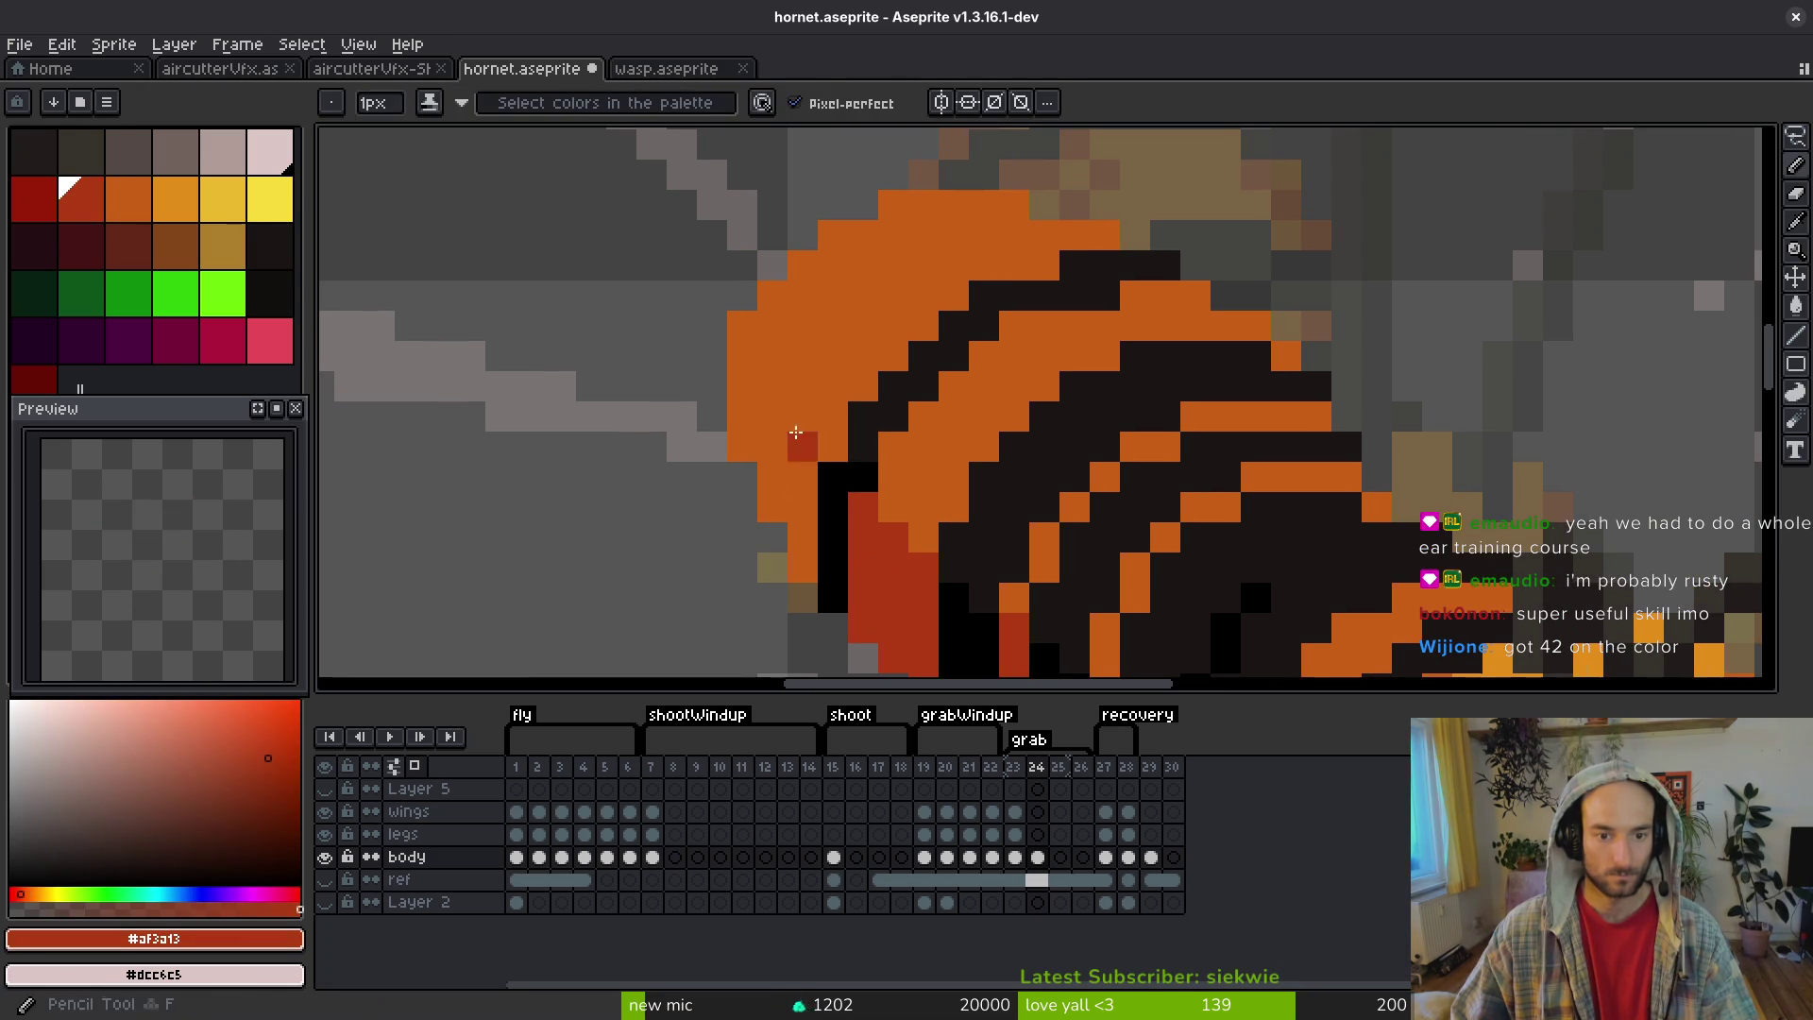
{"action": "left_click_drag", "start_coordinate": [816, 445], "coordinate": [760, 342]}
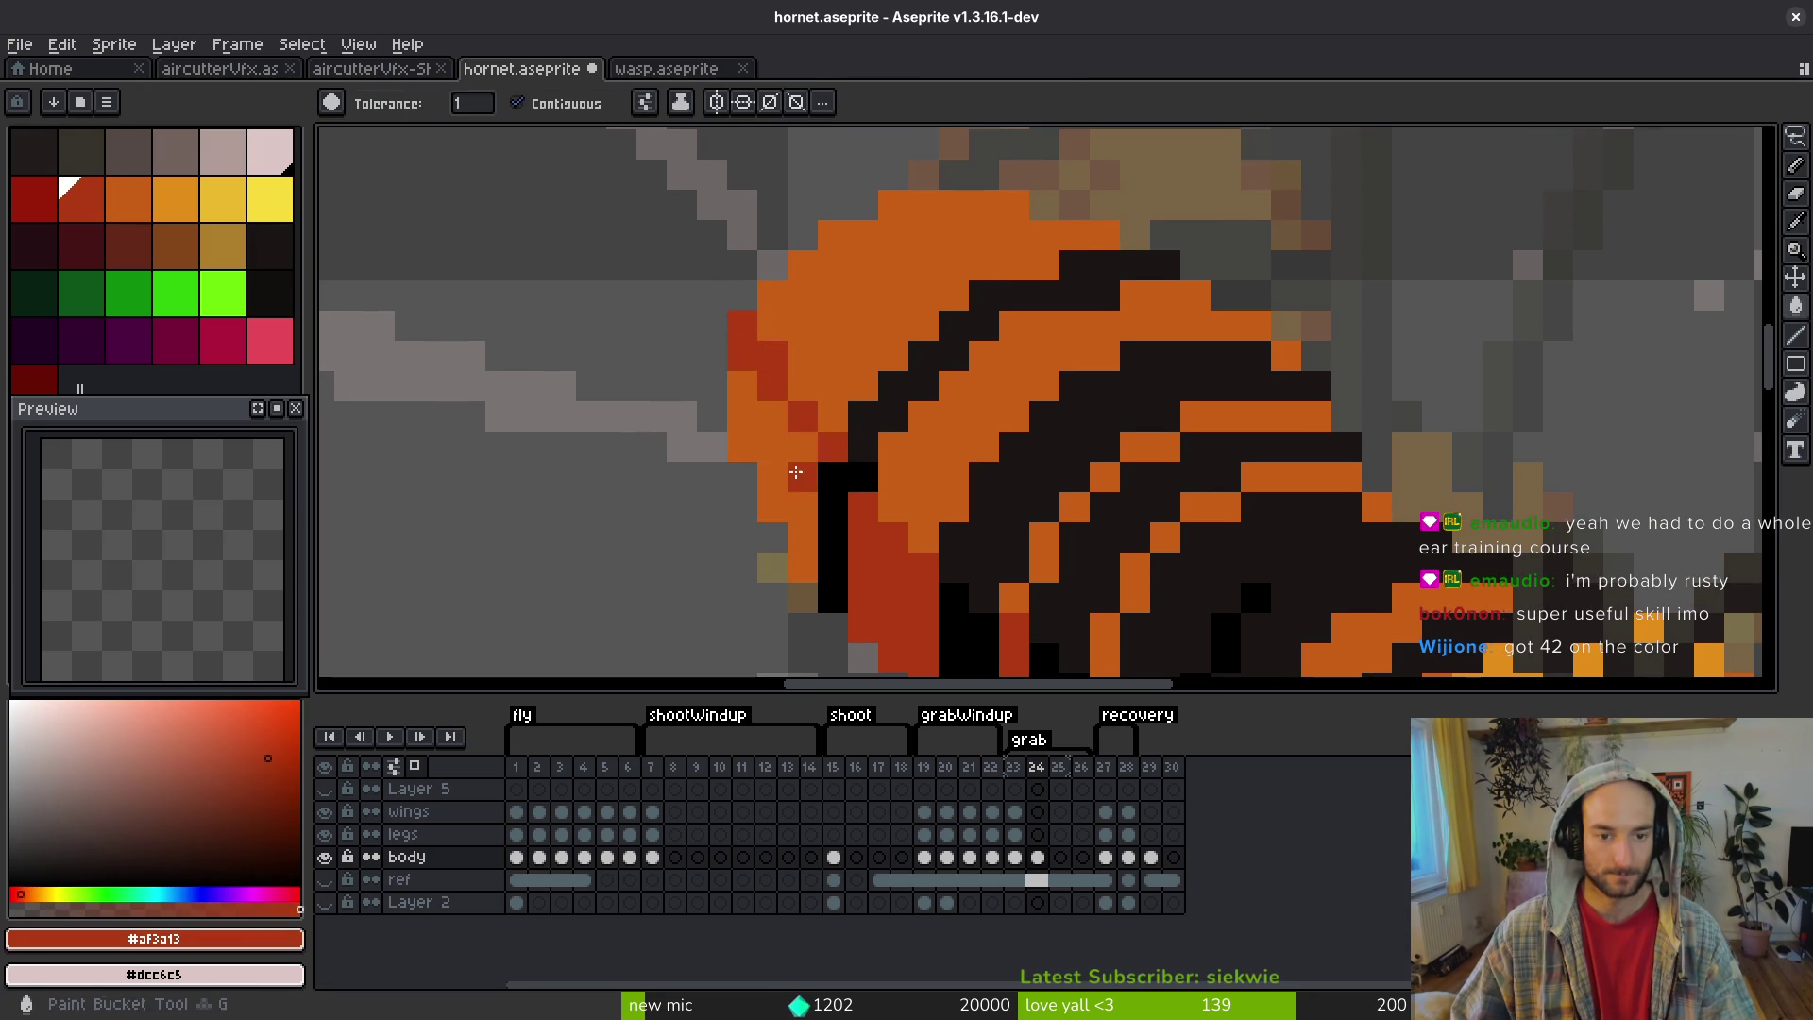
{"action": "scroll", "coordinate": [788, 460], "scroll_direction": "down", "scroll_amount": 4}
{"action": "scroll", "coordinate": [829, 530], "scroll_direction": "up", "scroll_amount": 3}
- Test an orange fill over the red edge, undo it, and save hornet.aseprite
{"action": "left_click", "coordinate": [786, 398], "text": "alt"}
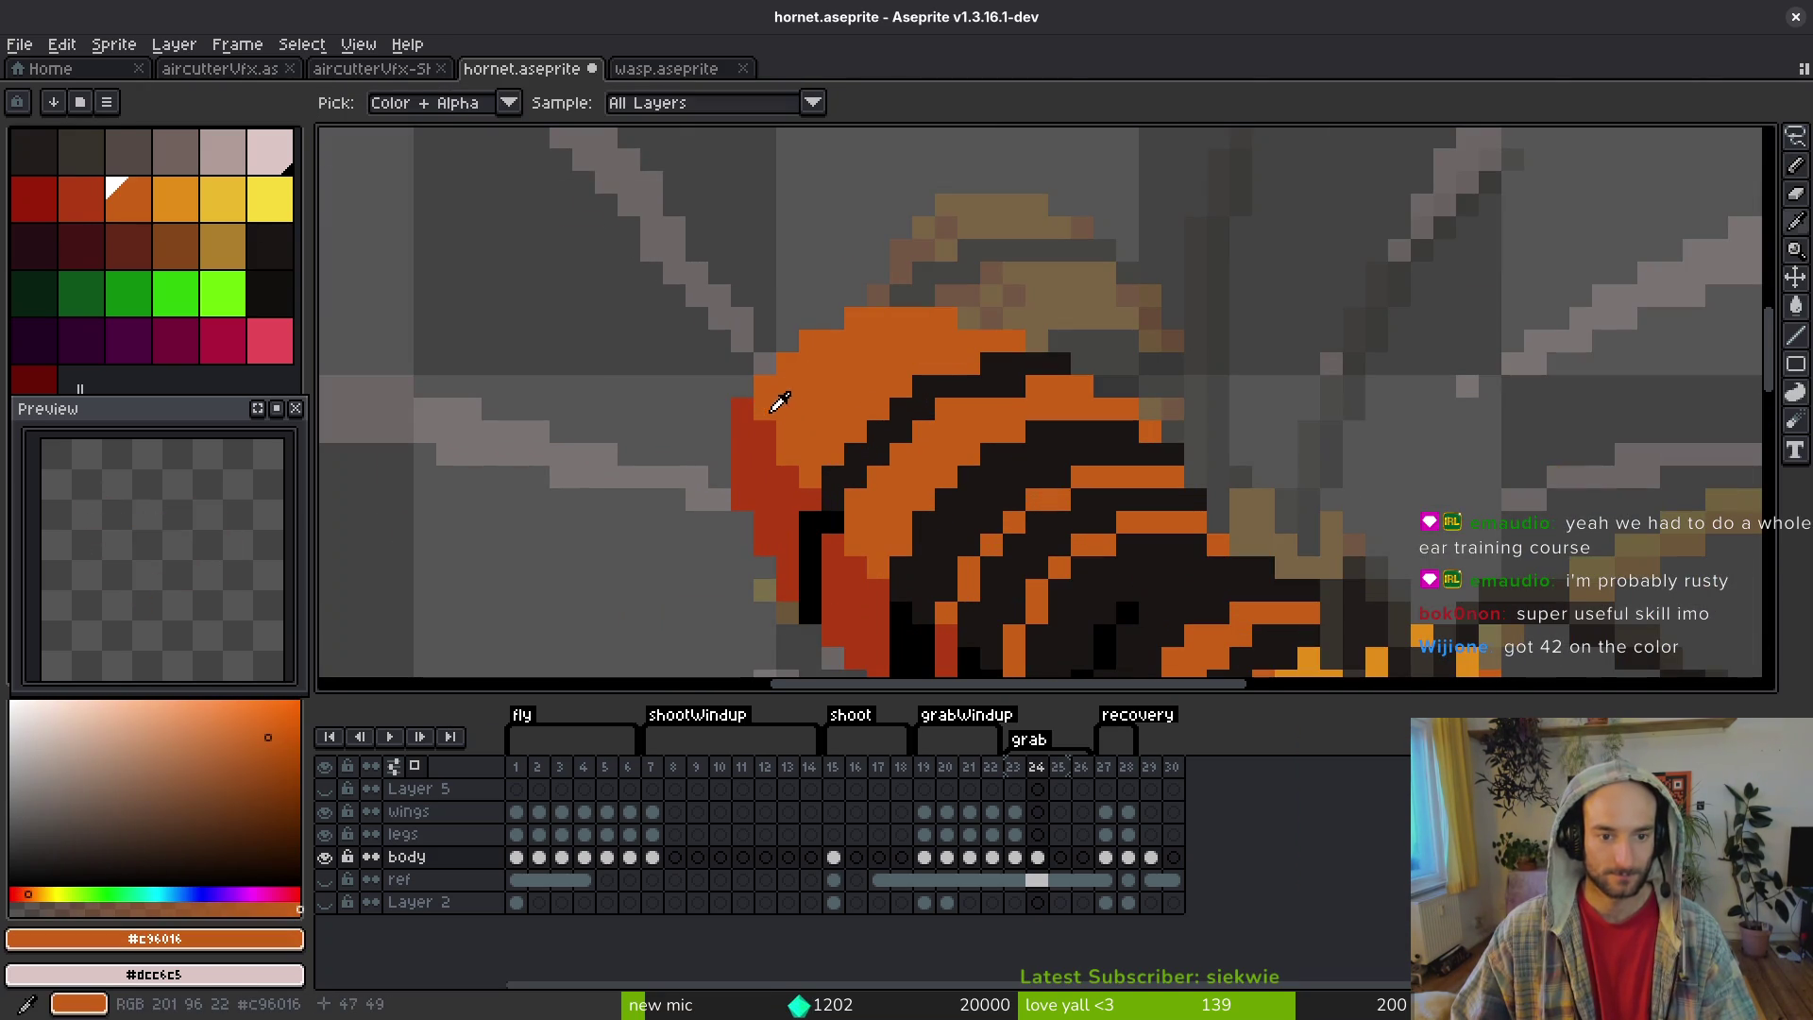
{"action": "key", "text": "g"}
{"action": "left_click", "coordinate": [775, 436]}
{"action": "key", "text": "ctrl+z"}
{"action": "key", "text": "b"}
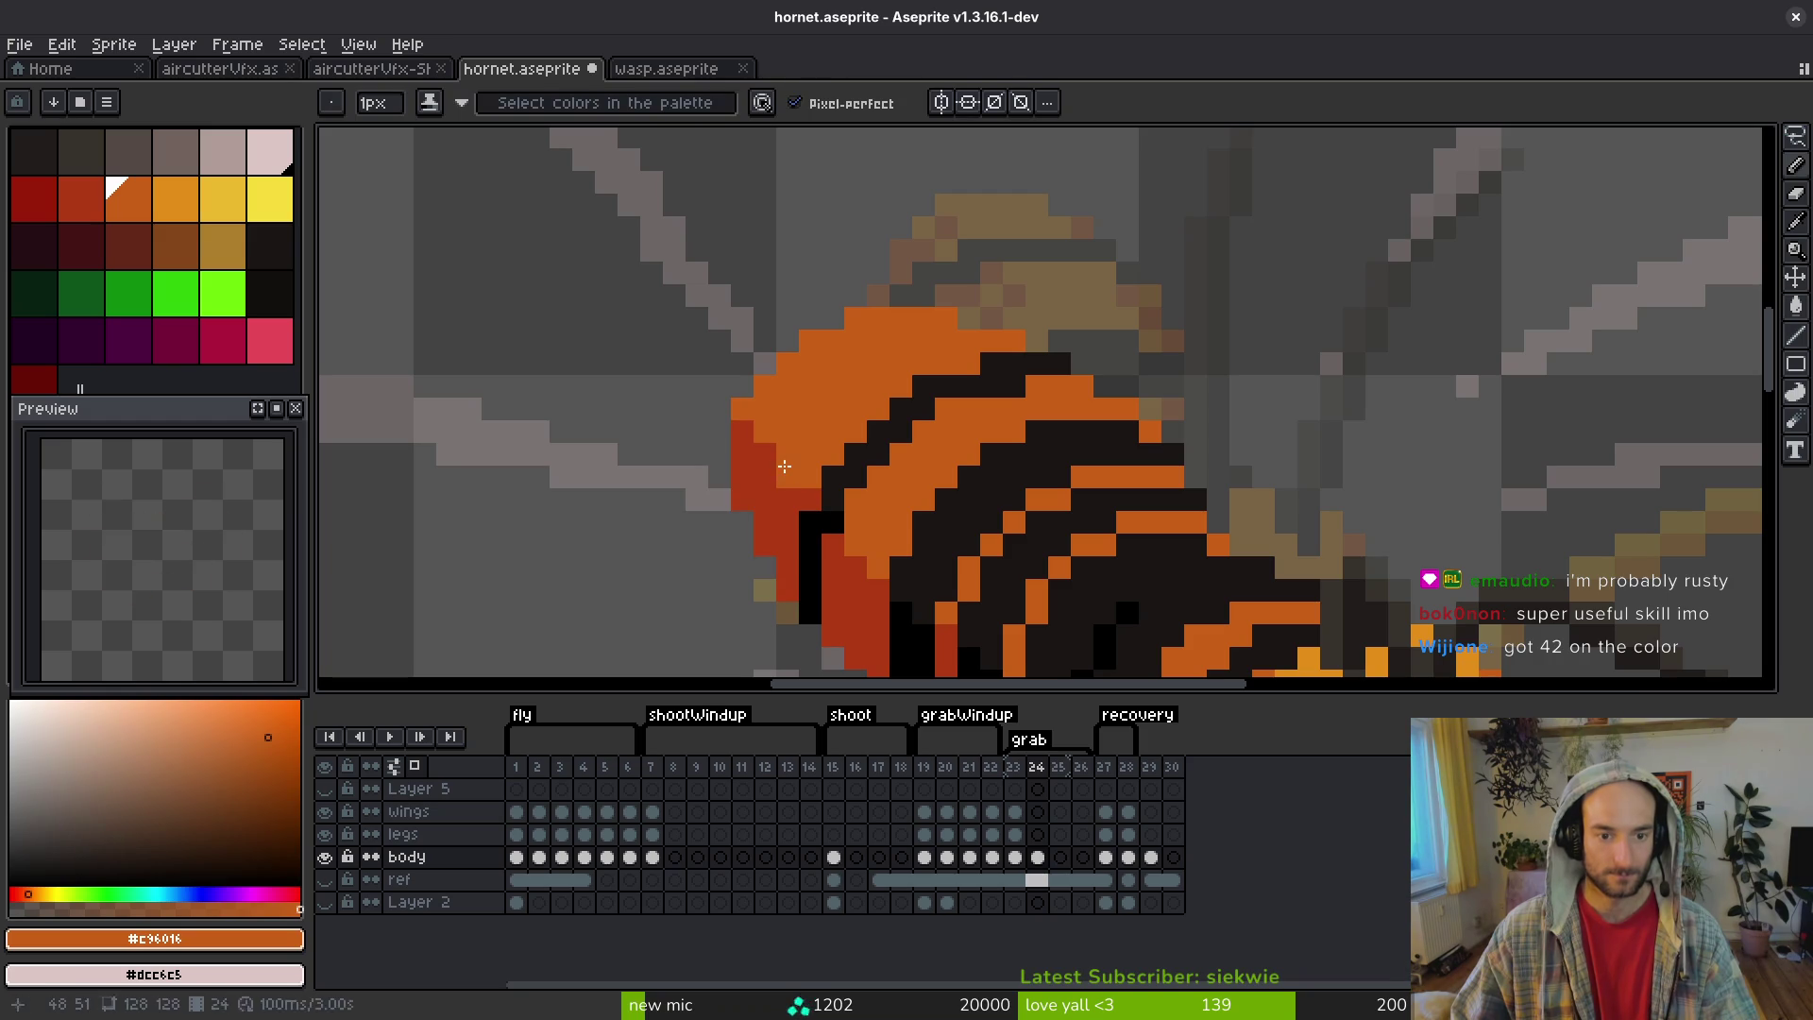
{"action": "scroll", "coordinate": [826, 419], "scroll_direction": "down", "scroll_amount": 3}
{"action": "key", "text": "ctrl+s"}
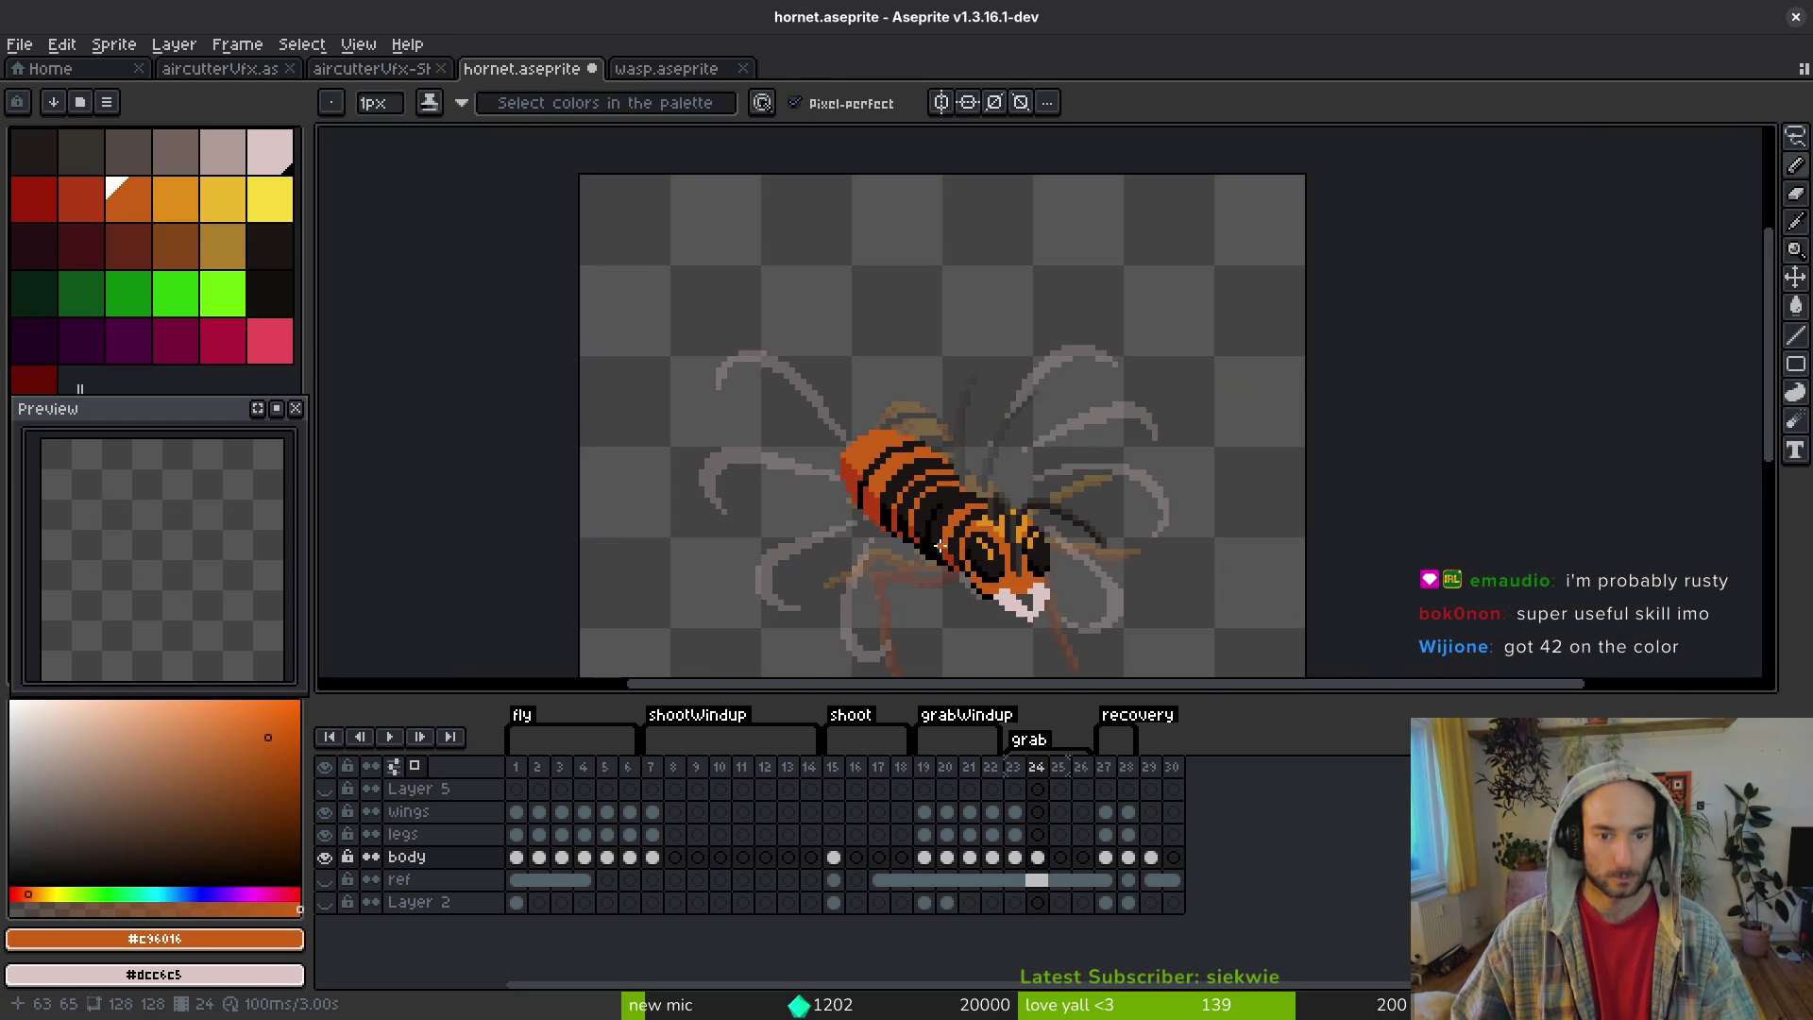
- Touch up the dark stripe and orange body pixels, then save the sprite again
{"action": "scroll", "coordinate": [794, 466], "scroll_direction": "up", "scroll_amount": 3}
{"action": "scroll", "coordinate": [794, 467], "scroll_direction": "down", "scroll_amount": 3}
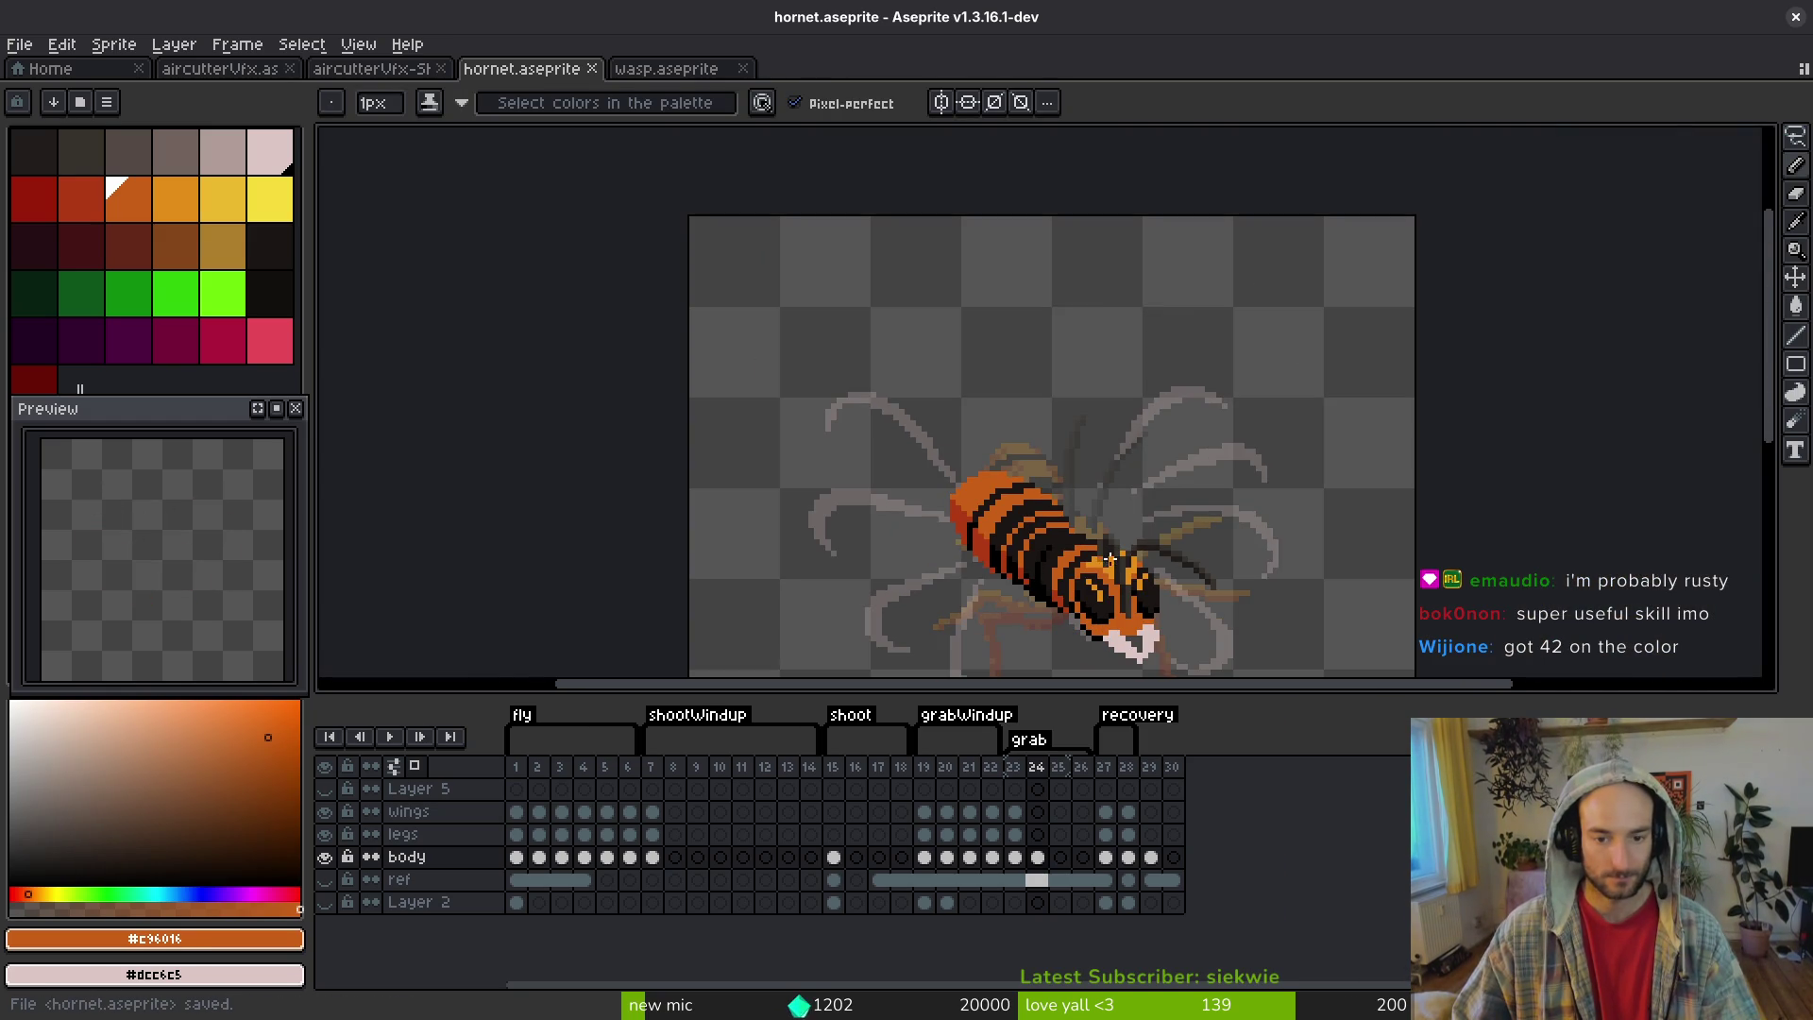
{"action": "scroll", "coordinate": [851, 459], "scroll_direction": "up", "scroll_amount": 4}
{"action": "scroll", "coordinate": [850, 459], "scroll_direction": "down", "scroll_amount": 1}
{"action": "scroll", "coordinate": [701, 321], "scroll_direction": "up", "scroll_amount": 1}
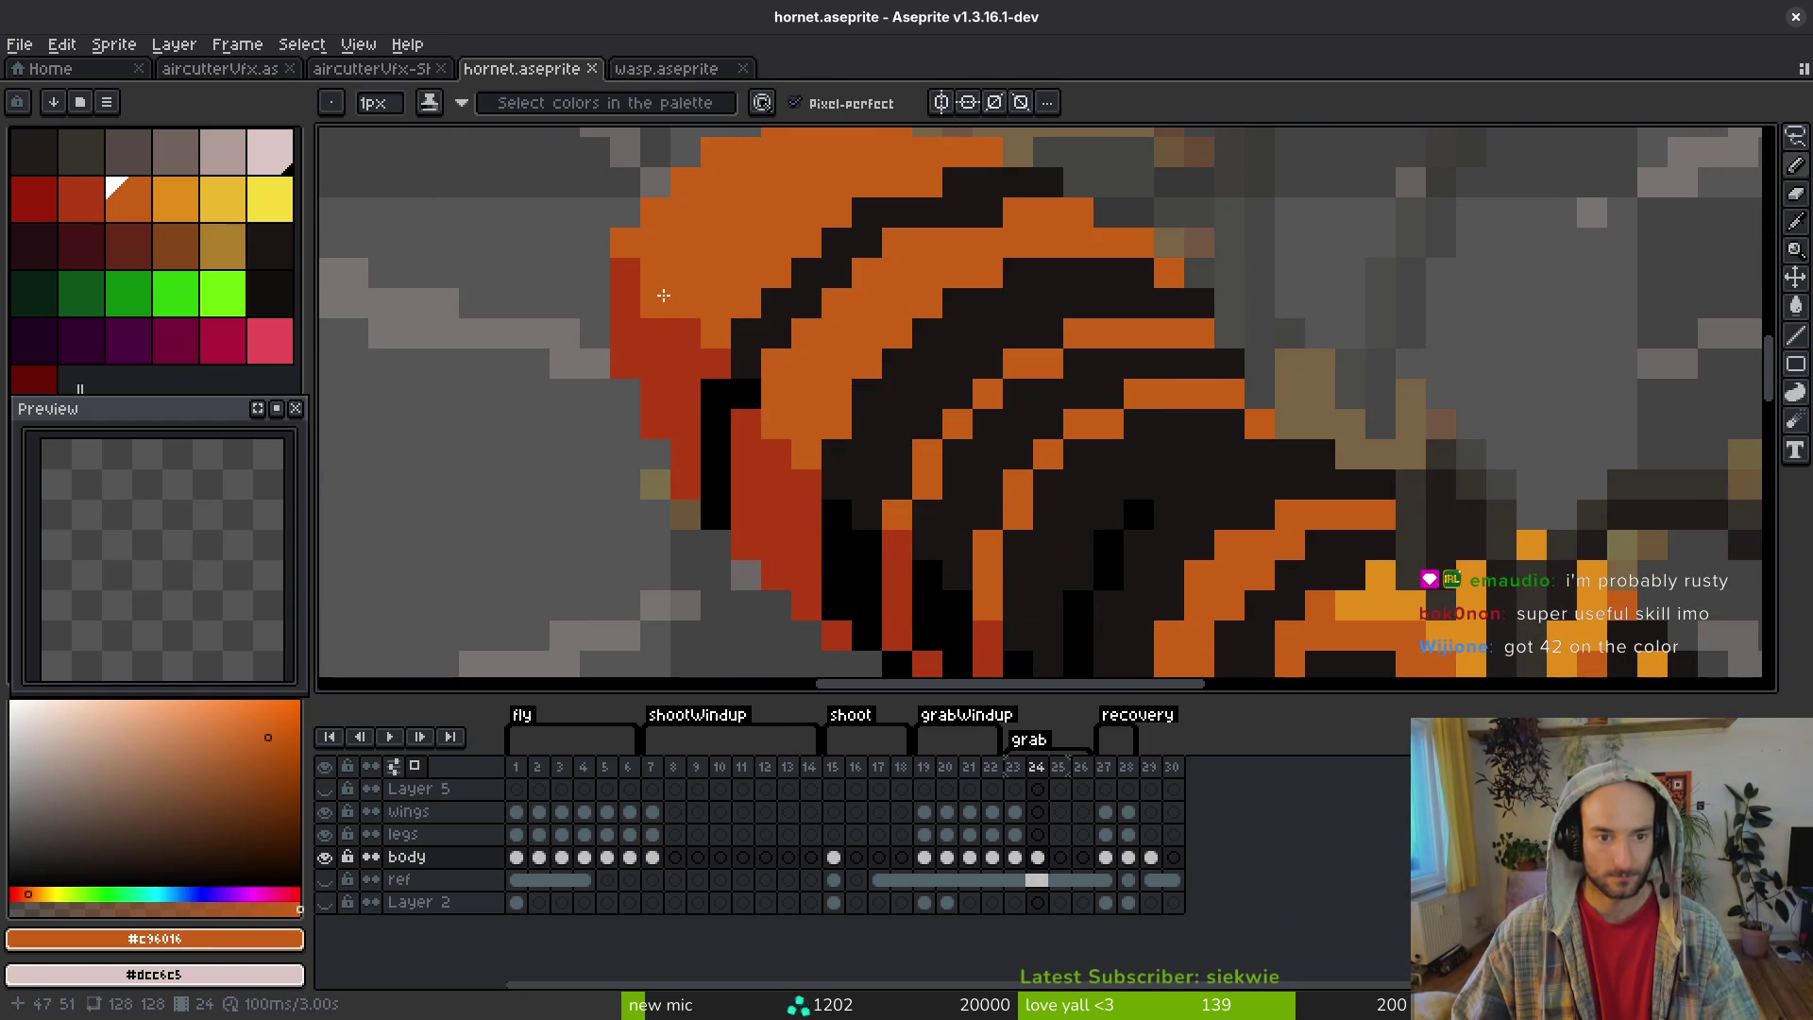
{"action": "left_click", "coordinate": [752, 356], "text": "alt"}
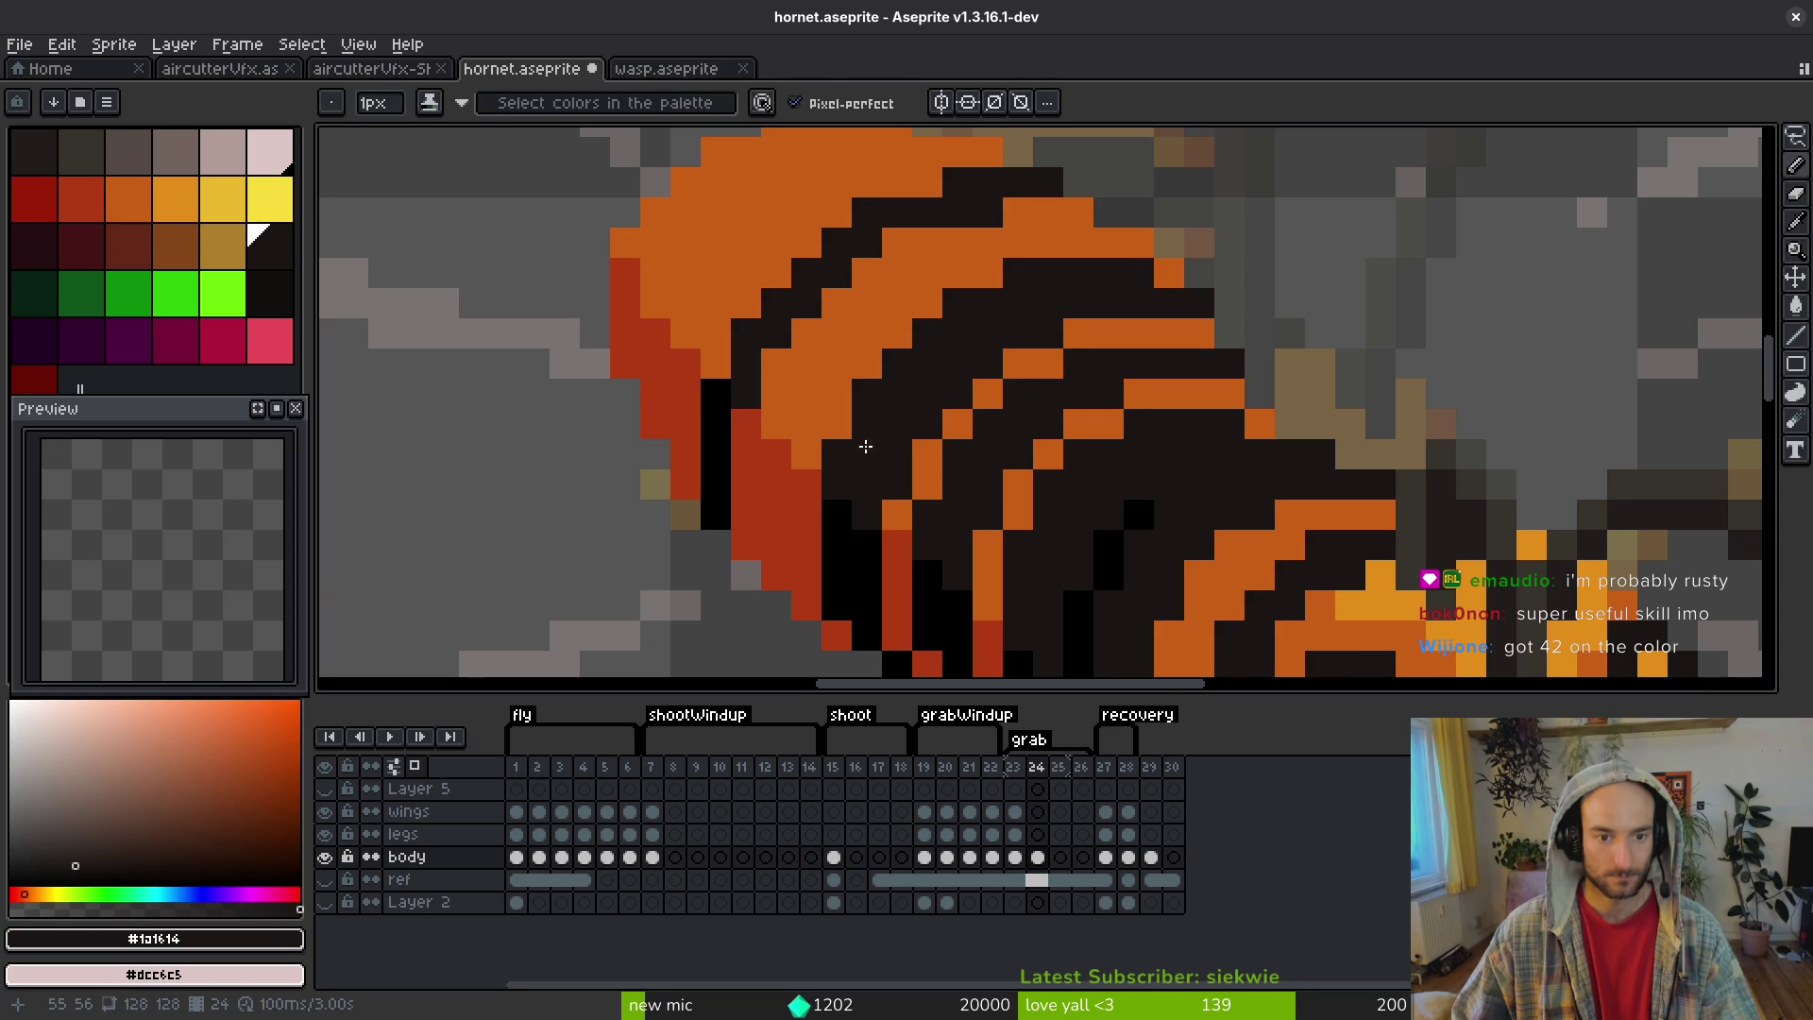
{"action": "scroll", "coordinate": [753, 364], "scroll_direction": "down", "scroll_amount": 1}
{"action": "scroll", "coordinate": [766, 406], "scroll_direction": "up", "scroll_amount": 1}
{"action": "scroll", "coordinate": [757, 416], "scroll_direction": "down", "scroll_amount": 3}
{"action": "scroll", "coordinate": [770, 447], "scroll_direction": "up", "scroll_amount": 3}
{"action": "left_click", "coordinate": [801, 425], "text": "alt"}
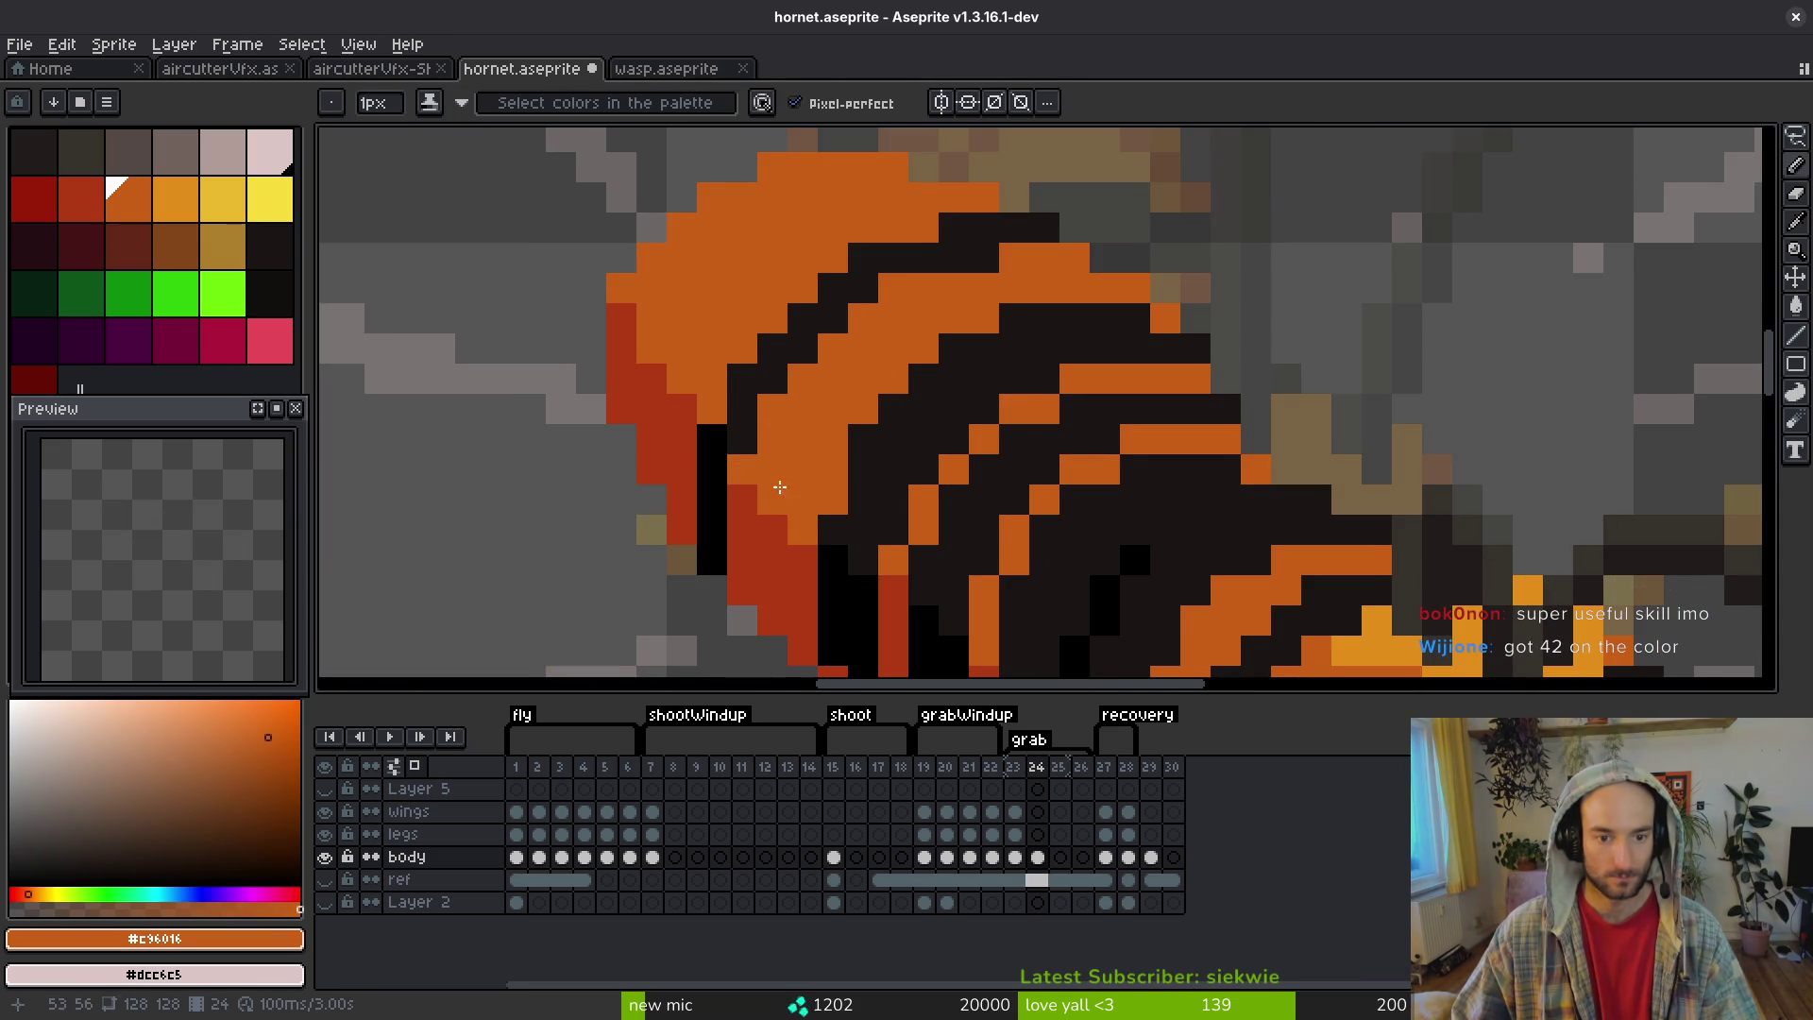
{"action": "scroll", "coordinate": [823, 522], "scroll_direction": "down", "scroll_amount": 2}
{"action": "left_click", "coordinate": [787, 376], "text": "alt"}
{"action": "left_click", "coordinate": [833, 381], "text": "alt"}
{"action": "left_click", "coordinate": [874, 404], "text": "alt"}
{"action": "scroll", "coordinate": [973, 473], "scroll_direction": "down", "scroll_amount": 4}
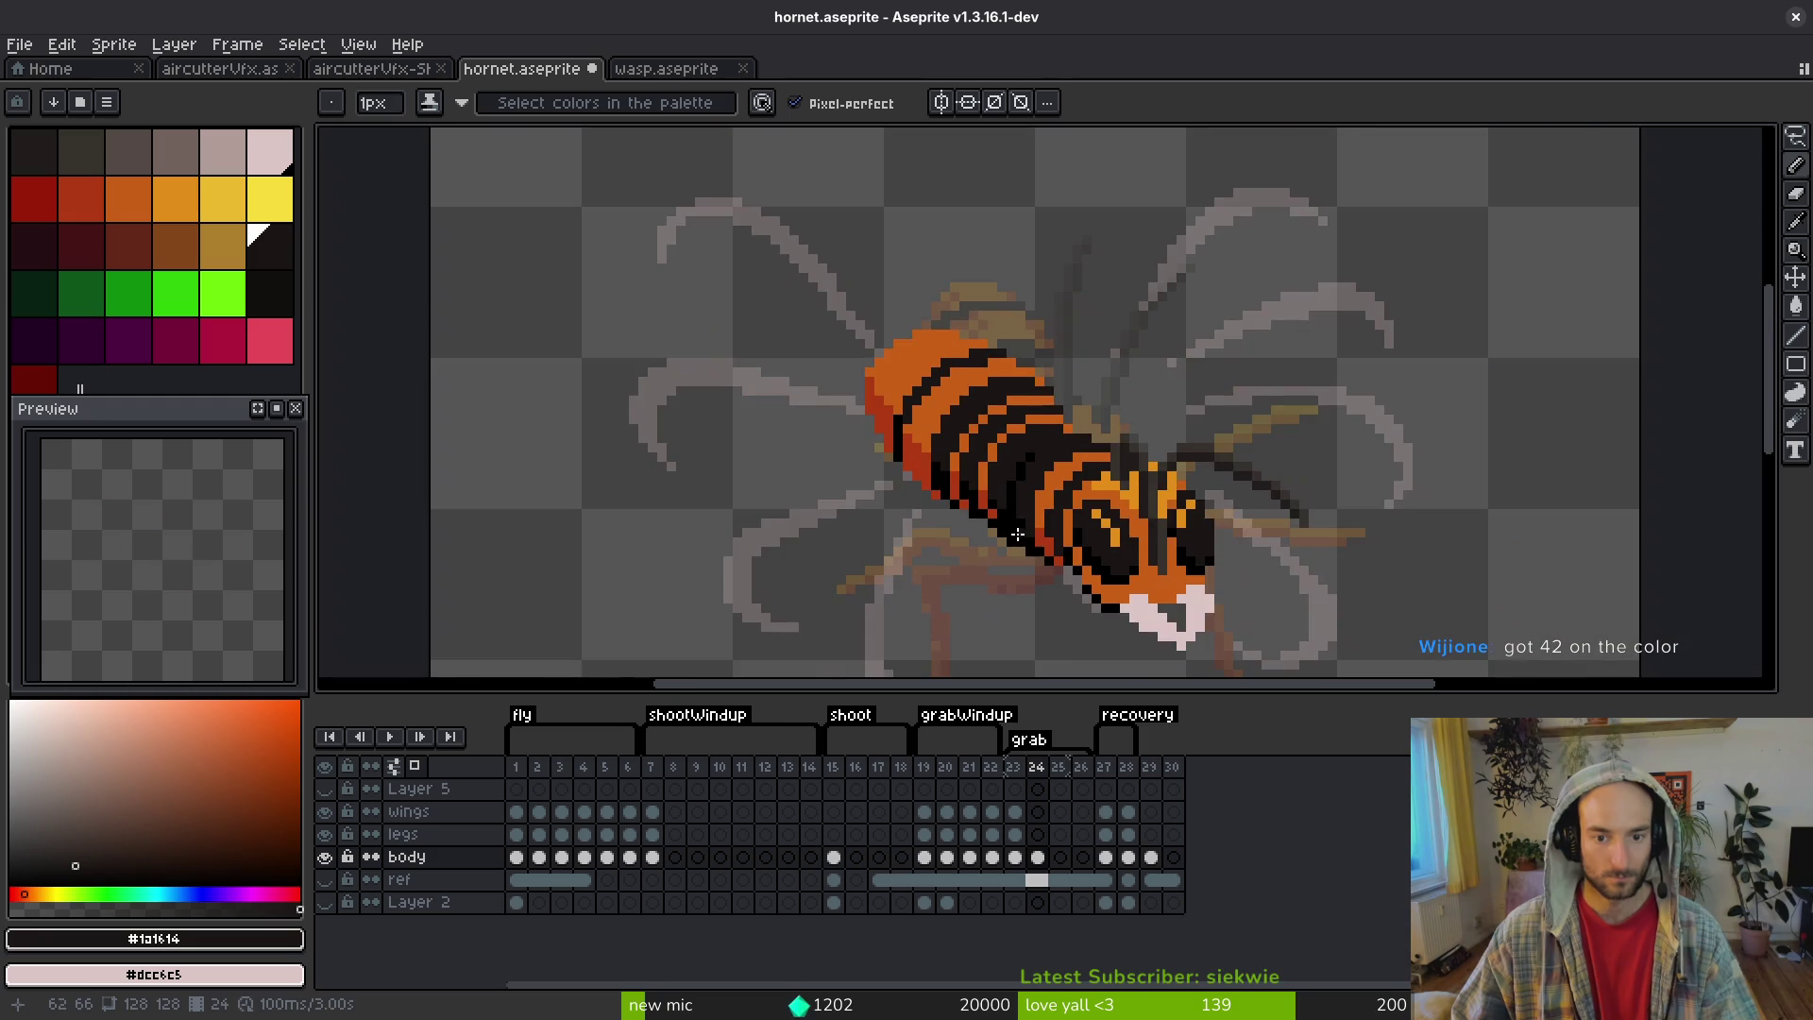
{"action": "key", "text": "ctrl+s"}
- Sample the dark red edge colour and save the hornet sprite once more
{"action": "scroll", "coordinate": [929, 456], "scroll_direction": "down", "scroll_amount": 1}
{"action": "scroll", "coordinate": [929, 456], "scroll_direction": "up", "scroll_amount": 5}
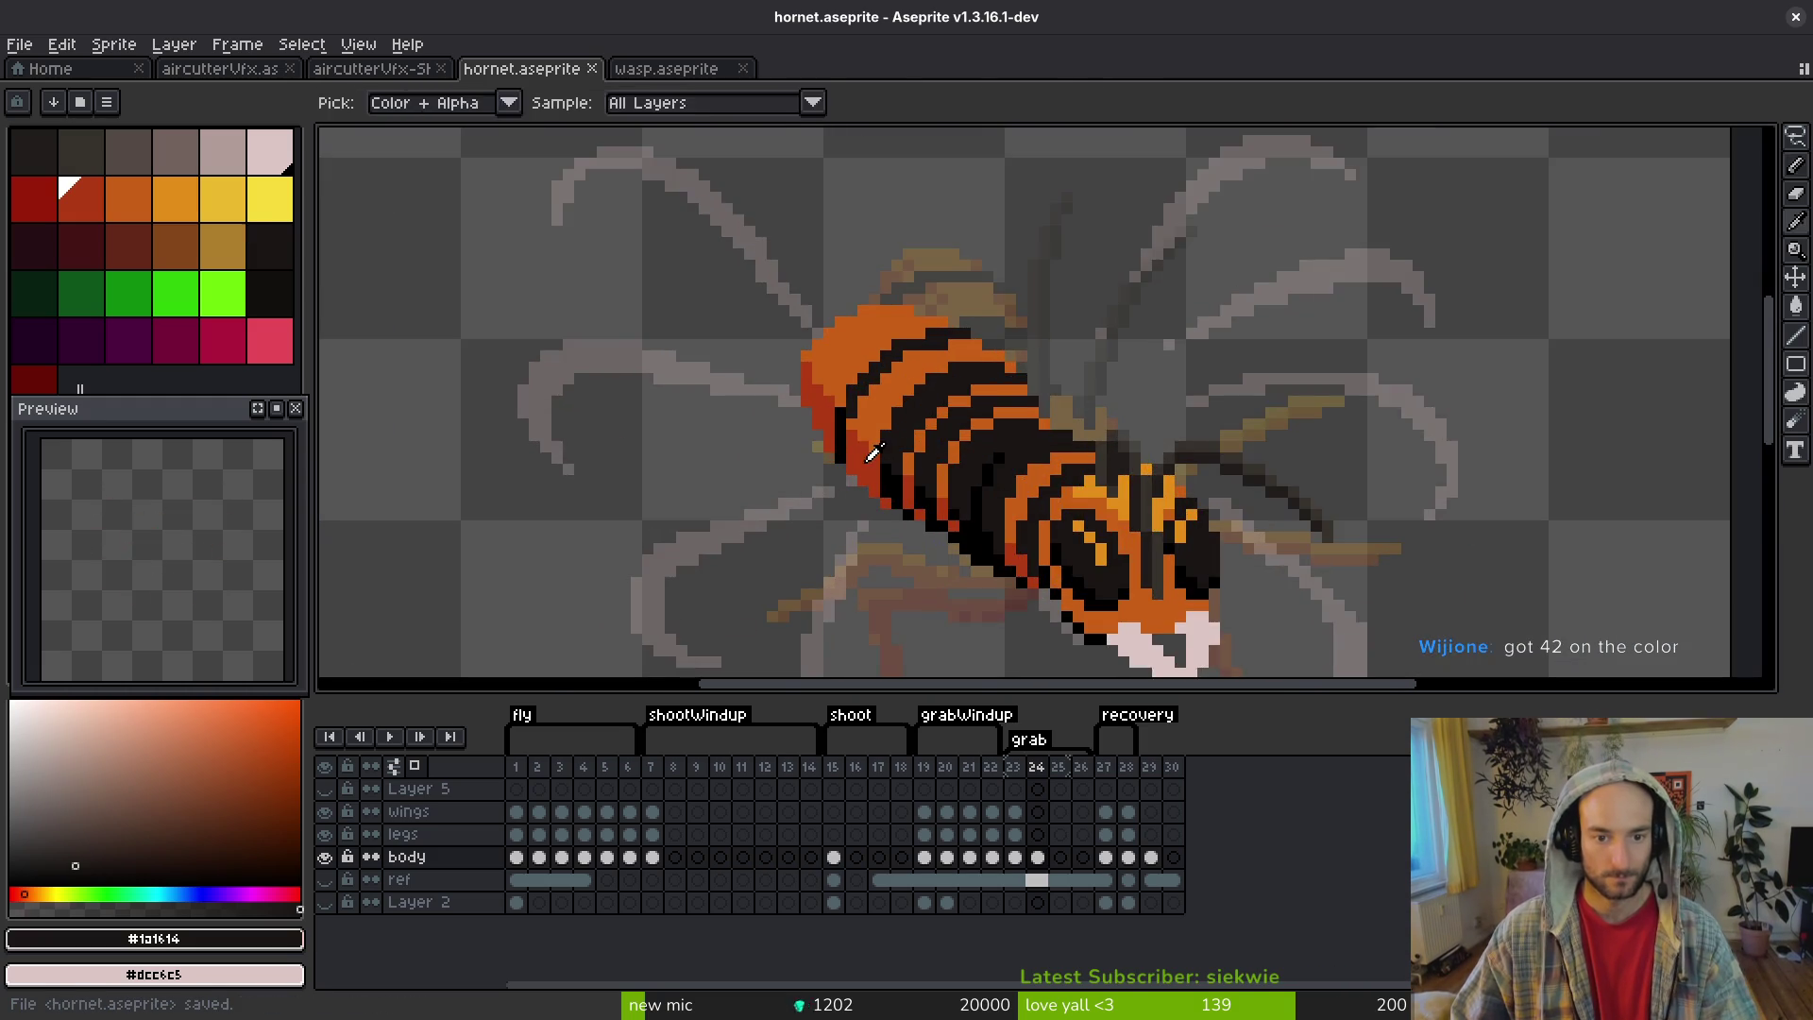
{"action": "left_click", "coordinate": [844, 400], "text": "alt"}
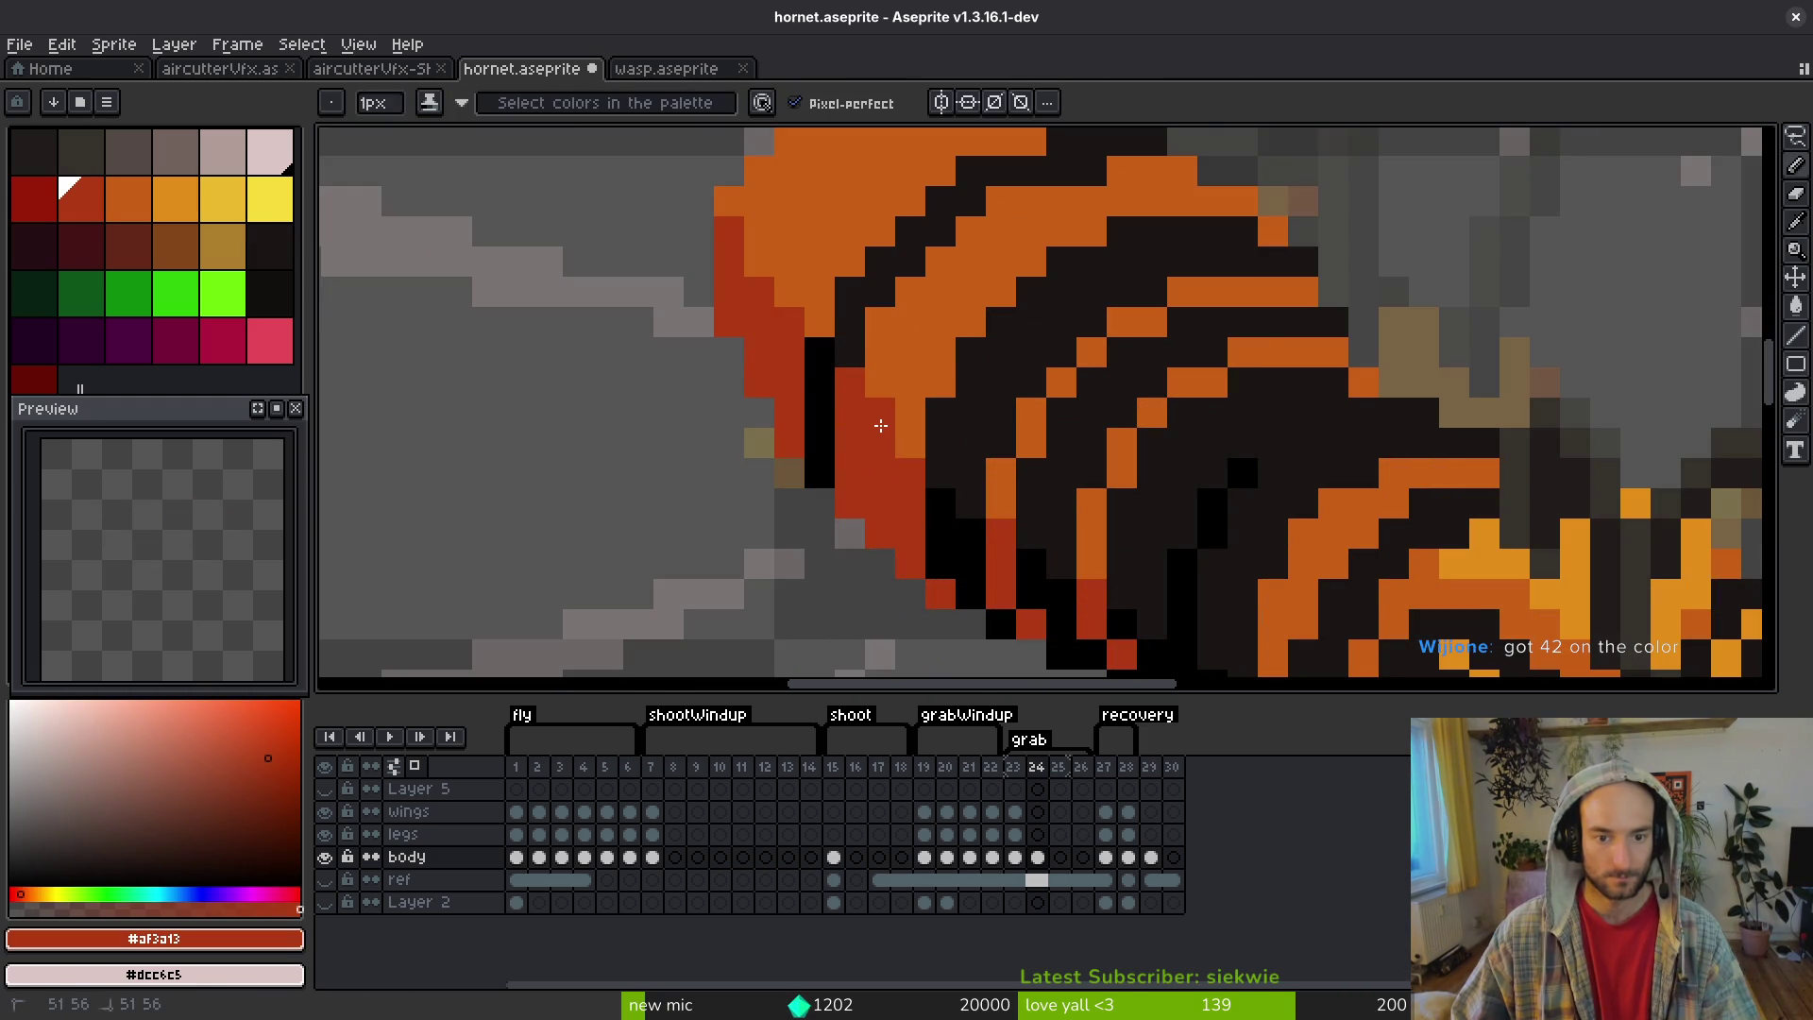
{"action": "scroll", "coordinate": [880, 425], "scroll_direction": "down", "scroll_amount": 4}
{"action": "scroll", "coordinate": [958, 514], "scroll_direction": "down", "scroll_amount": 2}
{"action": "key", "text": "ctrl+s"}
{"action": "scroll", "coordinate": [906, 505], "scroll_direction": "down", "scroll_amount": 2}
{"action": "scroll", "coordinate": [892, 497], "scroll_direction": "down", "scroll_amount": 2}
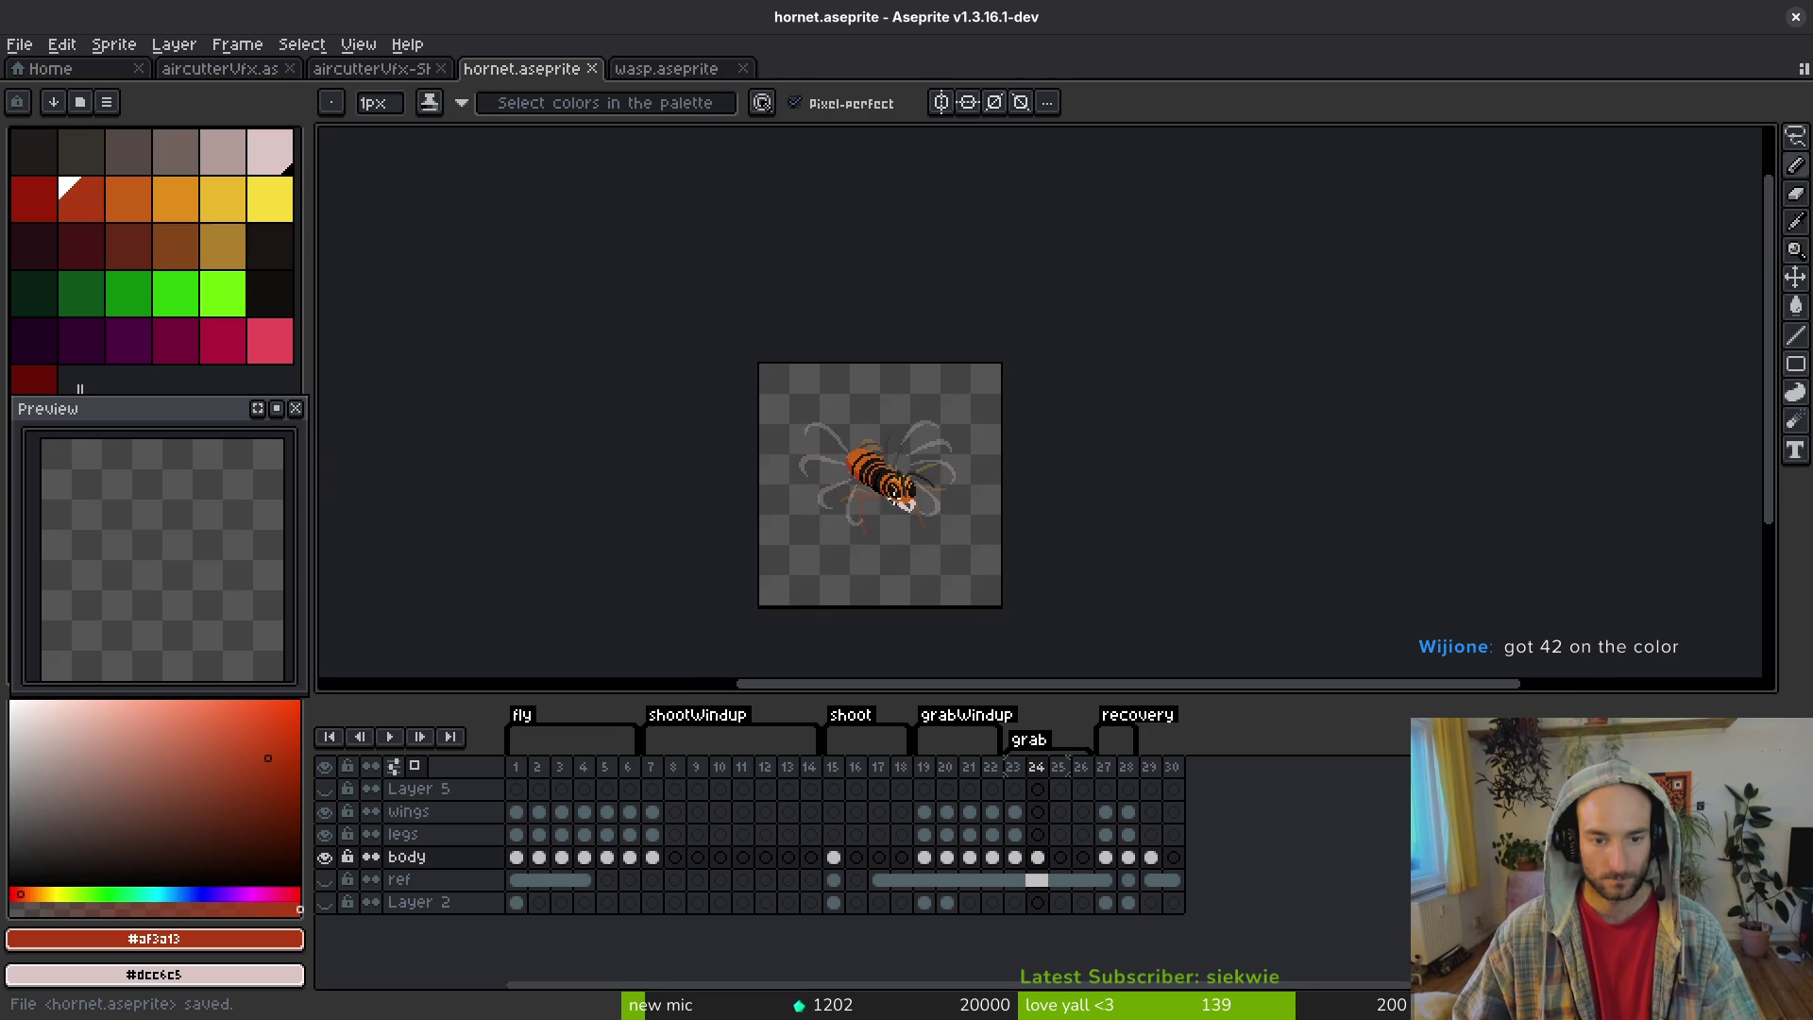
{"action": "scroll", "coordinate": [891, 498], "scroll_direction": "up", "scroll_amount": 4}
- Compare frames 23 and 24, then sample the light orange highlight colour on frame 24
{"action": "key", "text": "Left"}
{"action": "key", "text": "Right"}
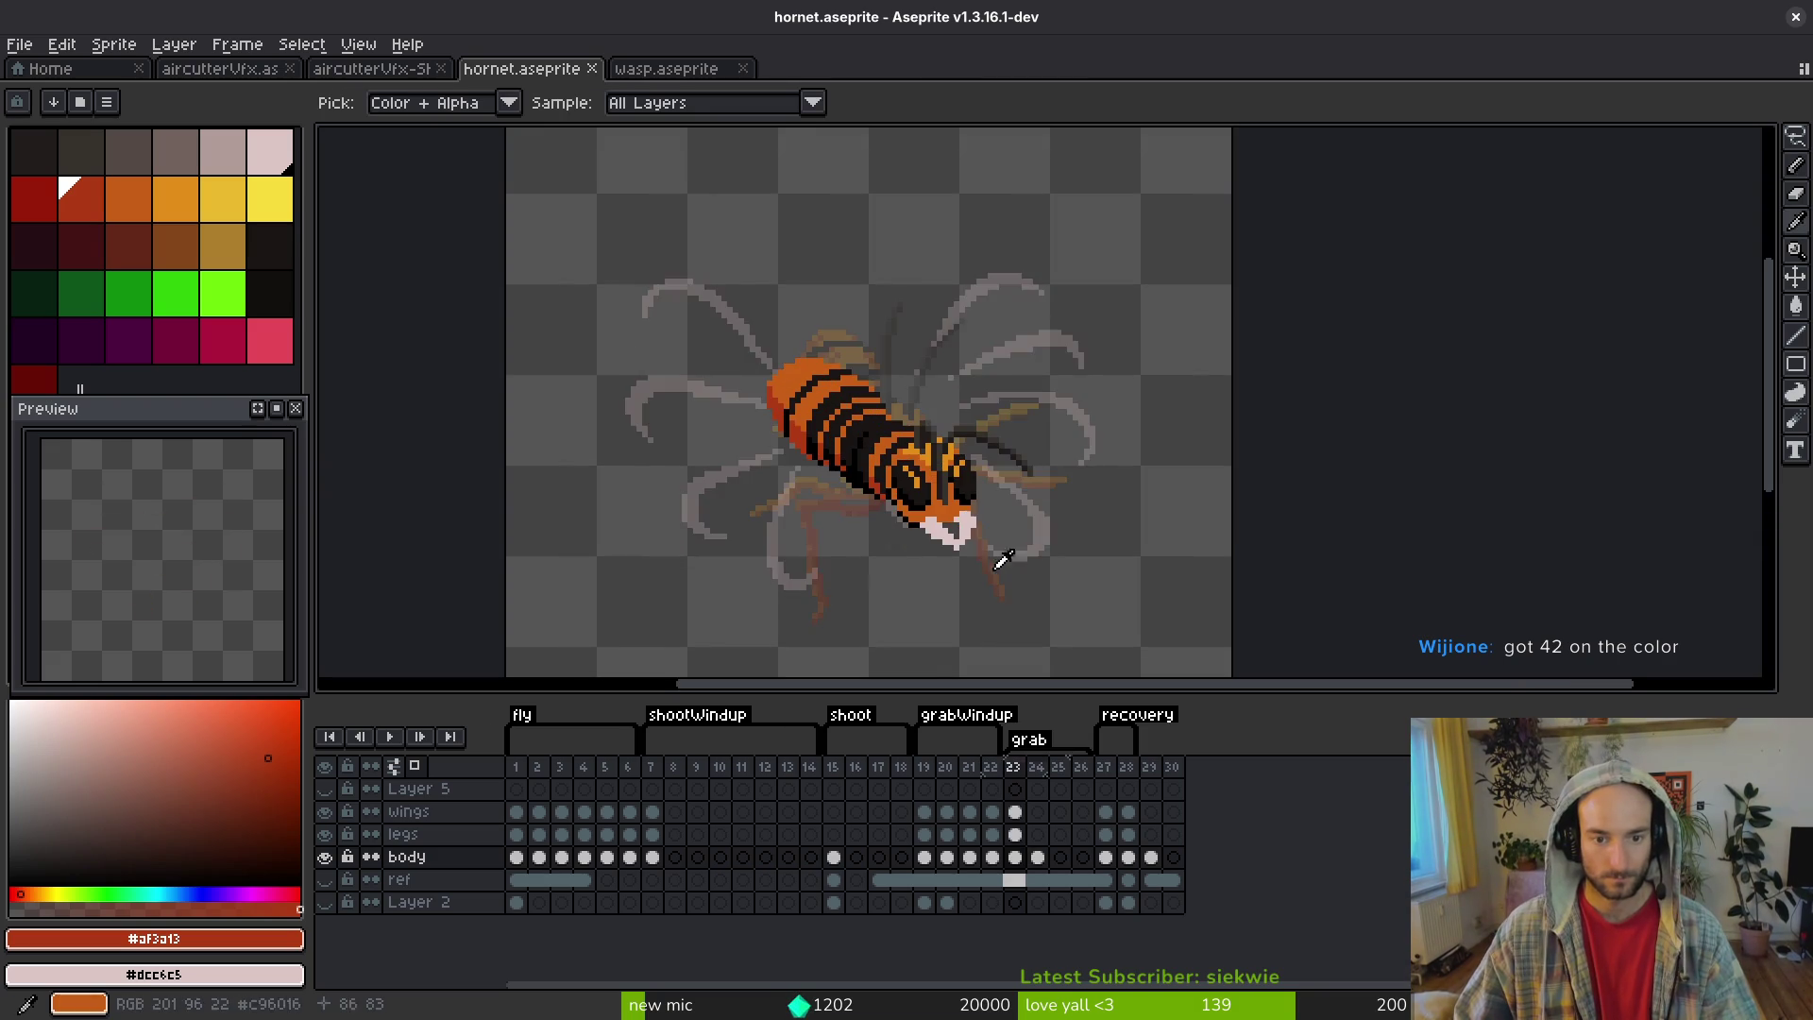
{"action": "key", "text": "Left"}
{"action": "key", "text": "Right"}
{"action": "key", "text": "Left"}
{"action": "key", "text": "Right"}
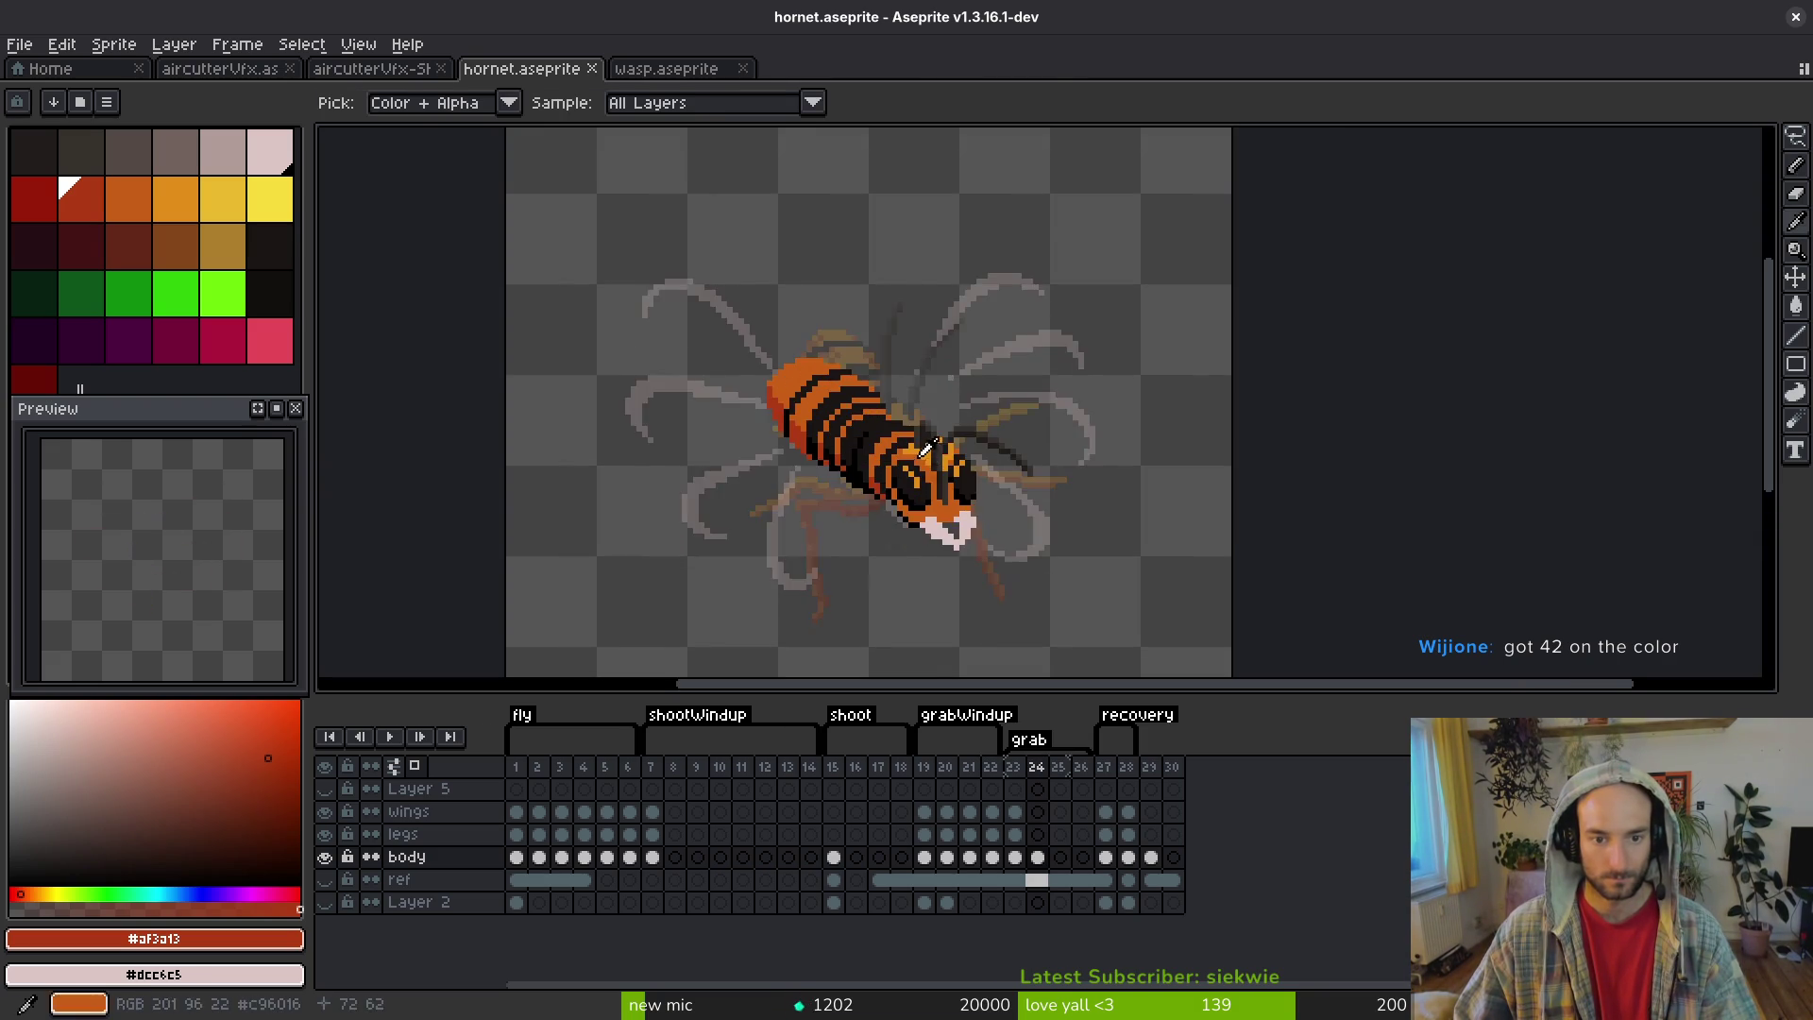
{"action": "scroll", "coordinate": [924, 450], "scroll_direction": "up", "scroll_amount": 3}
{"action": "left_click", "coordinate": [859, 465], "text": "alt"}
{"action": "scroll", "coordinate": [869, 456], "scroll_direction": "up", "scroll_amount": 1}
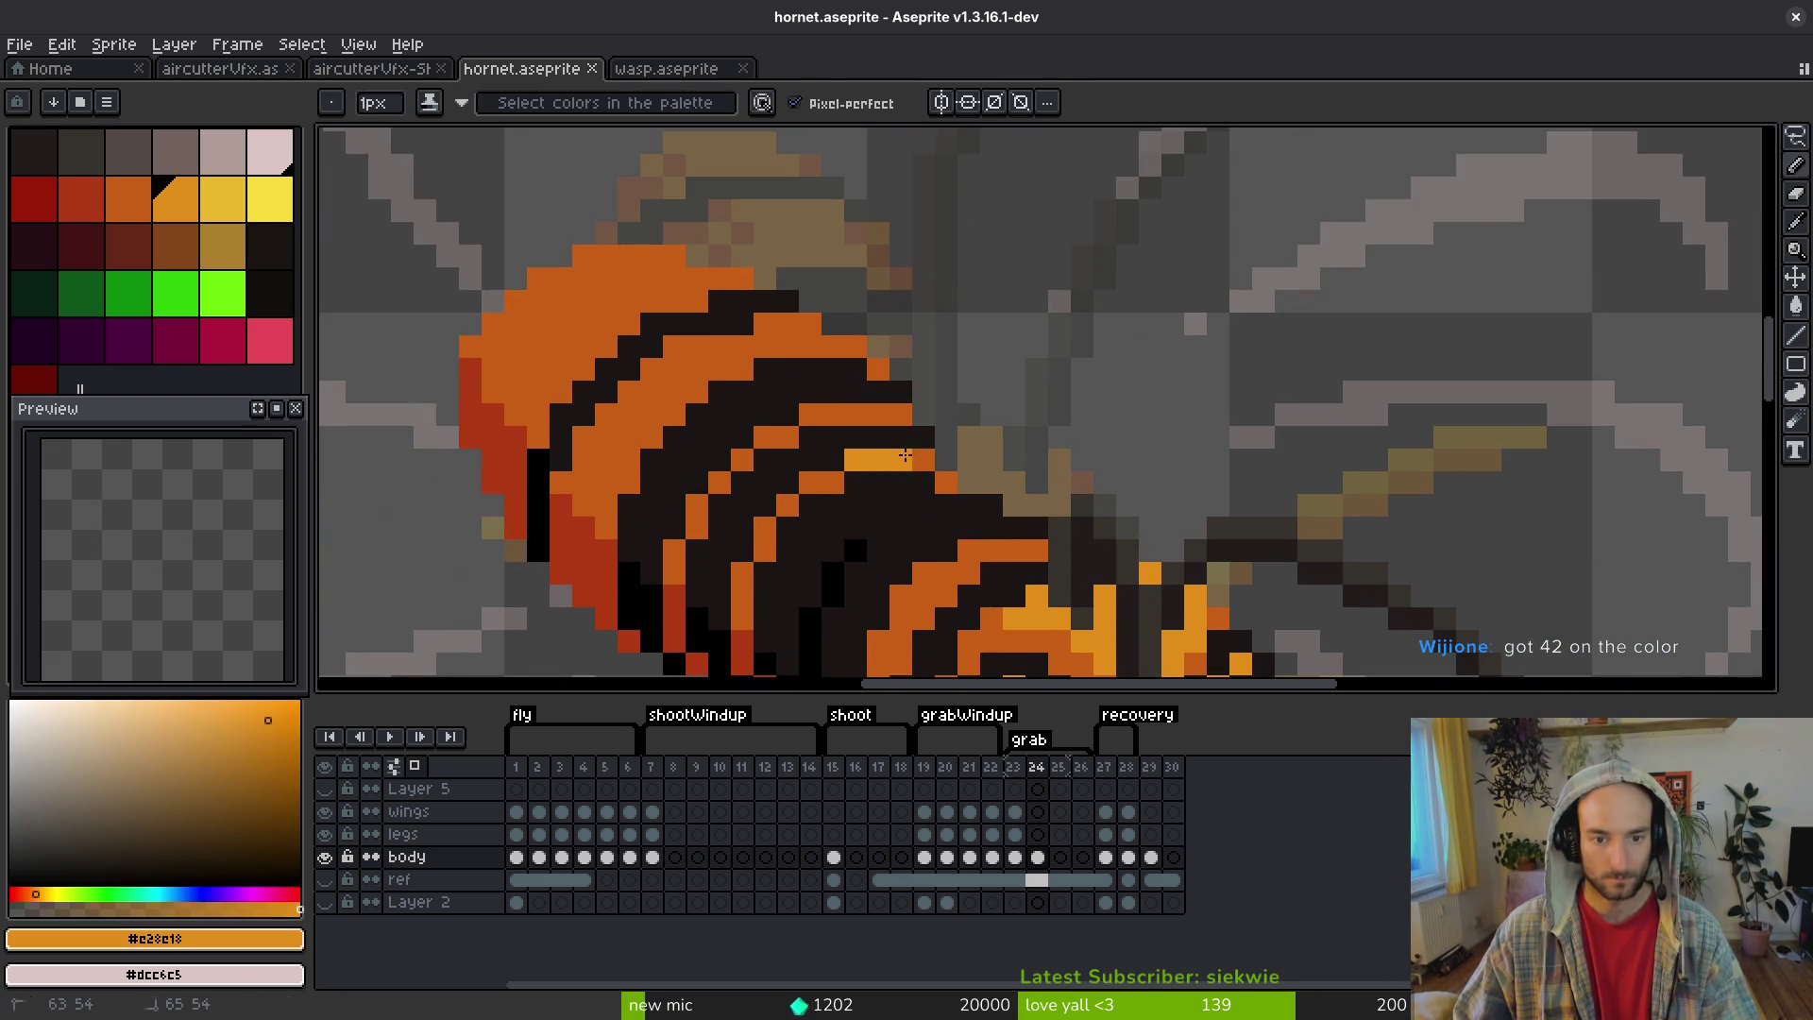
- Add a light-orange highlight pixel on the abdomen and compare it against the neighbouring frame
{"action": "left_click", "coordinate": [819, 479]}
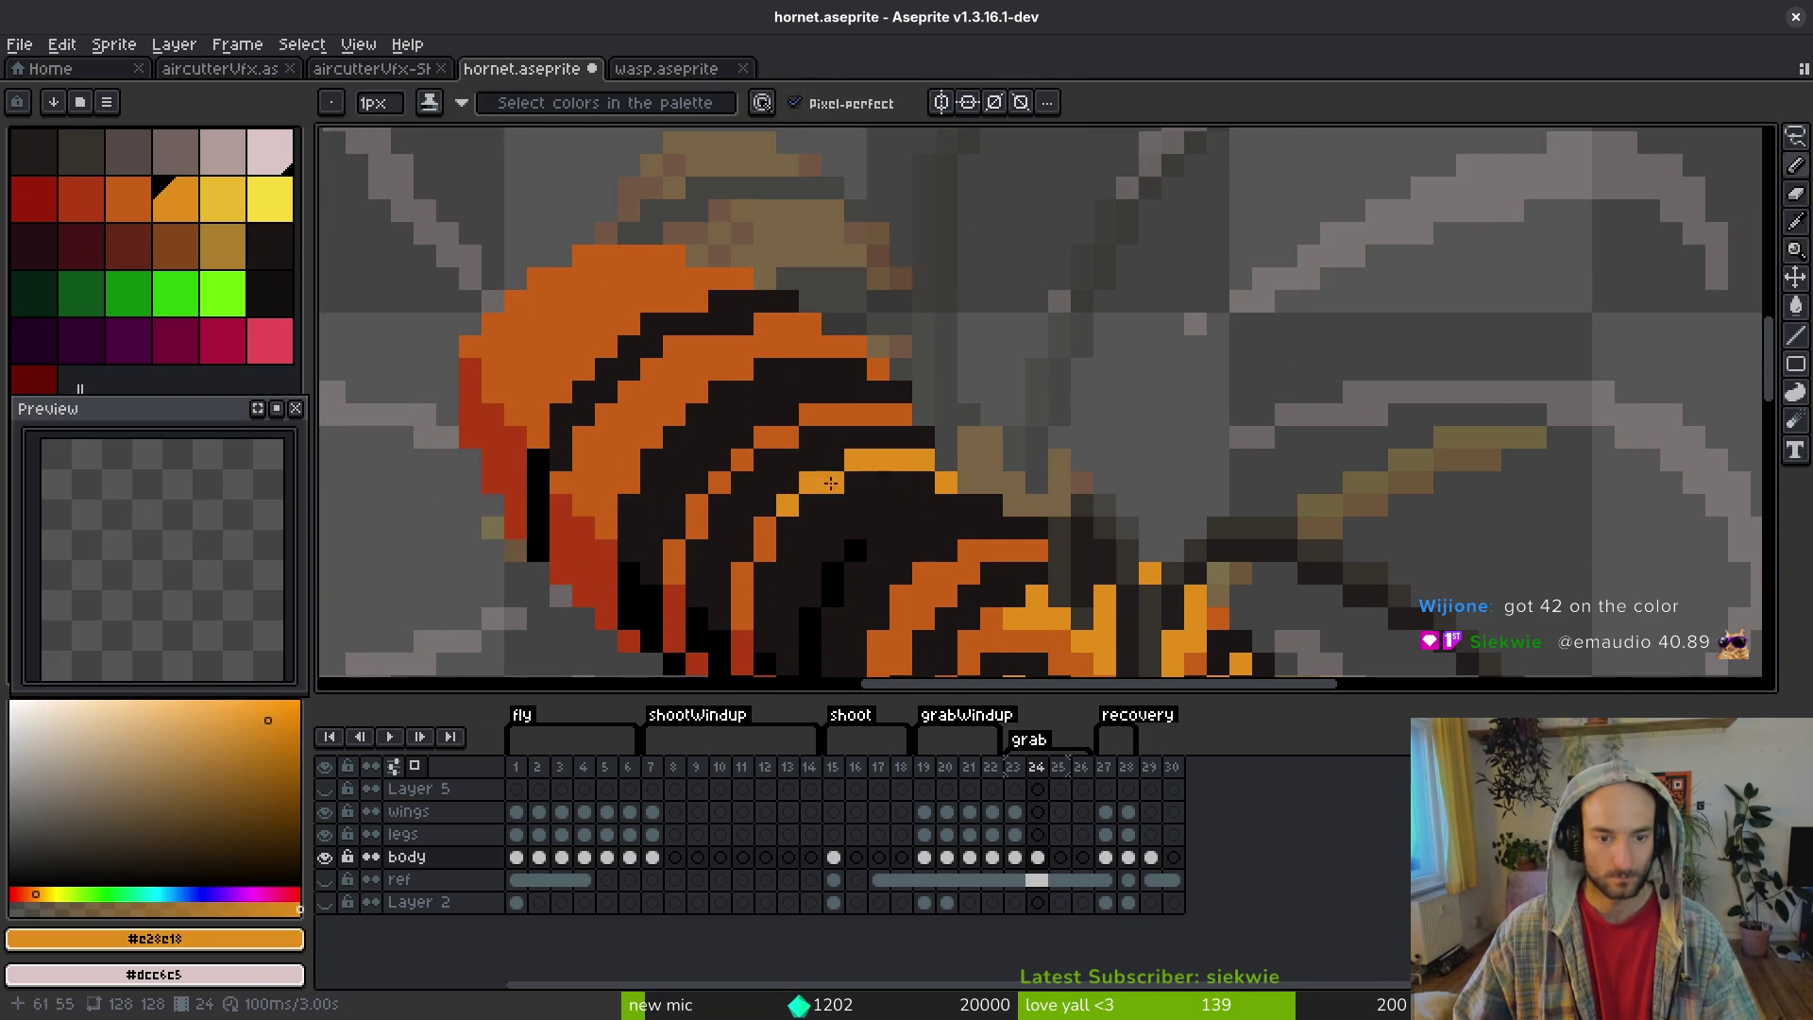
{"action": "scroll", "coordinate": [796, 493], "scroll_direction": "down", "scroll_amount": 3}
{"action": "key", "text": "Left"}
{"action": "key", "text": "Right"}
{"action": "scroll", "coordinate": [894, 495], "scroll_direction": "up", "scroll_amount": 3}
{"action": "scroll", "coordinate": [894, 495], "scroll_direction": "up", "scroll_amount": 1}
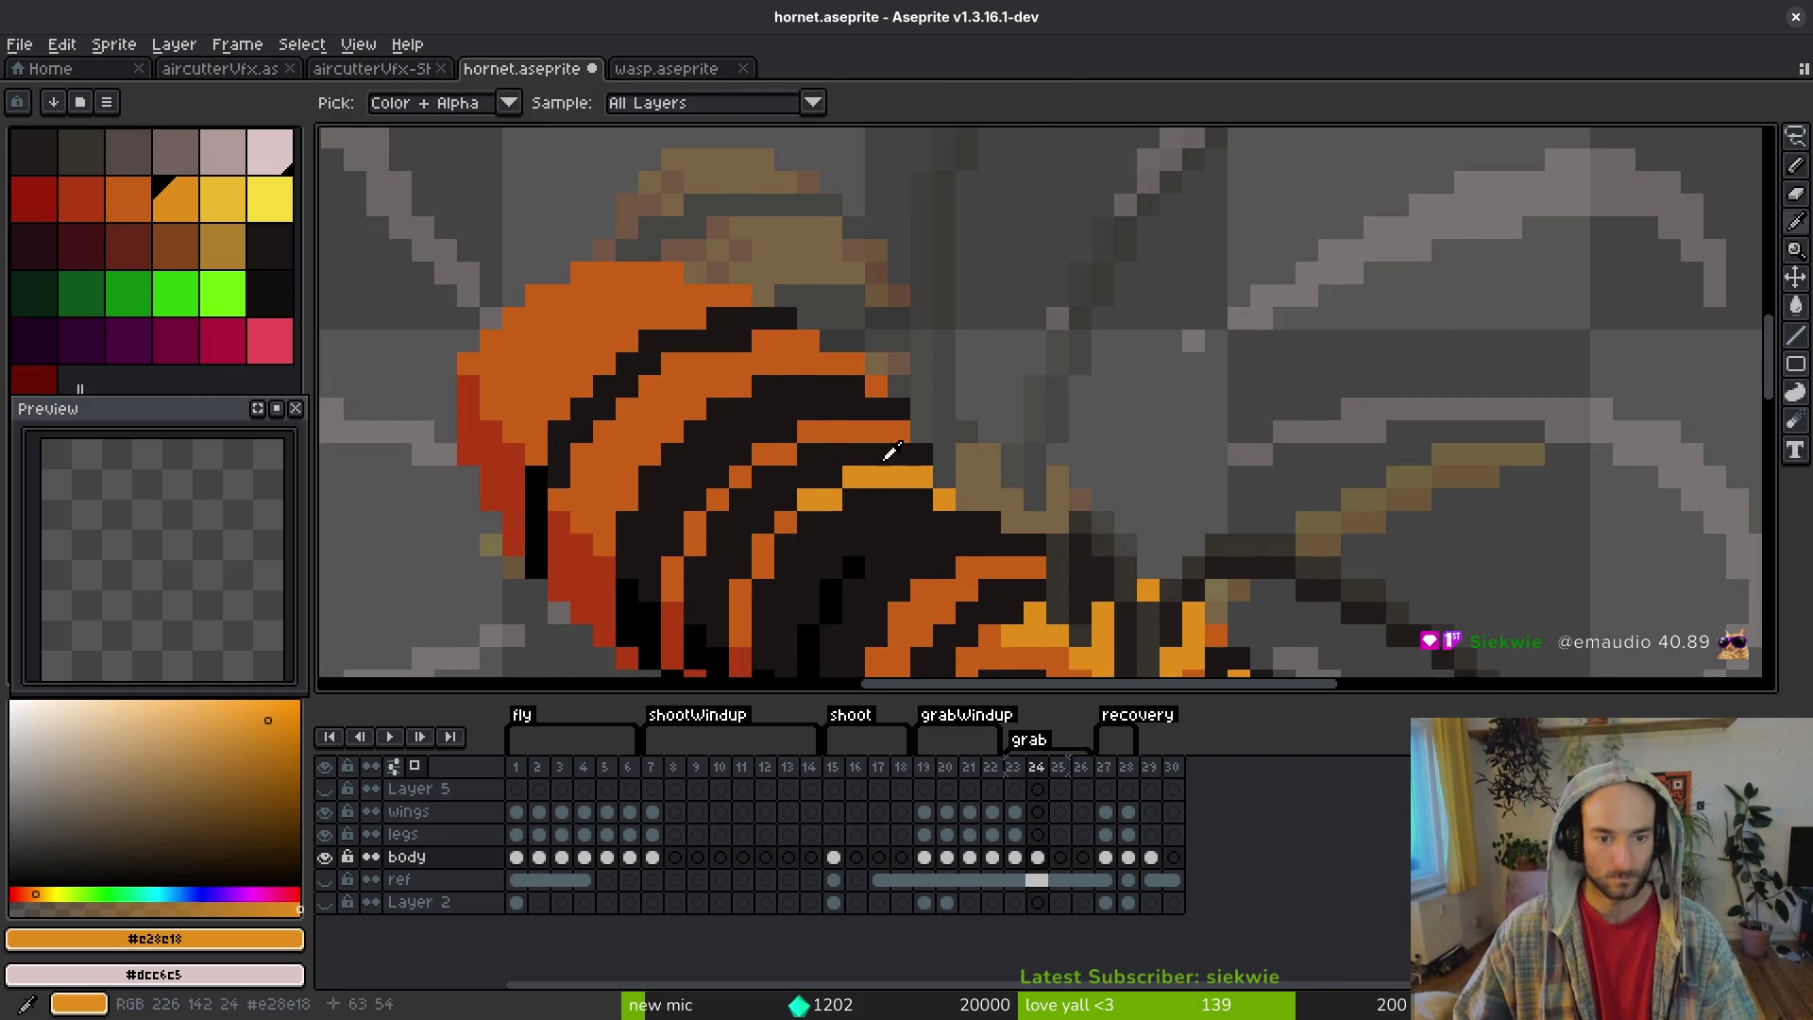
{"action": "scroll", "coordinate": [838, 478], "scroll_direction": "down", "scroll_amount": 2}
- Step back through frames 23 to 19 and forward to 24 to check the highlights
{"action": "key", "text": "Left"}
{"action": "scroll", "coordinate": [924, 466], "scroll_direction": "up", "scroll_amount": 4}
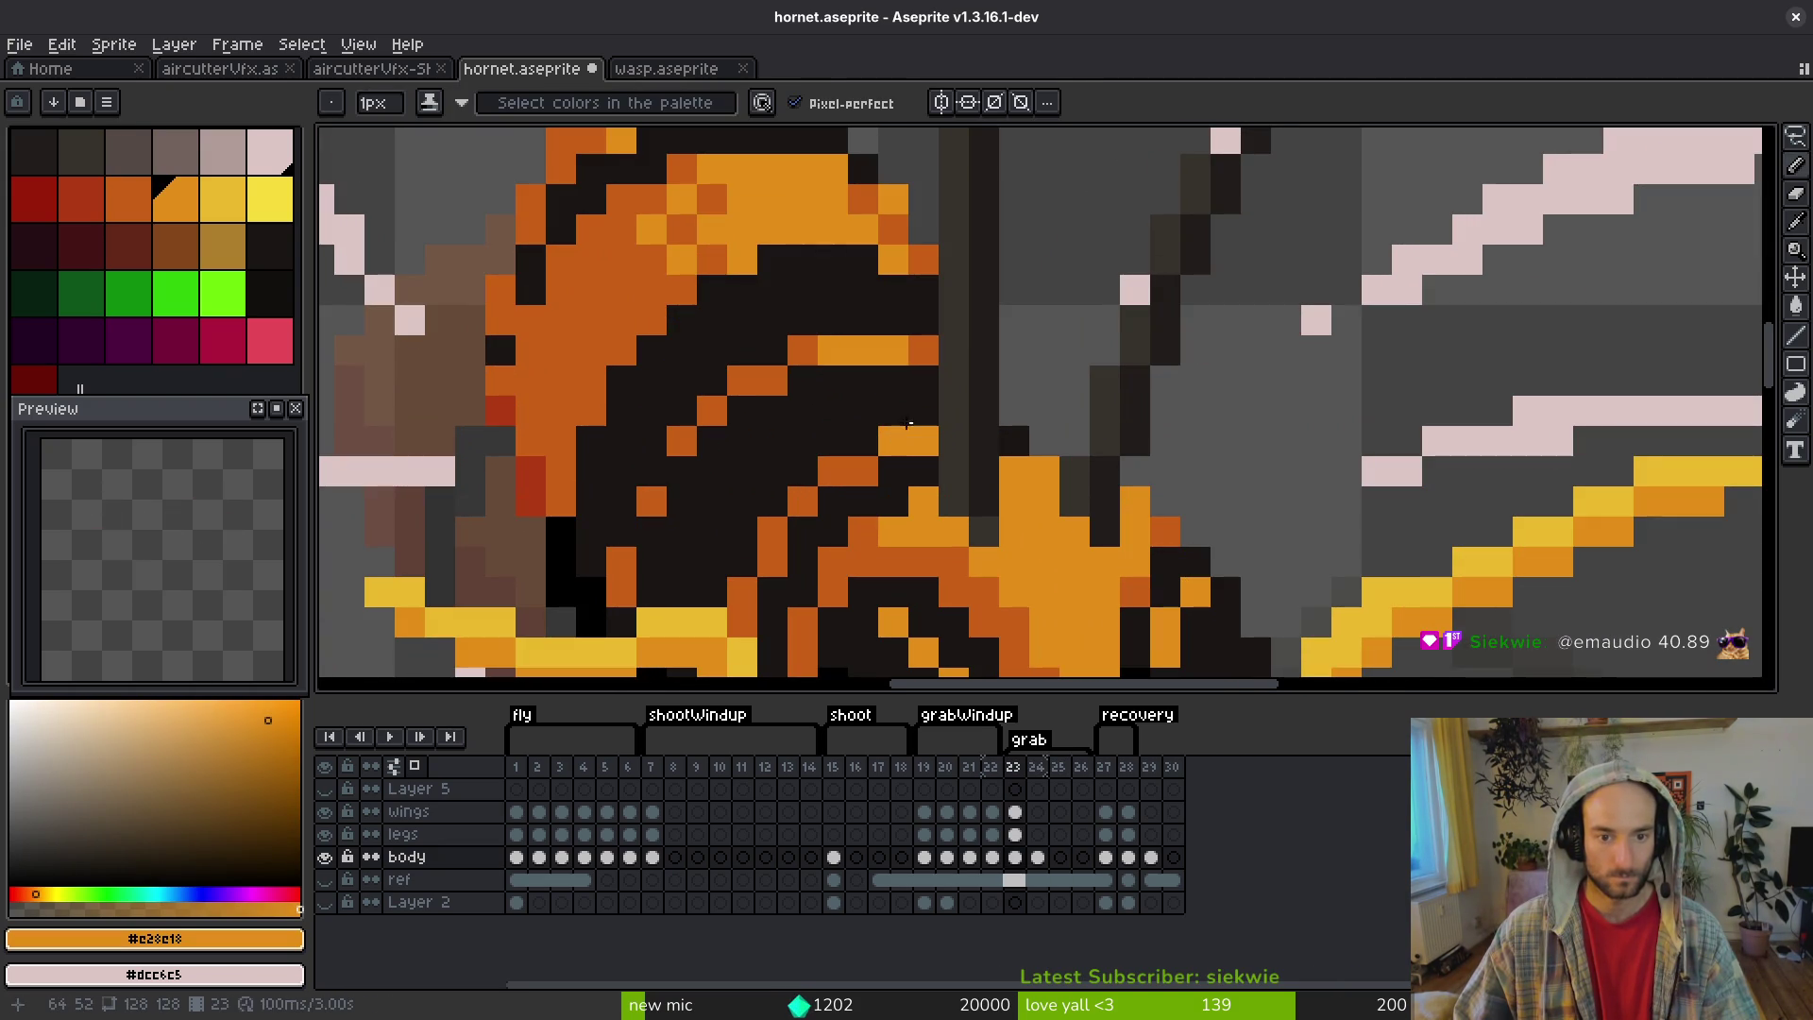
{"action": "scroll", "coordinate": [977, 463], "scroll_direction": "down", "scroll_amount": 3}
{"action": "key", "text": "Left"}
{"action": "scroll", "coordinate": [1027, 510], "scroll_direction": "down", "scroll_amount": 3}
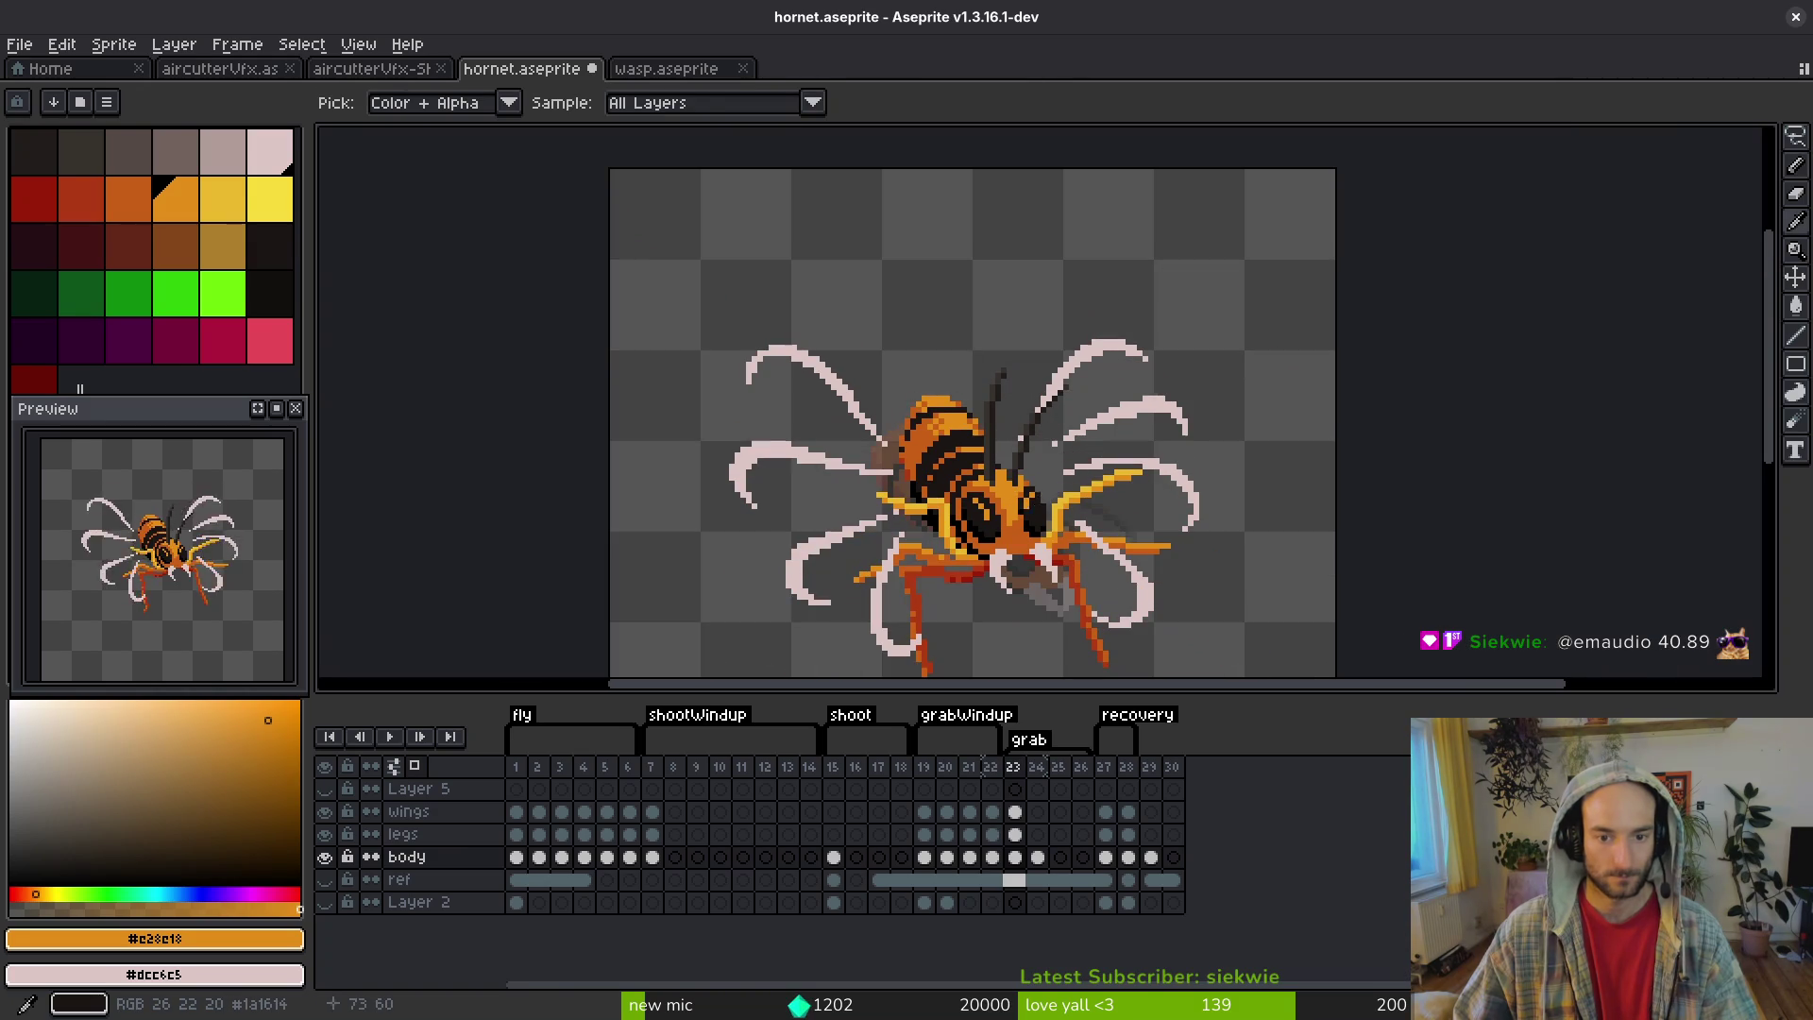
{"action": "scroll", "coordinate": [986, 473], "scroll_direction": "up", "scroll_amount": 4}
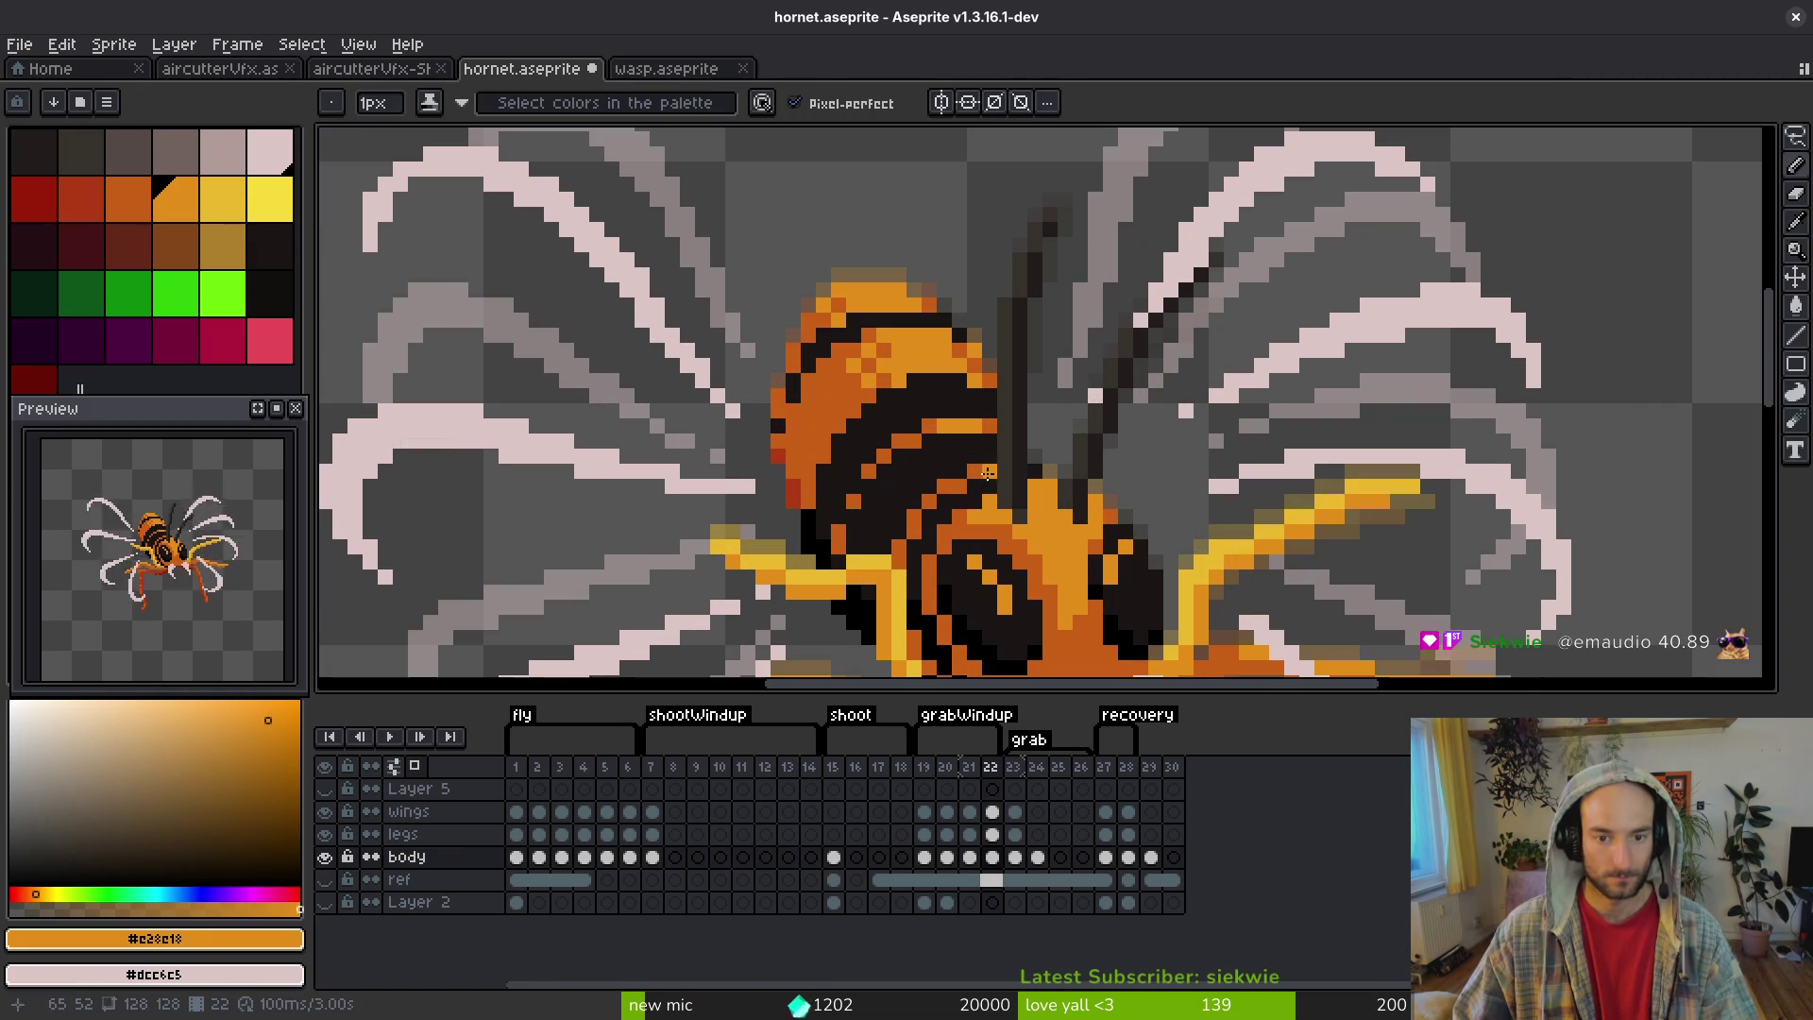
{"action": "key", "text": "Left"}
{"action": "key", "text": "Left"}
{"action": "key", "text": "Left"}
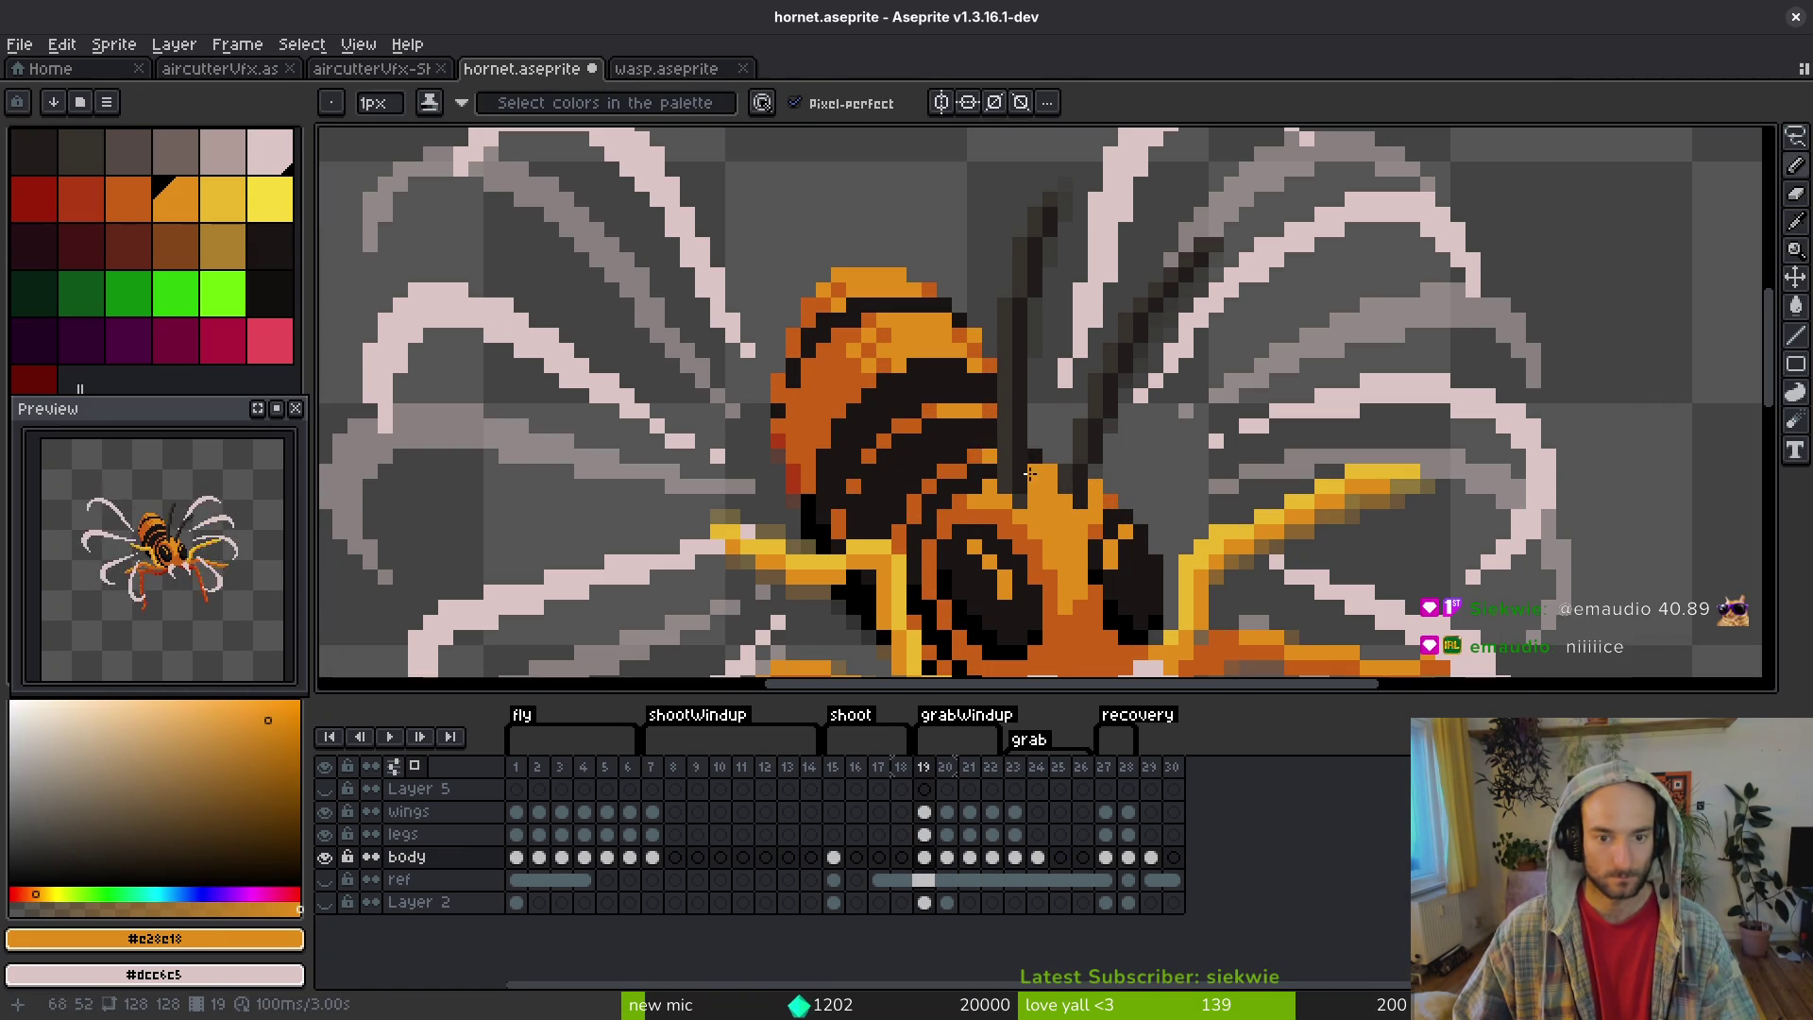
{"action": "key", "text": "Right"}
{"action": "key", "text": "Right"}
{"action": "key", "text": "Right"}
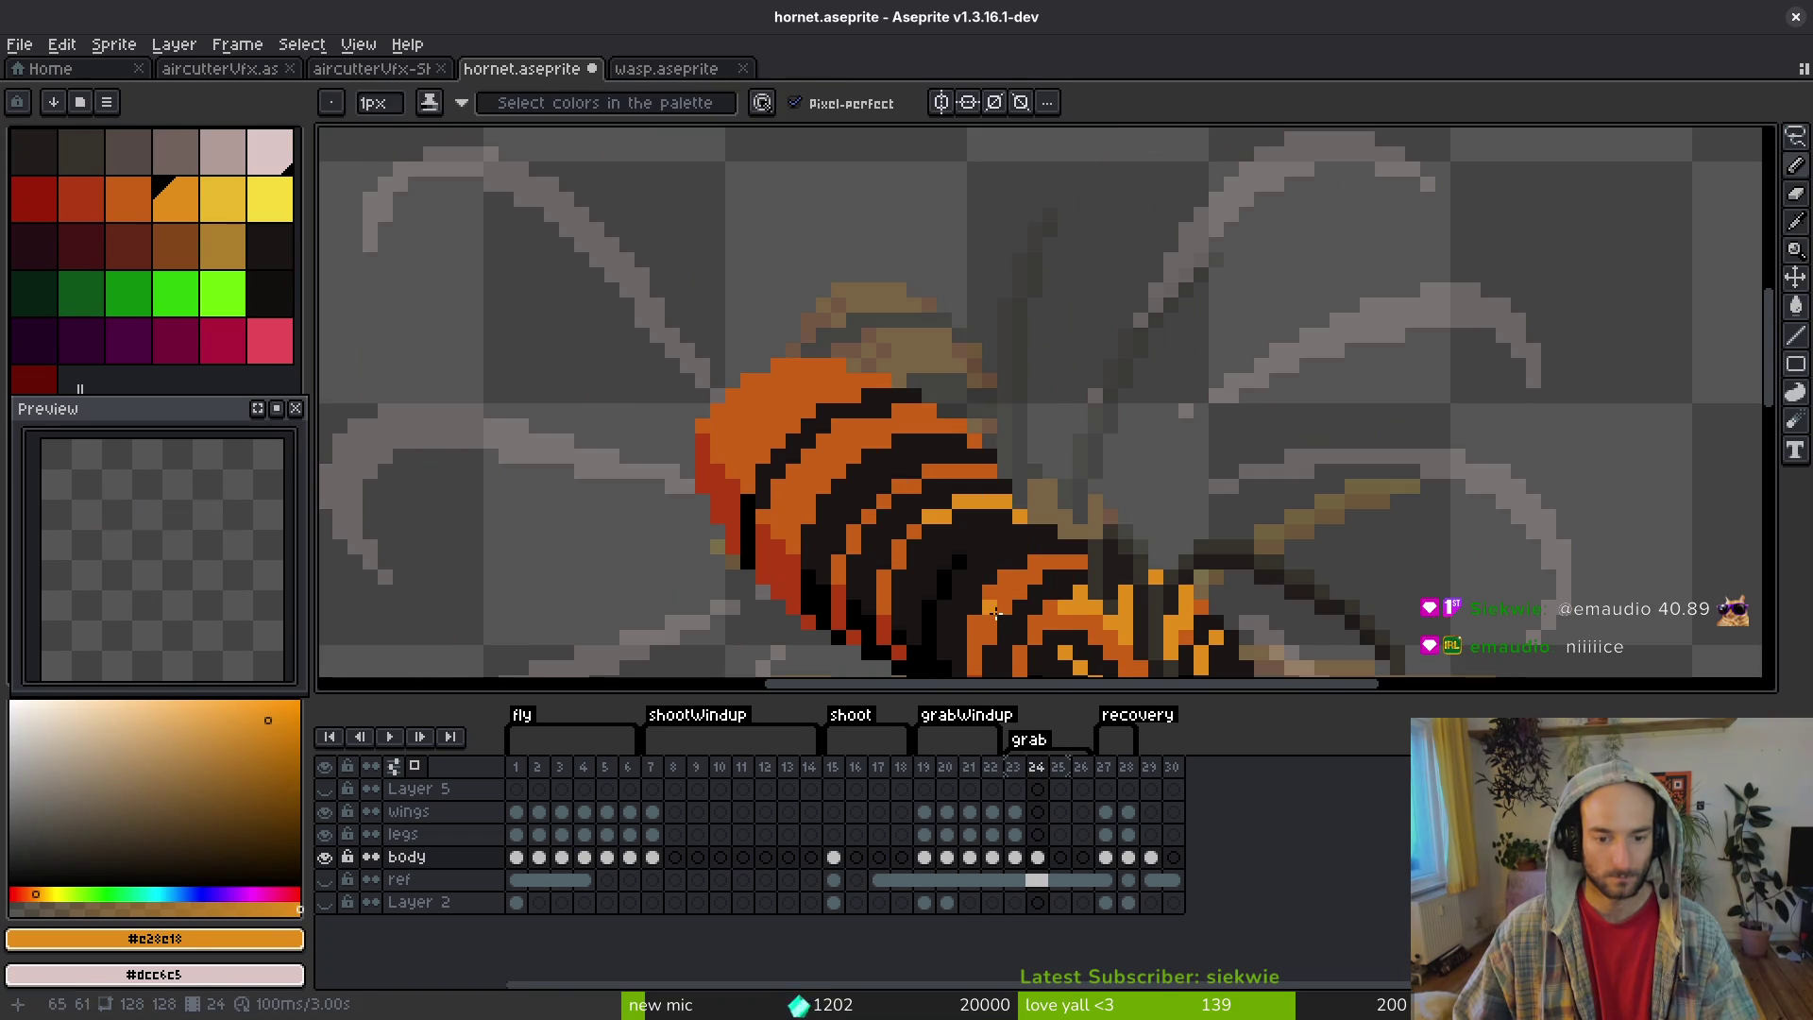
{"action": "scroll", "coordinate": [1039, 538], "scroll_direction": "up", "scroll_amount": 2}
- Sample the light orange #e28e18 and extend the highlight leftward along the stripe
{"action": "key", "text": "alt"}
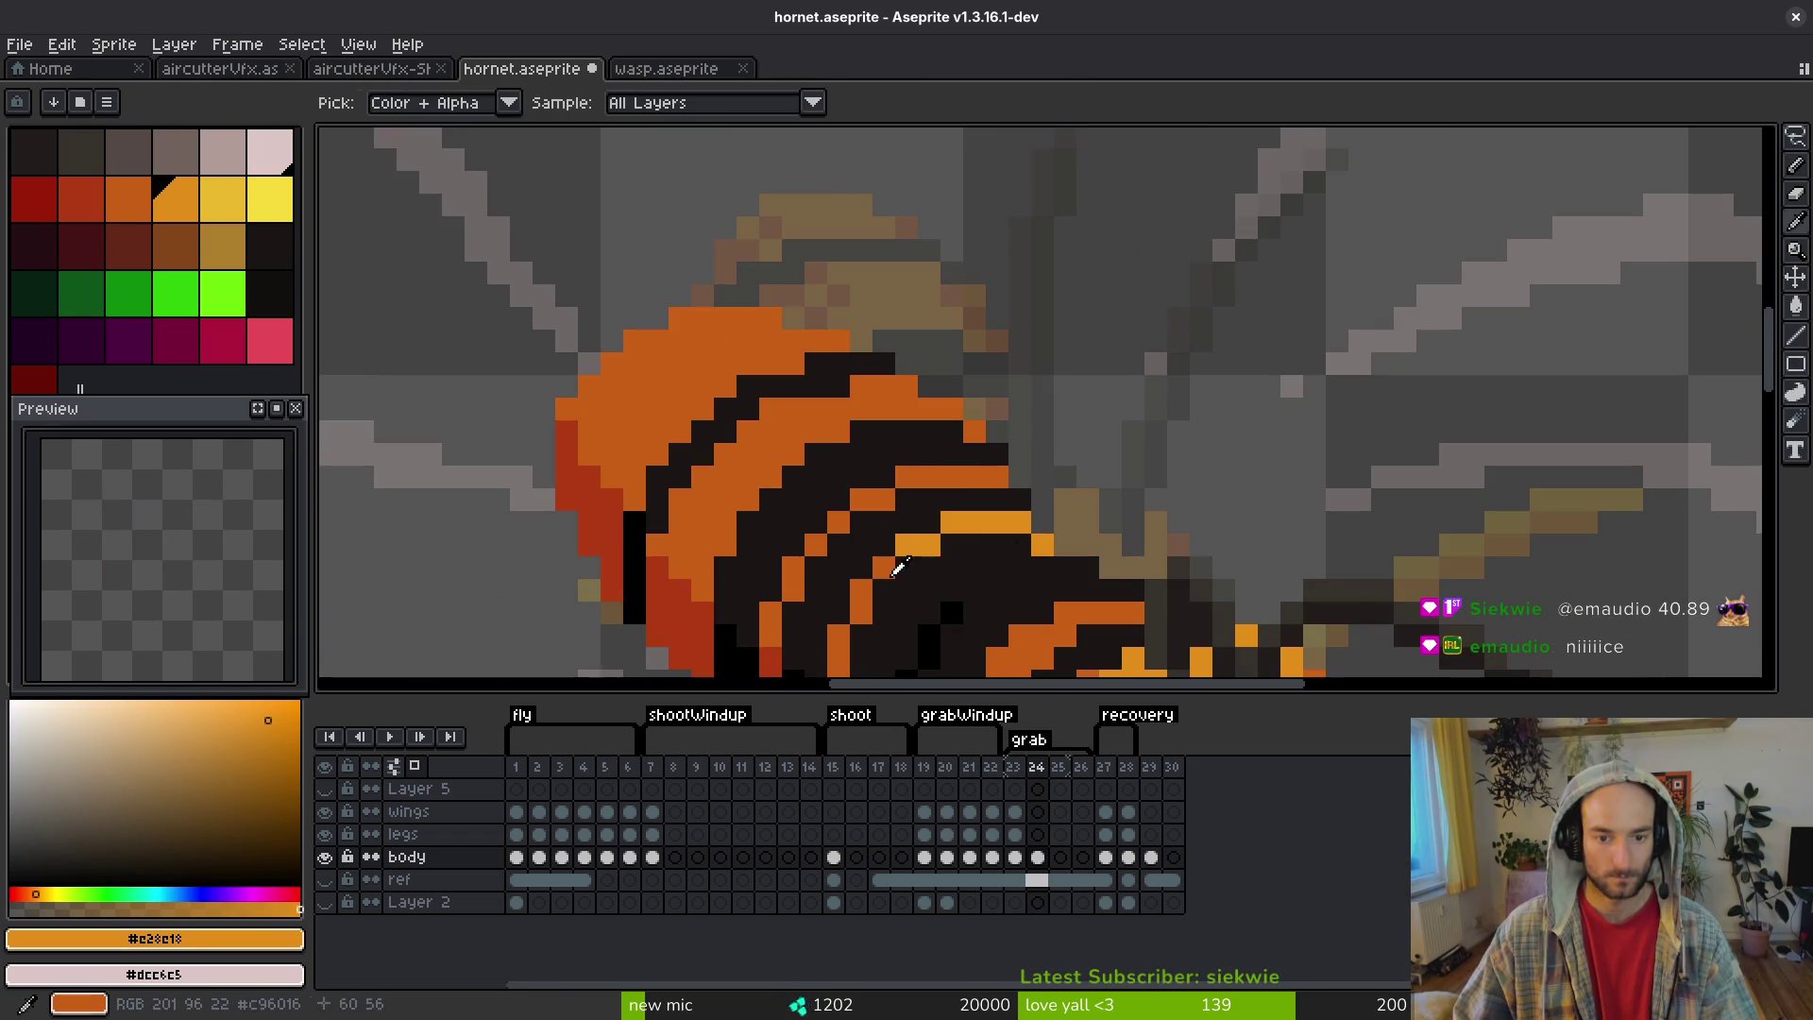
{"action": "left_click", "coordinate": [906, 540], "text": "alt"}
{"action": "left_click", "coordinate": [975, 514], "text": "alt"}
{"action": "left_click_drag", "start_coordinate": [978, 481], "coordinate": [914, 477]}
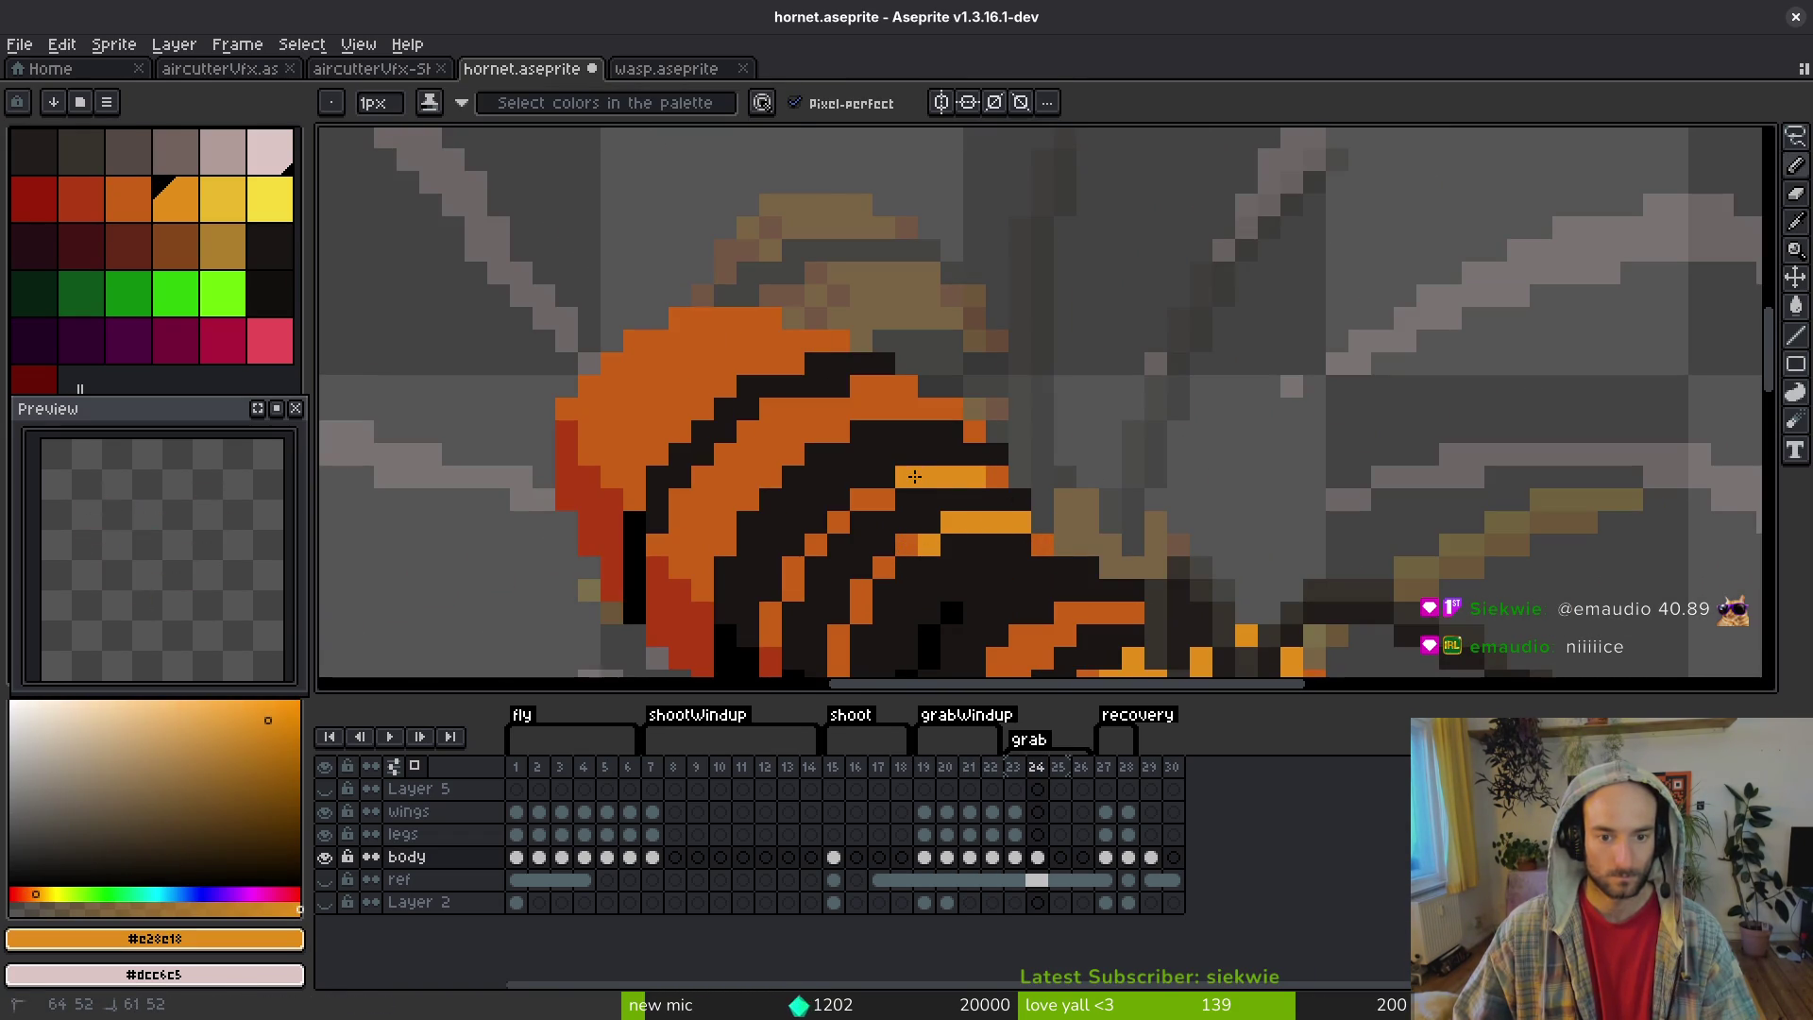
{"action": "scroll", "coordinate": [984, 480], "scroll_direction": "down", "scroll_amount": 5}
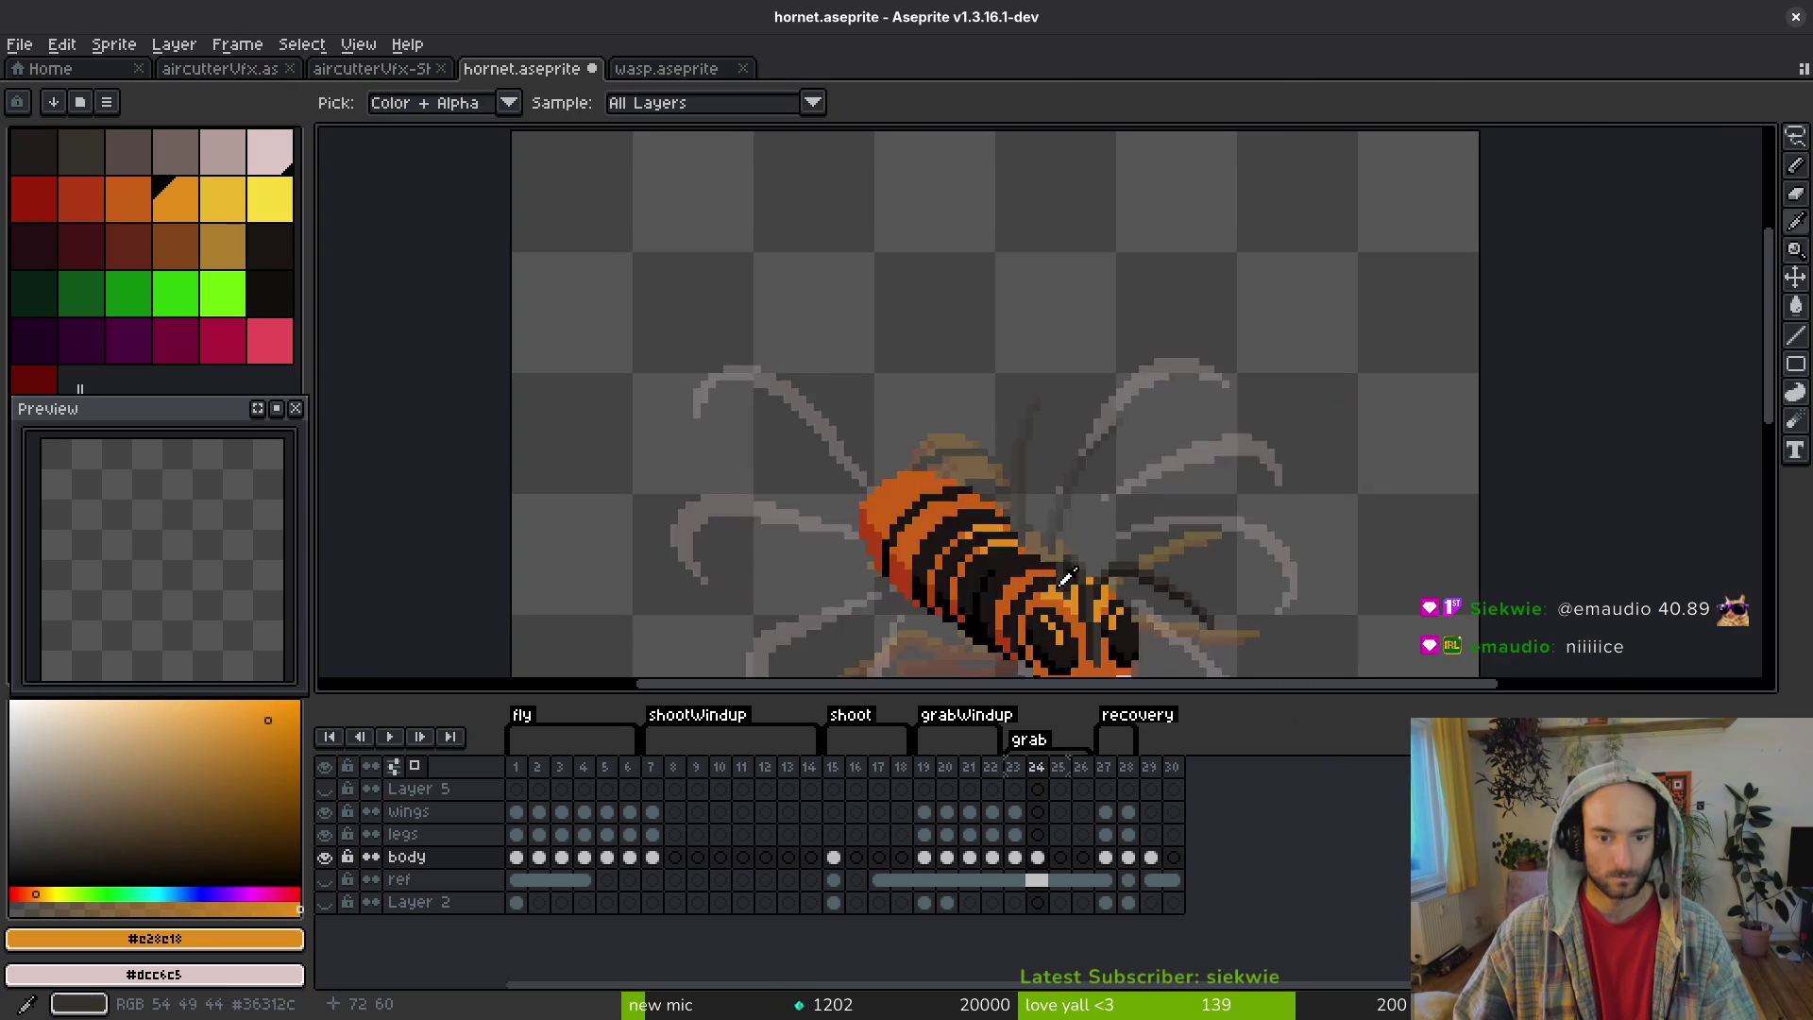
{"action": "scroll", "coordinate": [950, 496], "scroll_direction": "up", "scroll_amount": 5}
- Pencil light-orange #e28e18 highlights across the right-hand abdomen stripes
{"action": "left_click", "coordinate": [964, 538]}
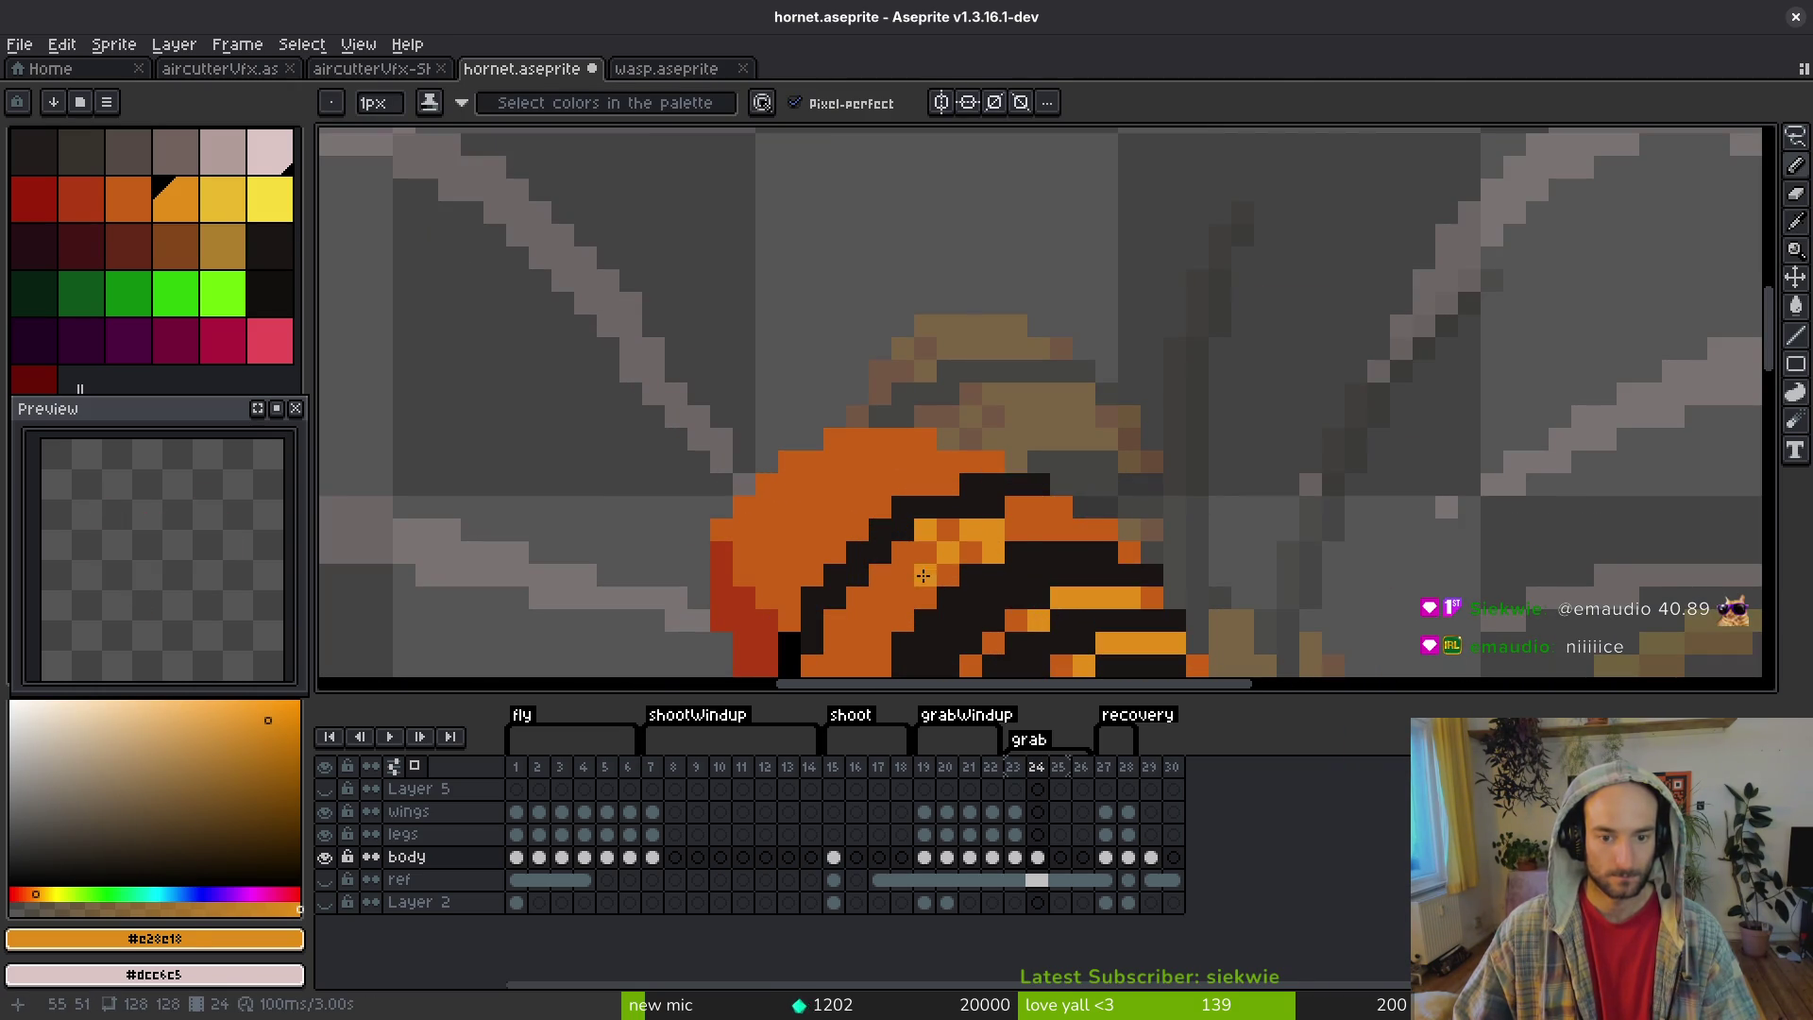
{"action": "left_click", "coordinate": [1016, 530]}
{"action": "left_click_drag", "start_coordinate": [1038, 507], "coordinate": [1106, 530]}
{"action": "left_click", "coordinate": [1130, 553]}
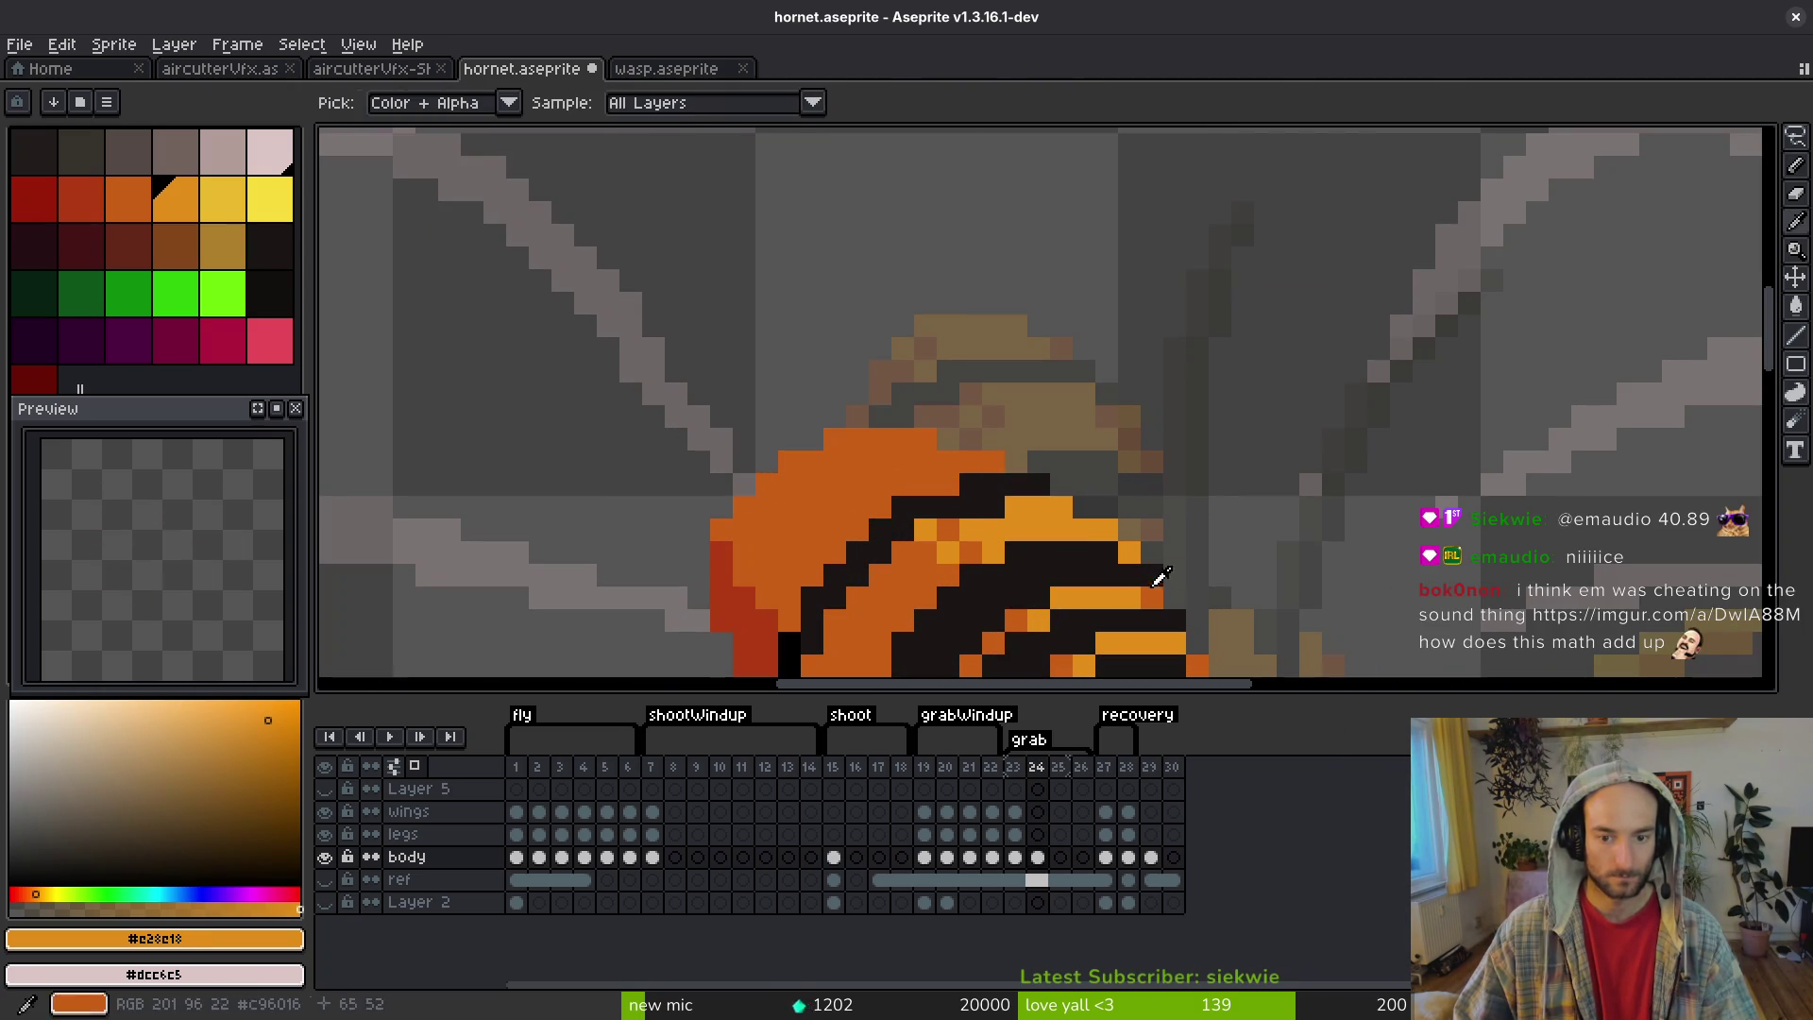